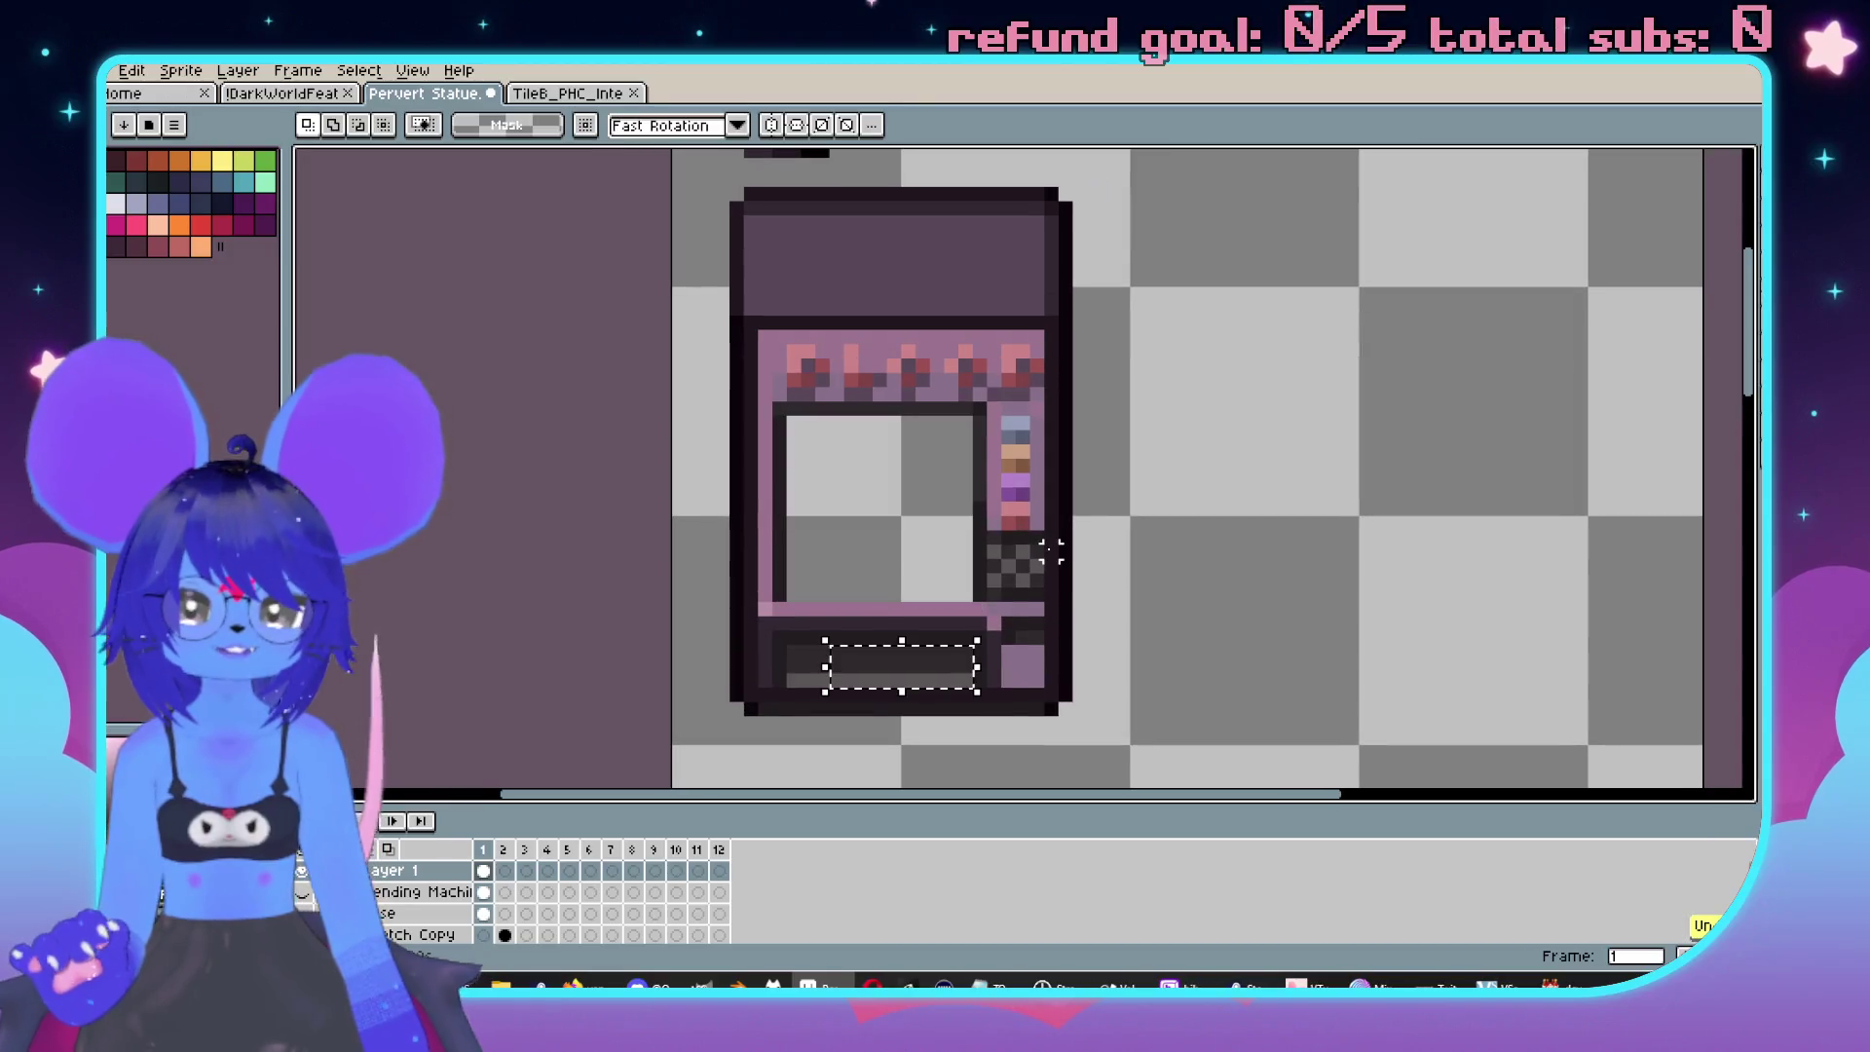
Move the slot strip aside and fill the machine's glass window with its dark colour.
{"action": "left_click_drag", "start_coordinate": [928, 672], "coordinate": [1445, 397]}
{"action": "left_click_drag", "start_coordinate": [733, 433], "coordinate": [811, 453]}
{"action": "scroll", "coordinate": [902, 434], "scroll_direction": "up", "scroll_amount": 1}
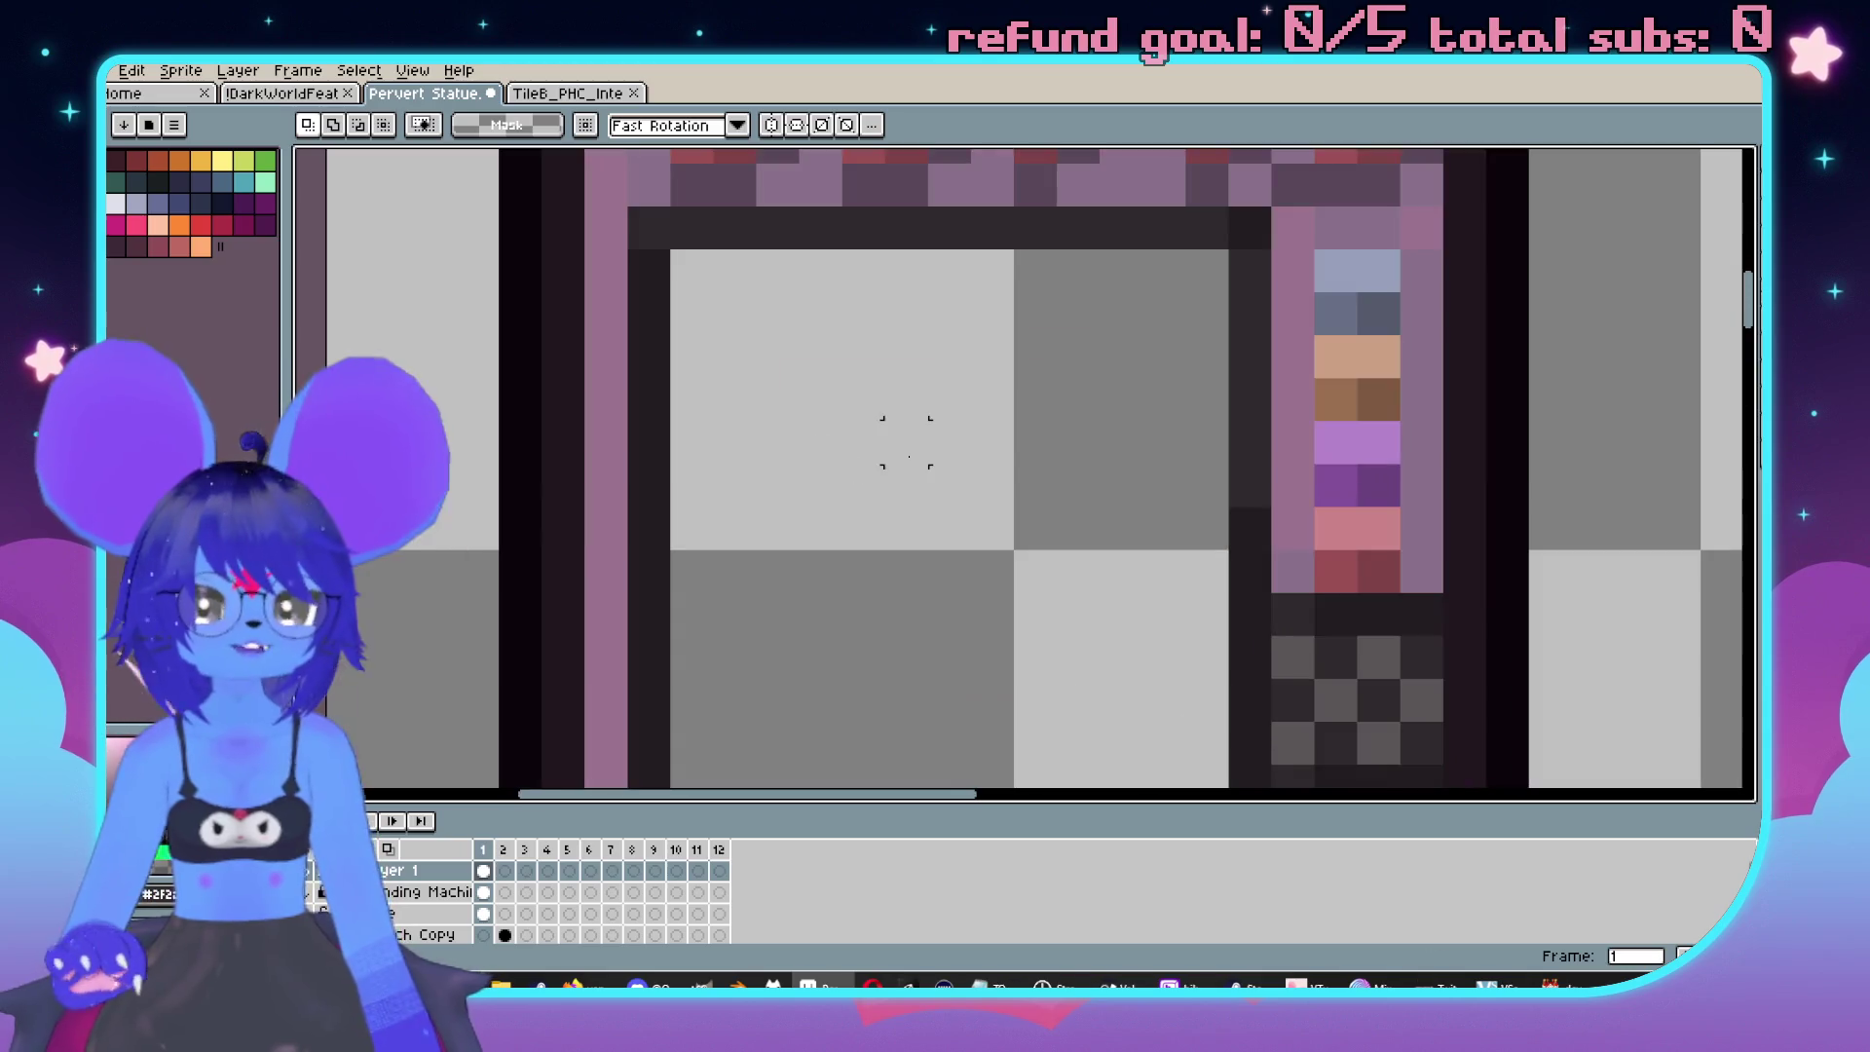
{"action": "scroll", "coordinate": [936, 405], "scroll_direction": "down", "scroll_amount": 1}
{"action": "key", "text": "i"}
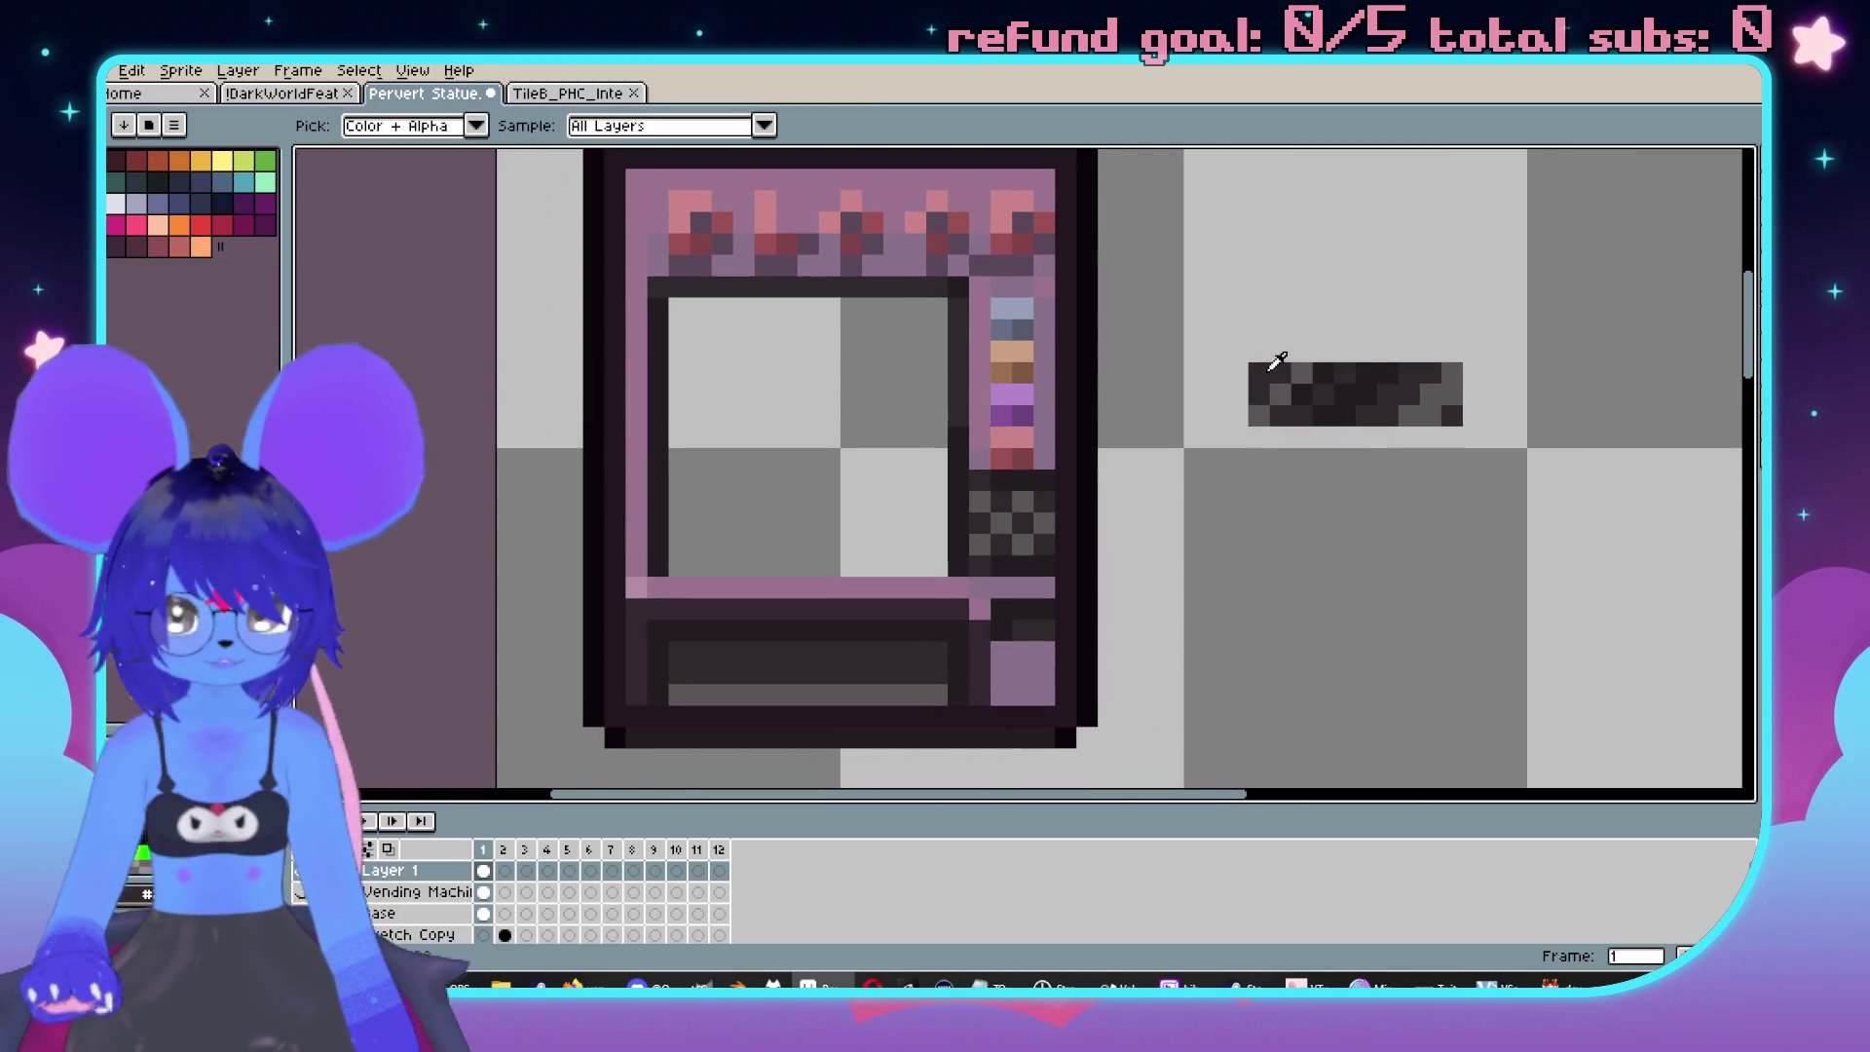
{"action": "left_click", "coordinate": [1269, 371]}
{"action": "key", "text": "g"}
{"action": "left_click", "coordinate": [766, 401]}
{"action": "scroll", "coordinate": [765, 405], "scroll_direction": "up", "scroll_amount": 1}
Draw two grey diagonal streaks across the window with the Pencil.
{"action": "key", "text": "i"}
{"action": "key", "text": "b"}
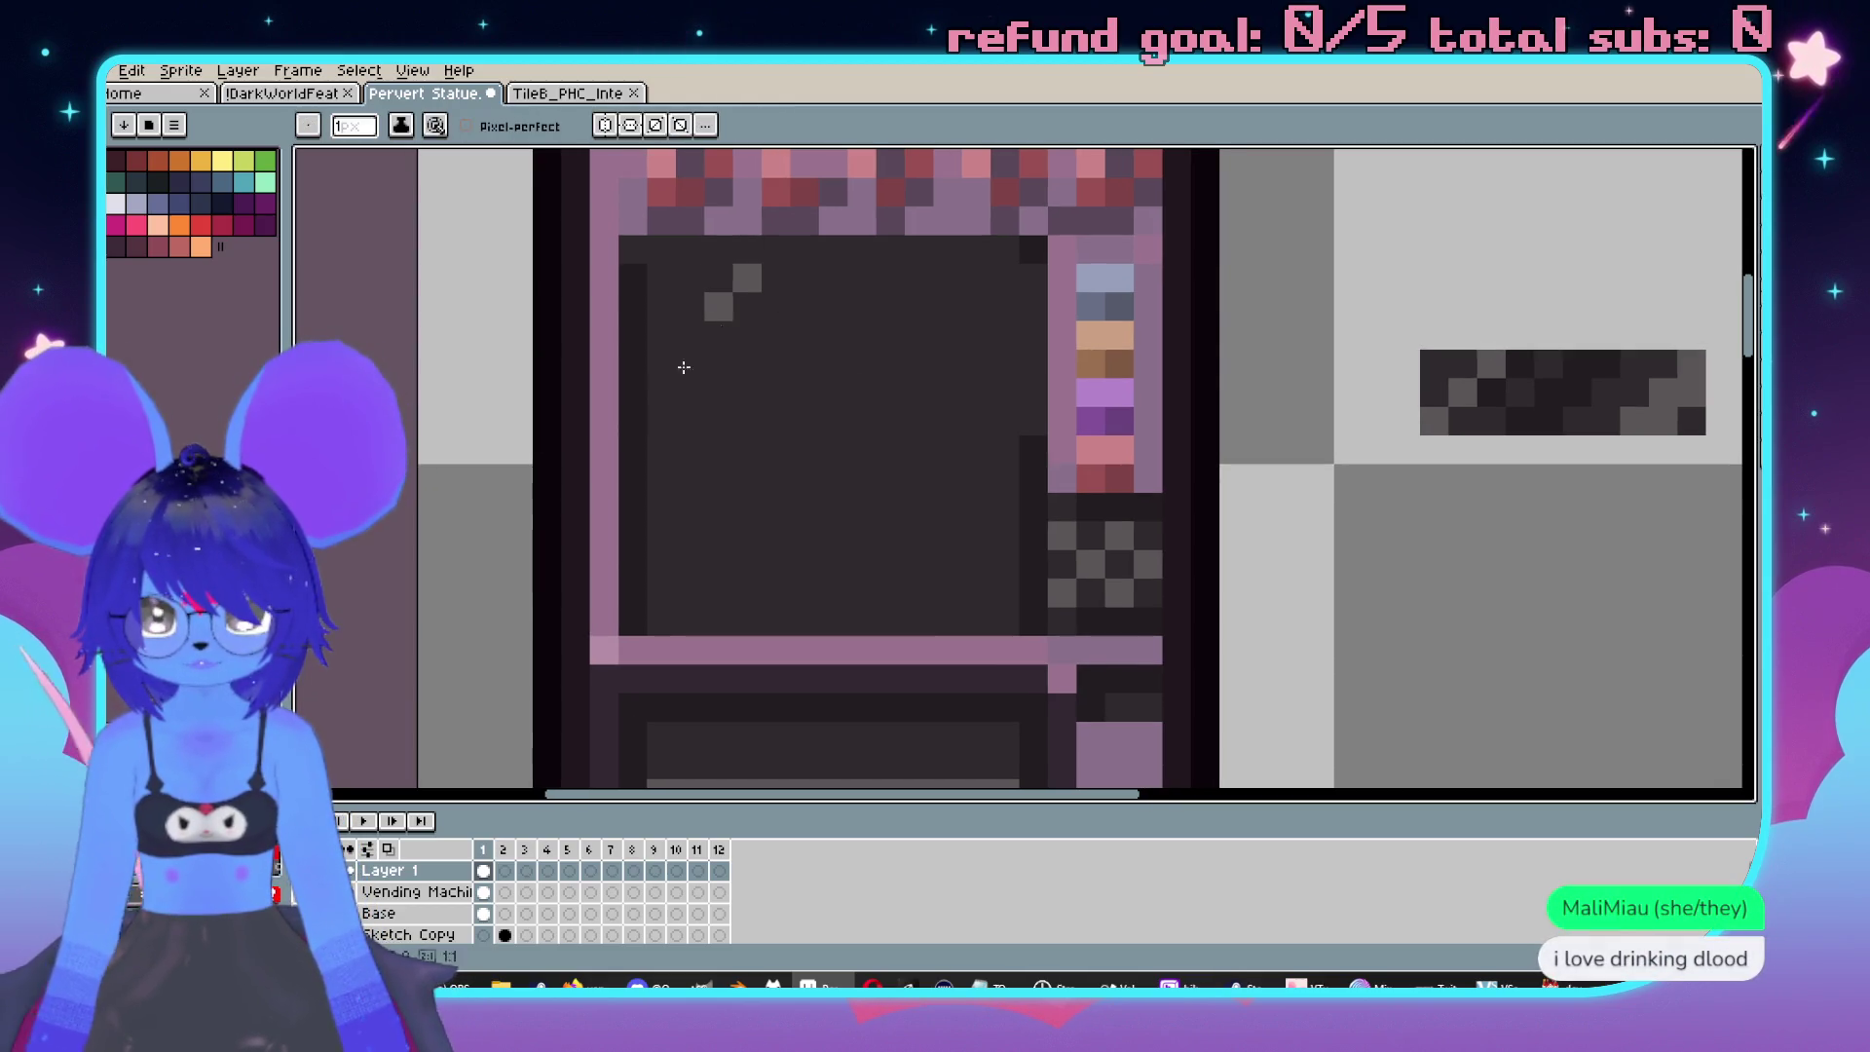
{"action": "left_click_drag", "start_coordinate": [706, 333], "coordinate": [648, 432]}
{"action": "left_click", "coordinate": [1005, 290]}
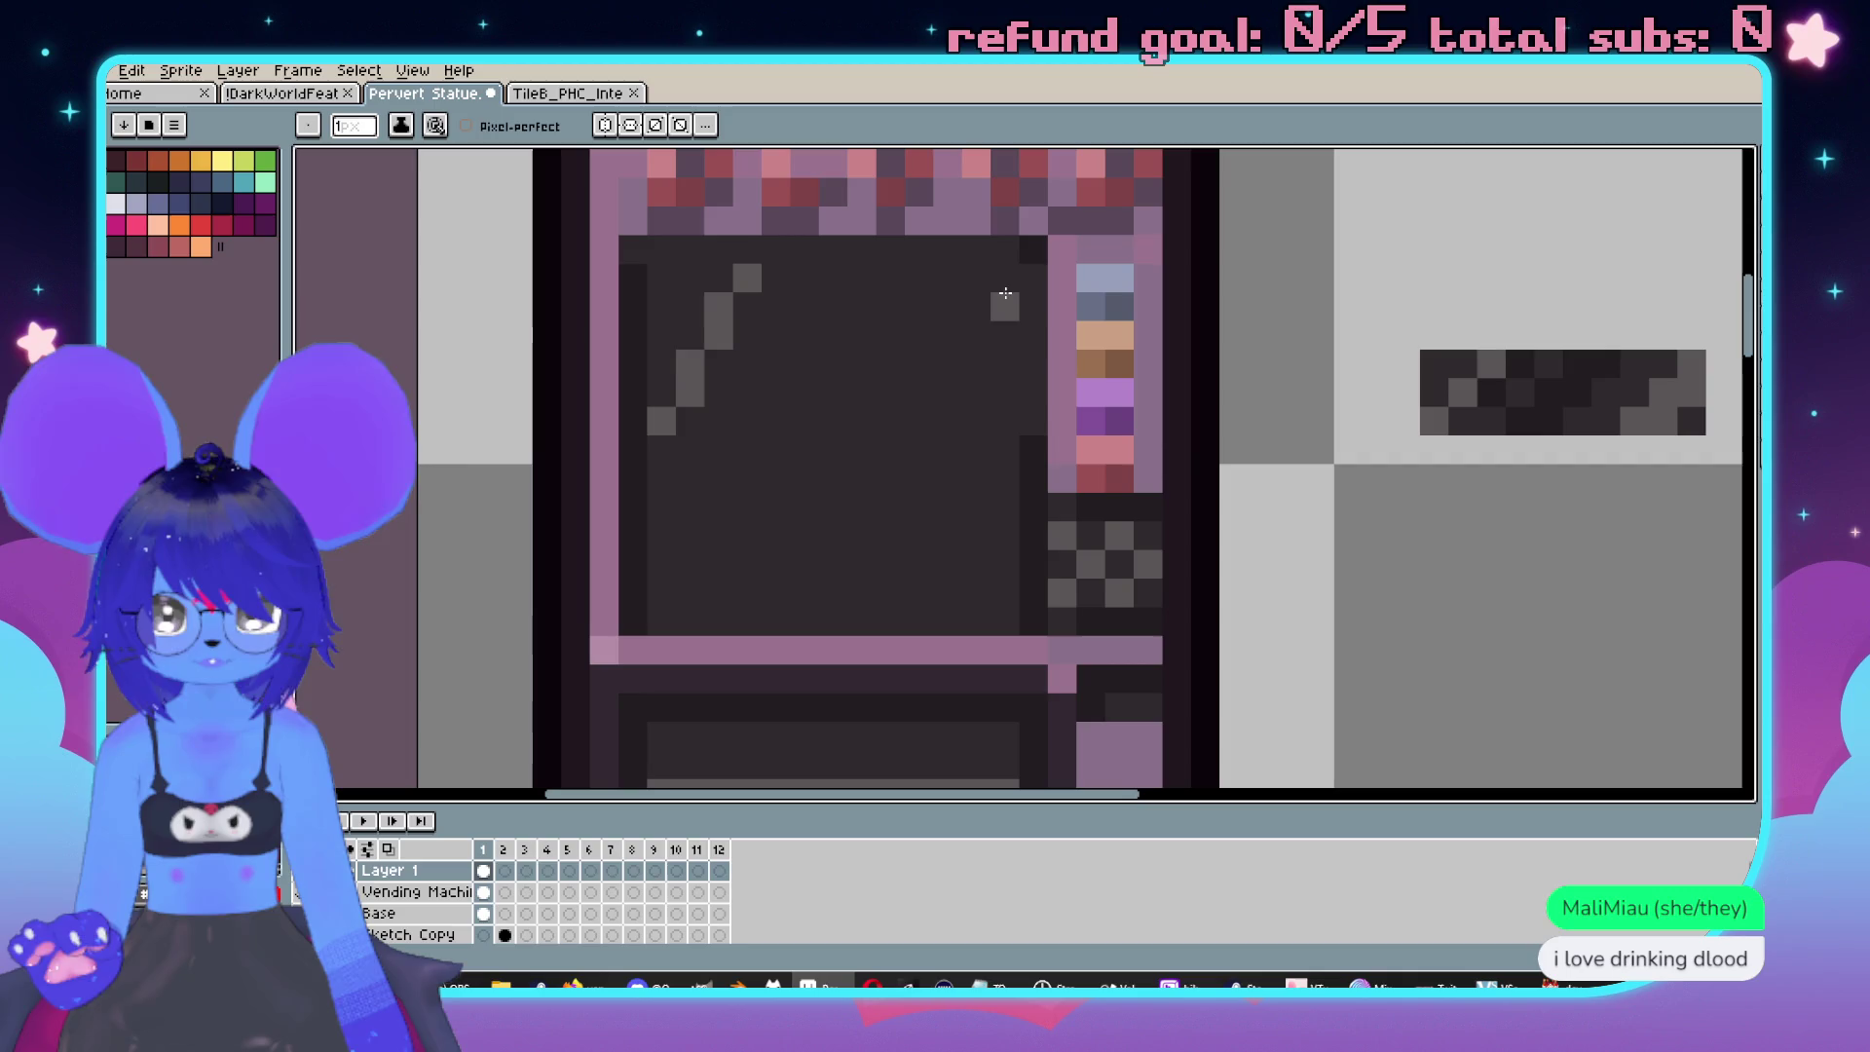
{"action": "mouse_move", "coordinate": [1014, 348]}
{"action": "left_mouse_down"}
{"action": "mouse_move", "coordinate": [884, 611]}
{"action": "mouse_move", "coordinate": [1005, 419]}
{"action": "left_mouse_up"}
Paint dark diagonal bands beside the grey streaks in the window.
{"action": "left_click", "coordinate": [1081, 327]}
{"action": "mouse_move", "coordinate": [1000, 278]}
{"action": "left_mouse_down"}
{"action": "mouse_move", "coordinate": [777, 614]}
{"action": "mouse_move", "coordinate": [833, 612]}
{"action": "left_mouse_up"}
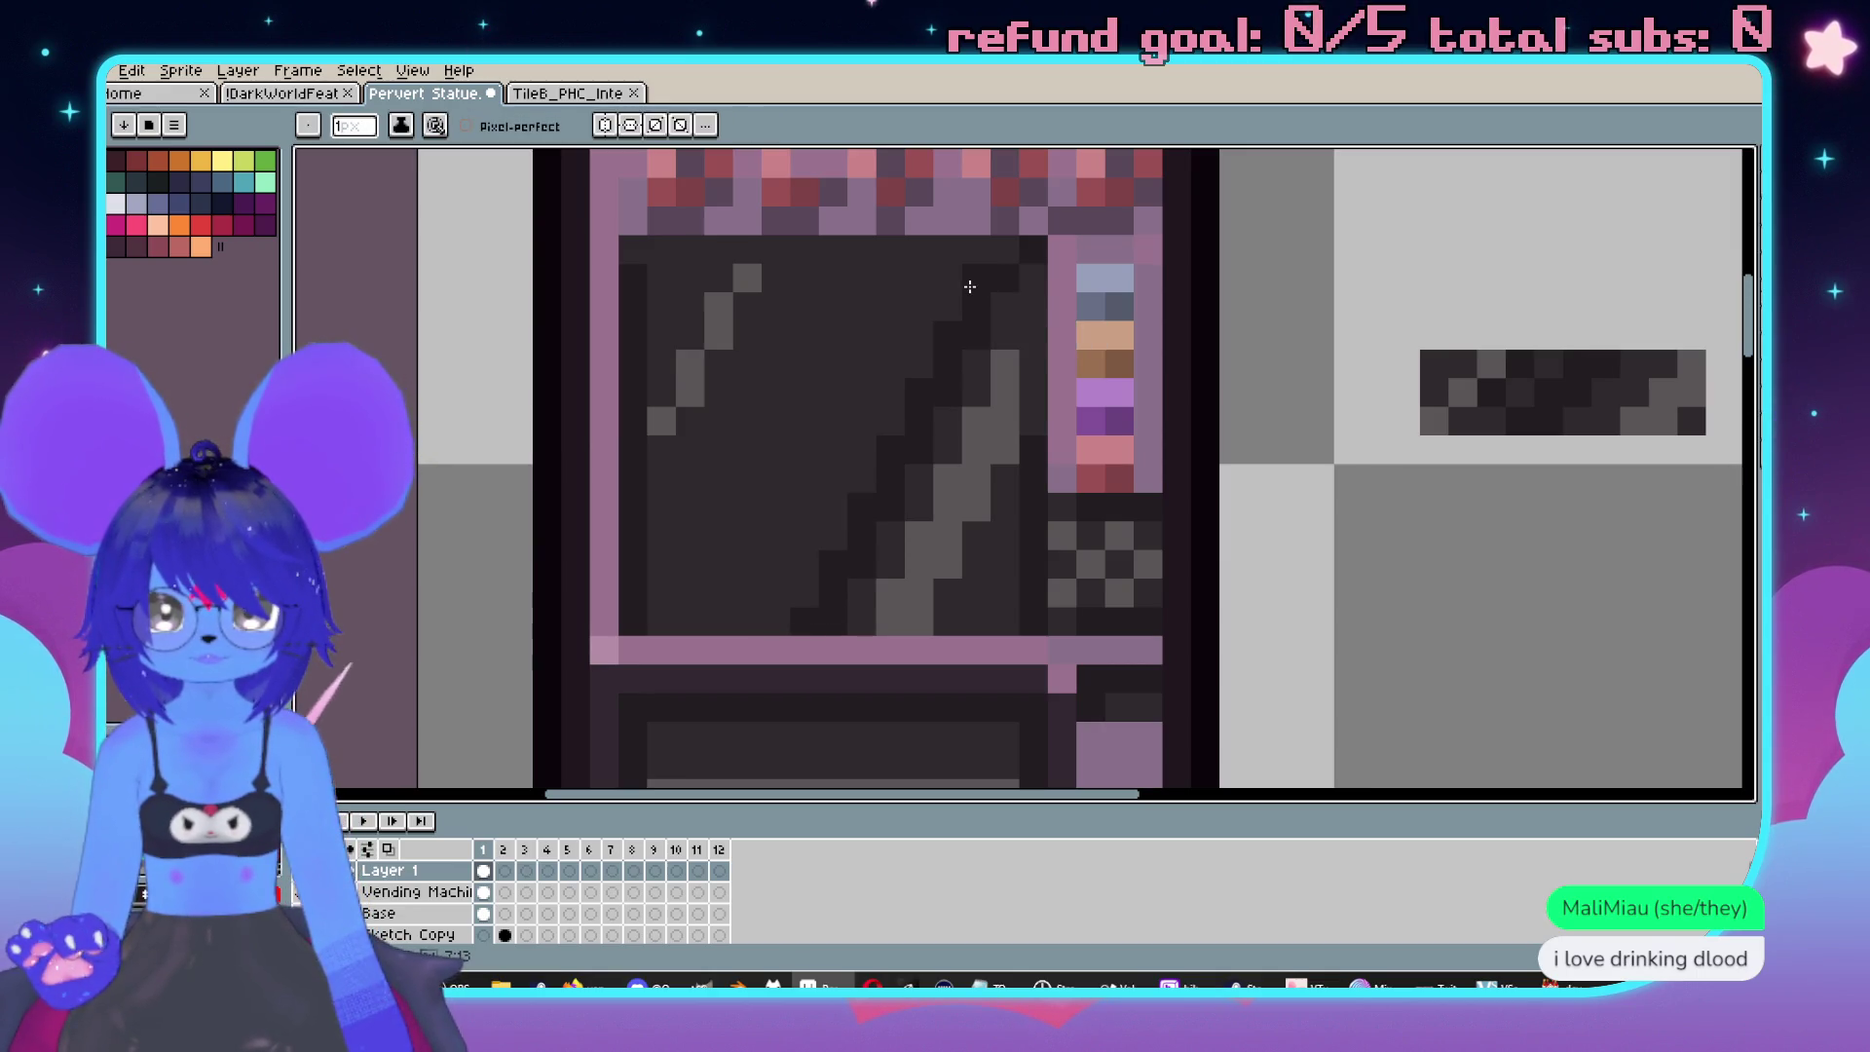
{"action": "mouse_move", "coordinate": [970, 287]}
{"action": "left_mouse_down"}
{"action": "mouse_move", "coordinate": [930, 327]}
{"action": "mouse_move", "coordinate": [785, 618]}
{"action": "left_mouse_up"}
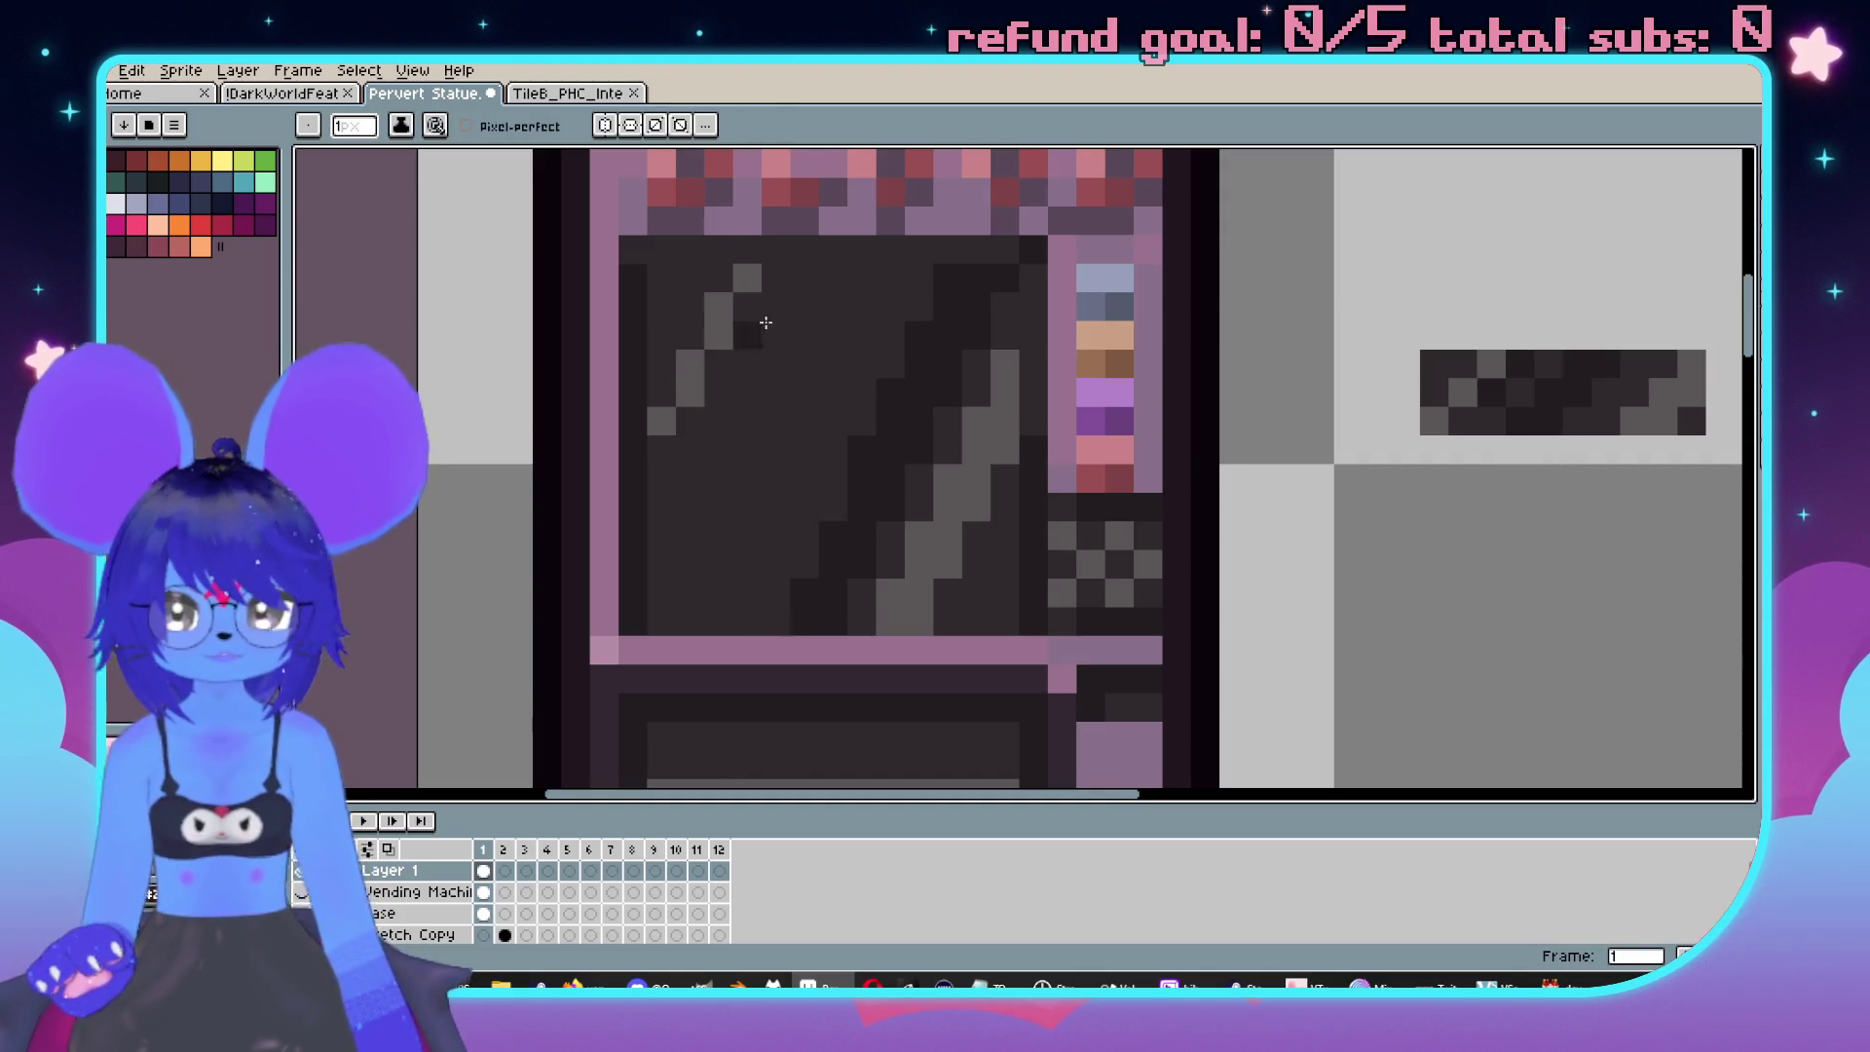
{"action": "left_click_drag", "start_coordinate": [807, 276], "coordinate": [662, 578]}
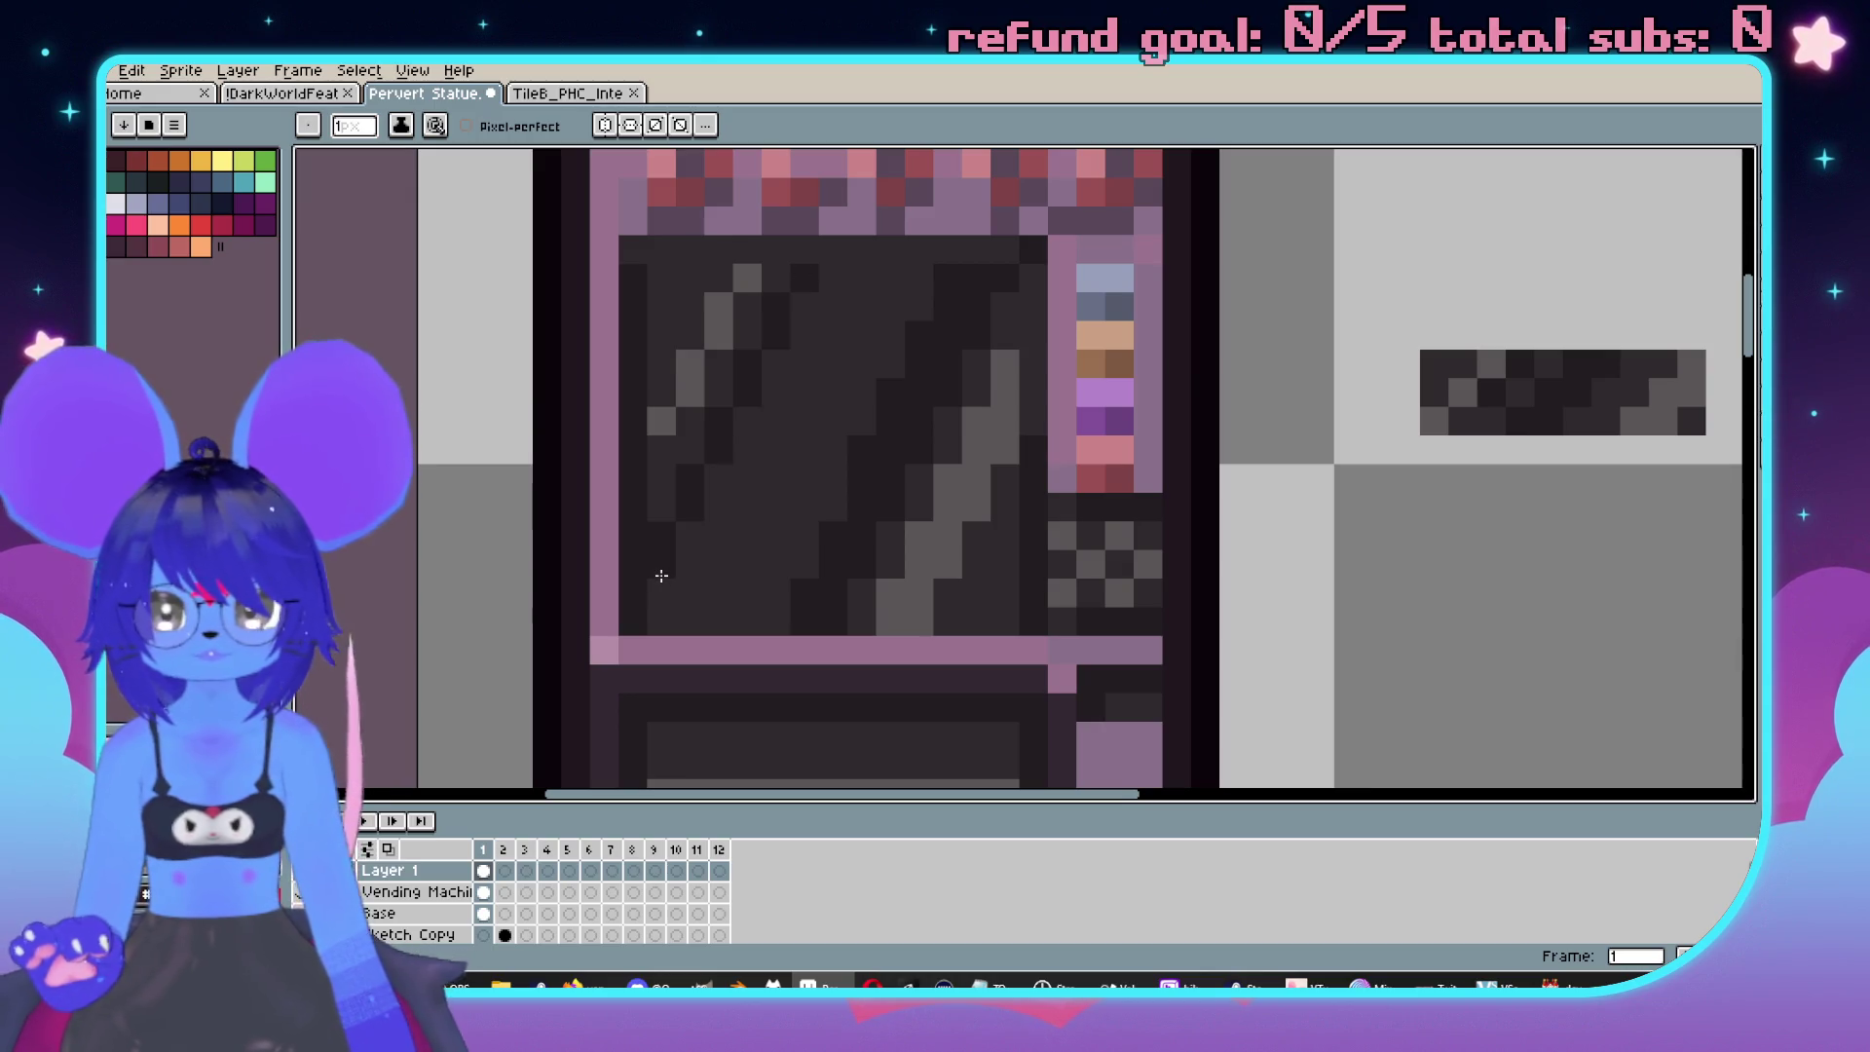
{"action": "left_click_drag", "start_coordinate": [720, 496], "coordinate": [828, 277]}
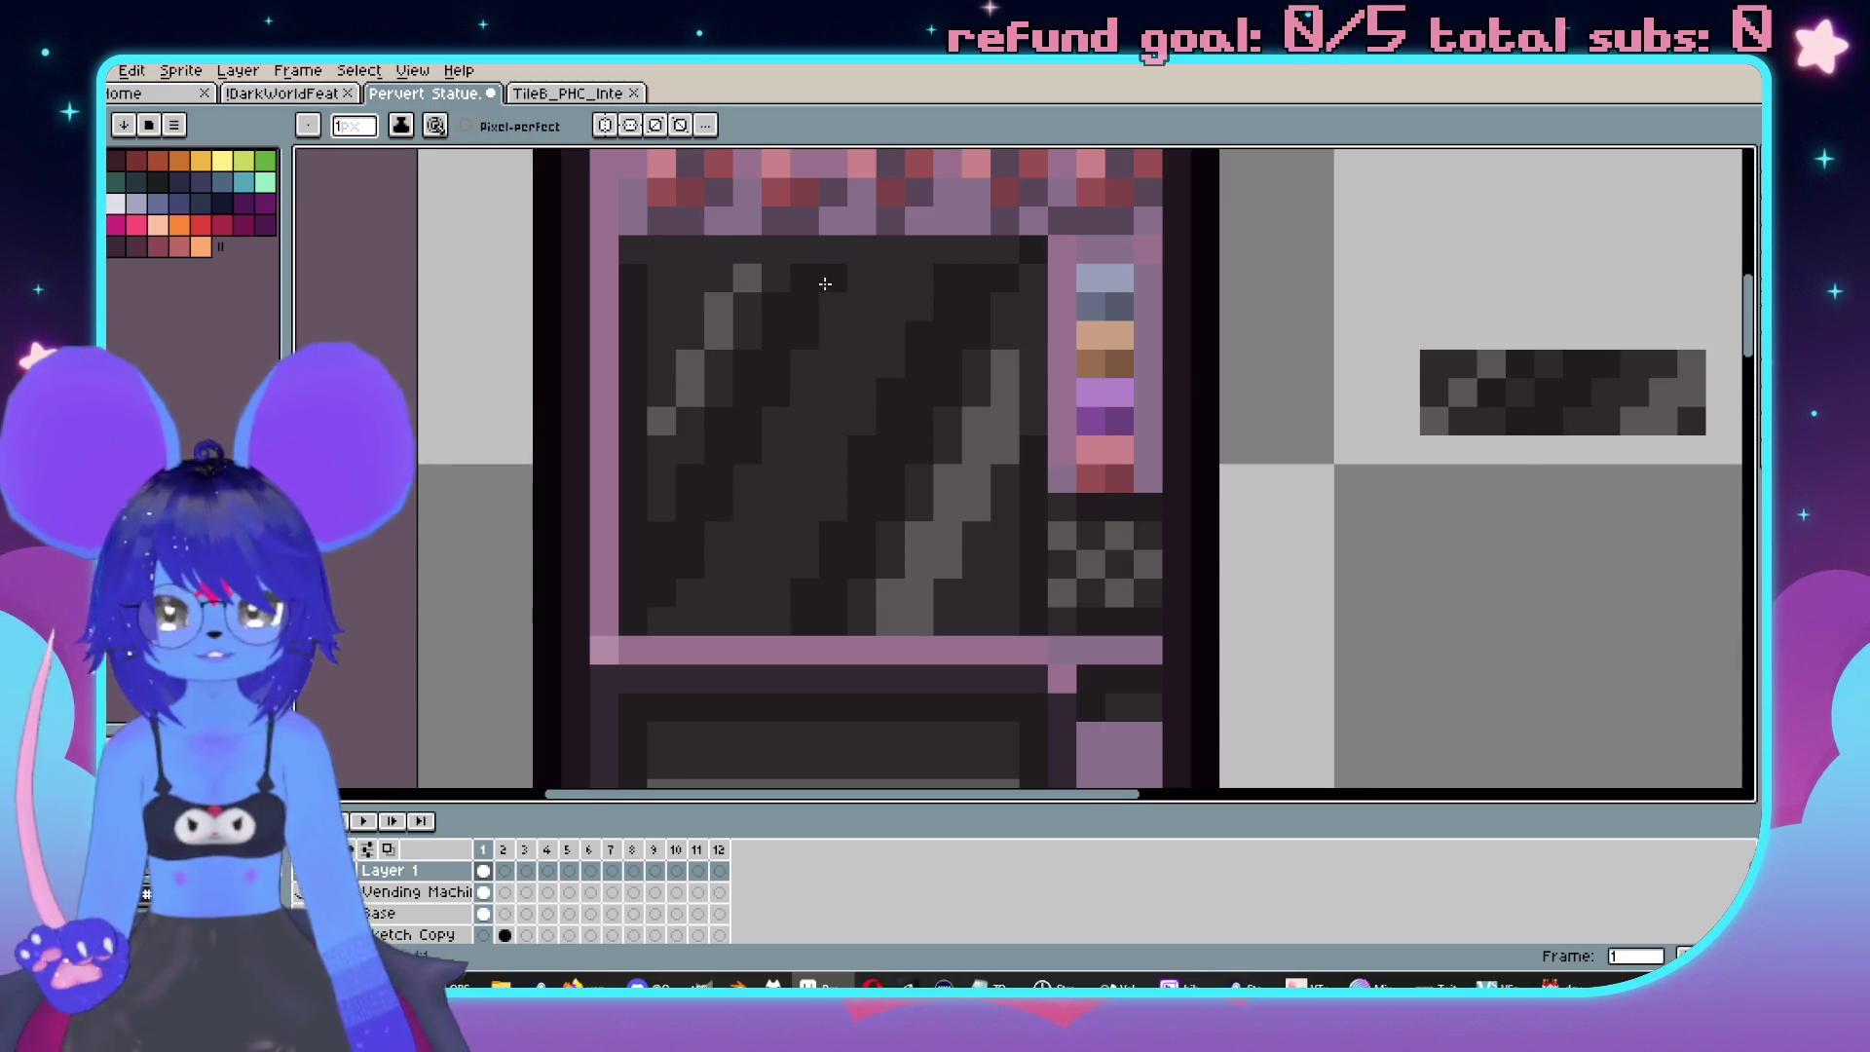
Draw a grey line along the window's top edge.
{"action": "scroll", "coordinate": [824, 284], "scroll_direction": "down", "scroll_amount": 3}
{"action": "scroll", "coordinate": [905, 492], "scroll_direction": "up", "scroll_amount": 3}
{"action": "left_click_drag", "start_coordinate": [905, 451], "coordinate": [945, 445]}
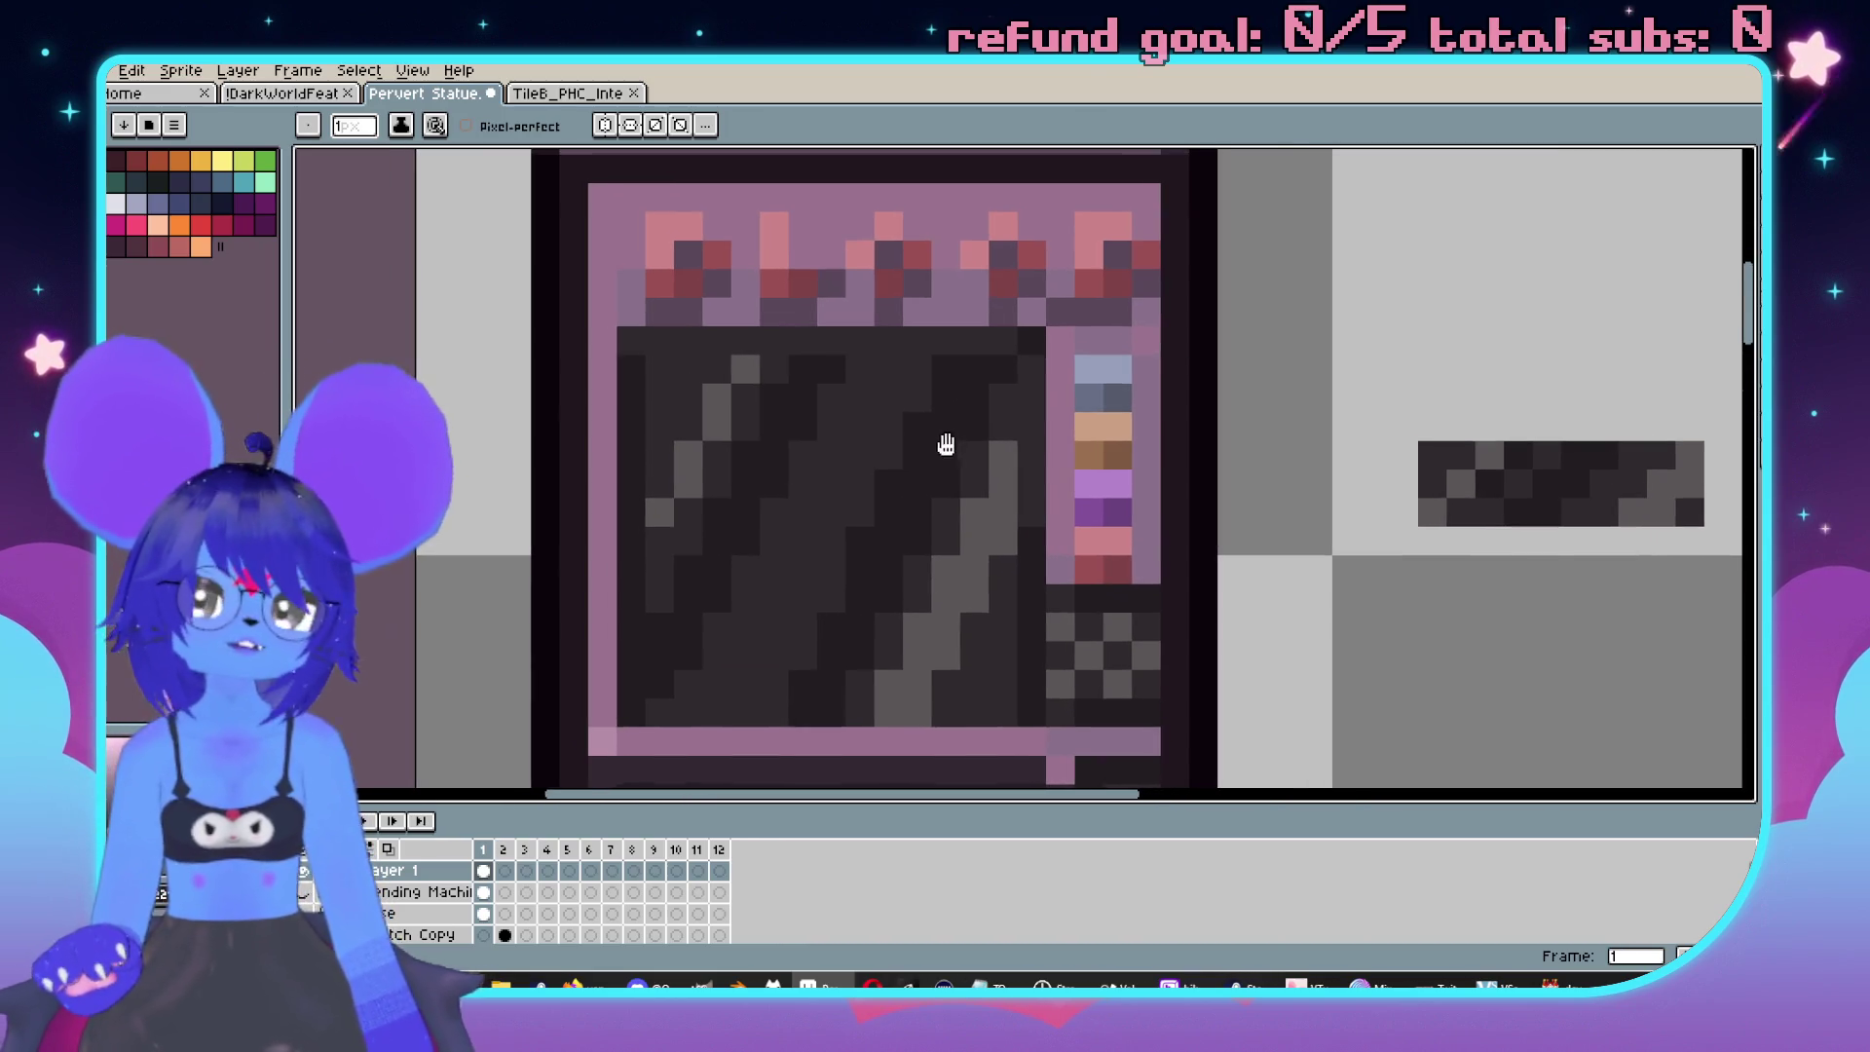
{"action": "left_click_drag", "start_coordinate": [1094, 452], "coordinate": [1078, 512]}
{"action": "mouse_move", "coordinate": [643, 401]}
{"action": "left_mouse_down"}
{"action": "mouse_move", "coordinate": [1053, 423]}
{"action": "mouse_move", "coordinate": [1018, 547]}
{"action": "left_mouse_up"}
{"action": "scroll", "coordinate": [990, 420], "scroll_direction": "down", "scroll_amount": 3}
{"action": "scroll", "coordinate": [1029, 464], "scroll_direction": "up", "scroll_amount": 2}
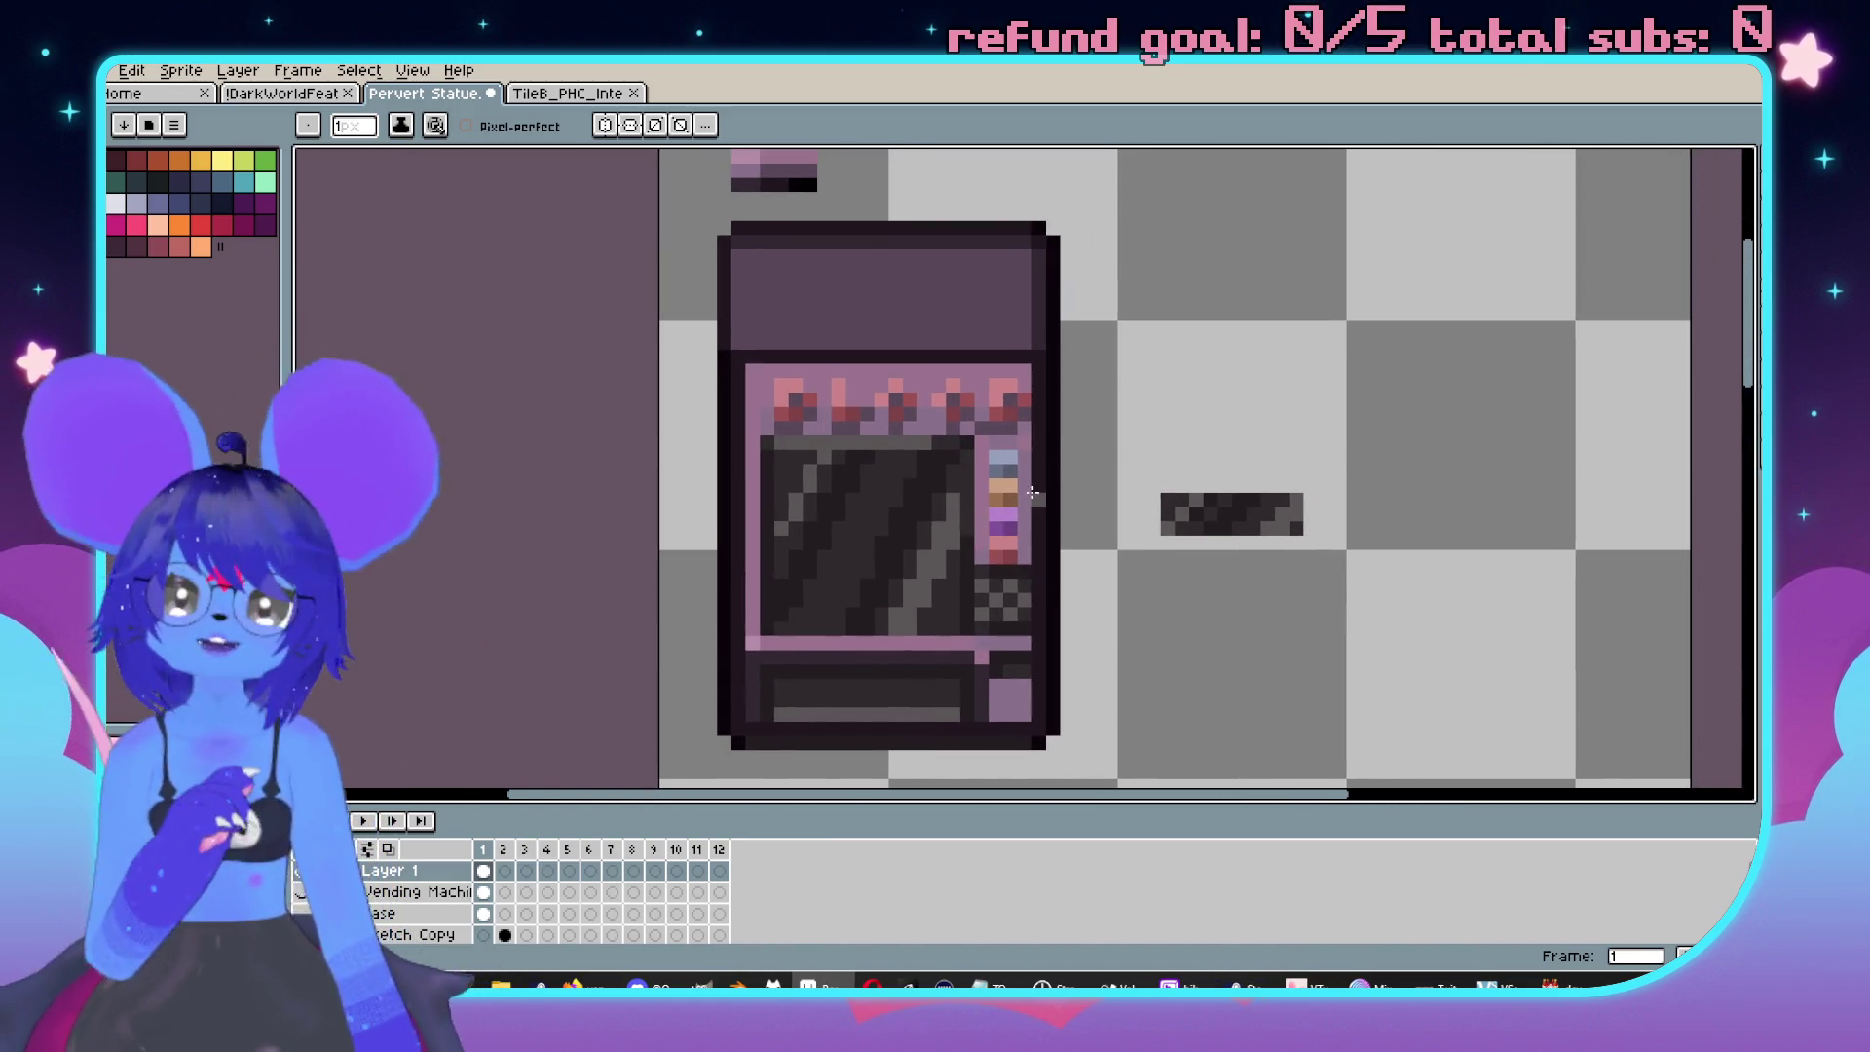
Erase the small purple strip above the machine and the loose dark strip beside it.
{"action": "scroll", "coordinate": [1070, 513], "scroll_direction": "up", "scroll_amount": 1}
{"action": "scroll", "coordinate": [772, 421], "scroll_direction": "up", "scroll_amount": 1}
{"action": "scroll", "coordinate": [943, 605], "scroll_direction": "down", "scroll_amount": 2}
{"action": "scroll", "coordinate": [626, 242], "scroll_direction": "up", "scroll_amount": 1}
{"action": "key", "text": "b"}
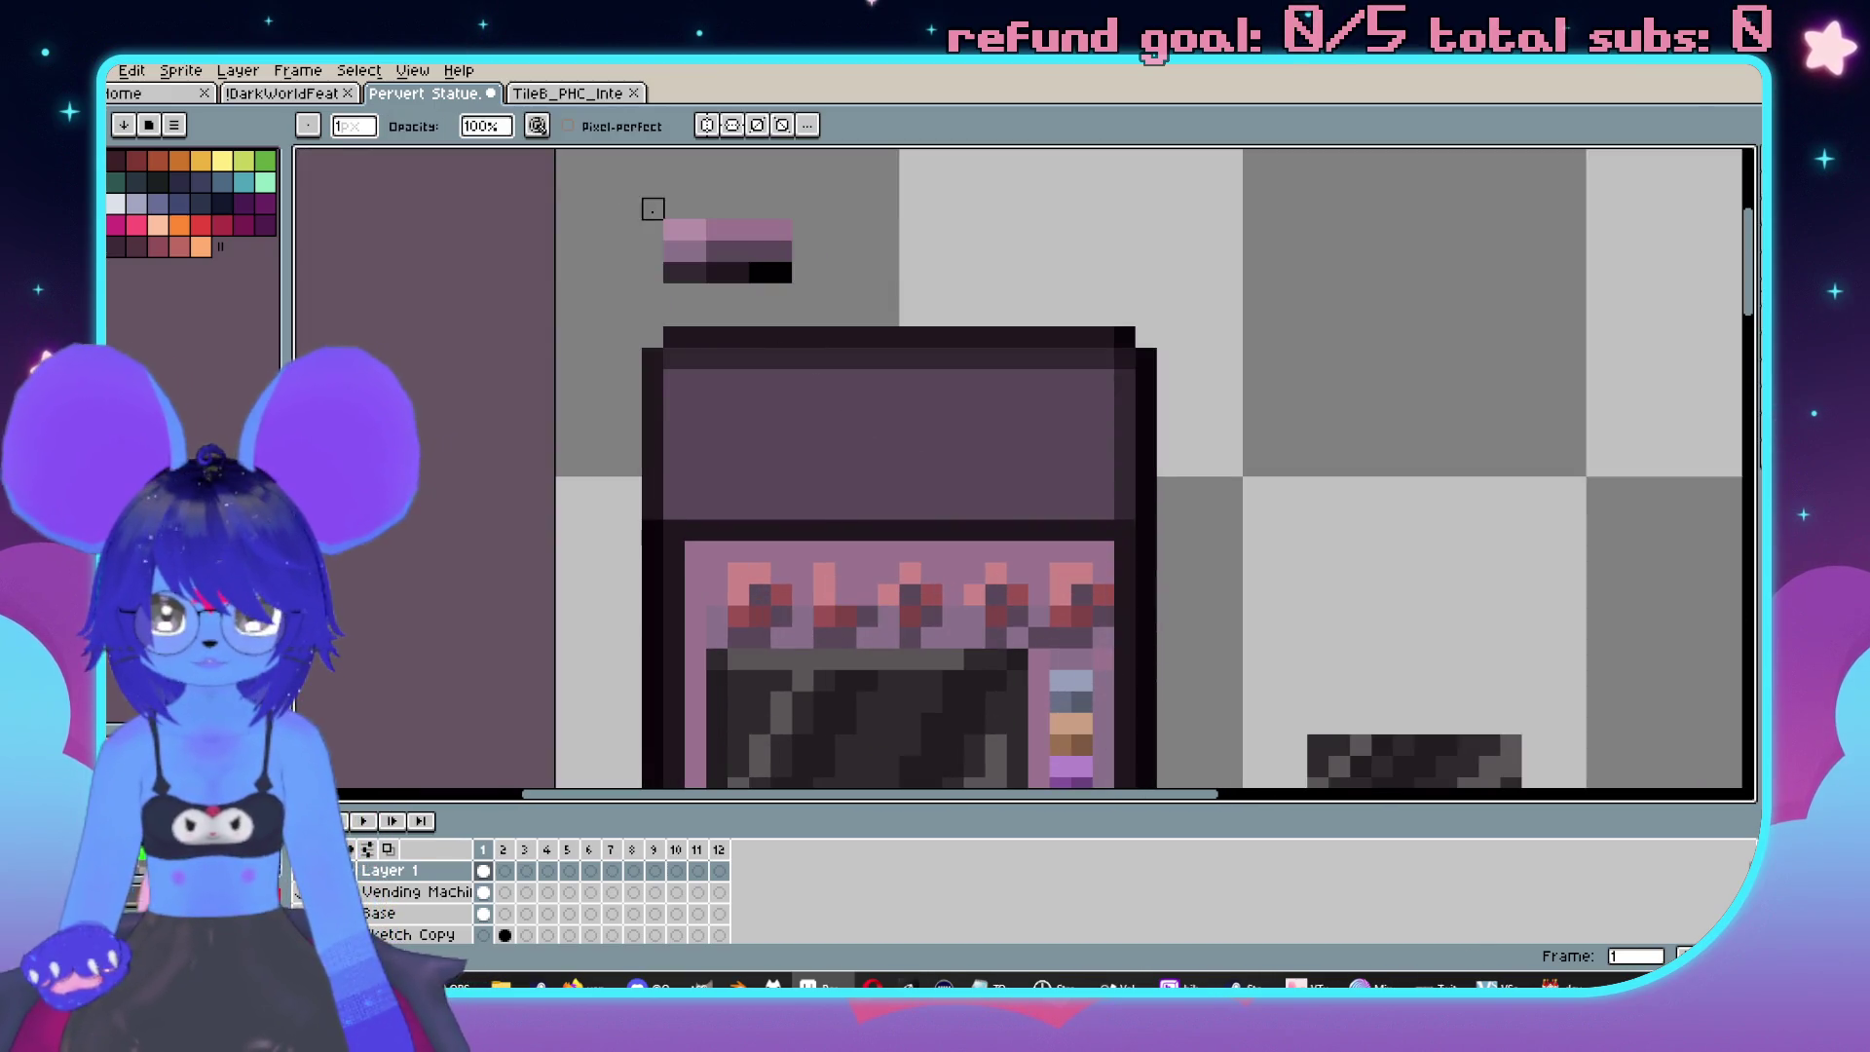
{"action": "left_click_drag", "start_coordinate": [643, 273], "coordinate": [859, 255]}
{"action": "left_click_drag", "start_coordinate": [1306, 530], "coordinate": [1152, 338]}
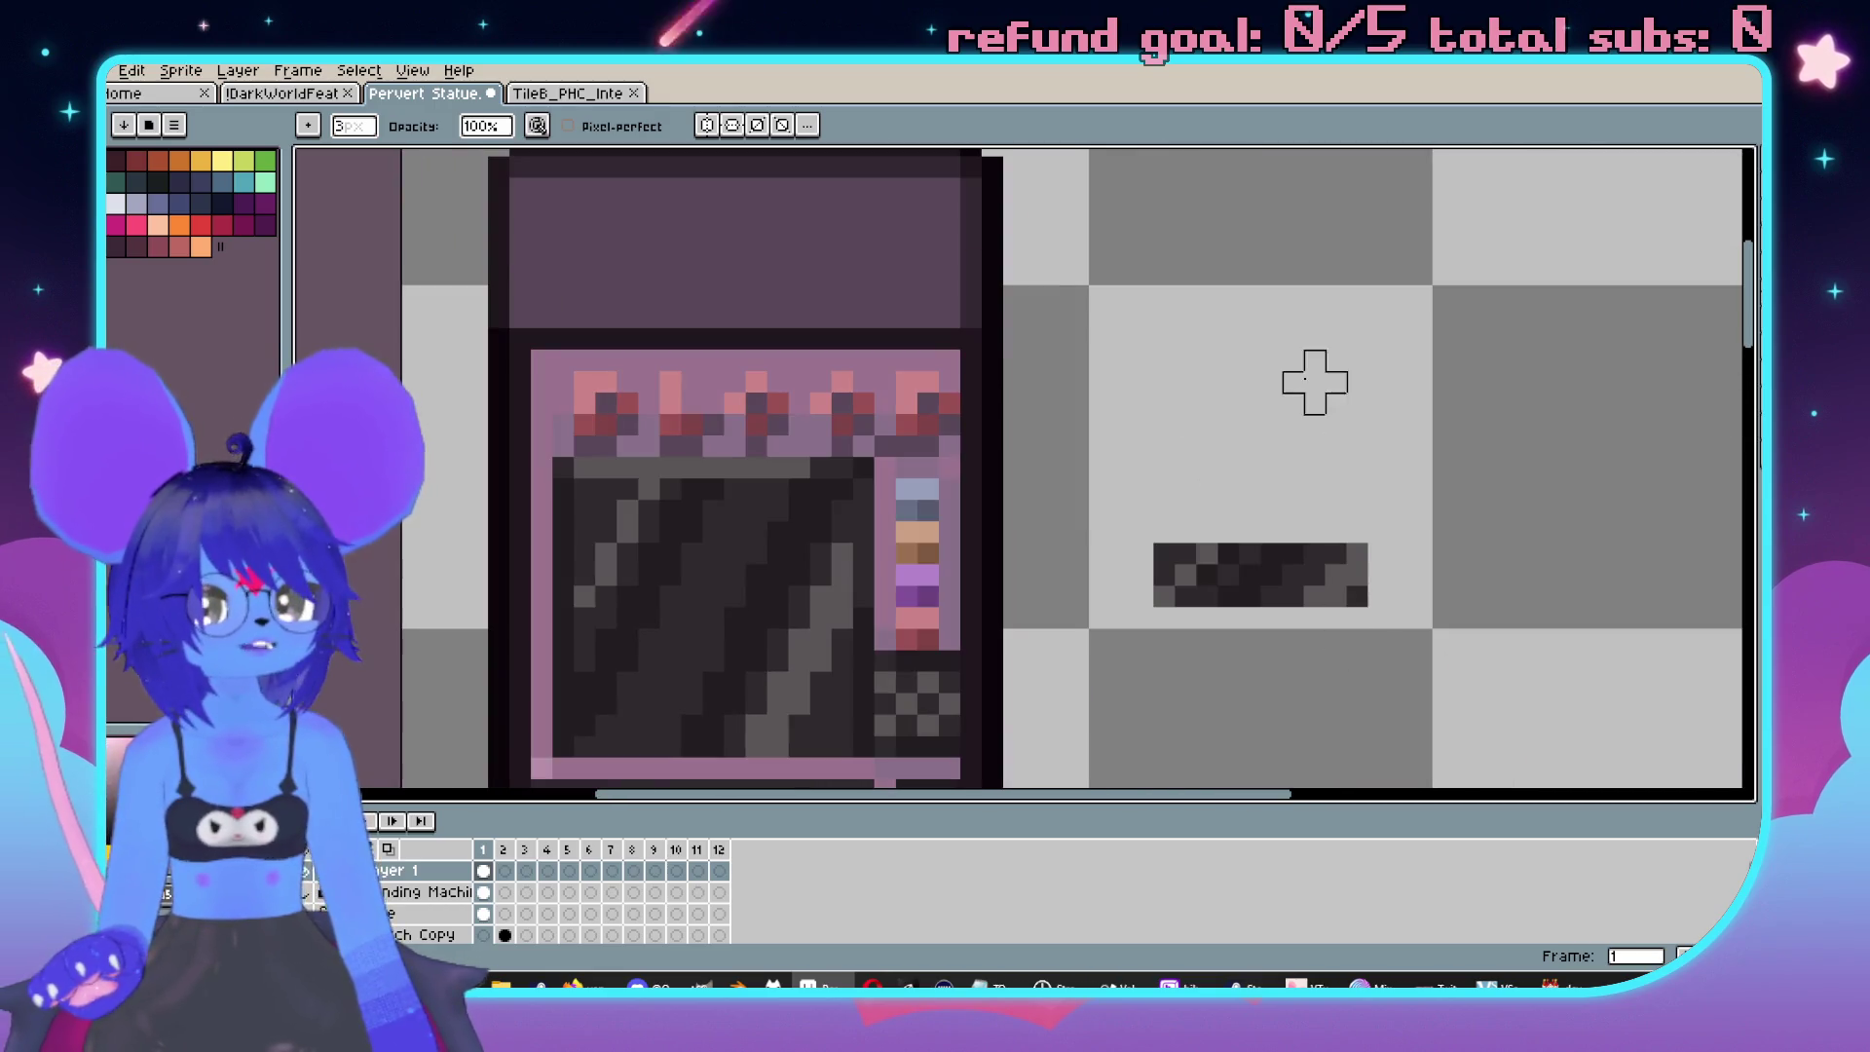
{"action": "left_click_drag", "start_coordinate": [1271, 662], "coordinate": [1165, 510]}
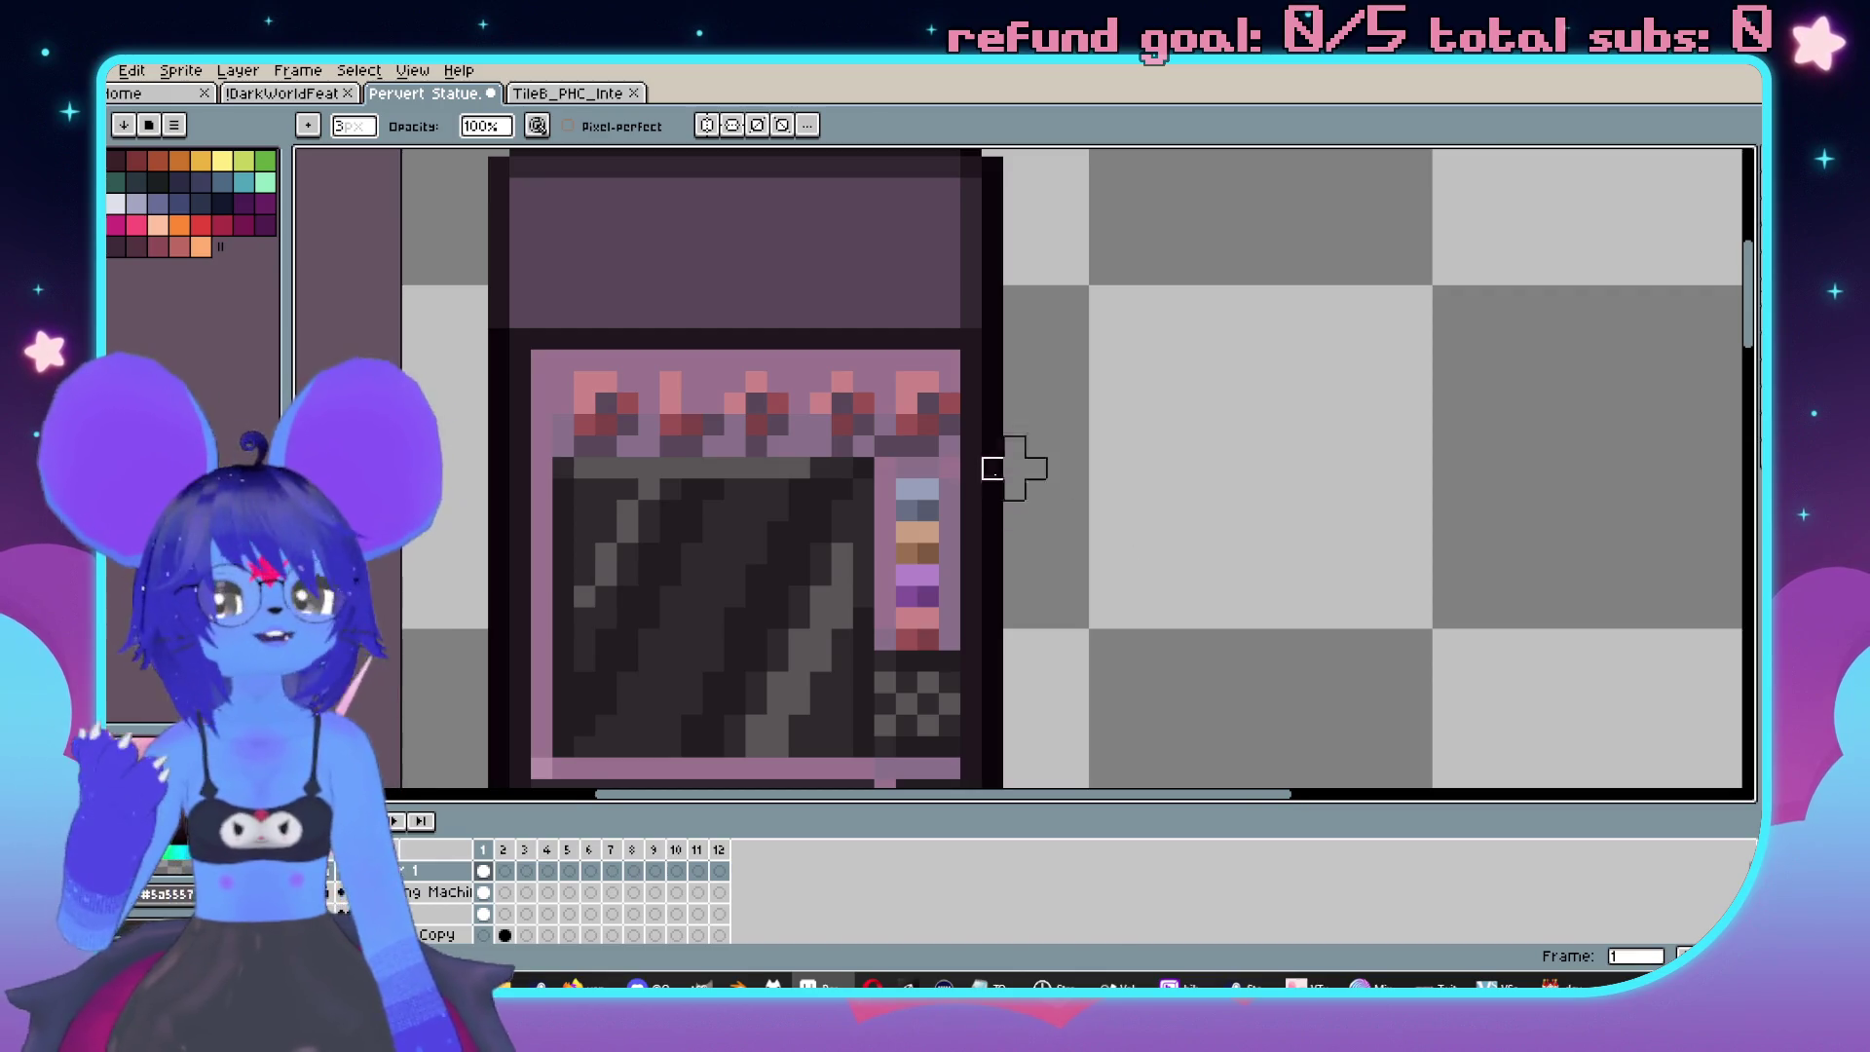
{"action": "scroll", "coordinate": [992, 490], "scroll_direction": "up", "scroll_amount": 3}
Select the machine's top section and nudge it up one pixel, leaving a gap row.
{"action": "key", "text": "m"}
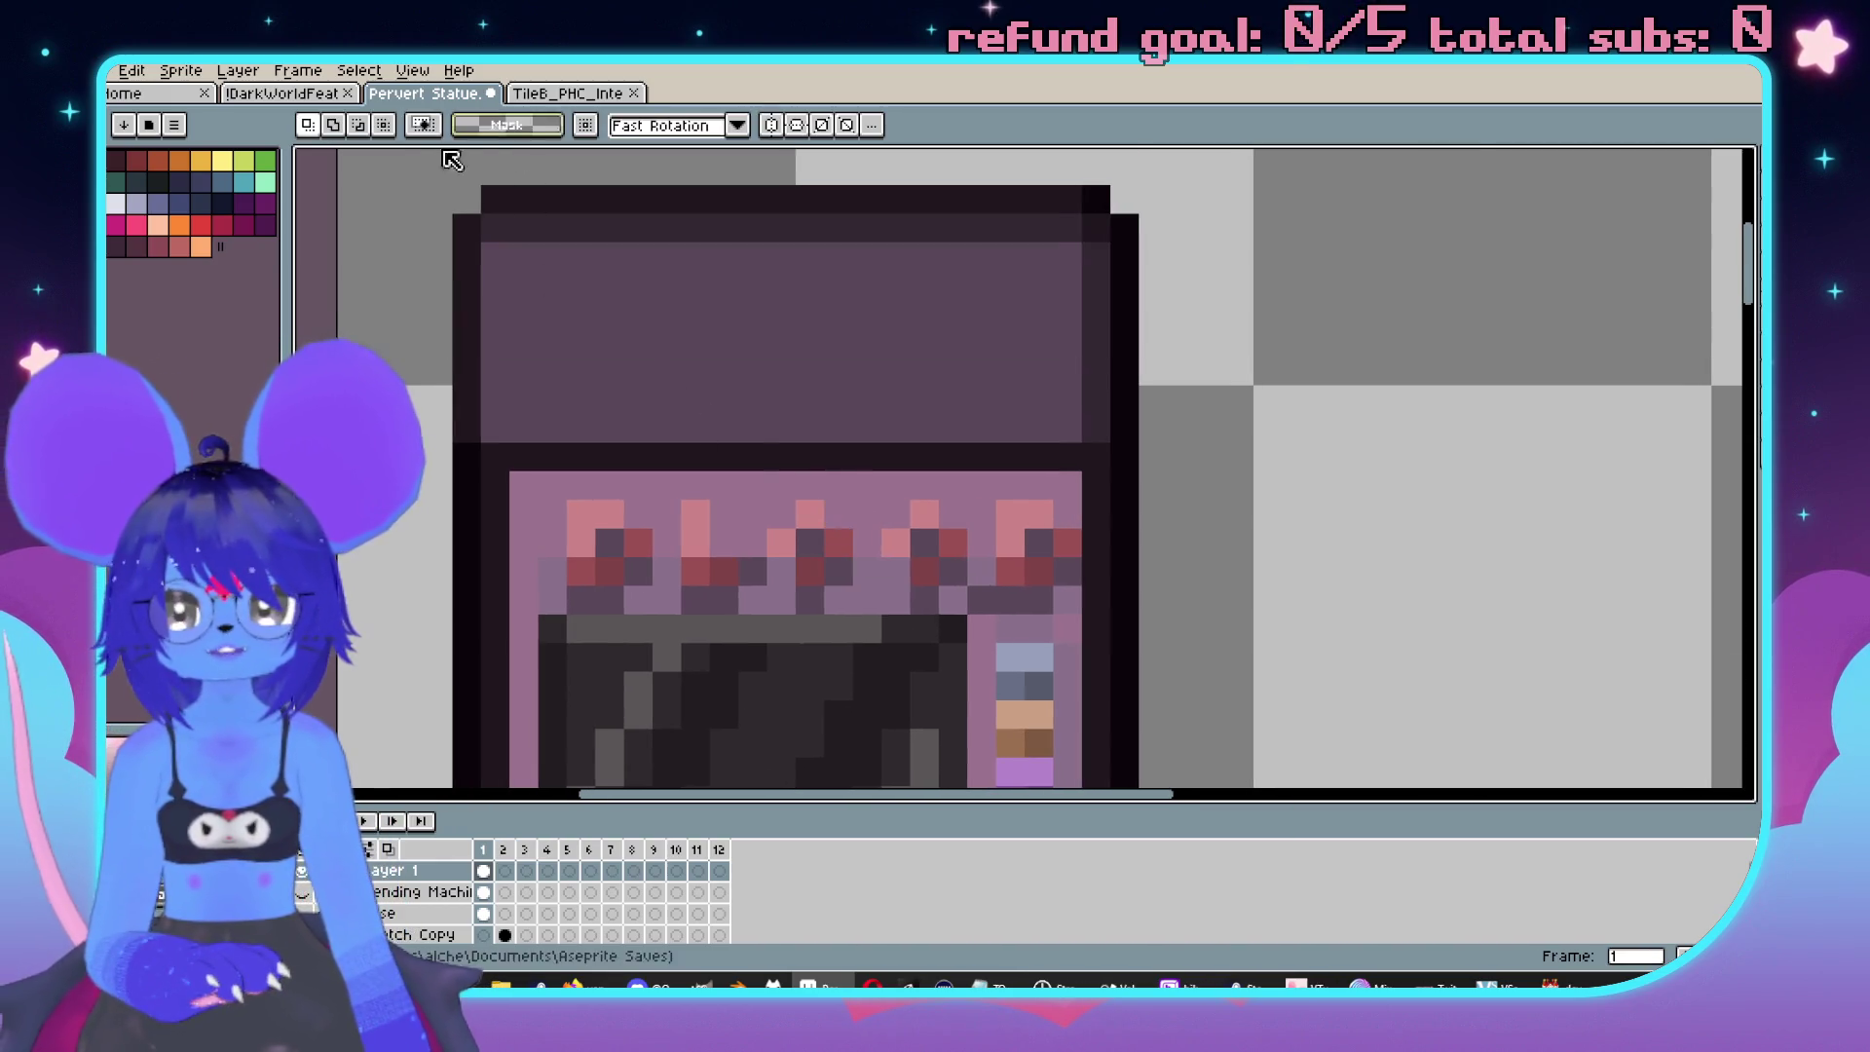
{"action": "mouse_move", "coordinate": [394, 156]}
{"action": "left_mouse_down"}
{"action": "mouse_move", "coordinate": [584, 261]}
{"action": "mouse_move", "coordinate": [1149, 482]}
{"action": "mouse_move", "coordinate": [1203, 477]}
{"action": "left_mouse_up"}
{"action": "mouse_move", "coordinate": [395, 156]}
{"action": "left_mouse_down"}
{"action": "mouse_move", "coordinate": [1064, 417]}
{"action": "mouse_move", "coordinate": [1210, 626]}
{"action": "left_mouse_up"}
{"action": "left_click", "coordinate": [581, 313]}
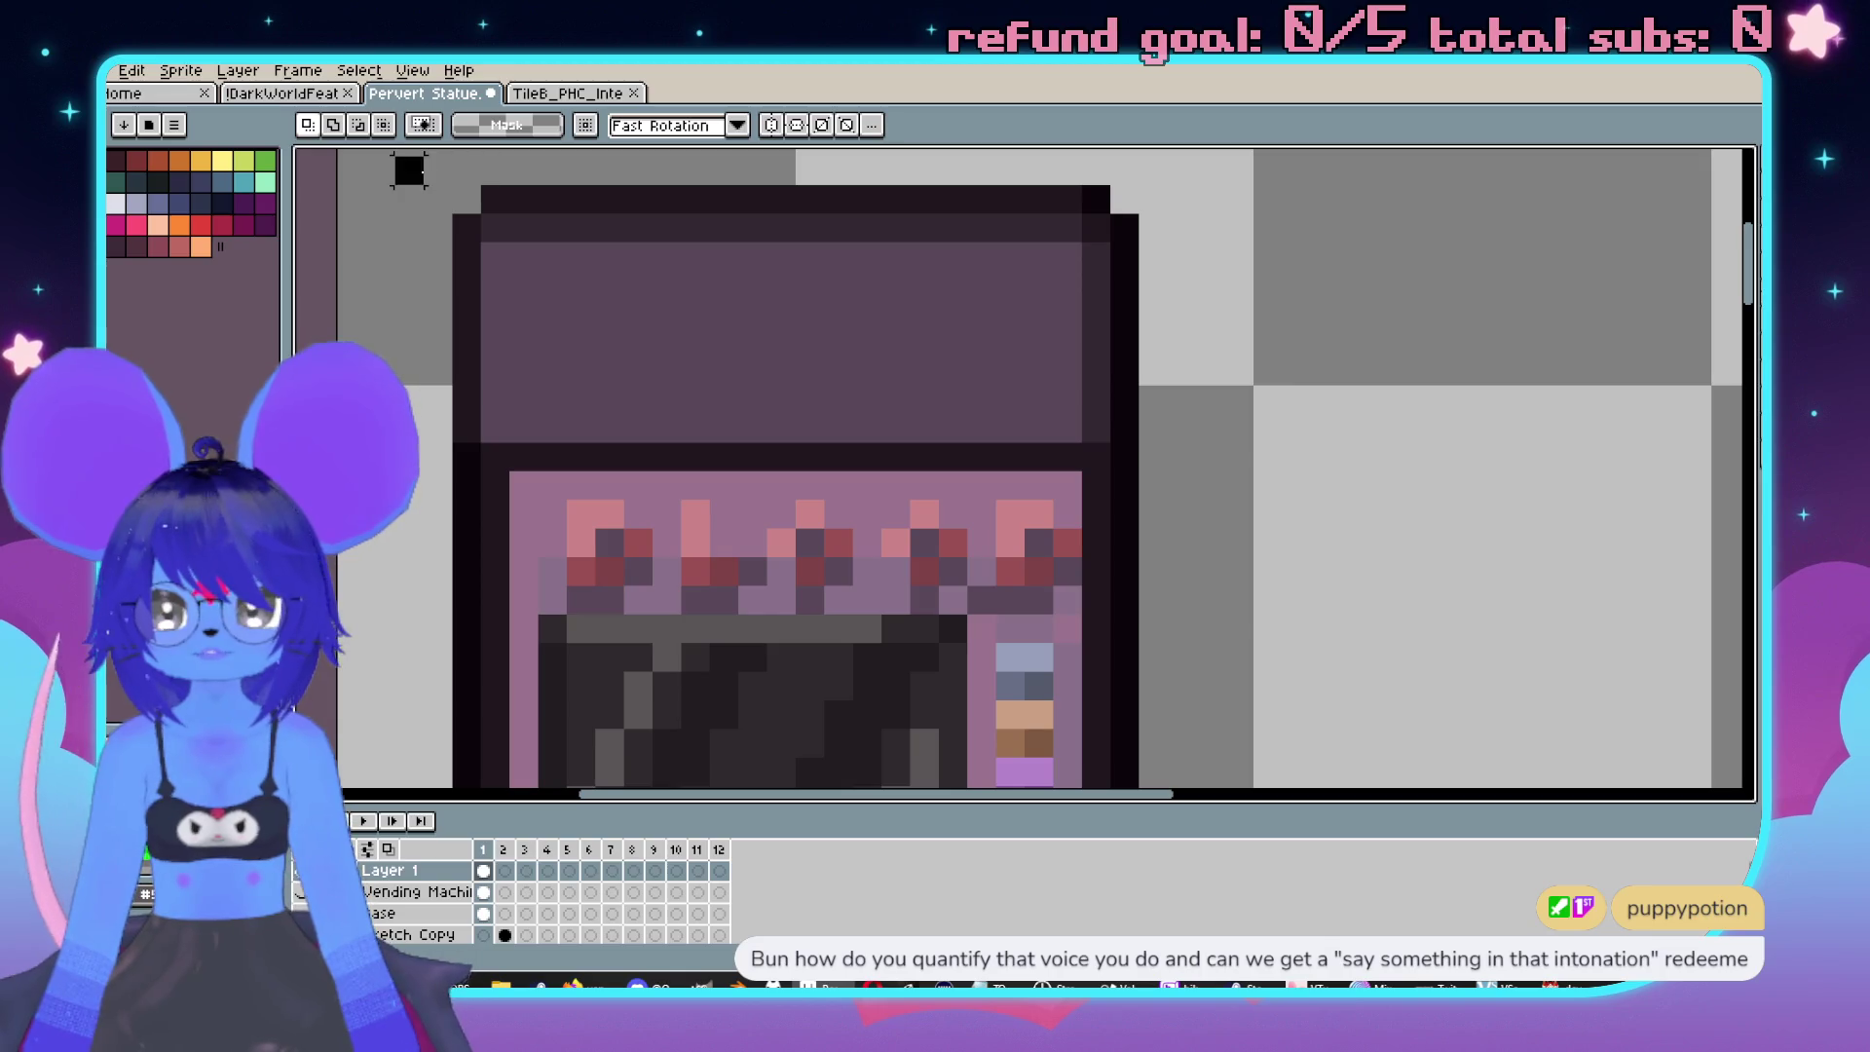
{"action": "key", "text": "Up"}
{"action": "left_click_drag", "start_coordinate": [1053, 577], "coordinate": [1140, 496]}
{"action": "scroll", "coordinate": [535, 689], "scroll_direction": "up", "scroll_amount": 1}
Fill the grey gap row with dark ends and pink along the rest.
{"action": "key", "text": "b"}
{"action": "left_click", "coordinate": [1523, 384], "text": "alt"}
{"action": "left_click", "coordinate": [1506, 431]}
{"action": "left_click", "coordinate": [604, 430]}
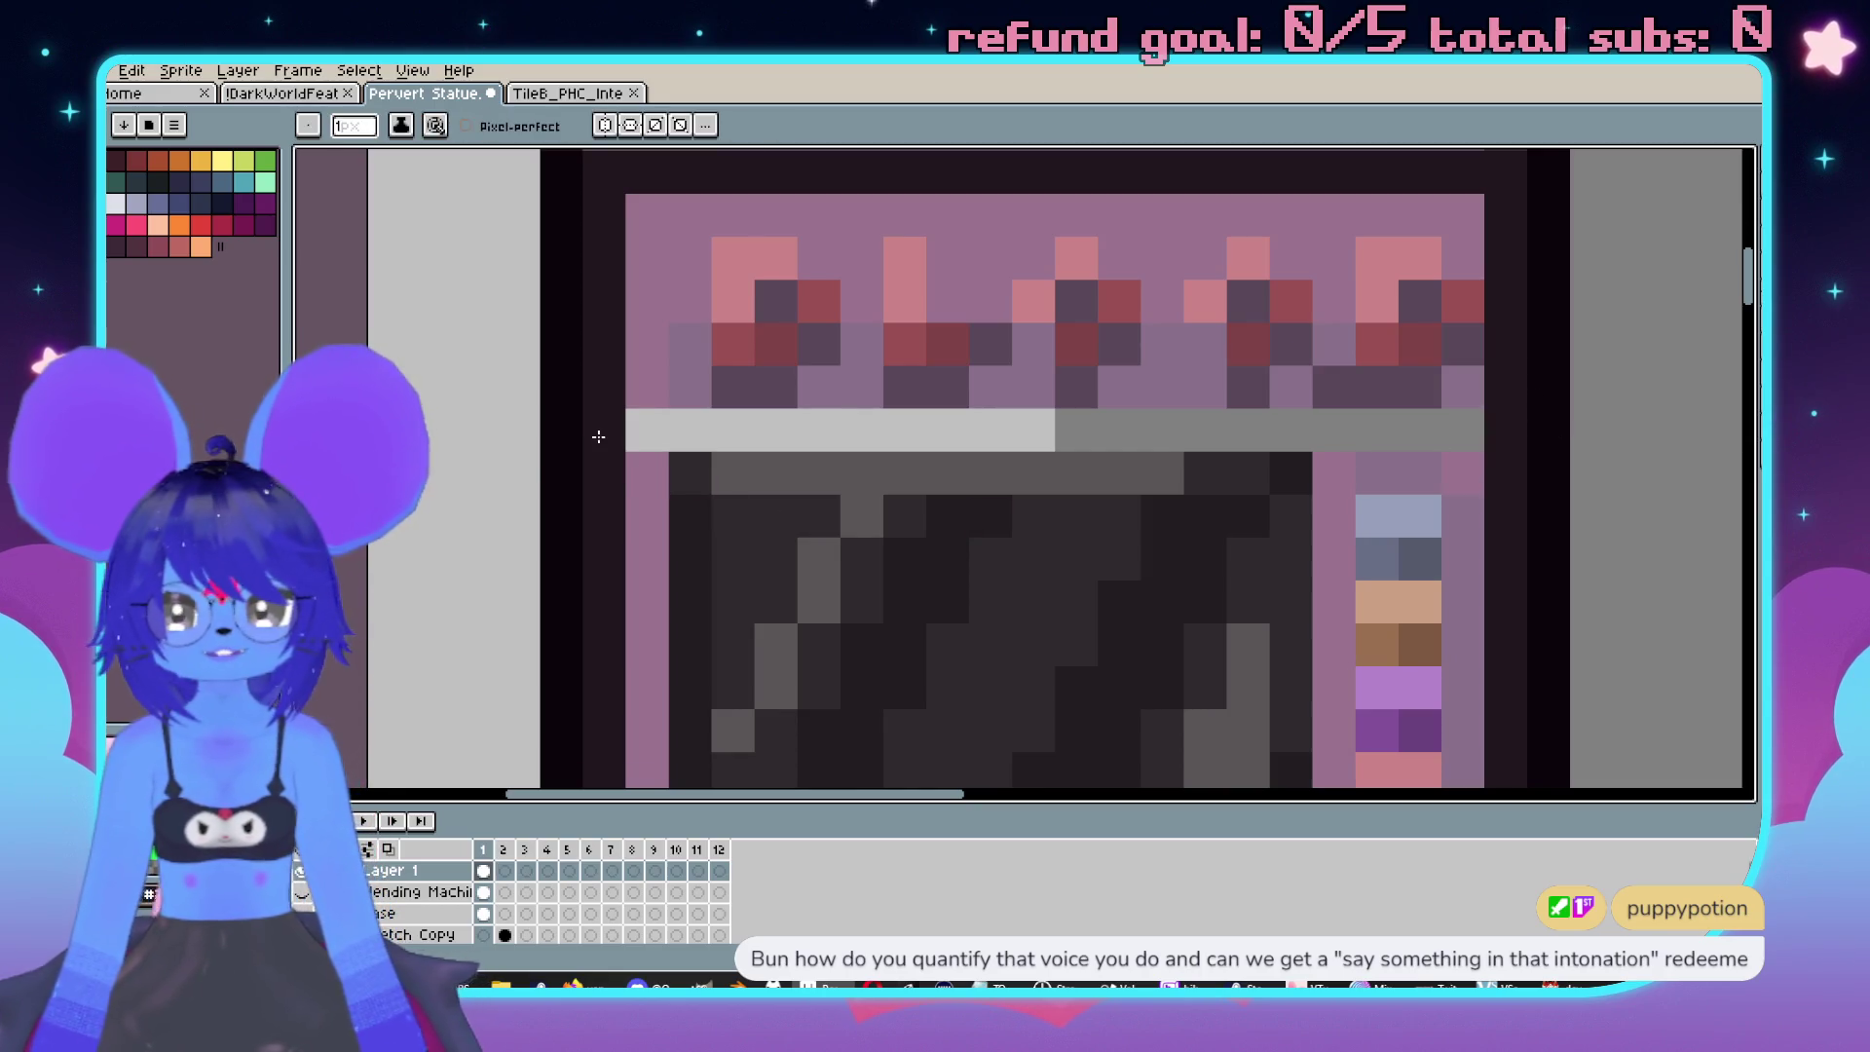
{"action": "left_click", "coordinate": [663, 364], "text": "alt"}
{"action": "left_click", "coordinate": [646, 431]}
{"action": "left_click", "coordinate": [1119, 431]}
{"action": "left_click", "coordinate": [732, 473], "text": "alt"}
{"action": "left_click_drag", "start_coordinate": [732, 431], "coordinate": [1419, 431]}
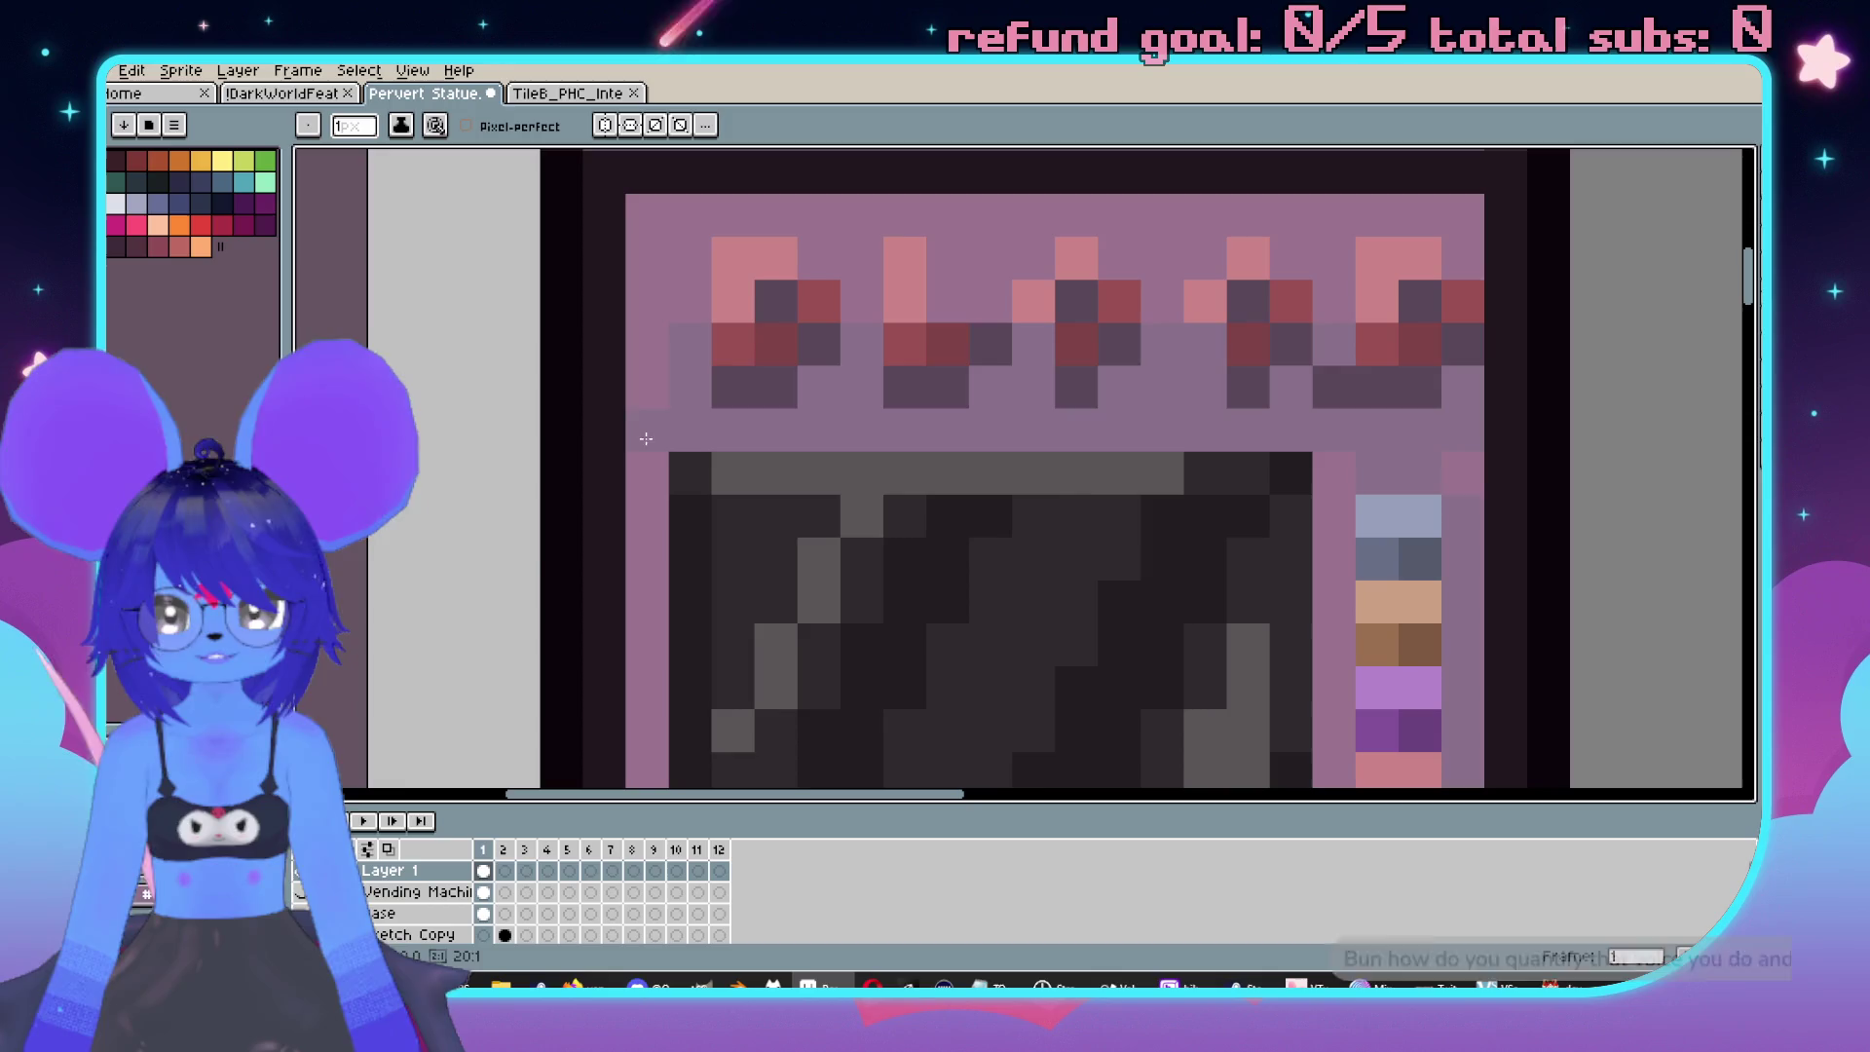
{"action": "scroll", "coordinate": [751, 471], "scroll_direction": "down", "scroll_amount": 5}
{"action": "scroll", "coordinate": [751, 471], "scroll_direction": "up", "scroll_amount": 5}
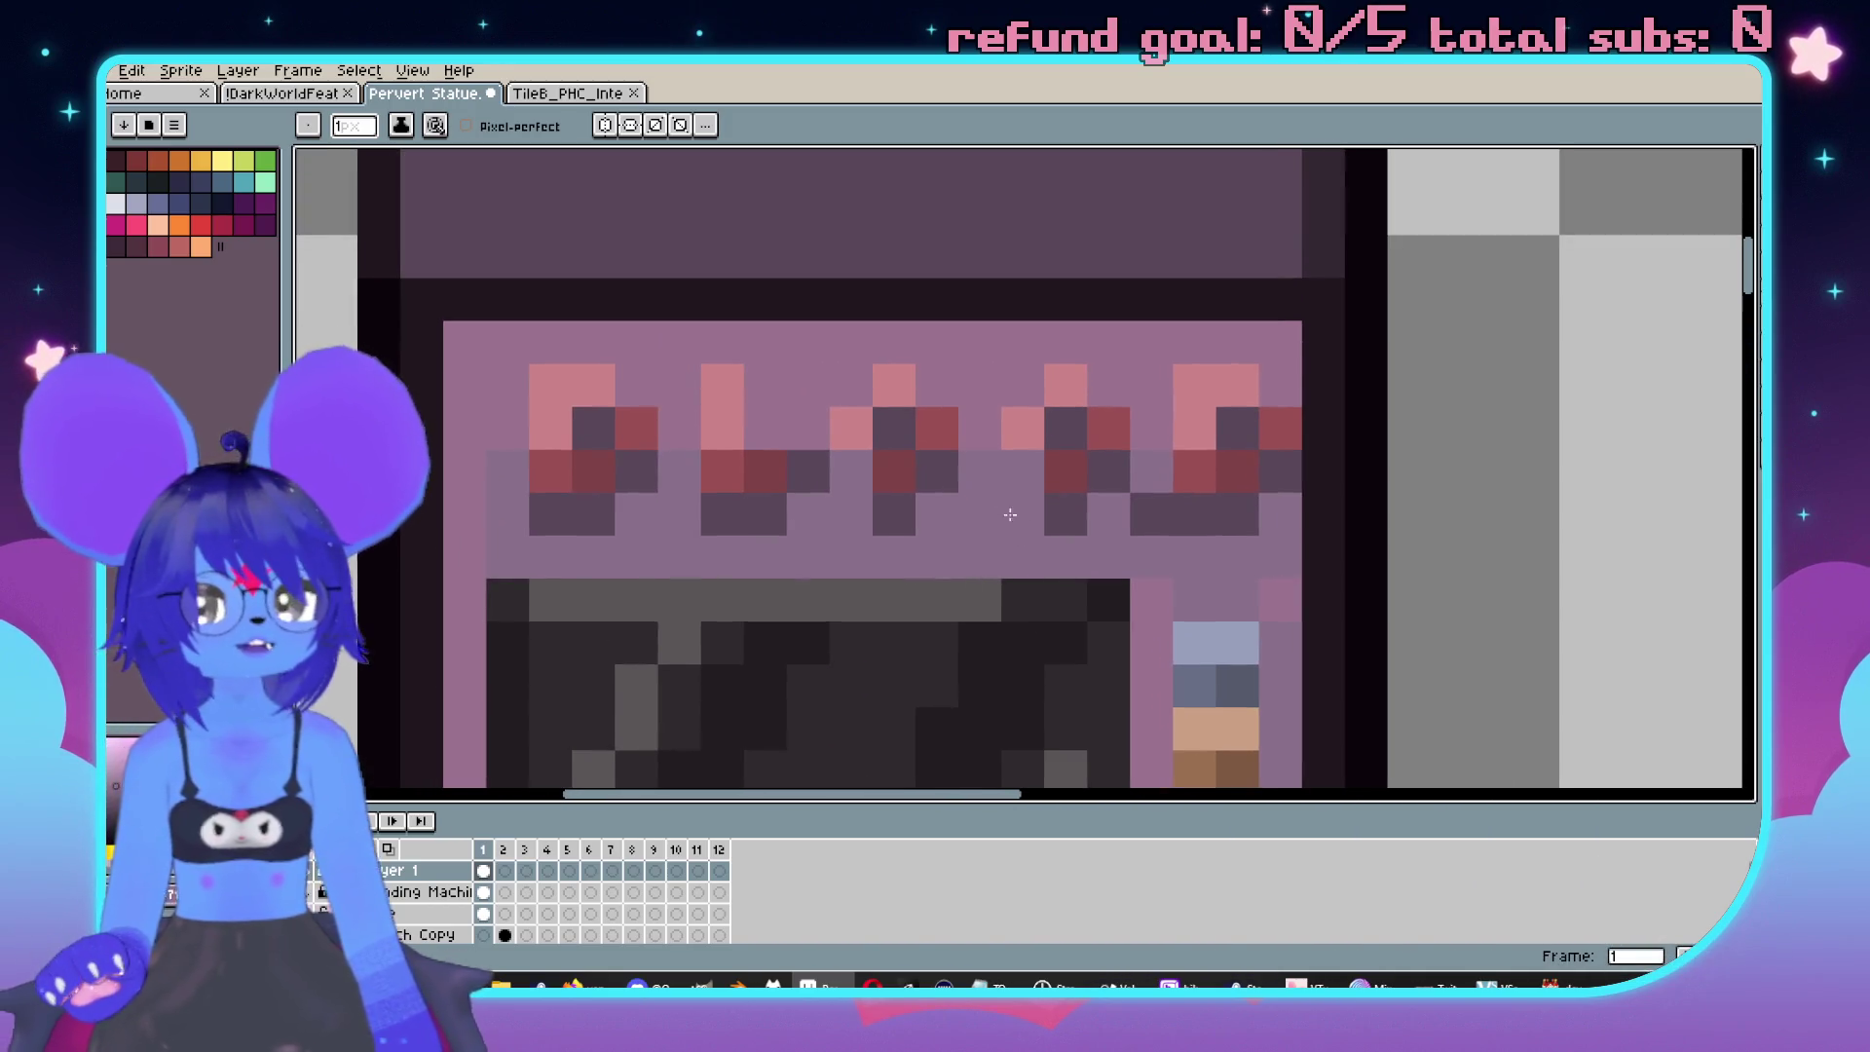
Darken the row below the pink pattern and shift the pattern one pixel left.
{"action": "left_click_drag", "start_coordinate": [518, 566], "coordinate": [1273, 555]}
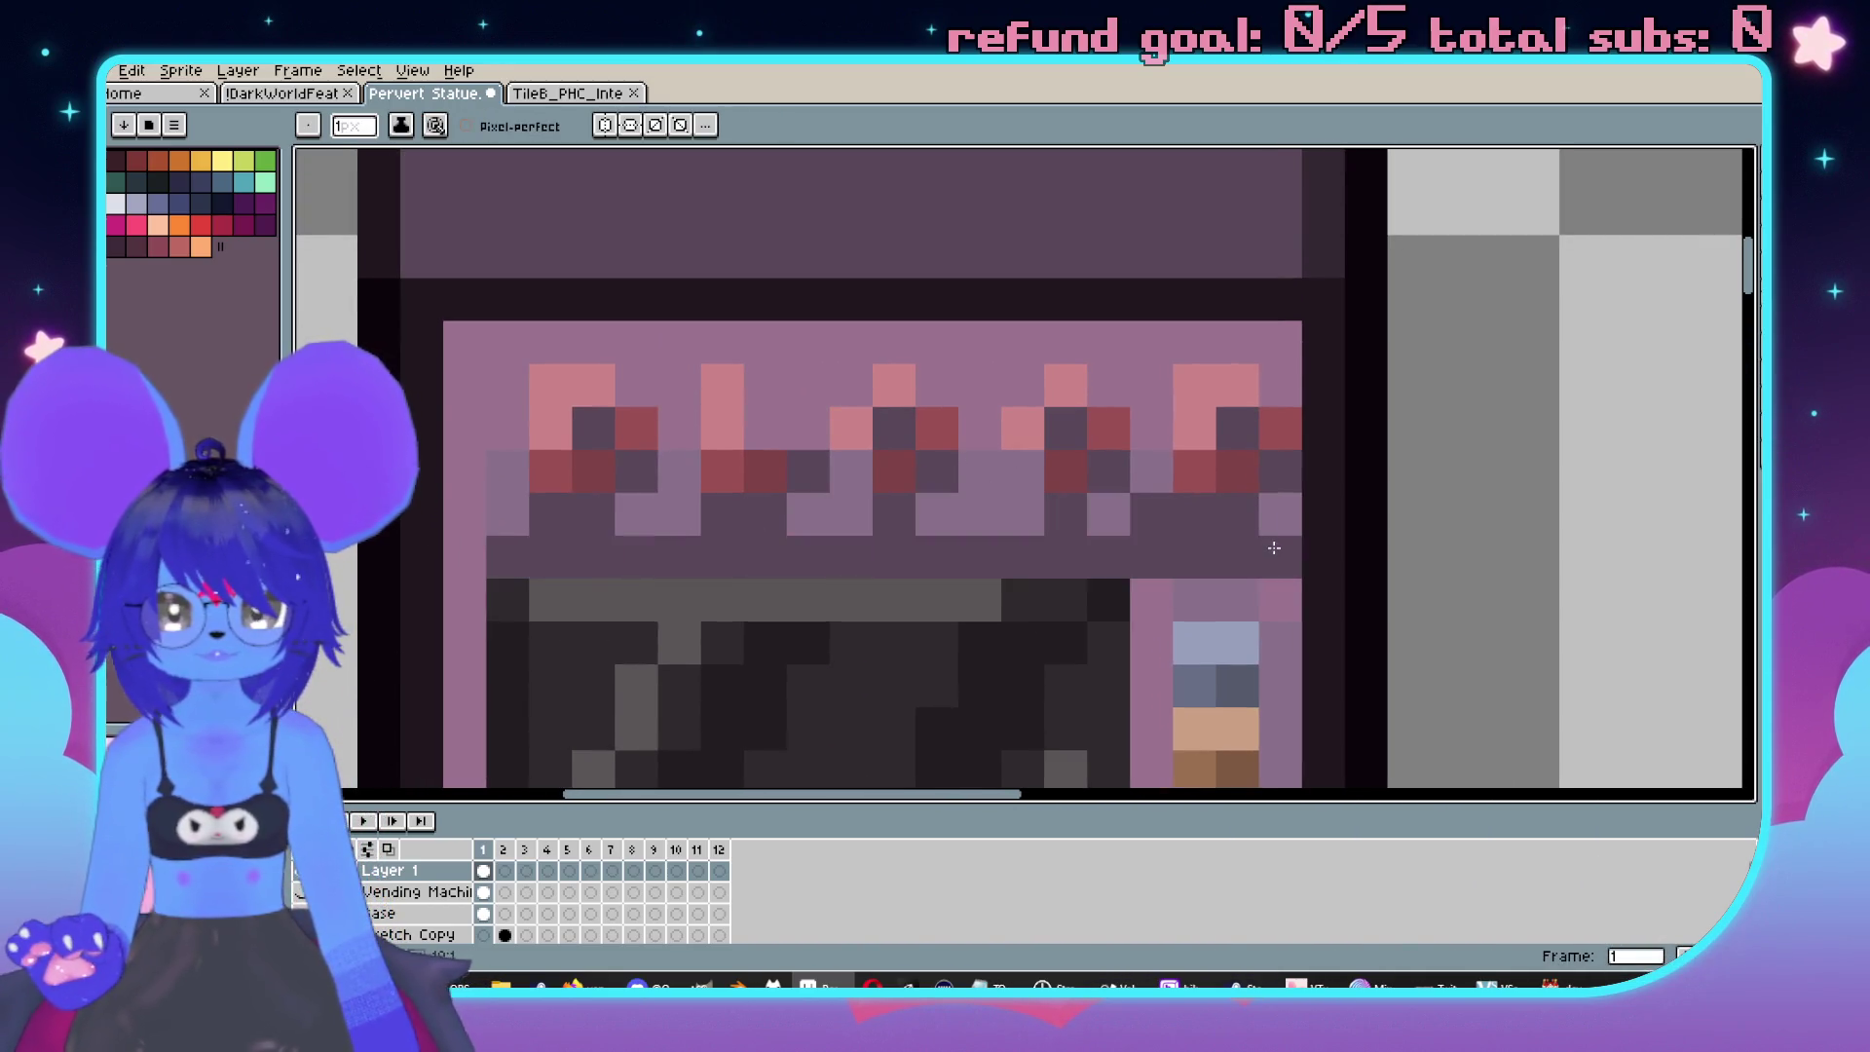
{"action": "scroll", "coordinate": [1273, 543], "scroll_direction": "down", "scroll_amount": 4}
{"action": "scroll", "coordinate": [950, 521], "scroll_direction": "up", "scroll_amount": 3}
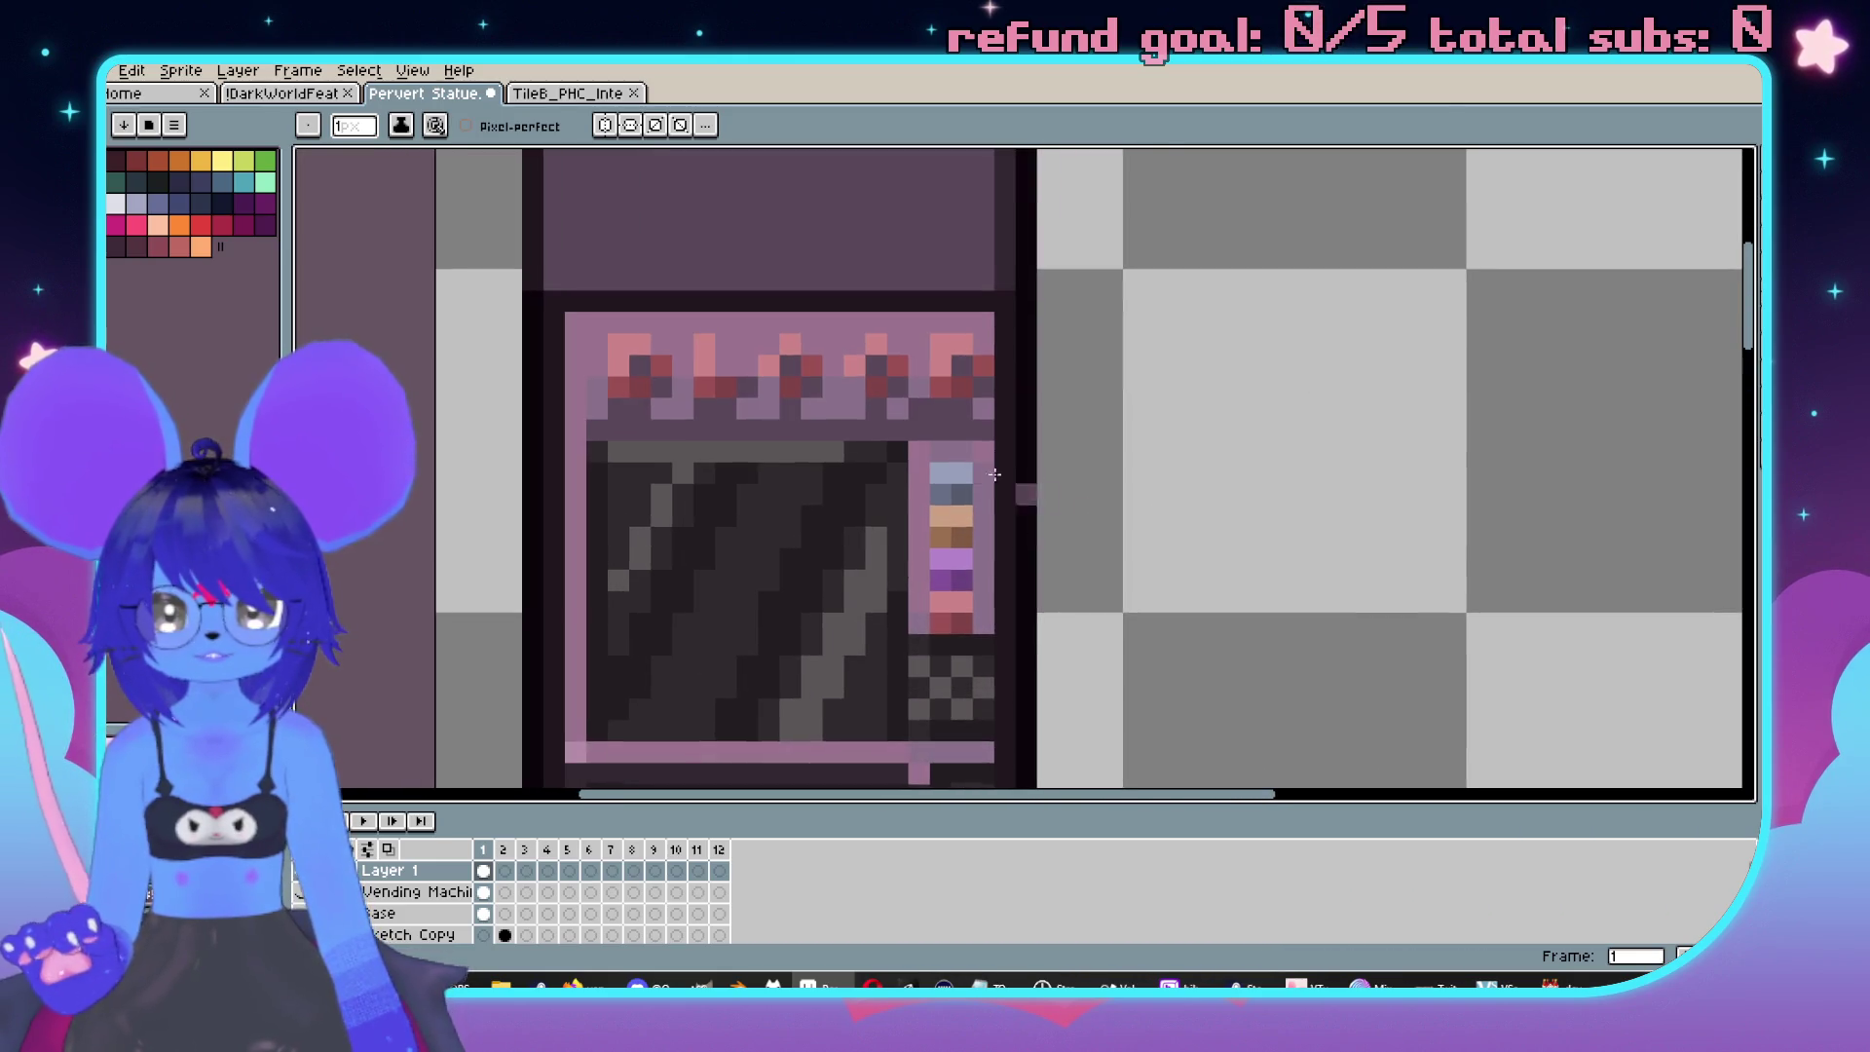
{"action": "scroll", "coordinate": [1023, 488], "scroll_direction": "up", "scroll_amount": 1}
{"action": "key", "text": "m"}
{"action": "left_click_drag", "start_coordinate": [516, 310], "coordinate": [1034, 456]}
{"action": "key", "text": "Left"}
{"action": "key", "text": "ctrl+d"}
{"action": "scroll", "coordinate": [1023, 438], "scroll_direction": "up", "scroll_amount": 1}
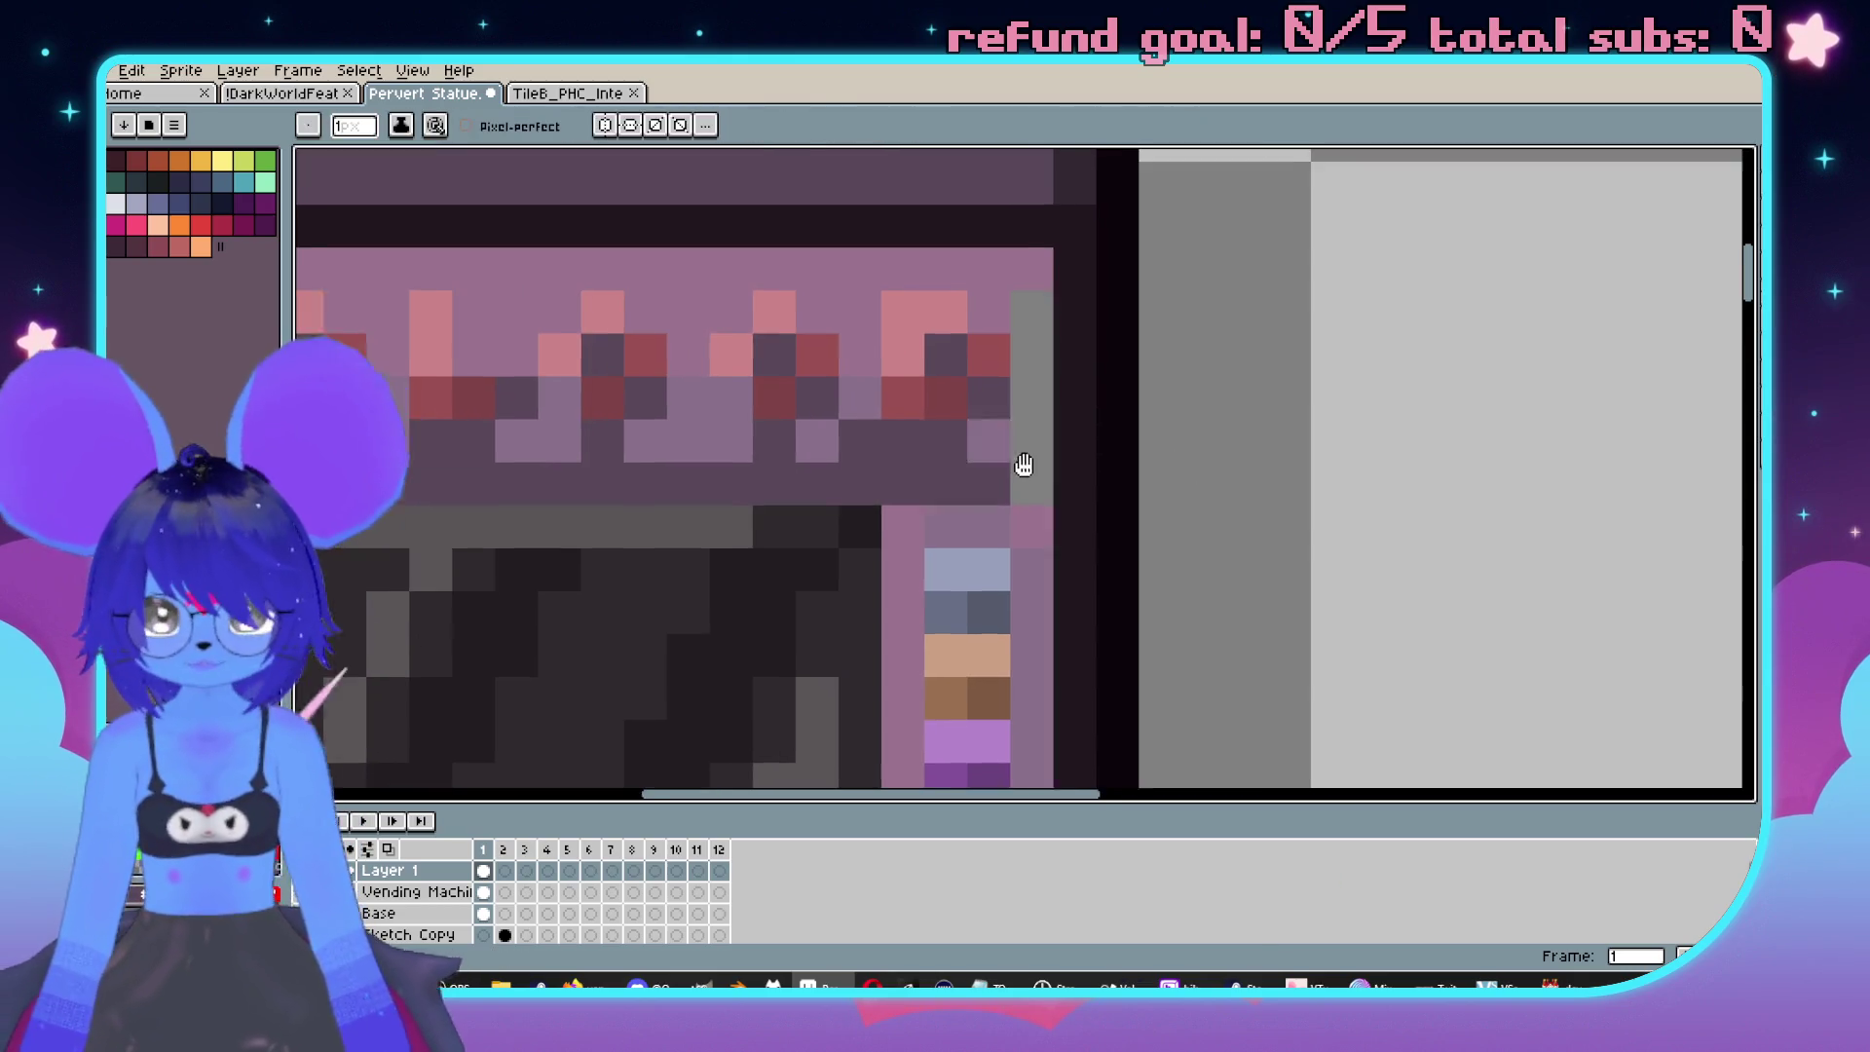
Draw a mauve column along the right side of the pink pattern.
{"action": "key", "text": "alt"}
{"action": "left_click", "coordinate": [1023, 446], "text": "alt"}
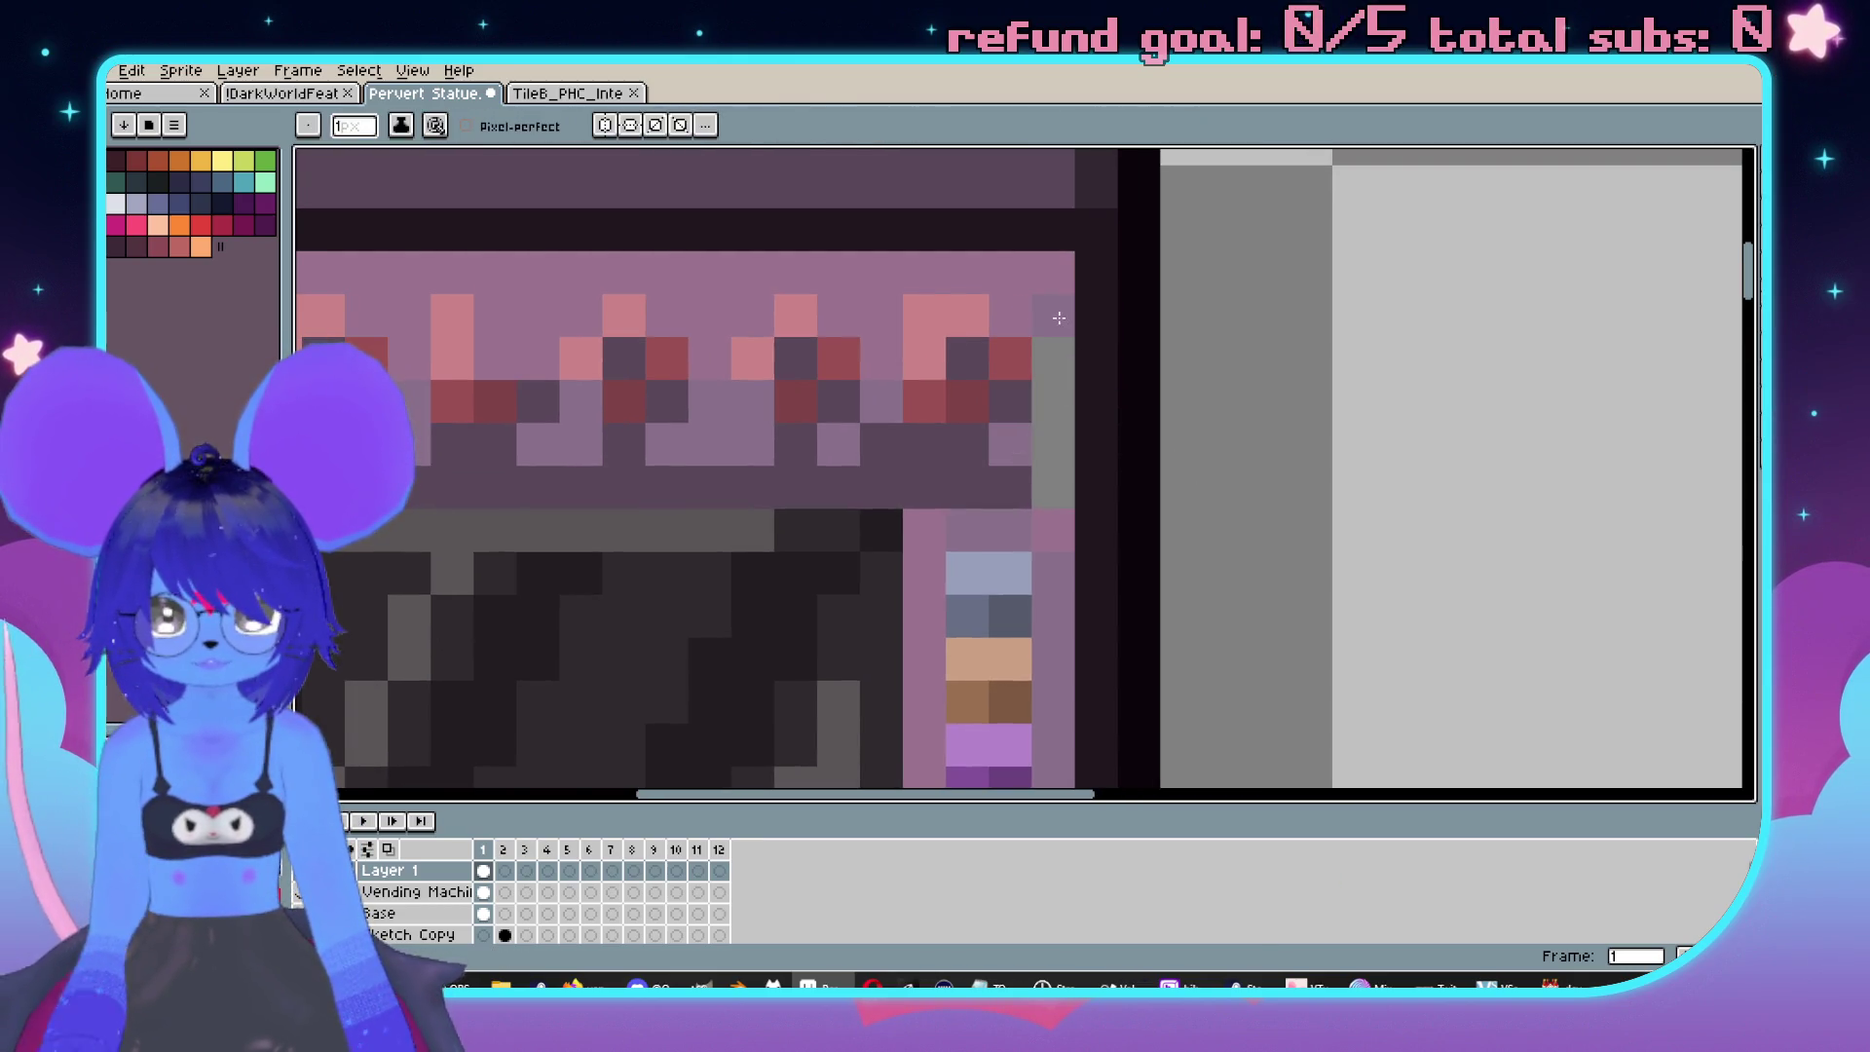
{"action": "left_click_drag", "start_coordinate": [1054, 318], "coordinate": [1047, 491]}
{"action": "scroll", "coordinate": [1238, 459], "scroll_direction": "down", "scroll_amount": 2}
{"action": "scroll", "coordinate": [1237, 459], "scroll_direction": "up", "scroll_amount": 1}
{"action": "scroll", "coordinate": [1238, 459], "scroll_direction": "down", "scroll_amount": 2}
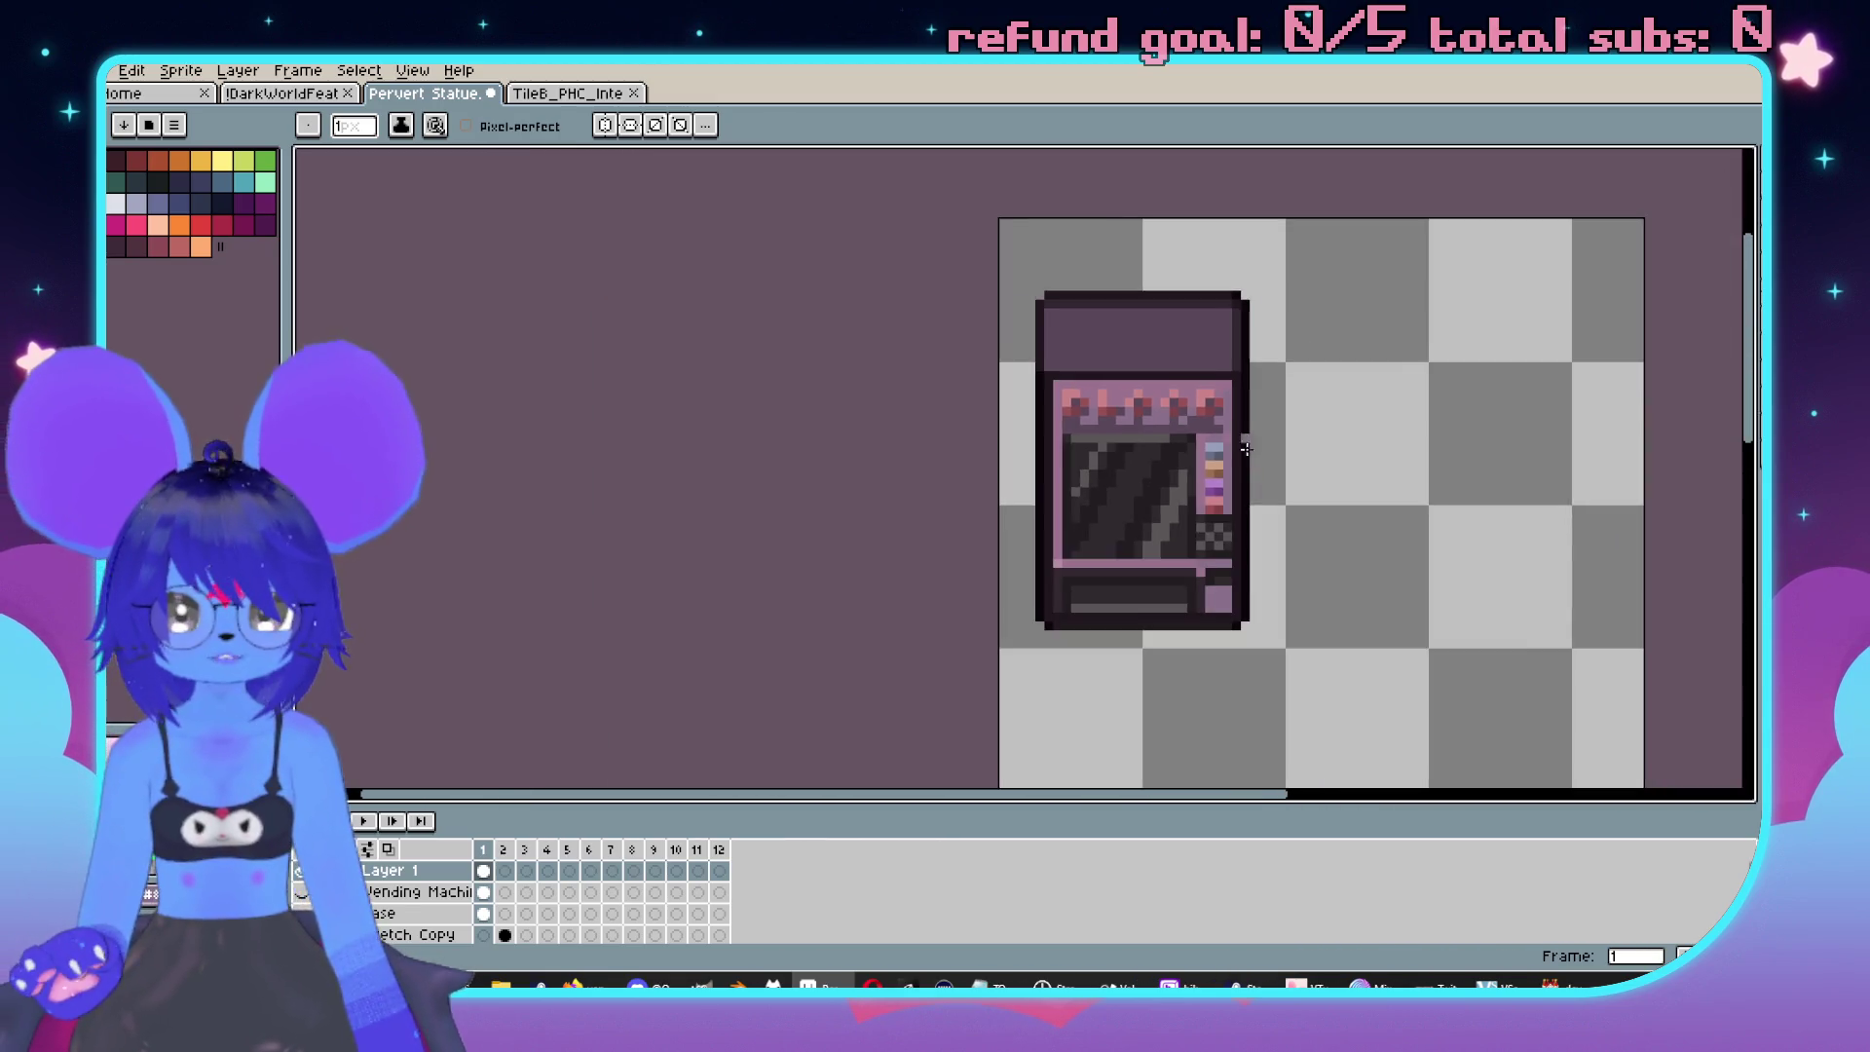
{"action": "left_click_drag", "start_coordinate": [1238, 458], "coordinate": [1042, 459]}
{"action": "scroll", "coordinate": [1157, 466], "scroll_direction": "up", "scroll_amount": 3}
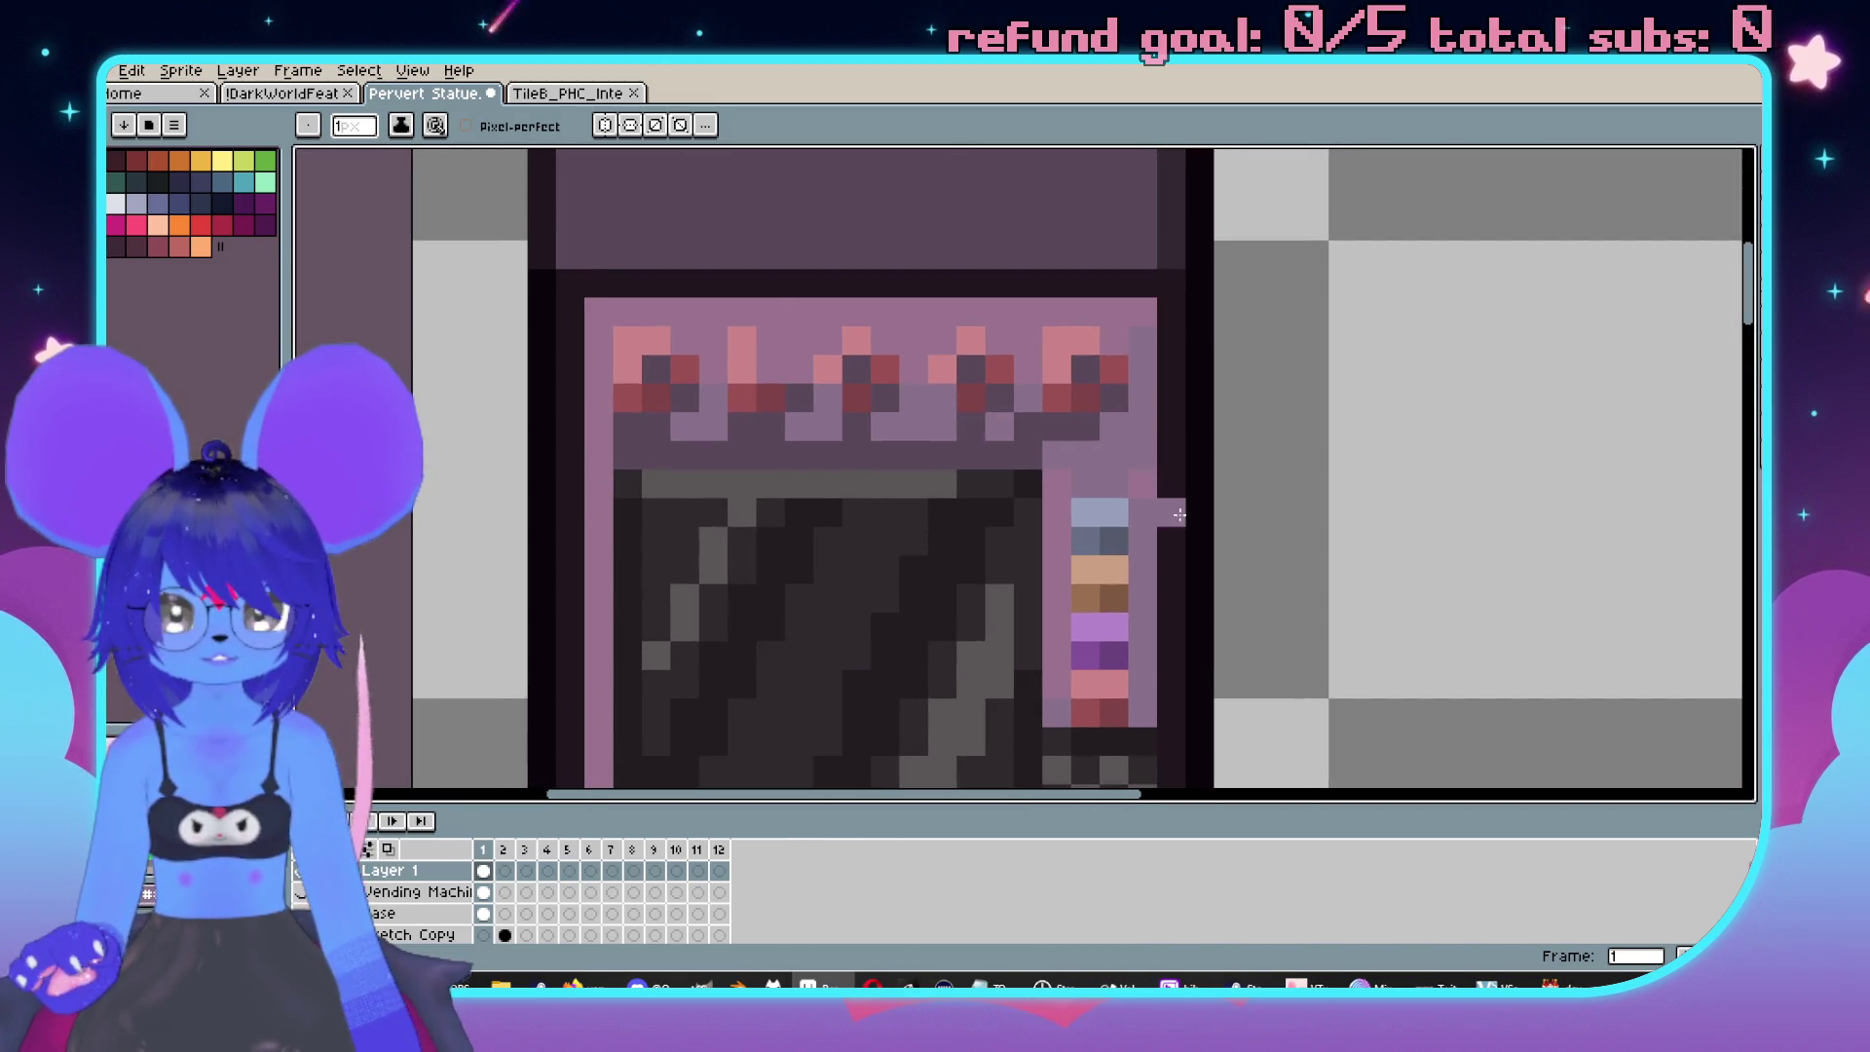
{"action": "scroll", "coordinate": [1132, 474], "scroll_direction": "down", "scroll_amount": 1}
{"action": "scroll", "coordinate": [1143, 480], "scroll_direction": "up", "scroll_amount": 1}
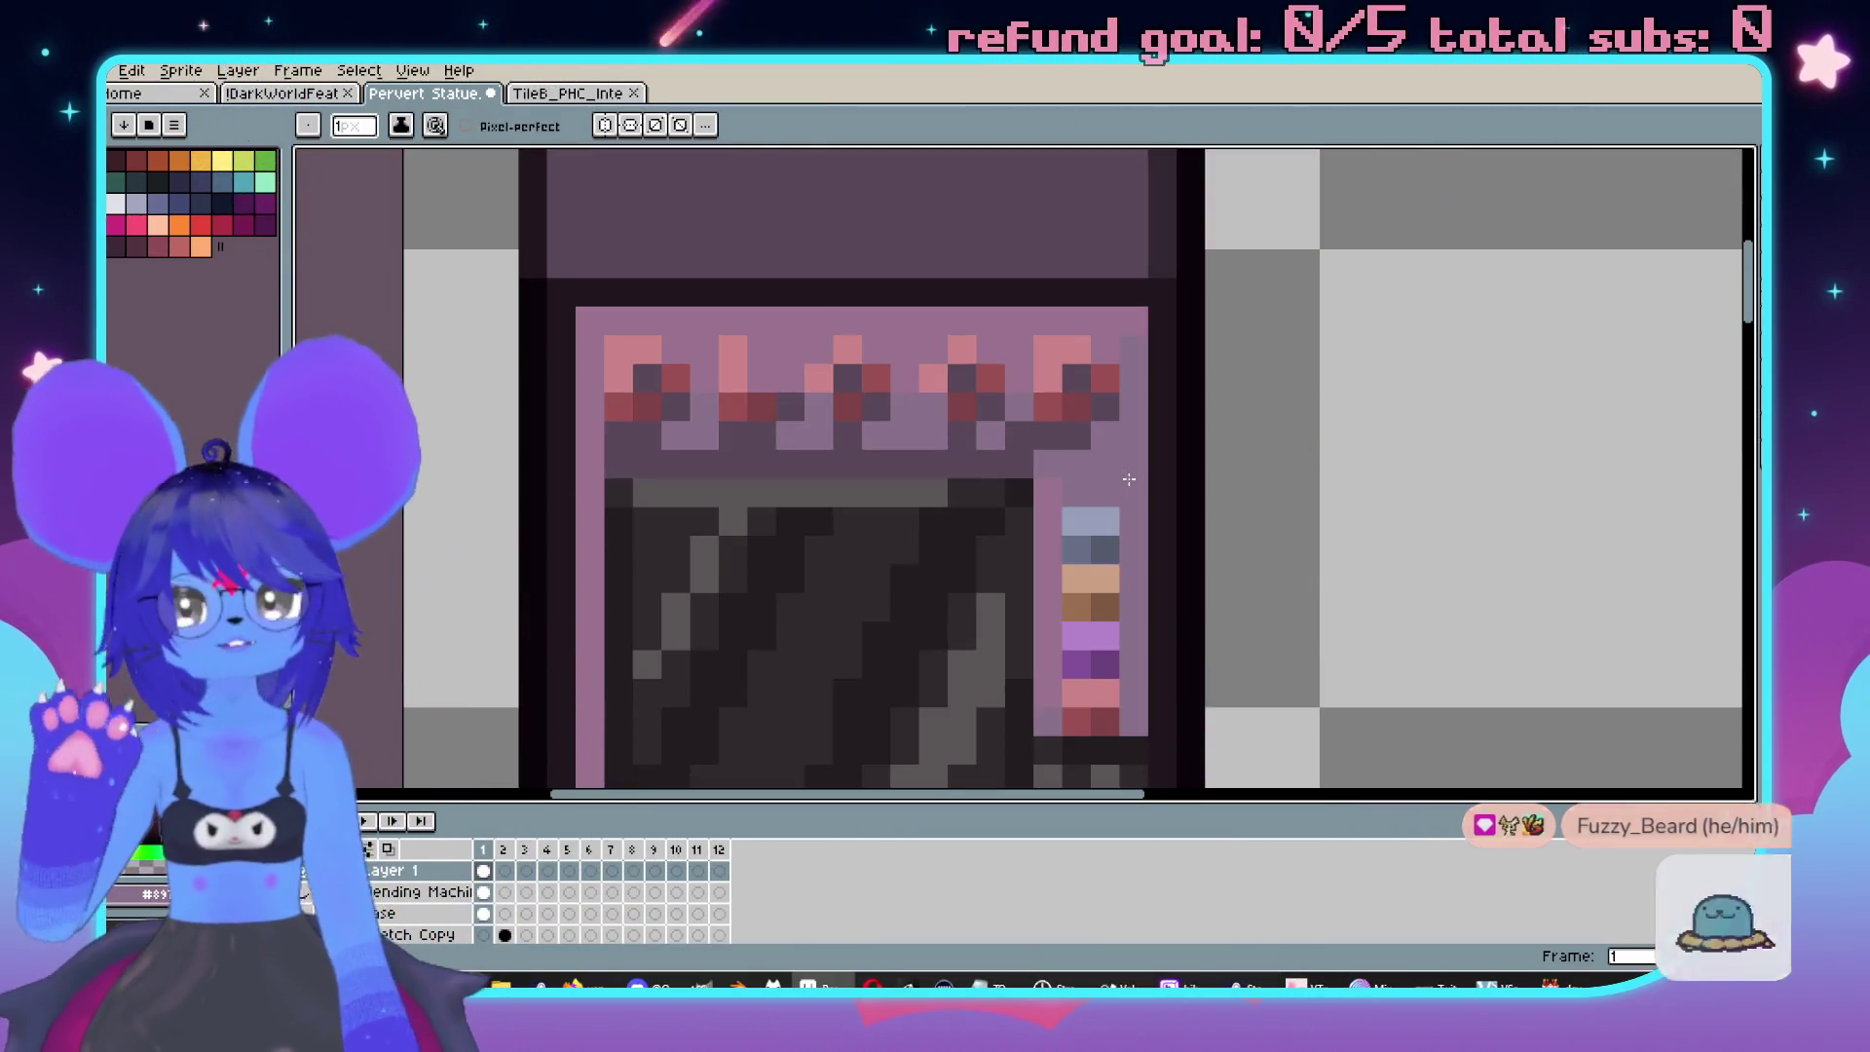
Recolour the single dark pixel beside the frame's right edge pink.
{"action": "left_click", "coordinate": [1170, 469]}
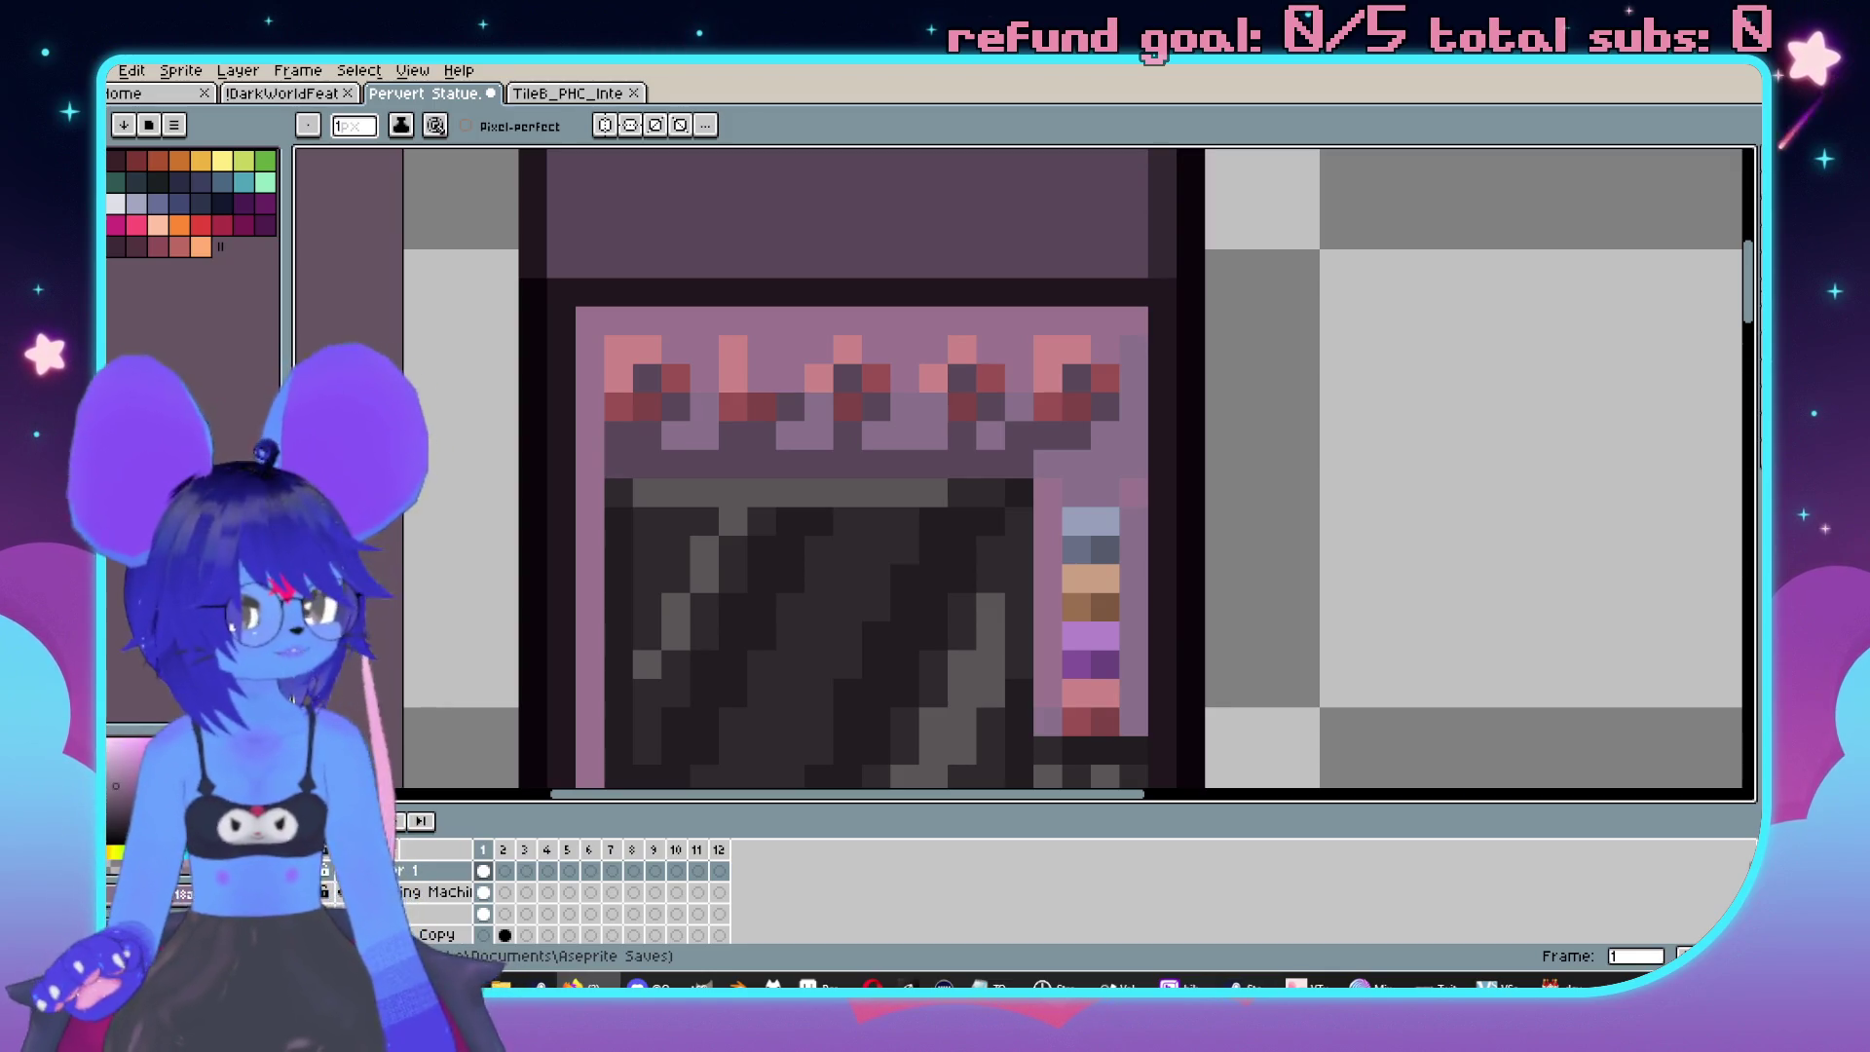
Paint a pink row across the top panel and touch up pink pixels on its right.
{"action": "scroll", "coordinate": [1247, 438], "scroll_direction": "down", "scroll_amount": 3}
{"action": "scroll", "coordinate": [1093, 505], "scroll_direction": "up", "scroll_amount": 5}
{"action": "left_click_drag", "start_coordinate": [974, 431], "coordinate": [928, 500]}
{"action": "left_click_drag", "start_coordinate": [487, 447], "coordinate": [1279, 458]}
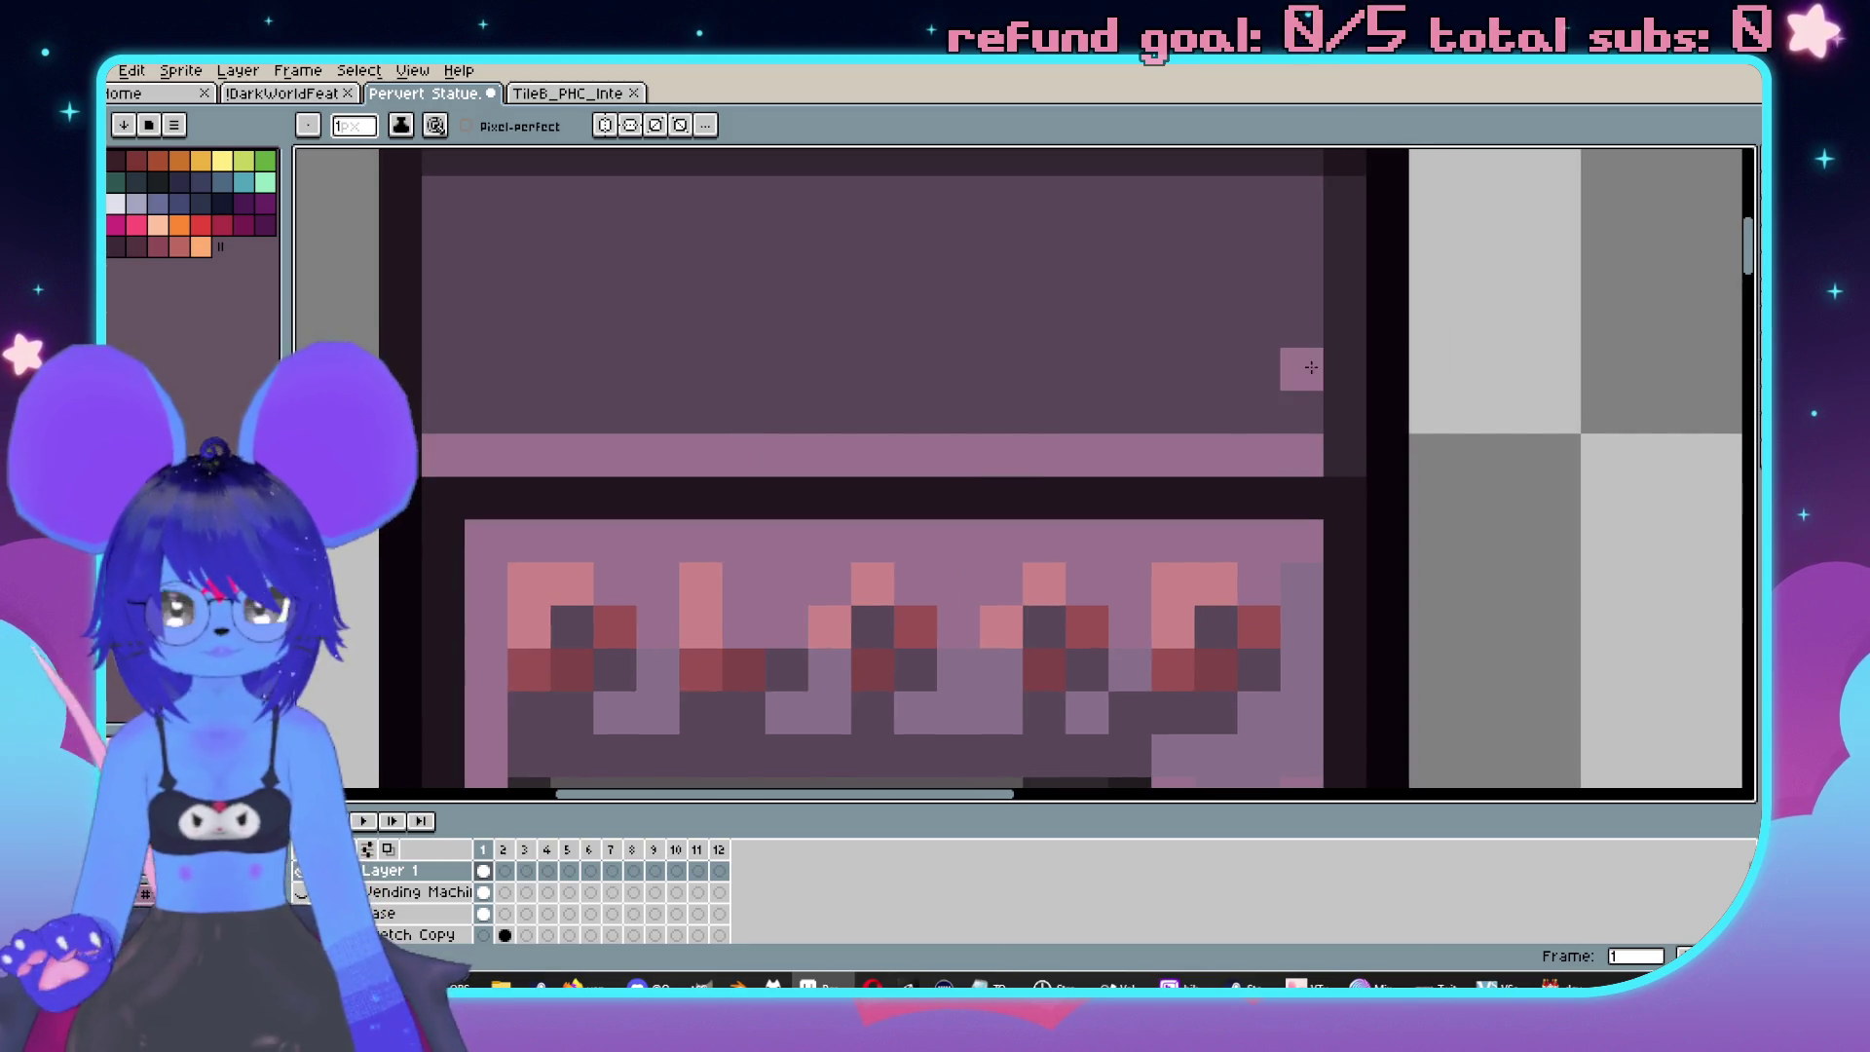
{"action": "mouse_move", "coordinate": [1278, 390]}
{"action": "left_mouse_down"}
{"action": "mouse_move", "coordinate": [983, 370]}
{"action": "mouse_move", "coordinate": [1013, 282]}
{"action": "mouse_move", "coordinate": [1305, 241]}
{"action": "mouse_move", "coordinate": [1291, 180]}
{"action": "mouse_move", "coordinate": [1265, 229]}
{"action": "mouse_move", "coordinate": [1269, 447]}
{"action": "mouse_move", "coordinate": [1094, 471]}
{"action": "left_mouse_up"}
{"action": "key", "text": "ctrl+z"}
{"action": "left_click_drag", "start_coordinate": [1154, 290], "coordinate": [1100, 290]}
{"action": "scroll", "coordinate": [1131, 325], "scroll_direction": "down", "scroll_amount": 3}
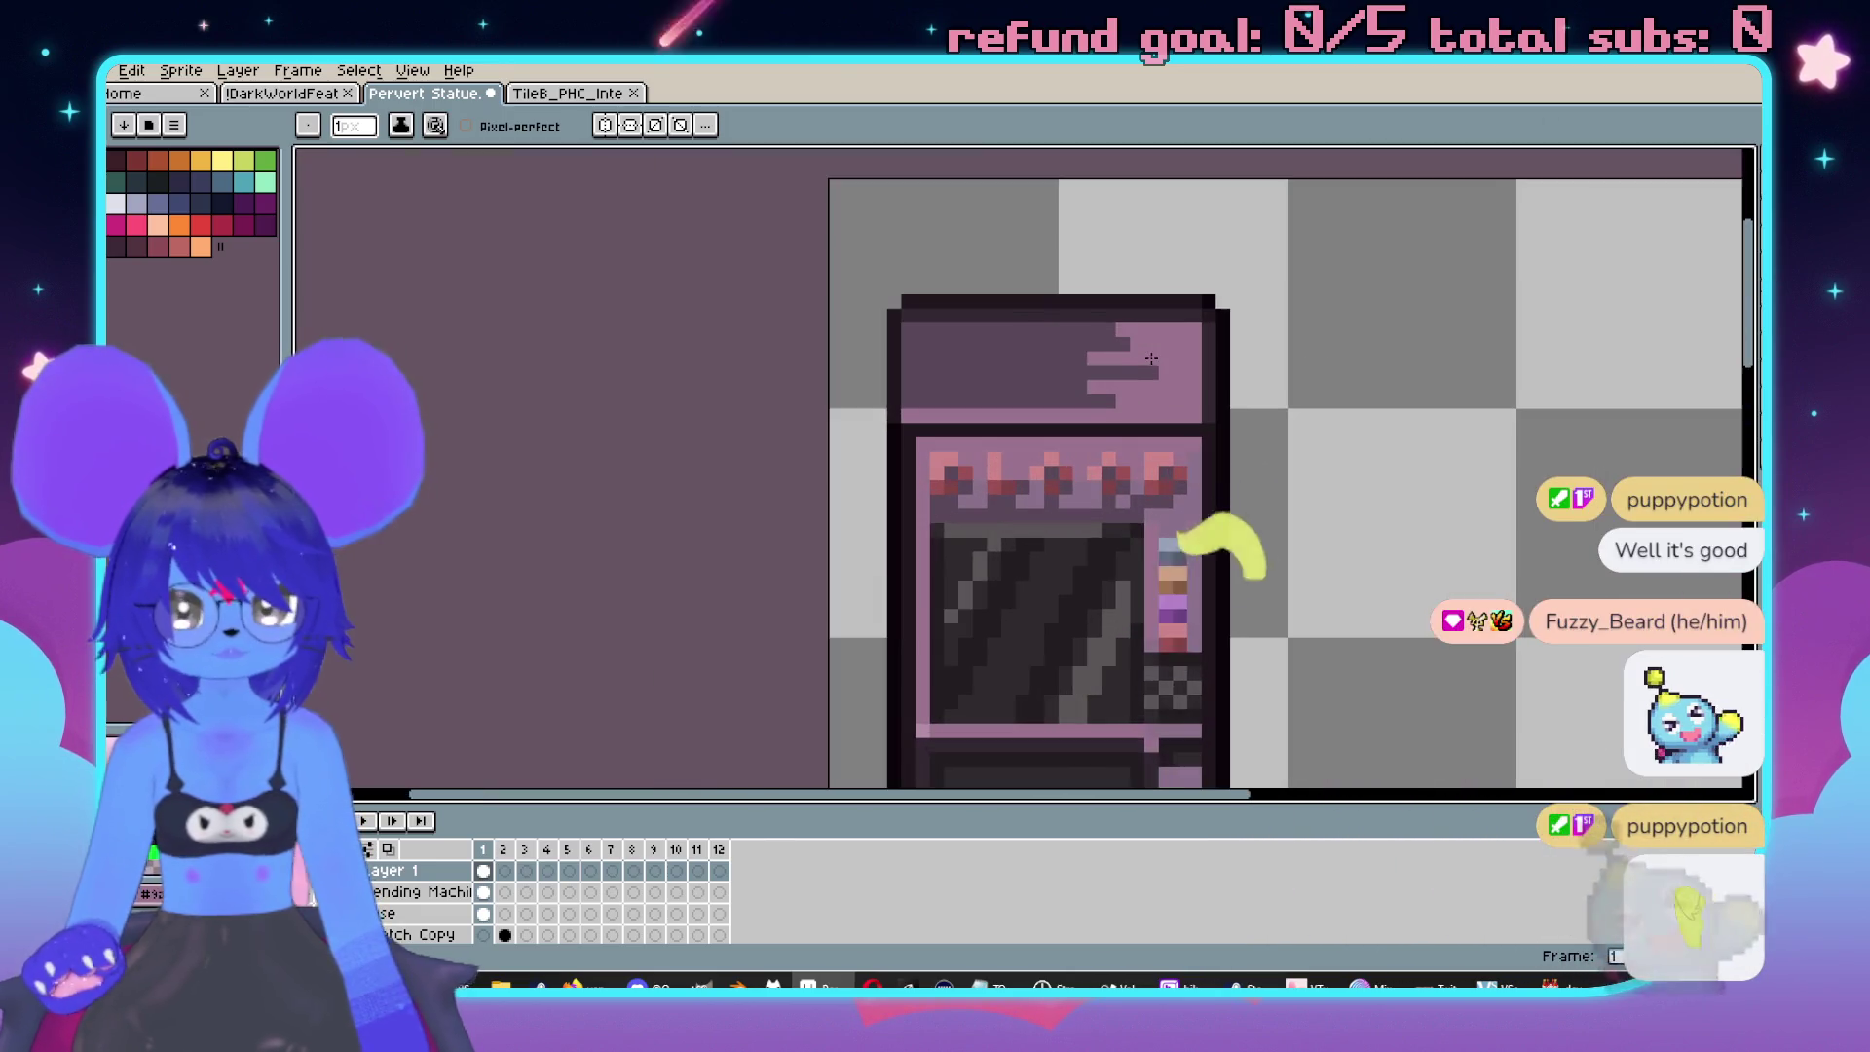
{"action": "scroll", "coordinate": [1178, 402], "scroll_direction": "up", "scroll_amount": 2}
Draw stepped light pink strokes on the top panel.
{"action": "key", "text": "i"}
{"action": "key", "text": "b"}
{"action": "mouse_move", "coordinate": [1141, 285]}
{"action": "left_mouse_down"}
{"action": "mouse_move", "coordinate": [1239, 346]}
{"action": "mouse_move", "coordinate": [867, 354]}
{"action": "left_mouse_up"}
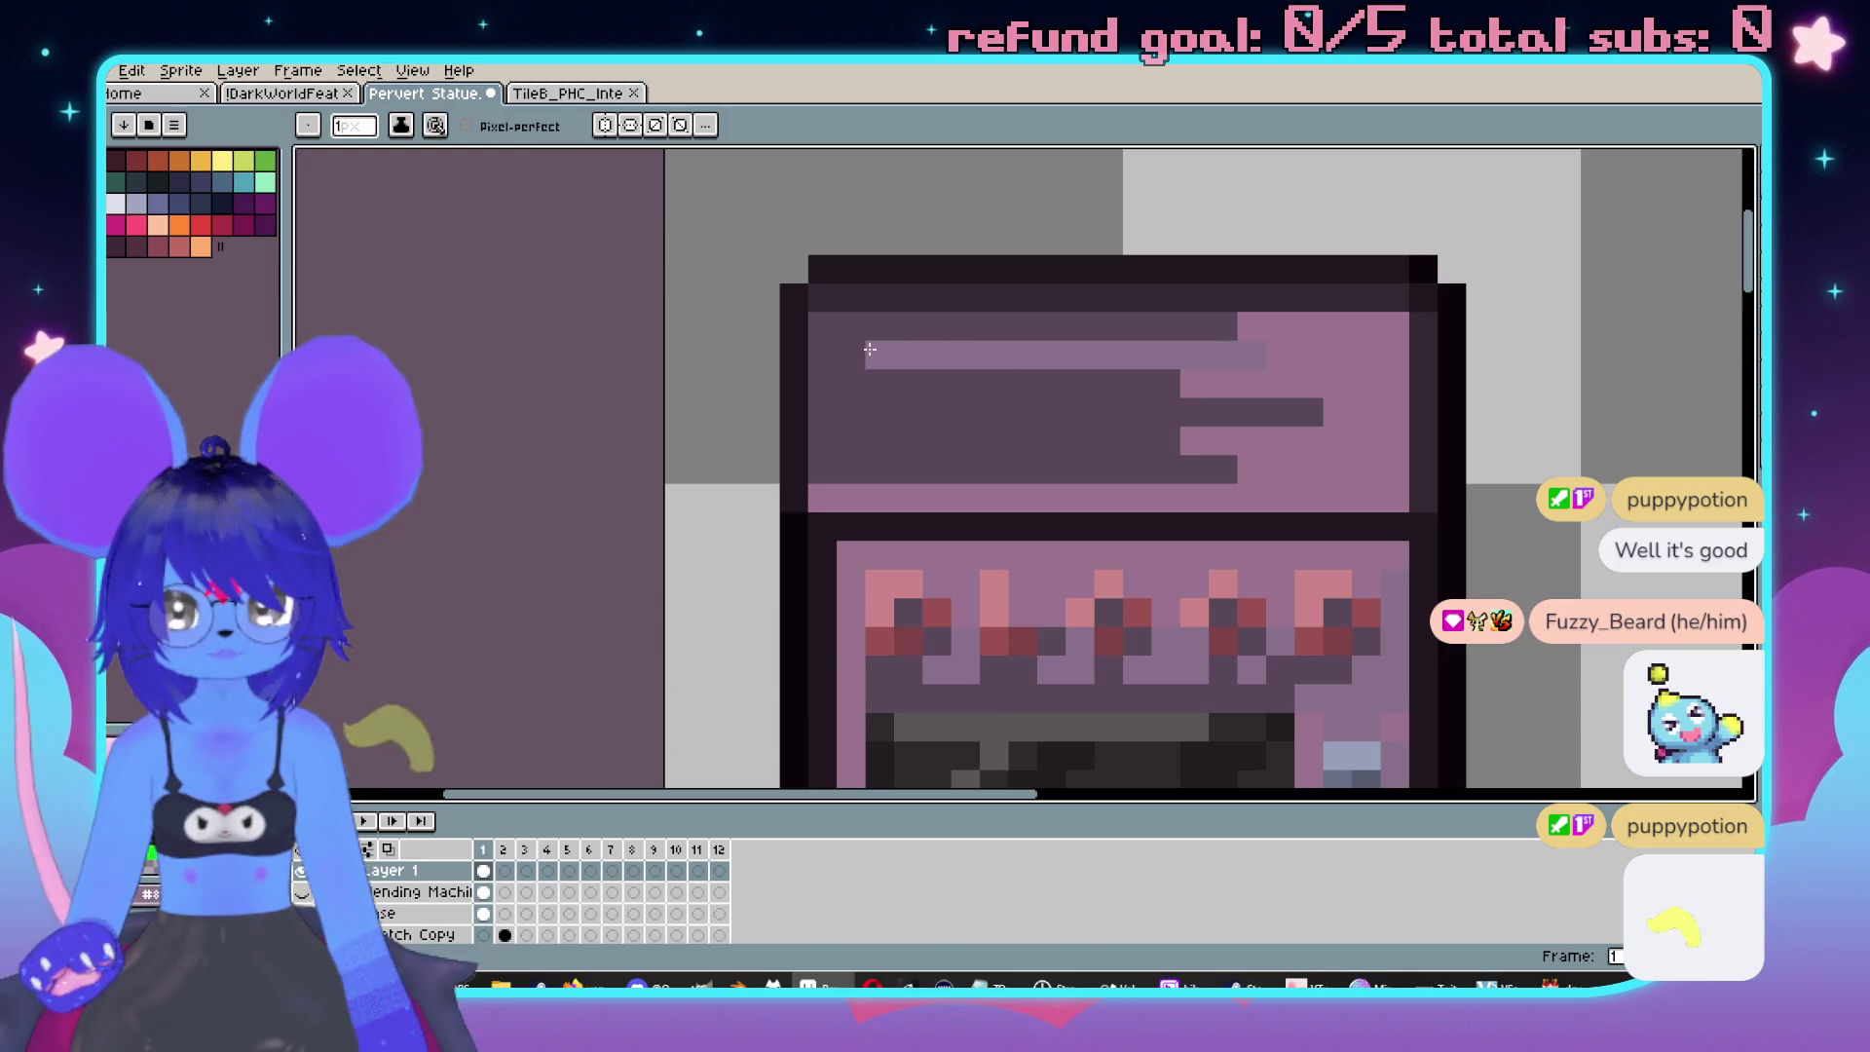
{"action": "left_click_drag", "start_coordinate": [1032, 411], "coordinate": [929, 453]}
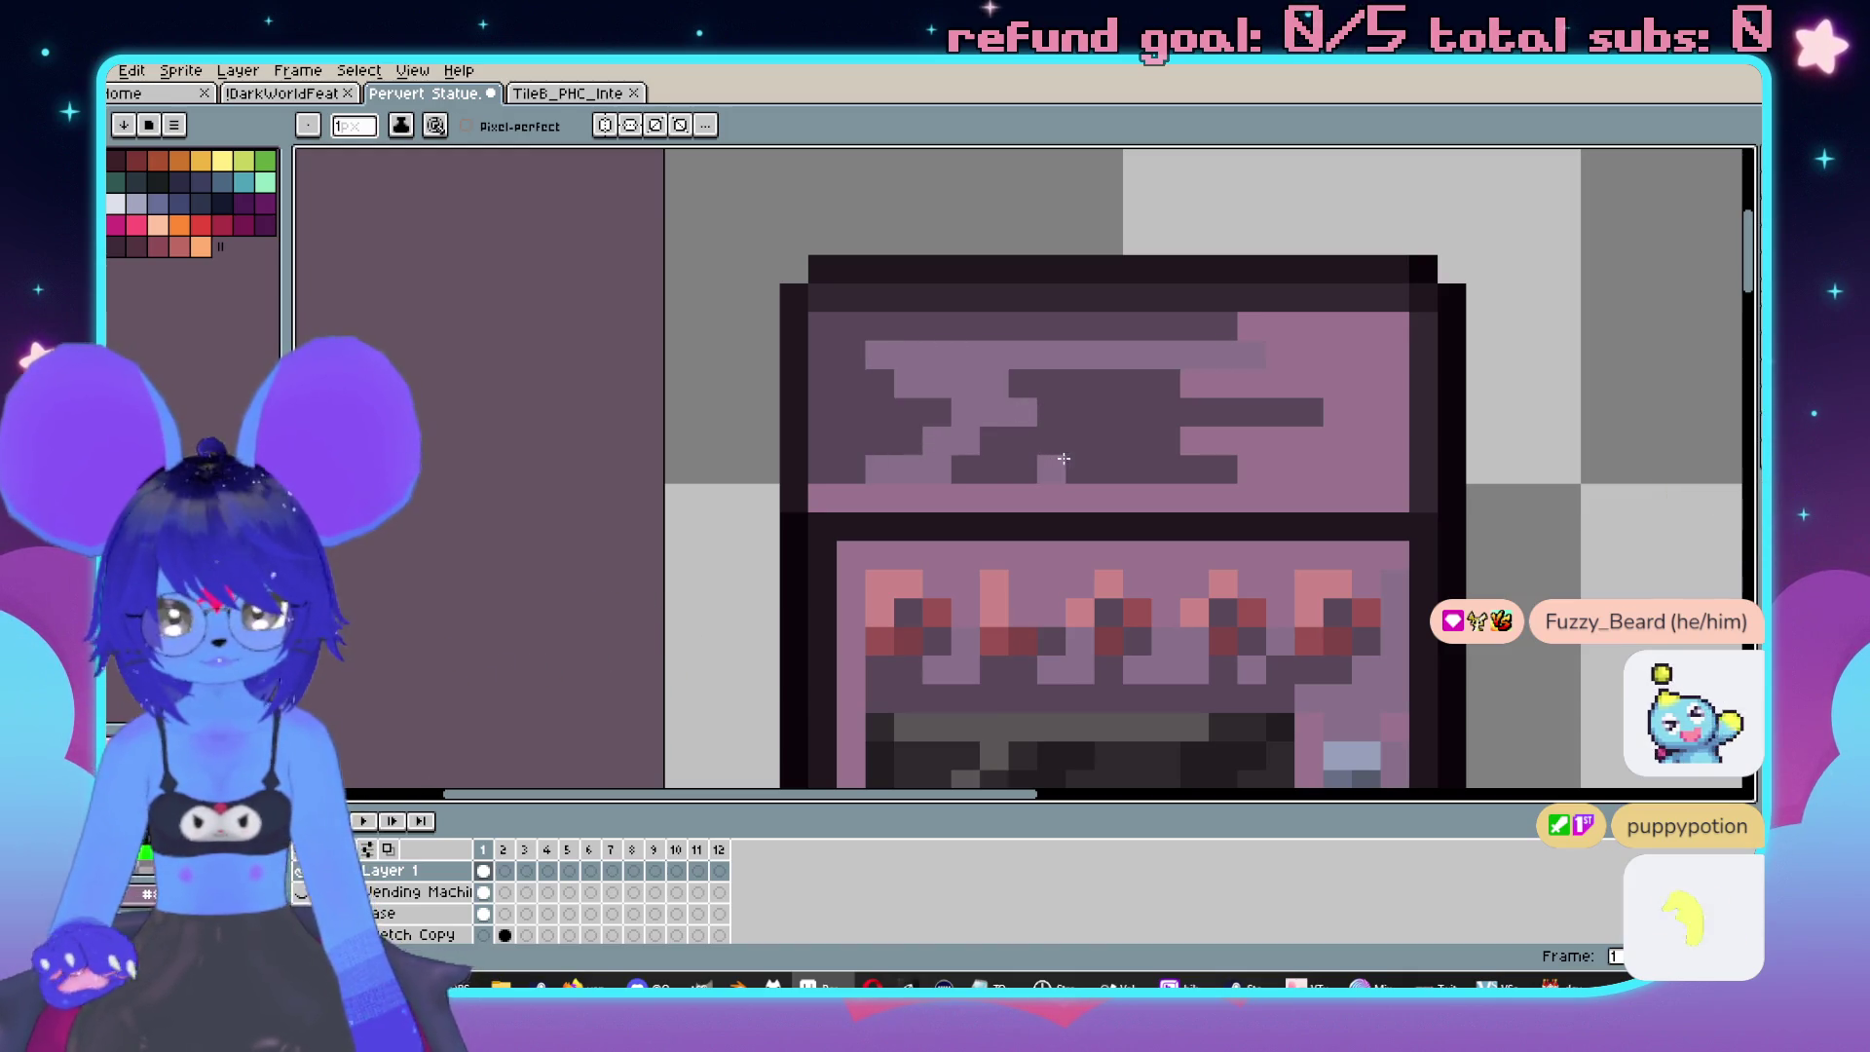
{"action": "key", "text": "g"}
{"action": "scroll", "coordinate": [1188, 481], "scroll_direction": "down", "scroll_amount": 4}
{"action": "scroll", "coordinate": [1188, 481], "scroll_direction": "up", "scroll_amount": 3}
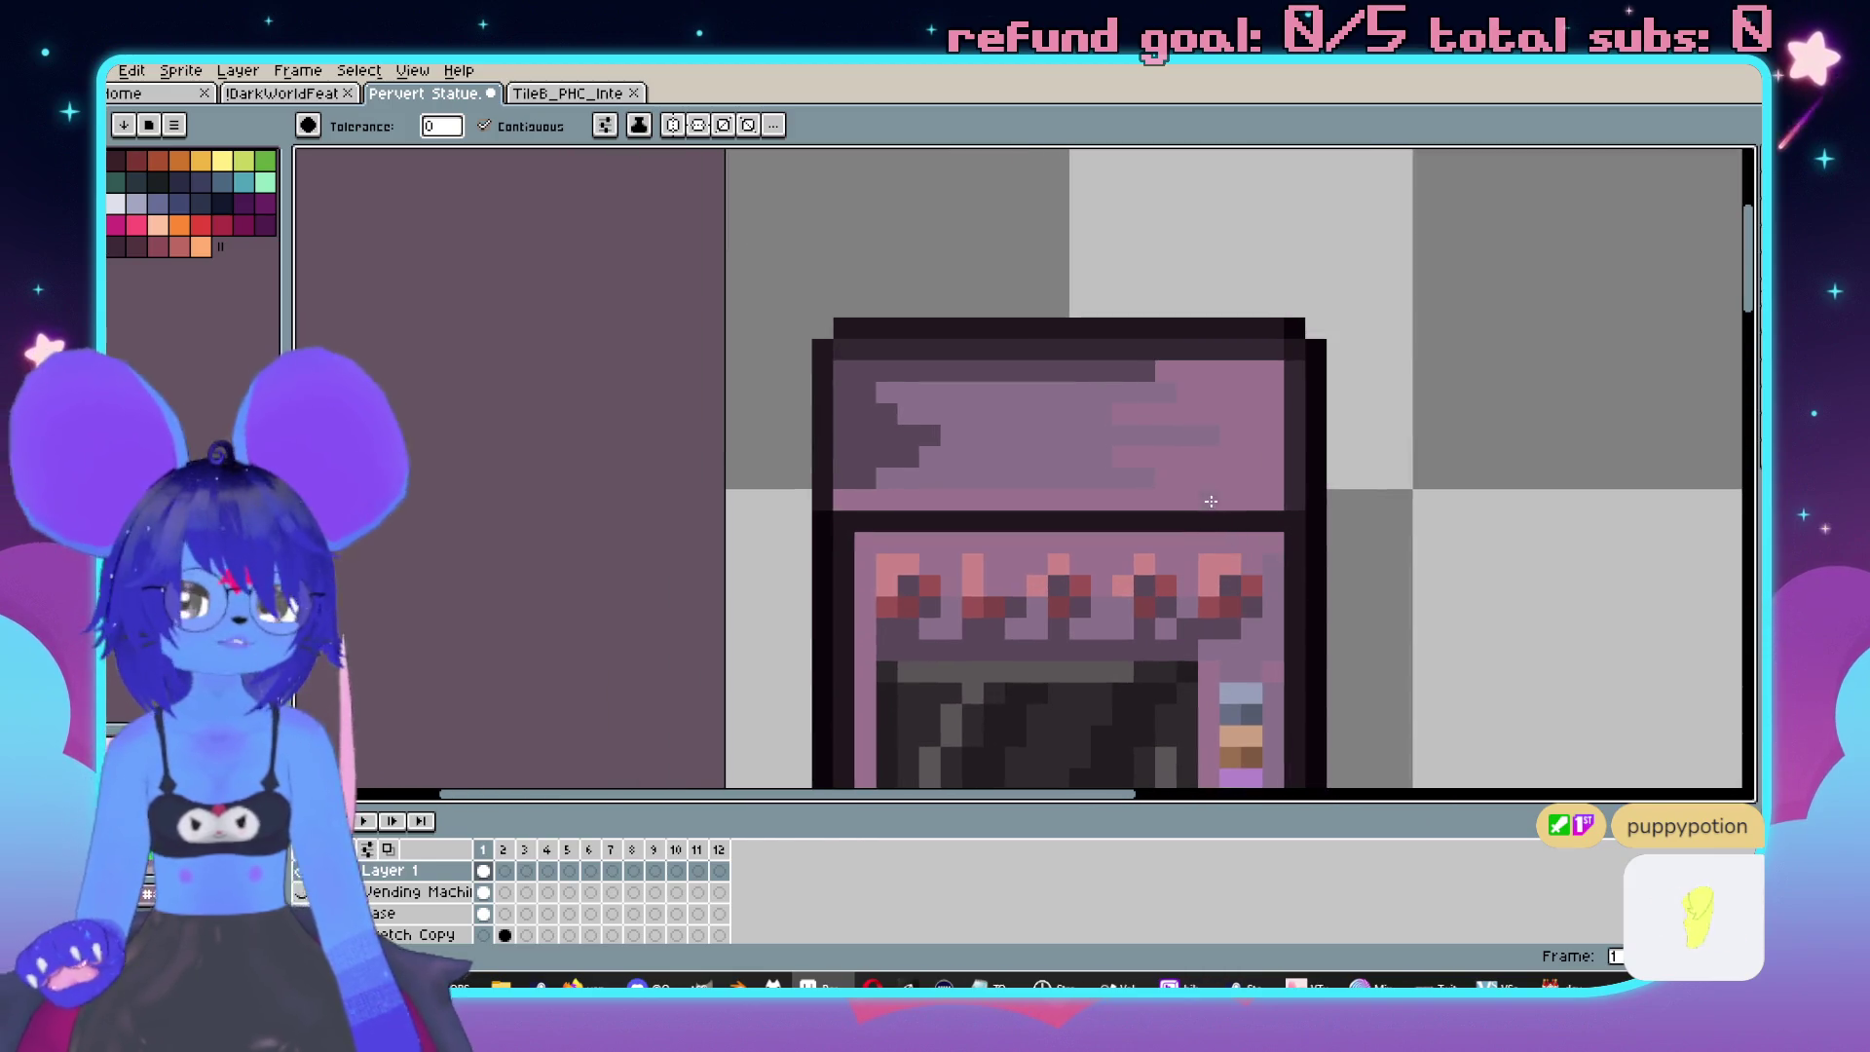
Sample a mint colour and place a test pixel on the top panel.
{"action": "scroll", "coordinate": [883, 446], "scroll_direction": "up", "scroll_amount": 1}
{"action": "key", "text": "i"}
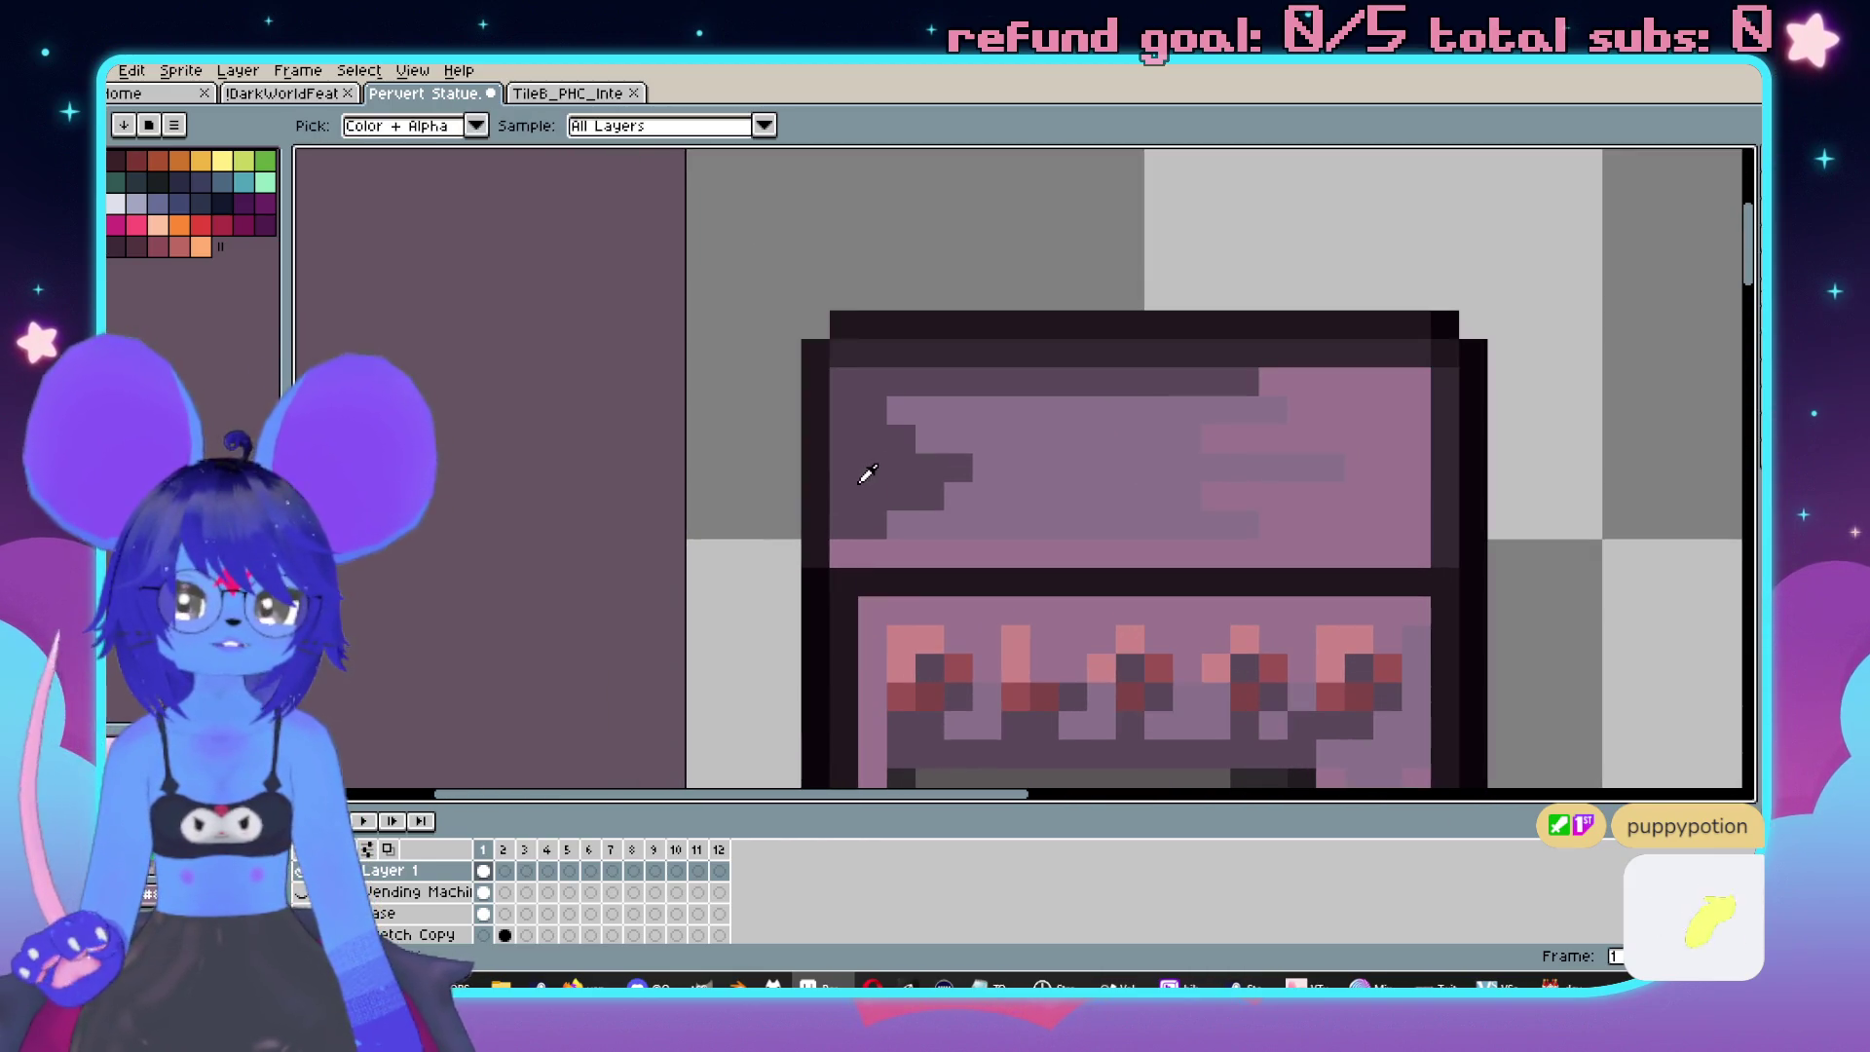
{"action": "key", "text": "g"}
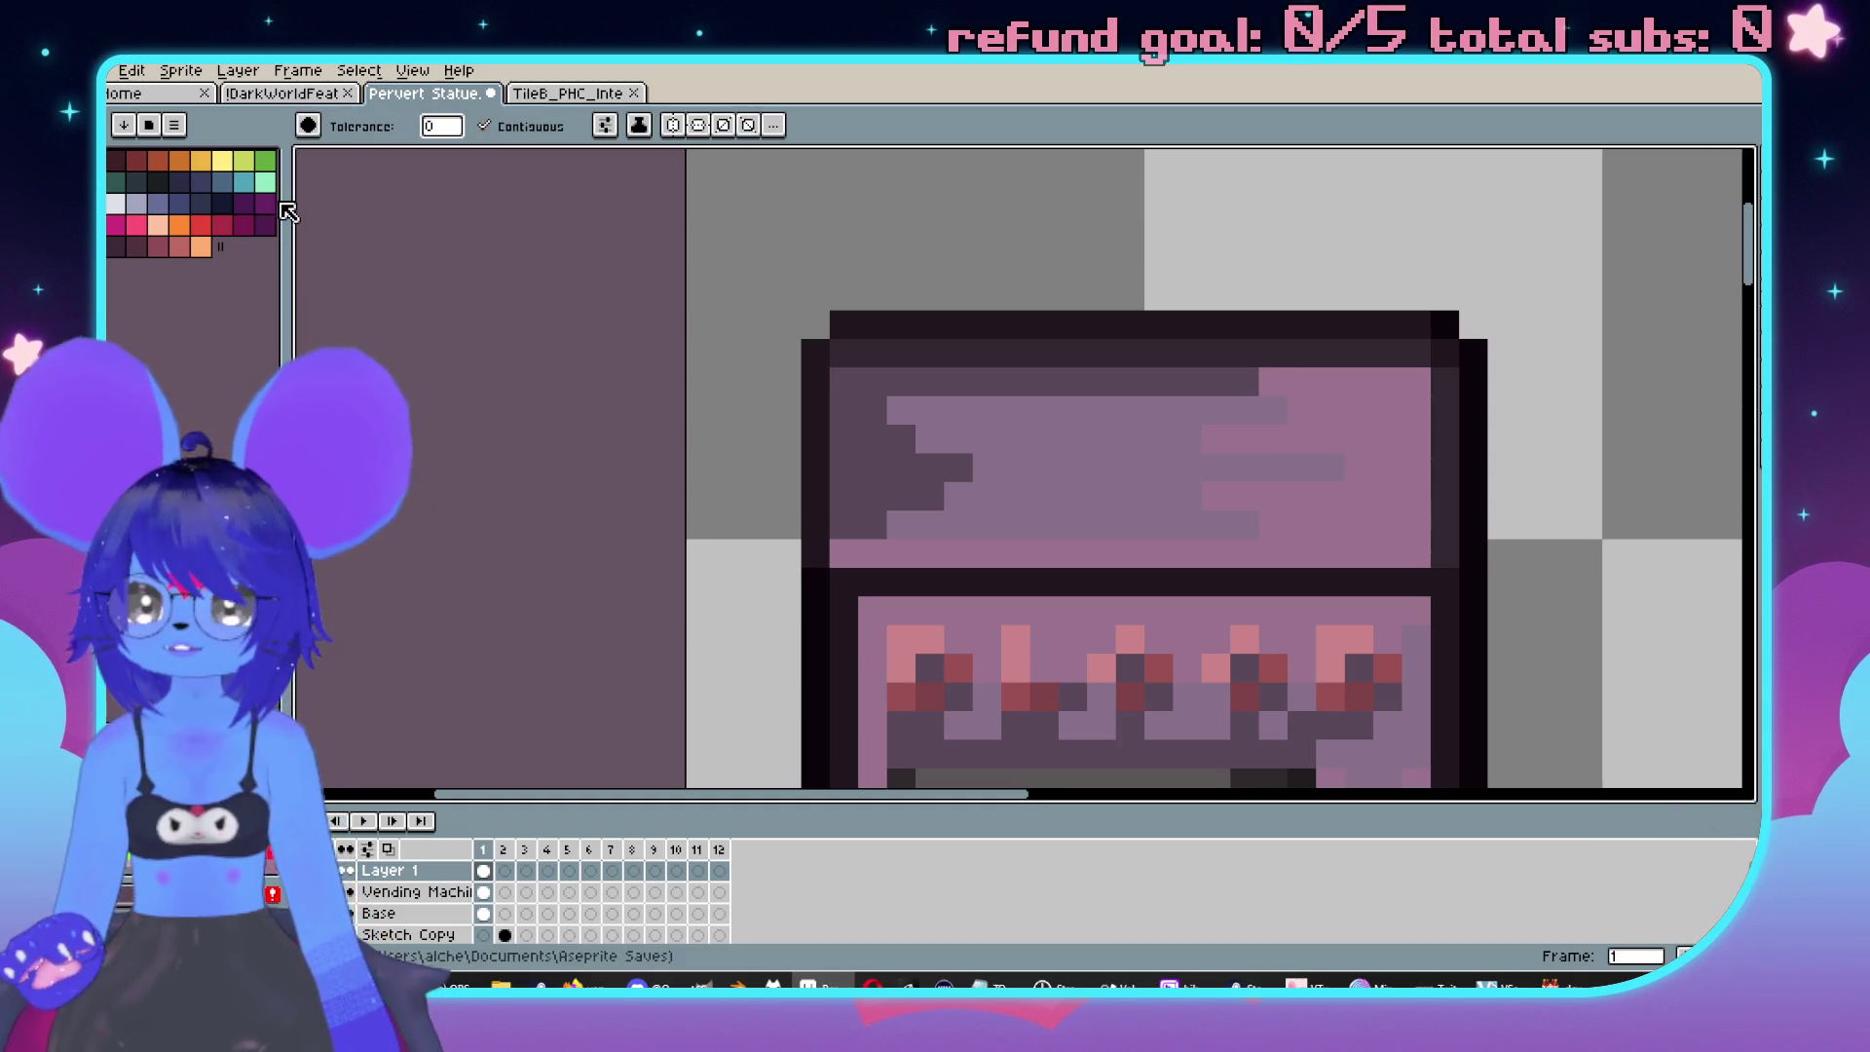
{"action": "key", "text": "i"}
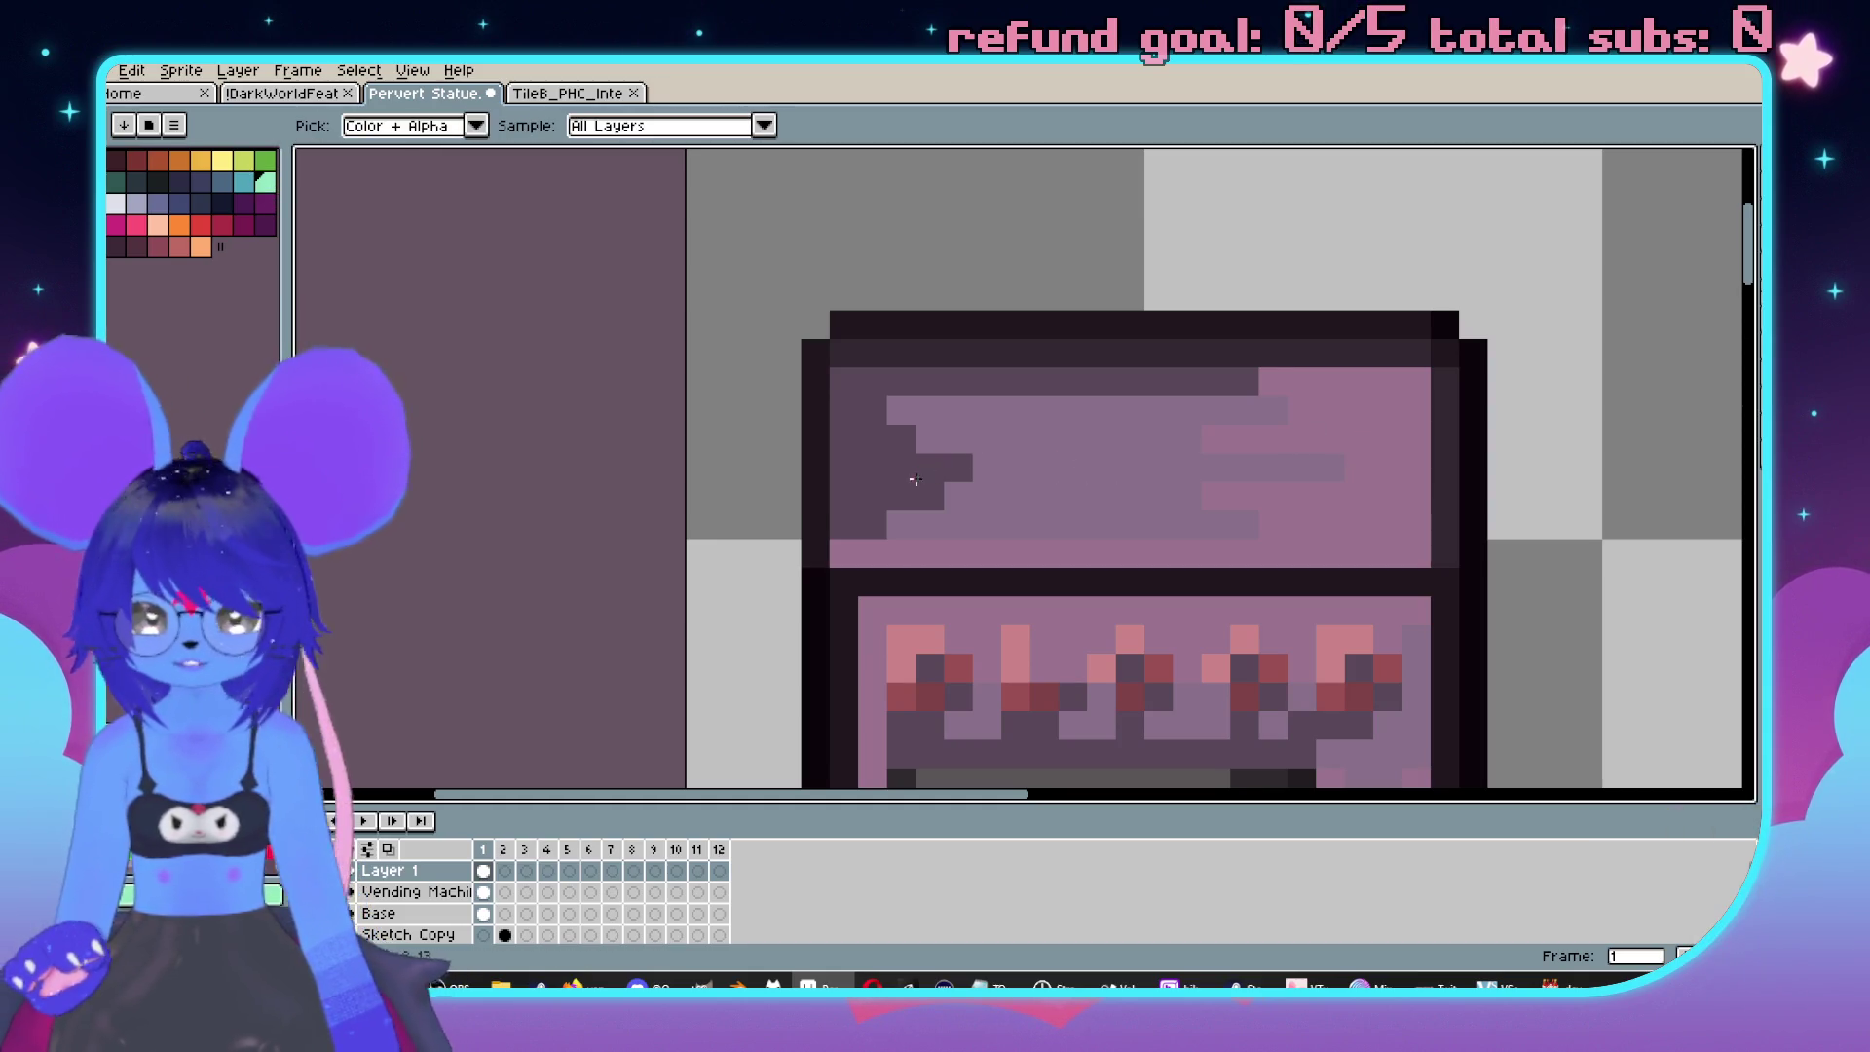
{"action": "key", "text": "g"}
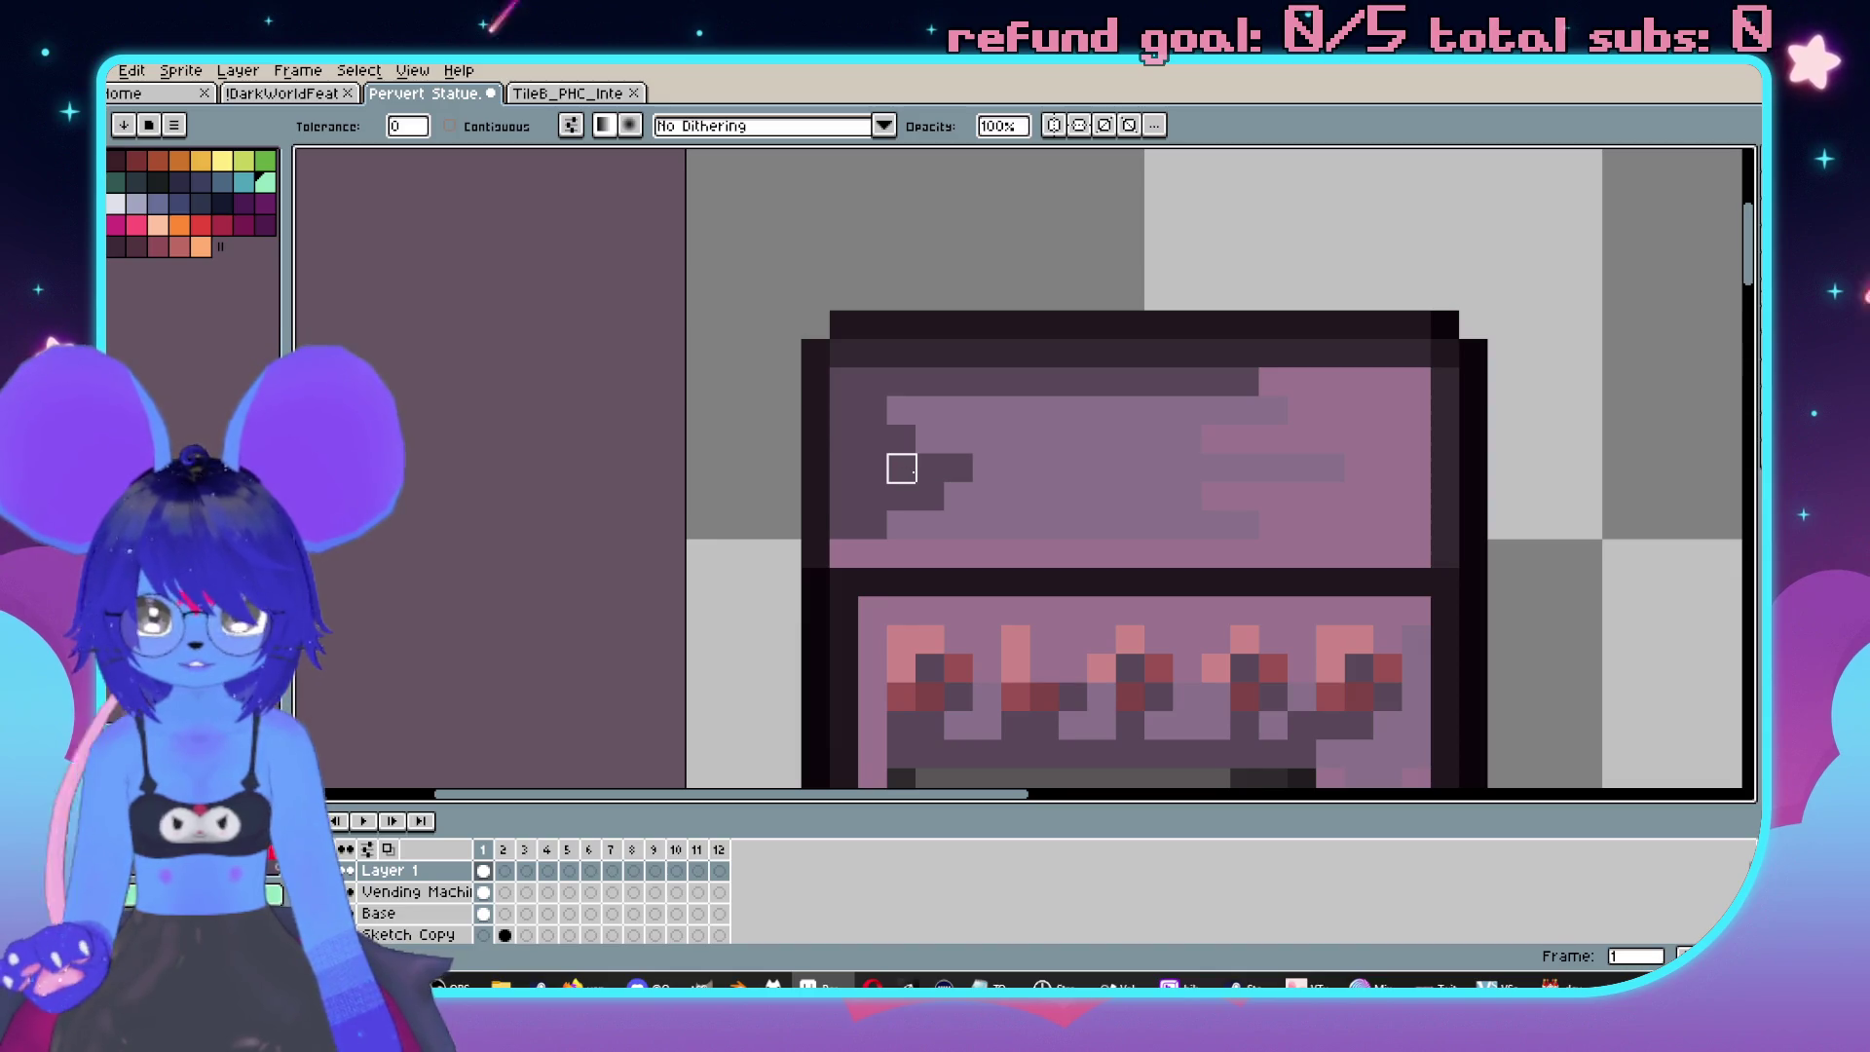
{"action": "key", "text": "b"}
{"action": "left_click", "coordinate": [908, 477]}
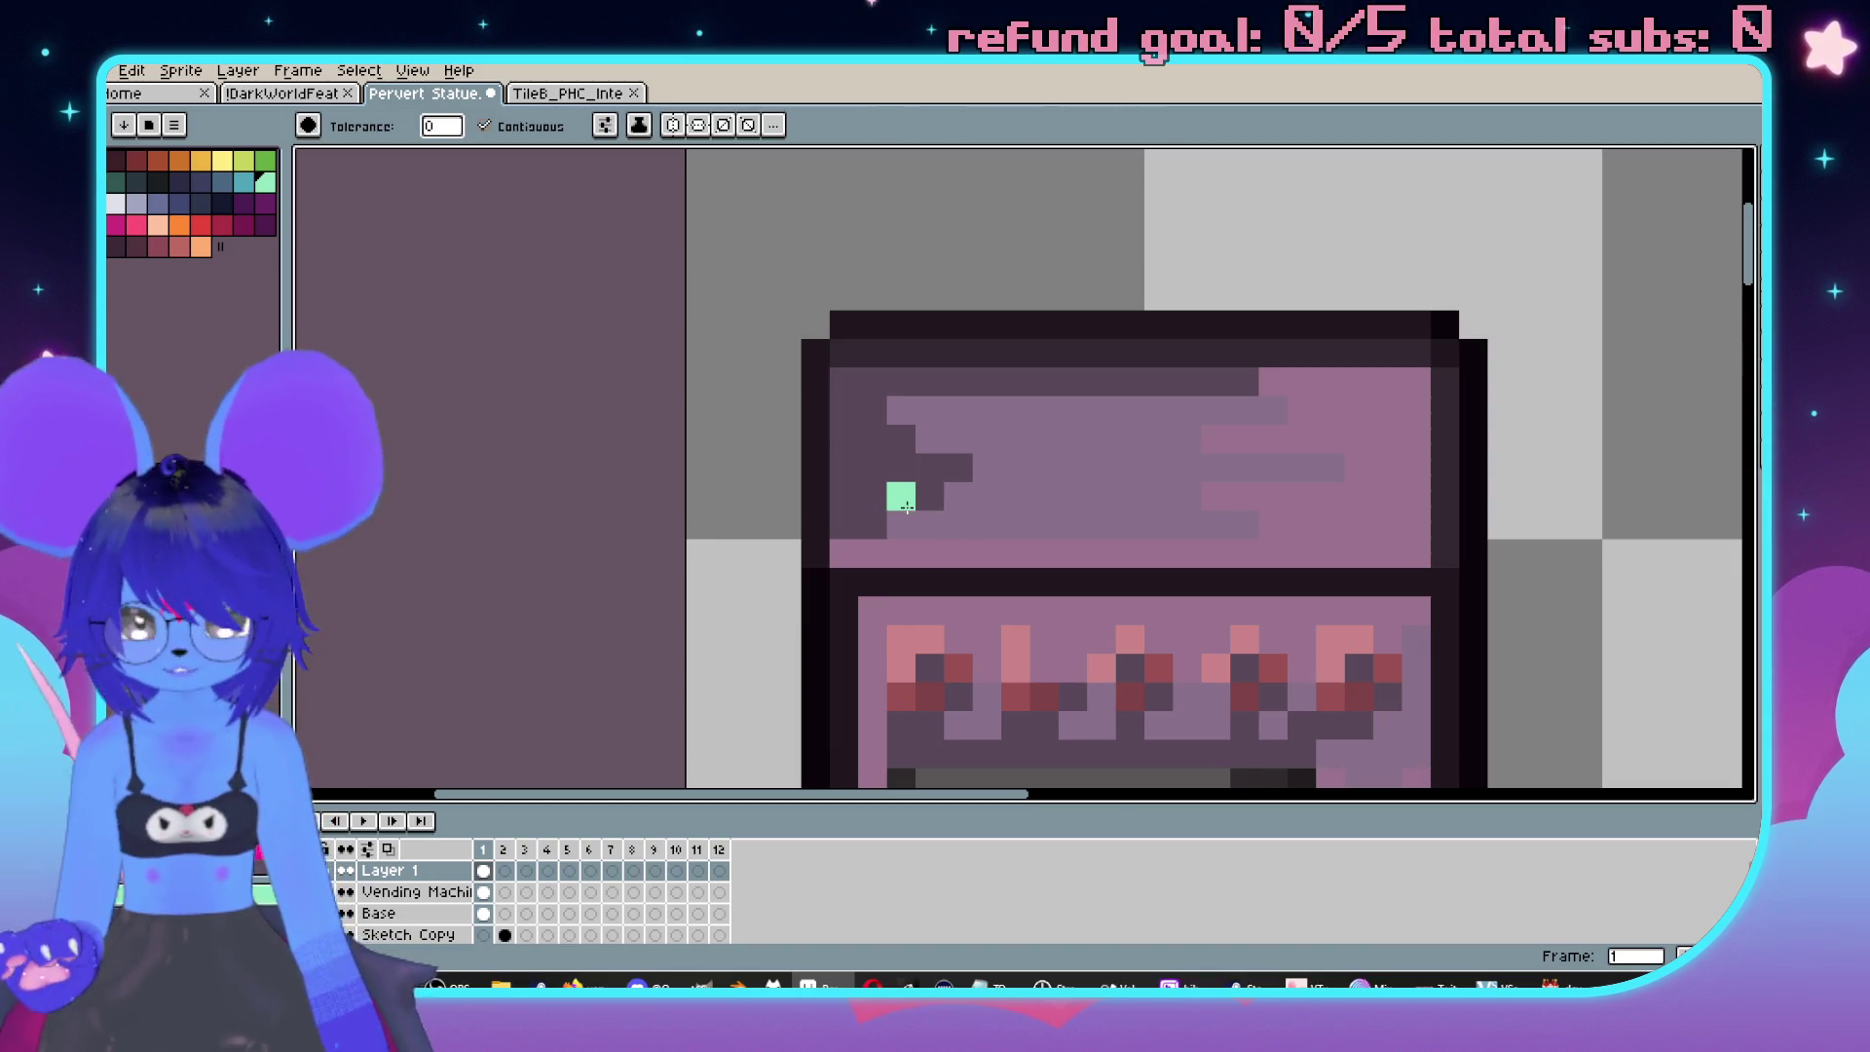
{"action": "scroll", "coordinate": [946, 510], "scroll_direction": "down", "scroll_amount": 2}
{"action": "scroll", "coordinate": [946, 509], "scroll_direction": "up", "scroll_amount": 2}
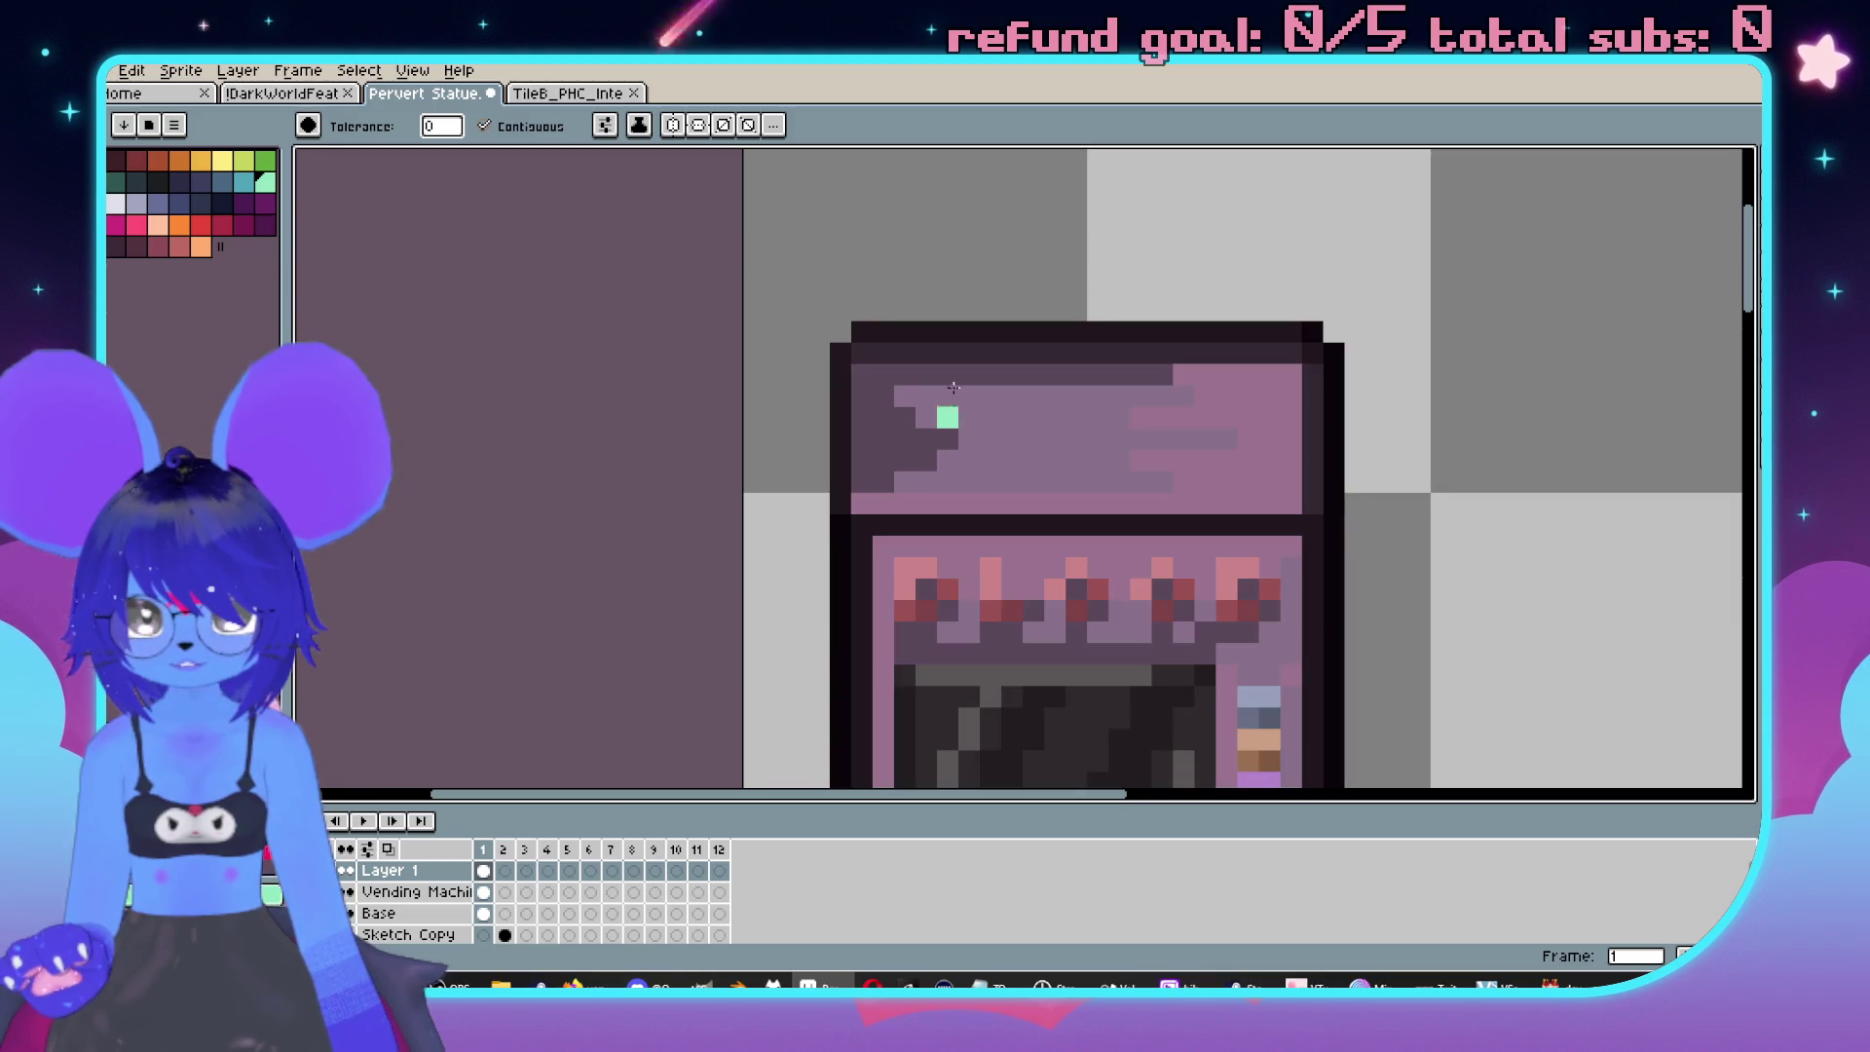
{"action": "scroll", "coordinate": [884, 436], "scroll_direction": "up", "scroll_amount": 1}
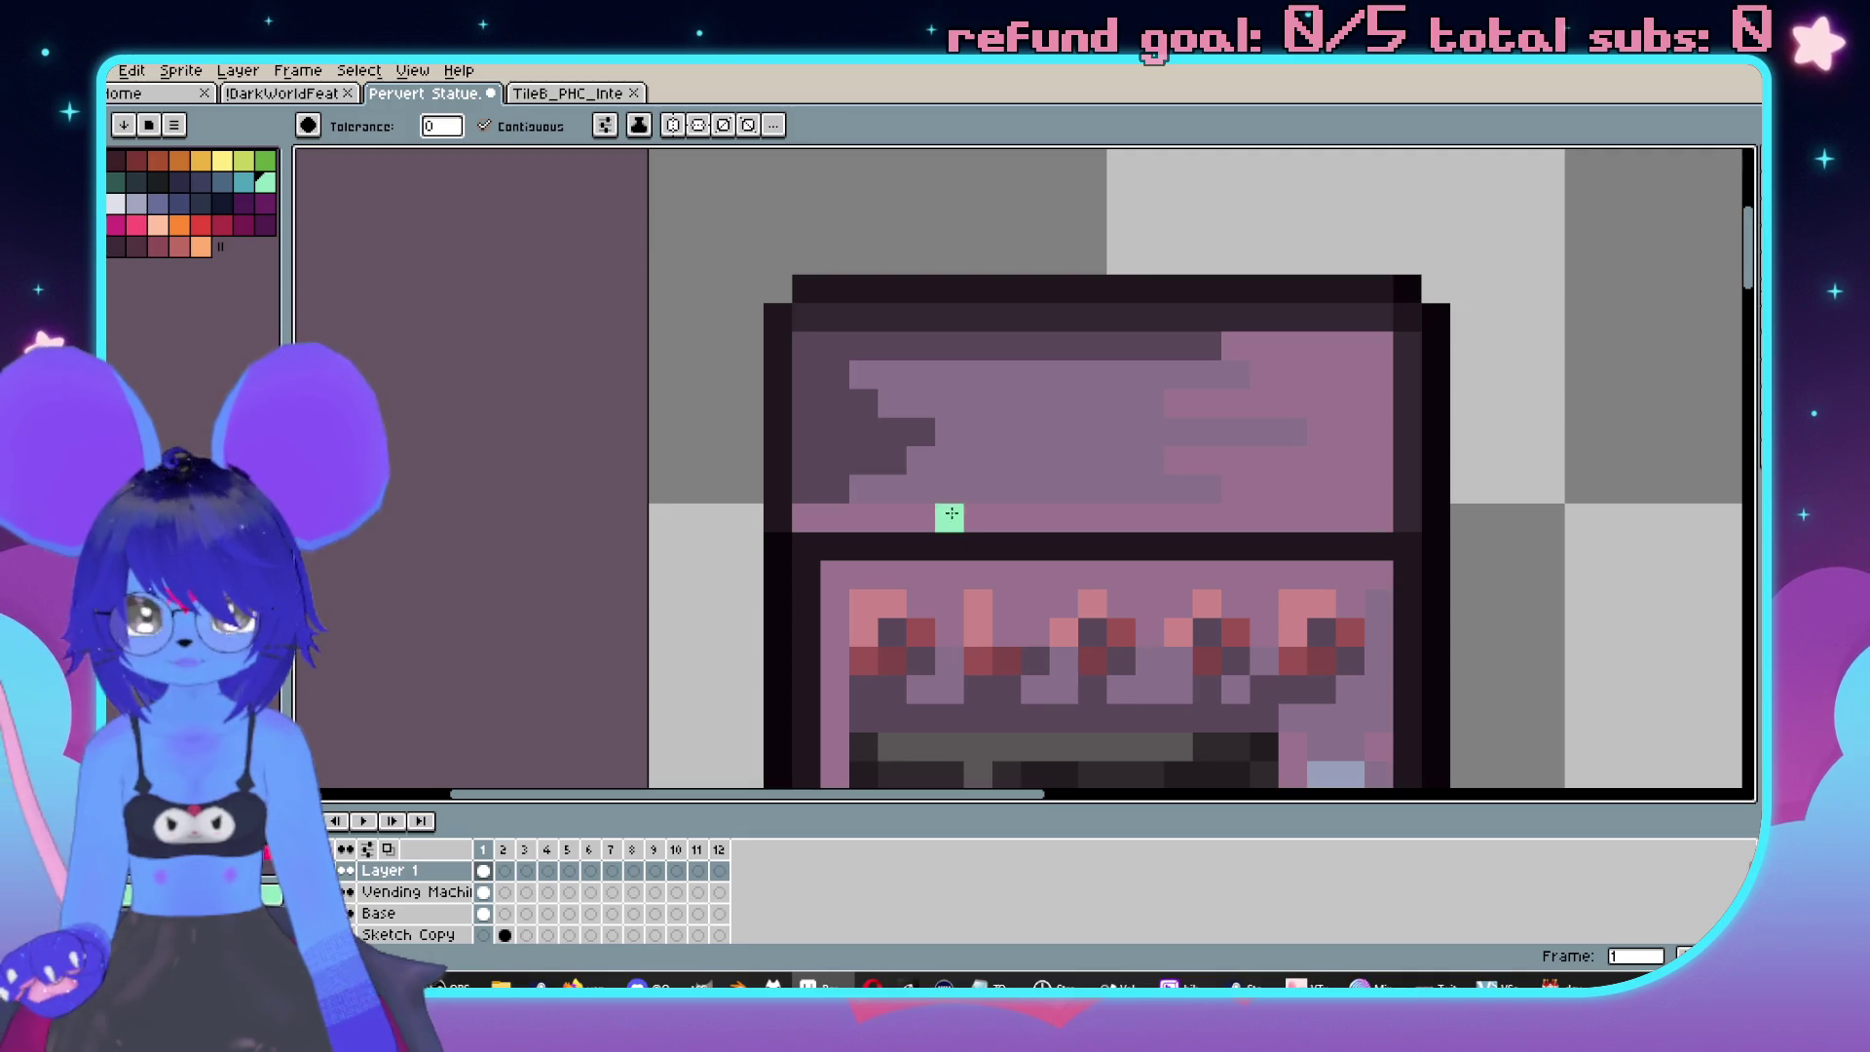
Test mint fills on the light purple and dark top-left panel areas, undoing both.
{"action": "left_click", "coordinate": [1048, 422]}
{"action": "key", "text": "ctrl+z"}
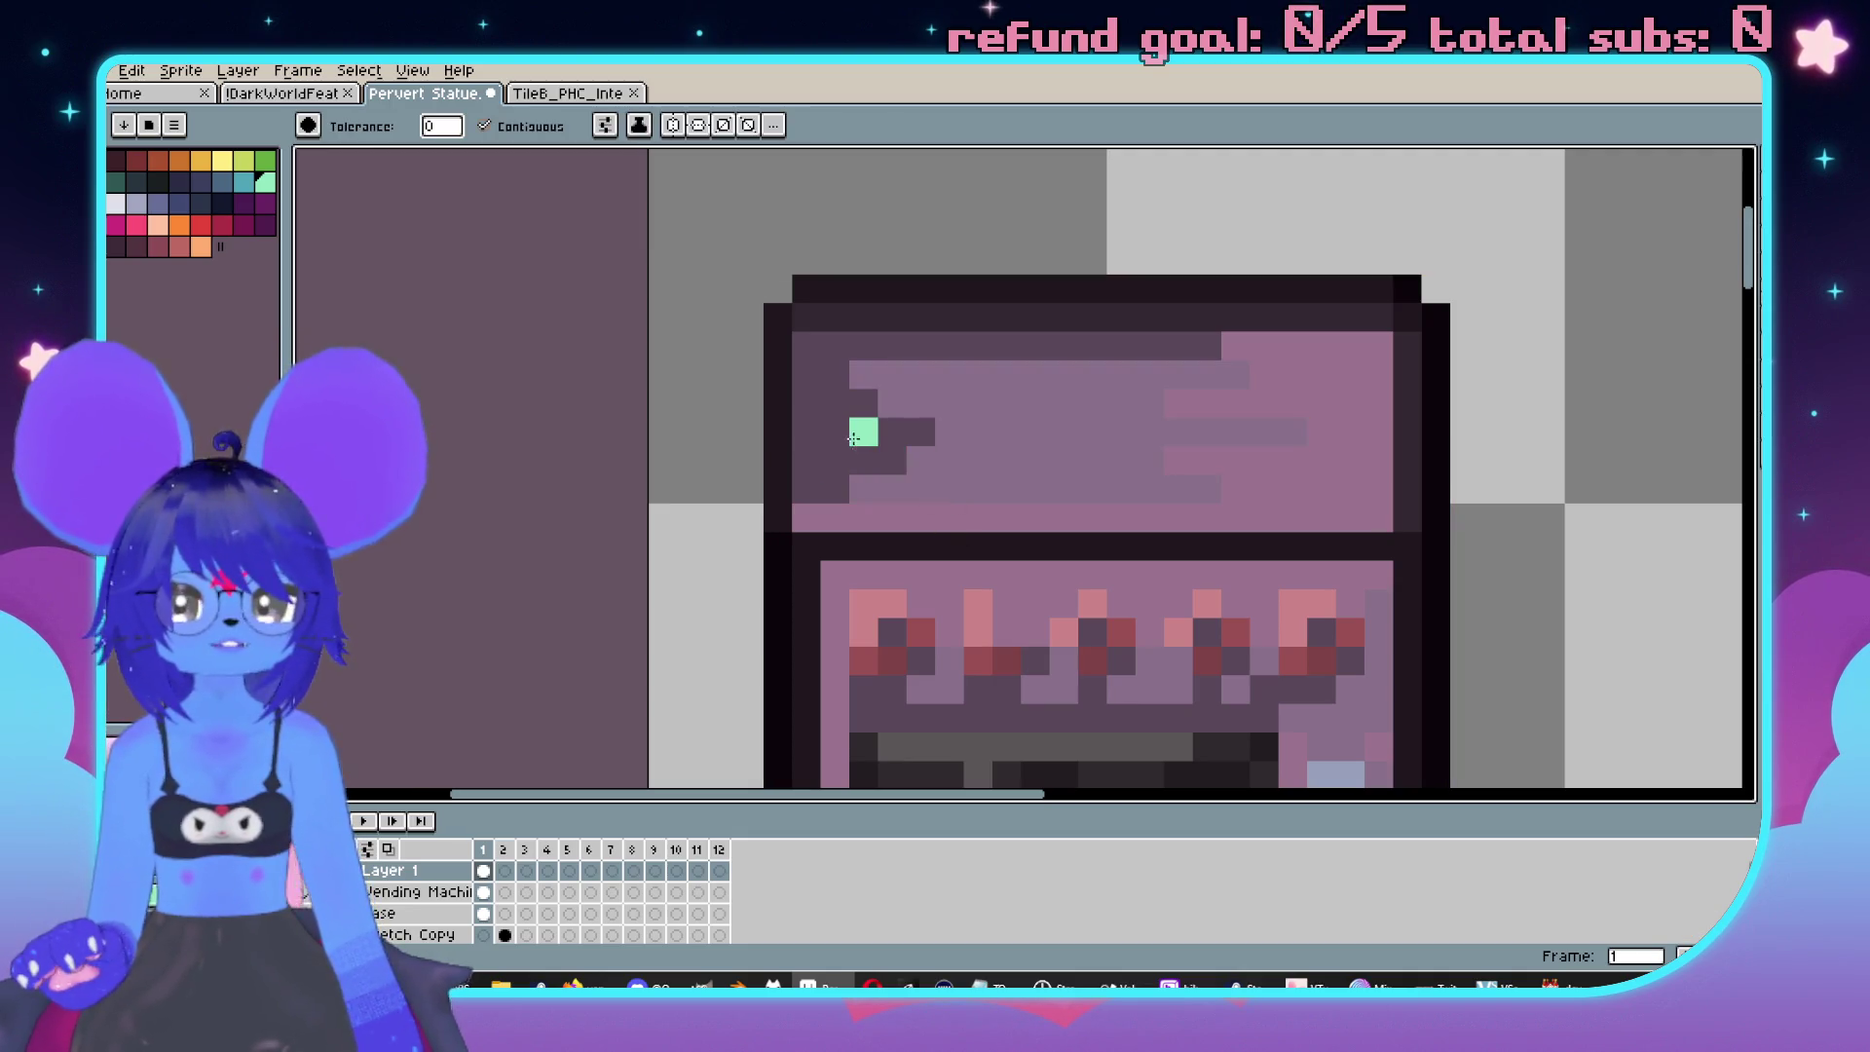
{"action": "left_click", "coordinate": [867, 438]}
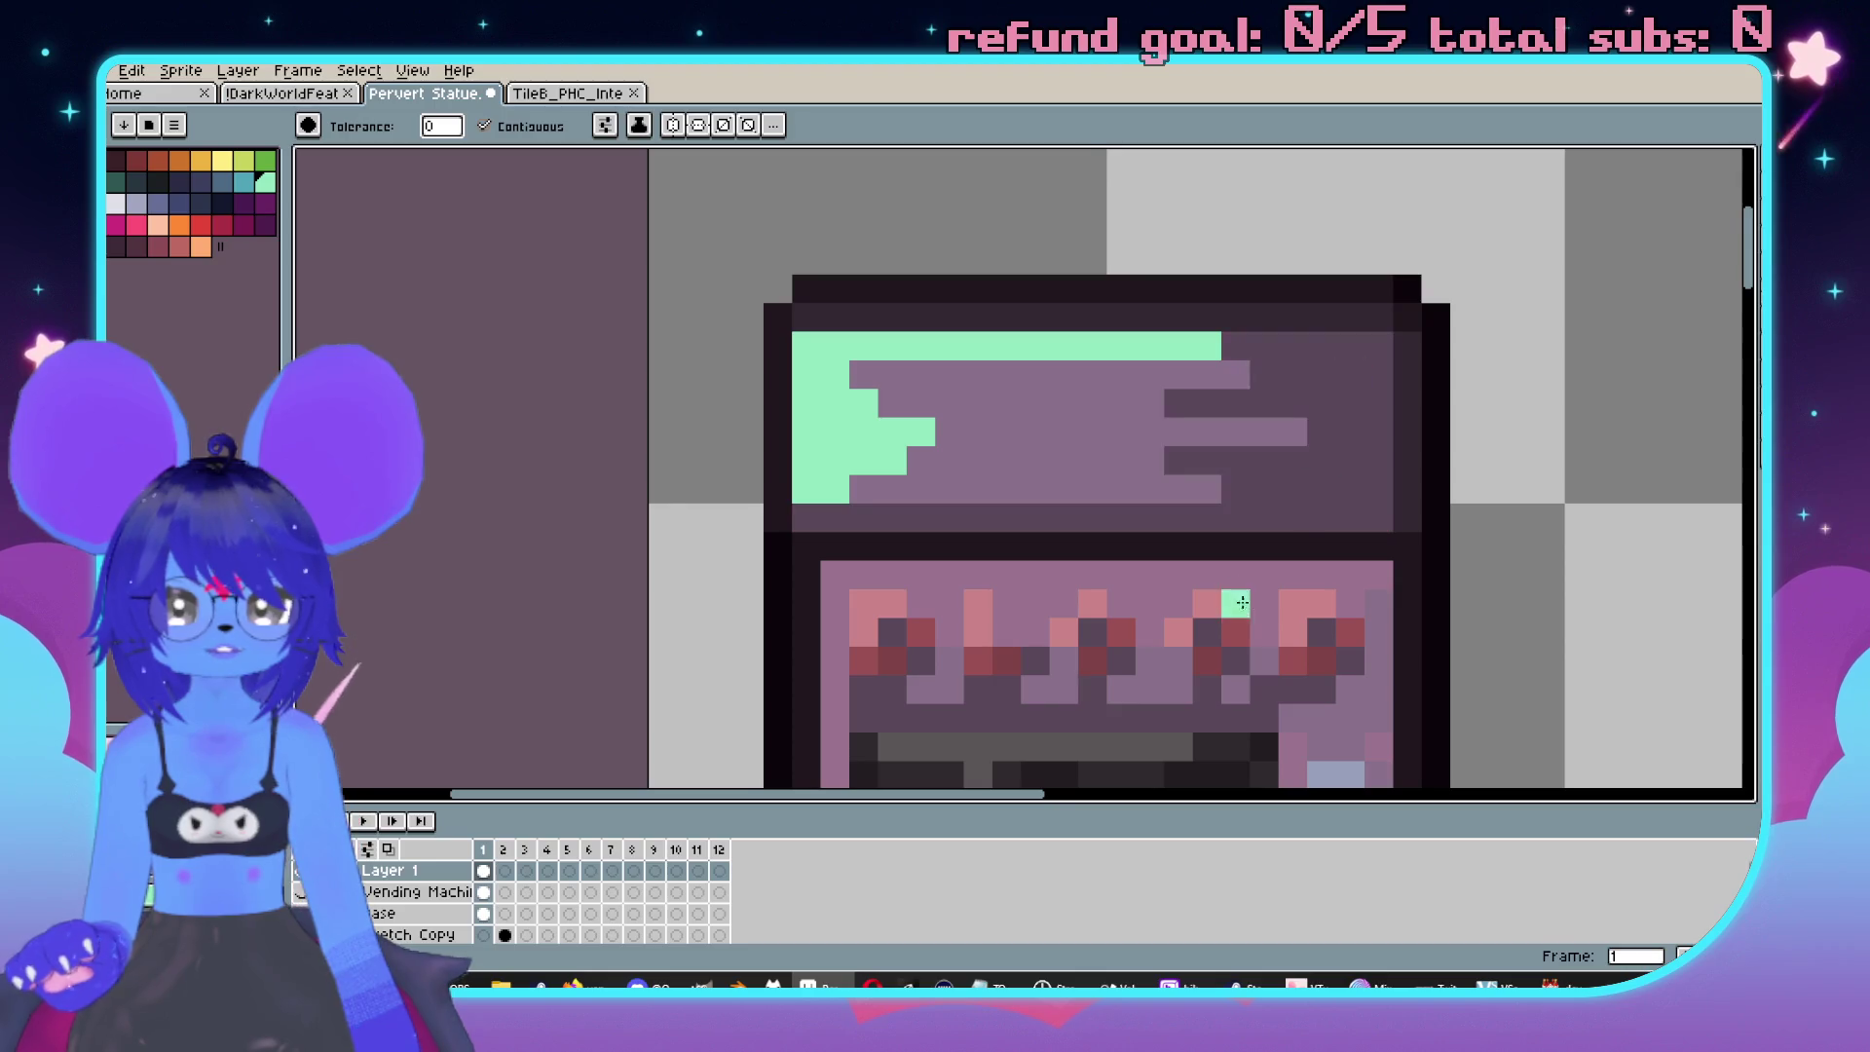
{"action": "key", "text": "ctrl+z"}
{"action": "scroll", "coordinate": [852, 373], "scroll_direction": "down", "scroll_amount": 2}
{"action": "scroll", "coordinate": [1043, 384], "scroll_direction": "up", "scroll_amount": 2}
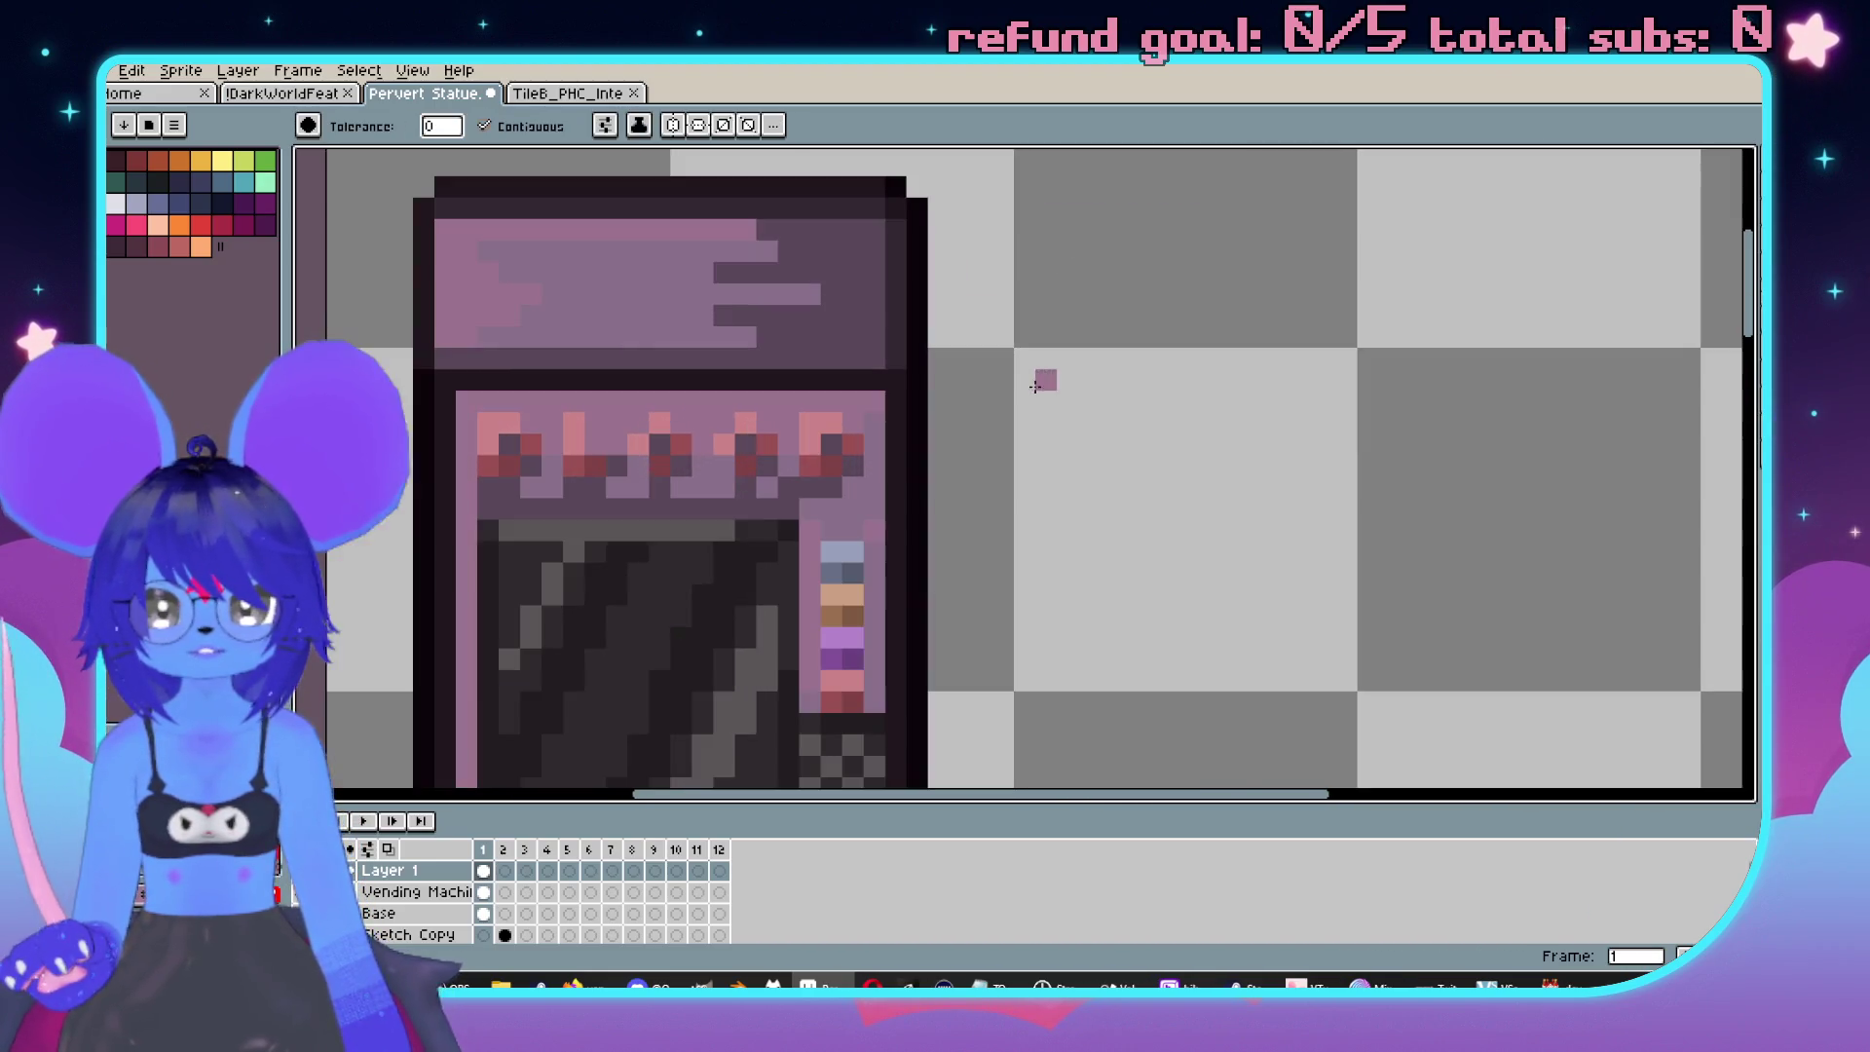
Fill the dark strip under the pink bar with a lighter purple.
{"action": "scroll", "coordinate": [1294, 405], "scroll_direction": "down", "scroll_amount": 1}
{"action": "scroll", "coordinate": [1322, 397], "scroll_direction": "down", "scroll_amount": 2}
{"action": "scroll", "coordinate": [1258, 398], "scroll_direction": "up", "scroll_amount": 3}
{"action": "scroll", "coordinate": [1258, 398], "scroll_direction": "up", "scroll_amount": 2}
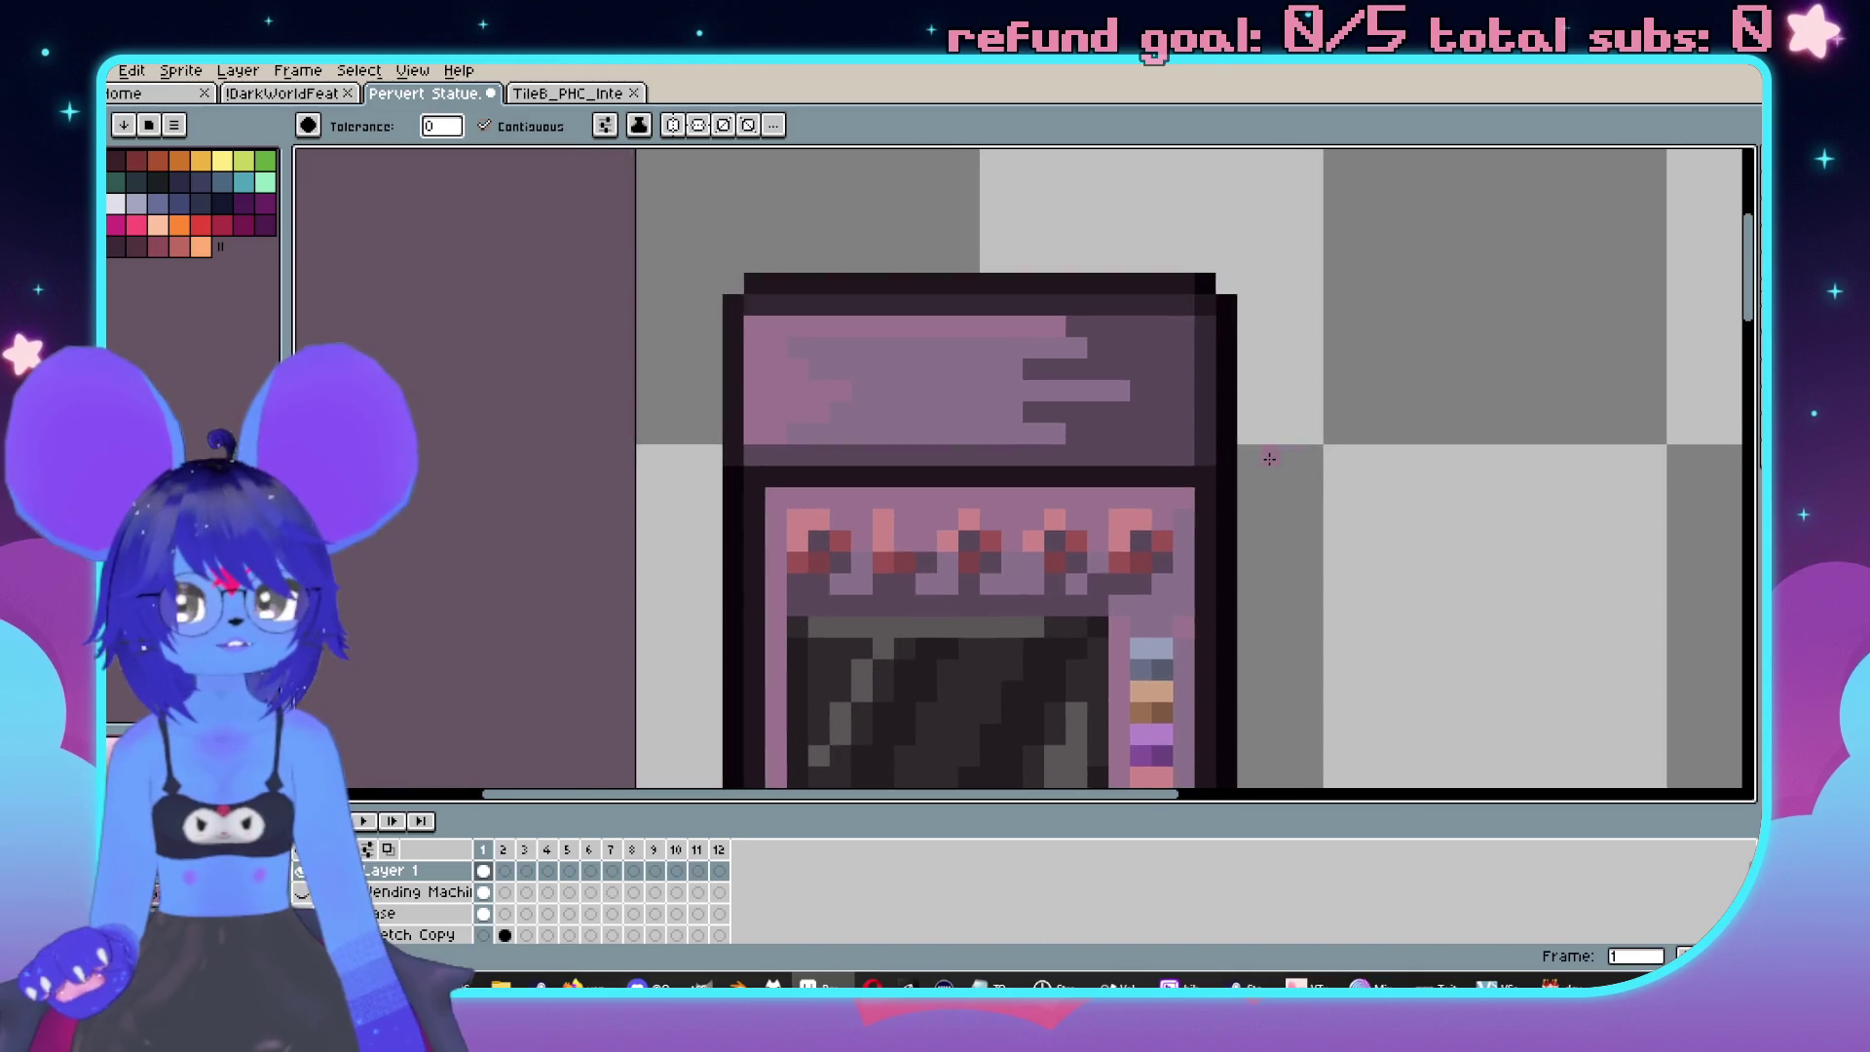
{"action": "left_click_drag", "start_coordinate": [1093, 422], "coordinate": [1117, 393]}
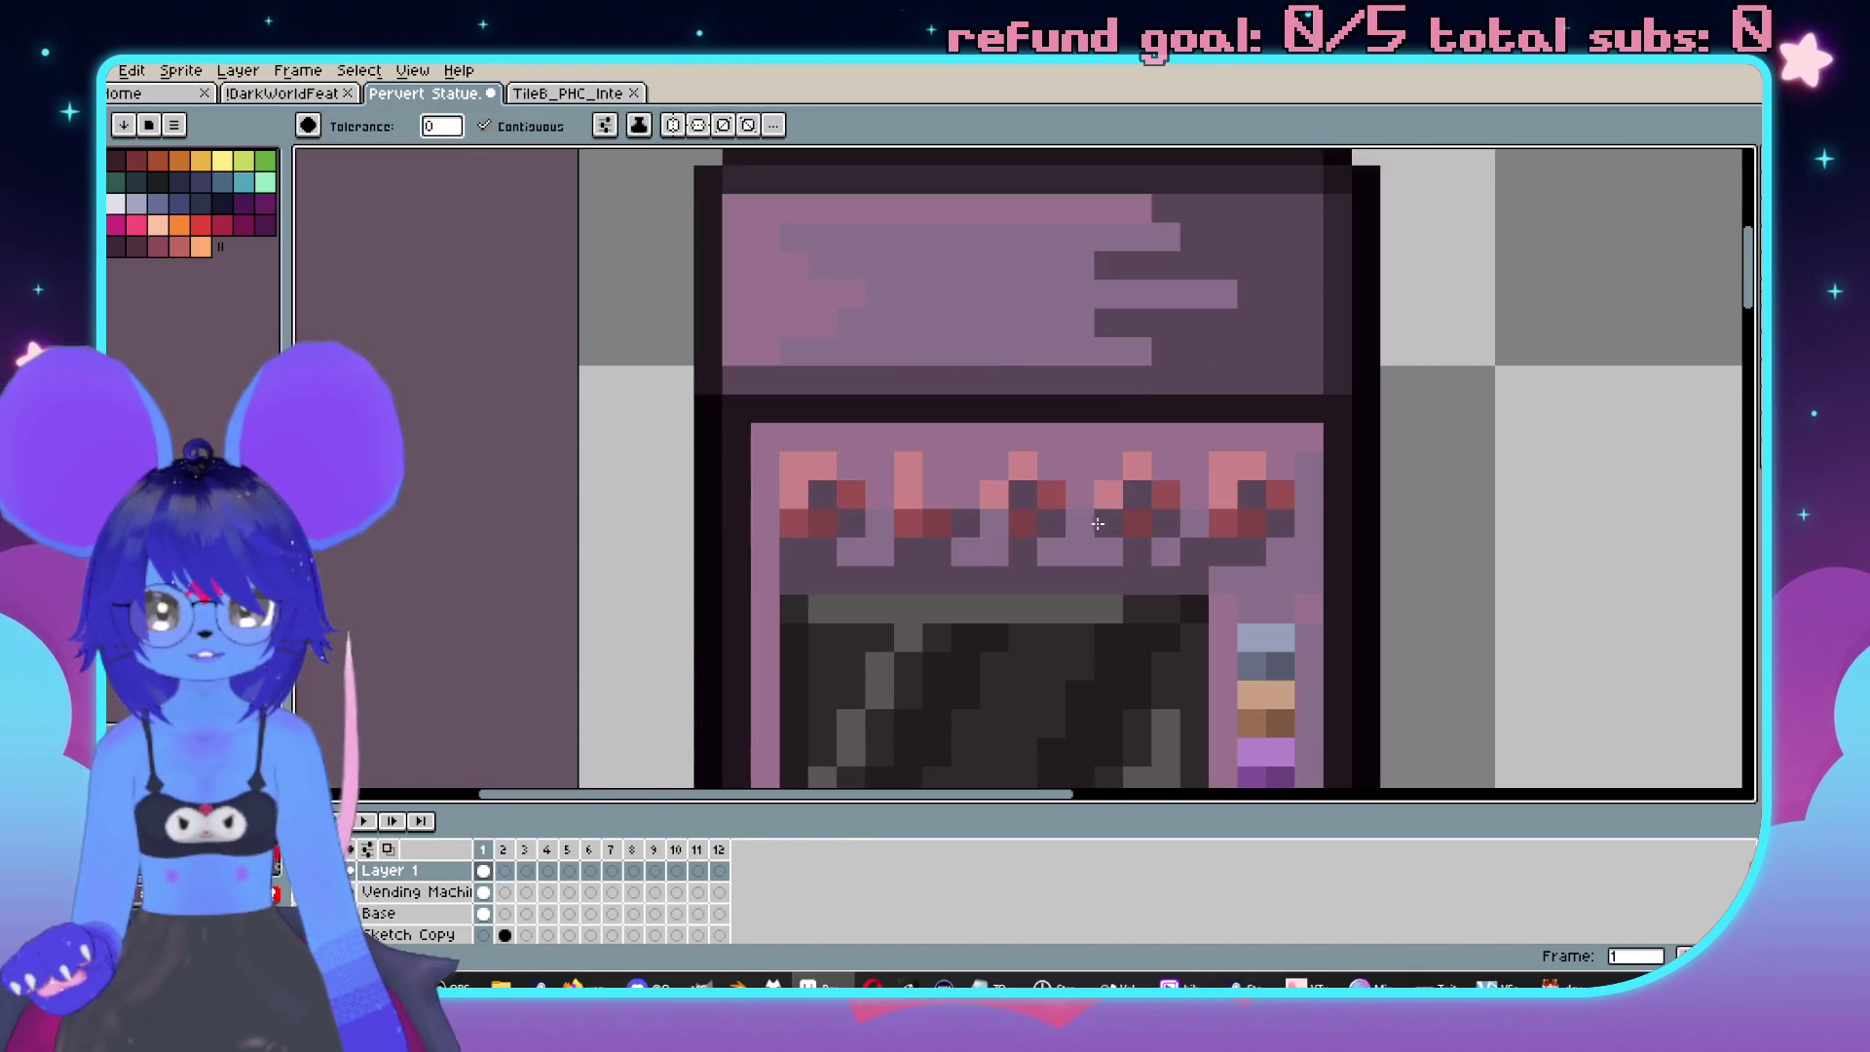
{"action": "scroll", "coordinate": [1122, 502], "scroll_direction": "down", "scroll_amount": 3}
{"action": "scroll", "coordinate": [1027, 504], "scroll_direction": "up", "scroll_amount": 4}
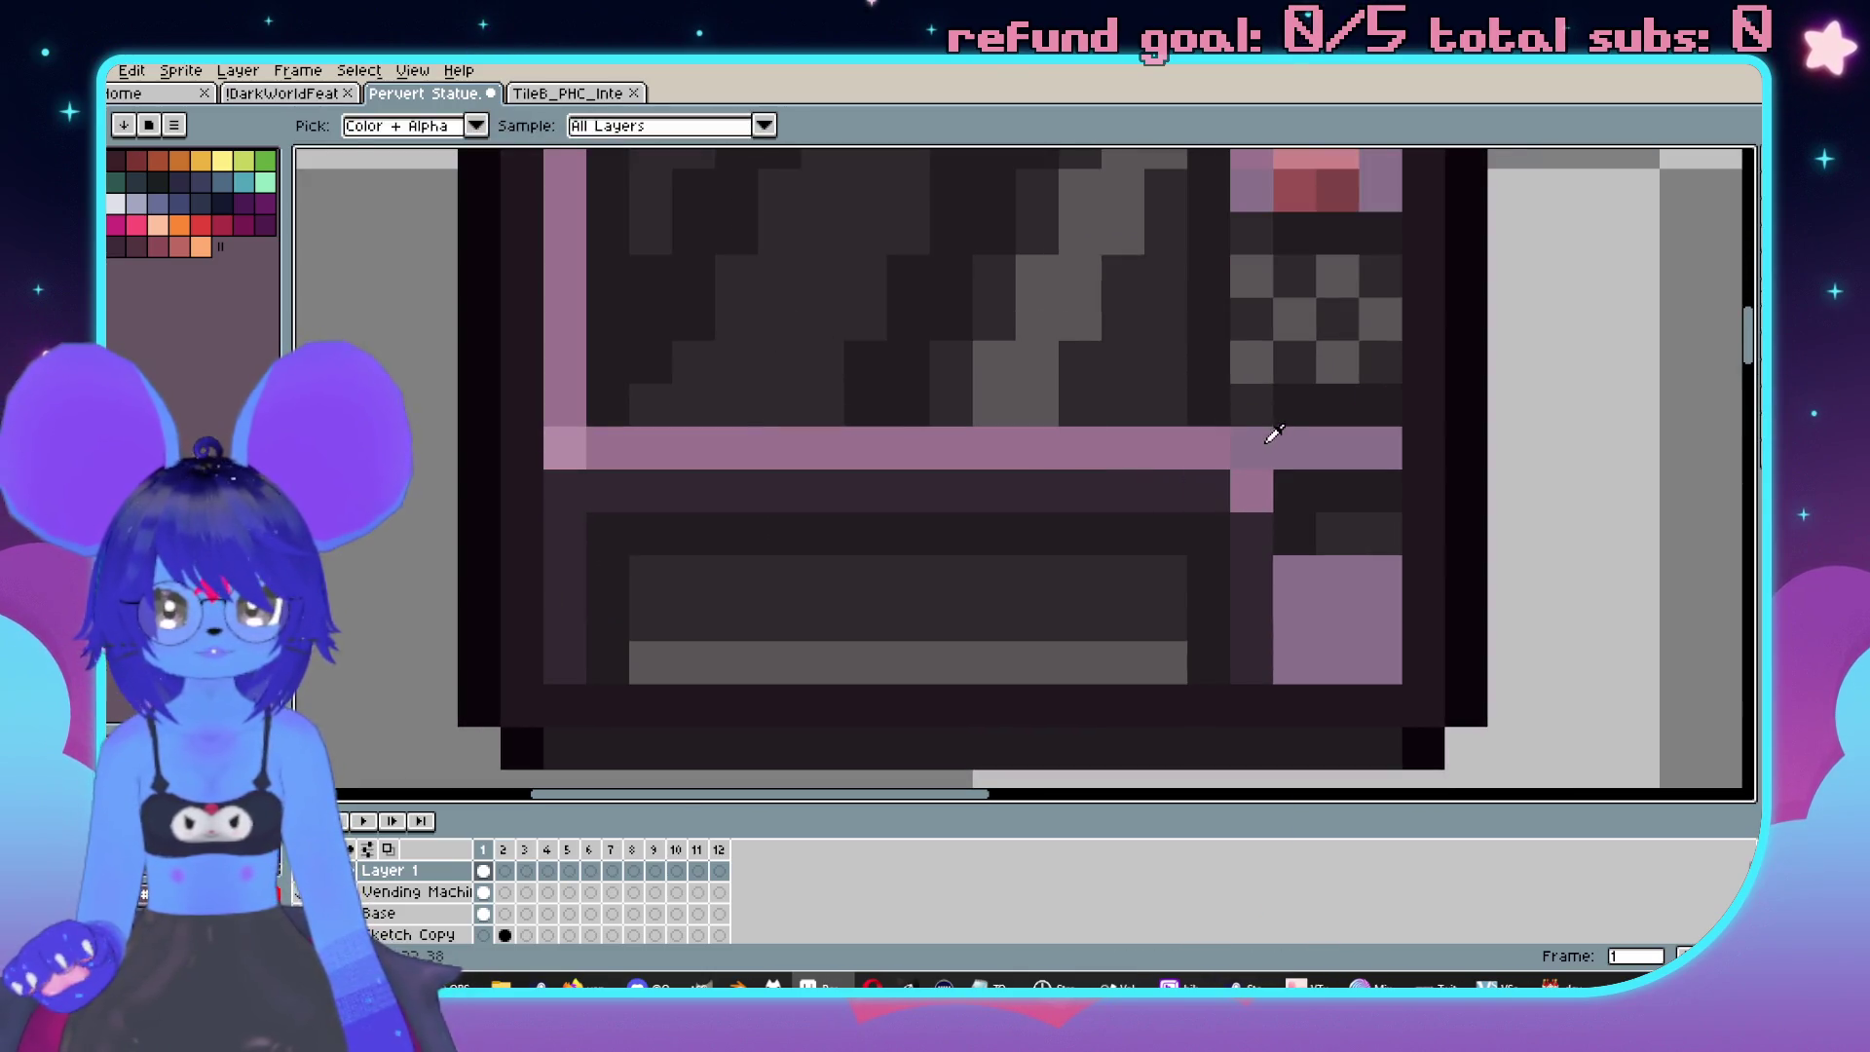
{"action": "left_click", "coordinate": [1189, 488]}
{"action": "scroll", "coordinate": [1166, 488], "scroll_direction": "down", "scroll_amount": 3}
{"action": "scroll", "coordinate": [1166, 488], "scroll_direction": "down", "scroll_amount": 1}
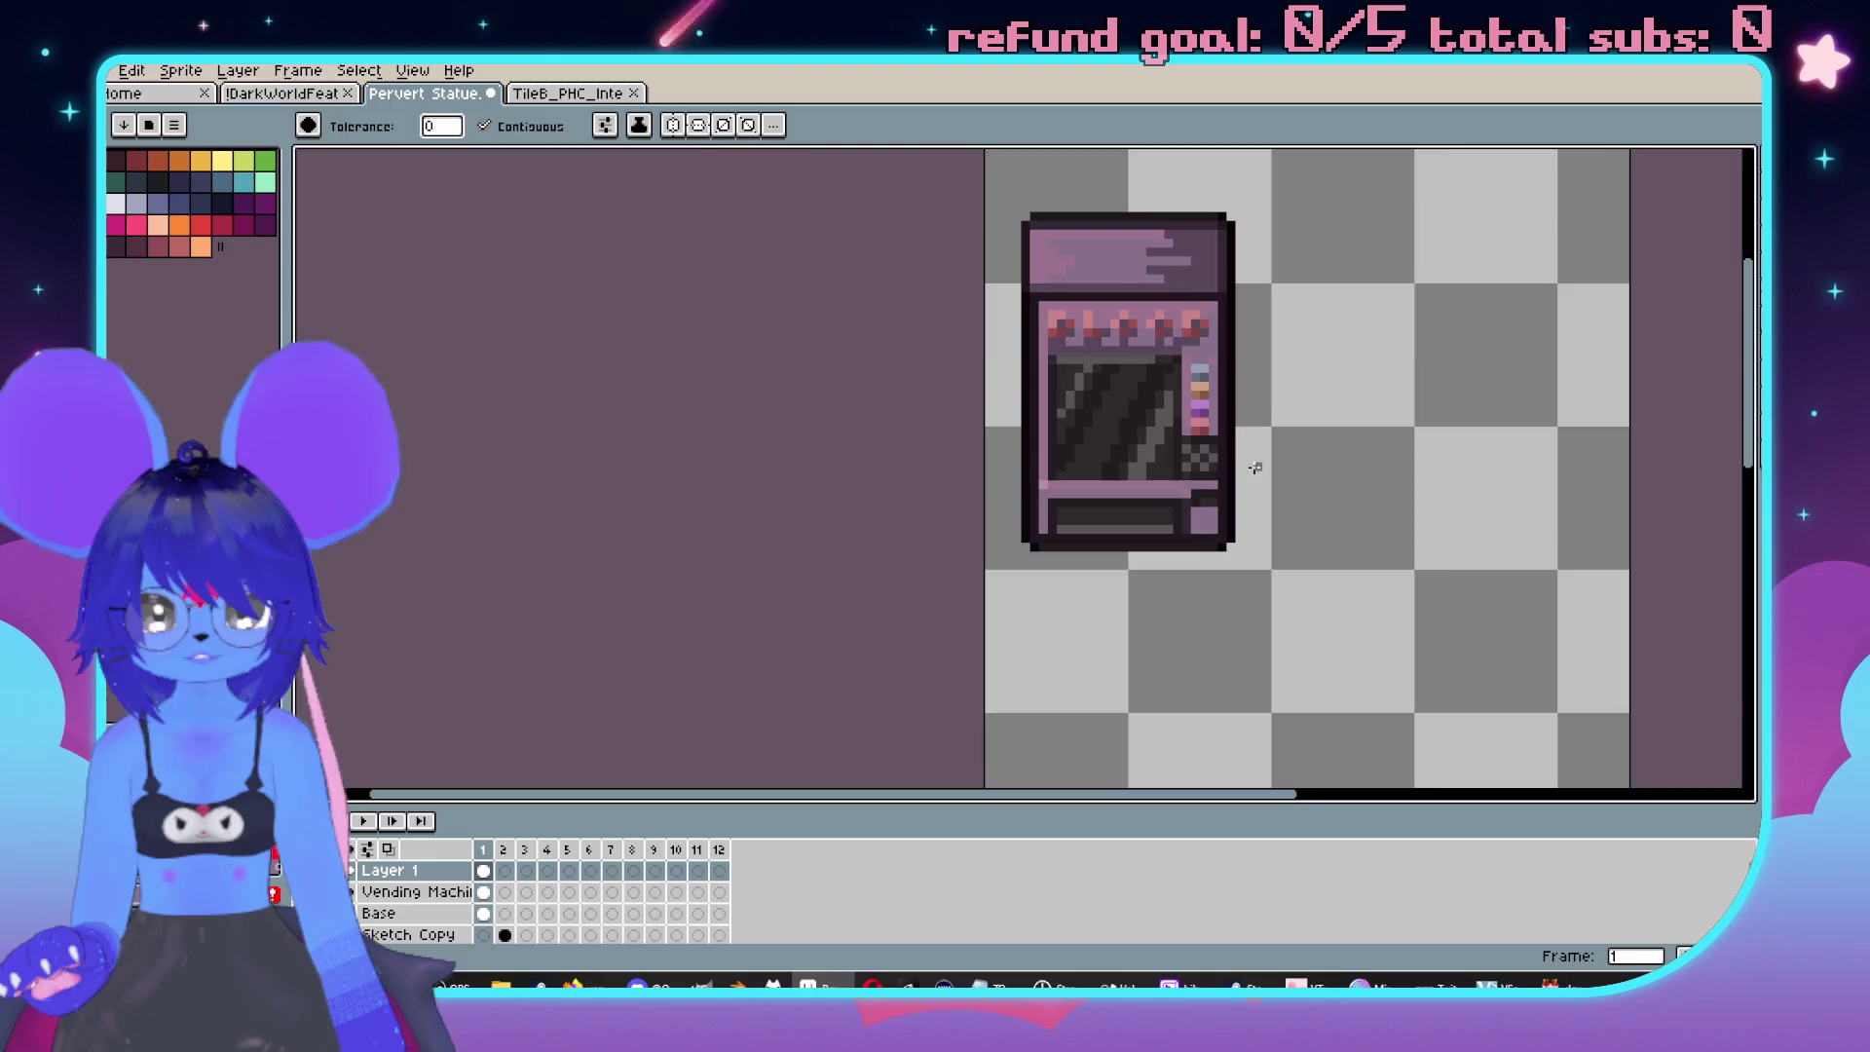
Zoom into the vending machine's swatch column and brighten the dark column near its lower right.
{"action": "scroll", "coordinate": [1189, 500], "scroll_direction": "up", "scroll_amount": 2}
{"action": "scroll", "coordinate": [1108, 561], "scroll_direction": "up", "scroll_amount": 1}
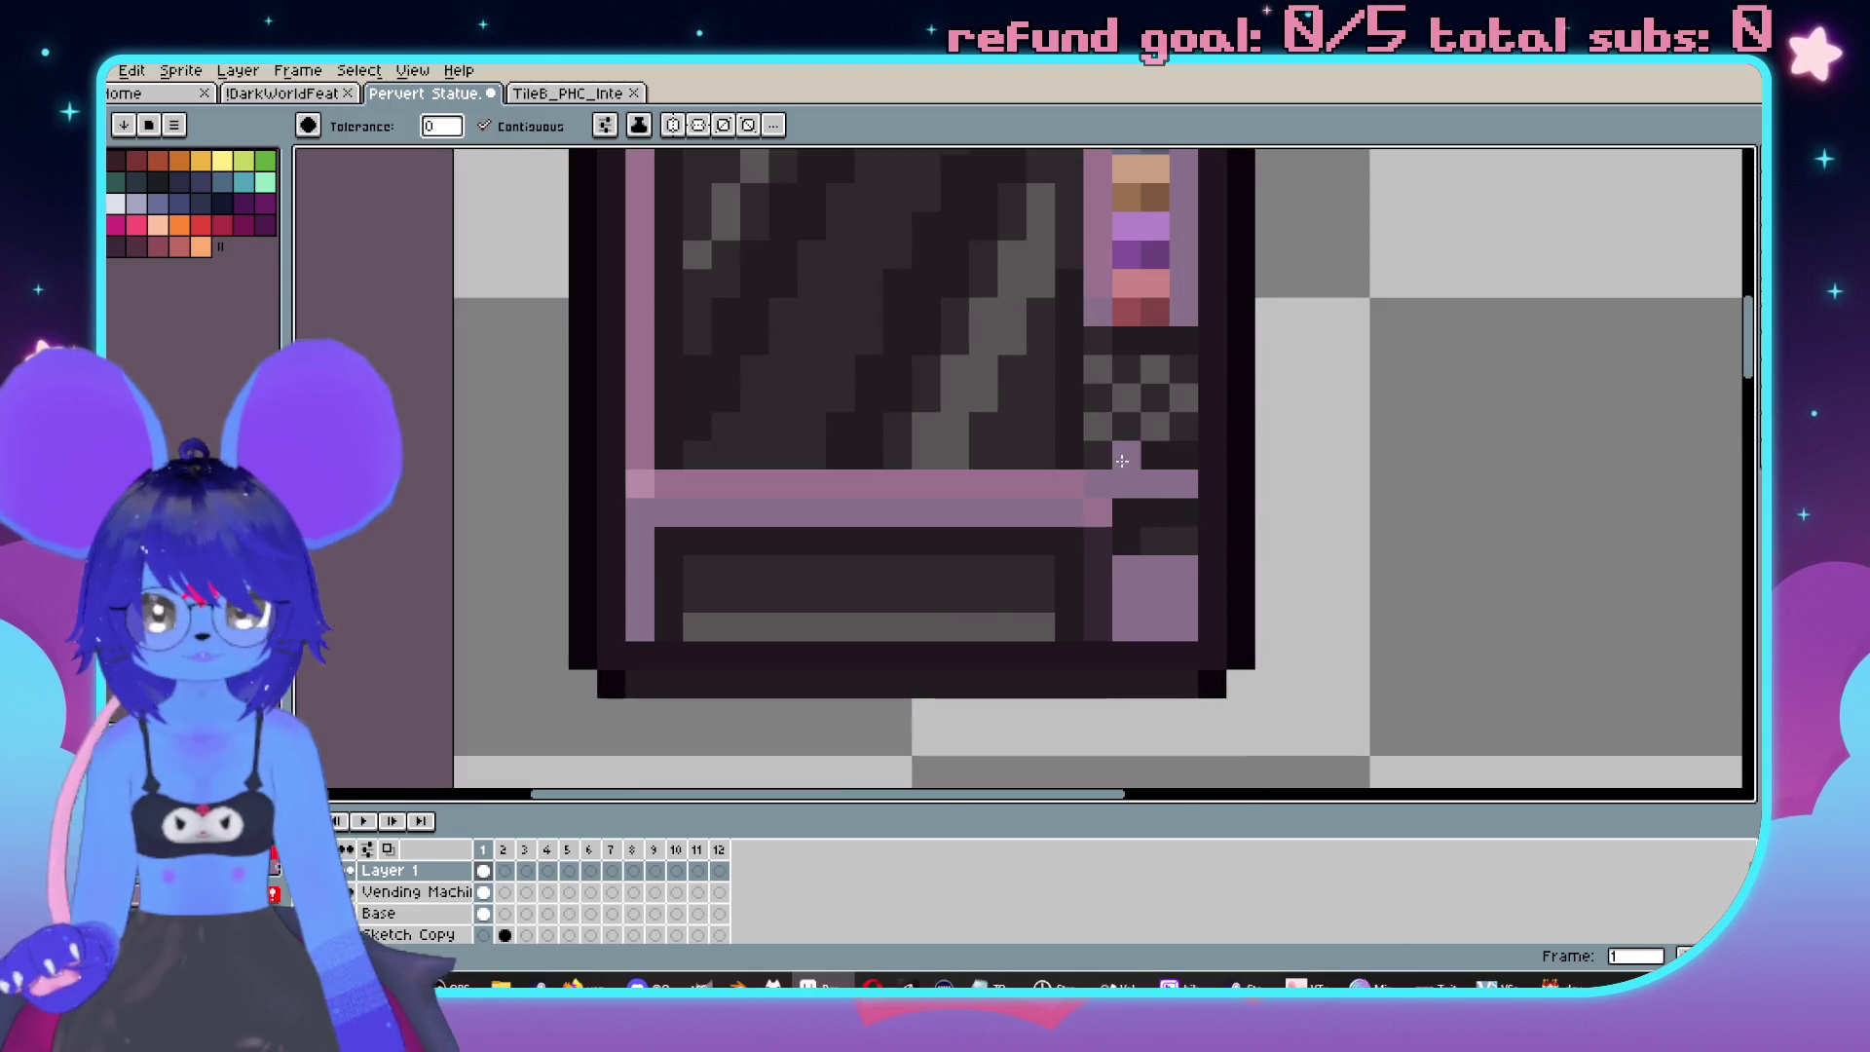
{"action": "scroll", "coordinate": [1099, 480], "scroll_direction": "up", "scroll_amount": 5}
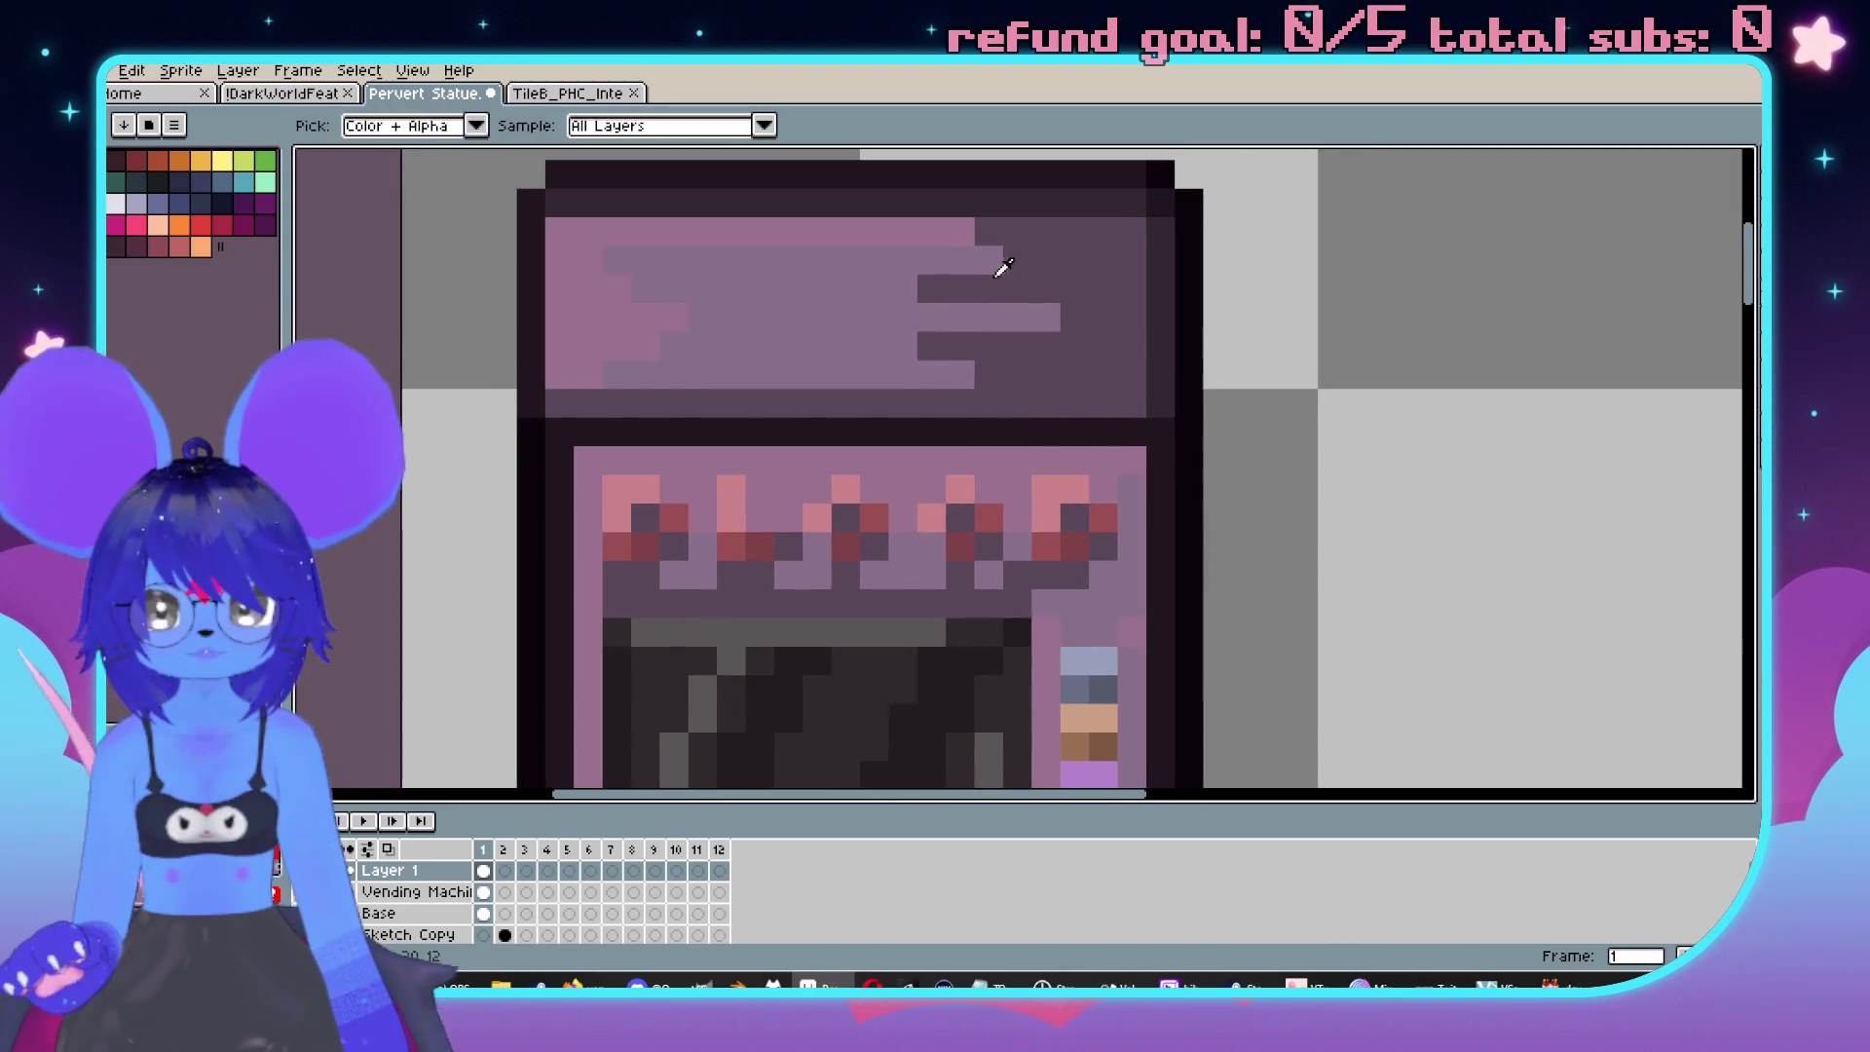
{"action": "scroll", "coordinate": [1161, 464], "scroll_direction": "down", "scroll_amount": 5}
{"action": "left_click", "coordinate": [1108, 597]}
{"action": "scroll", "coordinate": [1220, 562], "scroll_direction": "down", "scroll_amount": 4}
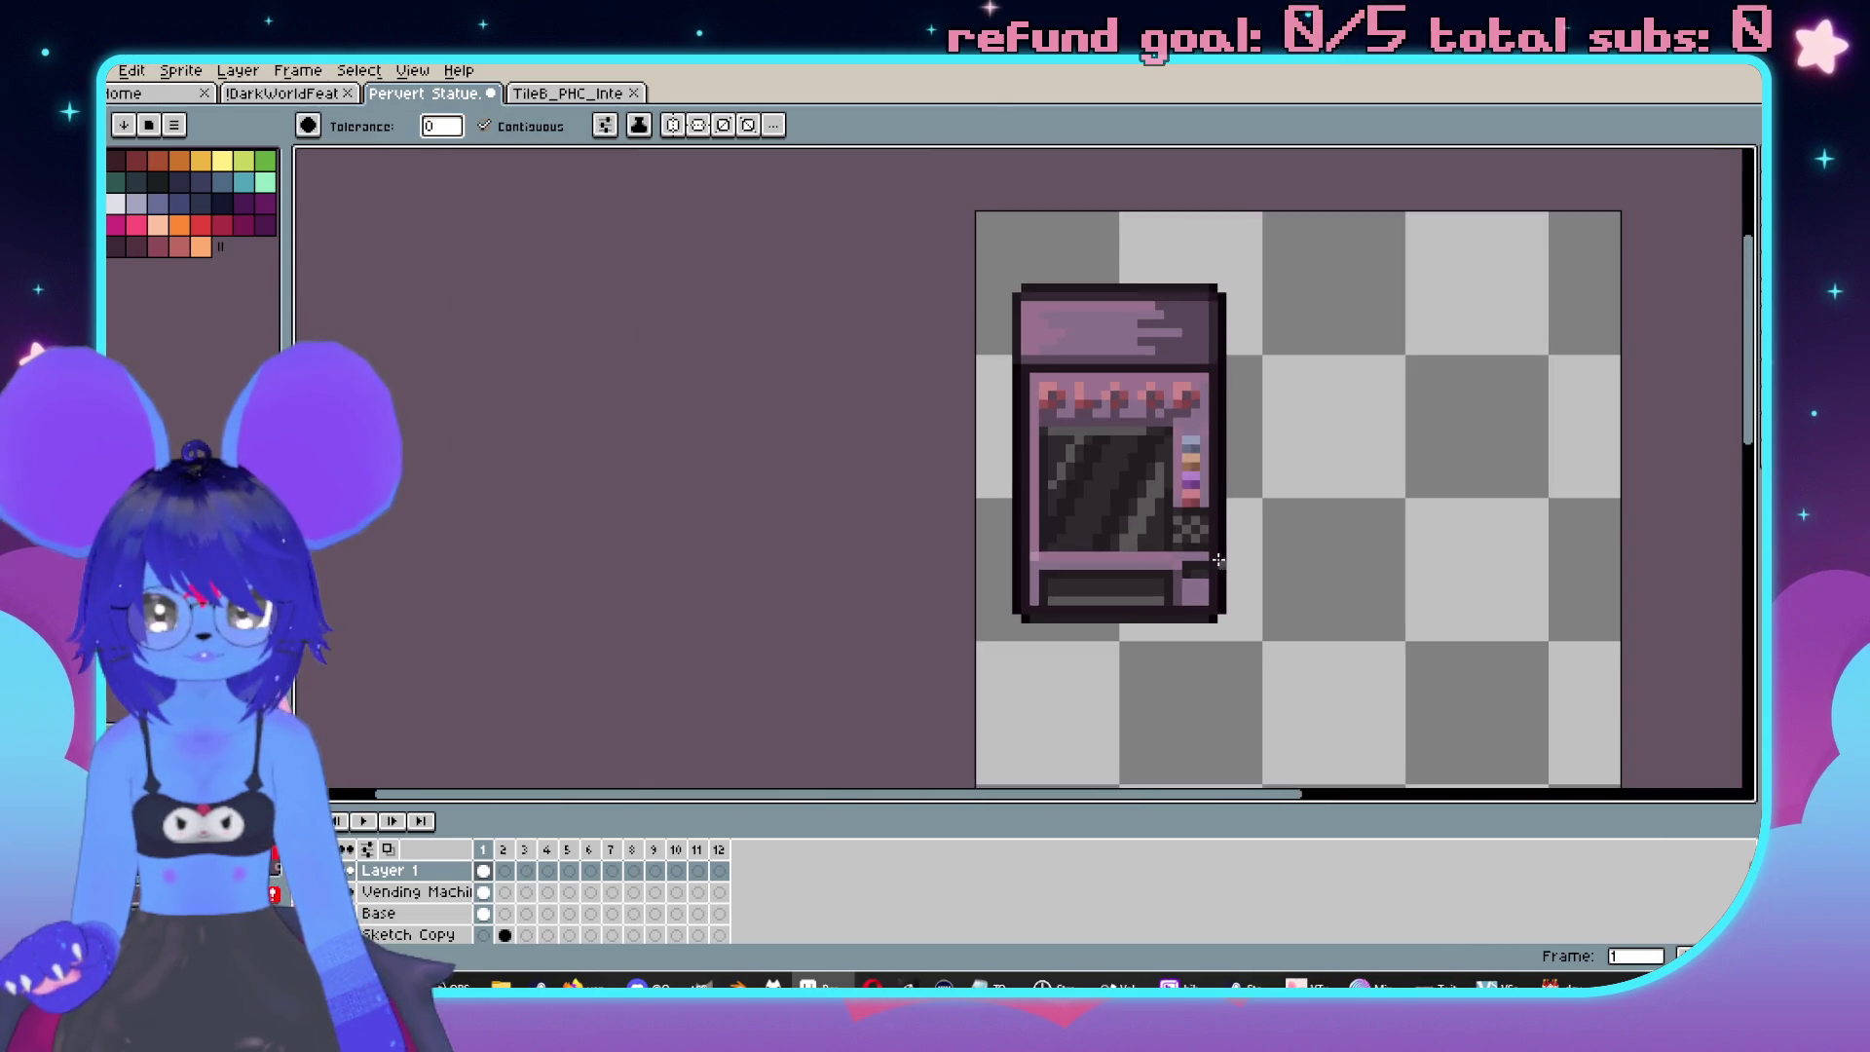
{"action": "scroll", "coordinate": [1138, 584], "scroll_direction": "up", "scroll_amount": 5}
{"action": "key", "text": "b"}
{"action": "scroll", "coordinate": [878, 604], "scroll_direction": "down", "scroll_amount": 4}
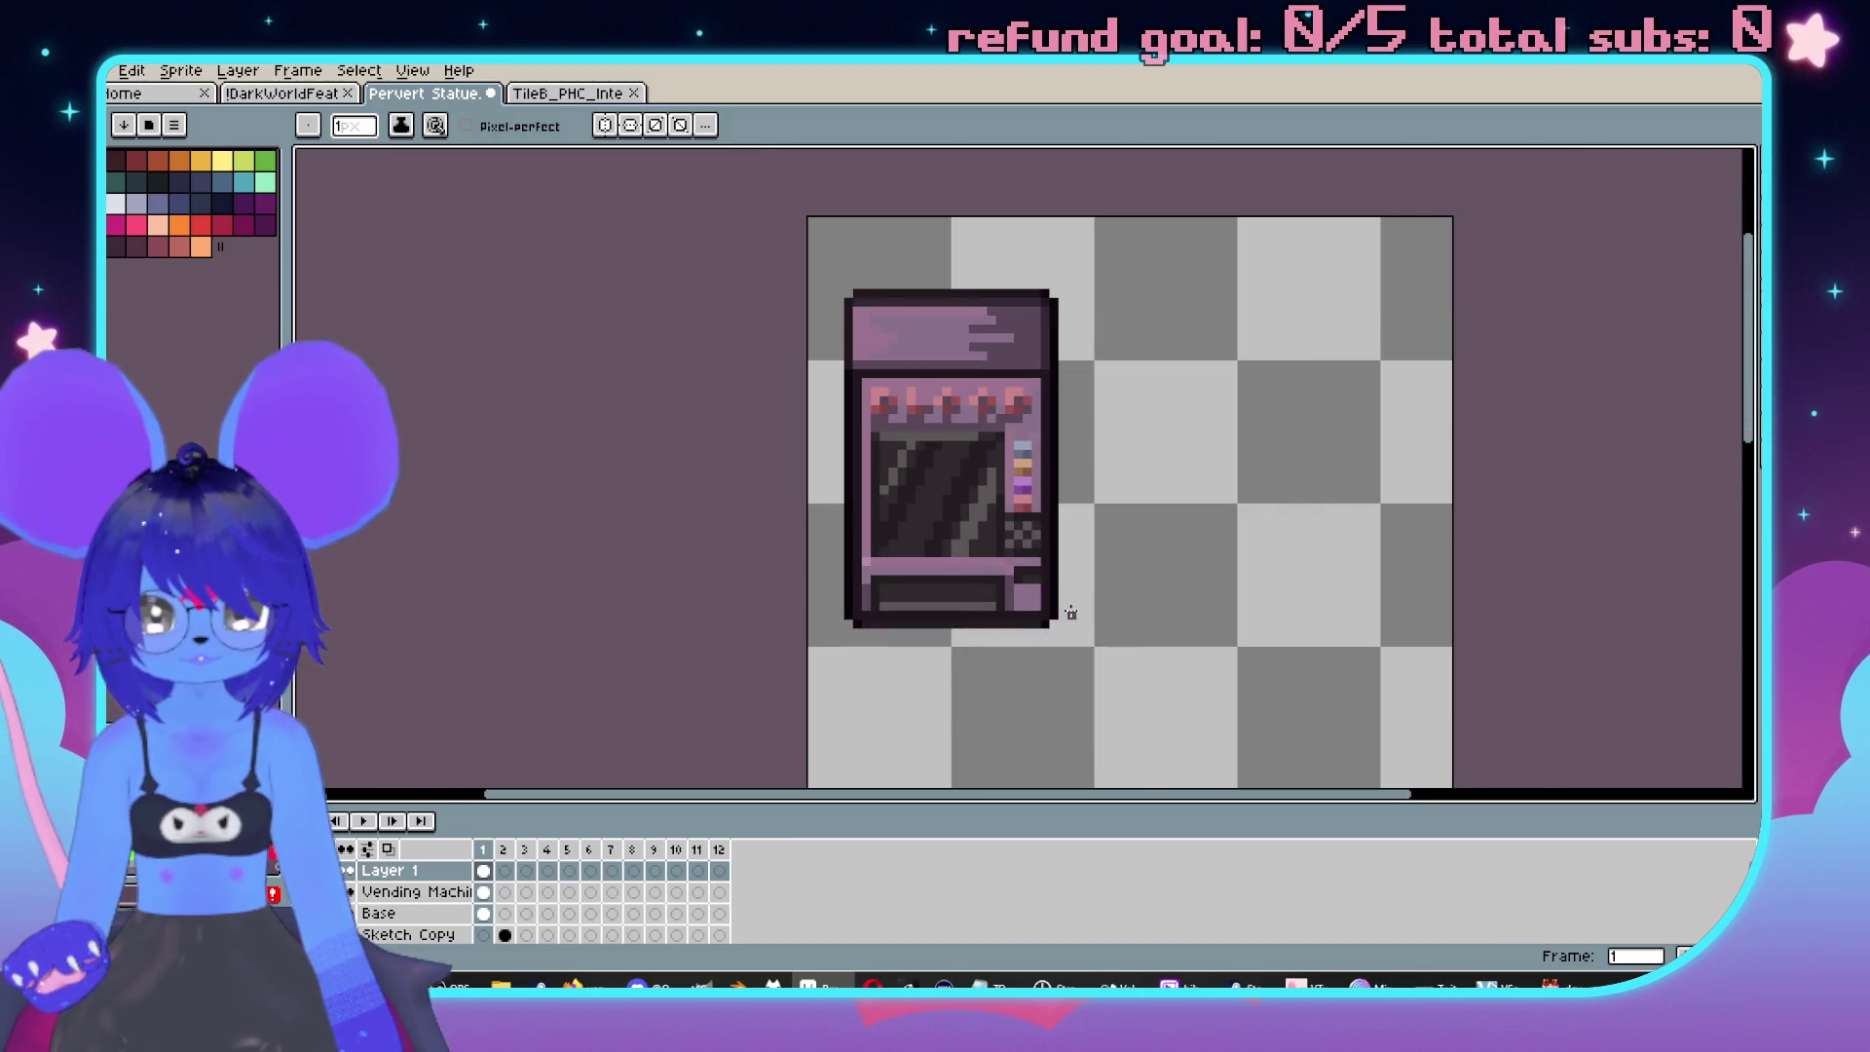
{"action": "scroll", "coordinate": [1056, 608], "scroll_direction": "up", "scroll_amount": 5}
{"action": "scroll", "coordinate": [1111, 534], "scroll_direction": "down", "scroll_amount": 1}
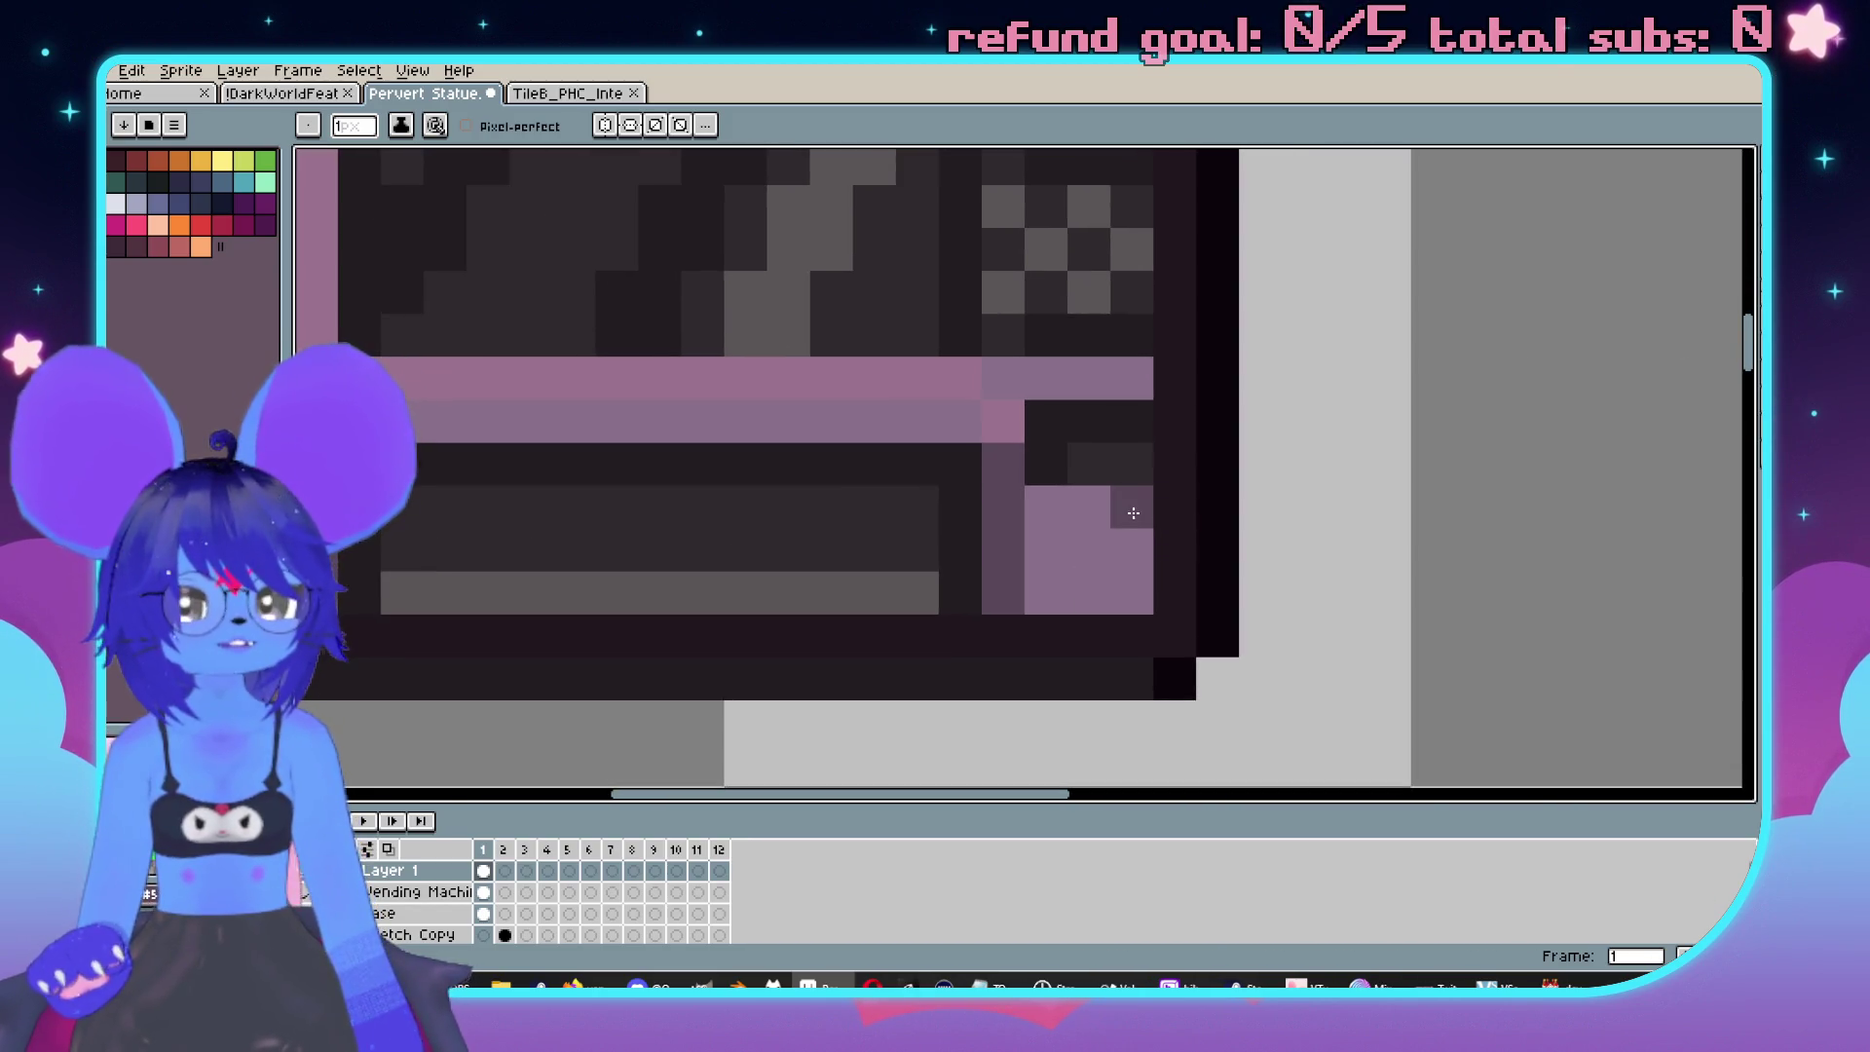
{"action": "scroll", "coordinate": [1139, 562], "scroll_direction": "down", "scroll_amount": 3}
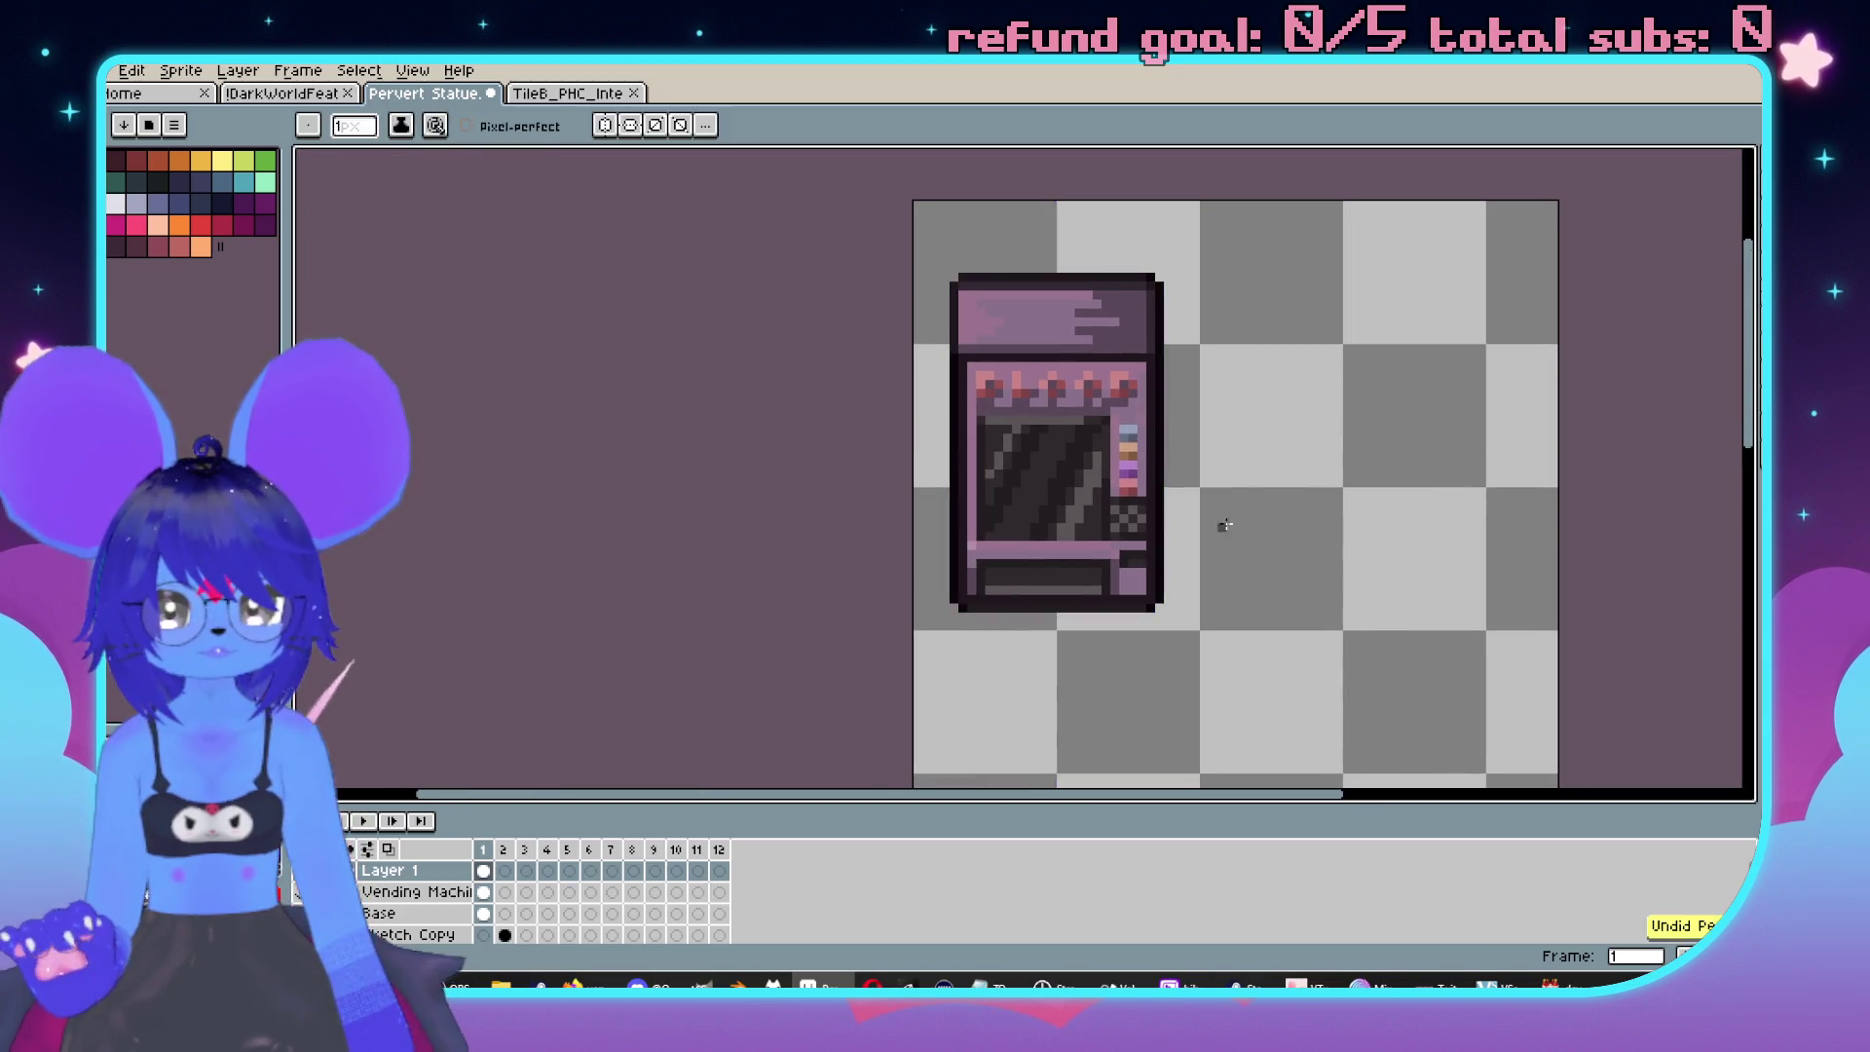
{"action": "scroll", "coordinate": [1264, 546], "scroll_direction": "down", "scroll_amount": 1}
{"action": "scroll", "coordinate": [1222, 465], "scroll_direction": "up", "scroll_amount": 2}
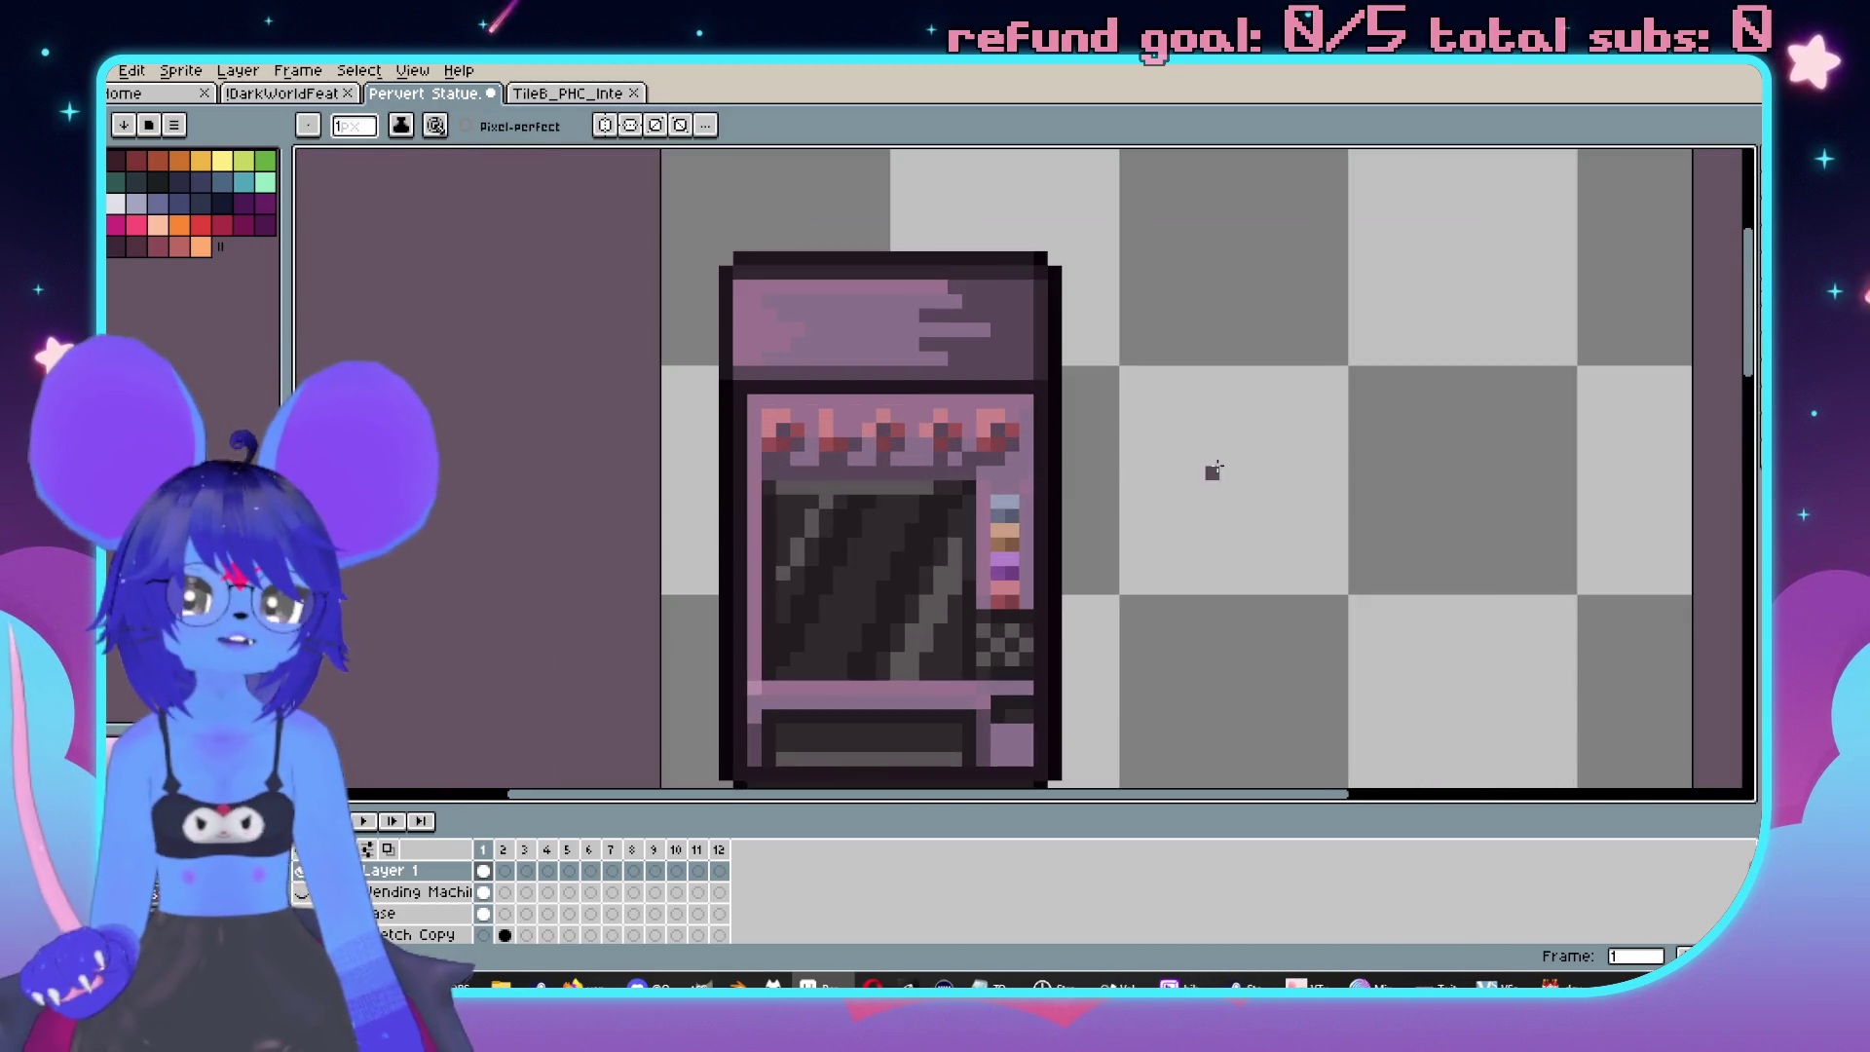
{"action": "scroll", "coordinate": [1189, 376], "scroll_direction": "up", "scroll_amount": 3}
{"action": "scroll", "coordinate": [1181, 345], "scroll_direction": "left", "scroll_amount": 5}
Sample the mauve colour and paint it along the top pink row and the second row's right end.
{"action": "key", "text": "i"}
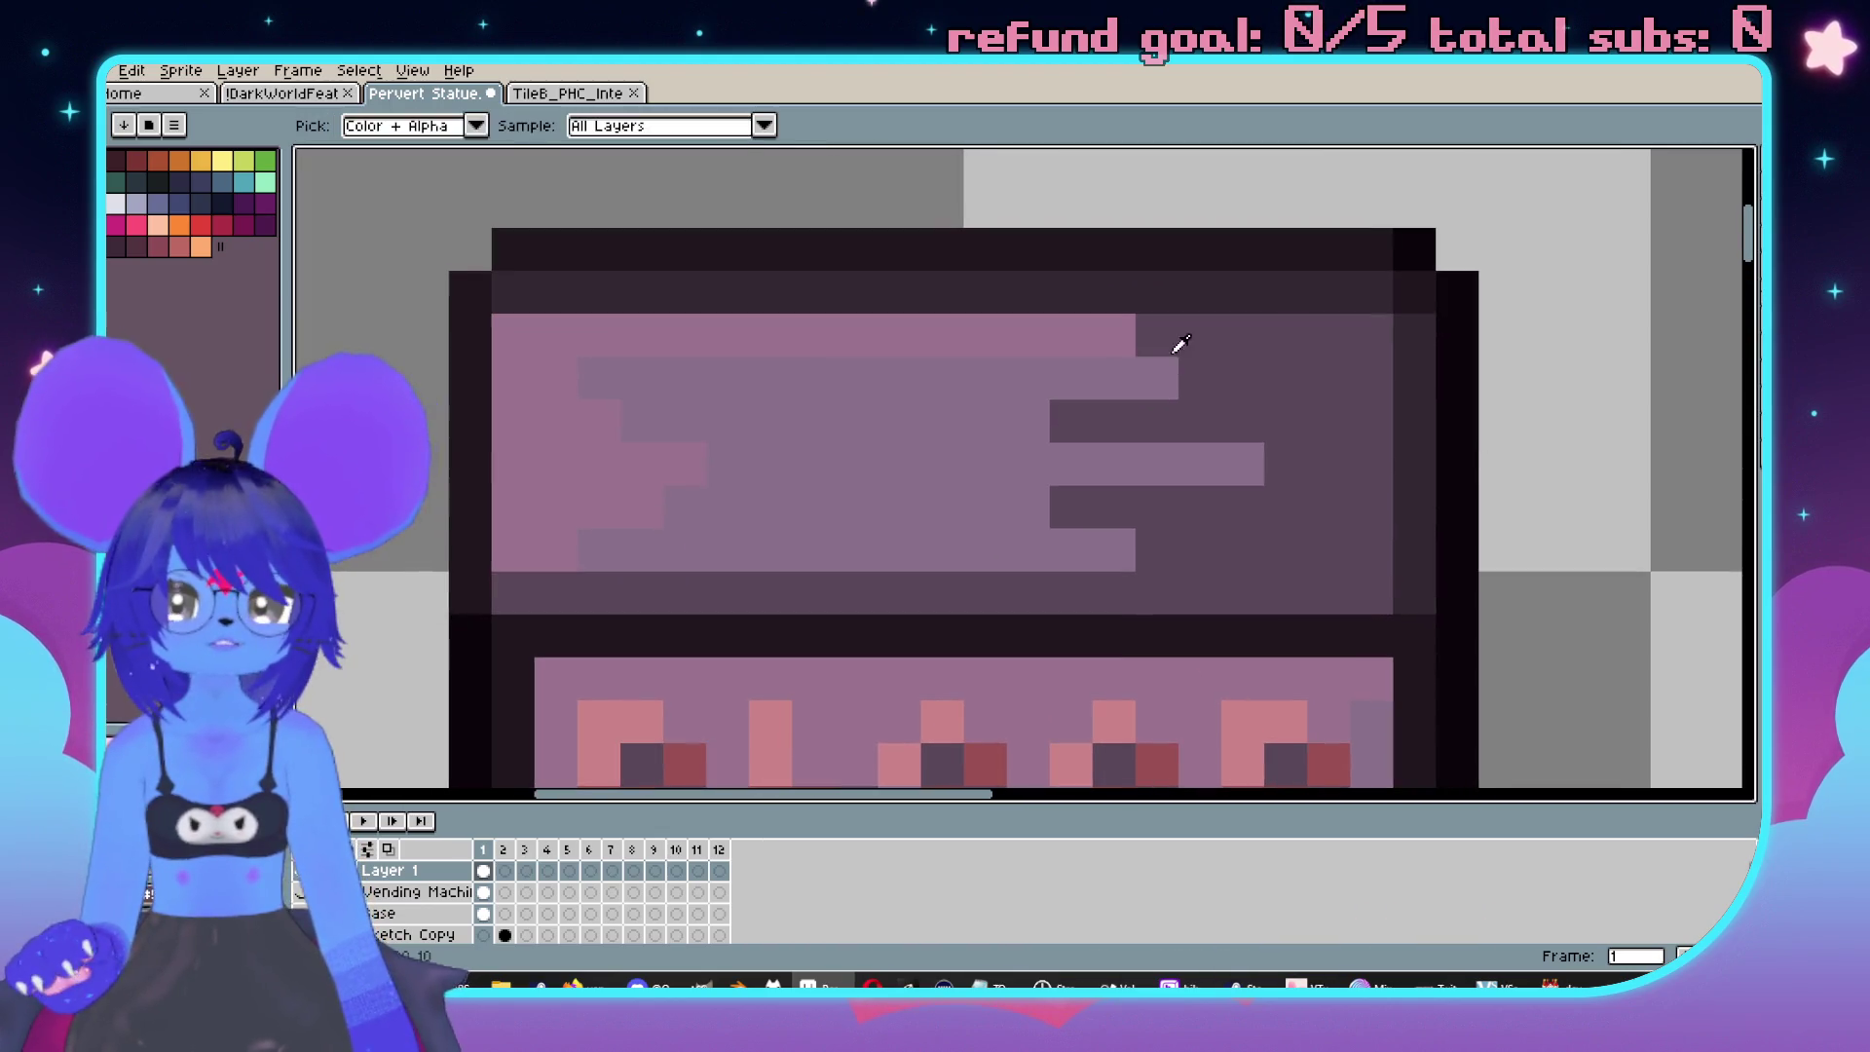
{"action": "left_click", "coordinate": [1111, 342]}
{"action": "key", "text": "b"}
{"action": "left_click_drag", "start_coordinate": [1111, 342], "coordinate": [696, 349]}
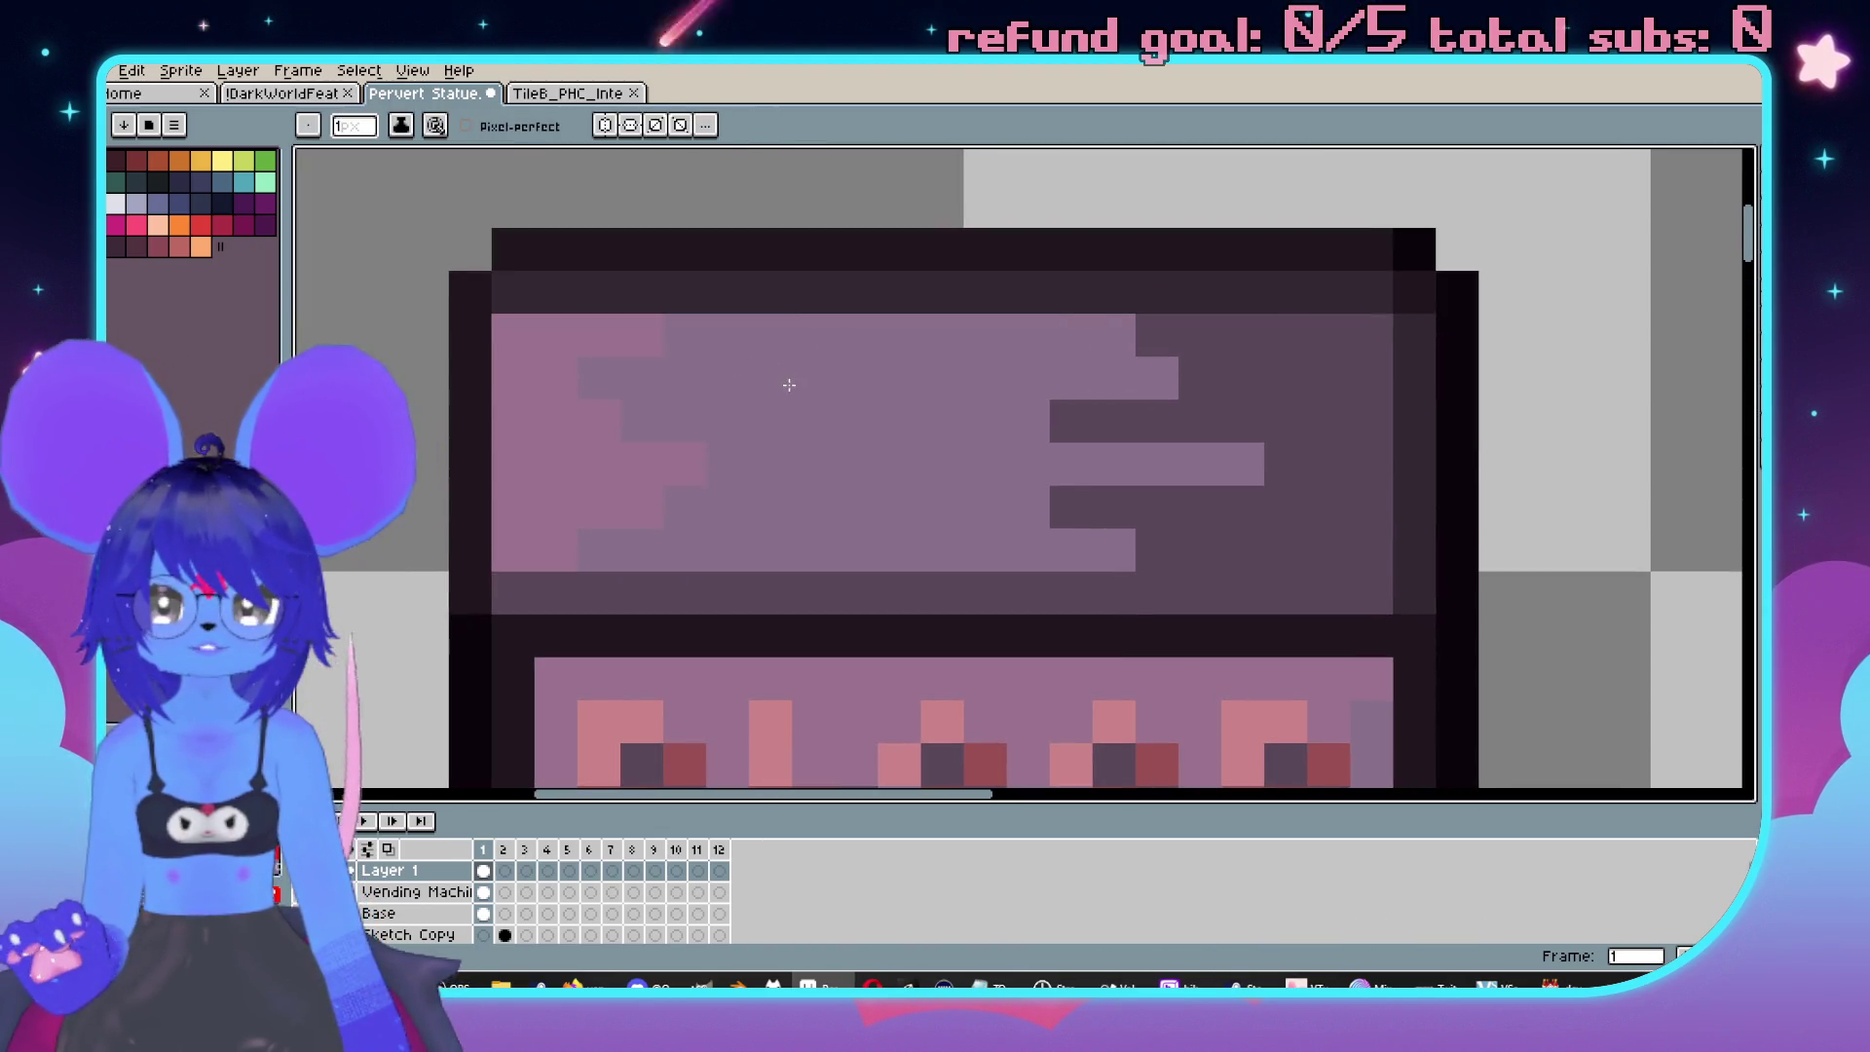
{"action": "key", "text": "i"}
{"action": "left_click", "coordinate": [1127, 338]}
{"action": "key", "text": "b"}
{"action": "mouse_move", "coordinate": [1139, 335]}
{"action": "left_mouse_down"}
{"action": "mouse_move", "coordinate": [1369, 342]}
{"action": "mouse_move", "coordinate": [1061, 420]}
{"action": "left_mouse_up"}
{"action": "key", "text": "i"}
{"action": "left_click", "coordinate": [994, 367]}
{"action": "key", "text": "b"}
Repaint the row below the machine's crown in dark mauve.
{"action": "scroll", "coordinate": [838, 465], "scroll_direction": "down", "scroll_amount": 2}
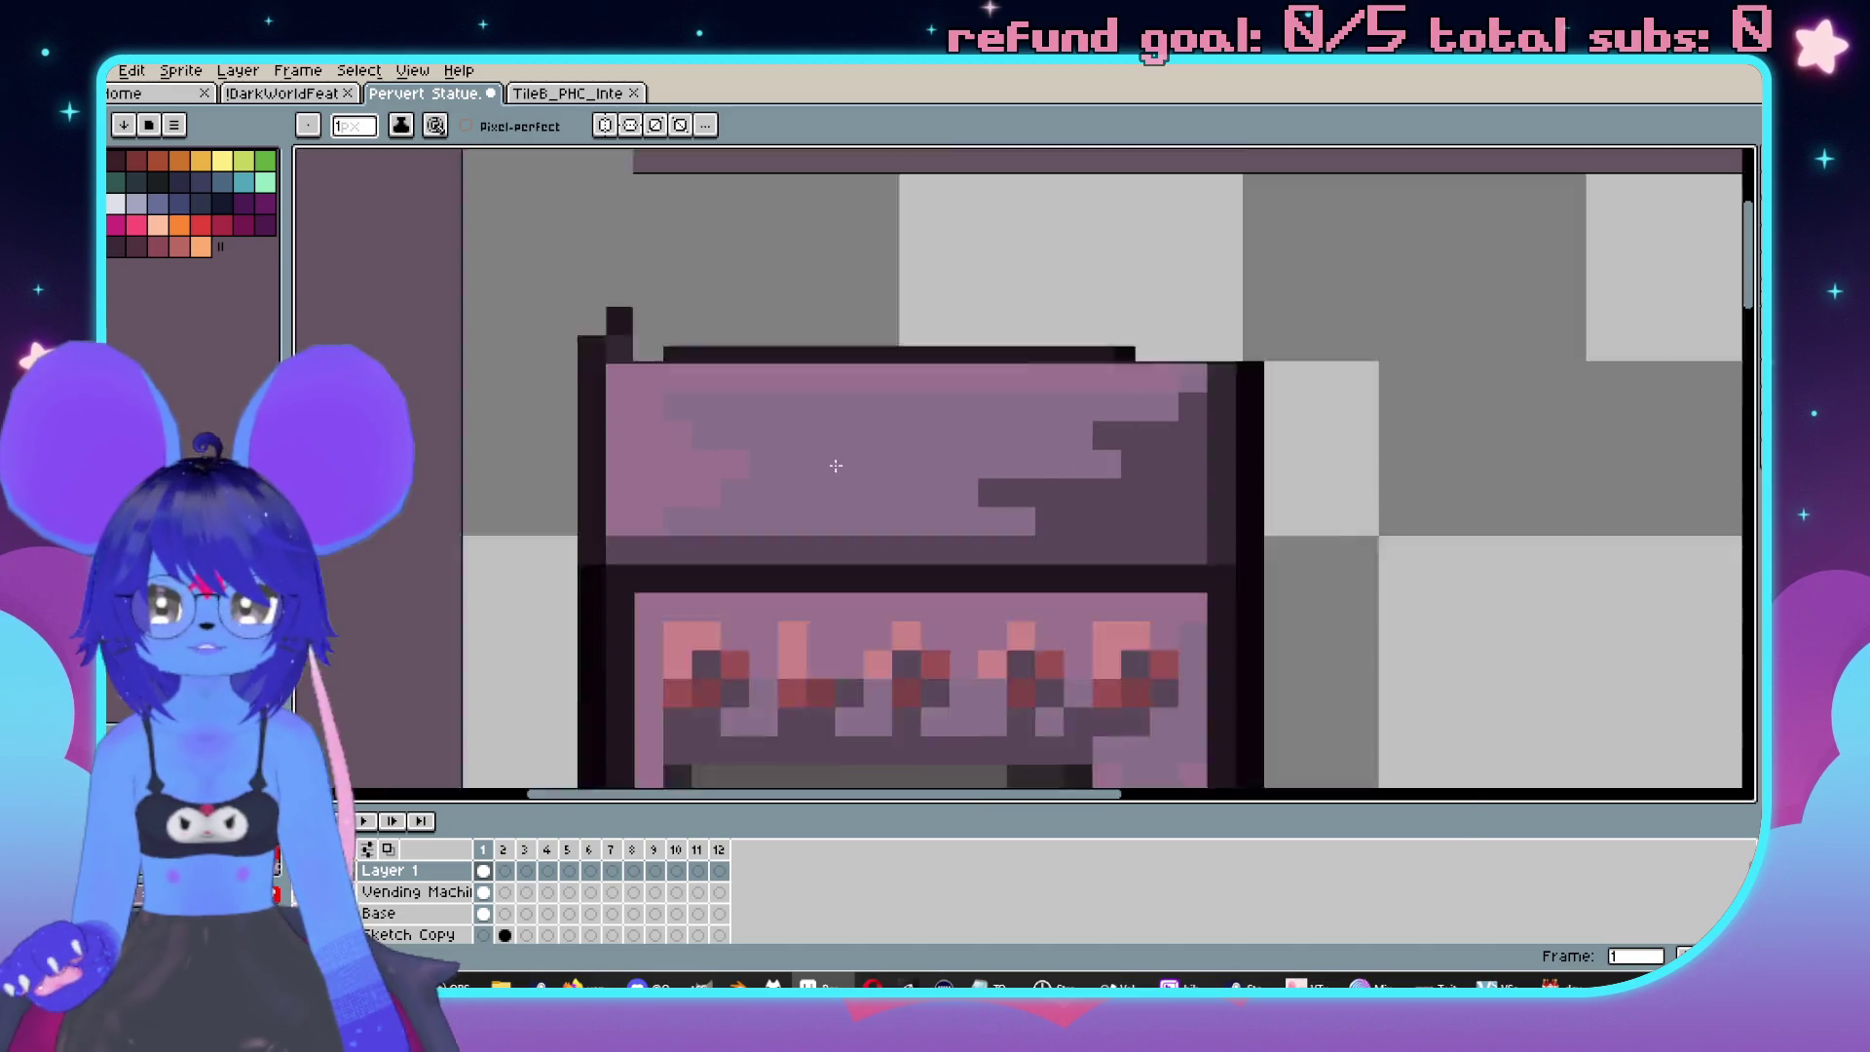
{"action": "scroll", "coordinate": [837, 466], "scroll_direction": "down", "scroll_amount": 3}
{"action": "scroll", "coordinate": [876, 448], "scroll_direction": "up", "scroll_amount": 2}
{"action": "scroll", "coordinate": [1003, 482], "scroll_direction": "up", "scroll_amount": 1}
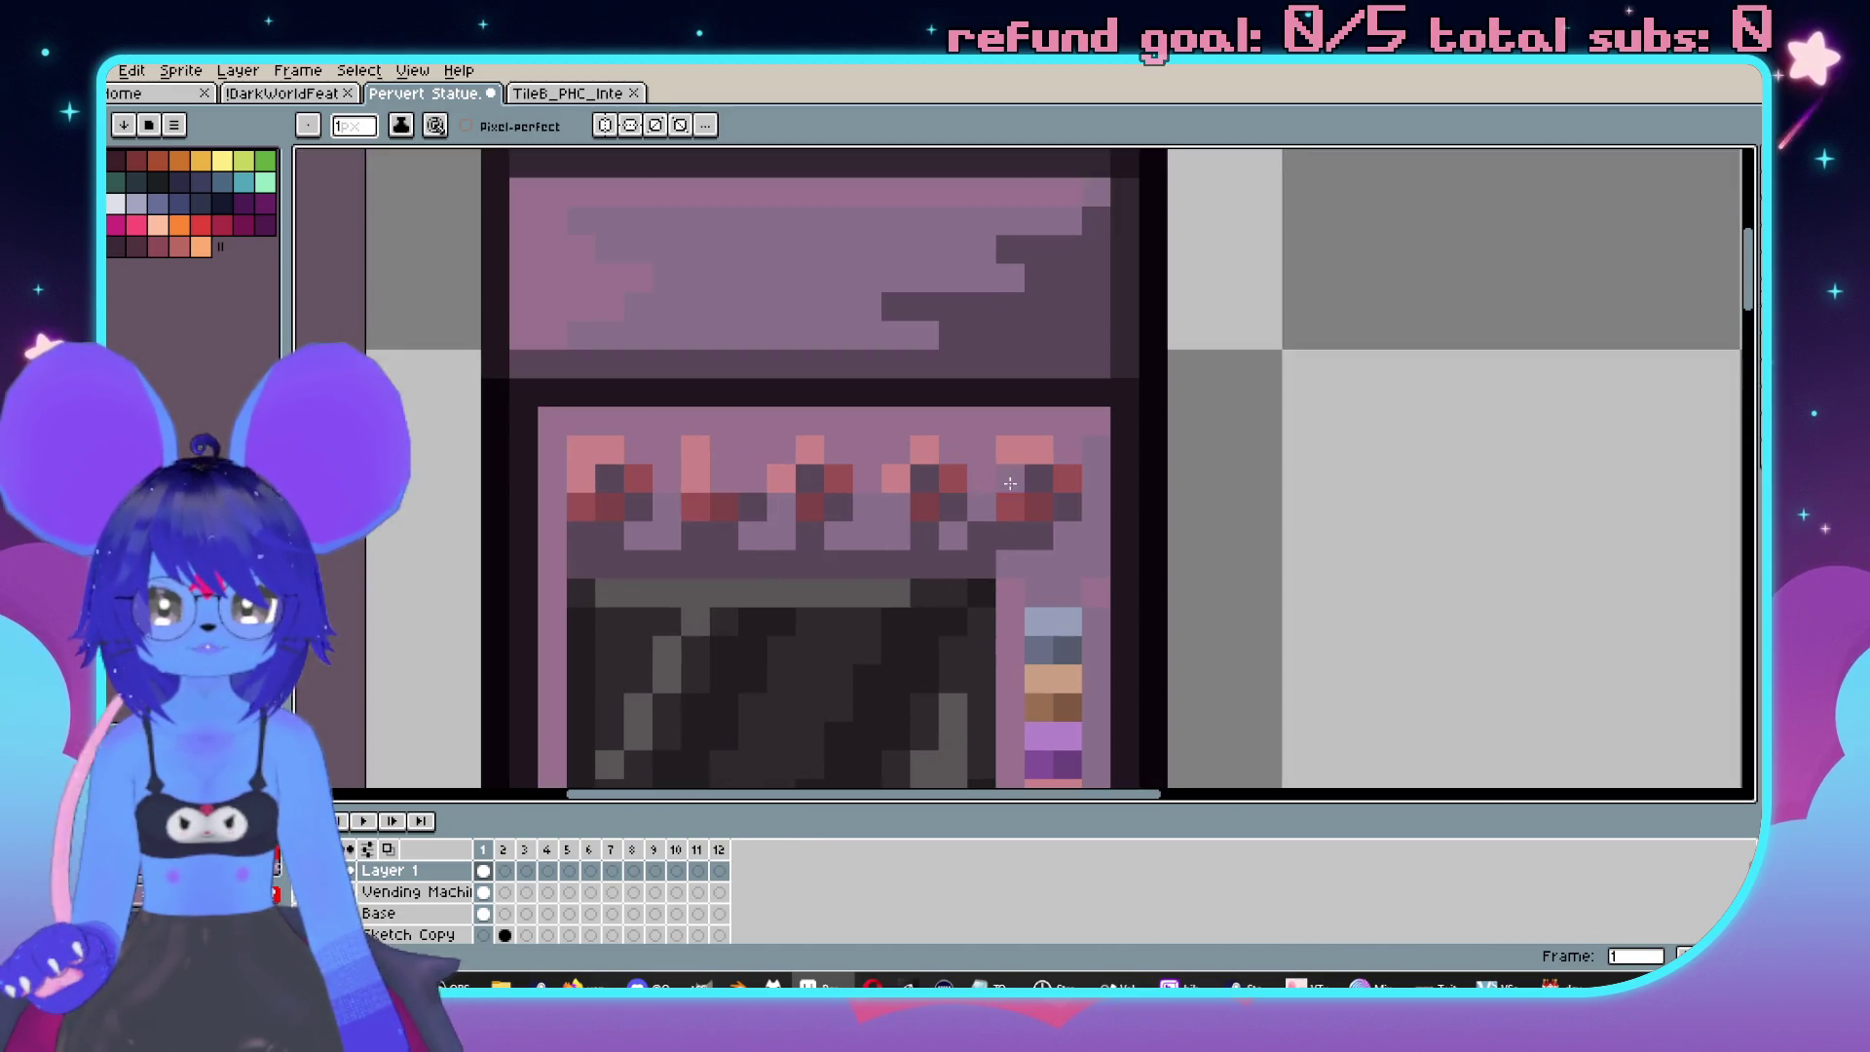
{"action": "left_click_drag", "start_coordinate": [1137, 492], "coordinate": [1205, 438]}
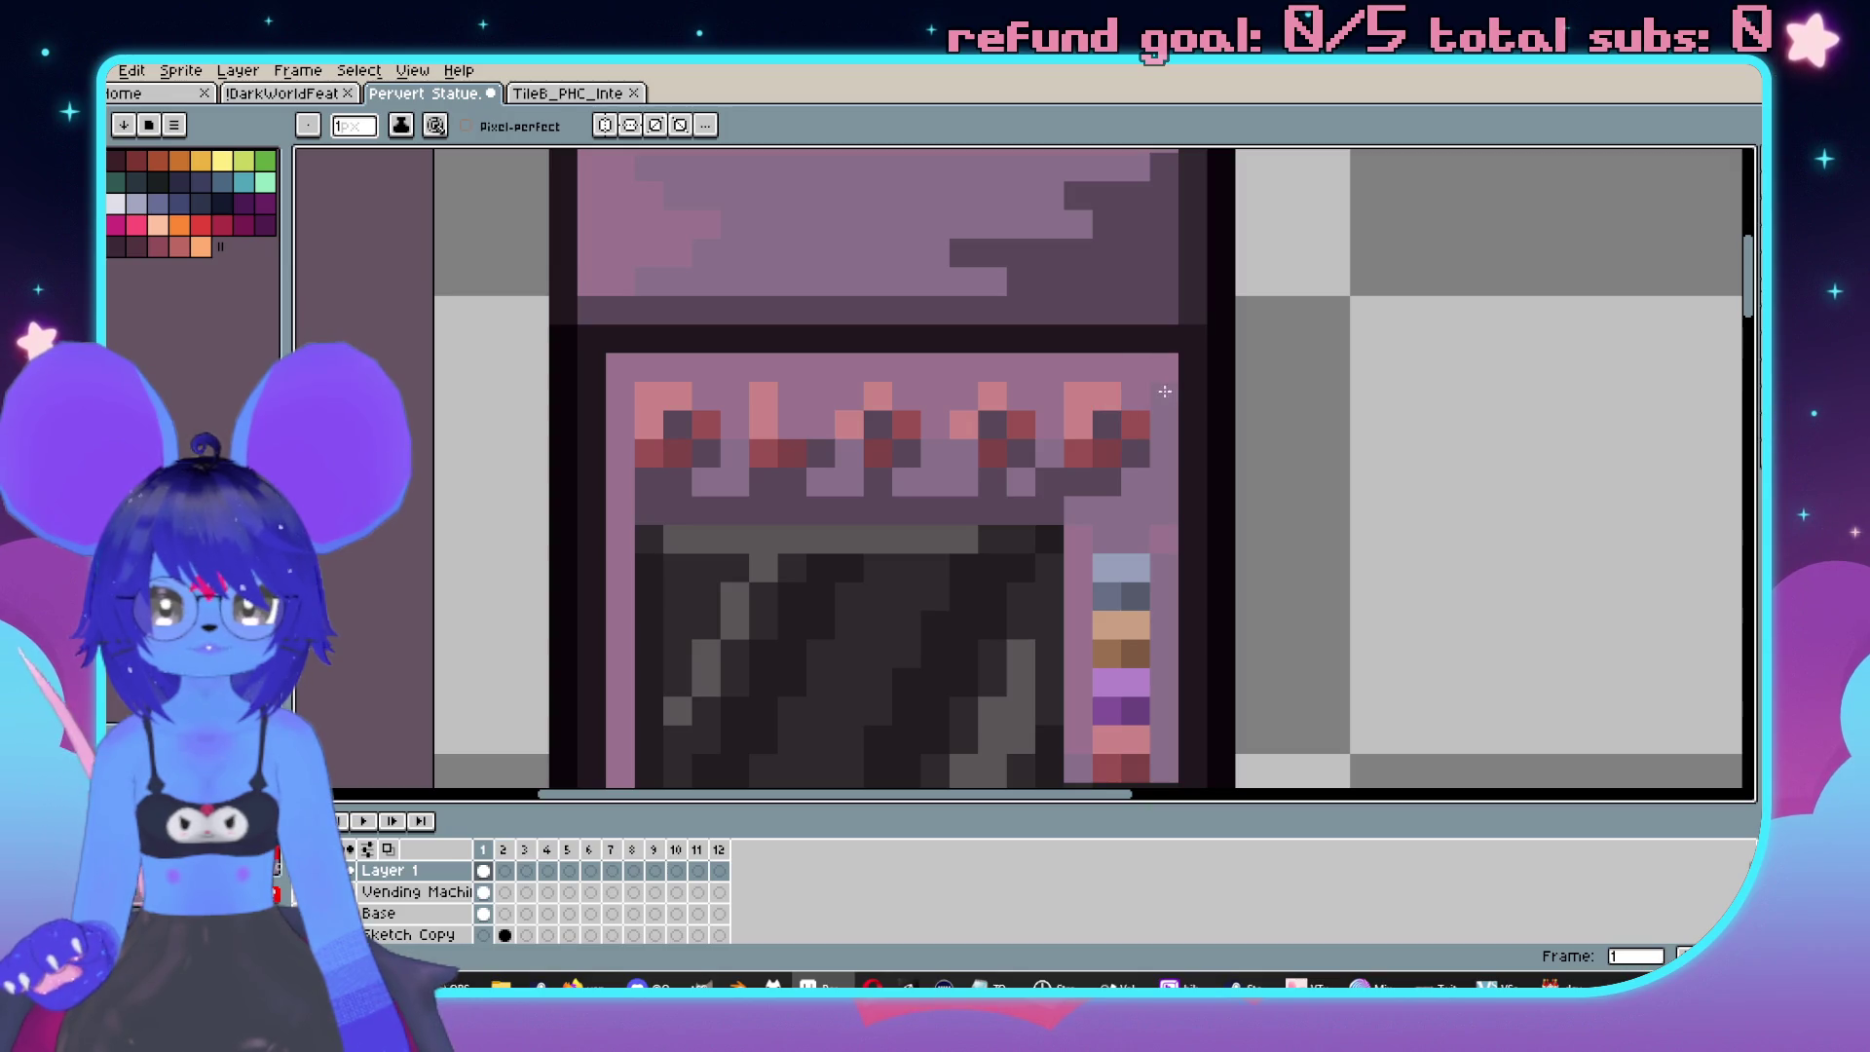
{"action": "scroll", "coordinate": [1126, 435], "scroll_direction": "down", "scroll_amount": 3}
{"action": "scroll", "coordinate": [1071, 467], "scroll_direction": "up", "scroll_amount": 3}
{"action": "left_click_drag", "start_coordinate": [1193, 483], "coordinate": [1043, 477]}
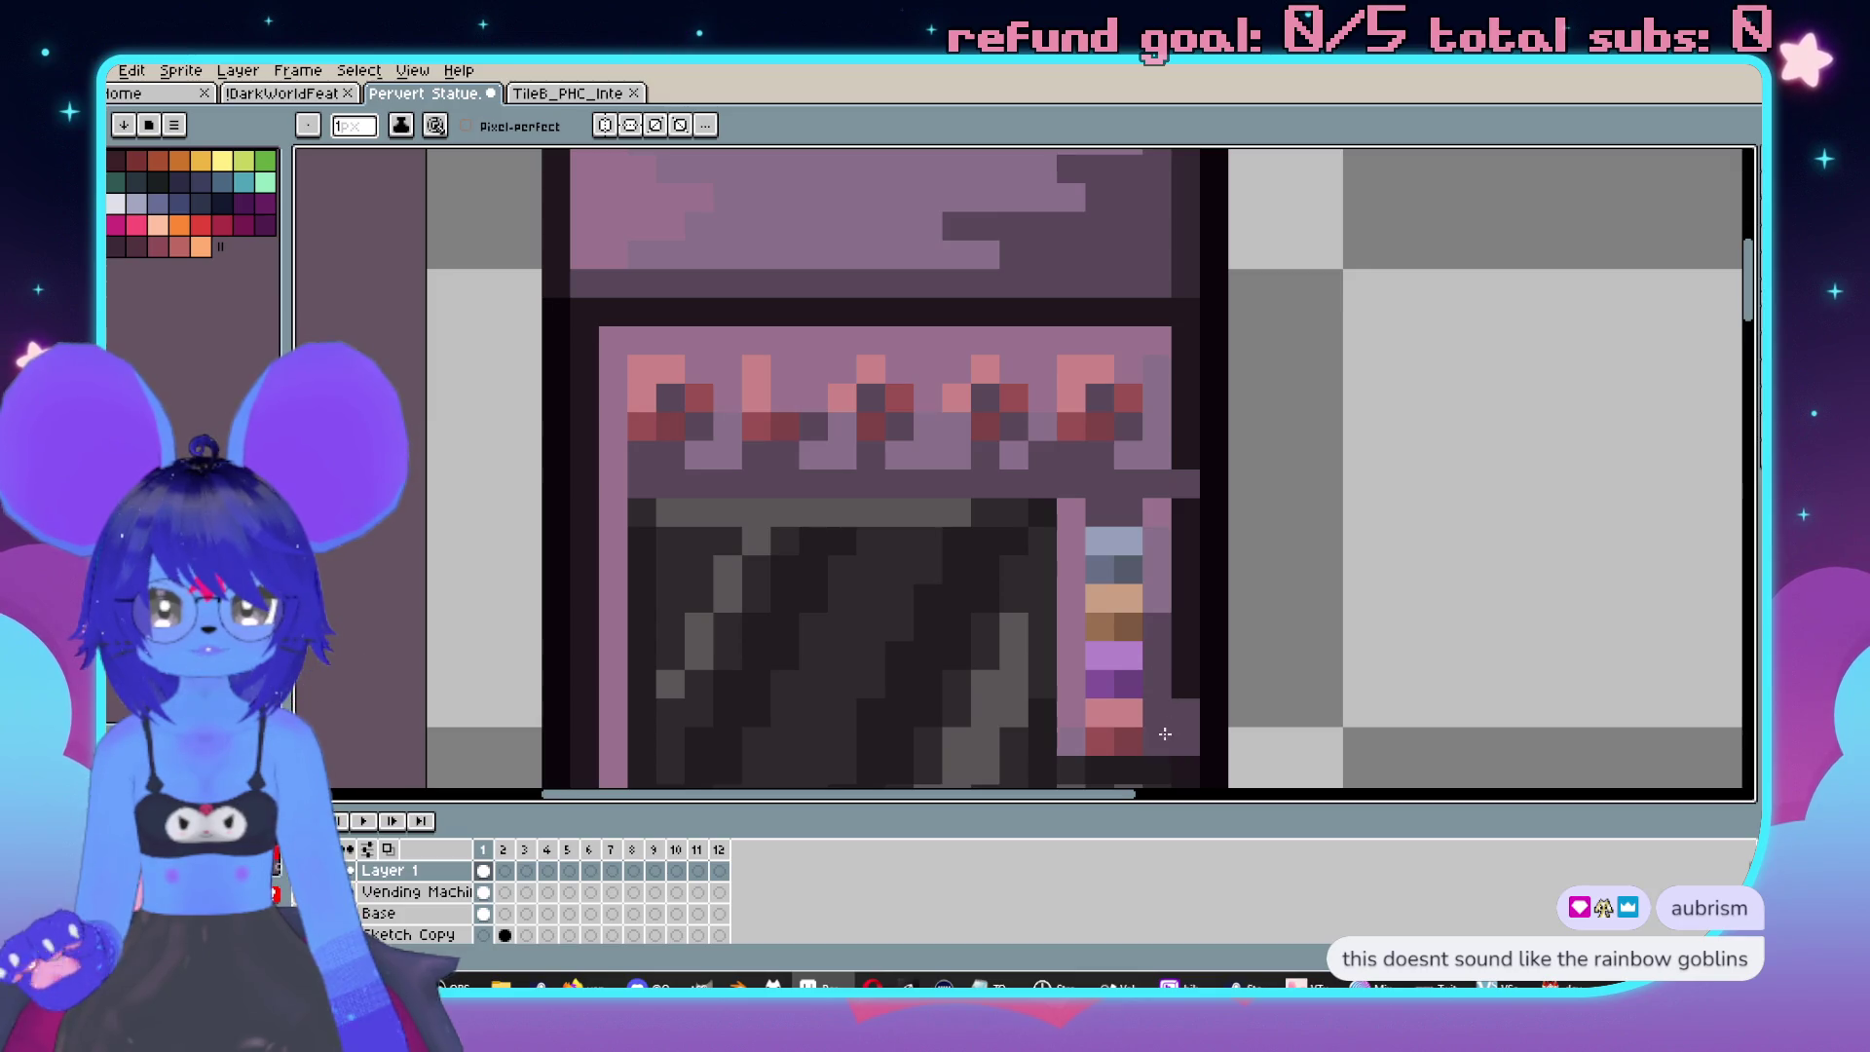
{"action": "scroll", "coordinate": [1226, 622], "scroll_direction": "down", "scroll_amount": 3}
{"action": "scroll", "coordinate": [1243, 651], "scroll_direction": "up", "scroll_amount": 3}
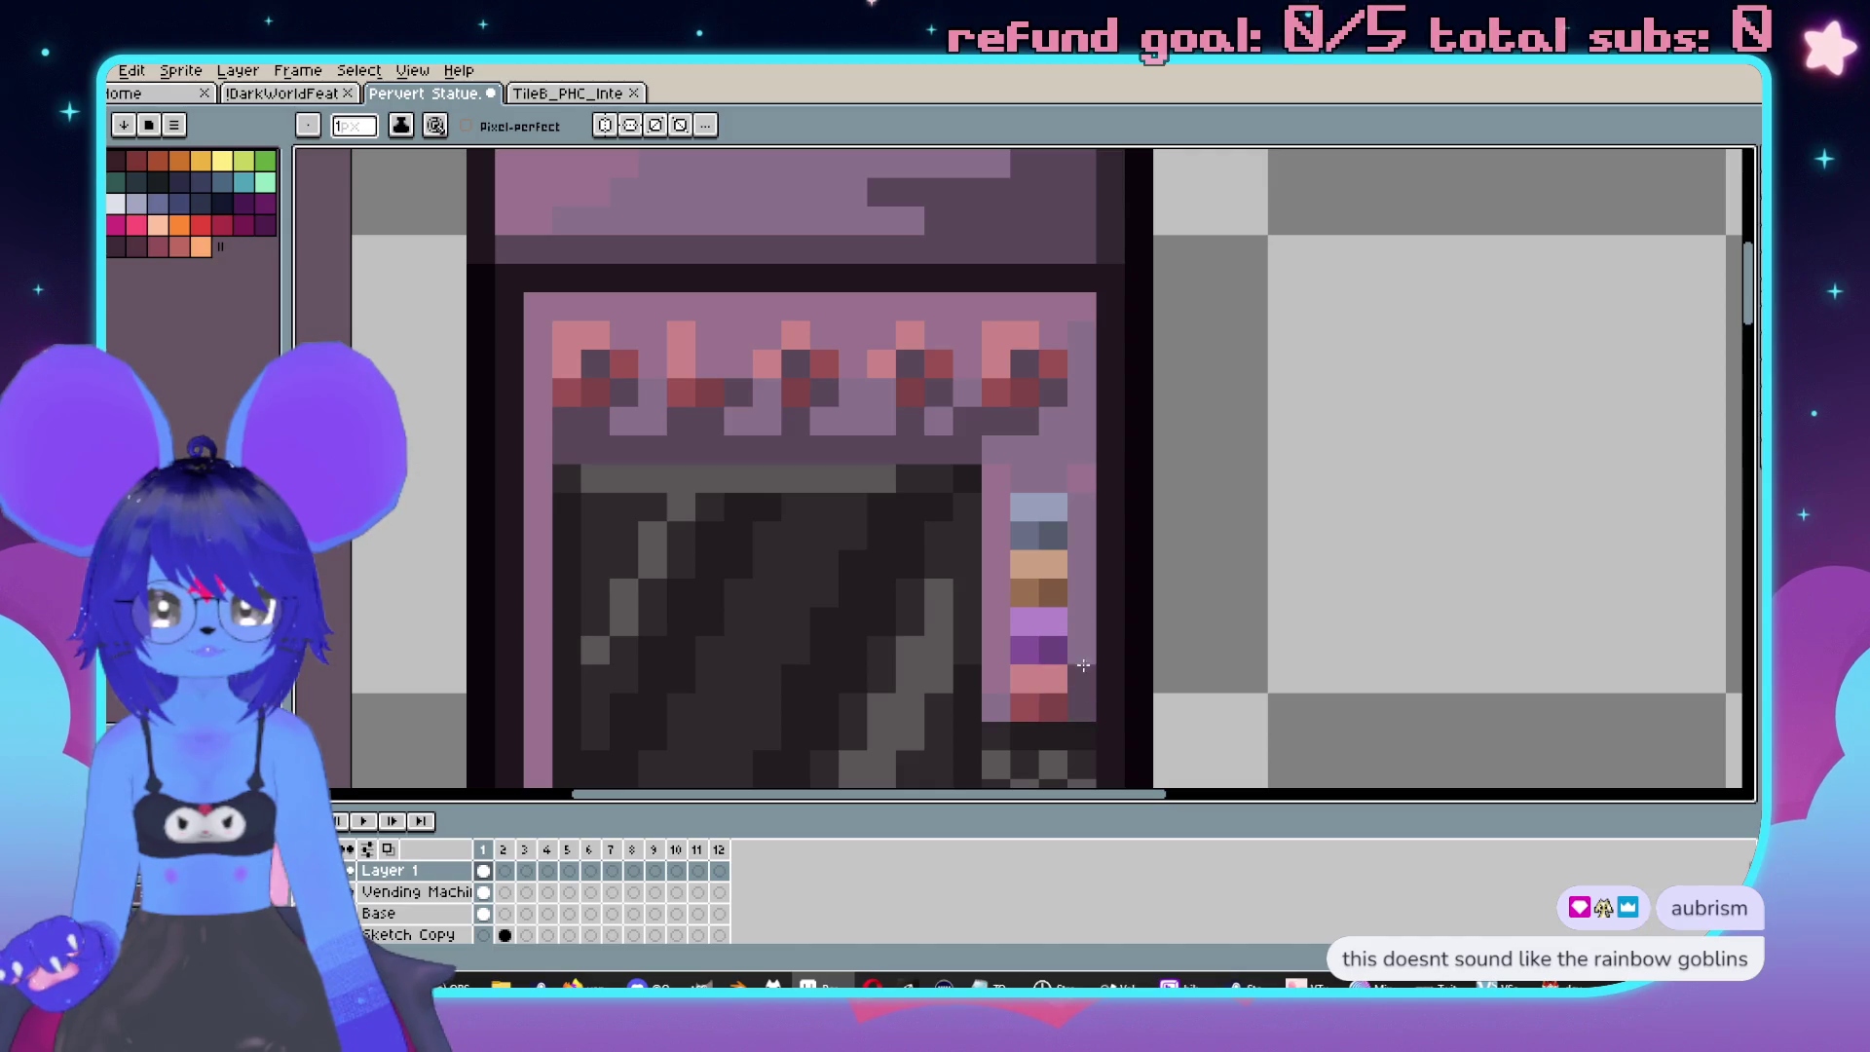
{"action": "scroll", "coordinate": [1295, 575], "scroll_direction": "down", "scroll_amount": 5}
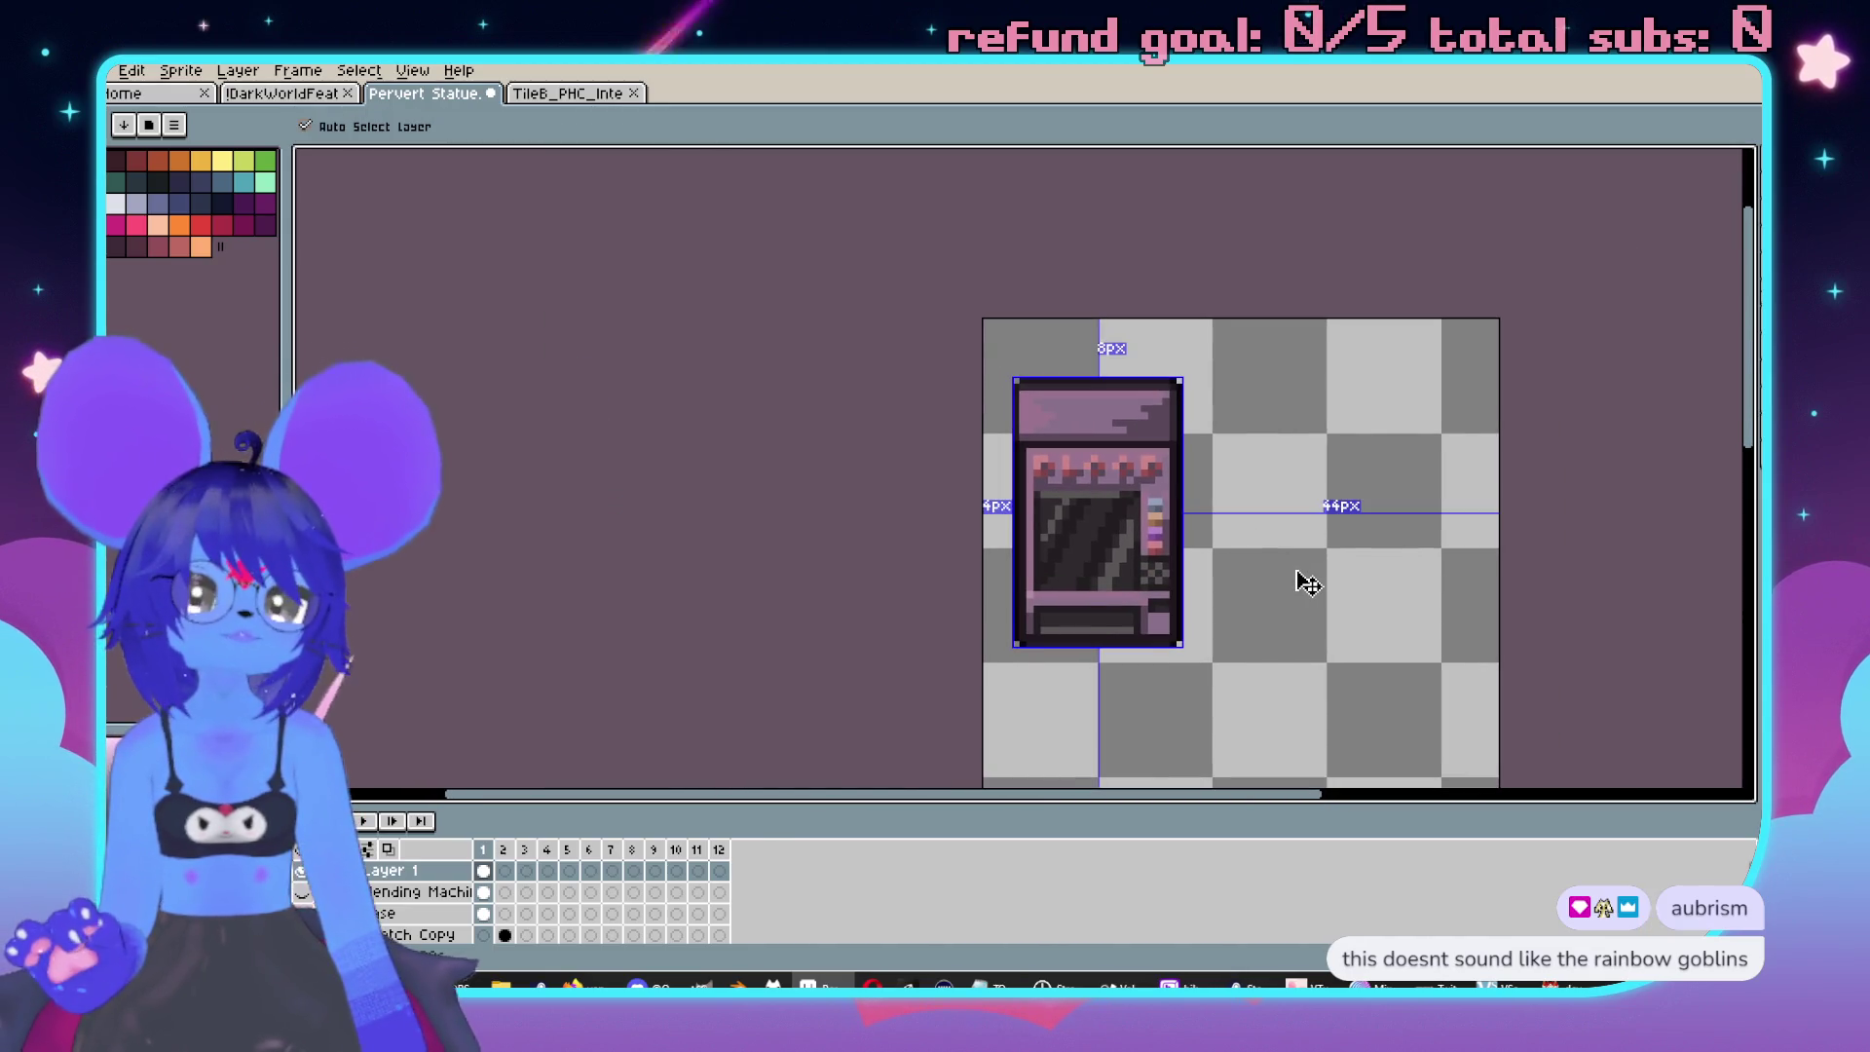
{"action": "scroll", "coordinate": [1283, 579], "scroll_direction": "up", "scroll_amount": 1}
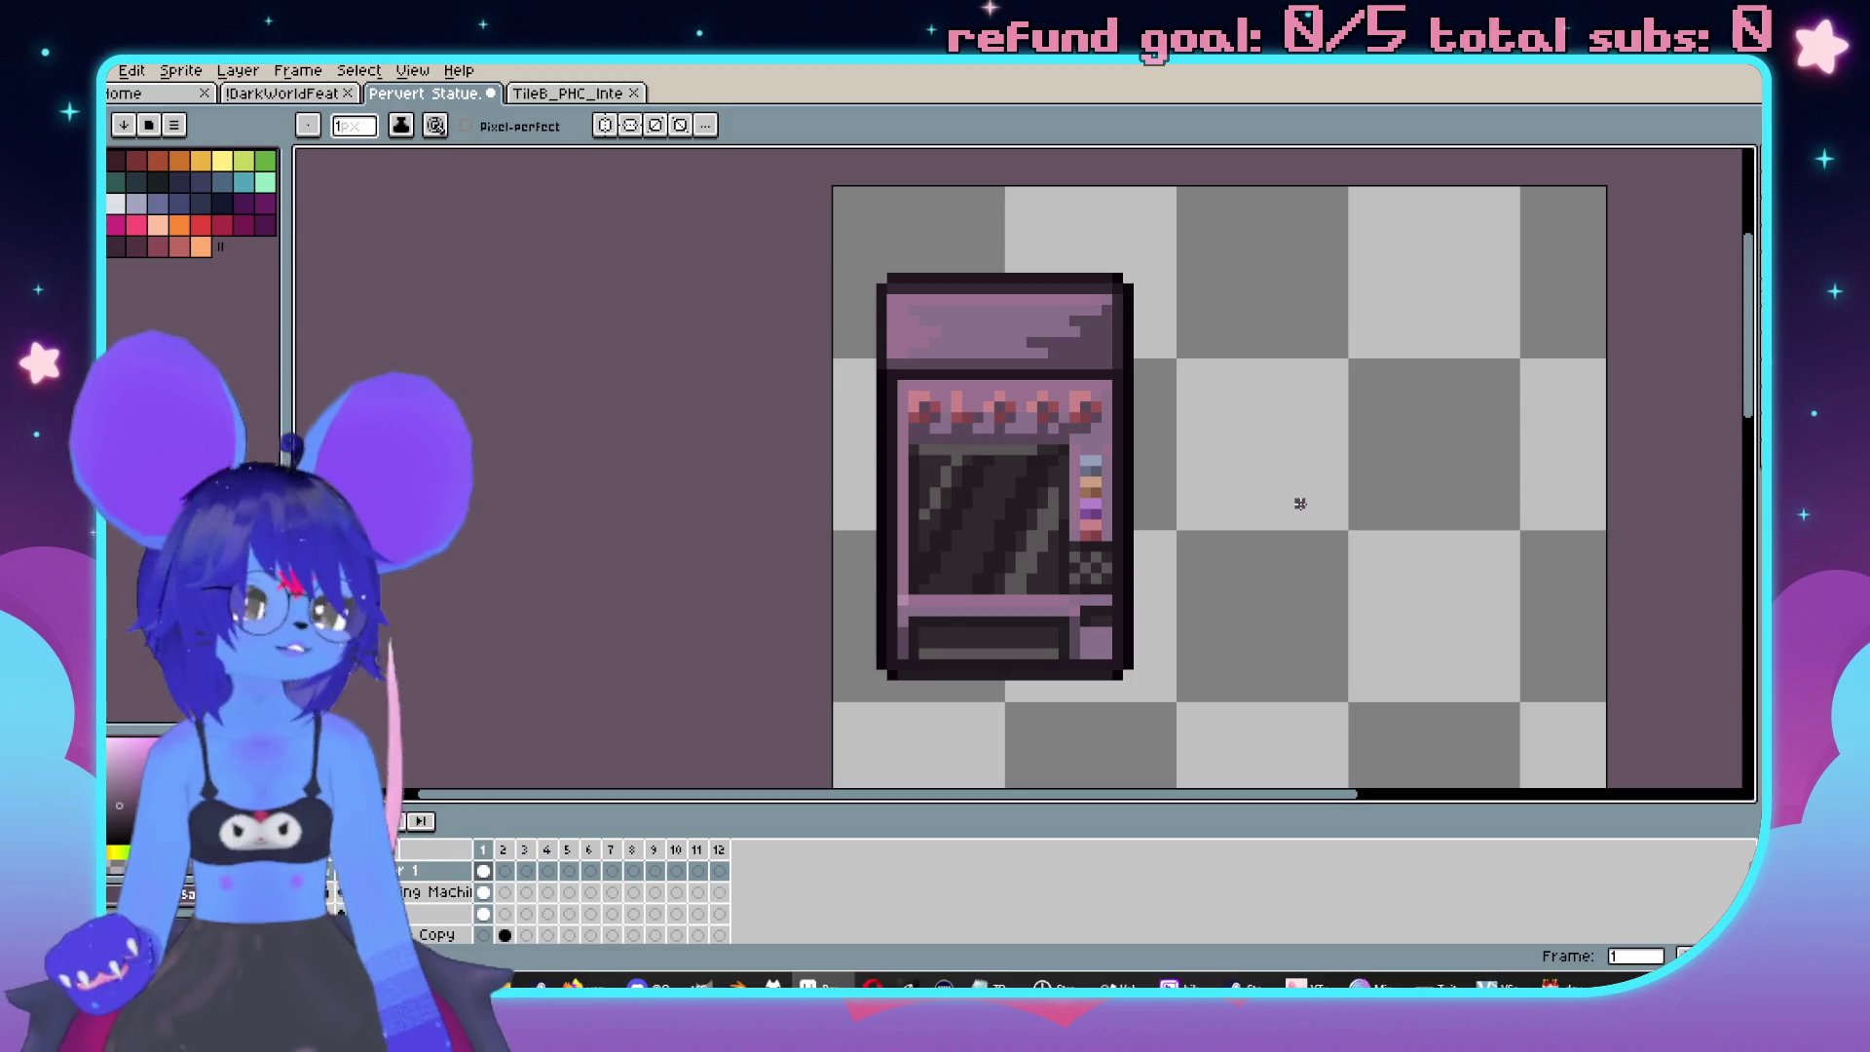
{"action": "scroll", "coordinate": [1177, 413], "scroll_direction": "up", "scroll_amount": 4}
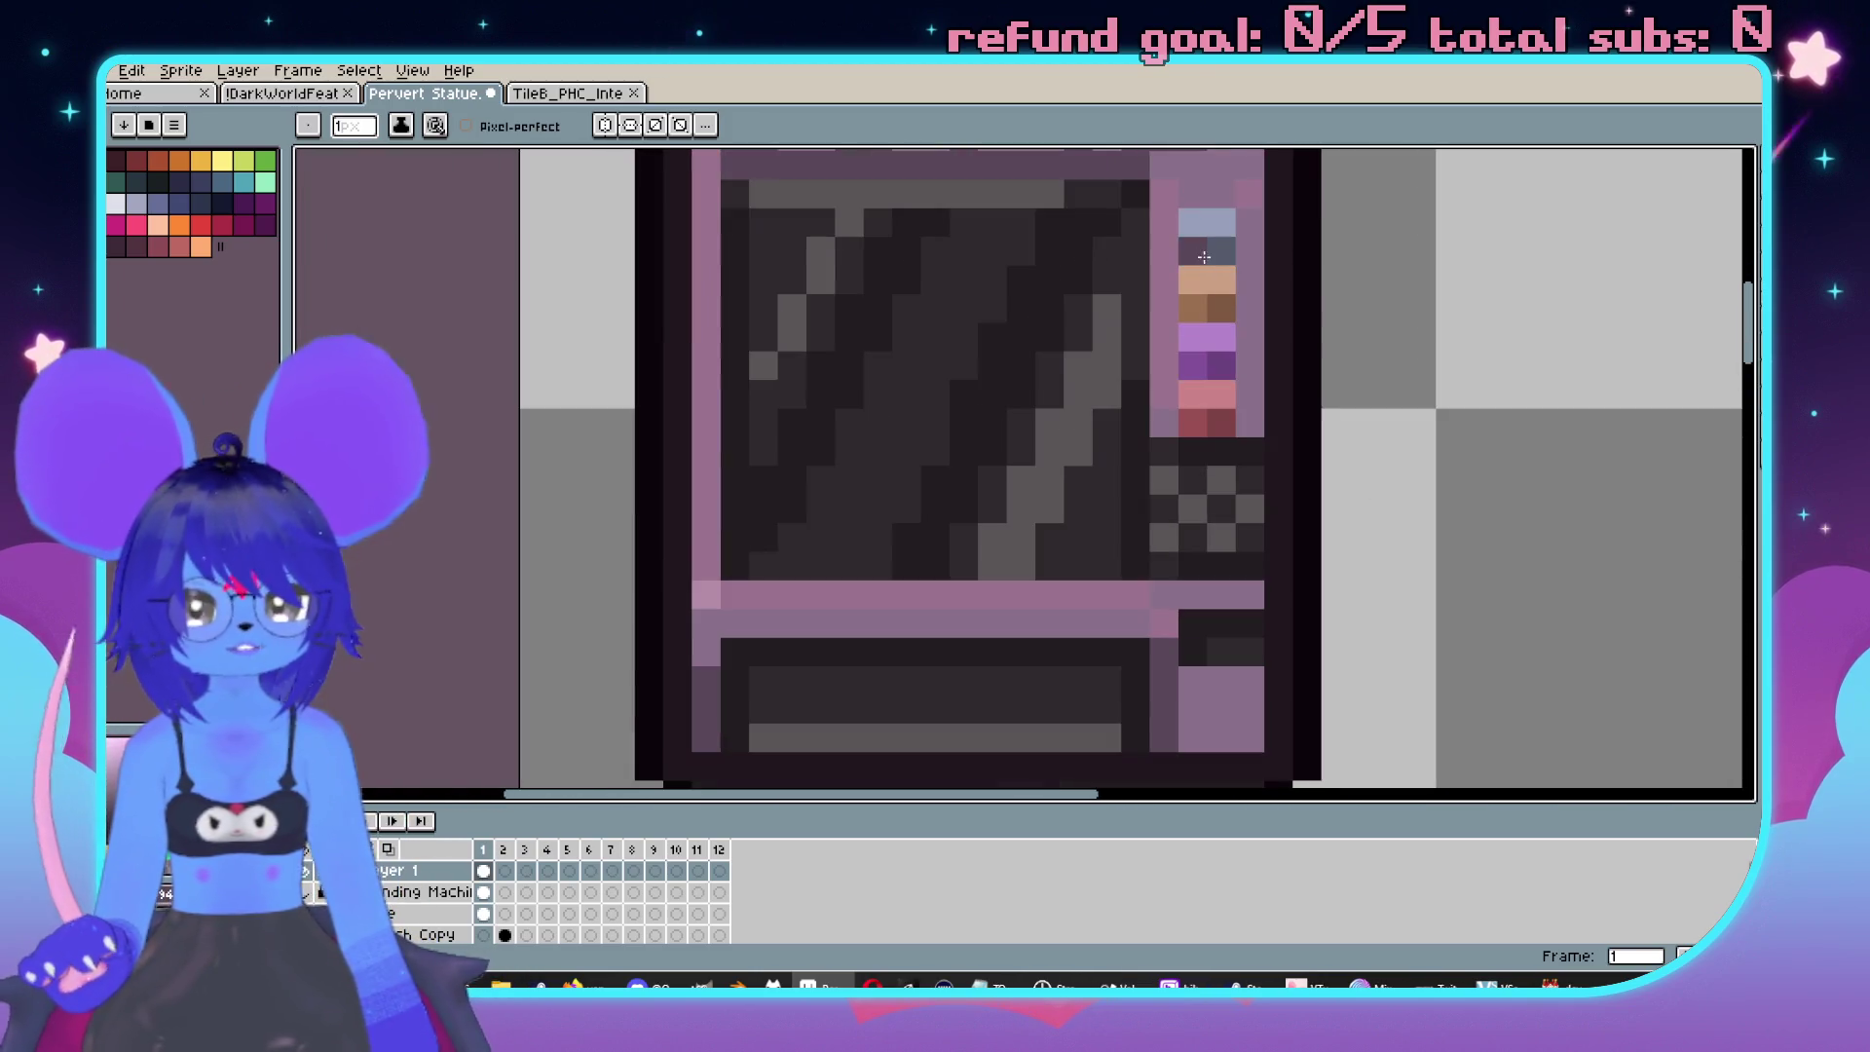
{"action": "scroll", "coordinate": [1157, 505], "scroll_direction": "up", "scroll_amount": 2}
Copy the 2x2 block of swatch pixels into the vending machine's lower-right slot.
{"action": "key", "text": "m"}
{"action": "left_click_drag", "start_coordinate": [1146, 286], "coordinate": [1207, 347]}
{"action": "left_click_drag", "start_coordinate": [1264, 584], "coordinate": [1223, 488]}
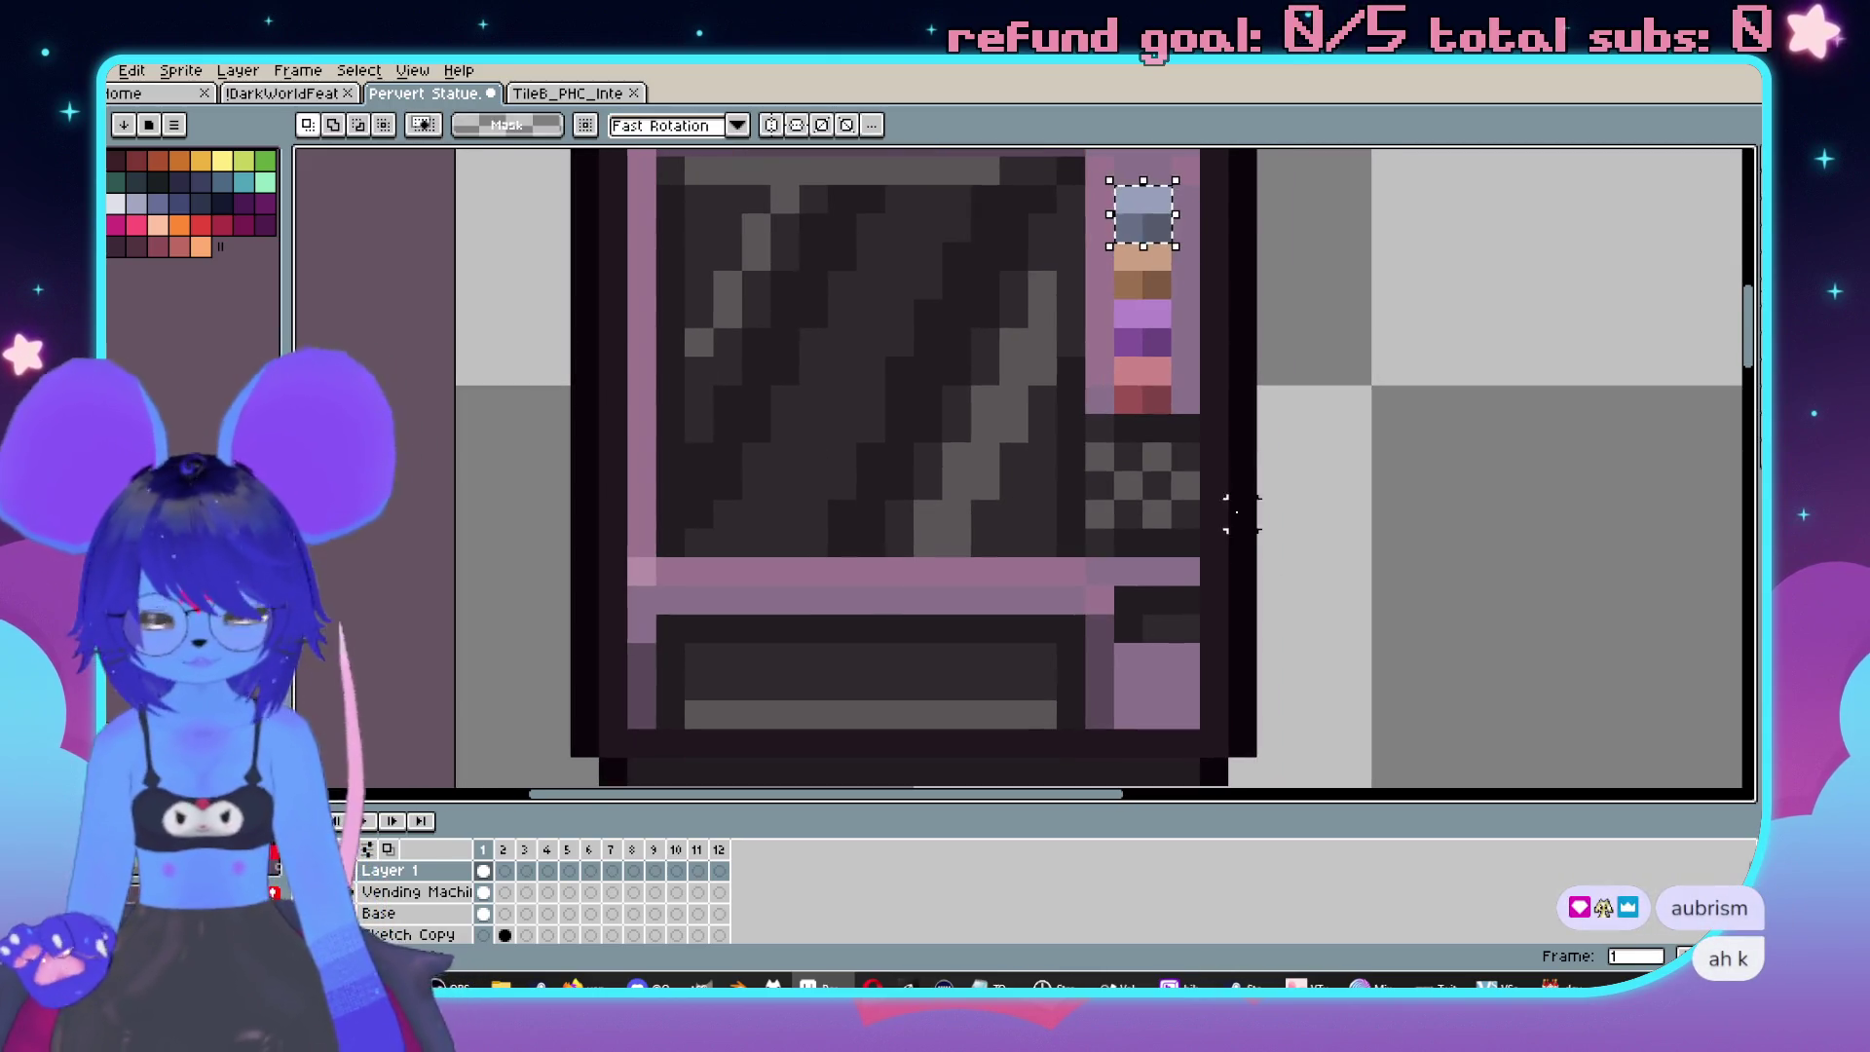
{"action": "left_click_drag", "start_coordinate": [1166, 223], "coordinate": [1166, 676]}
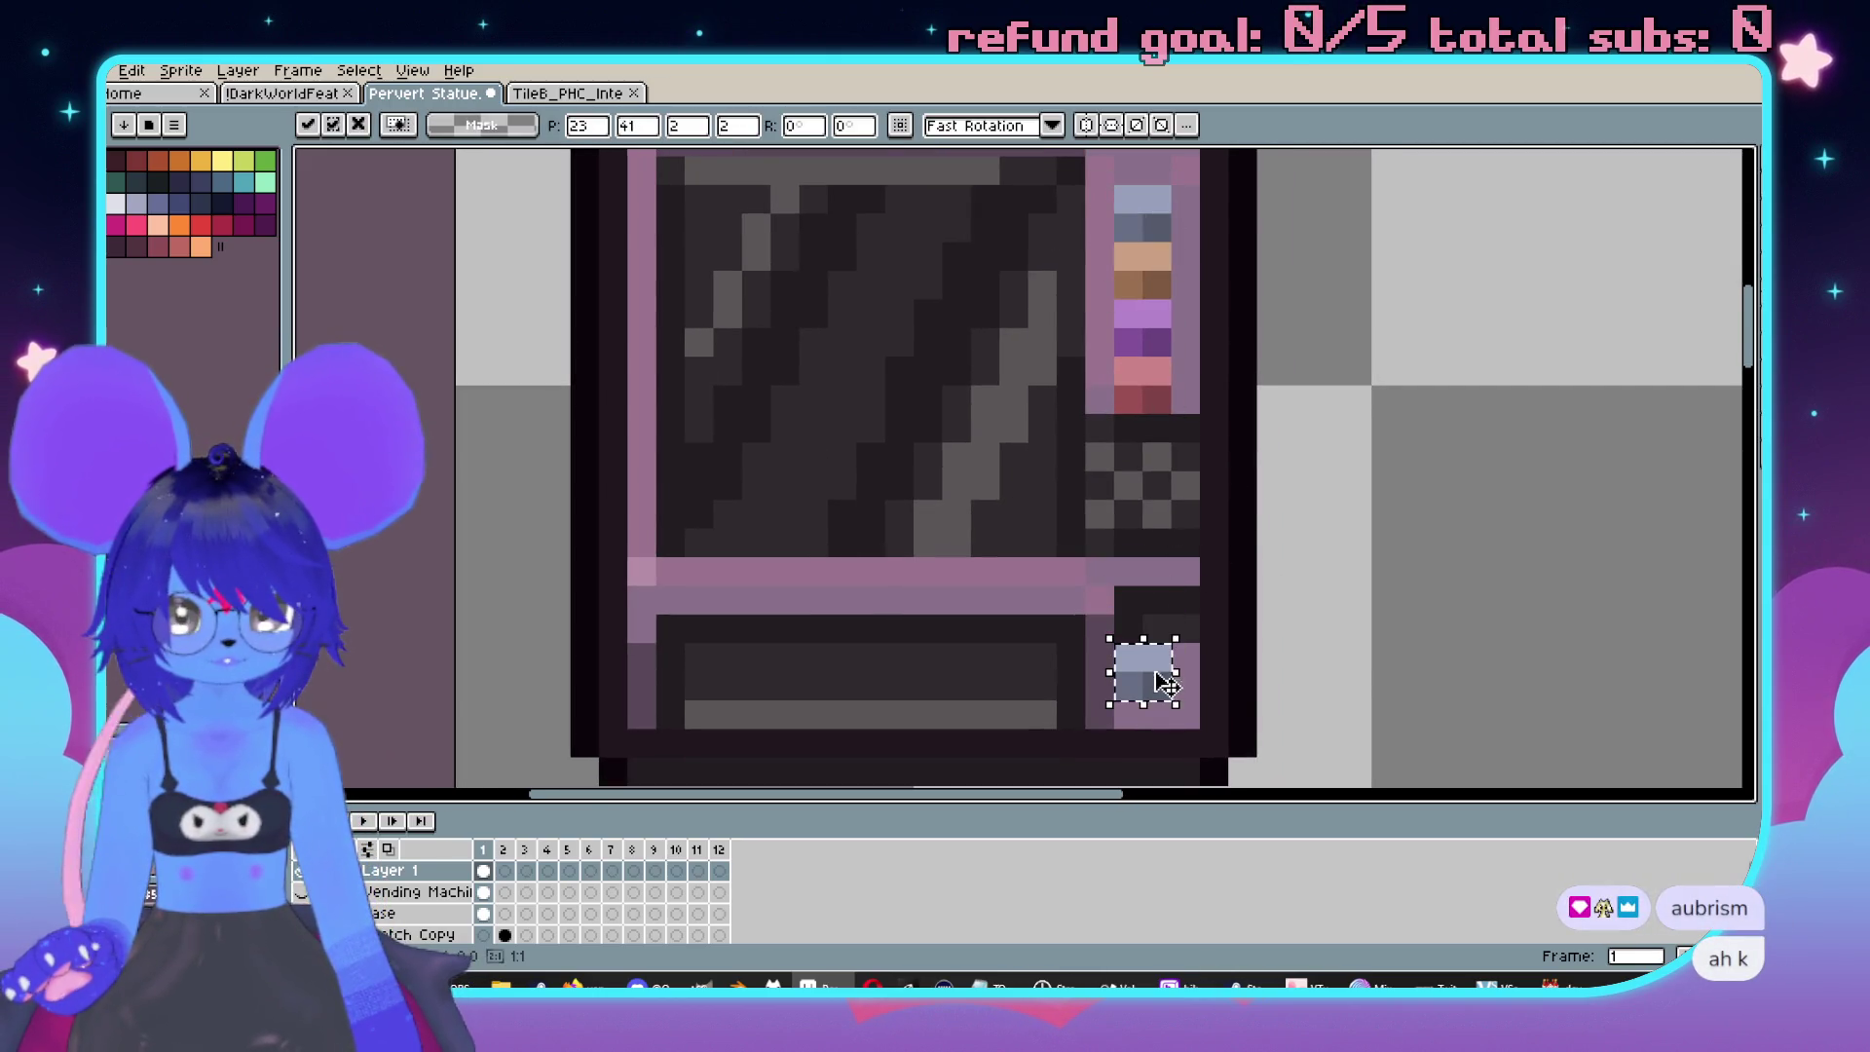
Recolour the copied block to pale grey with Edit > Adjustments > Hue/Saturation.
{"action": "left_click", "coordinate": [129, 71]}
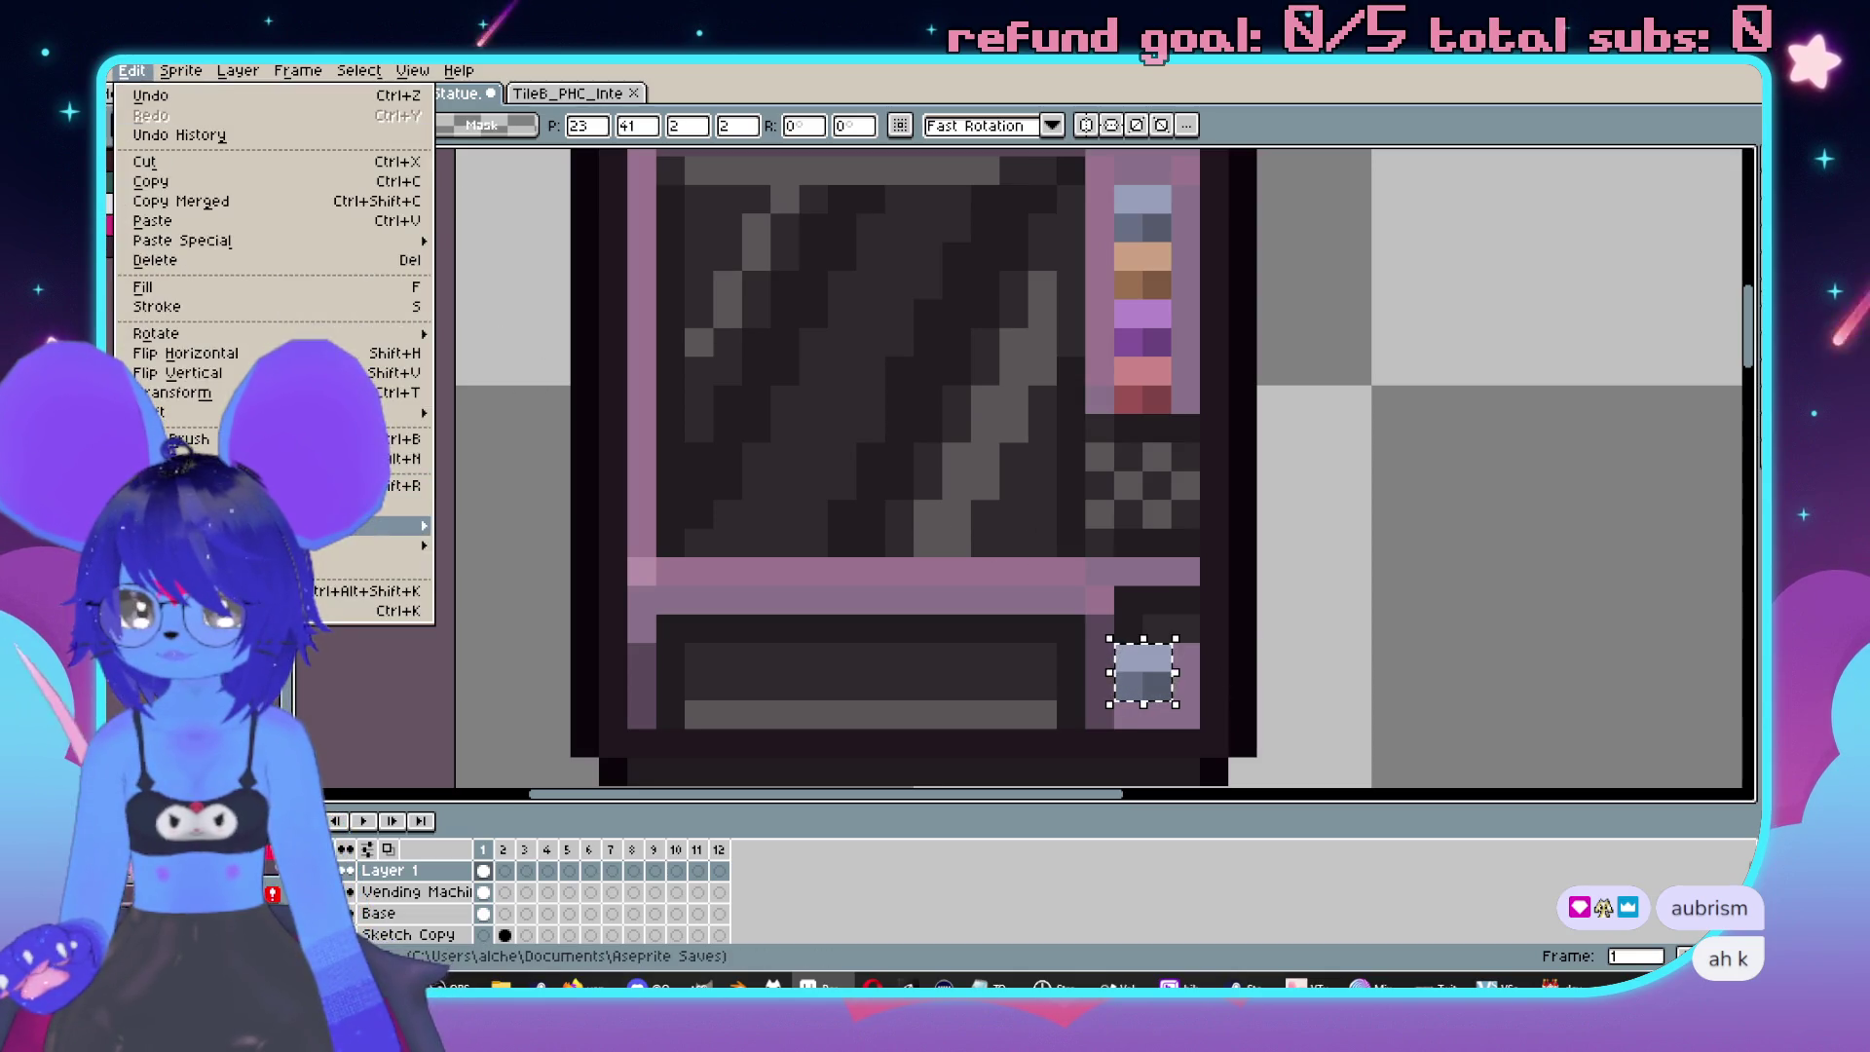
{"action": "mouse_move", "coordinate": [389, 525]}
{"action": "left_click", "coordinate": [482, 542]}
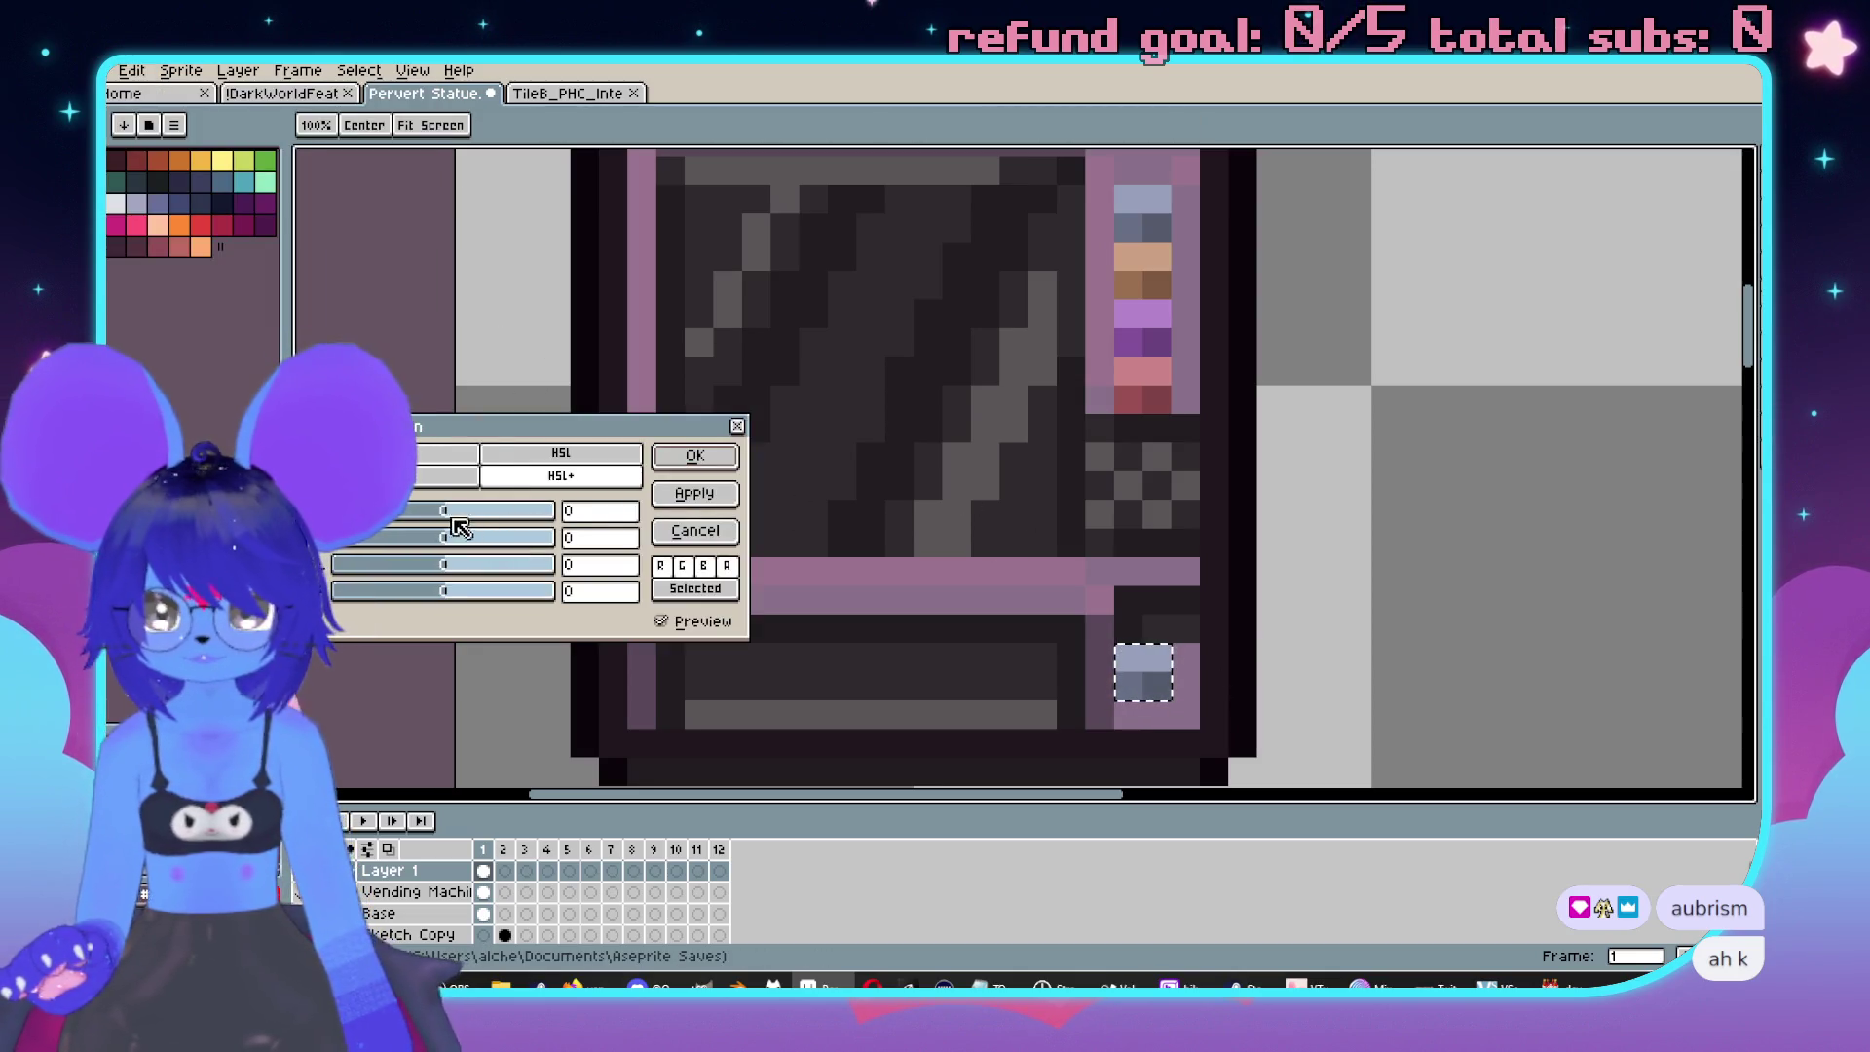
{"action": "mouse_move", "coordinate": [529, 517]}
{"action": "left_mouse_down"}
{"action": "mouse_move", "coordinate": [634, 511]}
{"action": "mouse_move", "coordinate": [380, 513]}
{"action": "mouse_move", "coordinate": [446, 513]}
{"action": "left_mouse_up"}
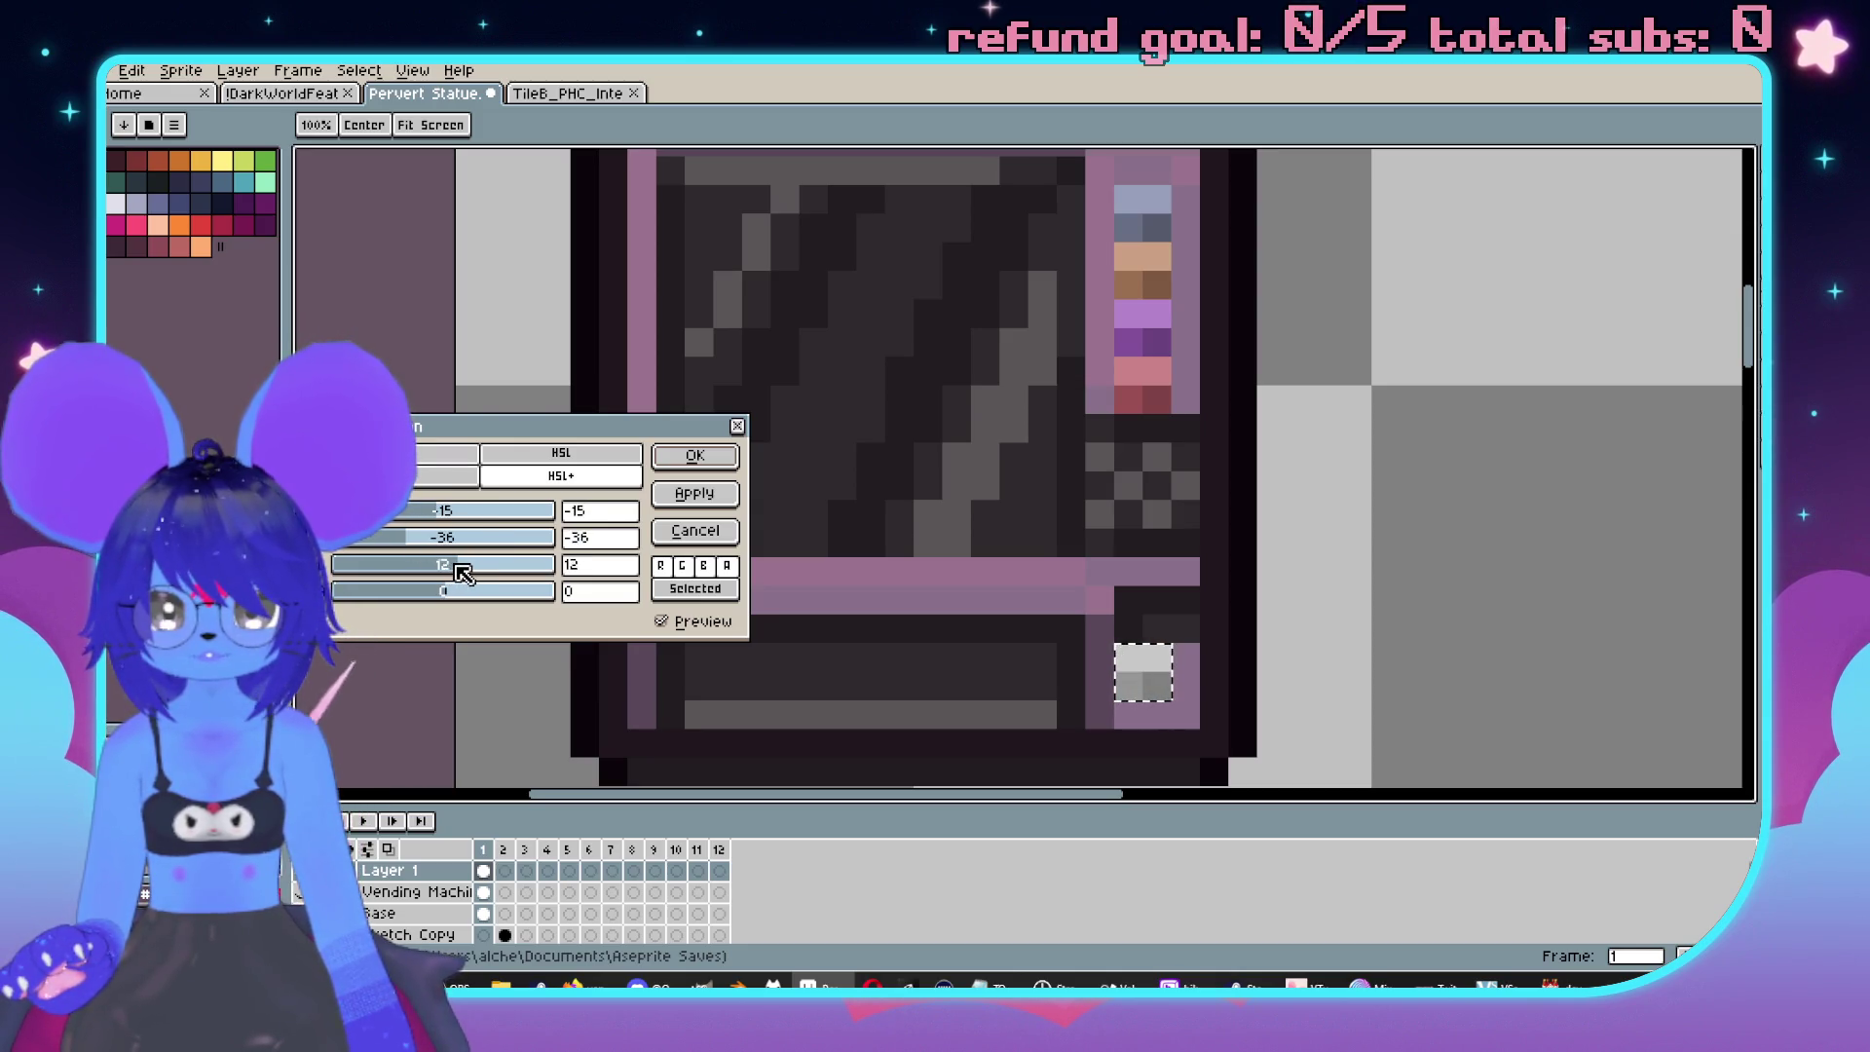
{"action": "key", "text": "minus"}
{"action": "left_click", "coordinate": [694, 455]}
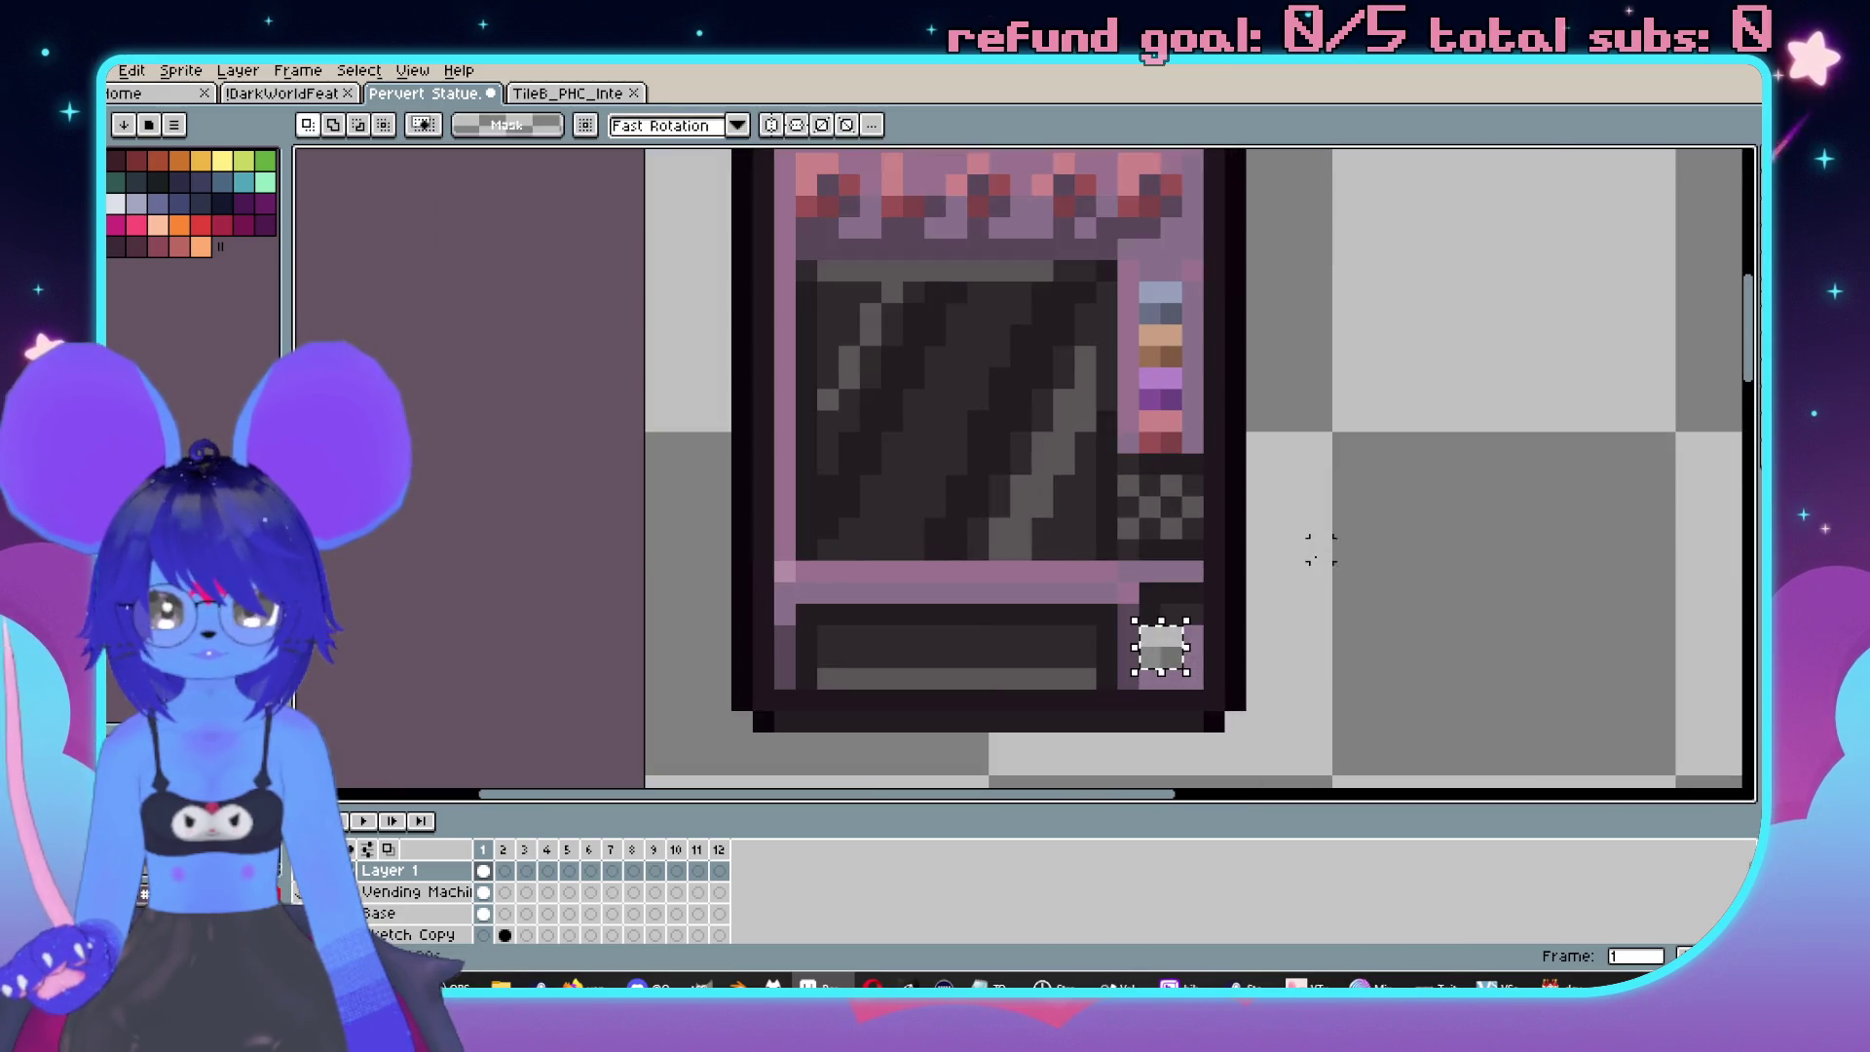
Pan and zoom the view to centre the vending machine.
{"action": "scroll", "coordinate": [1386, 592], "scroll_direction": "down", "scroll_amount": 3}
{"action": "scroll", "coordinate": [1272, 405], "scroll_direction": "up", "scroll_amount": 5}
{"action": "left_click_drag", "start_coordinate": [1294, 494], "coordinate": [1290, 518]}
{"action": "key", "text": "b"}
{"action": "scroll", "coordinate": [1296, 499], "scroll_direction": "down", "scroll_amount": 3}
{"action": "scroll", "coordinate": [1264, 509], "scroll_direction": "up", "scroll_amount": 3}
{"action": "scroll", "coordinate": [1264, 509], "scroll_direction": "down", "scroll_amount": 3}
{"action": "scroll", "coordinate": [1167, 588], "scroll_direction": "up", "scroll_amount": 3}
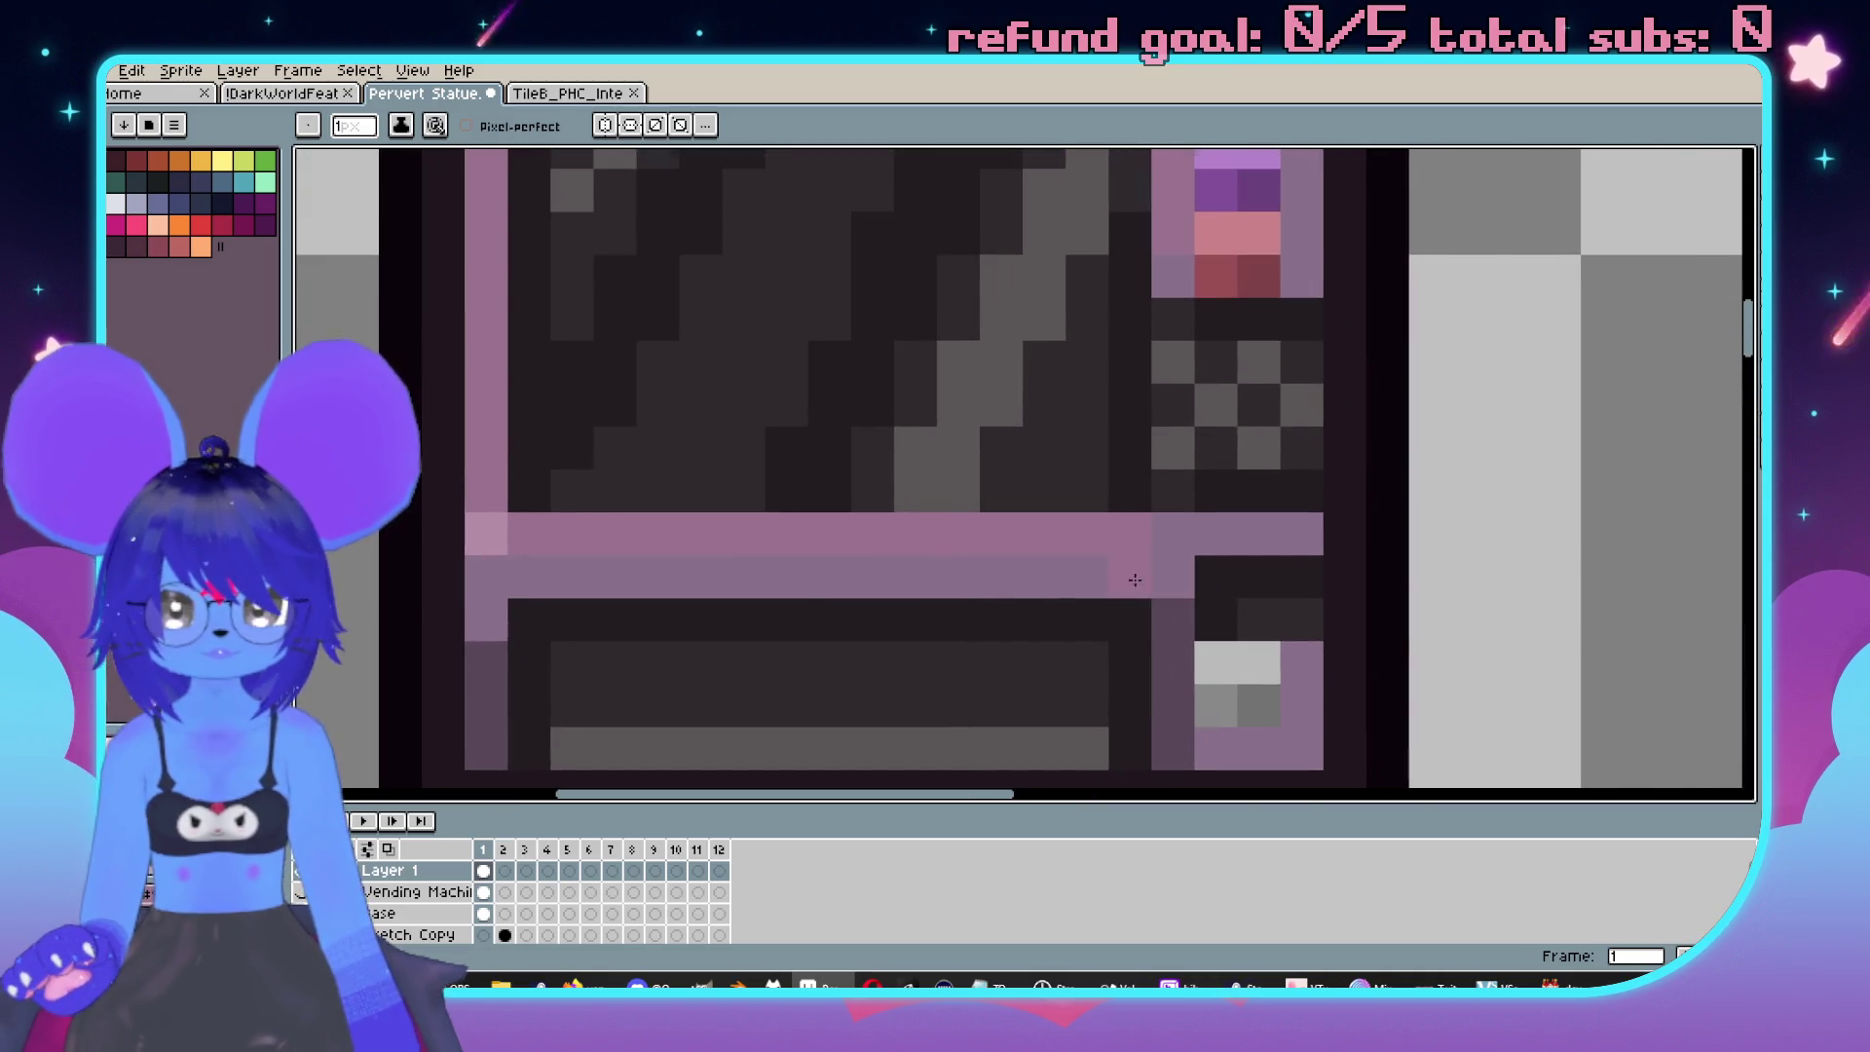
{"action": "scroll", "coordinate": [1129, 581], "scroll_direction": "down", "scroll_amount": 3}
{"action": "scroll", "coordinate": [1182, 574], "scroll_direction": "up", "scroll_amount": 2}
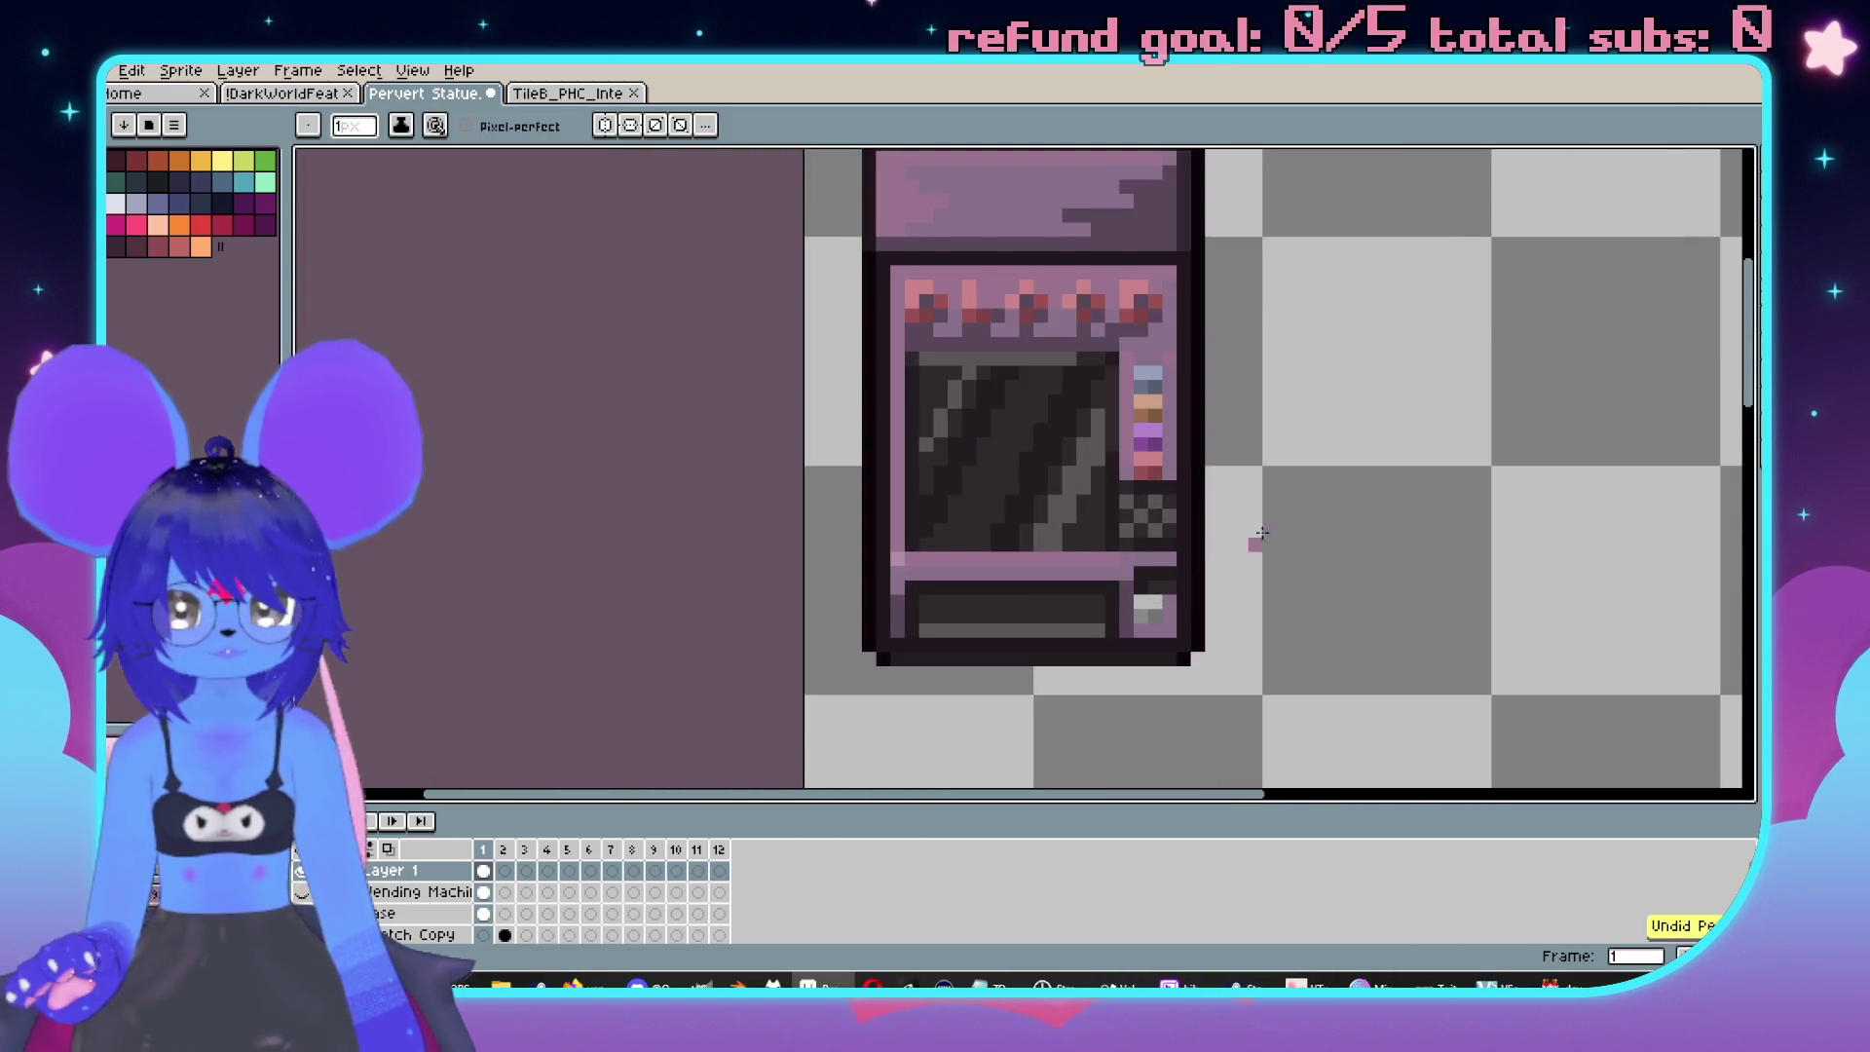
{"action": "scroll", "coordinate": [1237, 543], "scroll_direction": "down", "scroll_amount": 3}
{"action": "scroll", "coordinate": [1221, 508], "scroll_direction": "up", "scroll_amount": 2}
{"action": "mouse_move", "coordinate": [1221, 508]}
{"action": "left_mouse_down"}
{"action": "mouse_move", "coordinate": [1028, 507]}
{"action": "mouse_move", "coordinate": [1143, 510]}
{"action": "left_mouse_up"}
{"action": "scroll", "coordinate": [843, 393], "scroll_direction": "down", "scroll_amount": 1}
{"action": "key", "text": "m"}
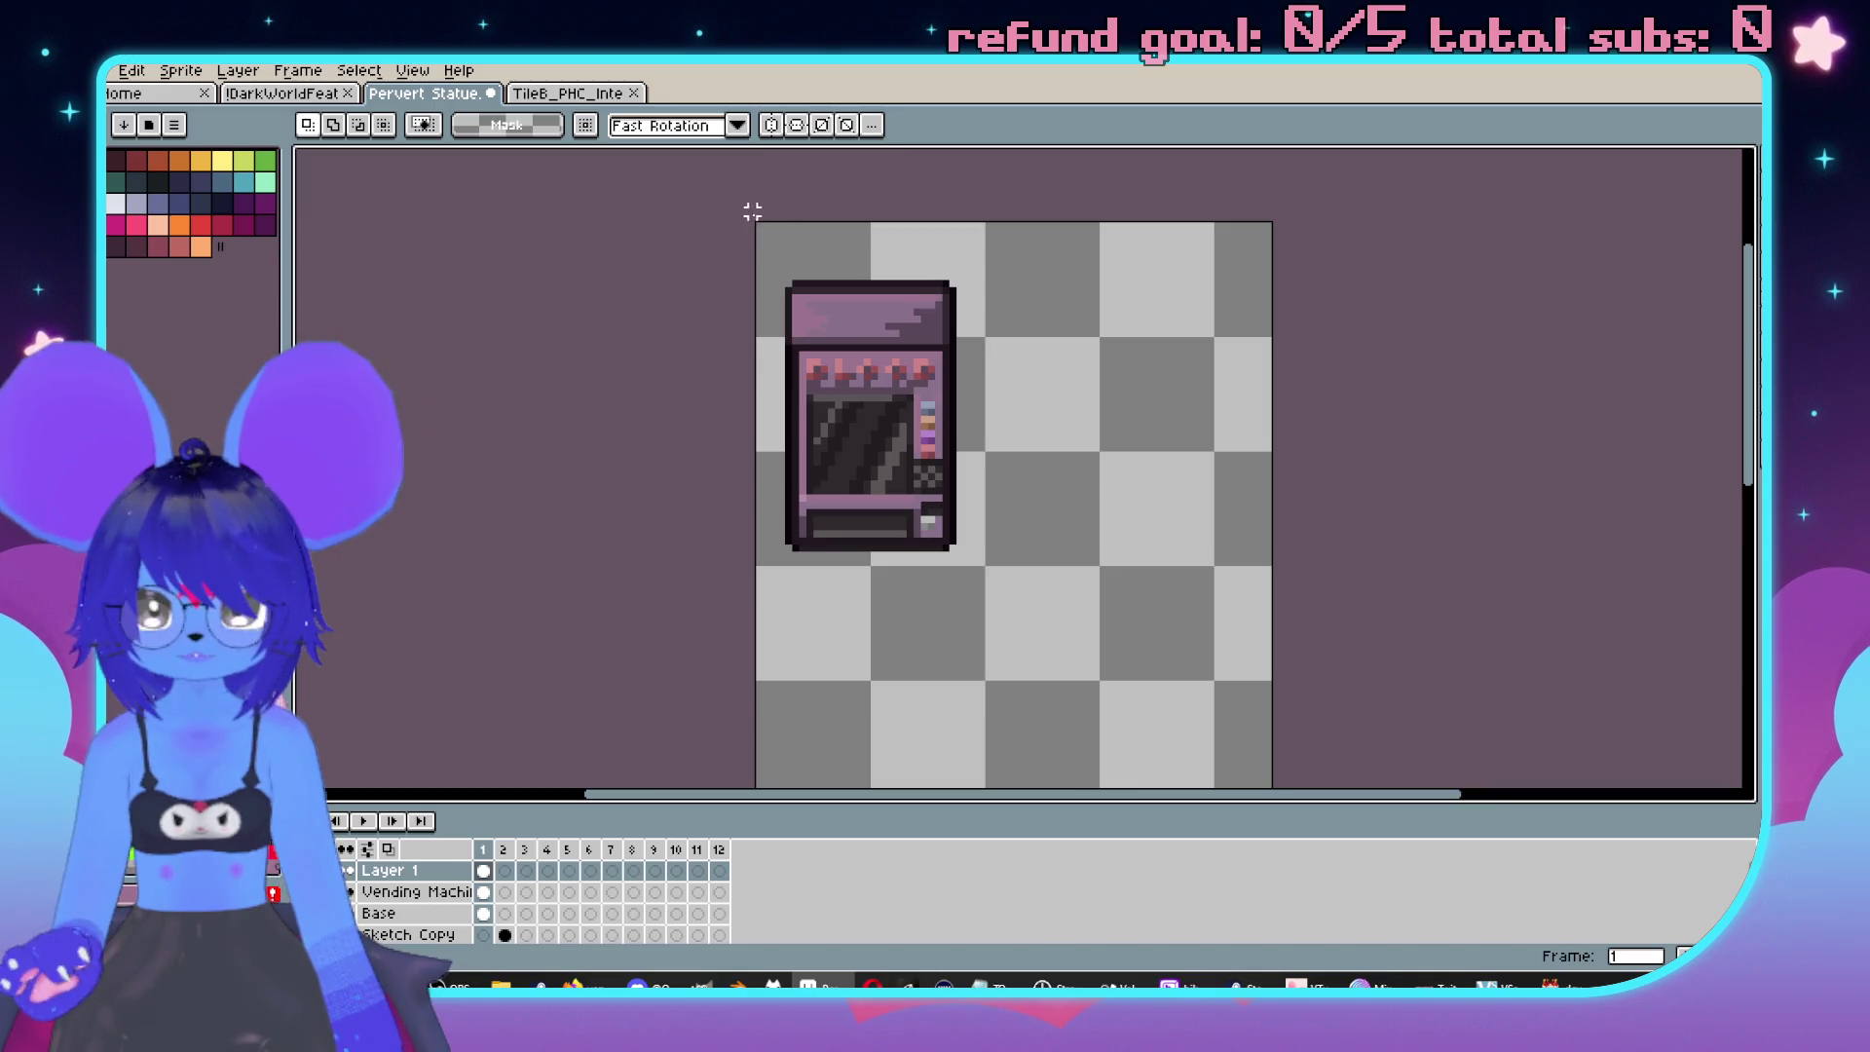
Scale the whole vending machine up to 96×144 px, nudge it two pixels left, and commit.
{"action": "left_click_drag", "start_coordinate": [756, 225], "coordinate": [988, 563]}
{"action": "scroll", "coordinate": [1172, 533], "scroll_direction": "down", "scroll_amount": 2}
{"action": "left_click_drag", "start_coordinate": [1172, 532], "coordinate": [1006, 366]}
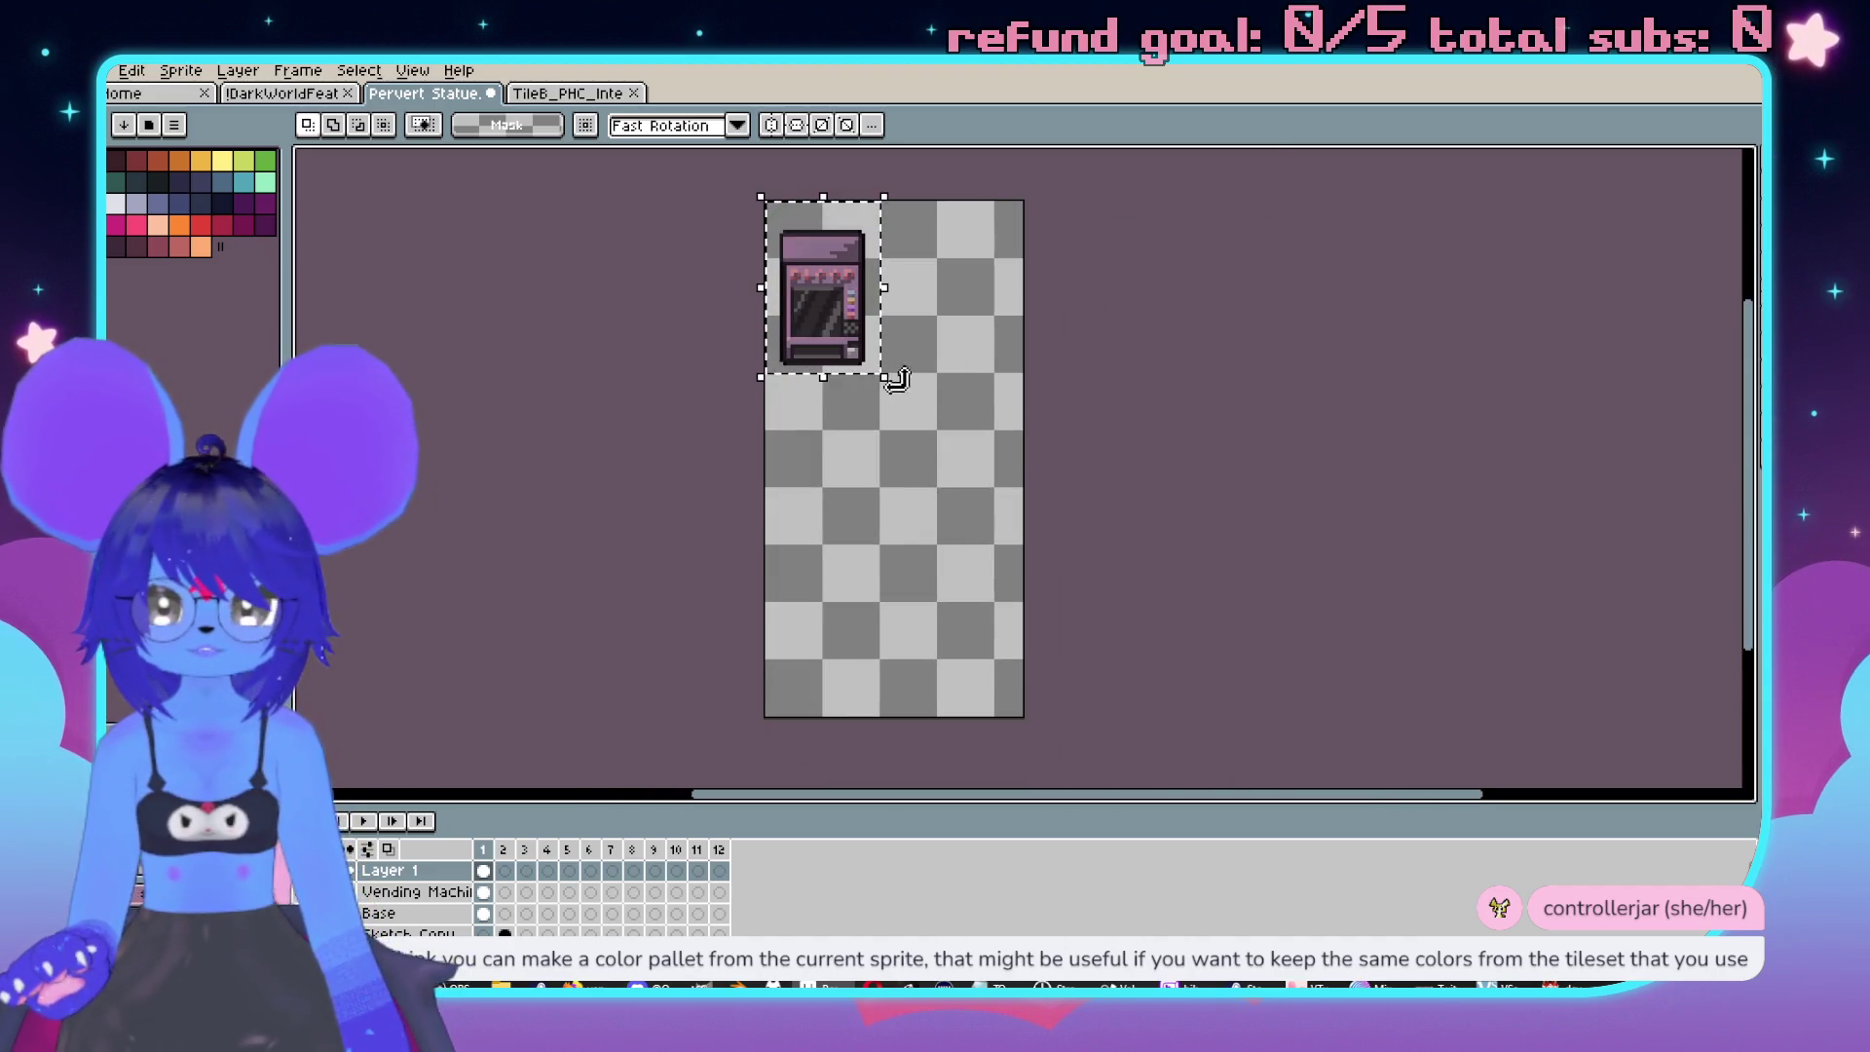
{"action": "mouse_move", "coordinate": [885, 377]}
{"action": "left_mouse_down"}
{"action": "mouse_move", "coordinate": [1062, 721]}
{"action": "mouse_move", "coordinate": [1118, 726]}
{"action": "left_mouse_up"}
{"action": "key", "text": "Left"}
{"action": "key", "text": "Left"}
{"action": "key", "text": "Left"}
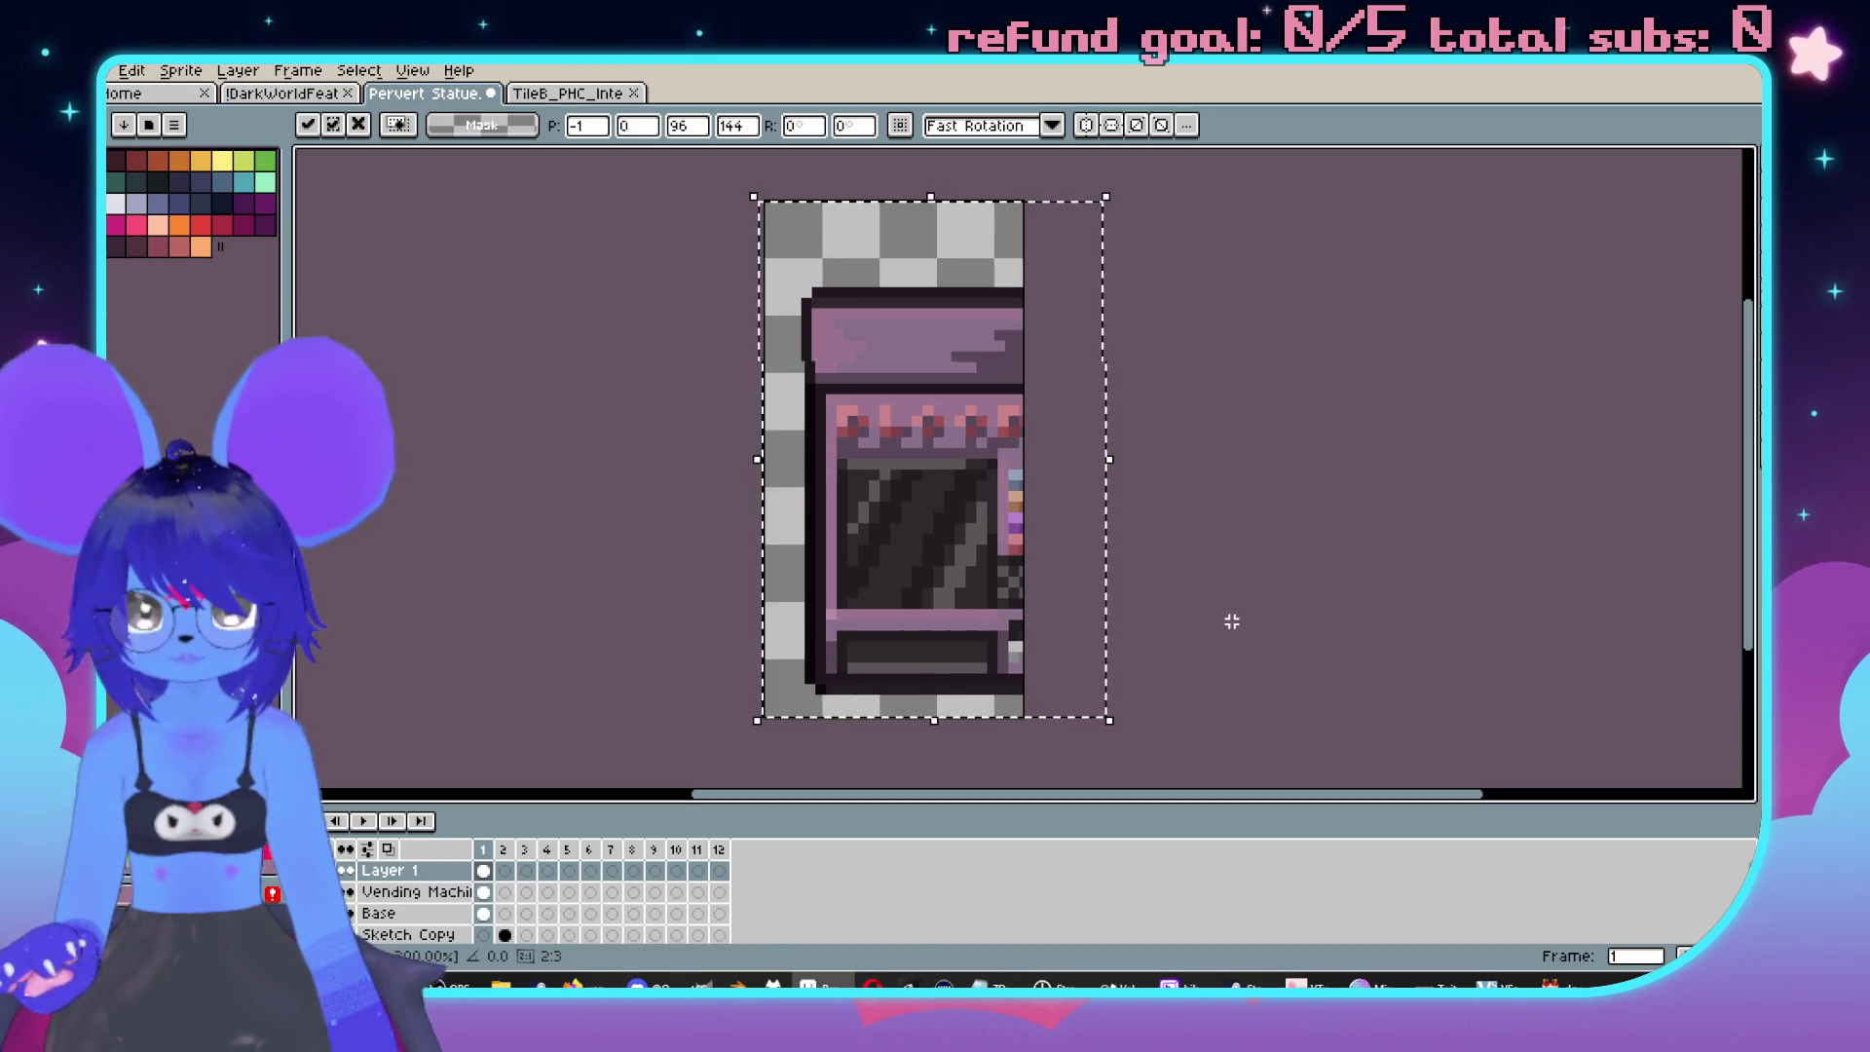
{"action": "key", "text": "Left"}
{"action": "key", "text": "Left"}
{"action": "key", "text": "Left"}
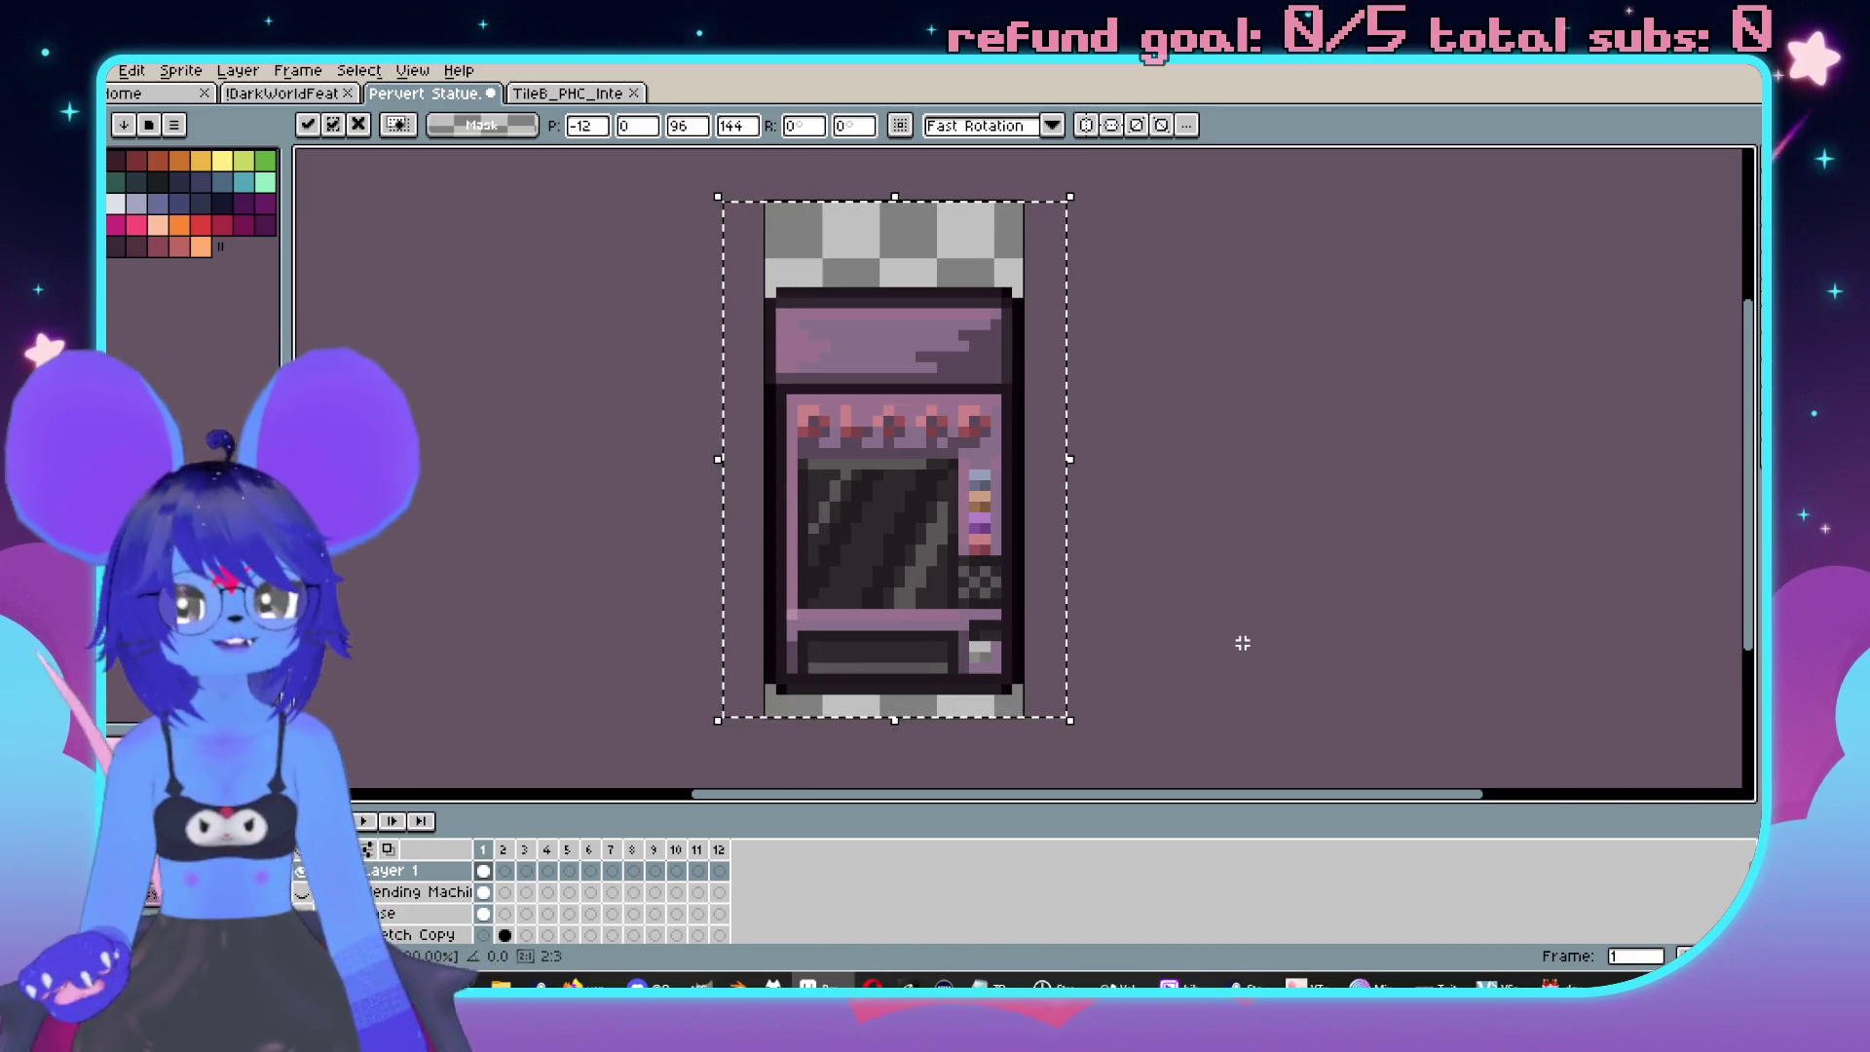
{"action": "left_click", "coordinate": [1243, 643]}
Close the TileB_PHC interior tileset document.
{"action": "scroll", "coordinate": [1032, 475], "scroll_direction": "down", "scroll_amount": 1}
{"action": "scroll", "coordinate": [1089, 519], "scroll_direction": "up", "scroll_amount": 1}
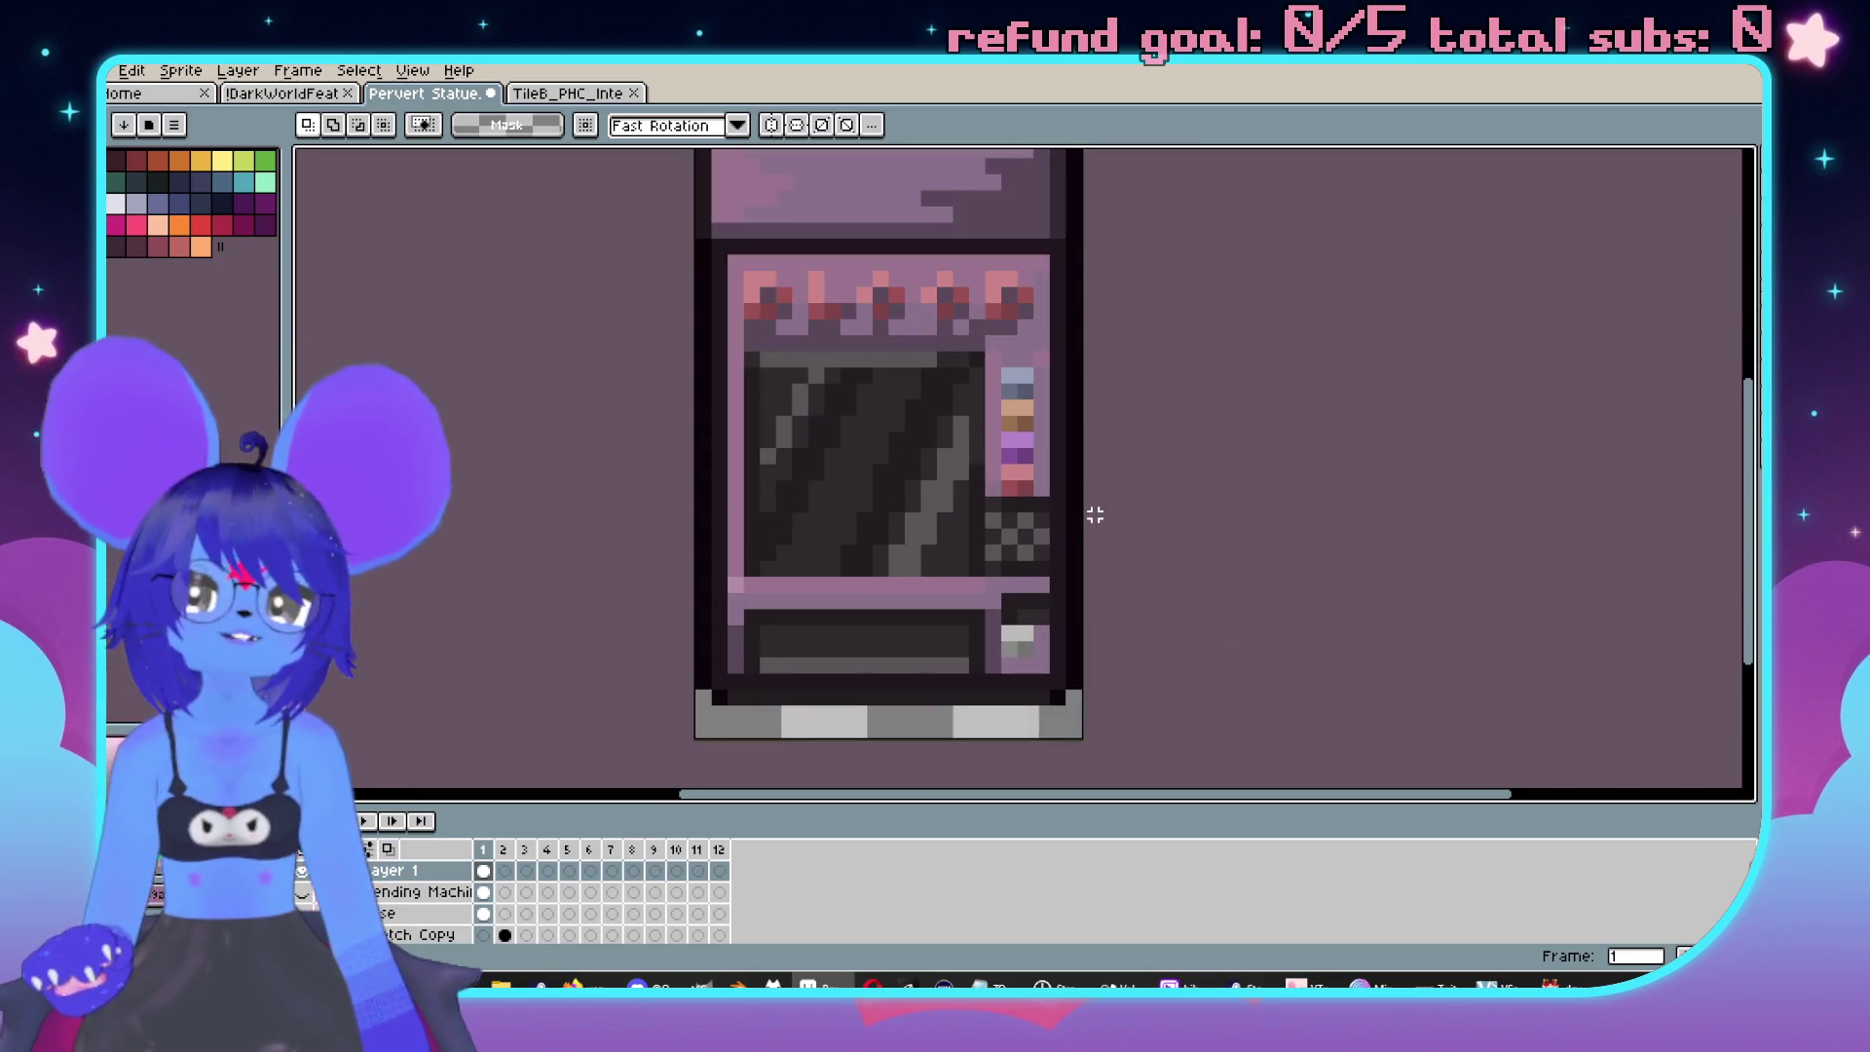
{"action": "scroll", "coordinate": [1094, 515], "scroll_direction": "down", "scroll_amount": 1}
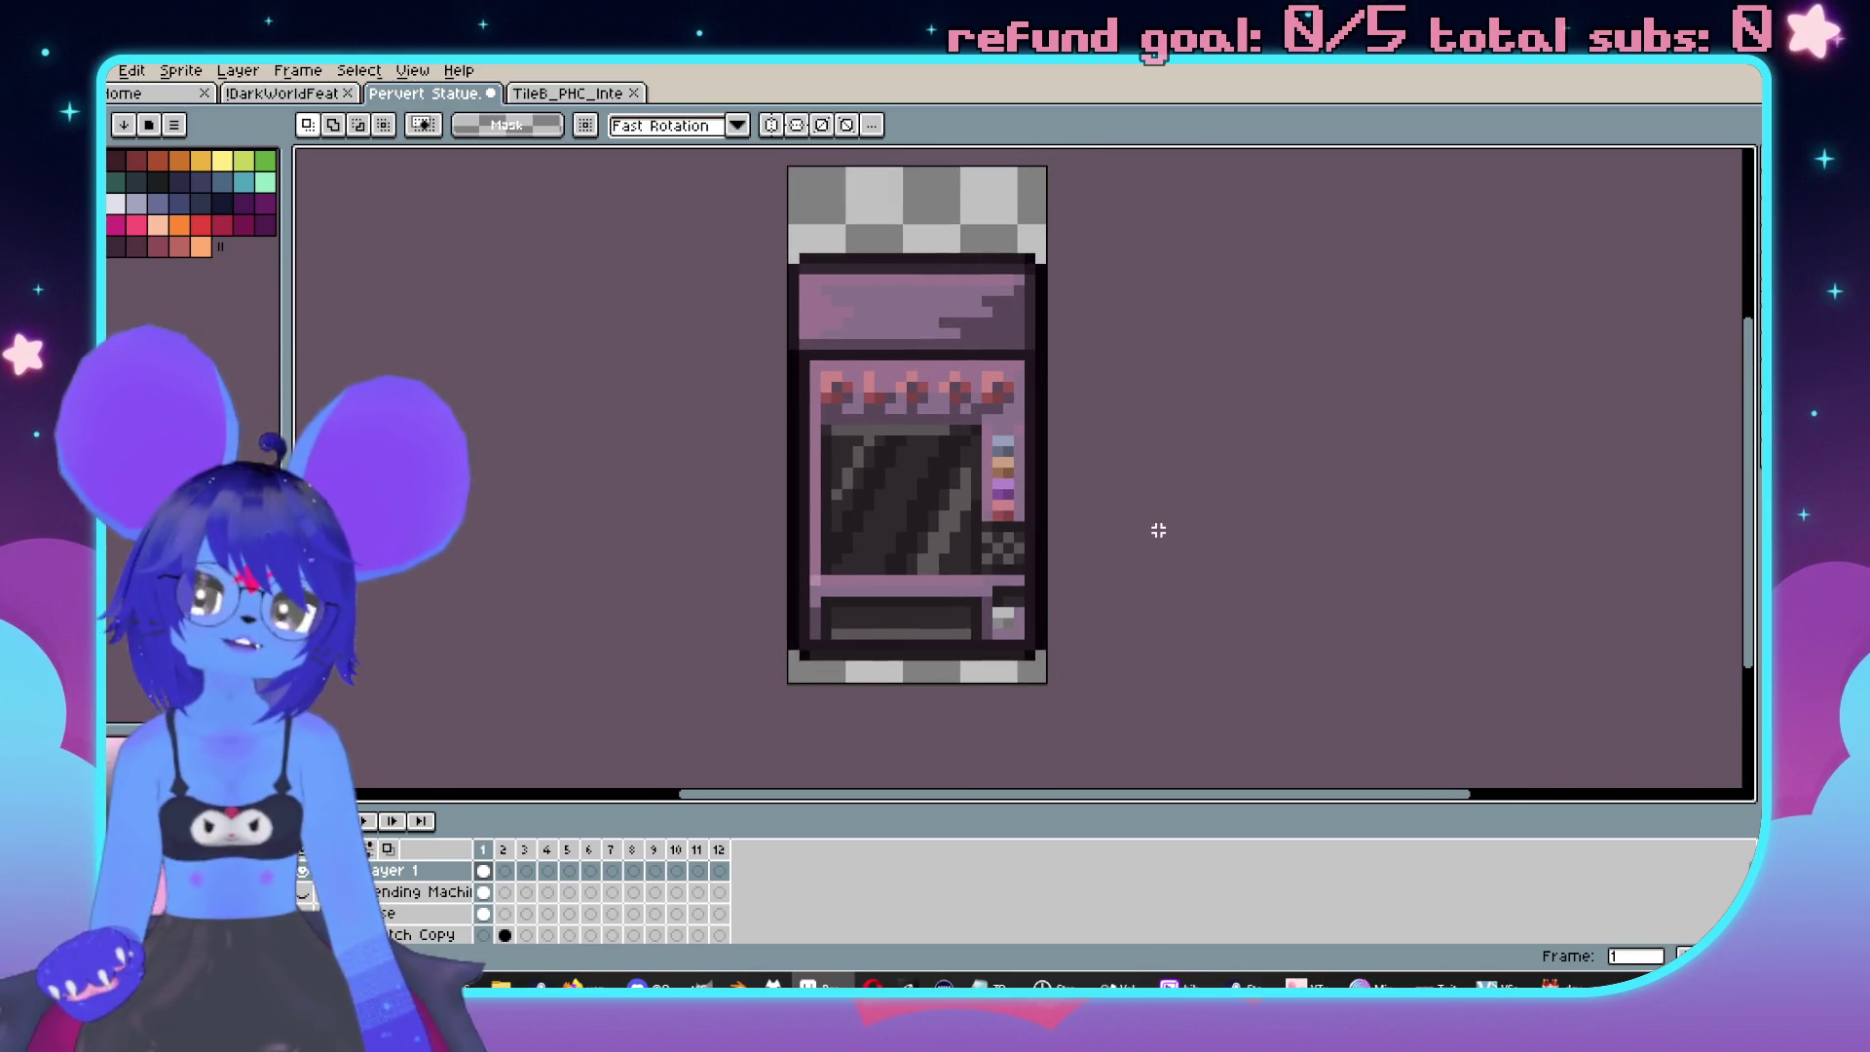
{"action": "scroll", "coordinate": [1072, 372], "scroll_direction": "up", "scroll_amount": 1}
{"action": "left_click_drag", "start_coordinate": [1077, 367], "coordinate": [1117, 333]}
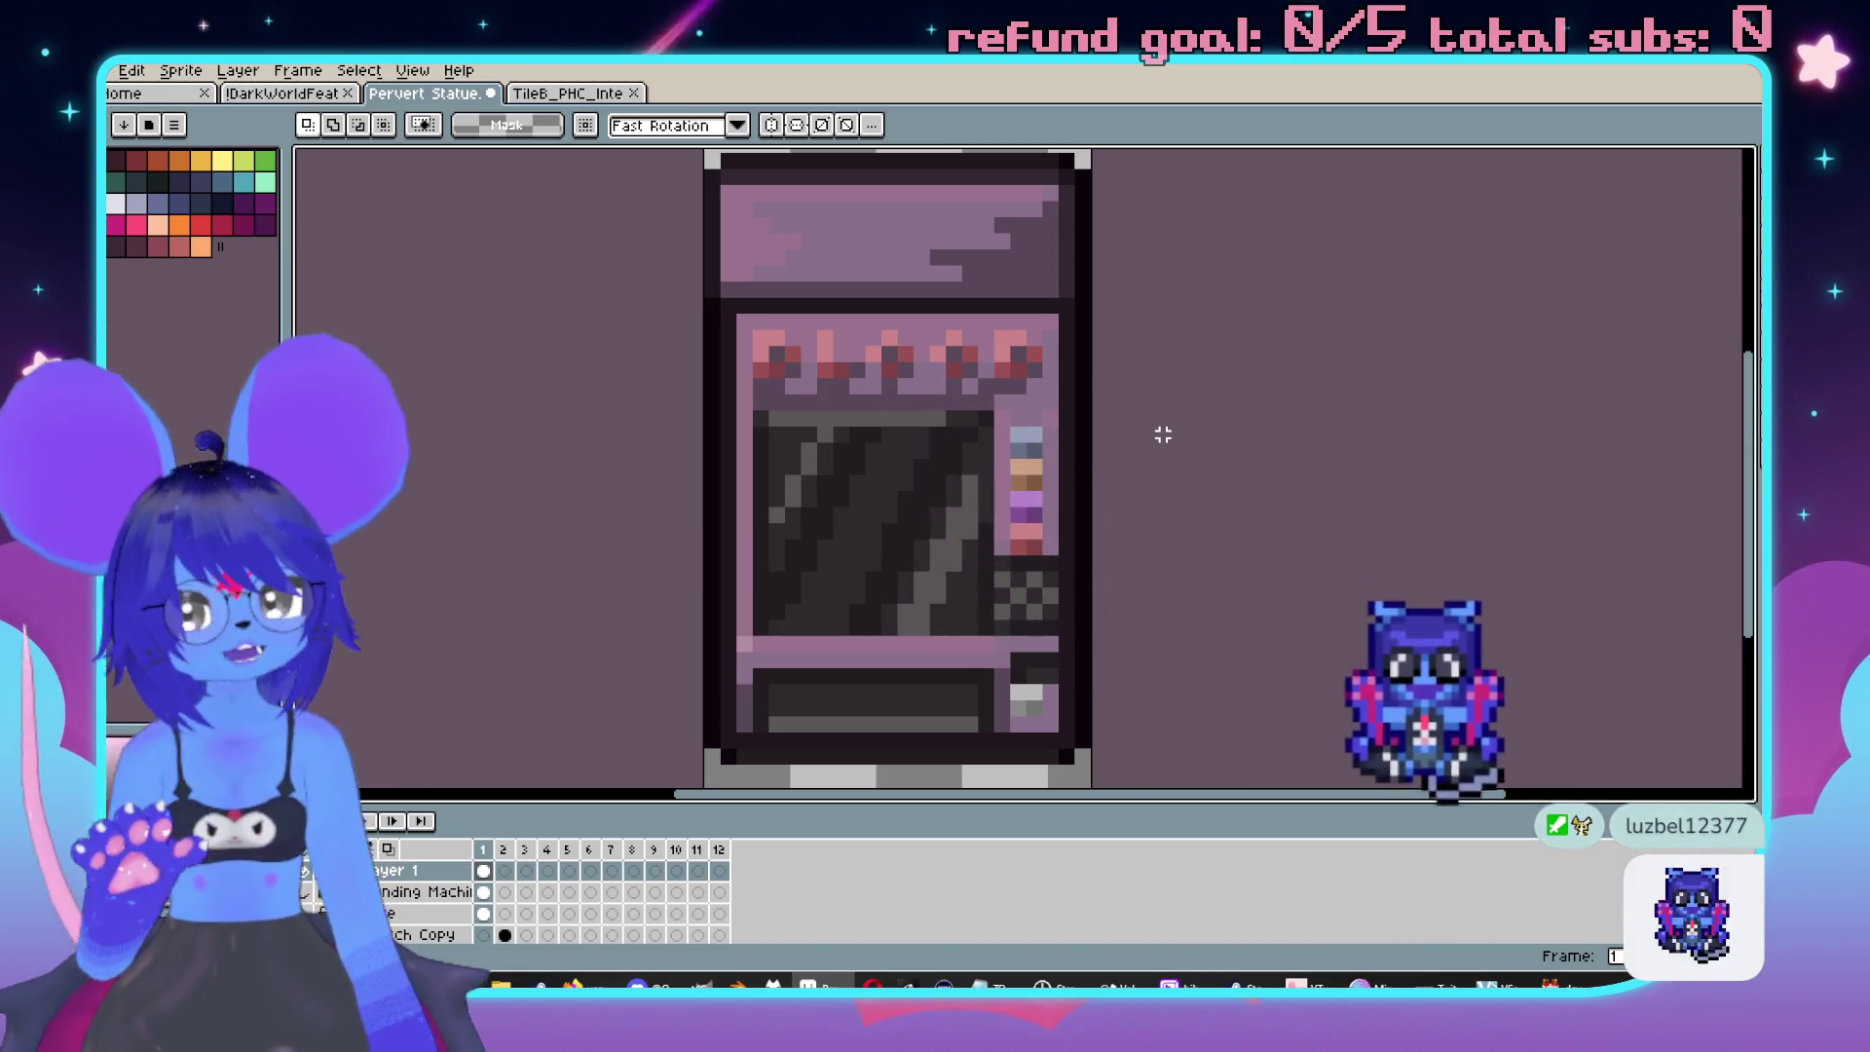
{"action": "scroll", "coordinate": [1159, 429], "scroll_direction": "down", "scroll_amount": 1}
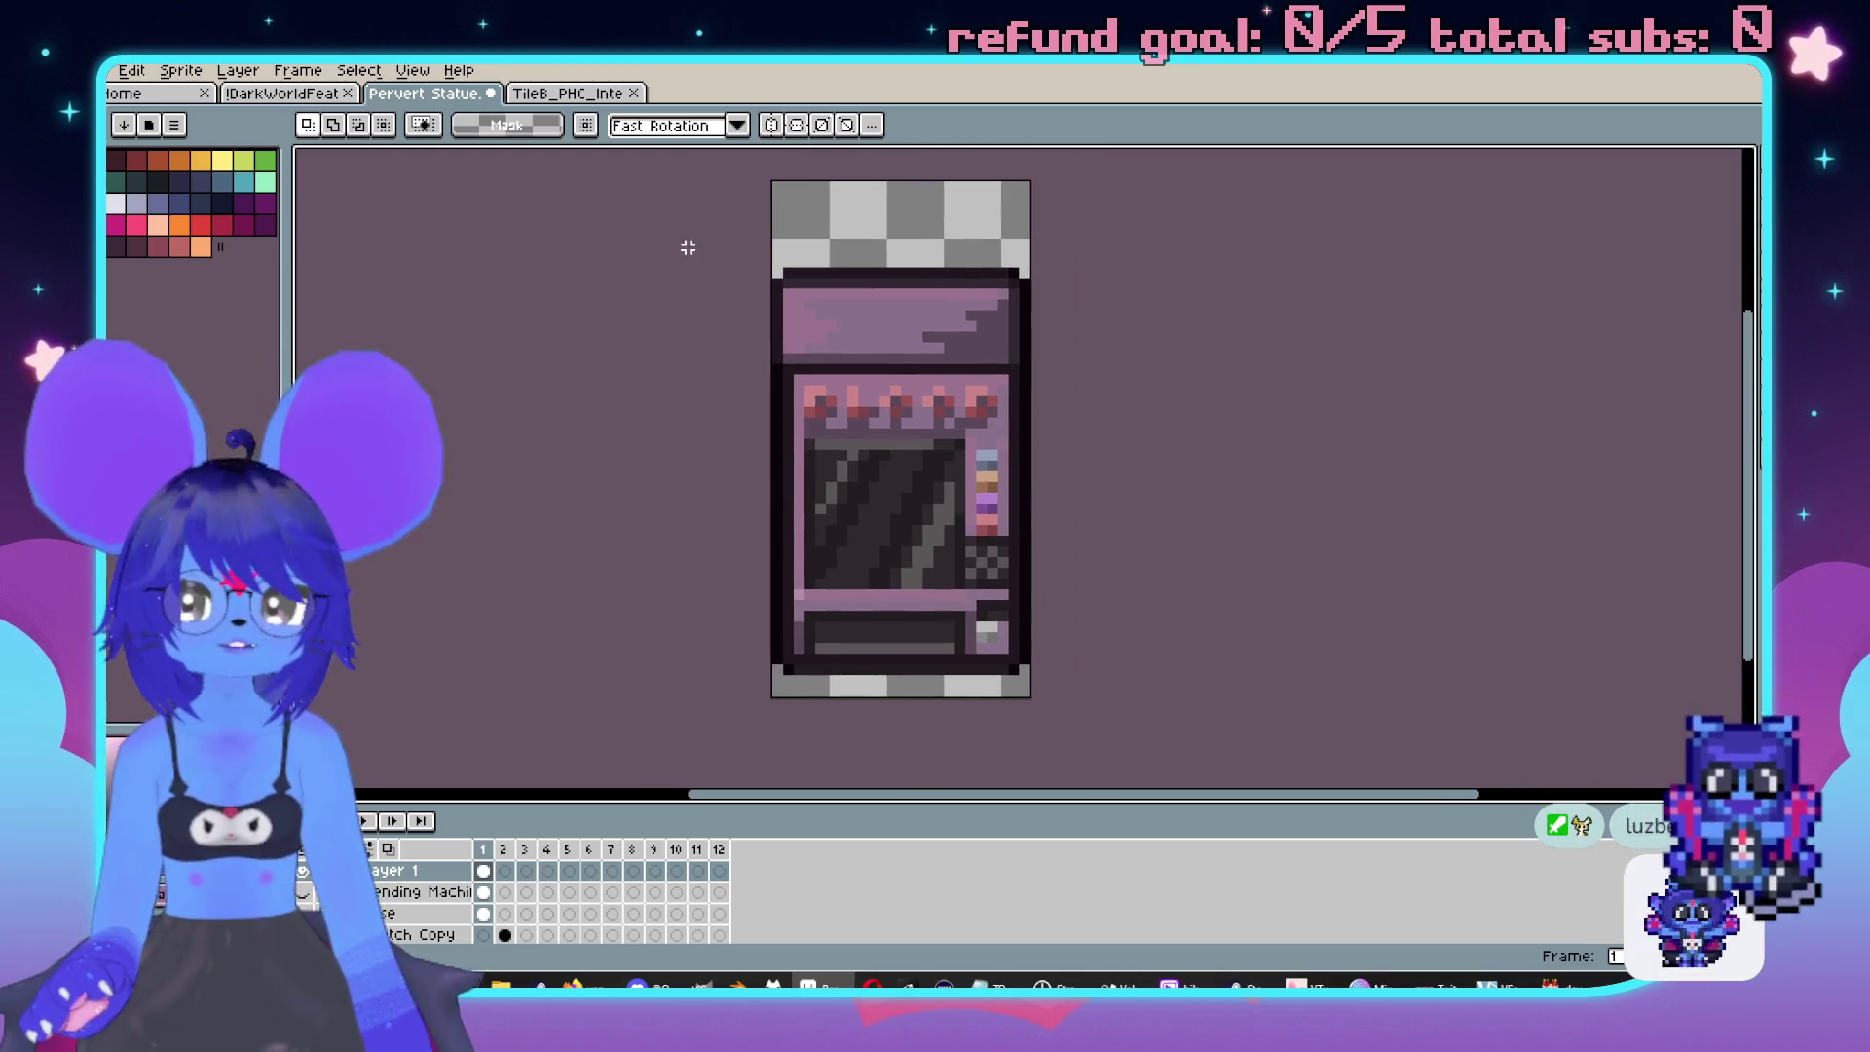
{"action": "left_click", "coordinate": [594, 94]}
{"action": "left_click", "coordinate": [634, 94]}
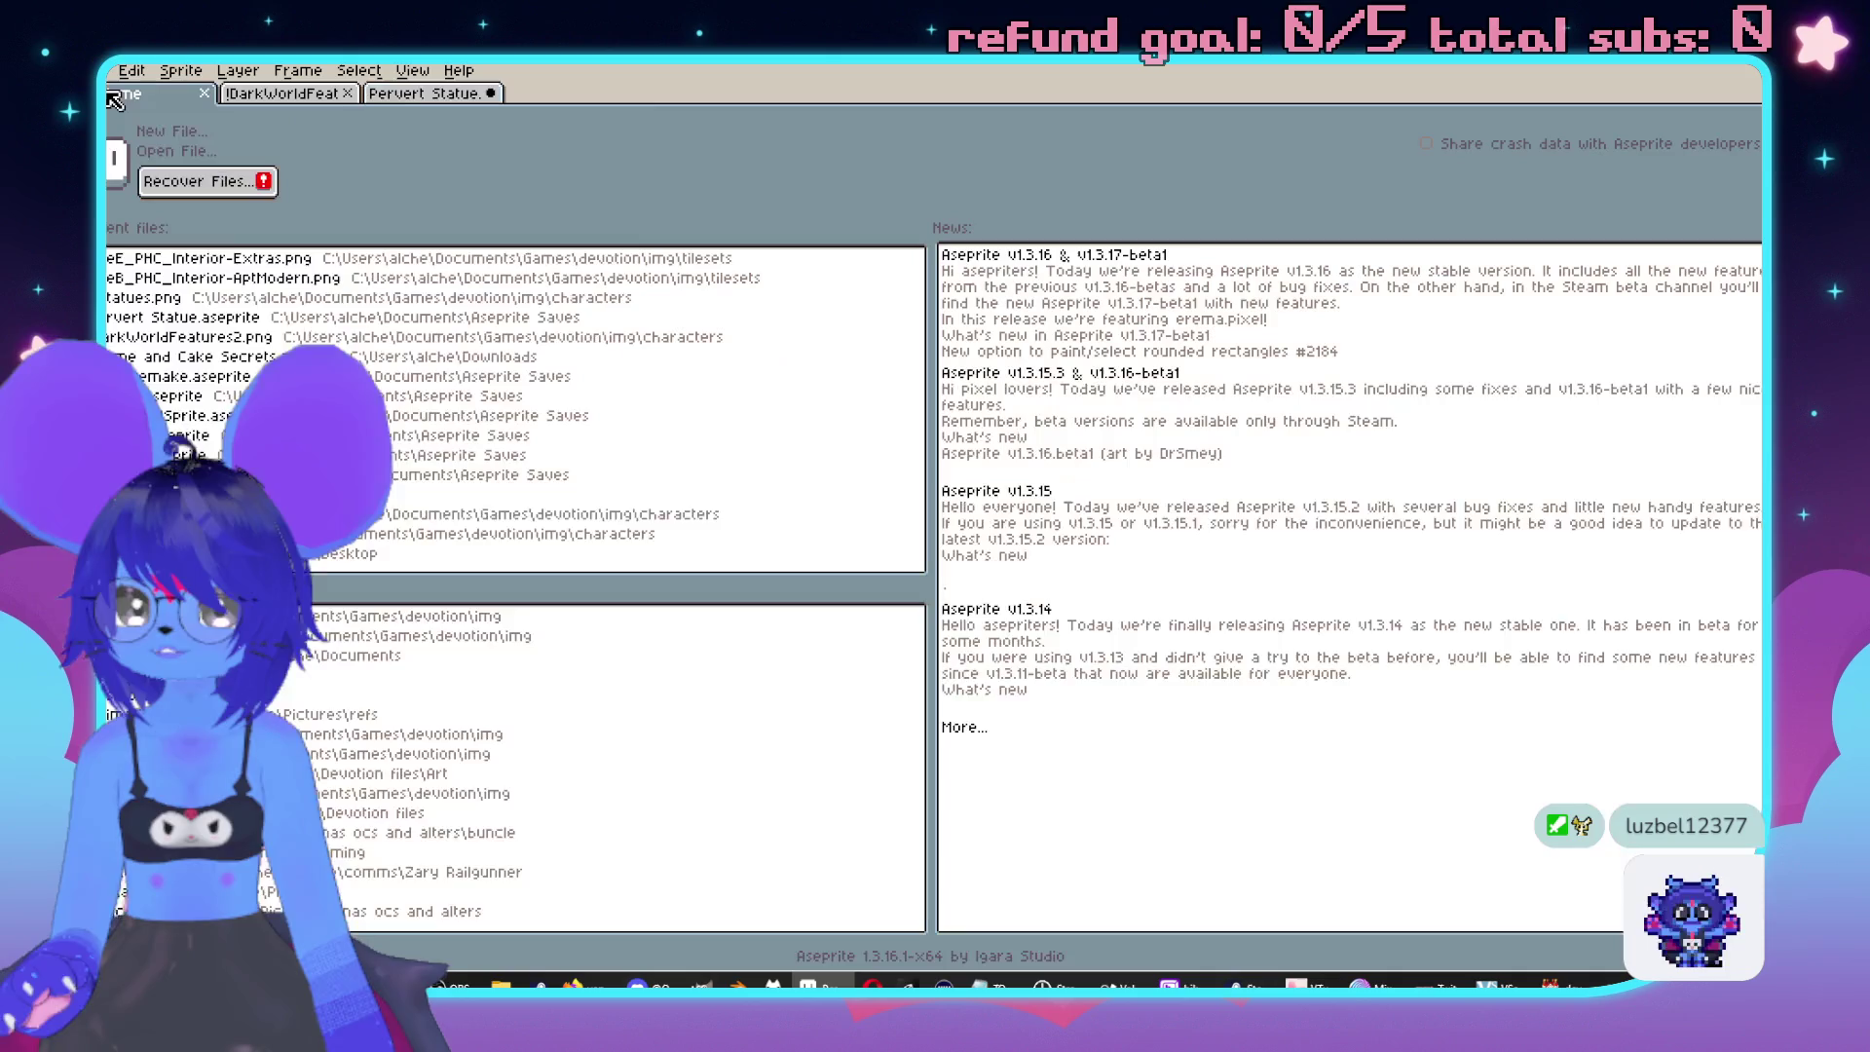
Open $Statues.png from the start page, leaving its canvas size unchanged.
{"action": "left_click", "coordinate": [146, 93]}
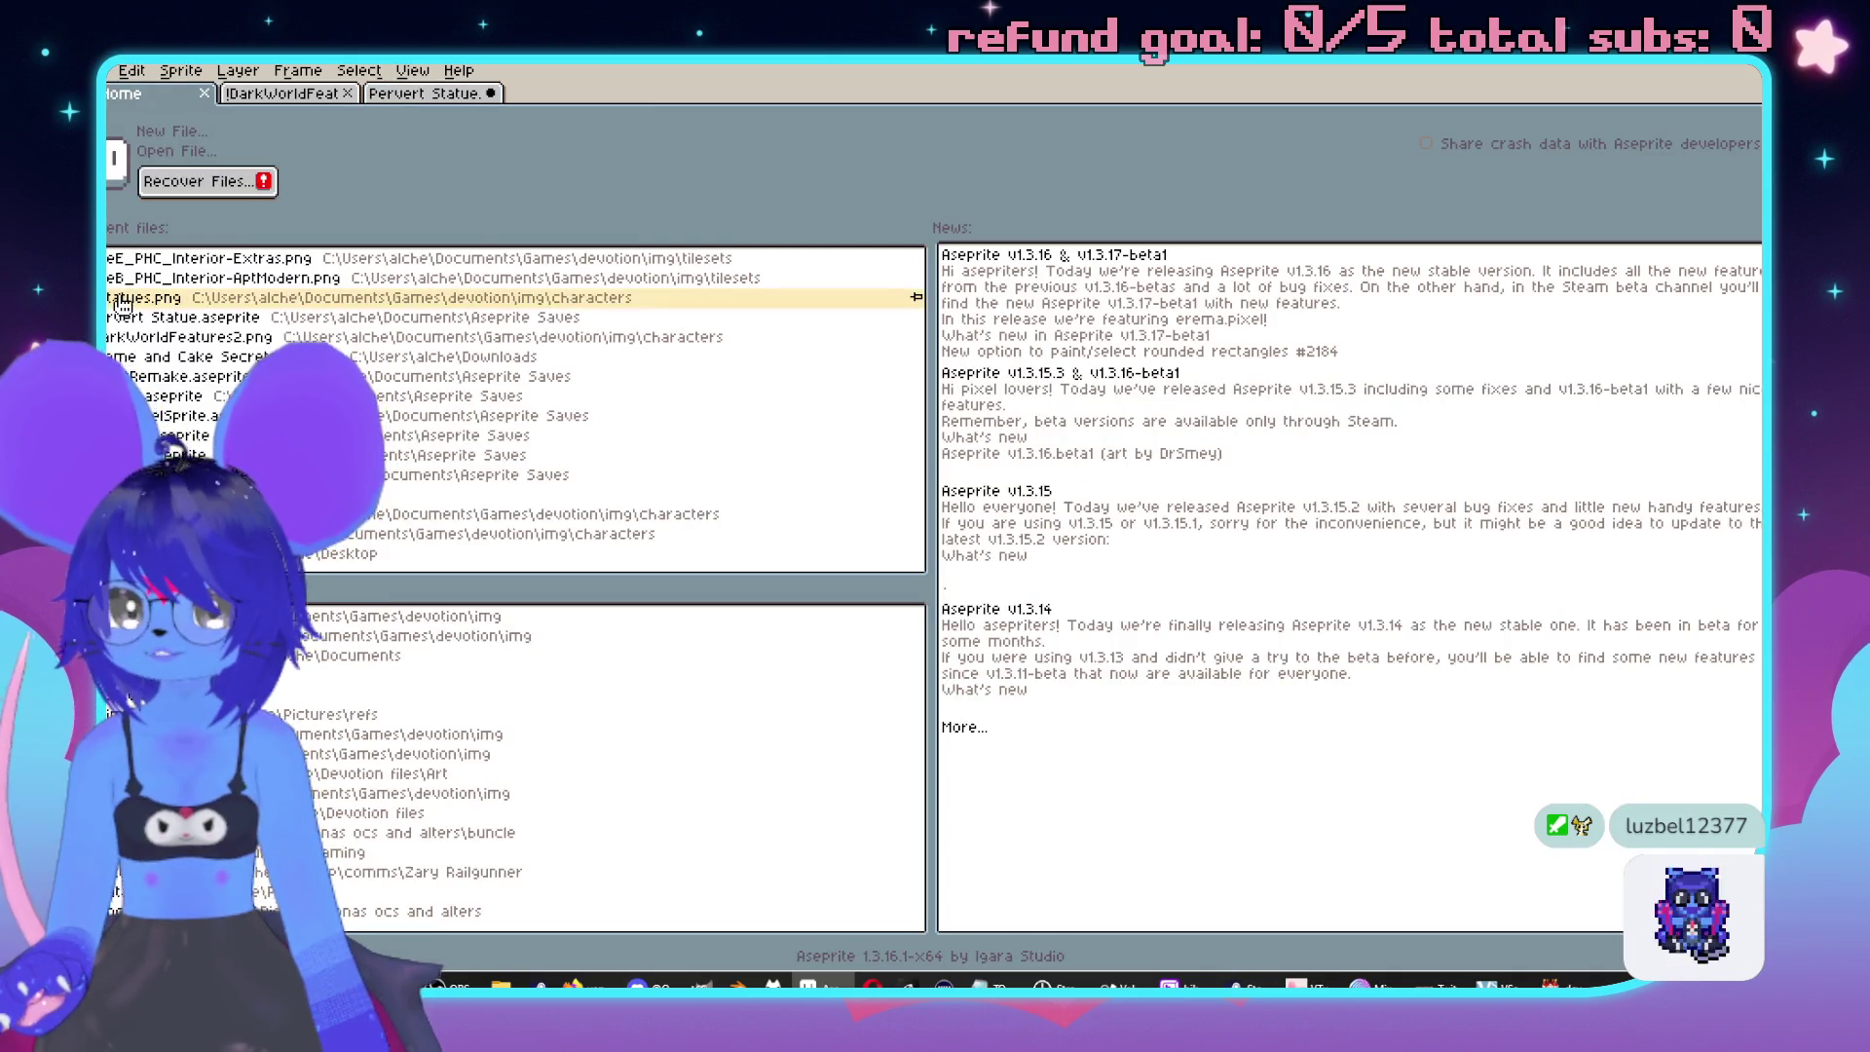
{"action": "left_click", "coordinate": [156, 297]}
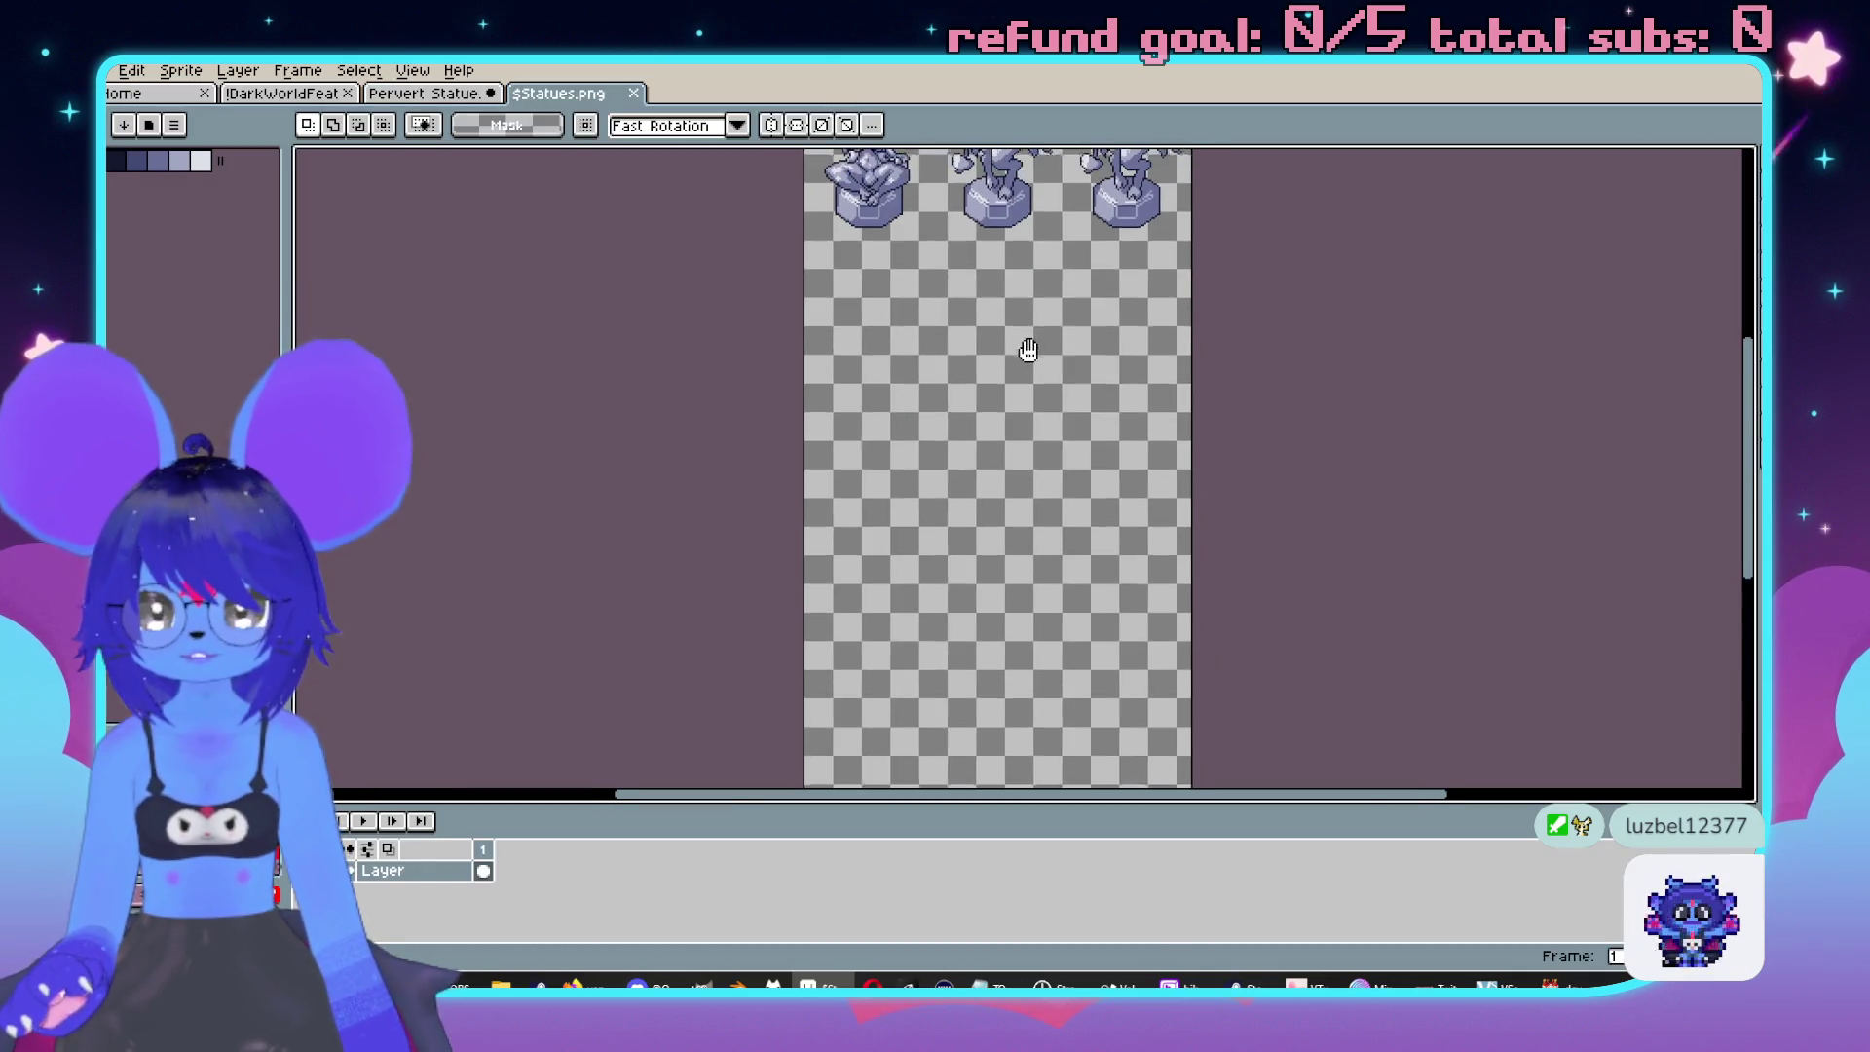
{"action": "key", "text": "ctrl+alt+c"}
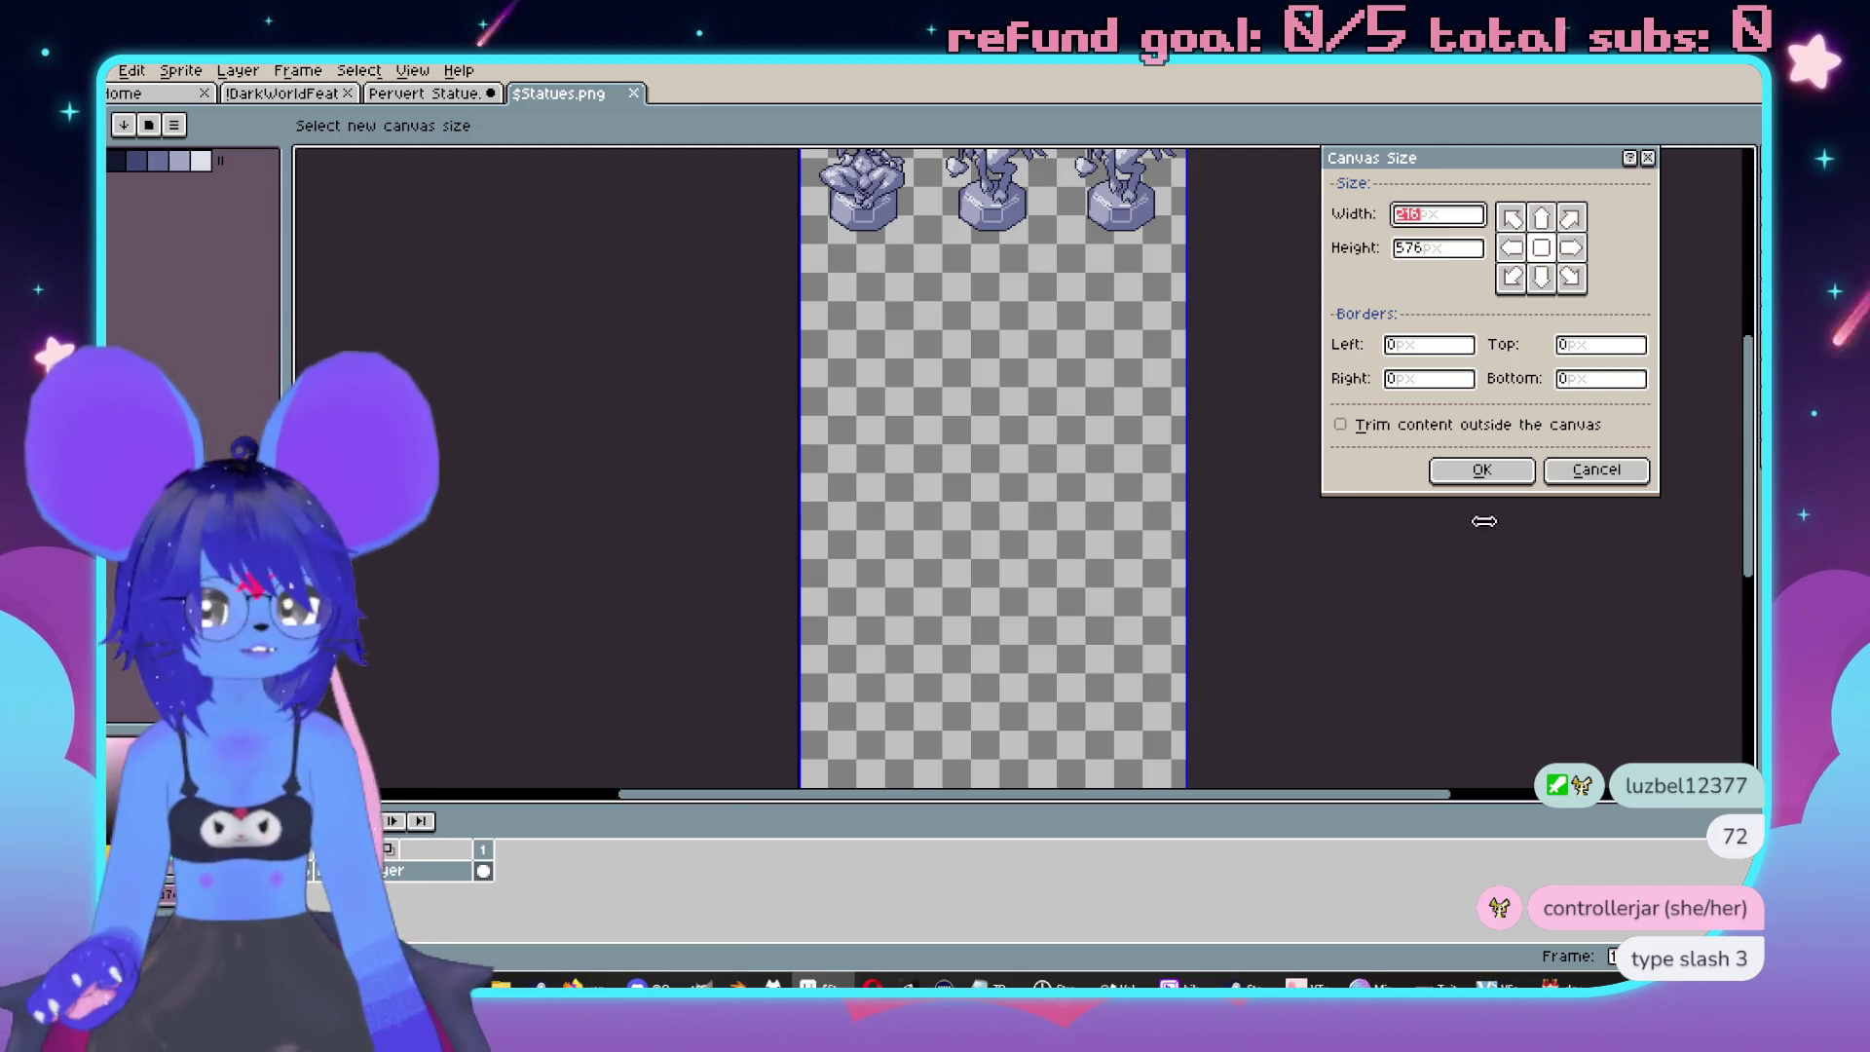
{"action": "left_click", "coordinate": [1596, 470]}
{"action": "left_click", "coordinate": [415, 95]}
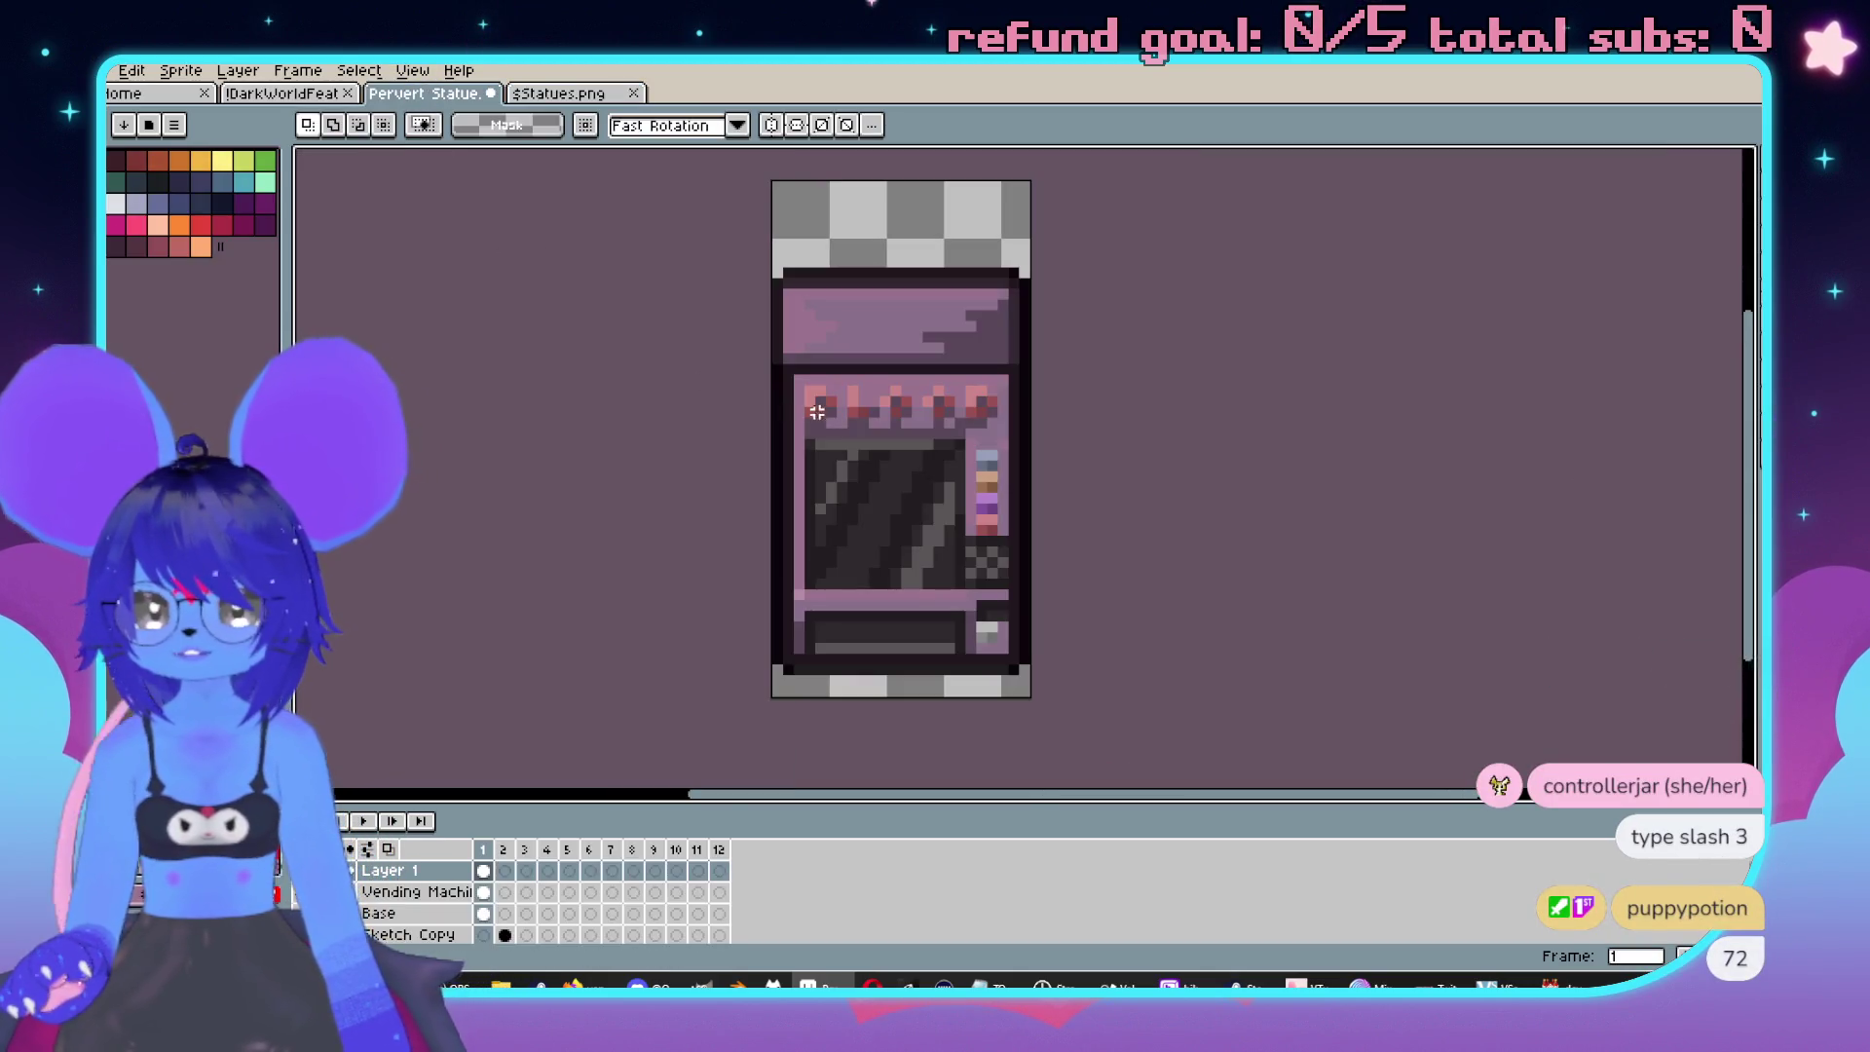
{"action": "scroll", "coordinate": [1303, 469], "scroll_direction": "left", "scroll_amount": 2}
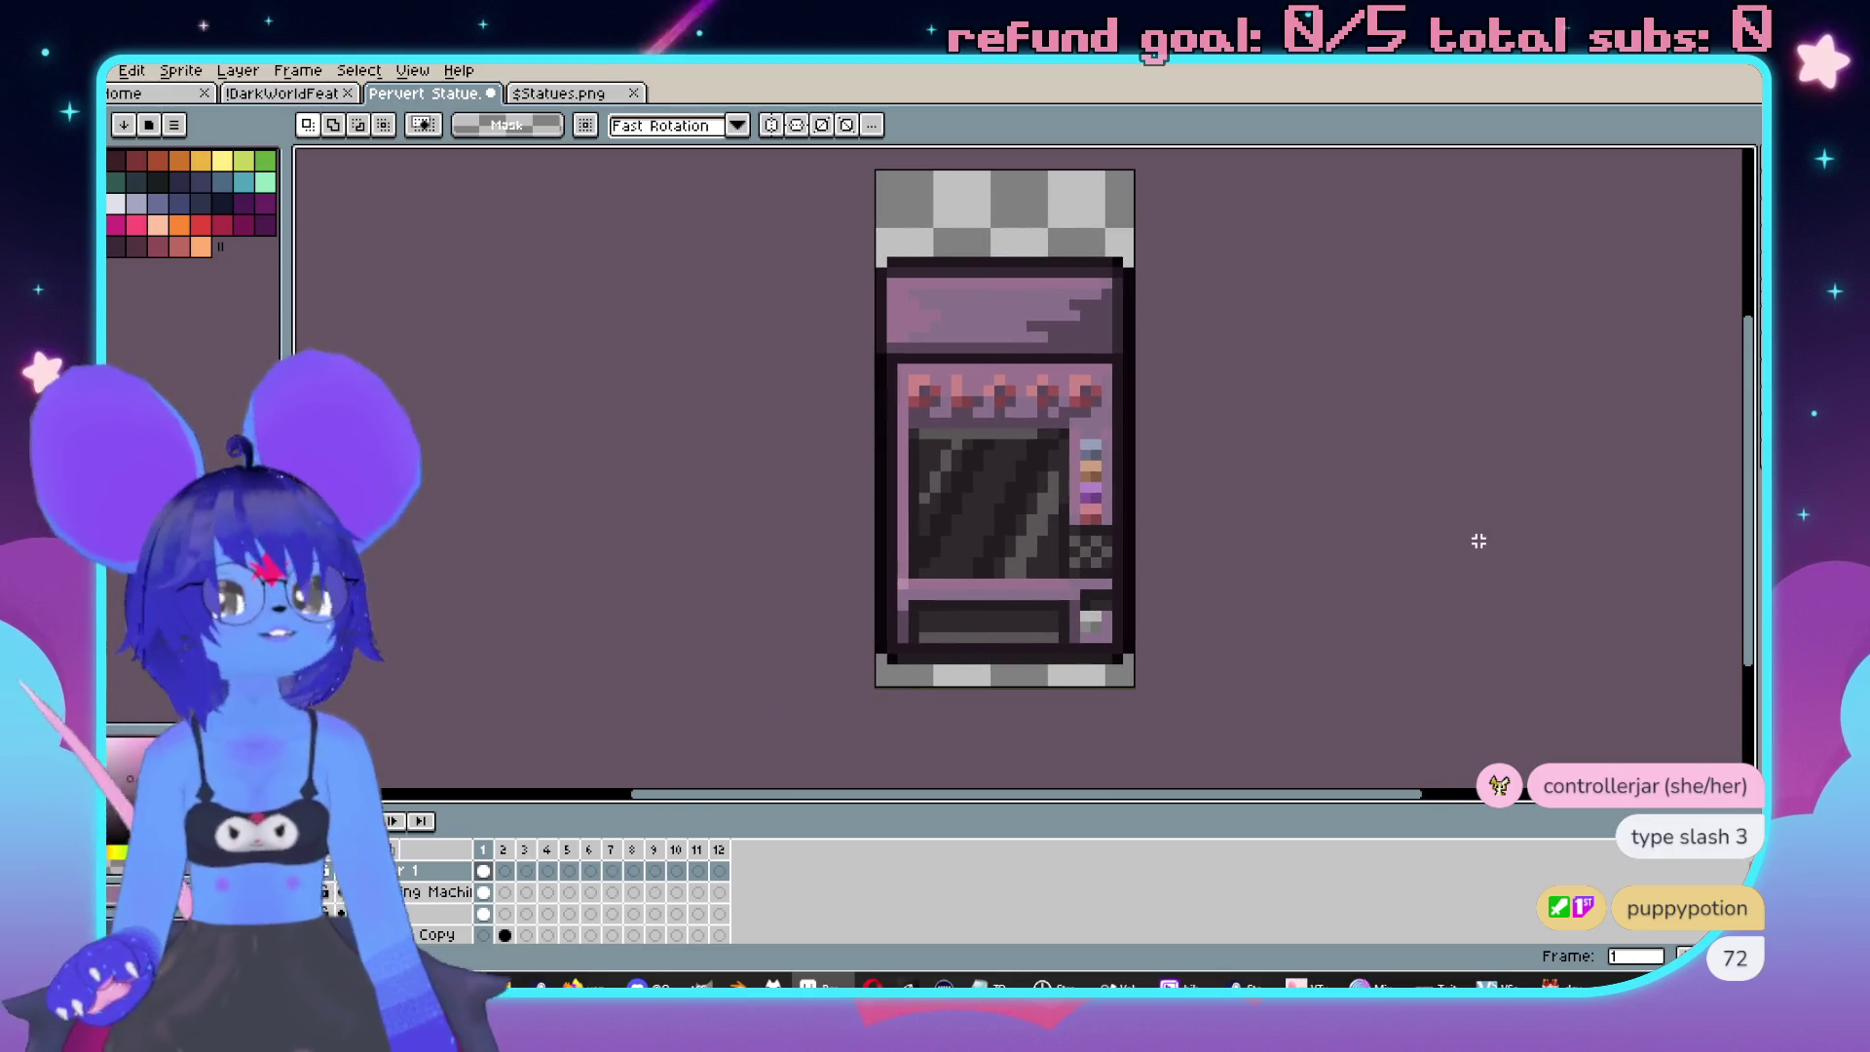
{"action": "left_click", "coordinate": [545, 98]}
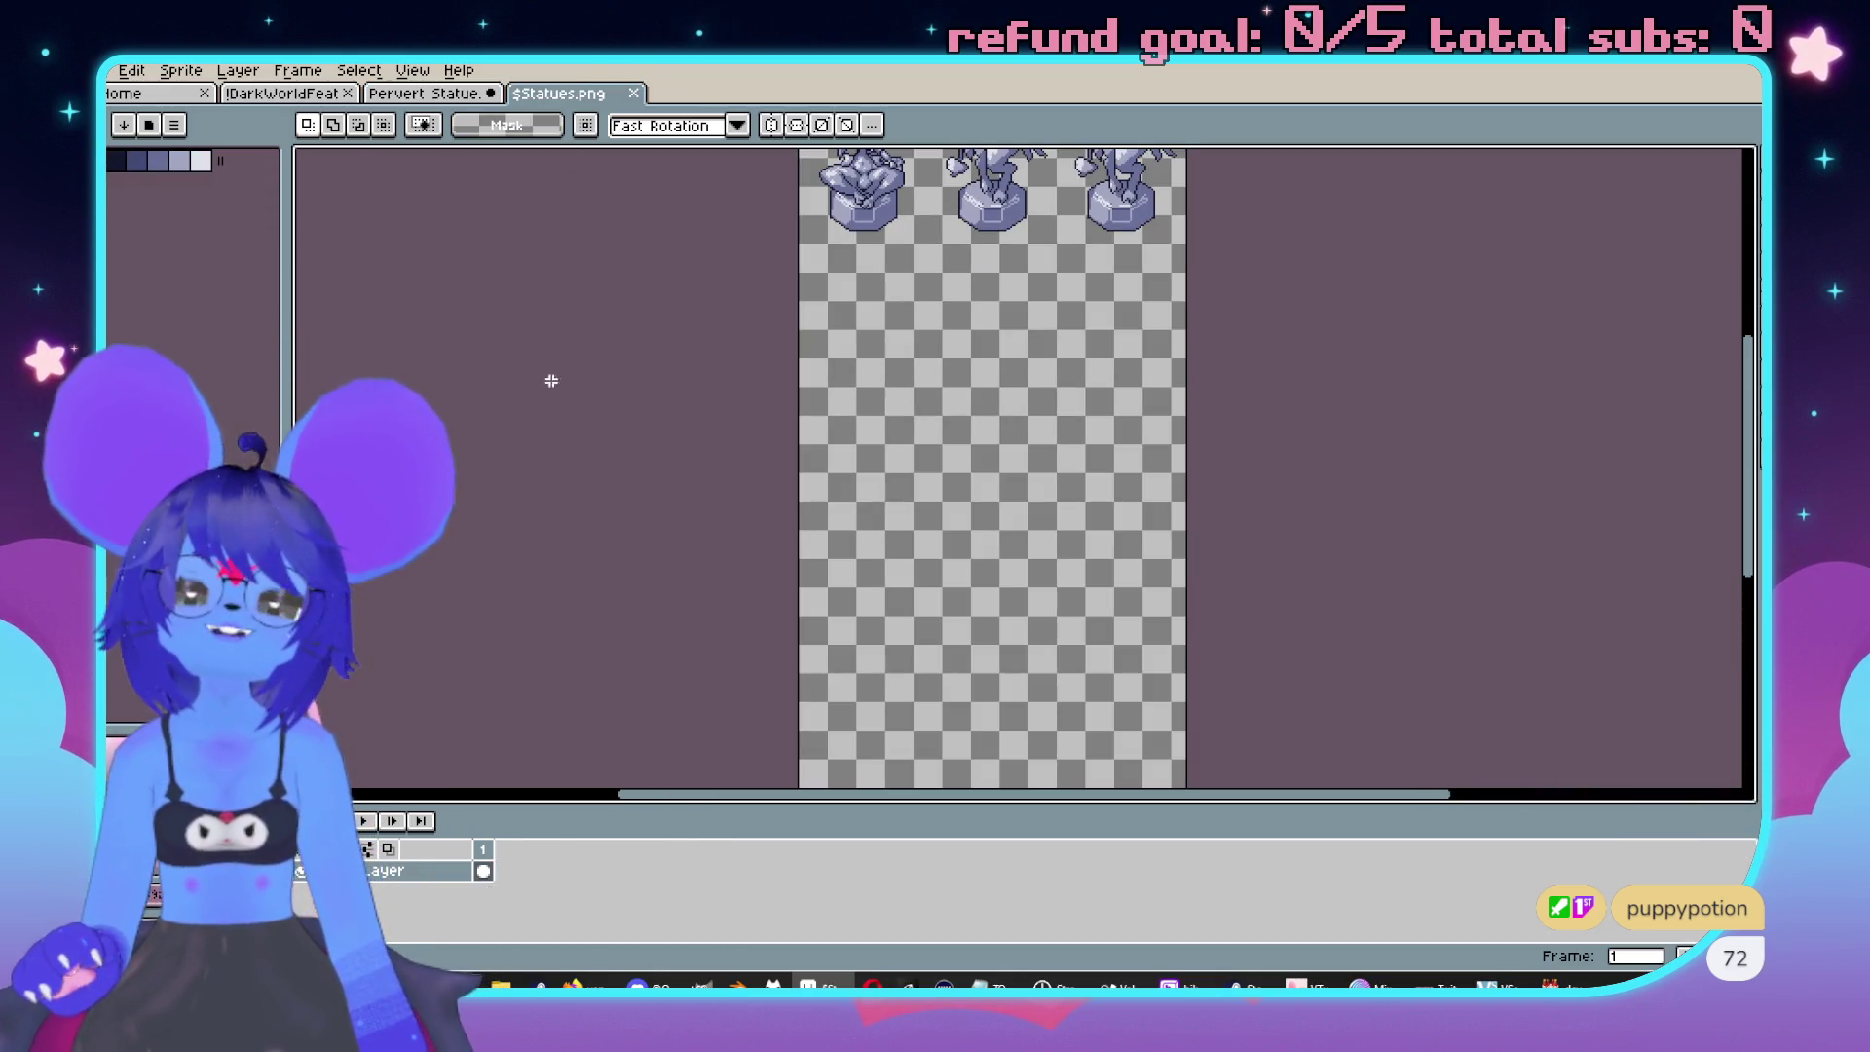
Set the grid to width 72 and height 144 in View > Grid > Grid Settings.
{"action": "left_click", "coordinate": [411, 70]}
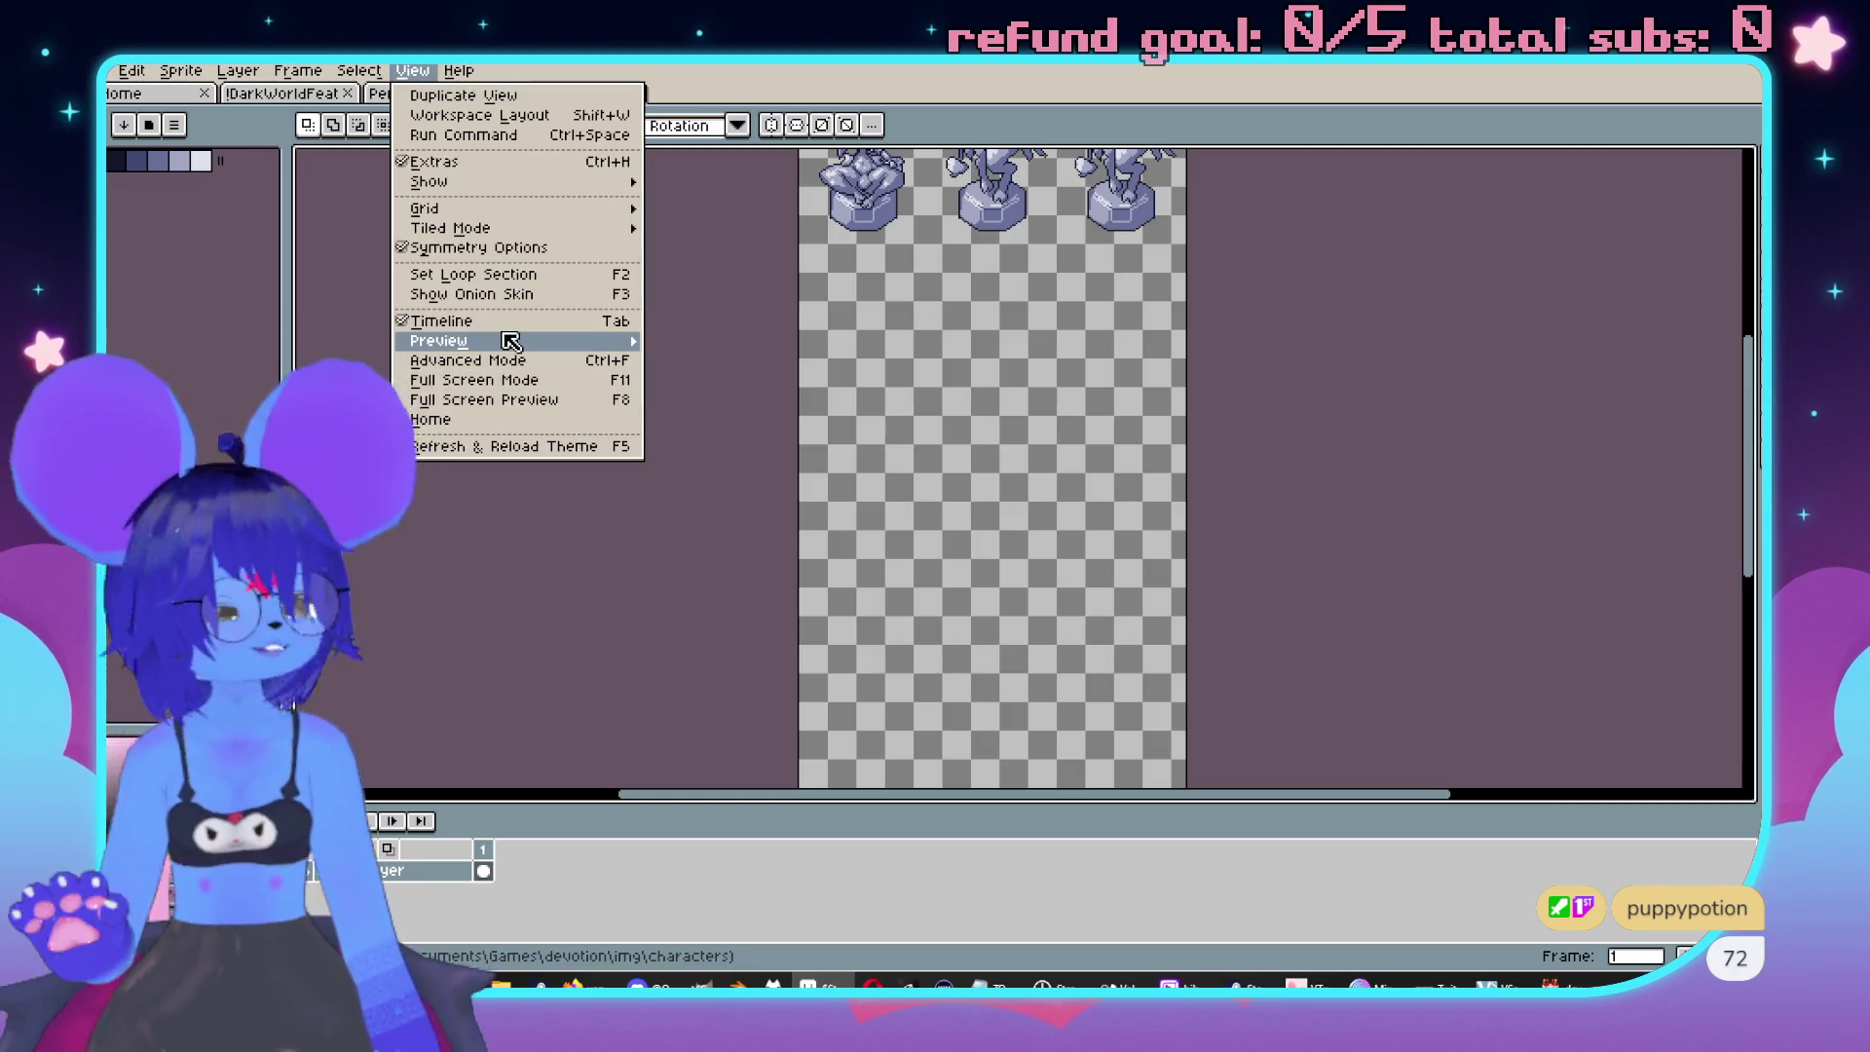
{"action": "mouse_move", "coordinate": [510, 342]}
{"action": "mouse_move", "coordinate": [526, 208]}
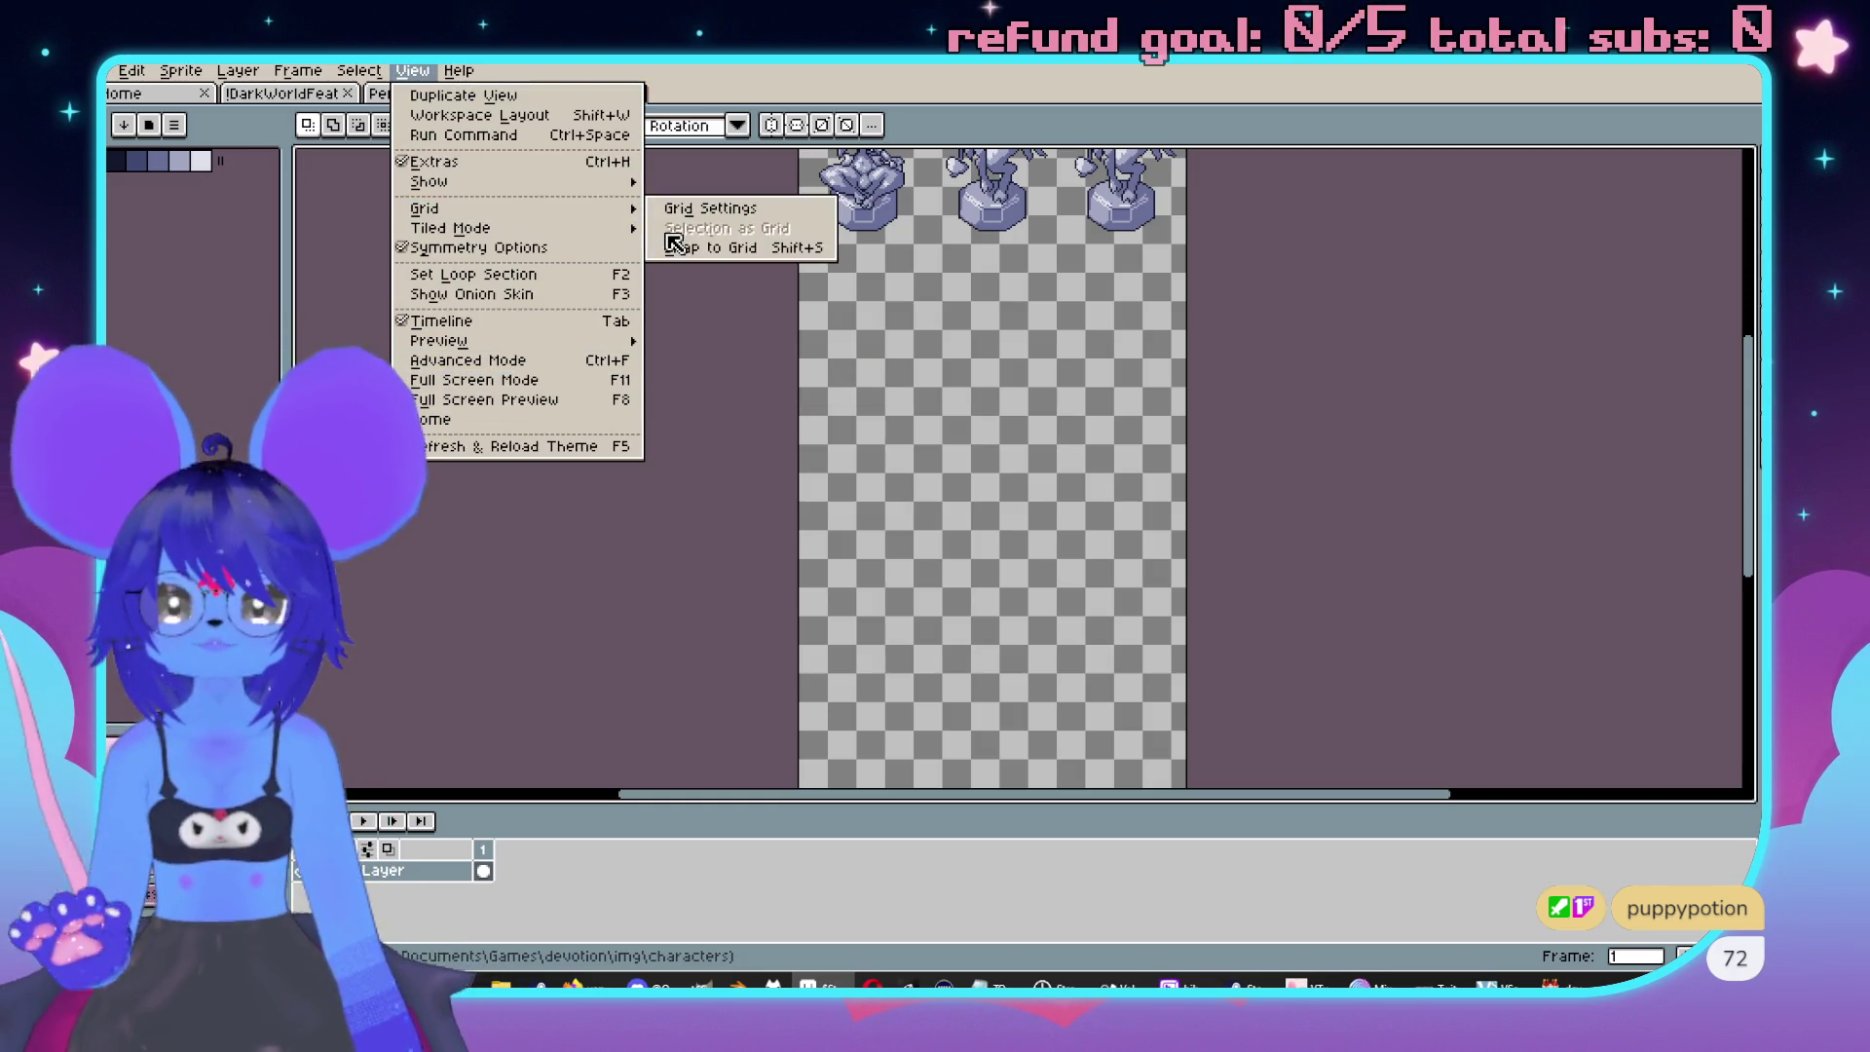
{"action": "left_click", "coordinate": [686, 209]}
{"action": "left_click", "coordinate": [882, 517]}
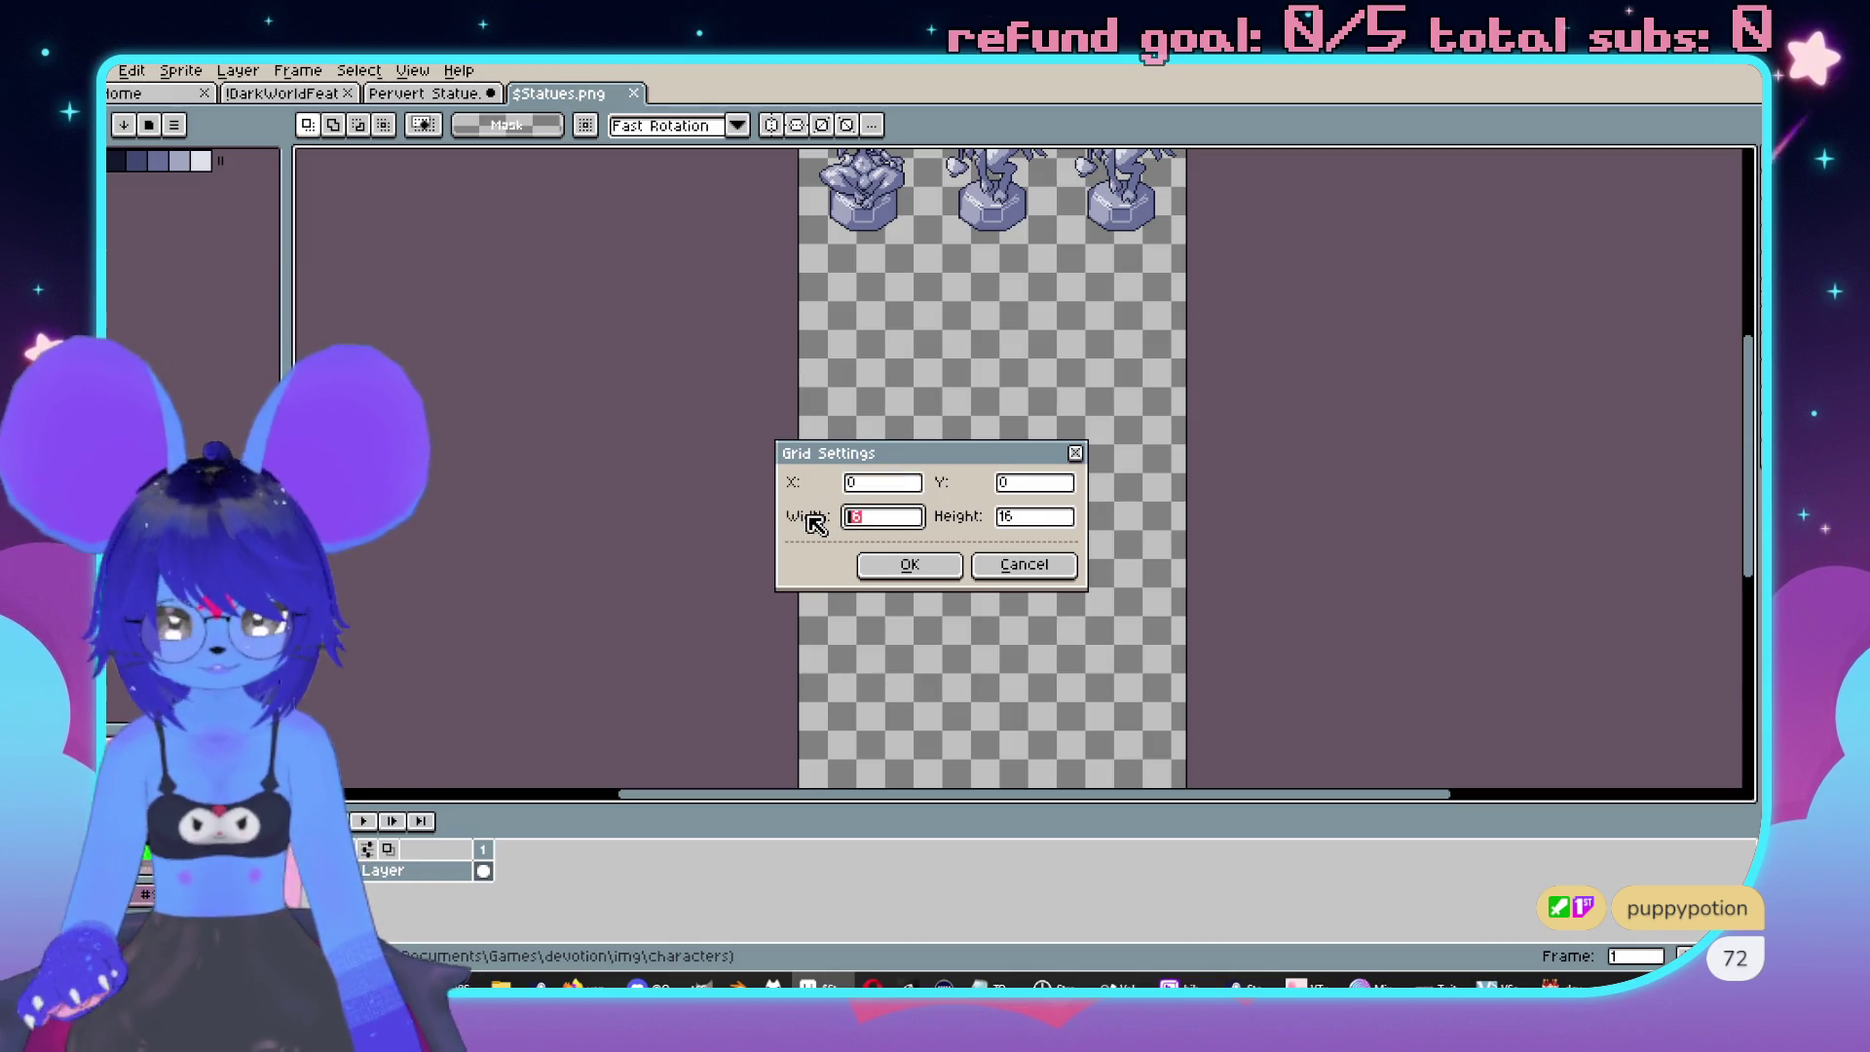
{"action": "type", "text": "72"}
{"action": "key", "text": "Tab"}
{"action": "type", "text": "14"}
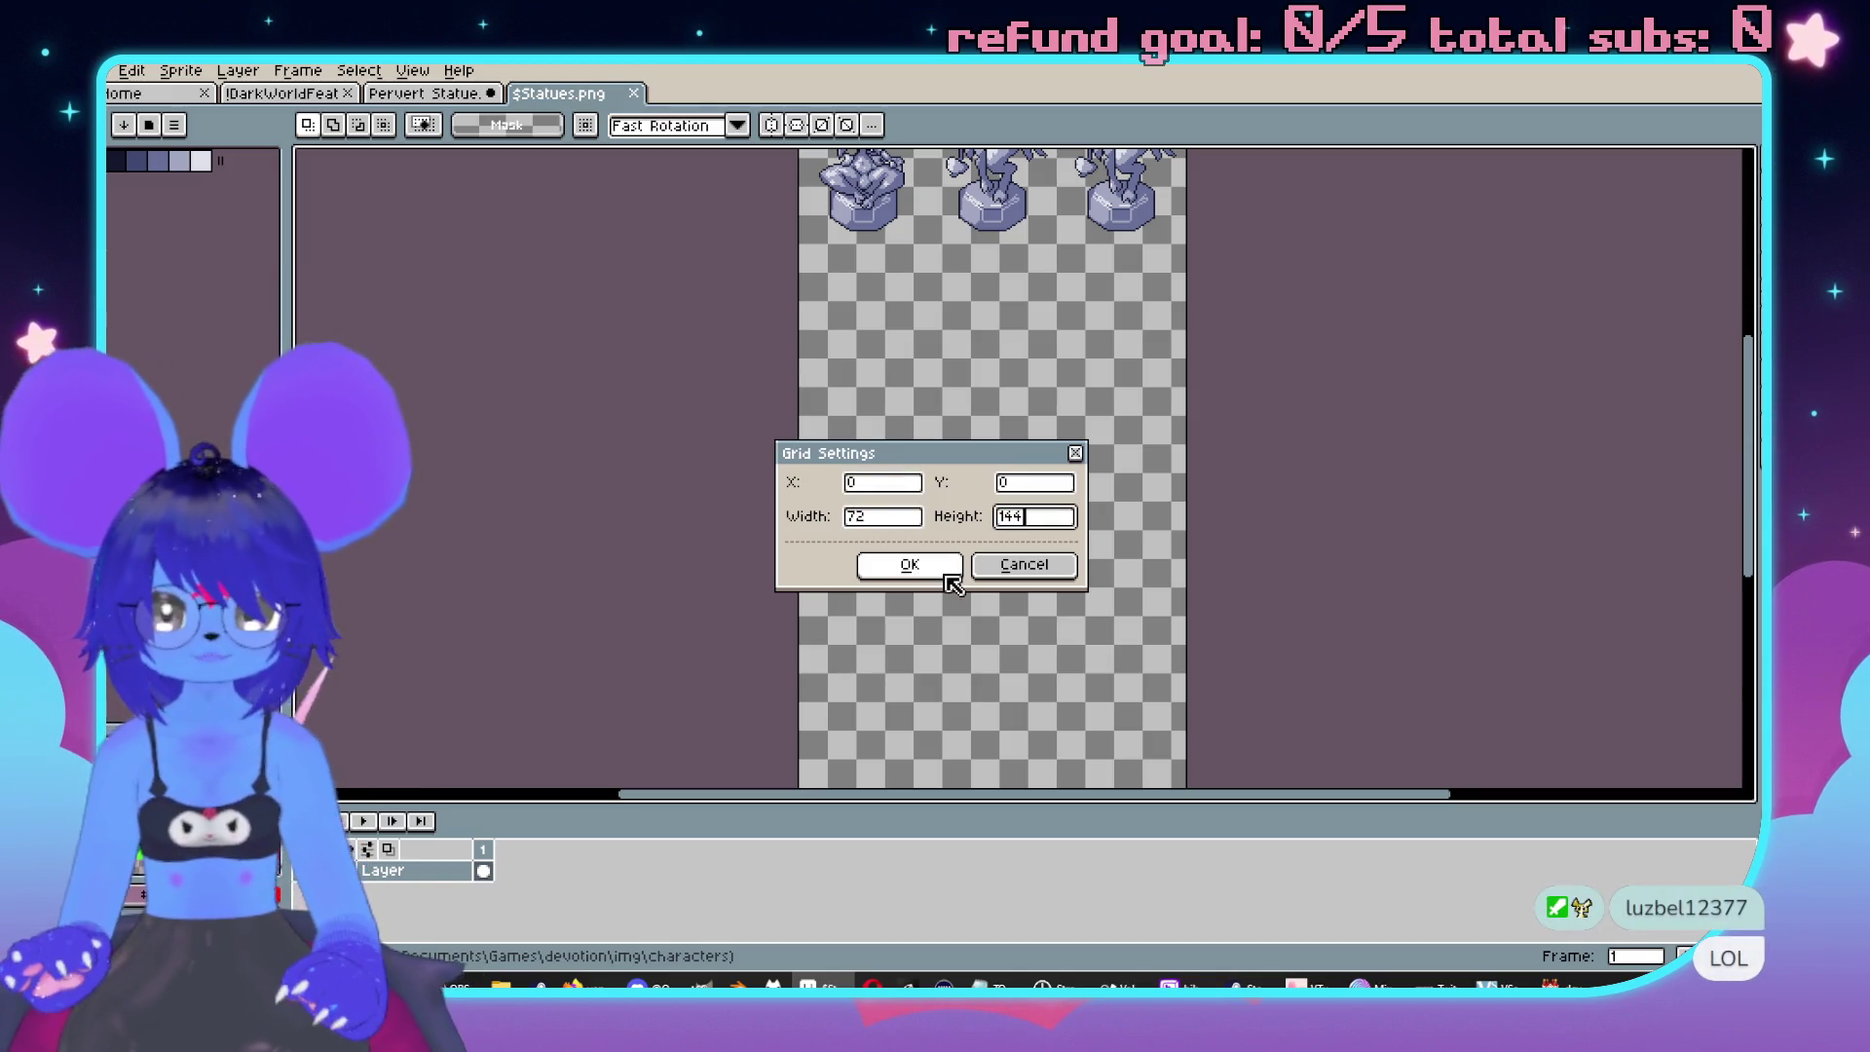
{"action": "type", "text": "4"}
{"action": "left_click", "coordinate": [939, 568]}
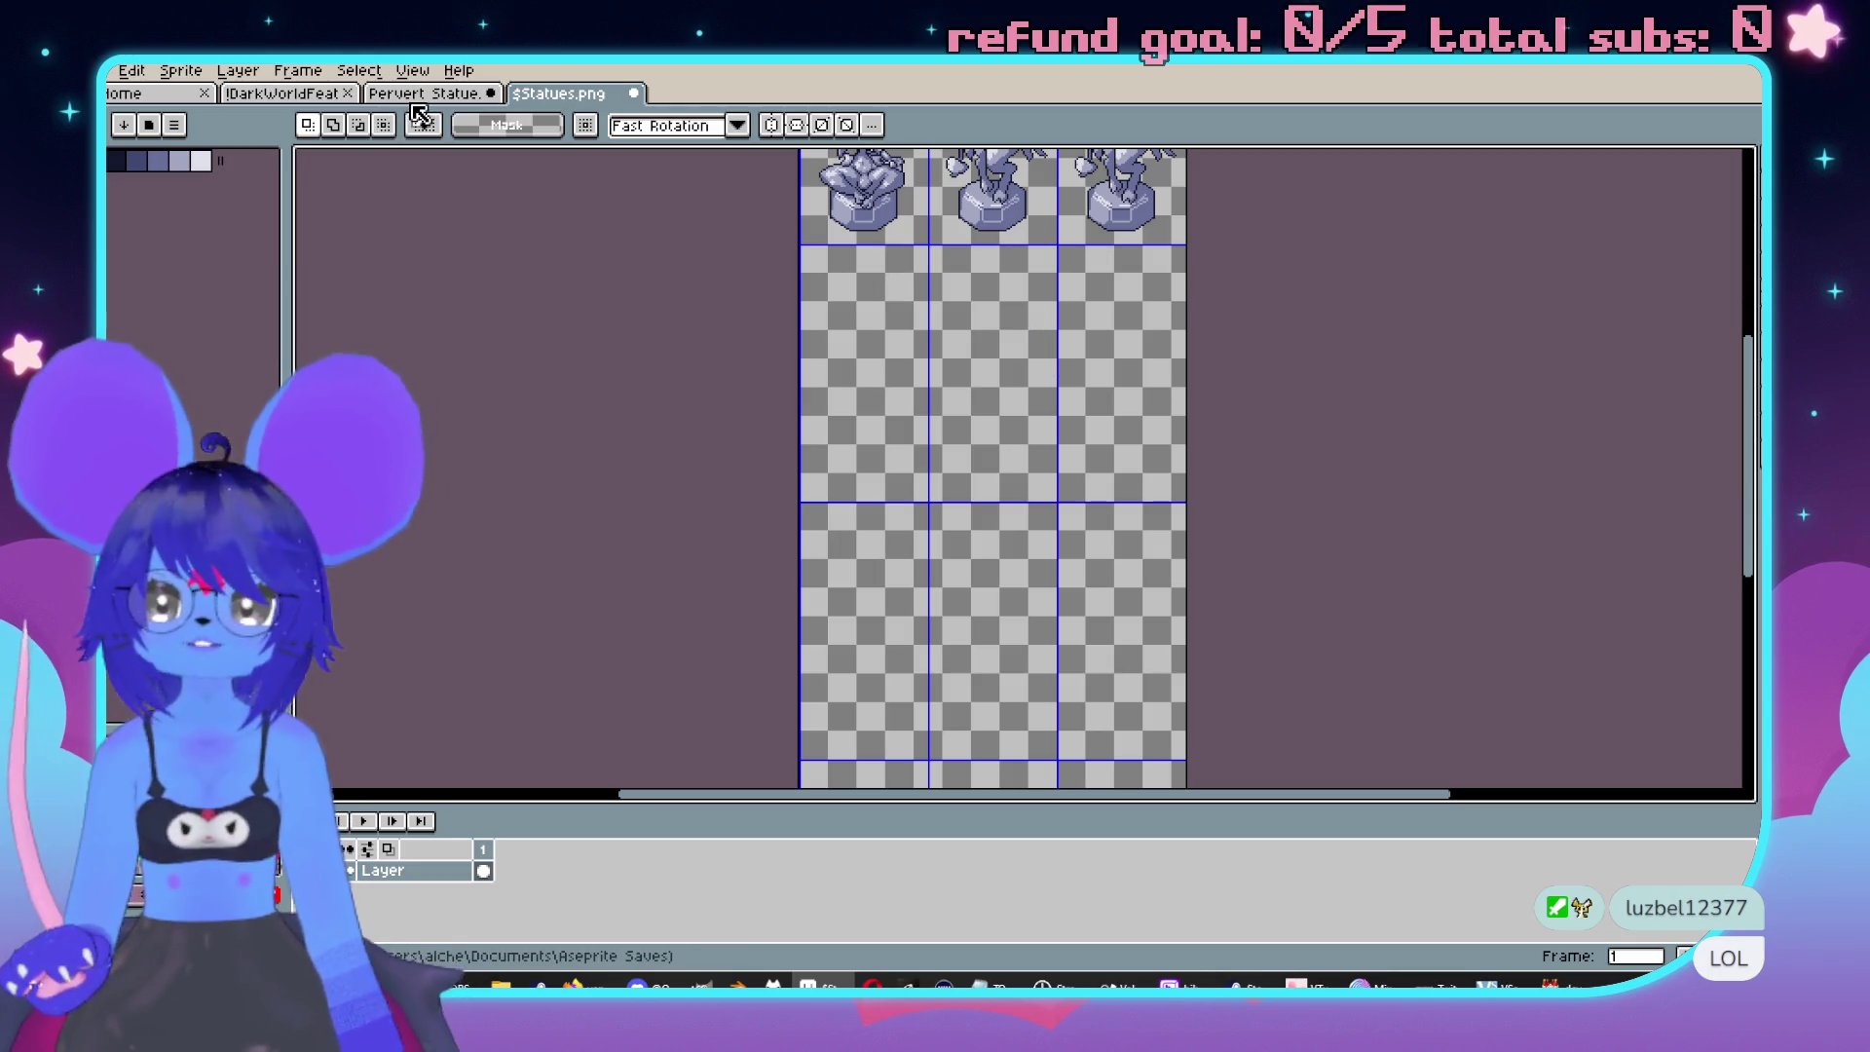
Copy the whole Pervert Statue sprite and paste it into the $Statues.png cell at 72, 144.
{"action": "left_click", "coordinate": [421, 95]}
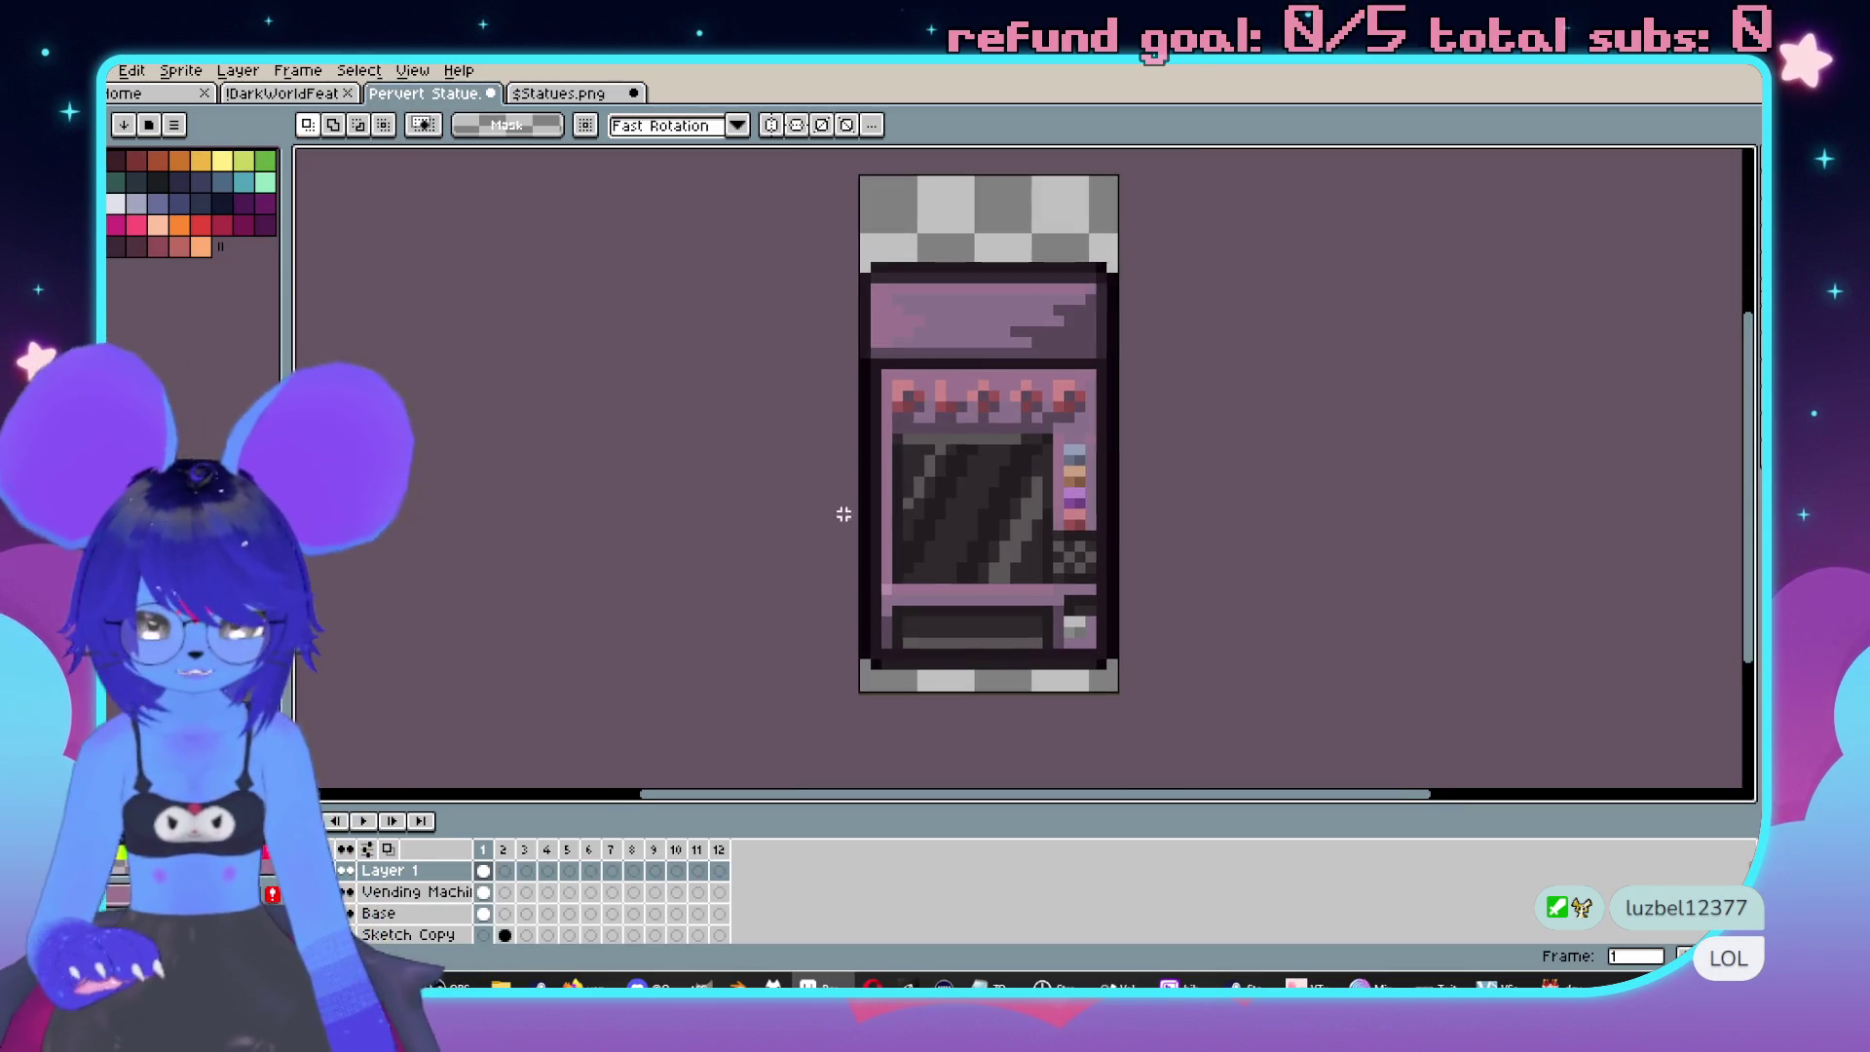
{"action": "key", "text": "ctrl+a"}
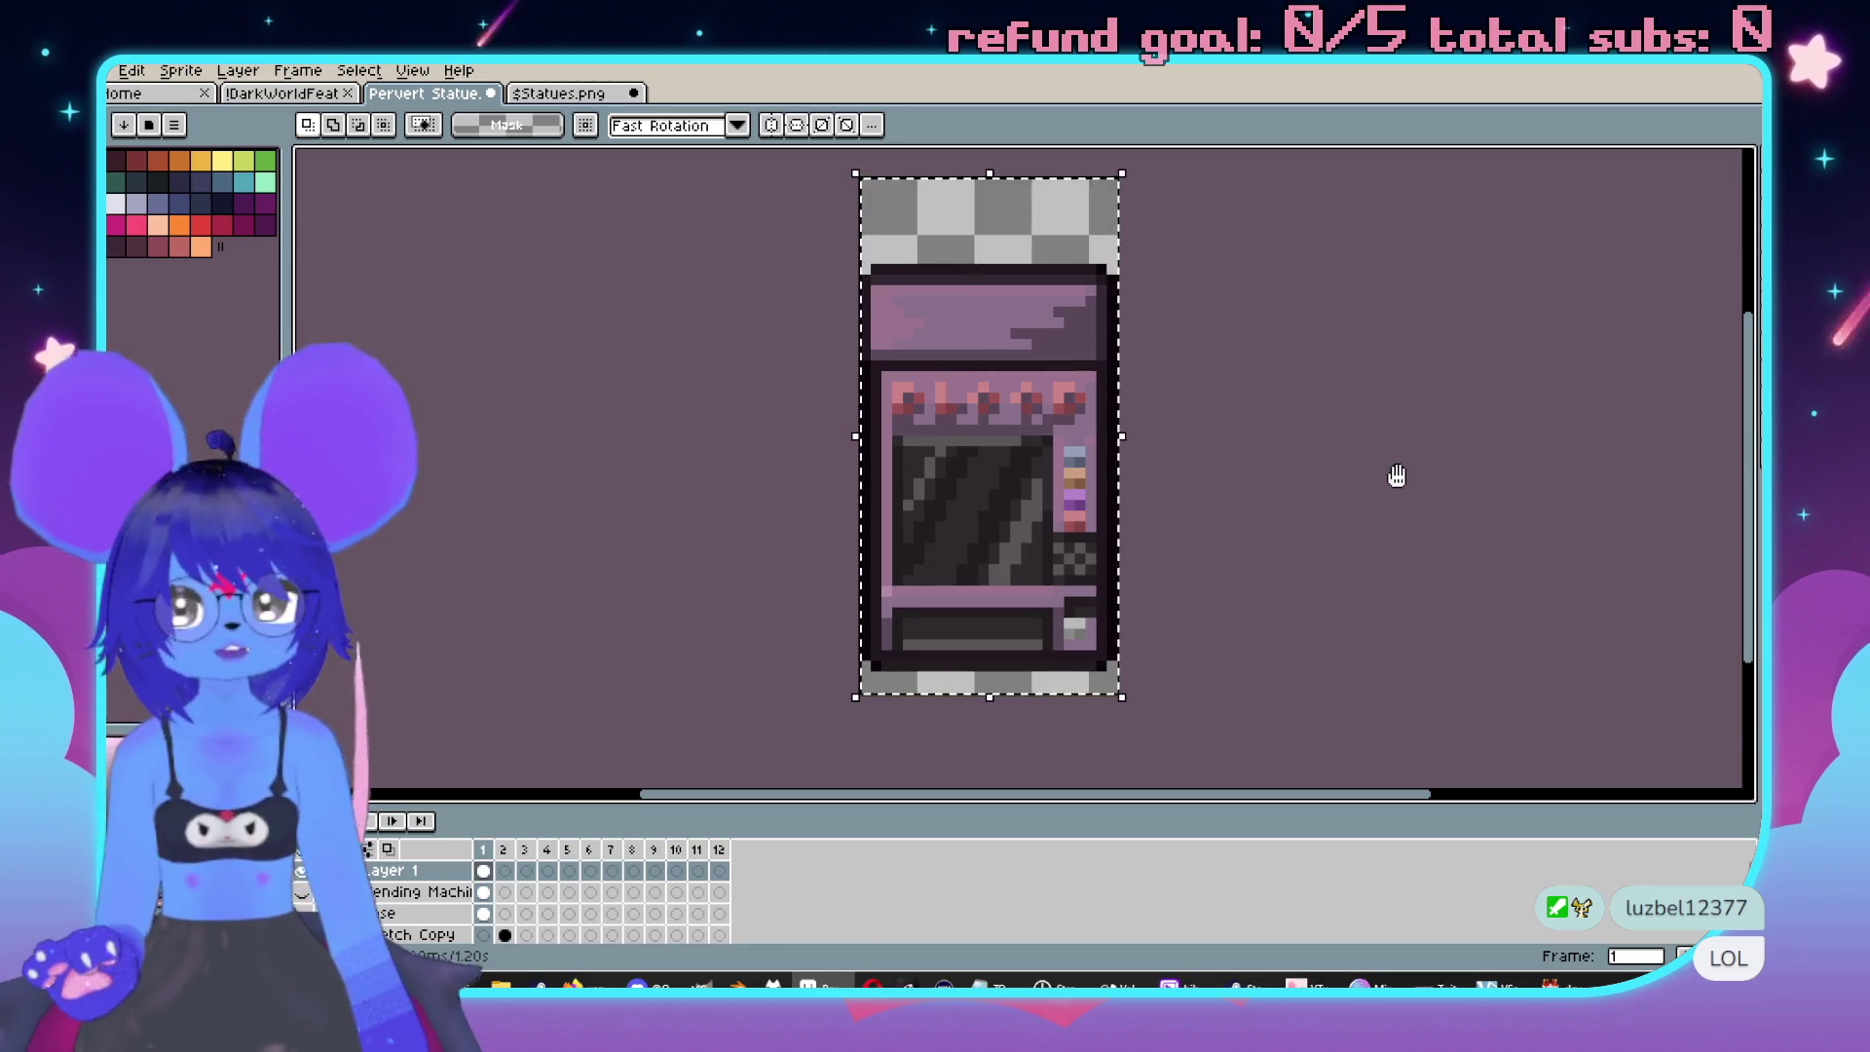
{"action": "key", "text": "ctrl+c"}
{"action": "left_click", "coordinate": [559, 93]}
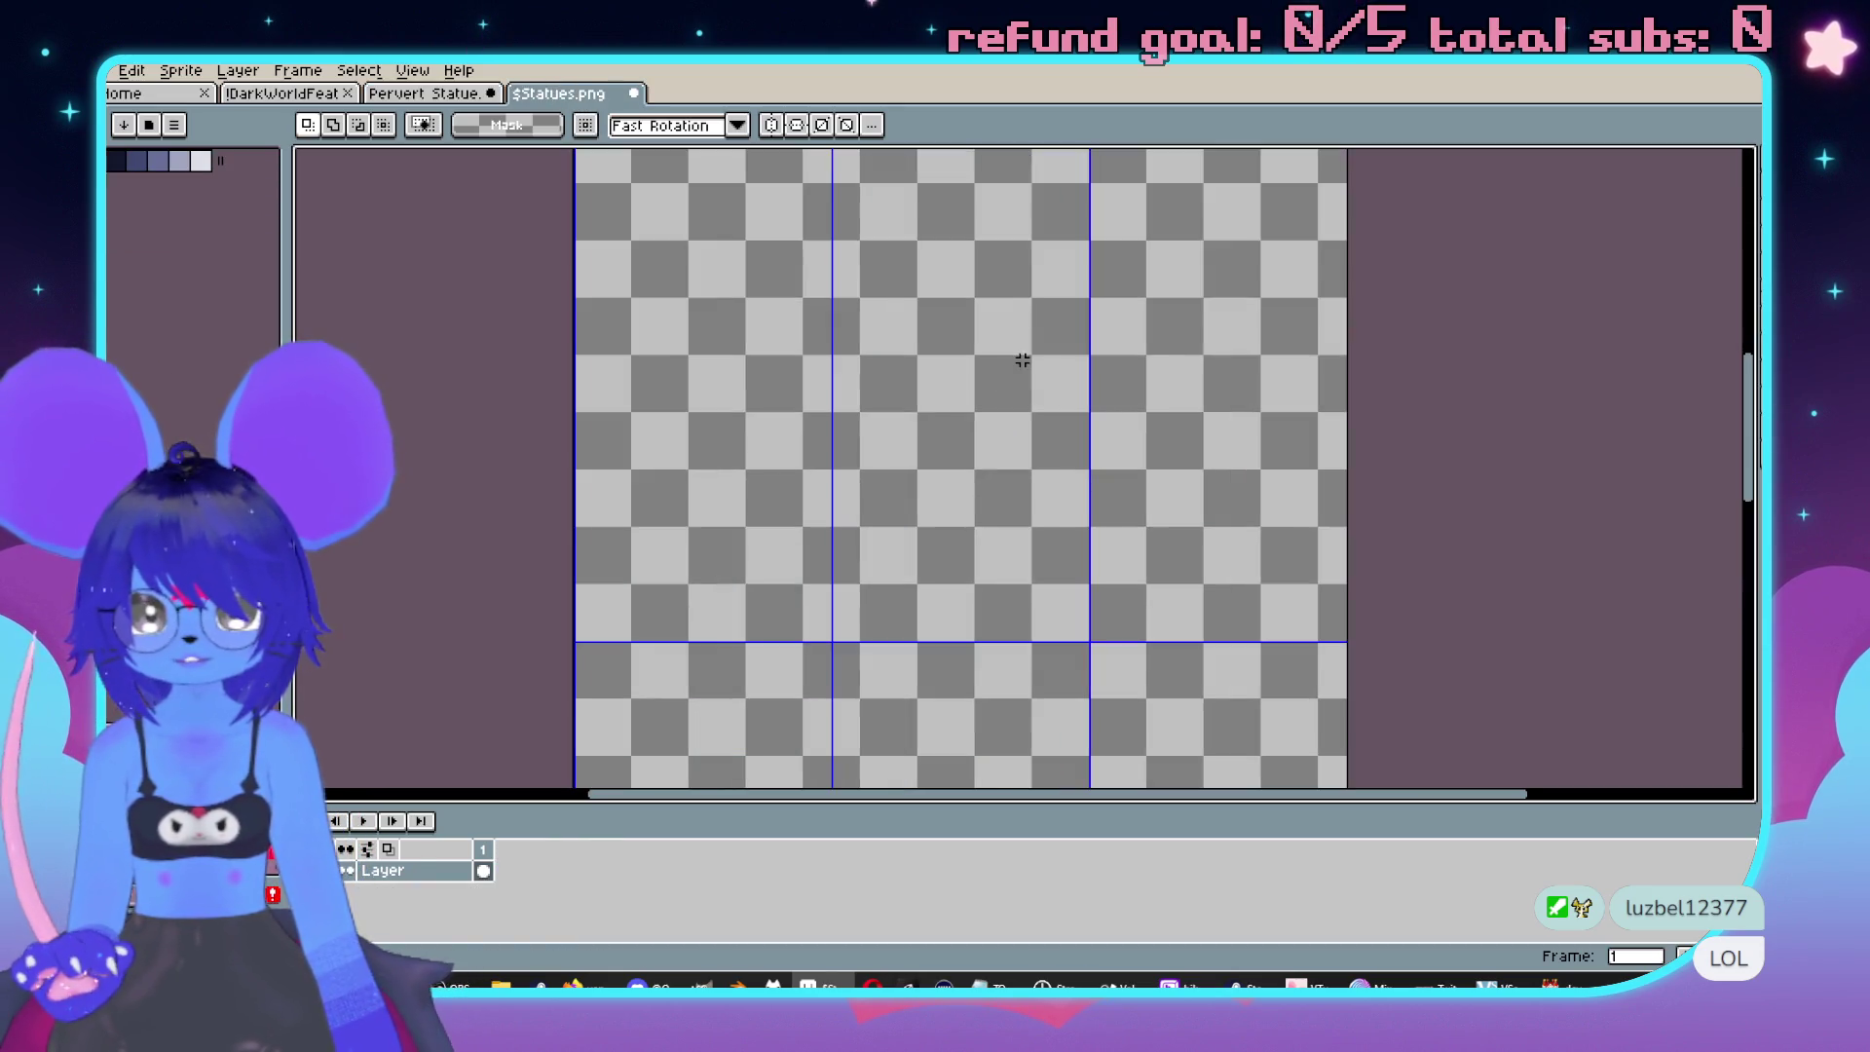
{"action": "key", "text": "ctrl+v"}
{"action": "left_click_drag", "start_coordinate": [620, 487], "coordinate": [931, 429]}
{"action": "scroll", "coordinate": [1264, 494], "scroll_direction": "up", "scroll_amount": 2}
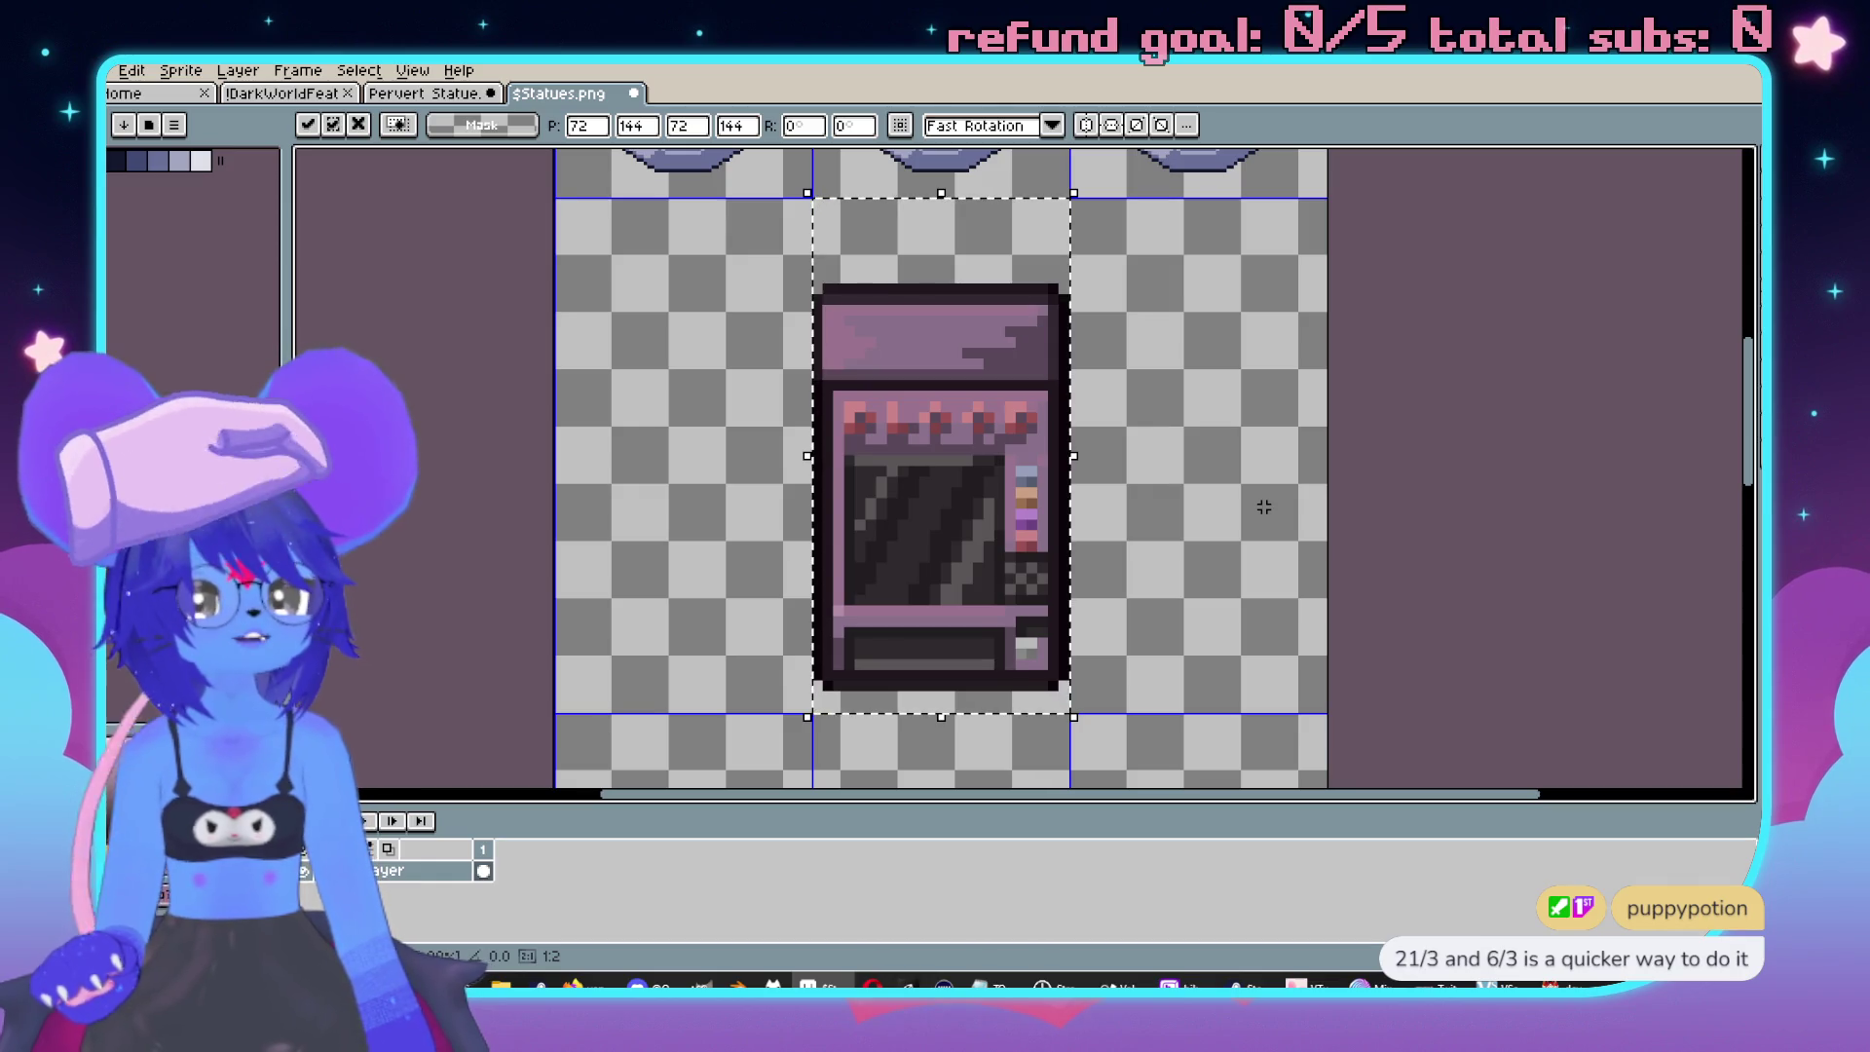
Commit the pasted vending machine and zoom in on it in the Statues sheet.
{"action": "left_click", "coordinate": [1264, 507]}
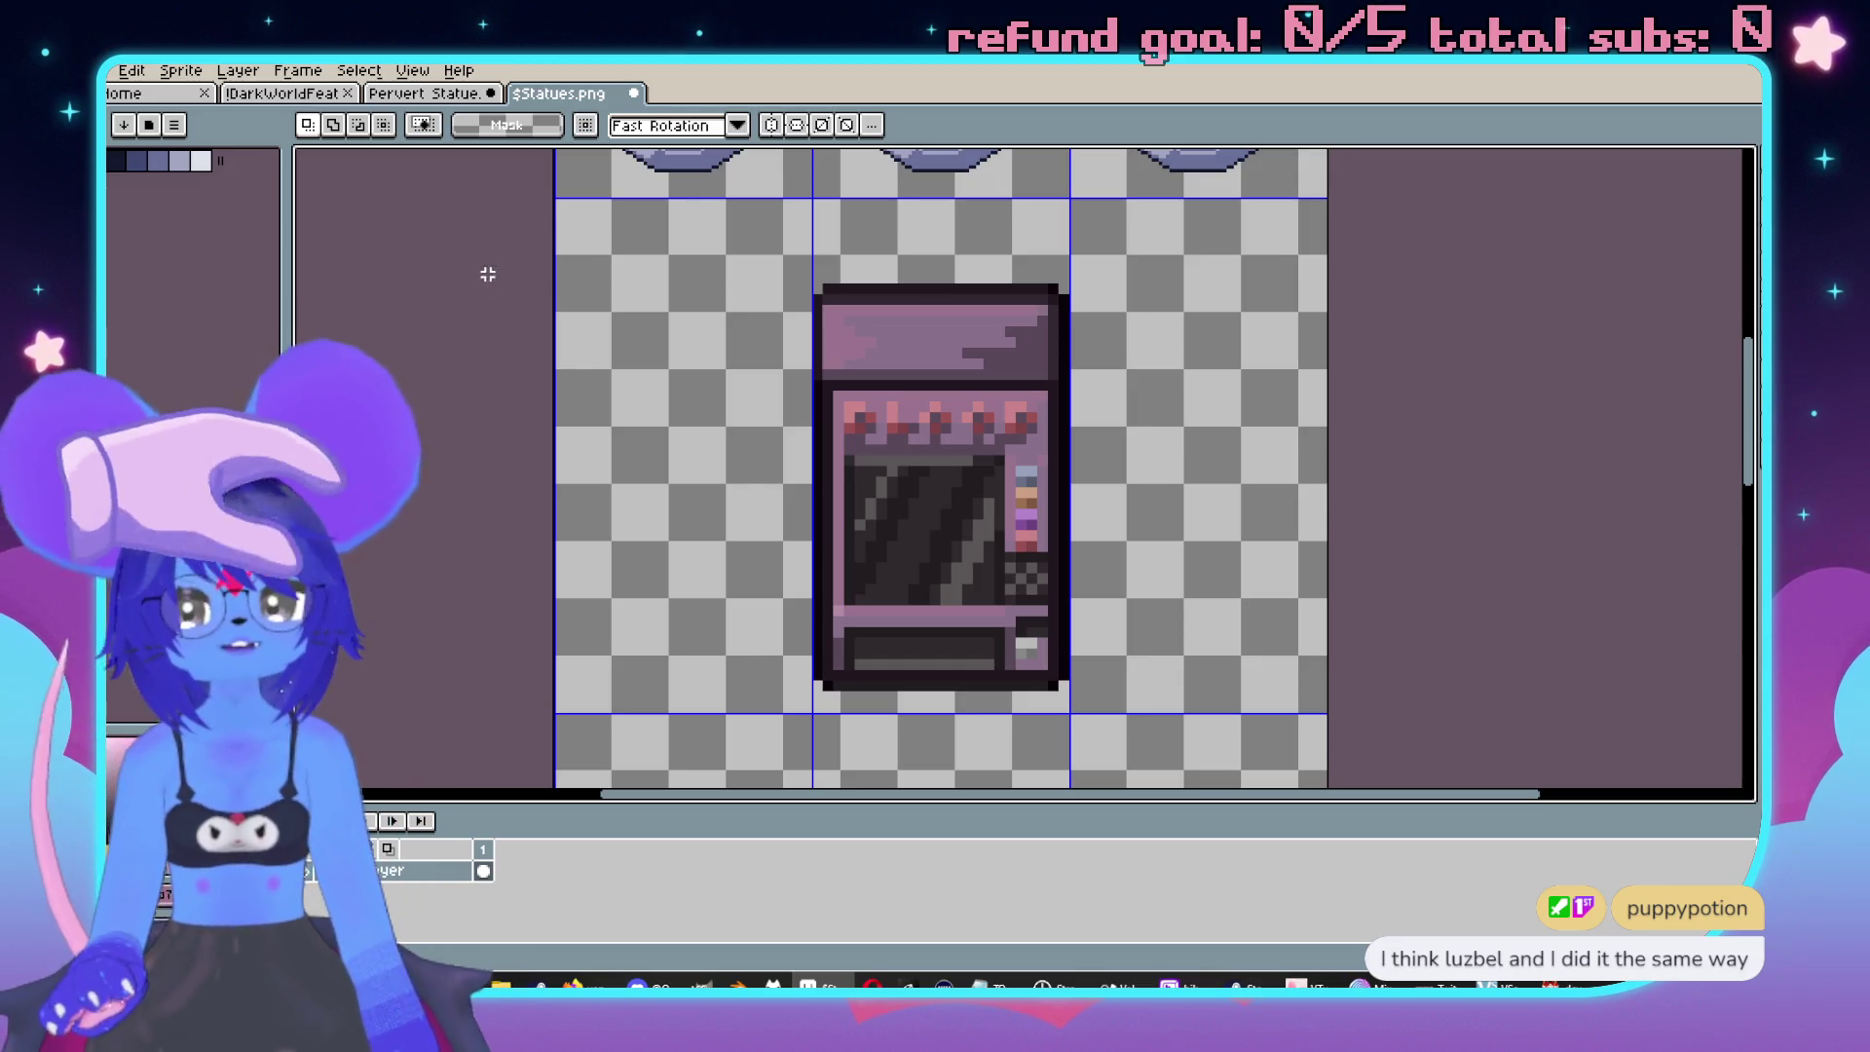
{"action": "left_click", "coordinate": [467, 94]}
{"action": "left_click", "coordinate": [585, 95]}
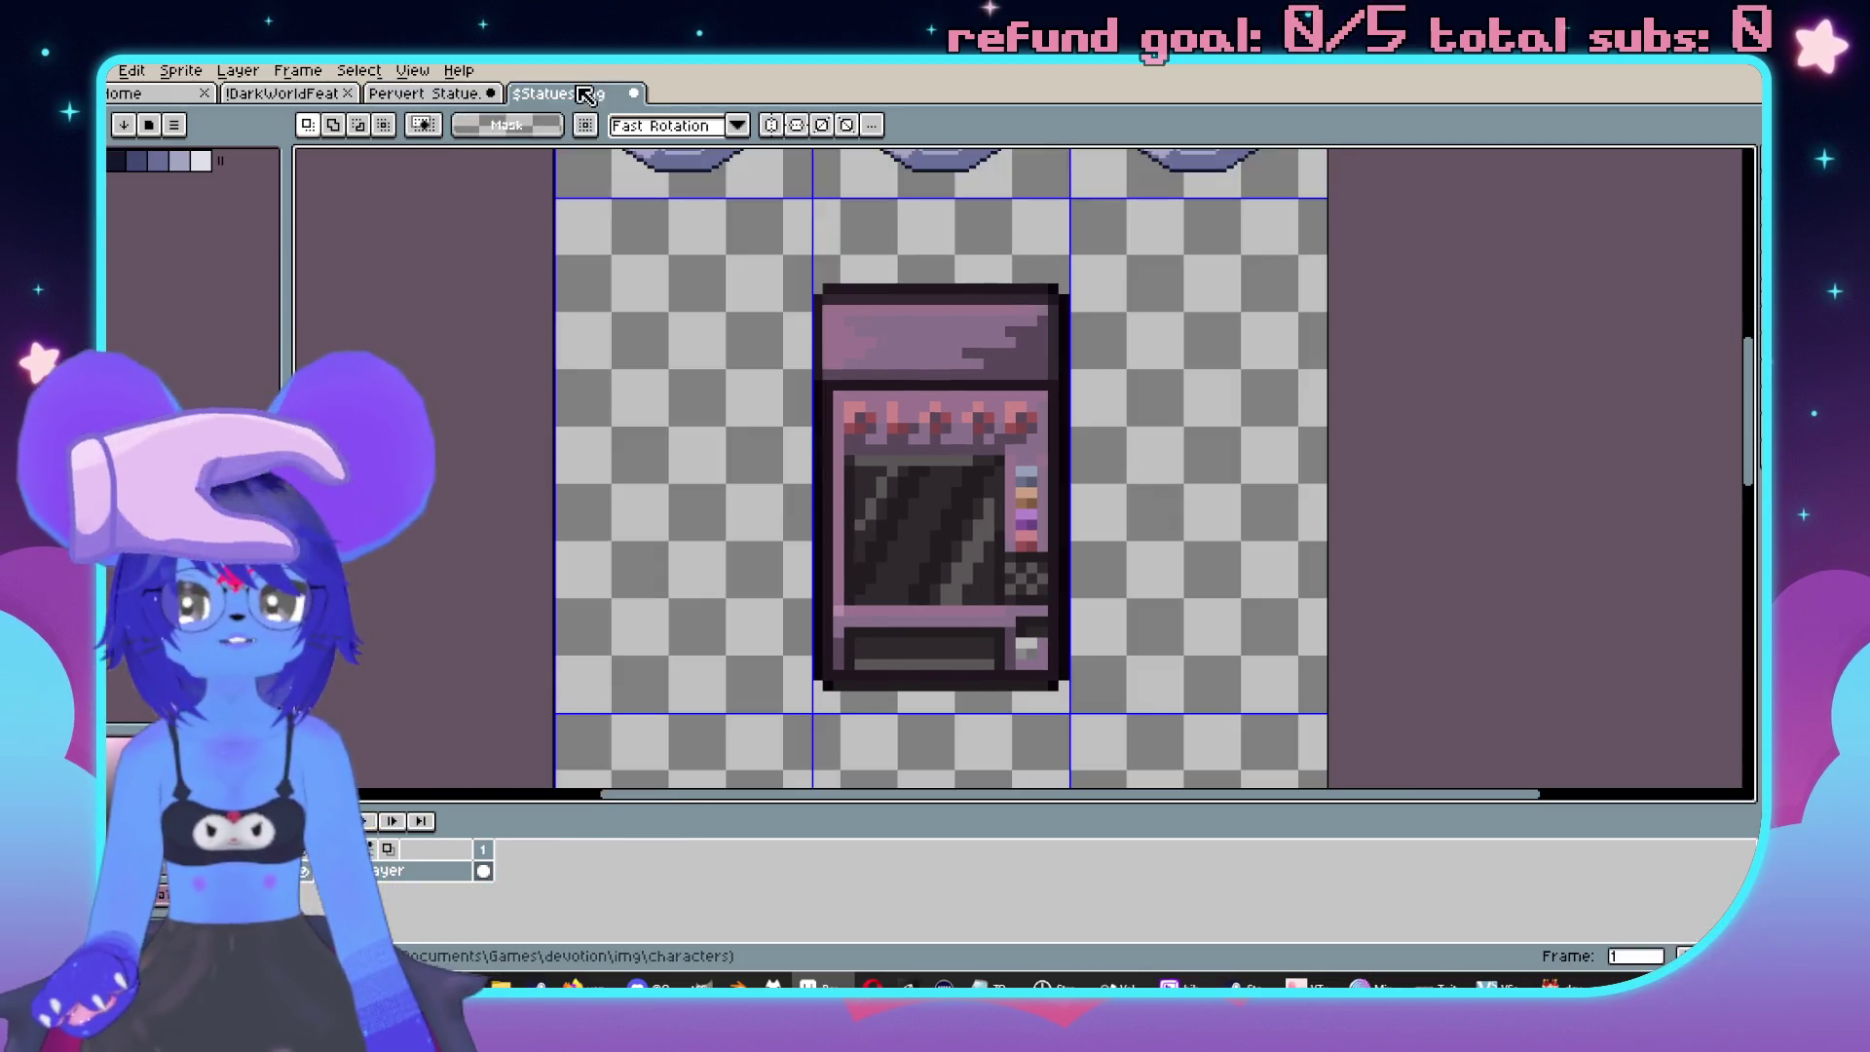
{"action": "scroll", "coordinate": [1128, 343], "scroll_direction": "down", "scroll_amount": 2}
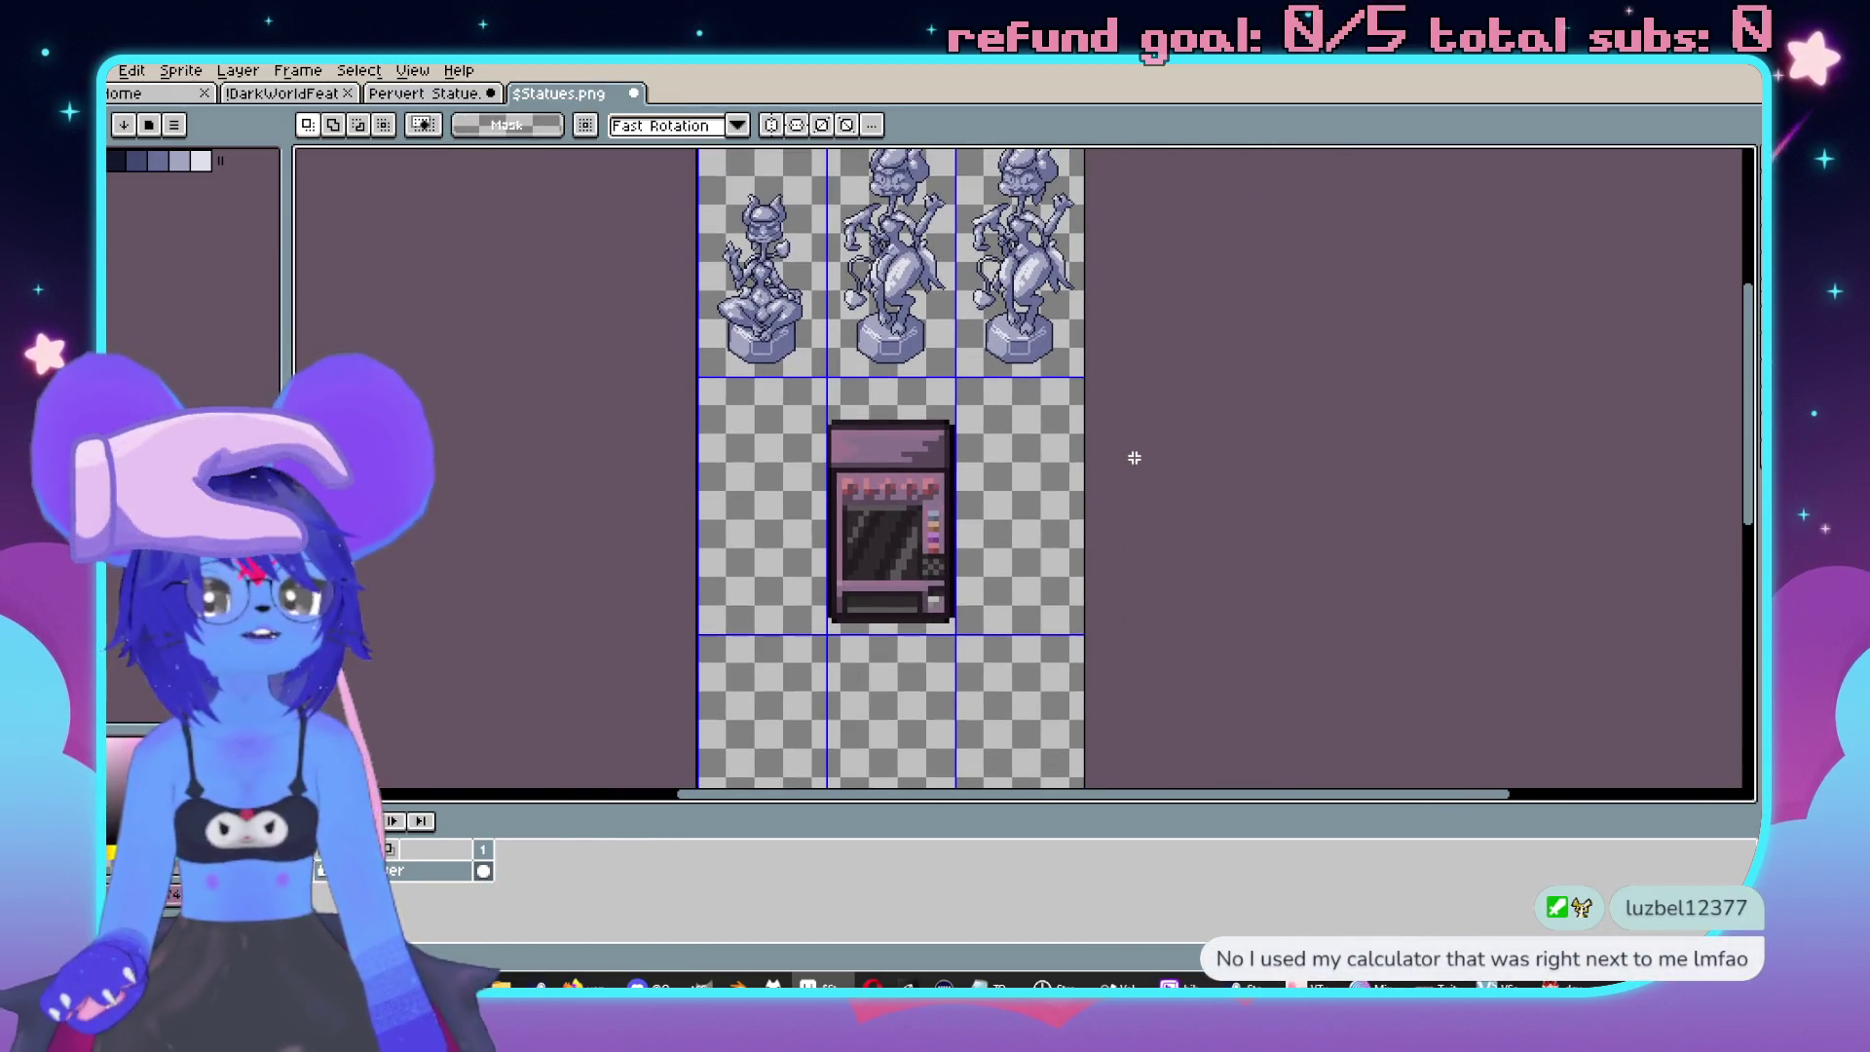
{"action": "scroll", "coordinate": [1129, 450], "scroll_direction": "up", "scroll_amount": 2}
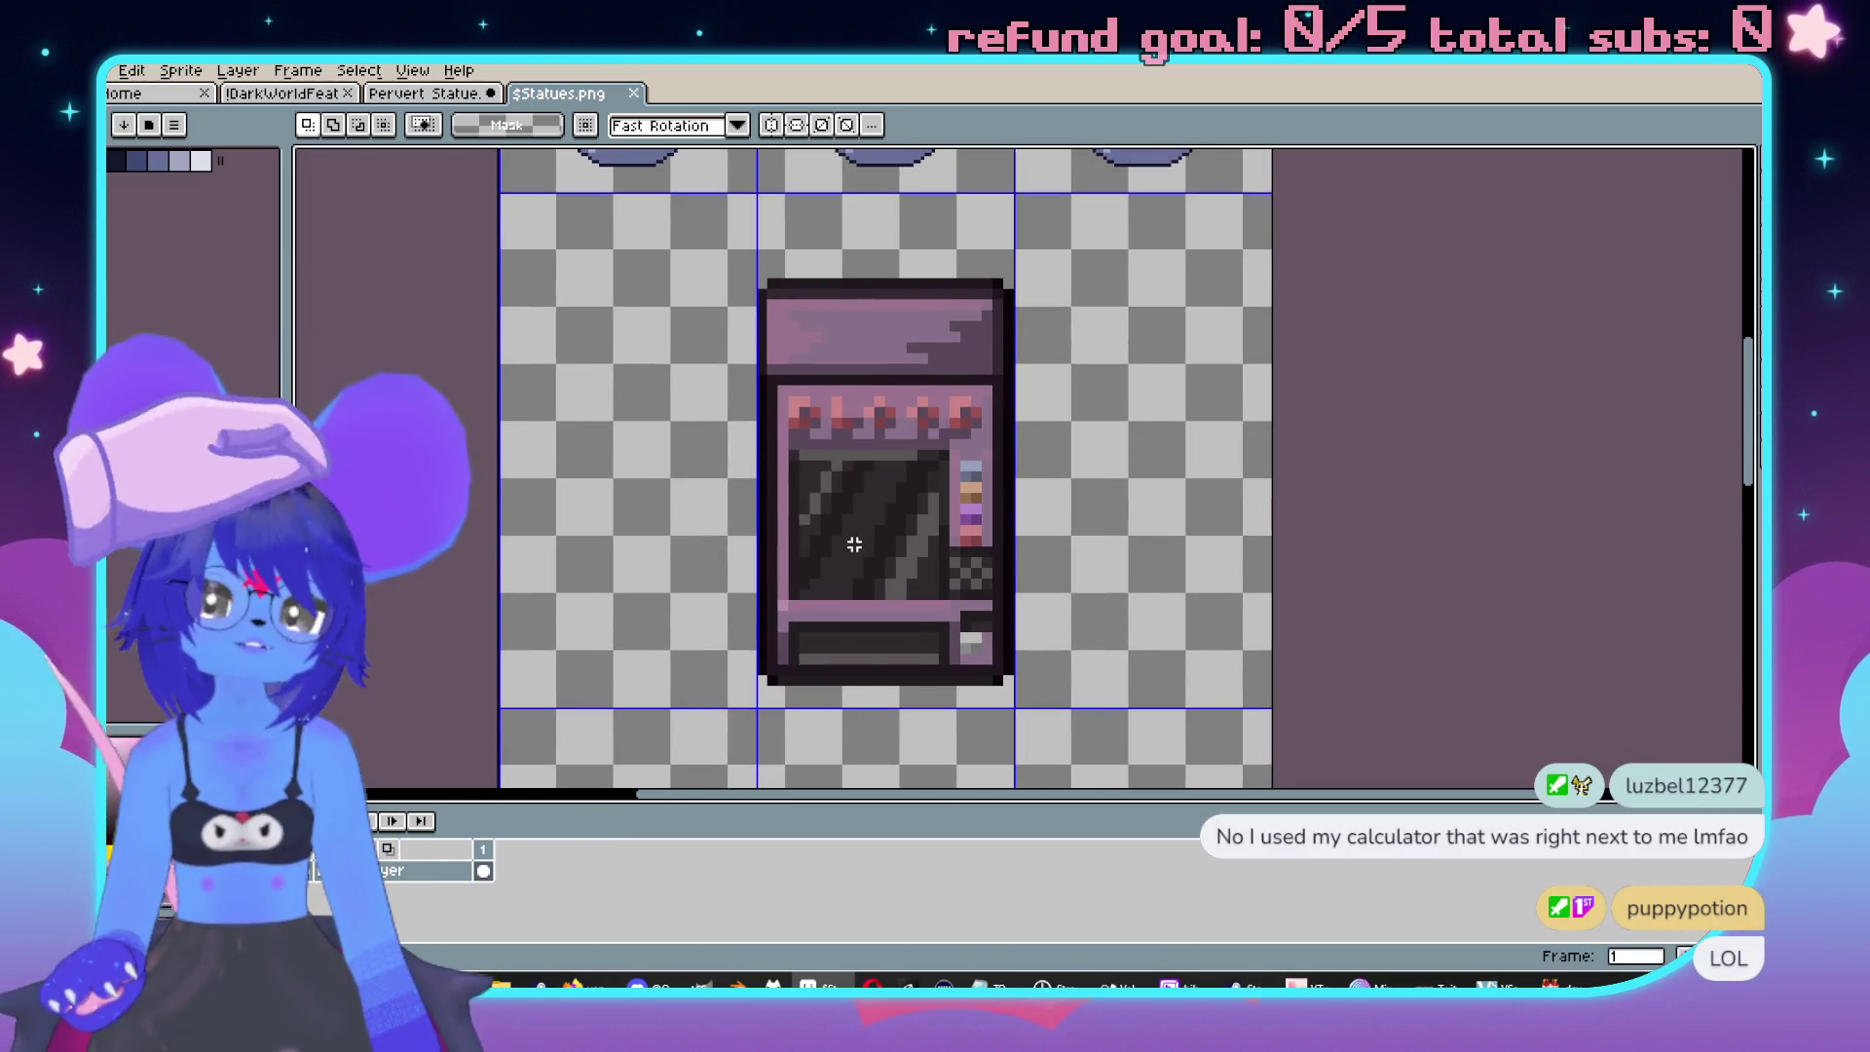
{"action": "scroll", "coordinate": [918, 458], "scroll_direction": "up", "scroll_amount": 2}
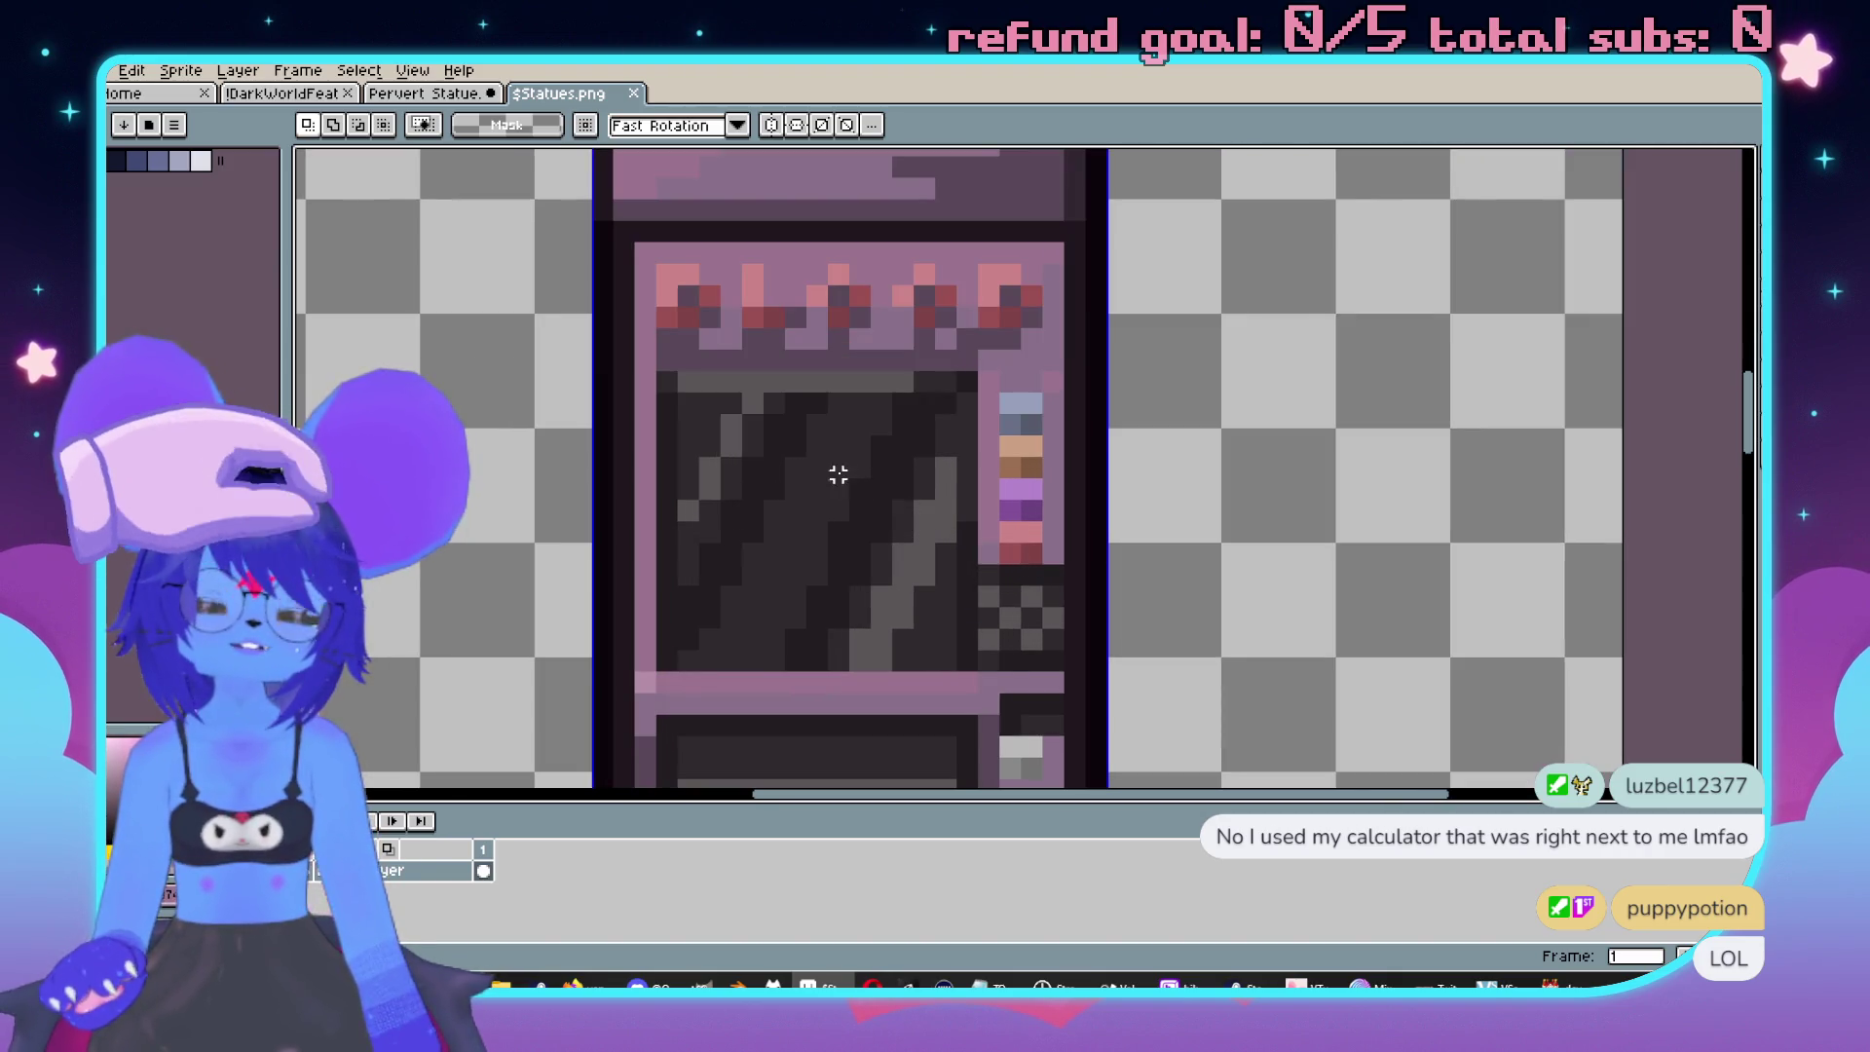
{"action": "left_click_drag", "start_coordinate": [838, 474], "coordinate": [979, 581]}
{"action": "scroll", "coordinate": [936, 581], "scroll_direction": "down", "scroll_amount": 2}
{"action": "scroll", "coordinate": [948, 584], "scroll_direction": "up", "scroll_amount": 1}
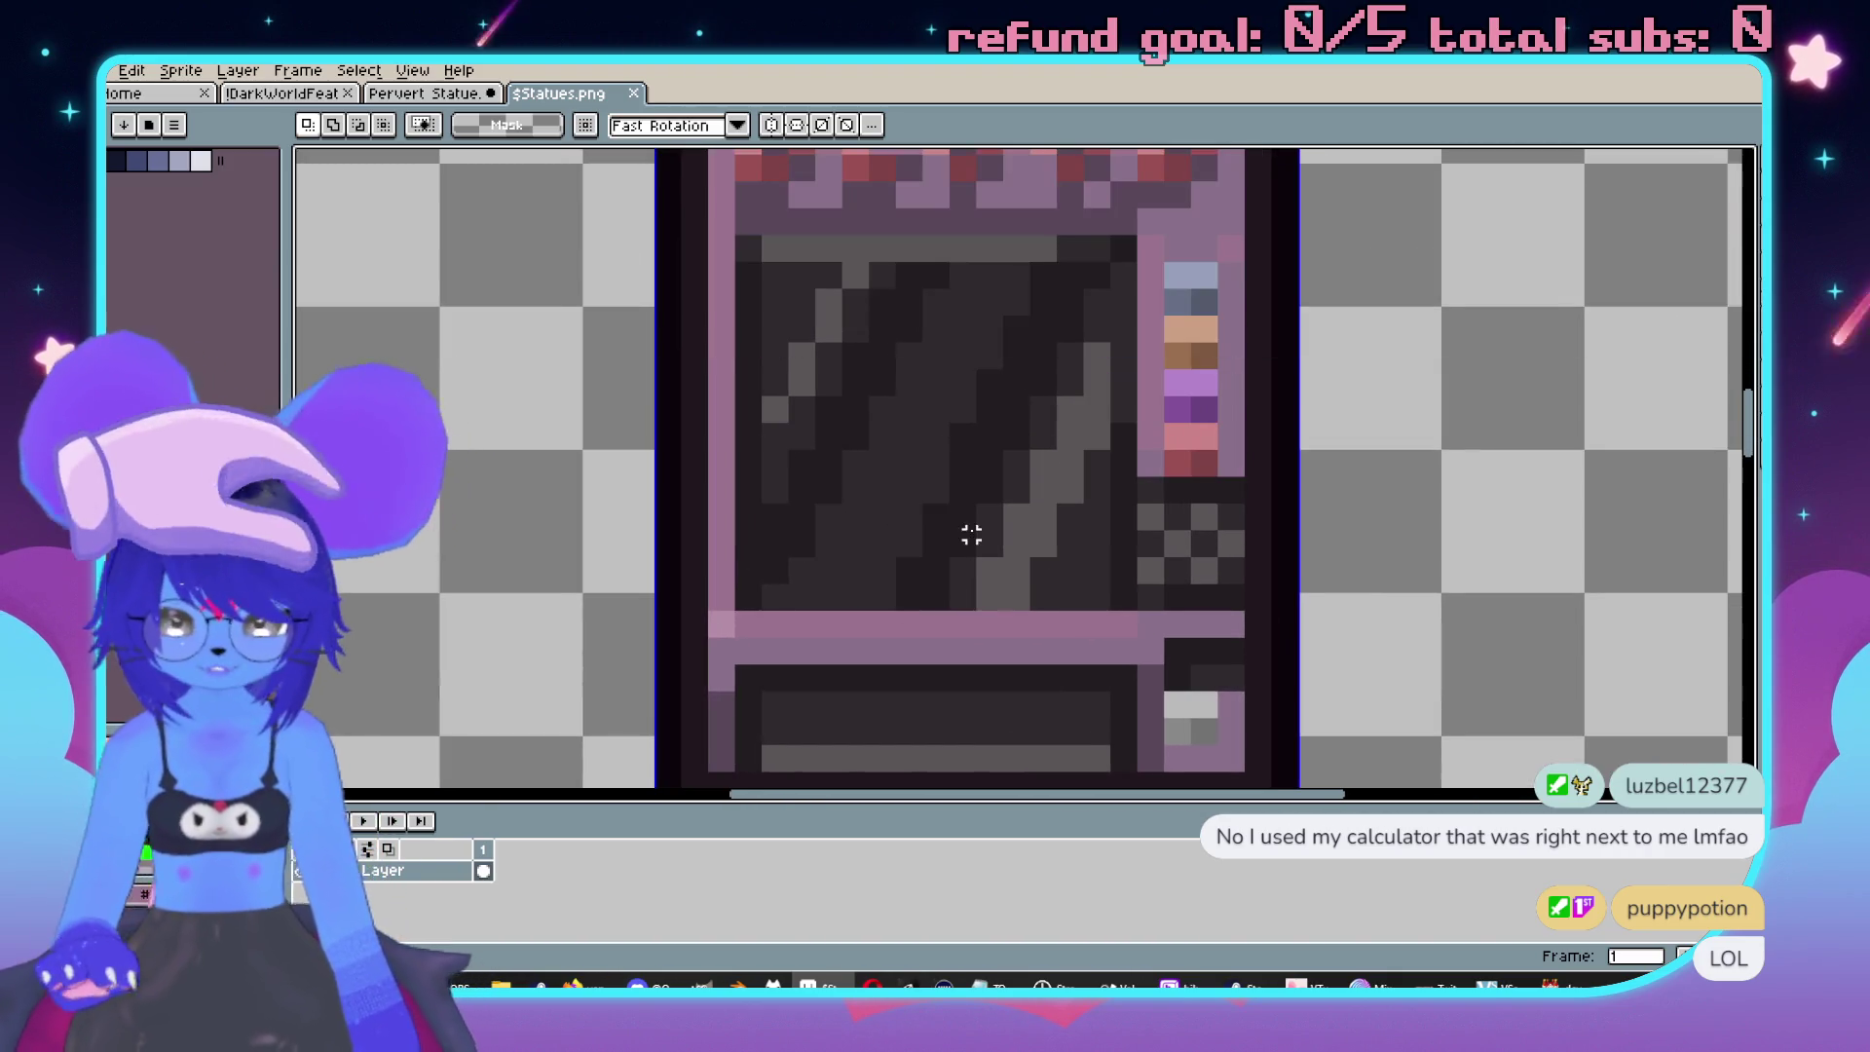
Draw a sampled dark colour along the window's bottom row, then save the sheet.
{"action": "key", "text": "i"}
{"action": "key", "text": "b"}
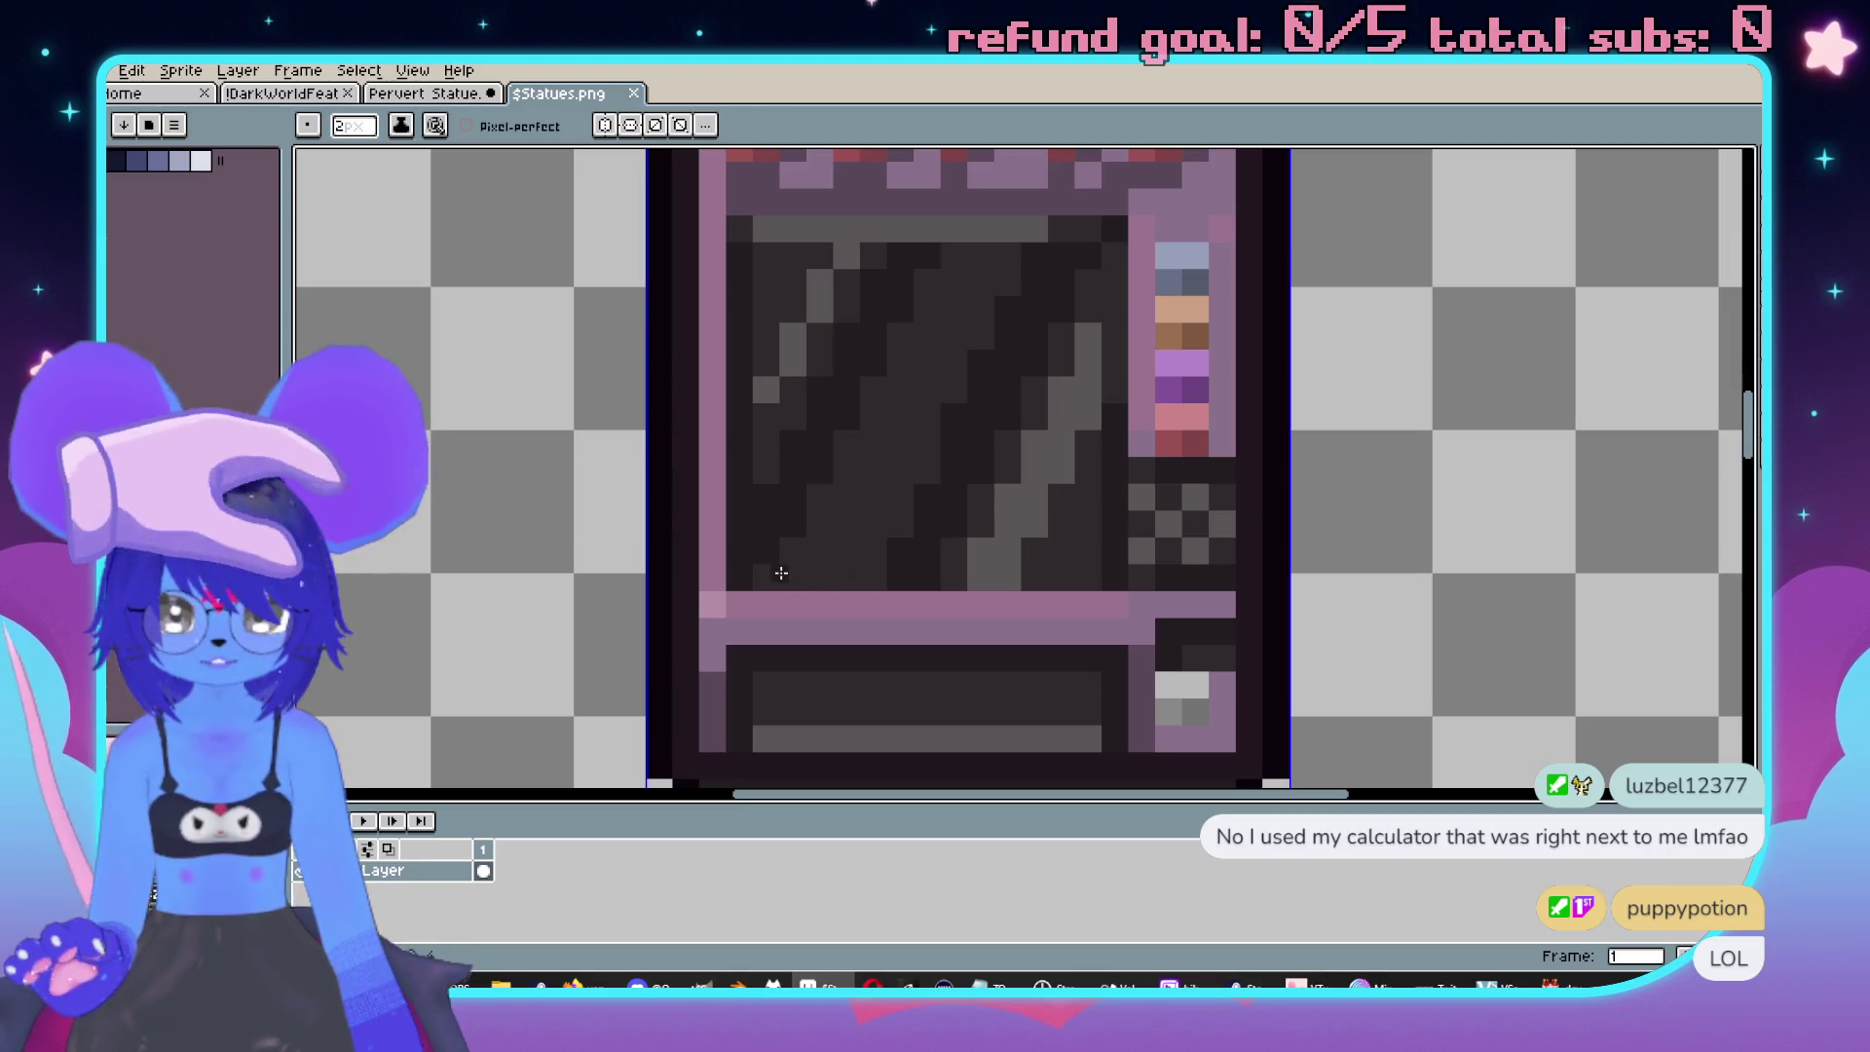
{"action": "scroll", "coordinate": [774, 568], "scroll_direction": "up", "scroll_amount": 1}
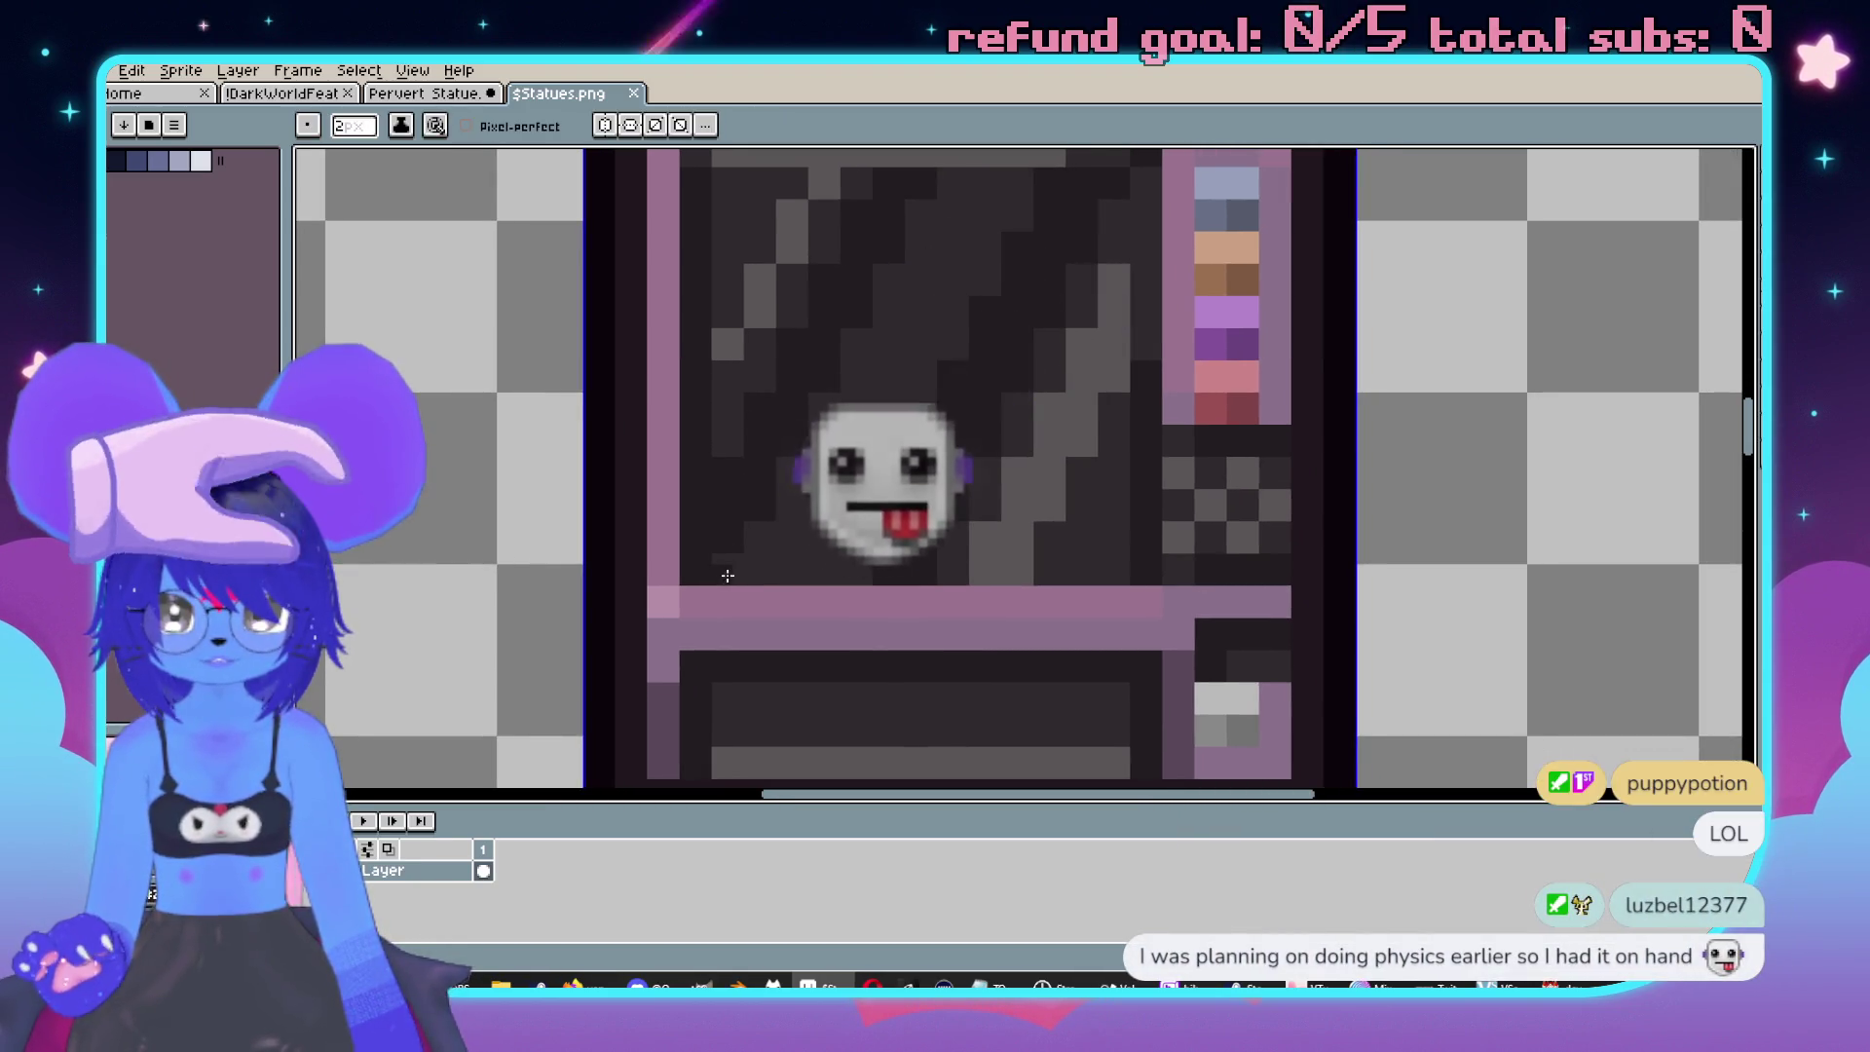
{"action": "mouse_move", "coordinate": [969, 562]}
{"action": "left_mouse_down"}
{"action": "mouse_move", "coordinate": [1122, 577]}
{"action": "mouse_move", "coordinate": [745, 560]}
{"action": "left_mouse_up"}
{"action": "scroll", "coordinate": [840, 517], "scroll_direction": "down", "scroll_amount": 1}
{"action": "scroll", "coordinate": [840, 517], "scroll_direction": "down", "scroll_amount": 2}
{"action": "scroll", "coordinate": [847, 506], "scroll_direction": "up", "scroll_amount": 2}
{"action": "mouse_move", "coordinate": [954, 477]}
{"action": "left_mouse_down"}
{"action": "mouse_move", "coordinate": [1079, 477]}
{"action": "mouse_move", "coordinate": [1063, 476]}
{"action": "left_mouse_up"}
{"action": "key", "text": "ctrl+s"}
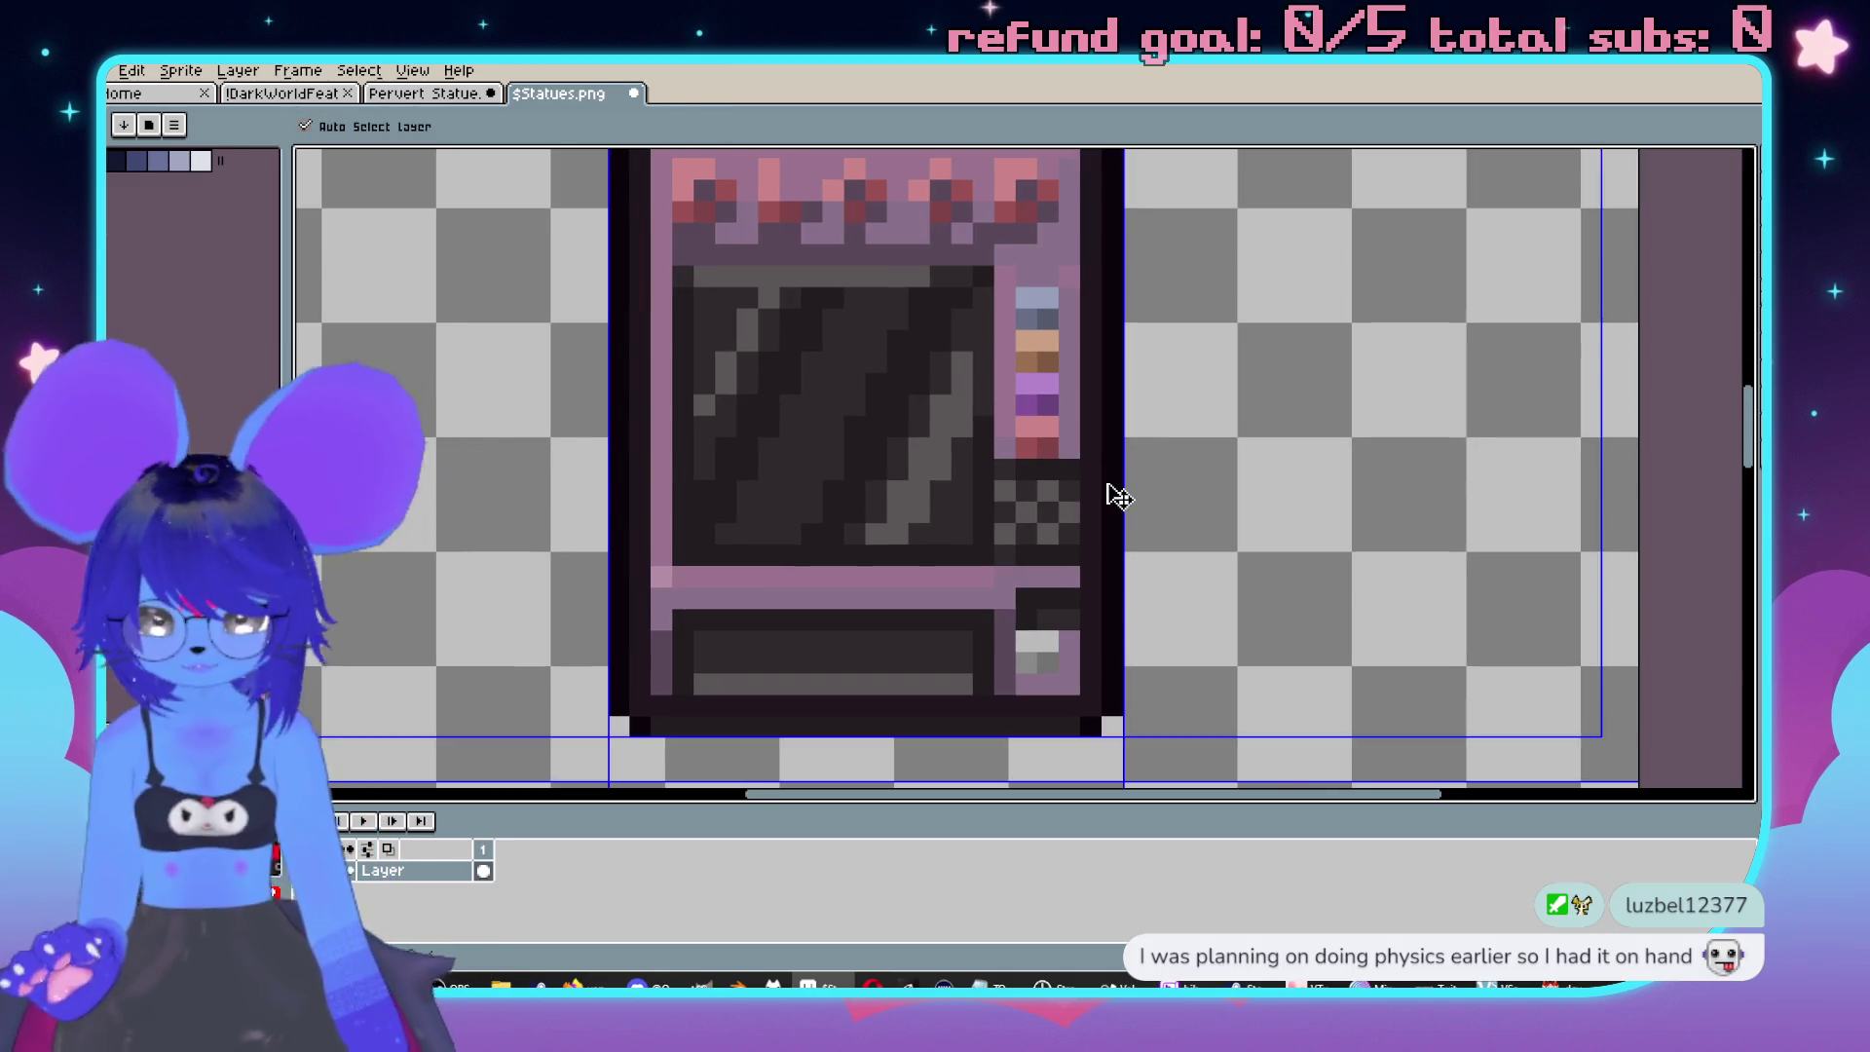
{"action": "scroll", "coordinate": [1207, 494], "scroll_direction": "down", "scroll_amount": 2}
{"action": "left_click_drag", "start_coordinate": [1250, 451], "coordinate": [1262, 484]}
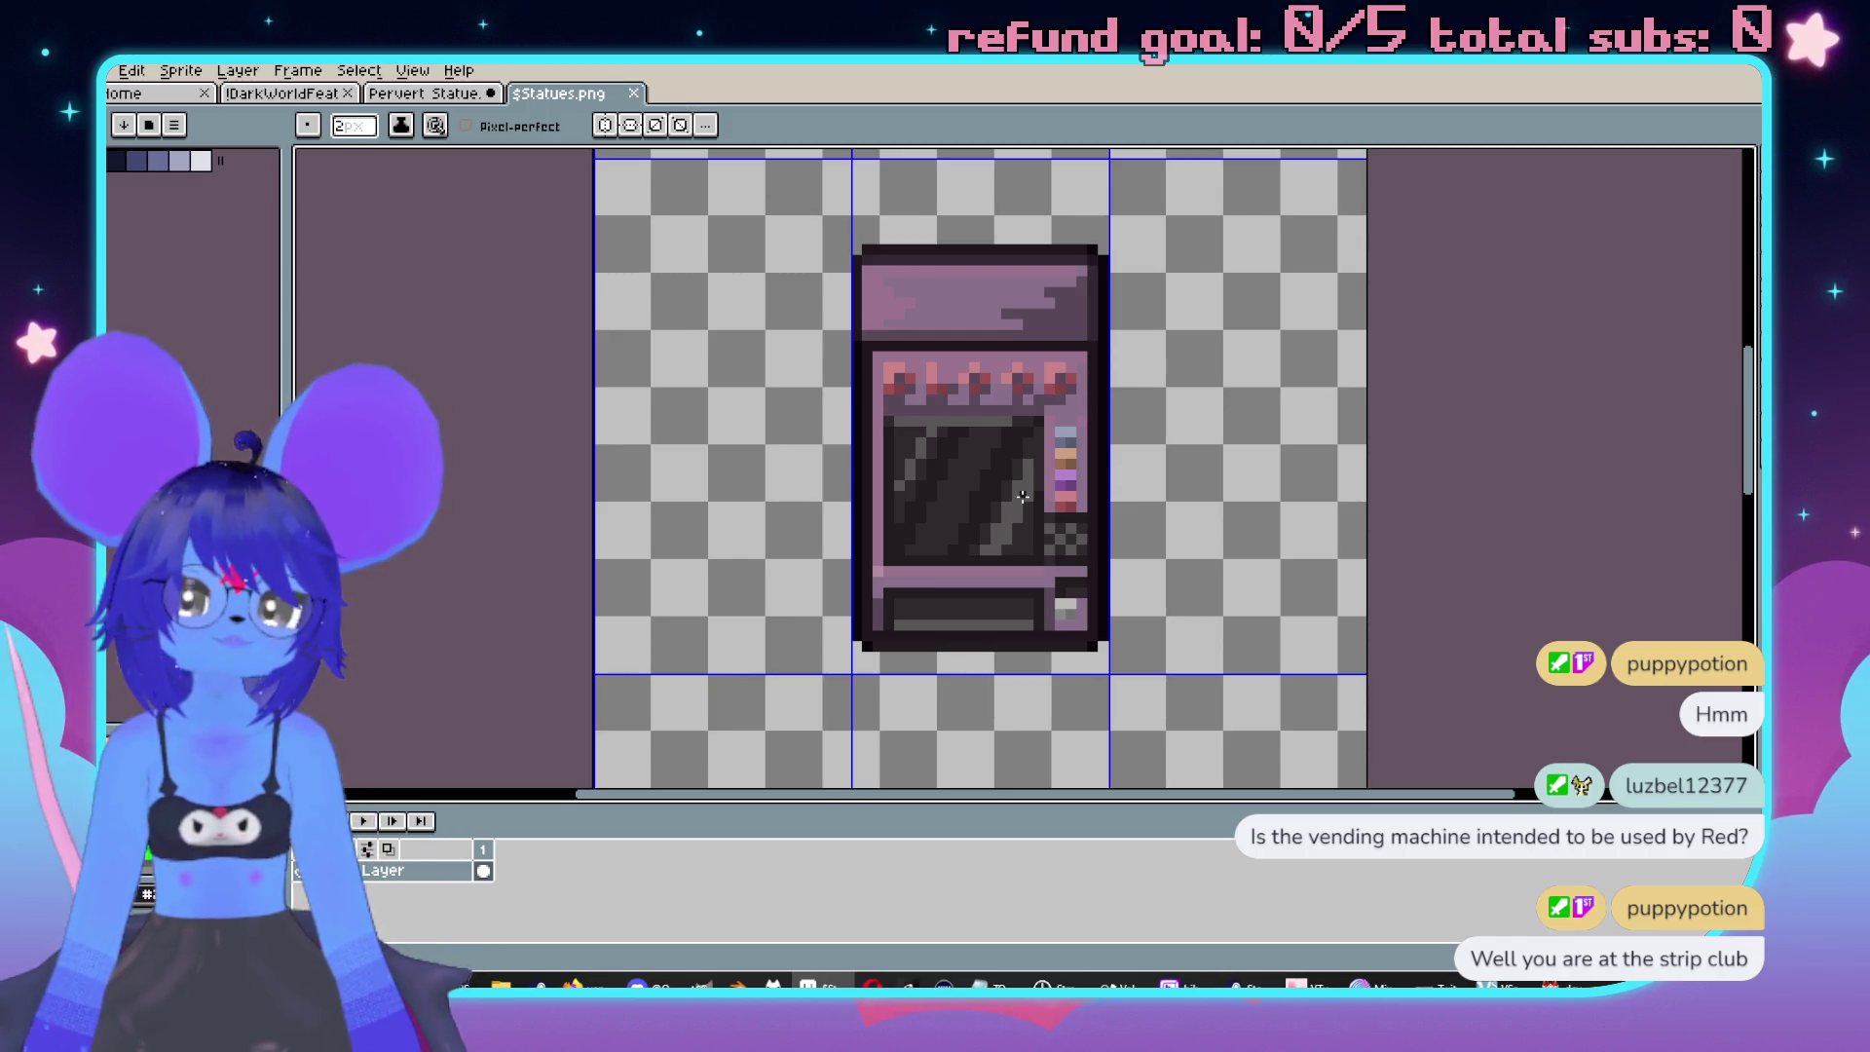
Close the $Statues.png and Pervert Statue files and return to RPG Maker MZ's map editor.
{"action": "left_click_drag", "start_coordinate": [1356, 442], "coordinate": [1315, 481]}
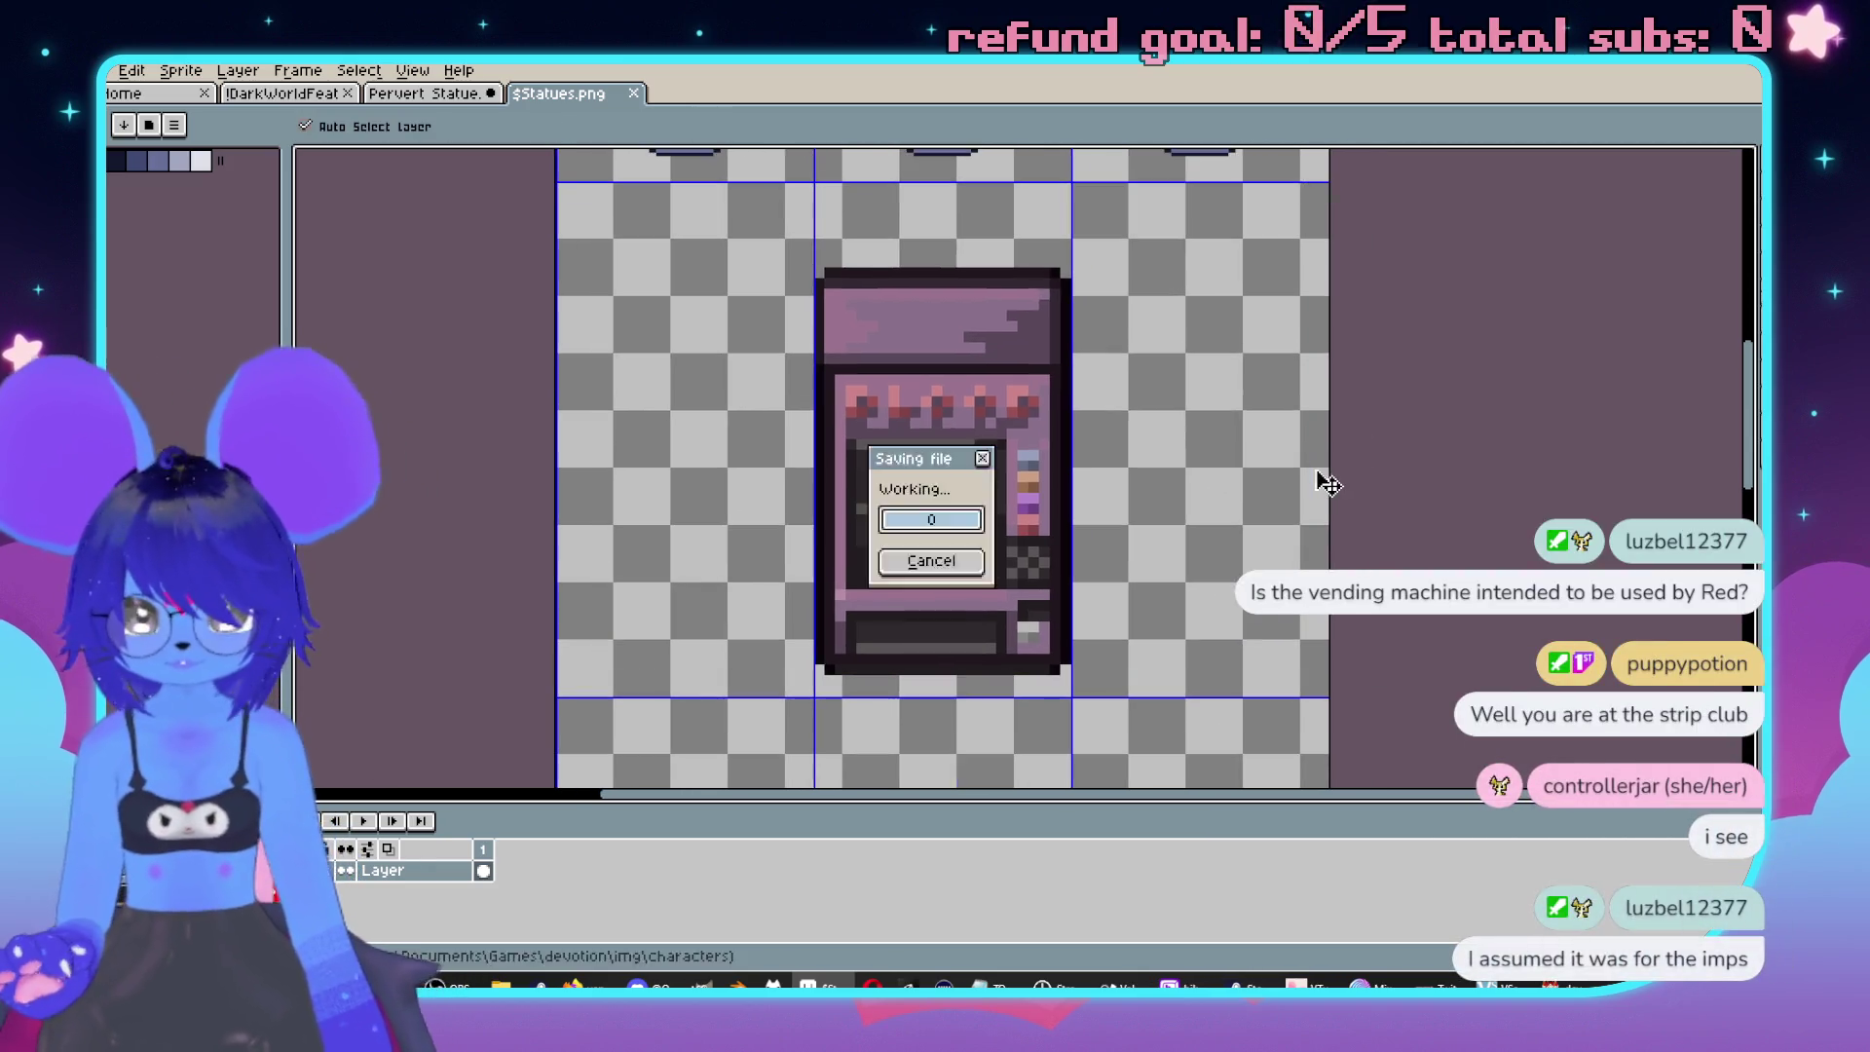
{"action": "left_click", "coordinate": [633, 92]}
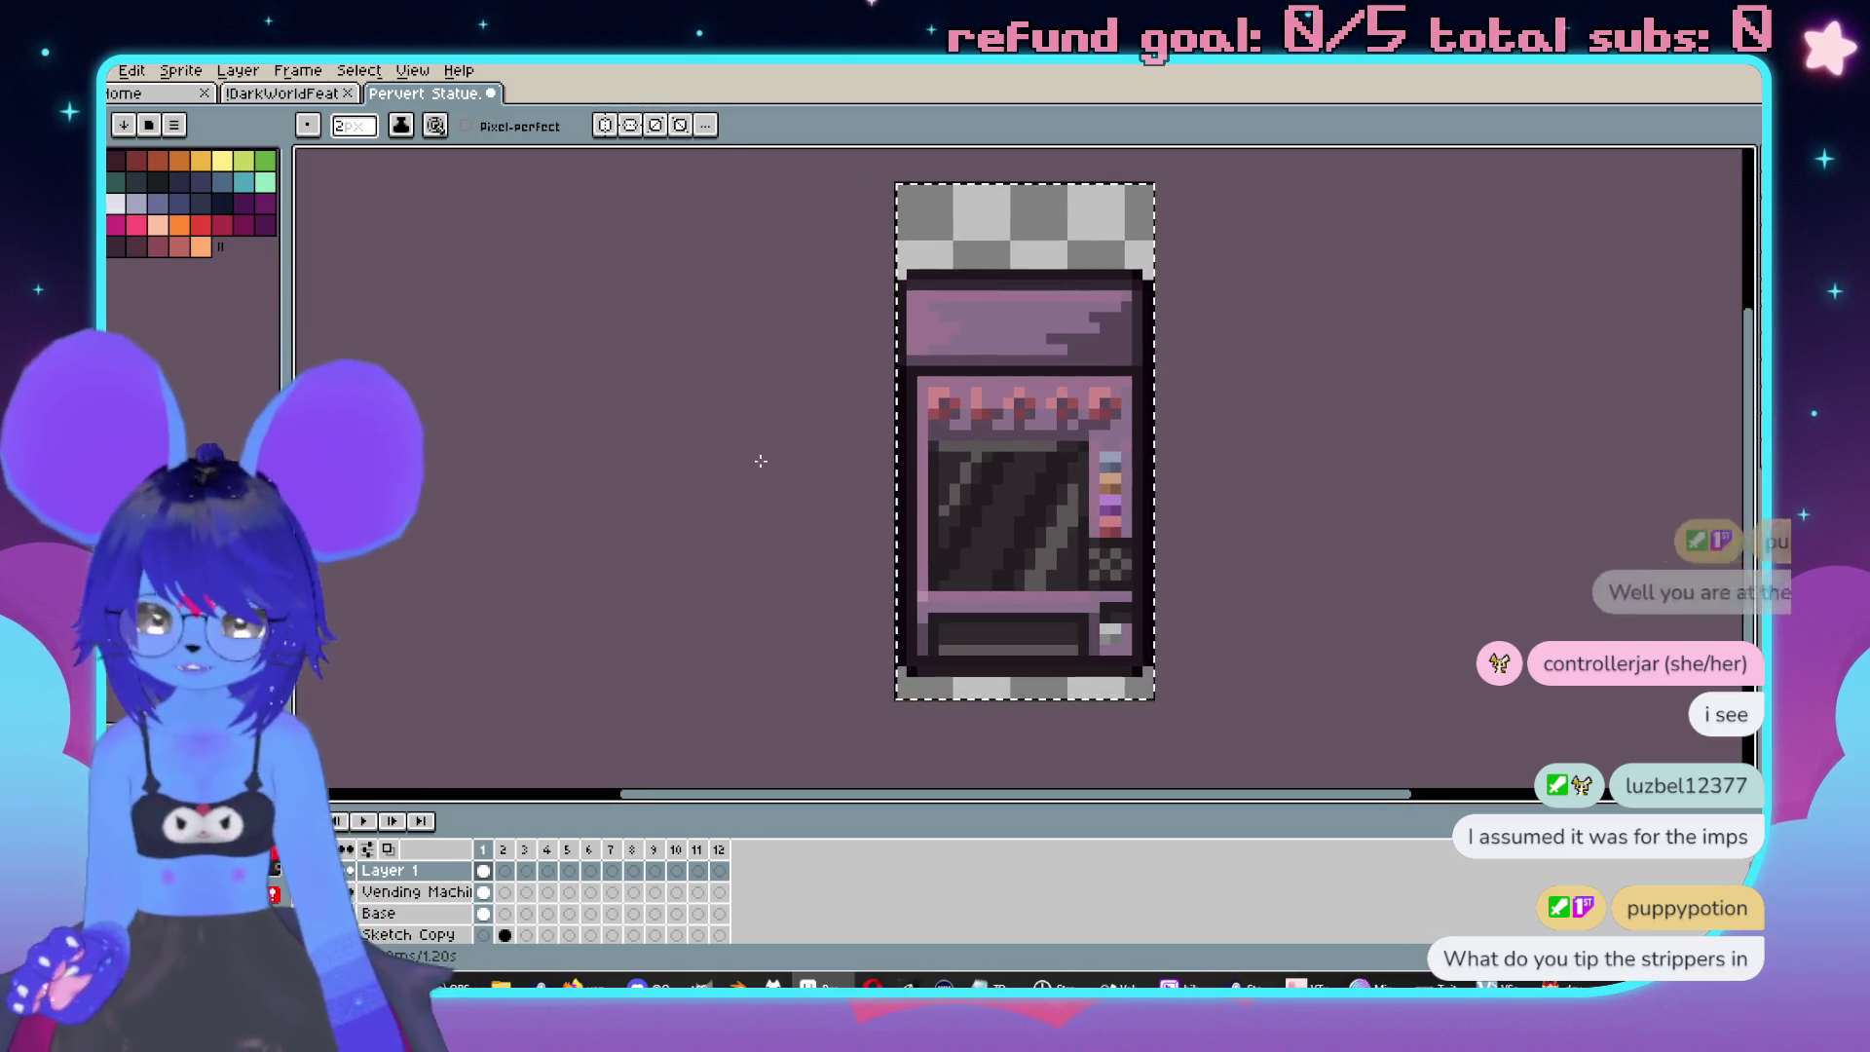
{"action": "key", "text": "v"}
{"action": "key", "text": "b"}
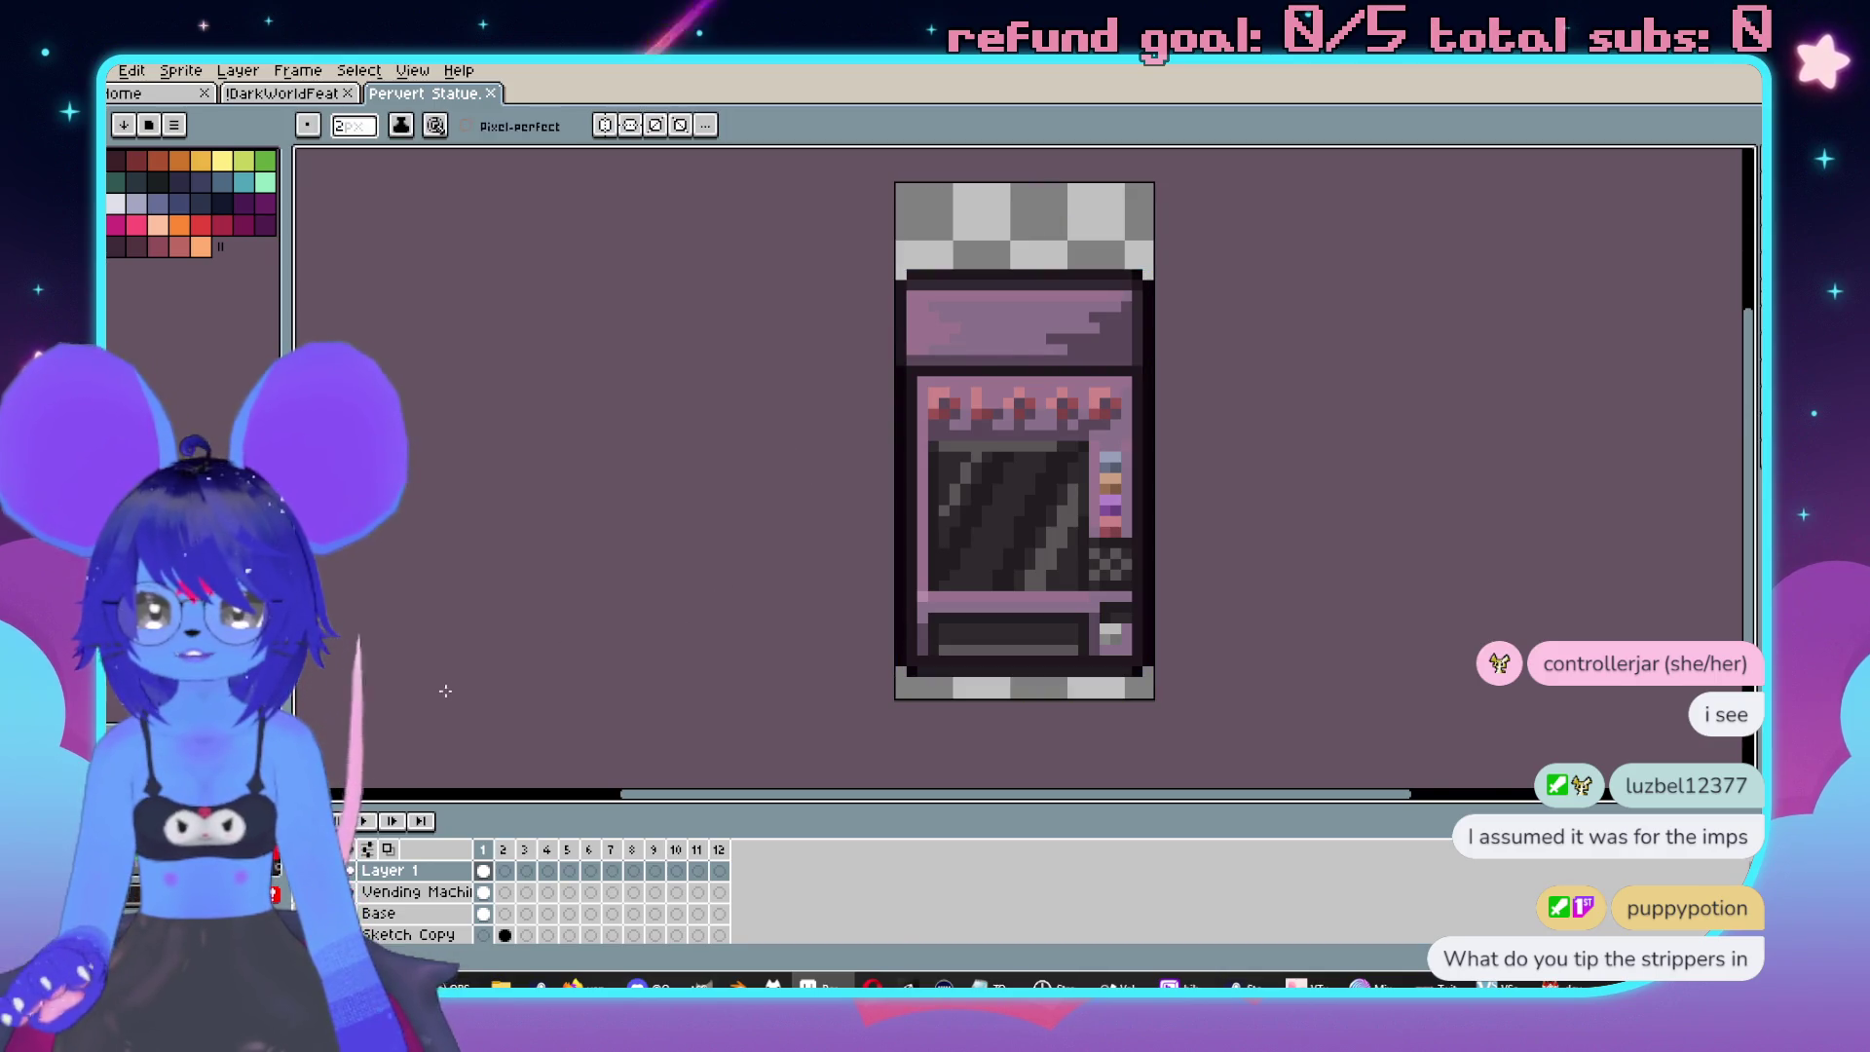
{"action": "left_click", "coordinate": [491, 93]}
{"action": "scroll", "coordinate": [1321, 386], "scroll_direction": "down", "scroll_amount": 4}
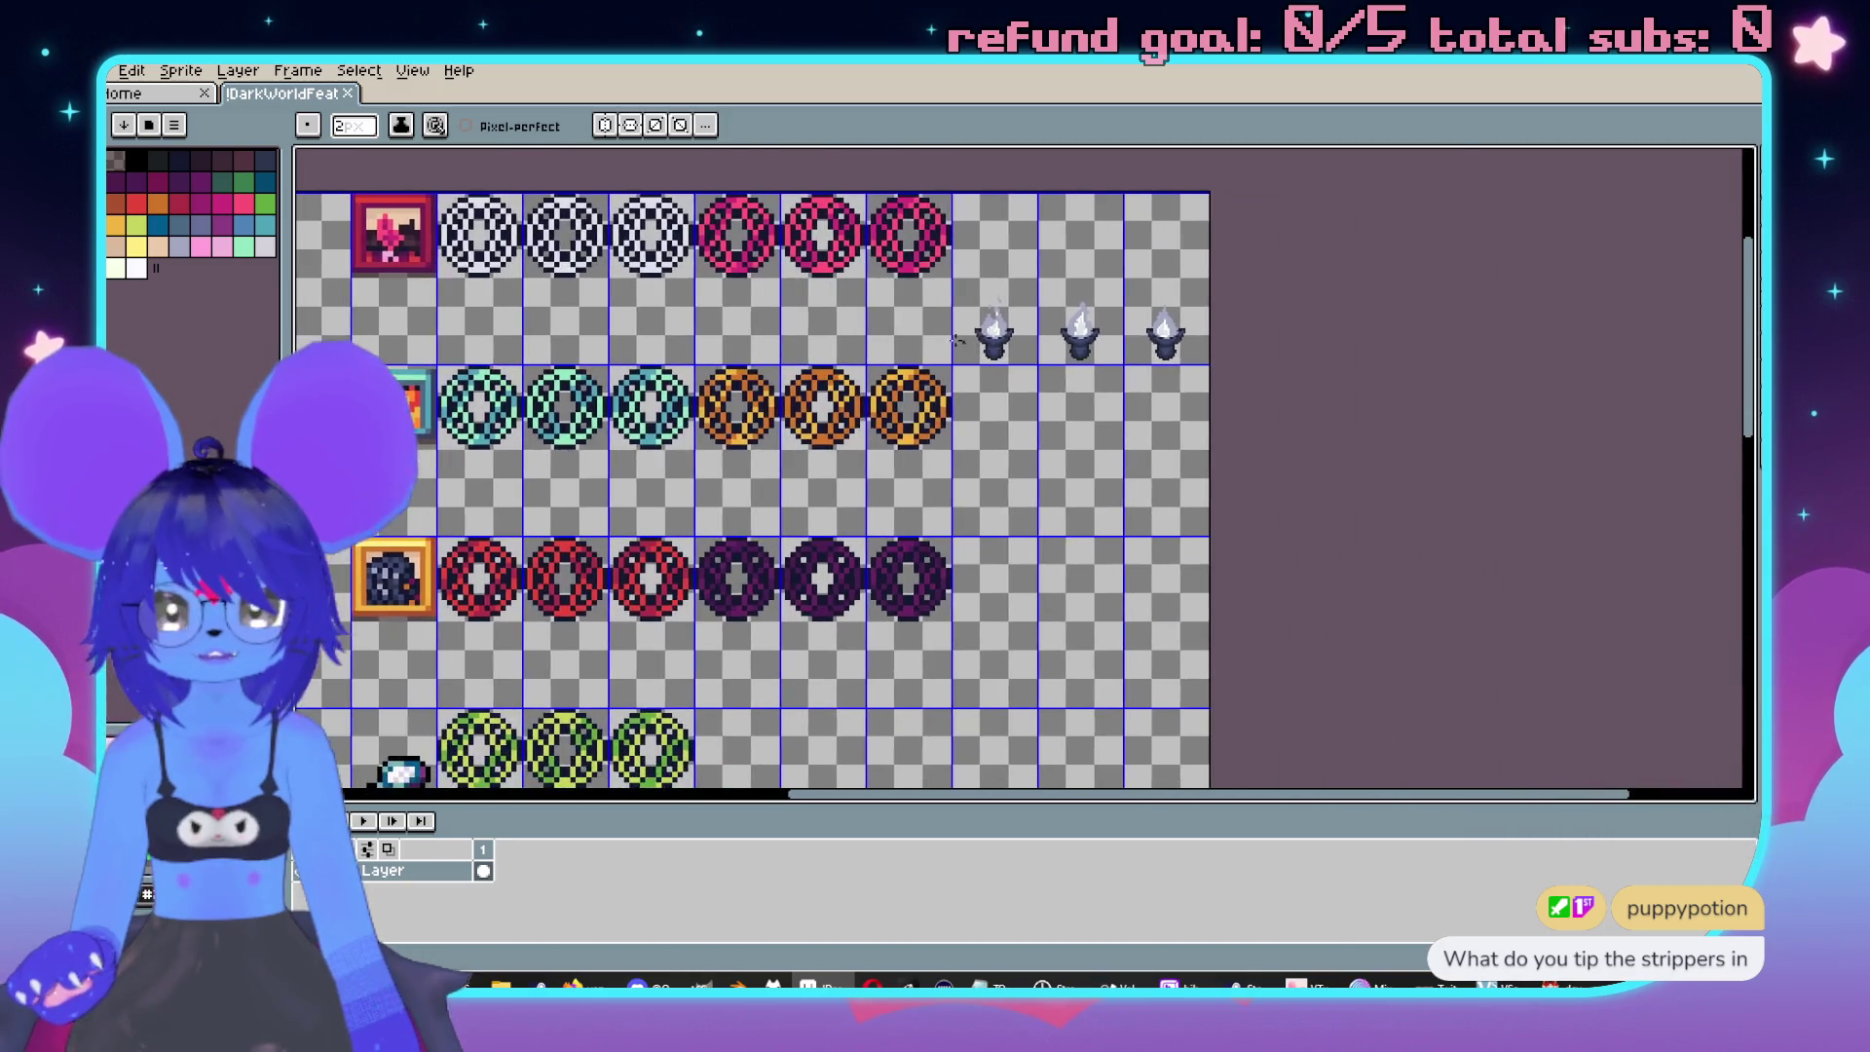
{"action": "scroll", "coordinate": [1156, 487], "scroll_direction": "up", "scroll_amount": 2}
{"action": "key", "text": "alt+Tab"}
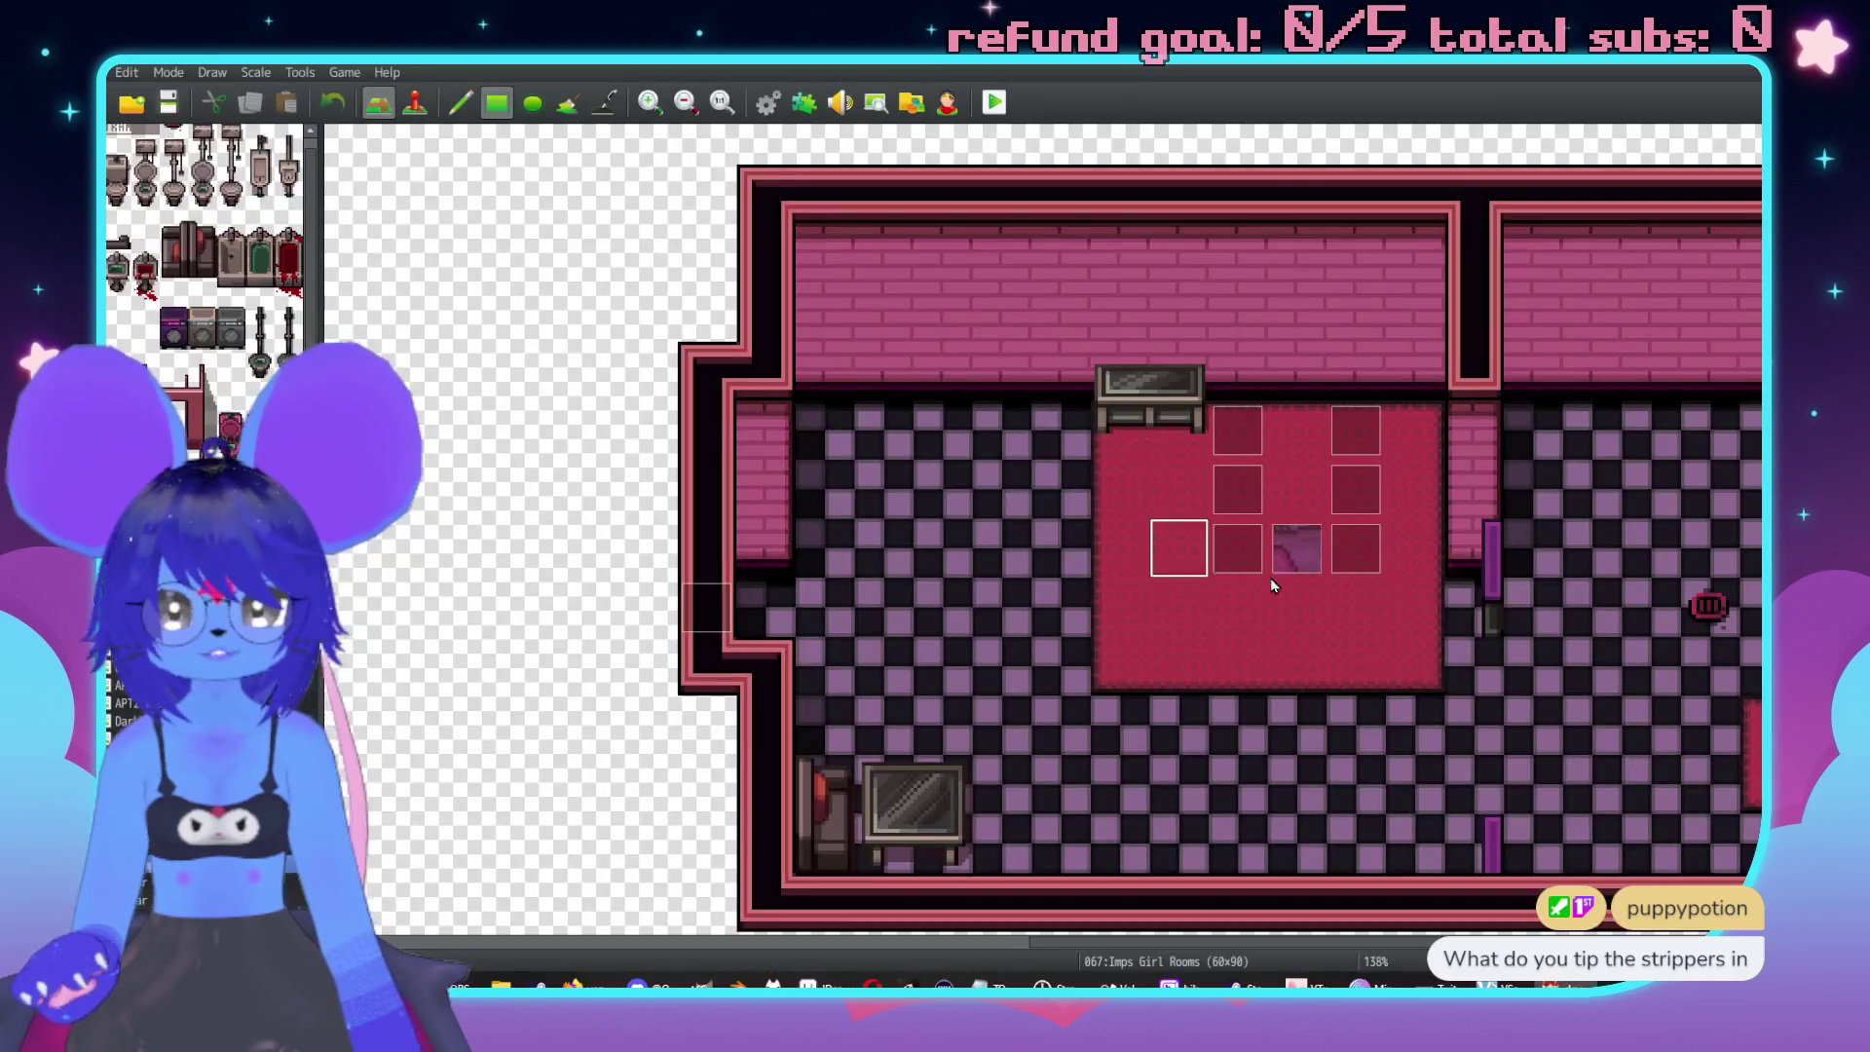
Open the Imp Bar map, pan to the bar interior and enter event editing.
{"action": "scroll", "coordinate": [1217, 567], "scroll_direction": "left", "scroll_amount": 5}
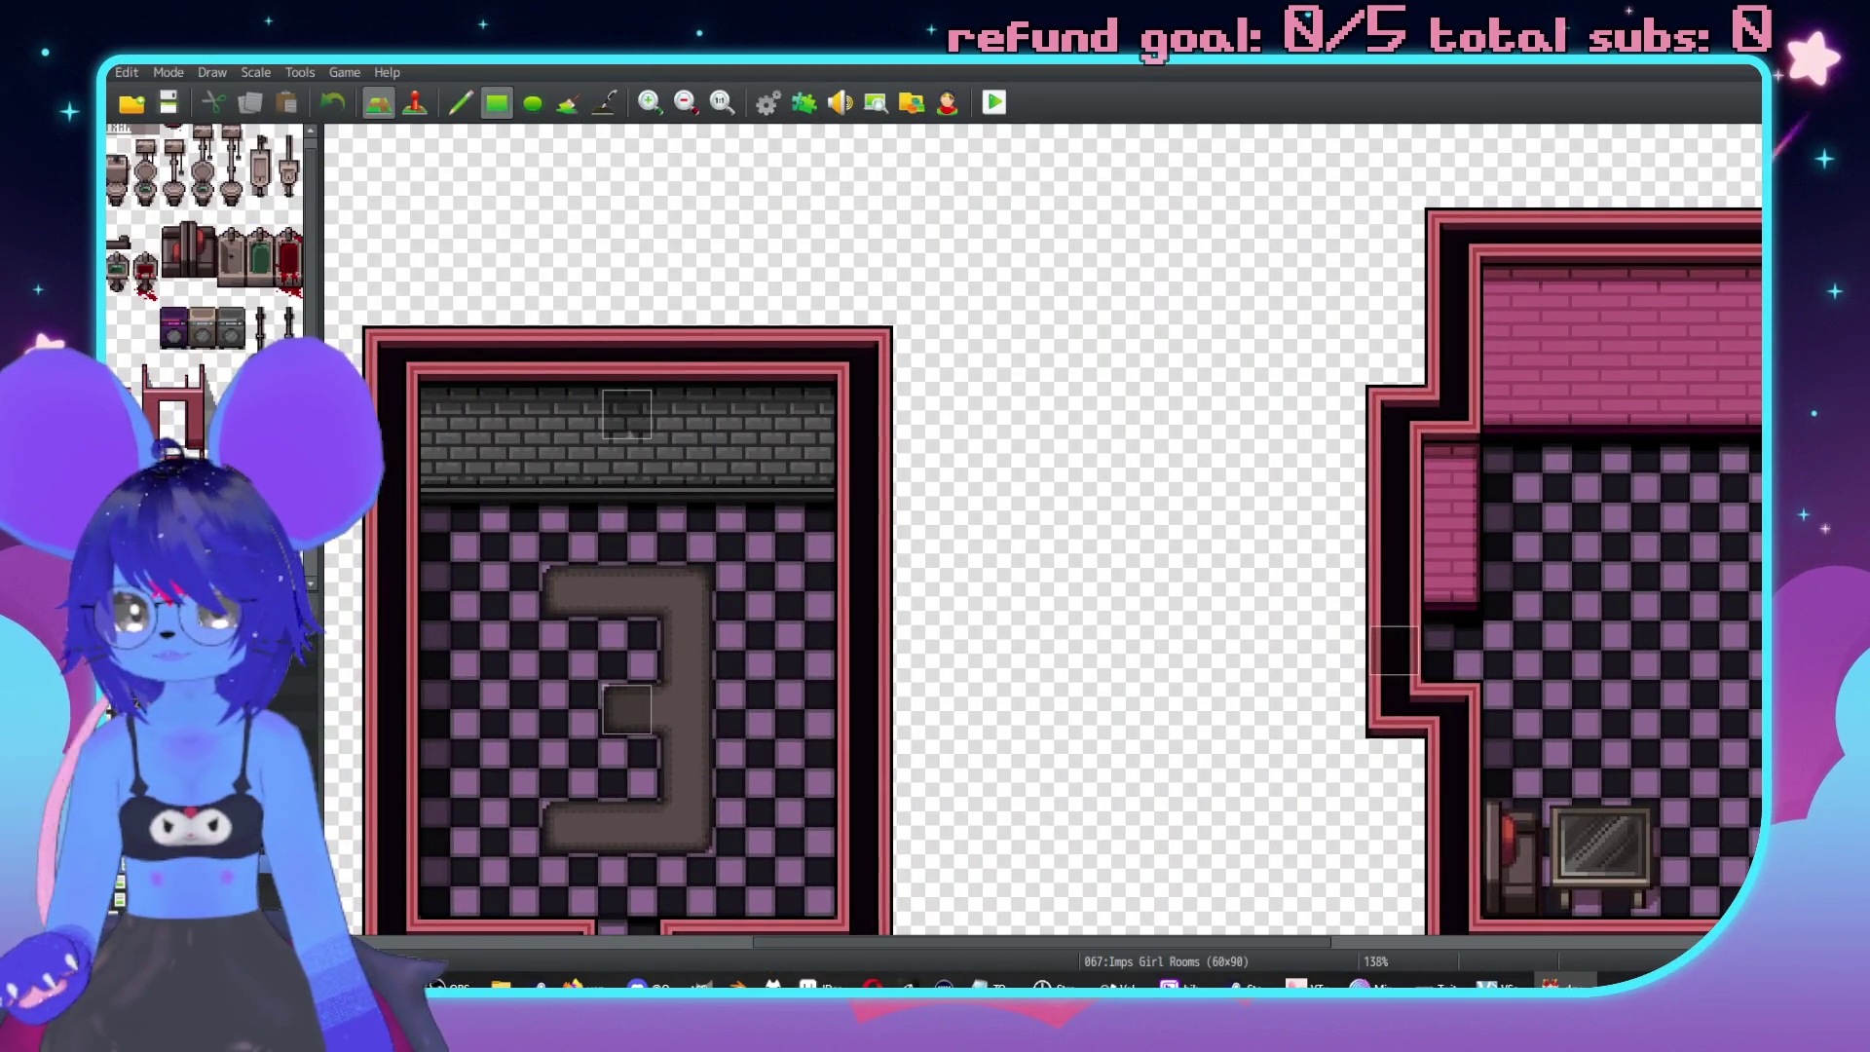
{"action": "left_click", "coordinate": [210, 759]}
{"action": "scroll", "coordinate": [1010, 617], "scroll_direction": "left", "scroll_amount": 6}
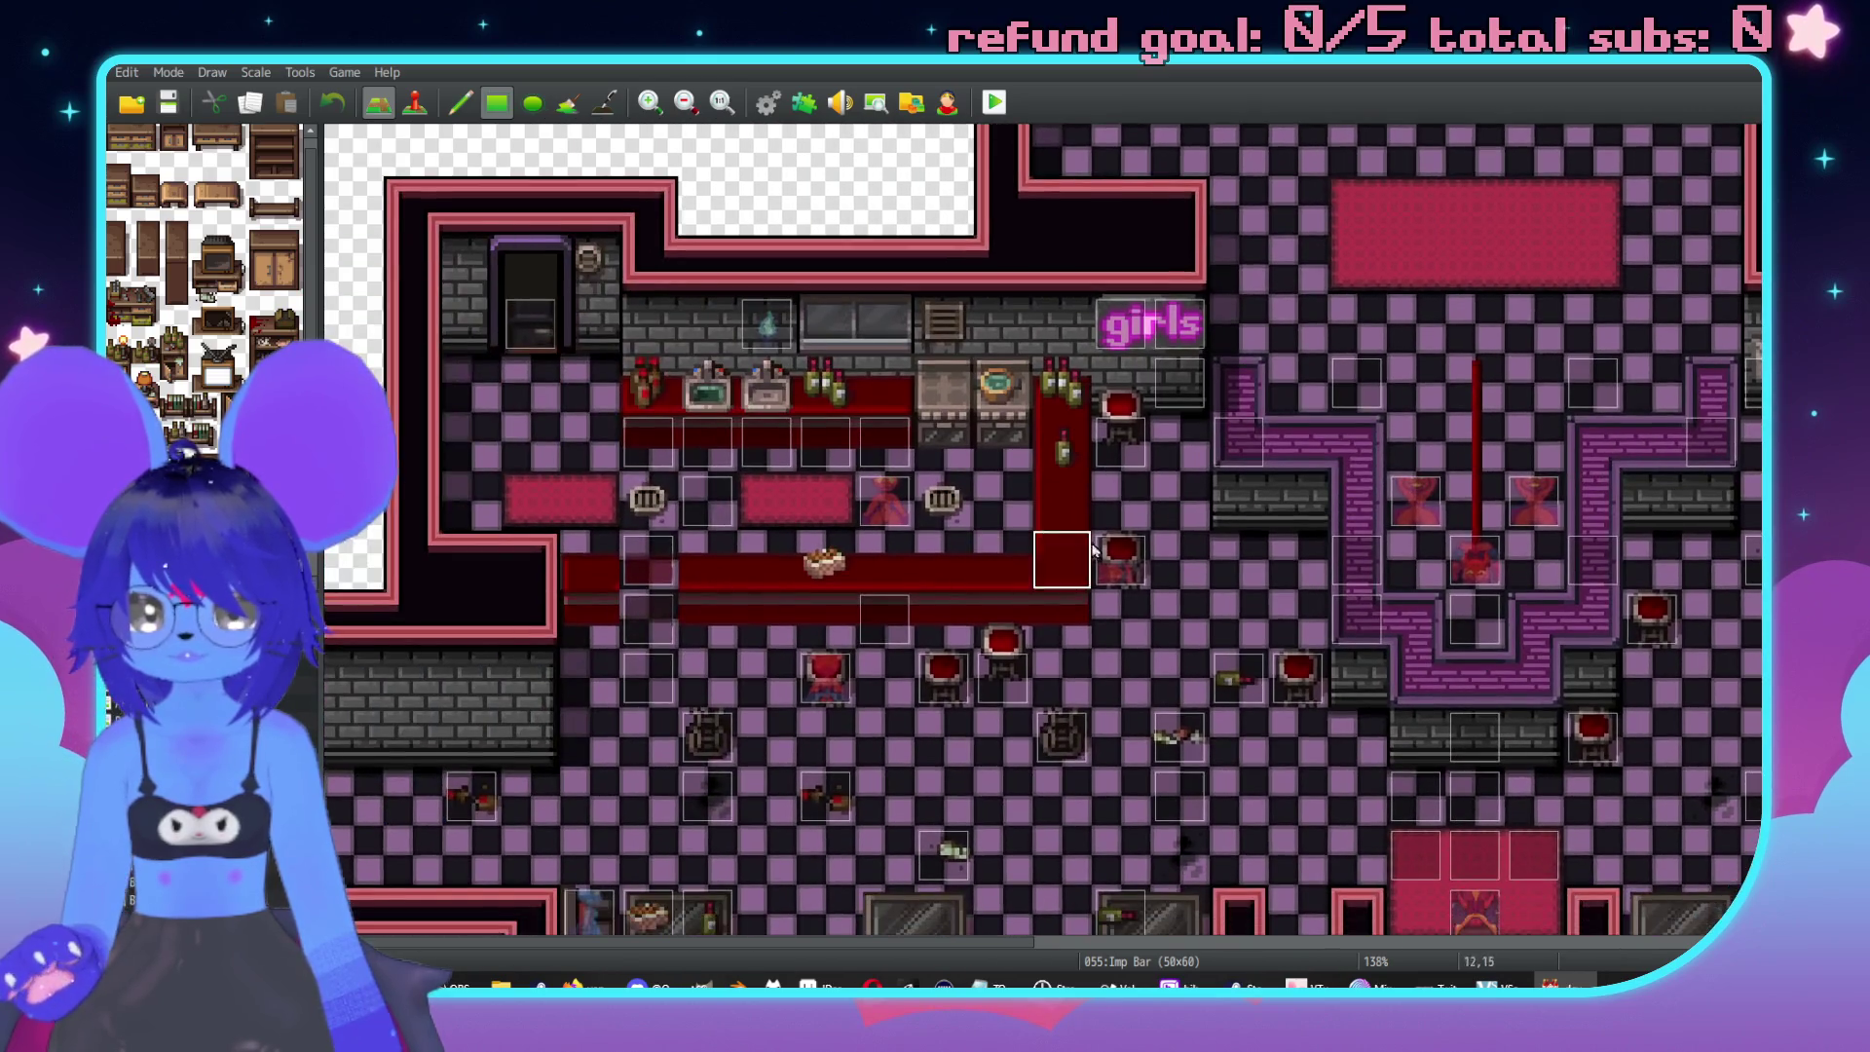
{"action": "middle_click", "coordinate": [980, 602]}
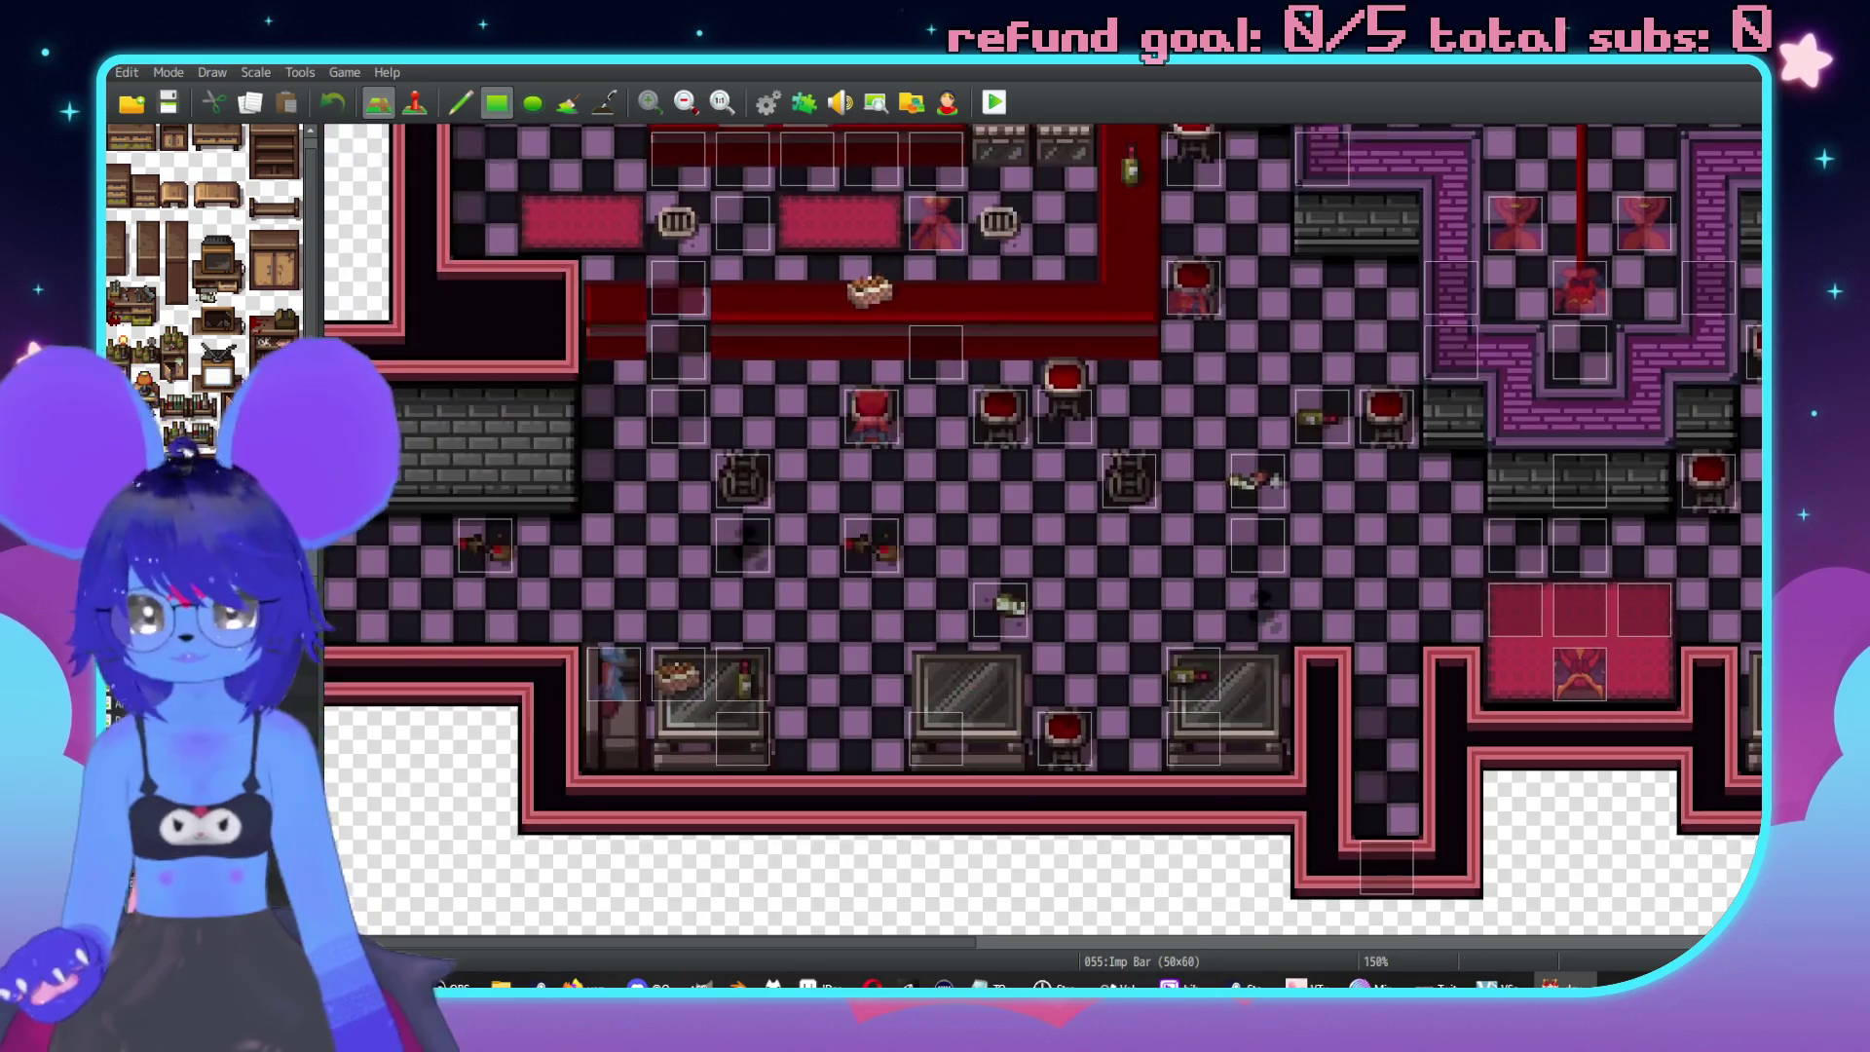
{"action": "middle_click", "coordinate": [588, 619]}
{"action": "key", "text": "F6"}
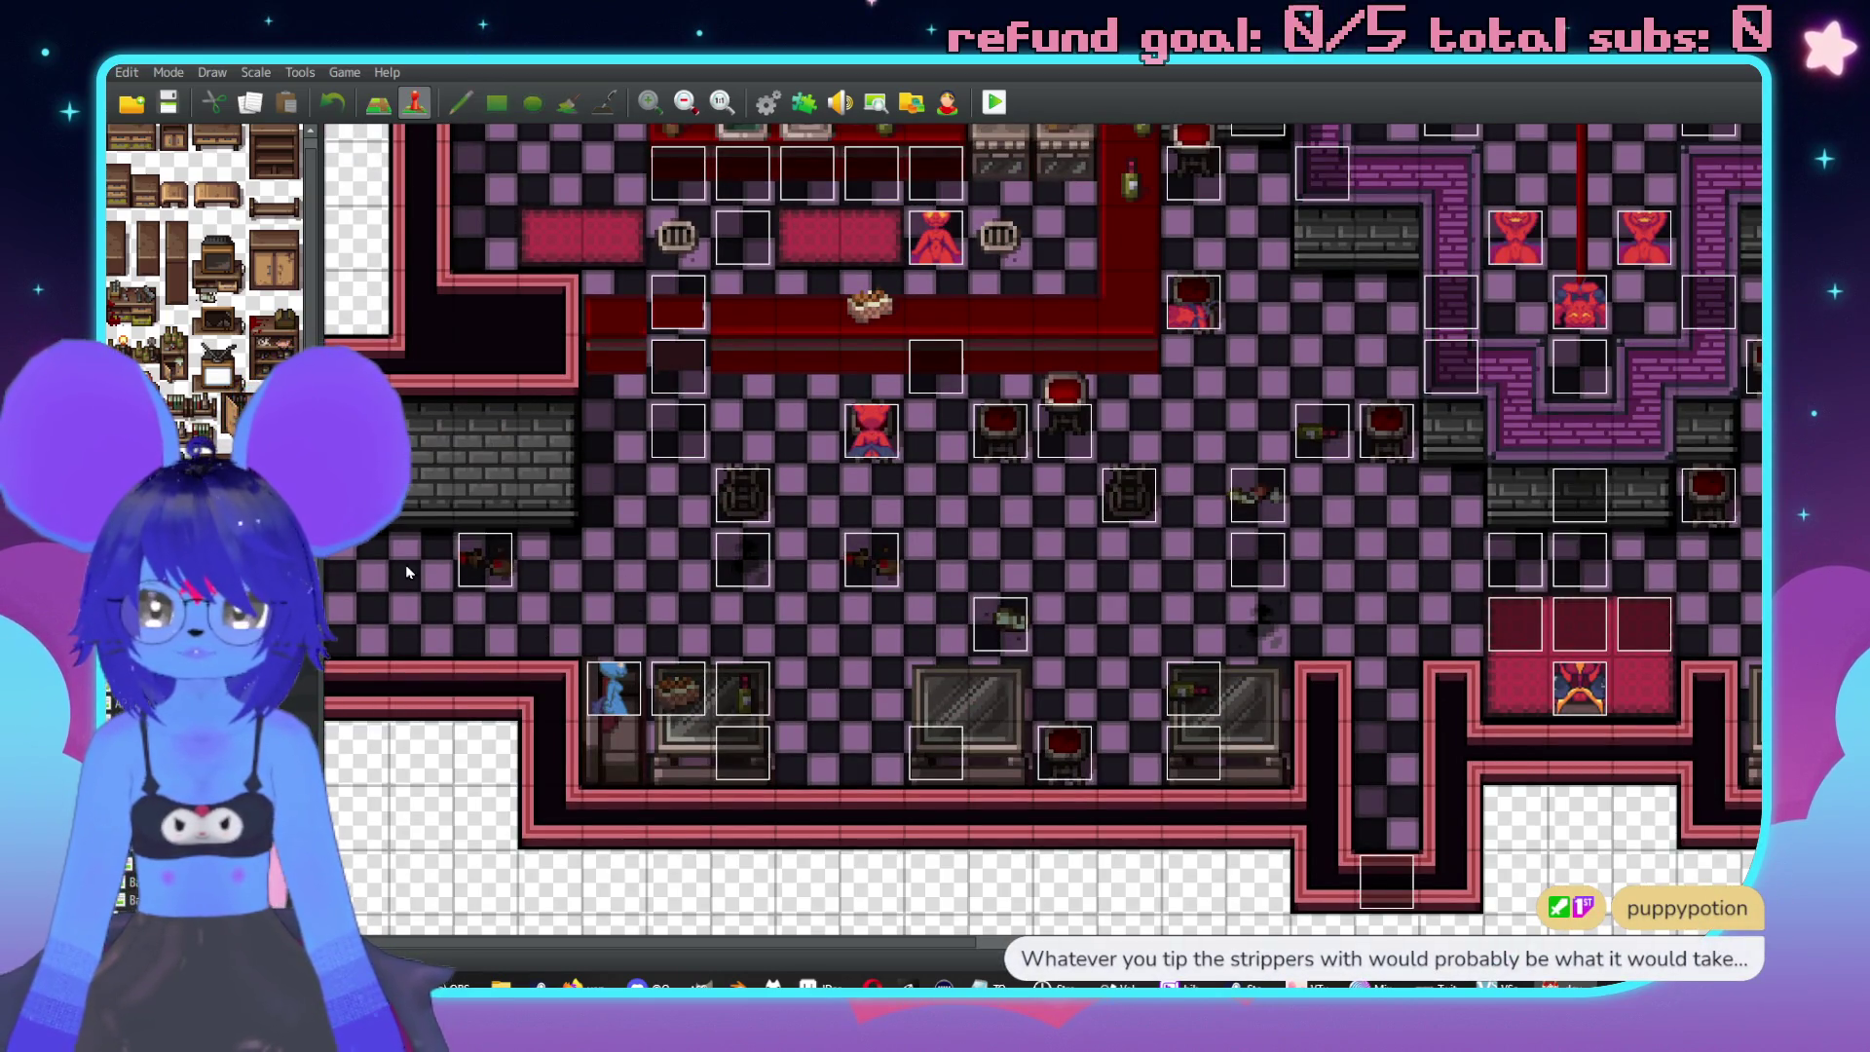
Create a bar event showing the $Statues vending machine with walking animation off, and begin its message.
{"action": "double_click", "coordinate": [430, 551]}
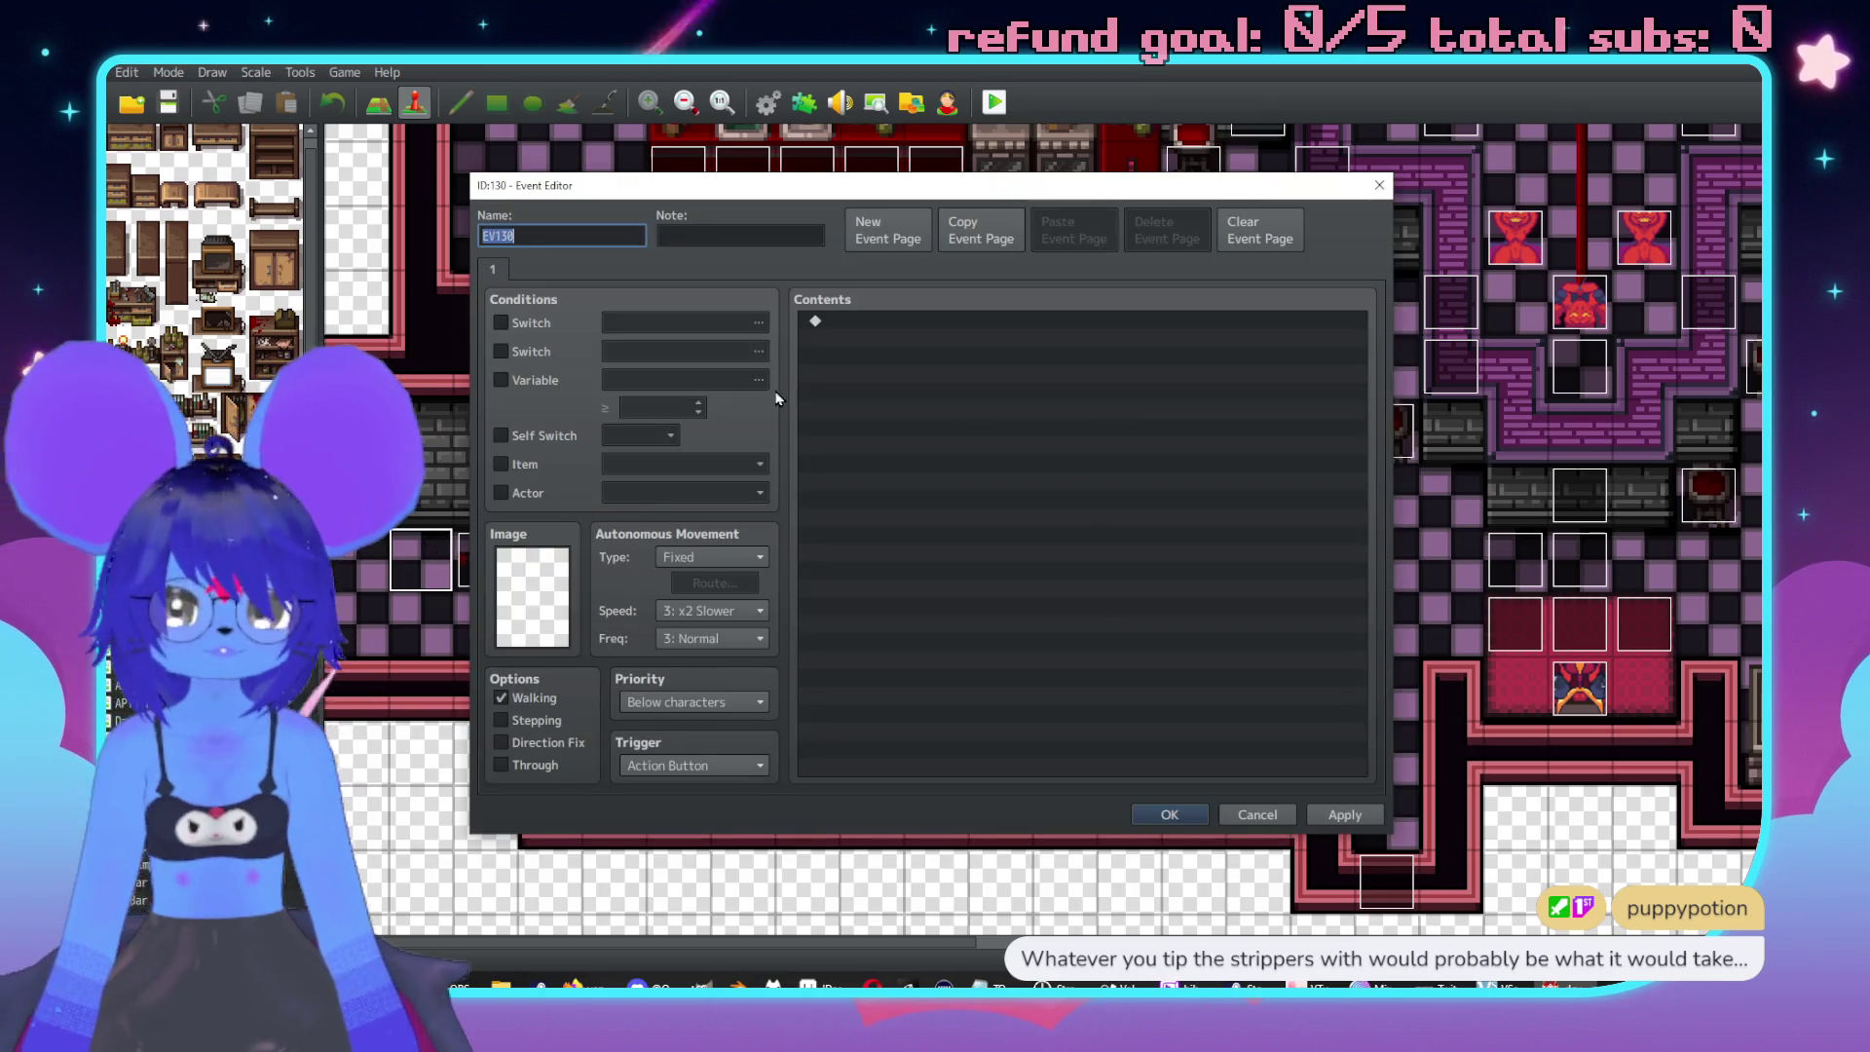
{"action": "double_click", "coordinate": [526, 572]}
{"action": "left_click_drag", "start_coordinate": [776, 366], "coordinate": [756, 613]}
{"action": "scroll", "coordinate": [757, 619], "scroll_direction": "down", "scroll_amount": 5}
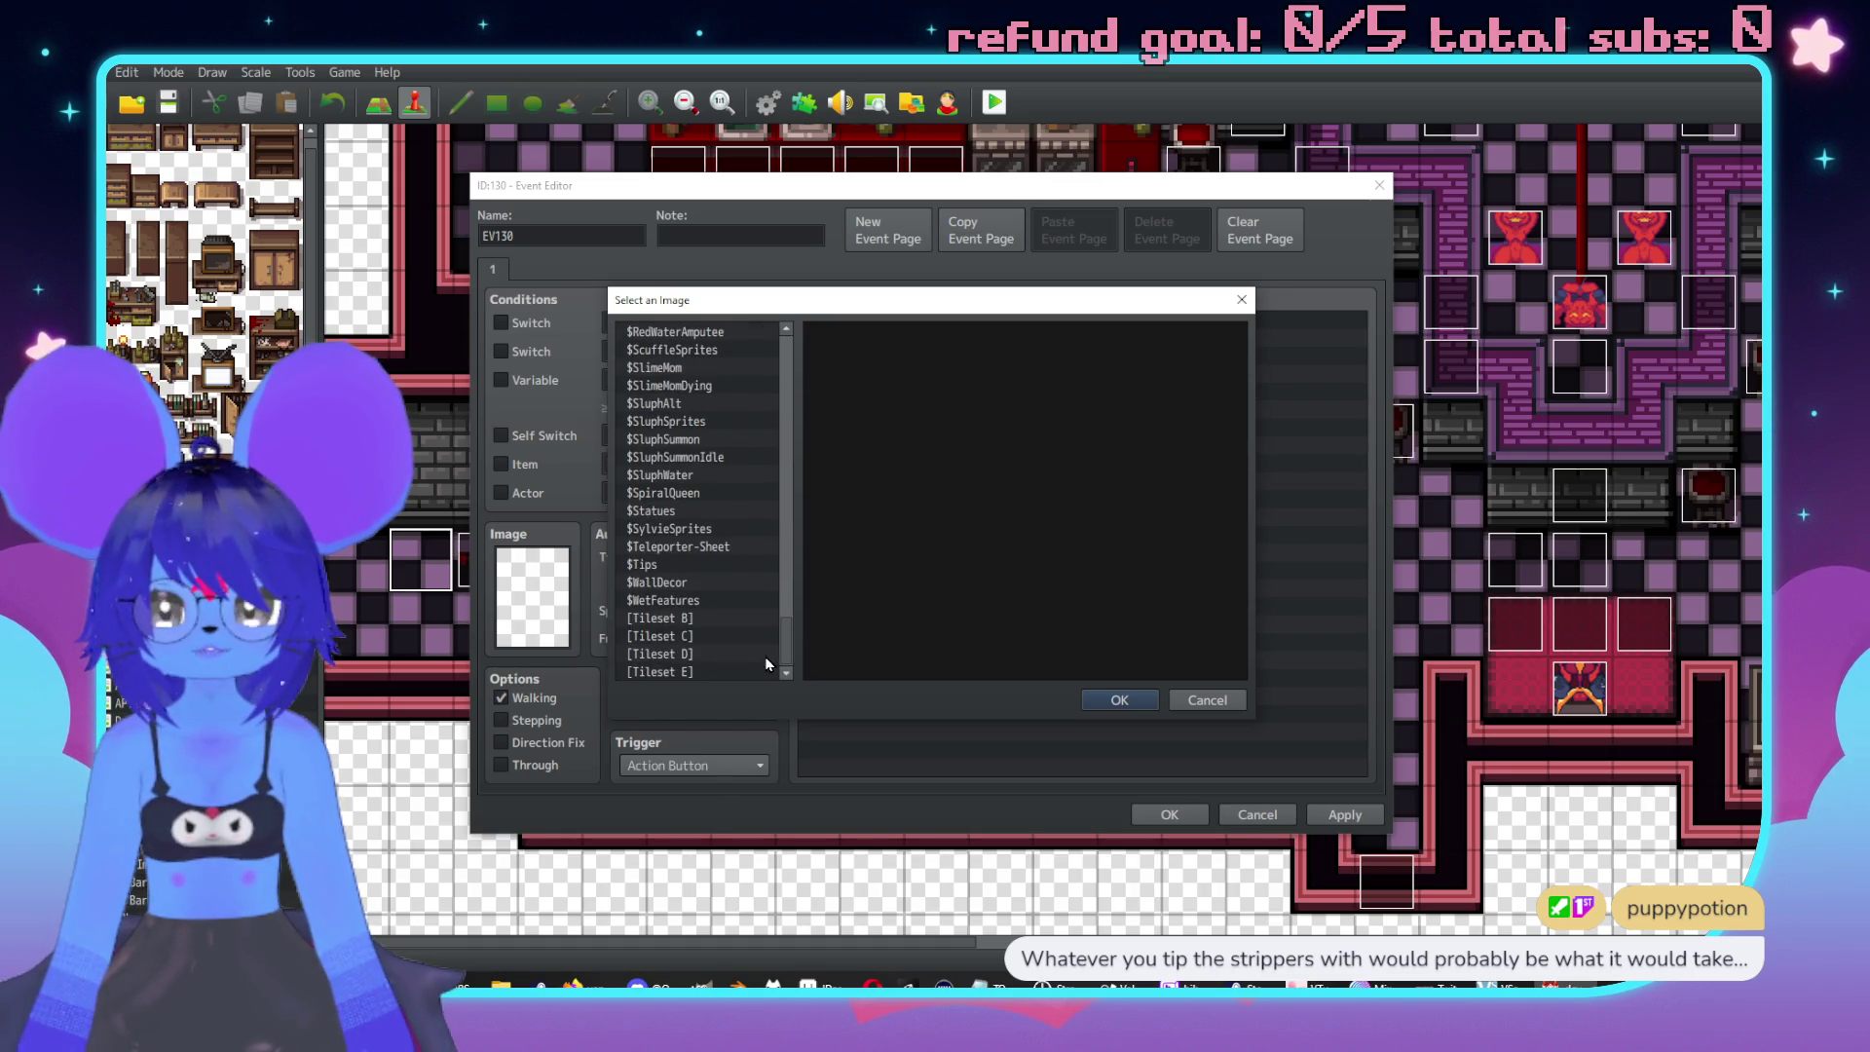
{"action": "left_click", "coordinate": [672, 512]}
{"action": "double_click", "coordinate": [875, 472]}
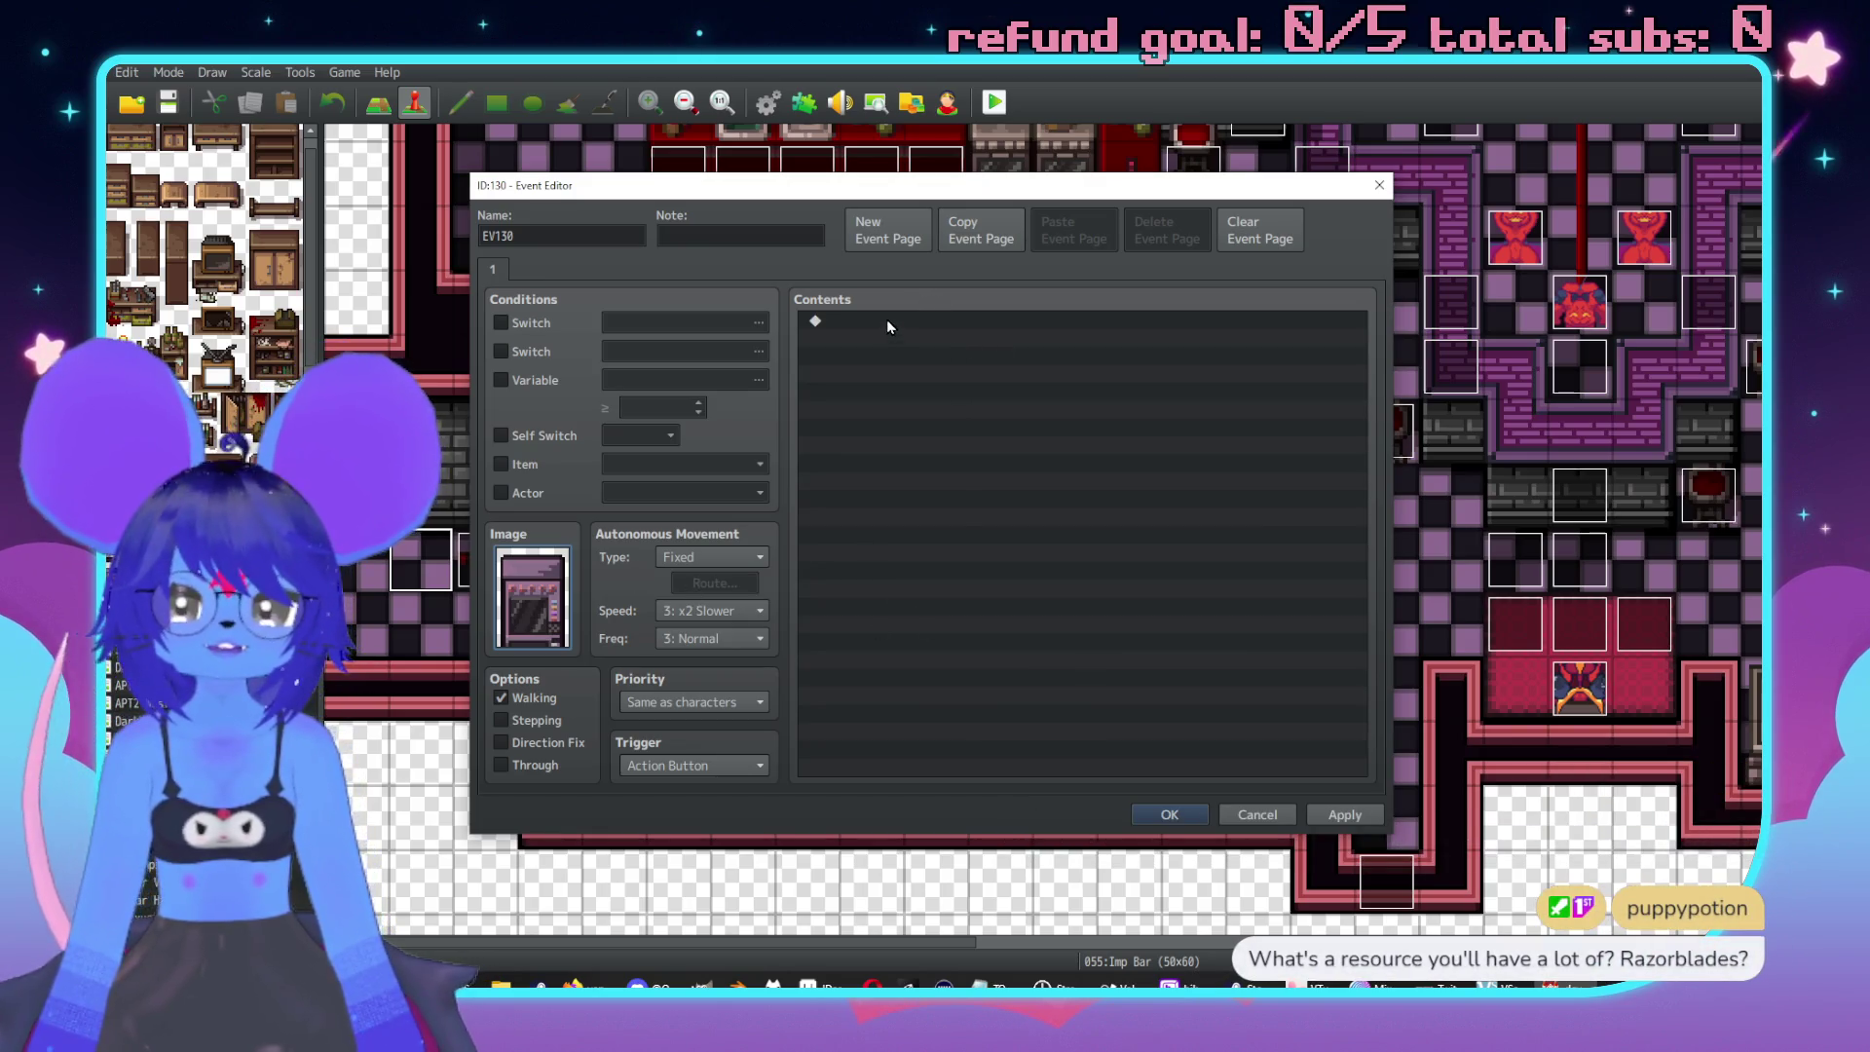
{"action": "left_click", "coordinate": [500, 697]}
{"action": "double_click", "coordinate": [935, 324]}
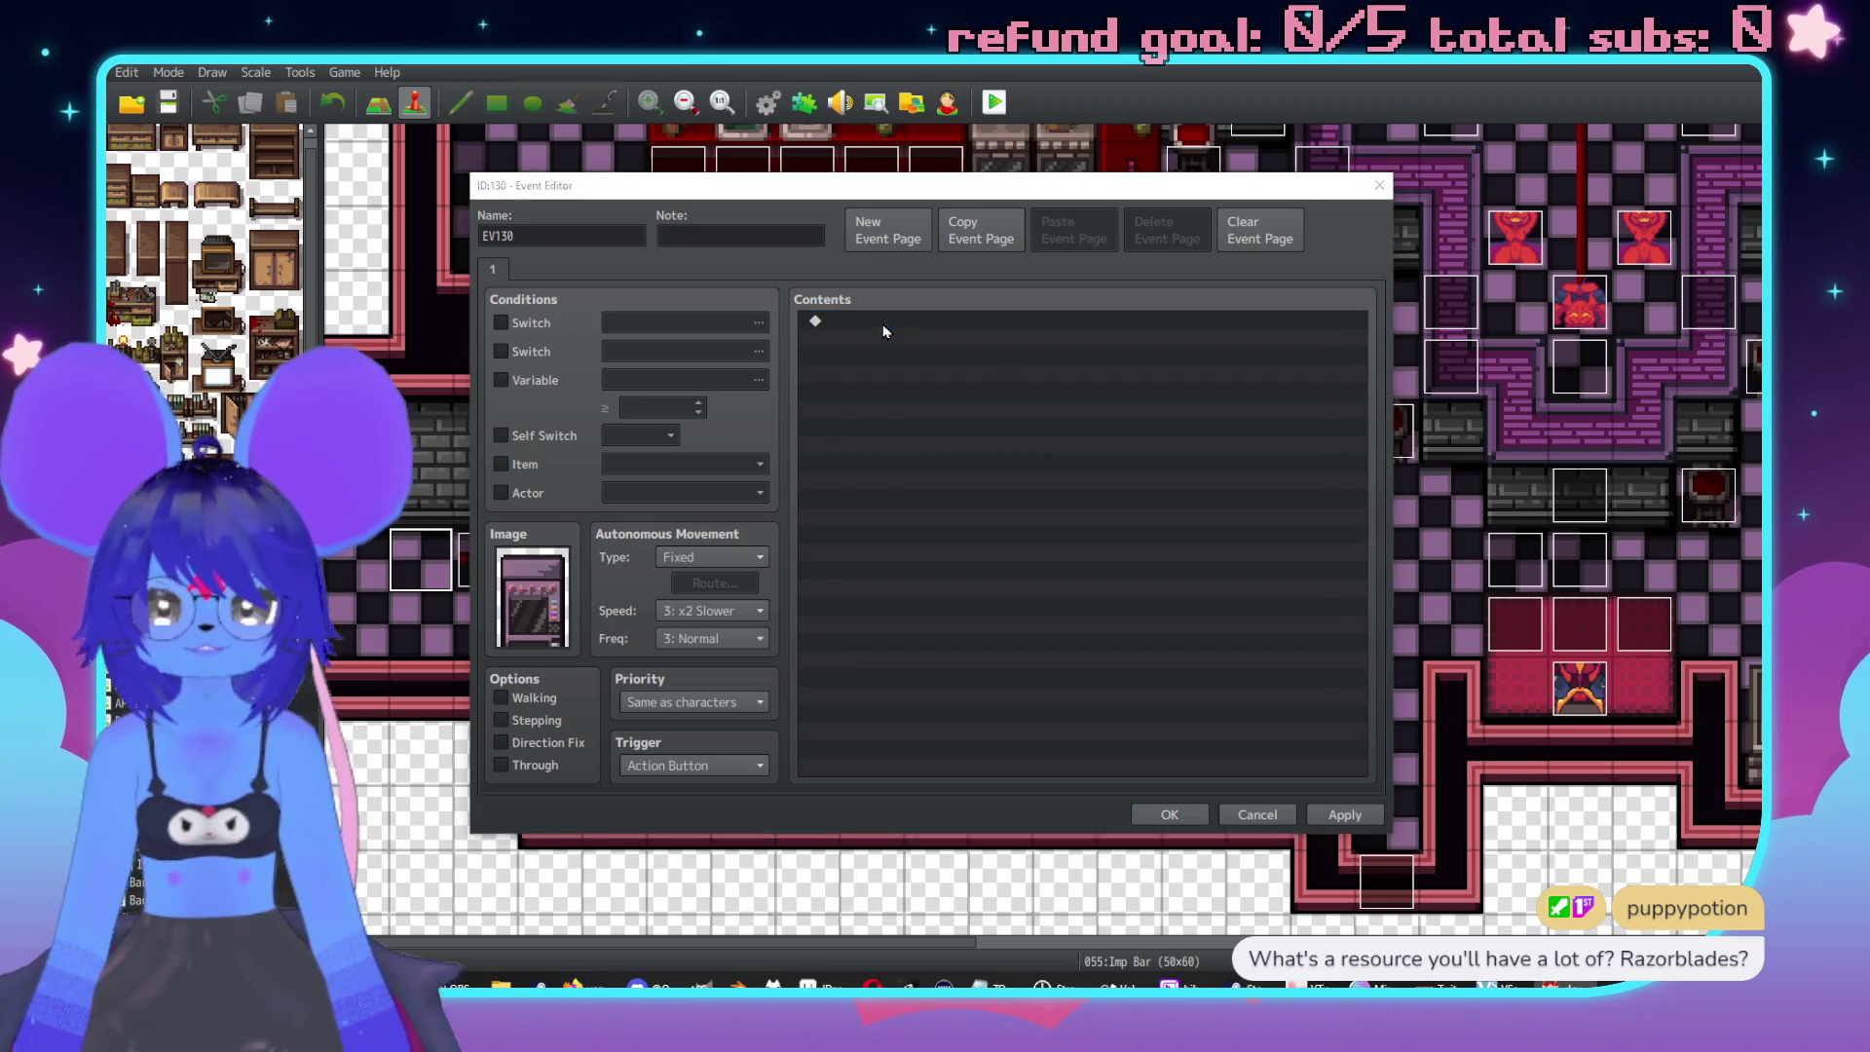
{"action": "left_click", "coordinate": [943, 335]}
Write the vending machine description about selling 'blood' in juice boxes, with 'juice boxes.' joined onto line 2.
{"action": "type", "text": "A vends"}
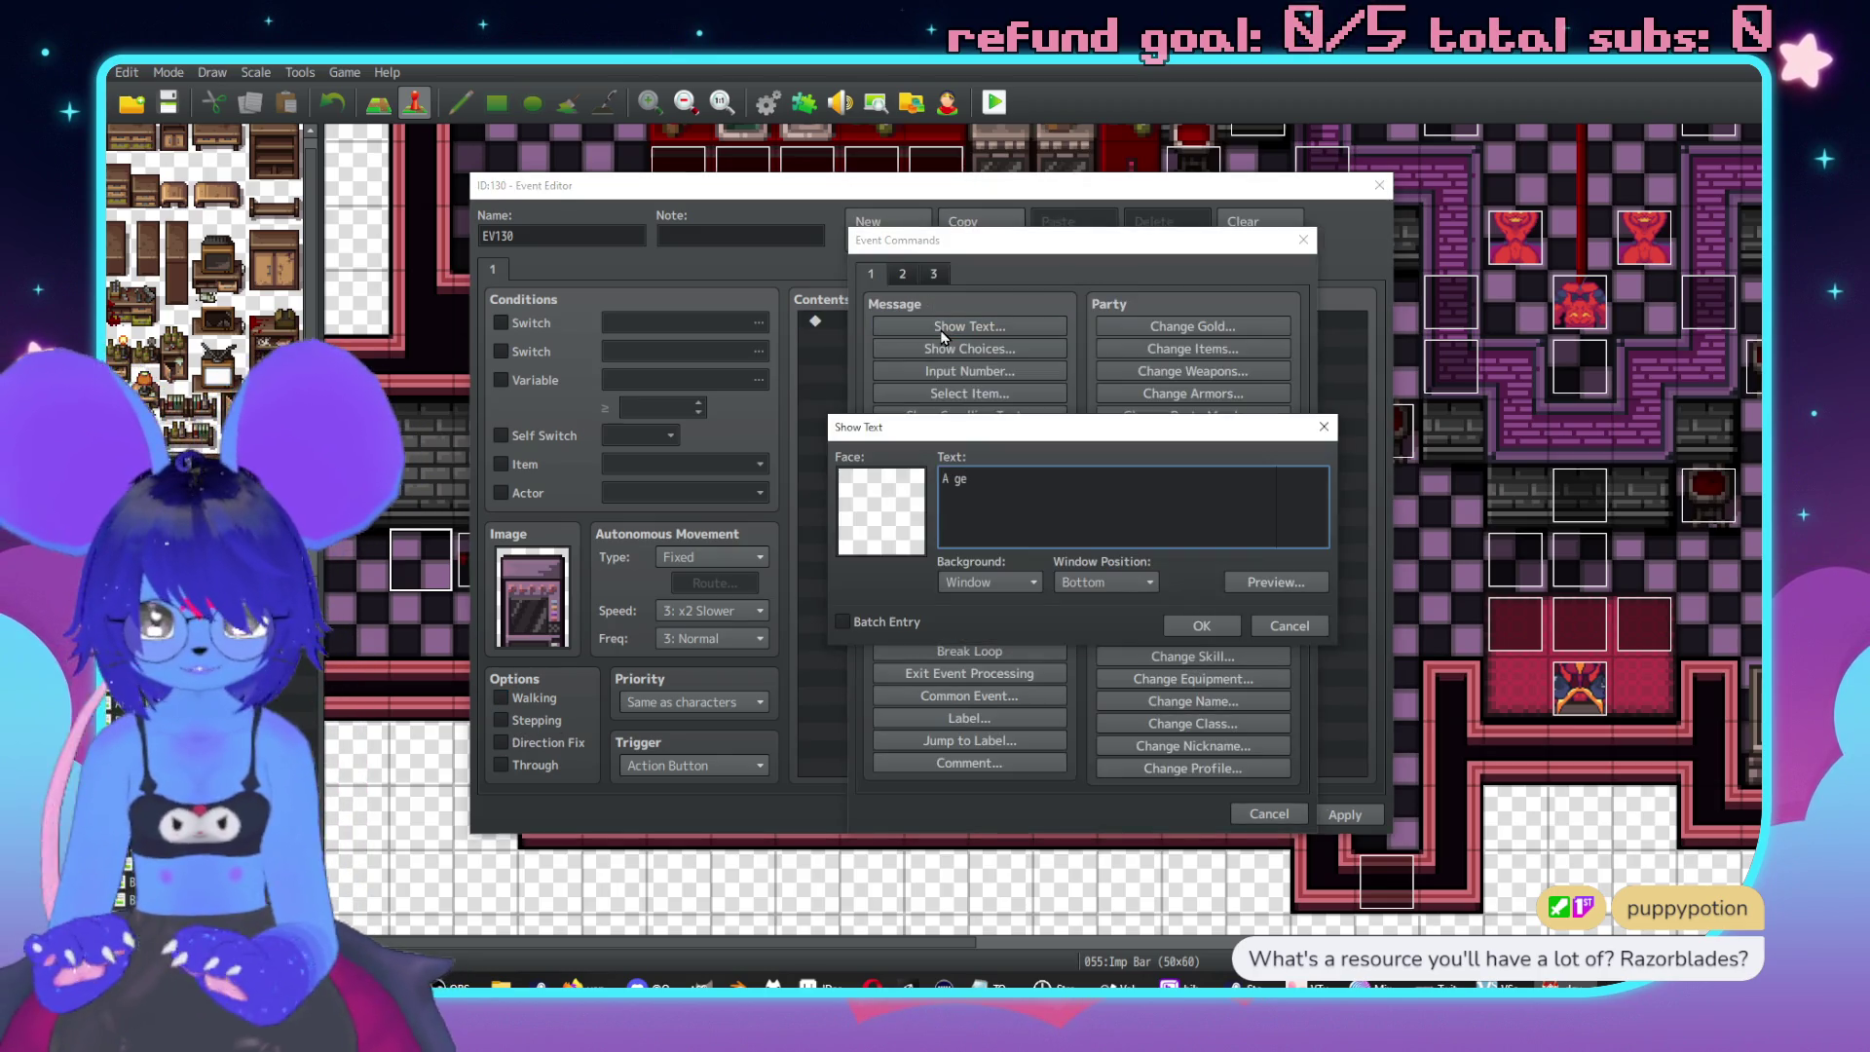
{"action": "key", "text": "BackSpace"}
{"action": "type", "text": "ing machin"}
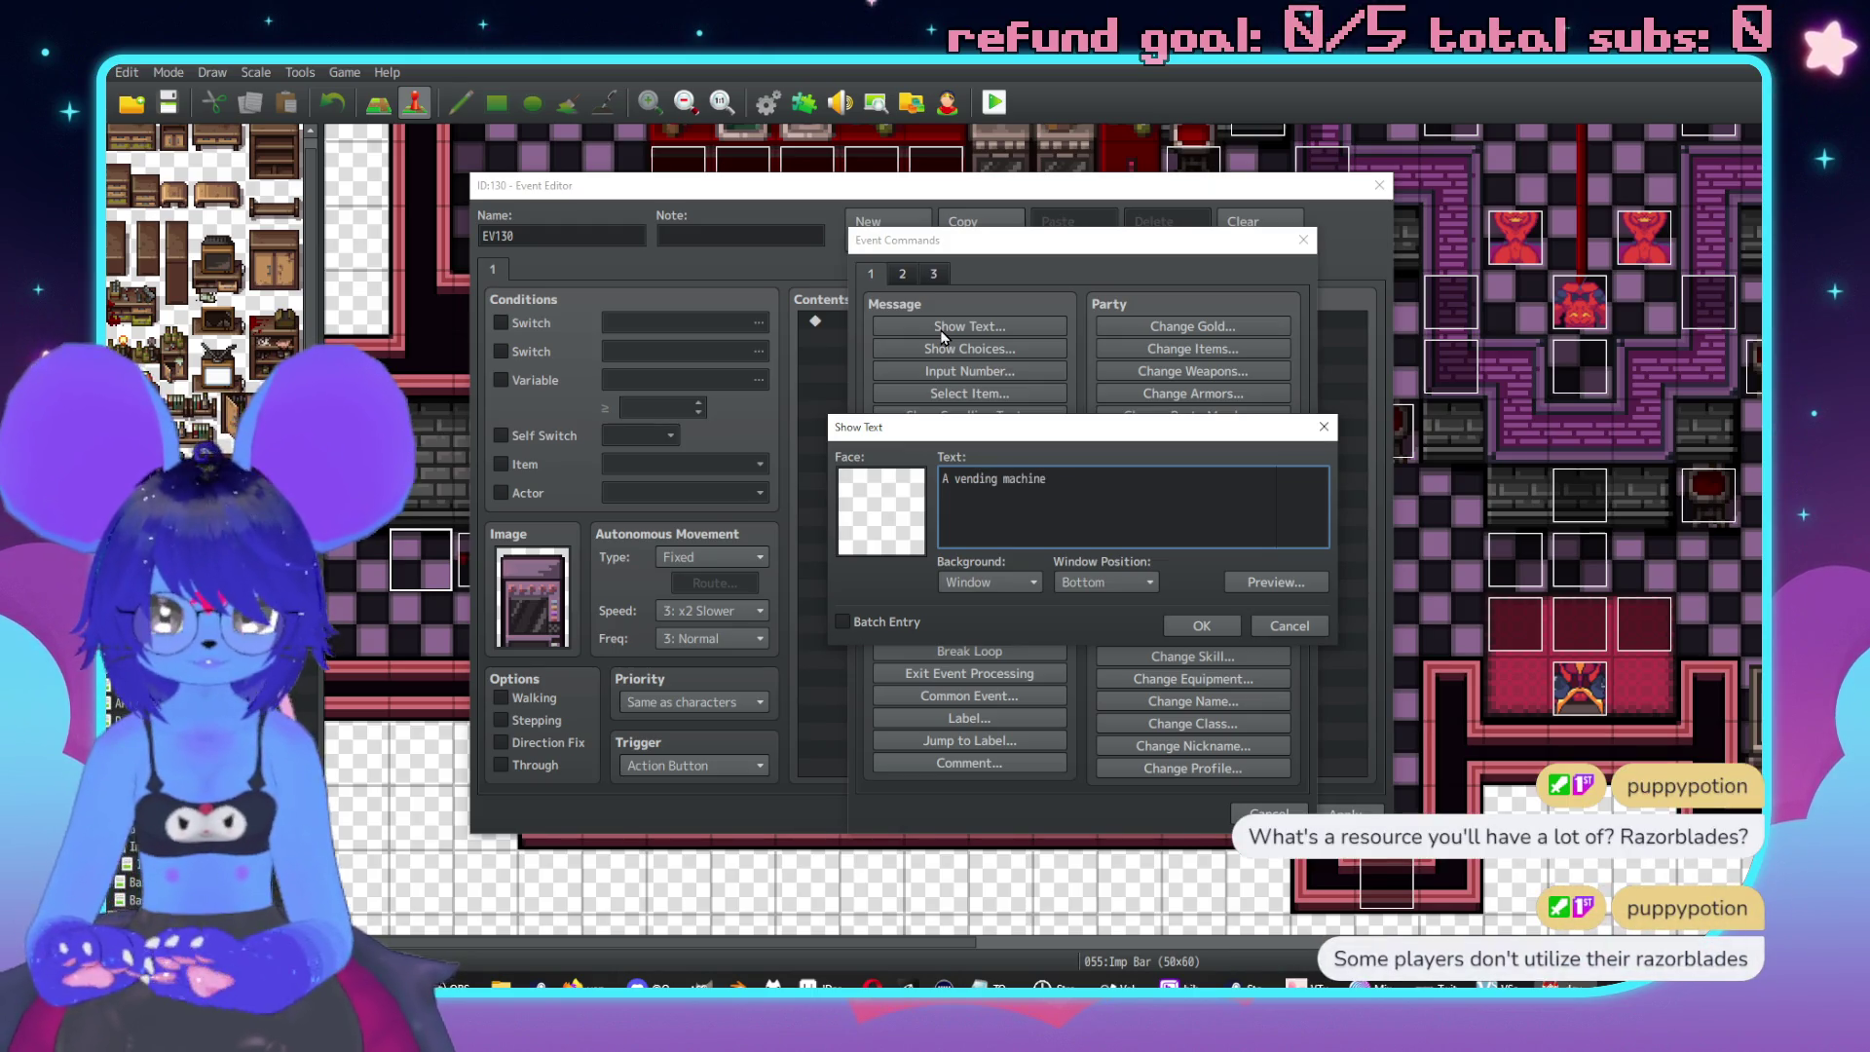
{"action": "type", "text": "e that sells 'bloo"}
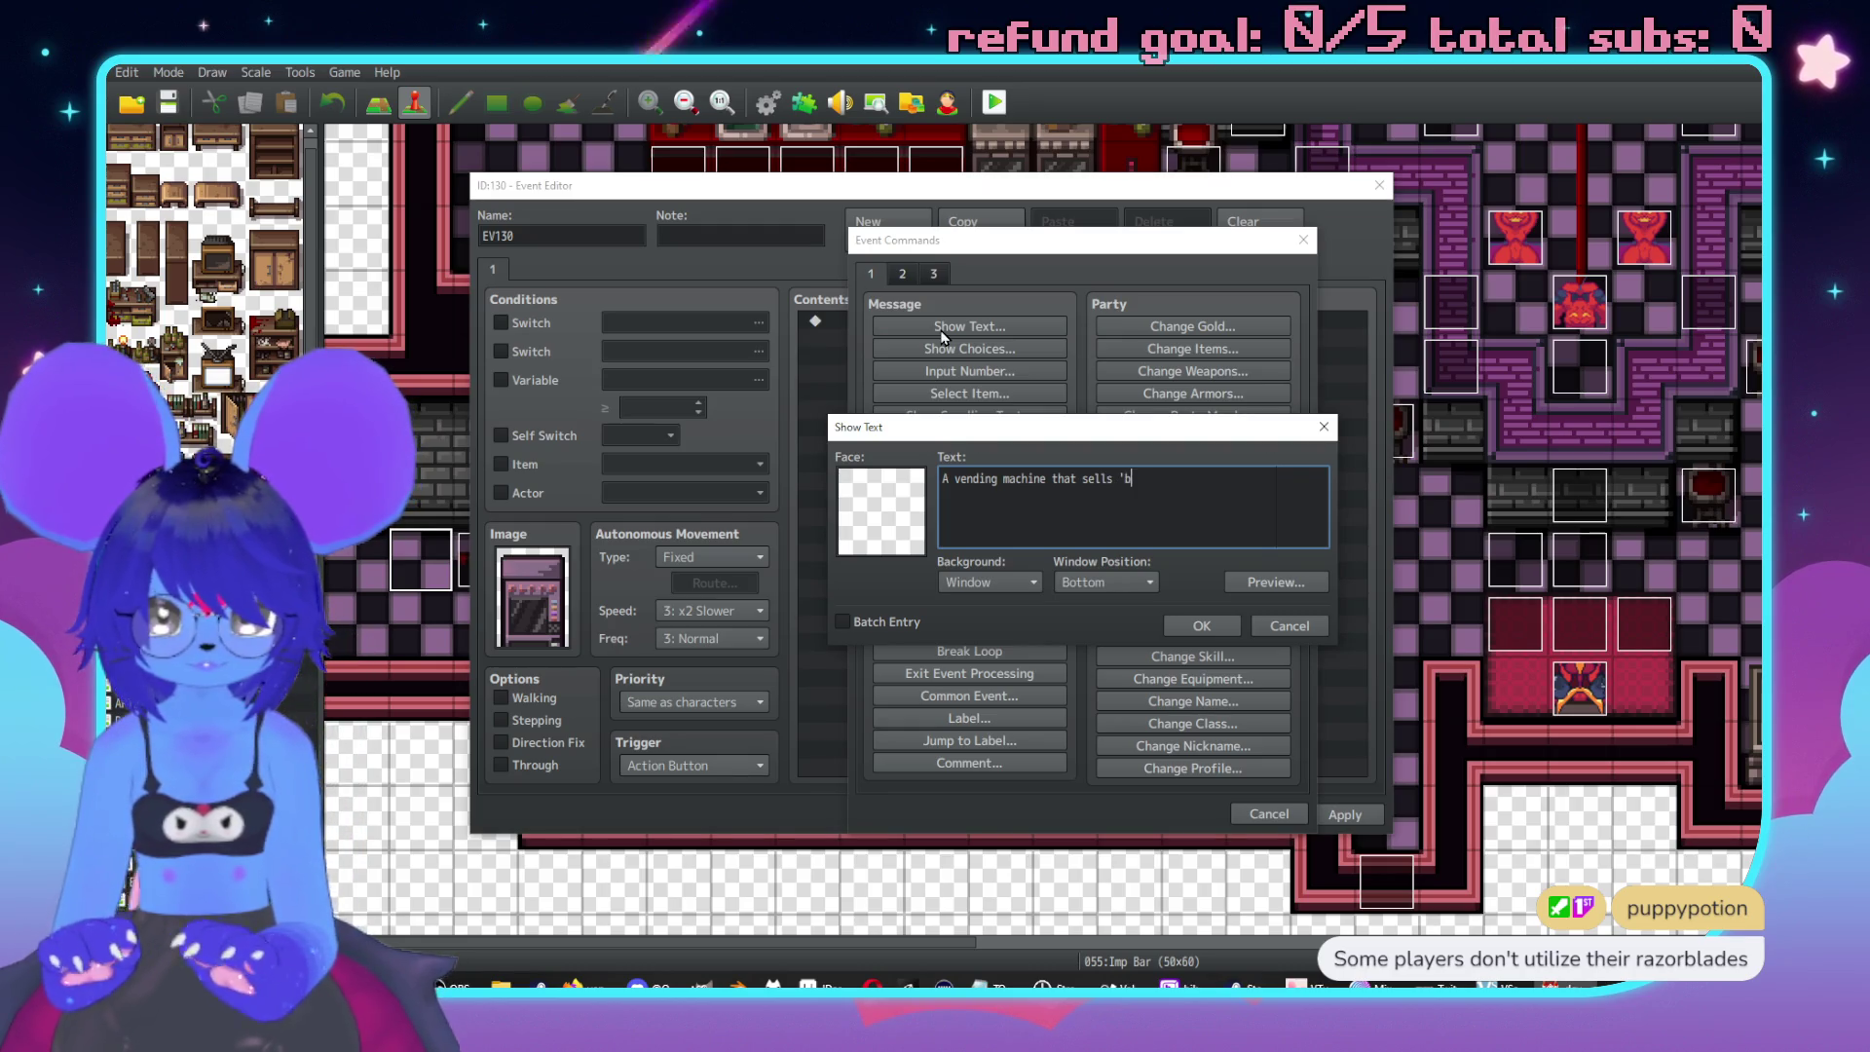
{"action": "key", "text": "BackSpace"}
{"action": "key", "text": "BackSpace"}
{"action": "type", "text": "'."}
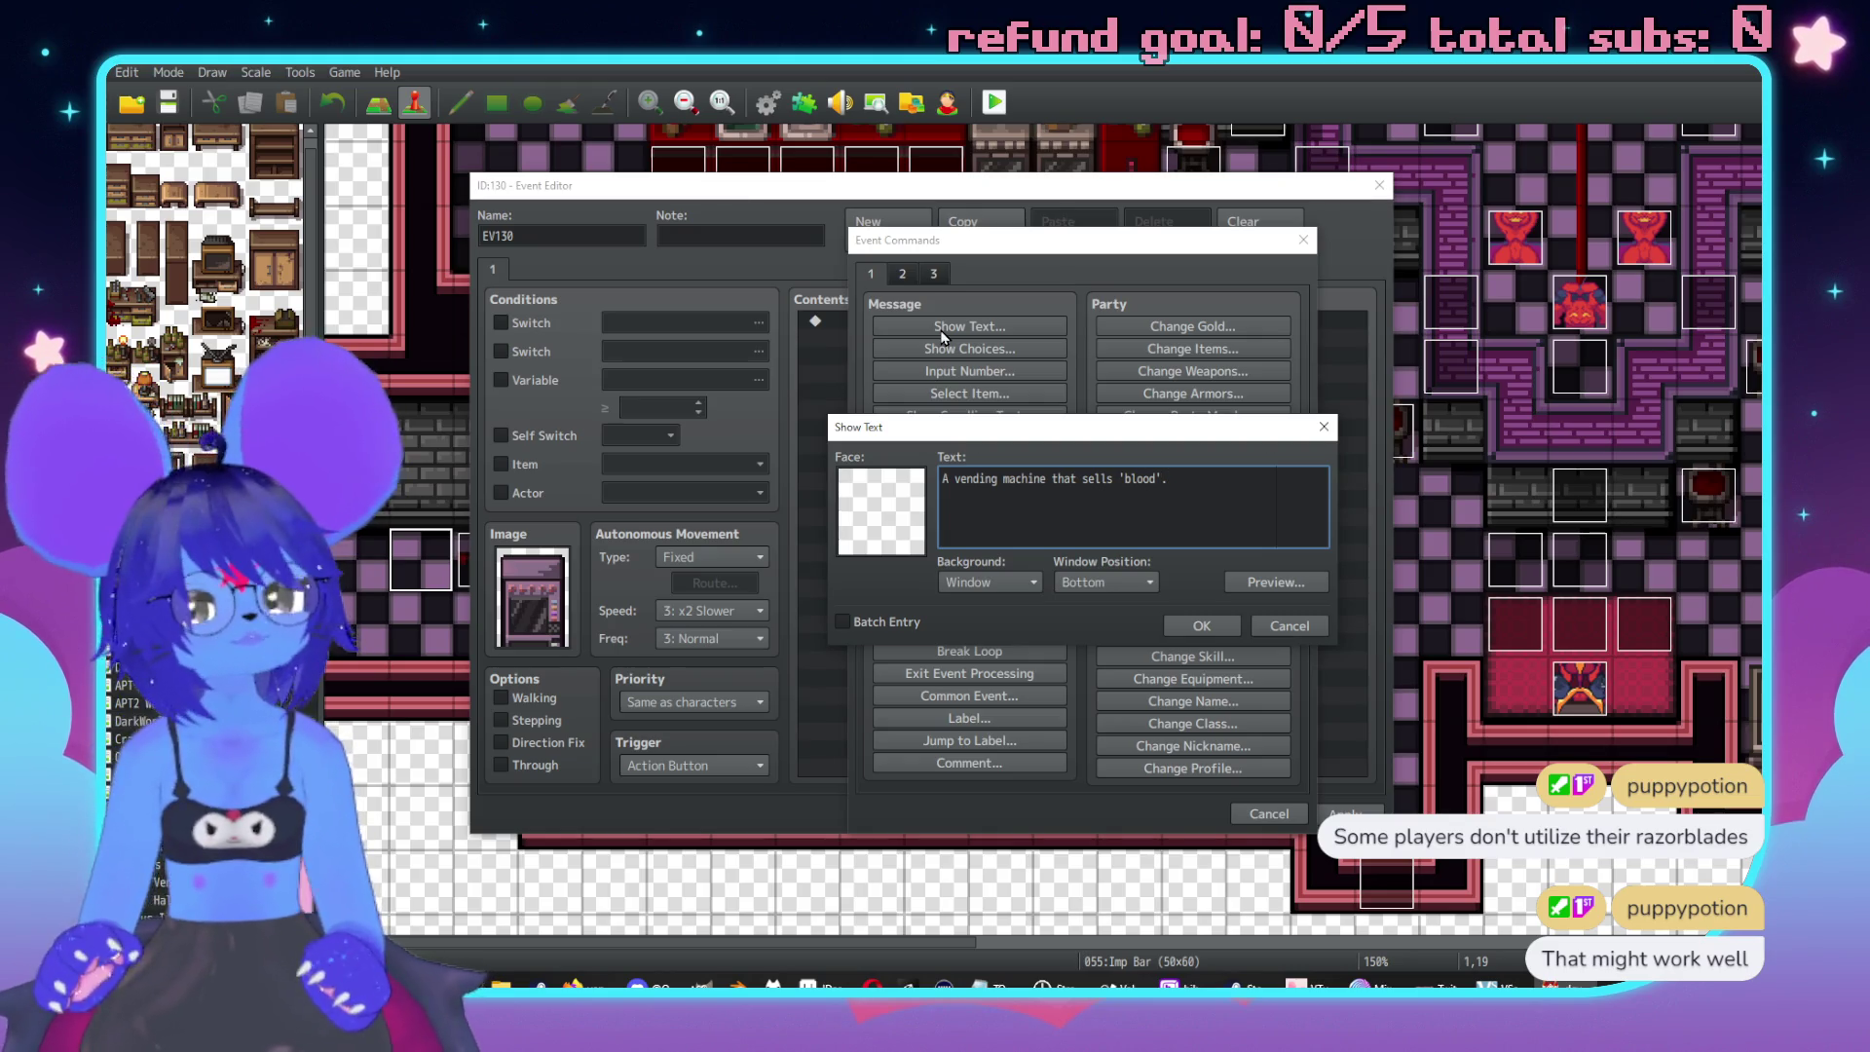
{"action": "type", "text": "It lo"}
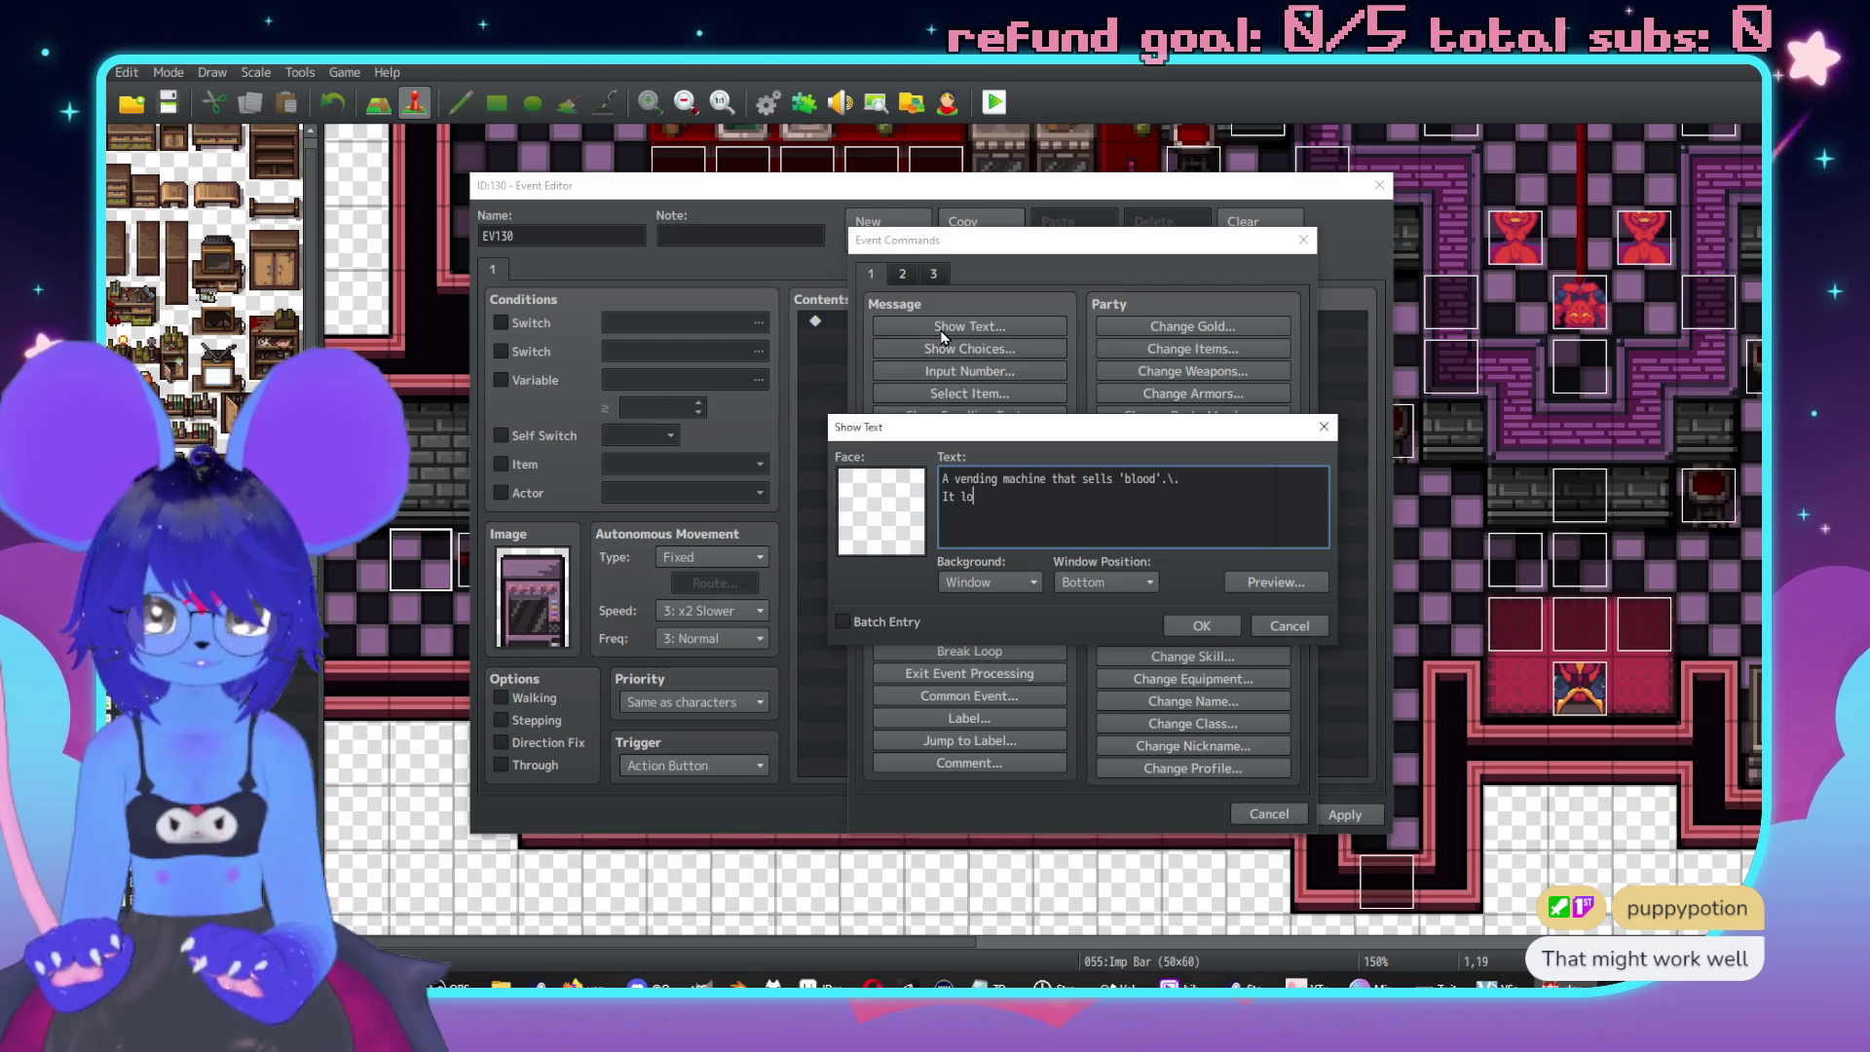
{"action": "type", "text": "oks like it comes in little"}
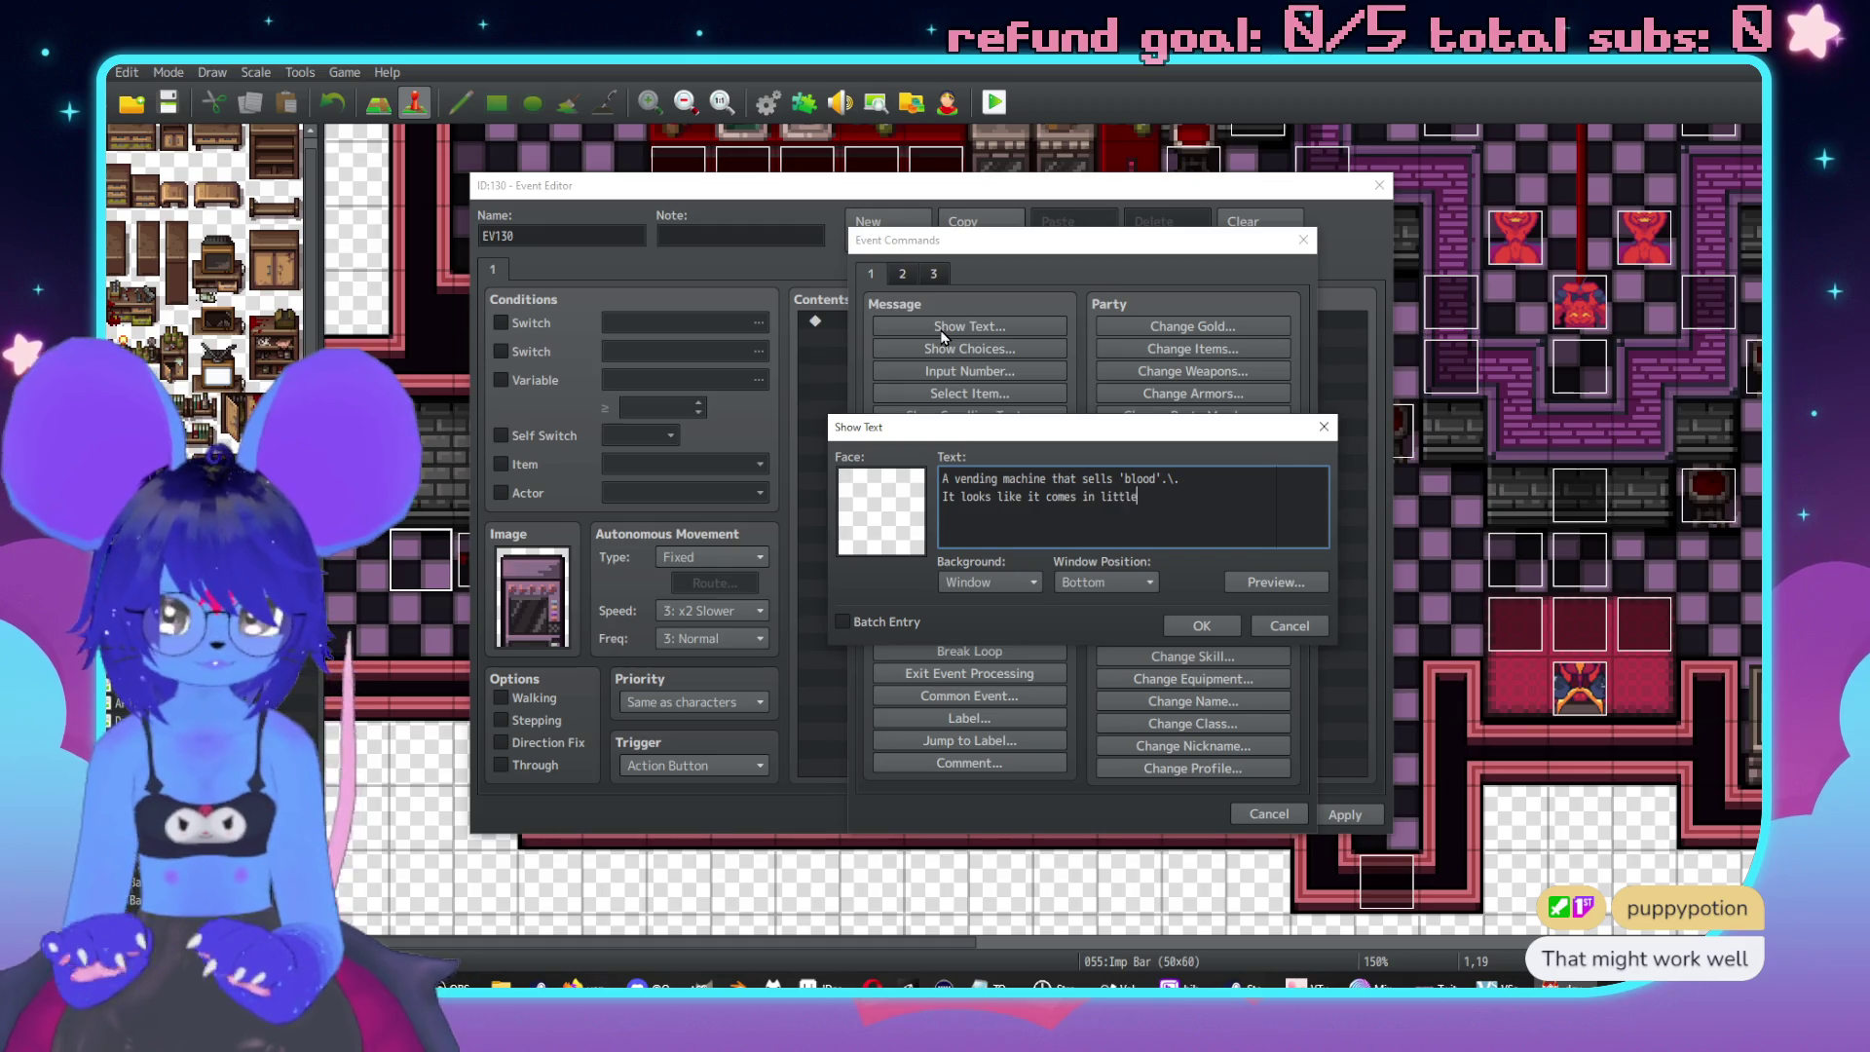
{"action": "type", "text": " cans and"}
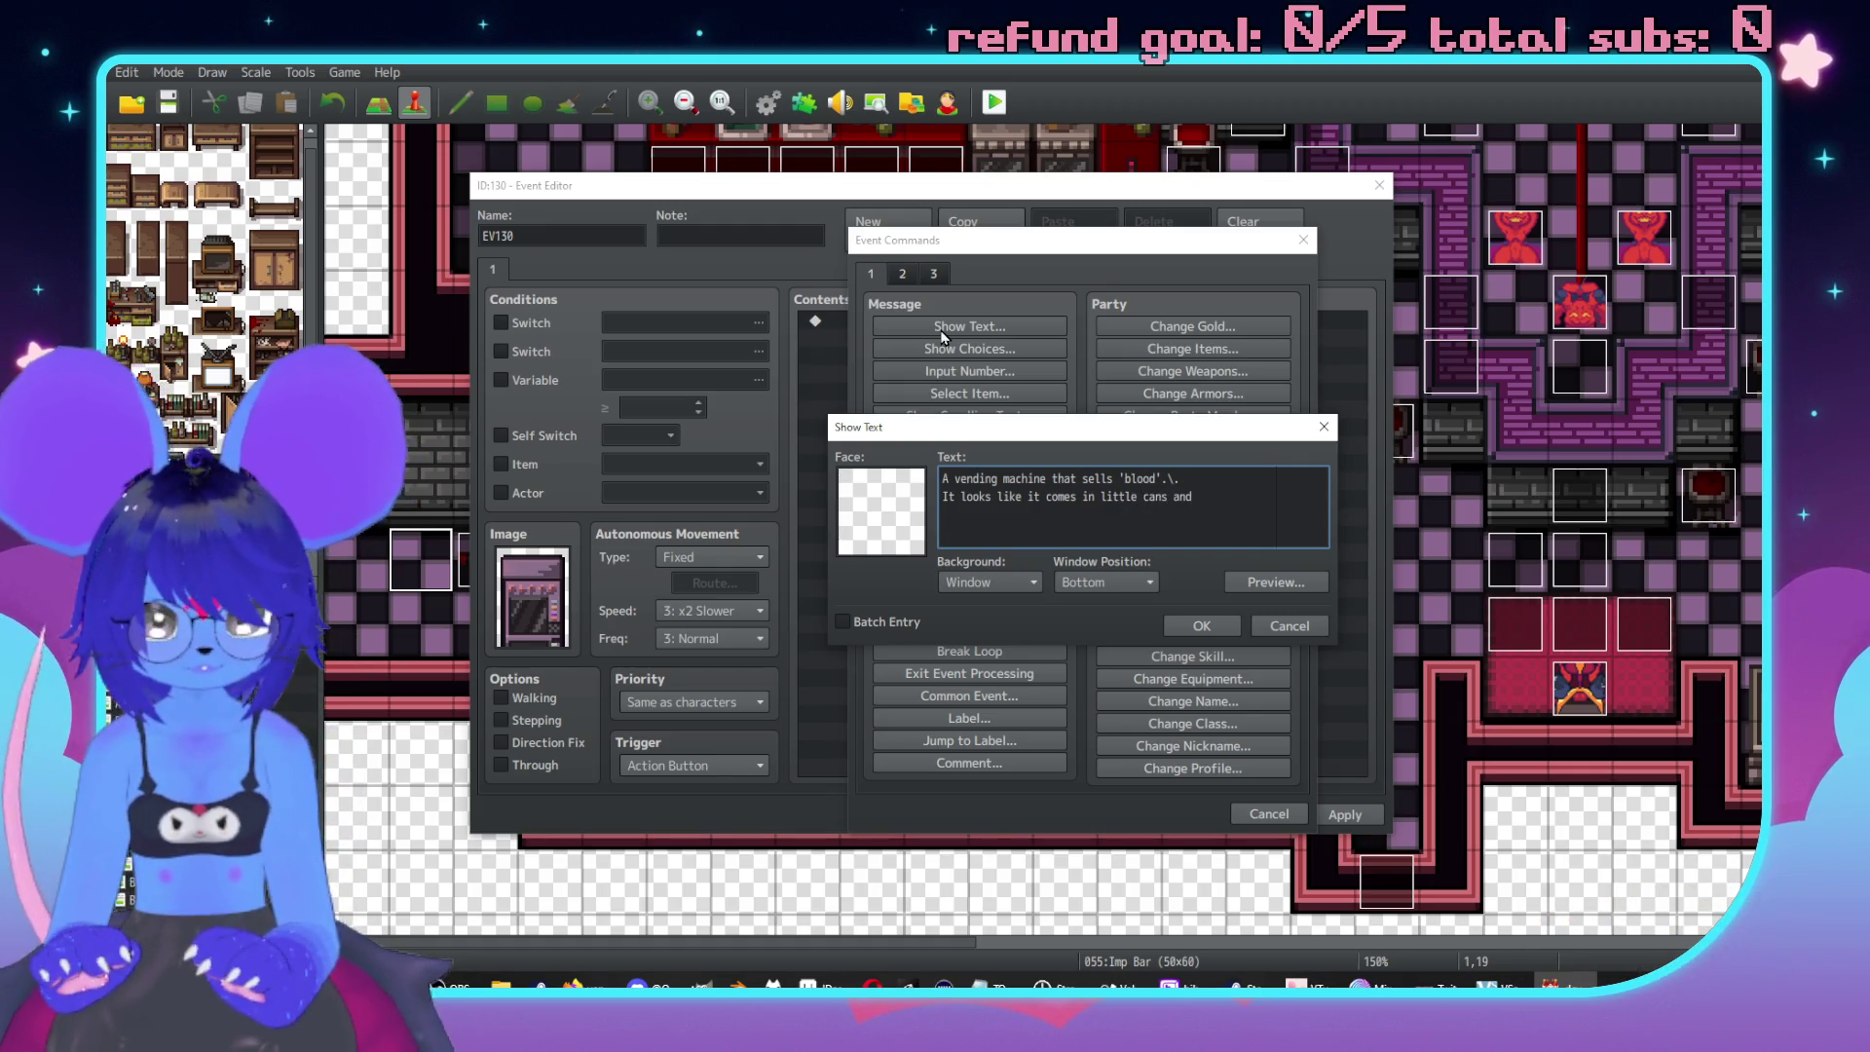
{"action": "type", "text": "boxes."}
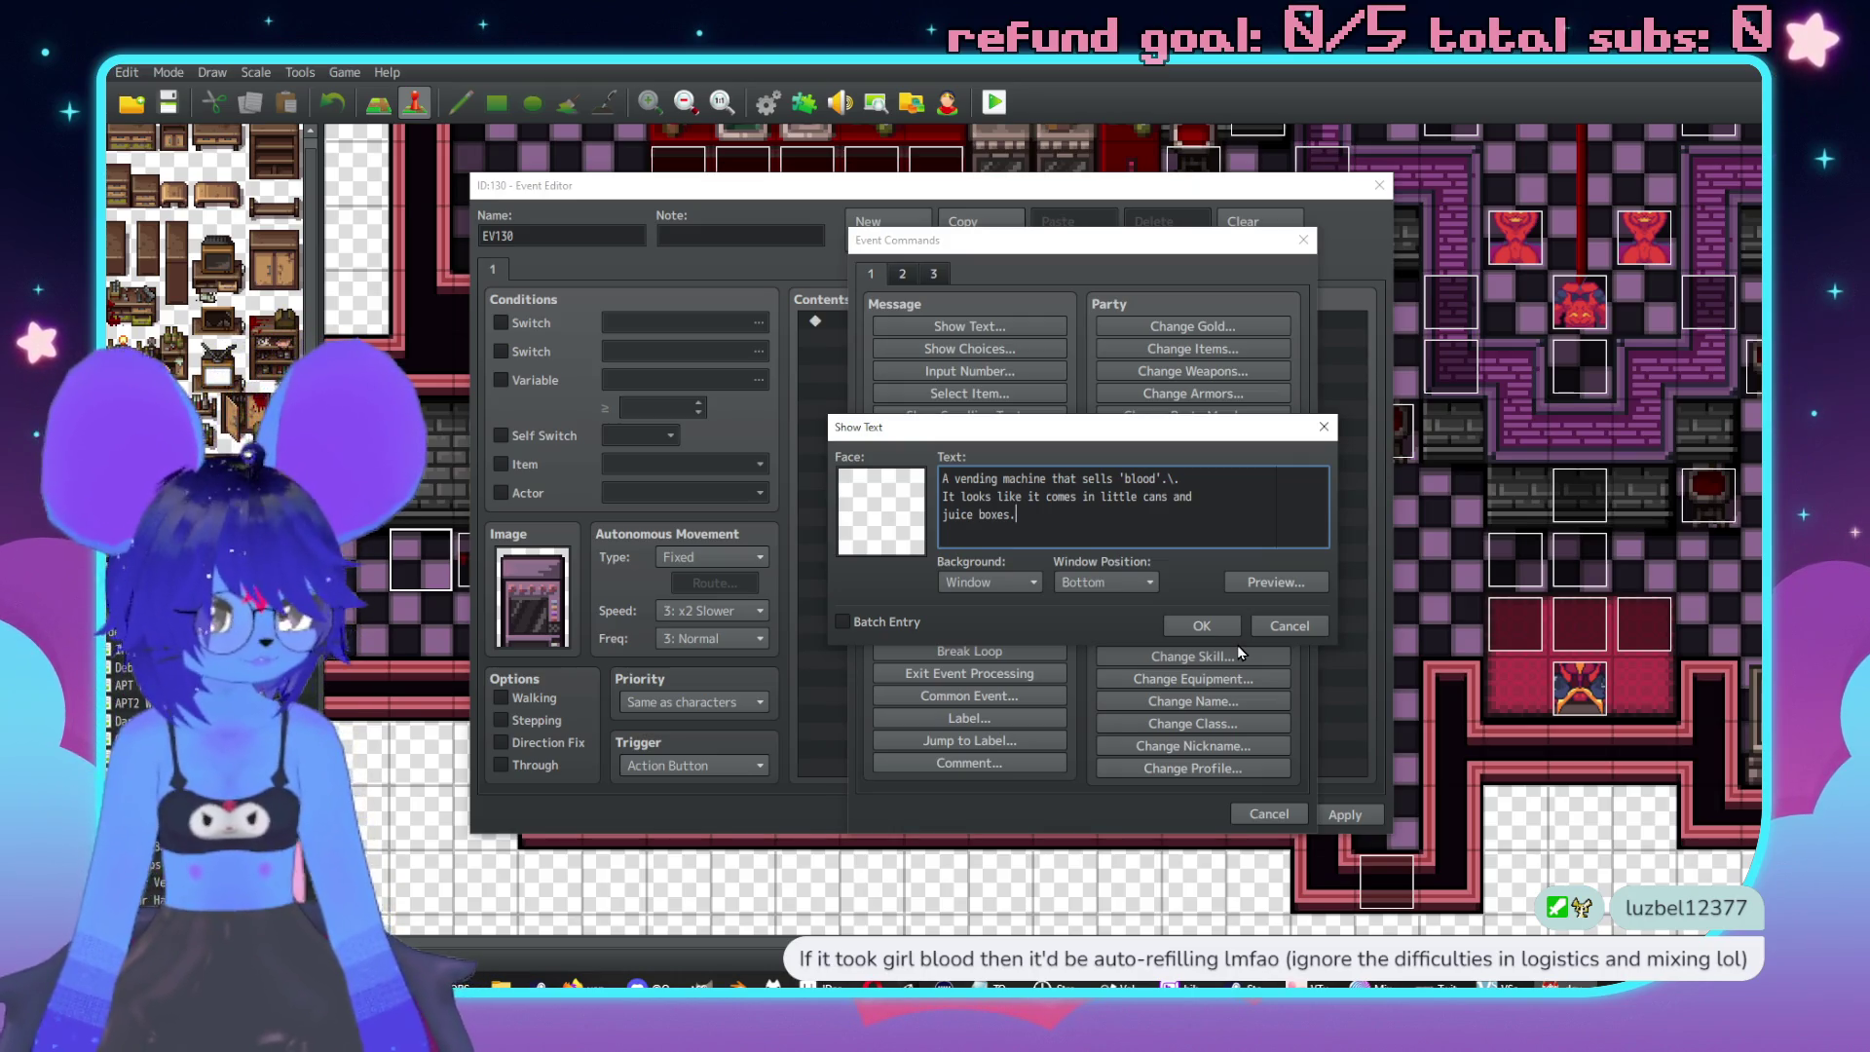
{"action": "key", "text": "alt+Tab"}
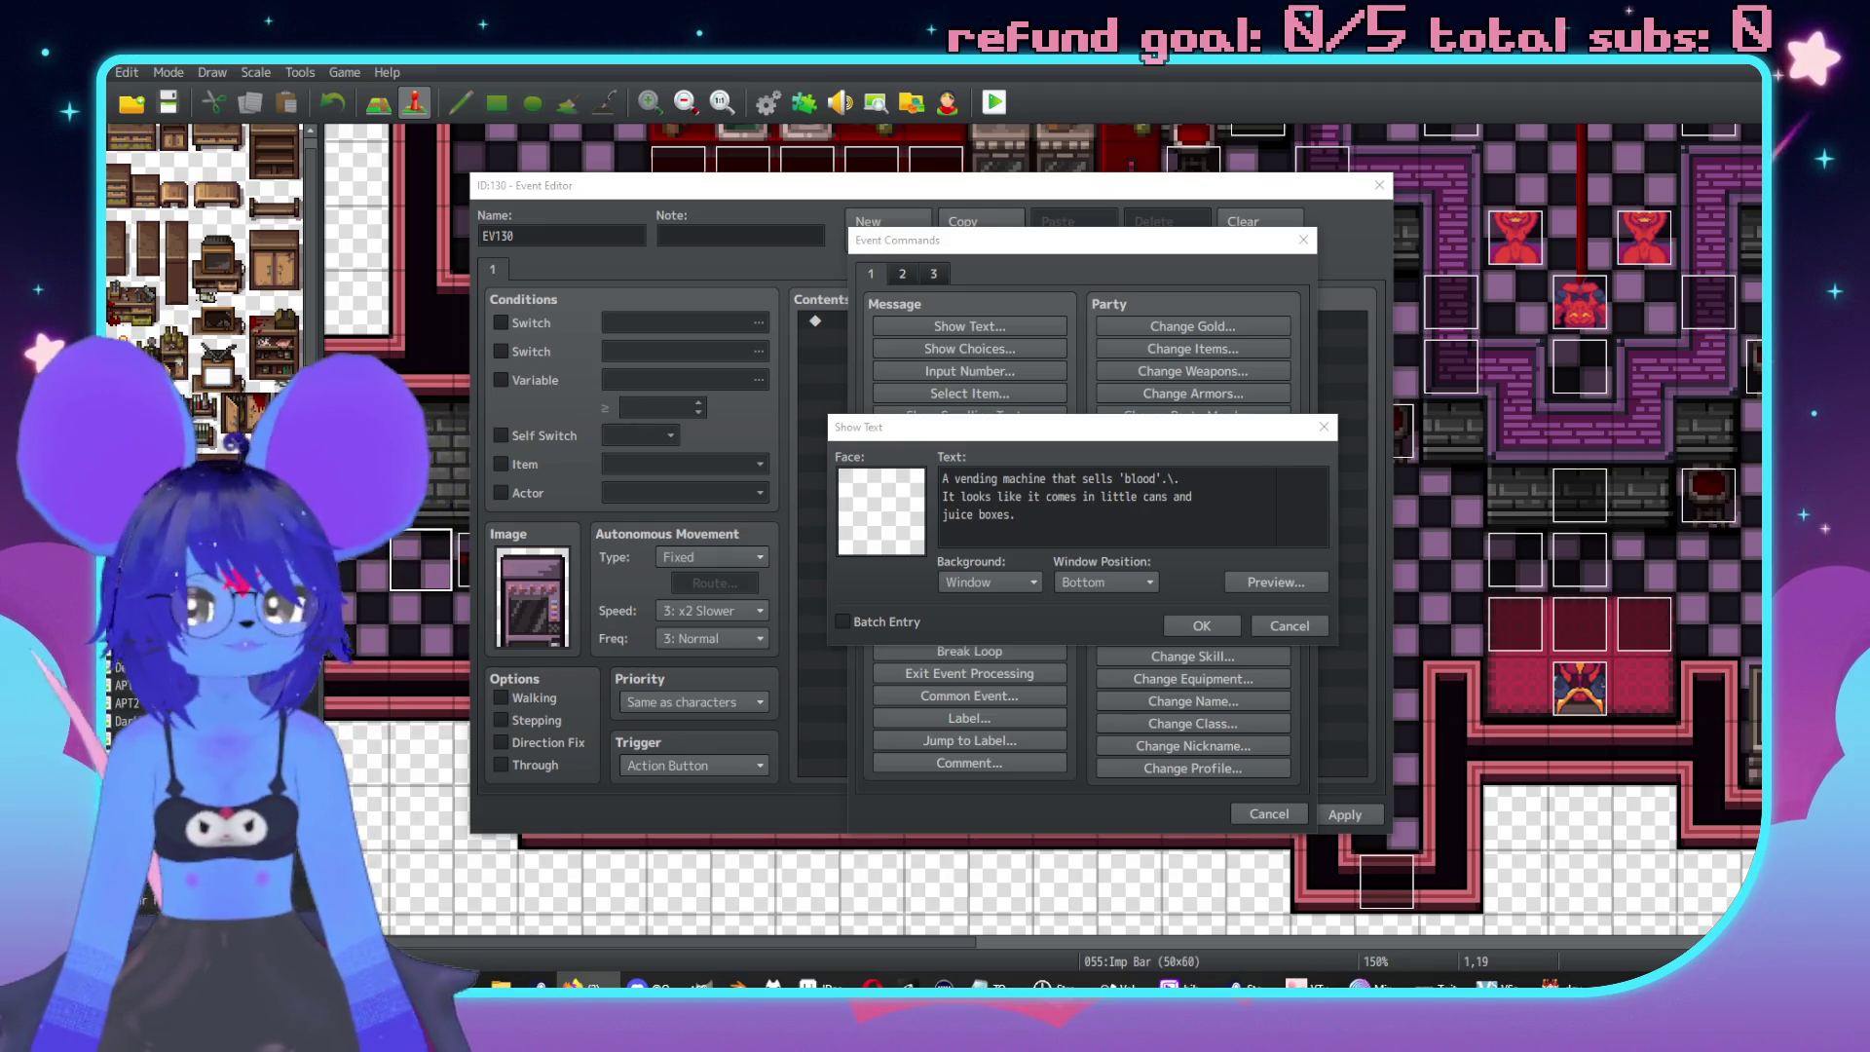
{"action": "left_click", "coordinate": [1203, 485]}
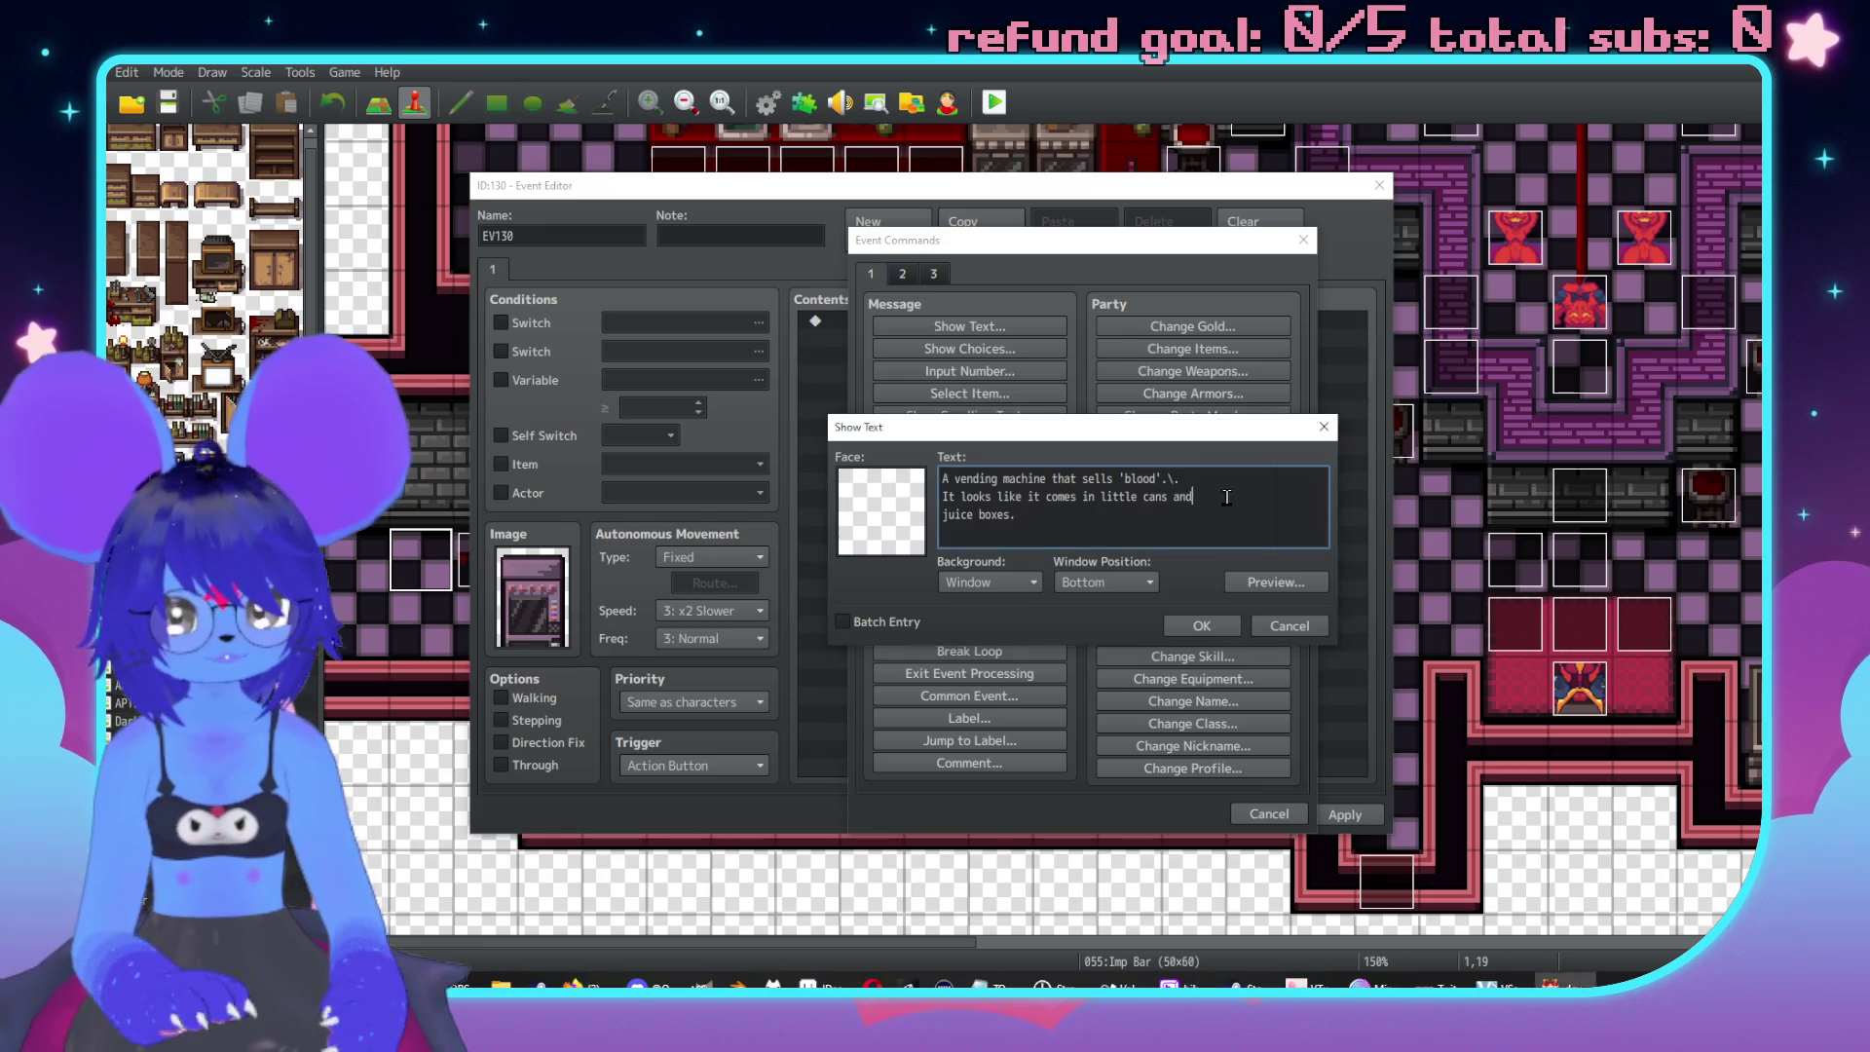
{"action": "key", "text": "Delete"}
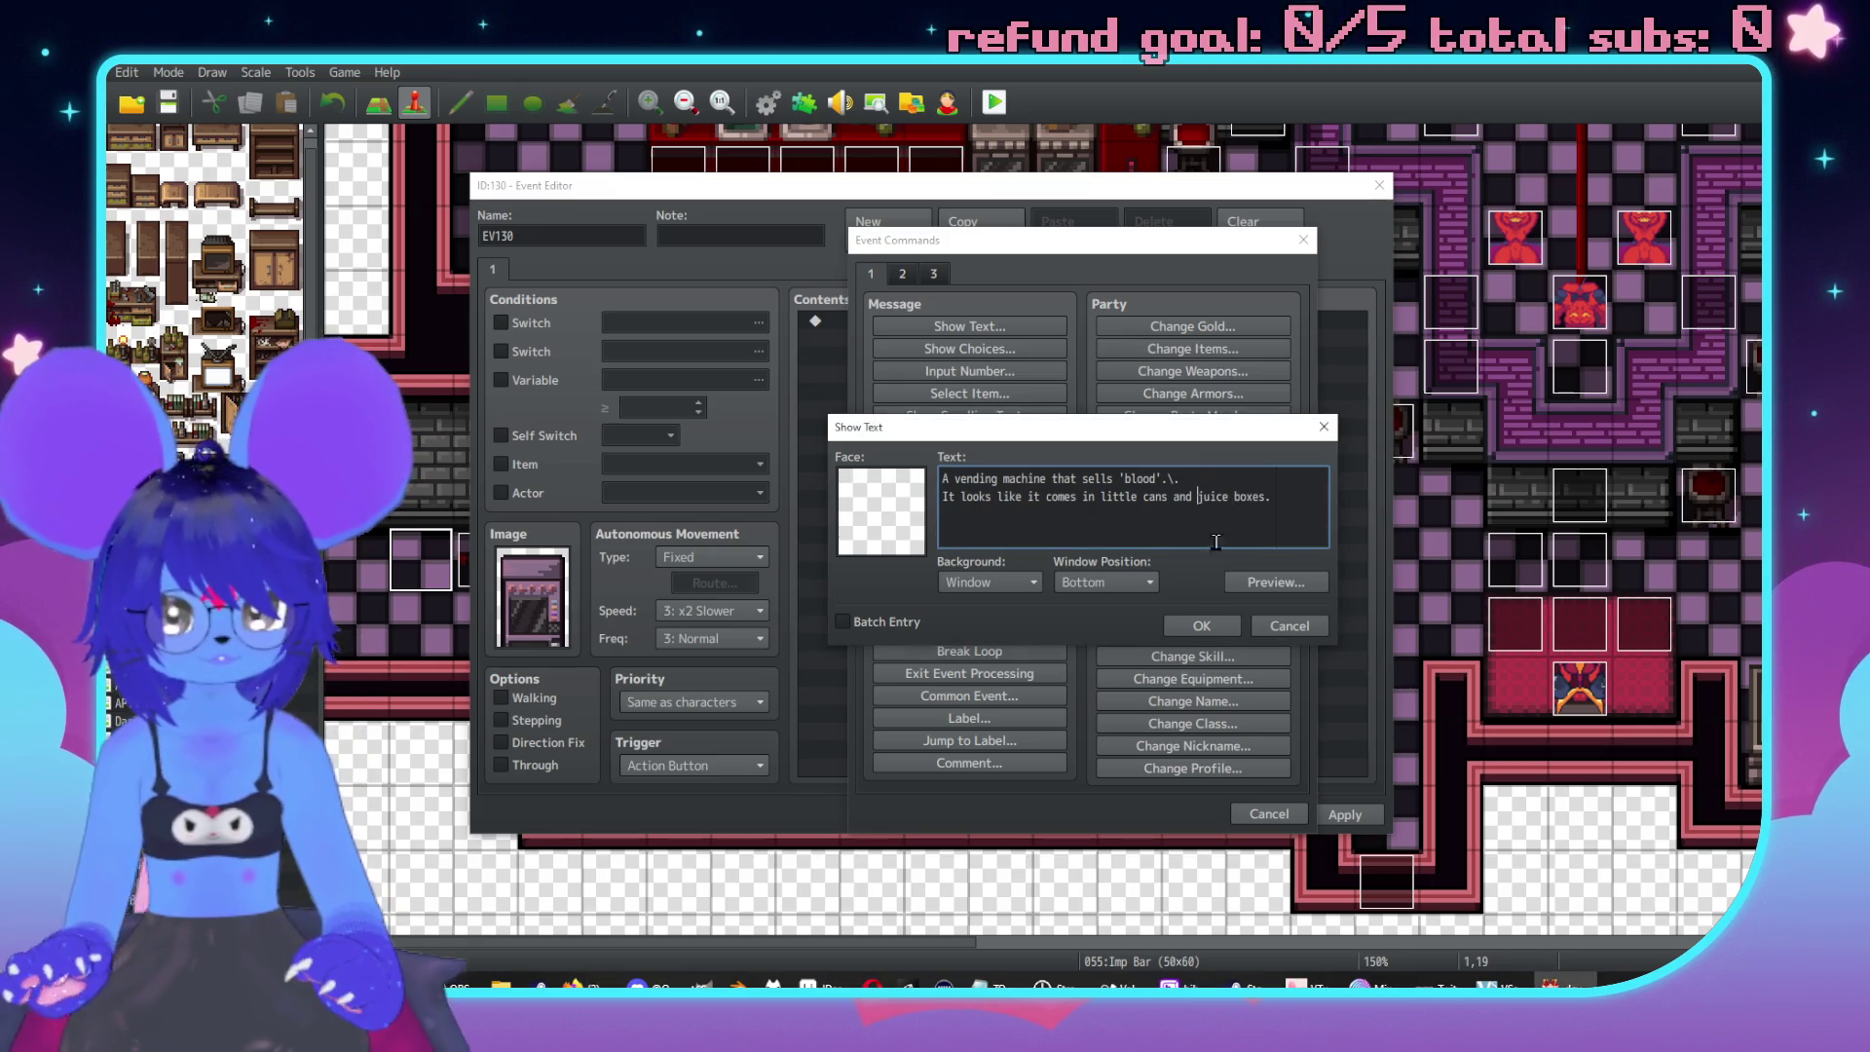
{"action": "left_click", "coordinate": [1202, 625]}
Add a second message: 'I don't want any of this.'.
{"action": "double_click", "coordinate": [913, 374]}
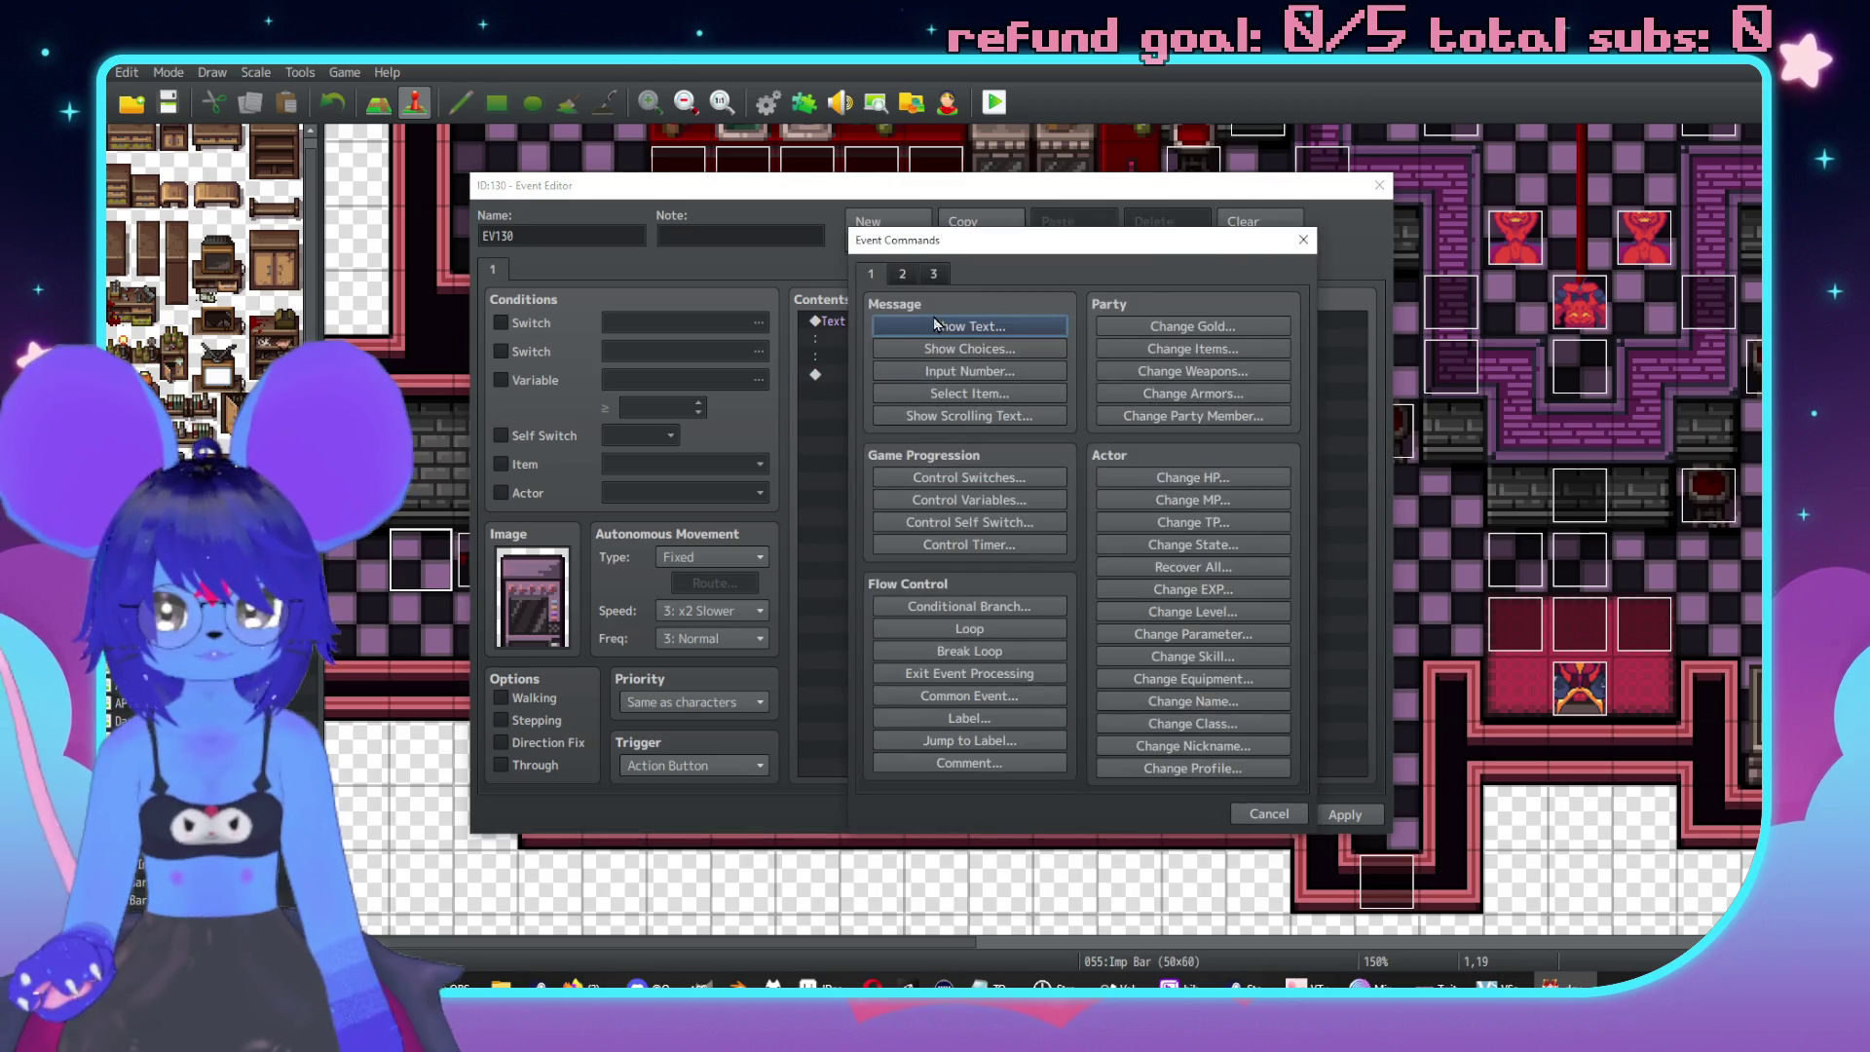
{"action": "left_click", "coordinate": [979, 327]}
{"action": "type", "text": "I d"}
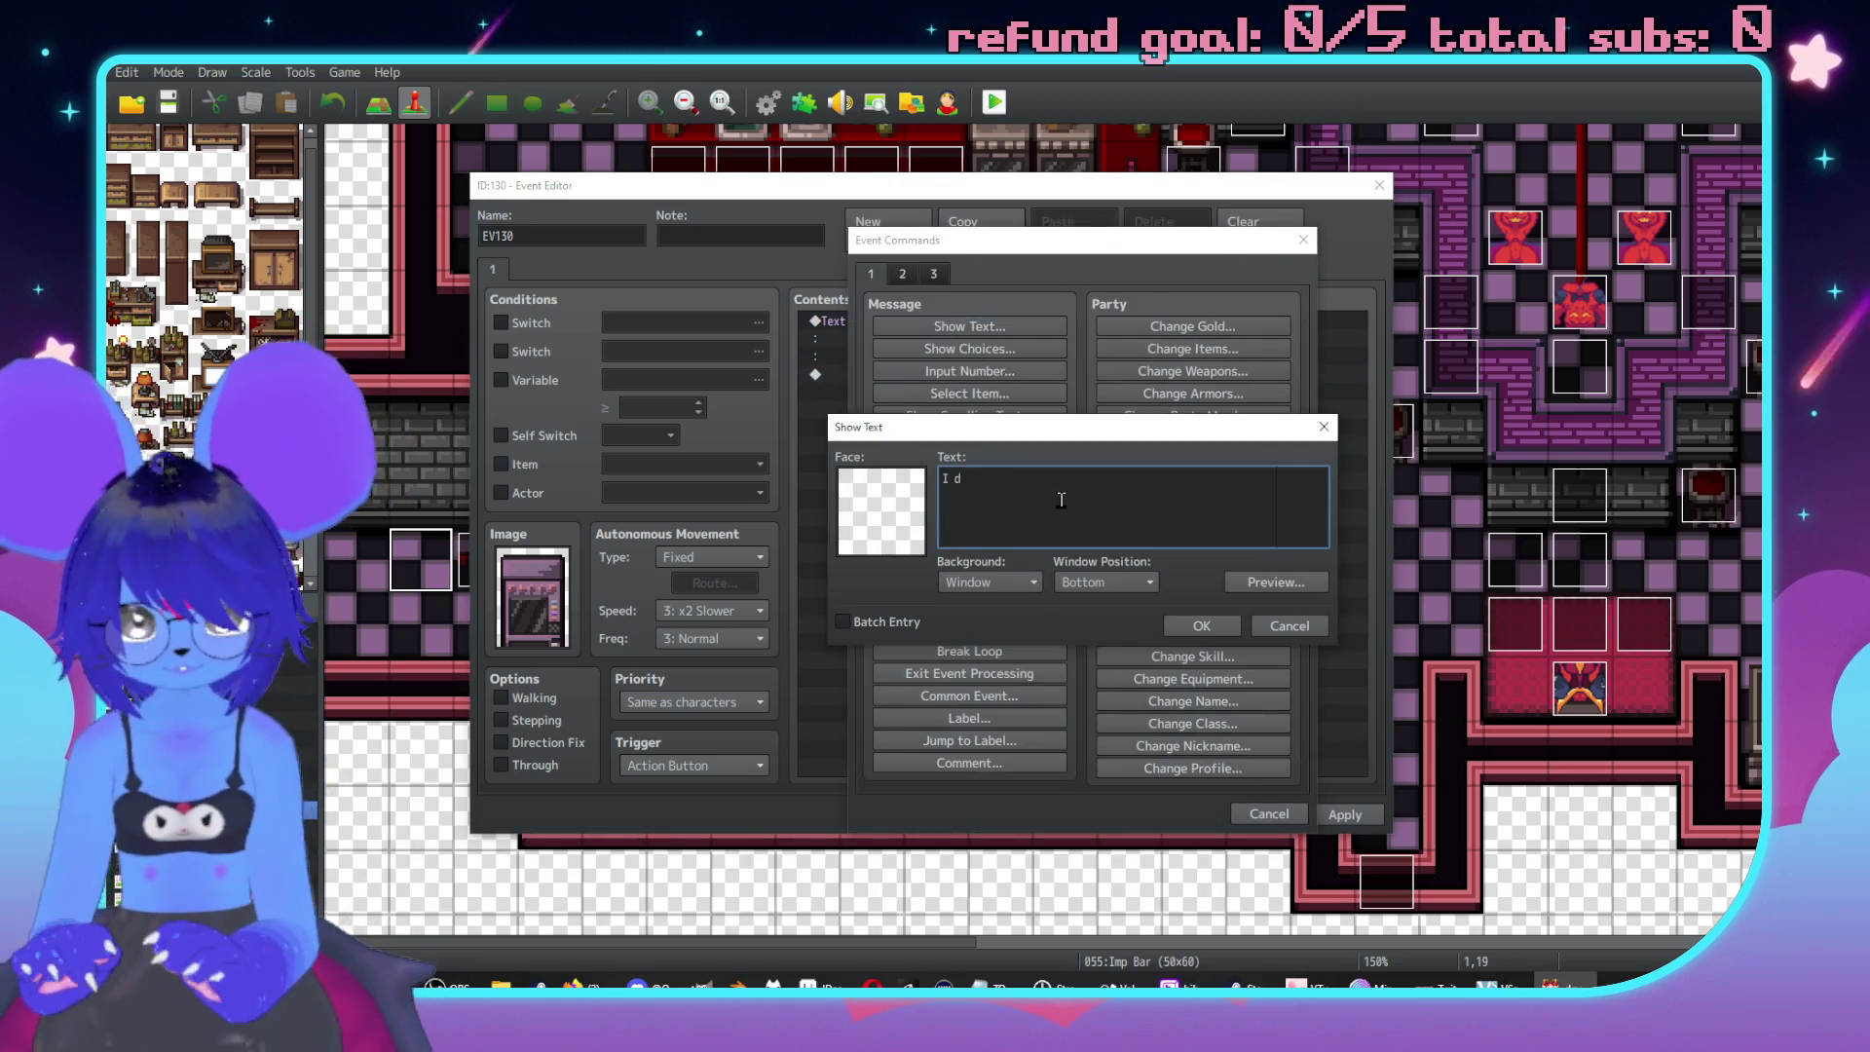
{"action": "type", "text": "on't want any "}
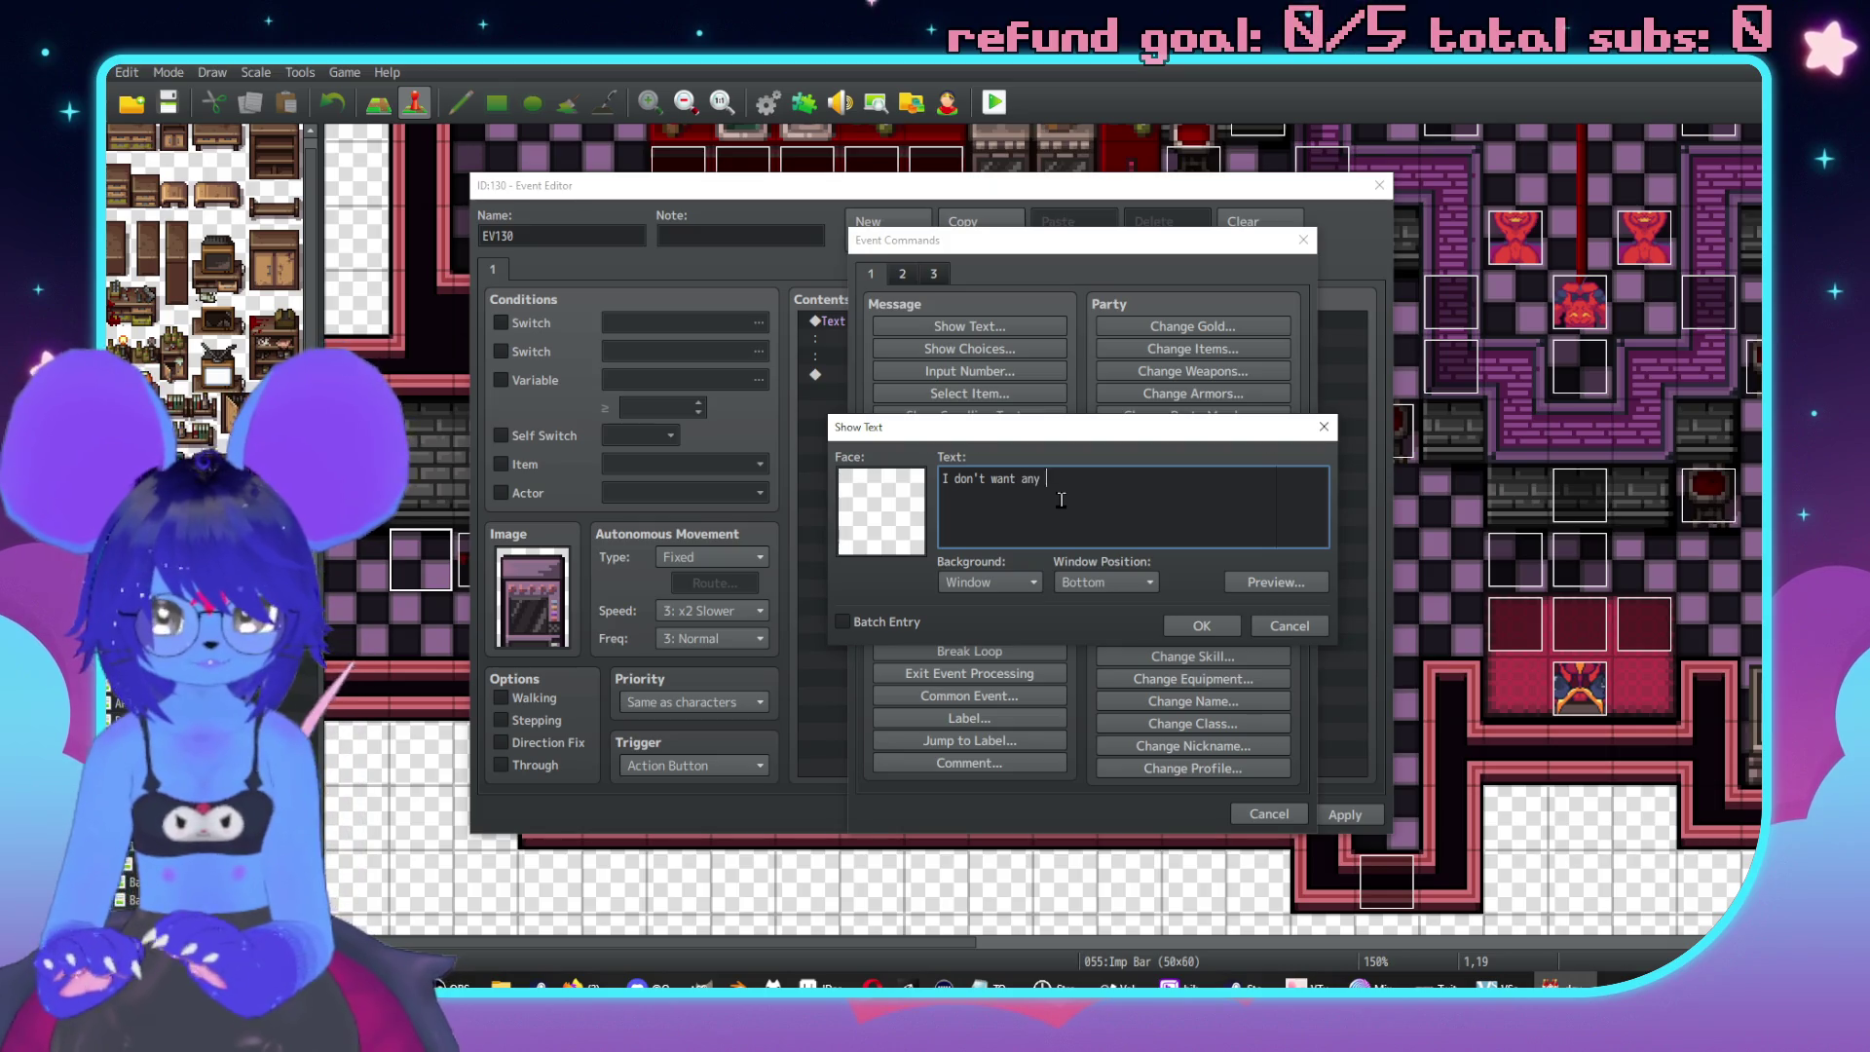
{"action": "type", "text": "of this."}
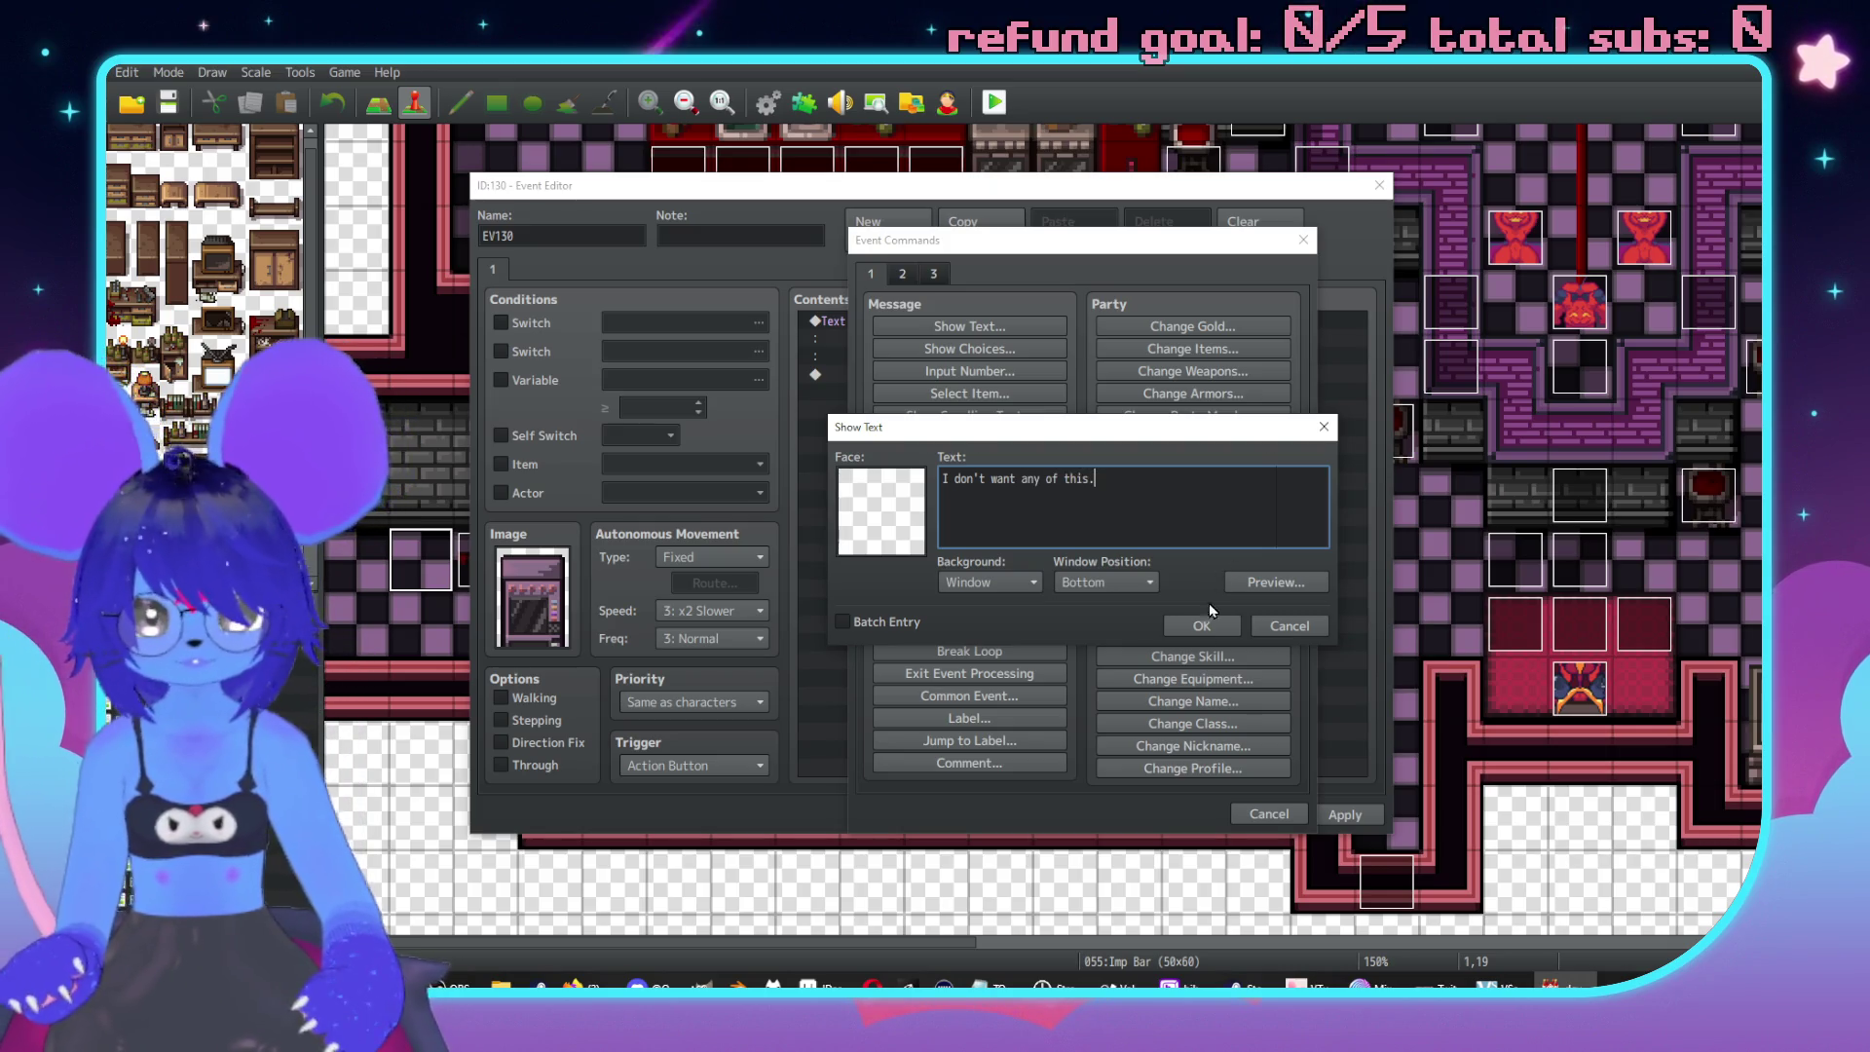
{"action": "left_click", "coordinate": [1200, 626]}
Name the event 'vending machine' and close the Event Editor.
{"action": "double_click", "coordinate": [581, 237]}
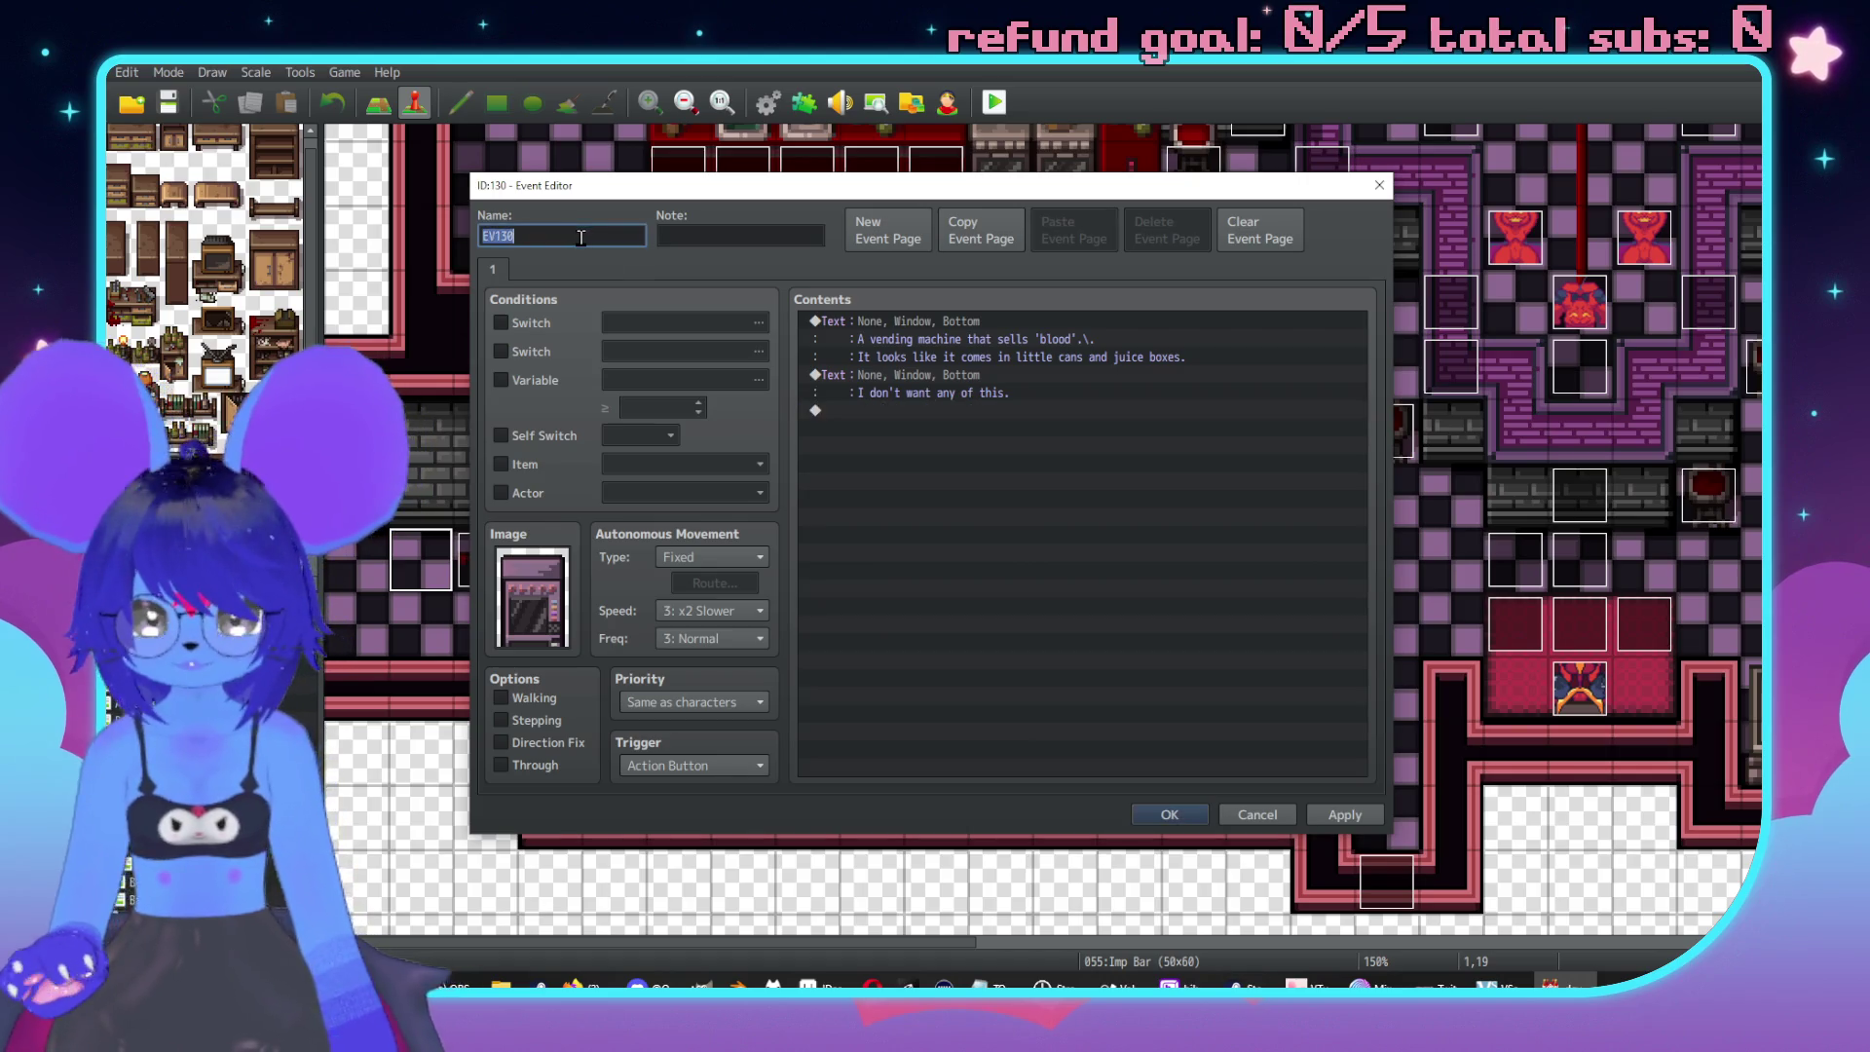
{"action": "type", "text": "vending machine"}
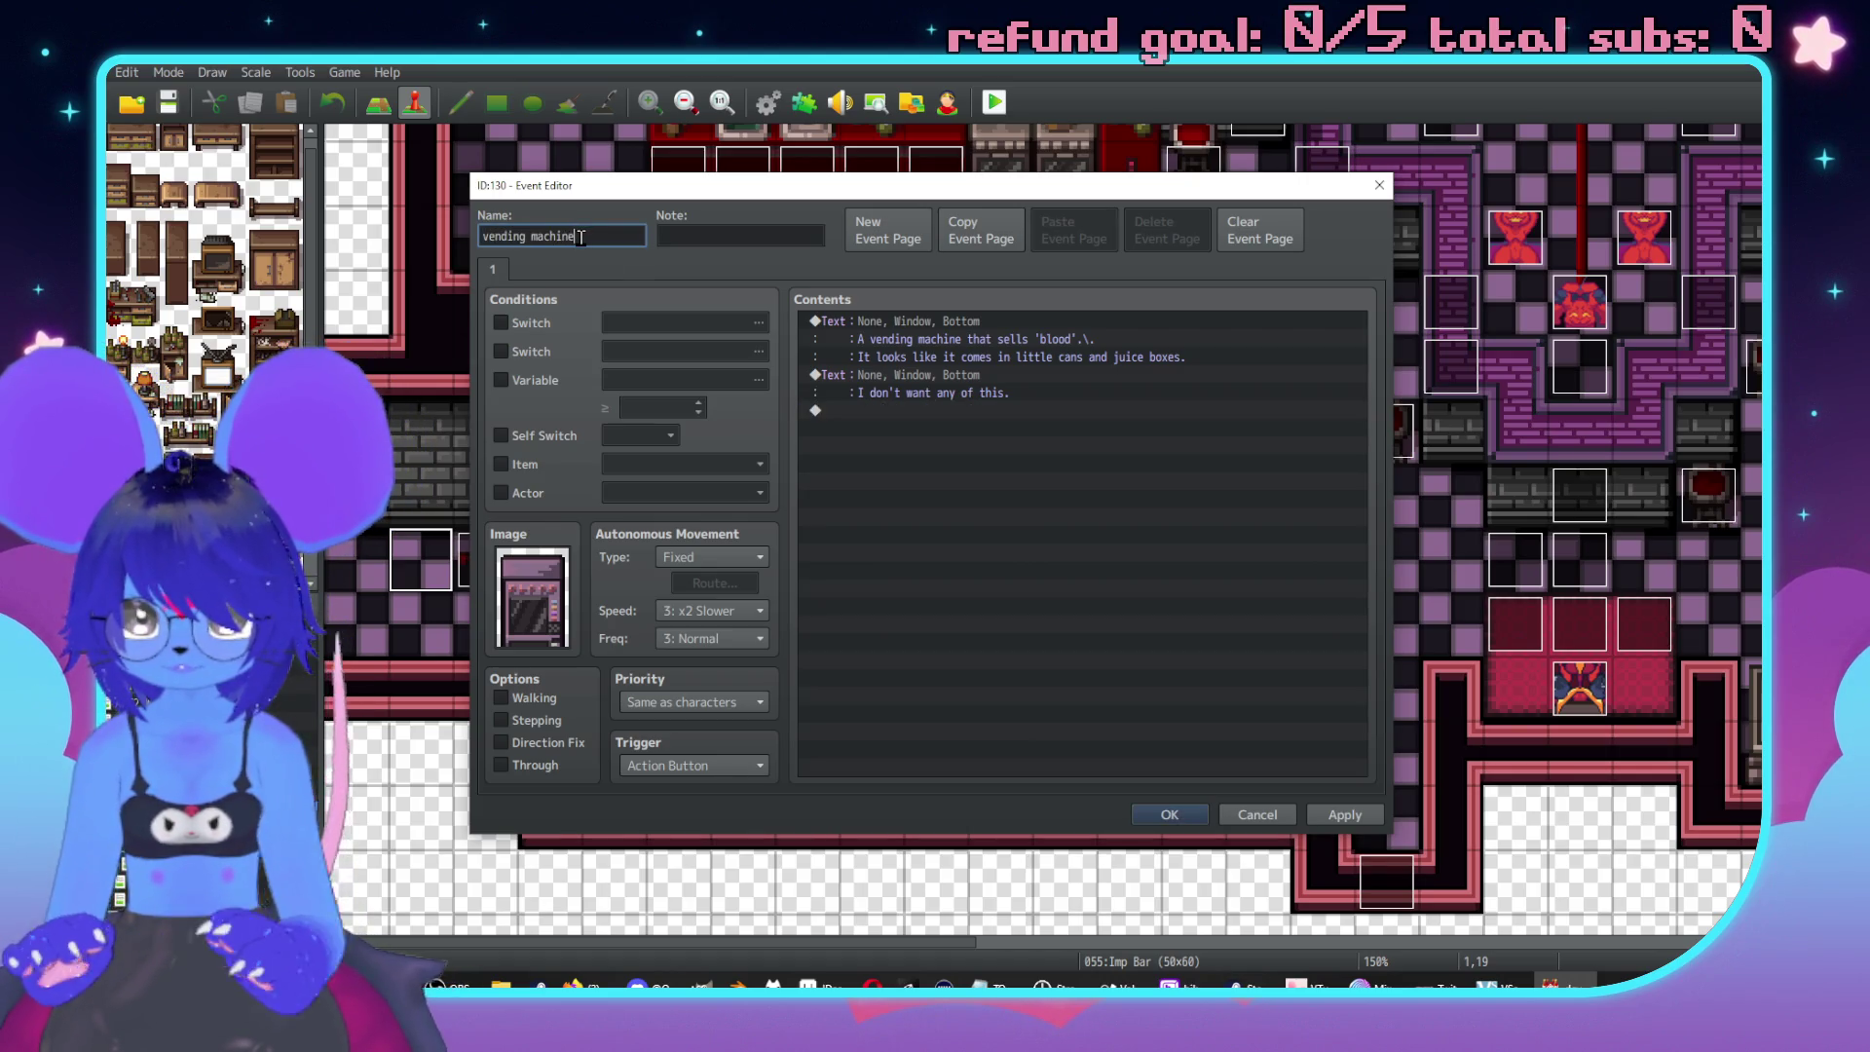
{"action": "left_click", "coordinate": [1173, 814]}
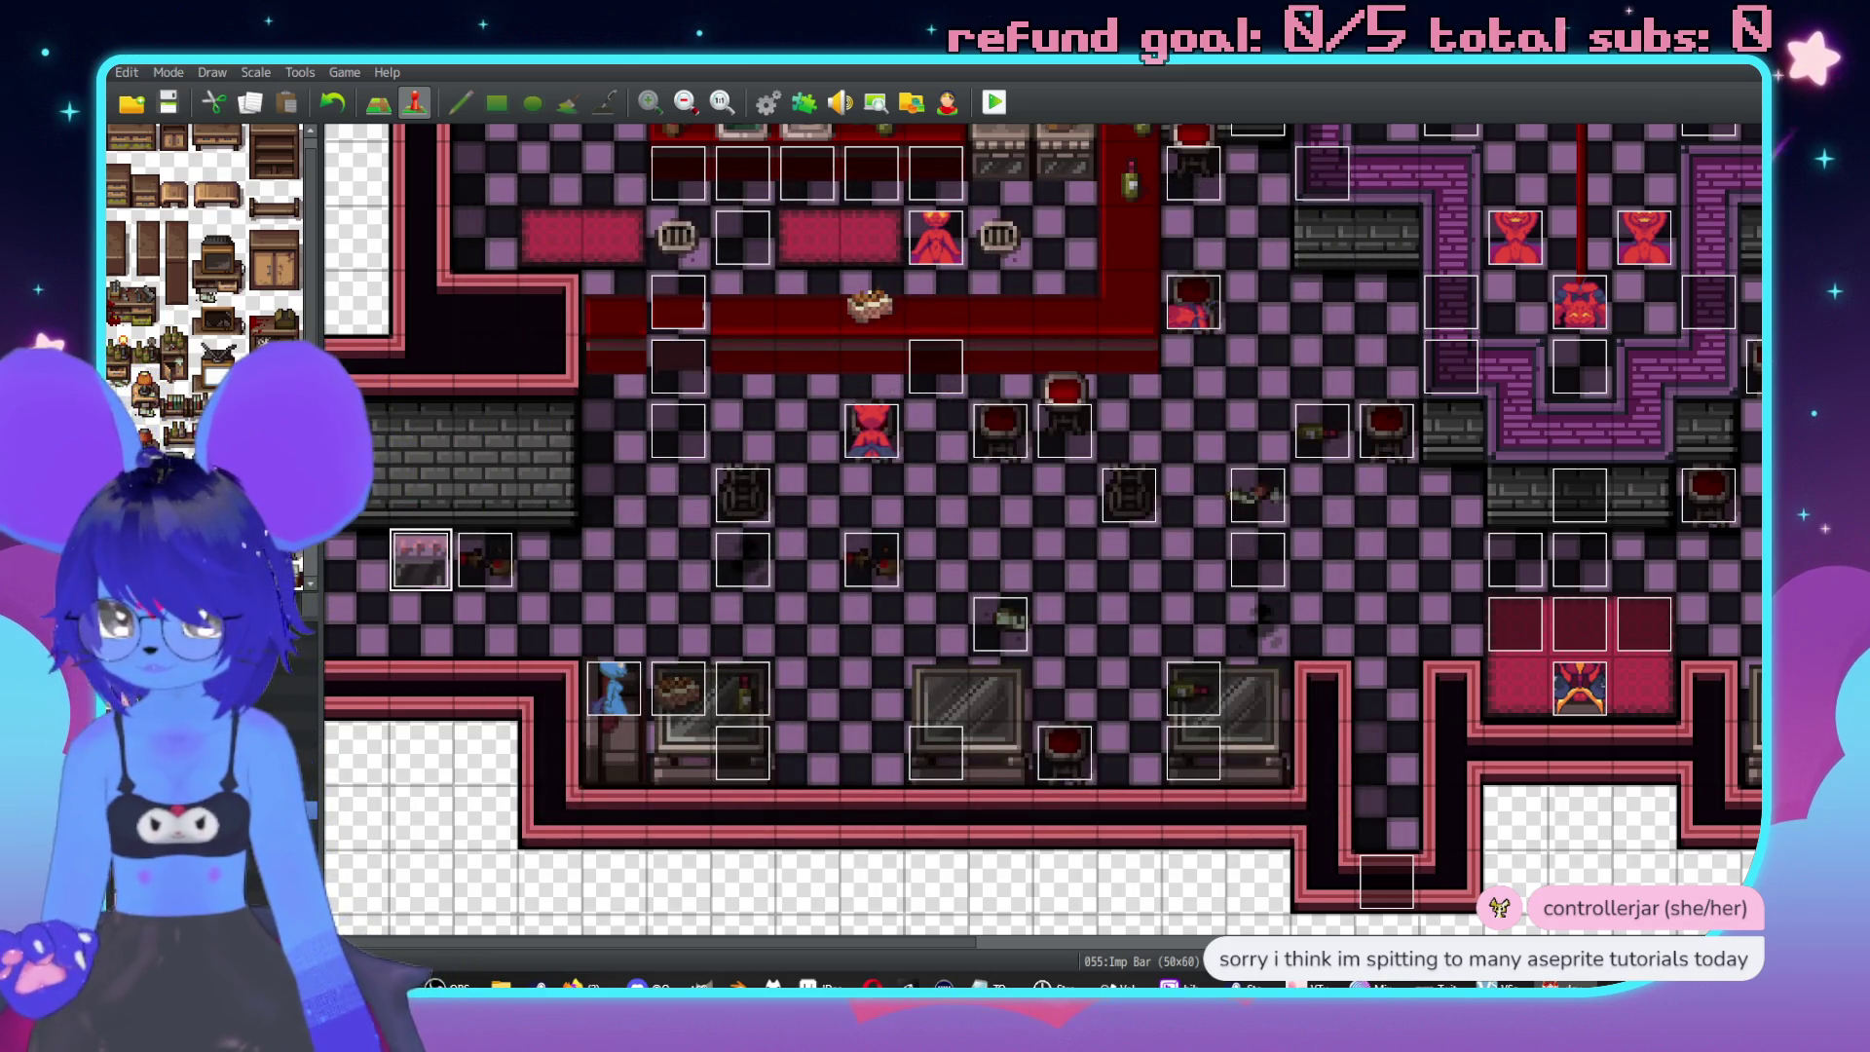
Switch to the Imp Bar Back Rooms map and pan to its central checkered corridor.
{"action": "key", "text": "Down"}
{"action": "middle_click", "coordinate": [1150, 671]}
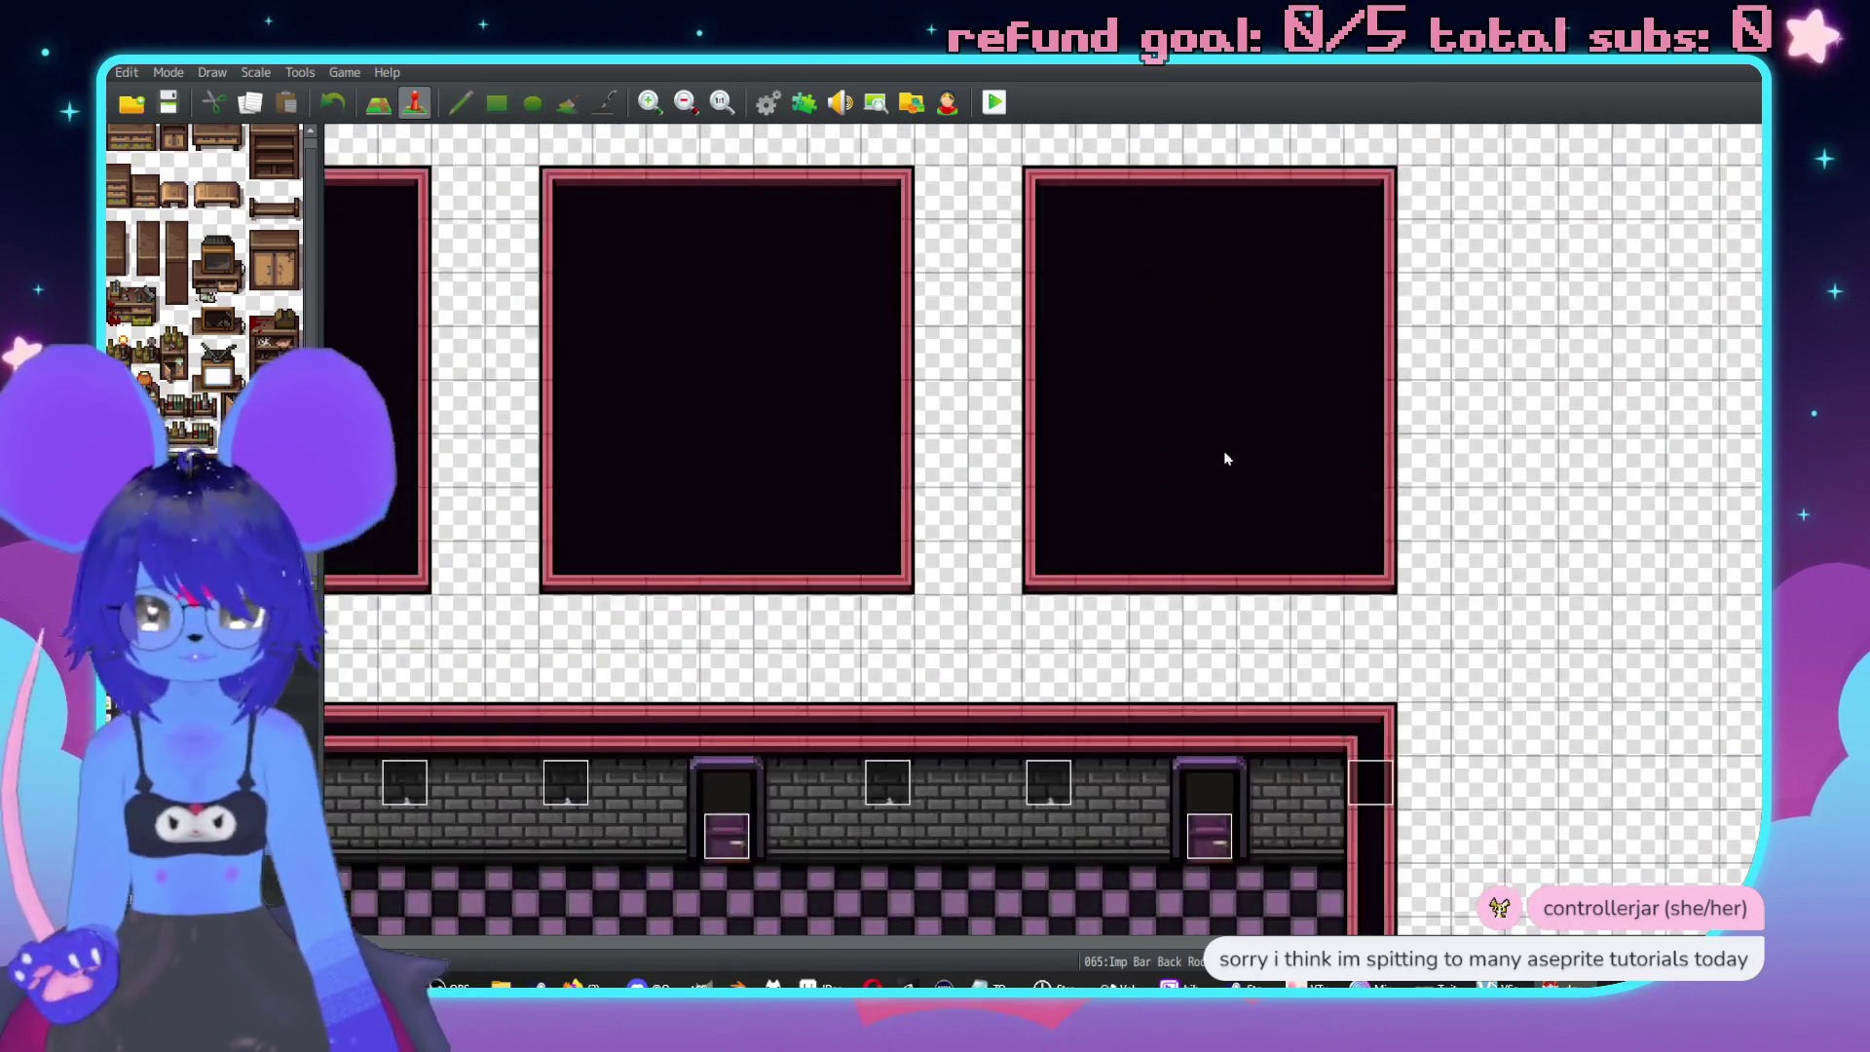
{"action": "middle_click", "coordinate": [1219, 503]}
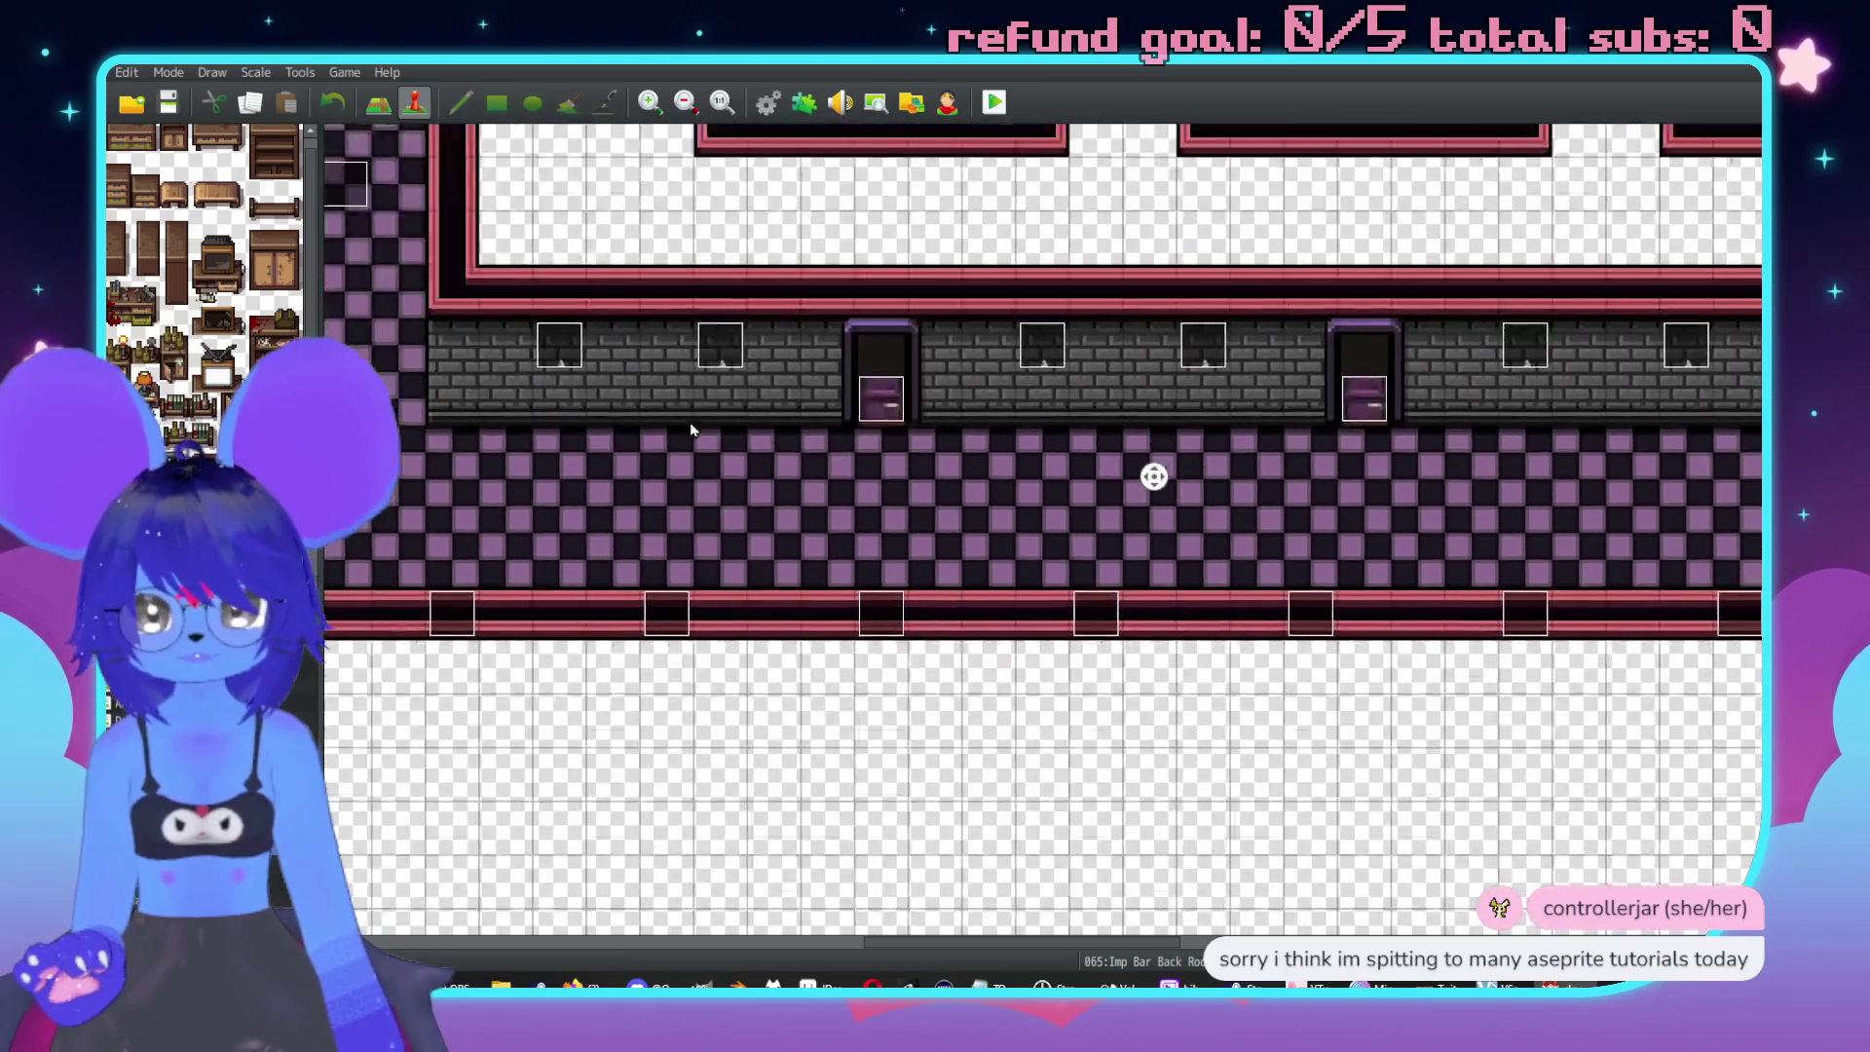
{"action": "middle_click", "coordinate": [1064, 451]}
{"action": "scroll", "coordinate": [1069, 434], "scroll_direction": "up", "scroll_amount": 1}
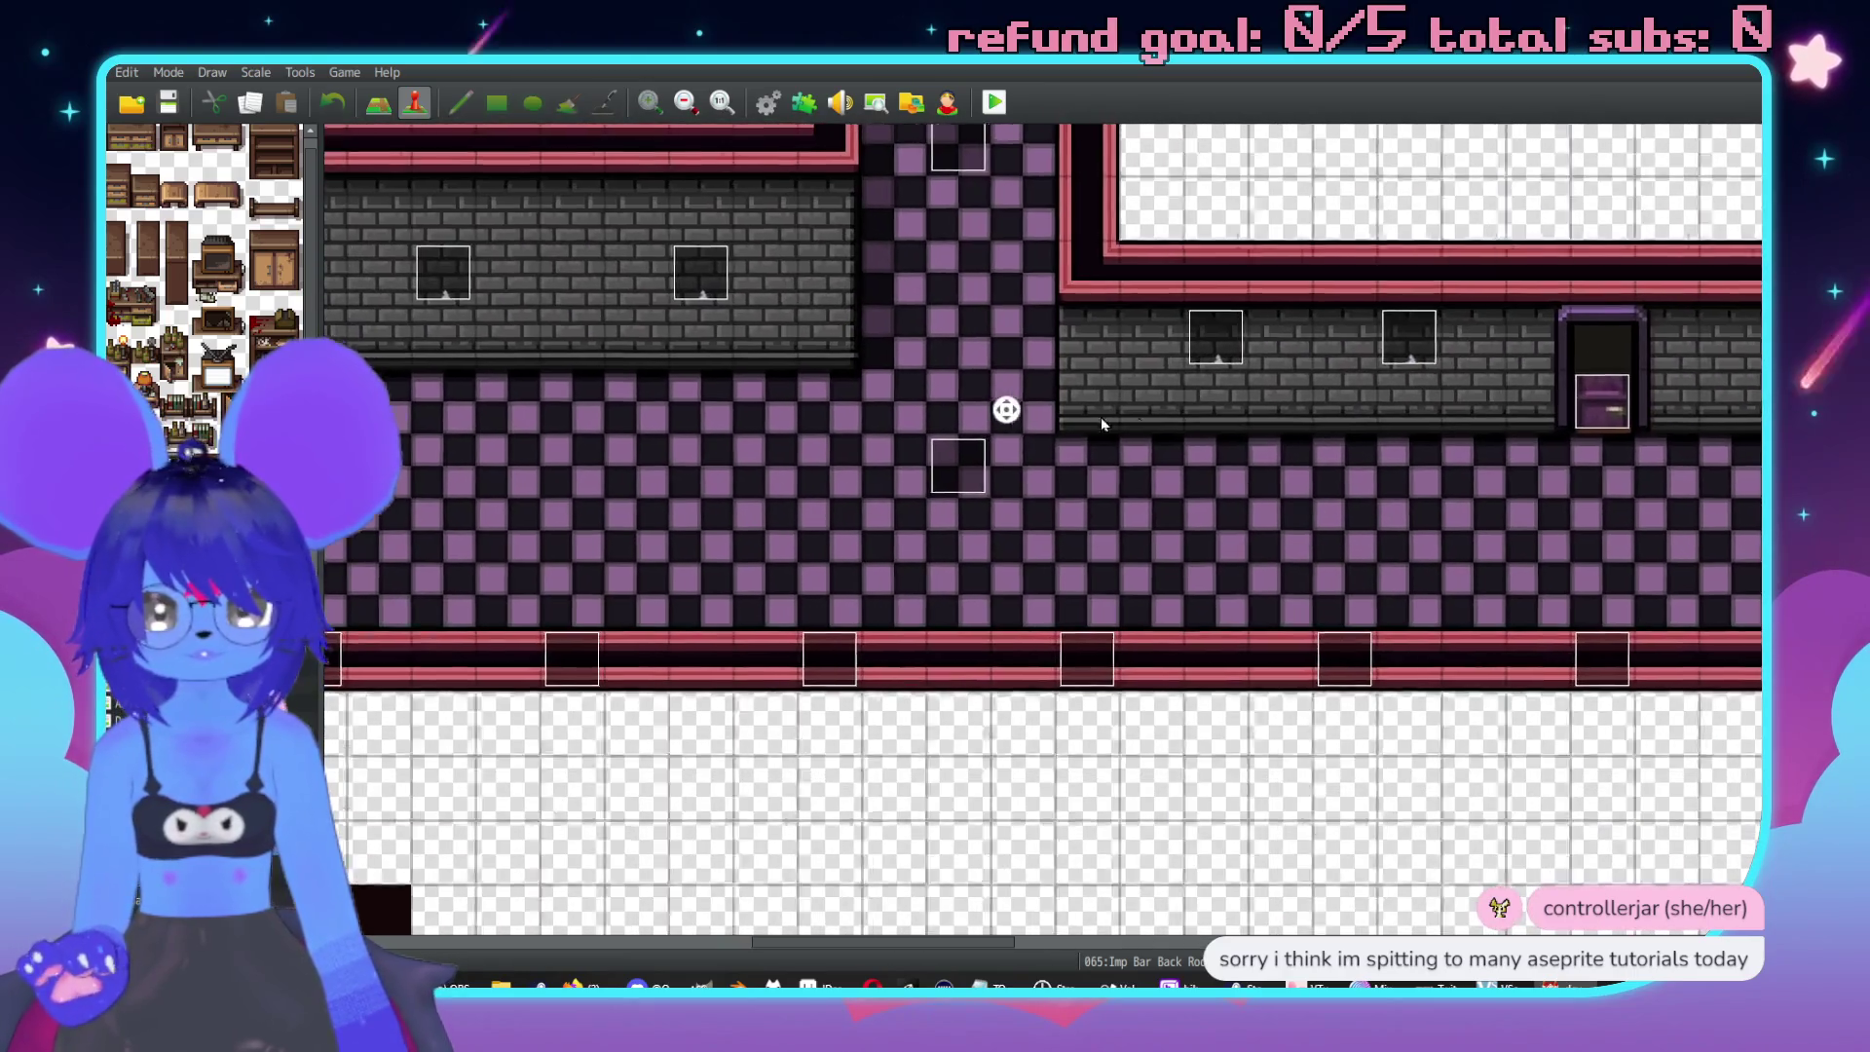
{"action": "middle_click", "coordinate": [1189, 618]}
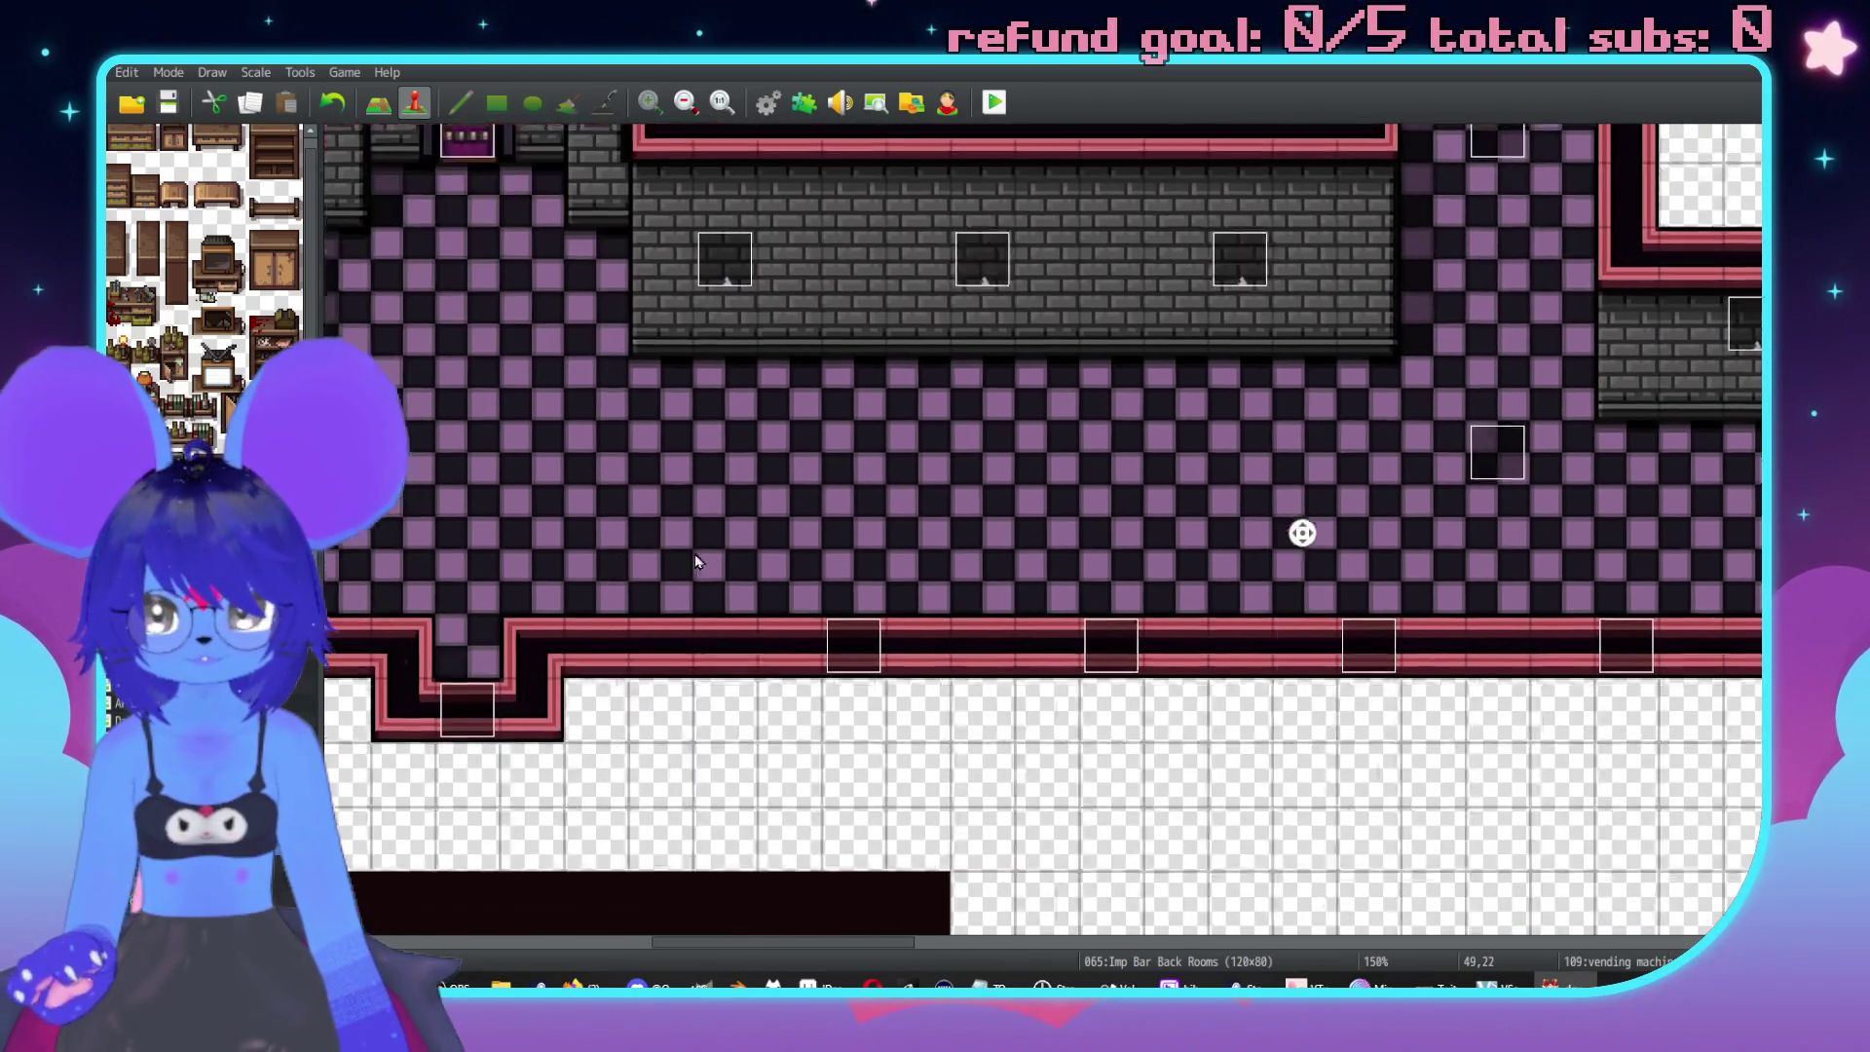
{"action": "middle_click", "coordinate": [1172, 497]}
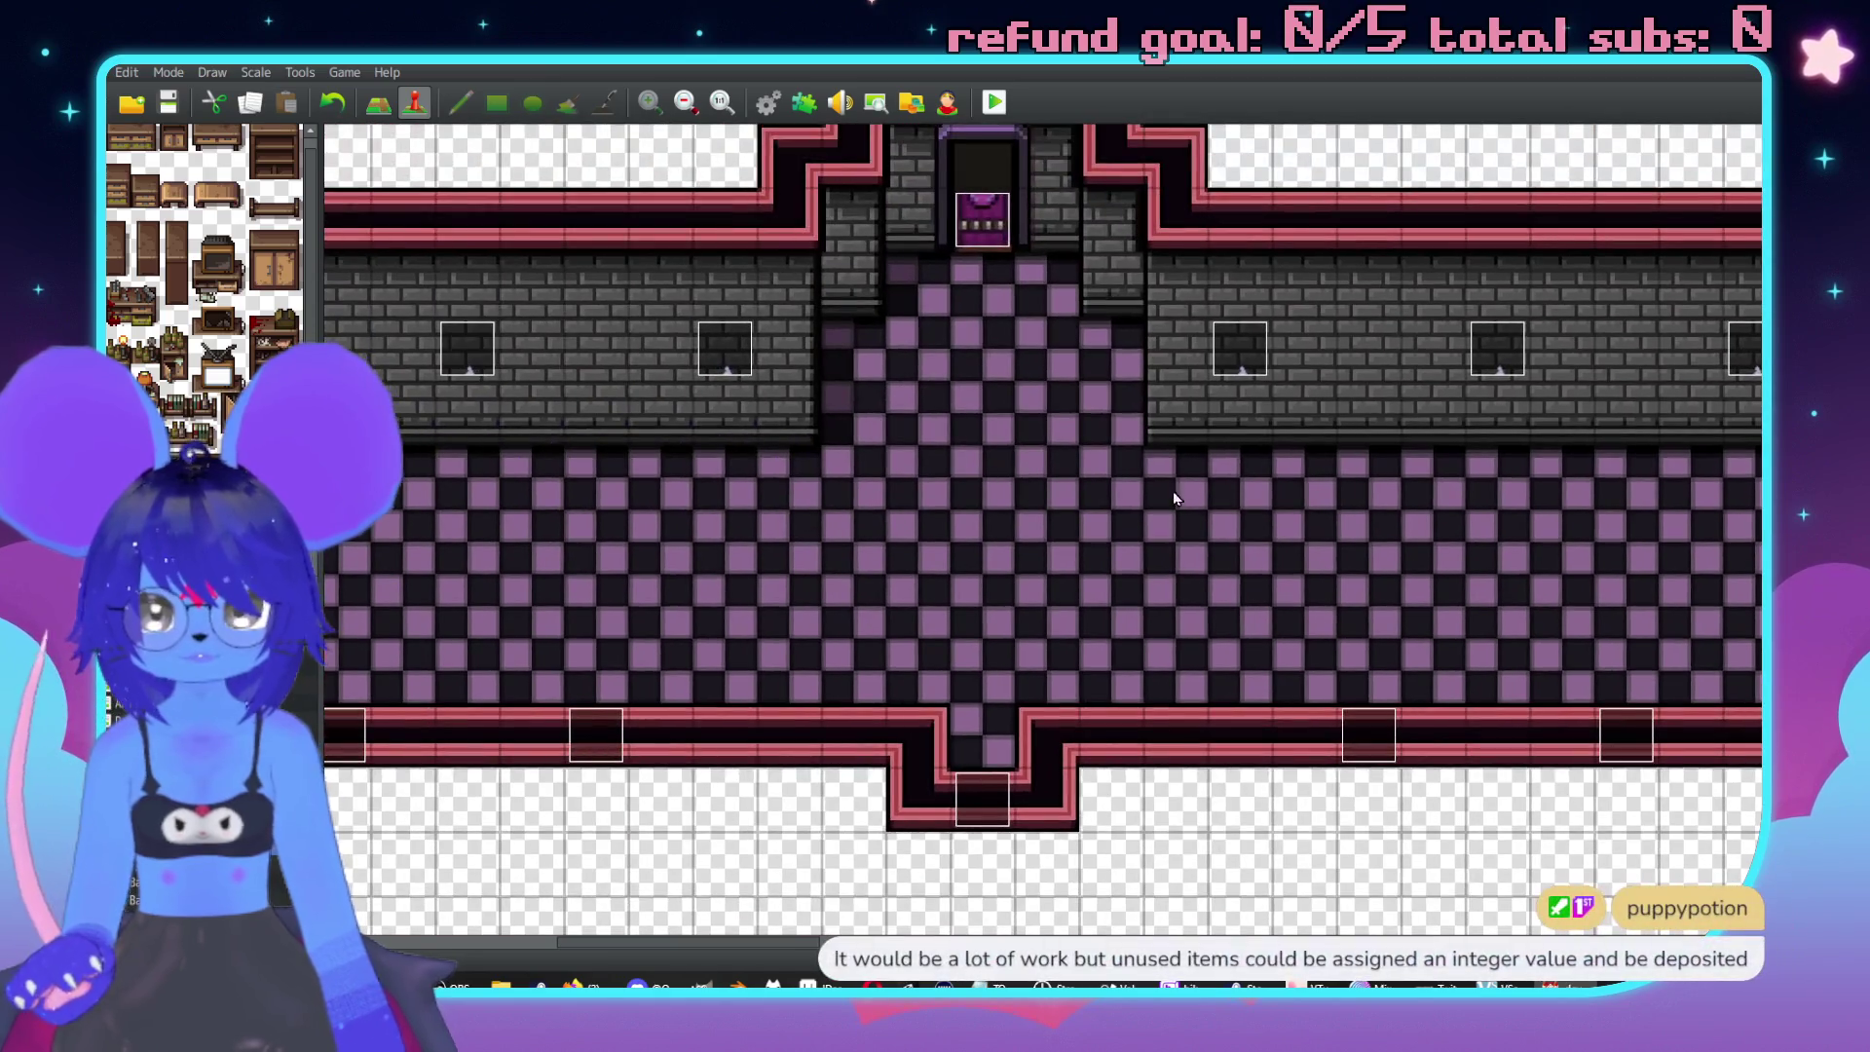
Create a new corridor event using a statue graphic from the $Statues sheet.
{"action": "double_click", "coordinate": [982, 533]}
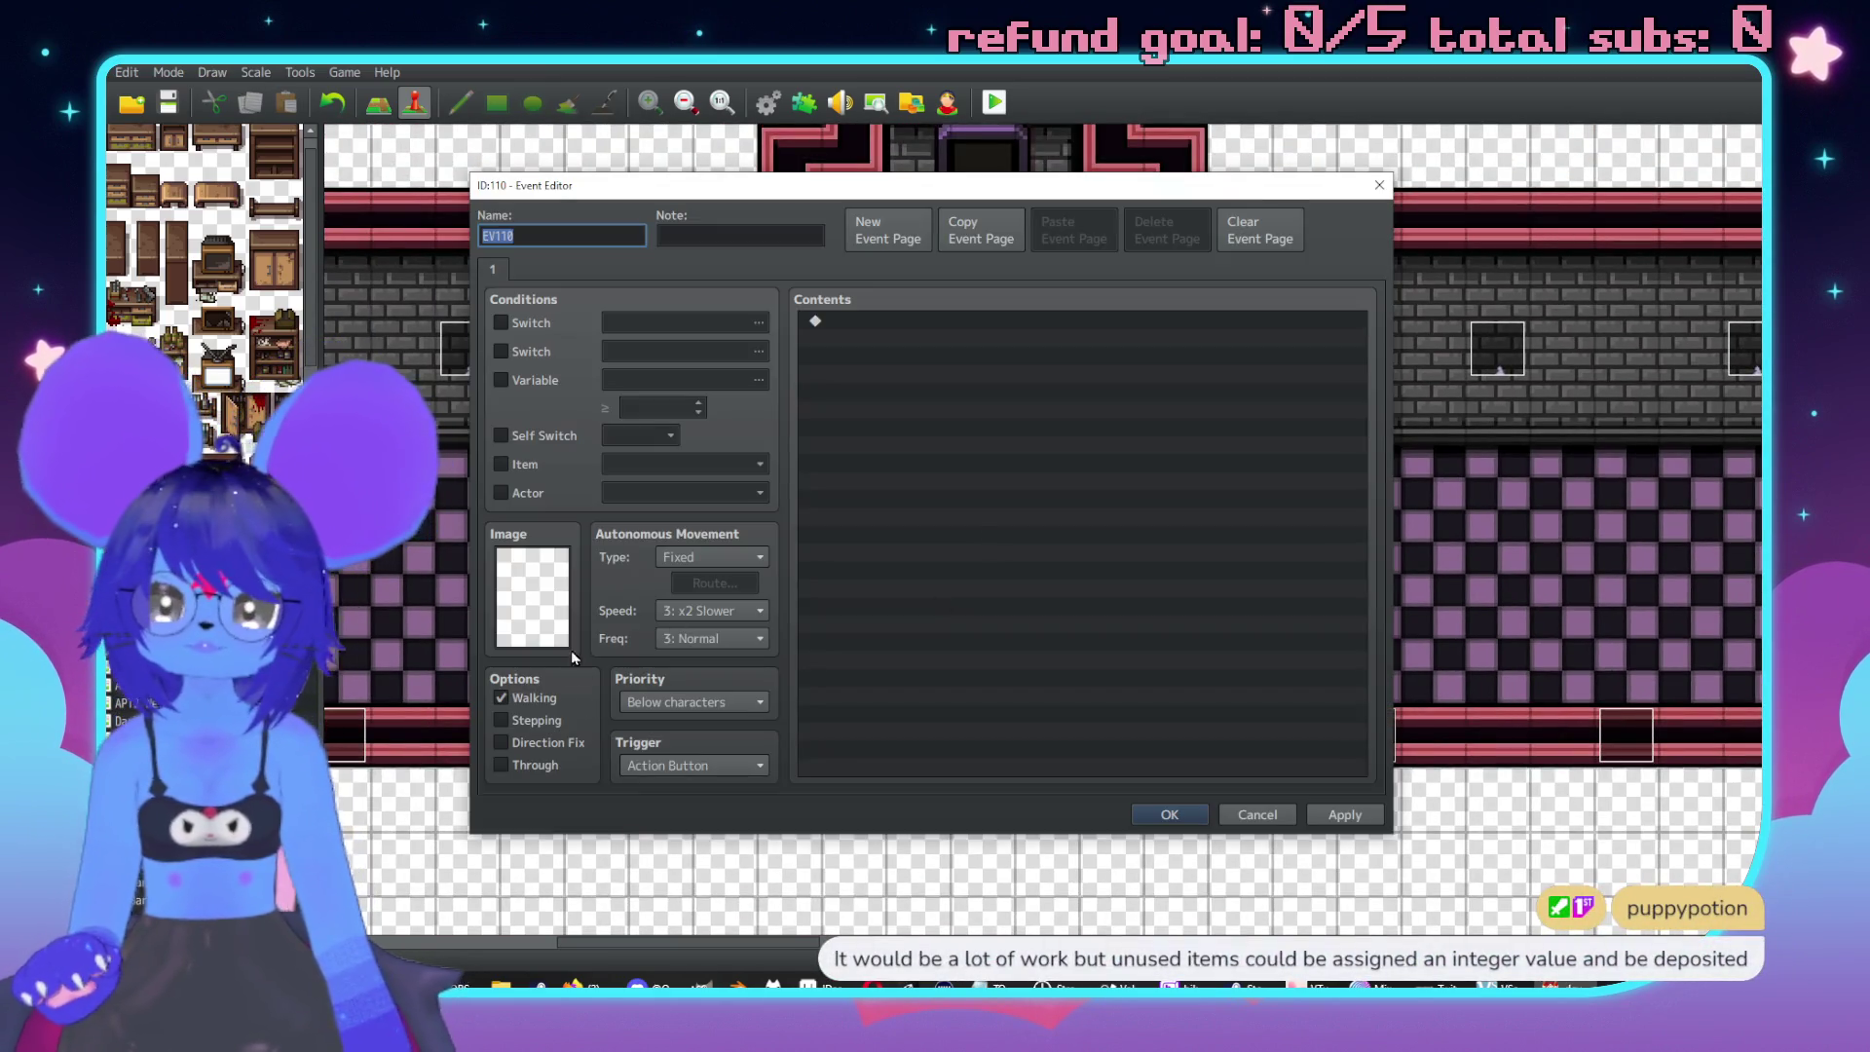
{"action": "double_click", "coordinate": [533, 596]}
{"action": "scroll", "coordinate": [773, 614], "scroll_direction": "down", "scroll_amount": 15}
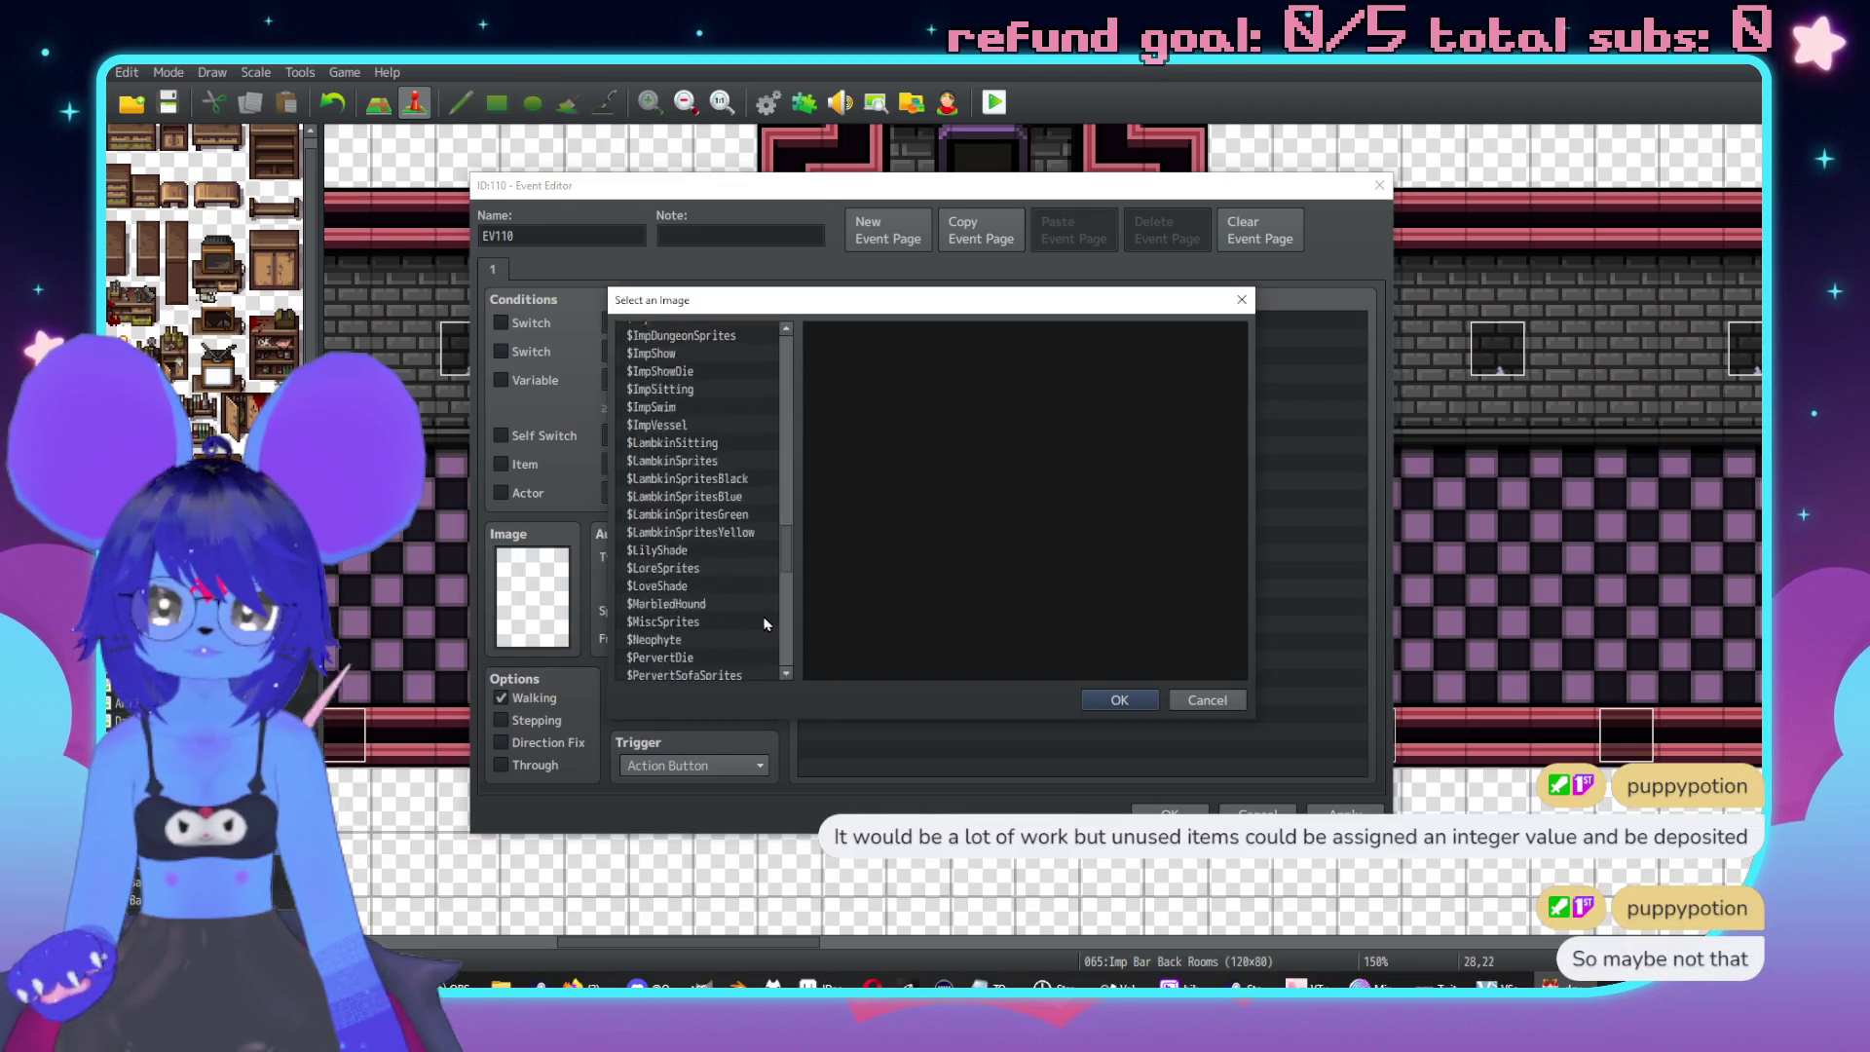
{"action": "left_click", "coordinate": [686, 582]}
{"action": "left_click", "coordinate": [679, 510]}
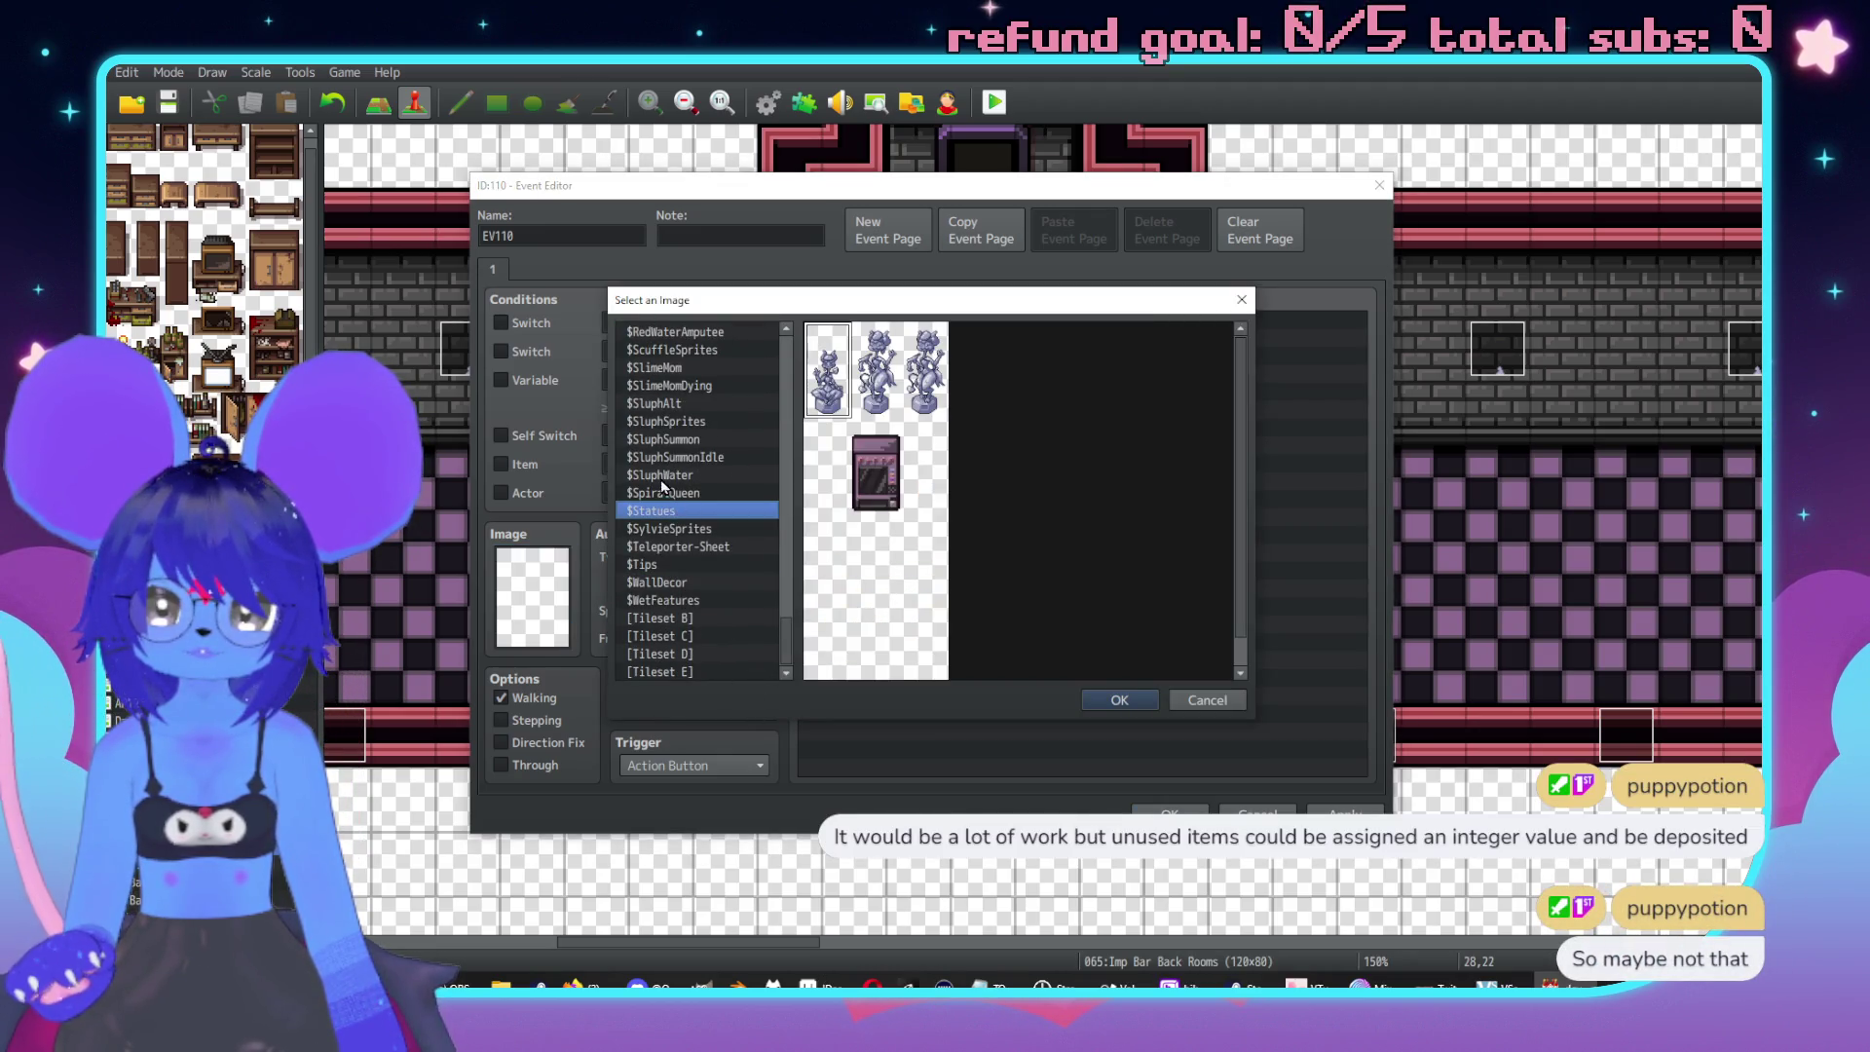
{"action": "scroll", "coordinate": [661, 481], "scroll_direction": "up", "scroll_amount": 1}
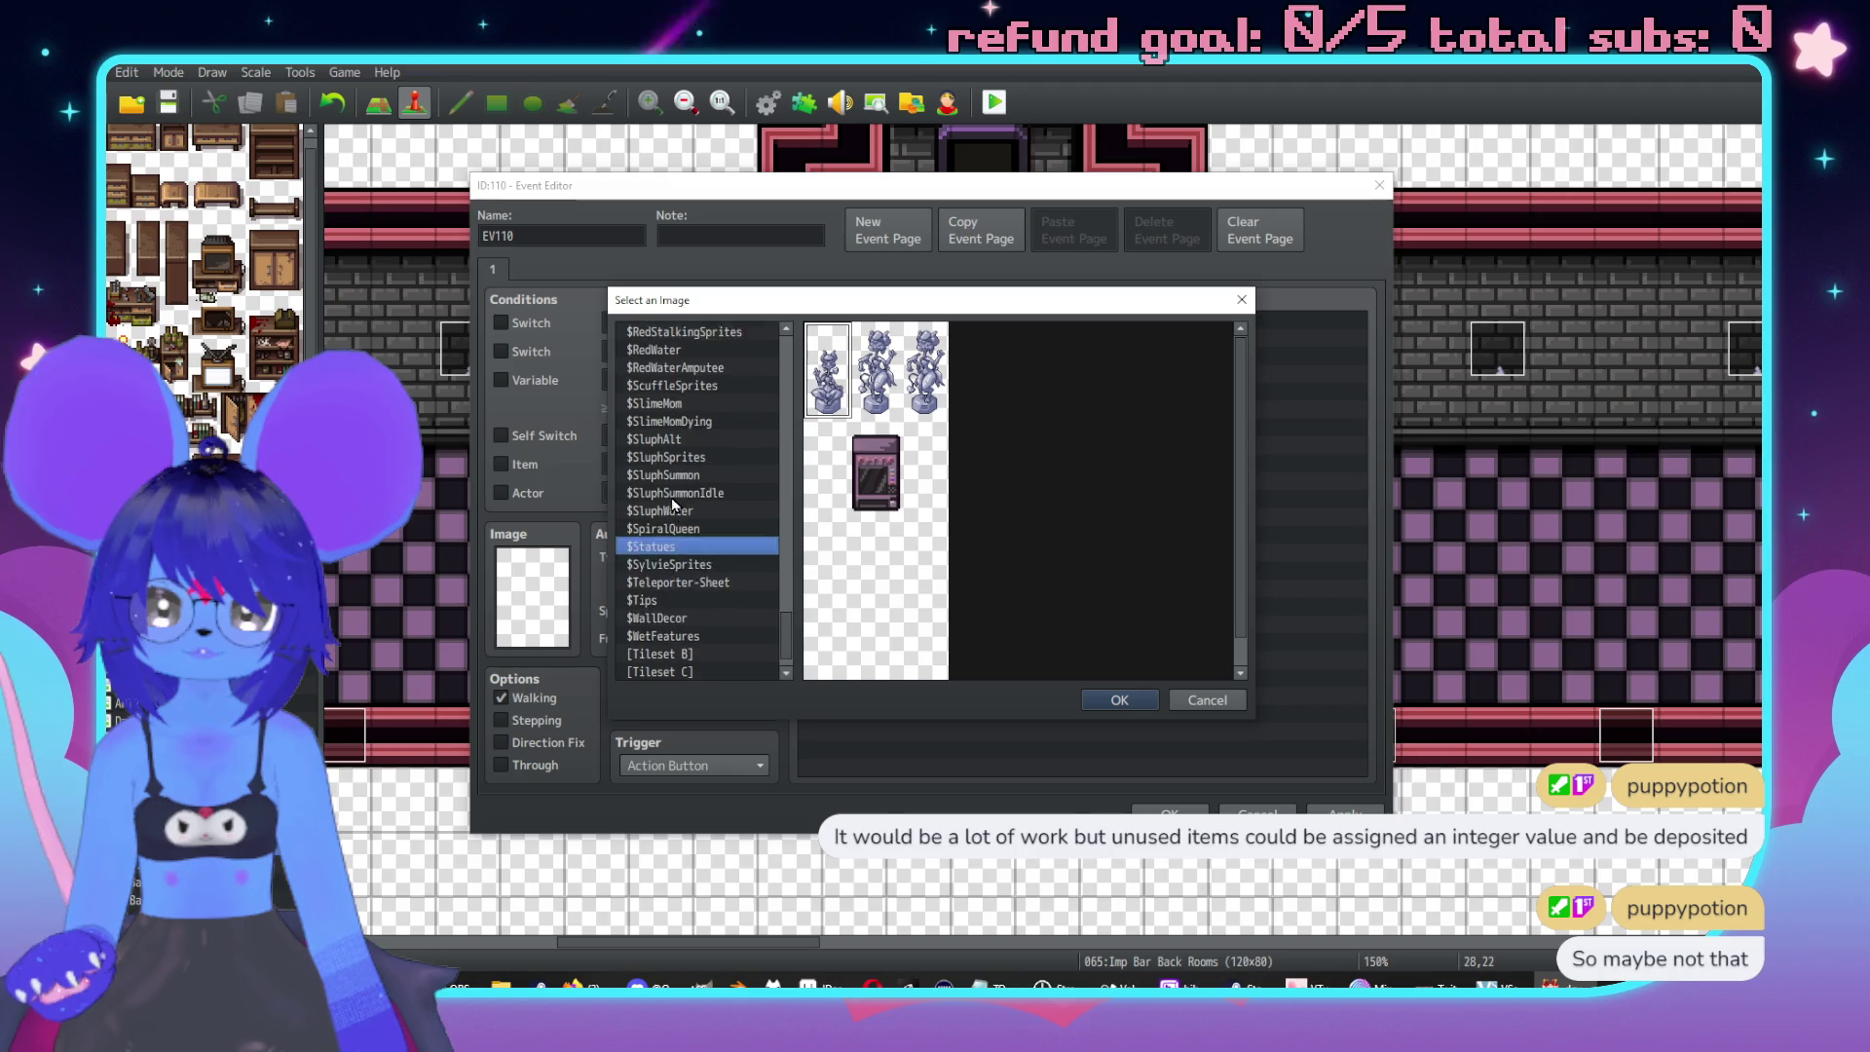
{"action": "double_click", "coordinate": [925, 385]}
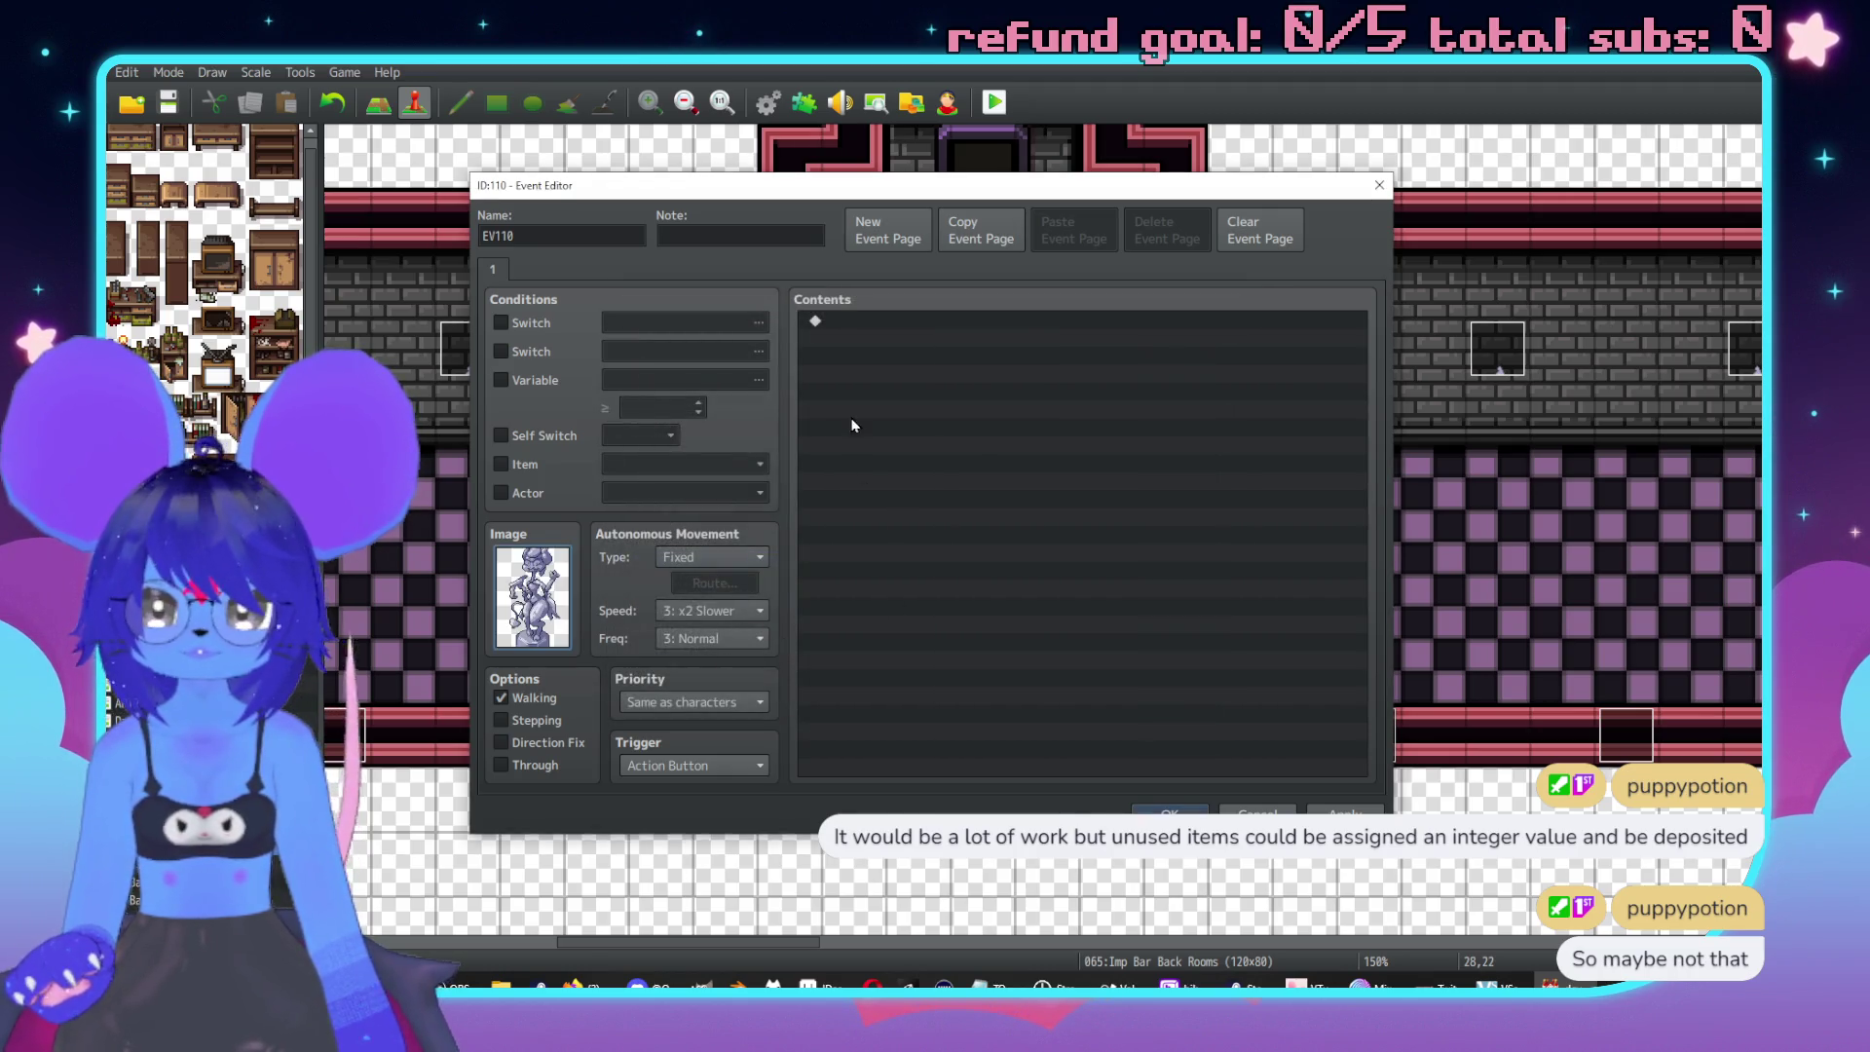
Add a message describing a lanky, wide-hipped imp statue, the one seen in the lobby.
{"action": "double_click", "coordinate": [861, 319]}
{"action": "left_click", "coordinate": [921, 326]}
{"action": "type", "text": "A statue of a"}
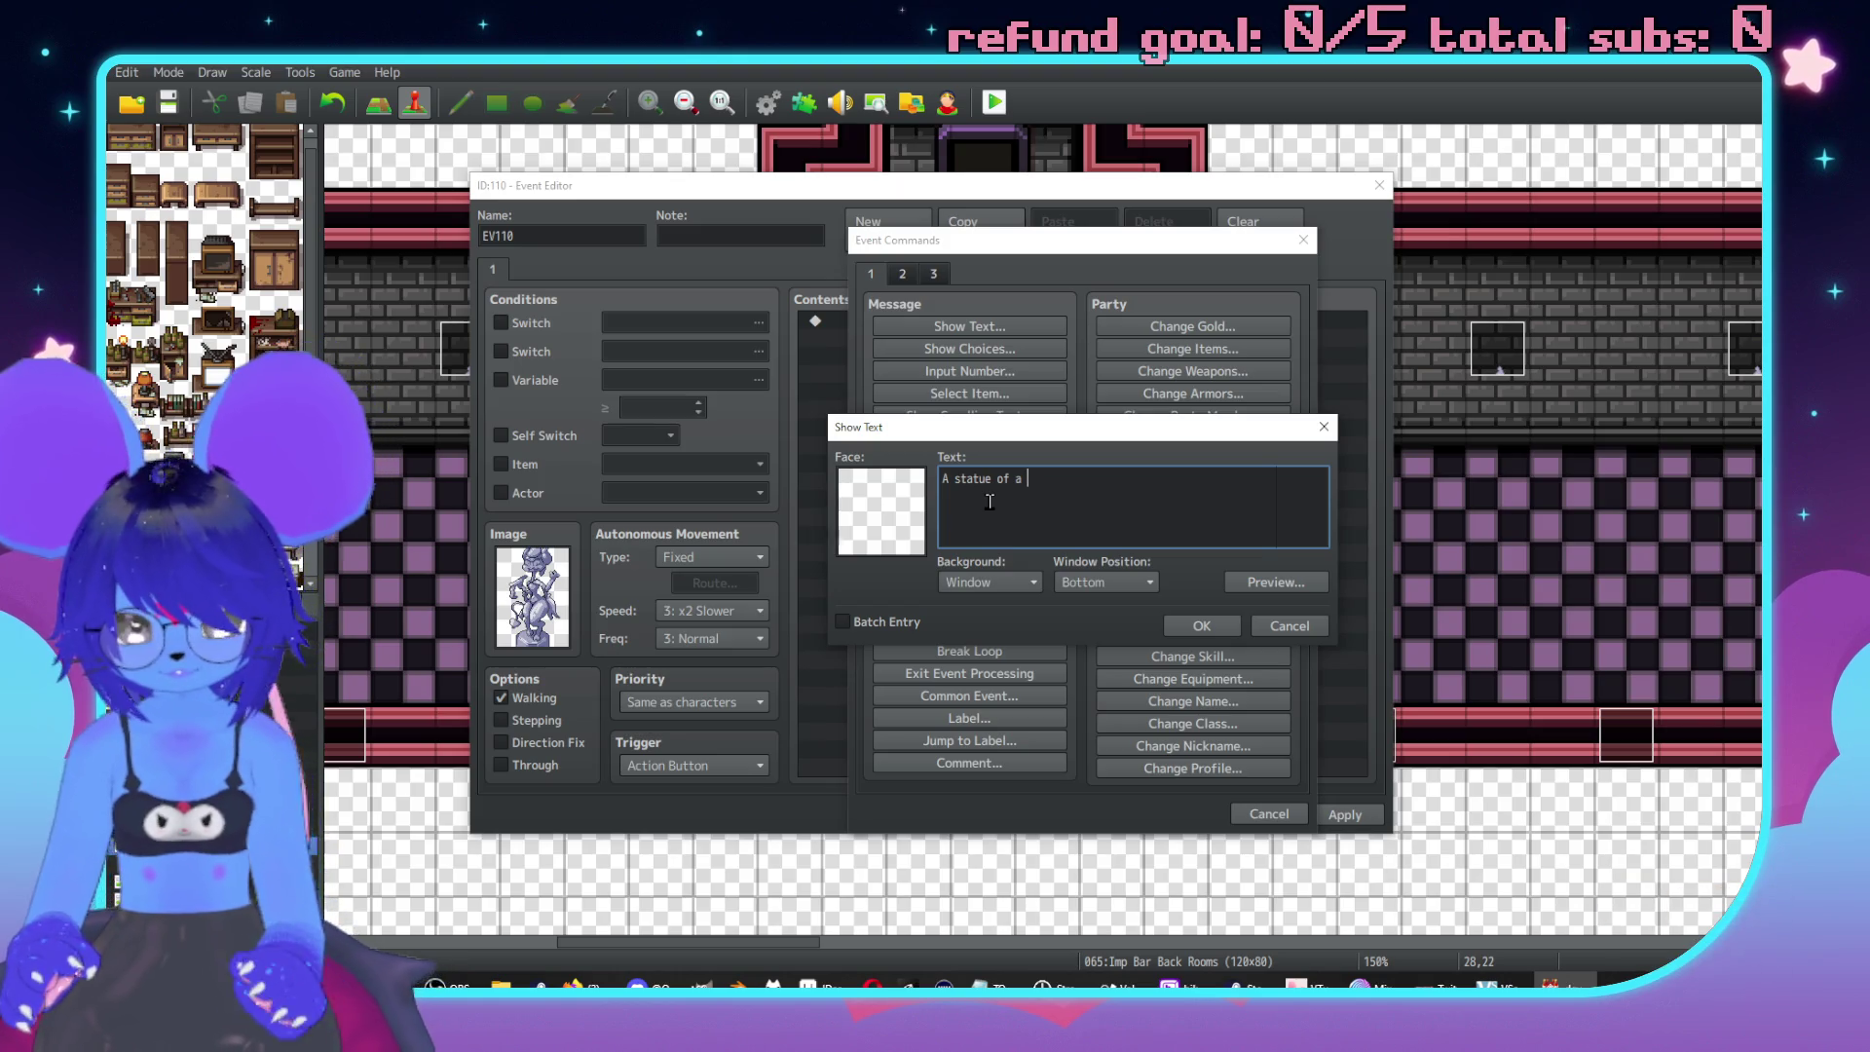
{"action": "type", "text": "lanky"}
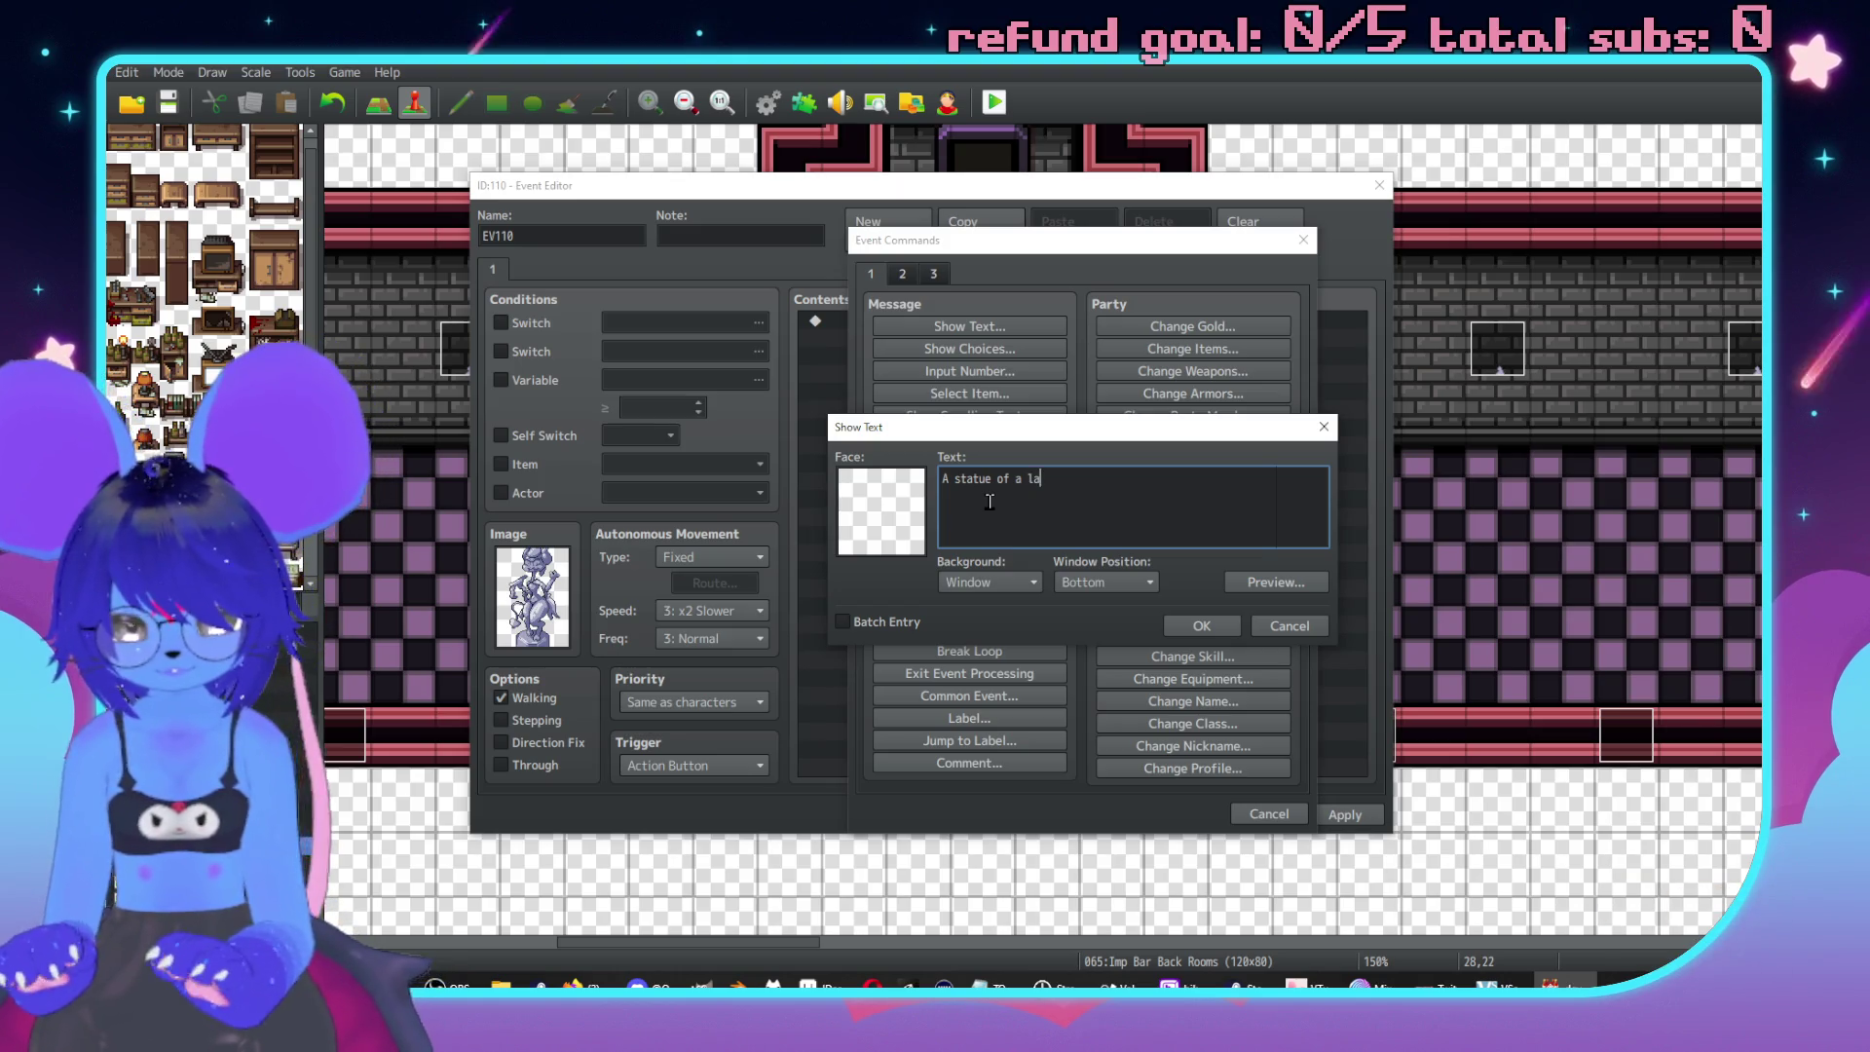
{"action": "key", "text": "BackSpace"}
{"action": "key", "text": "BackSpace"}
{"action": "type", "text": "]"}
{"action": "key", "text": "Return"}
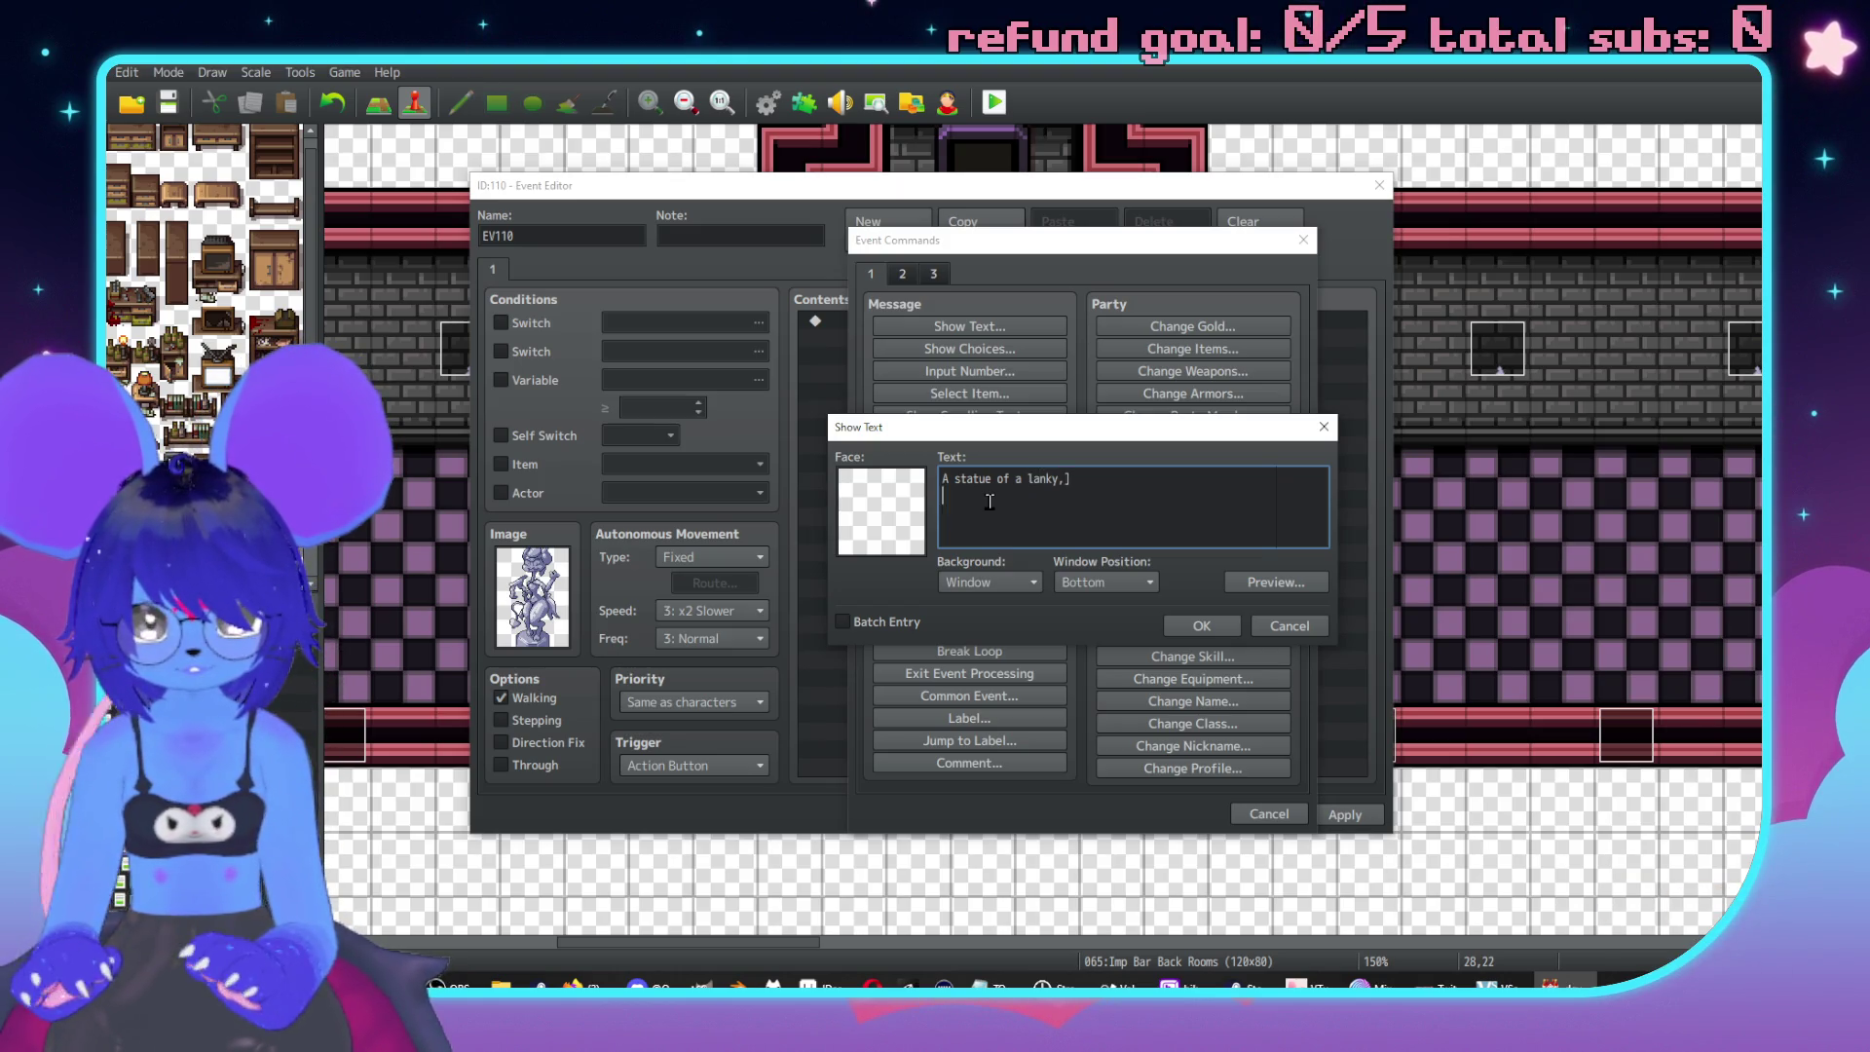
{"action": "key", "text": "BackSpace"}
{"action": "key", "text": "BackSpace"}
{"action": "type", "text": "\\. wide"}
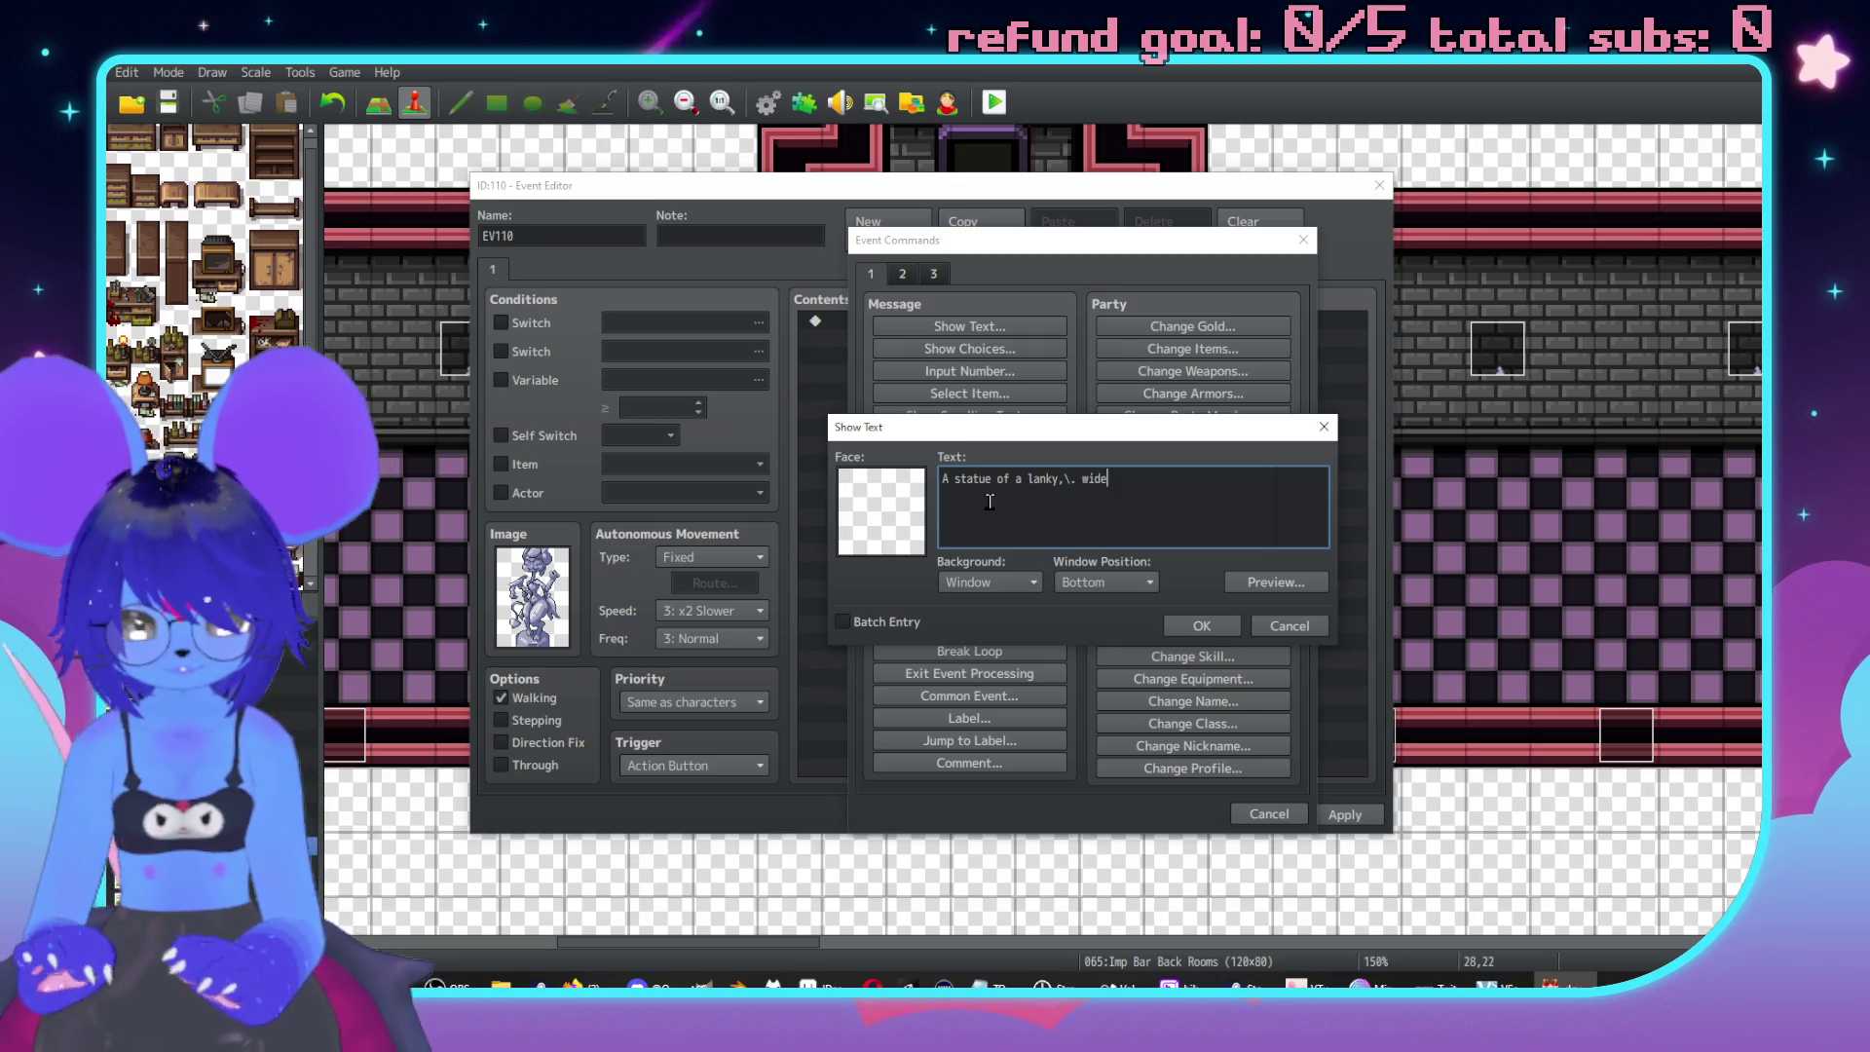
{"action": "type", "text": "-hof some jkind.\\."}
{"action": "key", "text": "Return"}
{"action": "type", "text": "This is the one I s"}
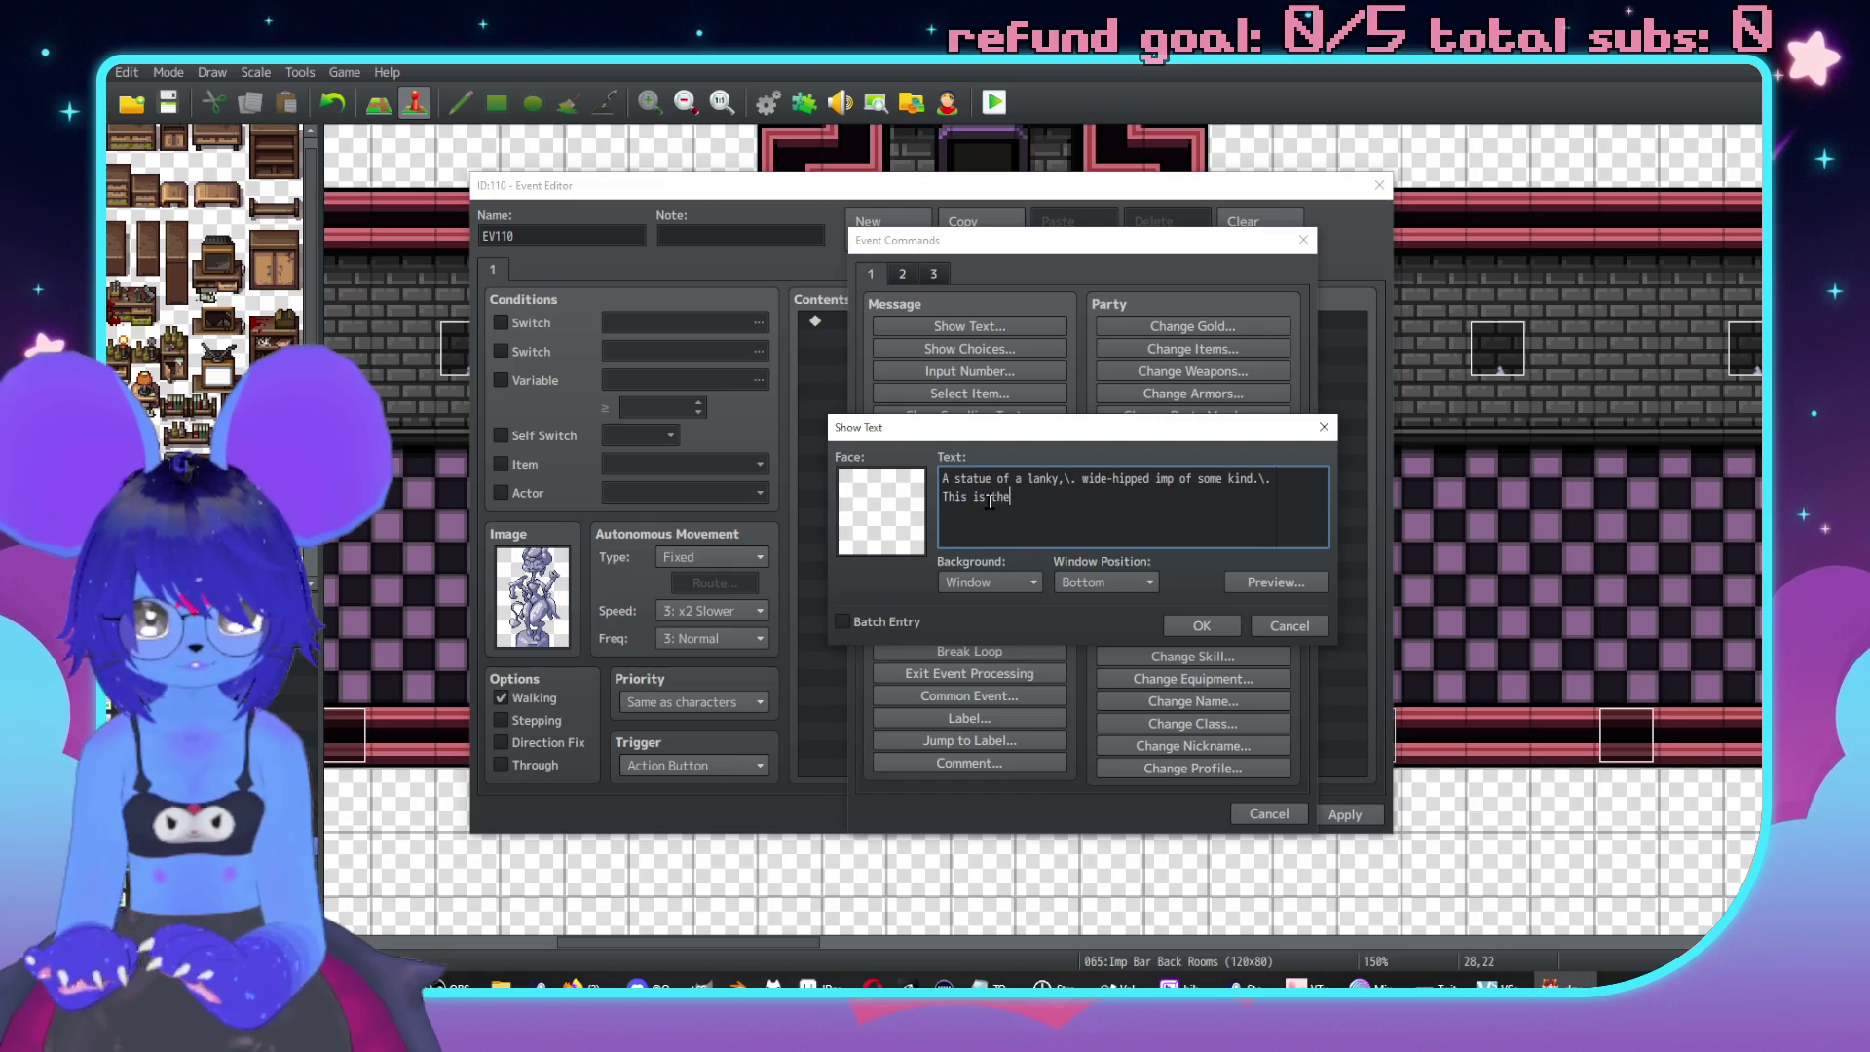
{"action": "type", "text": "aw out in the lobby."}
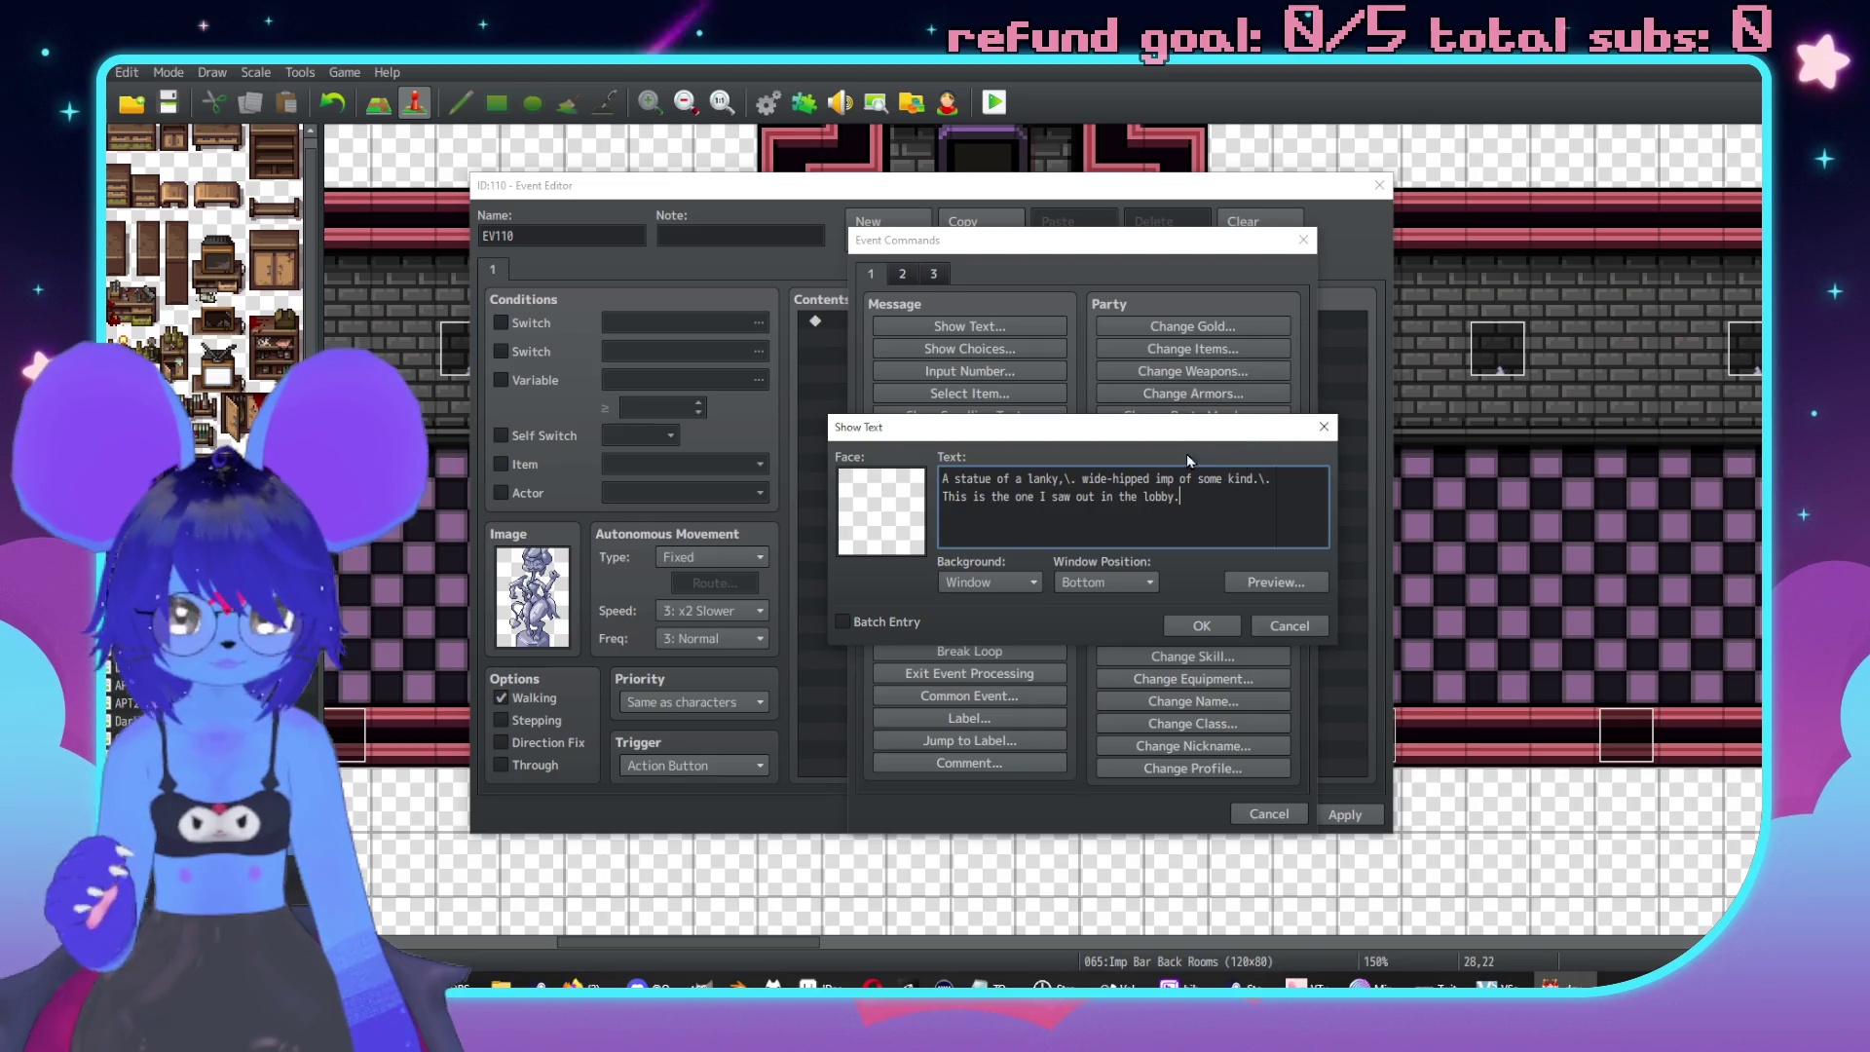
{"action": "left_click", "coordinate": [1213, 624]}
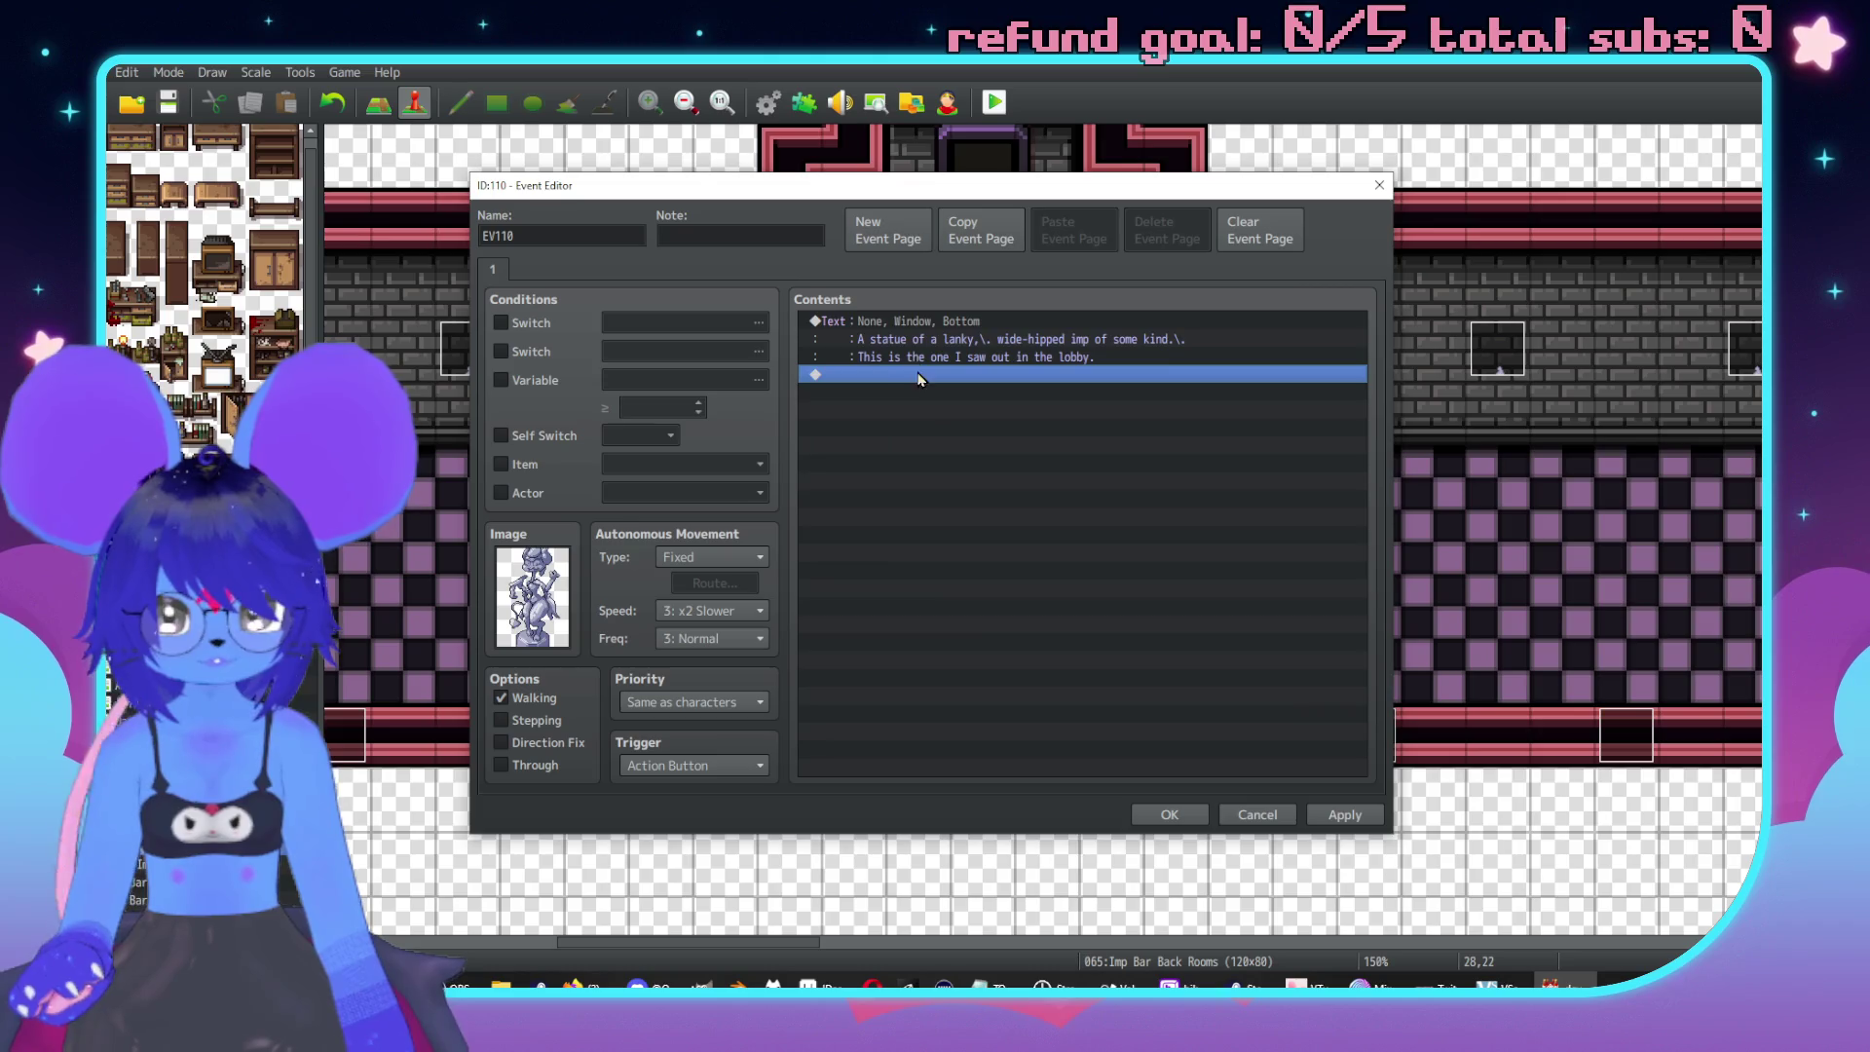
Add a two-line message: 'The wings are much larger on the statue than on the being that I saw.'.
{"action": "double_click", "coordinate": [915, 375]}
{"action": "left_click", "coordinate": [921, 327]}
{"action": "type", "text": "he wints"}
{"action": "key", "text": "BackSpace"}
{"action": "type", "text": "gs a"}
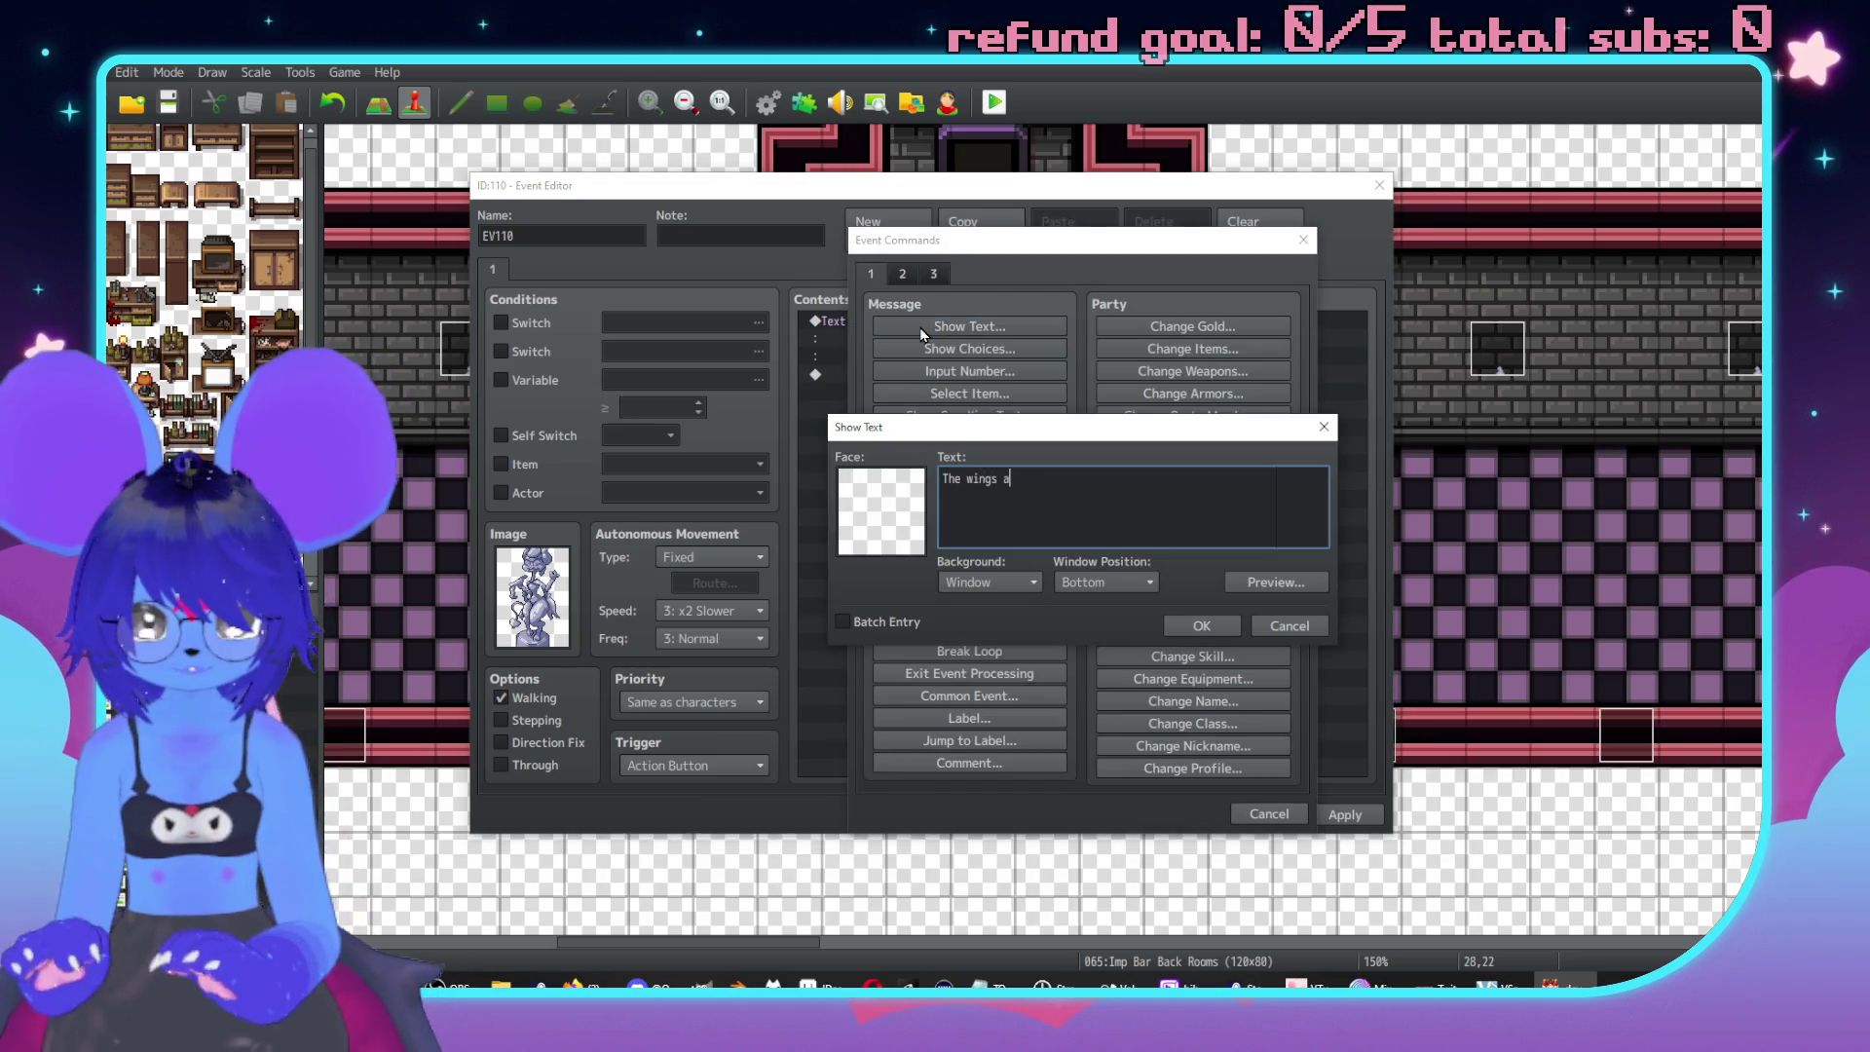
{"action": "type", "text": "re much large"}
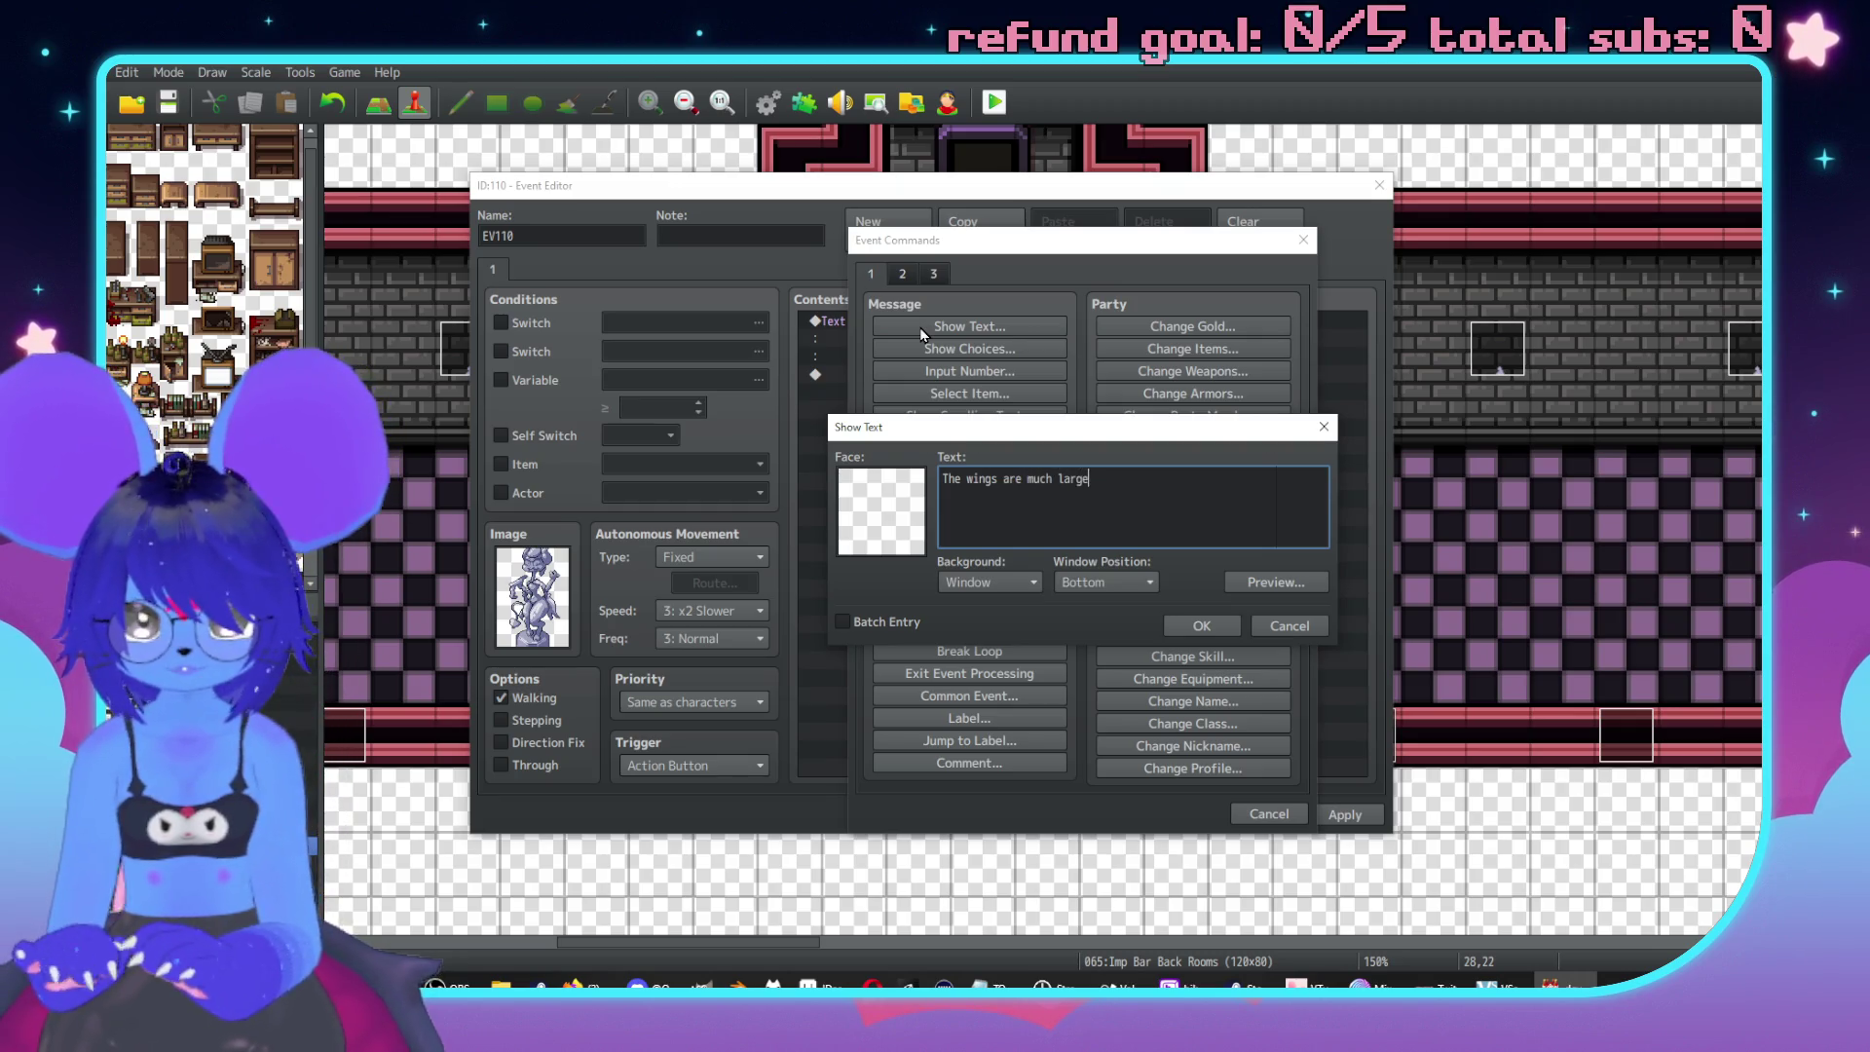
{"action": "type", "text": "r on the statue than on"}
{"action": "key", "text": "Return"}
{"action": "type", "text": "the being t"}
{"action": "key", "text": "BackSpace"}
{"action": "key", "text": "BackSpace"}
{"action": "key", "text": "BackSpace"}
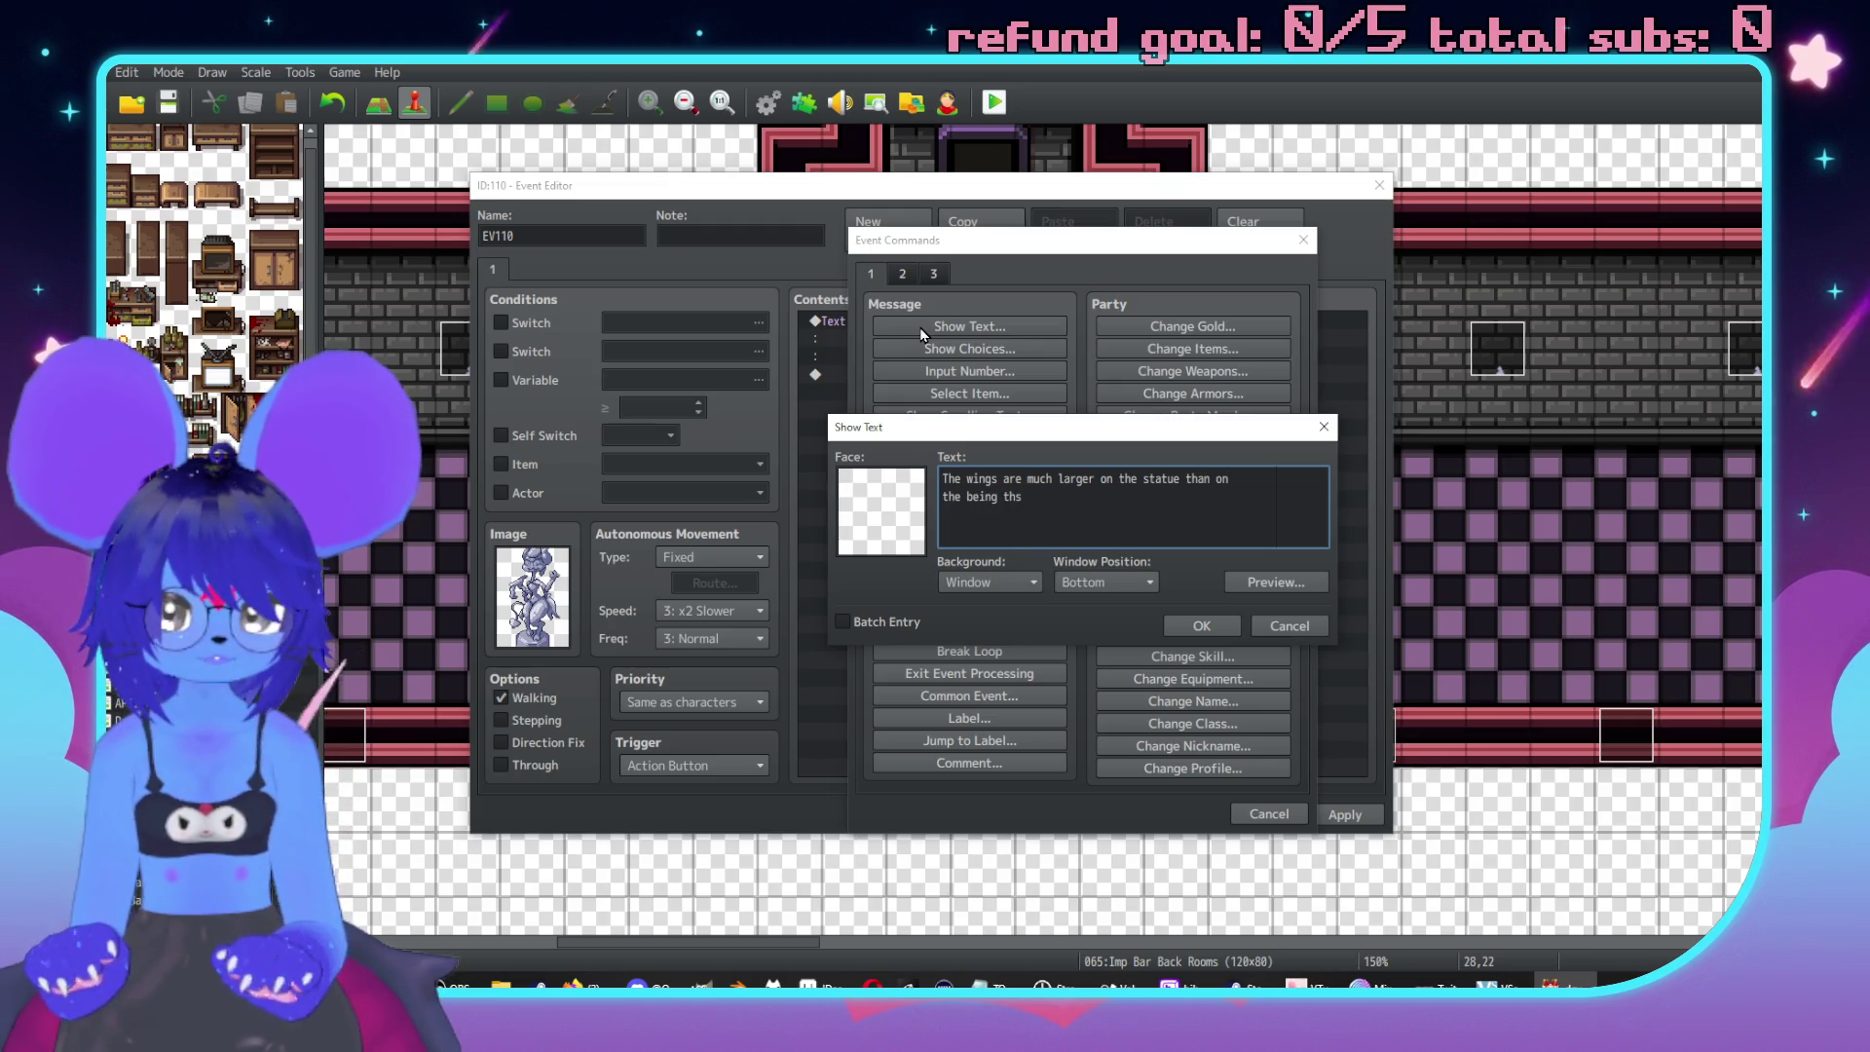
{"action": "type", "text": "at I saw."}
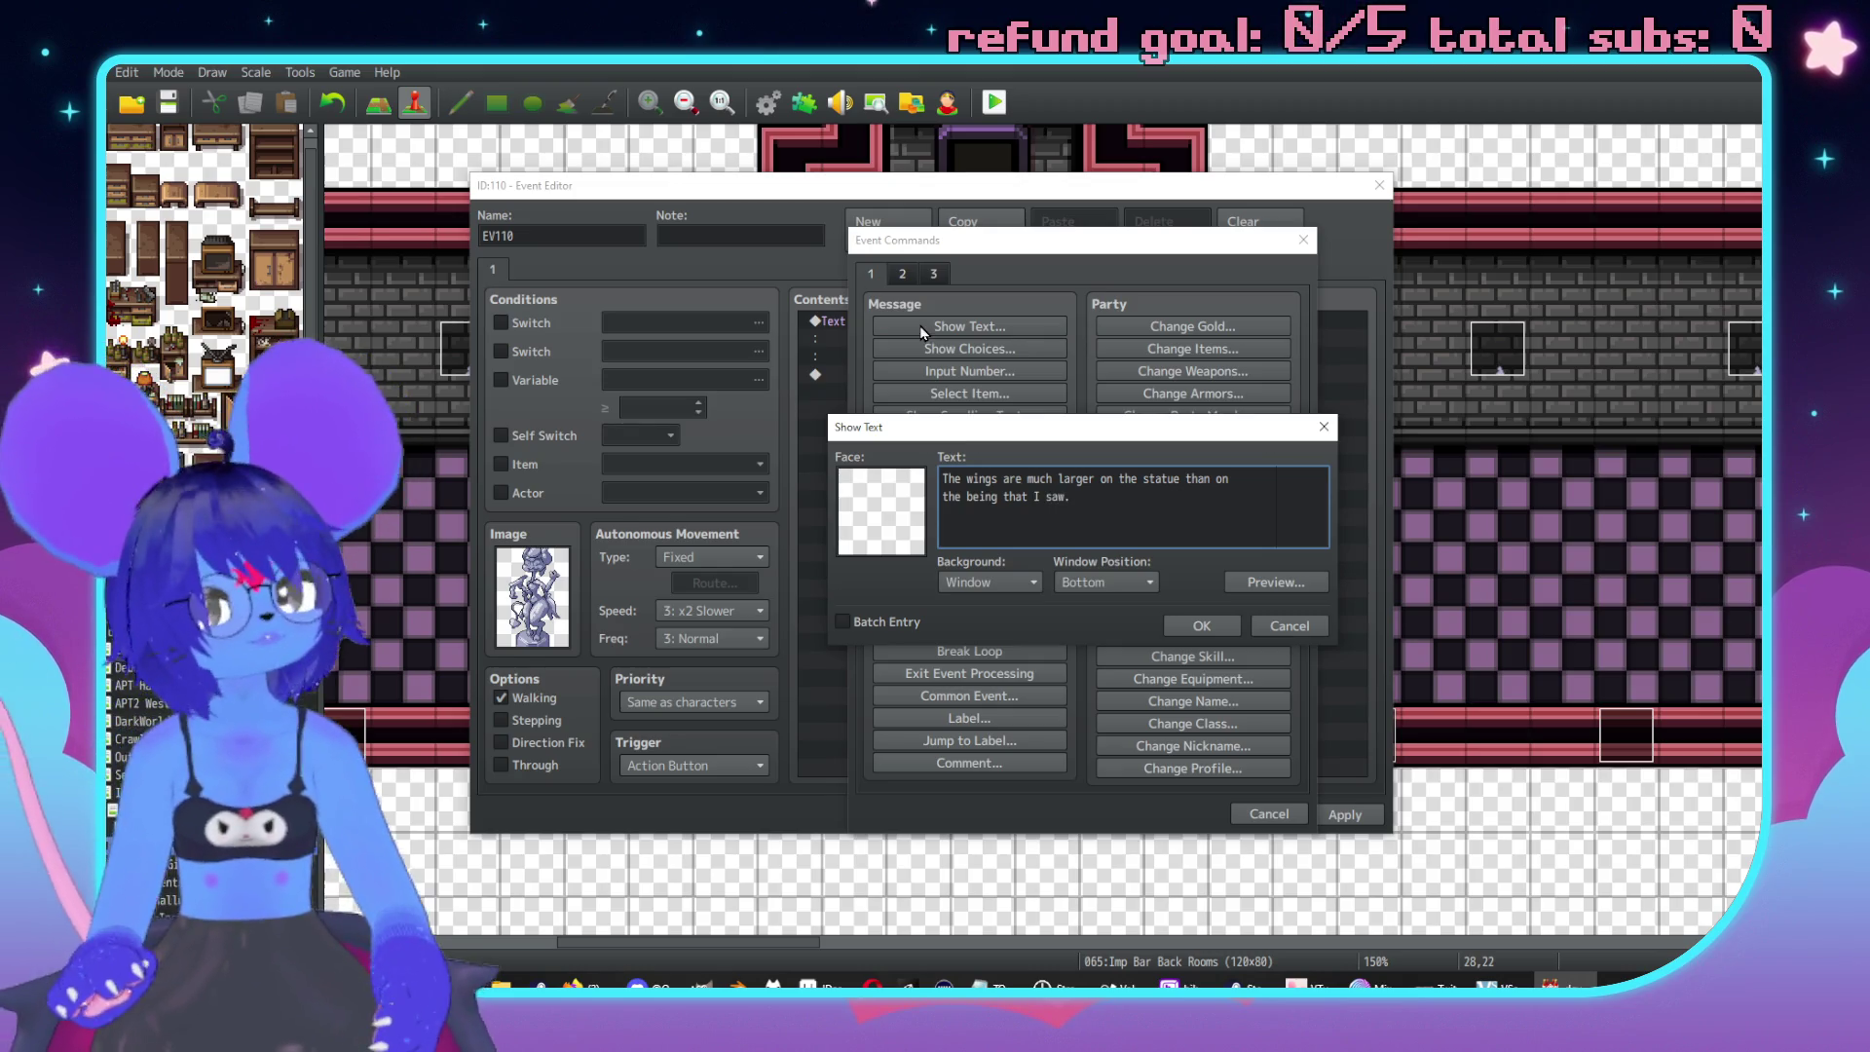
{"action": "left_click", "coordinate": [1205, 626]}
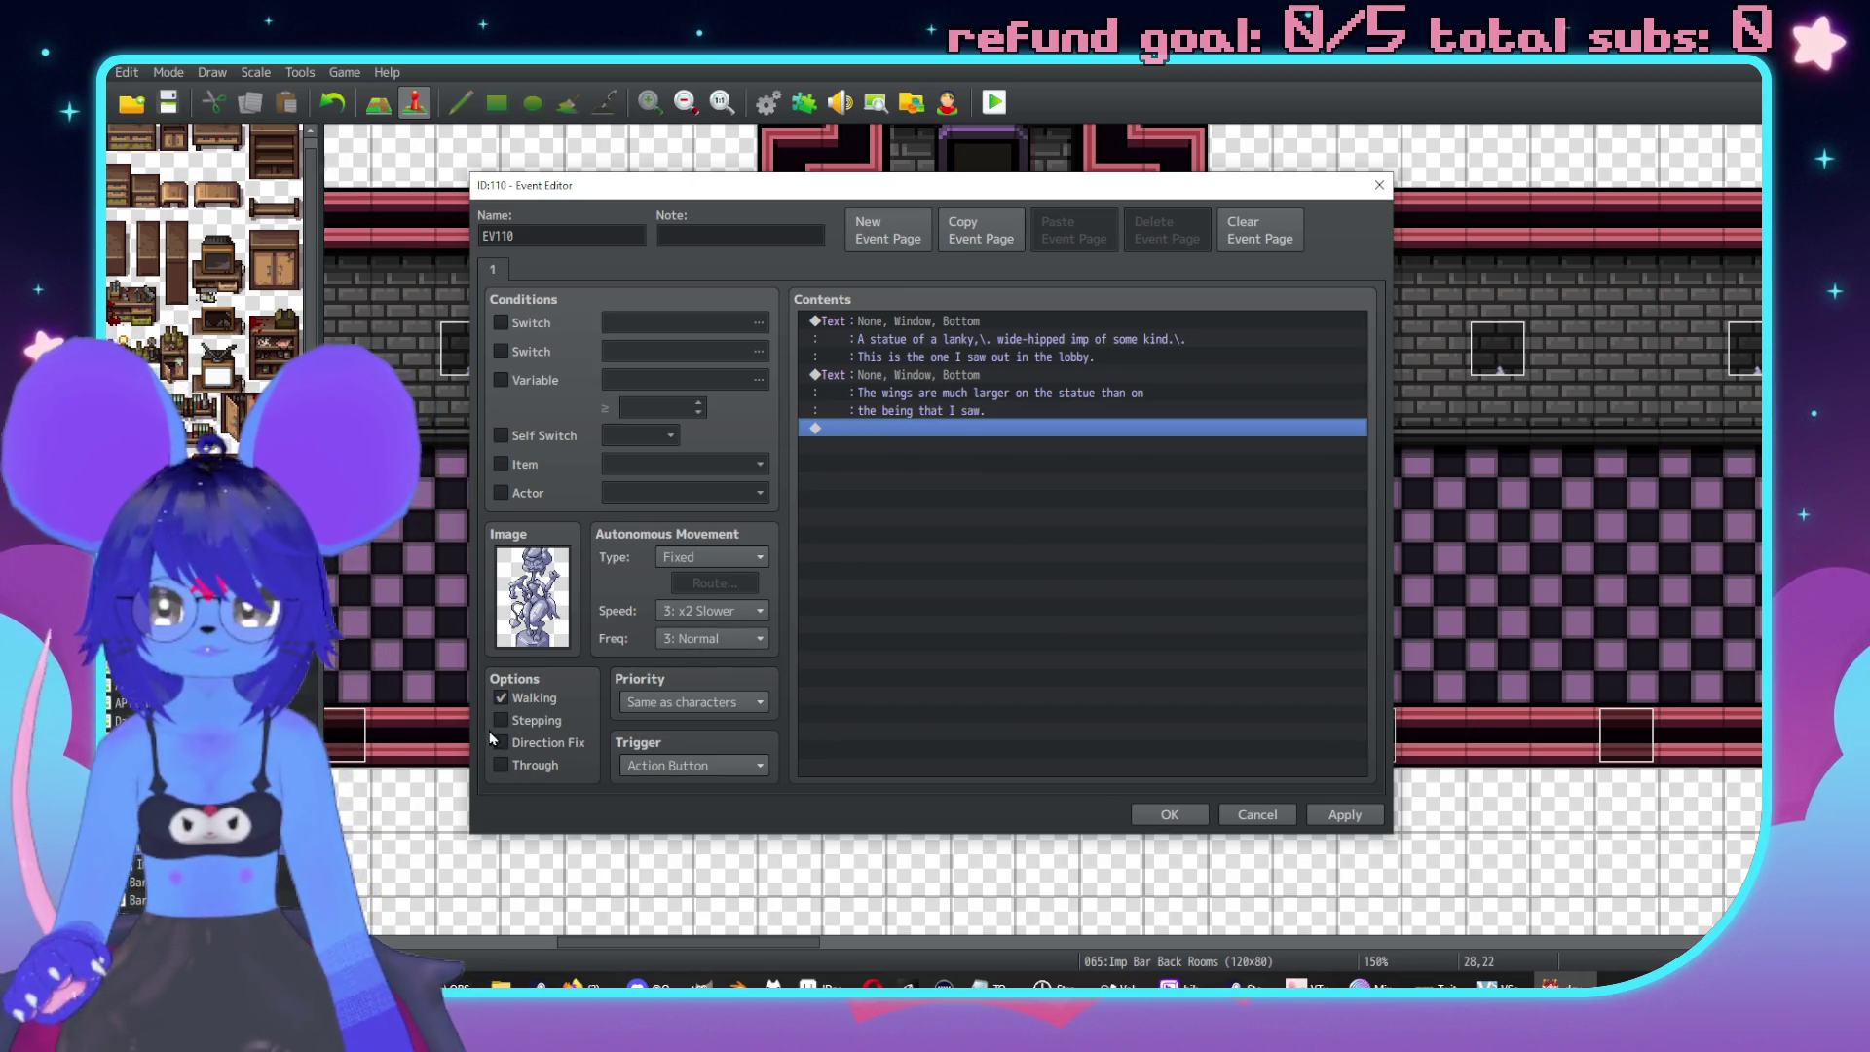
Turn off Walking, turn on Direction Fix, and copy the event page into a new page 2.
{"action": "left_click", "coordinate": [536, 742]}
{"action": "left_click", "coordinate": [501, 697]}
{"action": "left_click", "coordinate": [980, 229]}
{"action": "left_click", "coordinate": [1074, 230]}
Browse switch conditions and the image choice for page 2, leaving both unchanged.
{"action": "left_click", "coordinate": [524, 269]}
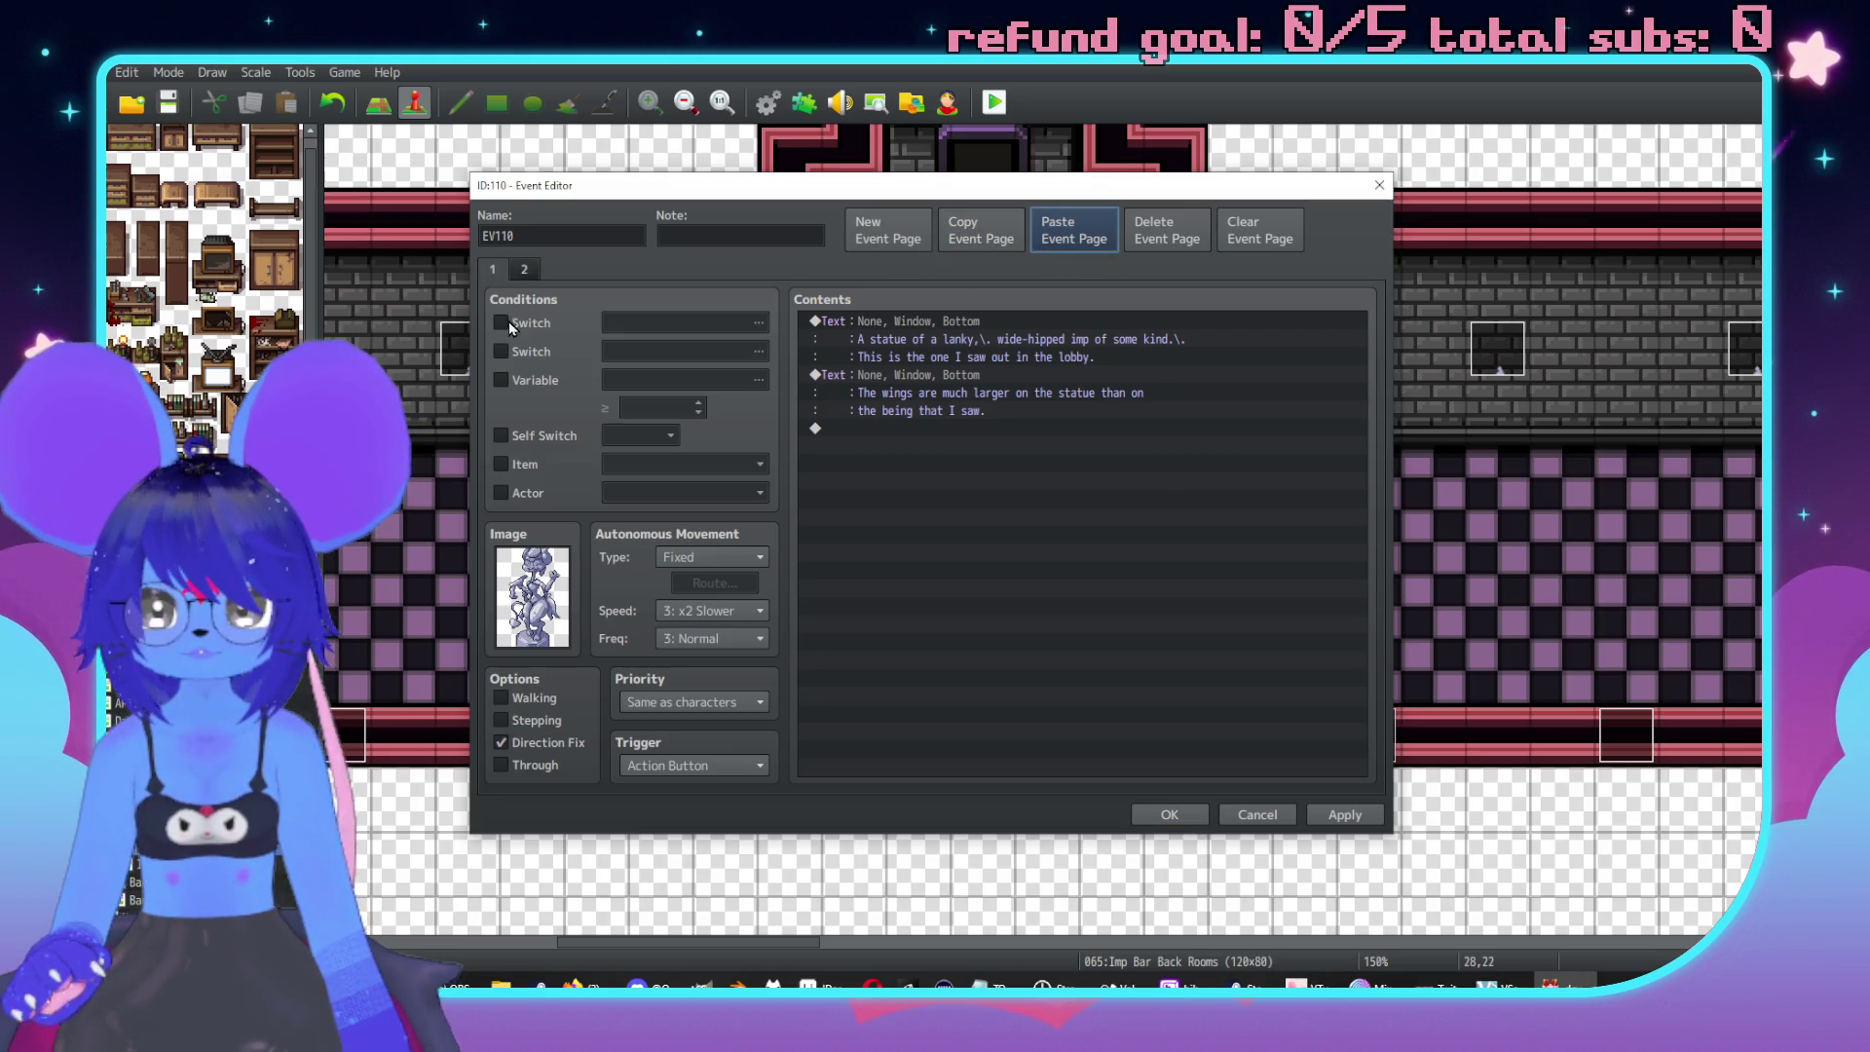
{"action": "left_click", "coordinate": [500, 322]}
{"action": "left_click", "coordinate": [627, 322]}
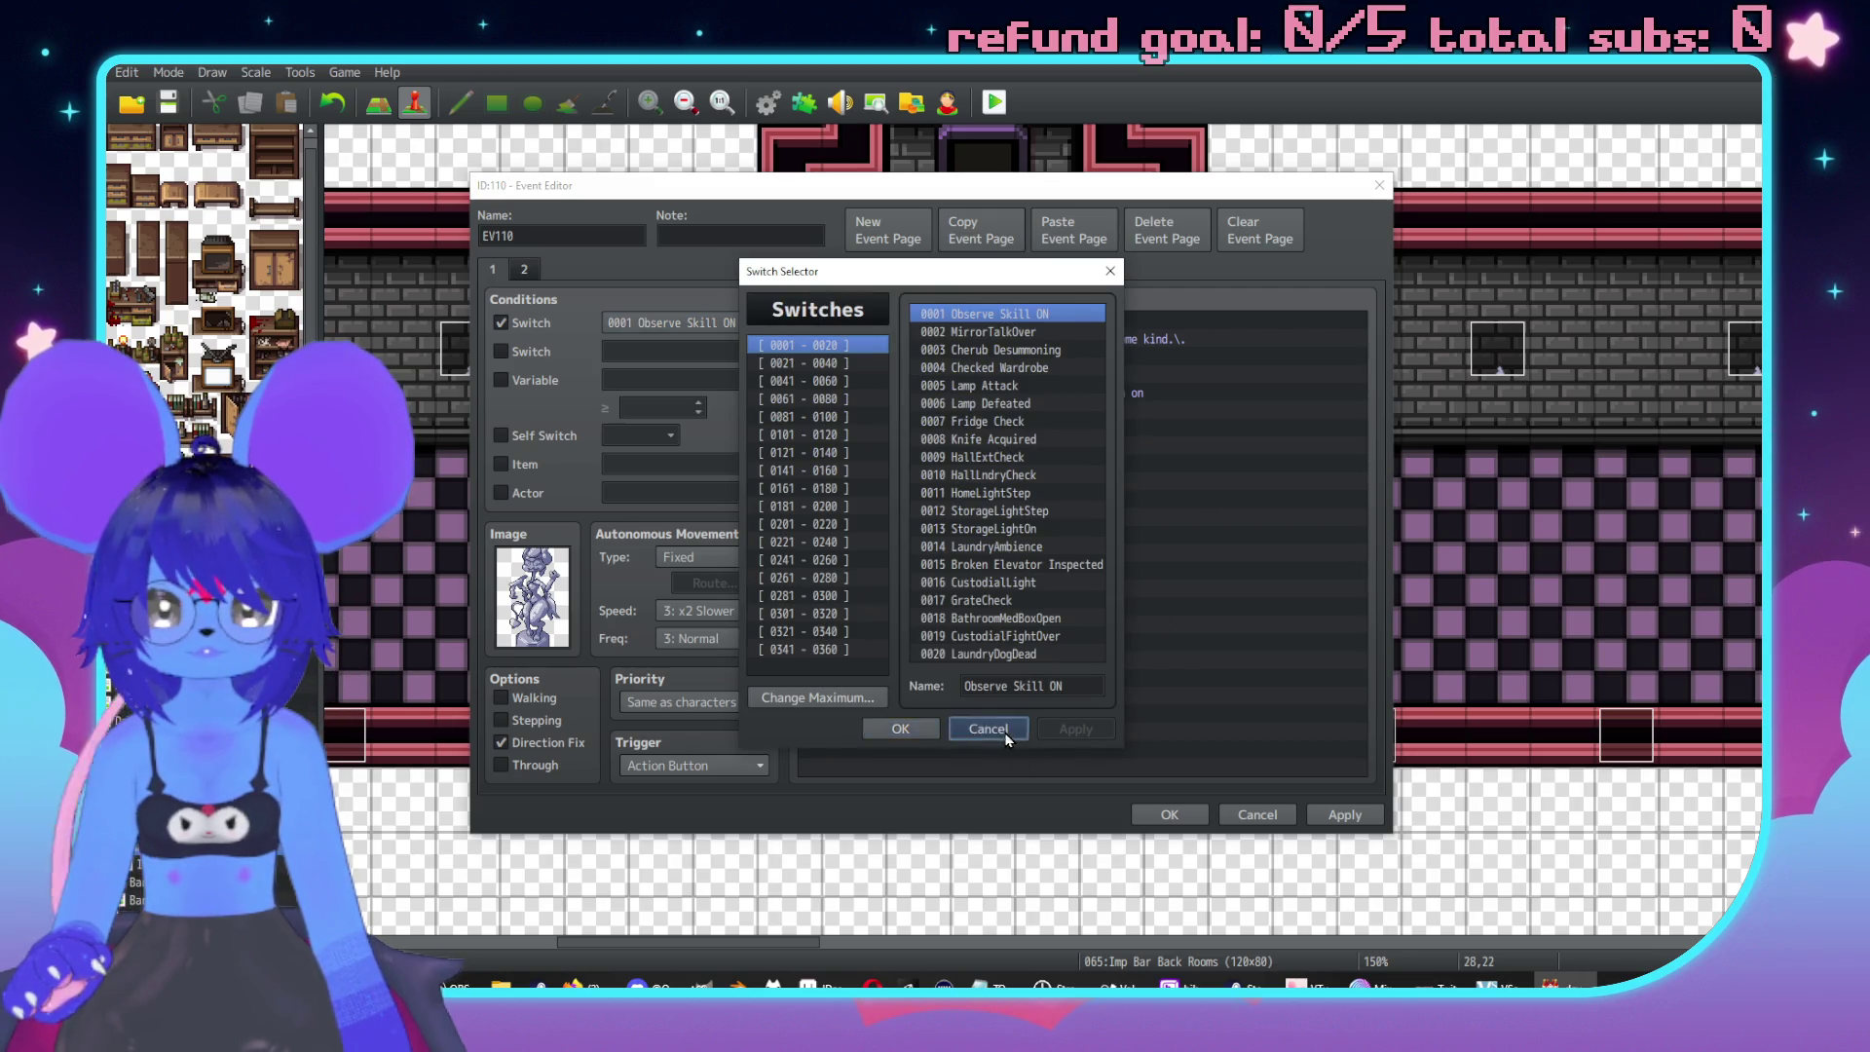
{"action": "left_click", "coordinate": [988, 730]}
{"action": "left_click", "coordinate": [530, 322]}
{"action": "left_click", "coordinate": [633, 322]}
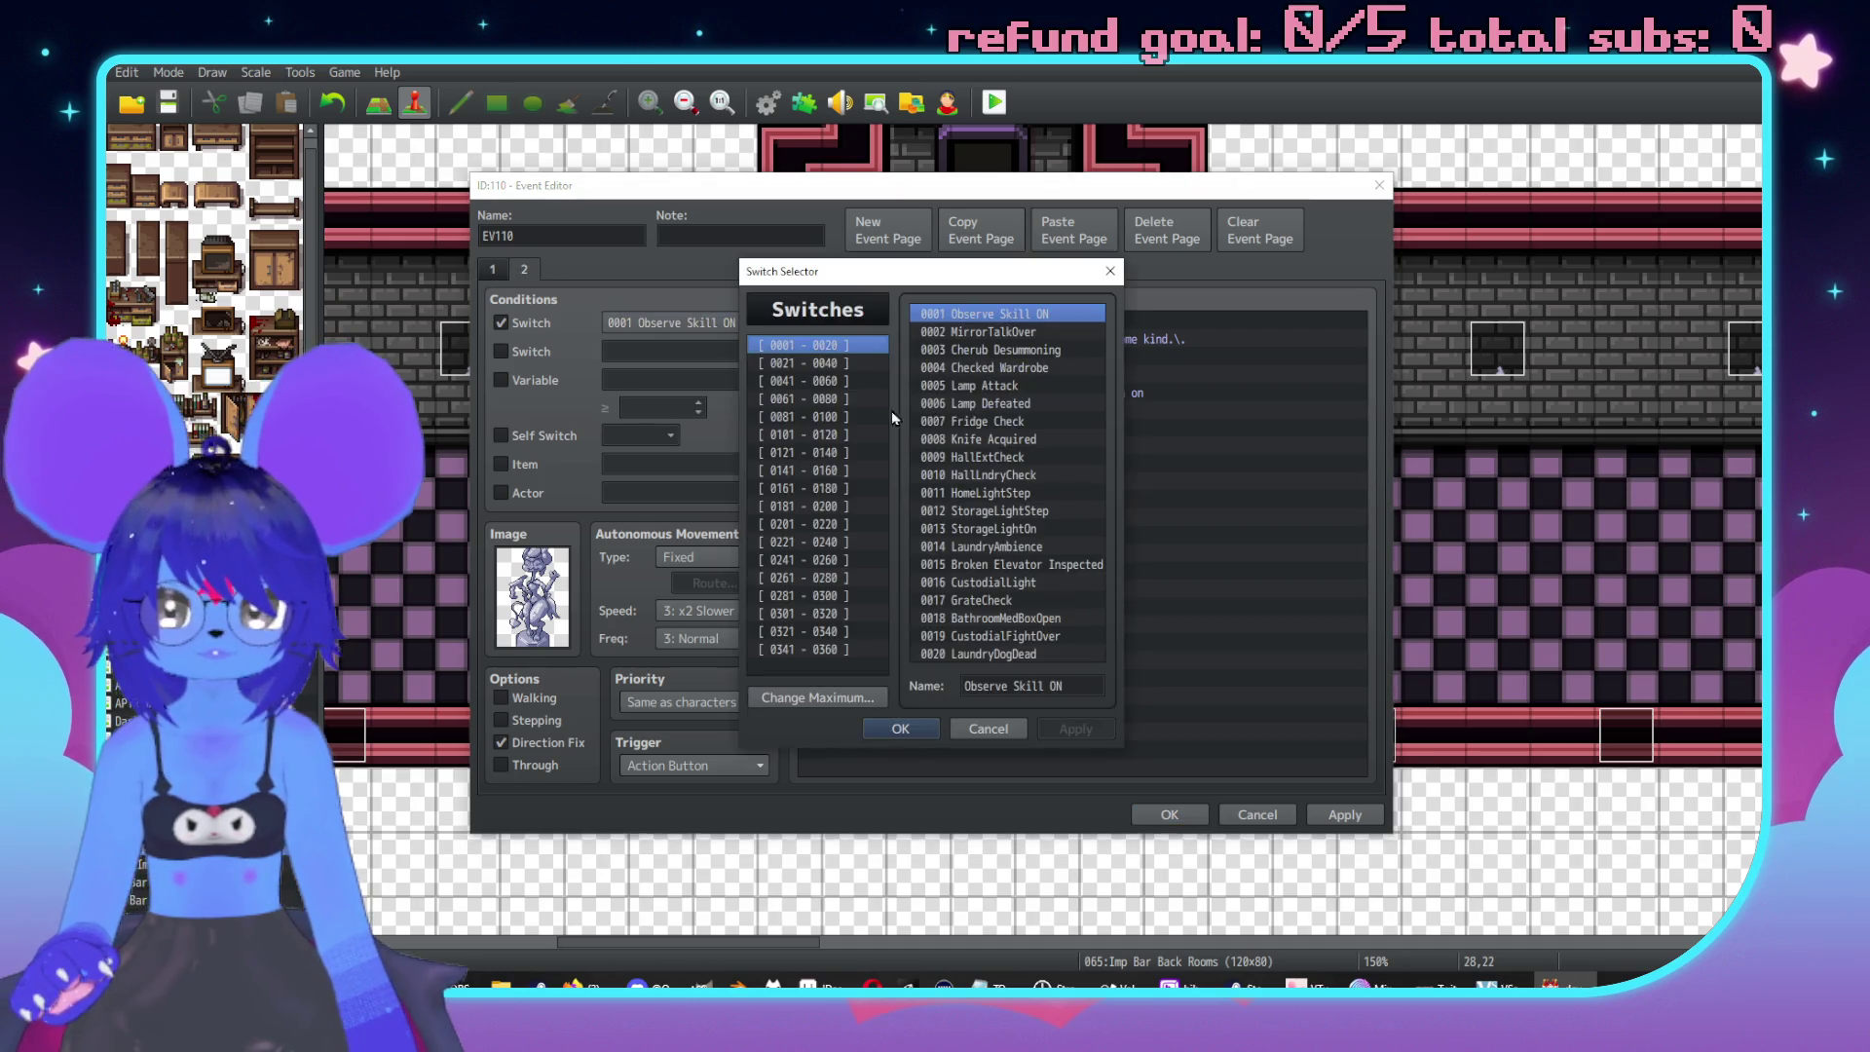
{"action": "left_click", "coordinate": [857, 363]}
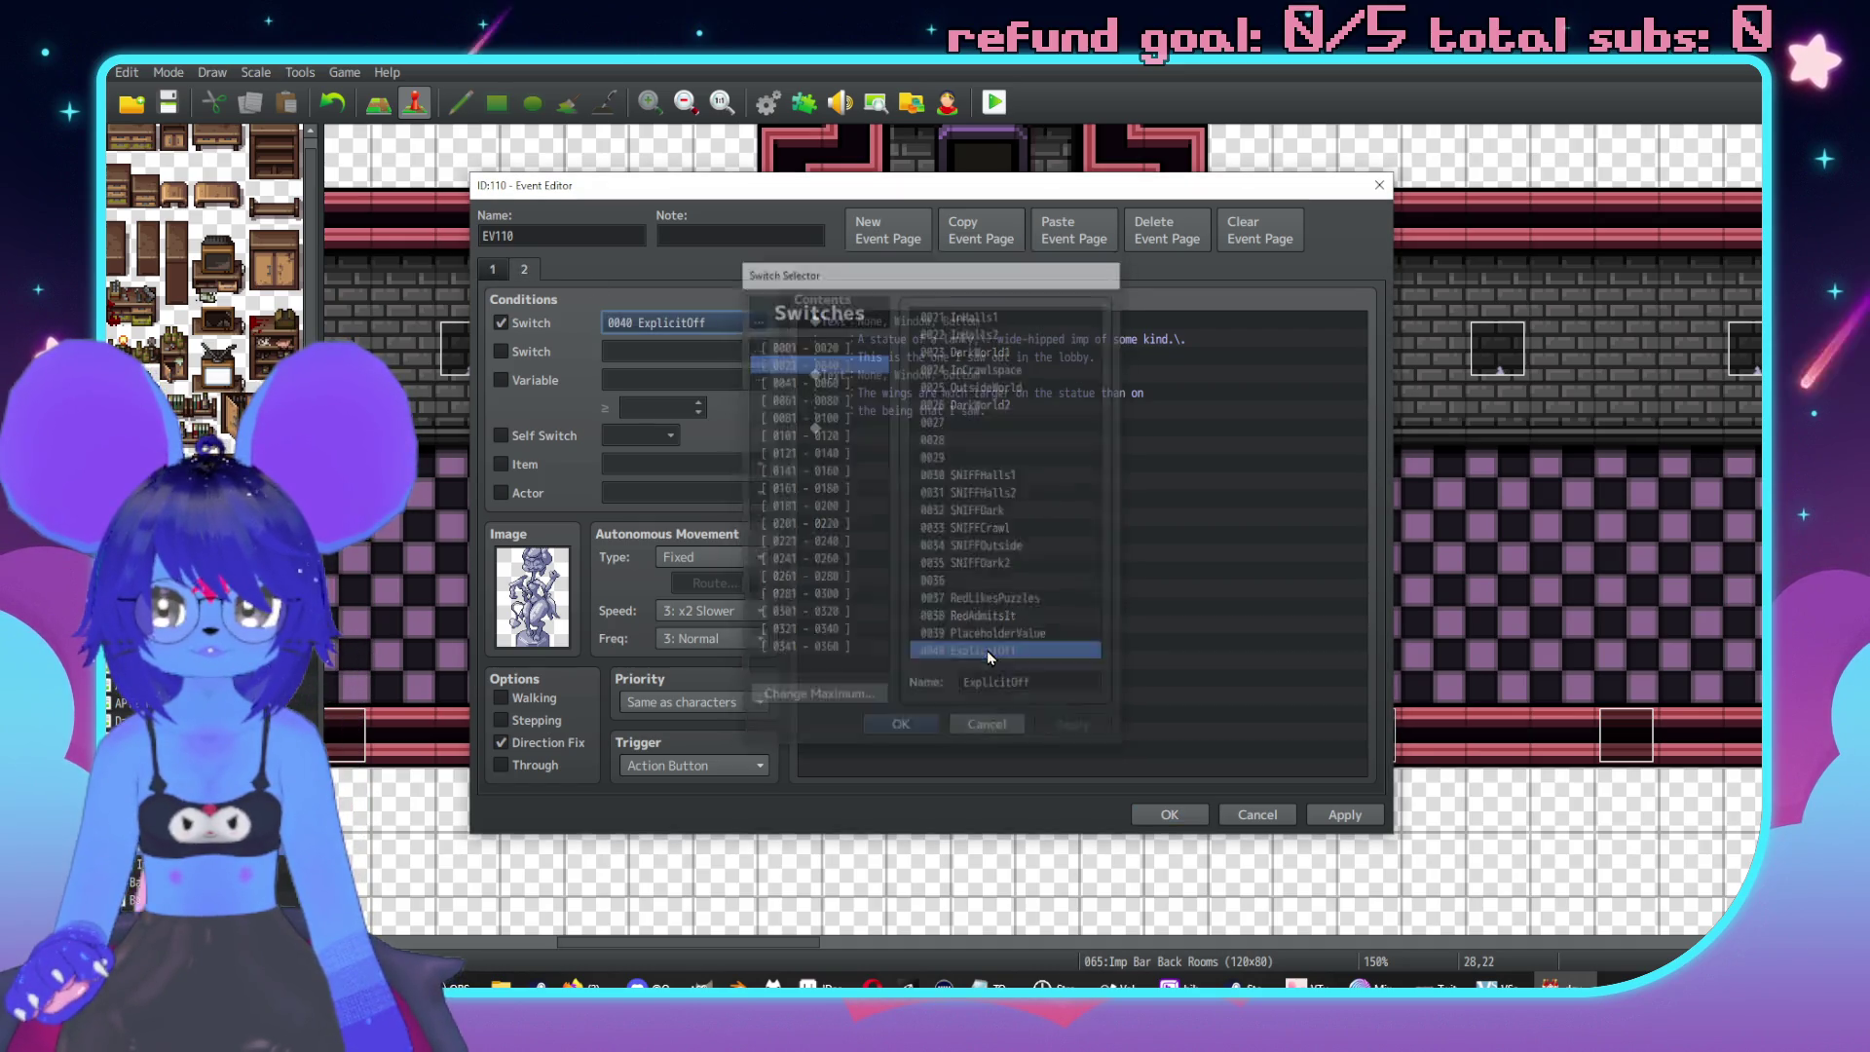
{"action": "left_click", "coordinate": [988, 728]}
{"action": "left_click", "coordinate": [500, 322]}
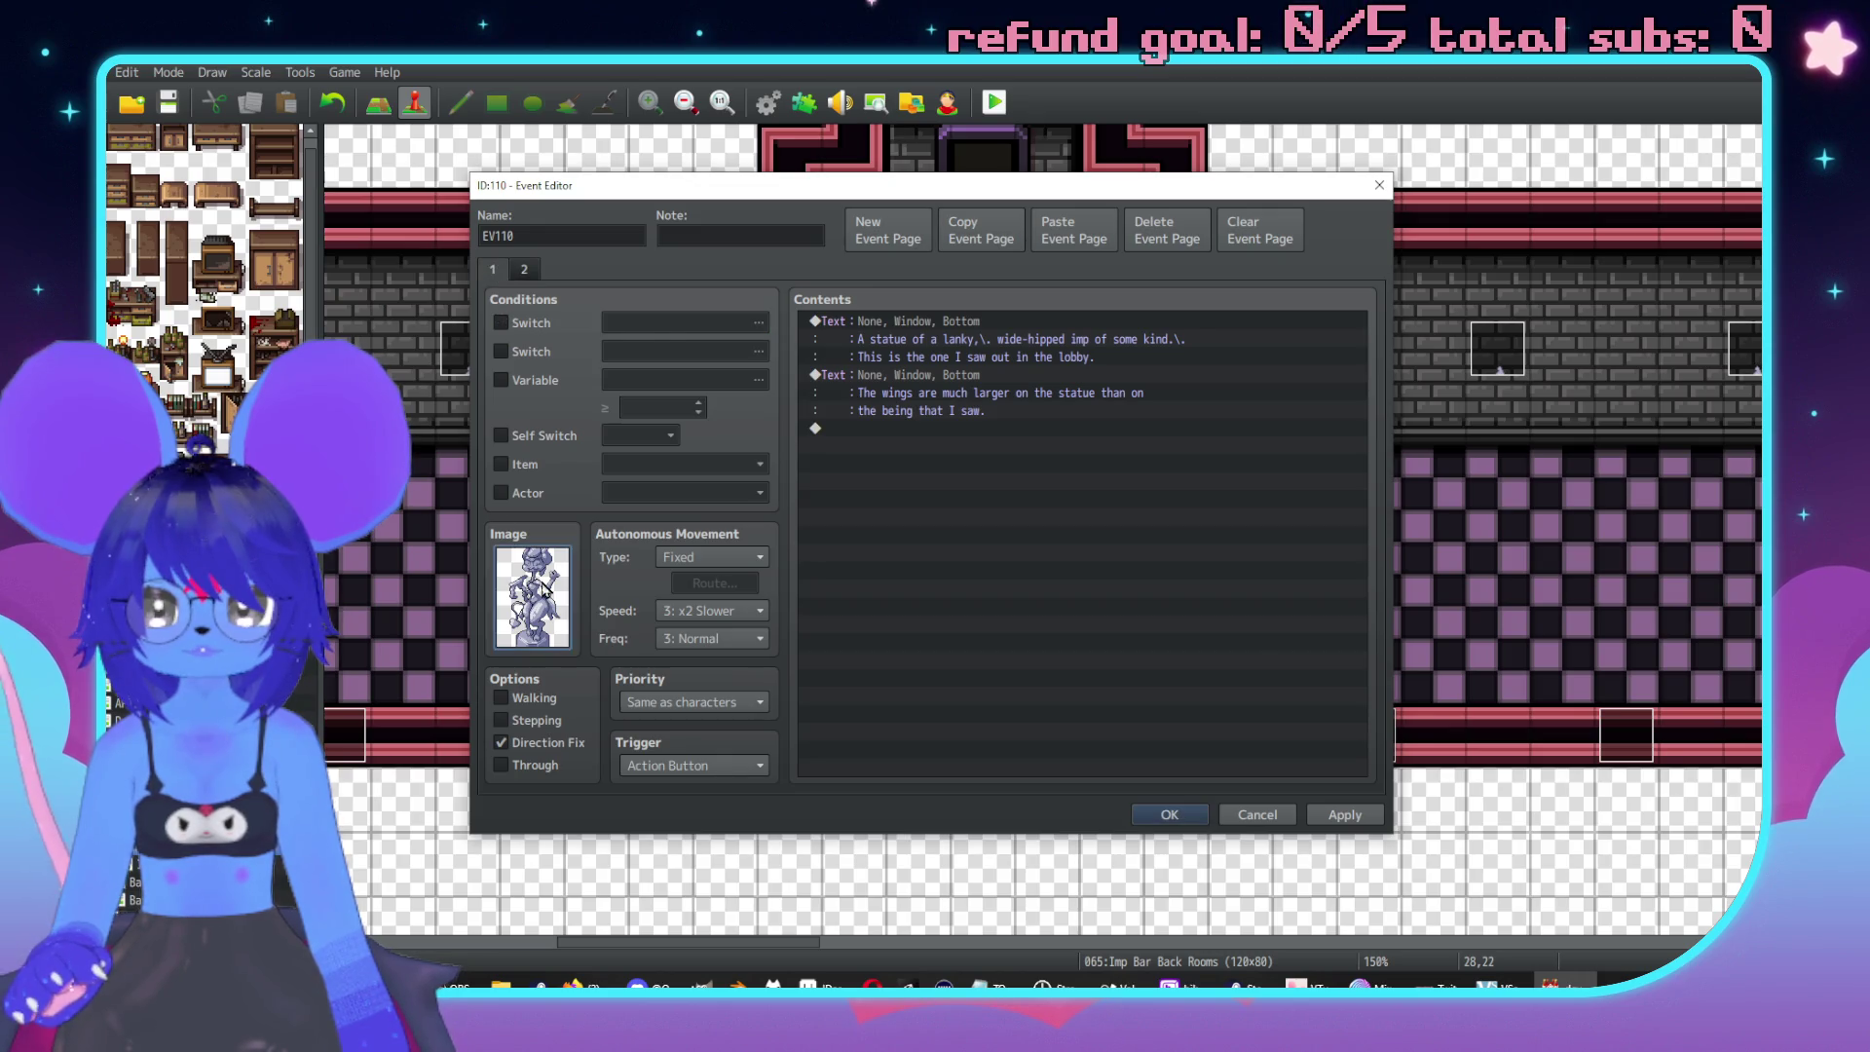
{"action": "double_click", "coordinate": [533, 595]}
{"action": "key", "text": "Escape"}
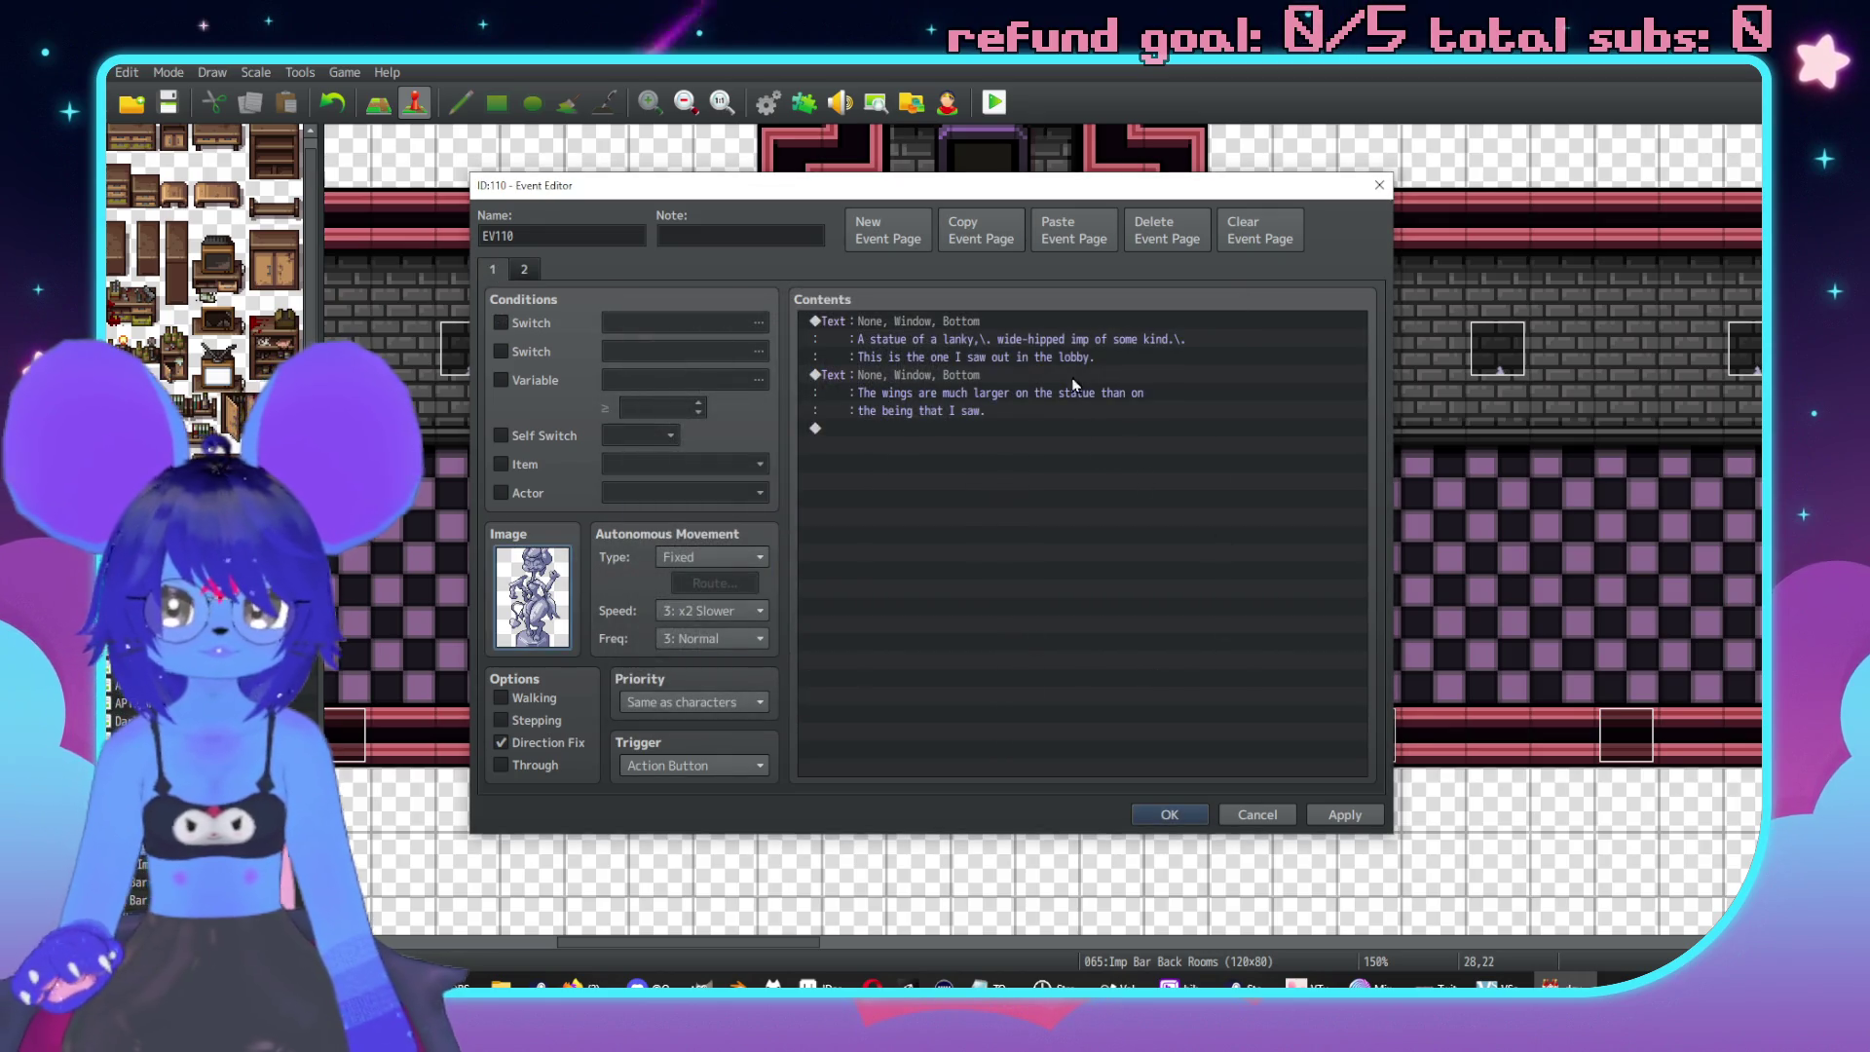
Extend page 2's statue description with their powerful gesture and goofy expression.
{"action": "left_click", "coordinate": [1013, 339]}
{"action": "key", "text": "Return"}
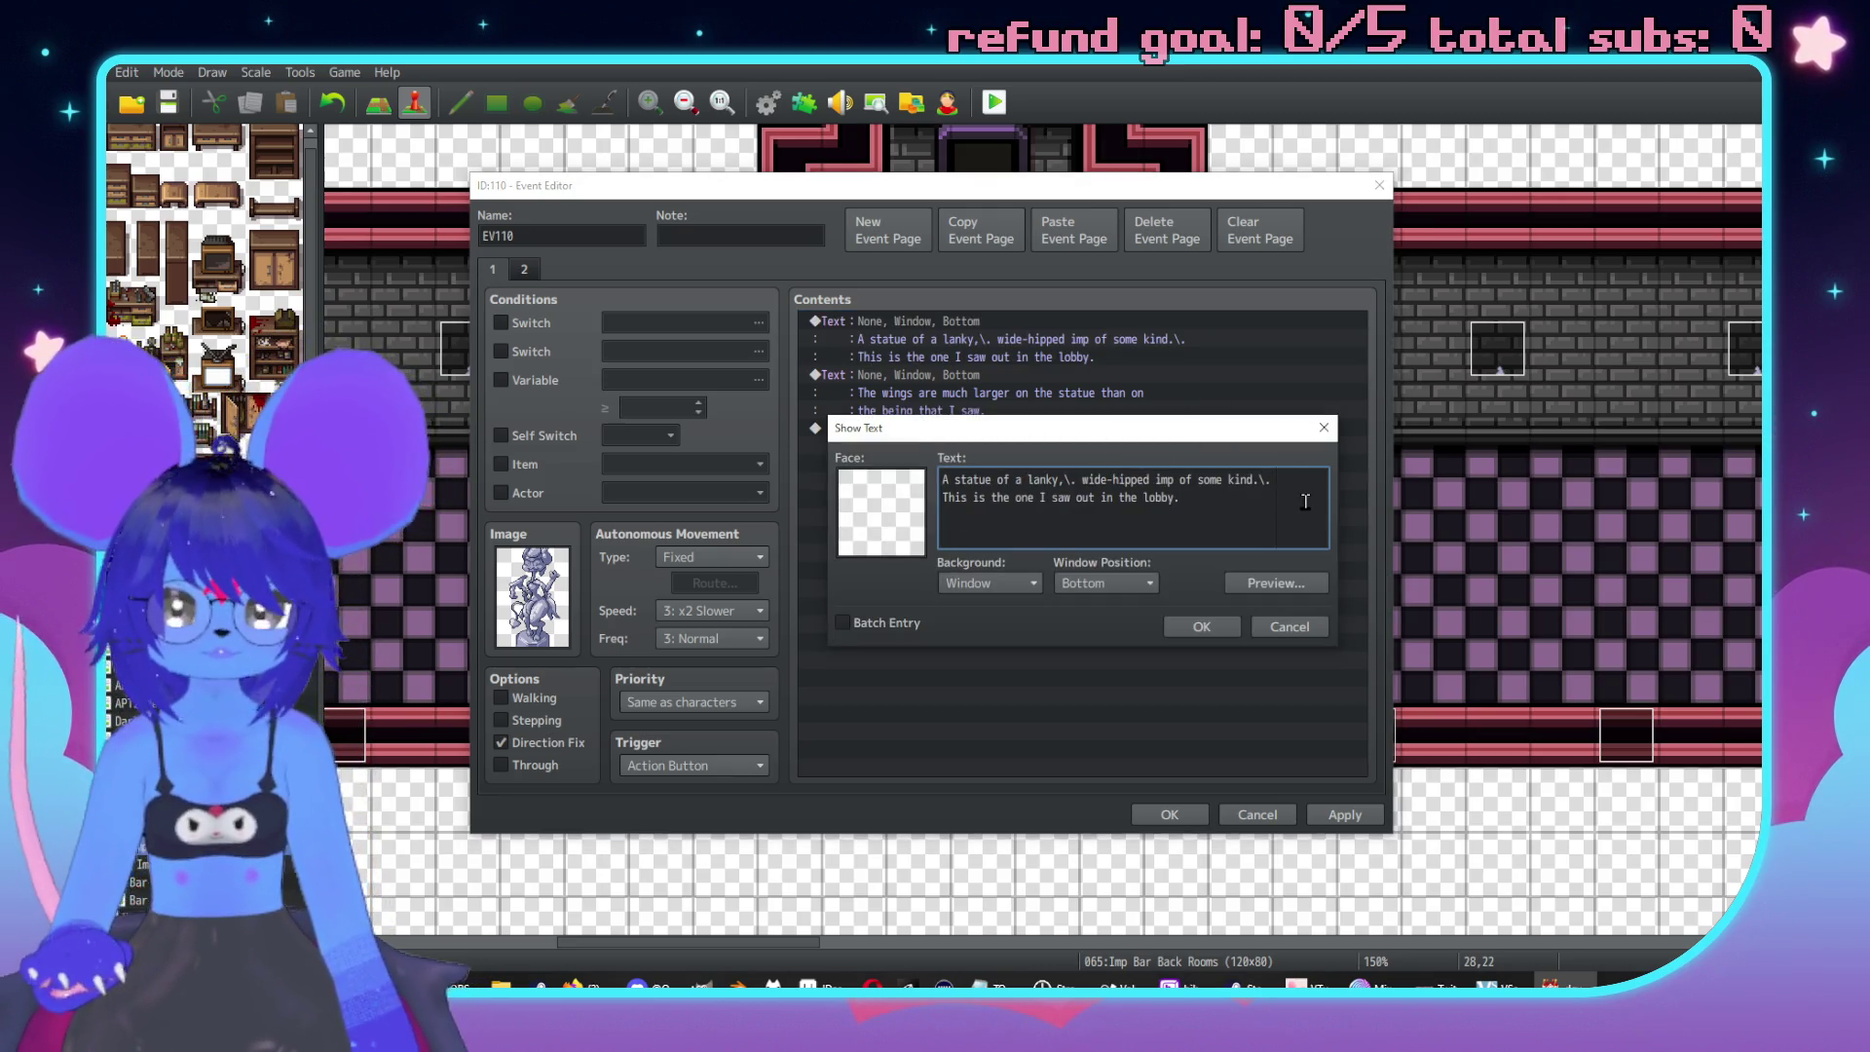
{"action": "key", "text": "Return"}
{"action": "type", "text": "They ar"}
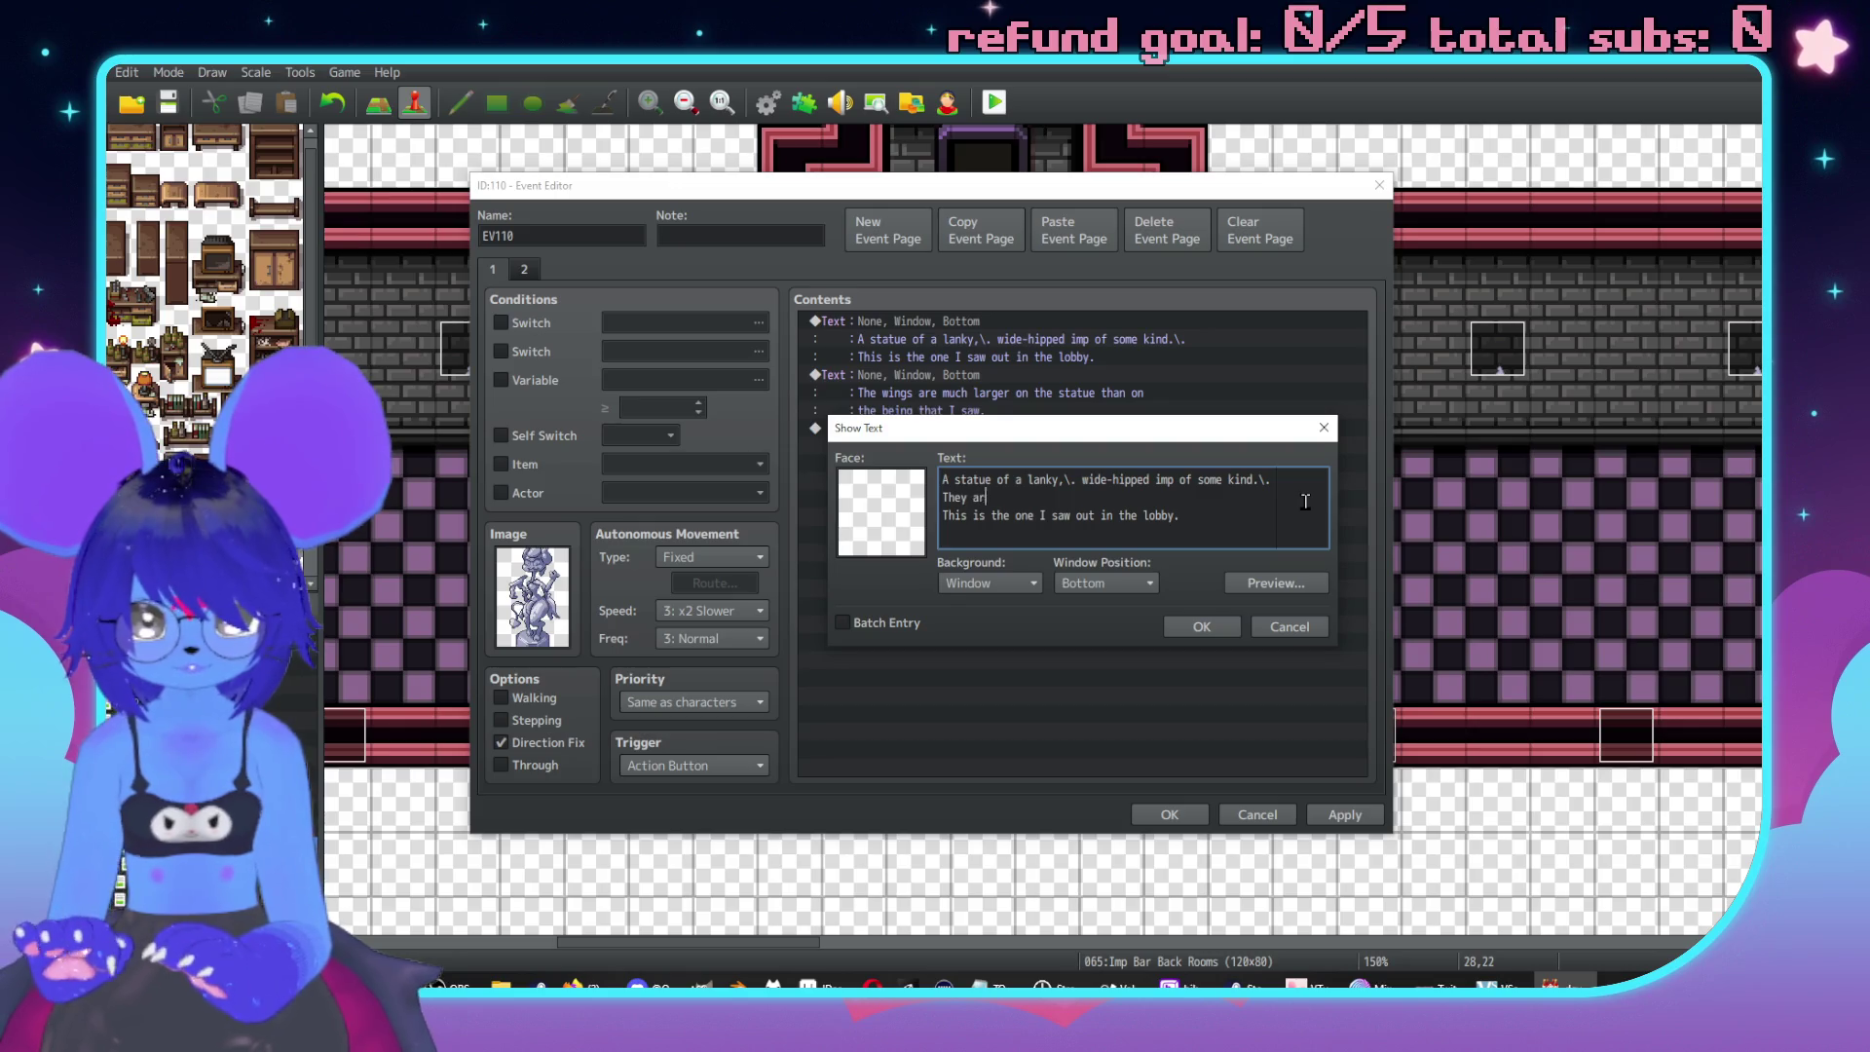
{"action": "type", "text": "e aaking a"}
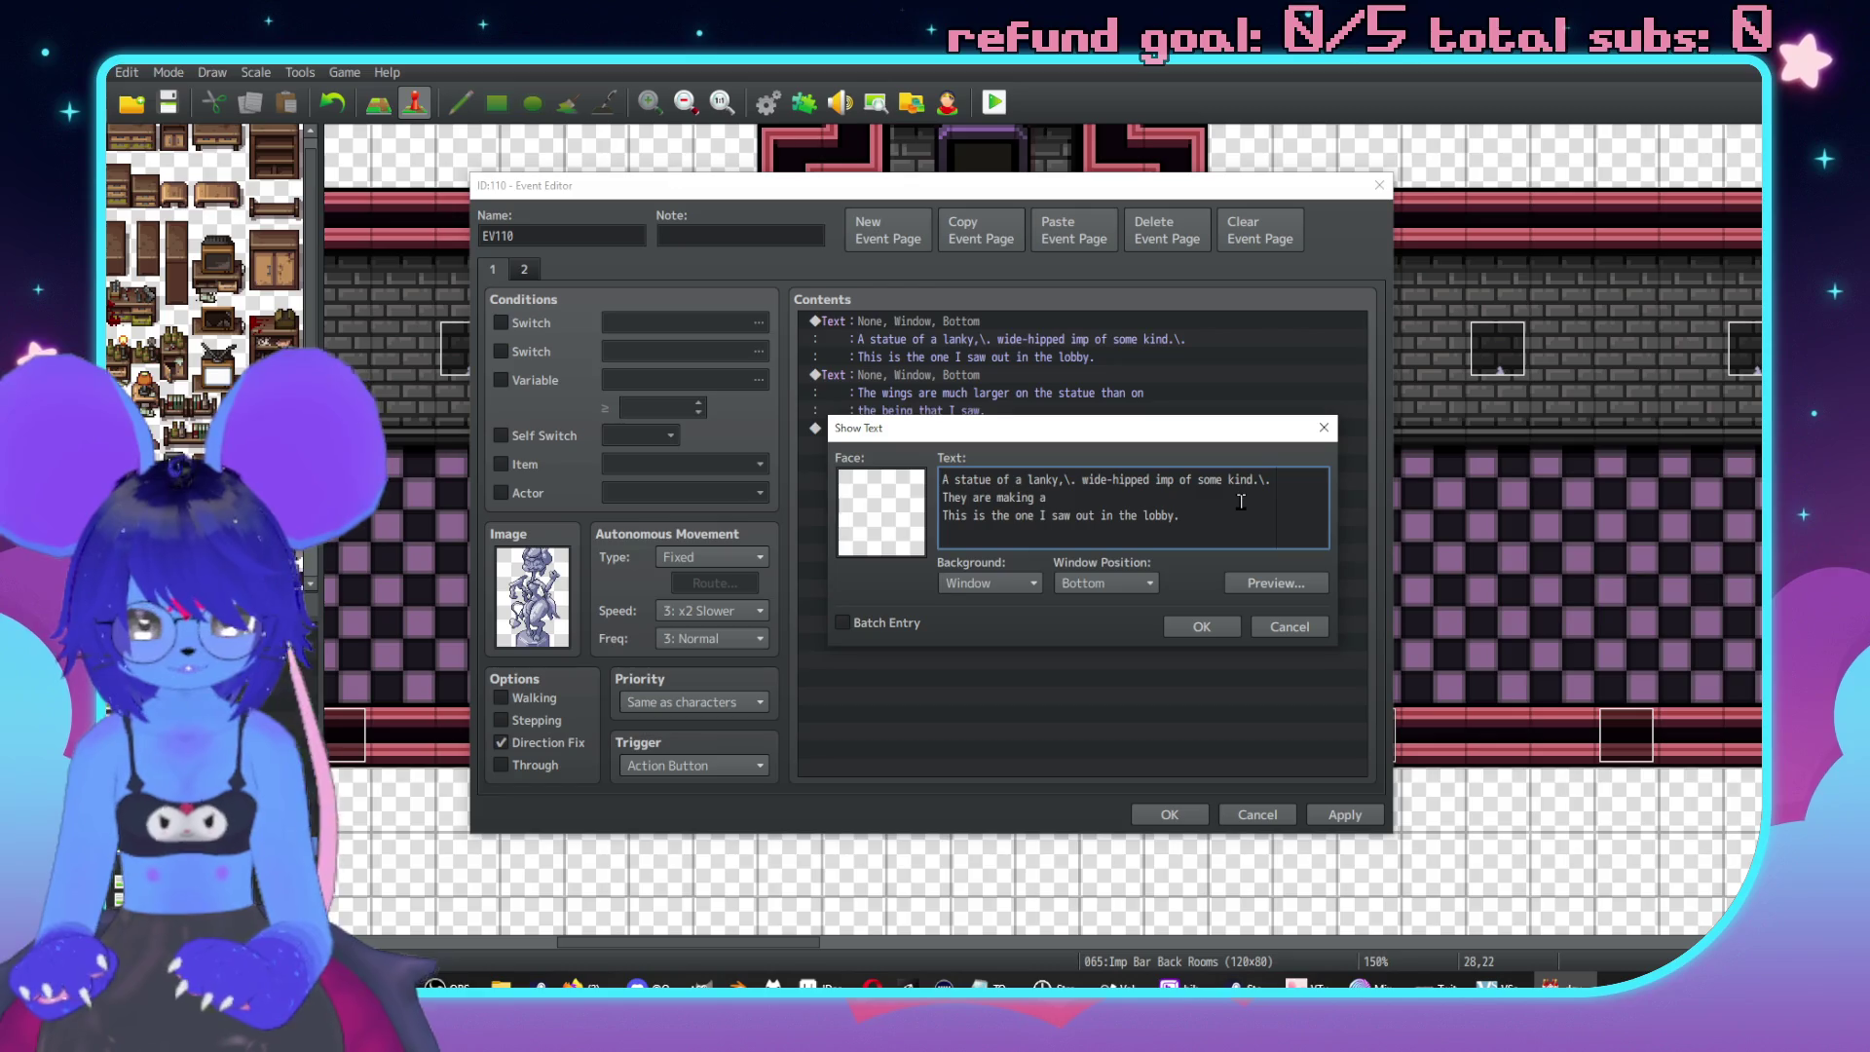
{"action": "type", "text": "l gesture and have a sort of"}
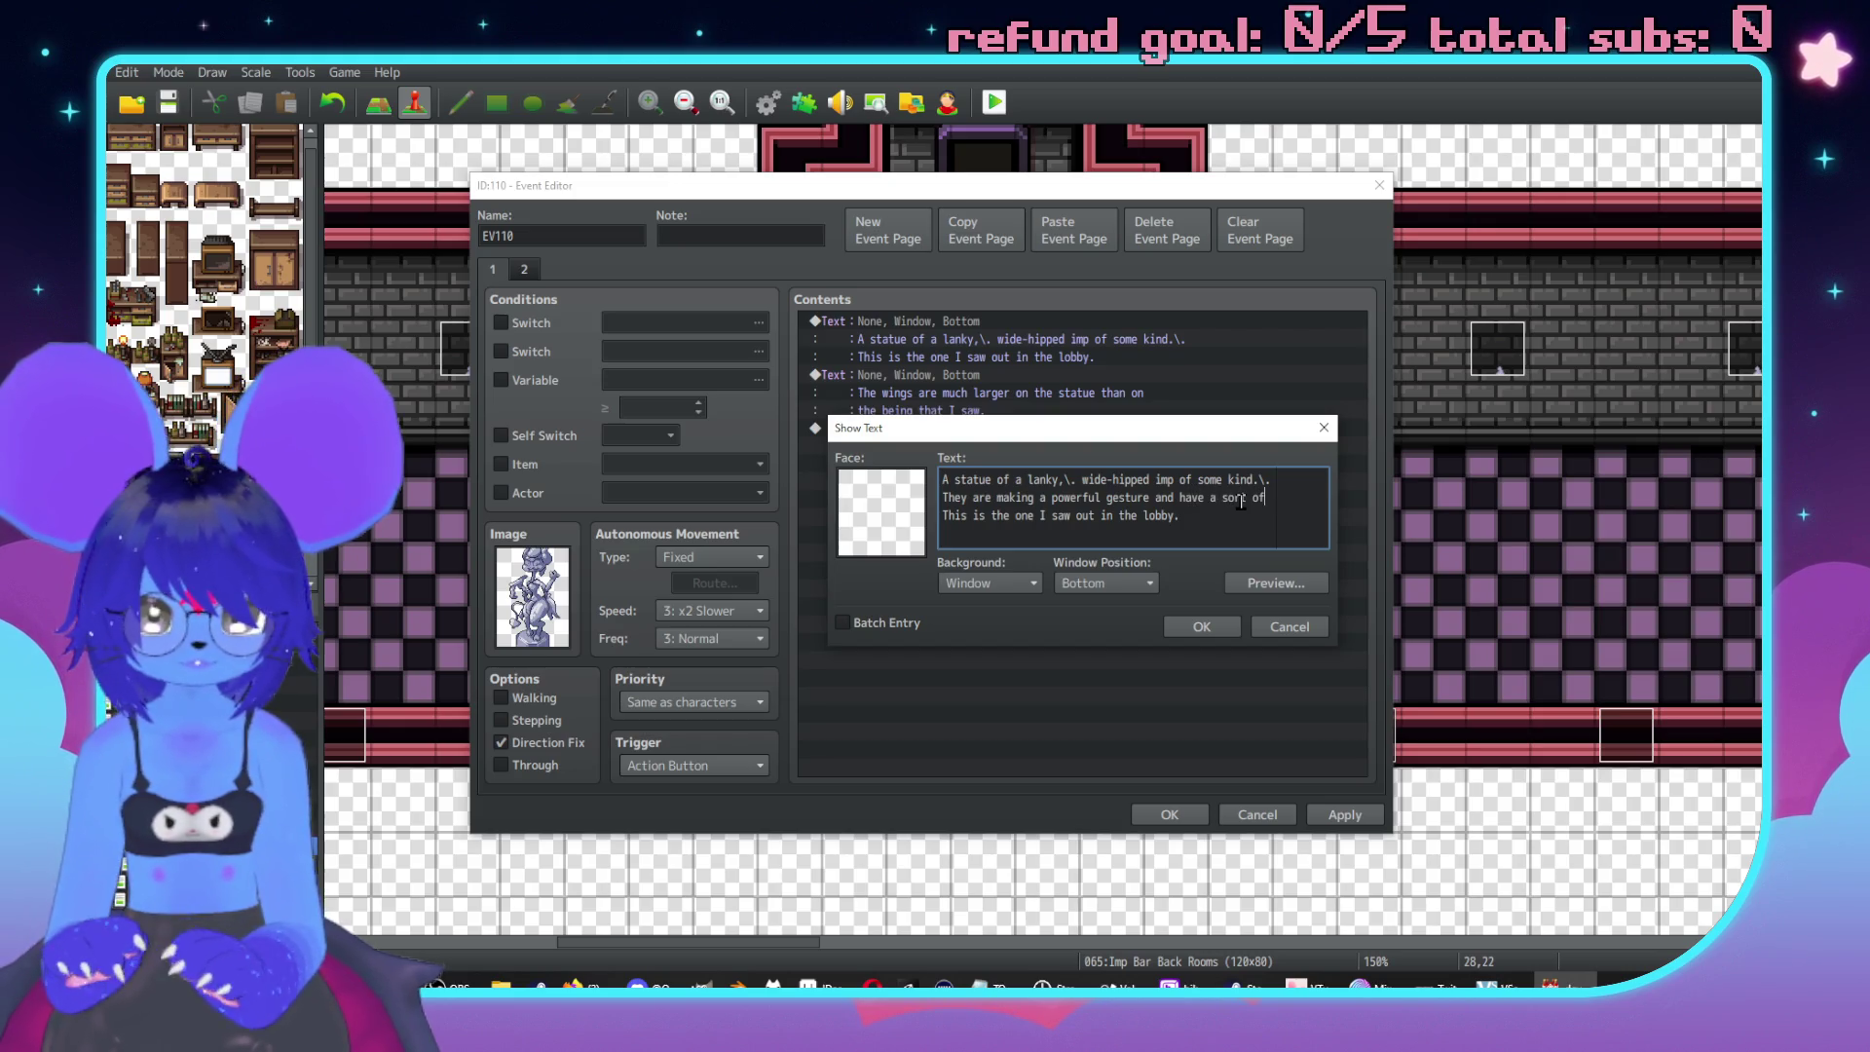
{"action": "key", "text": "Return"}
{"action": "type", "text": "goofy "}
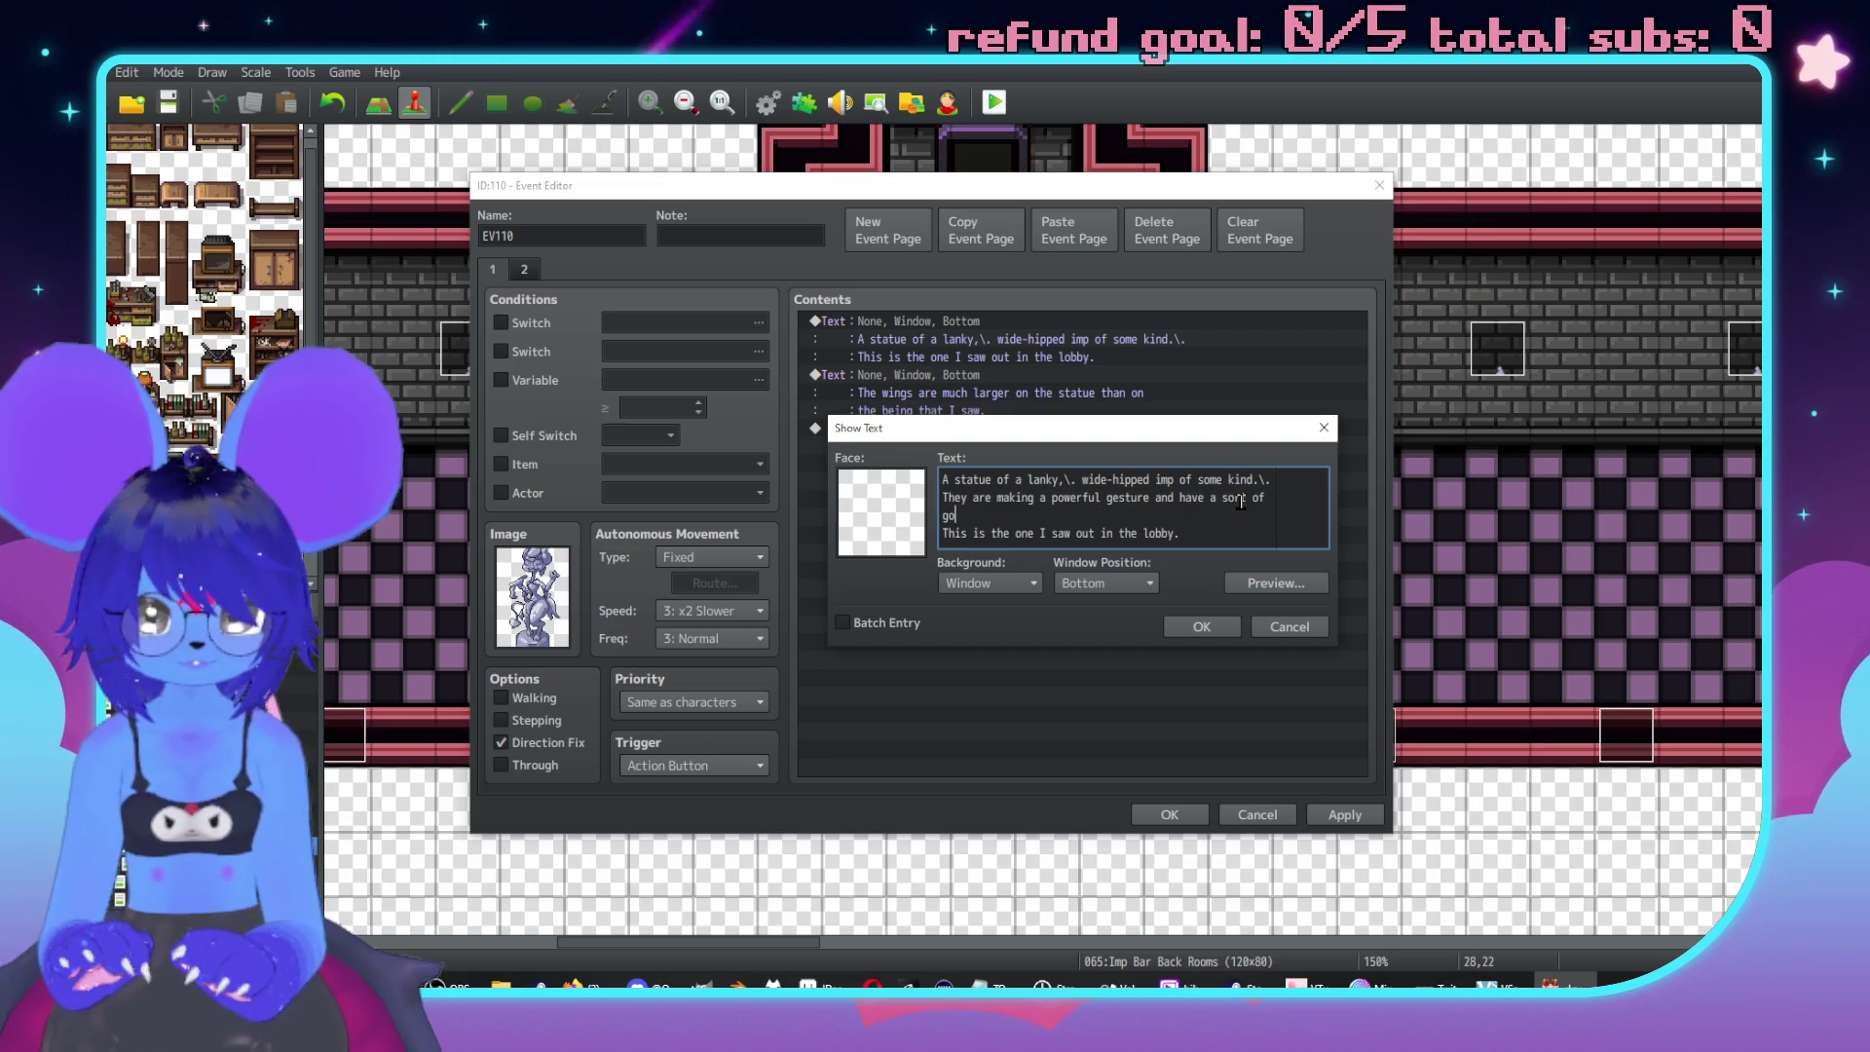
{"action": "type", "text": "expression on thei"}
{"action": "key", "text": "BackSpace"}
{"action": "key", "text": "BackSpace"}
{"action": "type", "text": "r"}
{"action": "type", "text": " face.\\."}
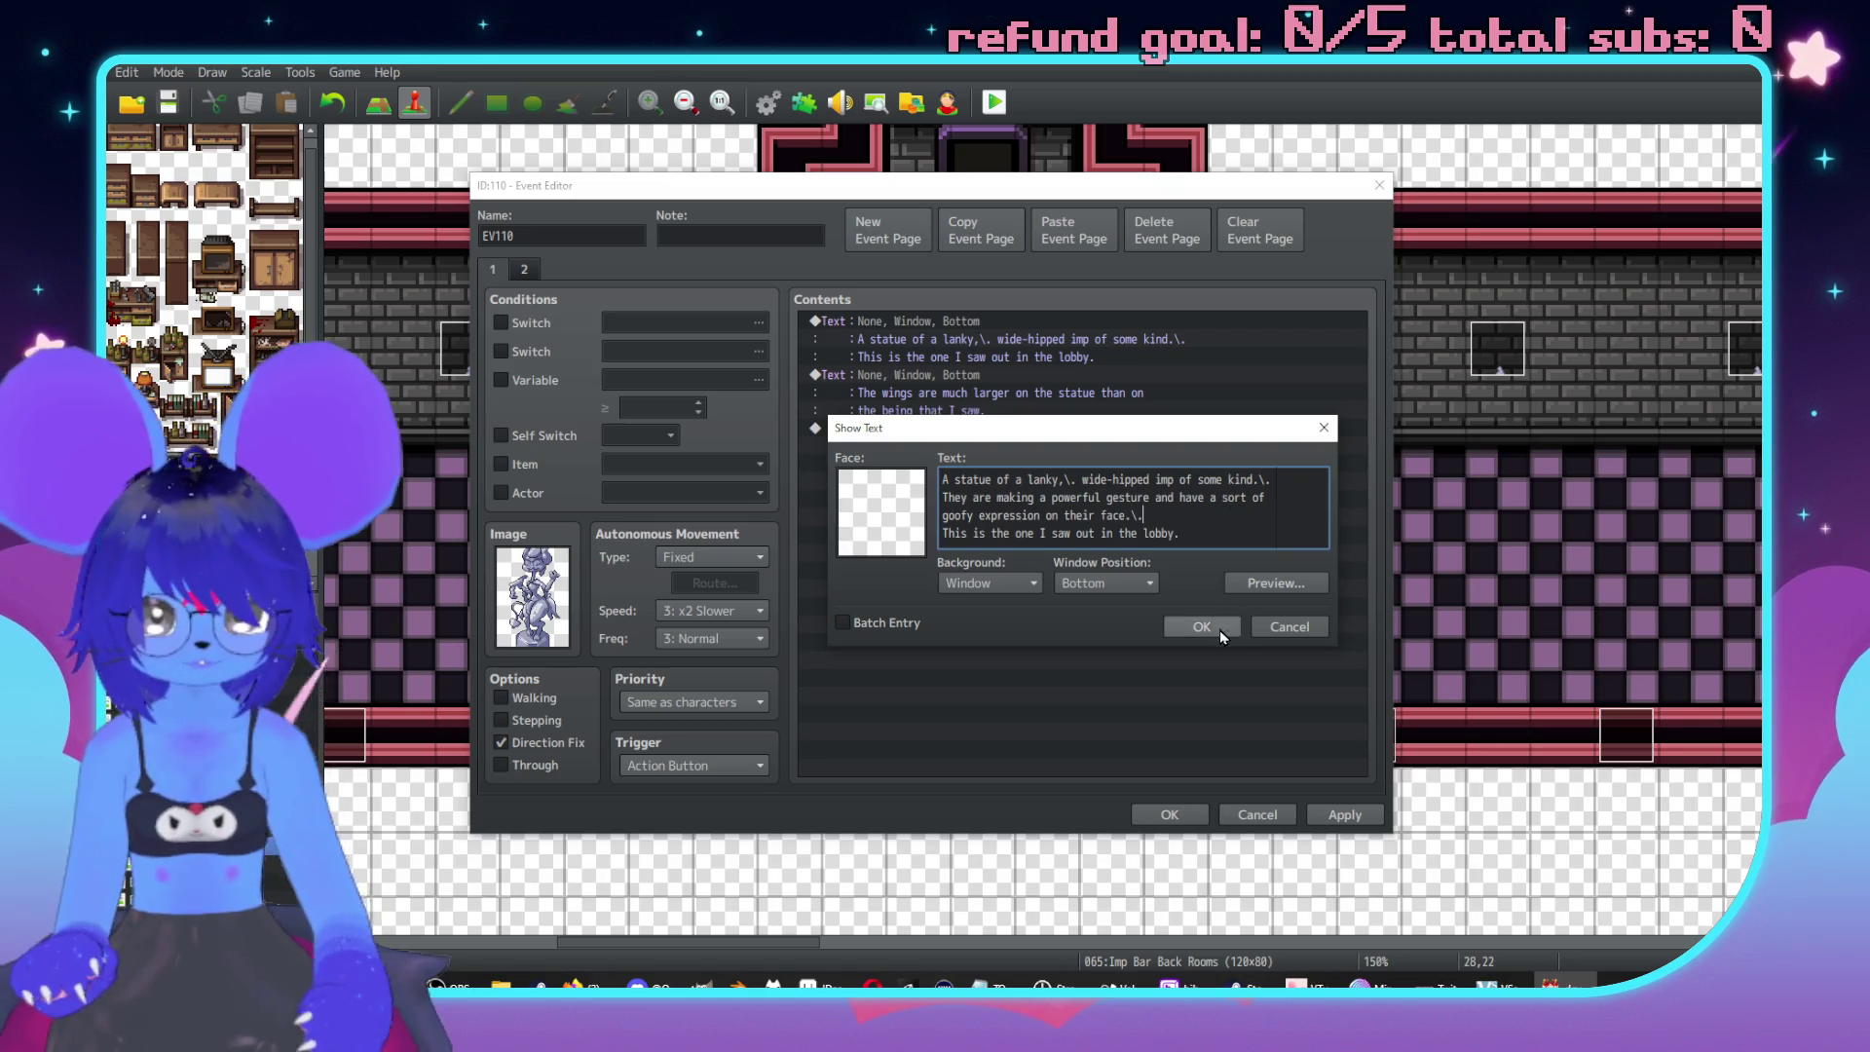
{"action": "left_click", "coordinate": [1202, 627]}
Reword page 2's wings message to compare the statue with the actual being.
{"action": "double_click", "coordinate": [979, 427]}
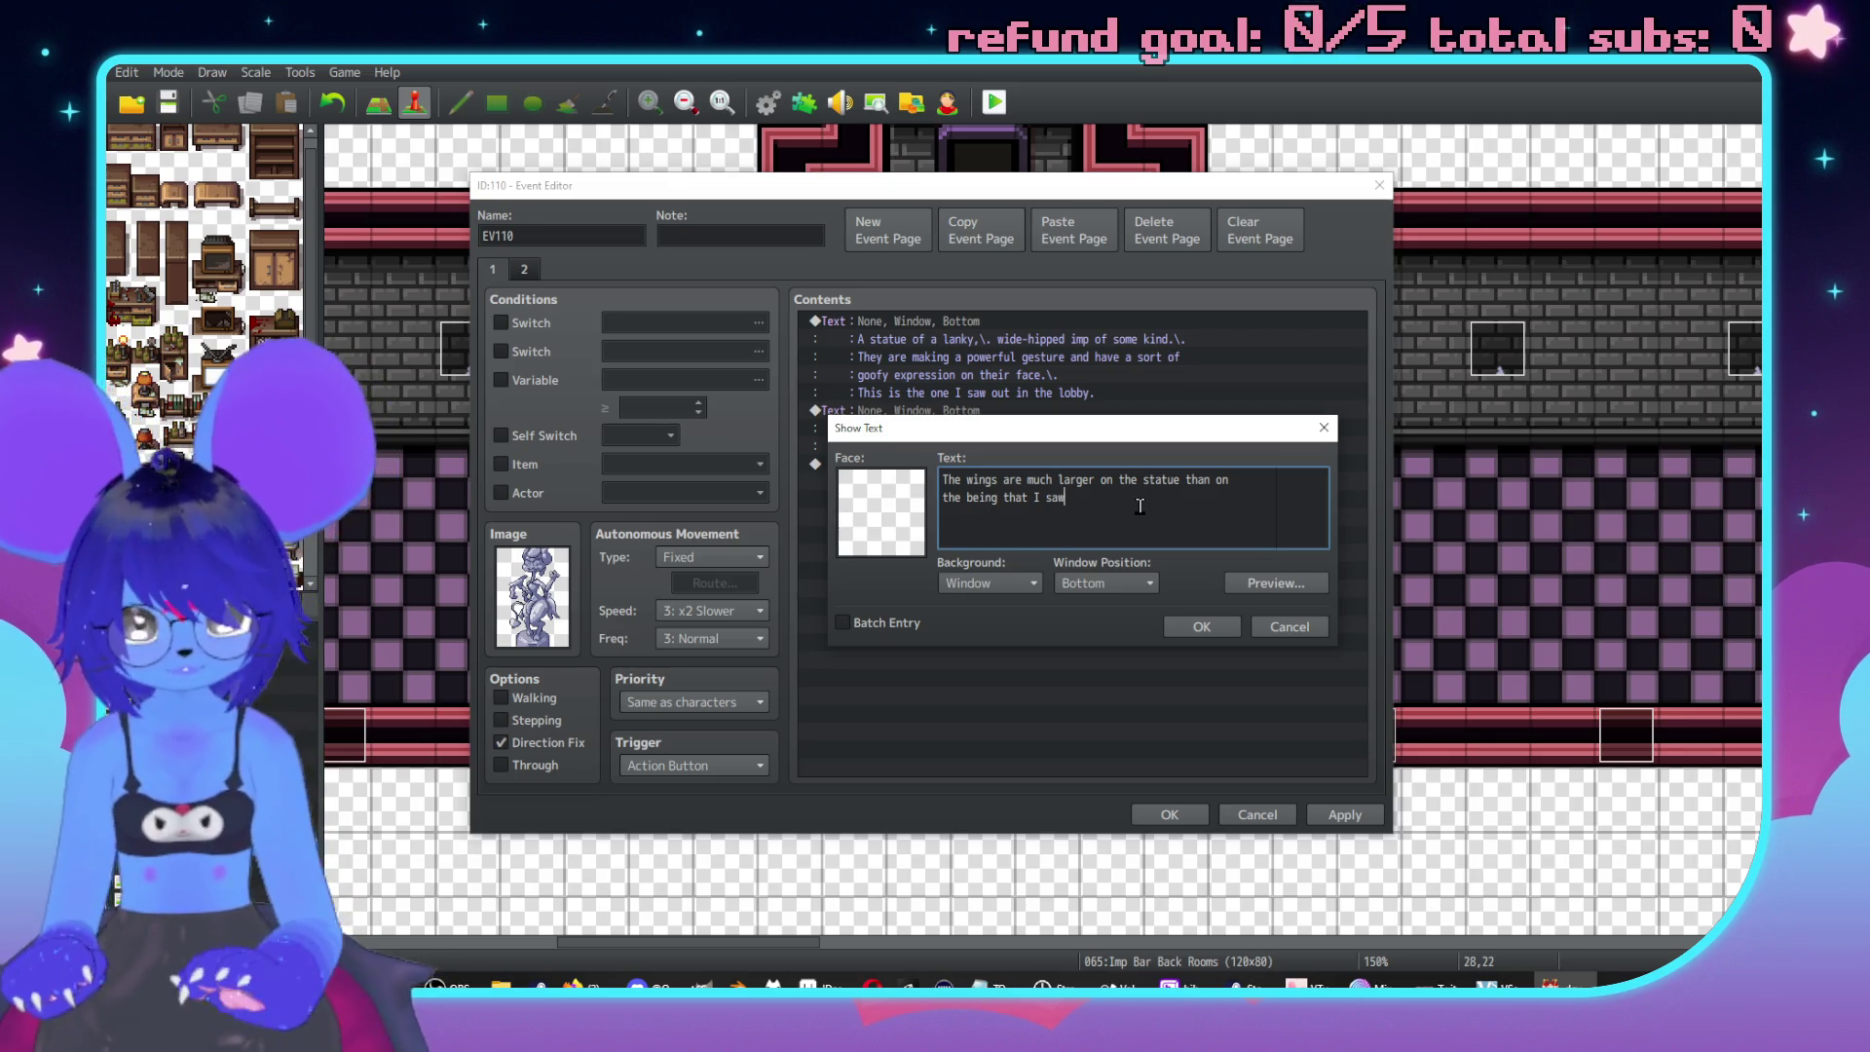
{"action": "key", "text": "BackSpace"}
{"action": "key", "text": "BackSpace"}
{"action": "key", "text": "BackSpace"}
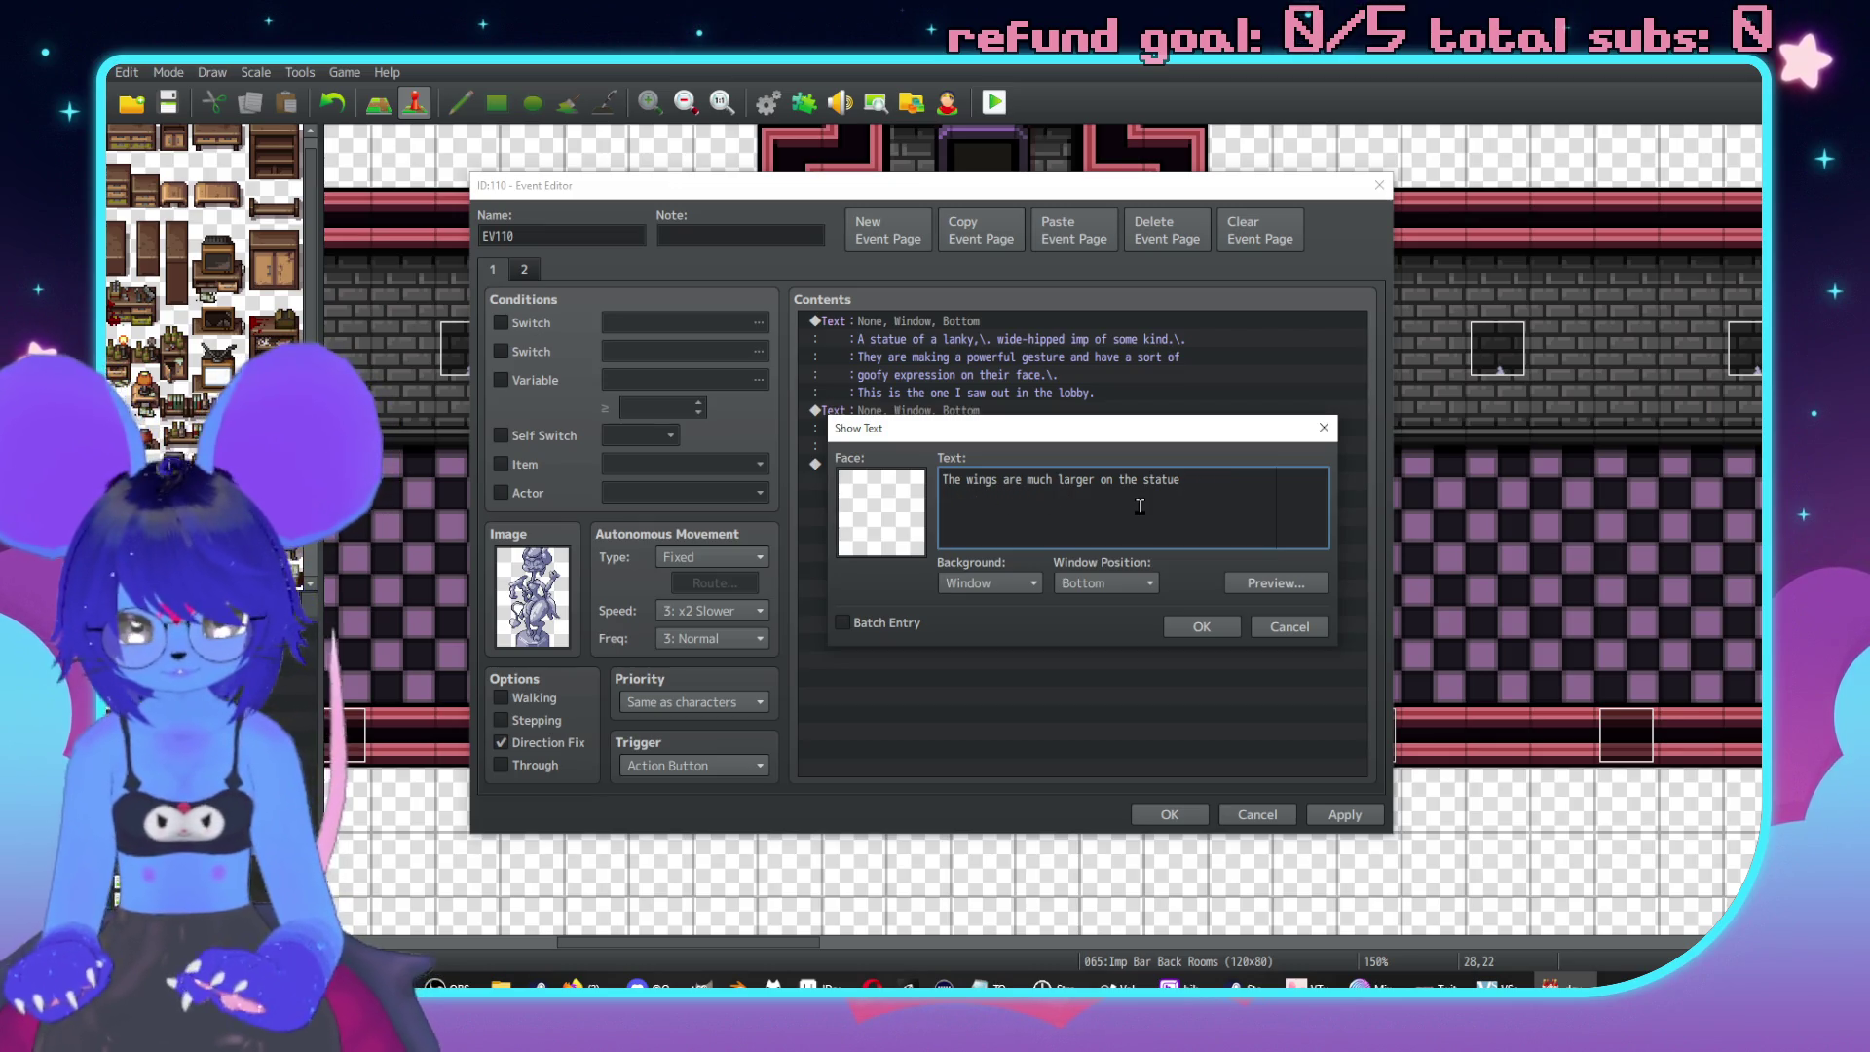
{"action": "type", "text": " than the actu"}
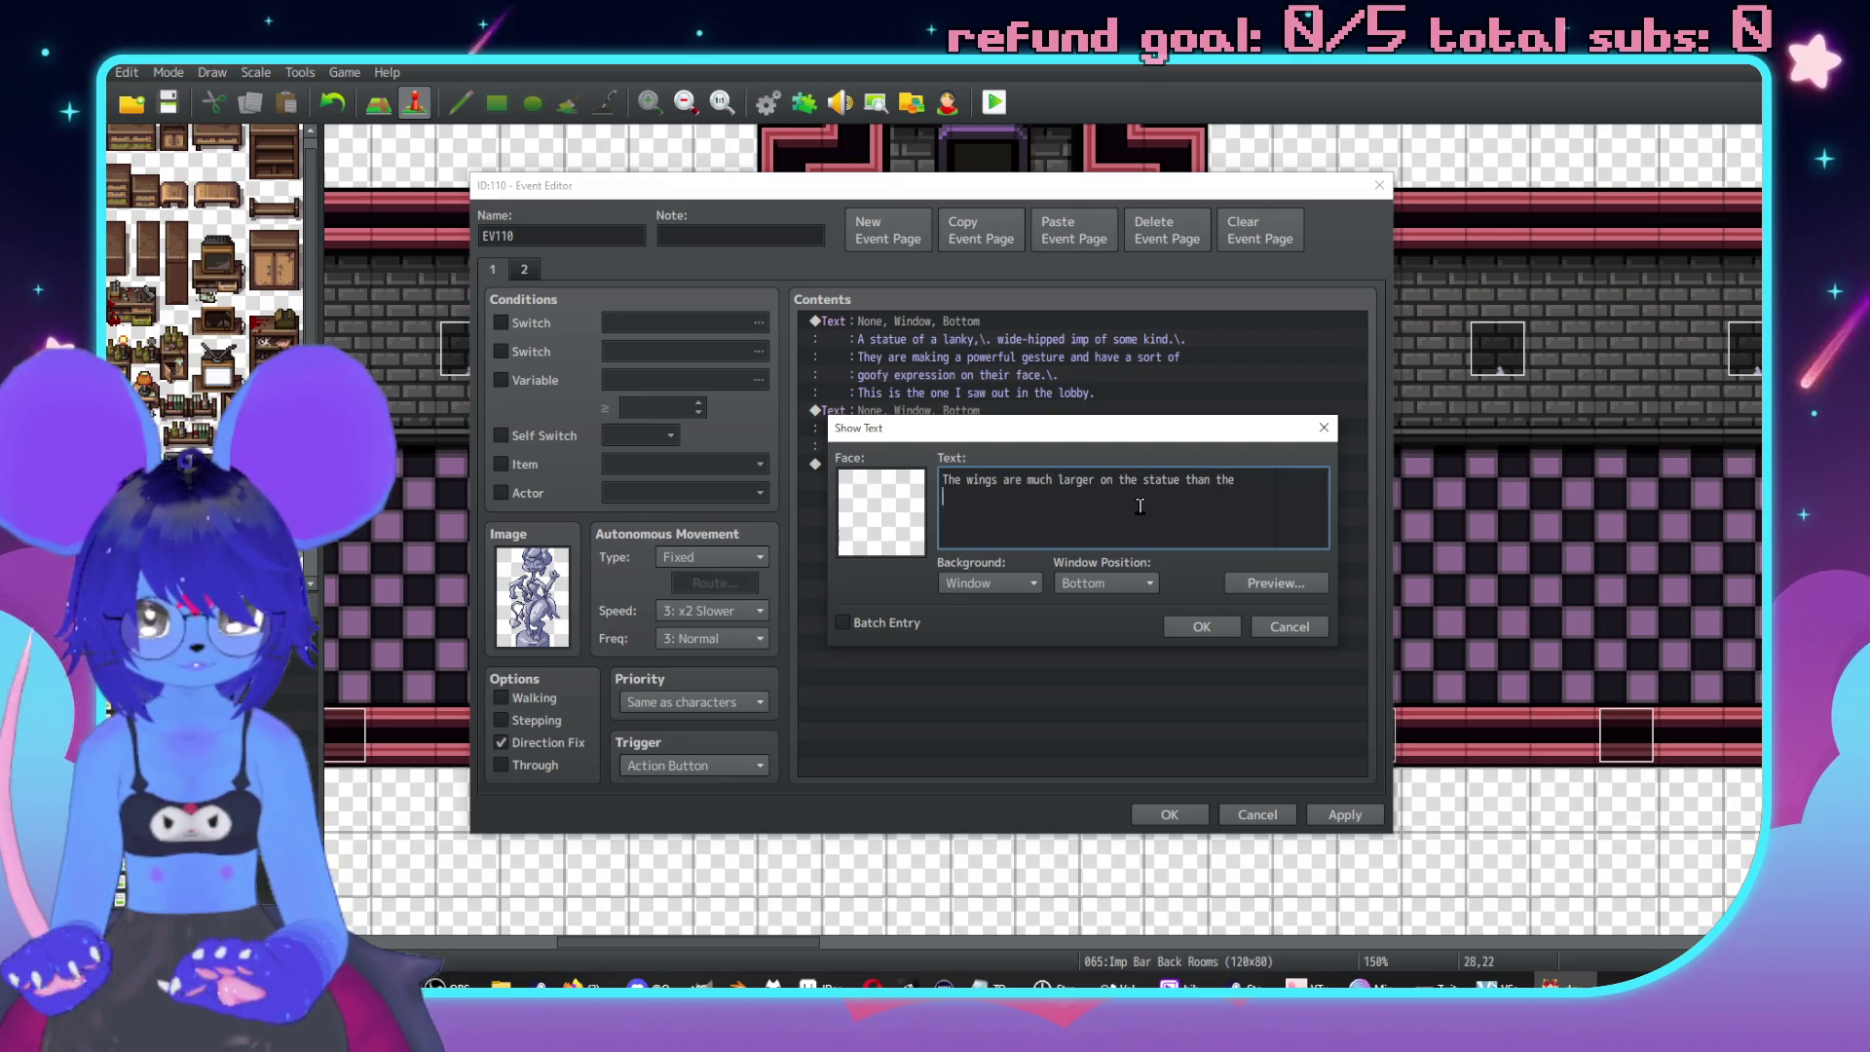
{"action": "type", "text": ",\\."}
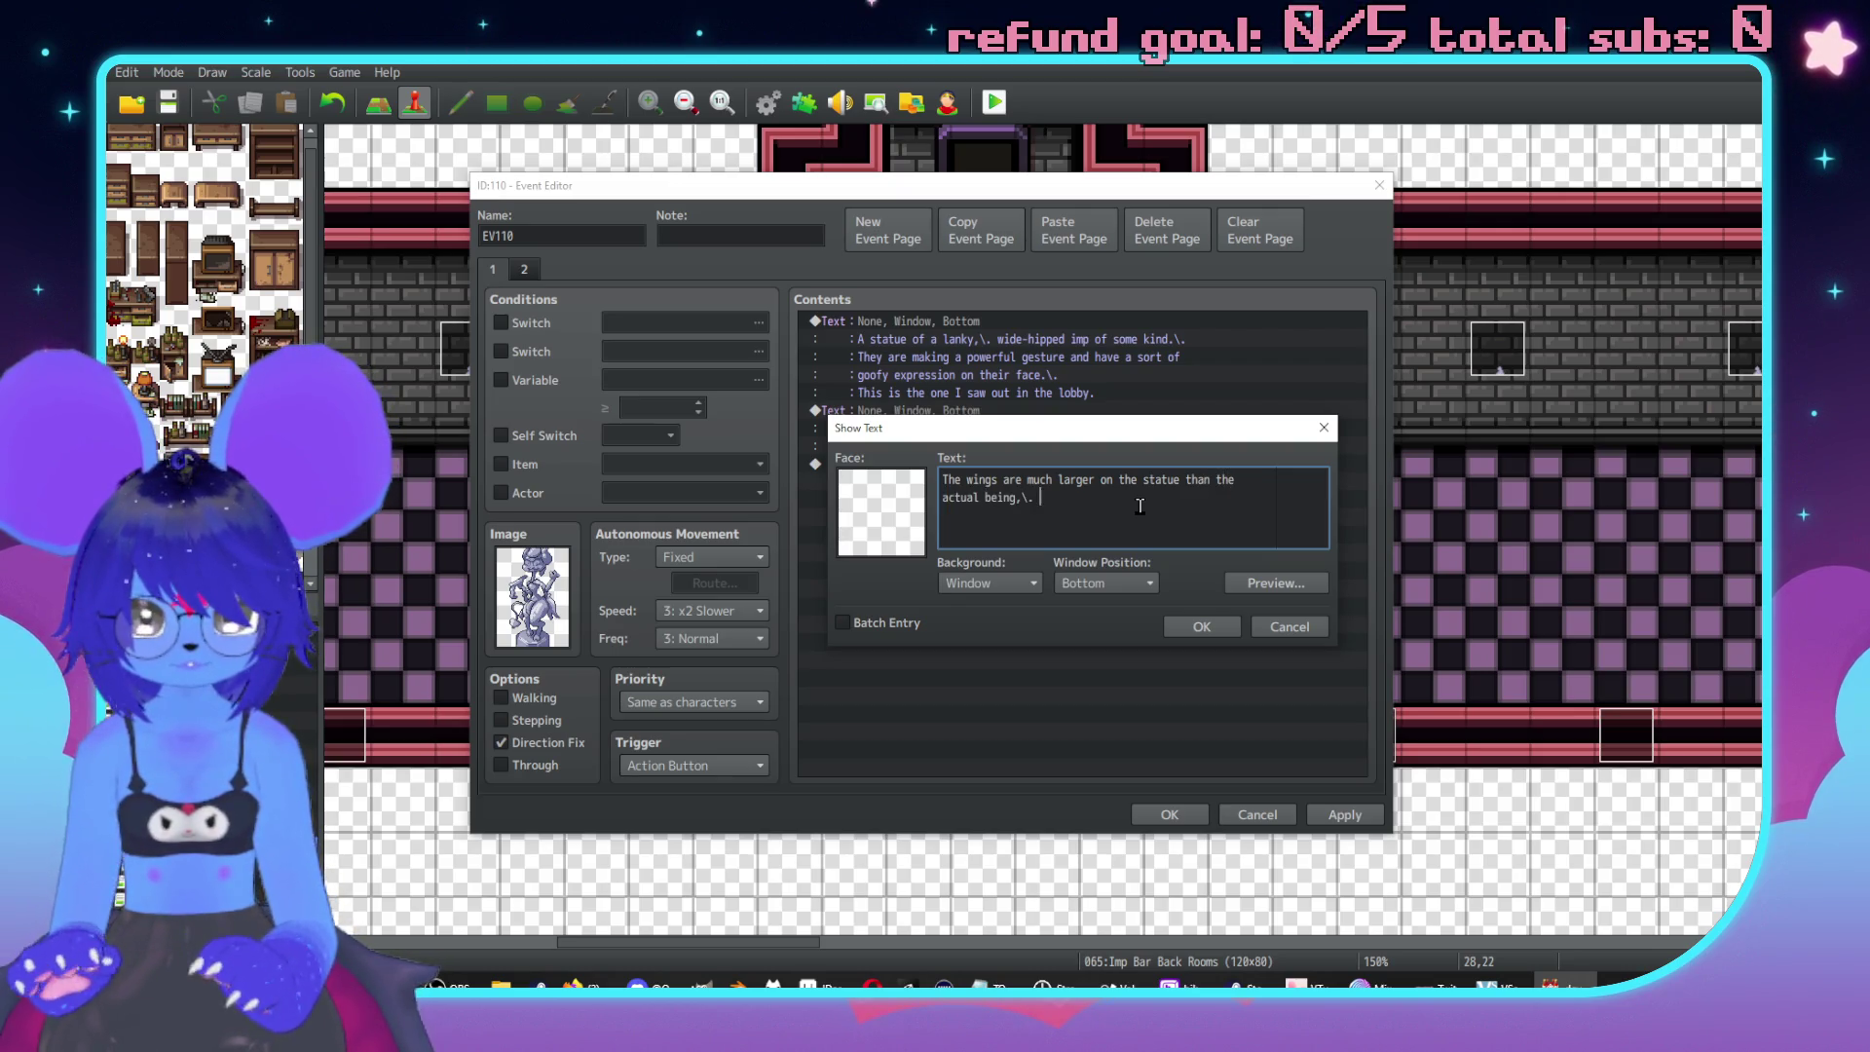
{"action": "type", "text": "ve a"}
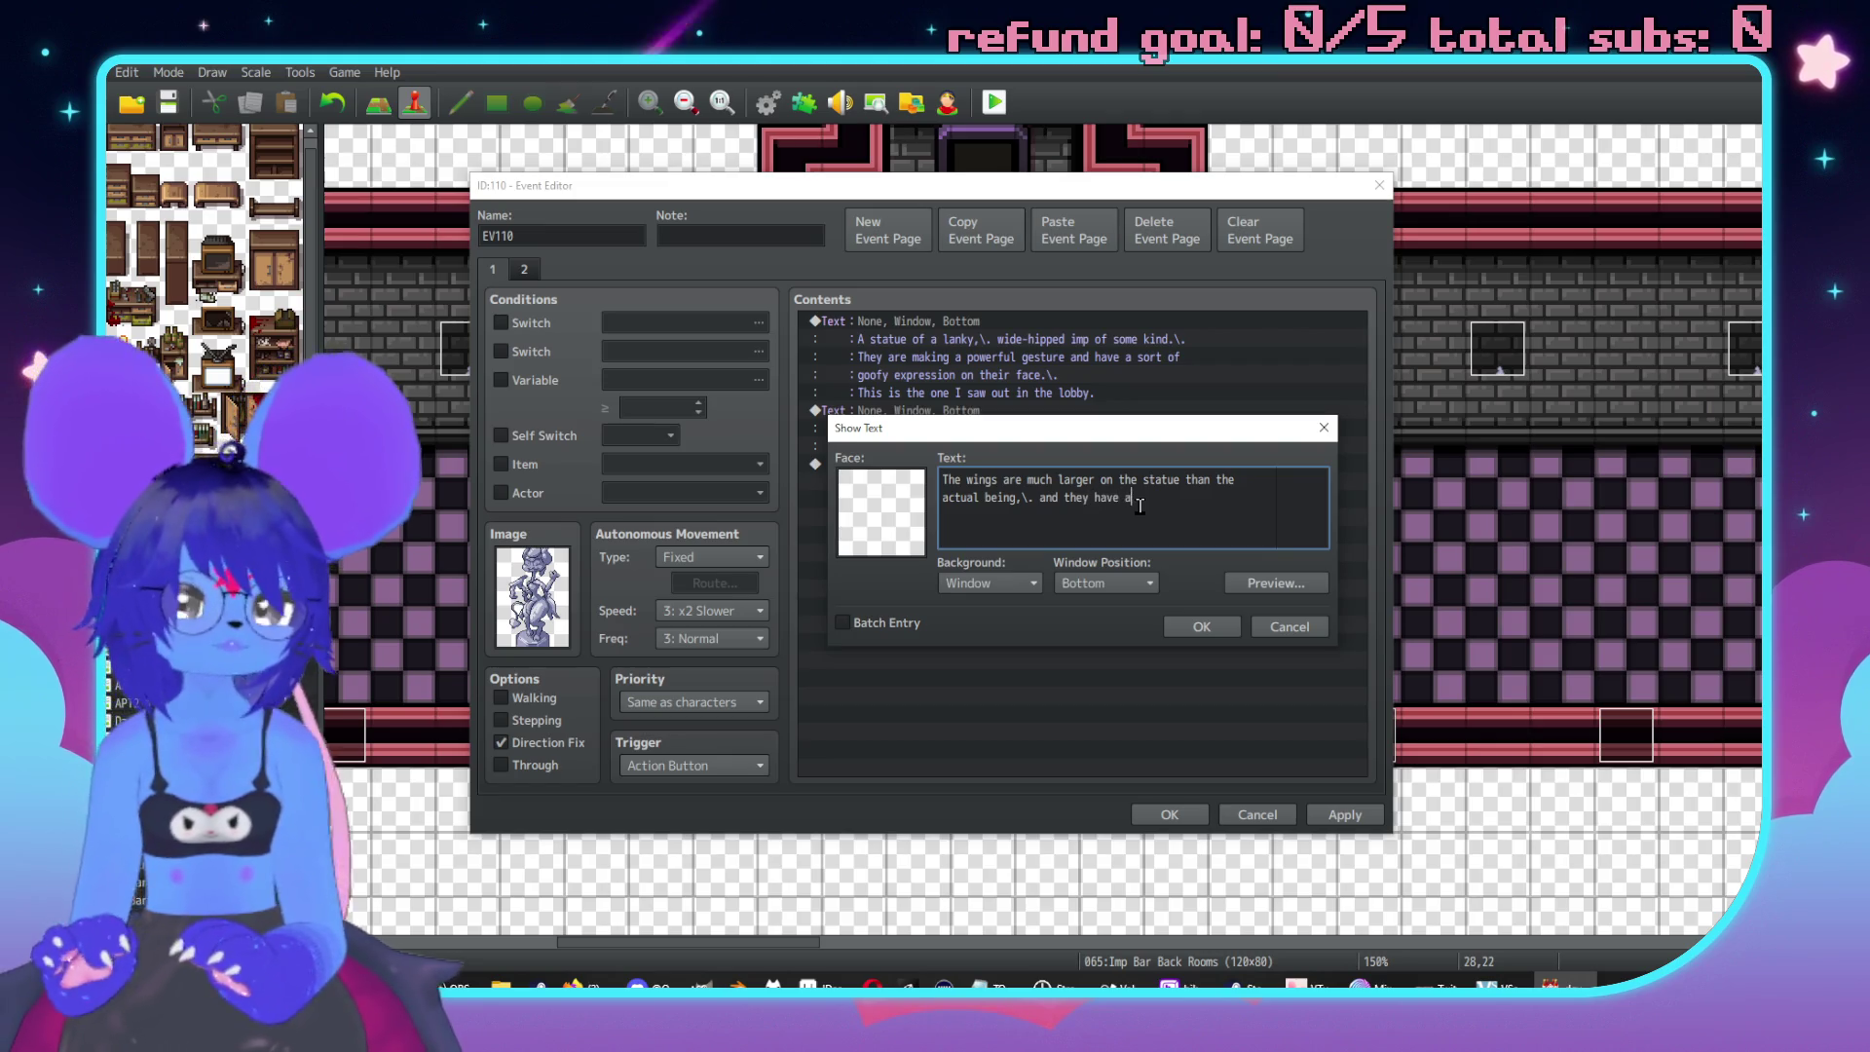
{"action": "type", "text": " tyout."}
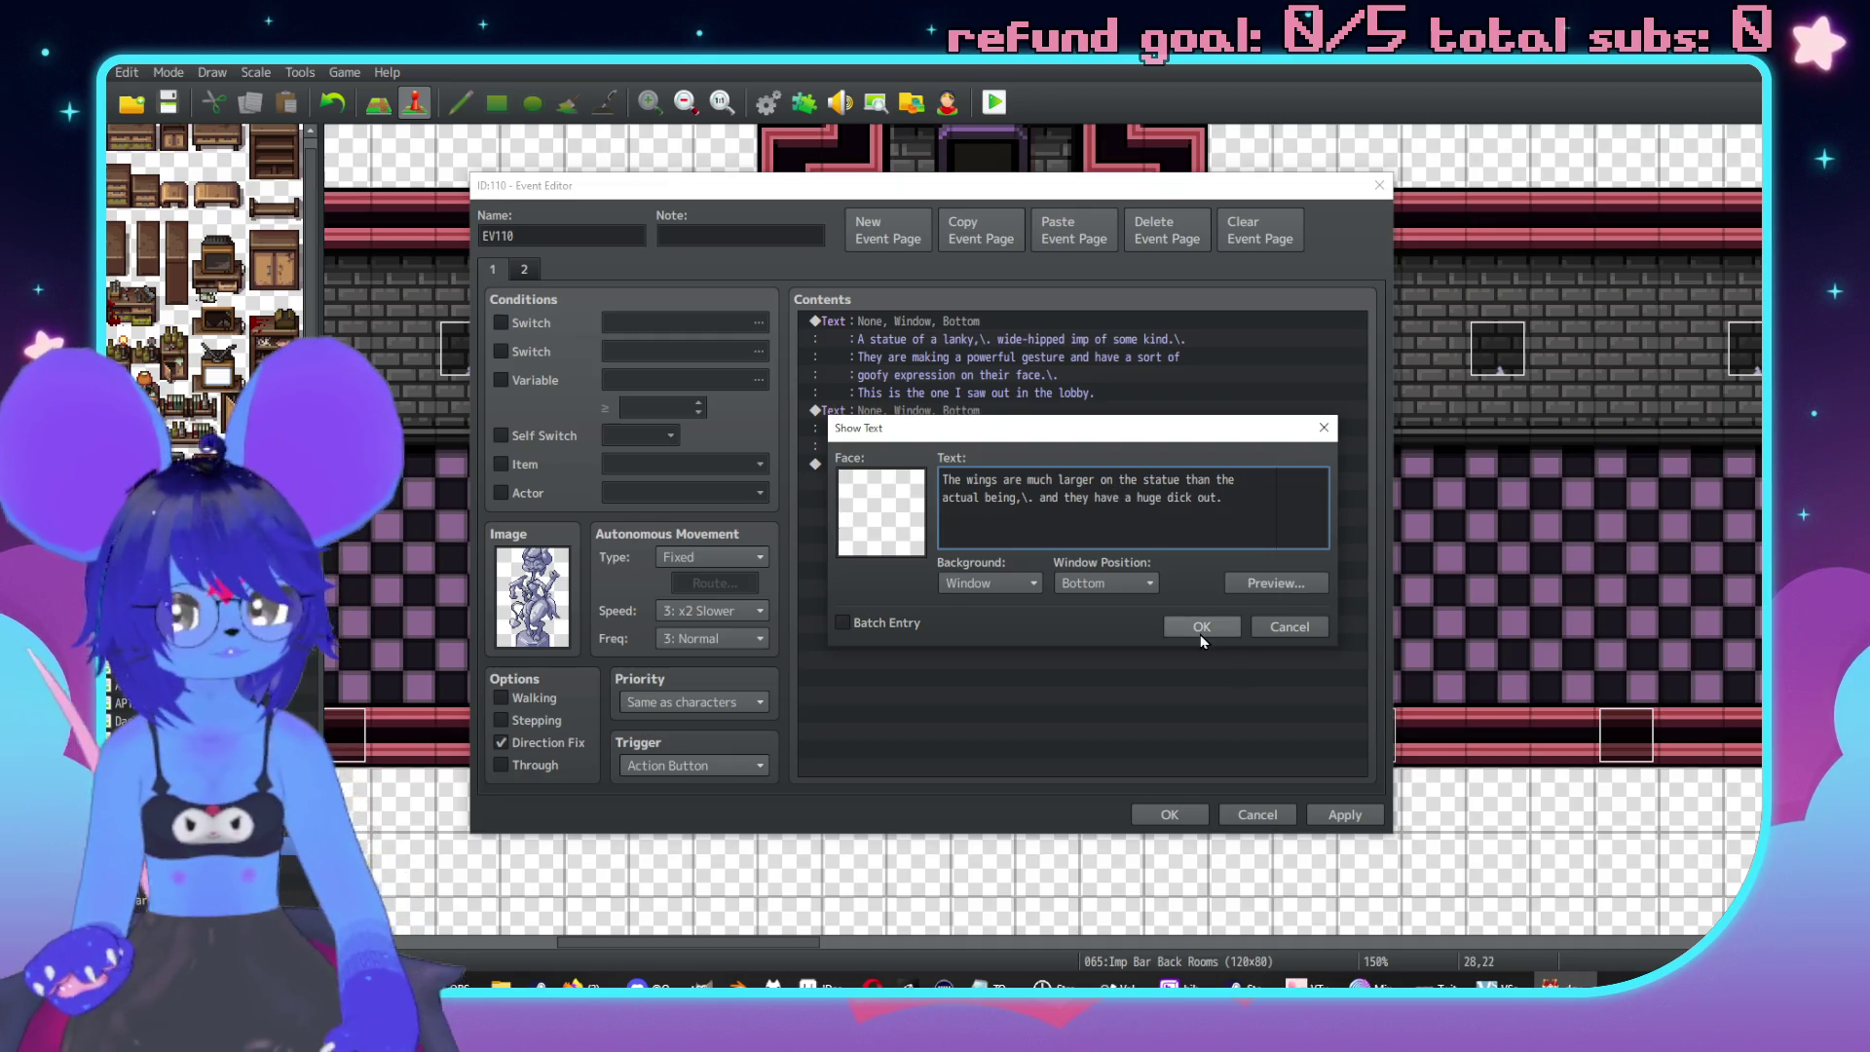
{"action": "left_click", "coordinate": [1201, 628]}
{"action": "double_click", "coordinate": [1182, 517]}
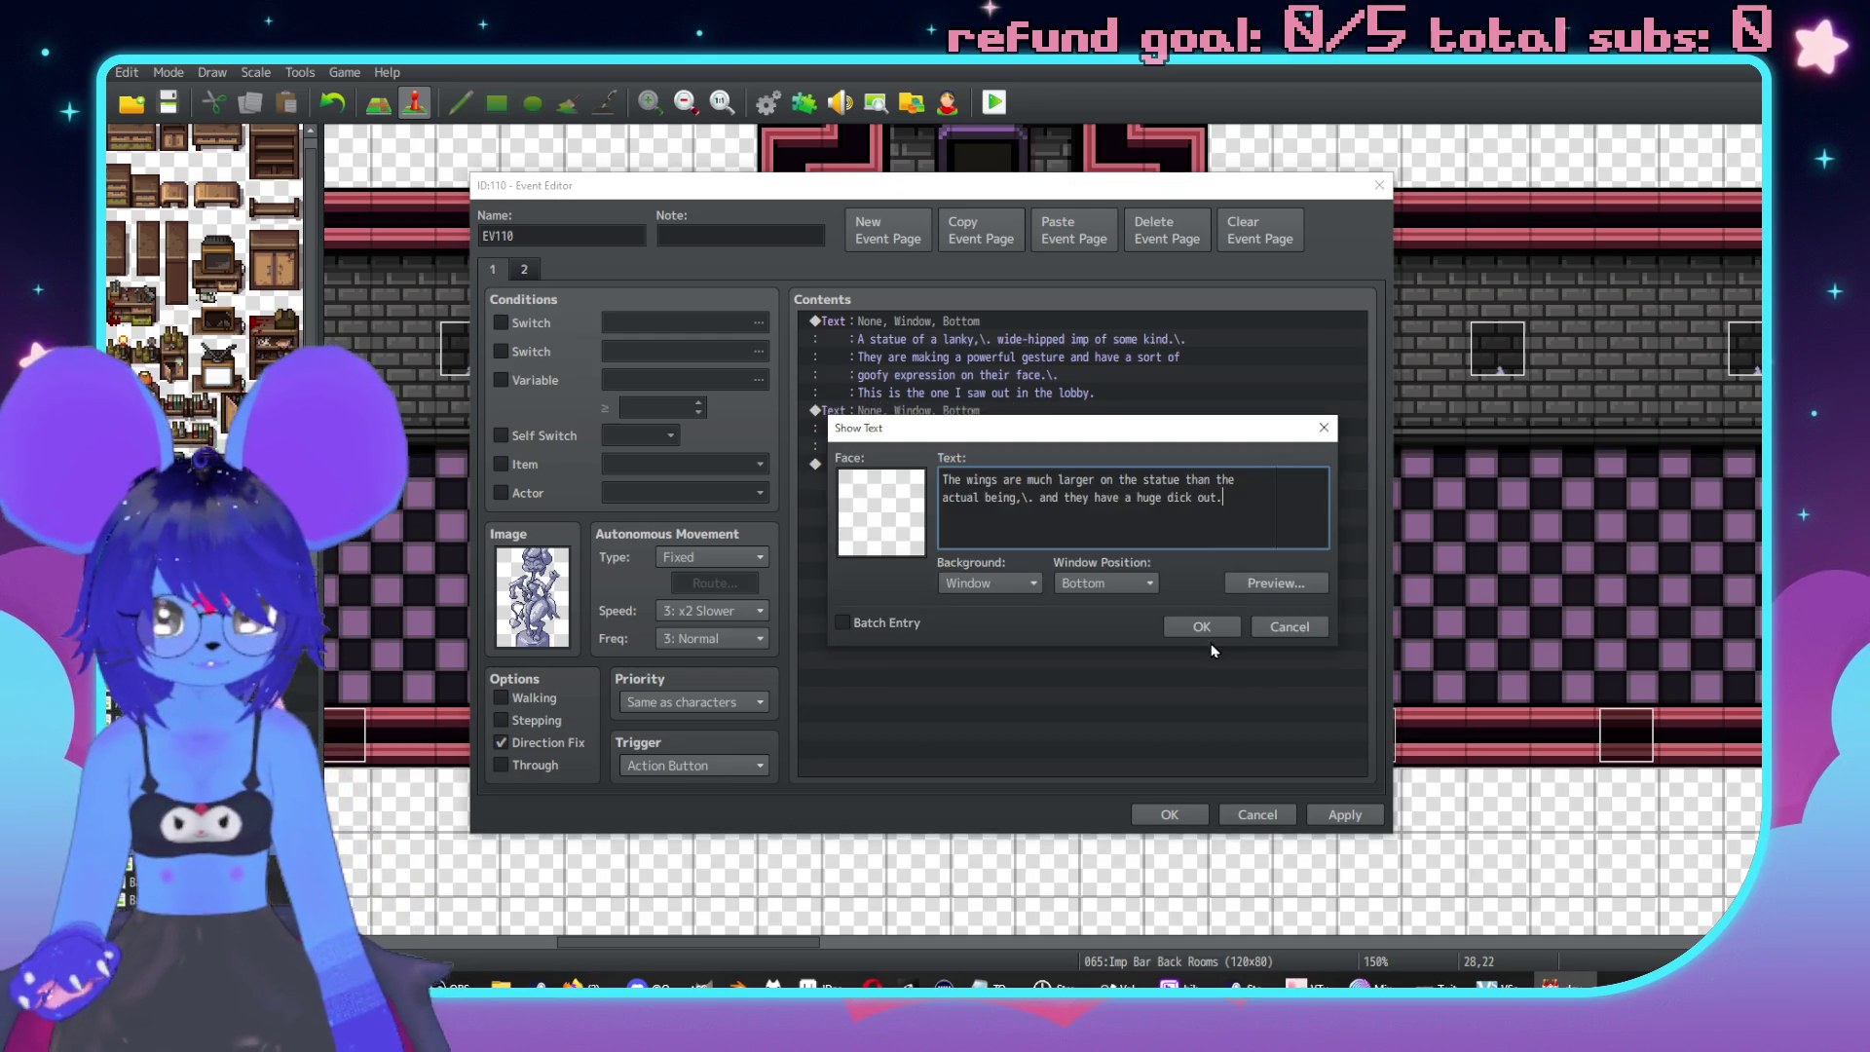
{"action": "left_click", "coordinate": [1206, 628]}
{"action": "left_click", "coordinate": [977, 338]}
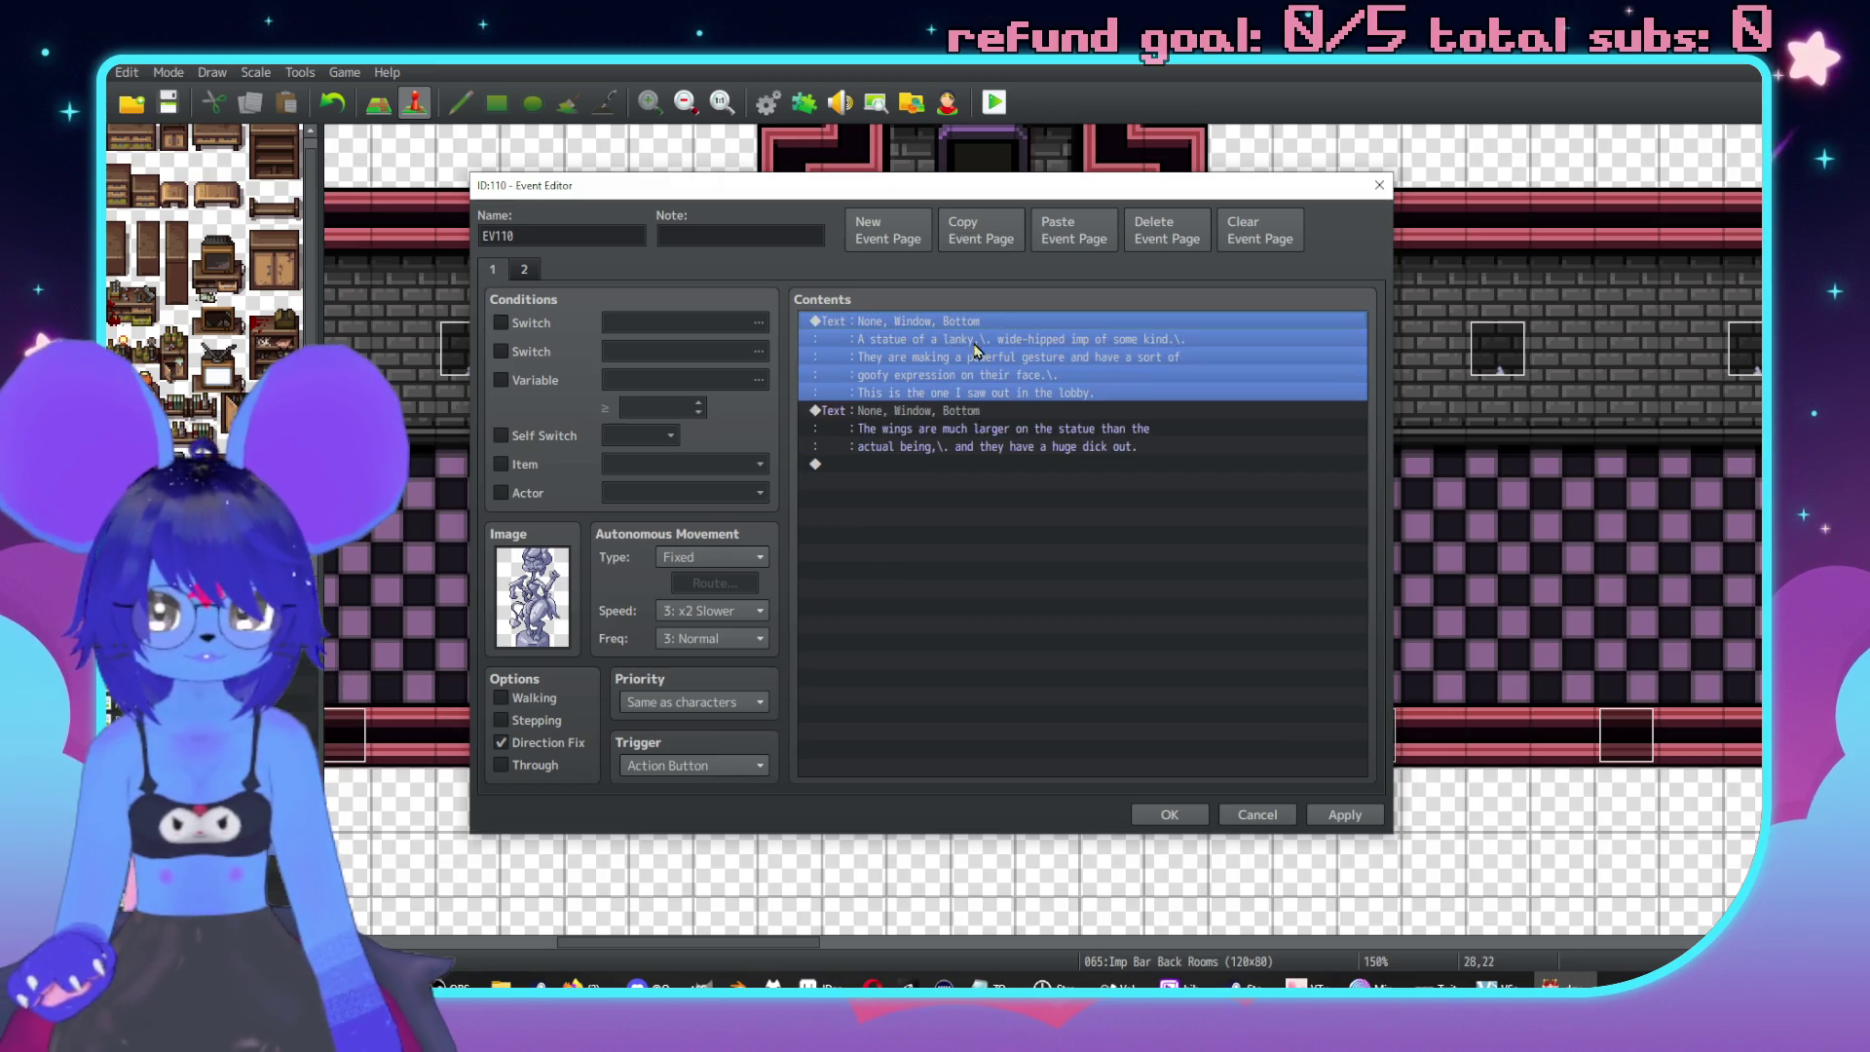
Insert a call to common event 0075 D4 ahead of both messages on page 2.
{"action": "key", "text": "Insert"}
{"action": "left_click", "coordinate": [959, 695]}
{"action": "left_click", "coordinate": [1127, 548]}
{"action": "scroll", "coordinate": [1110, 604], "scroll_direction": "down", "scroll_amount": 10}
{"action": "scroll", "coordinate": [1076, 599], "scroll_direction": "down", "scroll_amount": 11}
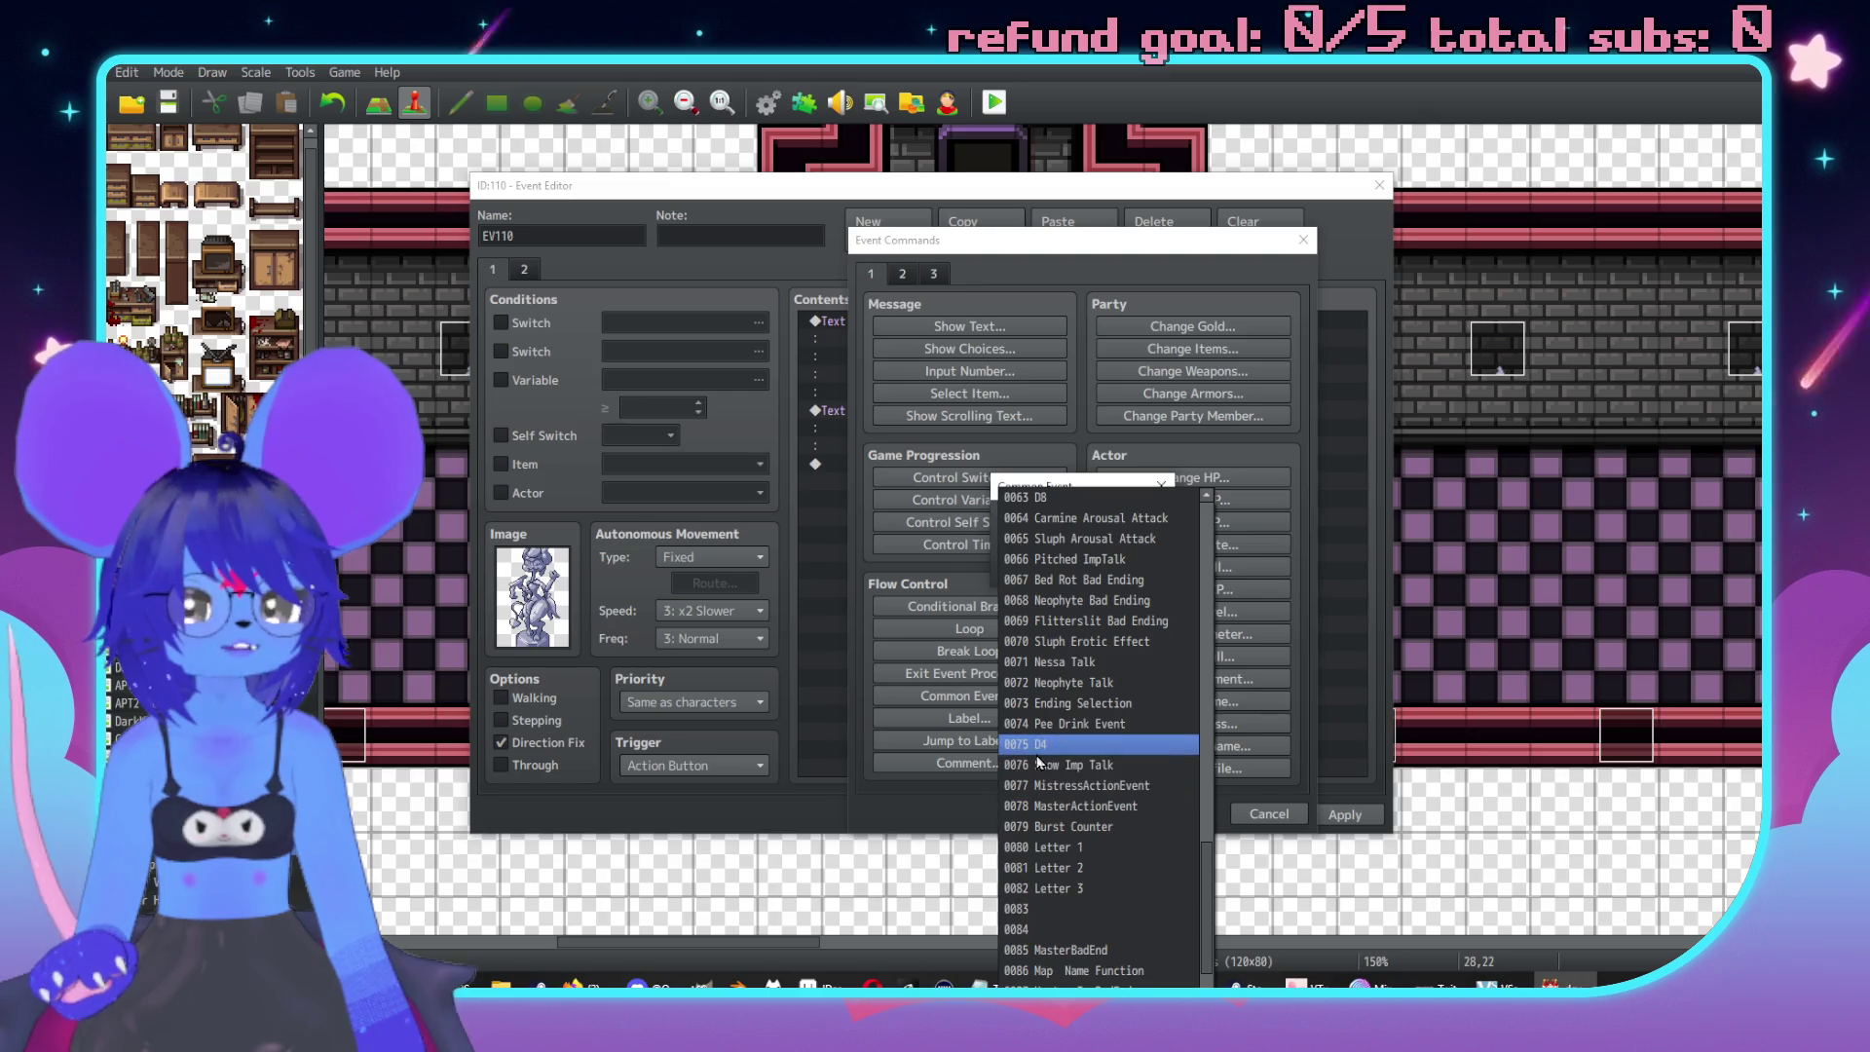
{"action": "left_click", "coordinate": [1032, 745]}
{"action": "left_click", "coordinate": [1039, 569]}
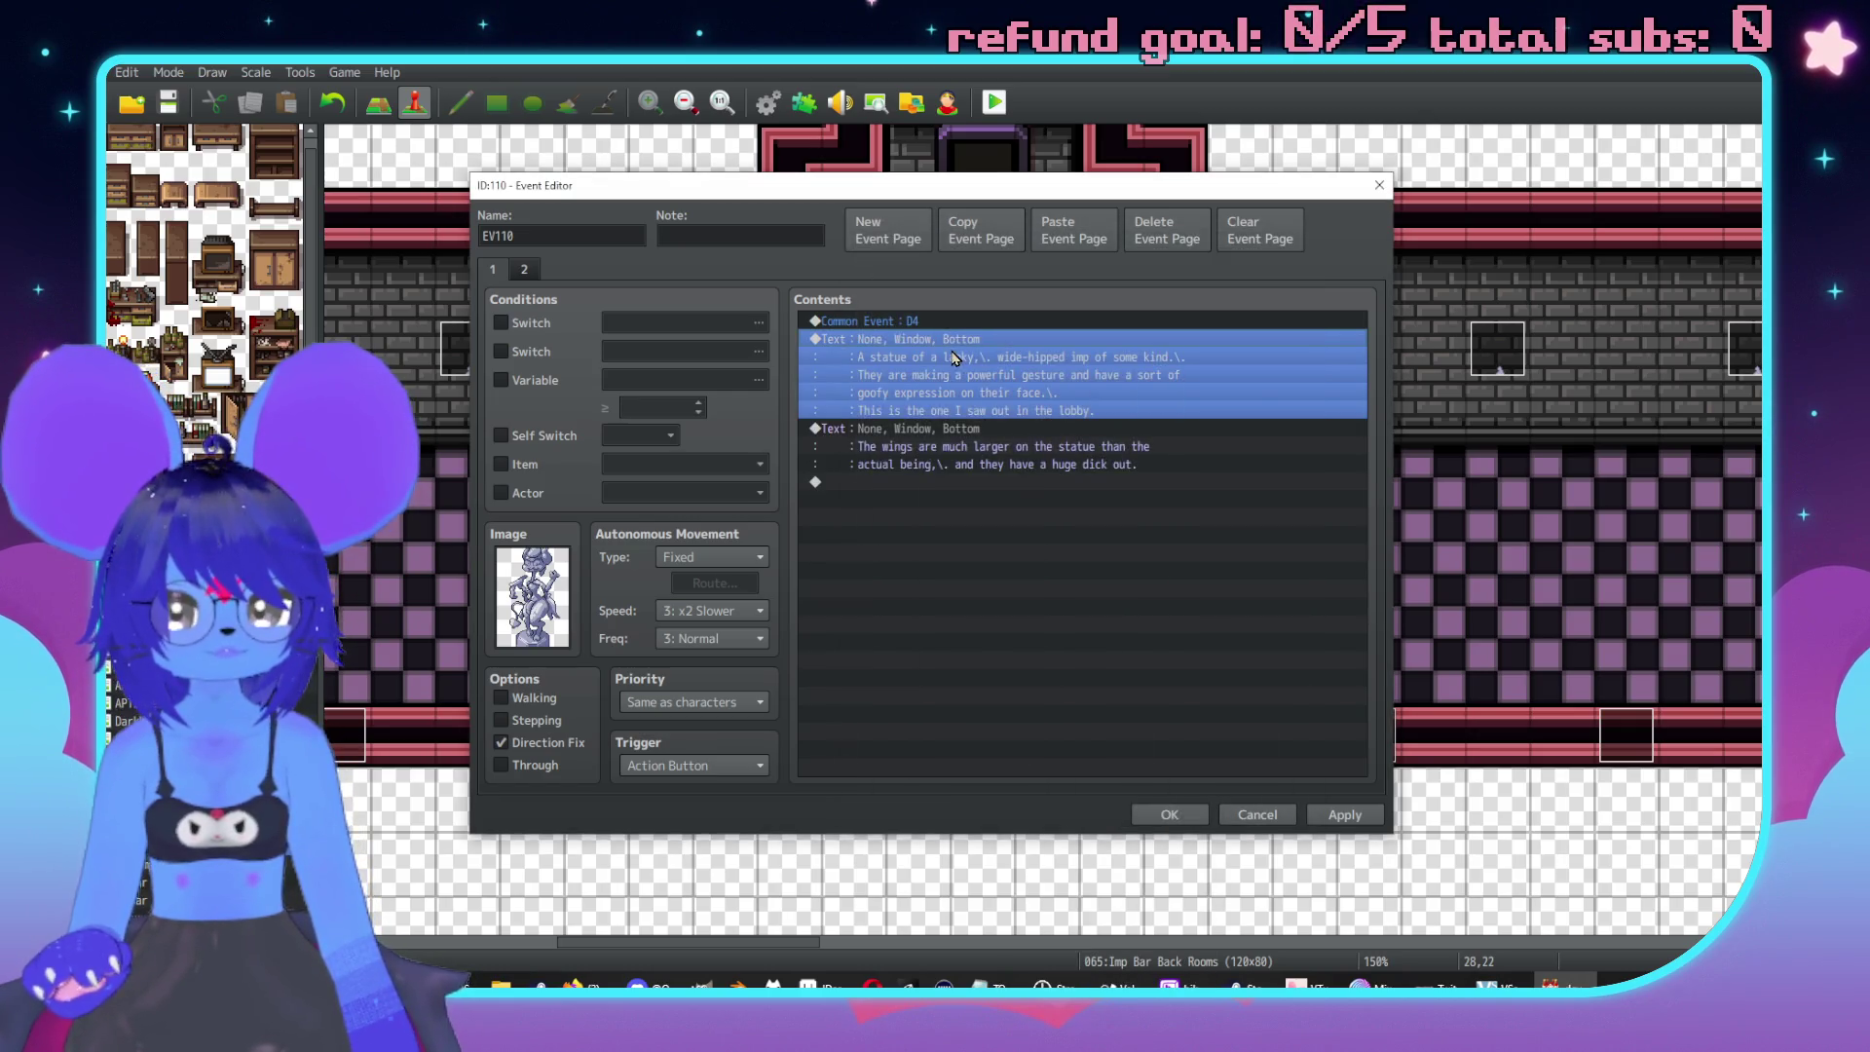
{"action": "key", "text": "Insert"}
{"action": "left_click", "coordinate": [947, 610]}
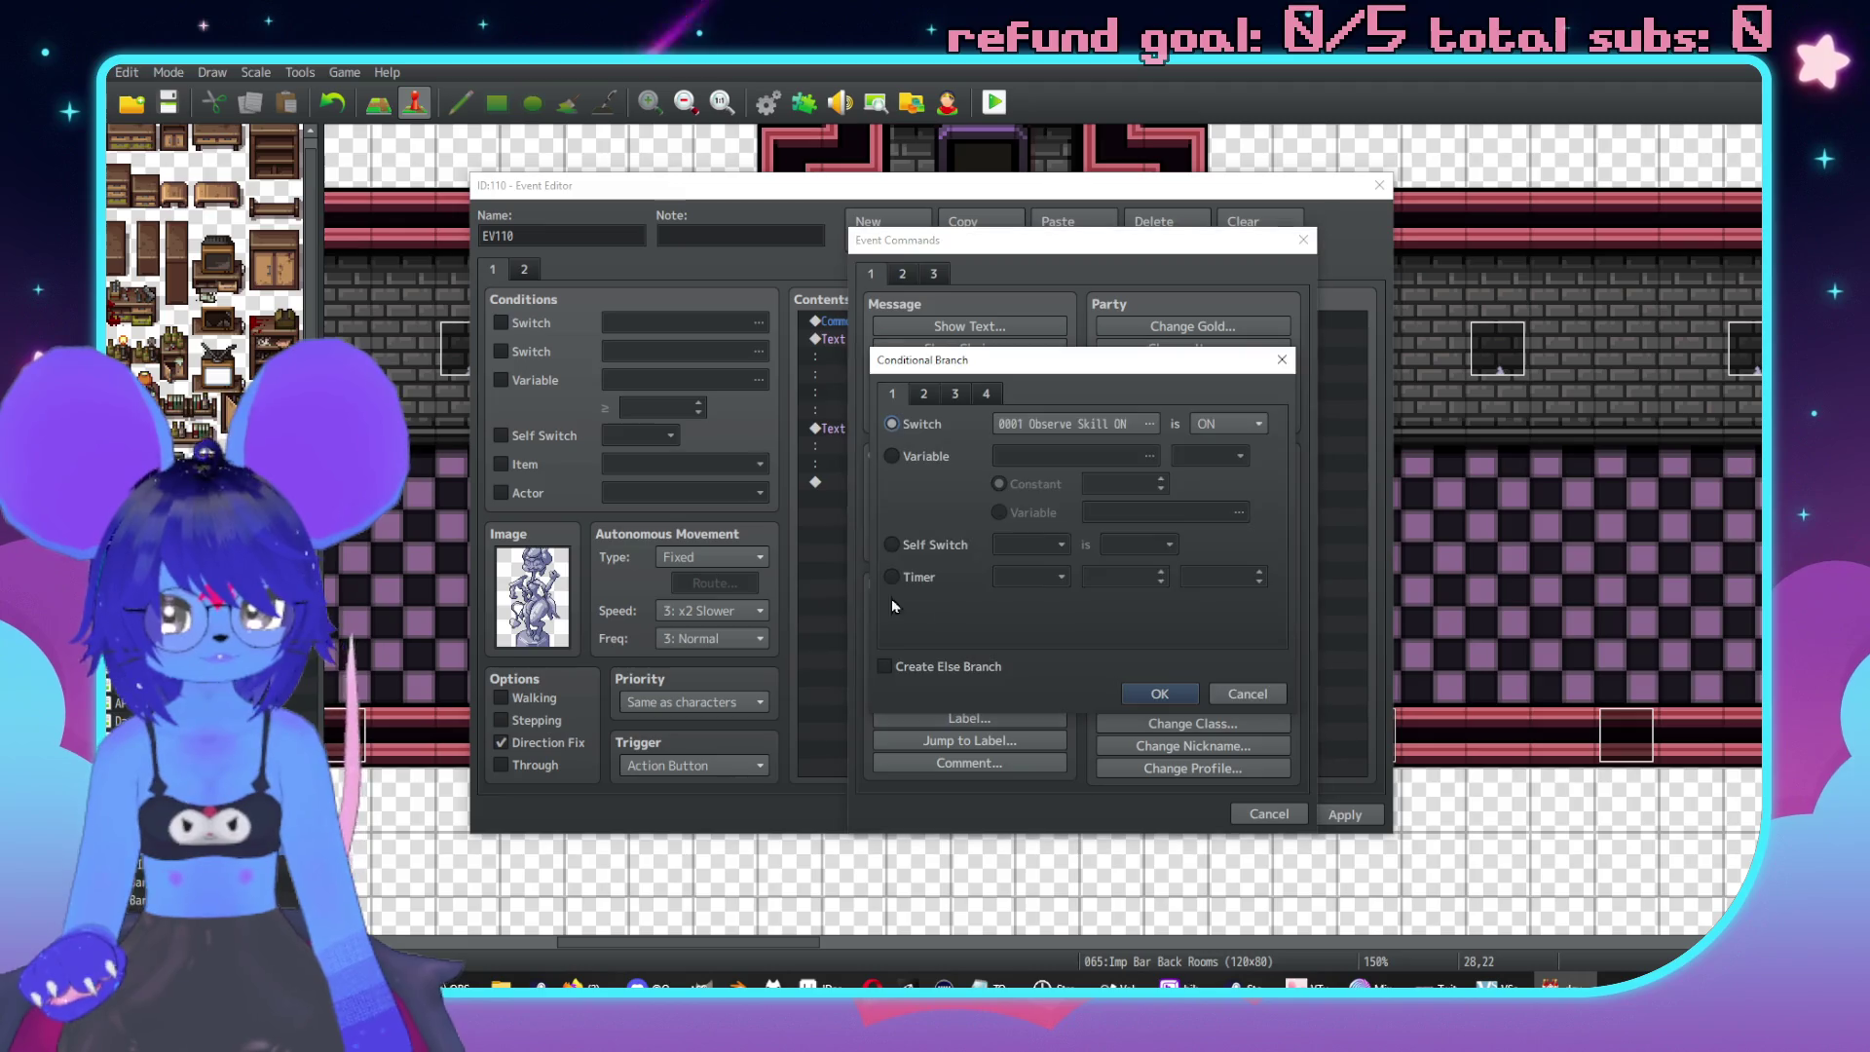
Add a Conditional Branch on variable 0009 DiceResult = 1 and move the statue description text into it.
{"action": "left_click", "coordinate": [937, 462]}
{"action": "left_click", "coordinate": [1132, 455]}
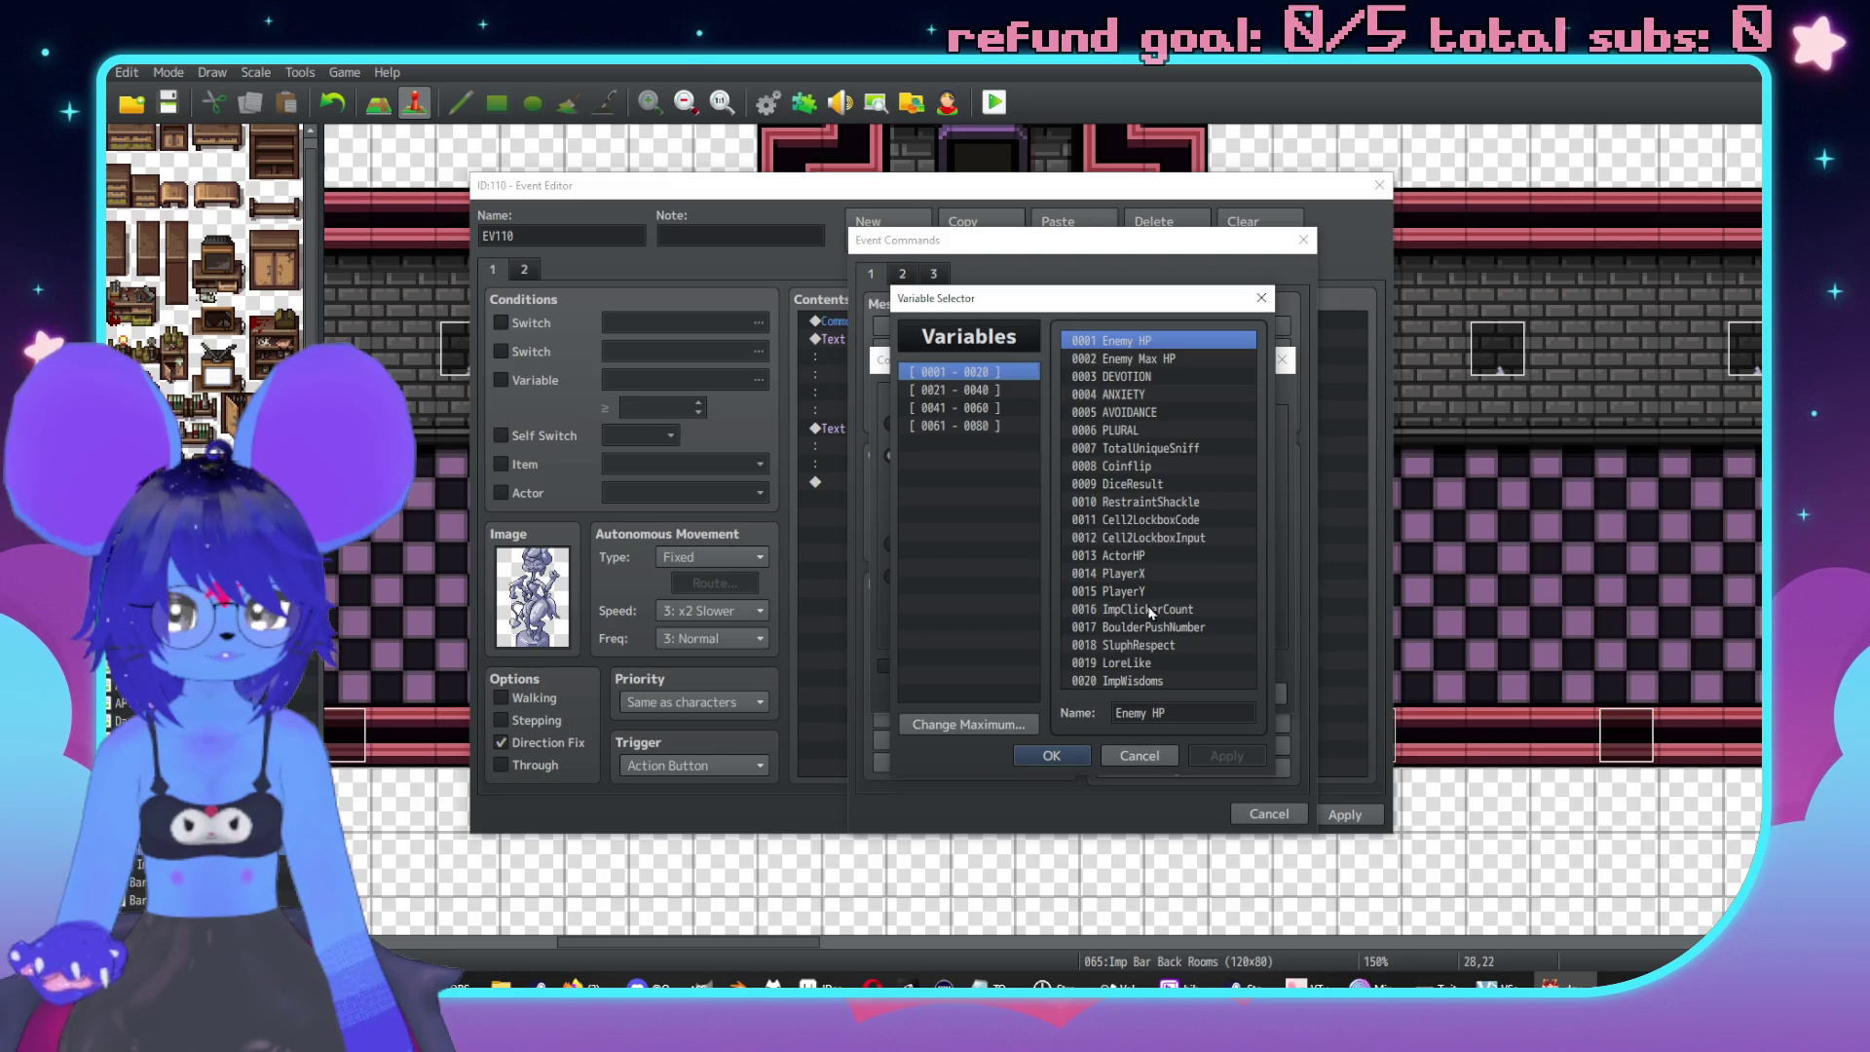
{"action": "left_click", "coordinate": [997, 394]}
{"action": "left_click", "coordinate": [998, 371]}
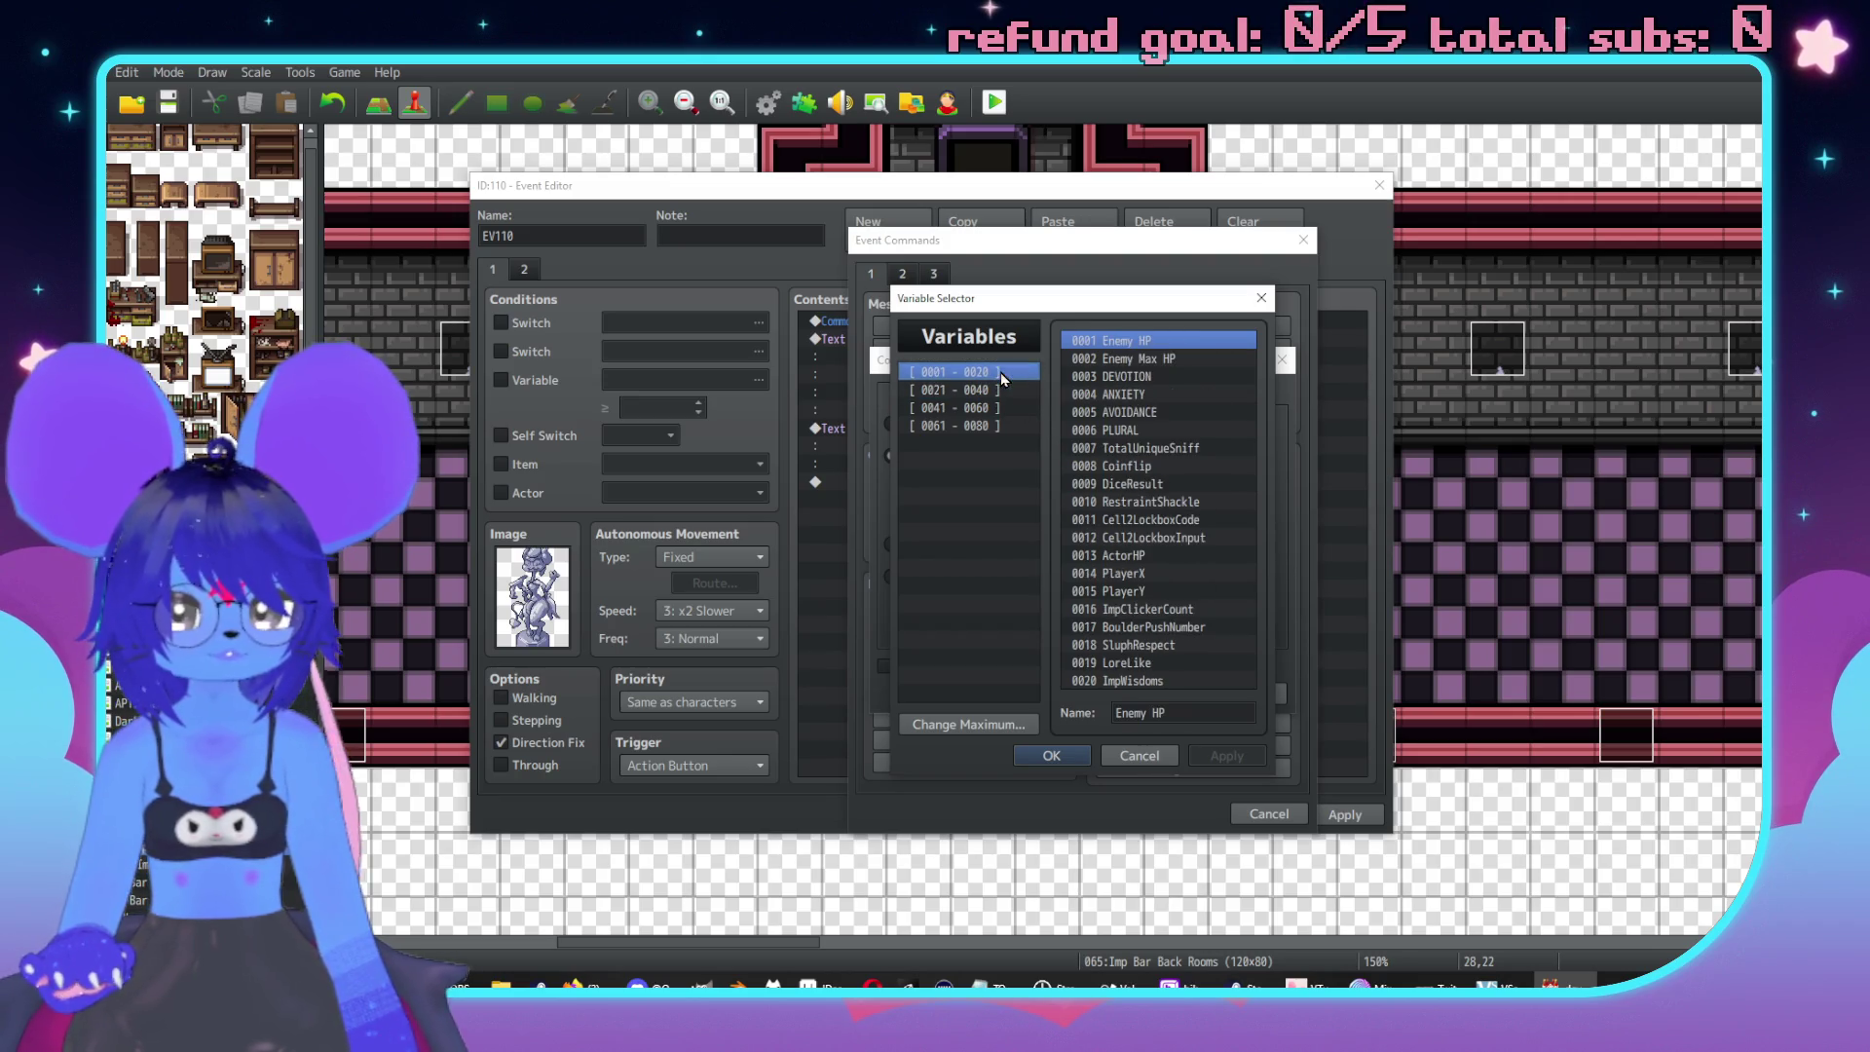
{"action": "double_click", "coordinate": [1144, 484]}
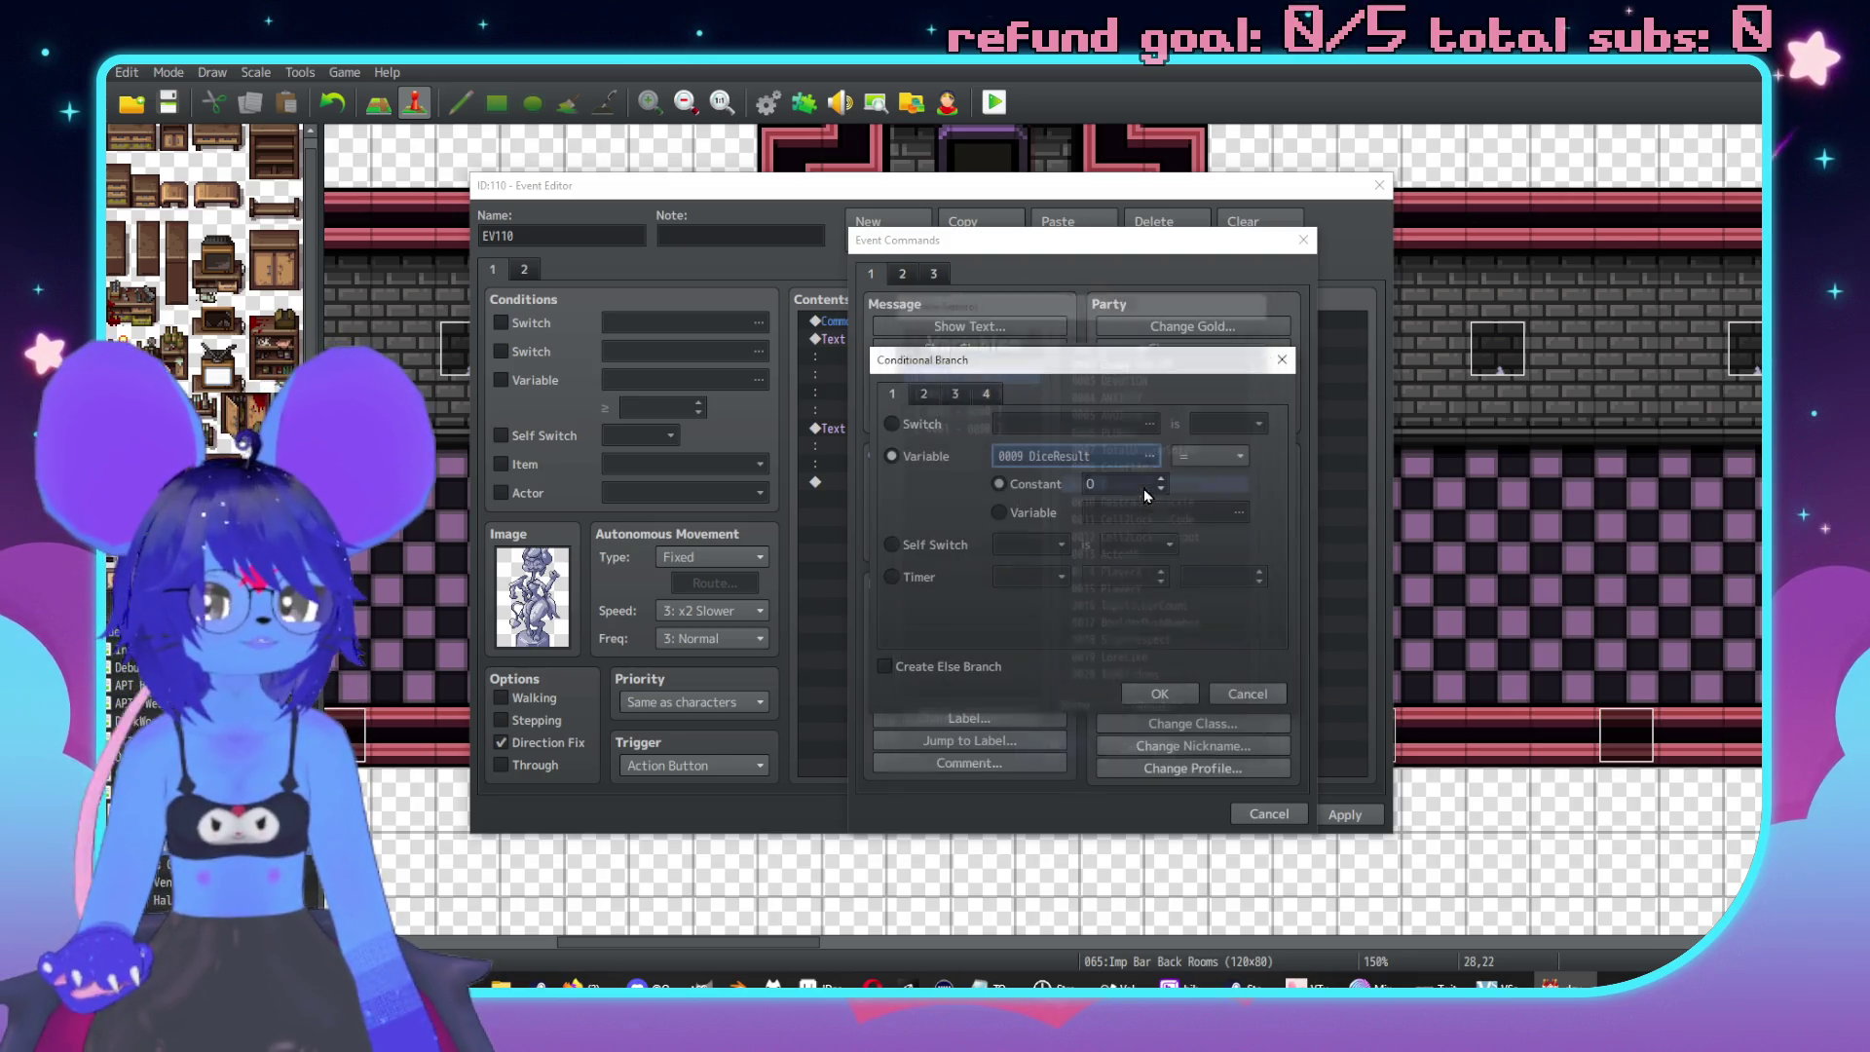
{"action": "double_click", "coordinate": [1120, 483]}
{"action": "type", "text": "1"}
{"action": "left_click", "coordinate": [1161, 695]}
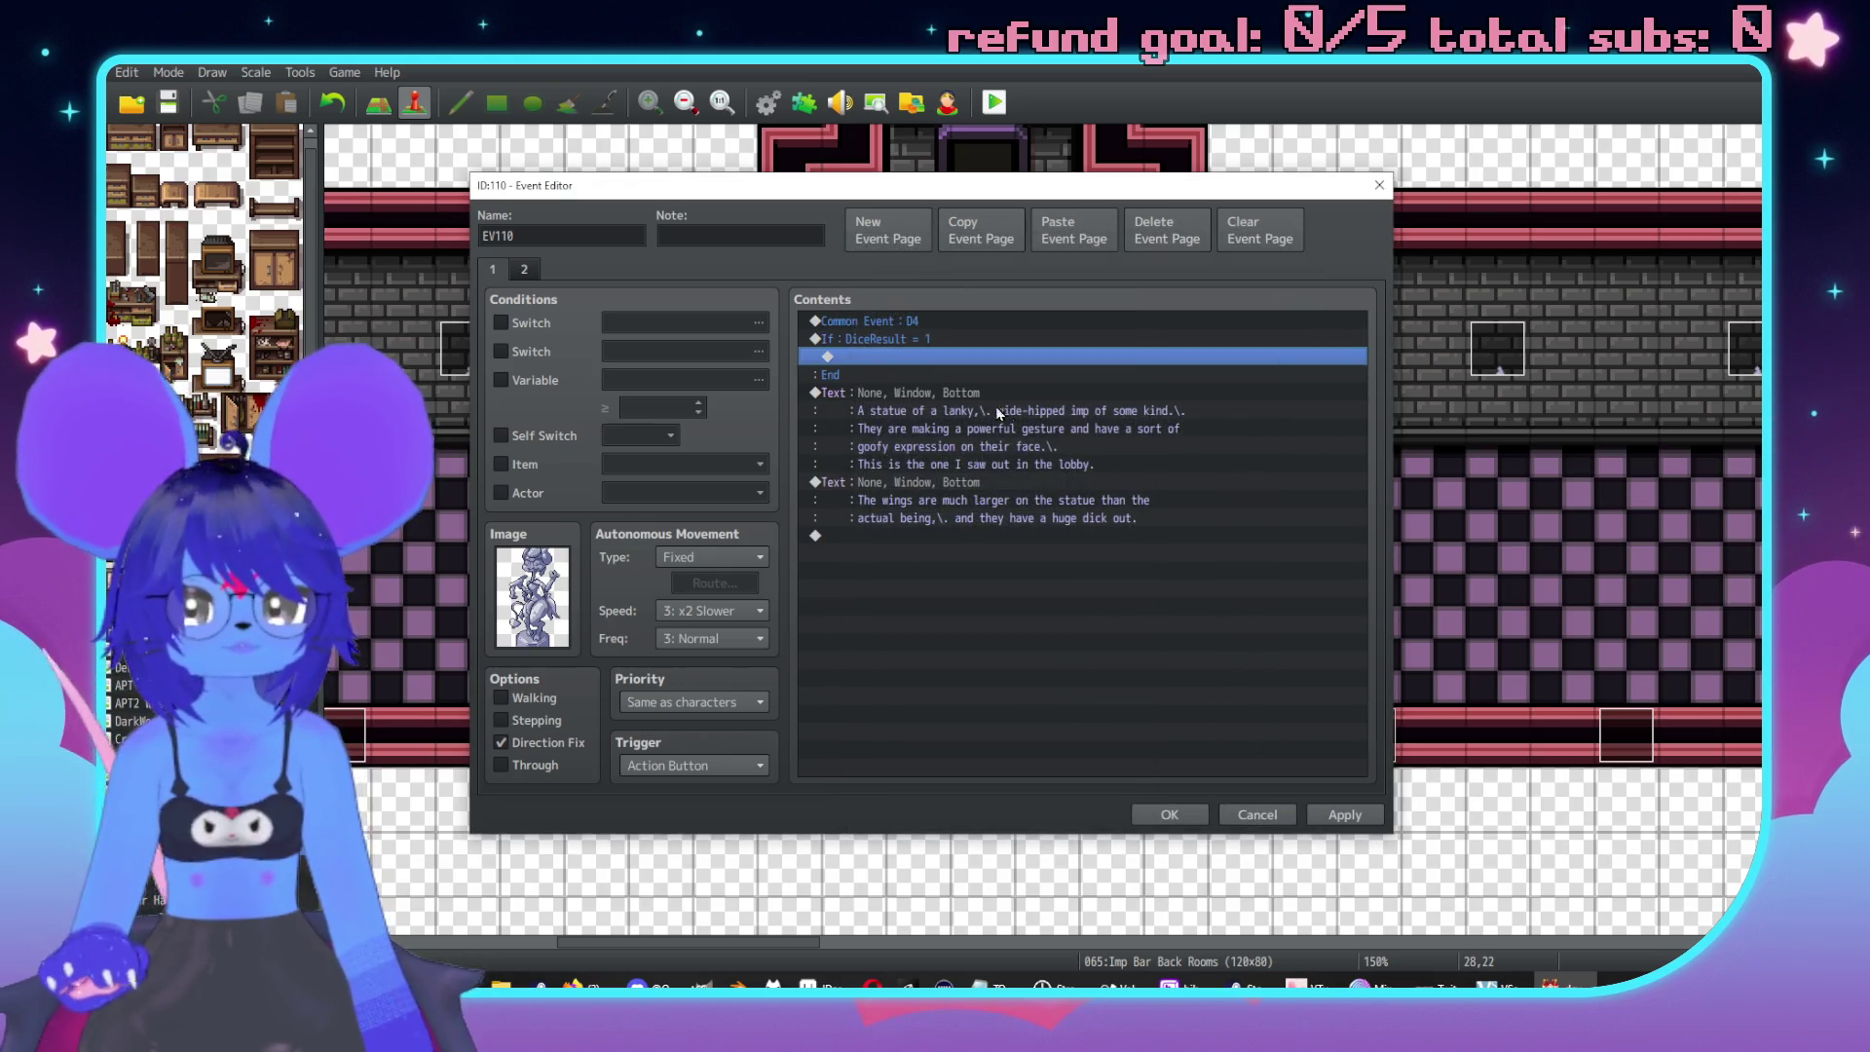
{"action": "left_click", "coordinate": [1009, 415]}
{"action": "key", "text": "ctrl+x"}
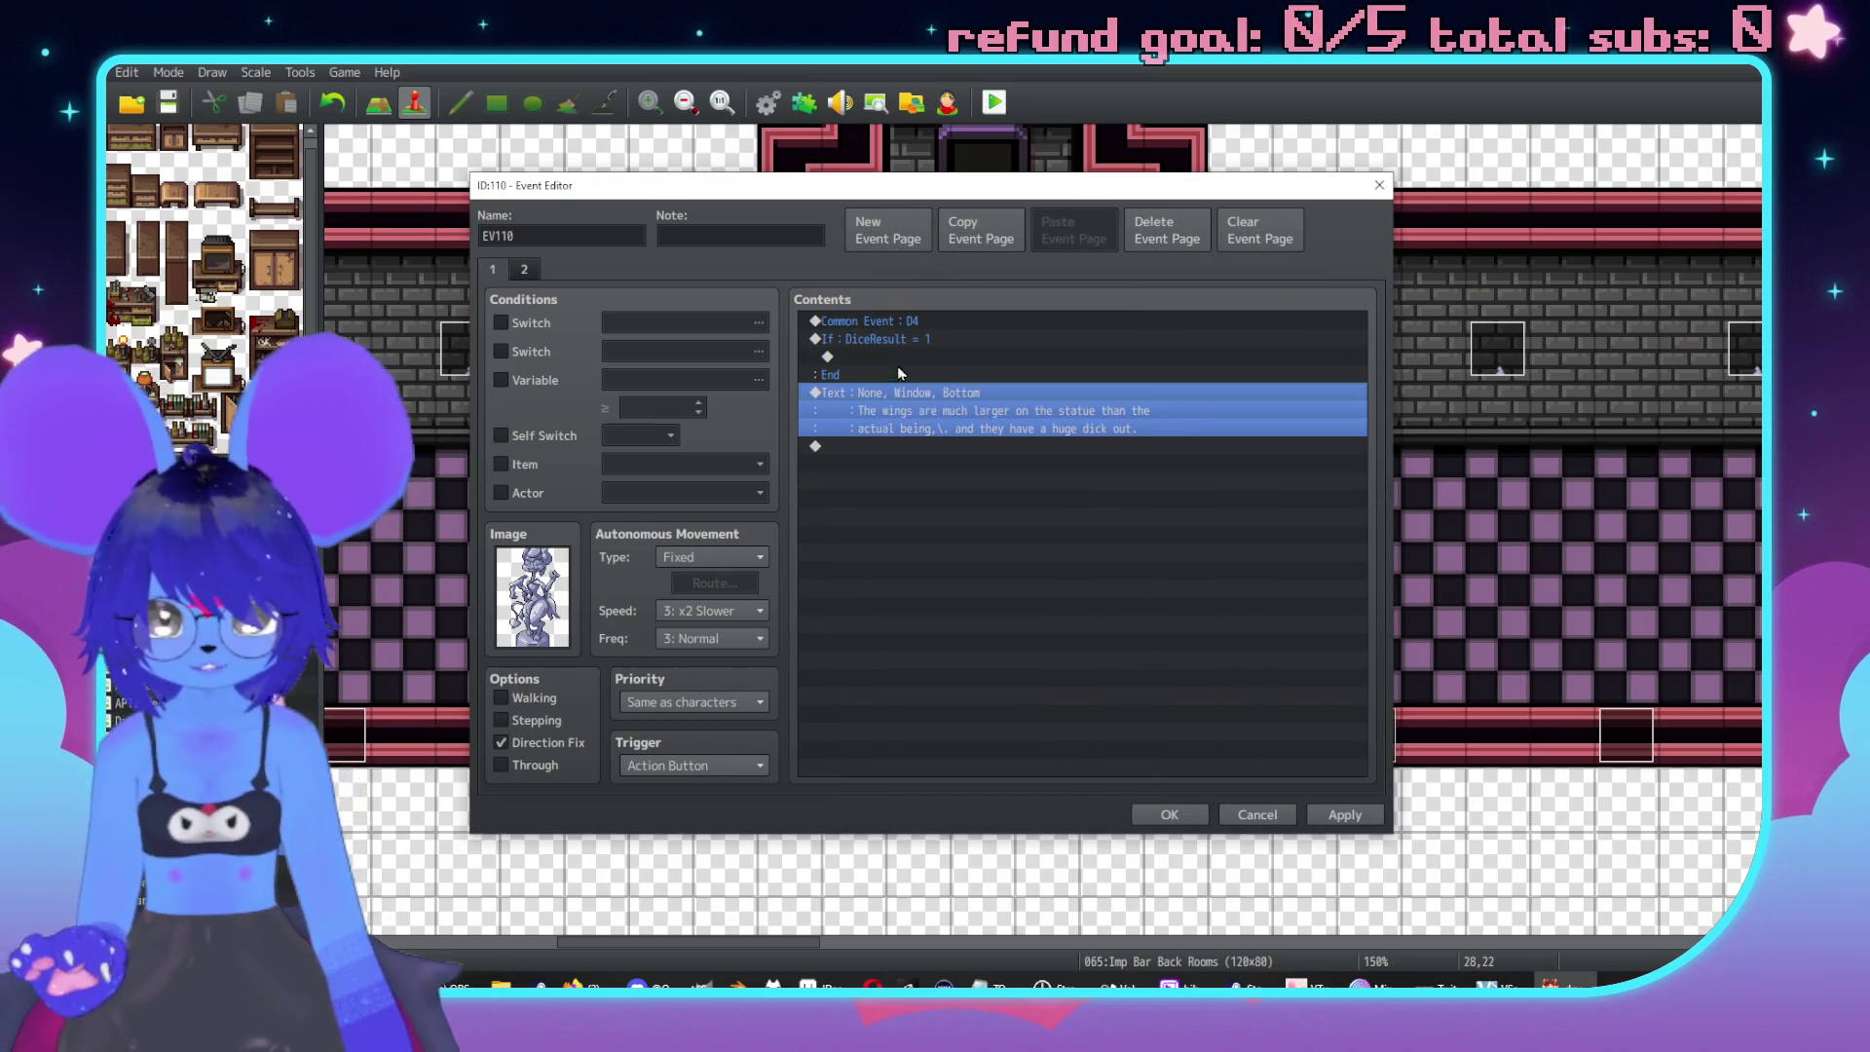
{"action": "left_click", "coordinate": [909, 358]}
{"action": "key", "text": "ctrl+v"}
Duplicate the DiceResult = 1 branch and swap the copy's statue text for the wings text.
{"action": "left_click", "coordinate": [945, 339]}
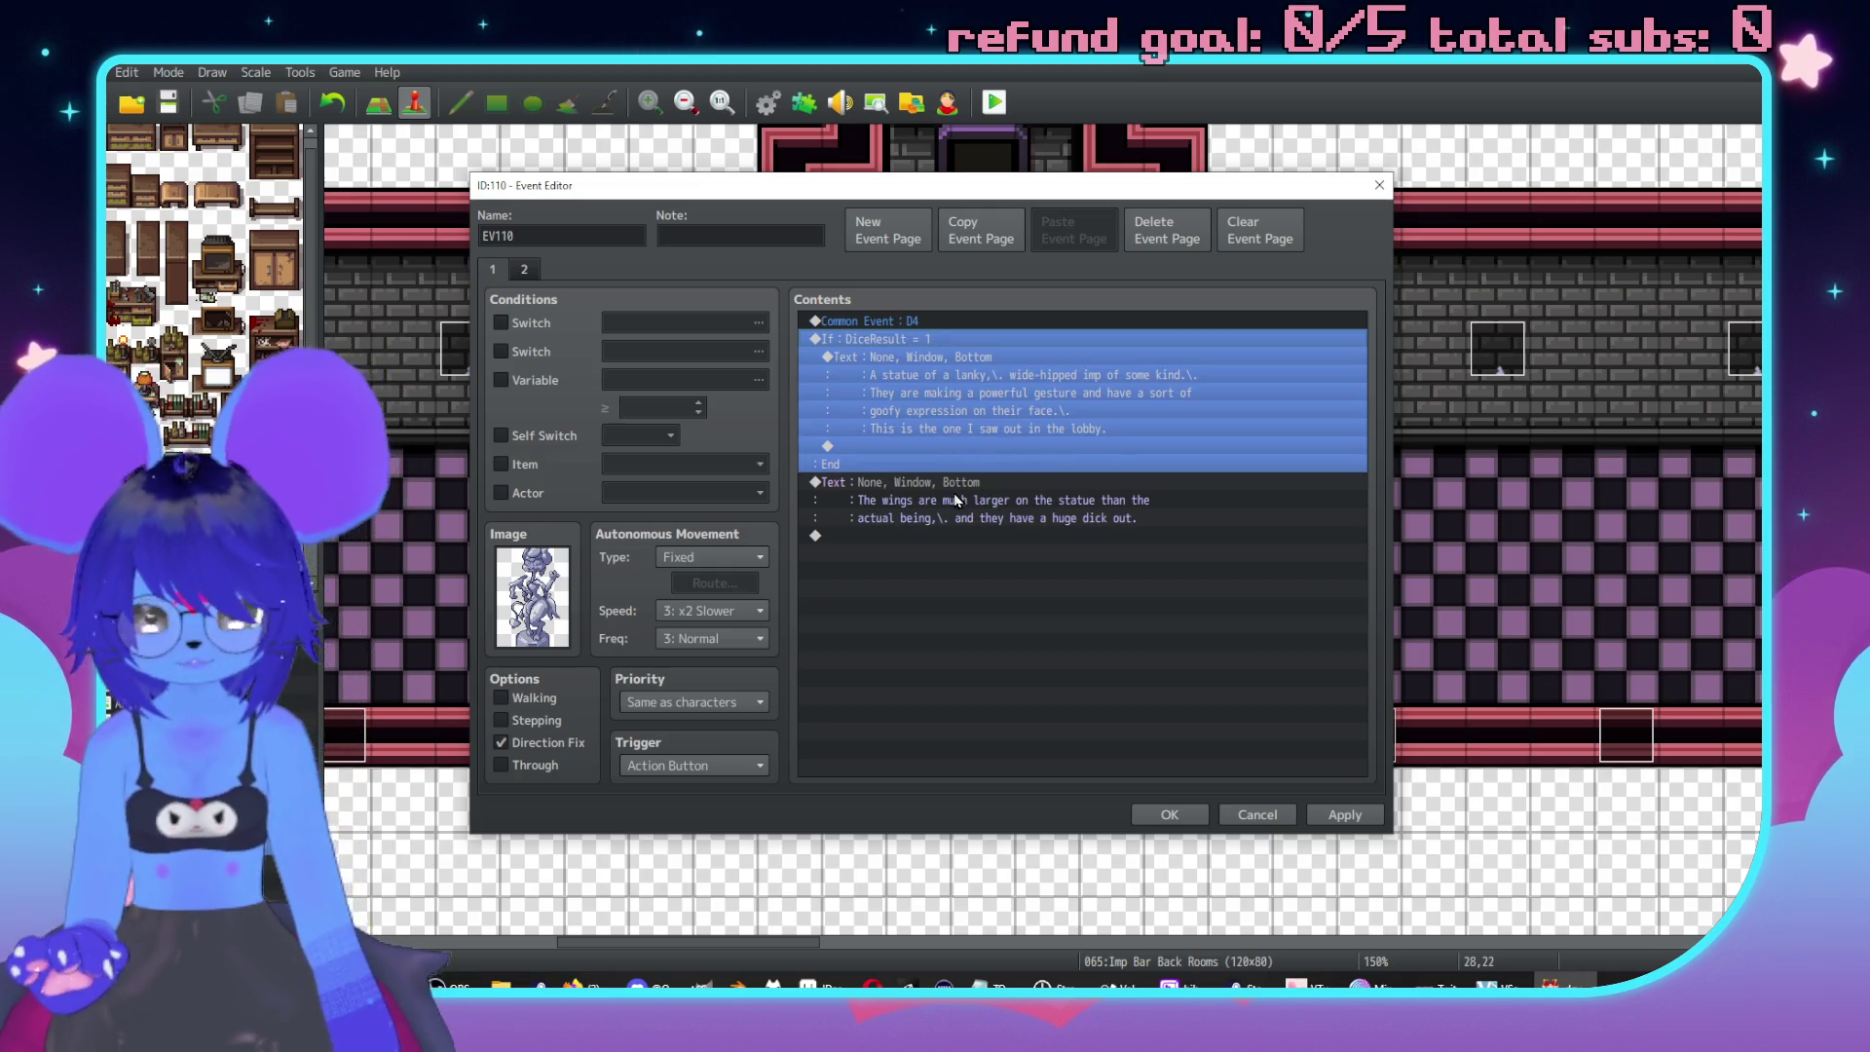
{"action": "key", "text": "ctrl+c"}
{"action": "left_click", "coordinate": [955, 500]}
{"action": "key", "text": "ctrl+v"}
{"action": "left_click", "coordinate": [952, 484]}
{"action": "left_click", "coordinate": [993, 547]}
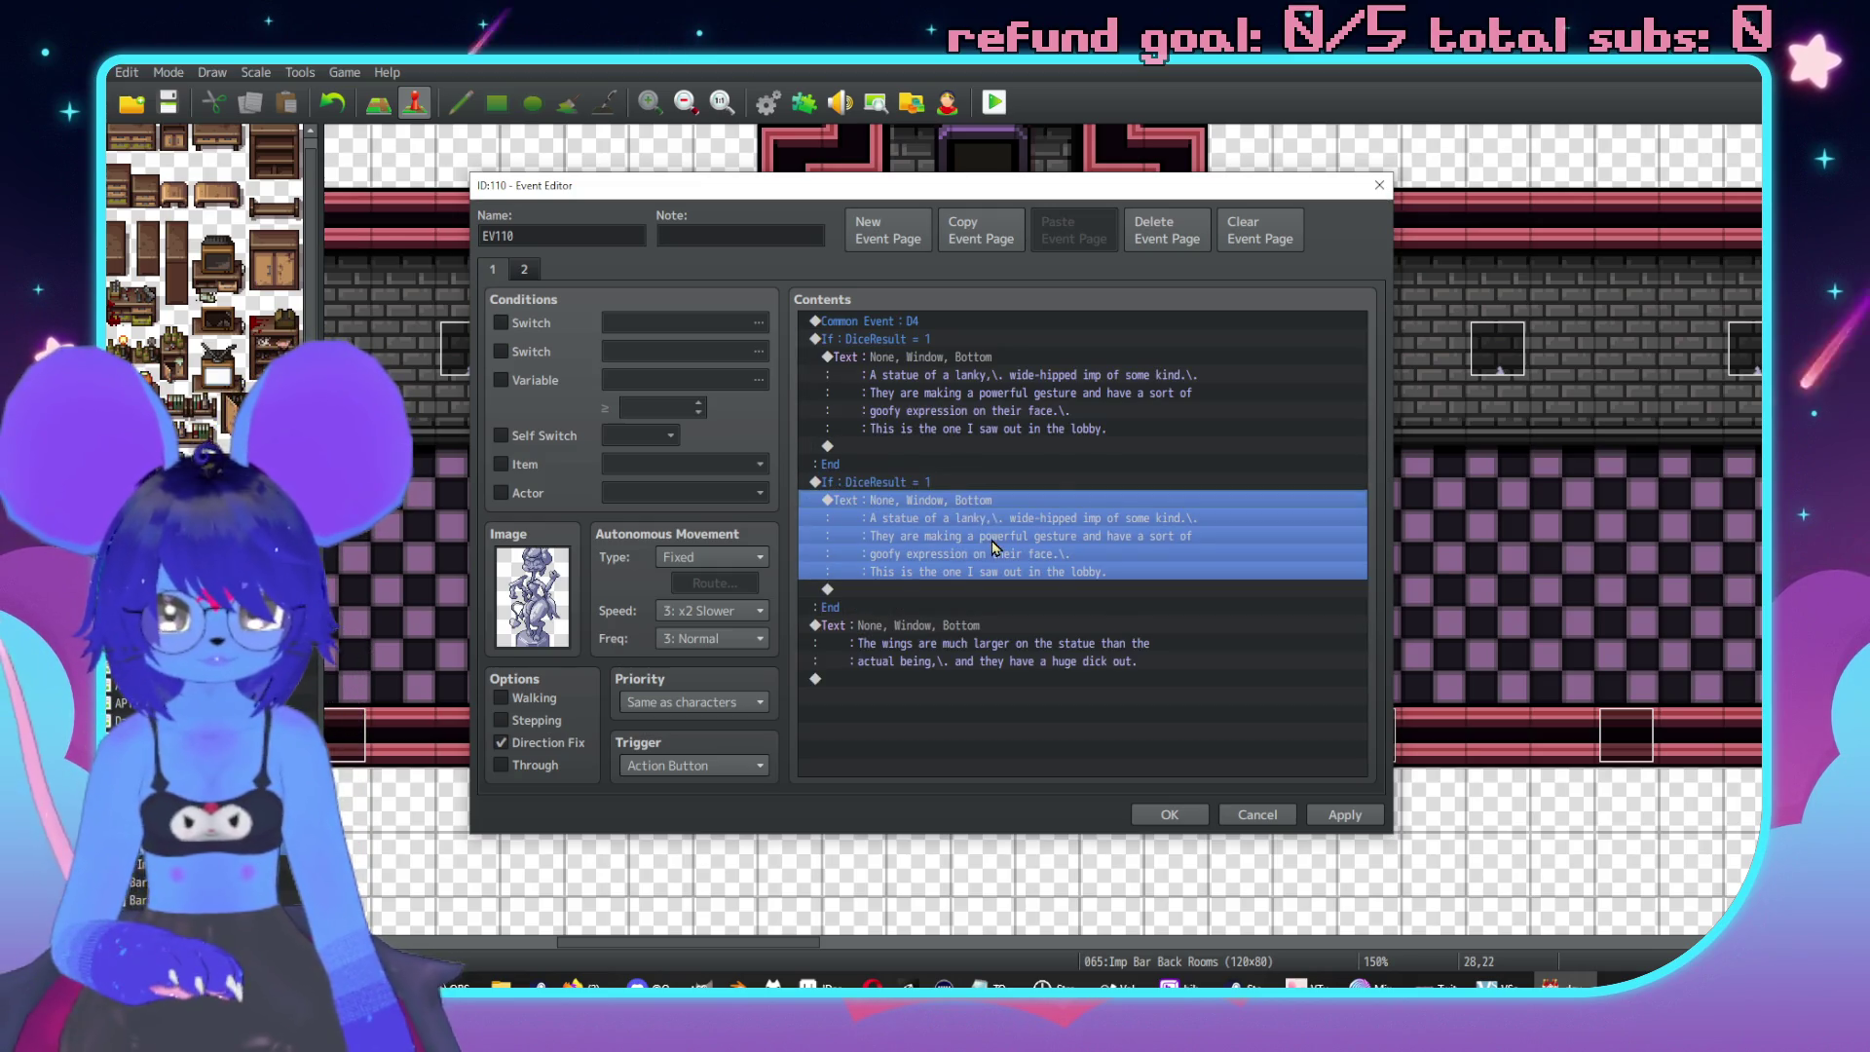
{"action": "key", "text": "Delete"}
{"action": "left_click", "coordinate": [967, 548]}
{"action": "key", "text": "ctrl+x"}
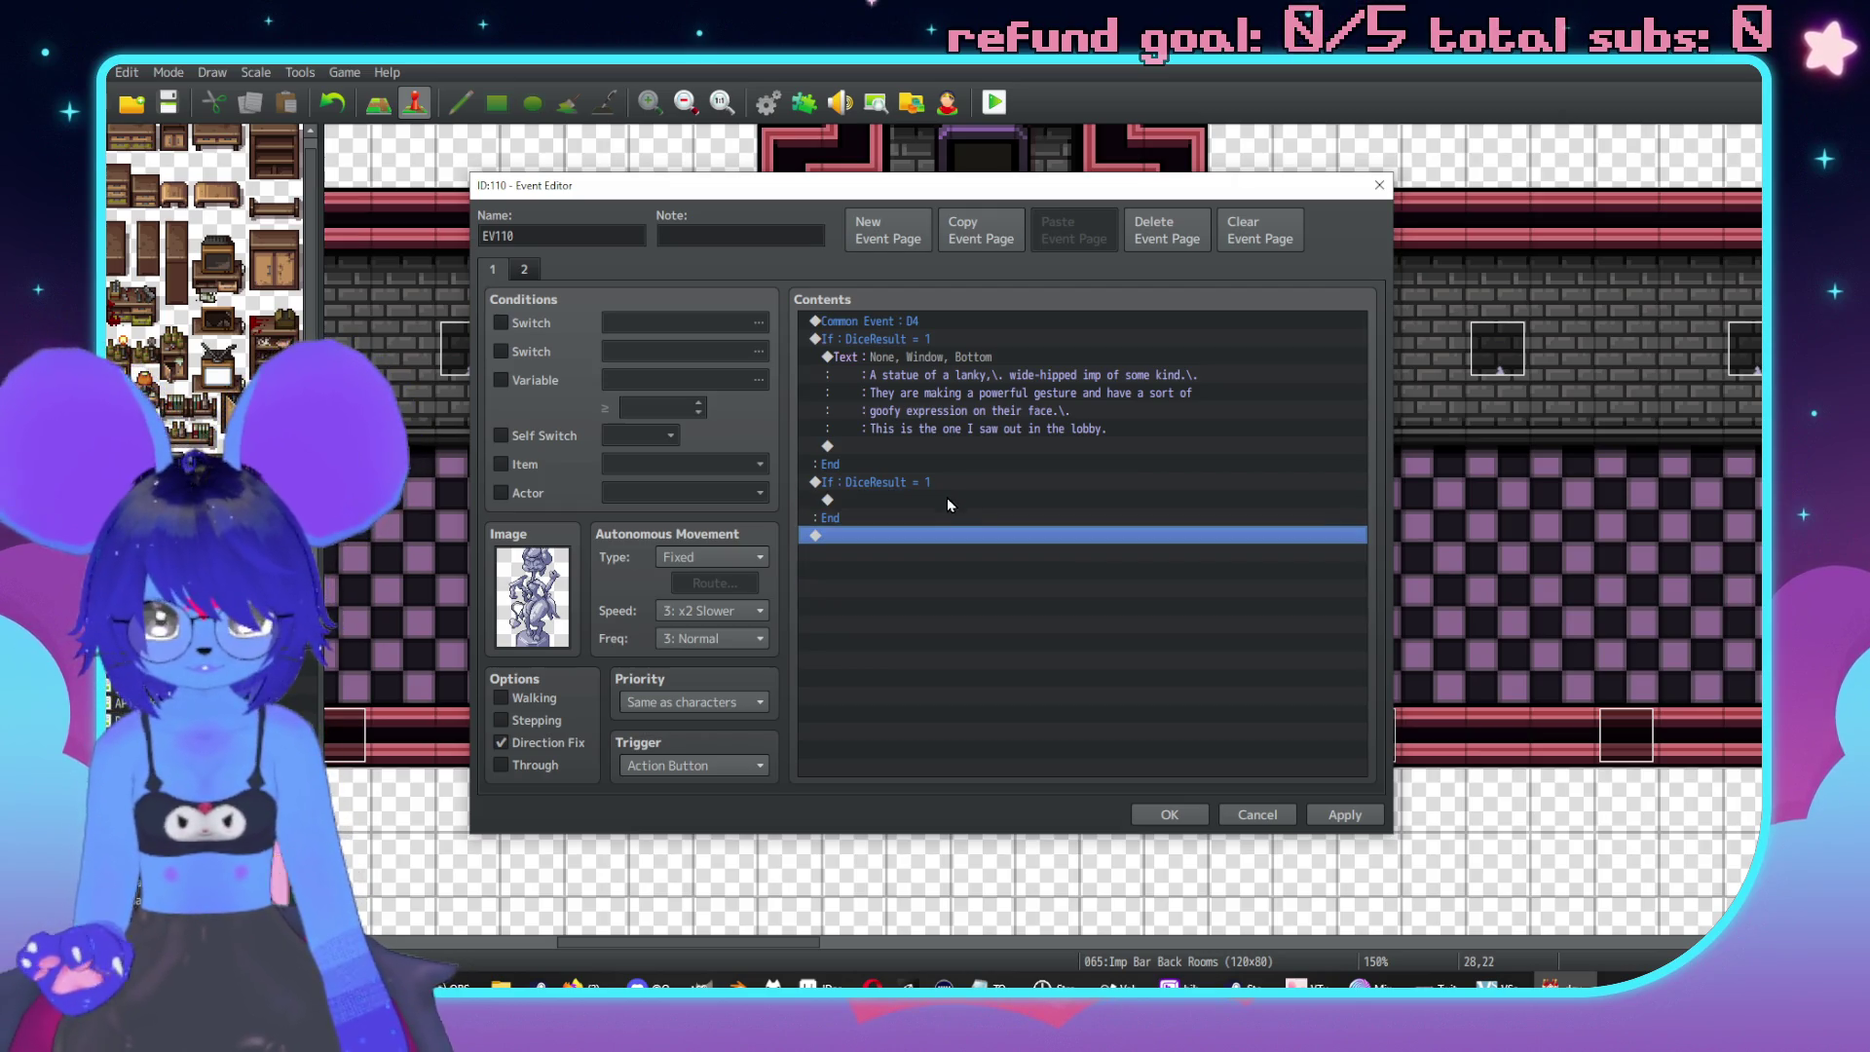
{"action": "left_click", "coordinate": [946, 500]}
{"action": "key", "text": "ctrl+v"}
{"action": "left_click", "coordinate": [906, 466]}
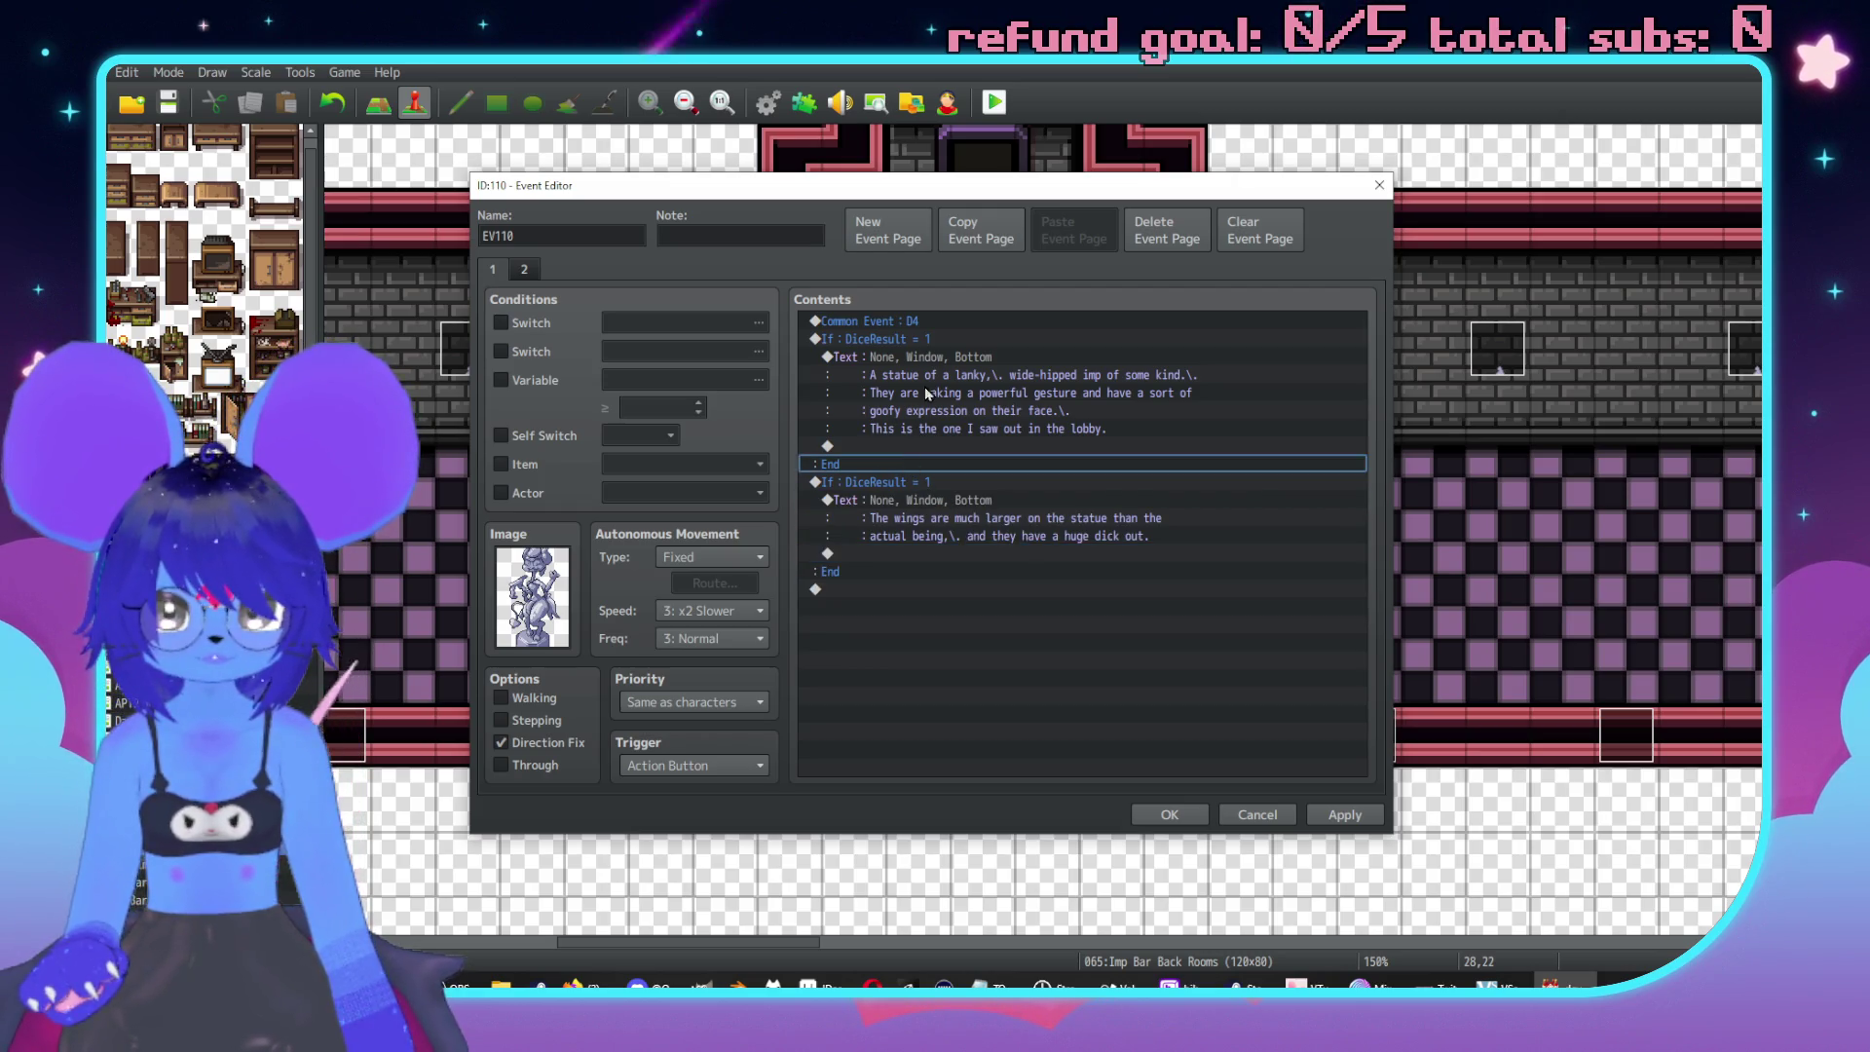
Paste another copy of the statue branch and change its condition to DiceResult = 2.
{"action": "left_click", "coordinate": [932, 359]}
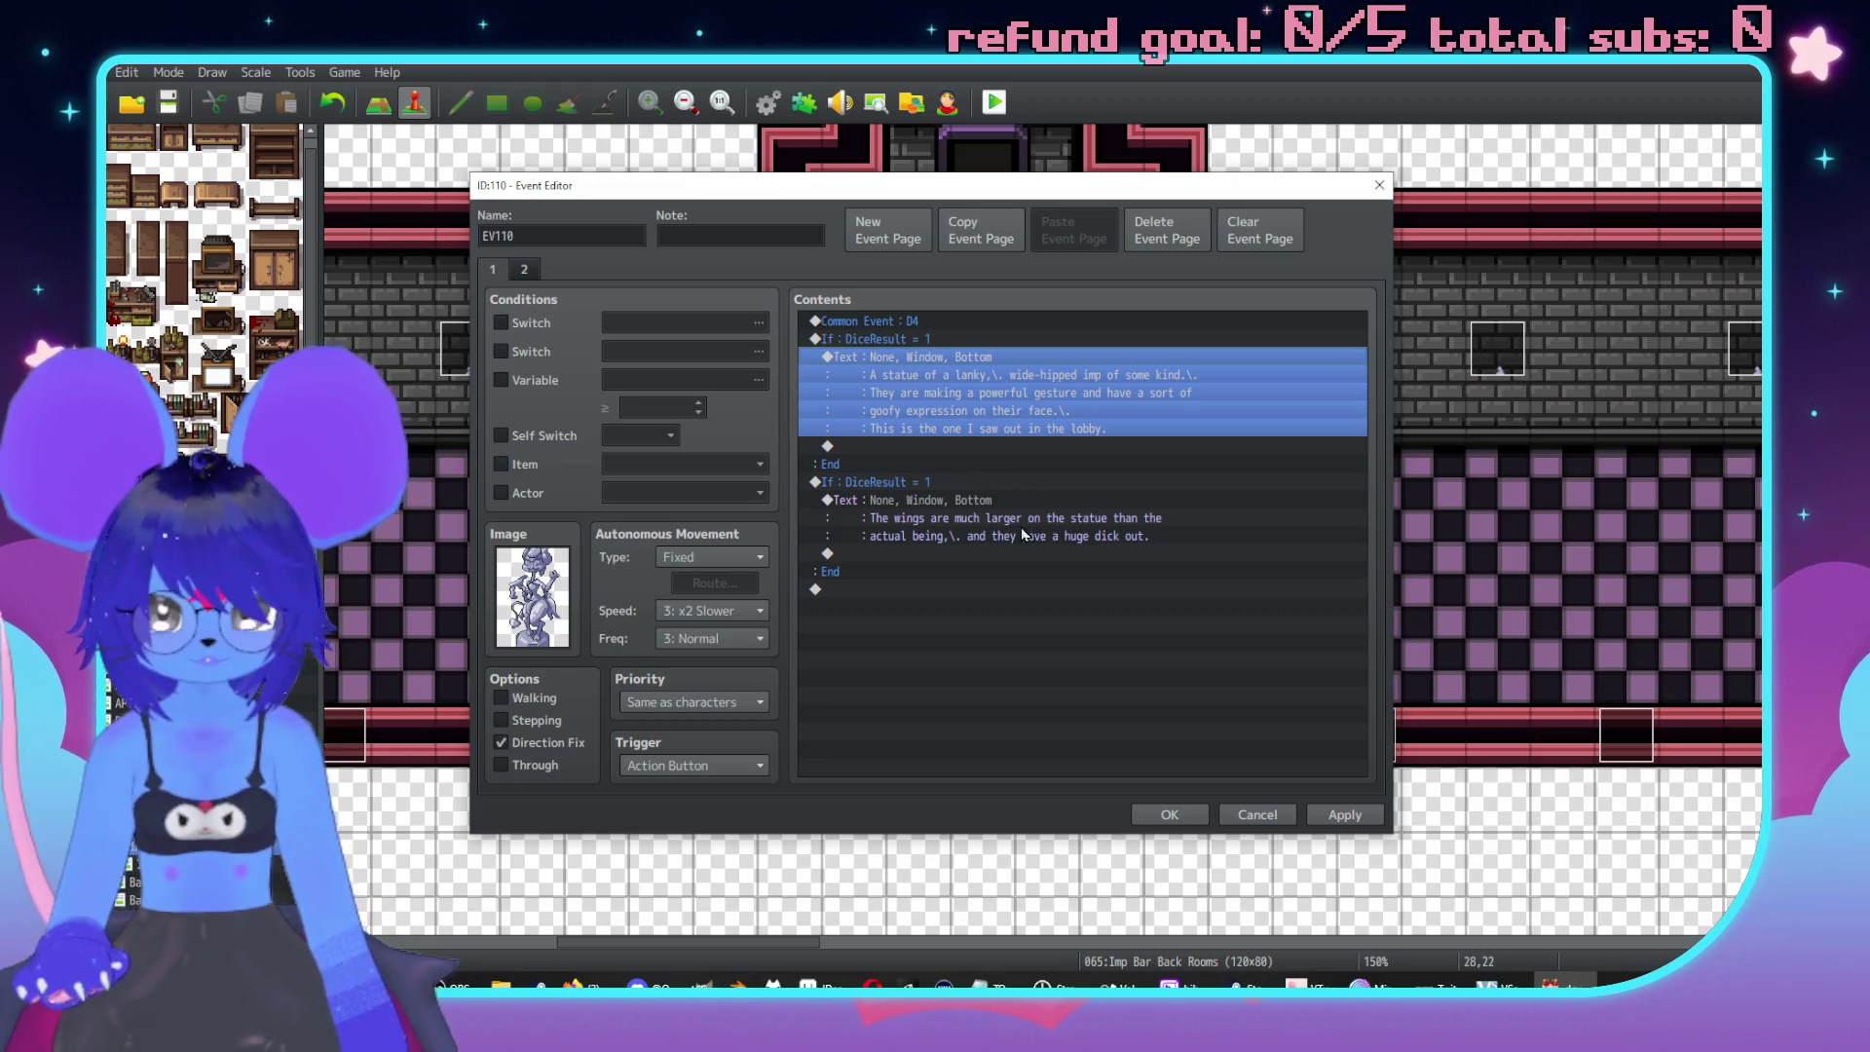
{"action": "key", "text": "Return"}
{"action": "left_click", "coordinate": [1226, 626]}
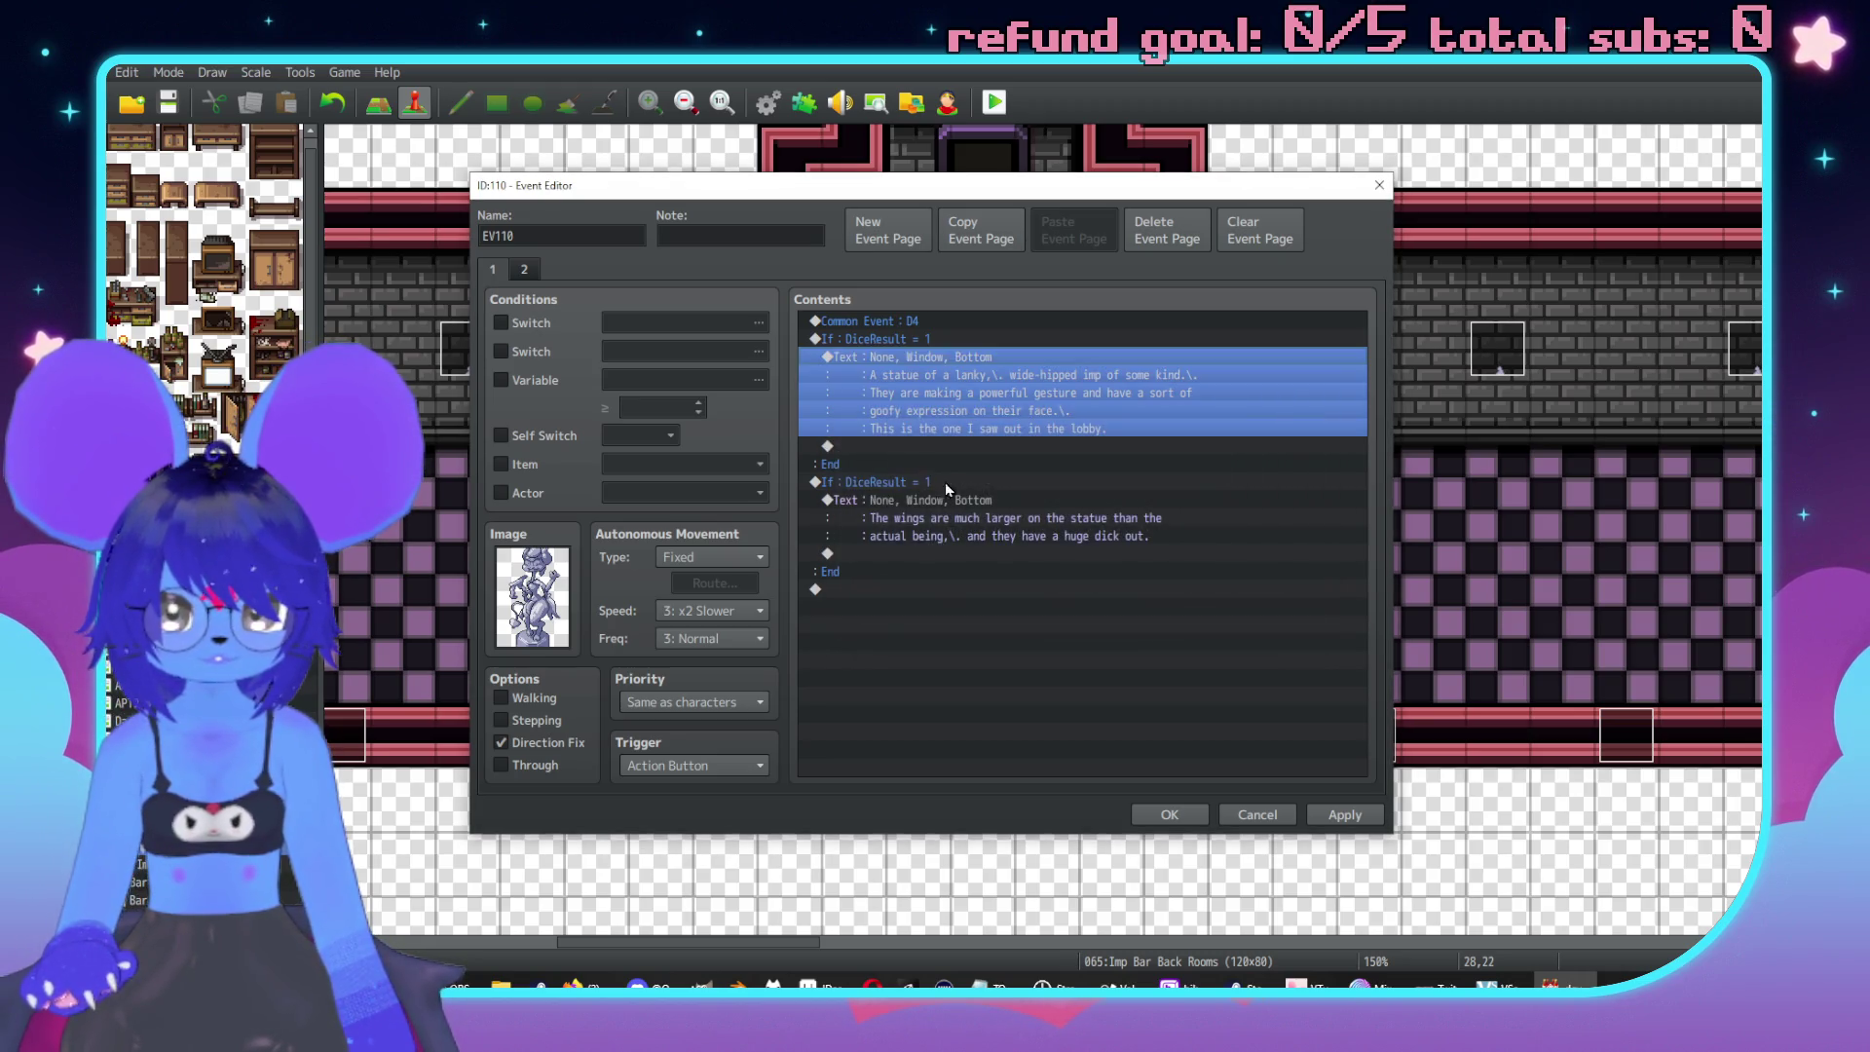
{"action": "left_click", "coordinate": [877, 340]}
{"action": "key", "text": "ctrl+c"}
{"action": "left_click", "coordinate": [891, 481]}
{"action": "key", "text": "ctrl+v"}
{"action": "left_click", "coordinate": [1111, 624]}
{"action": "key", "text": "Return"}
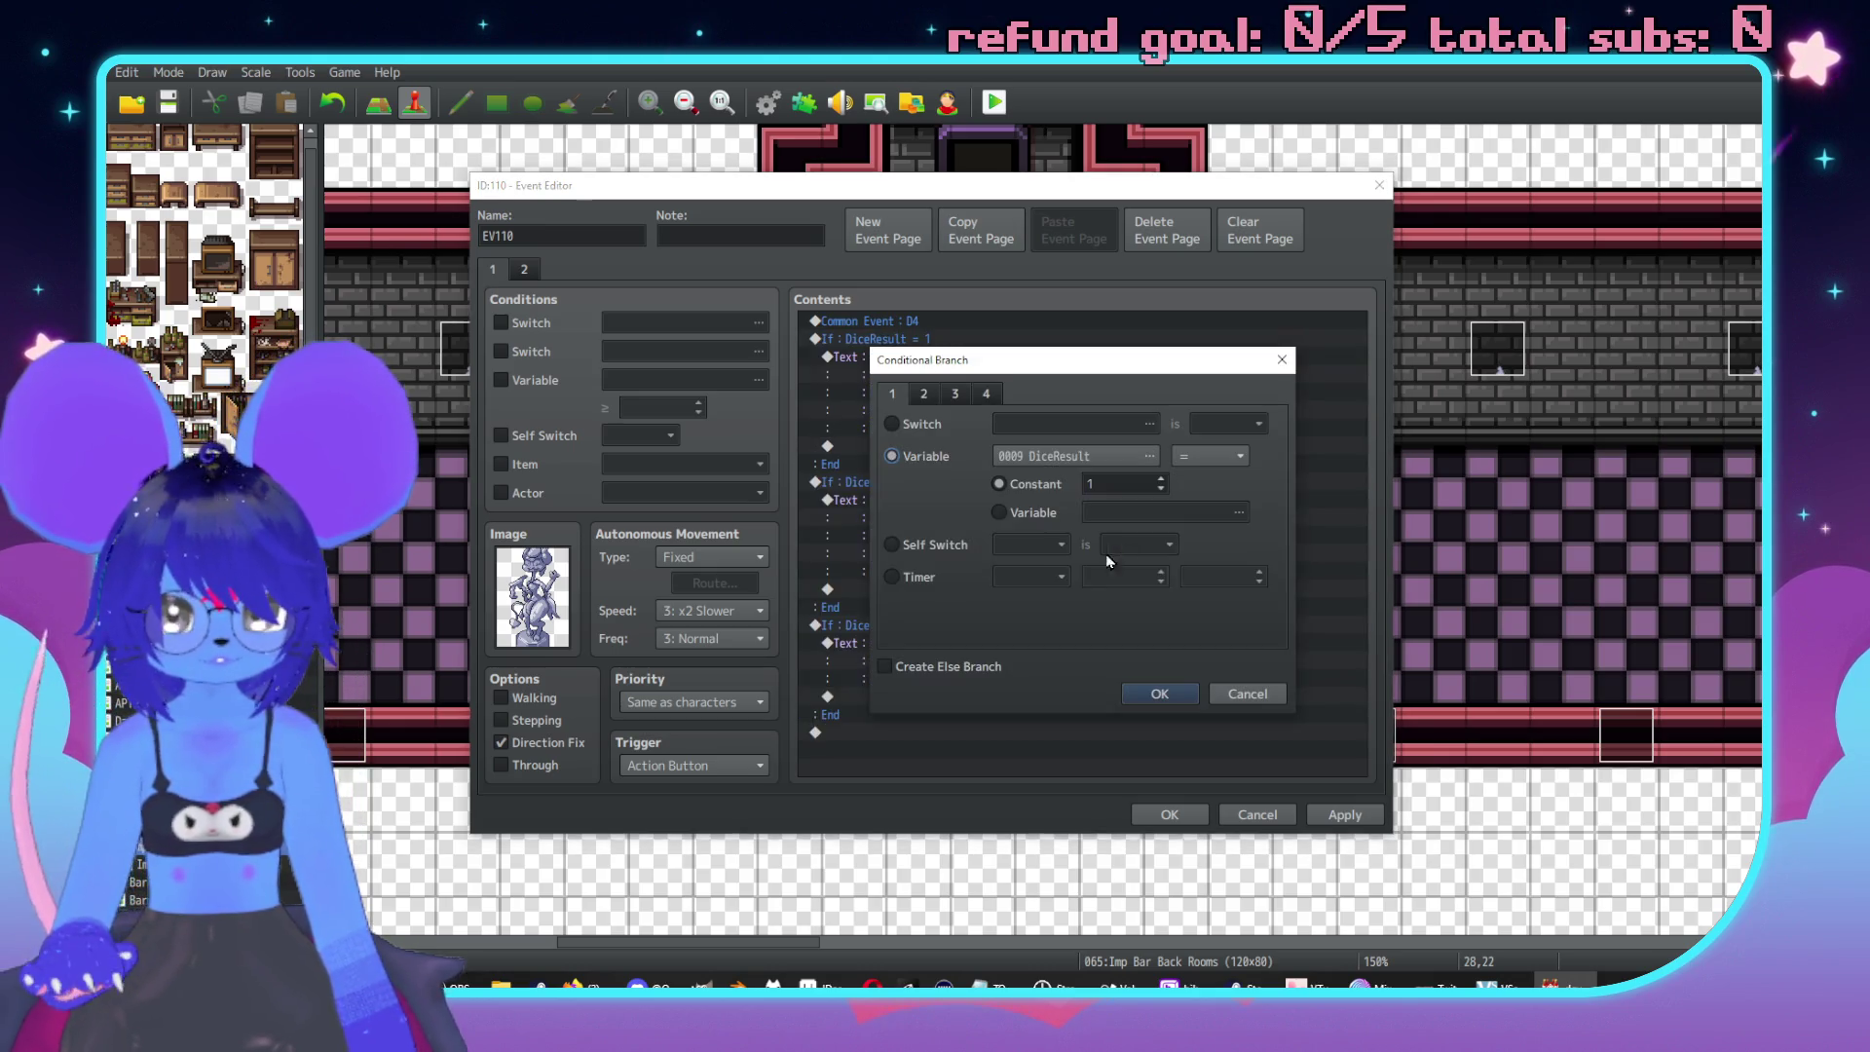
{"action": "double_click", "coordinate": [1105, 484]}
{"action": "type", "text": "2"}
{"action": "left_click", "coordinate": [1159, 694]}
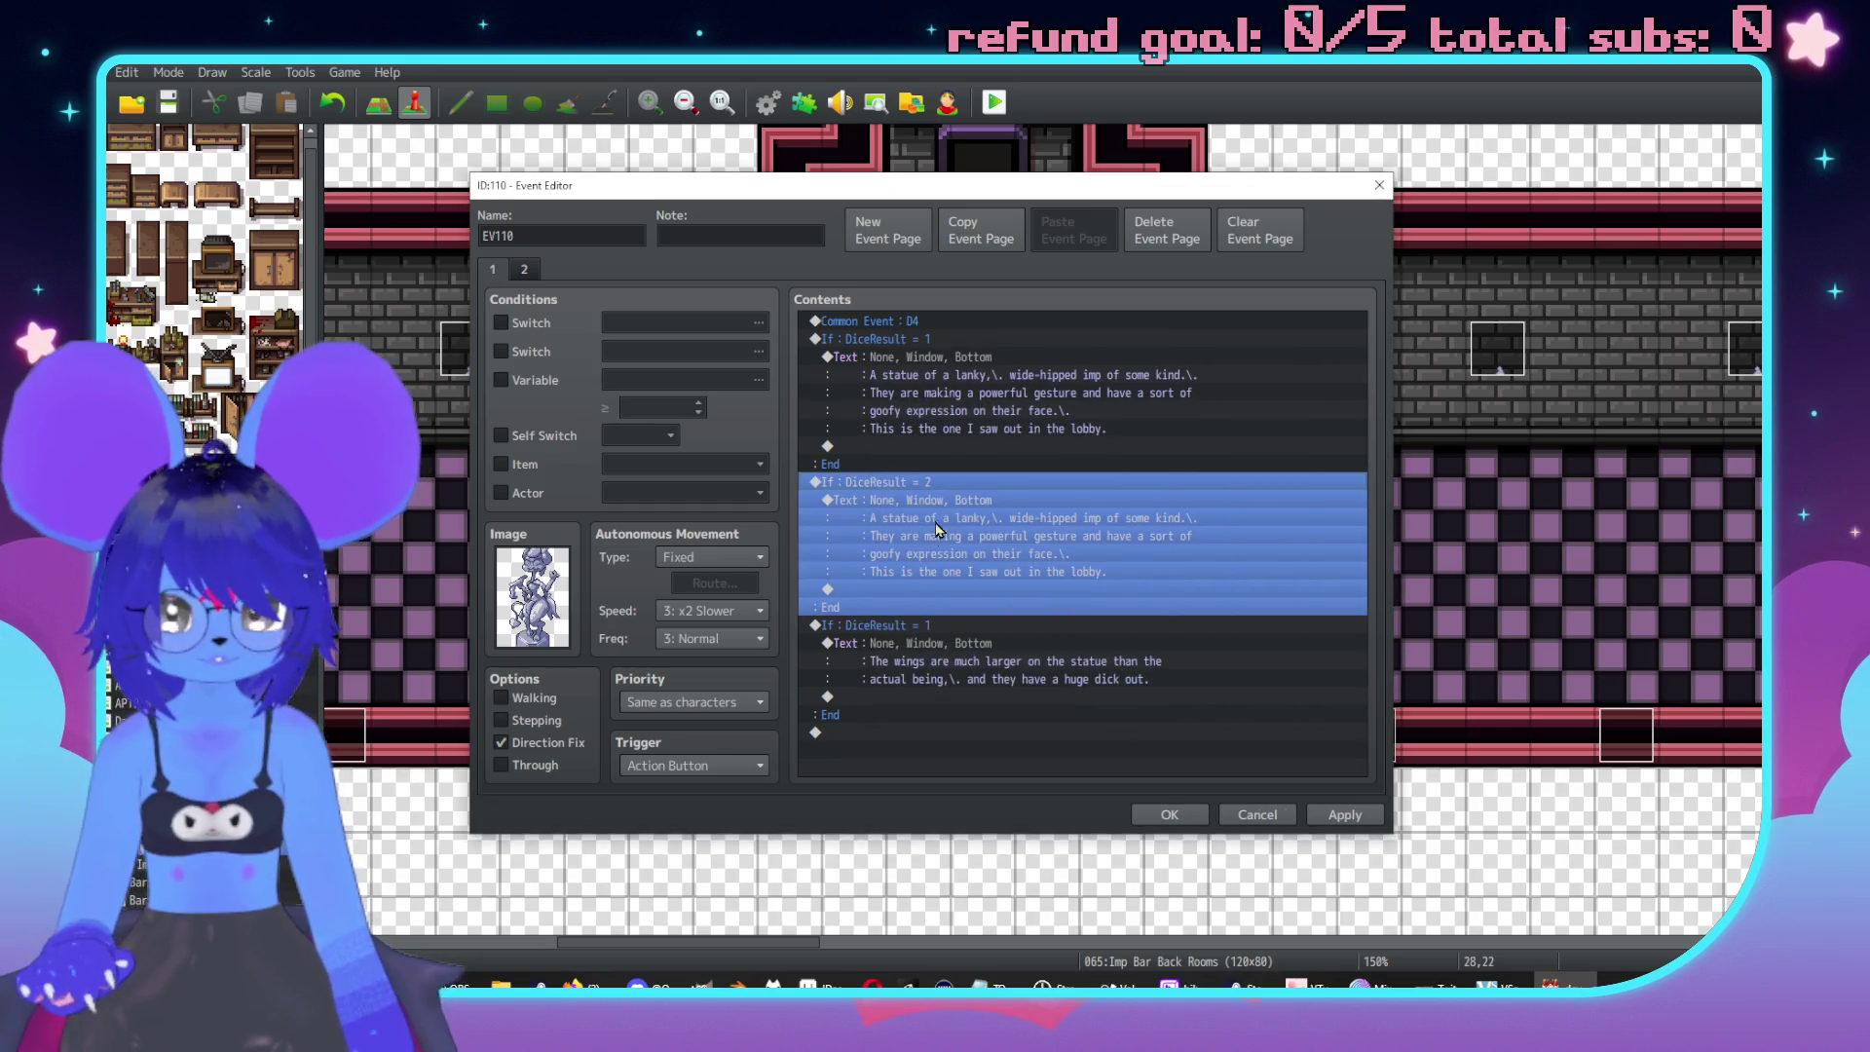
Reword the DiceResult = 2 statue text: They are→She's, have→has, their→his.
{"action": "double_click", "coordinate": [941, 498]}
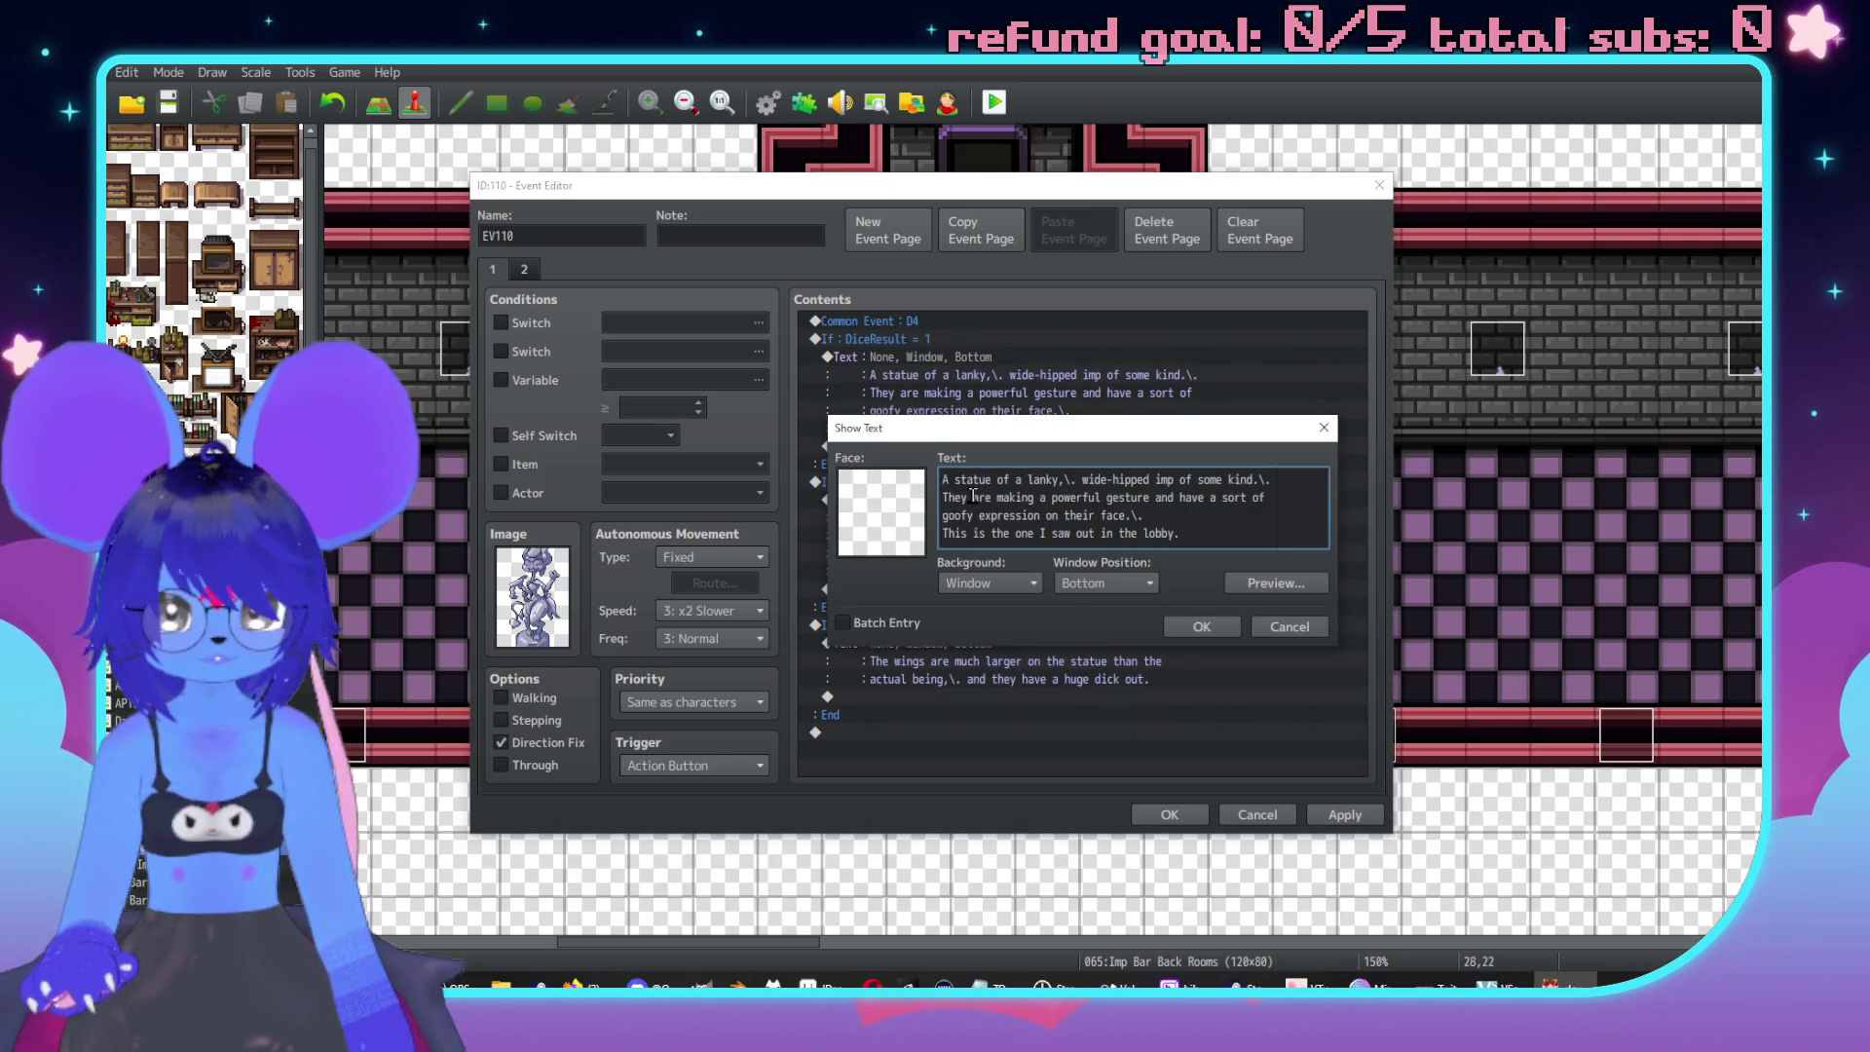
{"action": "left_click_drag", "start_coordinate": [990, 500], "coordinate": [939, 499]}
{"action": "type", "text": "She;s"}
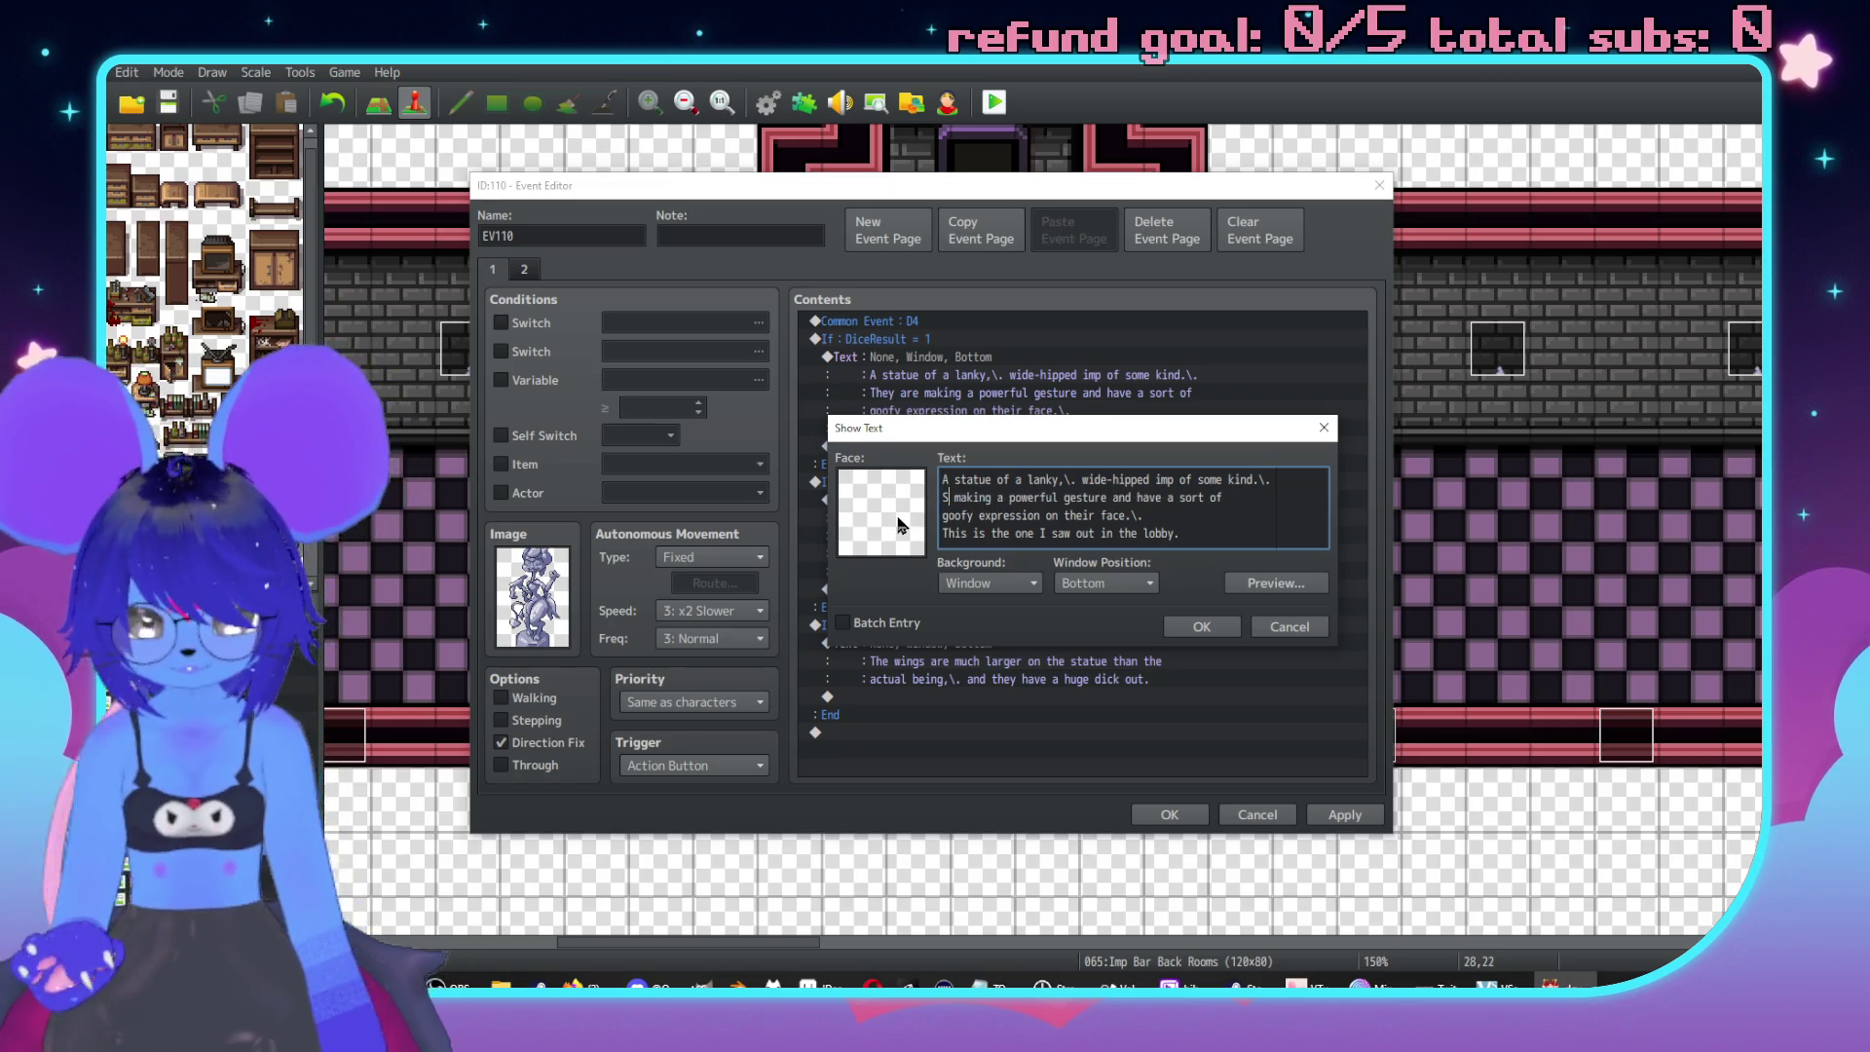
{"action": "key", "text": "BackSpace"}
{"action": "key", "text": "BackSpace"}
{"action": "type", "text": "'s"}
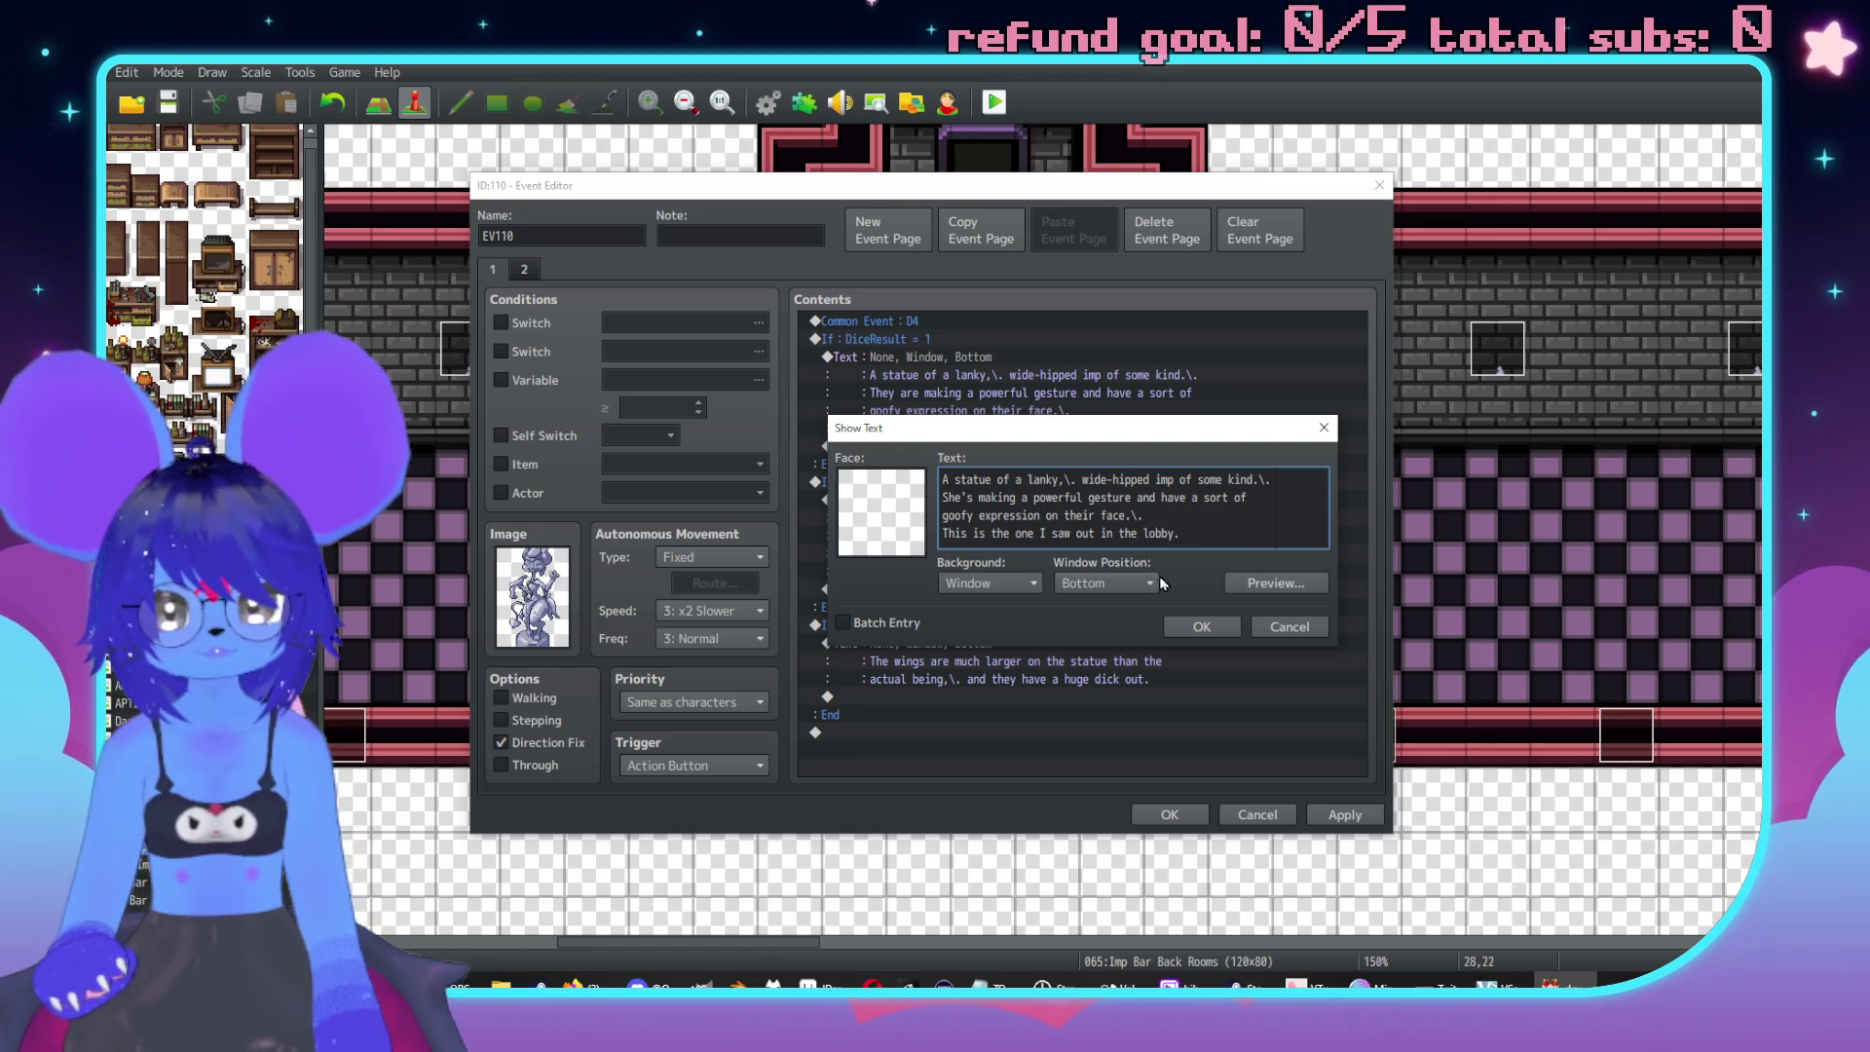
{"action": "mouse_move", "coordinate": [1095, 515]}
{"action": "left_mouse_down"}
{"action": "mouse_move", "coordinate": [1141, 516]}
{"action": "mouse_move", "coordinate": [1066, 523]}
{"action": "left_mouse_up"}
{"action": "left_click", "coordinate": [1194, 499]}
{"action": "key", "text": "BackSpace"}
{"action": "key", "text": "BackSpace"}
{"action": "type", "text": "s"}
{"action": "left_click_drag", "start_coordinate": [1096, 515], "coordinate": [1066, 519]}
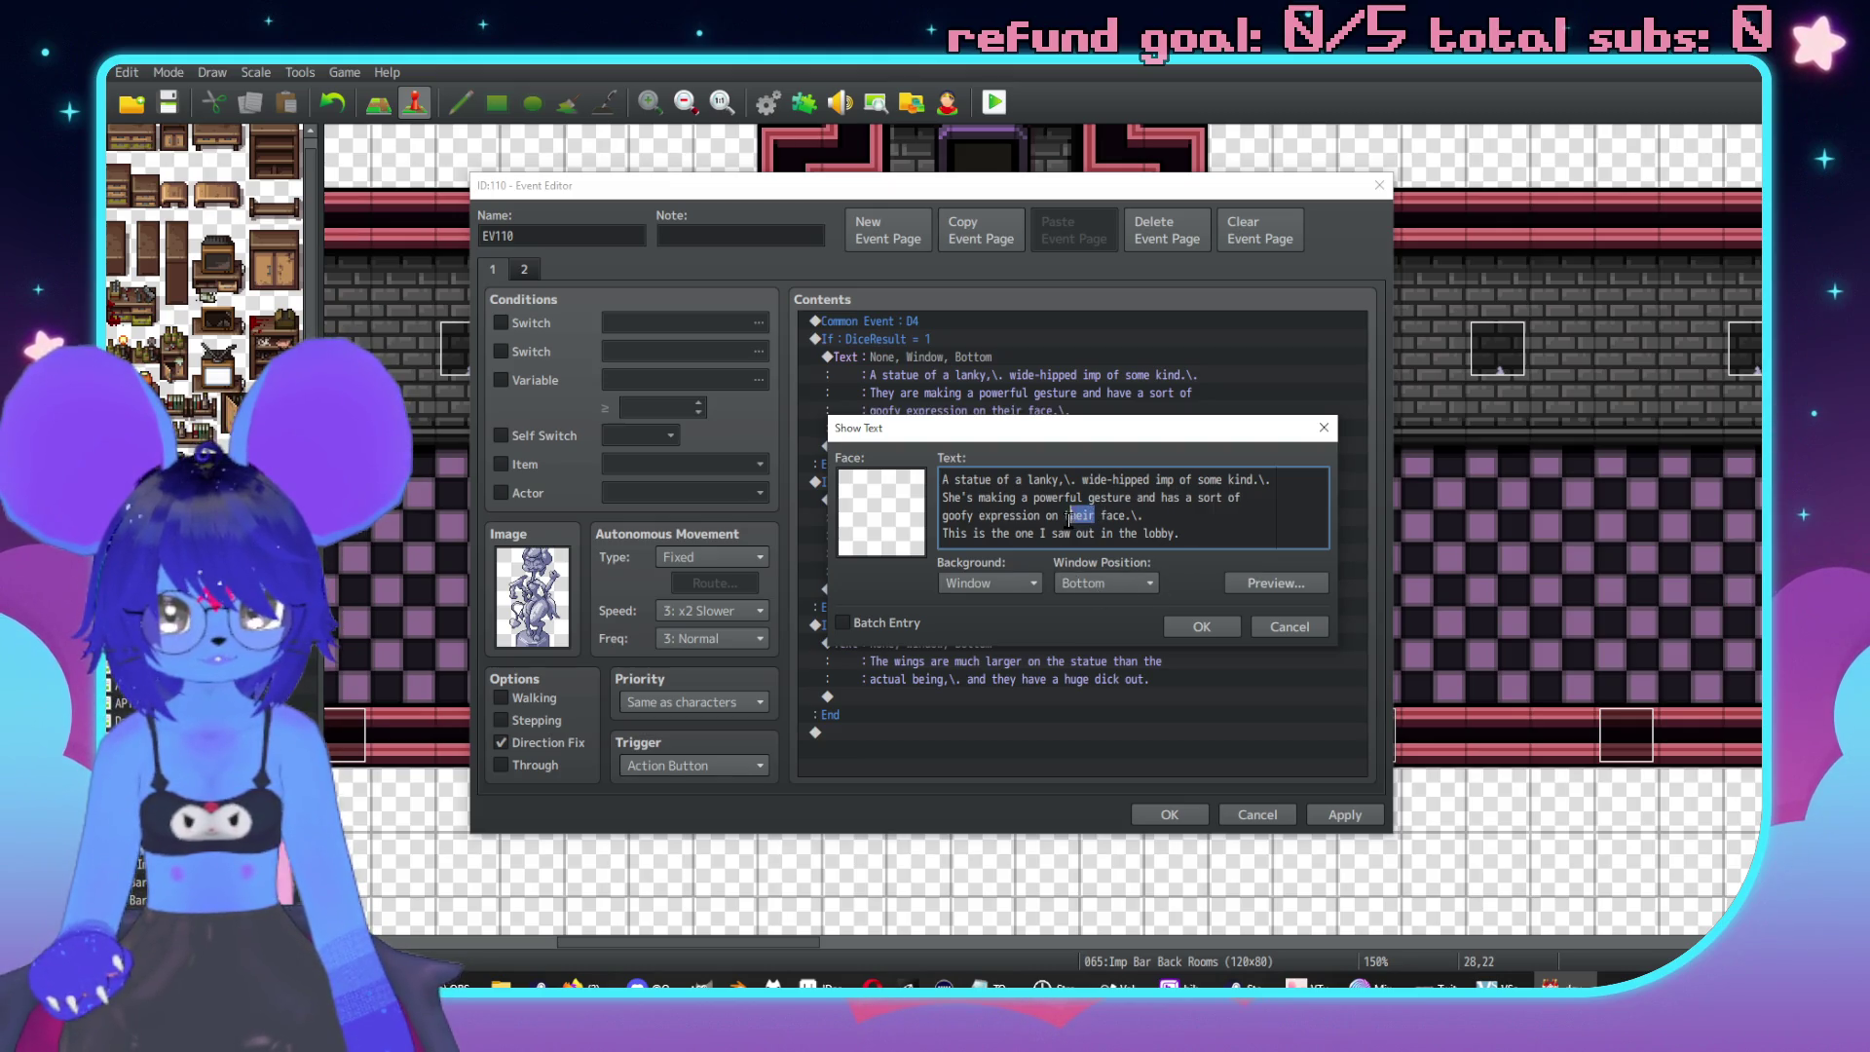
{"action": "type", "text": "his"}
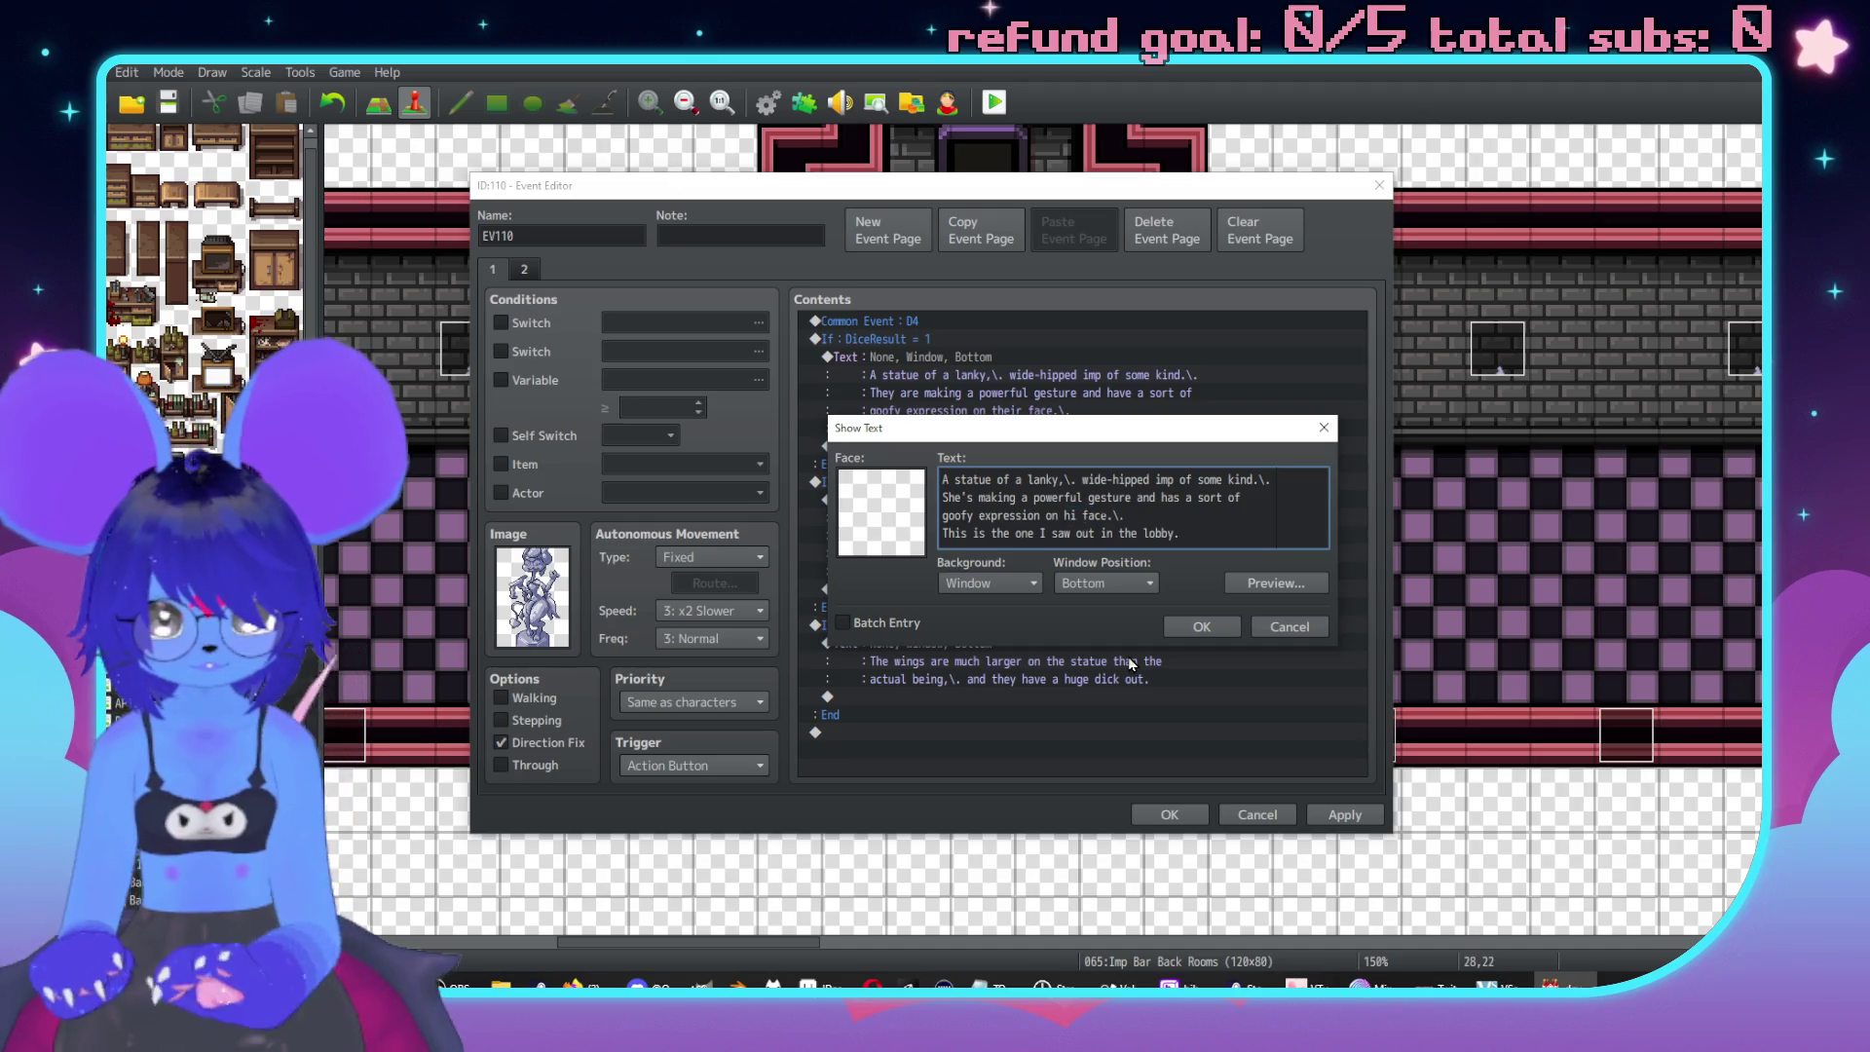
{"action": "left_click", "coordinate": [1204, 627]}
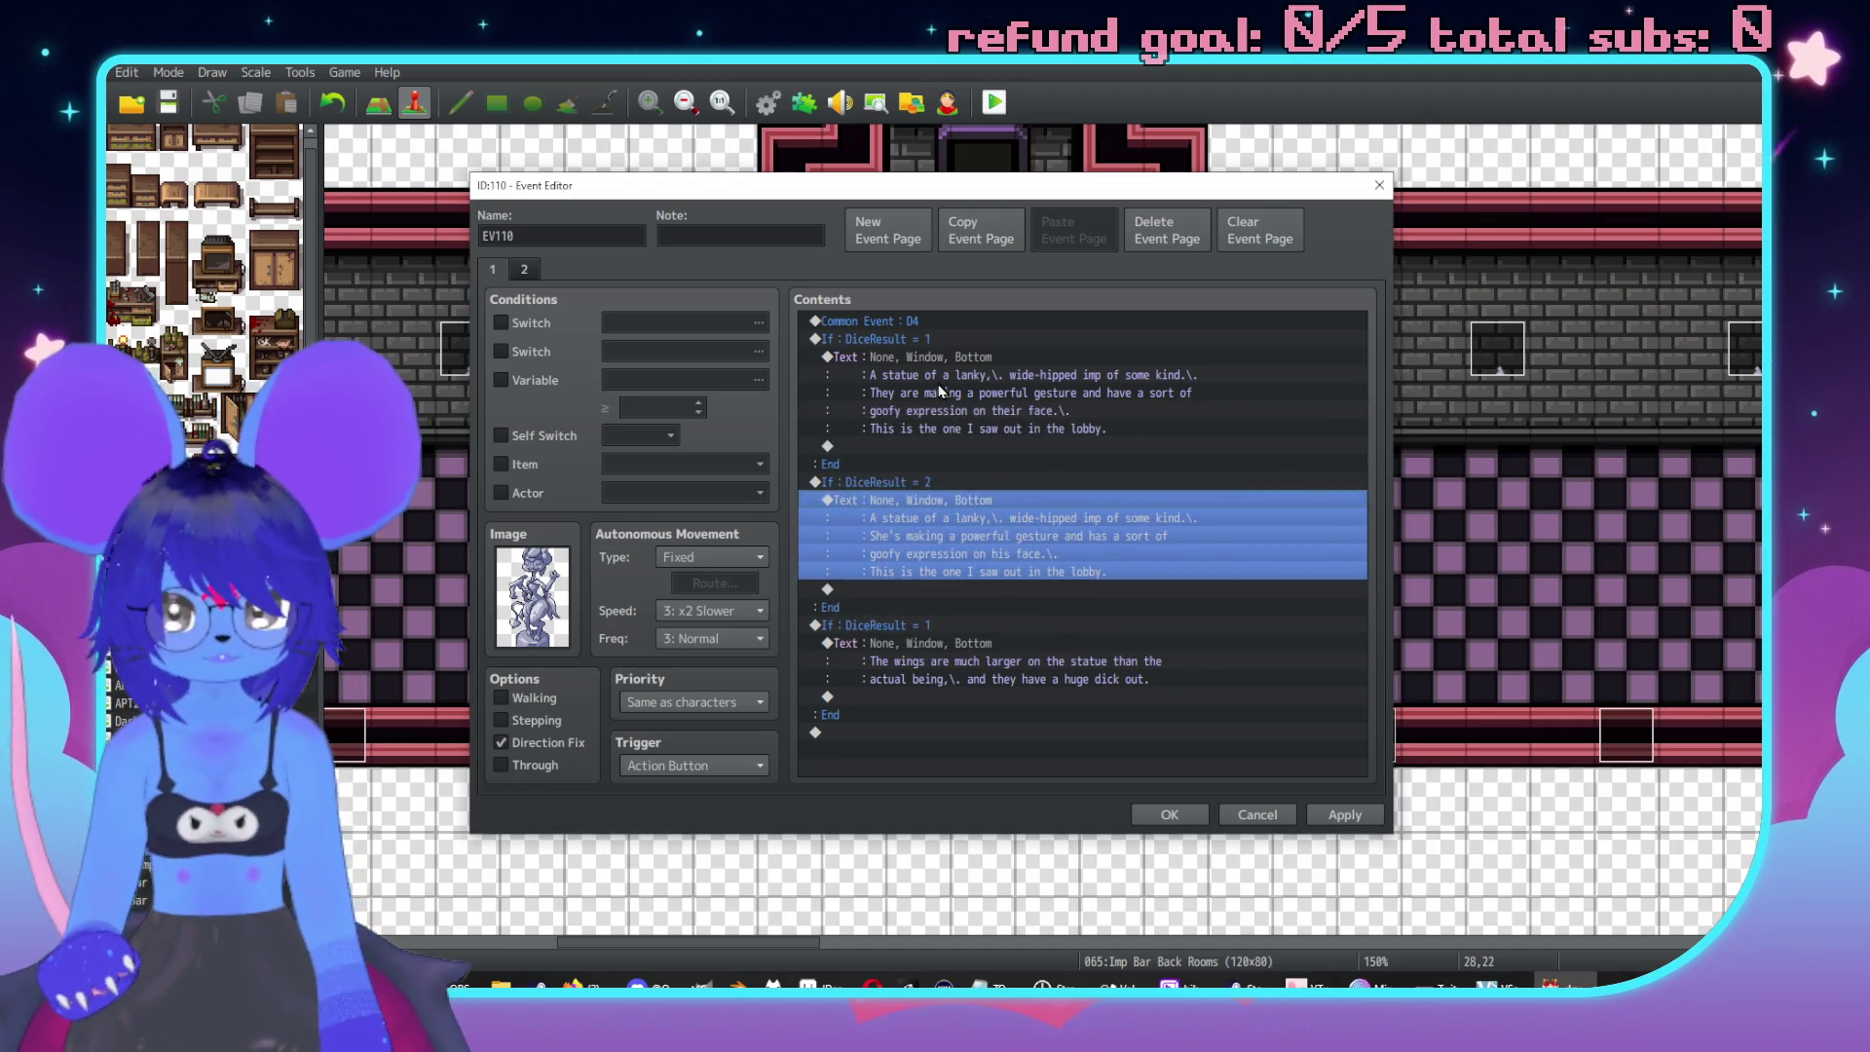
Reword the DiceResult = 1 statue text: have→has and their→its.
{"action": "double_click", "coordinate": [974, 392]}
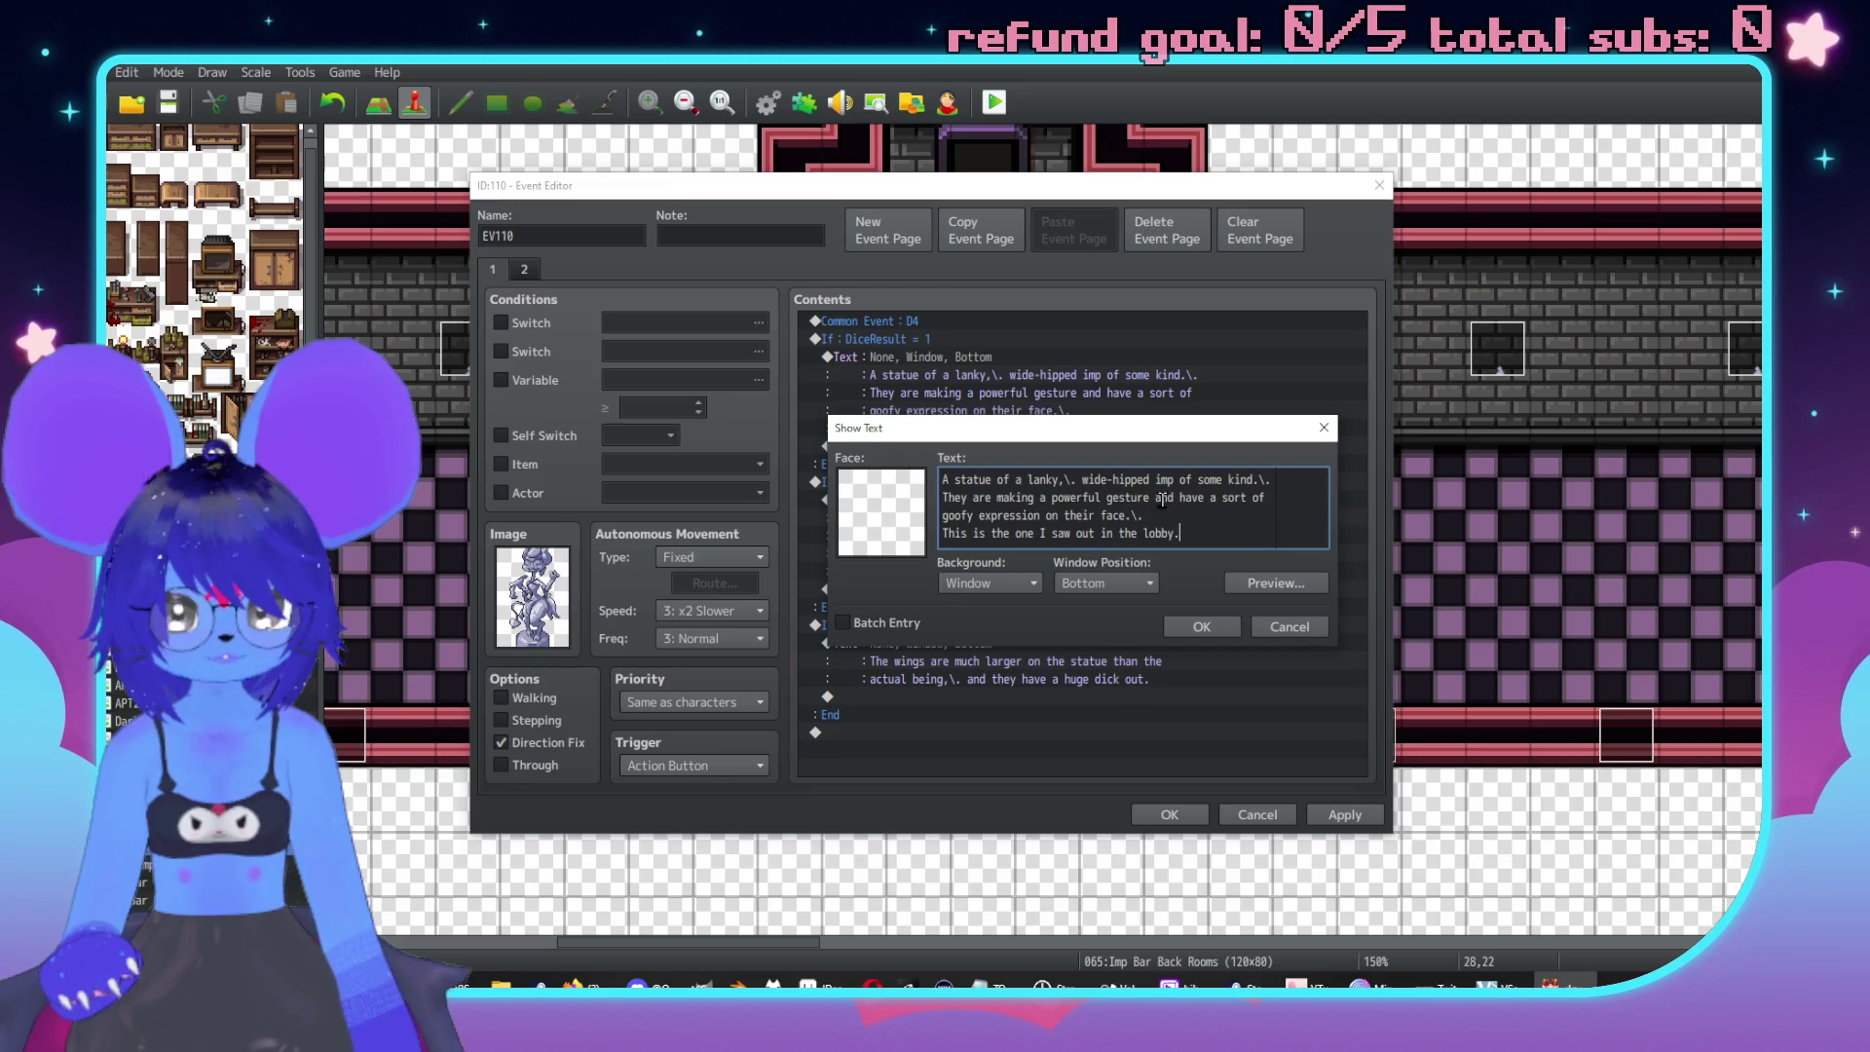
{"action": "left_click", "coordinate": [1200, 499]}
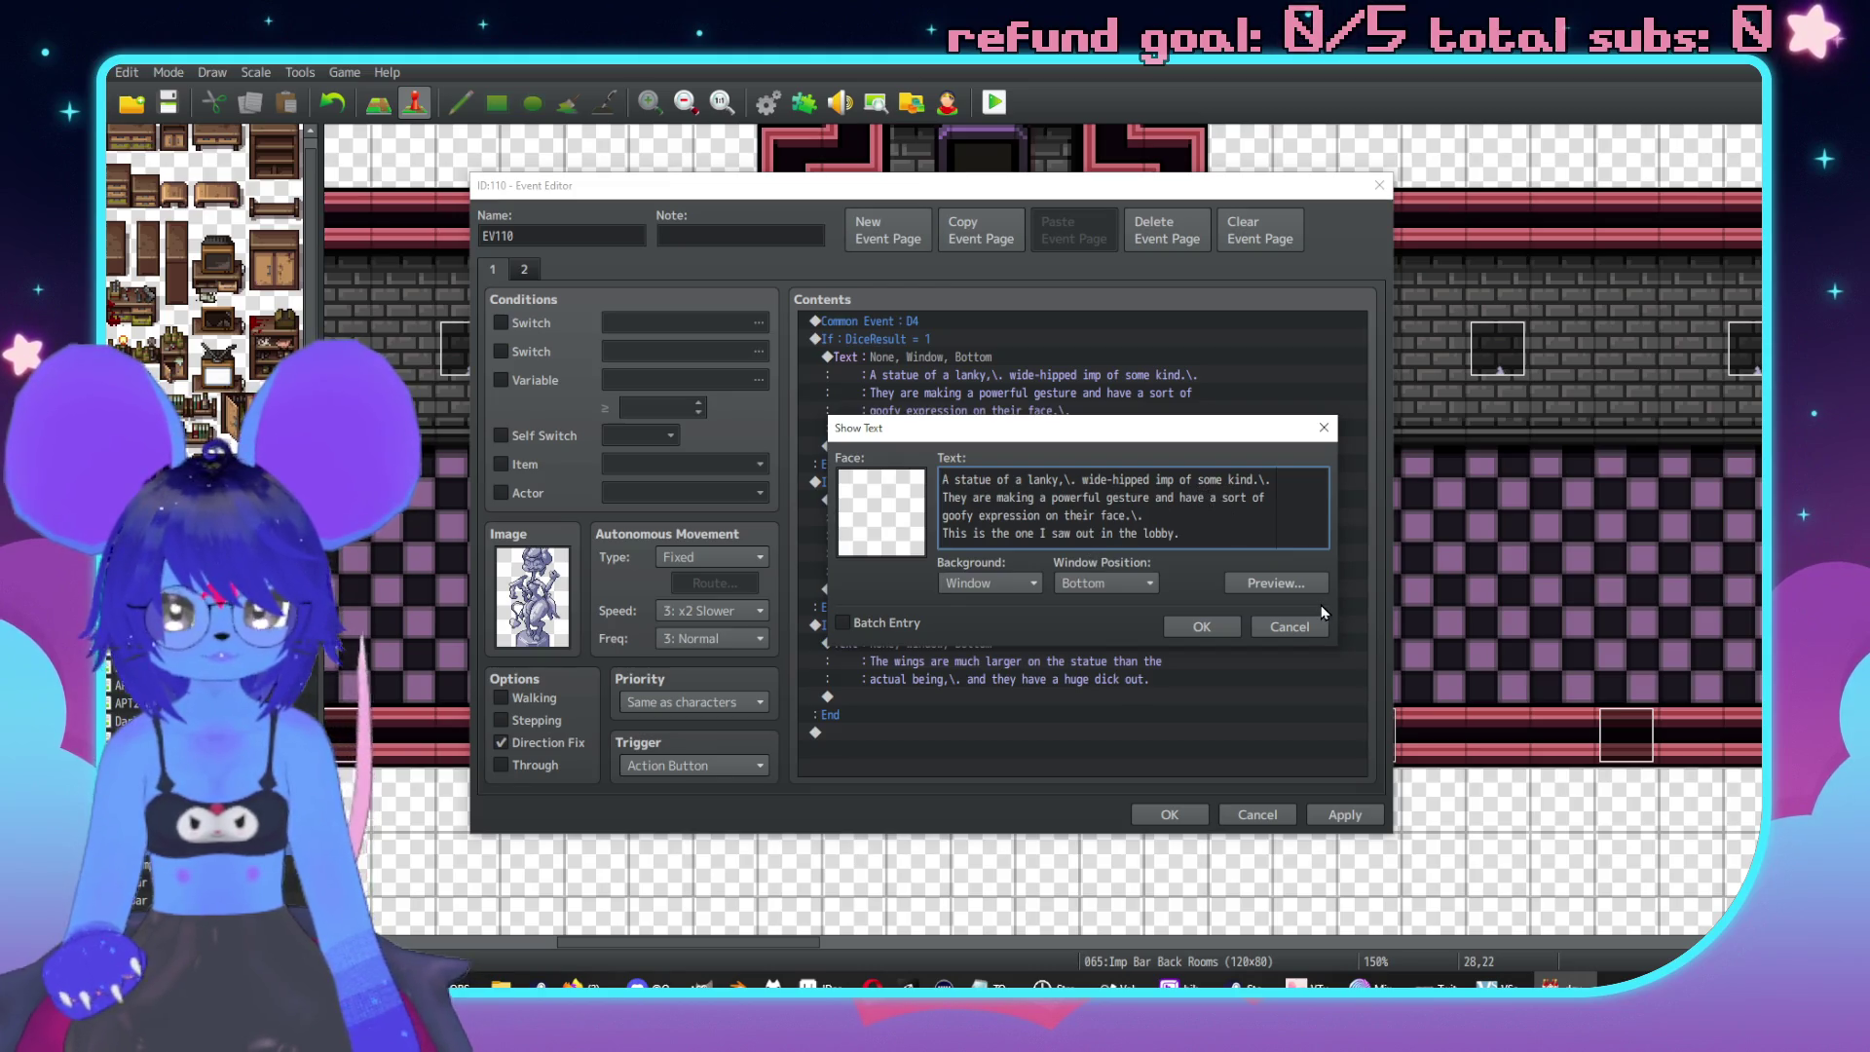
{"action": "key", "text": "BackSpace"}
{"action": "key", "text": "BackSpace"}
{"action": "type", "text": "som"}
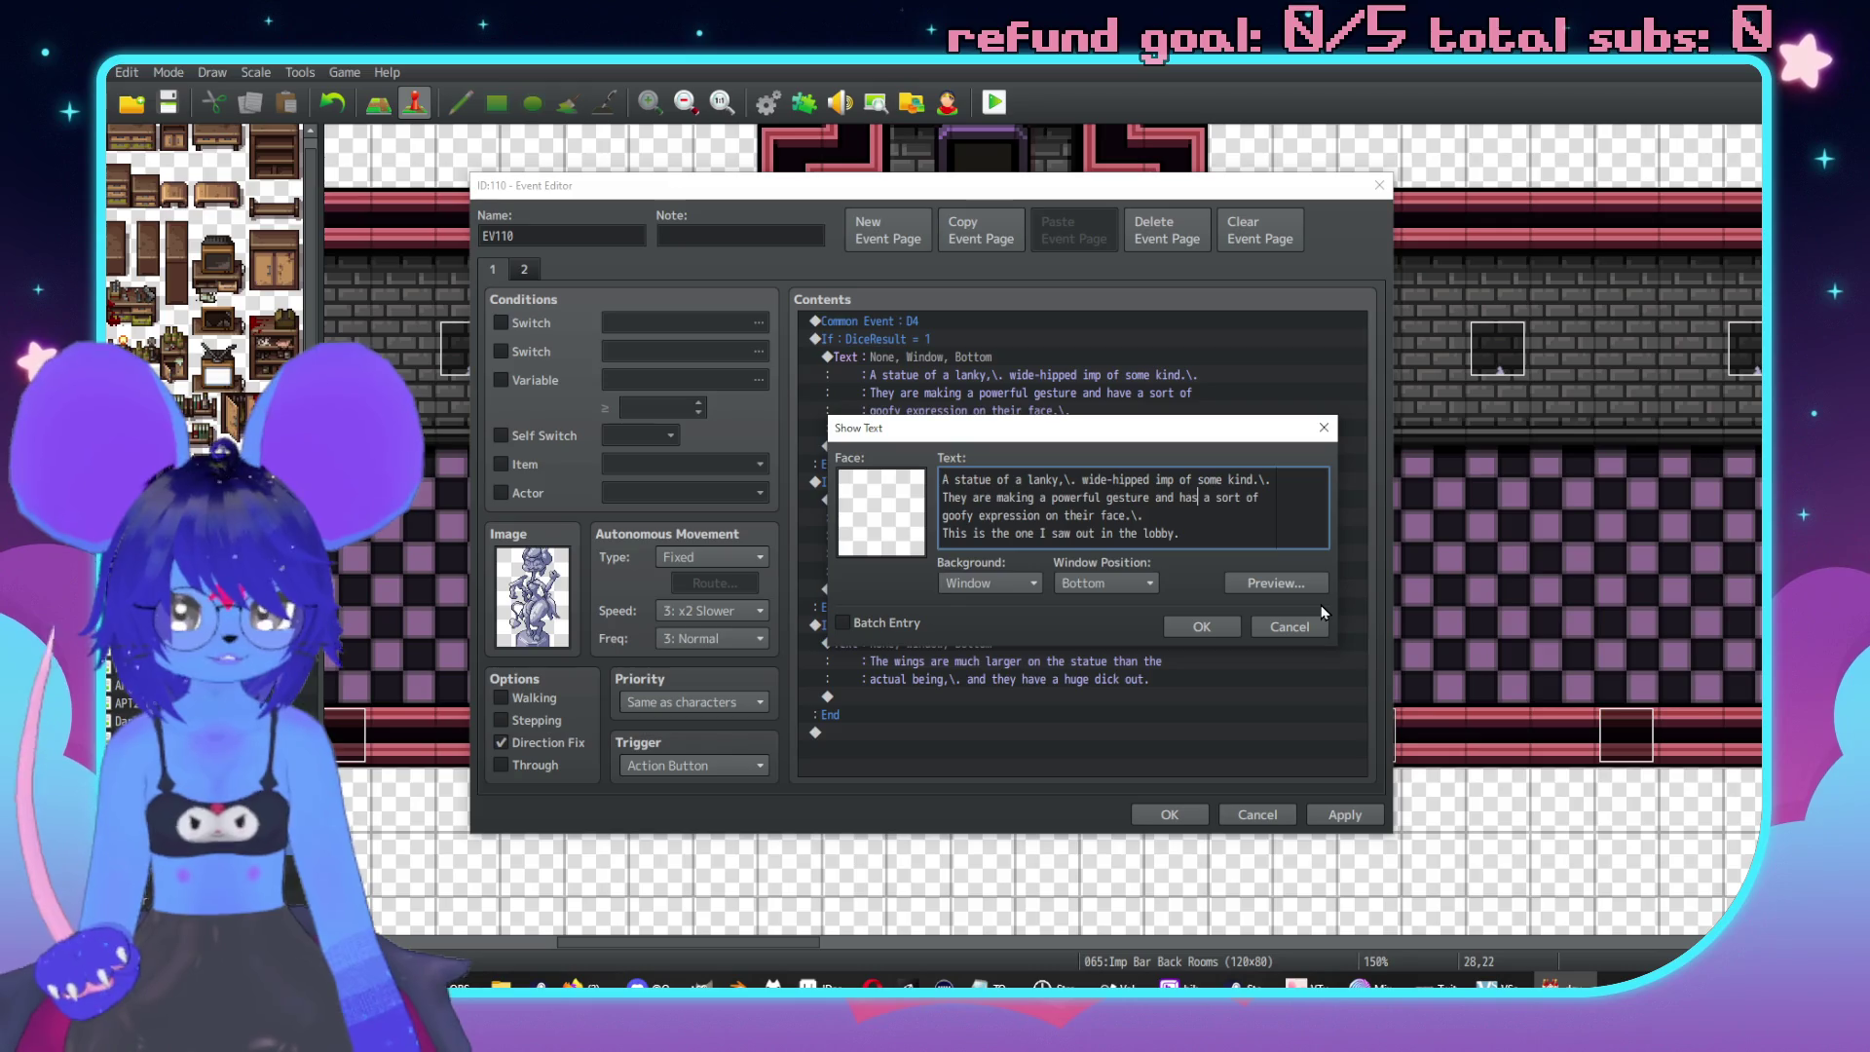
{"action": "type", "text": "e"}
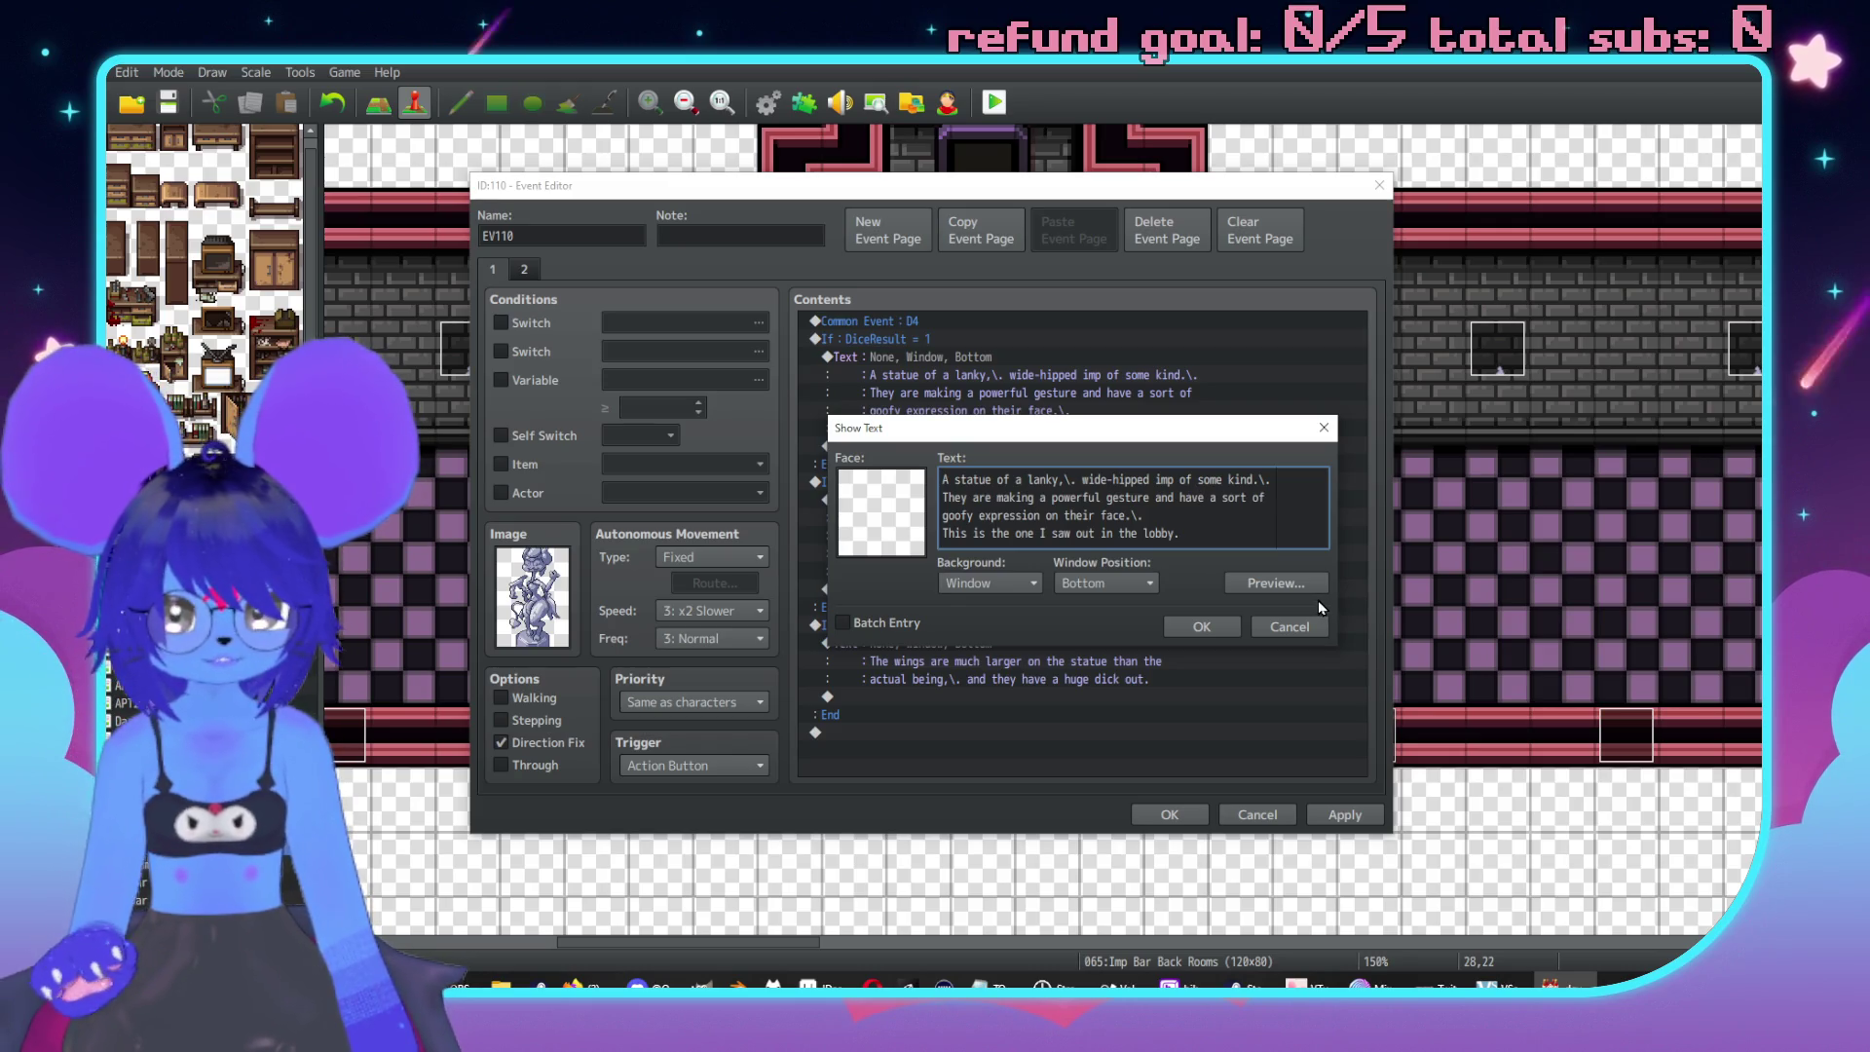
{"action": "key", "text": "BackSpace"}
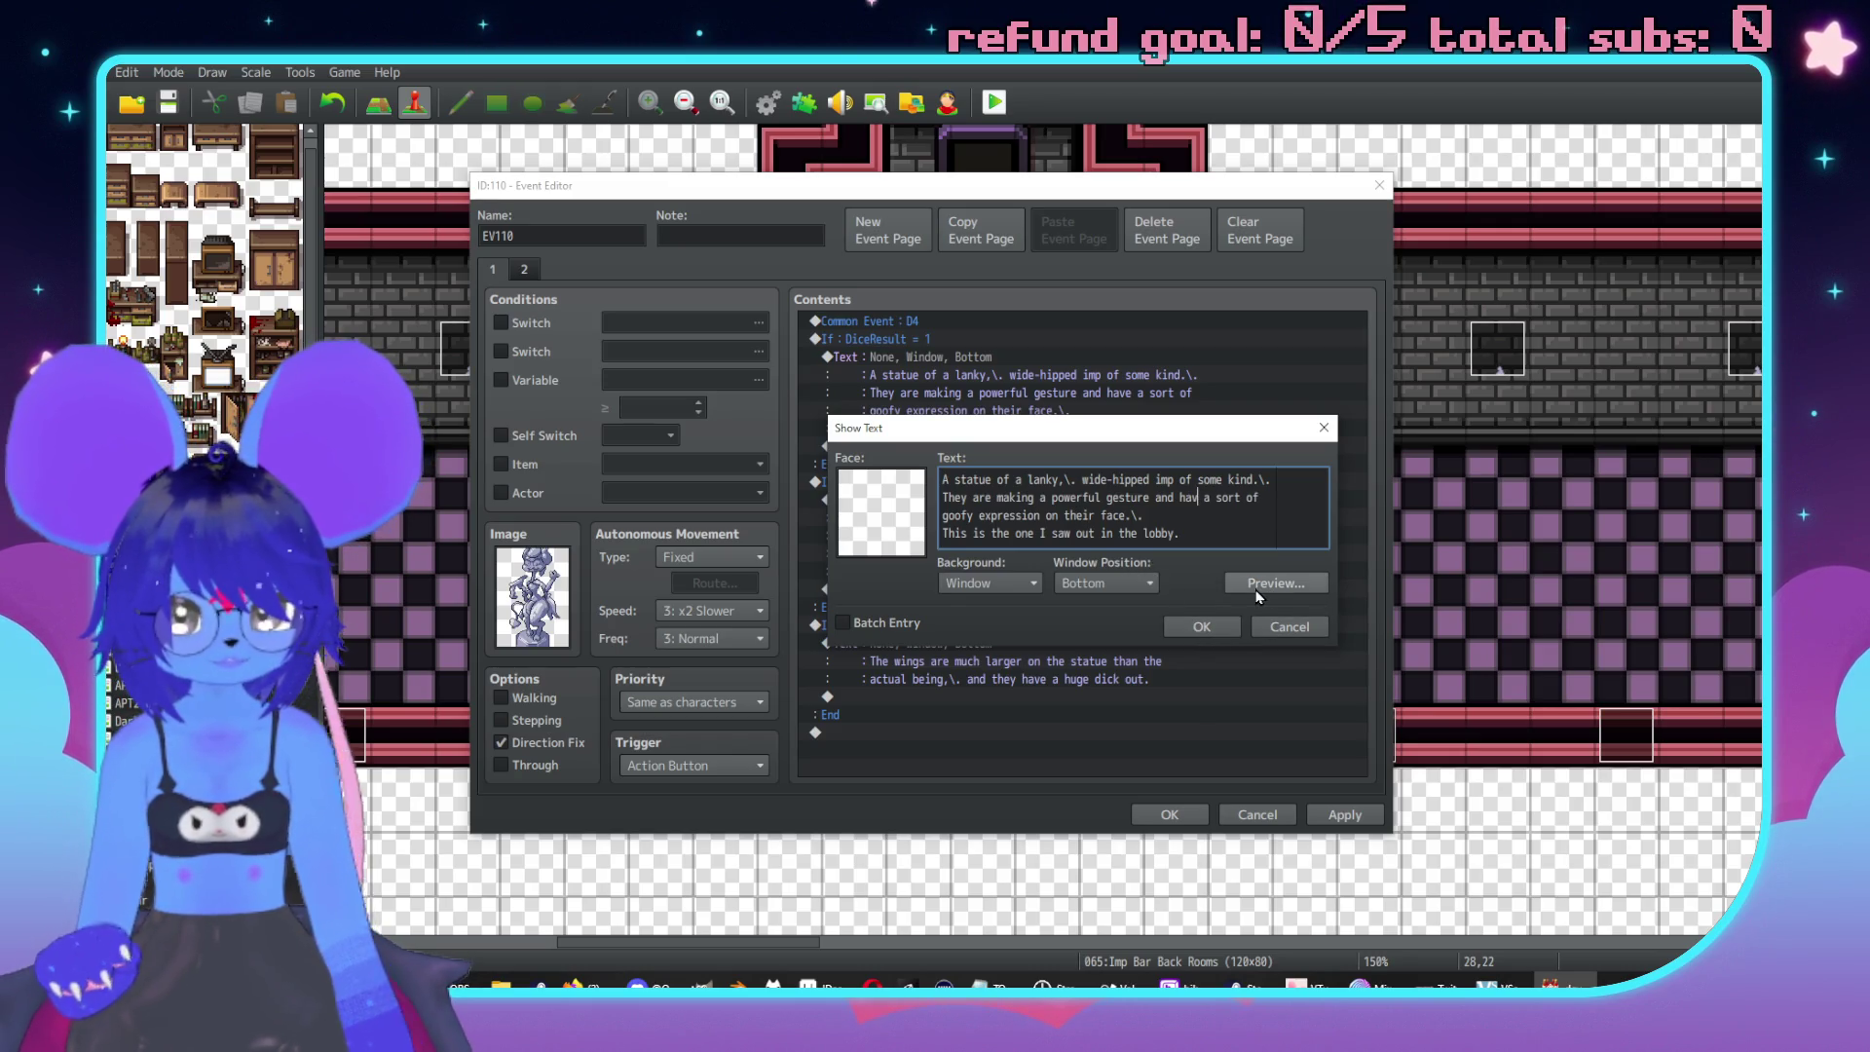
{"action": "type", "text": "s"}
{"action": "double_click", "coordinate": [1095, 516]}
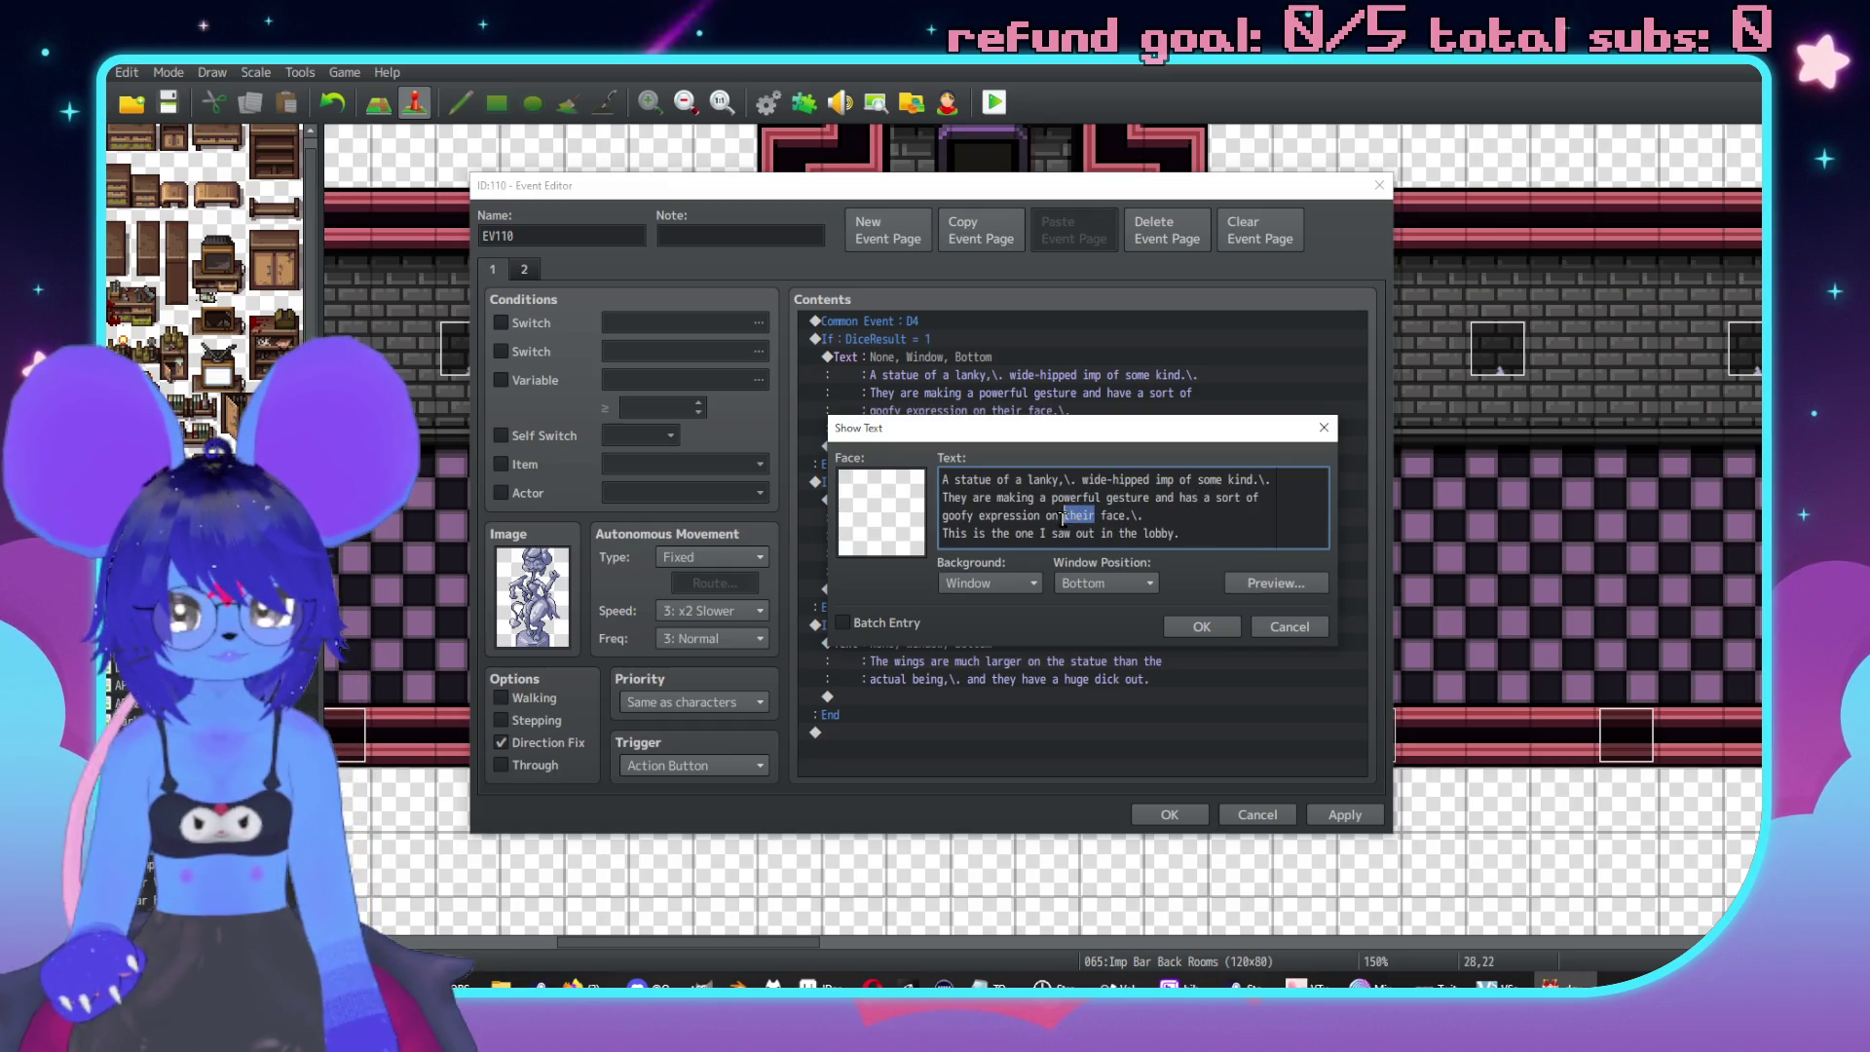
{"action": "type", "text": "its"}
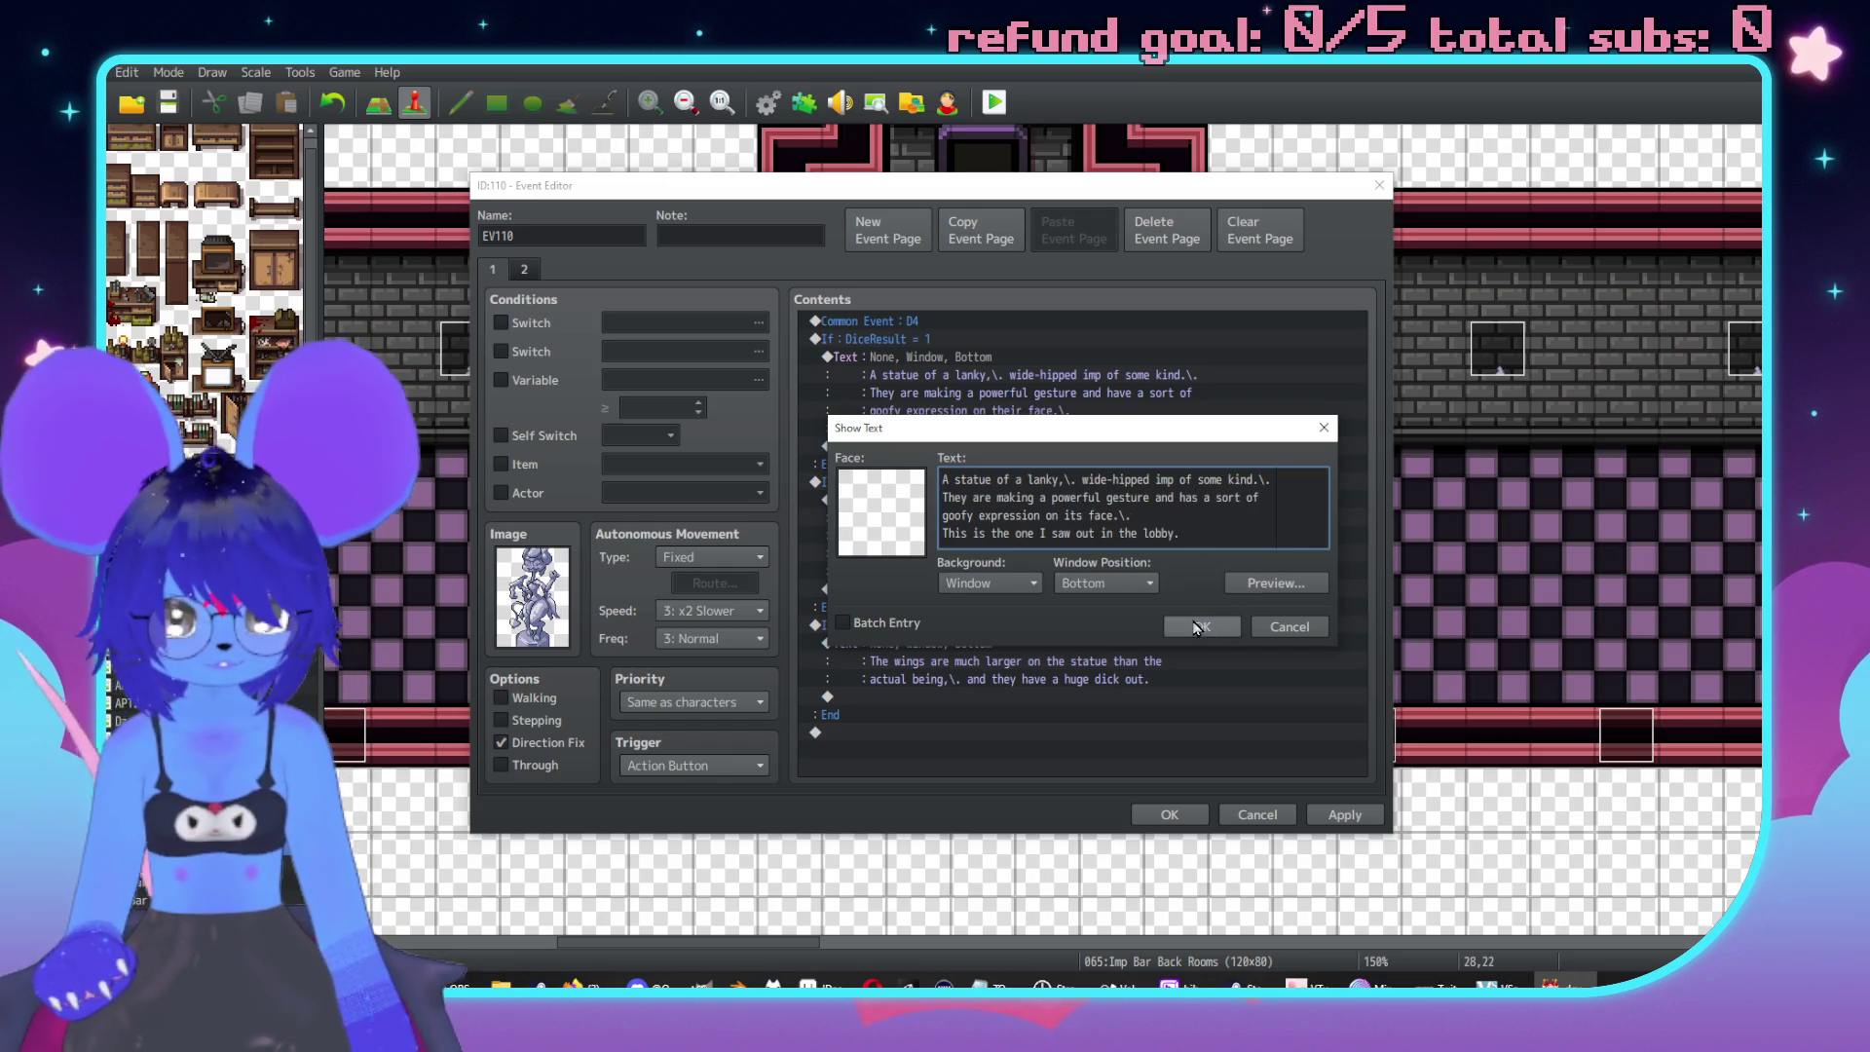
{"action": "left_click", "coordinate": [1197, 626]}
{"action": "left_click", "coordinate": [962, 556]}
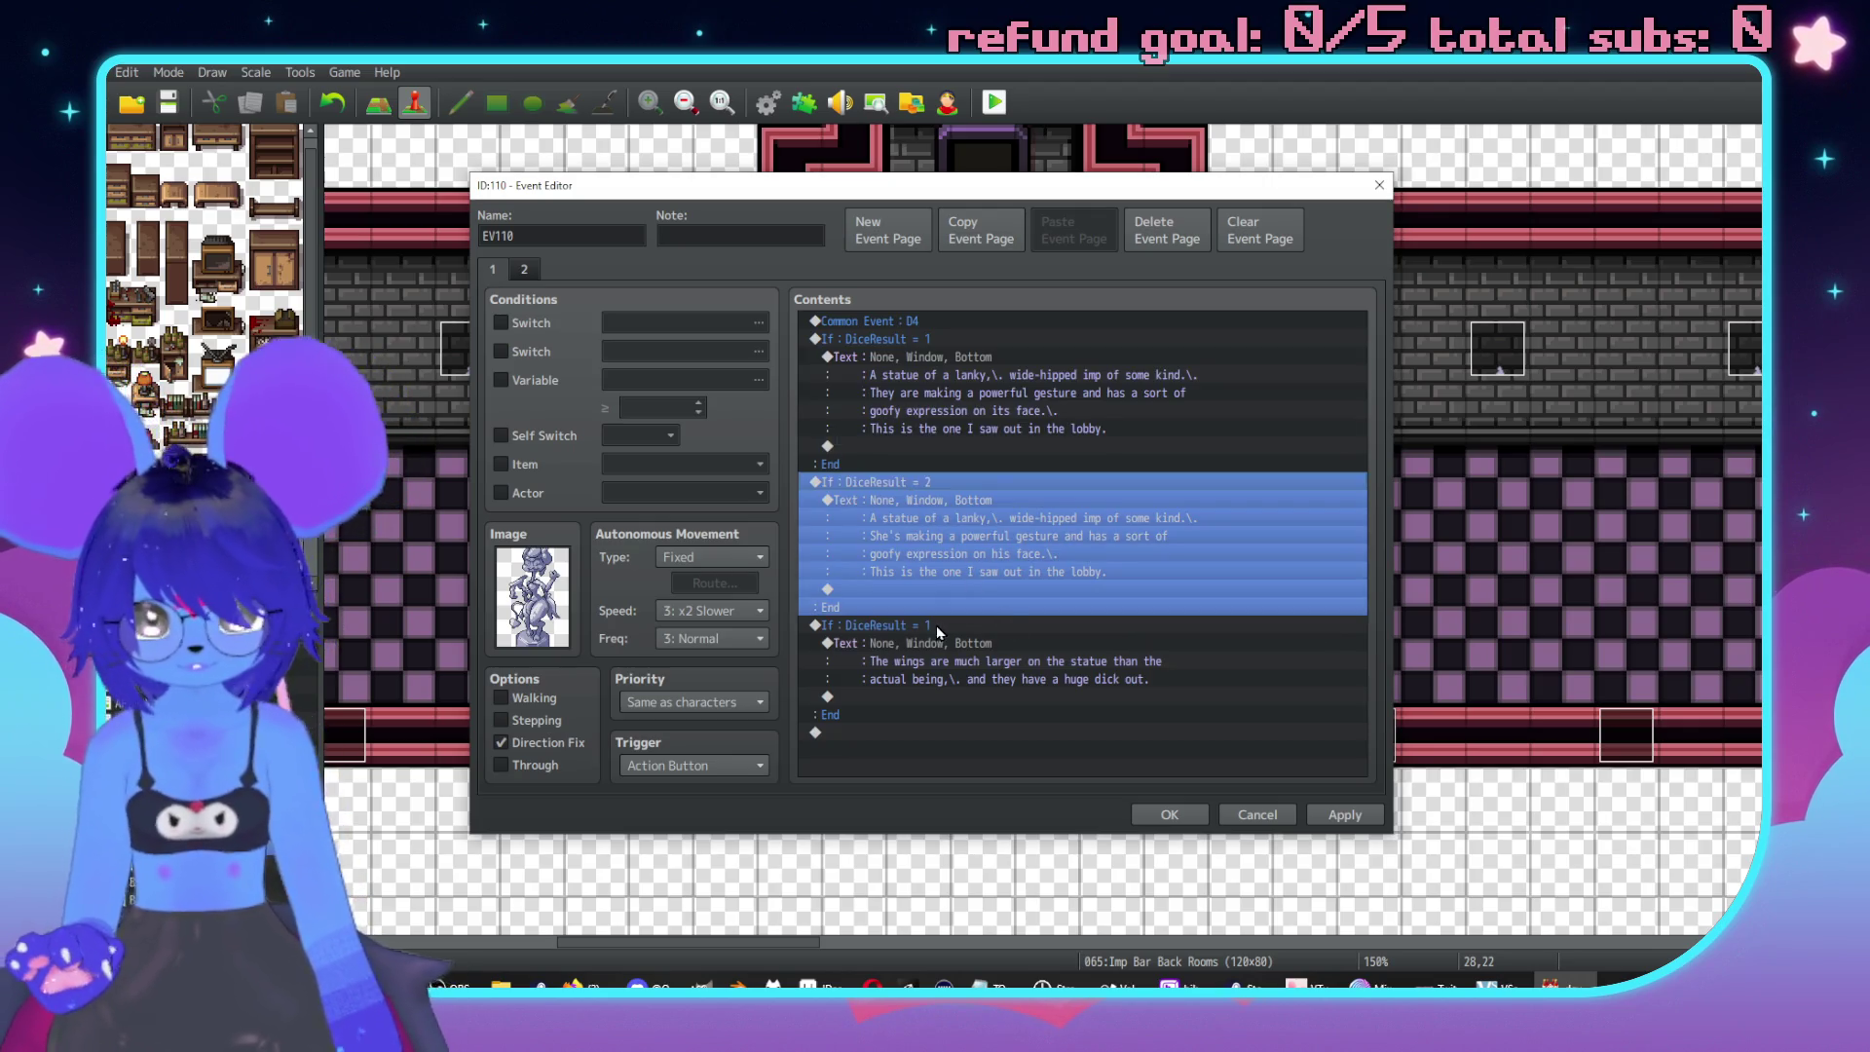
Paste a copy of the DiceResult = 2 branch and change its text from She's to He's.
{"action": "key", "text": "ctrl+c"}
{"action": "left_click", "coordinate": [940, 631]}
{"action": "key", "text": "ctrl+v"}
{"action": "double_click", "coordinate": [1120, 696]}
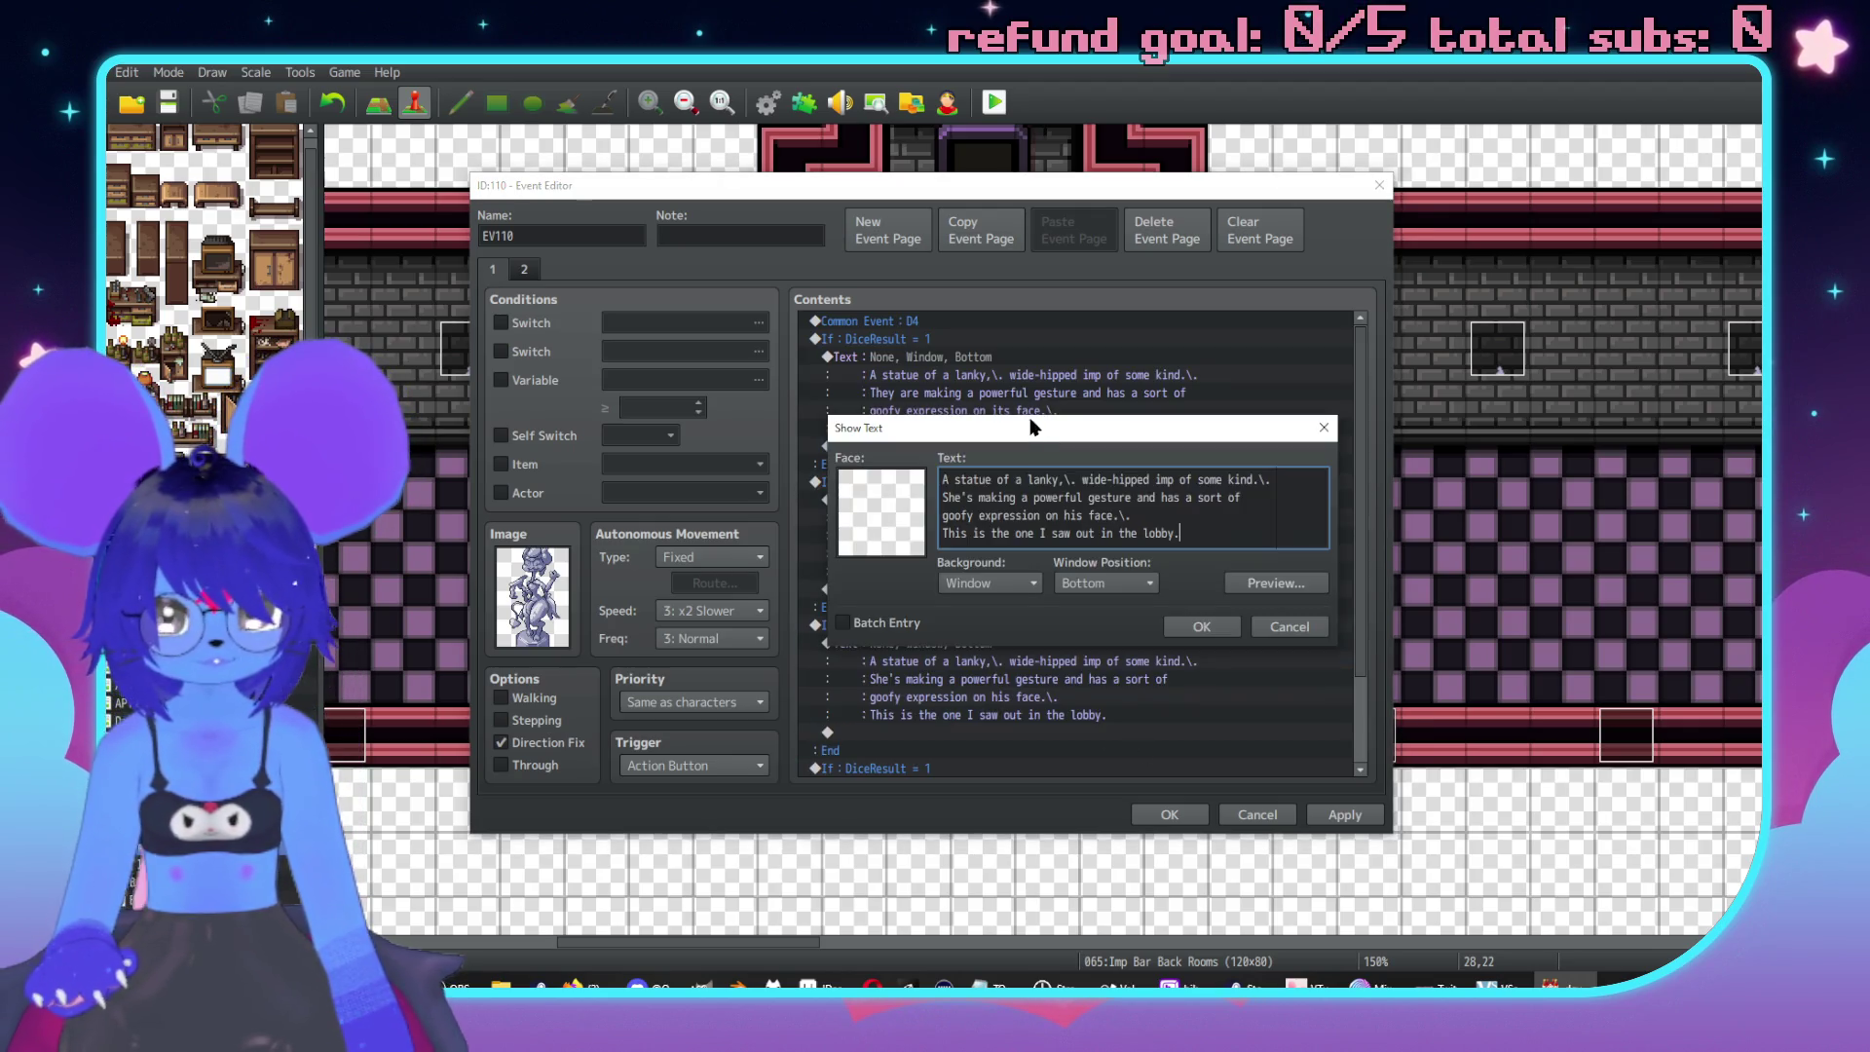
{"action": "left_click", "coordinate": [954, 494]}
{"action": "key", "text": "BackSpace"}
{"action": "key", "text": "BackSpace"}
{"action": "type", "text": "H"}
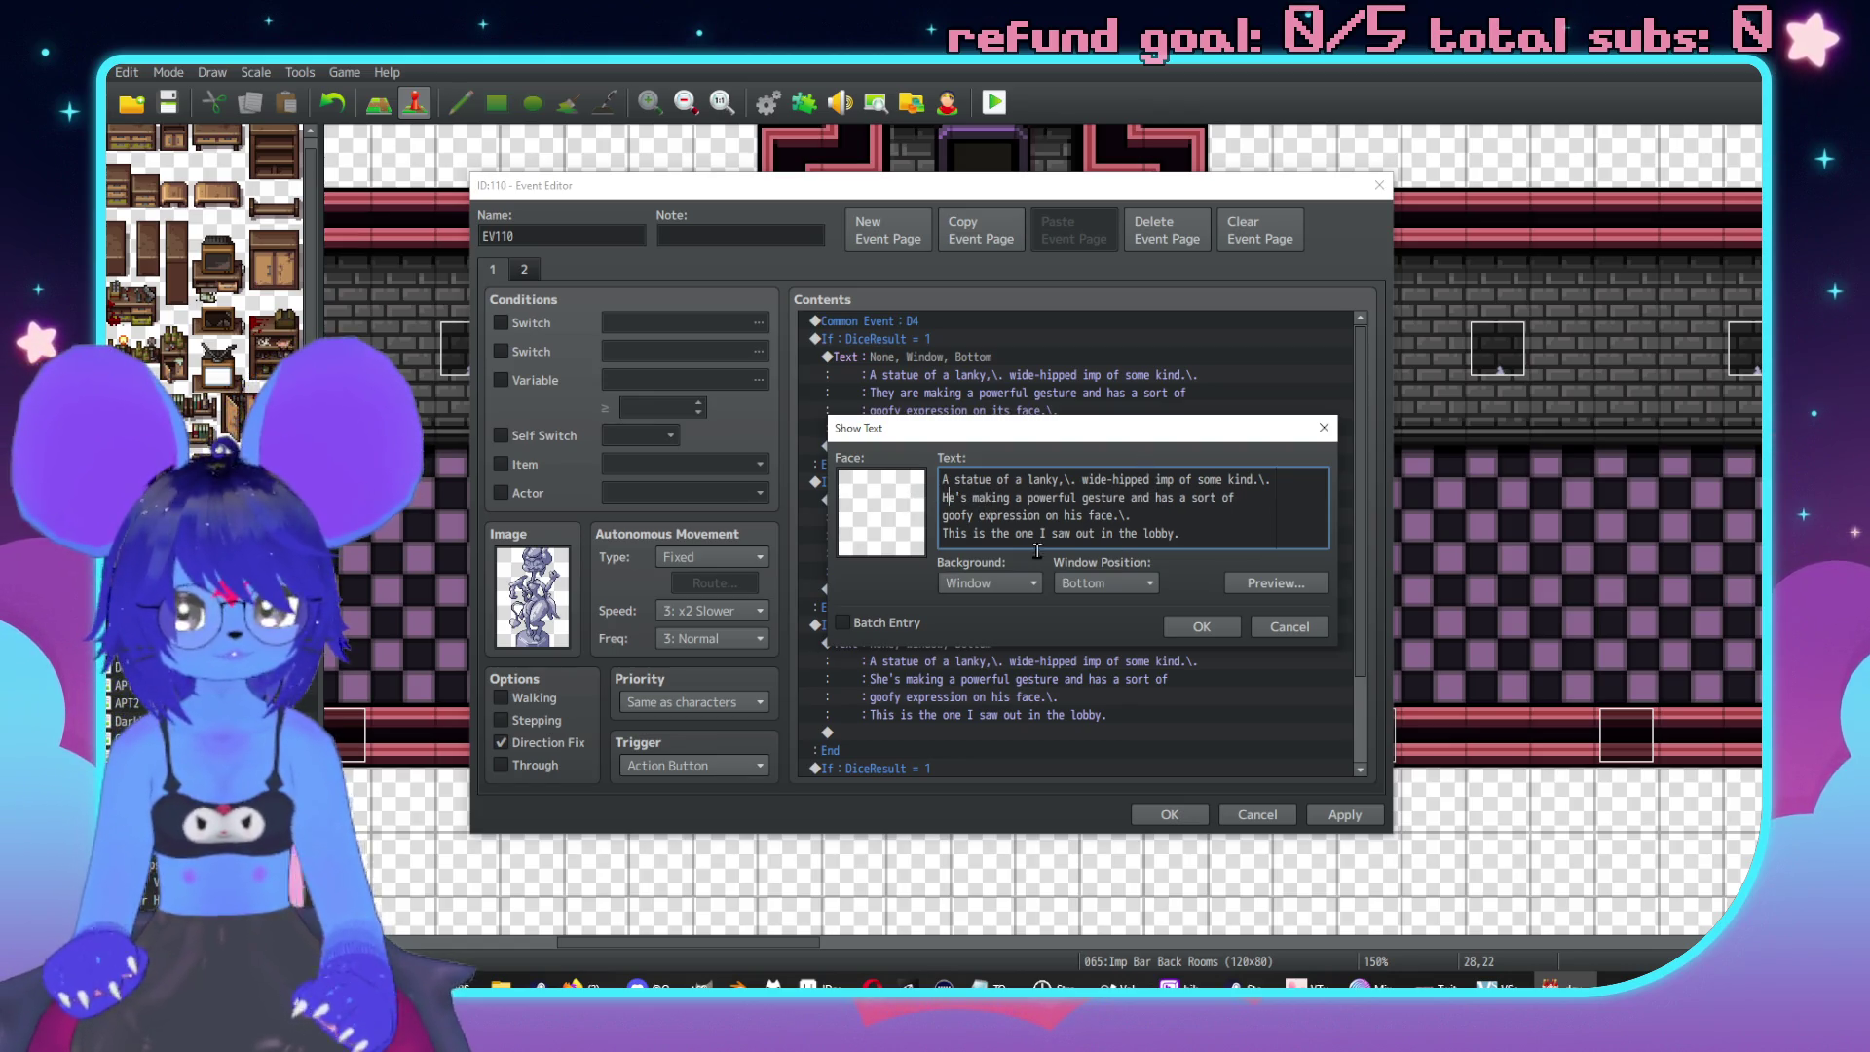
{"action": "double_click", "coordinate": [1084, 516]}
{"action": "type", "text": "it"}
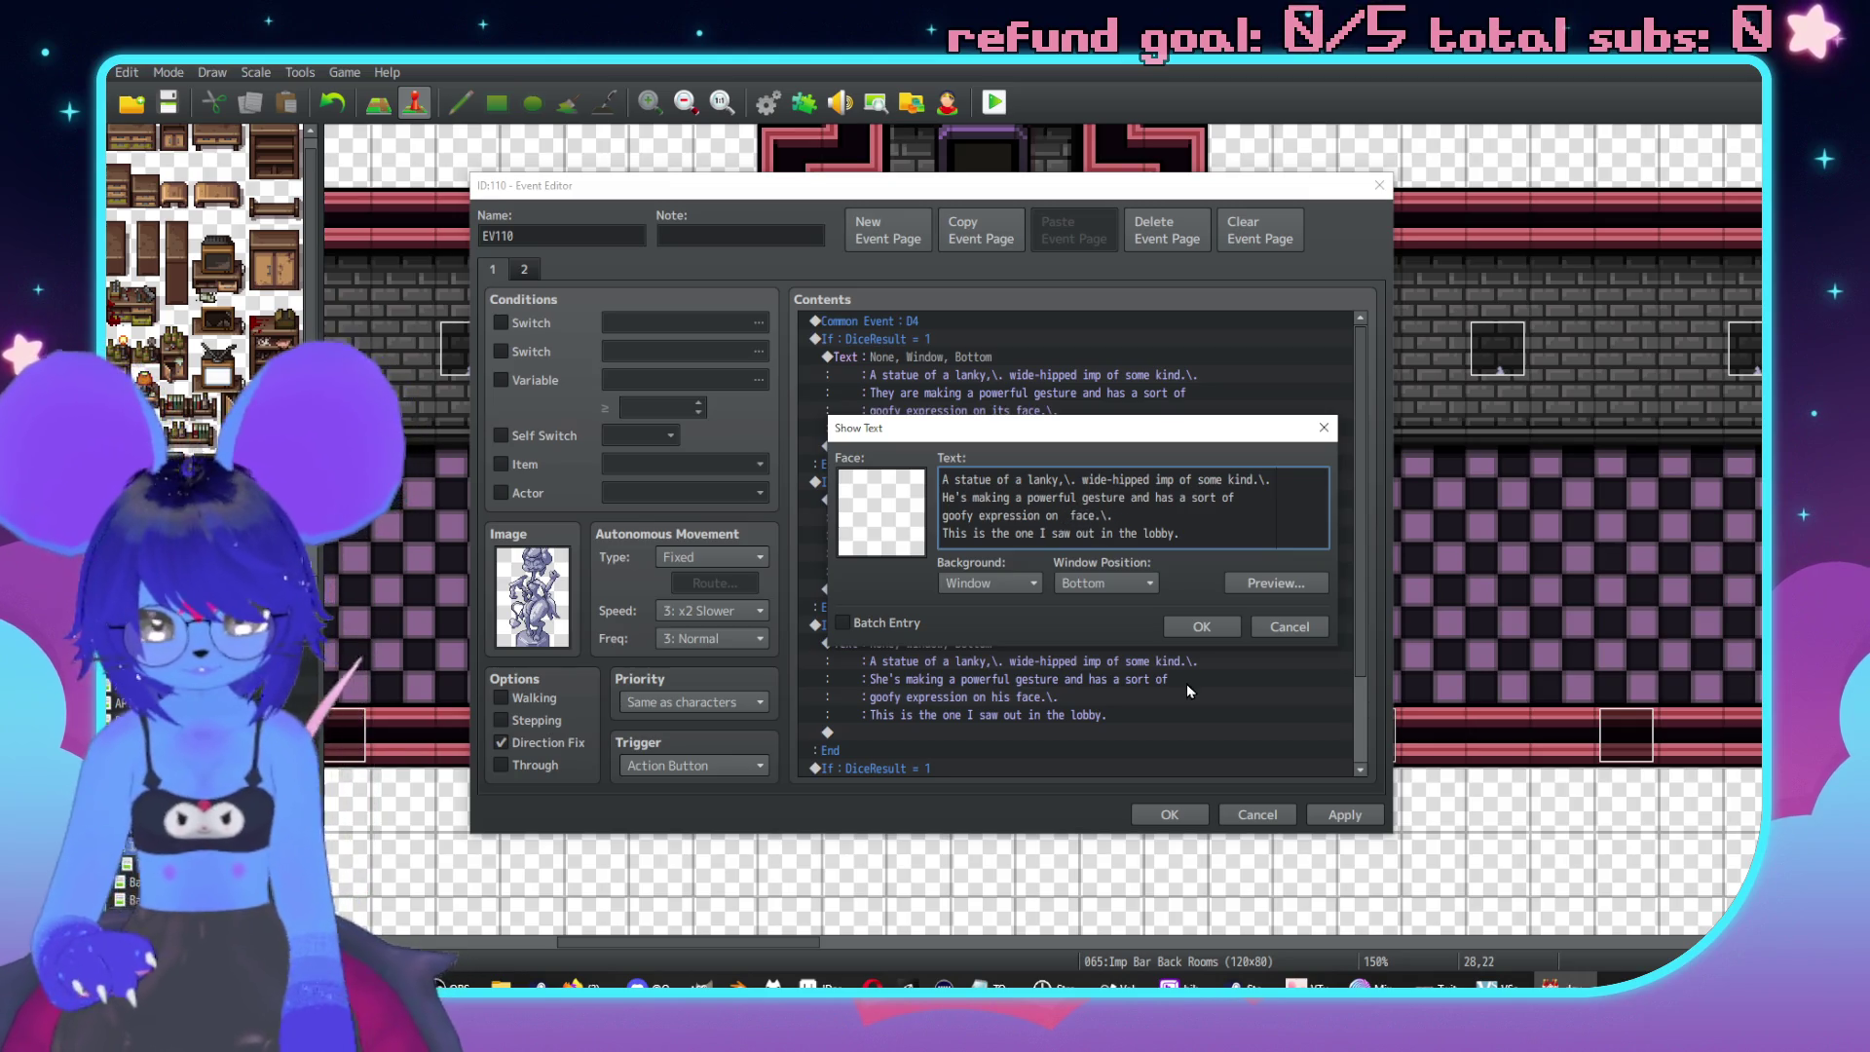
{"action": "type", "text": "s"}
{"action": "left_click", "coordinate": [1190, 628]}
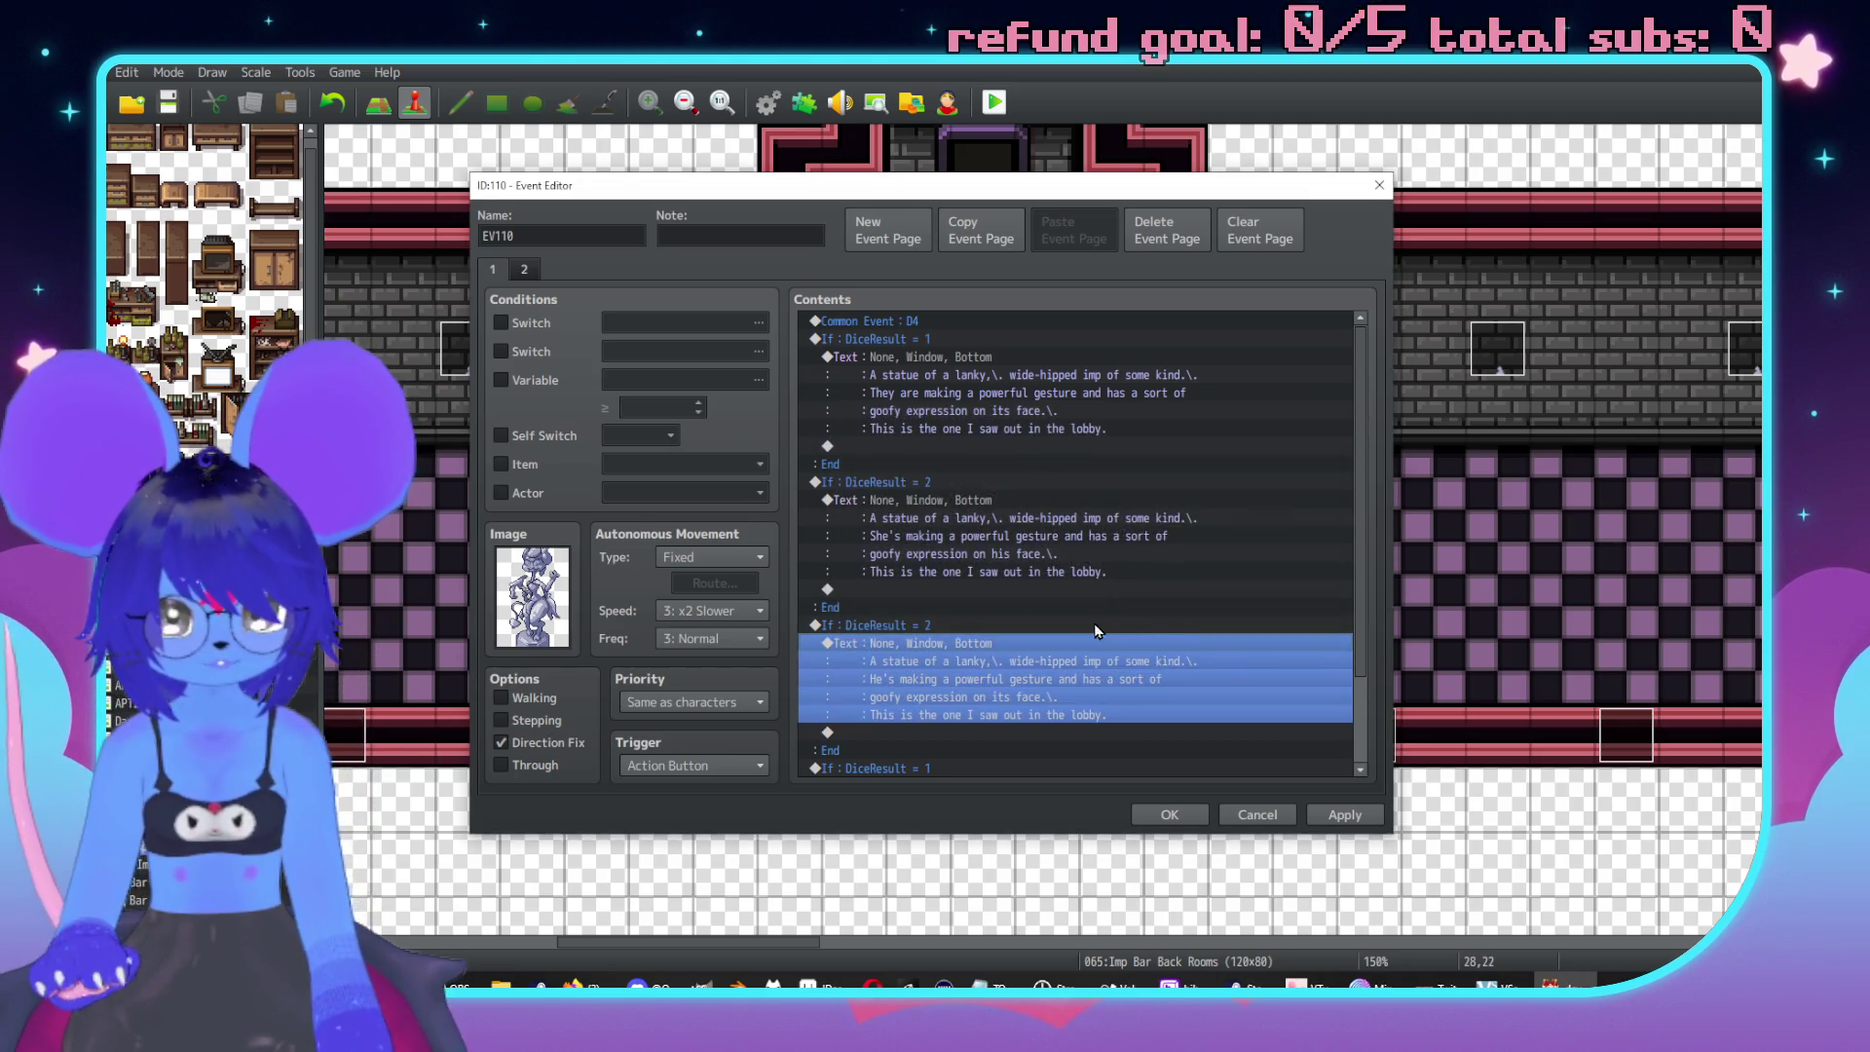
Revise the pronoun wording before 'face' in the He's statue text.
{"action": "scroll", "coordinate": [1027, 390], "scroll_direction": "down", "scroll_amount": 2}
{"action": "double_click", "coordinate": [1058, 561]}
{"action": "double_click", "coordinate": [1084, 516]}
{"action": "type", "text": "gesture and has a sort of"}
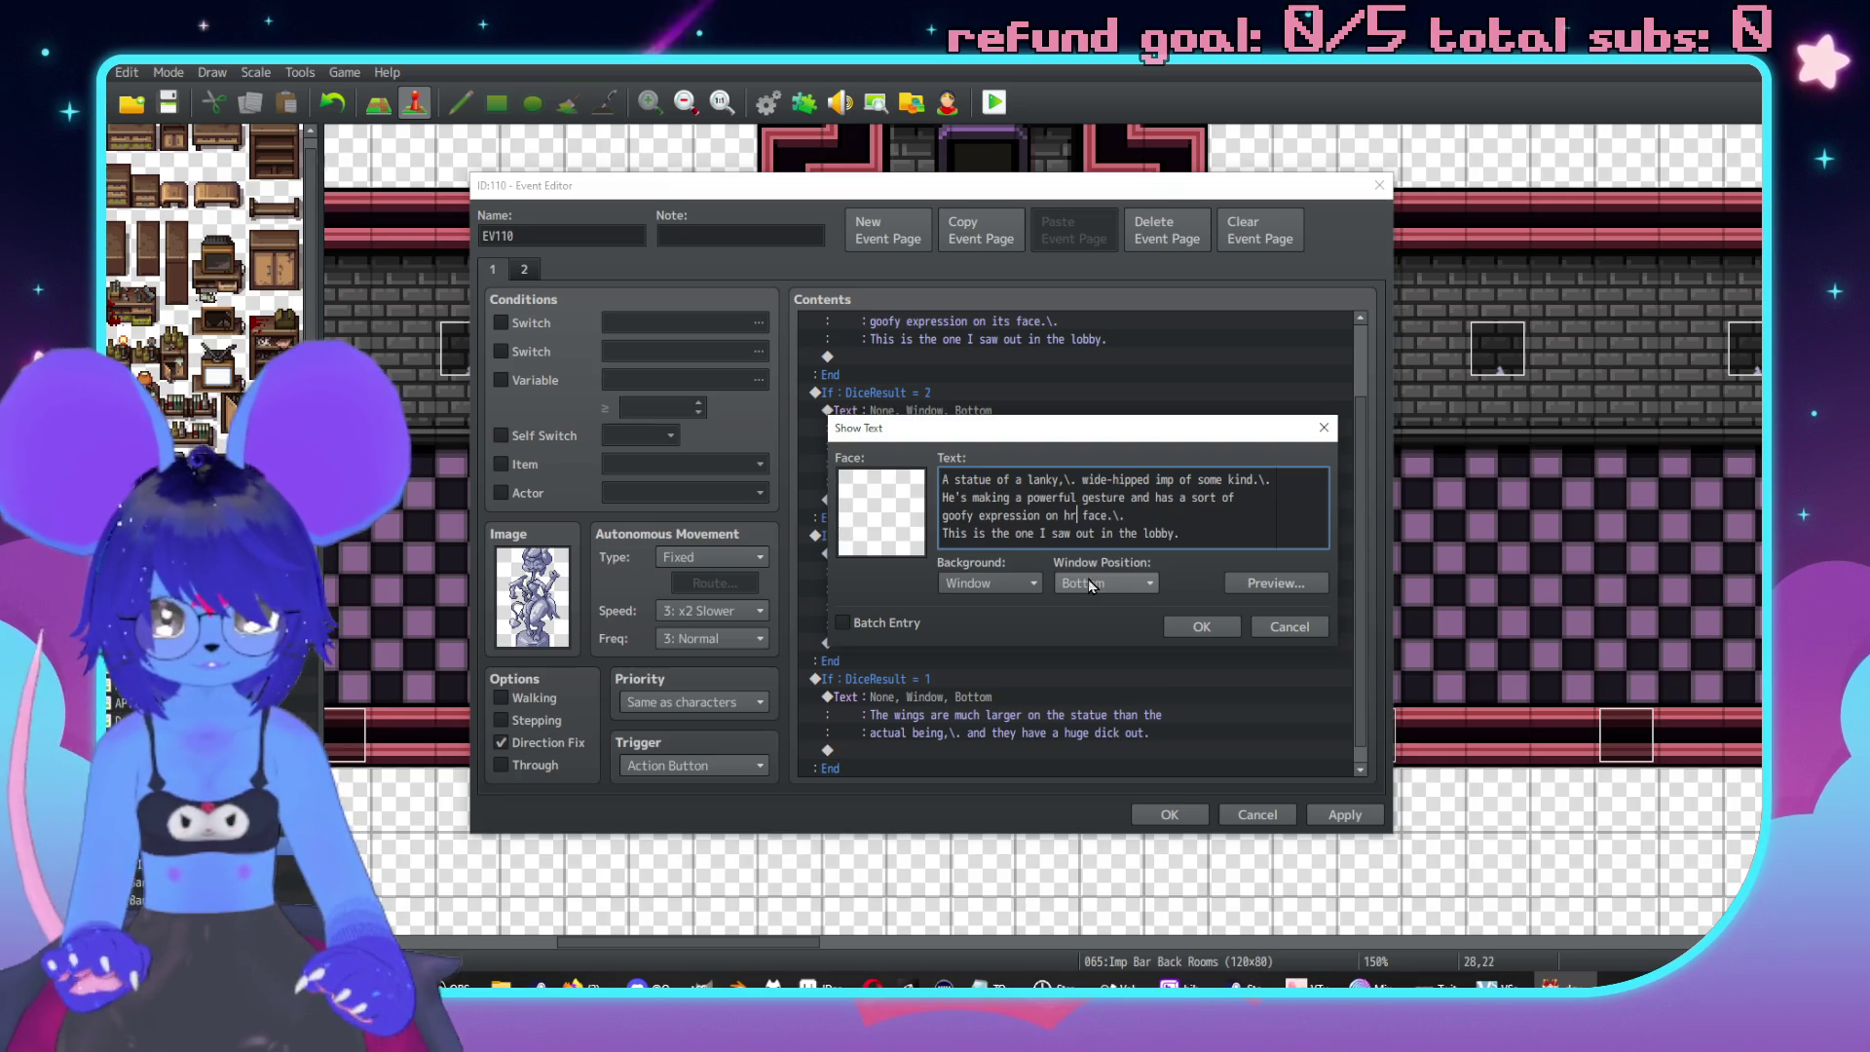
{"action": "left_click", "coordinate": [1200, 628]}
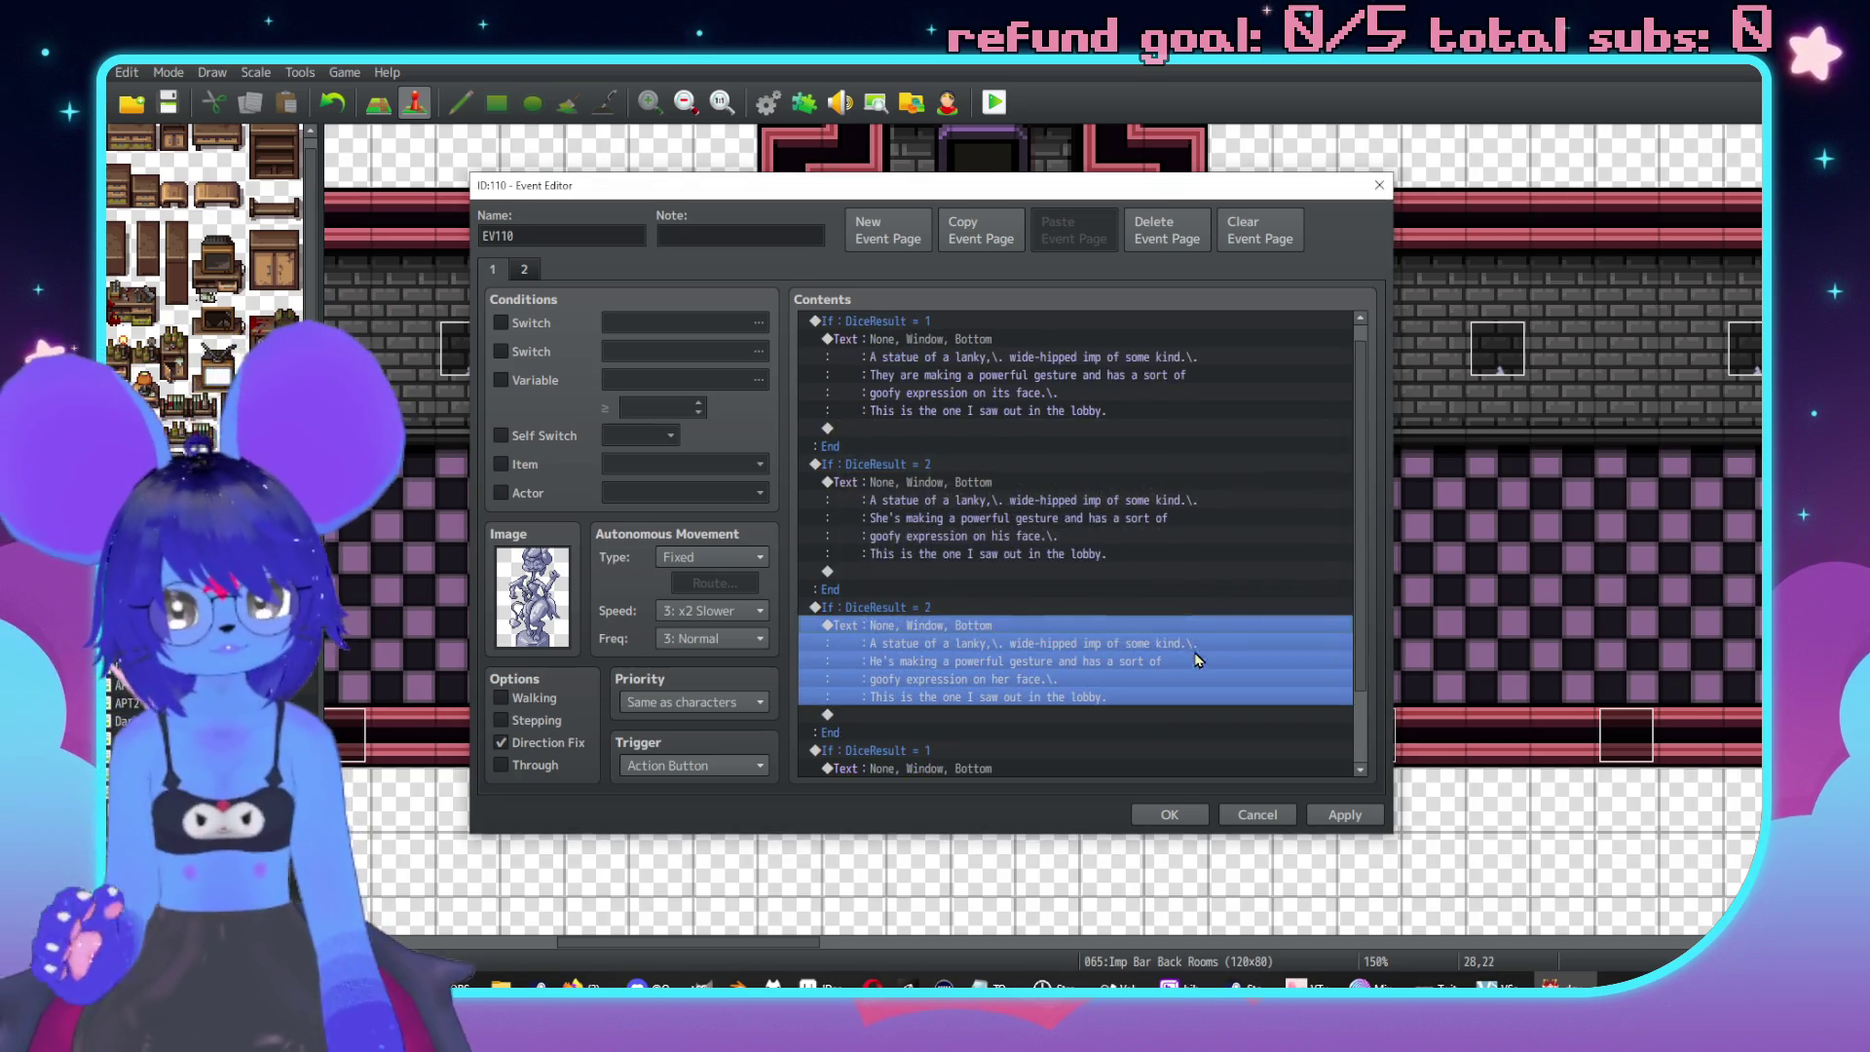
Set the third statue branch's condition to DiceResult = 3.
{"action": "scroll", "coordinate": [1071, 585], "scroll_direction": "down", "scroll_amount": 2}
{"action": "left_click", "coordinate": [1066, 519]}
{"action": "double_click", "coordinate": [1065, 518]}
{"action": "double_click", "coordinate": [1105, 484]}
{"action": "type", "text": "3"}
{"action": "left_click", "coordinate": [1152, 697]}
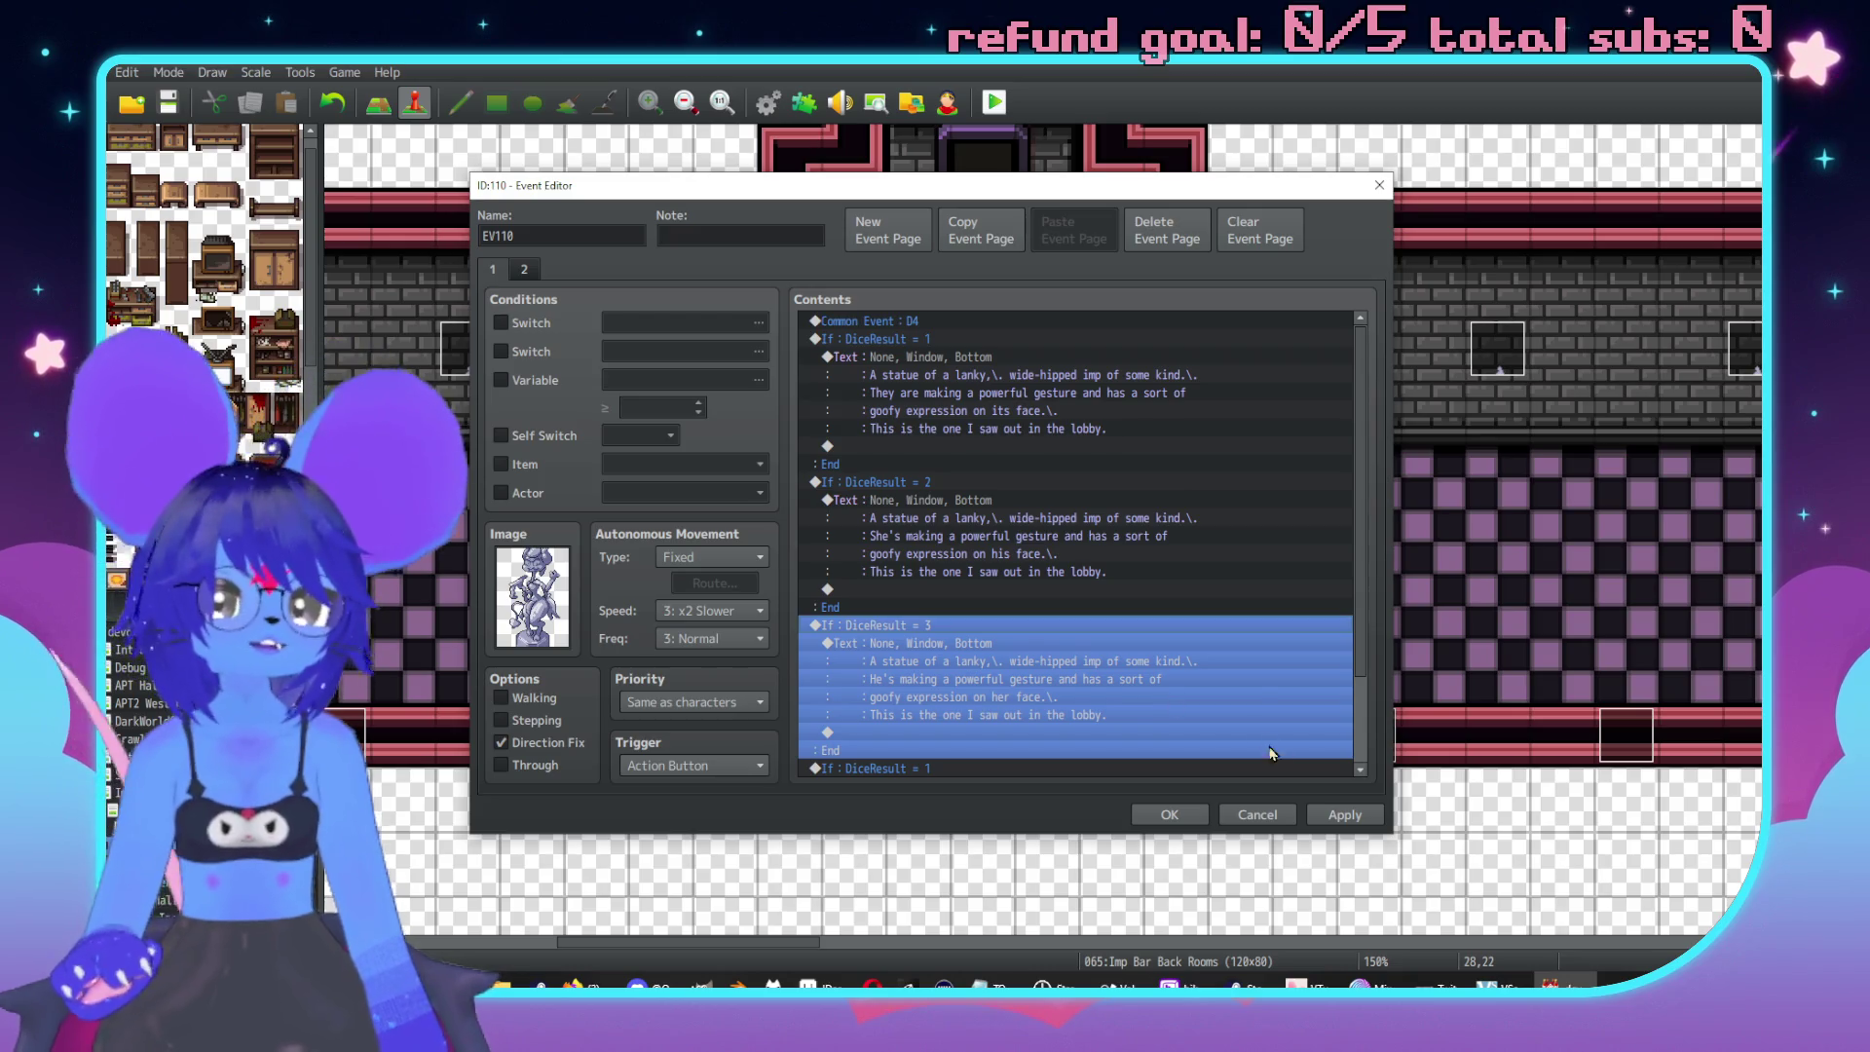
Paste a duplicate of the DiceResult = 3 branch below and set it to DiceResult = 4.
{"action": "scroll", "coordinate": [1120, 662], "scroll_direction": "down", "scroll_amount": 2}
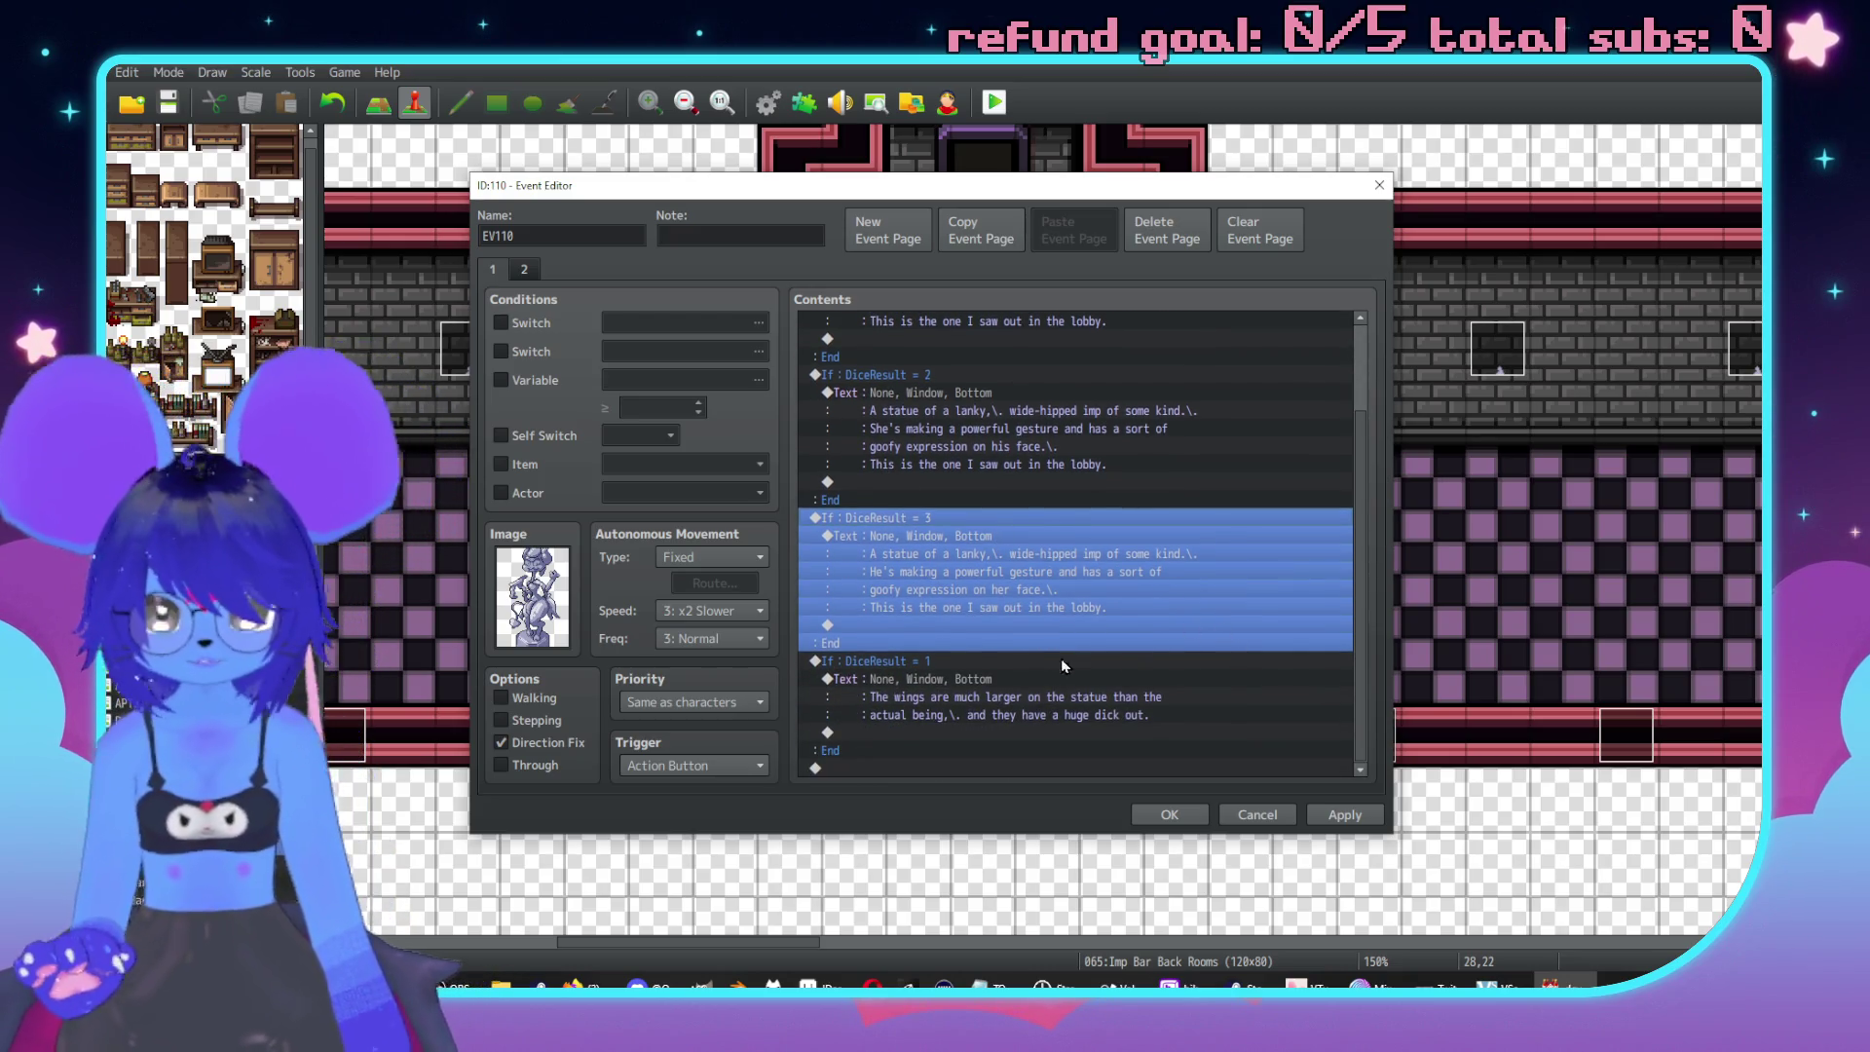
{"action": "left_click", "coordinate": [1001, 668]}
{"action": "key", "text": "ctrl+v"}
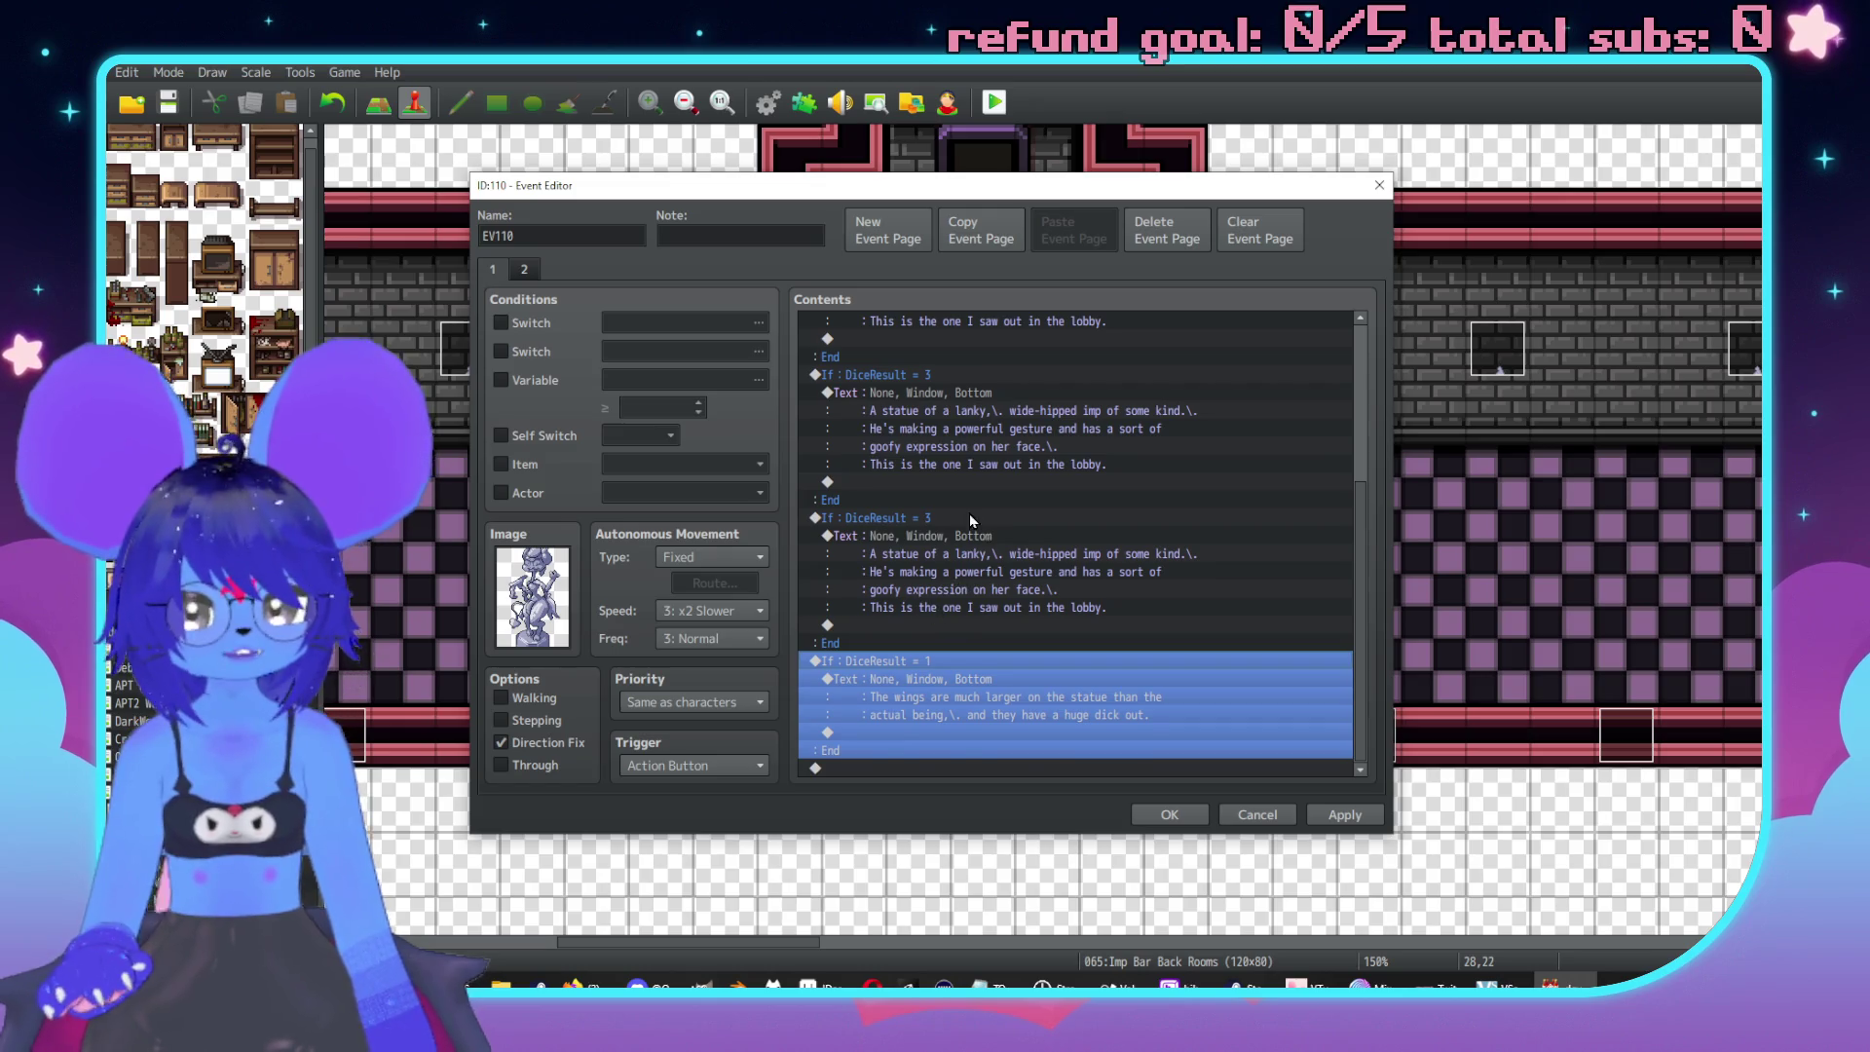
{"action": "double_click", "coordinate": [974, 519]}
{"action": "double_click", "coordinate": [1127, 479]}
{"action": "left_click", "coordinate": [1167, 692]}
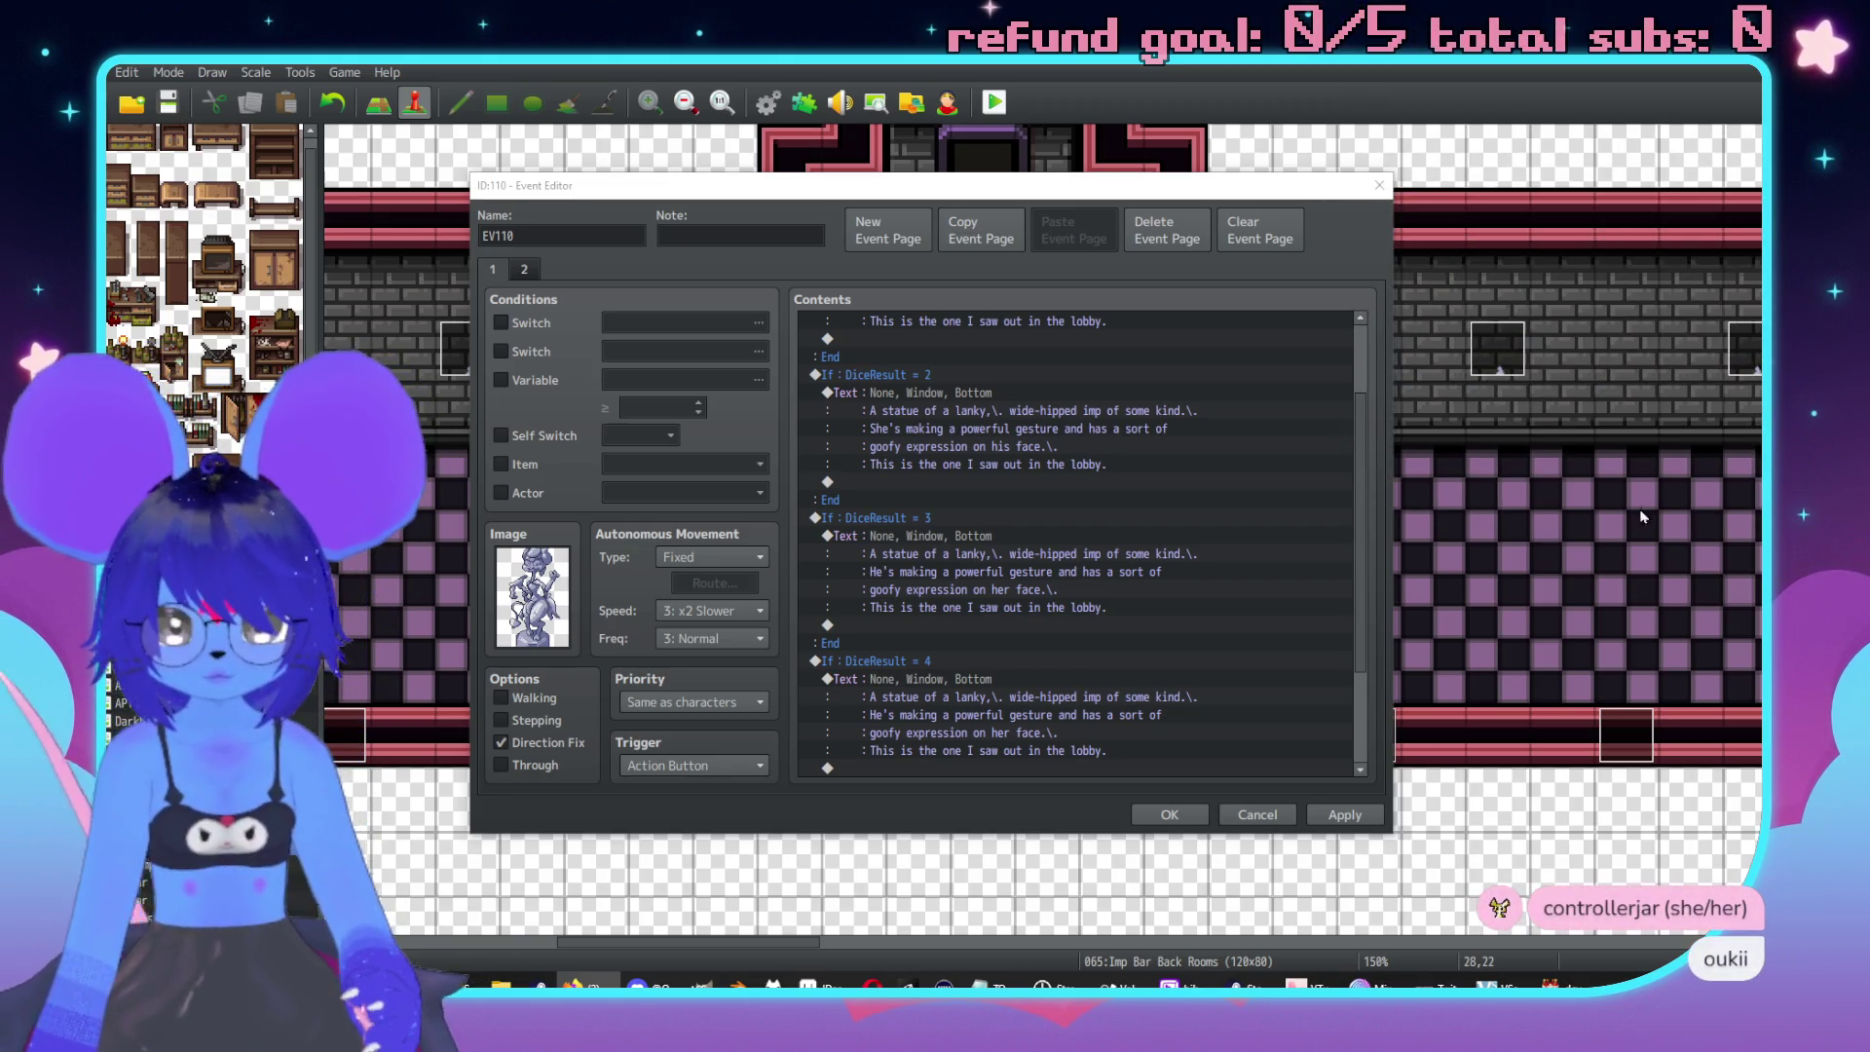
Change He's to It's in the DiceResult = 4 statue text.
{"action": "left_click", "coordinate": [932, 679]}
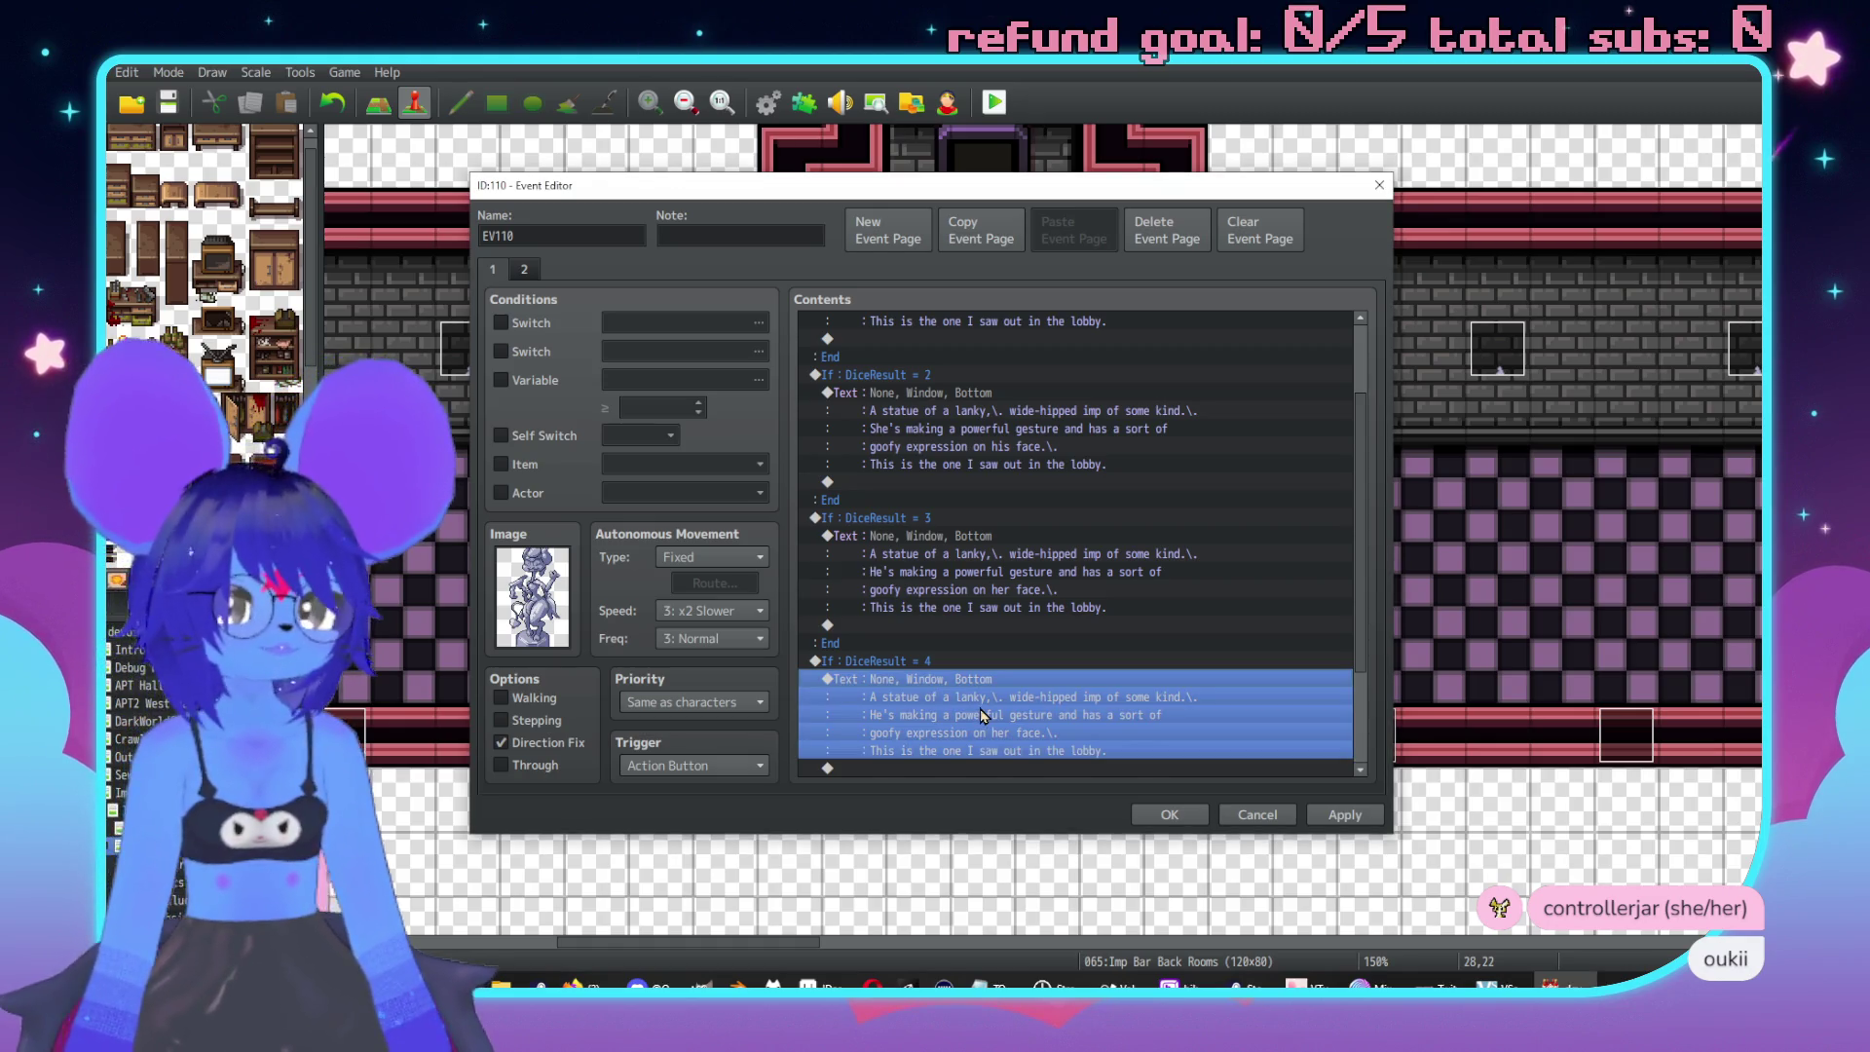
{"action": "double_click", "coordinate": [932, 678]}
{"action": "left_click_drag", "start_coordinate": [967, 497], "coordinate": [941, 497]}
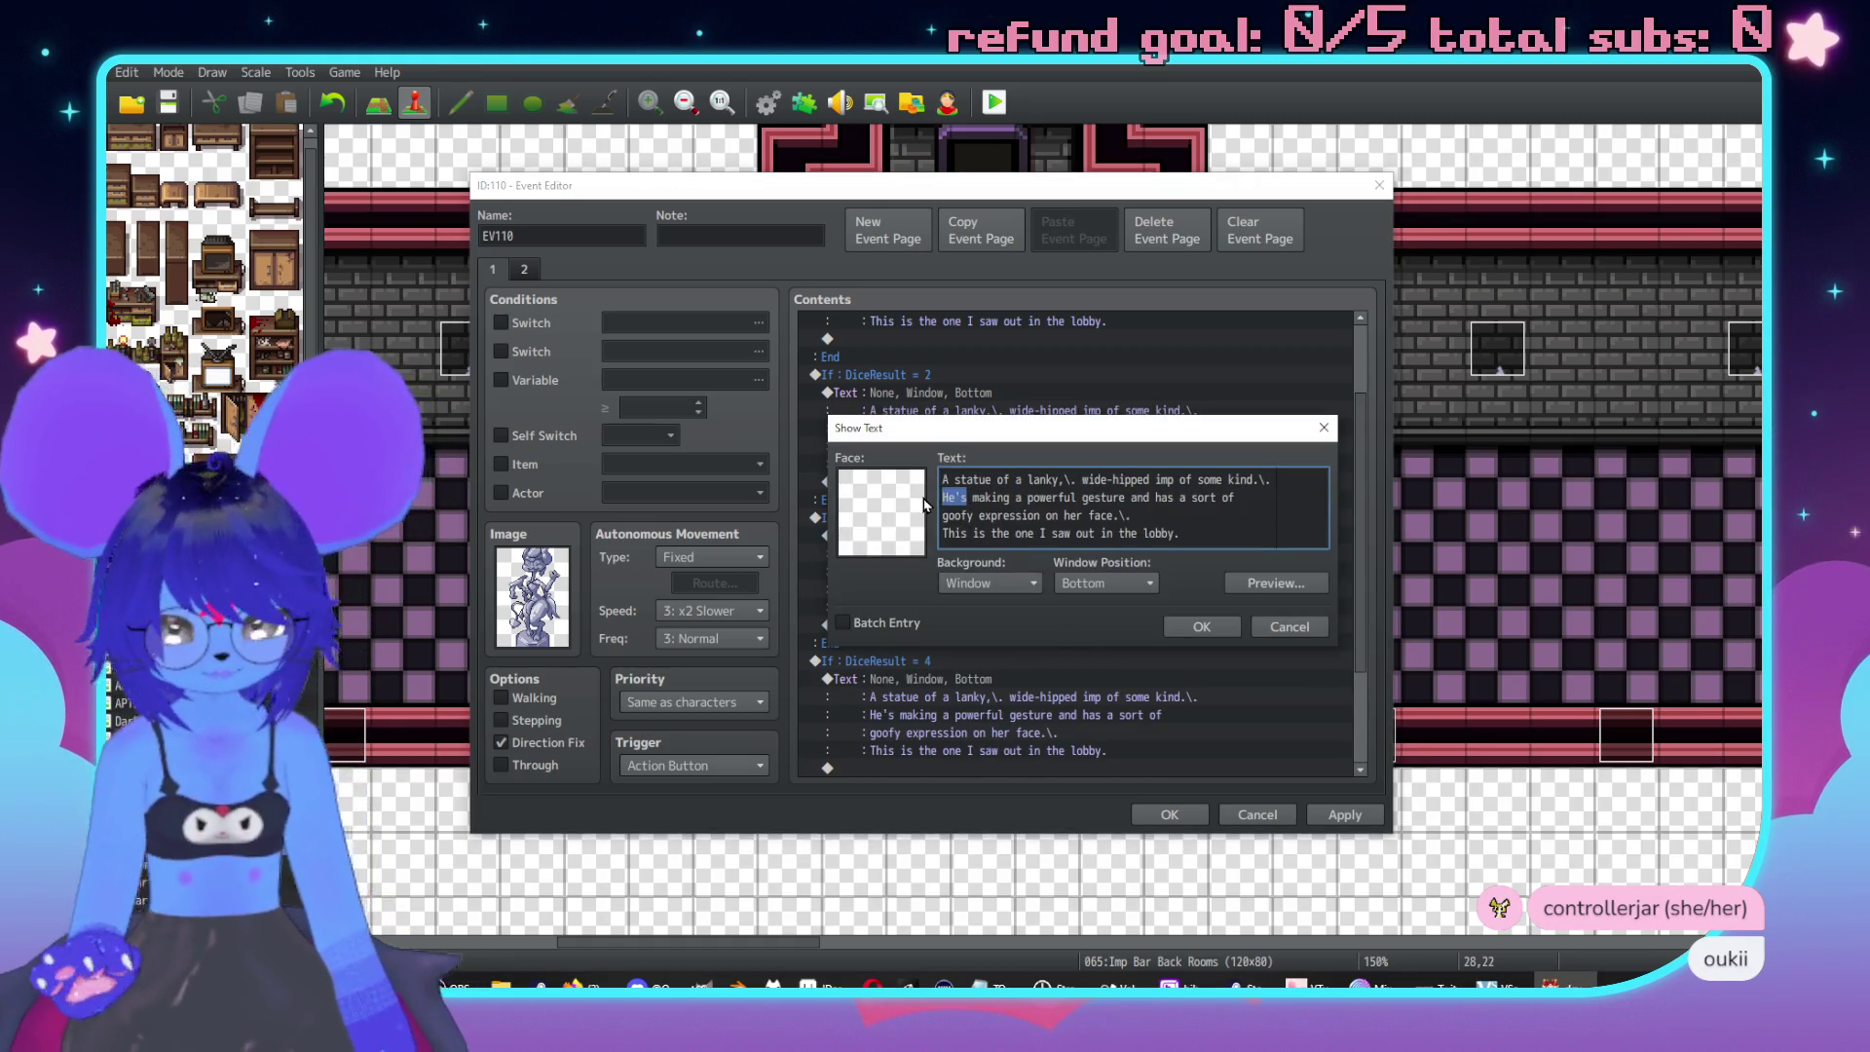
{"action": "type", "text": "It;"}
{"action": "key", "text": "BackSpace"}
{"action": "type", "text": "'"}
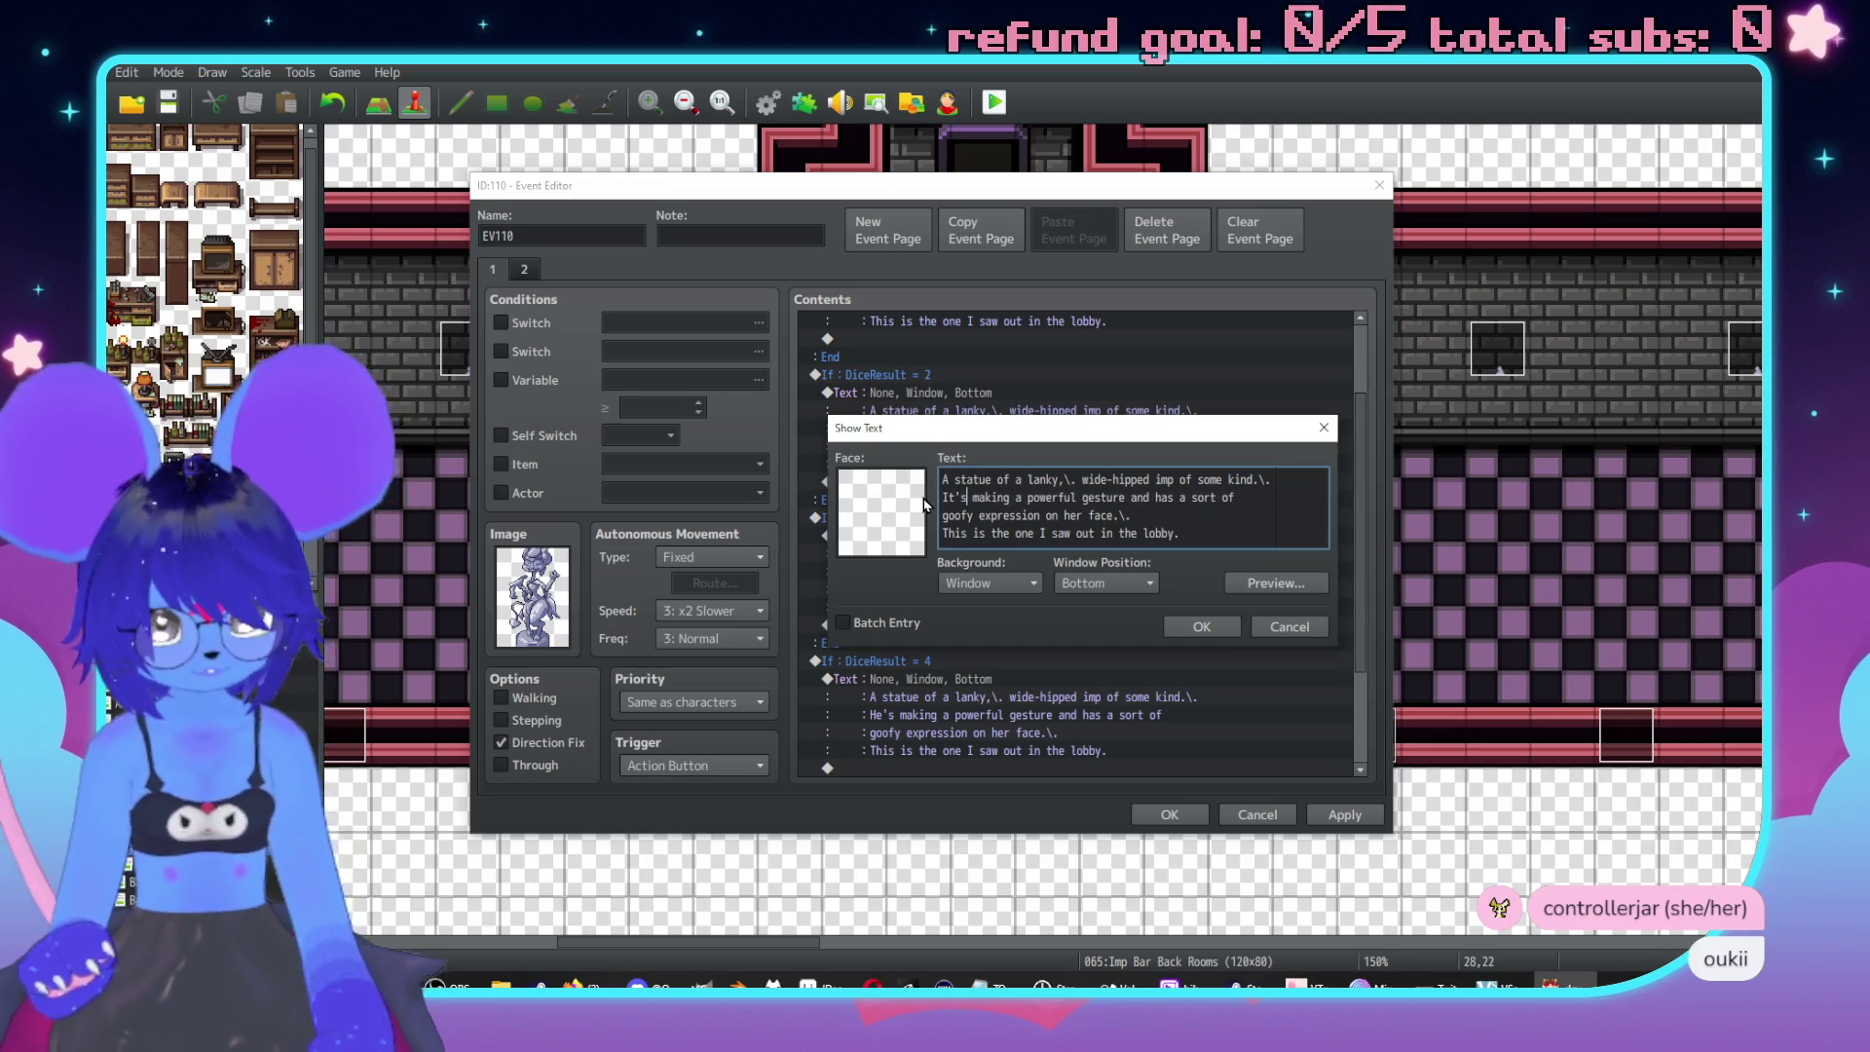
{"action": "left_click_drag", "start_coordinate": [1062, 437], "coordinate": [1474, 443]}
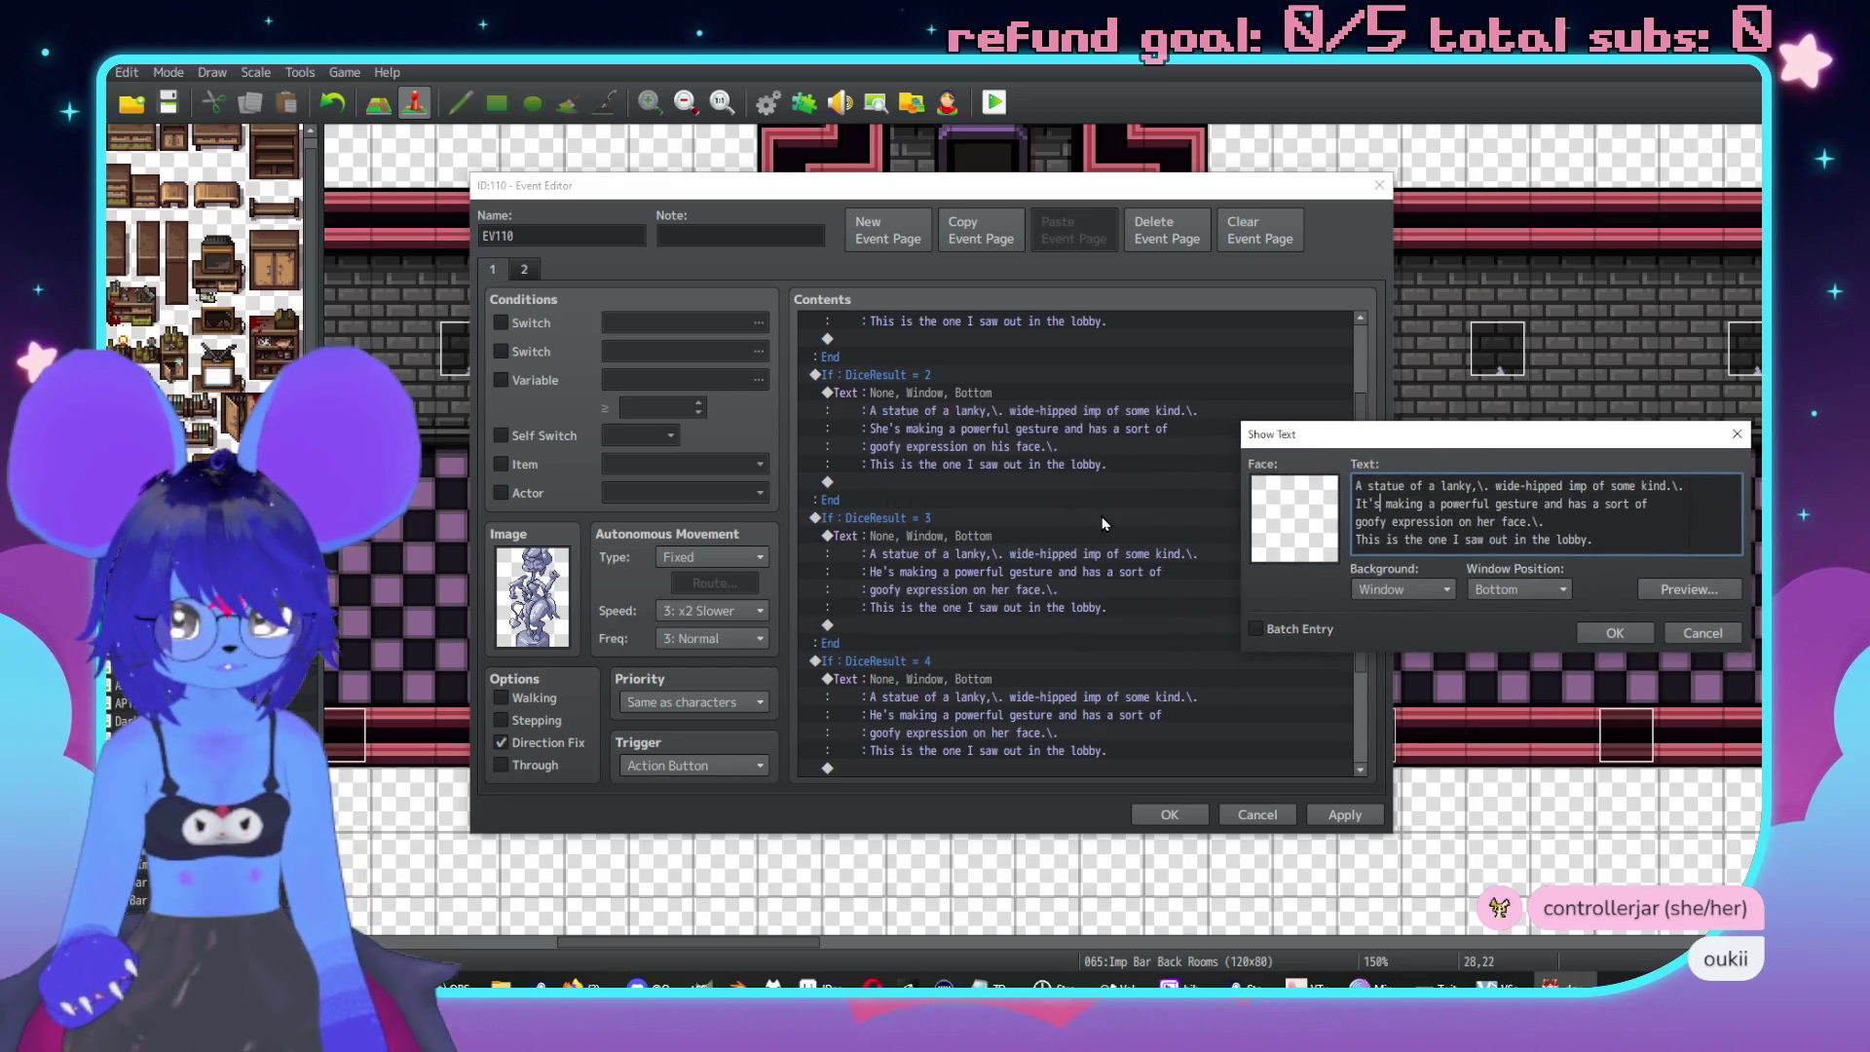
{"action": "left_click", "coordinate": [1615, 633]}
{"action": "scroll", "coordinate": [1169, 630], "scroll_direction": "up", "scroll_amount": 2}
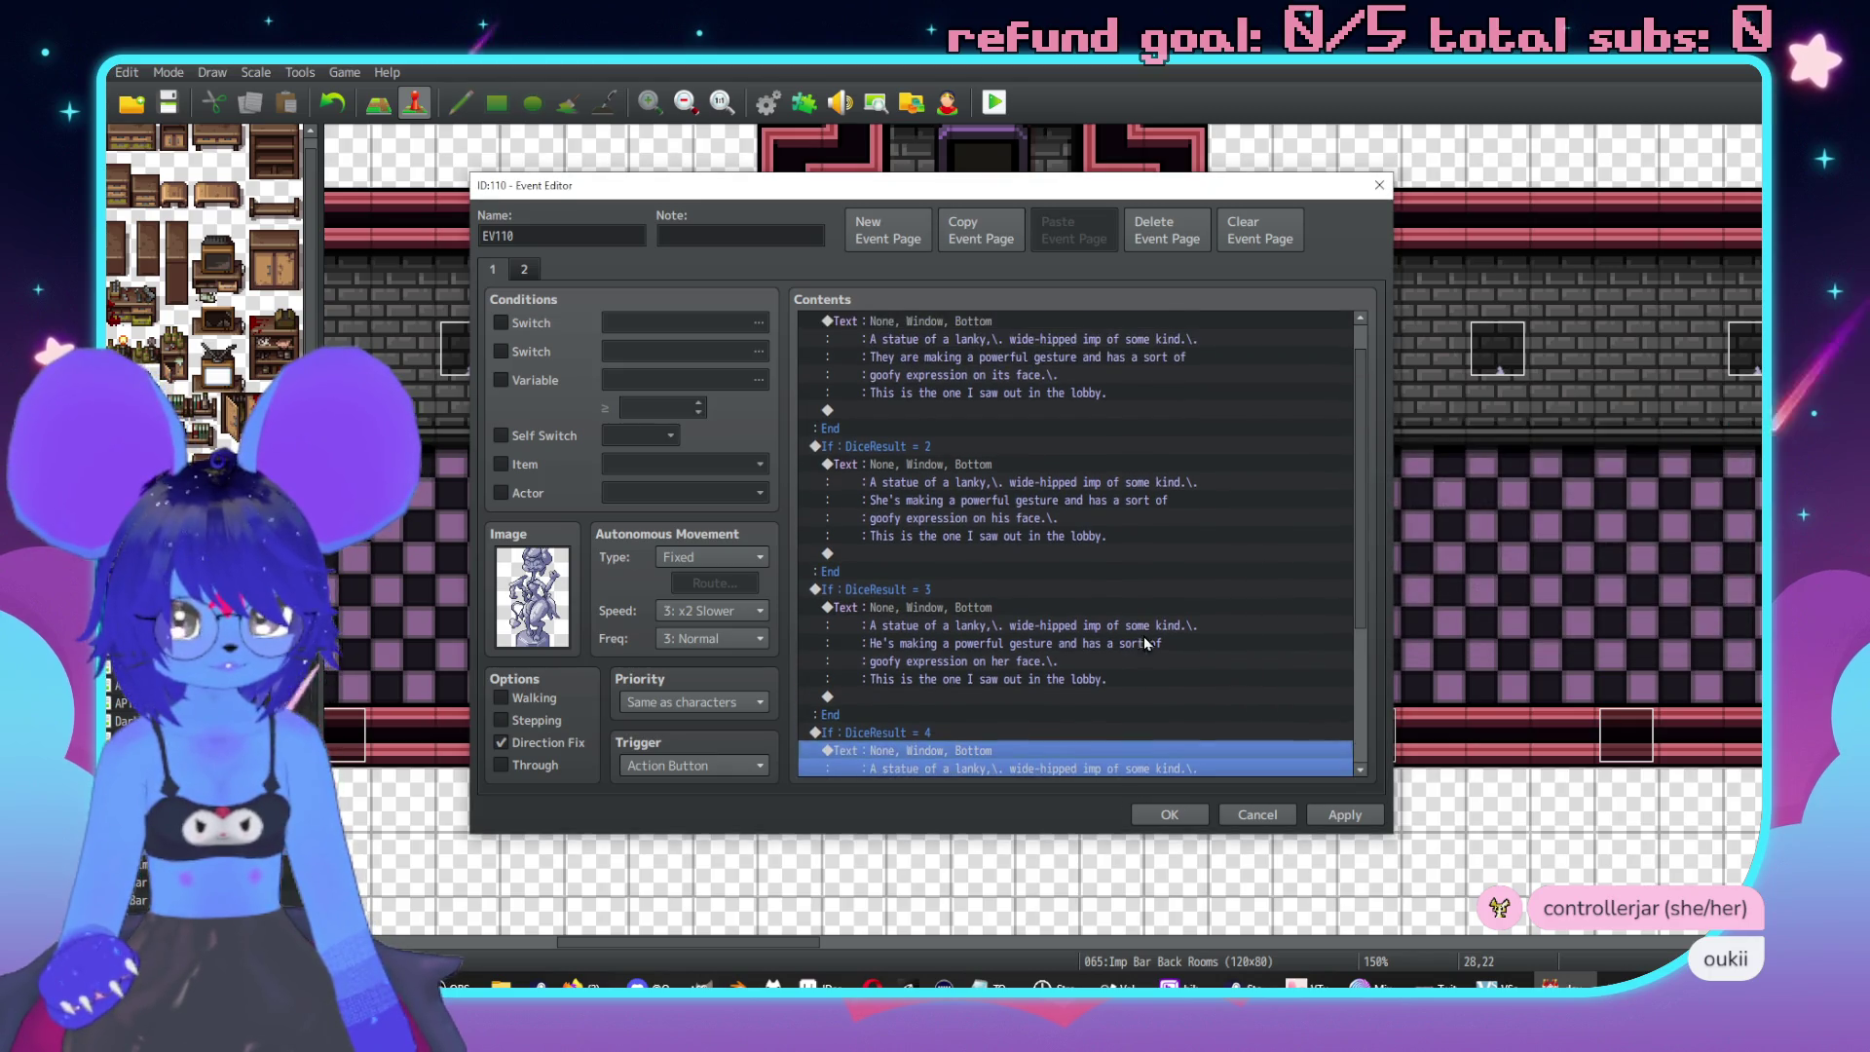
{"action": "scroll", "coordinate": [1169, 631], "scroll_direction": "down", "scroll_amount": 2}
Replace 'her' with 'their' in the same DiceResult = 4 text.
{"action": "double_click", "coordinate": [1179, 682]}
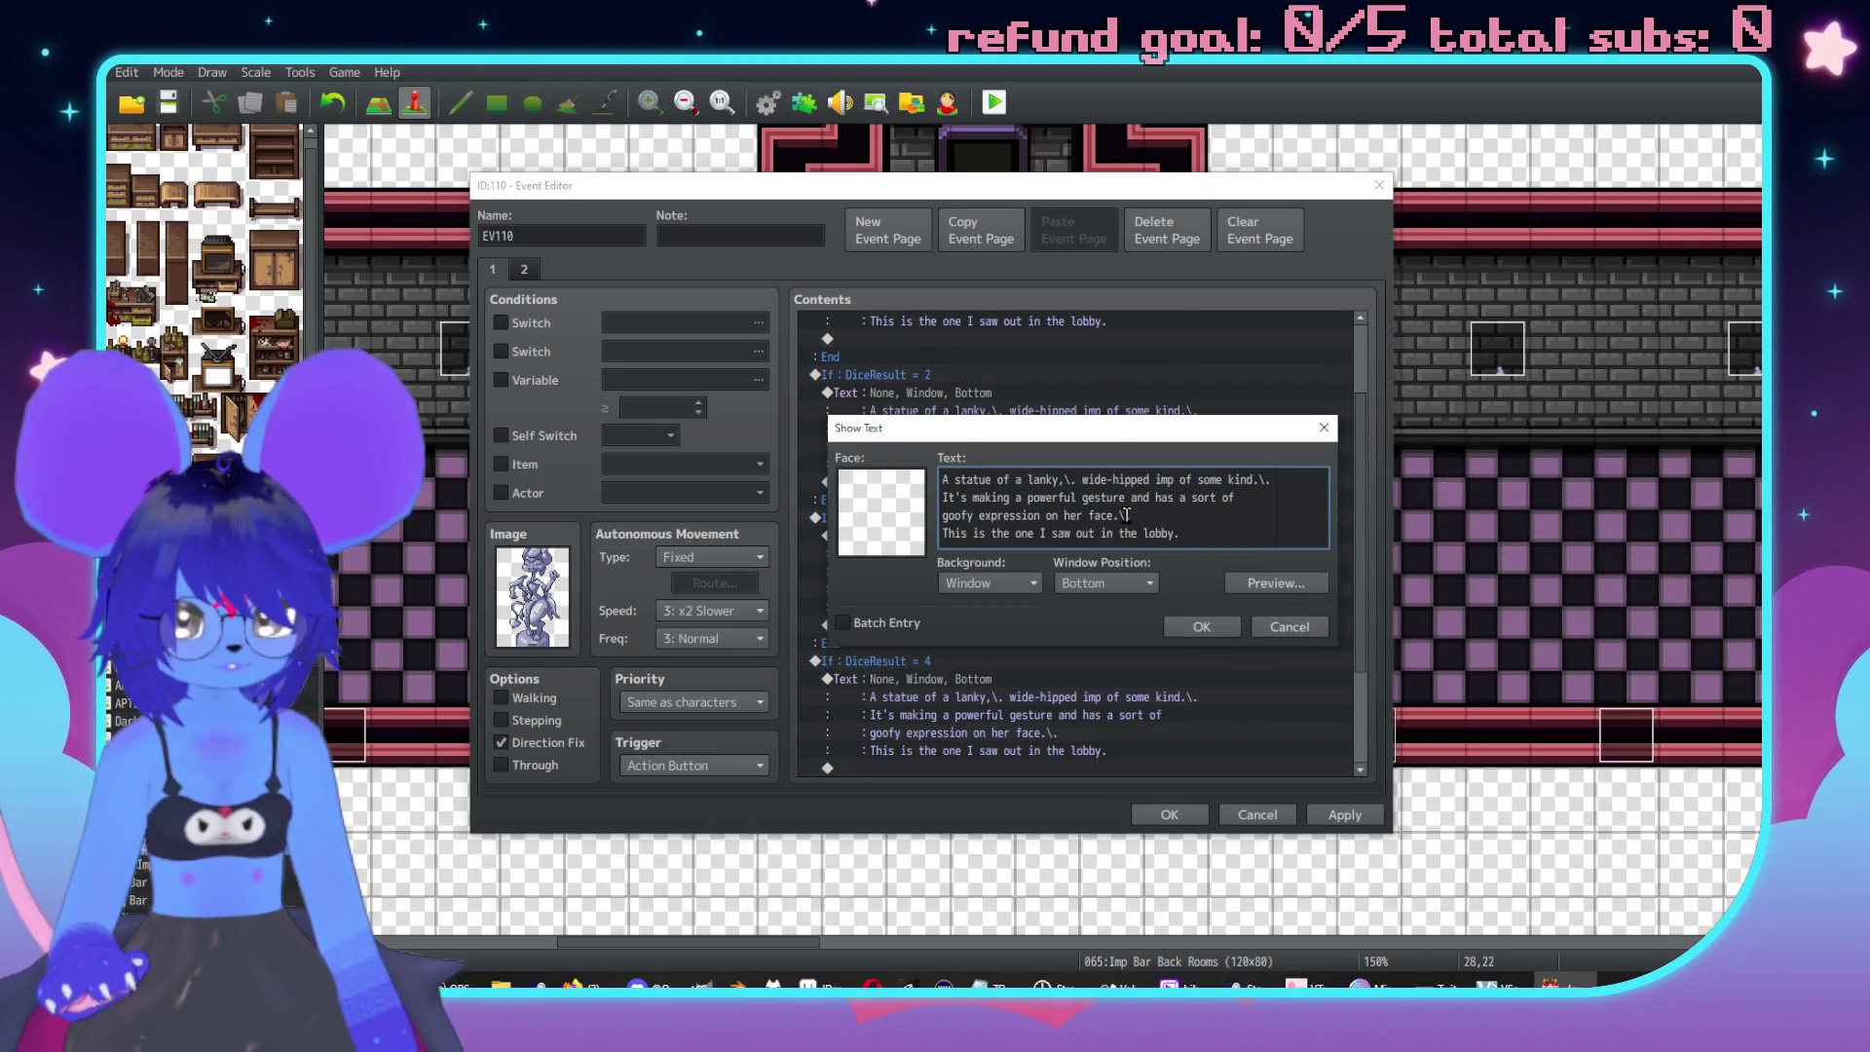
{"action": "double_click", "coordinate": [1076, 515]}
{"action": "type", "text": "their"}
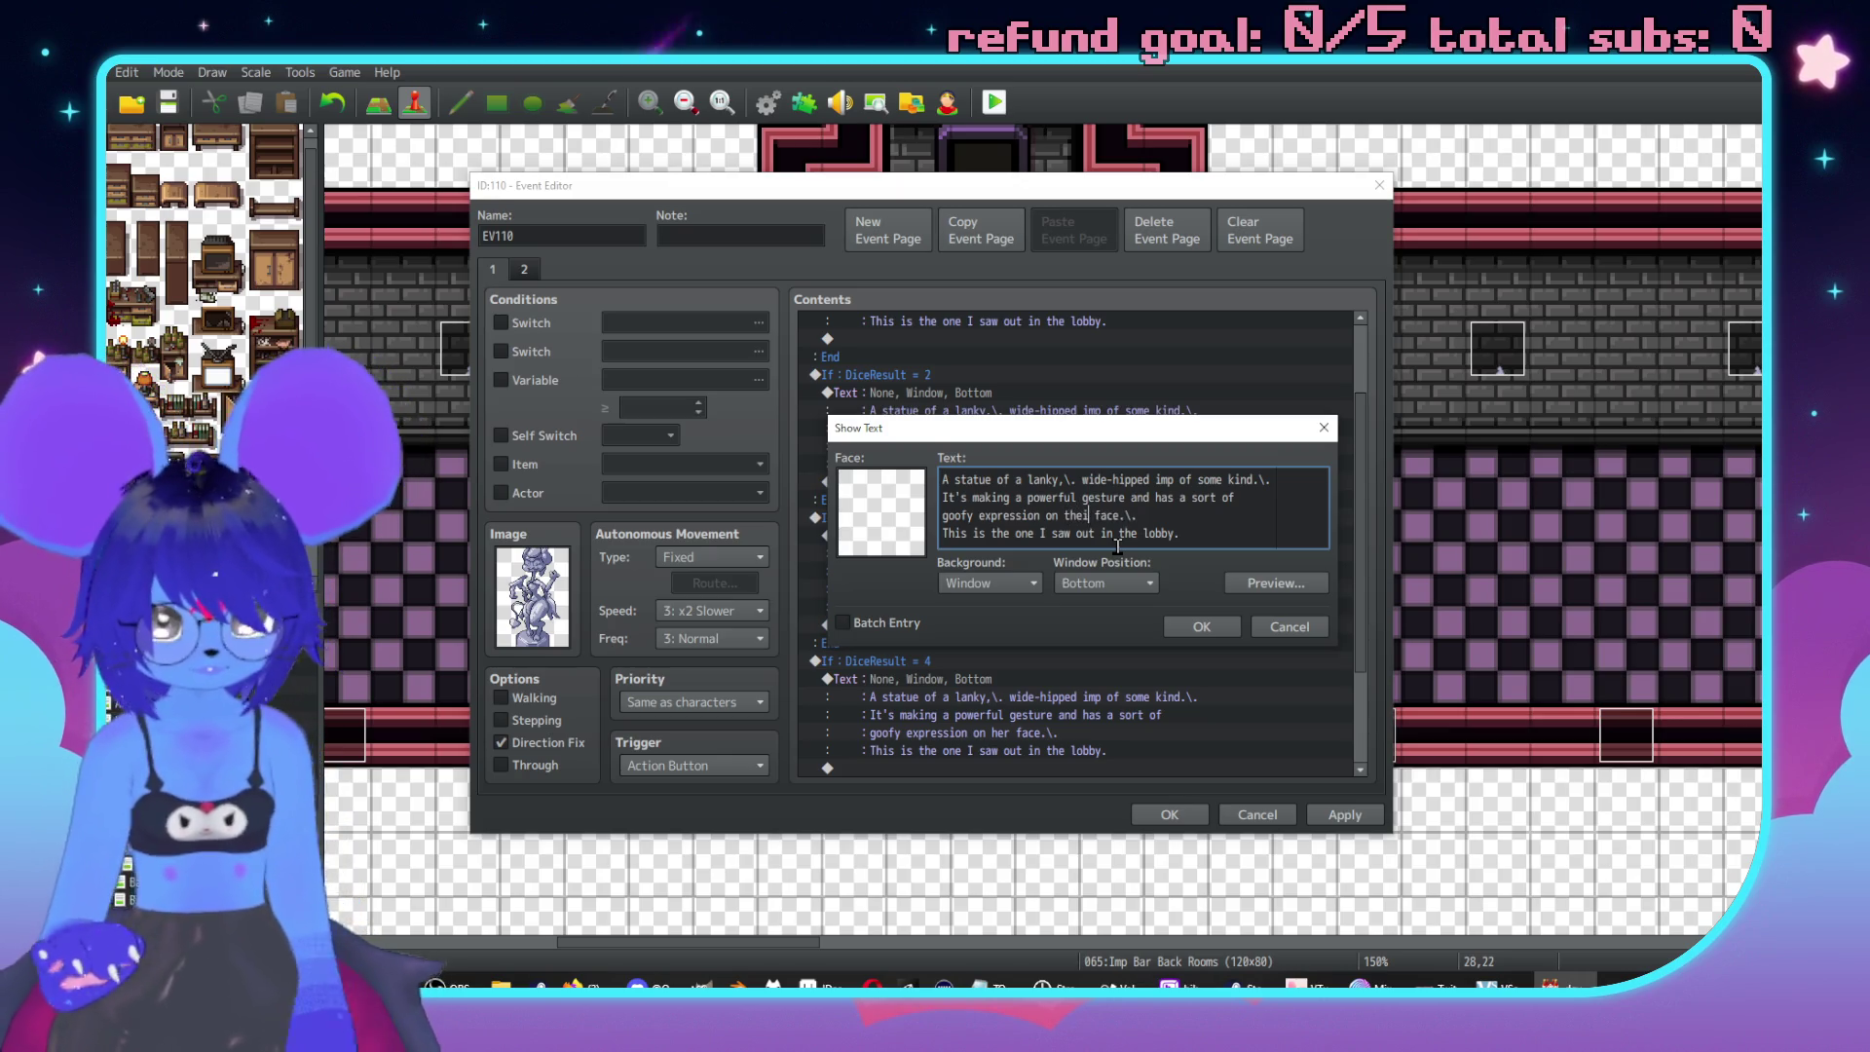
{"action": "left_click", "coordinate": [1200, 626]}
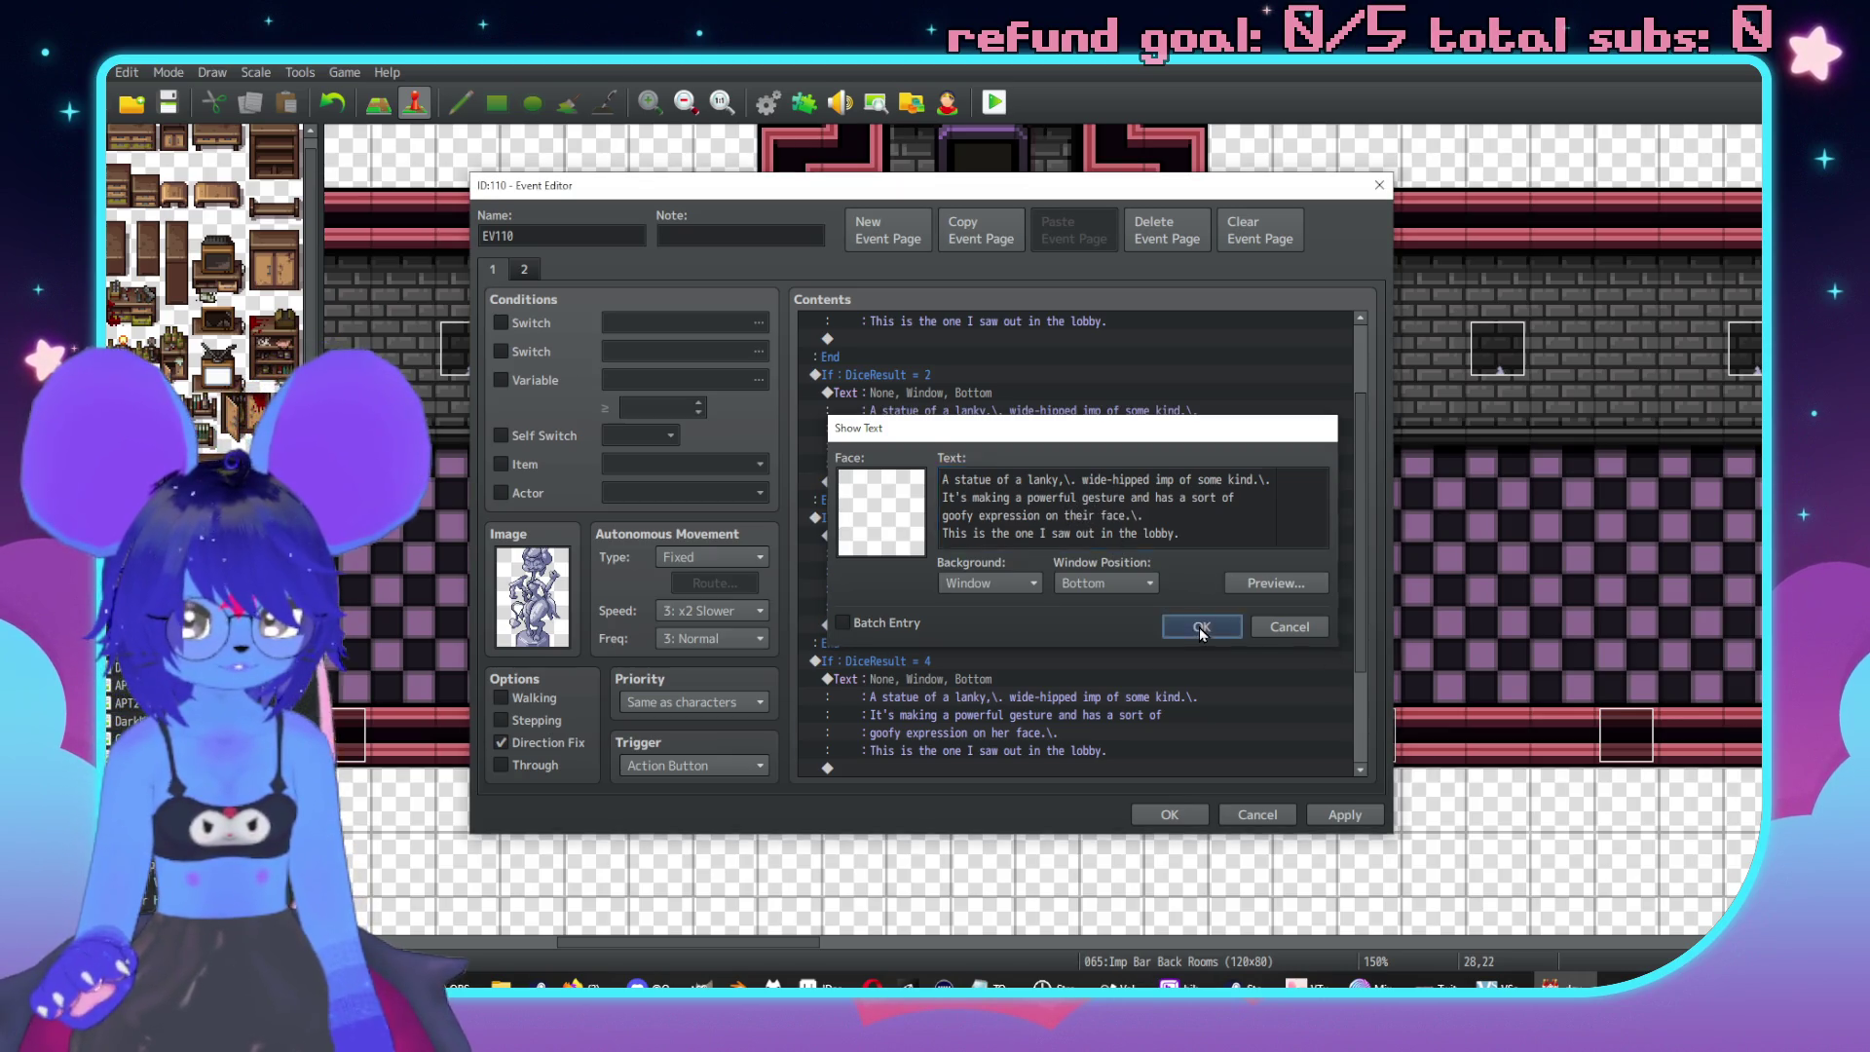
{"action": "scroll", "coordinate": [1181, 638], "scroll_direction": "up", "scroll_amount": 2}
{"action": "scroll", "coordinate": [1071, 546], "scroll_direction": "up", "scroll_amount": 4}
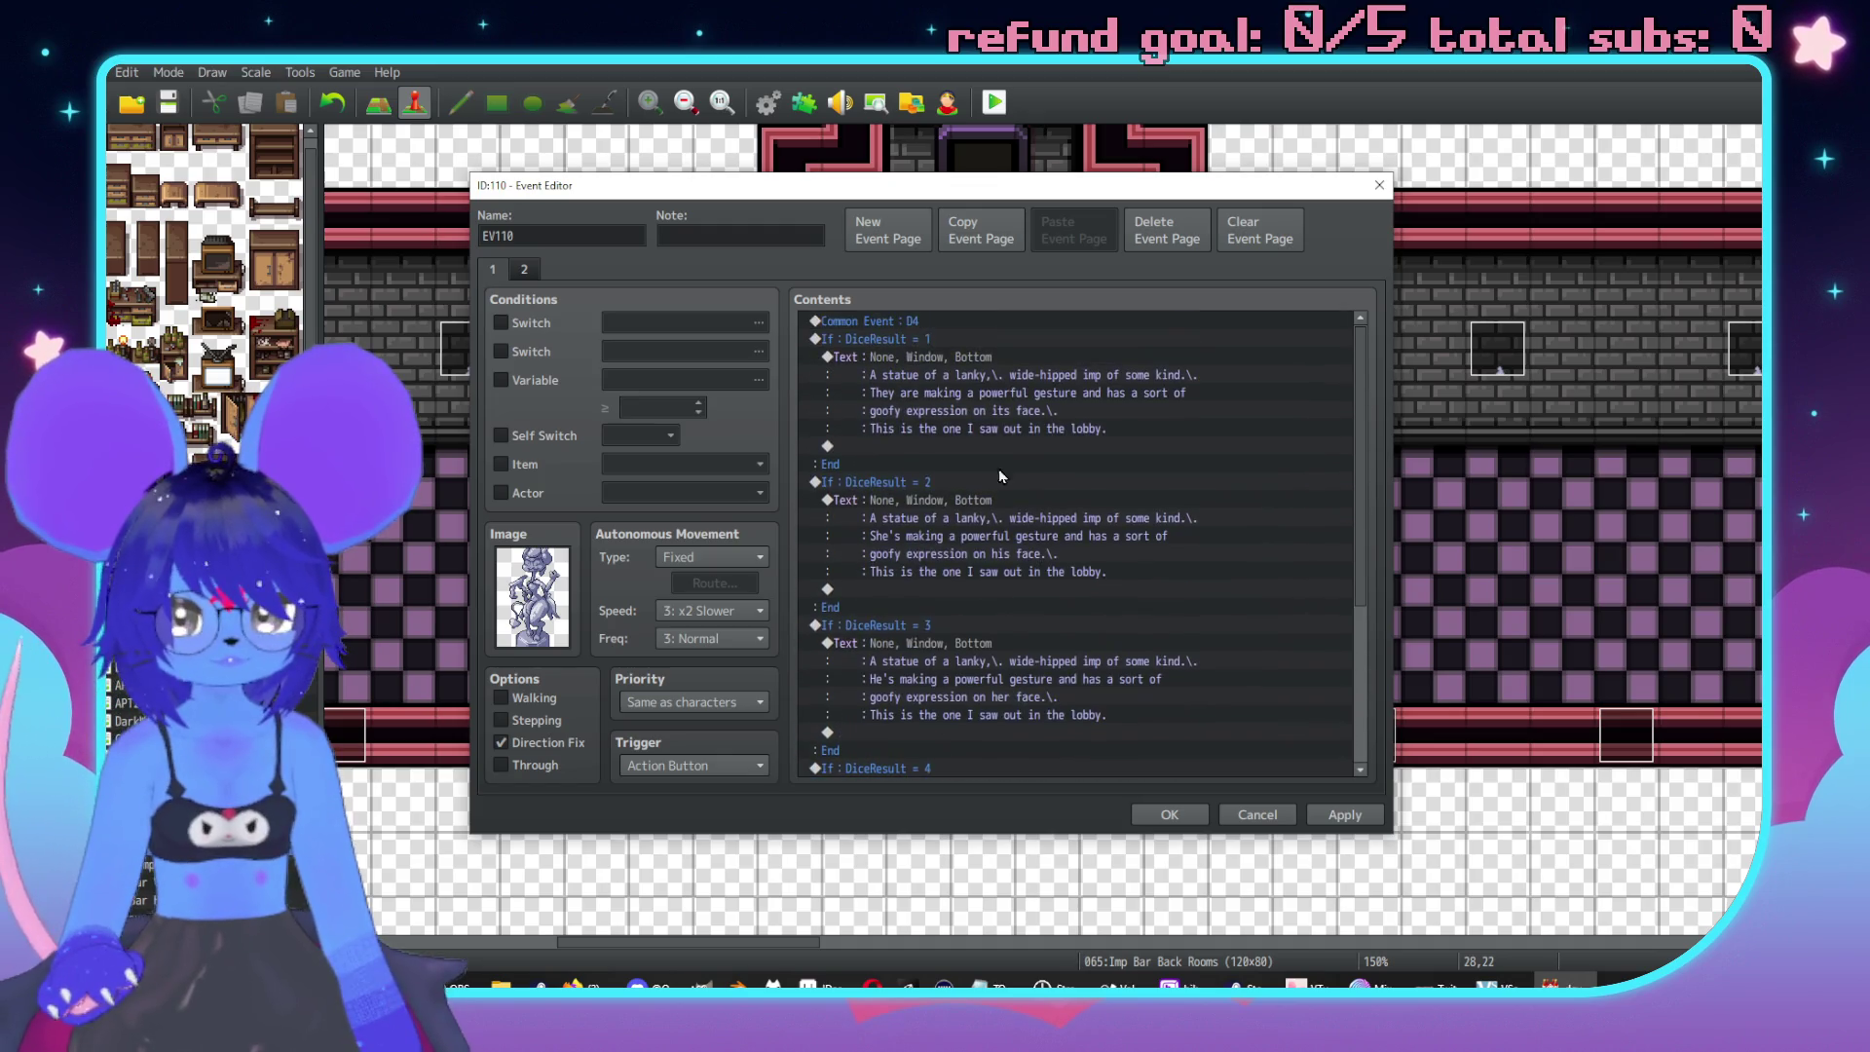
{"action": "scroll", "coordinate": [1042, 442], "scroll_direction": "down", "scroll_amount": 5}
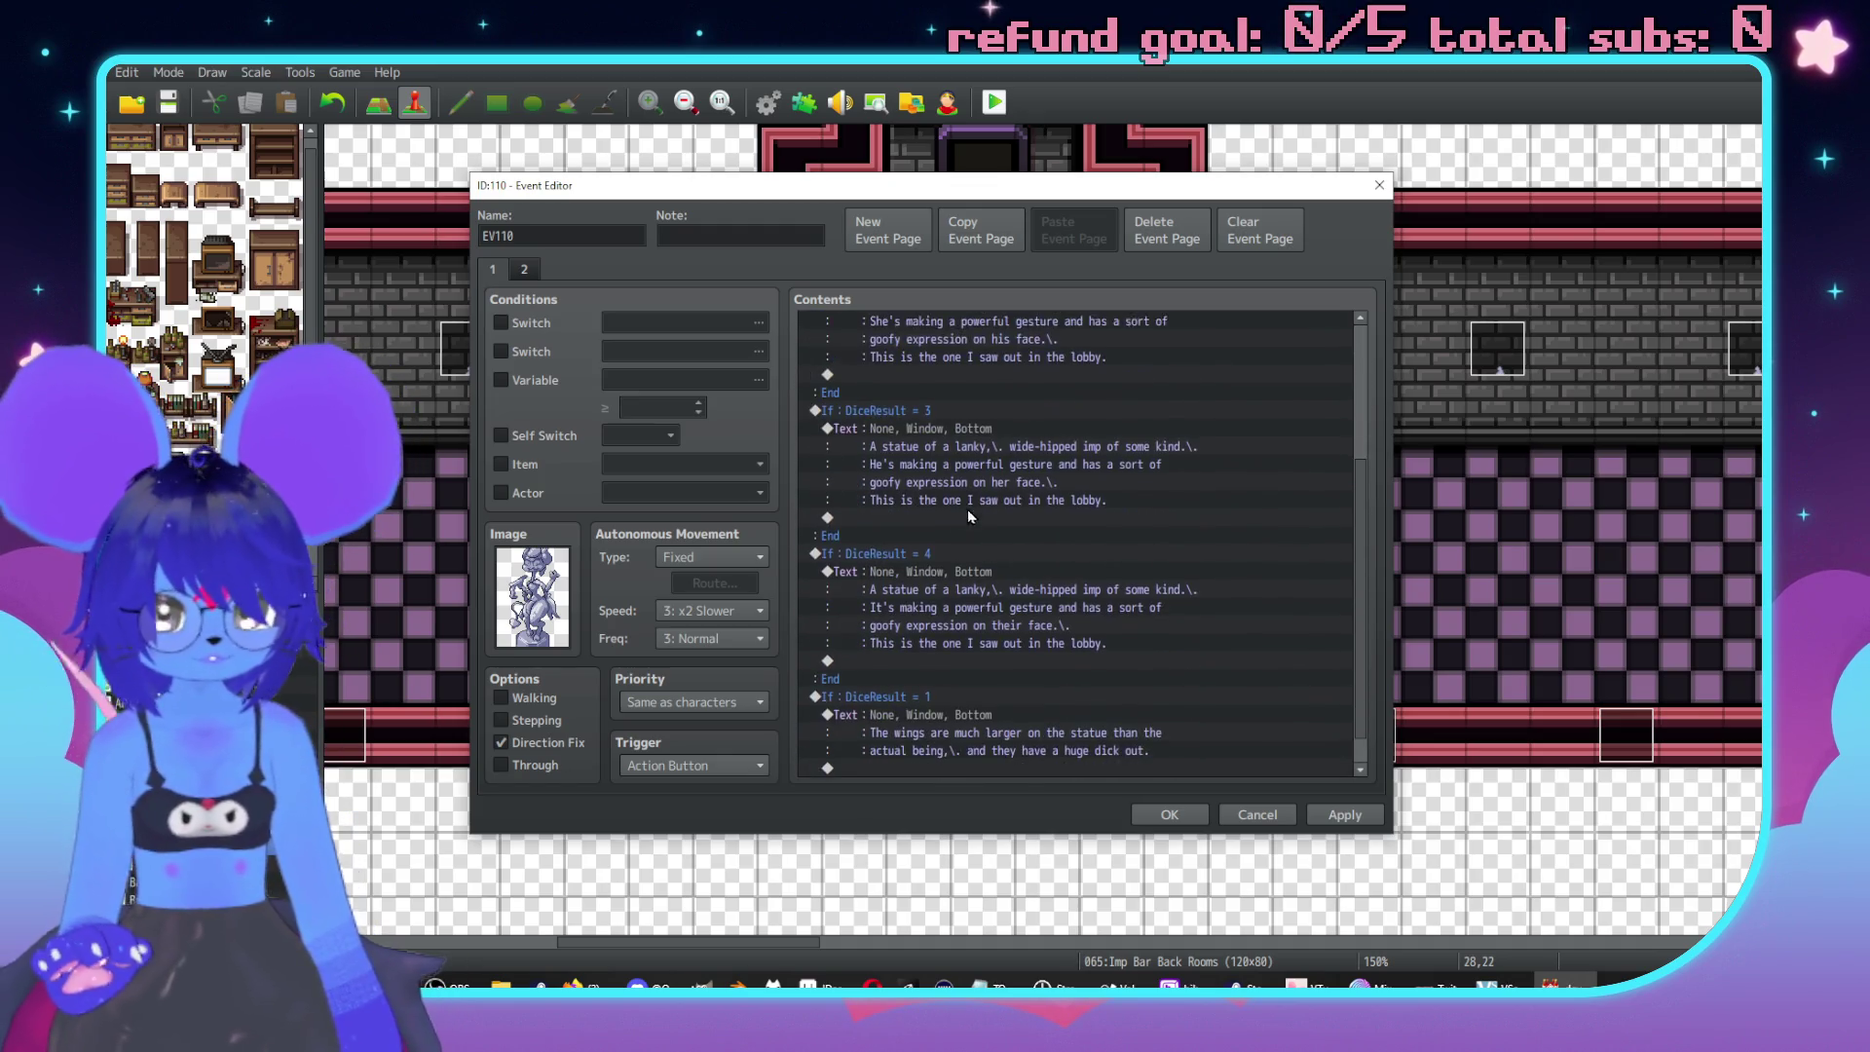
Paste the Common Event: D4 call above the wings branch.
{"action": "left_click", "coordinate": [979, 664]}
{"action": "key", "text": "ctrl+v"}
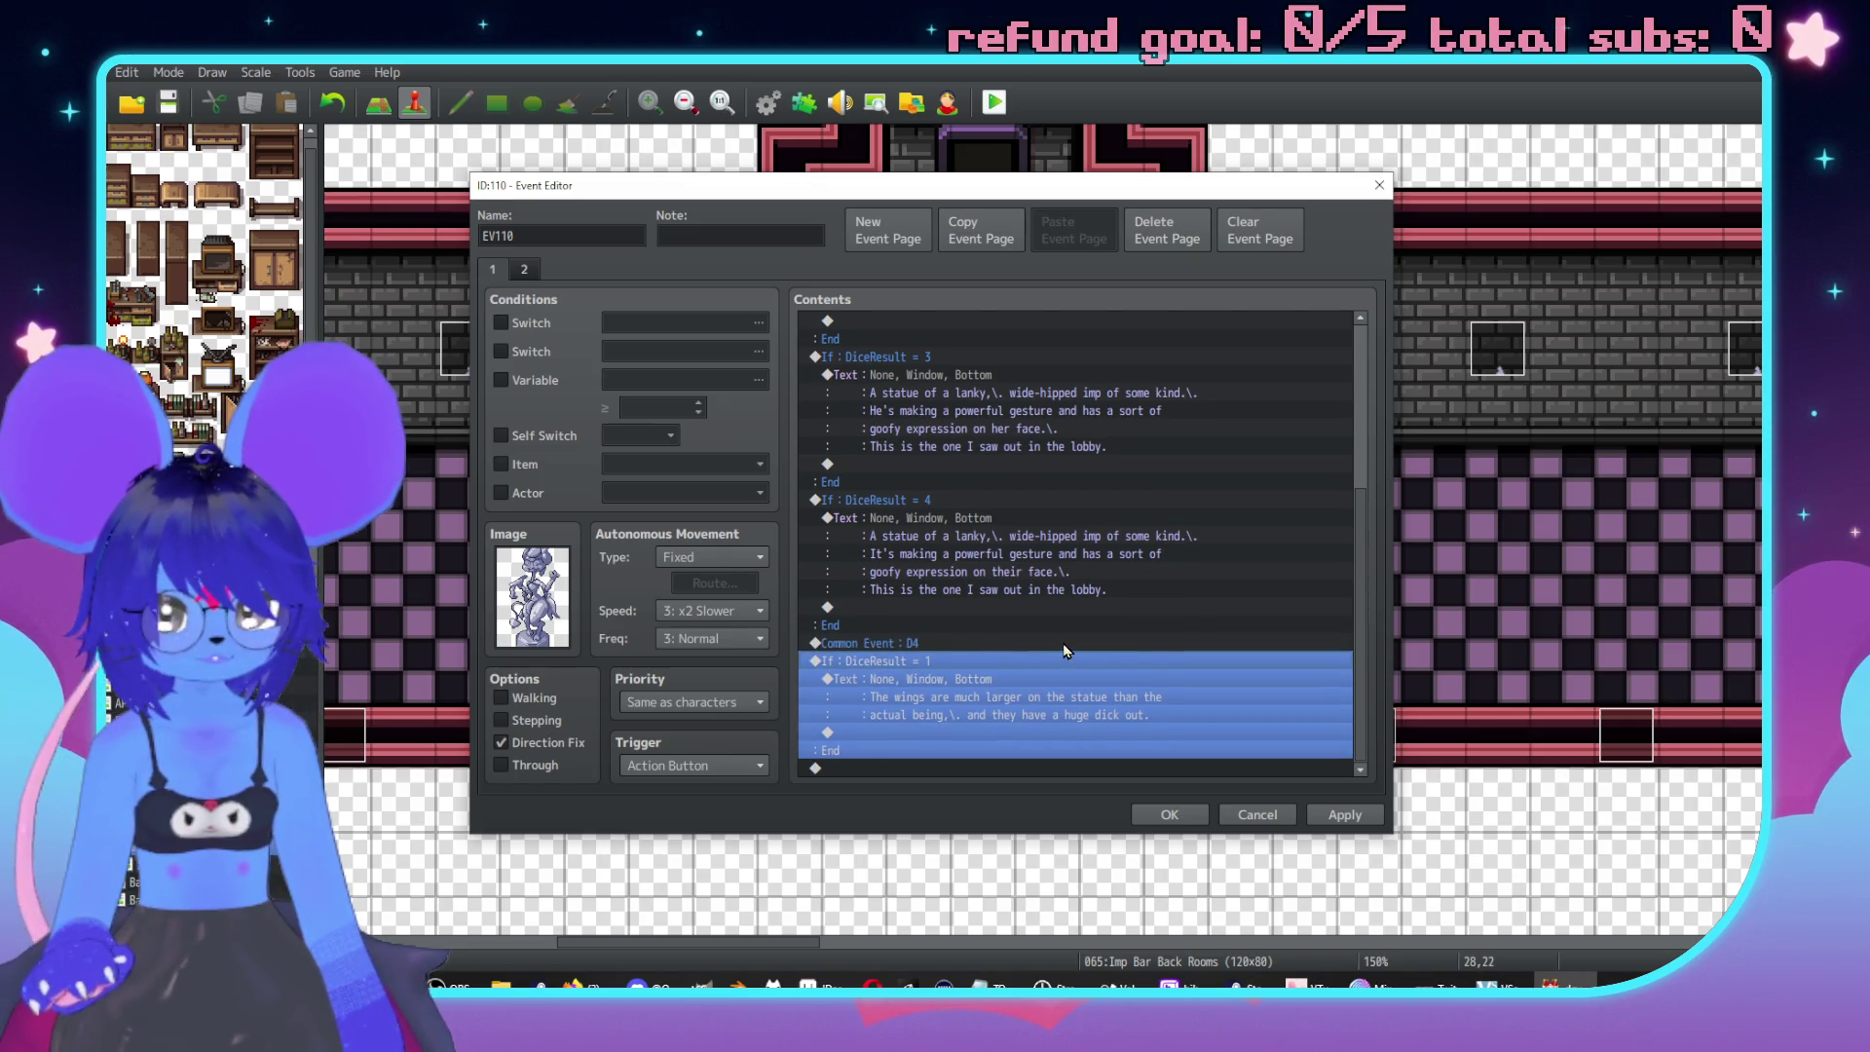
{"action": "double_click", "coordinate": [1237, 655]}
{"action": "mouse_move", "coordinate": [1093, 360]}
{"action": "left_mouse_down"}
{"action": "mouse_move", "coordinate": [1282, 344]}
{"action": "mouse_move", "coordinate": [1382, 292]}
{"action": "left_mouse_up"}
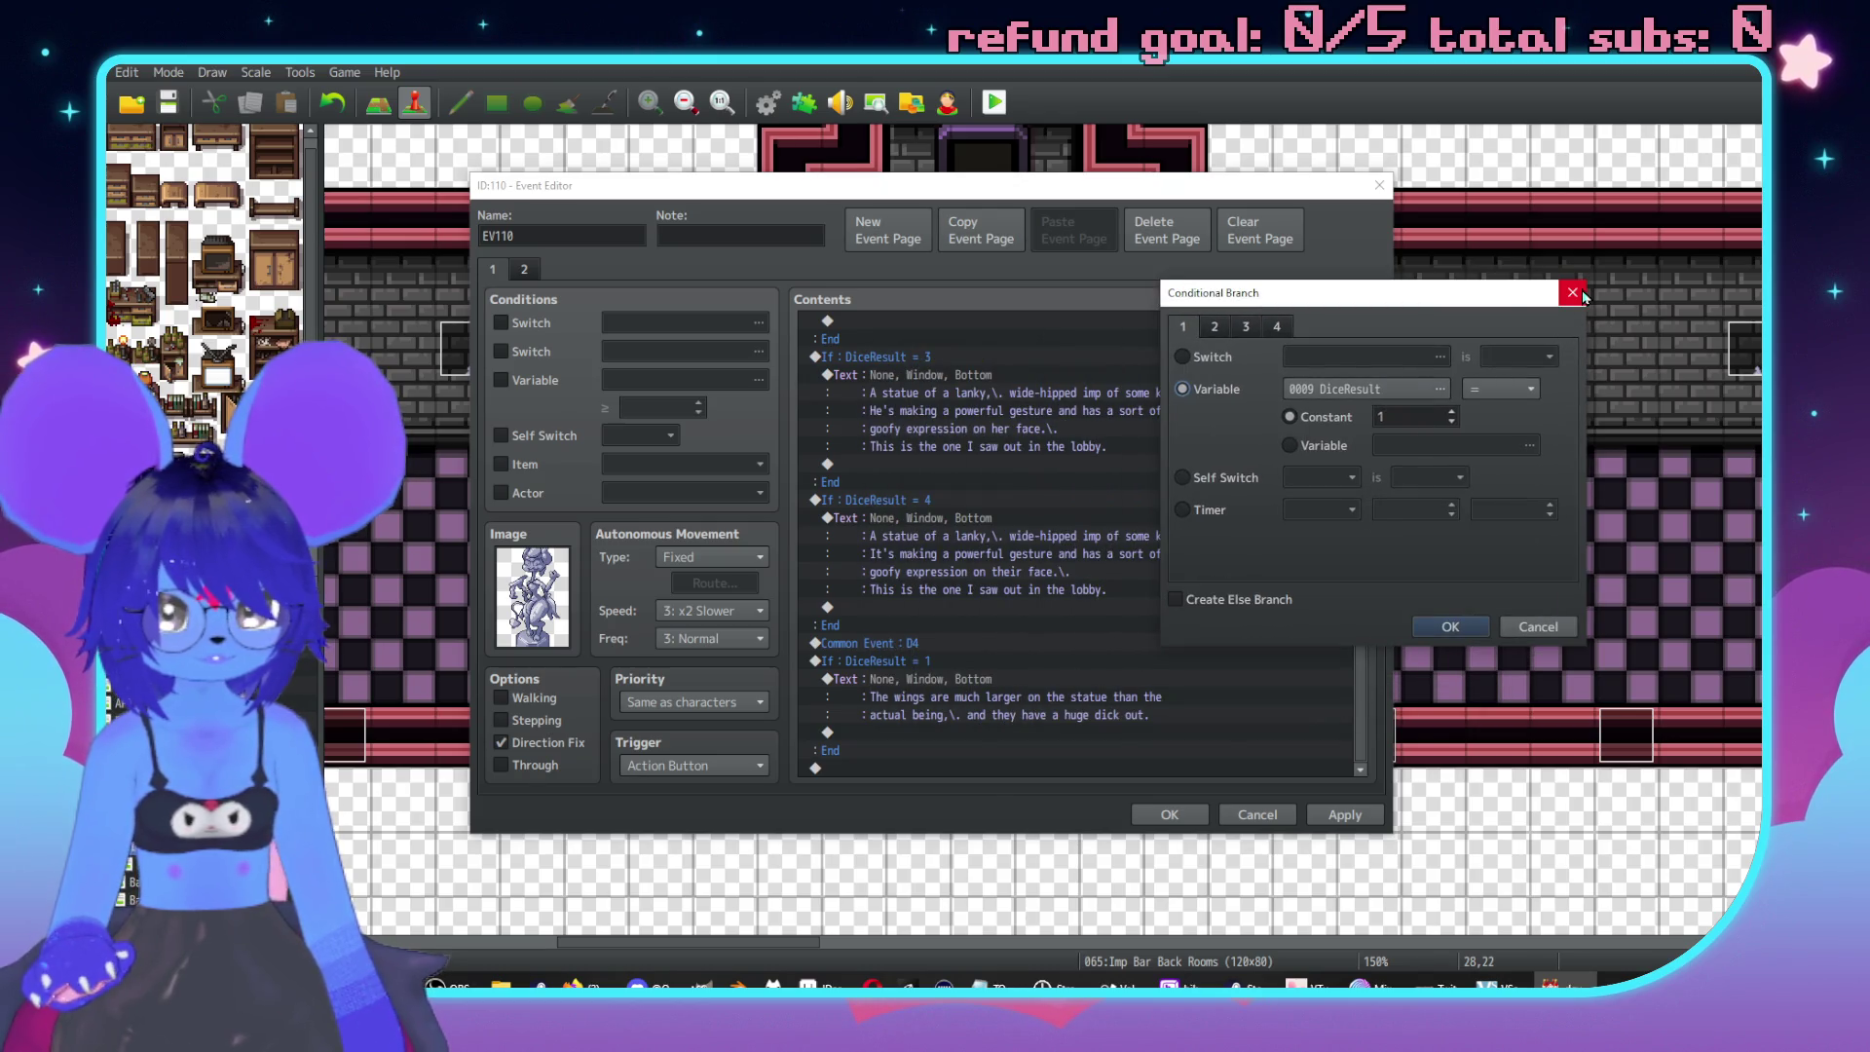
{"action": "left_click", "coordinate": [1579, 292]}
Rewrite the wings text's ending to 'remember seeing.' and add a final line 'Weird'.
{"action": "double_click", "coordinate": [1001, 693]}
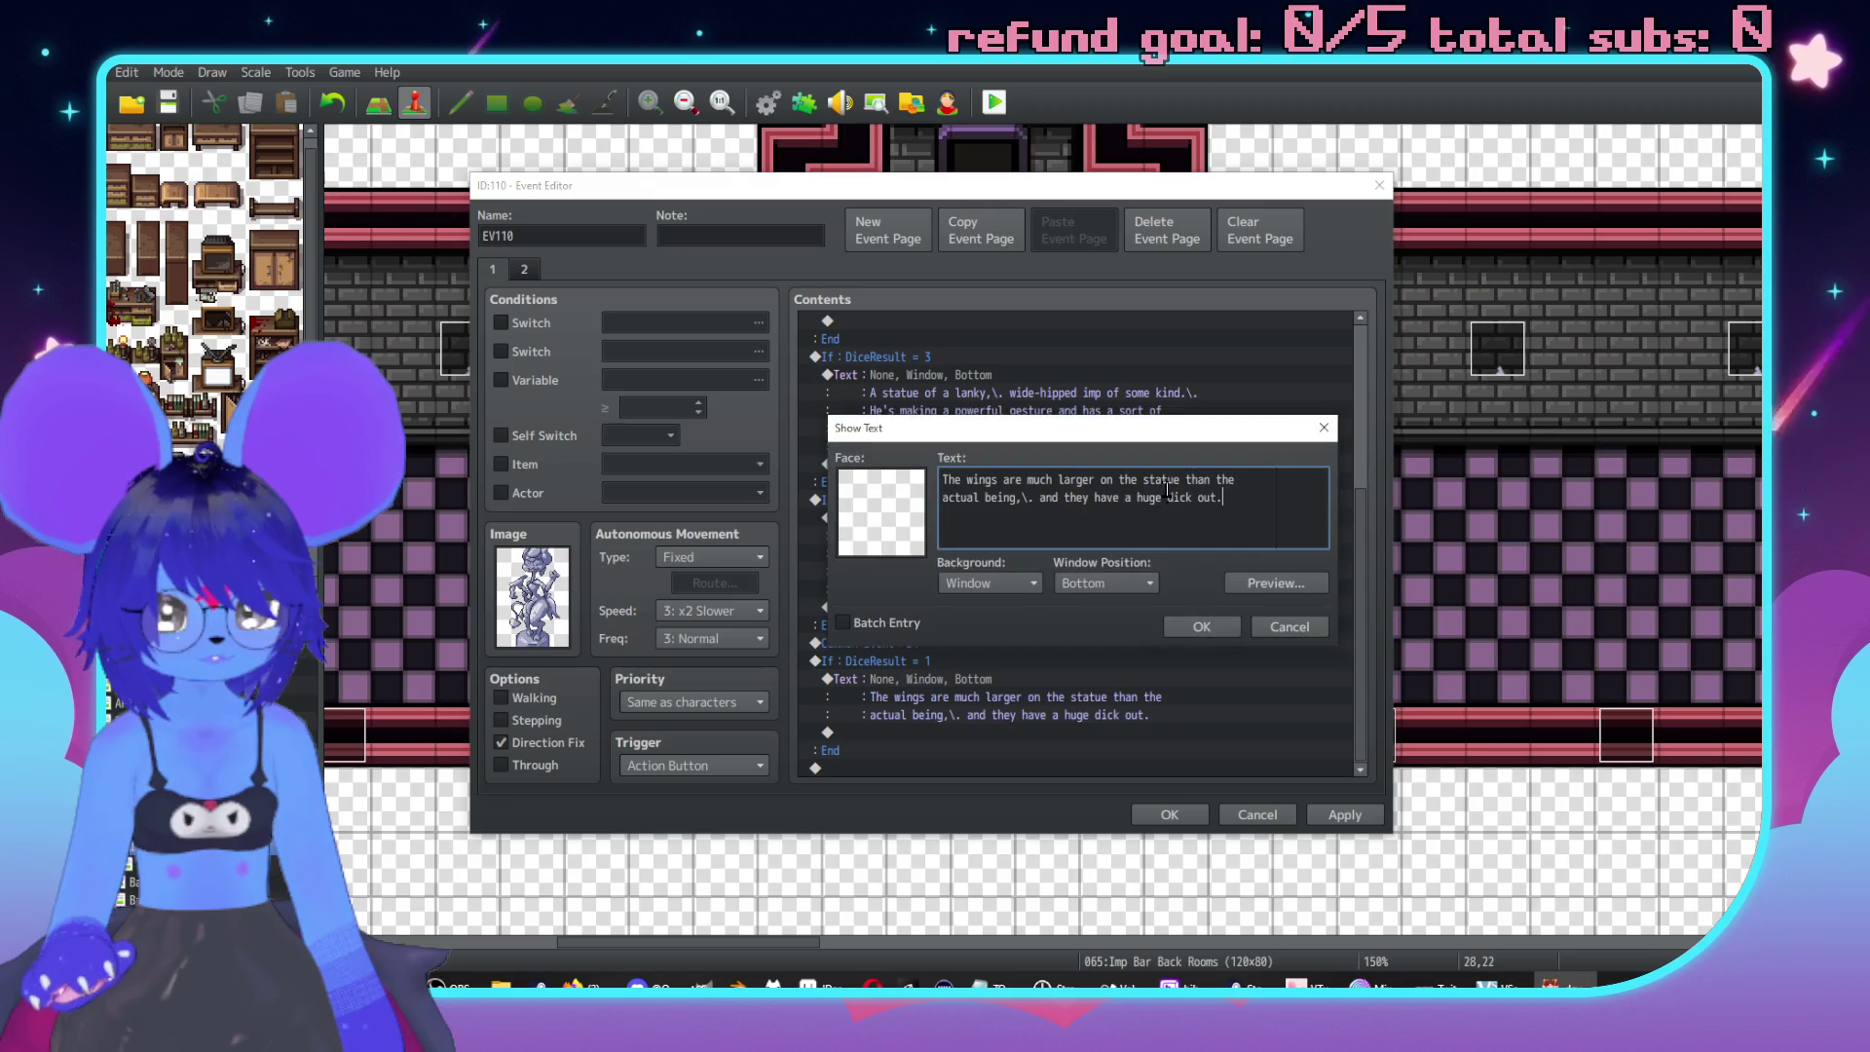
{"action": "left_click_drag", "start_coordinate": [1223, 499], "coordinate": [1077, 502]}
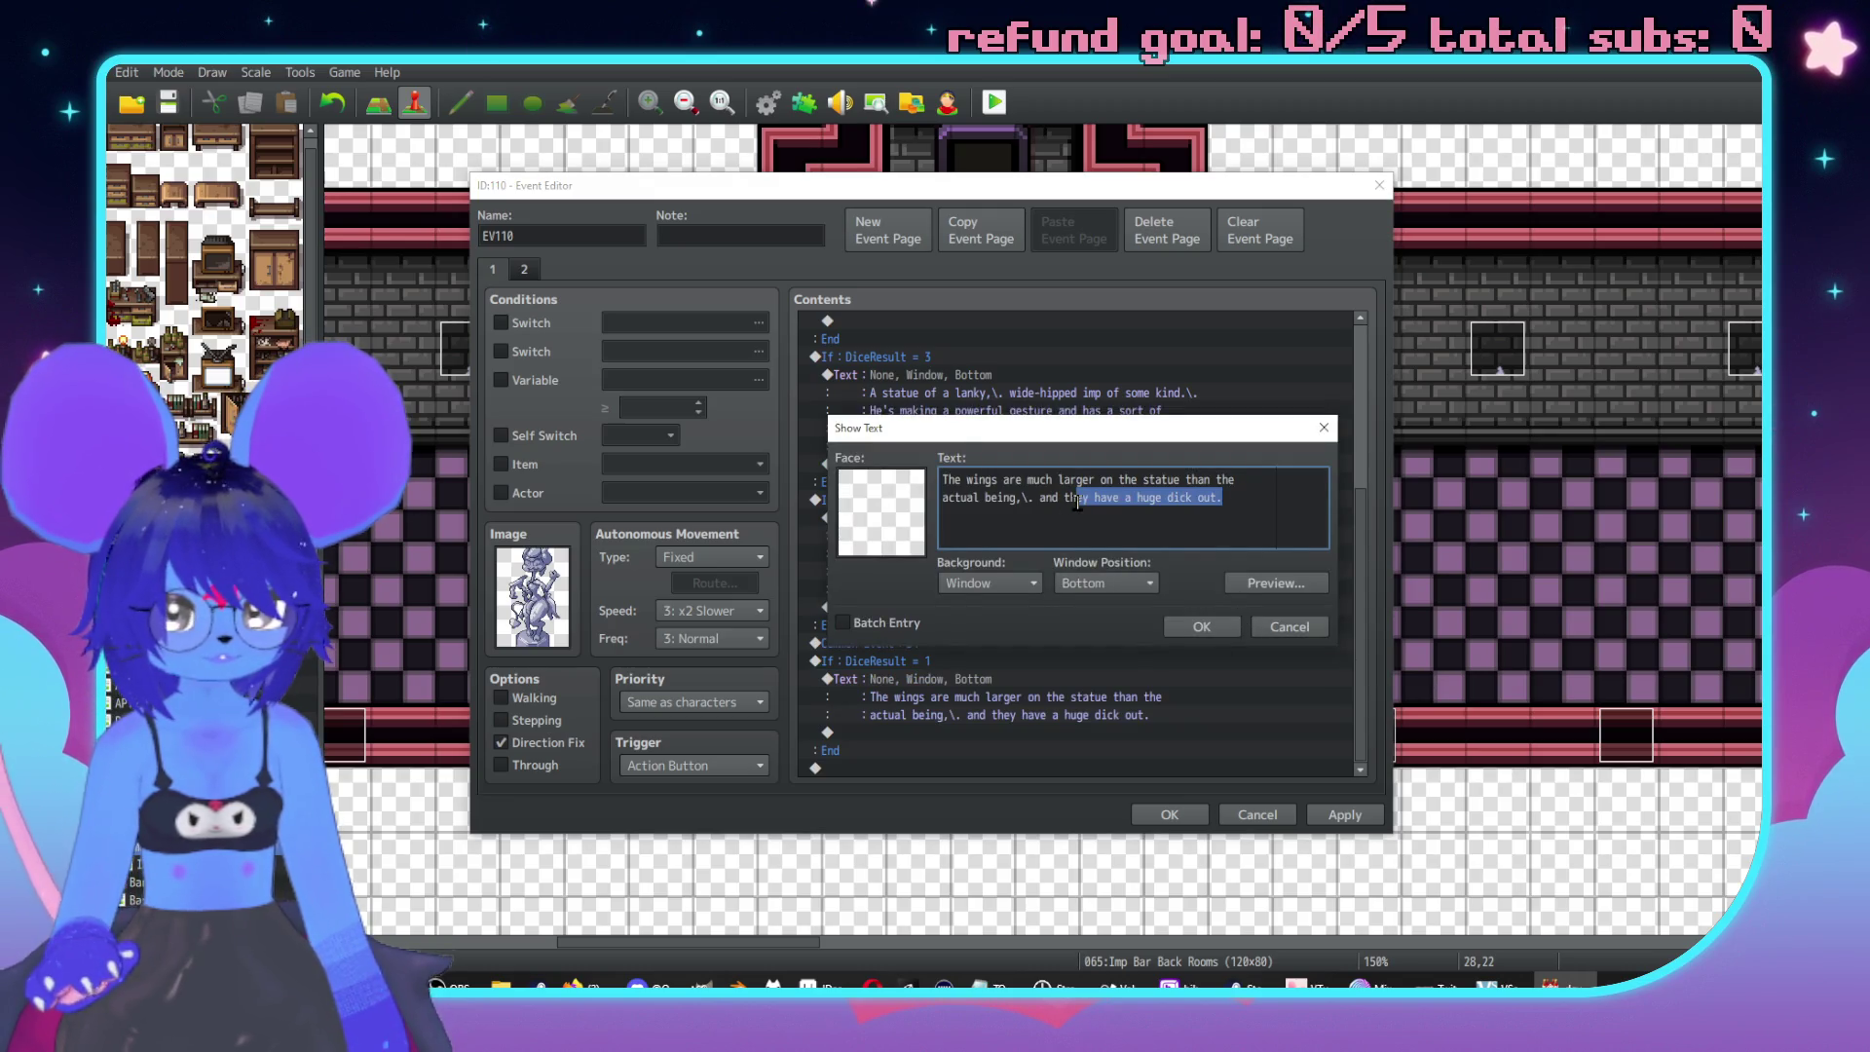
{"action": "type", "text": "ere's a "}
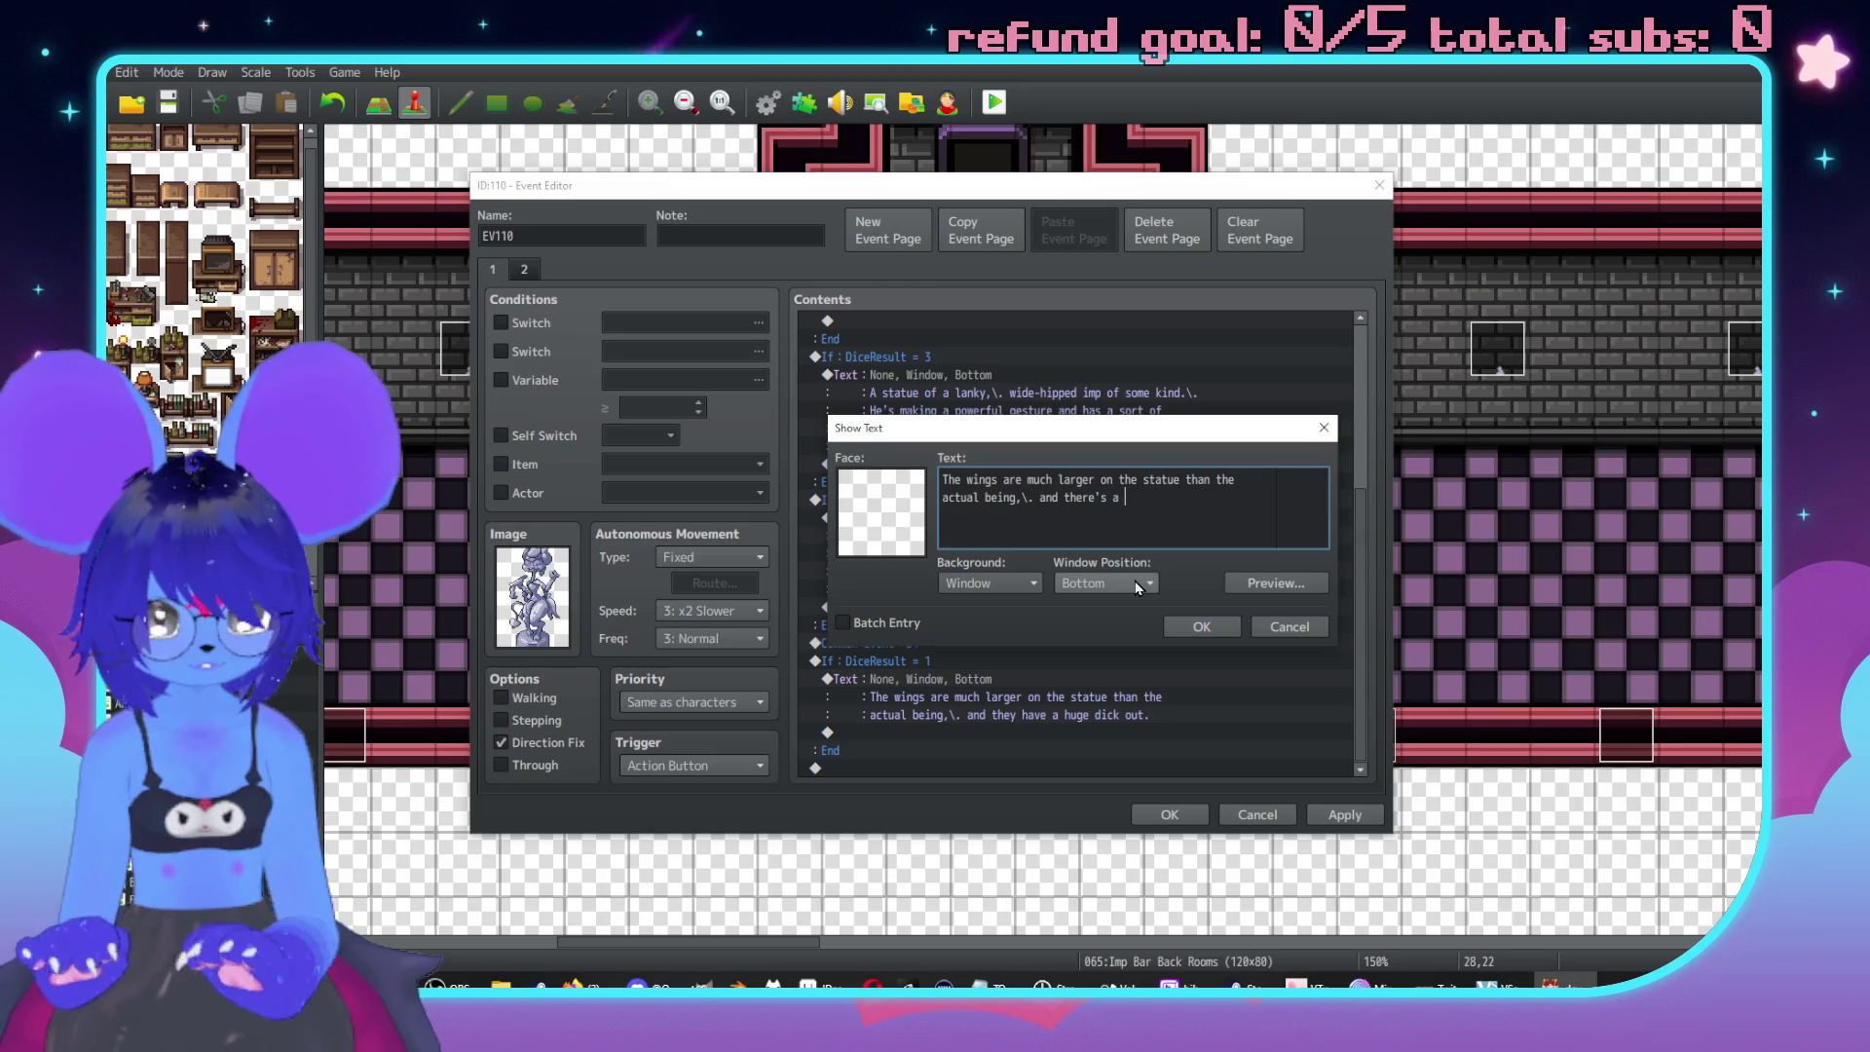
{"action": "type", "text": "hudick I don;"}
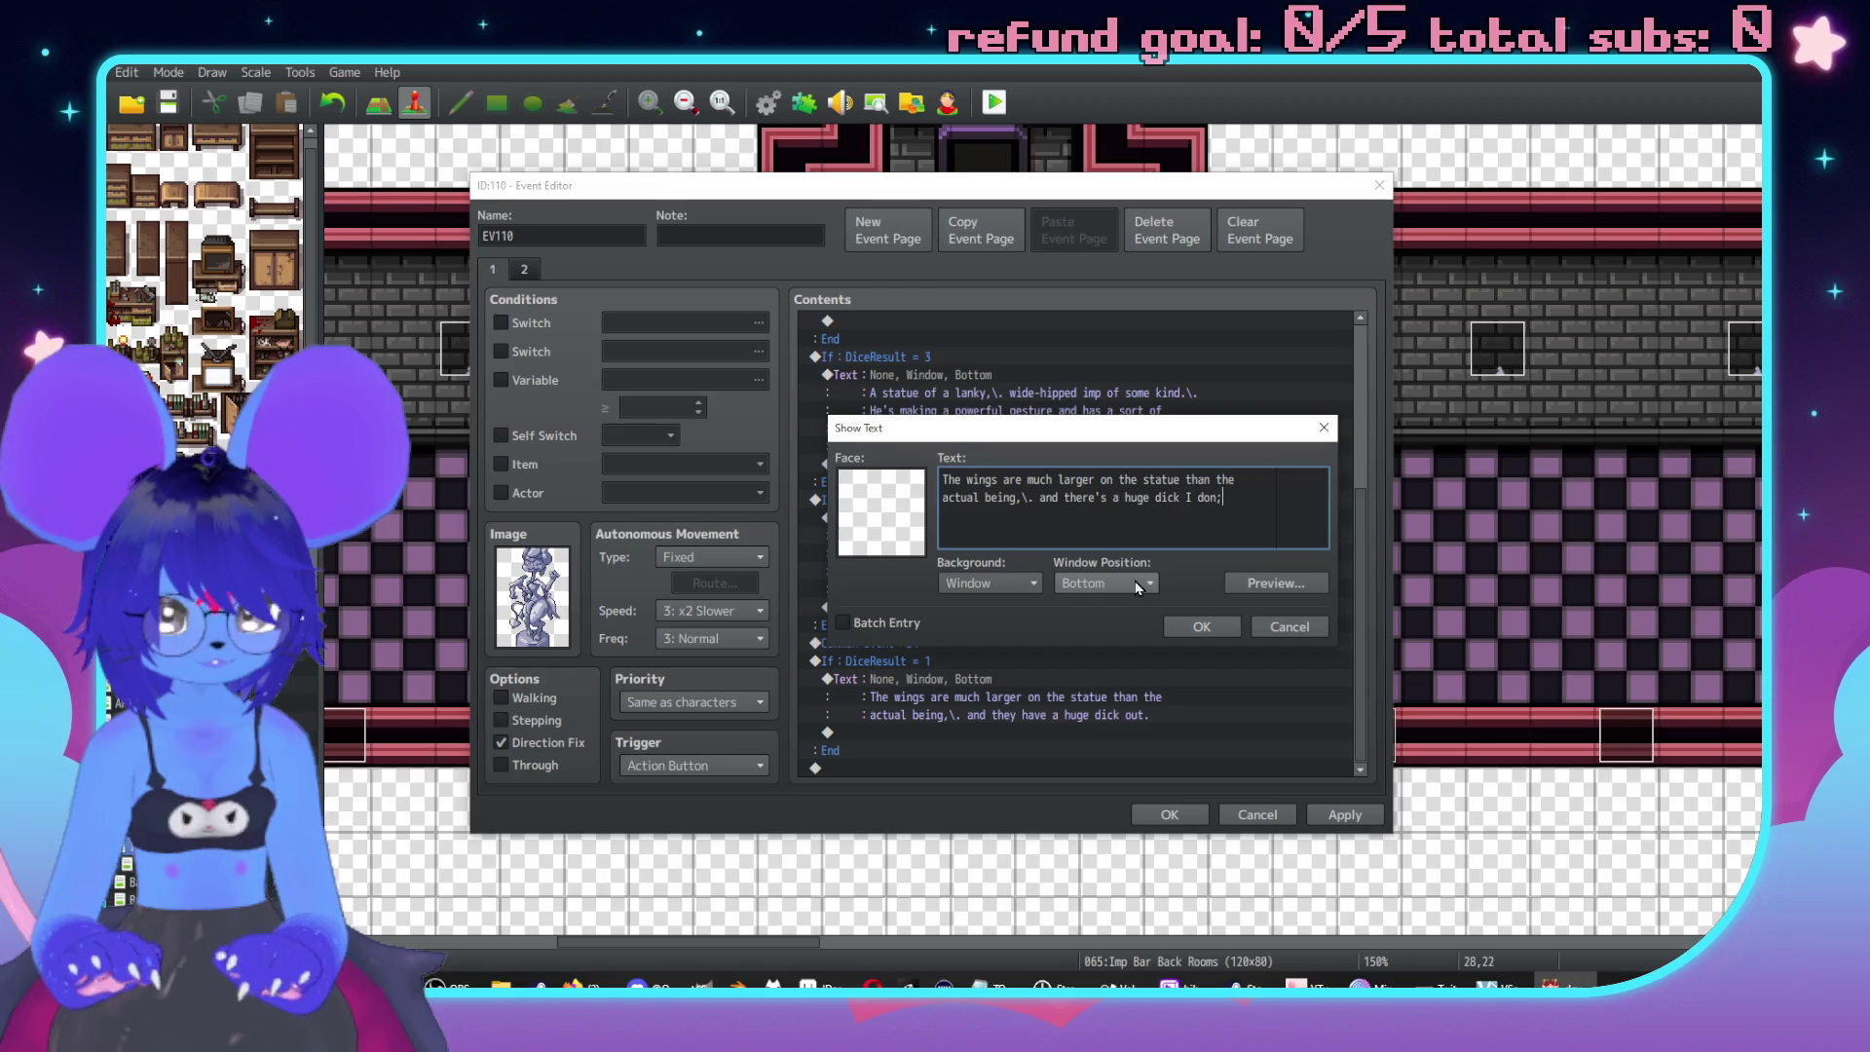
{"action": "type", "text": "t't"}
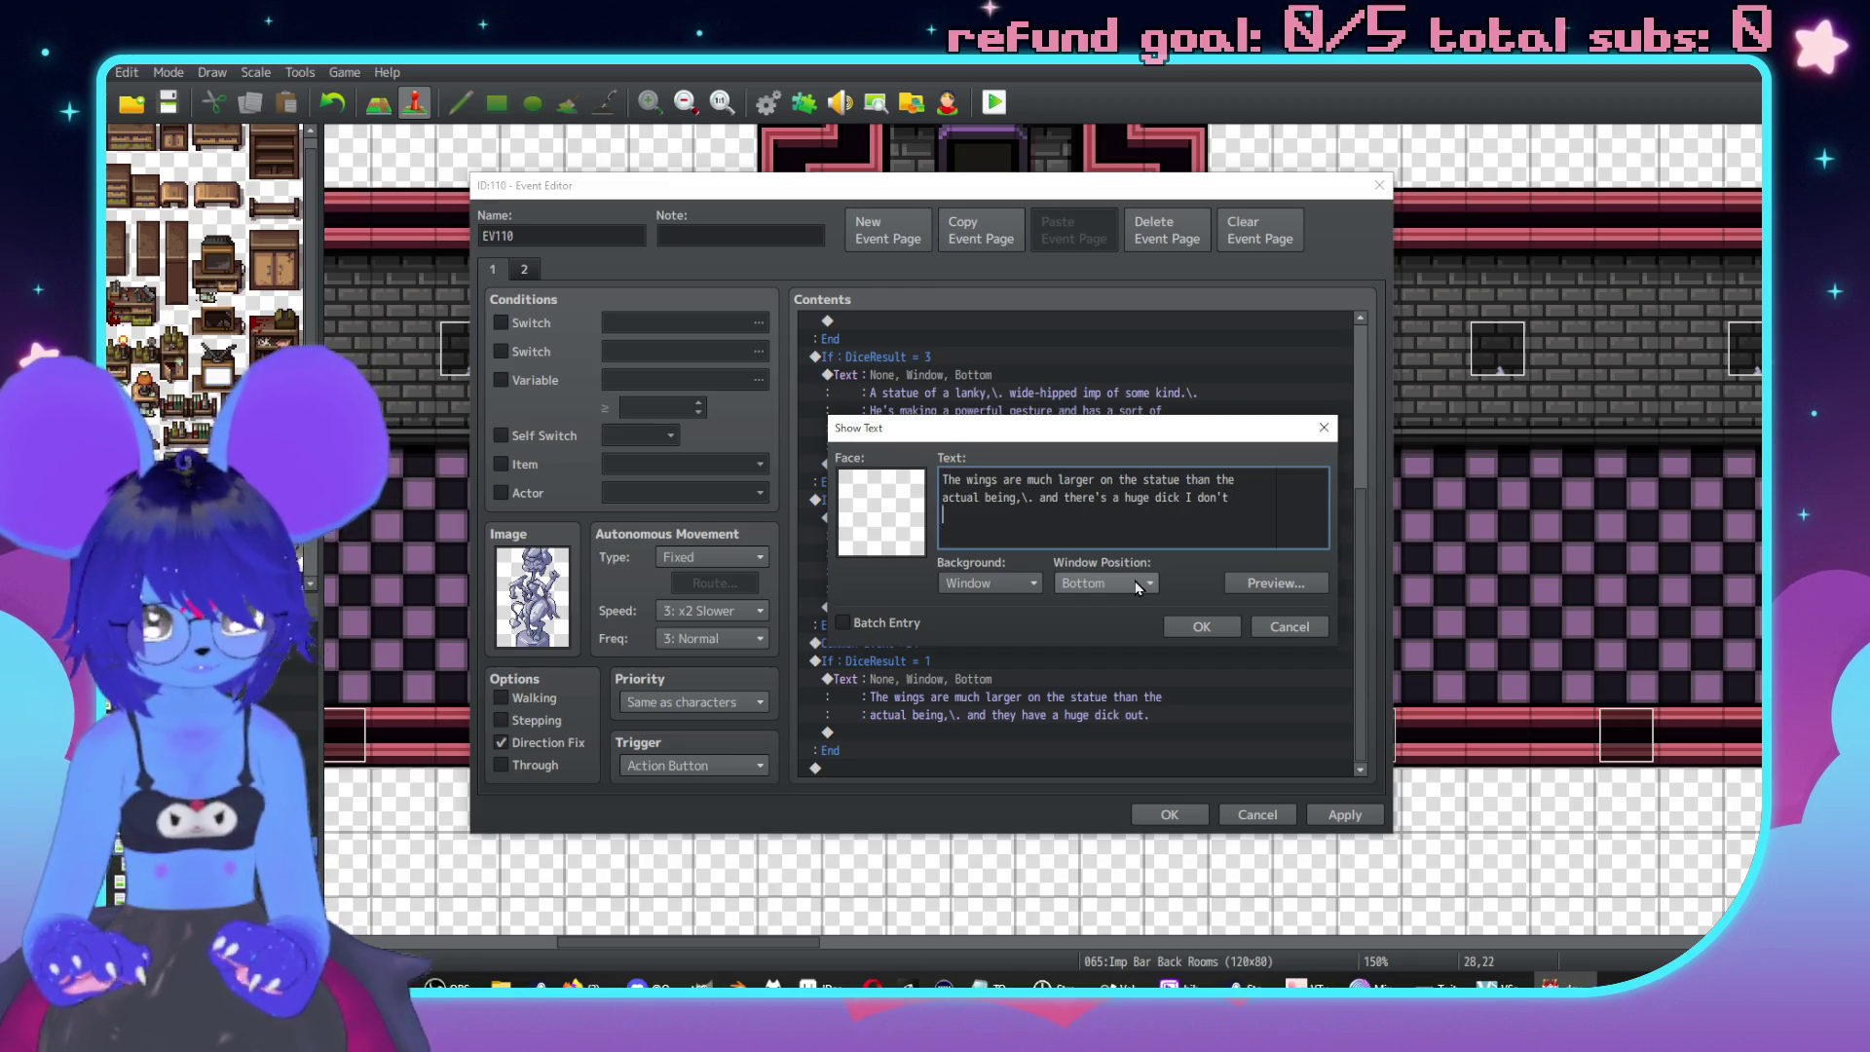
{"action": "key", "text": "Return"}
{"action": "type", "text": "remember seeing.\\."}
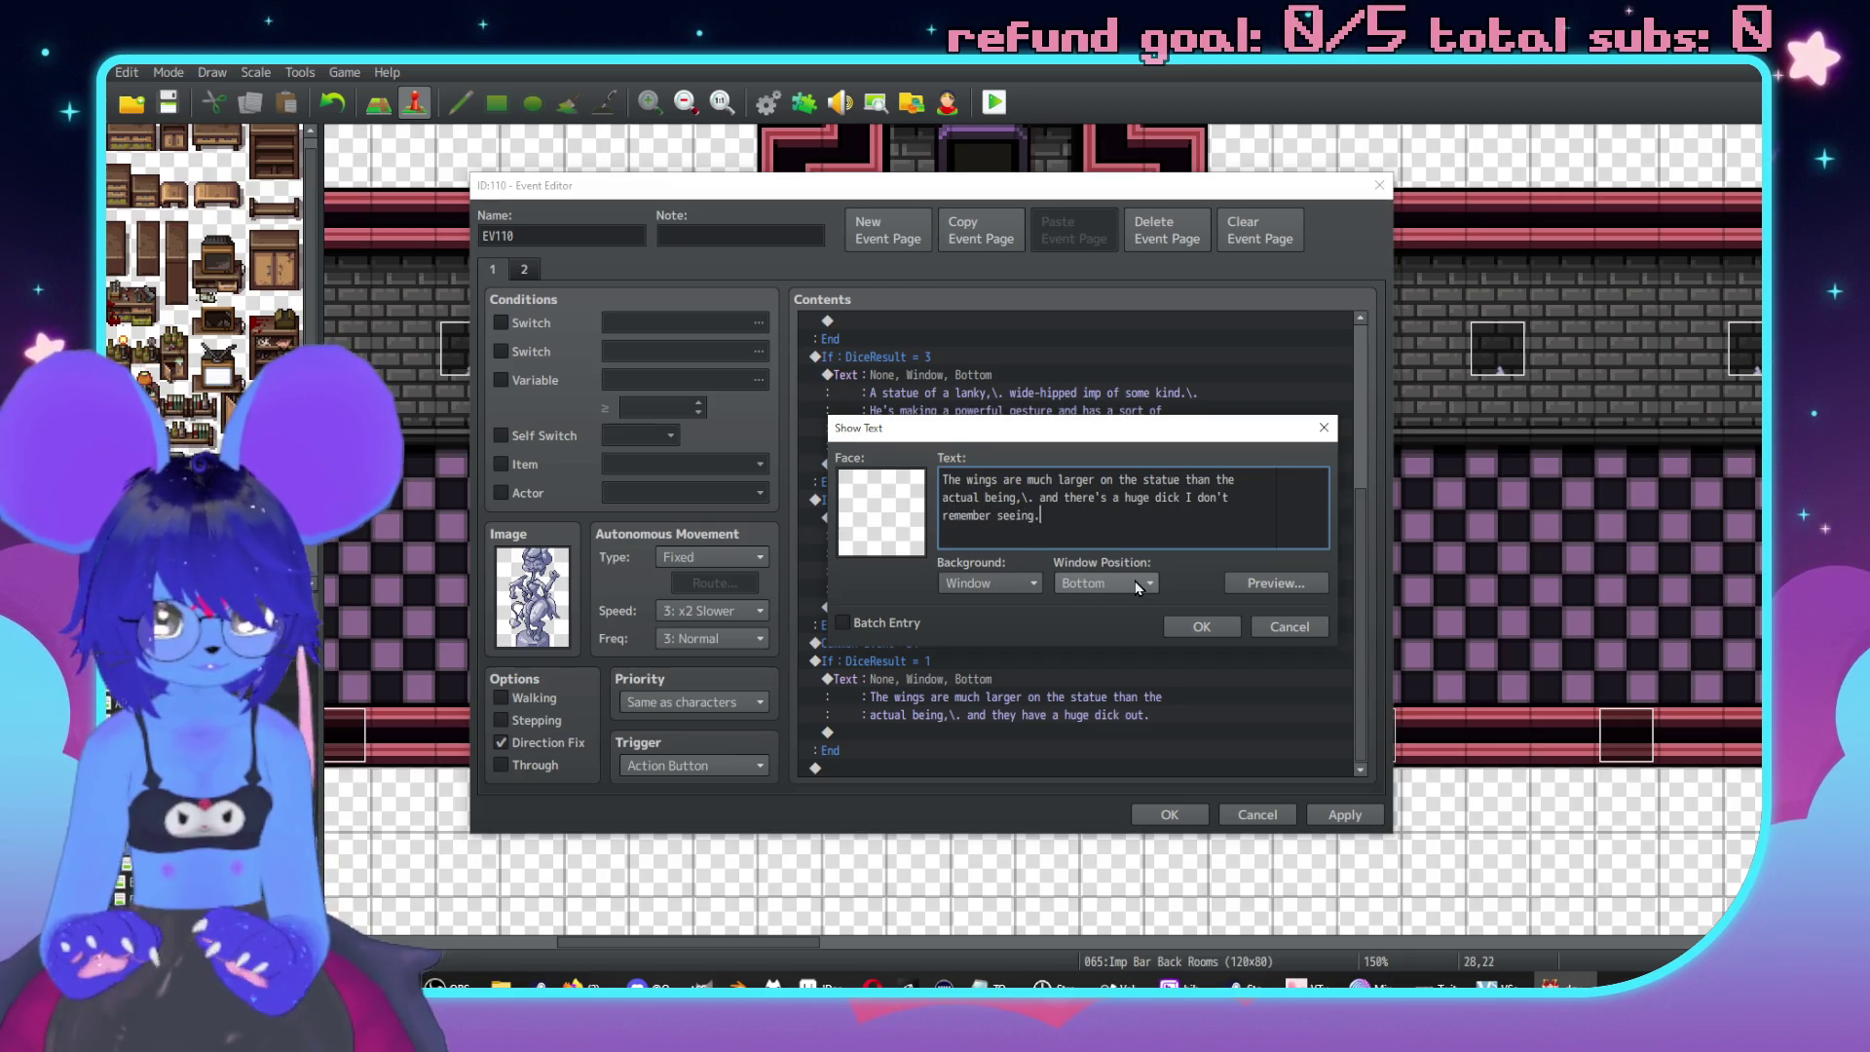
{"action": "key", "text": "Return"}
{"action": "type", "text": "Weird"}
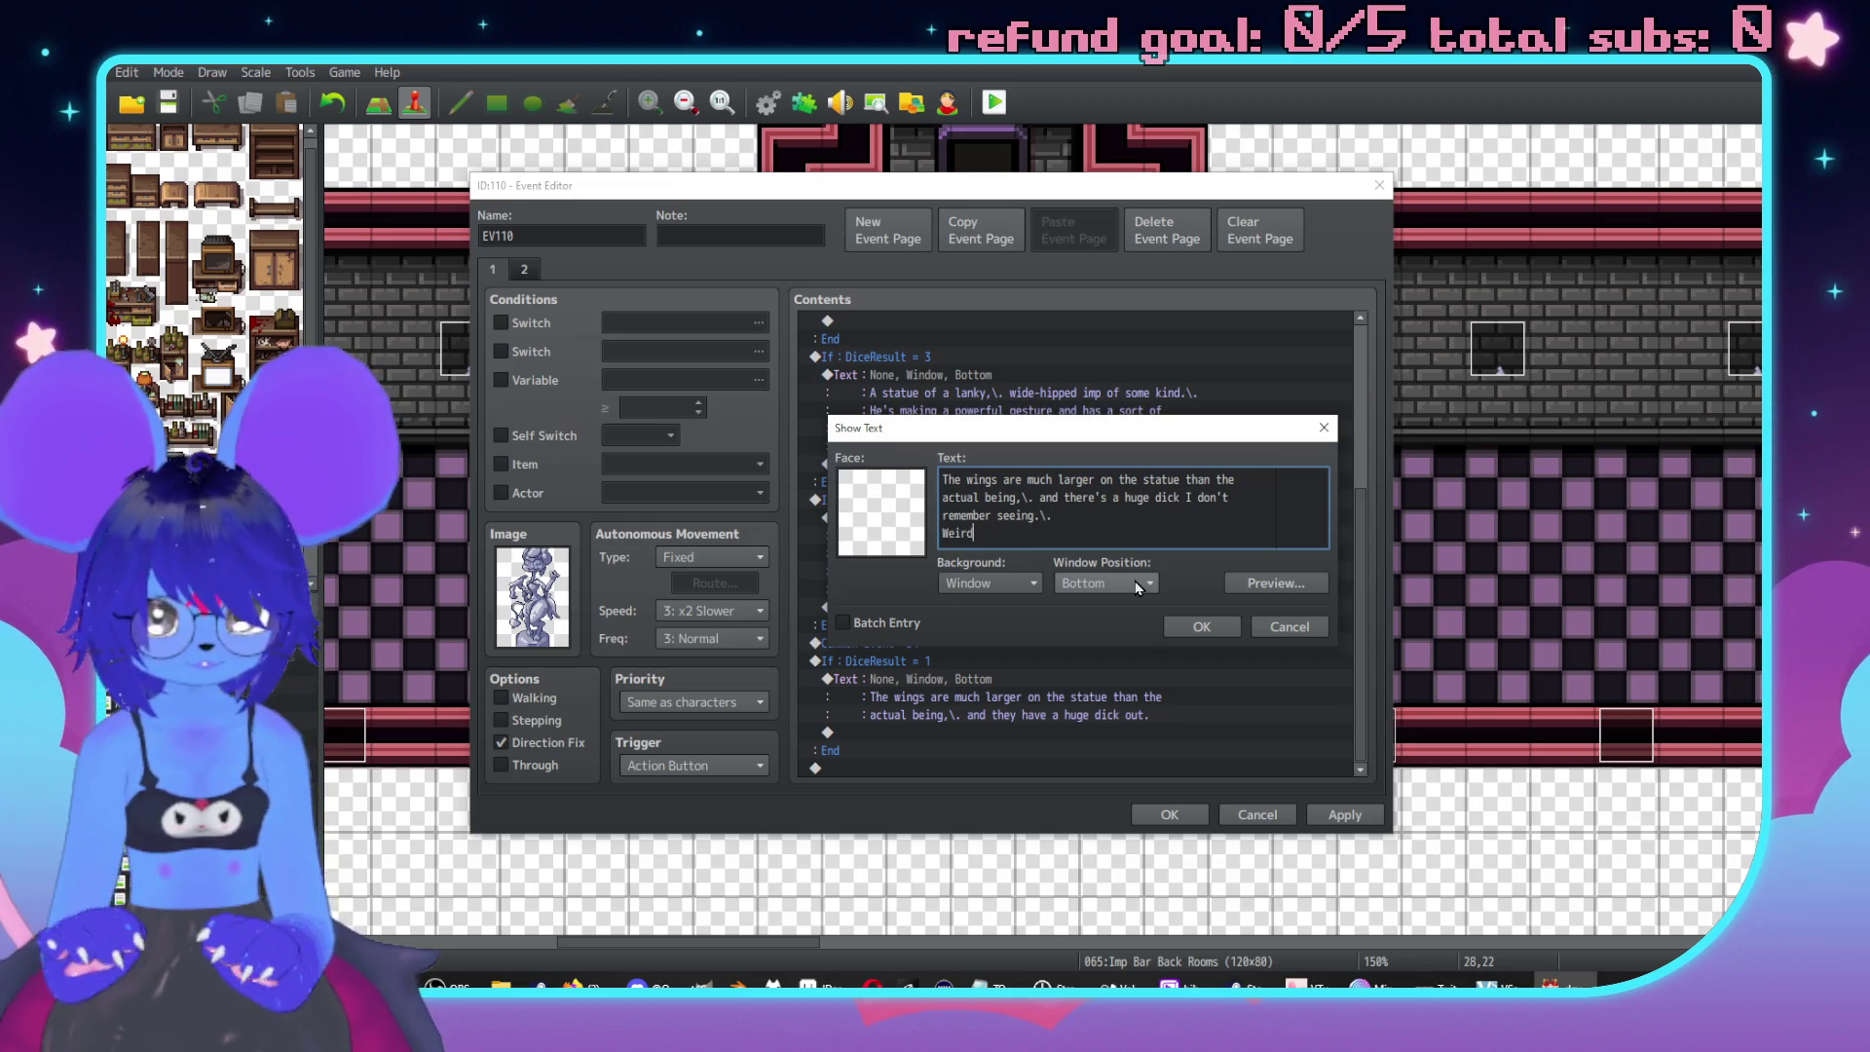
{"action": "left_click", "coordinate": [1198, 626]}
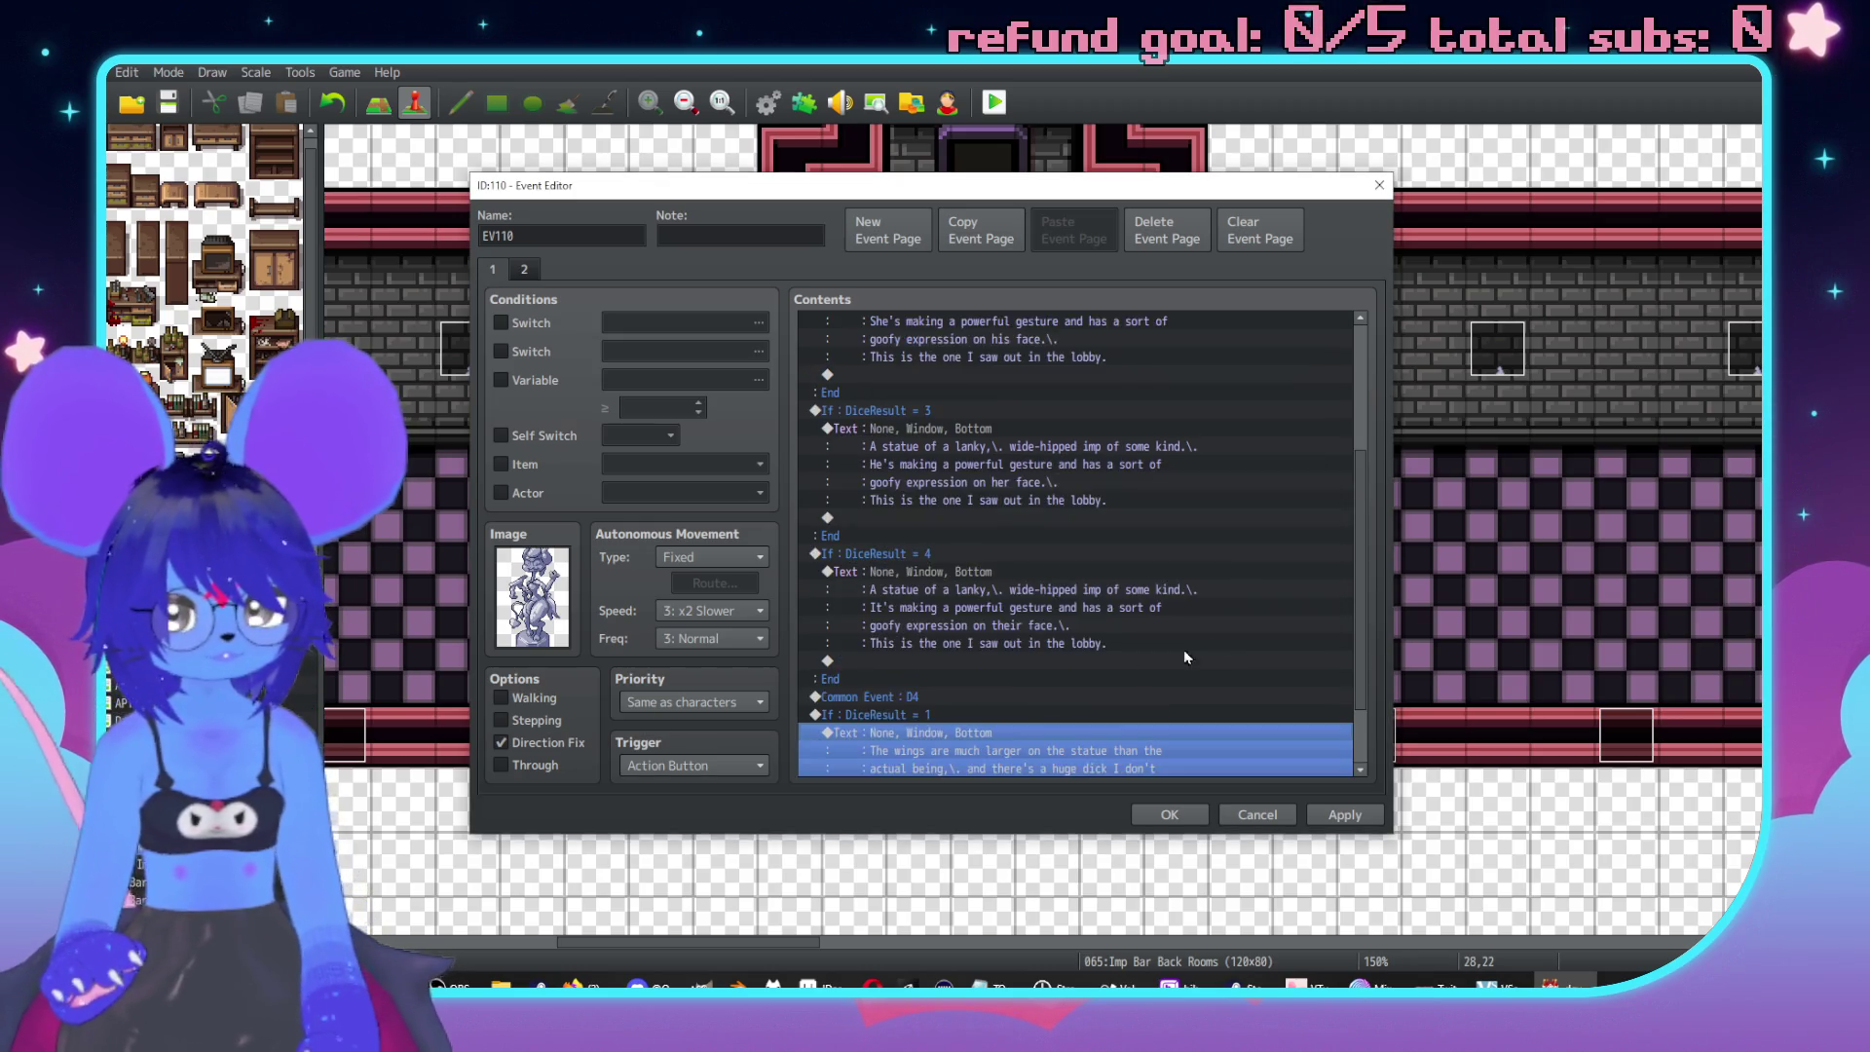
Remove the stray wings text, extra Common Event D4 call and empty DiceResult = 1 branch.
{"action": "scroll", "coordinate": [1003, 696], "scroll_direction": "down", "scroll_amount": 2}
{"action": "key", "text": "Delete"}
{"action": "left_click", "coordinate": [951, 697]}
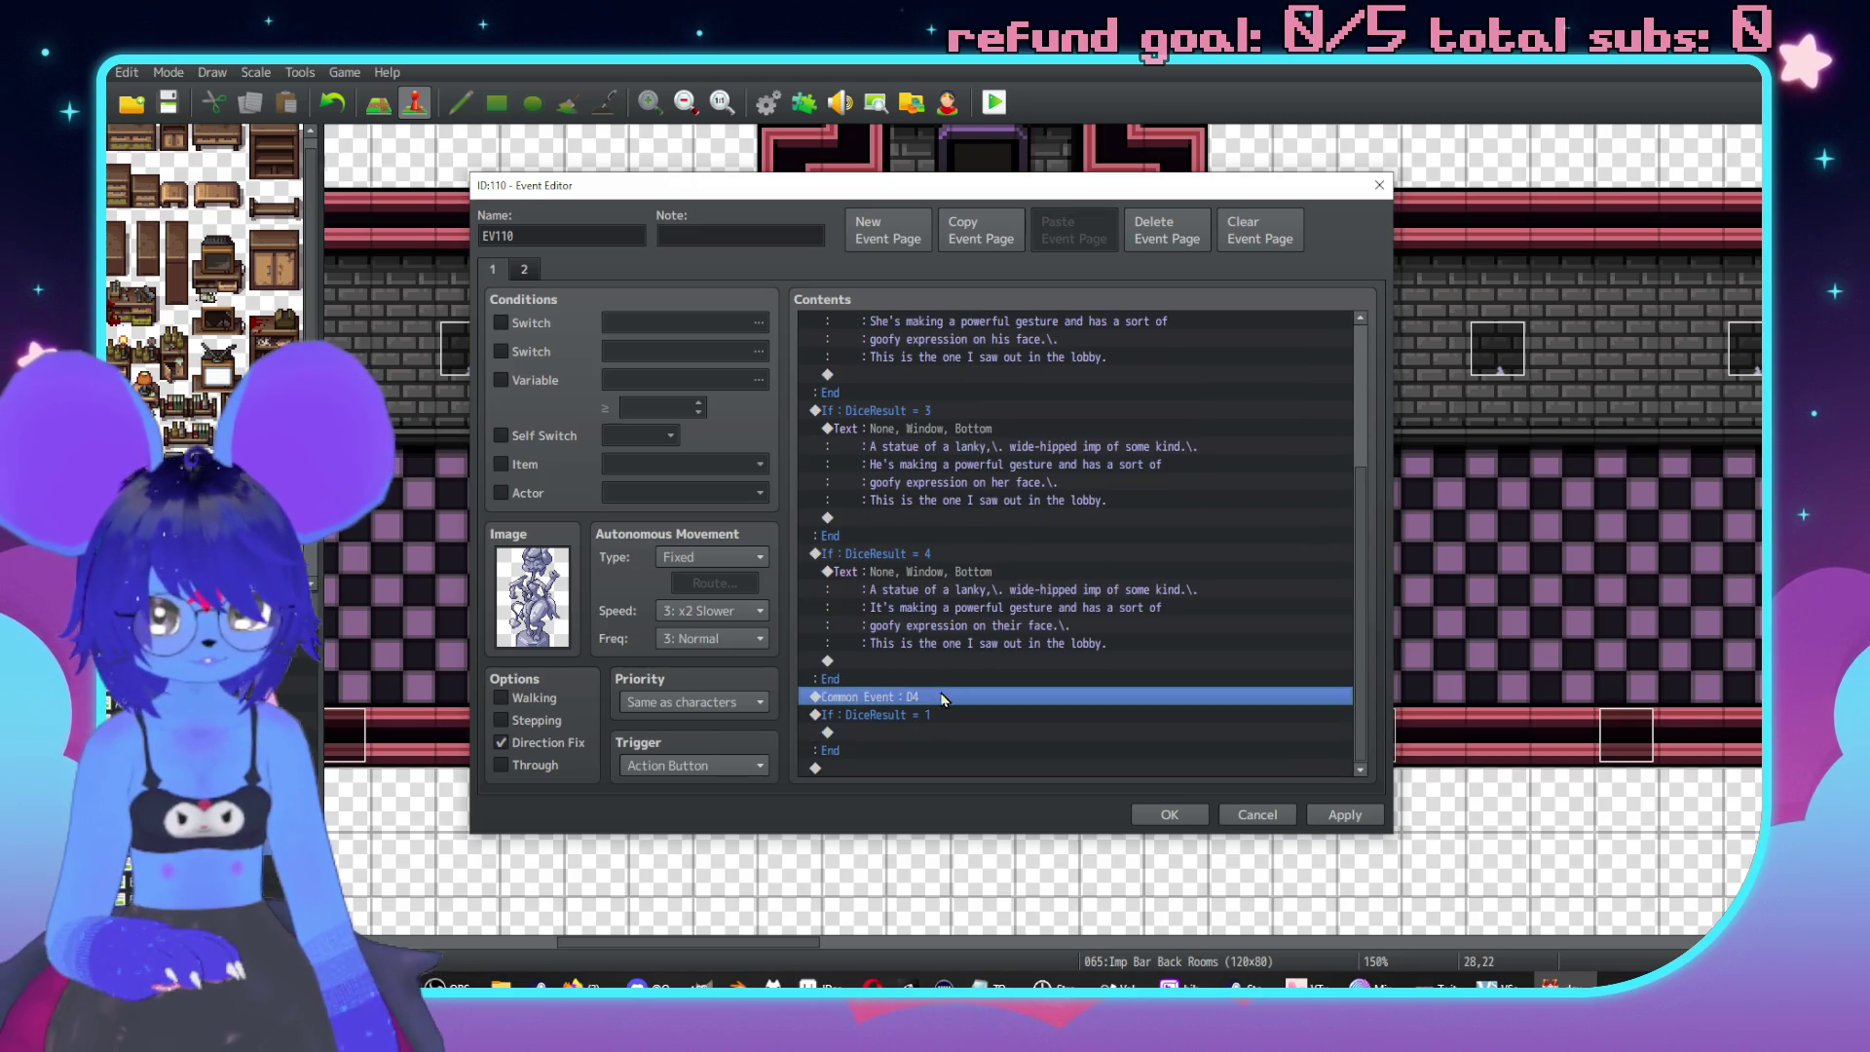
{"action": "left_click", "coordinate": [950, 718], "text": "shift"}
{"action": "key", "text": "Delete"}
{"action": "scroll", "coordinate": [974, 682], "scroll_direction": "up", "scroll_amount": 4}
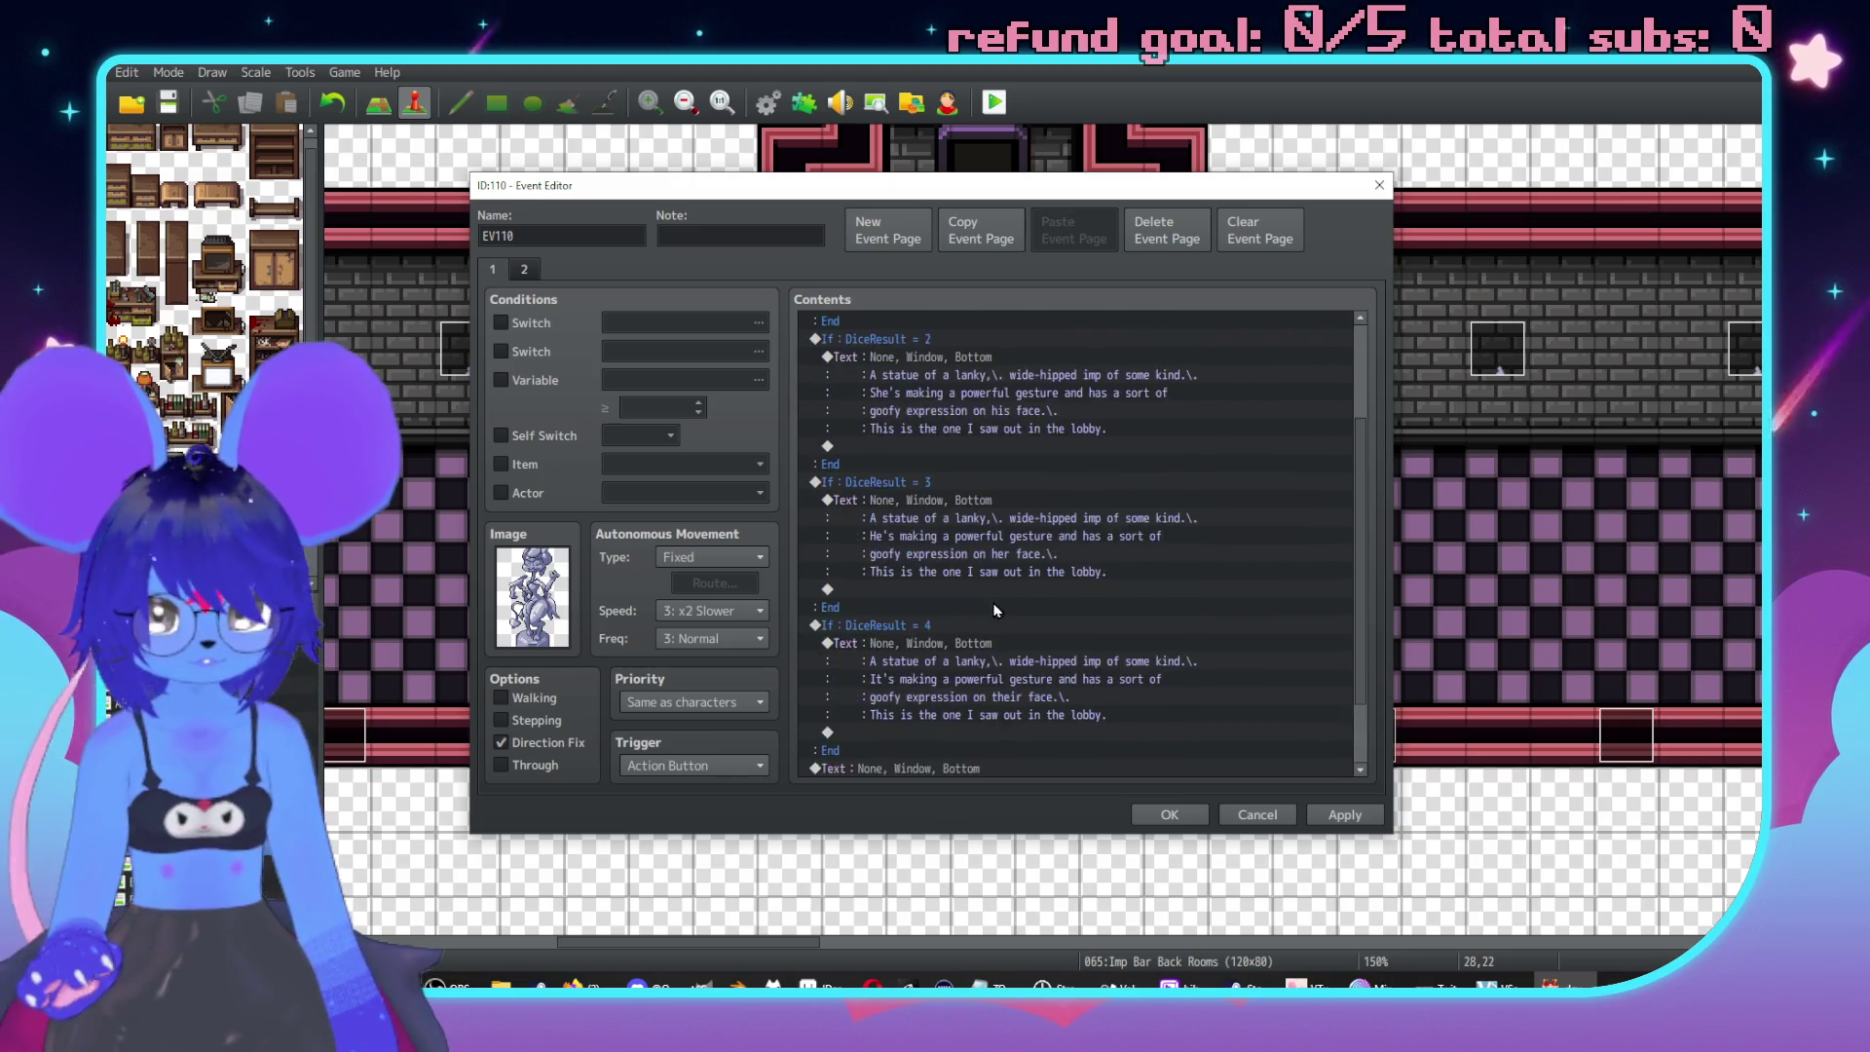
Replace page 2's old commands with the statue's page 1 branches and wings text.
{"action": "left_click", "coordinate": [896, 331]}
{"action": "scroll", "coordinate": [937, 664], "scroll_direction": "down", "scroll_amount": 2}
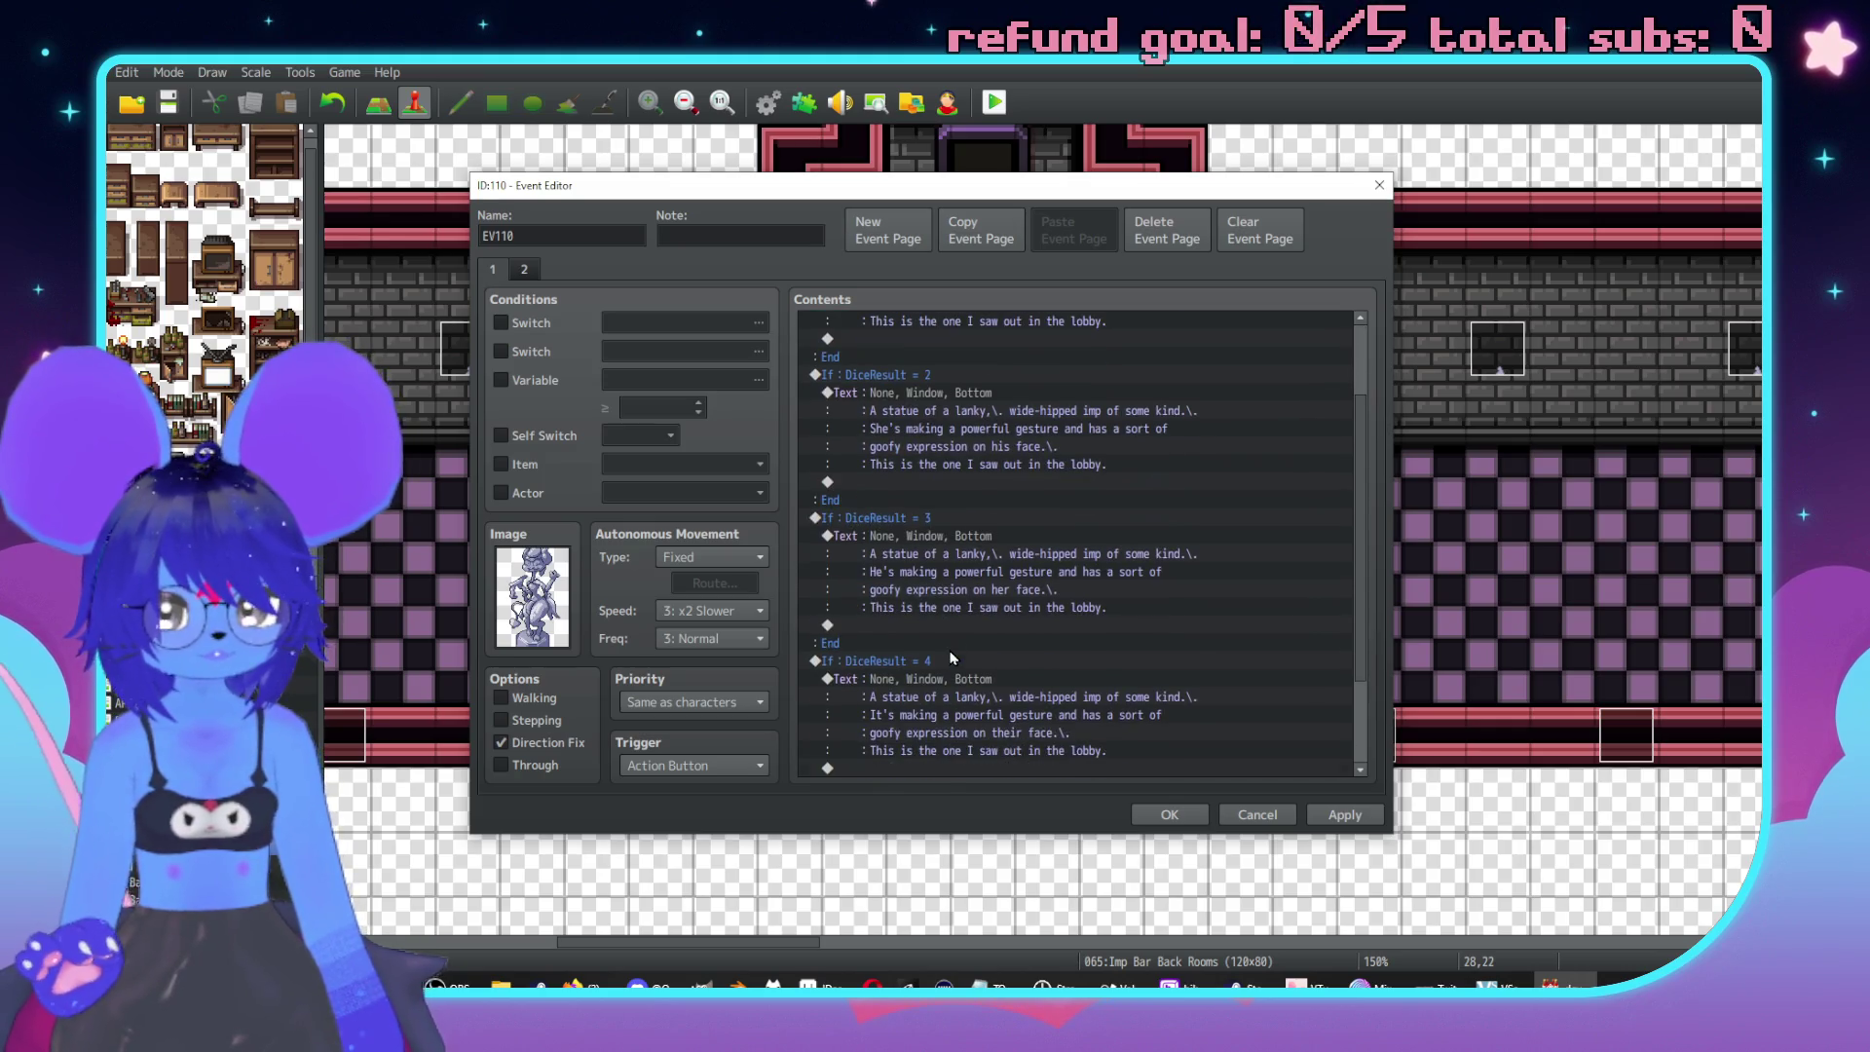
{"action": "left_click", "coordinate": [937, 664], "text": "shift"}
{"action": "scroll", "coordinate": [967, 645], "scroll_direction": "down", "scroll_amount": 1}
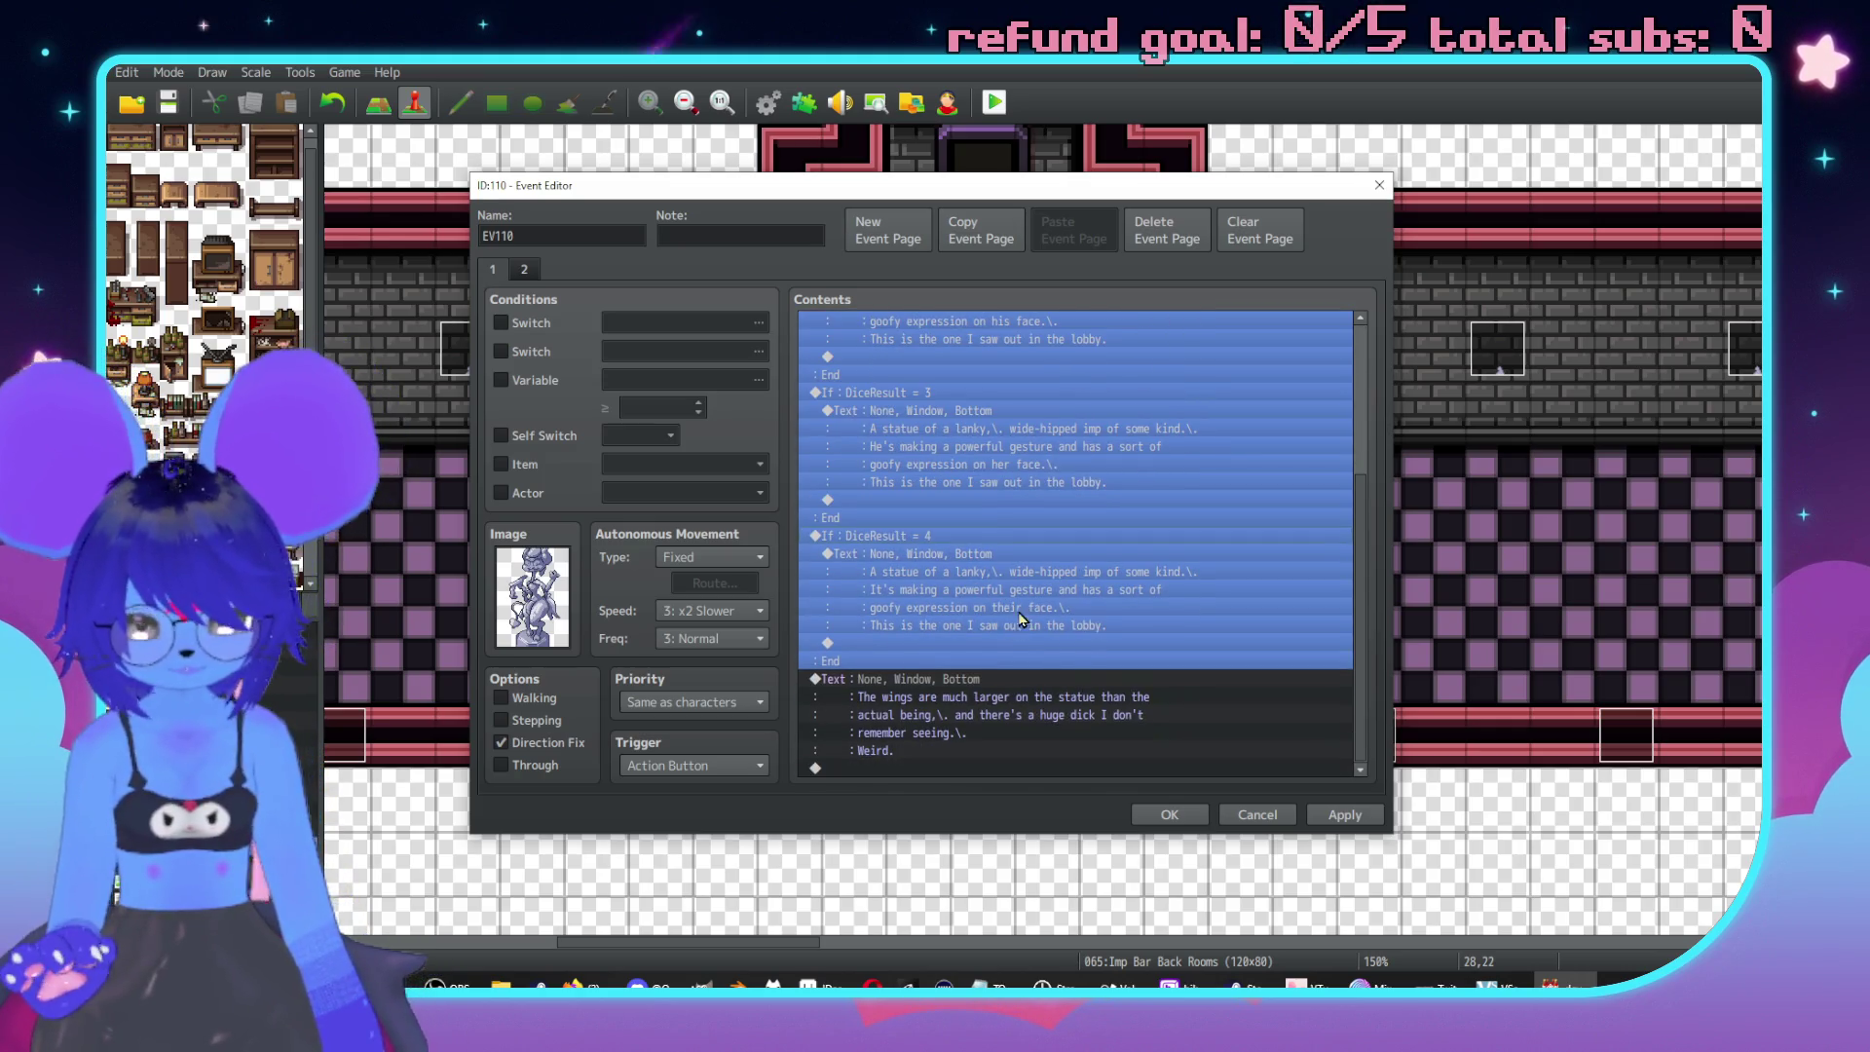
{"action": "left_click", "coordinate": [955, 680], "text": "shift"}
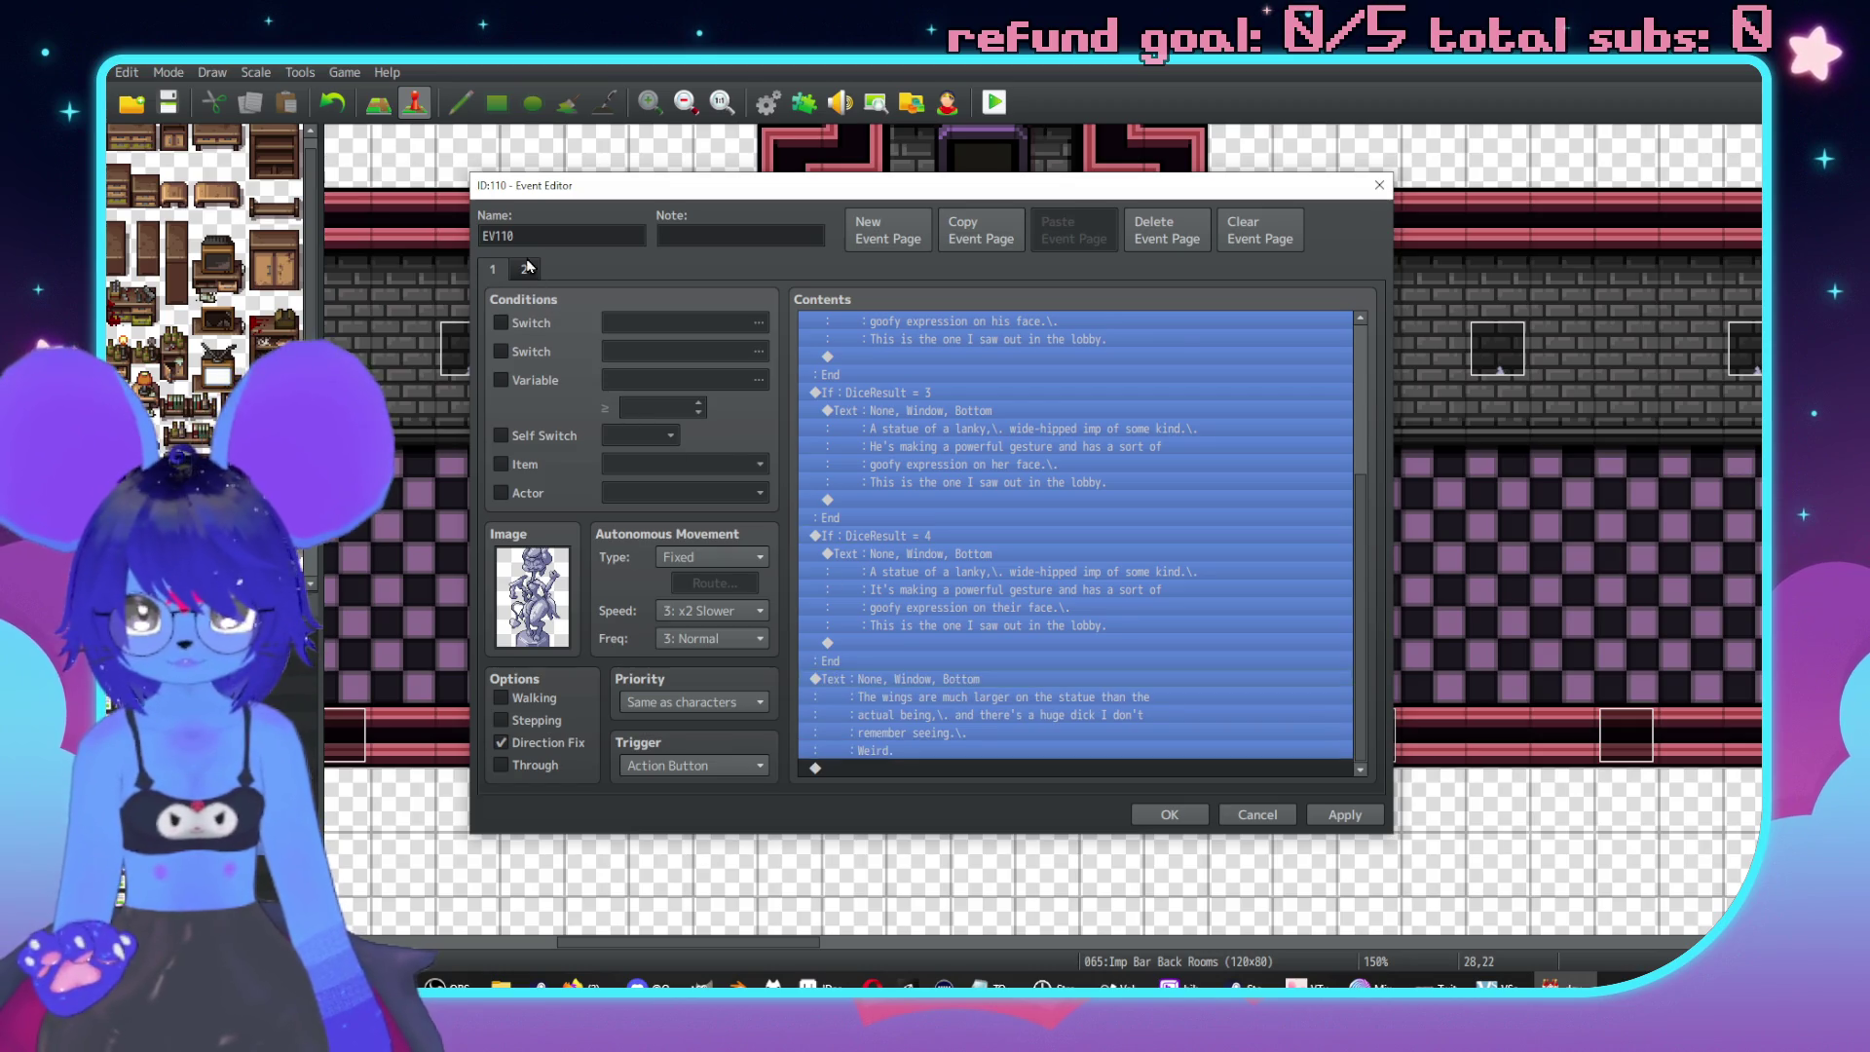
{"action": "left_click", "coordinate": [527, 268]}
{"action": "left_click", "coordinate": [1037, 370], "text": "shift"}
{"action": "key", "text": "Delete"}
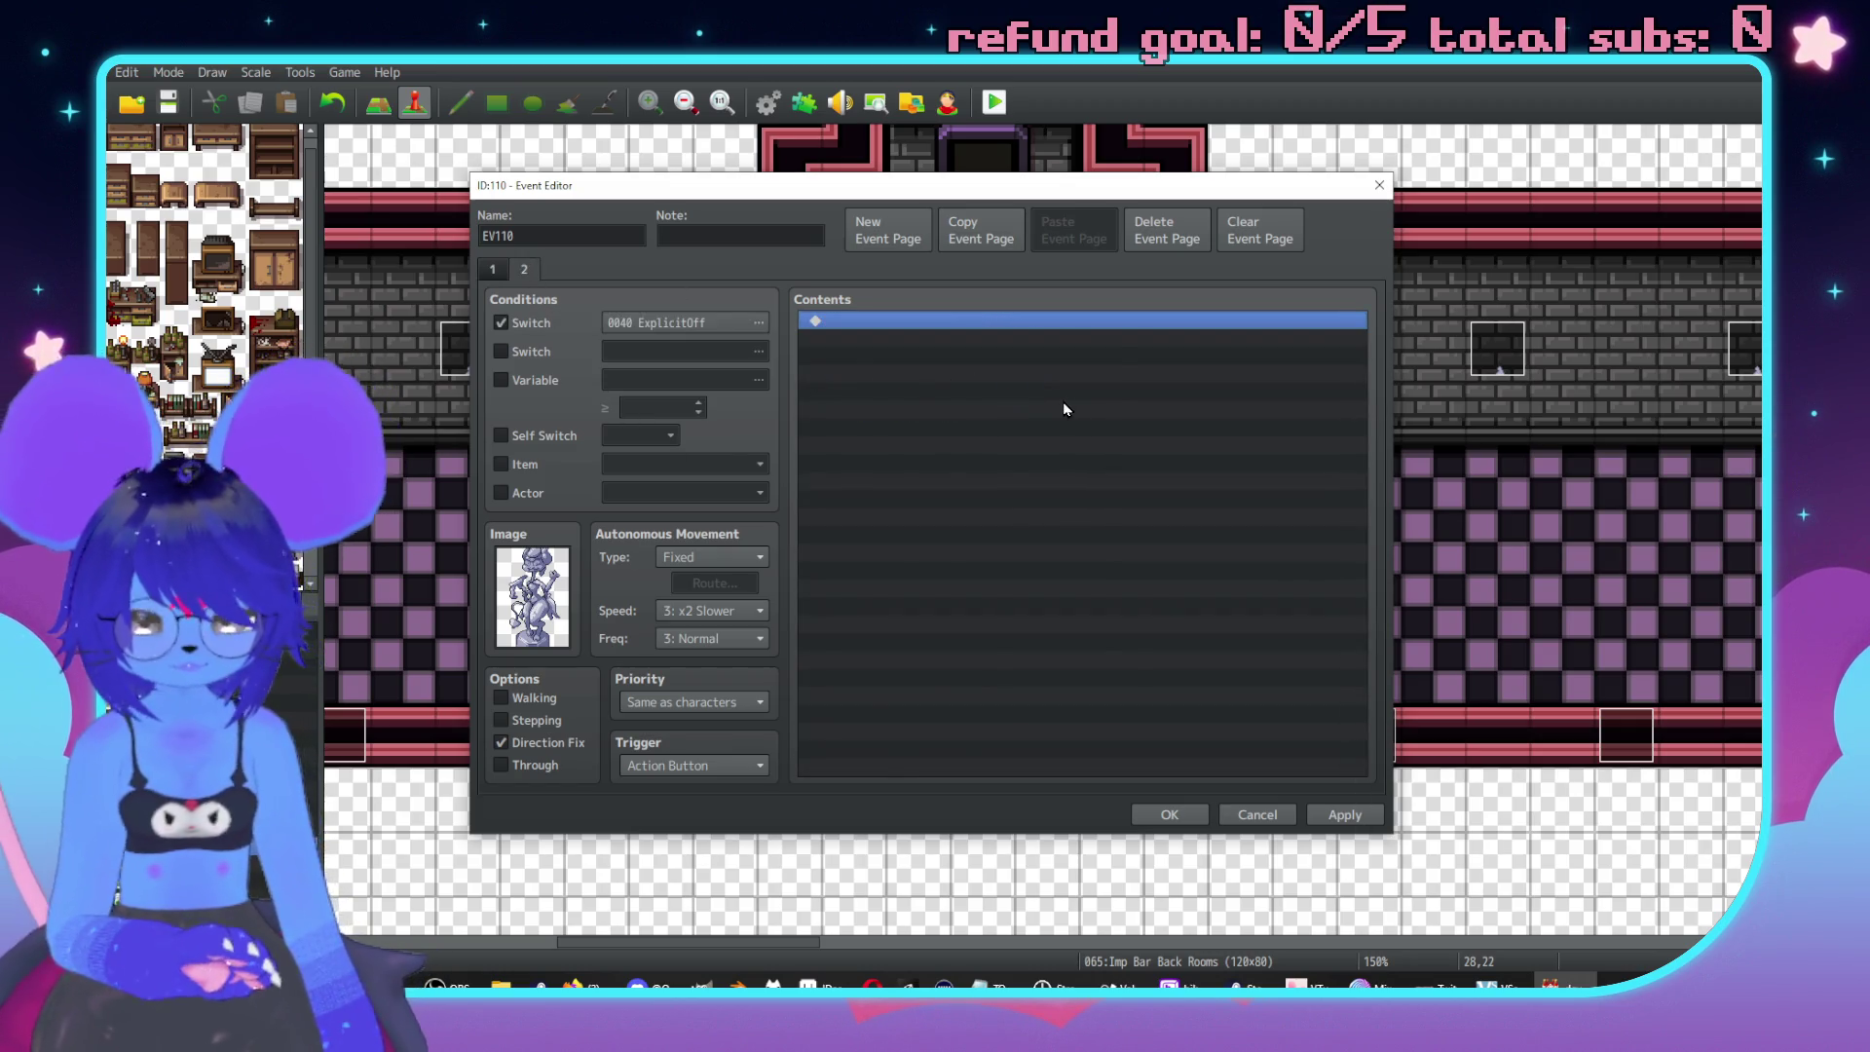
{"action": "key", "text": "ctrl+v"}
Delete the explicit remark from page 2's wings text, leaving 'larger on the statue than the actual being.'.
{"action": "scroll", "coordinate": [1107, 466], "scroll_direction": "down", "scroll_amount": 3}
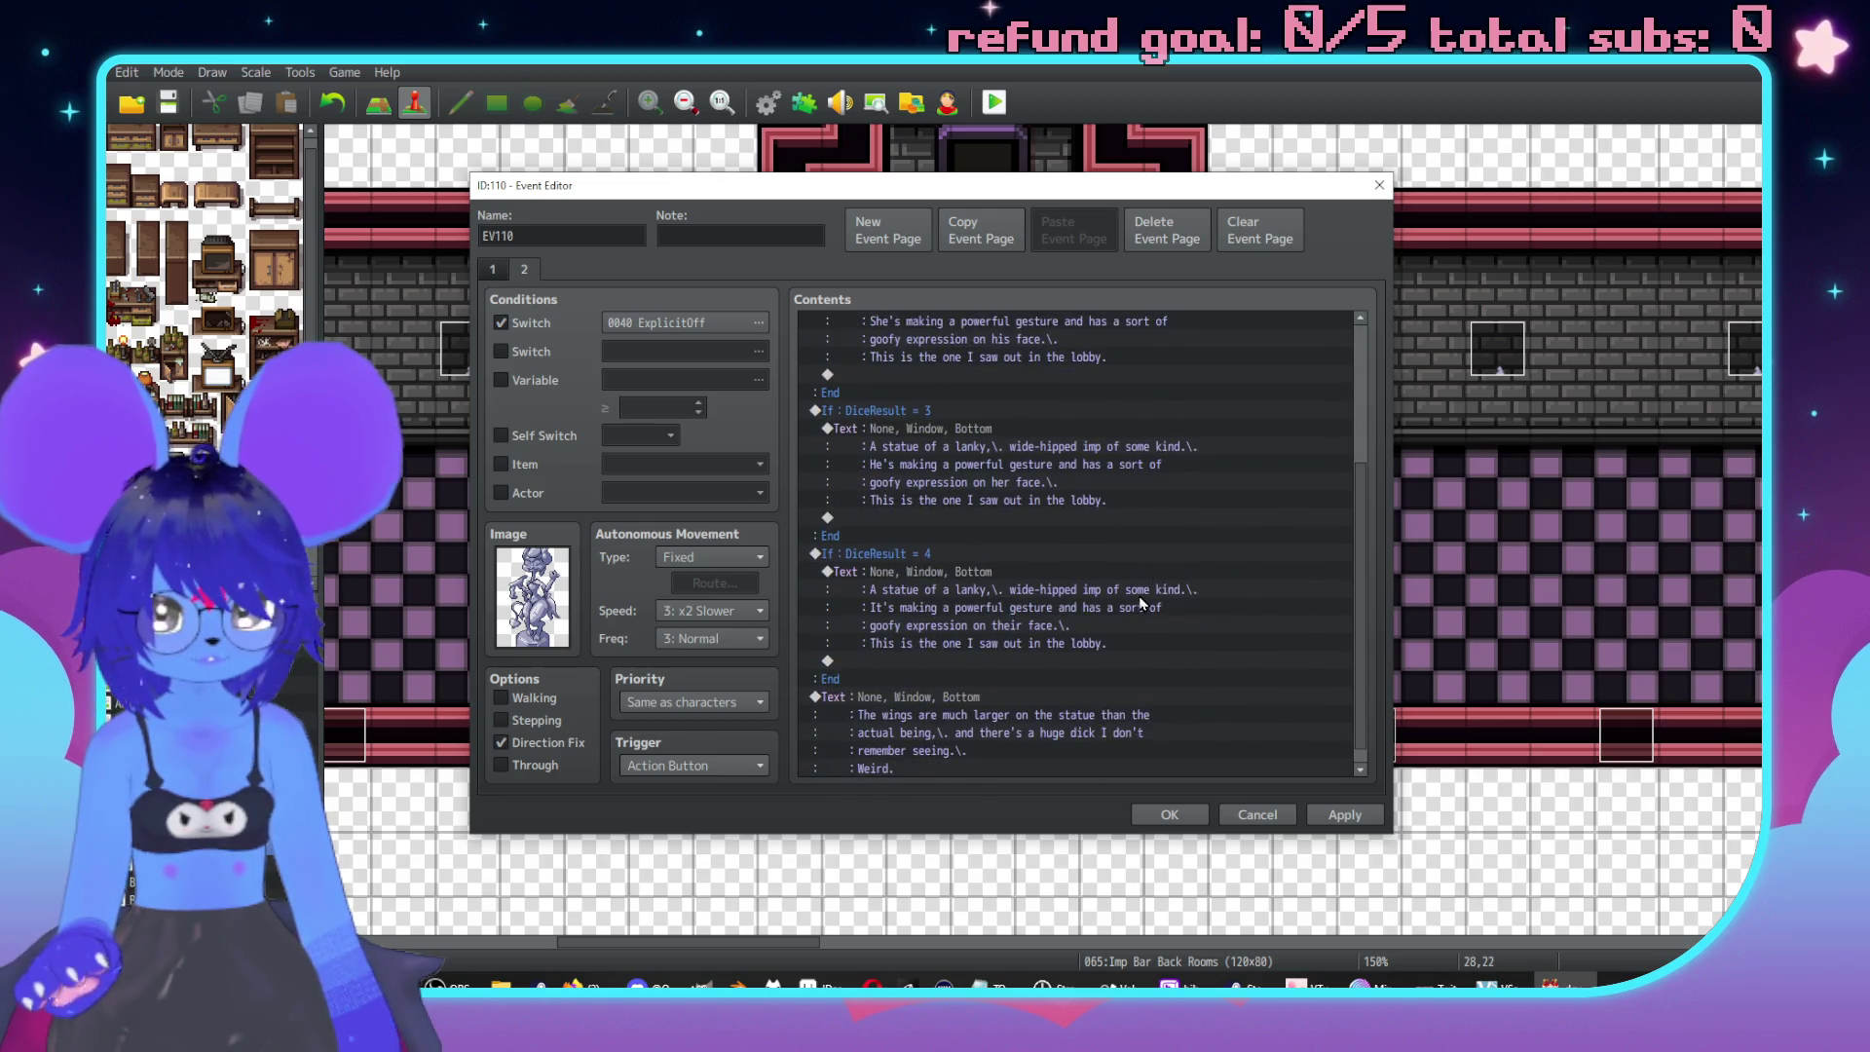
{"action": "scroll", "coordinate": [1142, 603], "scroll_direction": "down", "scroll_amount": 1}
{"action": "left_click", "coordinate": [954, 700]}
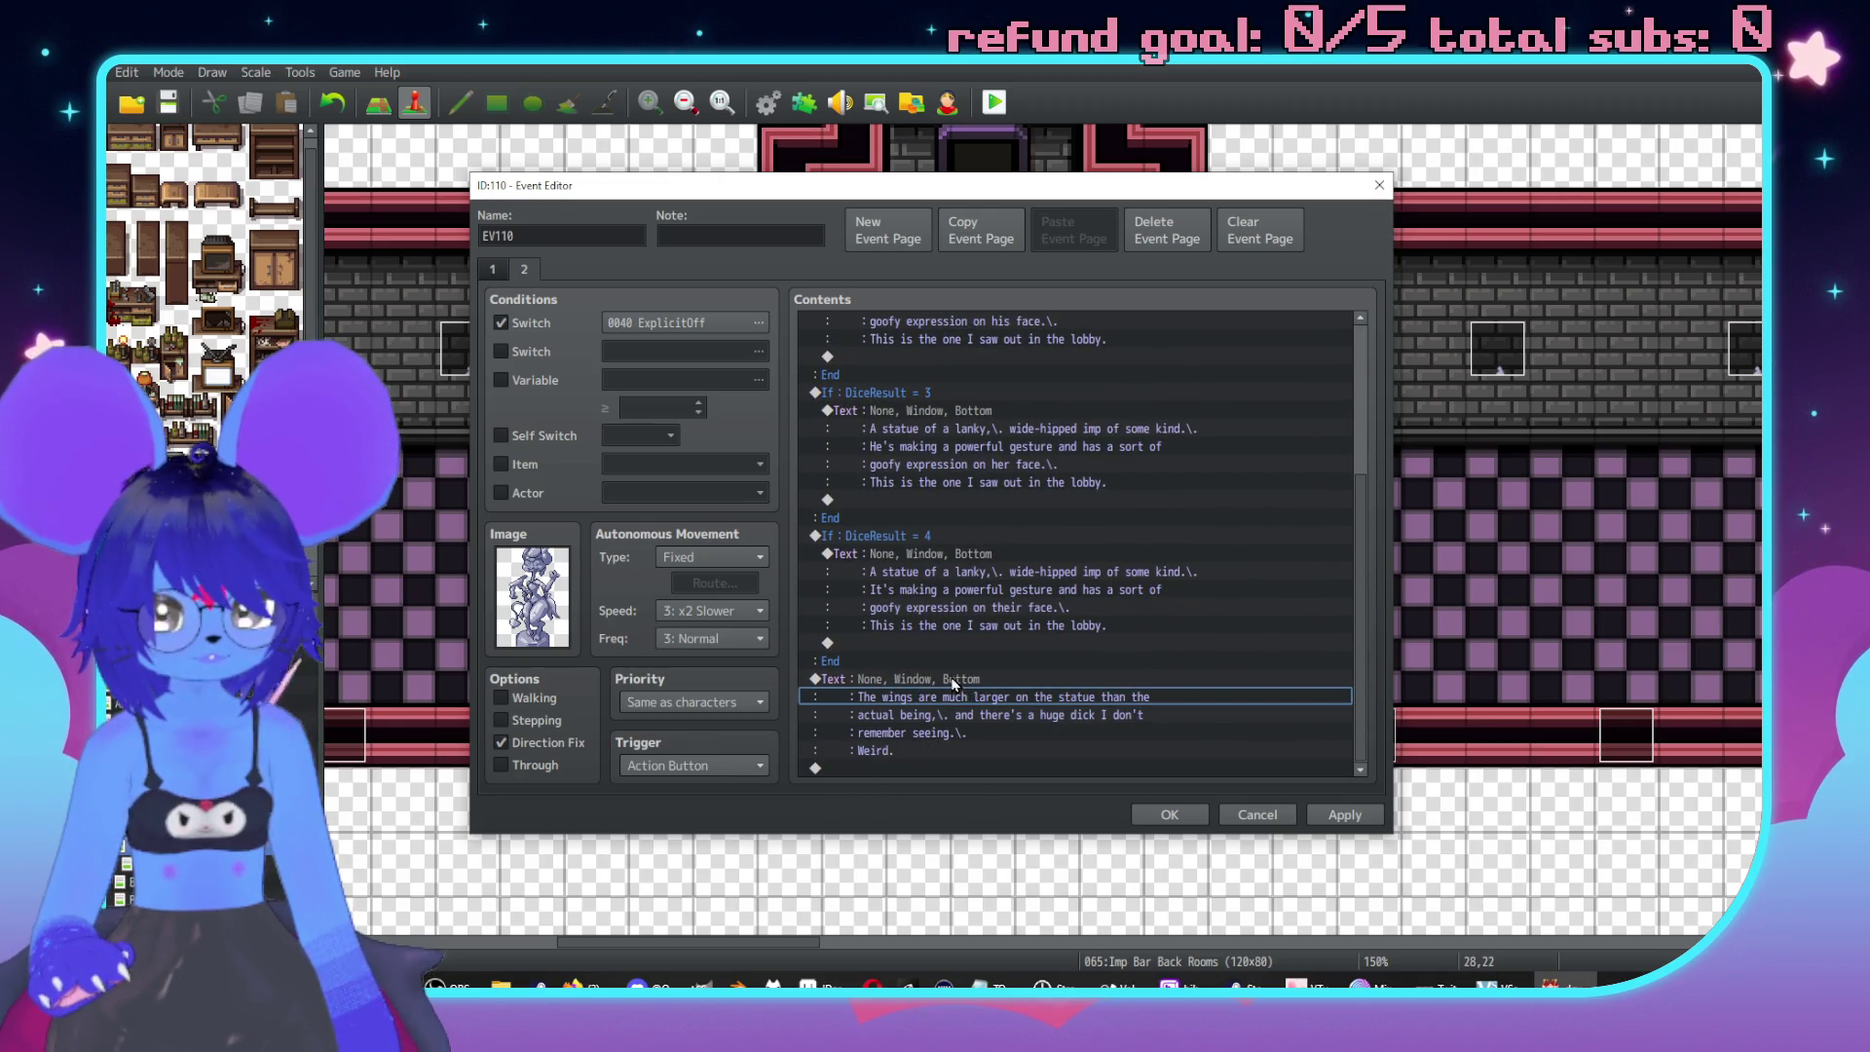
{"action": "double_click", "coordinate": [954, 684]}
{"action": "left_click_drag", "start_coordinate": [1053, 516], "coordinate": [1039, 500]}
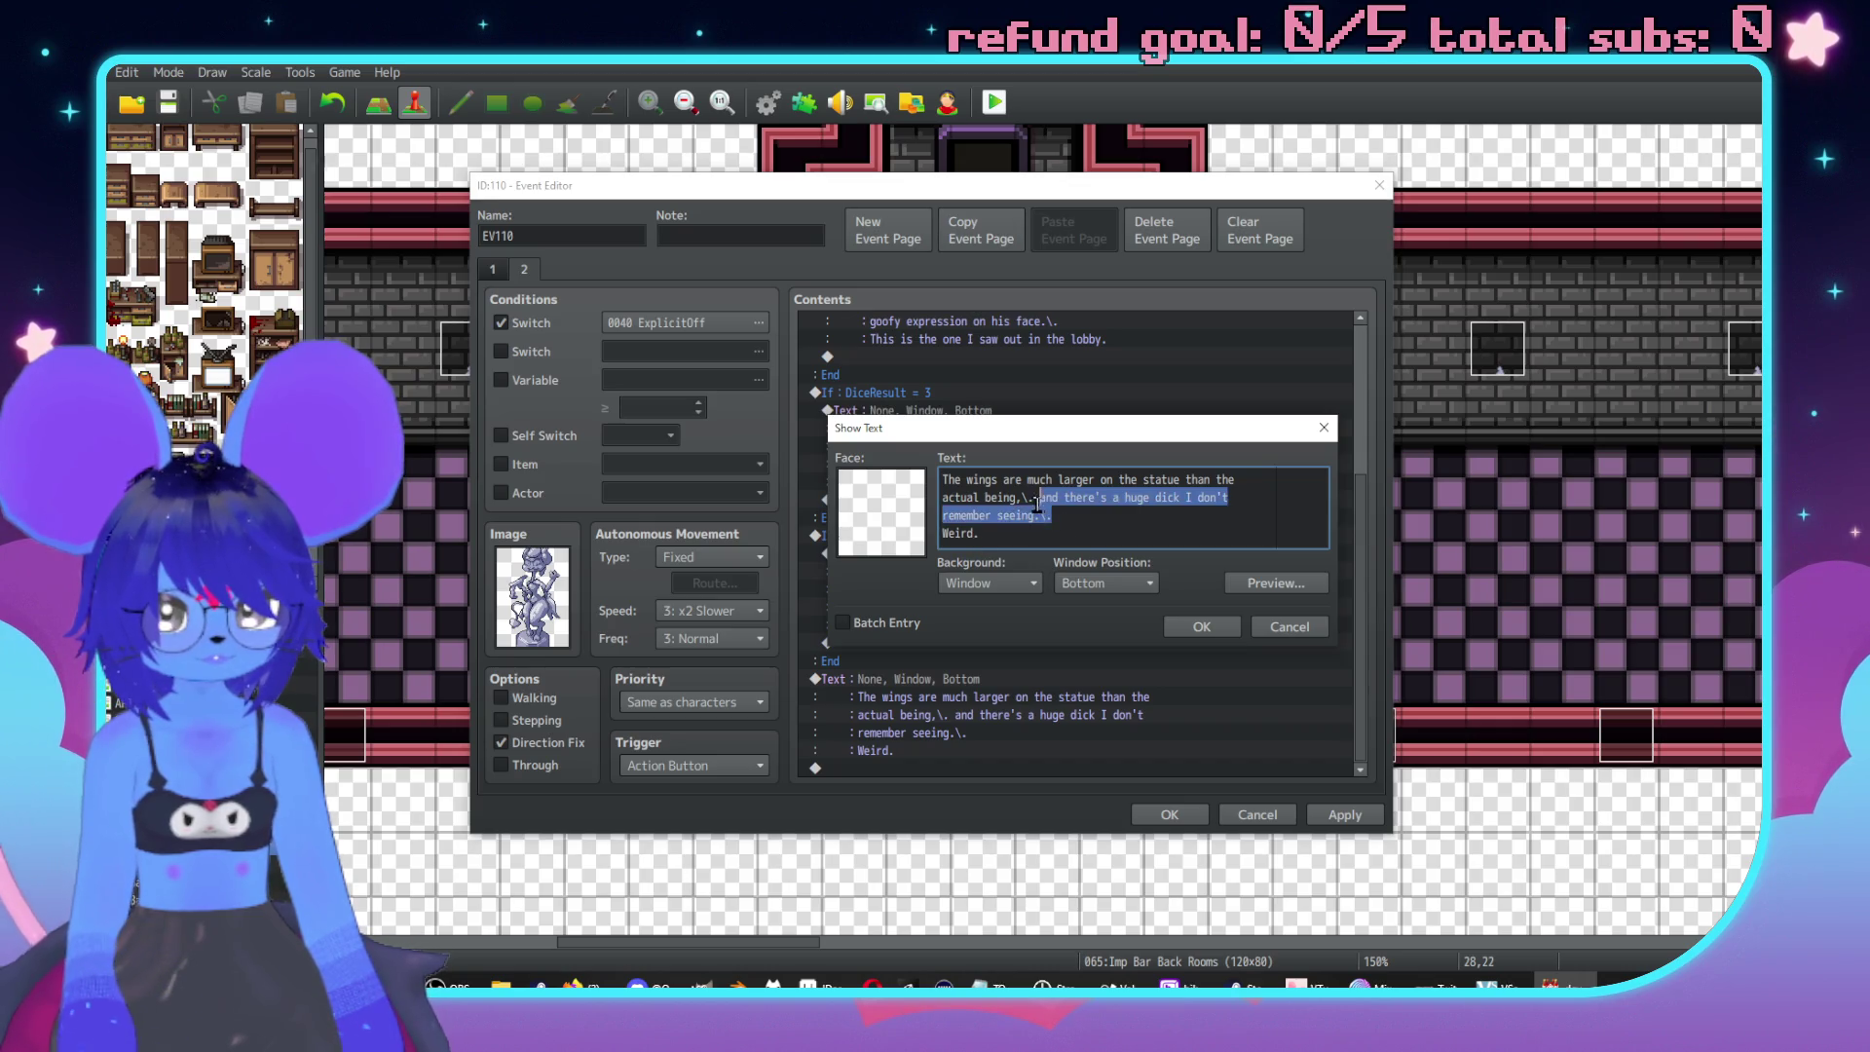
{"action": "key", "text": "BackSpace"}
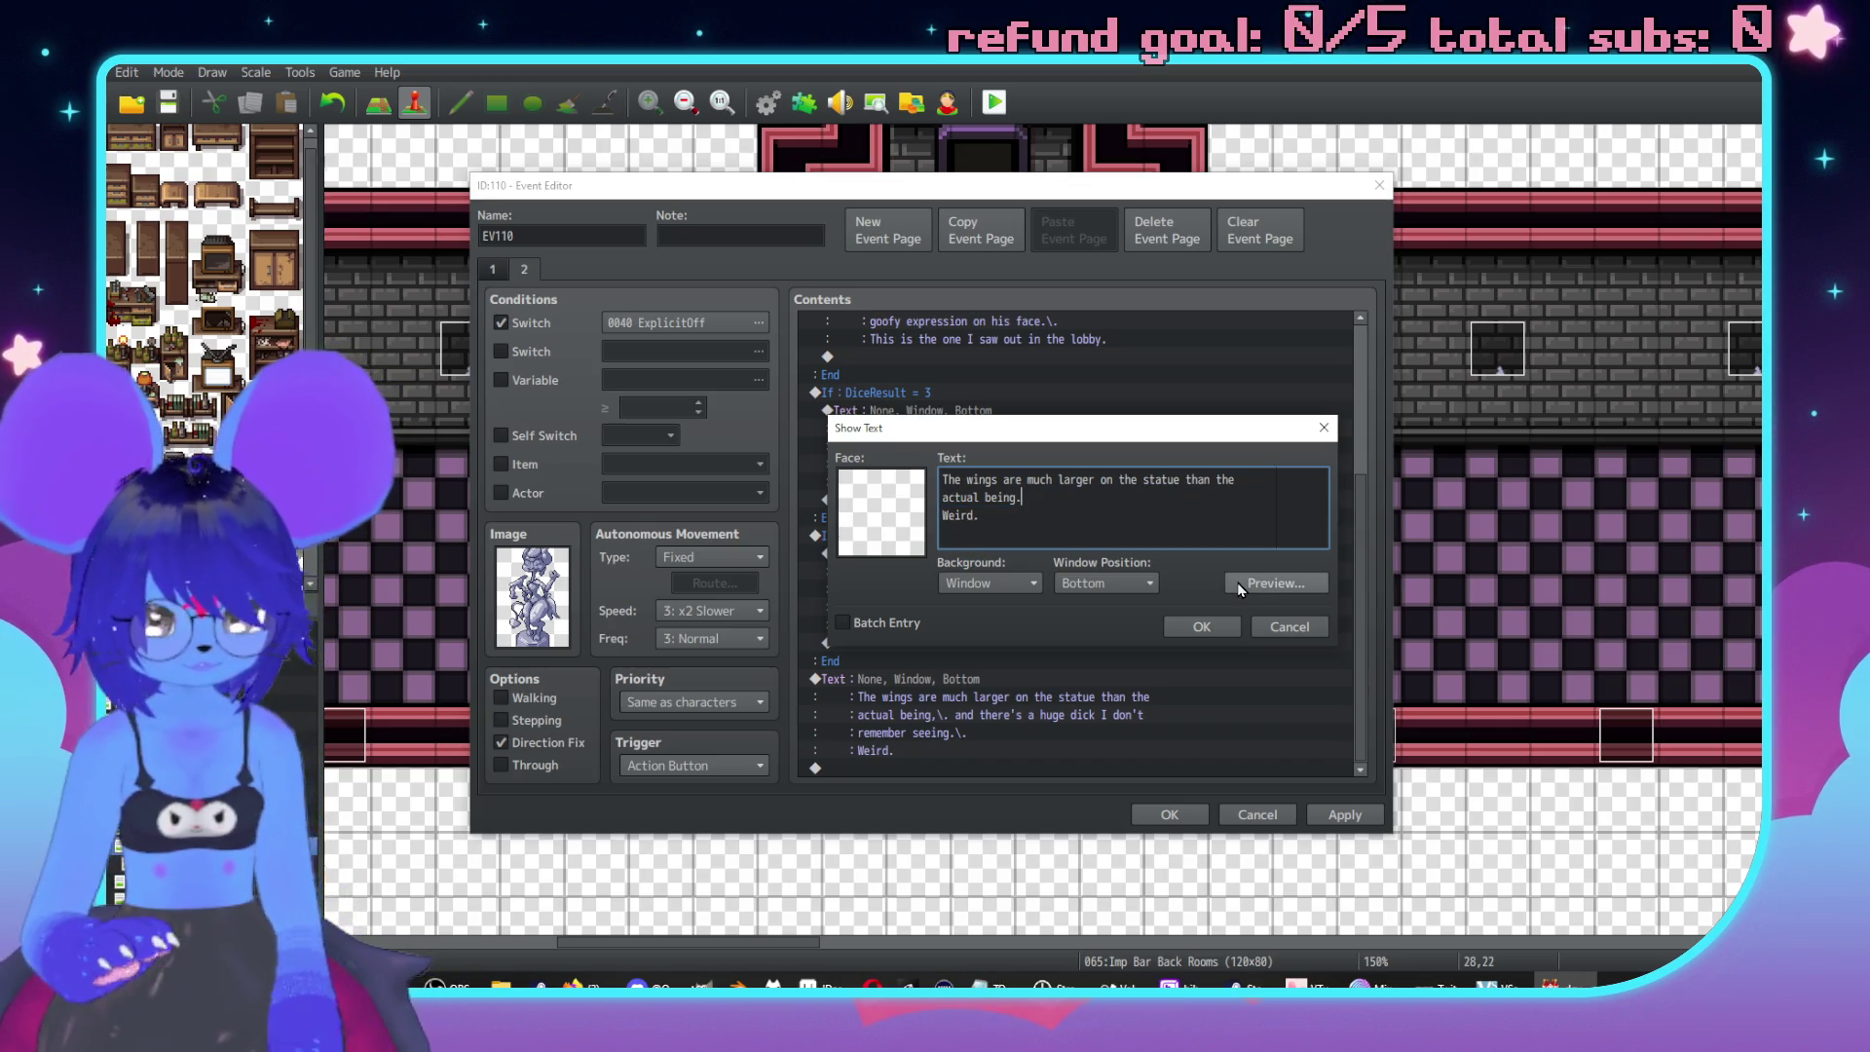
{"action": "type", "text": "\\."}
{"action": "left_click", "coordinate": [1201, 627]}
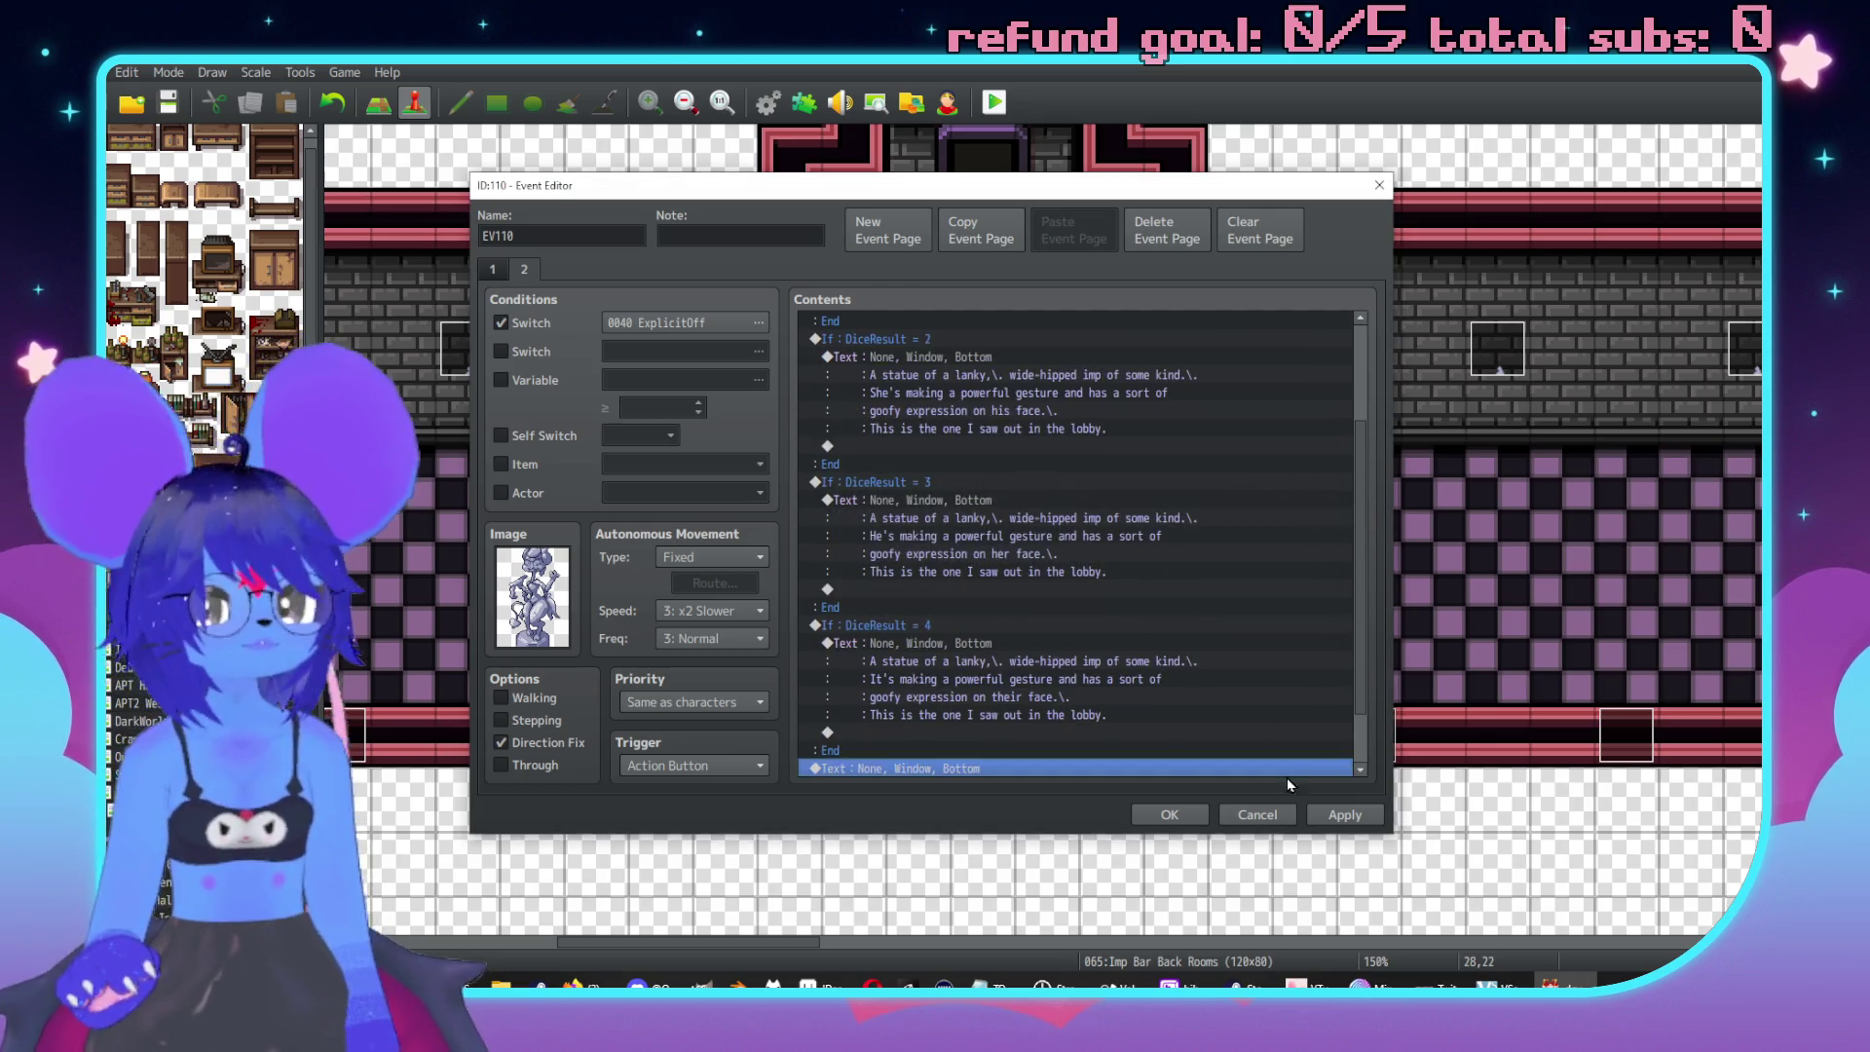
{"action": "scroll", "coordinate": [1194, 536], "scroll_direction": "up", "scroll_amount": 5}
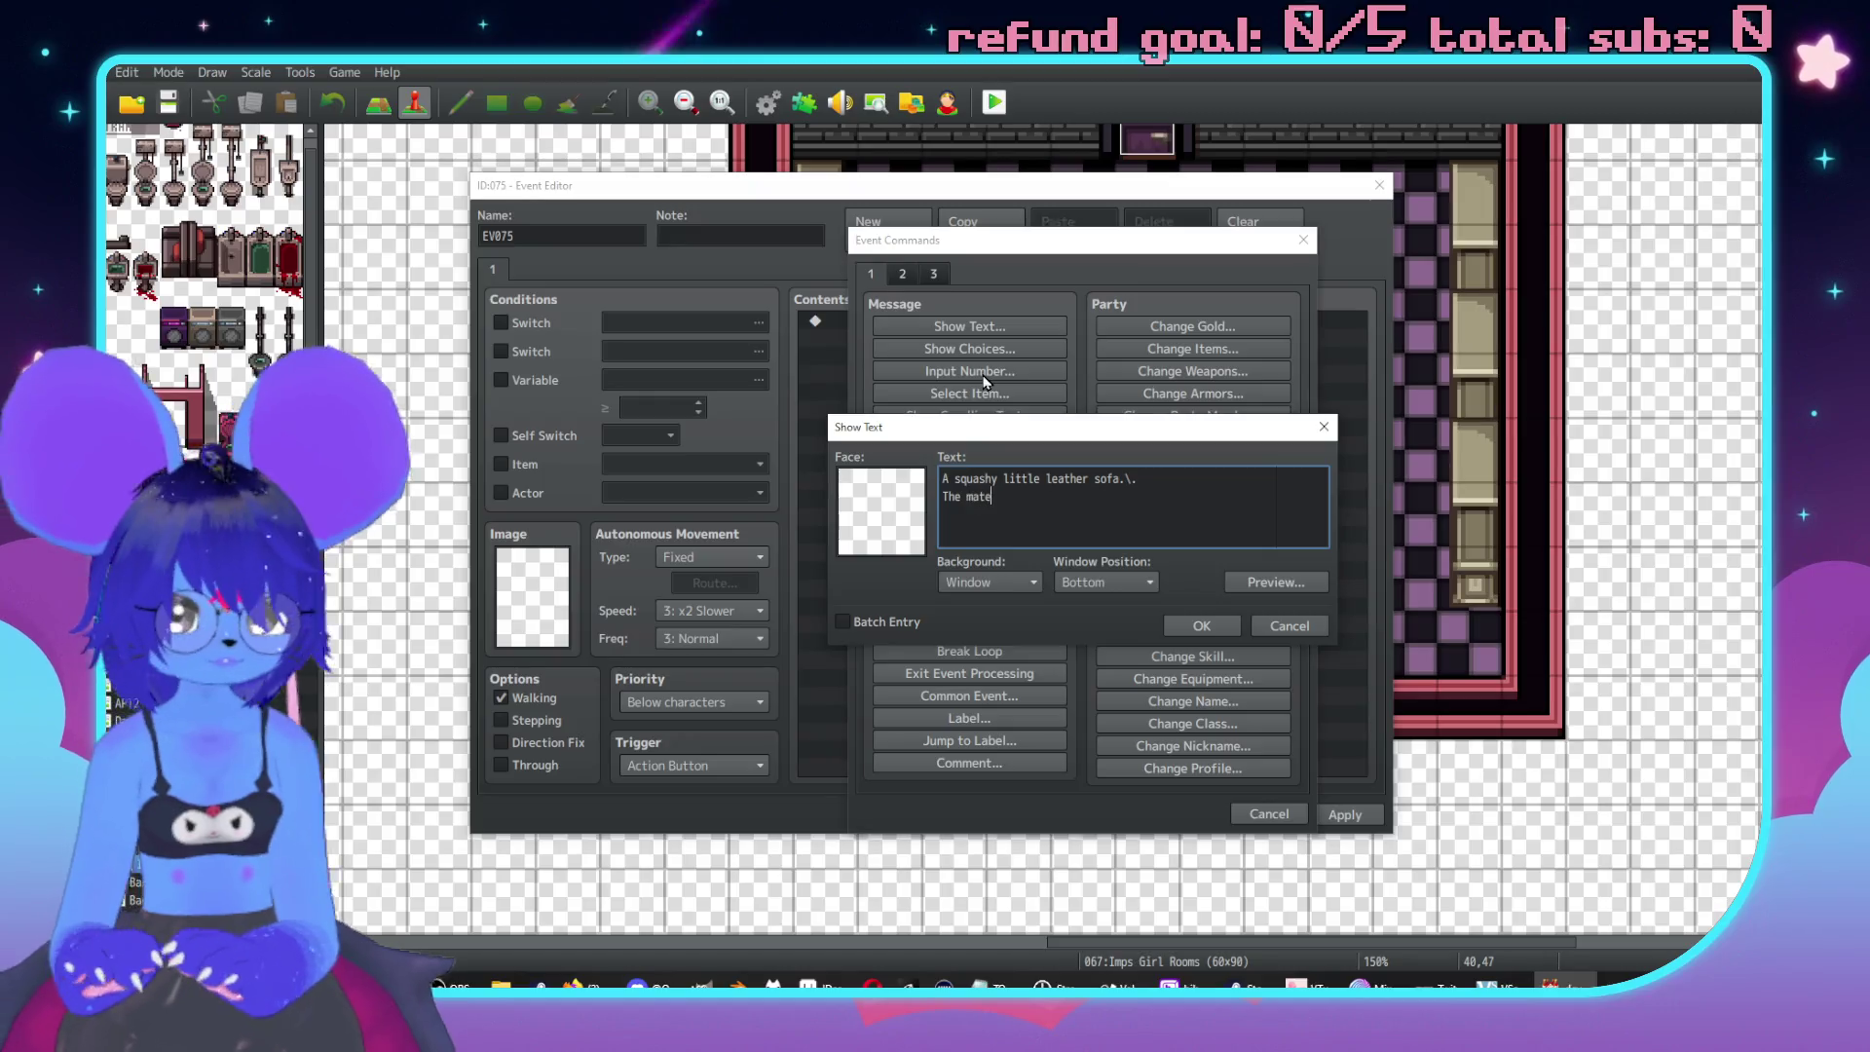
Finish the sofa text 'The material looks well-used.', set Same as characters priority, and save EV075.
{"action": "type", "text": "ial looks well"}
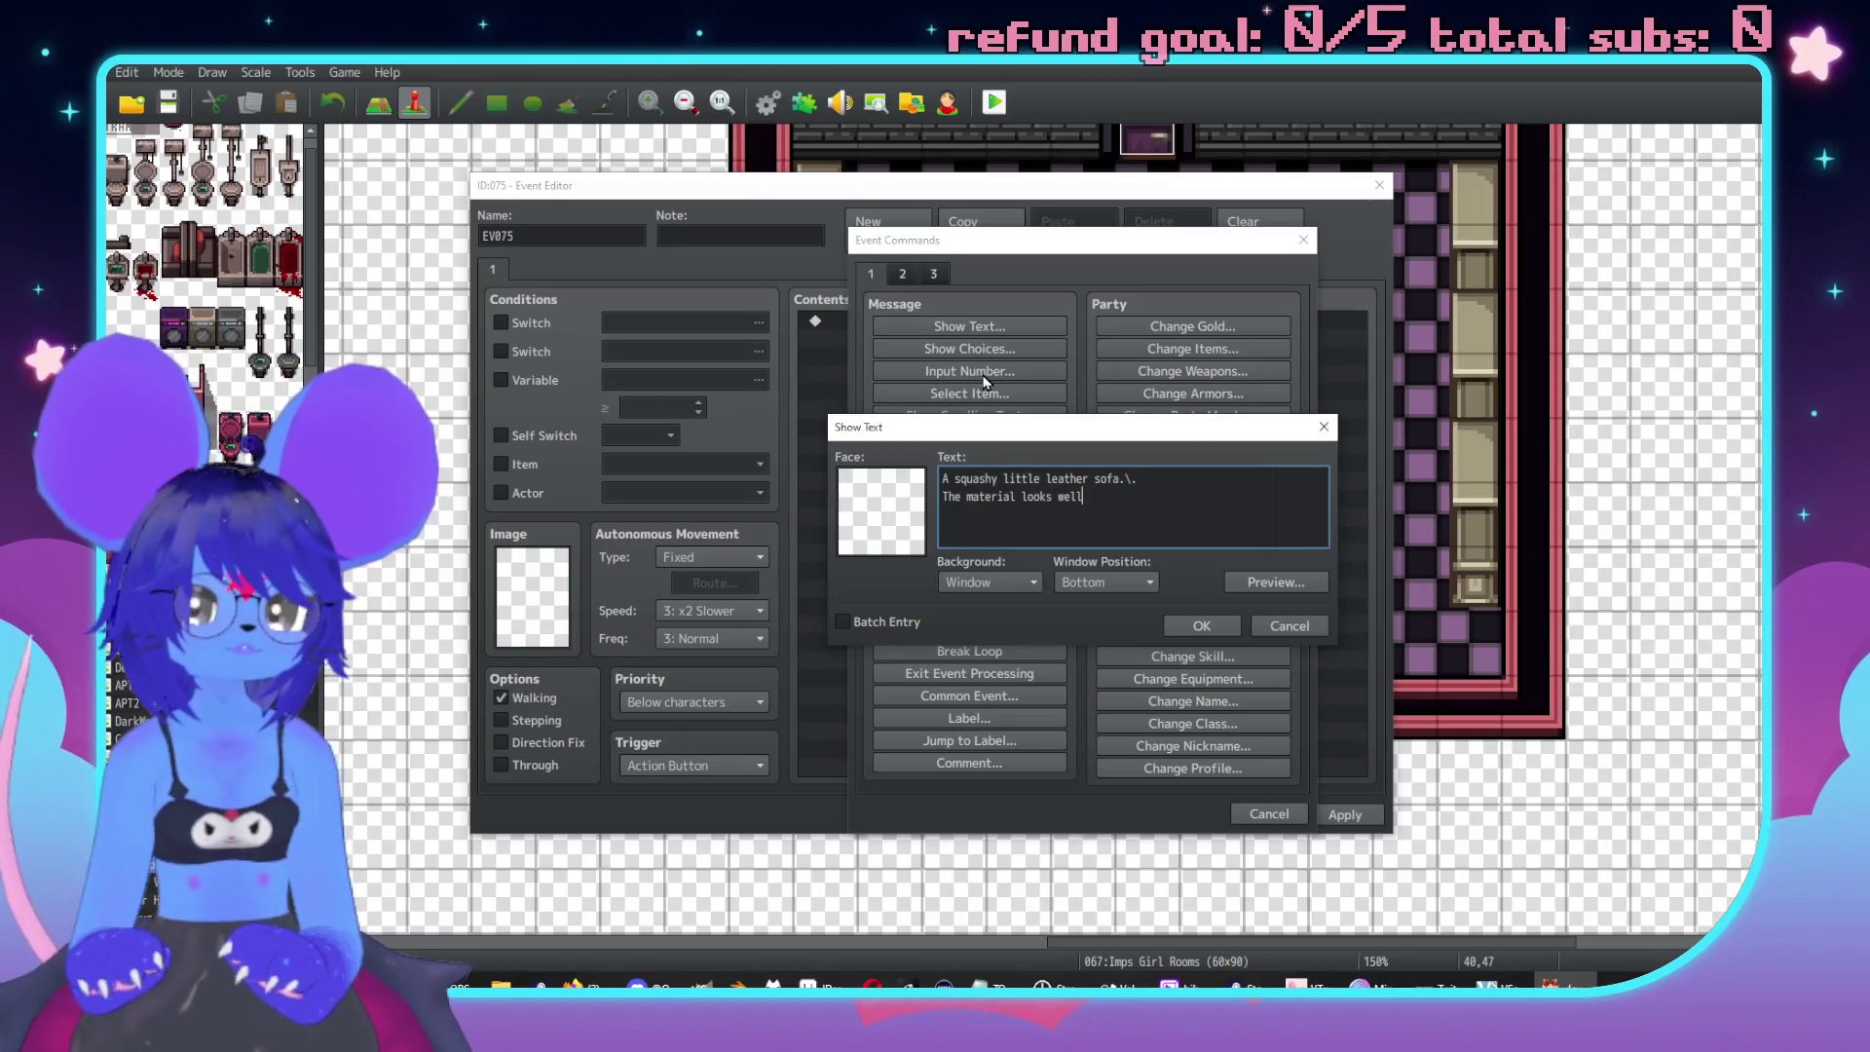
{"action": "type", "text": "-used."}
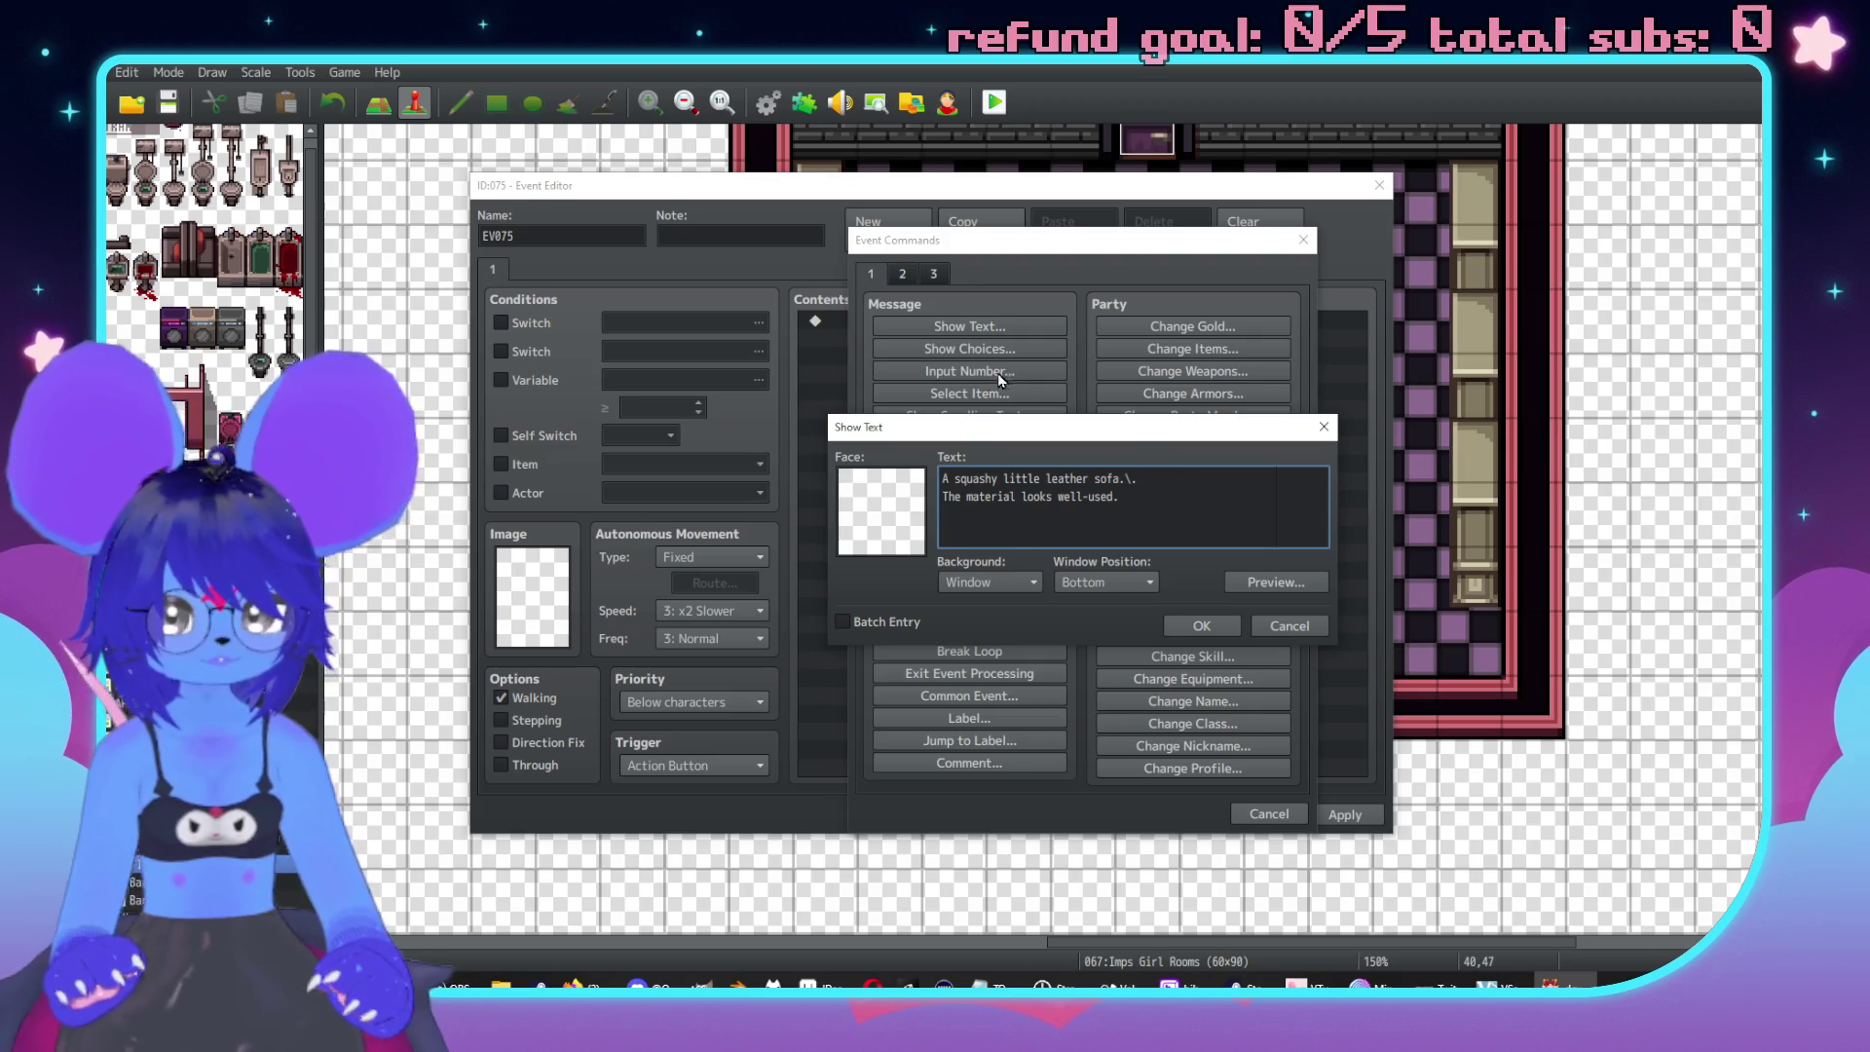
{"action": "left_click", "coordinate": [1205, 626]}
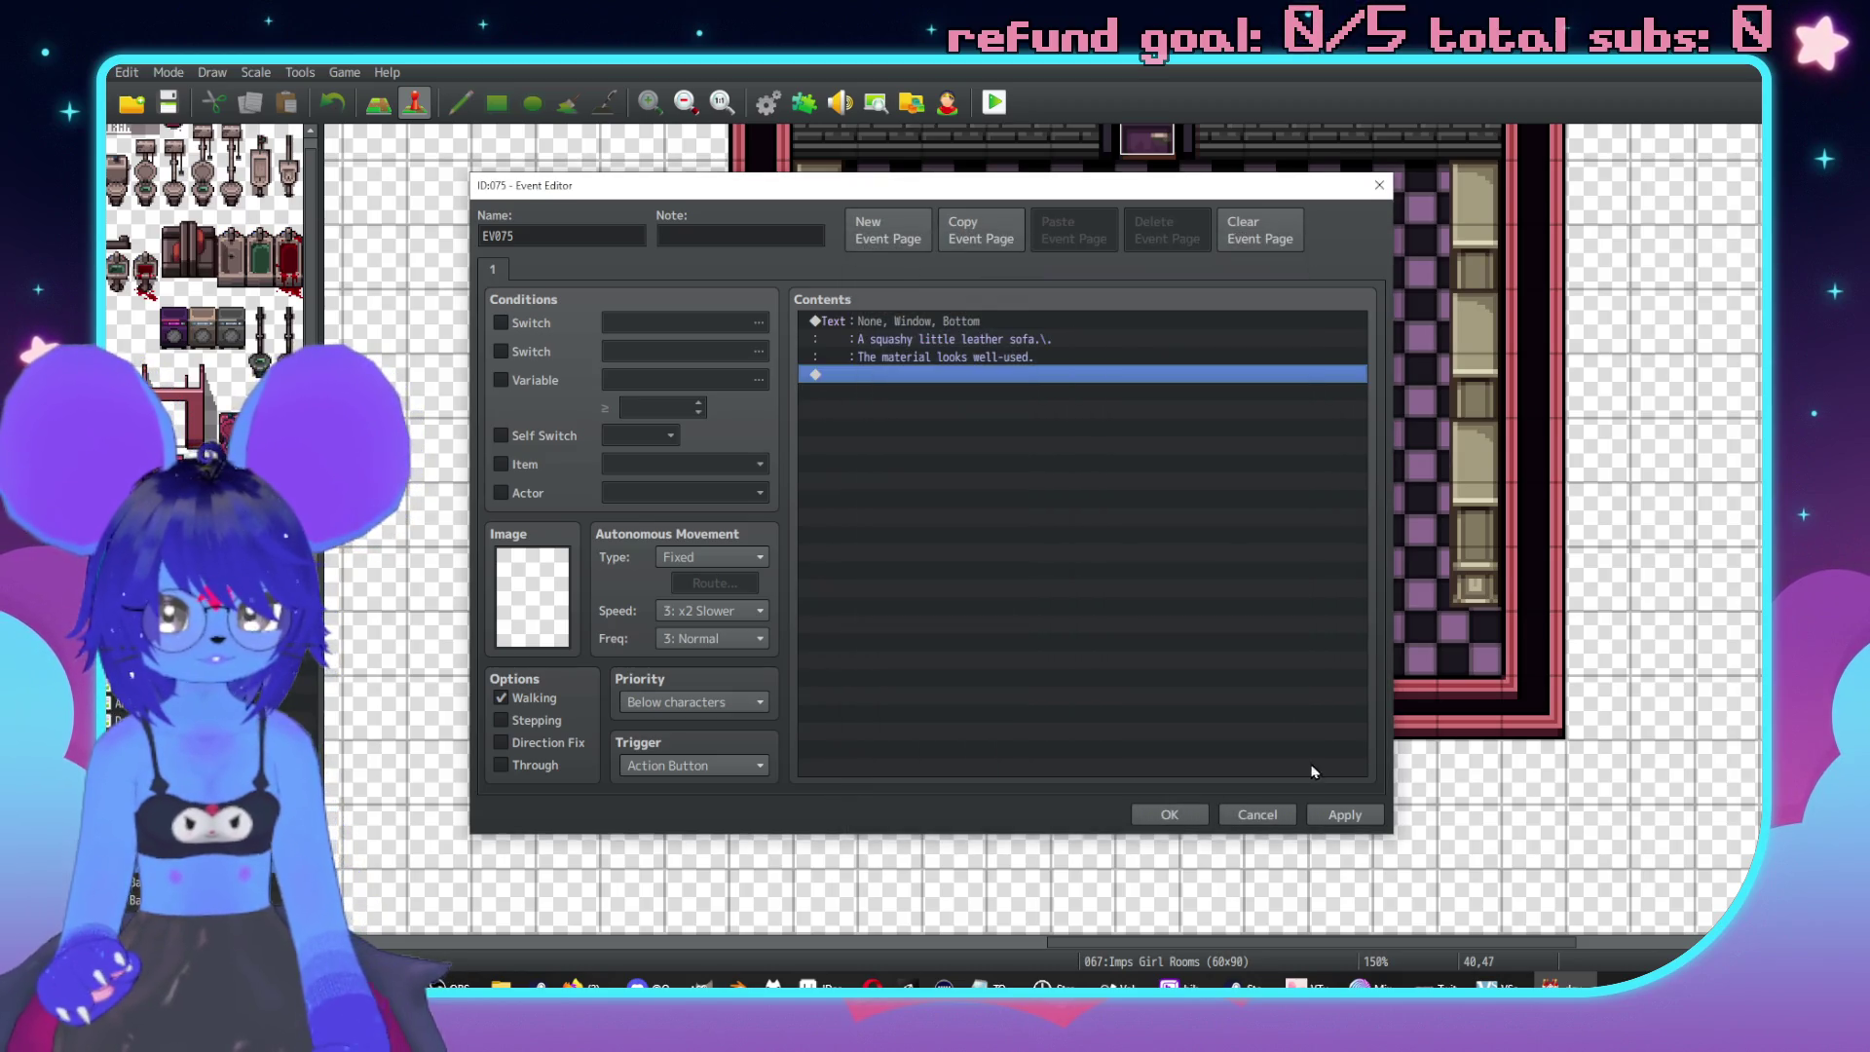
{"action": "left_click", "coordinate": [691, 702]}
{"action": "left_click", "coordinate": [686, 732]}
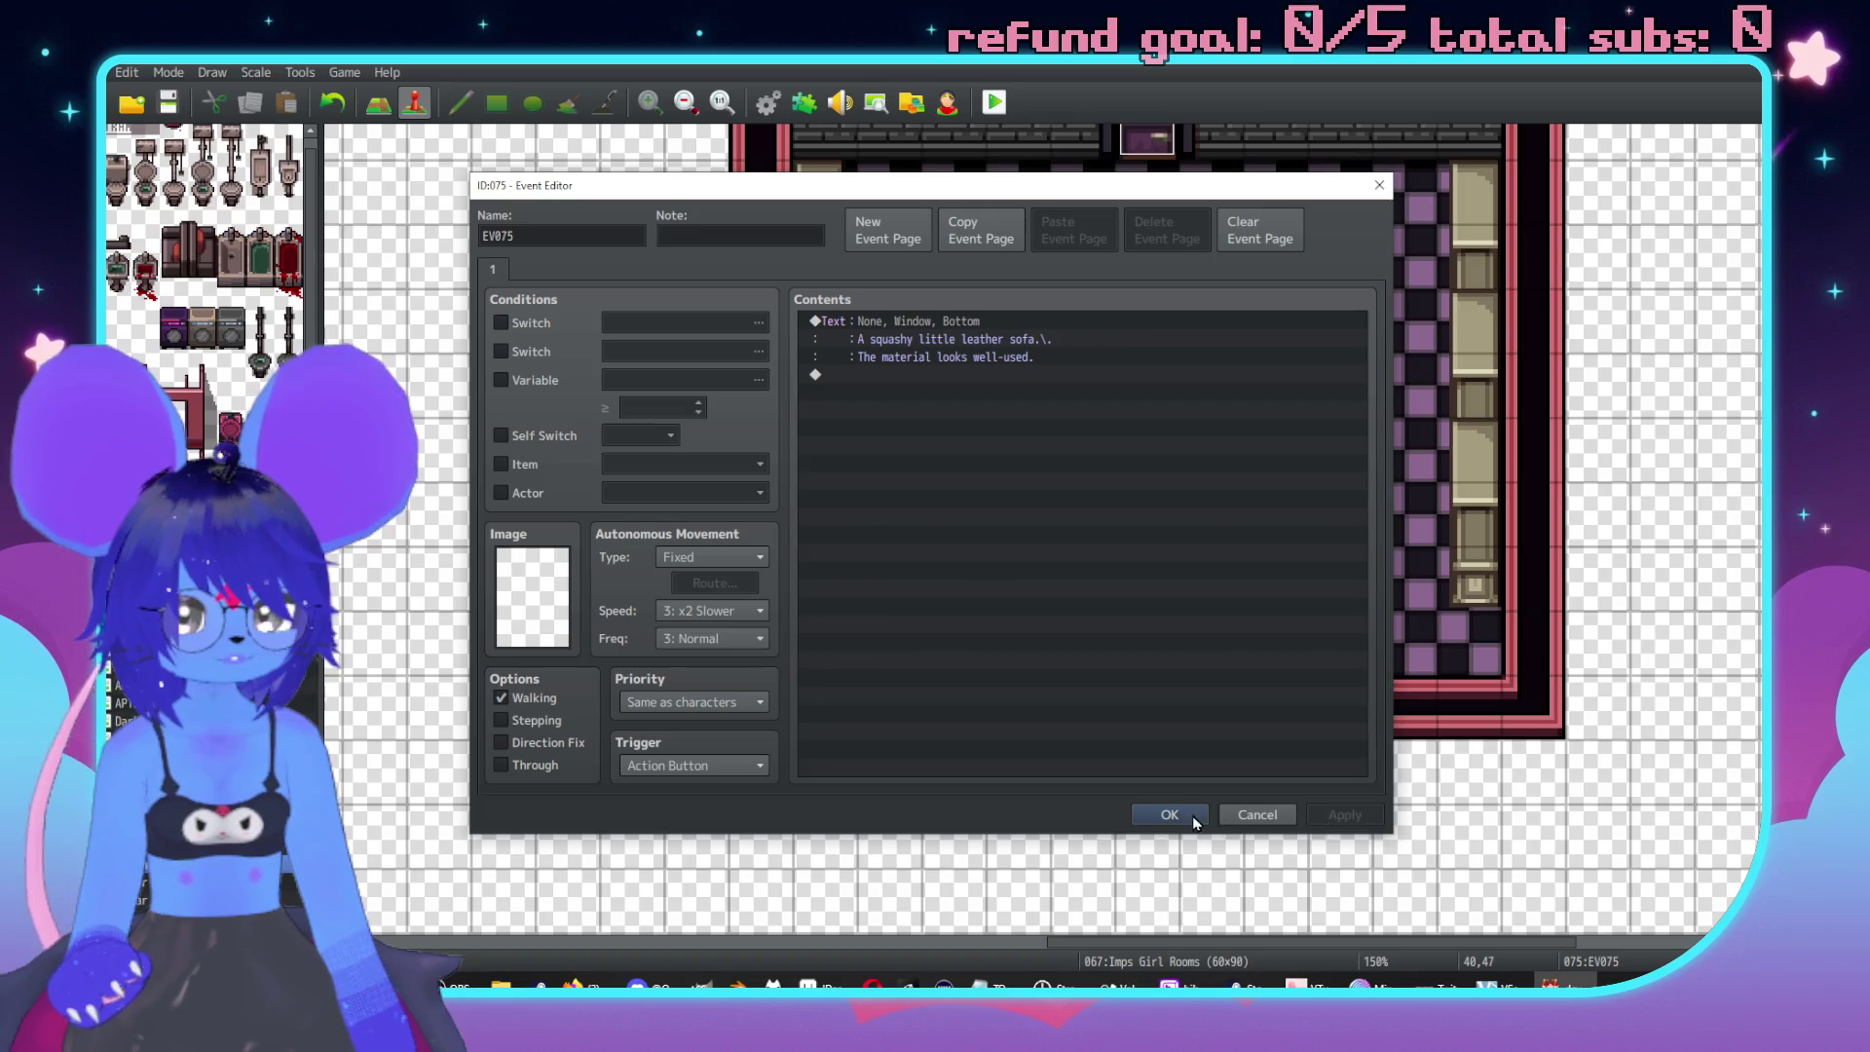
{"action": "left_click", "coordinate": [1169, 815]}
{"action": "key", "text": "Right"}
{"action": "key", "text": "Right"}
{"action": "key", "text": "Right"}
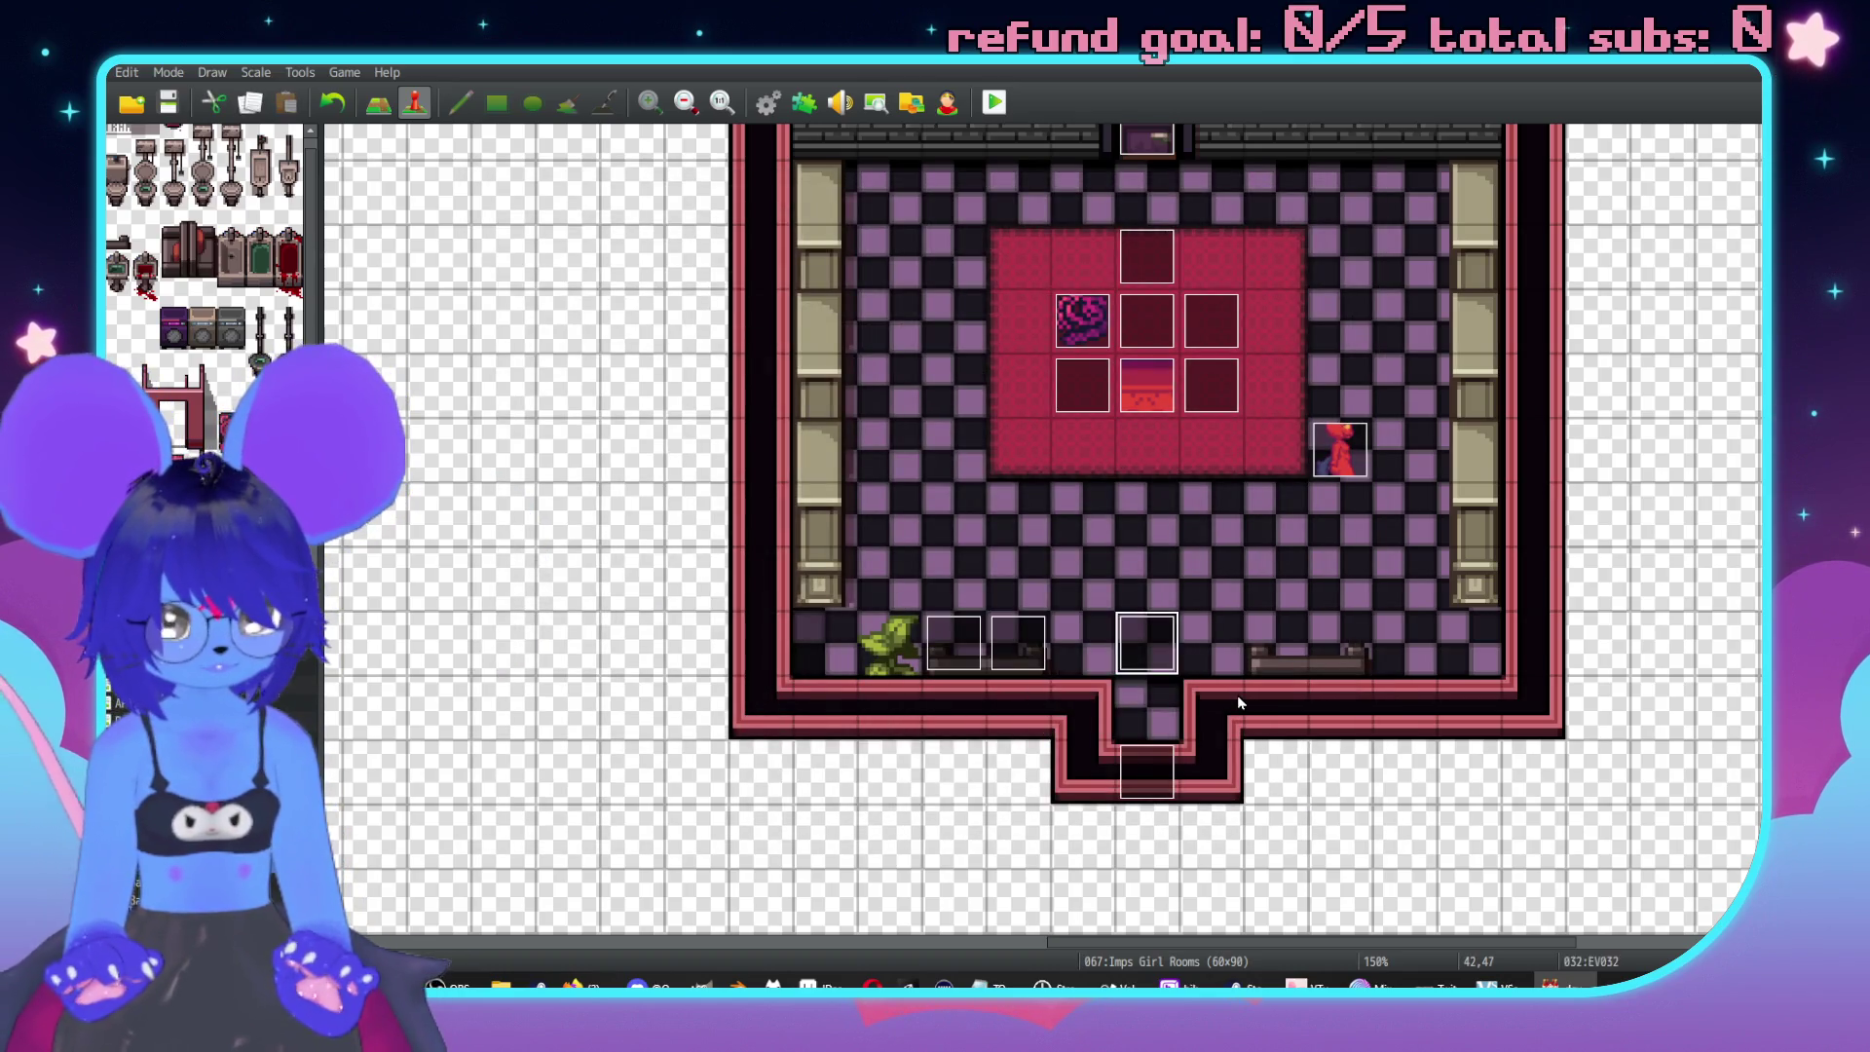
Create a plant event with the message 'A plant. It looks pretty healthy despite the lack of sunlight in here.'.
{"action": "double_click", "coordinate": [863, 640]}
{"action": "double_click", "coordinate": [915, 319]}
{"action": "left_click", "coordinate": [970, 325]}
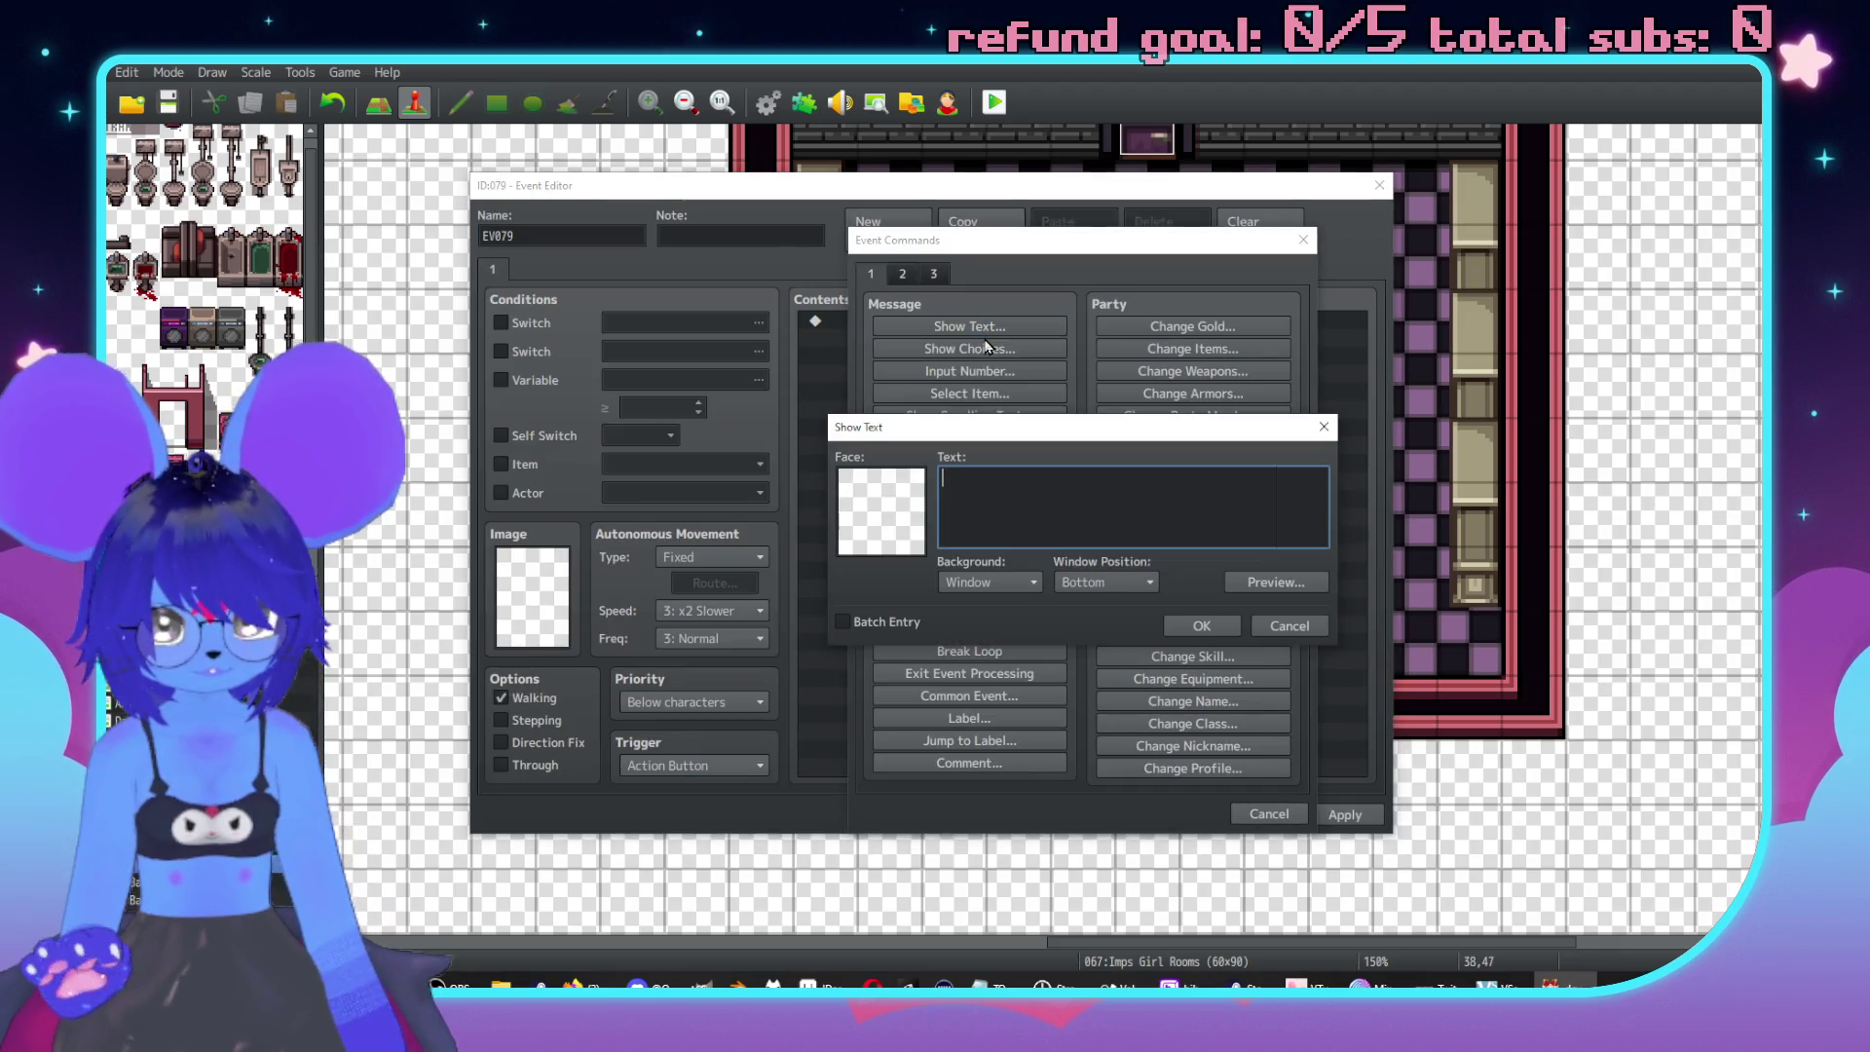
{"action": "type", "text": "A plant. "}
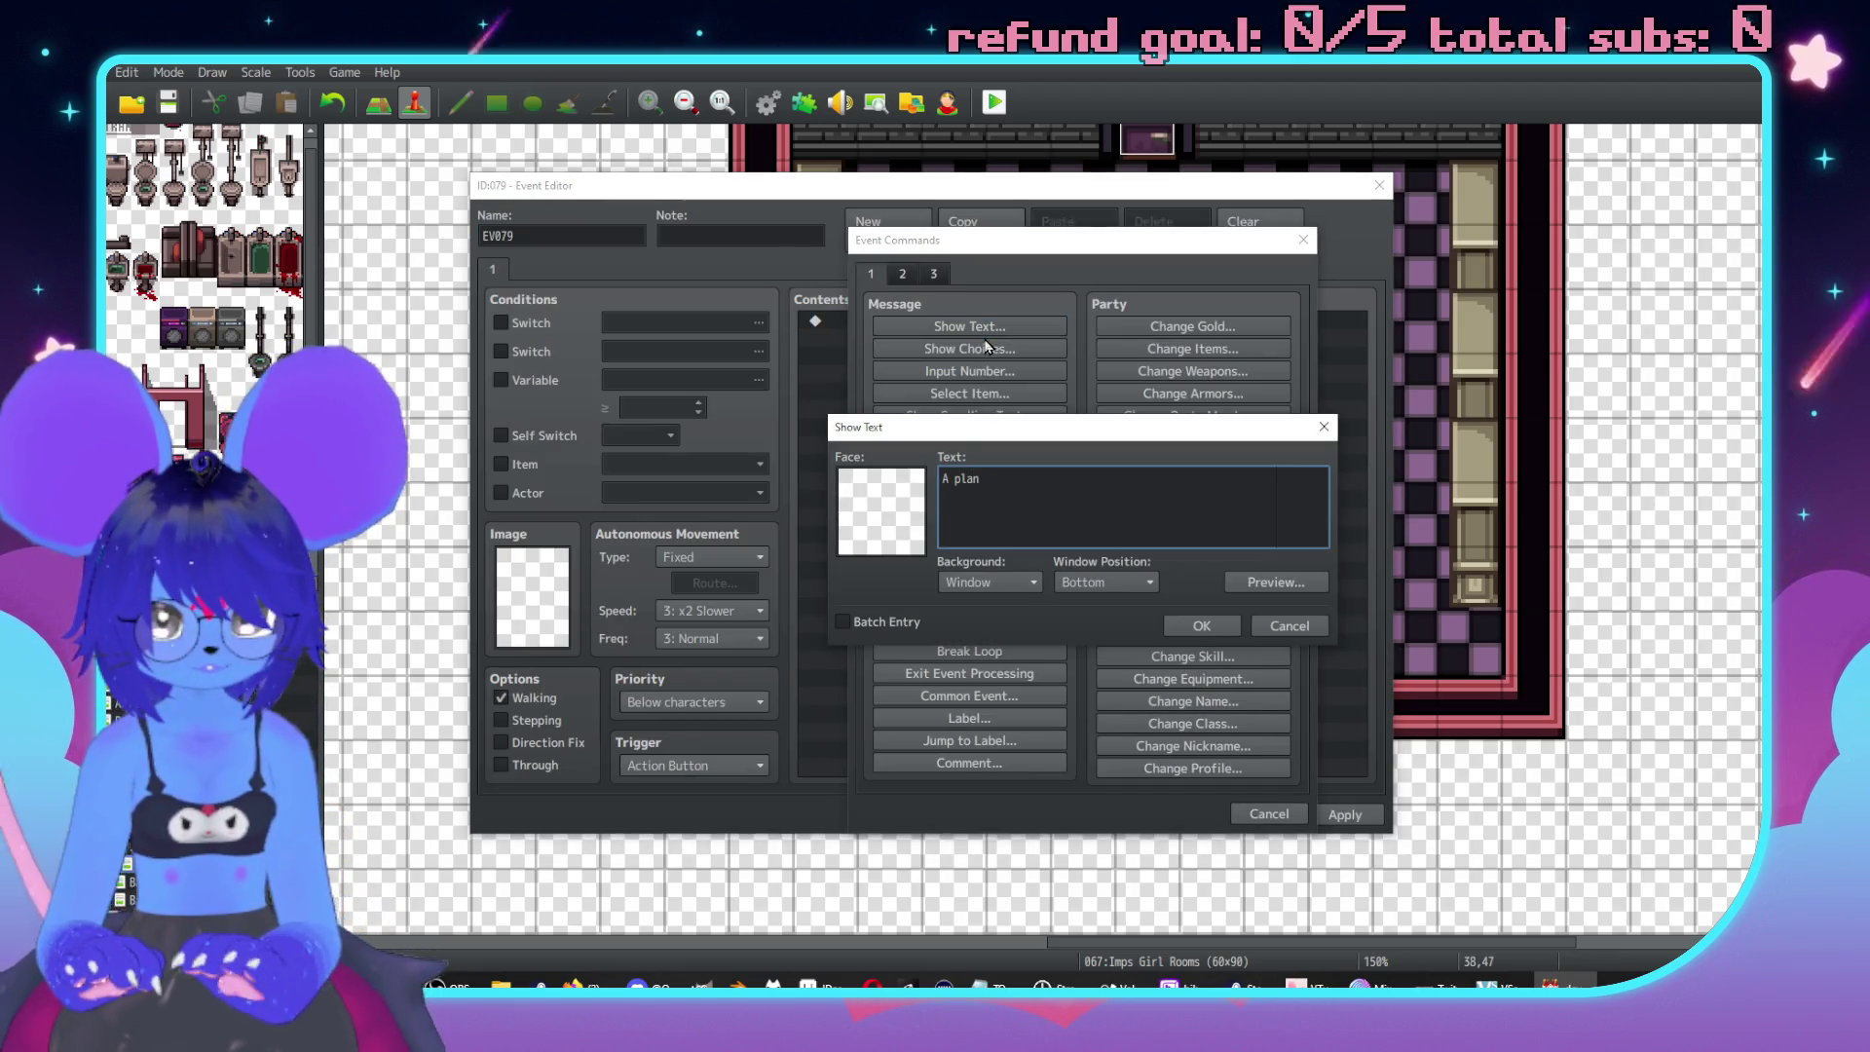
{"action": "type", "text": "It "}
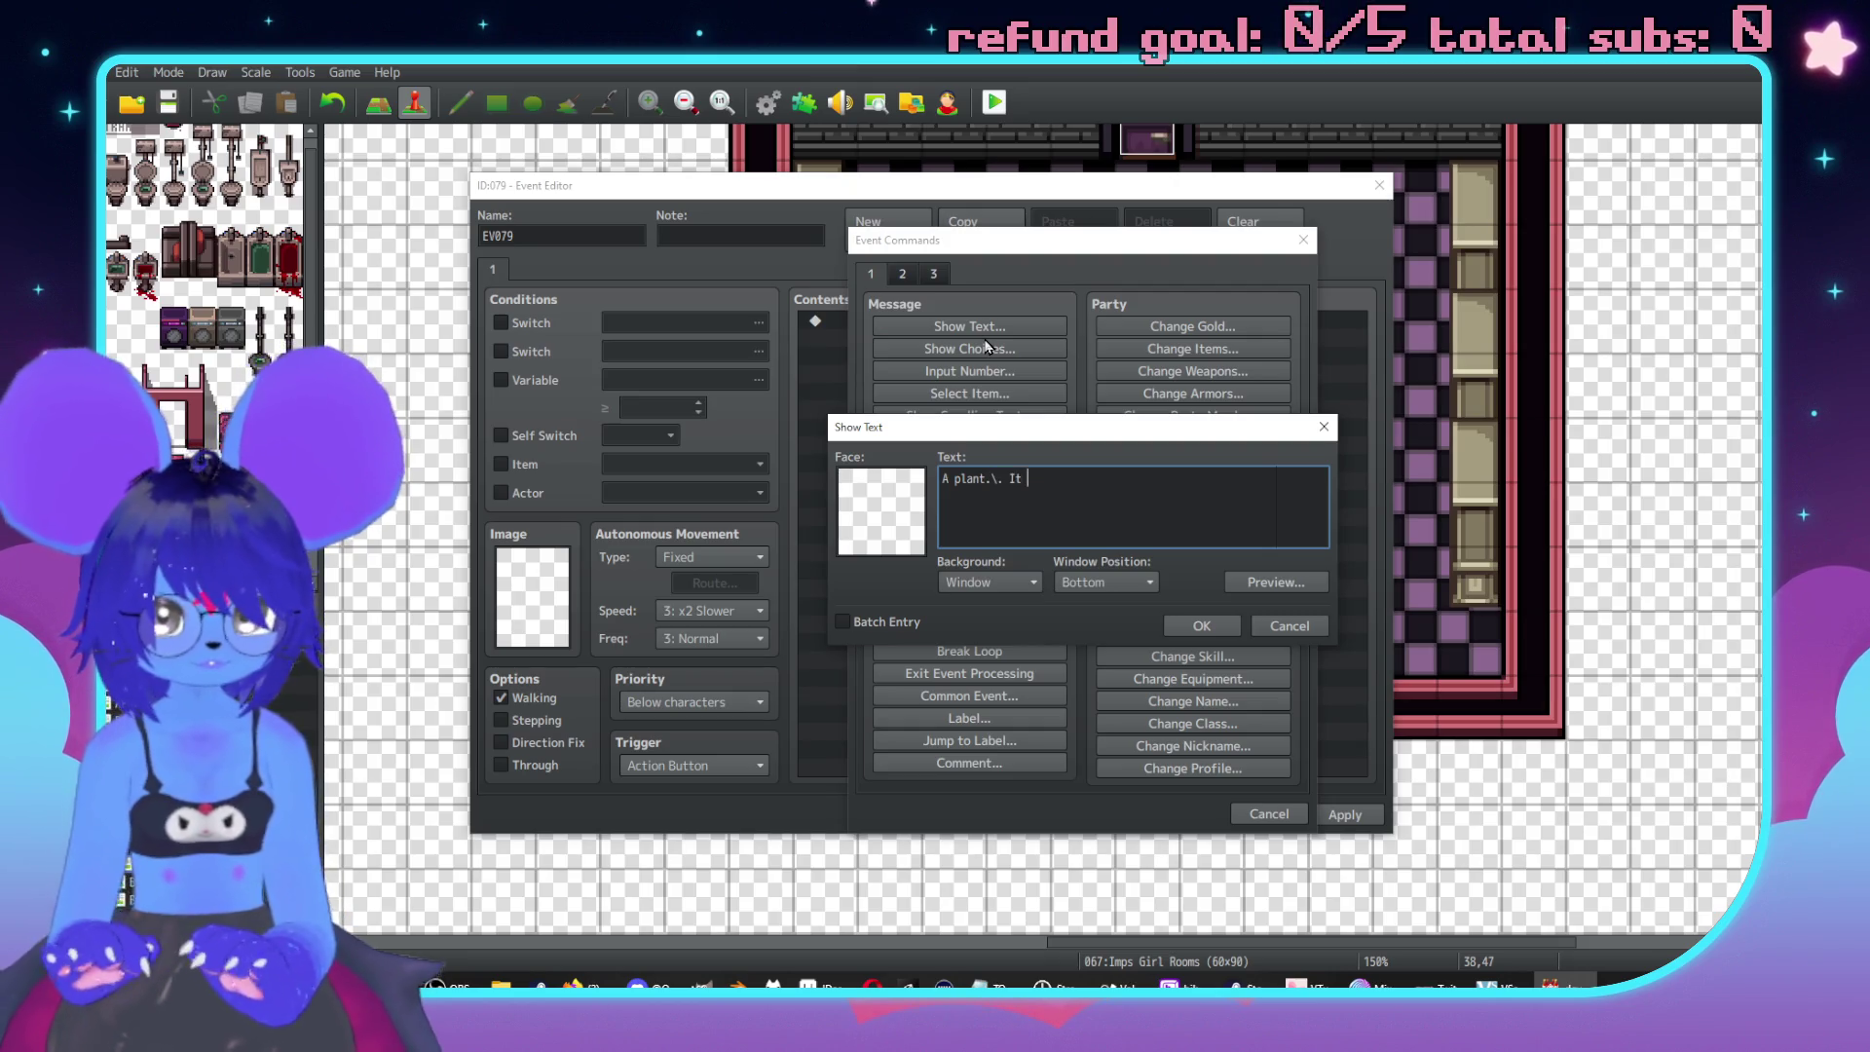
{"action": "type", "text": "looks pretty je"}
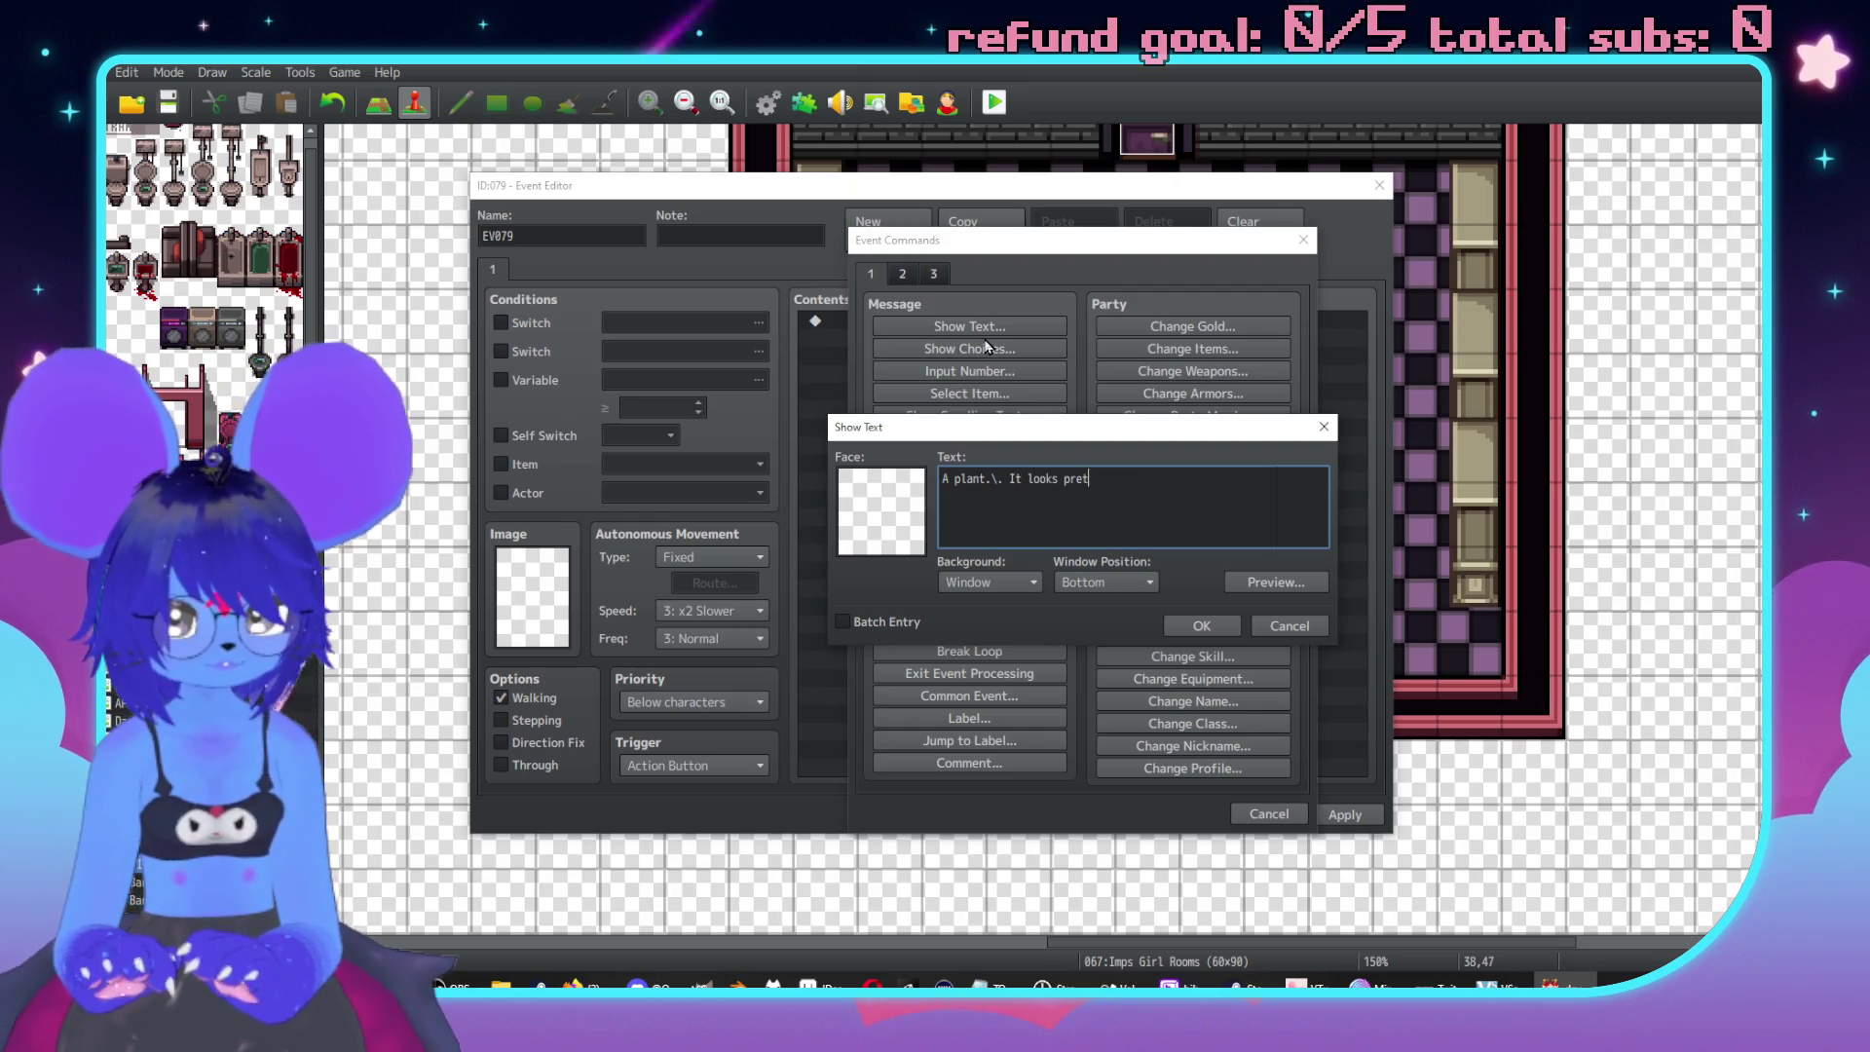
{"action": "key", "text": "BackSpace"}
{"action": "key", "text": "BackSpace"}
{"action": "key", "text": "BackSpace"}
{"action": "type", "text": "despite the"}
{"action": "key", "text": "Return"}
{"action": "type", "text": "lack of sunn"}
{"action": "key", "text": "BackSpace"}
{"action": "type", "text": "light in here."}
{"action": "left_click", "coordinate": [1203, 628]}
Set the plant event EV079 to Same as characters priority and save it.
{"action": "left_click", "coordinate": [696, 701]}
{"action": "left_click", "coordinate": [679, 747]}
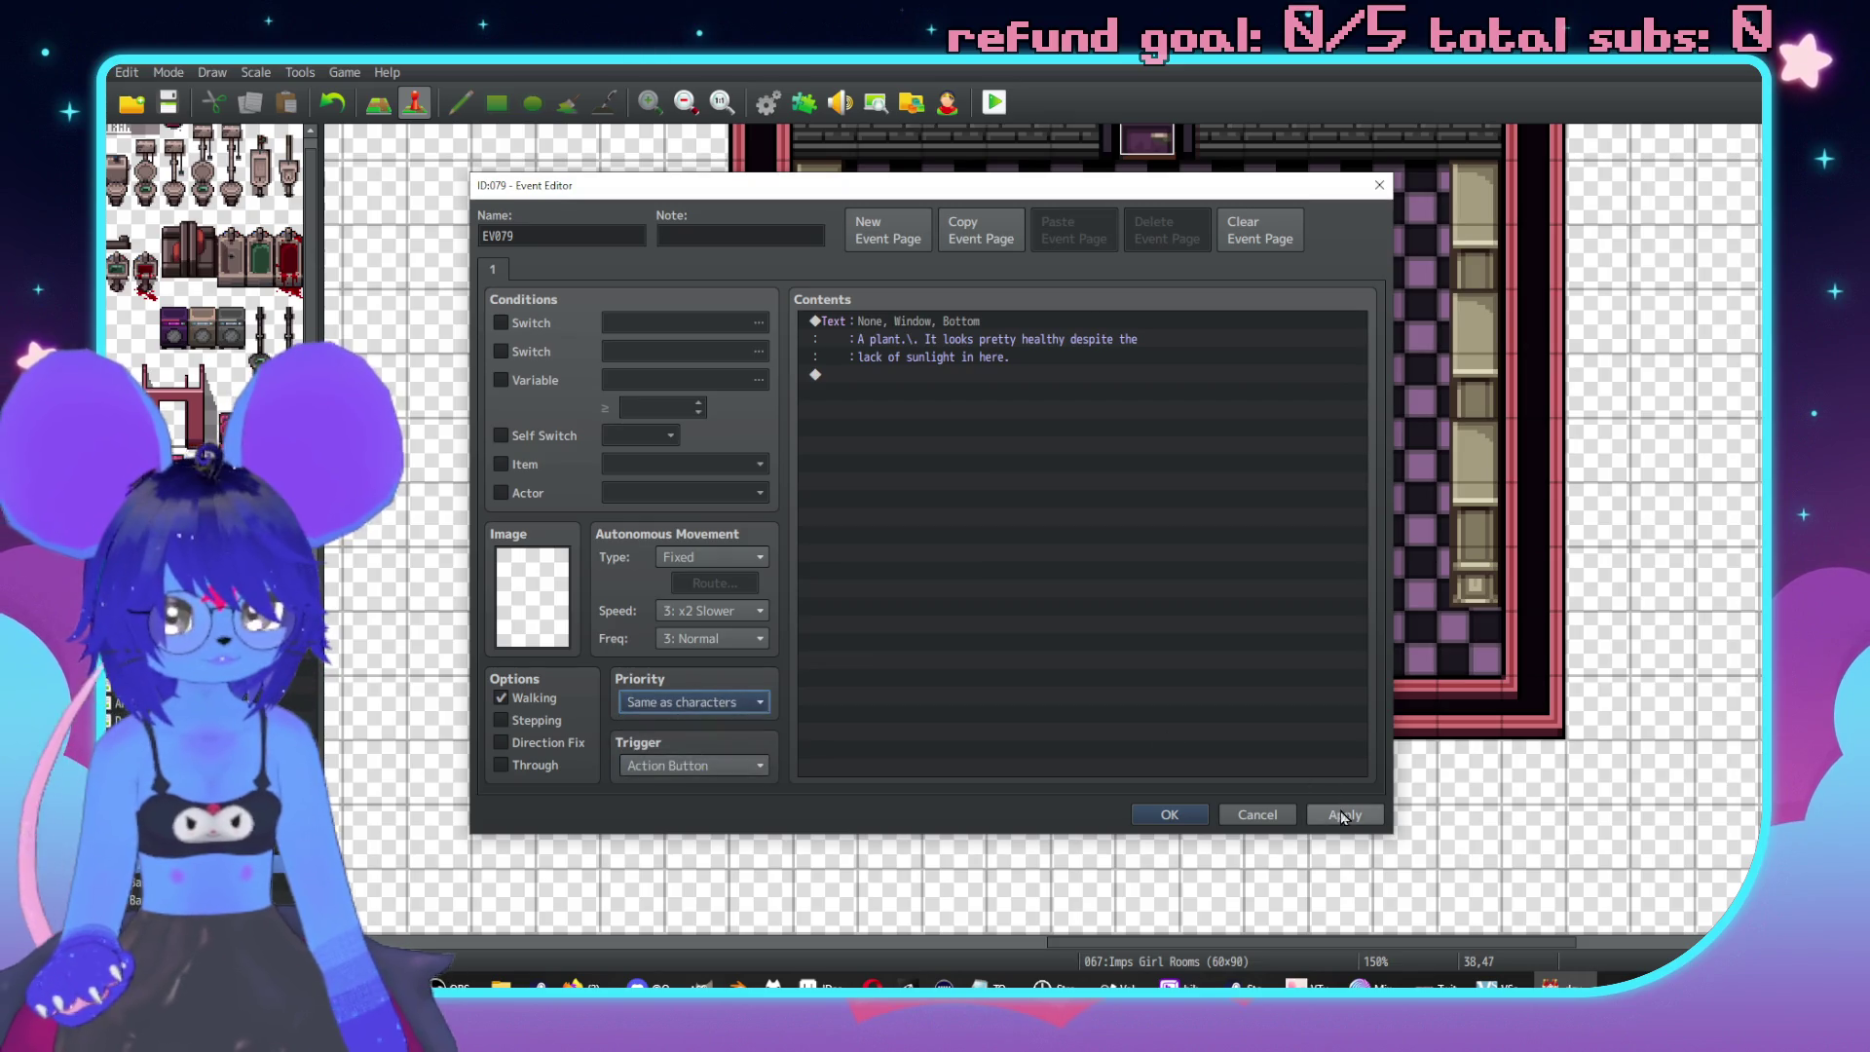
{"action": "left_click", "coordinate": [1139, 814]}
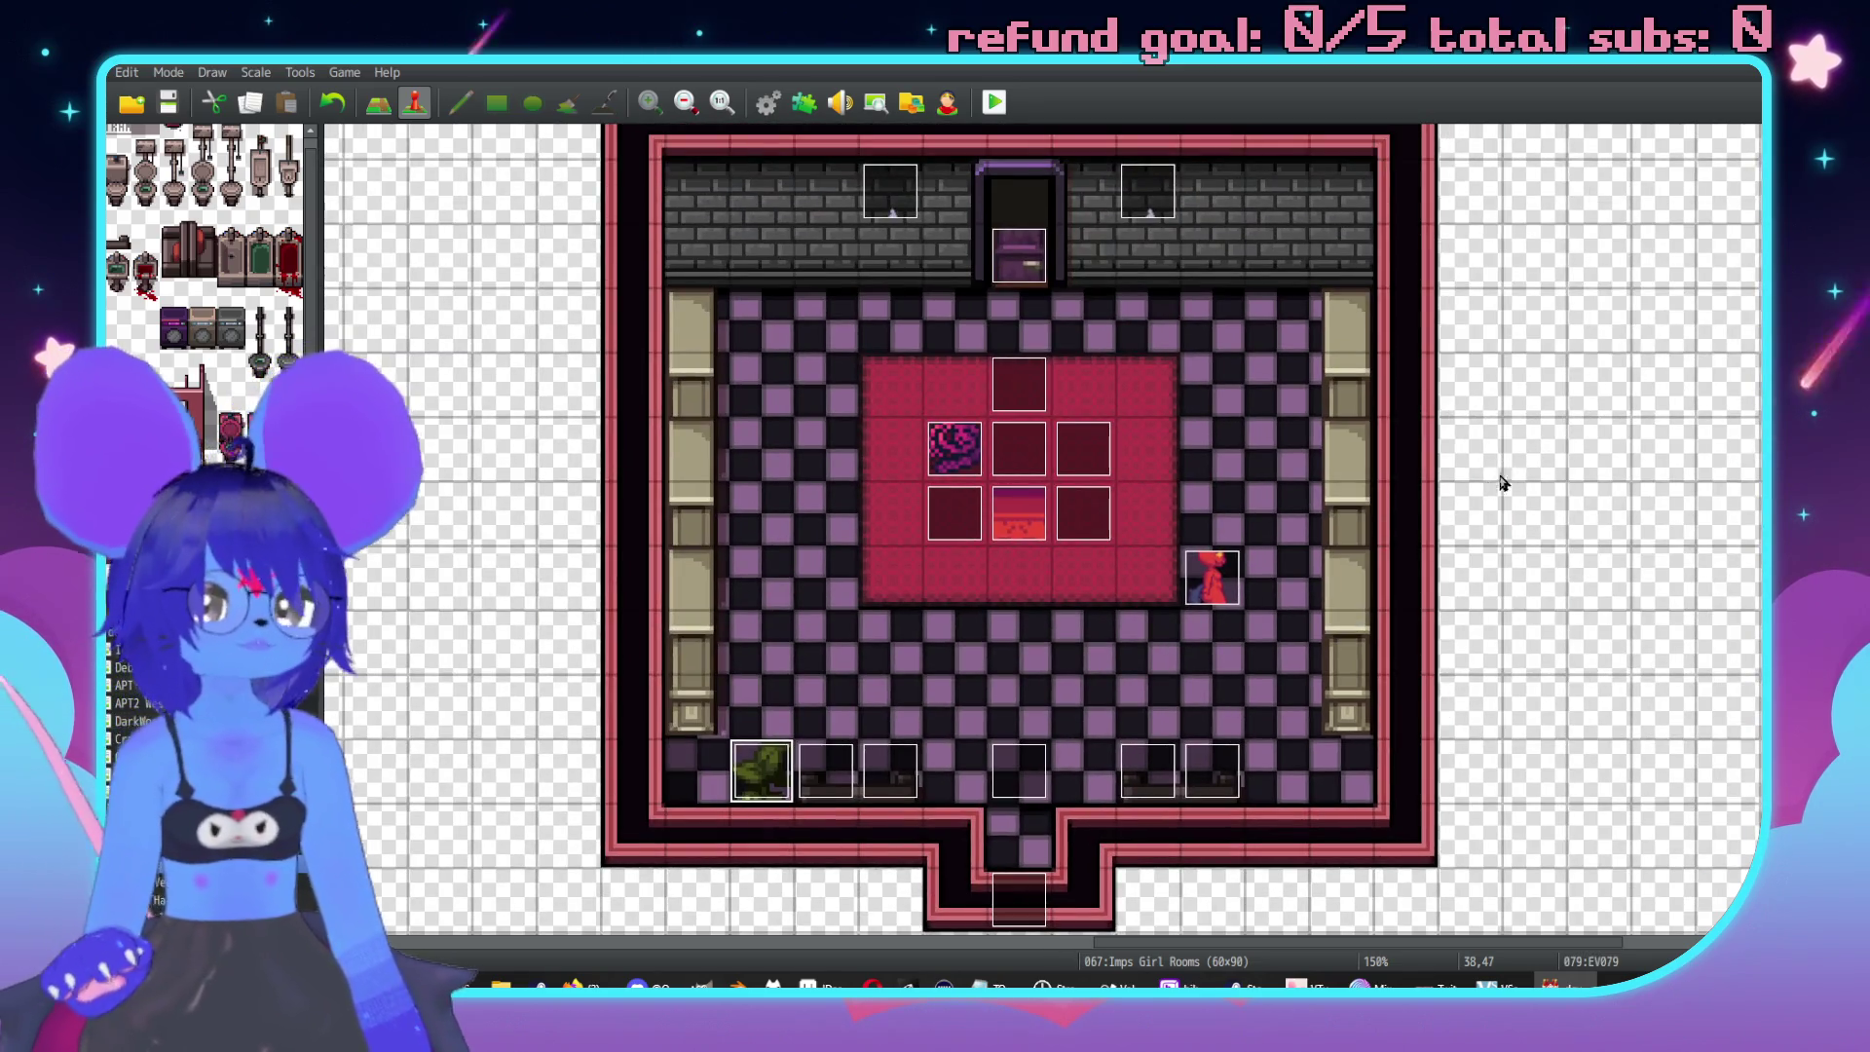
Create bookcase event EV080 with the Show Text line 'A bookcase that's brimming with what looks like foreign'.
{"action": "double_click", "coordinate": [703, 686]}
{"action": "double_click", "coordinate": [838, 323]}
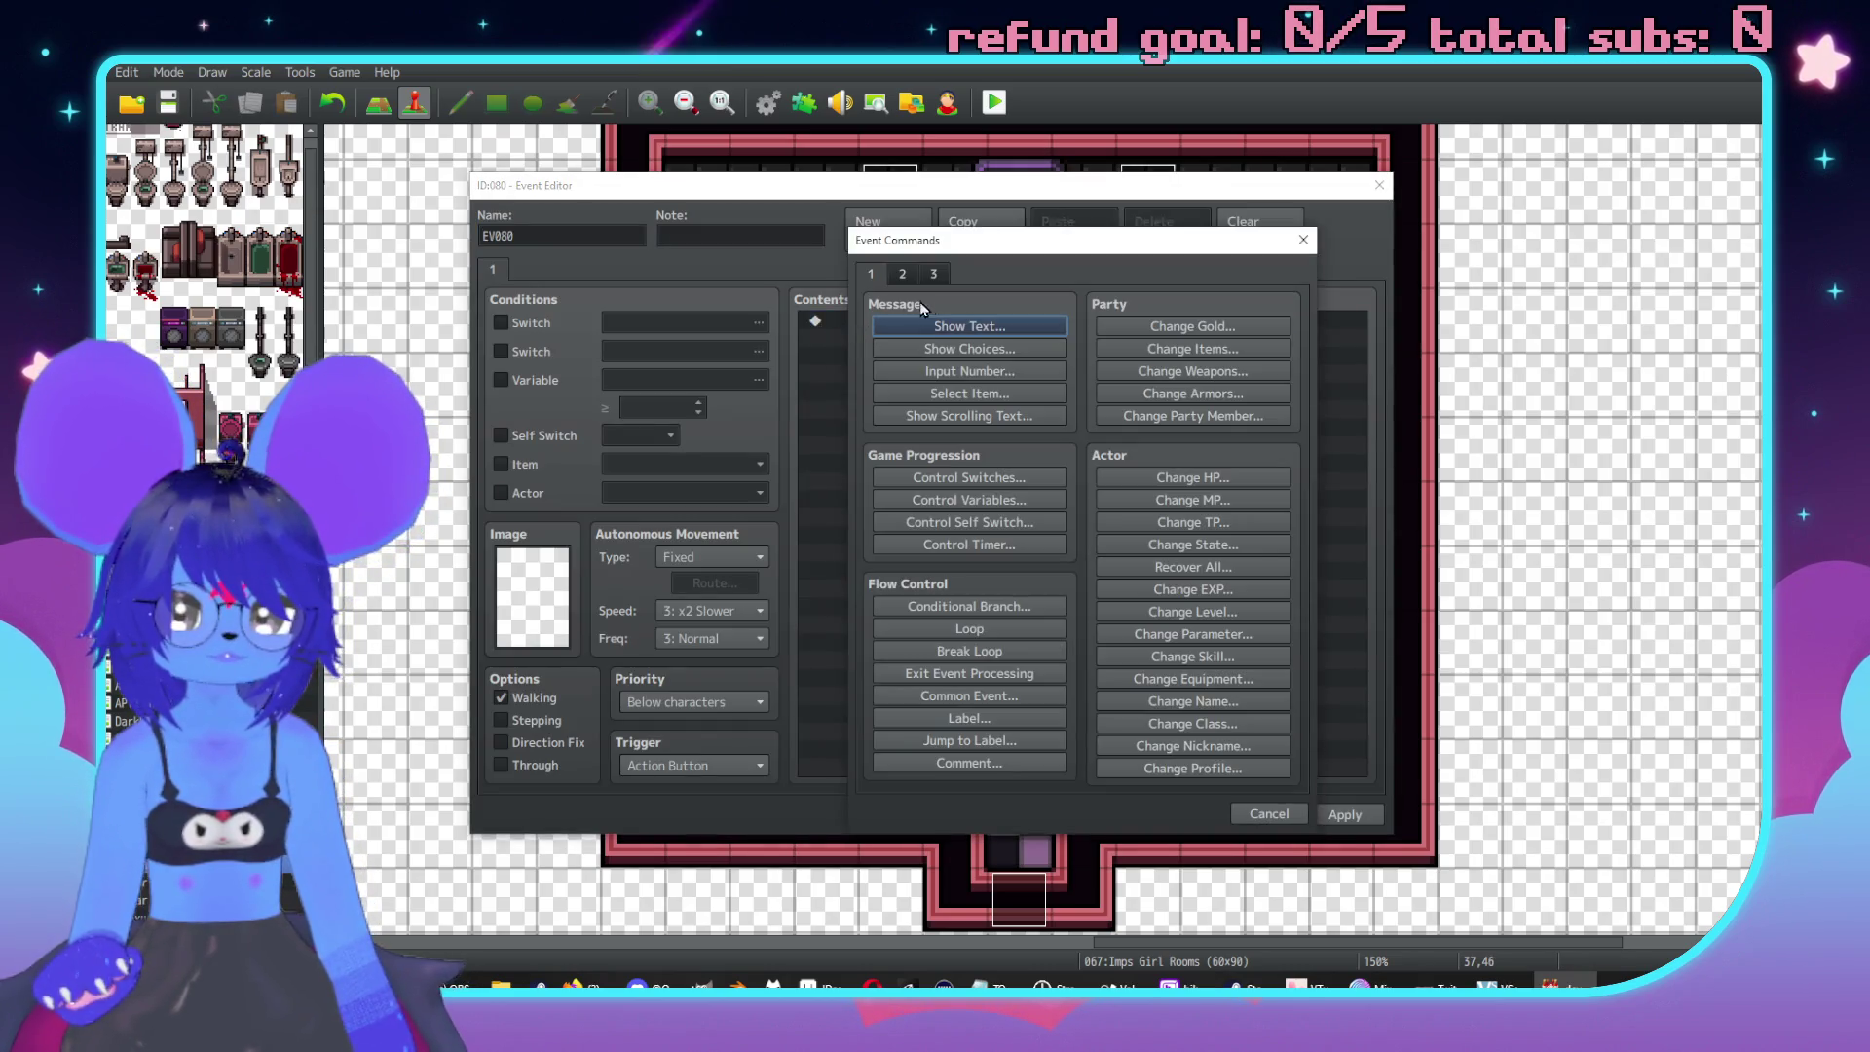
{"action": "left_click", "coordinate": [969, 326]}
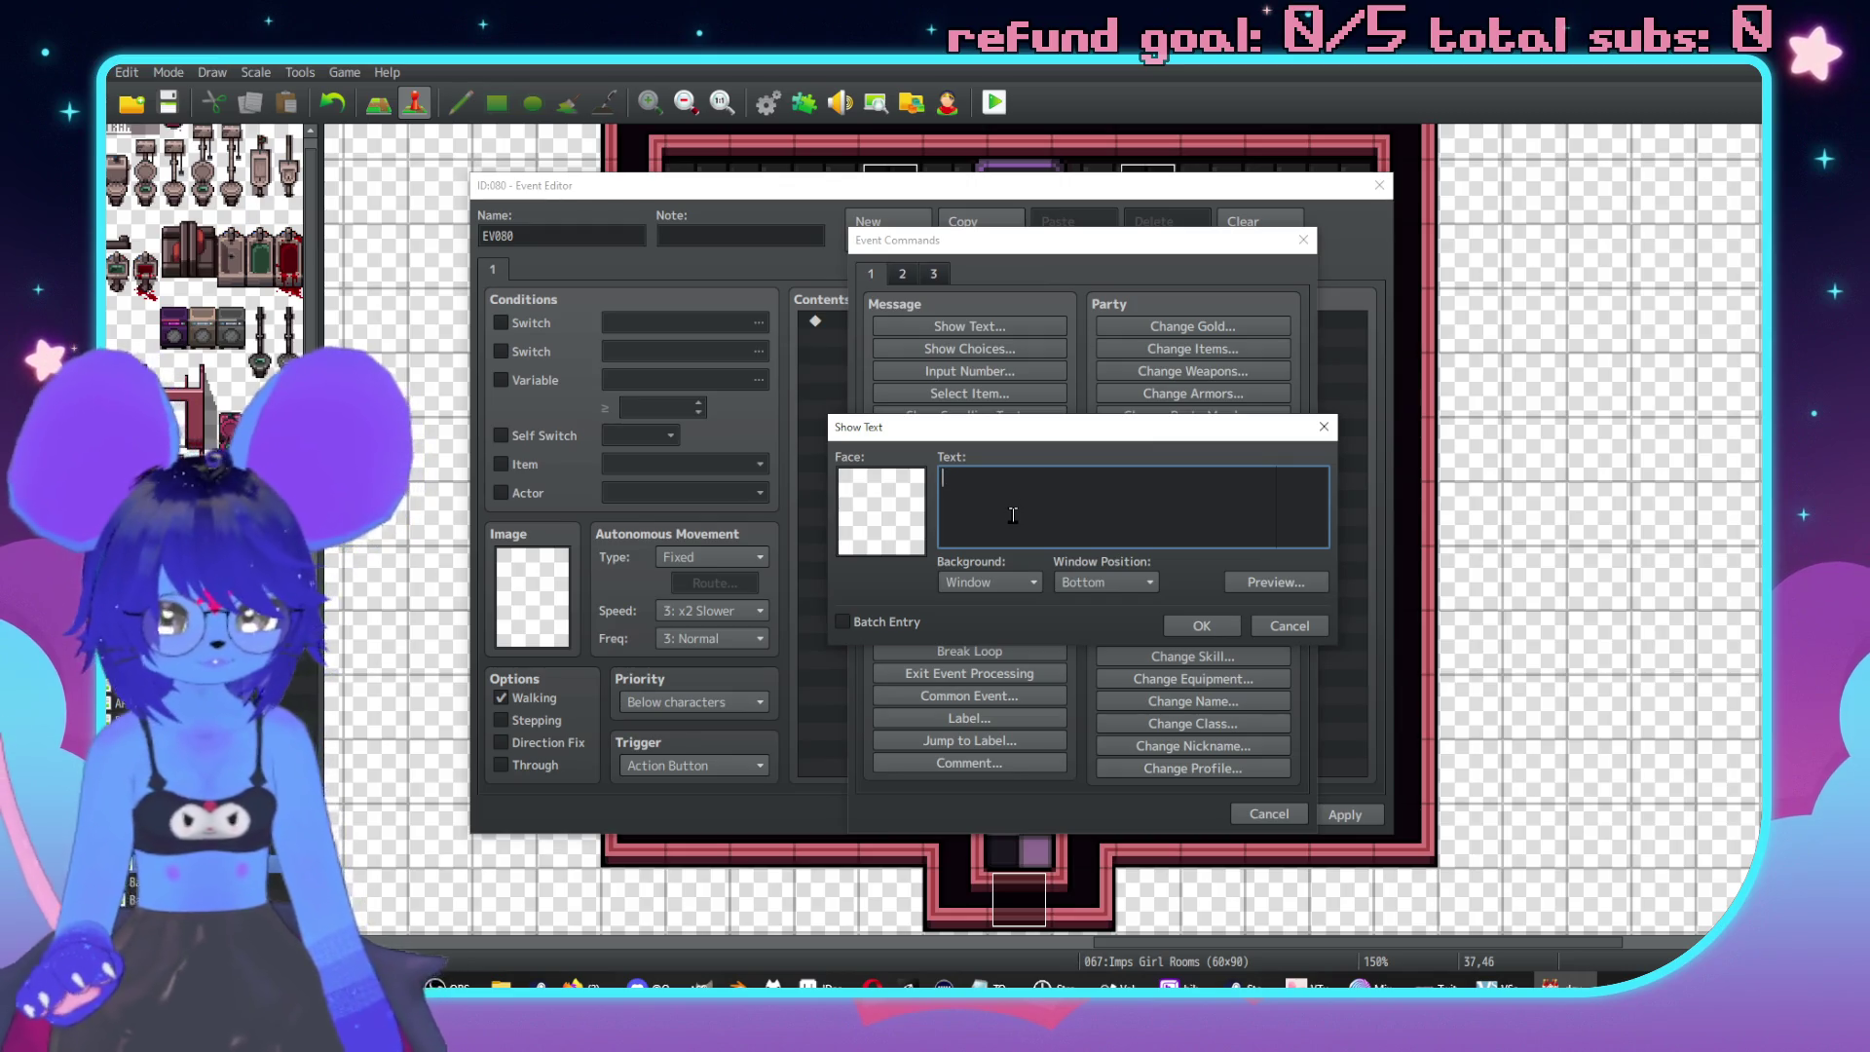
{"action": "type", "text": "A bookcase that's"}
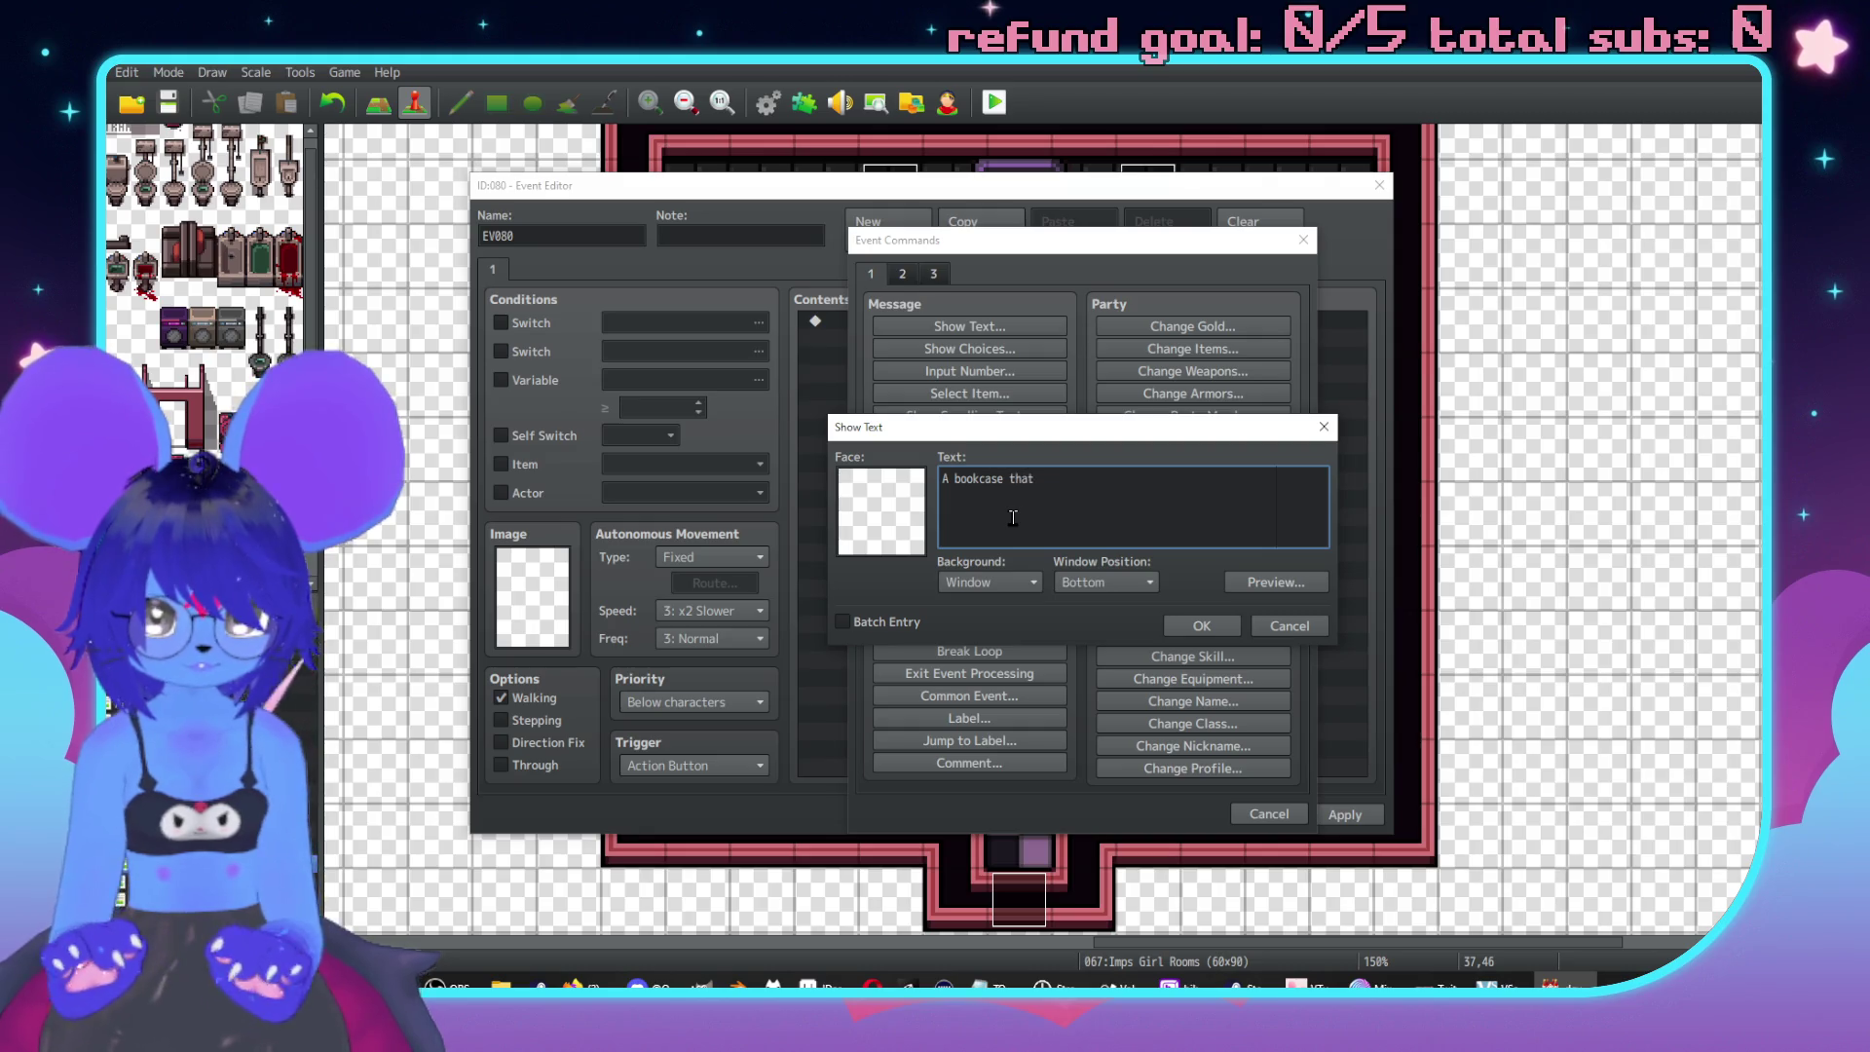
{"action": "type", "text": " brim"}
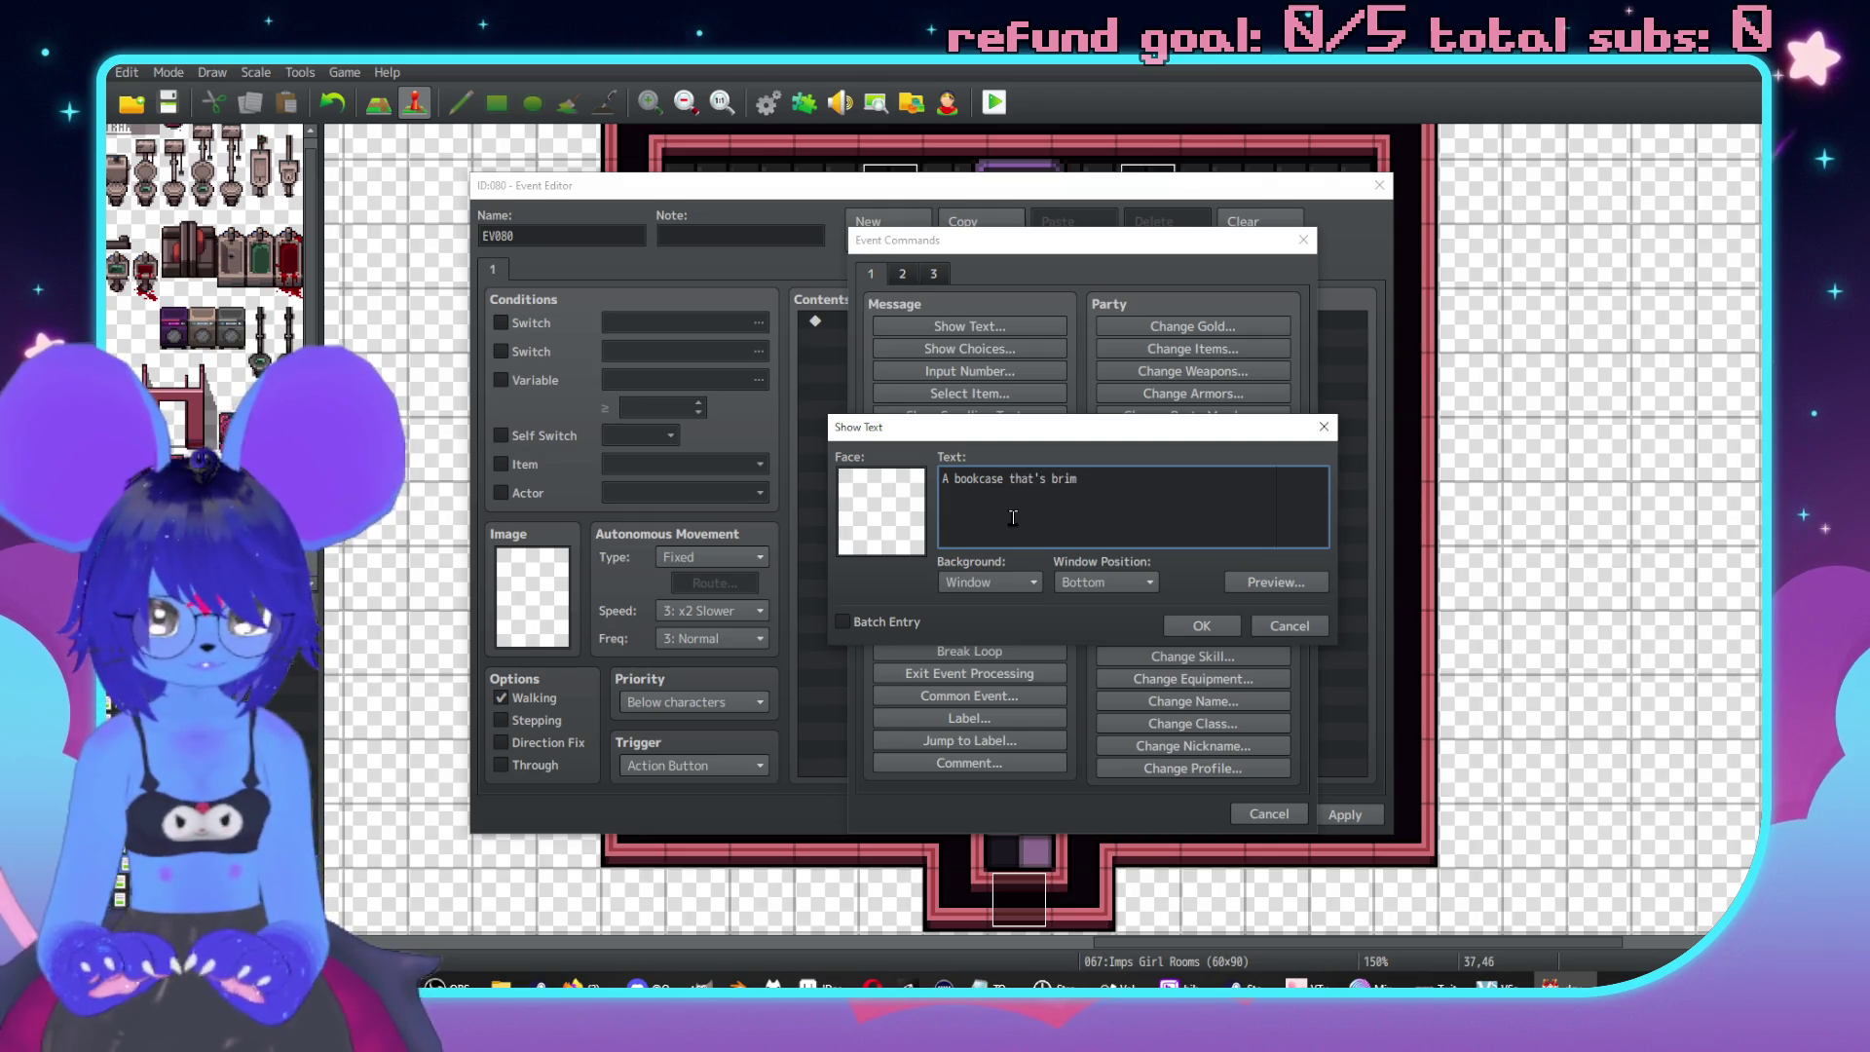
{"action": "type", "text": "ming with  "}
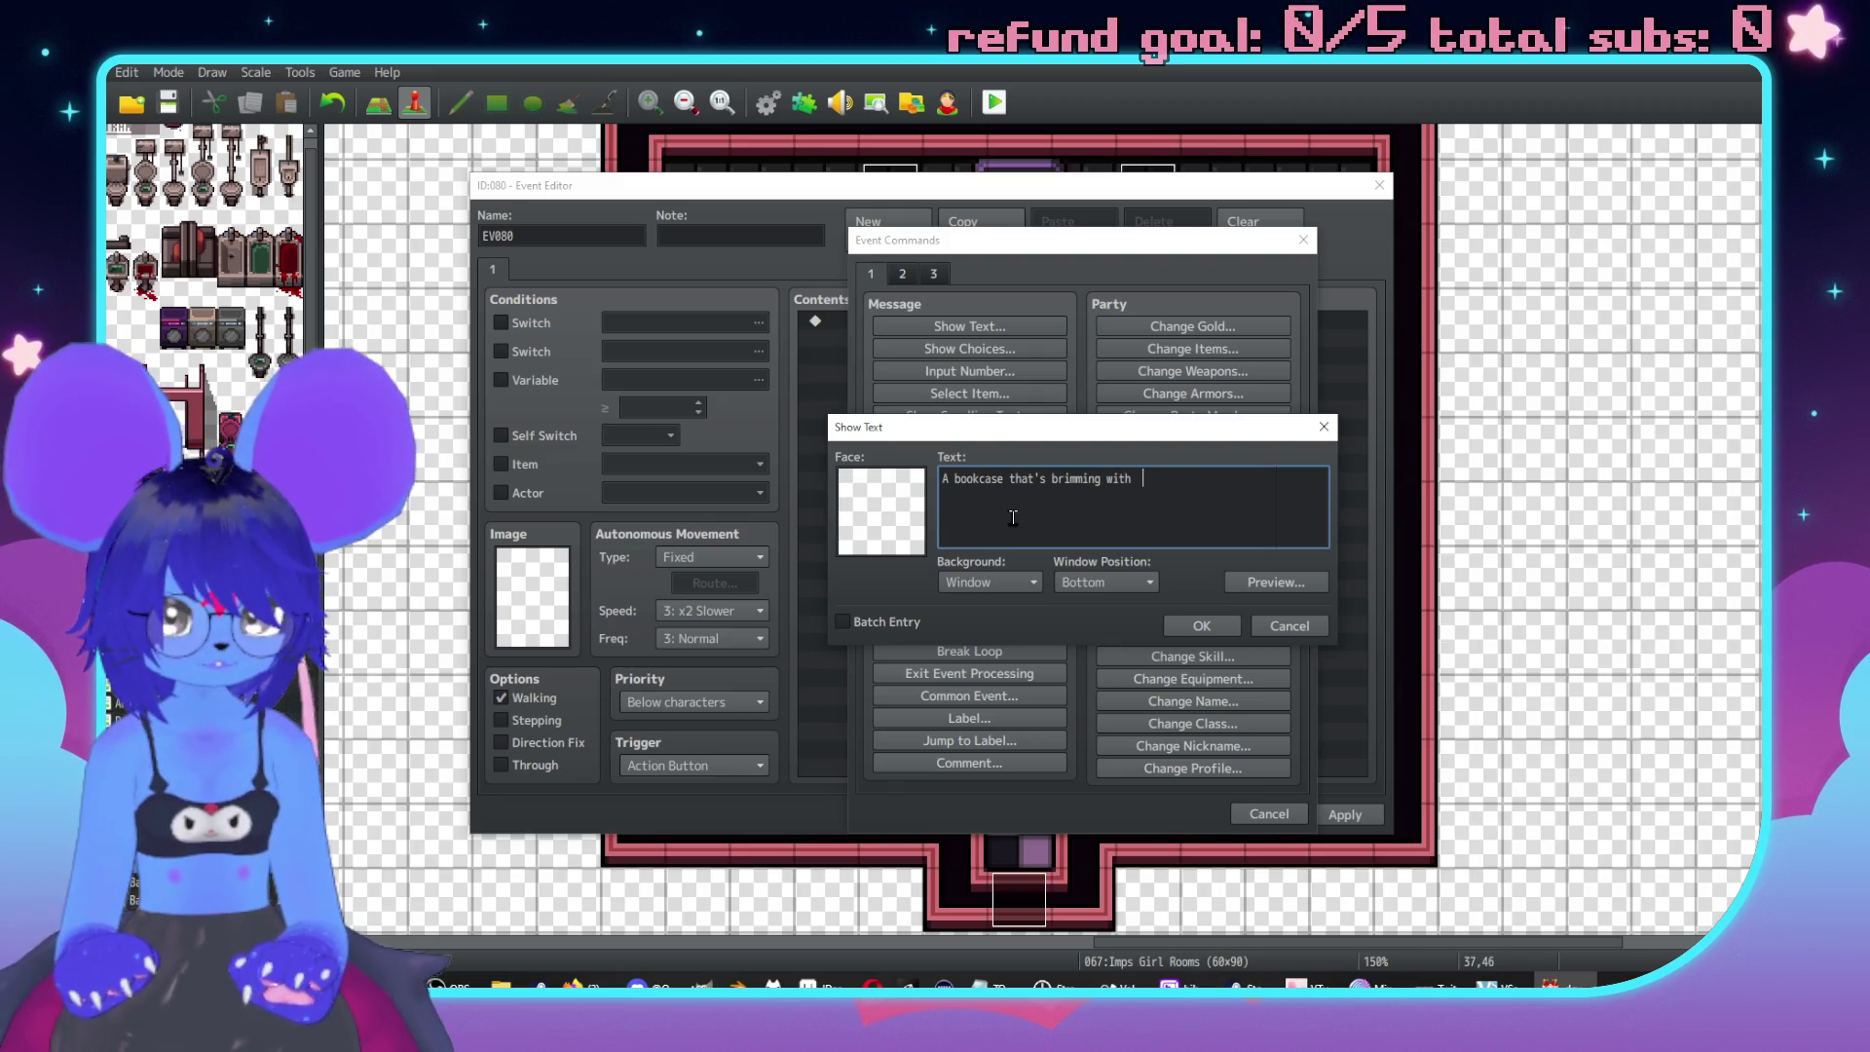
{"action": "type", "text": "whaooks like"}
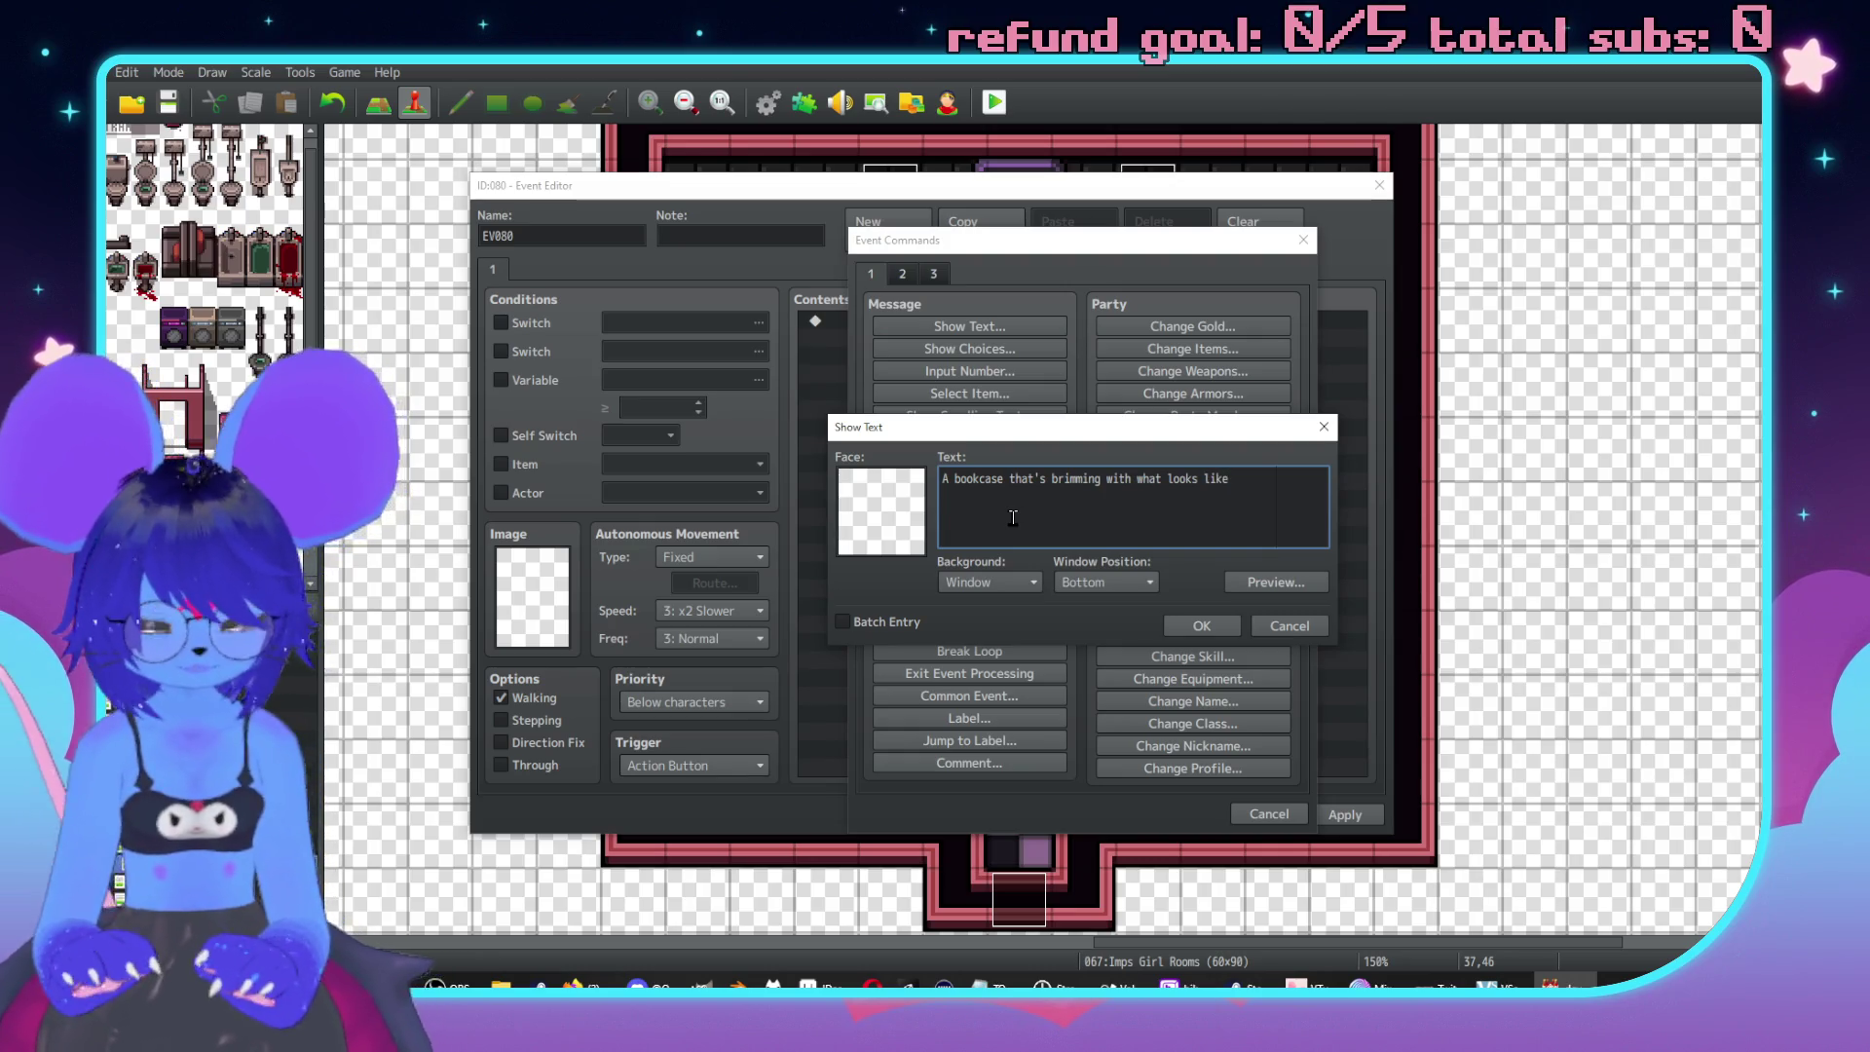
{"action": "key", "text": "Return"}
{"action": "type", "text": "foreign p"}
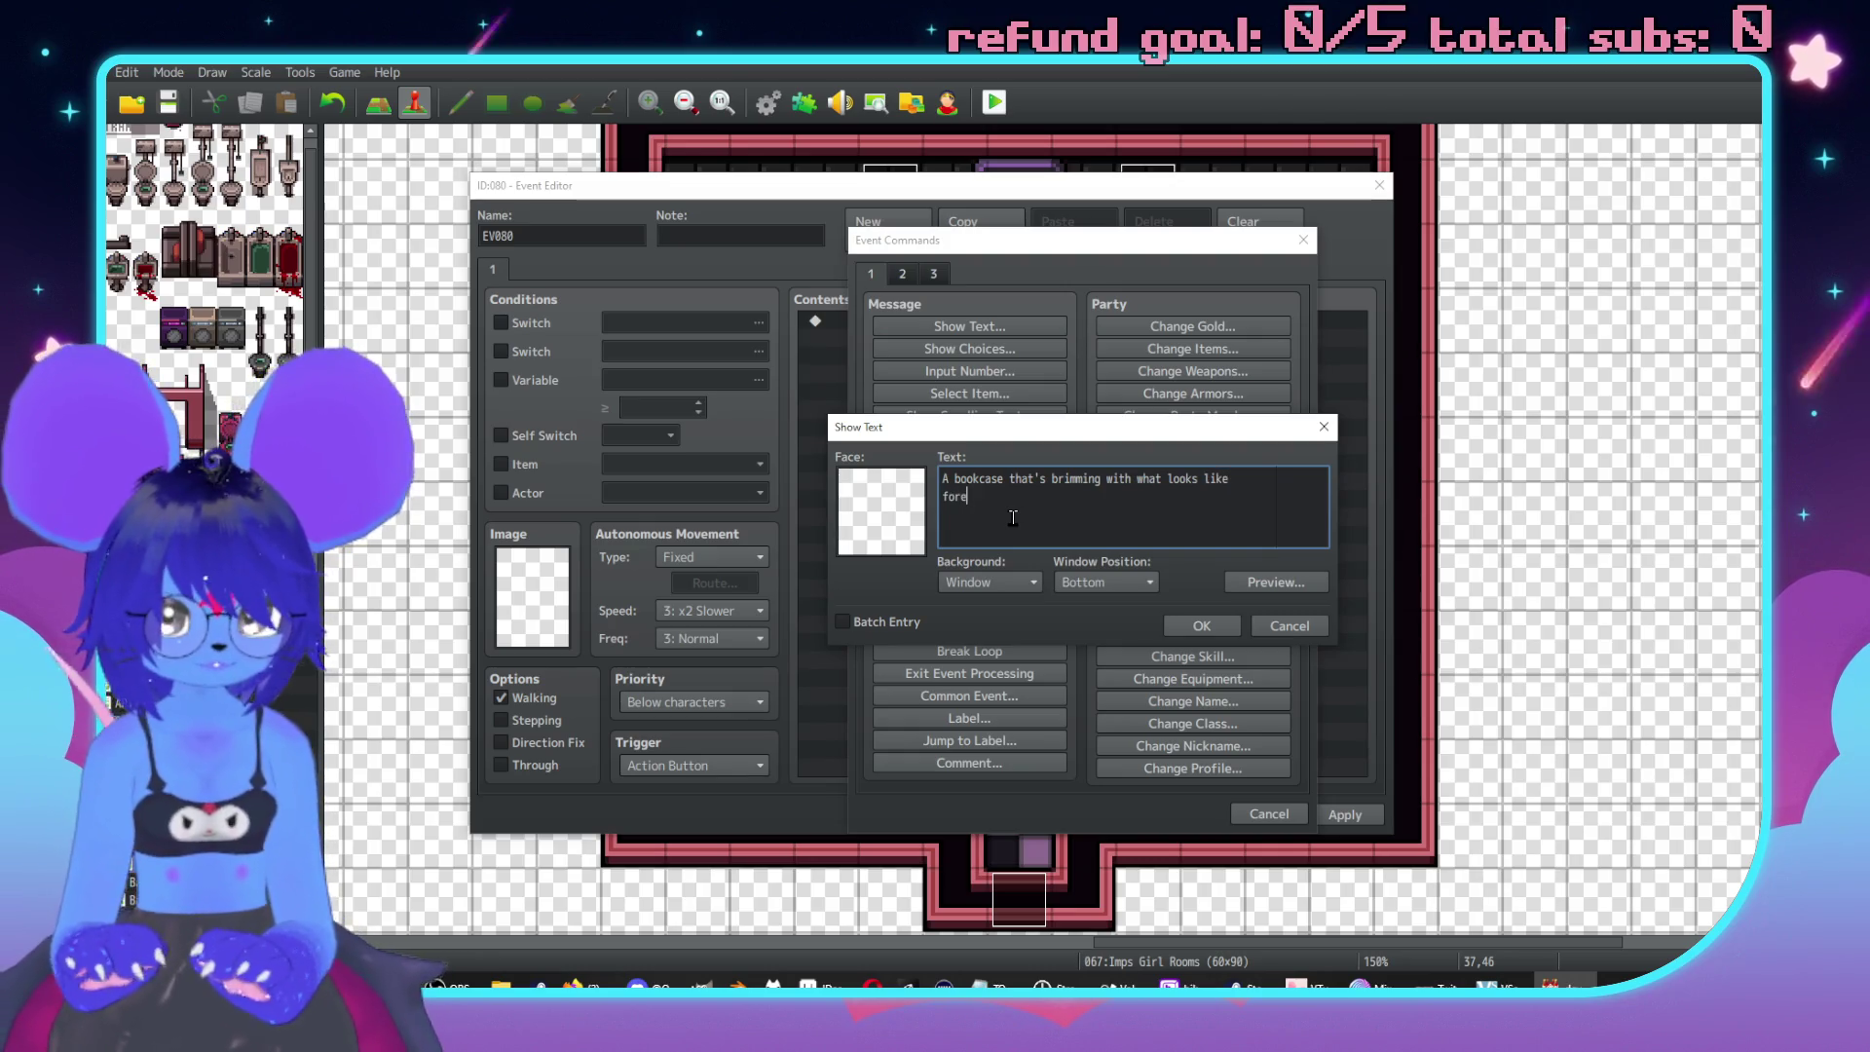
{"action": "type", "text": "or"}
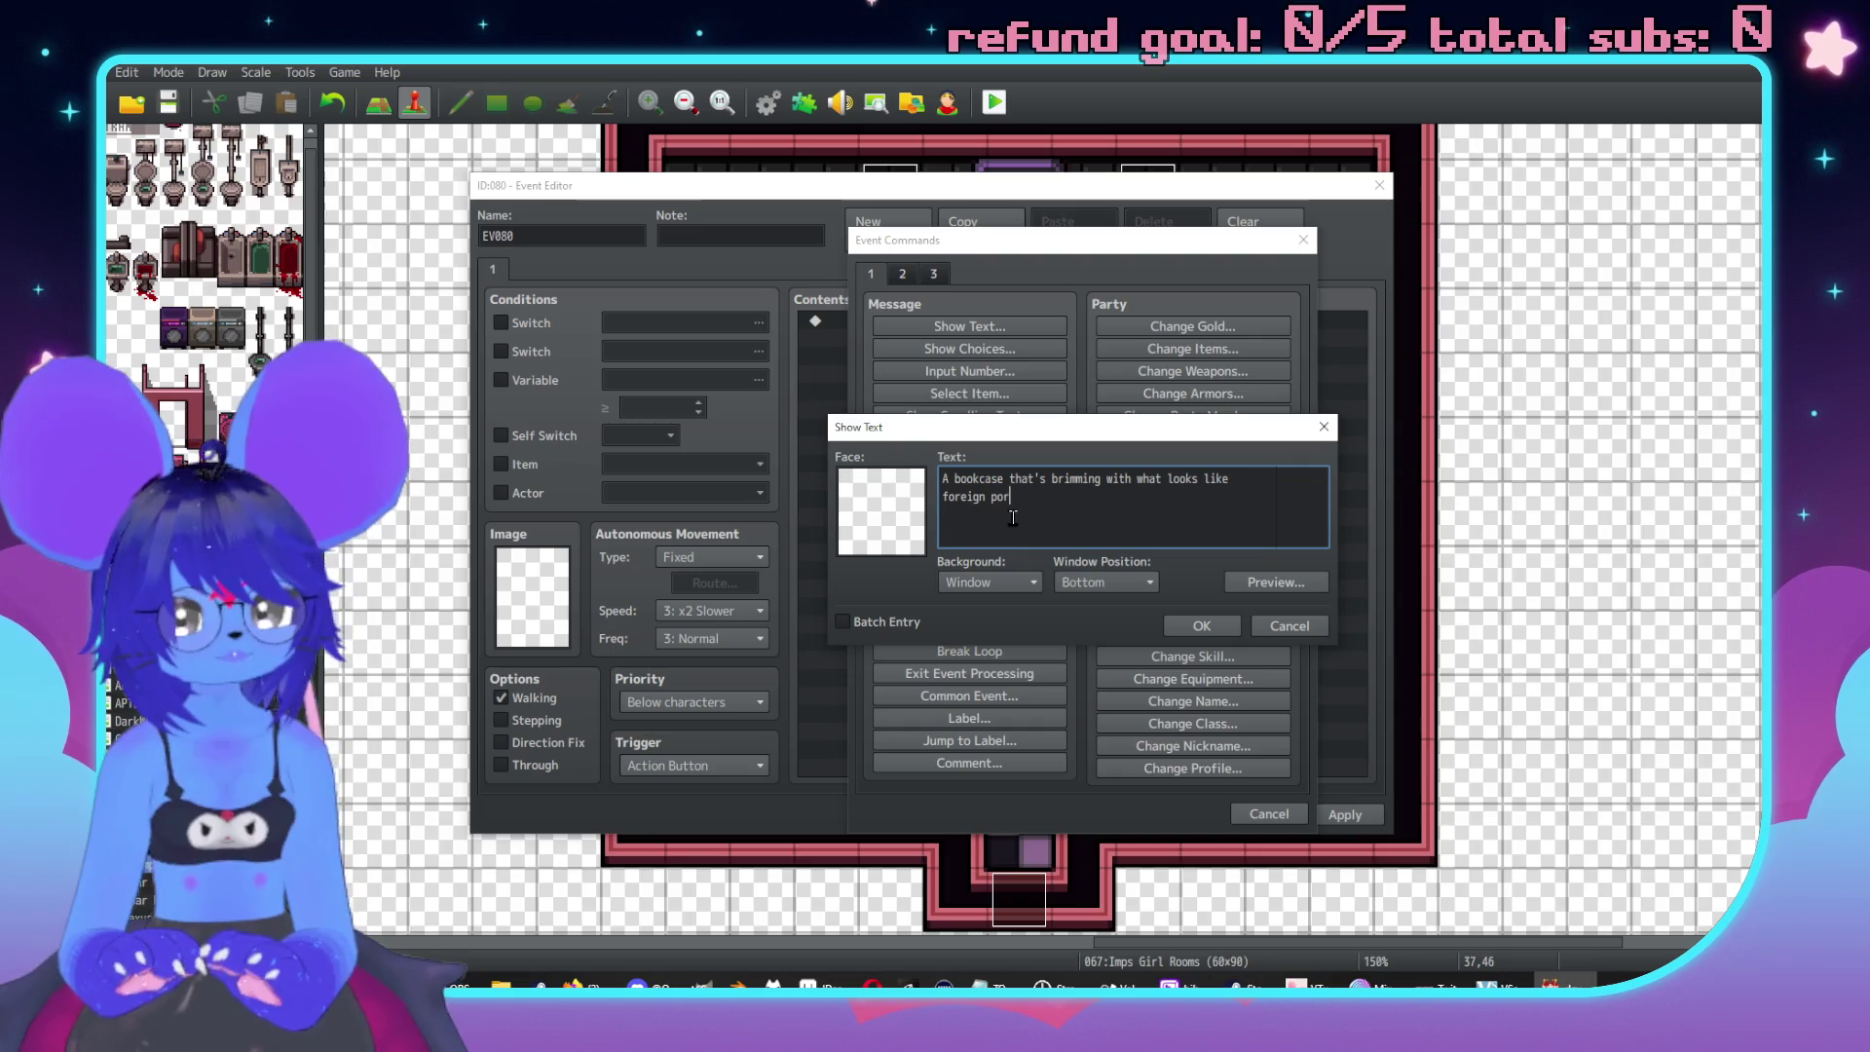
{"action": "key", "text": "BackSpace"}
{"action": "key", "text": "BackSpace"}
{"action": "key", "text": "BackSpace"}
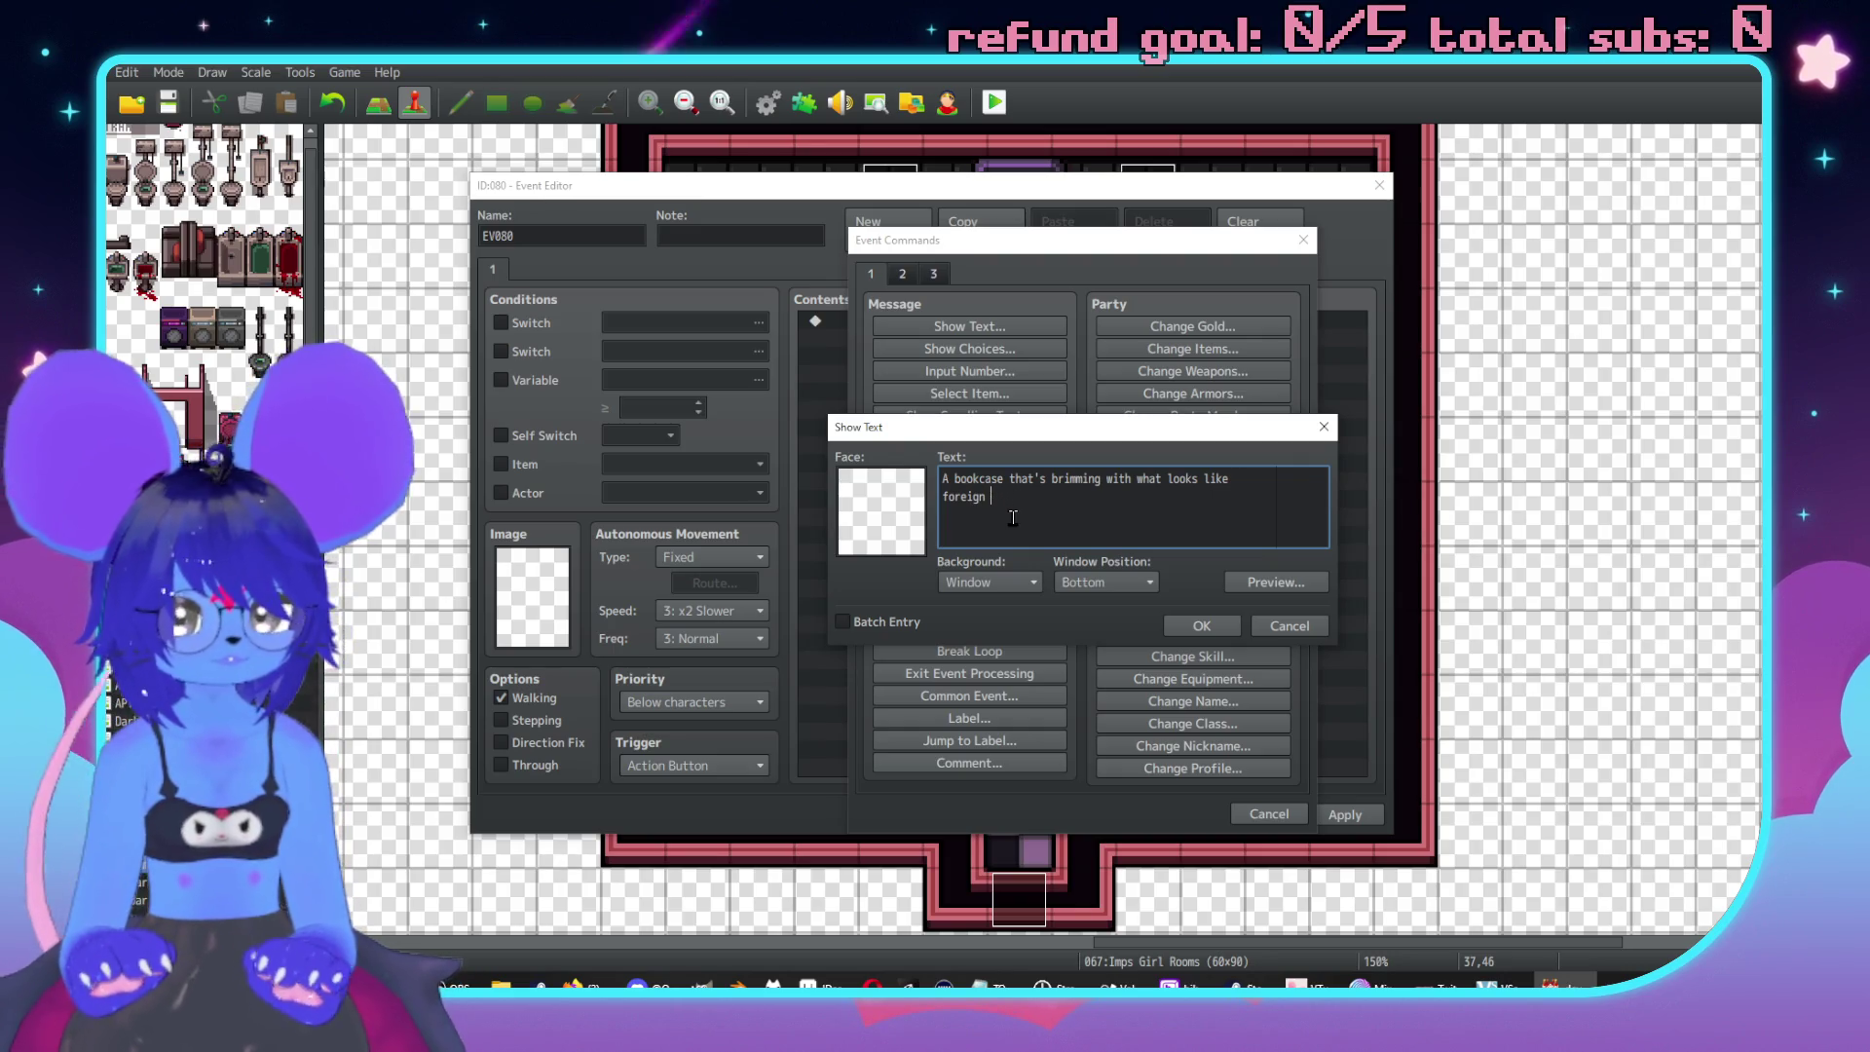
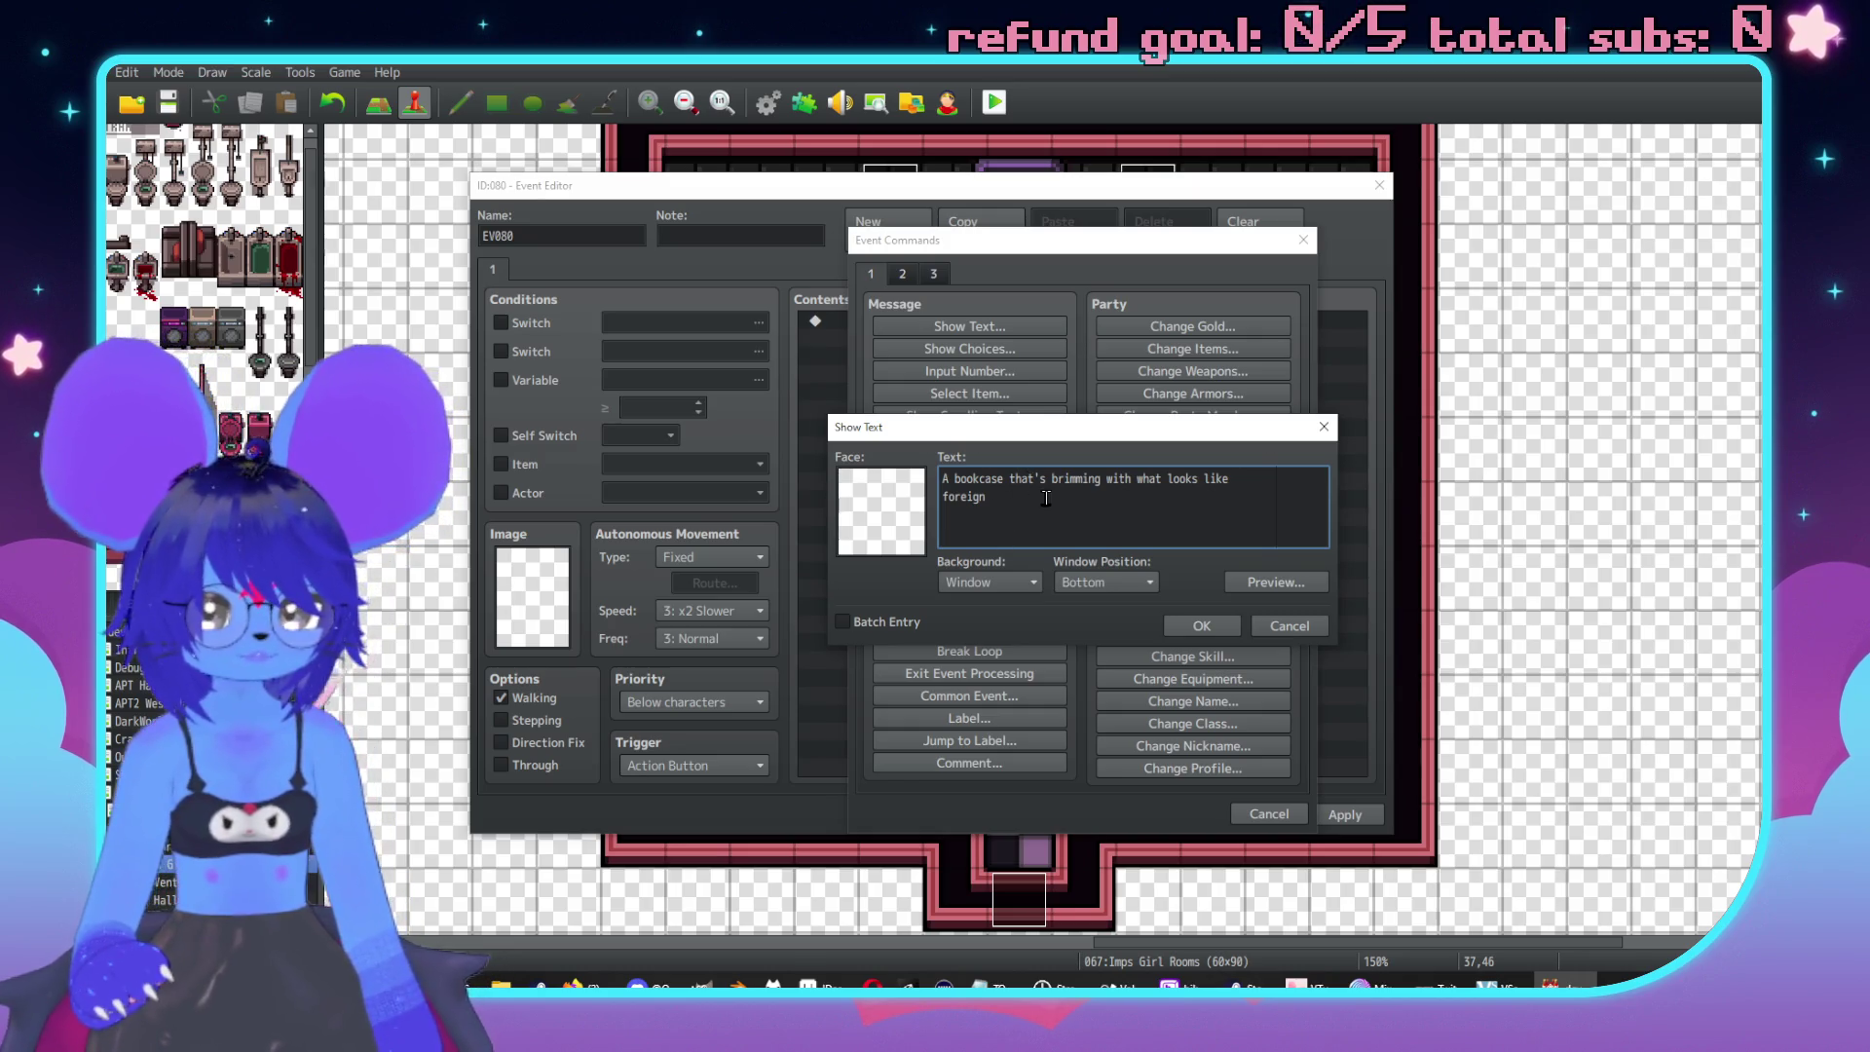
Replace 'foreign' with lines about adult manga volumes and bookends that look pretty all lined up.
{"action": "key", "text": "ctrl+shift+Left"}
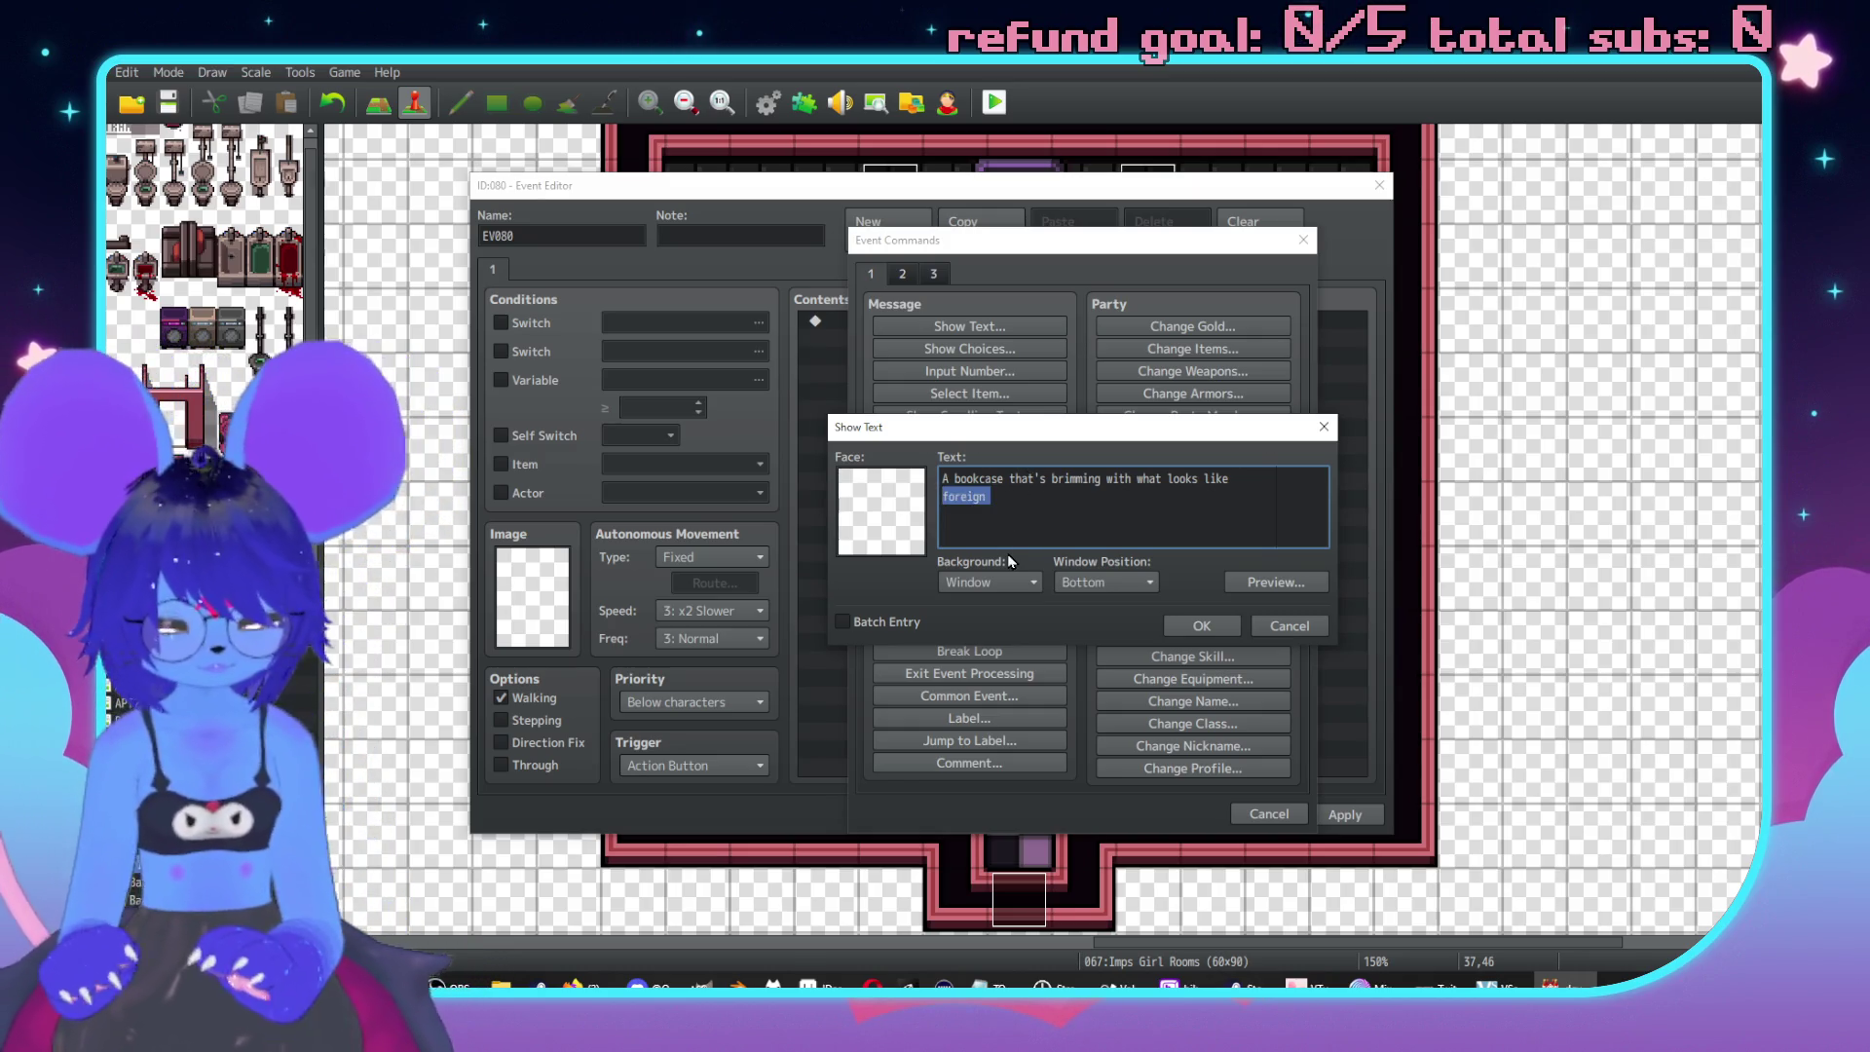
{"action": "key", "text": "BackSpace"}
{"action": "type", "text": "anga "}
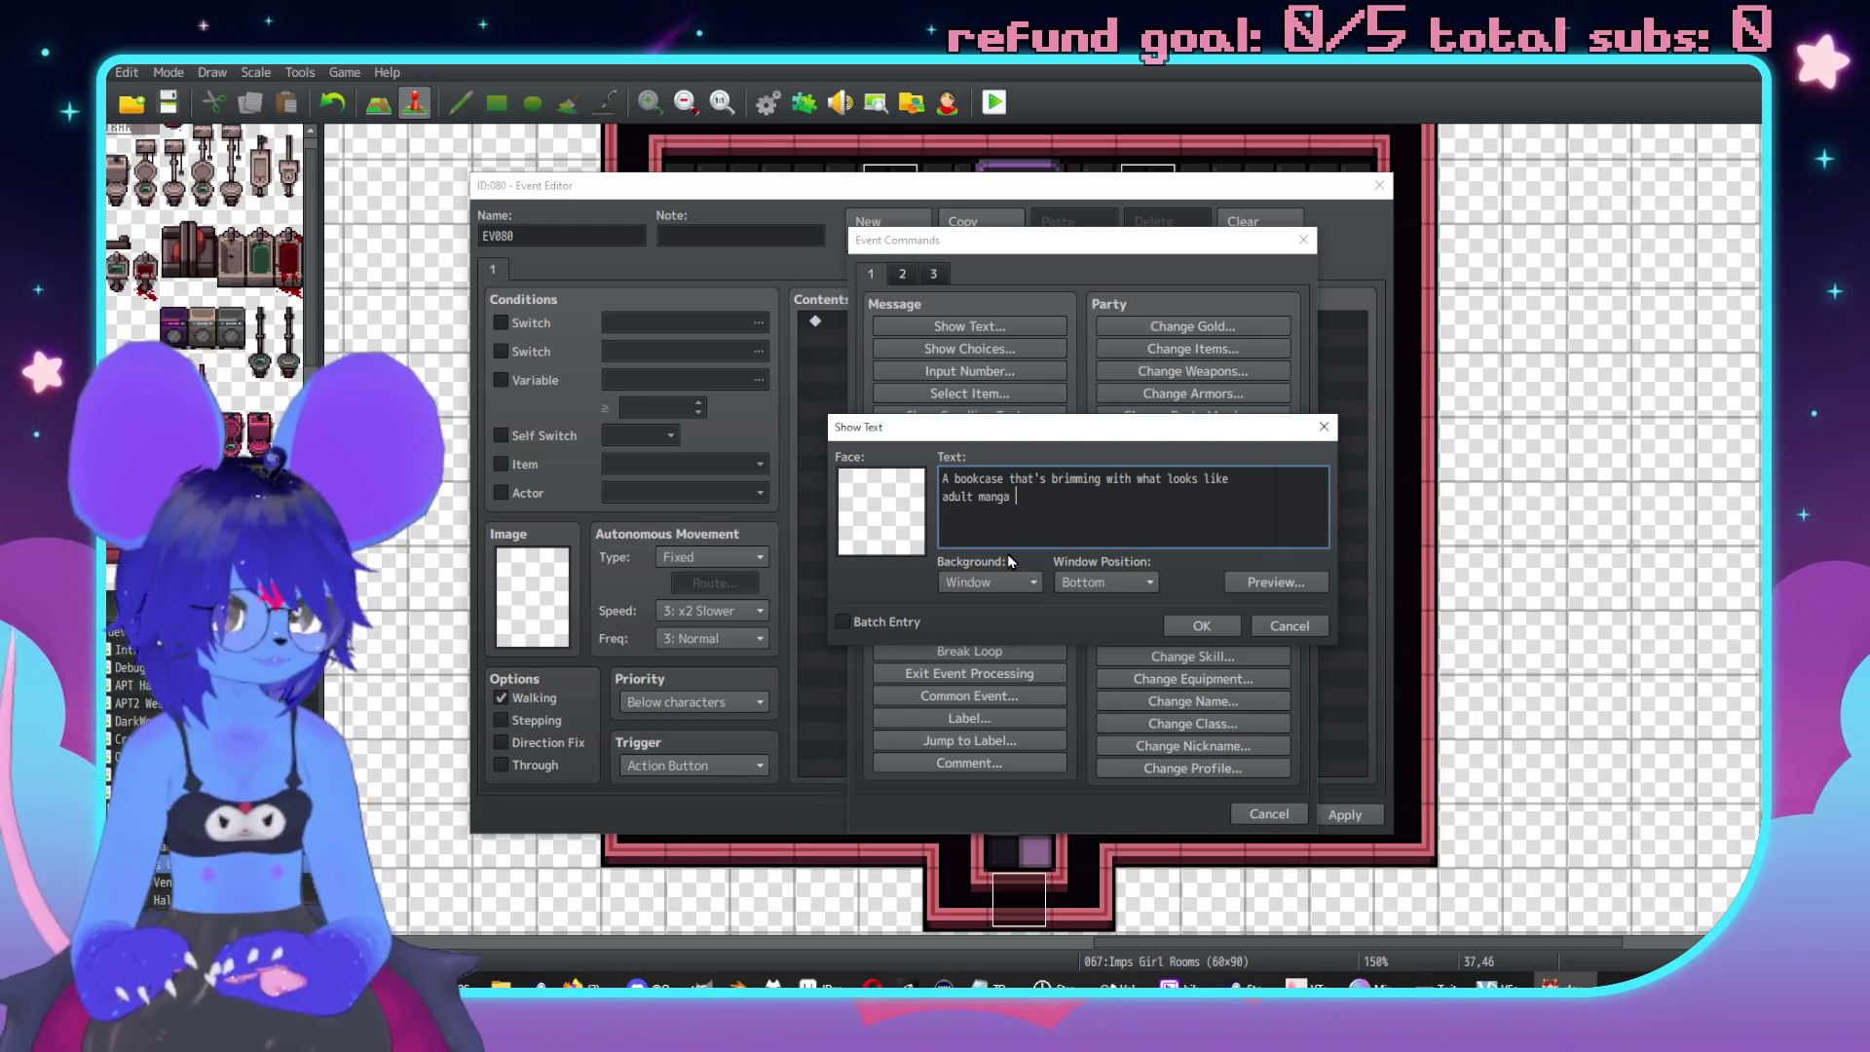
{"action": "type", "text": "volume.\\."}
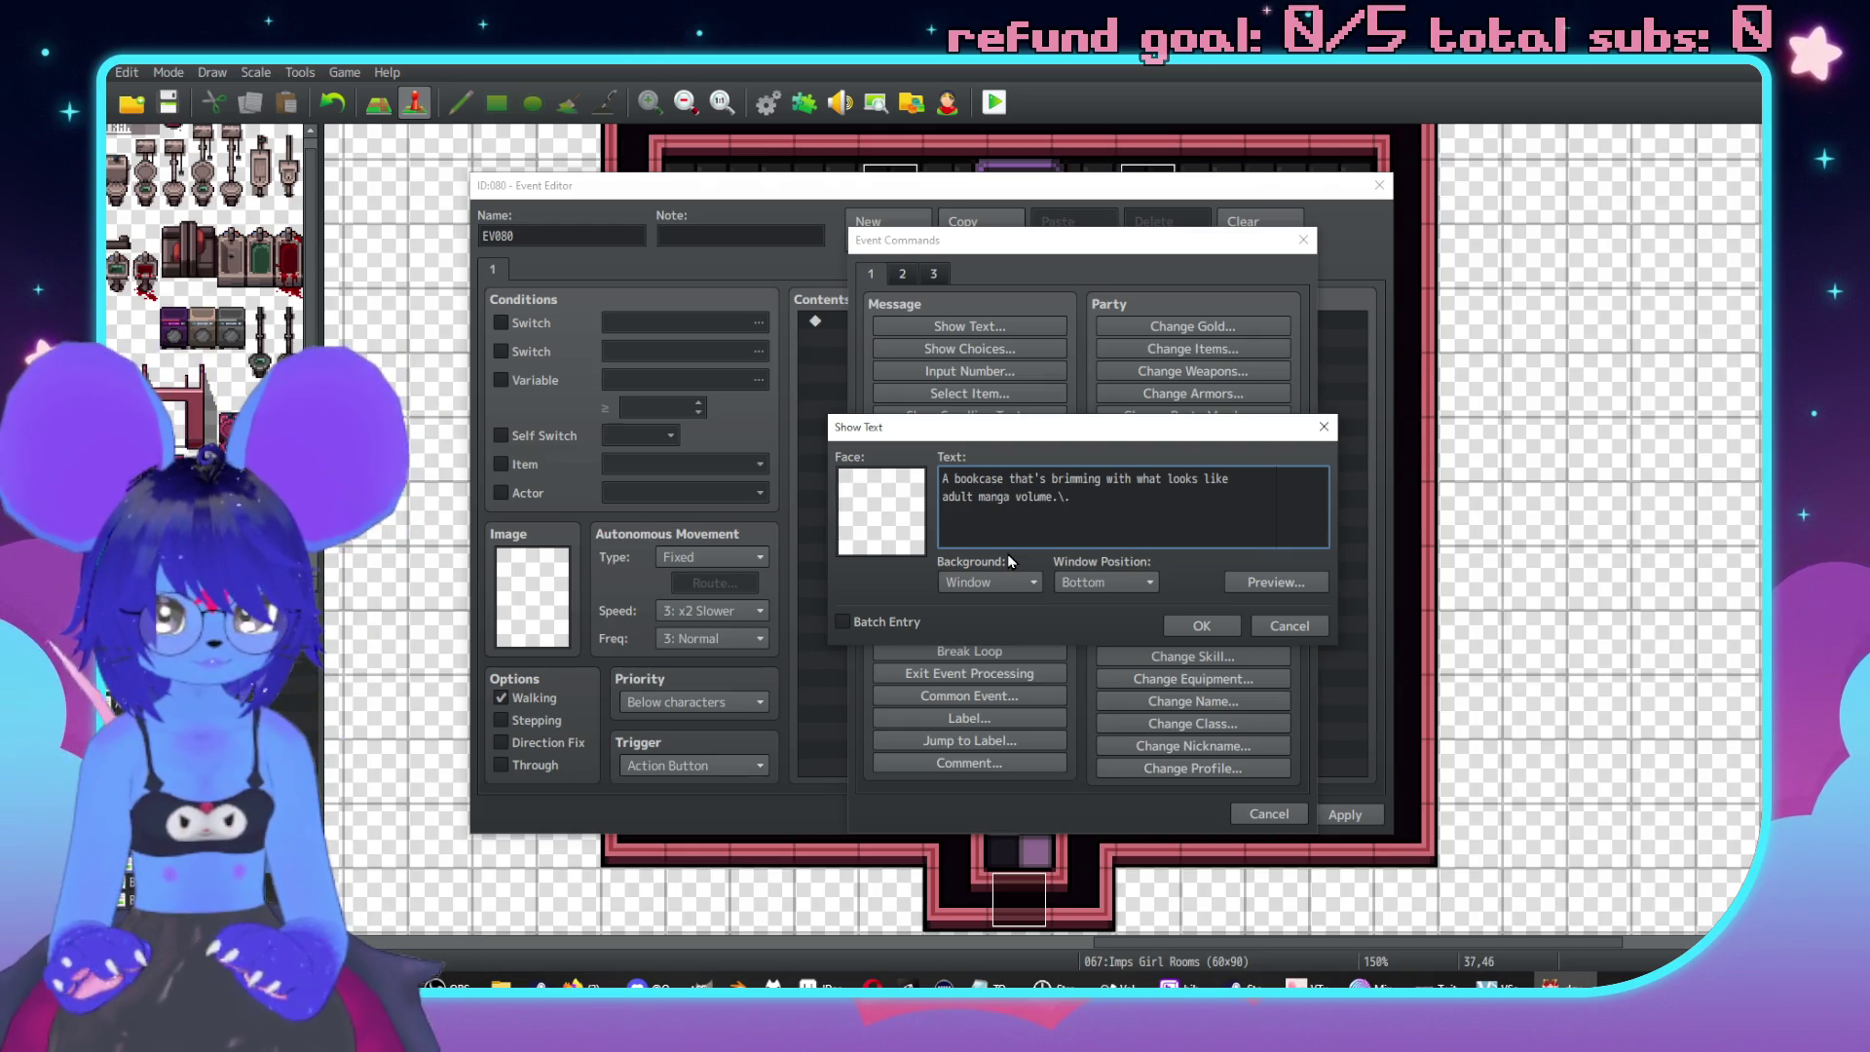
{"action": "key", "text": "BackSpace"}
{"action": "key", "text": "BackSpace"}
{"action": "key", "text": "BackSpace"}
{"action": "type", "text": "s.\\. "}
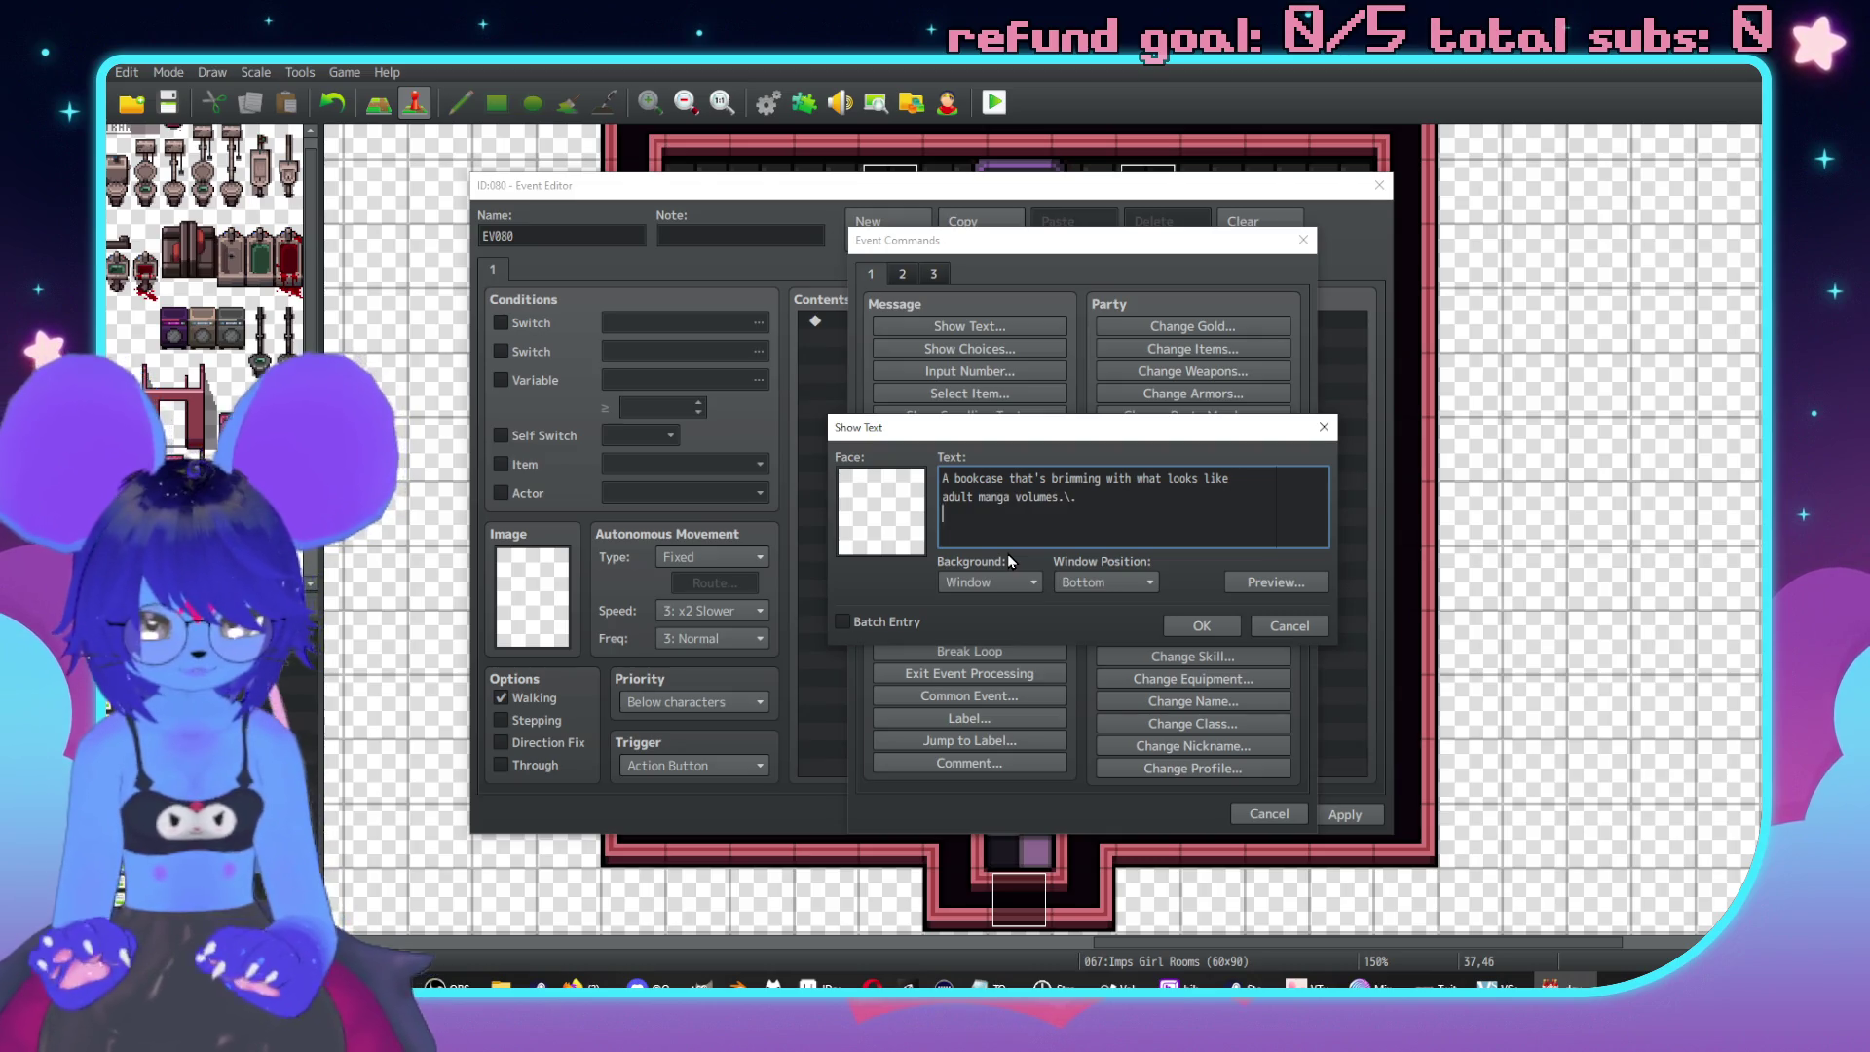
{"action": "type", "text": "I never got into"}
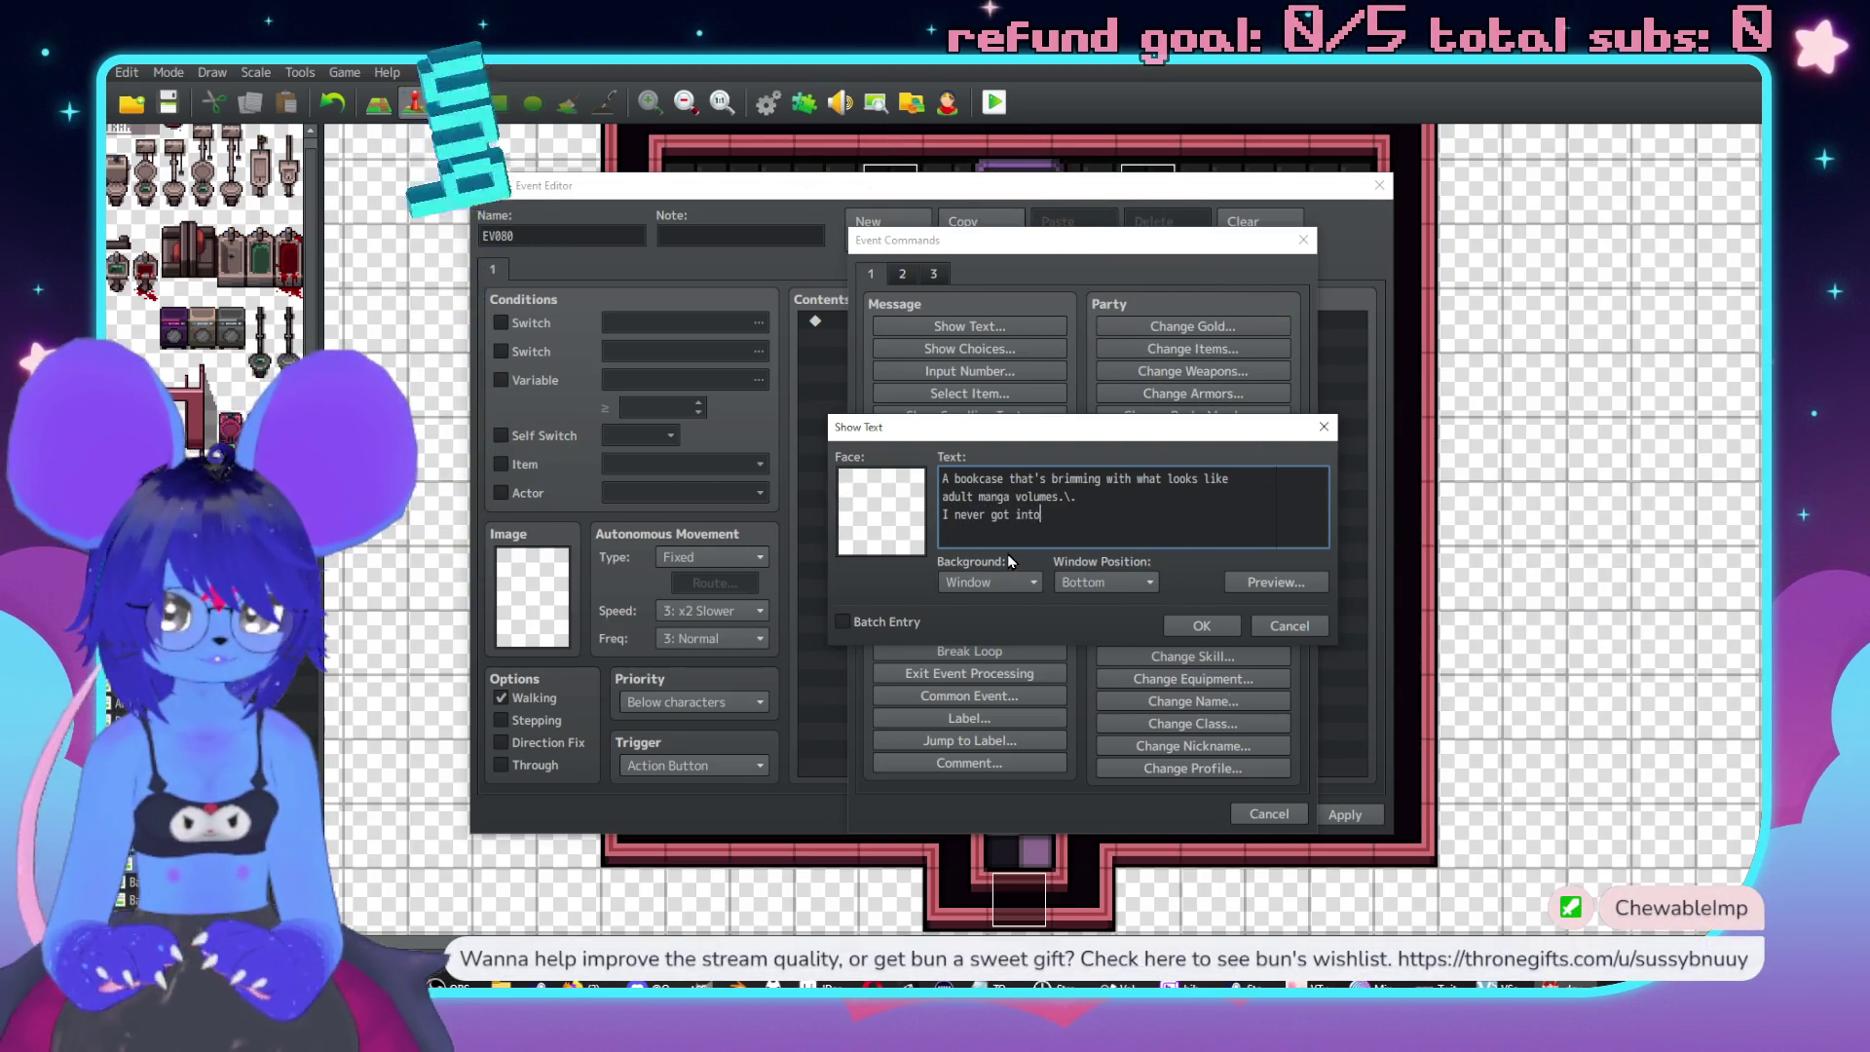
{"action": "type", "text": " this stuff,\\."}
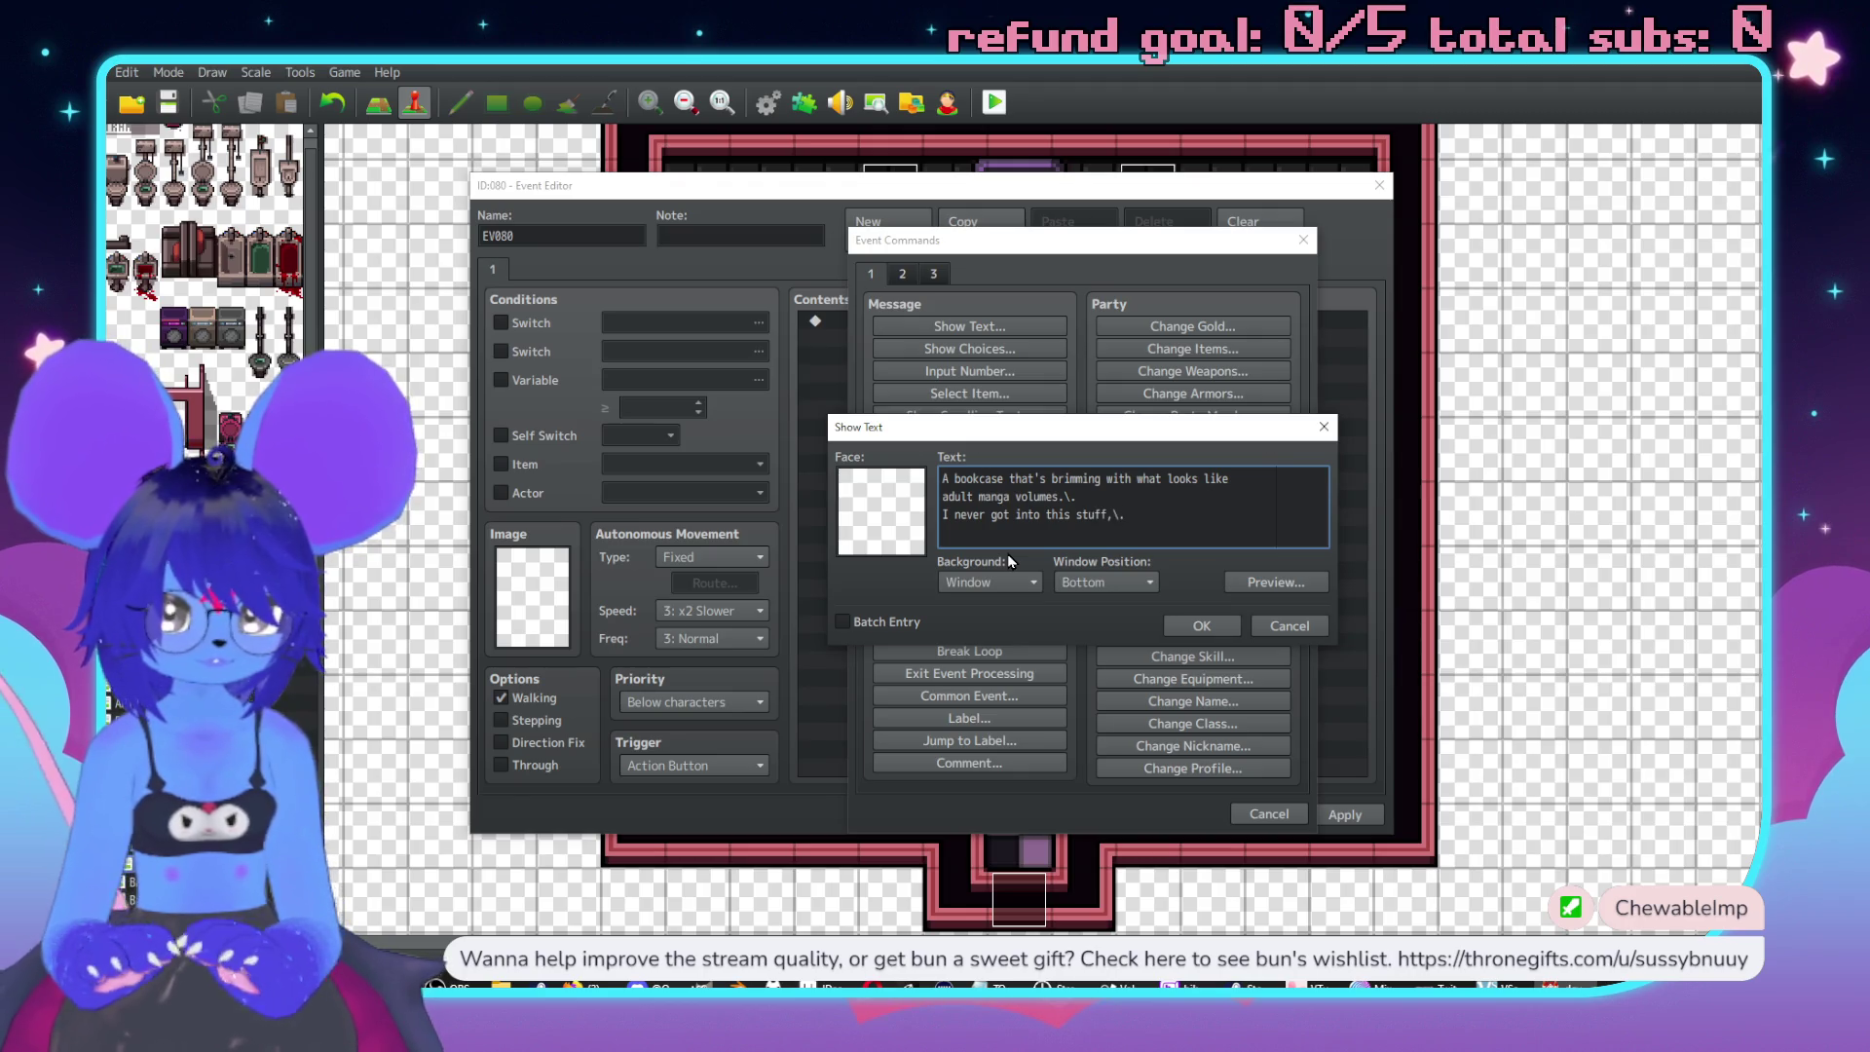
{"action": "type", "text": " but the bookends lo"}
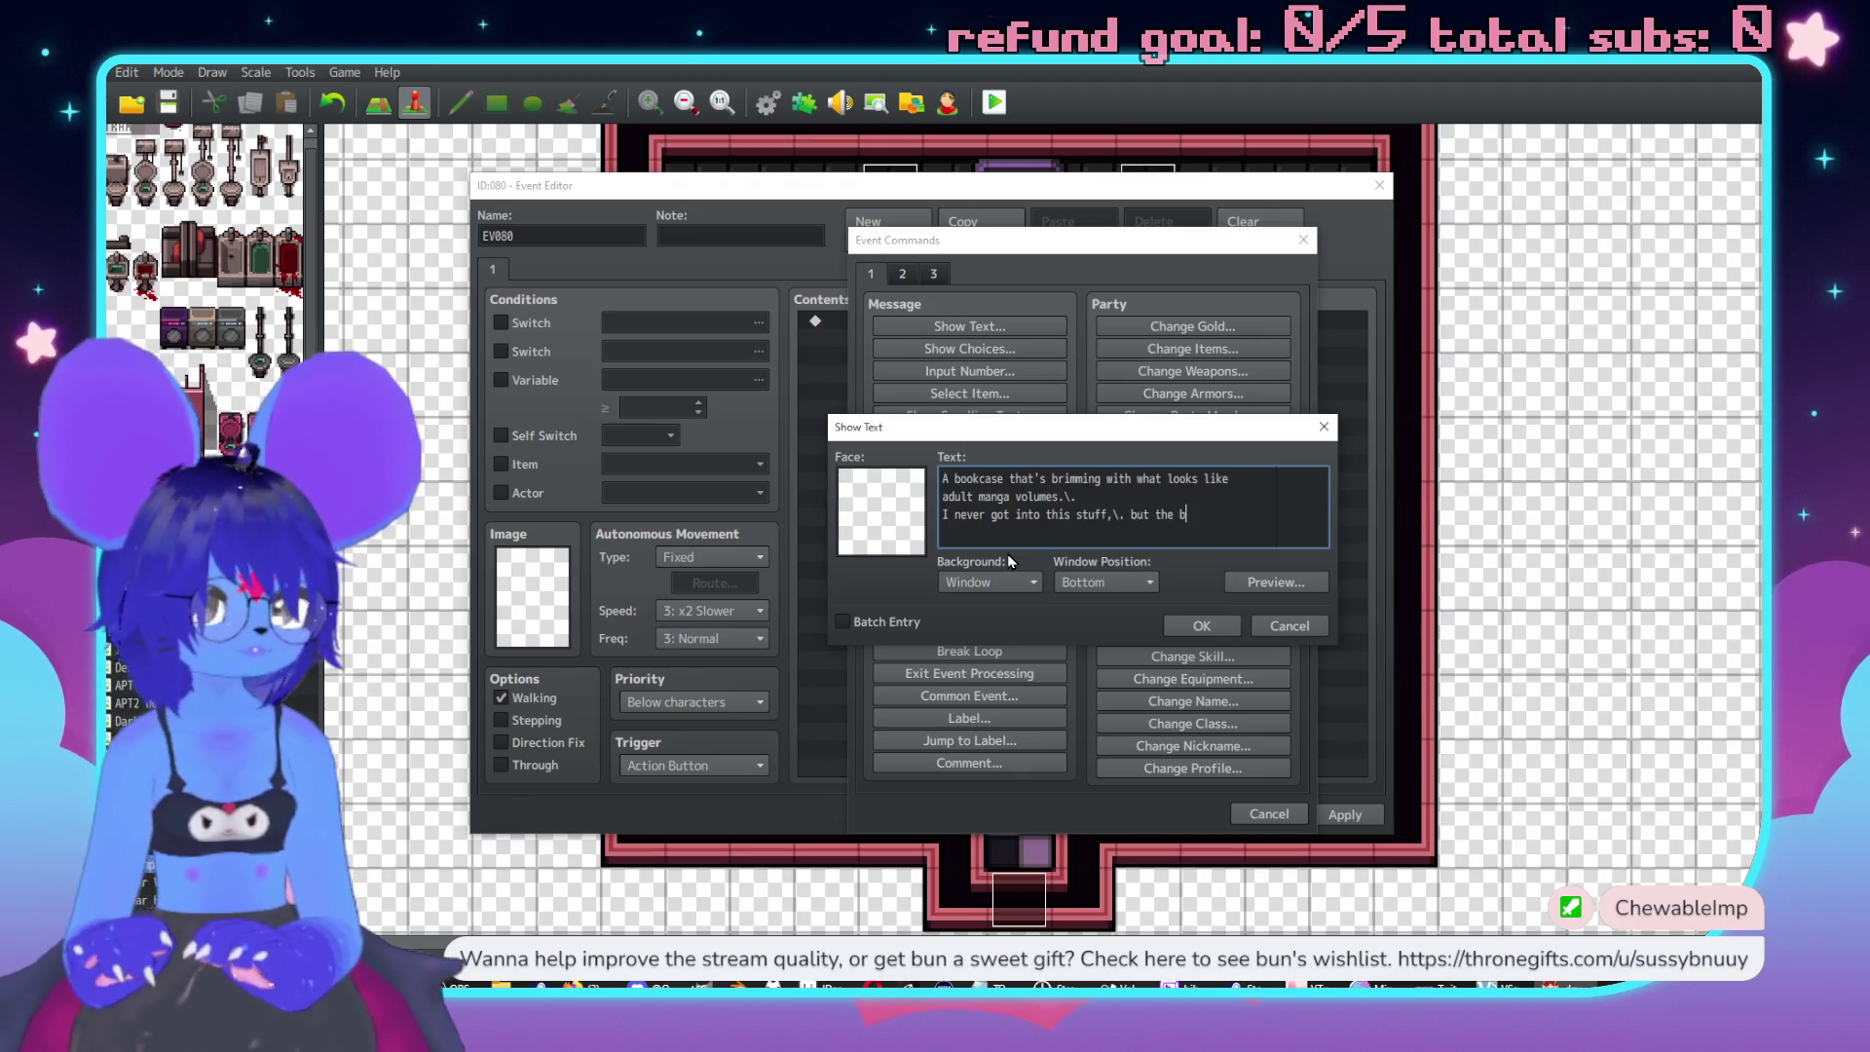
{"action": "type", "text": "ok"}
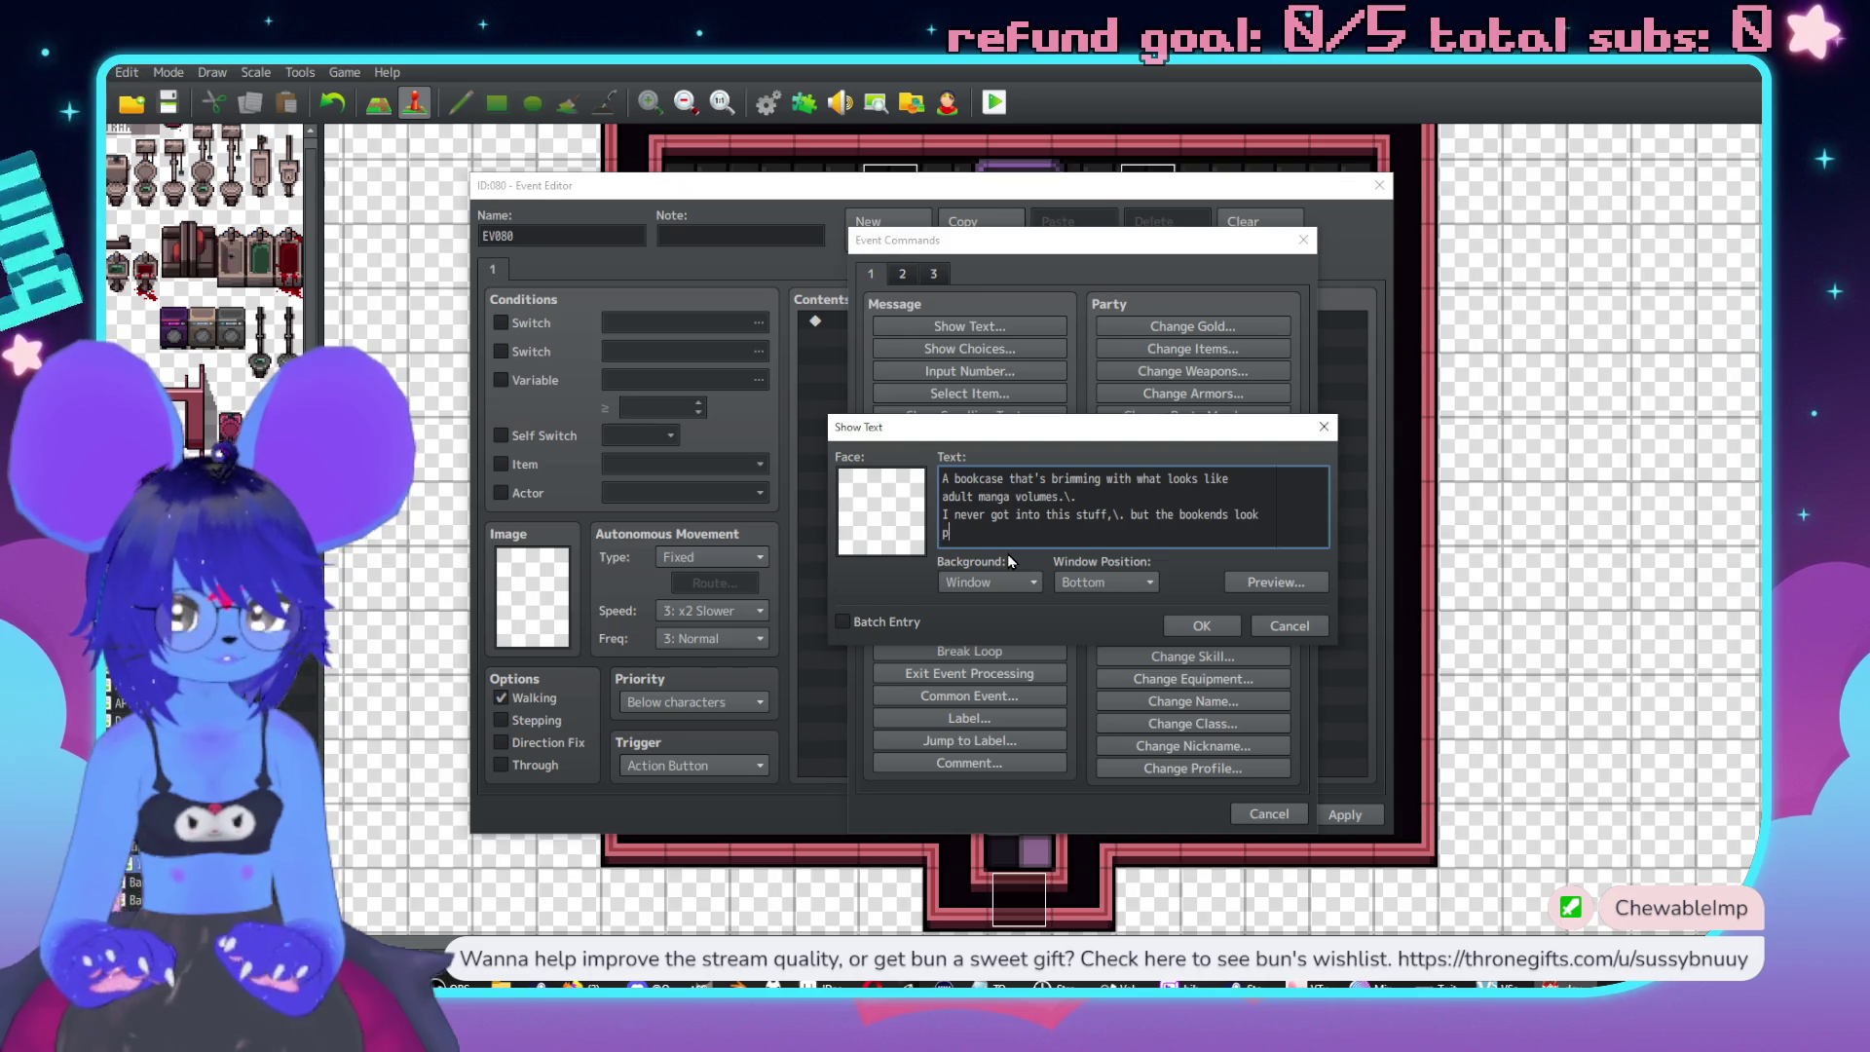
{"action": "key", "text": "Return"}
{"action": "type", "text": "pretty all line"}
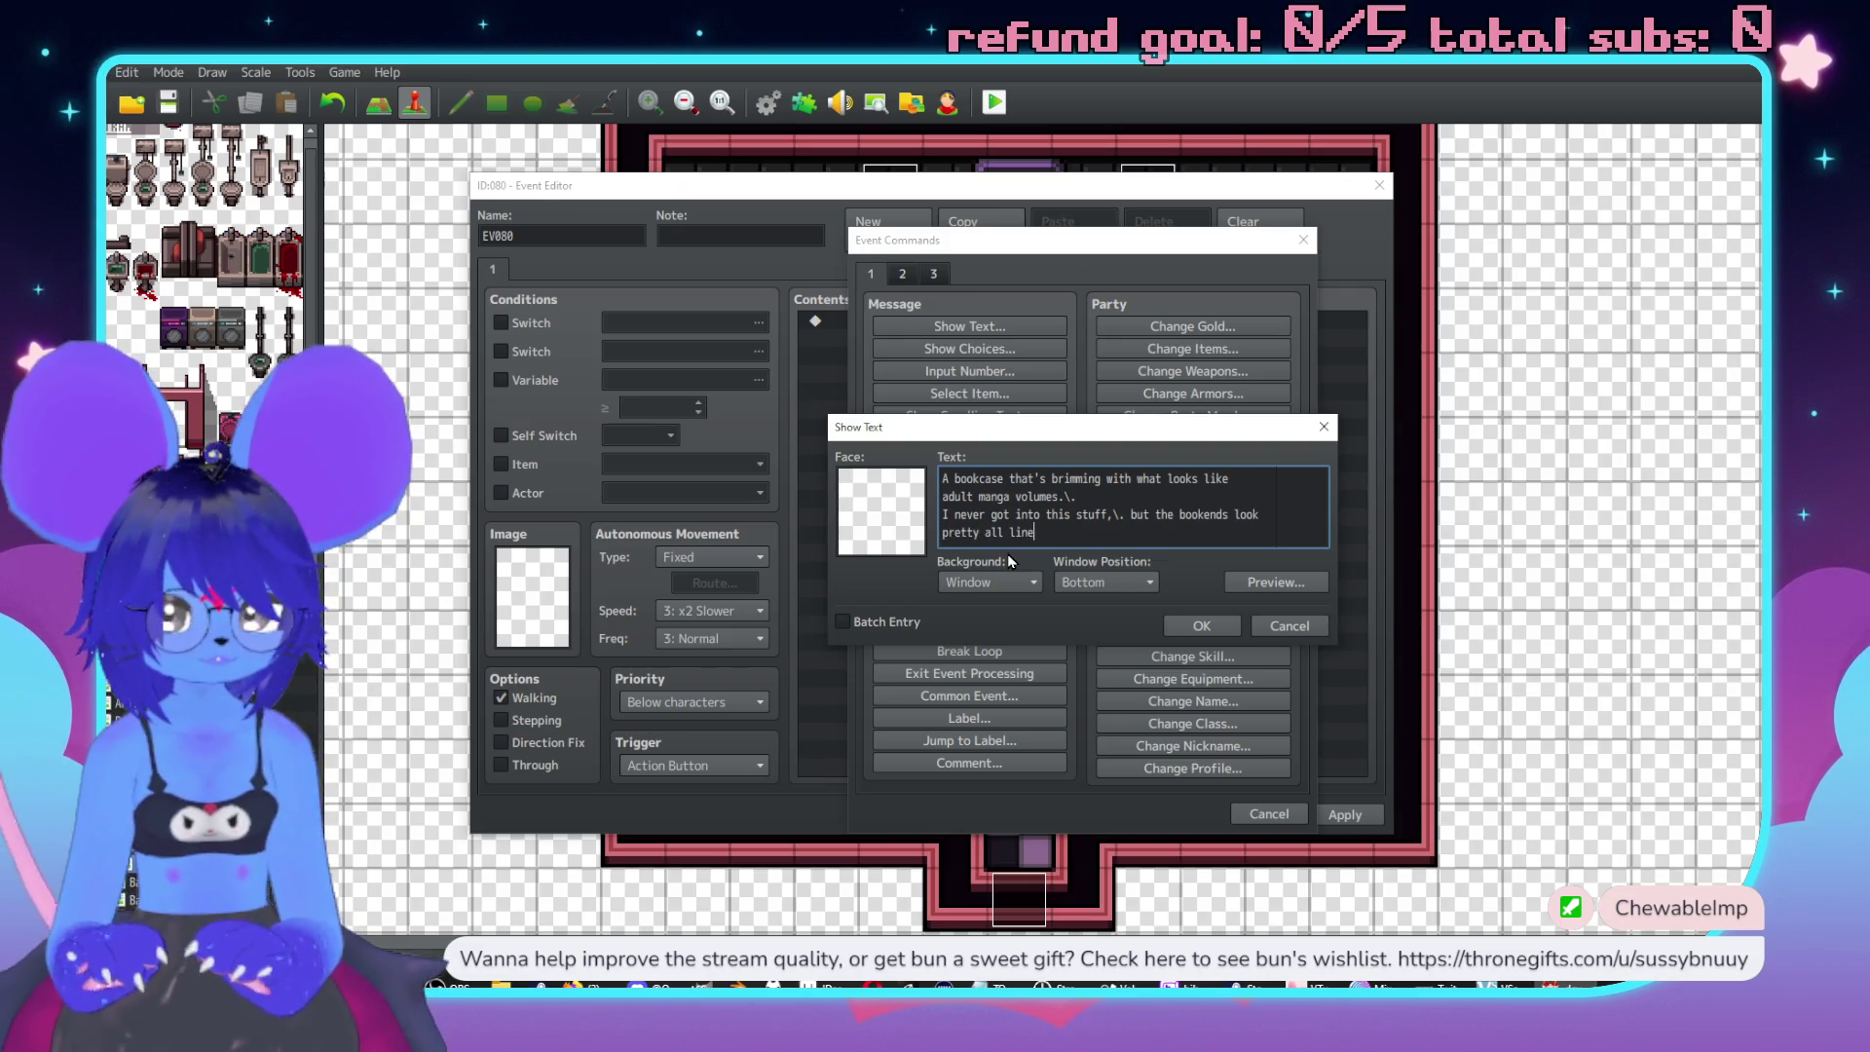
{"action": "type", "text": "d up like this."}
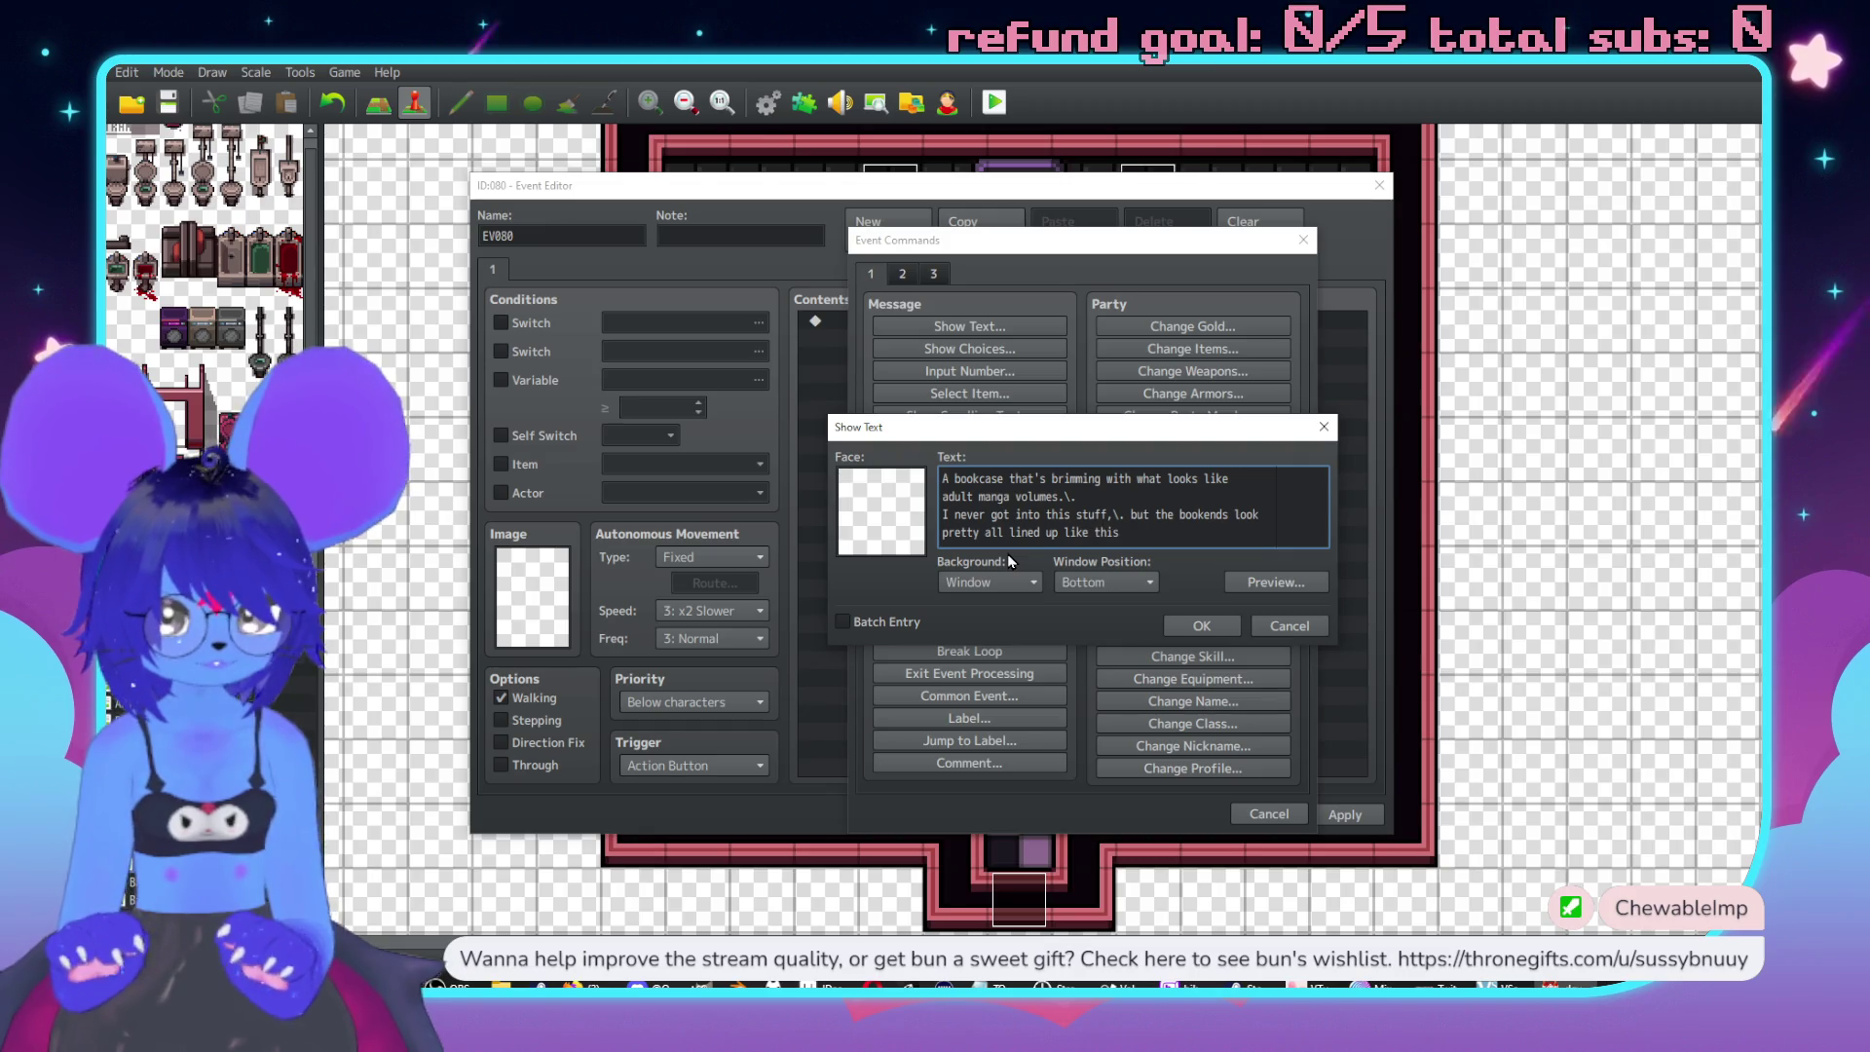
{"action": "left_click", "coordinate": [1217, 628]}
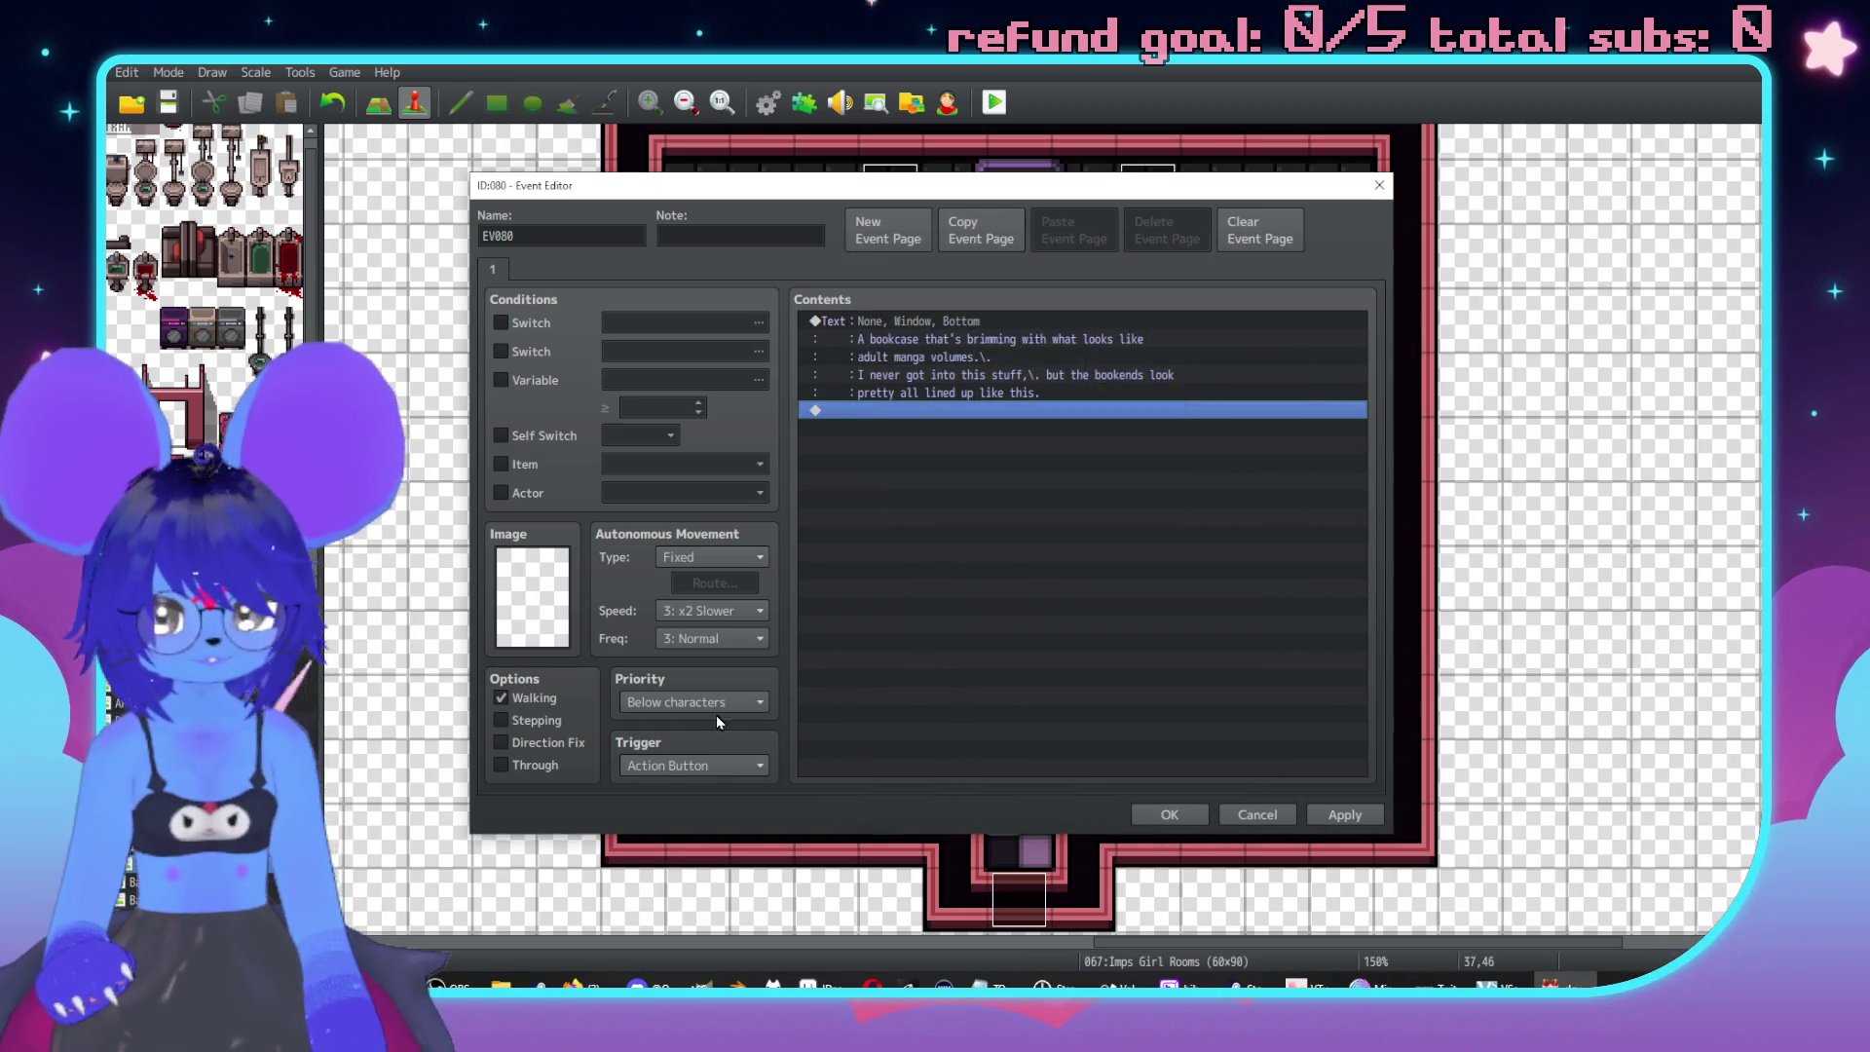
Set bookcase event EV080's priority to Same as characters and apply it.
{"action": "left_click", "coordinate": [701, 702]}
{"action": "left_click", "coordinate": [694, 746]}
{"action": "left_click", "coordinate": [1344, 814]}
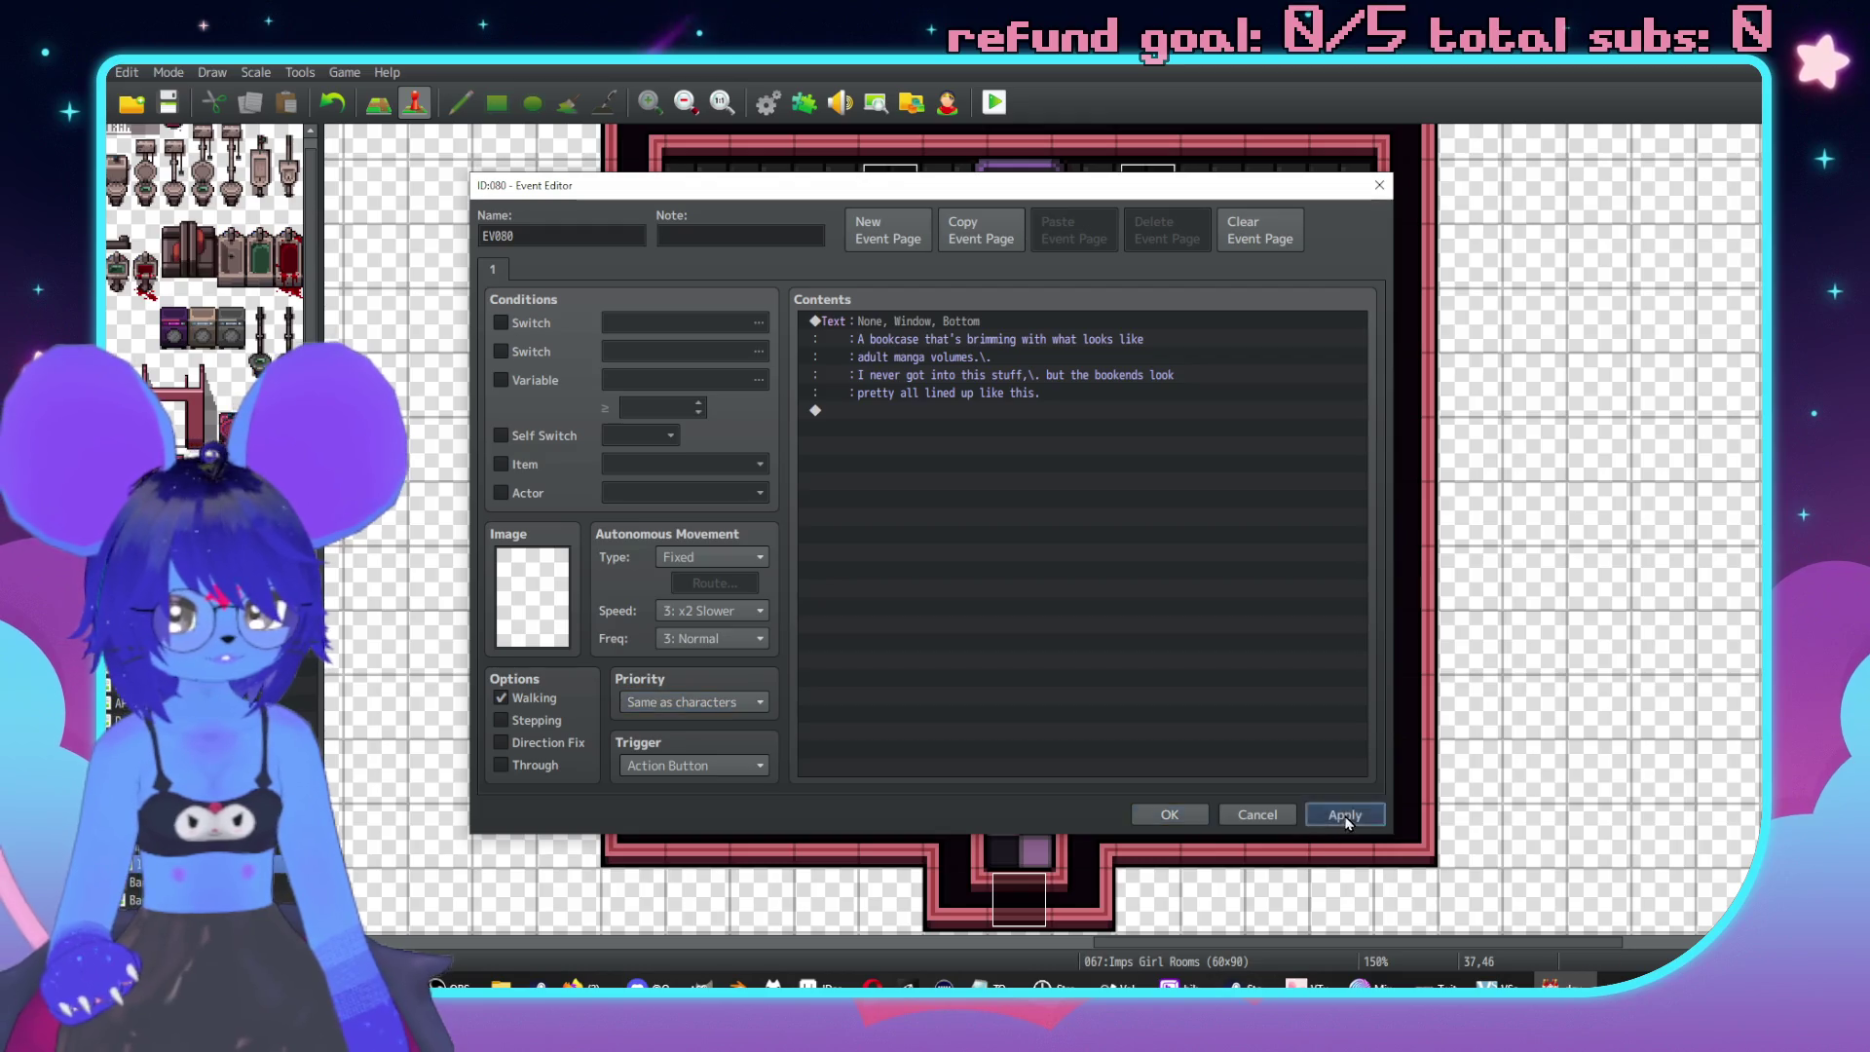
{"action": "left_click", "coordinate": [1168, 817]}
Reopen EV080 to review its Show Text message and close it unchanged.
{"action": "double_click", "coordinate": [699, 709]}
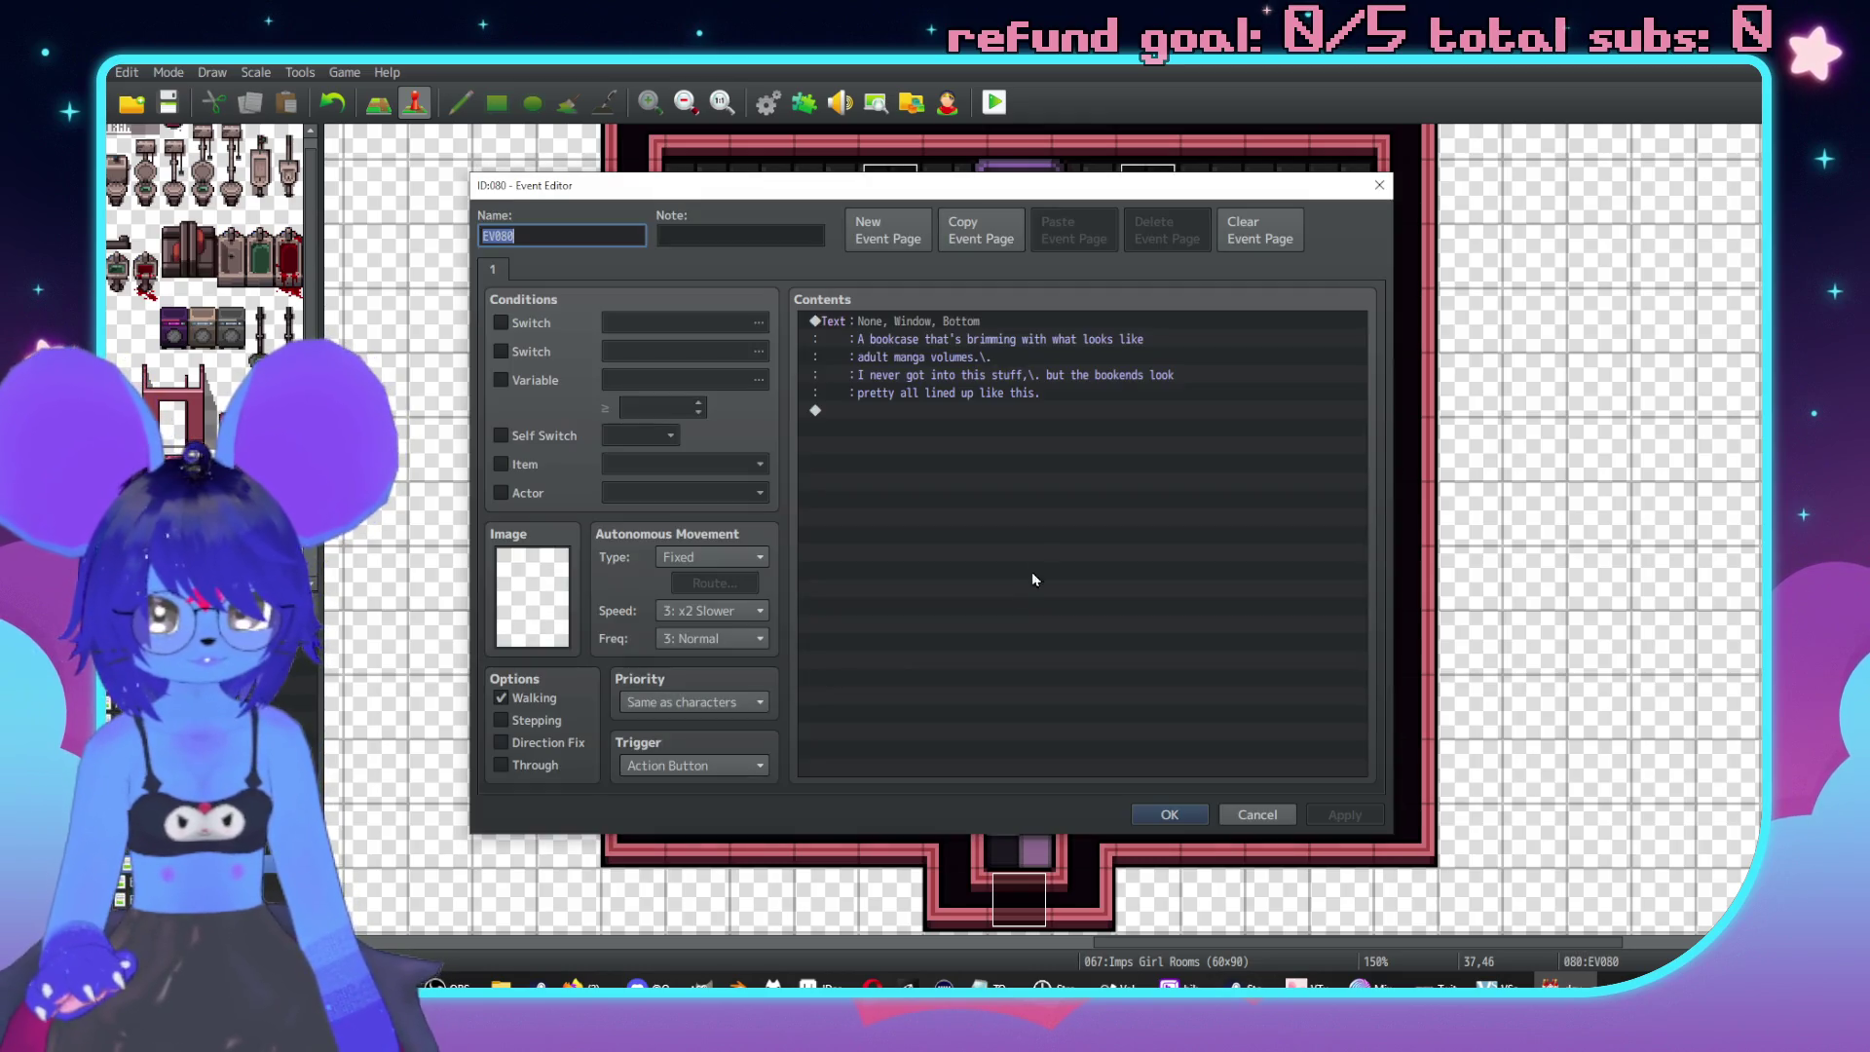
{"action": "left_click", "coordinate": [943, 340]}
{"action": "double_click", "coordinate": [926, 338]}
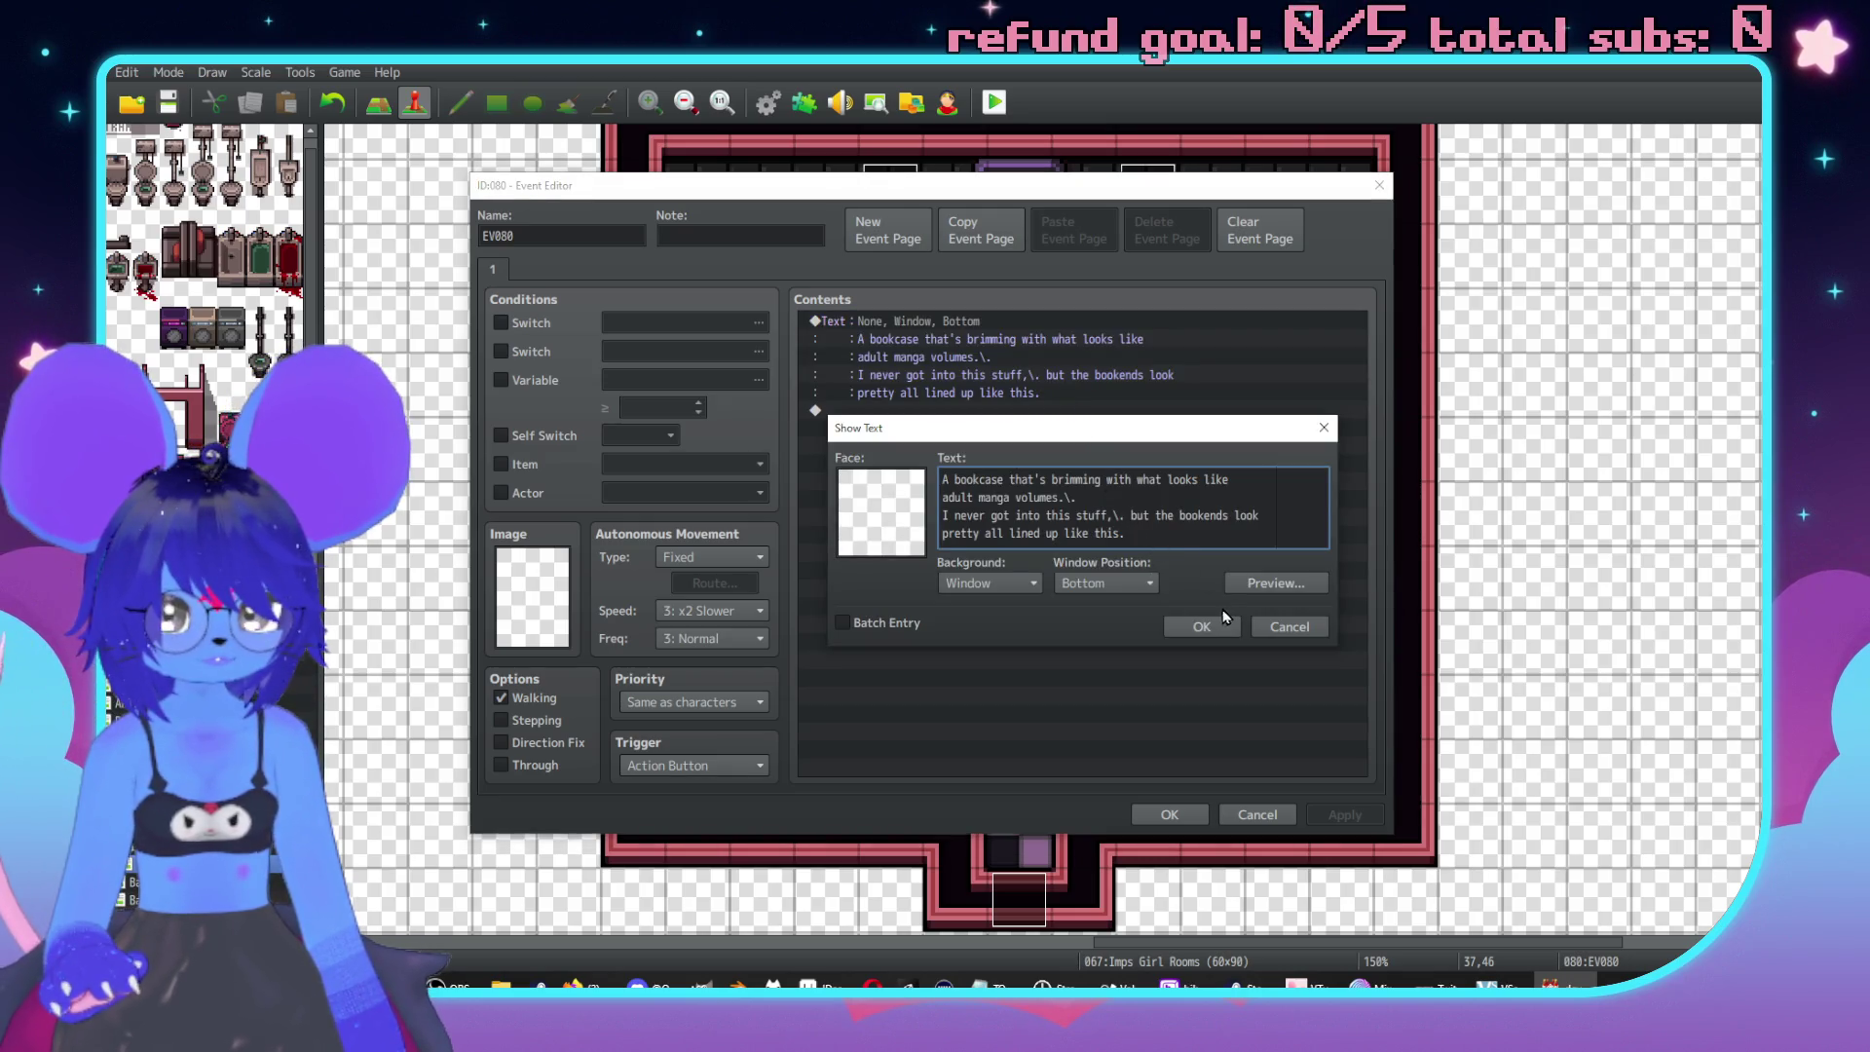
{"action": "left_click", "coordinate": [1218, 628]}
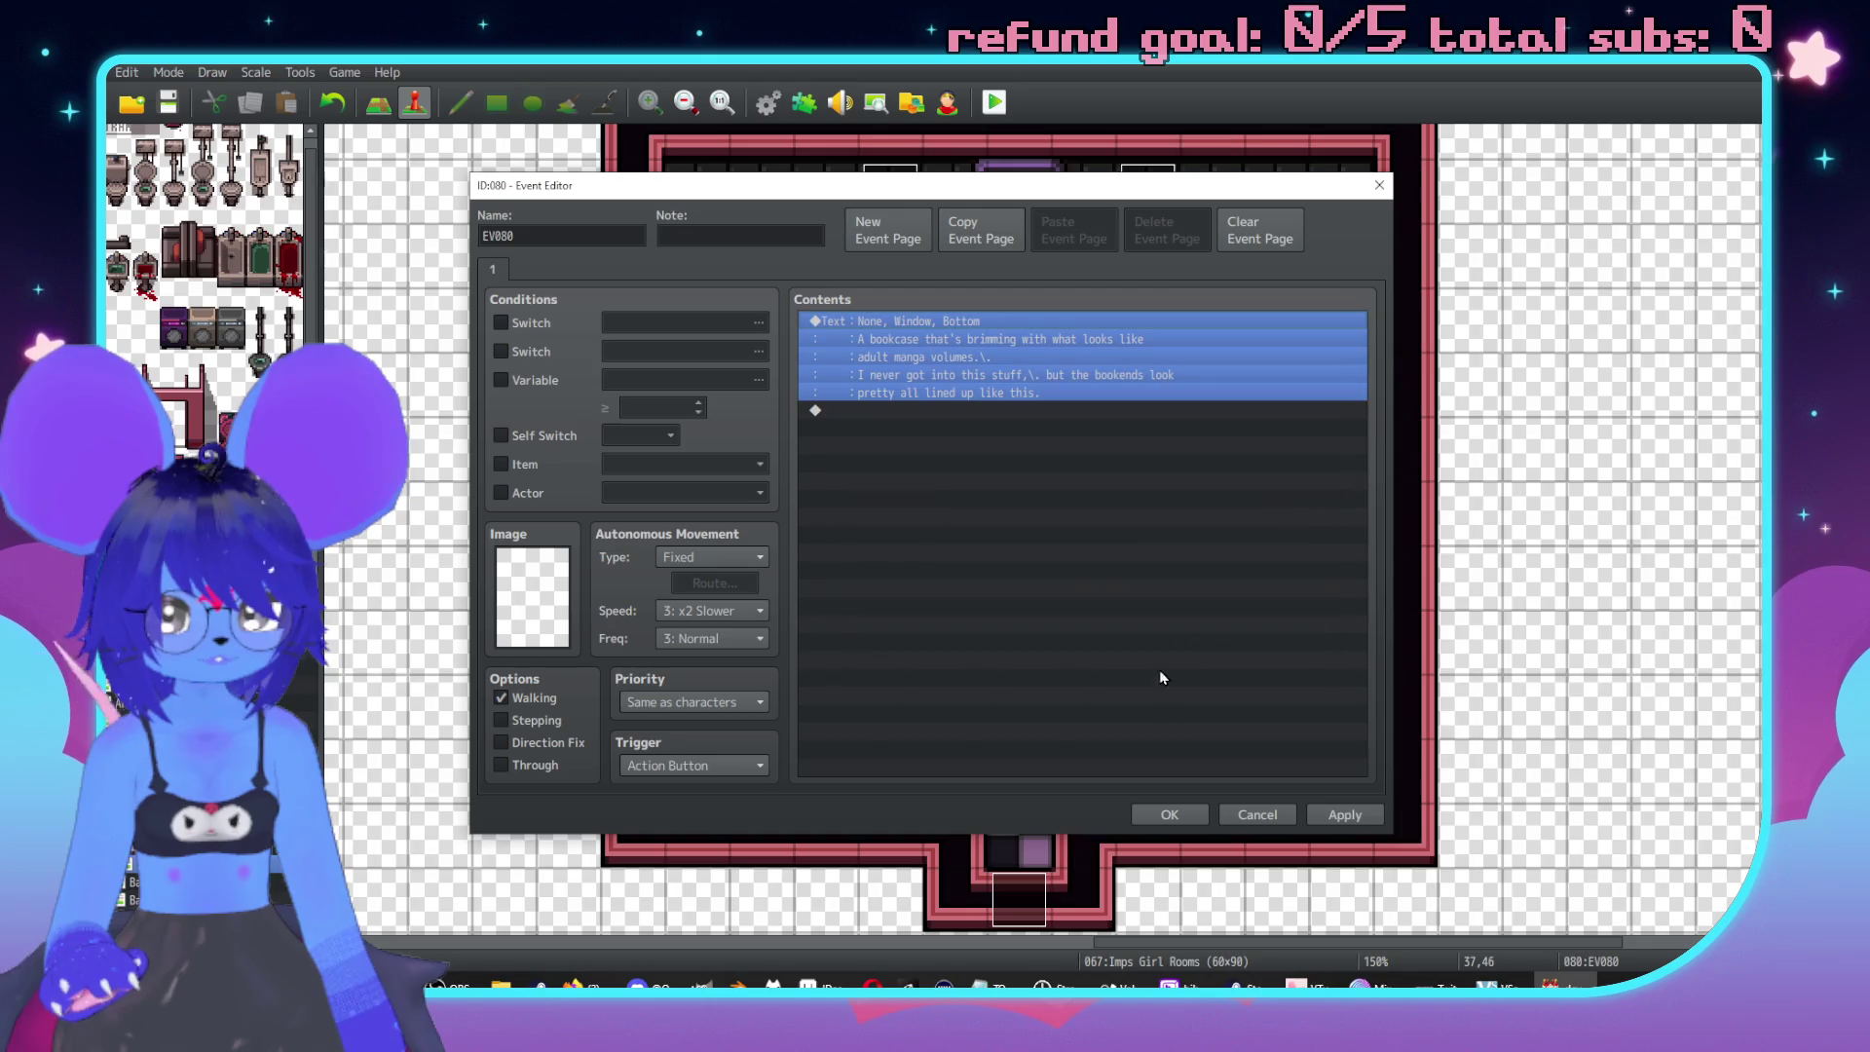
{"action": "left_click", "coordinate": [1352, 818]}
{"action": "left_click", "coordinate": [1172, 814]}
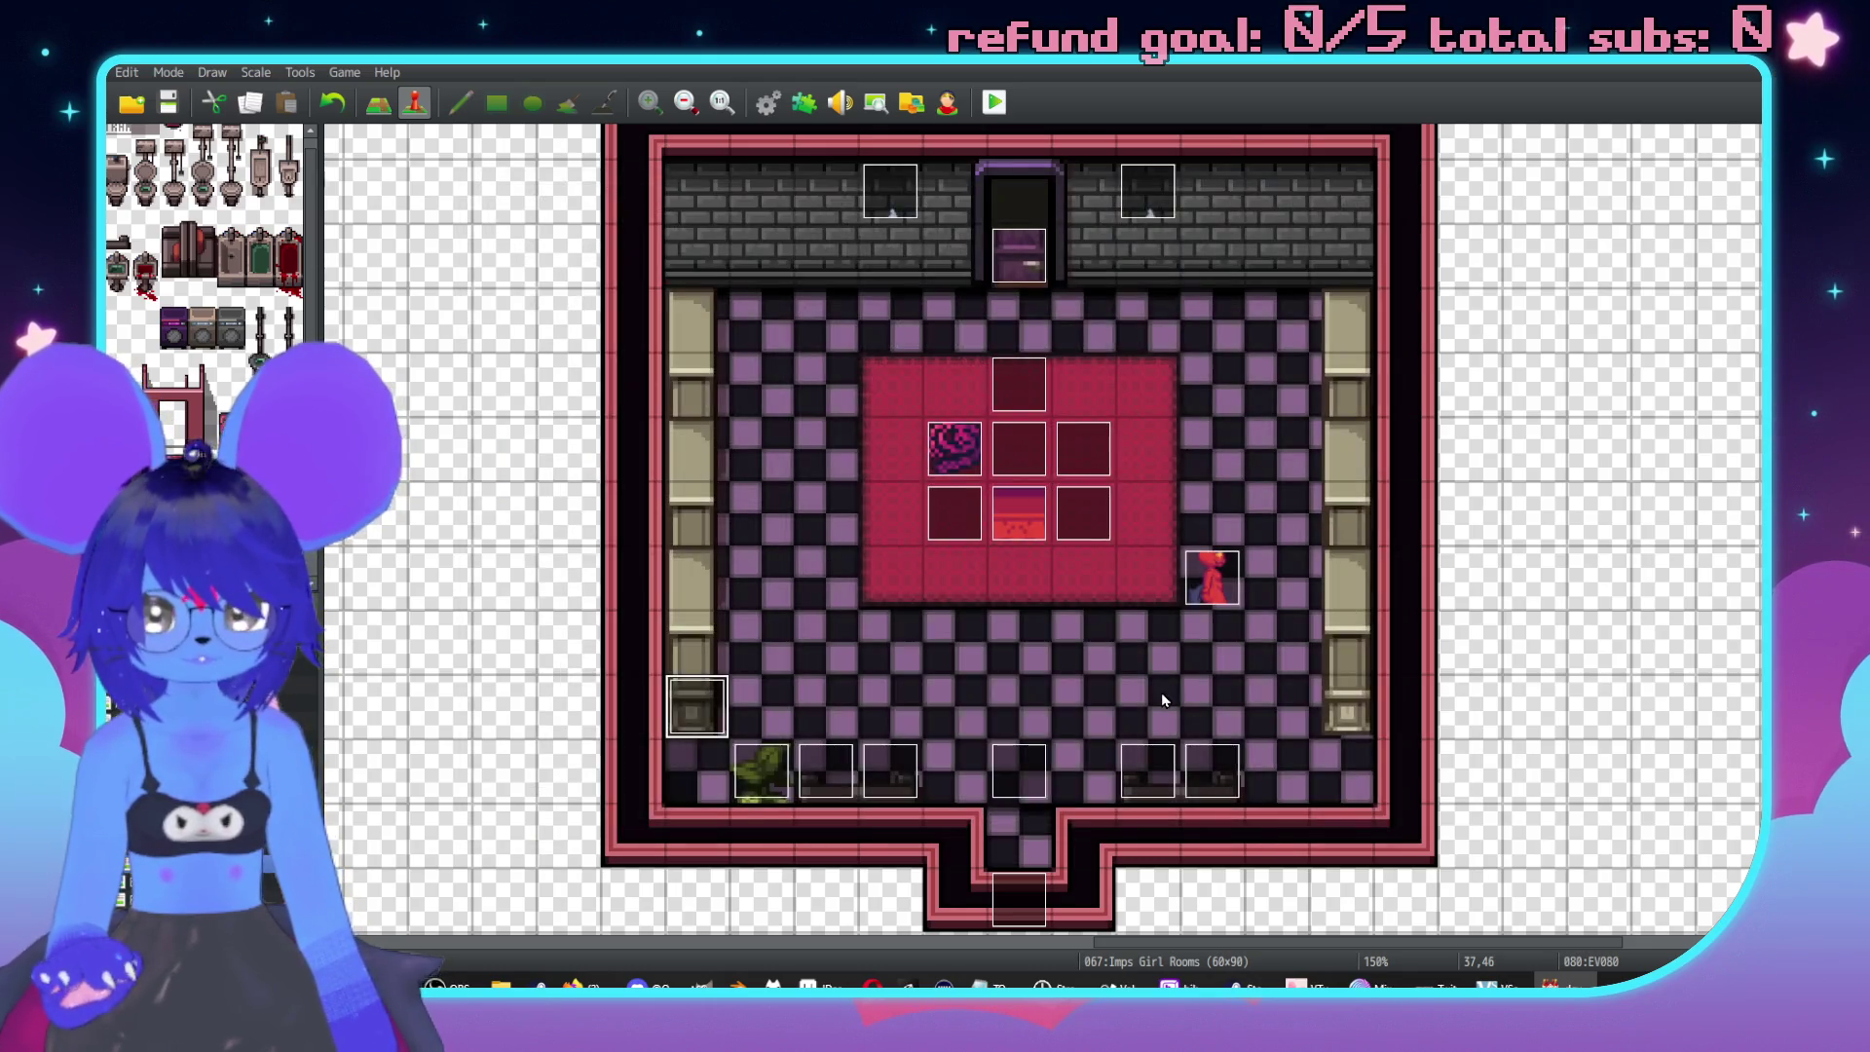
Check the empty event at tile 37,44 and close it without changes.
{"action": "key", "text": "Up"}
{"action": "key", "text": "Up"}
{"action": "key", "text": "Up"}
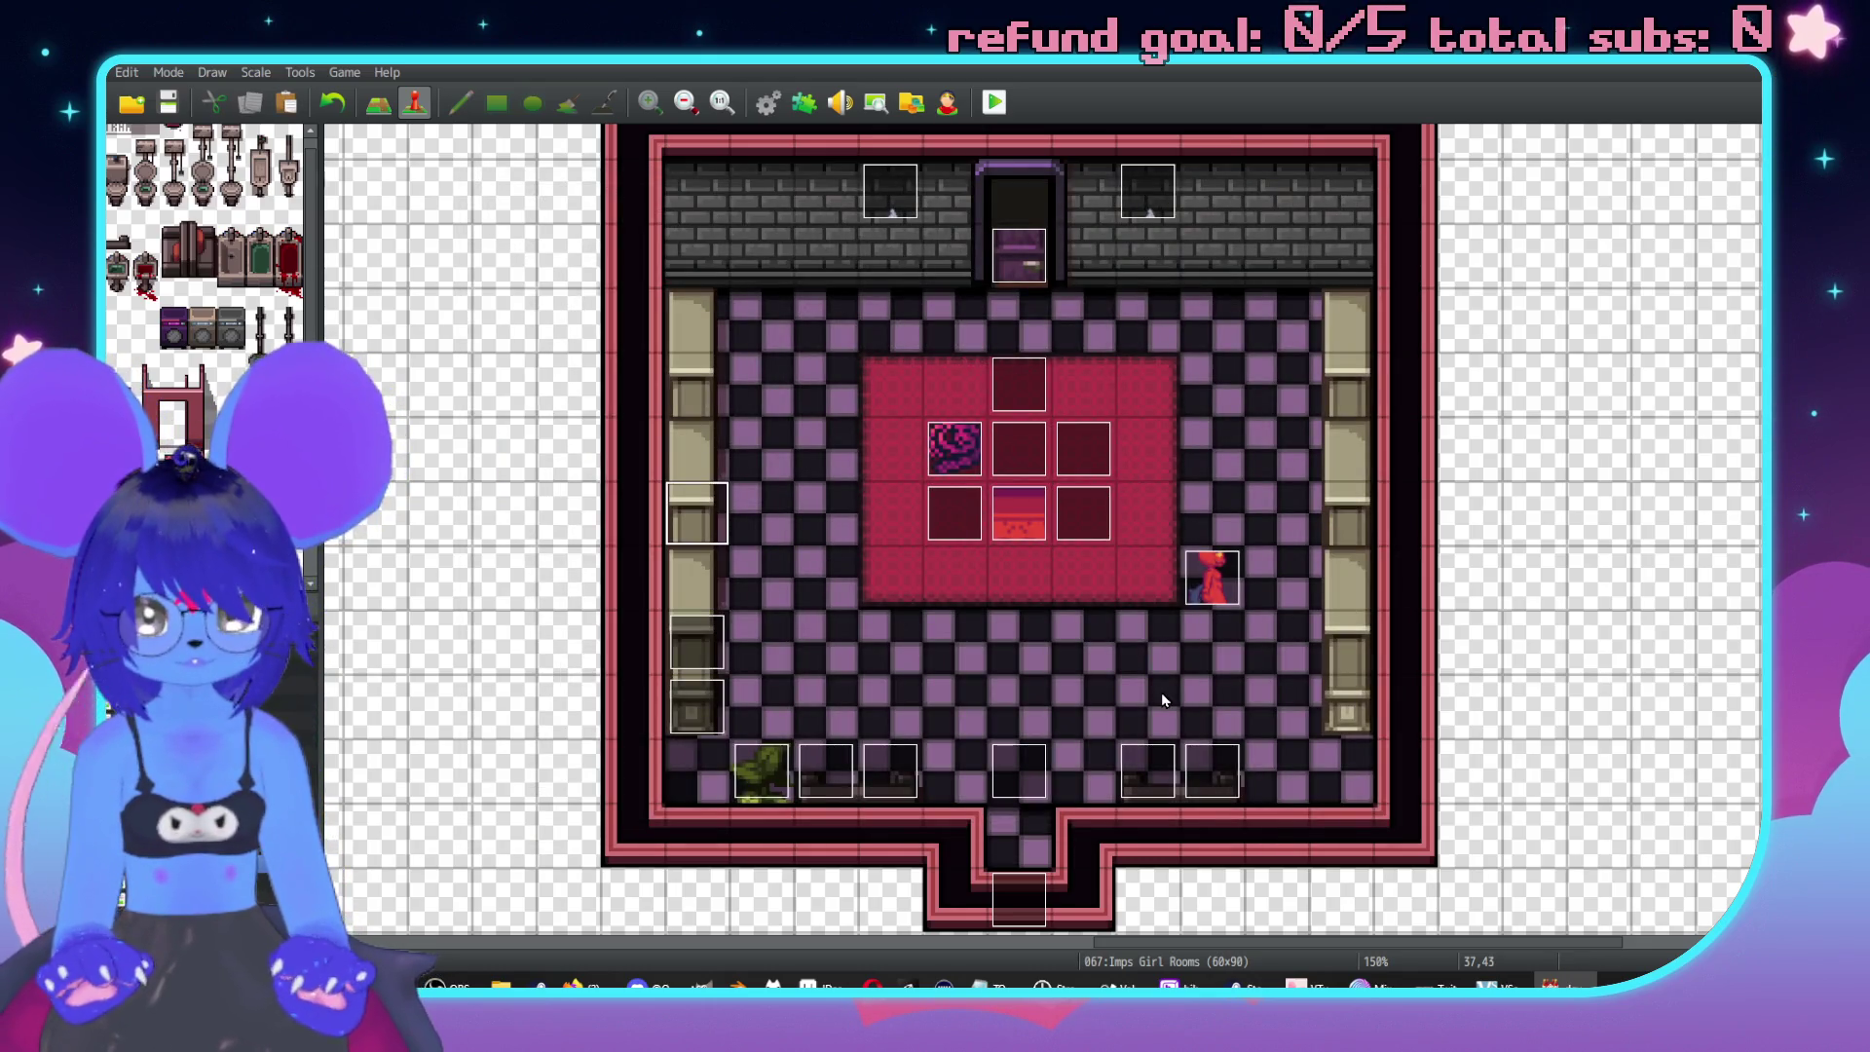
{"action": "key", "text": "Down"}
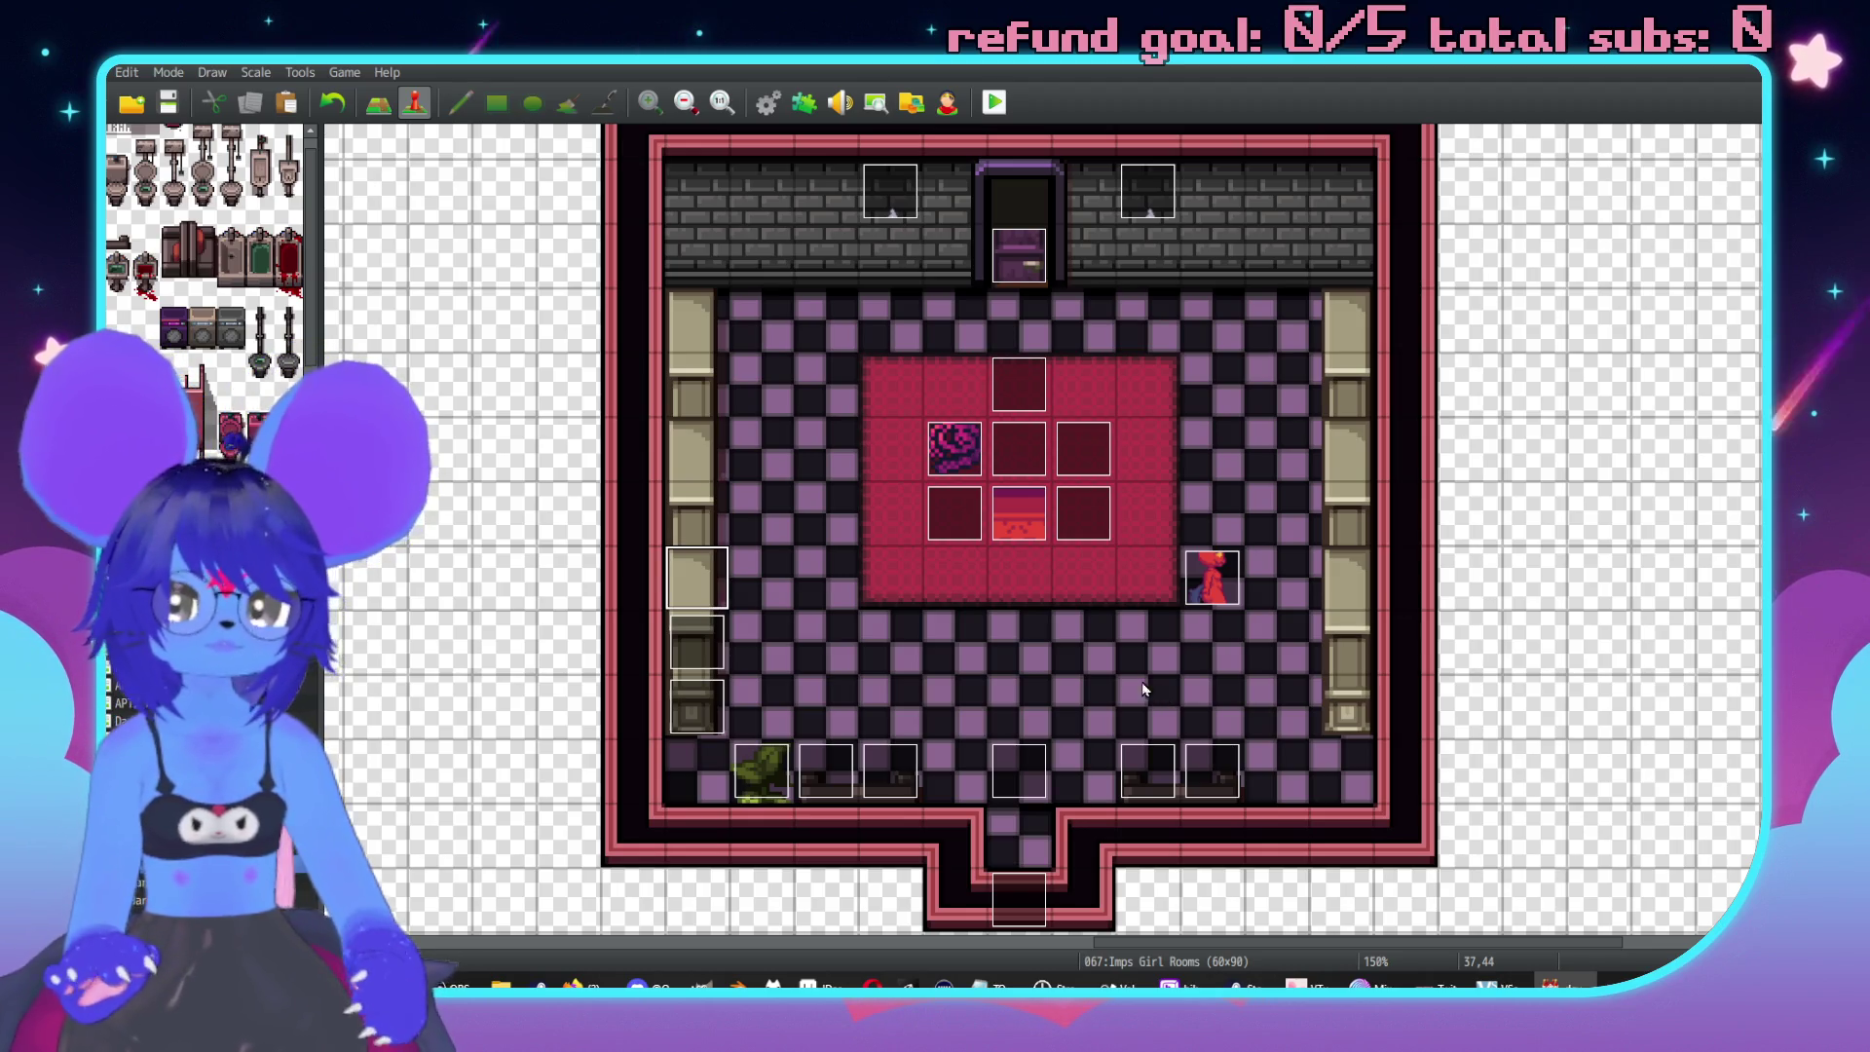
{"action": "double_click", "coordinate": [696, 579]}
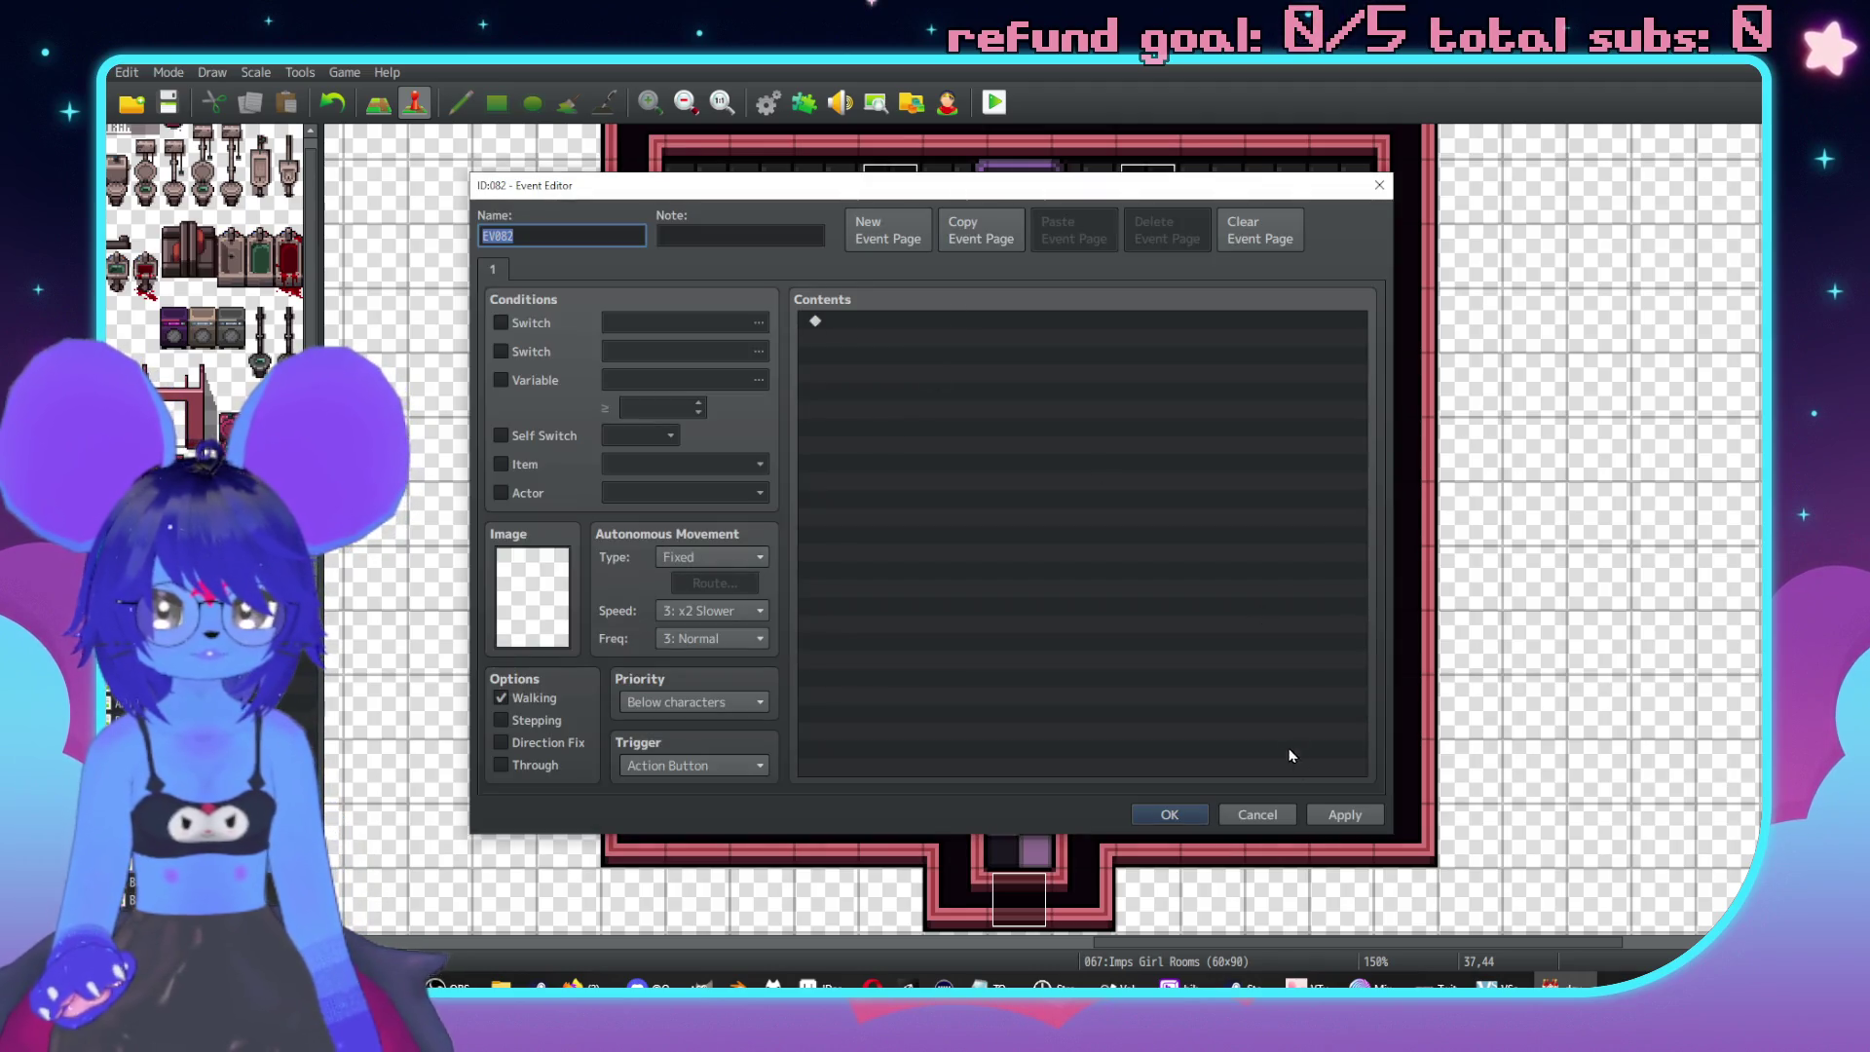
{"action": "left_click", "coordinate": [1254, 814]}
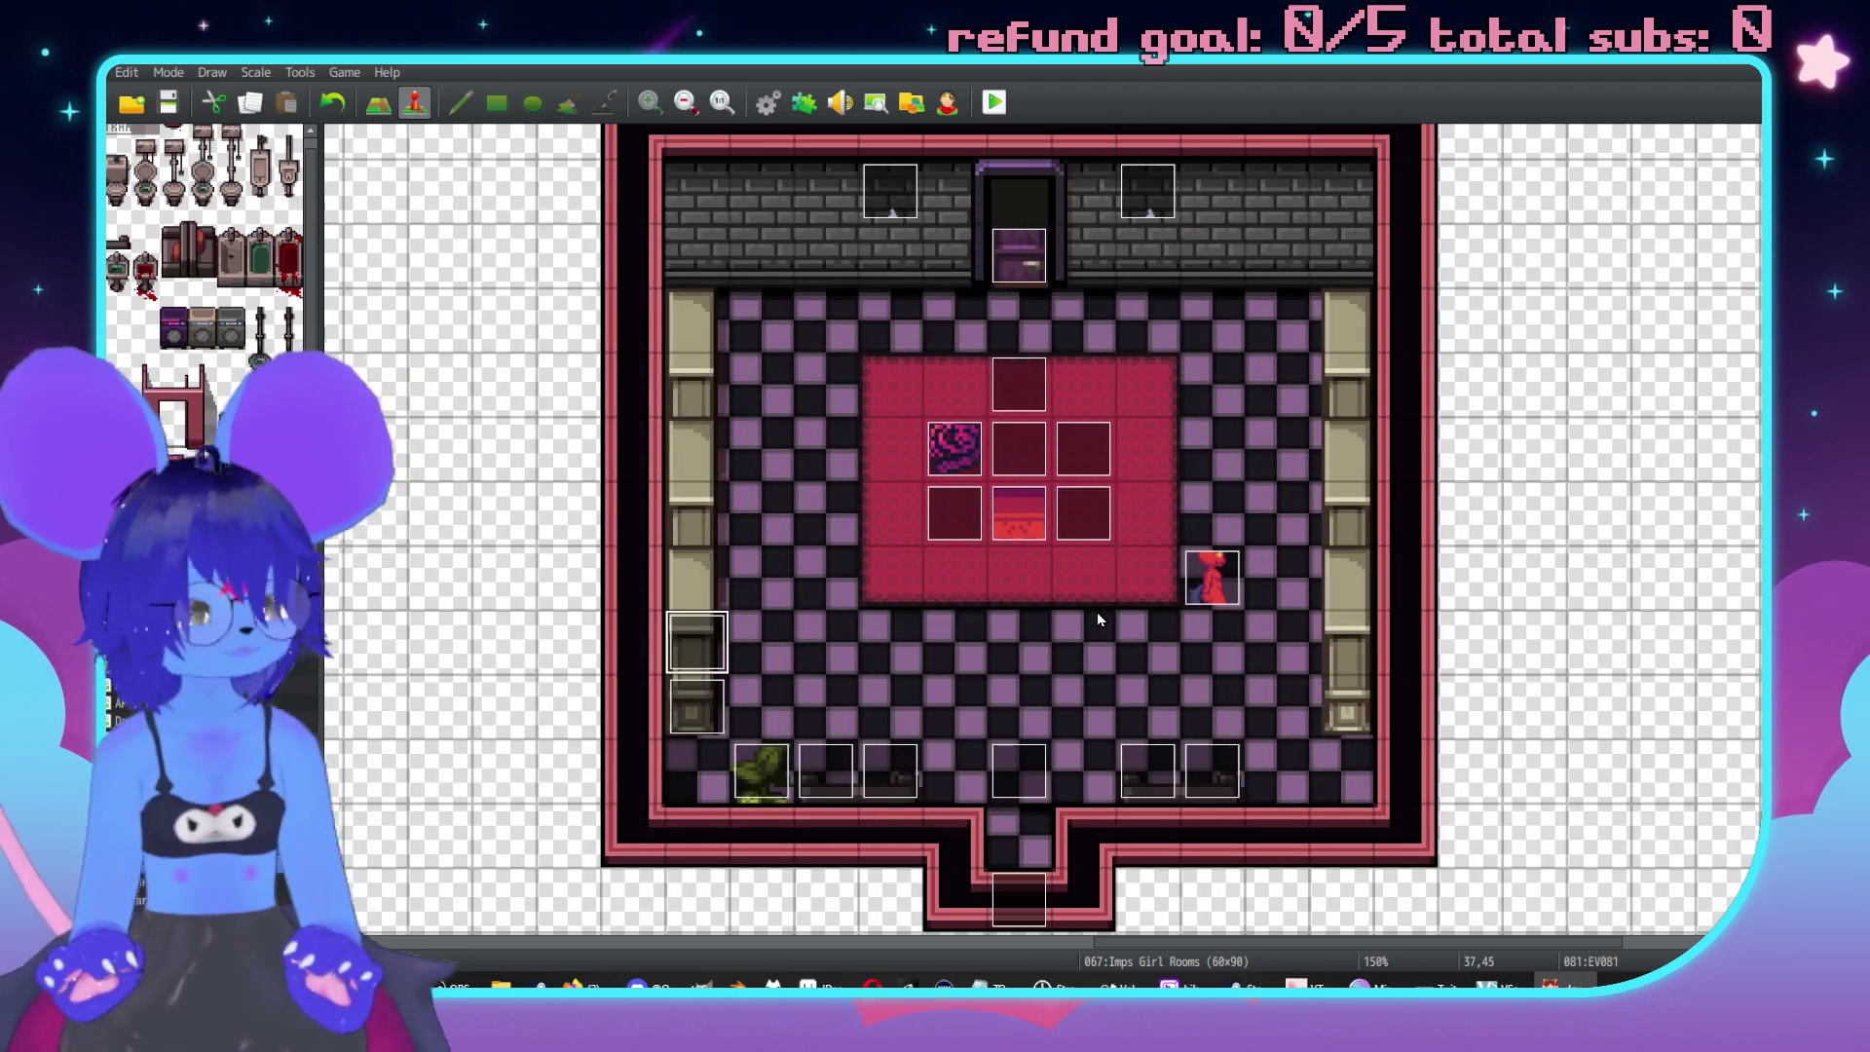
{"action": "key", "text": "F5"}
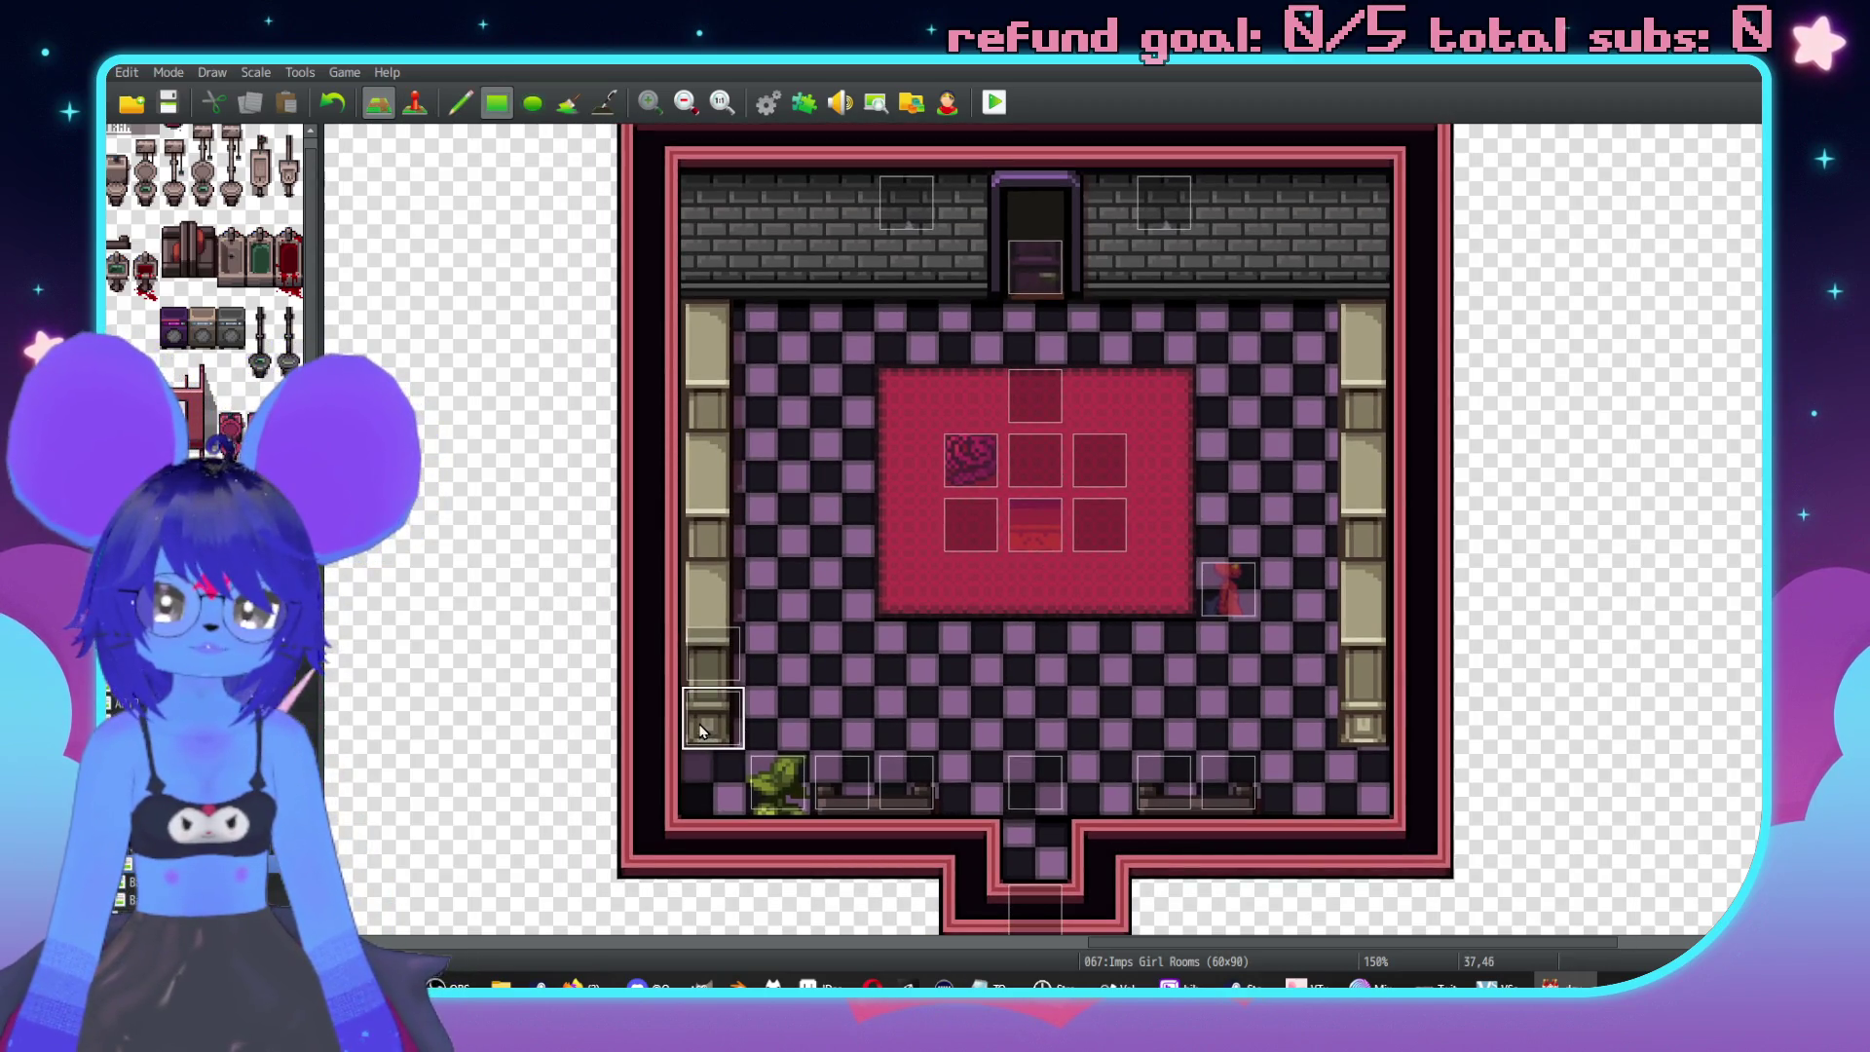
Paint checkered floor over the left pillar at 37,43 and the right pillar at 47,43.
{"action": "left_click", "coordinate": [701, 539]}
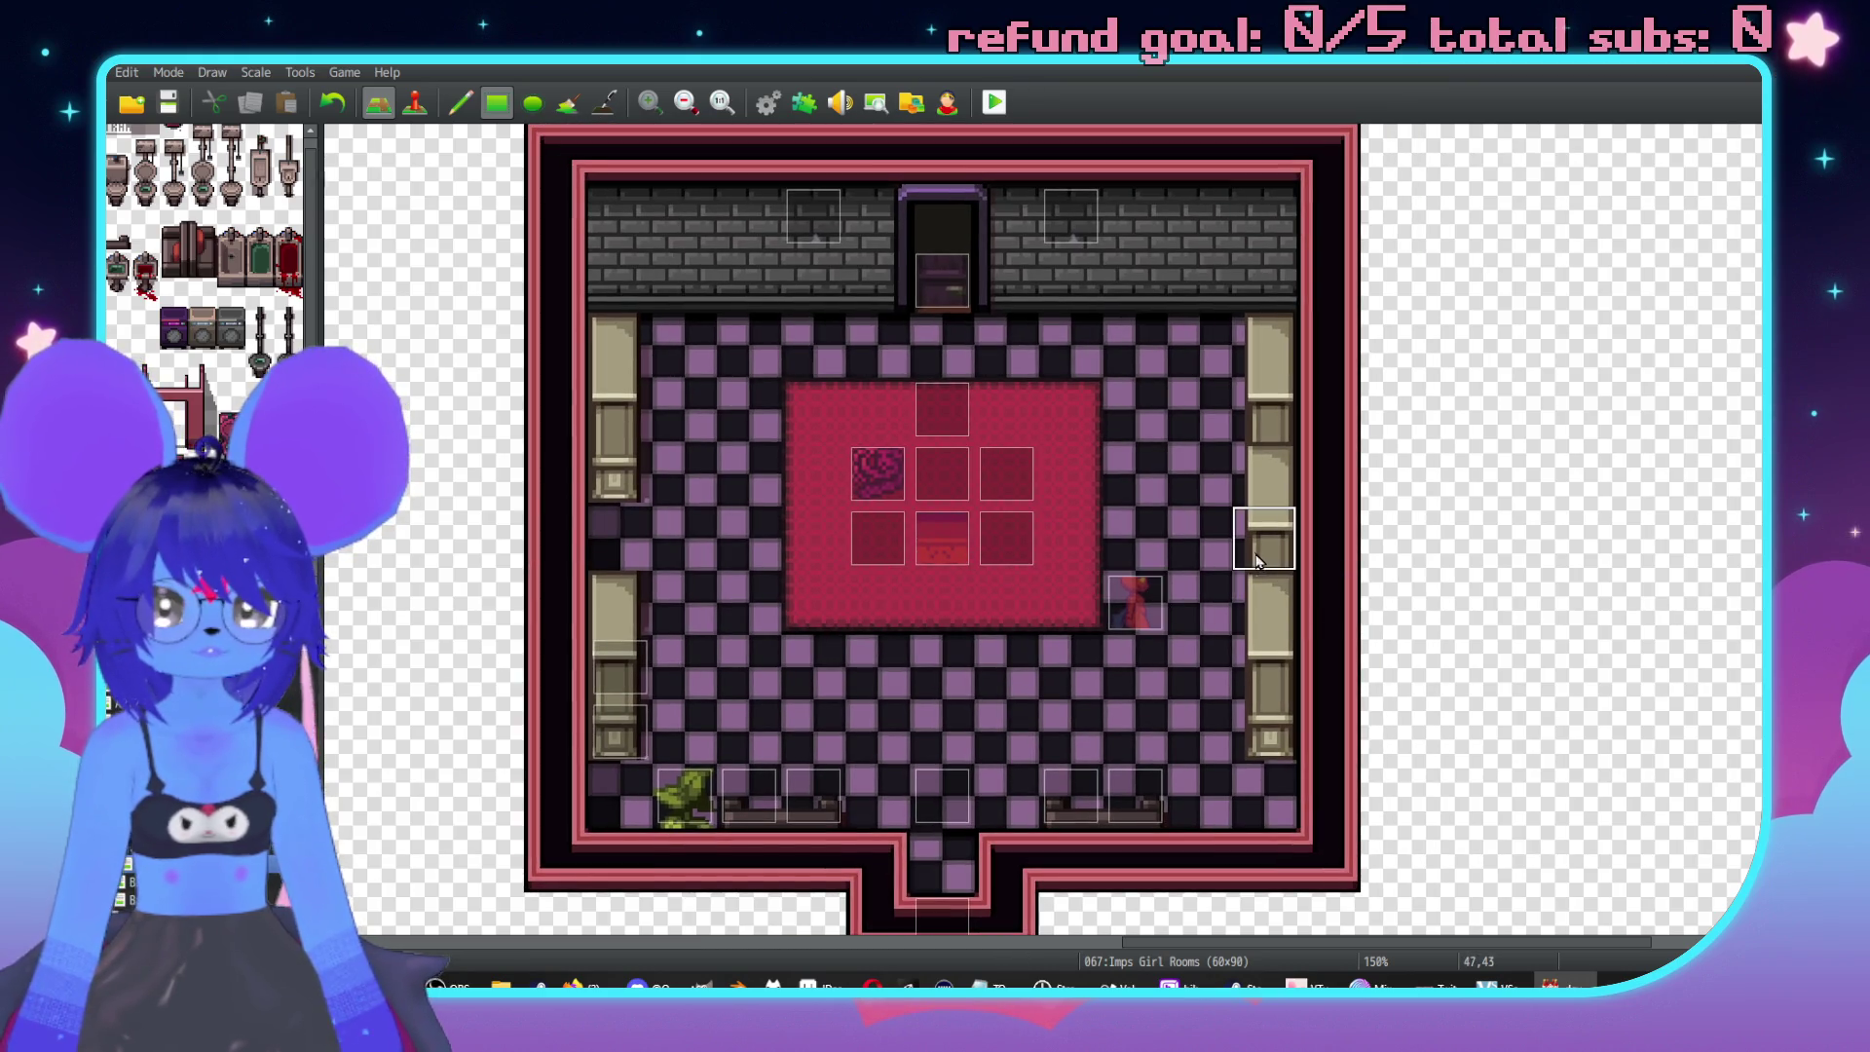
{"action": "left_click", "coordinate": [1263, 546]}
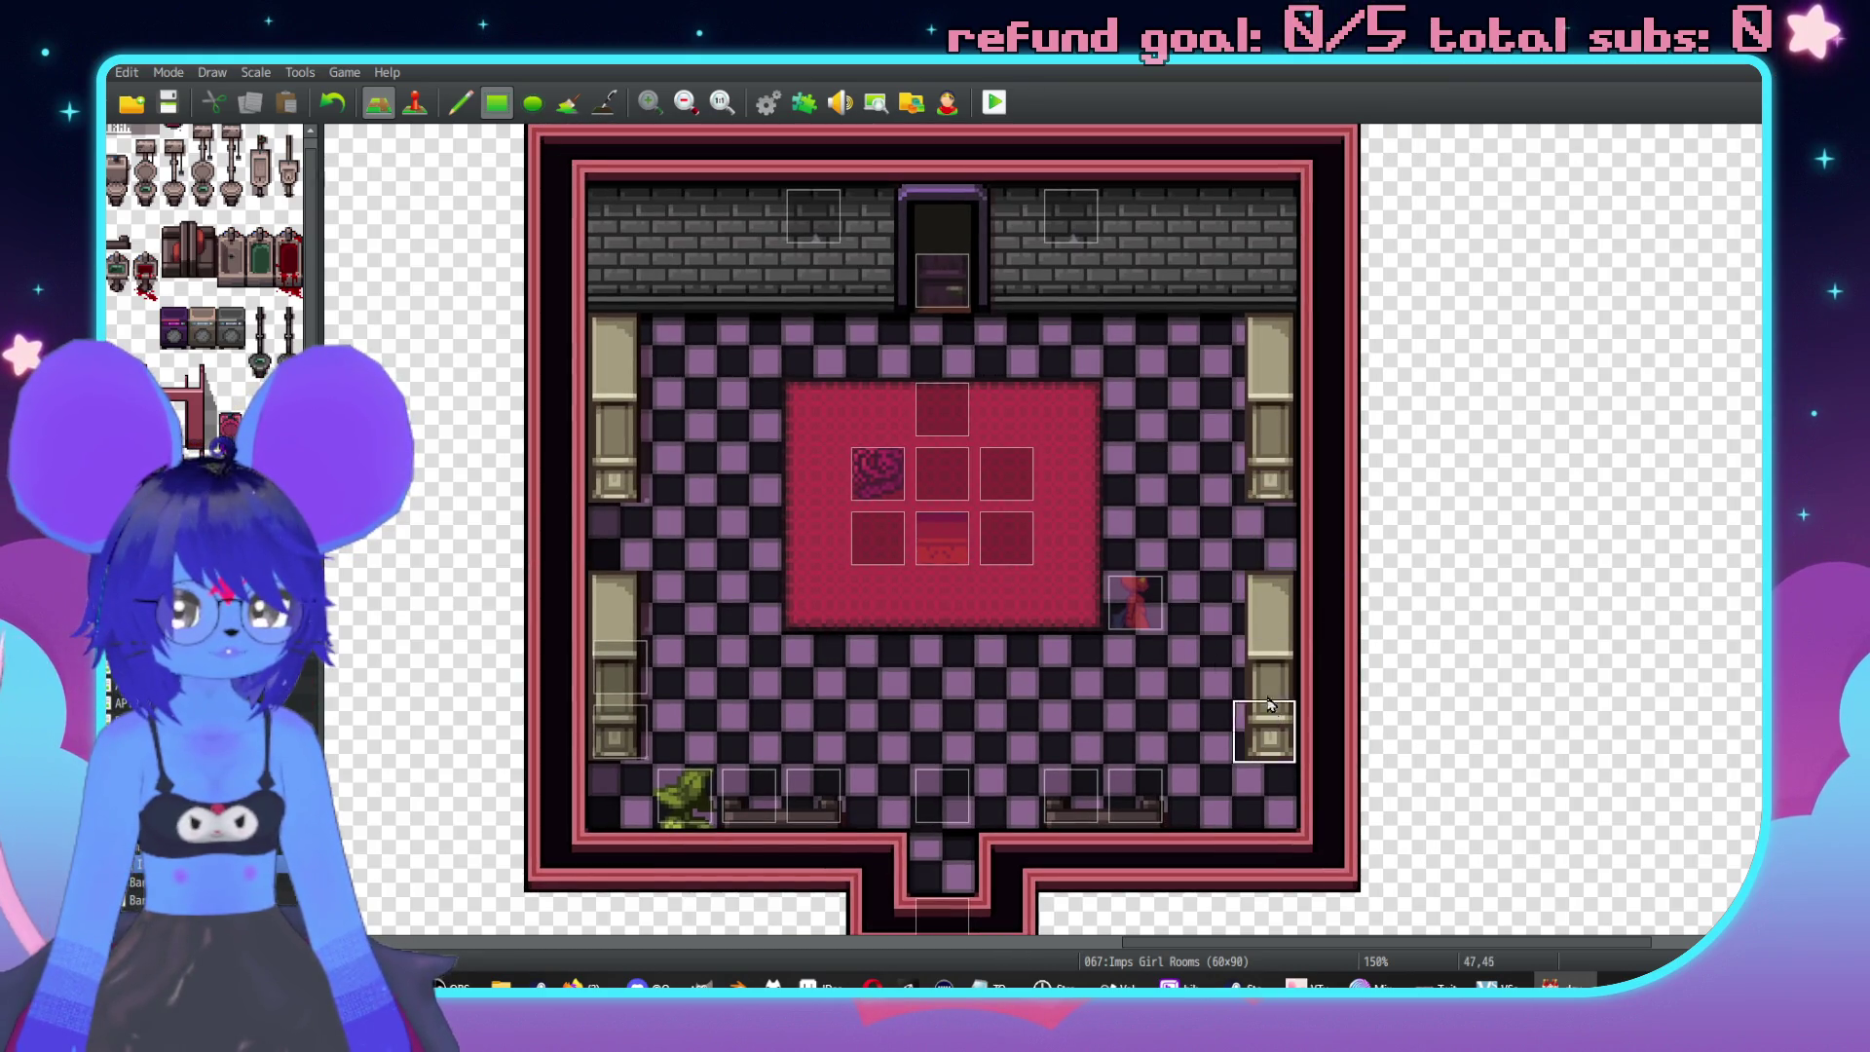
{"action": "scroll", "coordinate": [1006, 601], "scroll_direction": "left", "scroll_amount": 2}
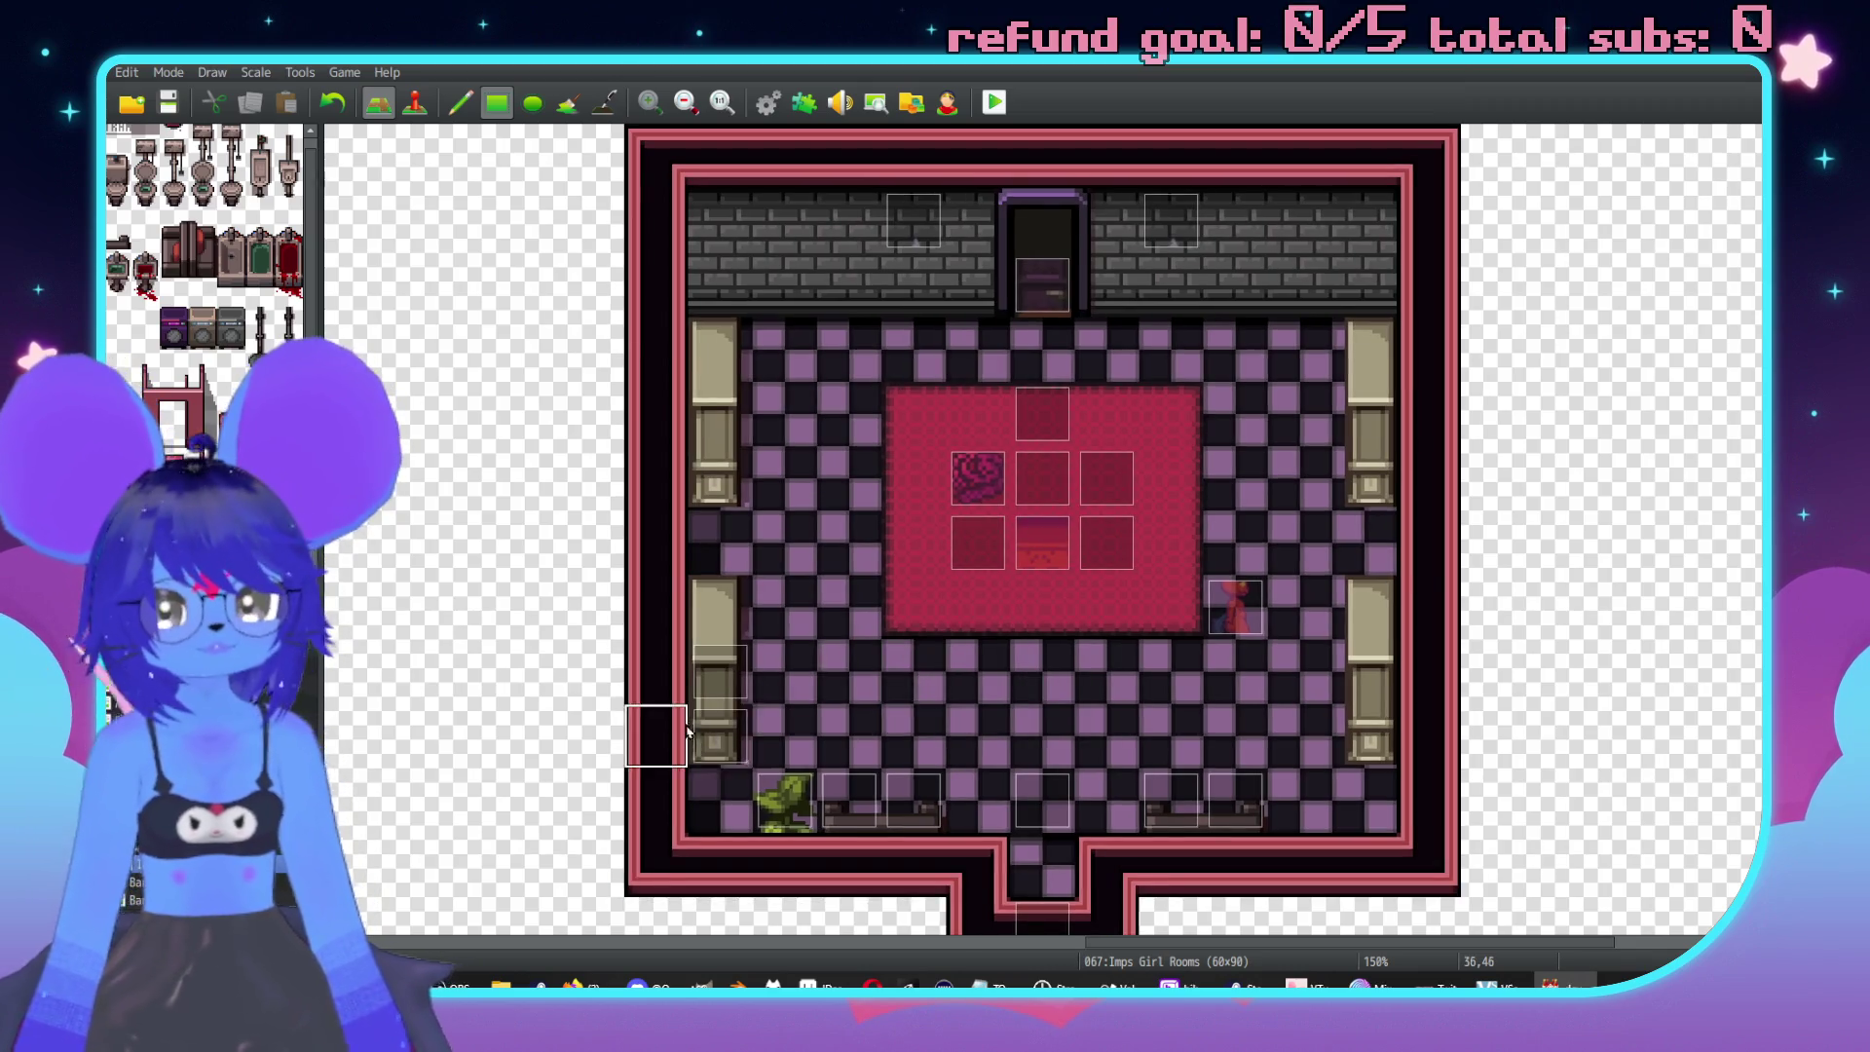
{"action": "key", "text": "F6"}
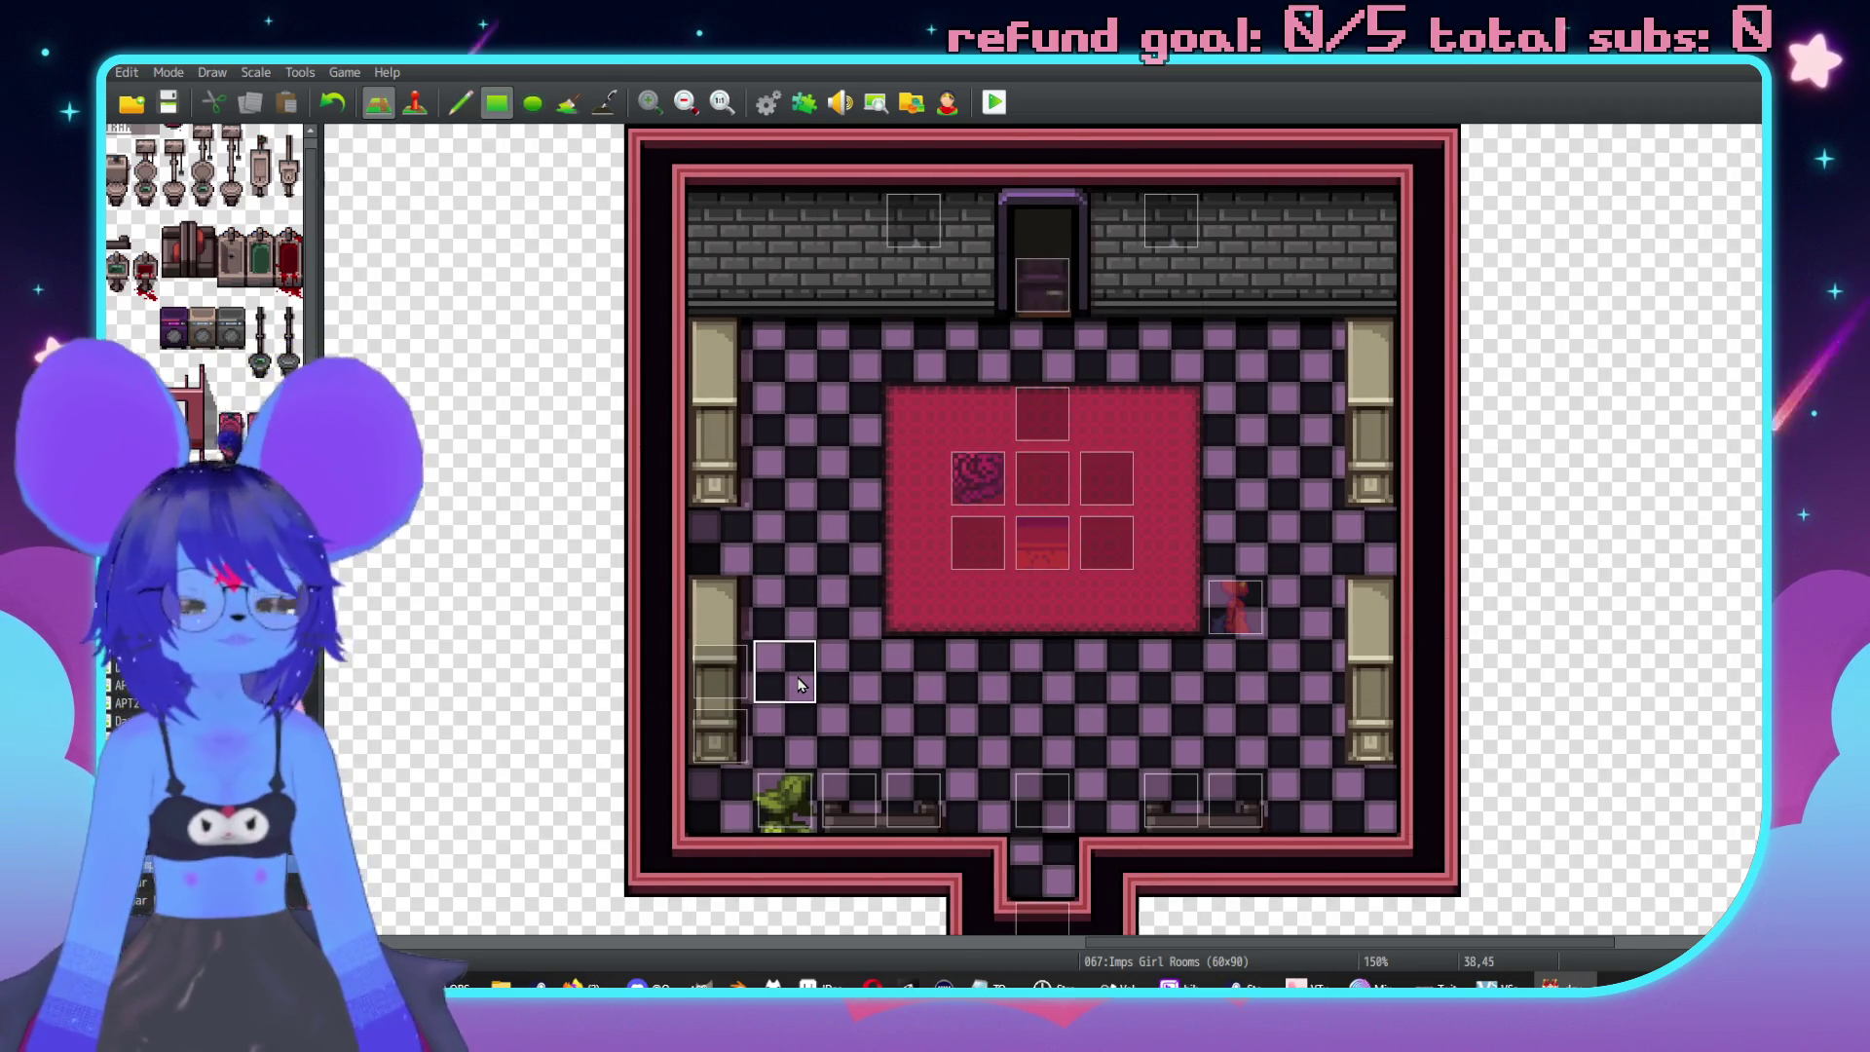
{"action": "key", "text": "F5"}
{"action": "scroll", "coordinate": [1040, 672], "scroll_direction": "down", "scroll_amount": 1}
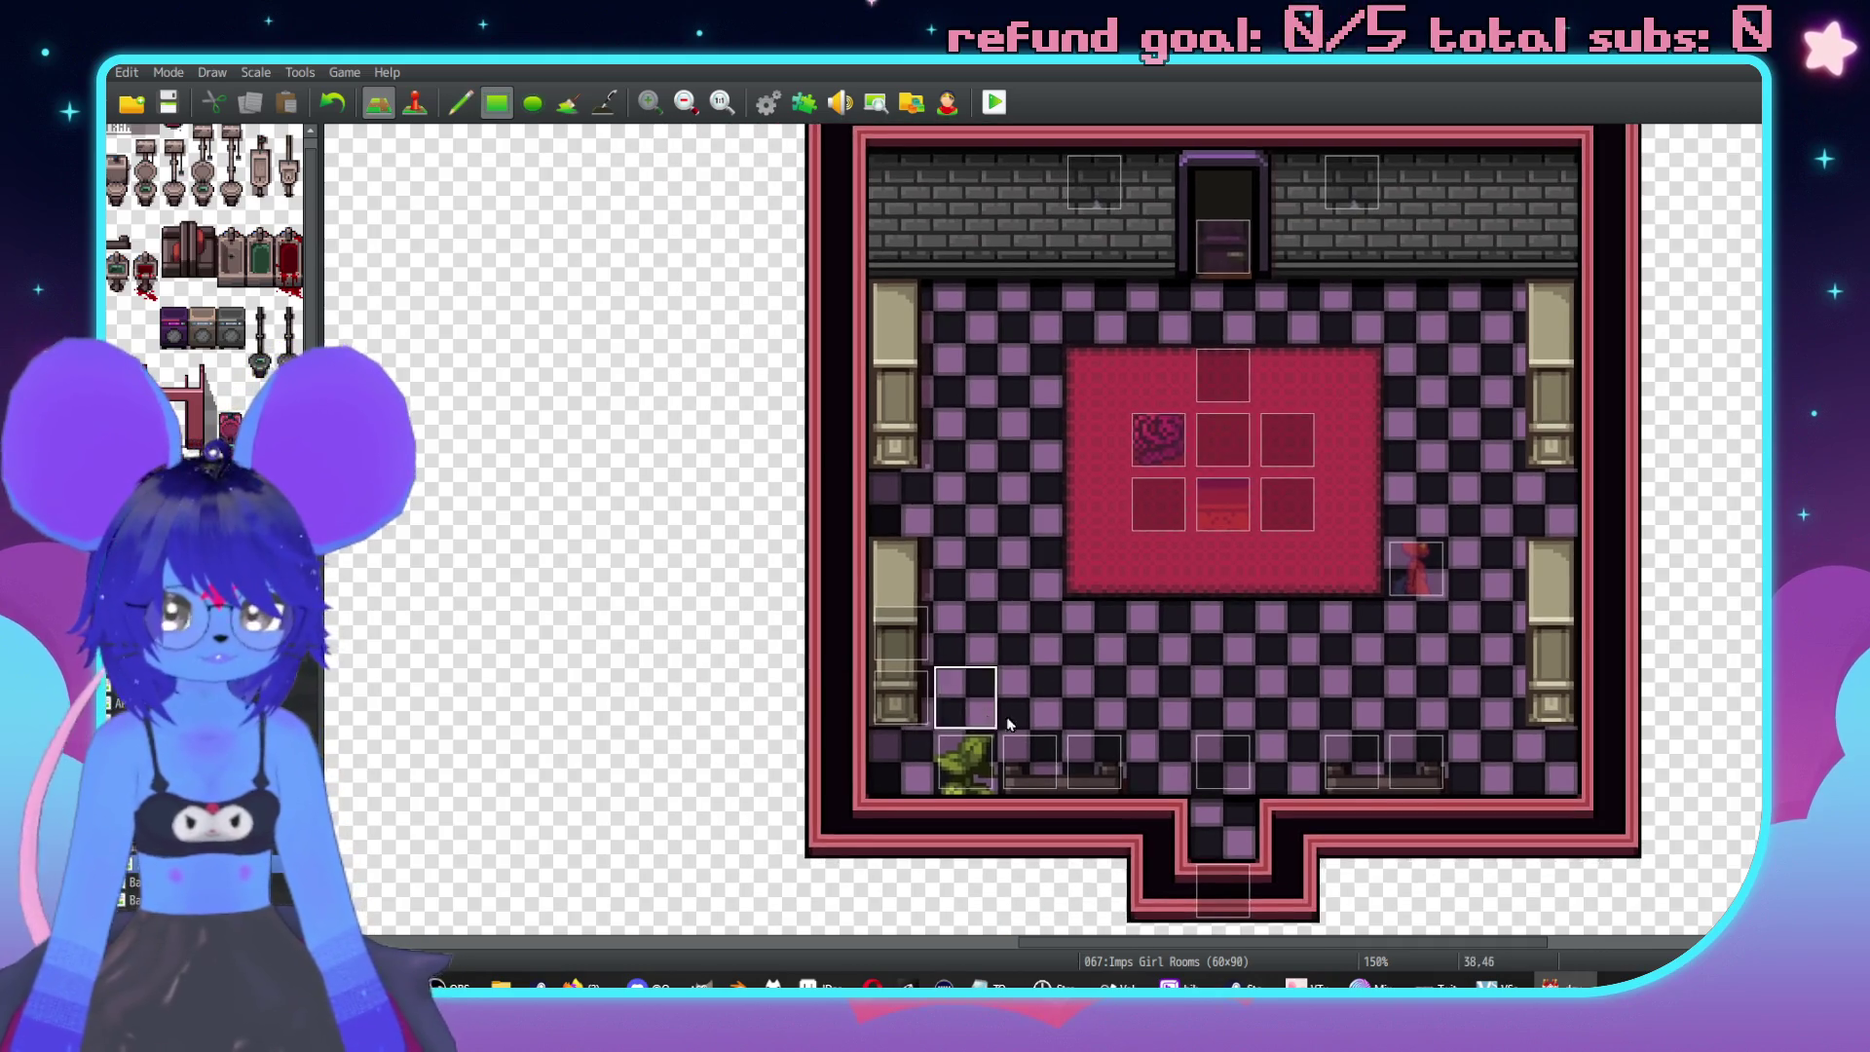
{"action": "scroll", "coordinate": [1105, 601], "scroll_direction": "up", "scroll_amount": 1}
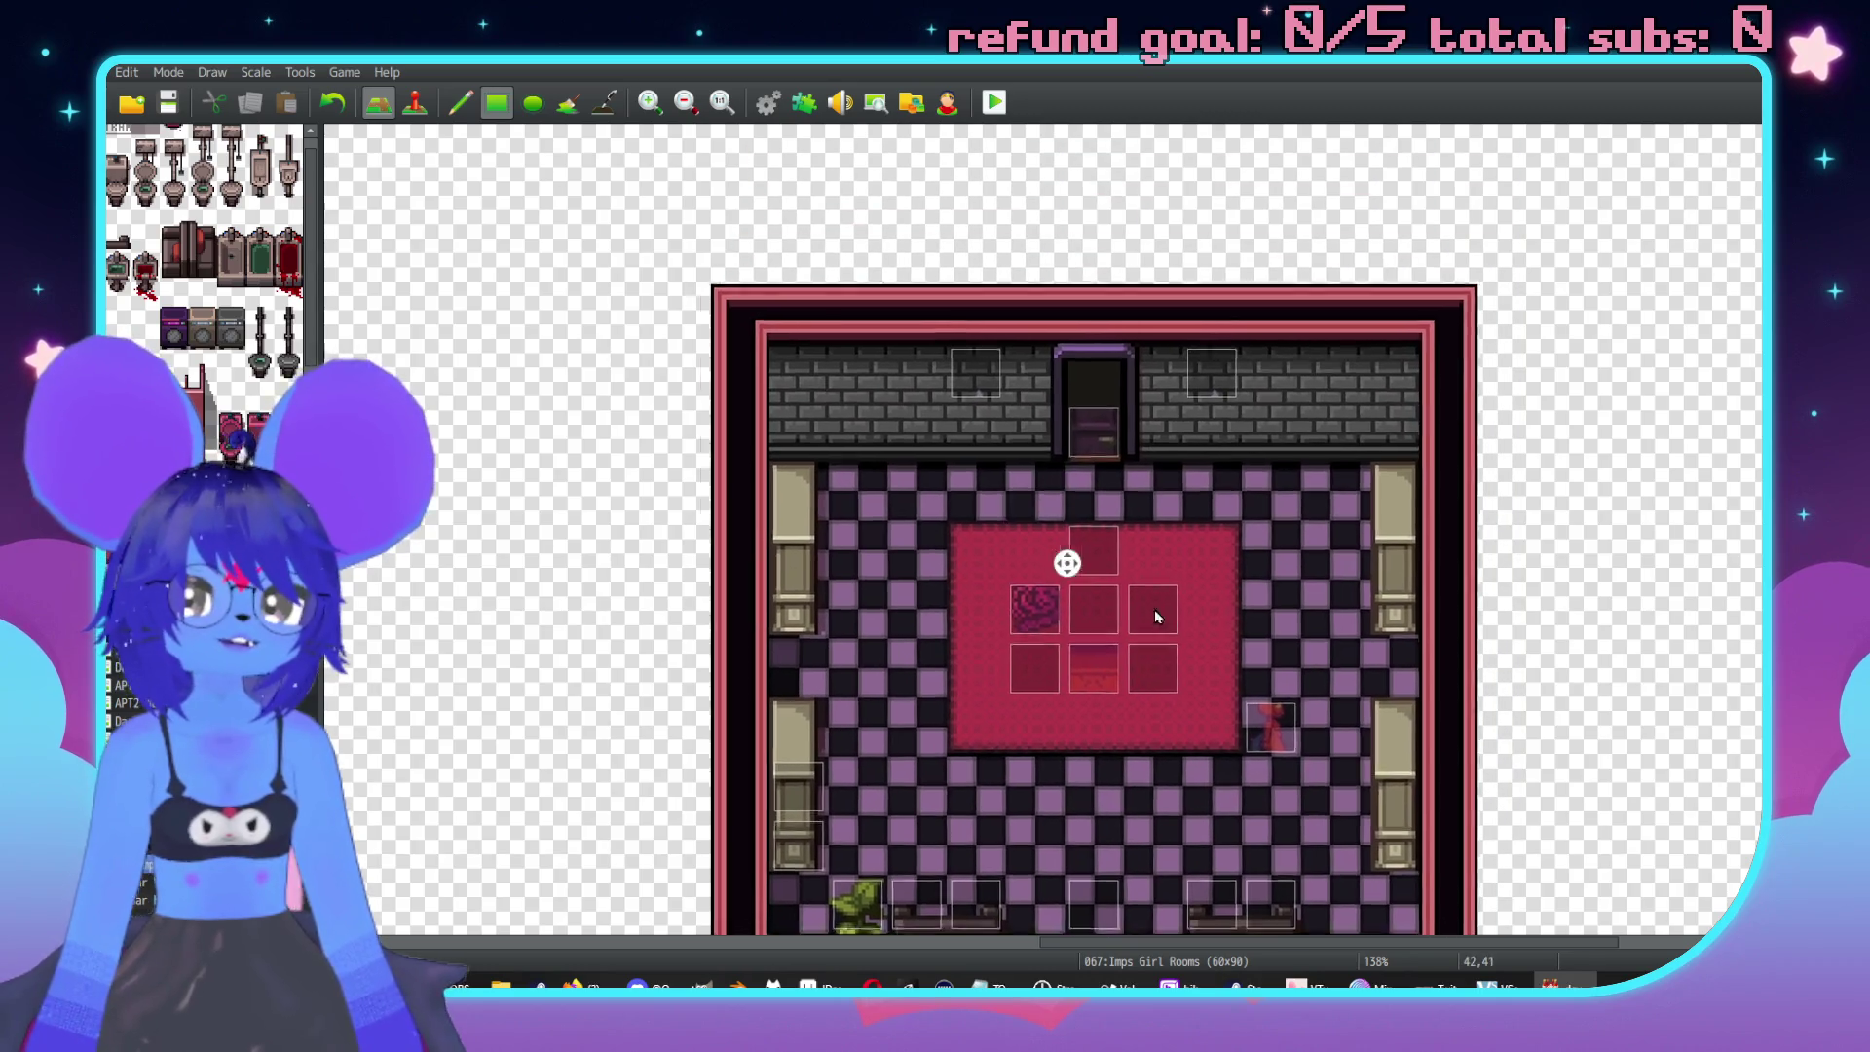
Place a red chair from the tileset on the checkered floor below the rug, then start a new event.
{"action": "scroll", "coordinate": [161, 278], "scroll_direction": "up", "scroll_amount": 5}
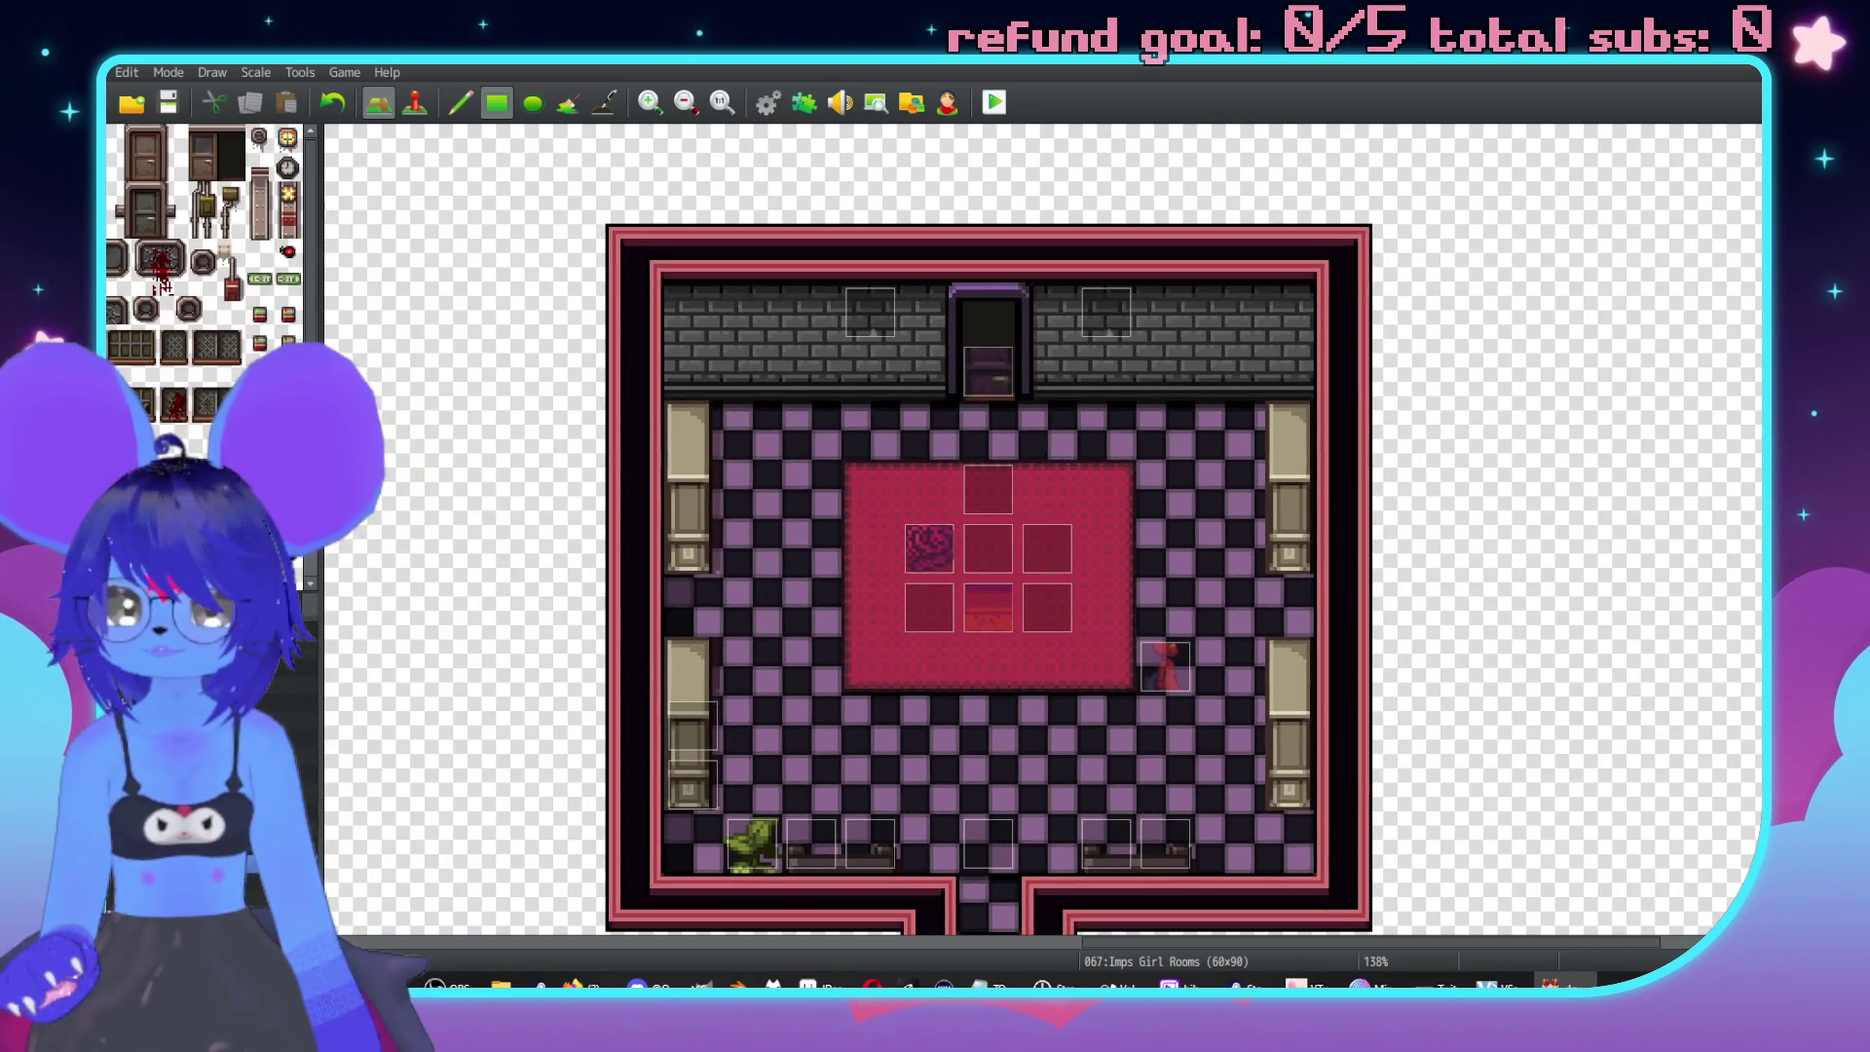
{"action": "scroll", "coordinate": [202, 440], "scroll_direction": "down", "scroll_amount": 5}
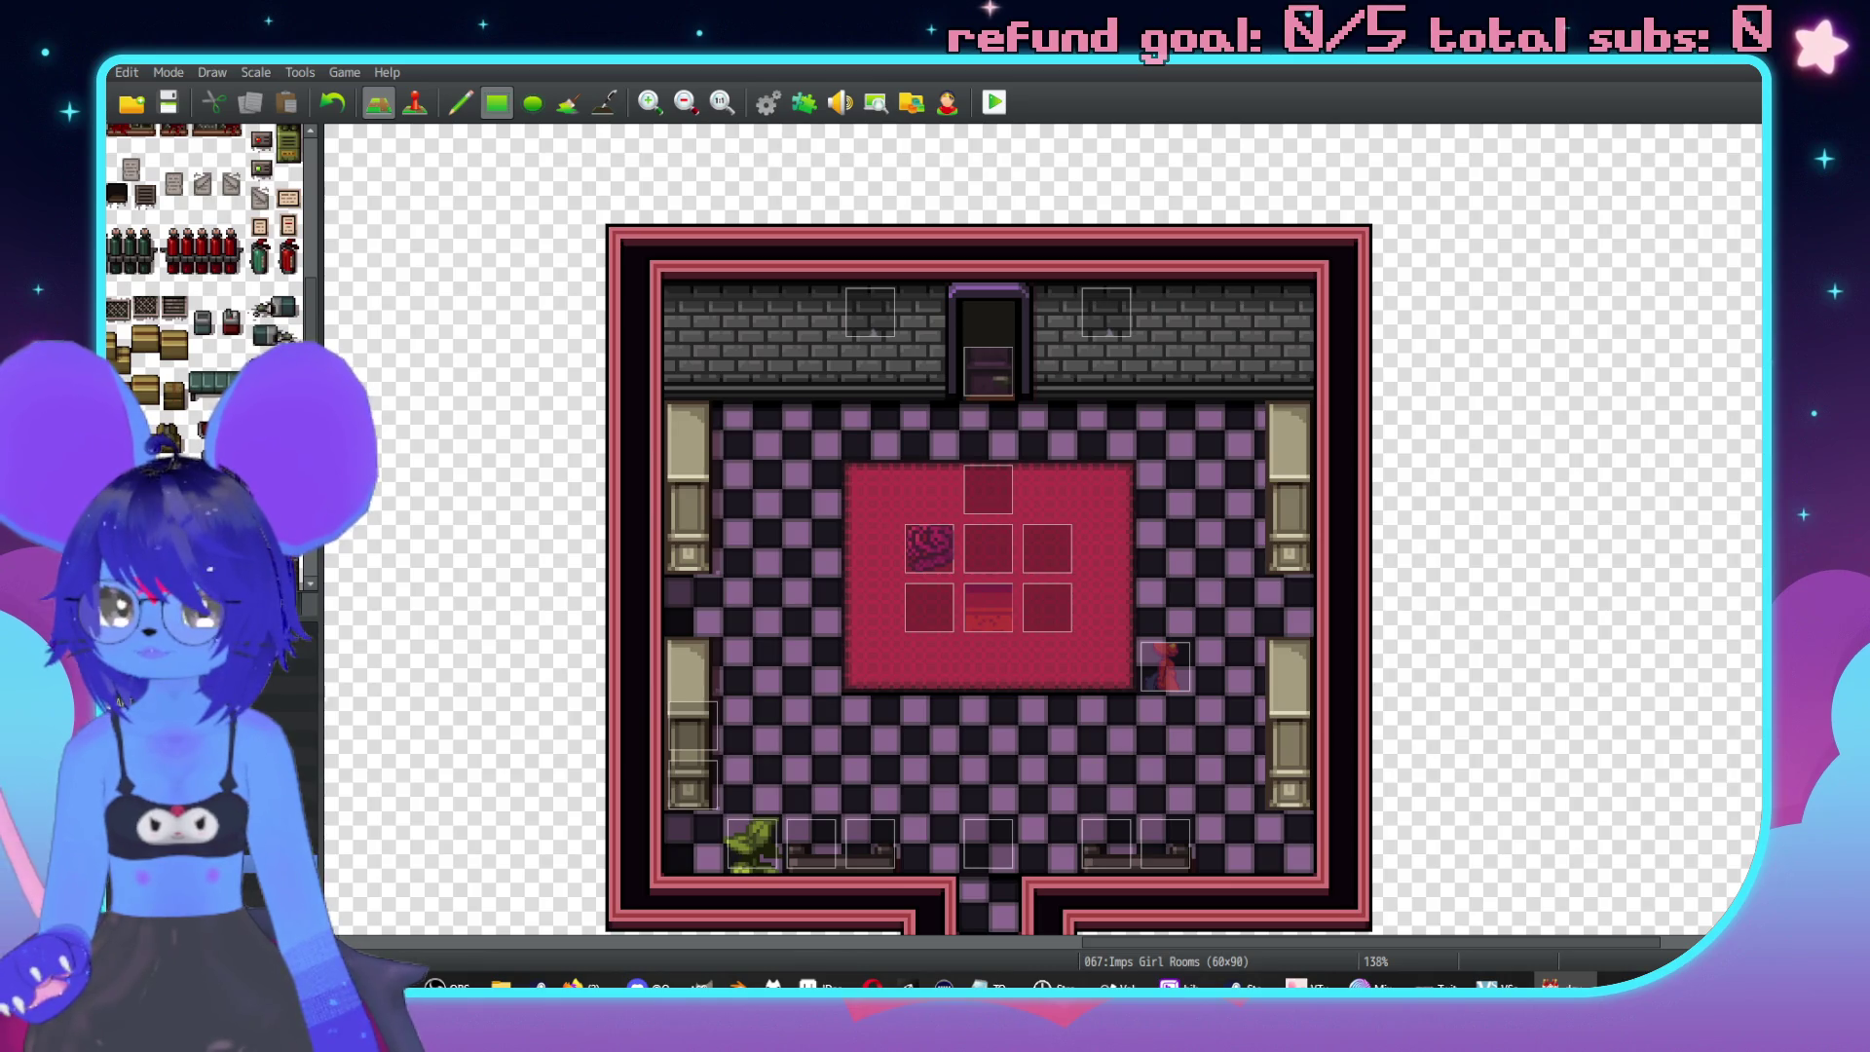
{"action": "scroll", "coordinate": [205, 341], "scroll_direction": "down", "scroll_amount": 5}
{"action": "scroll", "coordinate": [200, 453], "scroll_direction": "up", "scroll_amount": 10}
{"action": "scroll", "coordinate": [198, 453], "scroll_direction": "down", "scroll_amount": 8}
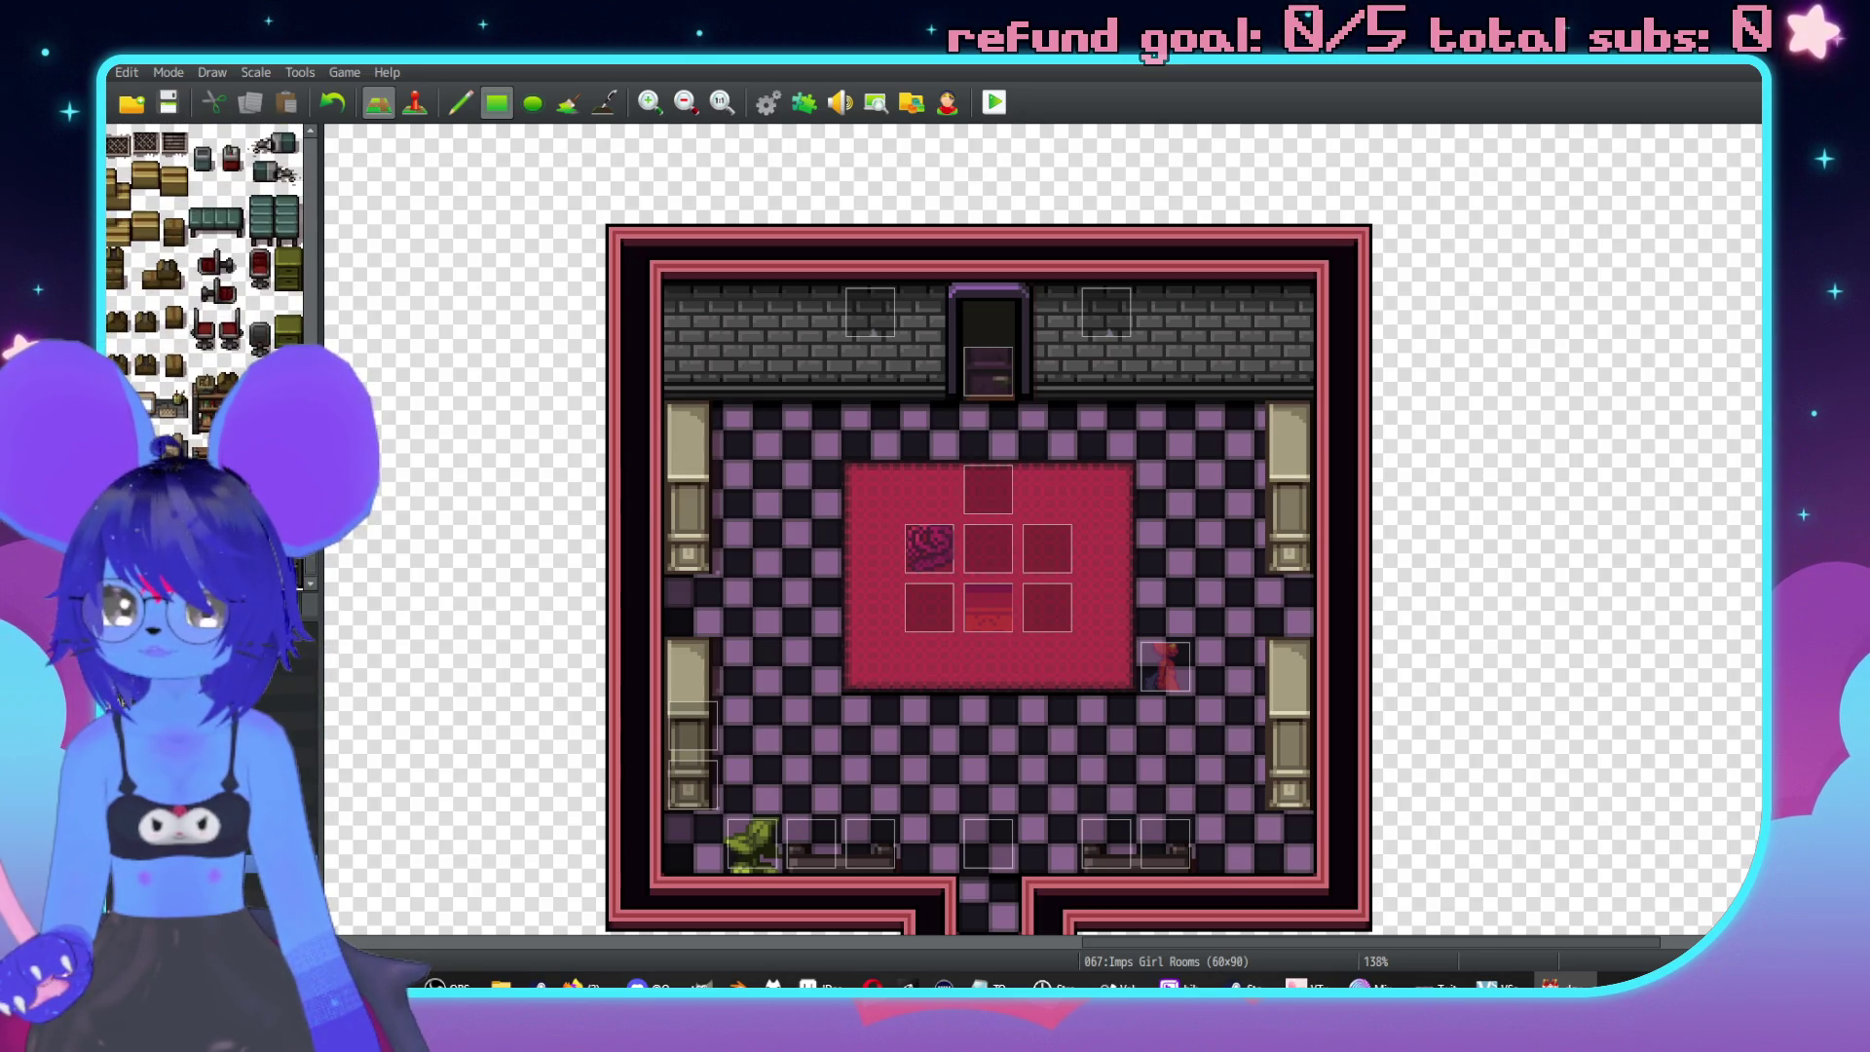
{"action": "scroll", "coordinate": [204, 293], "scroll_direction": "down", "scroll_amount": 3}
{"action": "scroll", "coordinate": [204, 293], "scroll_direction": "down", "scroll_amount": 10}
{"action": "scroll", "coordinate": [205, 292], "scroll_direction": "down", "scroll_amount": 2}
{"action": "scroll", "coordinate": [212, 292], "scroll_direction": "down", "scroll_amount": 5}
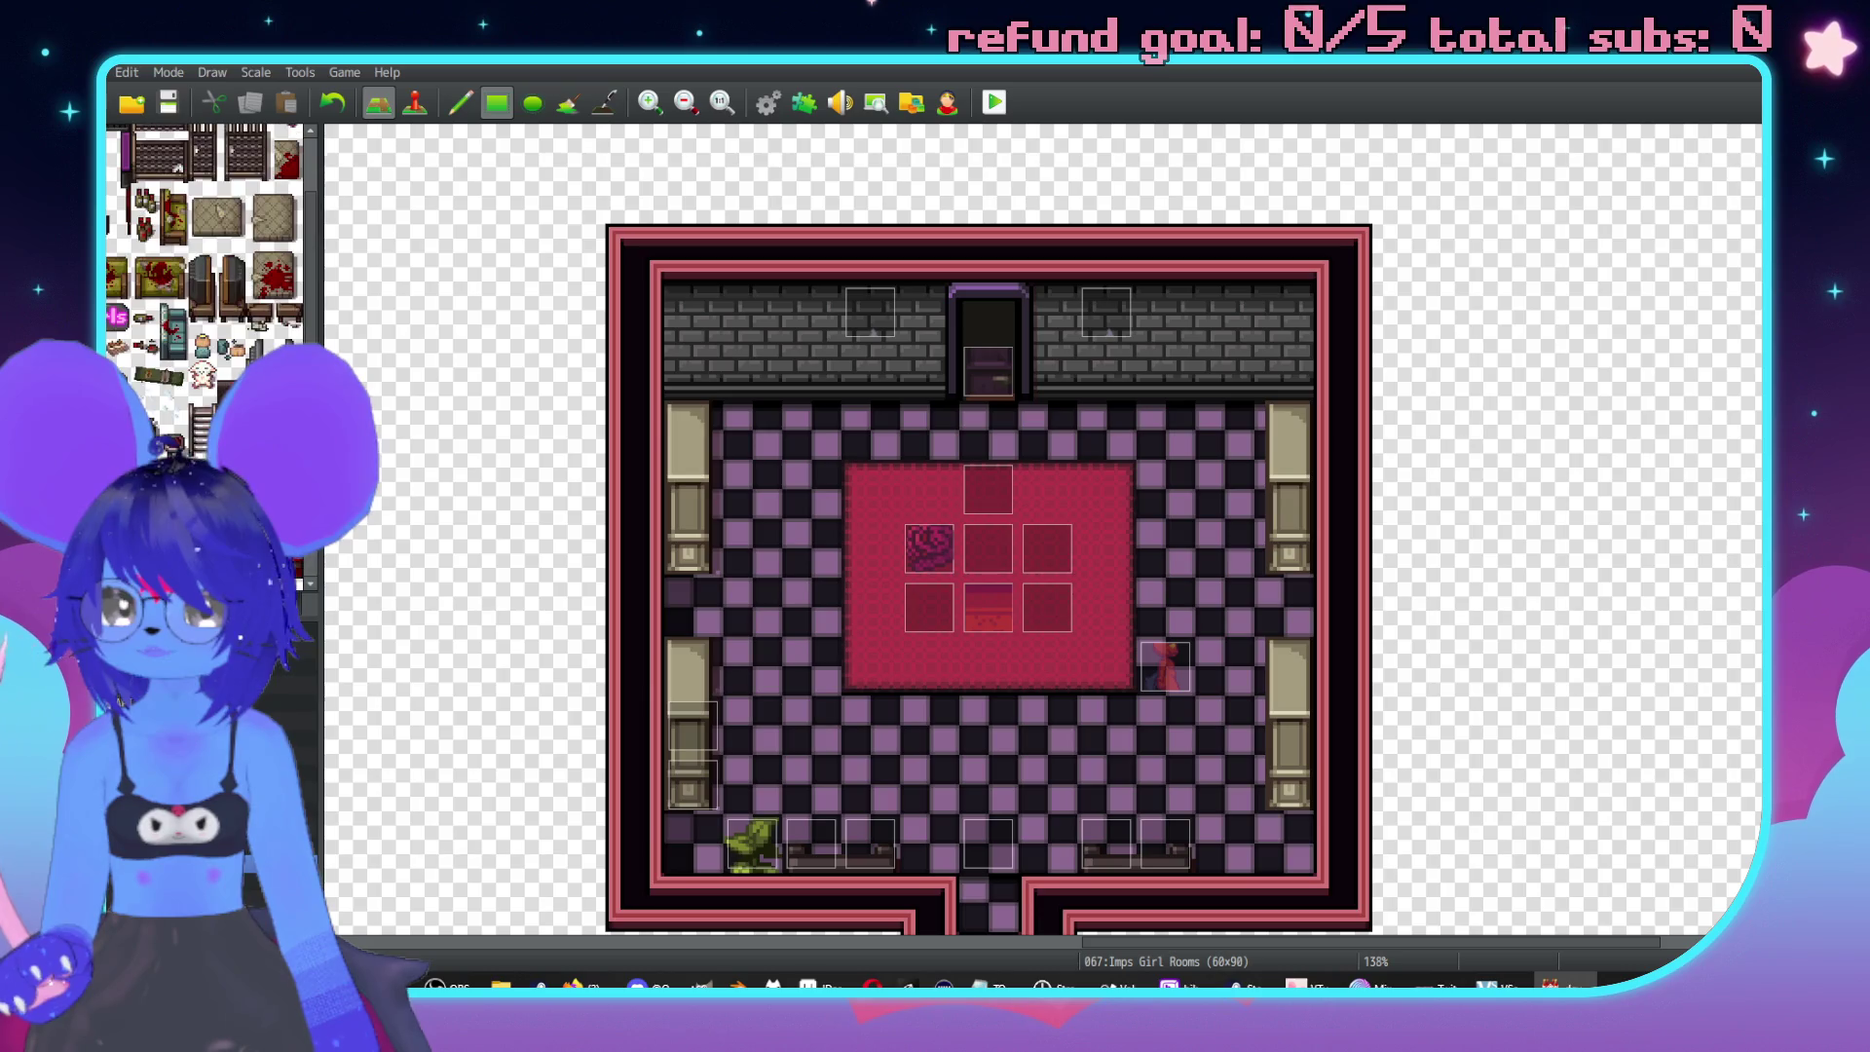
{"action": "scroll", "coordinate": [211, 292], "scroll_direction": "down", "scroll_amount": 10}
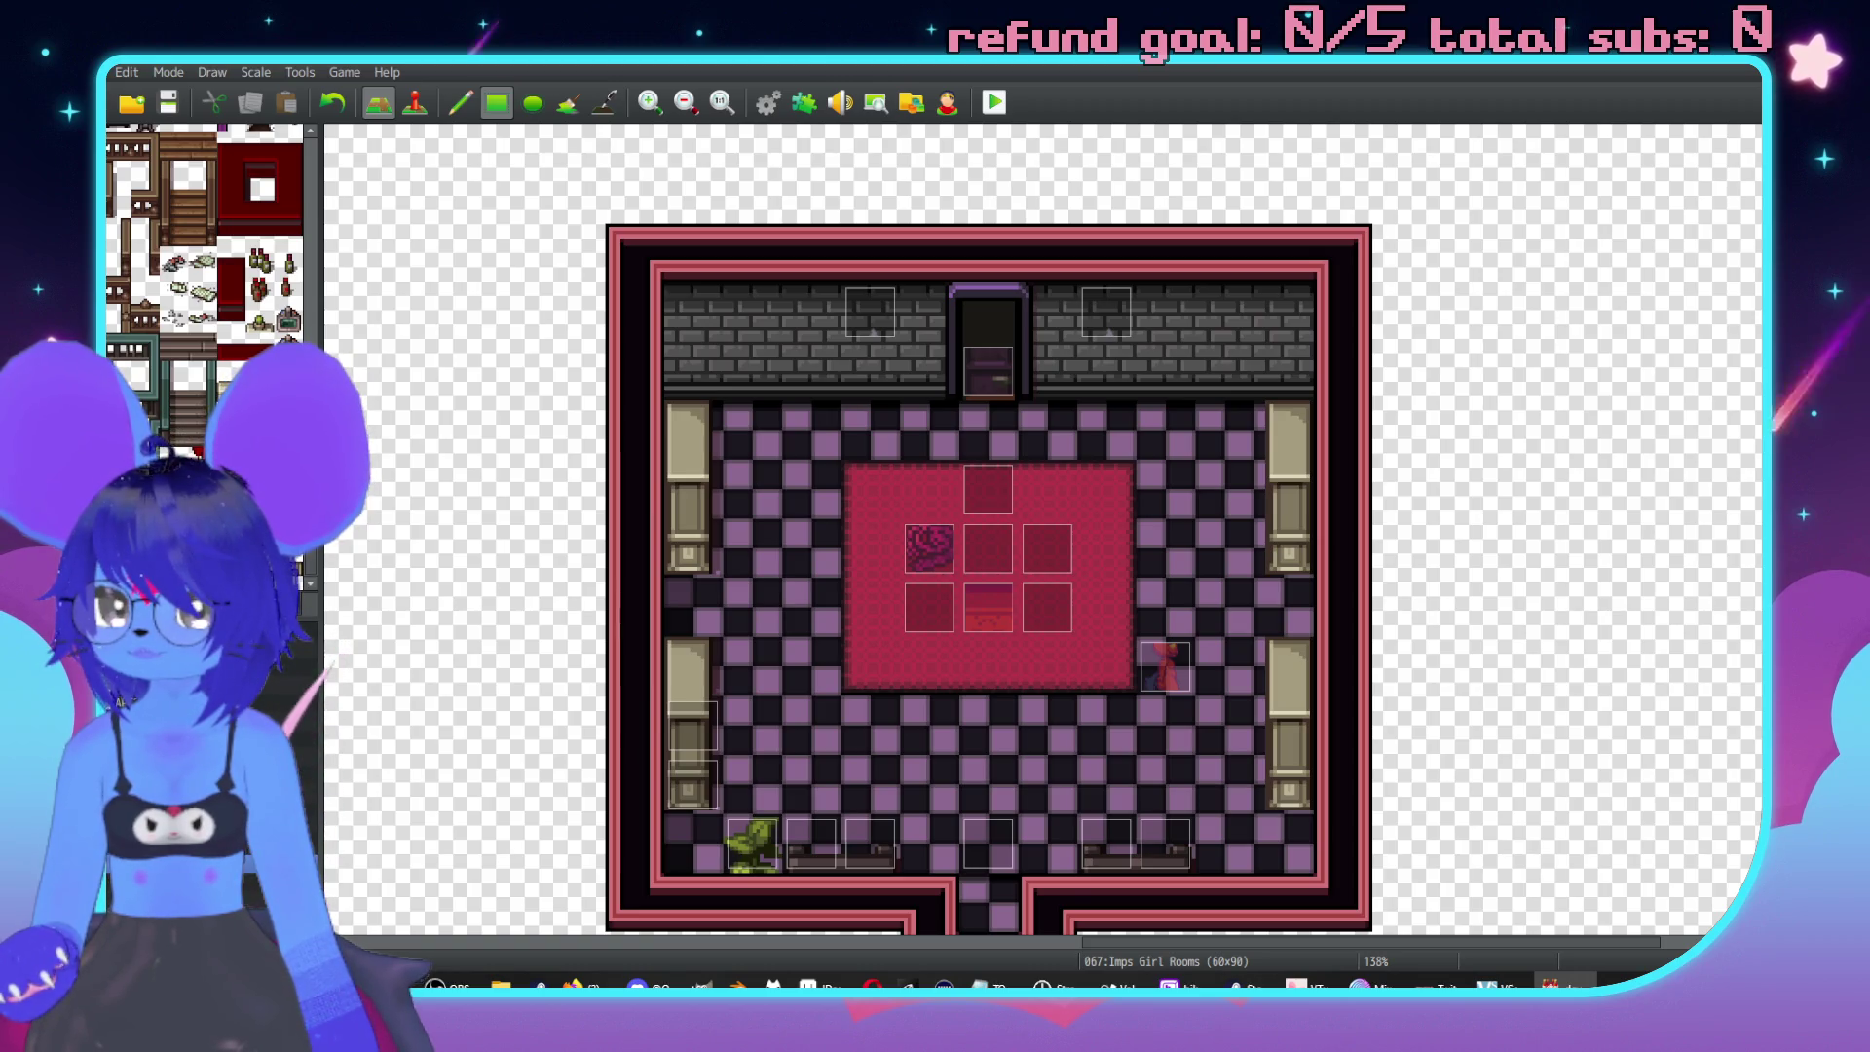
{"action": "scroll", "coordinate": [244, 400], "scroll_direction": "down", "scroll_amount": 10}
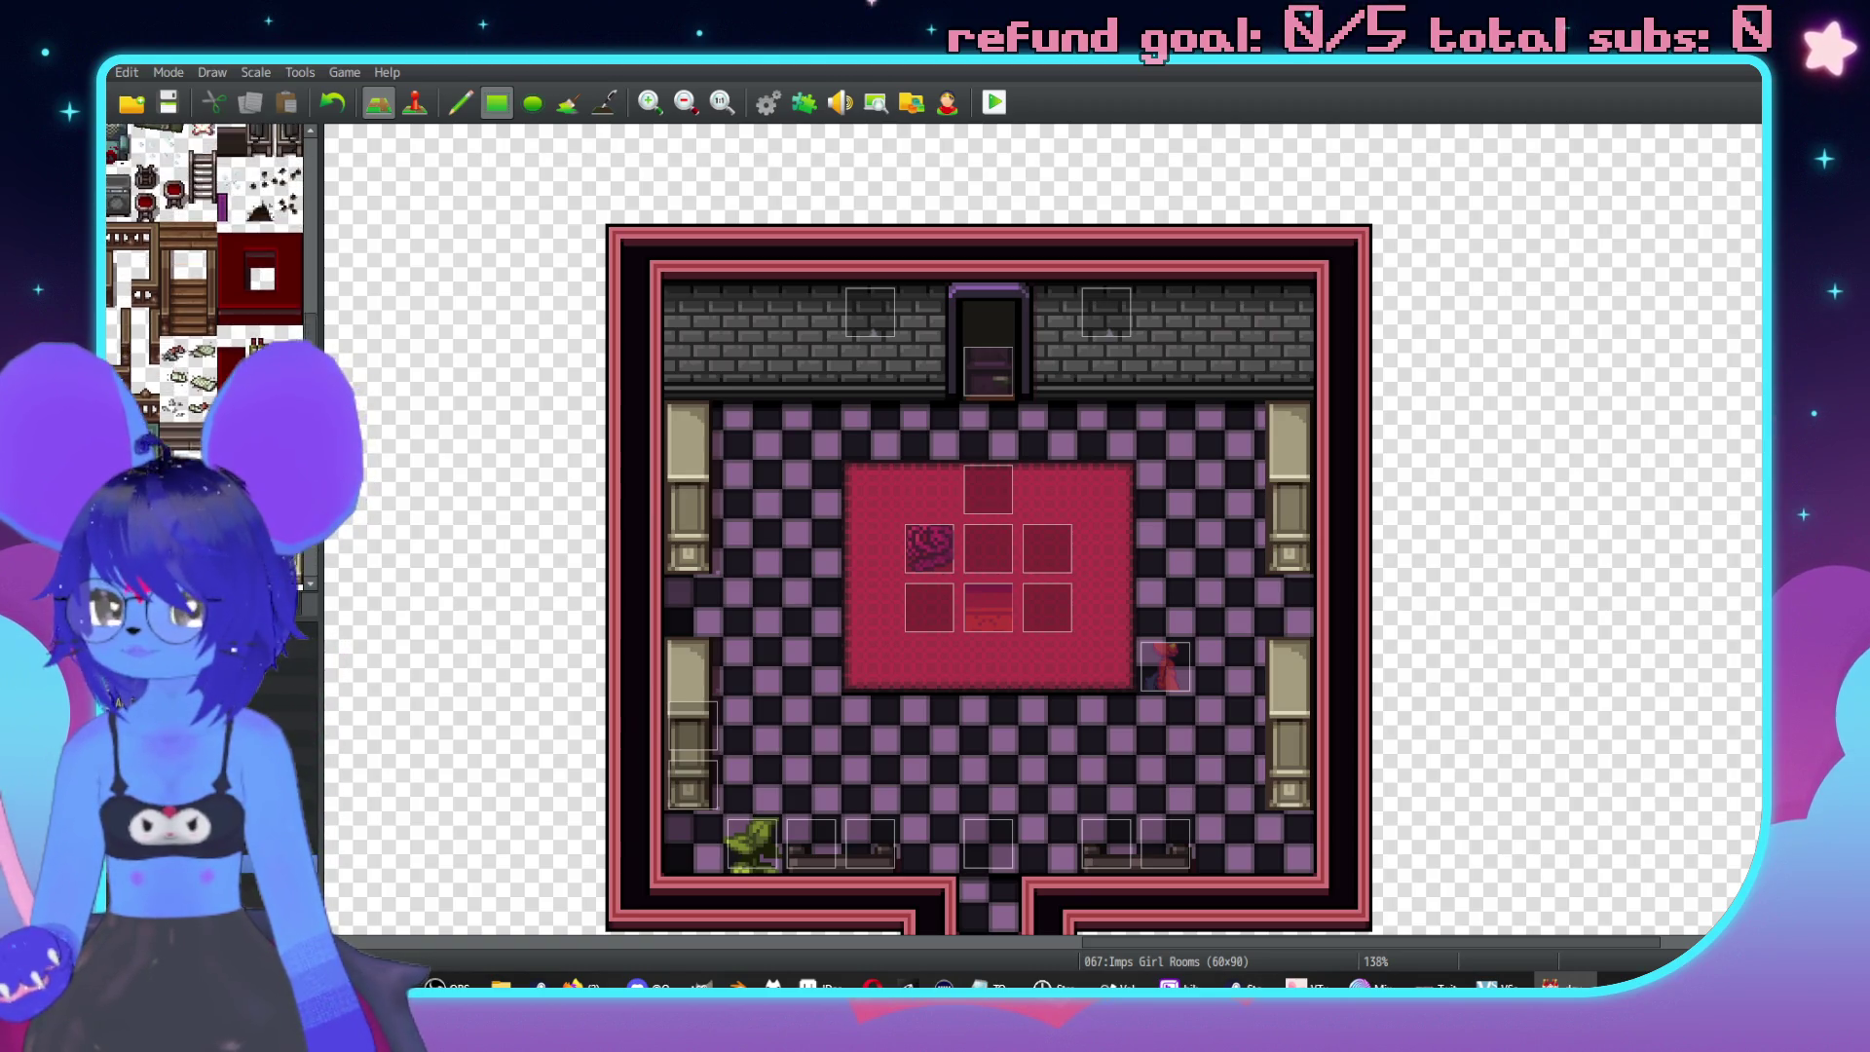
{"action": "scroll", "coordinate": [245, 399], "scroll_direction": "up", "scroll_amount": 5}
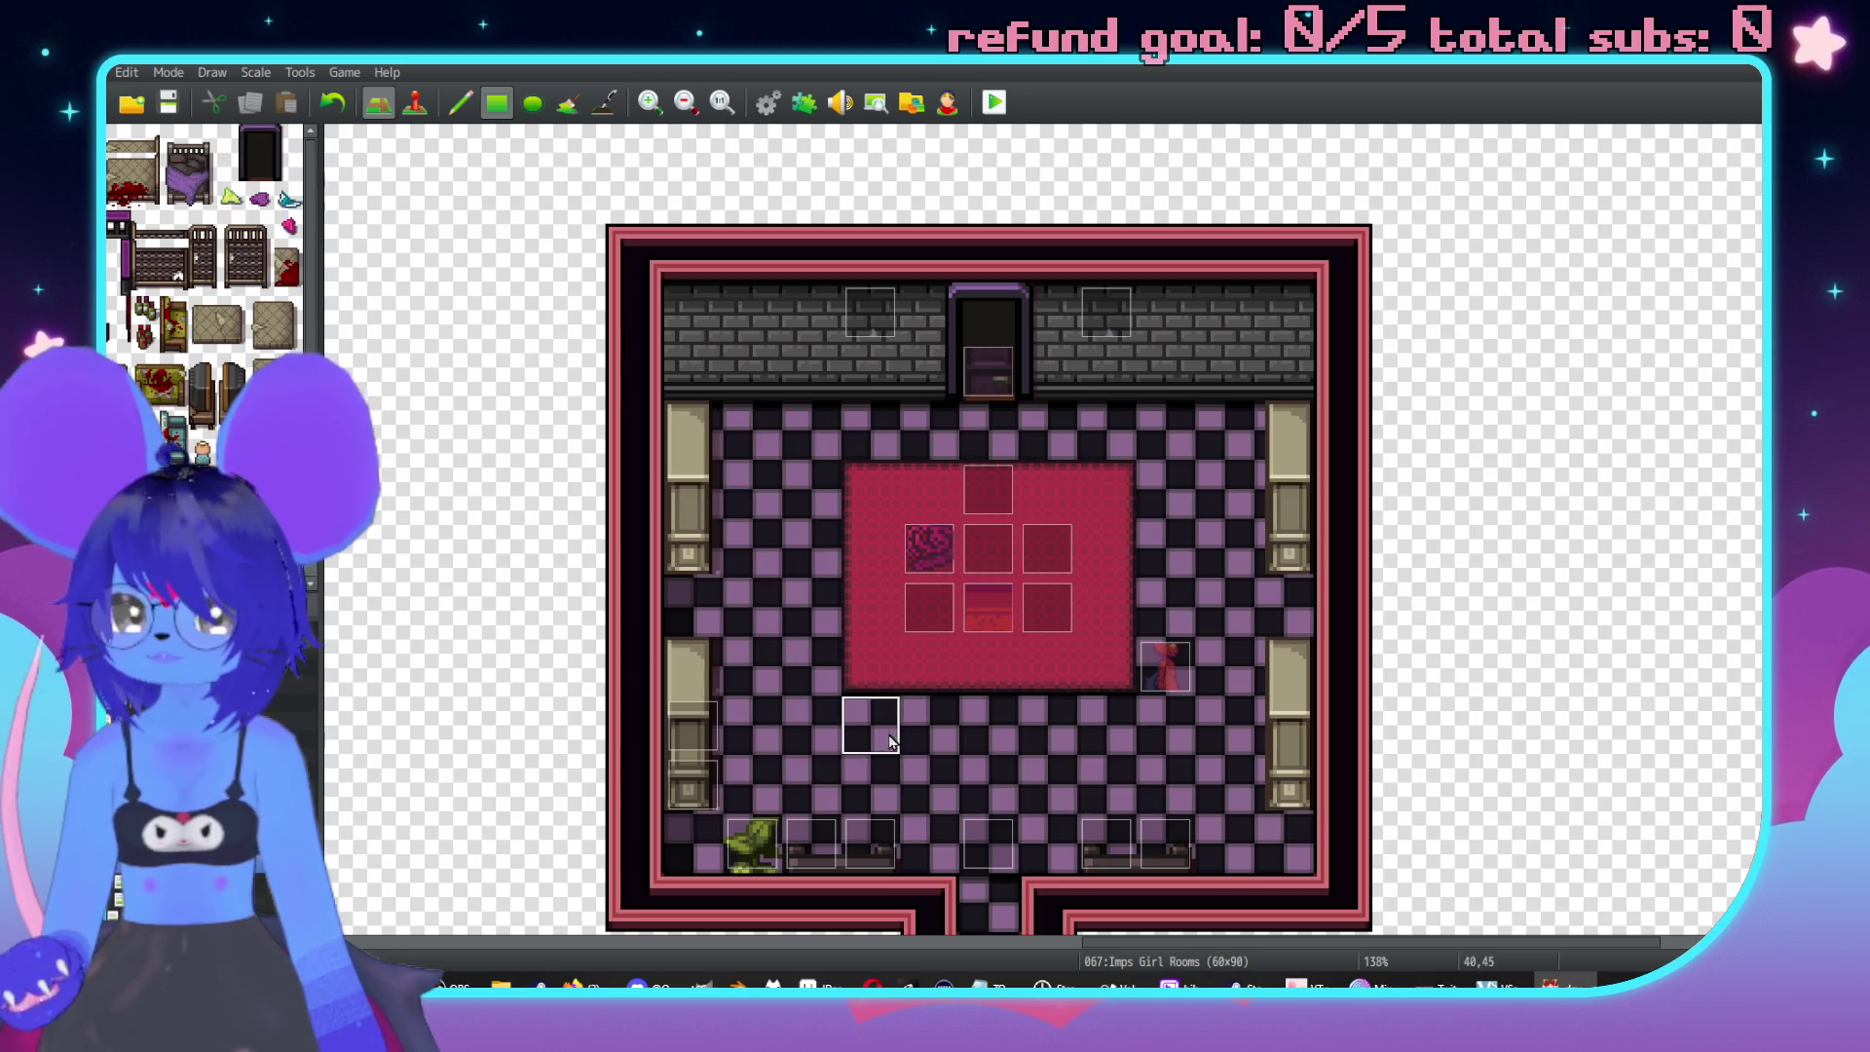
{"action": "left_click", "coordinate": [869, 722]}
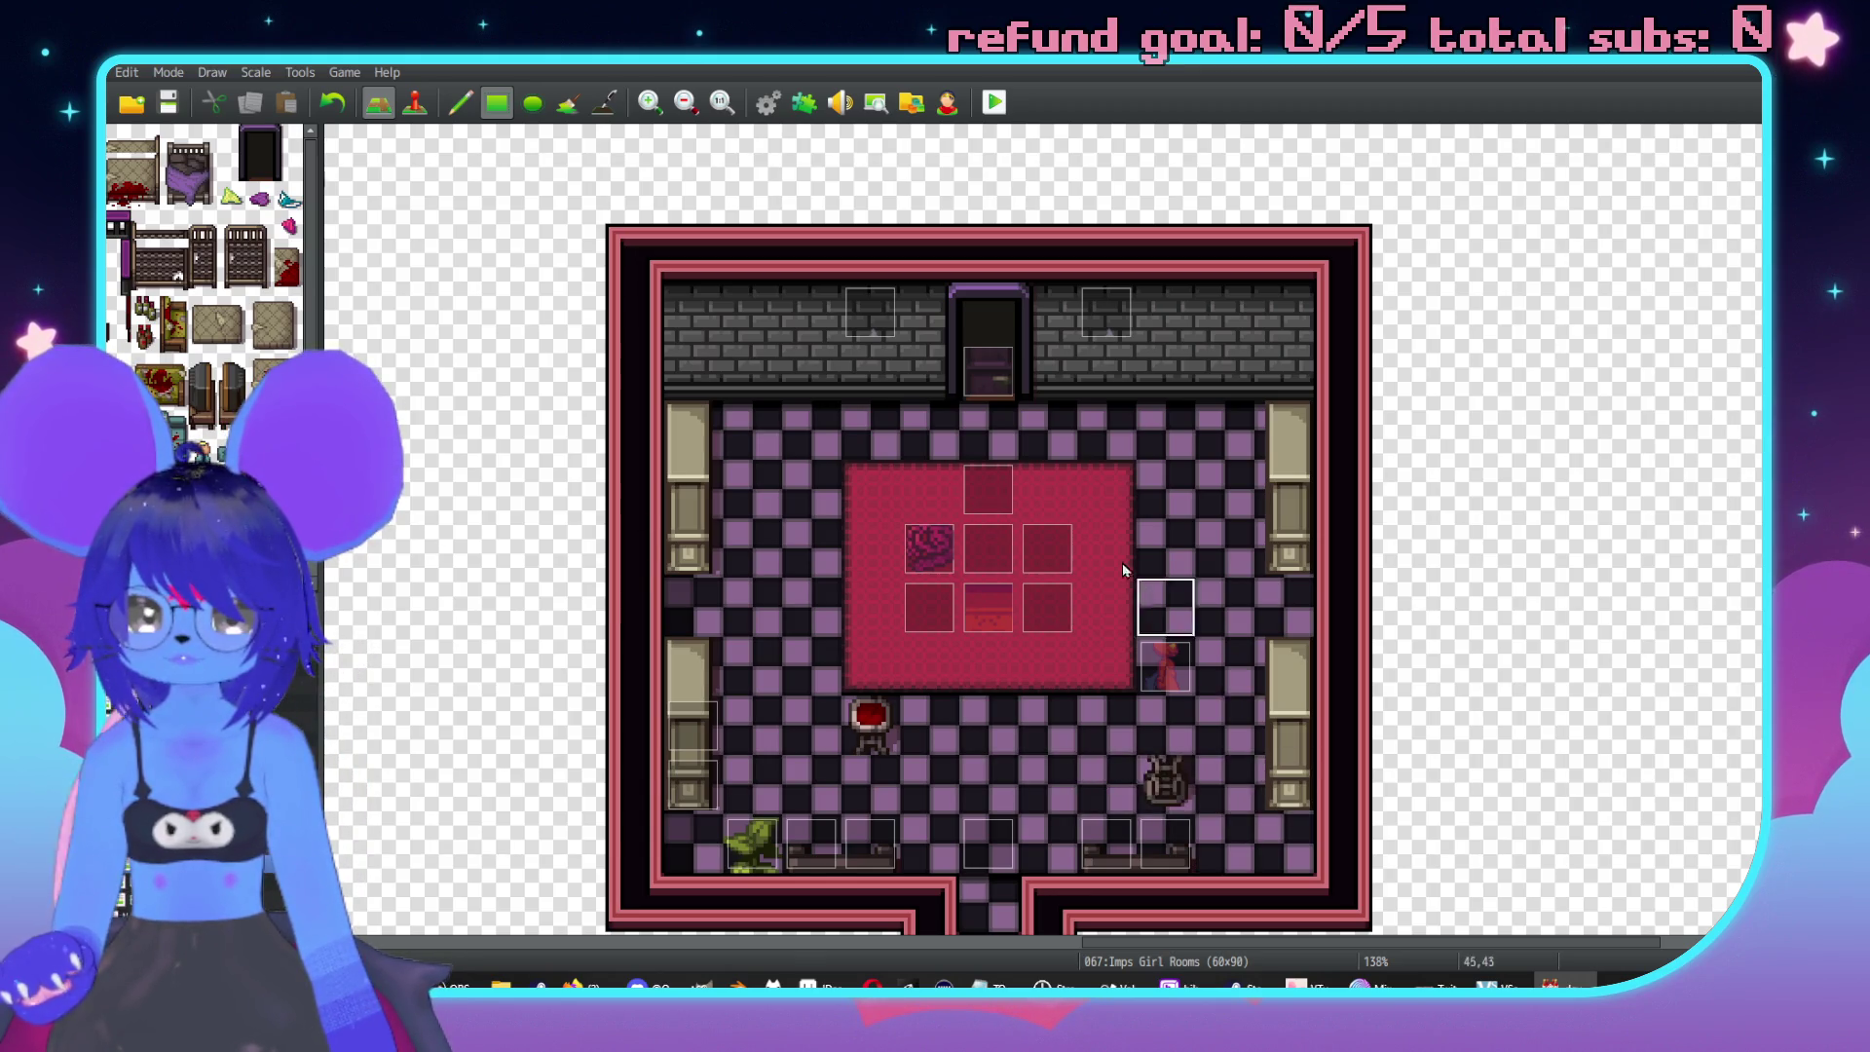
{"action": "key", "text": "F7"}
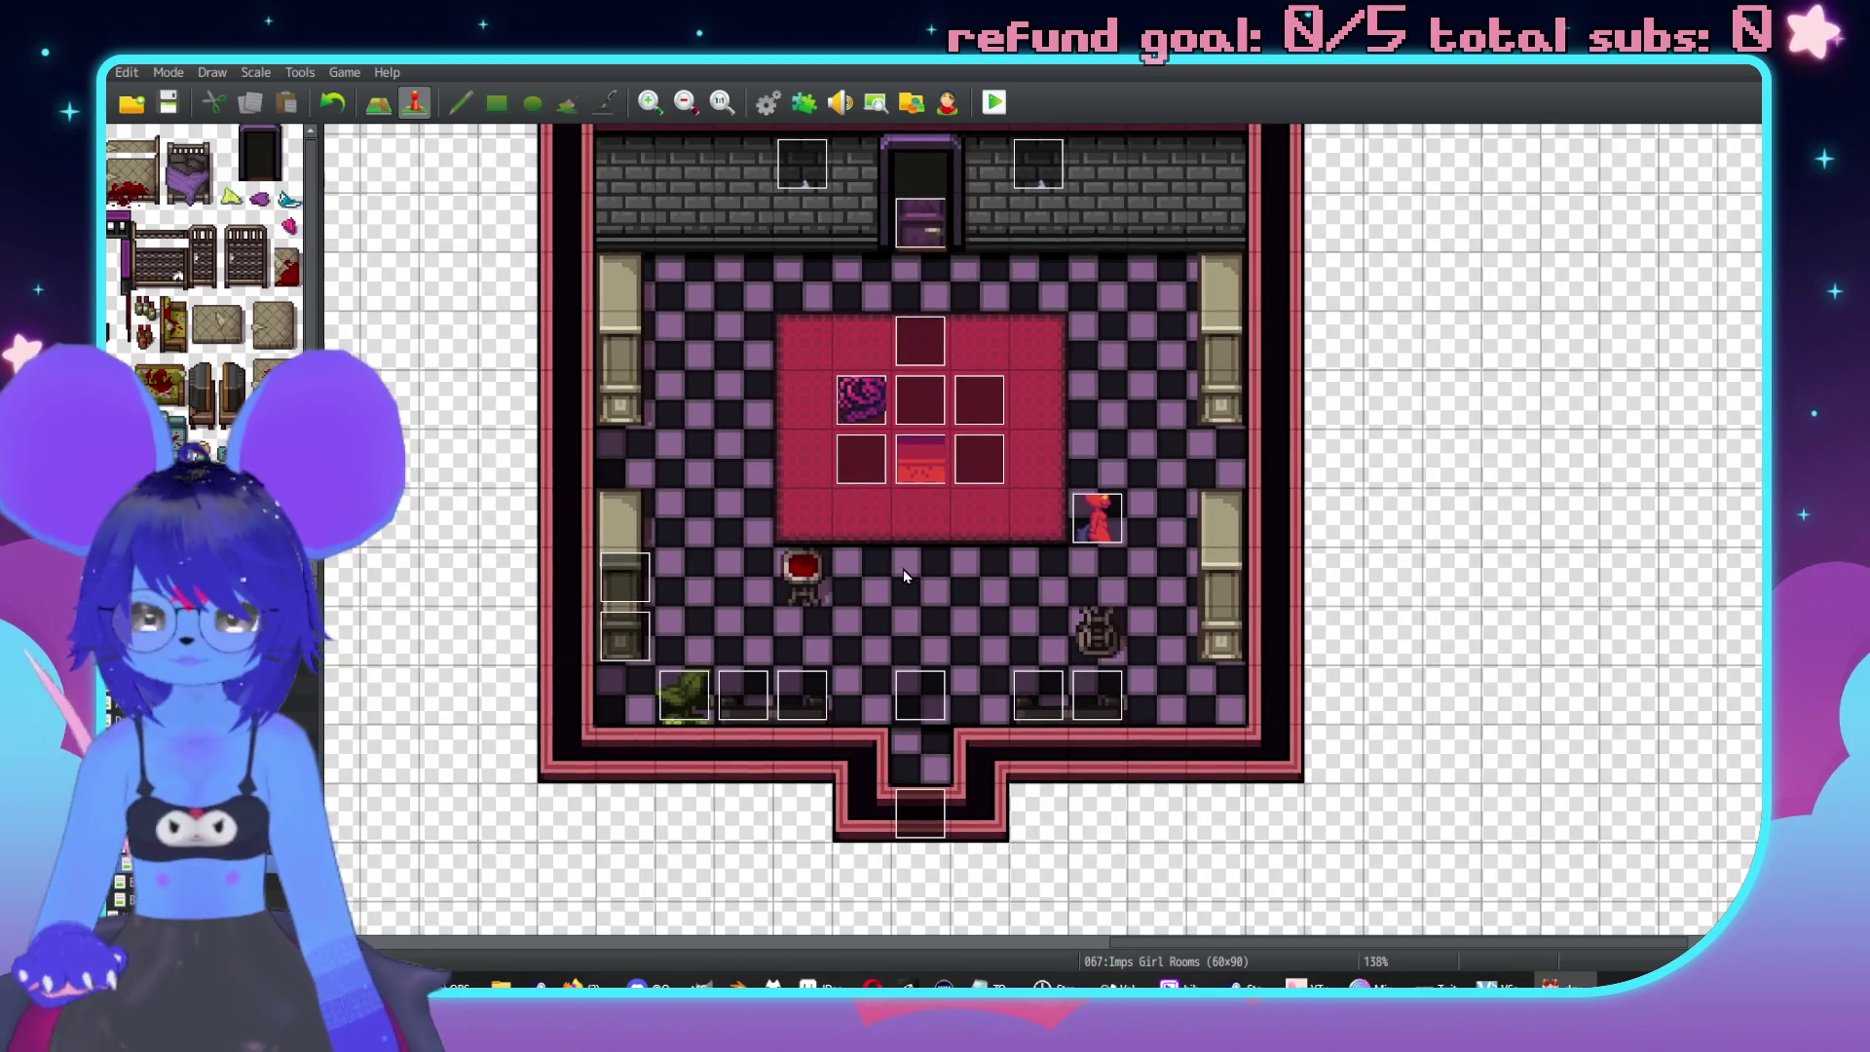
{"action": "double_click", "coordinate": [802, 573]}
Paste the StorageBox event into the bottom-right floor cell 47,47 of Imps Girl Rooms.
{"action": "left_click", "coordinate": [1257, 814]}
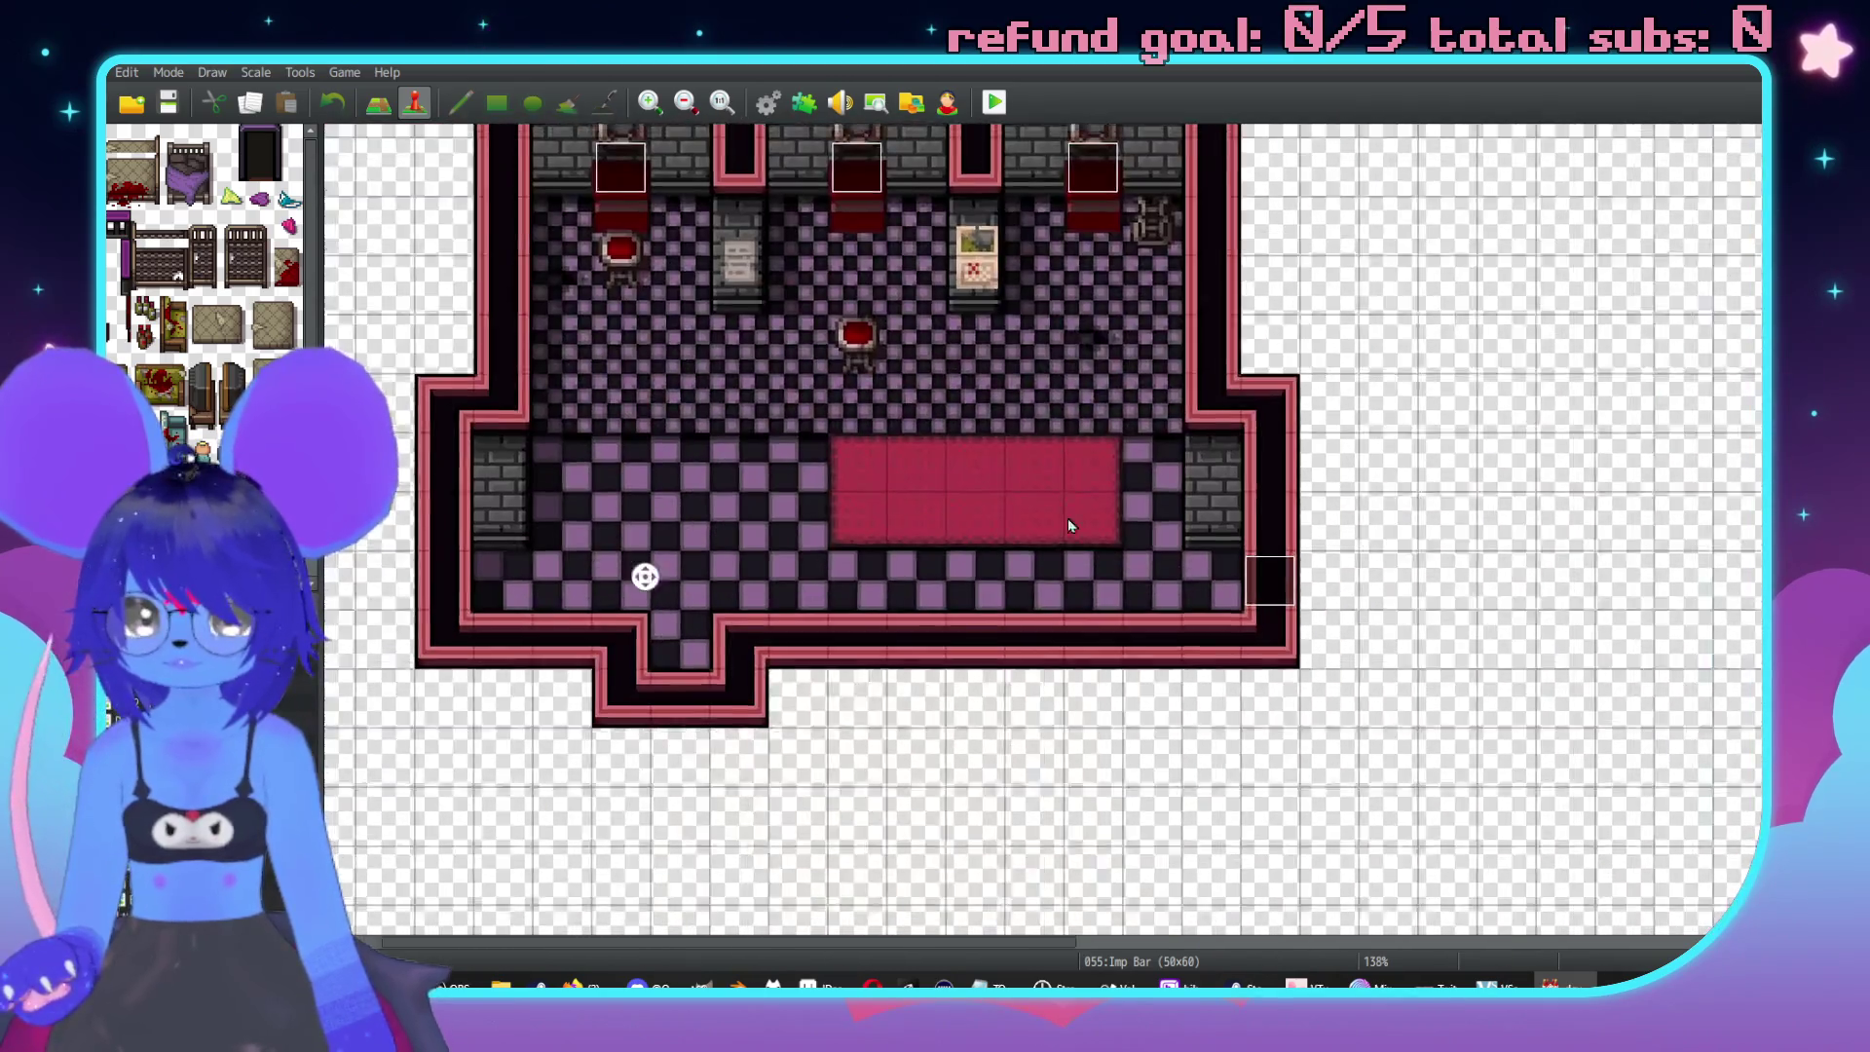
{"action": "middle_click", "coordinate": [1028, 477]}
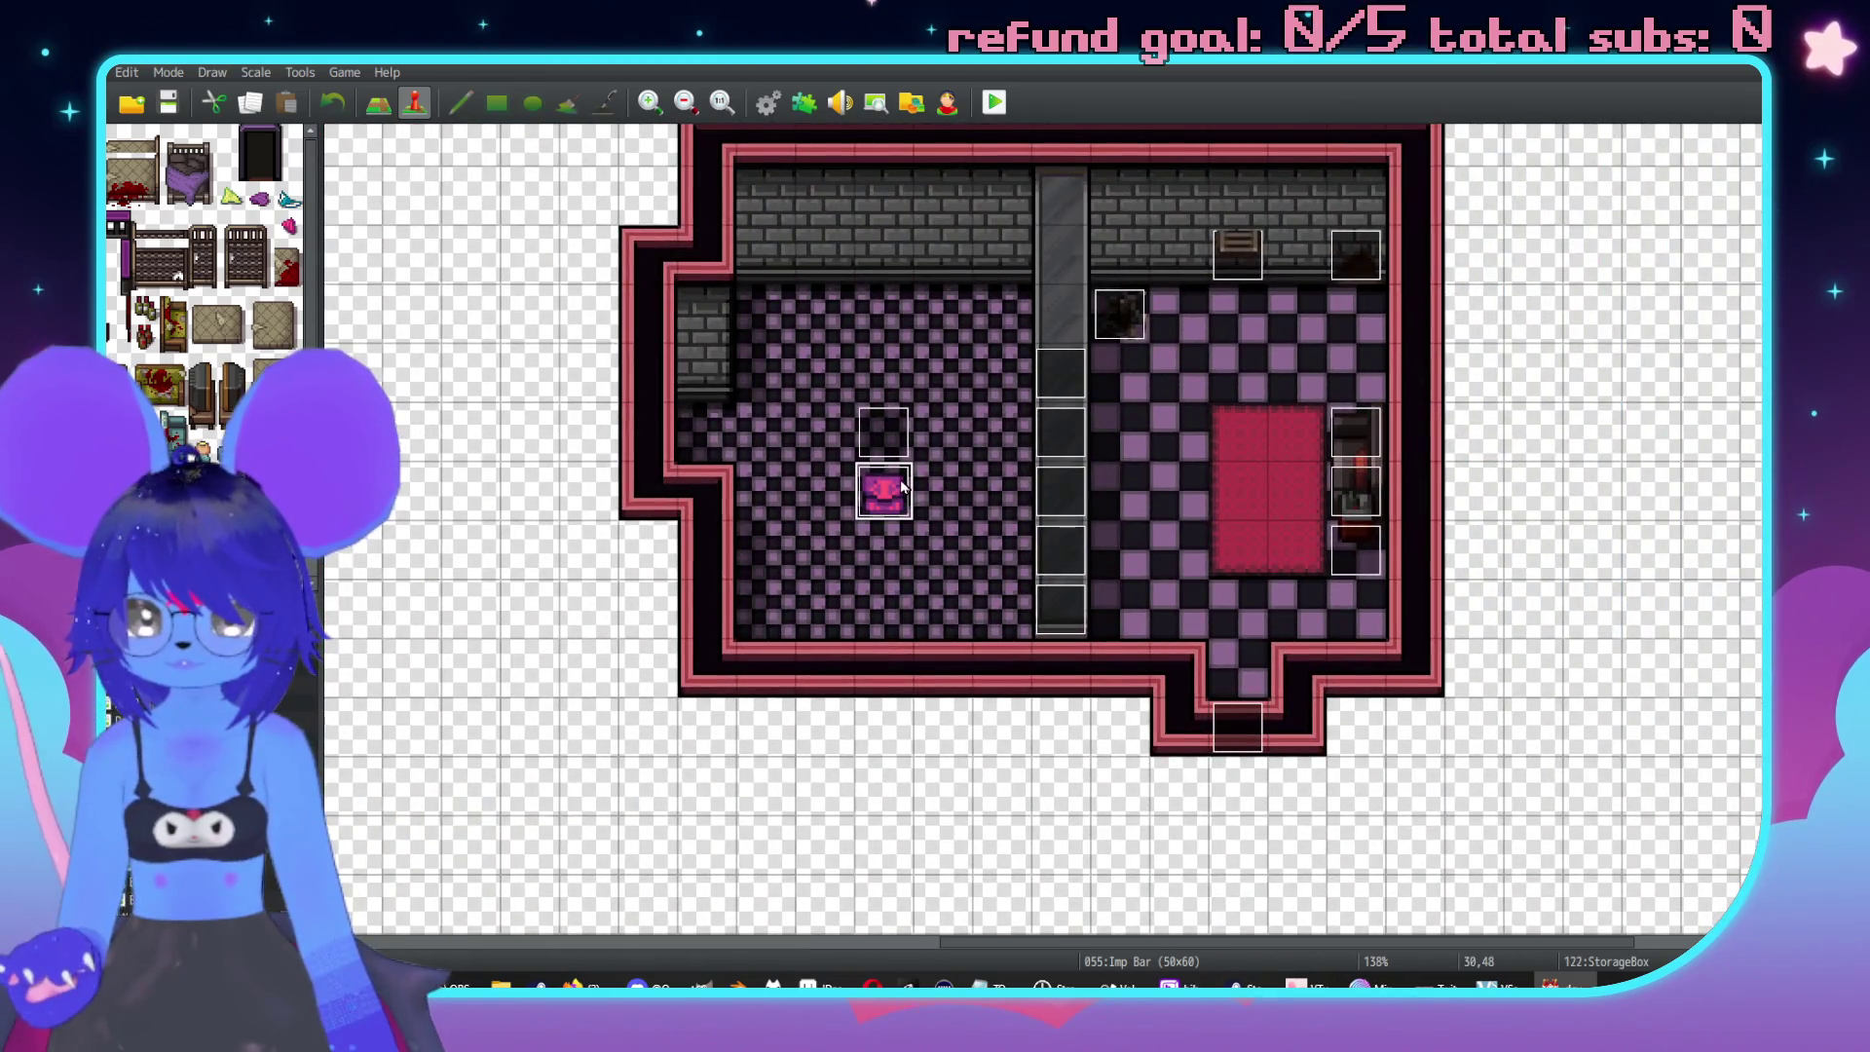
{"action": "scroll", "coordinate": [493, 500], "scroll_direction": "left", "scroll_amount": 5}
{"action": "left_click", "coordinate": [216, 681]}
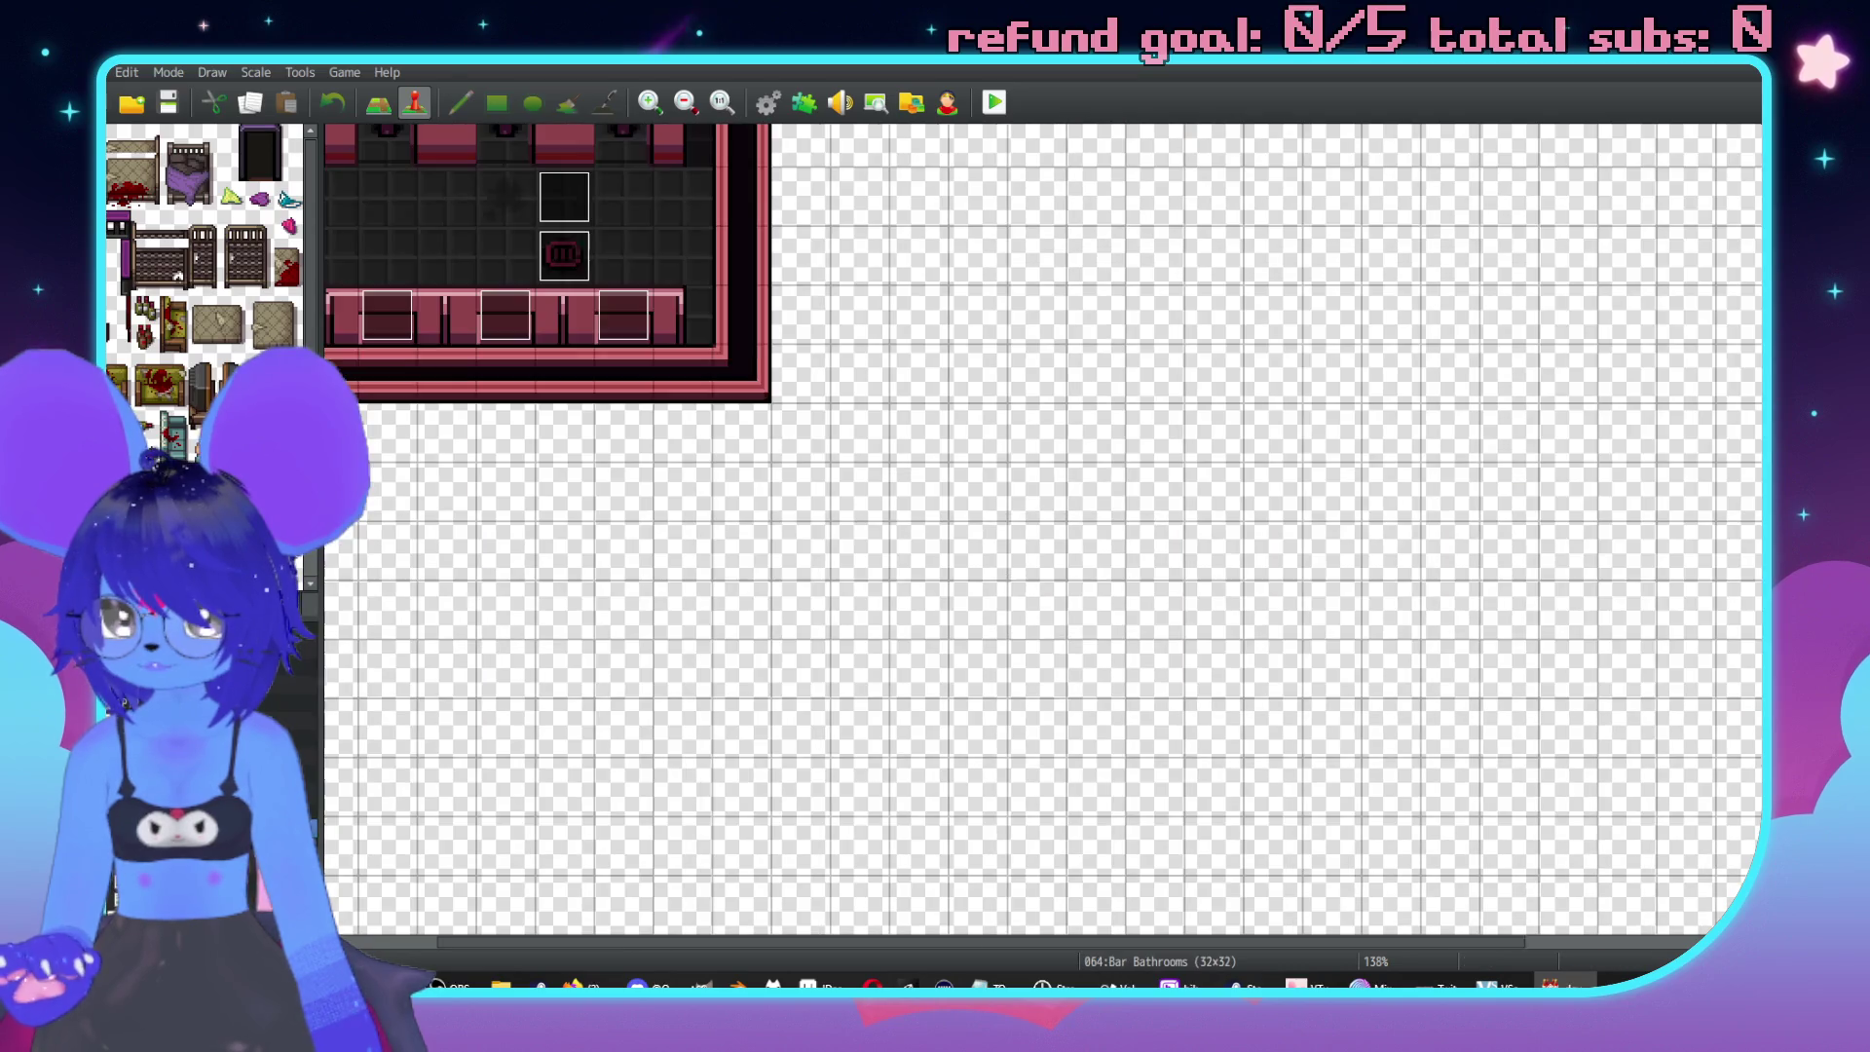
{"action": "left_click", "coordinate": [216, 721]}
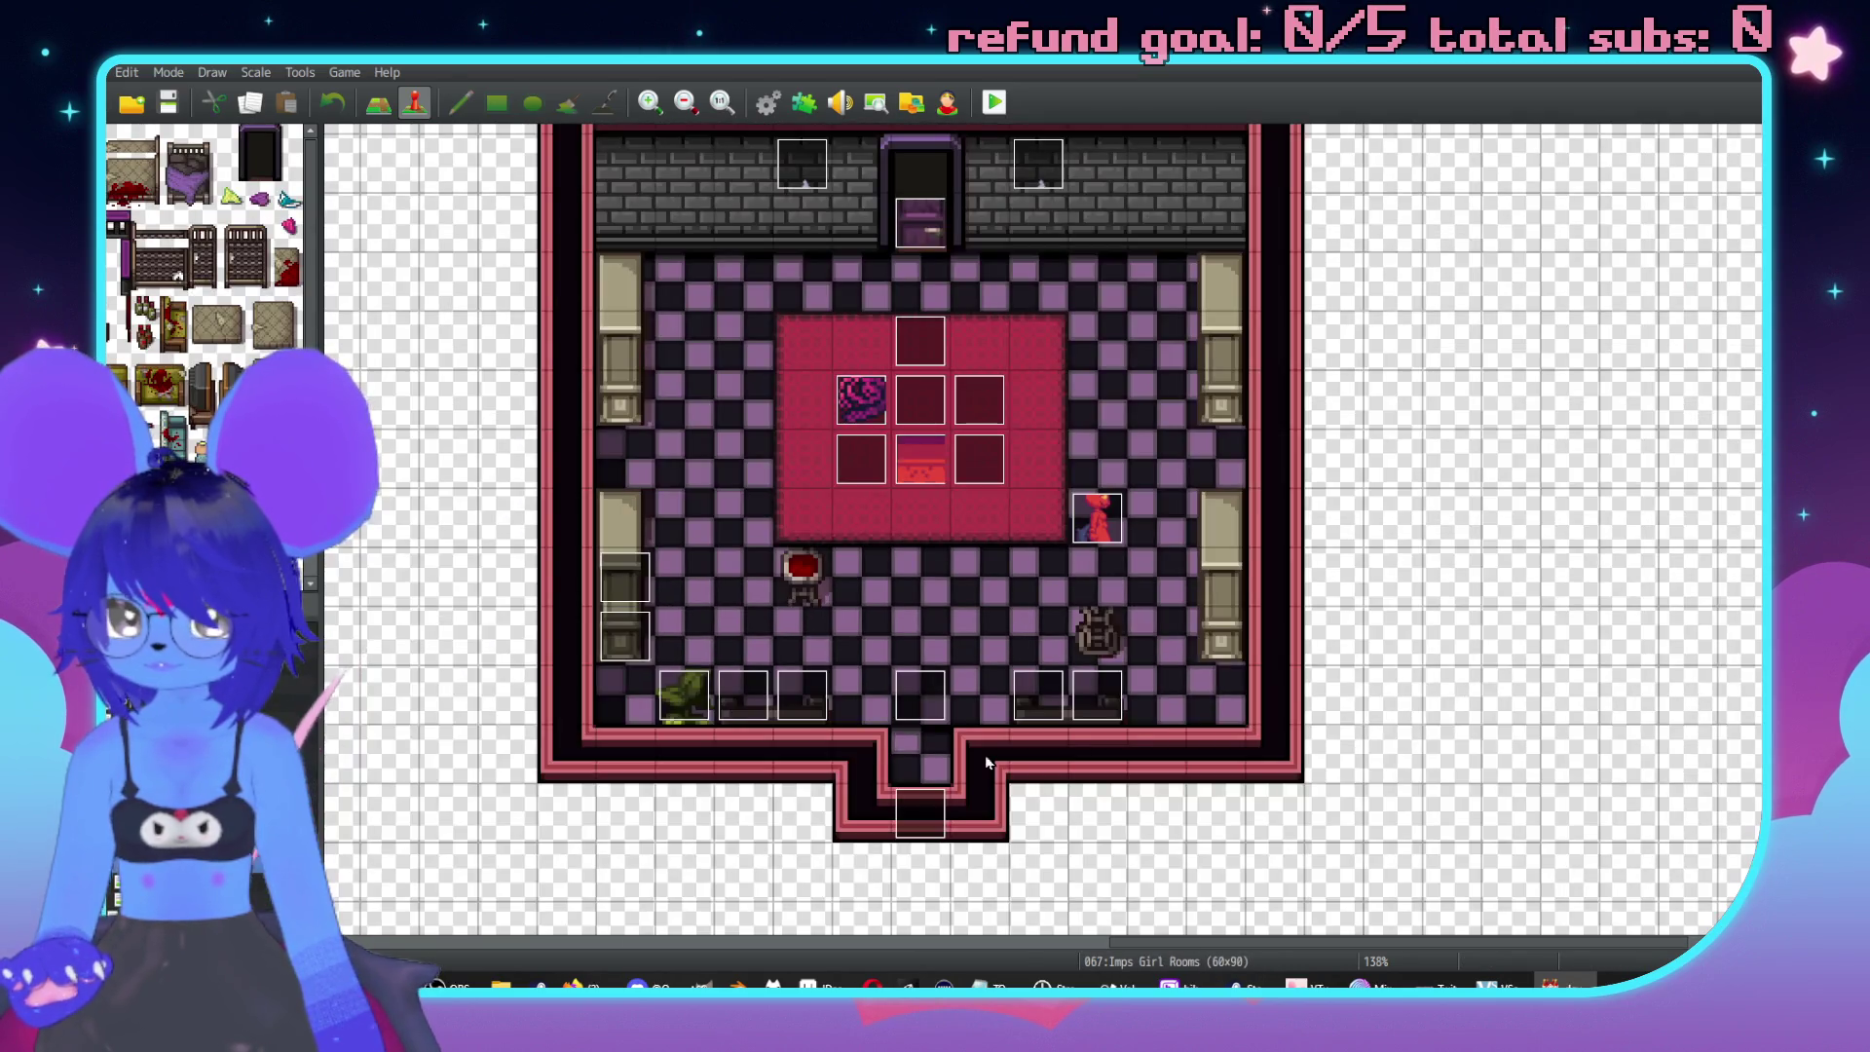
{"action": "scroll", "coordinate": [1173, 600], "scroll_direction": "right", "scroll_amount": 2}
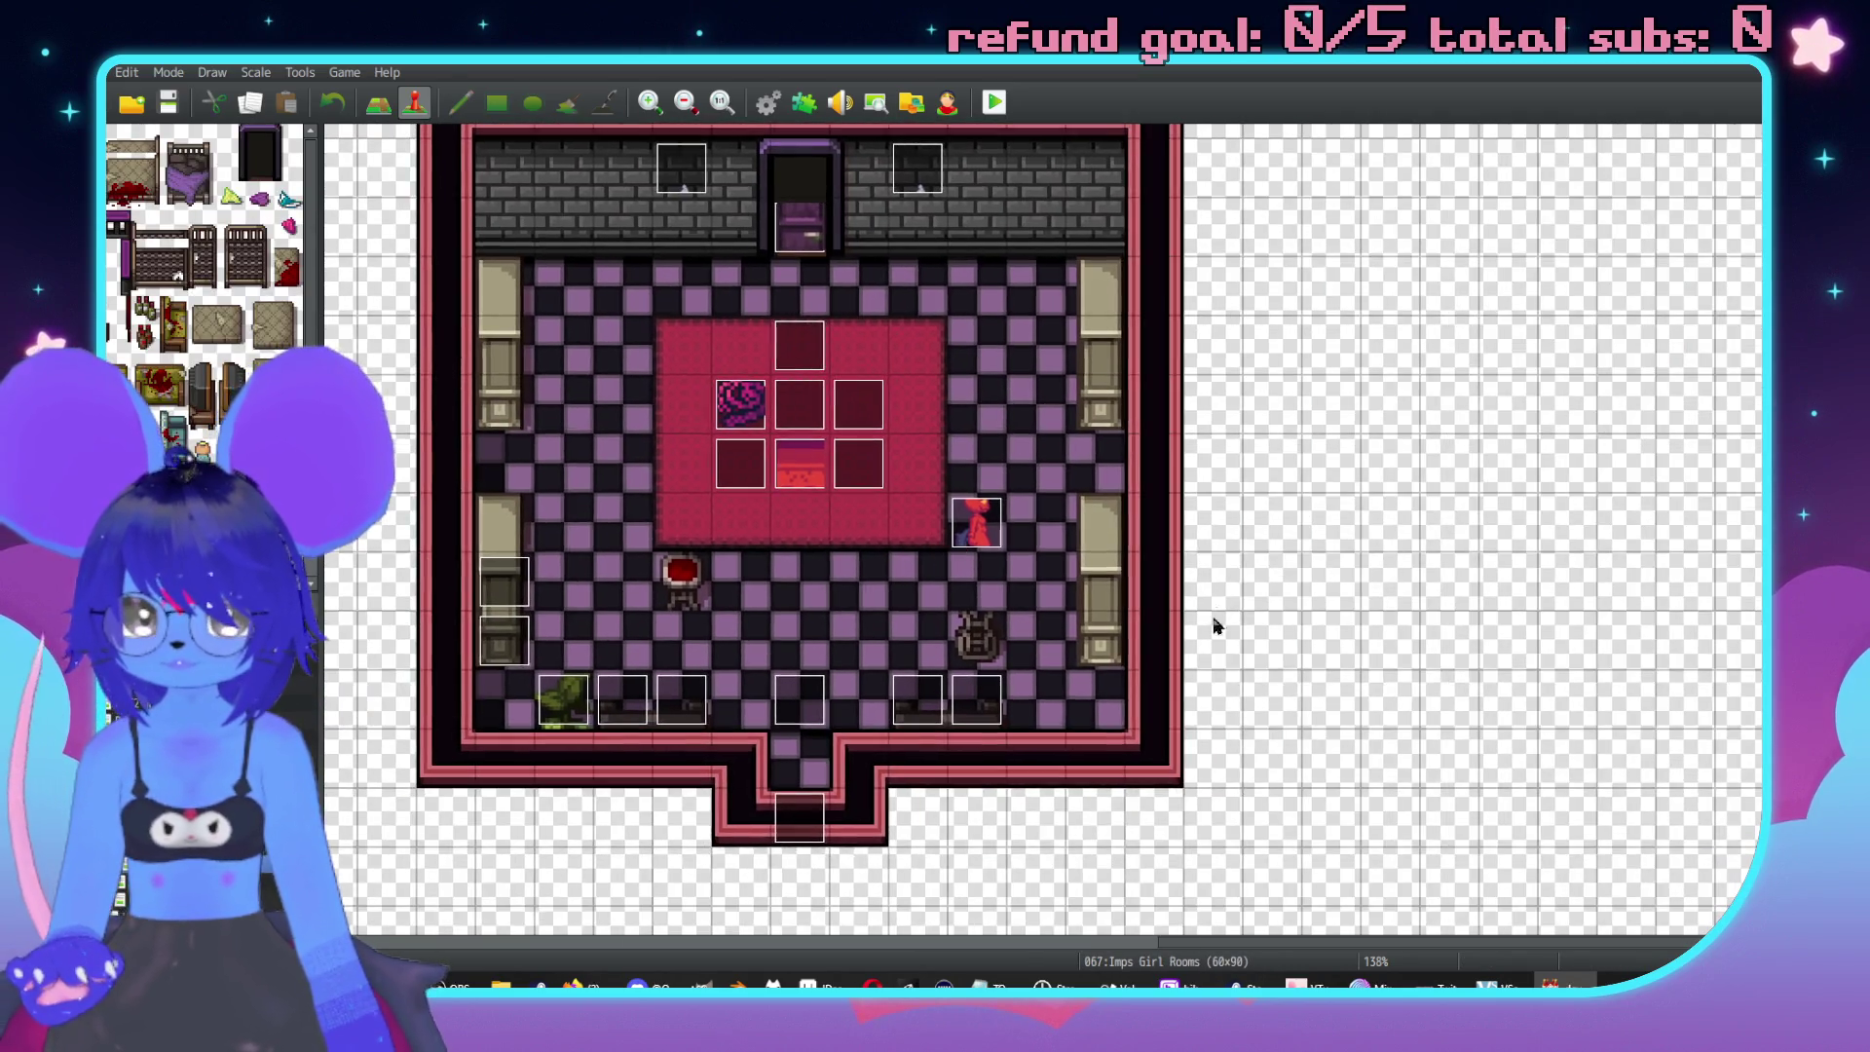
{"action": "left_click", "coordinate": [1097, 697]}
On page 2, replace the Shiny Catsuit Change Armors with Change Items Mystic Lubricant +1.
{"action": "double_click", "coordinate": [1097, 711]}
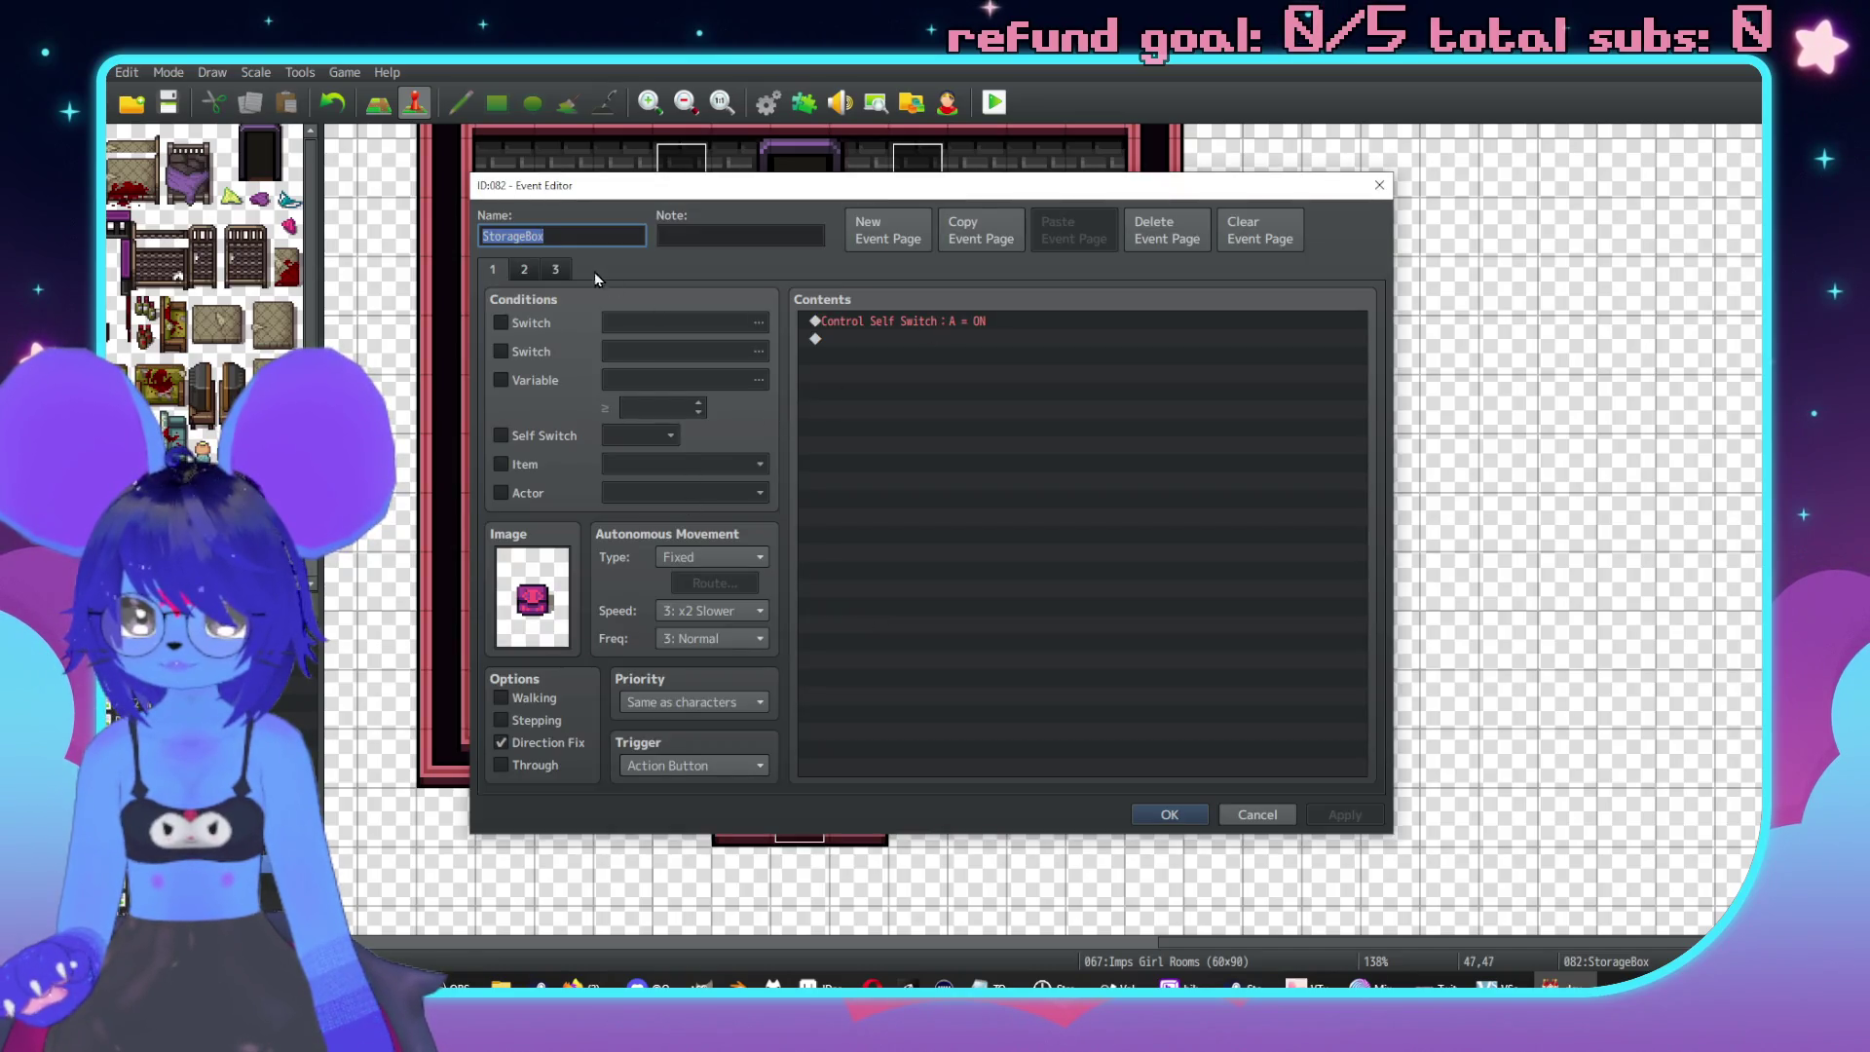
{"action": "left_click", "coordinate": [526, 271]}
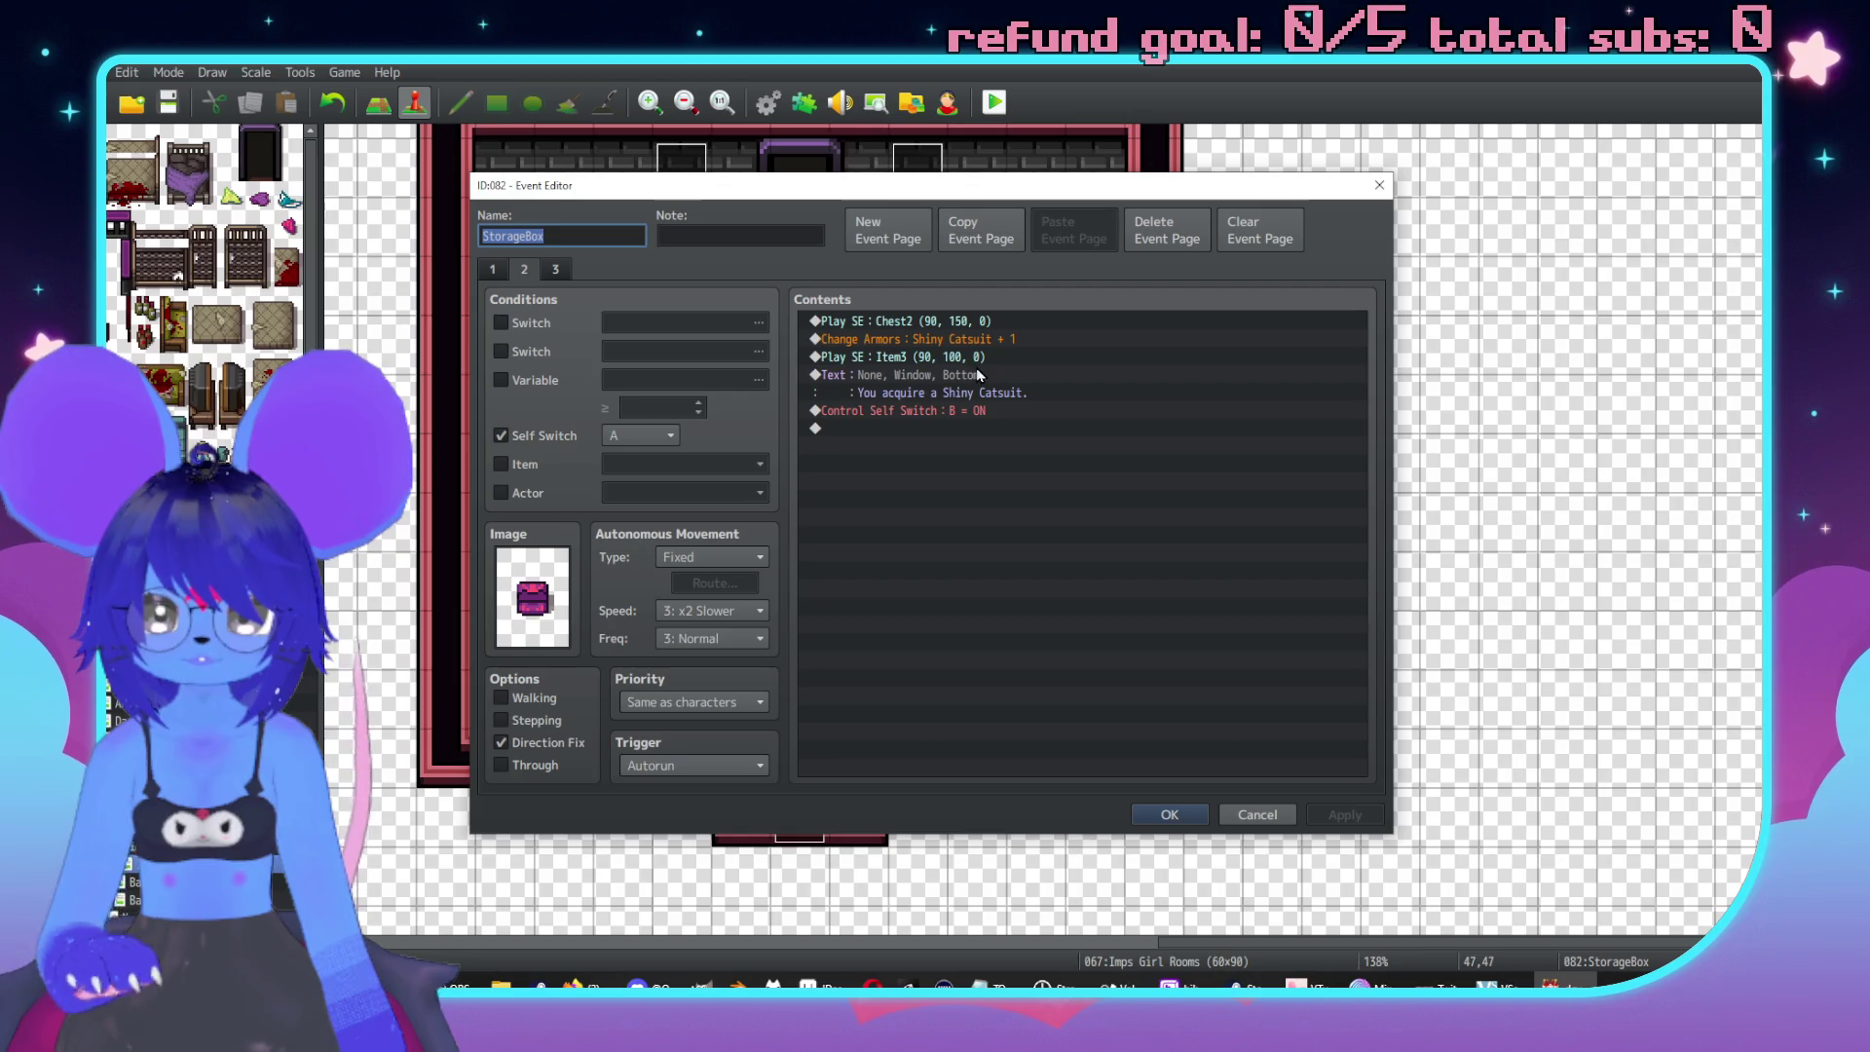
{"action": "left_click", "coordinate": [1000, 341]}
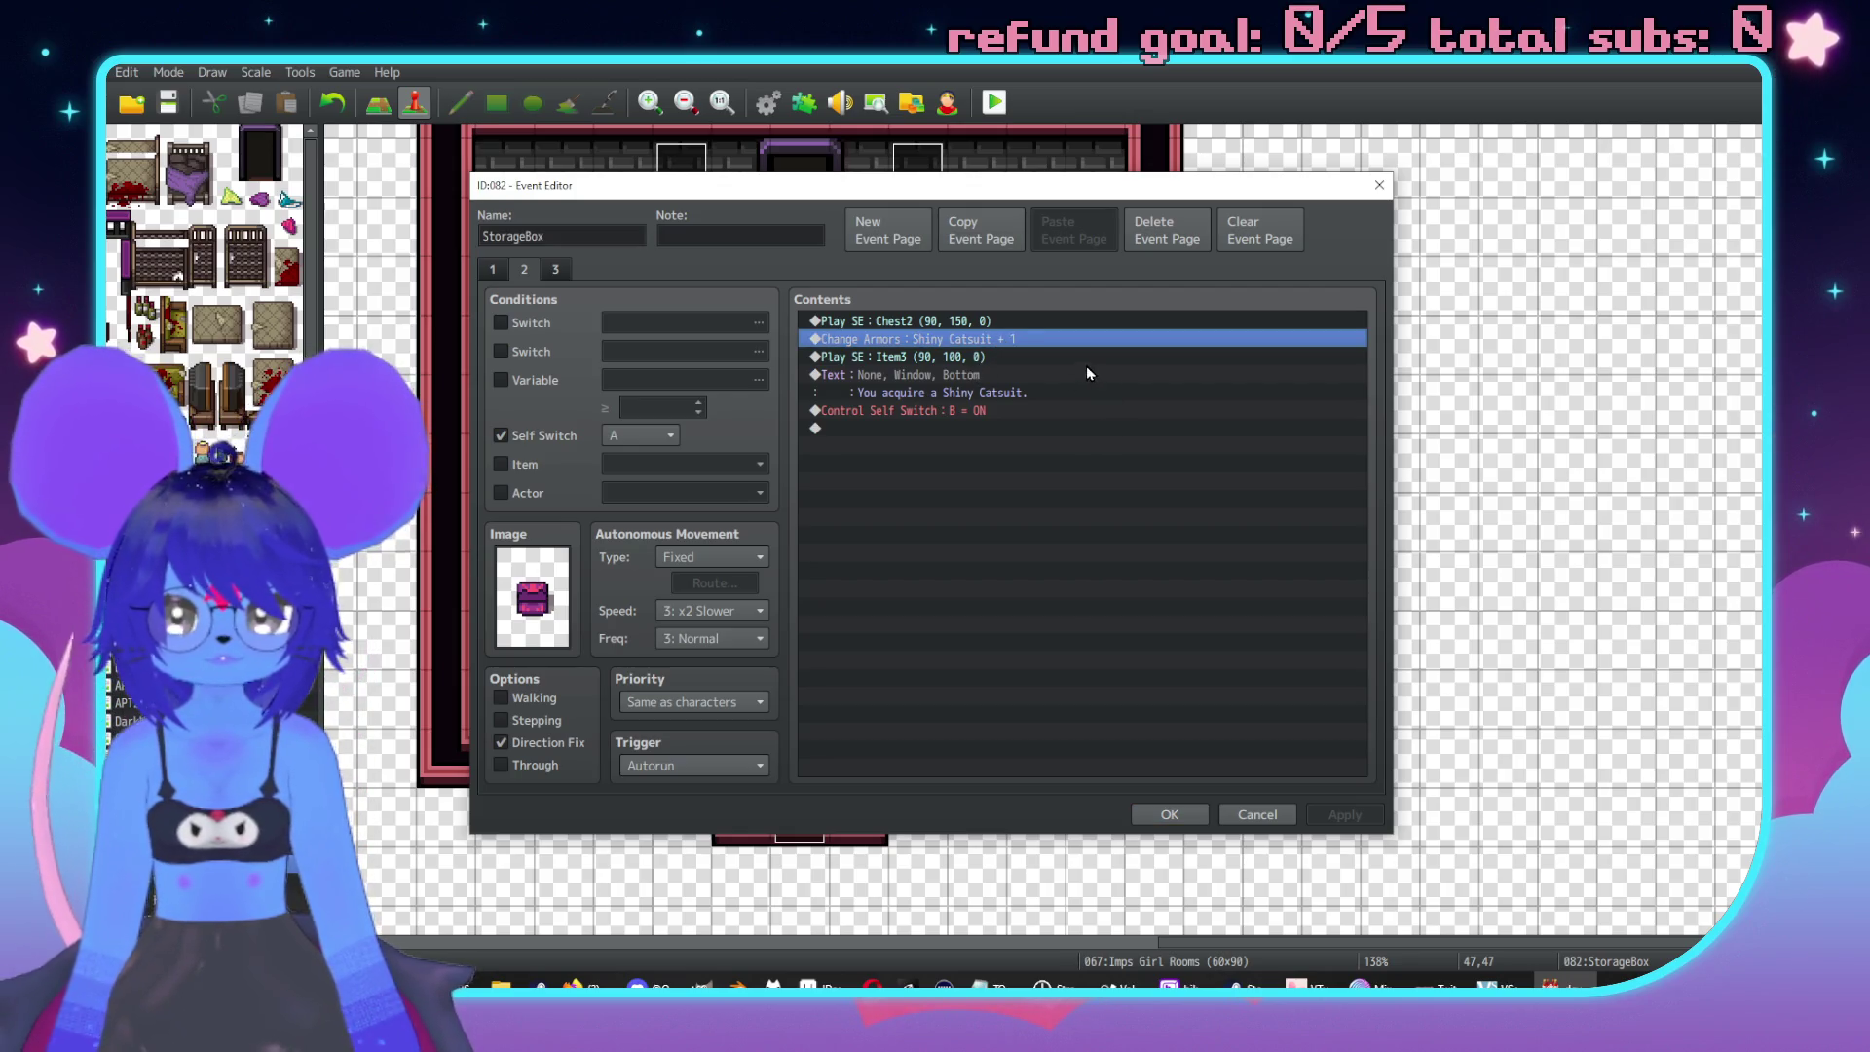
{"action": "key", "text": "Delete"}
{"action": "key", "text": "Insert"}
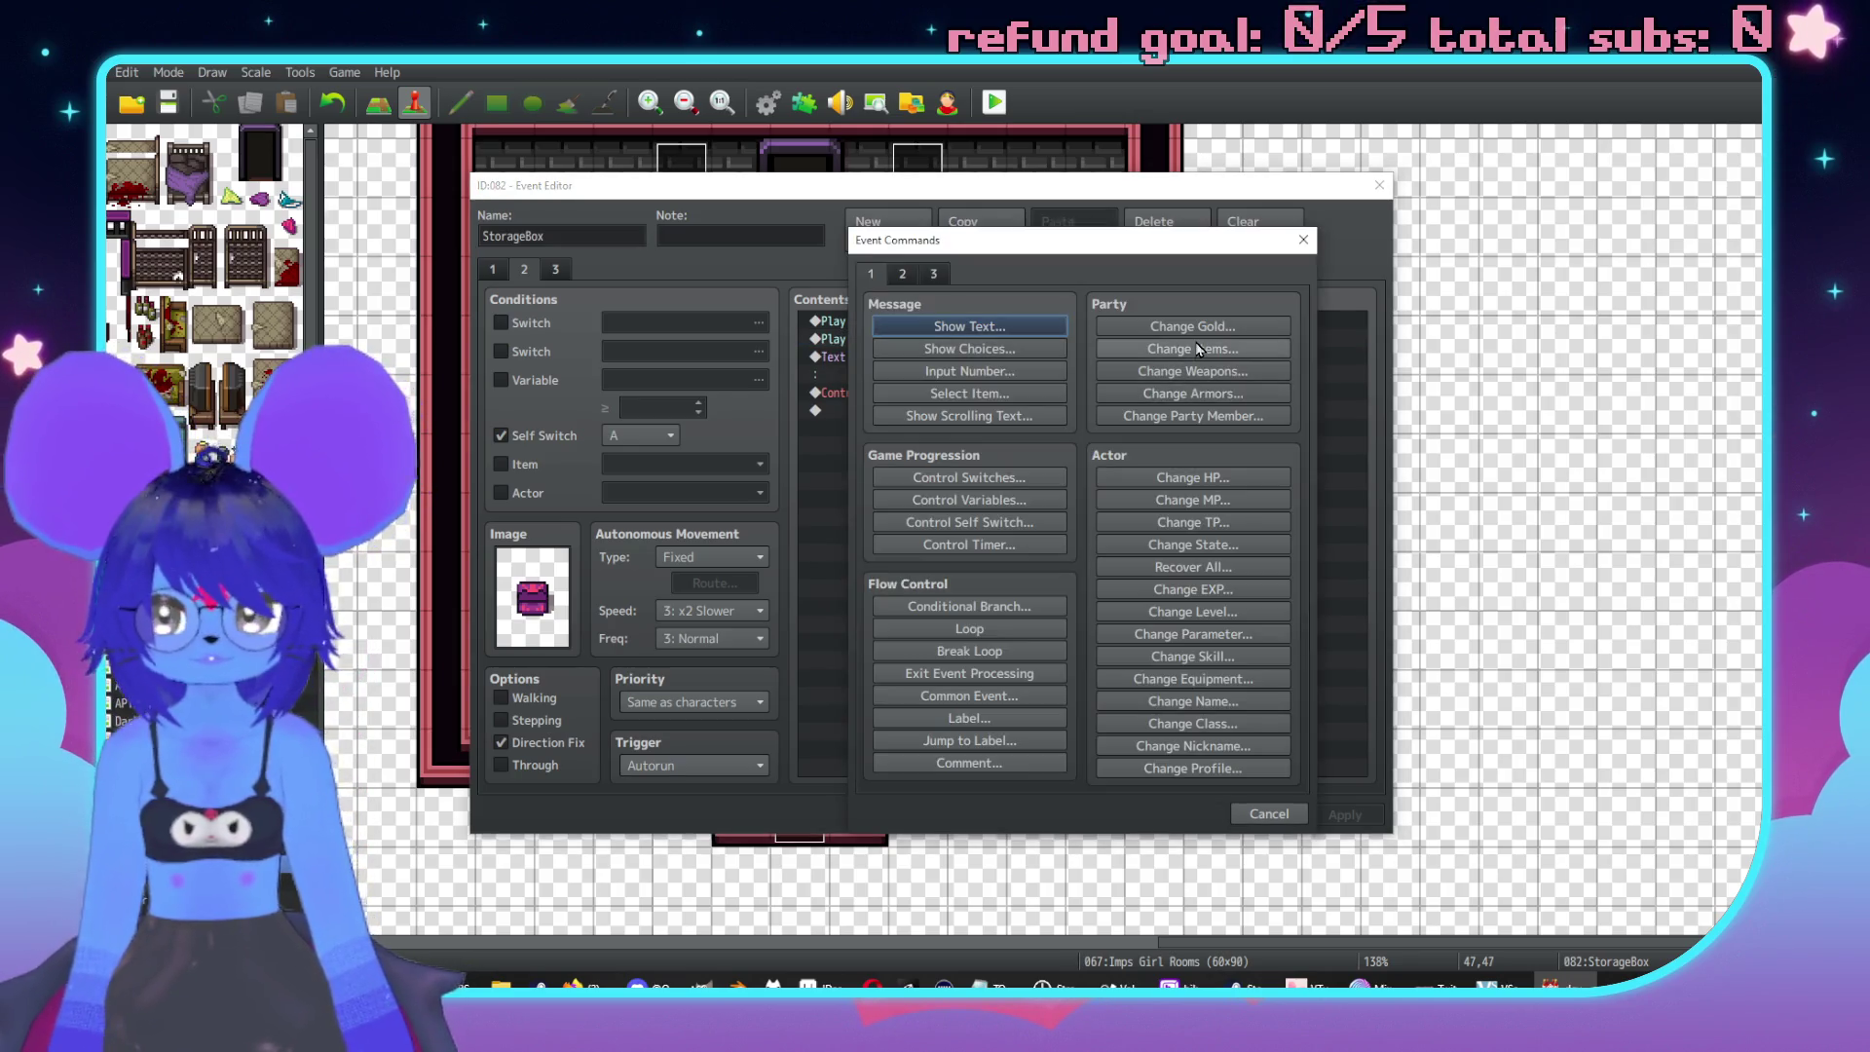
{"action": "left_click", "coordinate": [1135, 348]}
{"action": "left_click", "coordinate": [1050, 461]}
{"action": "scroll", "coordinate": [1012, 756], "scroll_direction": "down", "scroll_amount": 6}
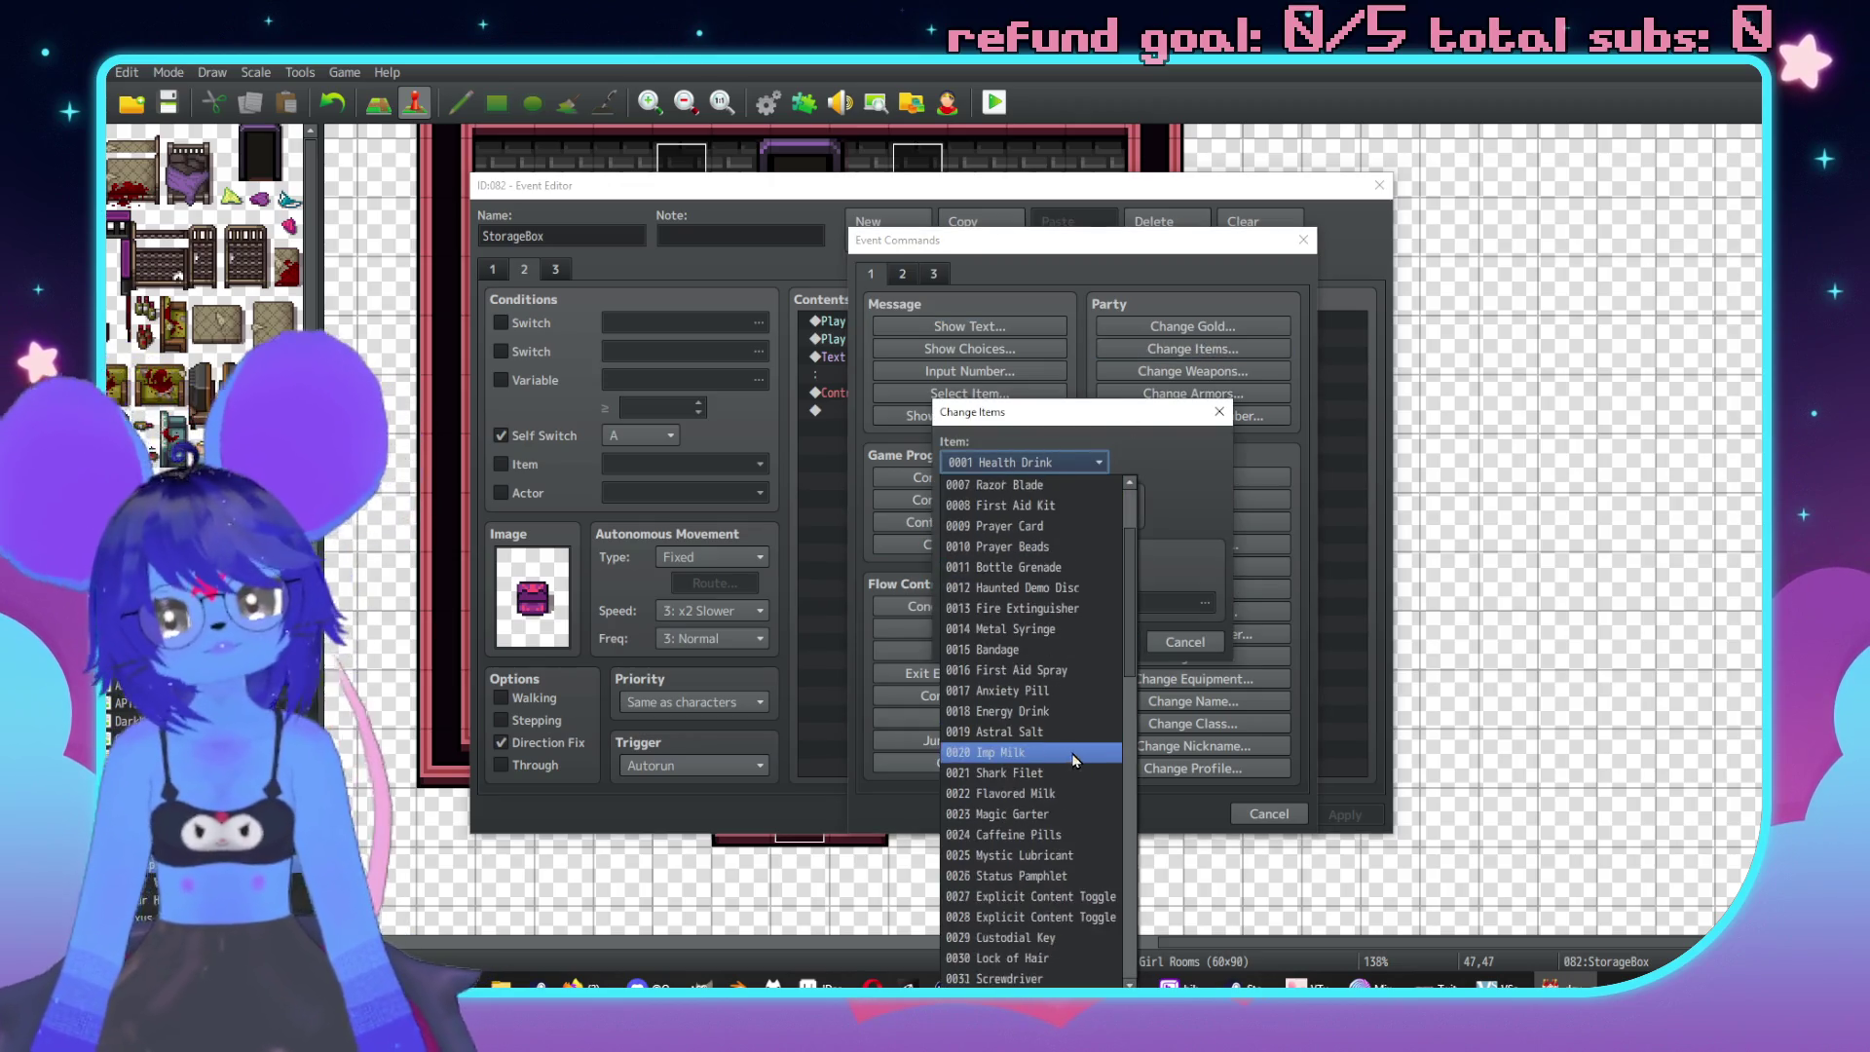
{"action": "scroll", "coordinate": [1013, 756], "scroll_direction": "down", "scroll_amount": 2}
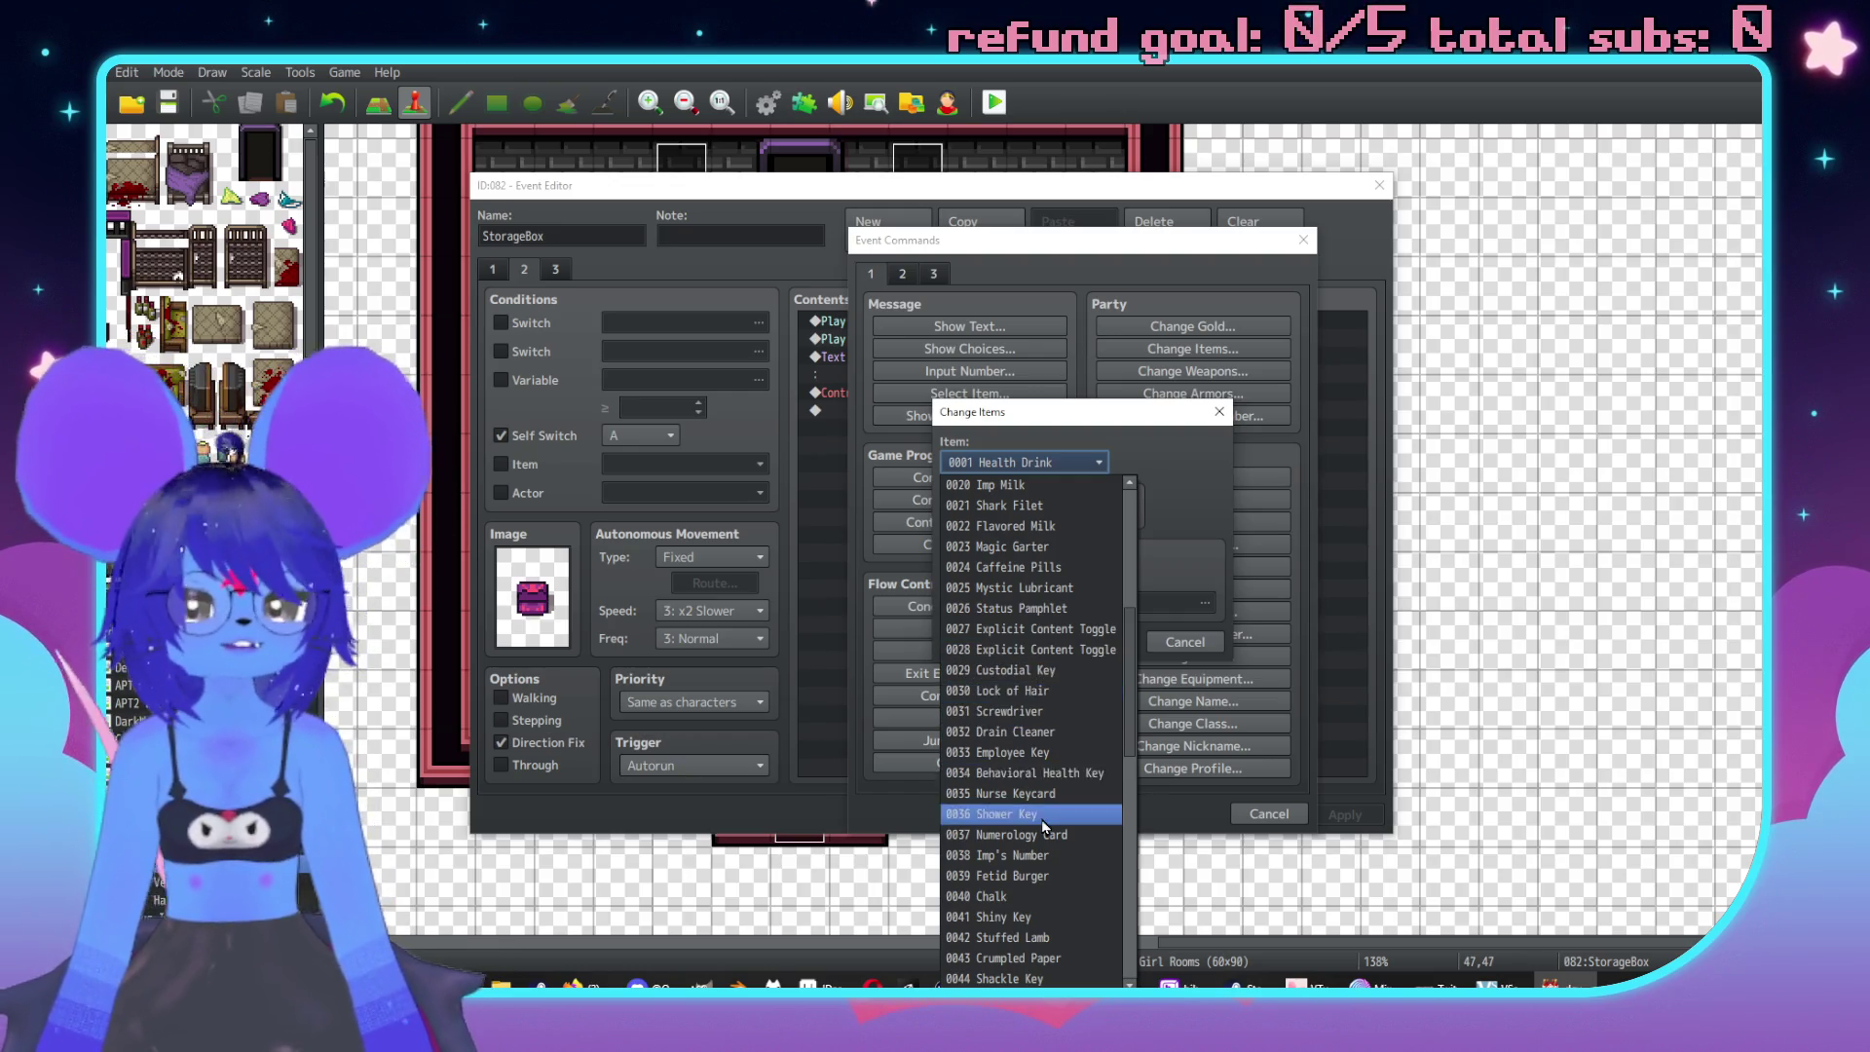
{"action": "scroll", "coordinate": [1064, 794], "scroll_direction": "down", "scroll_amount": 2}
{"action": "scroll", "coordinate": [1052, 799], "scroll_direction": "down", "scroll_amount": 3}
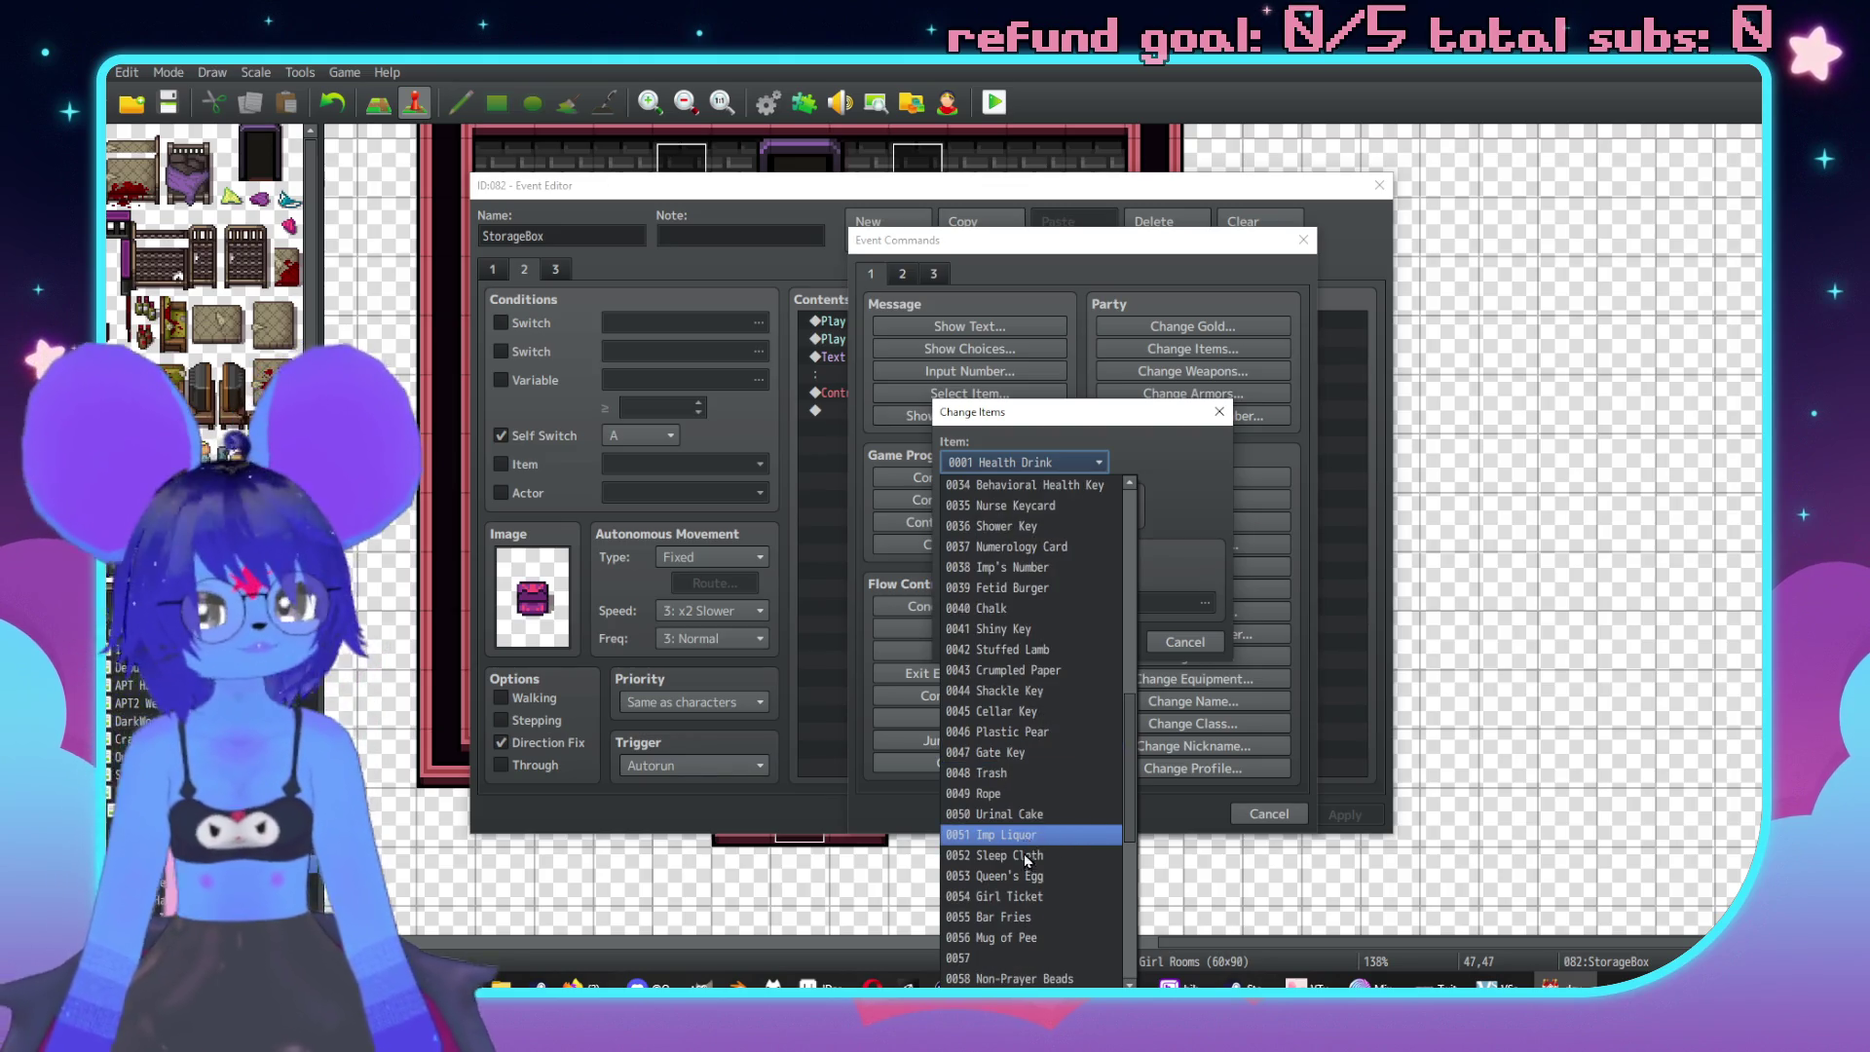
{"action": "scroll", "coordinate": [1030, 809], "scroll_direction": "up", "scroll_amount": 3}
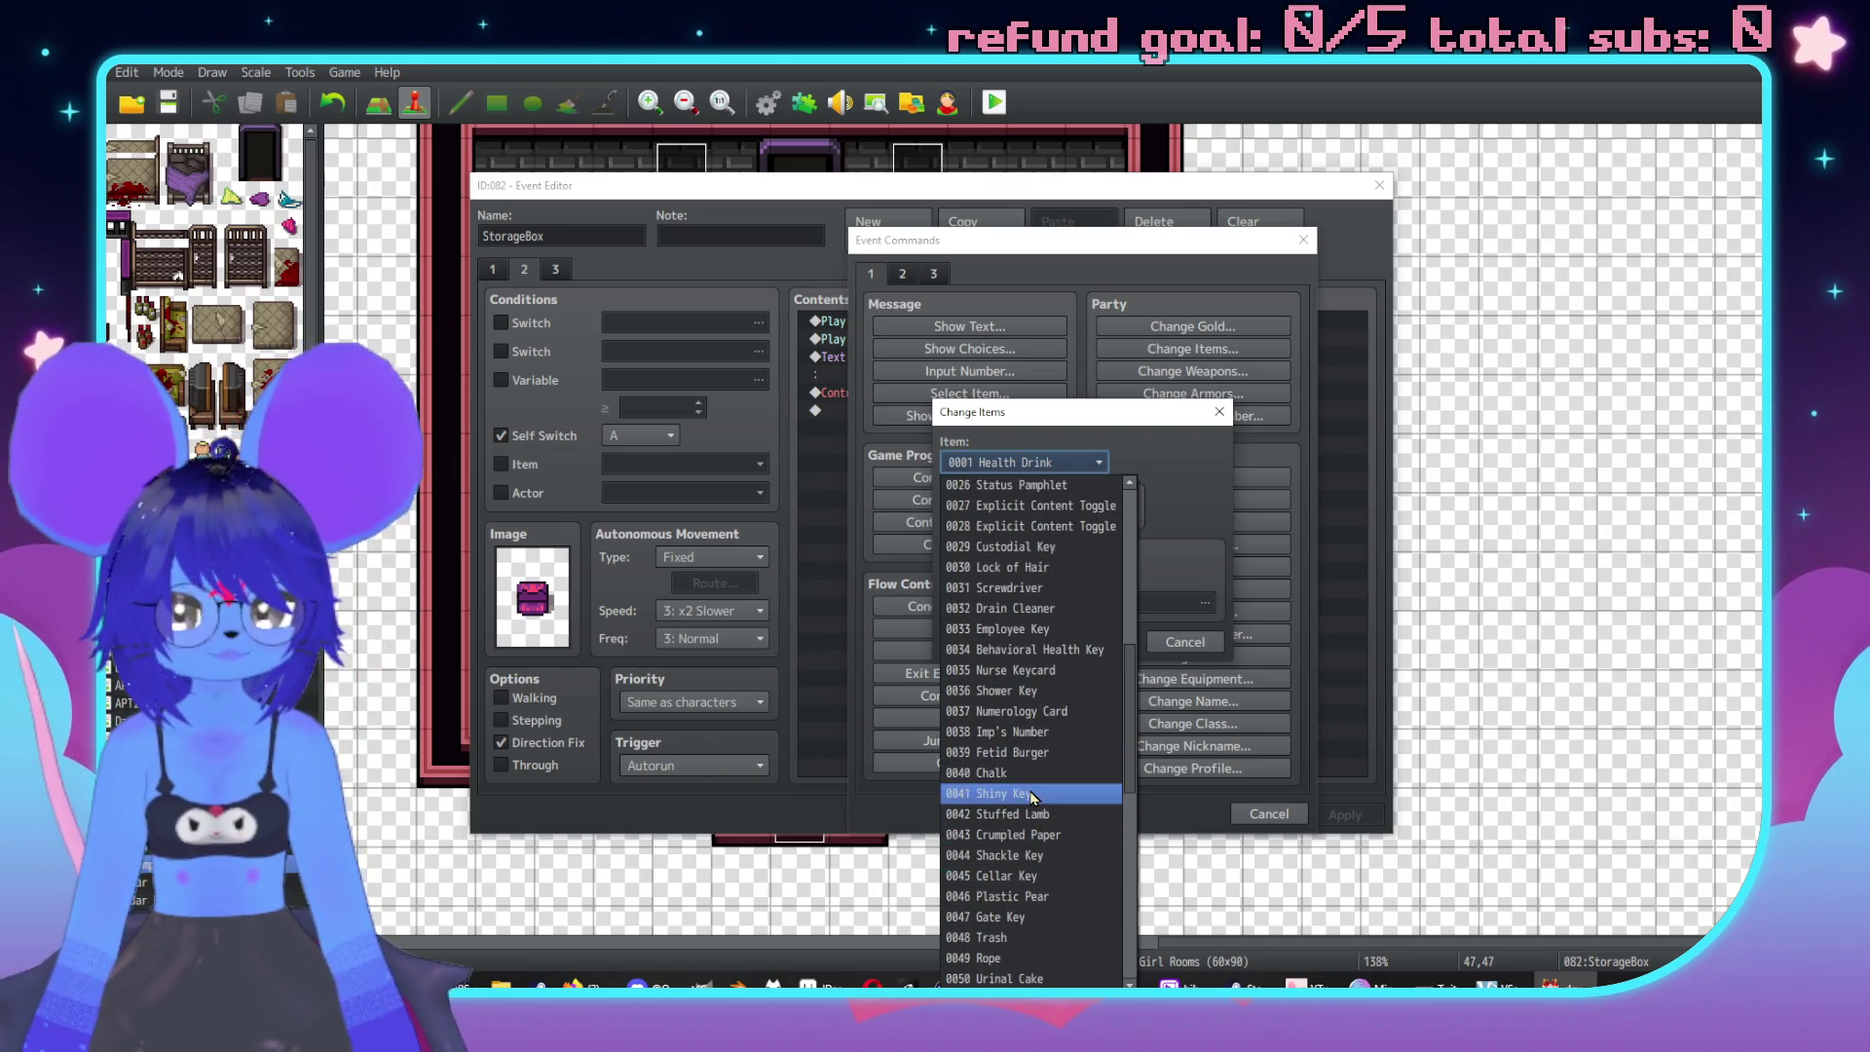
{"action": "scroll", "coordinate": [1026, 676], "scroll_direction": "up", "scroll_amount": 3}
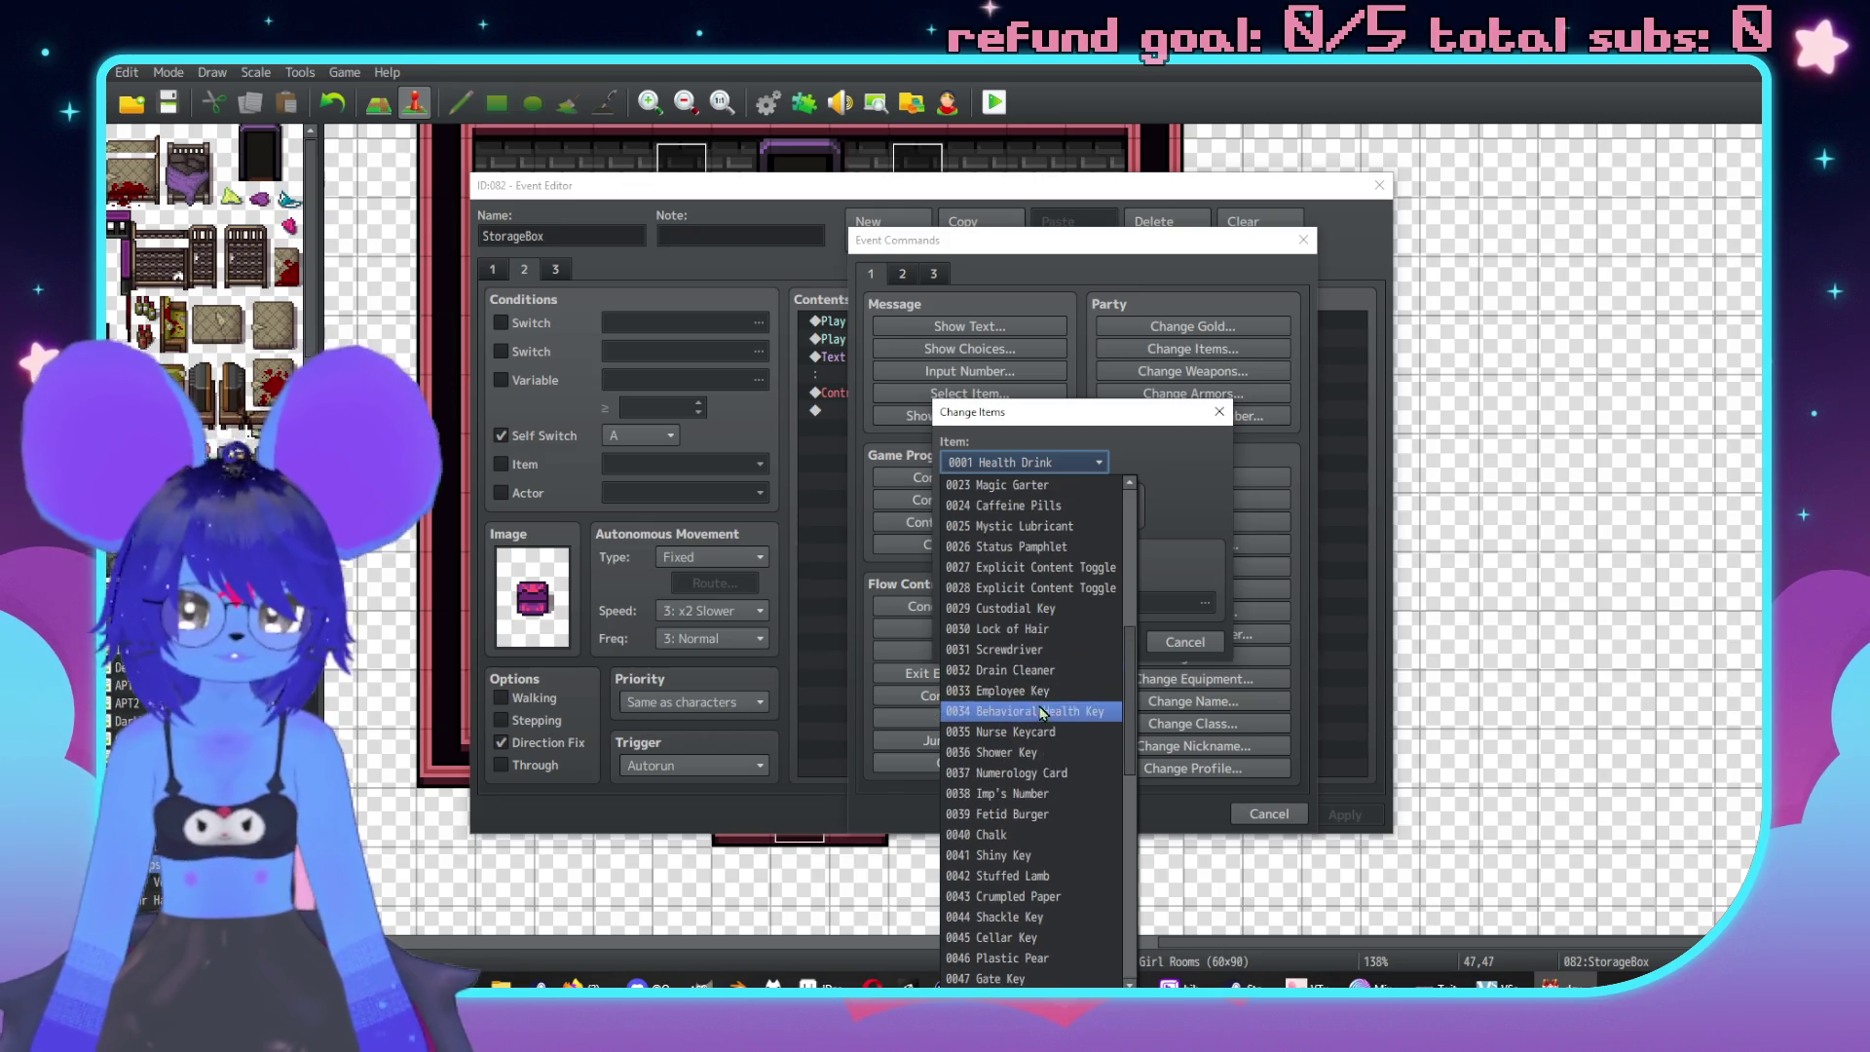
{"action": "left_click", "coordinate": [1058, 612]}
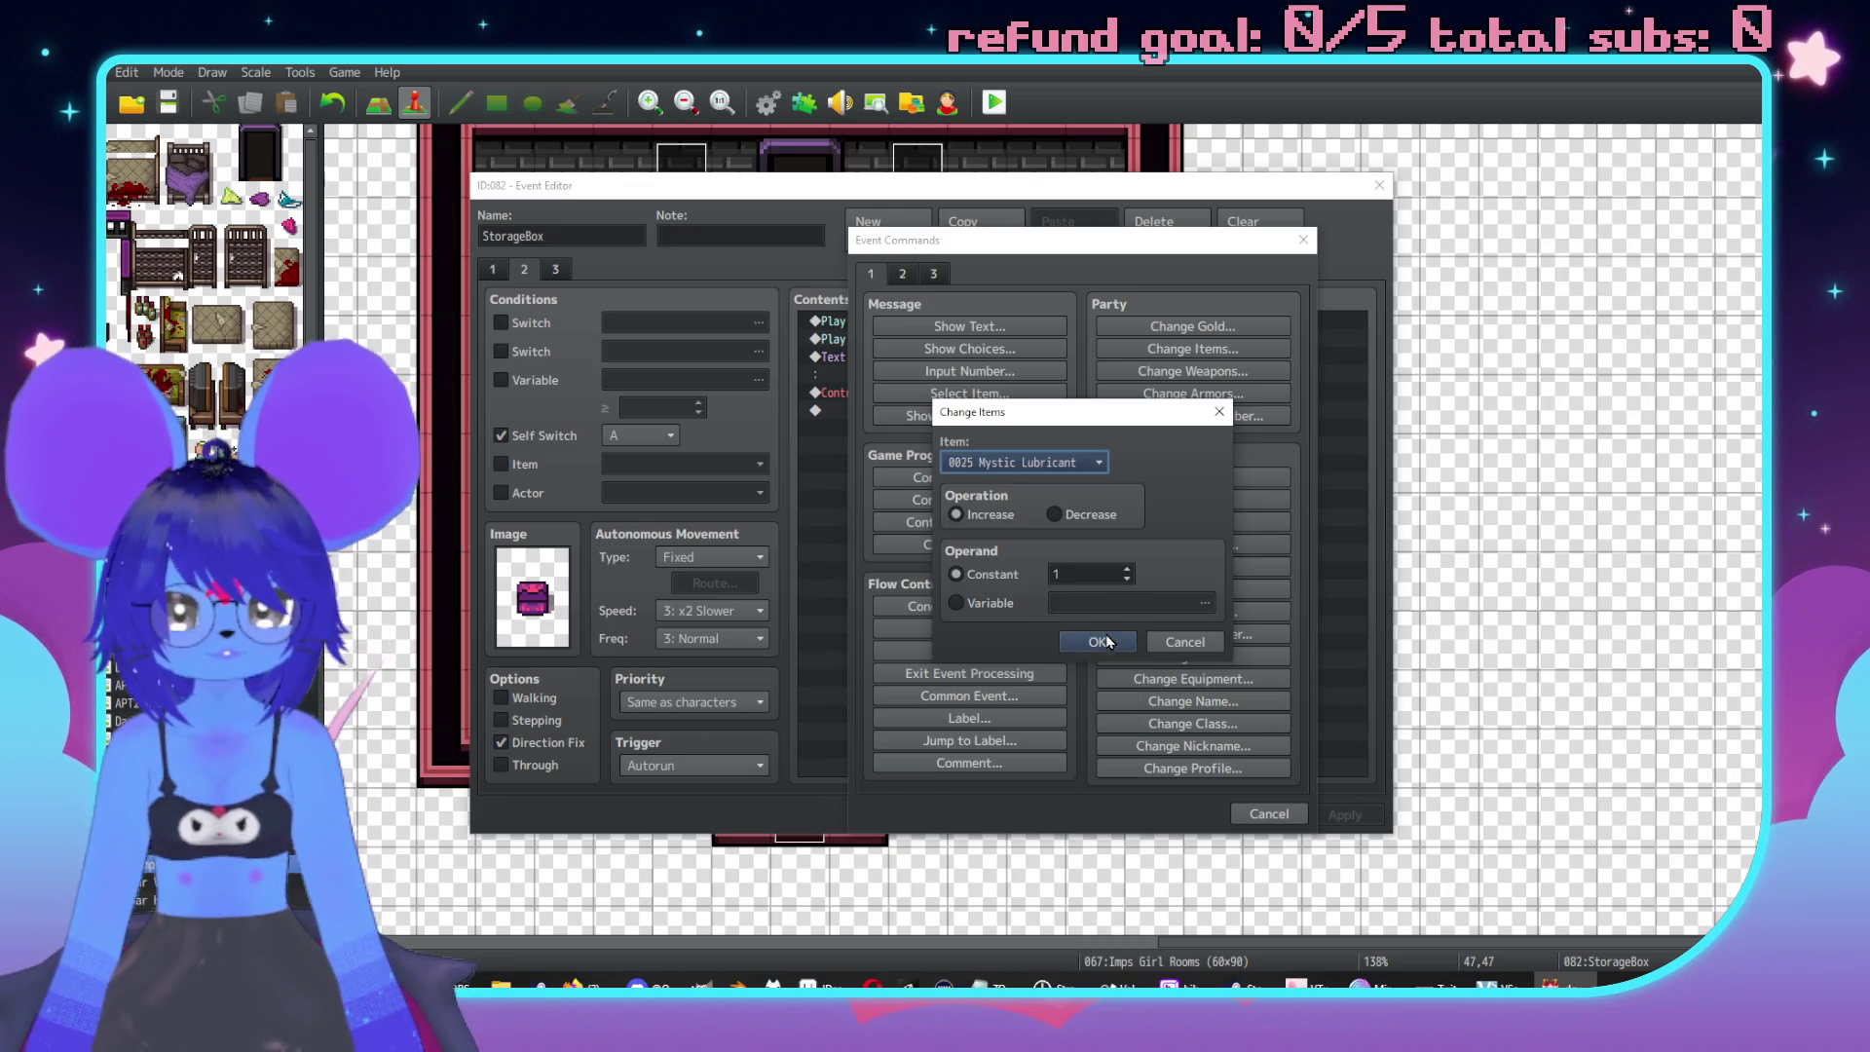
{"action": "left_click", "coordinate": [1098, 640]}
Change the message to 'You acquire a Mystic Lubricant.' and apply the event.
{"action": "double_click", "coordinate": [944, 394]}
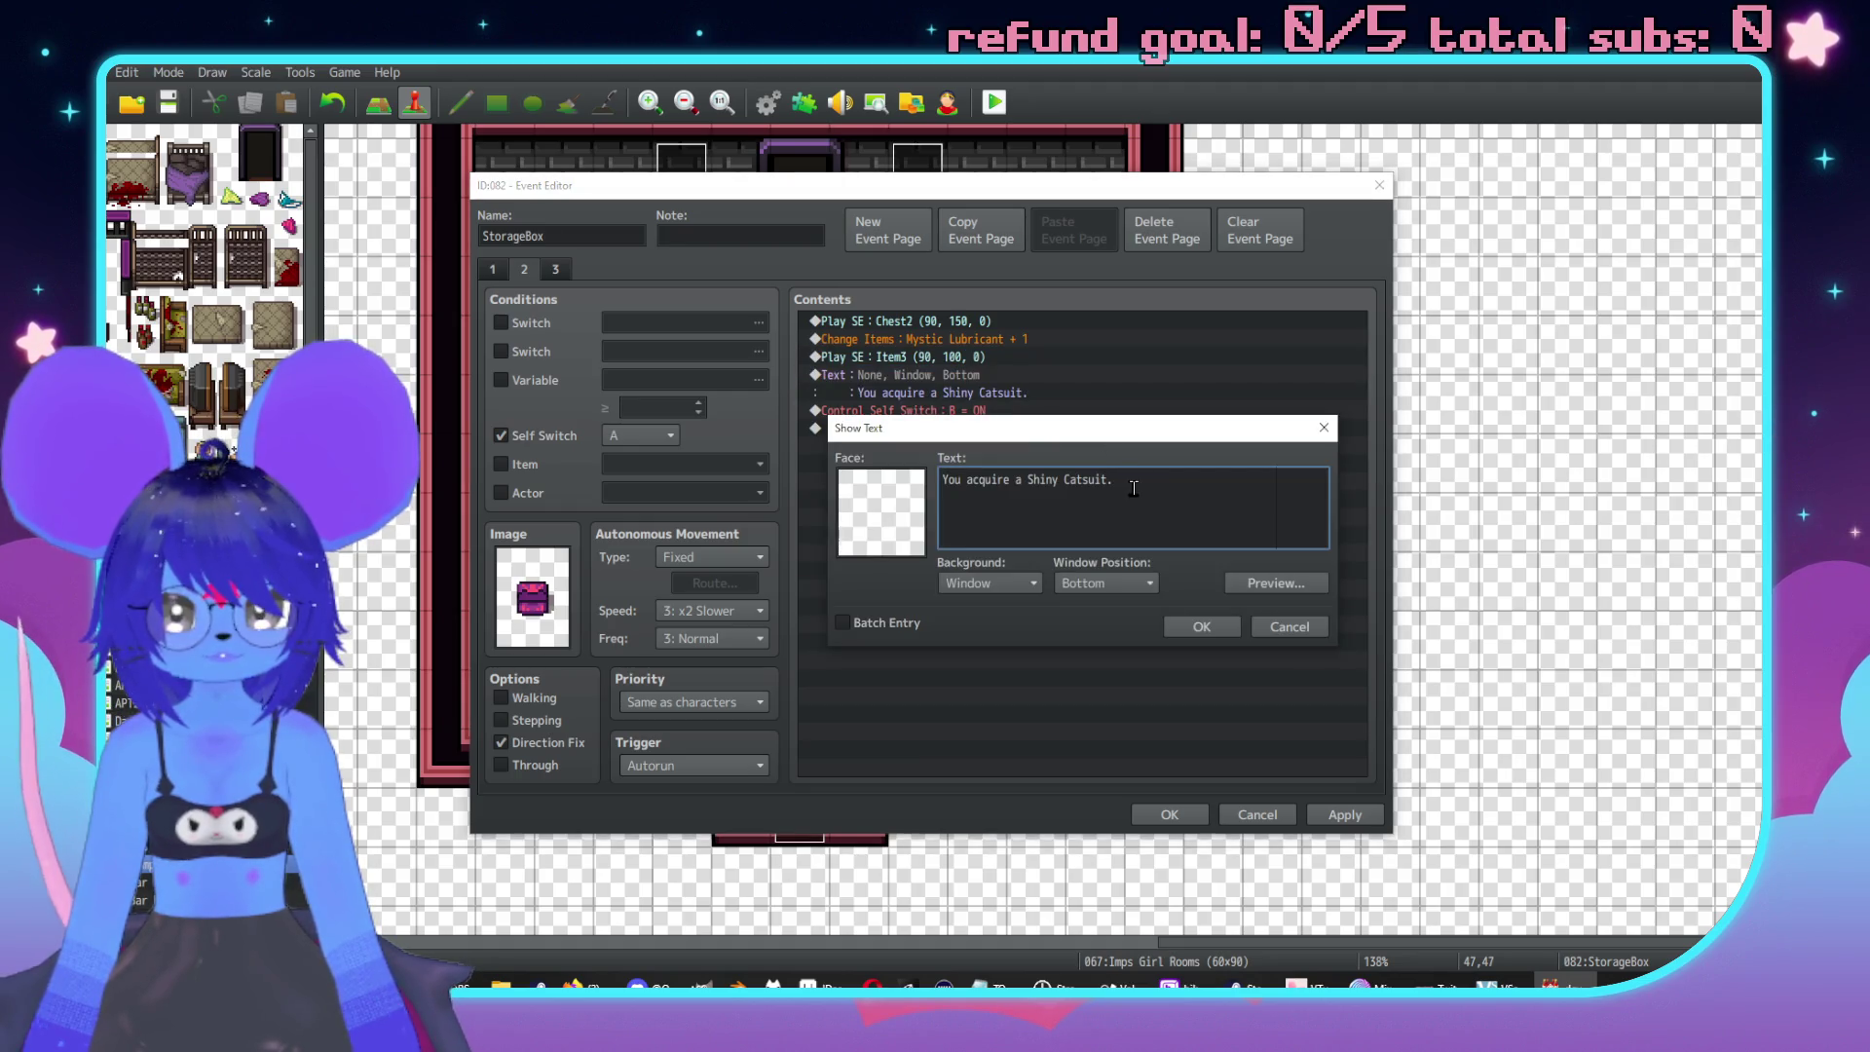
{"action": "left_click_drag", "start_coordinate": [1128, 480], "coordinate": [1026, 480]}
{"action": "type", "text": "Mystic Lubrica"}
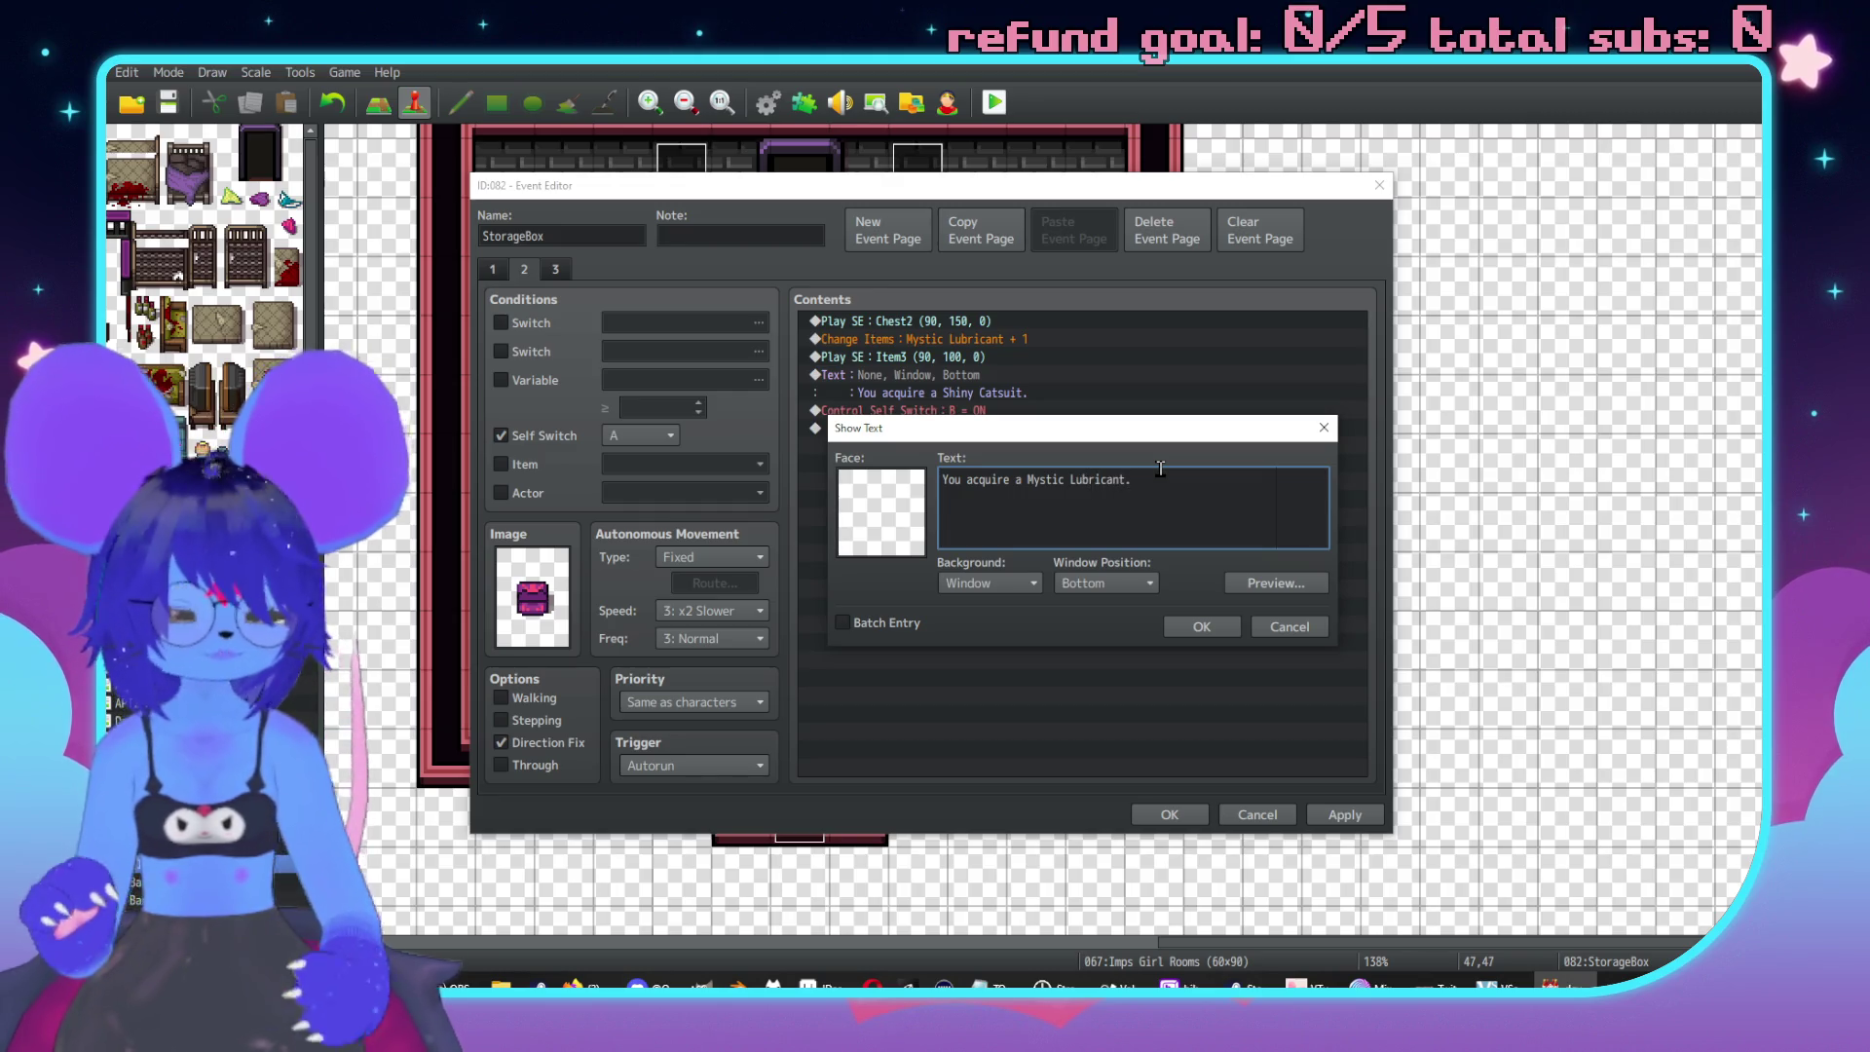
{"action": "left_click", "coordinate": [1202, 626]}
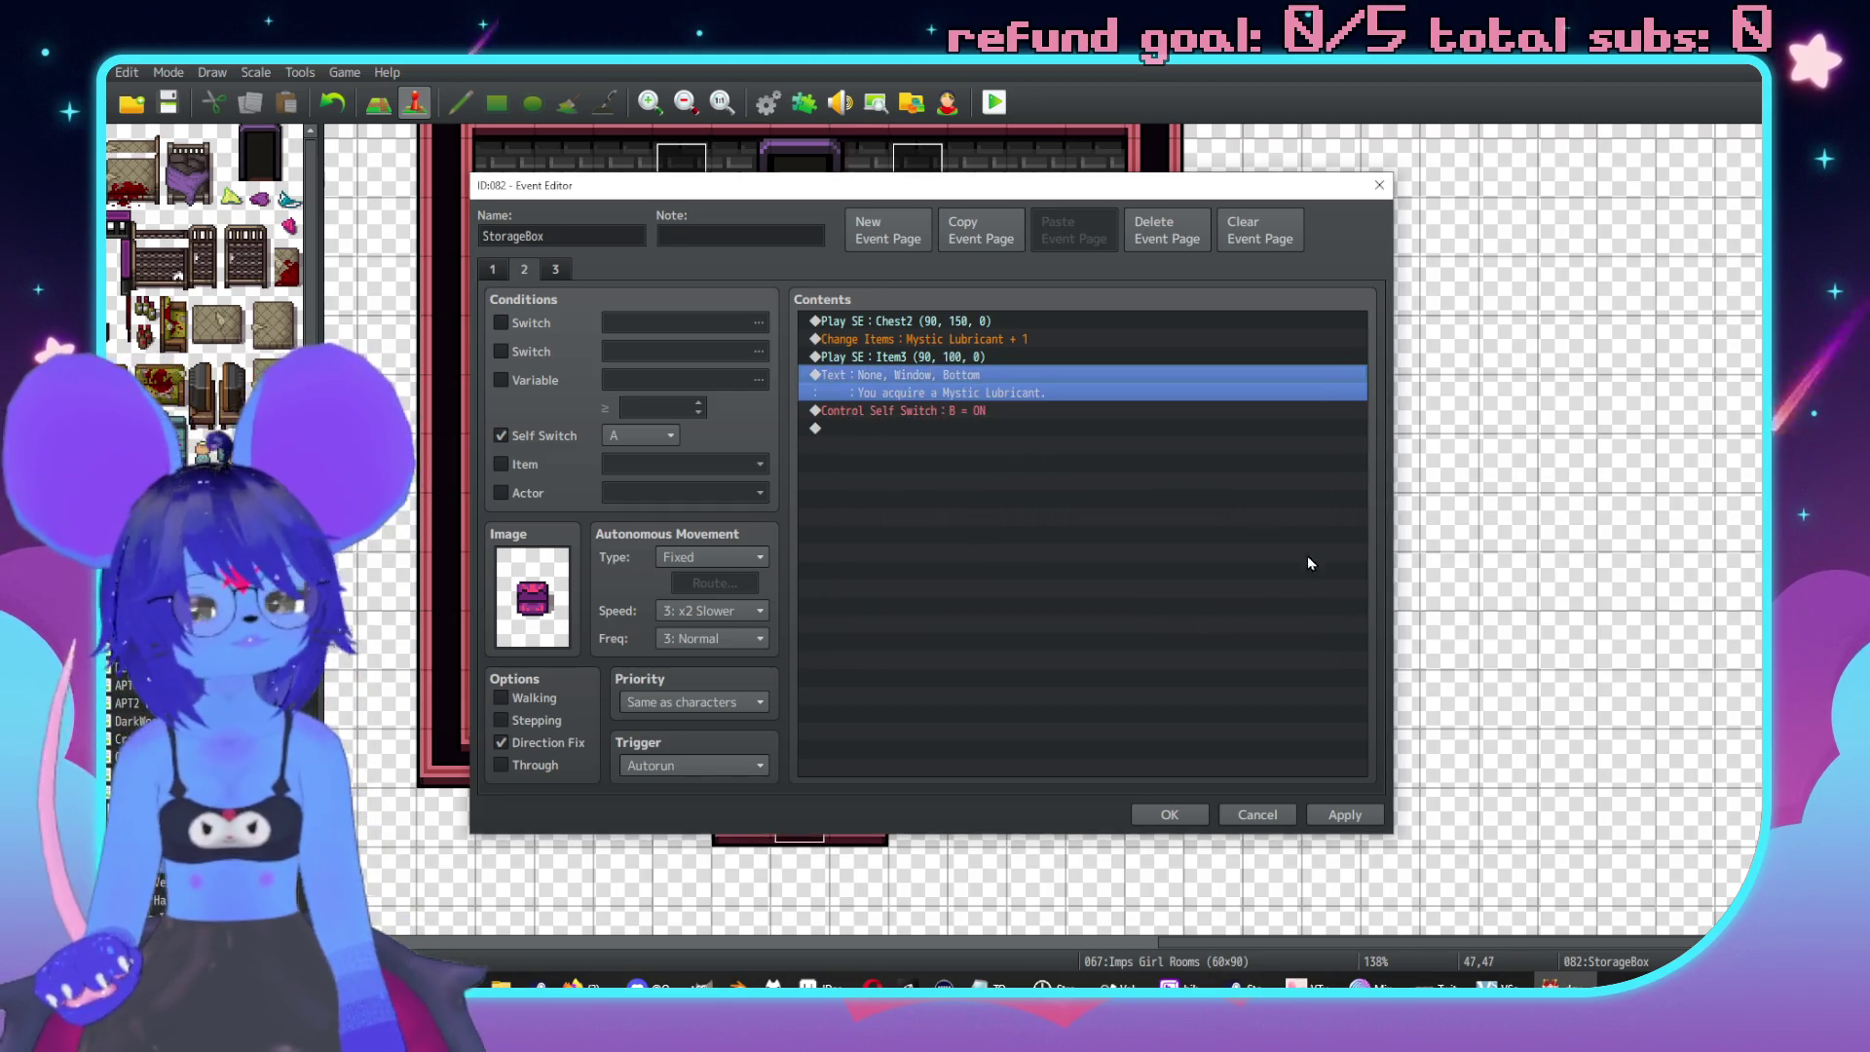
{"action": "left_click", "coordinate": [1348, 814]}
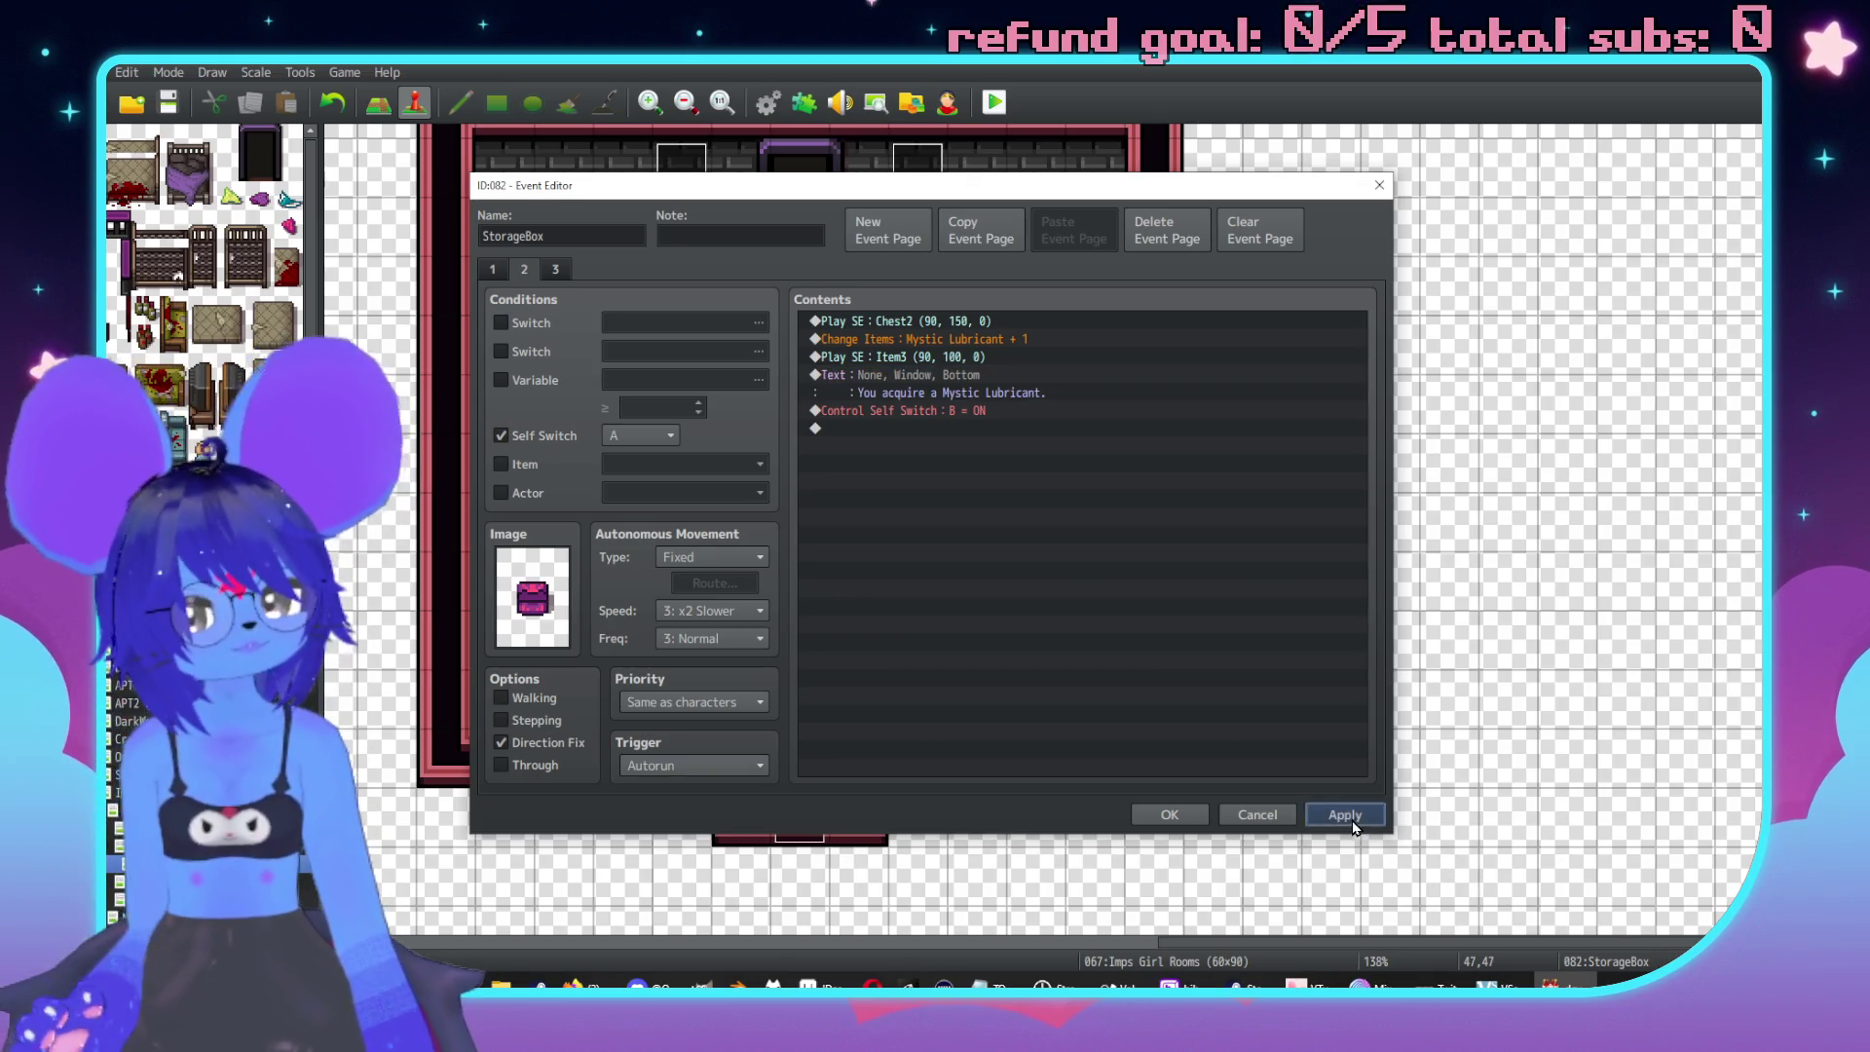
{"action": "left_click", "coordinate": [1137, 814]}
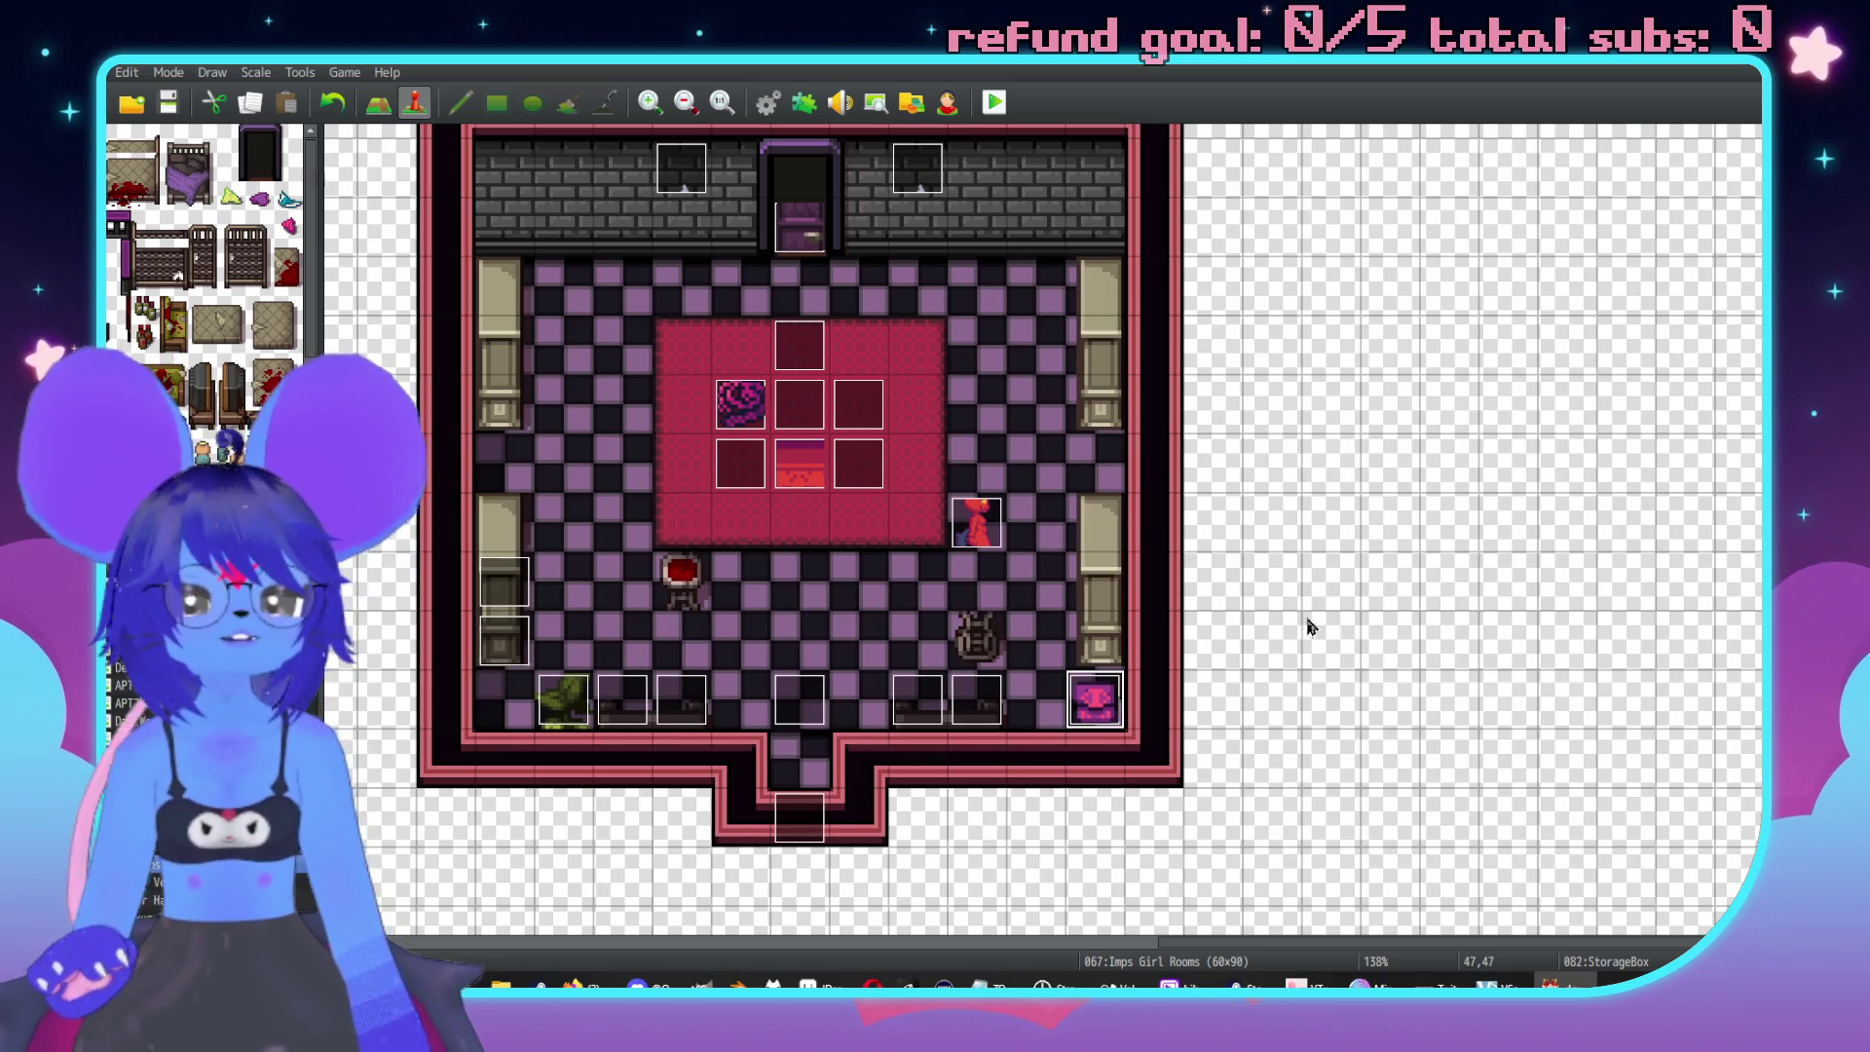
Drag the StorageBox event from 47,47 up to the right-wall gap at 47,43.
{"action": "scroll", "coordinate": [1322, 633], "scroll_direction": "up", "scroll_amount": 2}
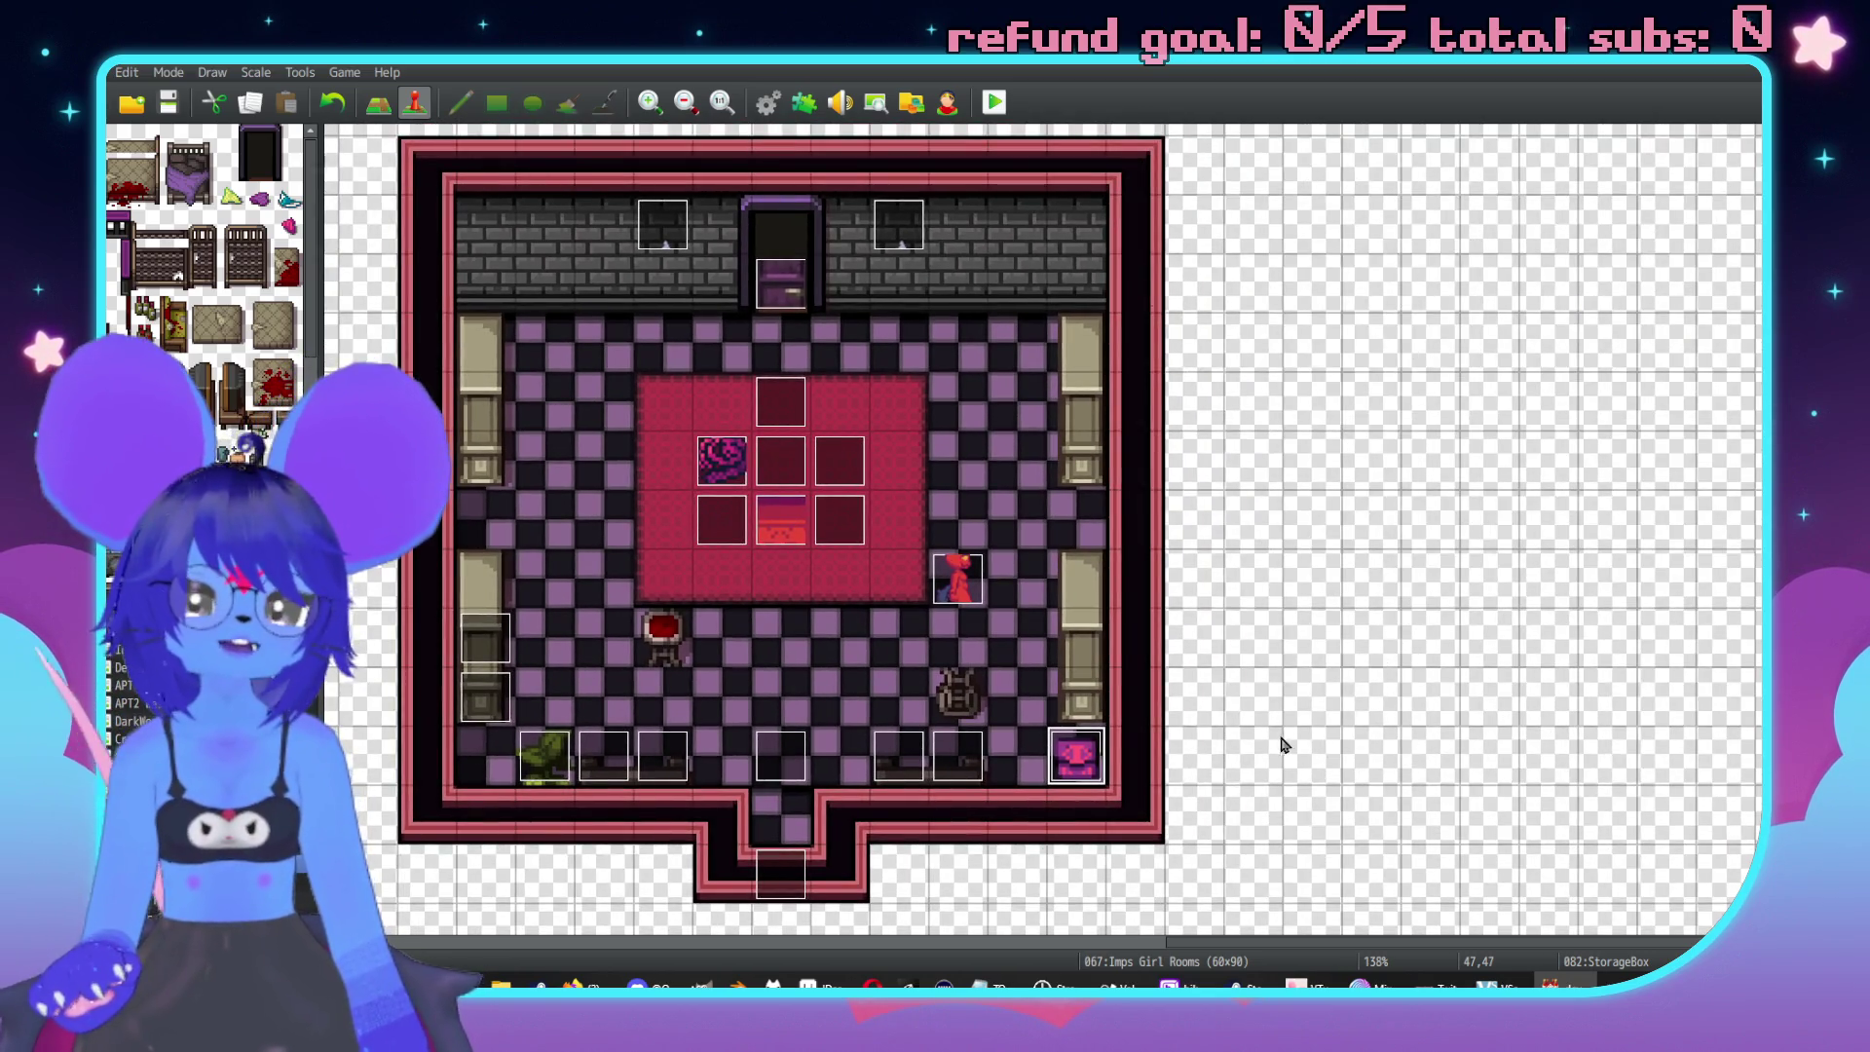
{"action": "left_click_drag", "start_coordinate": [1074, 767], "coordinate": [1081, 534]}
{"action": "scroll", "coordinate": [1095, 679], "scroll_direction": "left", "scroll_amount": 3}
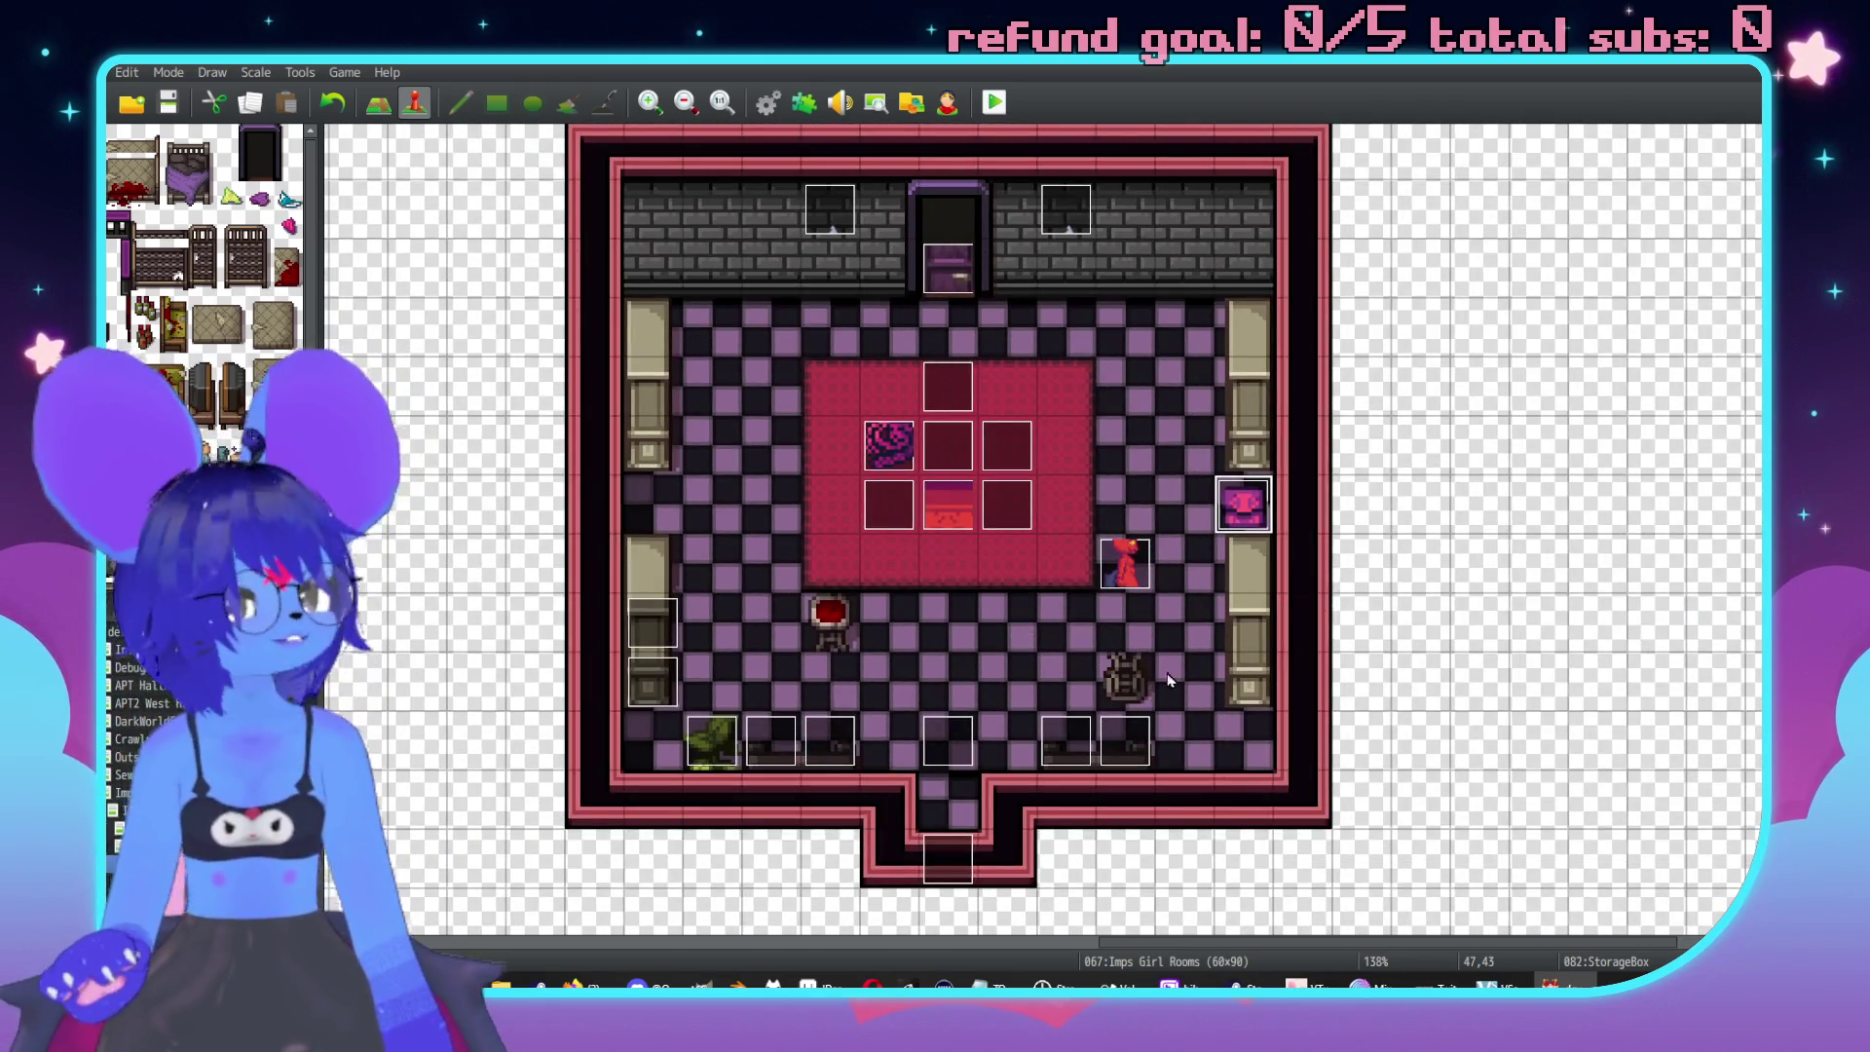
Add "They're all in Japanese." to the bookcase message and save the event.
{"action": "double_click", "coordinate": [656, 638]}
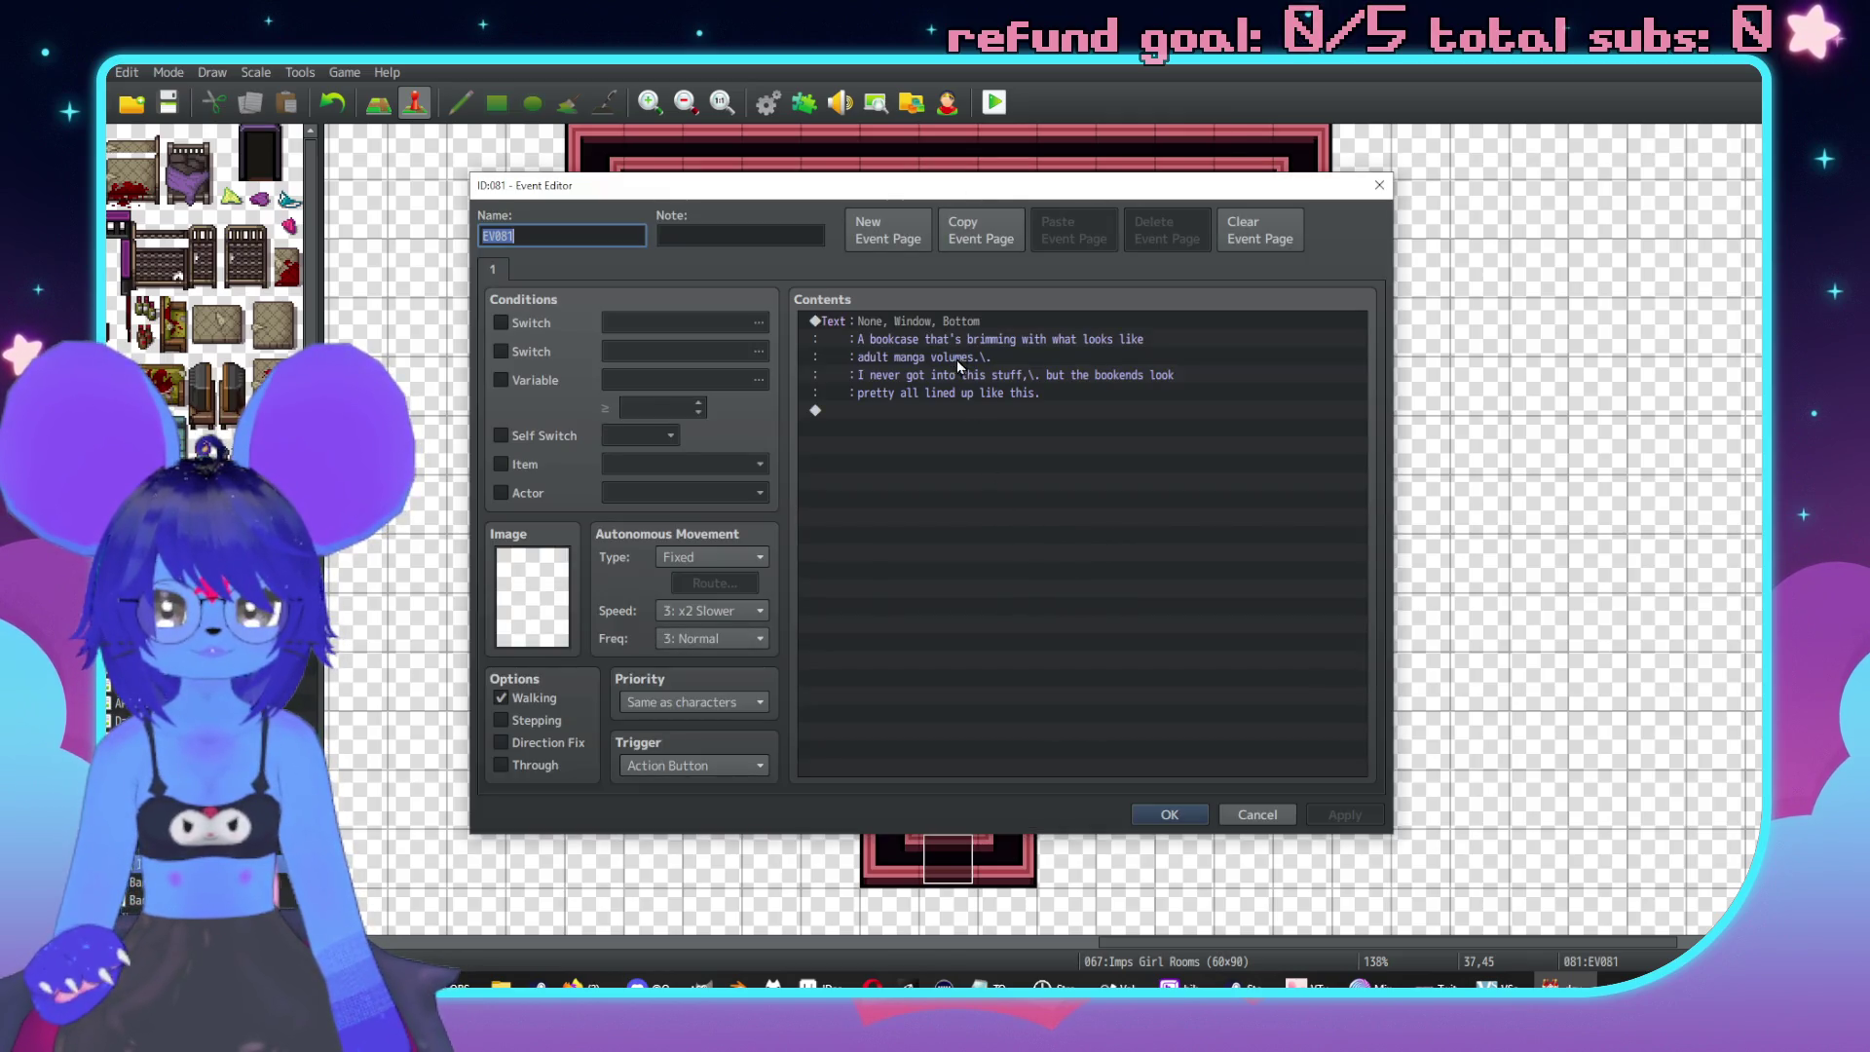
{"action": "double_click", "coordinate": [948, 321]}
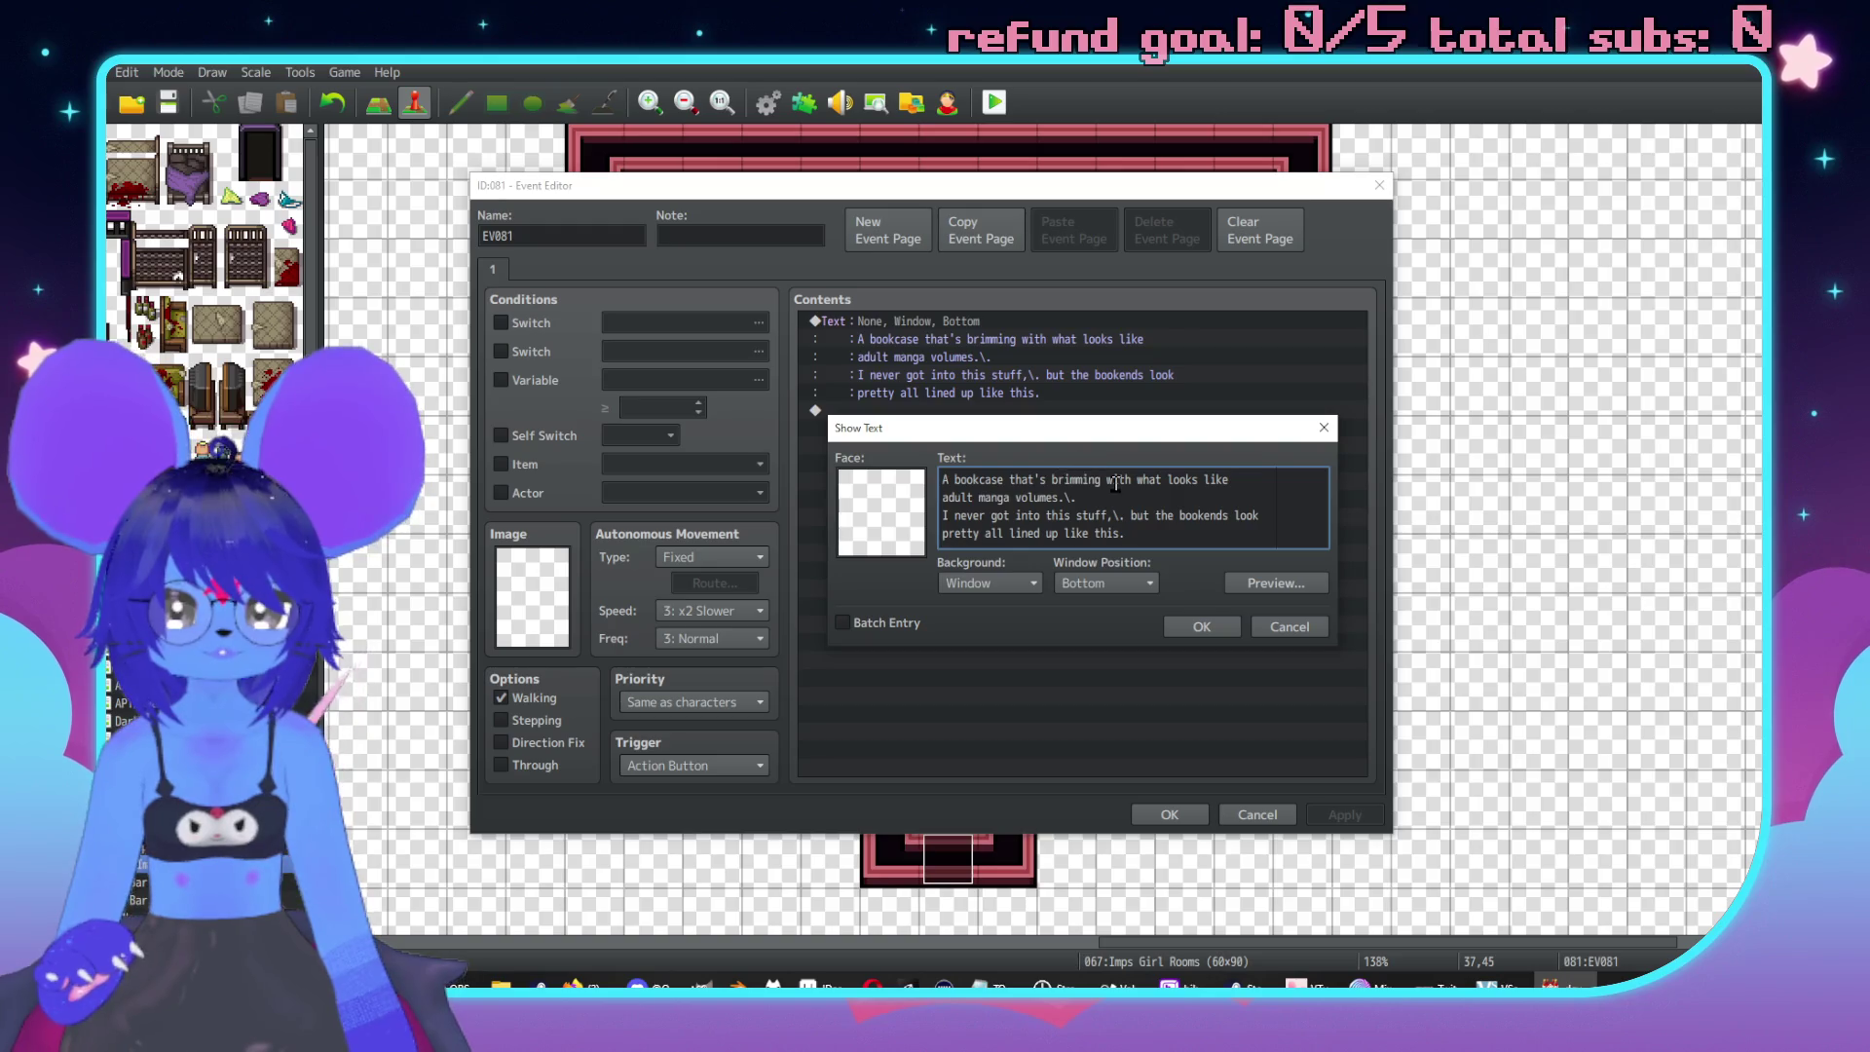
{"action": "type", "text": " They're inn"}
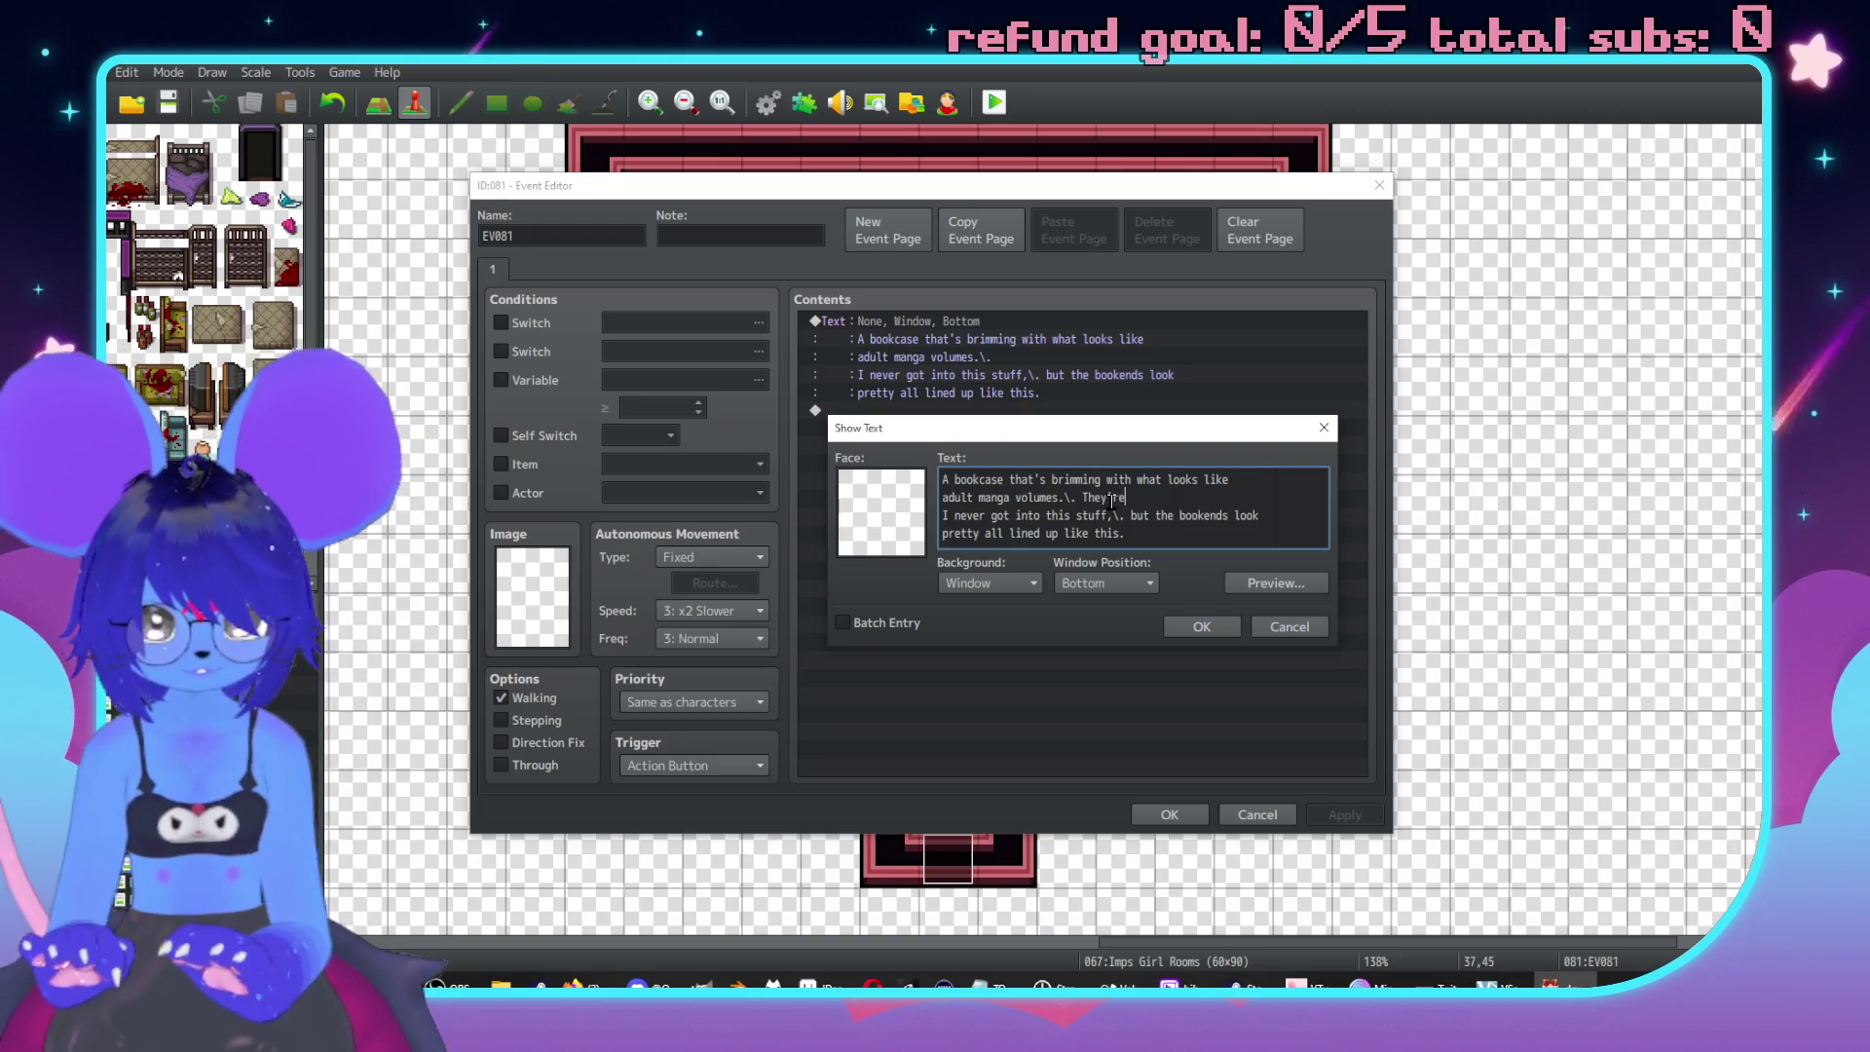
{"action": "key", "text": "BackSpace"}
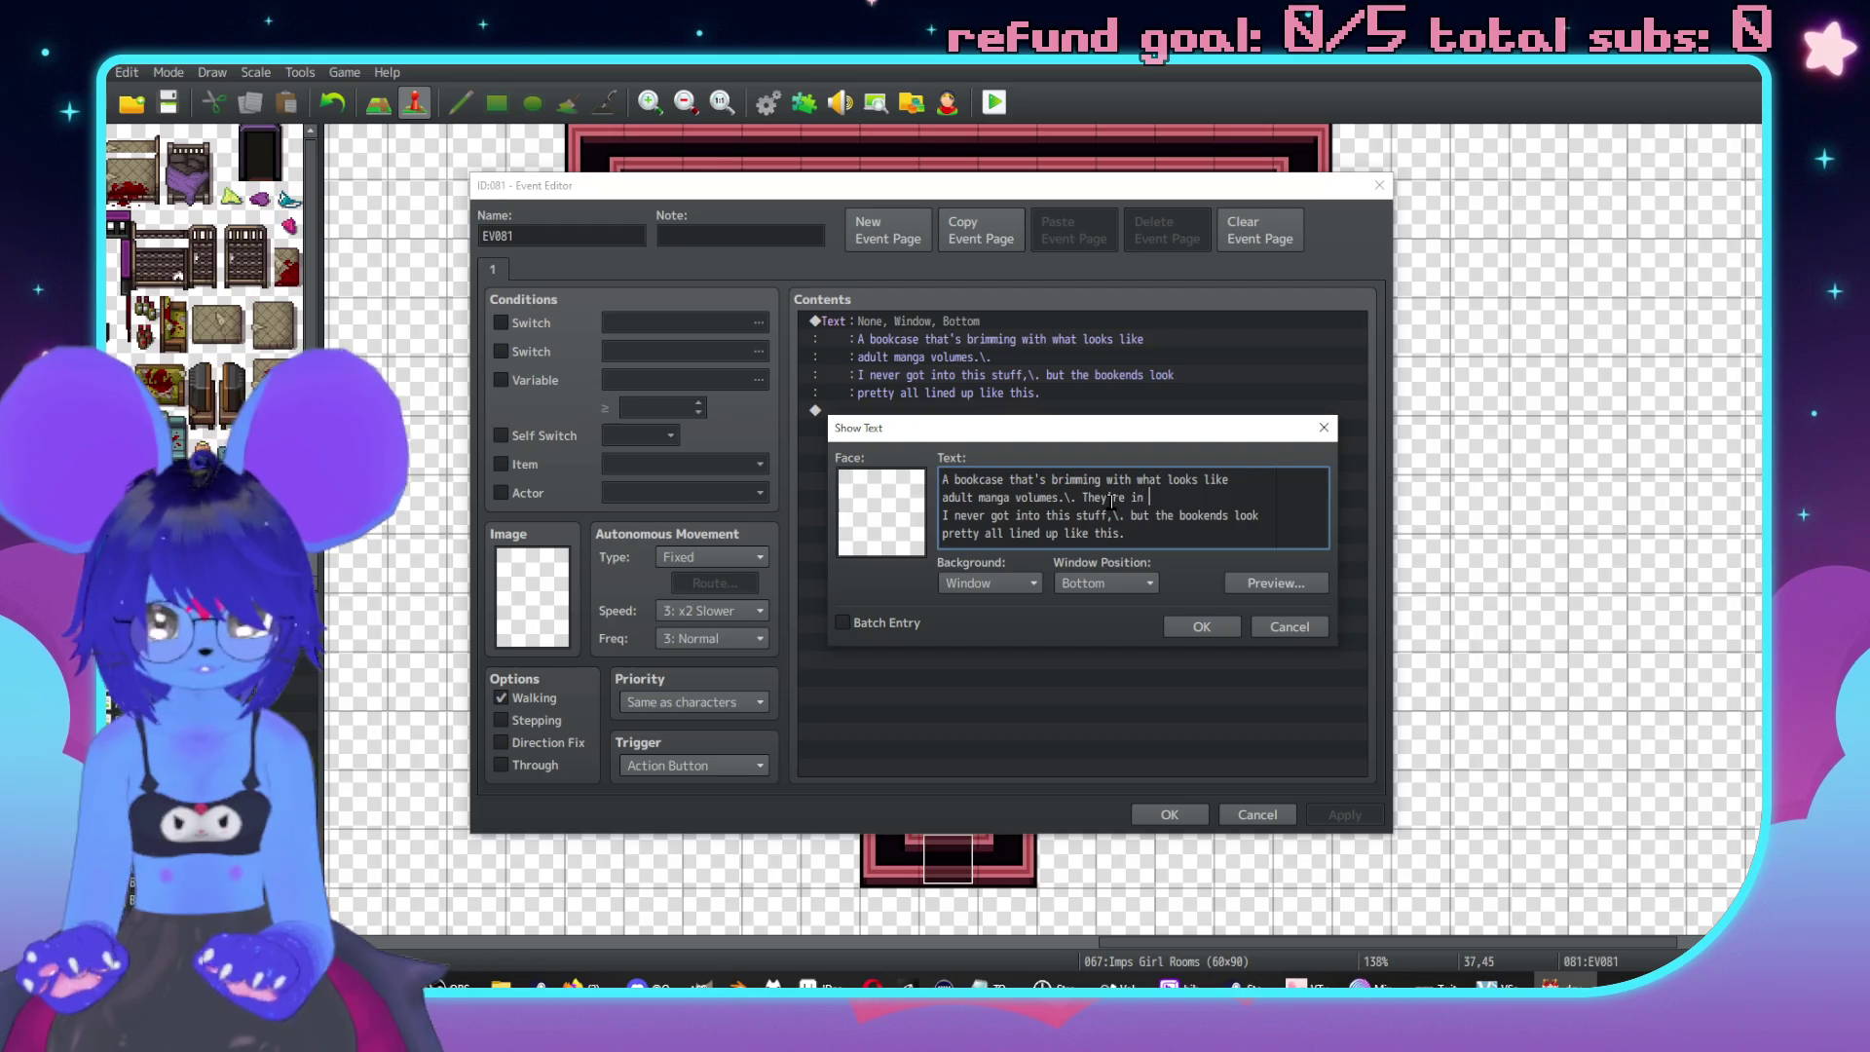
{"action": "type", "text": "\\."}
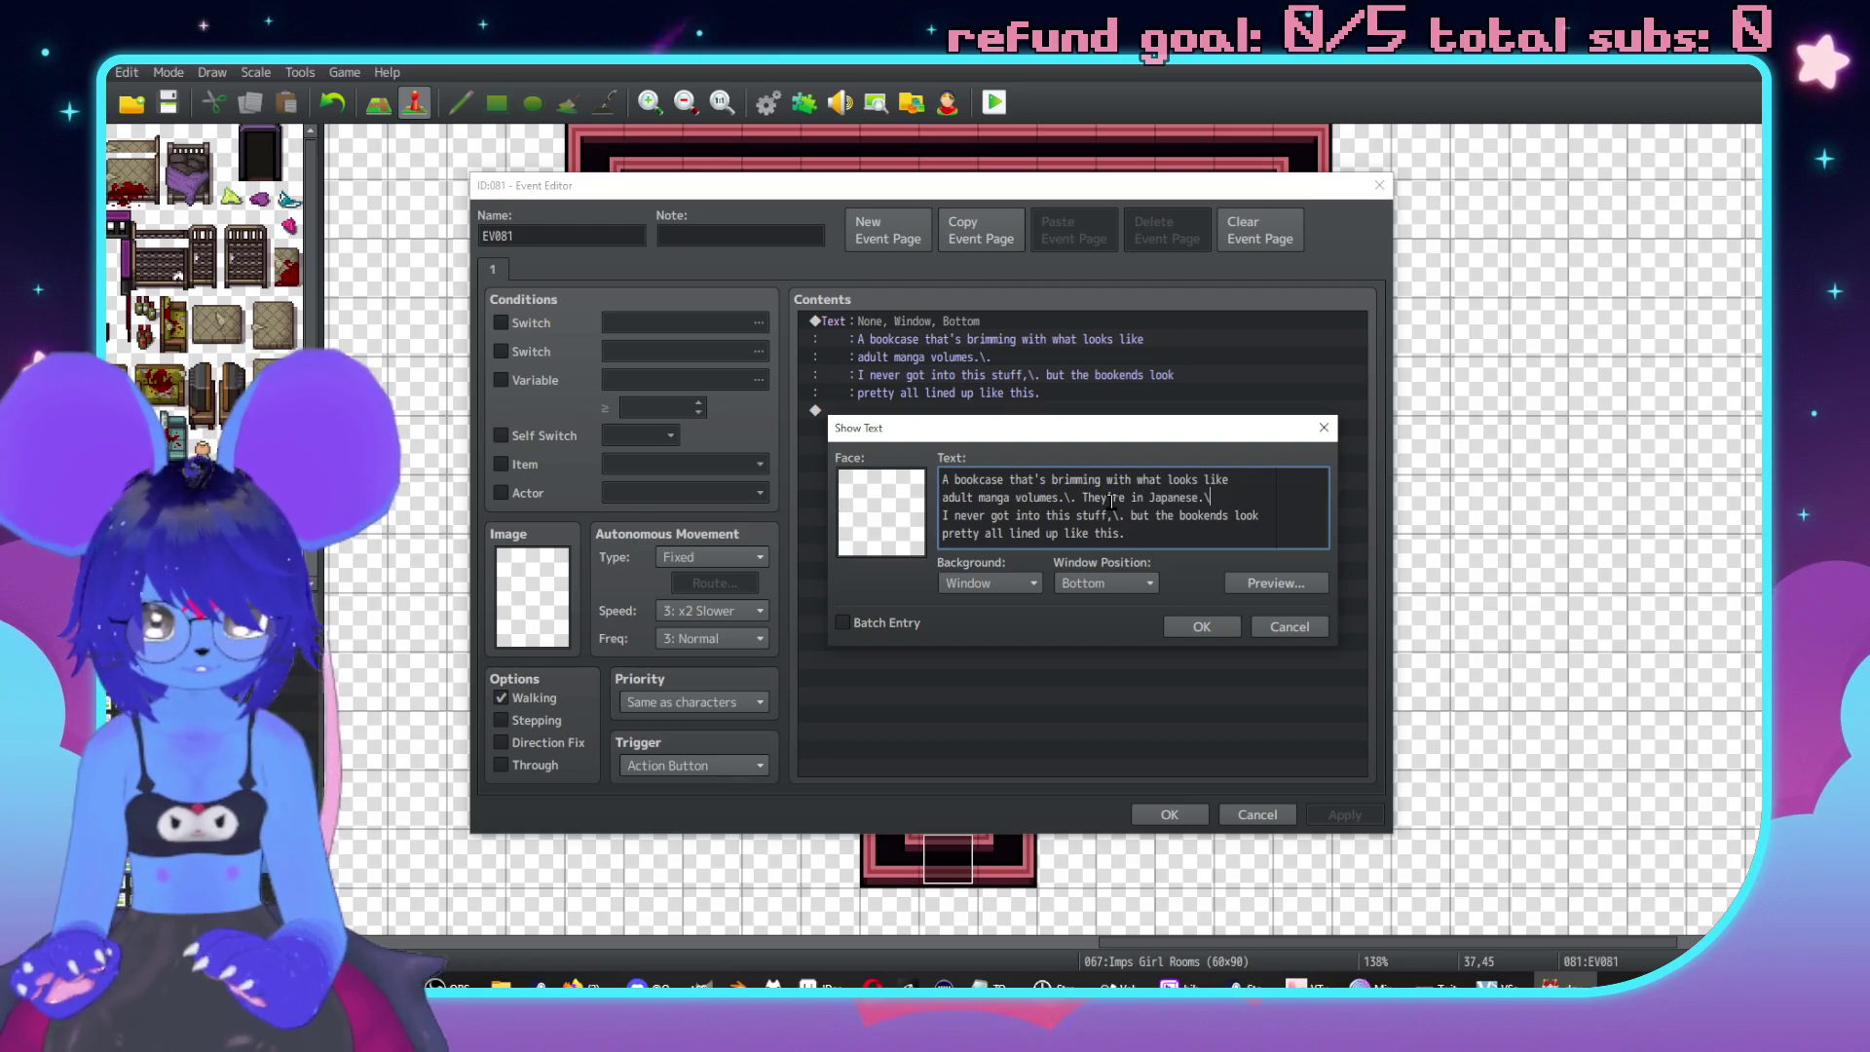
{"action": "type", "text": "all"}
{"action": "left_click", "coordinate": [1201, 626]}
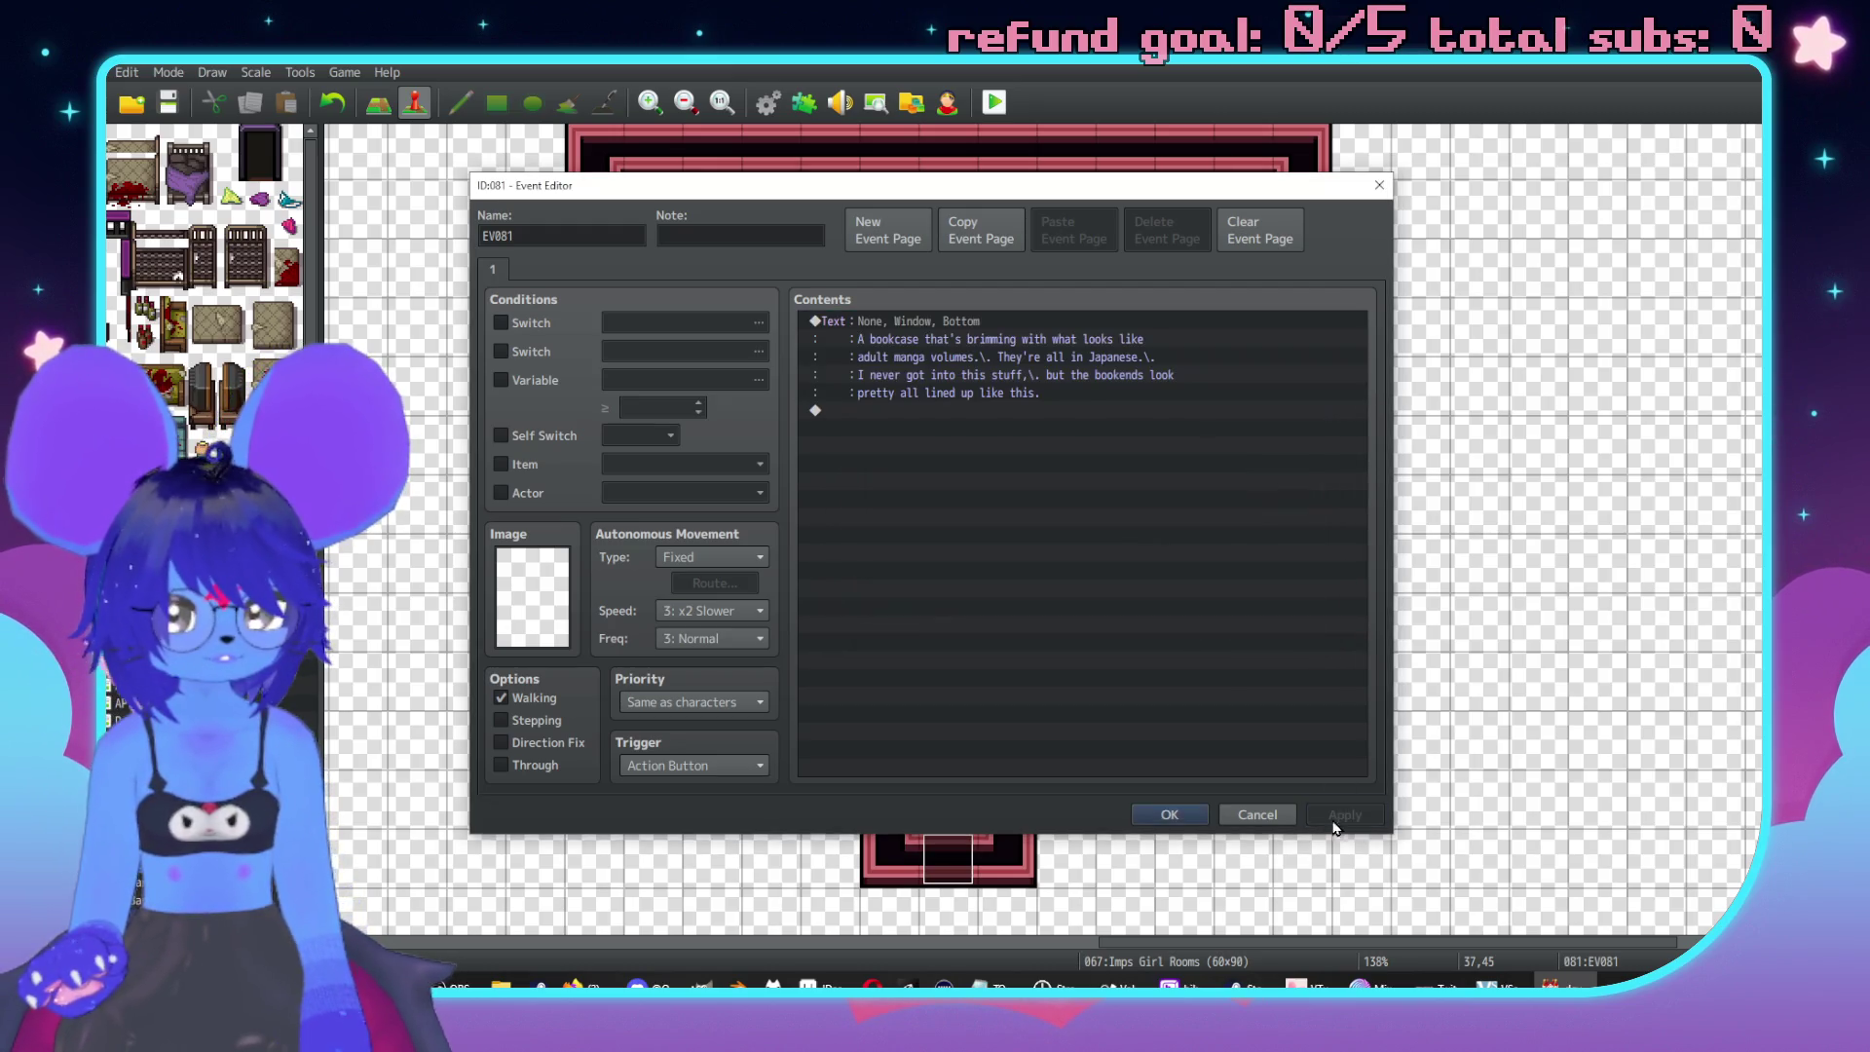
{"action": "left_click", "coordinate": [1173, 818]}
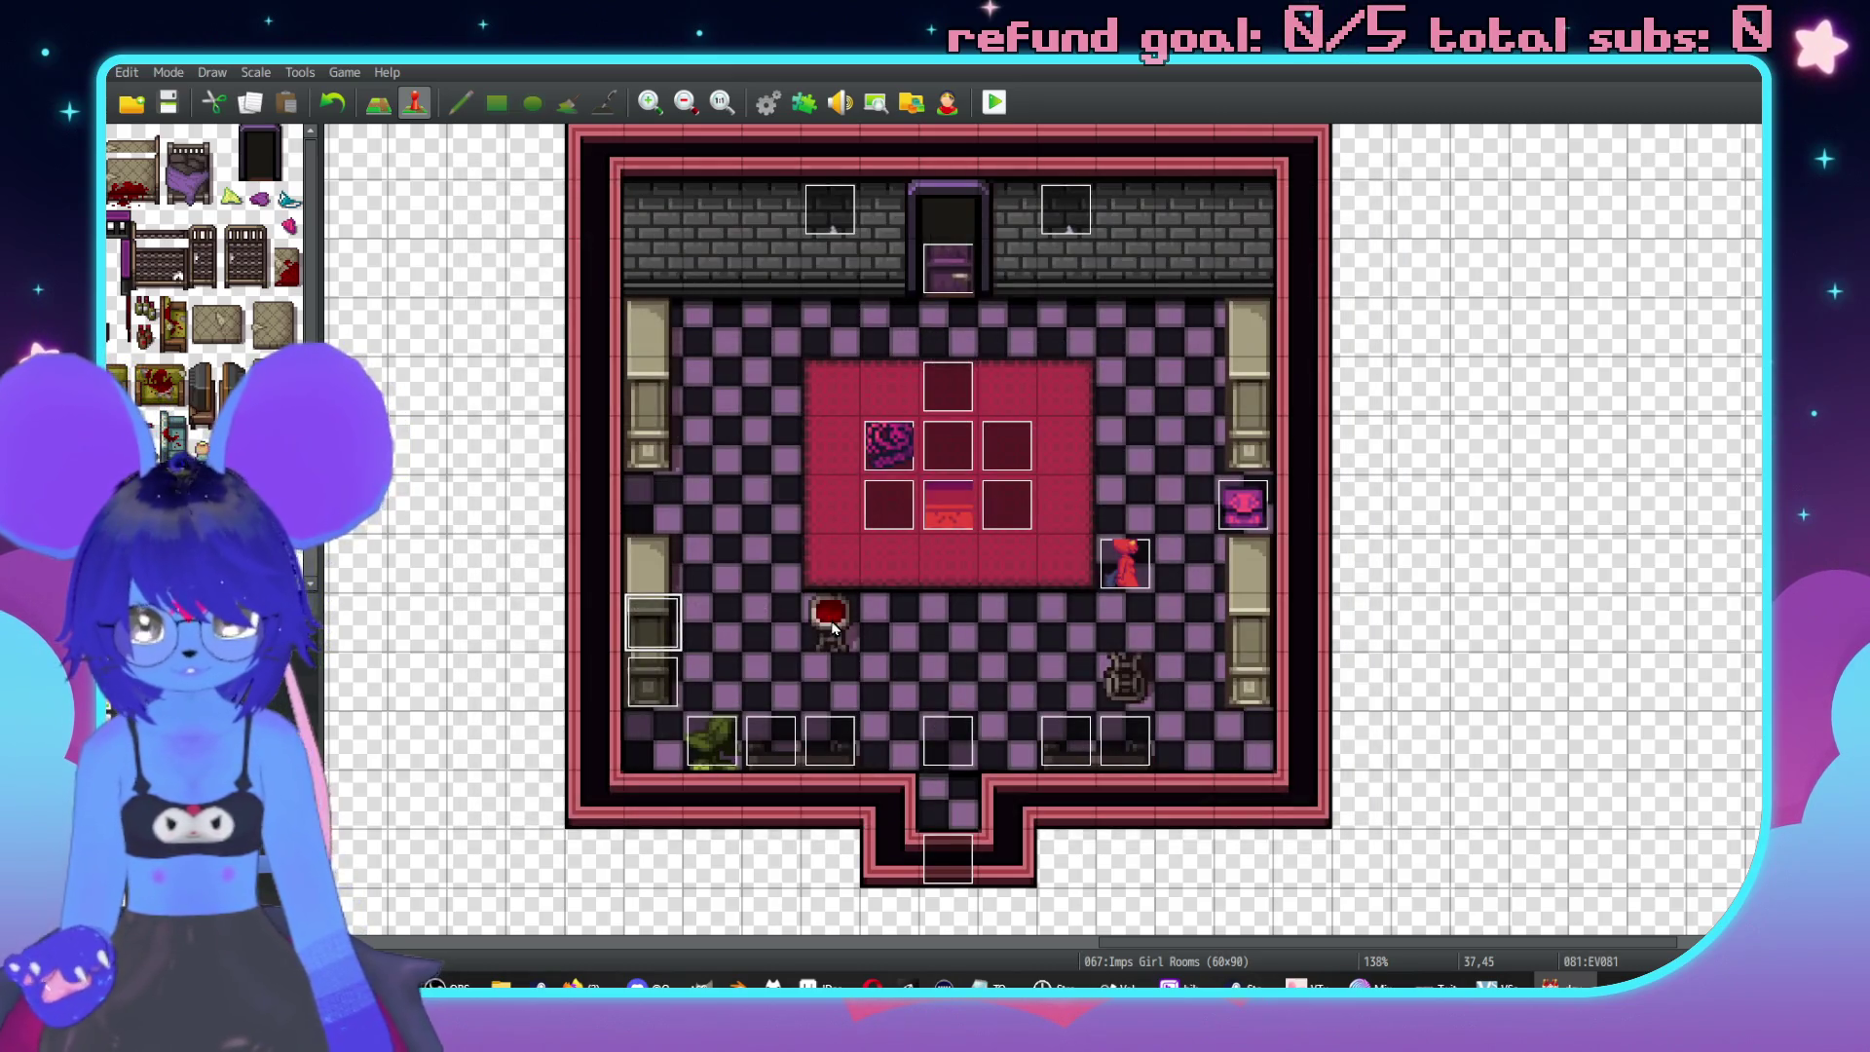
Paste two copies of the event onto the right pillar tiles.
{"action": "key", "text": "Down"}
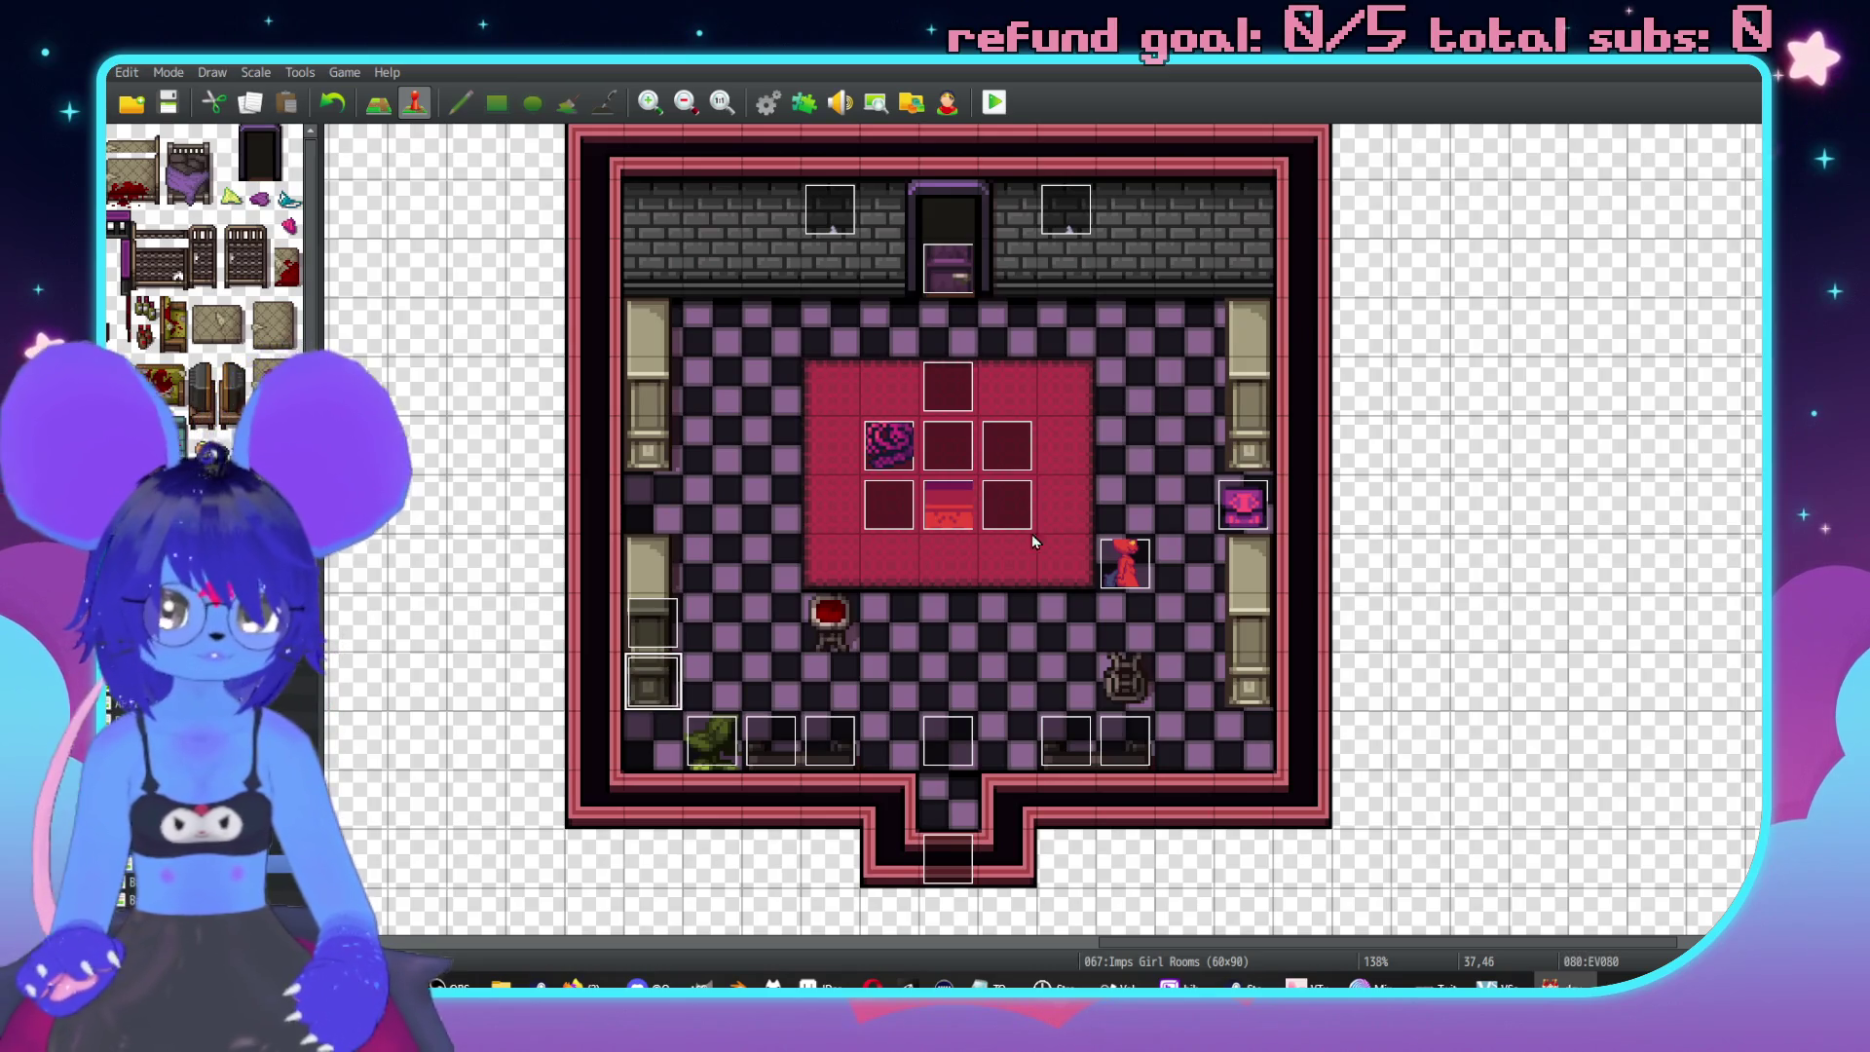
{"action": "left_click", "coordinate": [1255, 393]}
{"action": "key", "text": "ctrl+v"}
{"action": "key", "text": "Down"}
{"action": "key", "text": "ctrl+v"}
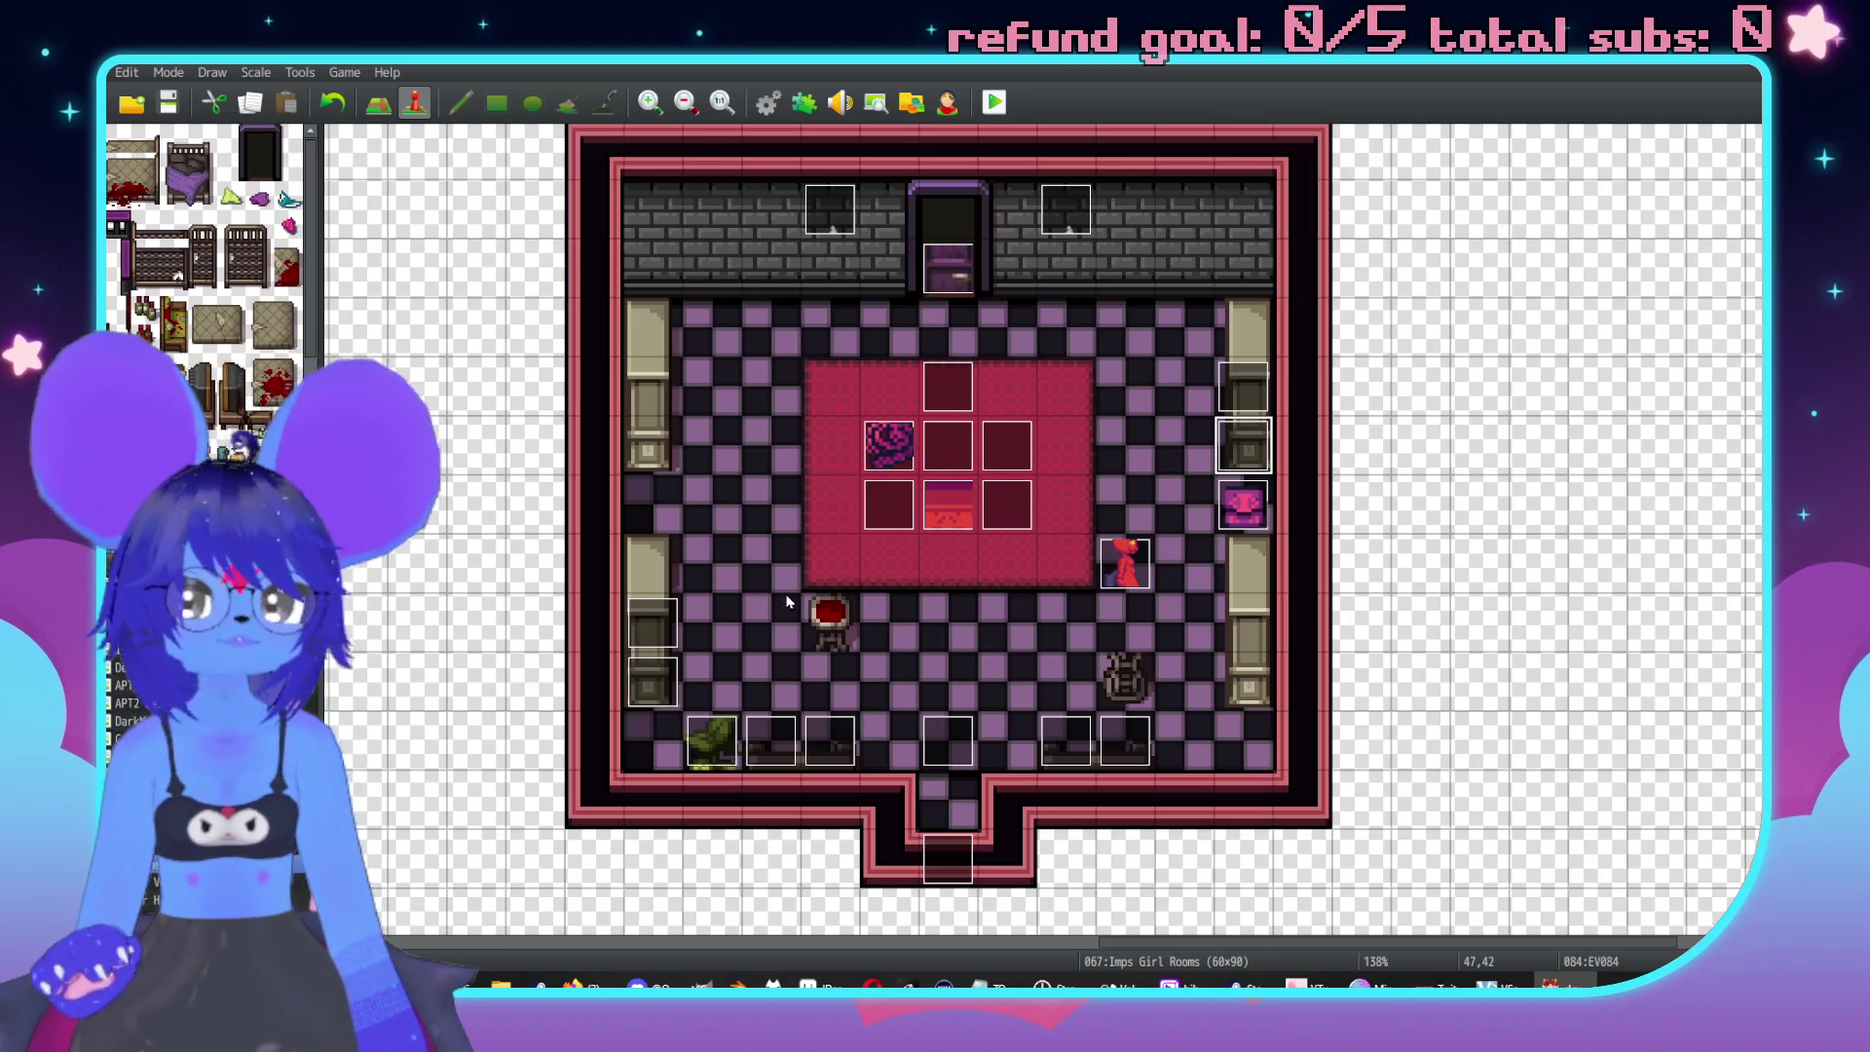
Create a new bookcase event with a message about scattered occult tomes from alchemy to zoroastrianism.
{"action": "double_click", "coordinate": [670, 391]}
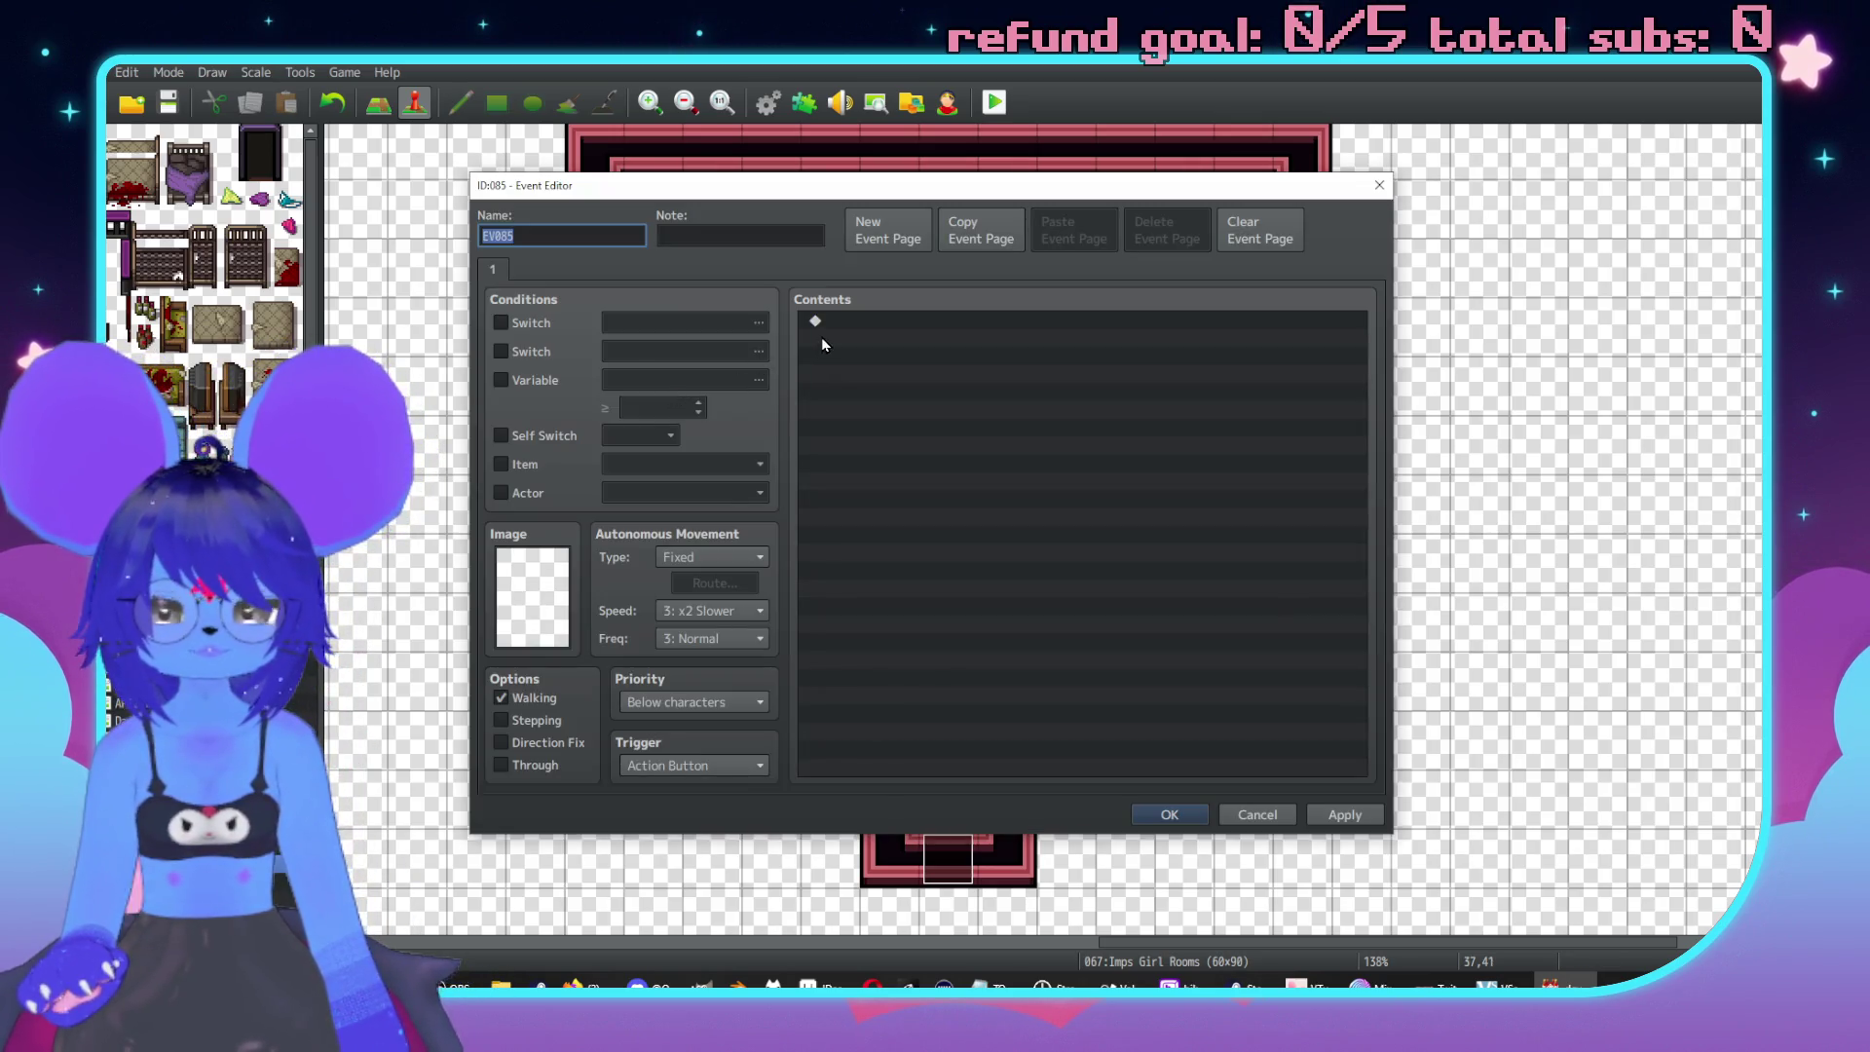
{"action": "double_click", "coordinate": [847, 330]}
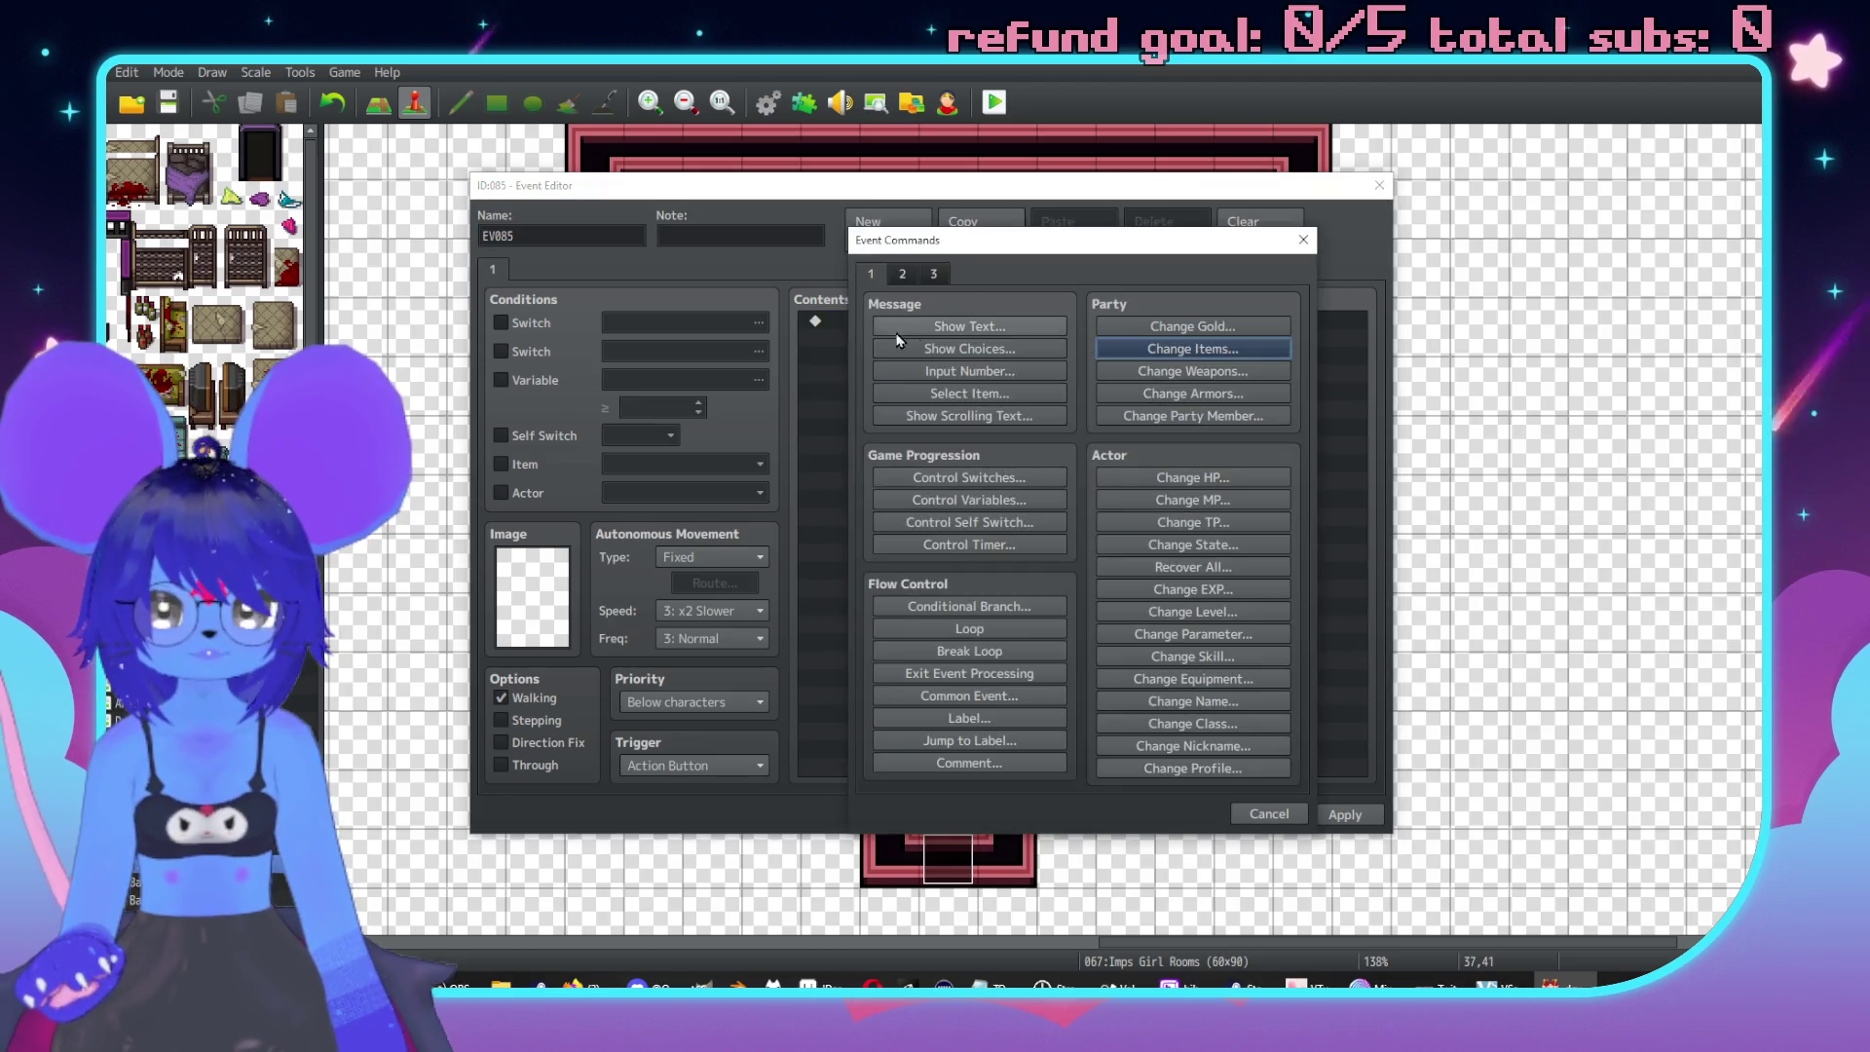
{"action": "left_click", "coordinate": [943, 331]}
{"action": "type", "text": "okca"}
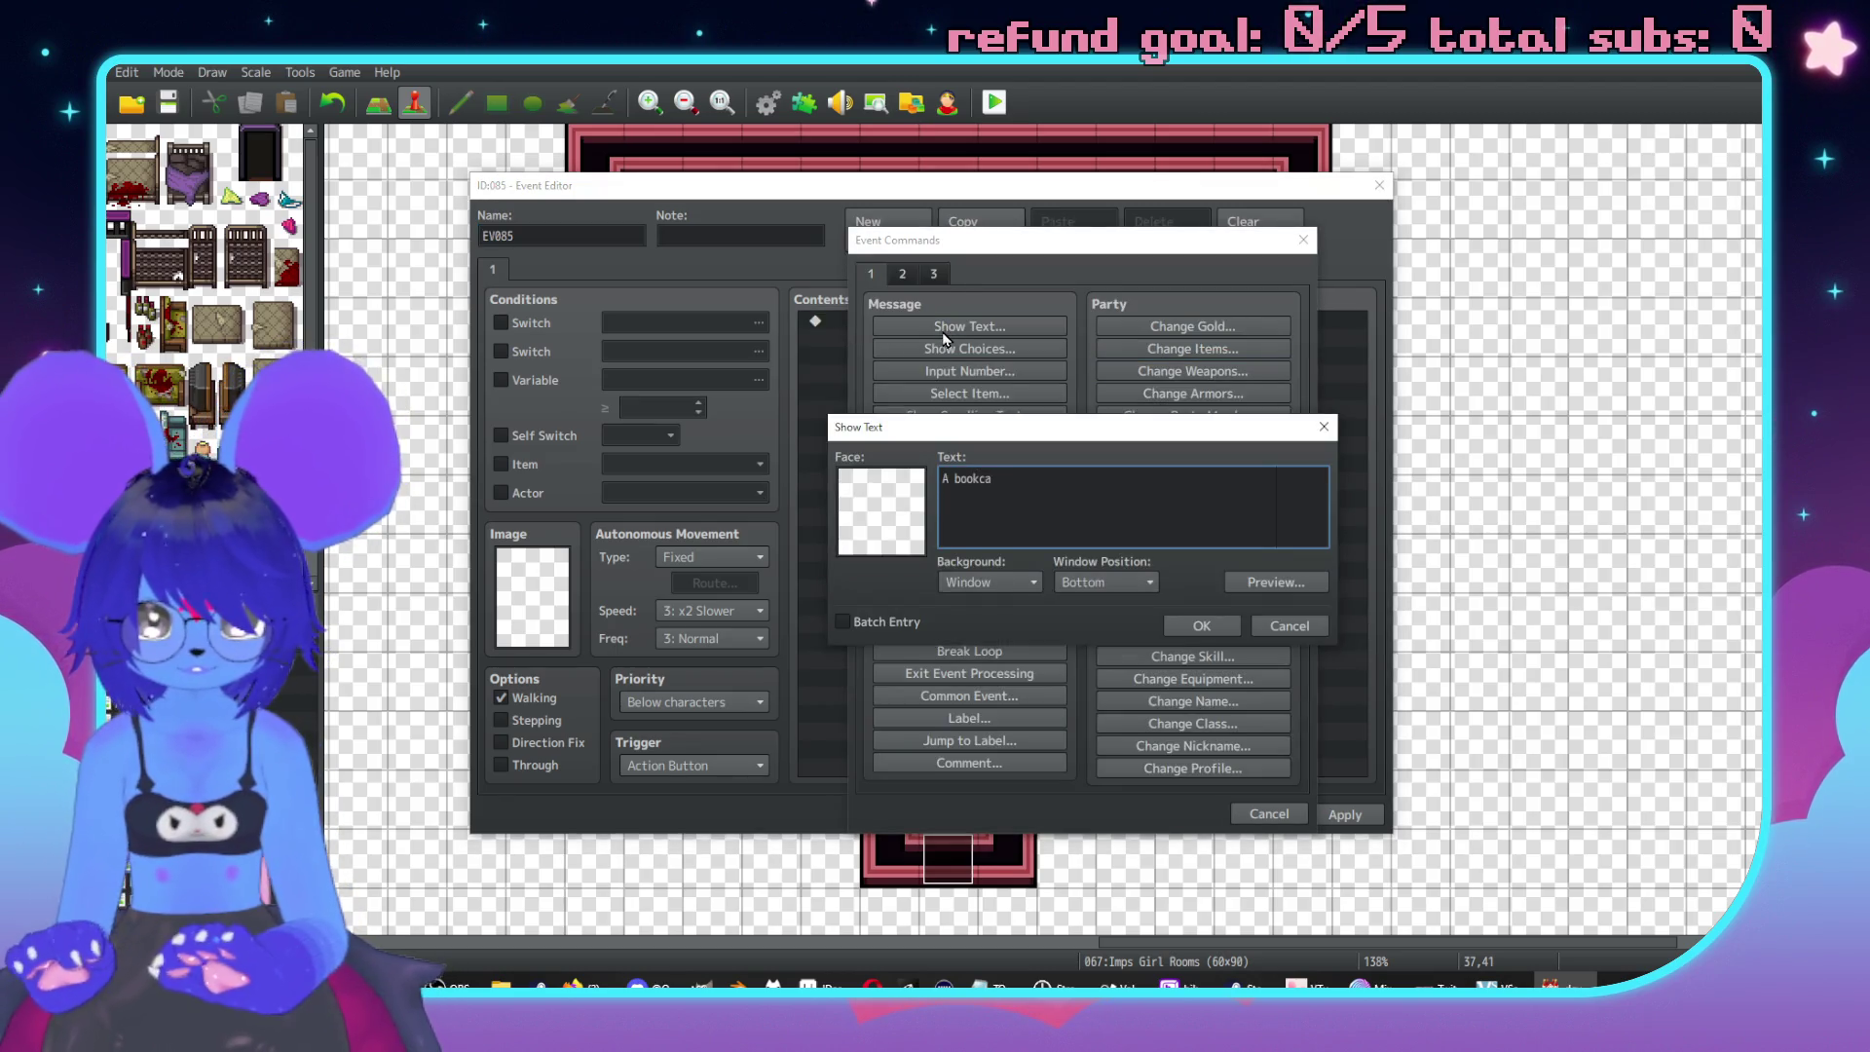
{"action": "type", "text": "se b"}
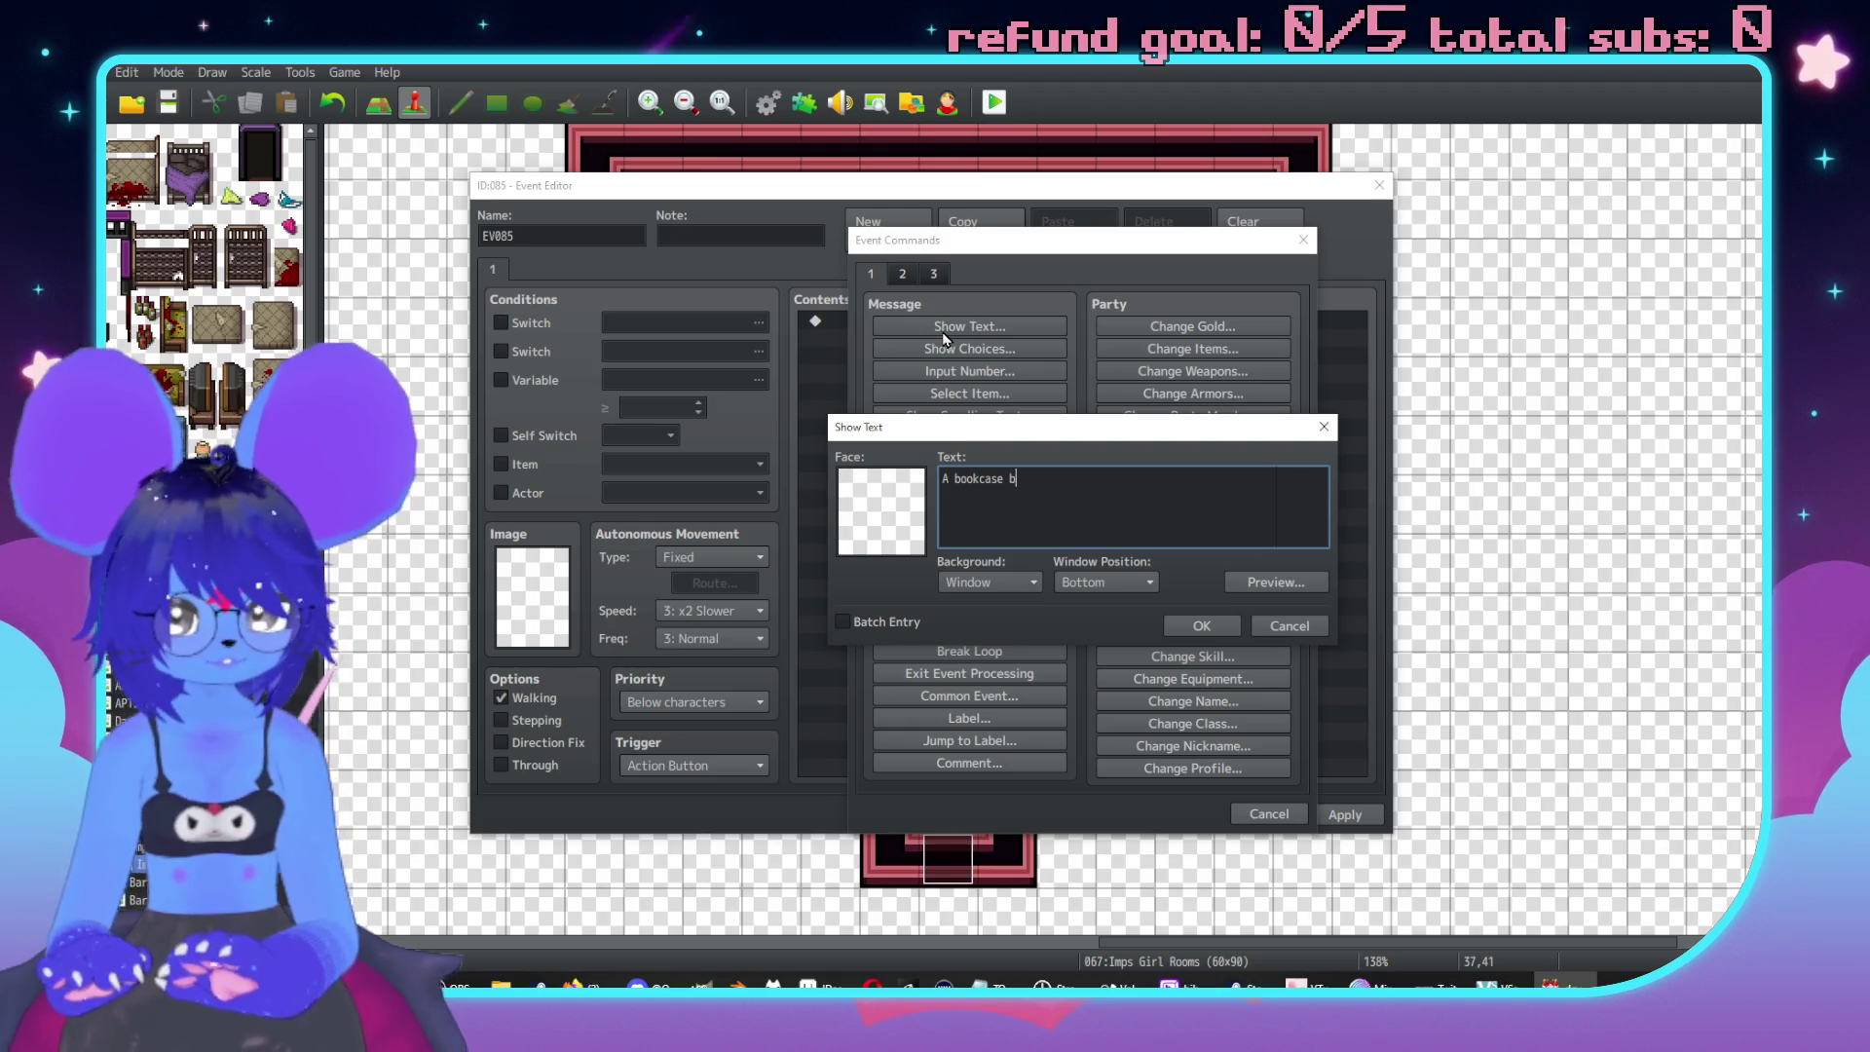
{"action": "key", "text": "BackSpace"}
{"action": "type", "text": "with scattered"}
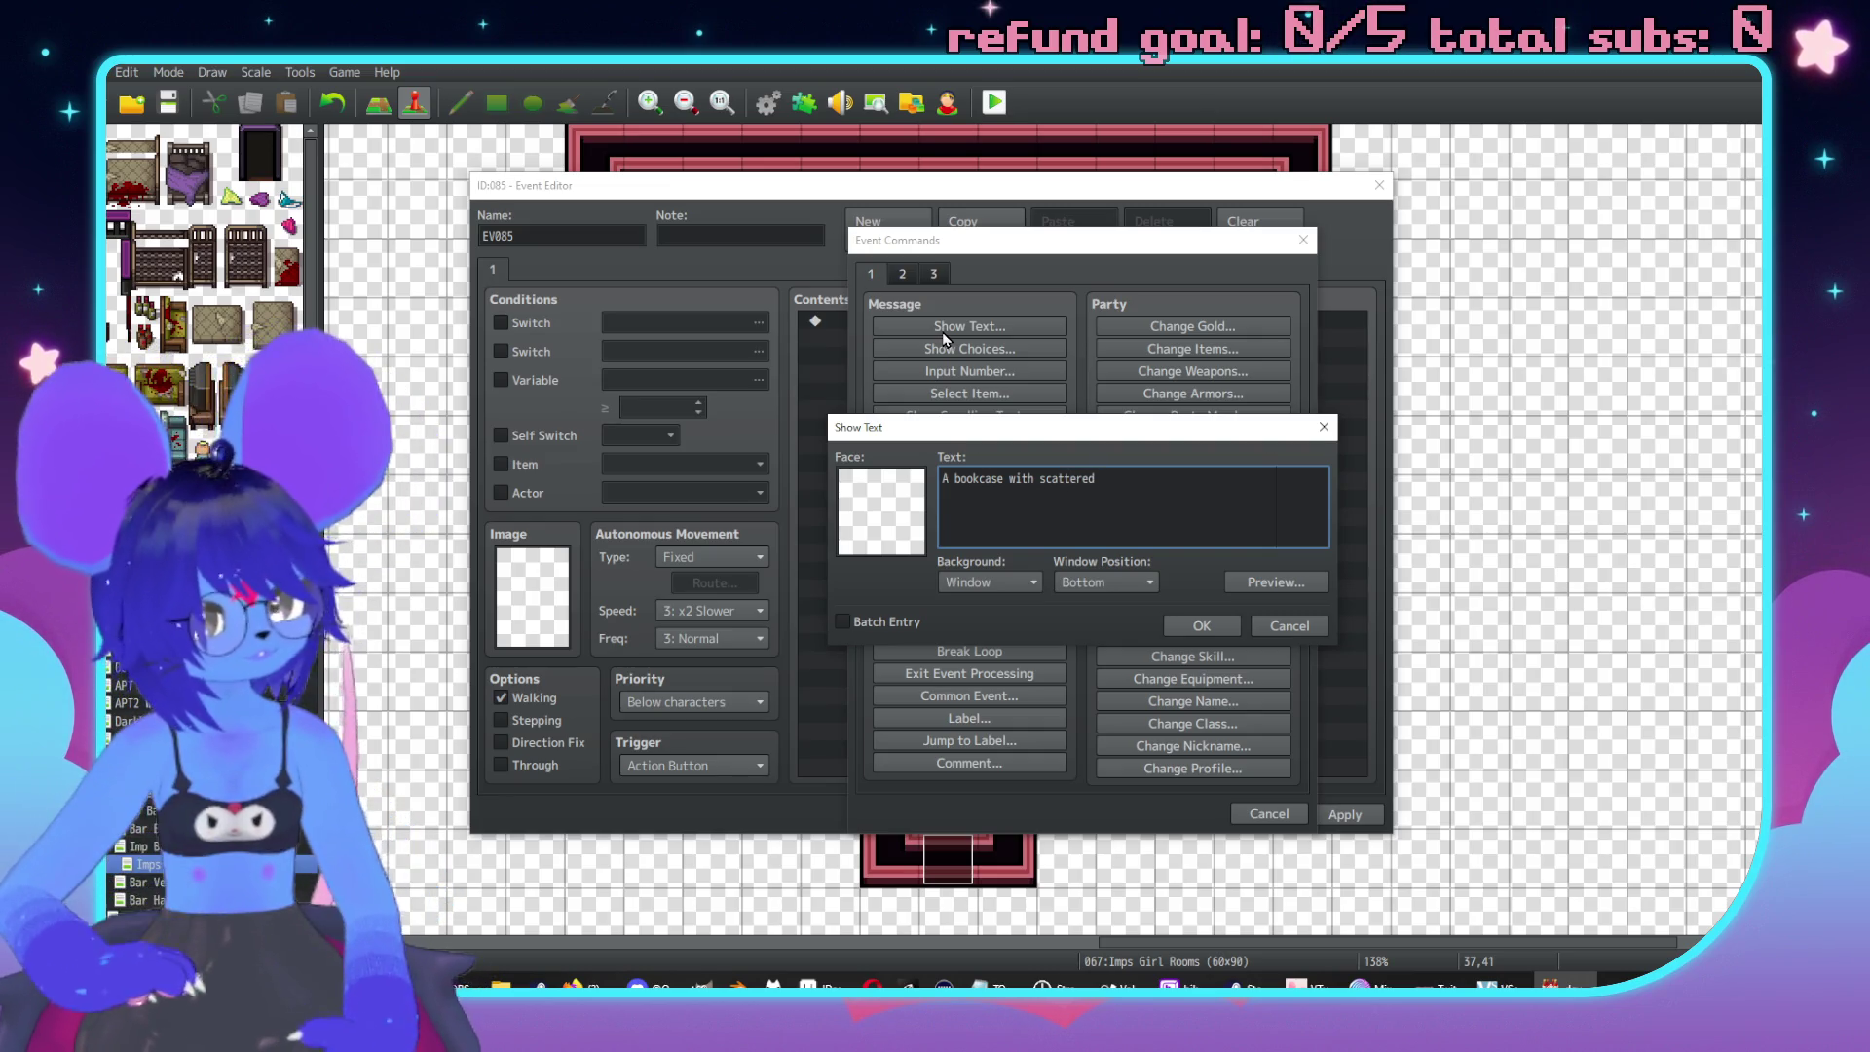
{"action": "type", "text": " occu"}
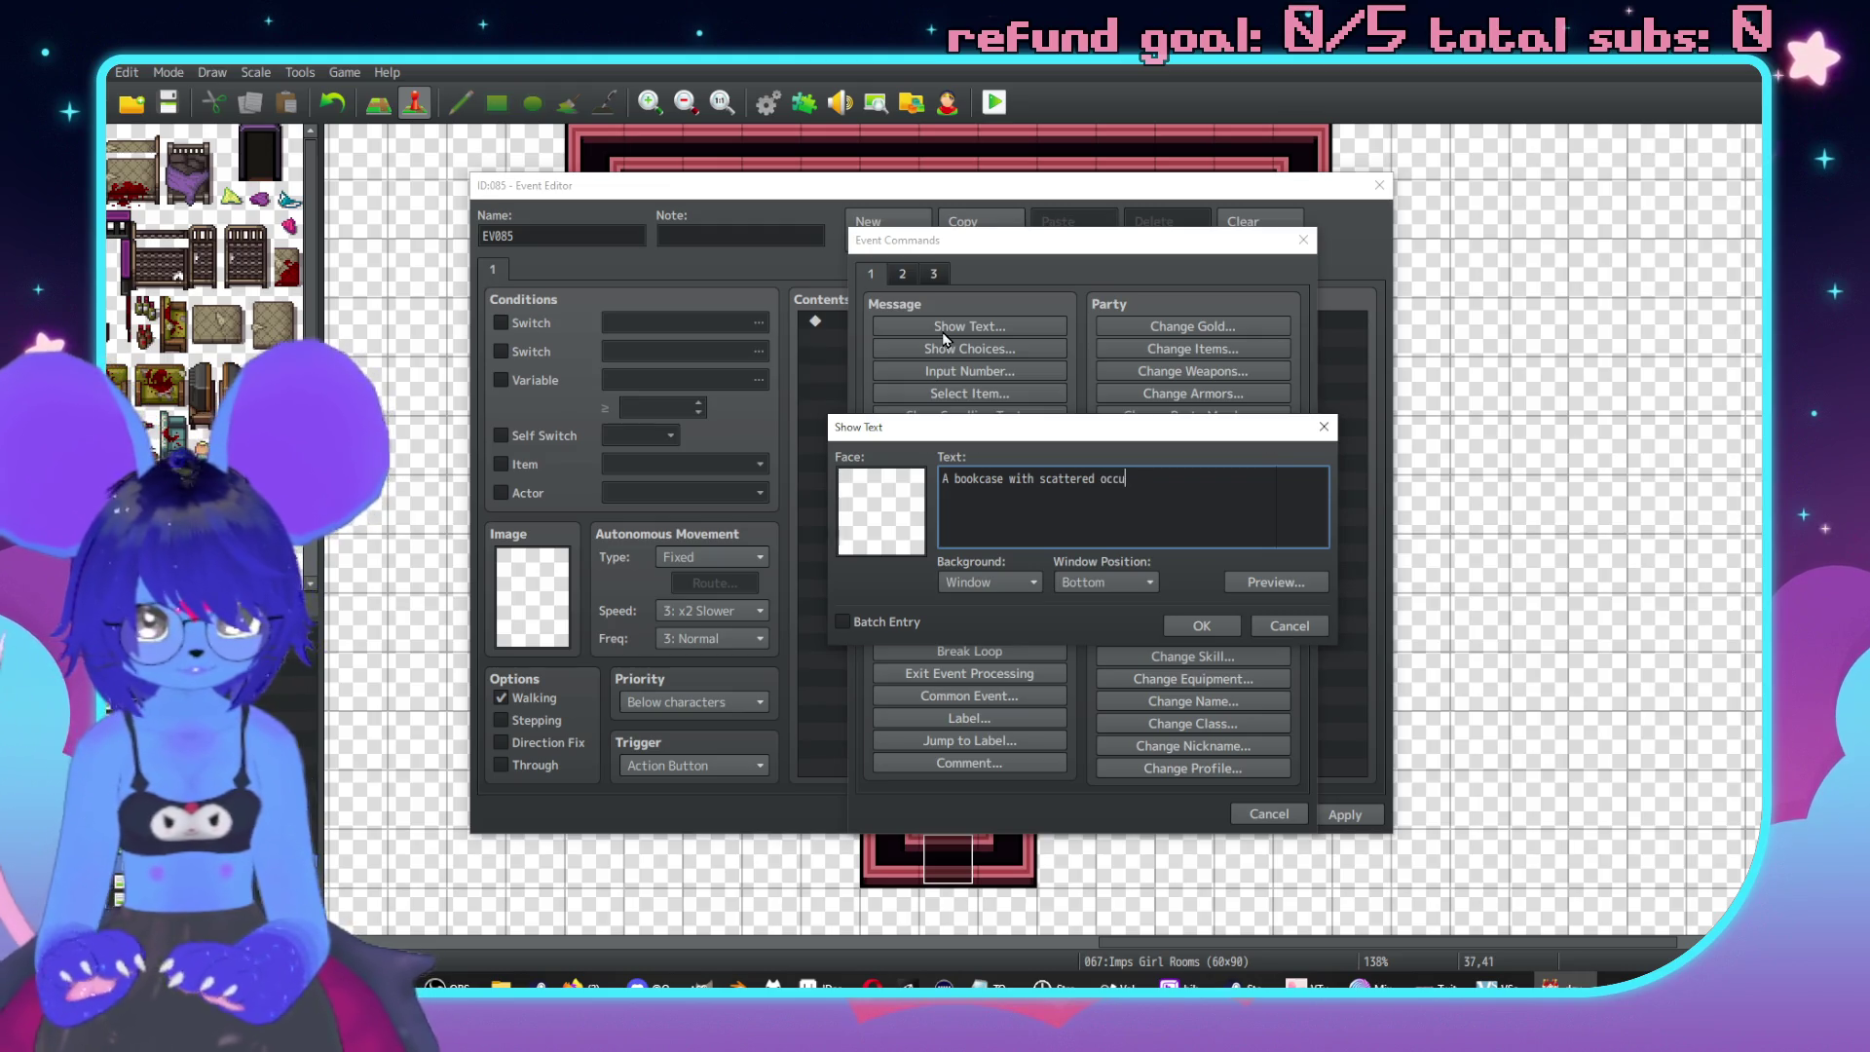
{"action": "type", "text": "lt tomes ra"}
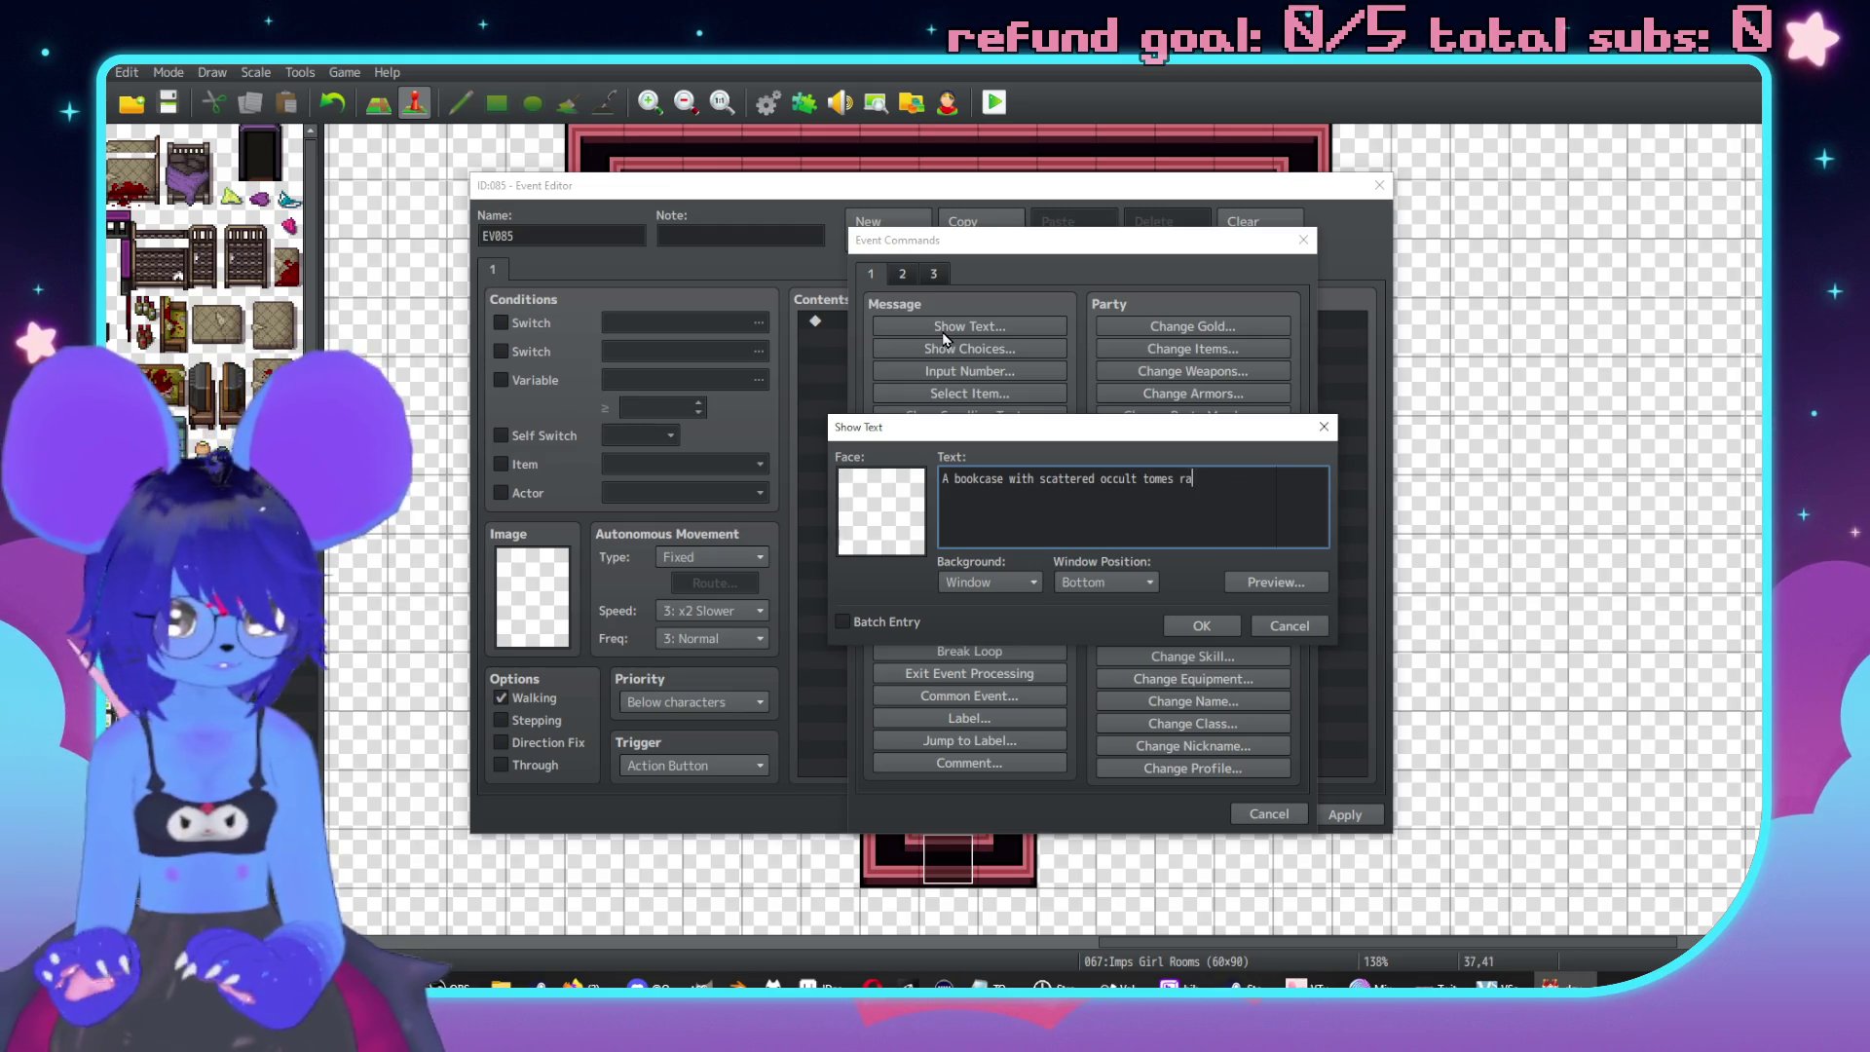
{"action": "type", "text": "ndin"}
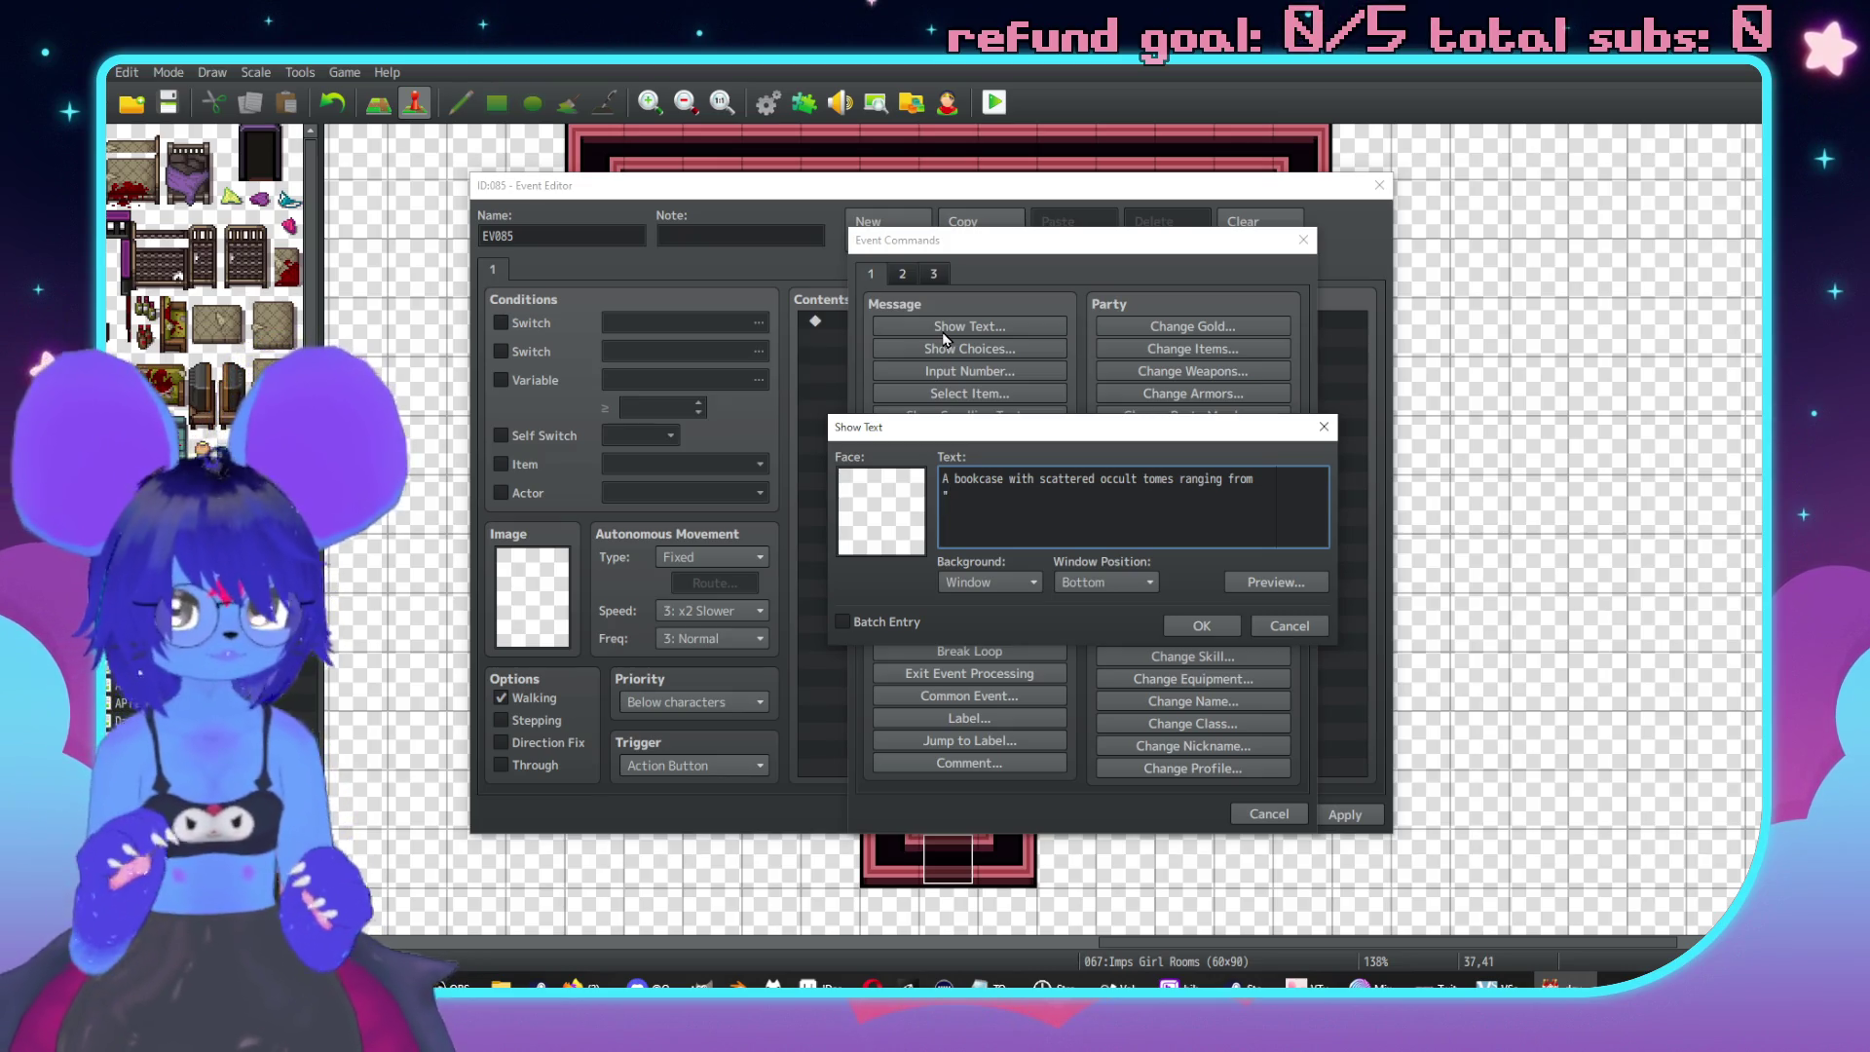
{"action": "type", "text": "hermet"}
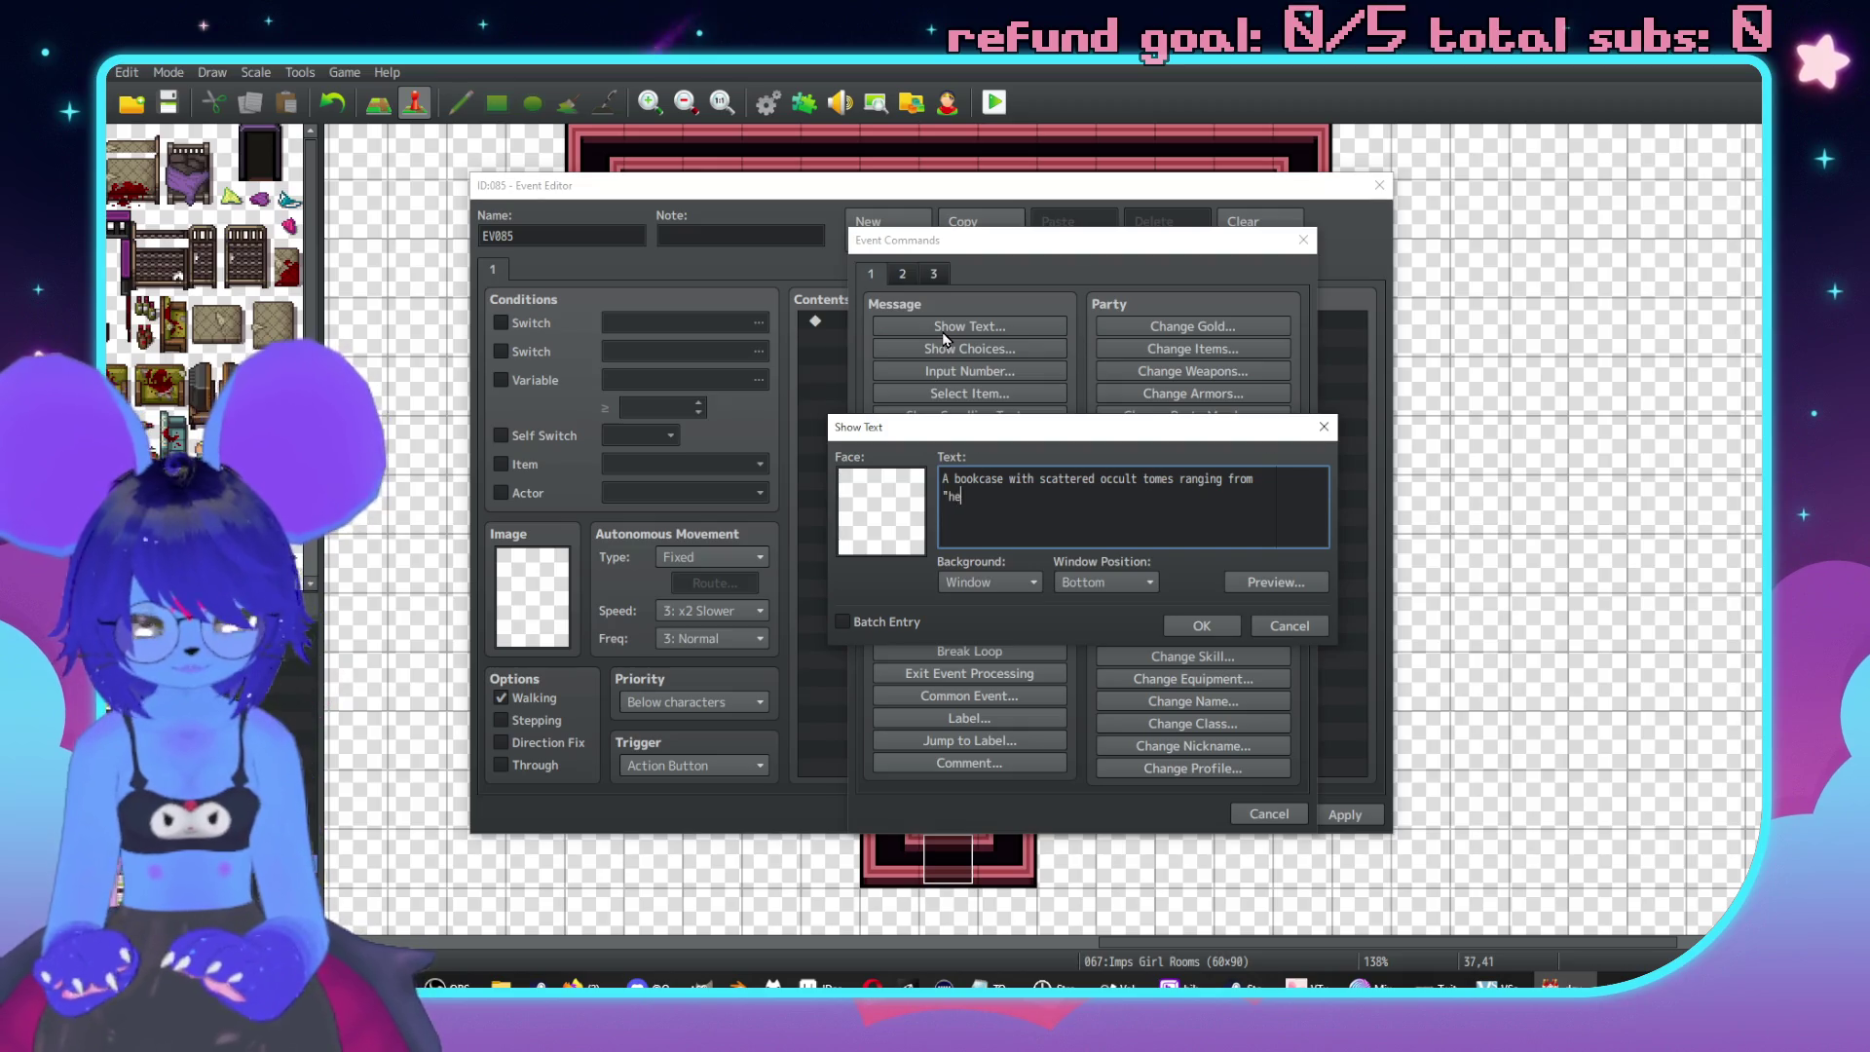
{"action": "key", "text": "BackSpace"}
{"action": "key", "text": "BackSpace"}
{"action": "key", "text": "BackSpace"}
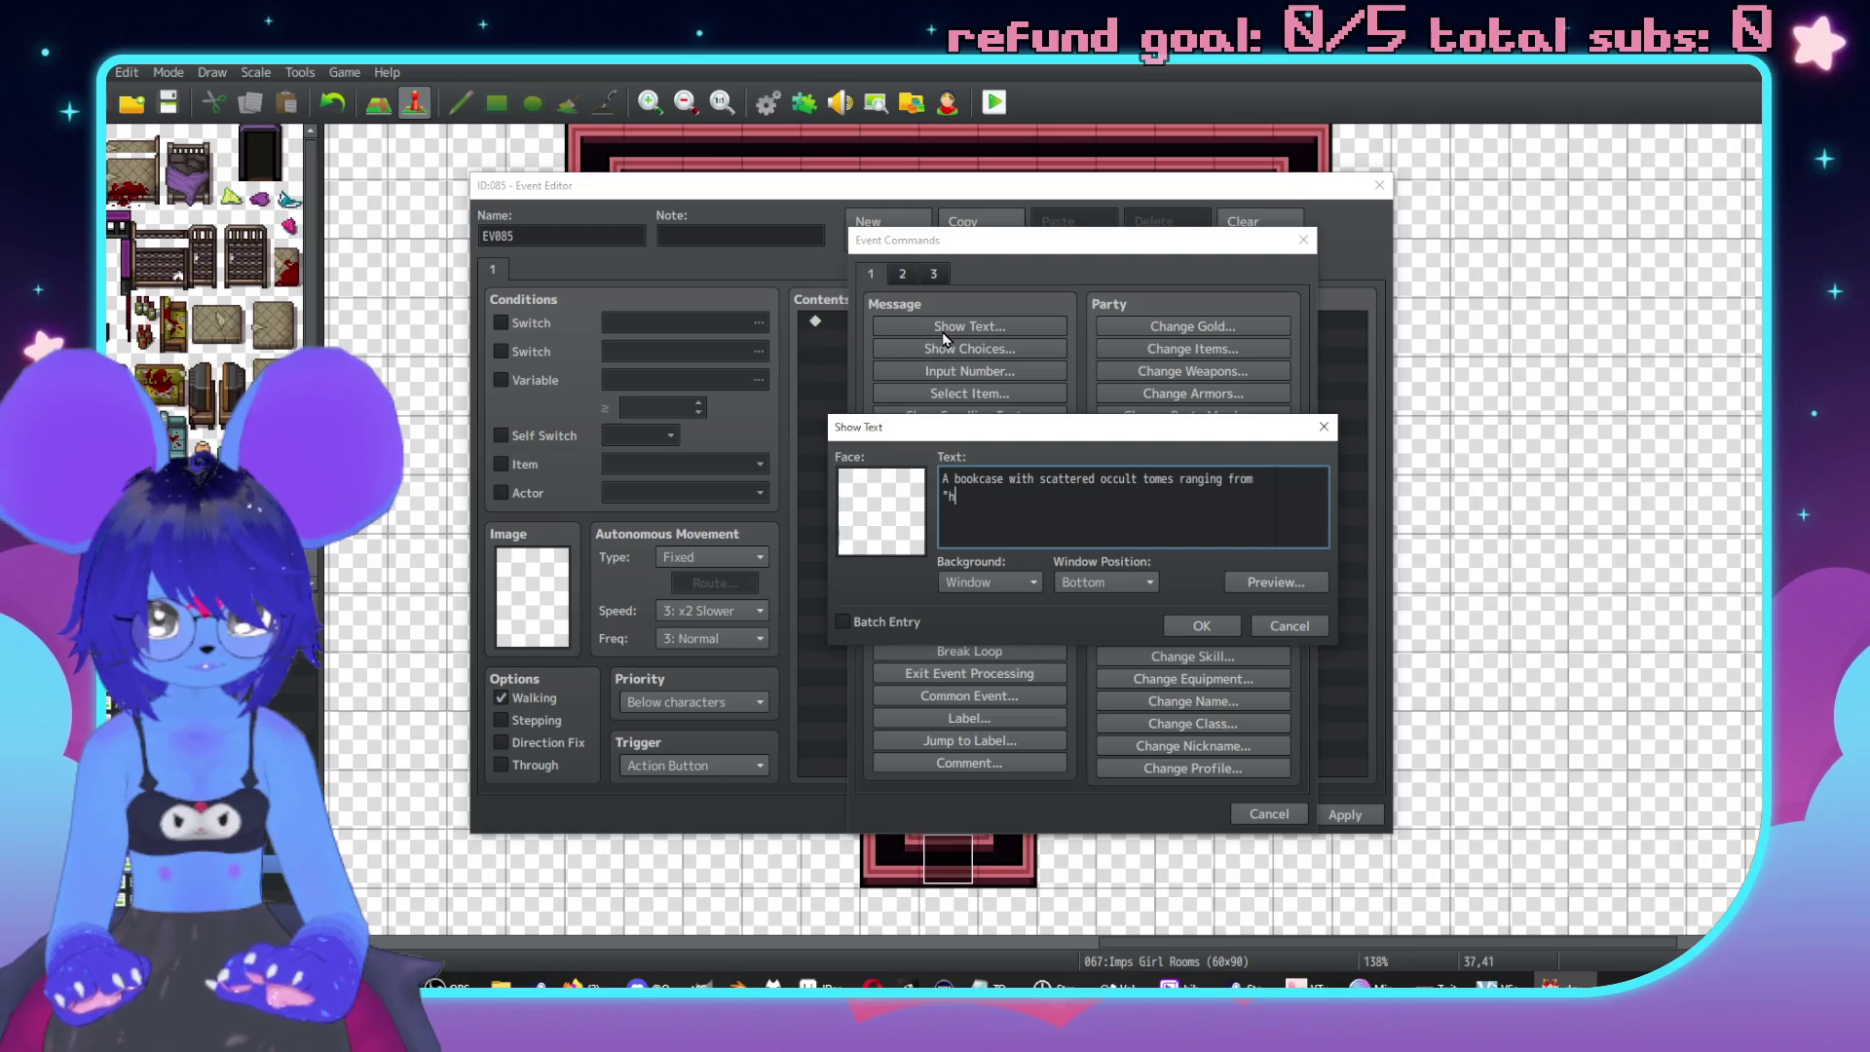
{"action": "type", "text": "lchemy"}
{"action": "key", "text": "Return"}
{"action": "key", "text": "BackSpace"}
{"action": "type", "text": "\" to "}
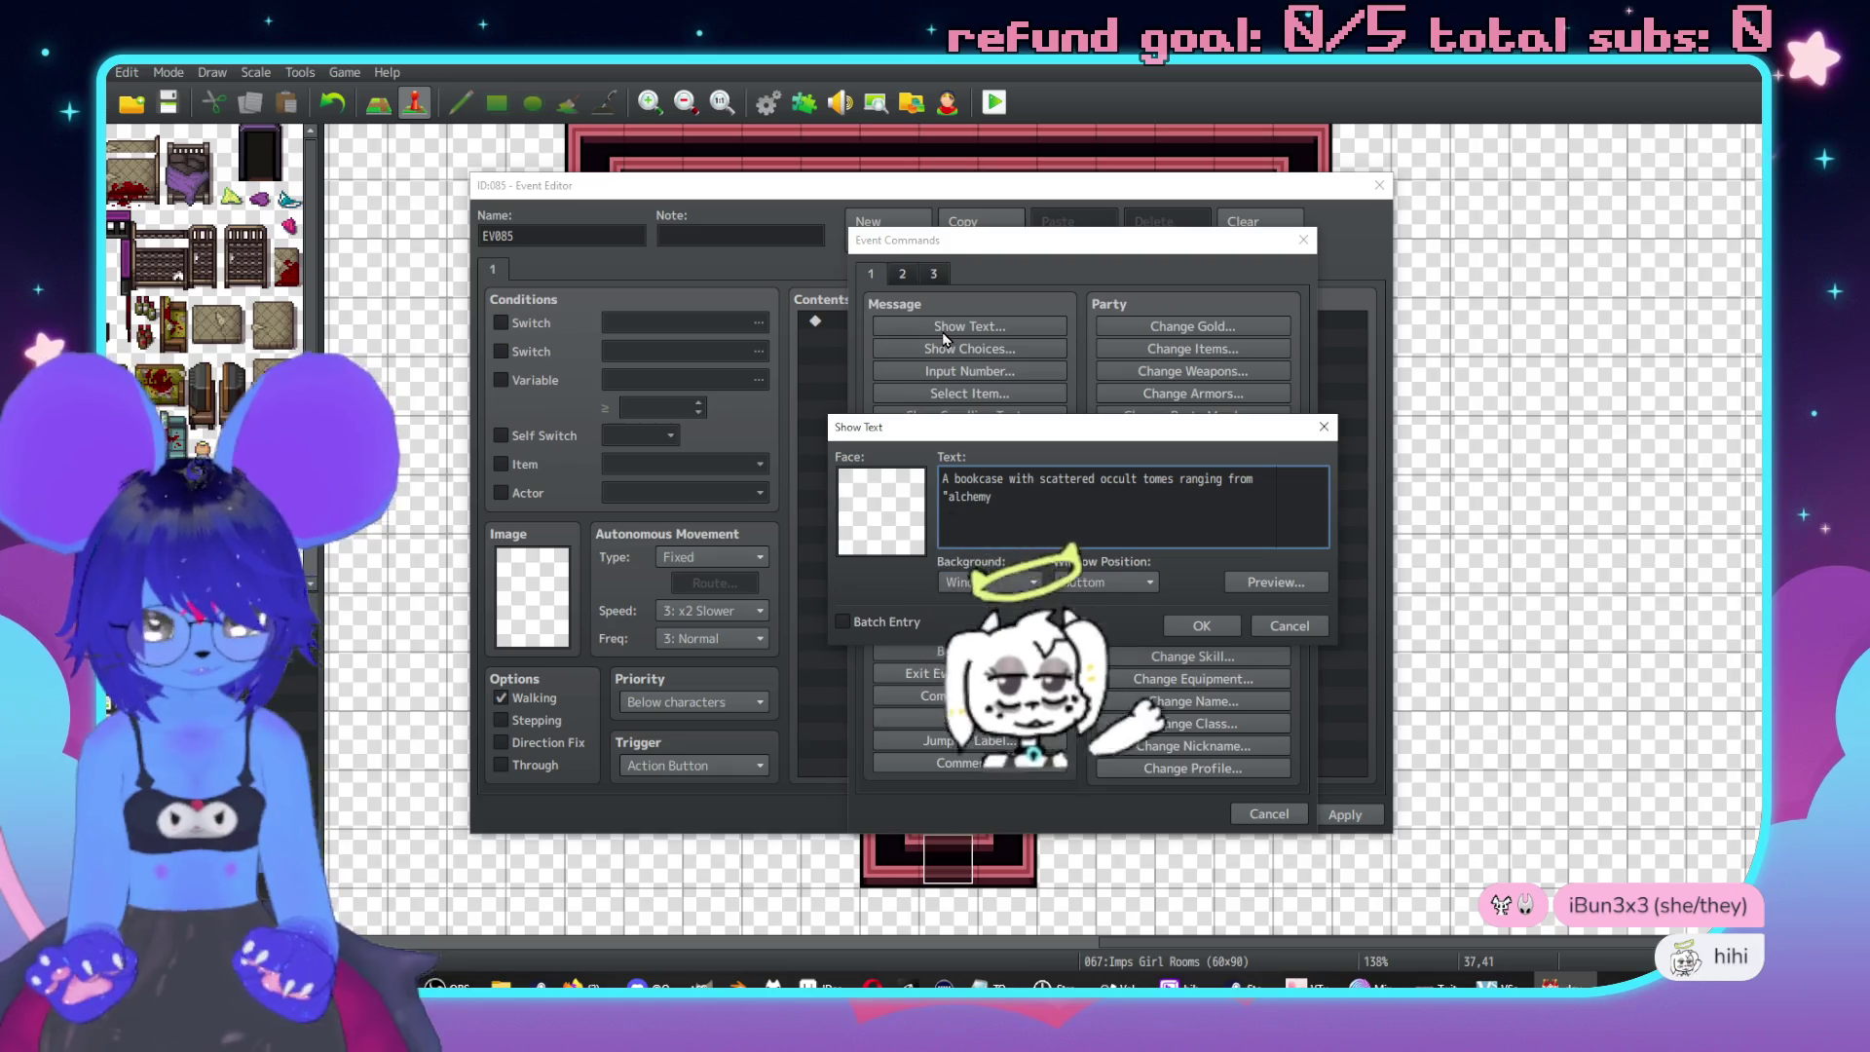
{"action": "type", "text": "\"z"}
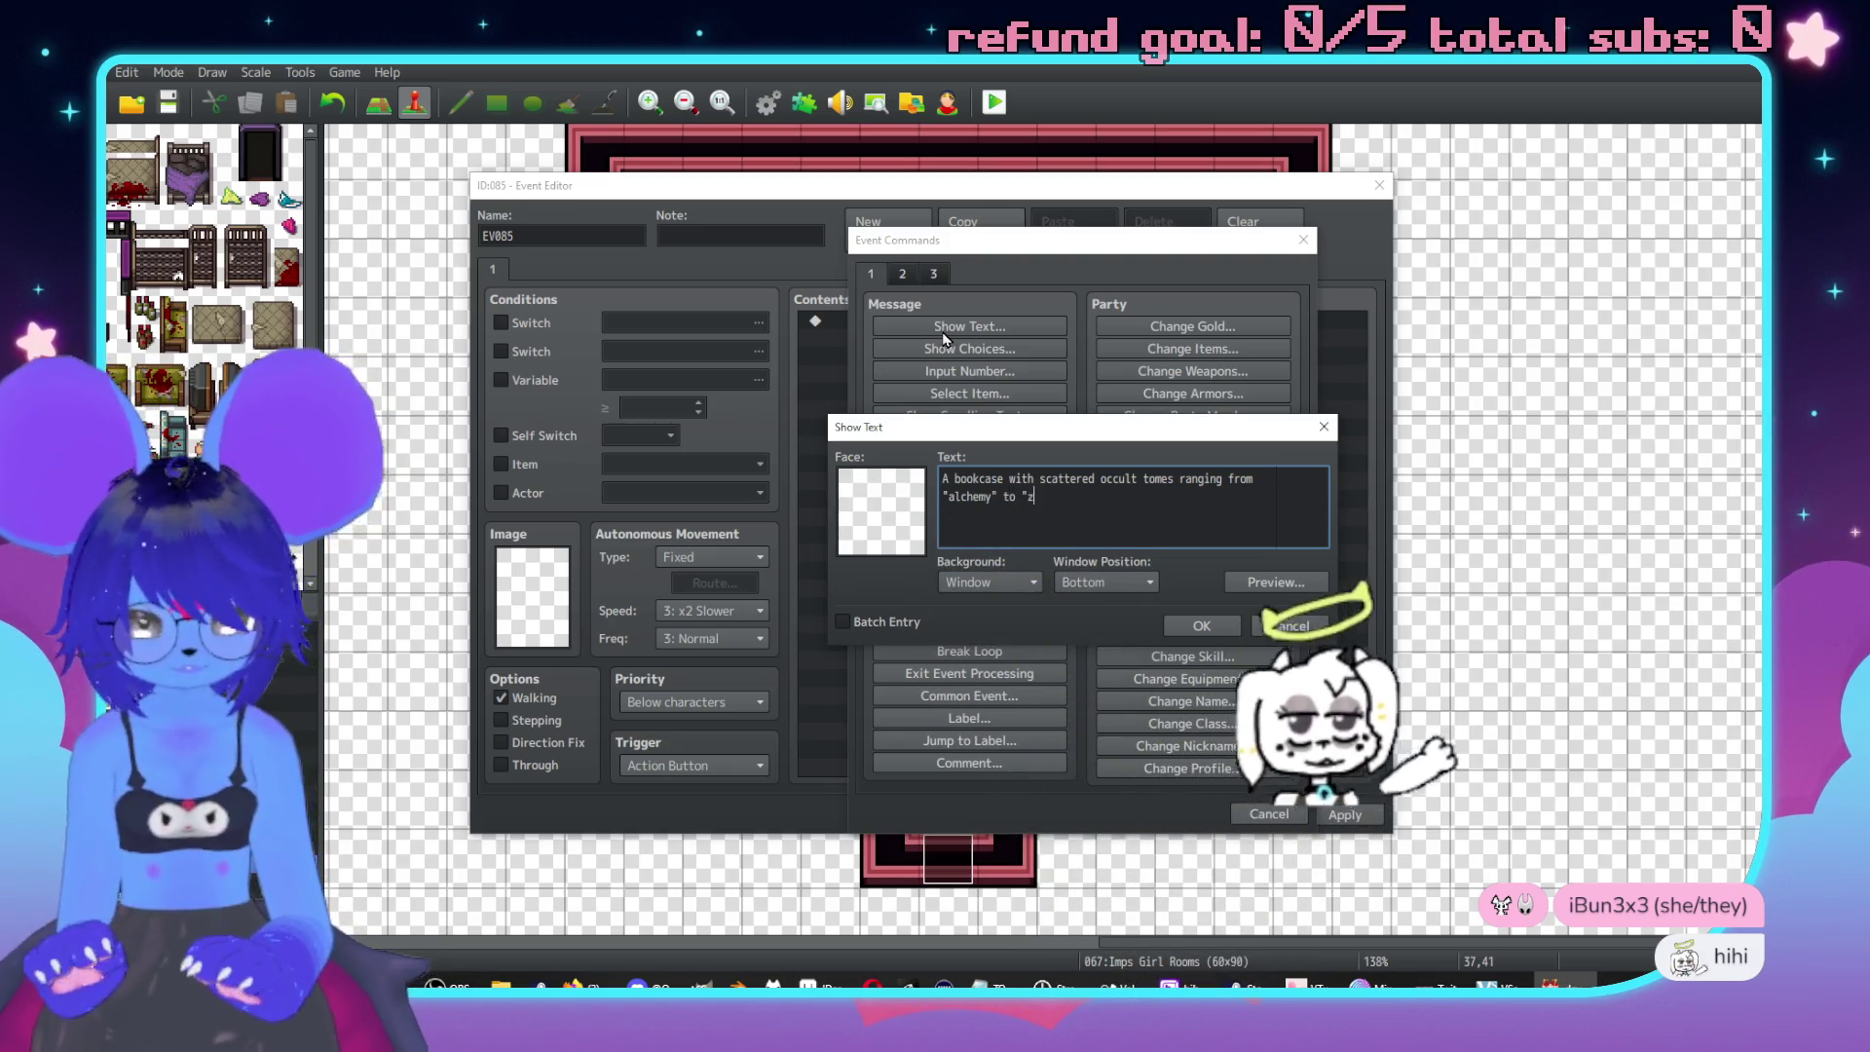
{"action": "type", "text": "orroro"}
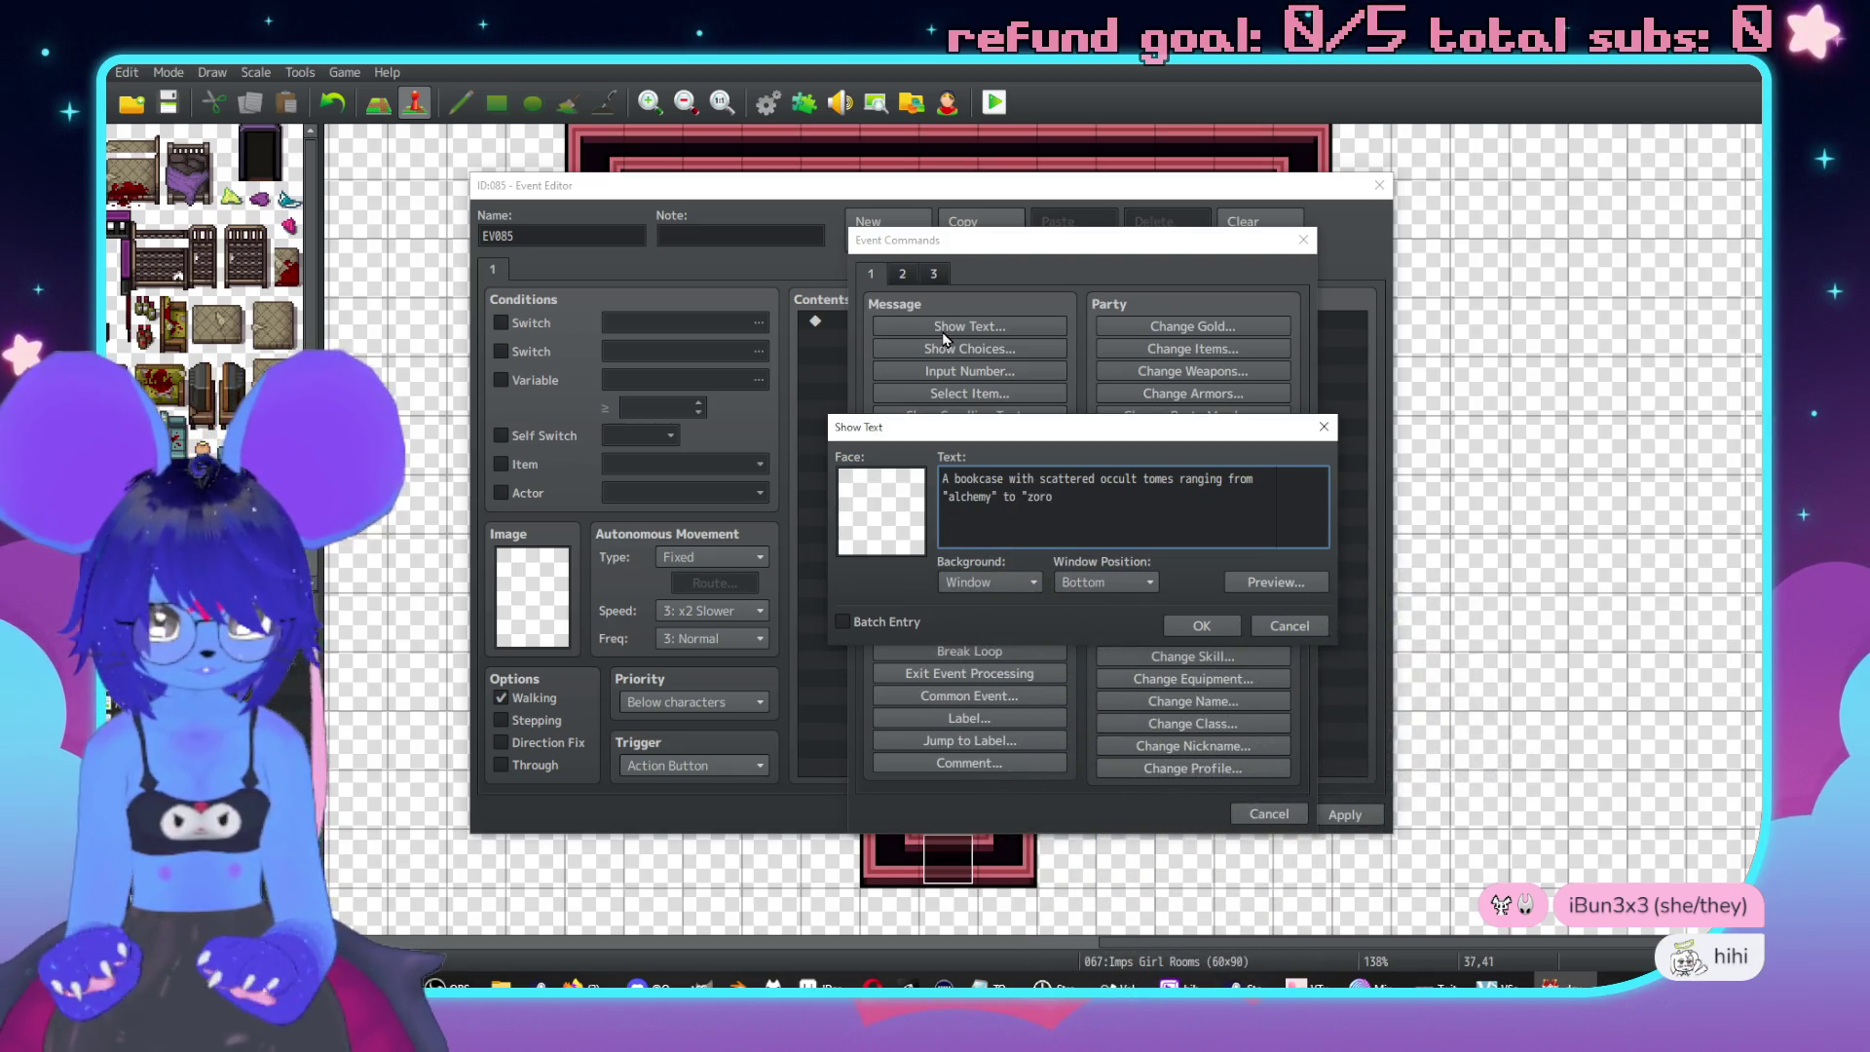
{"action": "type", "text": "trianism"}
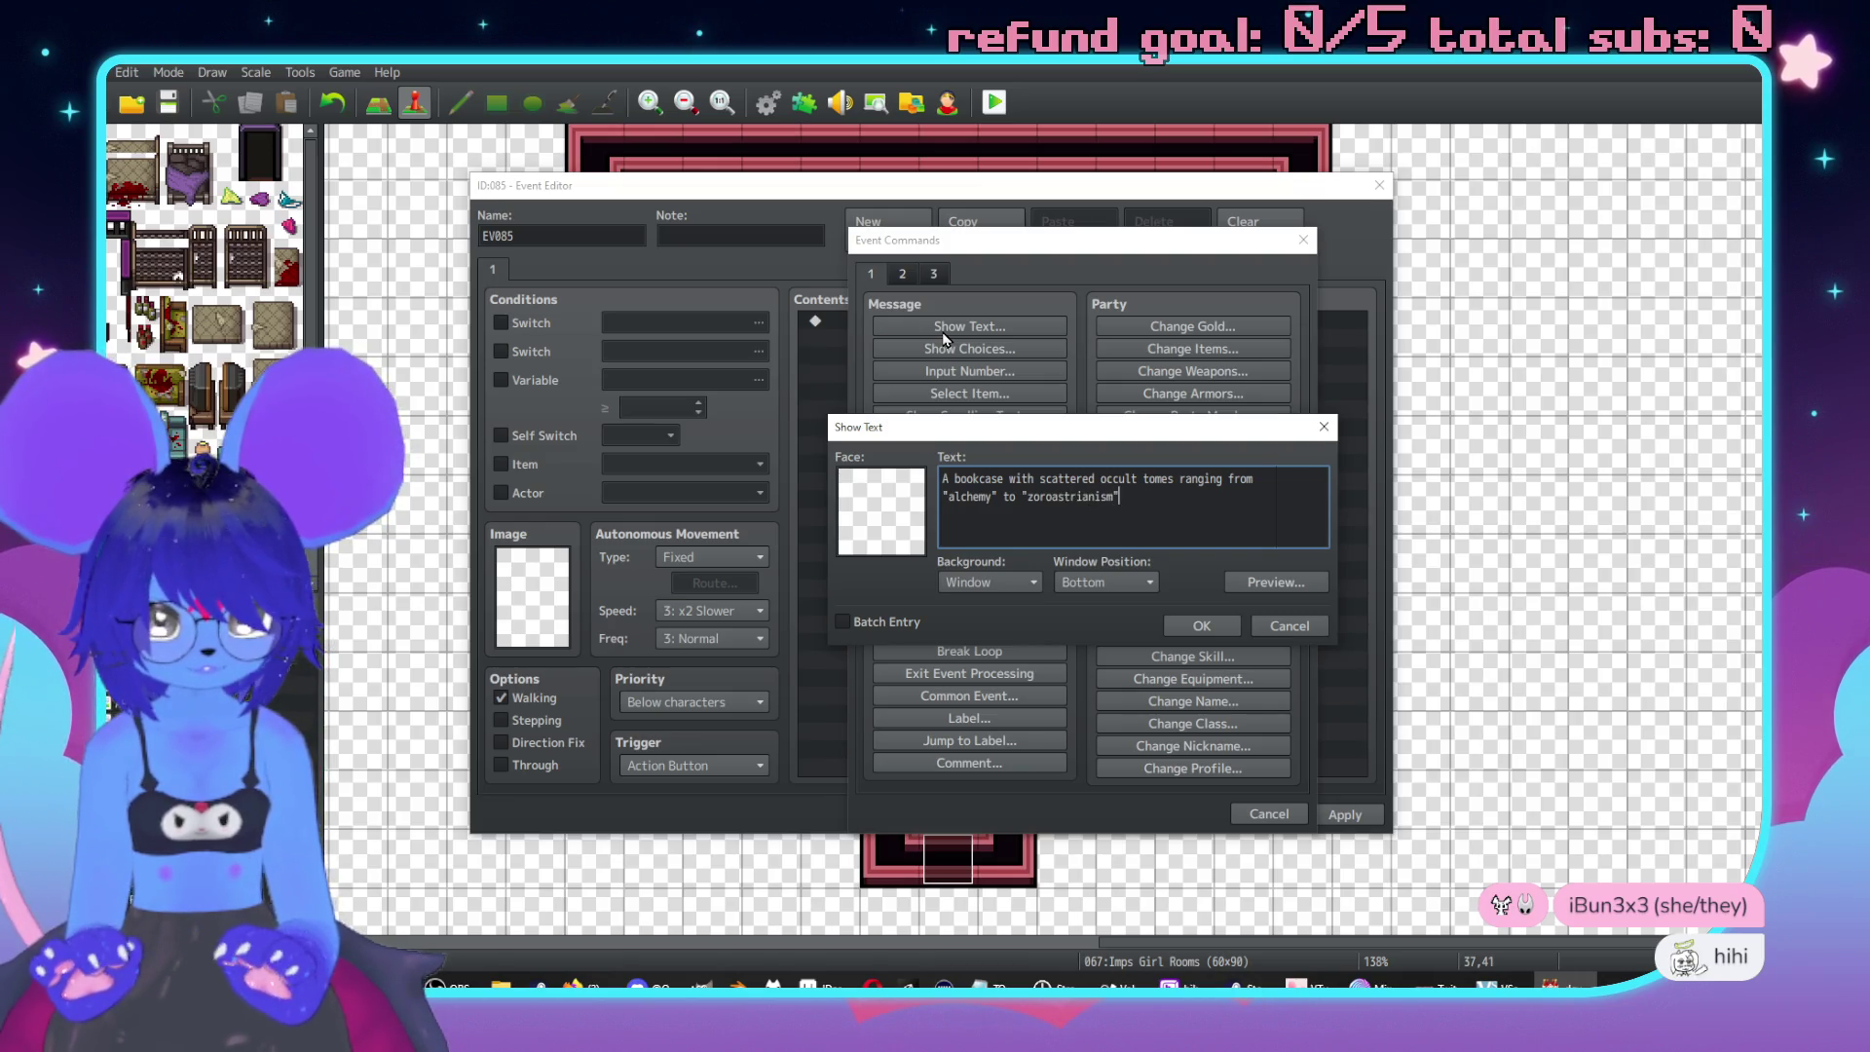
{"action": "type", "text": " got"}
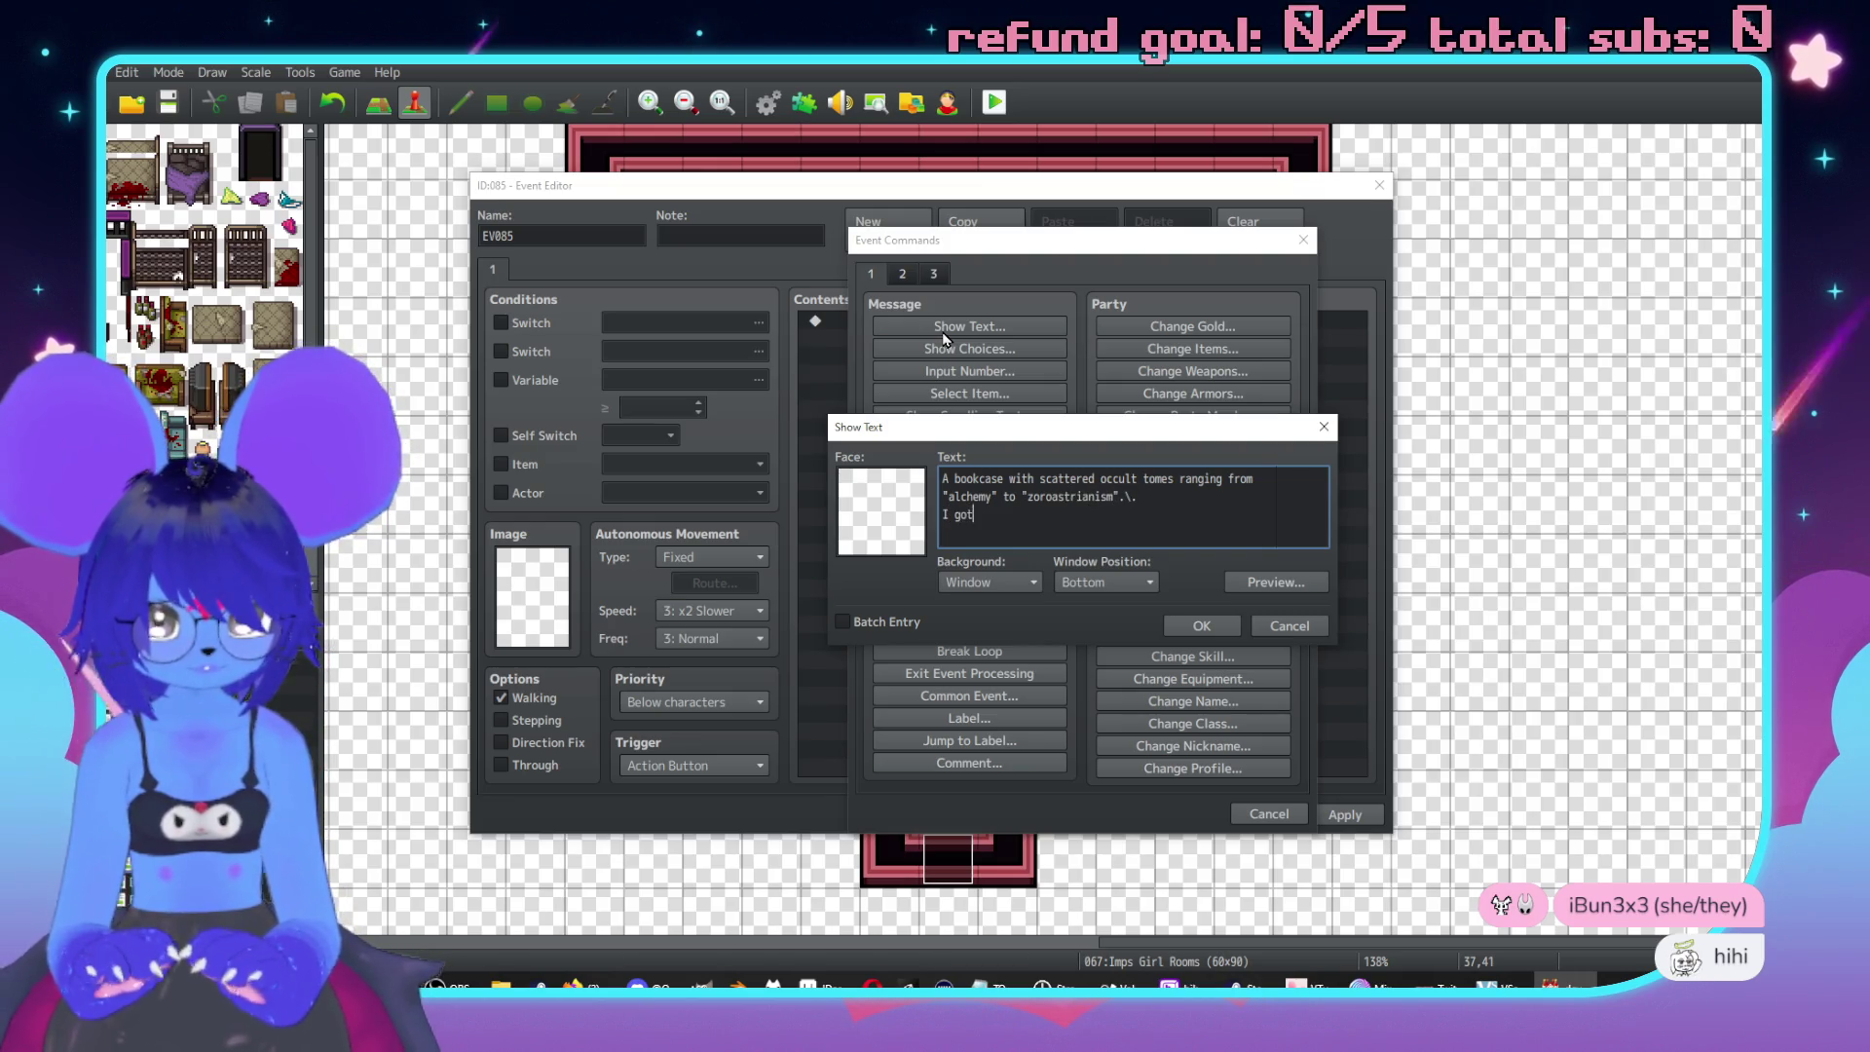
{"action": "type", "text": " into th top"}
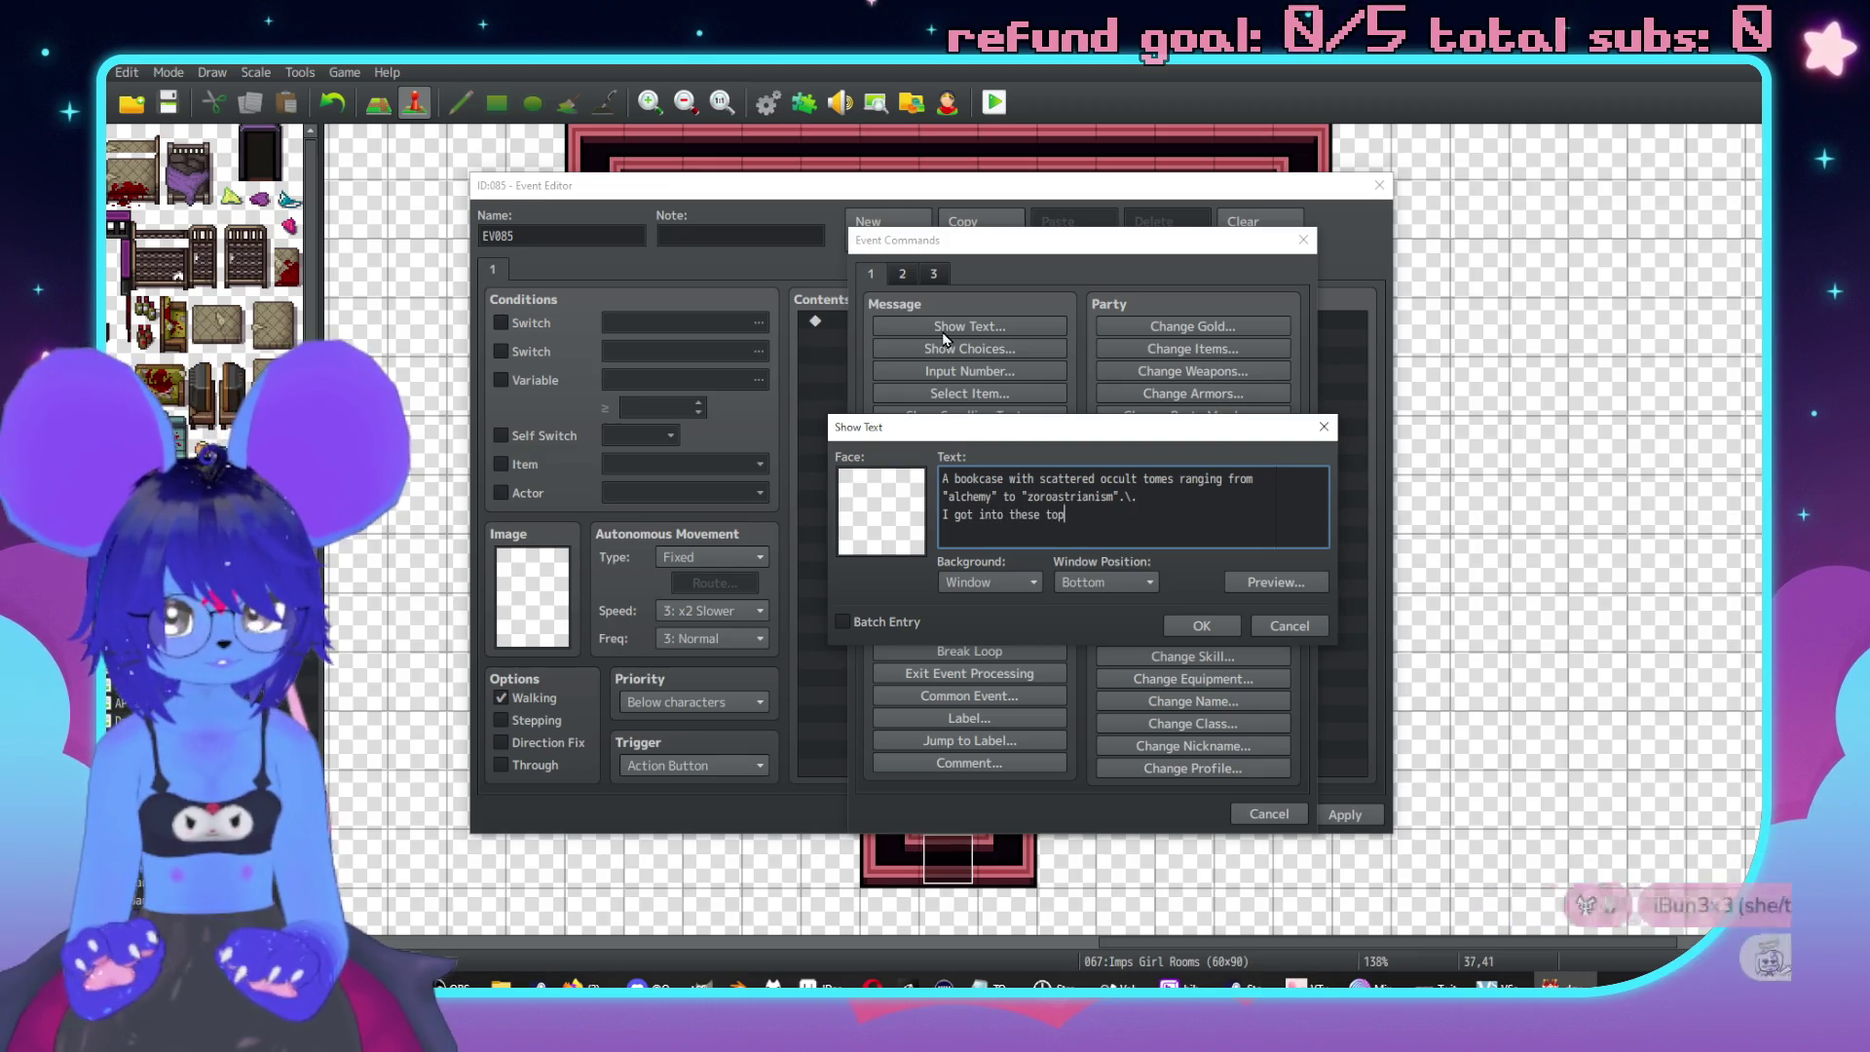
{"action": "type", "text": "iclong wh"}
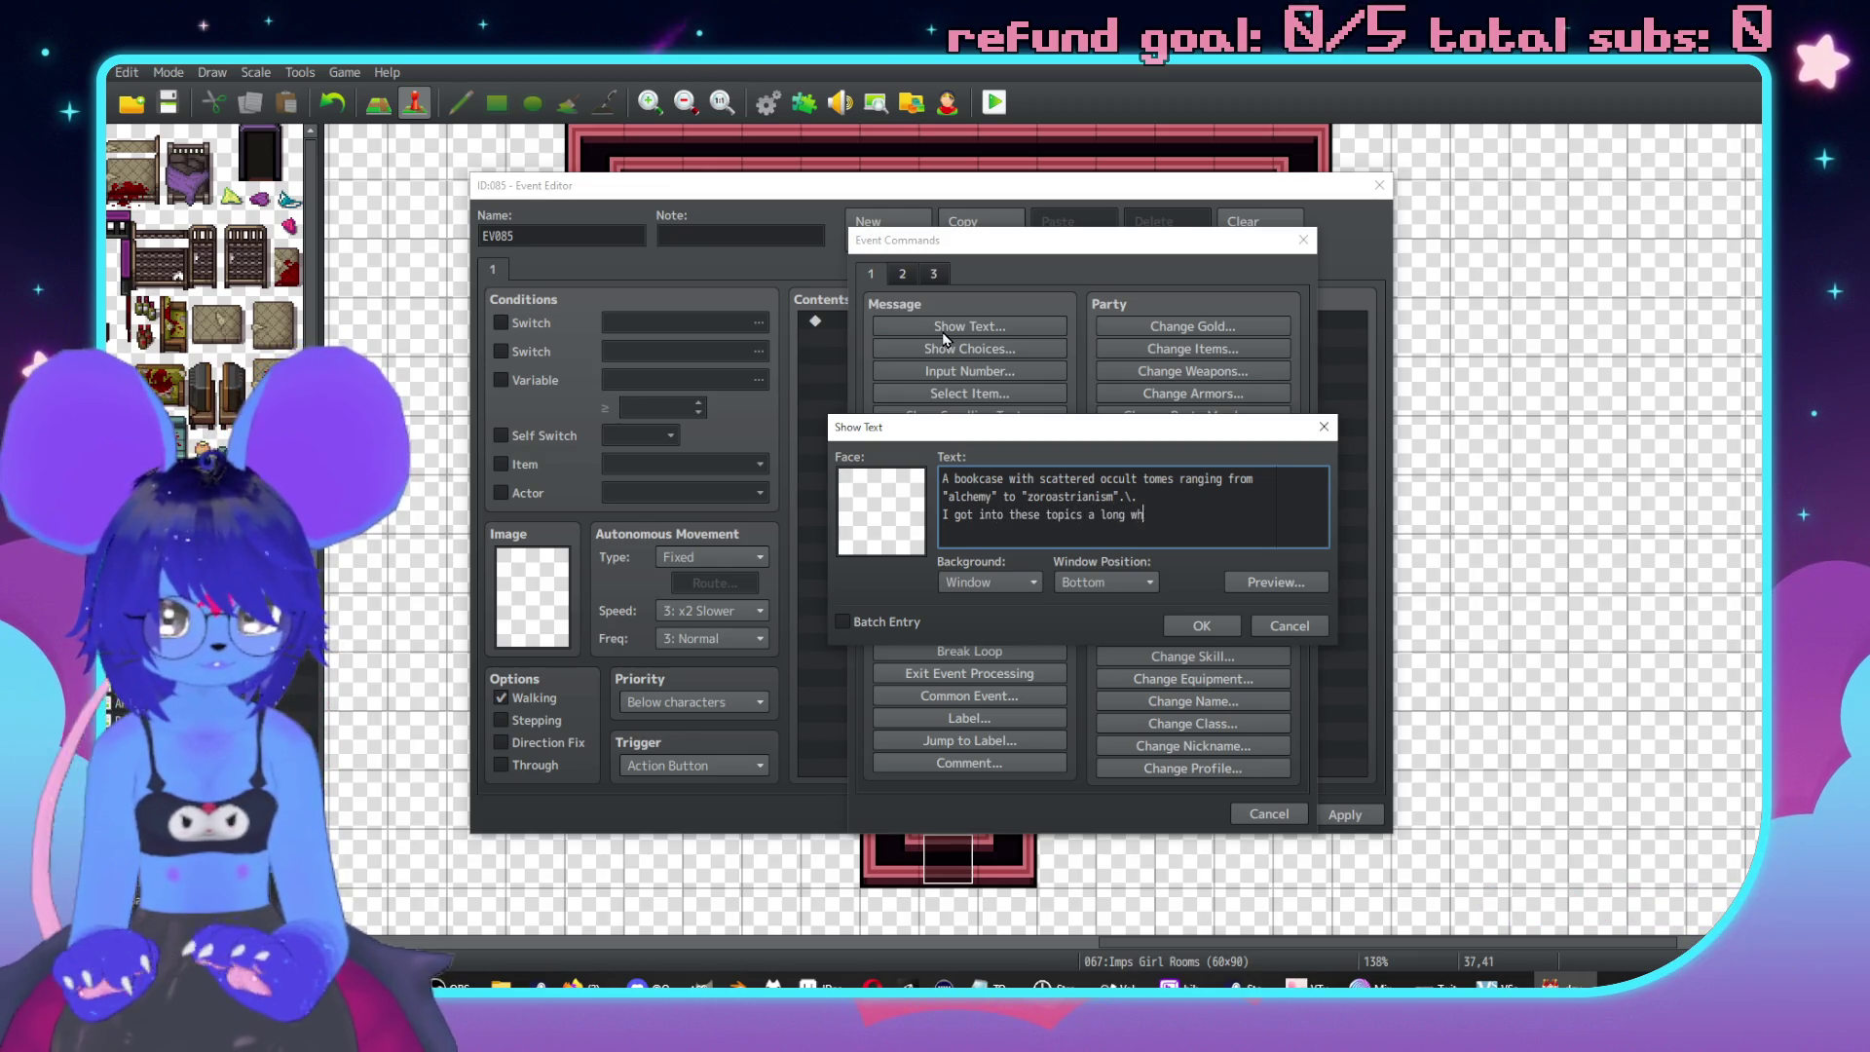
{"action": "type", "text": "ile \\. but "}
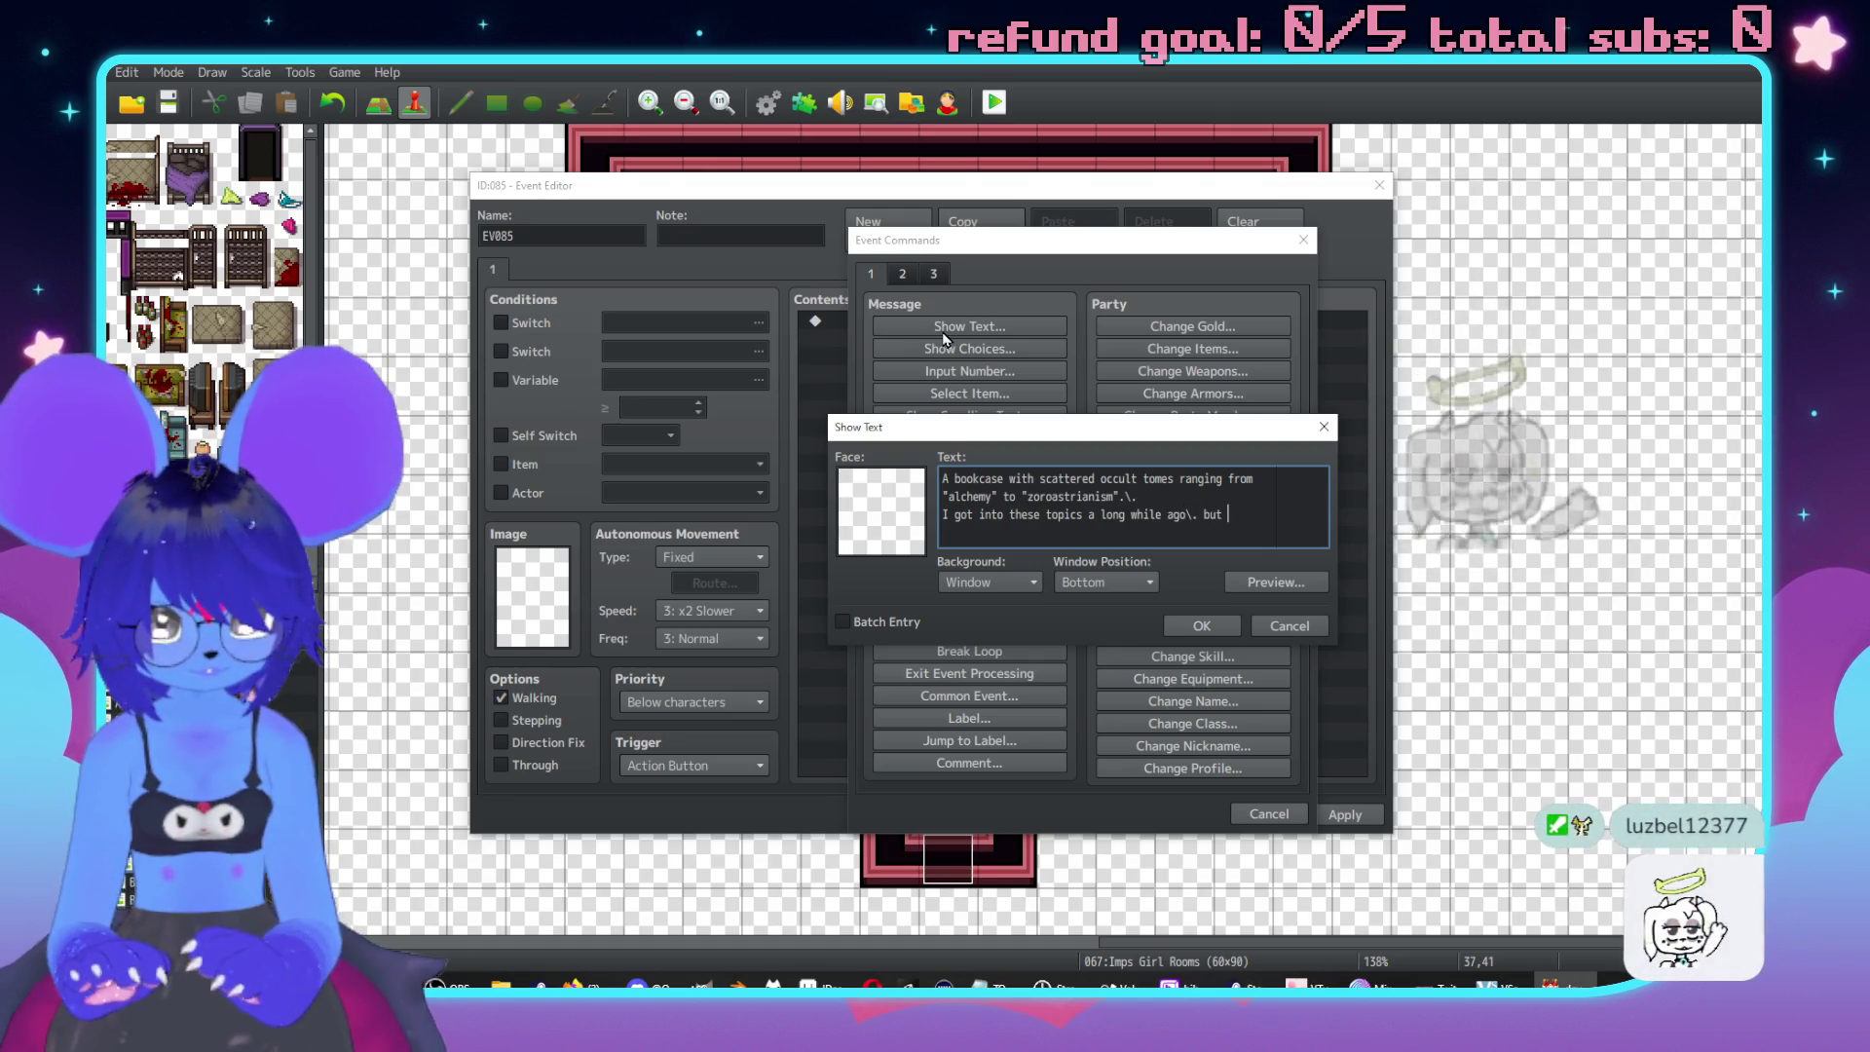
{"action": "type", "text": "trying"}
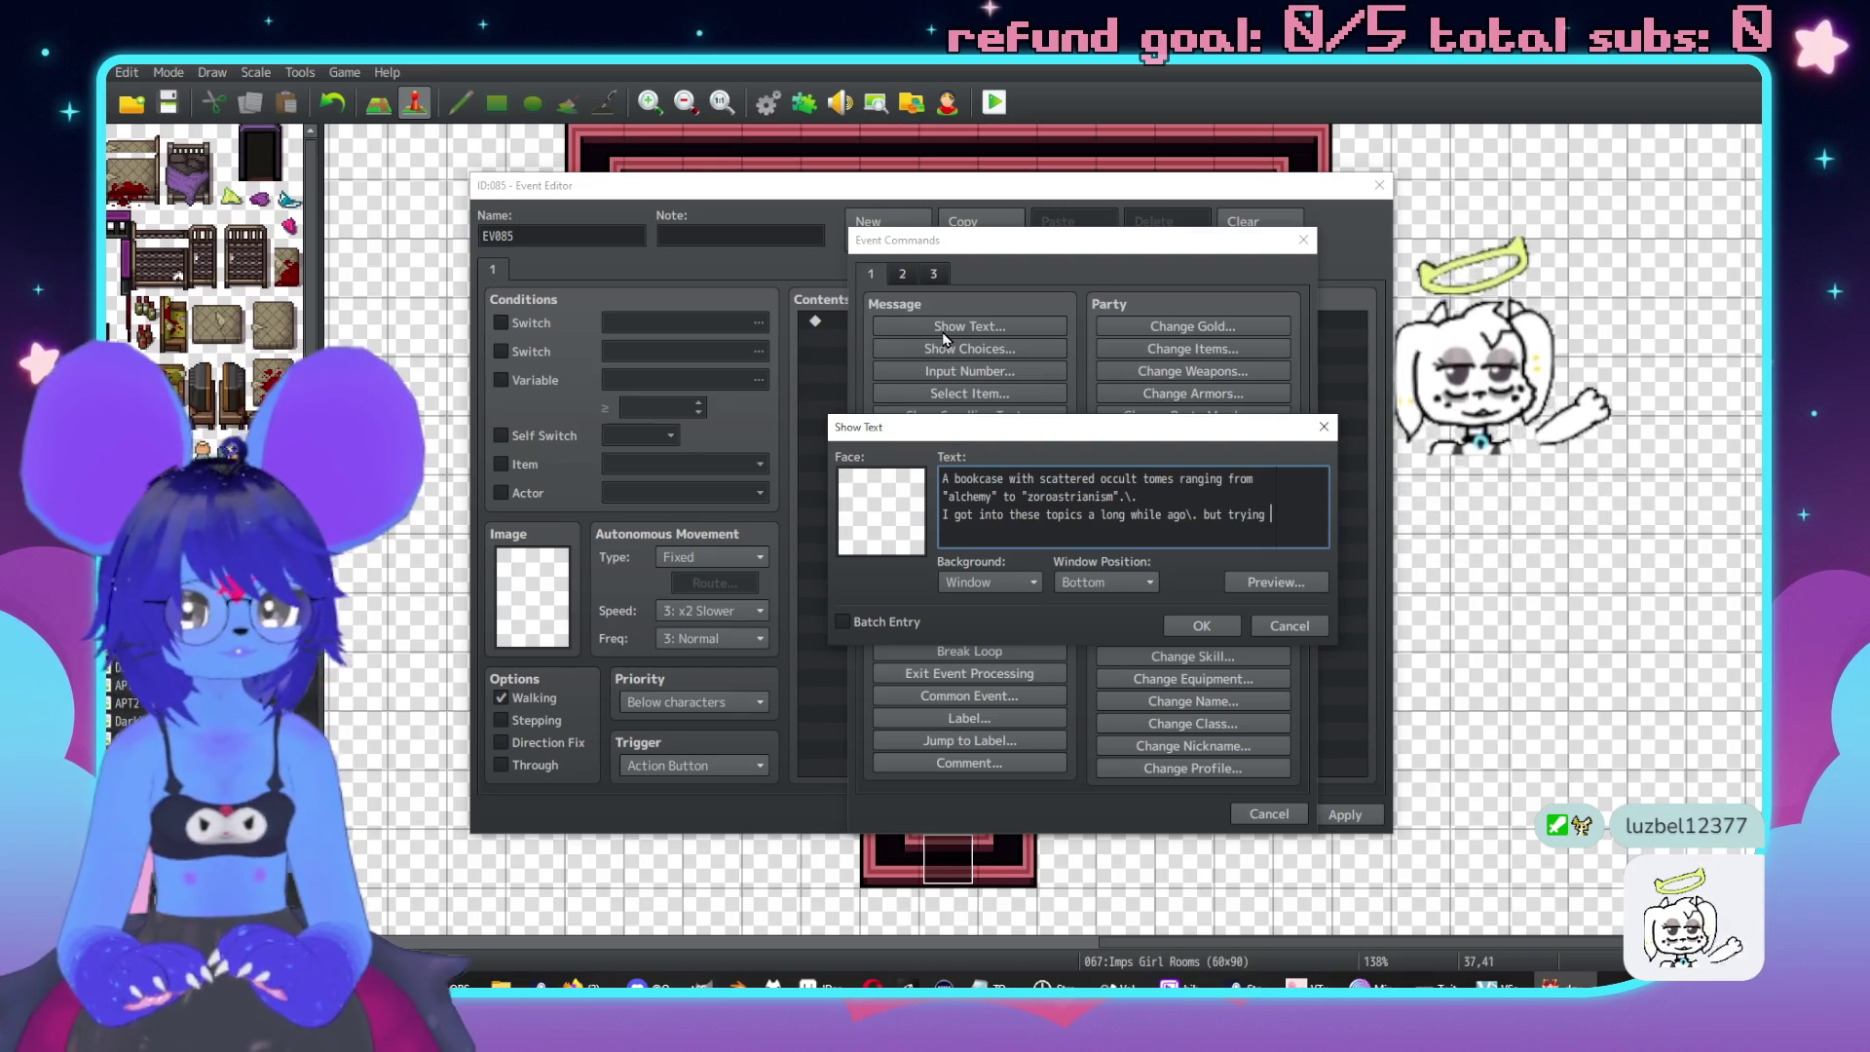
{"action": "key", "text": "BackSpace"}
{"action": "key", "text": "BackSpace"}
{"action": "key", "text": "BackSpace"}
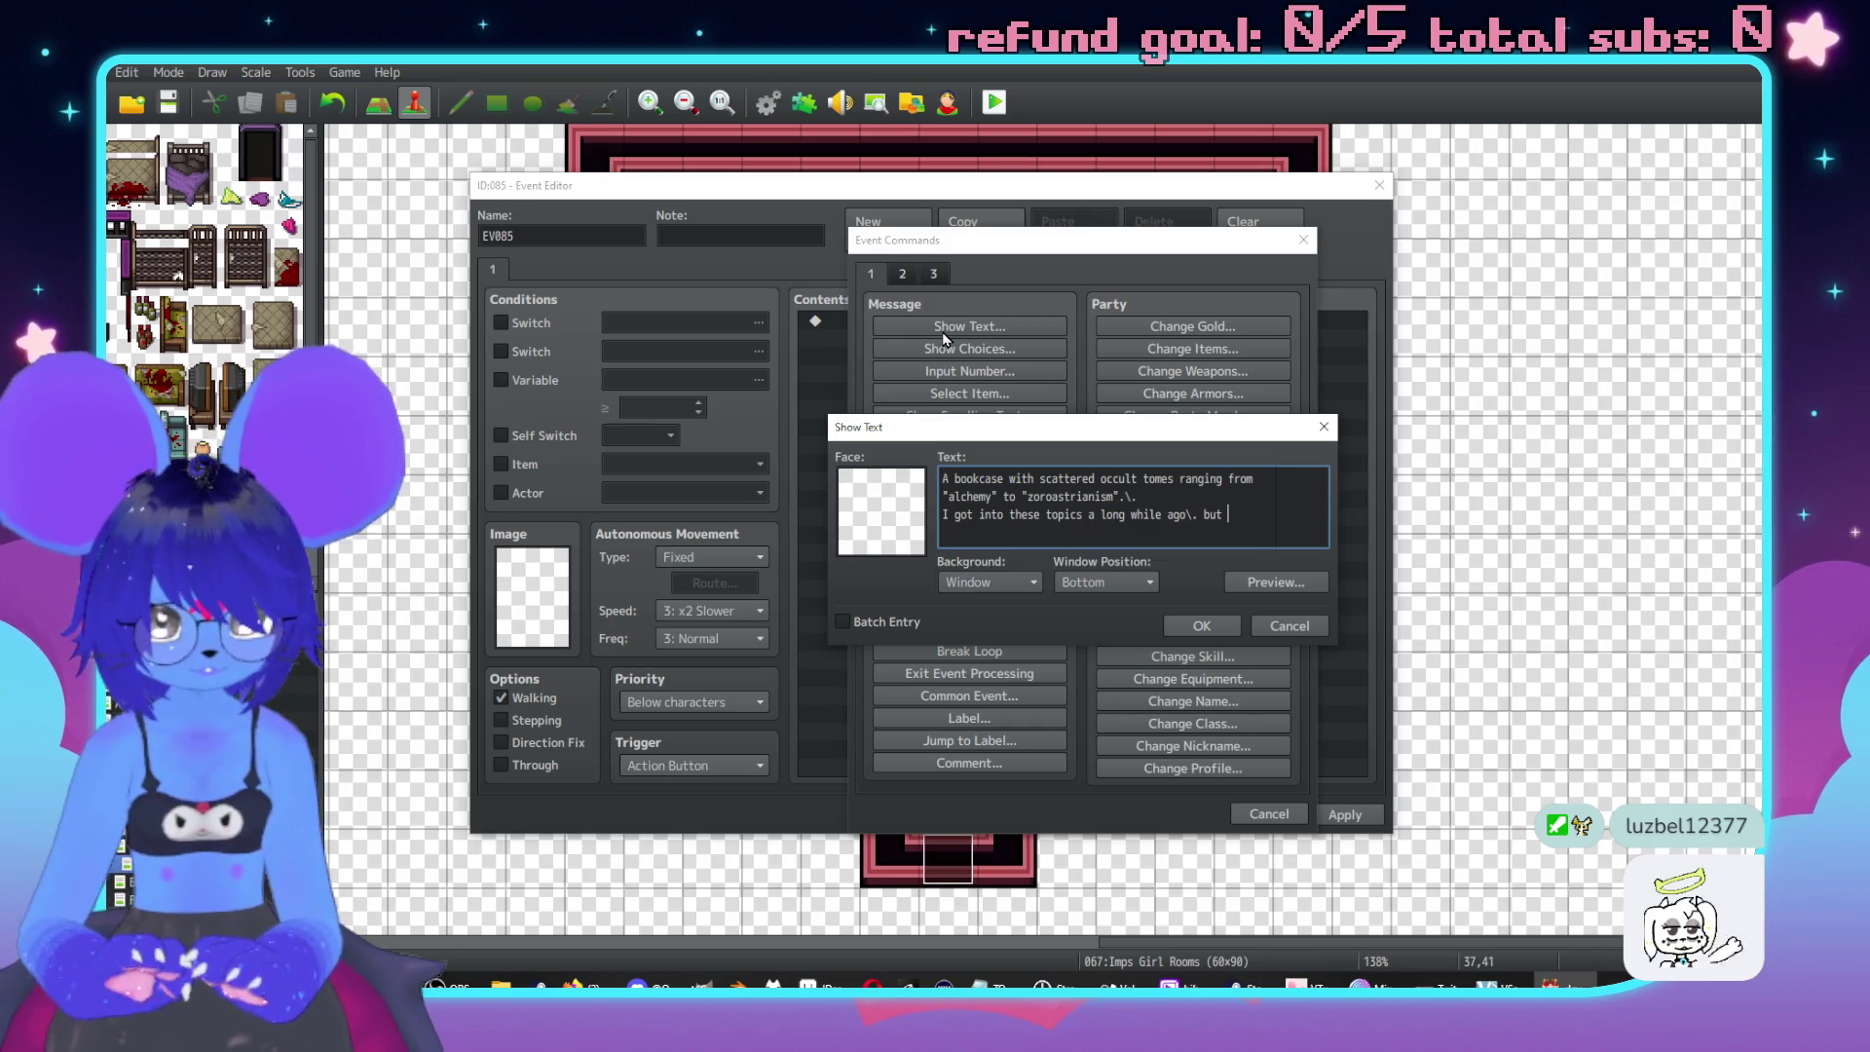
{"action": "type", "text": "it's like tr"}
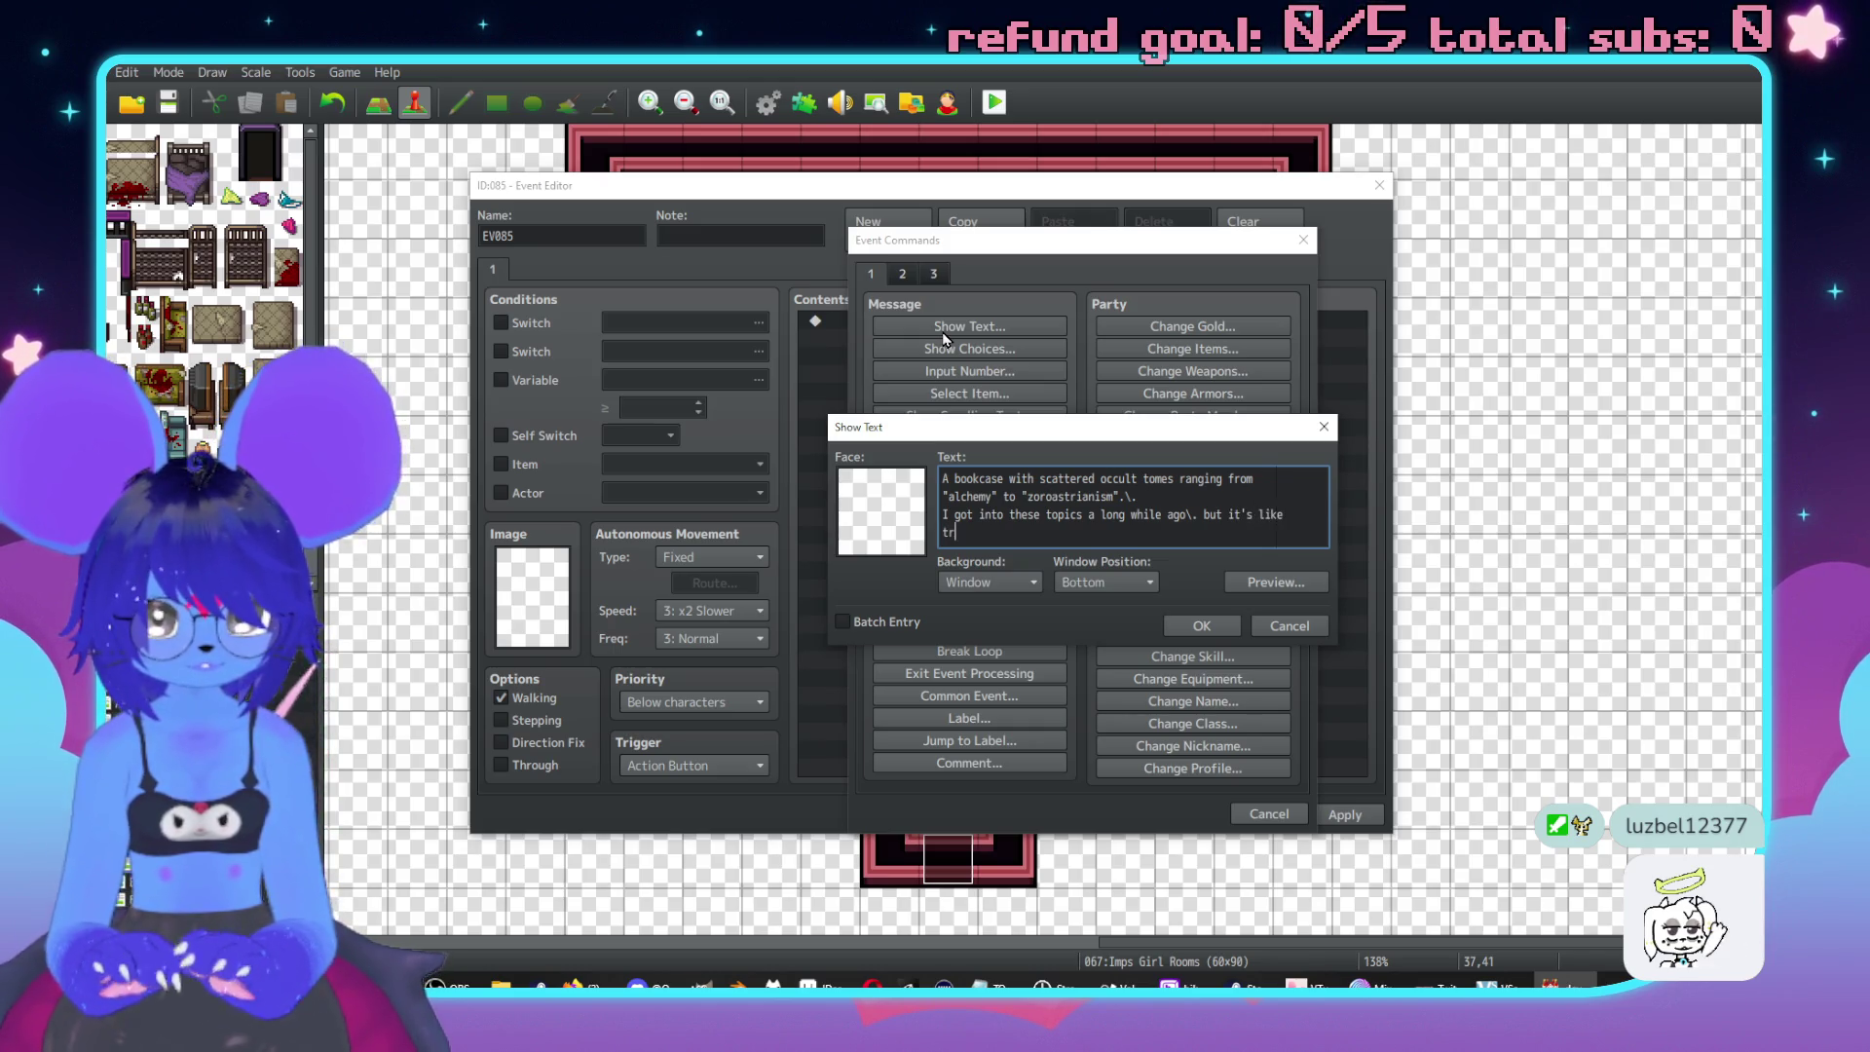
{"action": "type", "text": " to read "}
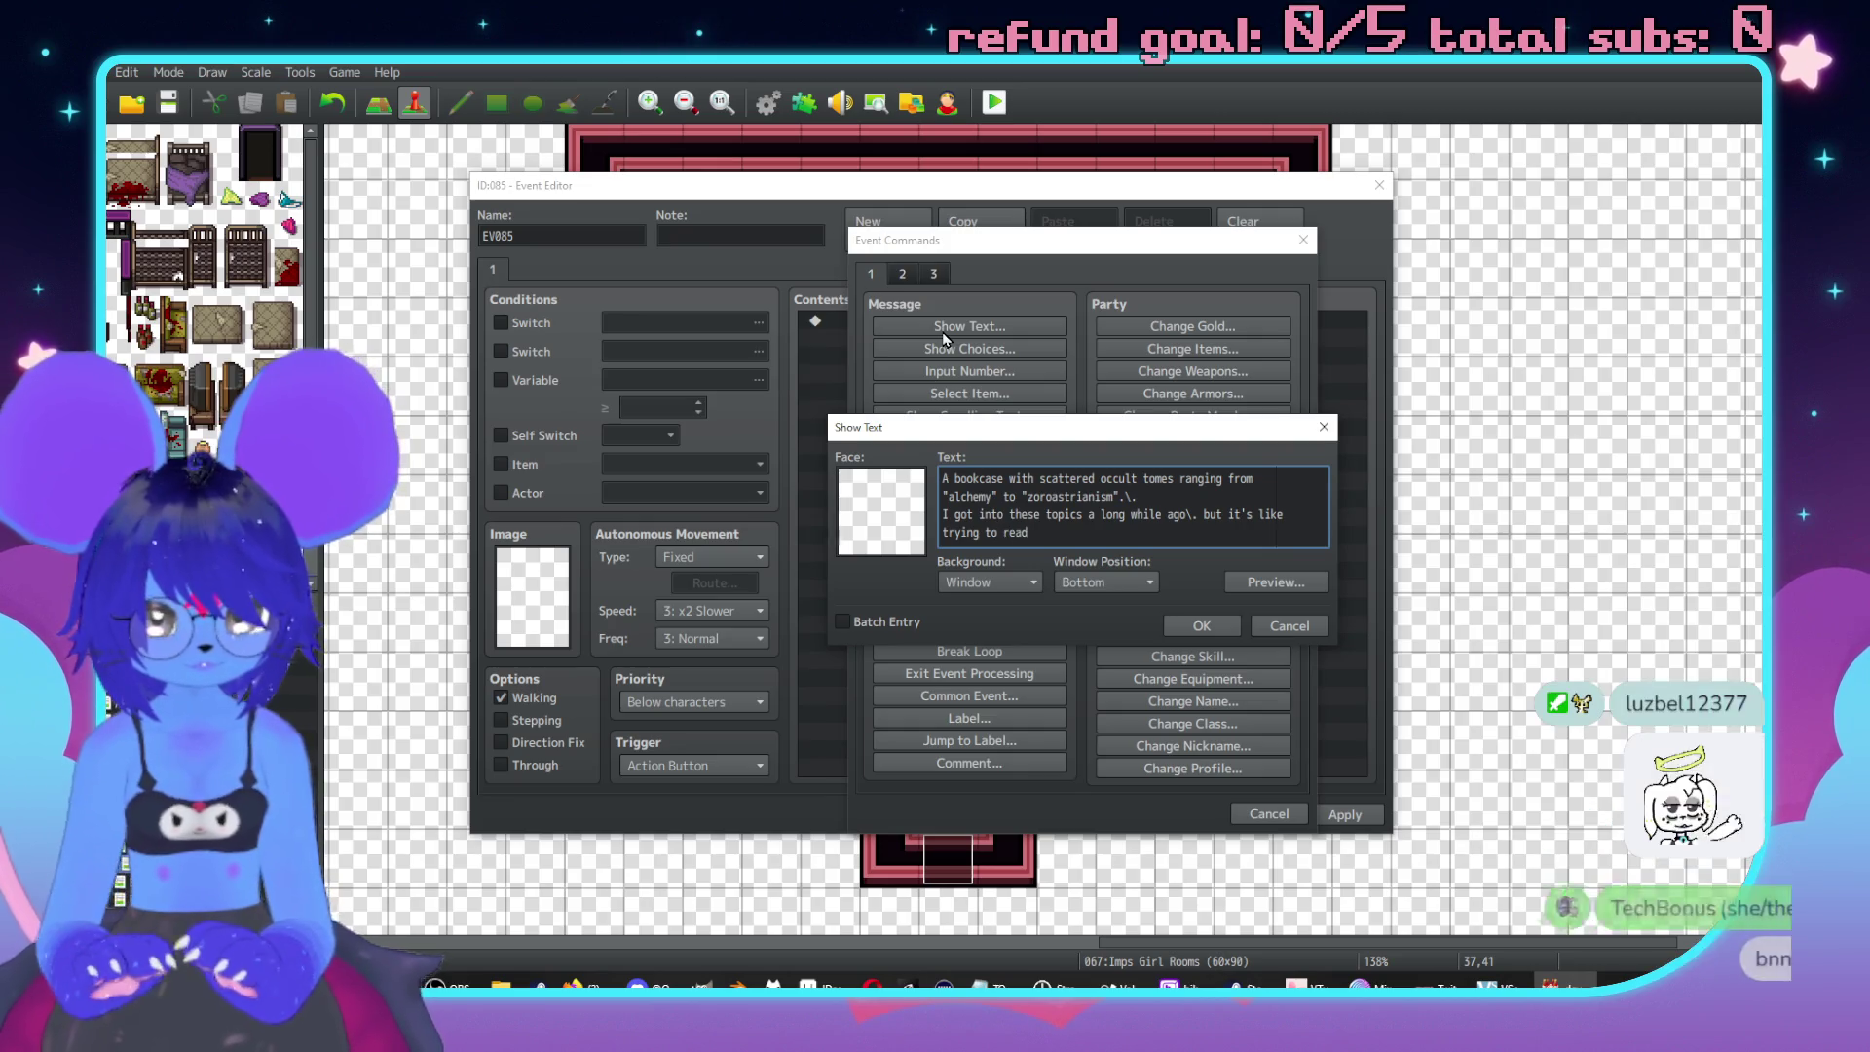
{"action": "type", "text": "steereo instructions"}
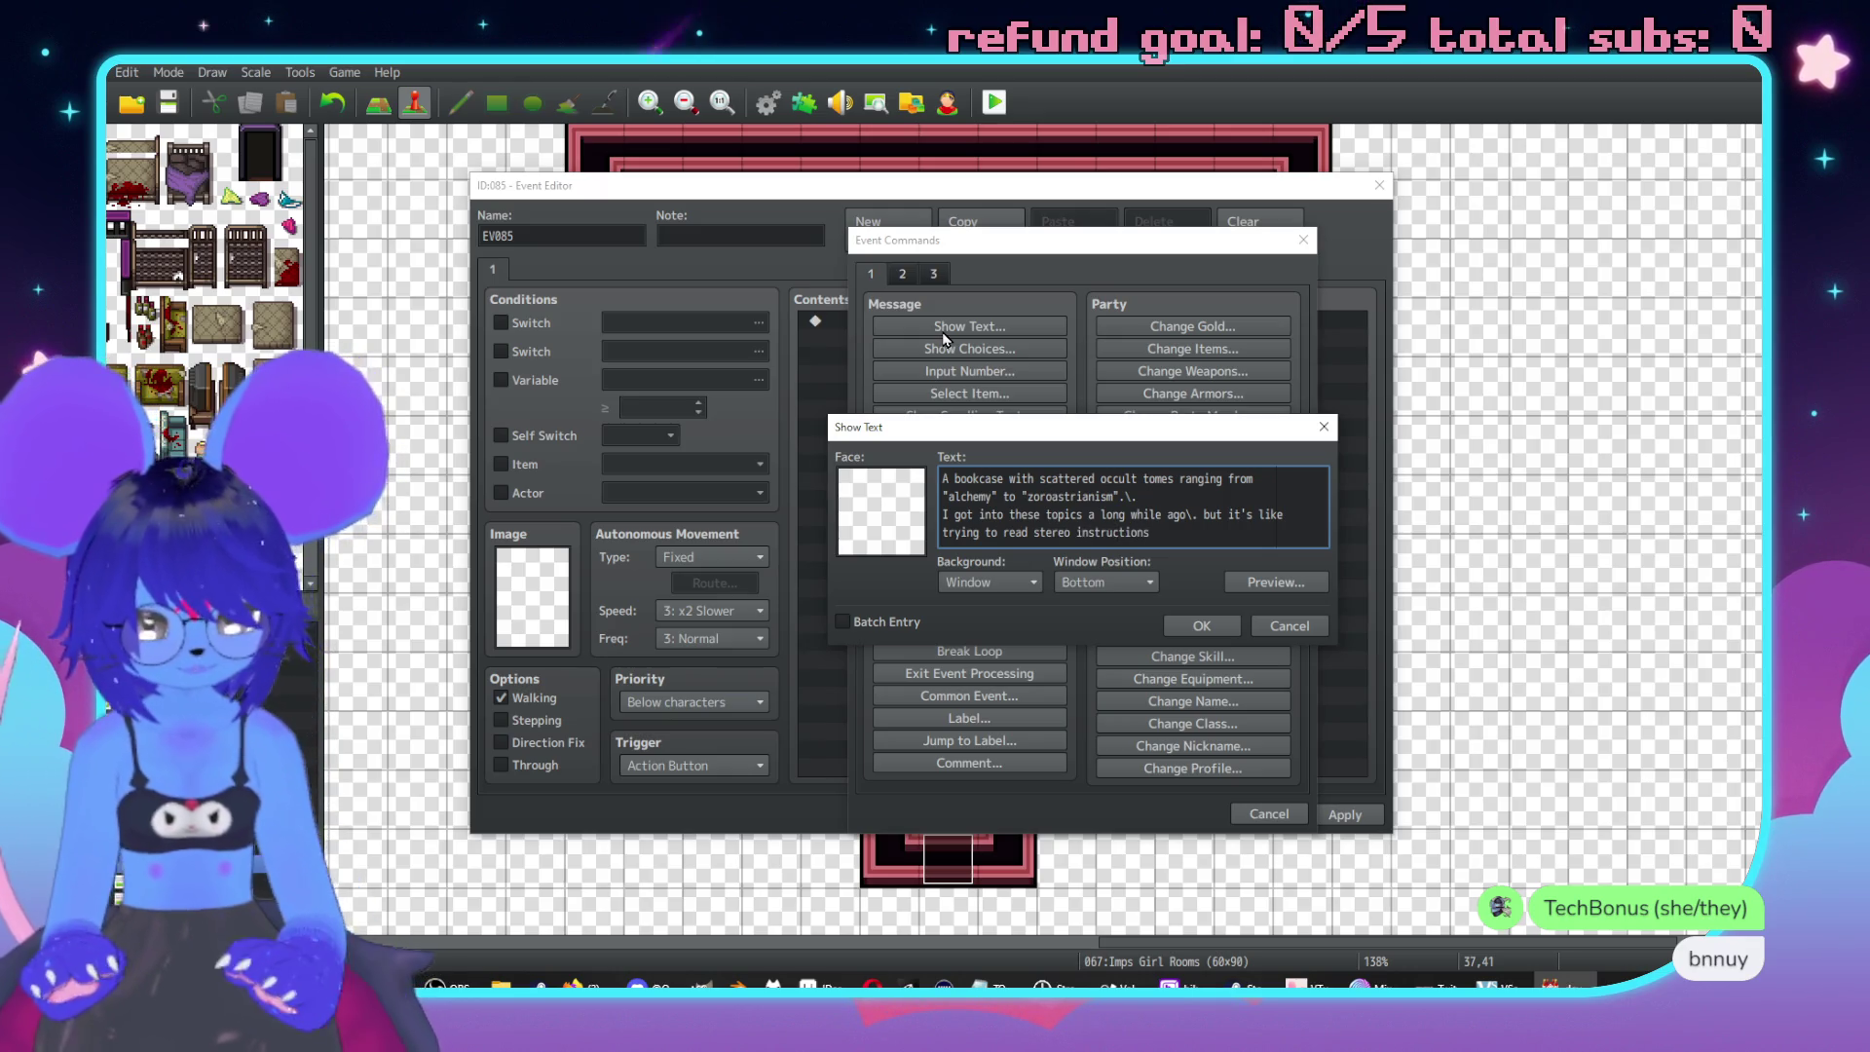
{"action": "type", "text": "."}
Cut the last two lines from the occult-tomes message and confirm it.
{"action": "left_click_drag", "start_coordinate": [1168, 538], "coordinate": [923, 526]}
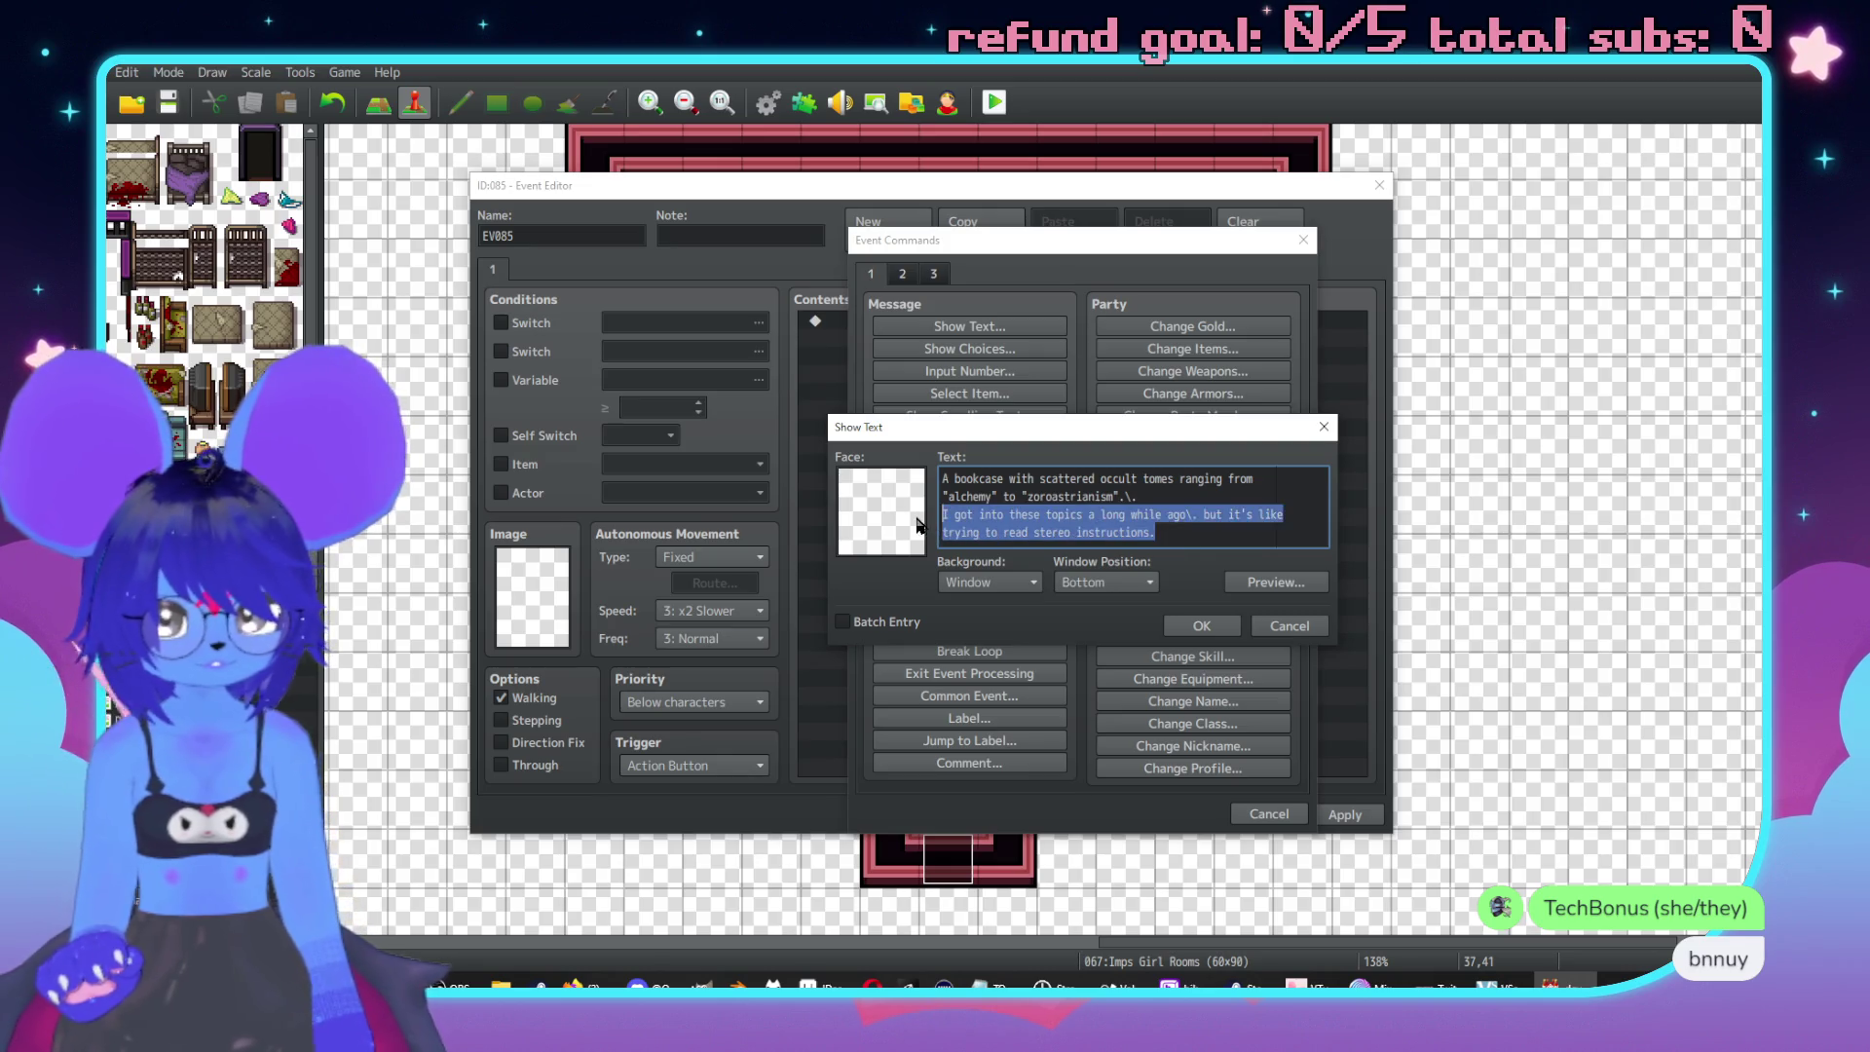
{"action": "key", "text": "BackSpace"}
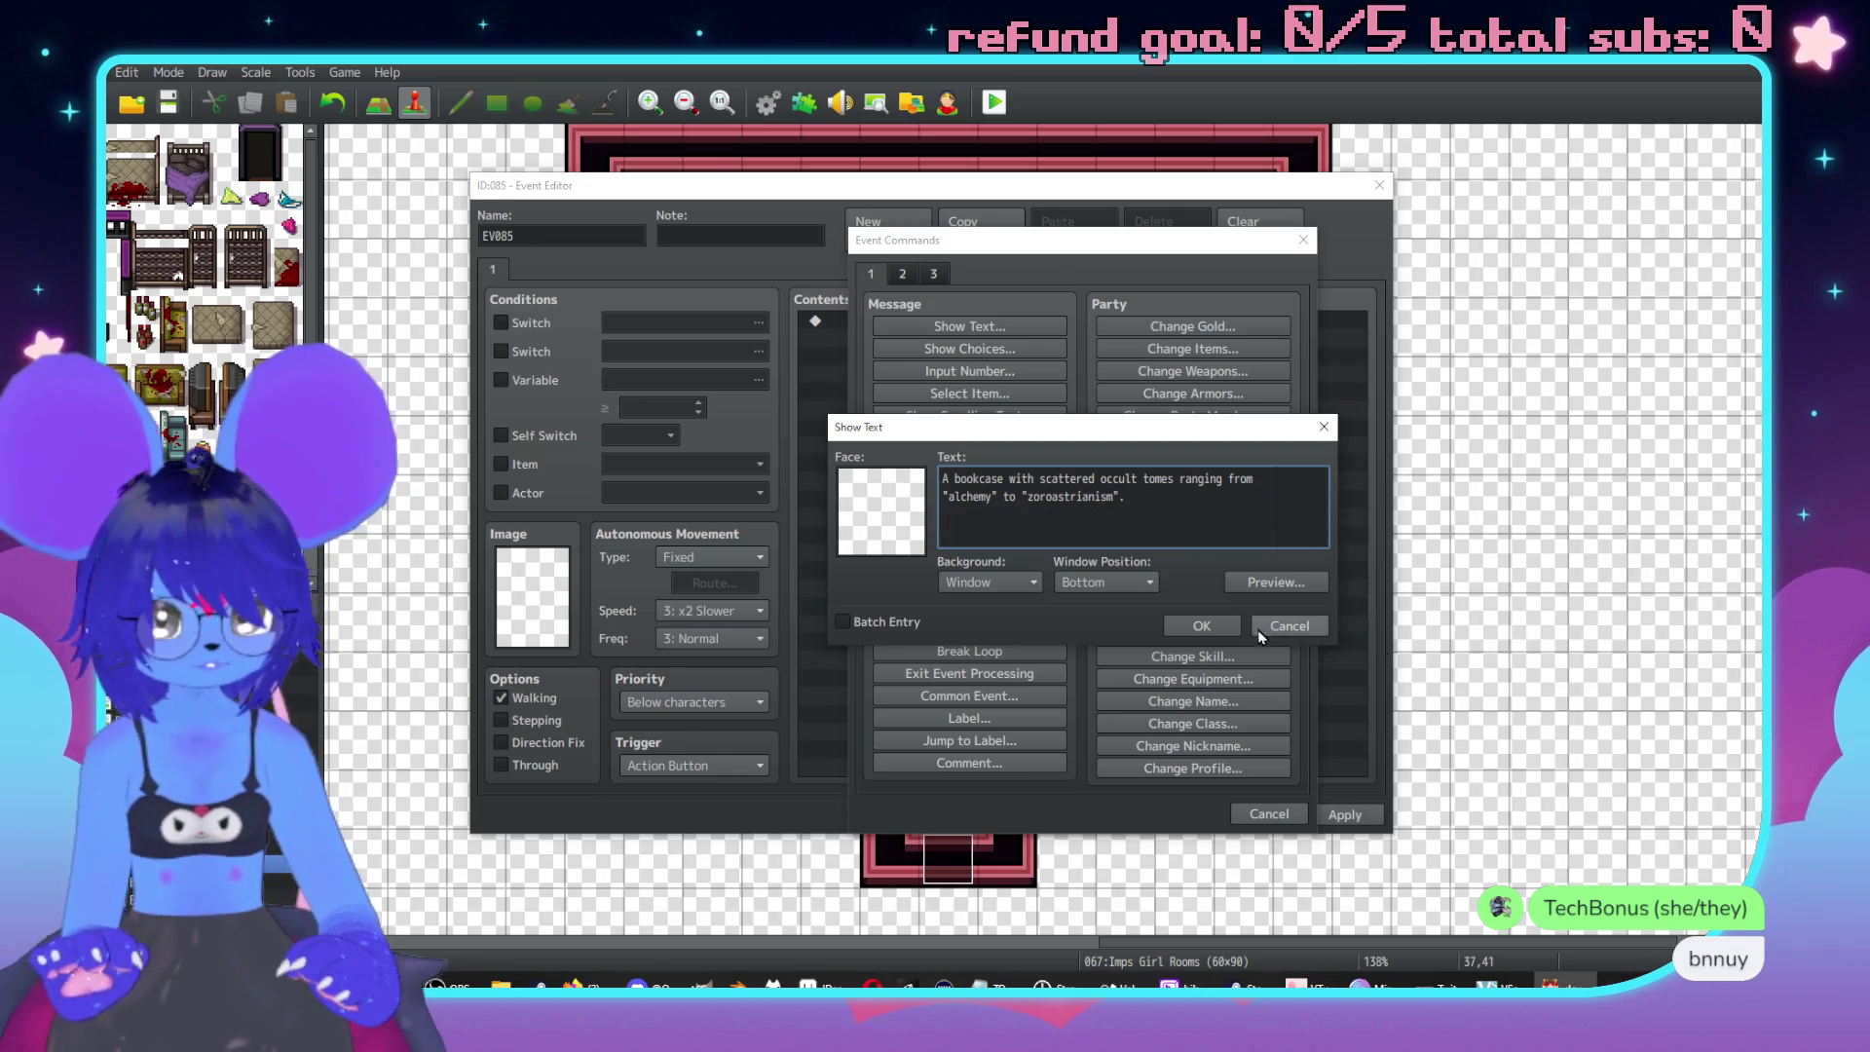
{"action": "left_click", "coordinate": [1201, 625]}
Add a second message about the coded text being hard to understand, ending '…I gave up.'.
{"action": "double_click", "coordinate": [868, 377]}
{"action": "left_click", "coordinate": [921, 334]}
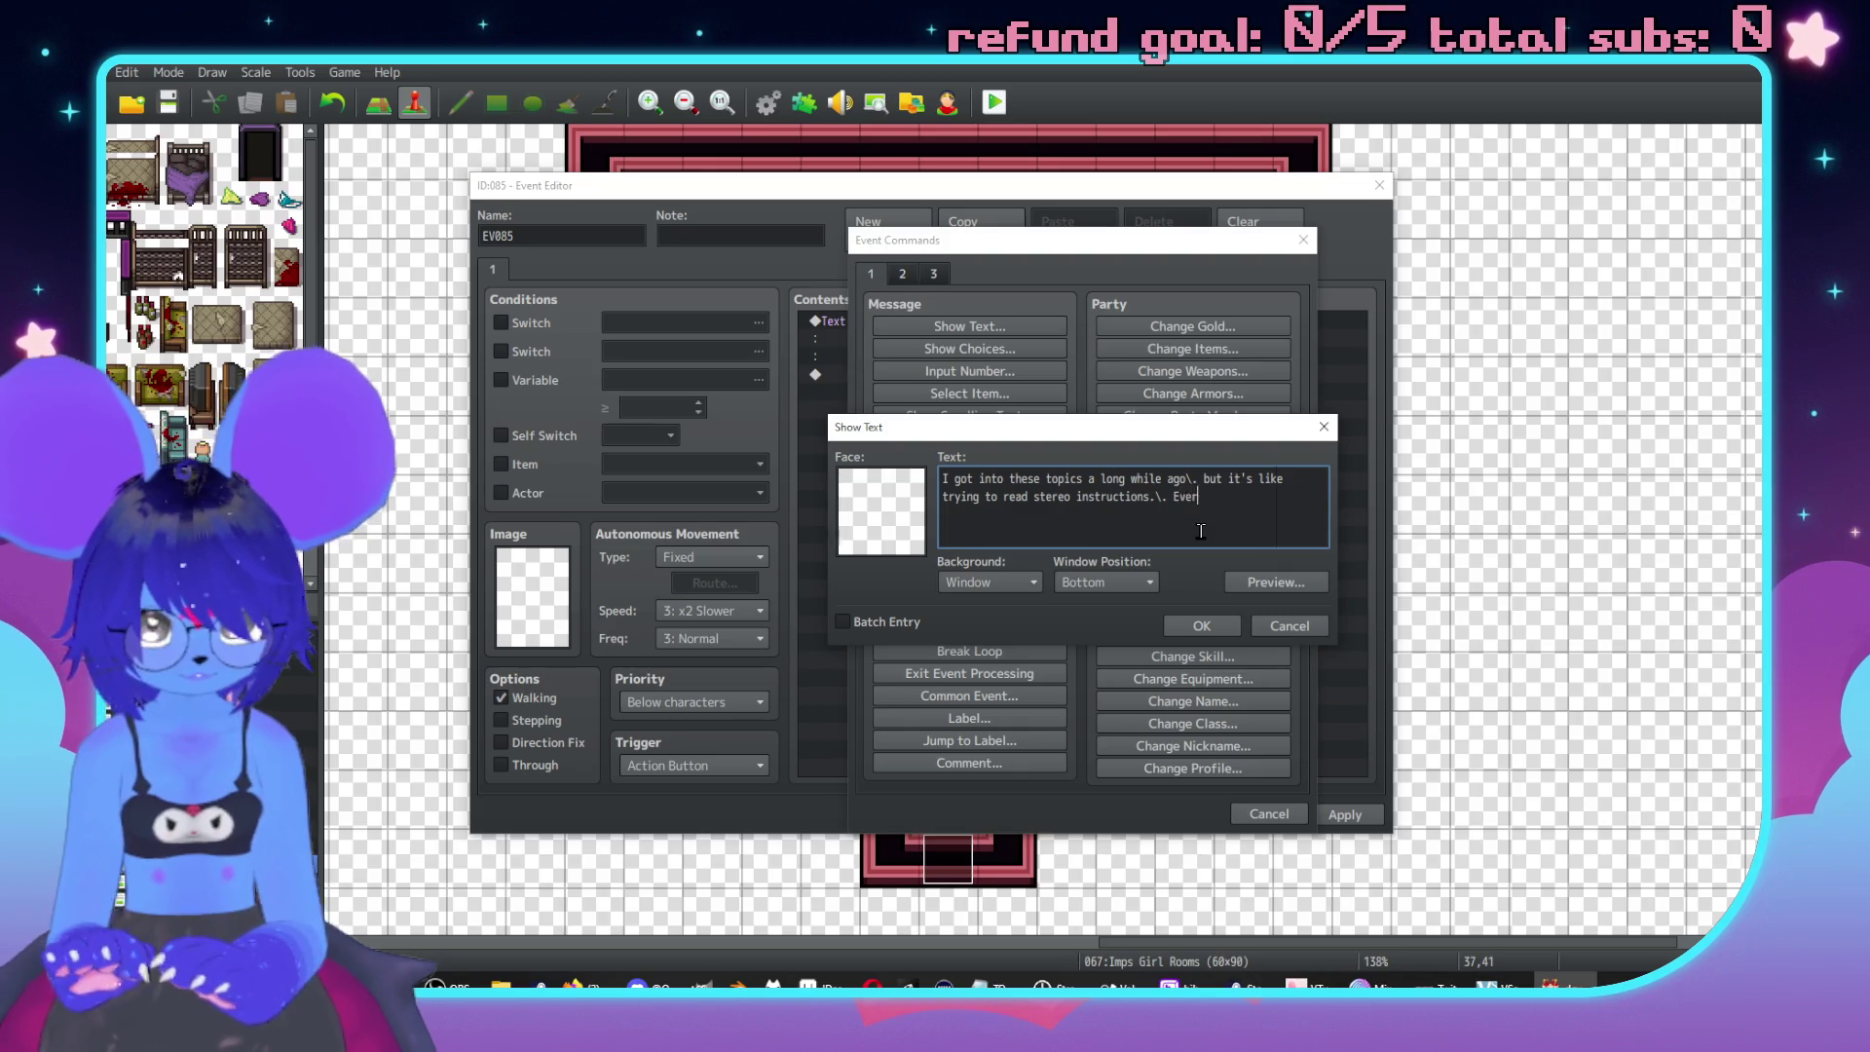
{"action": "type", "text": "ything is"}
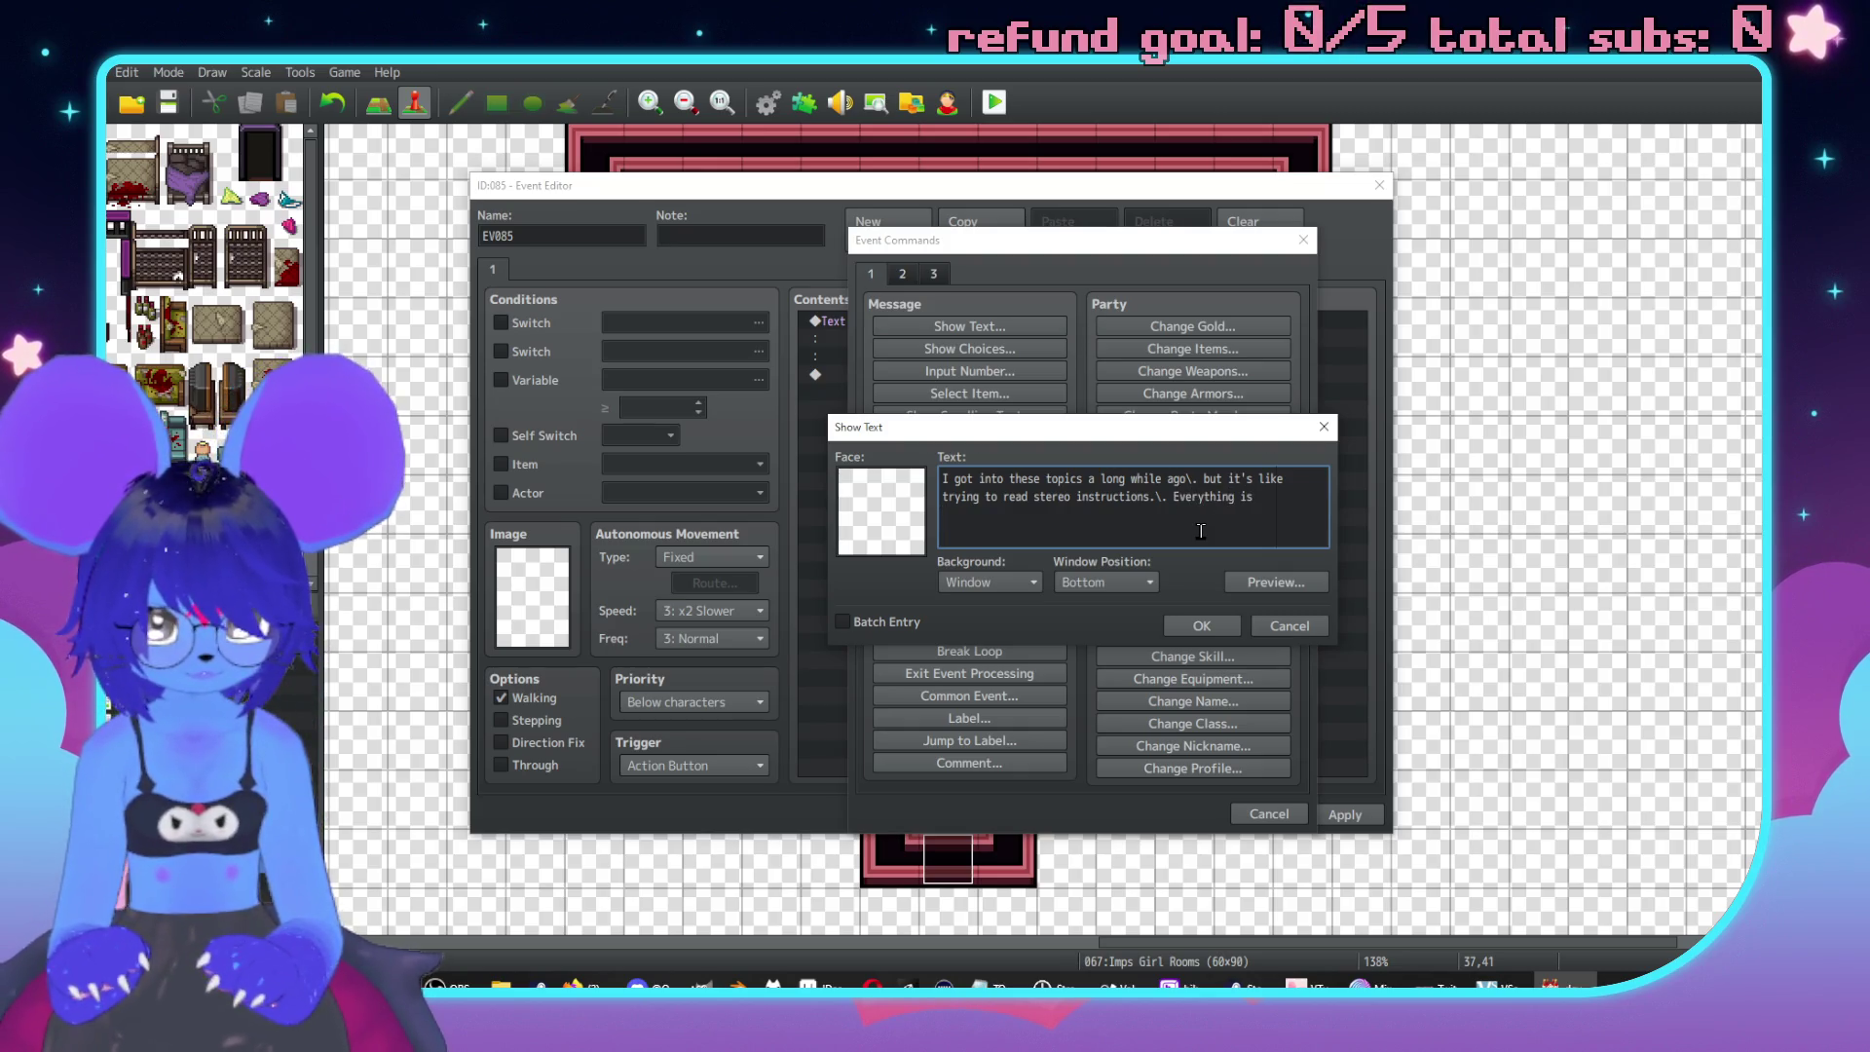
{"action": "type", "text": " so coded i"}
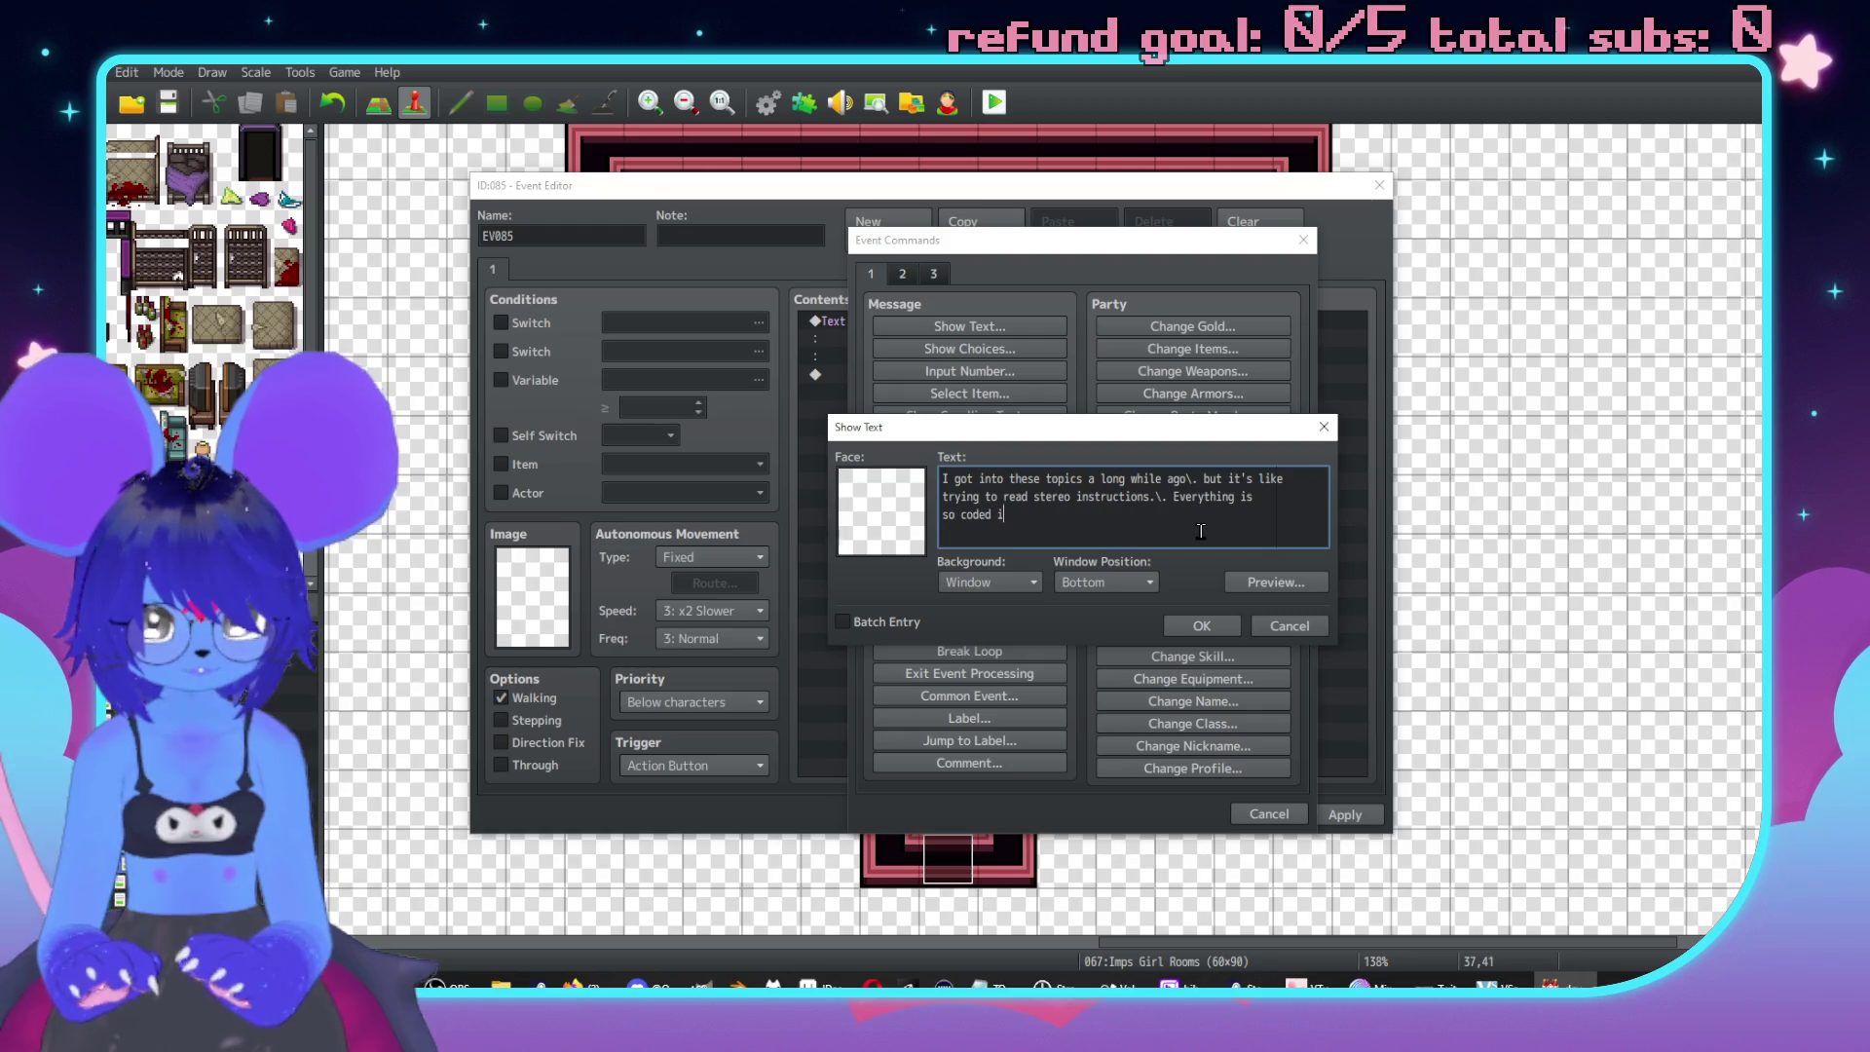
{"action": "type", "text": "t's ghha"}
{"action": "key", "text": "BackSpace"}
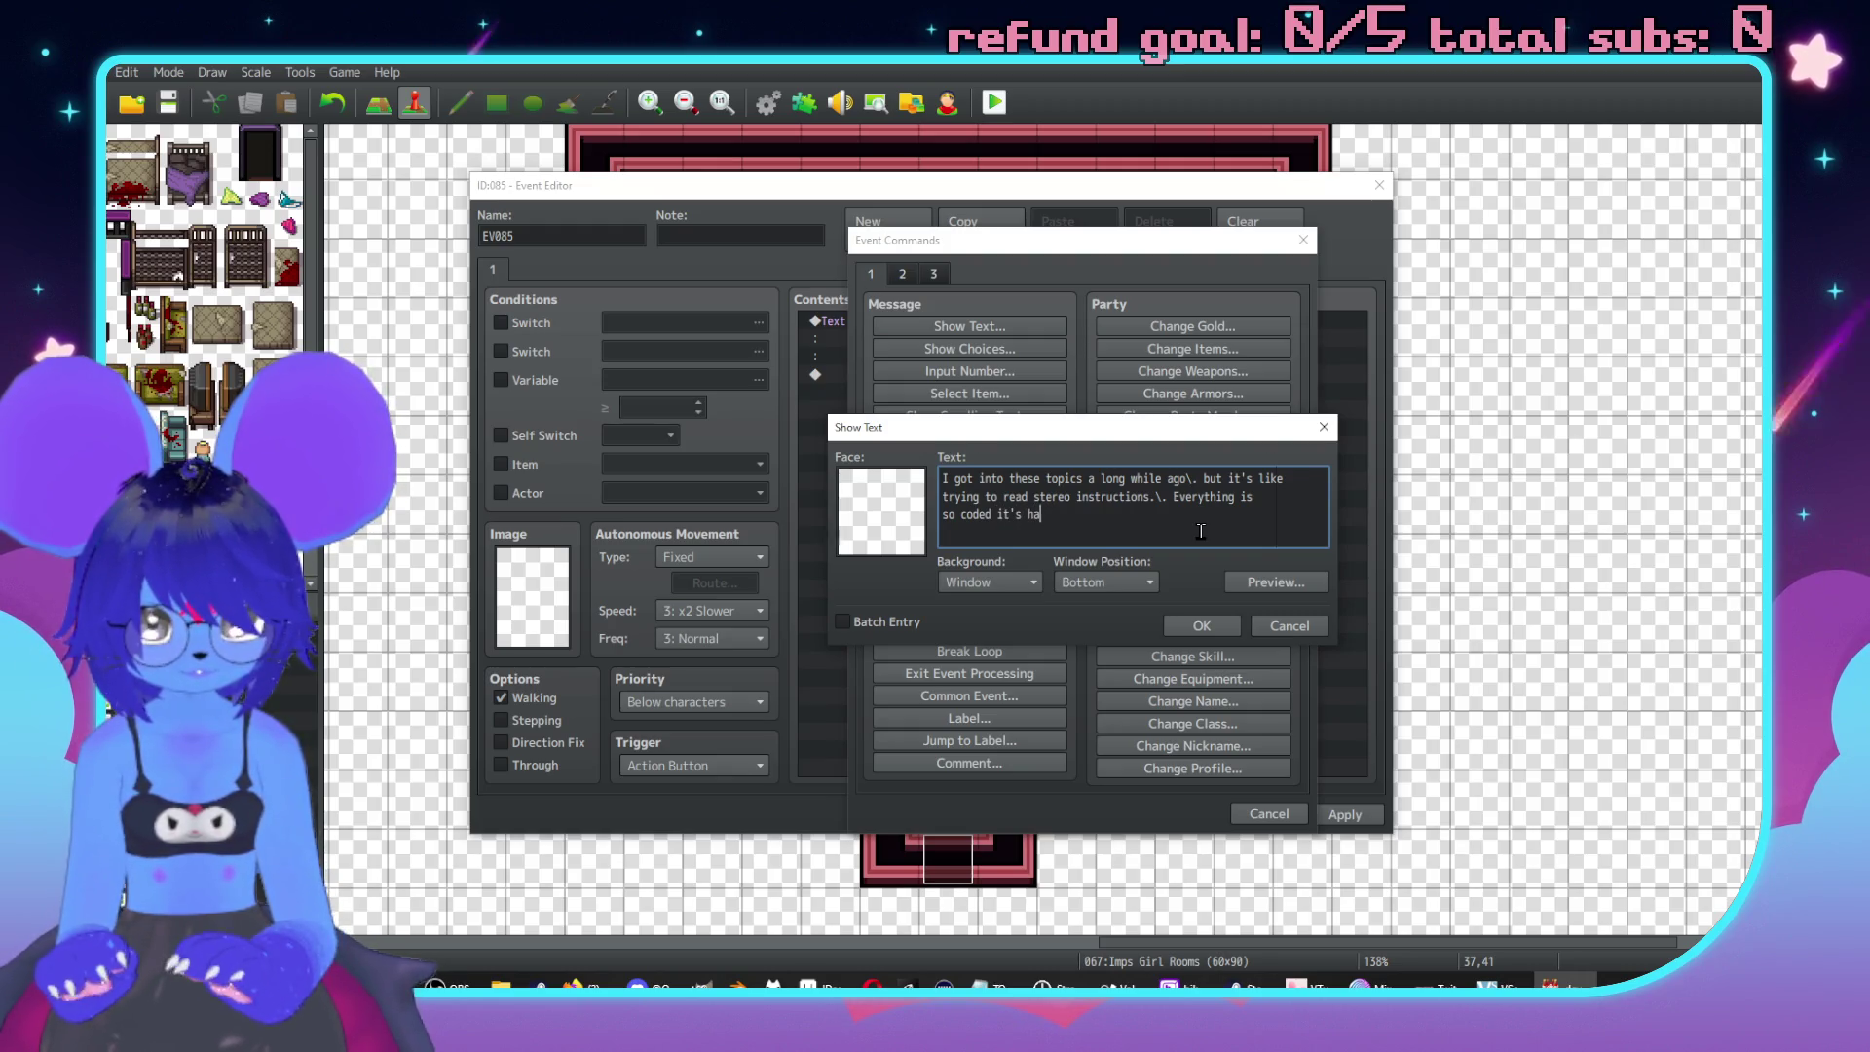
{"action": "type", "text": "hard to unde5st"}
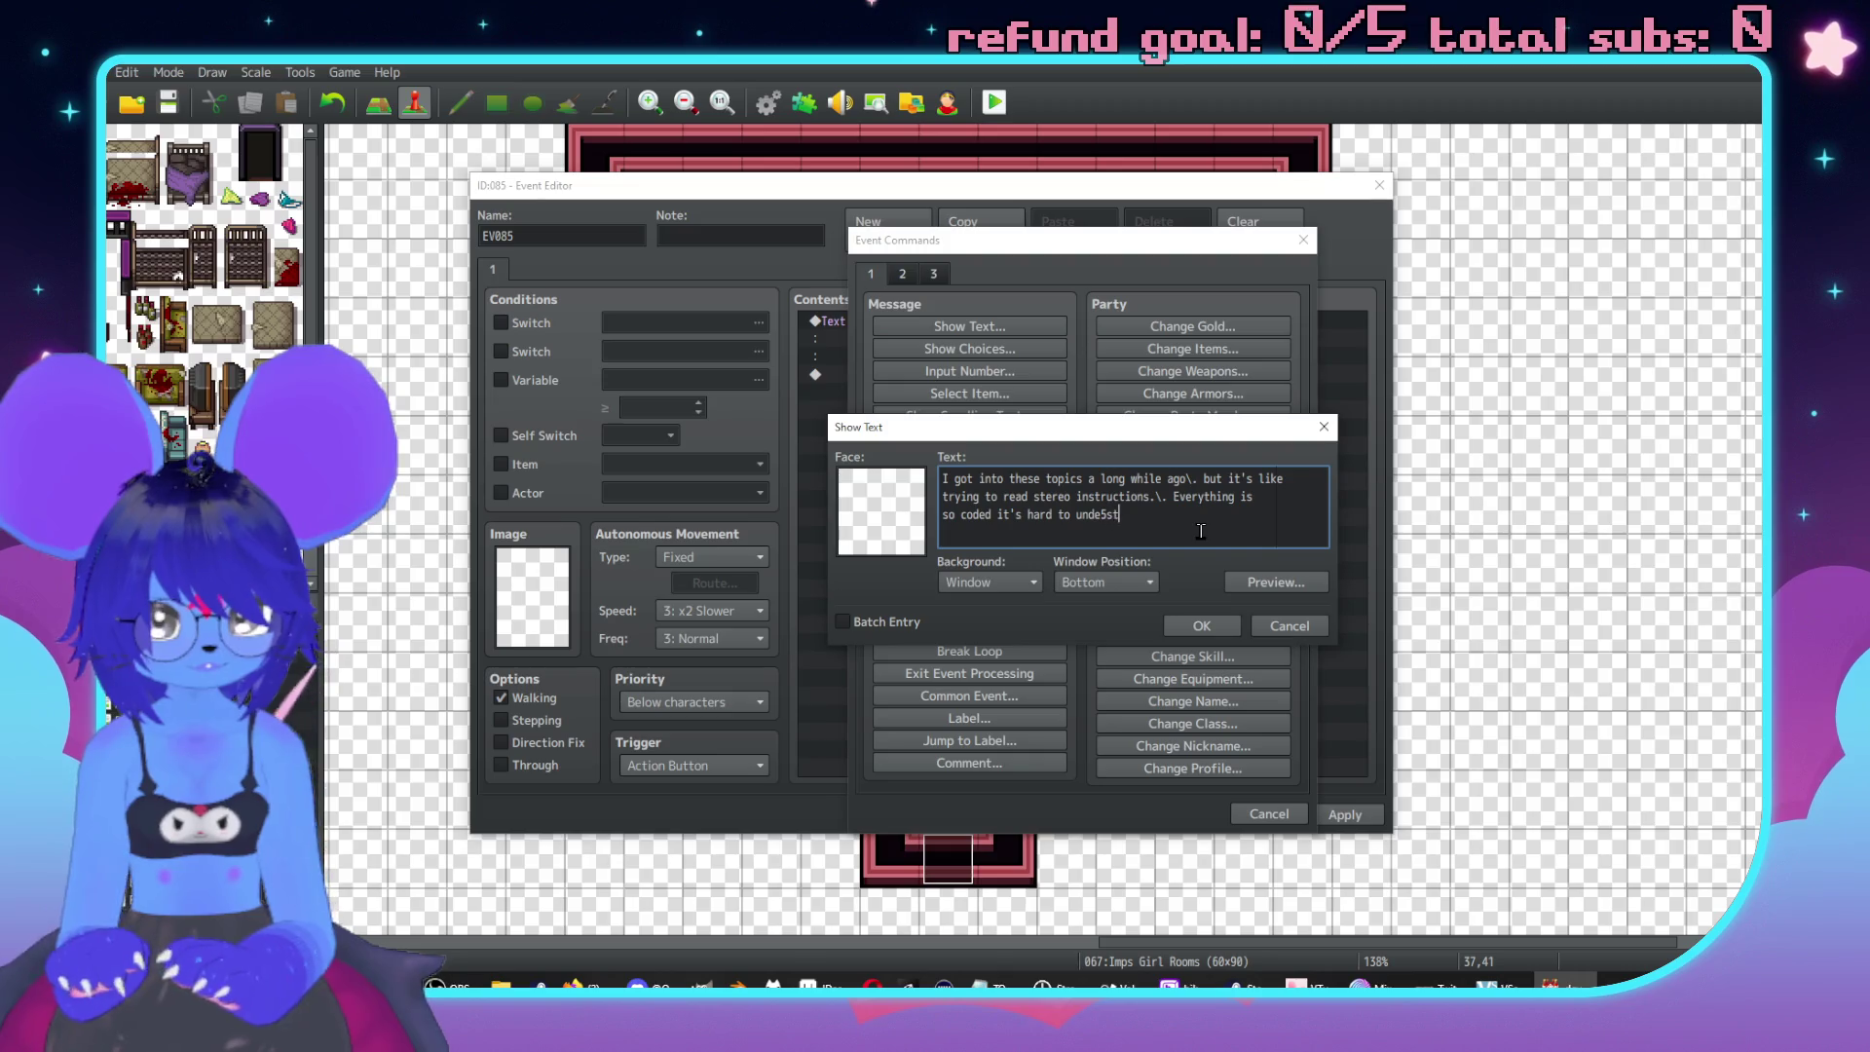
{"action": "key", "text": "BackSpace"}
{"action": "key", "text": "BackSpace"}
{"action": "key", "text": "BackSpace"}
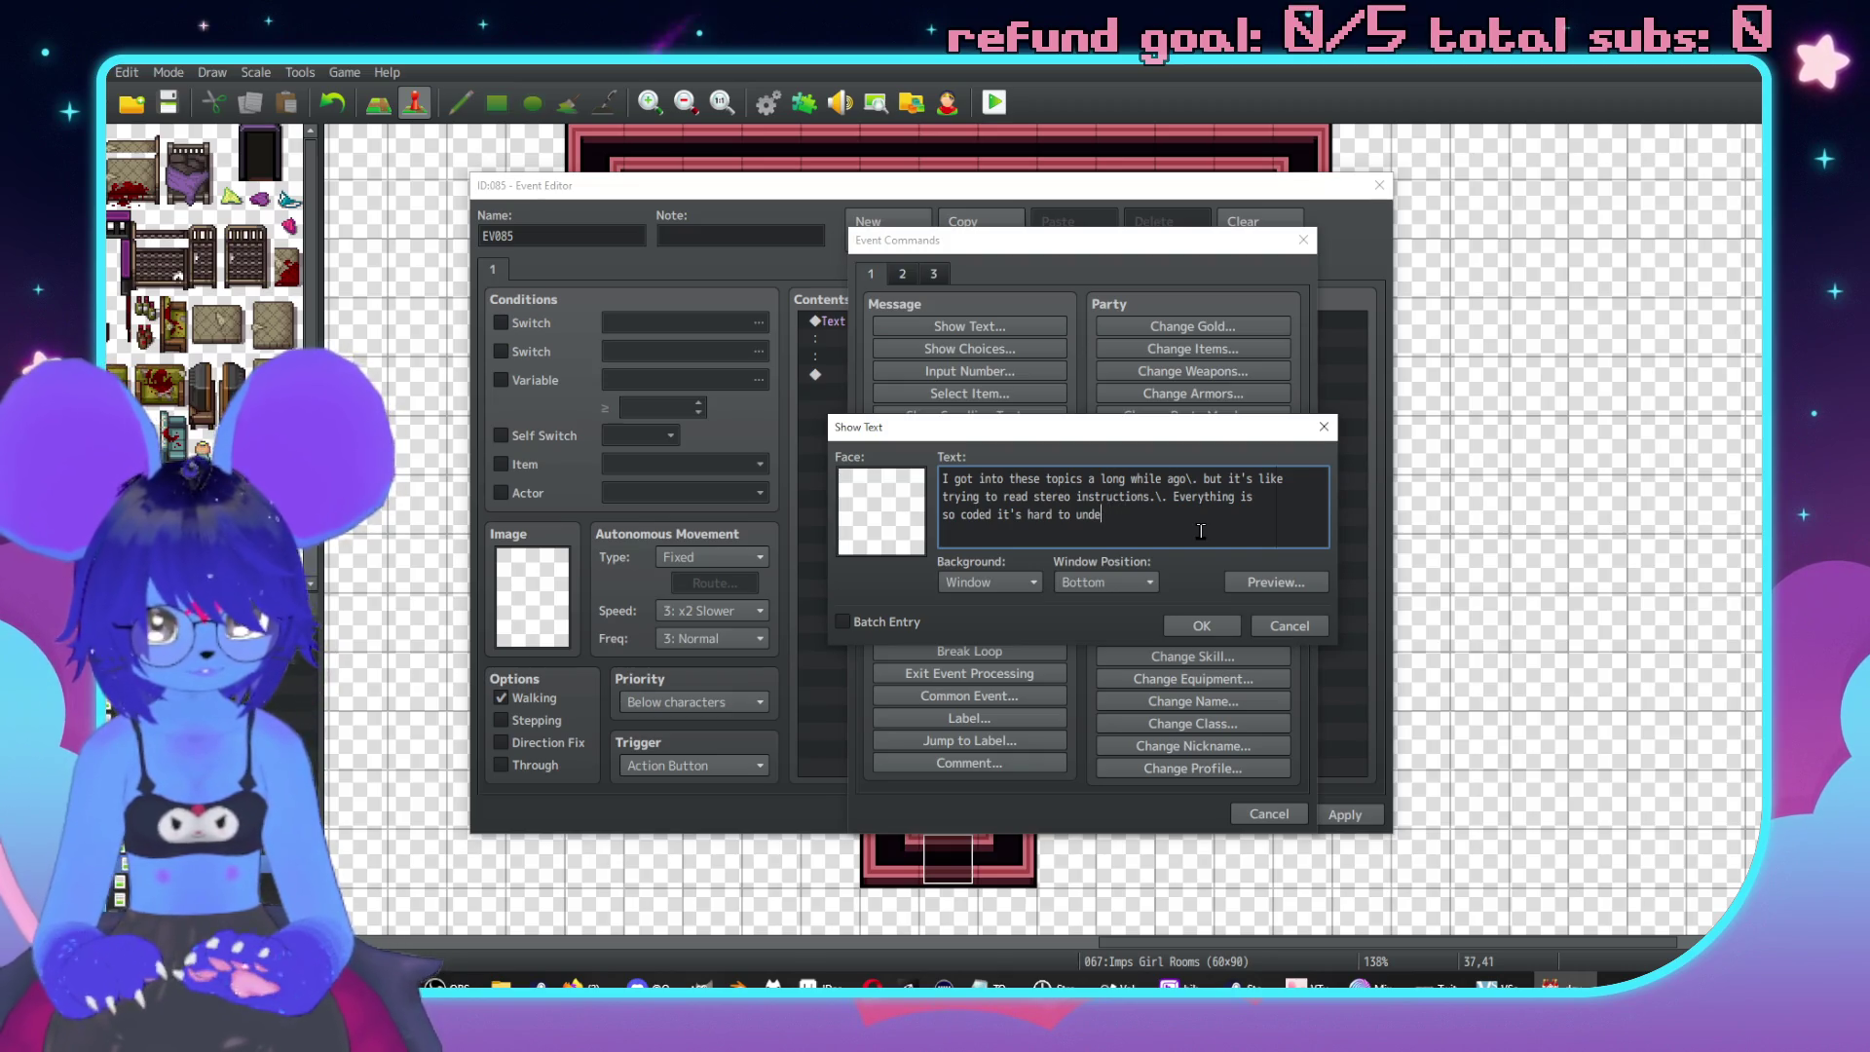
{"action": "type", "text": "real meaning"}
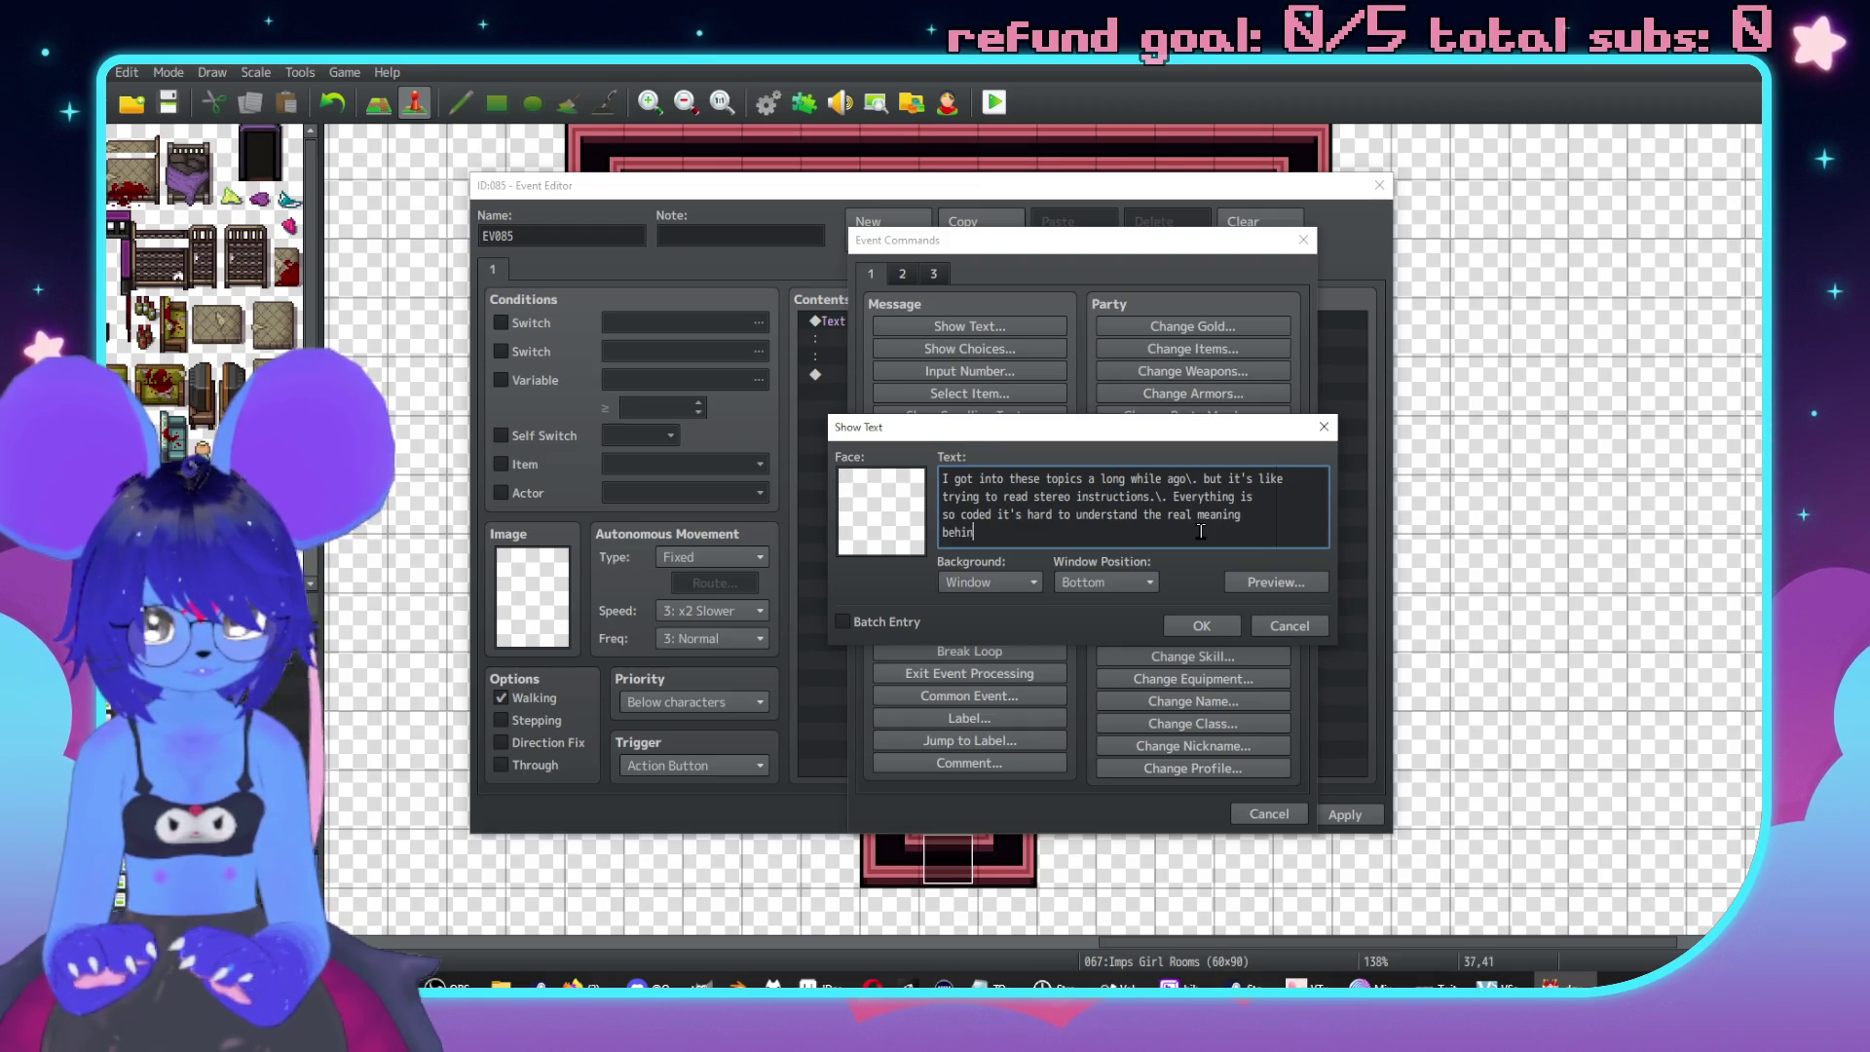
{"action": "key", "text": "BackSpace"}
{"action": "key", "text": "BackSpace"}
{"action": "key", "text": "BackSpace"}
{"action": "type", "text": "ing.\\. I ga"}
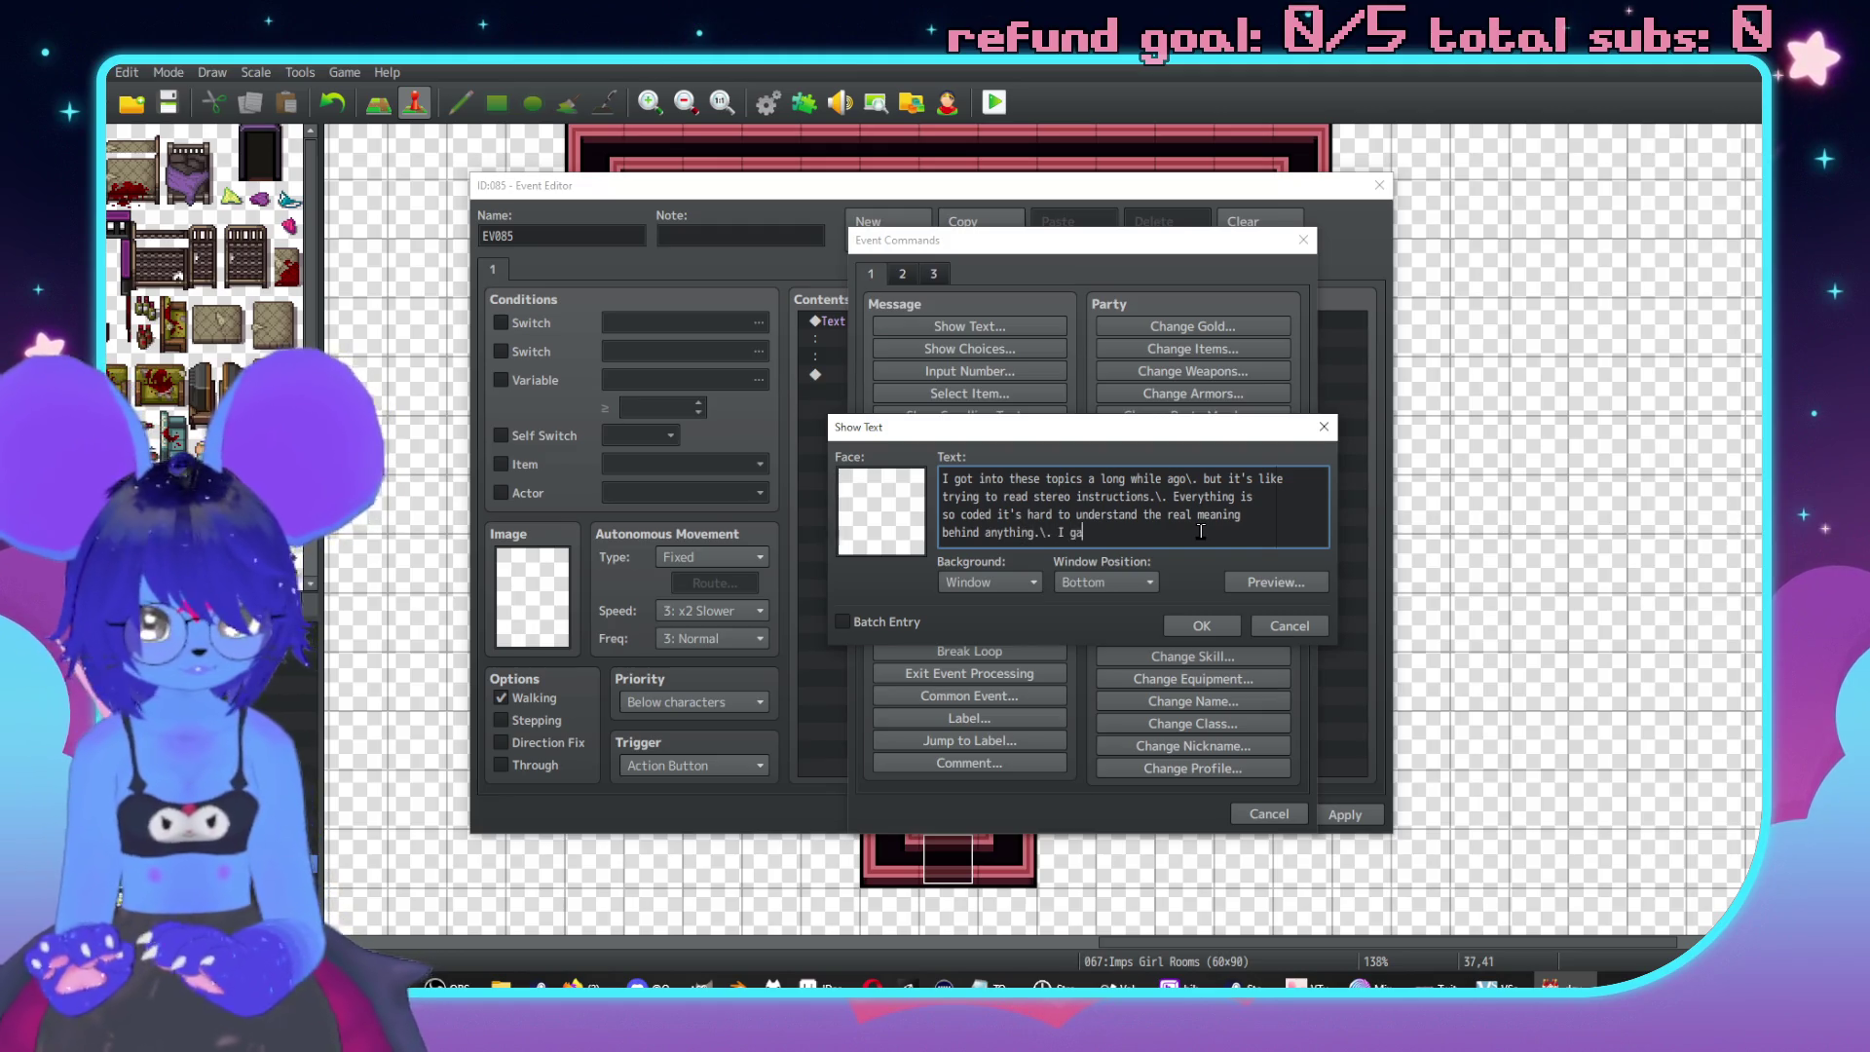
{"action": "type", "text": "ve up."}
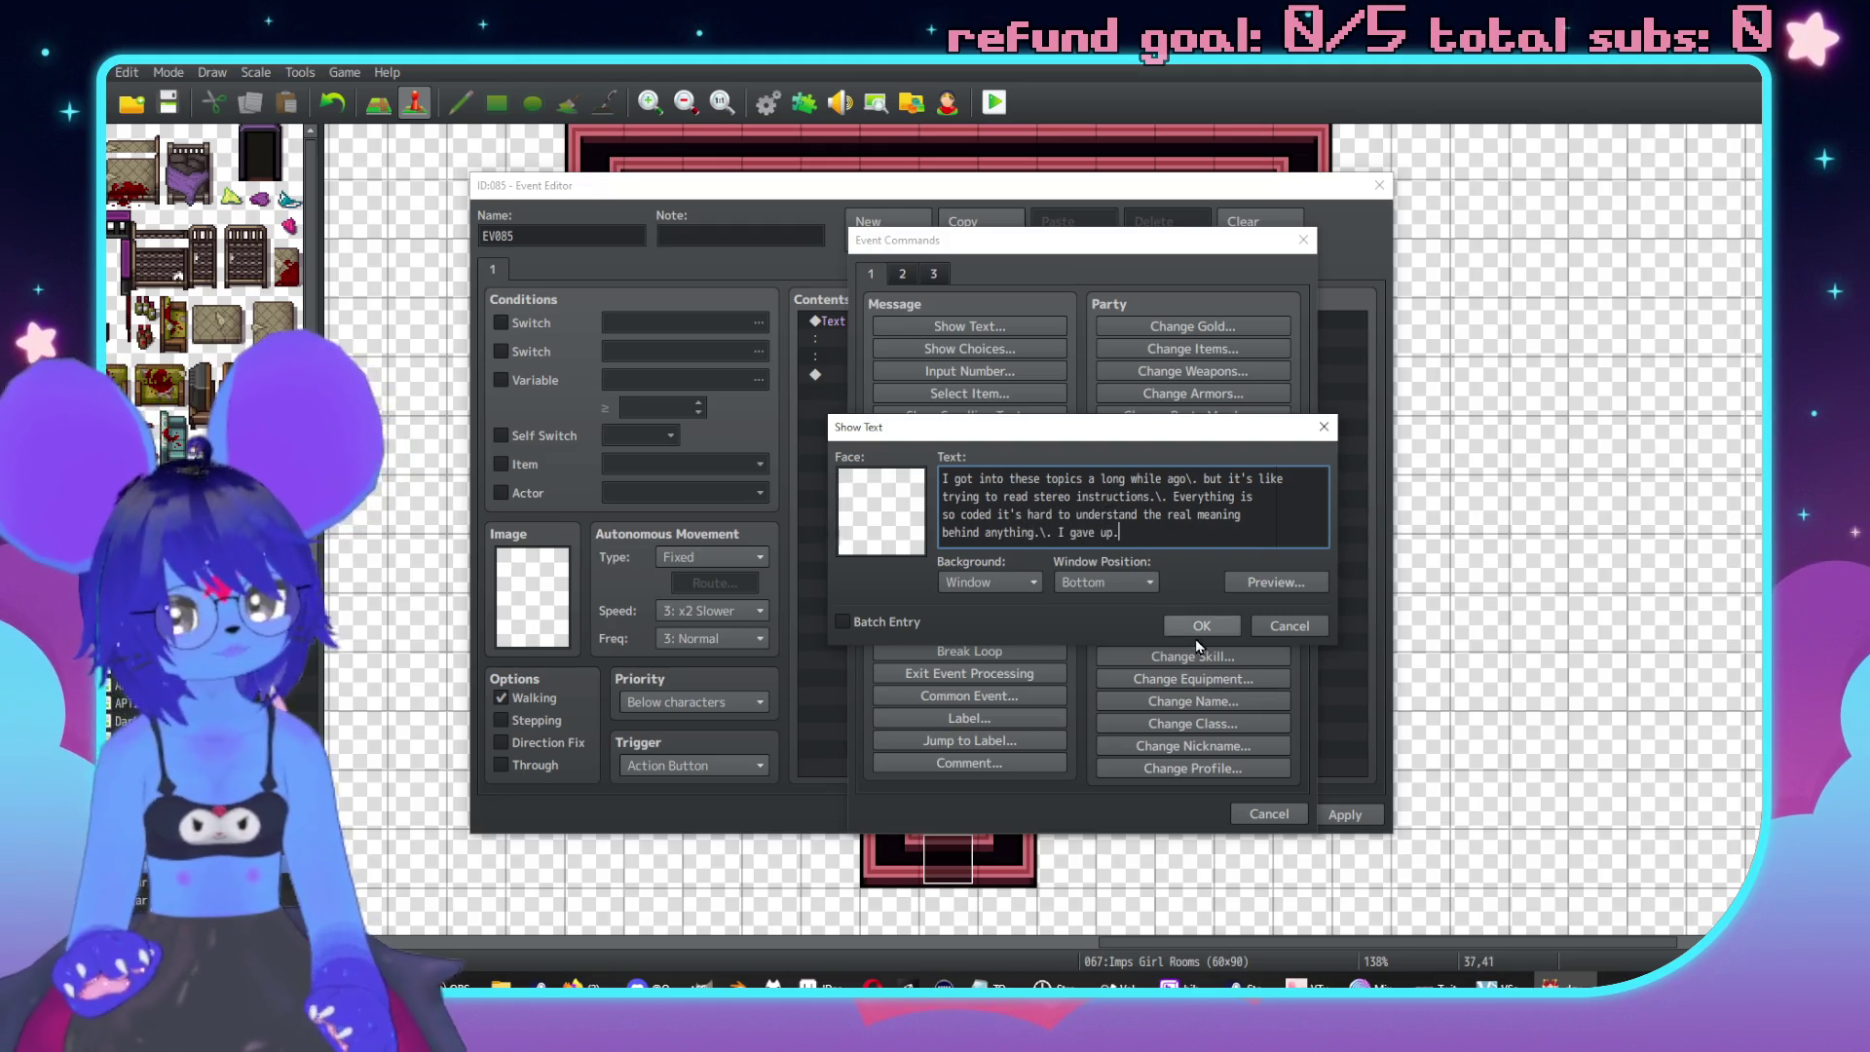
{"action": "left_click", "coordinate": [1200, 626]}
{"action": "left_click", "coordinate": [738, 702]}
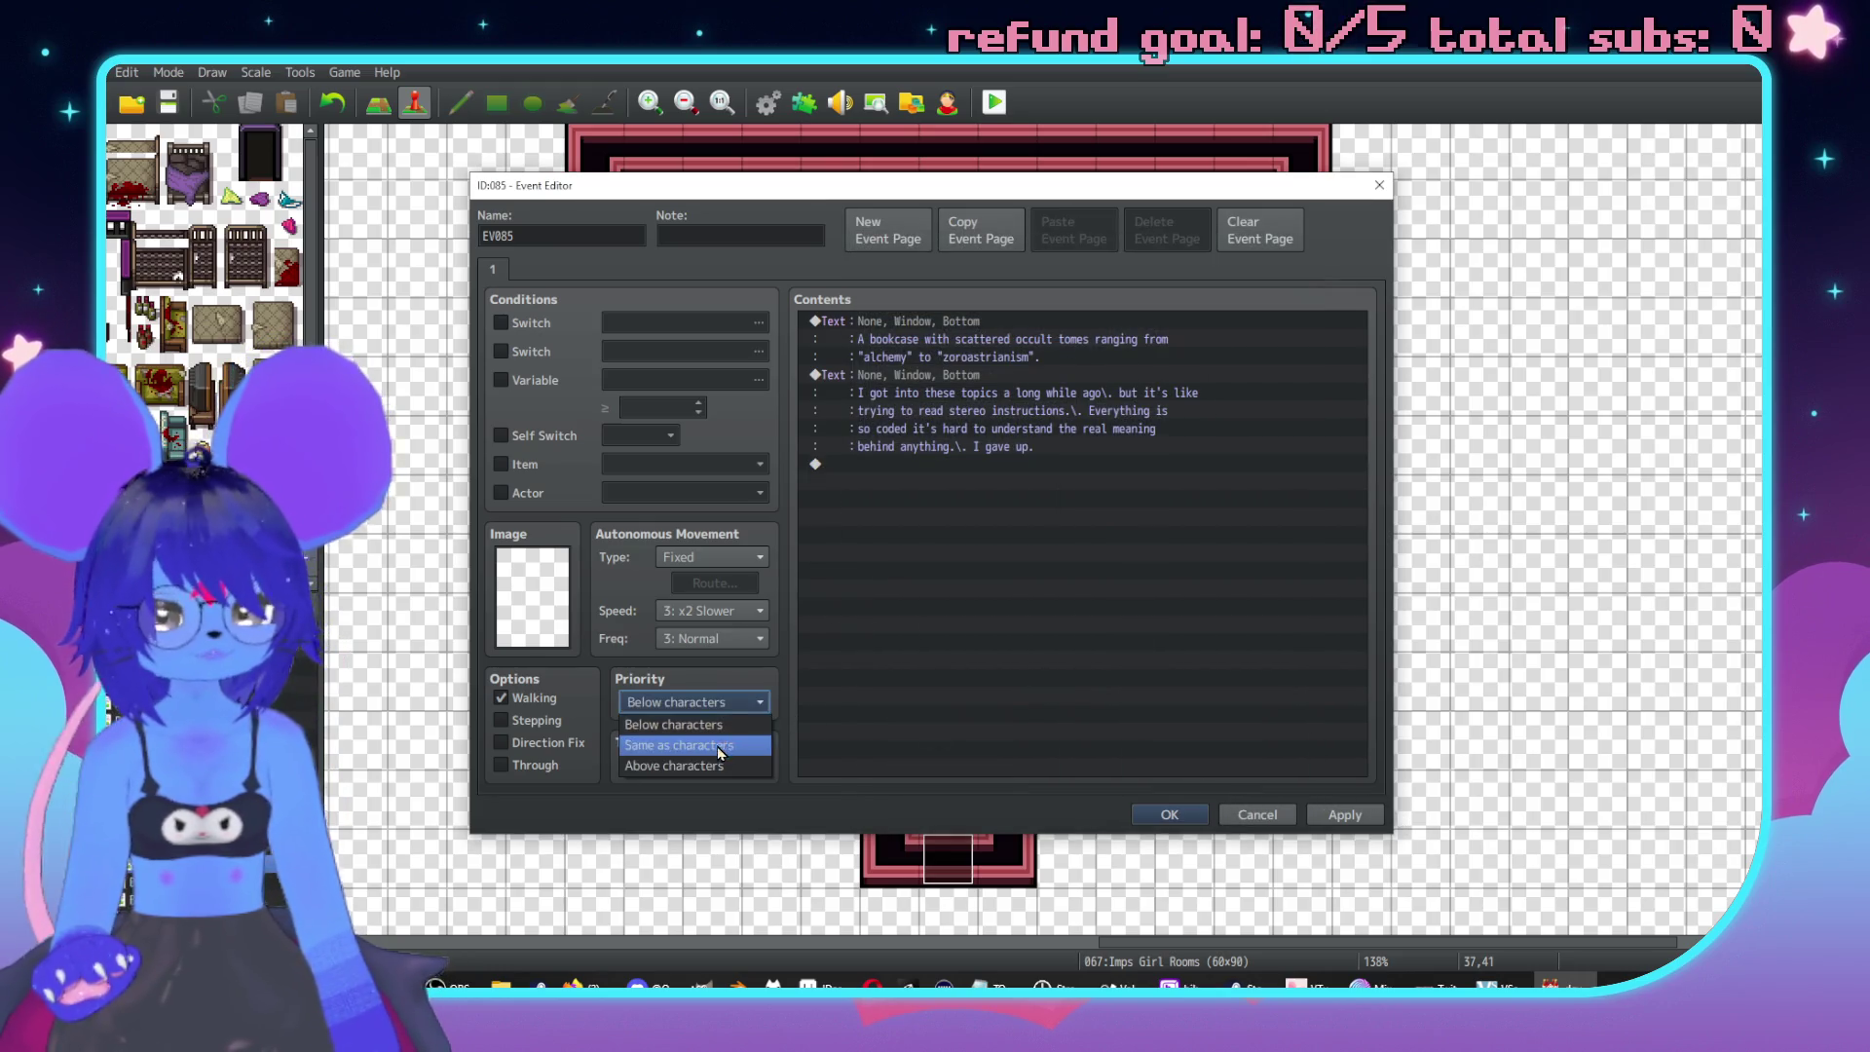
Set EV085's priority to Same as characters and close its editor.
{"action": "left_click", "coordinate": [717, 745]}
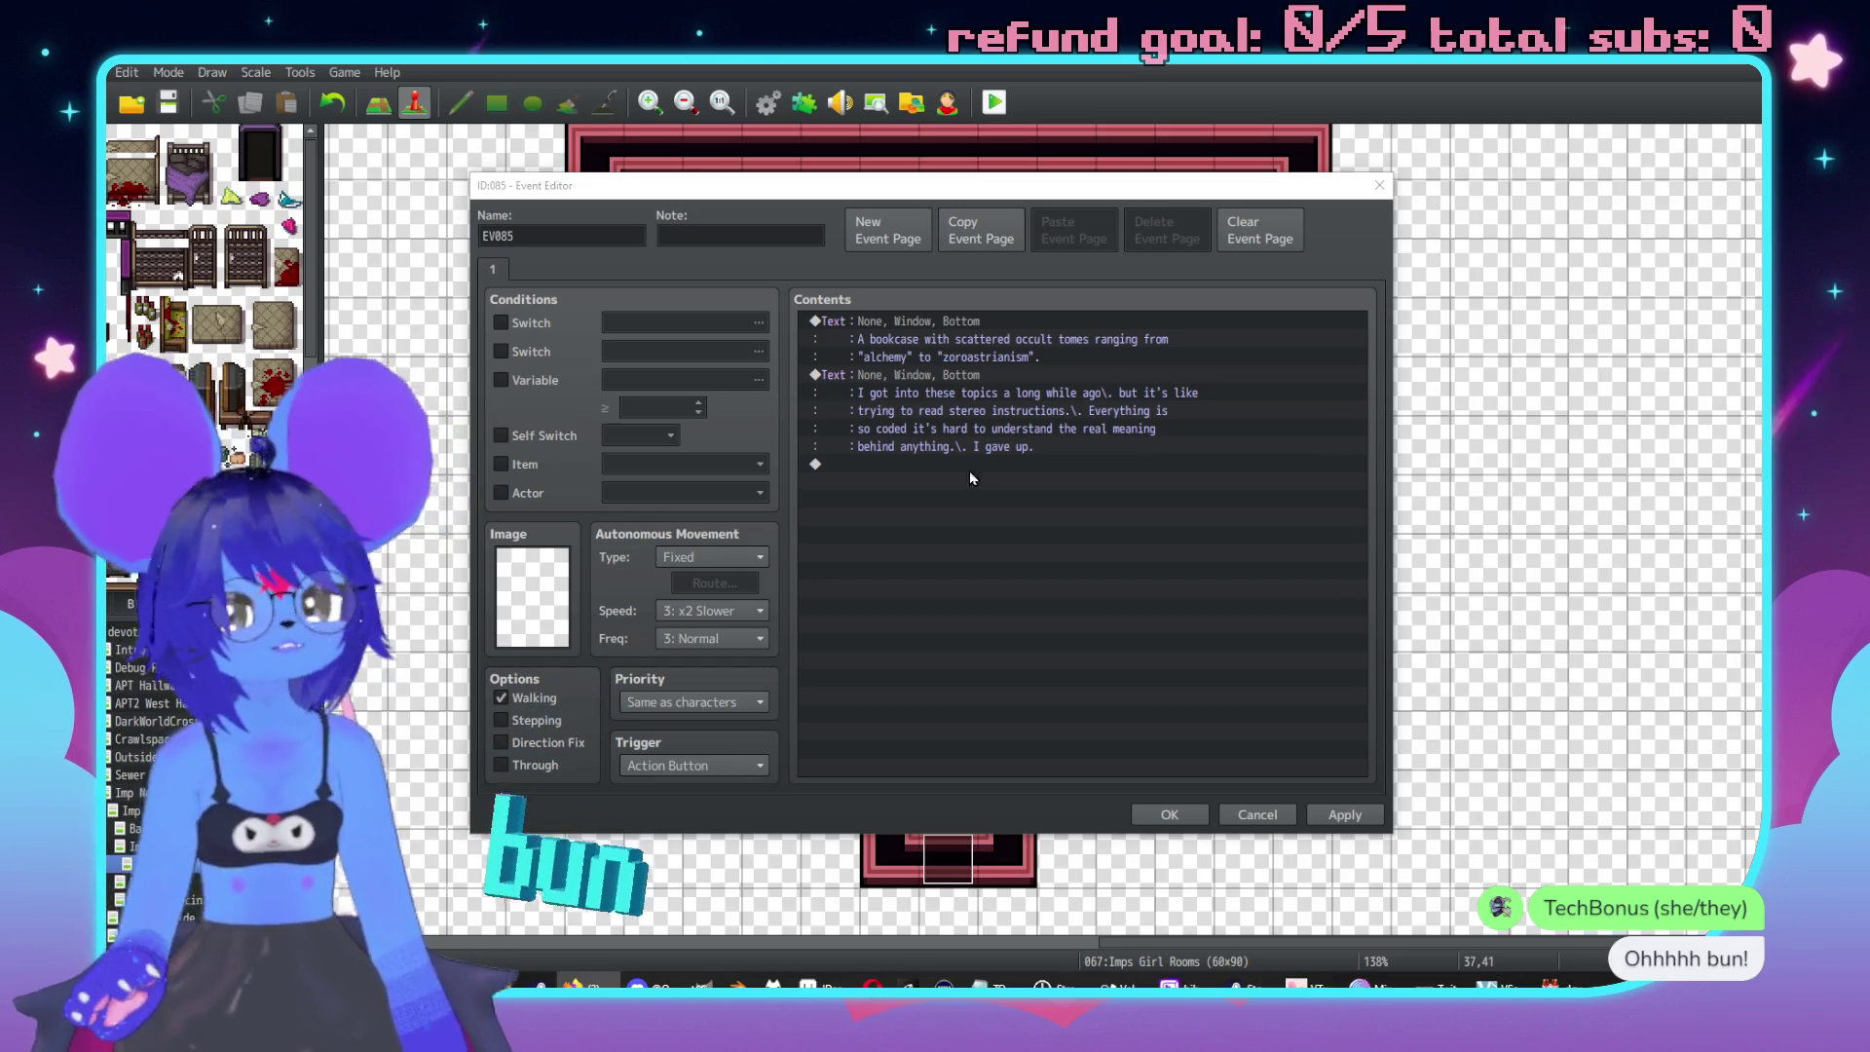
{"action": "left_click", "coordinate": [1169, 814]}
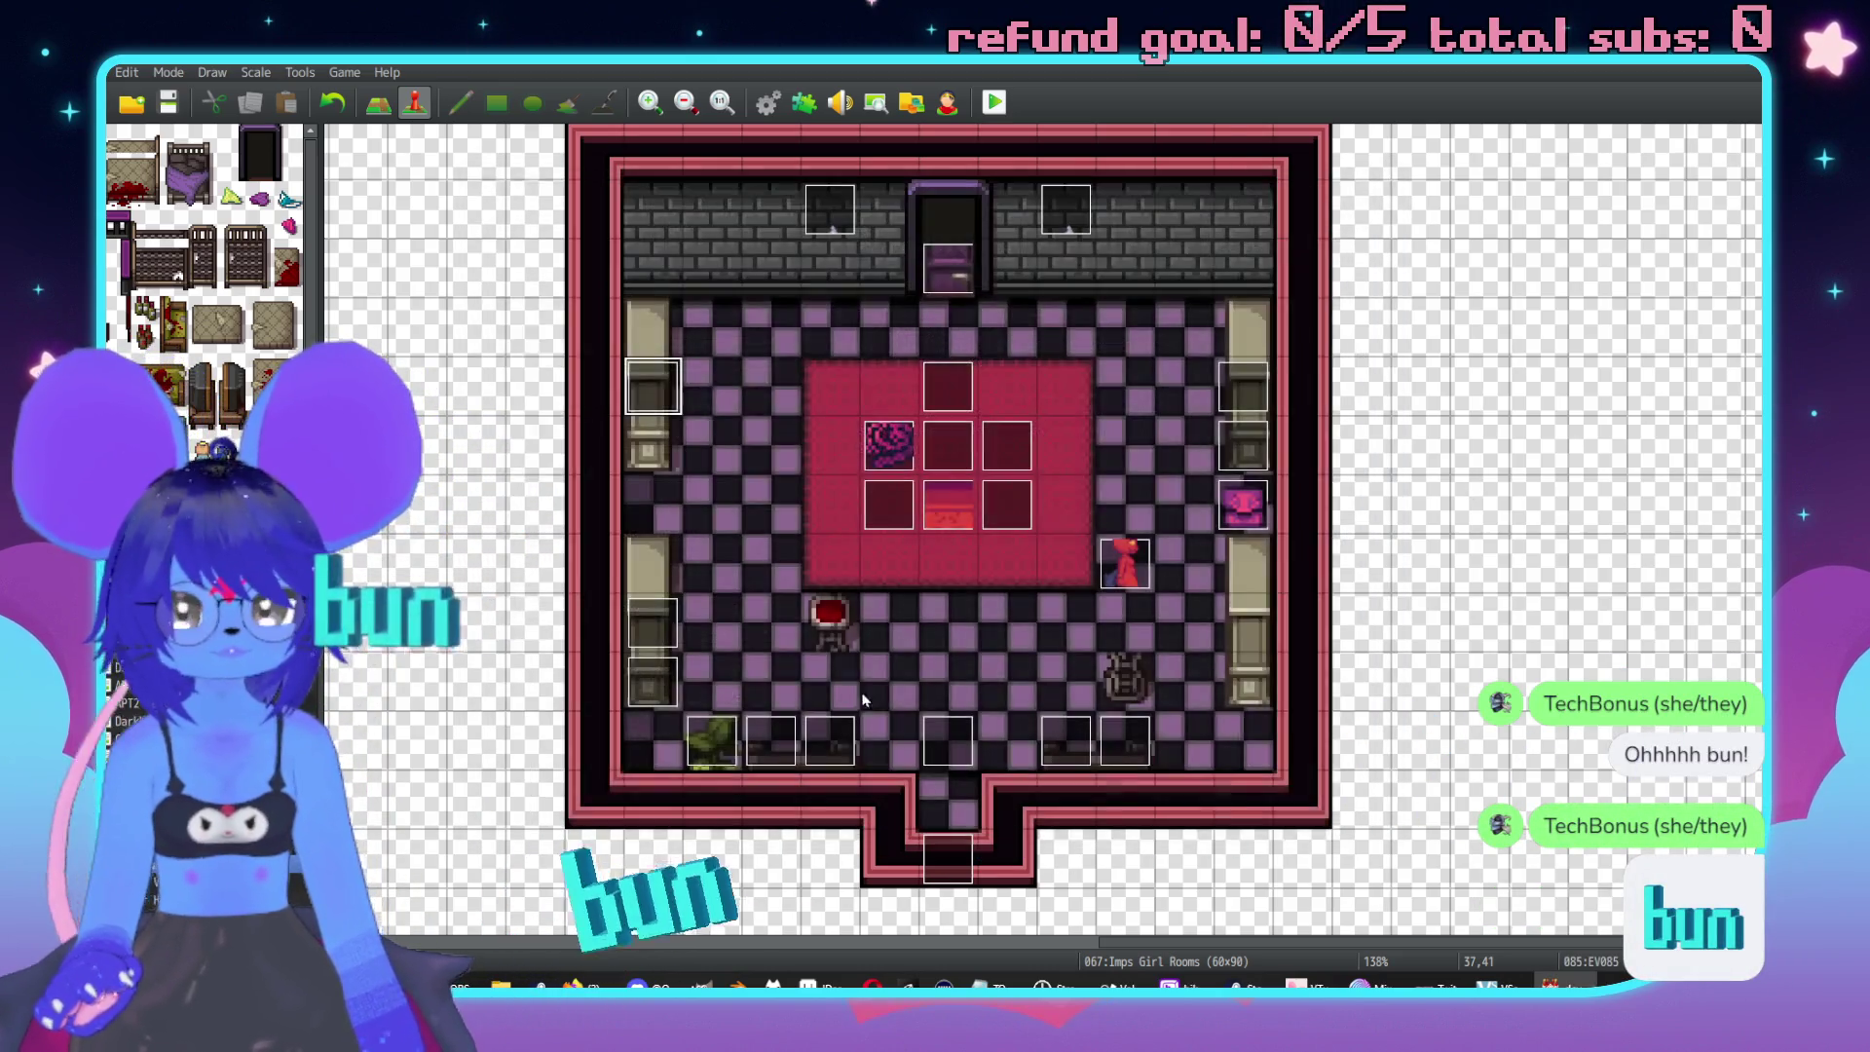
Paste a bookcase copy below EV085 and move the two back-wall events one tile outward.
{"action": "left_click", "coordinate": [633, 454]}
{"action": "key", "text": "ctrl+v"}
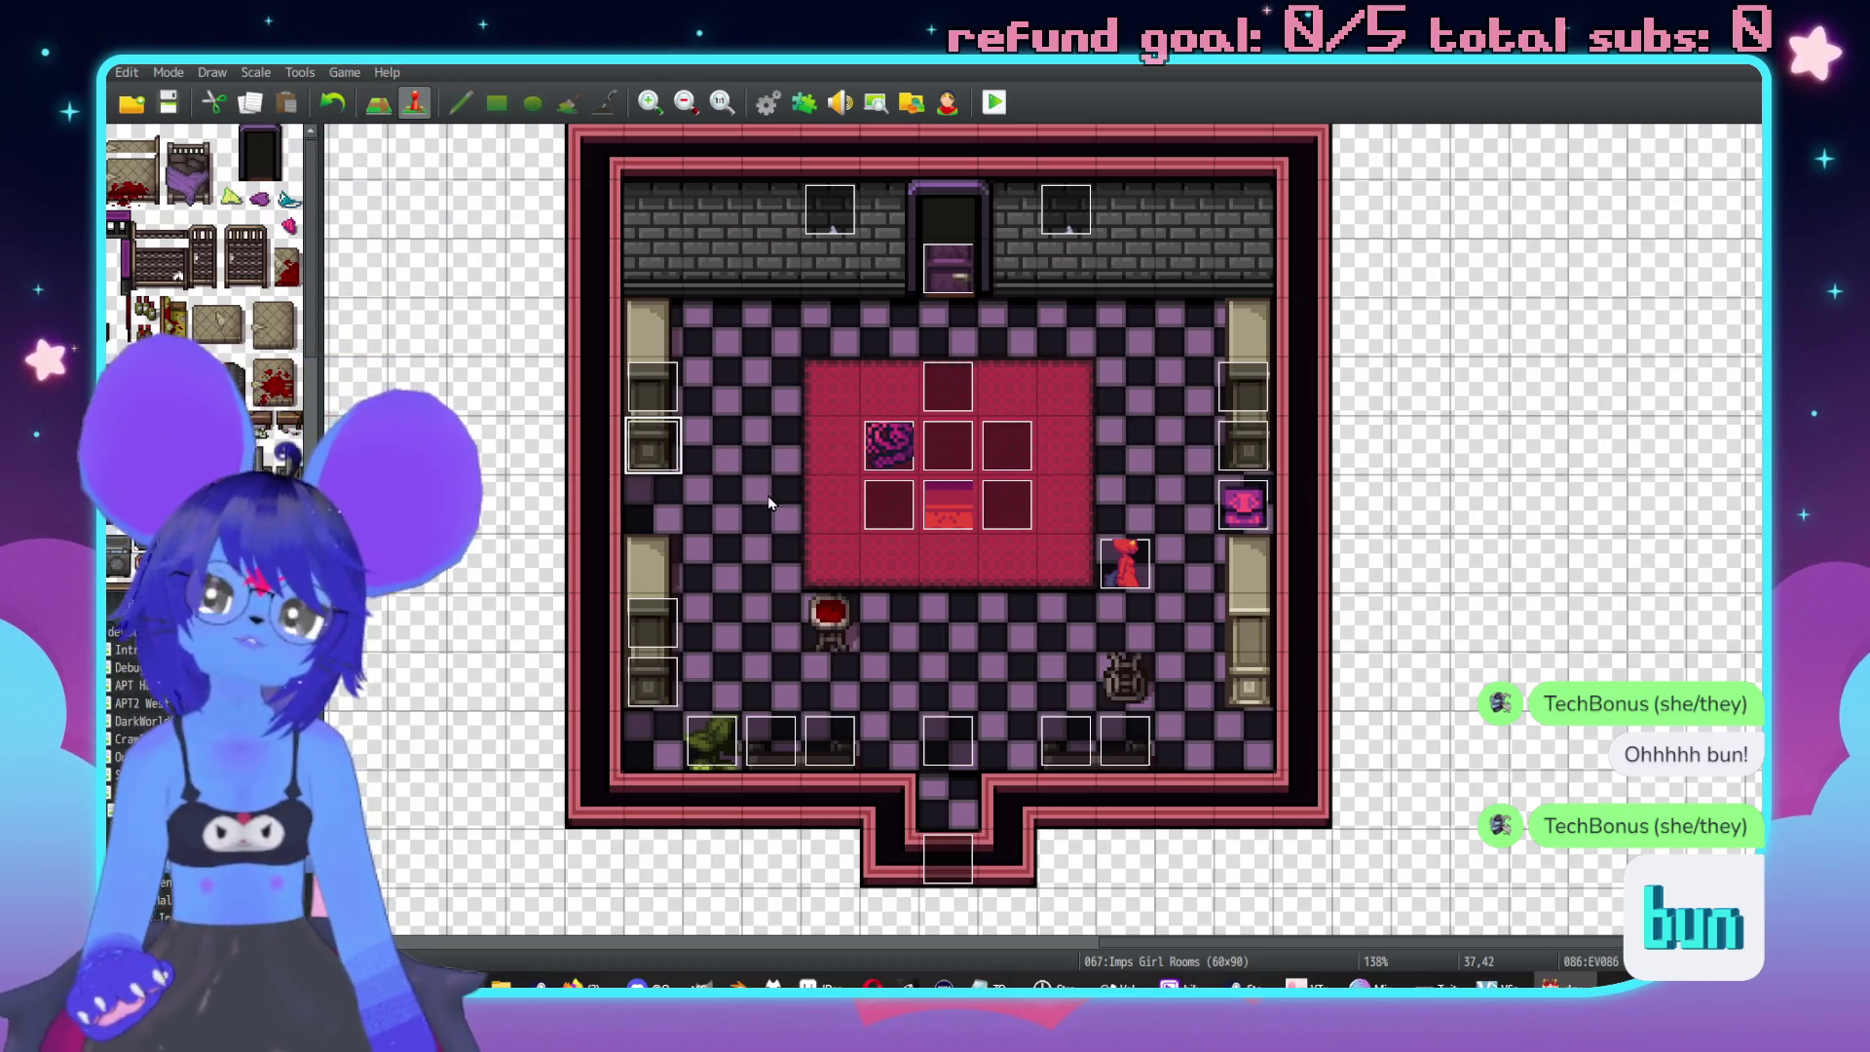
{"action": "middle_click", "coordinate": [1227, 407]}
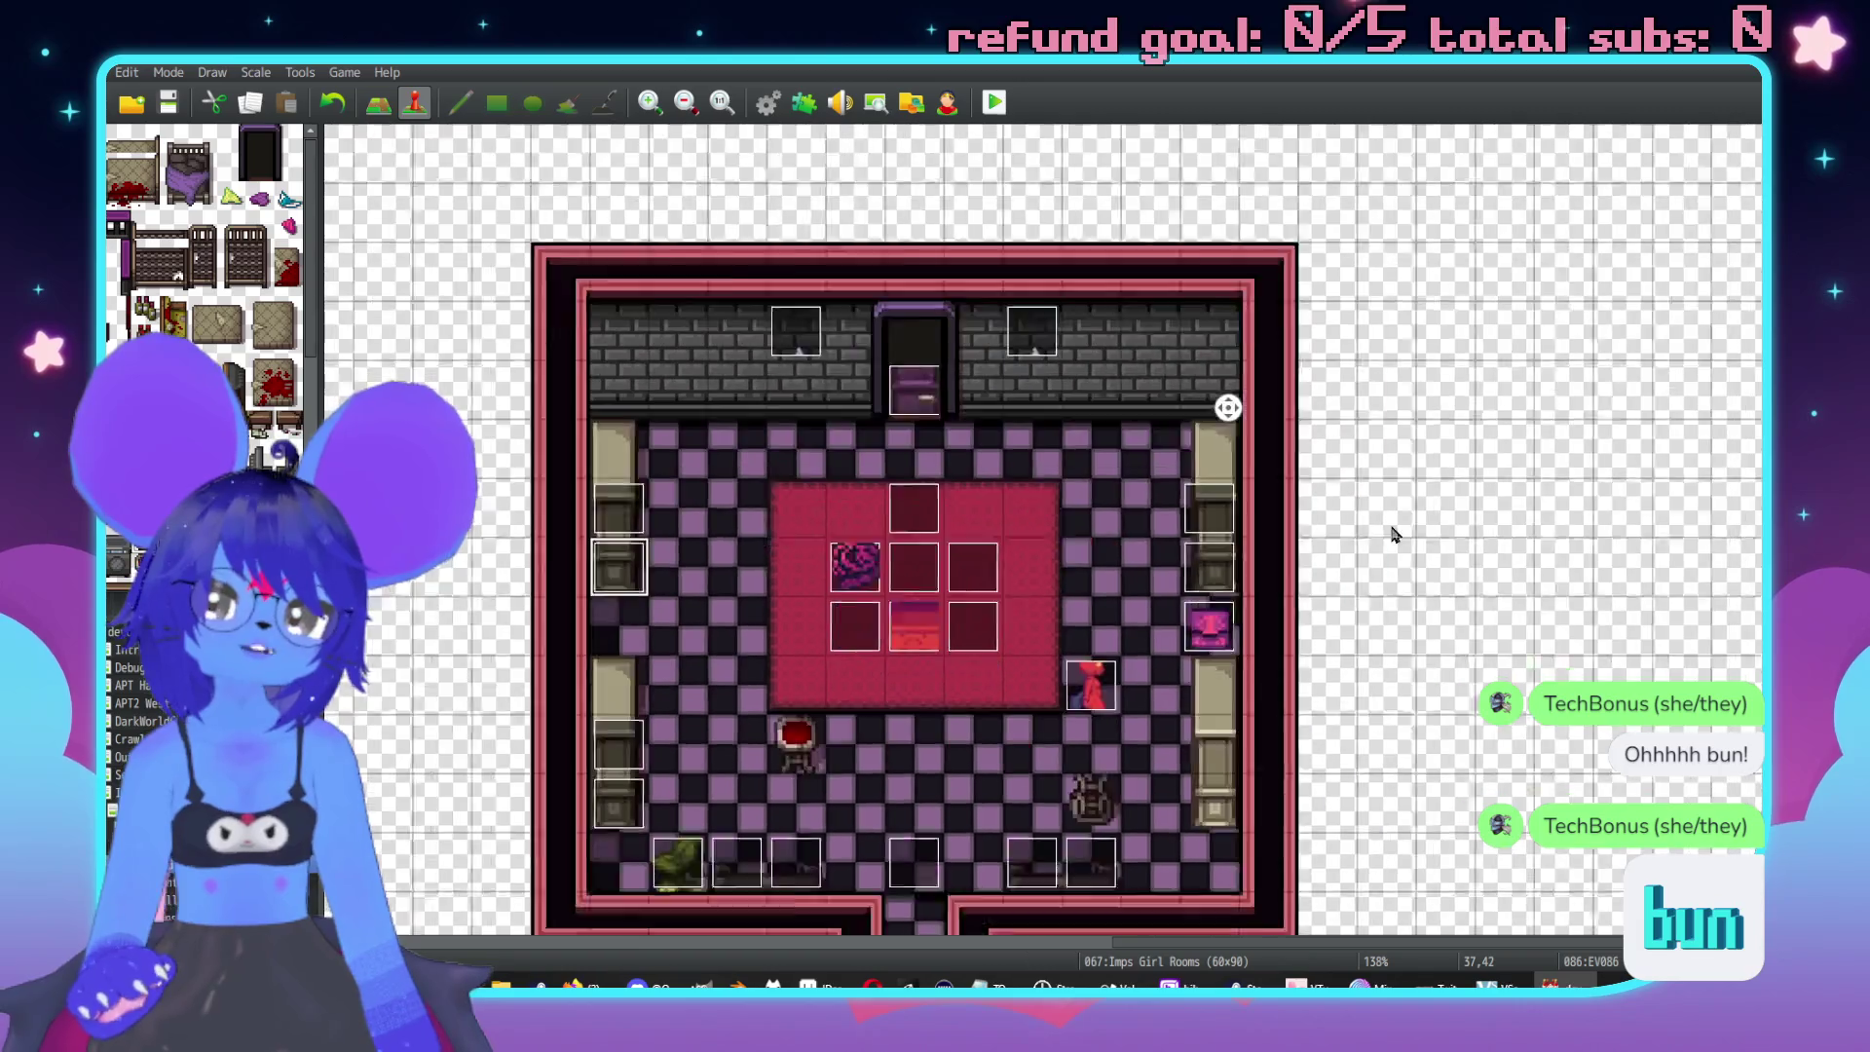
{"action": "middle_click", "coordinate": [1375, 472]}
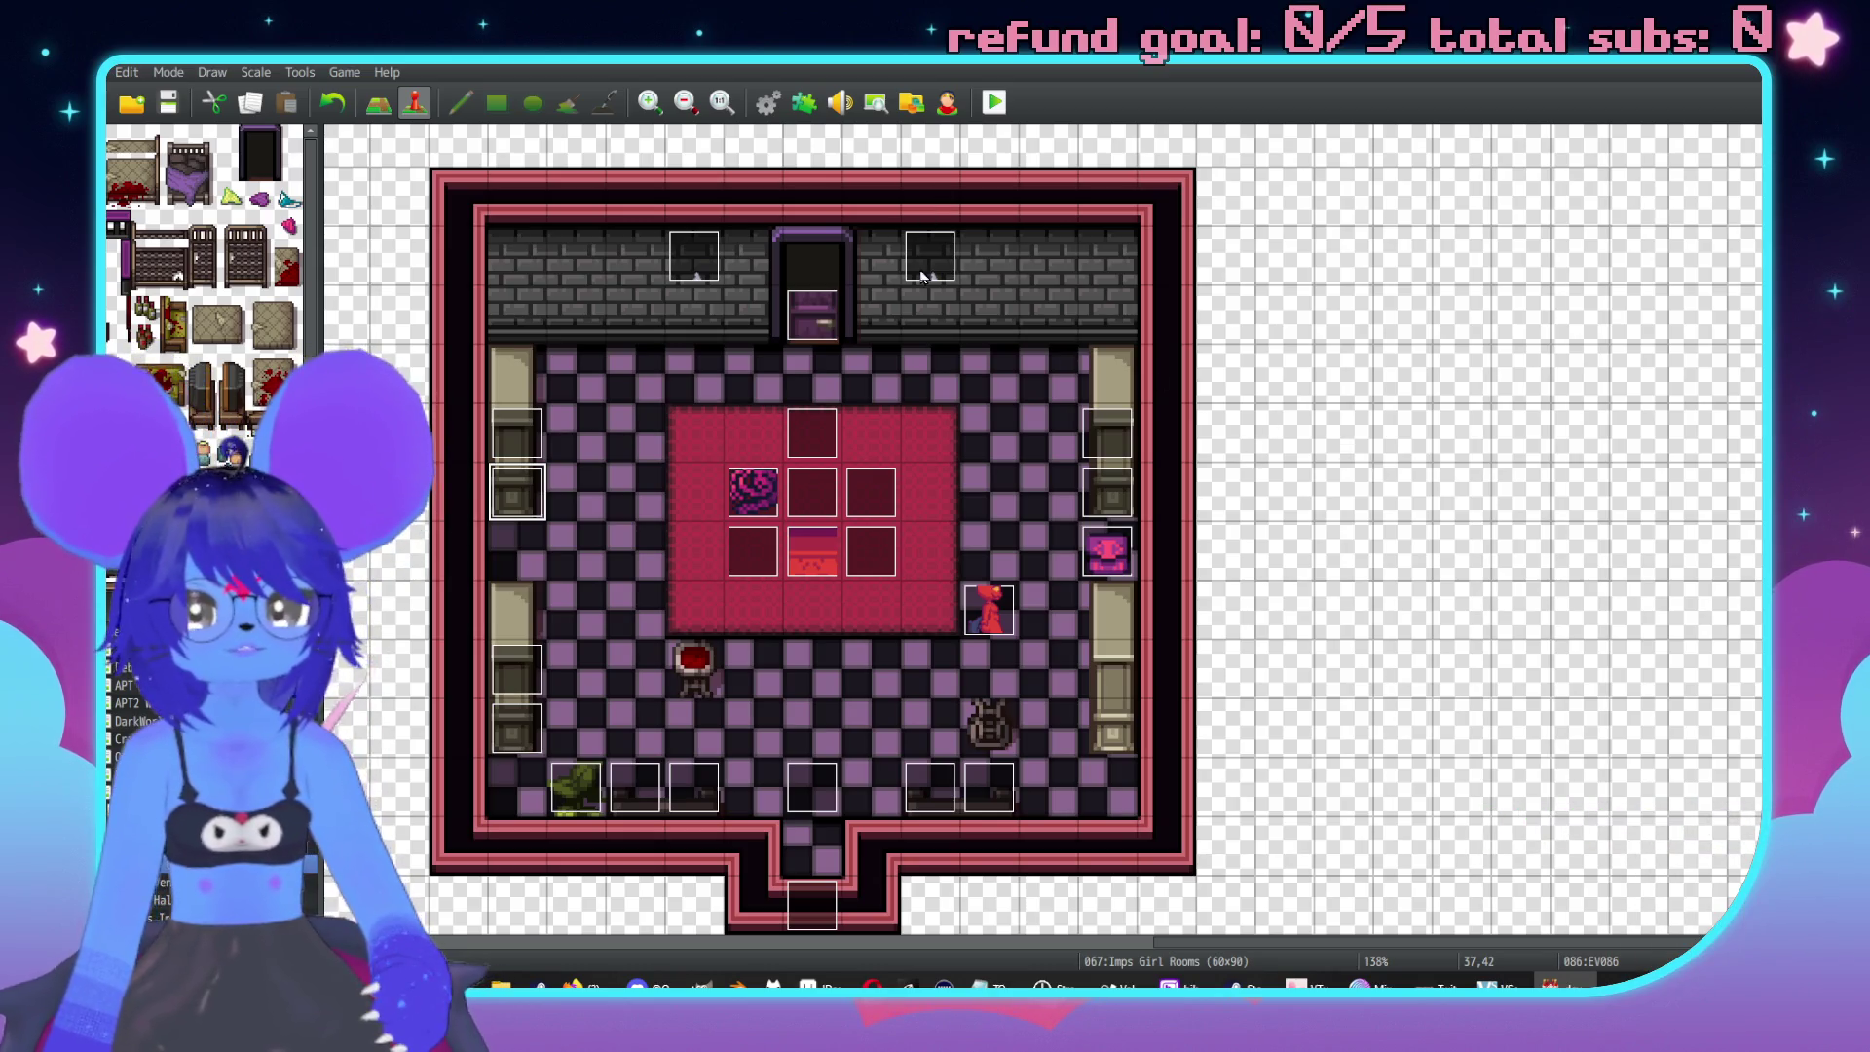
{"action": "left_click_drag", "start_coordinate": [923, 275], "coordinate": [980, 275]}
{"action": "left_click_drag", "start_coordinate": [694, 272], "coordinate": [635, 272]}
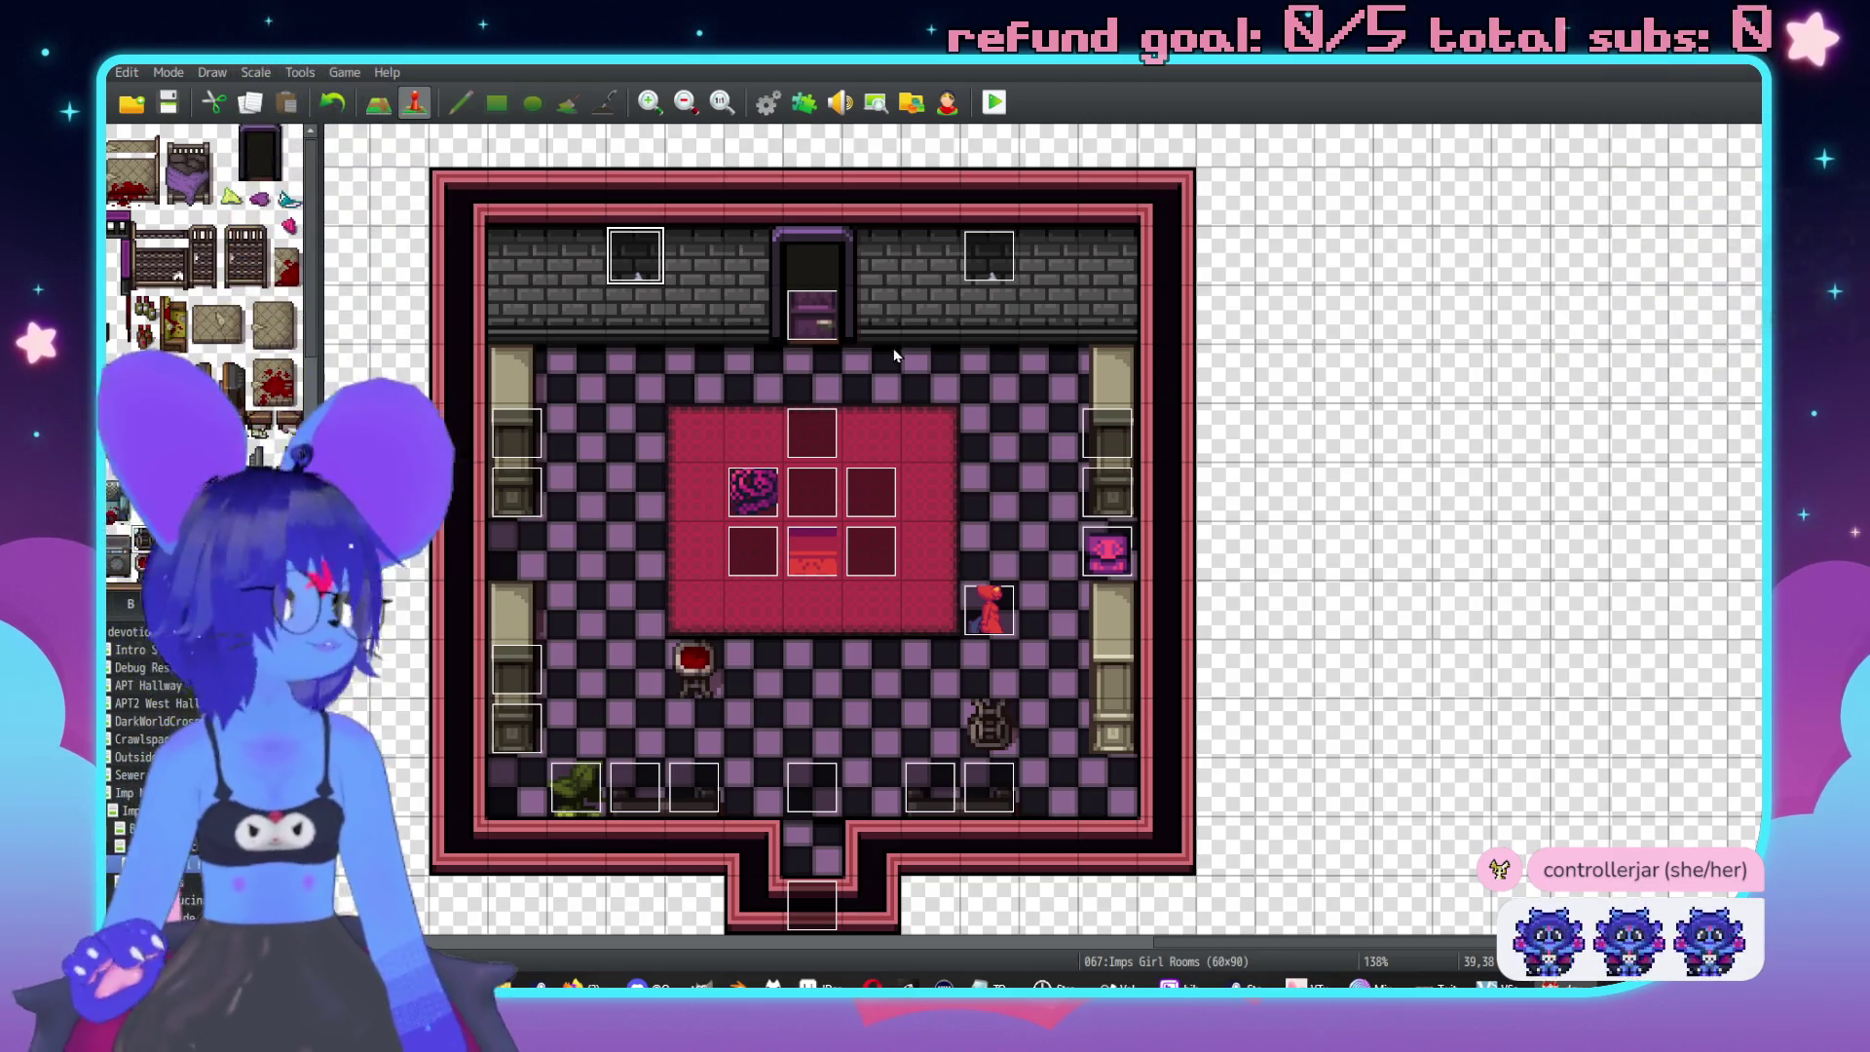
Create event EV087 on the right bookcase with text describing books on knot tying, monsters, husbandry and other mismatched topics.
{"action": "double_click", "coordinate": [1118, 677]}
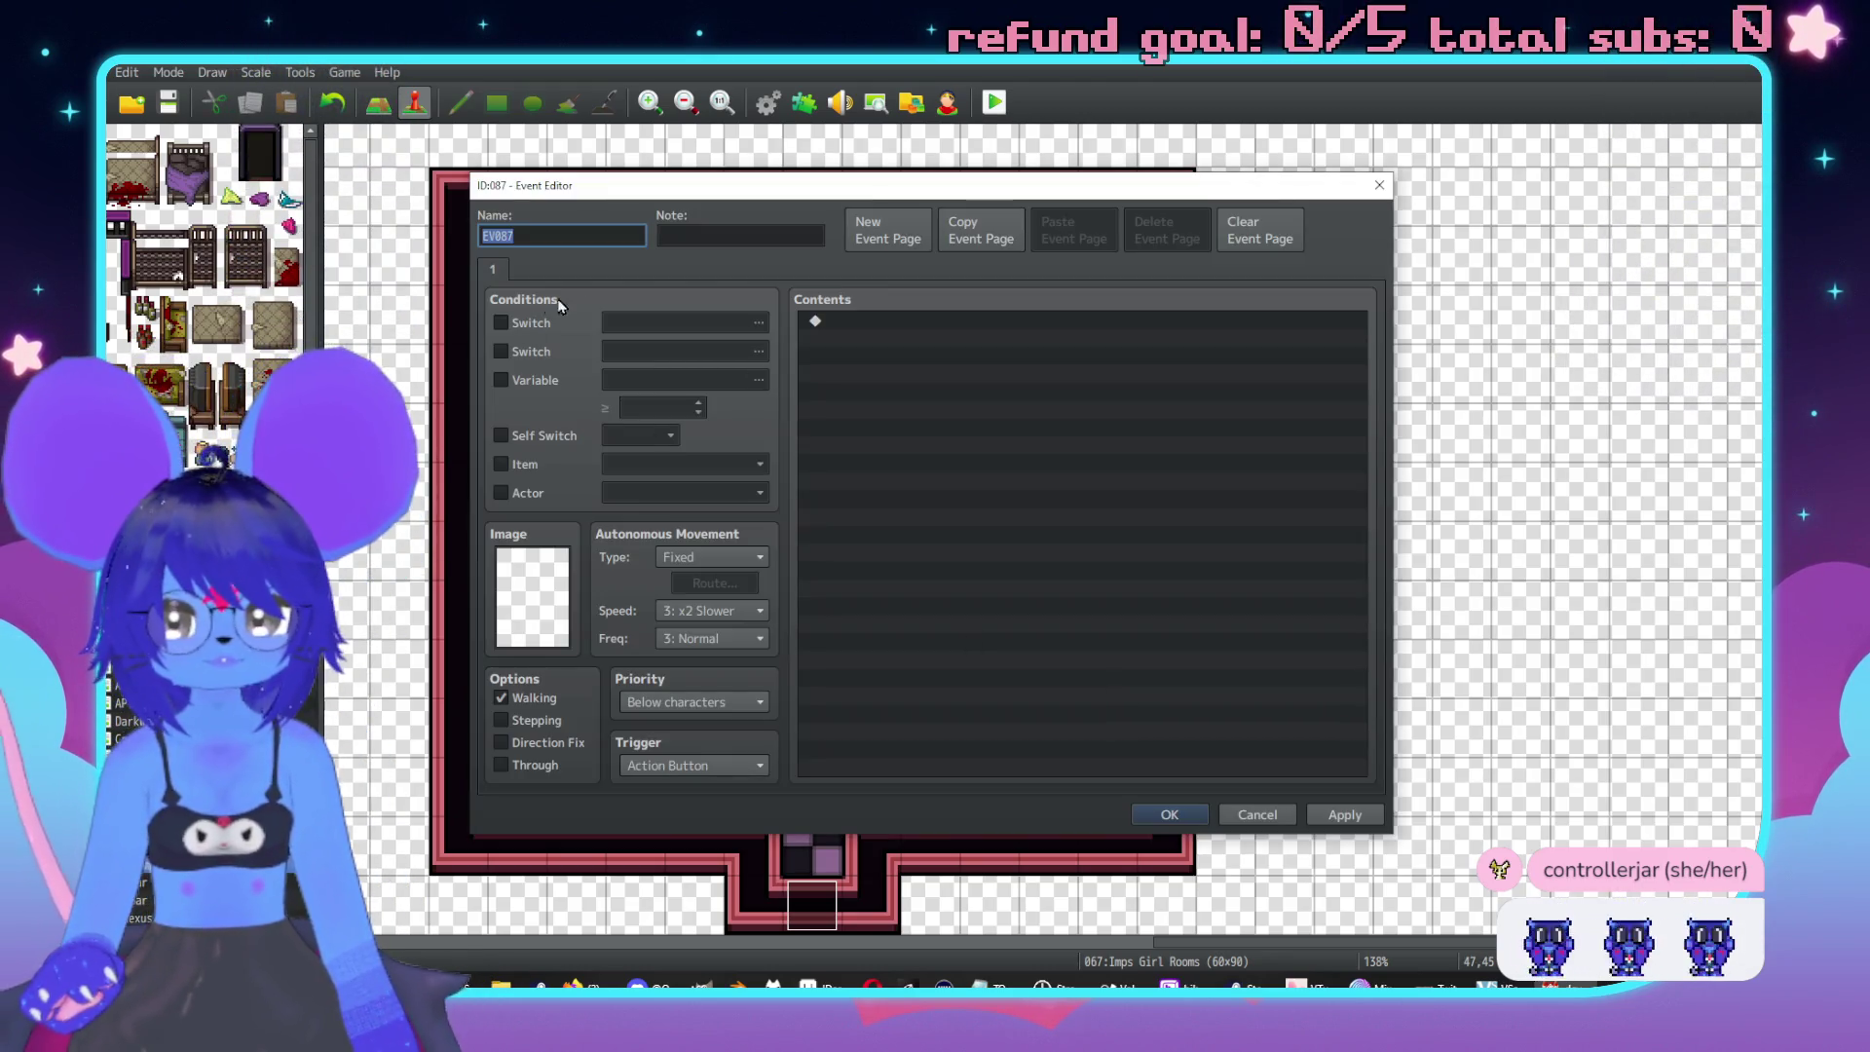
{"action": "double_click", "coordinate": [902, 325]}
{"action": "left_click", "coordinate": [967, 326]}
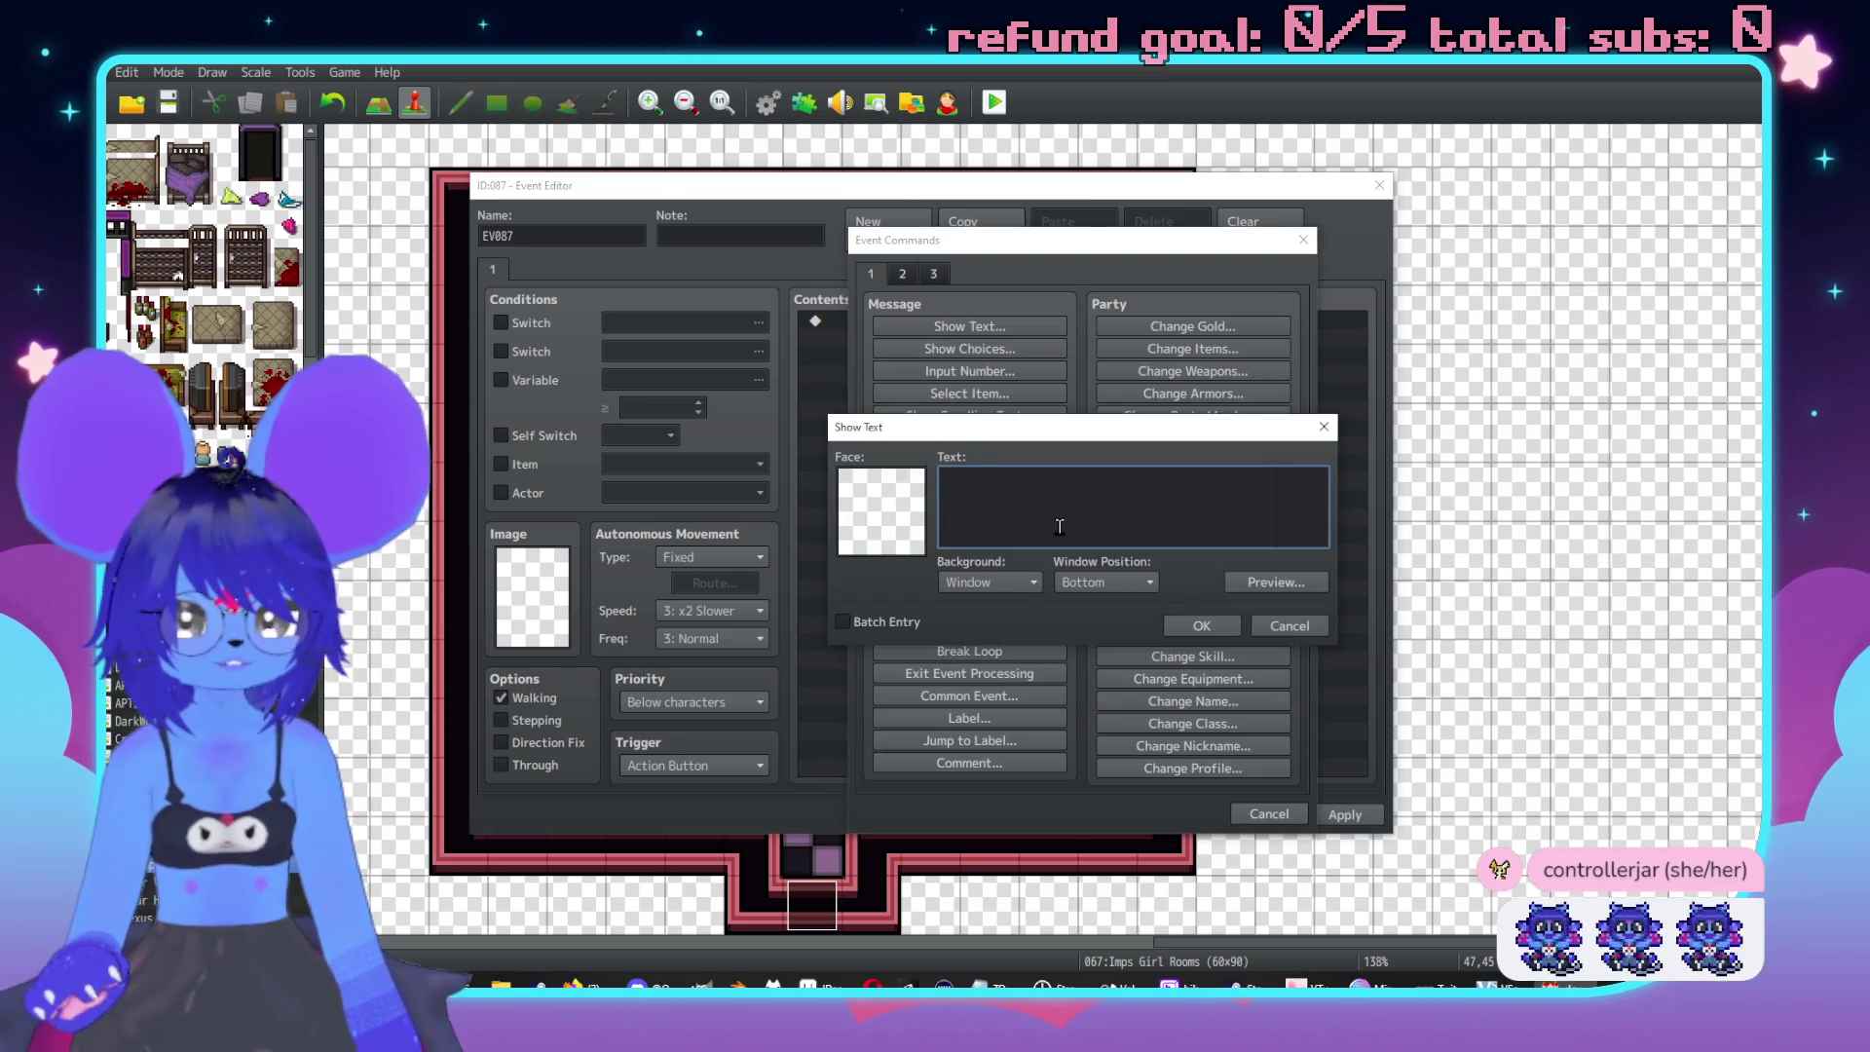
{"action": "type", "text": "A bookcase"}
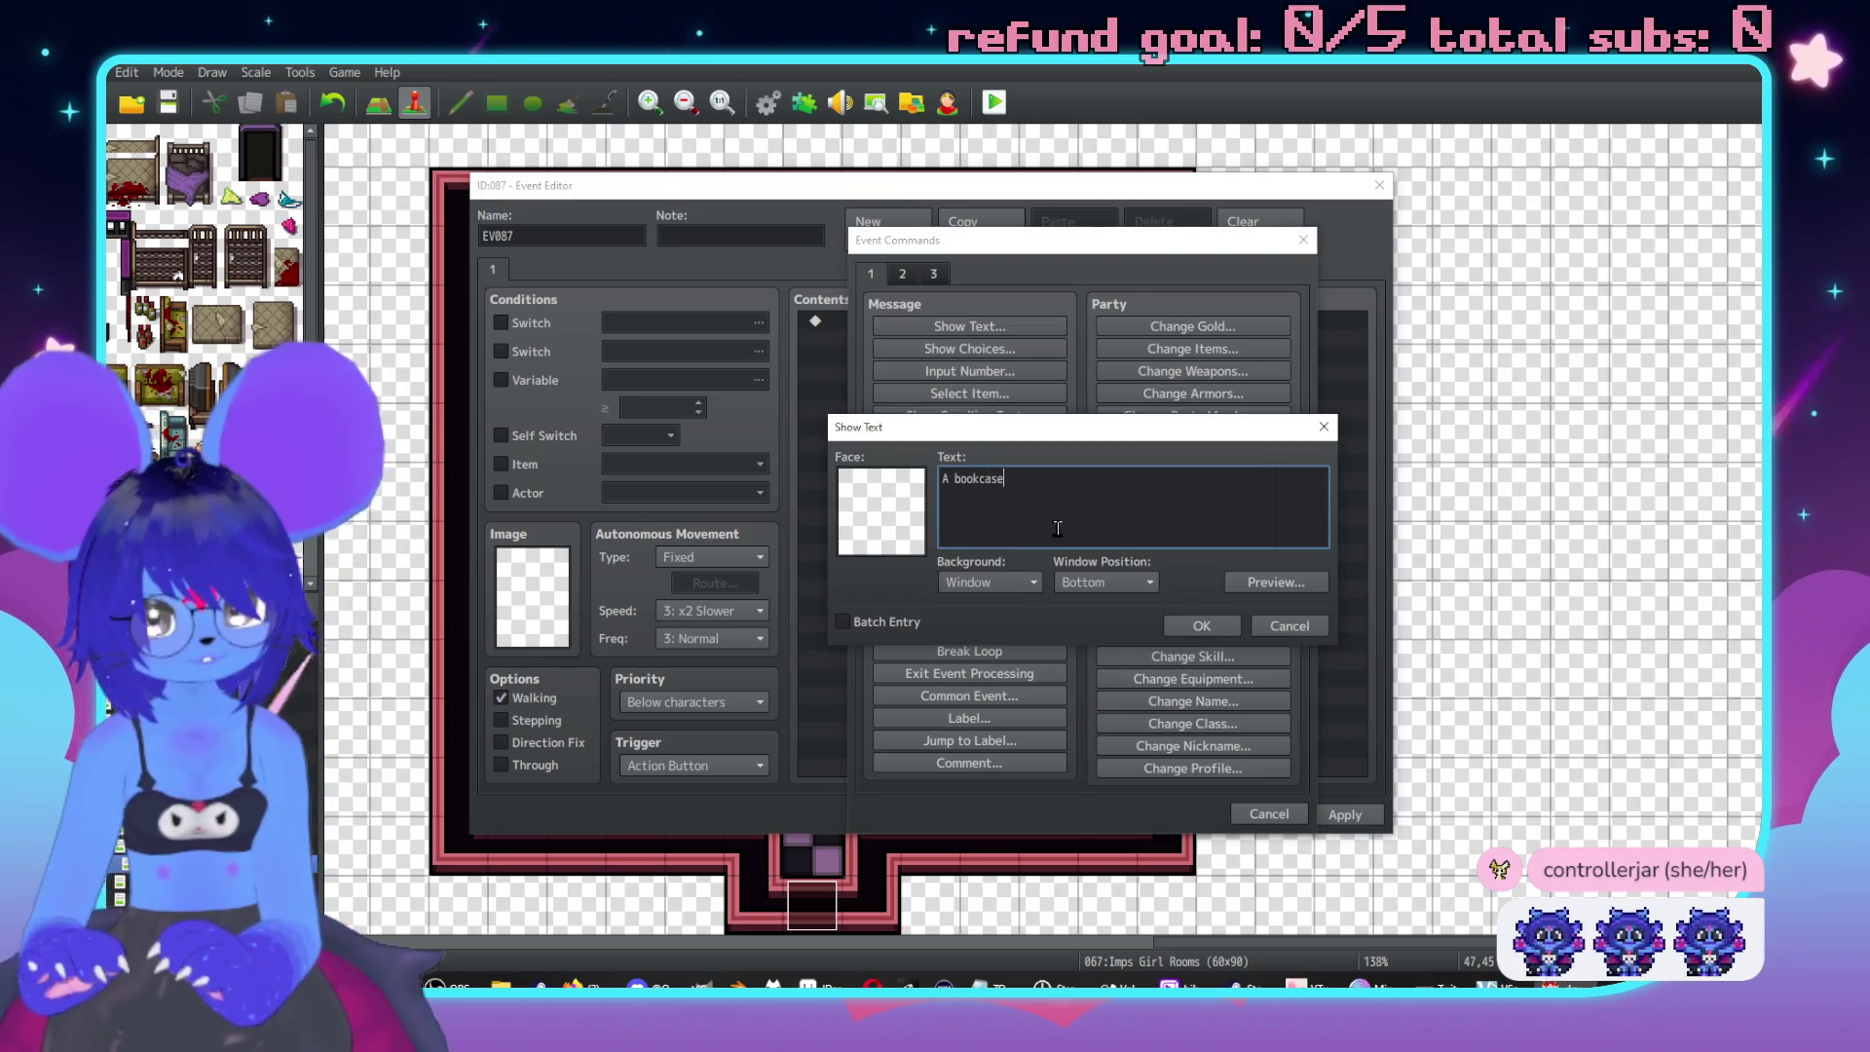
{"action": "type", "text": " filled with texts about"}
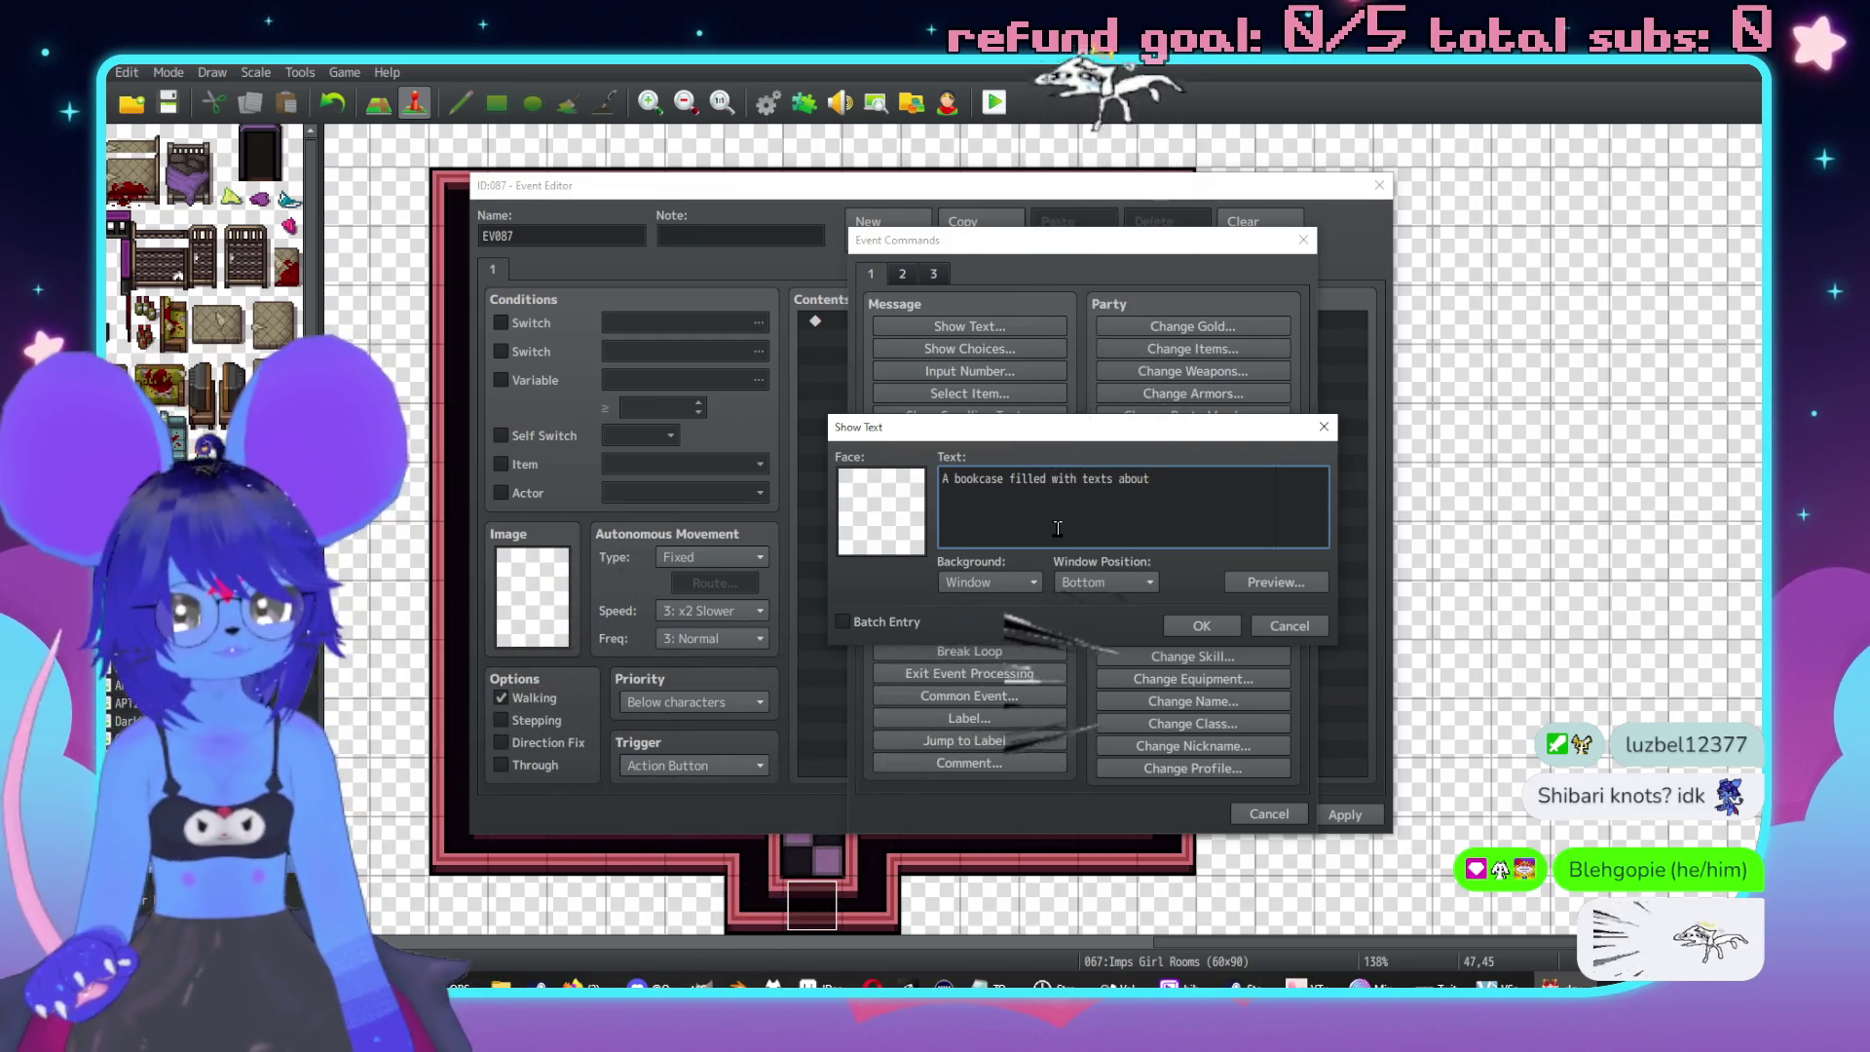
{"action": "key", "text": "BackSpace"}
{"action": "key", "text": "BackSpace"}
{"action": "key", "text": "BackSpace"}
{"action": "type", "text": "books over a bro"}
{"action": "type", "text": "ad range of top"}
{"action": "type", "text": "ics.\\. "}
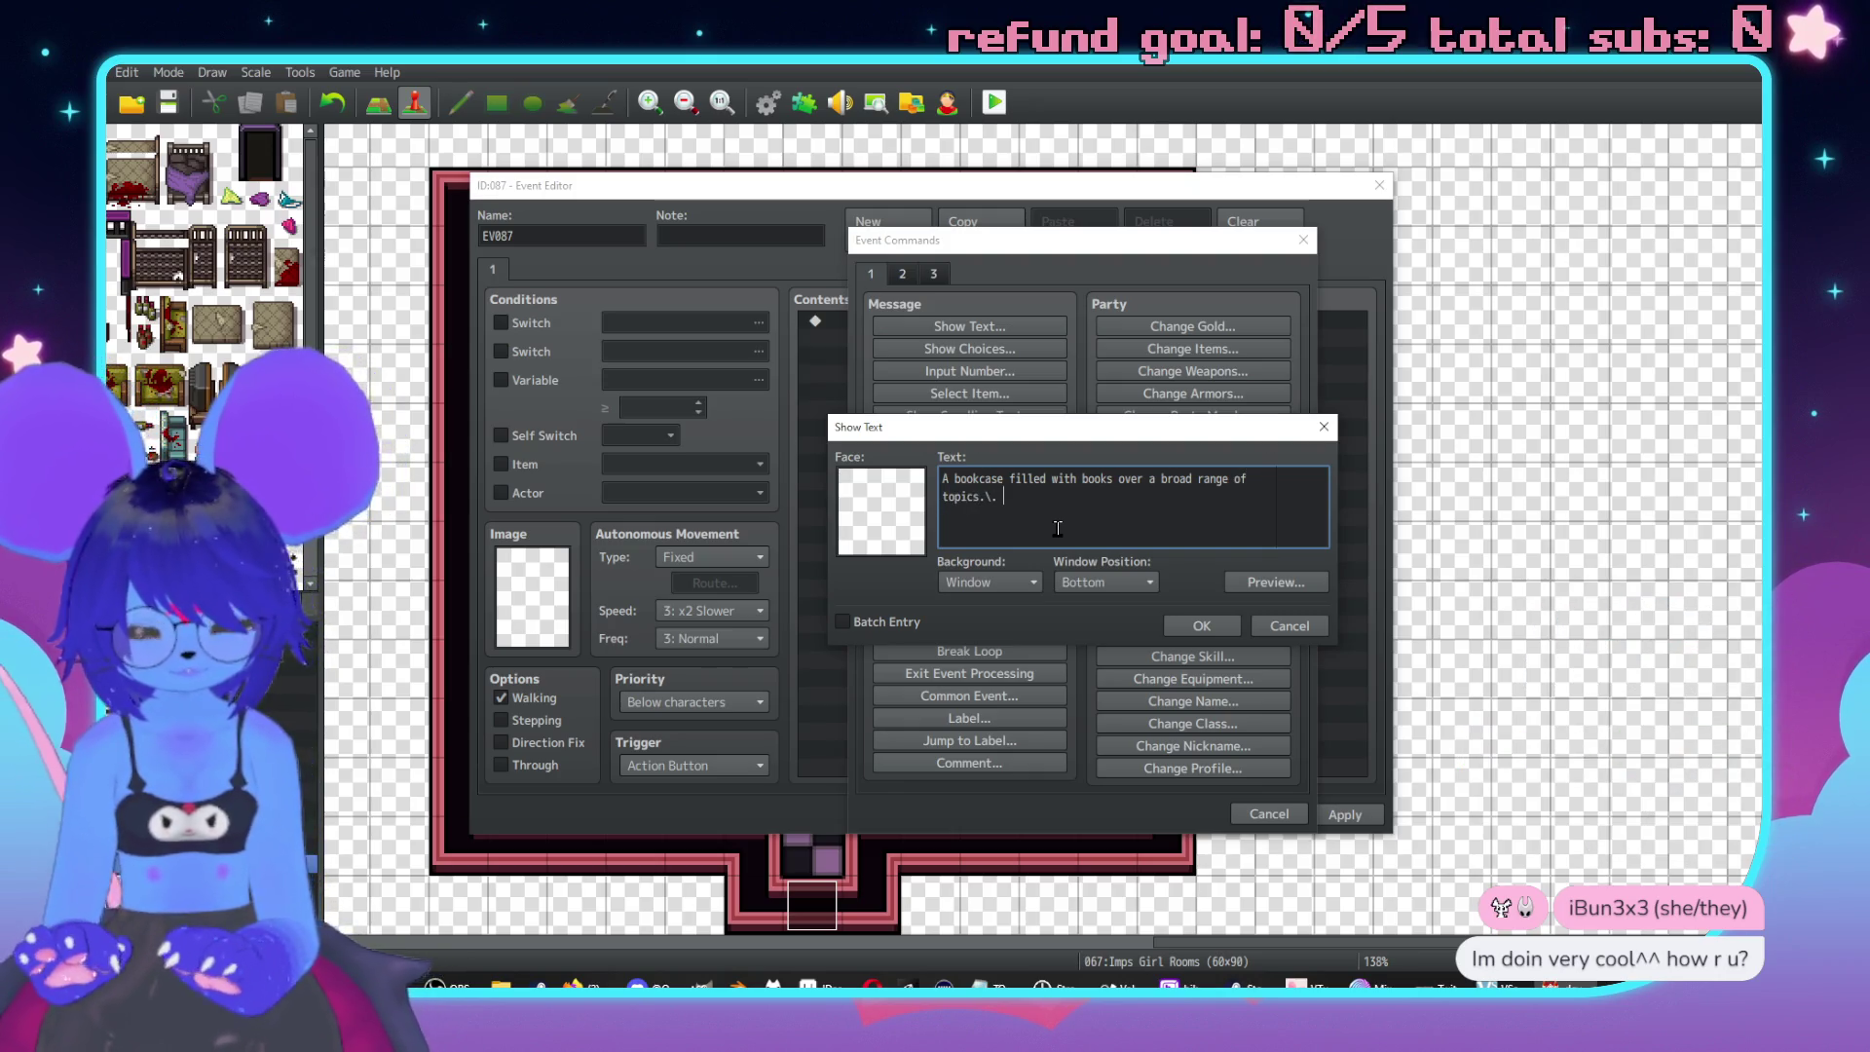
{"action": "type", "text": "Kno"}
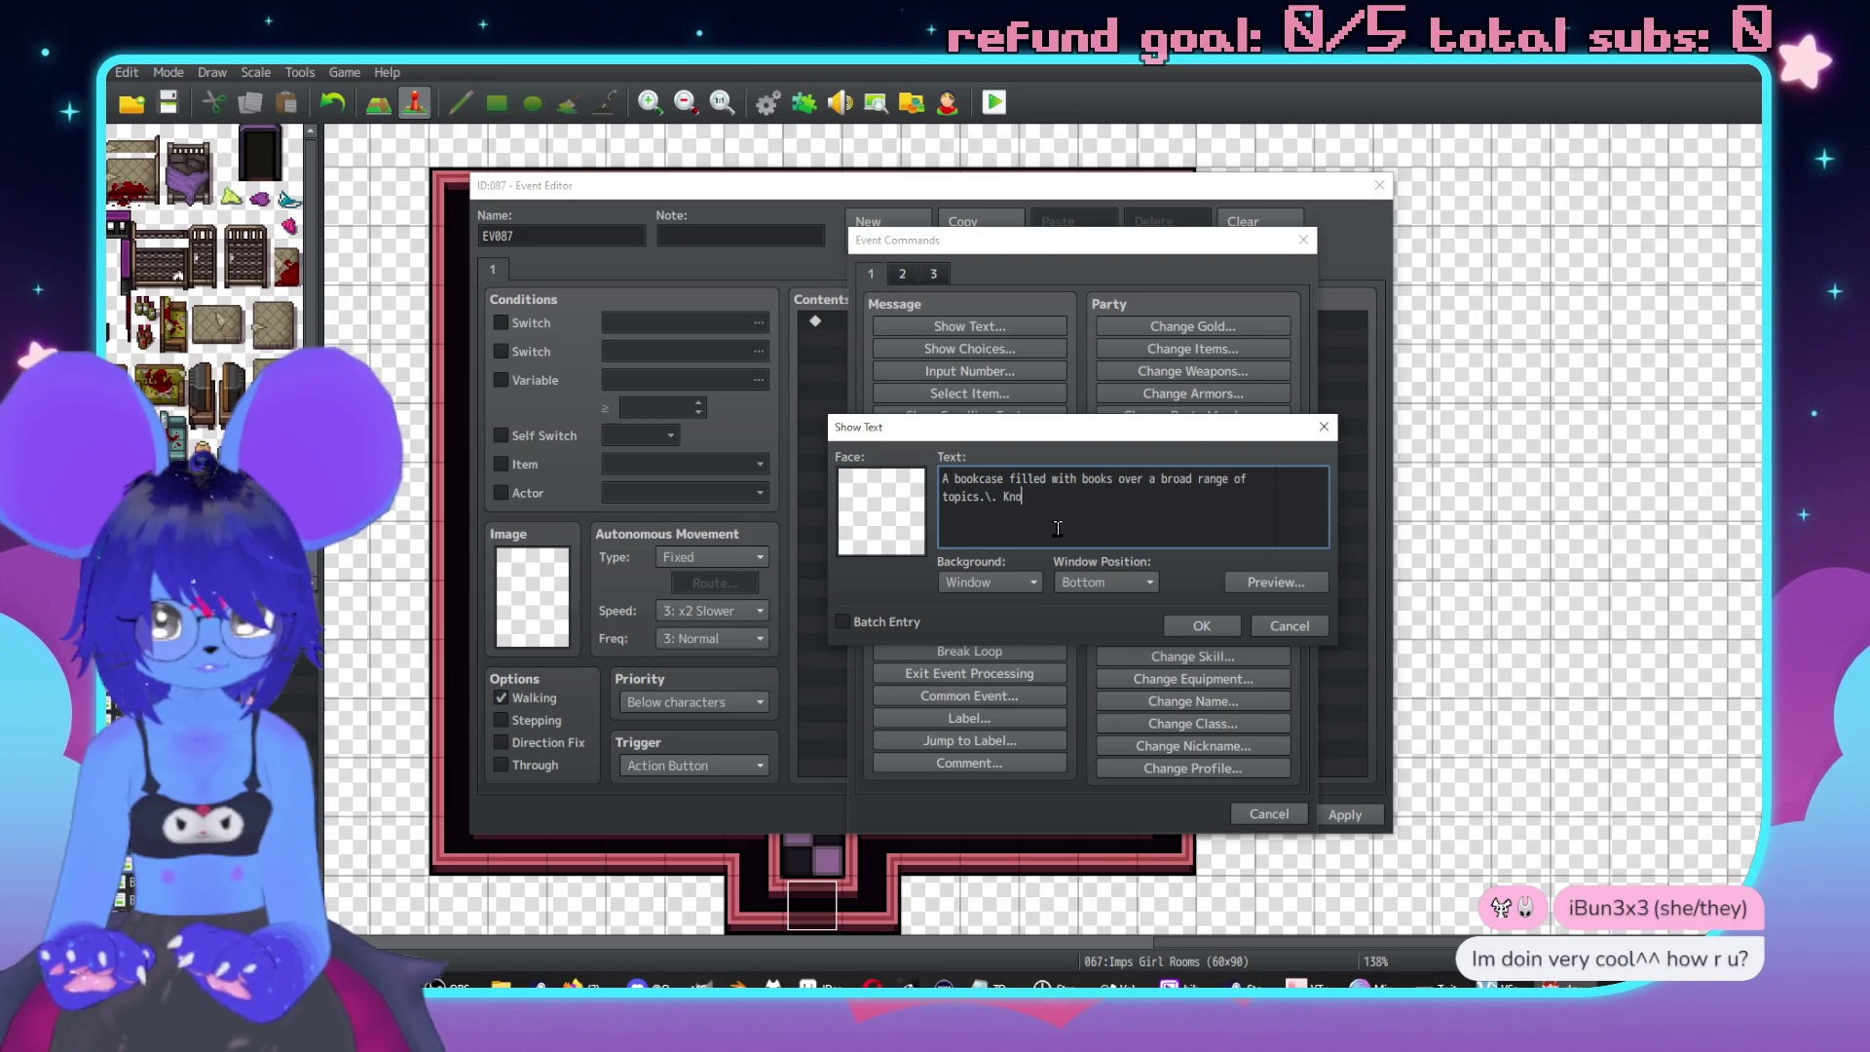
{"action": "type", "text": "t tying,\\. monsters,\\. "}
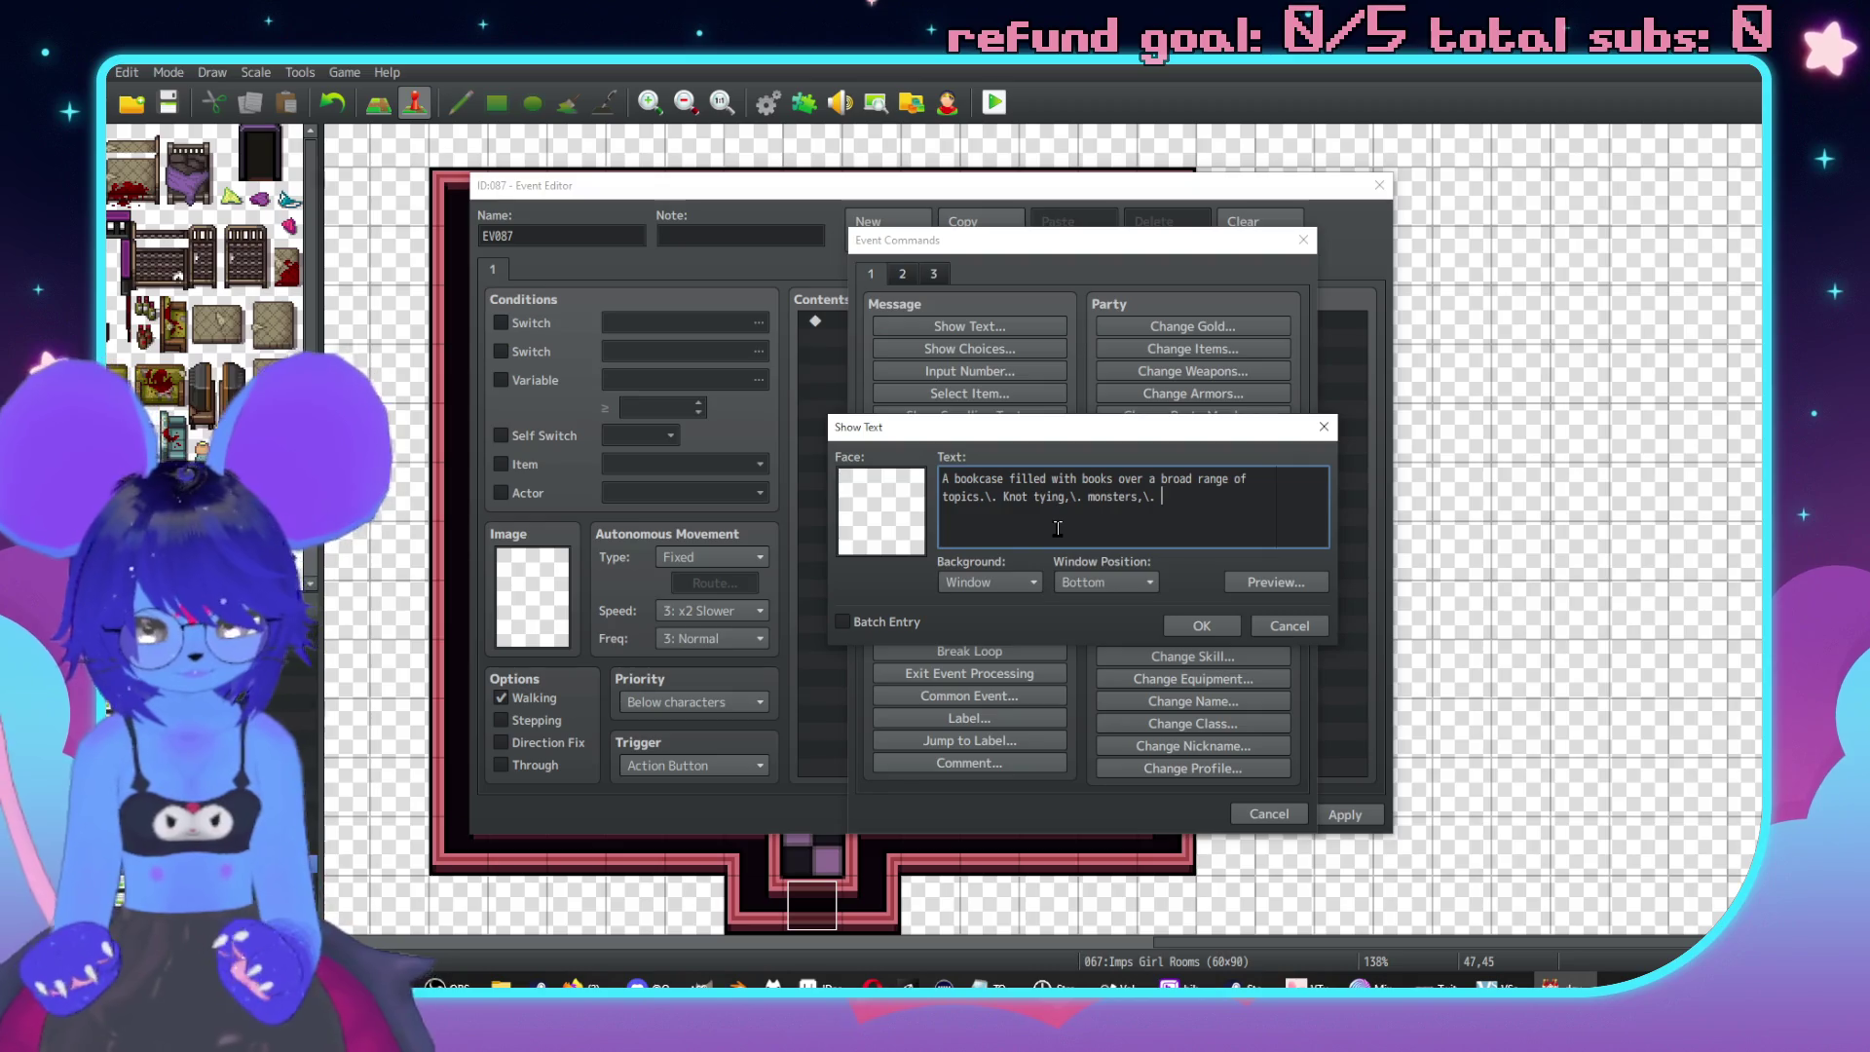
{"action": "type", "text": "ceremonial magic,\\."}
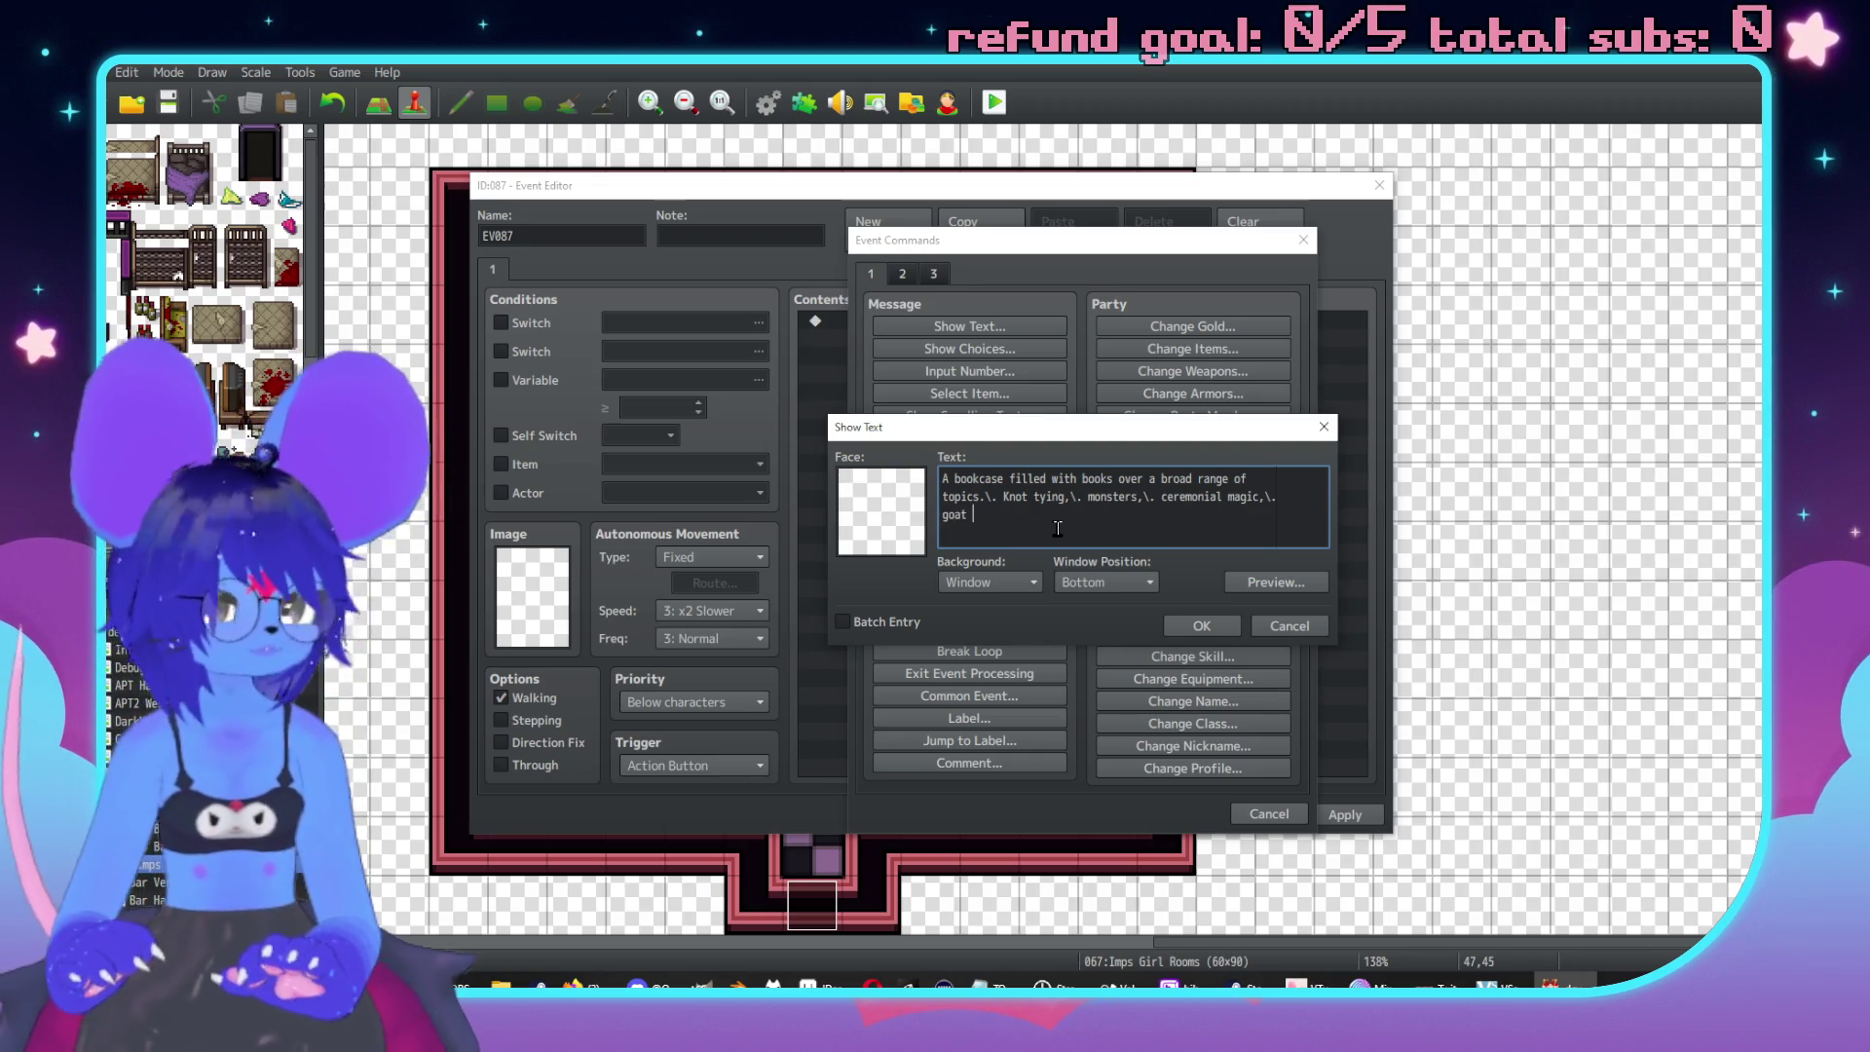
{"action": "type", "text": "husbandry,\\. cooking,\\. etc.\\."}
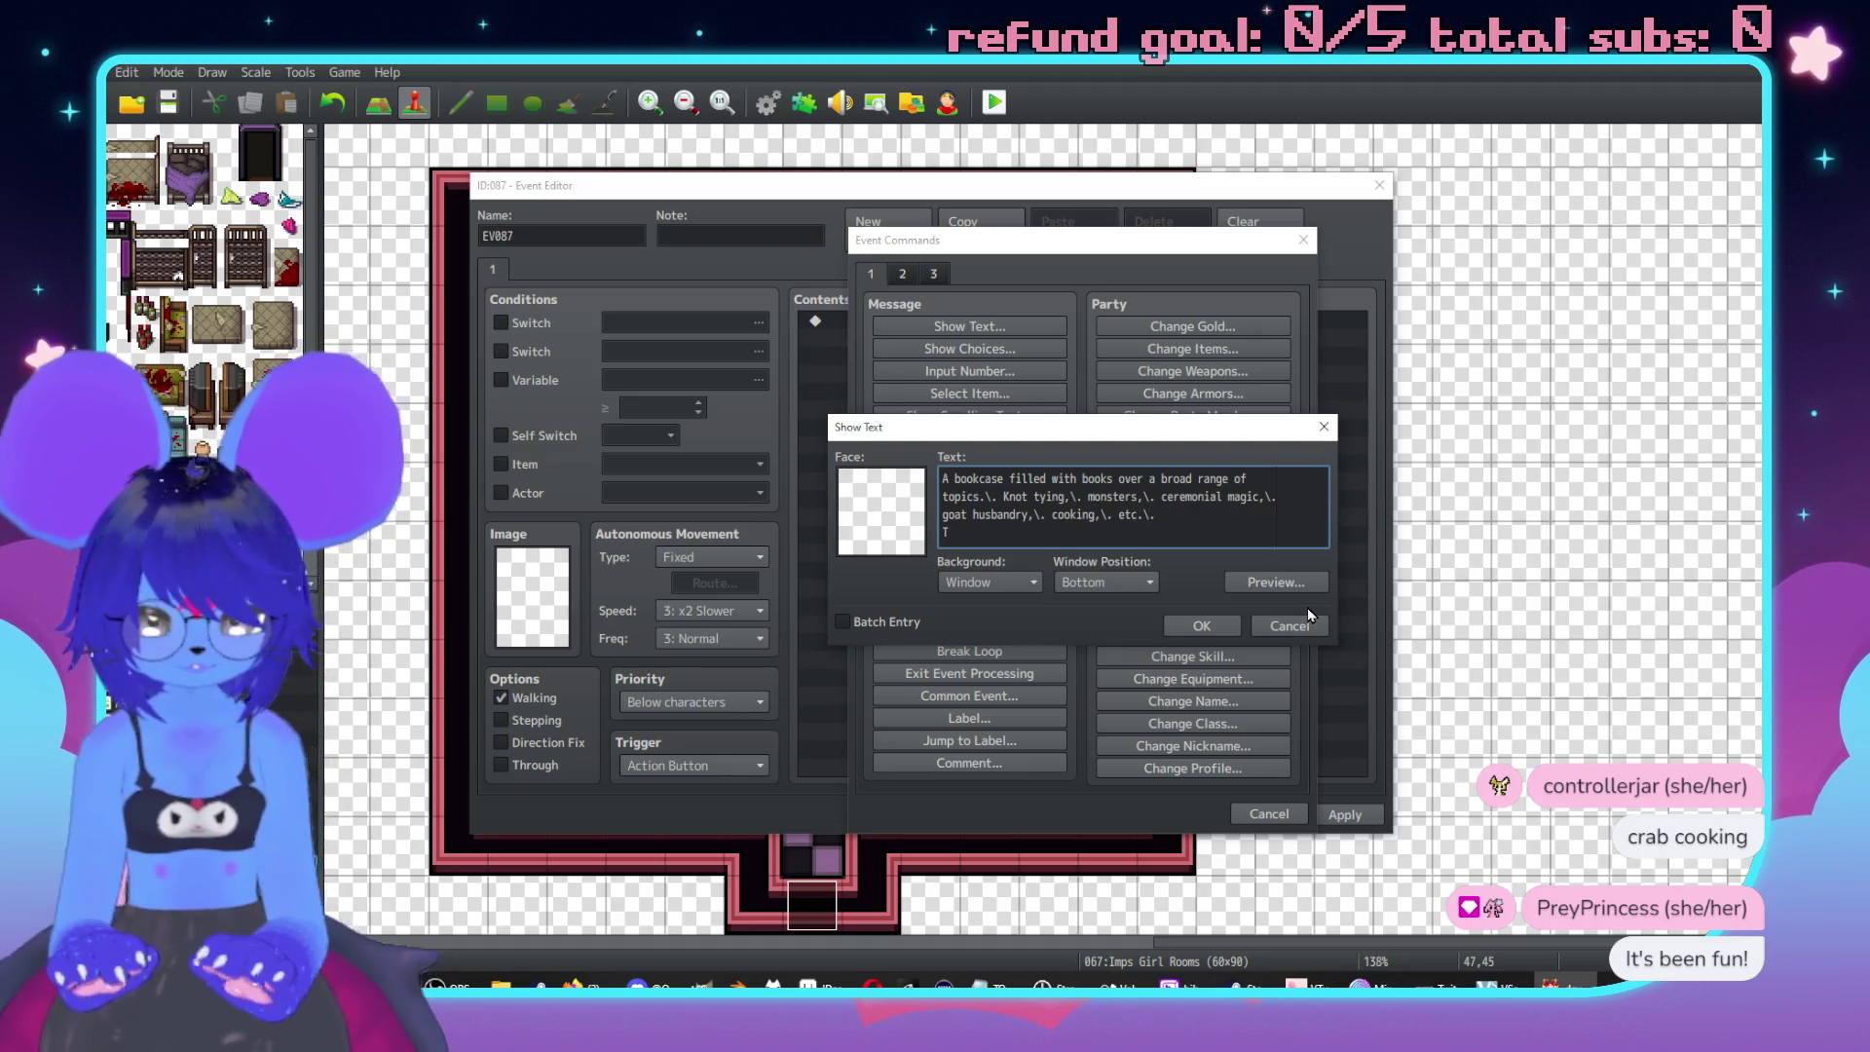
{"action": "type", "text": "onsistency or cohesion here."}
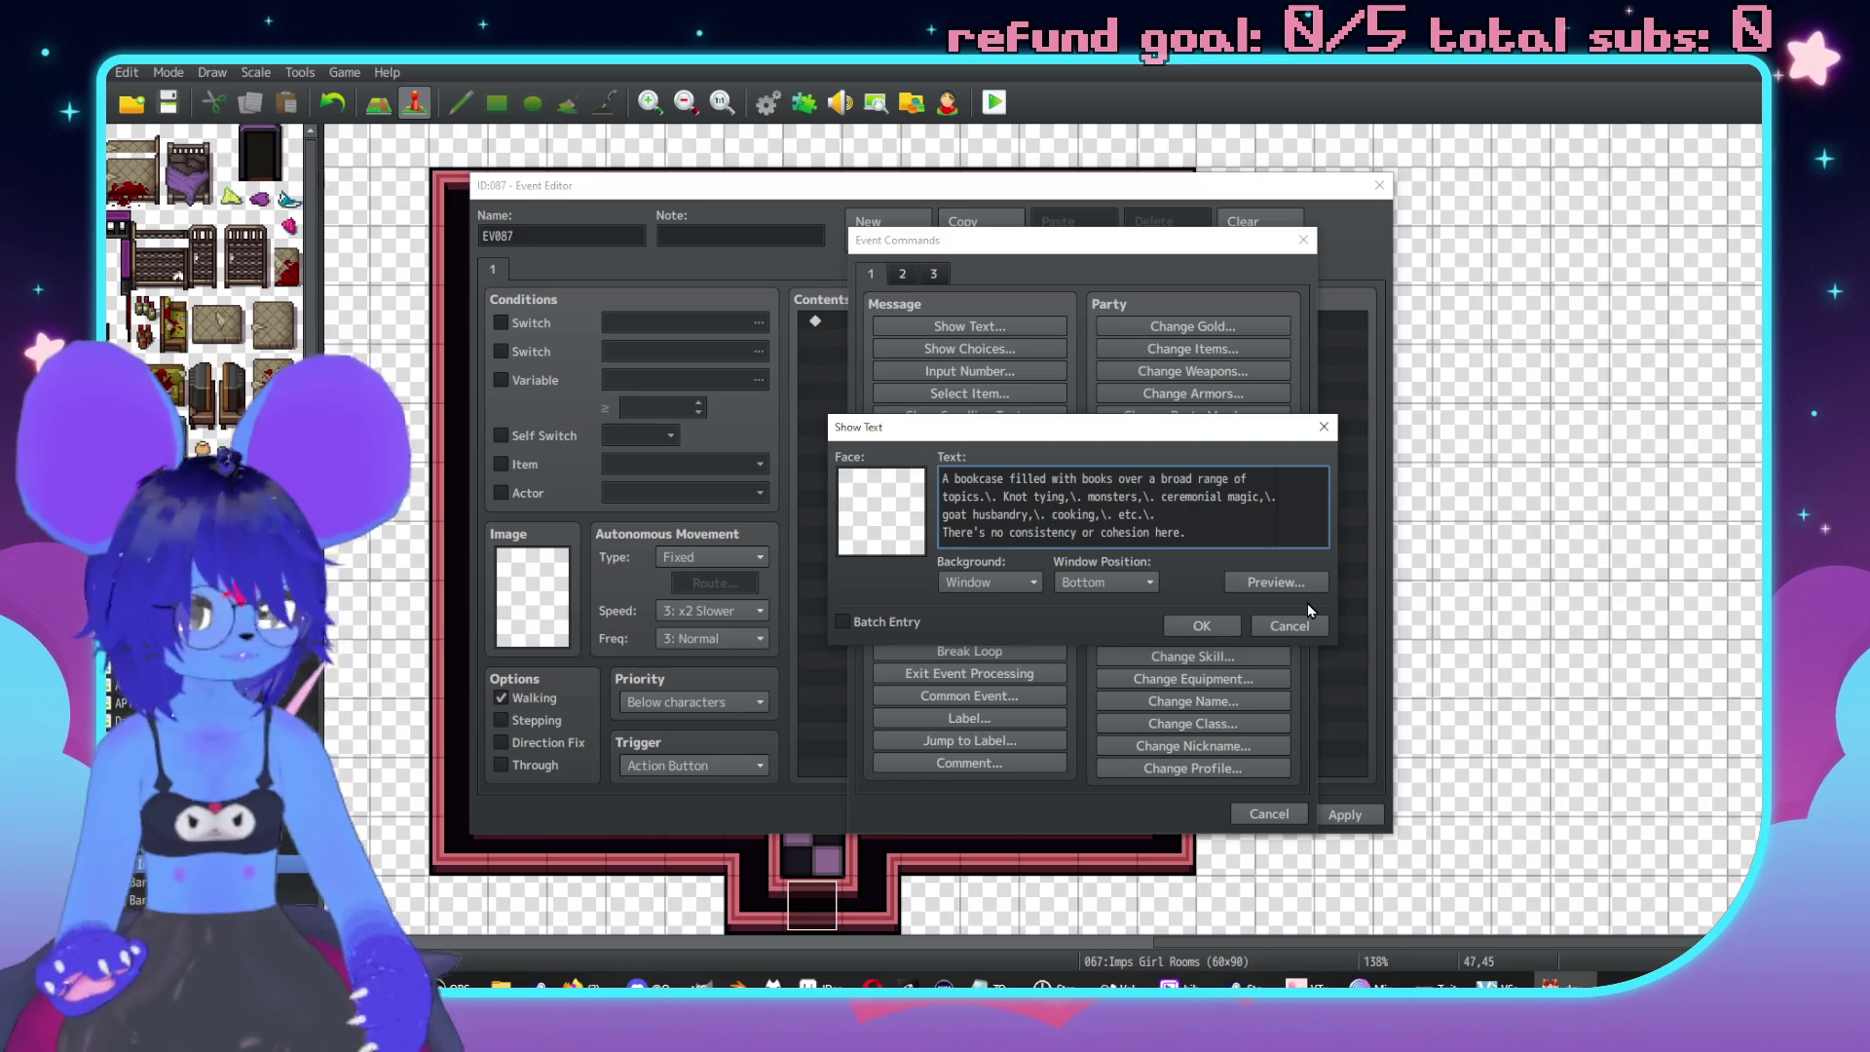
{"action": "left_click", "coordinate": [1194, 631]}
Set the bookcase event's priority to Same as characters and confirm it.
{"action": "left_click", "coordinate": [691, 701]}
{"action": "left_click", "coordinate": [672, 745]}
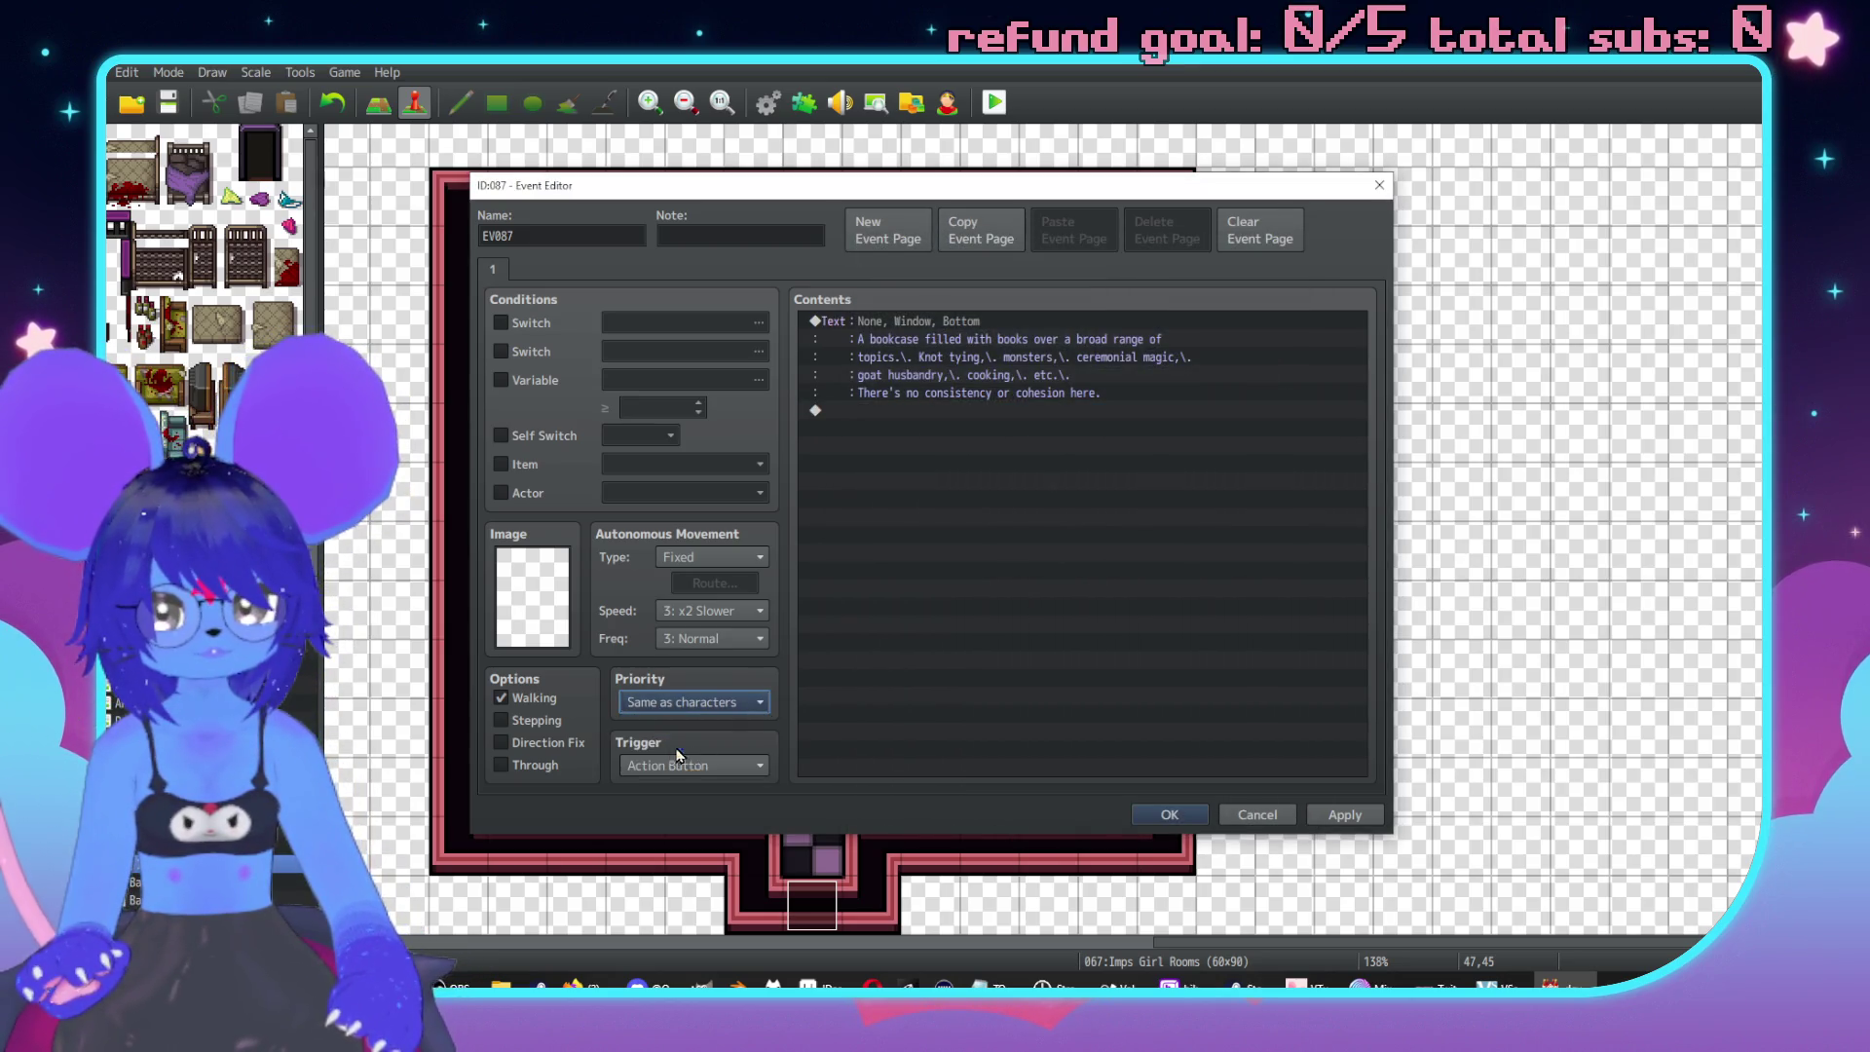
{"action": "left_click", "coordinate": [1168, 814]}
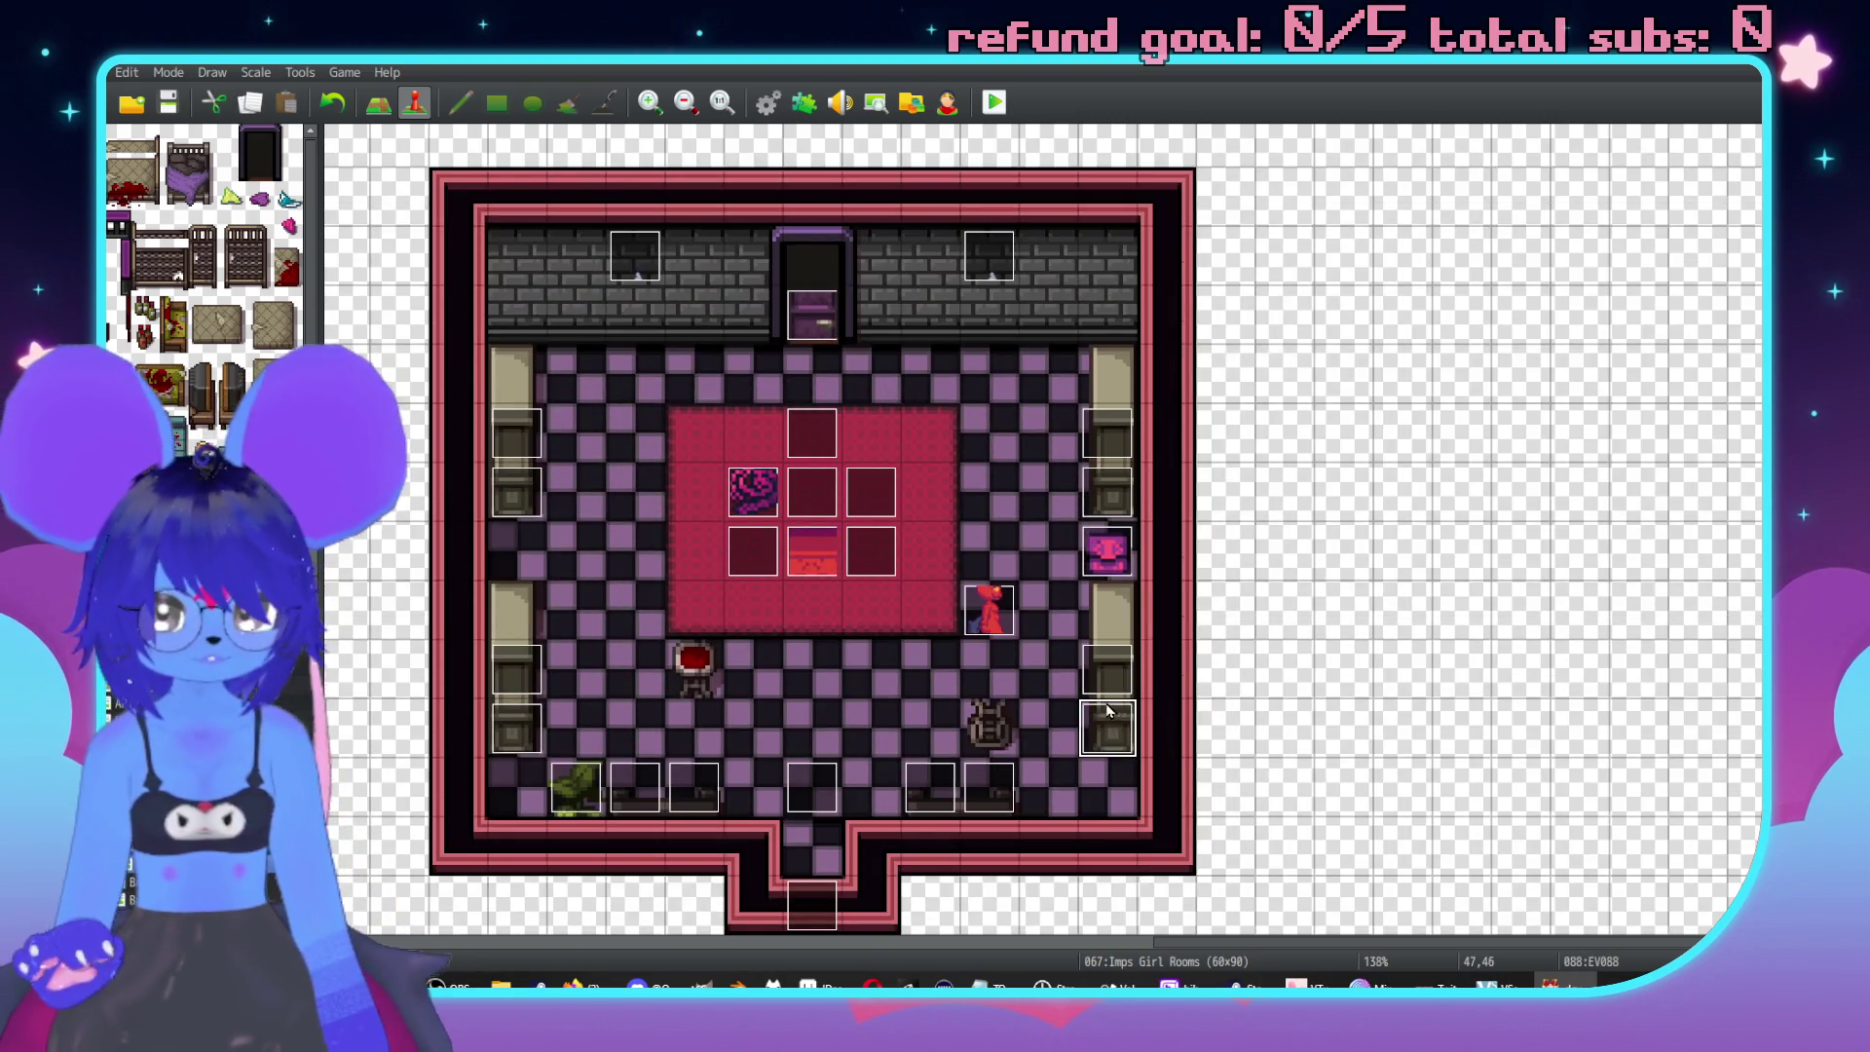
Browse the Imp Bar, Back Rooms and Bar Bathrooms maps, and read event EV032's dialogue without saving.
{"action": "scroll", "coordinate": [1115, 708], "scroll_direction": "left", "scroll_amount": 5}
{"action": "middle_click", "coordinate": [1326, 703]}
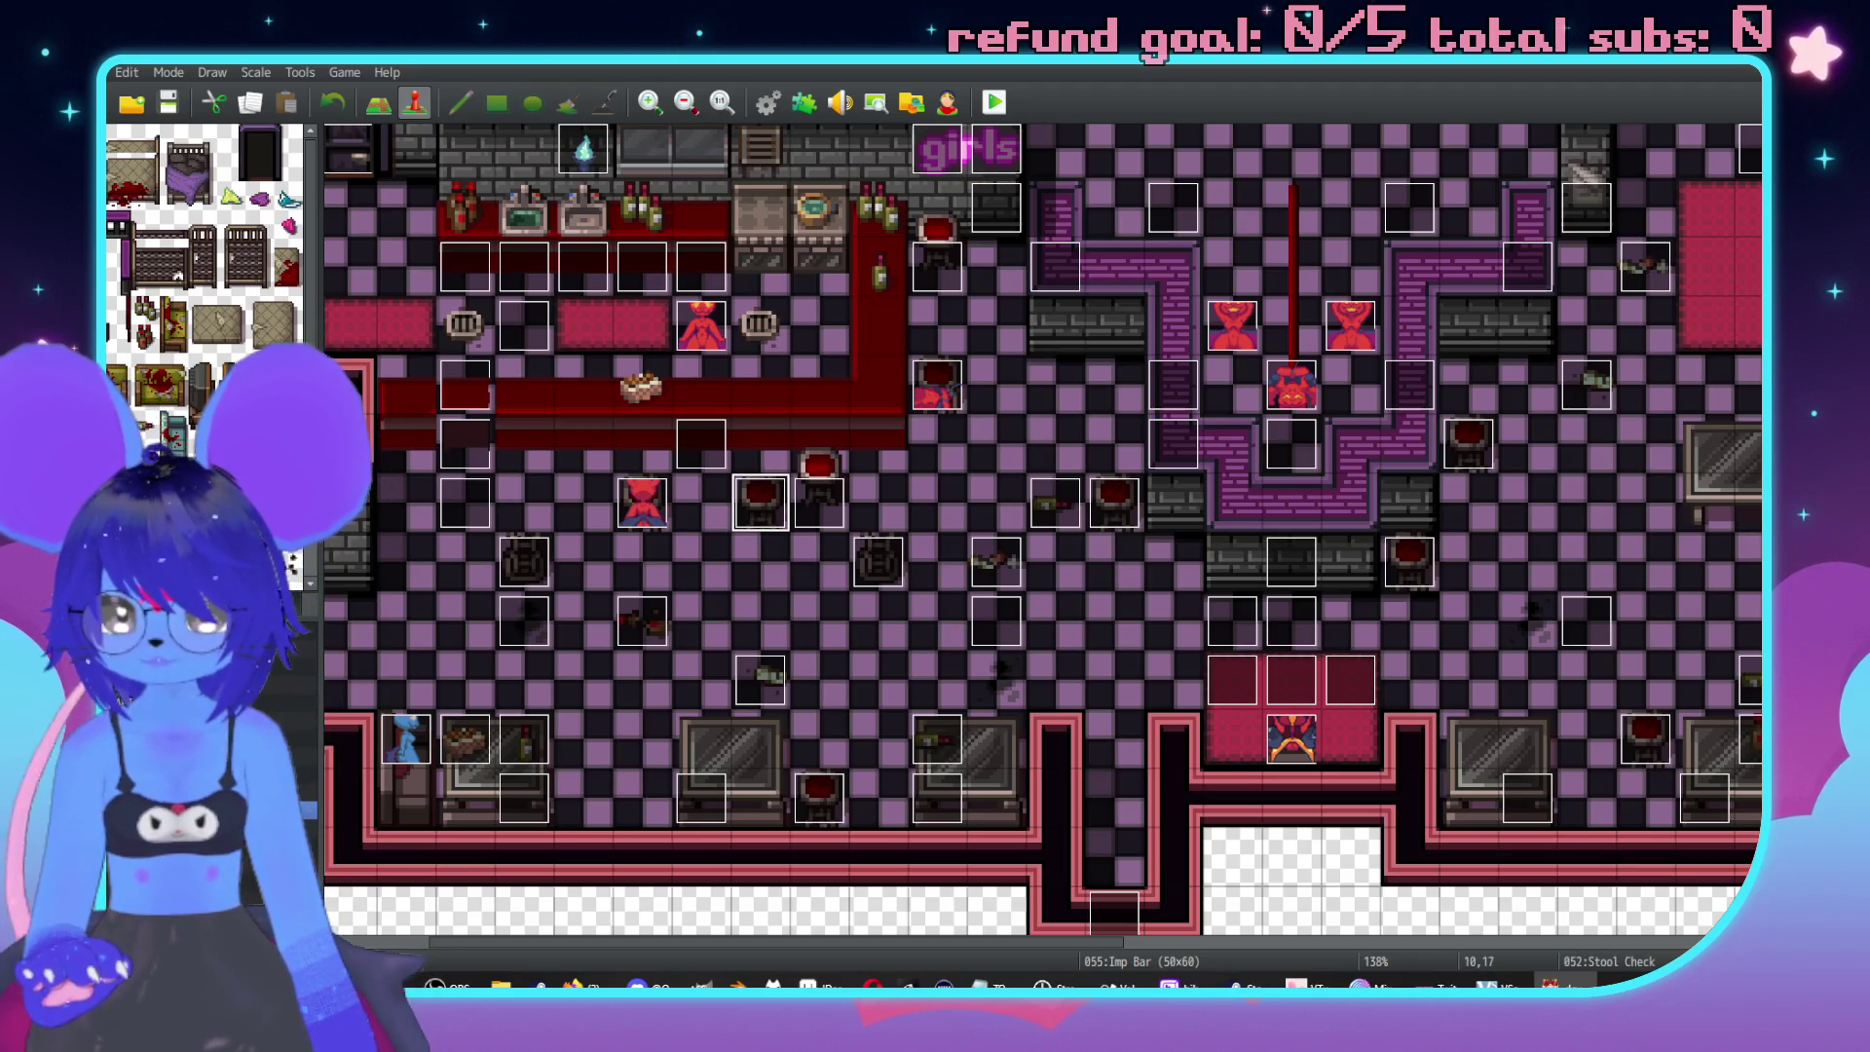
{"action": "key", "text": "Down"}
{"action": "key", "text": "Down"}
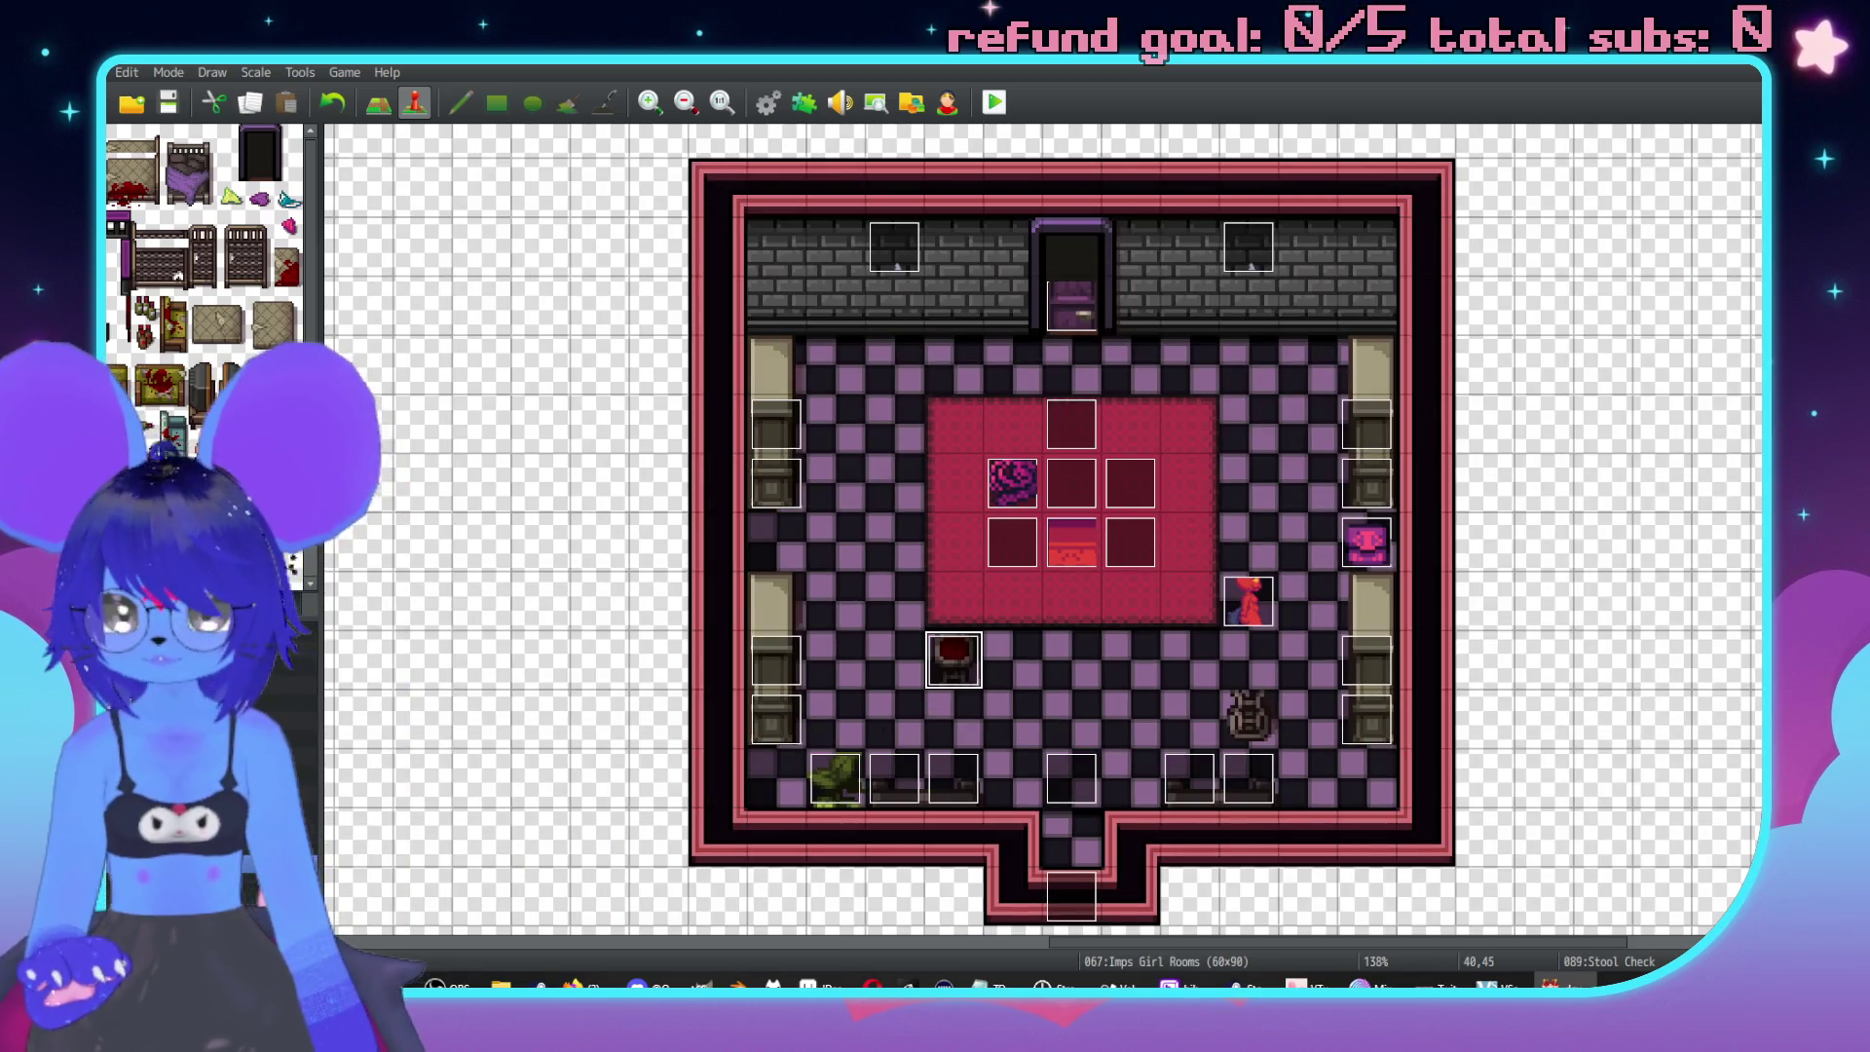
{"action": "key", "text": "Left"}
{"action": "scroll", "coordinate": [1363, 273], "scroll_direction": "up", "scroll_amount": 2}
{"action": "scroll", "coordinate": [1295, 718], "scroll_direction": "down", "scroll_amount": 3}
{"action": "scroll", "coordinate": [1056, 627], "scroll_direction": "down", "scroll_amount": 5}
{"action": "scroll", "coordinate": [1181, 480], "scroll_direction": "left", "scroll_amount": 3}
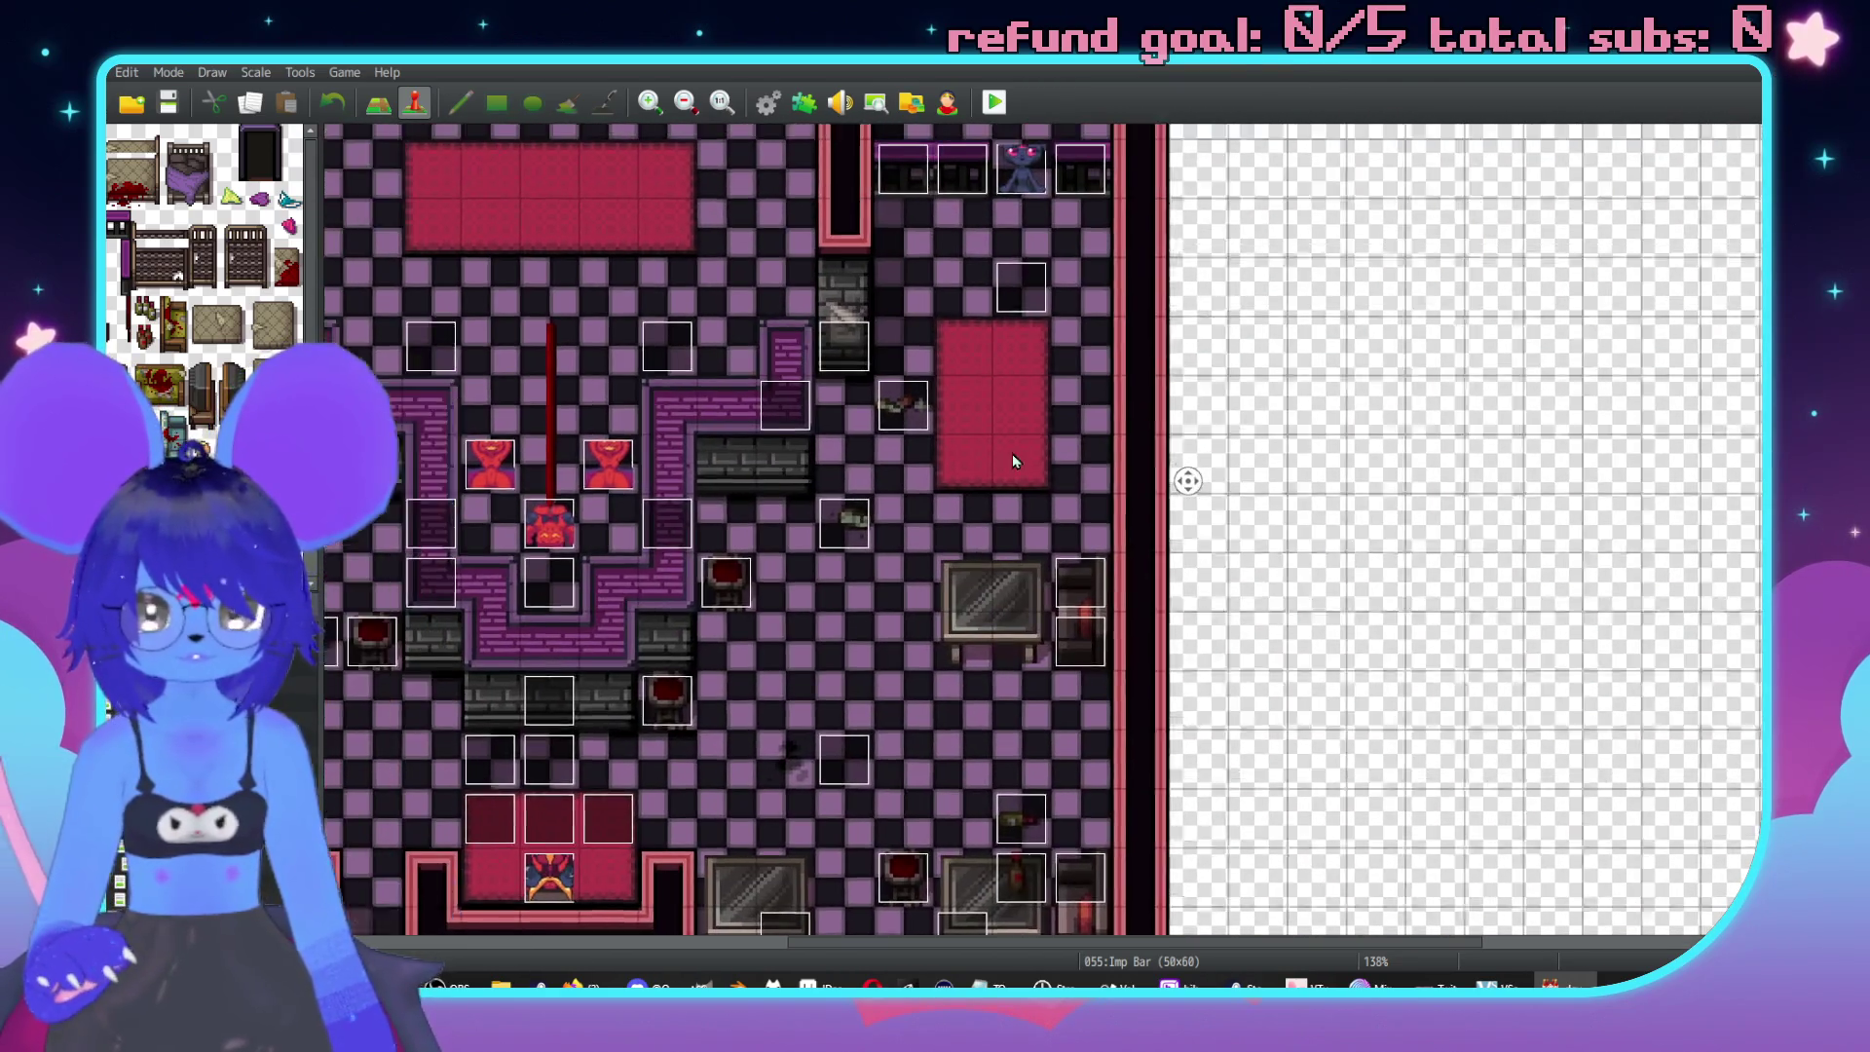
{"action": "scroll", "coordinate": [1149, 545], "scroll_direction": "up", "scroll_amount": 5}
{"action": "scroll", "coordinate": [1137, 567], "scroll_direction": "up", "scroll_amount": 1}
{"action": "scroll", "coordinate": [1137, 567], "scroll_direction": "right", "scroll_amount": 1}
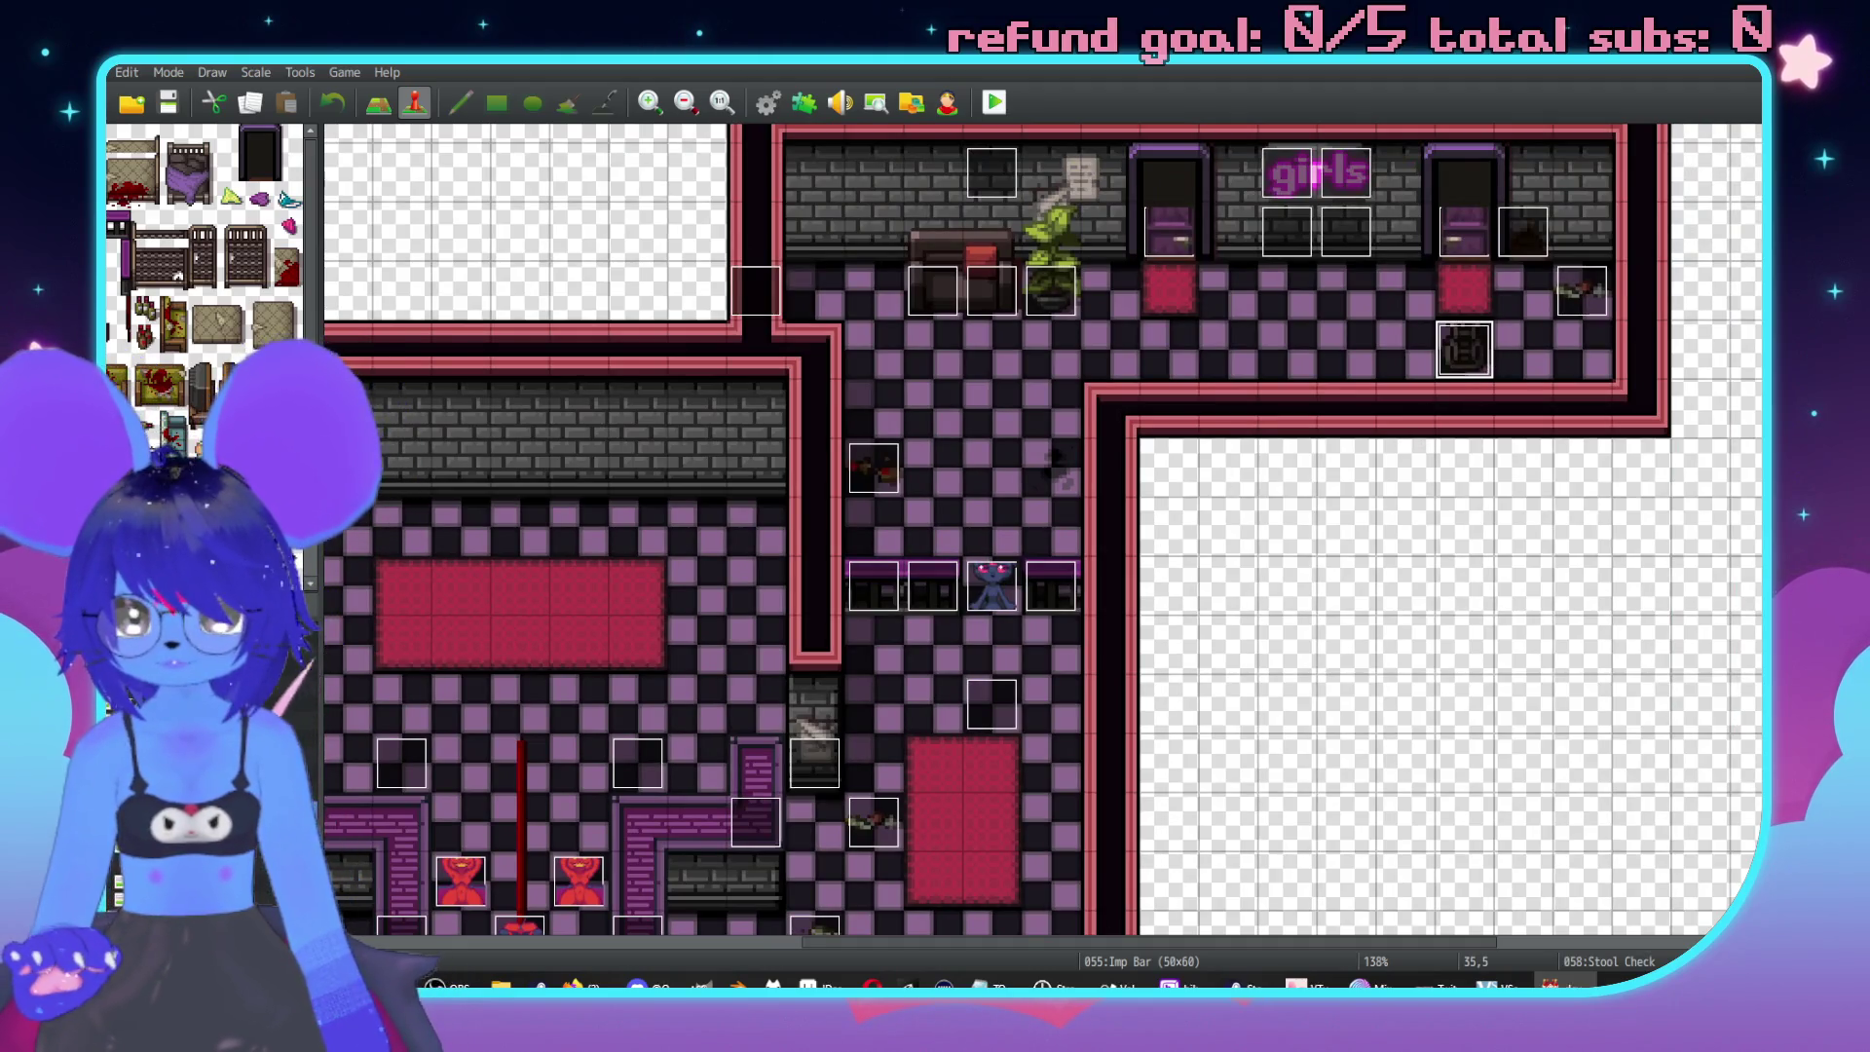
{"action": "key", "text": "Down"}
{"action": "key", "text": "Down"}
{"action": "key", "text": "Down"}
{"action": "key", "text": "Down"}
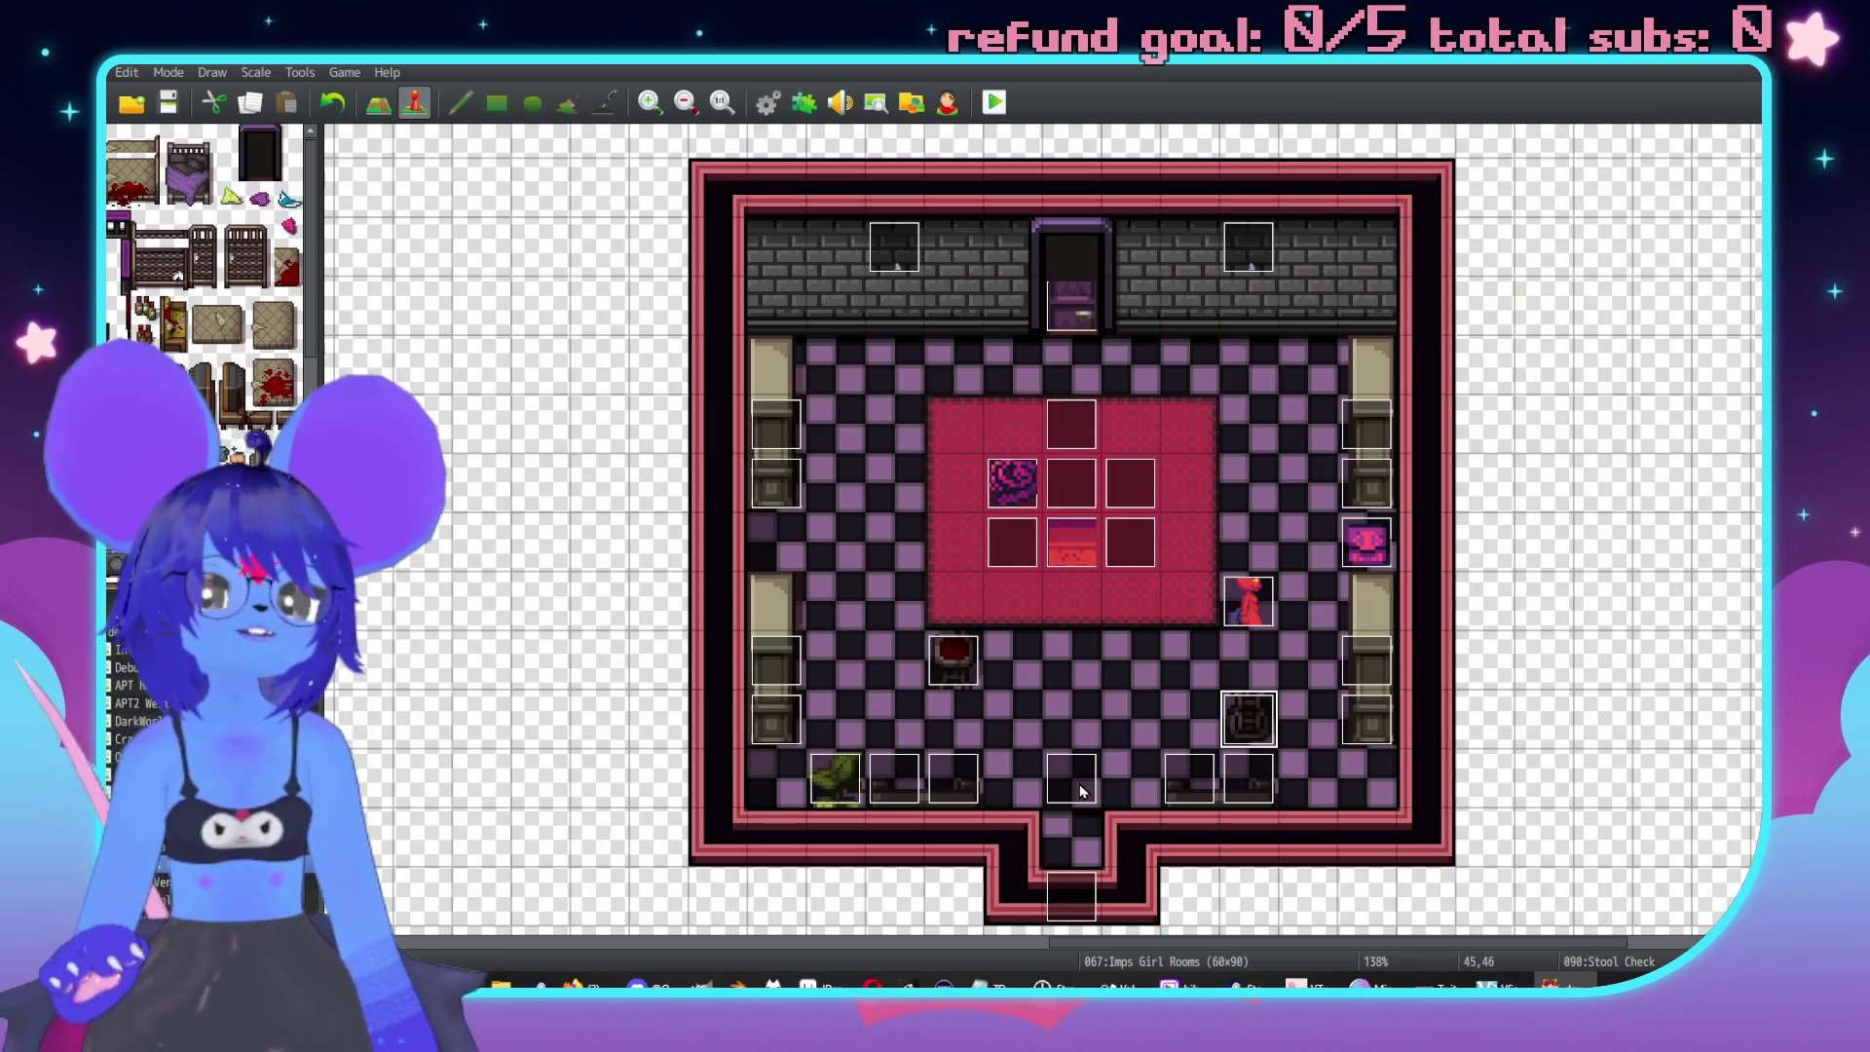
{"action": "double_click", "coordinate": [1081, 791]}
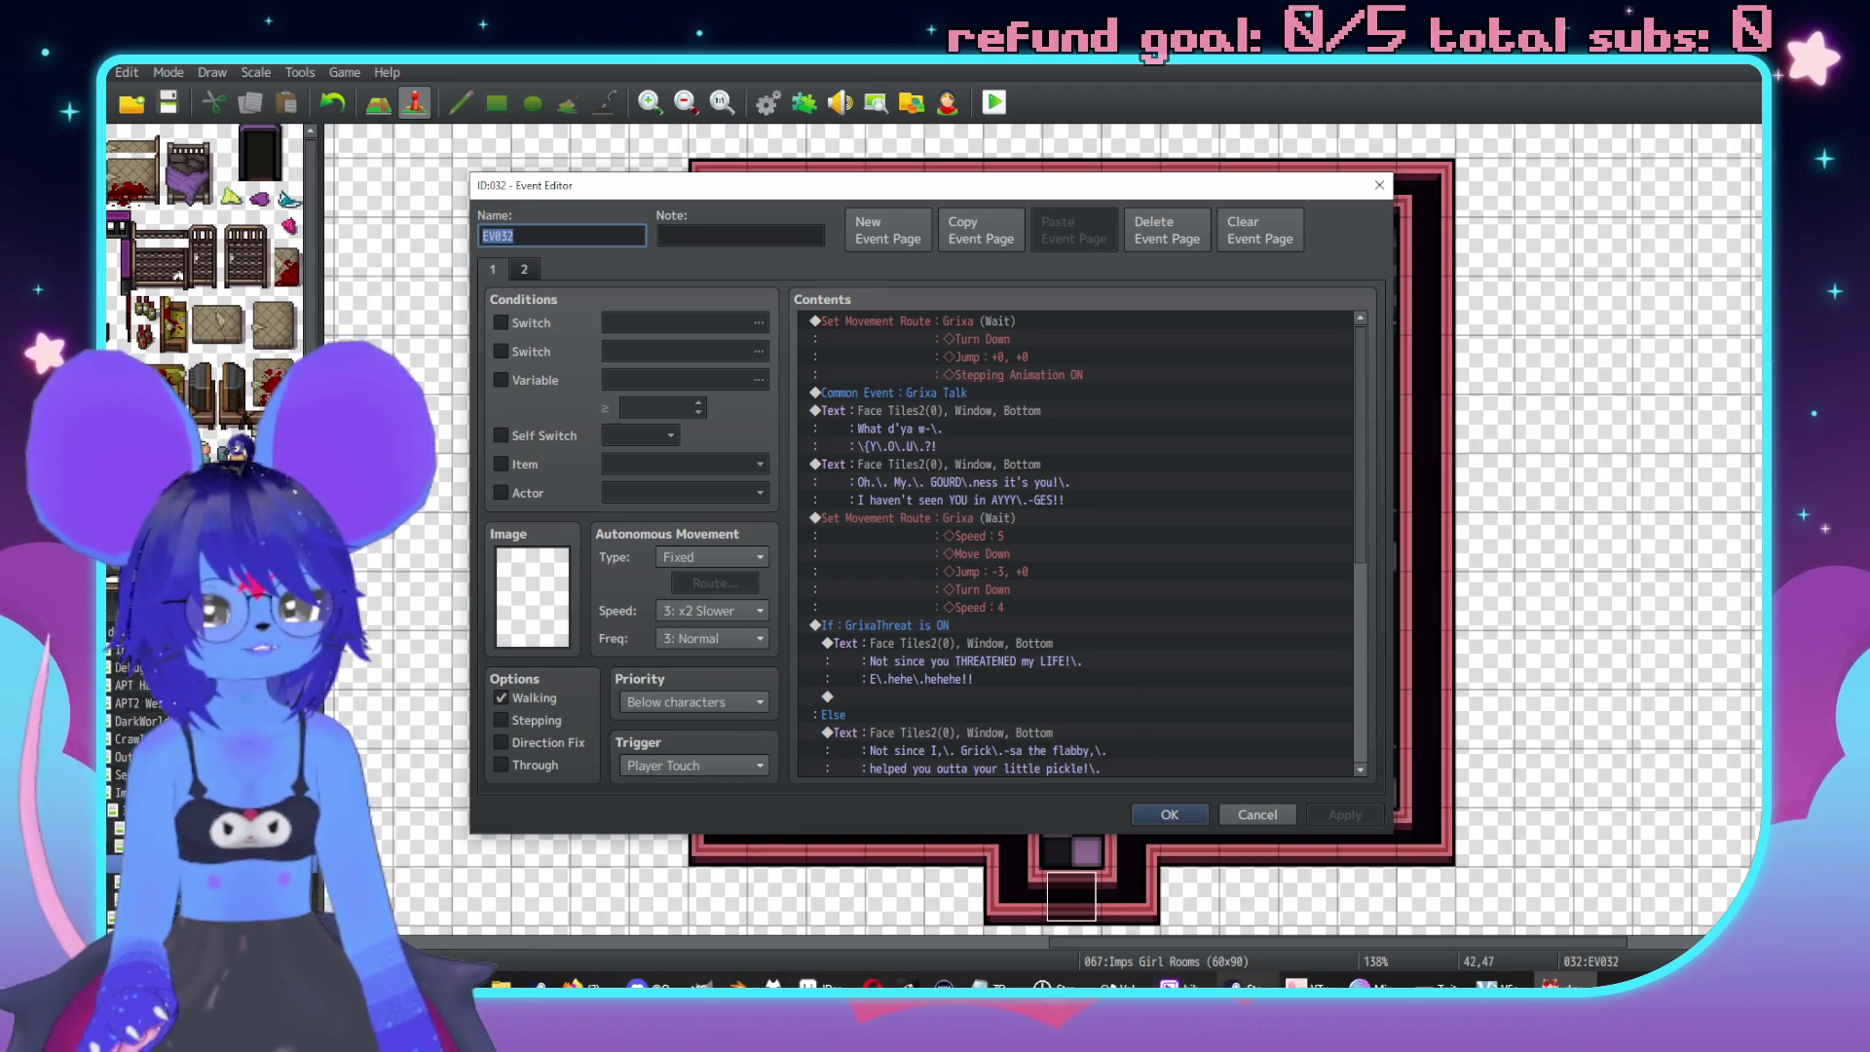
{"action": "left_click", "coordinate": [1226, 815]}
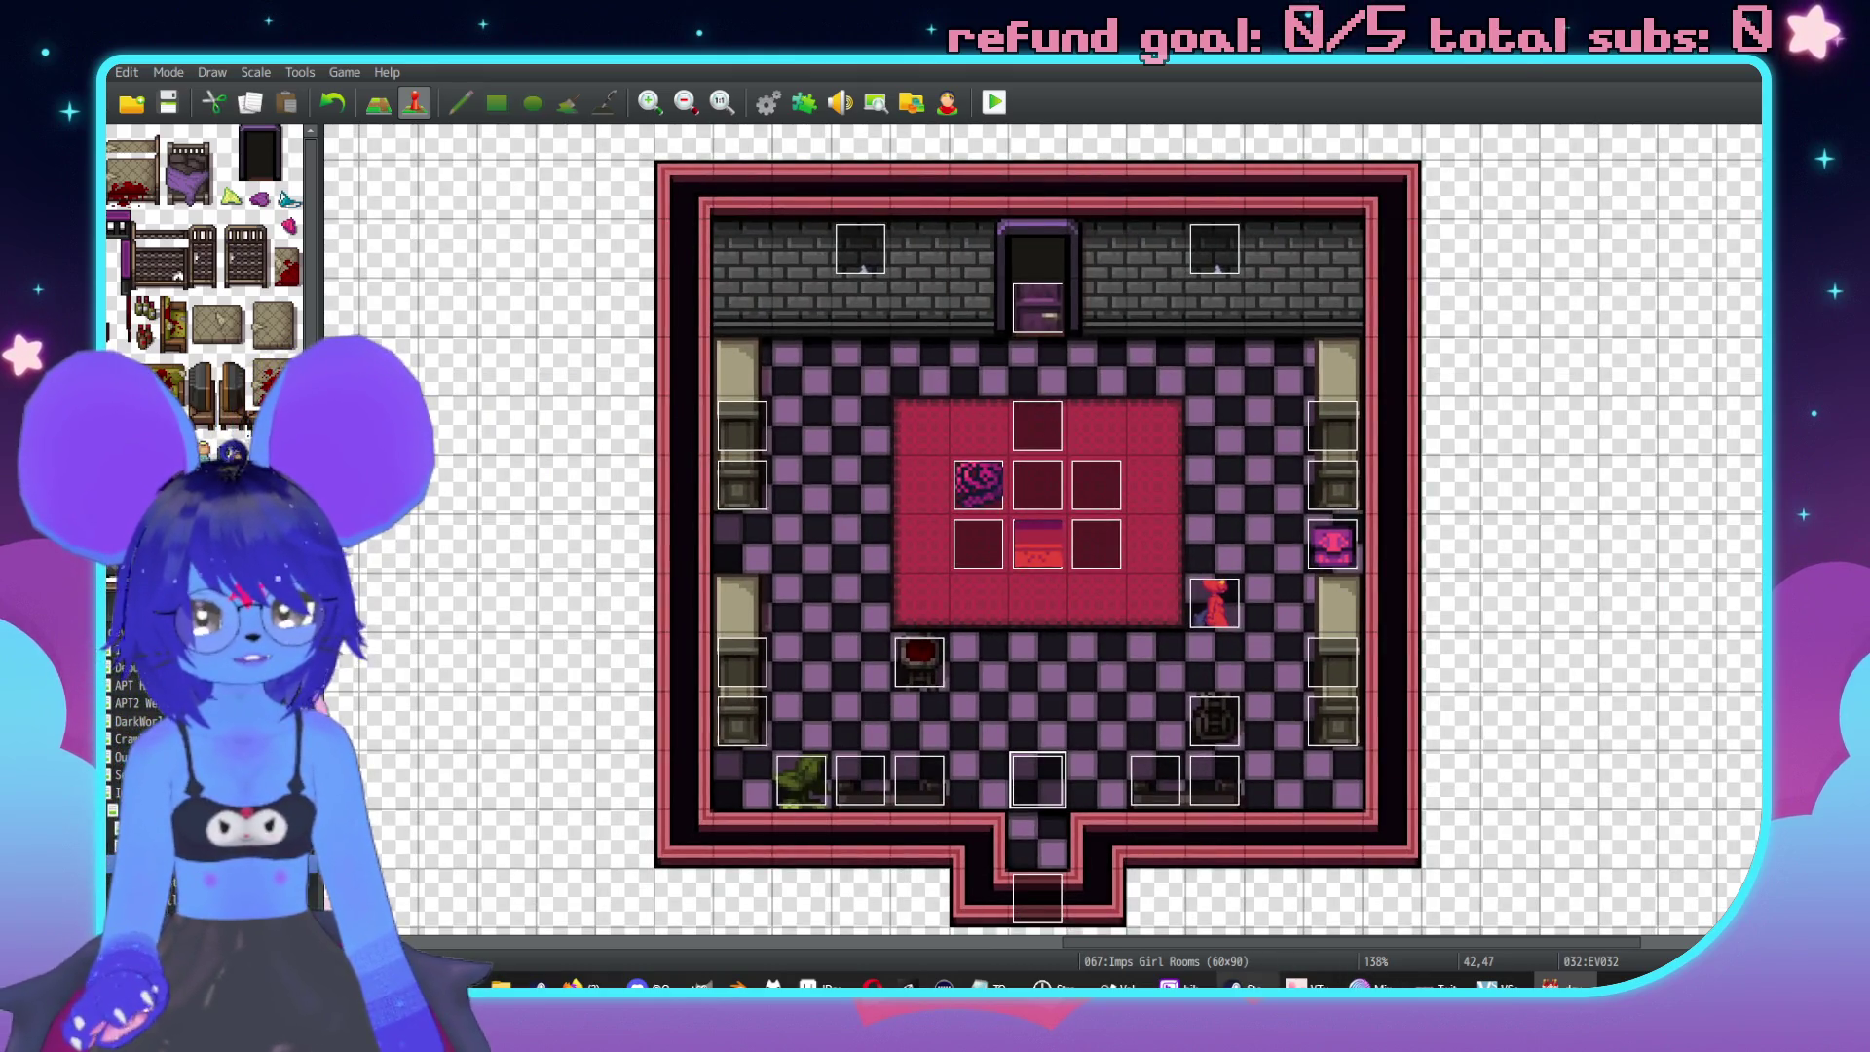
Launch Nuclear Throne from the Steam library.
{"action": "left_click", "coordinate": [1237, 985]}
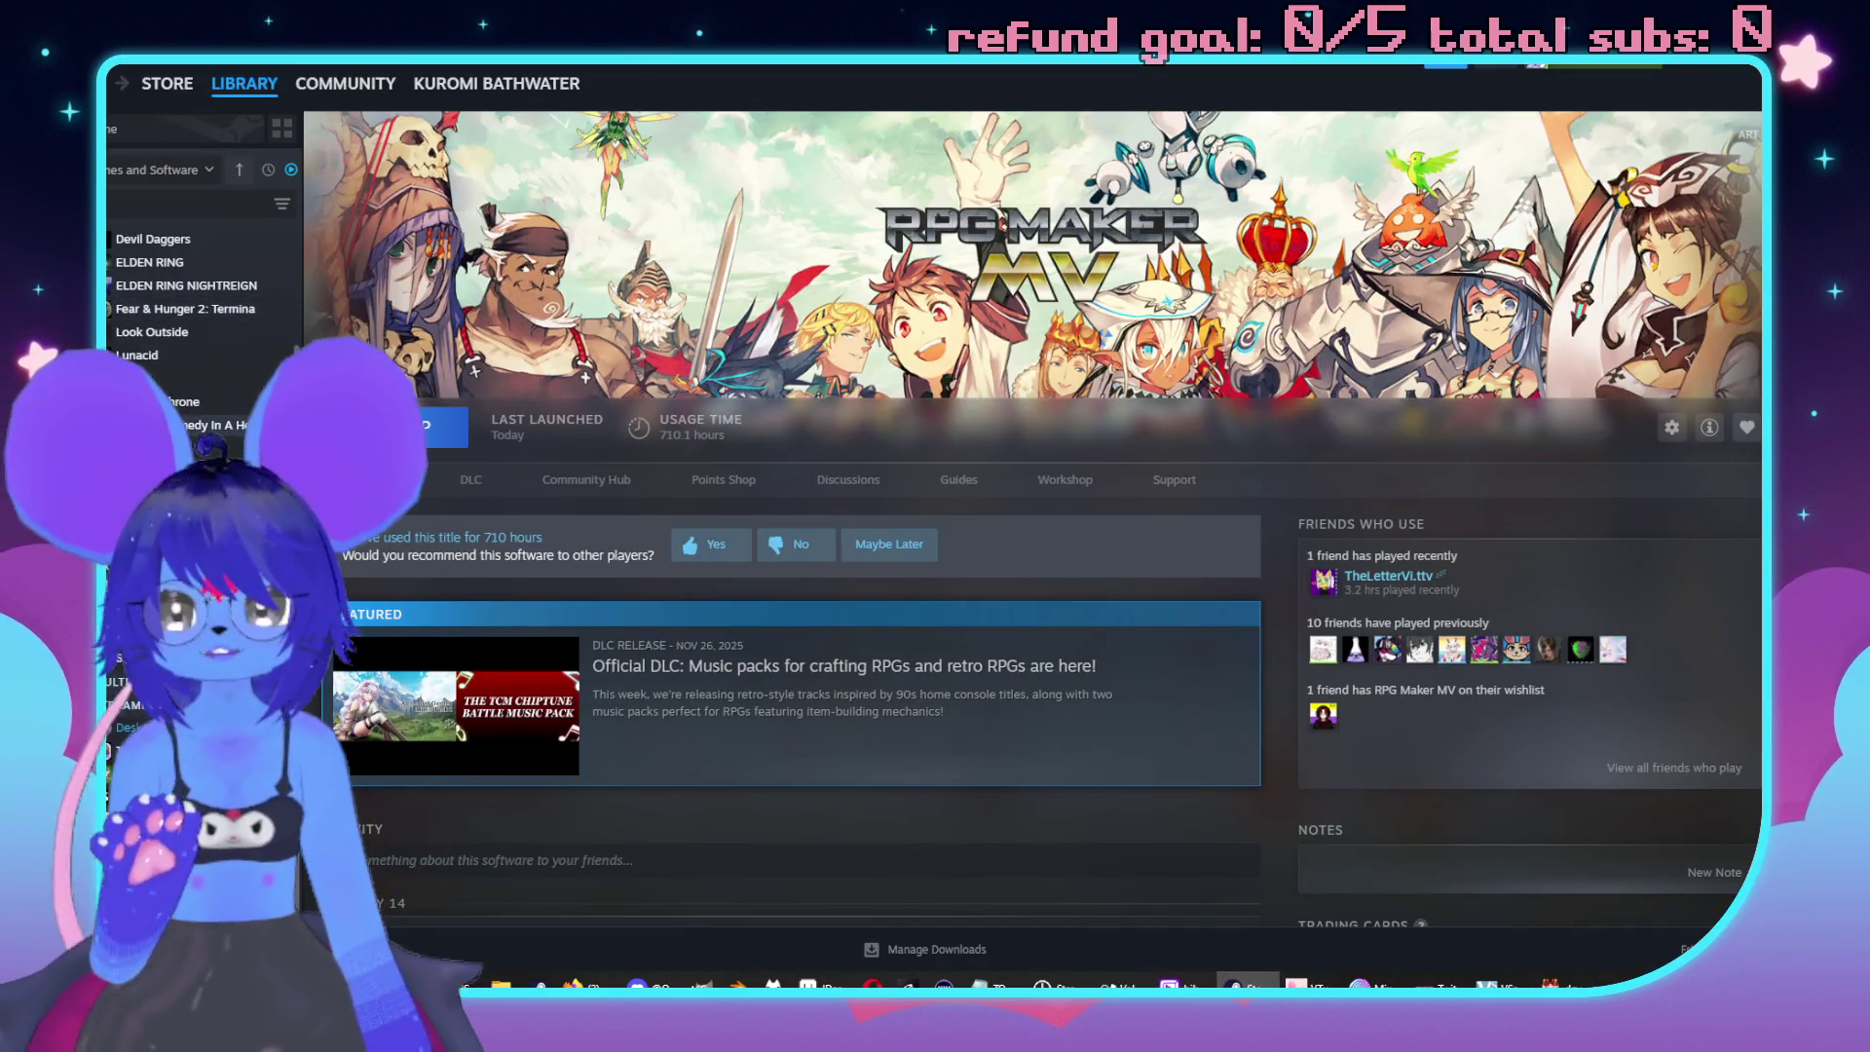
{"action": "left_click", "coordinate": [175, 401]}
{"action": "left_click", "coordinate": [451, 423]}
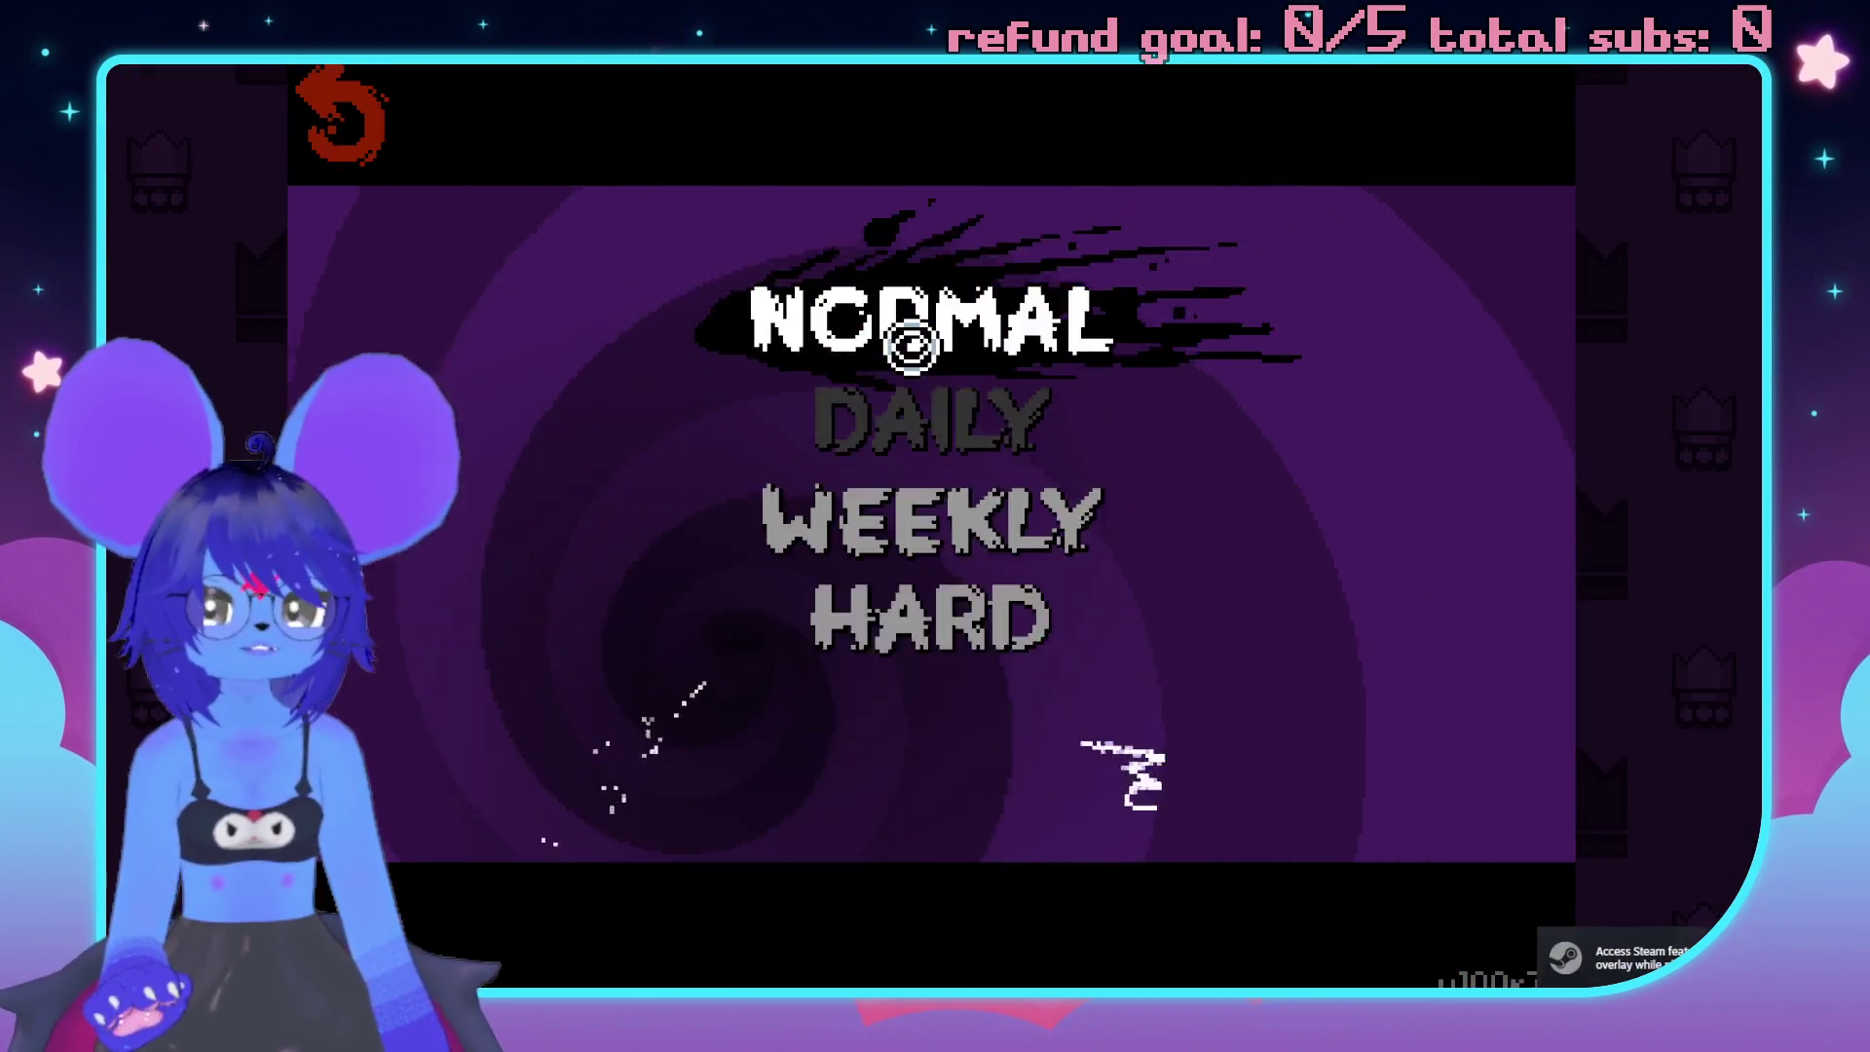
Start a Normal run and view Fish's loadout and skin options.
{"action": "left_click", "coordinate": [792, 349]}
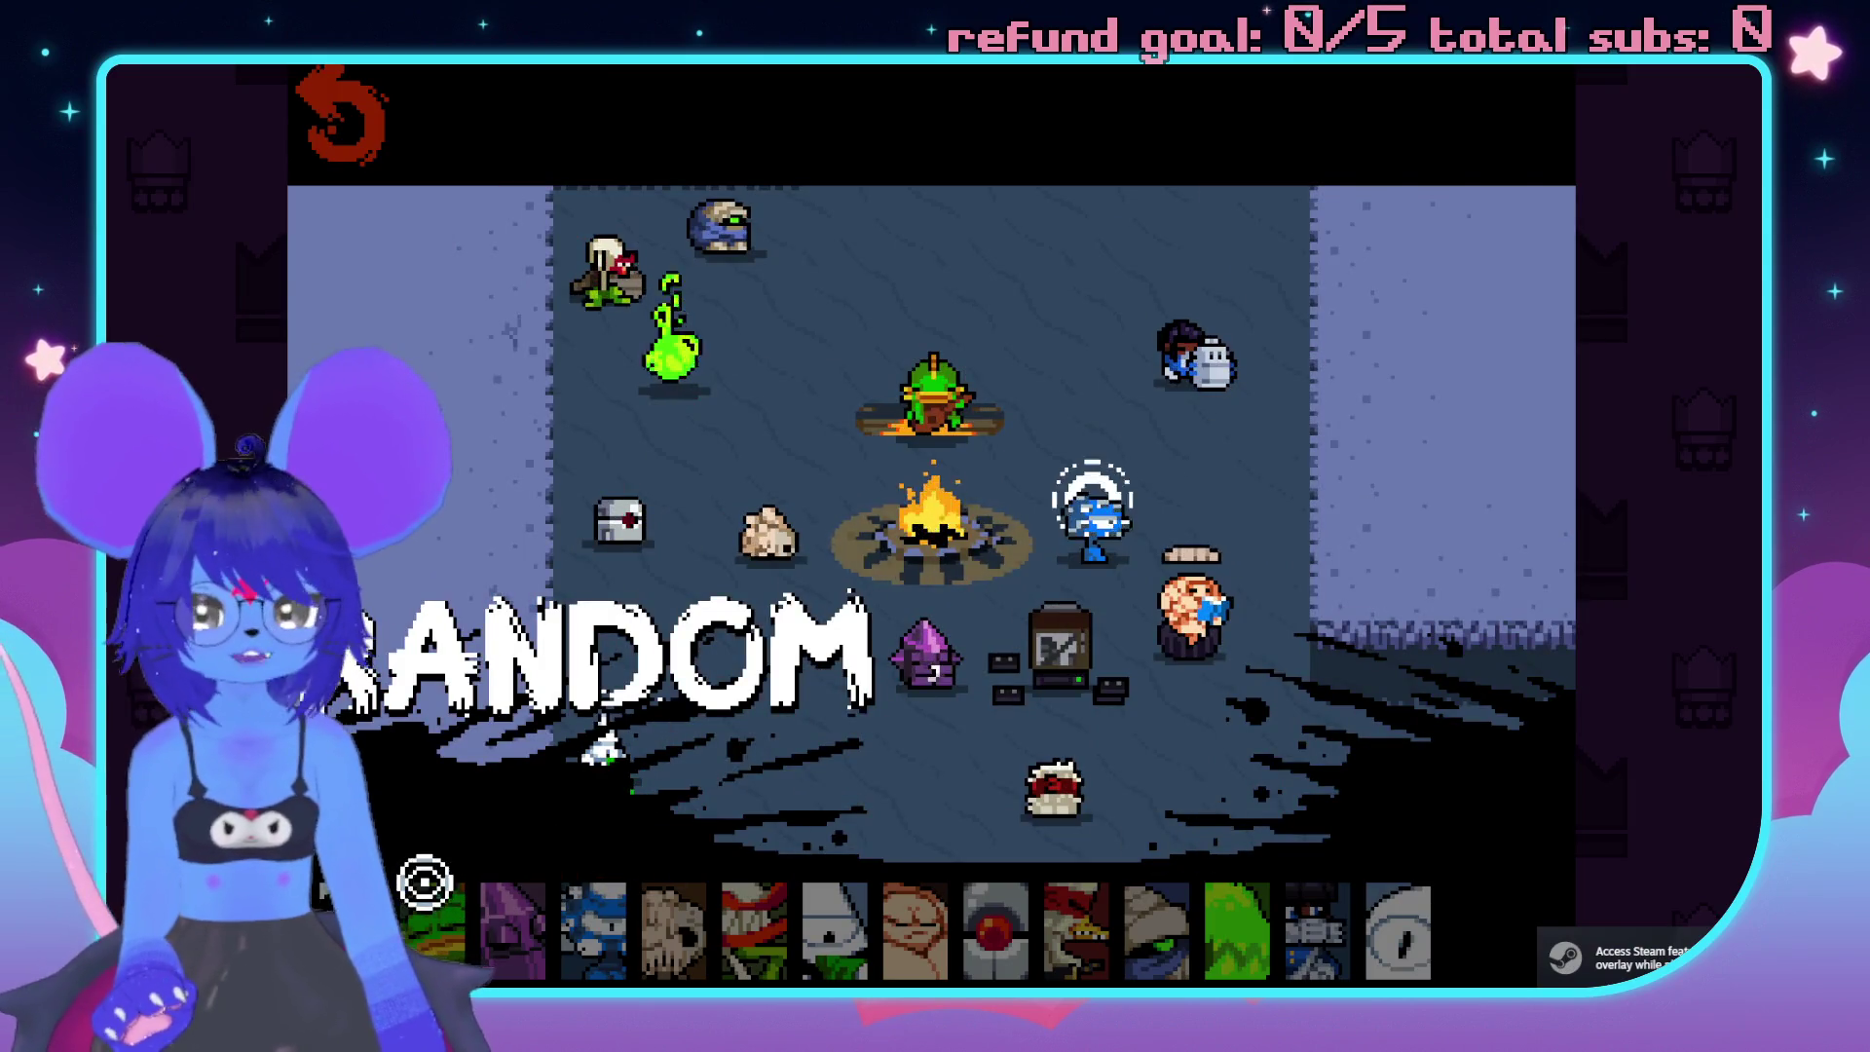
{"action": "left_click", "coordinate": [433, 911]}
{"action": "left_click", "coordinate": [1551, 782]}
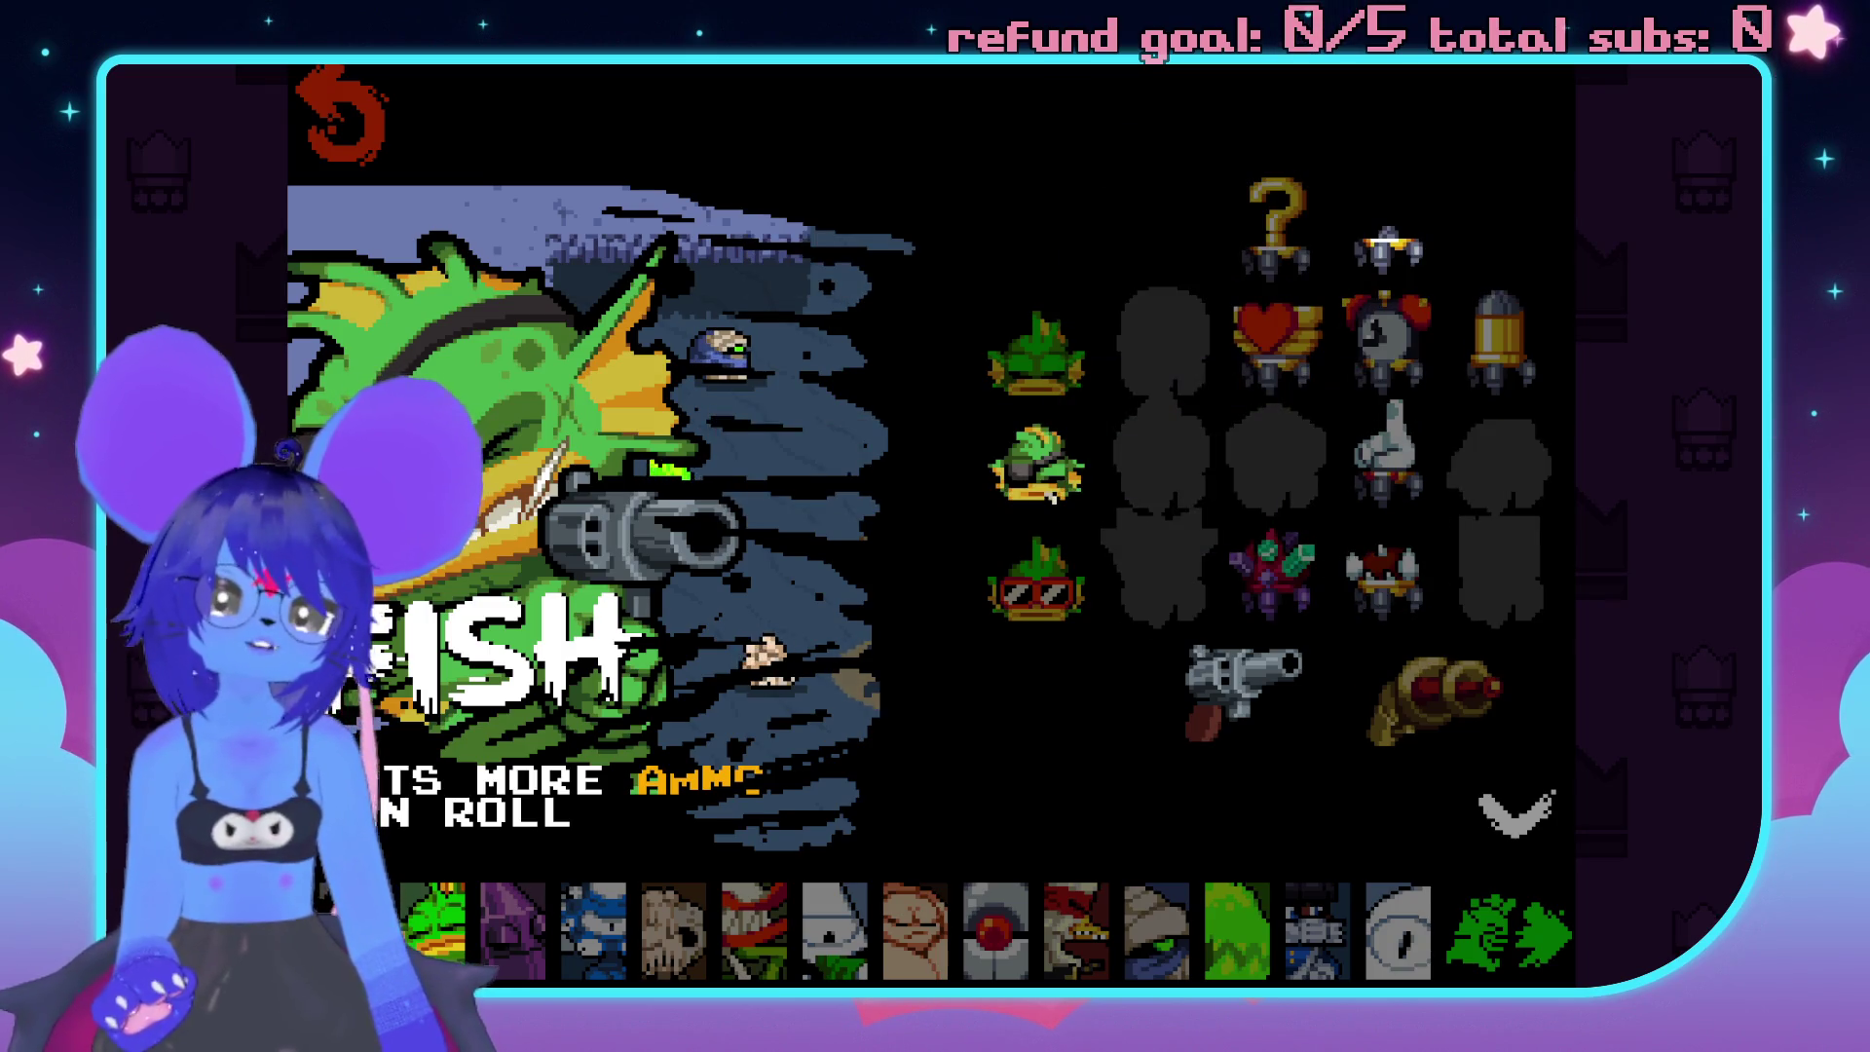
Preview the Crystal, Eyes, Melting, Plant, Chicken, Rebel, Rogue and Robot characters.
{"action": "left_click", "coordinate": [506, 956]}
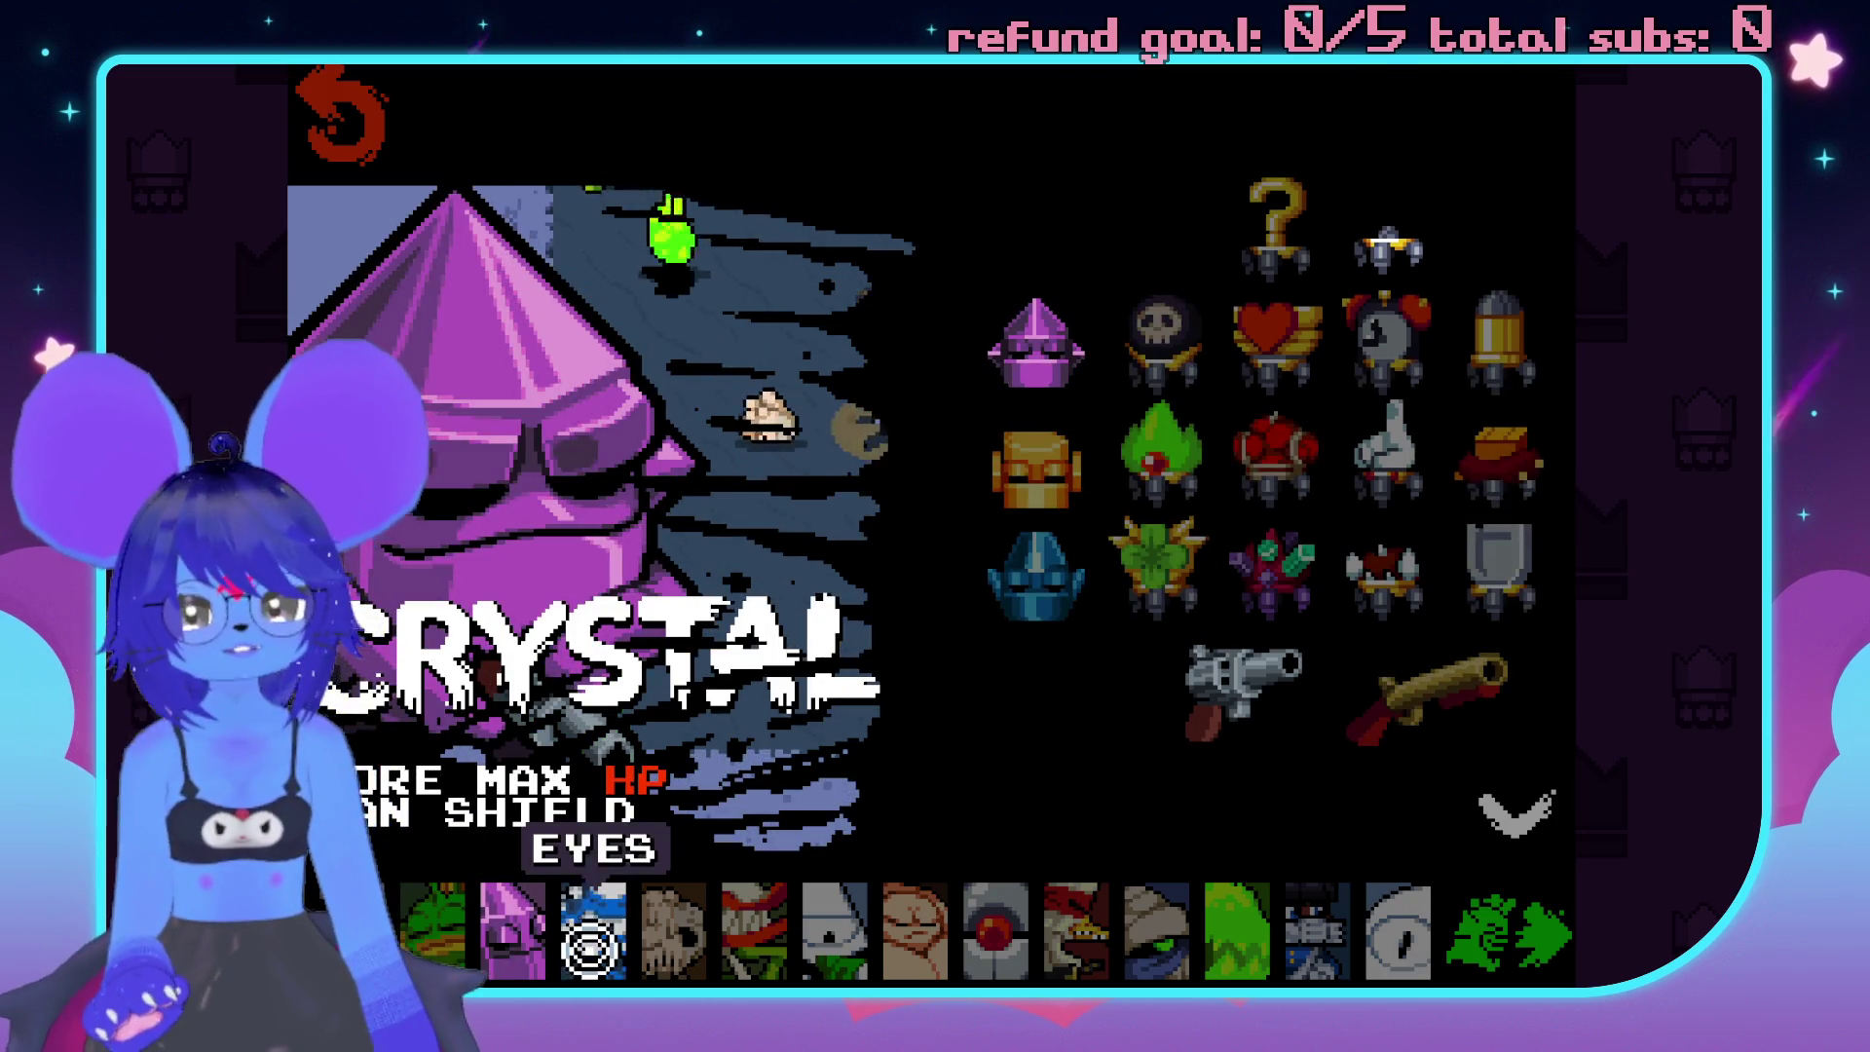
{"action": "left_click", "coordinate": [594, 937]}
{"action": "left_click", "coordinate": [675, 933]}
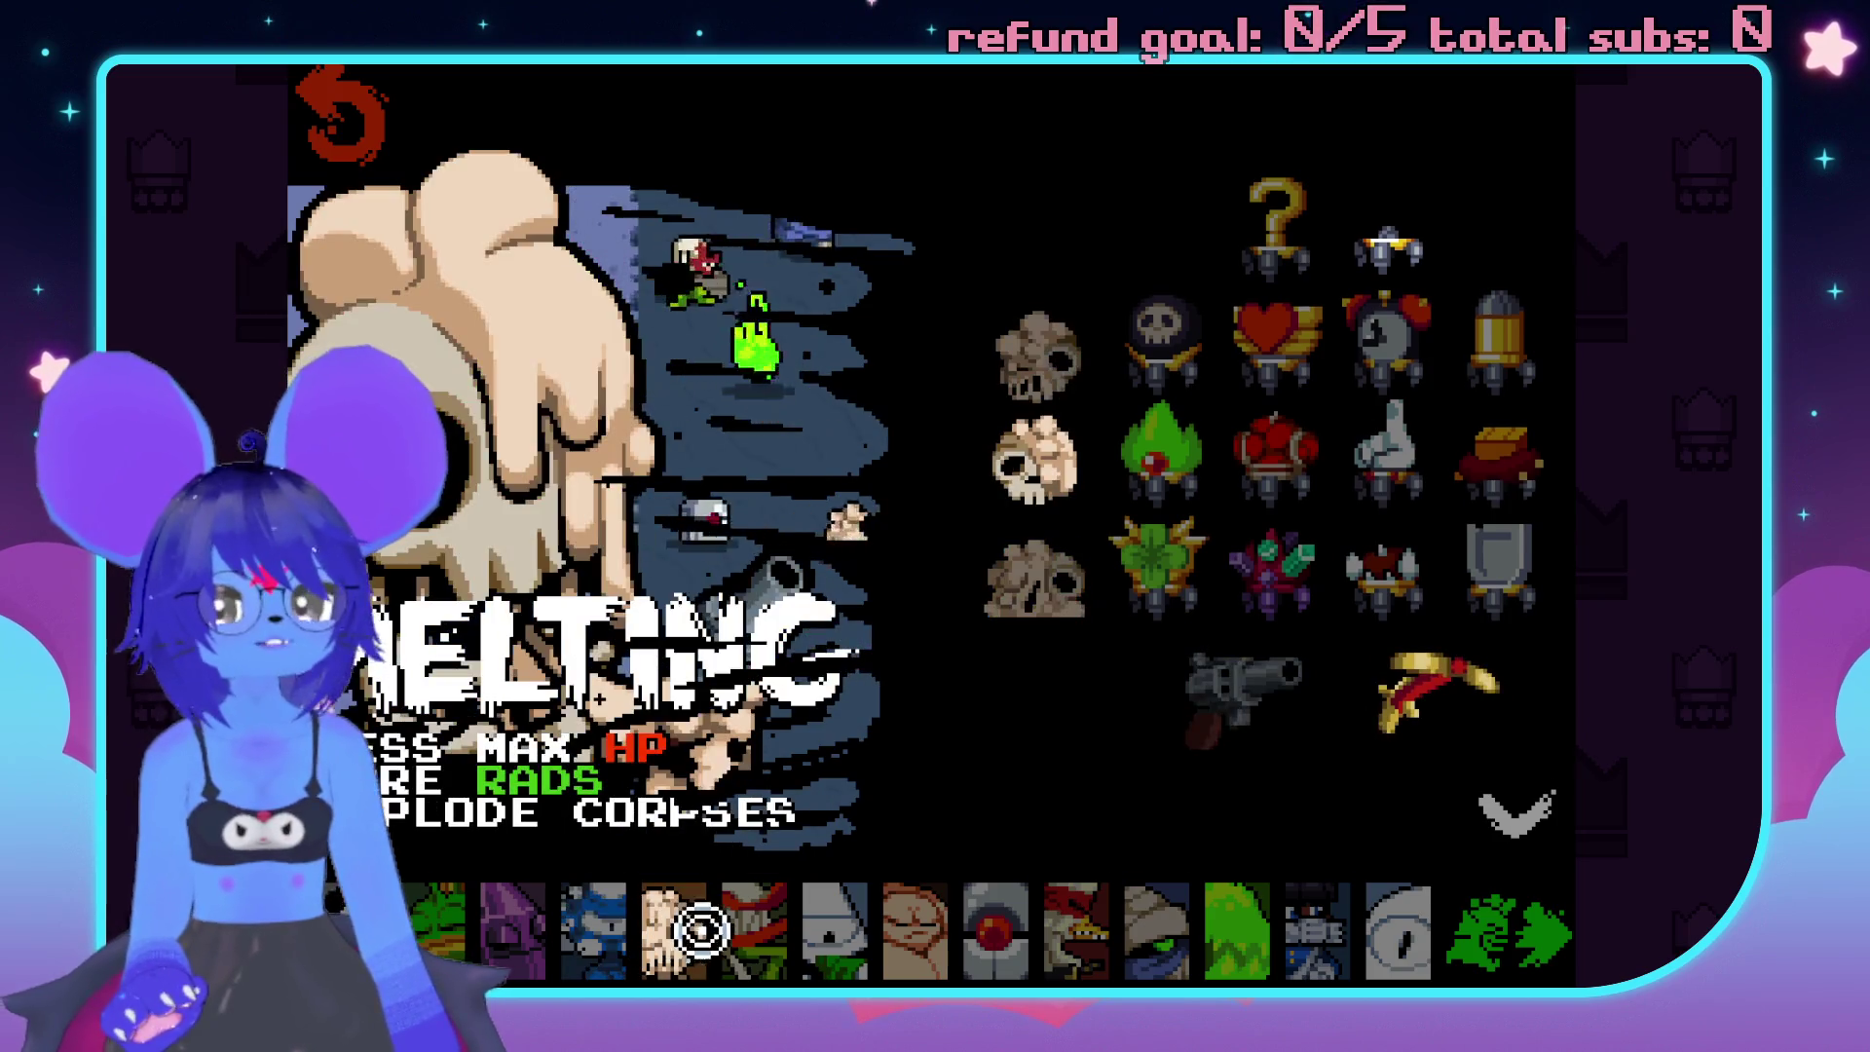
{"action": "left_click", "coordinate": [755, 933]}
{"action": "left_click", "coordinate": [1099, 941]}
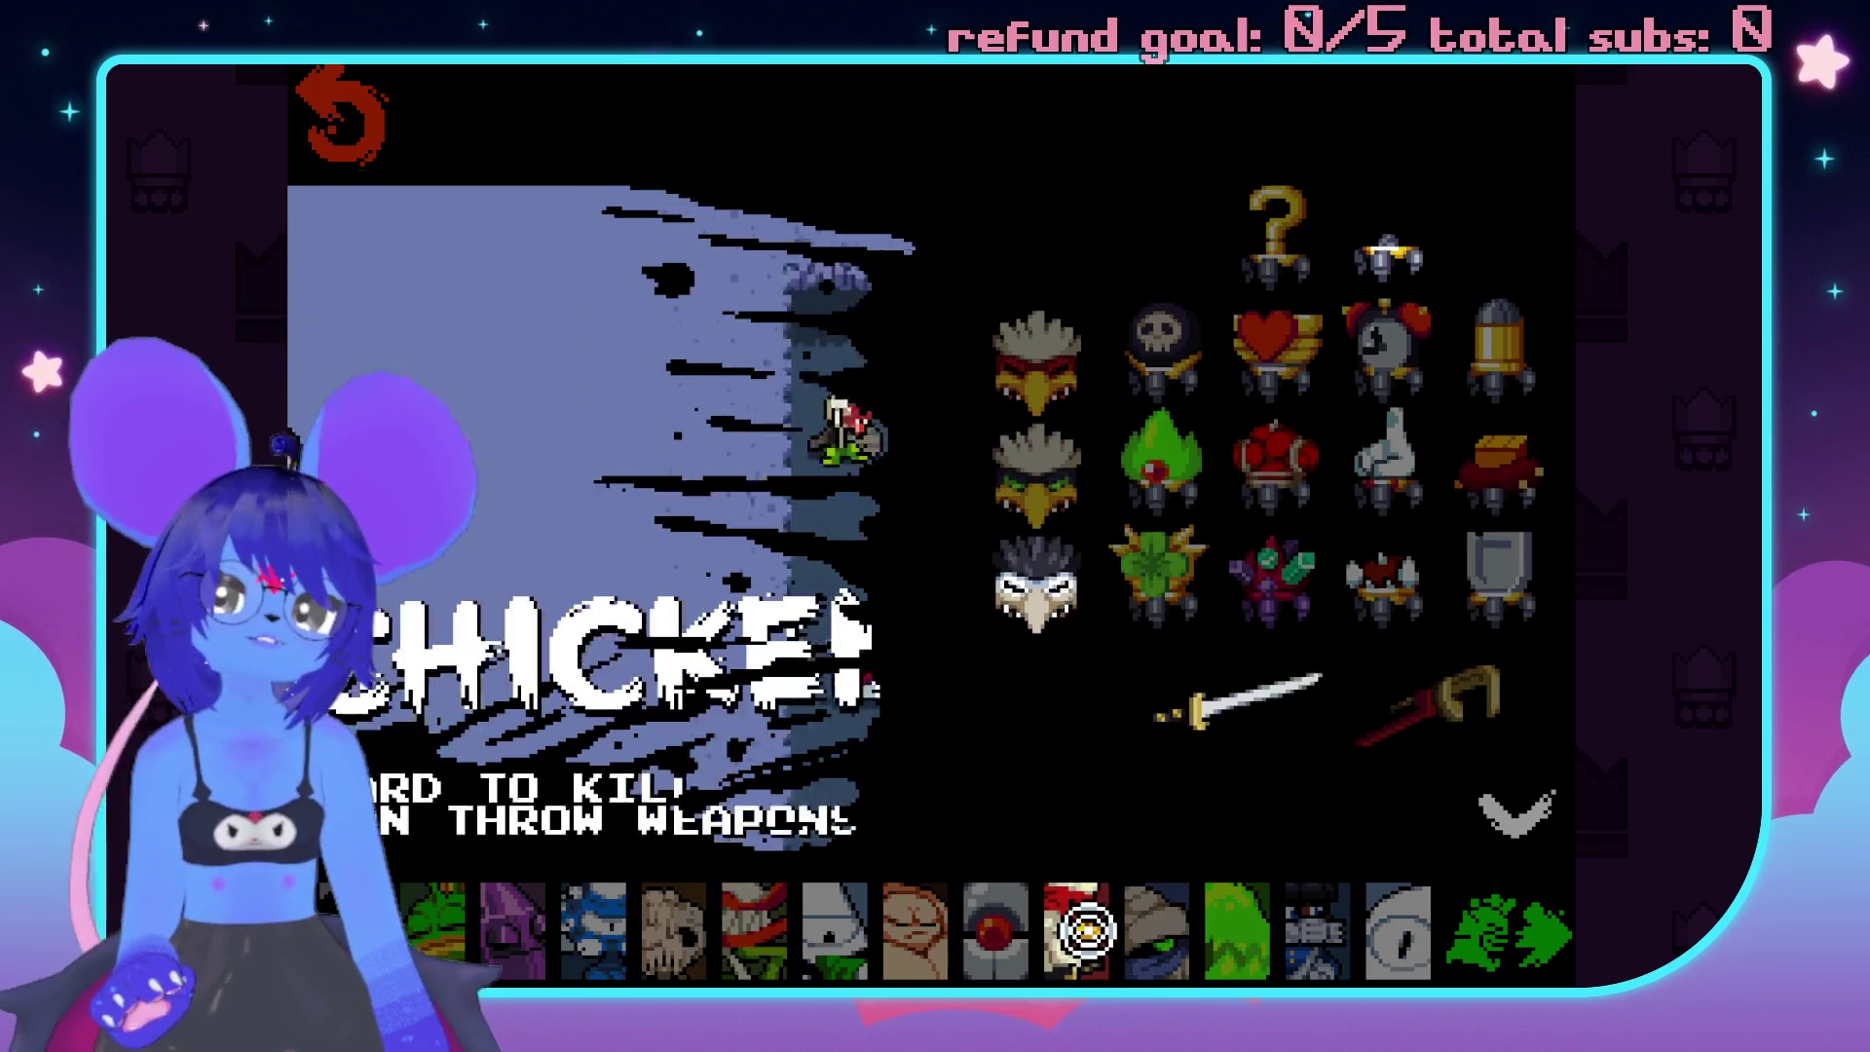
{"action": "left_click", "coordinate": [1154, 936]}
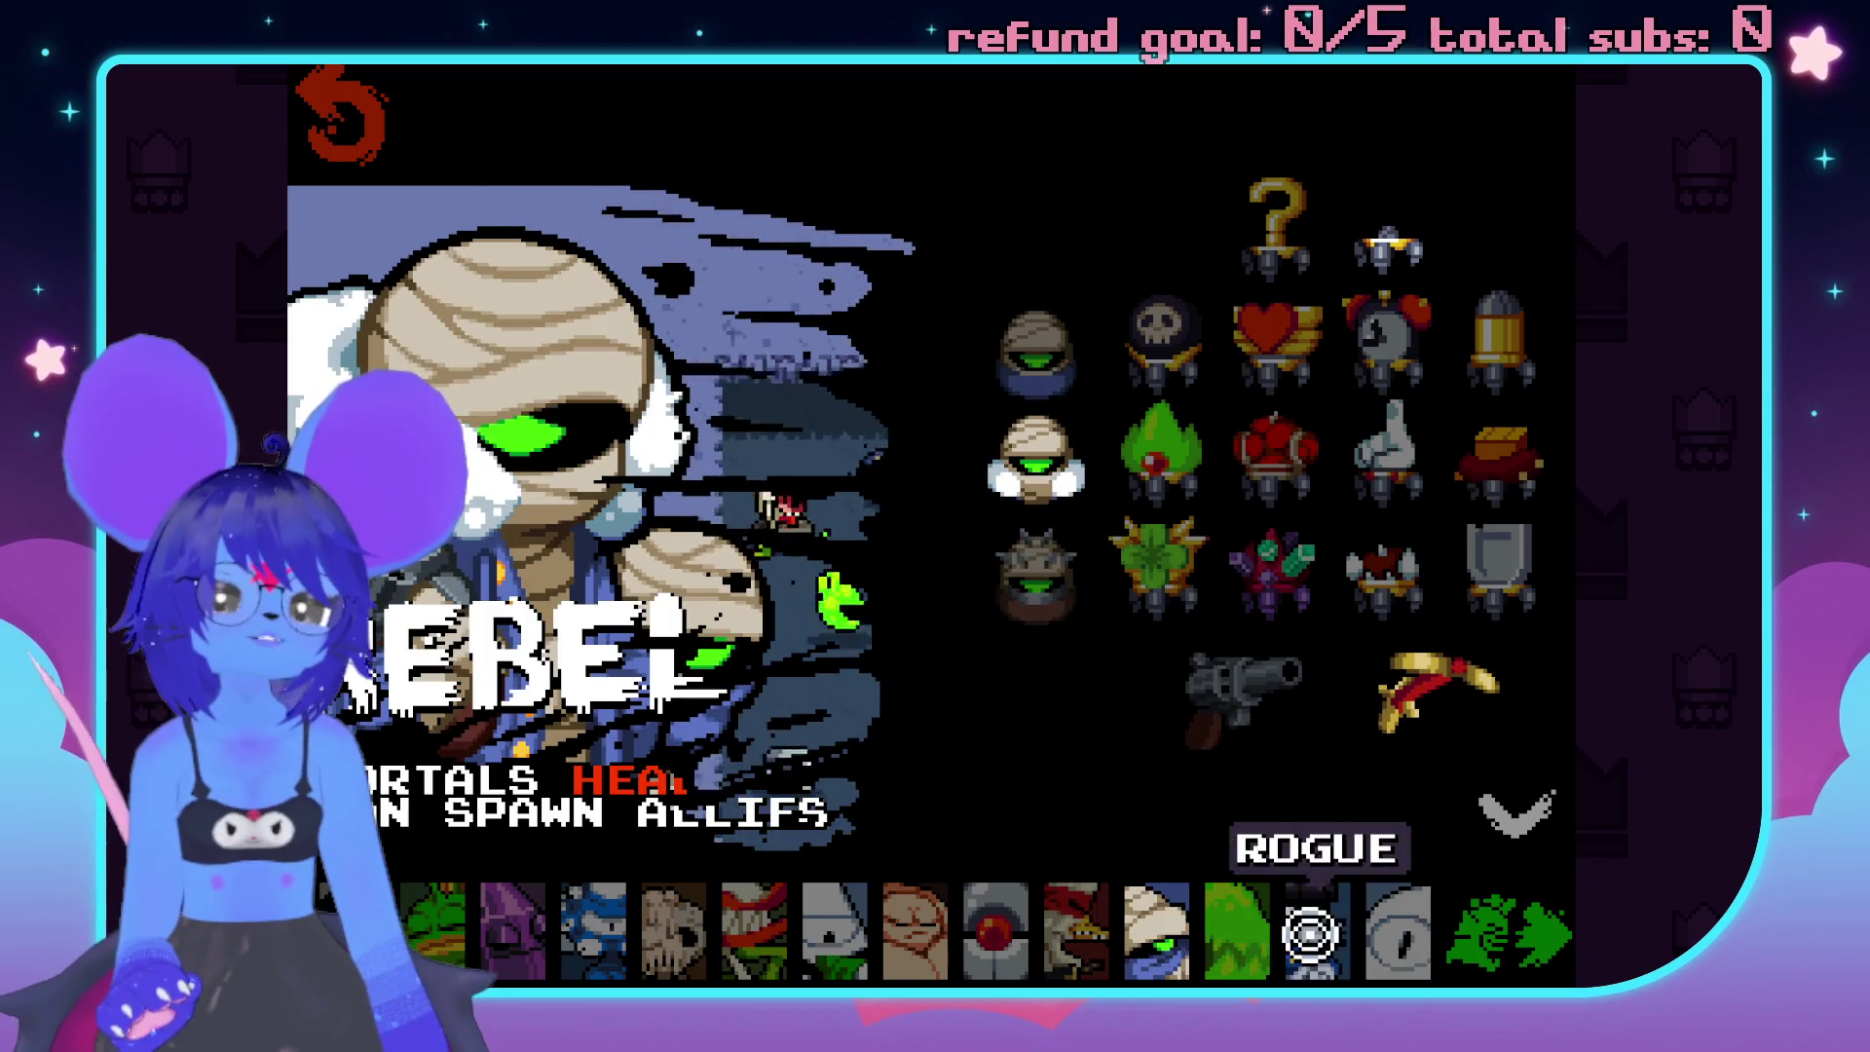
{"action": "left_click", "coordinate": [1310, 933]}
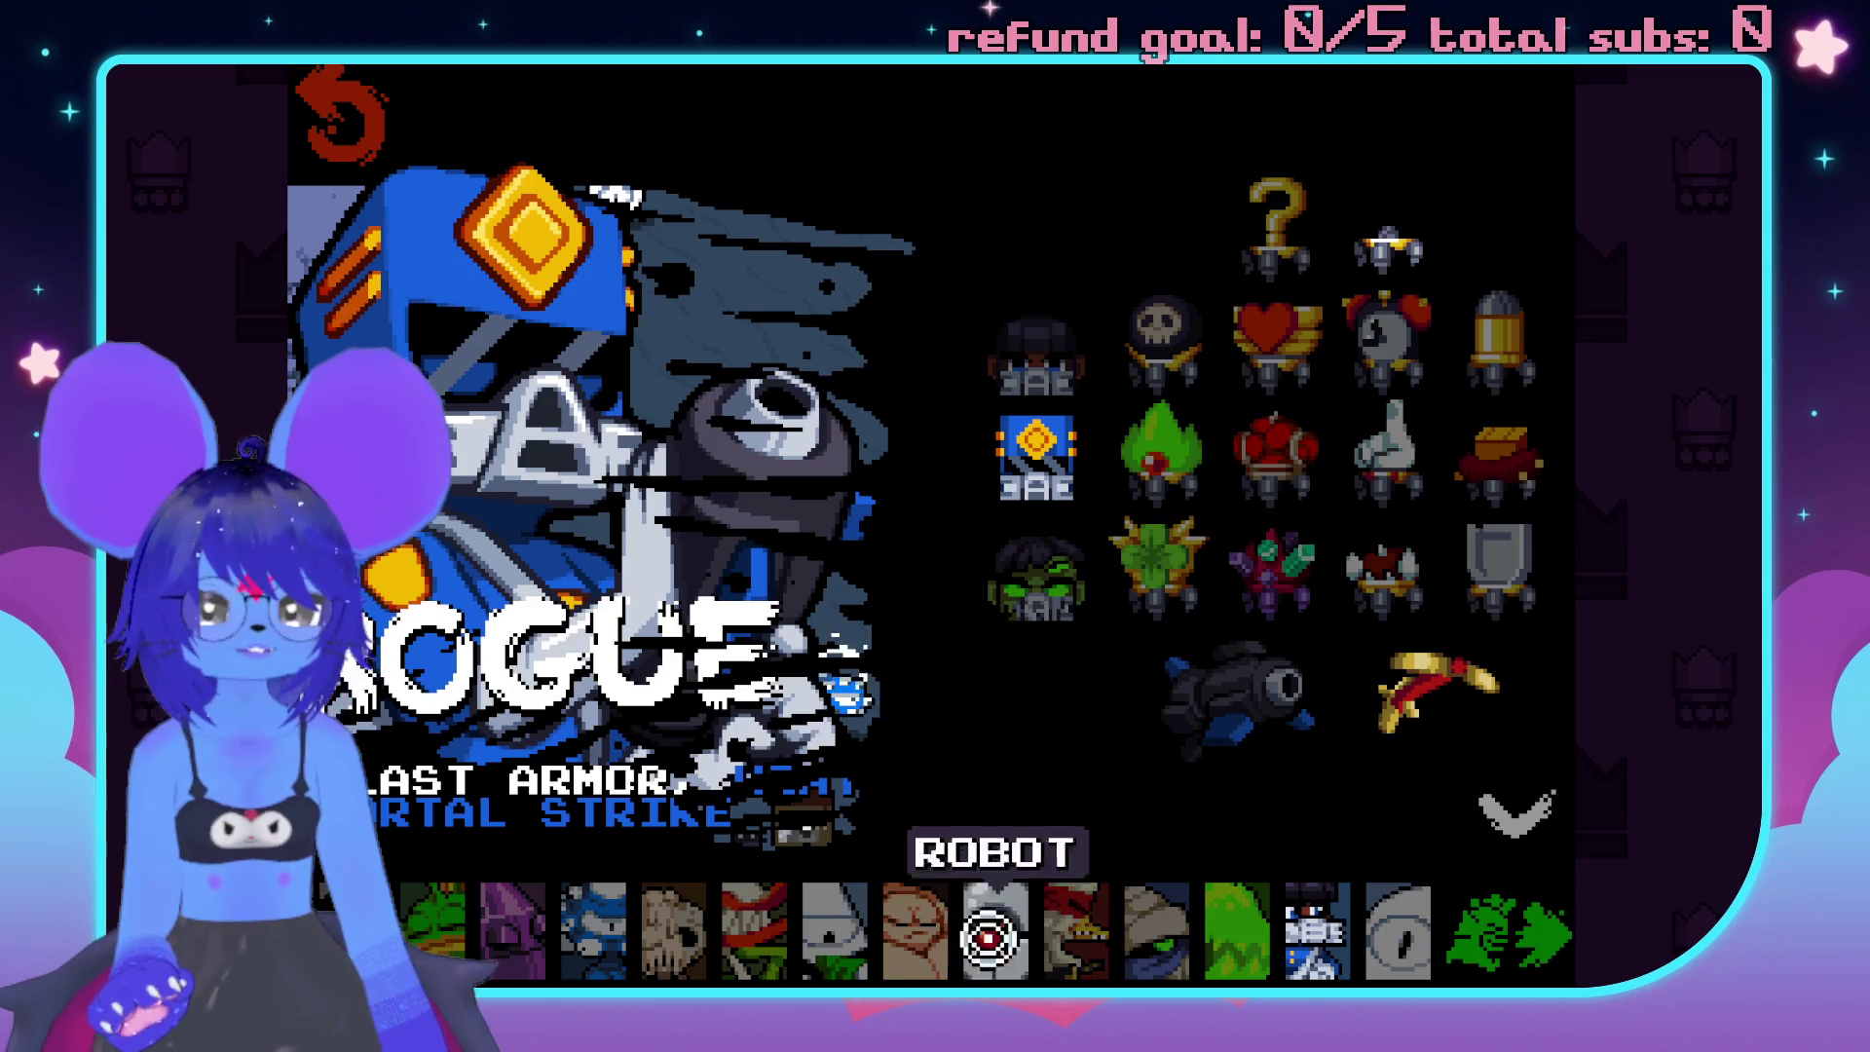
{"action": "left_click", "coordinate": [1013, 935]}
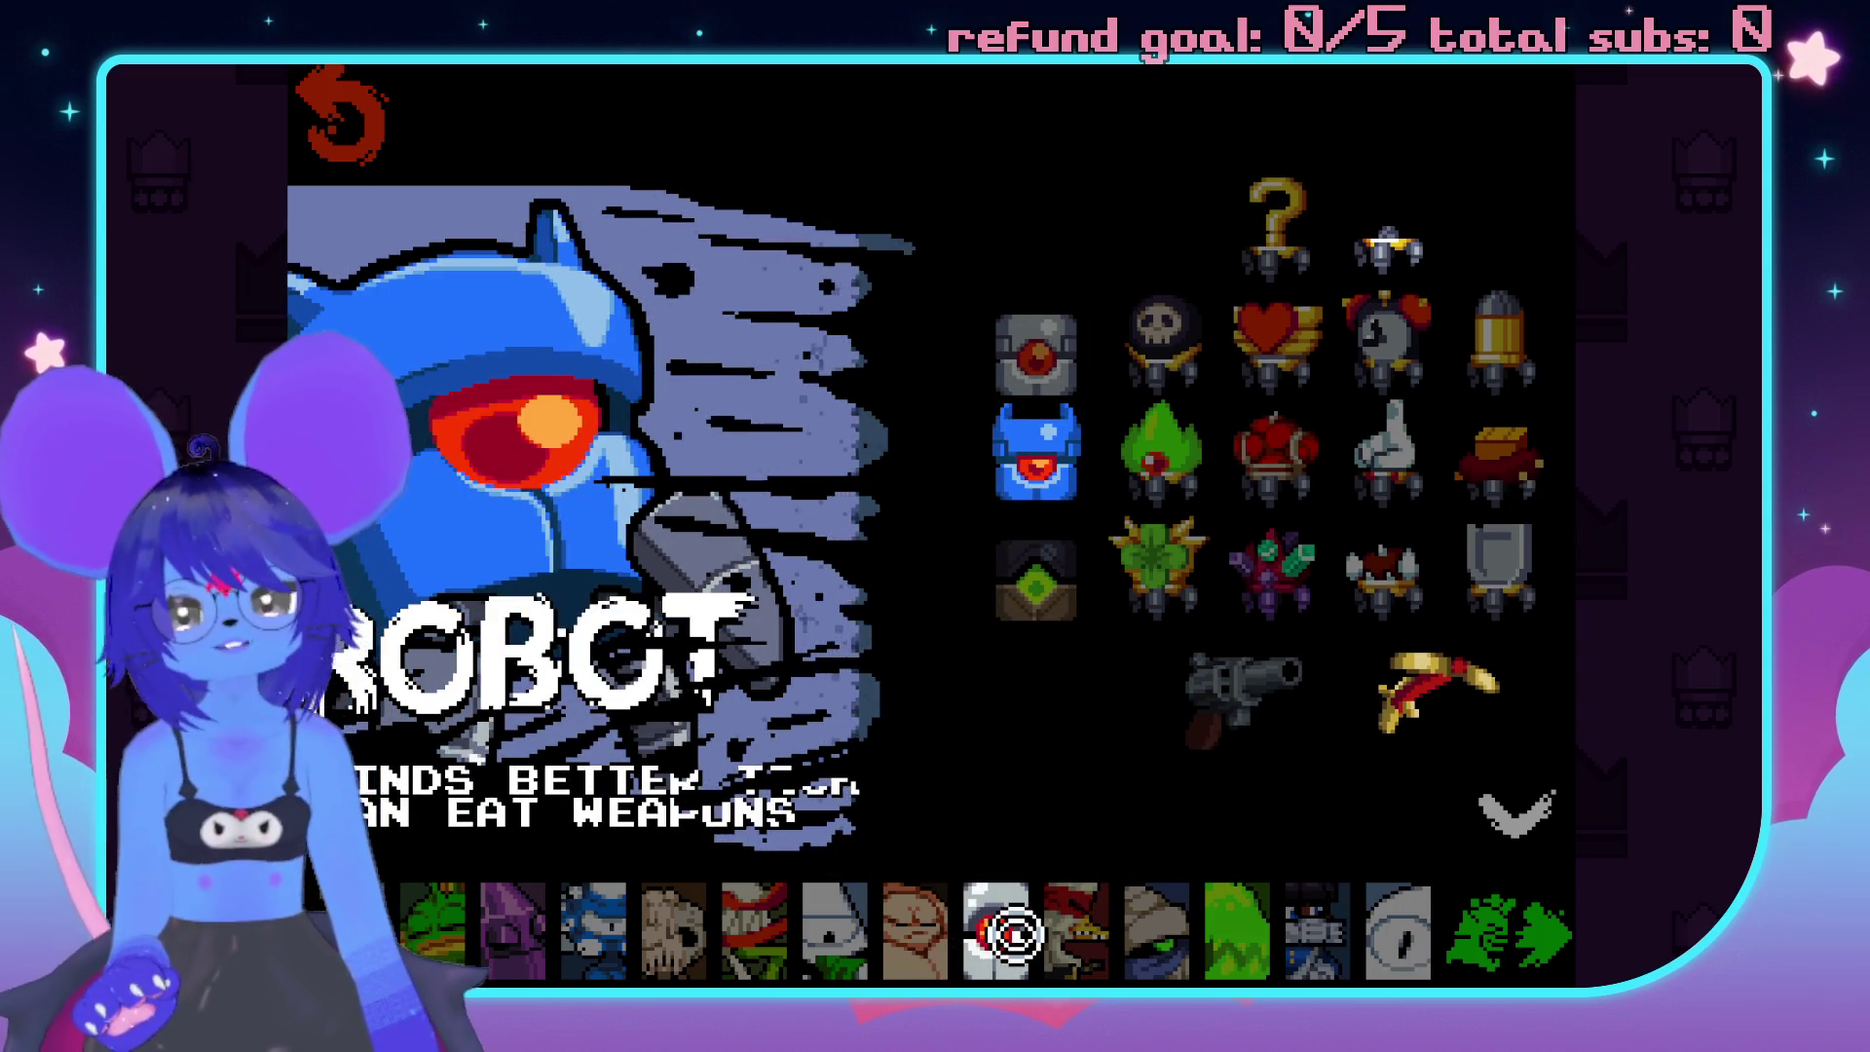
Cycle again from Crystal through Rogue, then back out to the main menu.
{"action": "left_click", "coordinate": [513, 930]}
{"action": "left_click", "coordinate": [594, 925]}
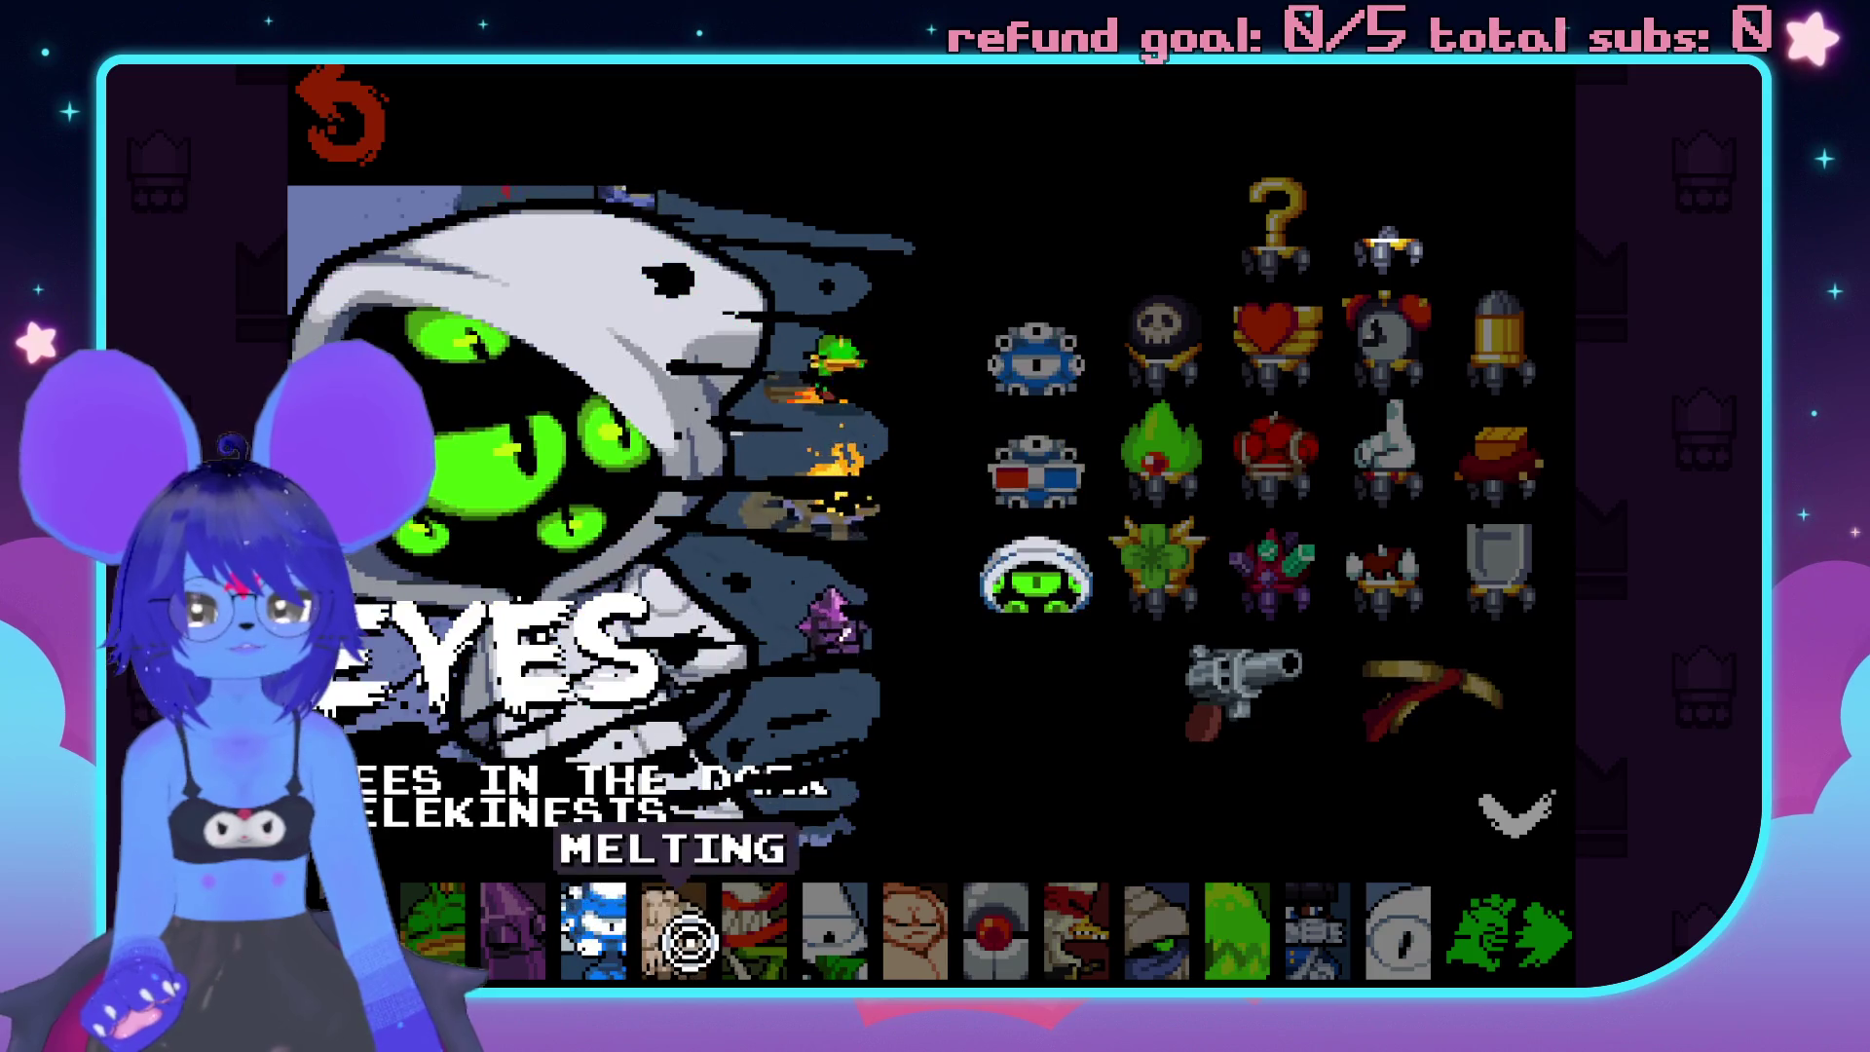
{"action": "left_click", "coordinate": [673, 930]}
{"action": "left_click", "coordinate": [754, 930]}
{"action": "left_click", "coordinate": [1018, 933]}
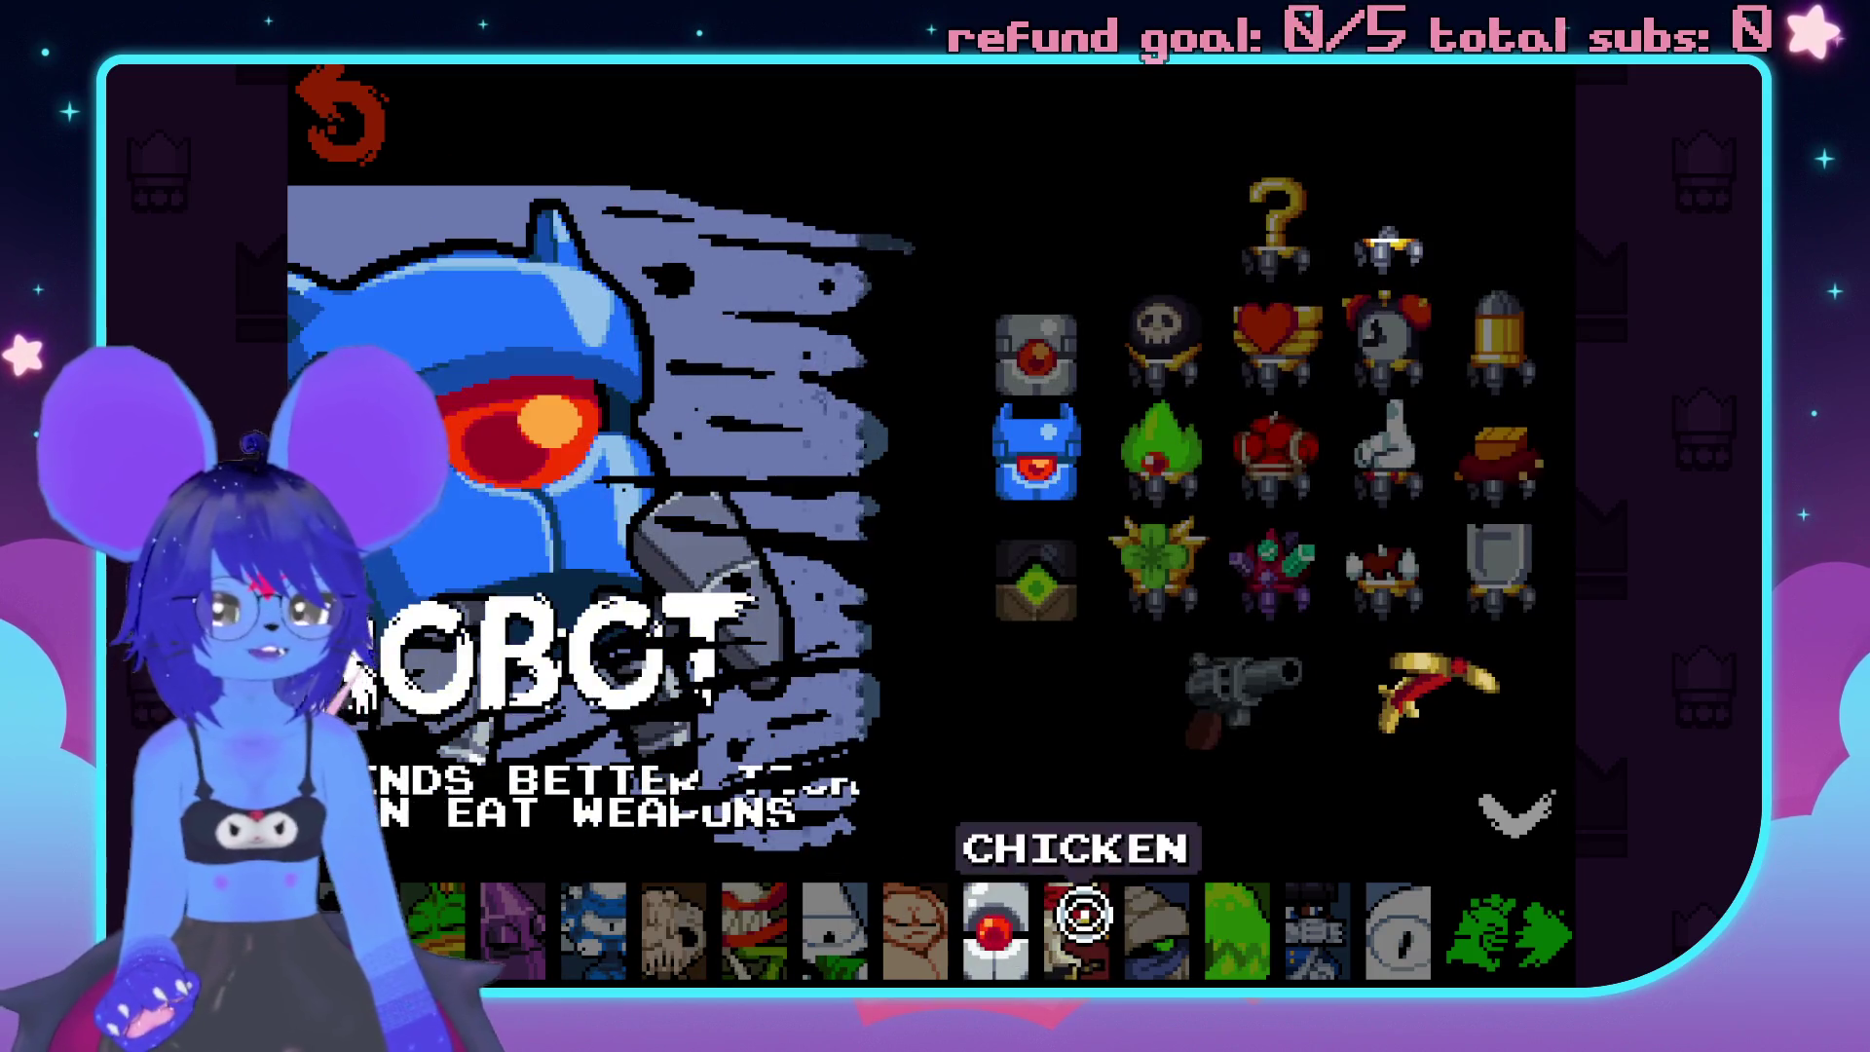
{"action": "left_click", "coordinate": [1077, 931]}
{"action": "left_click", "coordinate": [1156, 931]}
{"action": "left_click", "coordinate": [1310, 927]}
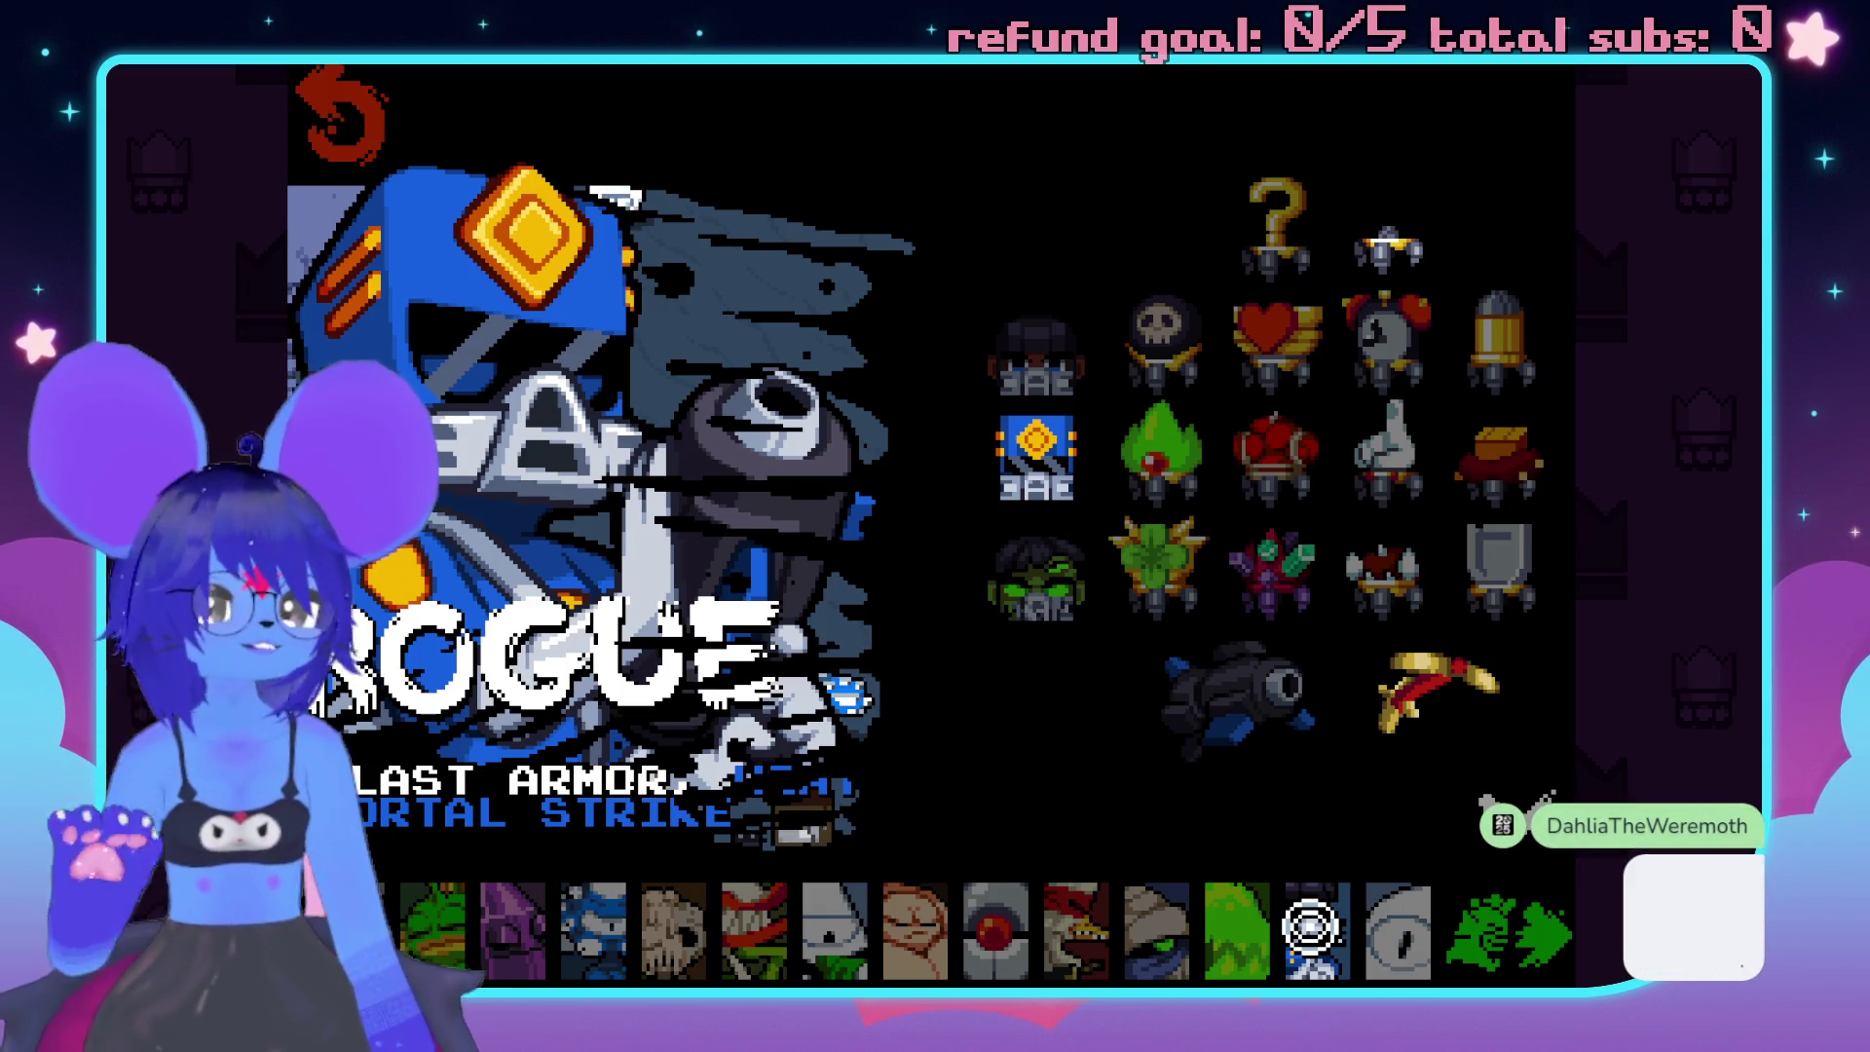
{"action": "key", "text": "Escape"}
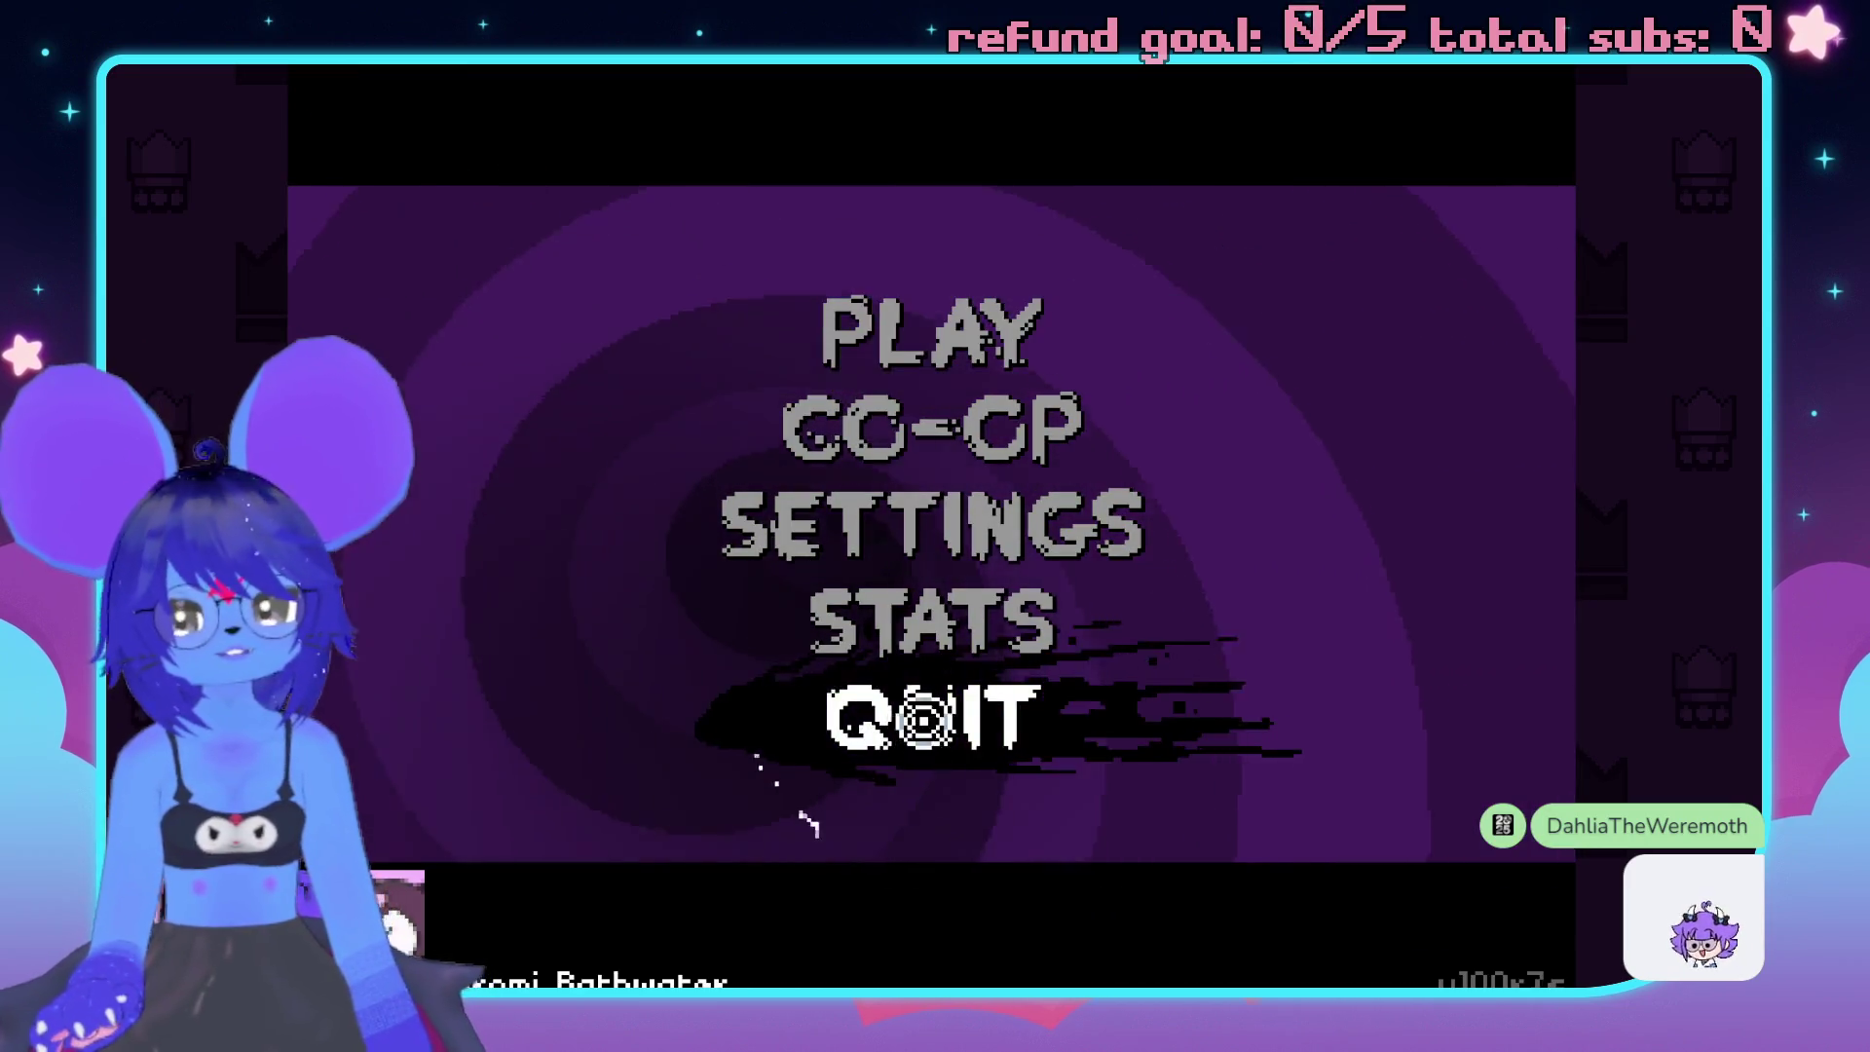
Quit Nuclear Throne and return to the Imps Girl Rooms map in RPG Maker MV.
{"action": "left_click", "coordinate": [928, 708]}
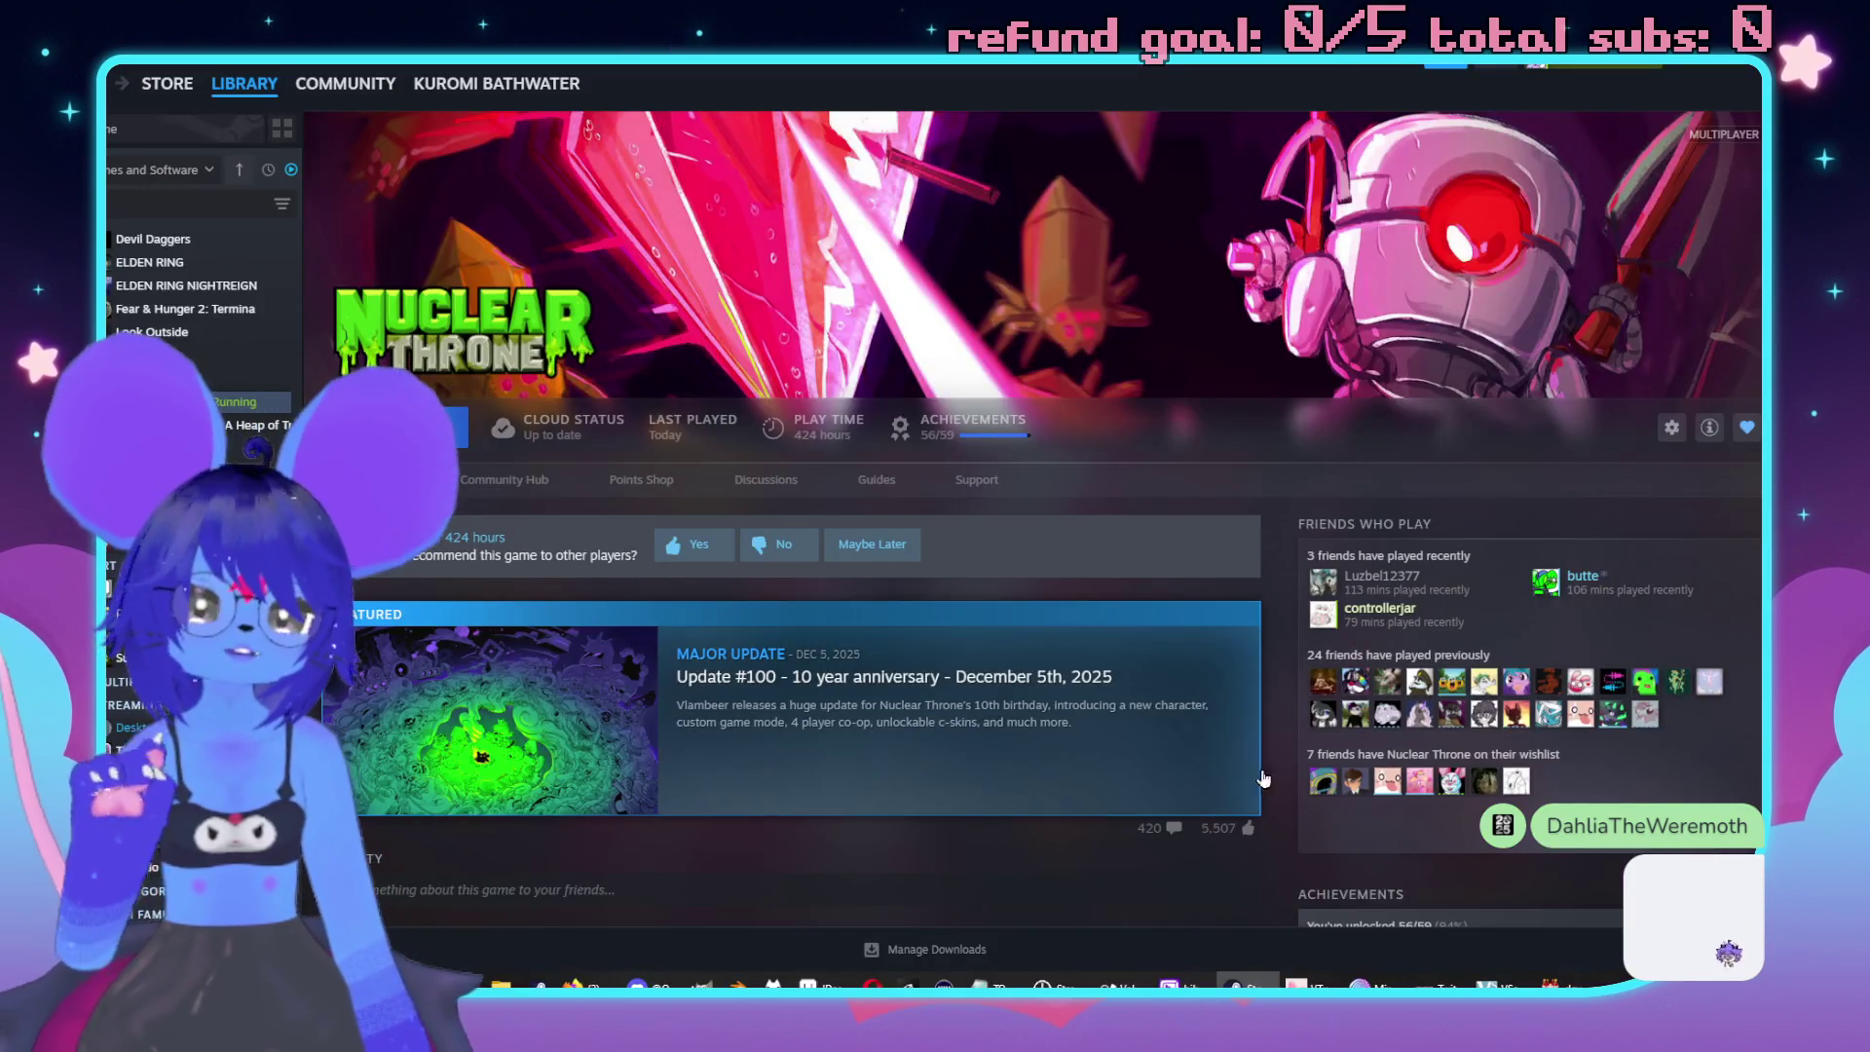
{"action": "key", "text": "alt+Tab"}
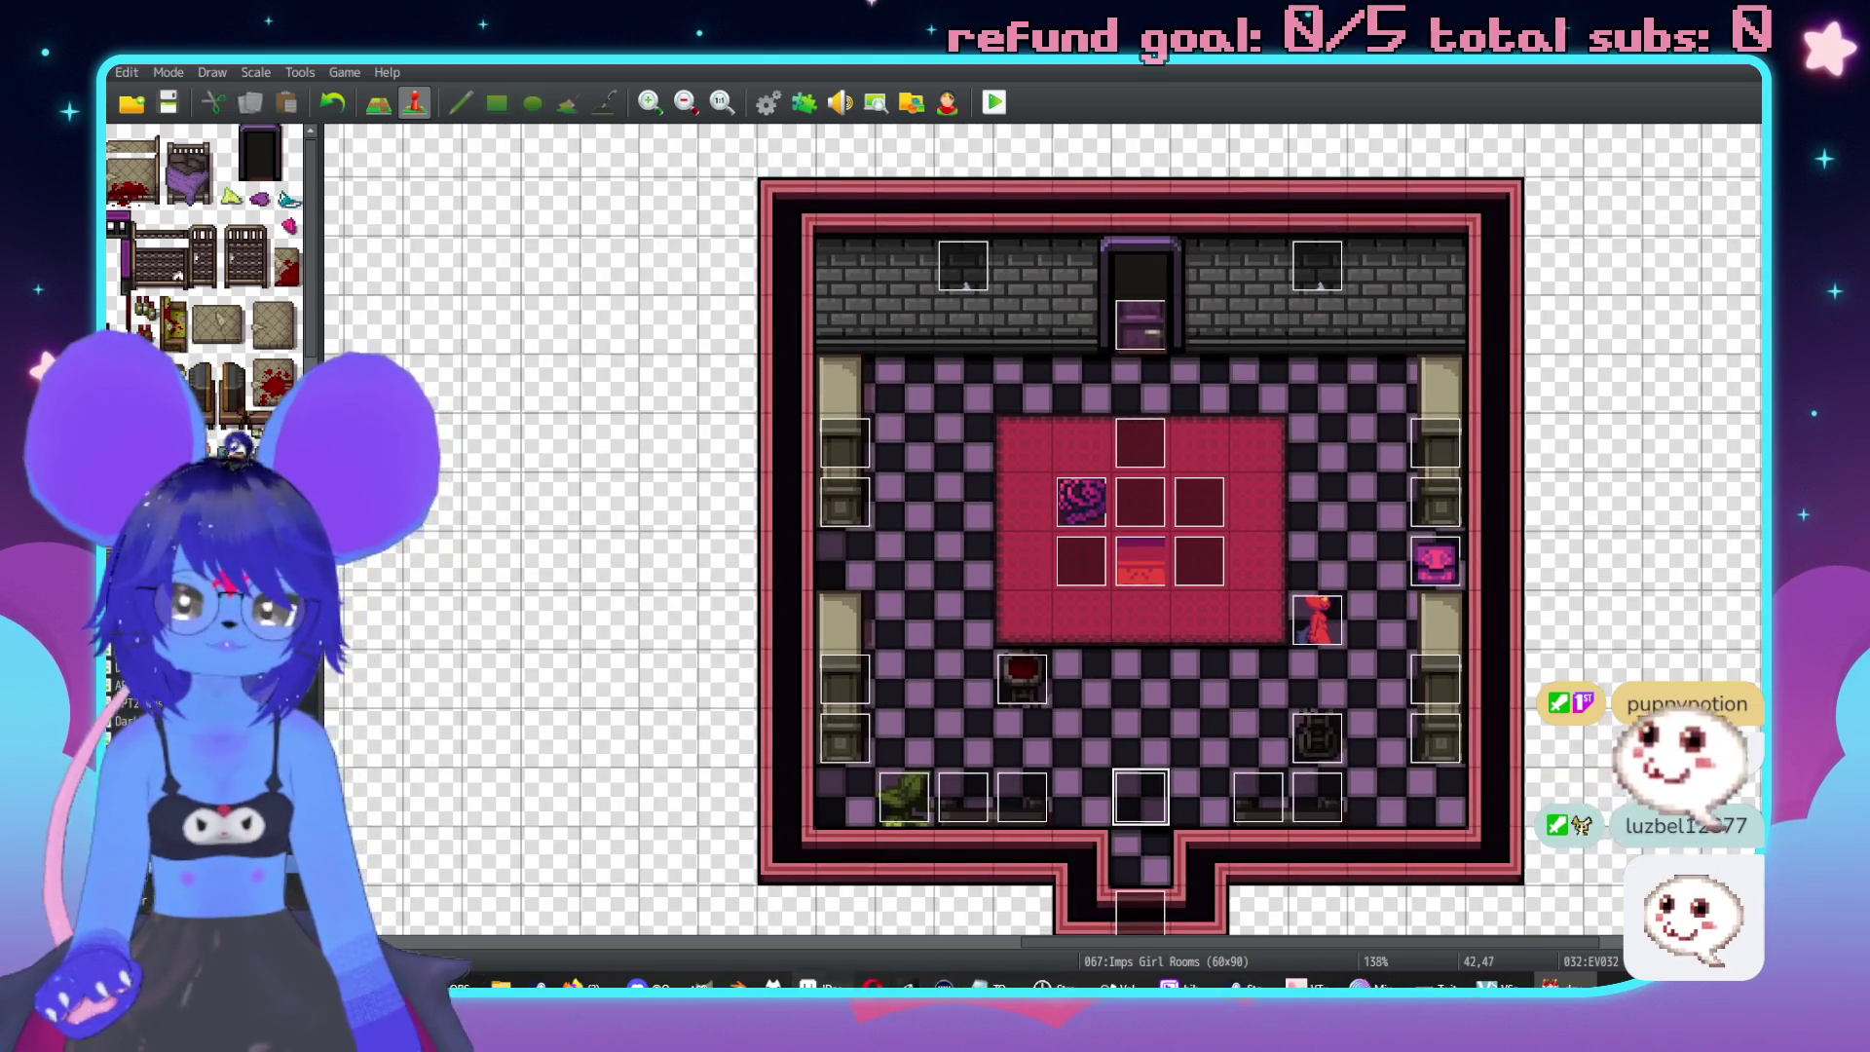
Switch from RPG Maker MV to the Aseprite window with the imp sprite sheet.
{"action": "key", "text": "alt+Tab"}
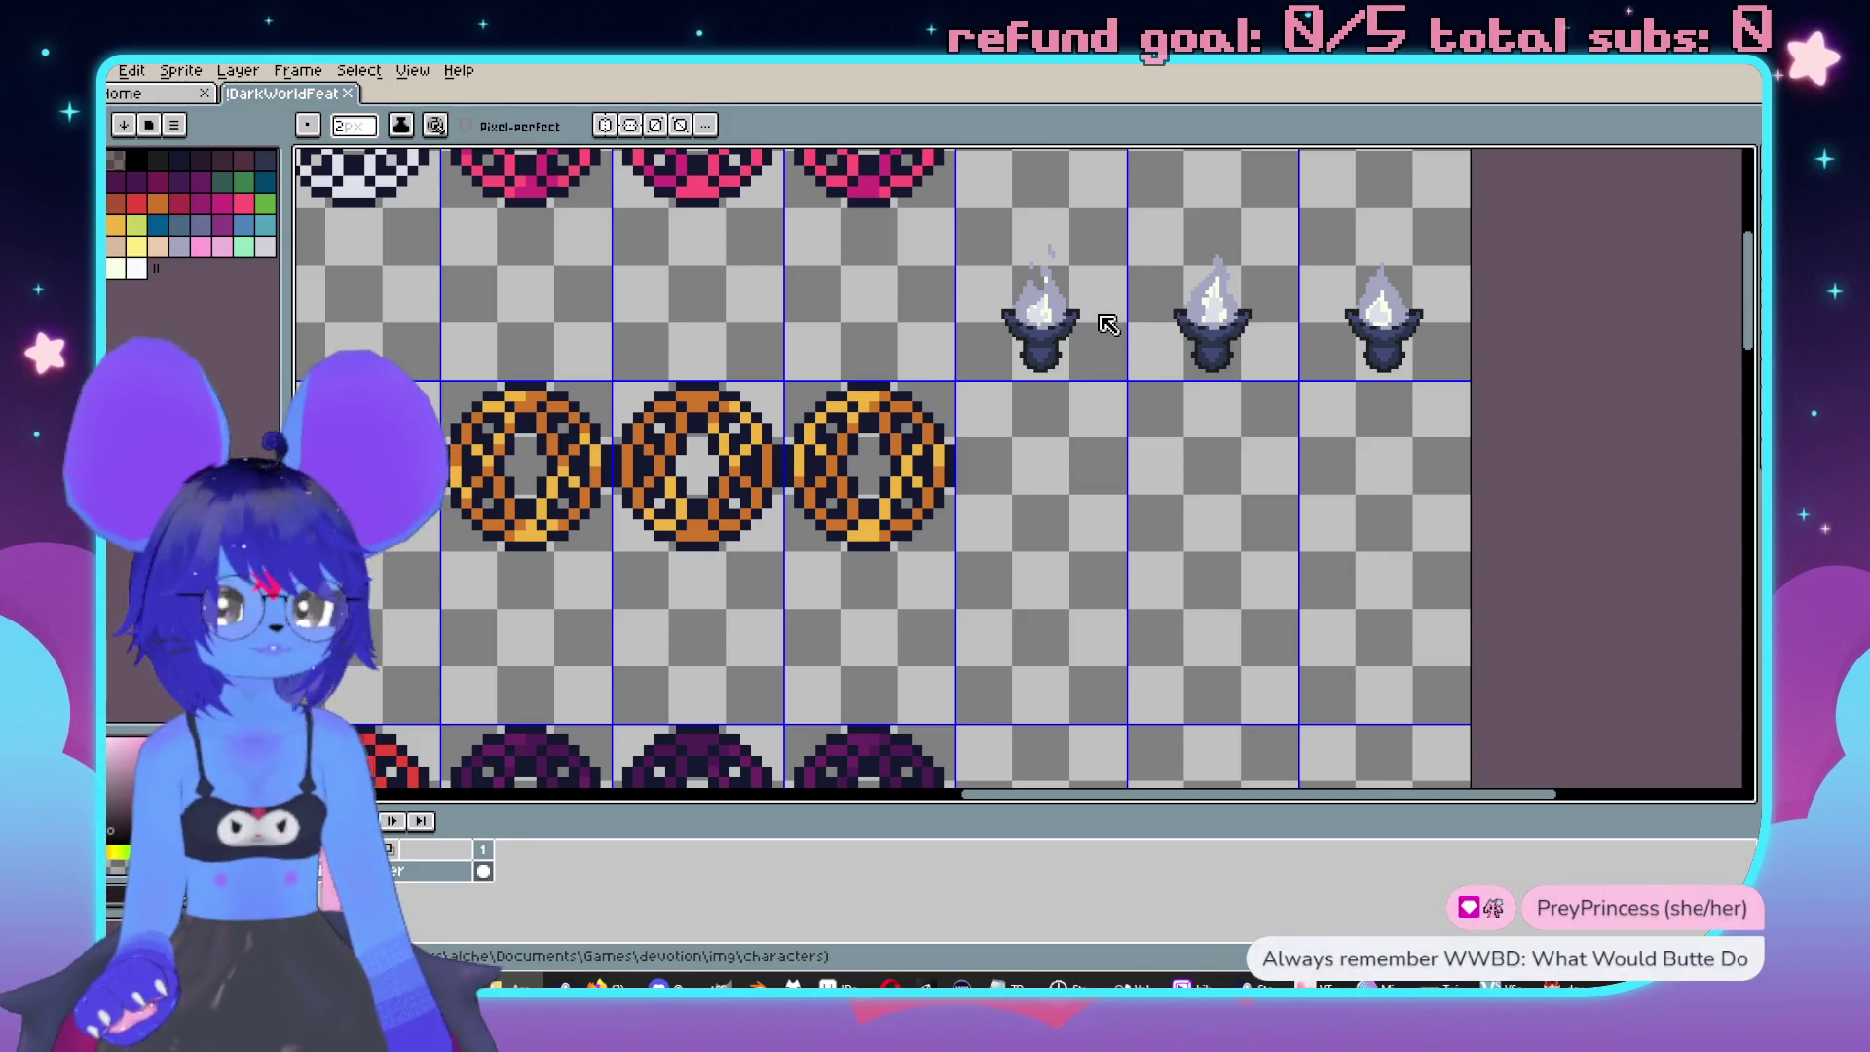
Hide the Back Walk layer, show the Front Walk layer, and briefly toggle the imp's visible layer.
{"action": "scroll", "coordinate": [951, 400], "scroll_direction": "up", "scroll_amount": 4}
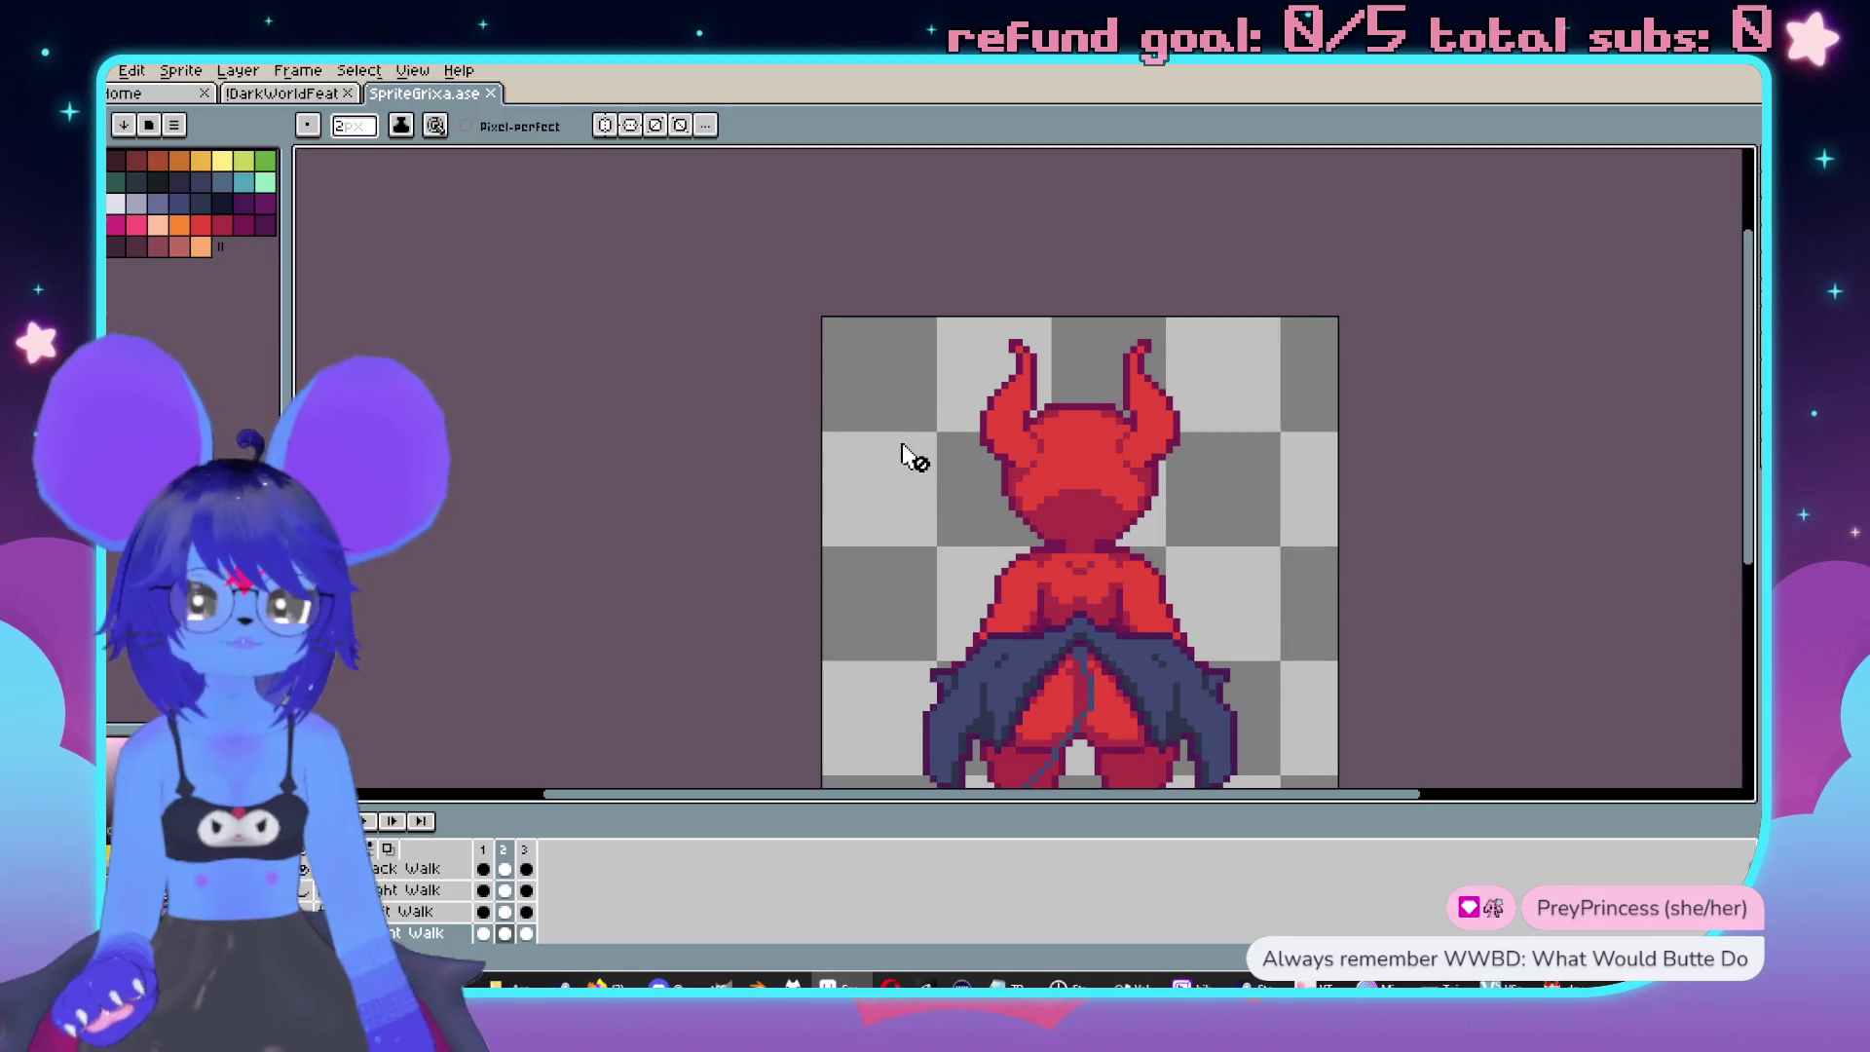
{"action": "scroll", "coordinate": [911, 450], "scroll_direction": "down", "scroll_amount": 3}
{"action": "scroll", "coordinate": [911, 450], "scroll_direction": "right", "scroll_amount": 3}
{"action": "left_click", "coordinate": [336, 867]}
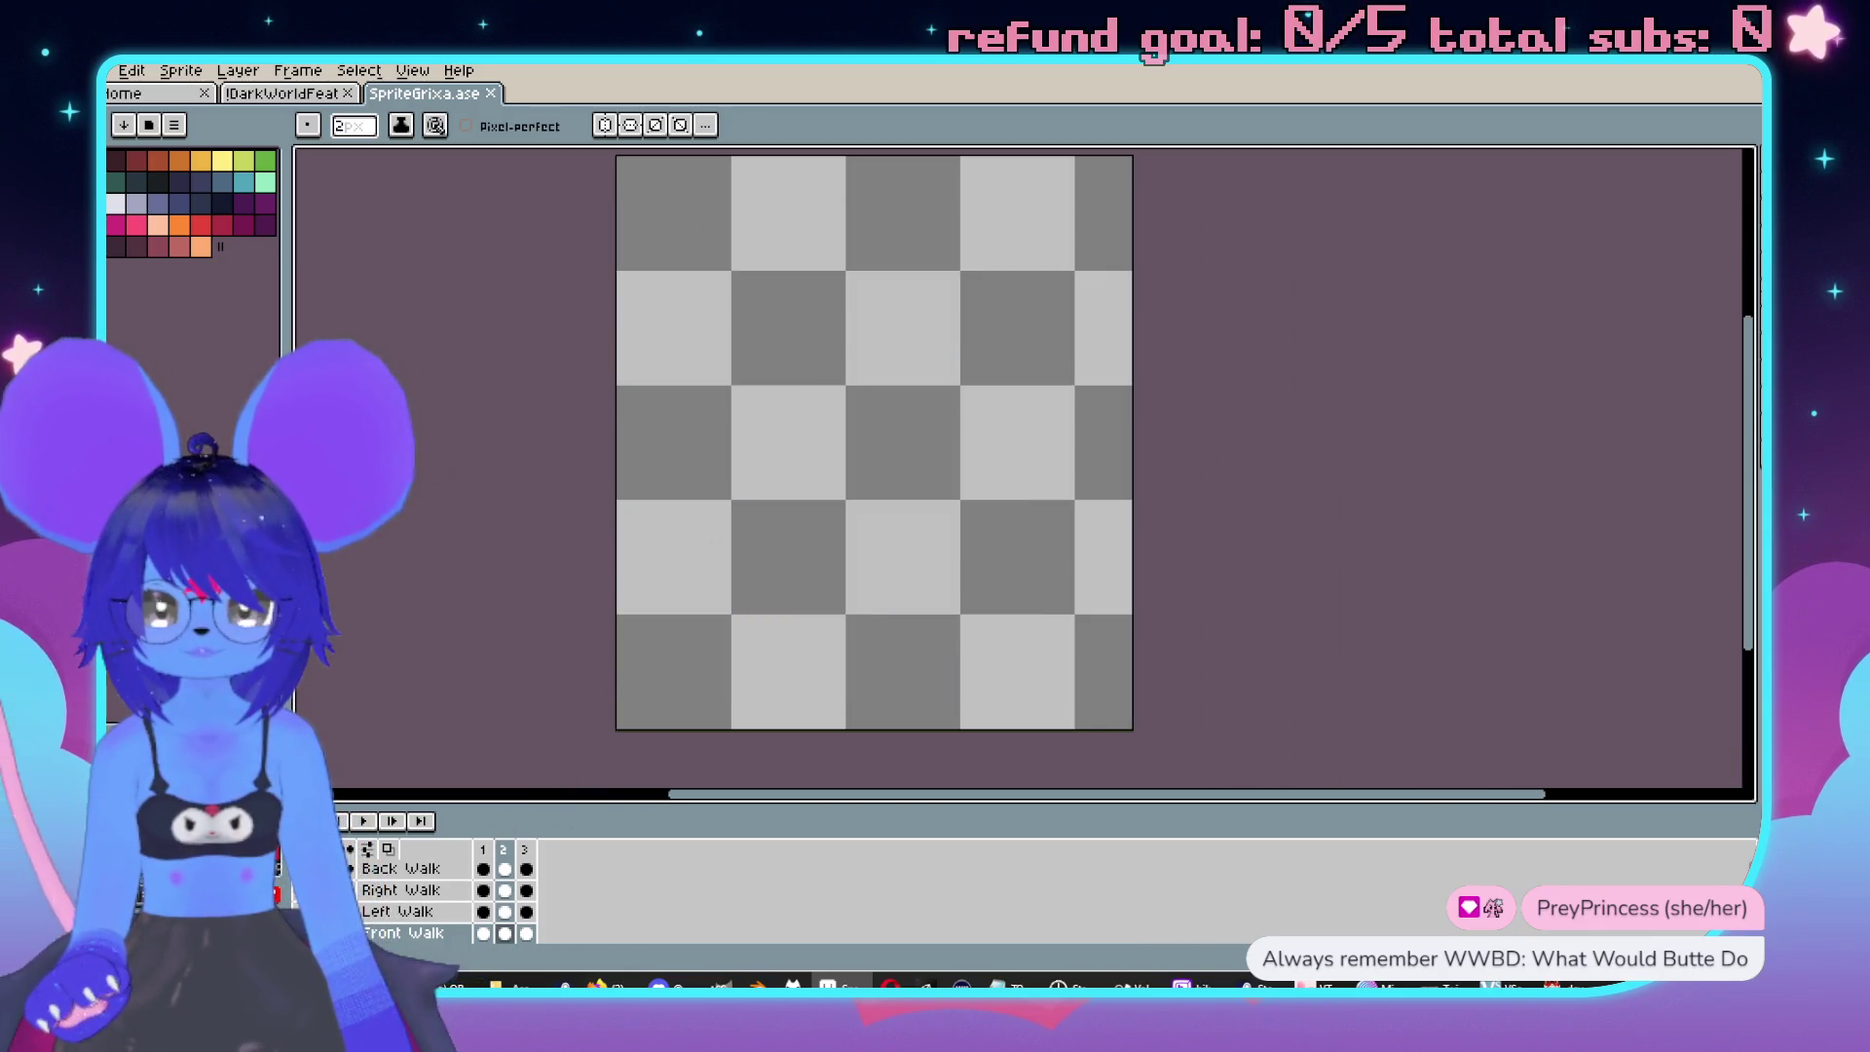
{"action": "left_click", "coordinate": [336, 932]}
{"action": "scroll", "coordinate": [1094, 557], "scroll_direction": "down", "scroll_amount": 4}
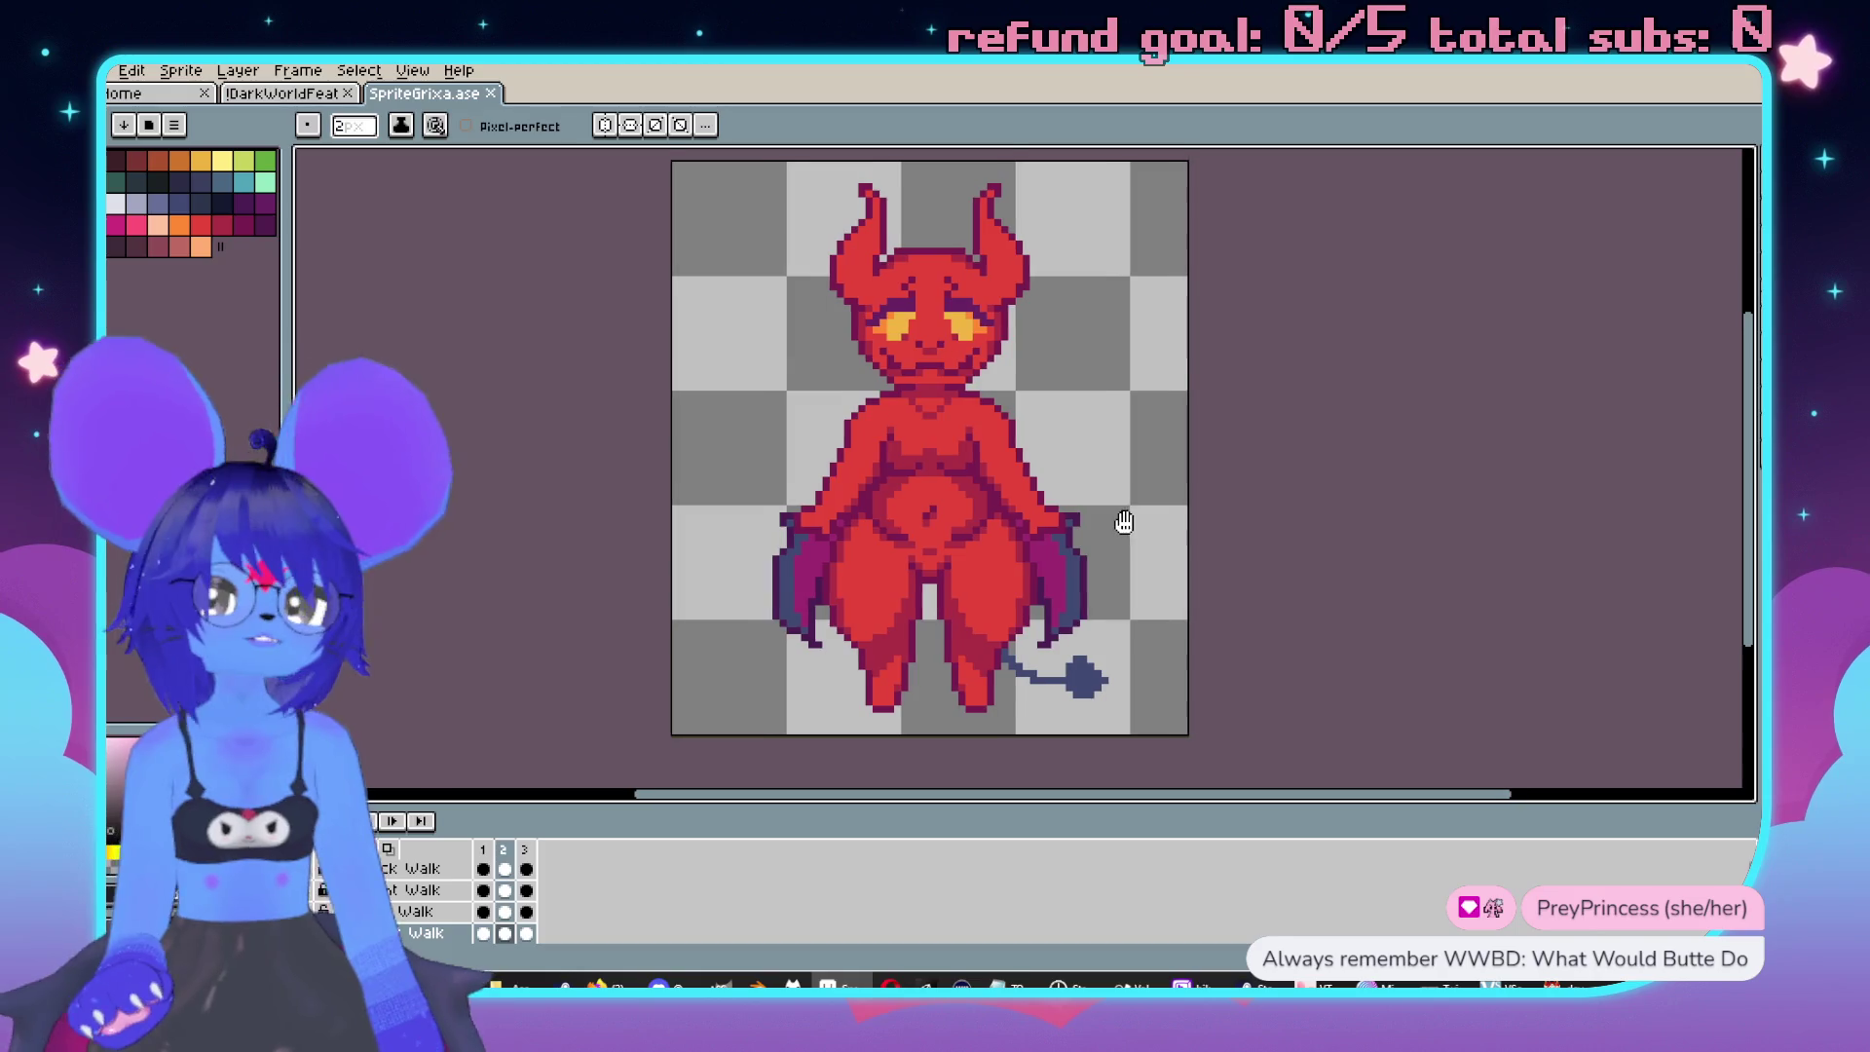
{"action": "scroll", "coordinate": [1124, 542], "scroll_direction": "up", "scroll_amount": 1}
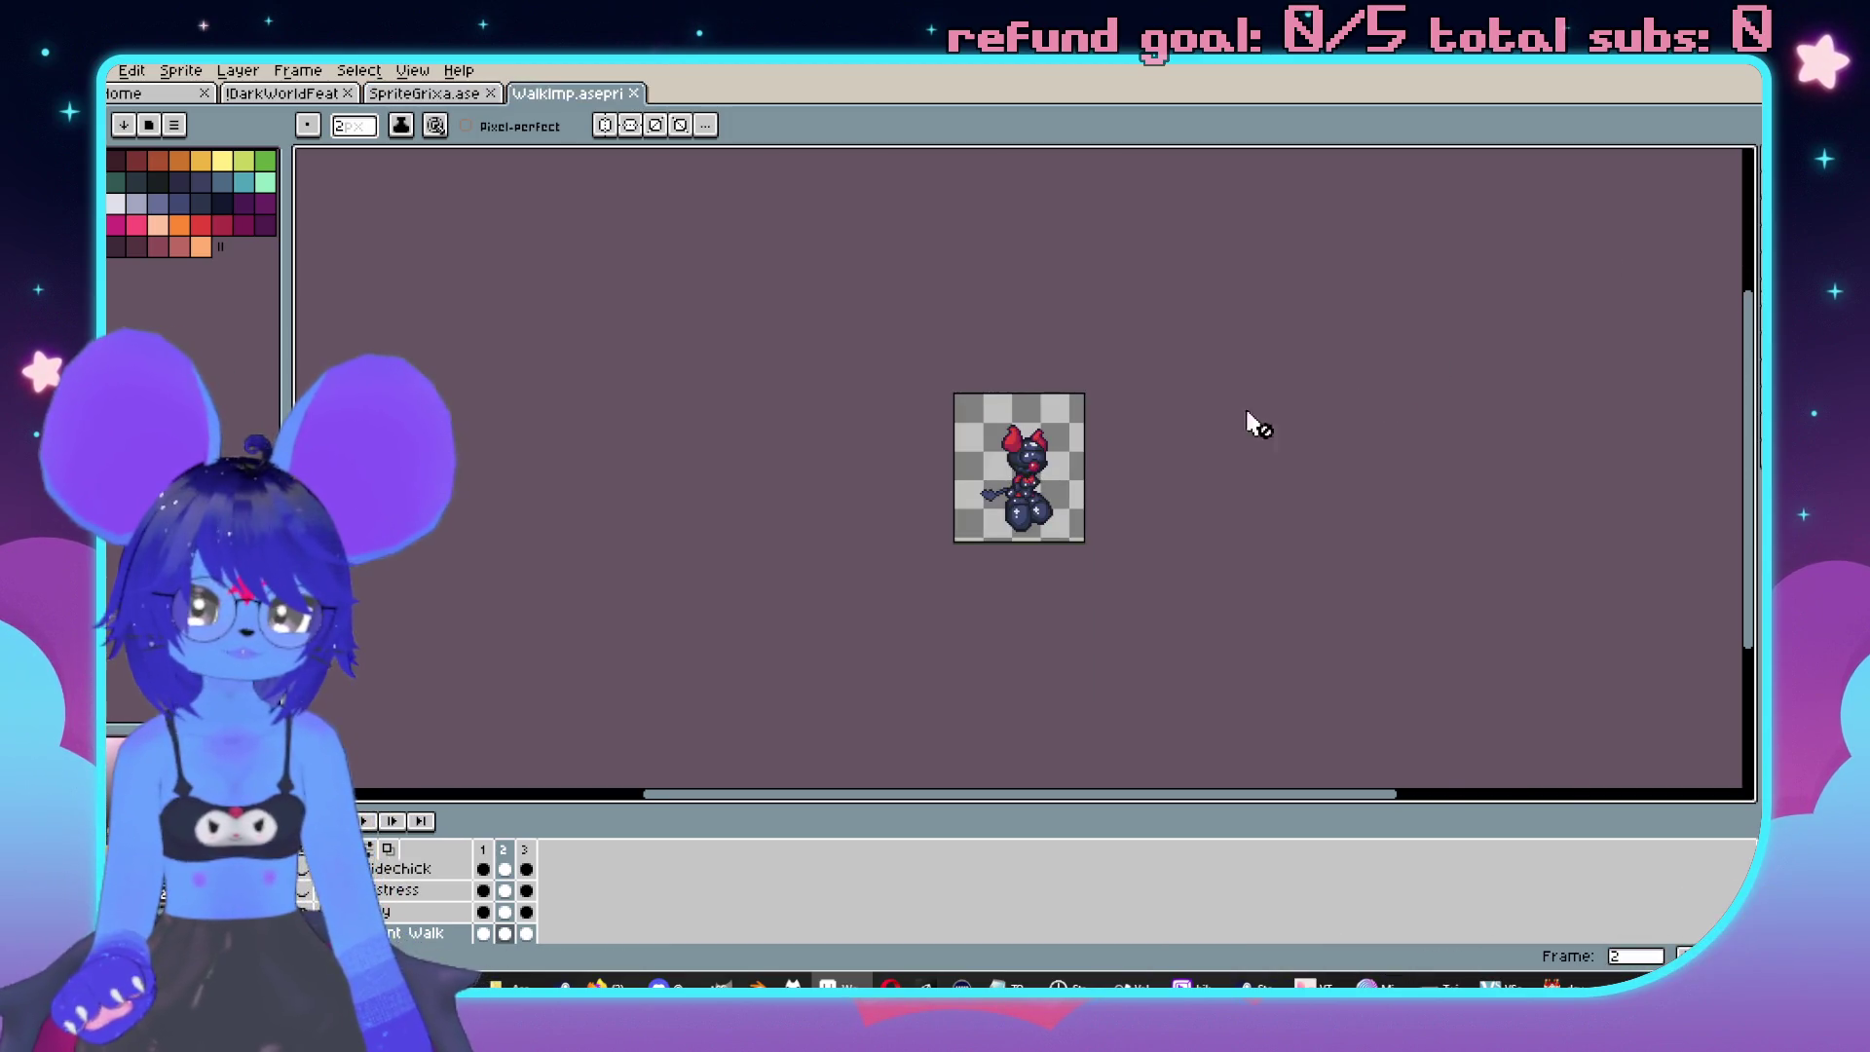
{"action": "scroll", "coordinate": [1256, 438], "scroll_direction": "up", "scroll_amount": 2}
{"action": "scroll", "coordinate": [1194, 446], "scroll_direction": "left", "scroll_amount": 3}
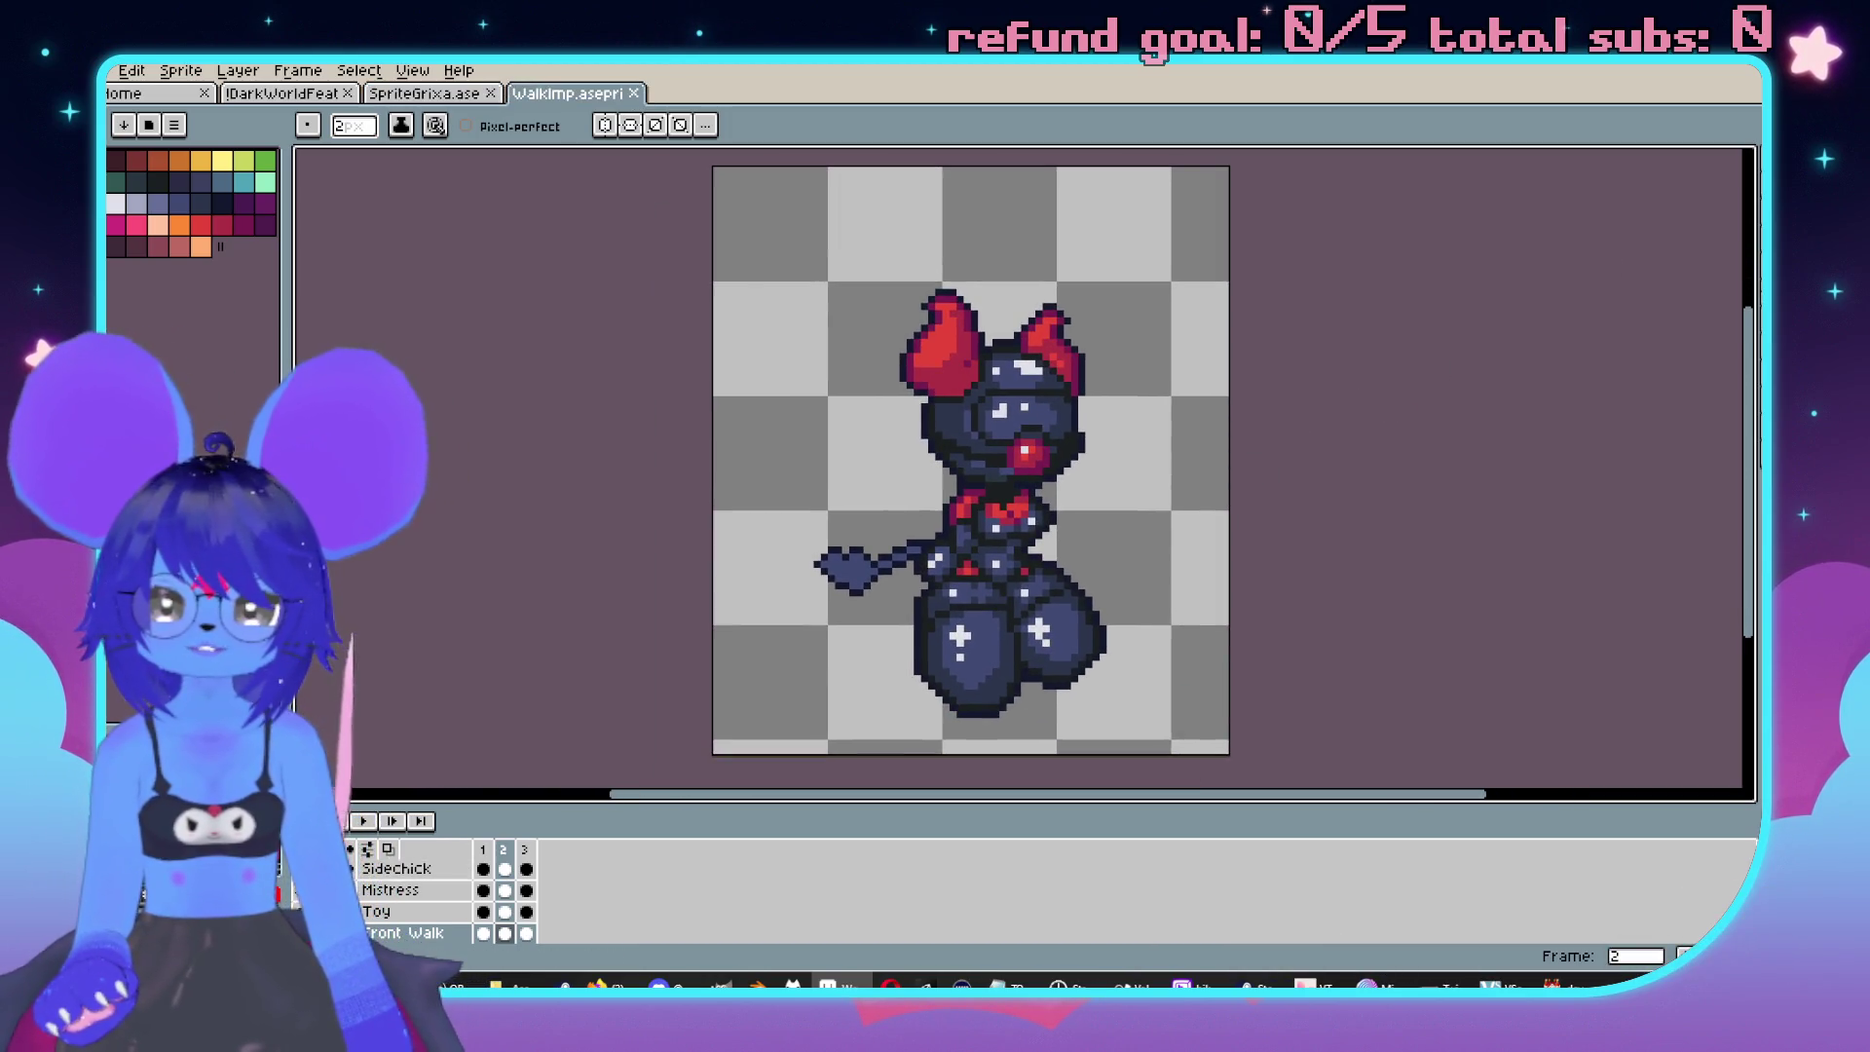
{"action": "left_click", "coordinate": [351, 849]}
{"action": "left_click", "coordinate": [350, 849]}
{"action": "left_click_drag", "start_coordinate": [960, 309], "coordinate": [995, 324]}
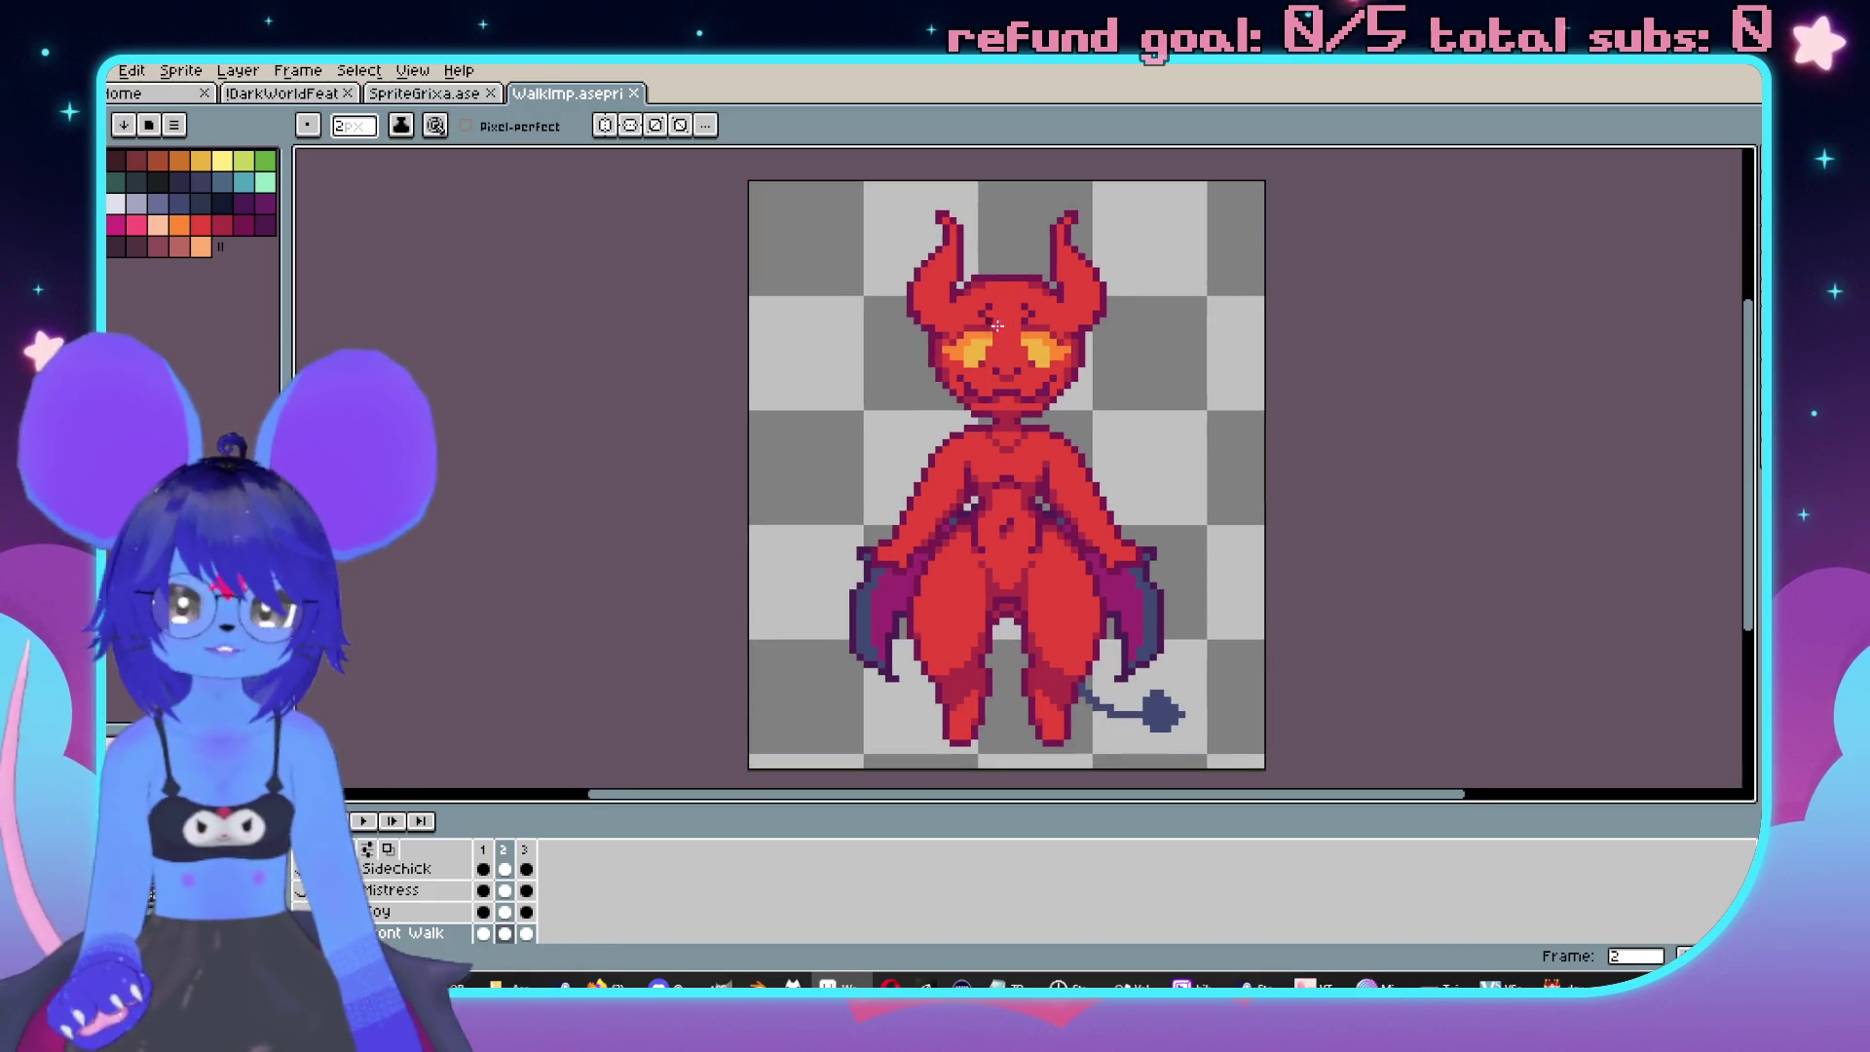
Flip between the SpriteGrixa.ase and WalkImp sprites to compare them, ending on SpriteGrixa.ase.
{"action": "left_click", "coordinate": [426, 94]}
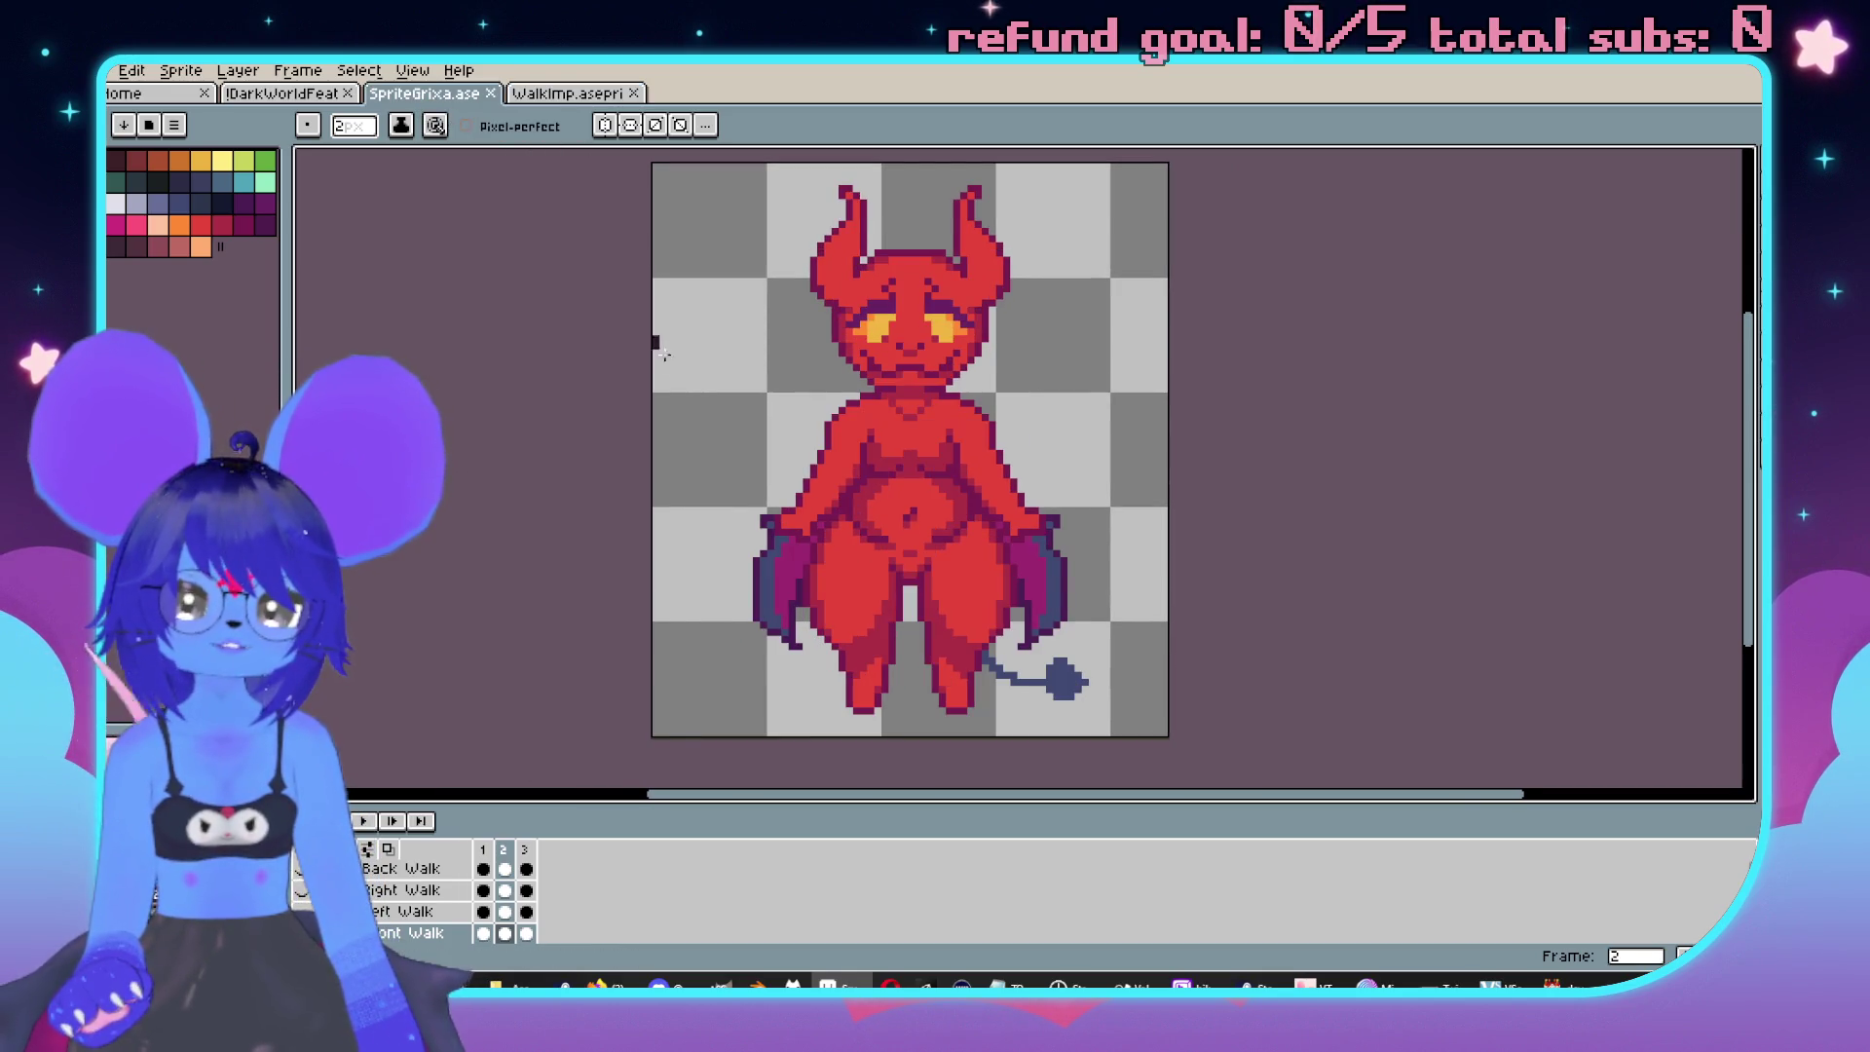
{"action": "left_click", "coordinate": [579, 95]}
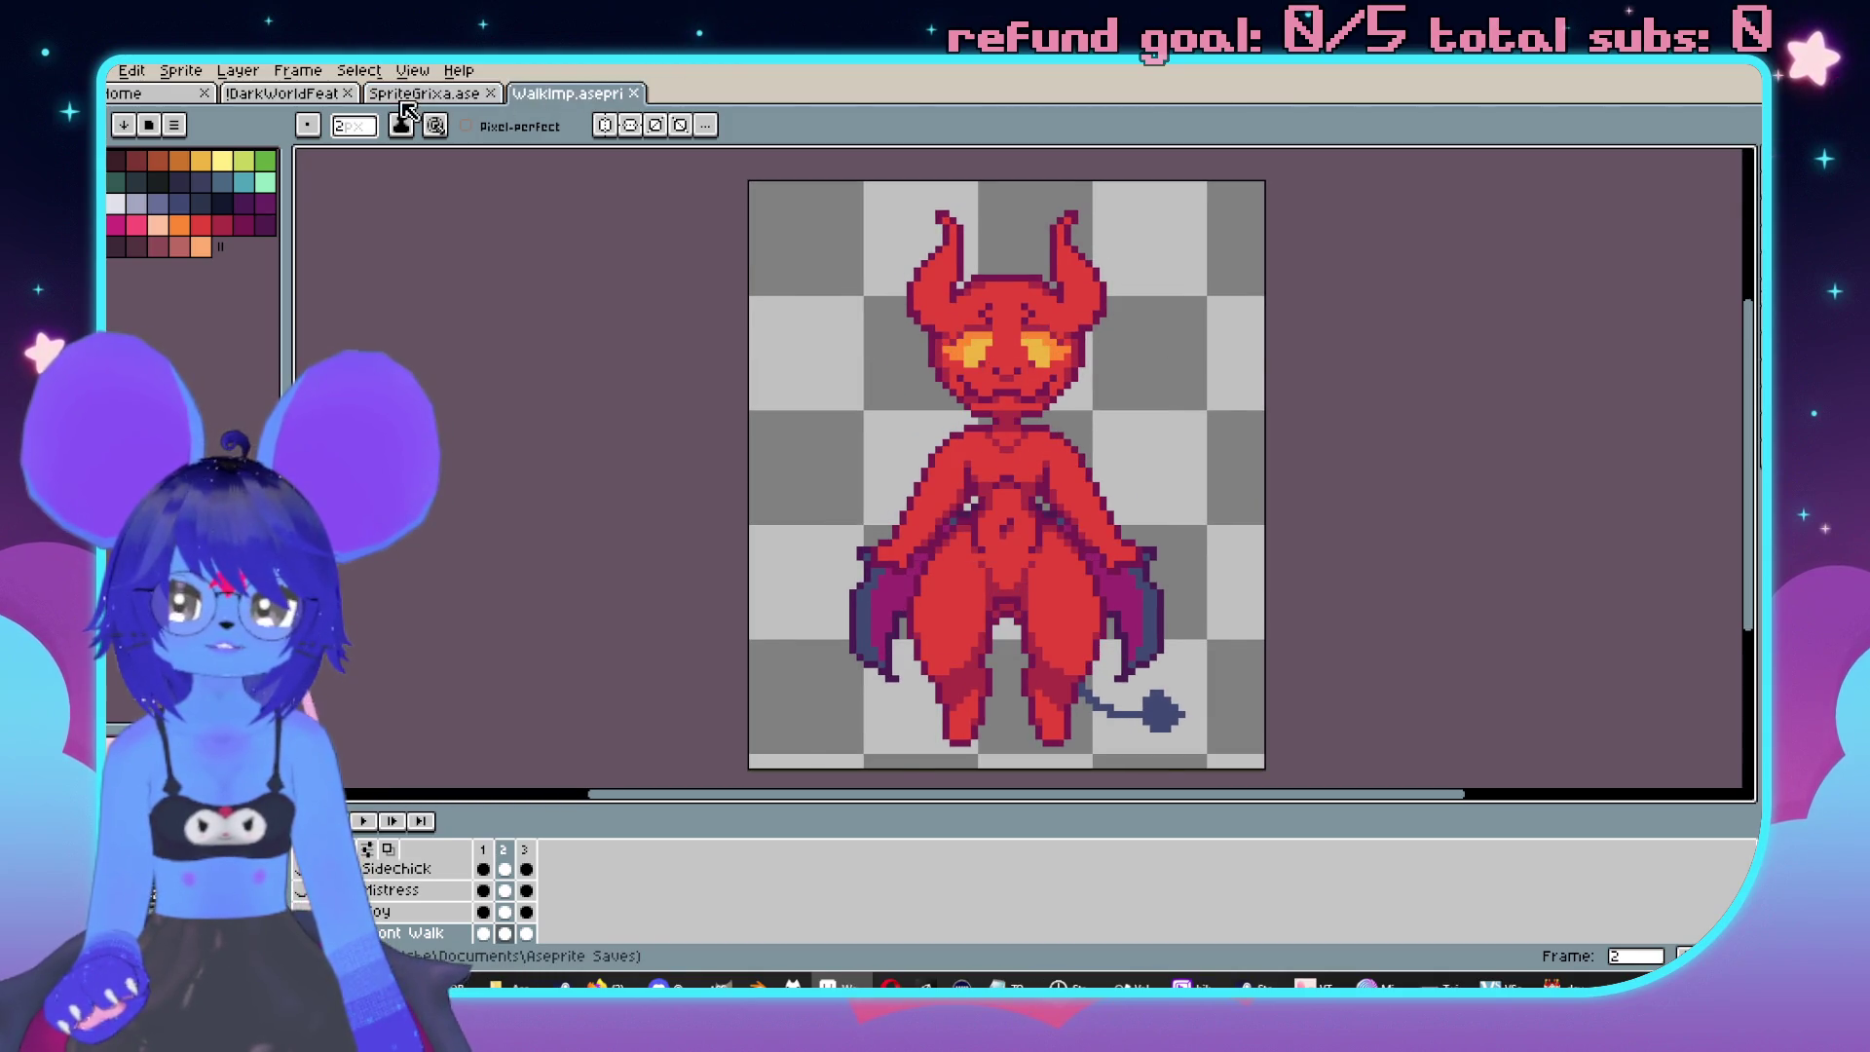
{"action": "left_click", "coordinate": [401, 100]}
{"action": "left_click_drag", "start_coordinate": [856, 363], "coordinate": [879, 370]}
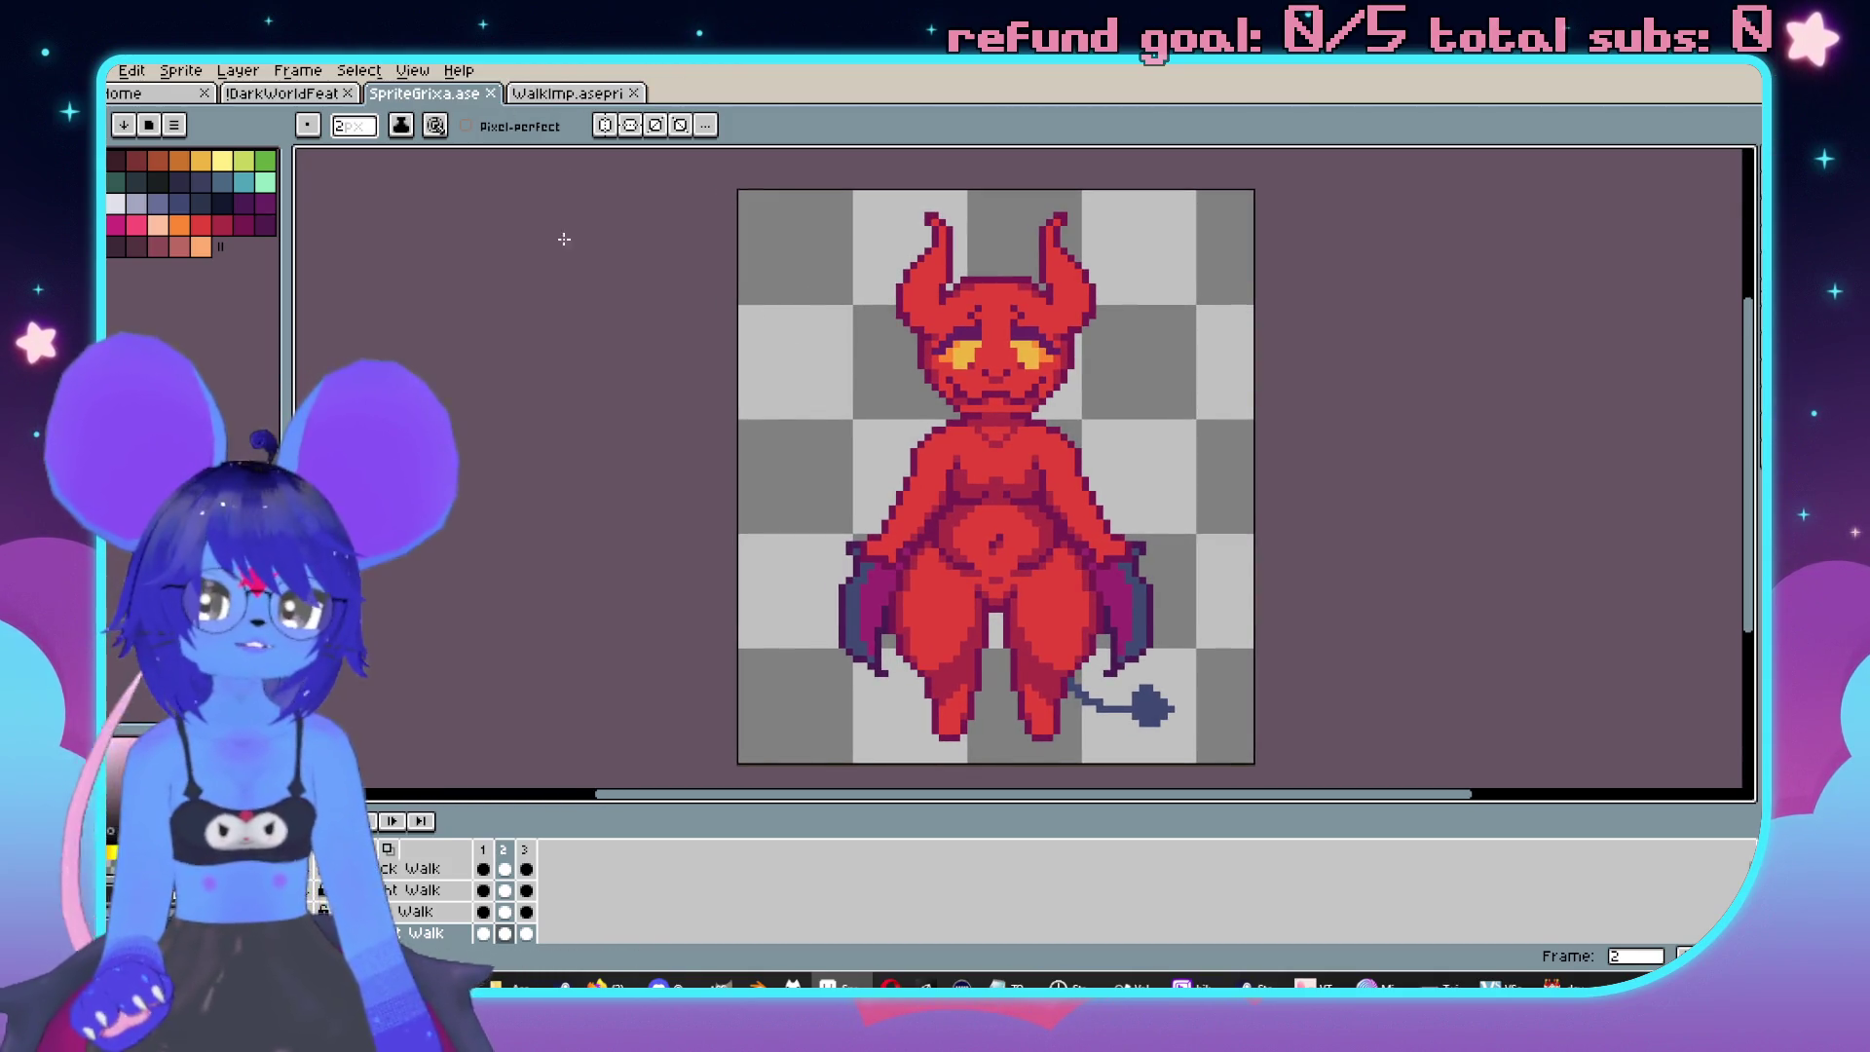
{"action": "left_click", "coordinate": [579, 97]}
{"action": "left_click", "coordinate": [458, 94]}
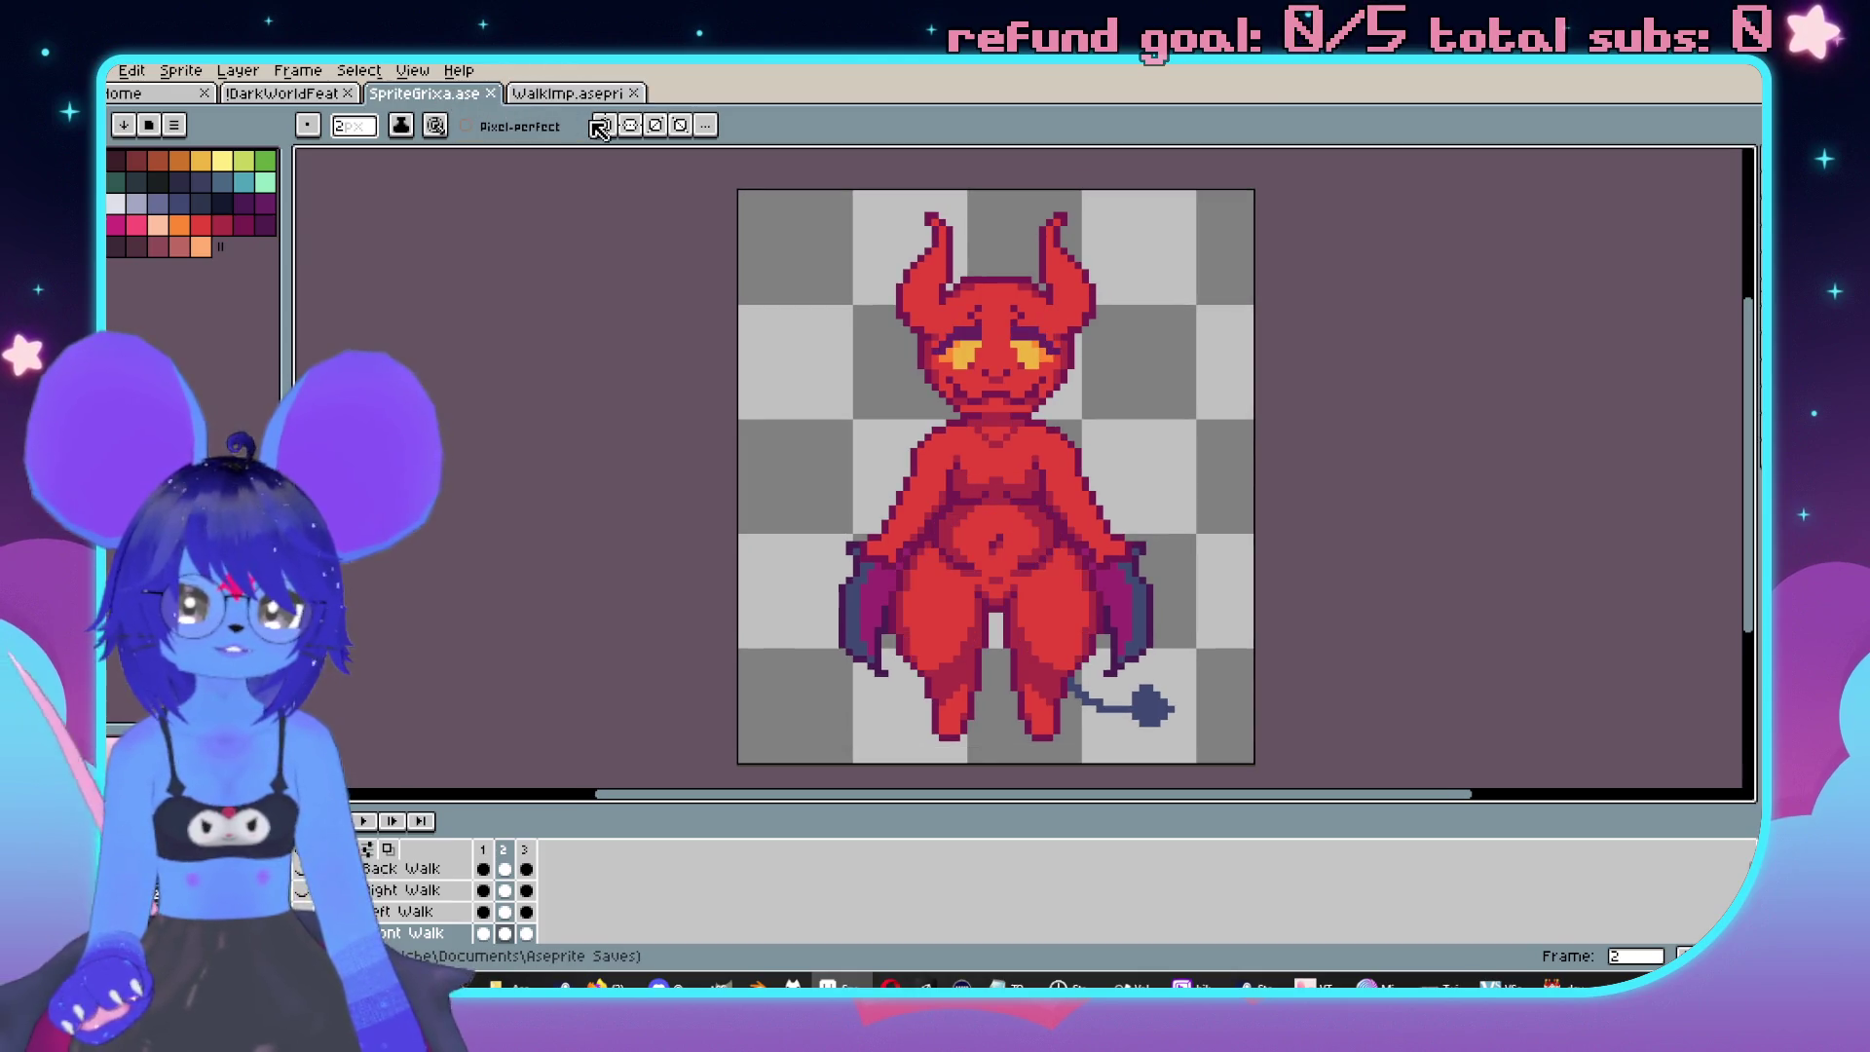
{"action": "left_click", "coordinate": [594, 97]}
{"action": "left_click", "coordinate": [436, 97]}
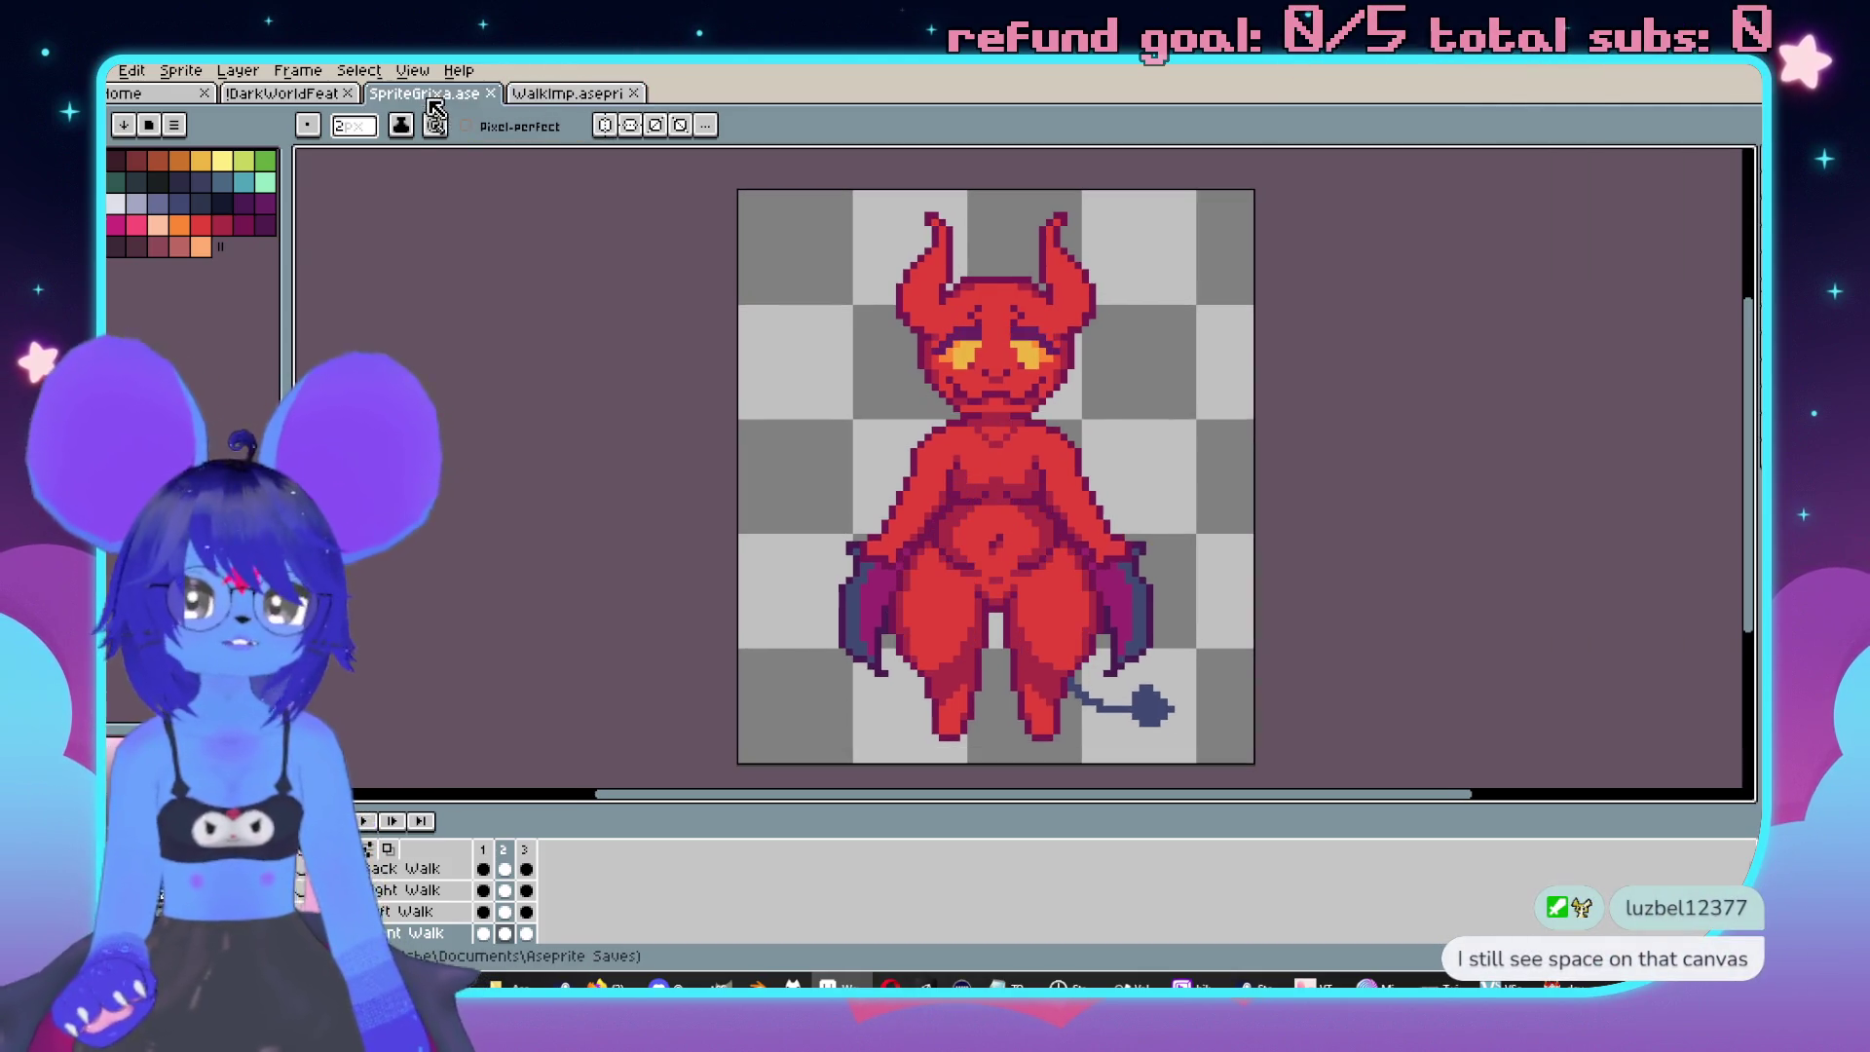
{"action": "left_click", "coordinate": [584, 94]}
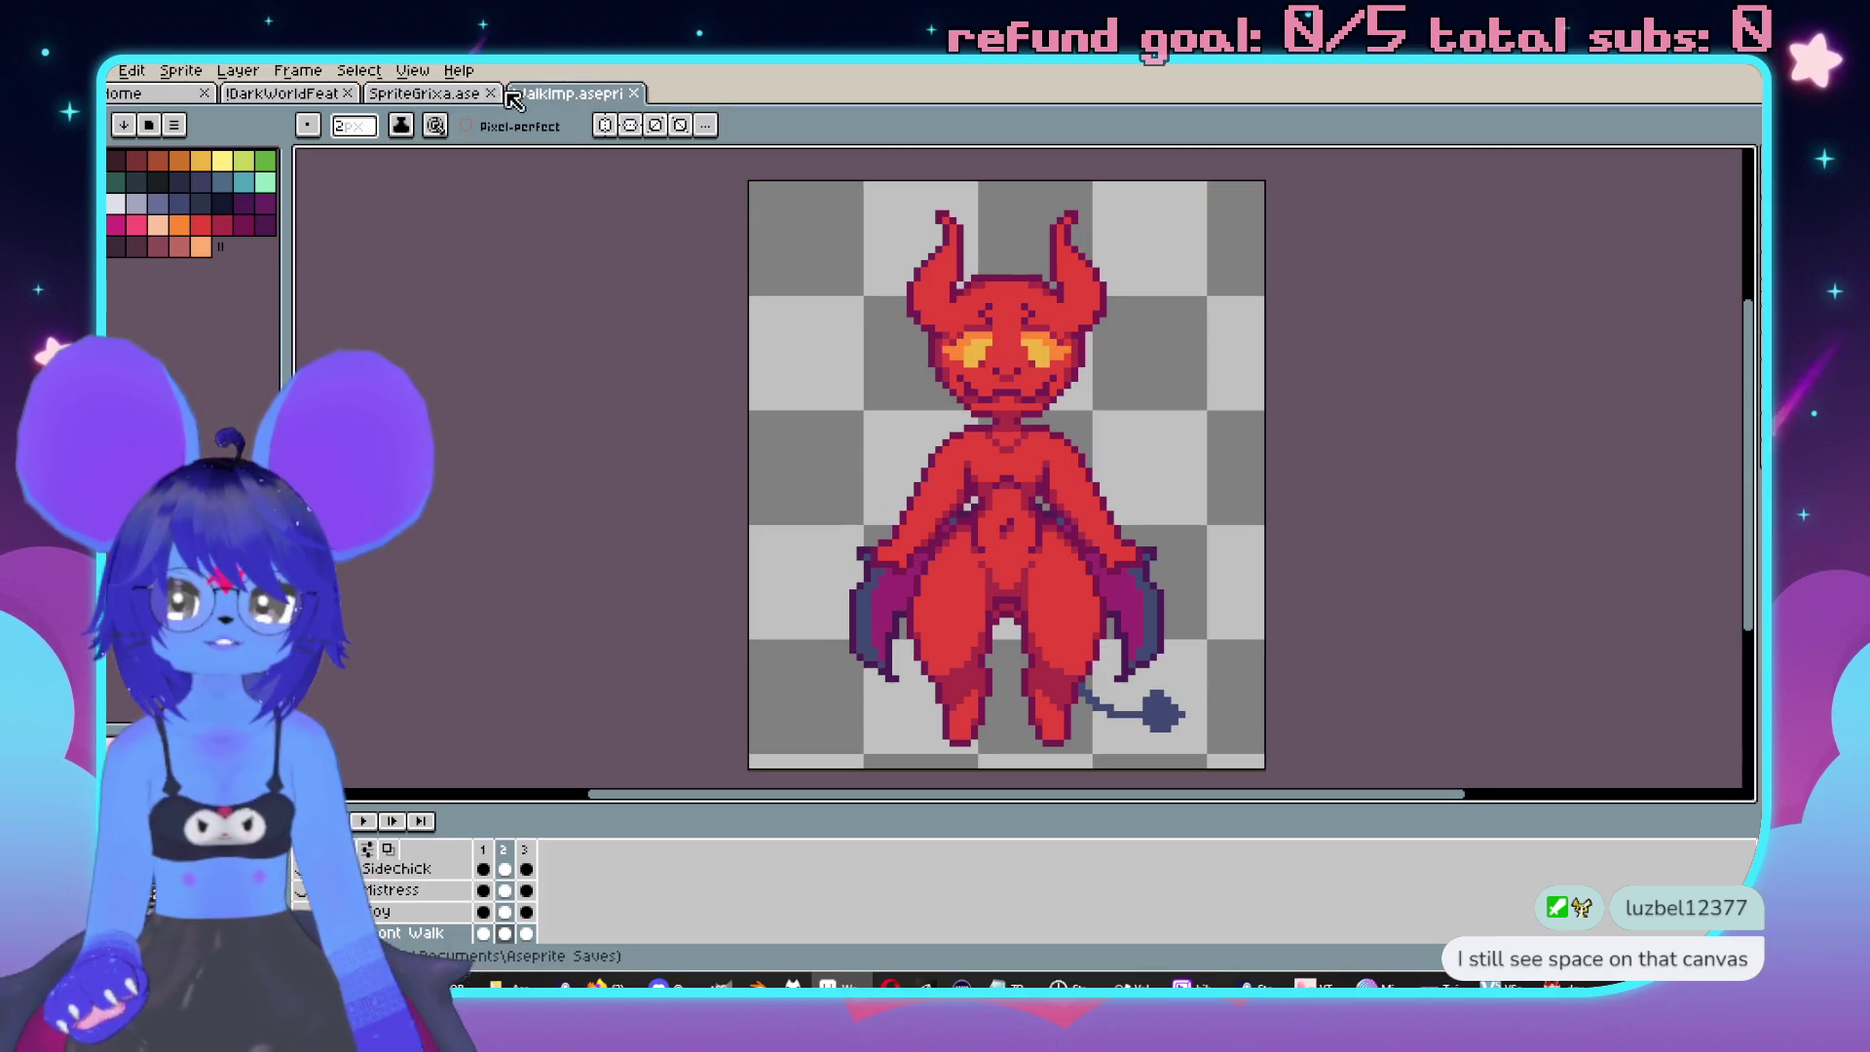
{"action": "left_click", "coordinate": [464, 95]}
Toggle vertical mirror symmetry on and back off.
{"action": "scroll", "coordinate": [1203, 562], "scroll_direction": "up", "scroll_amount": 1}
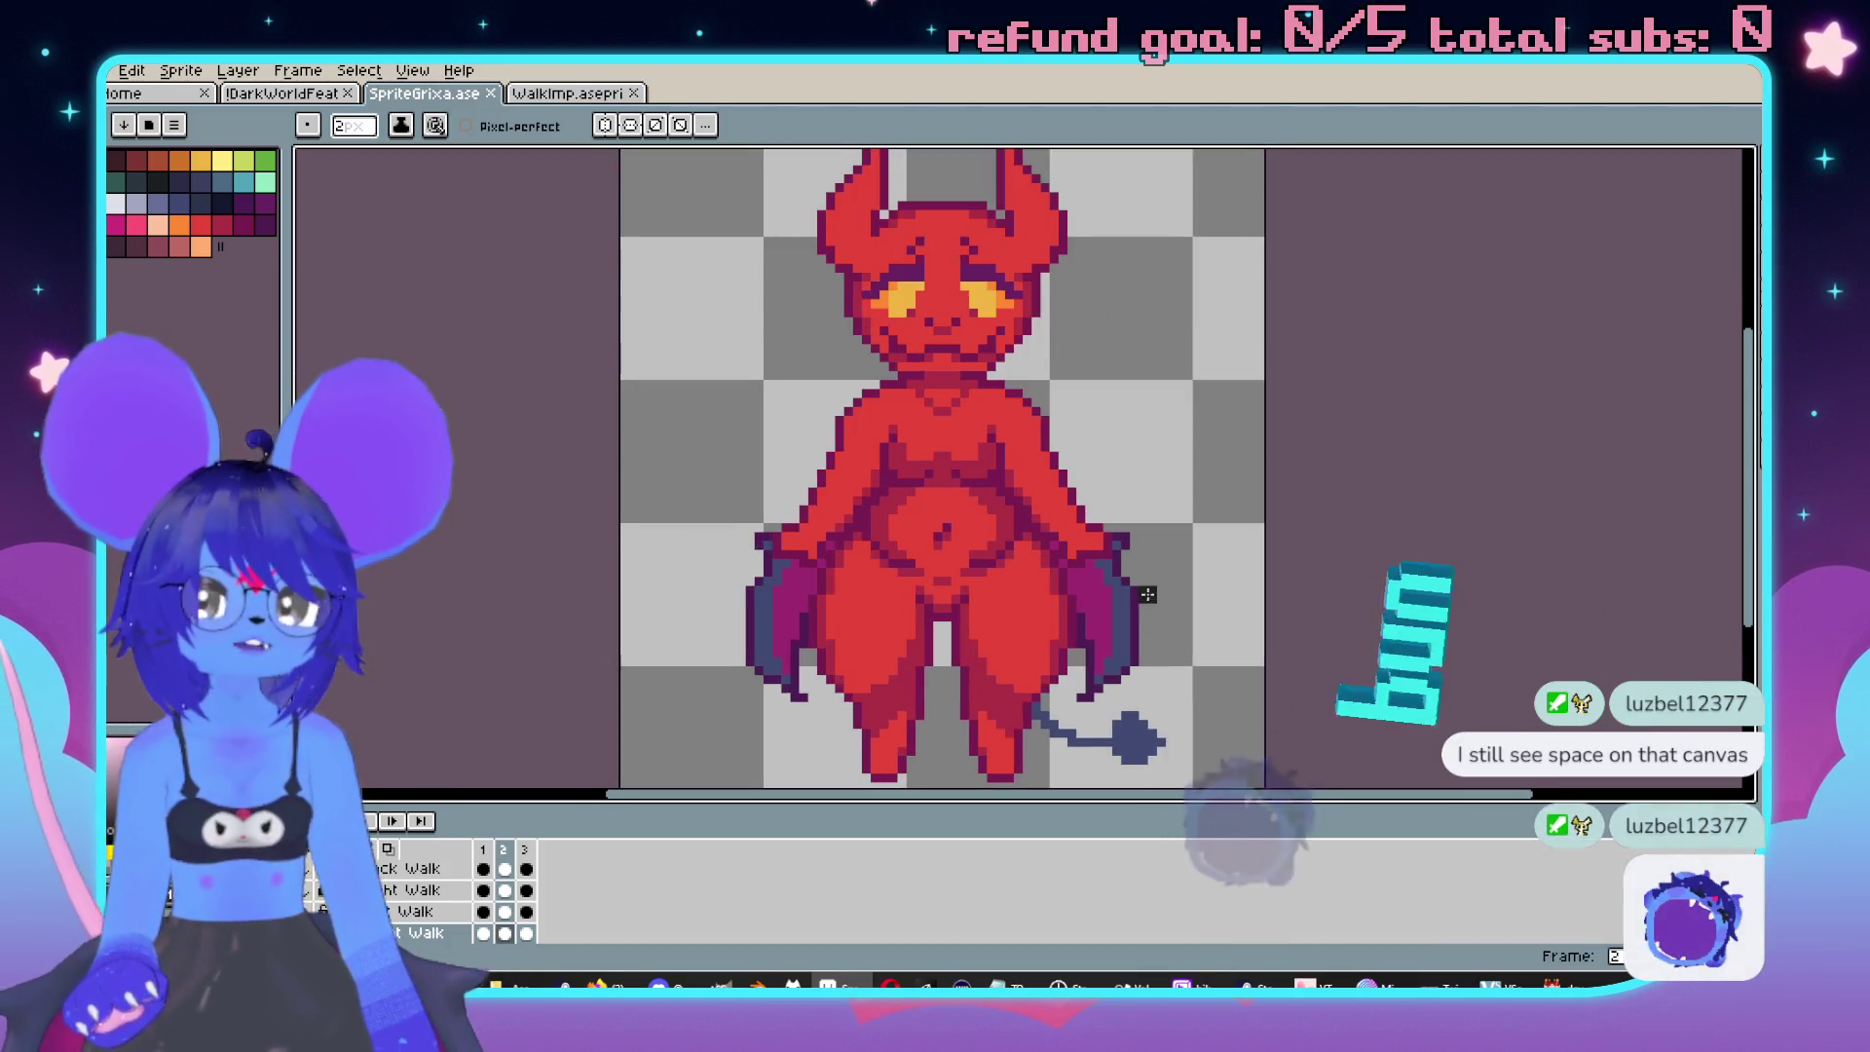
{"action": "left_click", "coordinate": [605, 125]}
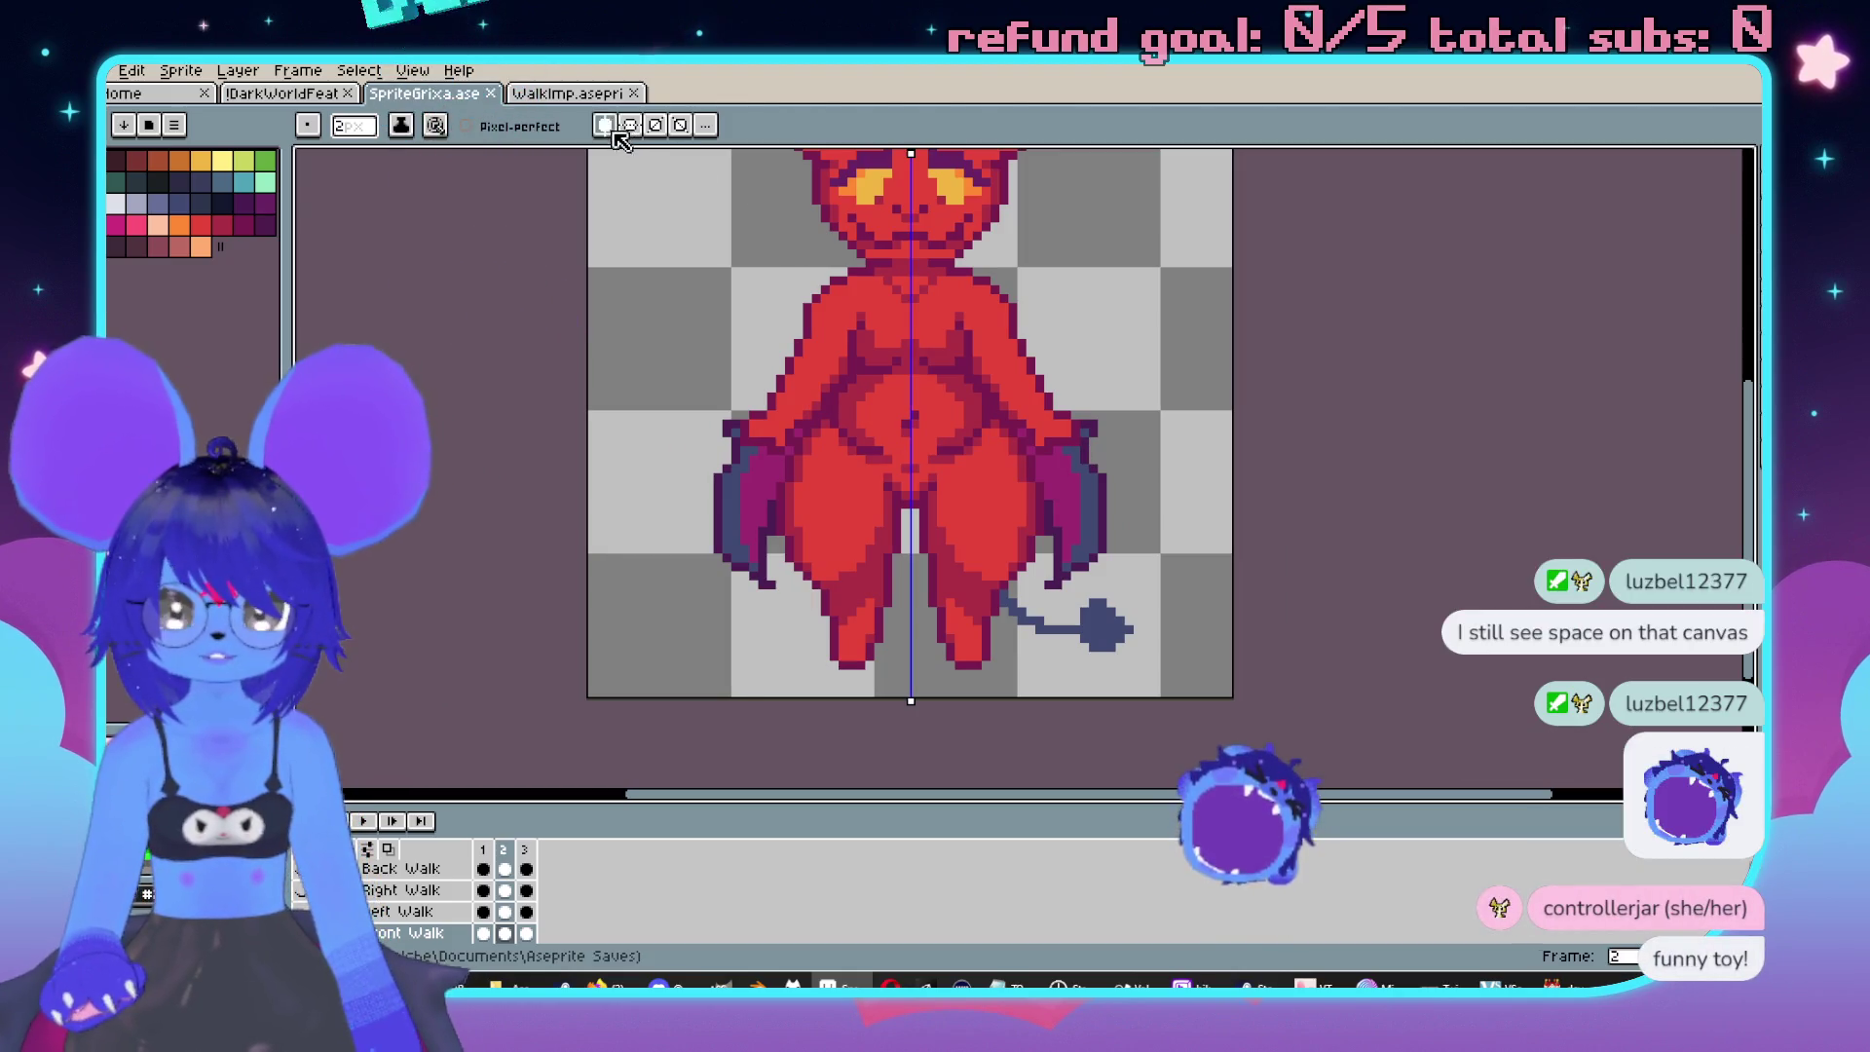
{"action": "scroll", "coordinate": [606, 156], "scroll_direction": "up", "scroll_amount": 1}
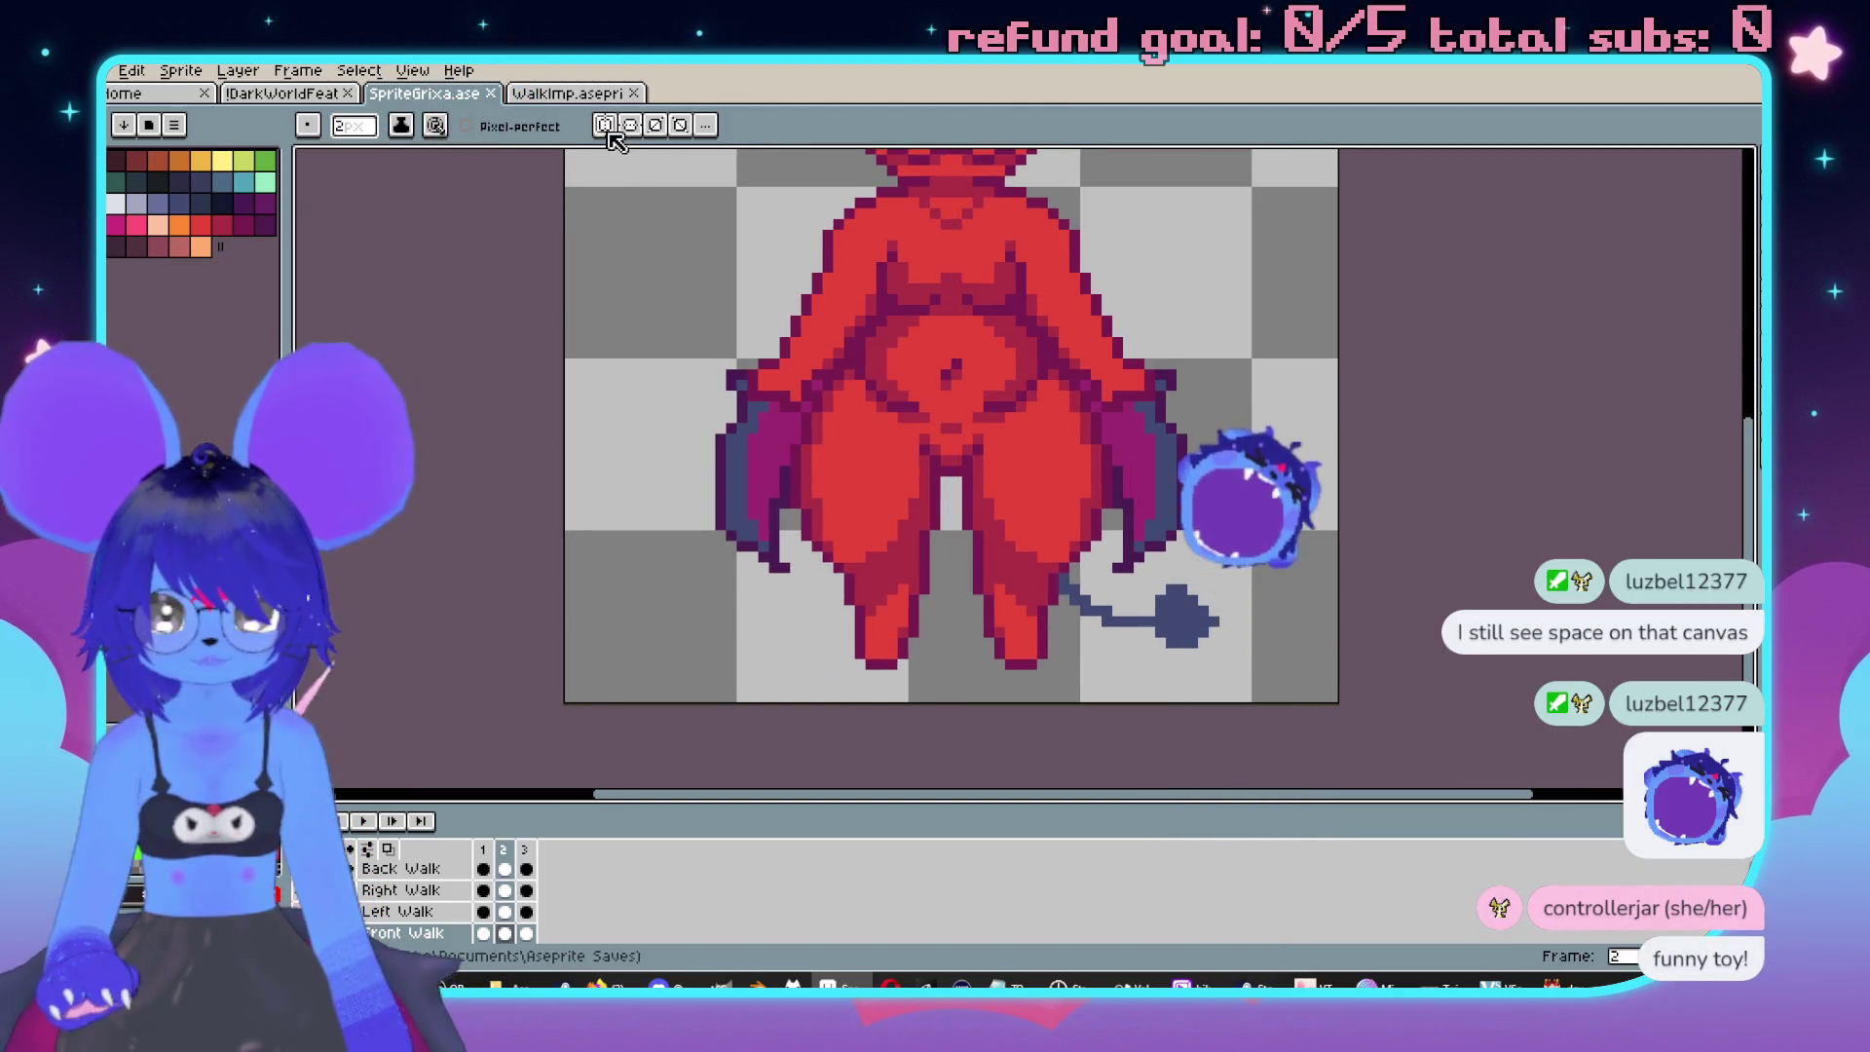
{"action": "left_click", "coordinate": [605, 125]}
{"action": "scroll", "coordinate": [1071, 565], "scroll_direction": "up", "scroll_amount": 1}
Shift each leg's pixels one pixel outward with the Rectangular Marquee to separate the legs.
{"action": "left_click", "coordinate": [918, 464]}
{"action": "key", "text": "m"}
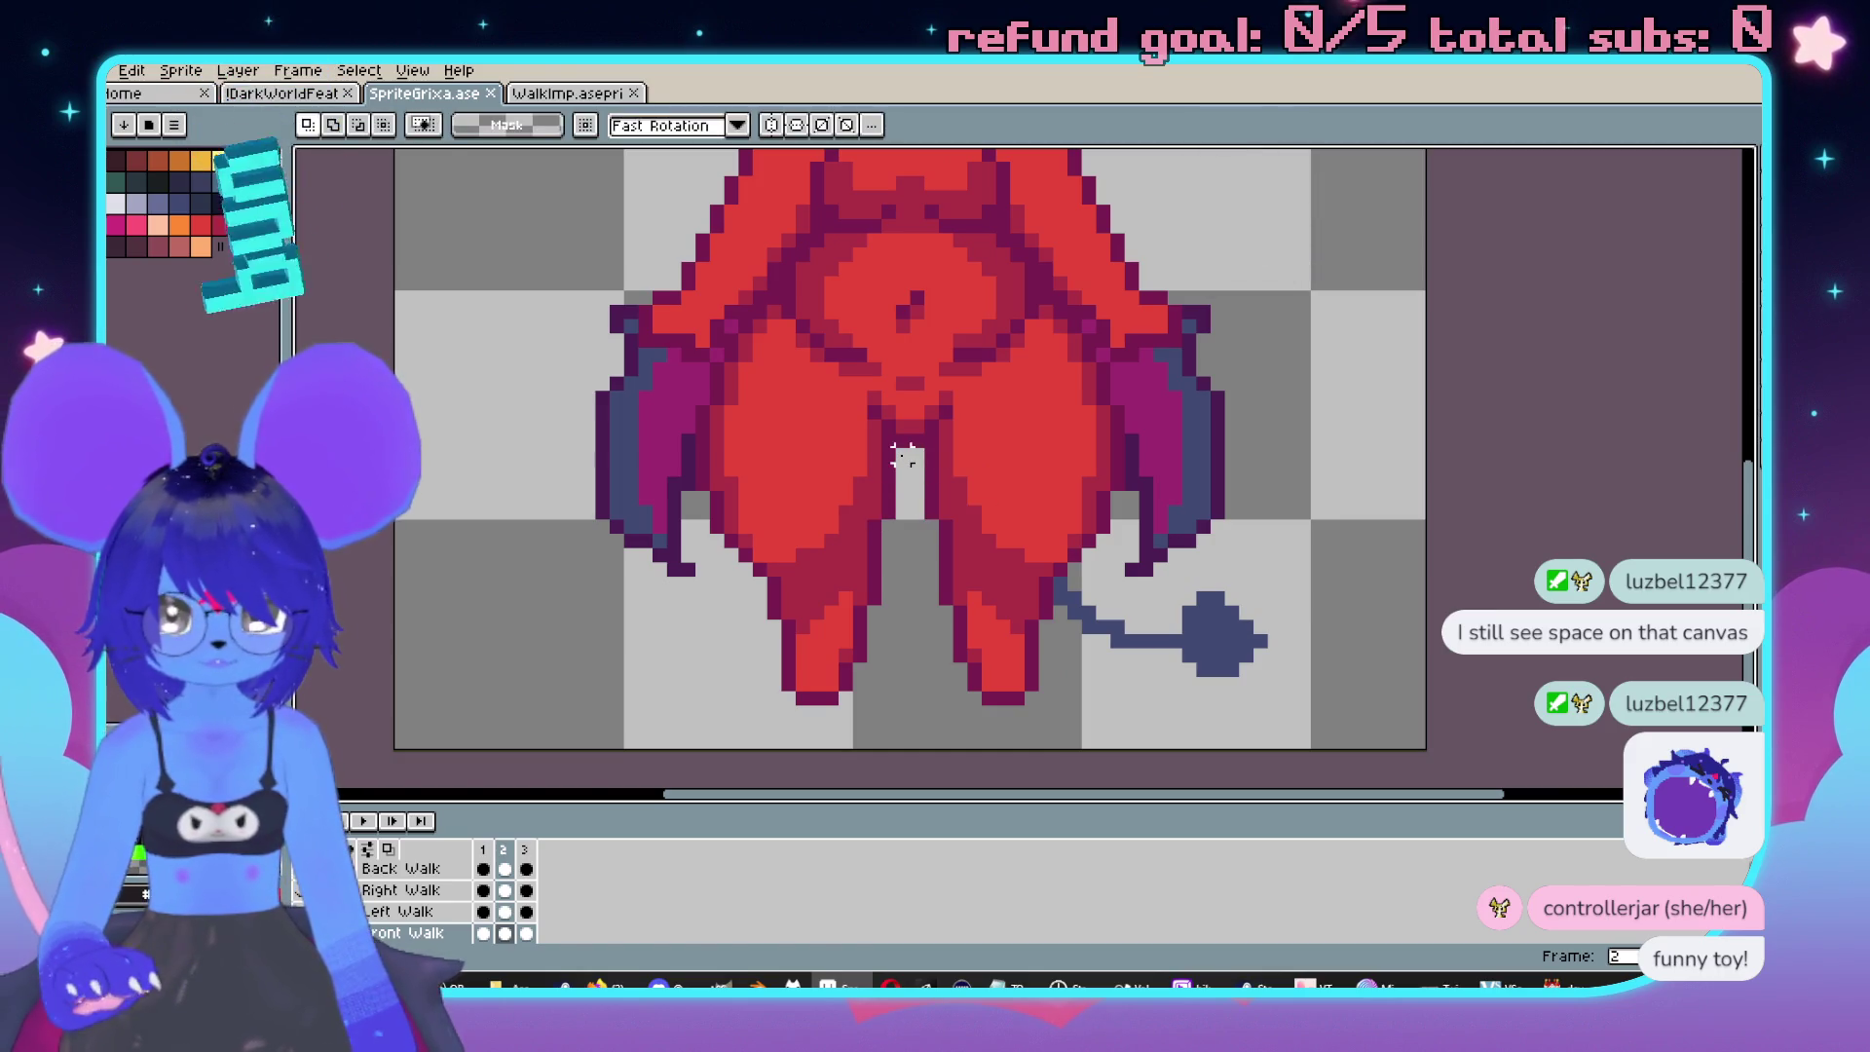
{"action": "left_click_drag", "start_coordinate": [911, 449], "coordinate": [847, 697]}
{"action": "key", "text": "Right"}
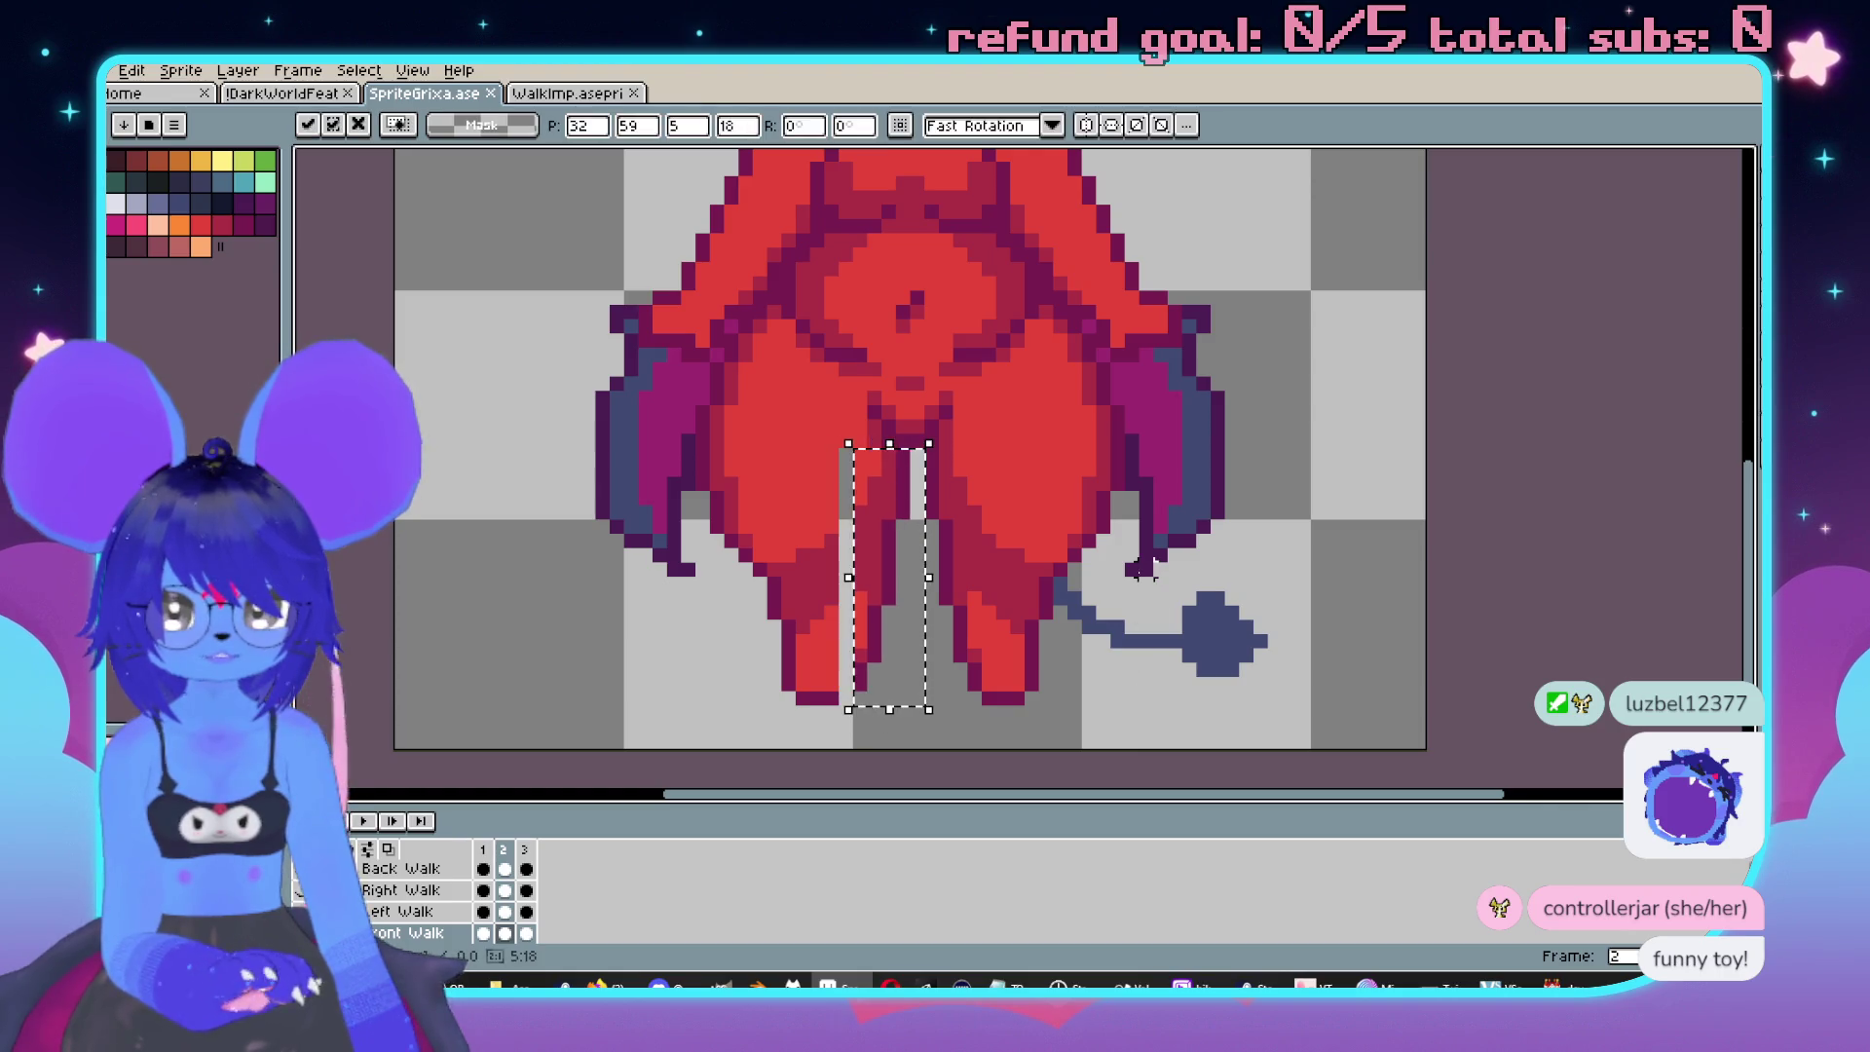
{"action": "left_click", "coordinate": [946, 483]}
{"action": "left_click", "coordinate": [931, 470]}
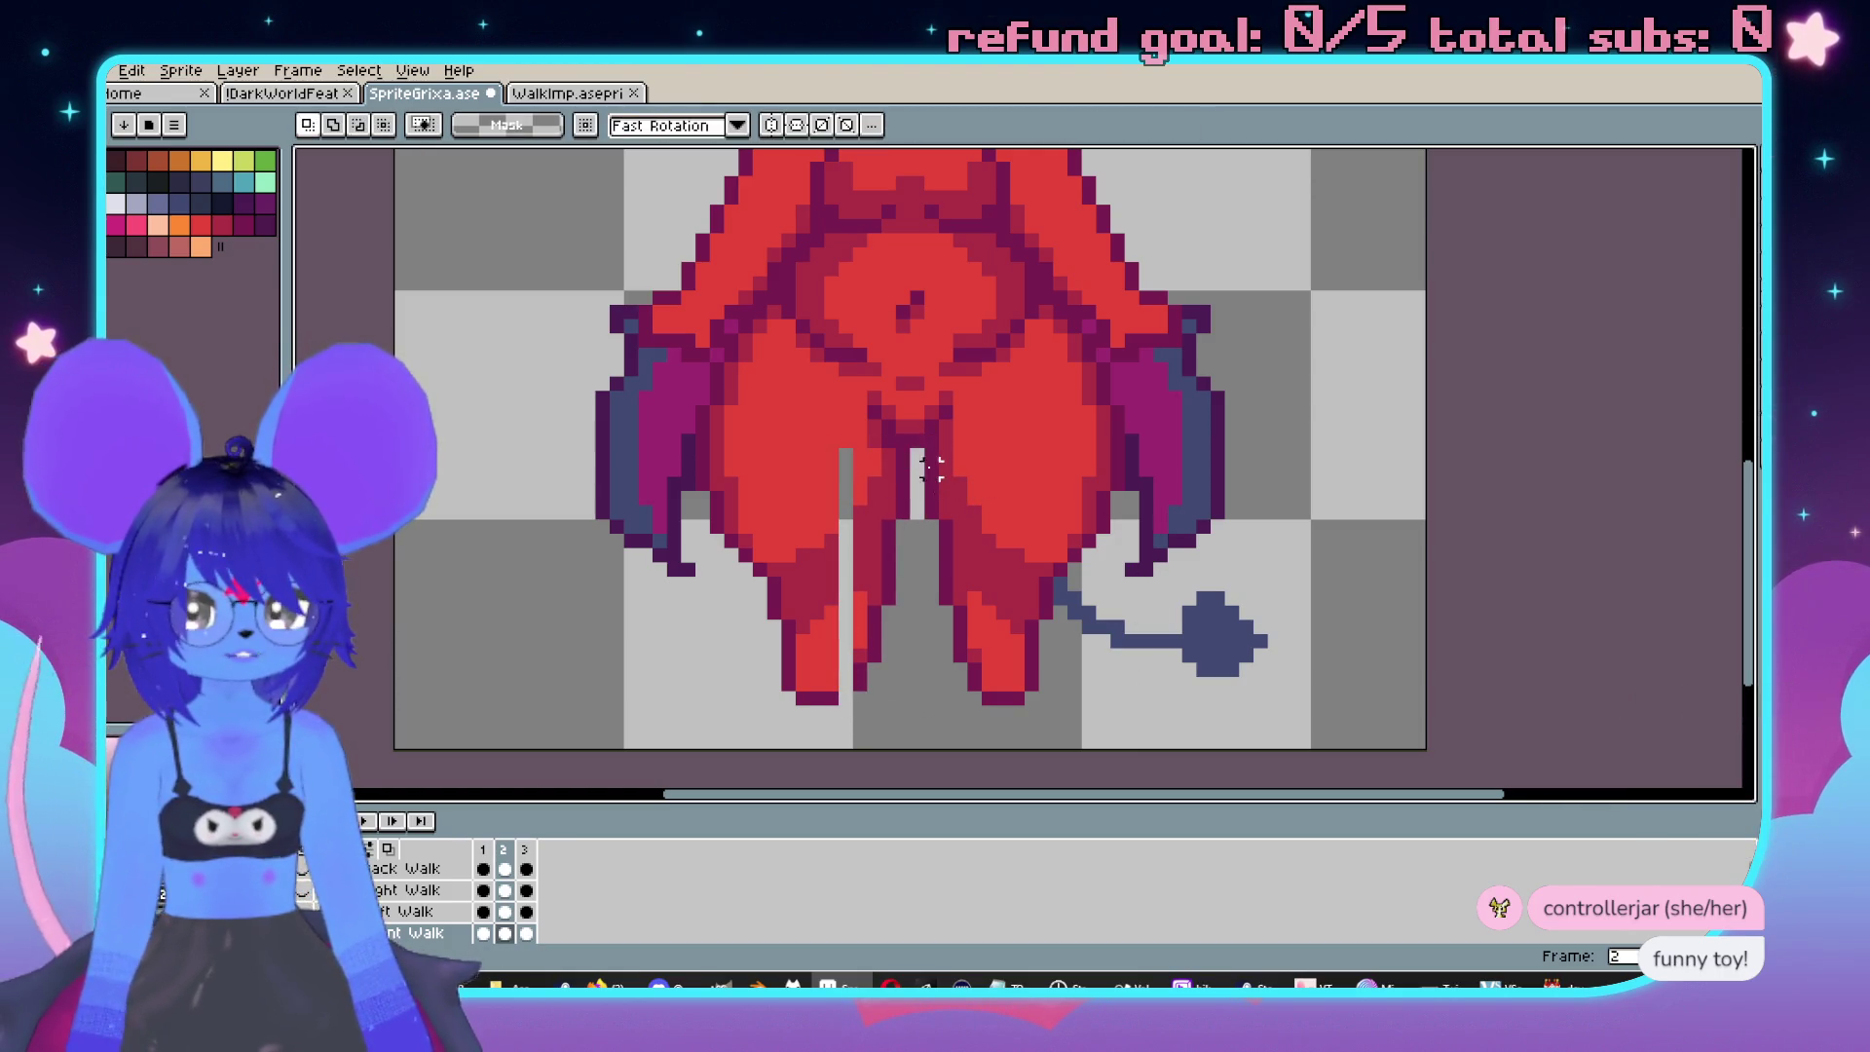
{"action": "left_click_drag", "start_coordinate": [916, 452], "coordinate": [982, 708]}
{"action": "key", "text": "Left"}
{"action": "left_click", "coordinate": [1024, 640]}
{"action": "scroll", "coordinate": [1013, 640], "scroll_direction": "up", "scroll_amount": 3}
Darken a pixel at the leg tip with the pencil.
{"action": "key", "text": "i"}
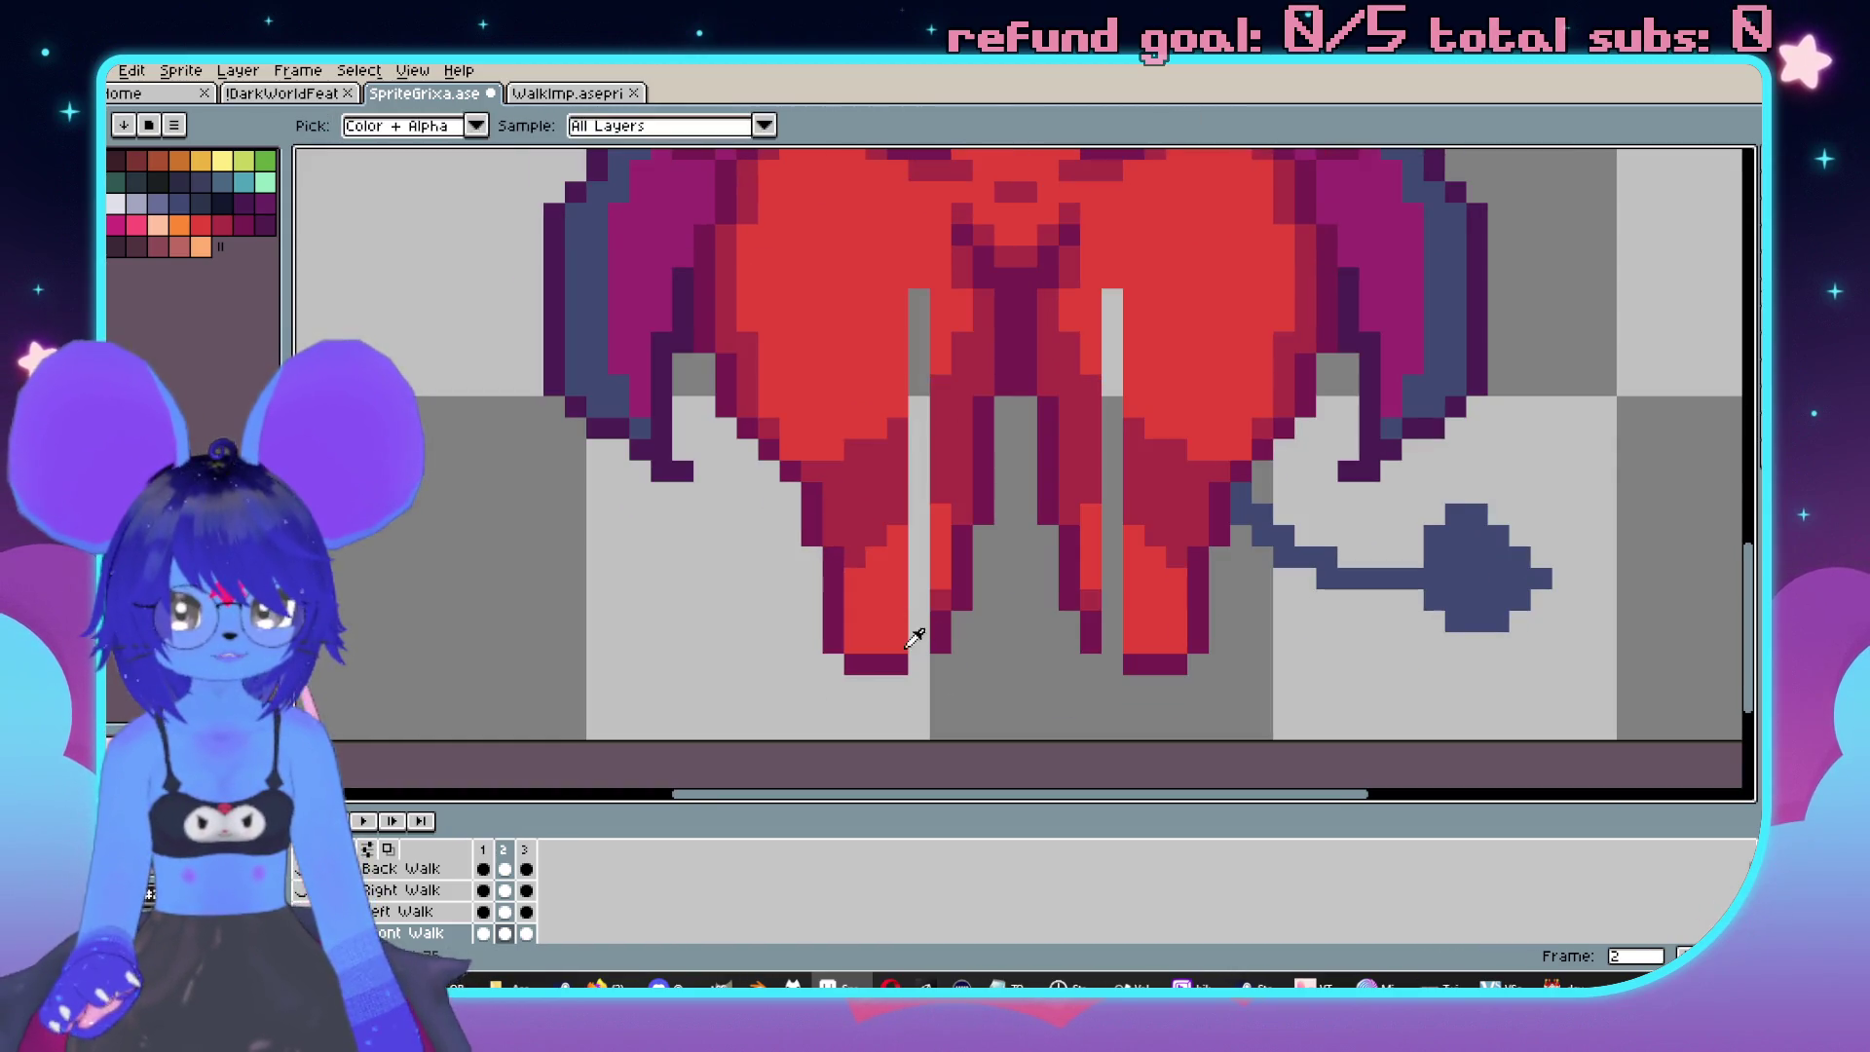
{"action": "key", "text": "b"}
{"action": "left_click", "coordinate": [1112, 643]}
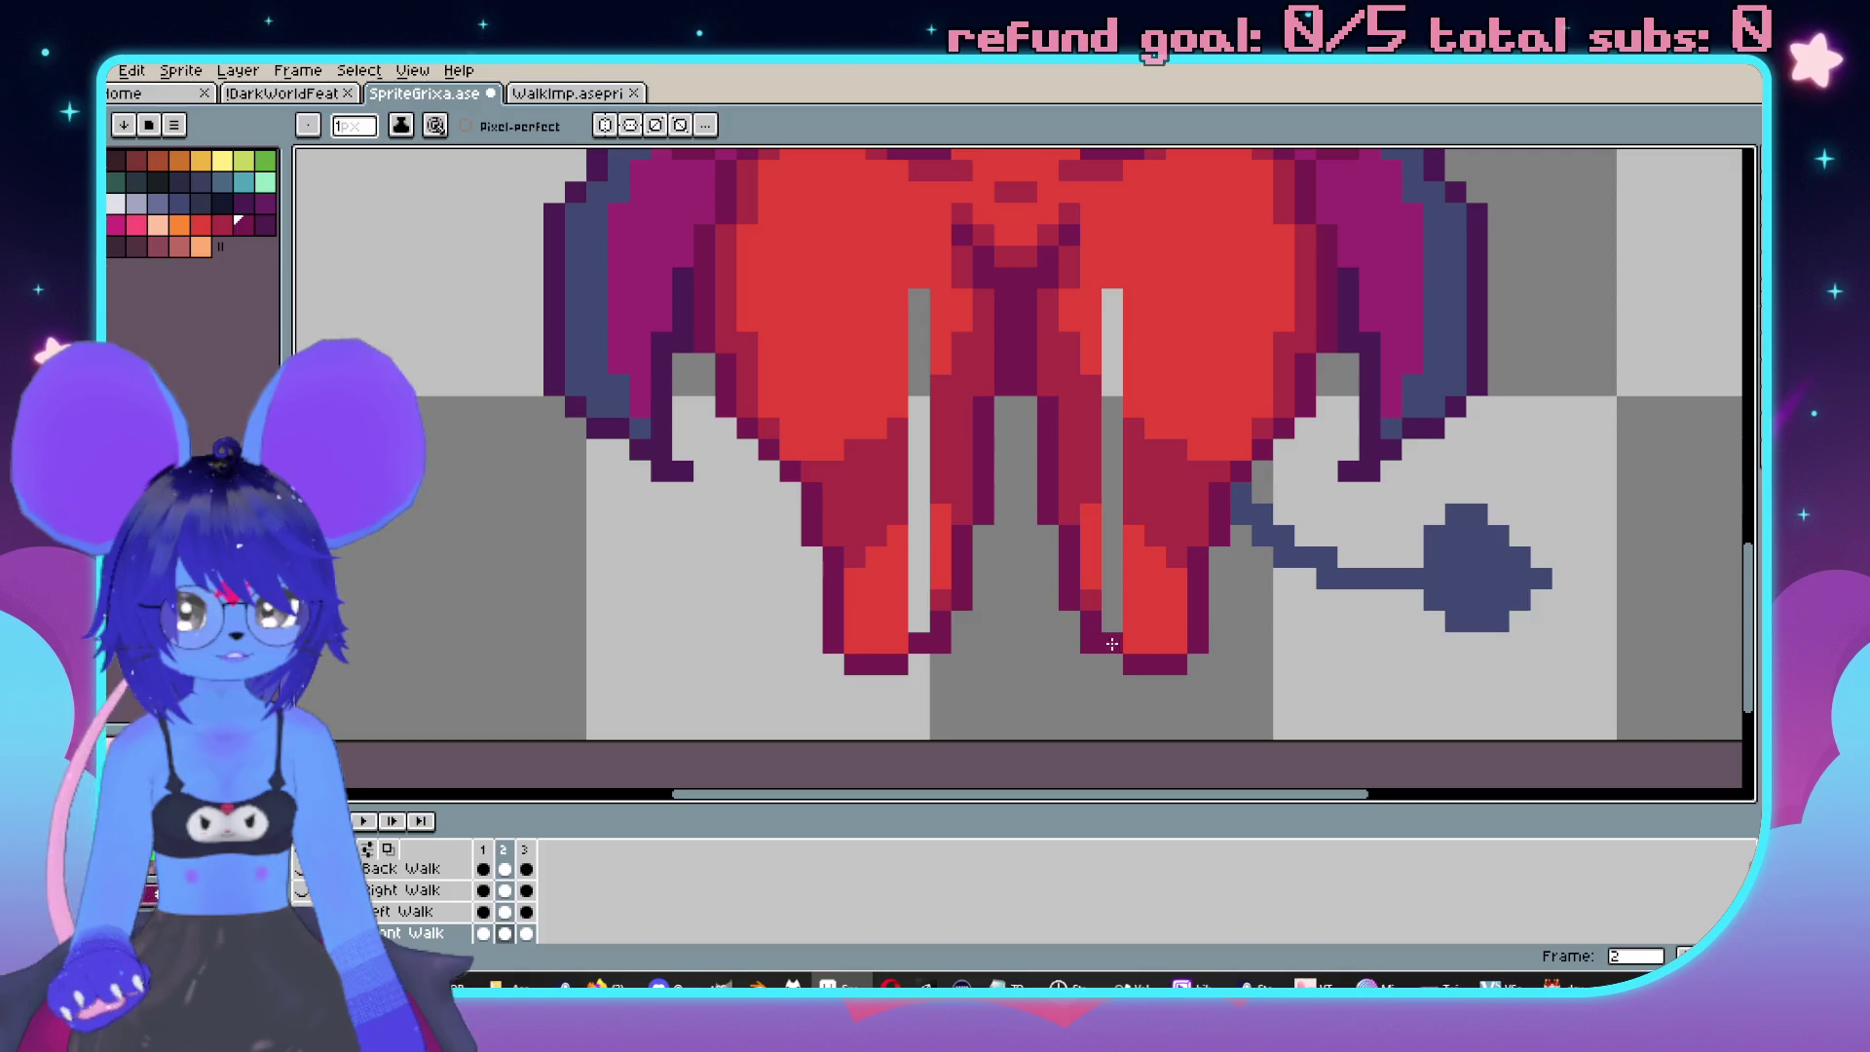
{"action": "key", "text": "e"}
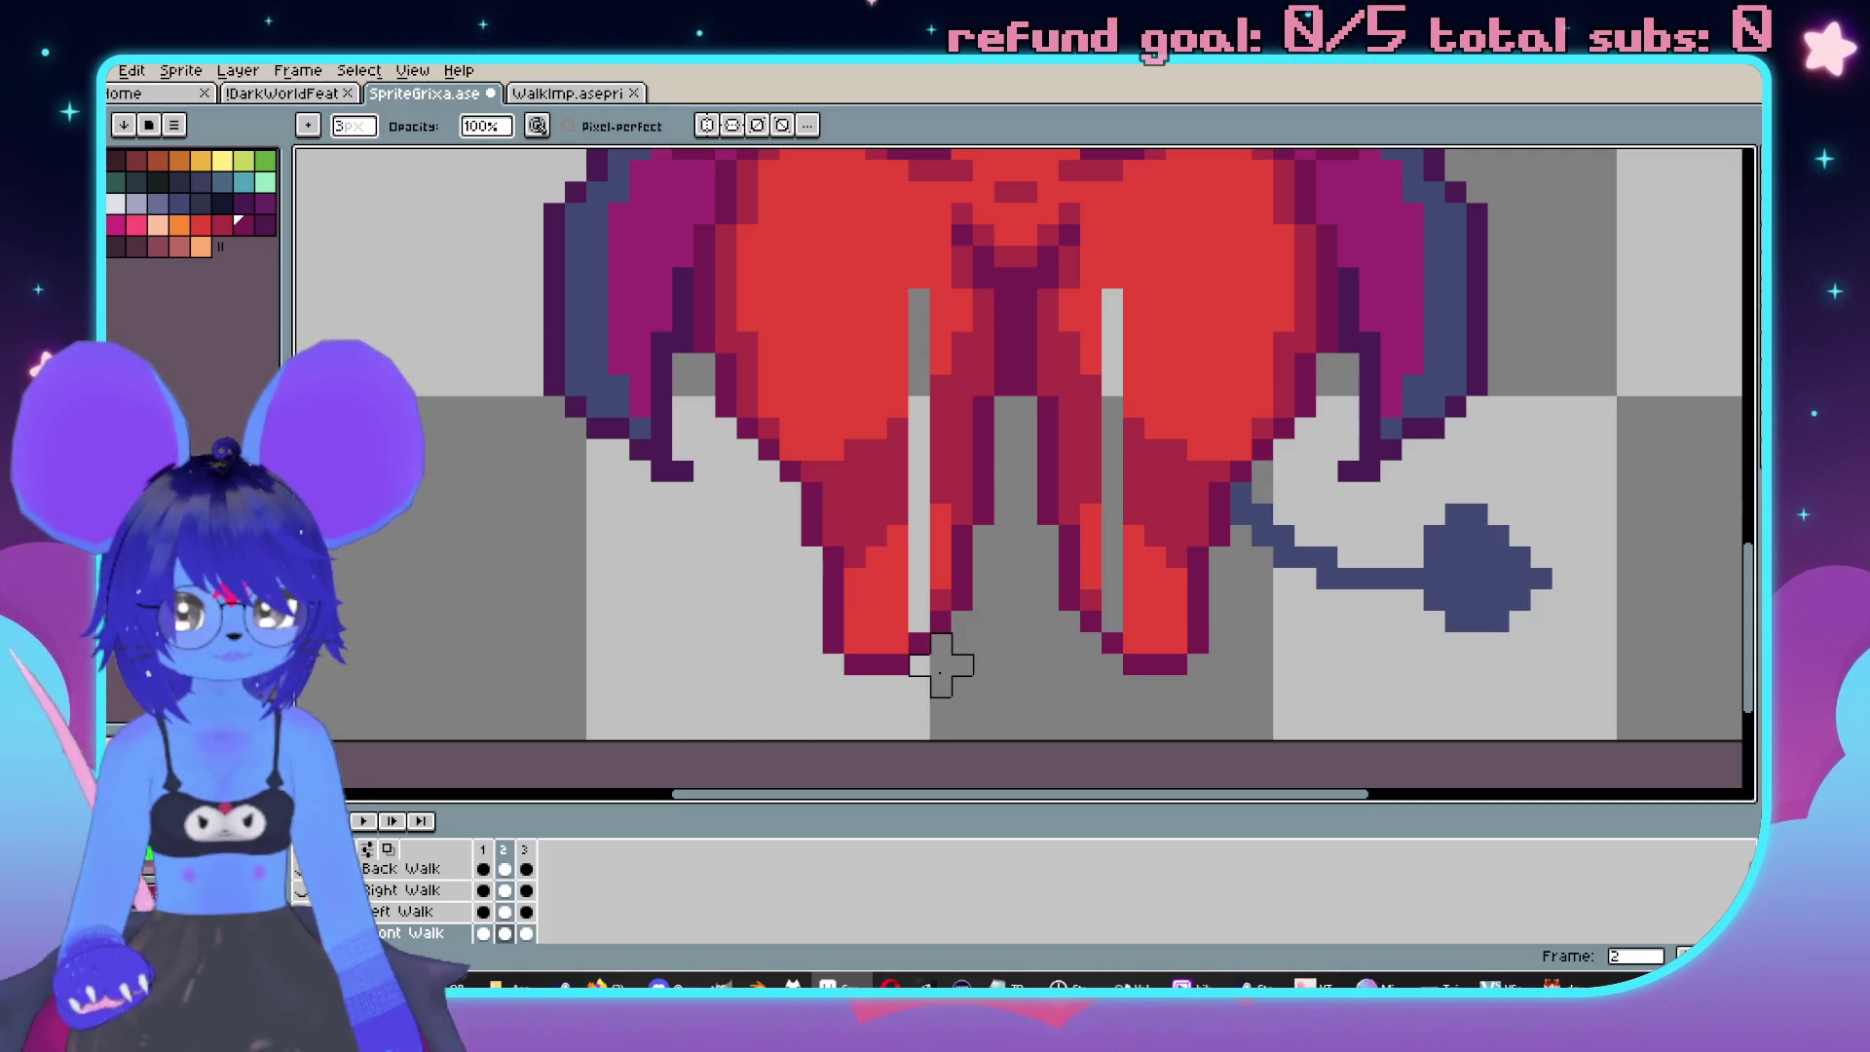
With vertical symmetry on, paint the leg's red over the grey gaps in both legs.
{"action": "left_click", "coordinate": [707, 124]}
{"action": "scroll", "coordinate": [941, 388], "scroll_direction": "up", "scroll_amount": 1}
{"action": "key", "text": "i"}
{"action": "left_click", "coordinate": [896, 616]}
{"action": "key", "text": "b"}
{"action": "left_click", "coordinate": [910, 636]}
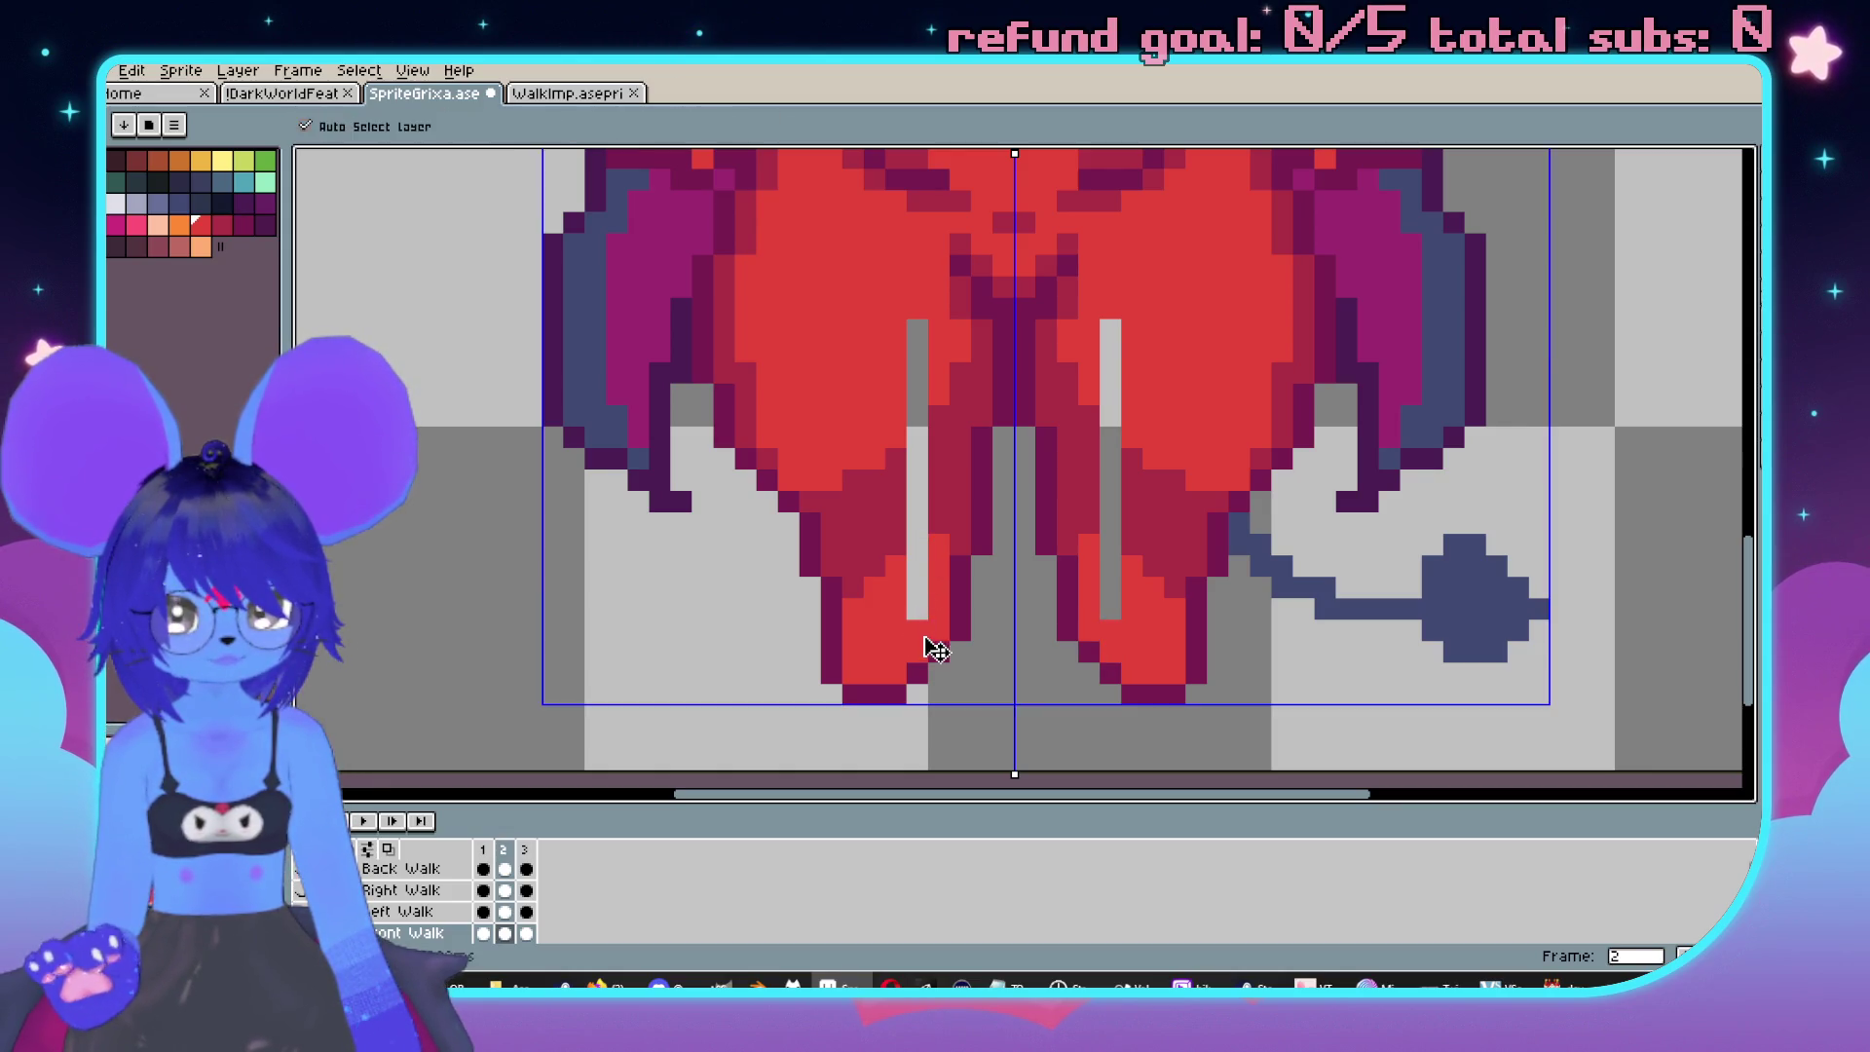
{"action": "key", "text": "ctrl+z"}
{"action": "left_click_drag", "start_coordinate": [917, 614], "coordinate": [921, 550]}
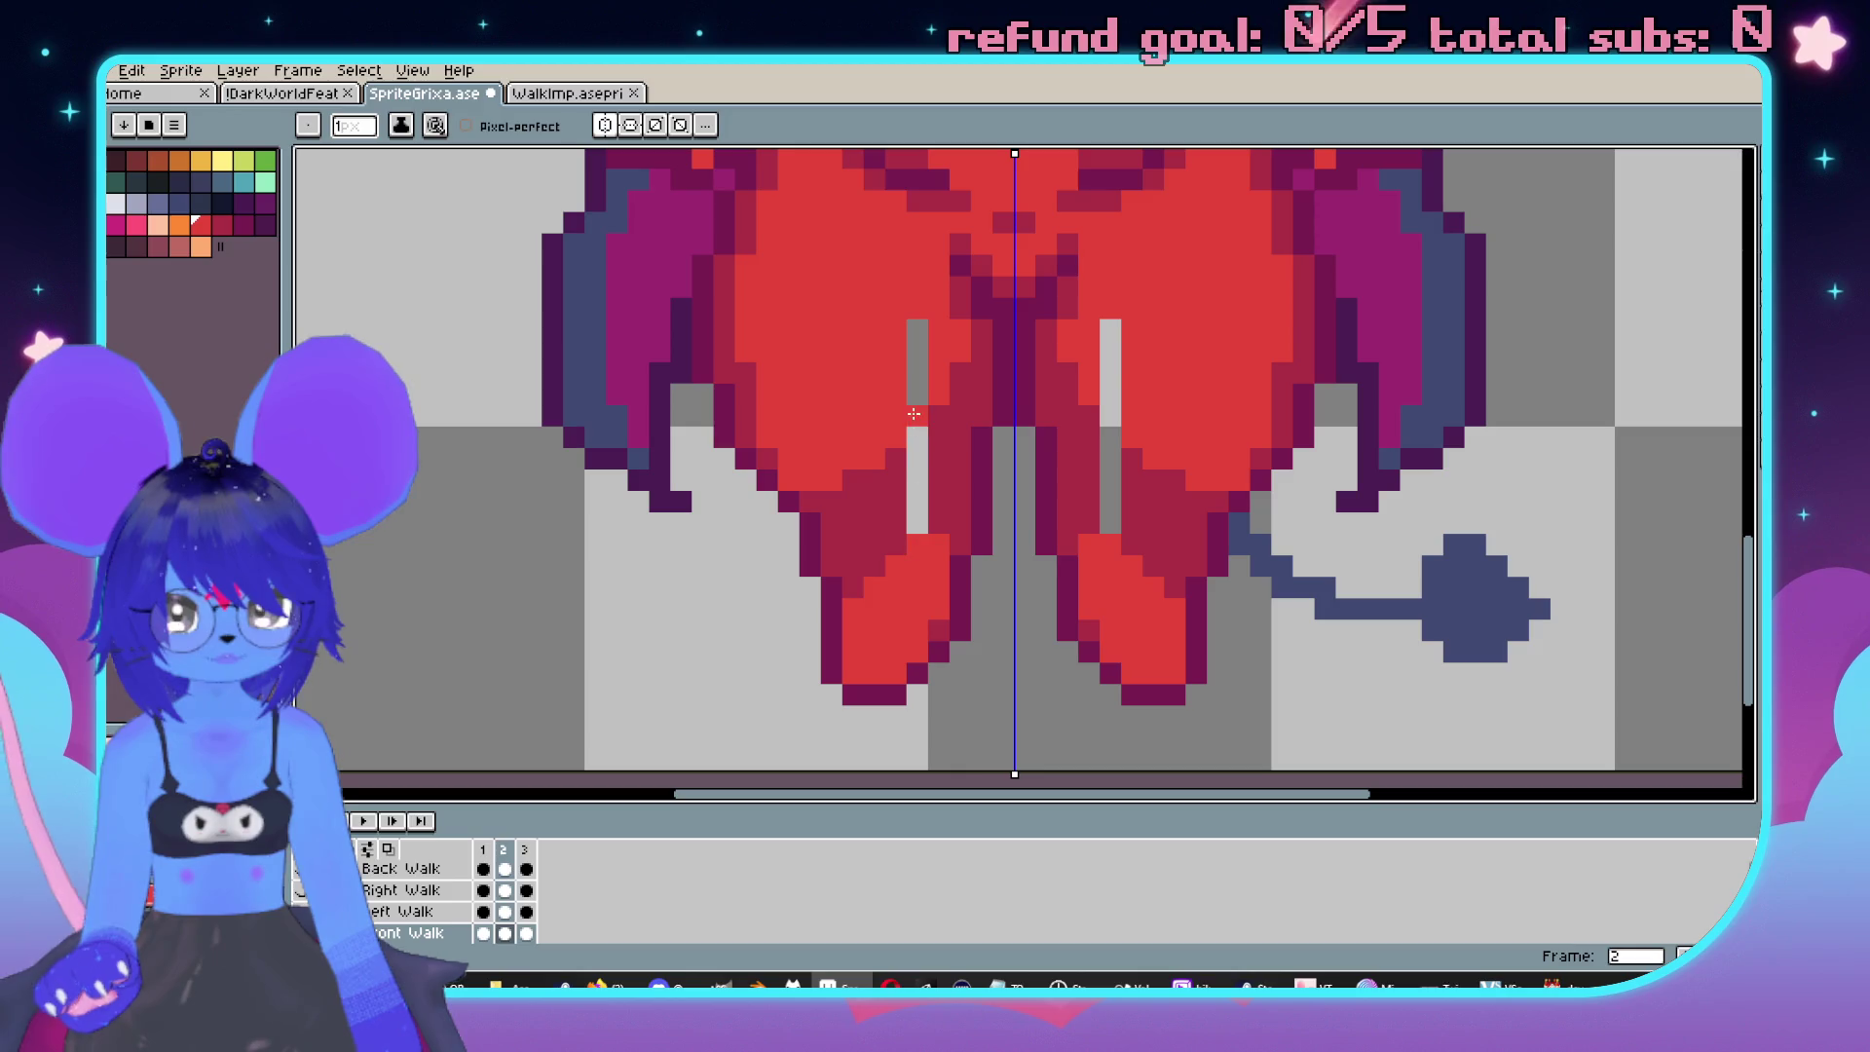
{"action": "left_click_drag", "start_coordinate": [920, 402], "coordinate": [920, 310]}
Paint darker red along the leg gaps, then turn symmetry off.
{"action": "left_click", "coordinate": [951, 447], "text": "alt"}
{"action": "left_click_drag", "start_coordinate": [919, 441], "coordinate": [920, 515]}
{"action": "scroll", "coordinate": [919, 516], "scroll_direction": "down", "scroll_amount": 3}
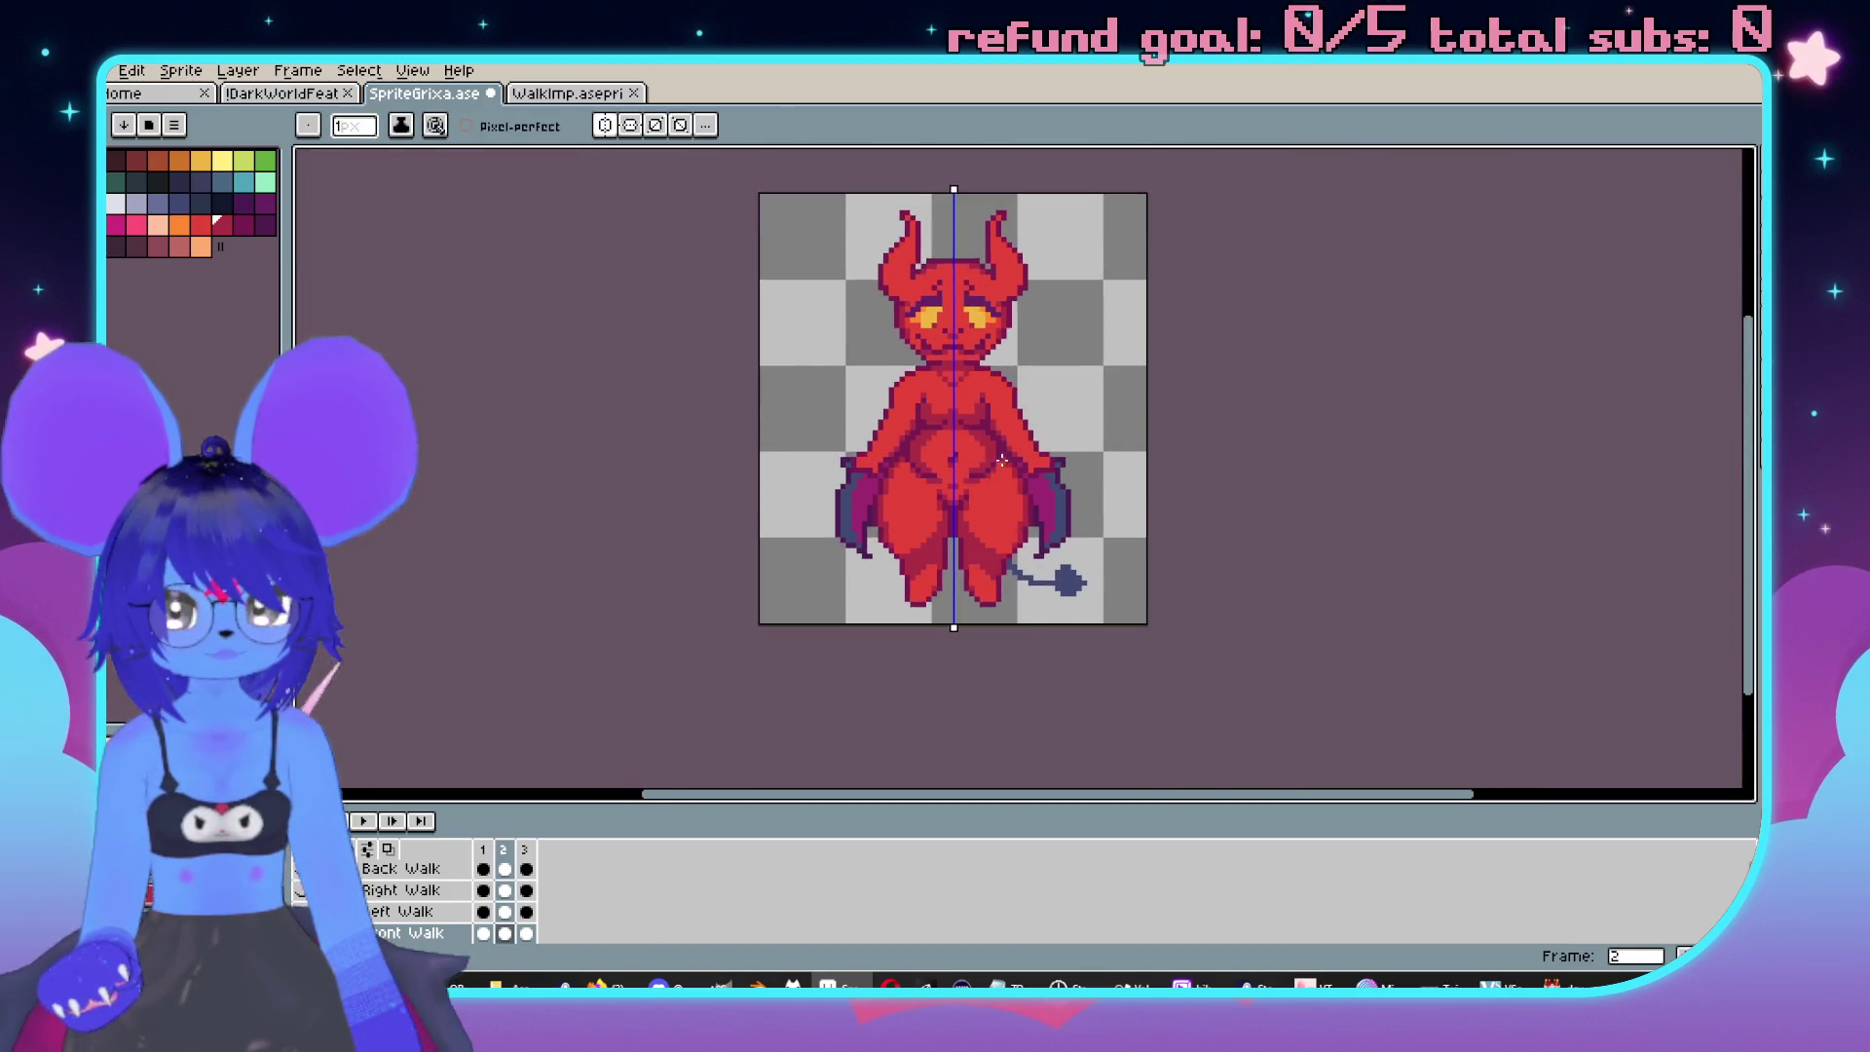
{"action": "scroll", "coordinate": [964, 409], "scroll_direction": "up", "scroll_amount": 1}
{"action": "left_click", "coordinate": [618, 125]}
Compare the edited SpriteGrixa imp against the WalkImp sprite.
{"action": "left_click_drag", "start_coordinate": [660, 354], "coordinate": [688, 398]}
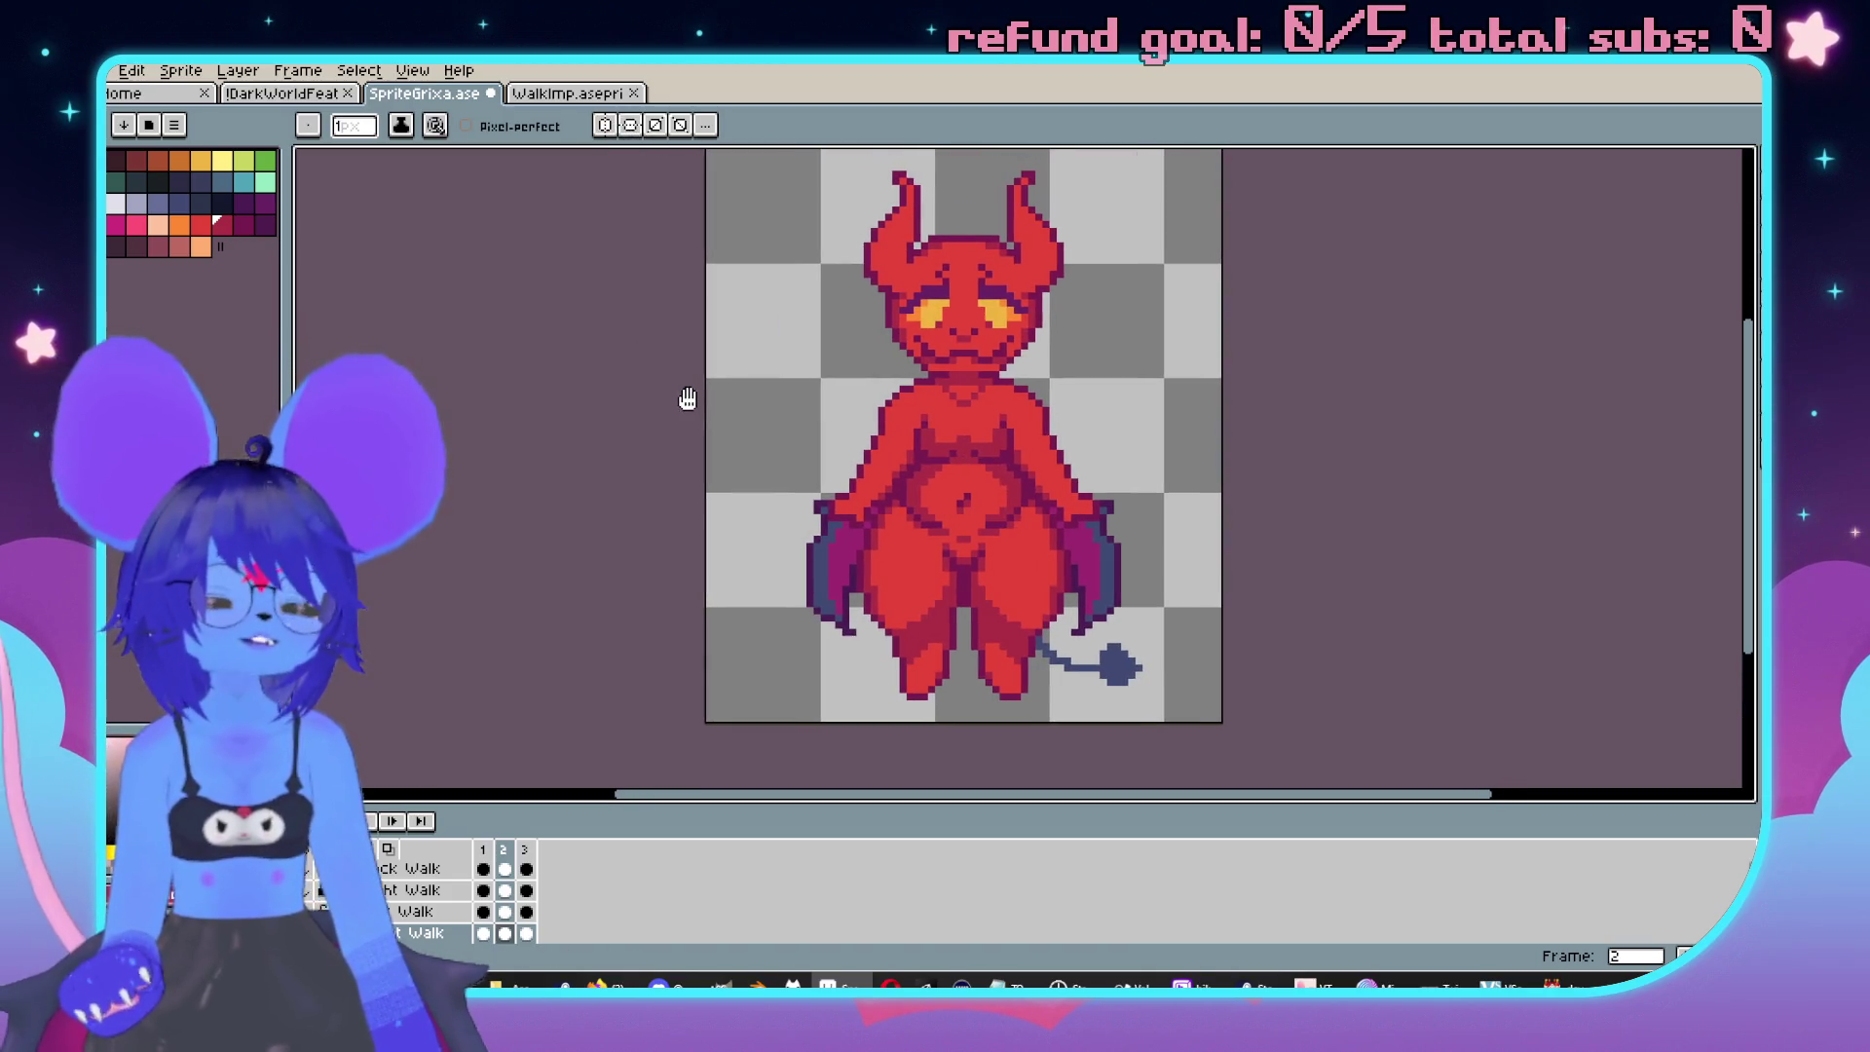
{"action": "left_click", "coordinate": [577, 96]}
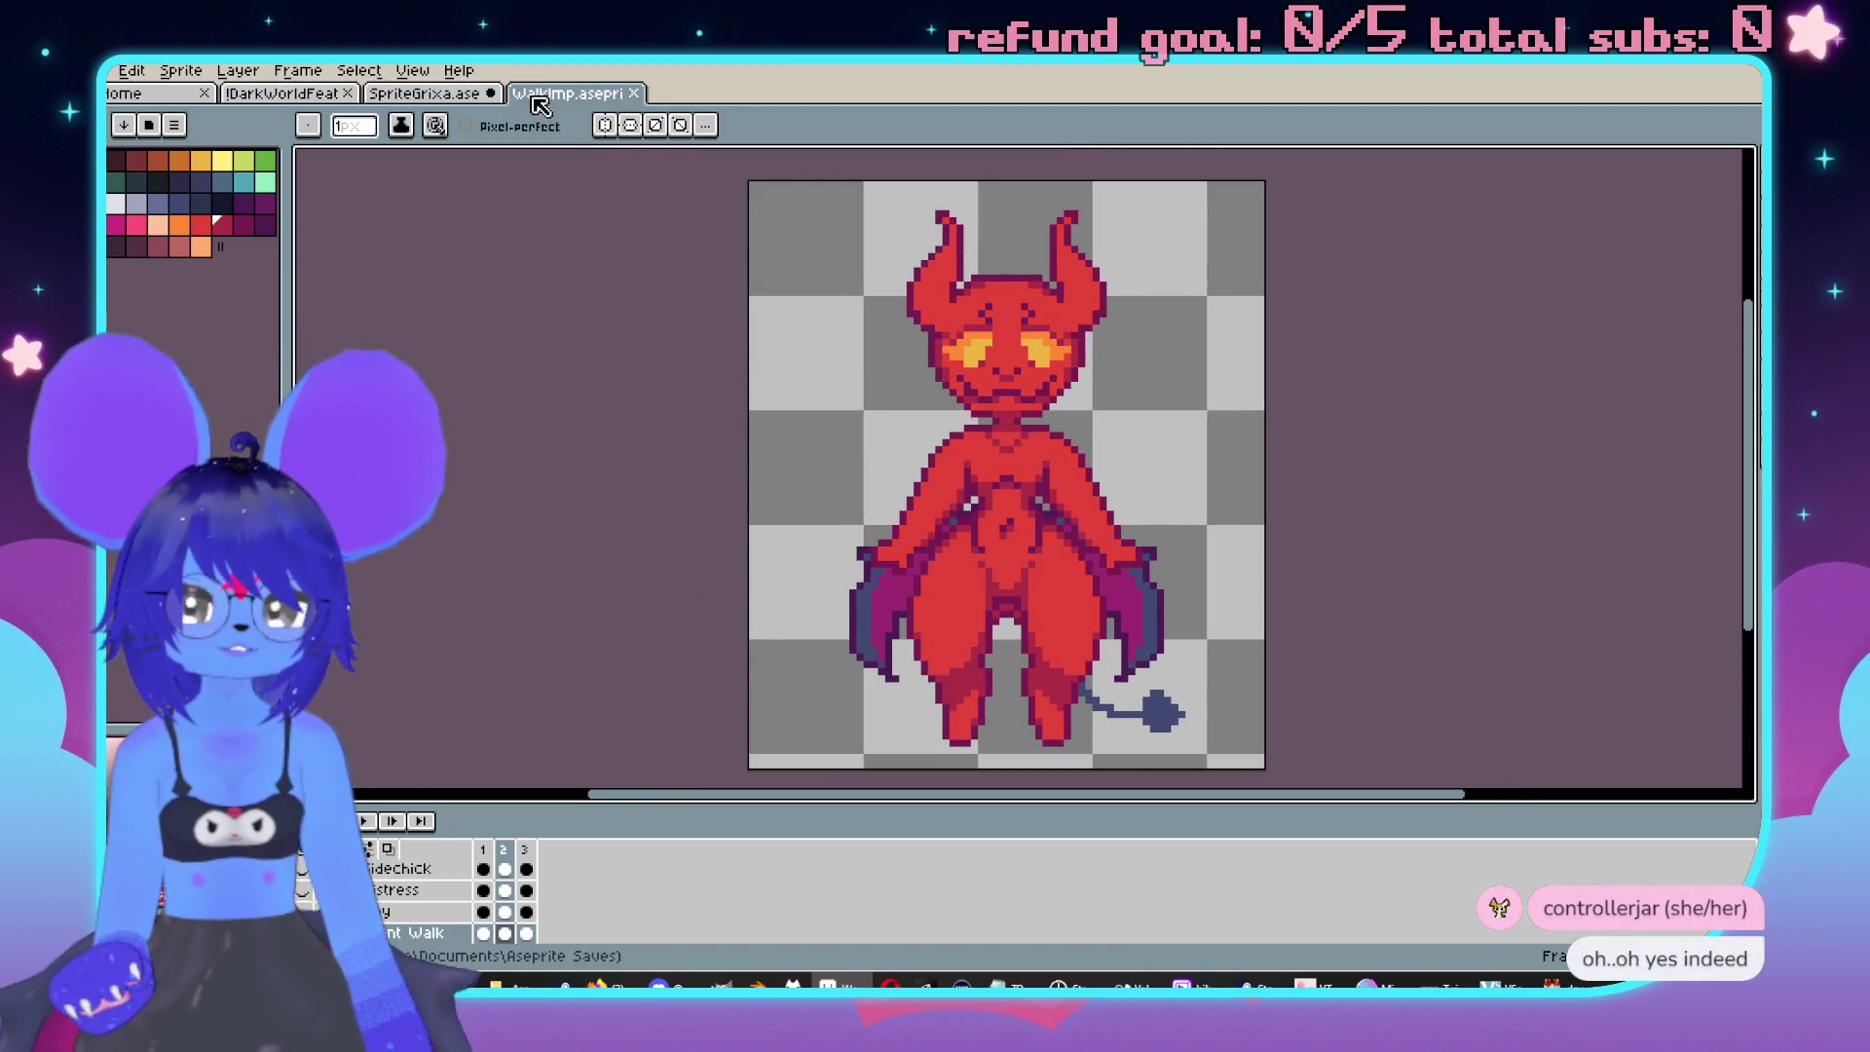
{"action": "left_click", "coordinate": [465, 97]}
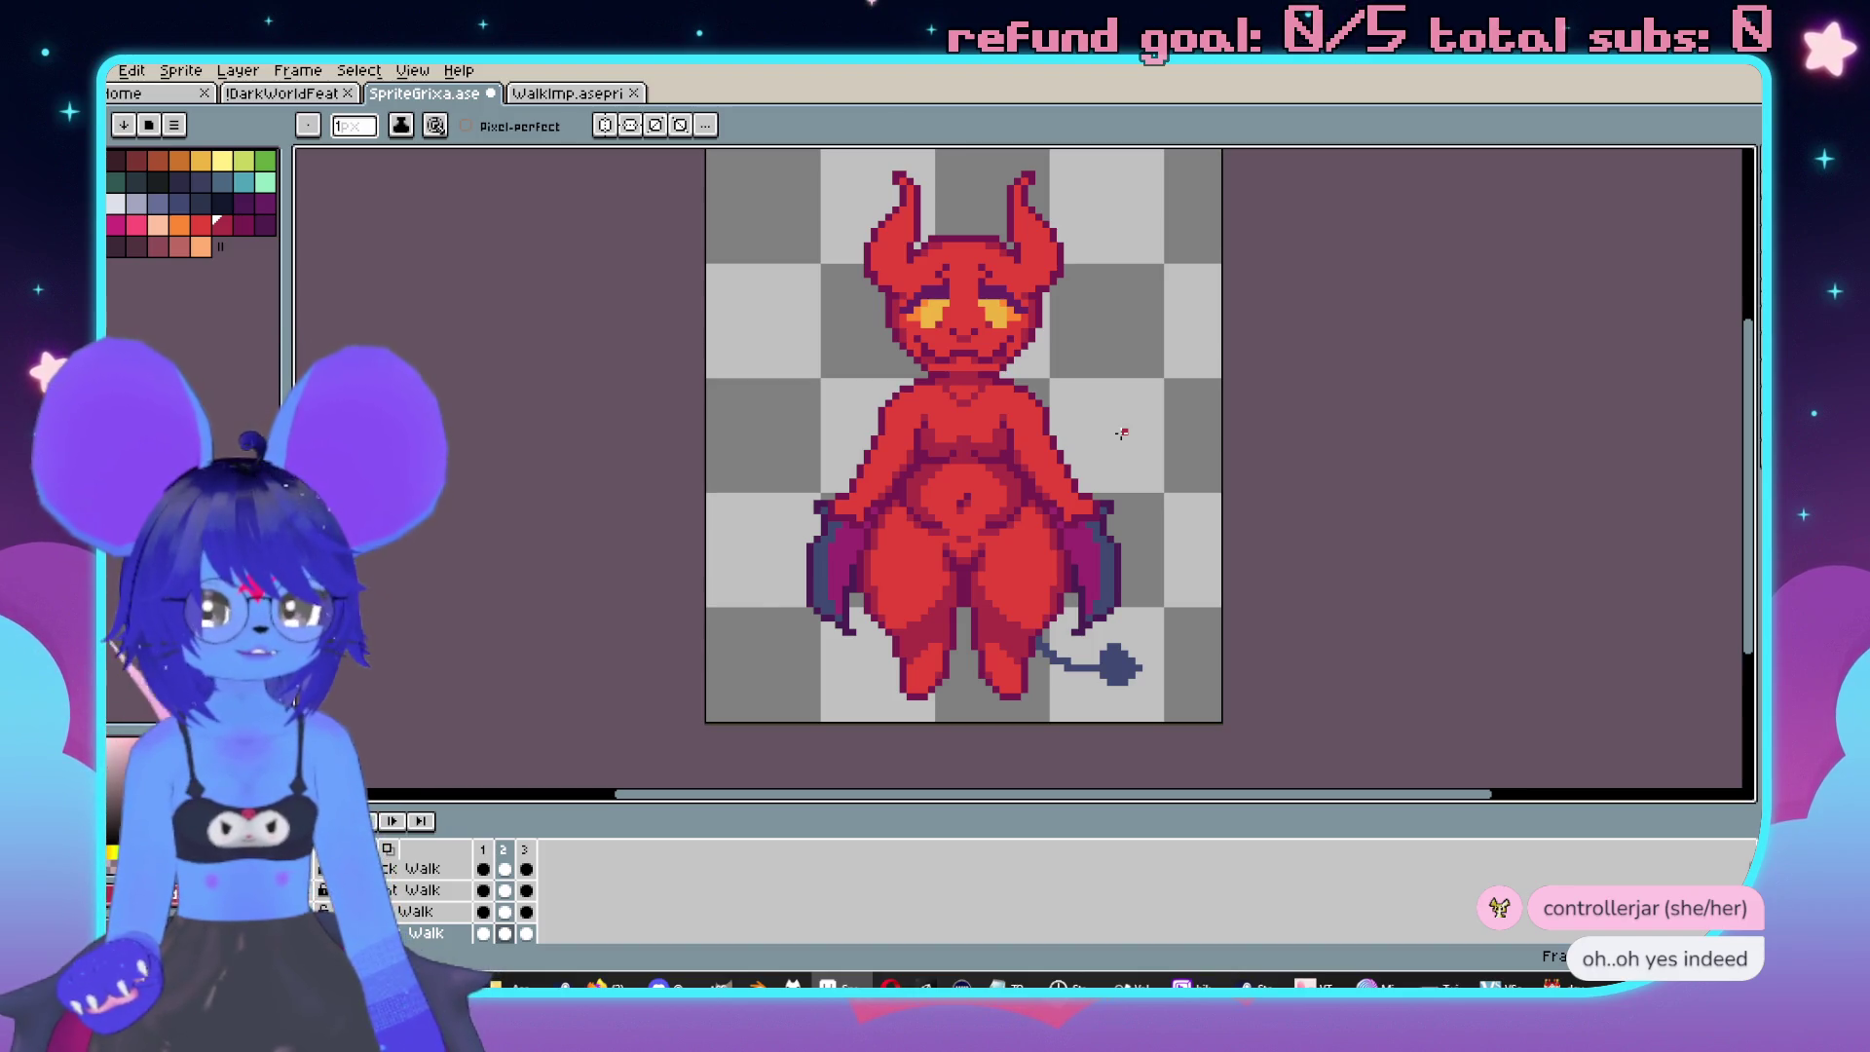
{"action": "left_click", "coordinate": [569, 95]}
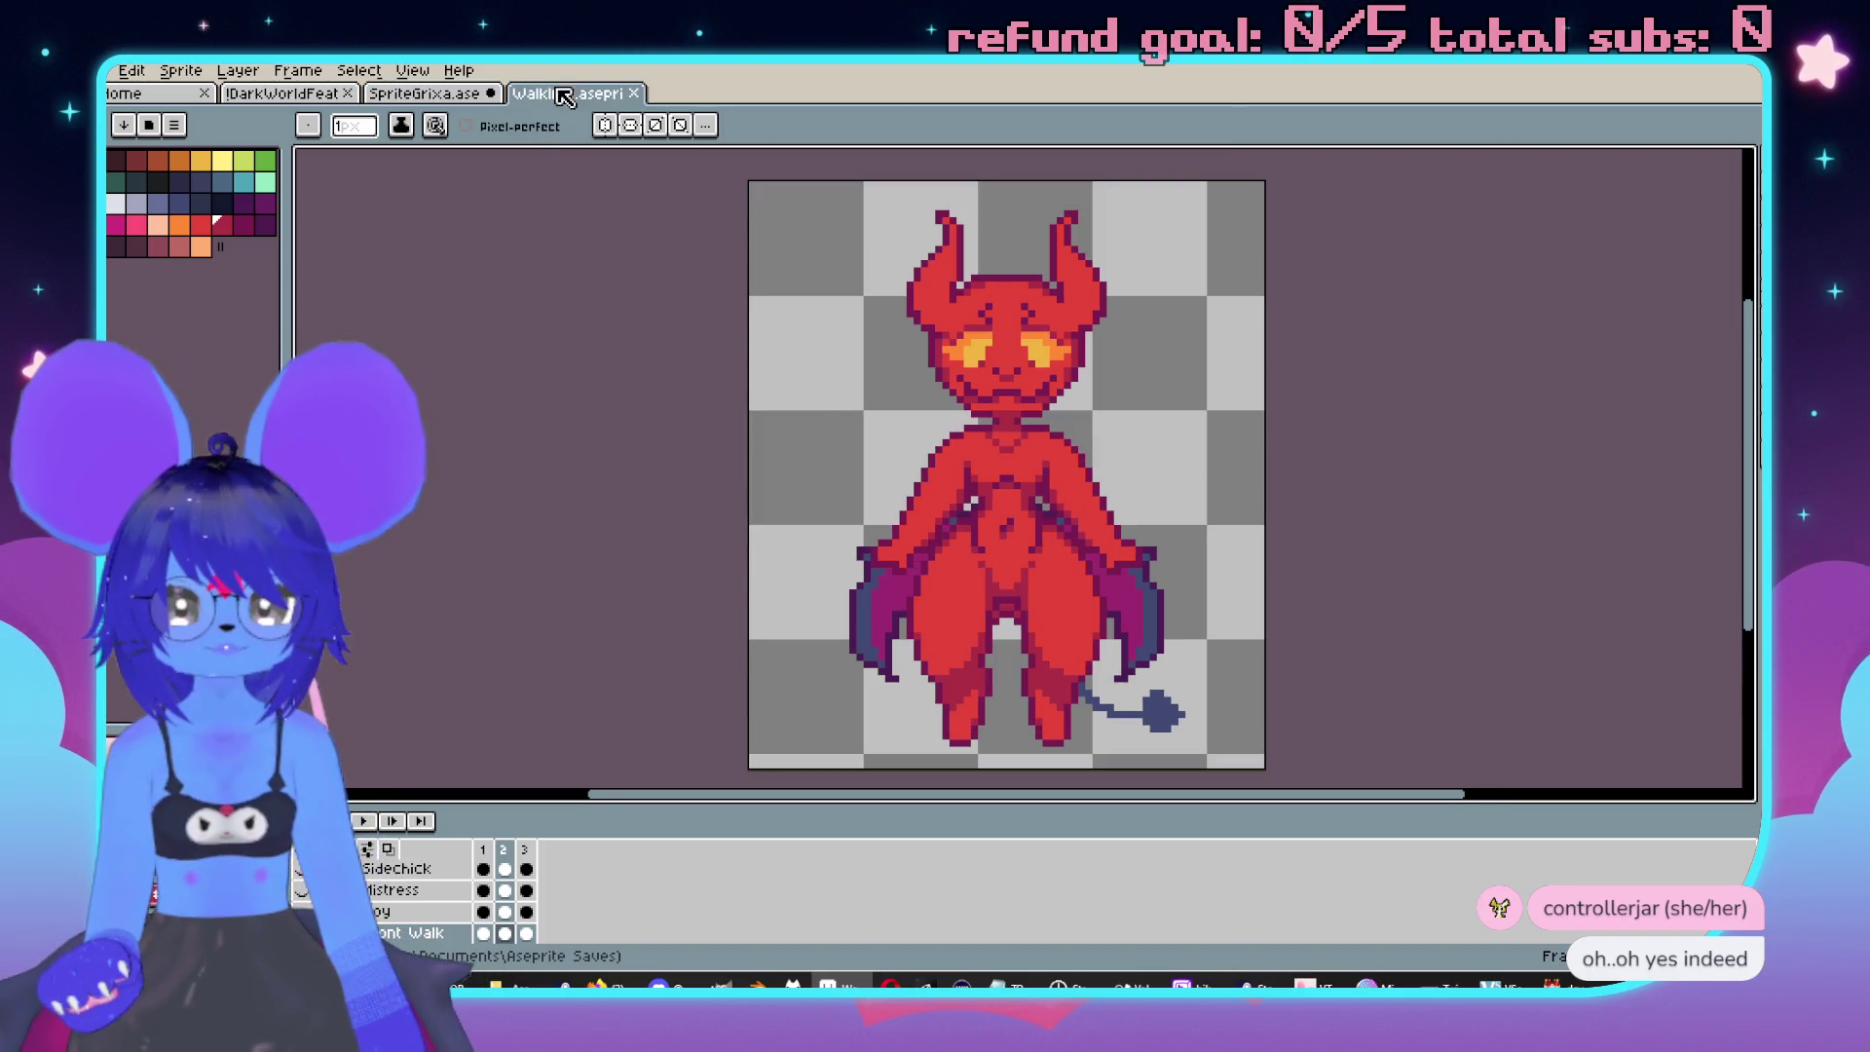
{"action": "left_click", "coordinate": [421, 97]}
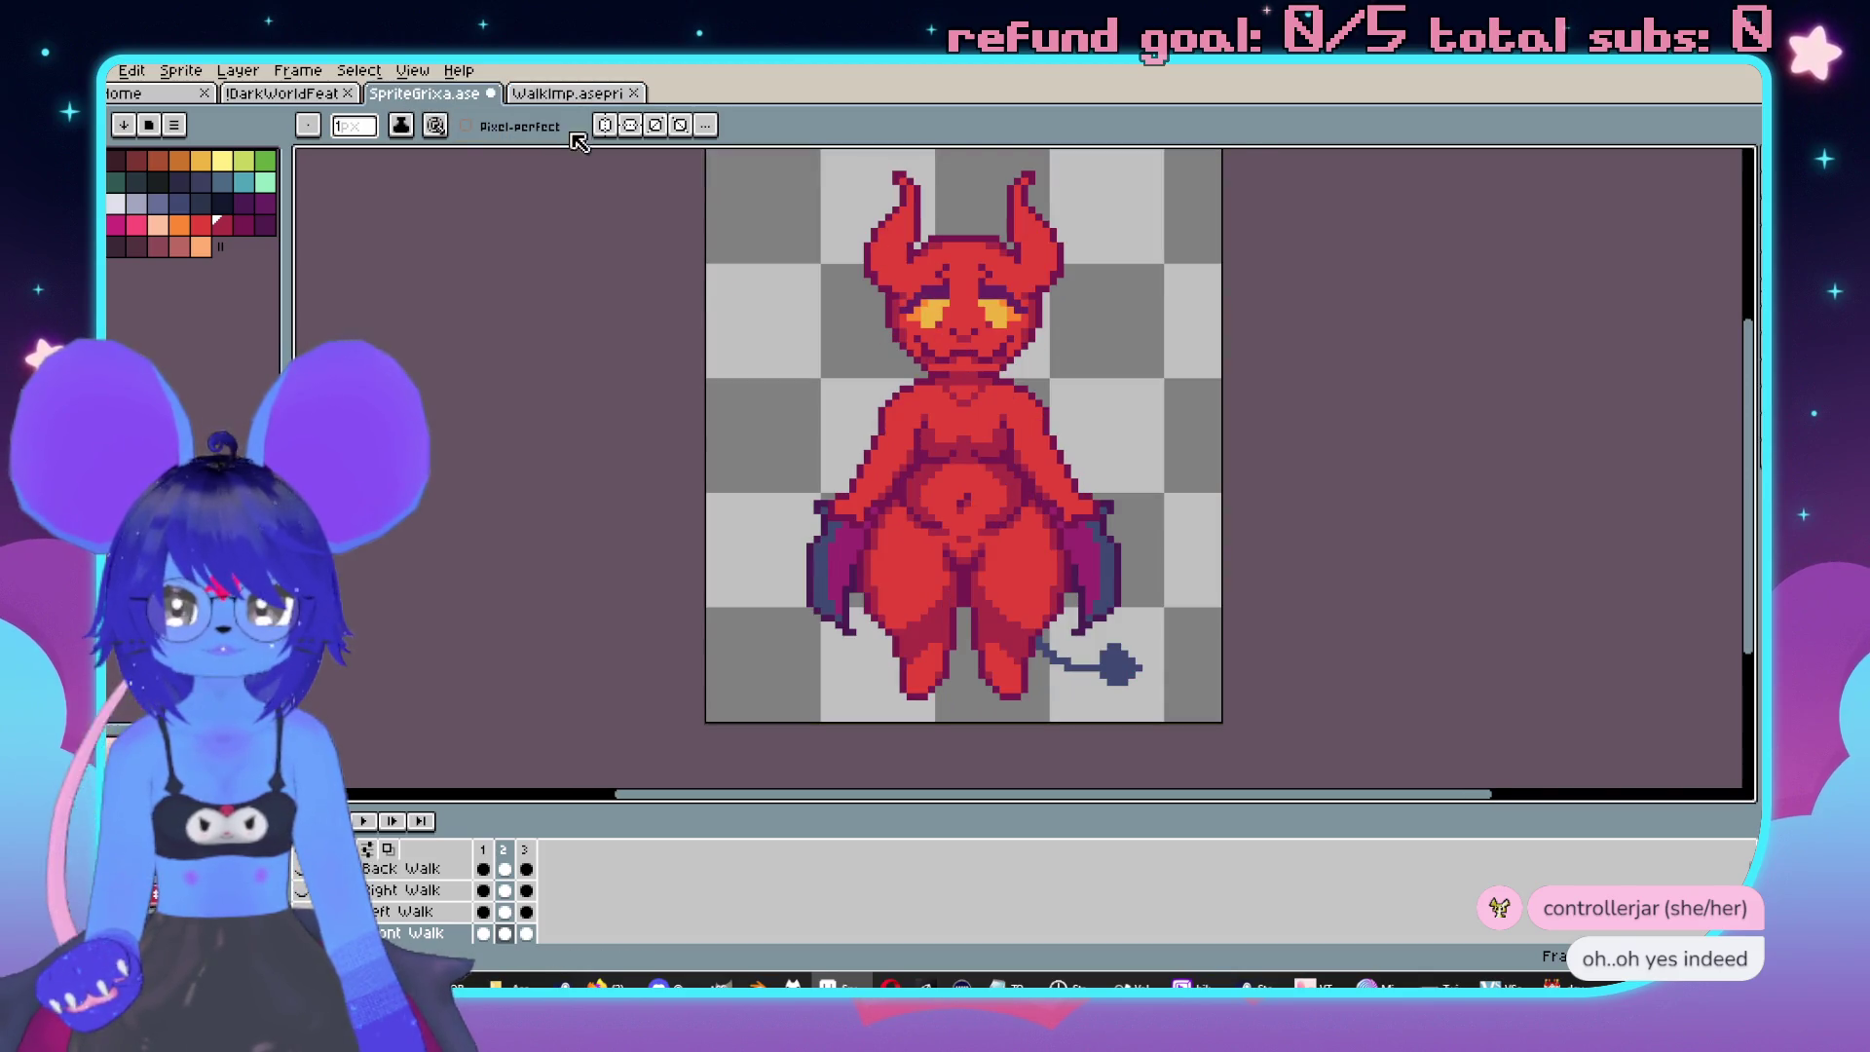
{"action": "left_click", "coordinate": [568, 95]}
{"action": "left_click", "coordinate": [421, 95]}
{"action": "scroll", "coordinate": [1159, 353], "scroll_direction": "up", "scroll_amount": 2}
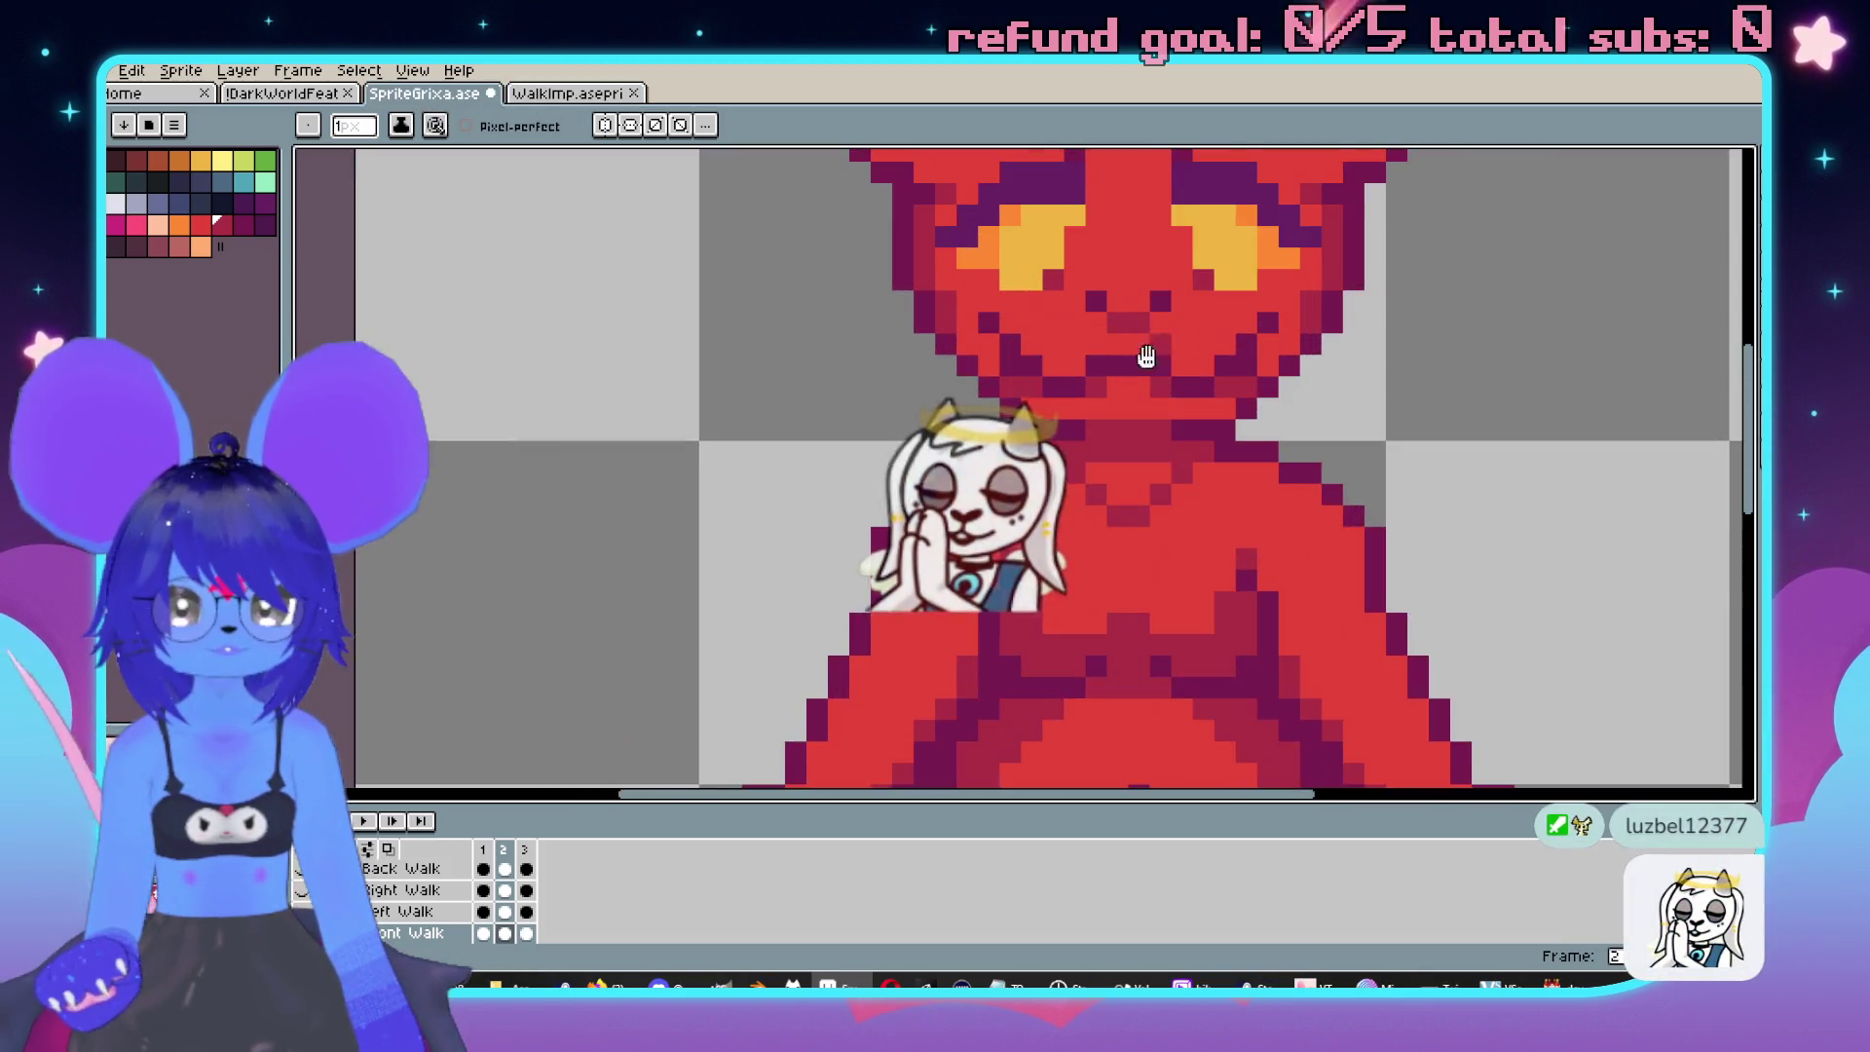
{"action": "scroll", "coordinate": [1159, 353], "scroll_direction": "up", "scroll_amount": 1}
{"action": "key", "text": "m"}
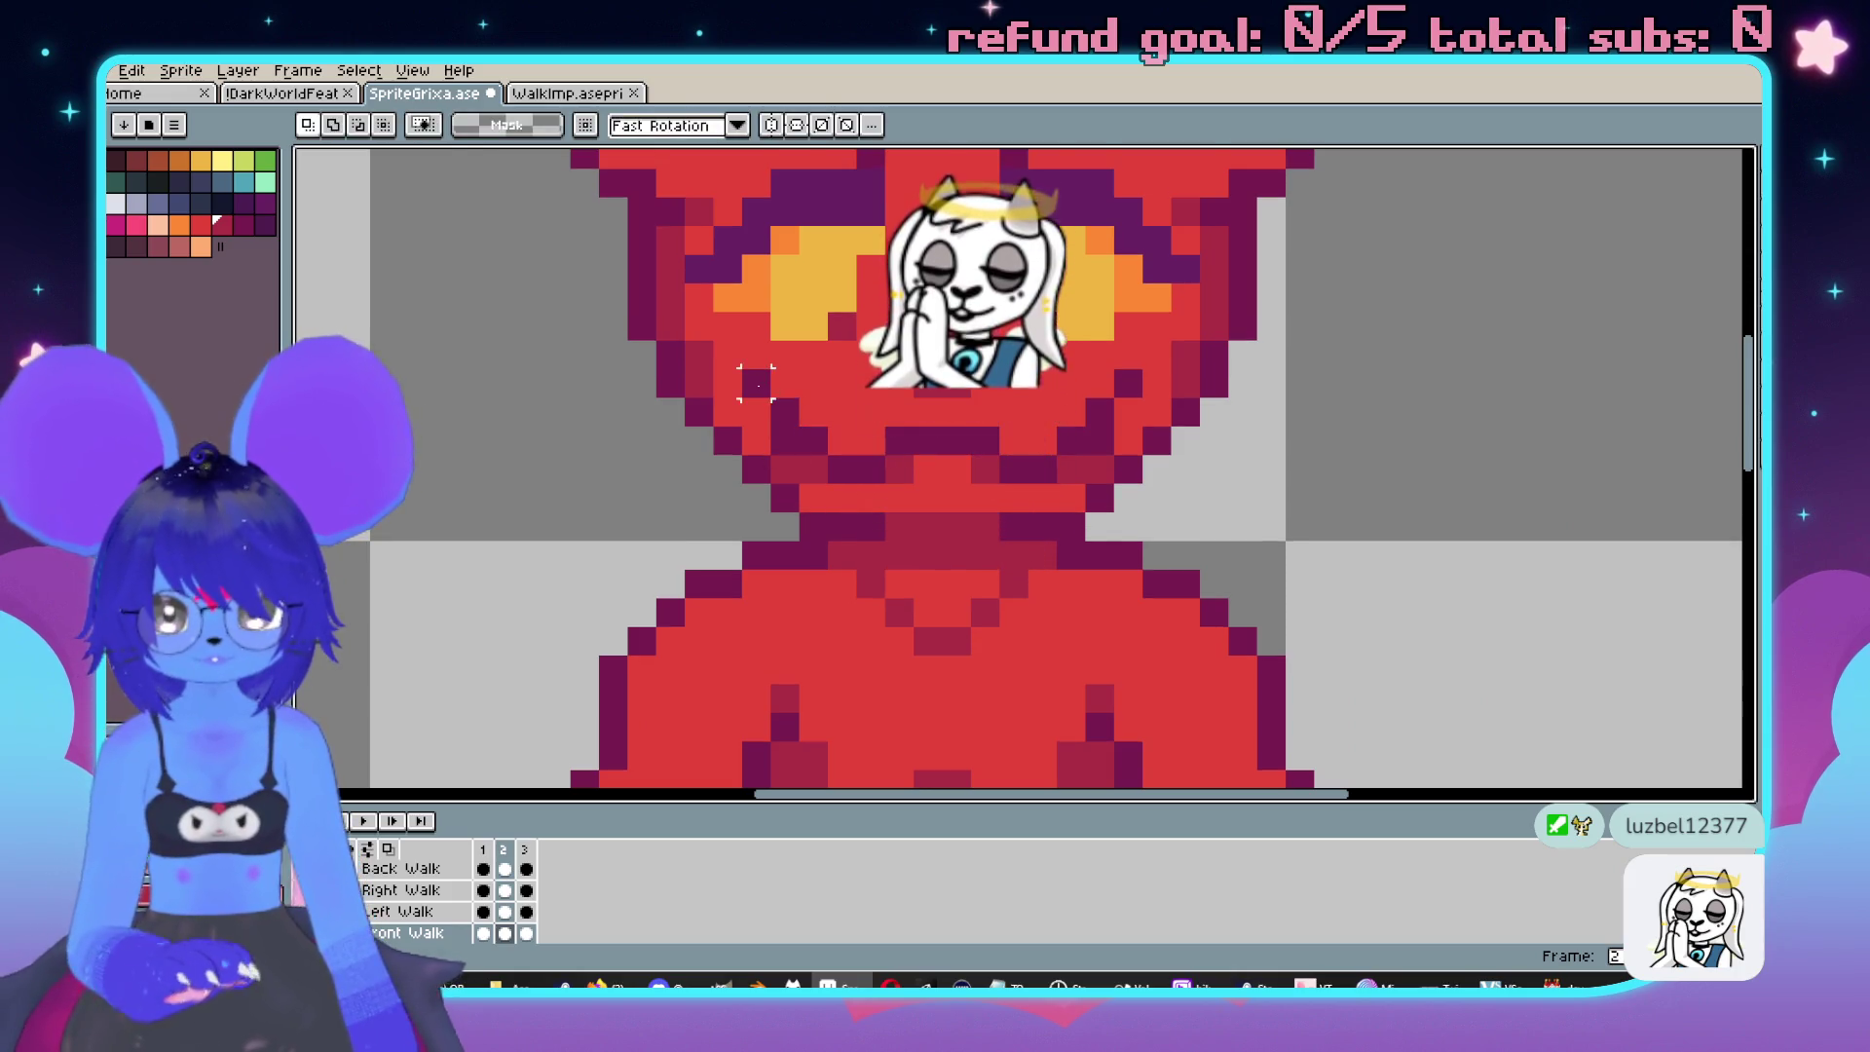
{"action": "left_click_drag", "start_coordinate": [742, 368], "coordinate": [857, 454]}
{"action": "key", "text": "Right"}
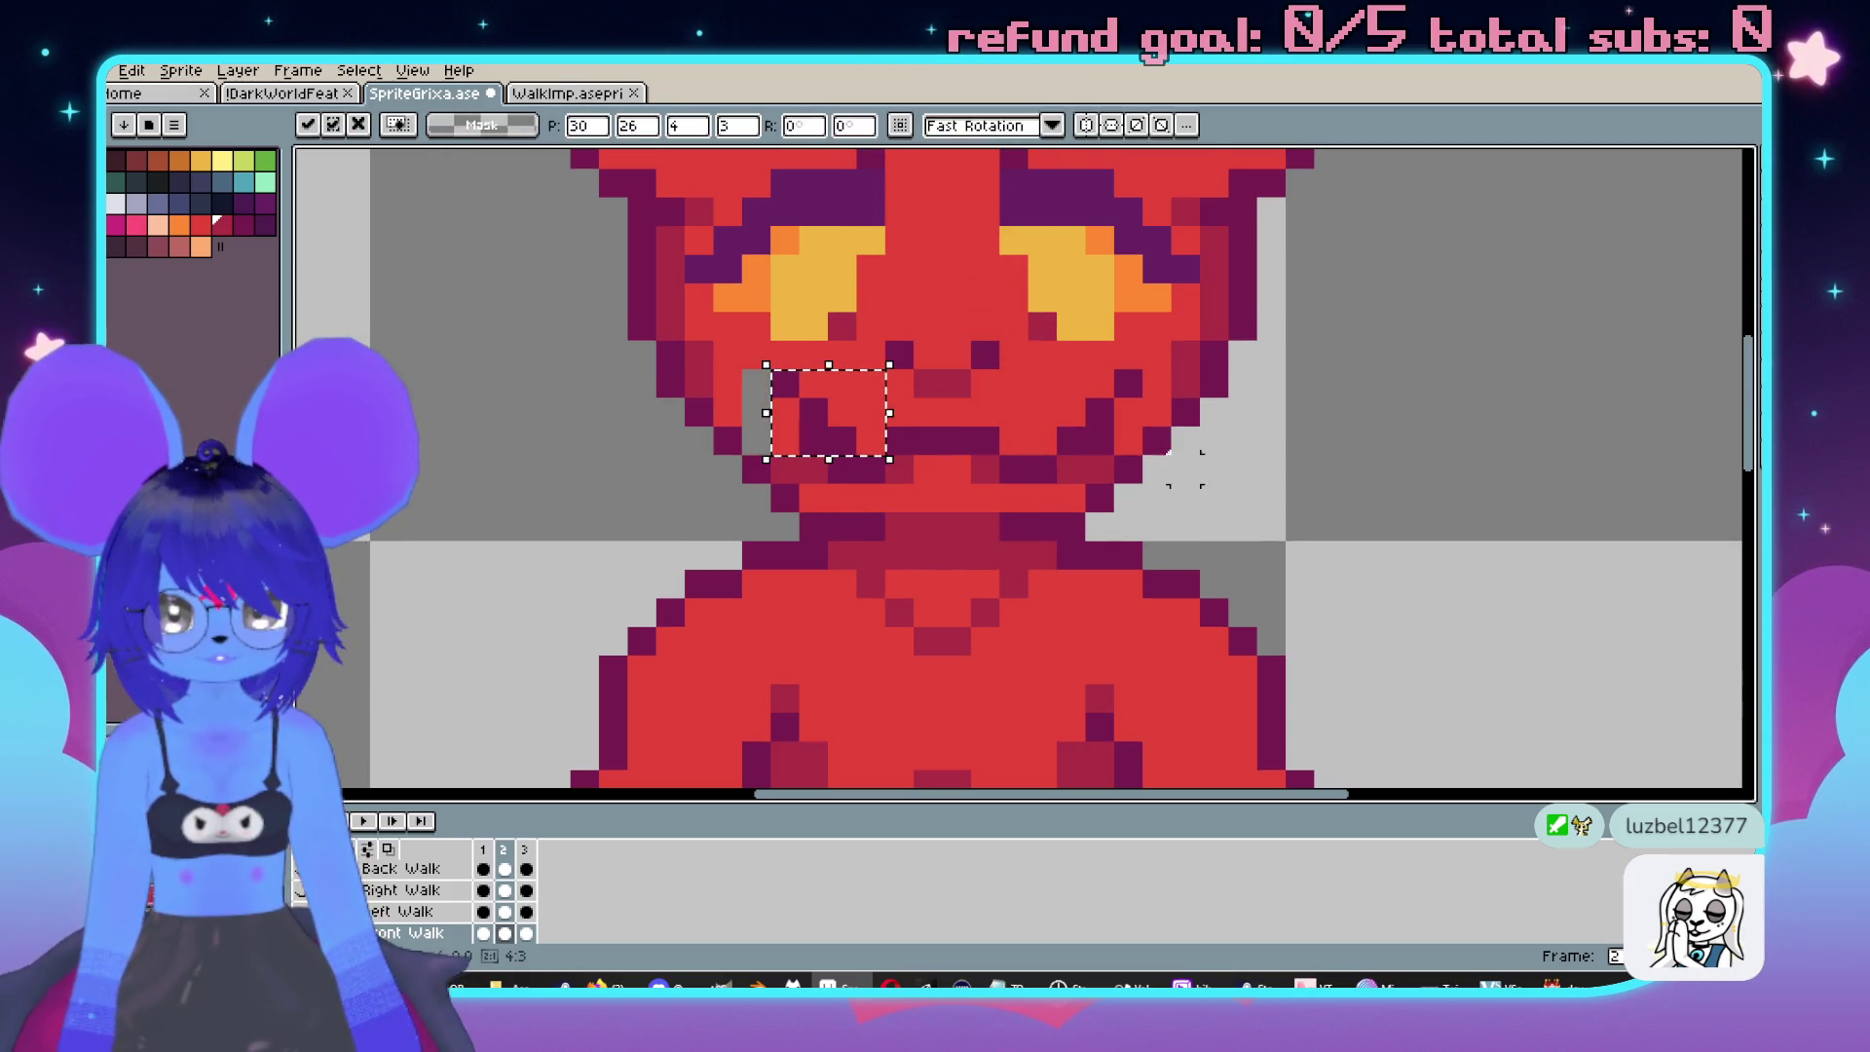
{"action": "left_click_drag", "start_coordinate": [1147, 366], "coordinate": [1054, 458]}
{"action": "key", "text": "Left"}
{"action": "key", "text": "ctrl+d"}
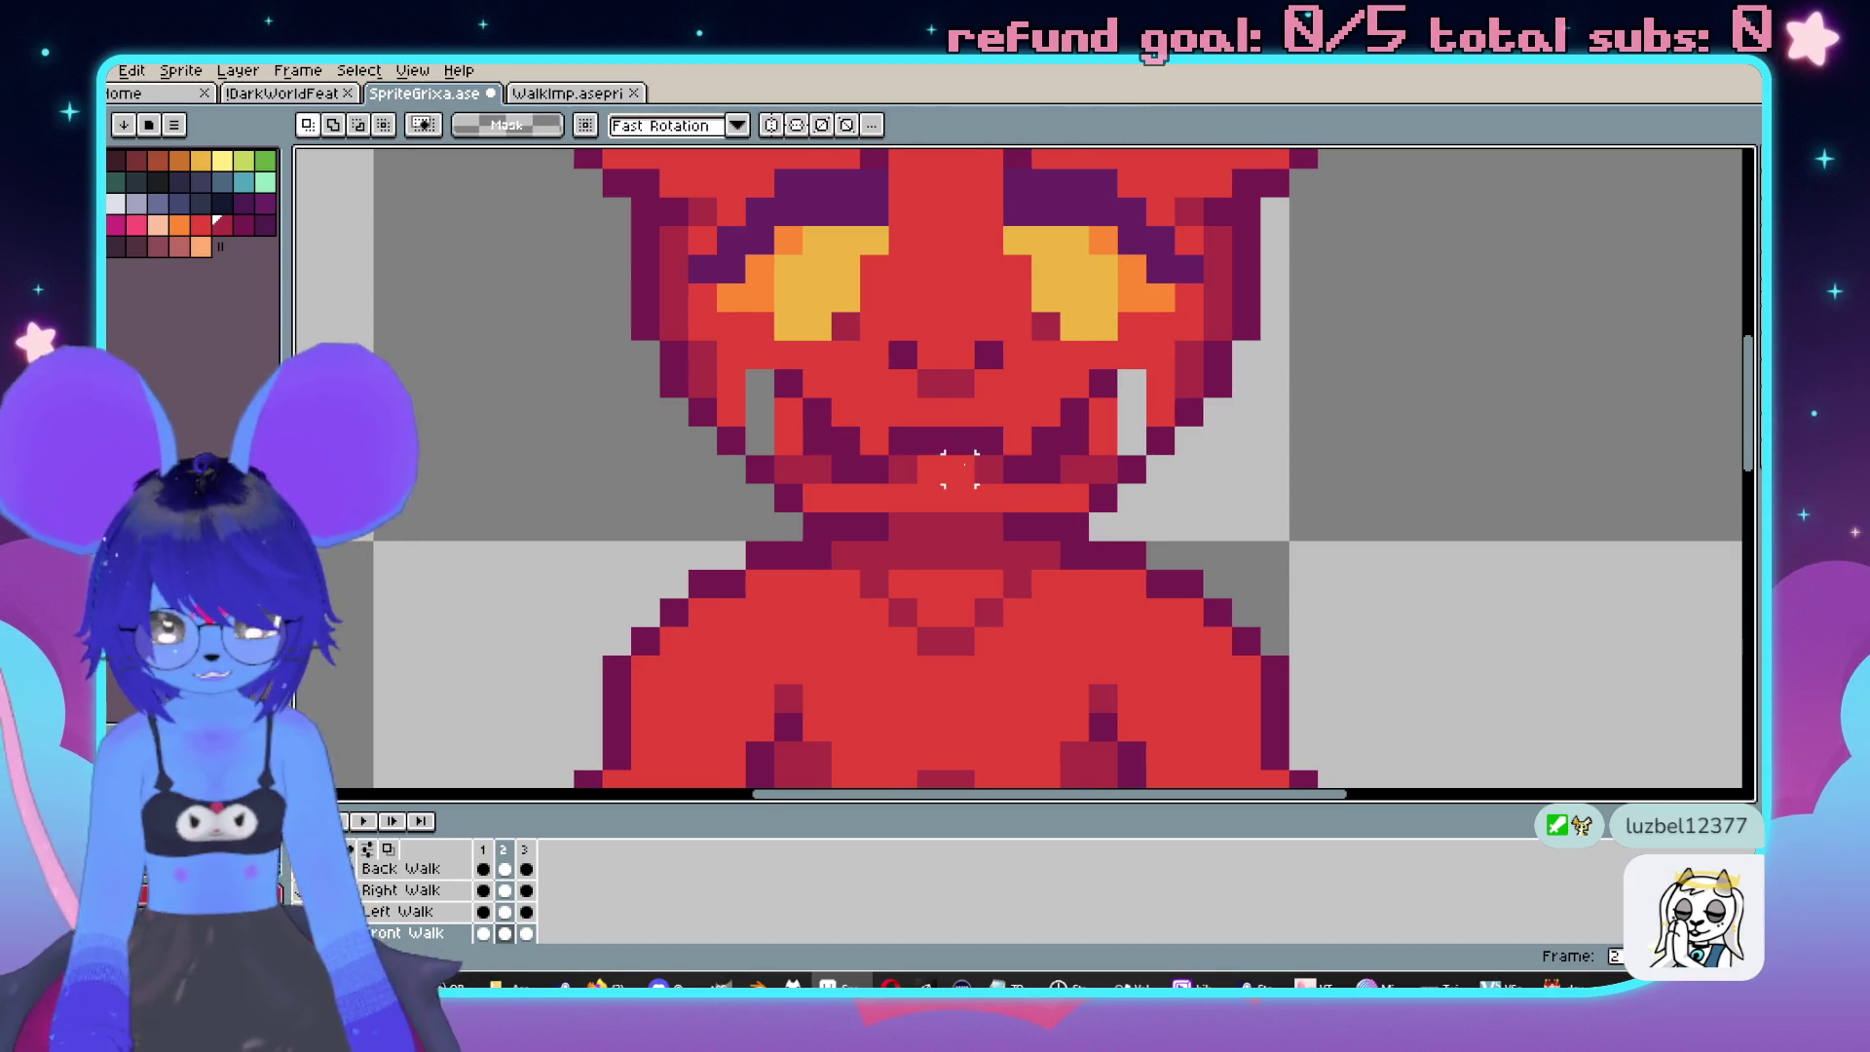
{"action": "key", "text": "b"}
{"action": "left_click_drag", "start_coordinate": [760, 384], "coordinate": [755, 416]}
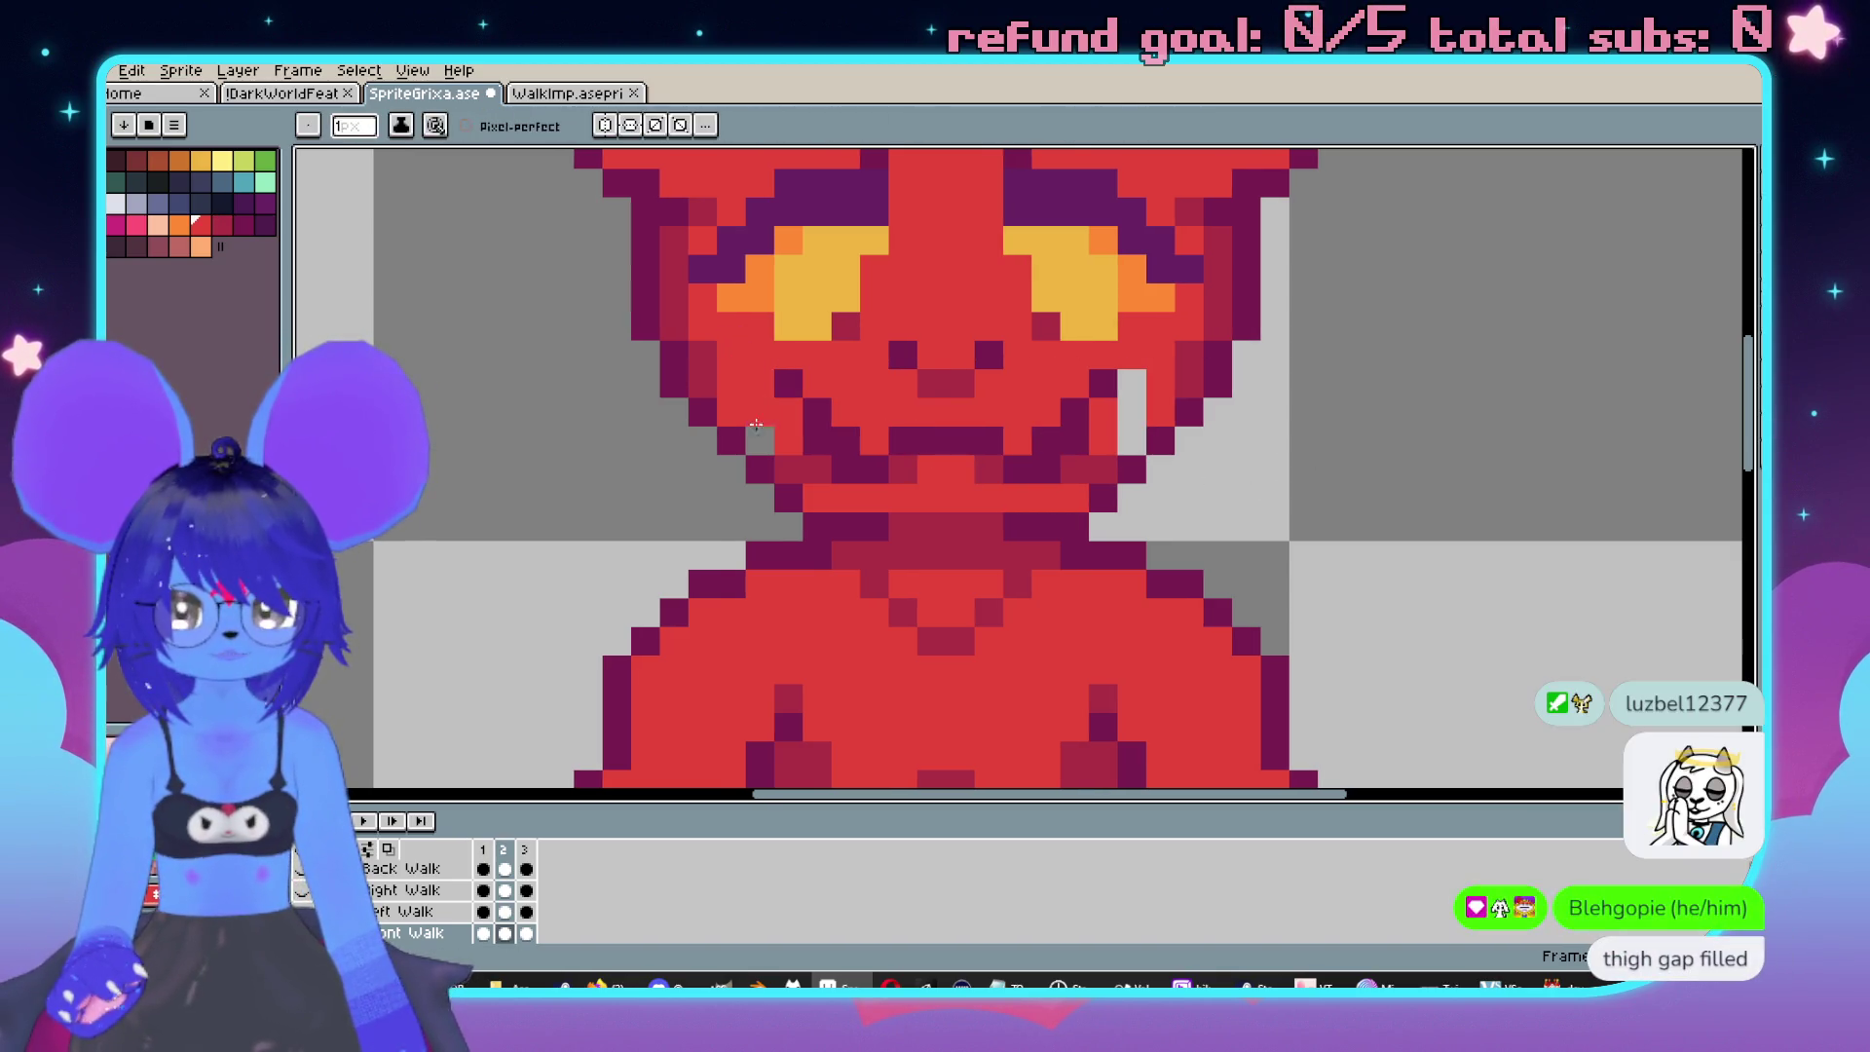
{"action": "left_click", "coordinate": [1130, 429]}
{"action": "scroll", "coordinate": [1129, 430], "scroll_direction": "down", "scroll_amount": 3}
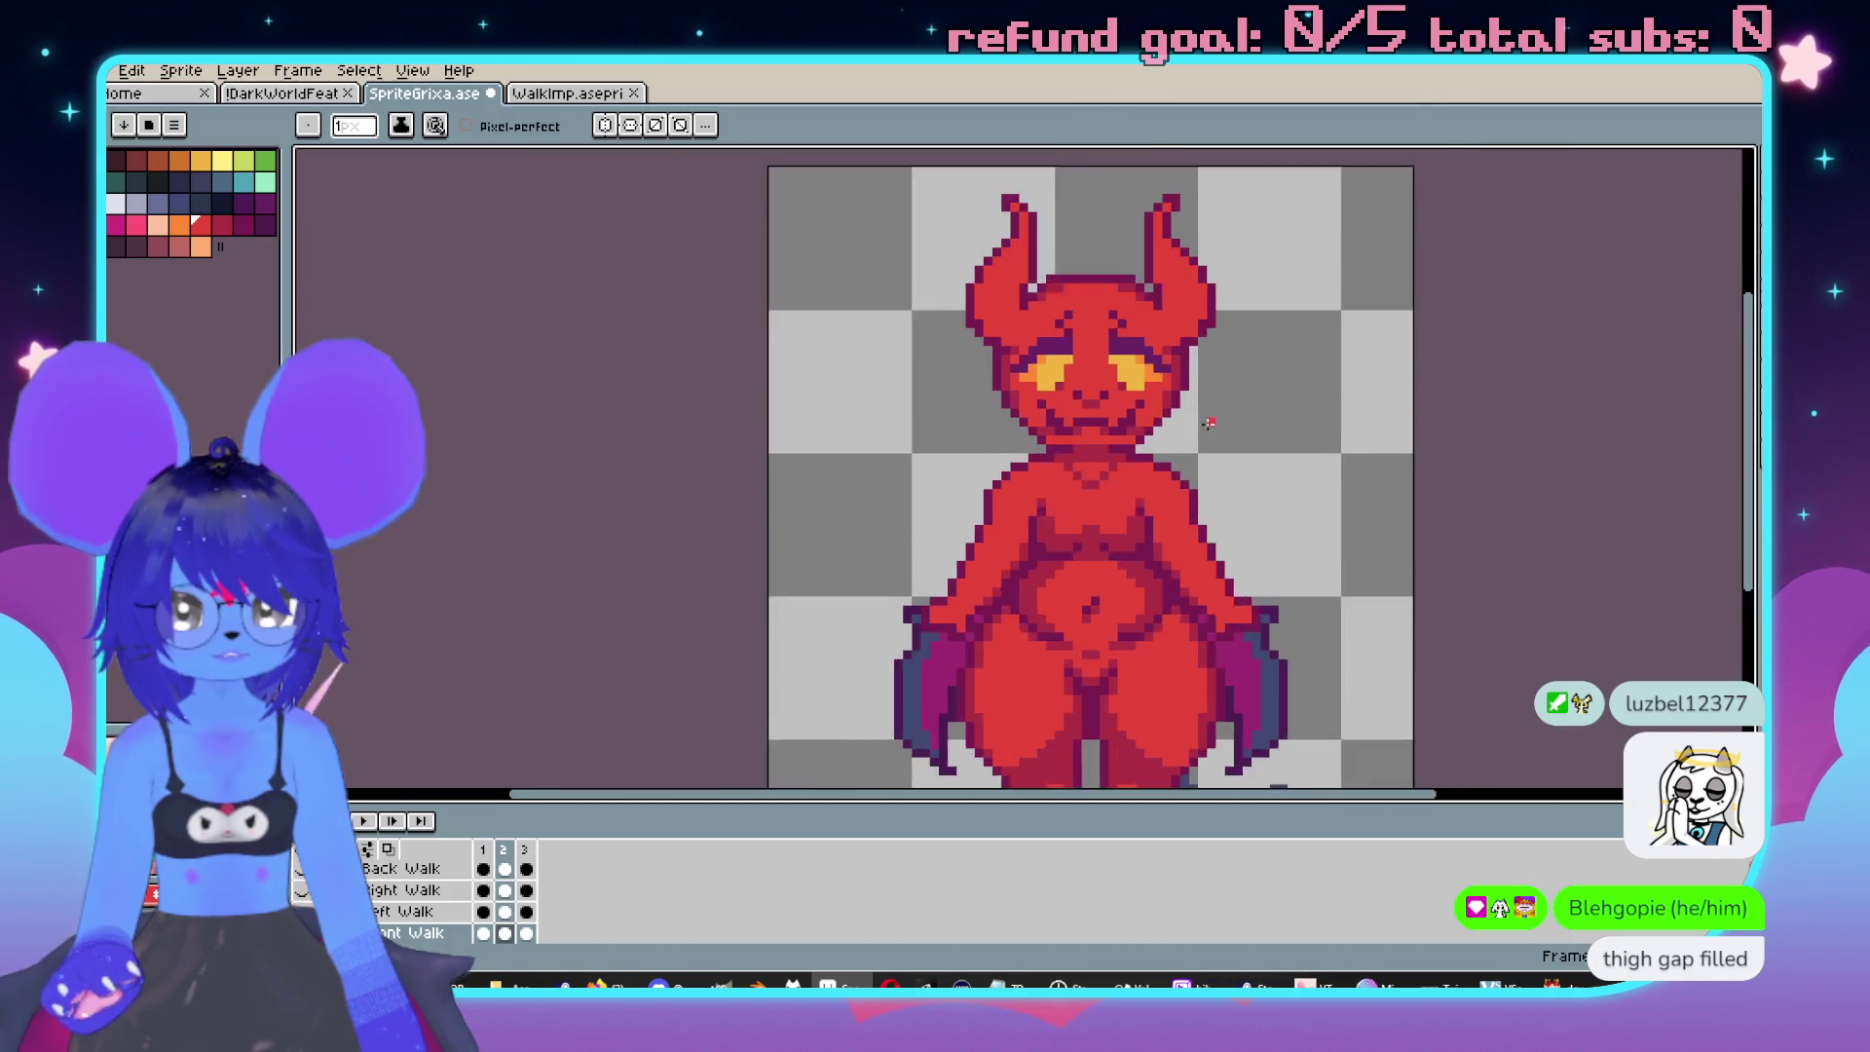
{"action": "scroll", "coordinate": [1335, 472], "scroll_direction": "up", "scroll_amount": 2}
{"action": "scroll", "coordinate": [986, 471], "scroll_direction": "up", "scroll_amount": 2}
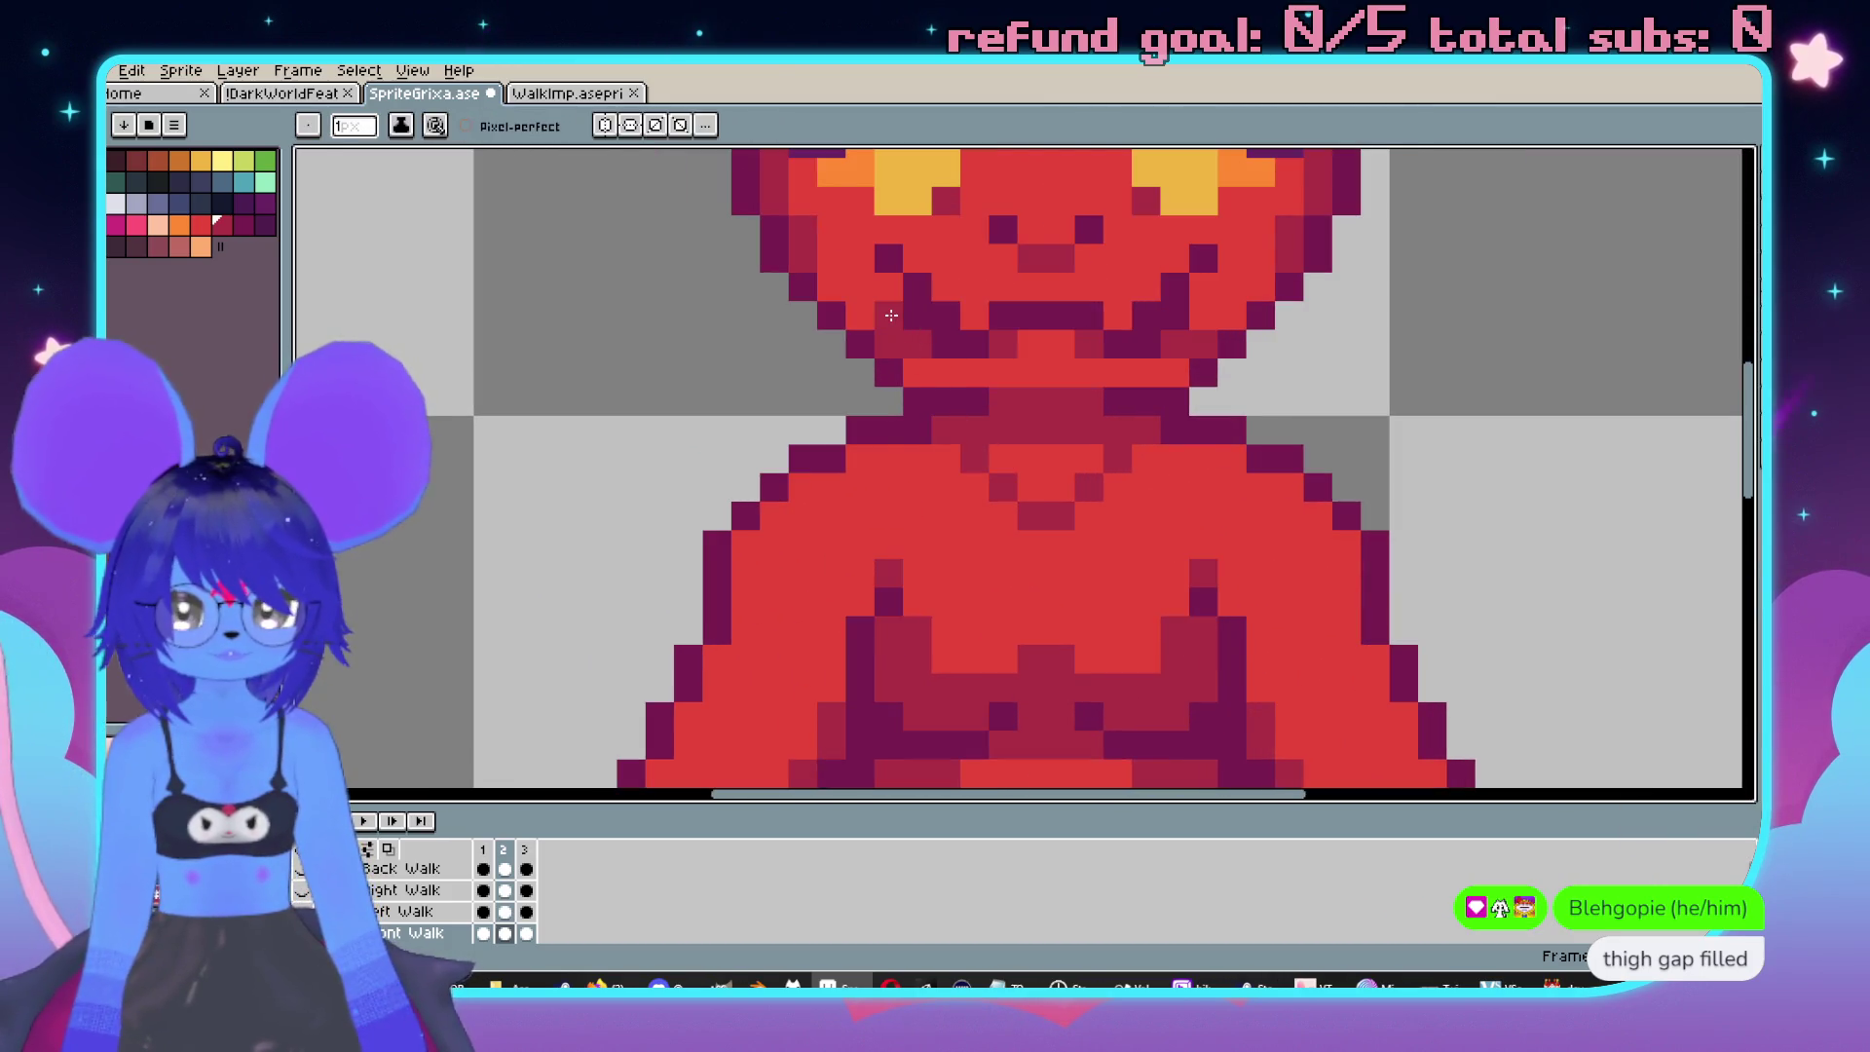
{"action": "scroll", "coordinate": [1166, 351], "scroll_direction": "down", "scroll_amount": 3}
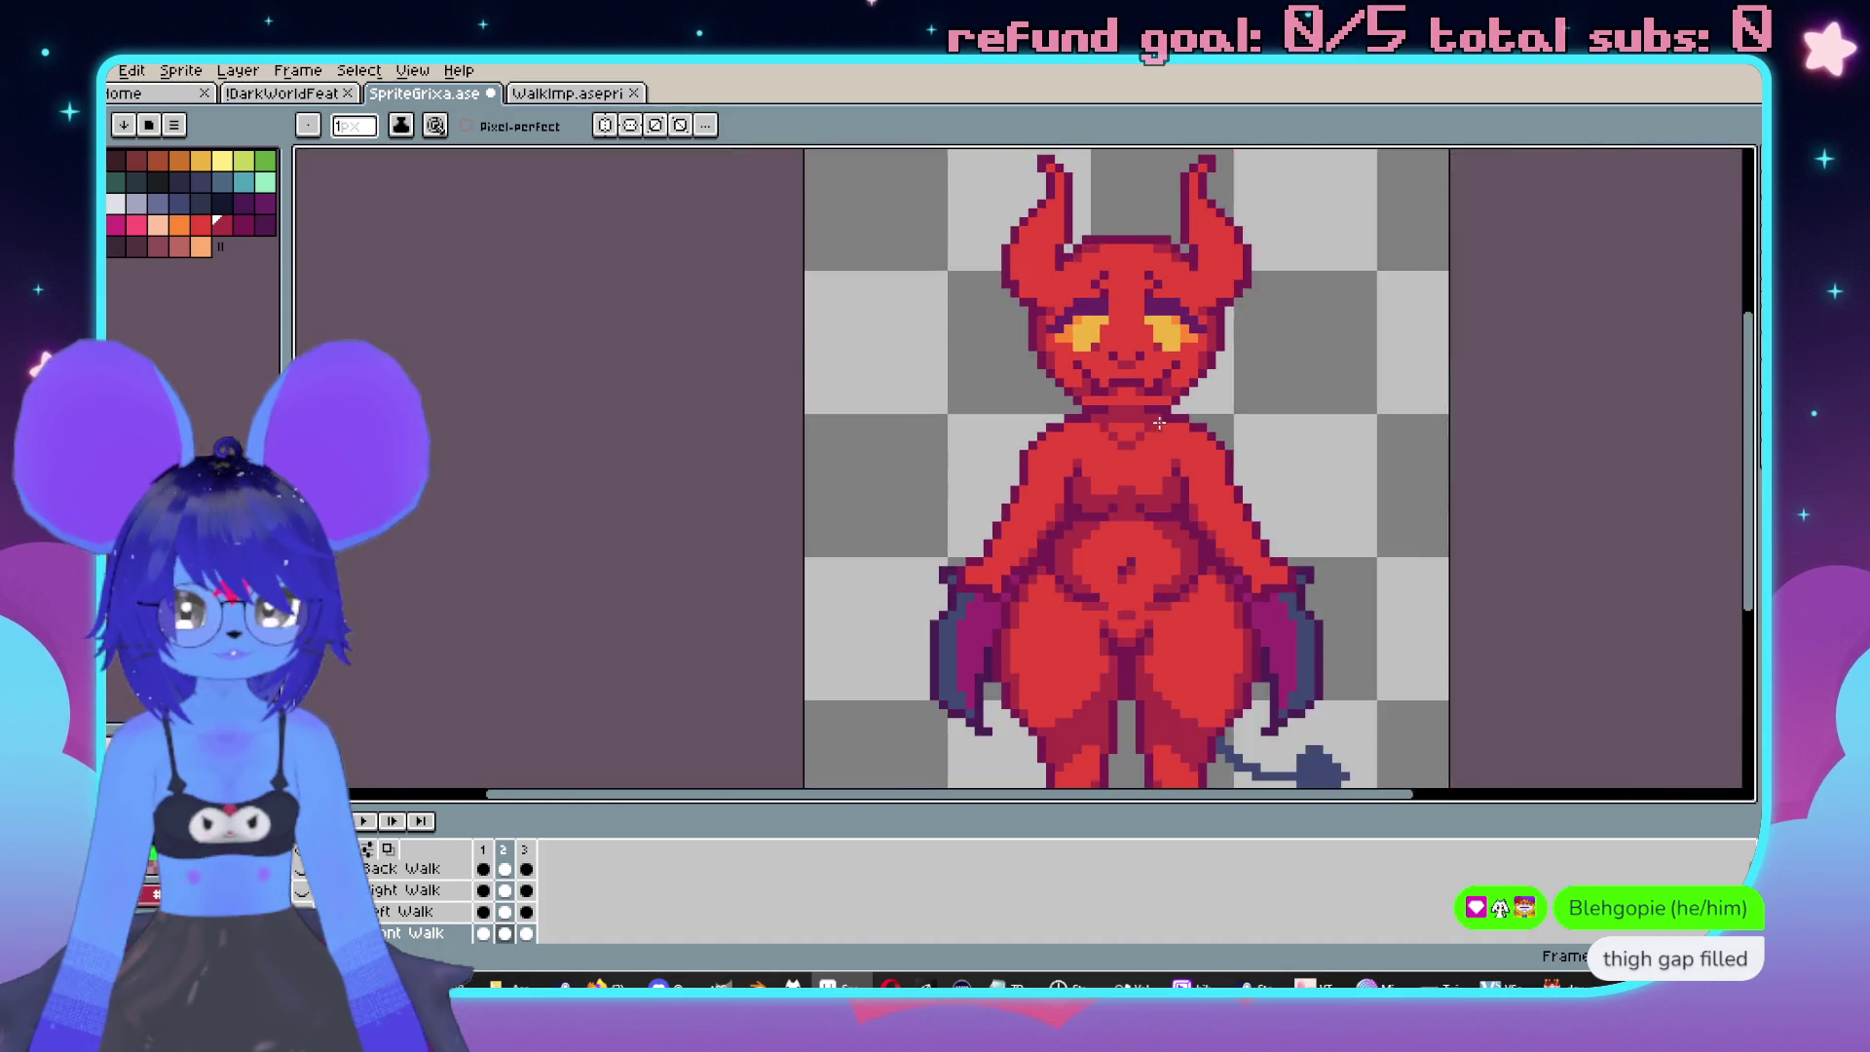
{"action": "scroll", "coordinate": [1094, 458], "scroll_direction": "up", "scroll_amount": 3}
{"action": "scroll", "coordinate": [1120, 429], "scroll_direction": "down", "scroll_amount": 1}
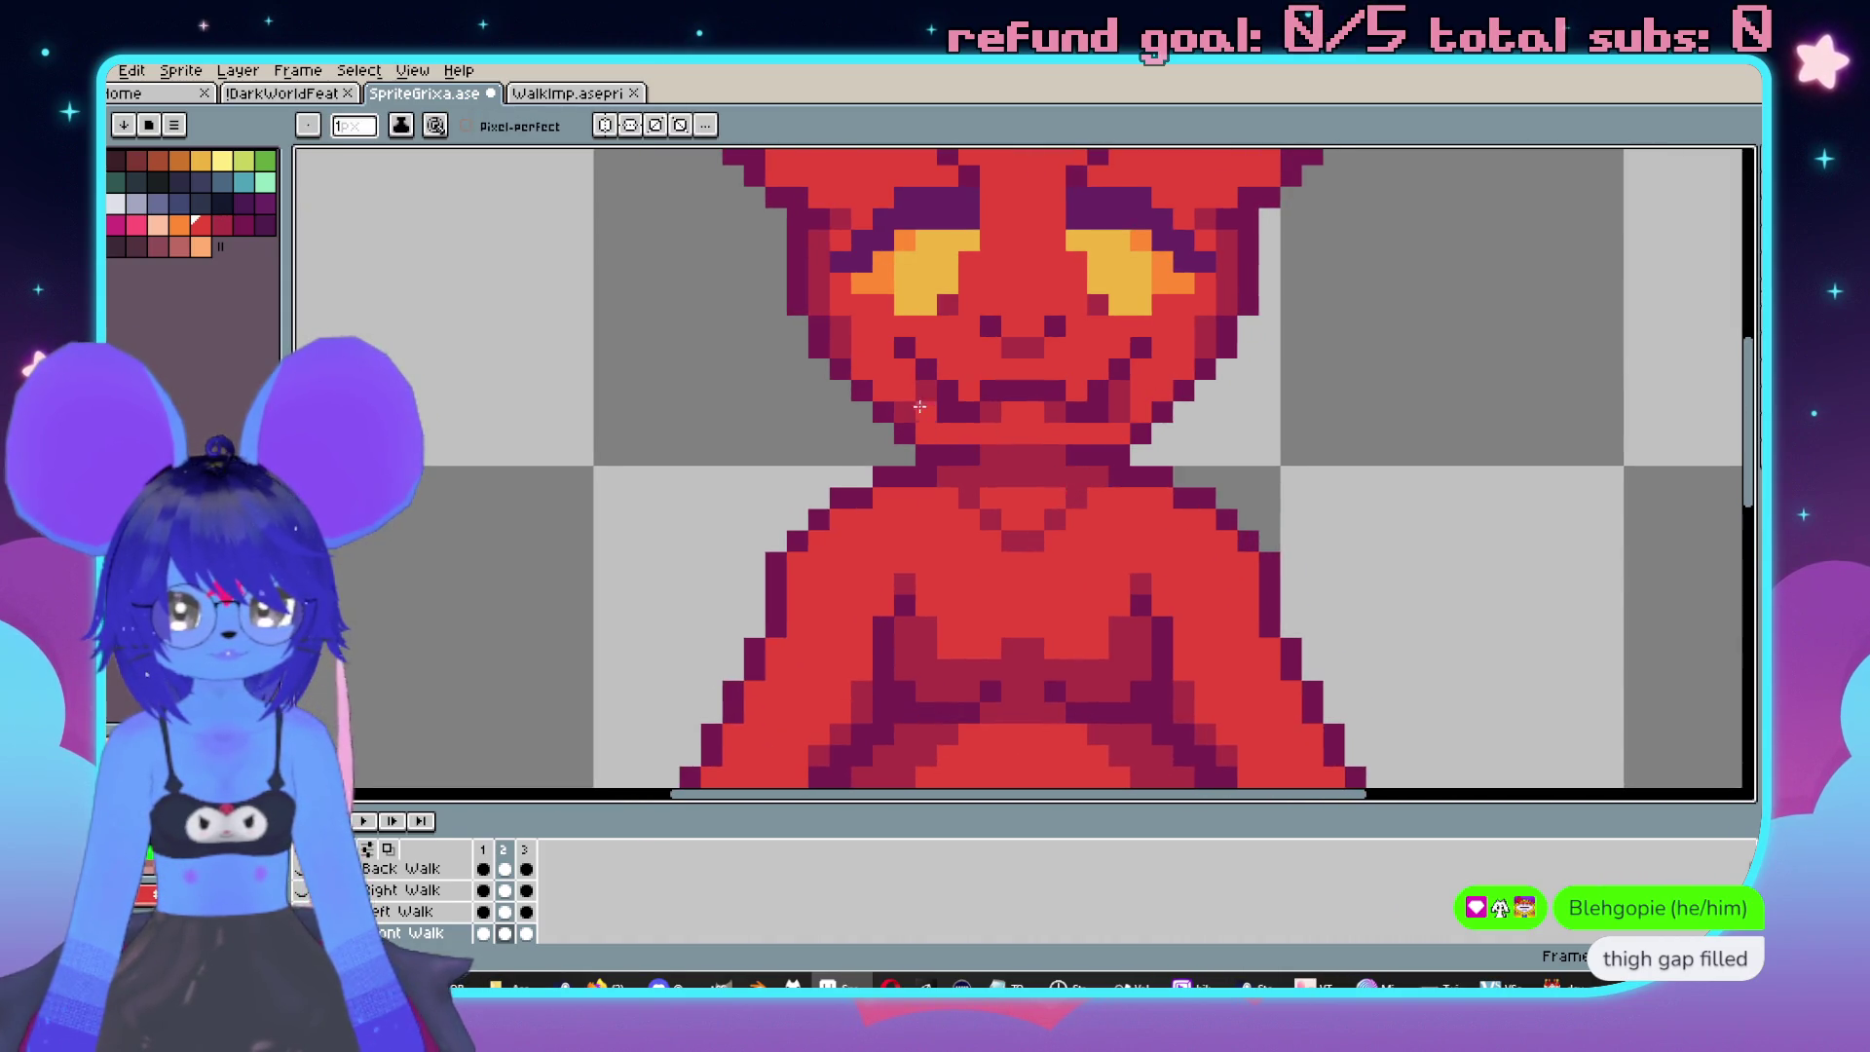
{"action": "scroll", "coordinate": [908, 403], "scroll_direction": "down", "scroll_amount": 3}
{"action": "scroll", "coordinate": [840, 448], "scroll_direction": "up", "scroll_amount": 4}
Pick the face colour and darken the imp's mouth pixels in frame 2.
{"action": "left_click", "coordinate": [840, 448], "text": "alt"}
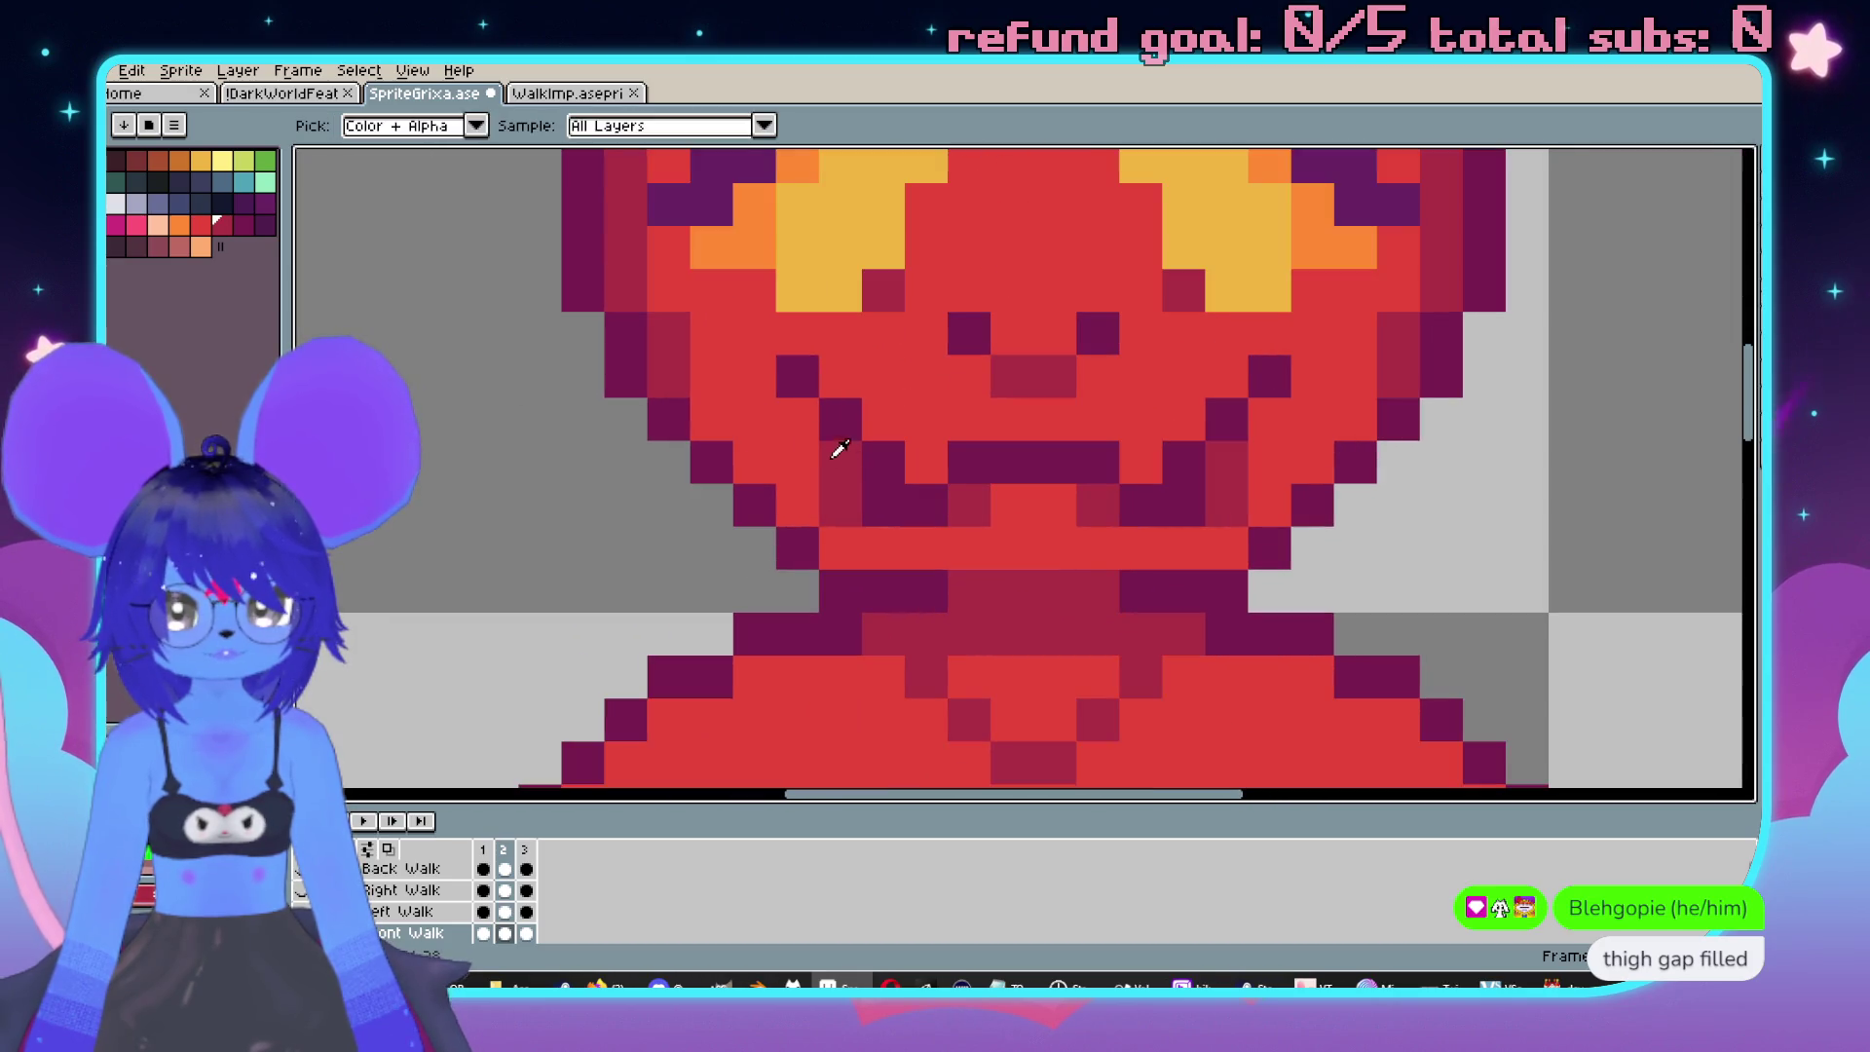
{"action": "left_click", "coordinate": [799, 419]}
{"action": "left_click_drag", "start_coordinate": [1082, 492], "coordinate": [1137, 449]}
{"action": "scroll", "coordinate": [1137, 449], "scroll_direction": "down", "scroll_amount": 4}
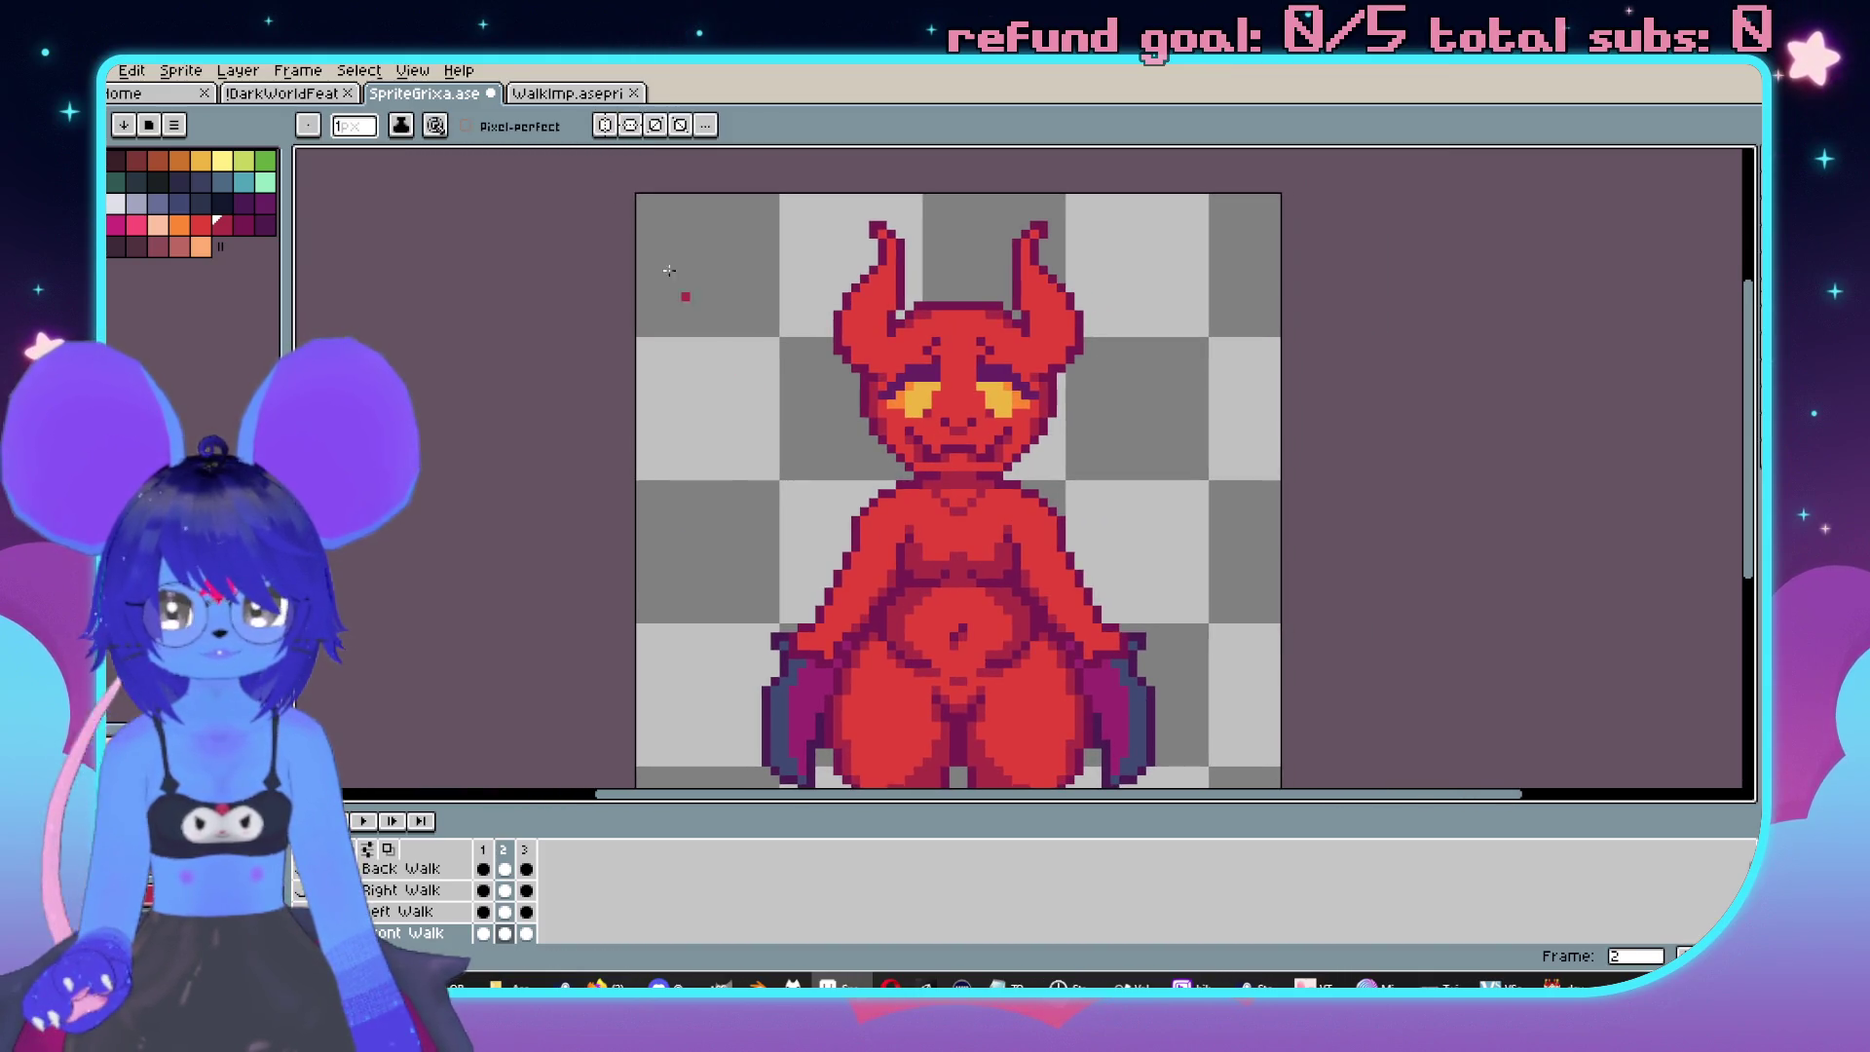
After checking WalkImp, paint a dark purple outline pixel on the jaw.
{"action": "left_click", "coordinate": [566, 95]}
{"action": "left_click", "coordinate": [423, 94]}
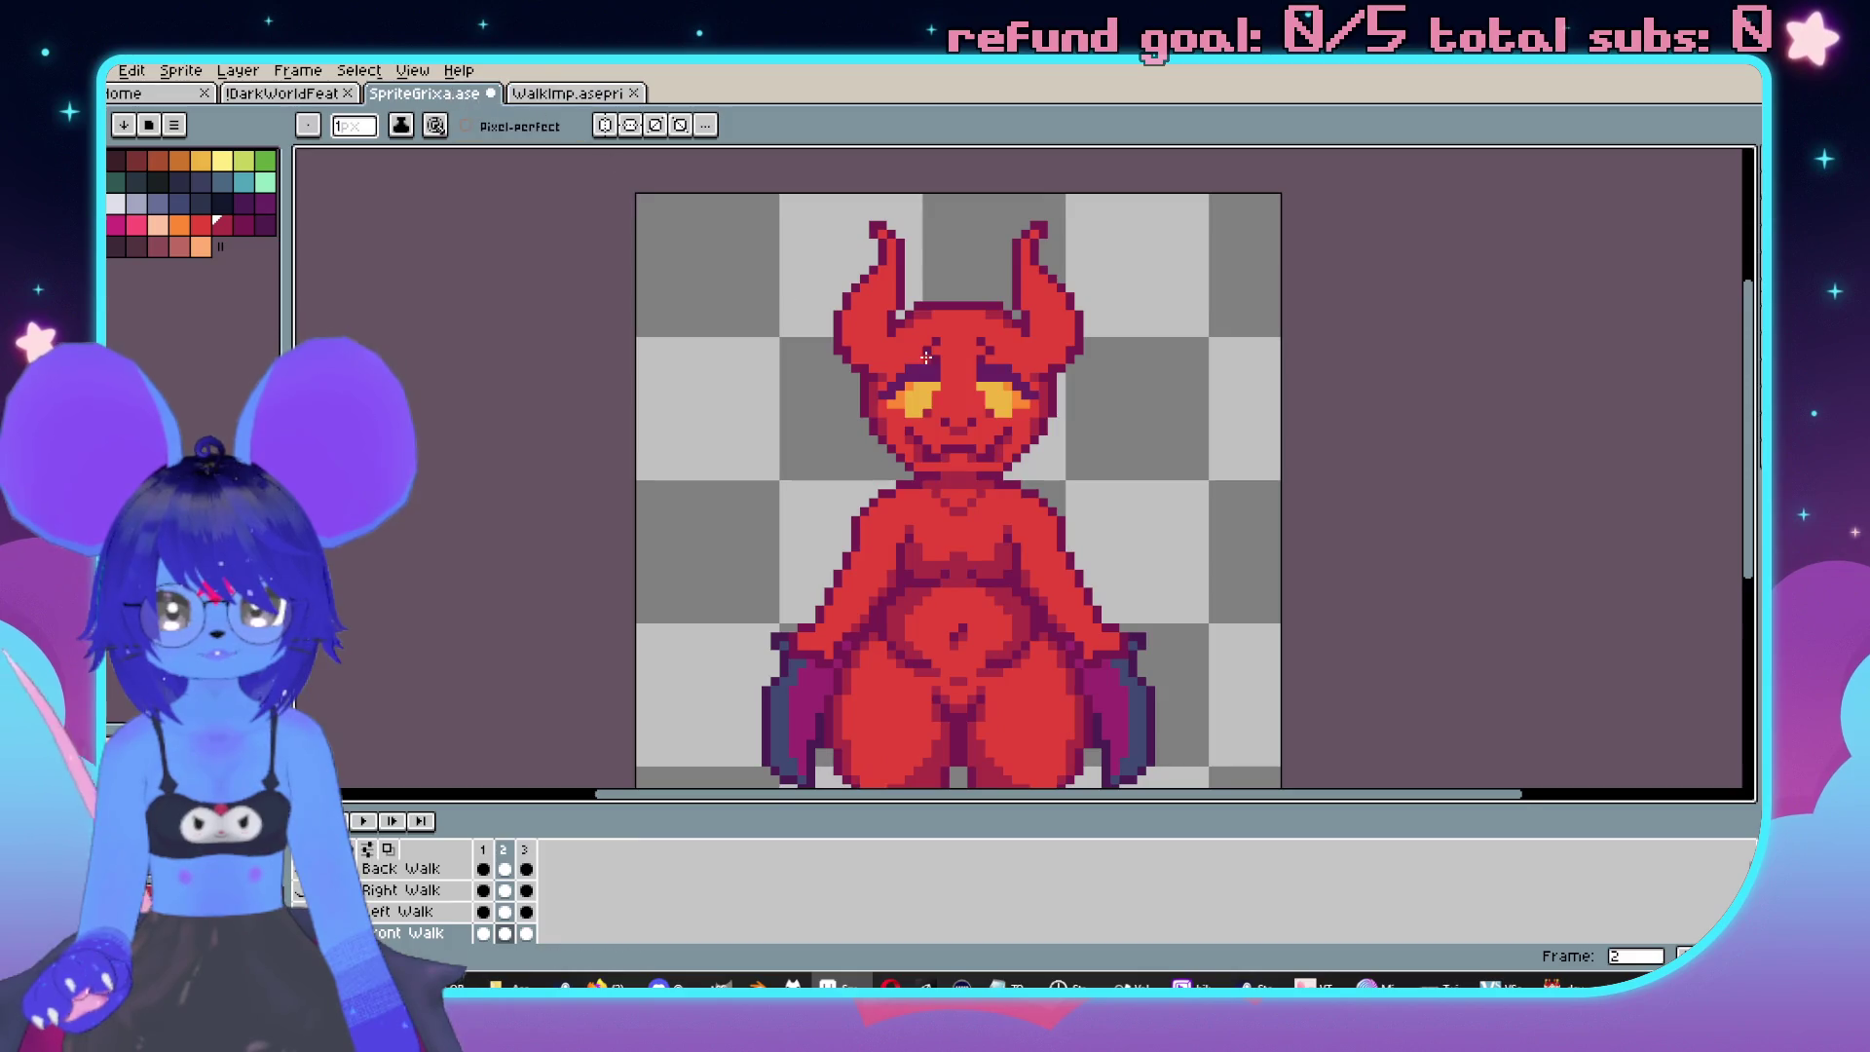
{"action": "scroll", "coordinate": [843, 383], "scroll_direction": "up", "scroll_amount": 4}
{"action": "left_click", "coordinate": [697, 438], "text": "alt"}
{"action": "left_click", "coordinate": [664, 454]}
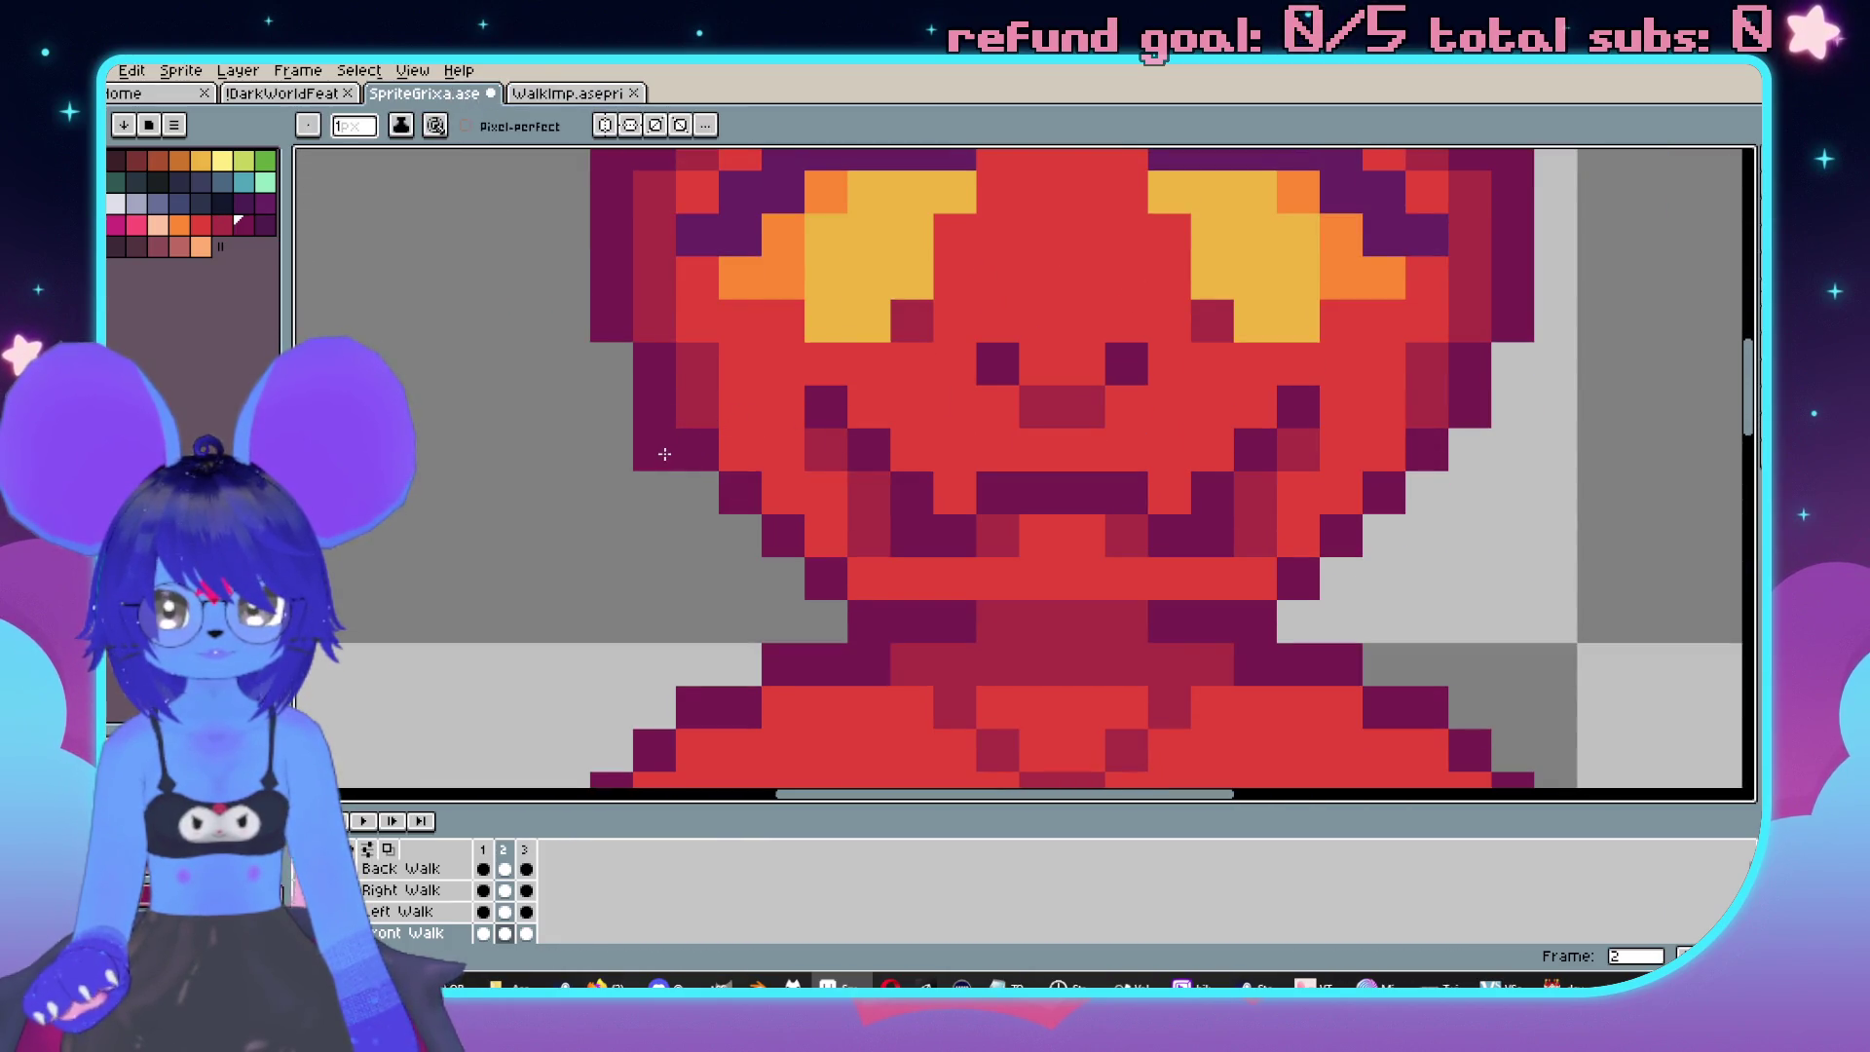
With vertical symmetry on, add mirrored dark outline pixels along the jaw, undoing doubled strokes.
{"action": "left_click", "coordinate": [628, 127]}
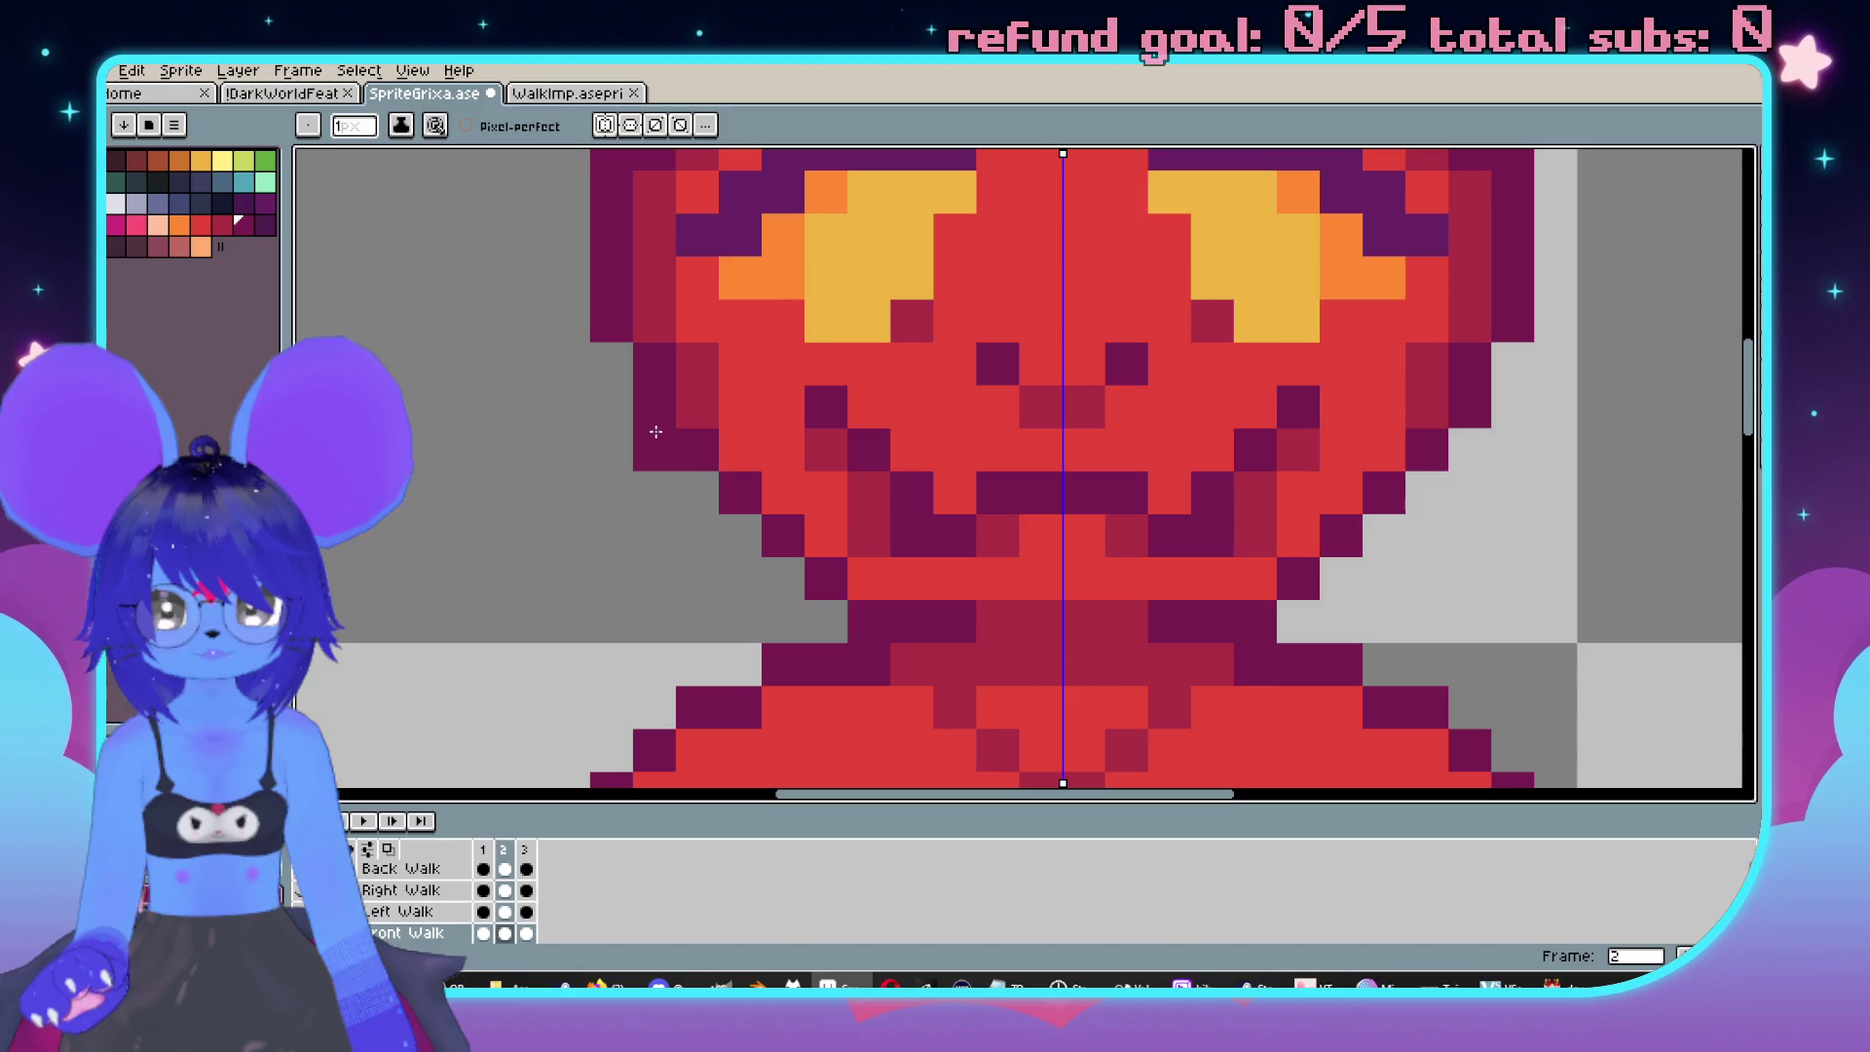
{"action": "left_click", "coordinate": [655, 431]}
{"action": "left_click_drag", "start_coordinate": [697, 491], "coordinate": [740, 536]}
{"action": "key", "text": "ctrl+z"}
{"action": "key", "text": "ctrl+z"}
{"action": "left_click", "coordinate": [697, 492]}
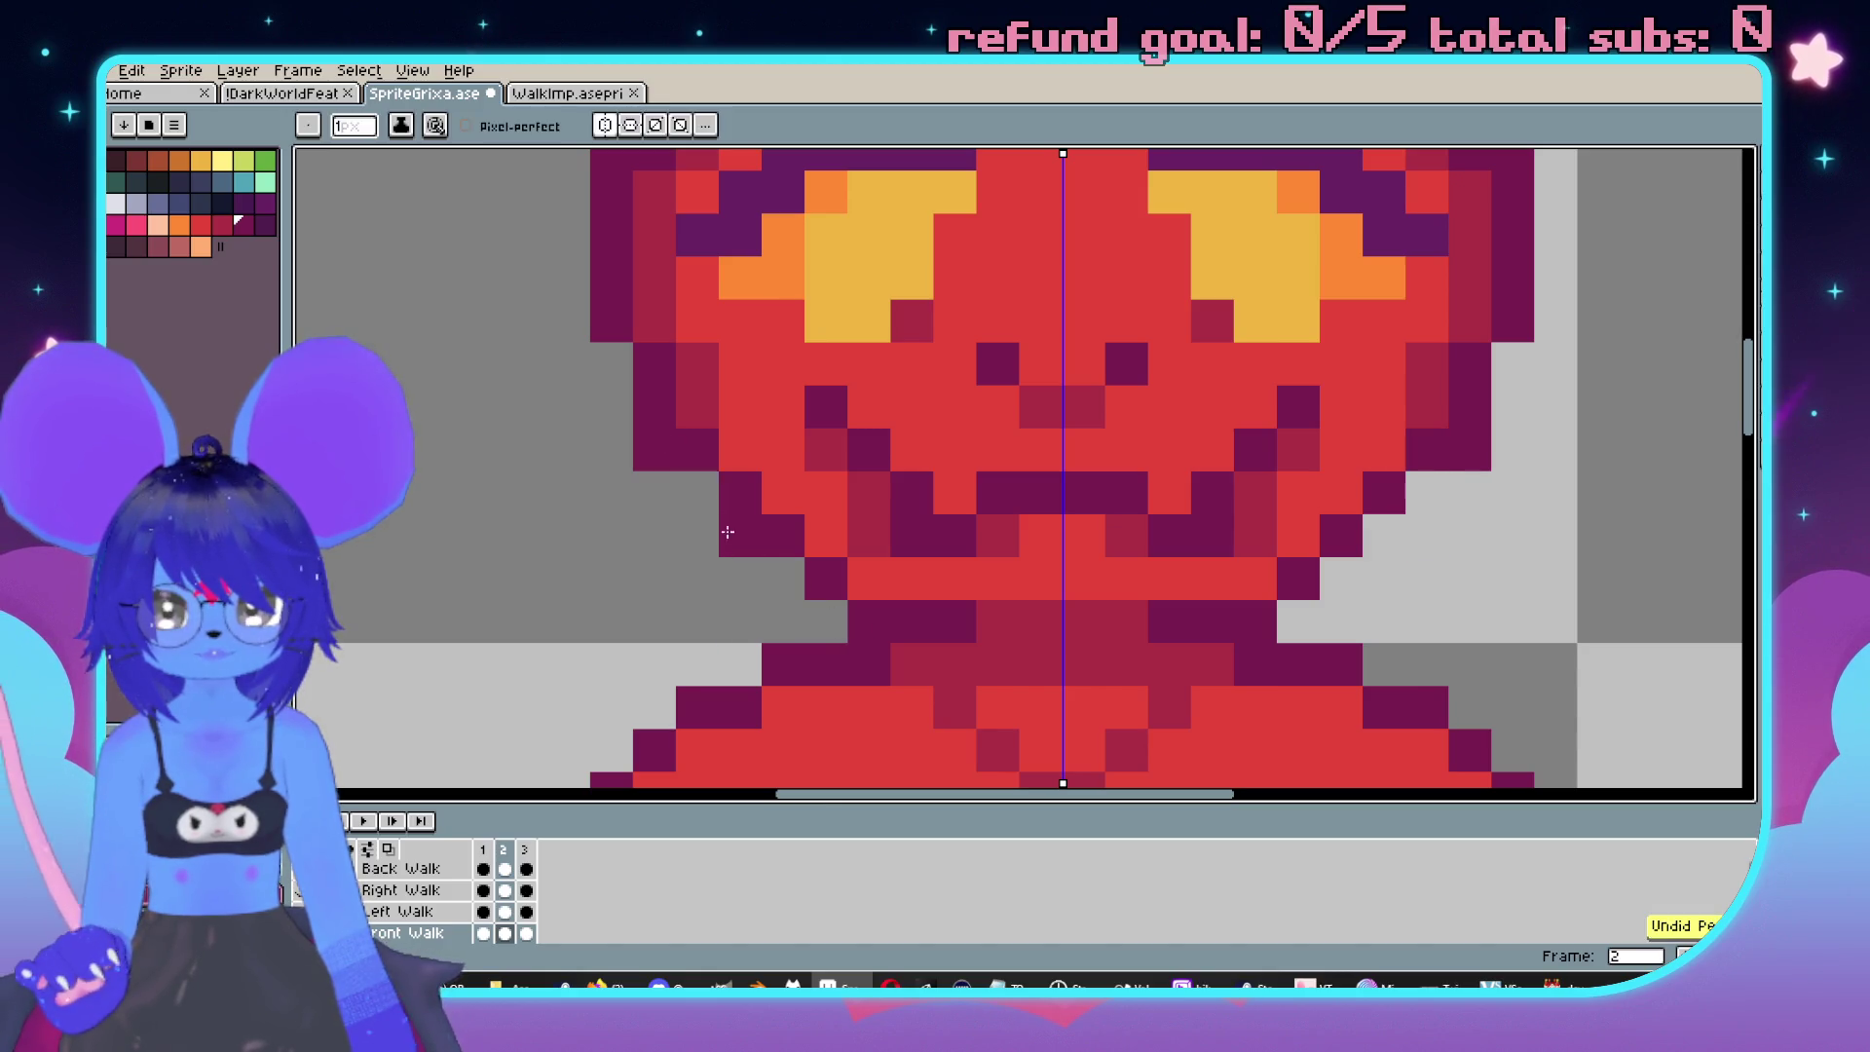
{"action": "left_click", "coordinate": [740, 536]}
{"action": "left_click", "coordinate": [783, 579]}
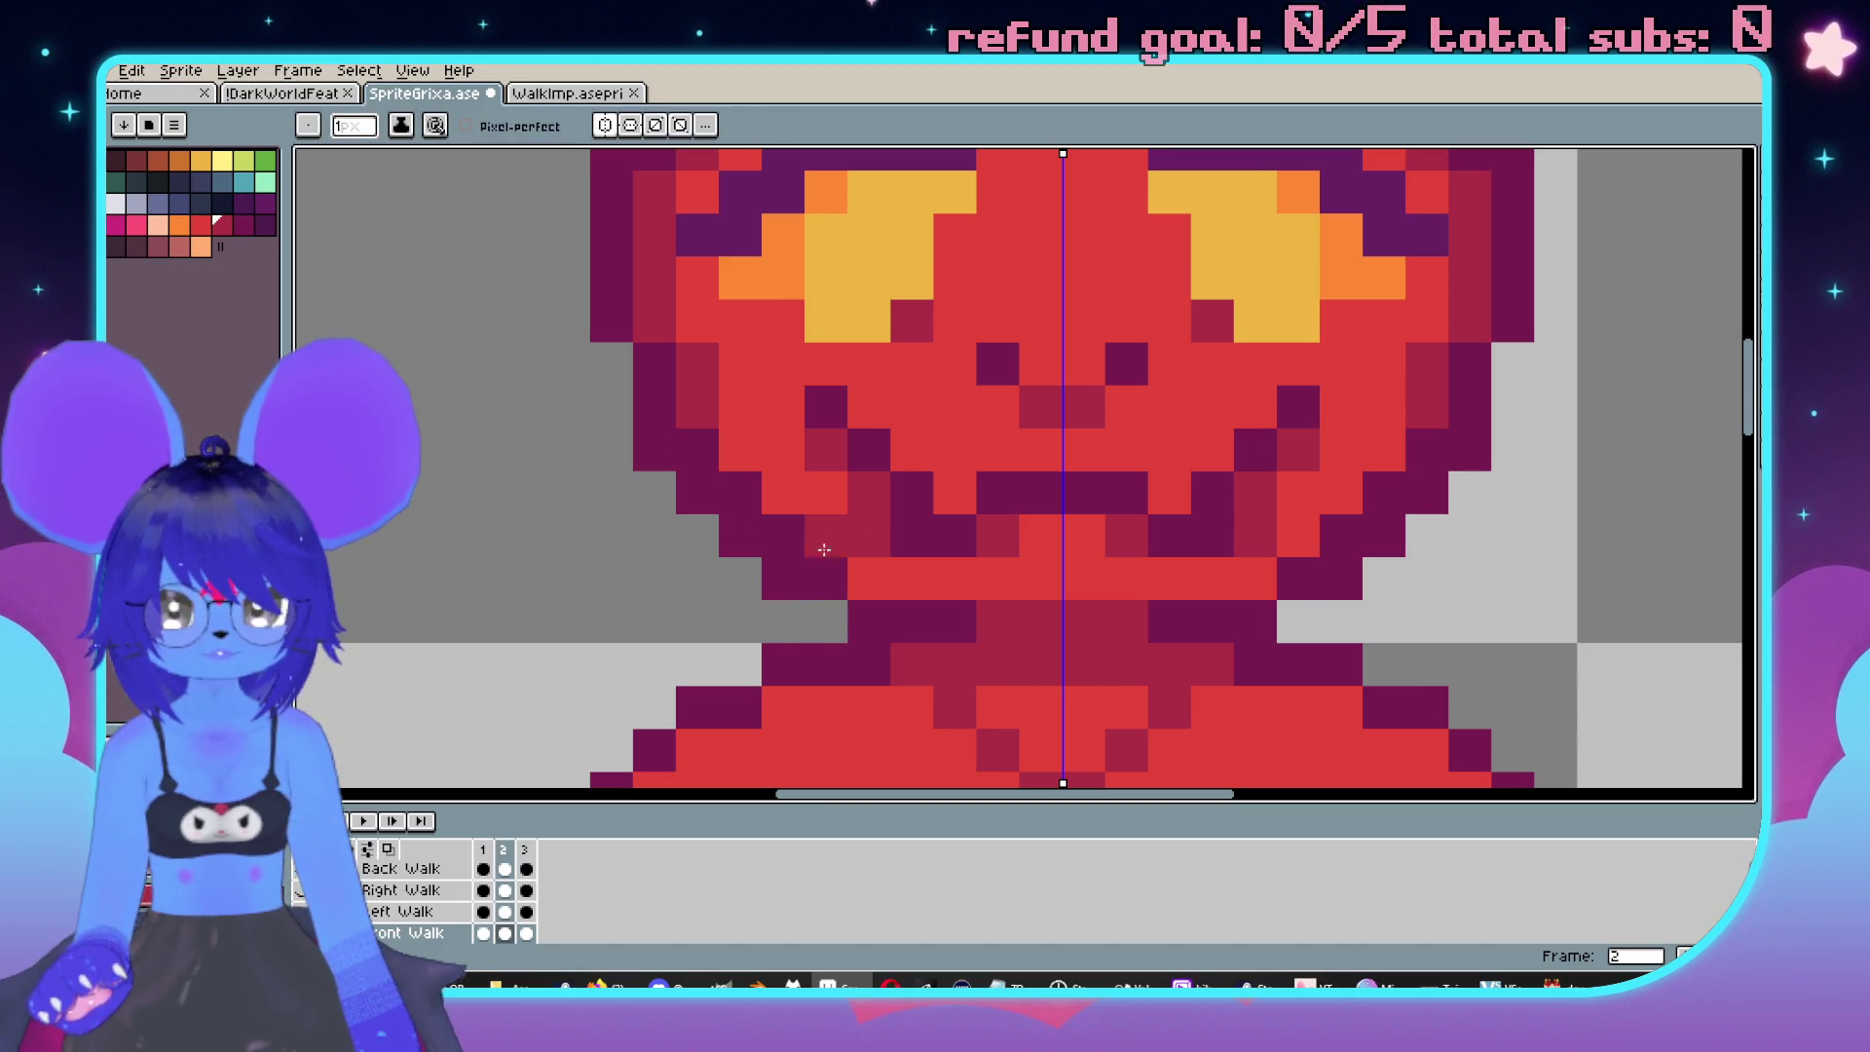
{"action": "key", "text": "ctrl+z"}
{"action": "key", "text": "ctrl+z"}
{"action": "key", "text": "ctrl+z"}
{"action": "scroll", "coordinate": [833, 551], "scroll_direction": "down", "scroll_amount": 5}
{"action": "scroll", "coordinate": [789, 539], "scroll_direction": "up", "scroll_amount": 4}
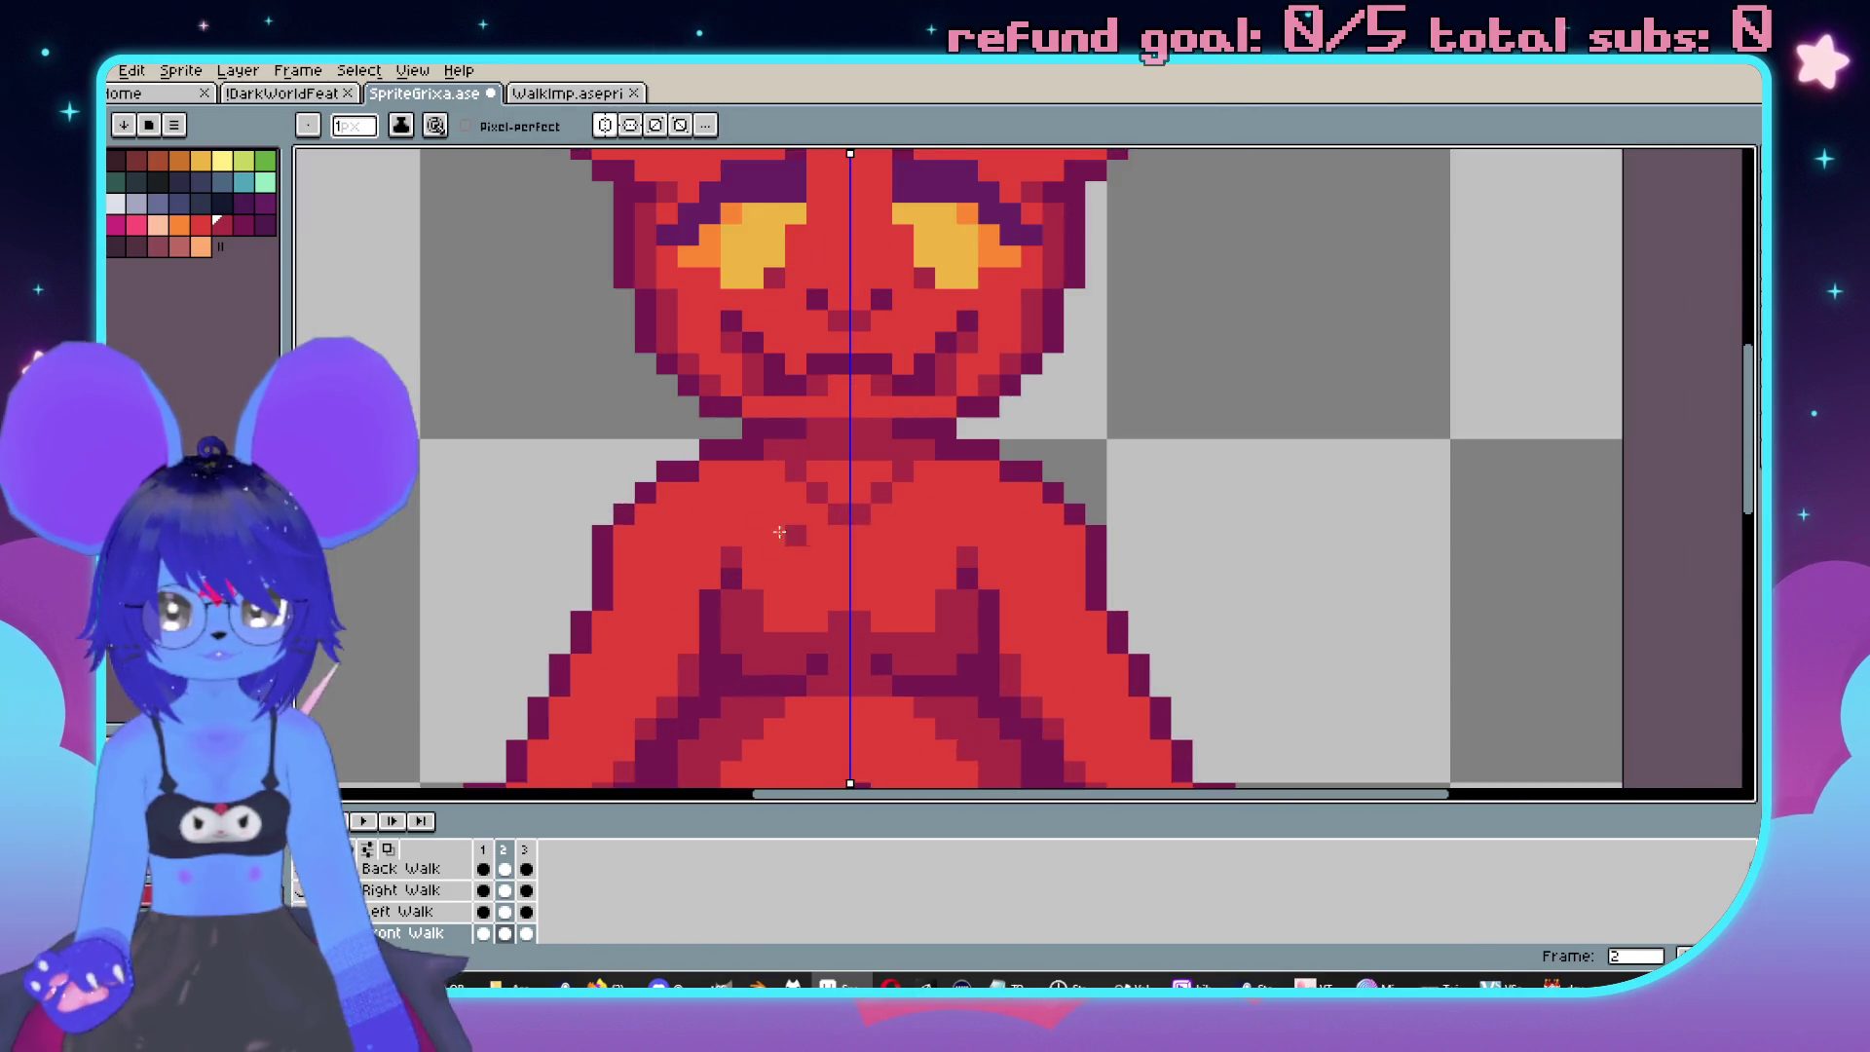
{"action": "scroll", "coordinate": [788, 538], "scroll_direction": "down", "scroll_amount": 1}
{"action": "scroll", "coordinate": [474, 156], "scroll_direction": "up", "scroll_amount": 1}
{"action": "left_click", "coordinate": [624, 127]}
Zoom and pan to recentre the imp for review.
{"action": "scroll", "coordinate": [1310, 402], "scroll_direction": "down", "scroll_amount": 3}
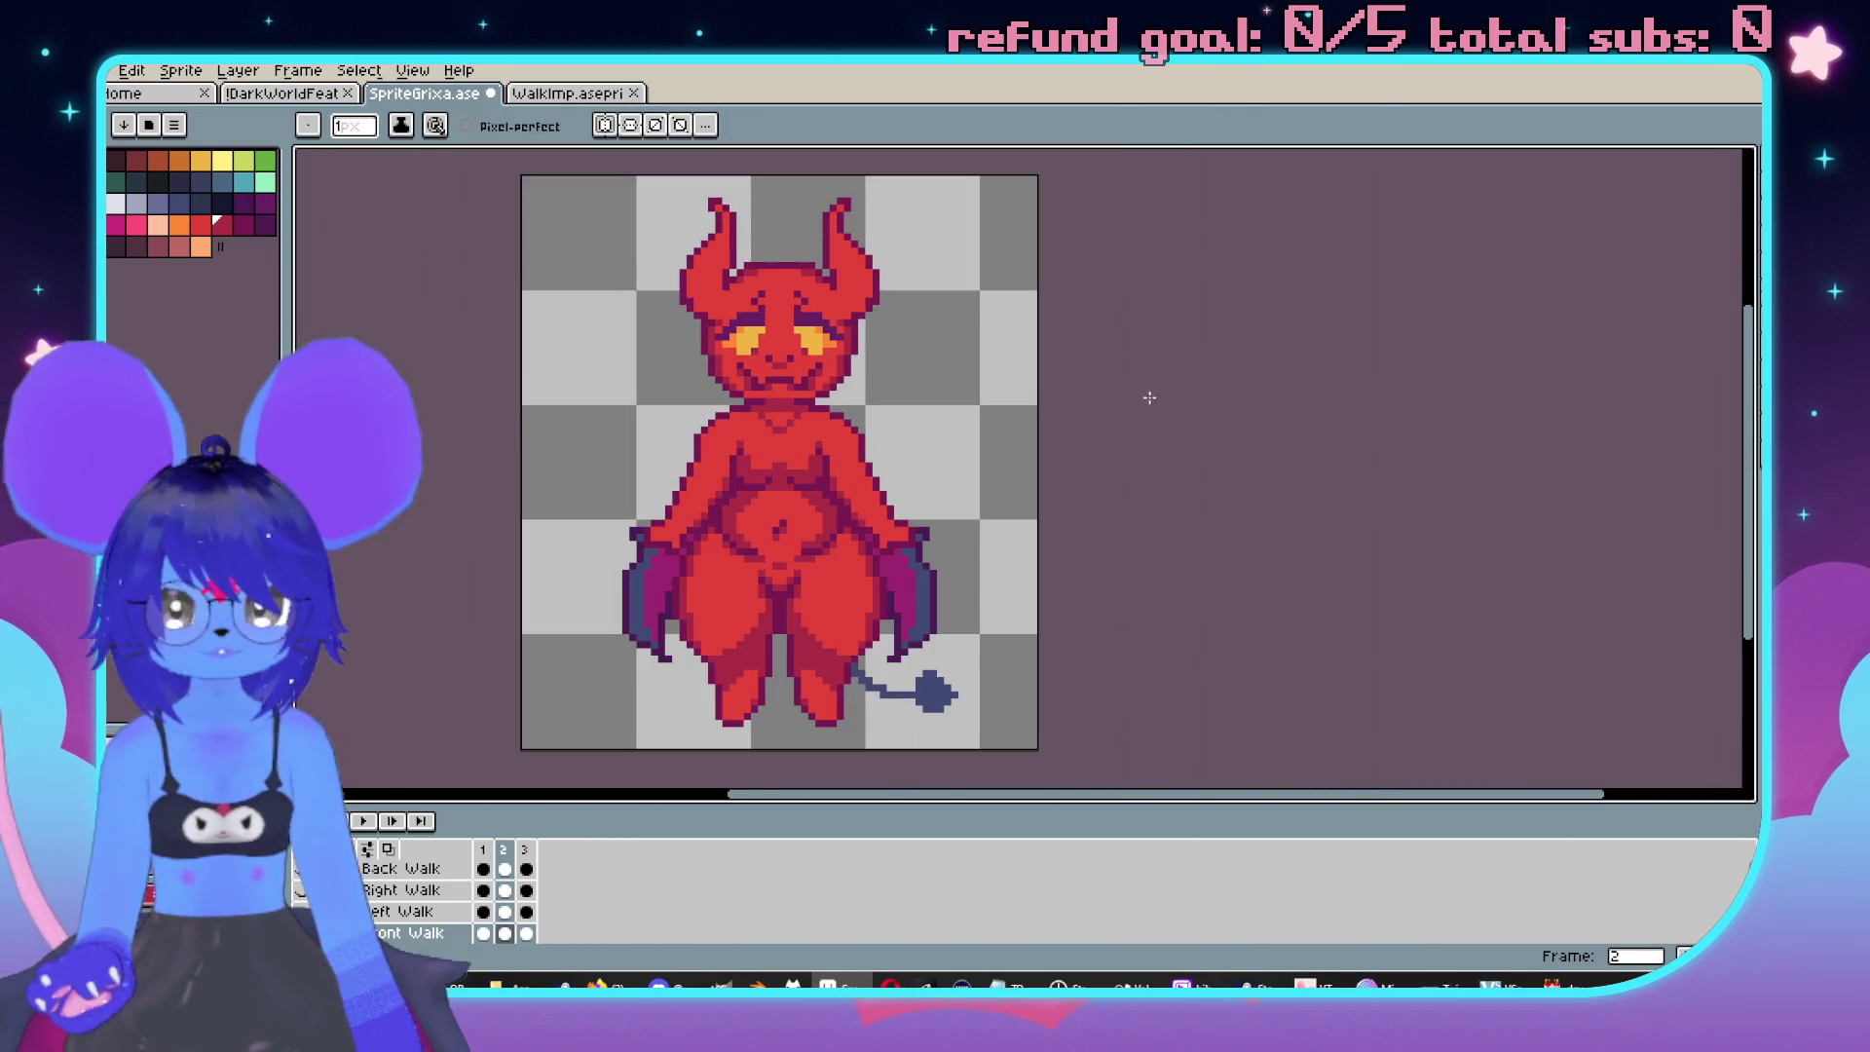
{"action": "left_click_drag", "start_coordinate": [1310, 420], "coordinate": [1337, 409]}
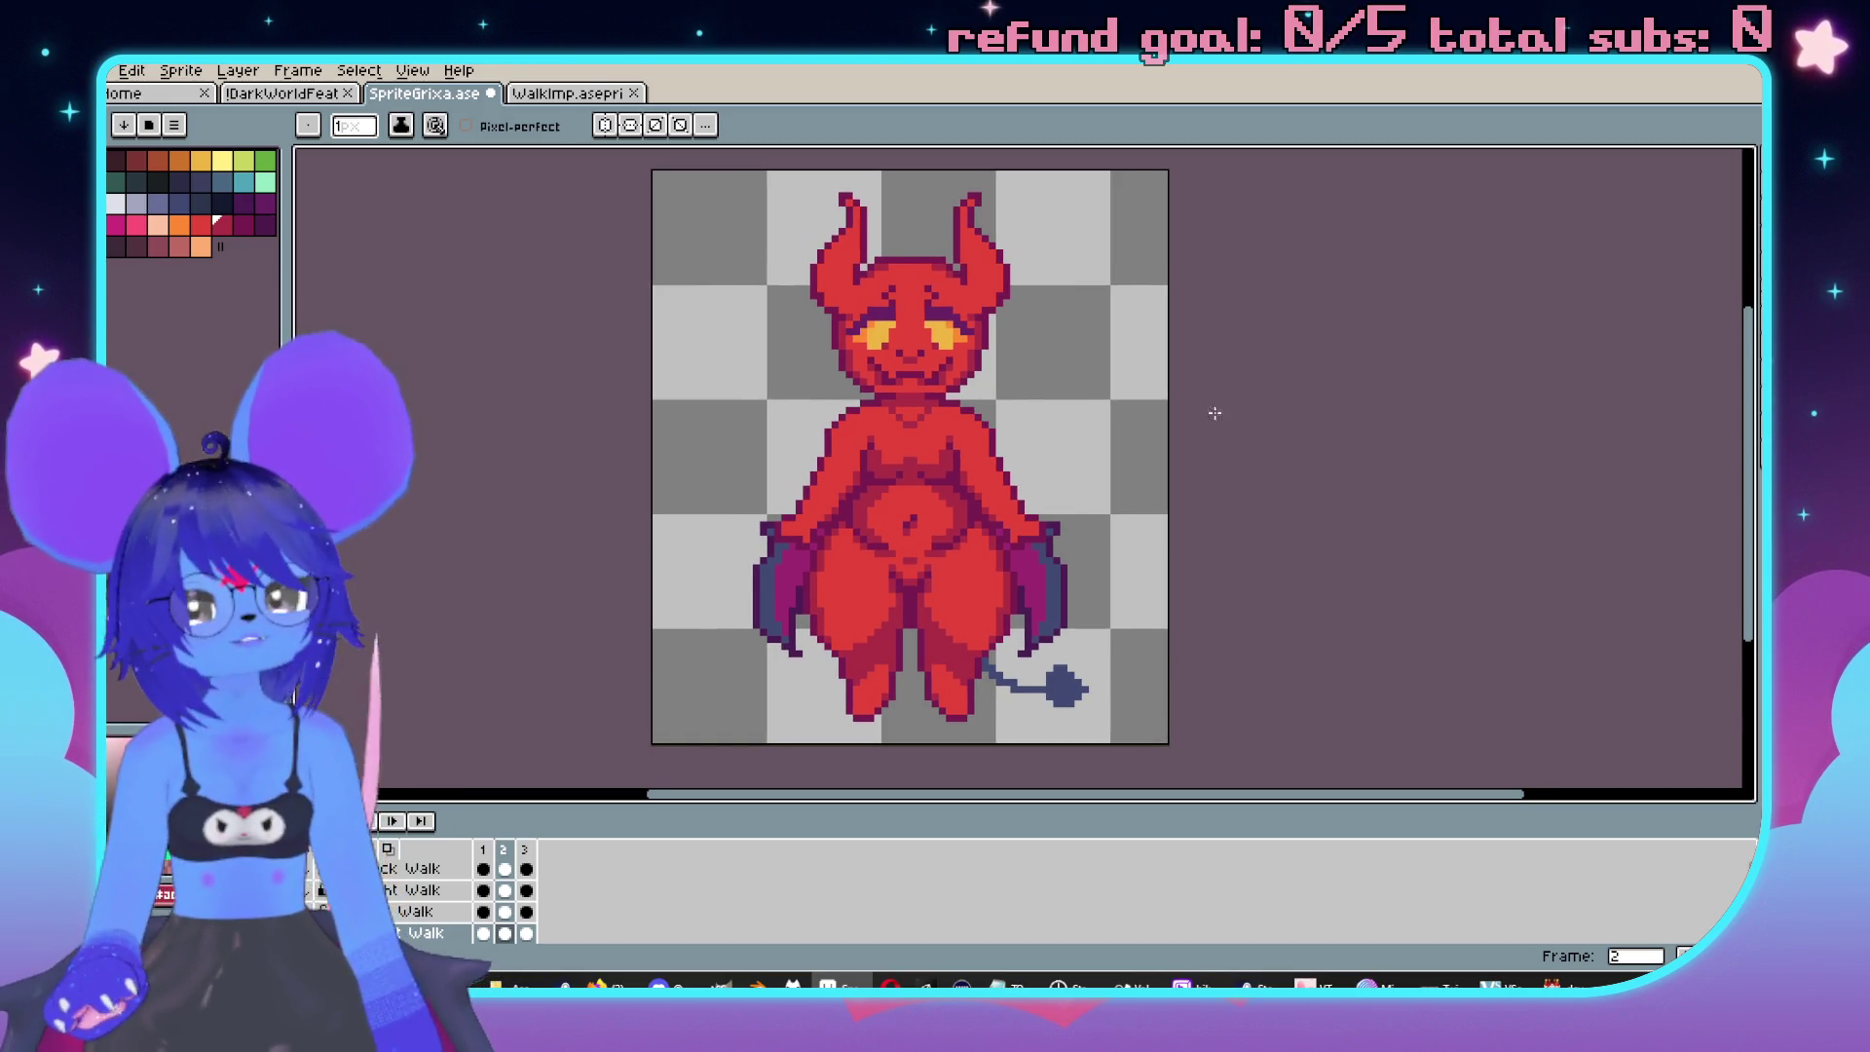
{"action": "scroll", "coordinate": [1037, 502], "scroll_direction": "up", "scroll_amount": 1}
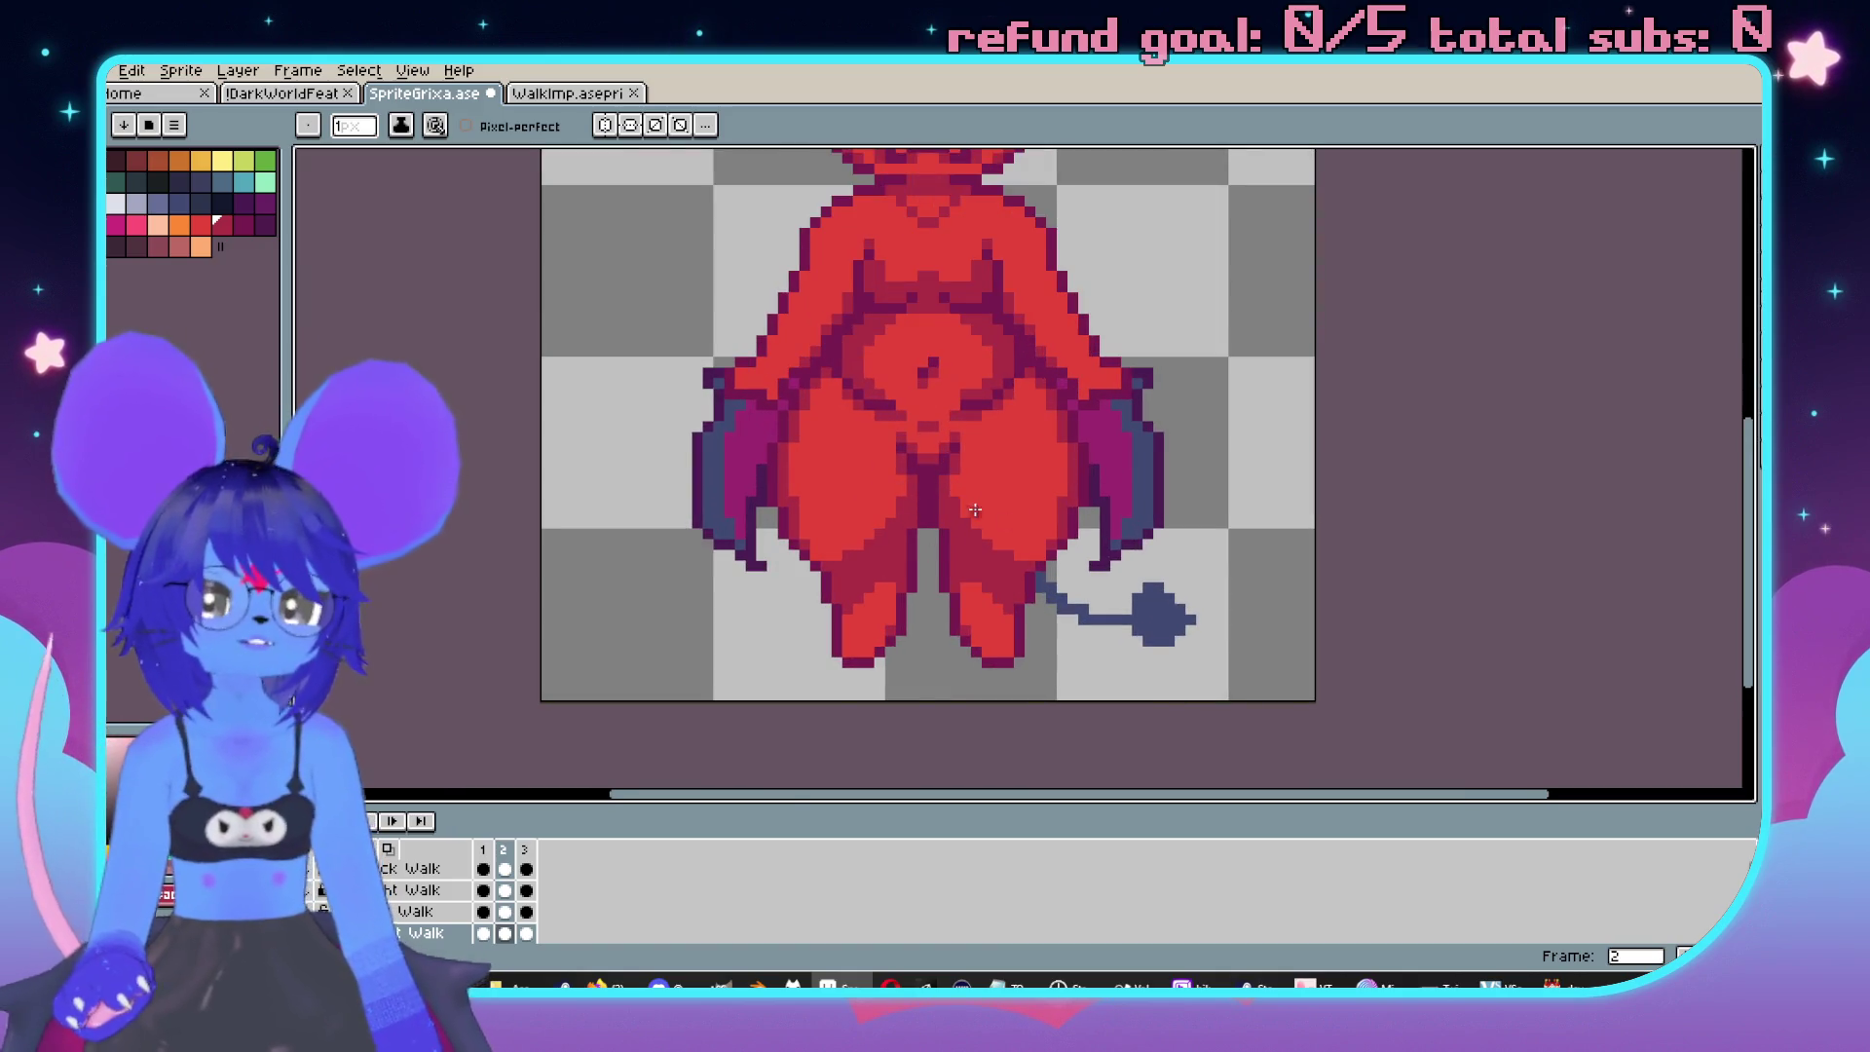
{"action": "scroll", "coordinate": [972, 507], "scroll_direction": "up", "scroll_amount": 2}
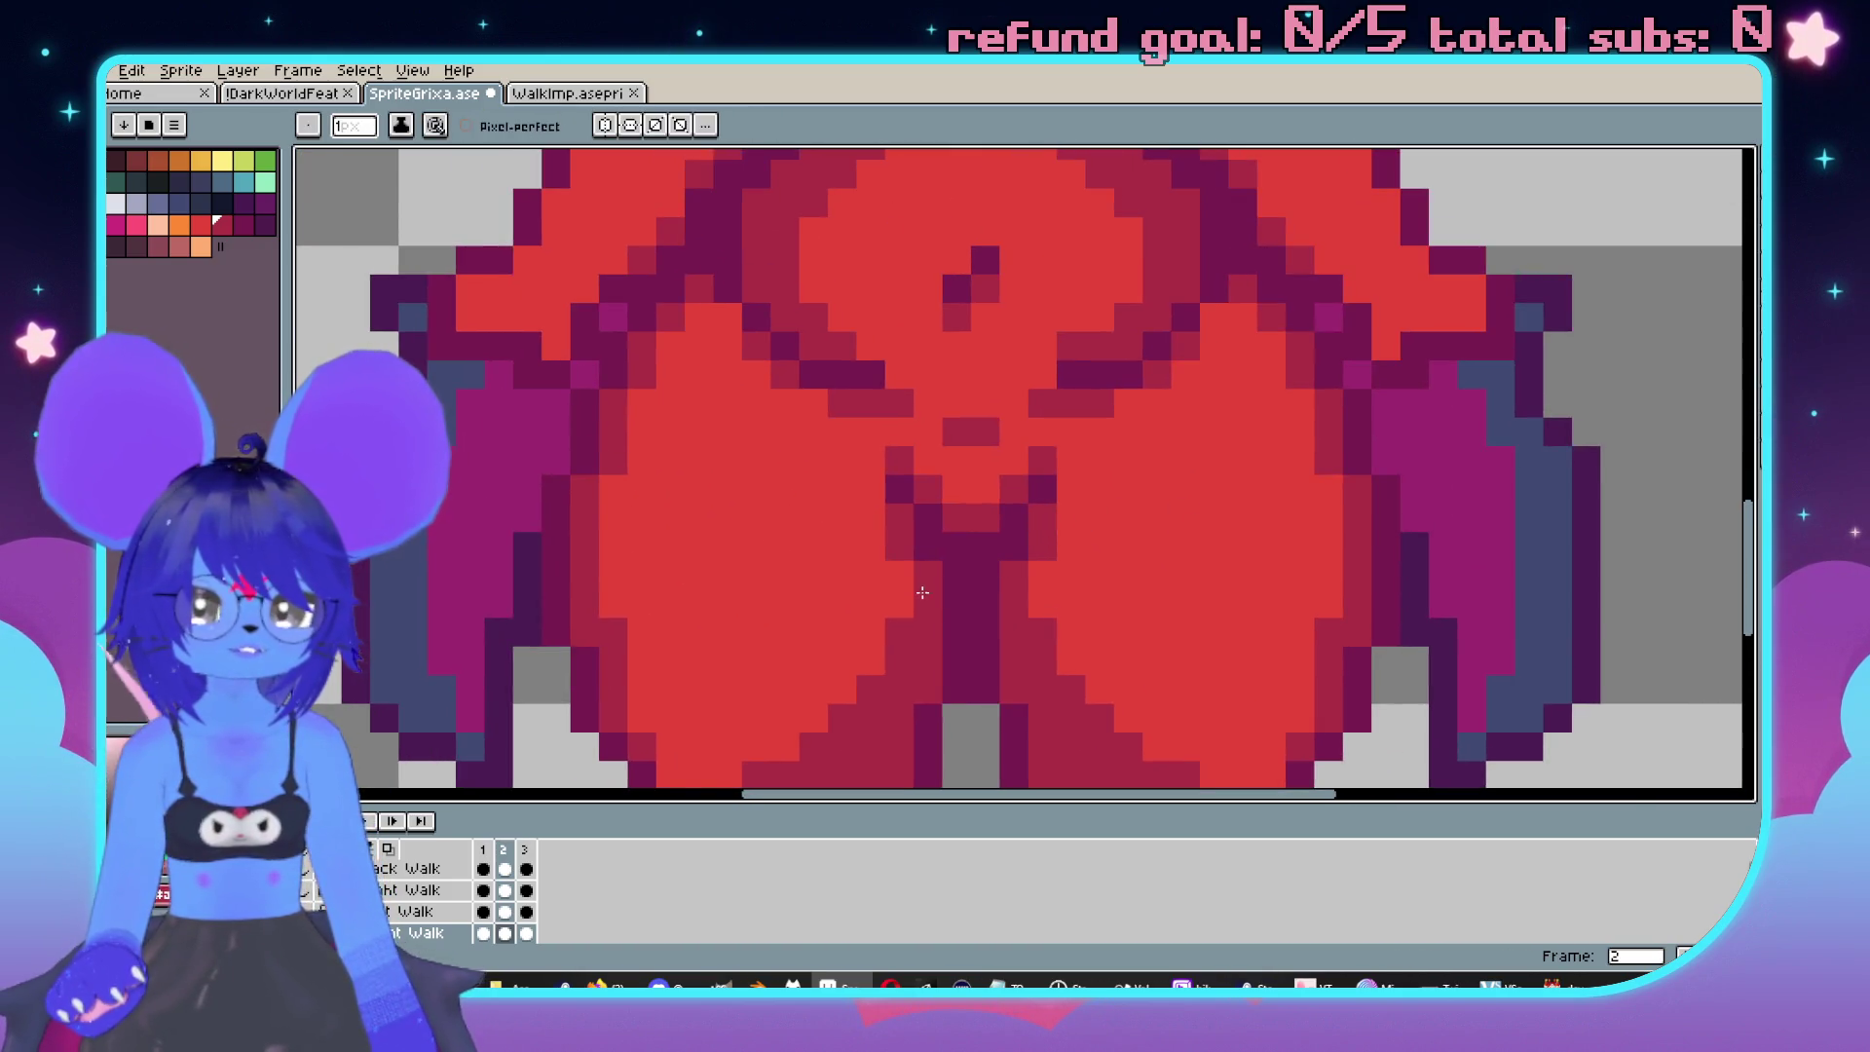
{"action": "scroll", "coordinate": [1119, 405], "scroll_direction": "down", "scroll_amount": 5}
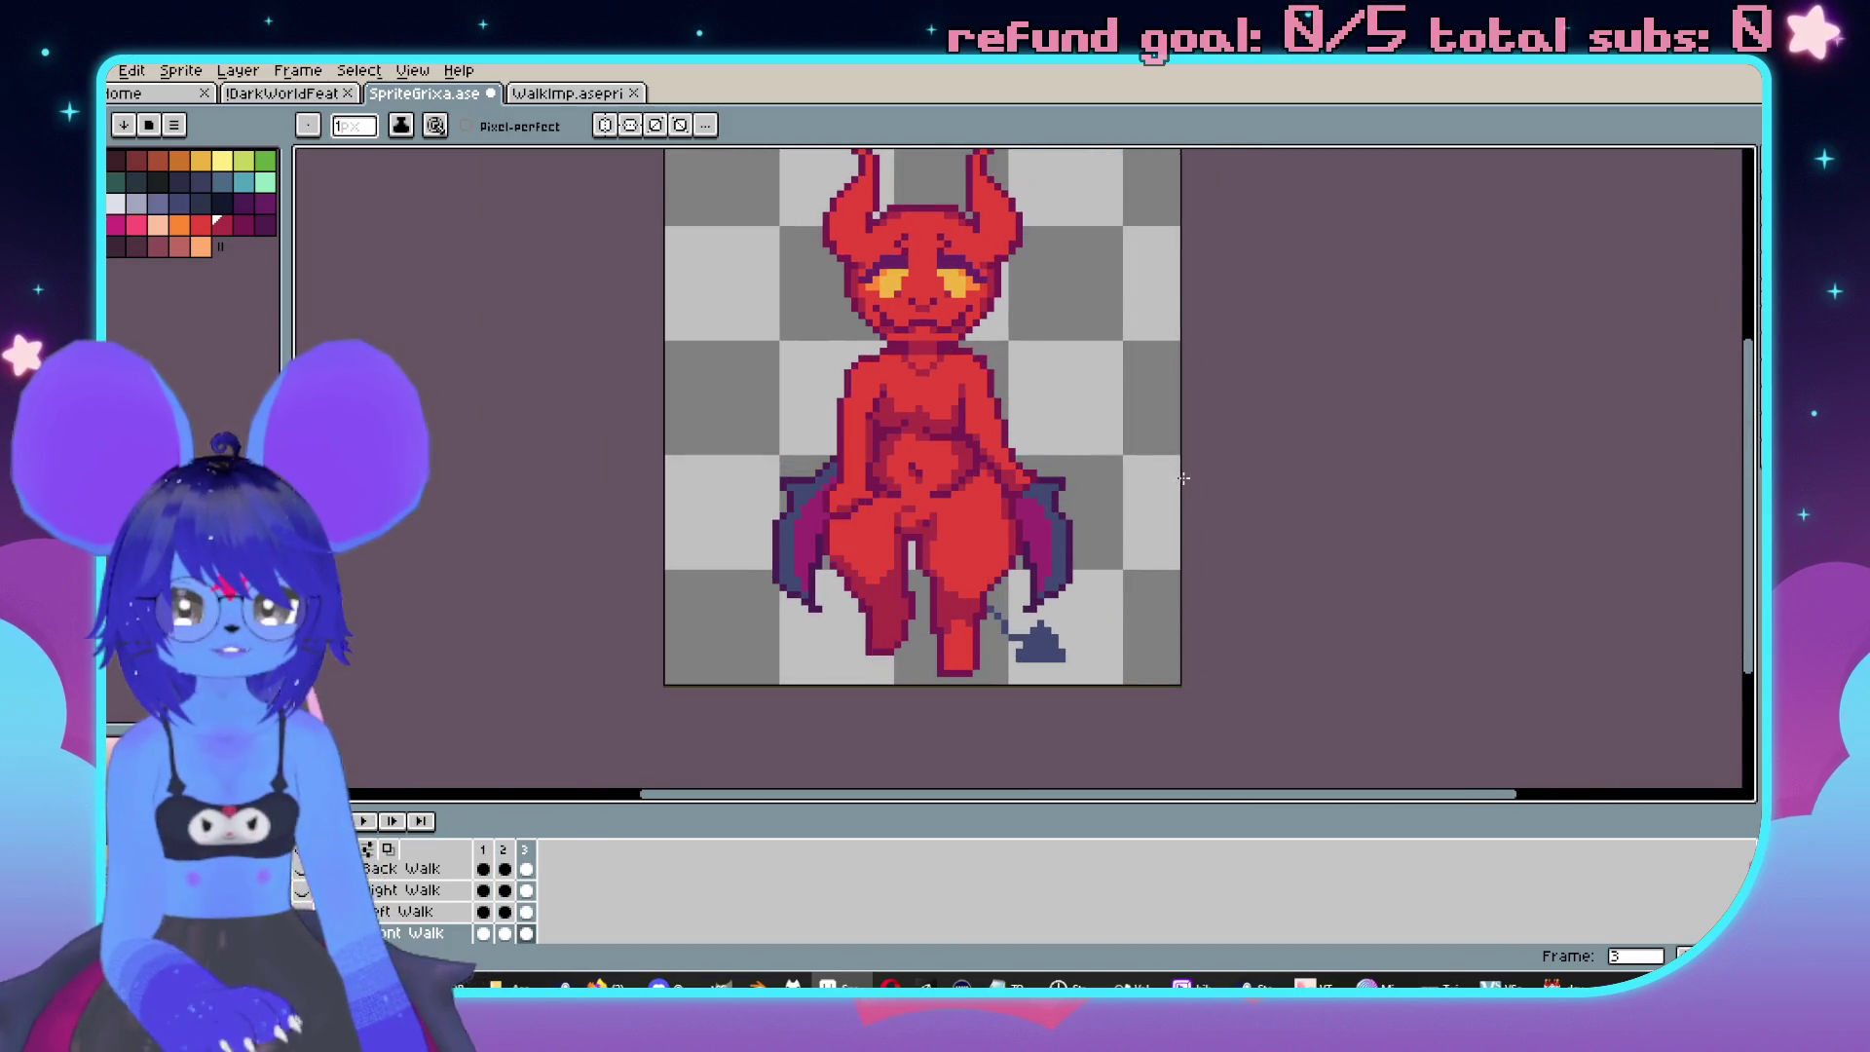
{"action": "scroll", "coordinate": [1071, 508], "scroll_direction": "up", "scroll_amount": 2}
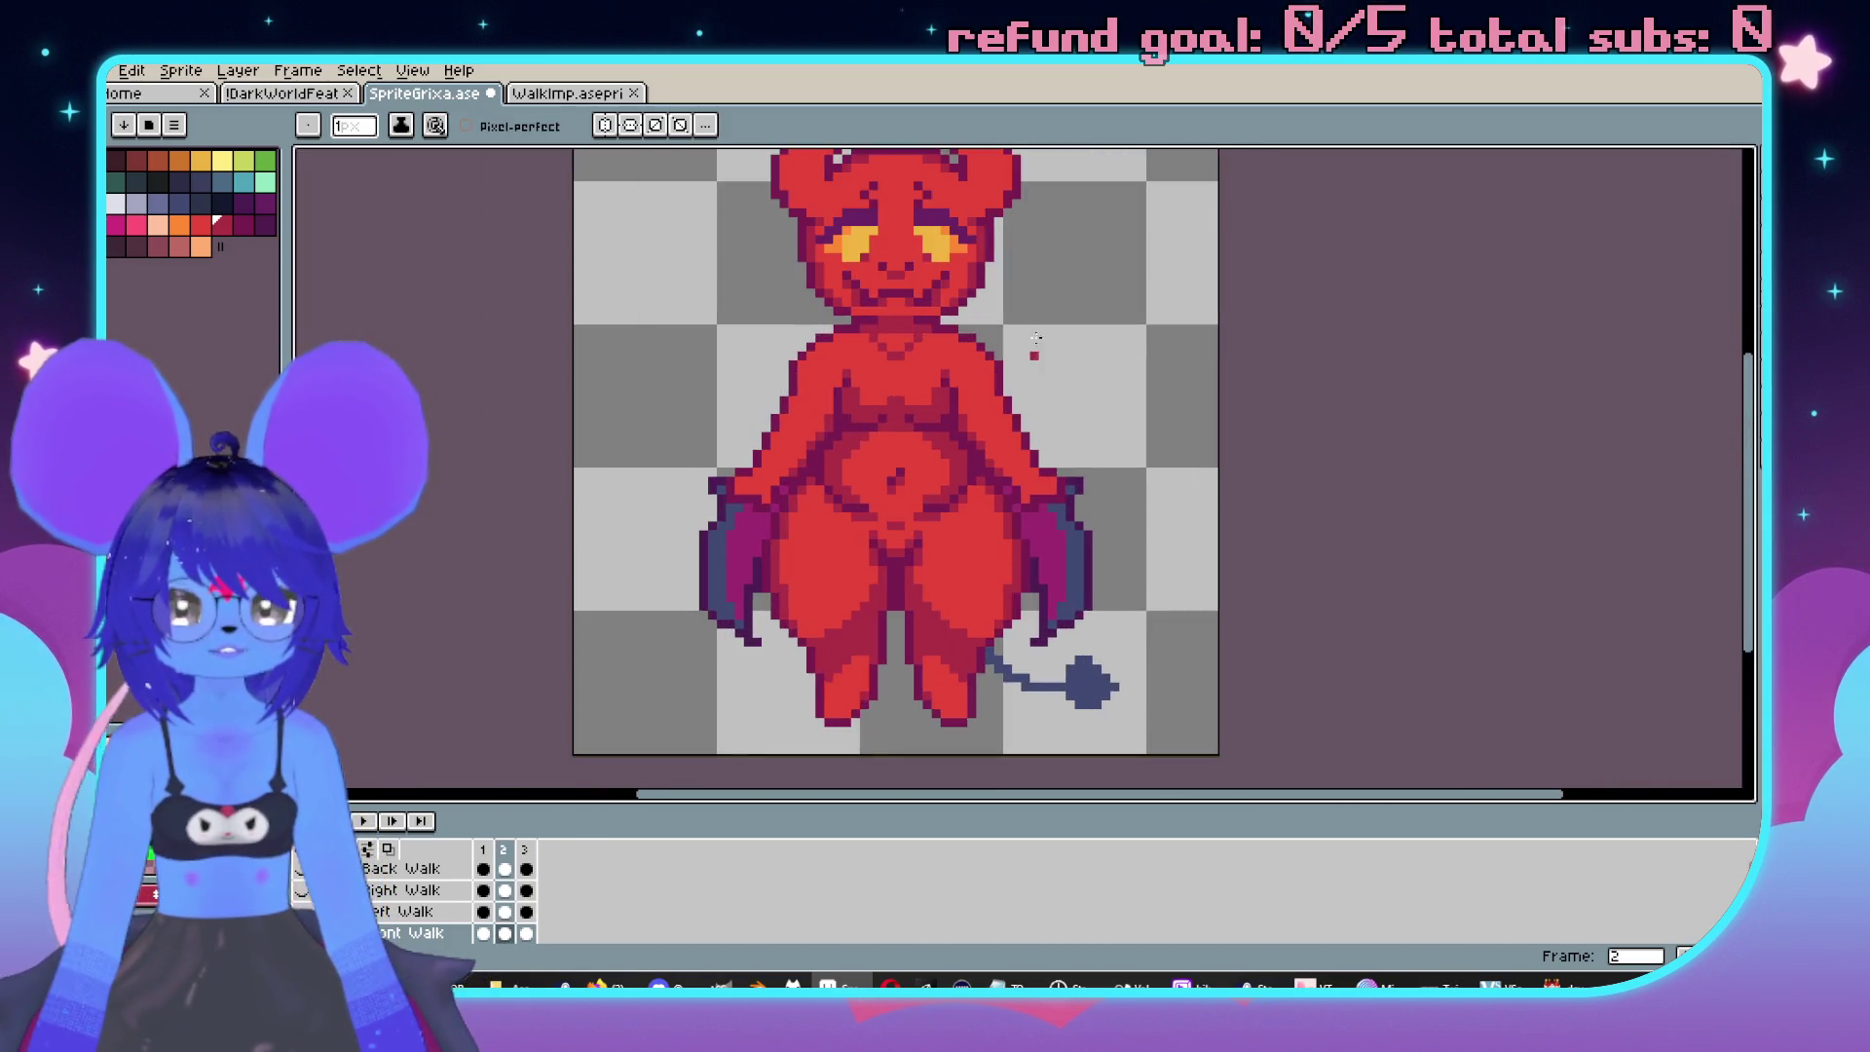
Marquee-select the imp's head, leave Advanced Mode for the normal layout, then deselect.
{"action": "key", "text": "m"}
{"action": "left_click_drag", "start_coordinate": [751, 243], "coordinate": [1035, 517]}
{"action": "left_click", "coordinate": [1100, 538]}
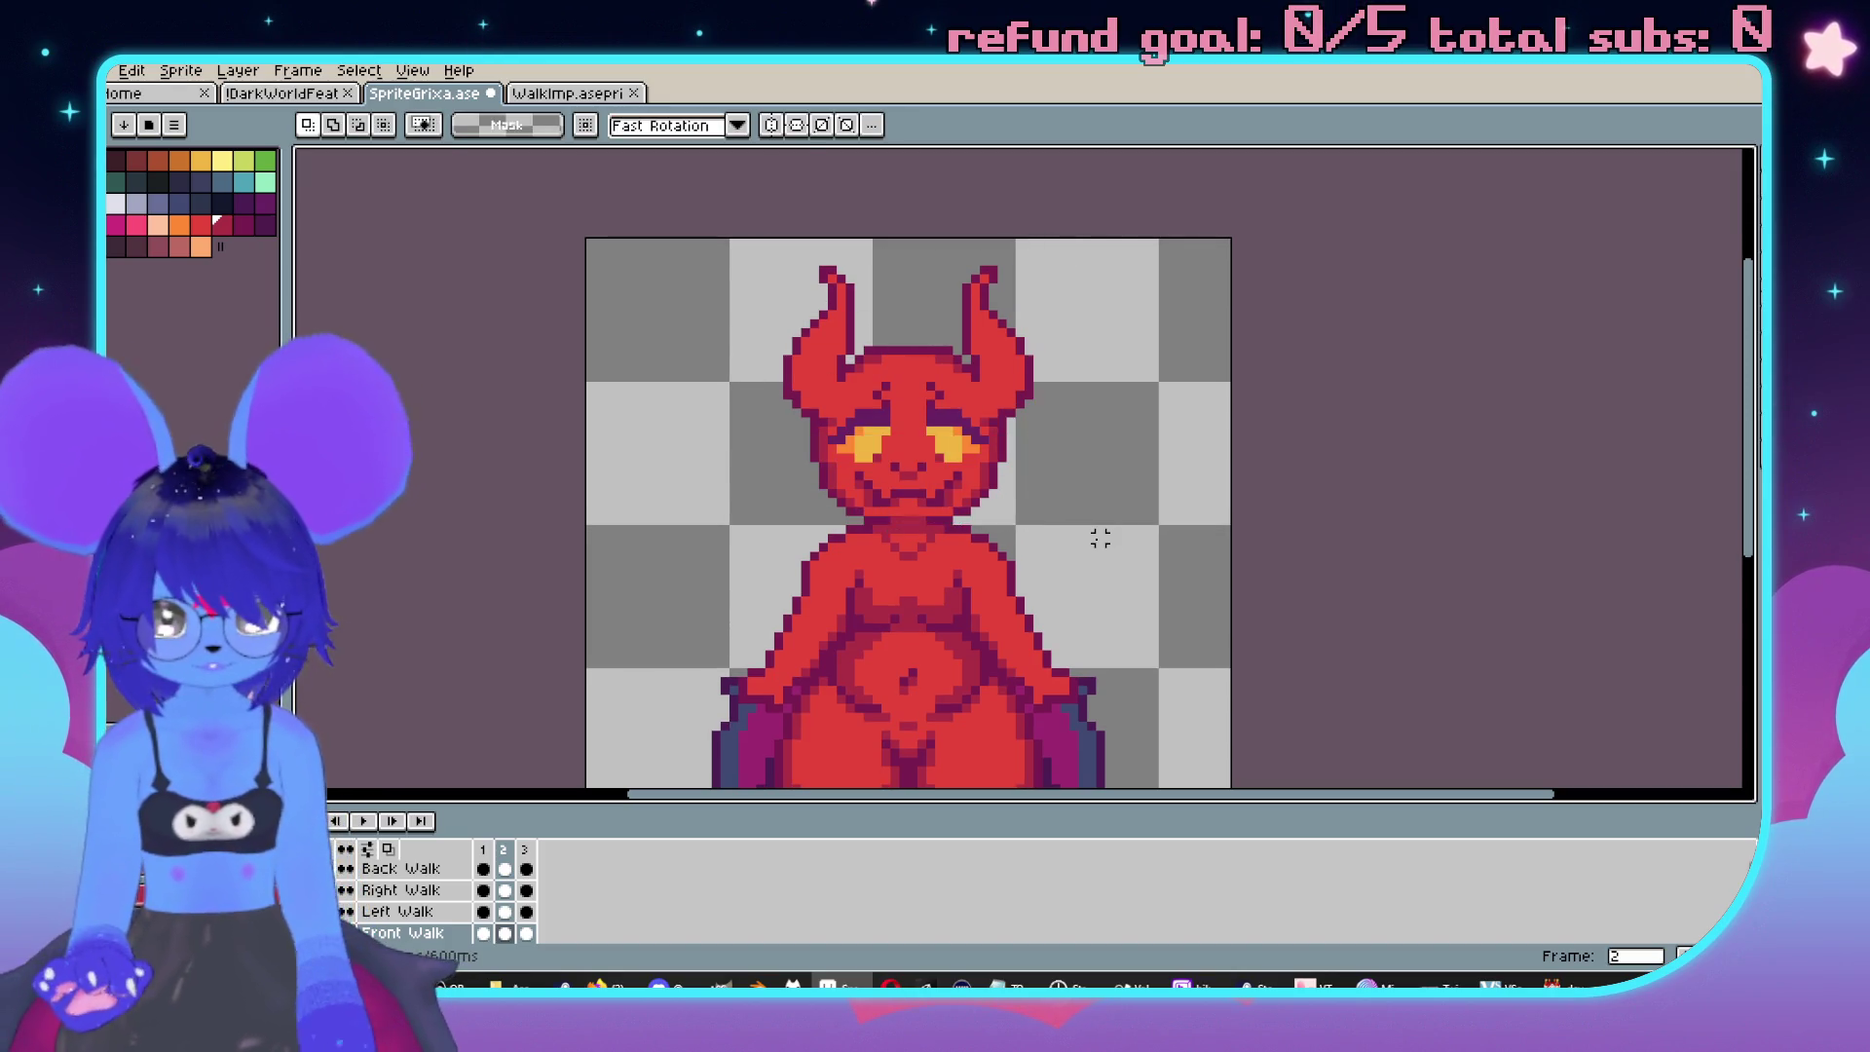
{"action": "key", "text": "ctrl+z"}
{"action": "key", "text": "ctrl+f"}
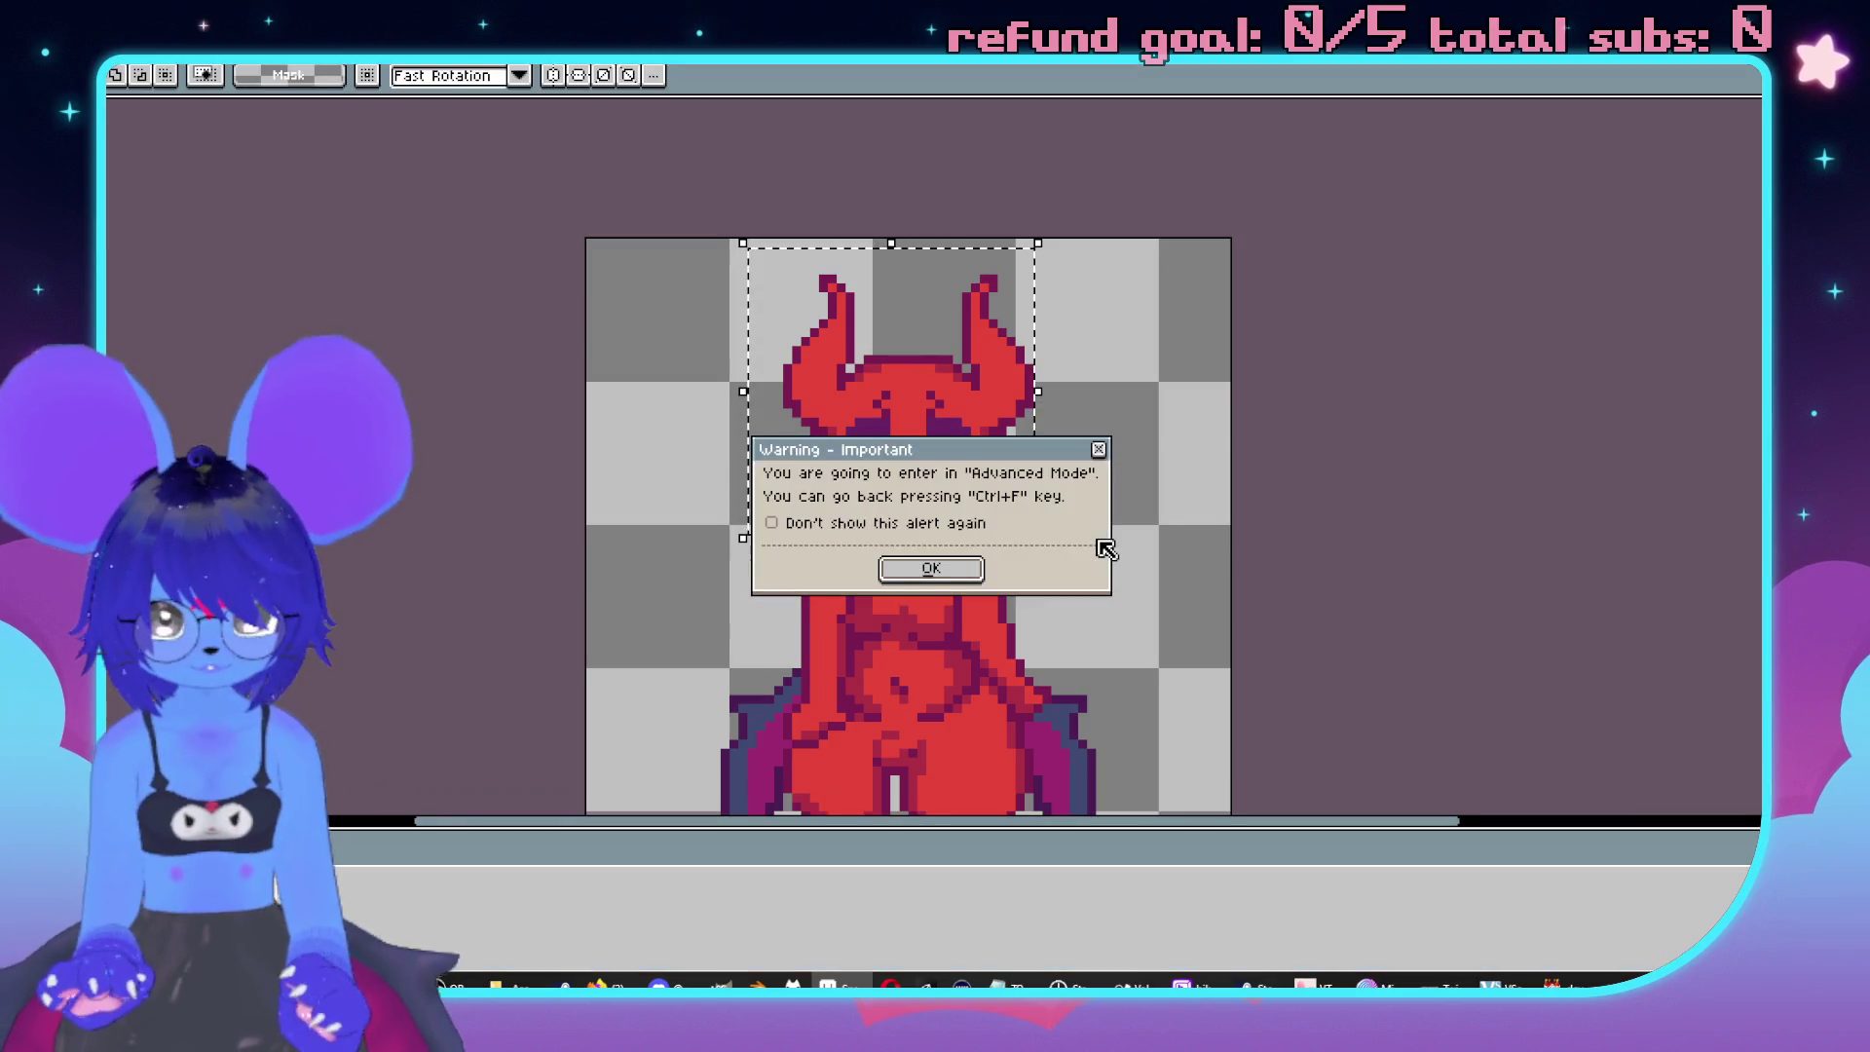
{"action": "key", "text": "Return"}
{"action": "key", "text": "ctrl+f"}
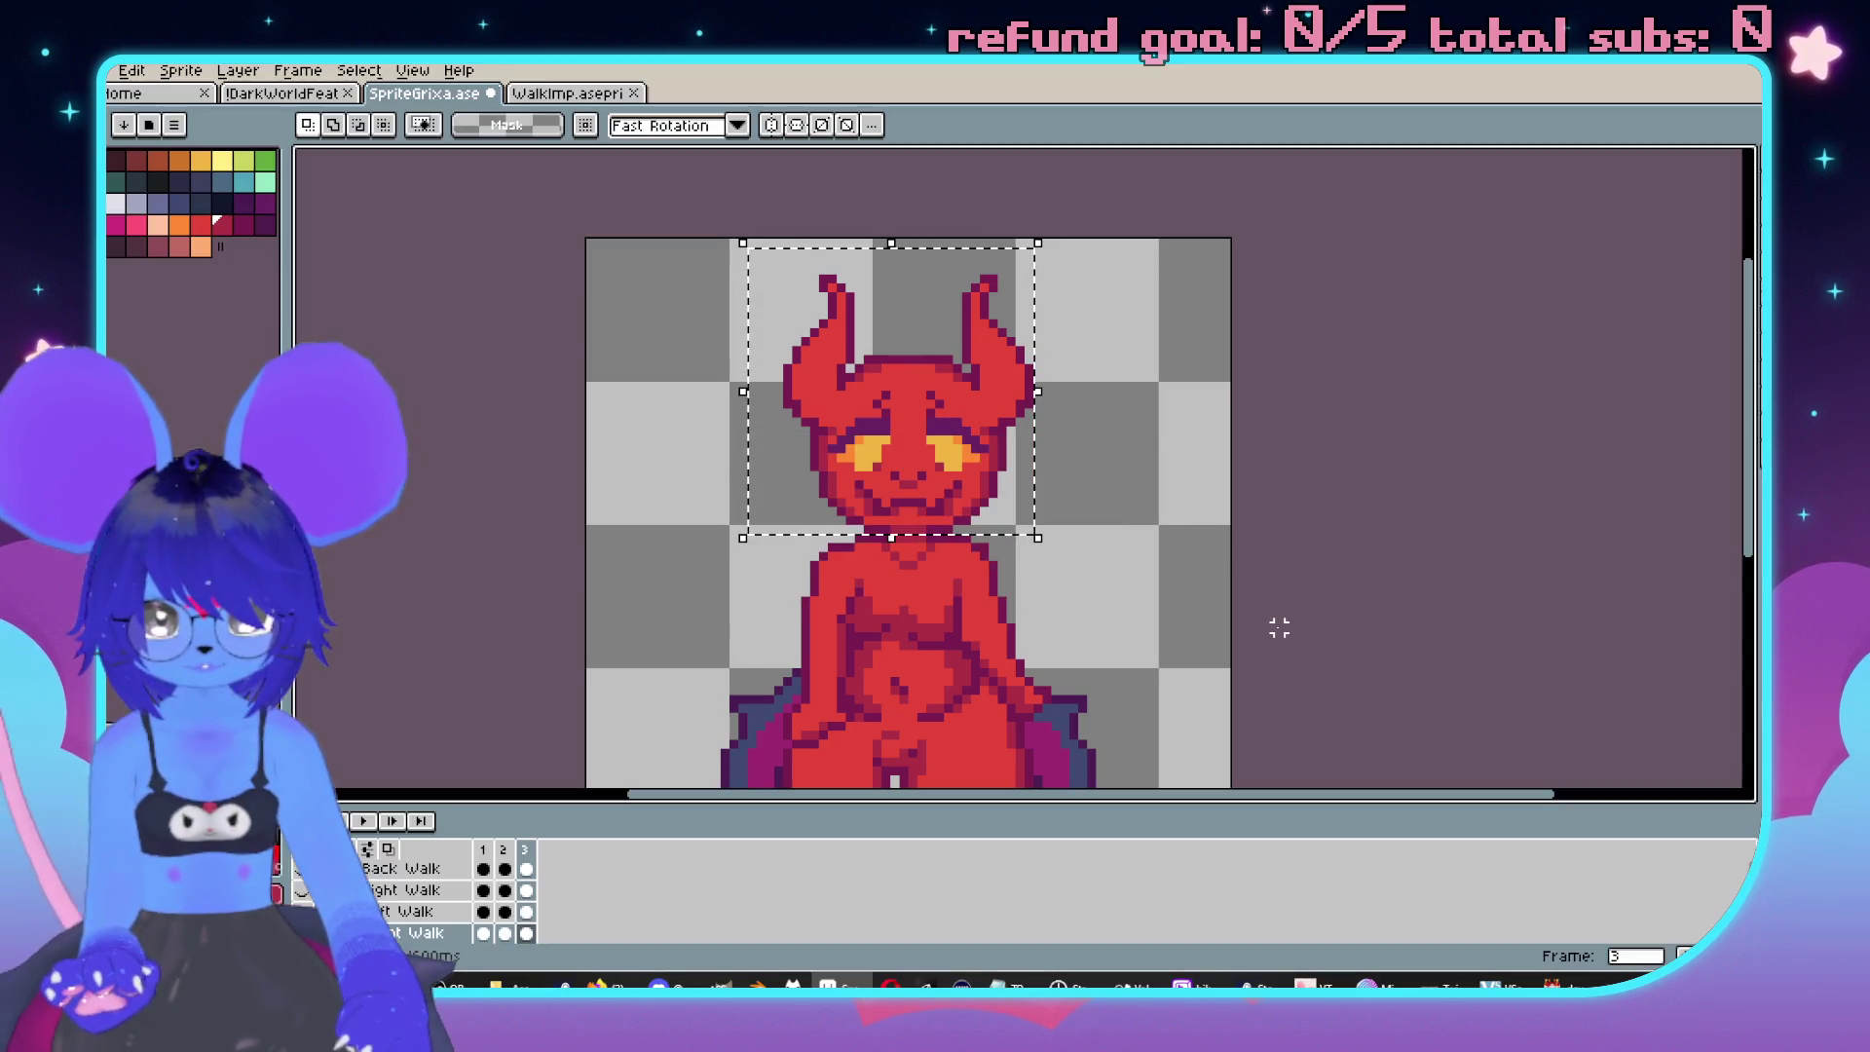
{"action": "key", "text": "ctrl+d"}
Step through frames 1 and 2, then play the front walk cycle.
{"action": "key", "text": "Right"}
{"action": "key", "text": "ctrl+shift+d"}
{"action": "key", "text": "ctrl+d"}
{"action": "key", "text": "Right"}
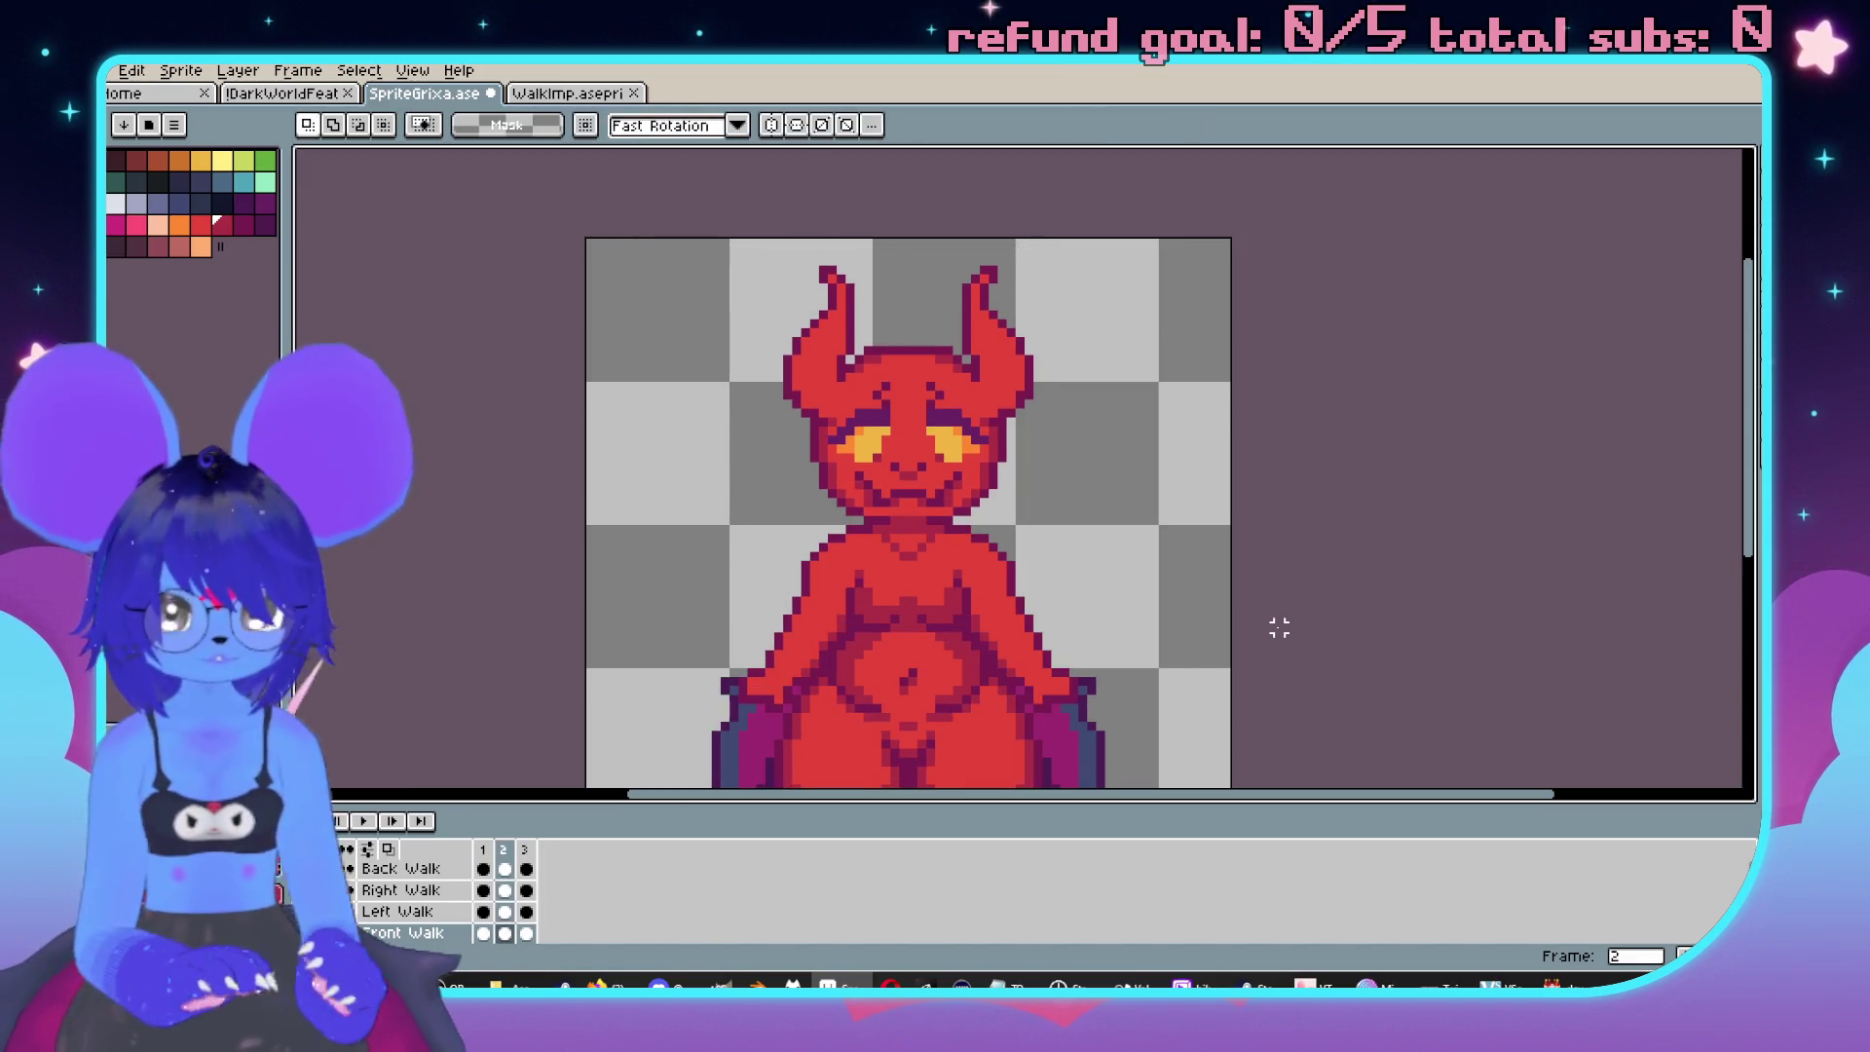
{"action": "scroll", "coordinate": [1276, 618], "scroll_direction": "down", "scroll_amount": 1}
{"action": "key", "text": "Return"}
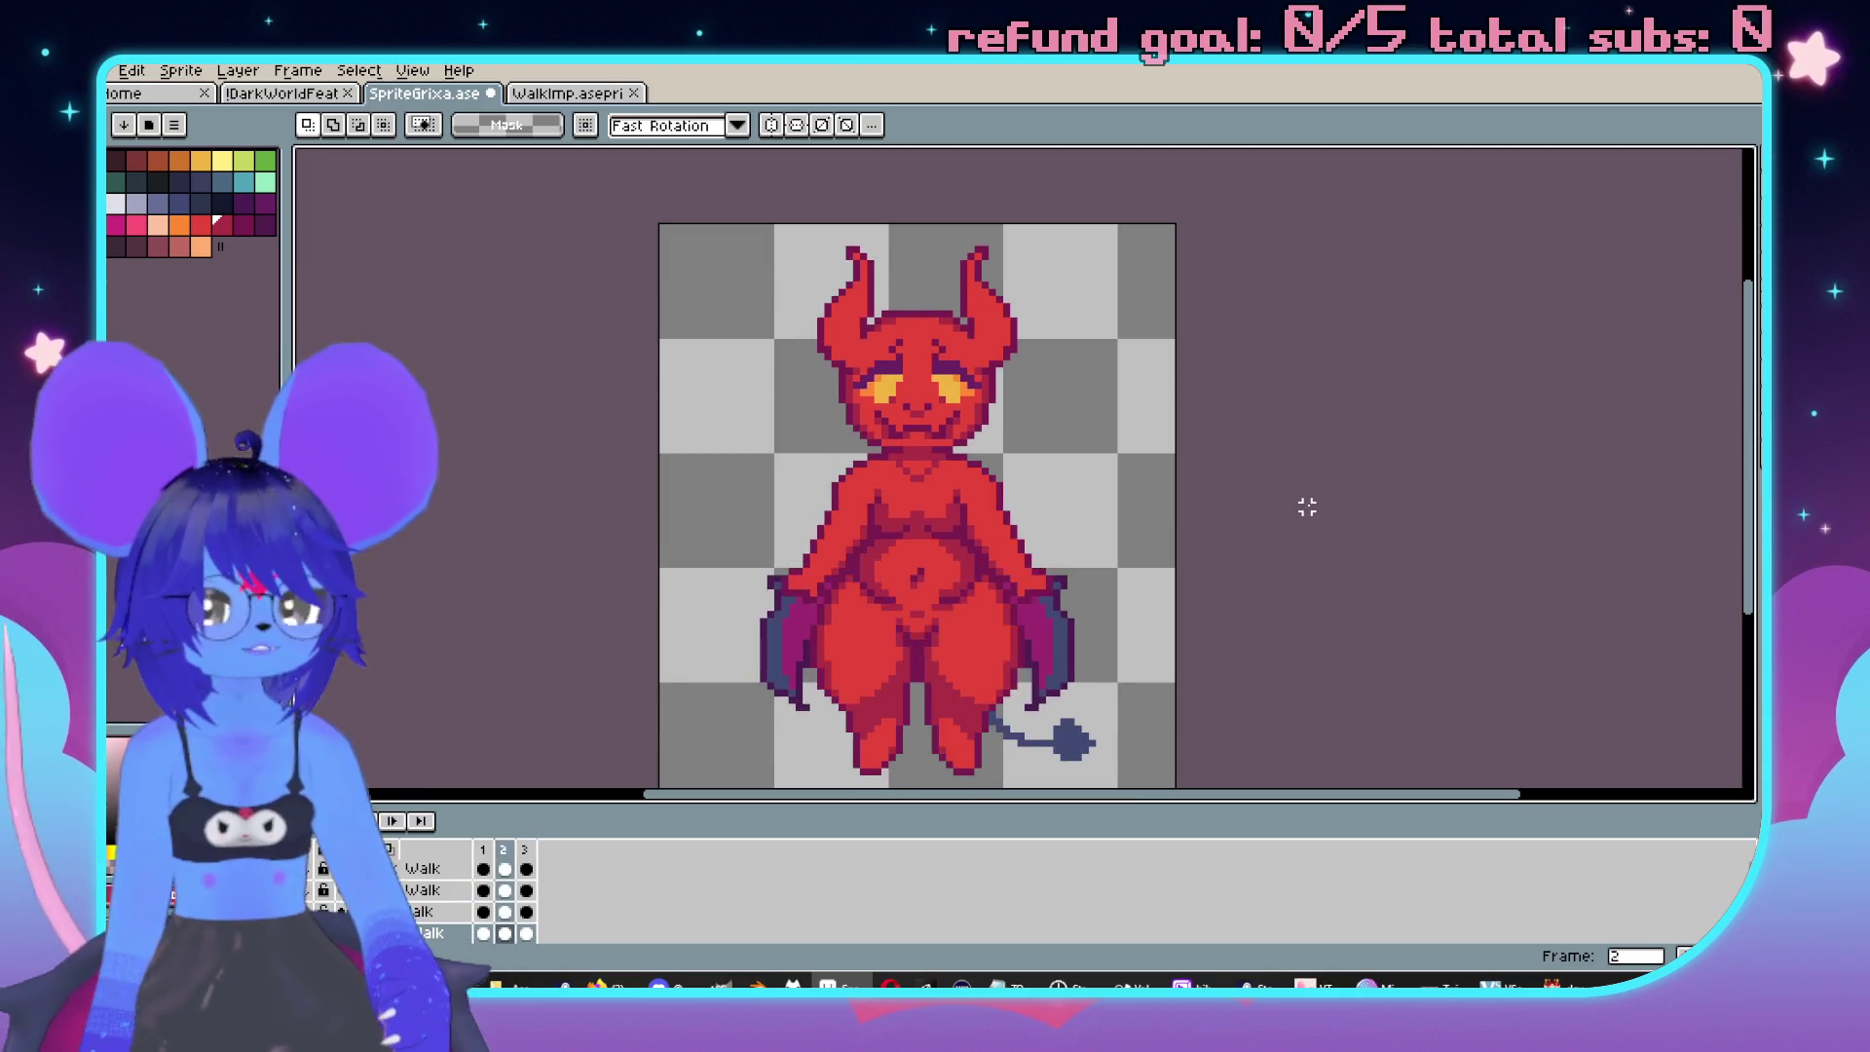
{"action": "scroll", "coordinate": [1217, 482], "scroll_direction": "down", "scroll_amount": 2}
Sample the leg colour and repaint a pixel between the imp's legs.
{"action": "scroll", "coordinate": [894, 479], "scroll_direction": "up", "scroll_amount": 1}
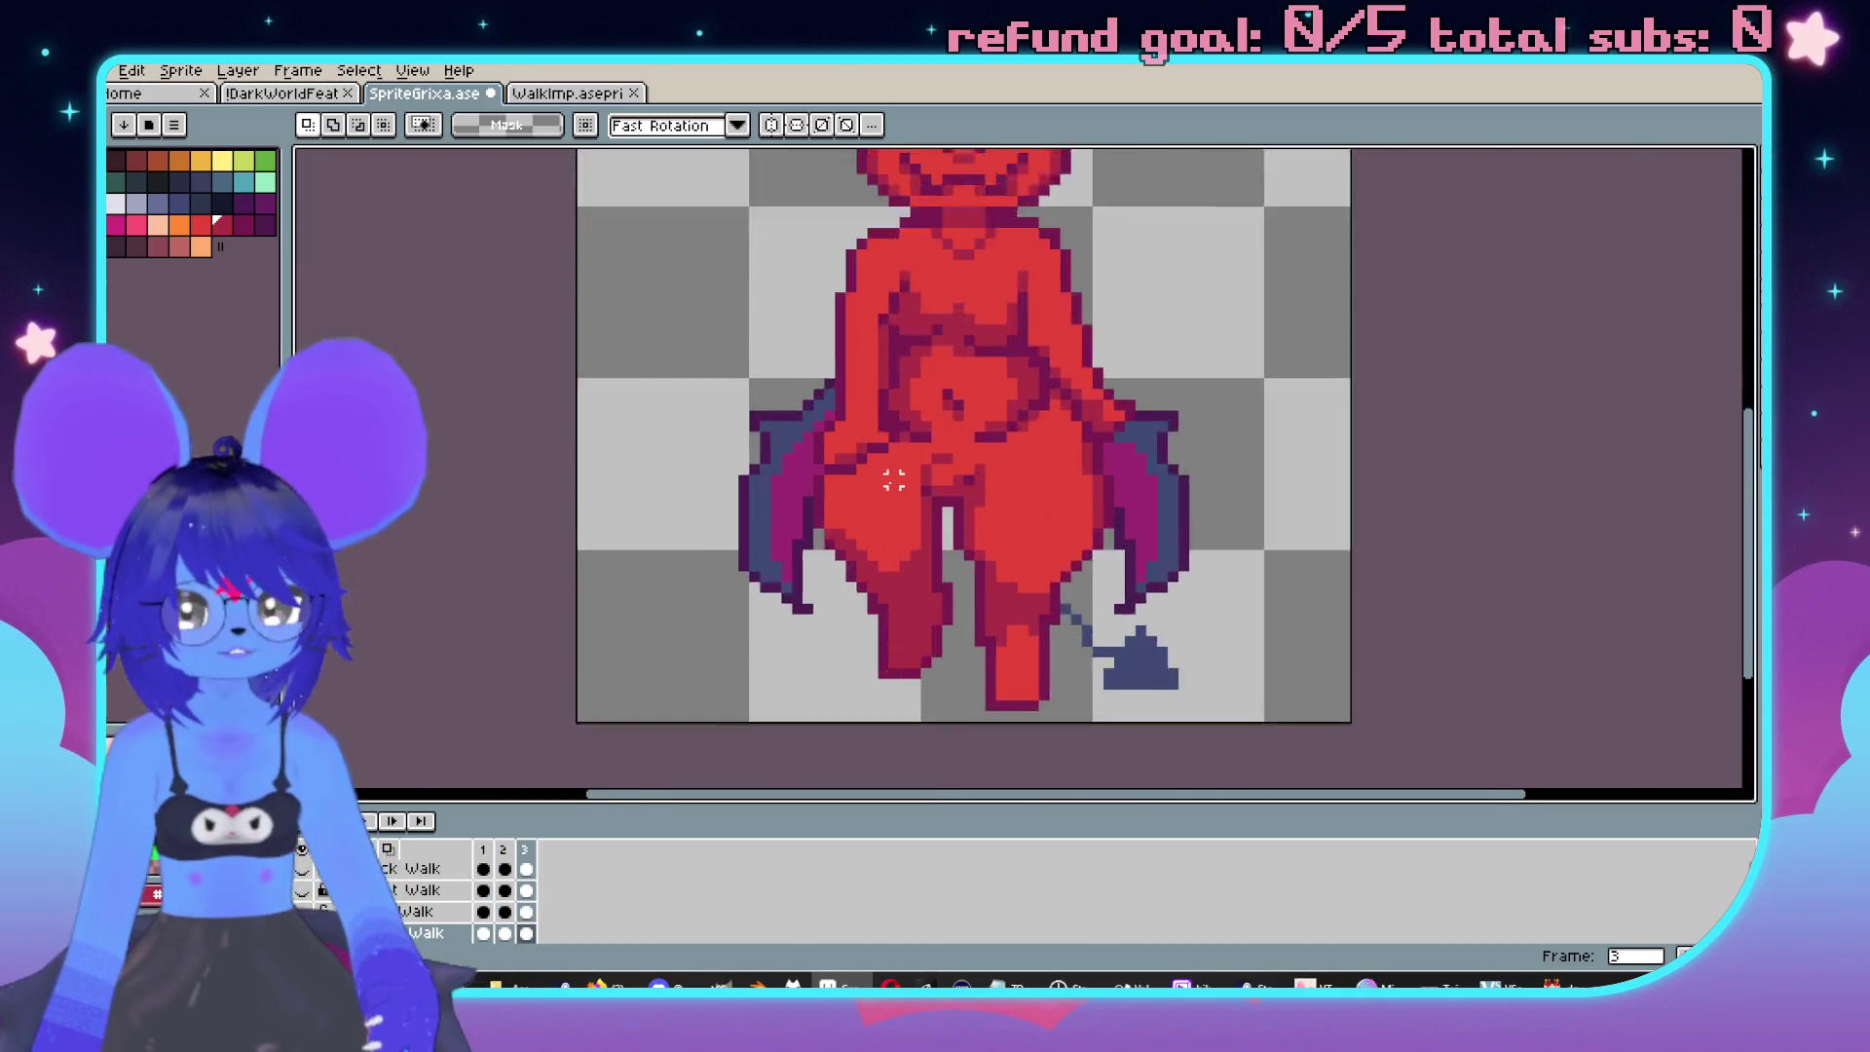
{"action": "scroll", "coordinate": [894, 479], "scroll_direction": "up", "scroll_amount": 2}
{"action": "key", "text": "i"}
{"action": "scroll", "coordinate": [870, 606], "scroll_direction": "up", "scroll_amount": 1}
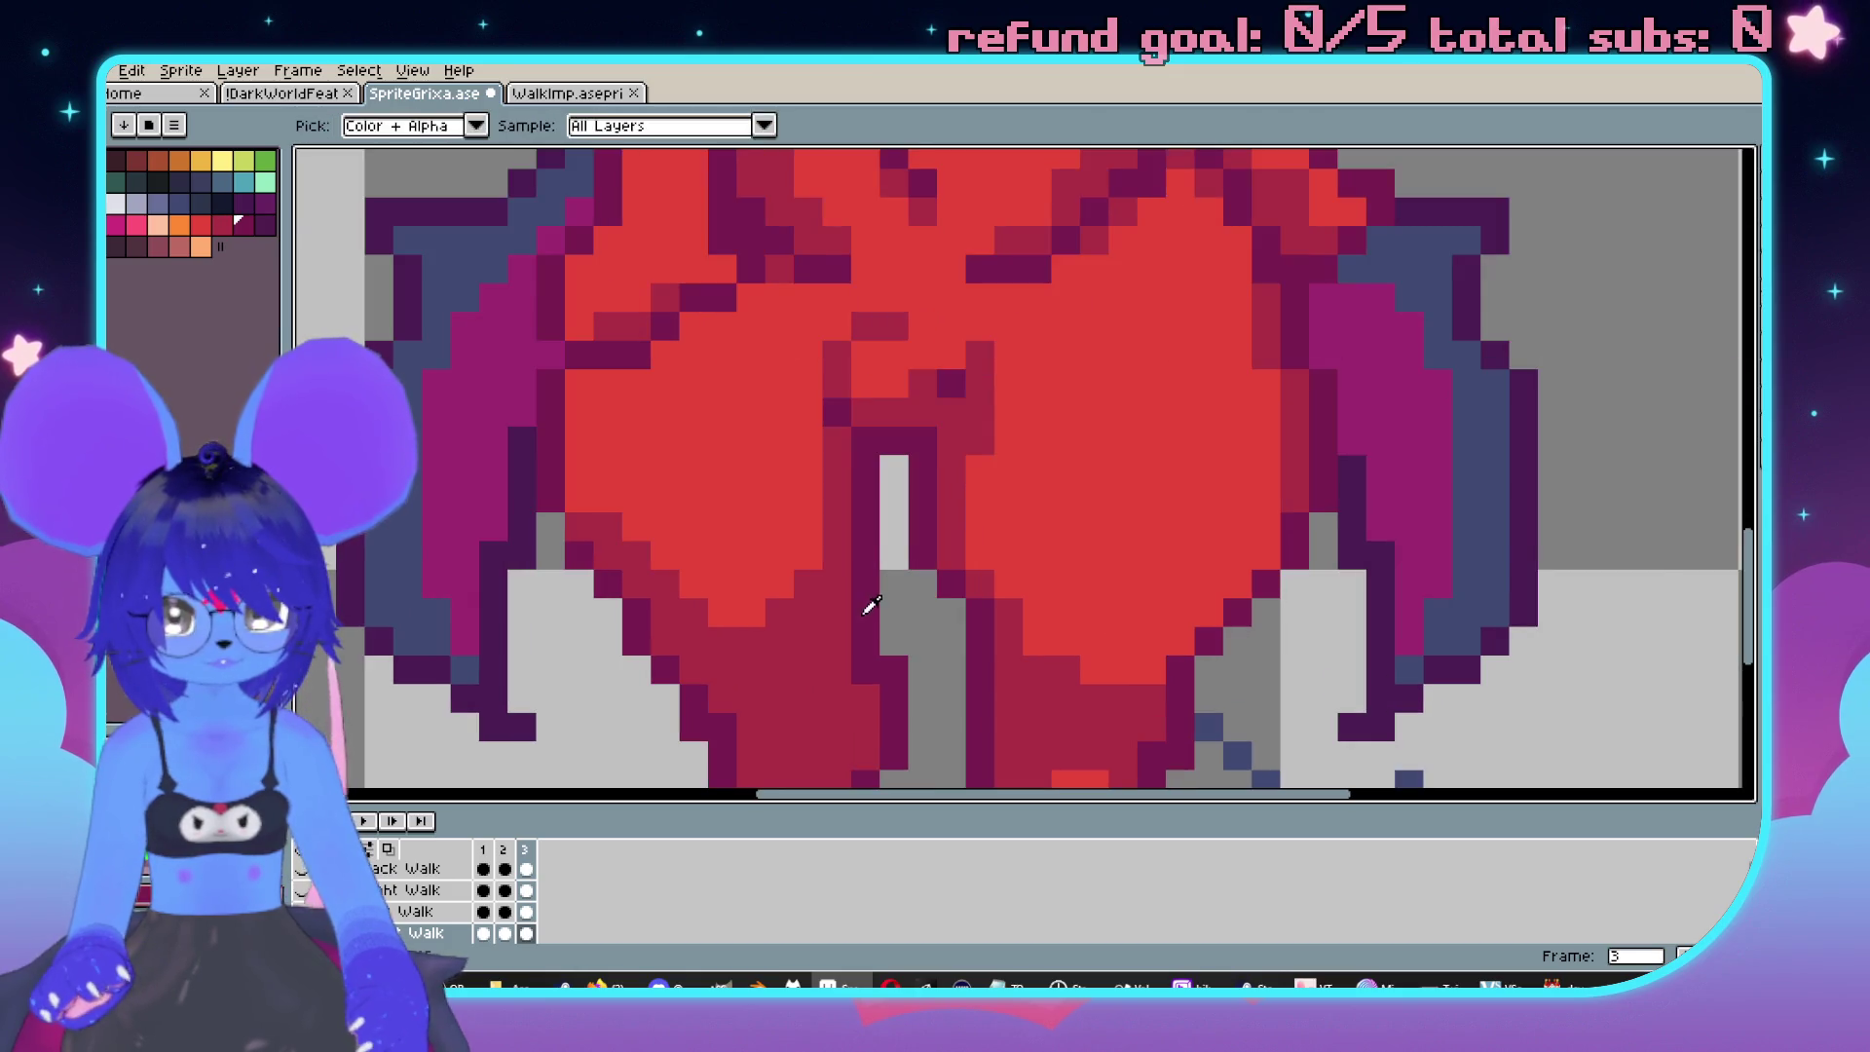
{"action": "left_click", "coordinate": [857, 589], "text": "alt"}
{"action": "left_click", "coordinate": [872, 585]}
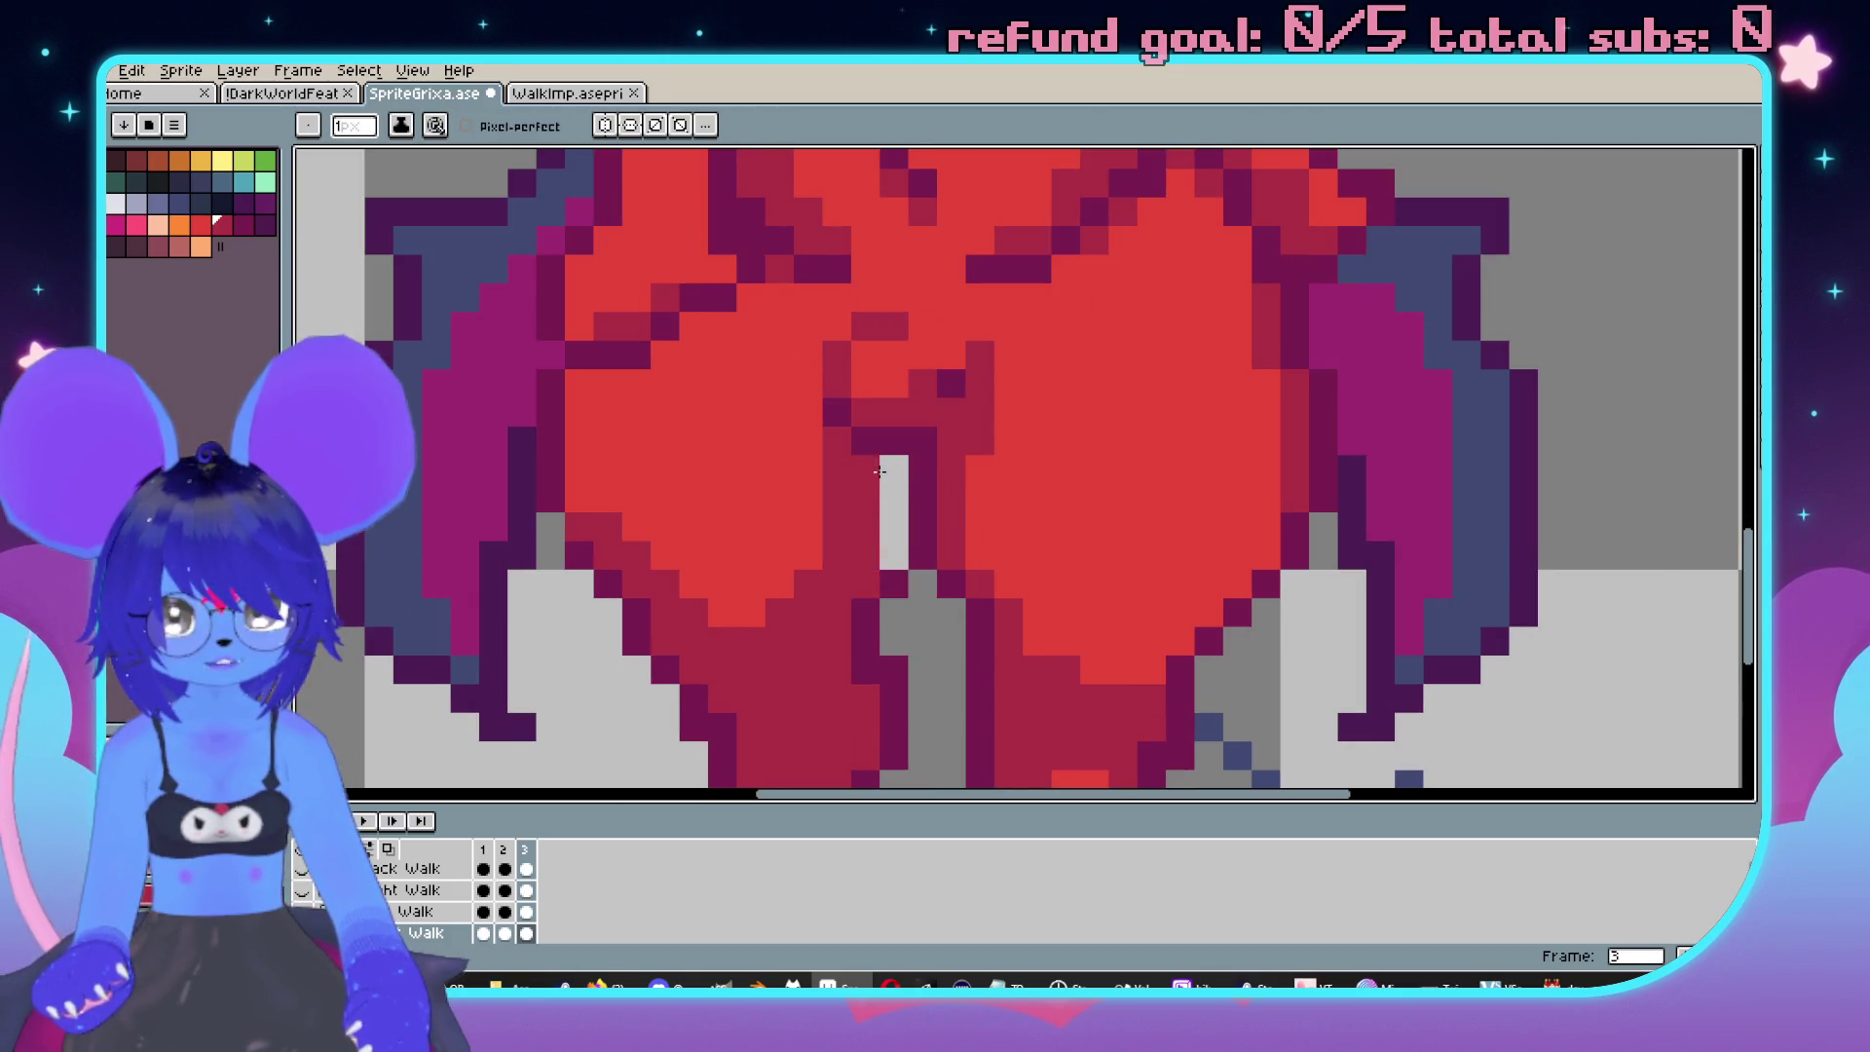
{"action": "scroll", "coordinate": [891, 545], "scroll_direction": "down", "scroll_amount": 3}
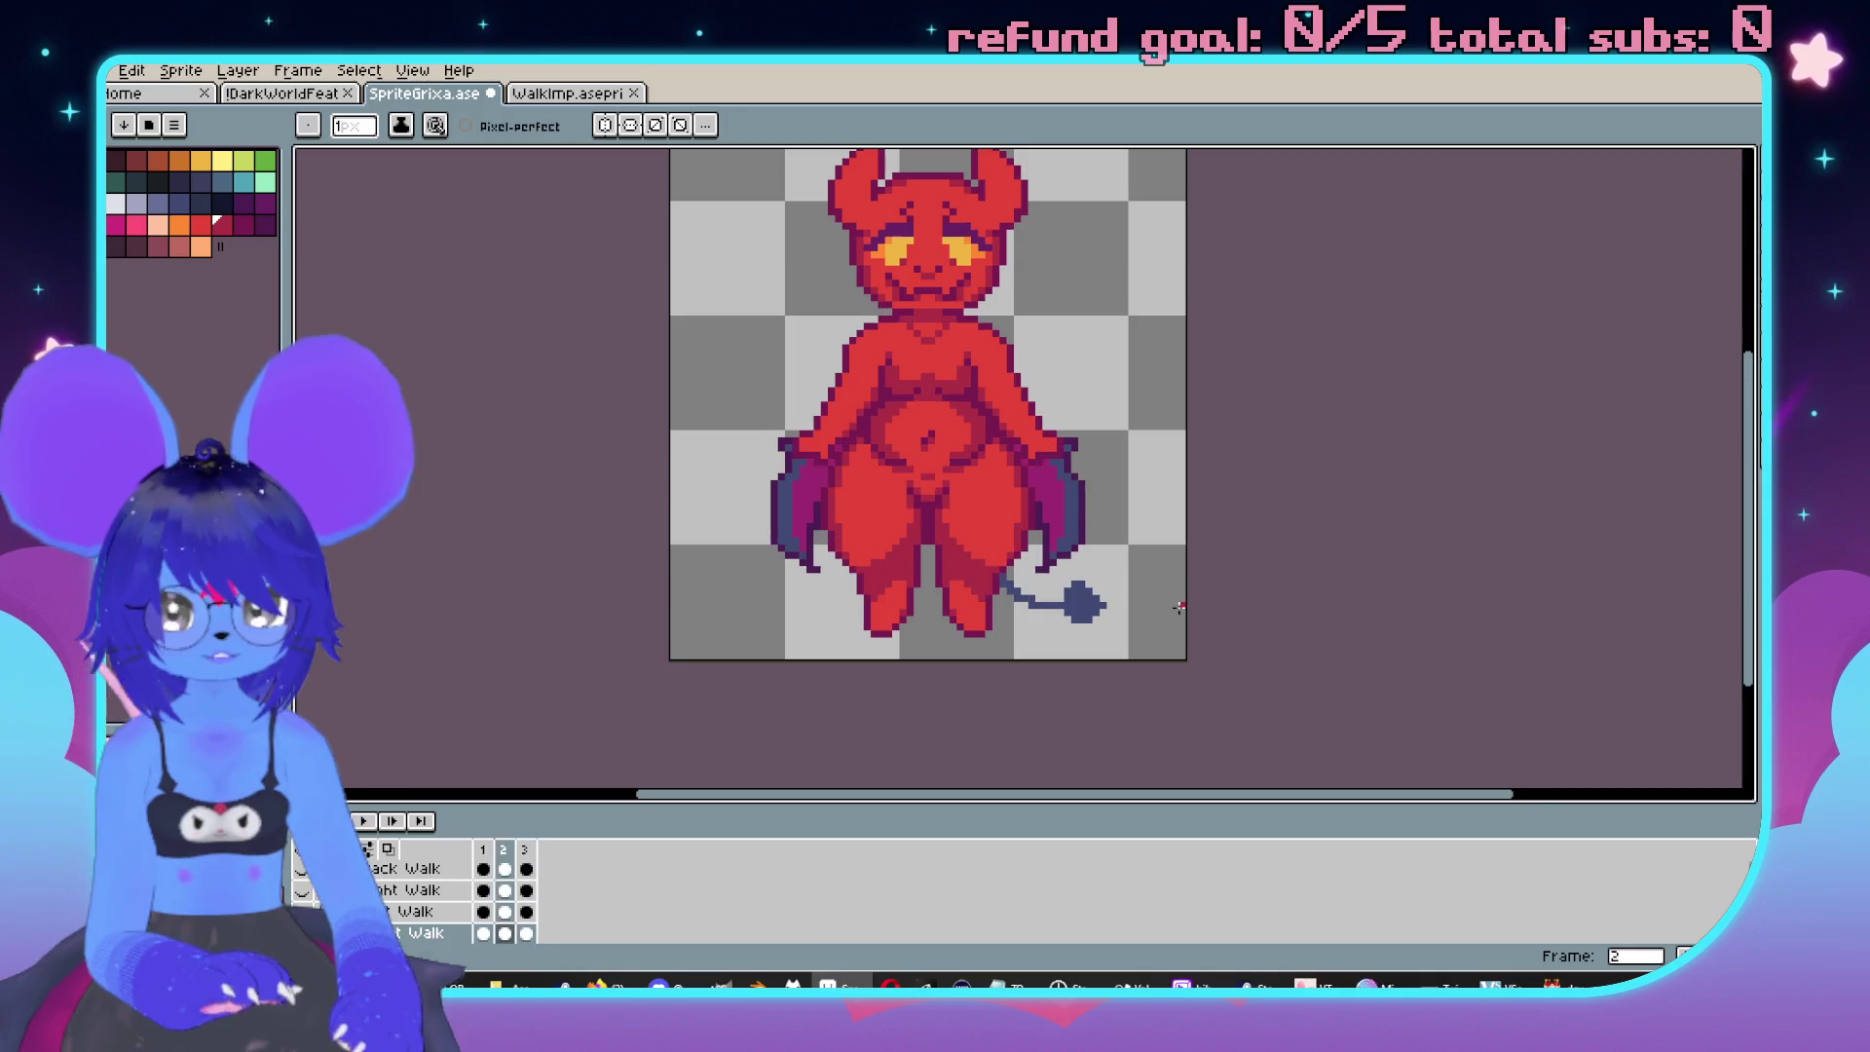
{"action": "scroll", "coordinate": [885, 521], "scroll_direction": "up", "scroll_amount": 2}
{"action": "scroll", "coordinate": [974, 409], "scroll_direction": "up", "scroll_amount": 2}
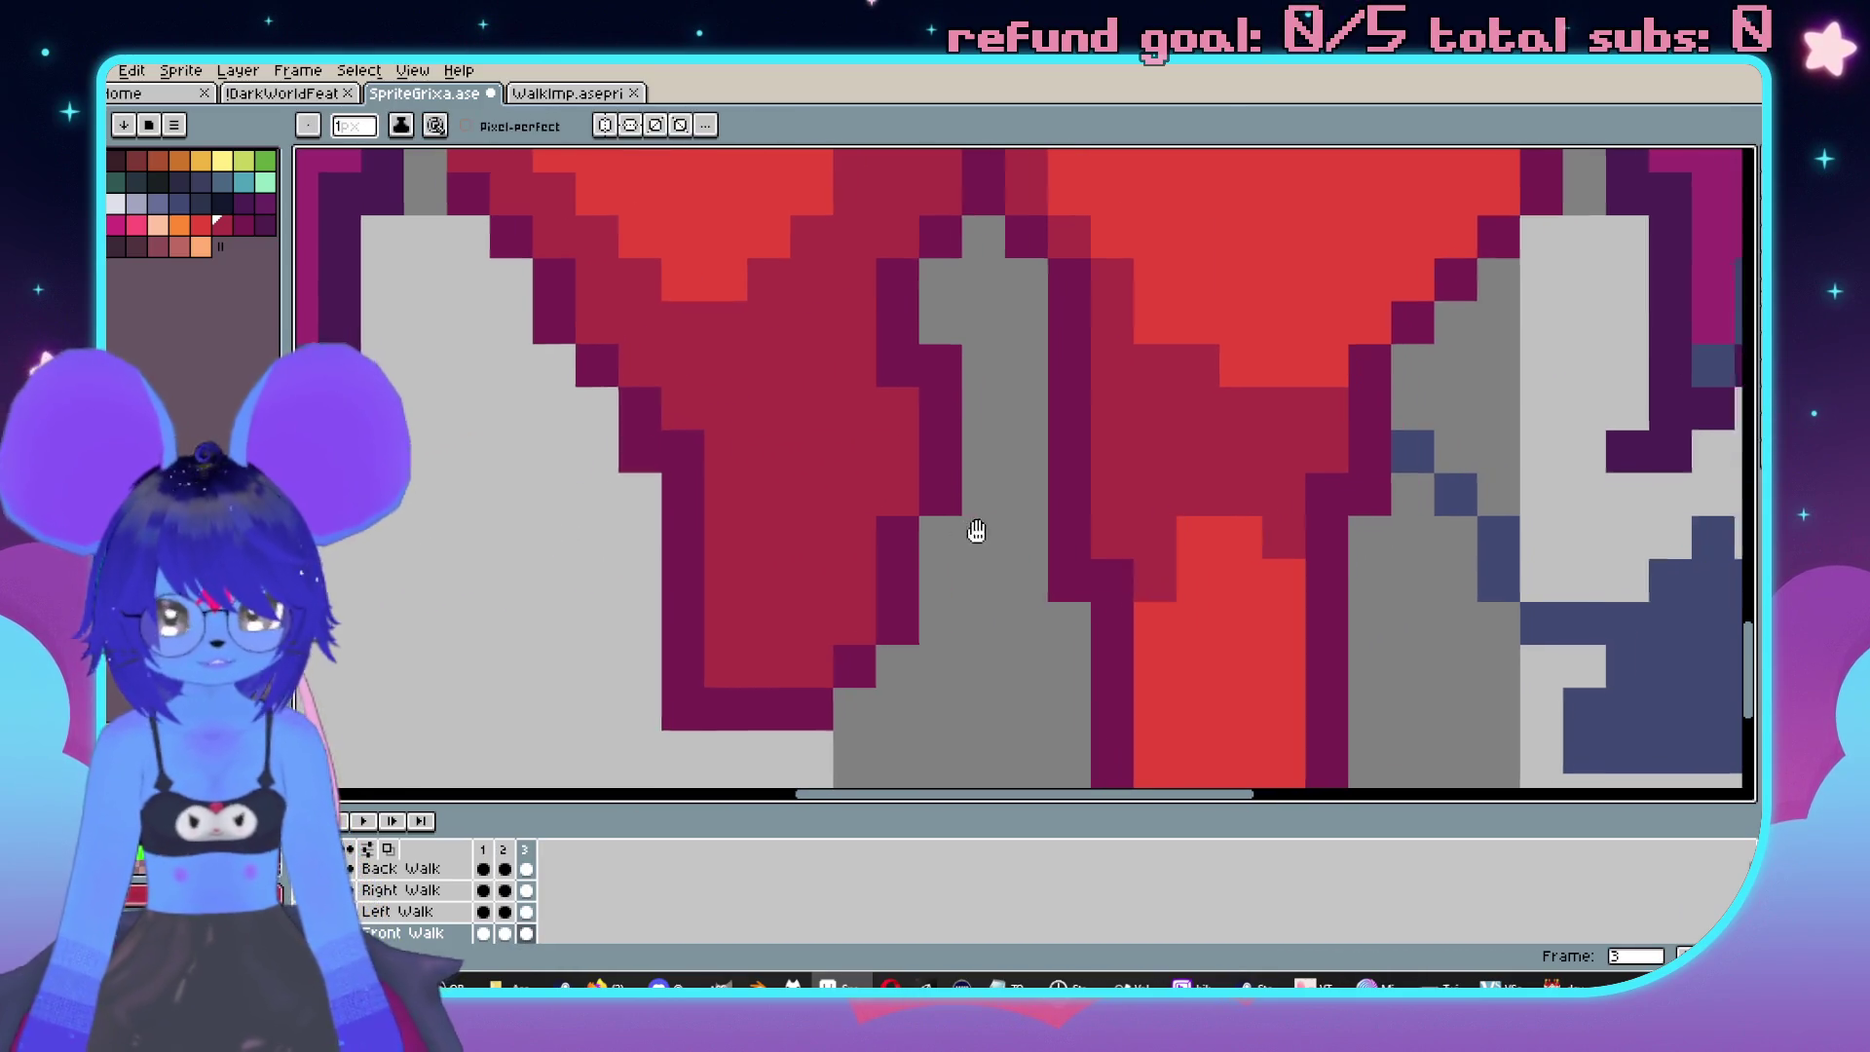
{"action": "scroll", "coordinate": [945, 521], "scroll_direction": "down", "scroll_amount": 1}
{"action": "scroll", "coordinate": [874, 375], "scroll_direction": "up", "scroll_amount": 1}
Nudge the lower stepping leg one pixel right and fill the gap below it.
{"action": "key", "text": "m"}
{"action": "mouse_move", "coordinate": [847, 375]}
{"action": "left_mouse_down"}
{"action": "mouse_move", "coordinate": [897, 617]}
{"action": "mouse_move", "coordinate": [934, 646]}
{"action": "left_mouse_up"}
{"action": "key", "text": "Right"}
{"action": "key", "text": "ctrl+d"}
{"action": "key", "text": "b"}
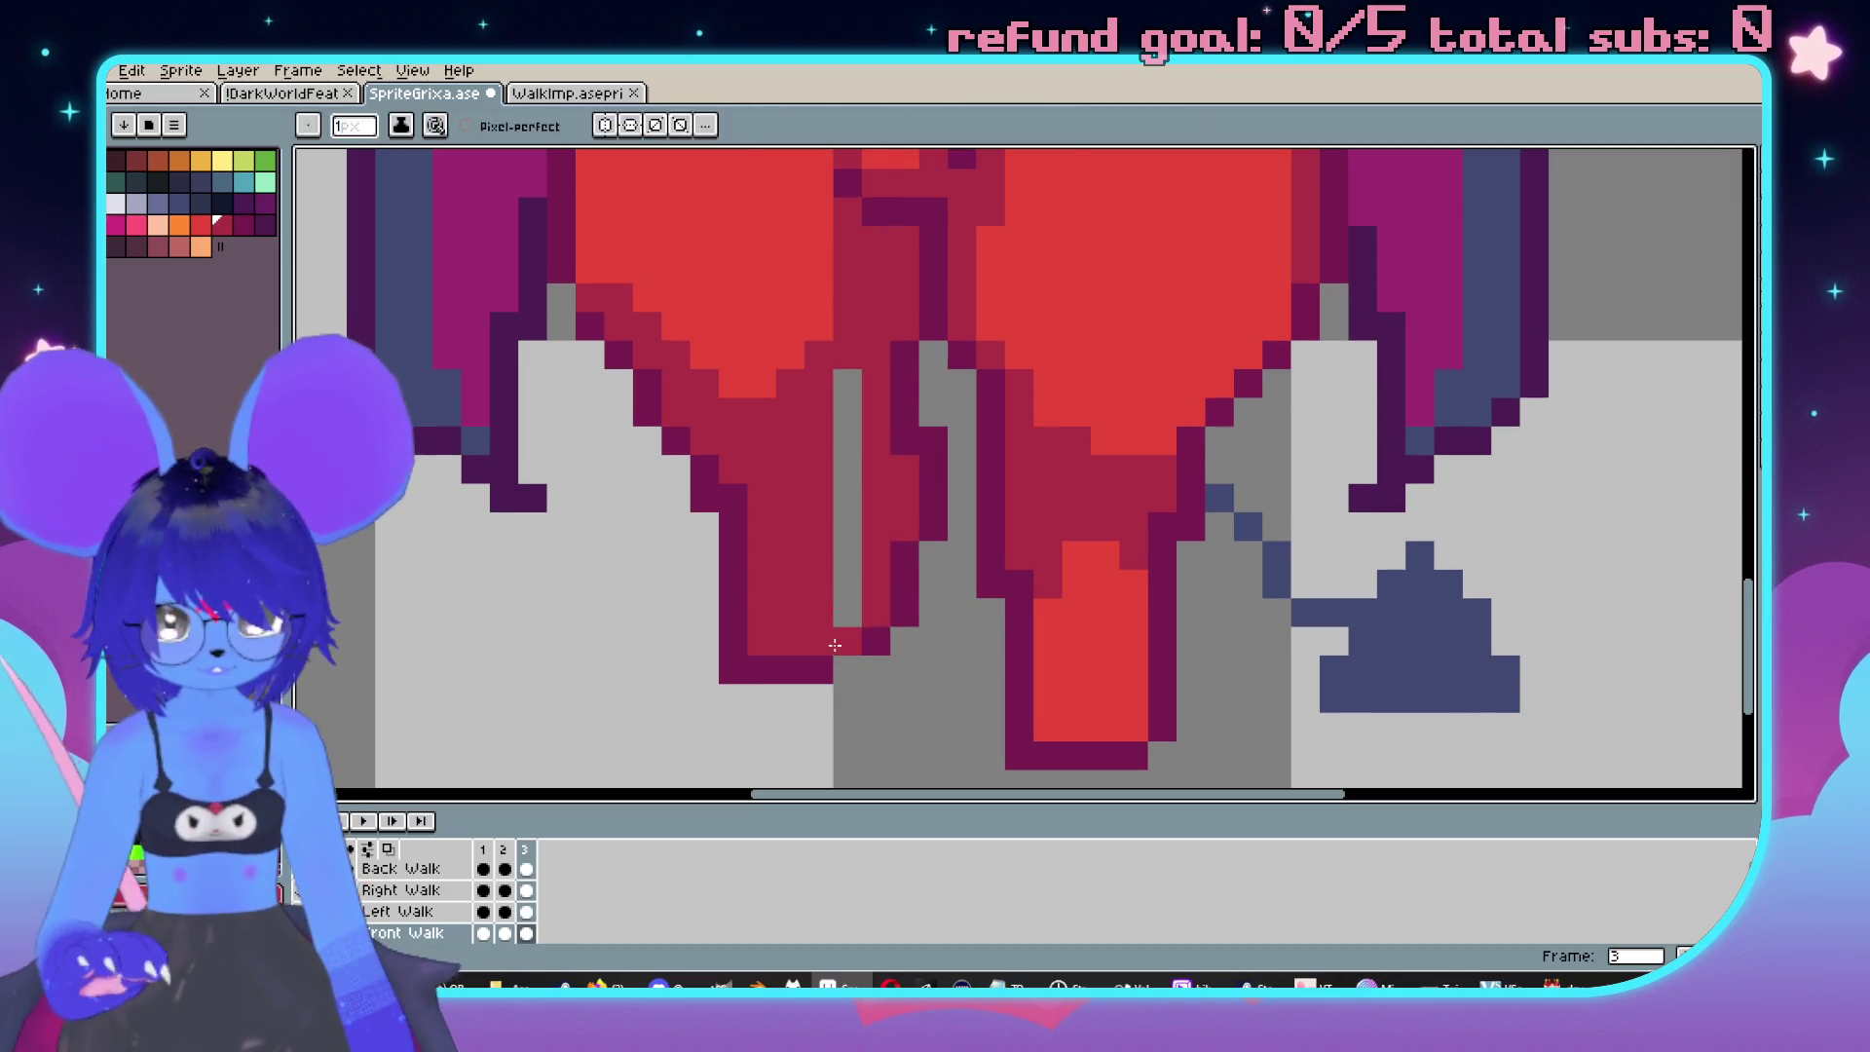
{"action": "left_click", "coordinate": [848, 641]}
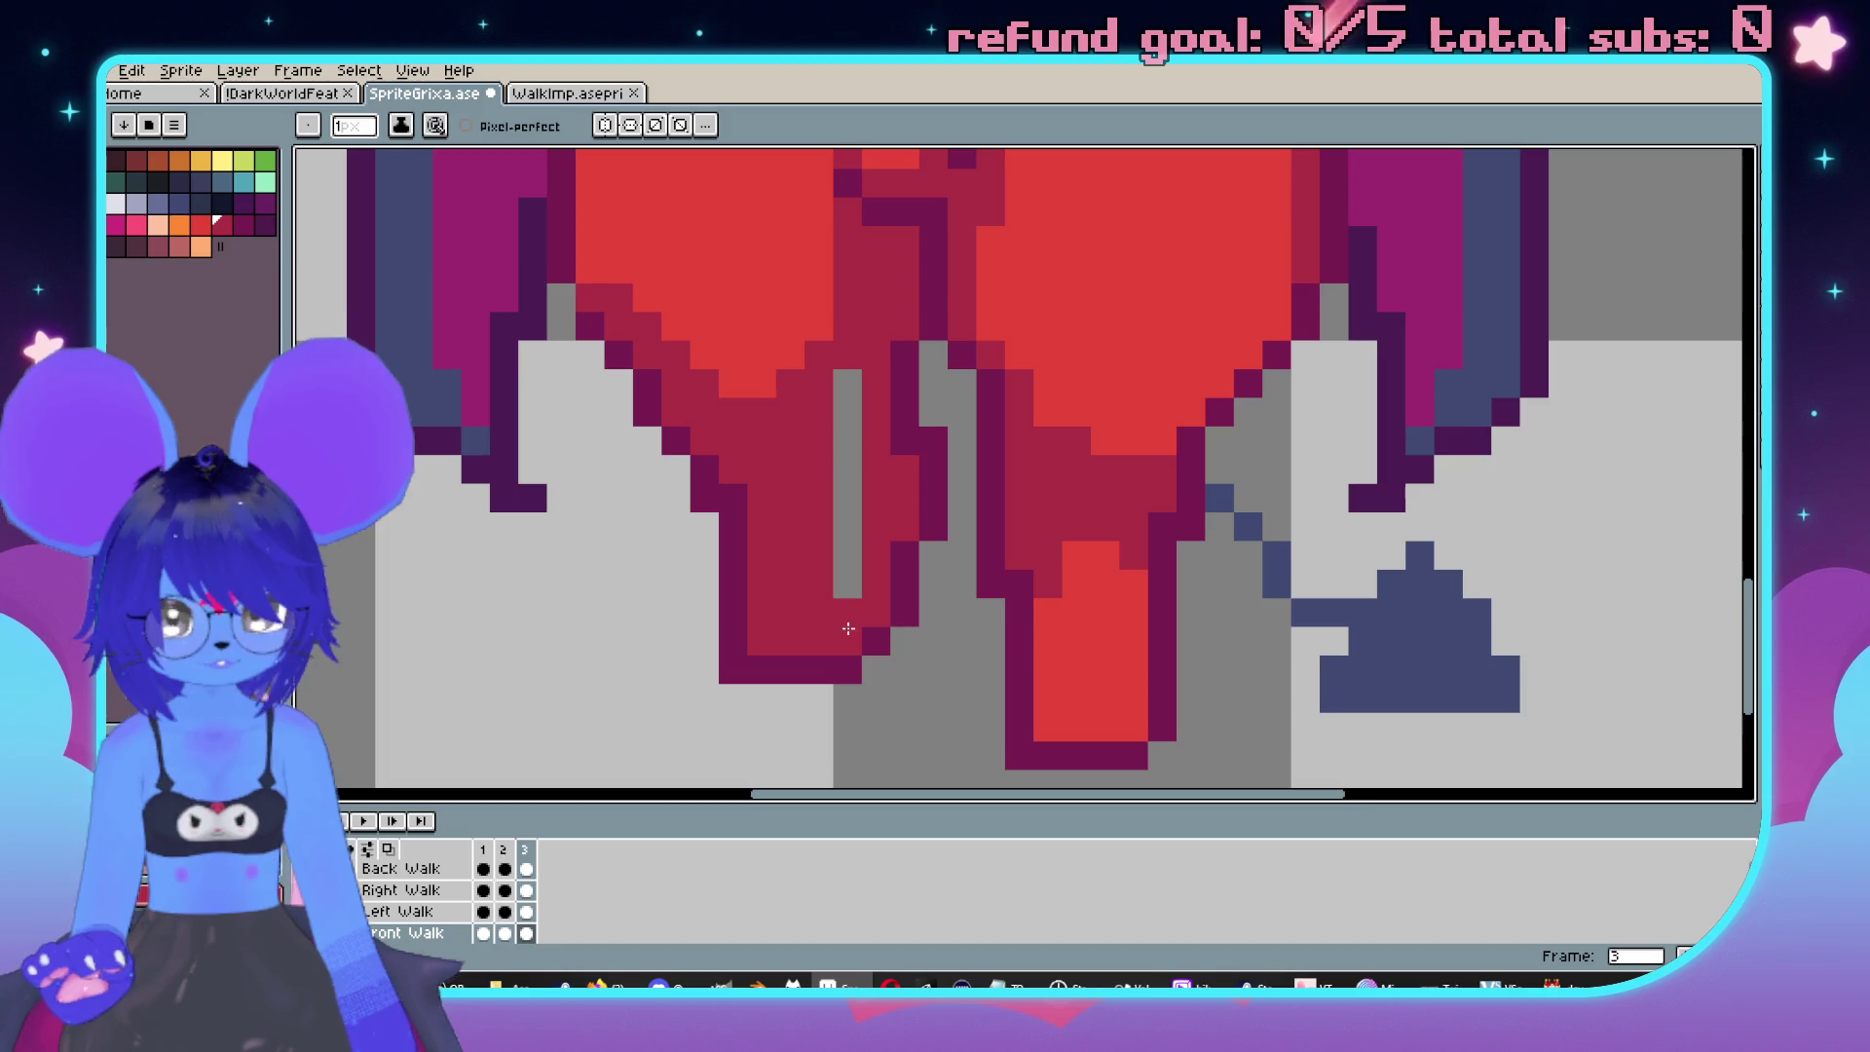
{"action": "left_click_drag", "start_coordinate": [855, 386], "coordinate": [847, 584]}
{"action": "scroll", "coordinate": [848, 584], "scroll_direction": "down", "scroll_amount": 4}
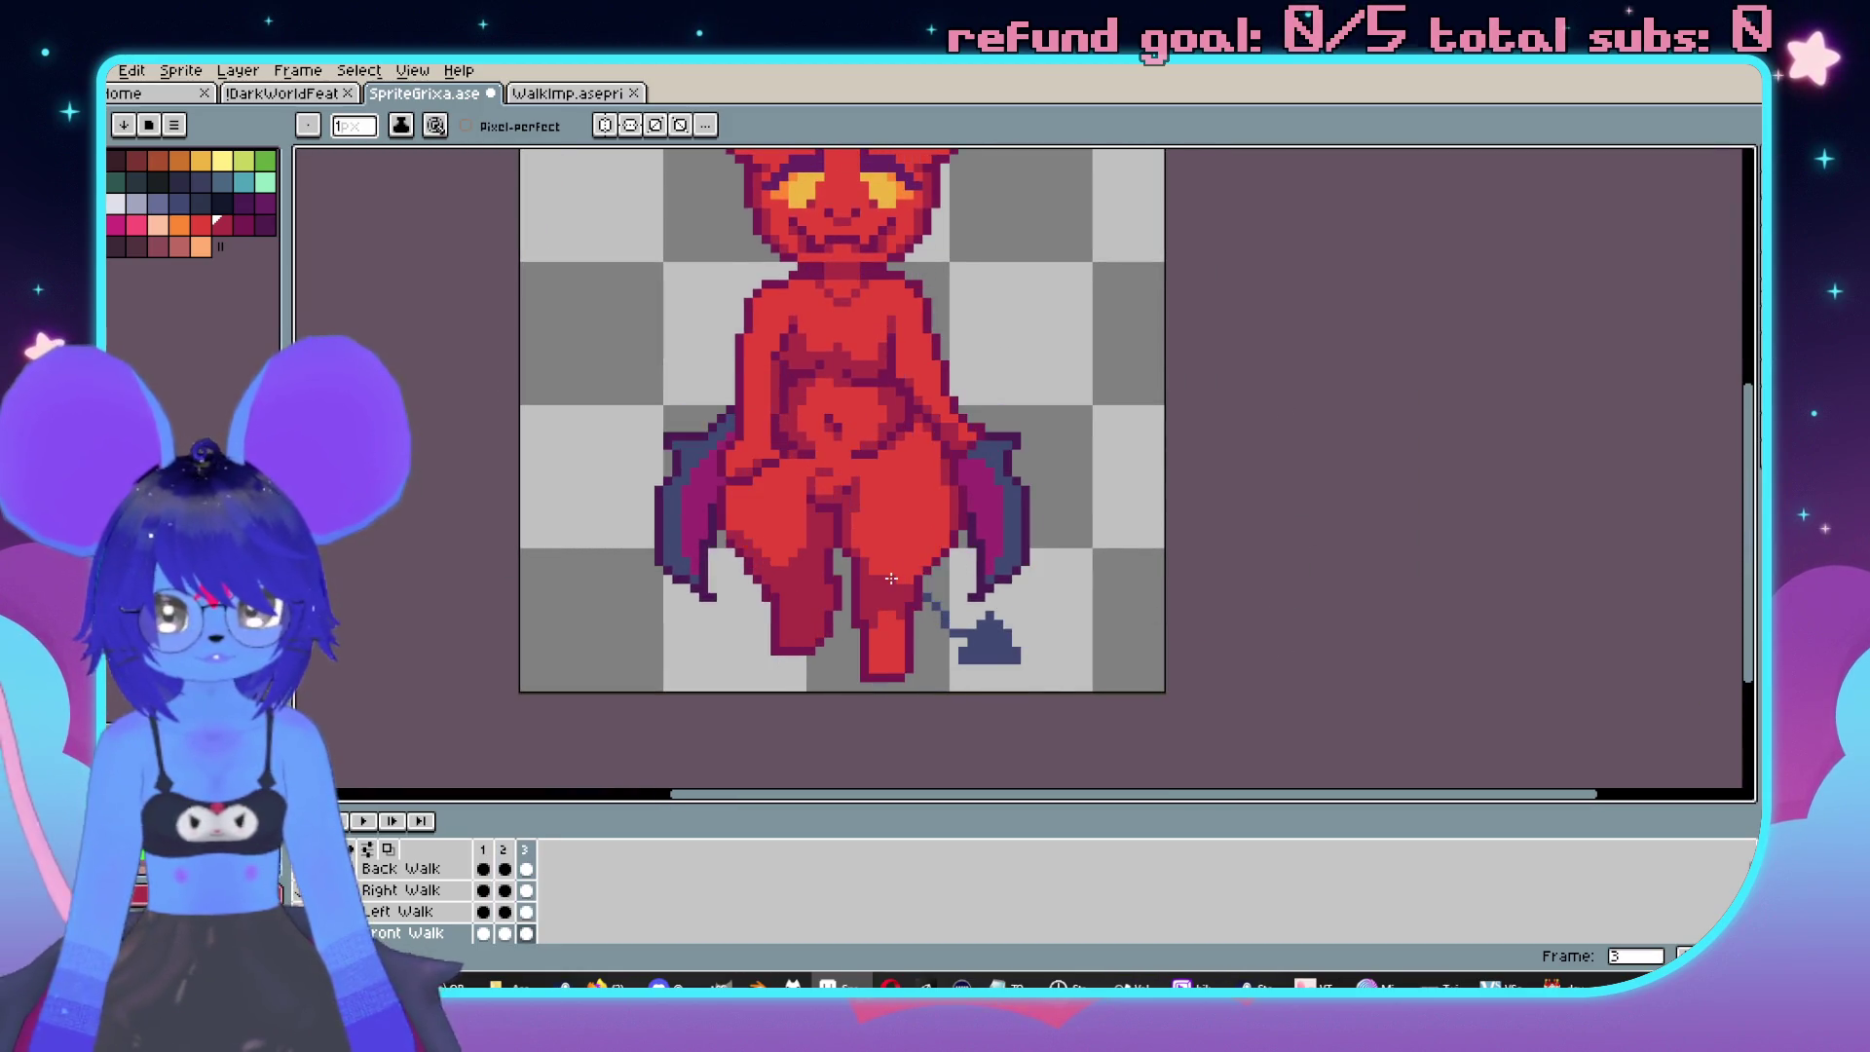
{"action": "scroll", "coordinate": [915, 517], "scroll_direction": "up", "scroll_amount": 4}
{"action": "scroll", "coordinate": [930, 517], "scroll_direction": "down", "scroll_amount": 1}
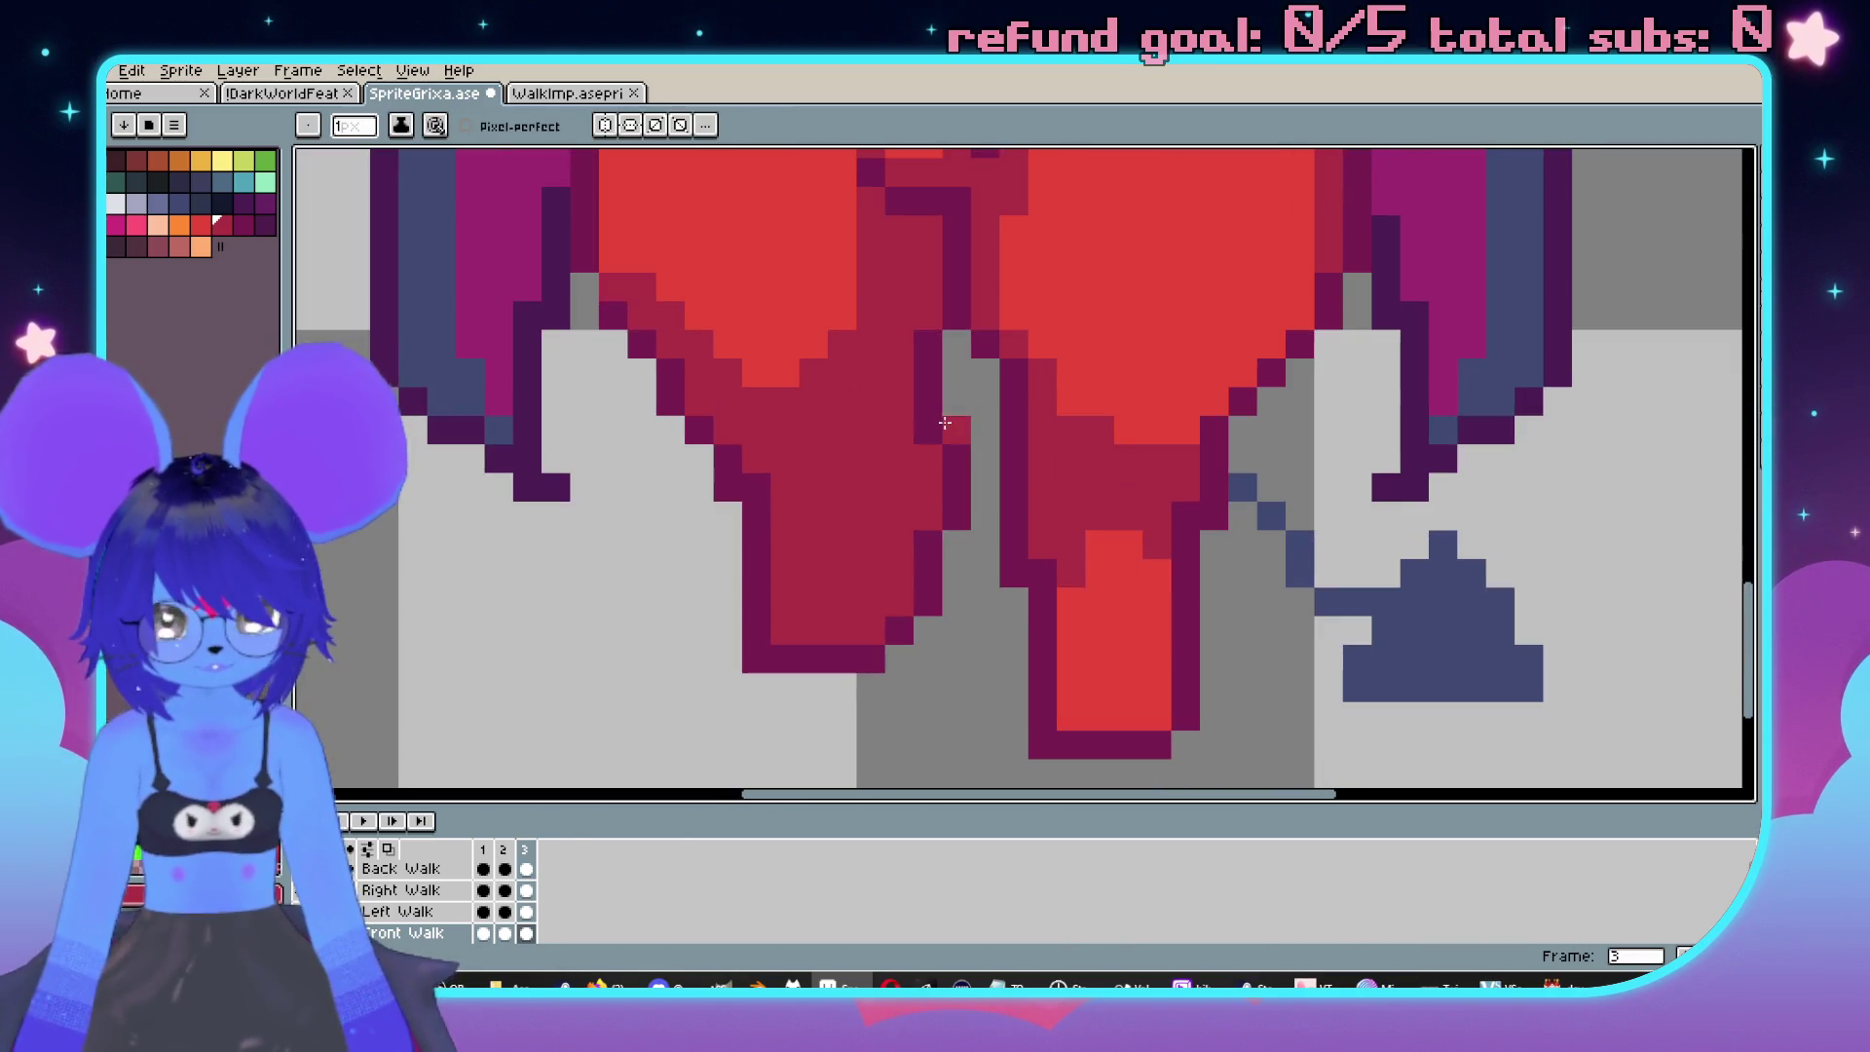
Paint the grey gap on the inner left leg dark red.
{"action": "key", "text": "m"}
{"action": "mouse_move", "coordinate": [898, 343]}
{"action": "left_mouse_down"}
{"action": "mouse_move", "coordinate": [927, 603]}
{"action": "mouse_move", "coordinate": [958, 570]}
{"action": "left_mouse_up"}
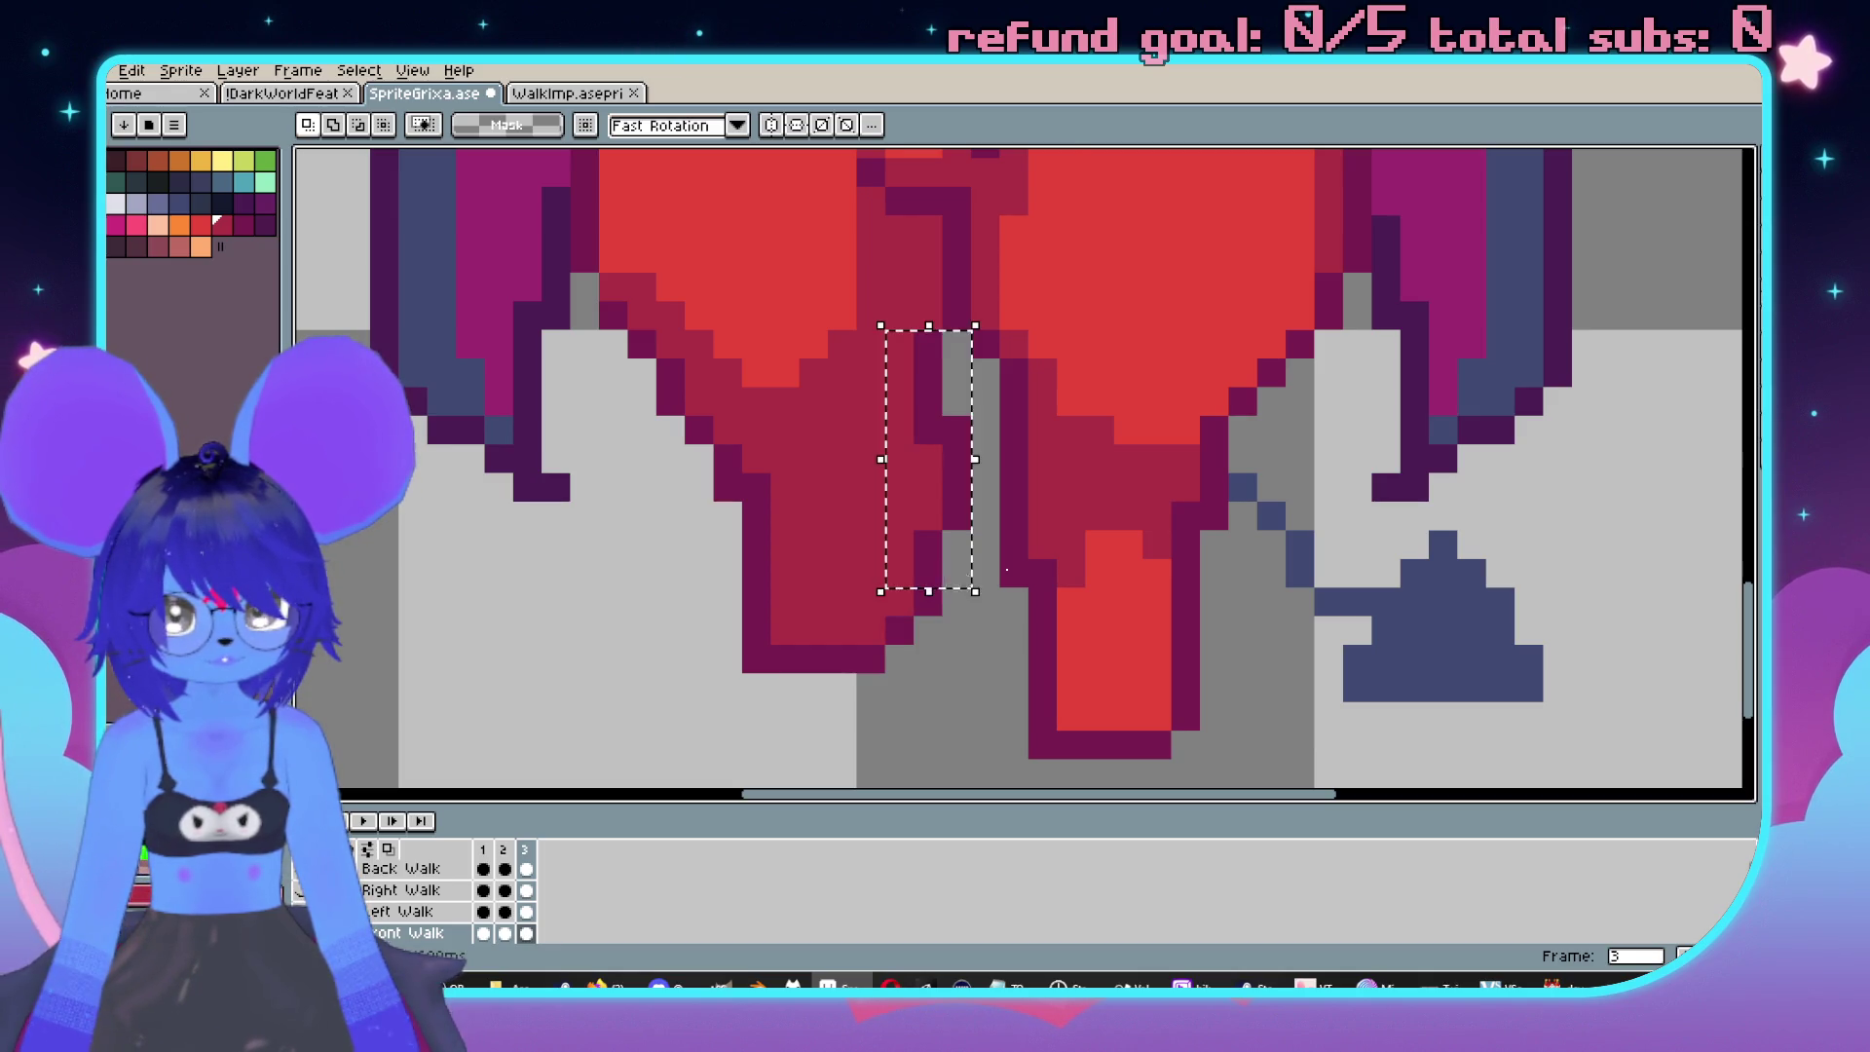
{"action": "key", "text": "ctrl+d"}
{"action": "scroll", "coordinate": [1127, 514], "scroll_direction": "down", "scroll_amount": 1}
{"action": "key", "text": "b"}
{"action": "left_click_drag", "start_coordinate": [965, 592], "coordinate": [964, 438]}
{"action": "scroll", "coordinate": [1214, 454], "scroll_direction": "down", "scroll_amount": 2}
{"action": "scroll", "coordinate": [1215, 454], "scroll_direction": "up", "scroll_amount": 1}
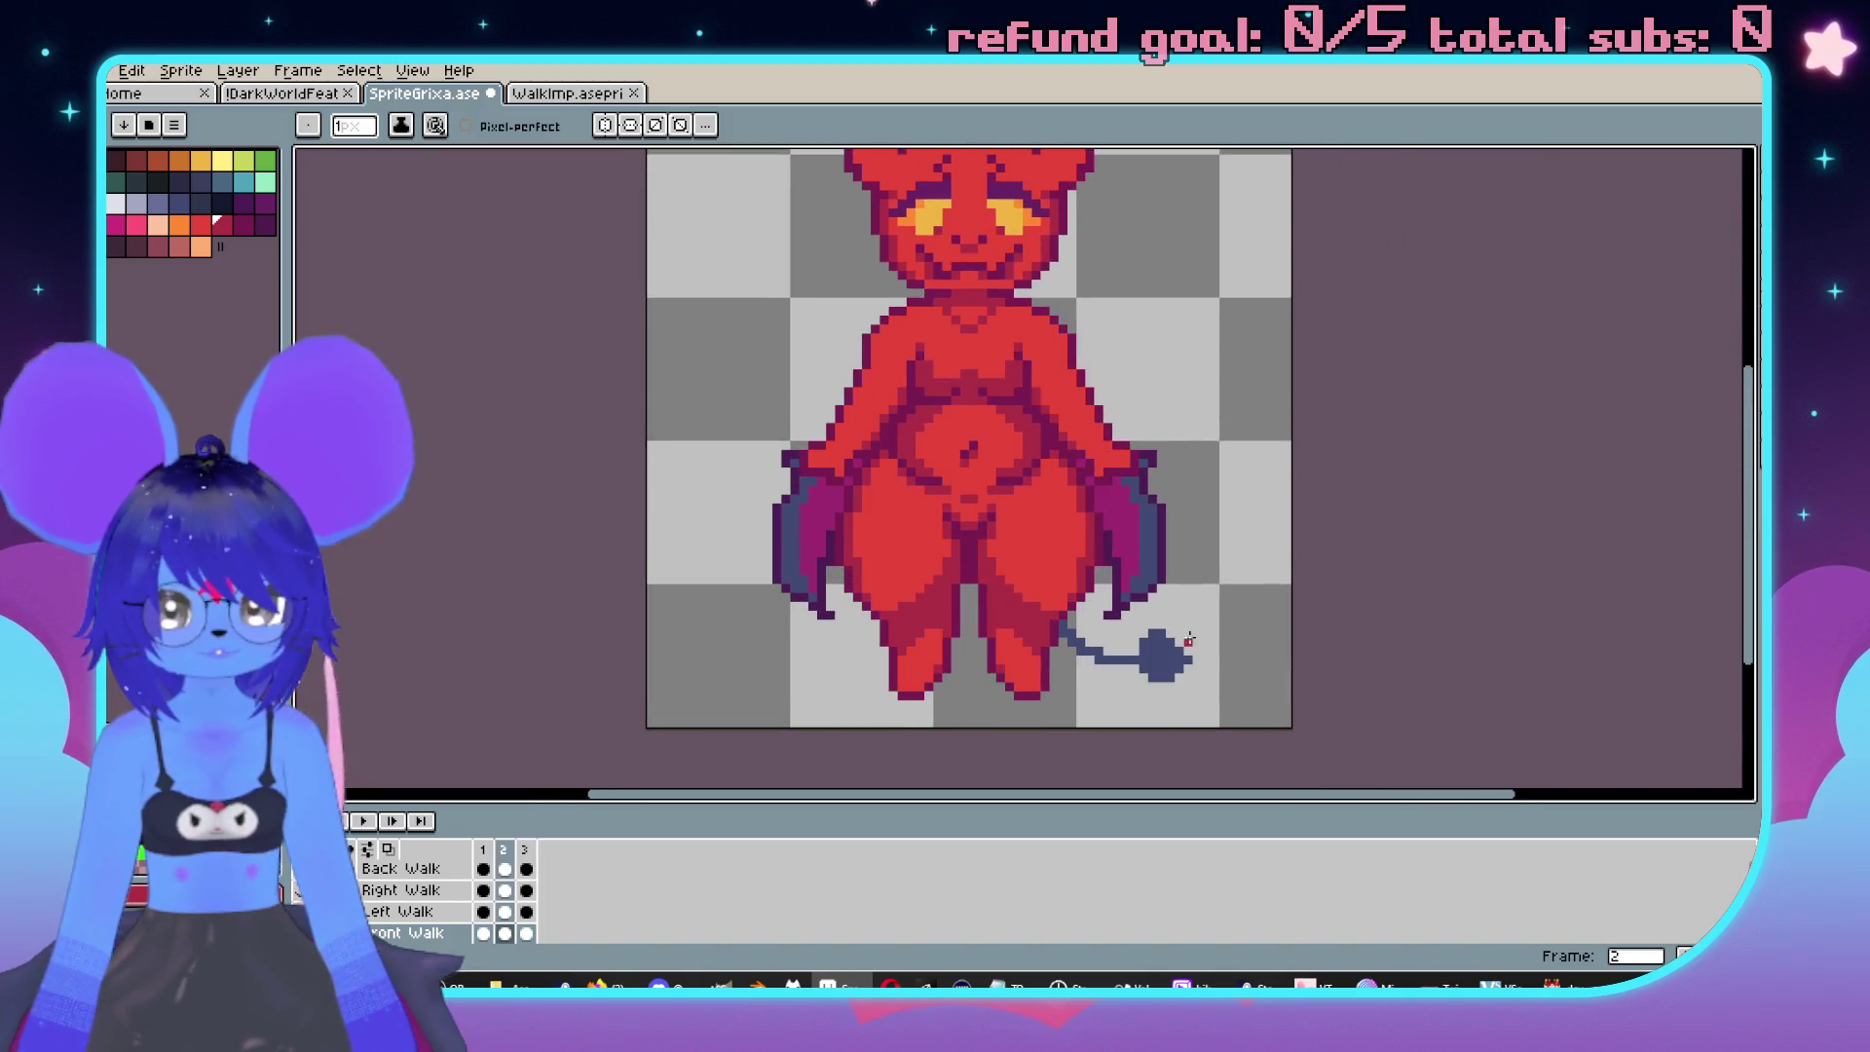
{"action": "scroll", "coordinate": [1210, 649], "scroll_direction": "down", "scroll_amount": 1}
{"action": "scroll", "coordinate": [1210, 650], "scroll_direction": "down", "scroll_amount": 1}
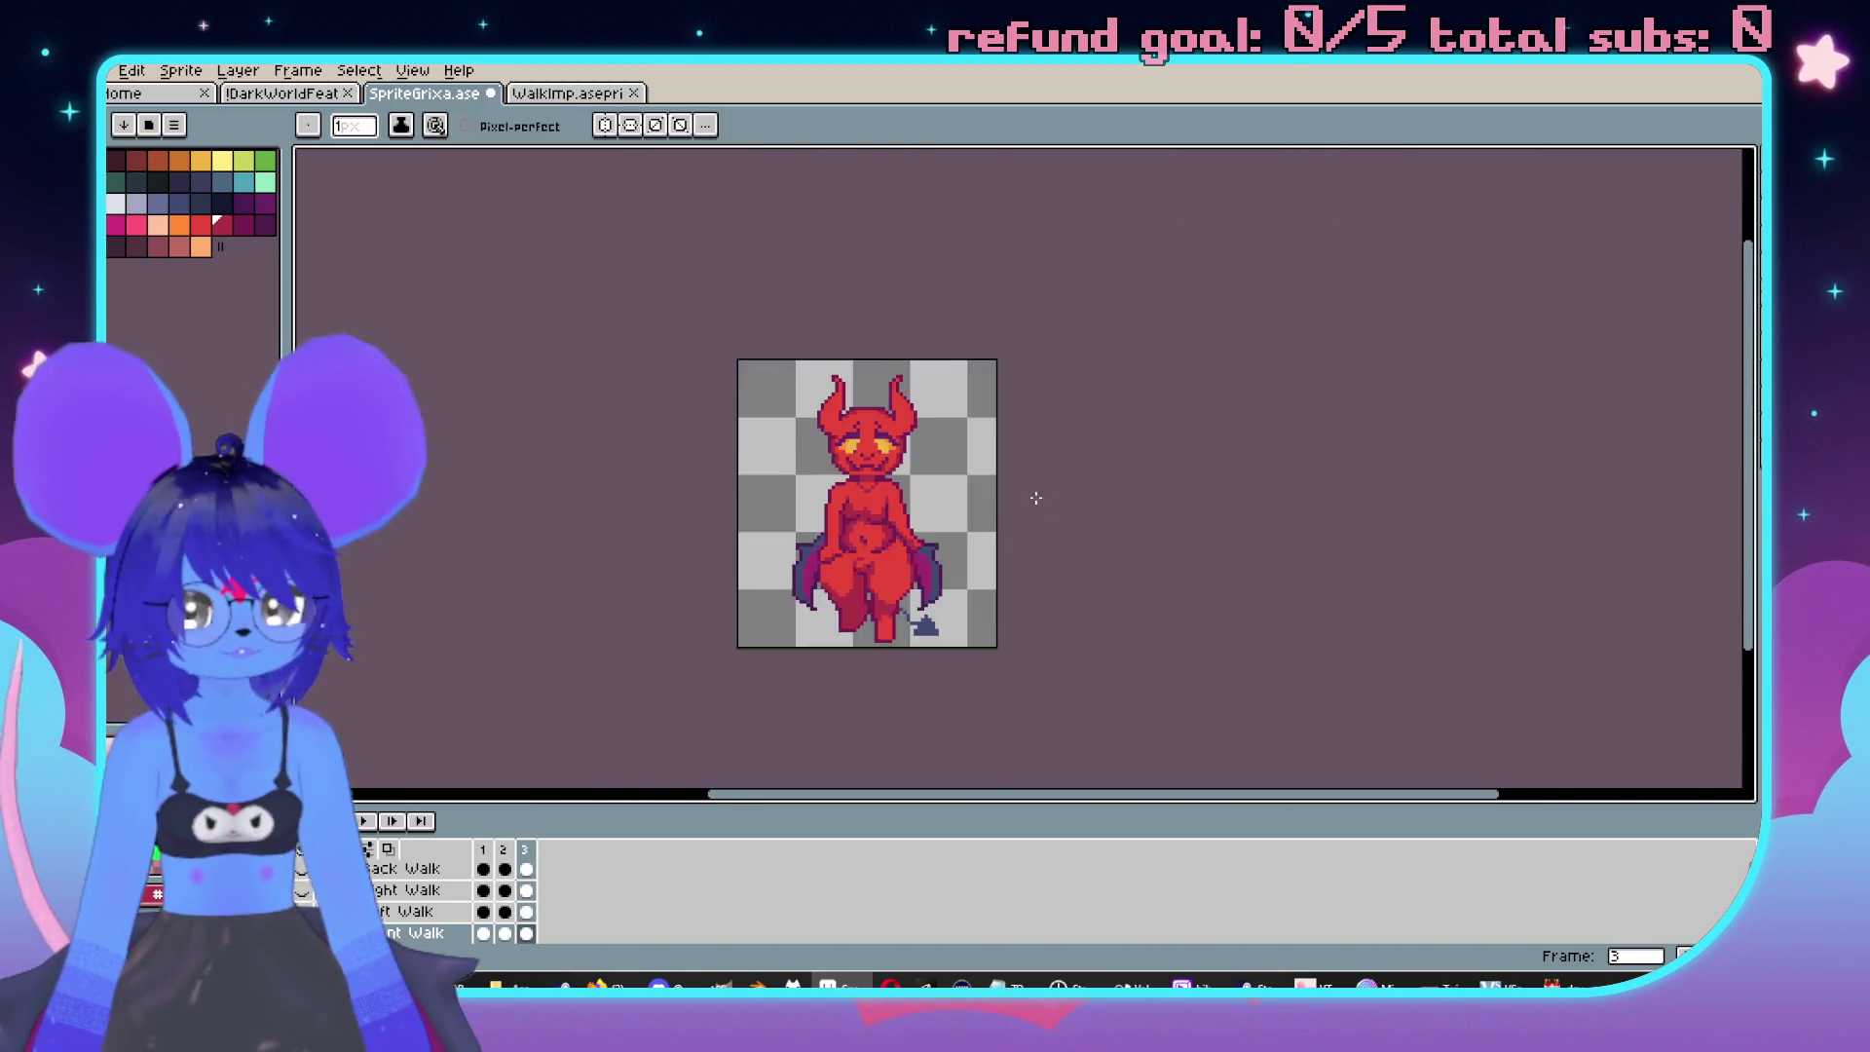
{"action": "scroll", "coordinate": [1027, 484], "scroll_direction": "up", "scroll_amount": 3}
{"action": "scroll", "coordinate": [857, 478], "scroll_direction": "down", "scroll_amount": 2}
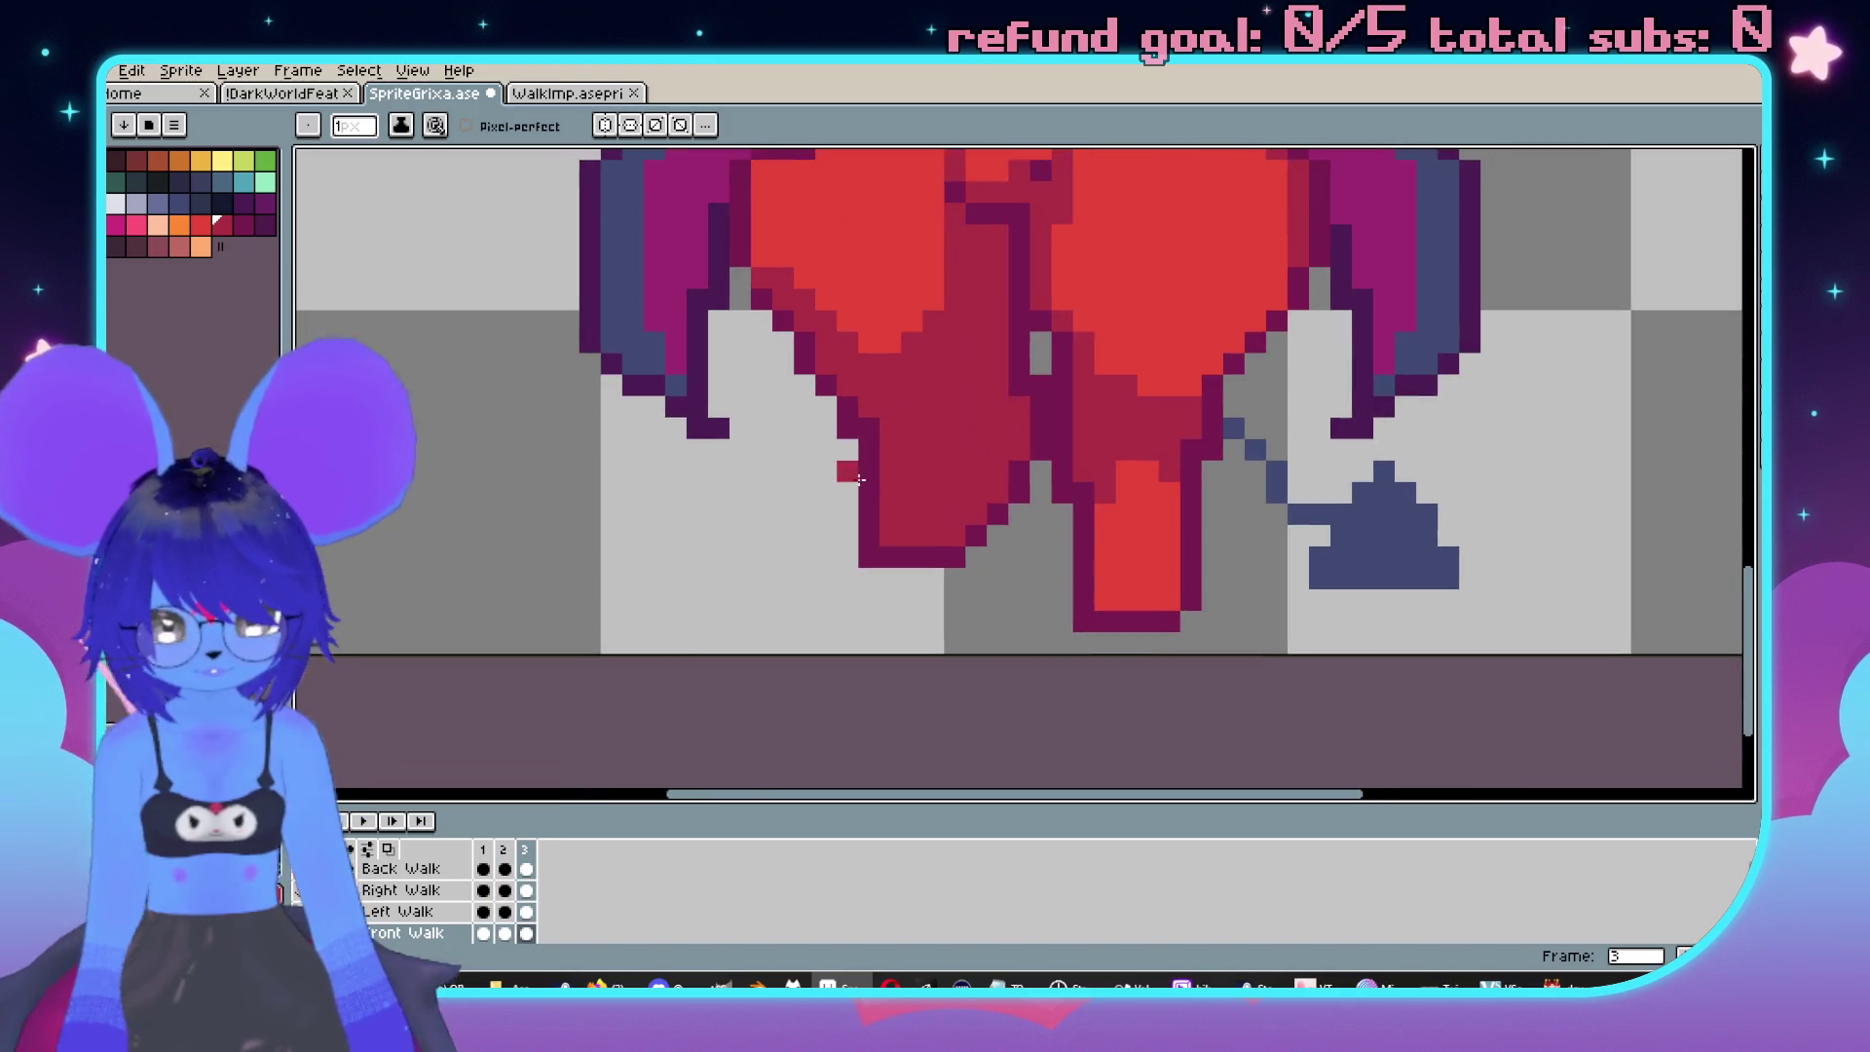
{"action": "scroll", "coordinate": [895, 510], "scroll_direction": "up", "scroll_amount": 2}
Select the bottom of the left leg and re-centre the imp's lower body in view.
{"action": "key", "text": "m"}
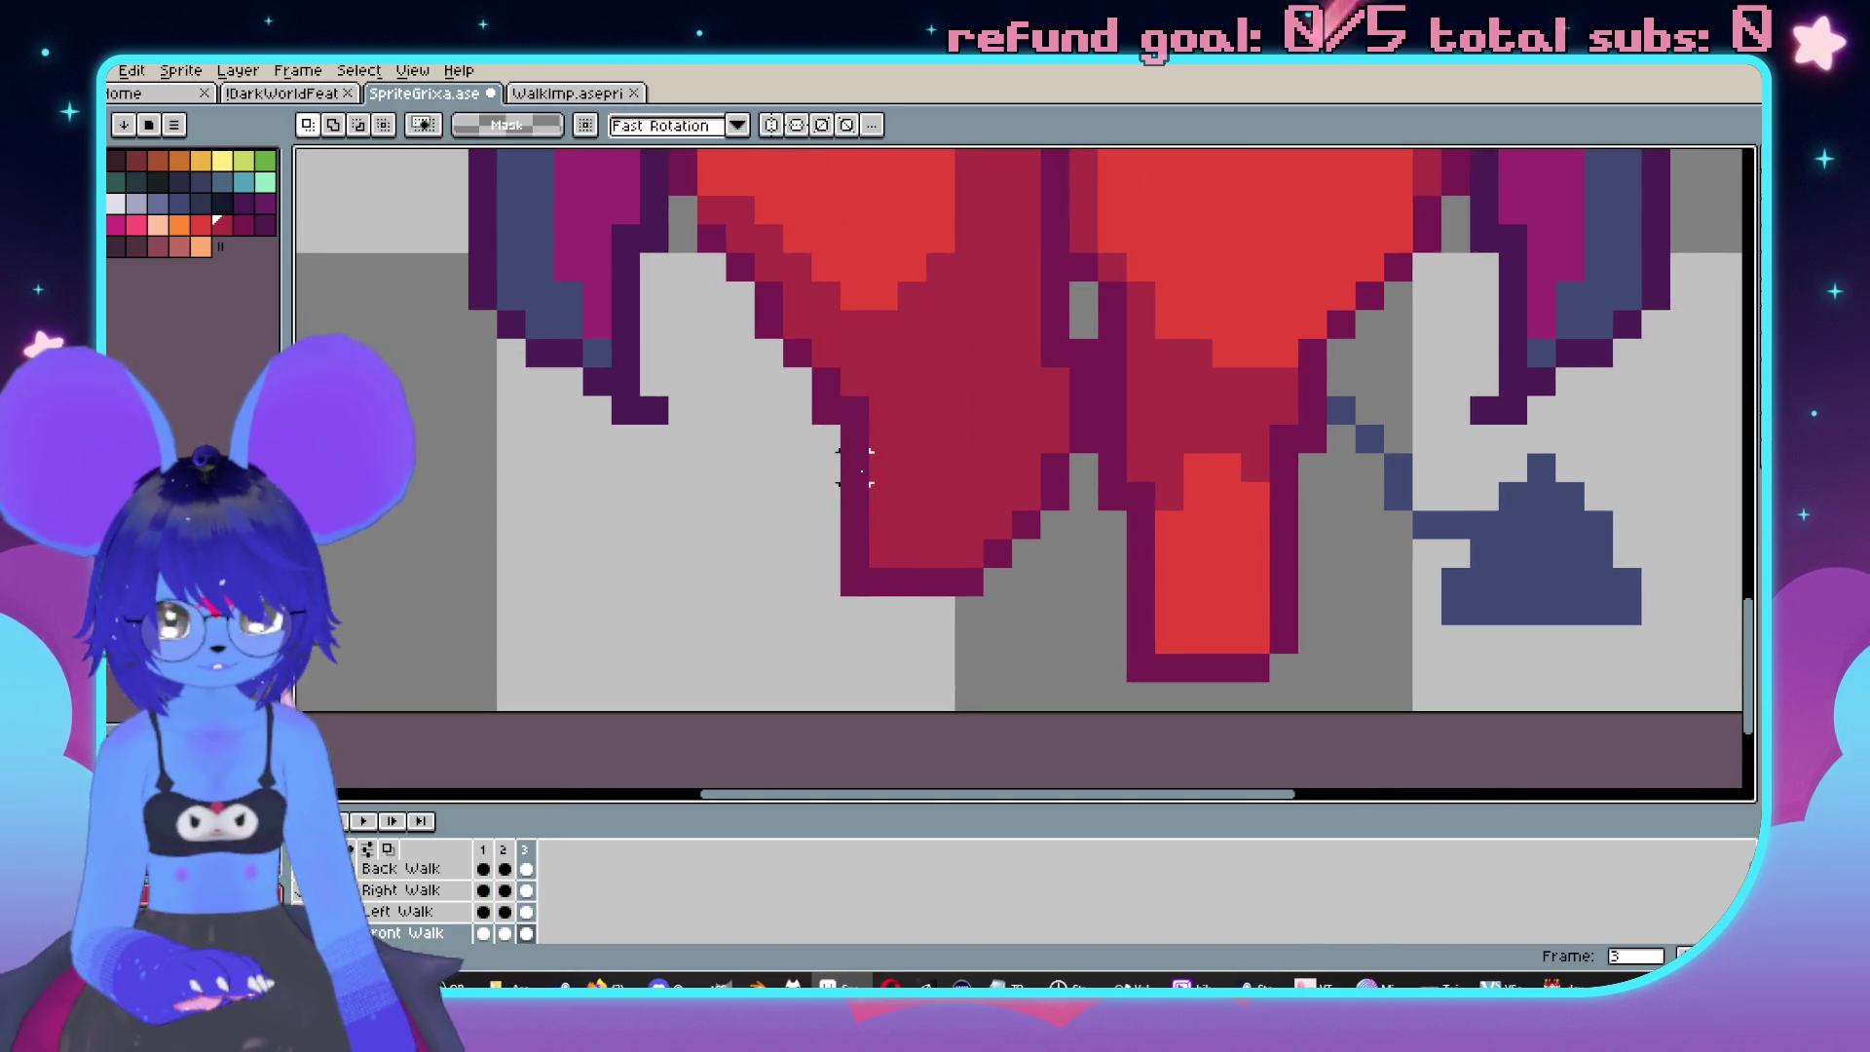
{"action": "left_click_drag", "start_coordinate": [877, 580], "coordinate": [897, 613]}
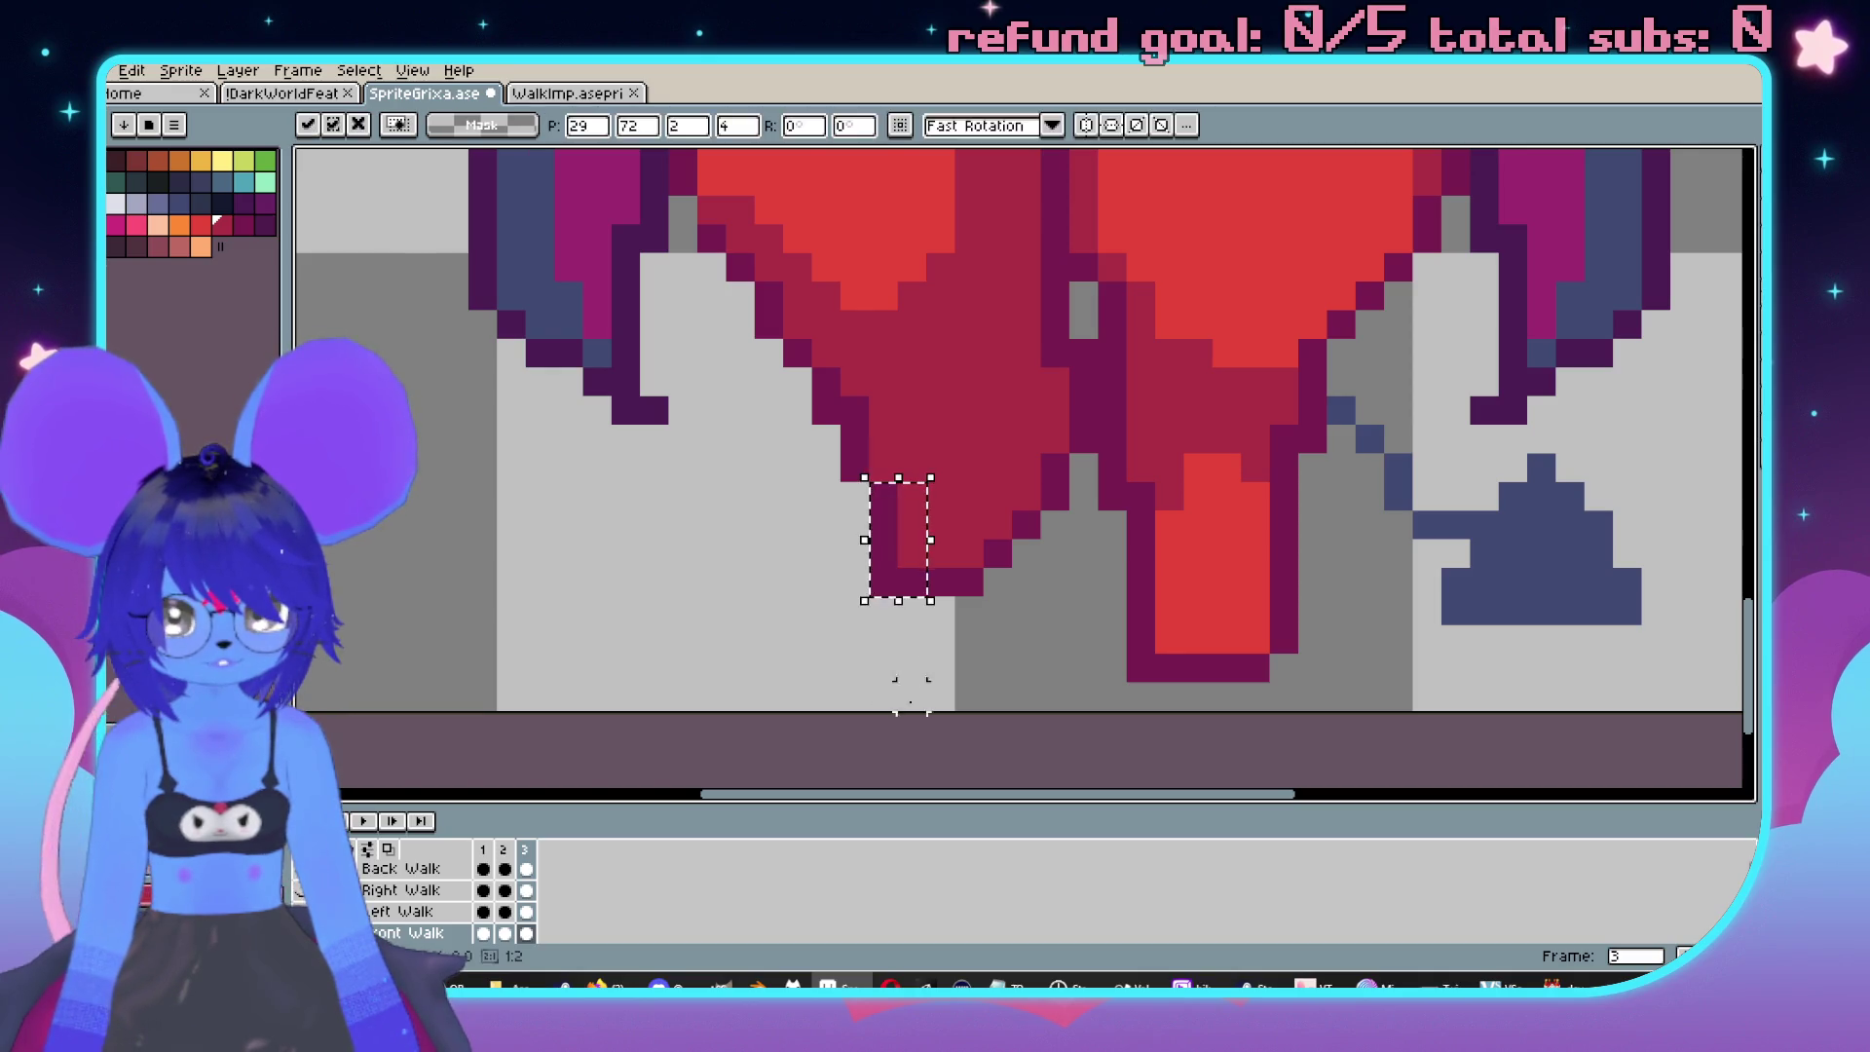
{"action": "scroll", "coordinate": [897, 613], "scroll_direction": "down", "scroll_amount": 4}
{"action": "key", "text": "Left"}
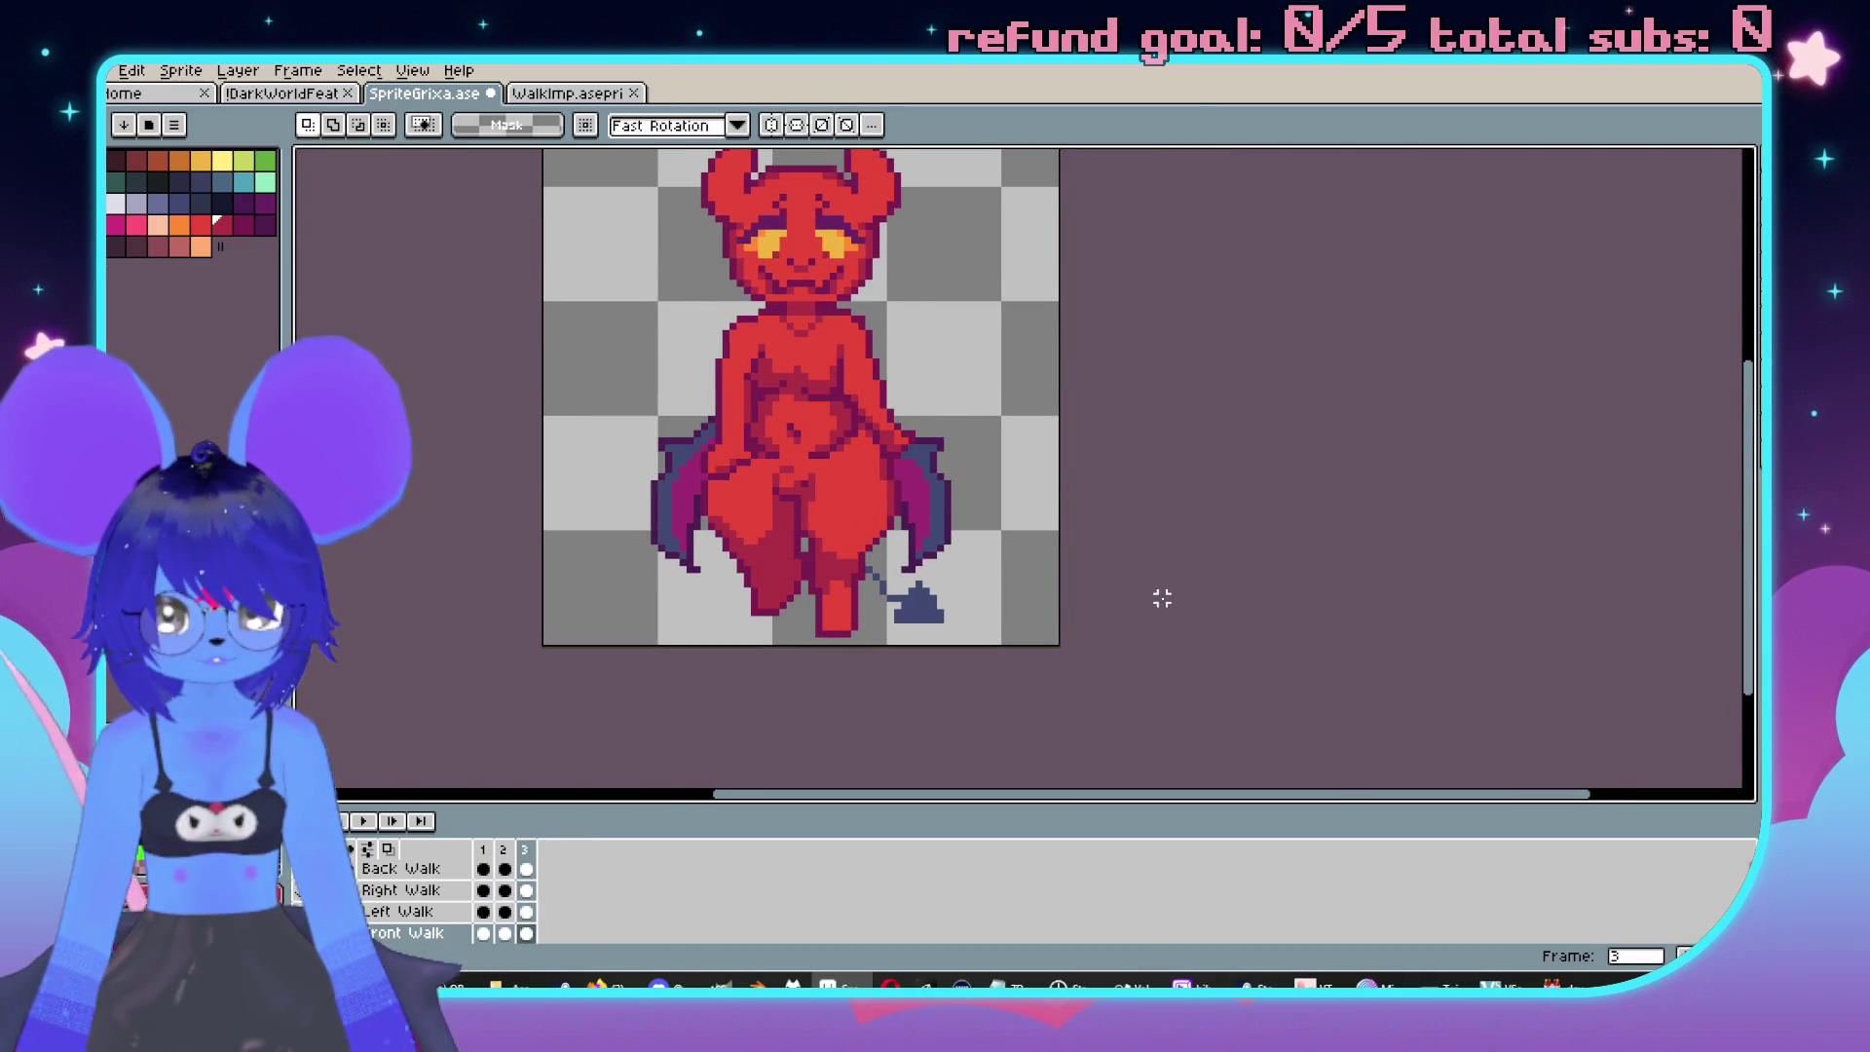
{"action": "scroll", "coordinate": [1224, 517], "scroll_direction": "up", "scroll_amount": 1}
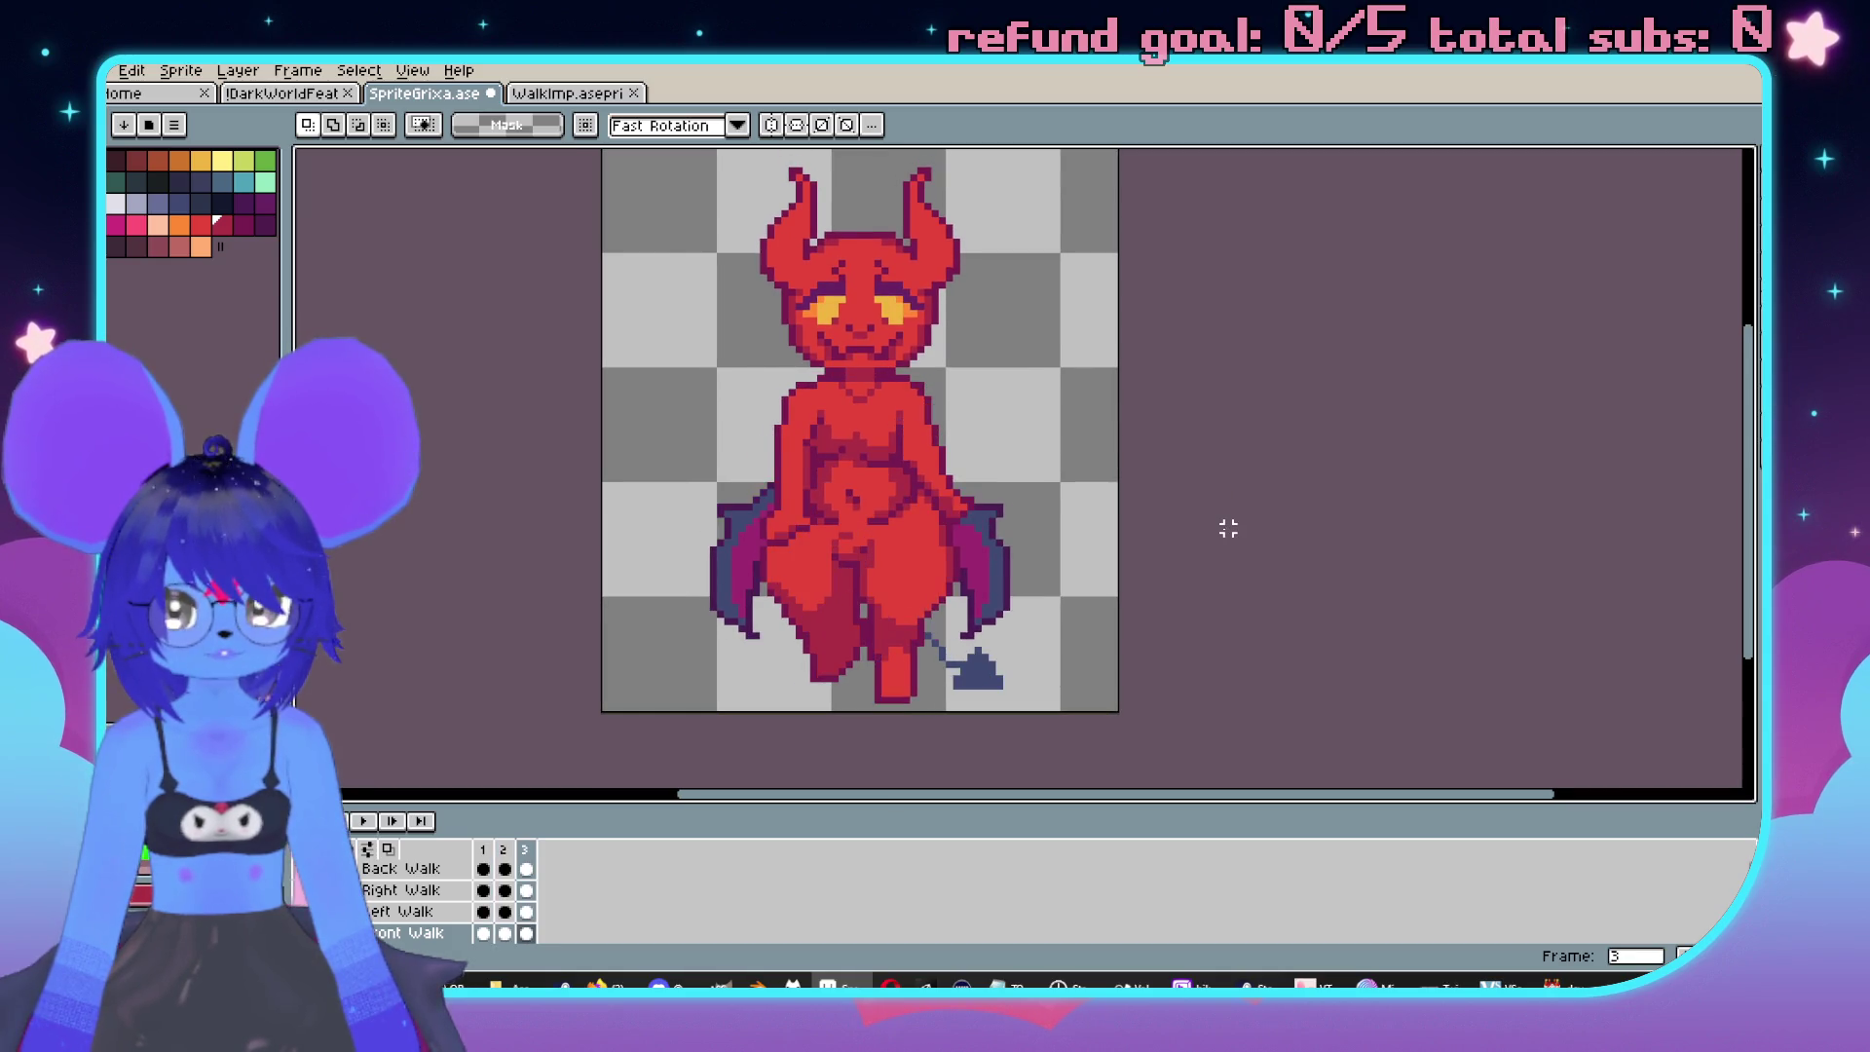
{"action": "left_click_drag", "start_coordinate": [1227, 526], "coordinate": [1268, 506]}
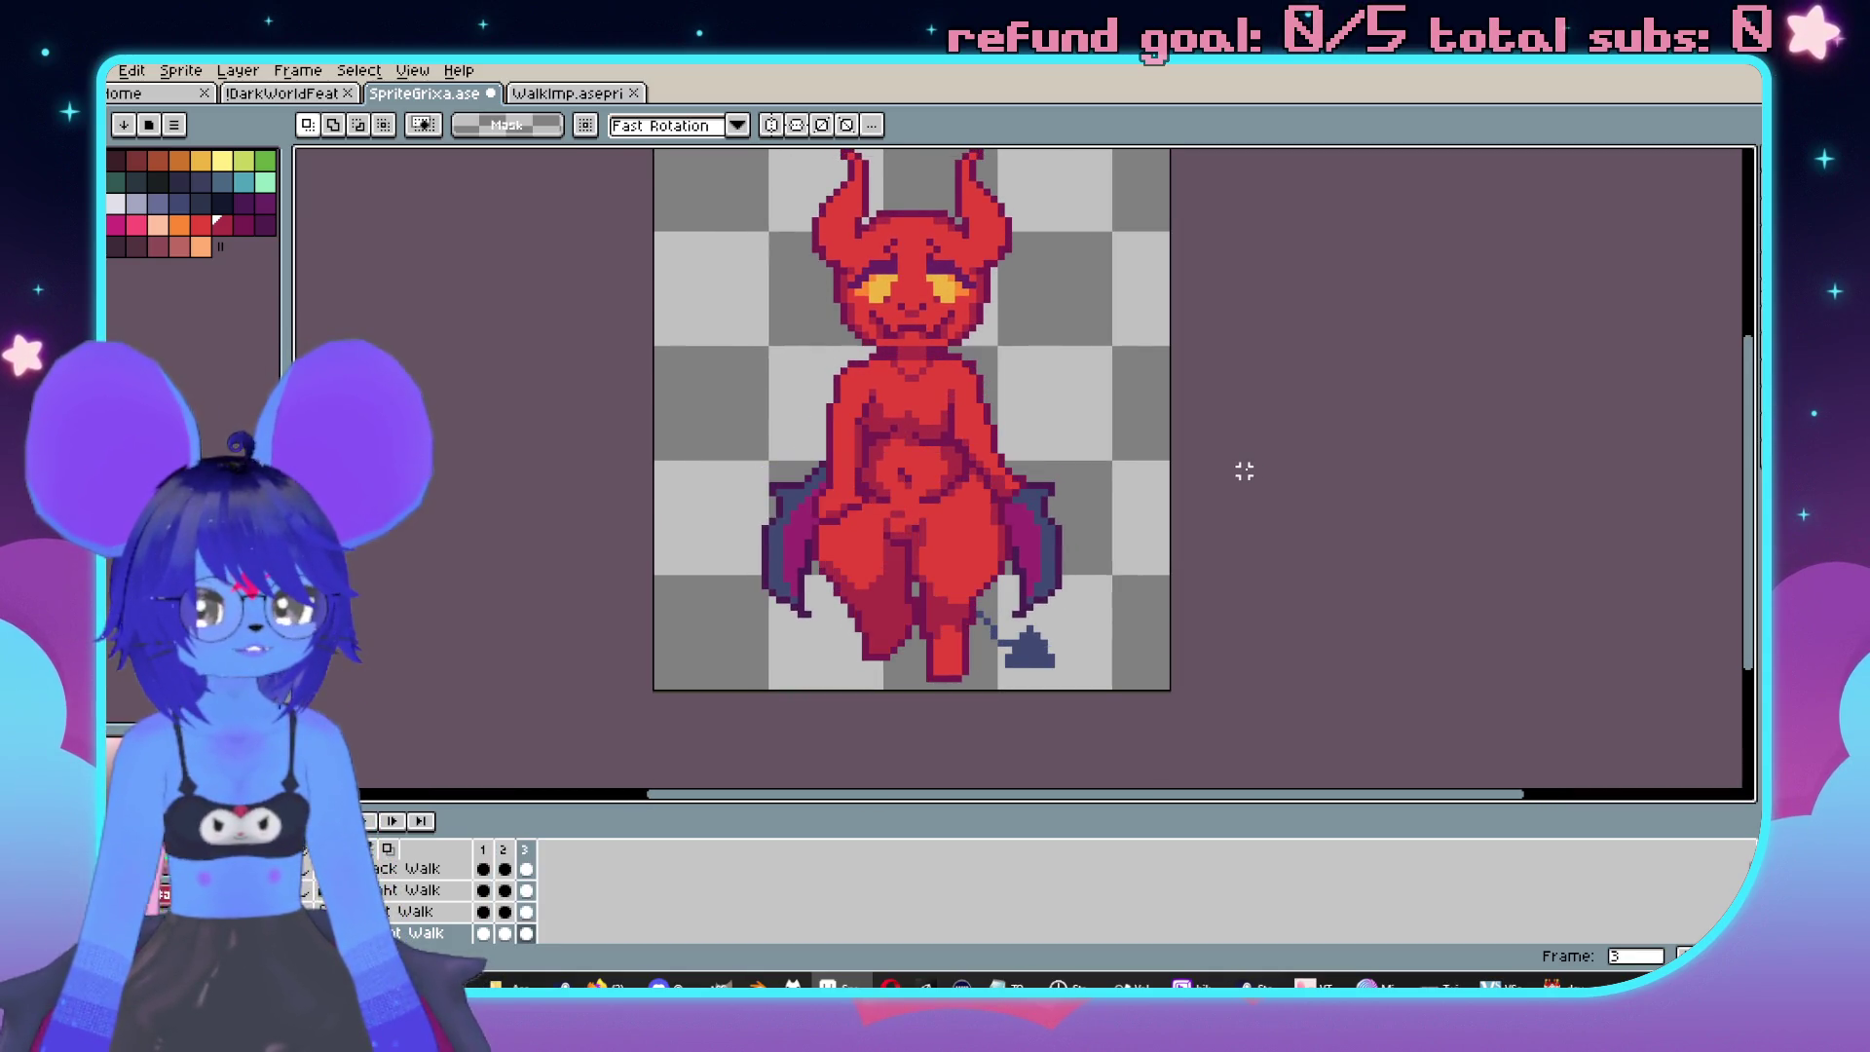
{"action": "scroll", "coordinate": [1227, 481], "scroll_direction": "up", "scroll_amount": 1}
{"action": "left_click_drag", "start_coordinate": [1119, 522], "coordinate": [1047, 489]}
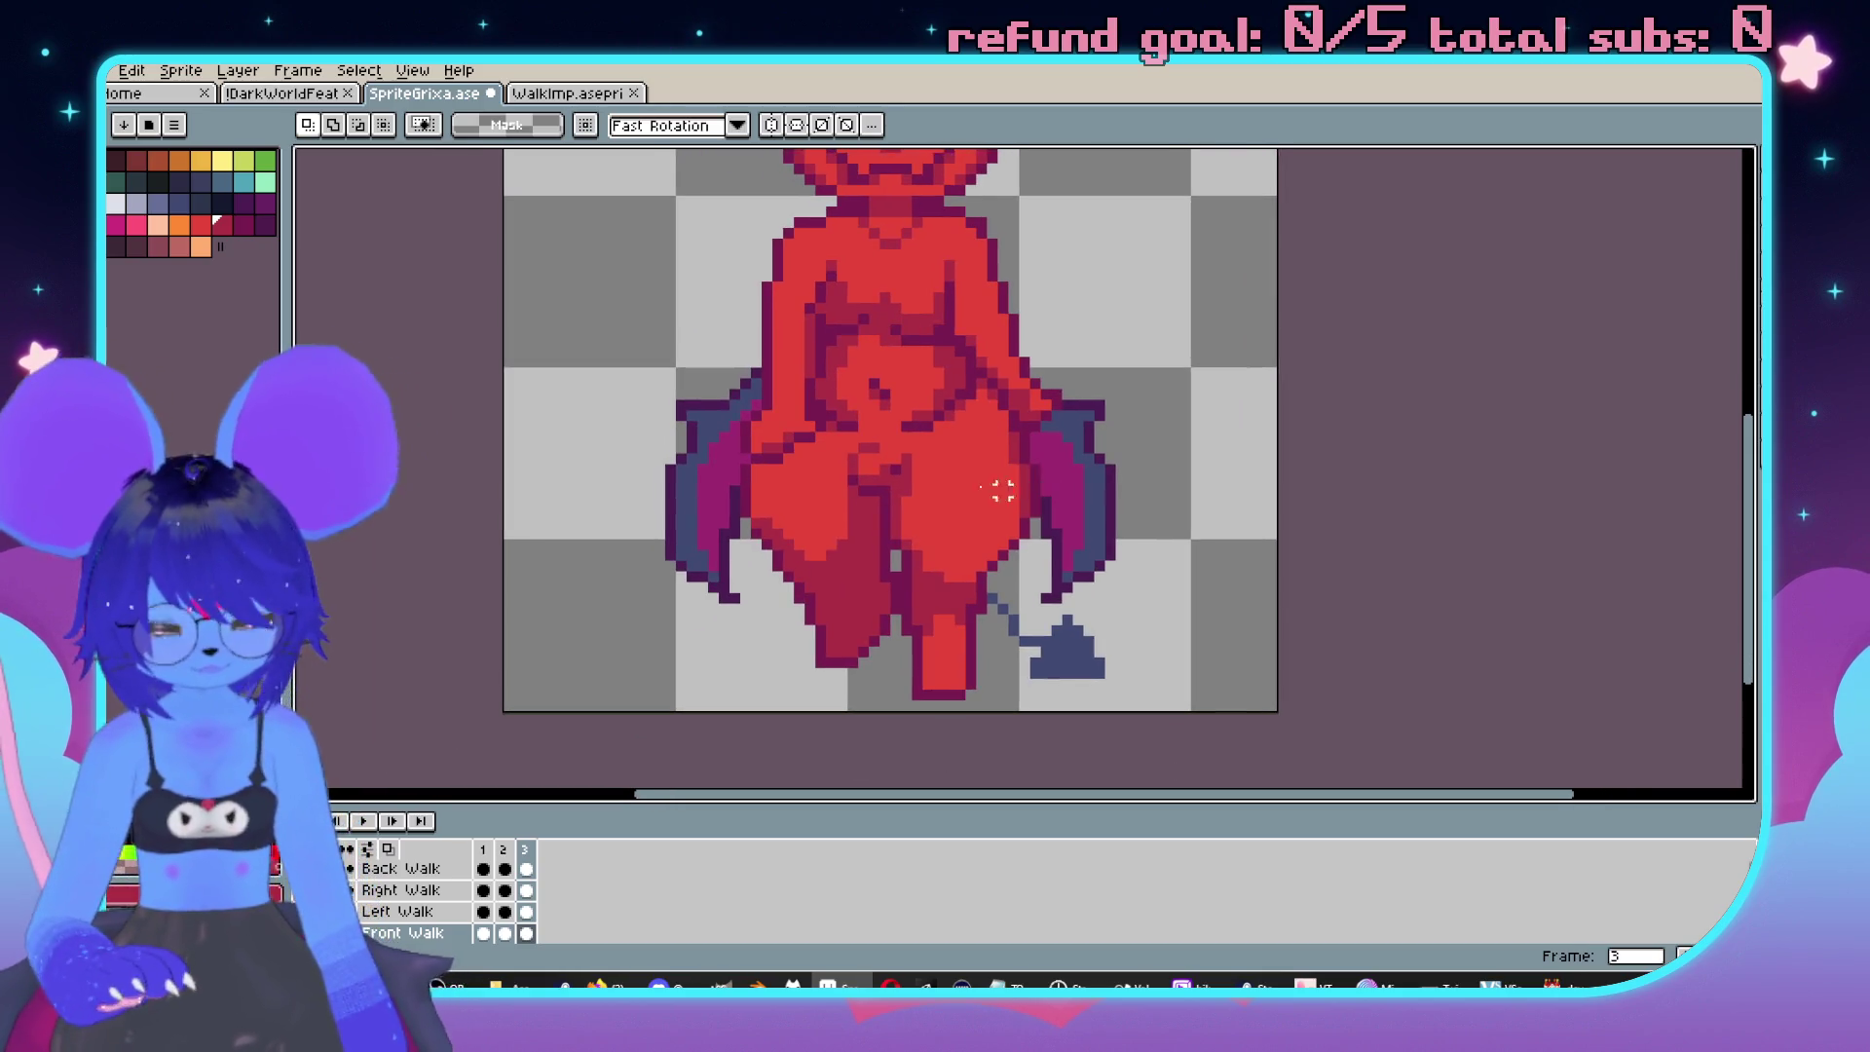
Marquee the imp's lower body, then just the blue tail tip, and undo back to frame 1.
{"action": "mouse_move", "coordinate": [509, 286]}
{"action": "left_mouse_down"}
{"action": "mouse_move", "coordinate": [759, 480]}
{"action": "mouse_move", "coordinate": [1294, 739]}
{"action": "left_mouse_up"}
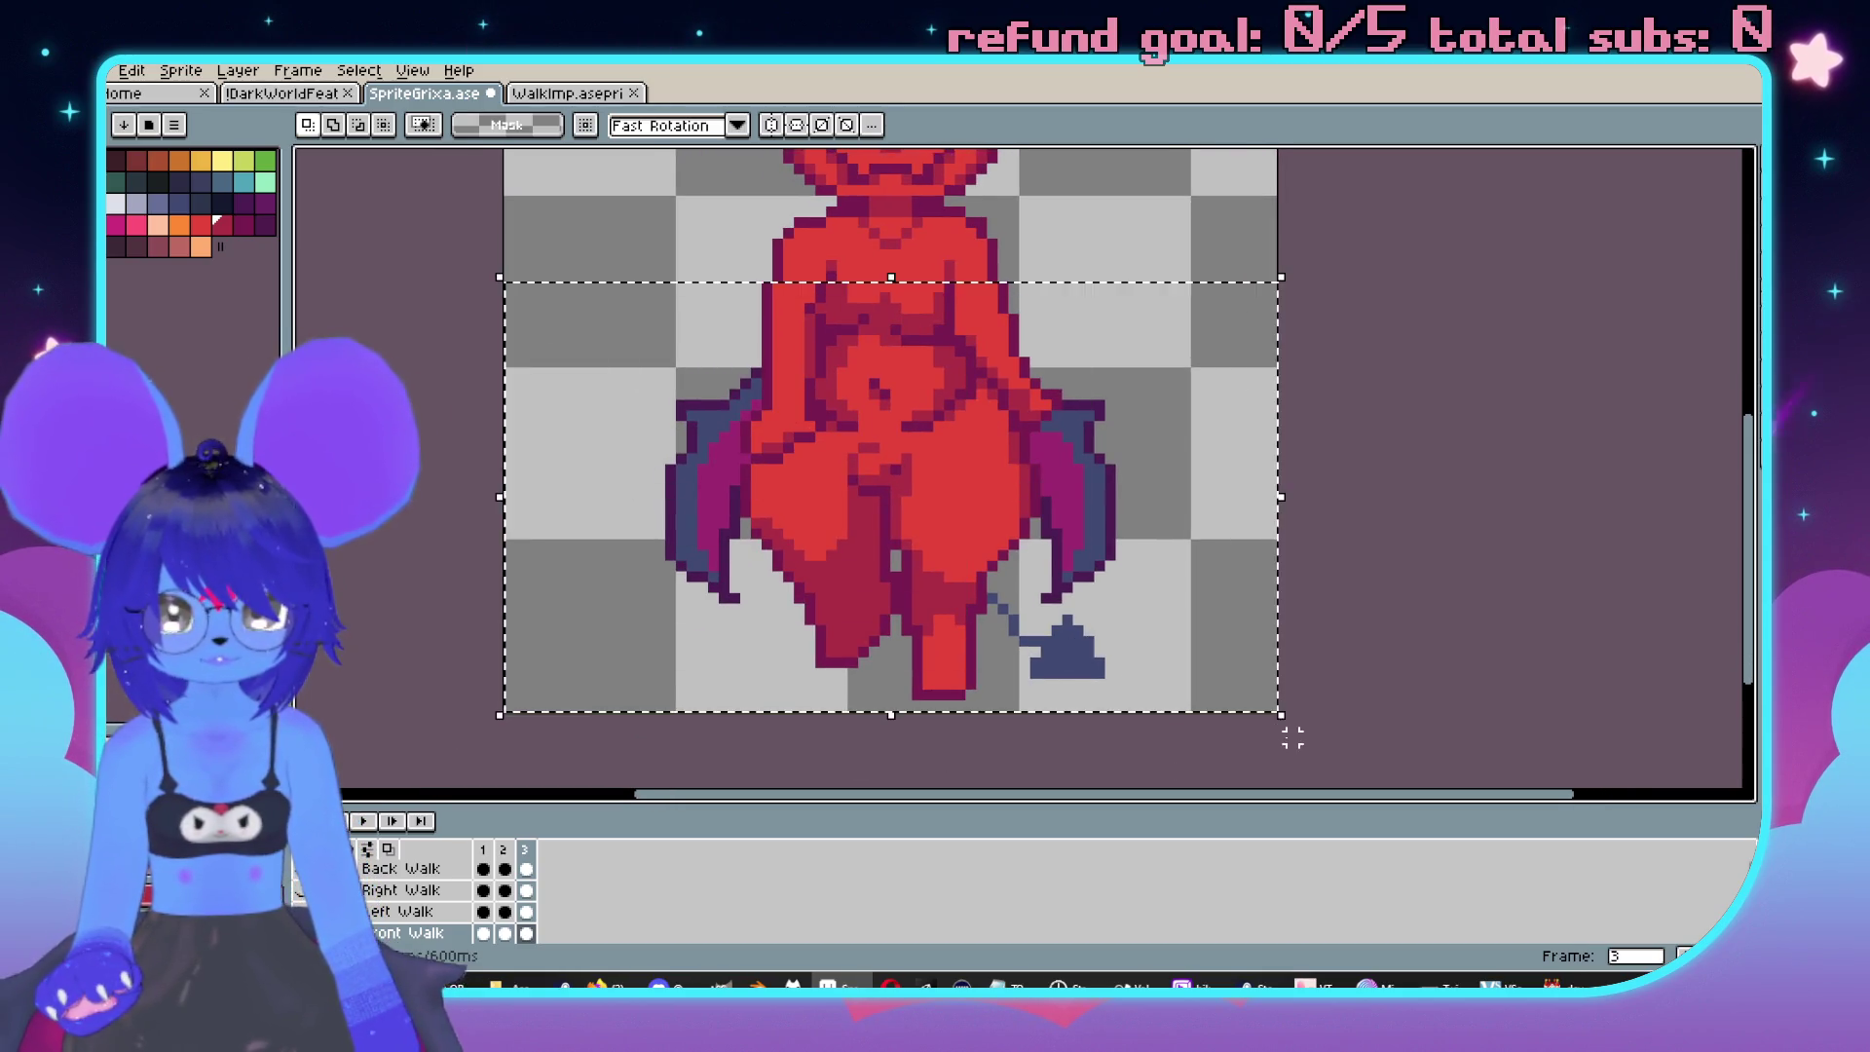
{"action": "scroll", "coordinate": [1014, 646], "scroll_direction": "up", "scroll_amount": 2}
{"action": "left_click_drag", "start_coordinate": [1230, 484], "coordinate": [944, 684]}
{"action": "scroll", "coordinate": [900, 438], "scroll_direction": "down", "scroll_amount": 3}
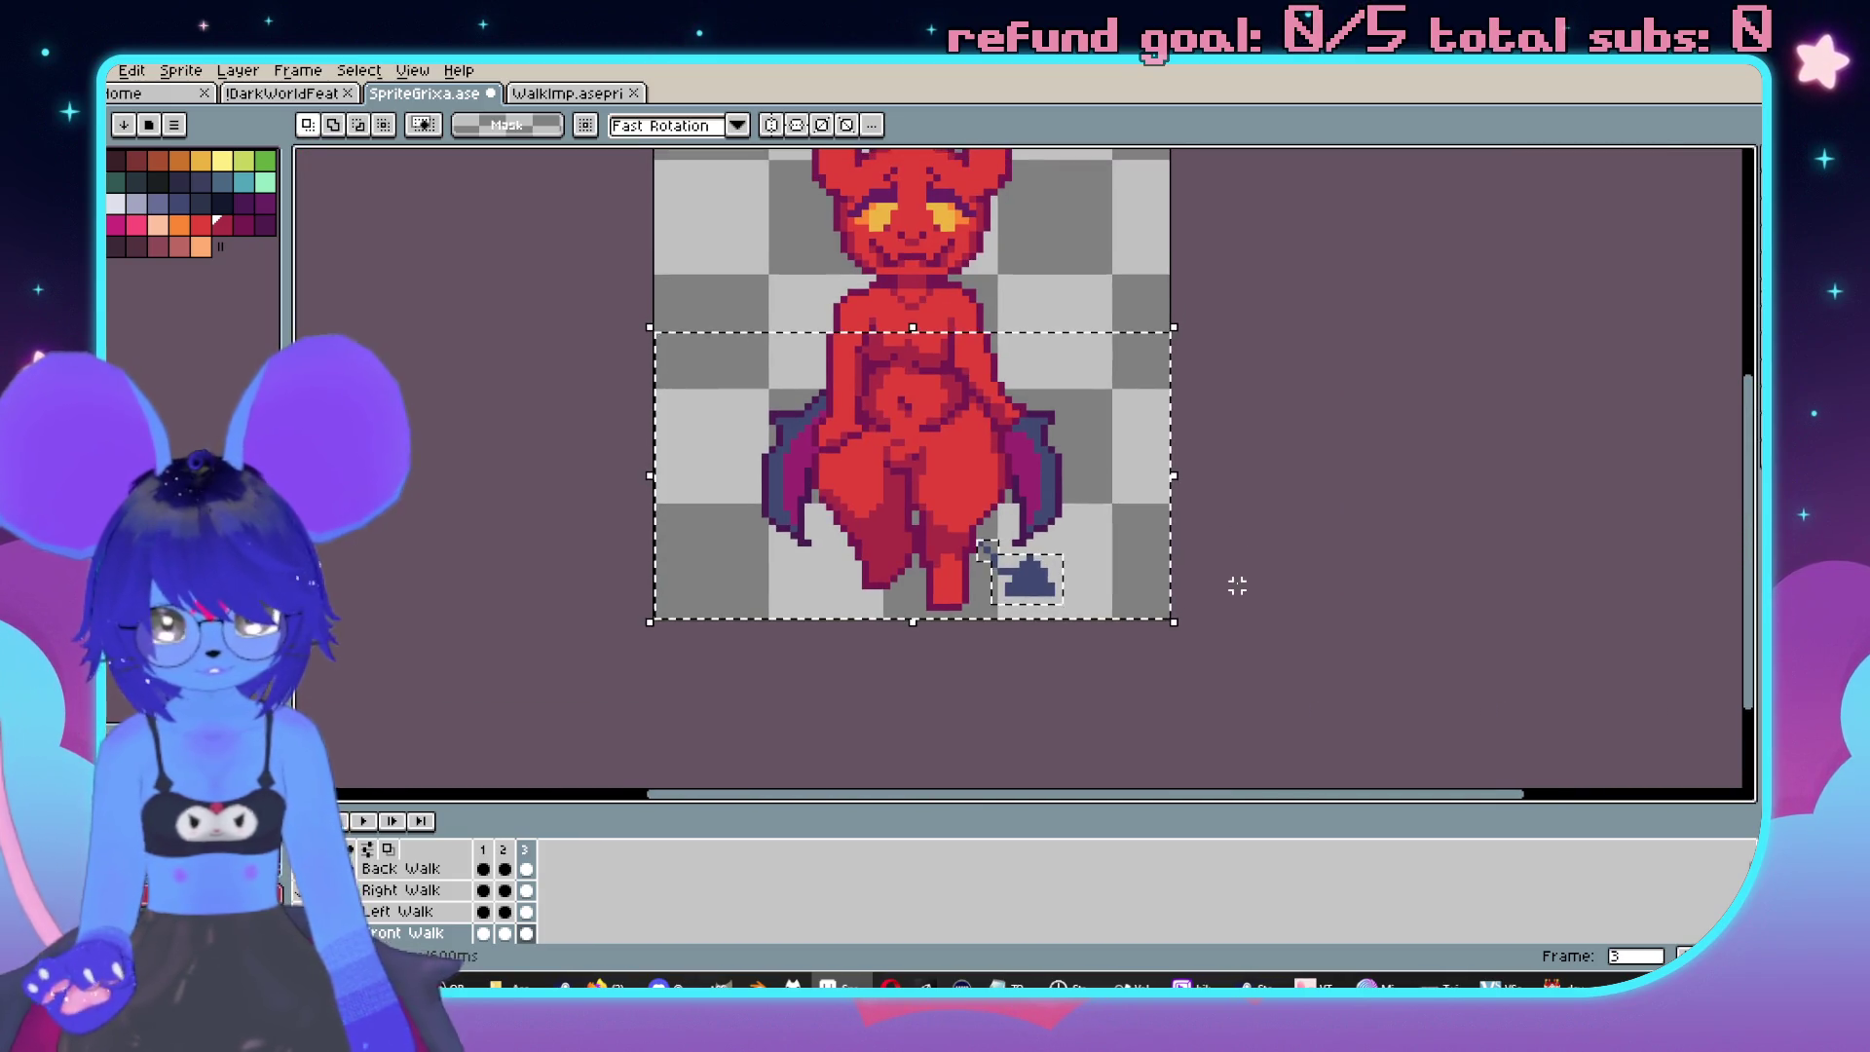
{"action": "key", "text": "ctrl+z"}
{"action": "key", "text": "ctrl+z"}
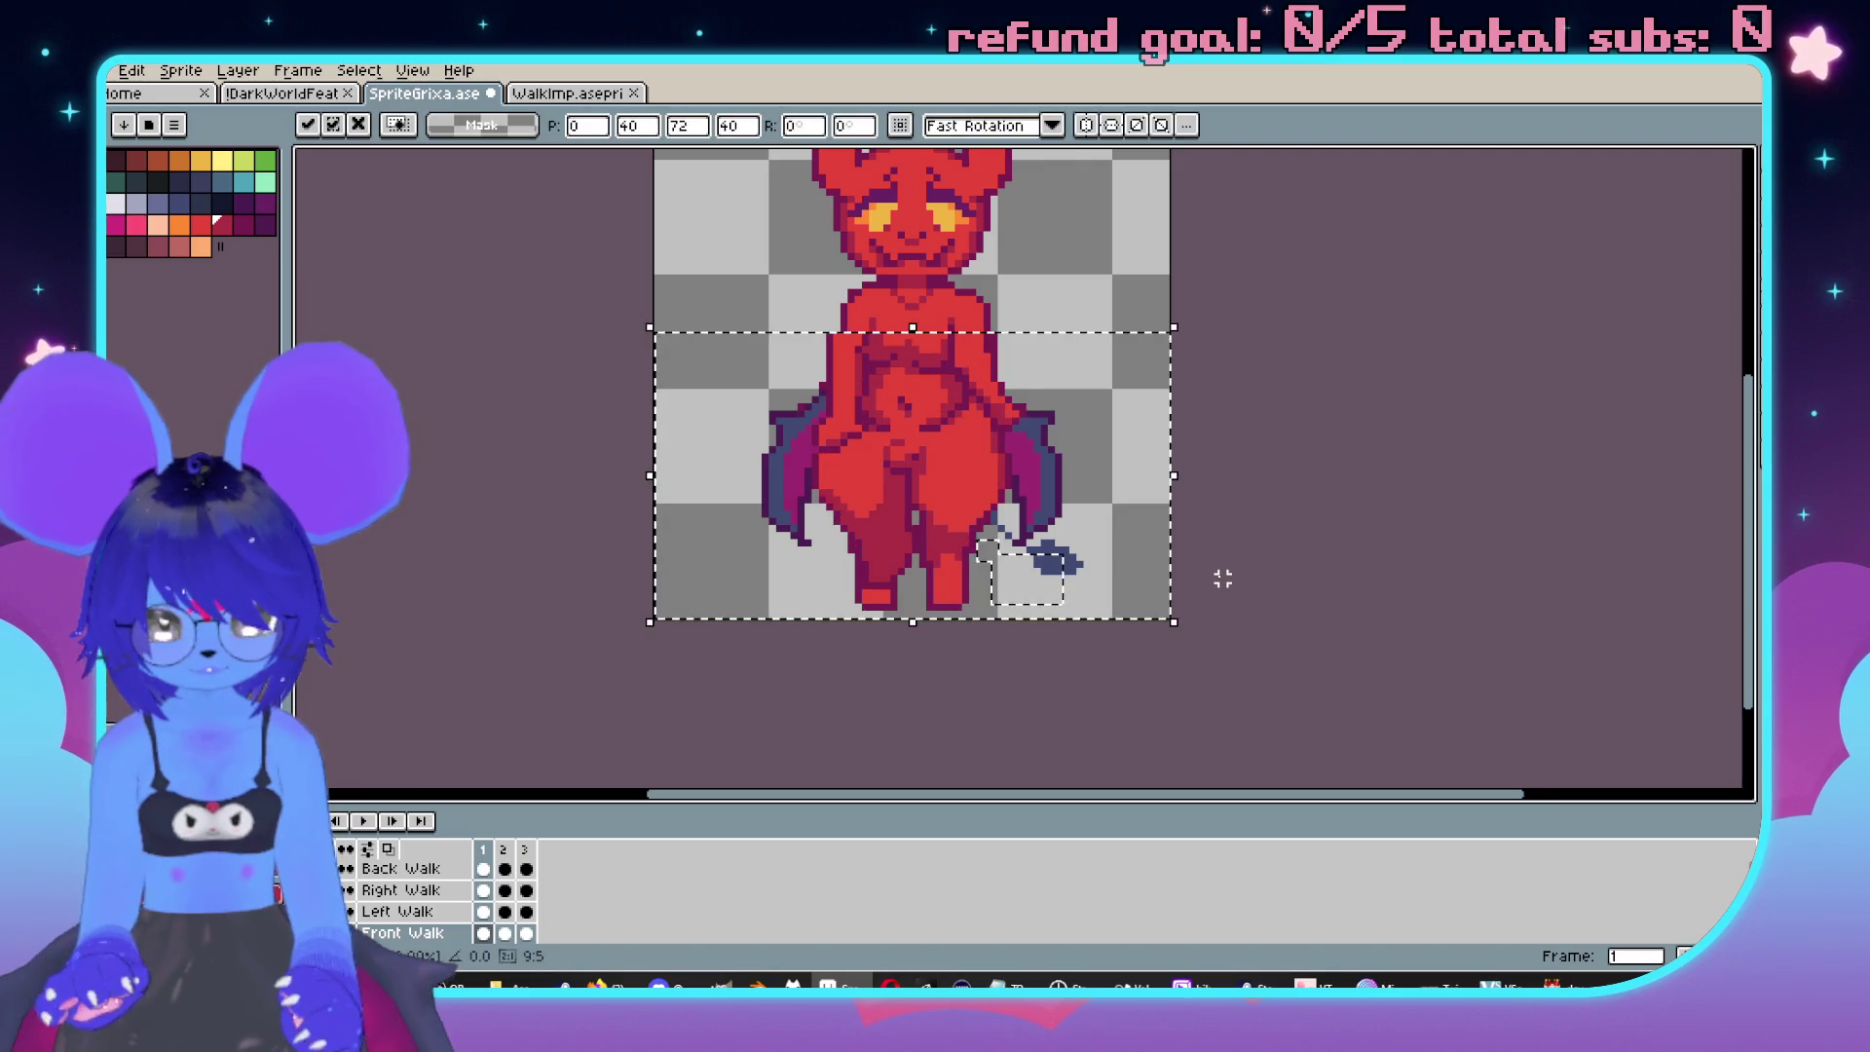
{"action": "scroll", "coordinate": [1098, 626], "scroll_direction": "up", "scroll_amount": 3}
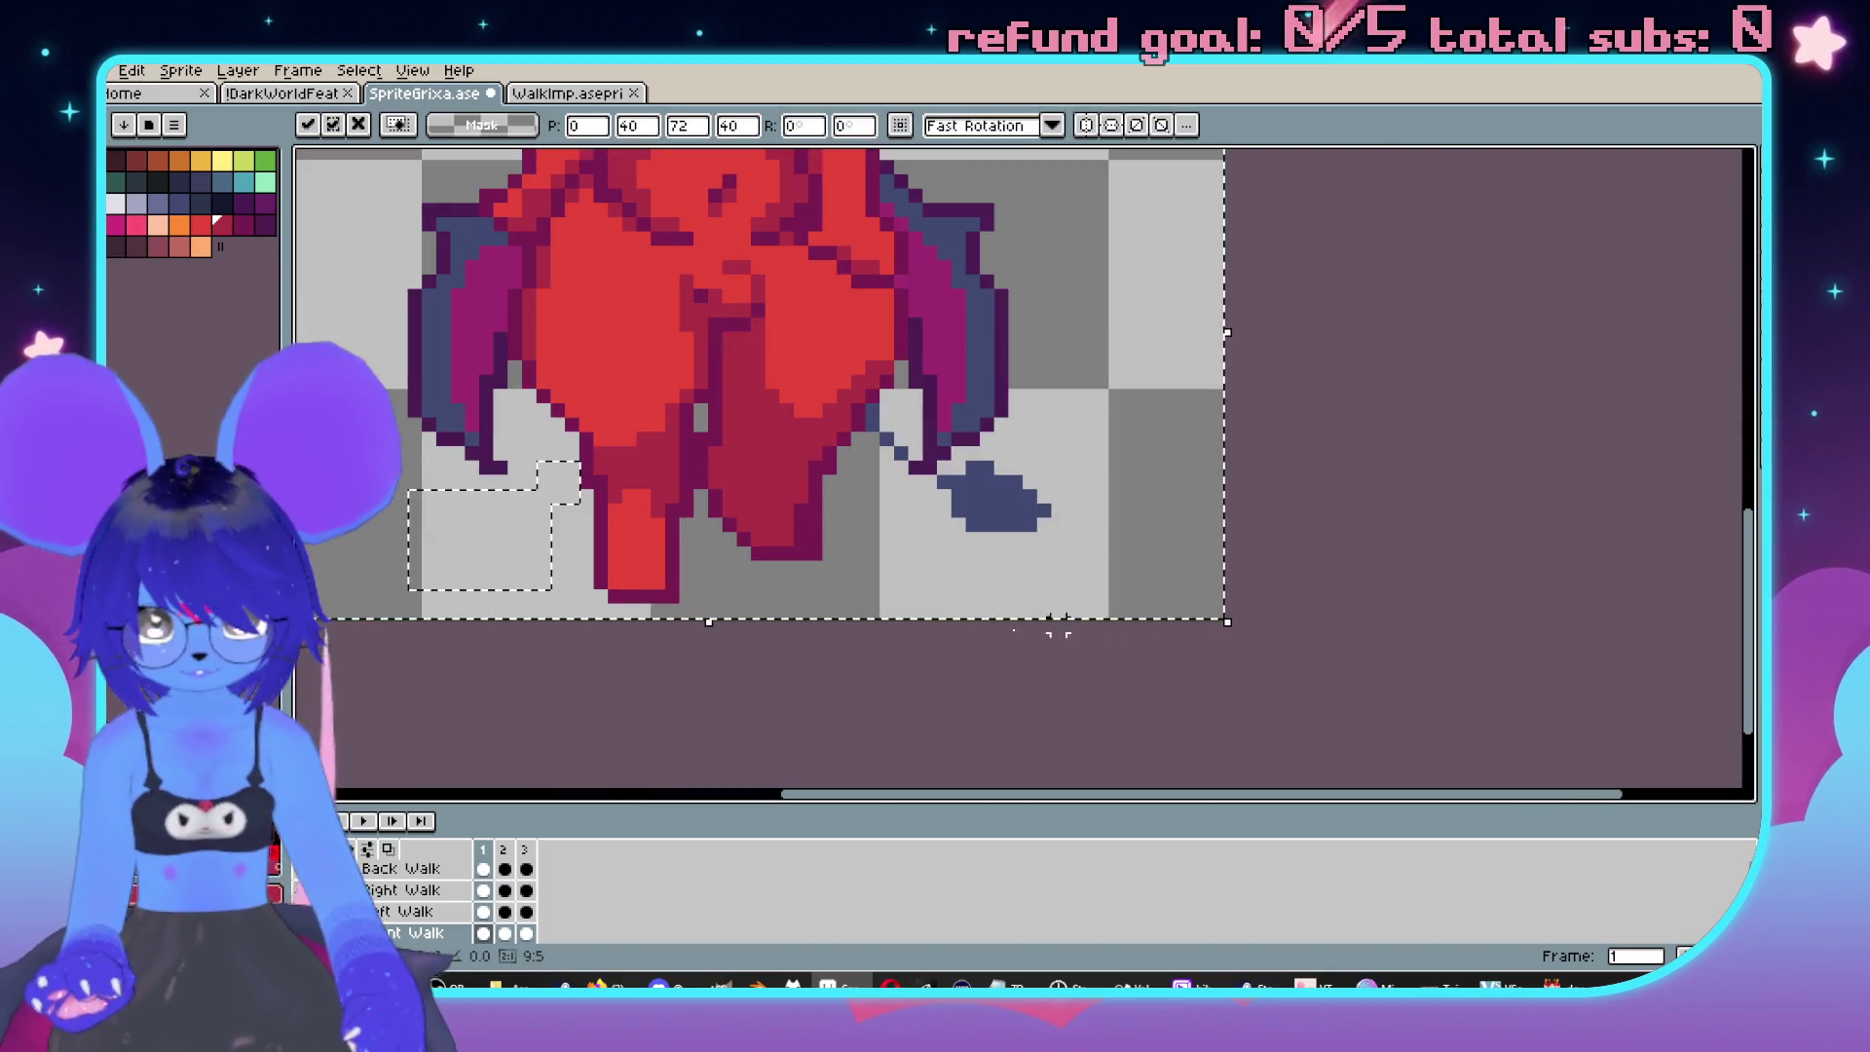
Play the front walk animation to review it and enlarge the timeline panel.
{"action": "key", "text": "b"}
{"action": "scroll", "coordinate": [1056, 585], "scroll_direction": "up", "scroll_amount": 3}
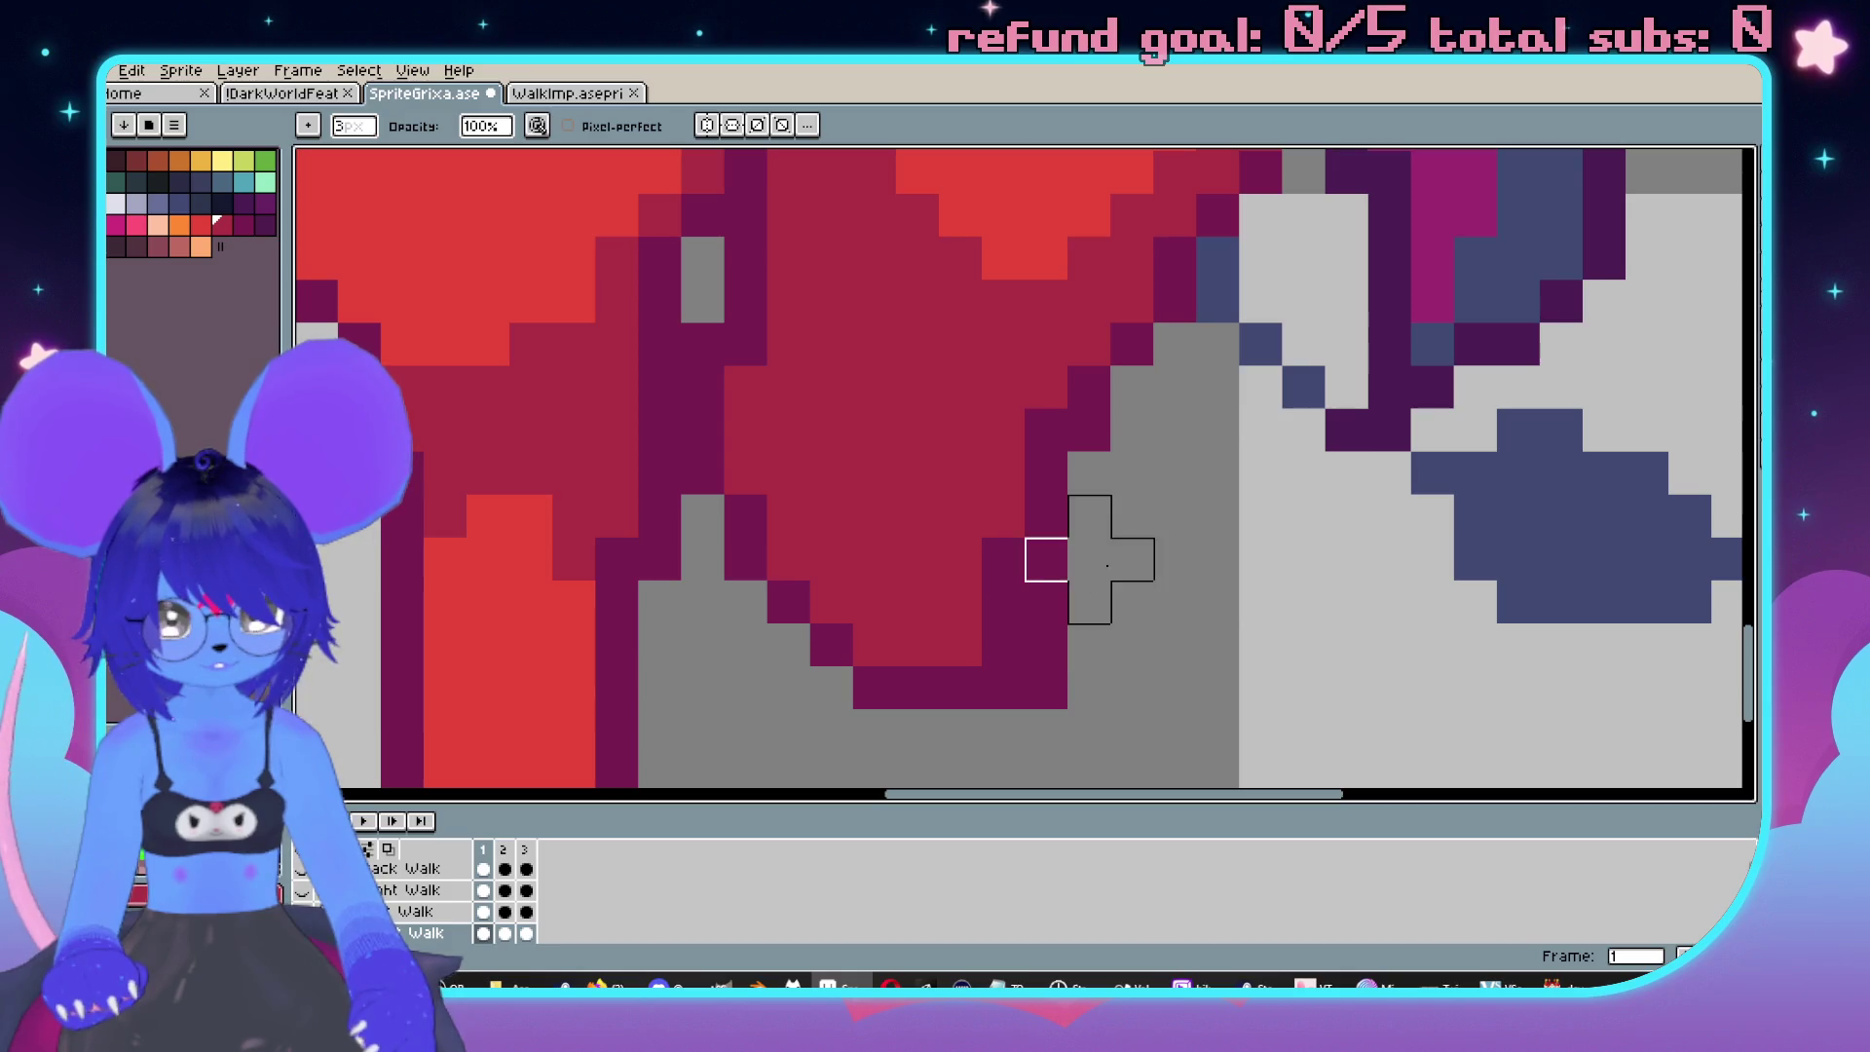
{"action": "scroll", "coordinate": [1118, 596], "scroll_direction": "down", "scroll_amount": 5}
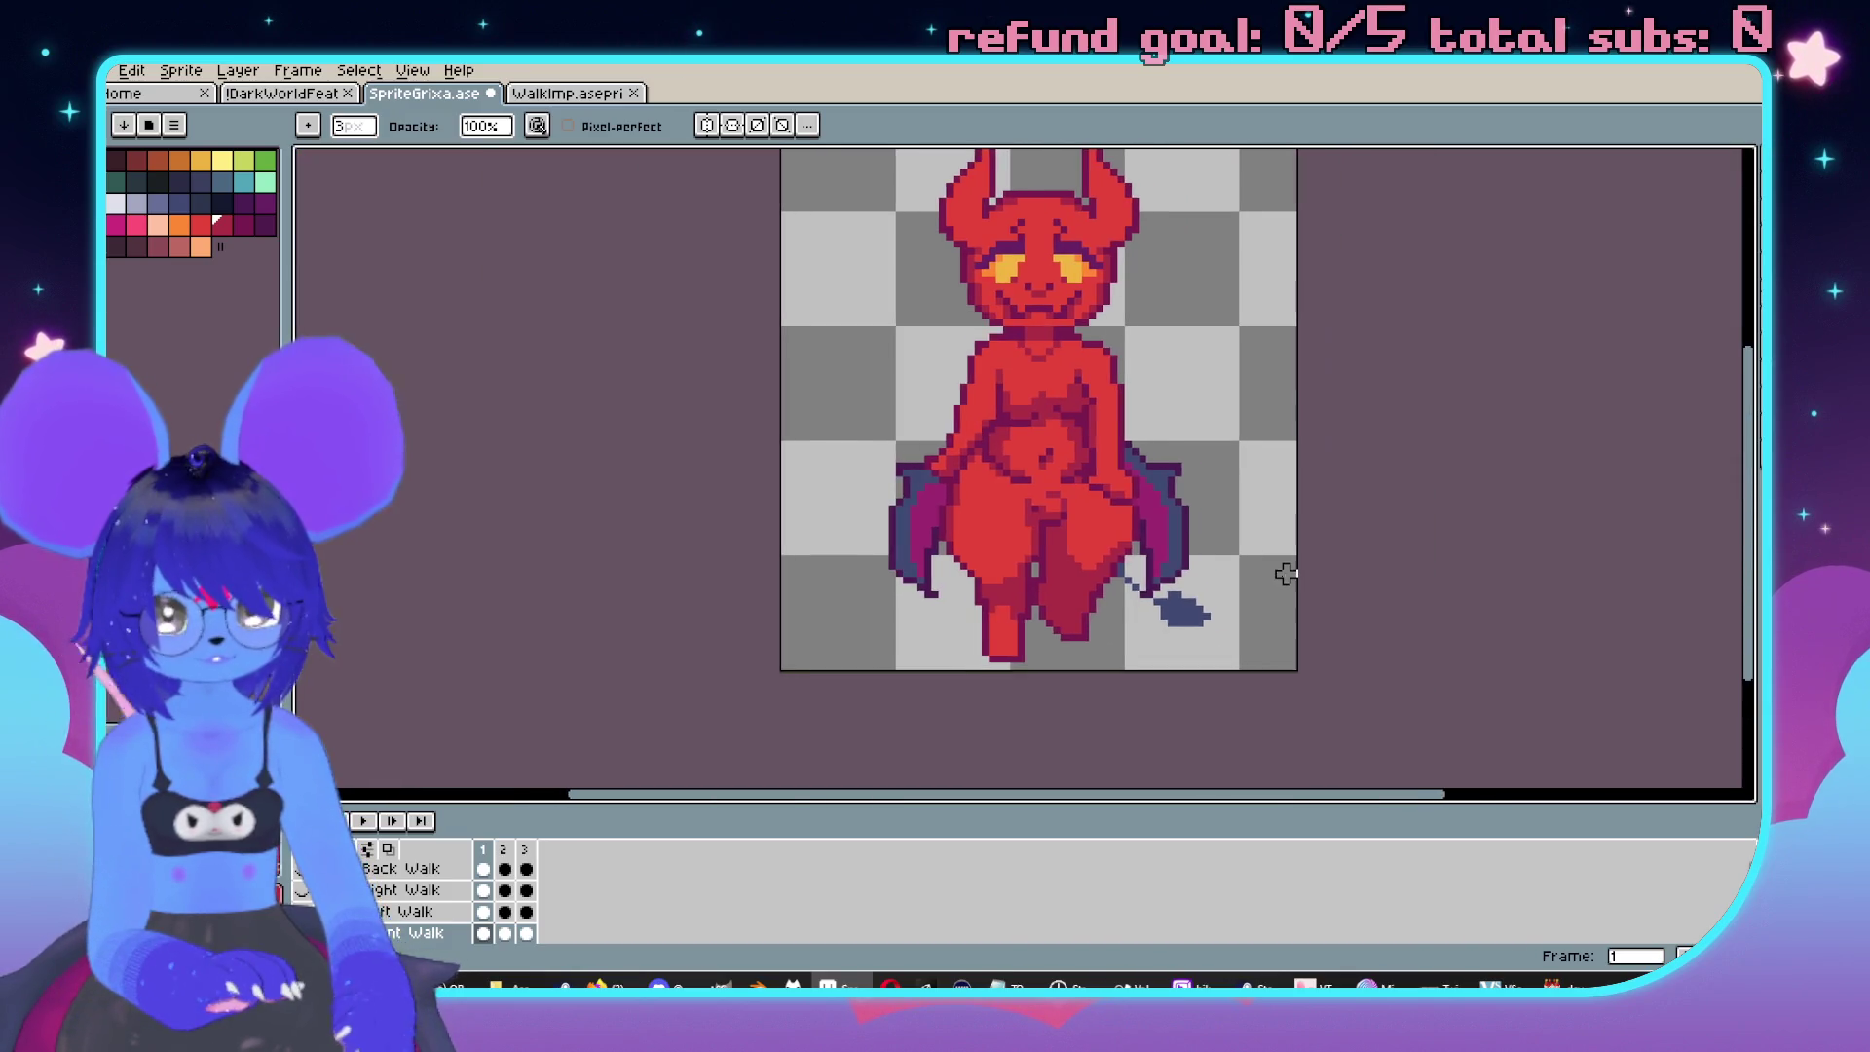
{"action": "key", "text": "Return"}
{"action": "left_click_drag", "start_coordinate": [1348, 571], "coordinate": [1174, 572]}
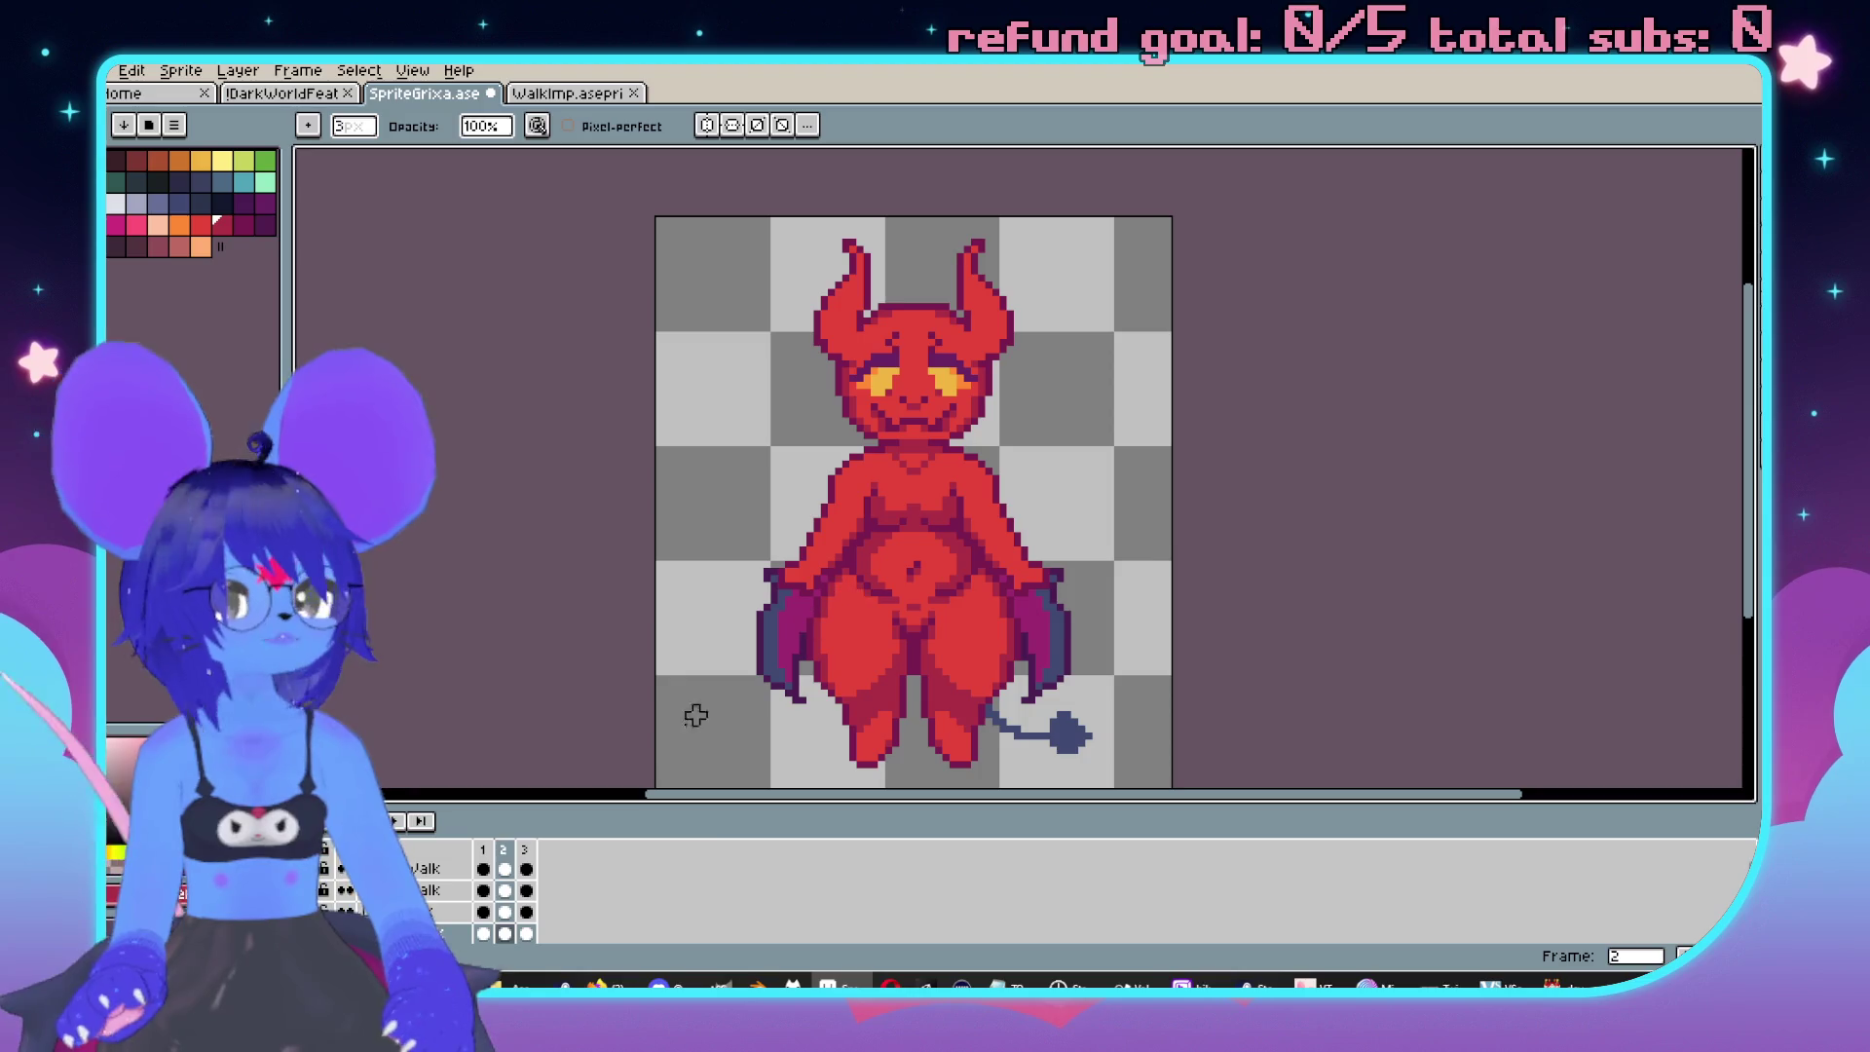
{"action": "left_click_drag", "start_coordinate": [697, 805], "coordinate": [517, 768]}
Switch from Front Walk to the Left Walk layer, toggling both to compare side and front views.
{"action": "left_click", "coordinate": [300, 897]}
{"action": "left_click", "coordinate": [302, 876]}
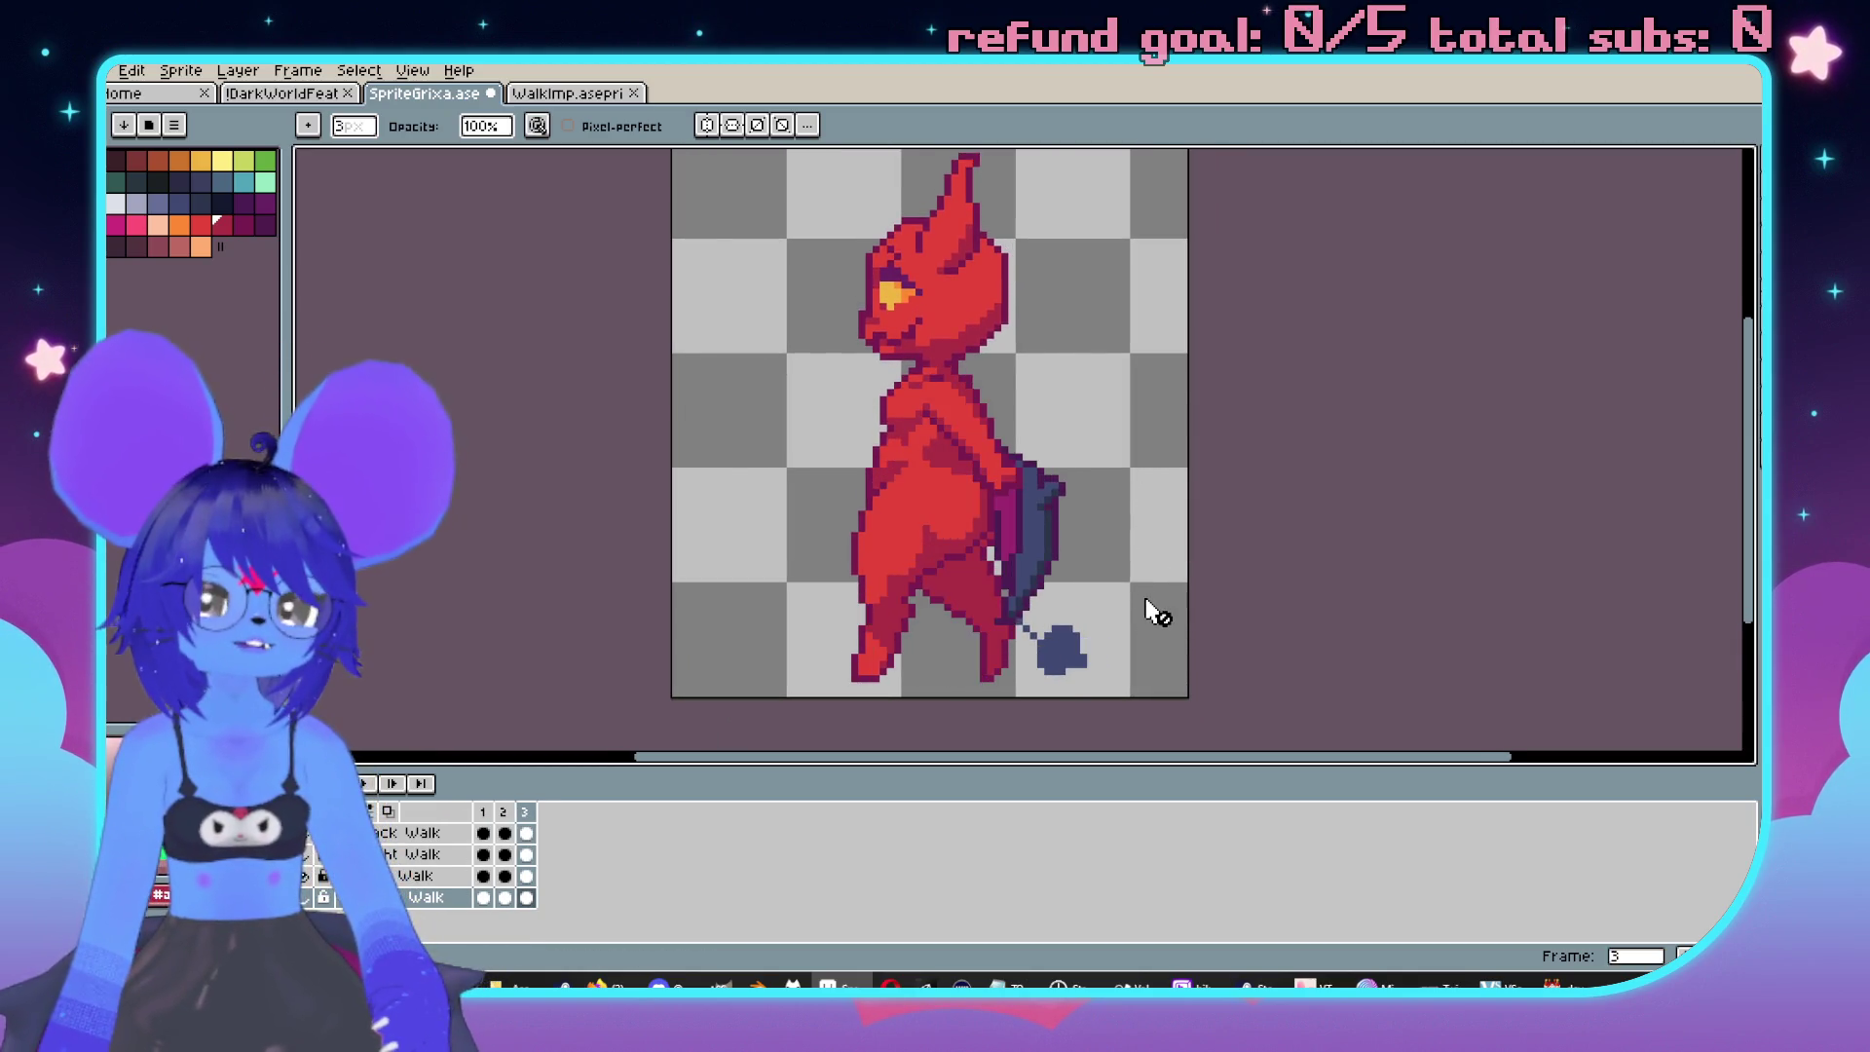
{"action": "scroll", "coordinate": [960, 359], "scroll_direction": "up", "scroll_amount": 2}
{"action": "mouse_move", "coordinate": [960, 359]}
{"action": "left_mouse_down"}
{"action": "mouse_move", "coordinate": [1043, 477]}
{"action": "mouse_move", "coordinate": [1053, 437]}
{"action": "left_mouse_up"}
{"action": "scroll", "coordinate": [1030, 428], "scroll_direction": "up", "scroll_amount": 1}
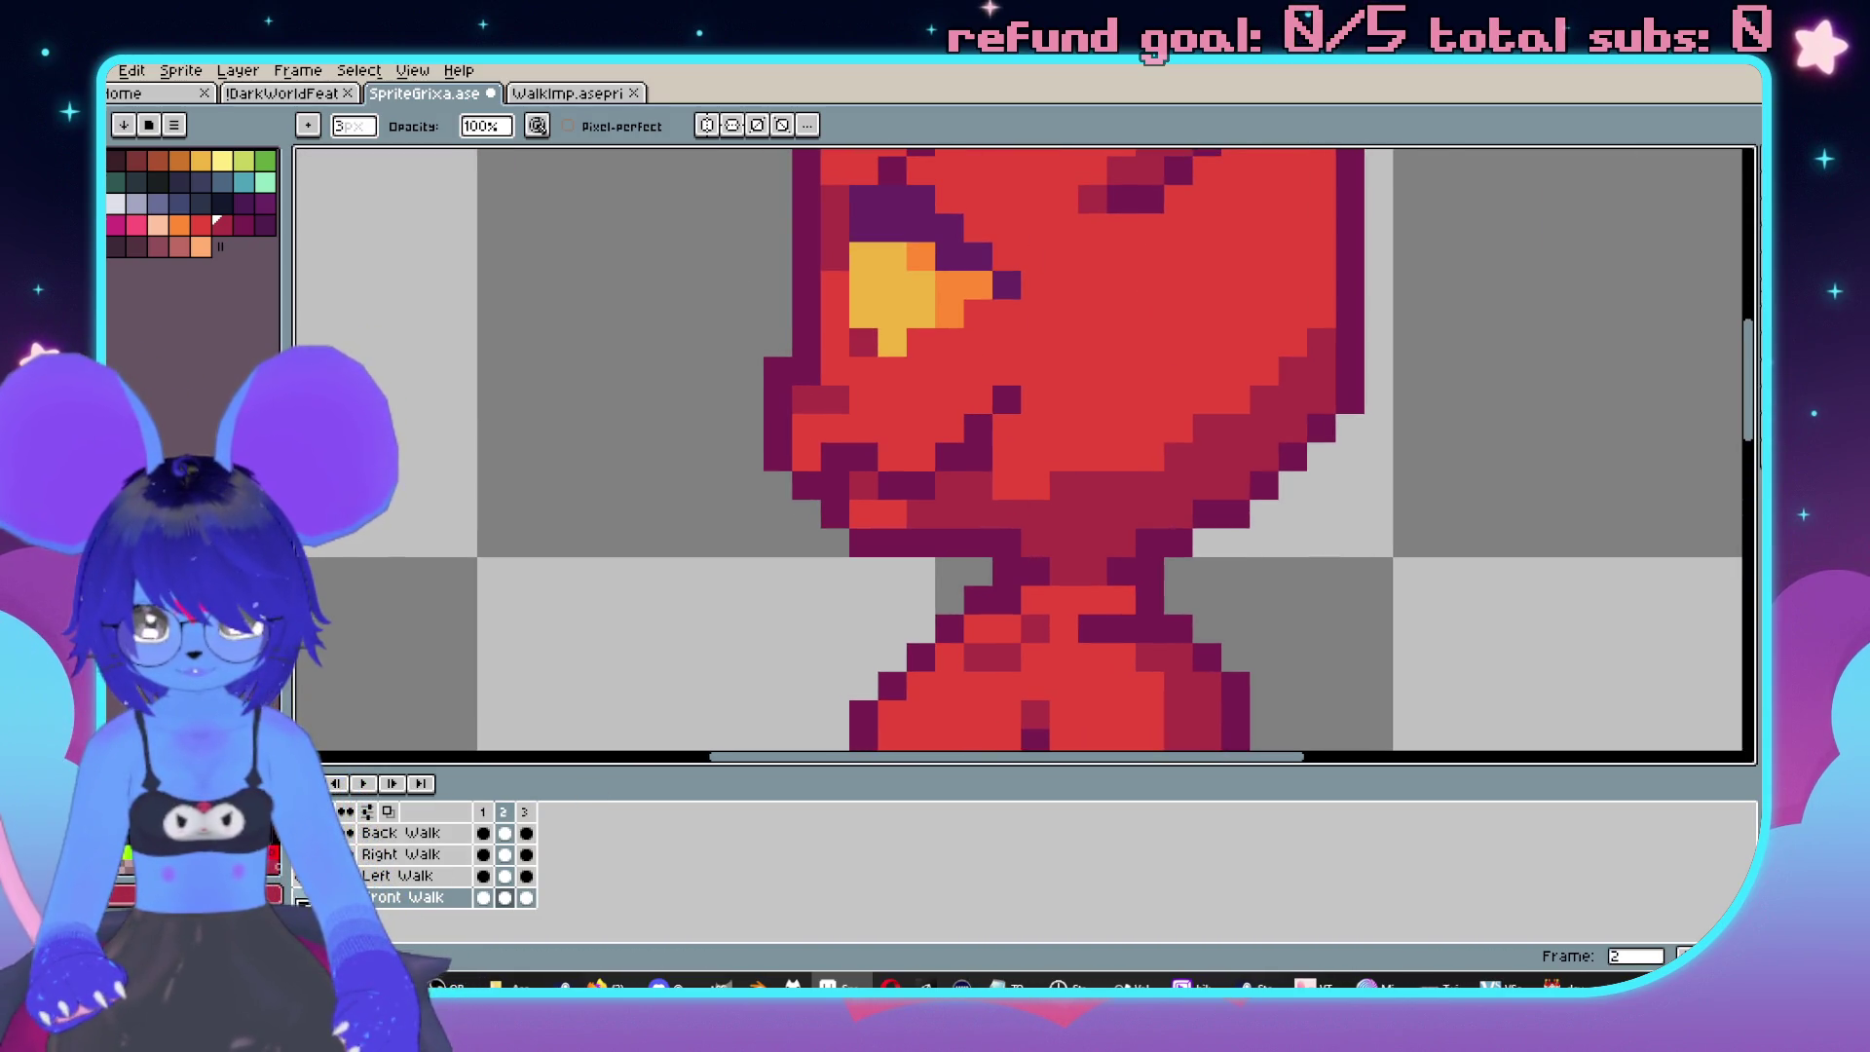
{"action": "left_click", "coordinate": [302, 896]}
{"action": "left_click", "coordinate": [301, 875]}
{"action": "left_click", "coordinate": [301, 884]}
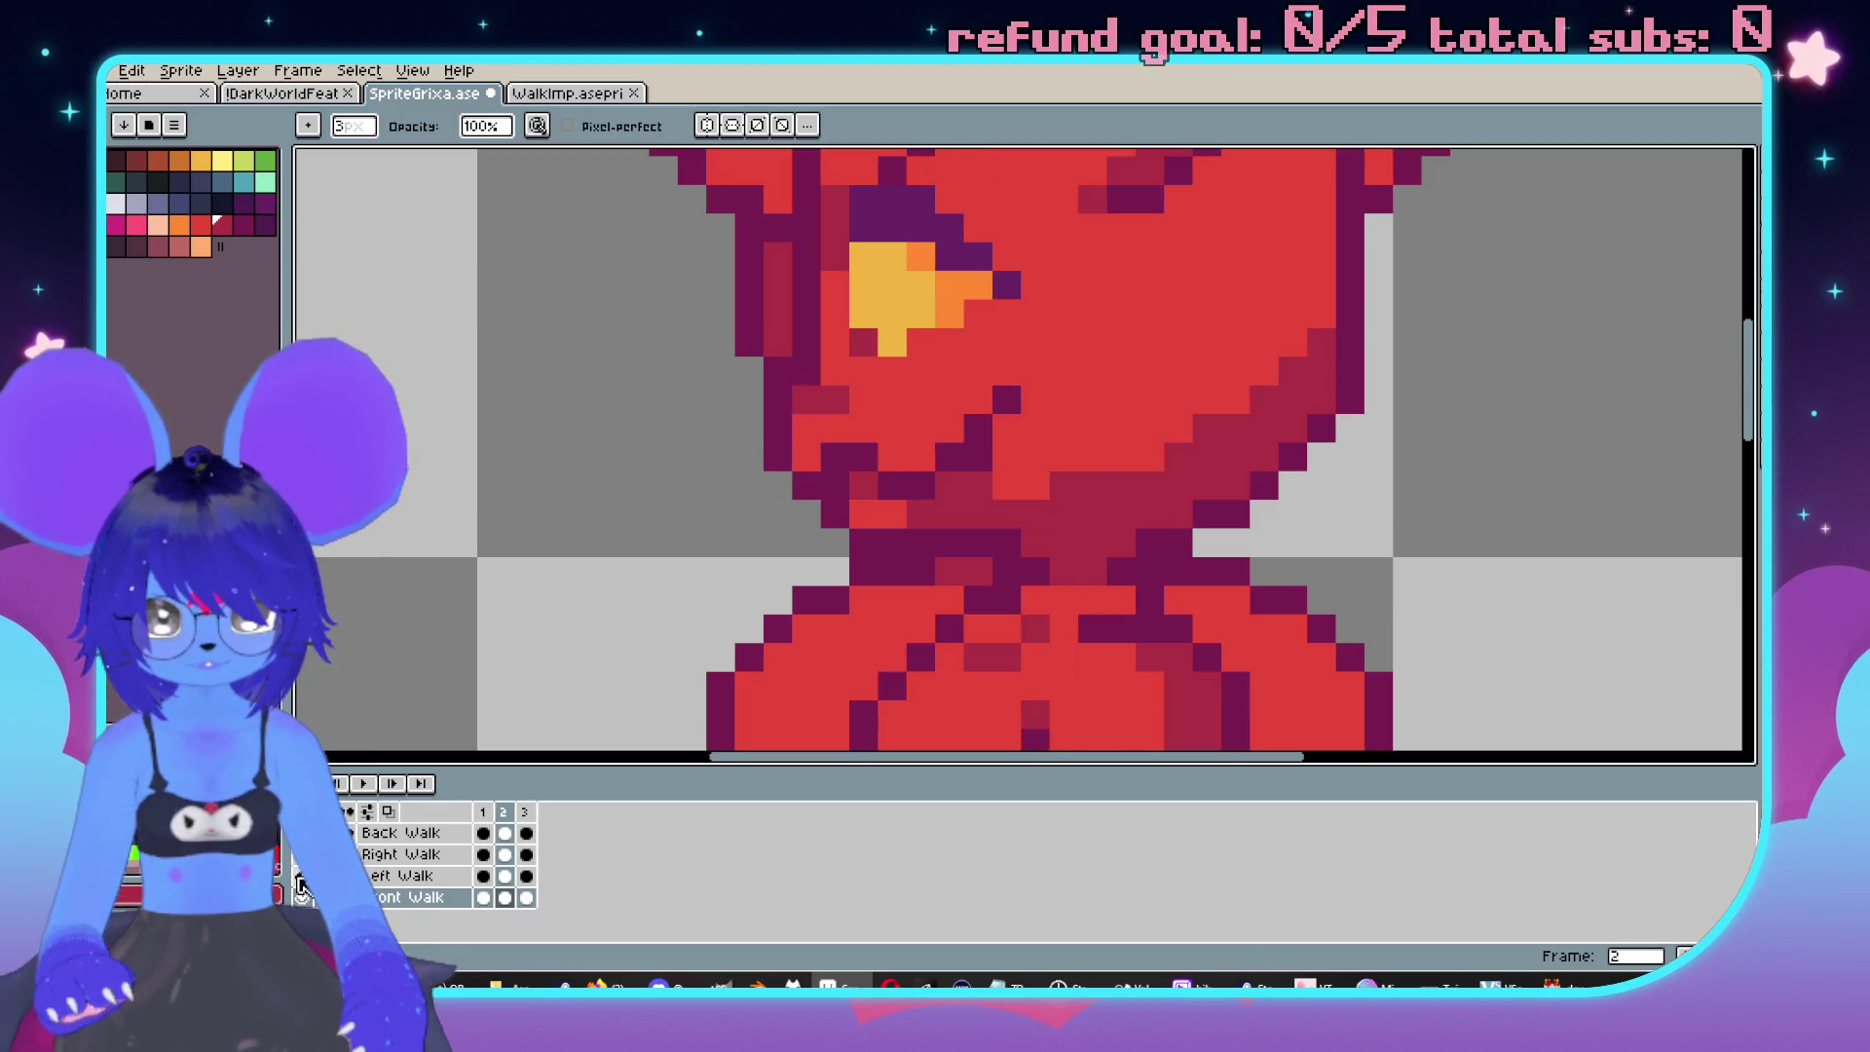
{"action": "left_click", "coordinate": [302, 885]}
{"action": "left_click", "coordinate": [301, 886]}
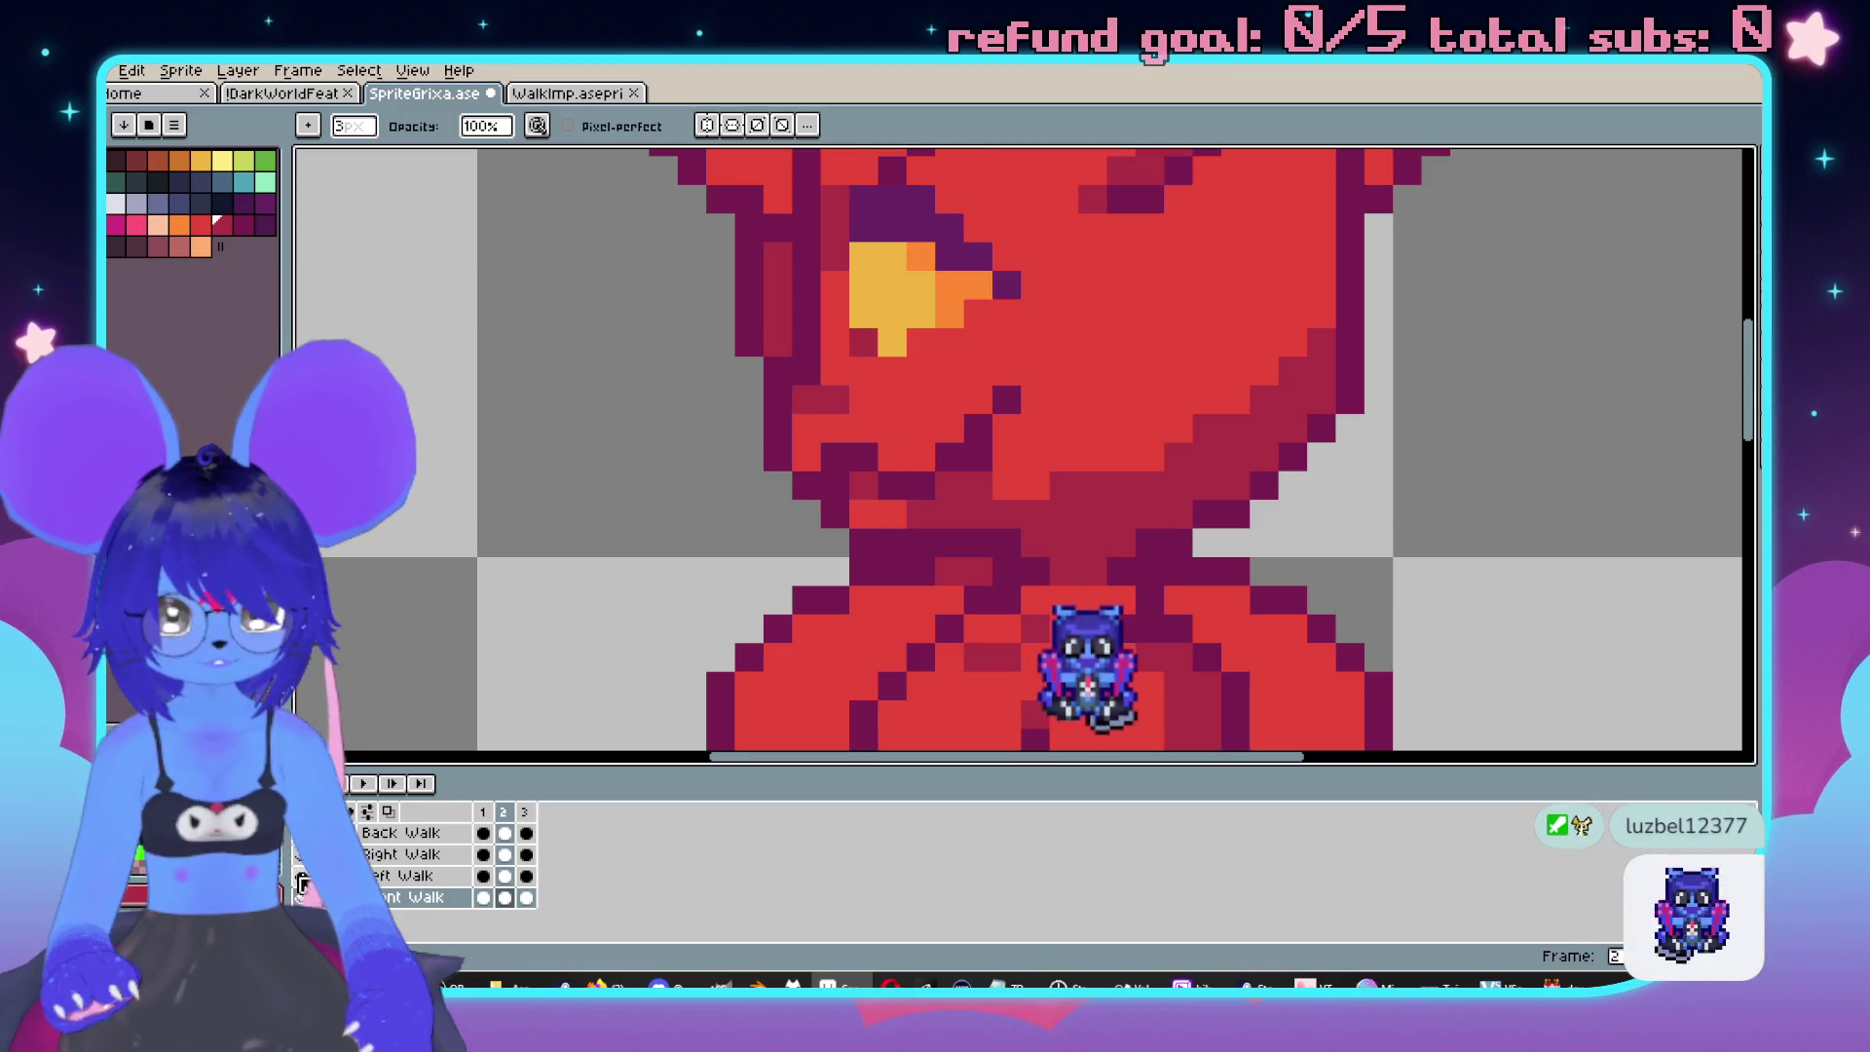
{"action": "left_click", "coordinate": [302, 886]}
{"action": "left_click", "coordinate": [302, 888]}
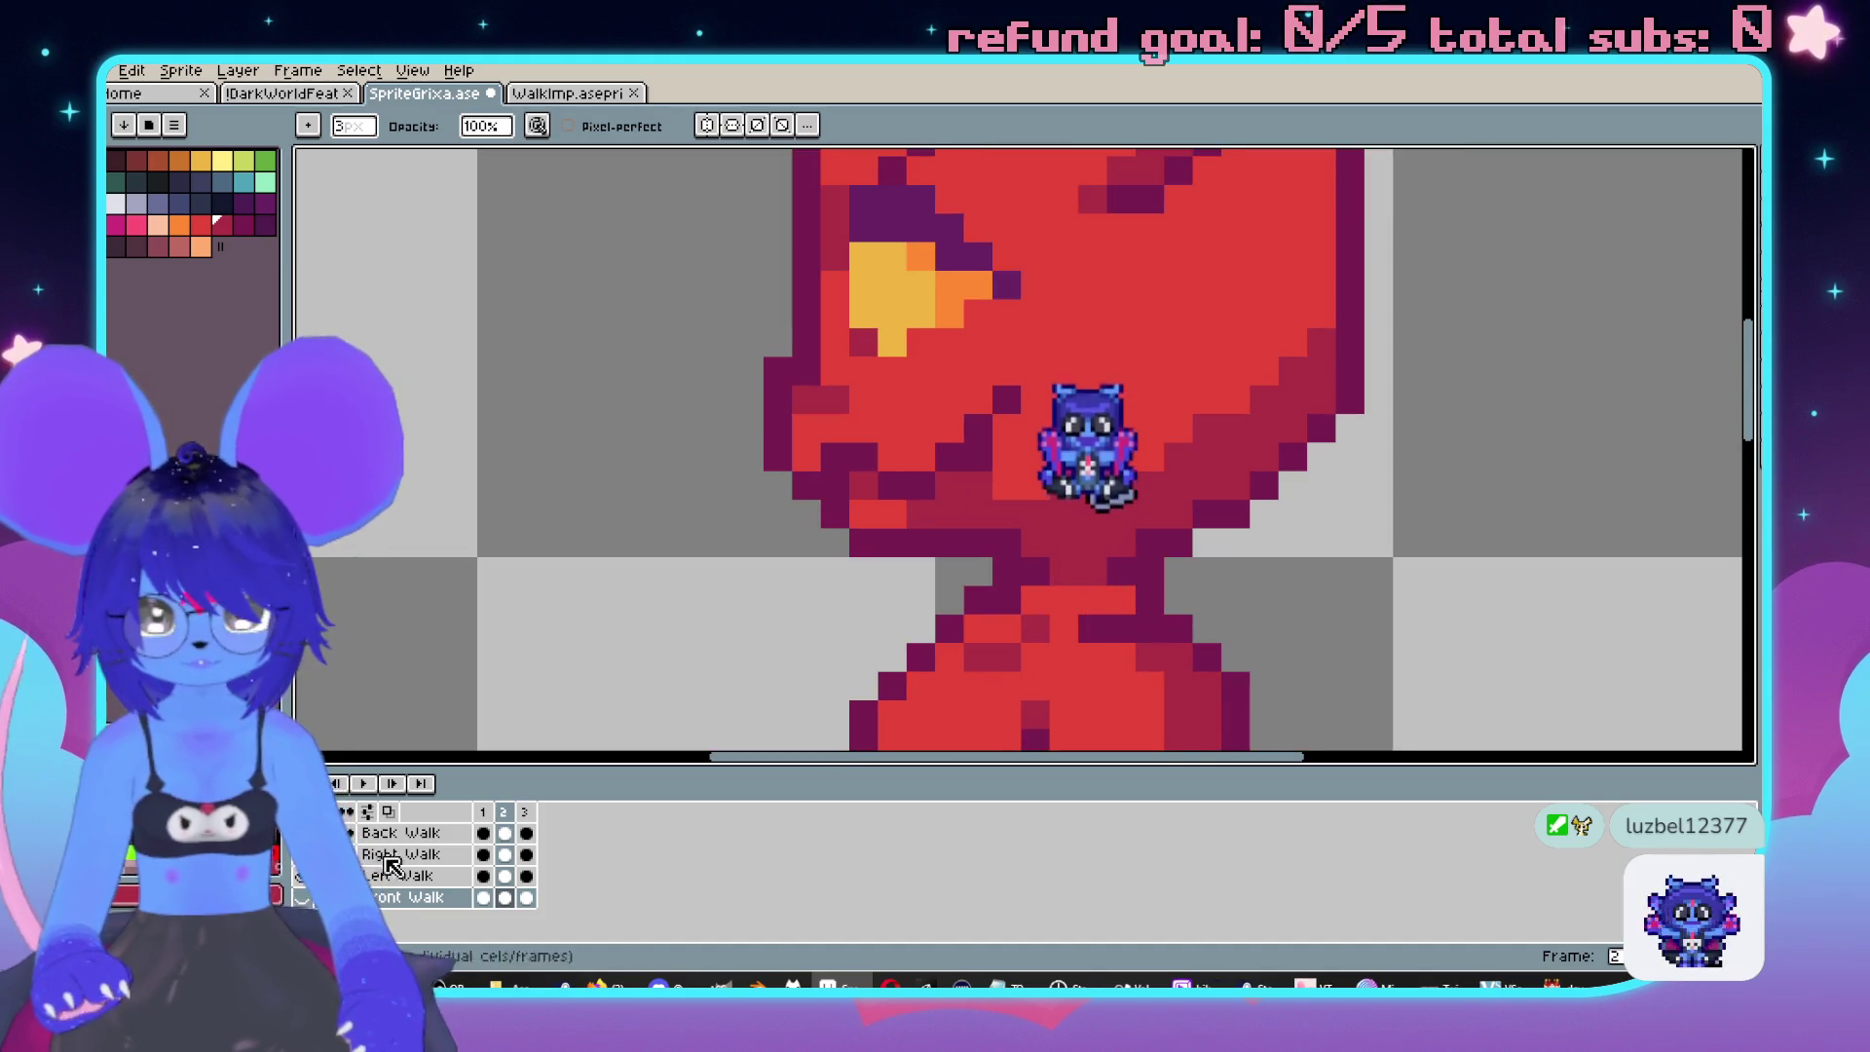
{"action": "left_click", "coordinate": [302, 886]}
Copy an eye pixel from the front view onto Left Walk and draw a short eye column.
{"action": "key", "text": "m"}
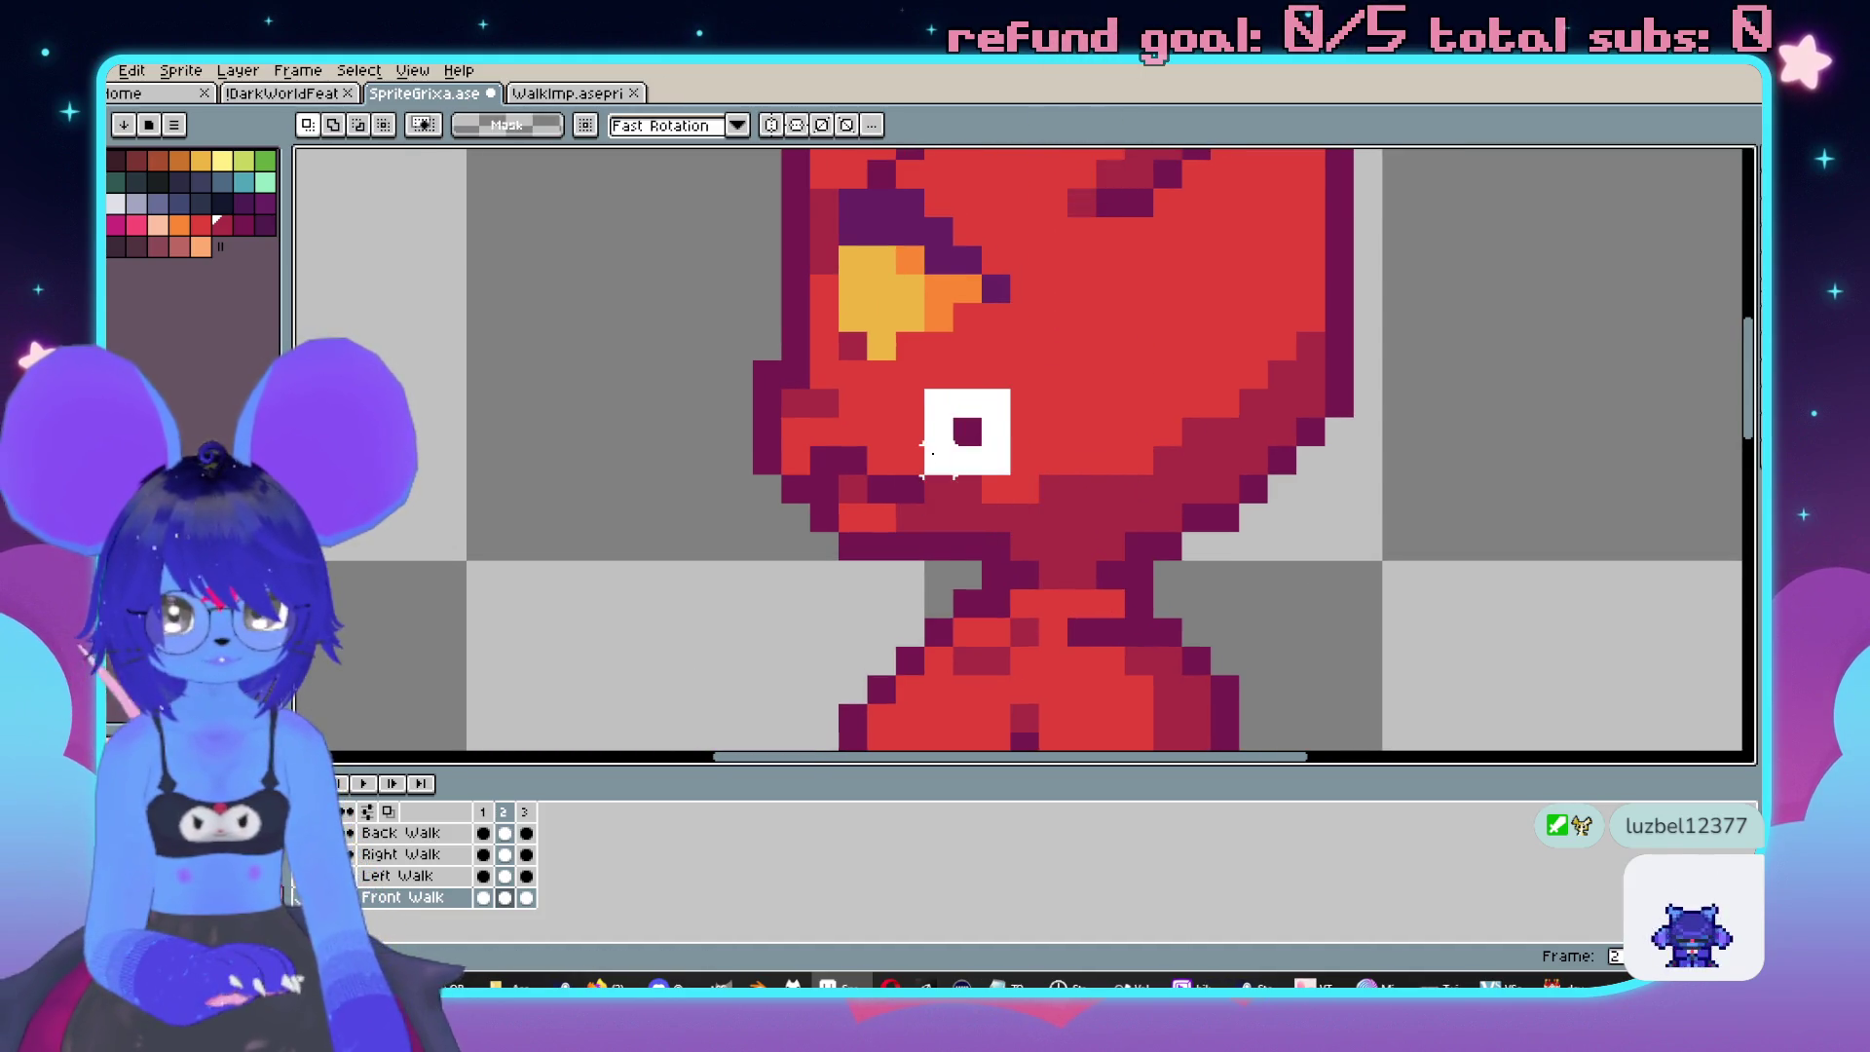
{"action": "left_click_drag", "start_coordinate": [1127, 389], "coordinate": [1153, 416]}
{"action": "key", "text": "alt+Up"}
{"action": "key", "text": "ctrl+v"}
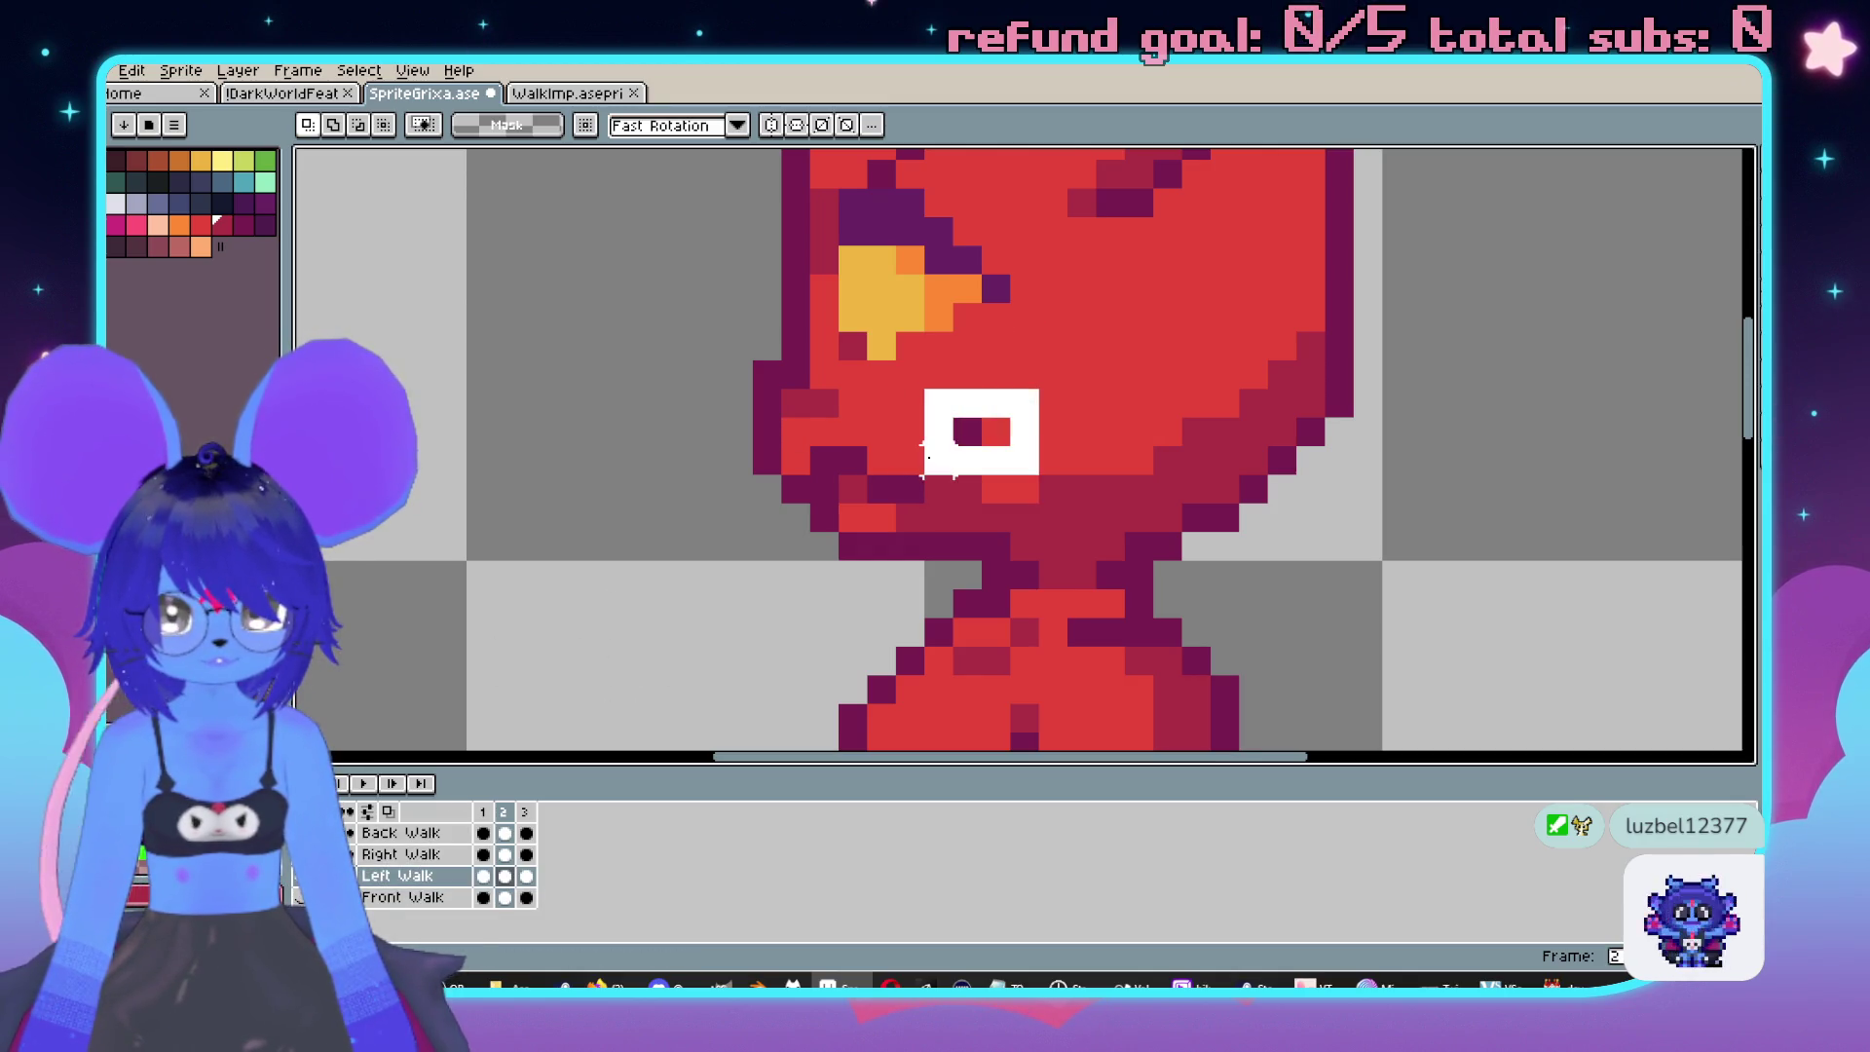
{"action": "key", "text": "Escape"}
{"action": "key", "text": "b"}
{"action": "left_click_drag", "start_coordinate": [1030, 399], "coordinate": [1030, 467]}
Repaint the eye column and nearby face pixels in bright red, dark red and crimson.
{"action": "scroll", "coordinate": [1014, 509], "scroll_direction": "up", "scroll_amount": 1}
{"action": "left_click", "coordinate": [1014, 509]}
{"action": "left_click", "coordinate": [1038, 360]}
{"action": "key", "text": "ctrl+z"}
{"action": "left_click", "coordinate": [1111, 346], "text": "alt"}
{"action": "left_click_drag", "start_coordinate": [1037, 360], "coordinate": [1031, 459]}
{"action": "left_click", "coordinate": [906, 505], "text": "alt"}
{"action": "left_click", "coordinate": [911, 447]}
{"action": "left_click", "coordinate": [879, 498]}
Paint bright red pixels along the imp's jaw.
{"action": "scroll", "coordinate": [880, 498], "scroll_direction": "down", "scroll_amount": 3}
{"action": "scroll", "coordinate": [975, 507], "scroll_direction": "up", "scroll_amount": 3}
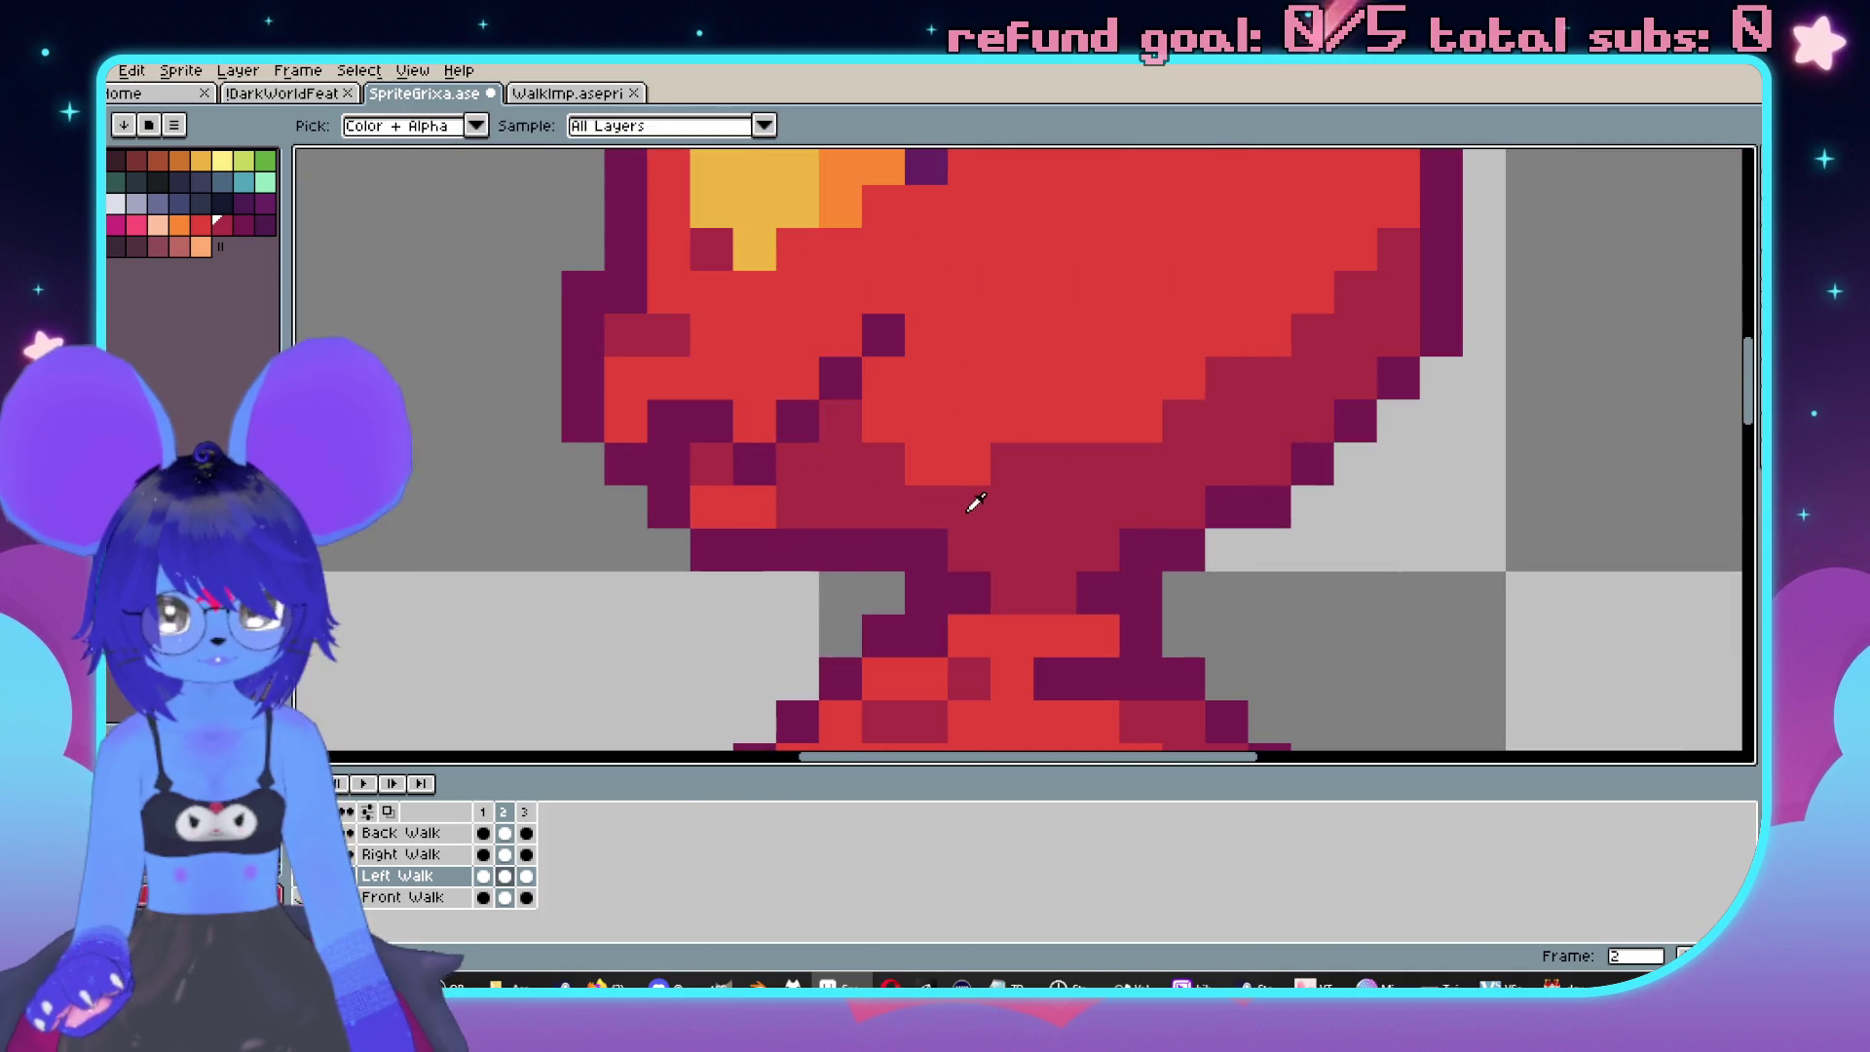
{"action": "left_click", "coordinate": [975, 363], "text": "alt"}
{"action": "mouse_move", "coordinate": [884, 464]}
{"action": "left_mouse_down"}
{"action": "mouse_move", "coordinate": [926, 506]}
{"action": "mouse_move", "coordinate": [1090, 477]}
{"action": "left_mouse_up"}
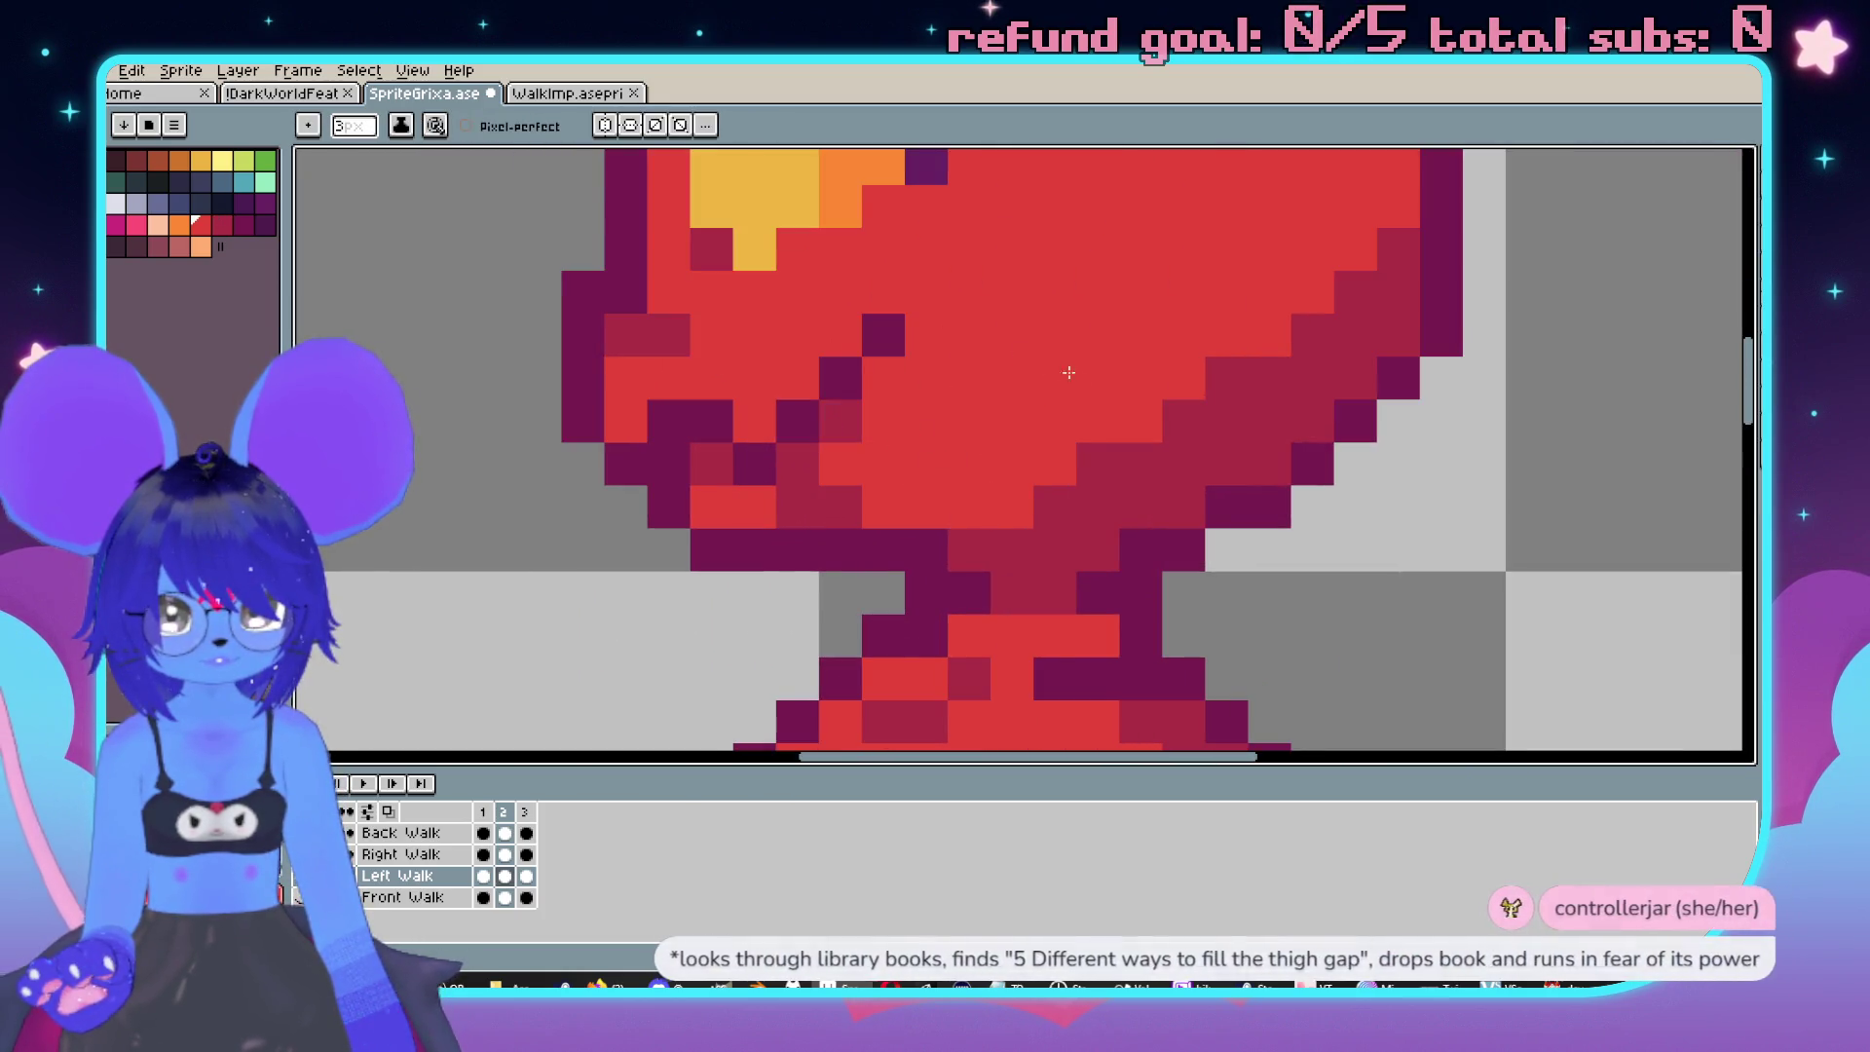
{"action": "scroll", "coordinate": [1091, 477], "scroll_direction": "down", "scroll_amount": 3}
{"action": "scroll", "coordinate": [1116, 485], "scroll_direction": "up", "scroll_amount": 3}
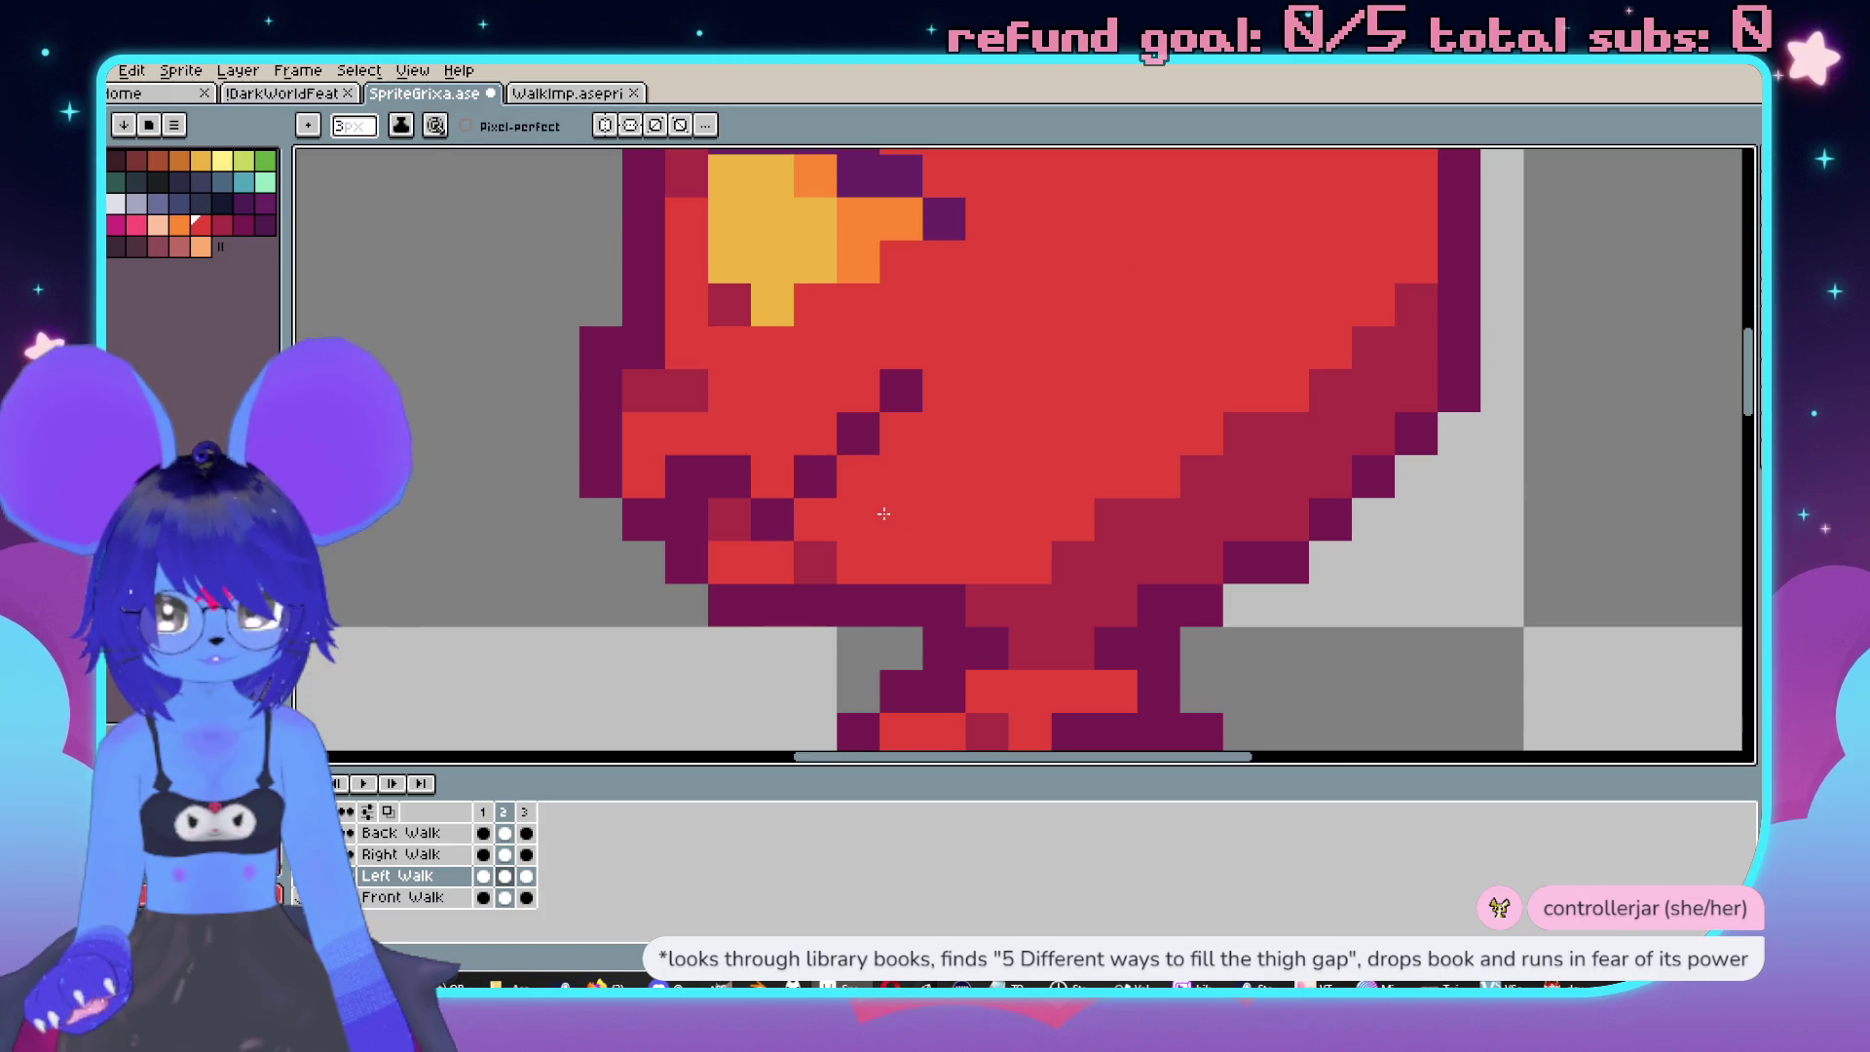
{"action": "scroll", "coordinate": [877, 513], "scroll_direction": "down", "scroll_amount": 3}
{"action": "scroll", "coordinate": [1175, 521], "scroll_direction": "up", "scroll_amount": 3}
Shade the jawline and neck with the crimson shade.
{"action": "left_click", "coordinate": [845, 526], "text": "alt"}
{"action": "left_click_drag", "start_coordinate": [845, 526], "coordinate": [779, 529]}
{"action": "scroll", "coordinate": [784, 531], "scroll_direction": "down", "scroll_amount": 3}
{"action": "scroll", "coordinate": [872, 487], "scroll_direction": "up", "scroll_amount": 3}
{"action": "left_click", "coordinate": [880, 510], "text": "alt"}
{"action": "scroll", "coordinate": [884, 514], "scroll_direction": "down", "scroll_amount": 3}
{"action": "scroll", "coordinate": [1111, 468], "scroll_direction": "up", "scroll_amount": 3}
{"action": "scroll", "coordinate": [1111, 467], "scroll_direction": "down", "scroll_amount": 3}
{"action": "scroll", "coordinate": [1188, 597], "scroll_direction": "up", "scroll_amount": 4}
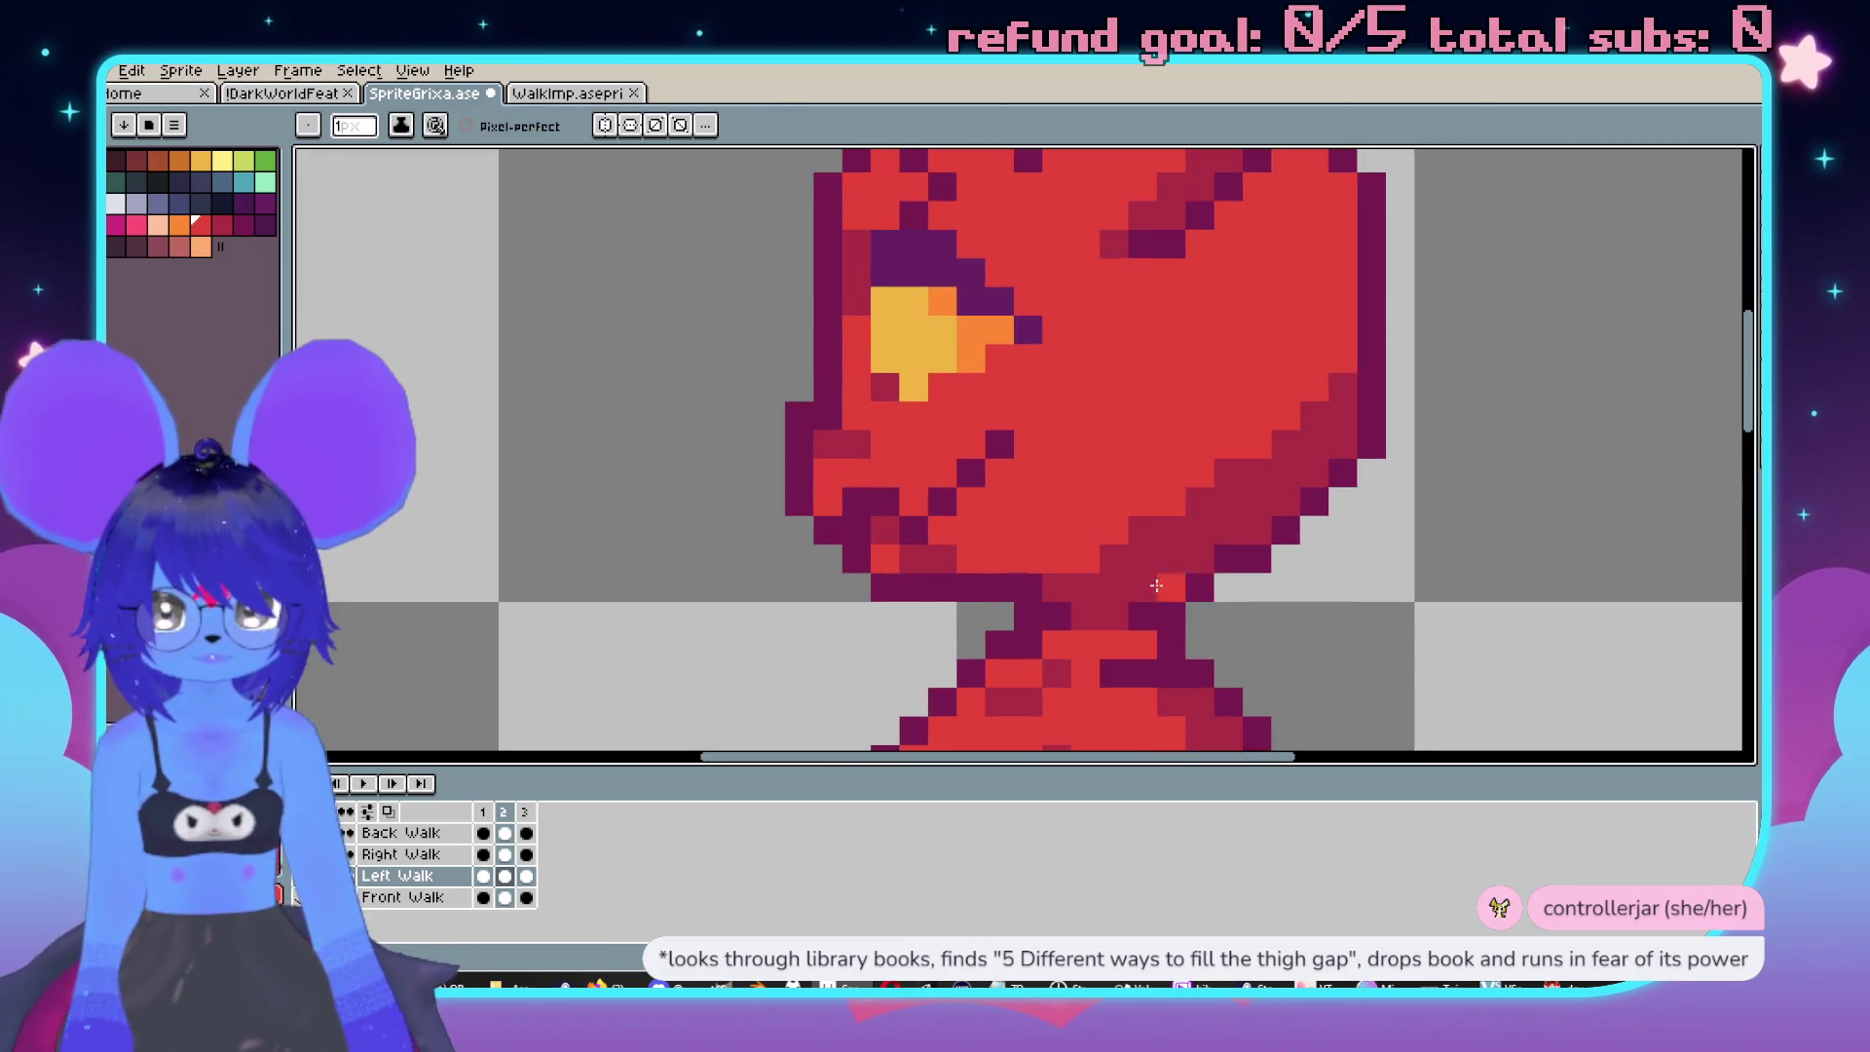
{"action": "left_click", "coordinate": [945, 560], "text": "alt"}
{"action": "left_click", "coordinate": [1013, 550]}
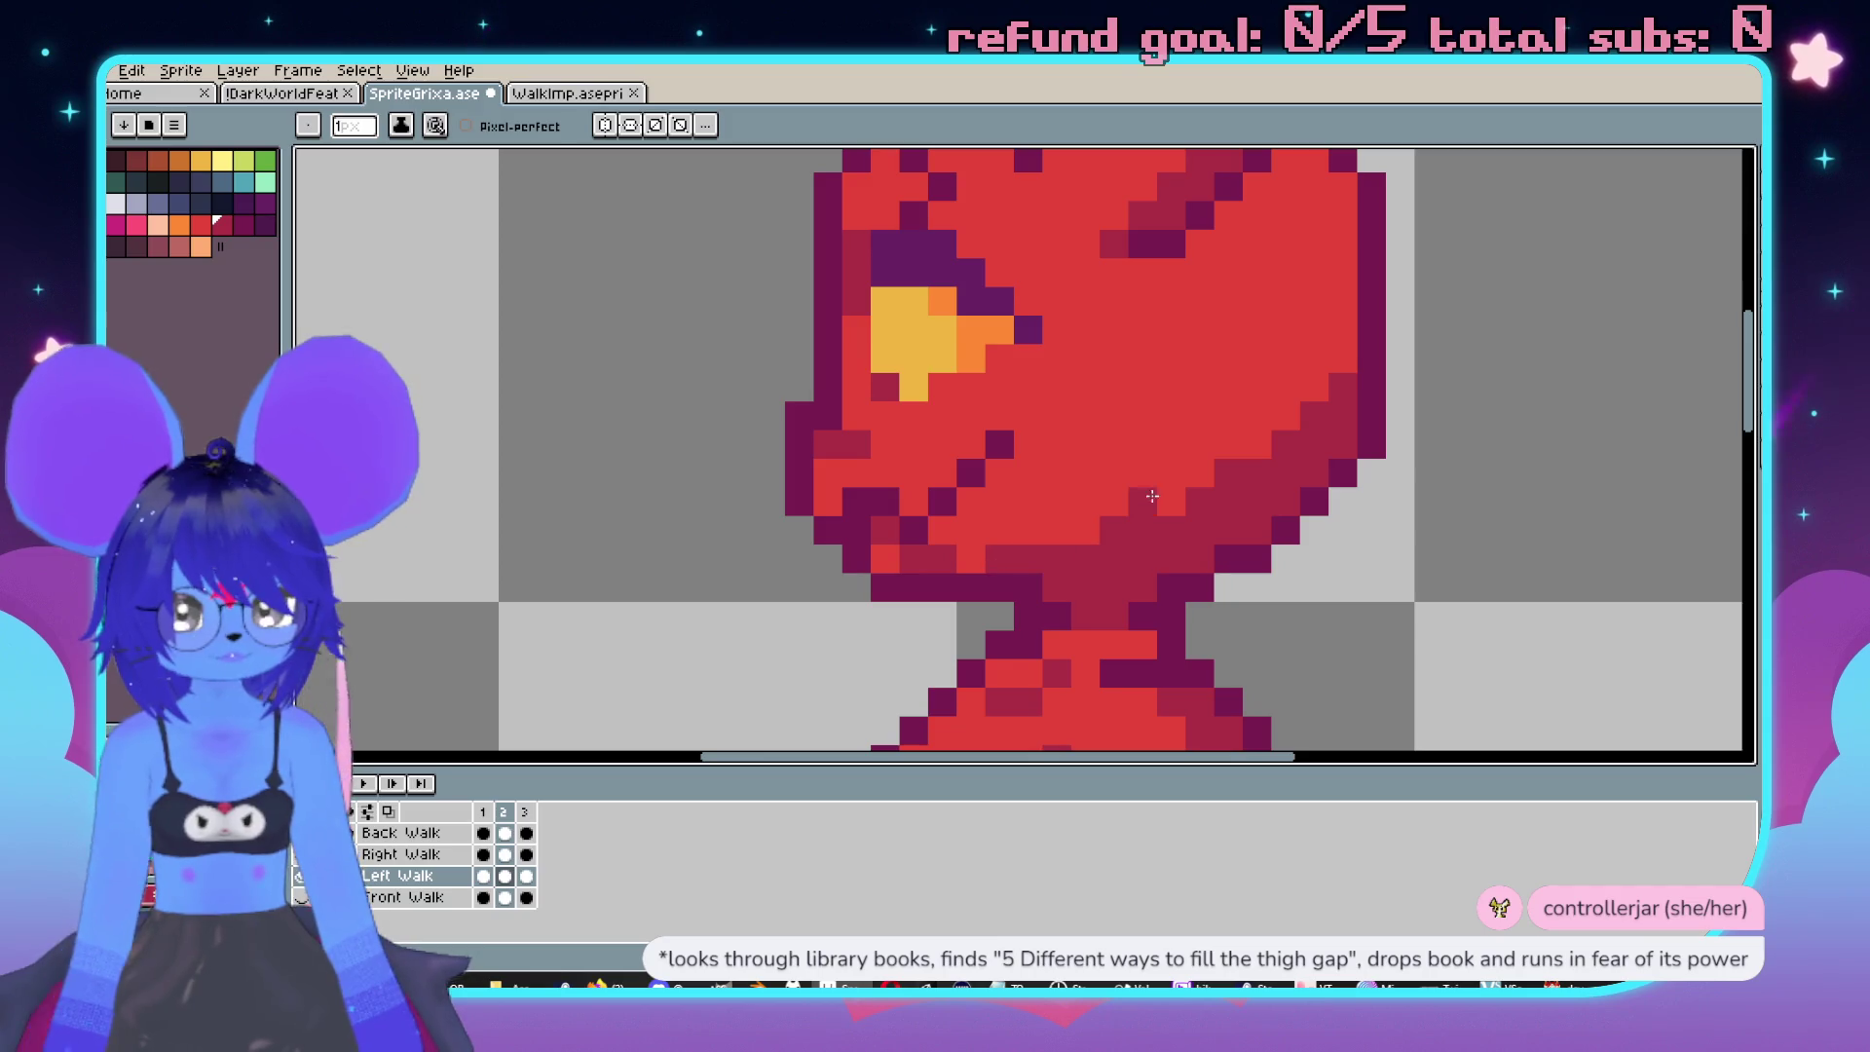
{"action": "scroll", "coordinate": [1228, 473], "scroll_direction": "down", "scroll_amount": 3}
Pan left and marquee-select the upper canvas around the imp's head.
{"action": "left_click_drag", "start_coordinate": [1228, 474], "coordinate": [1002, 453]}
{"action": "scroll", "coordinate": [1002, 454], "scroll_direction": "down", "scroll_amount": 1}
{"action": "scroll", "coordinate": [1009, 428], "scroll_direction": "up", "scroll_amount": 1}
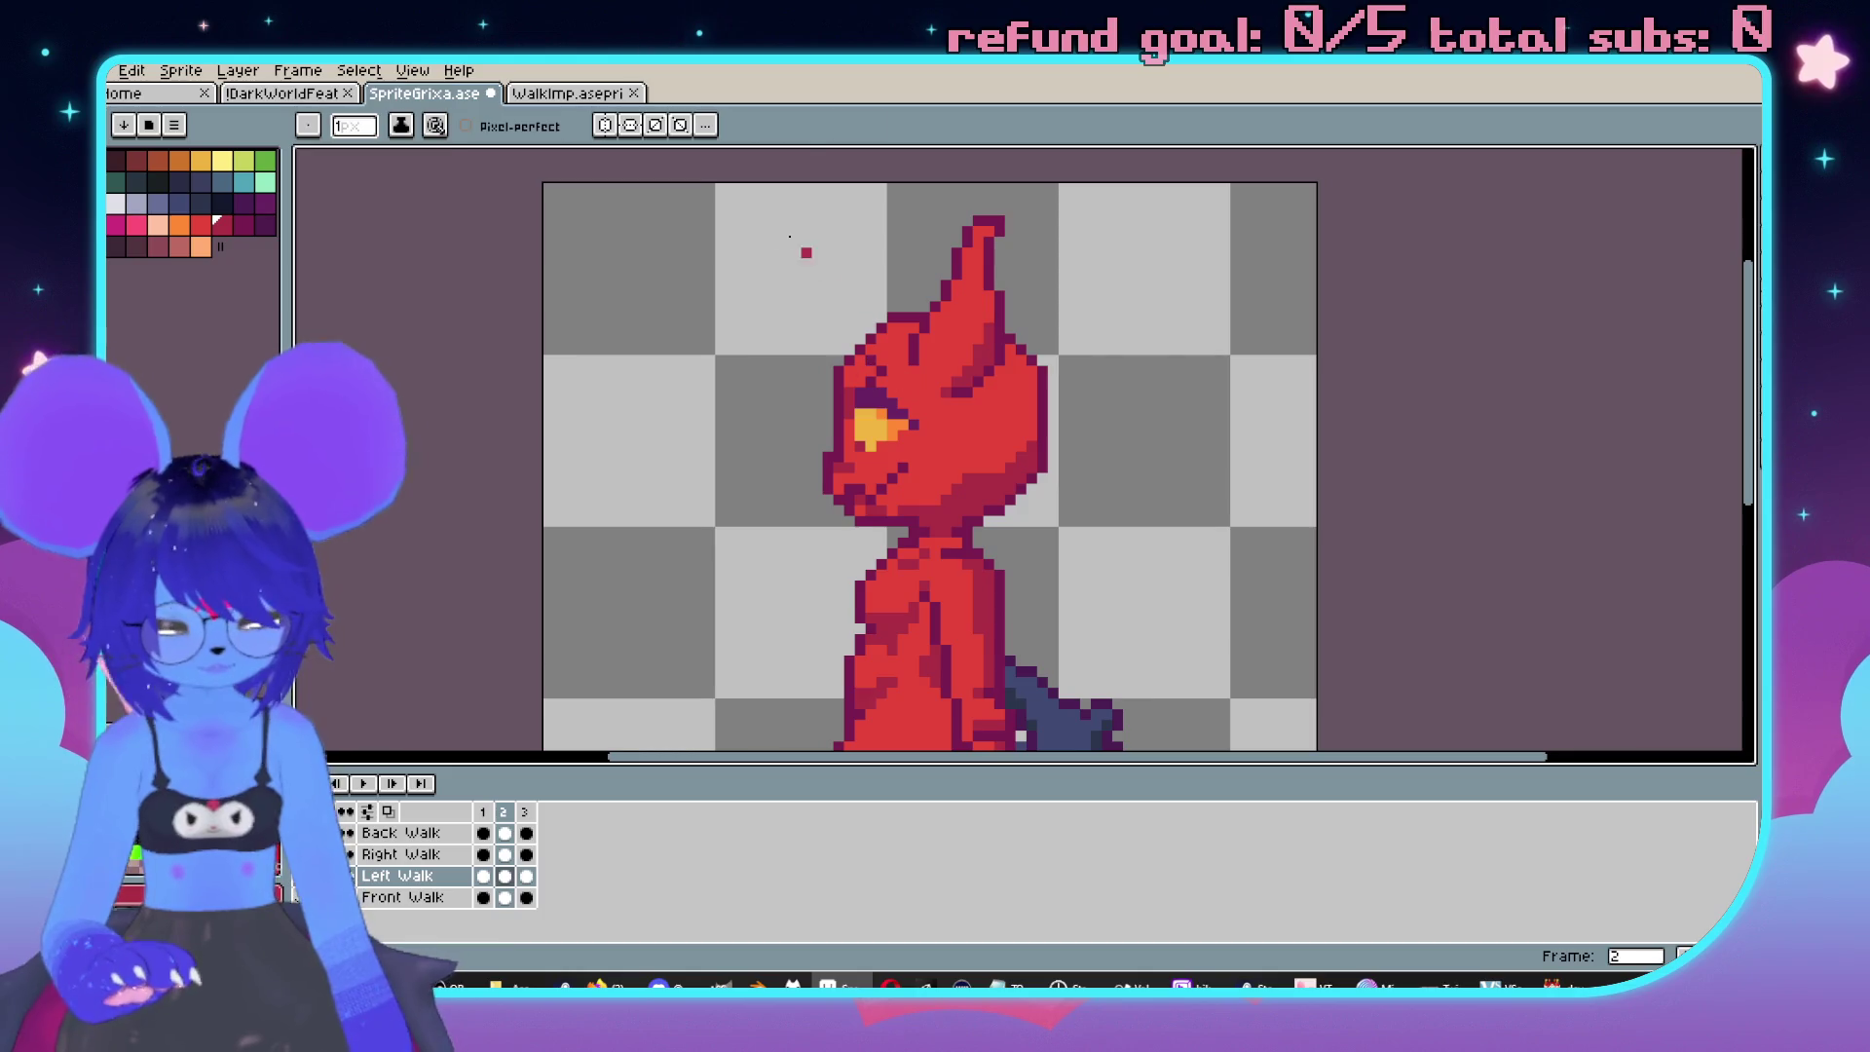
{"action": "key", "text": "m"}
{"action": "mouse_move", "coordinate": [495, 177]}
{"action": "left_mouse_down"}
{"action": "mouse_move", "coordinate": [1360, 450]}
{"action": "mouse_move", "coordinate": [1348, 530]}
{"action": "mouse_move", "coordinate": [1385, 531]}
{"action": "left_mouse_up"}
Deselect, check frames 1 and 2, then paste onto Right Walk and cancel it.
{"action": "key", "text": "ctrl+d"}
{"action": "key", "text": "Left"}
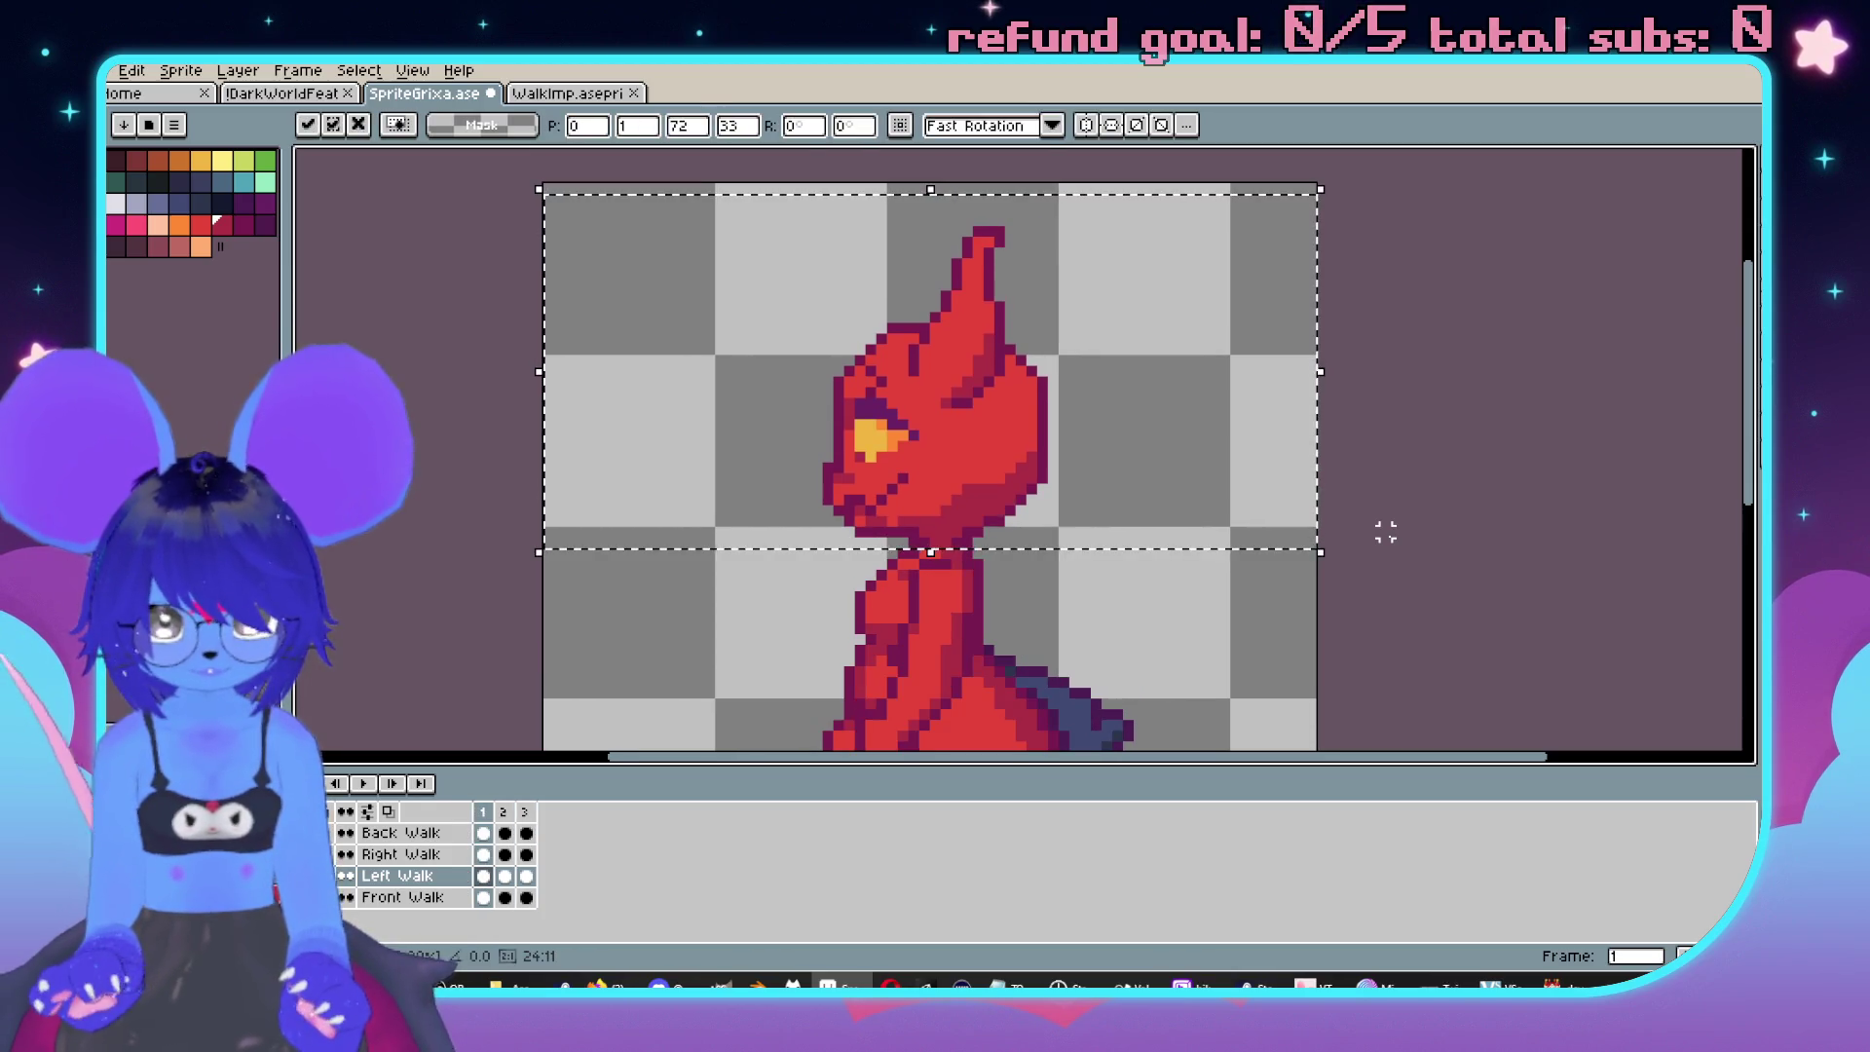
{"action": "key", "text": "Right"}
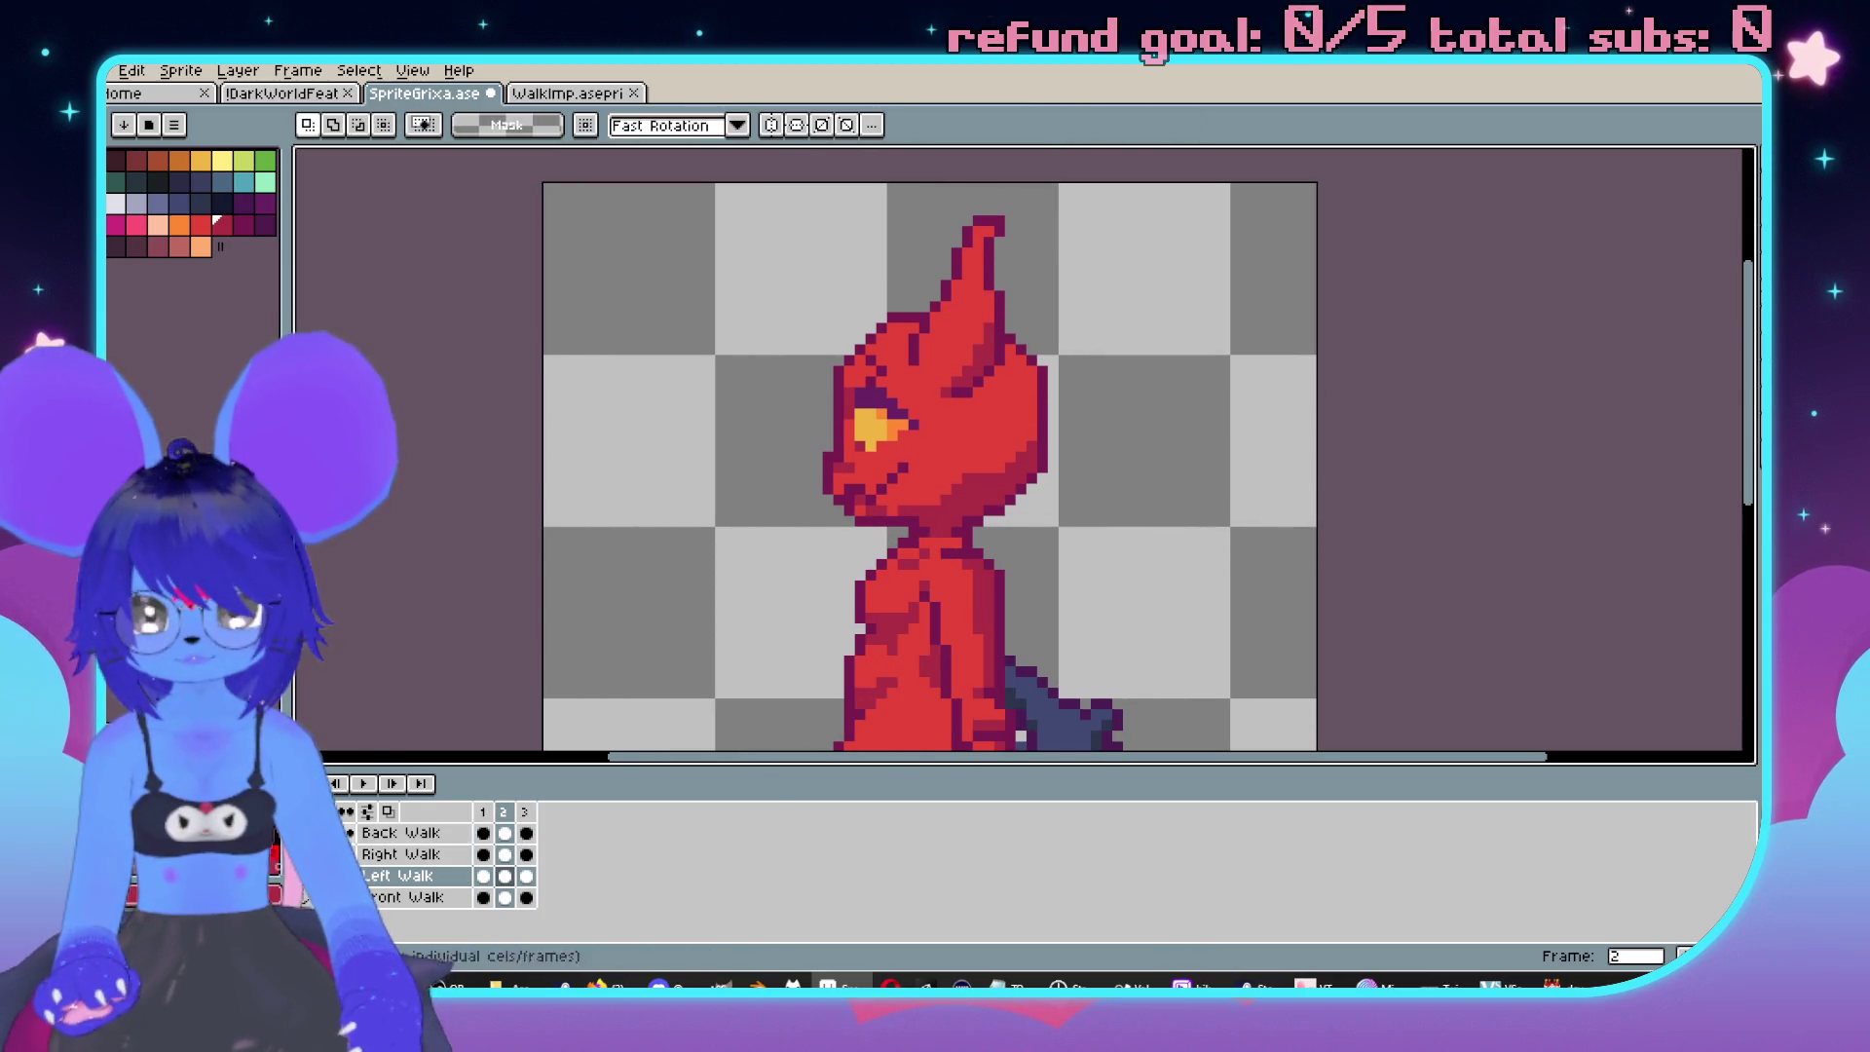
{"action": "left_click", "coordinate": [399, 854]}
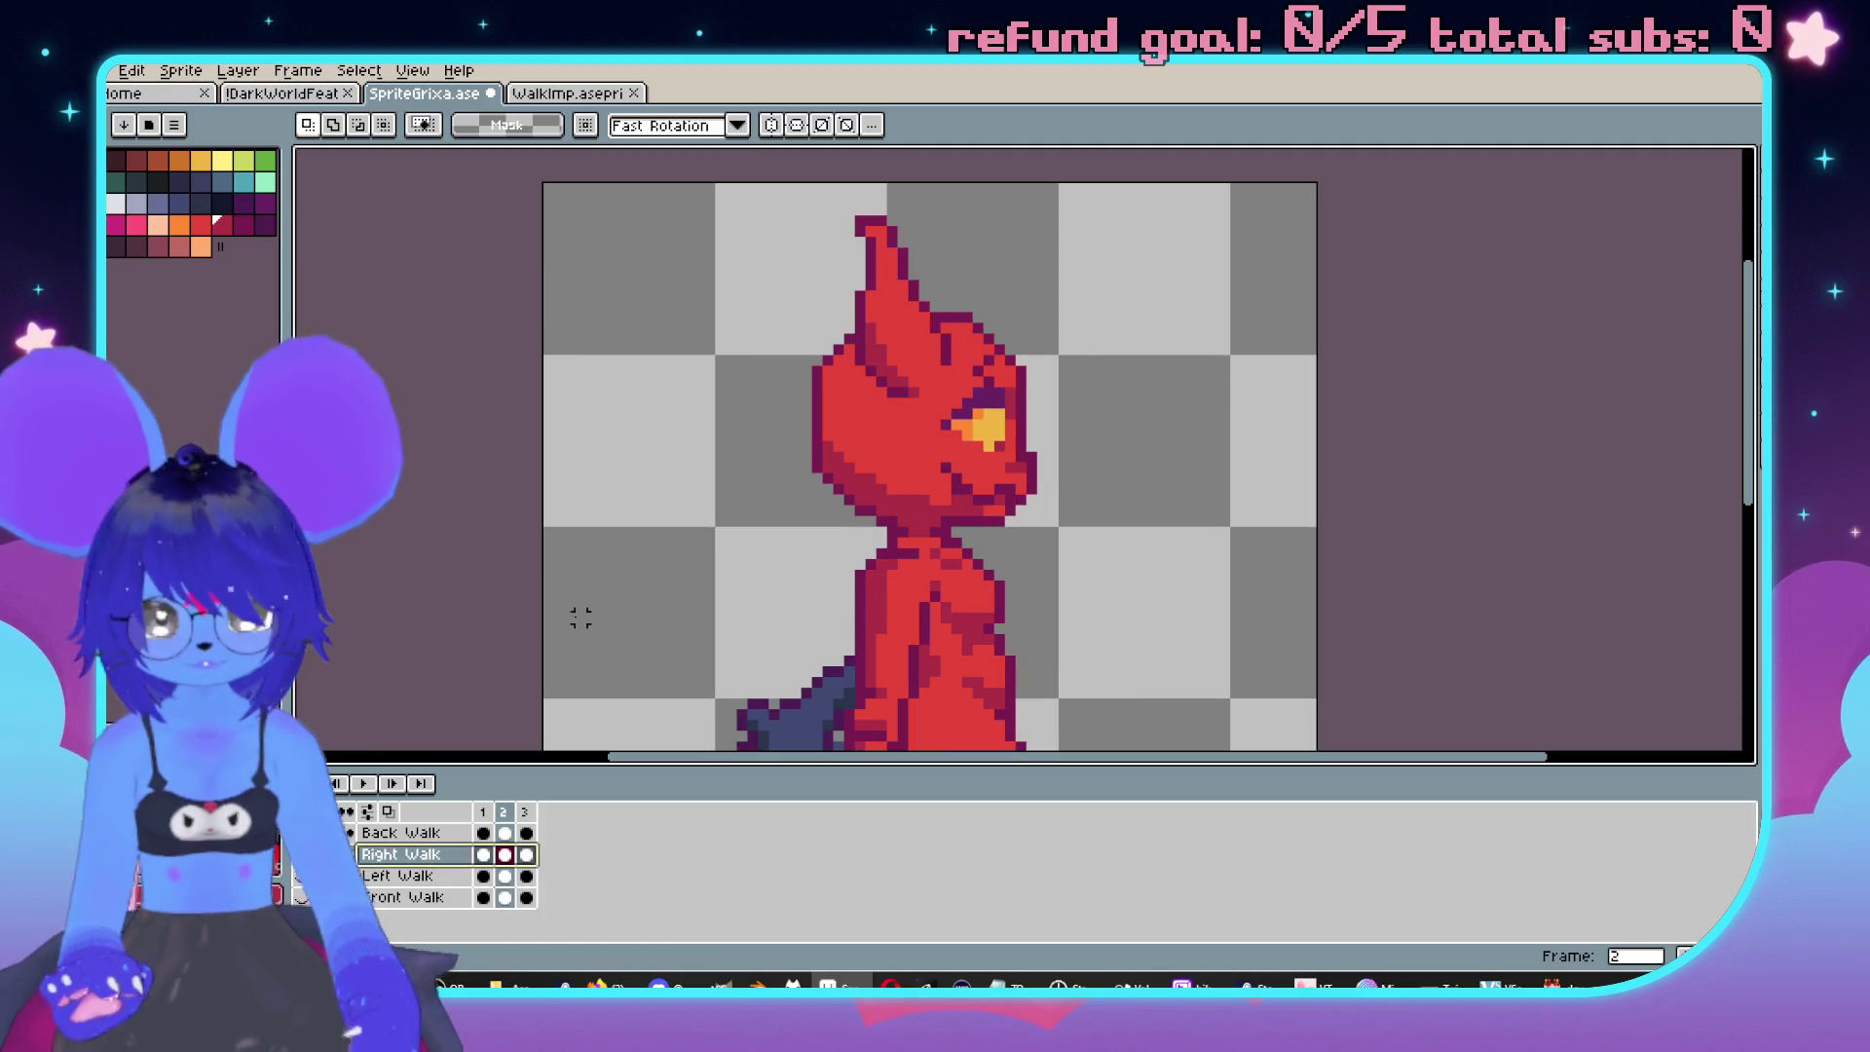
{"action": "key", "text": "ctrl+v"}
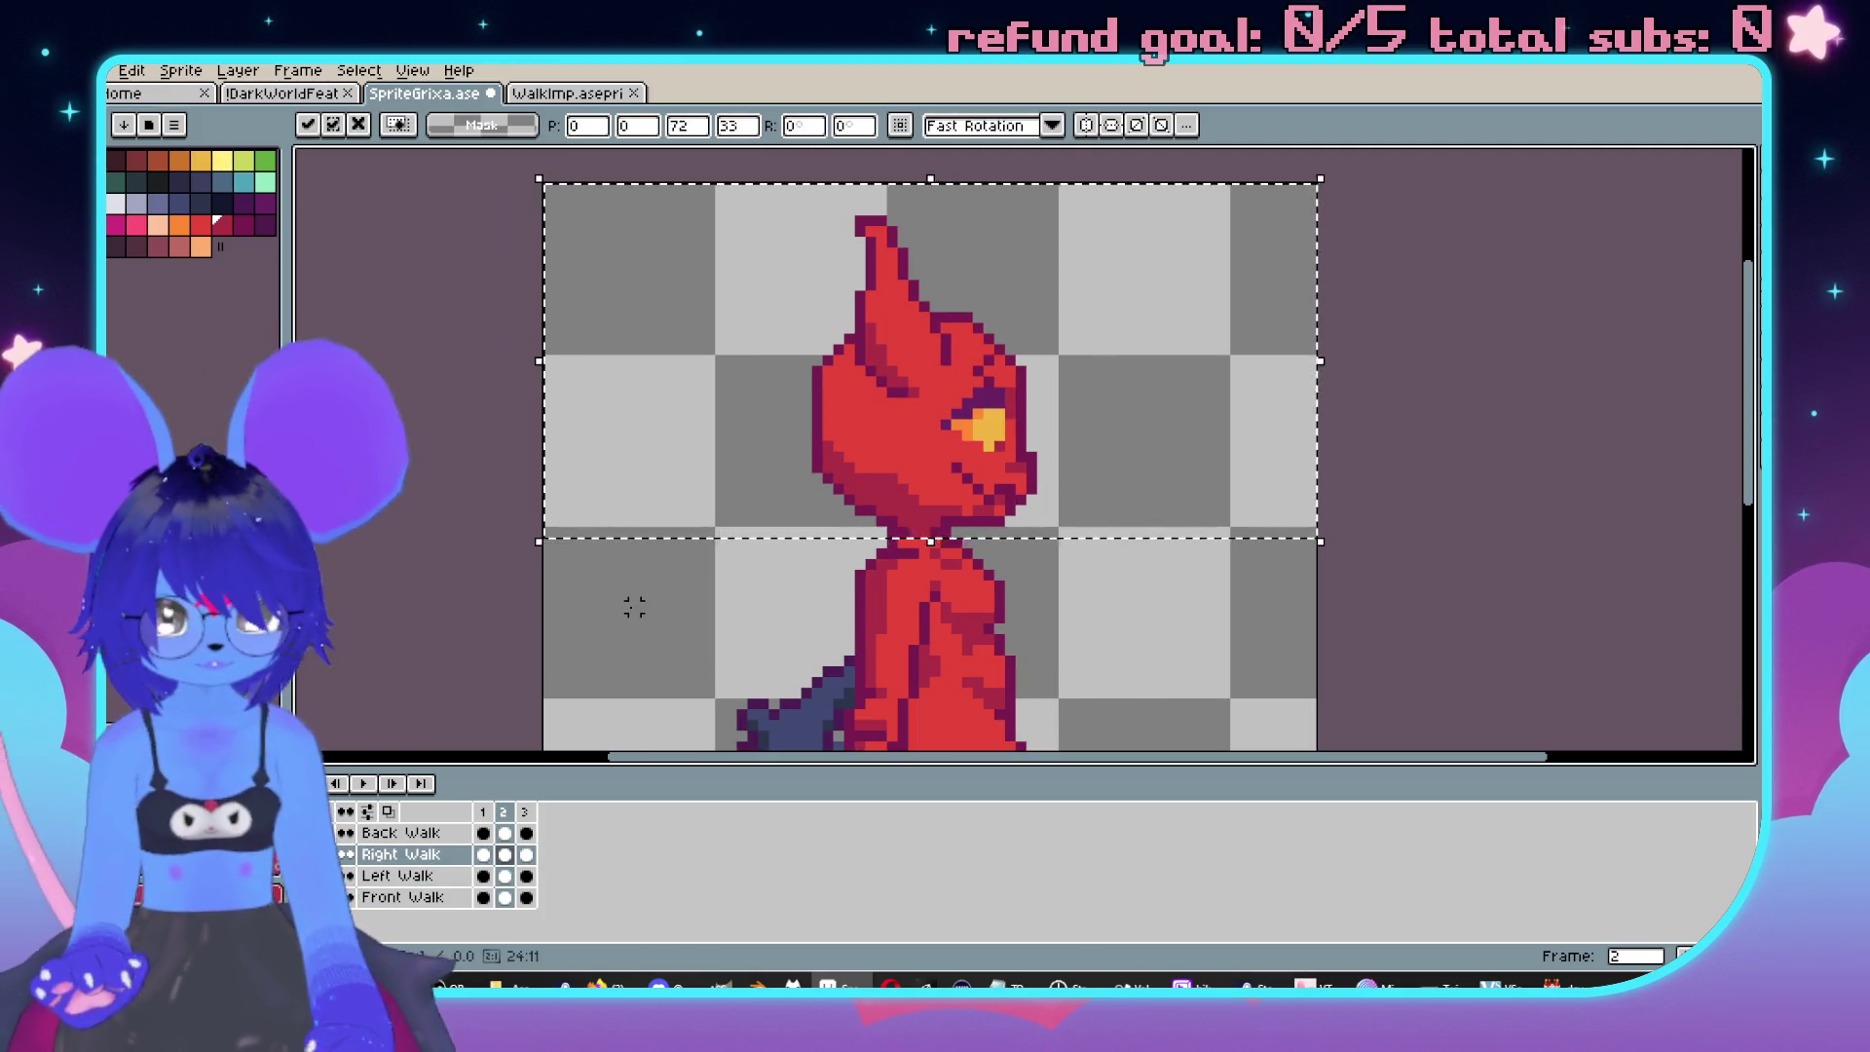
{"action": "key", "text": "Return"}
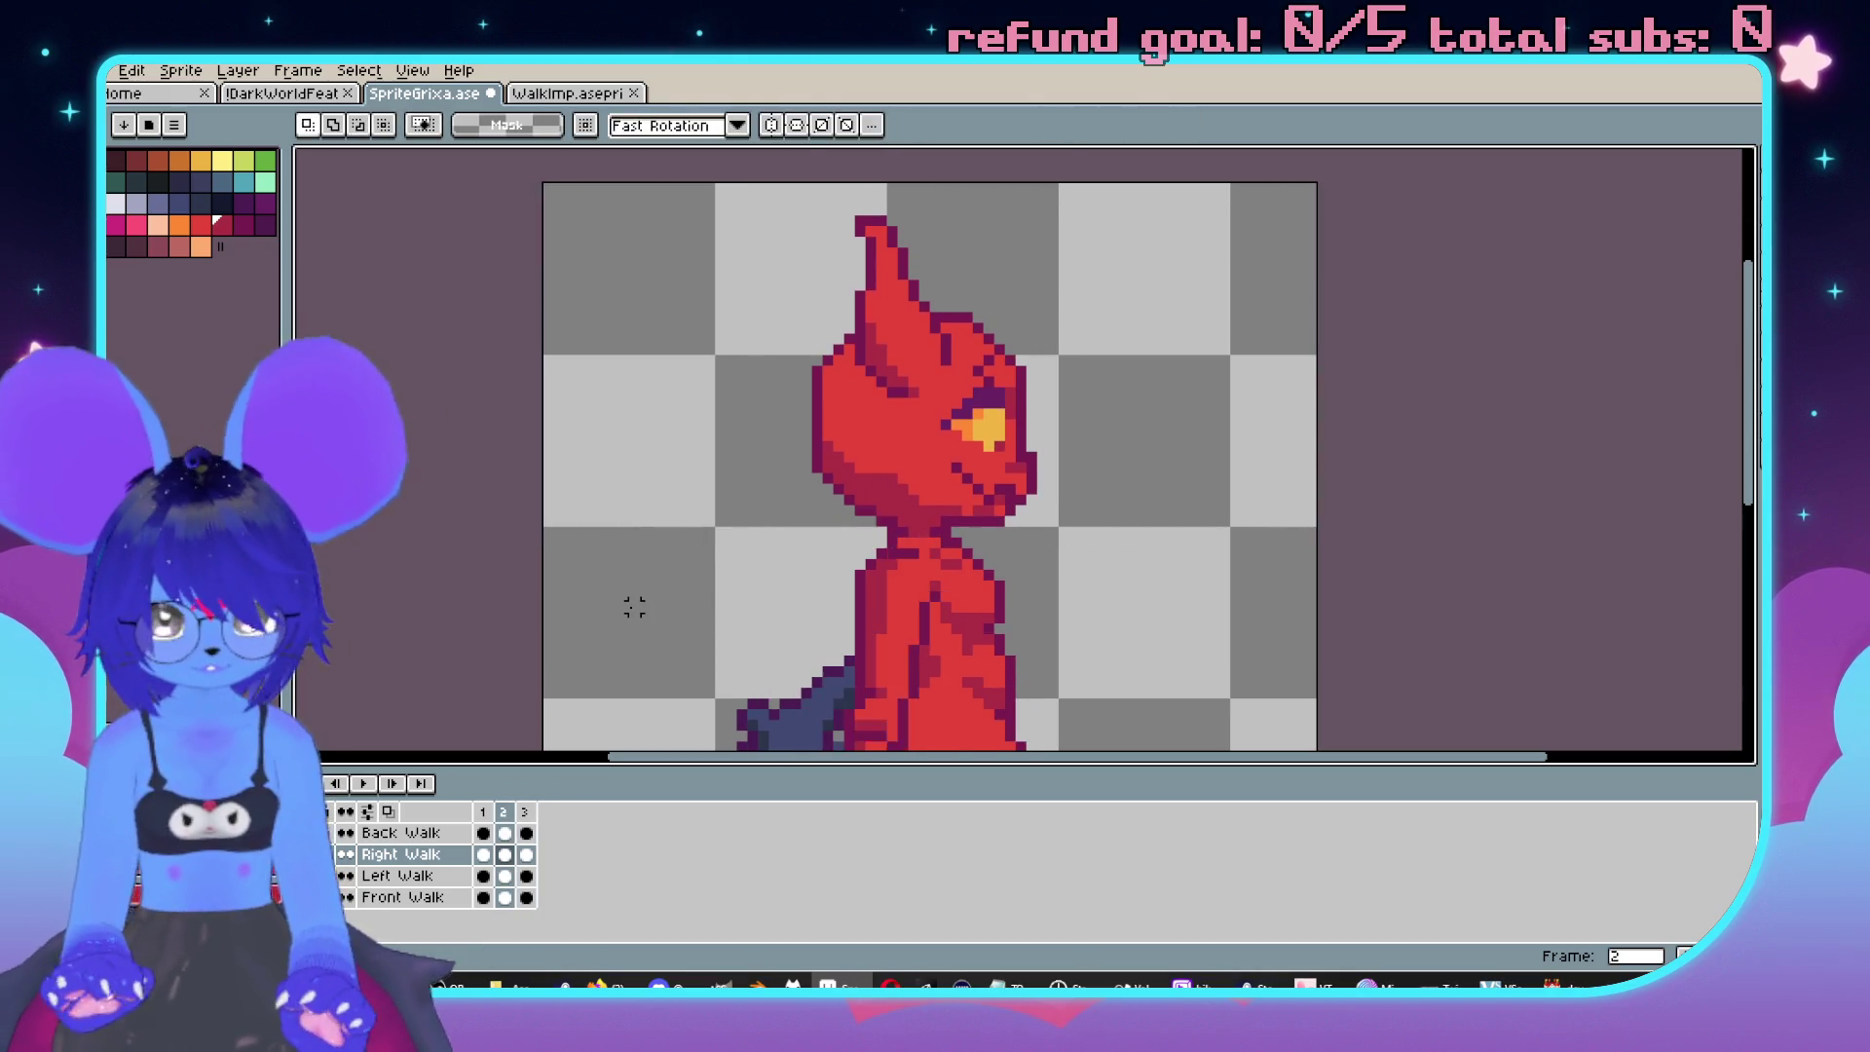
Step back a frame and play the right walk cycle, re-centring the sprite.
{"action": "key", "text": "Left"}
{"action": "key", "text": "ctrl+a"}
{"action": "key", "text": "ctrl+d"}
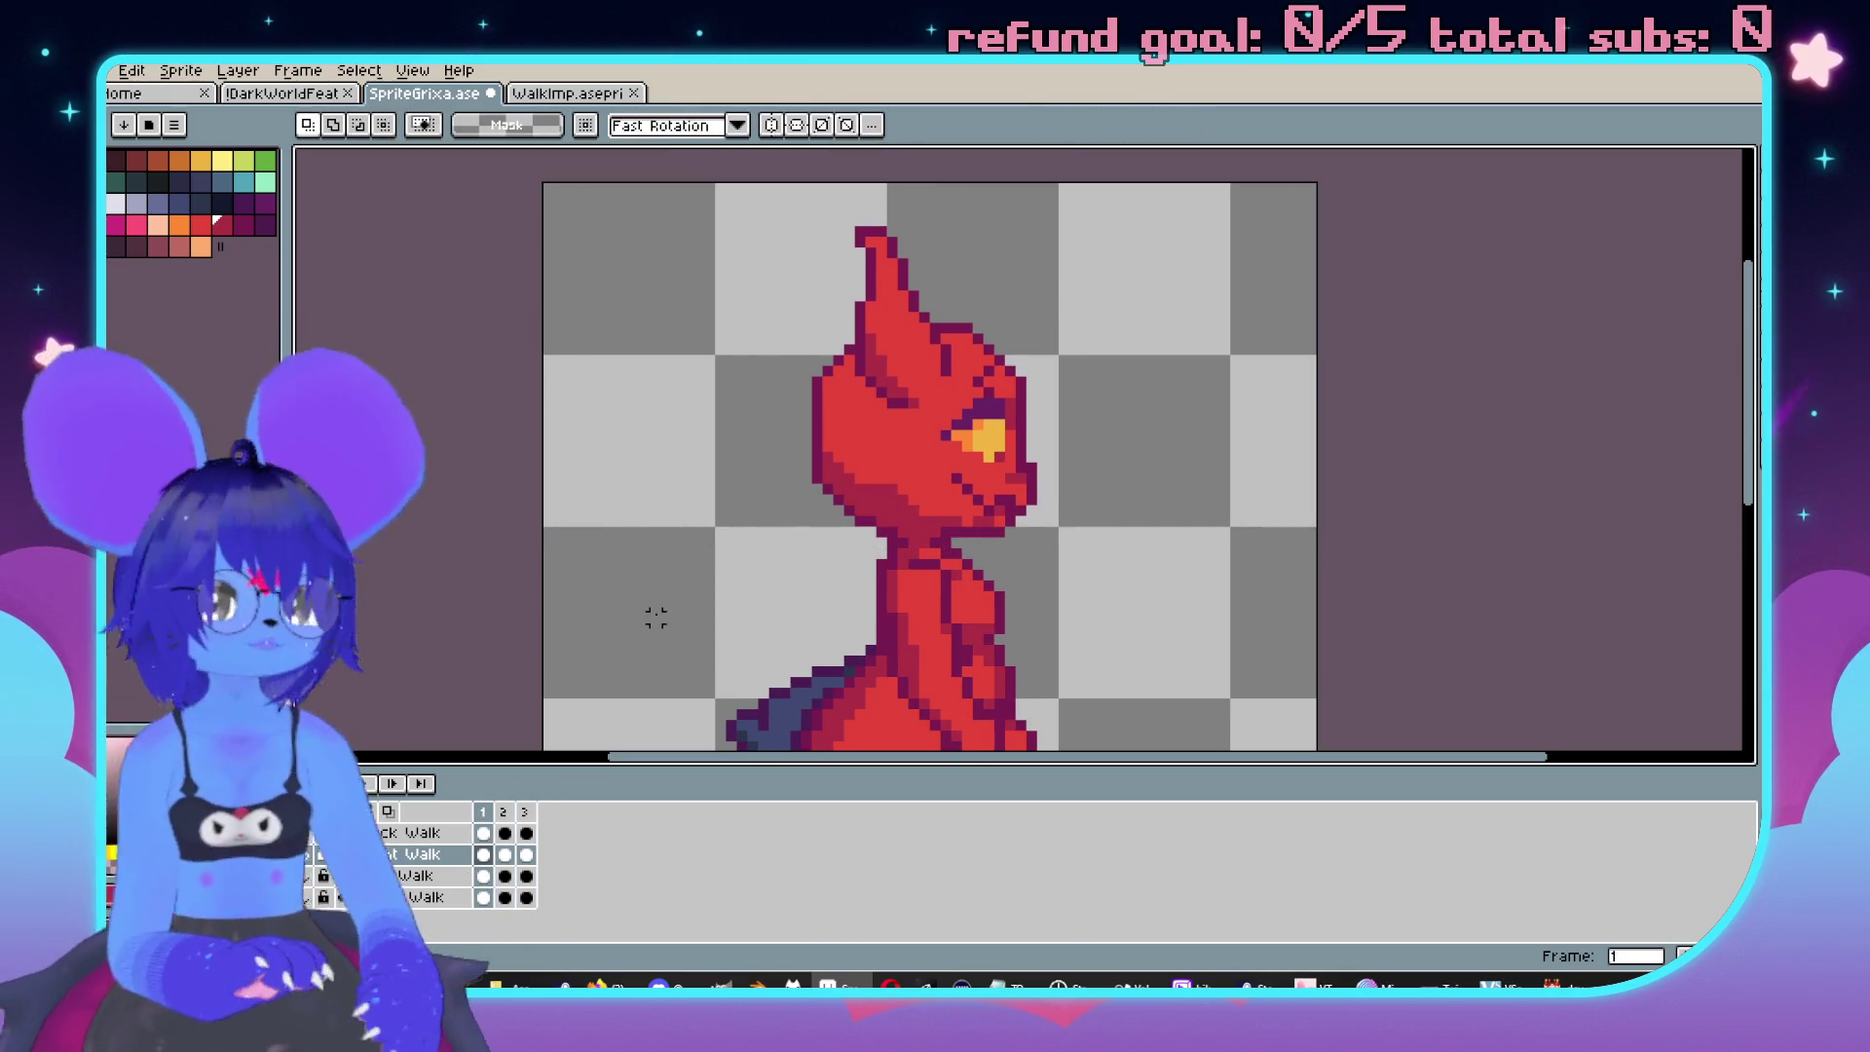
{"action": "key", "text": "Return"}
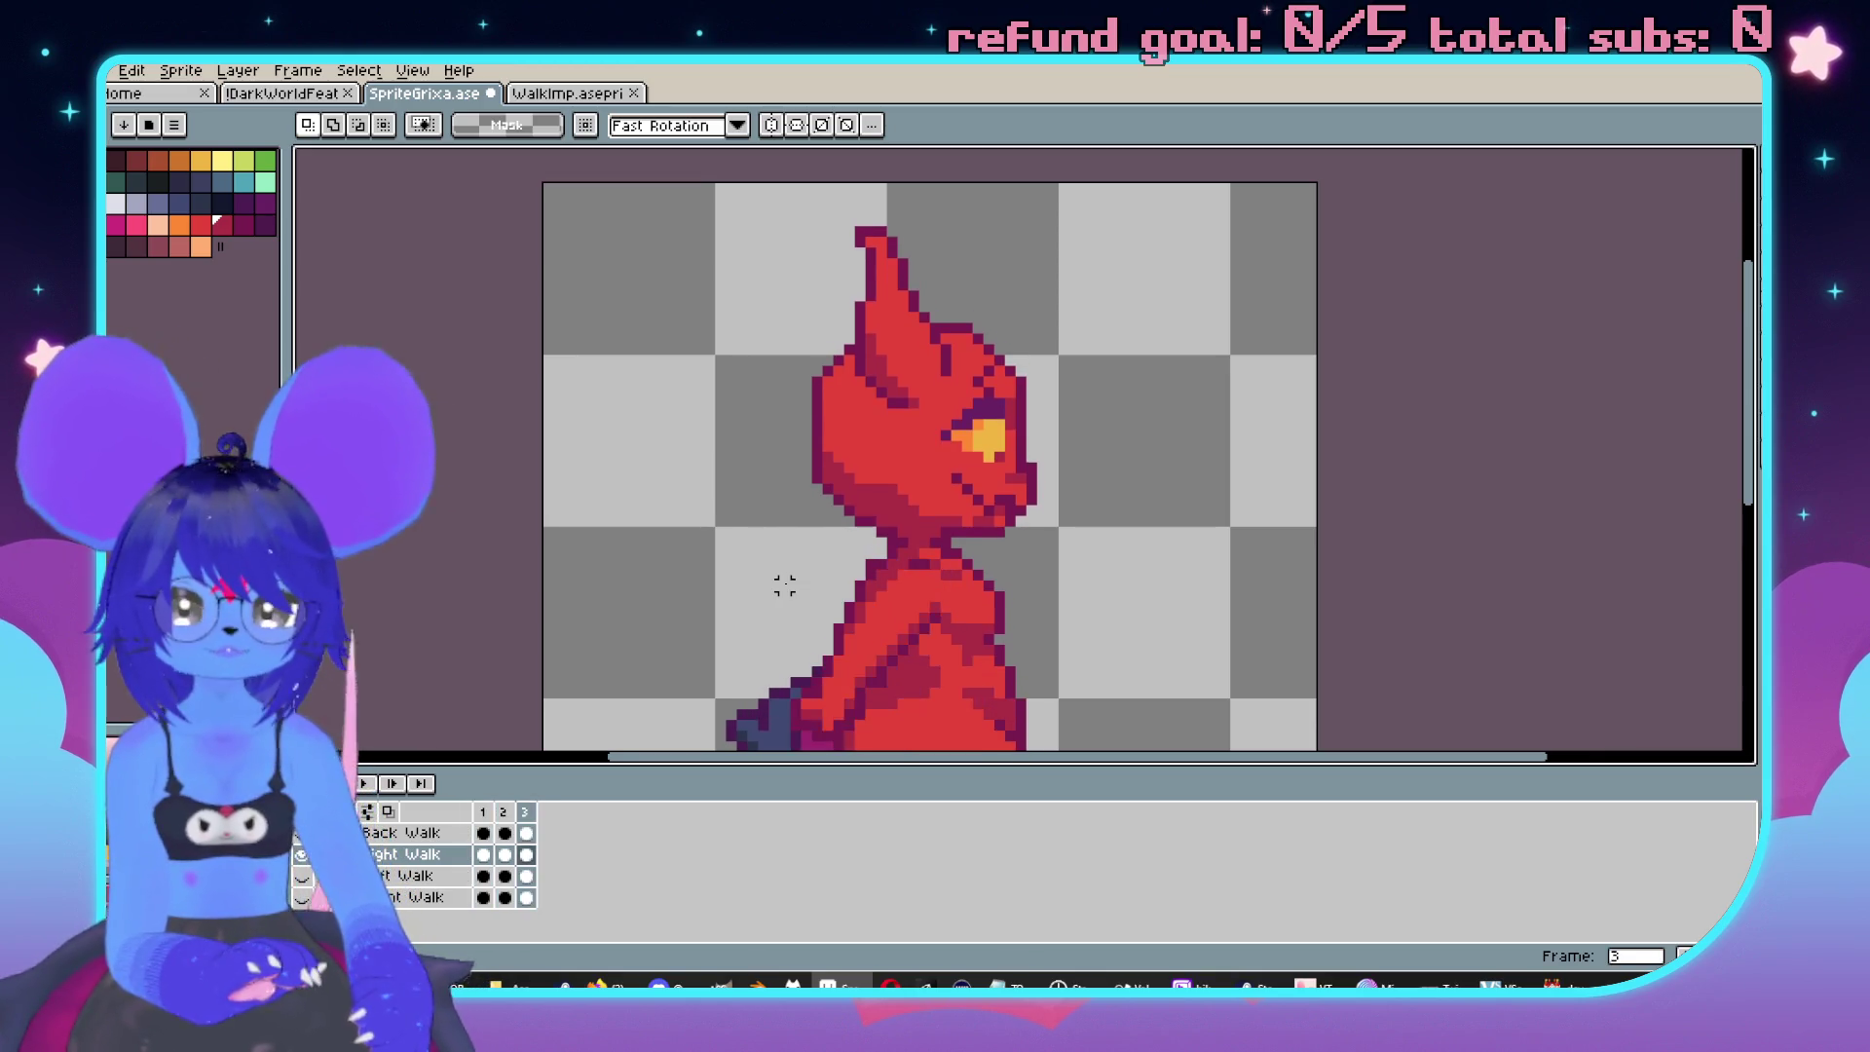
{"action": "scroll", "coordinate": [1181, 263], "scroll_direction": "down", "scroll_amount": 3}
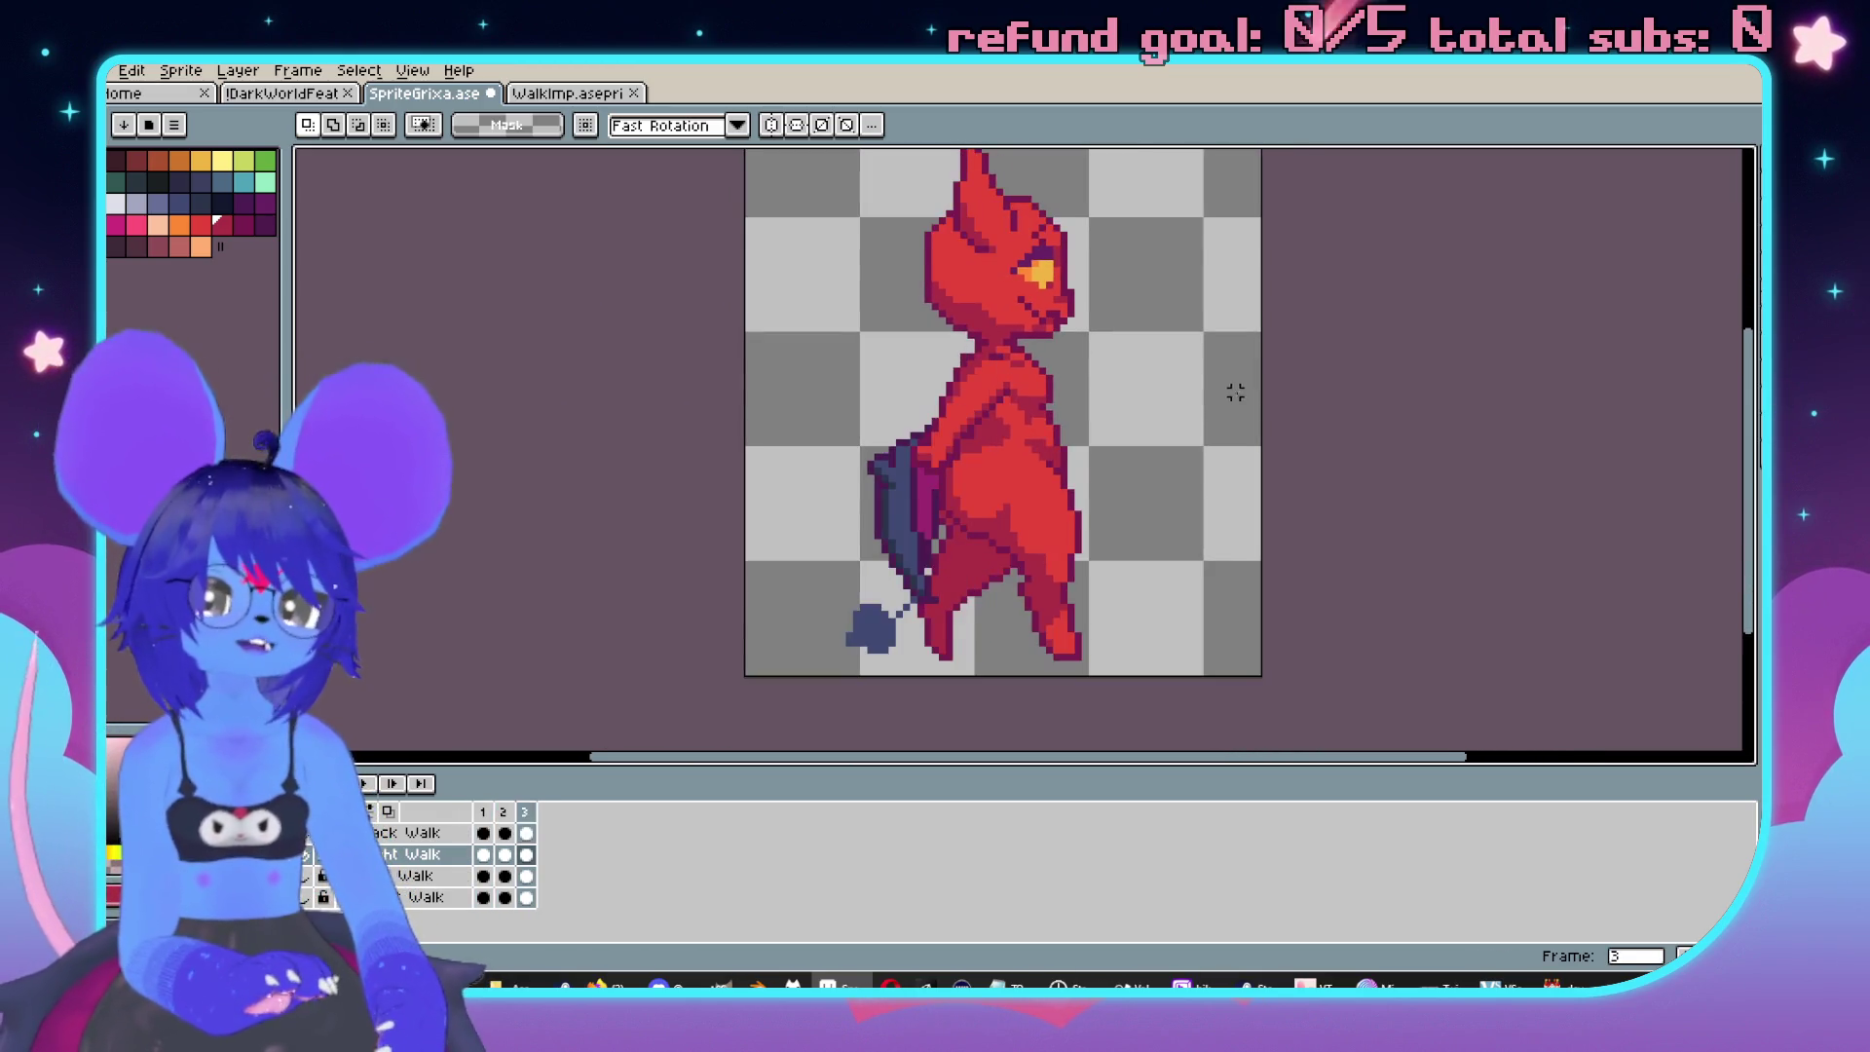
{"action": "left_click_drag", "start_coordinate": [1228, 392], "coordinate": [1189, 433]}
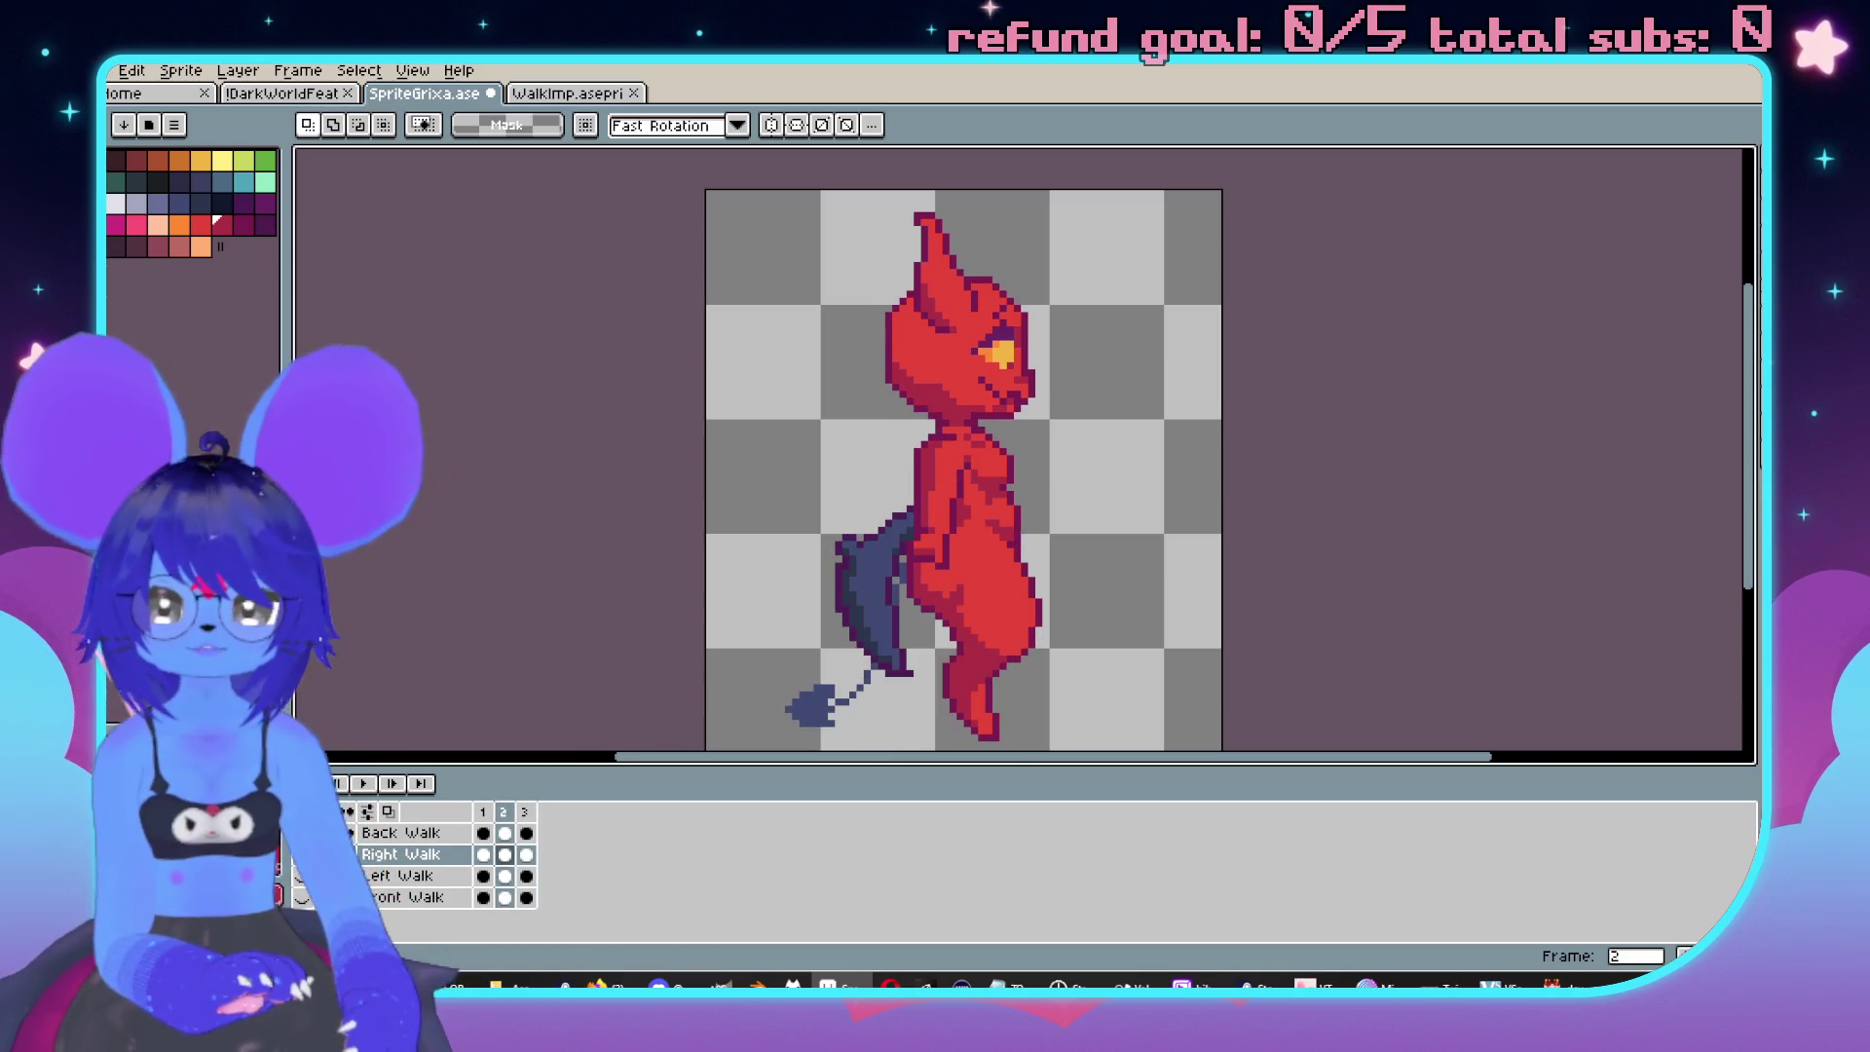
Hide Right Walk and Front Walk, leaving the Back Walk layer visible.
{"action": "left_click", "coordinate": [303, 854]}
{"action": "left_click", "coordinate": [303, 896]}
{"action": "left_click", "coordinate": [303, 897]}
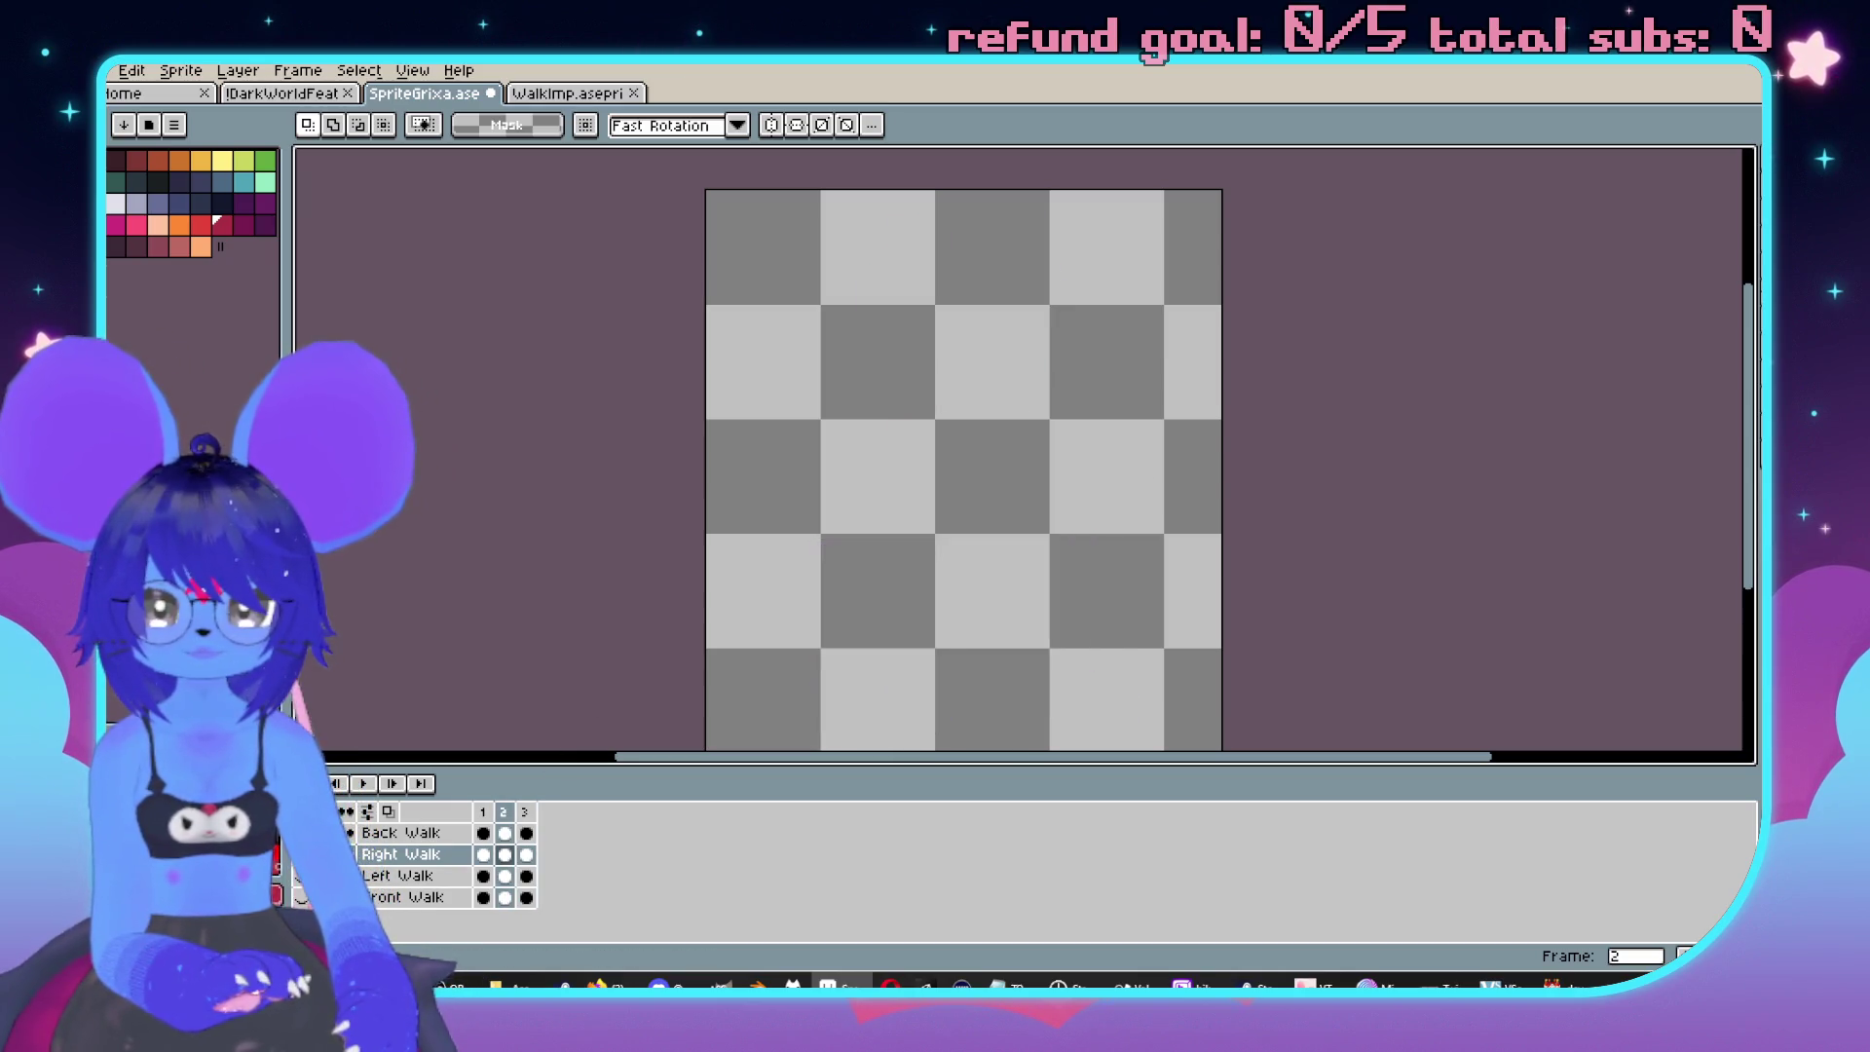
{"action": "left_click", "coordinate": [303, 832]}
{"action": "scroll", "coordinate": [1117, 551], "scroll_direction": "up", "scroll_amount": 5}
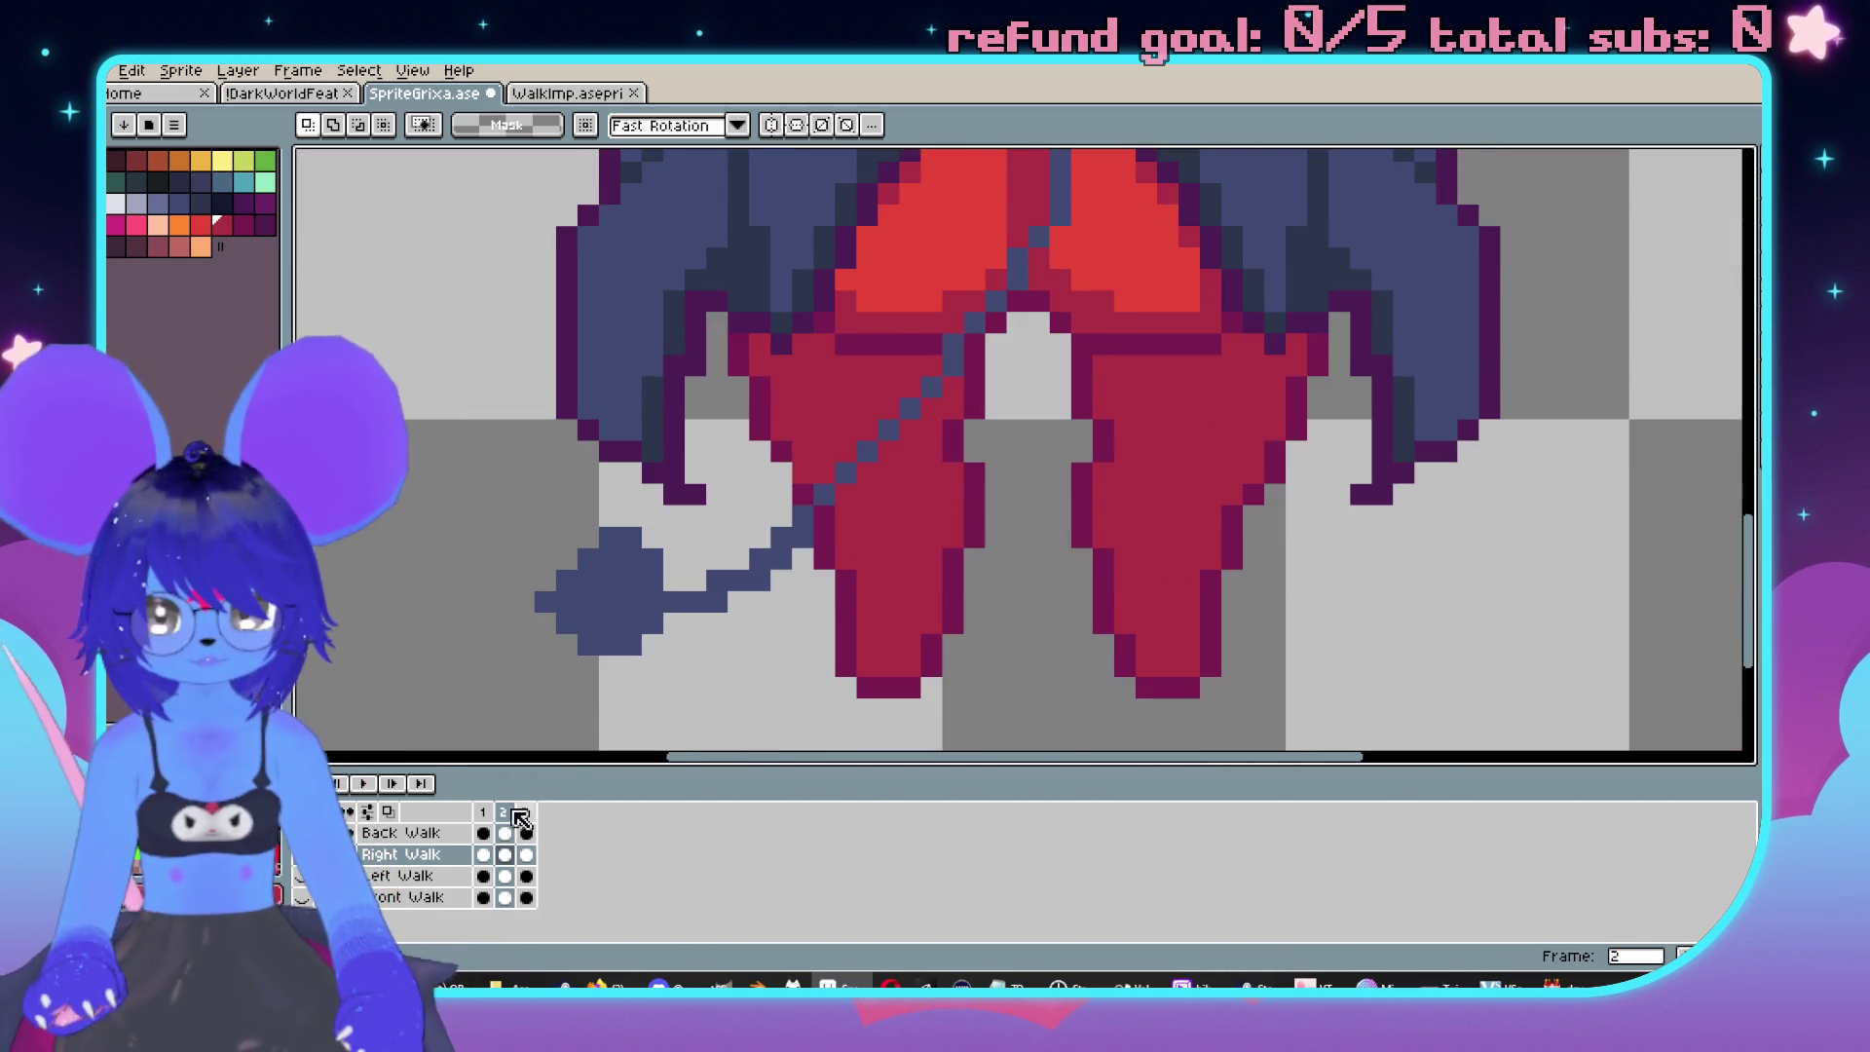
Nudge the centre strip between the imp's legs one pixel left and commit it.
{"action": "left_click_drag", "start_coordinate": [1258, 514], "coordinate": [1192, 498]}
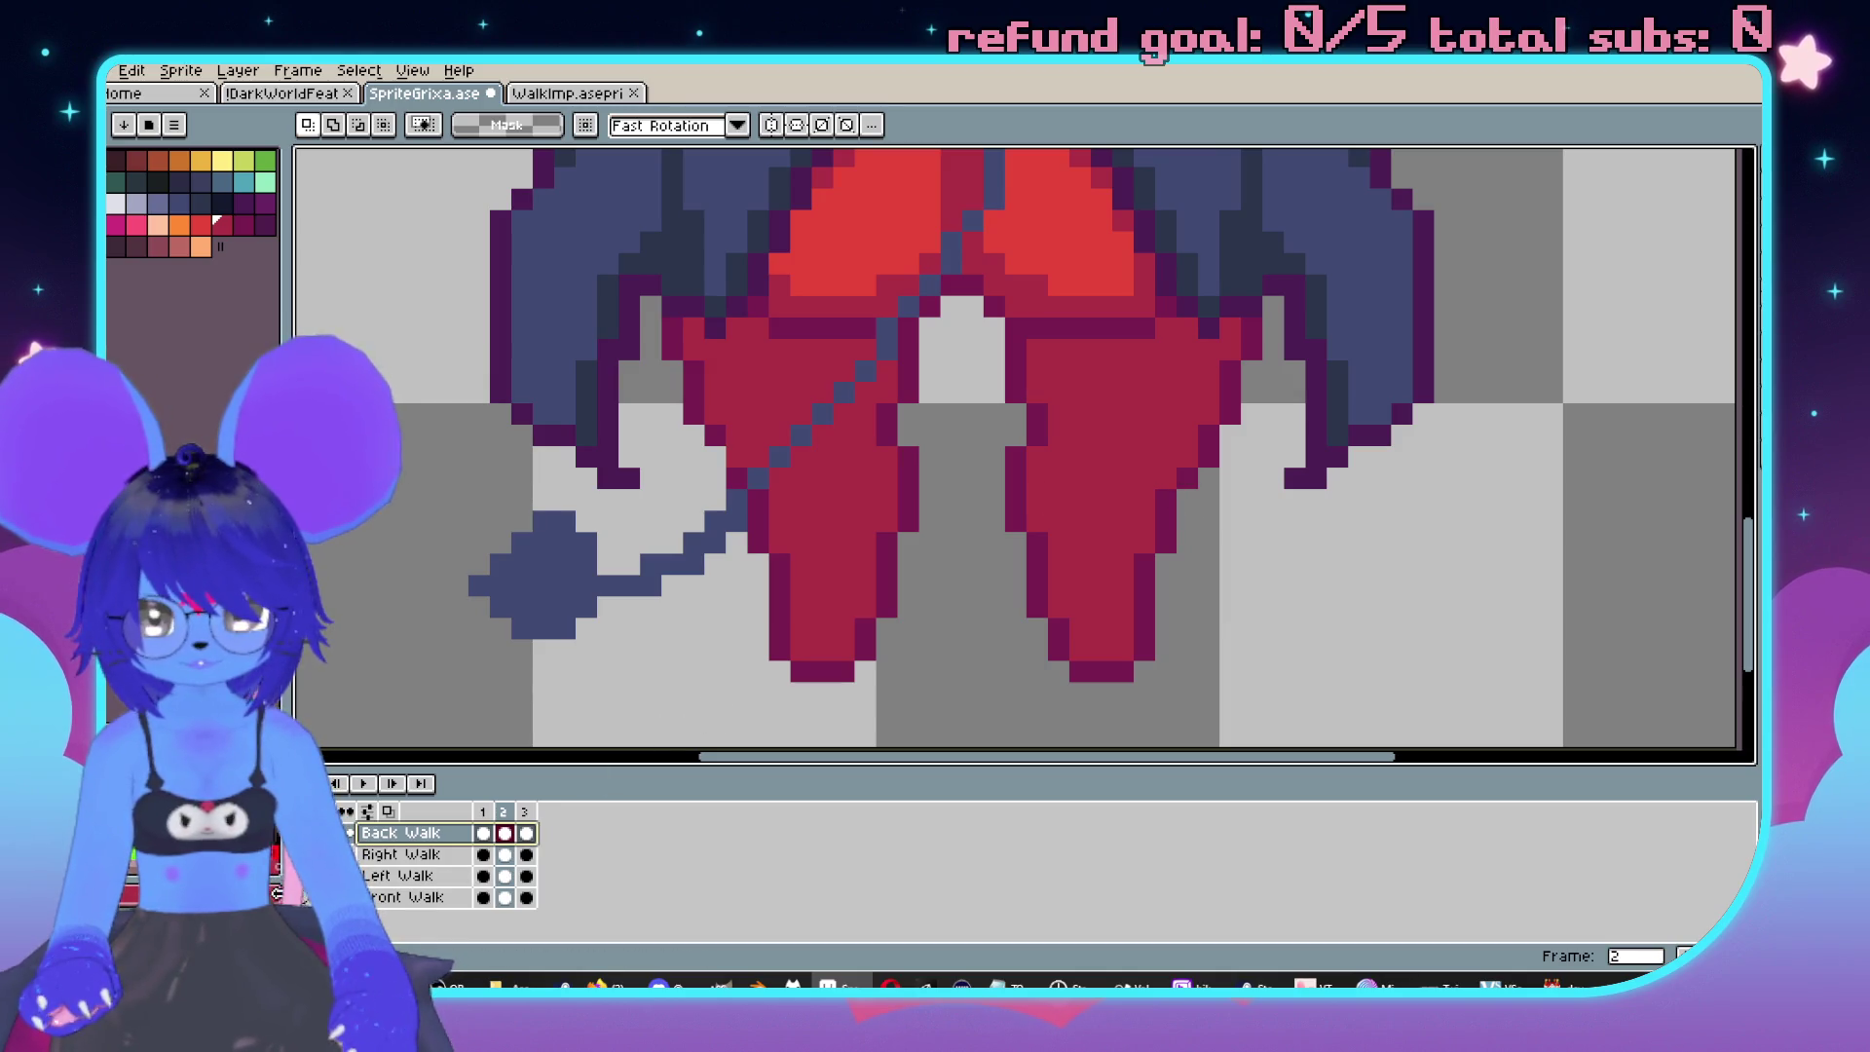
{"action": "left_click", "coordinate": [301, 897]}
{"action": "left_click", "coordinate": [302, 896]}
{"action": "scroll", "coordinate": [1009, 342], "scroll_direction": "up", "scroll_amount": 1}
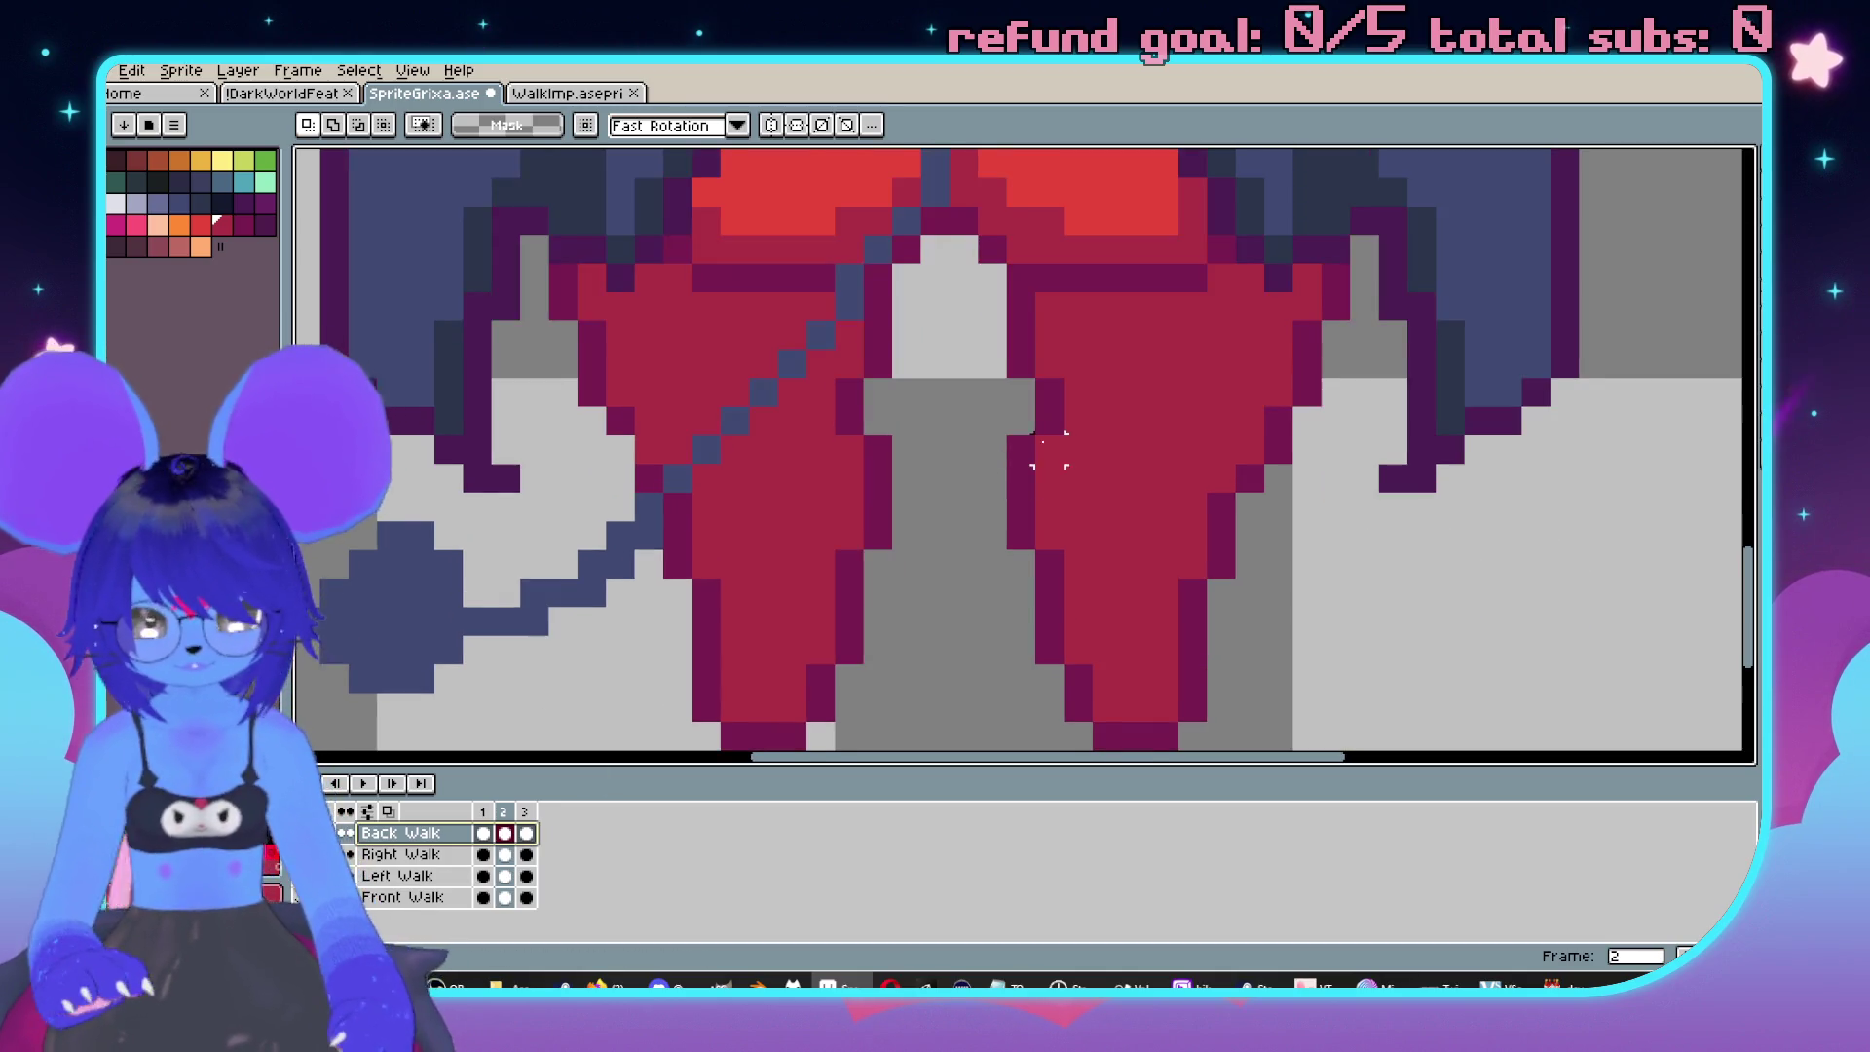
{"action": "mouse_move", "coordinate": [980, 309]}
{"action": "left_mouse_down"}
{"action": "mouse_move", "coordinate": [1105, 668]}
{"action": "mouse_move", "coordinate": [1106, 725]}
{"action": "left_mouse_up"}
{"action": "key", "text": "Left"}
{"action": "left_click", "coordinate": [910, 322]}
Select the grey columns beside the left leg and paint the bottom gap pixel crimson.
{"action": "left_click_drag", "start_coordinate": [943, 296], "coordinate": [848, 618]}
{"action": "mouse_move", "coordinate": [823, 331]}
{"action": "left_mouse_down"}
{"action": "mouse_move", "coordinate": [876, 678]}
{"action": "mouse_move", "coordinate": [854, 701]}
{"action": "left_mouse_up"}
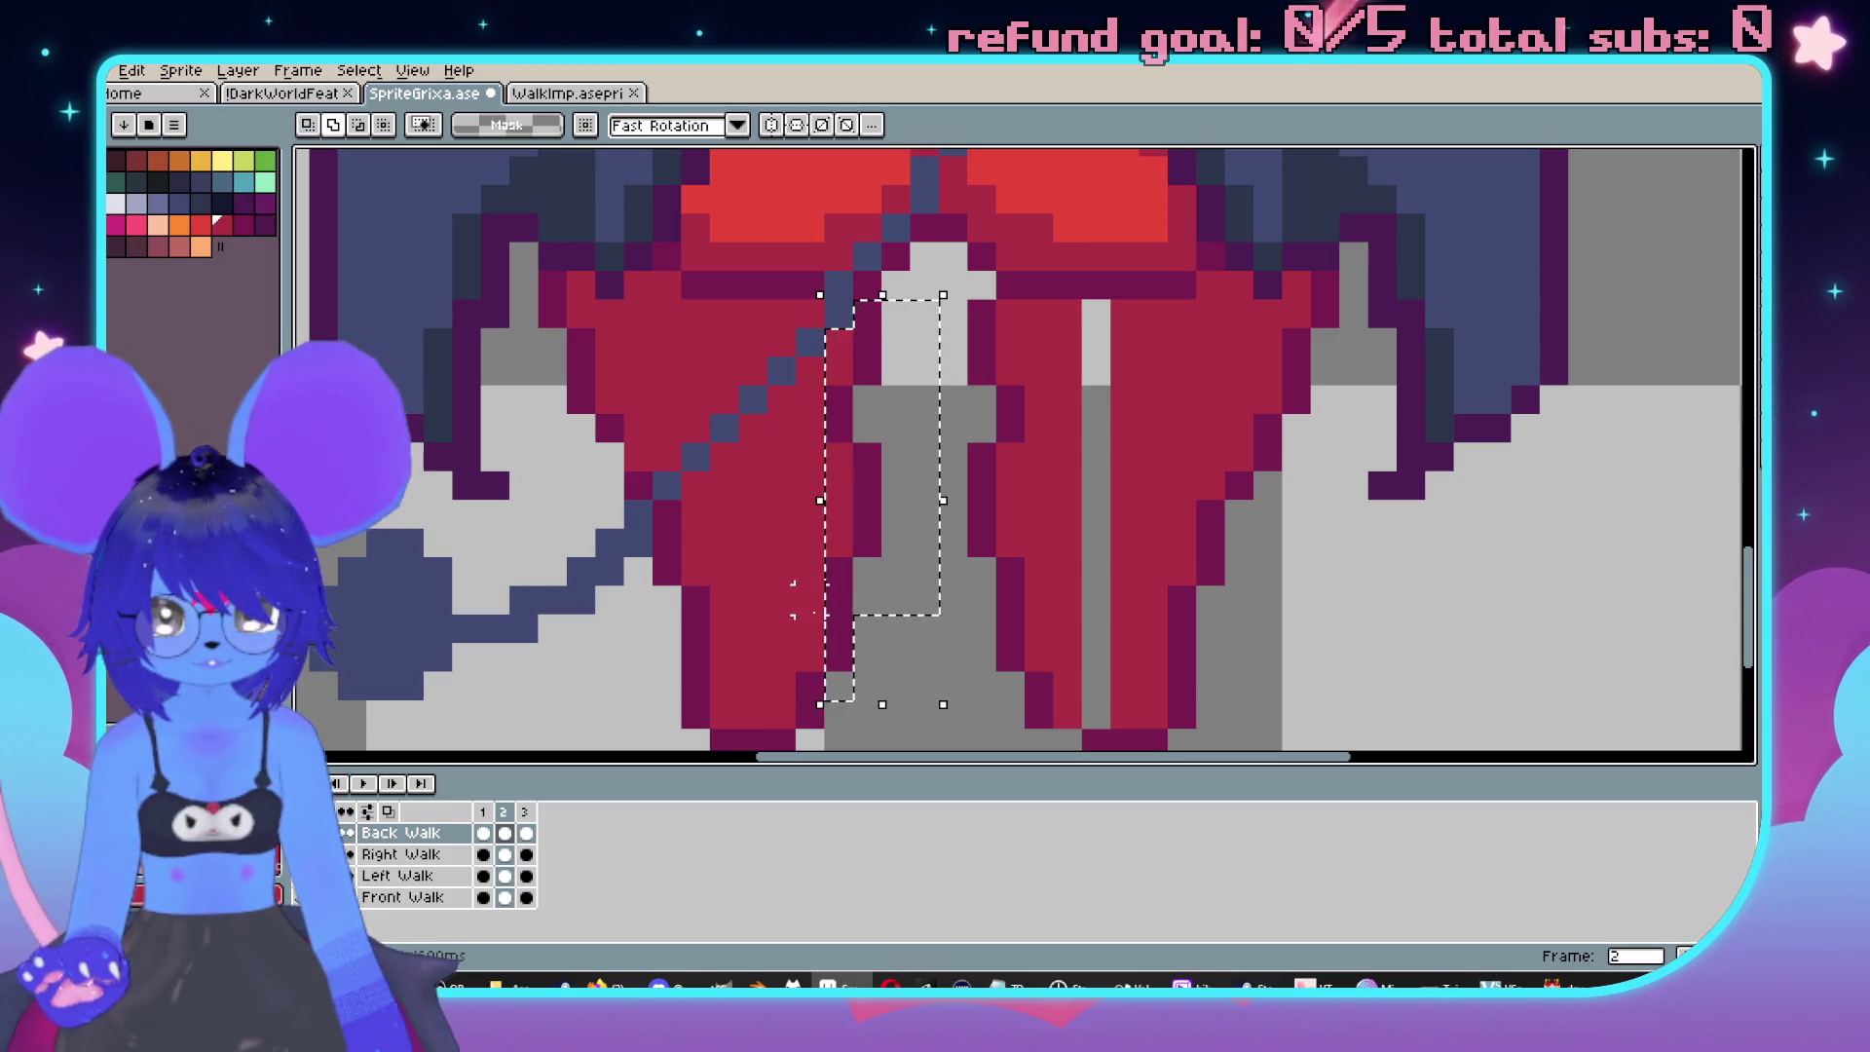
{"action": "scroll", "coordinate": [949, 487], "scroll_direction": "down", "scroll_amount": 2}
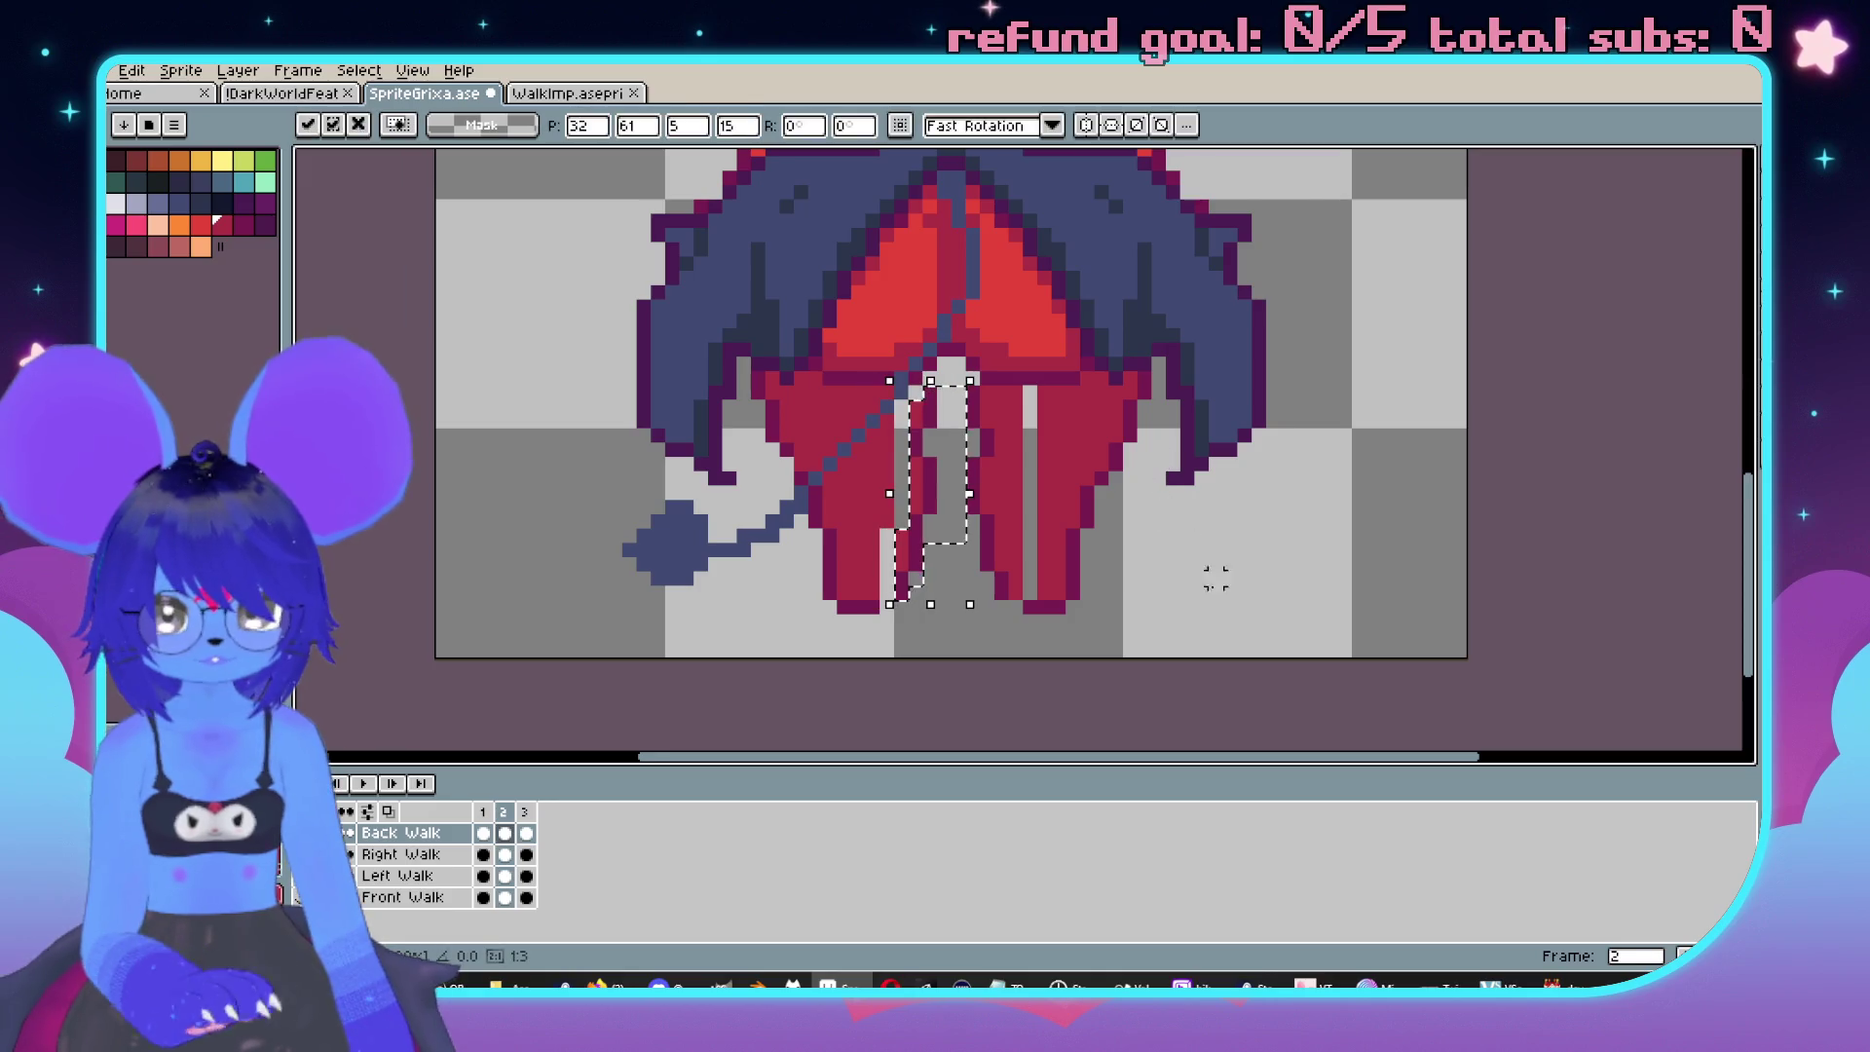
{"action": "scroll", "coordinate": [1115, 548], "scroll_direction": "up", "scroll_amount": 2}
{"action": "key", "text": "b"}
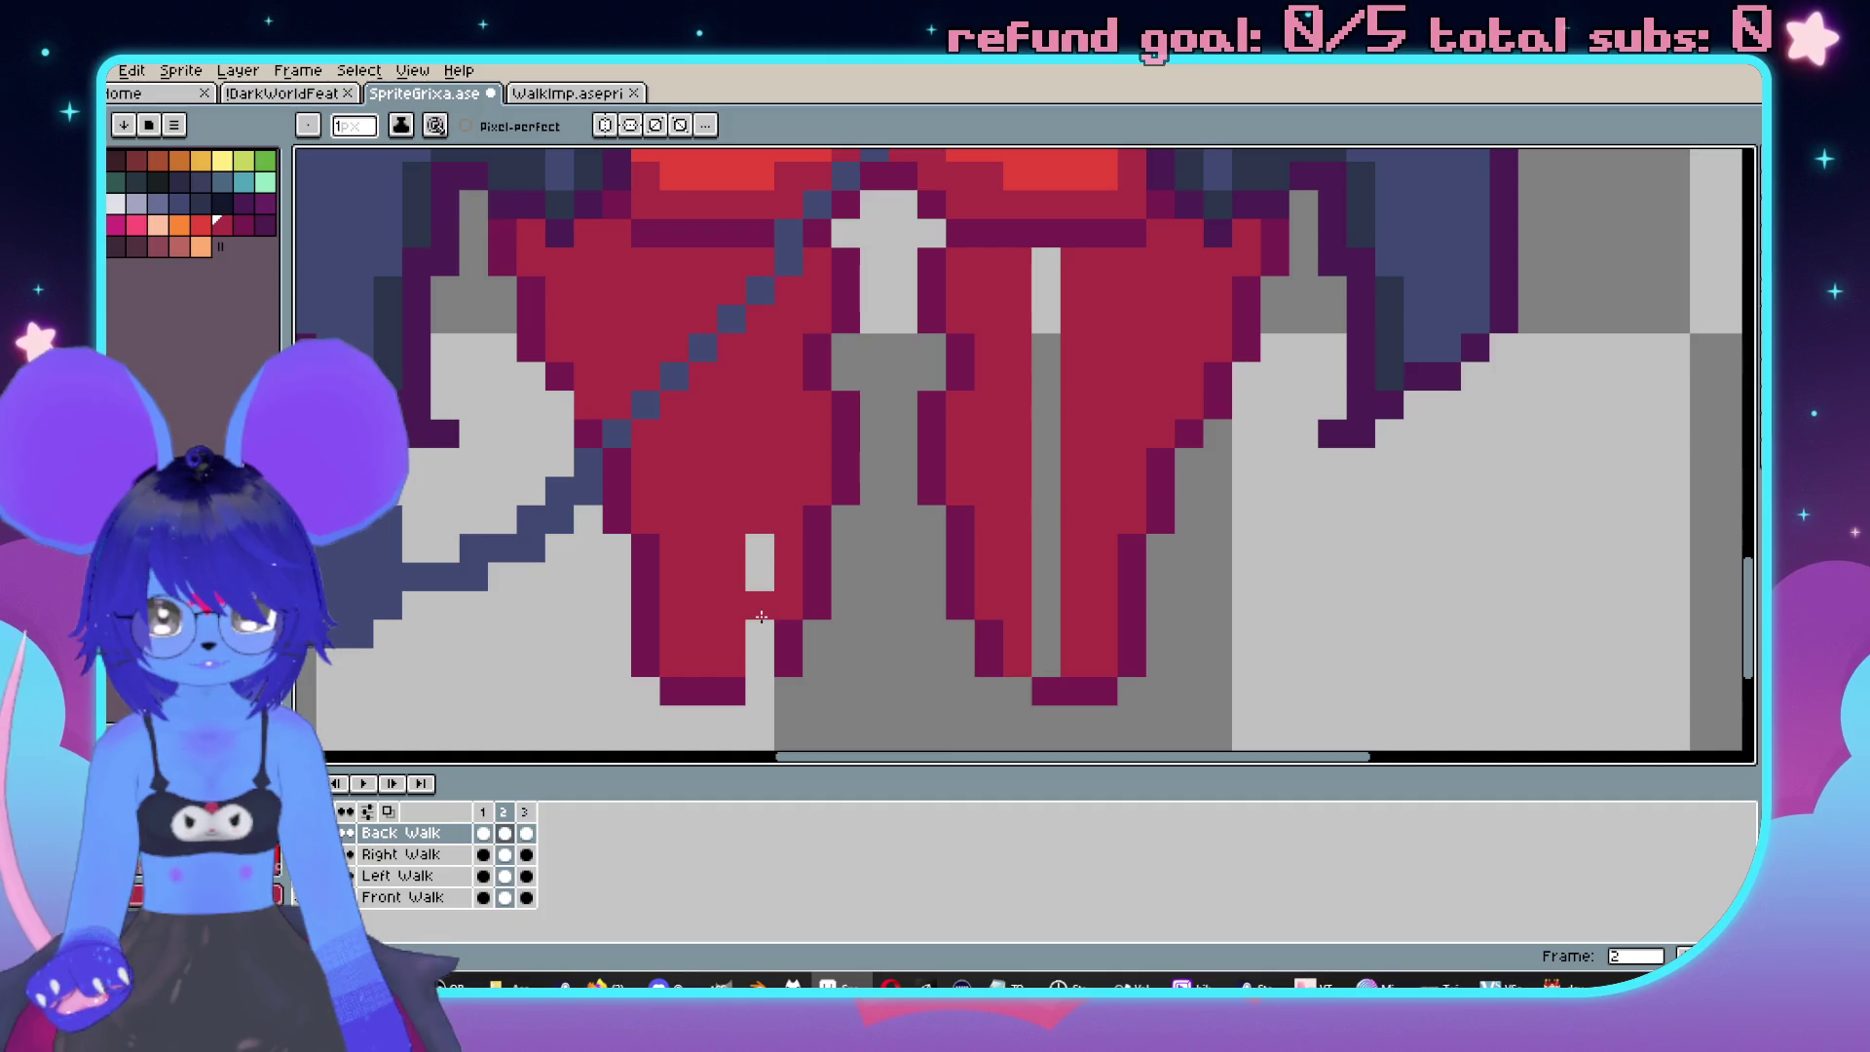
{"action": "left_click", "coordinate": [792, 646], "text": "alt"}
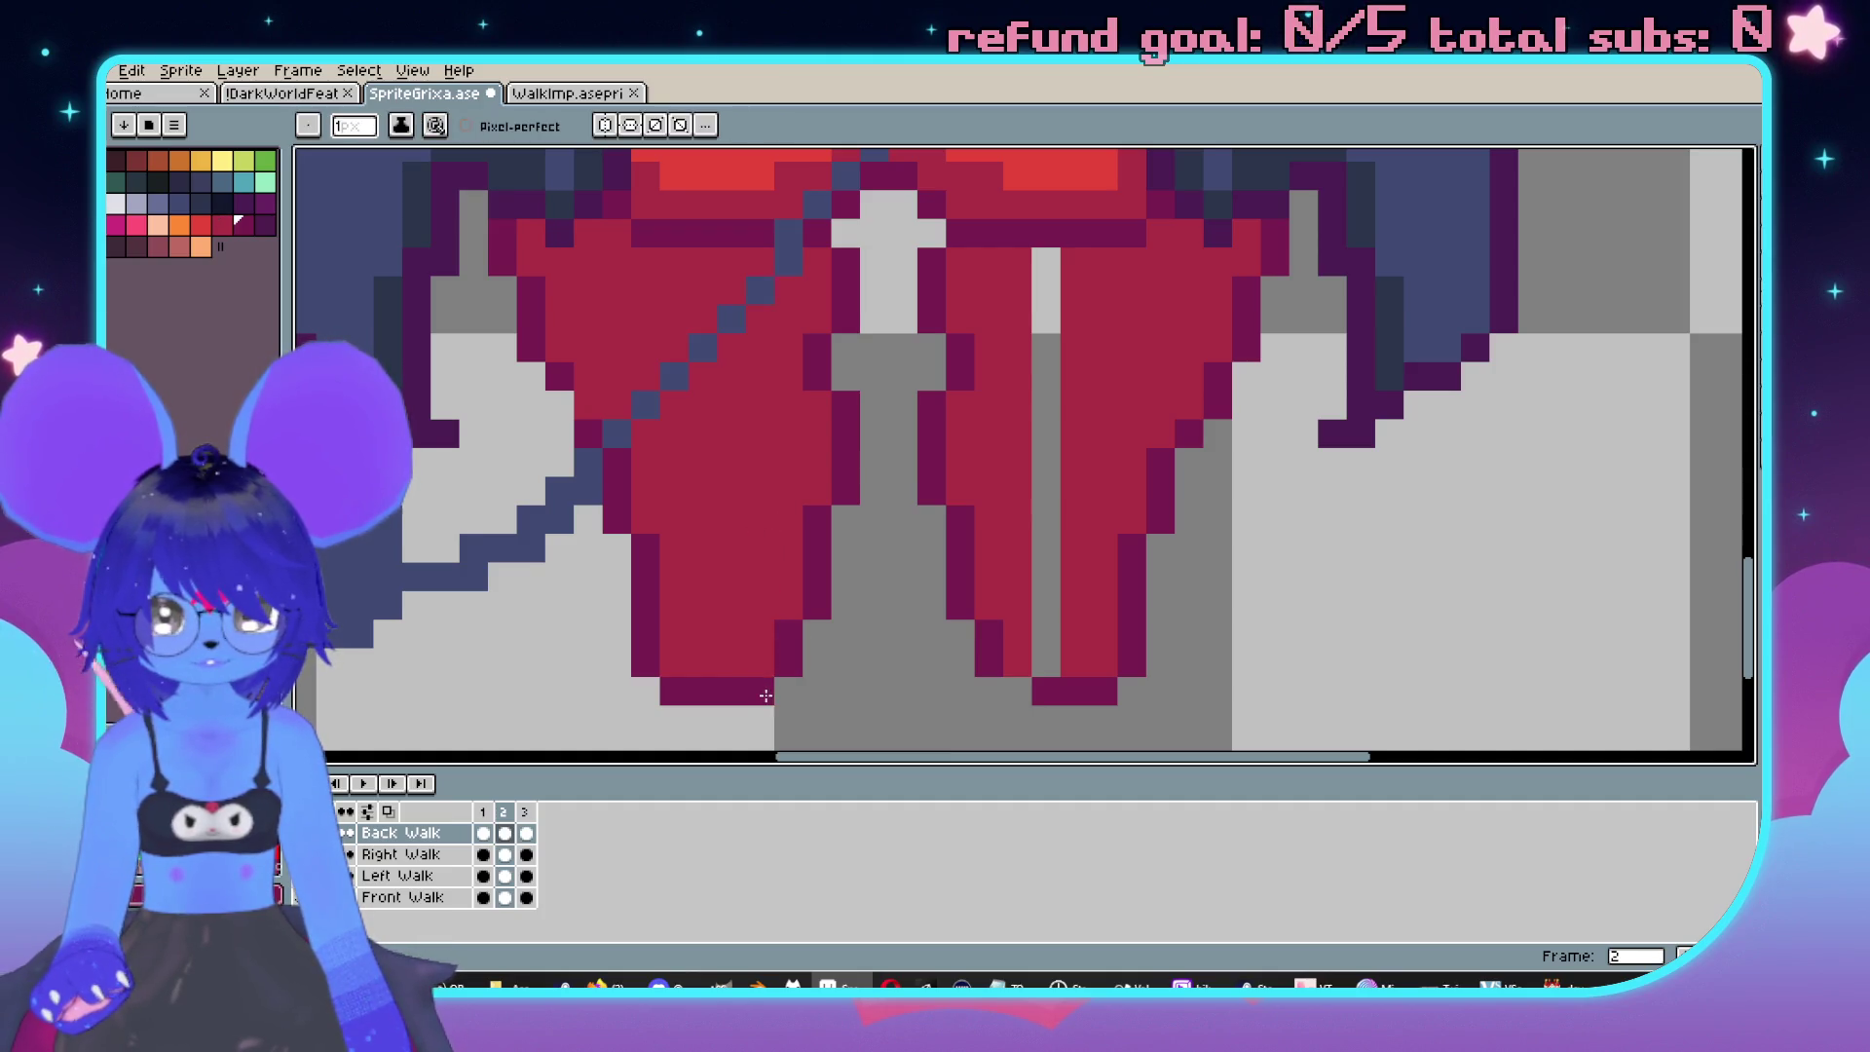
{"action": "left_click", "coordinate": [1006, 649], "text": "alt"}
{"action": "left_click", "coordinate": [1035, 662]}
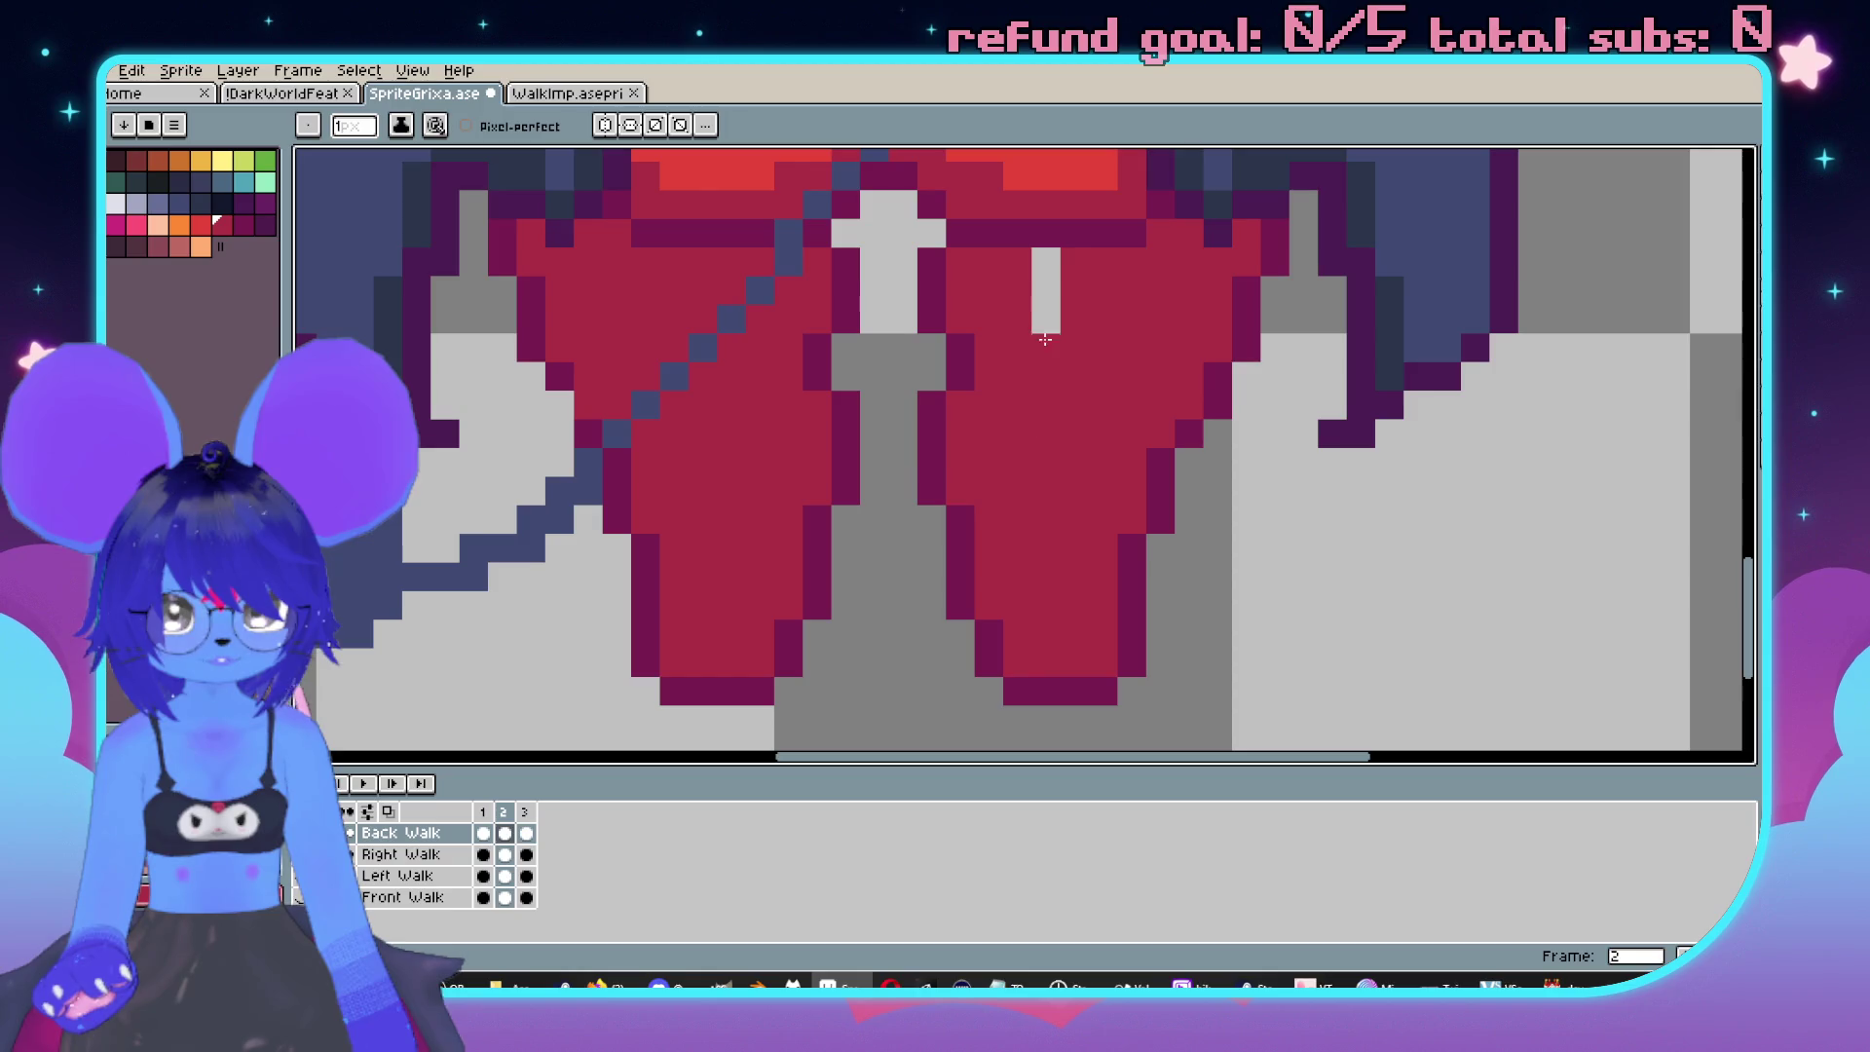
{"action": "scroll", "coordinate": [1045, 257], "scroll_direction": "down", "scroll_amount": 4}
{"action": "scroll", "coordinate": [874, 466], "scroll_direction": "up", "scroll_amount": 4}
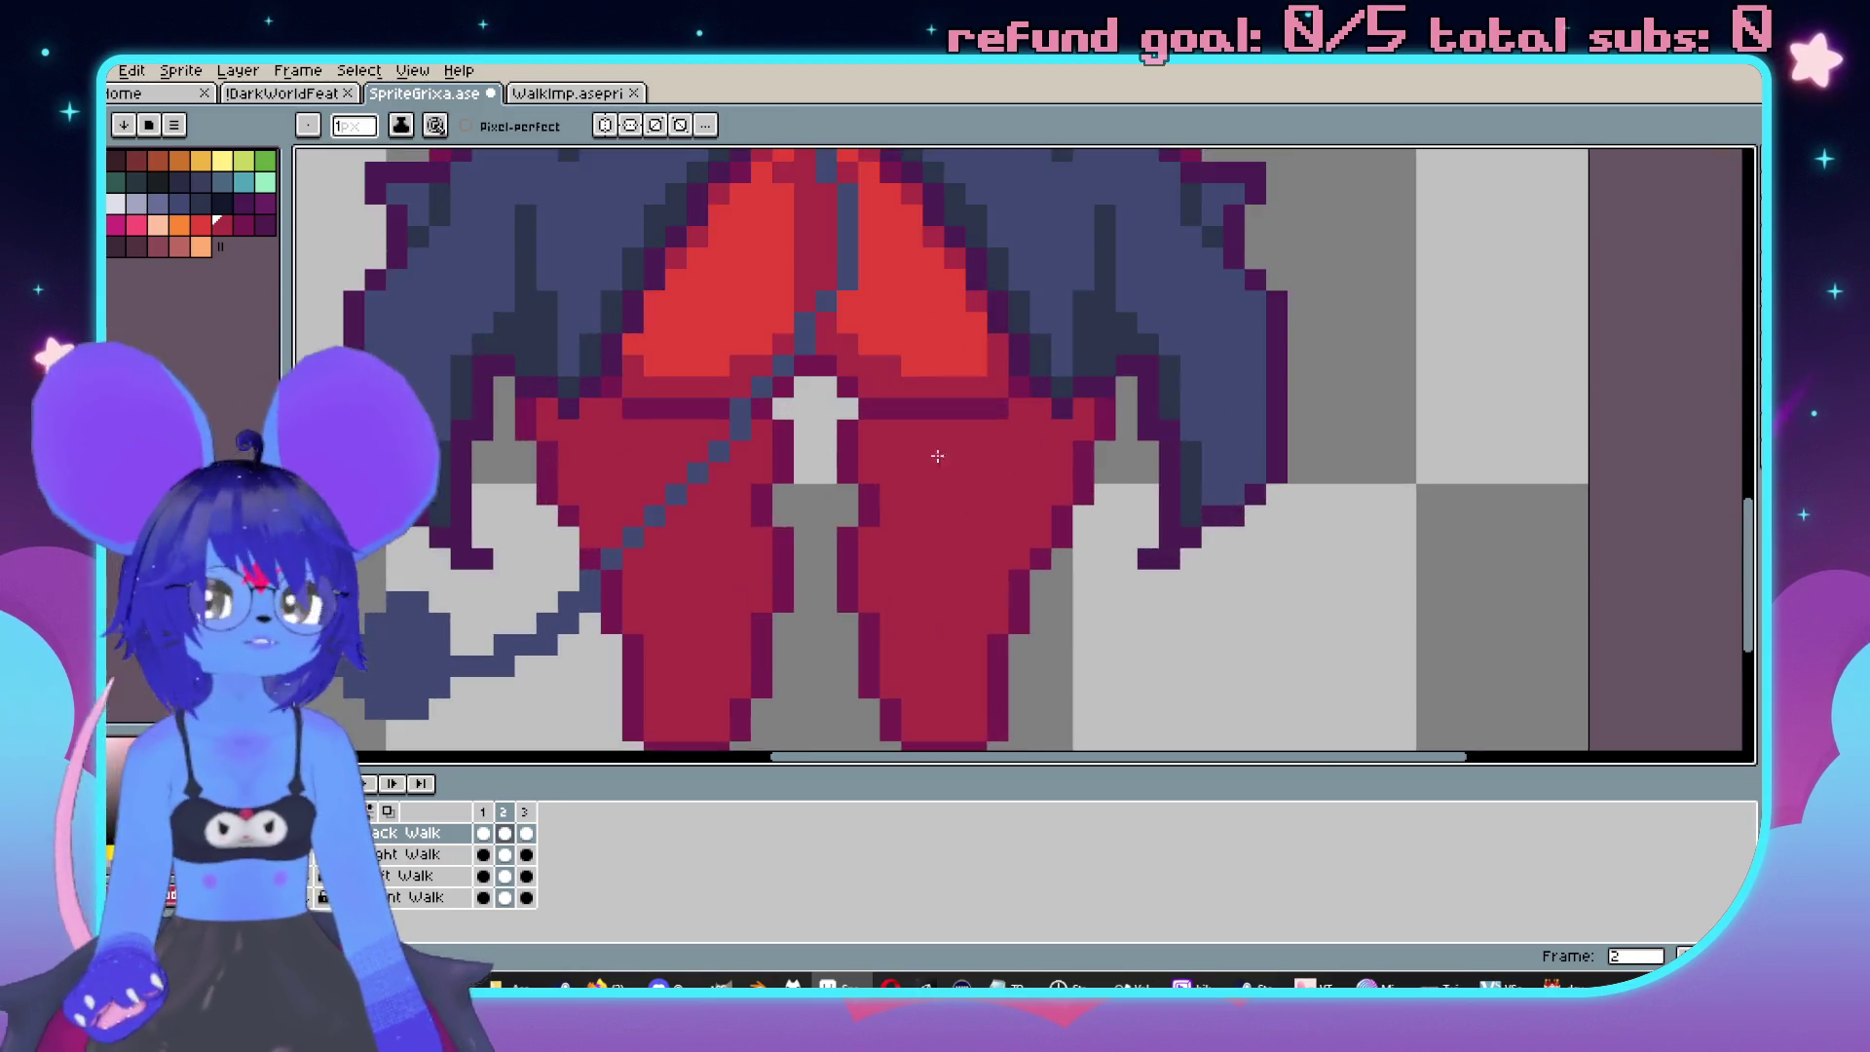
Marquee the gap between the legs and shift it one pixel left.
{"action": "left_click", "coordinate": [880, 482], "text": "alt"}
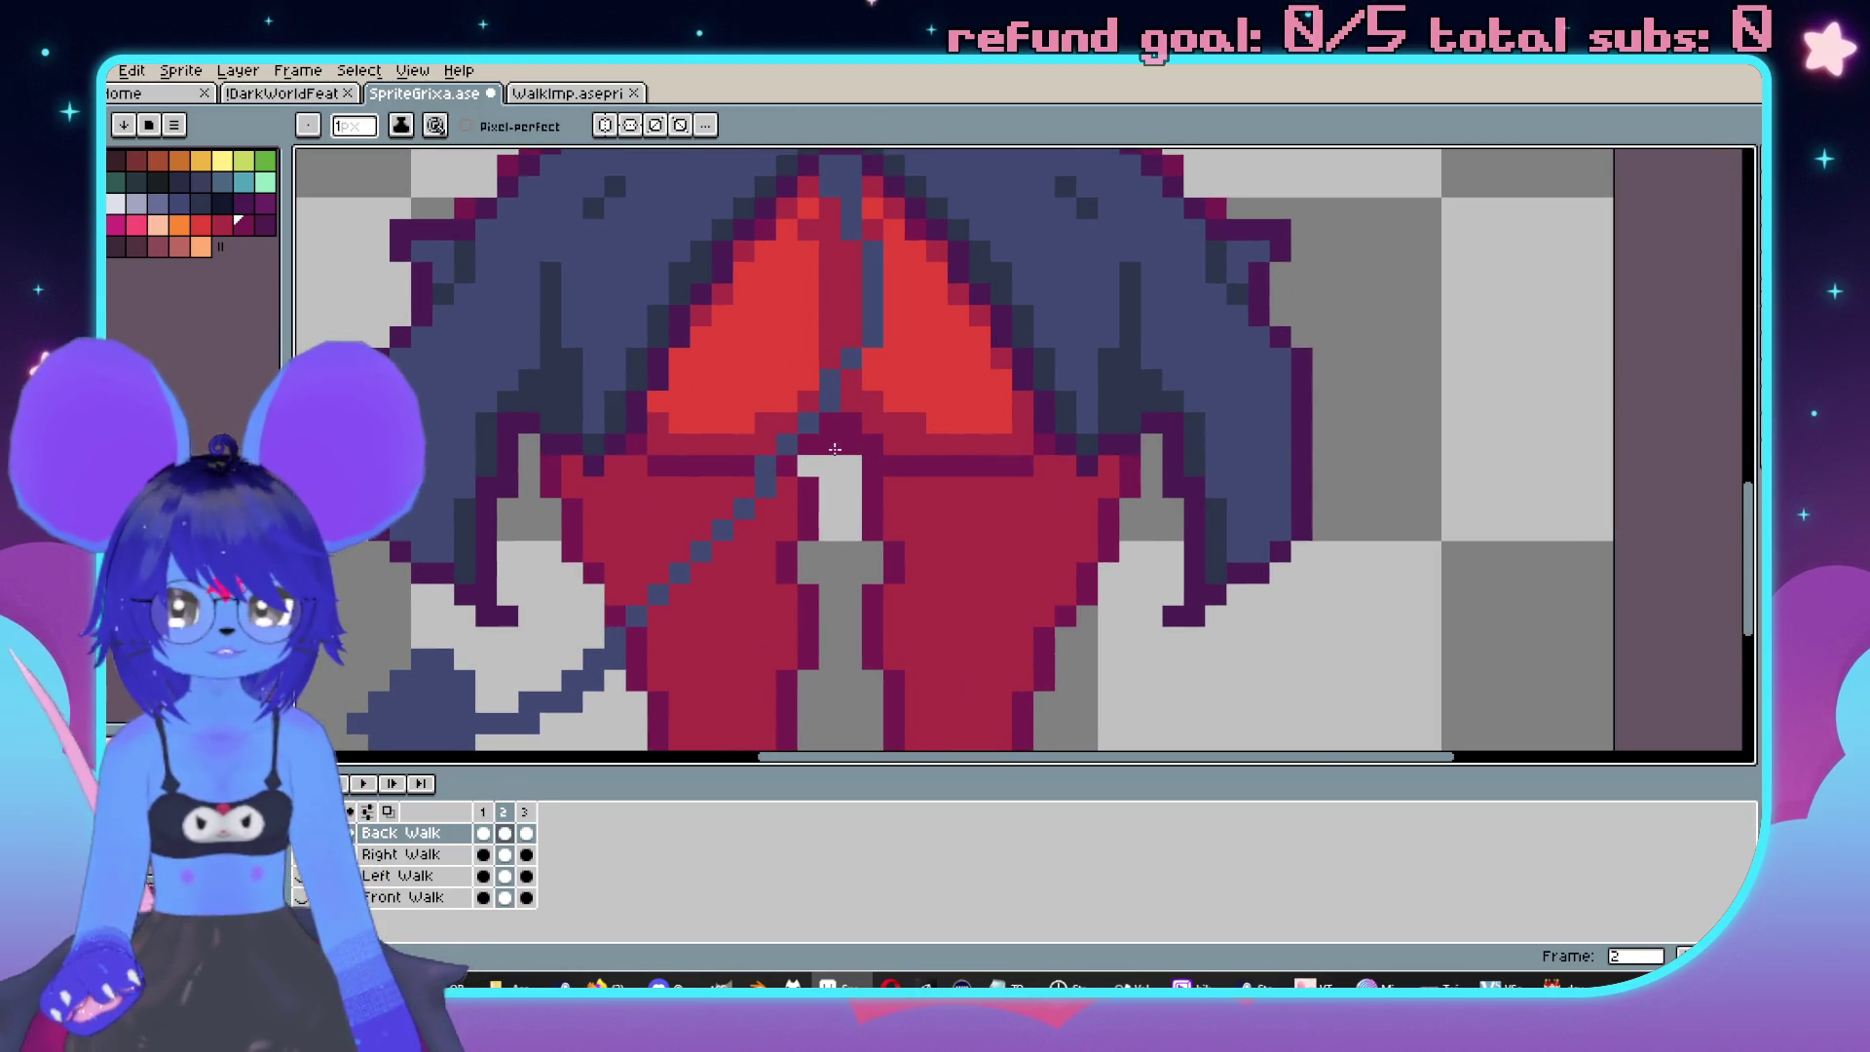
{"action": "scroll", "coordinate": [804, 467], "scroll_direction": "down", "scroll_amount": 3}
{"action": "scroll", "coordinate": [1008, 481], "scroll_direction": "up", "scroll_amount": 3}
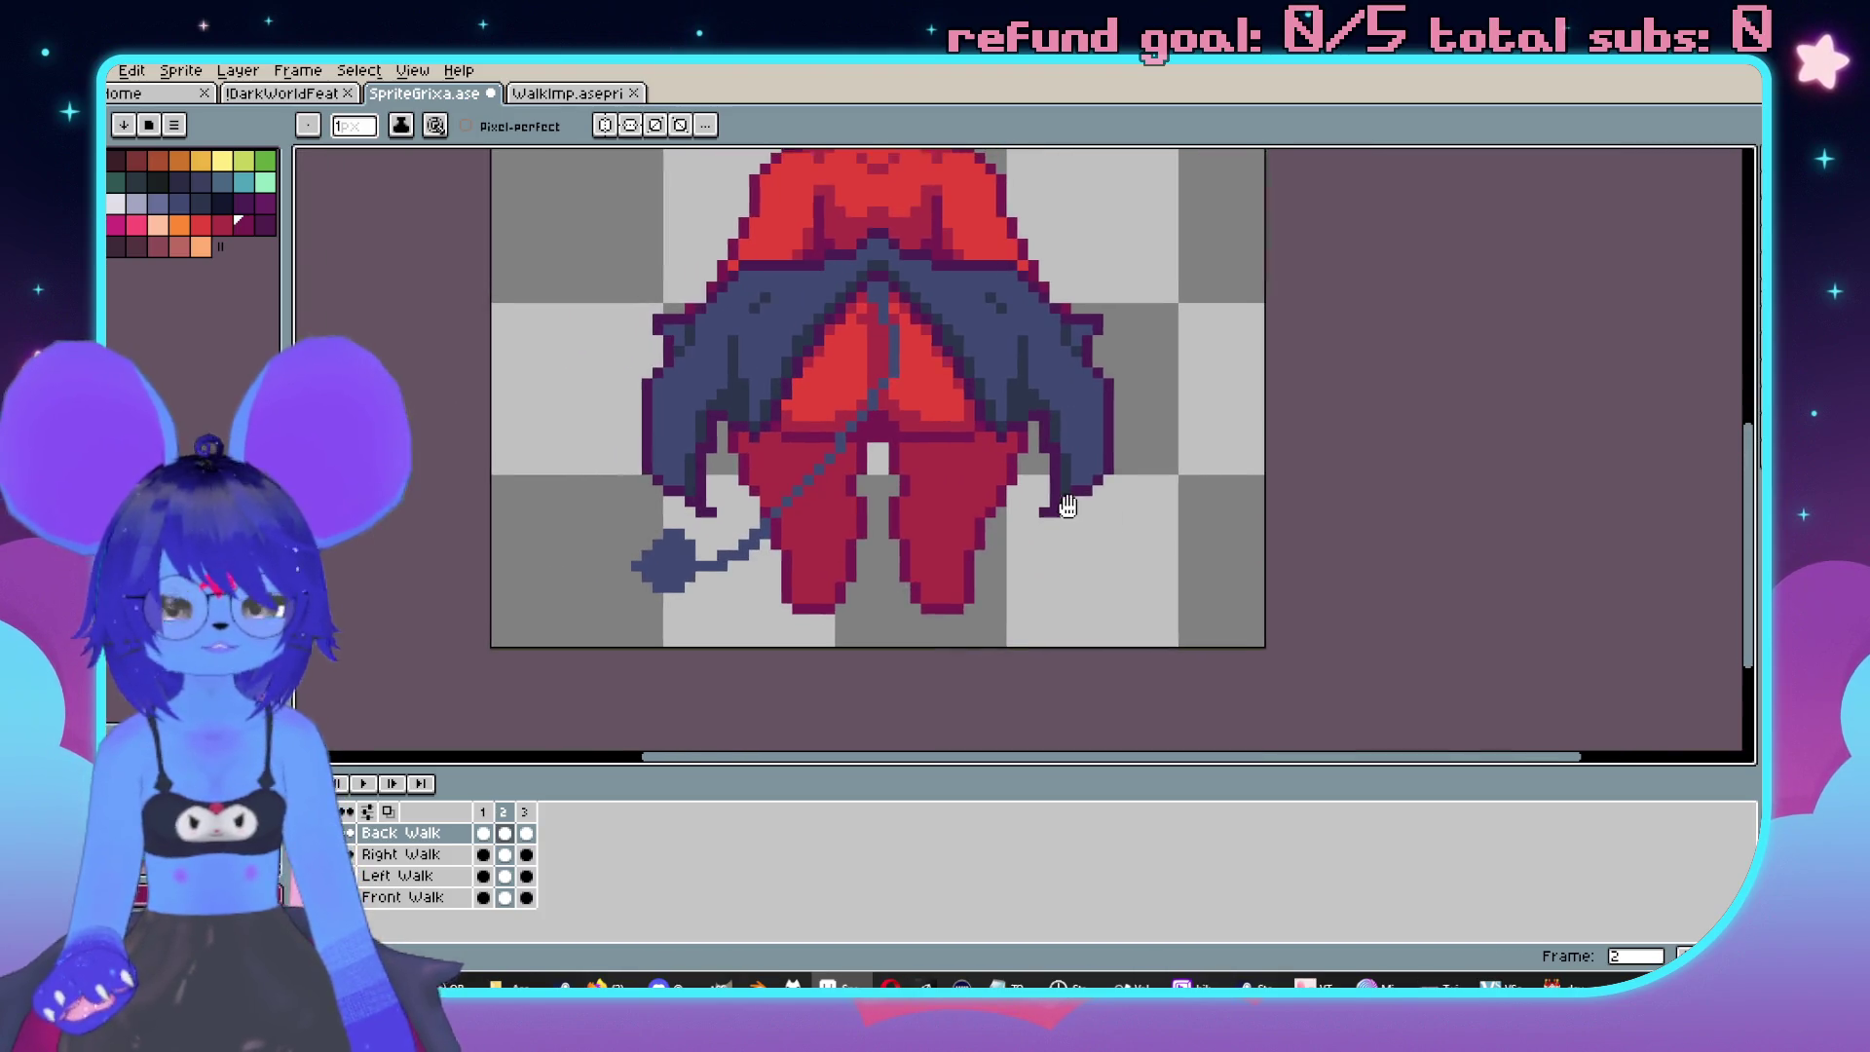
{"action": "scroll", "coordinate": [1008, 481], "scroll_direction": "down", "scroll_amount": 2}
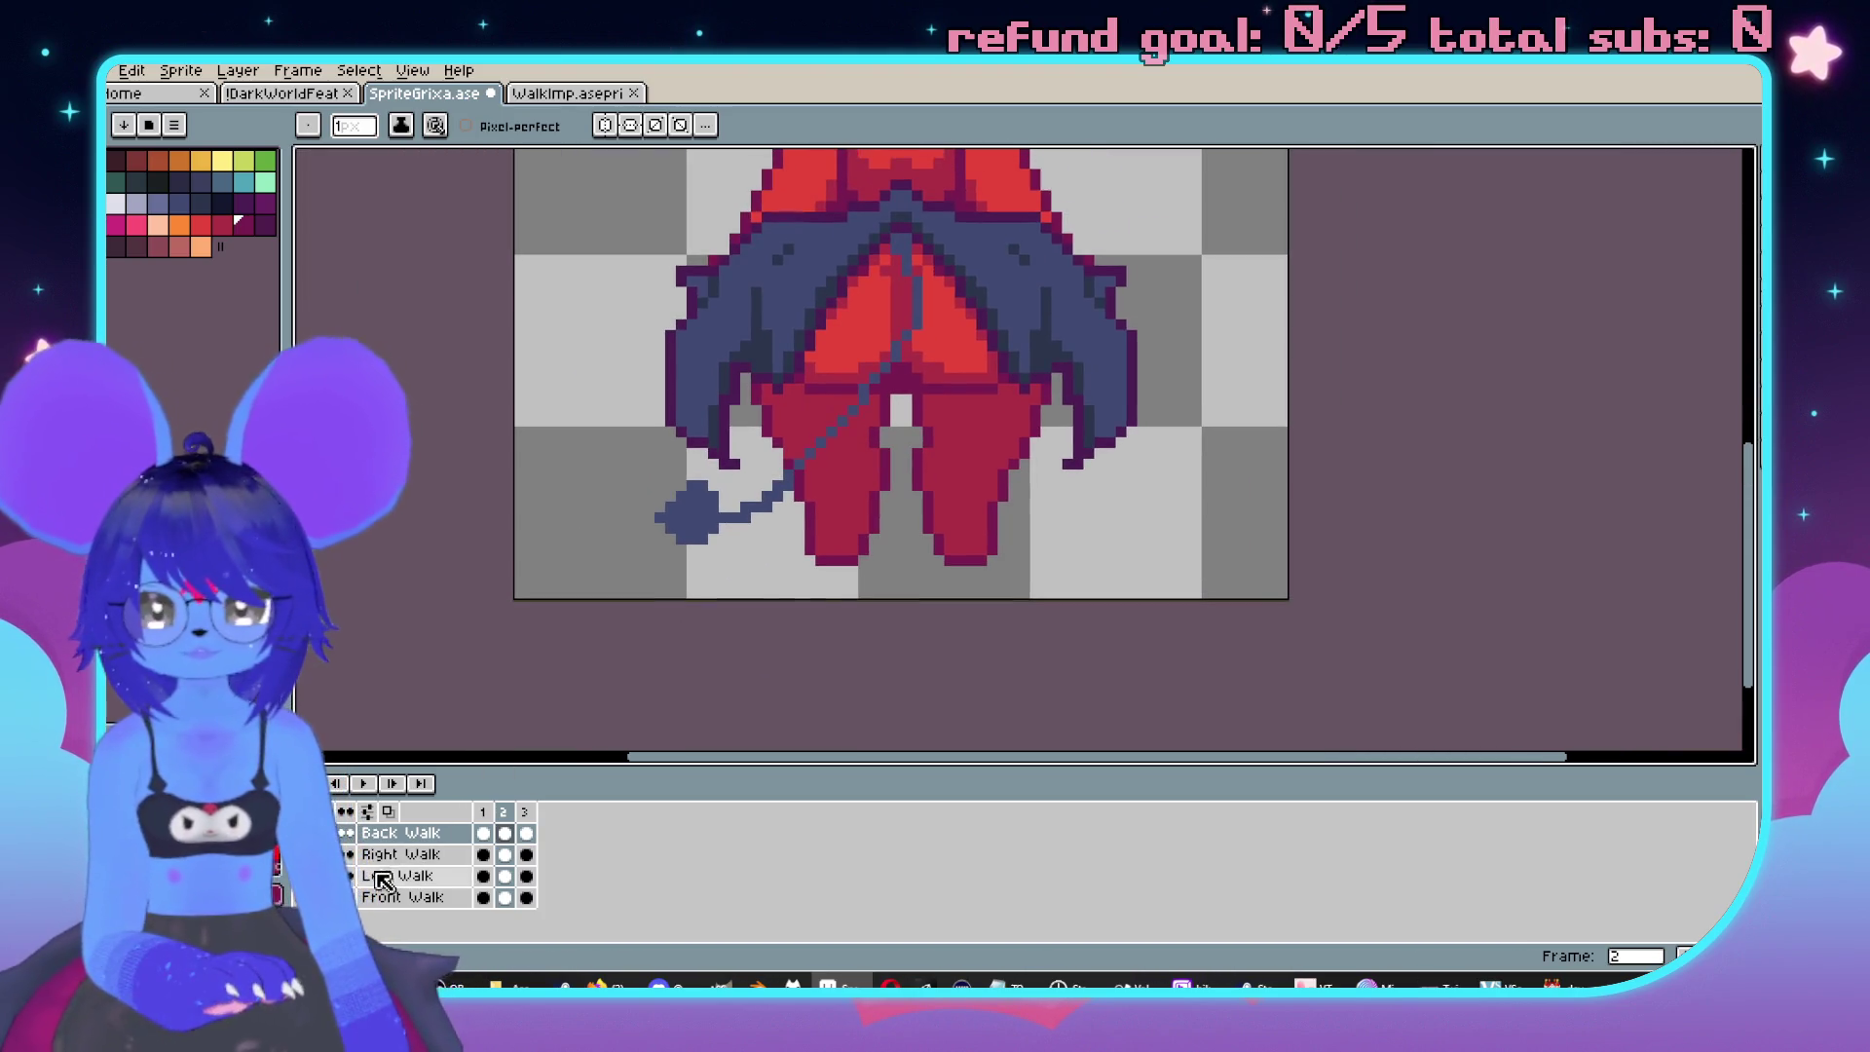
{"action": "left_click", "coordinate": [347, 876]}
{"action": "scroll", "coordinate": [1003, 492], "scroll_direction": "up", "scroll_amount": 3}
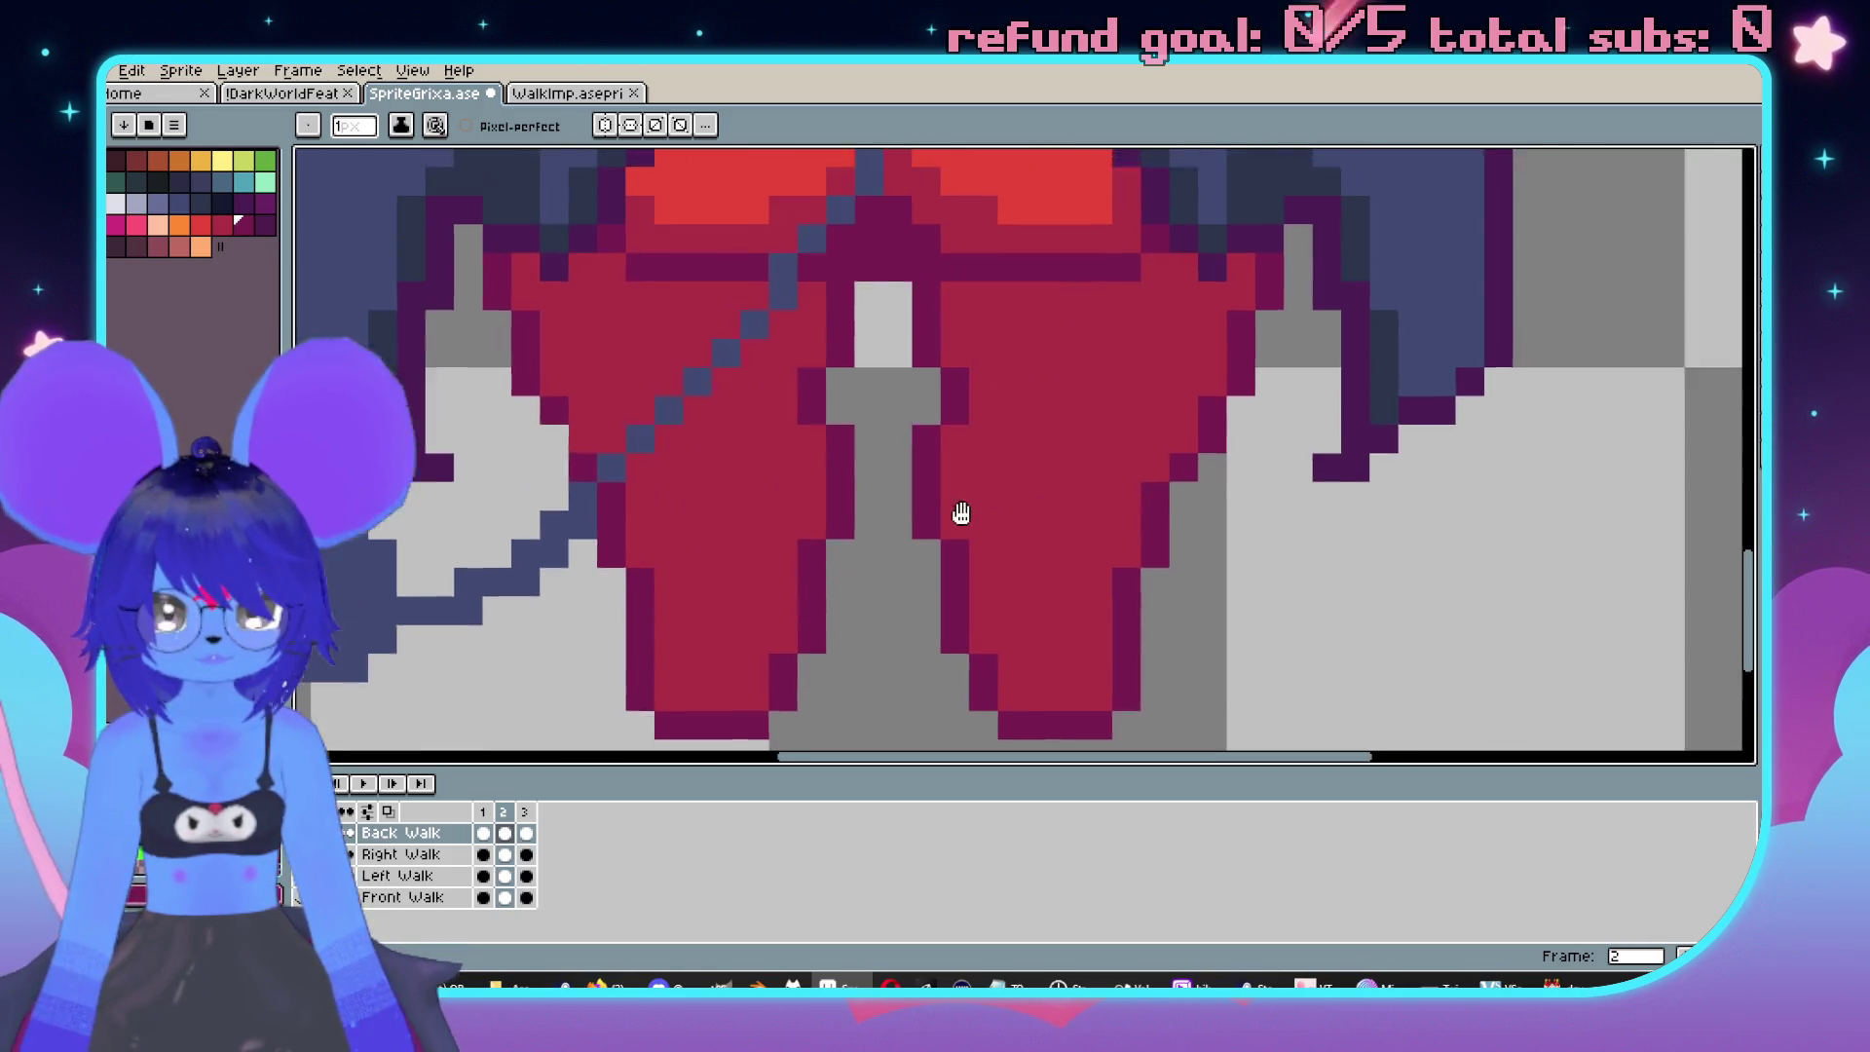
{"action": "key", "text": "m"}
{"action": "mouse_move", "coordinate": [815, 323]}
{"action": "left_mouse_down"}
{"action": "mouse_move", "coordinate": [908, 666]}
{"action": "mouse_move", "coordinate": [905, 623]}
{"action": "mouse_move", "coordinate": [888, 625]}
{"action": "left_mouse_up"}
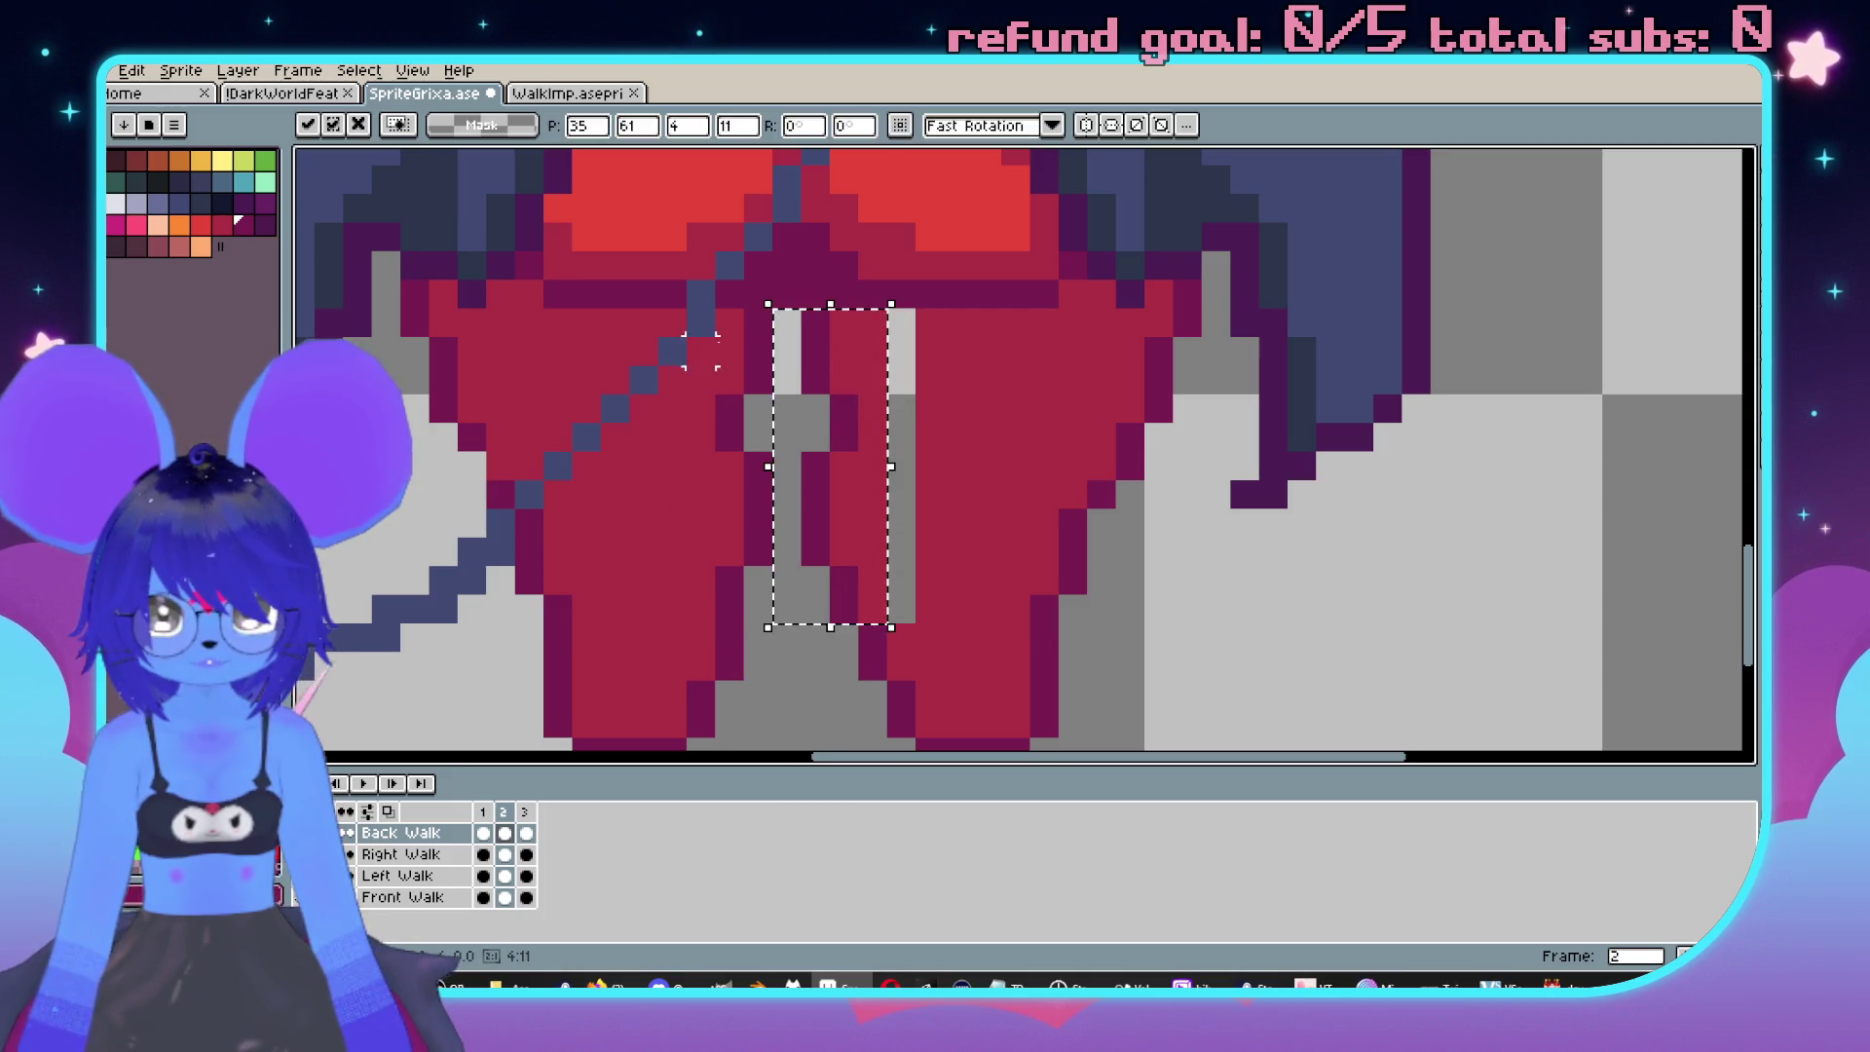
{"action": "key", "text": "Left"}
{"action": "key", "text": "Left"}
{"action": "key", "text": "Return"}
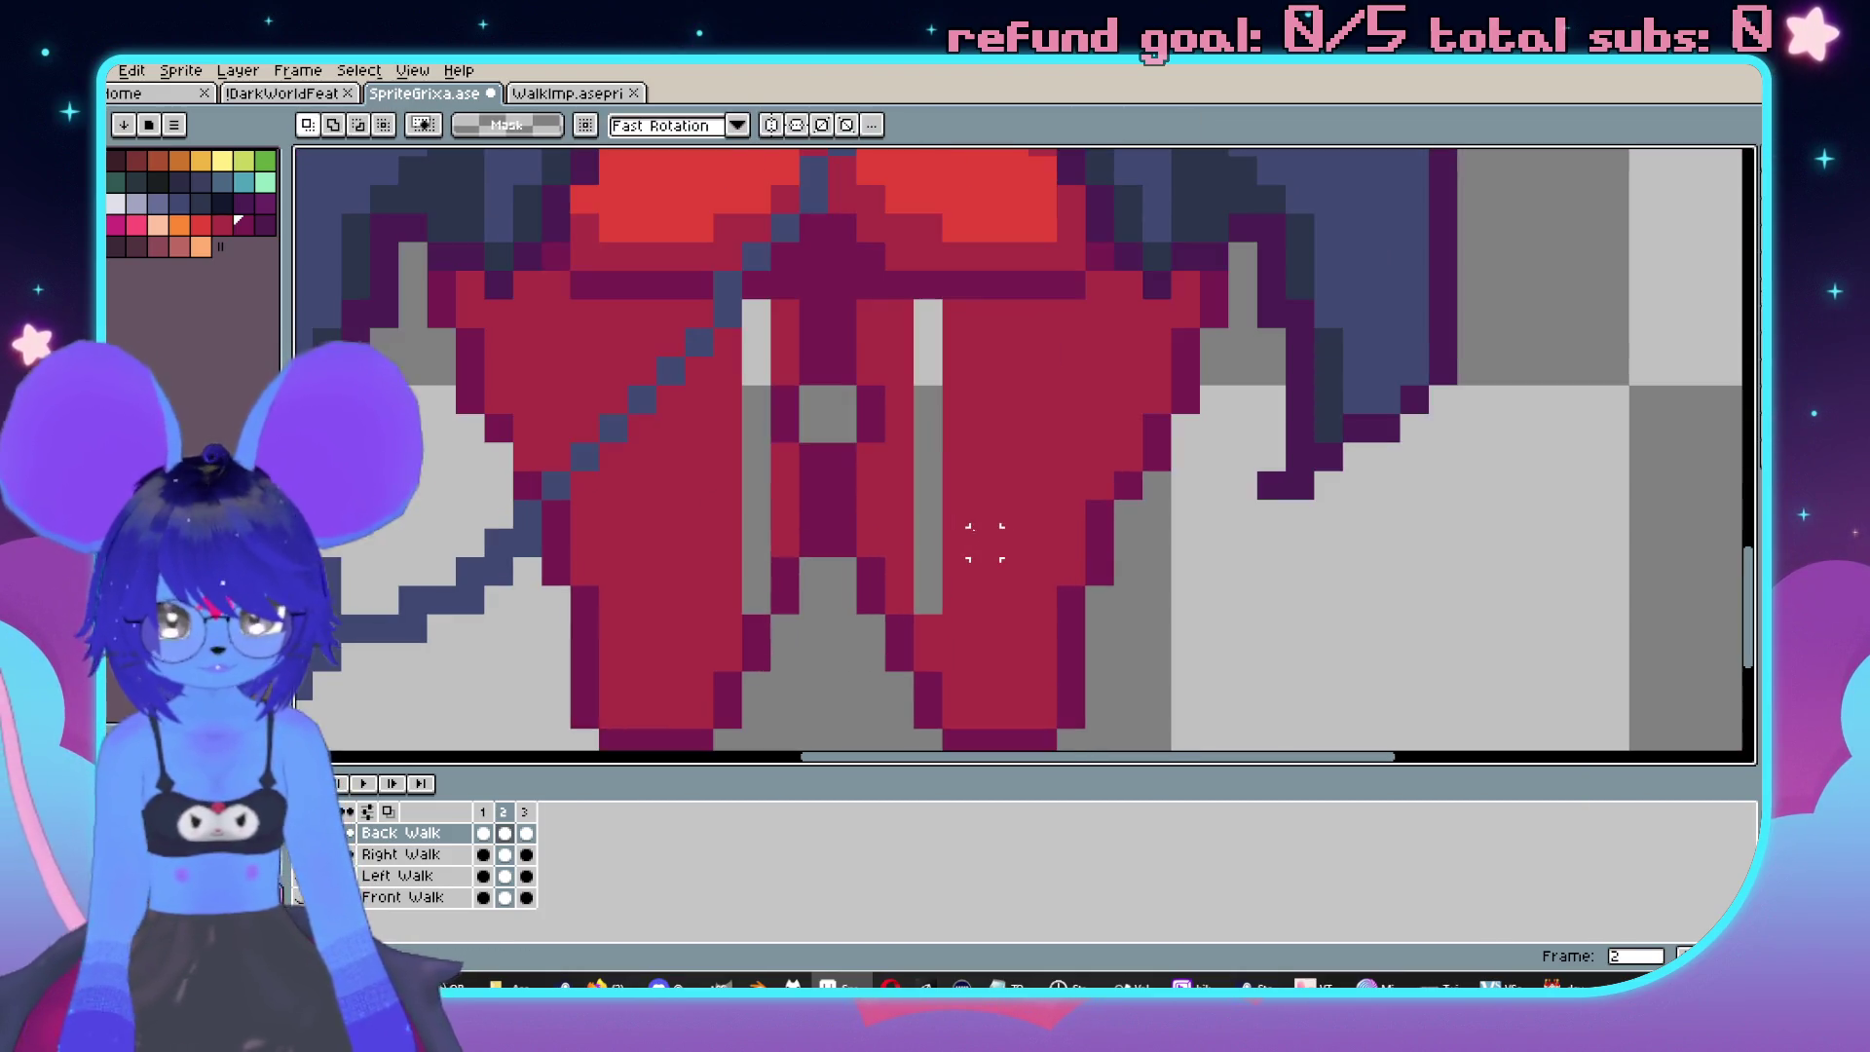
Bucket-fill both grey gap columns red, then compare frames 2 and 3, ending on frame 3.
{"action": "key", "text": "g"}
{"action": "left_click", "coordinate": [919, 453]}
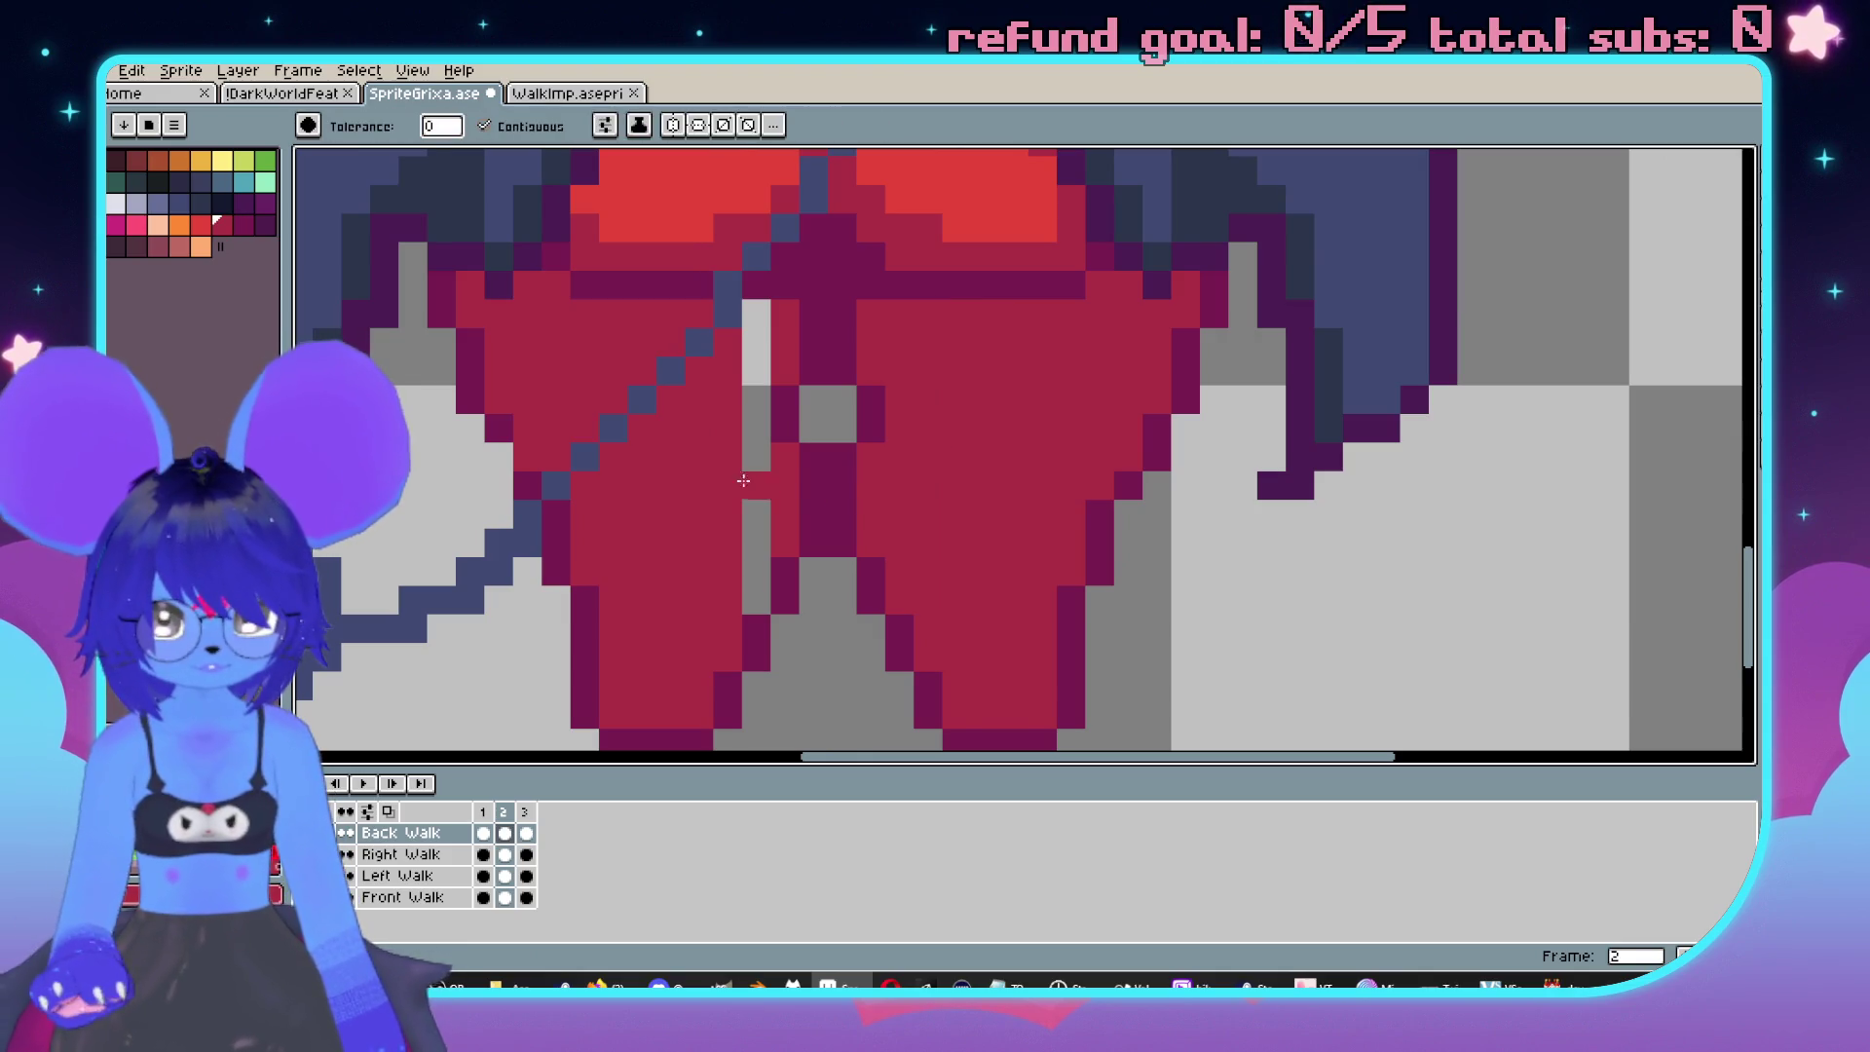
{"action": "left_click", "coordinate": [767, 471]}
{"action": "scroll", "coordinate": [768, 472], "scroll_direction": "down", "scroll_amount": 5}
{"action": "key", "text": "Right"}
{"action": "key", "text": "Left"}
{"action": "scroll", "coordinate": [852, 487], "scroll_direction": "up", "scroll_amount": 5}
{"action": "key", "text": "Right"}
{"action": "key", "text": "Left"}
{"action": "key", "text": "Right"}
{"action": "scroll", "coordinate": [906, 466], "scroll_direction": "up", "scroll_amount": 3}
Try filling the leg gap with the outline colour, then undo it.
{"action": "left_click", "coordinate": [819, 415], "text": "alt"}
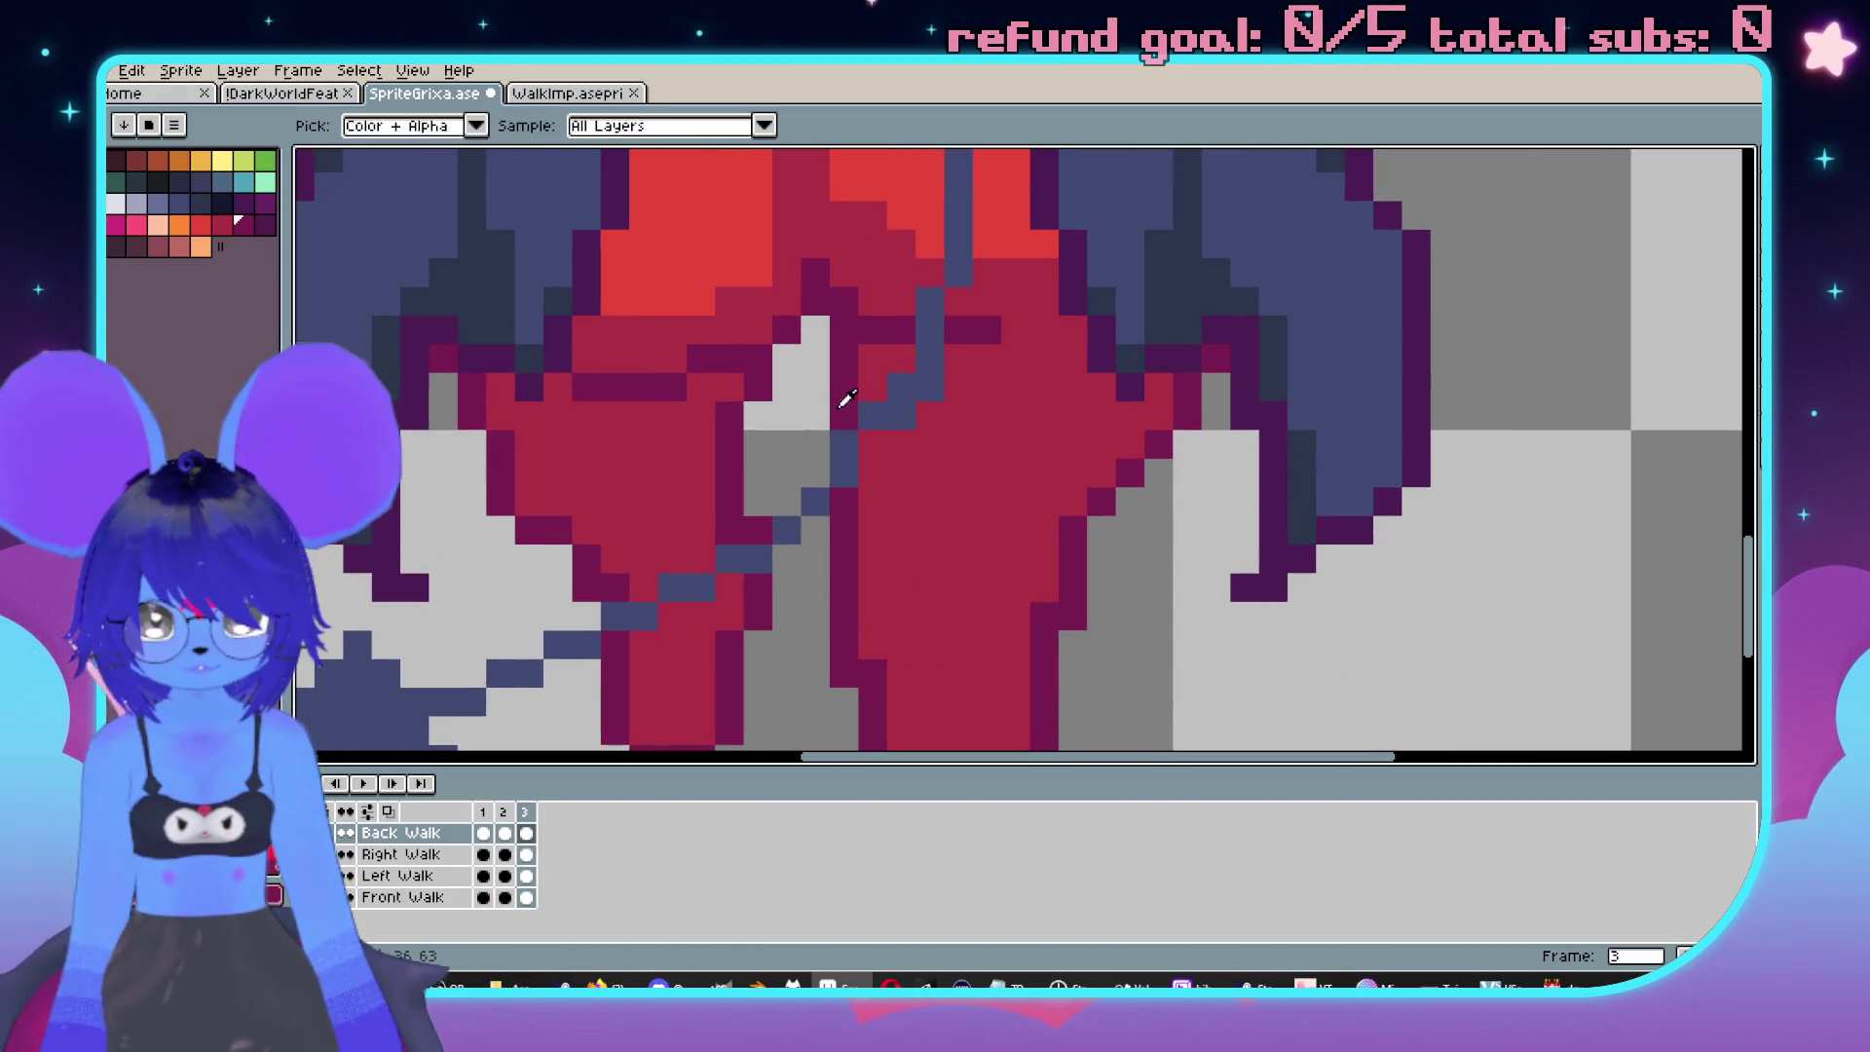
{"action": "left_click", "coordinate": [819, 415]}
{"action": "key", "text": "ctrl+z"}
{"action": "left_click_drag", "start_coordinate": [877, 509], "coordinate": [923, 477]}
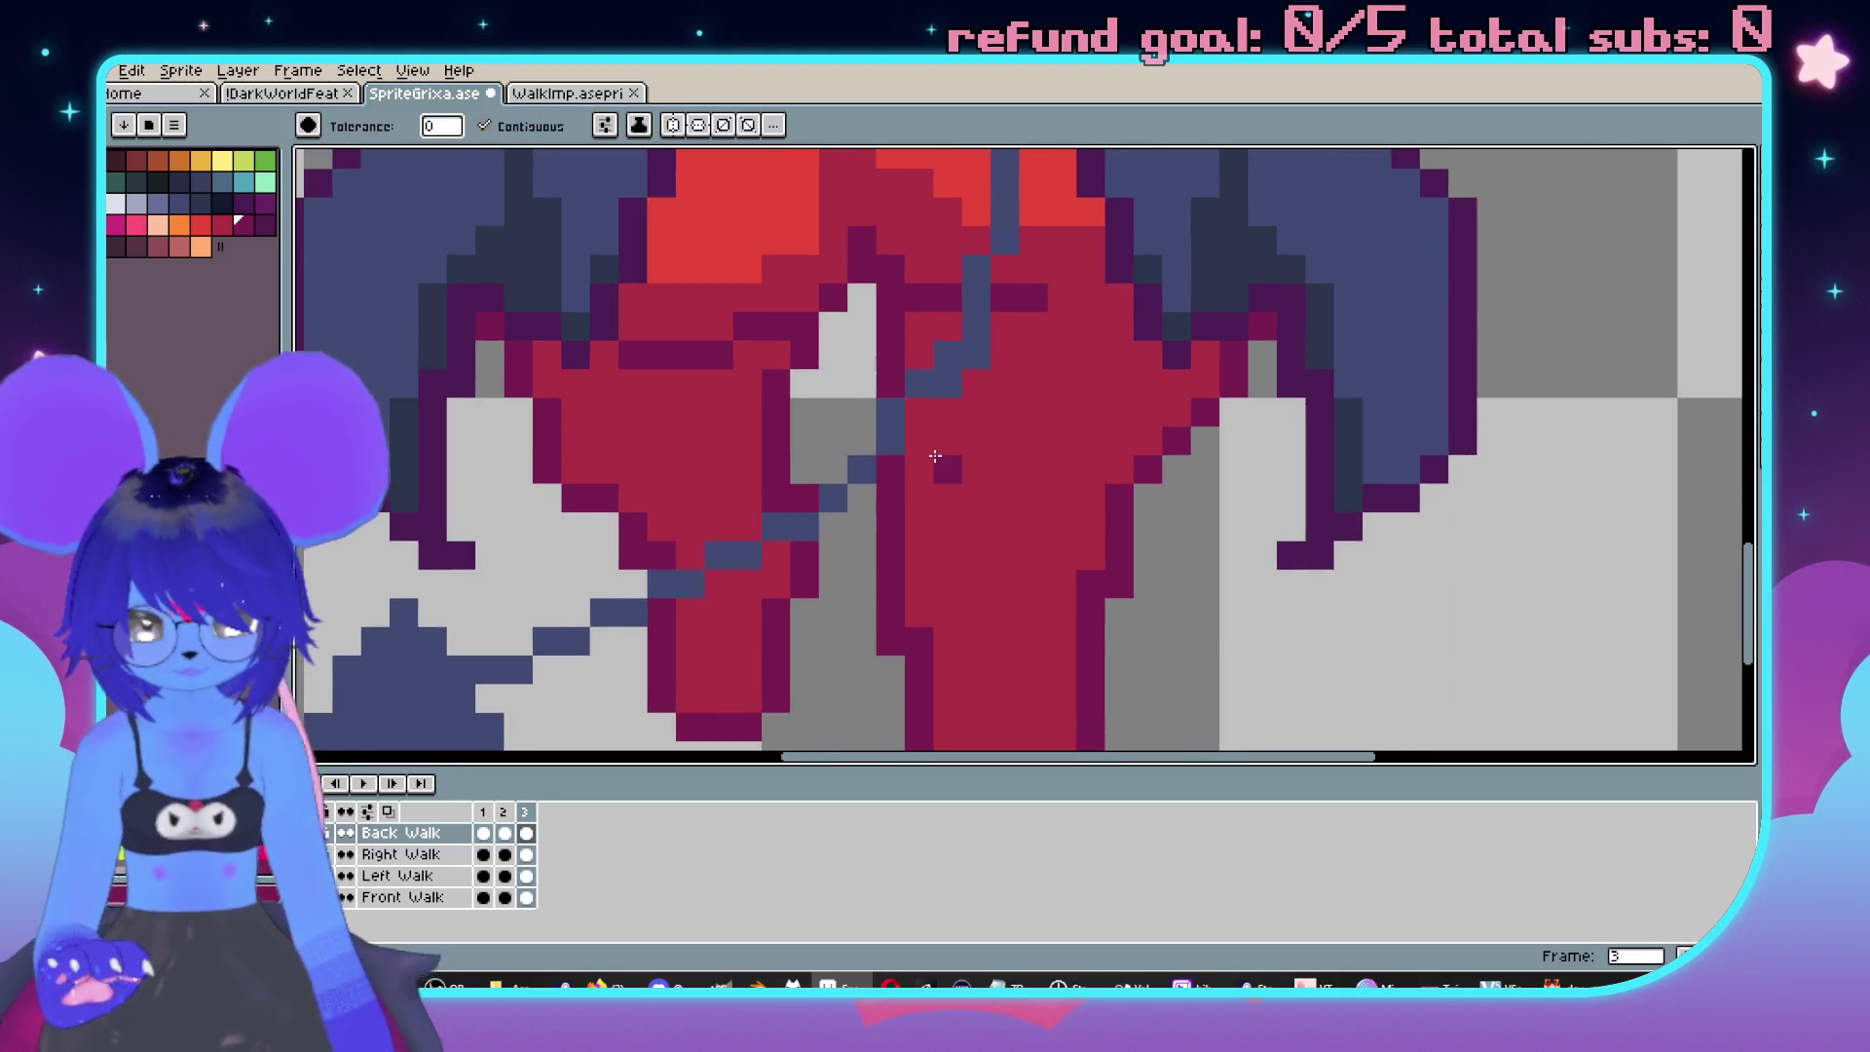
{"action": "key", "text": "b"}
Draw dark outline pixels in the gap and repaint the left leg's outline and red.
{"action": "scroll", "coordinate": [857, 322], "scroll_direction": "down", "scroll_amount": 2}
{"action": "left_click", "coordinate": [854, 374]}
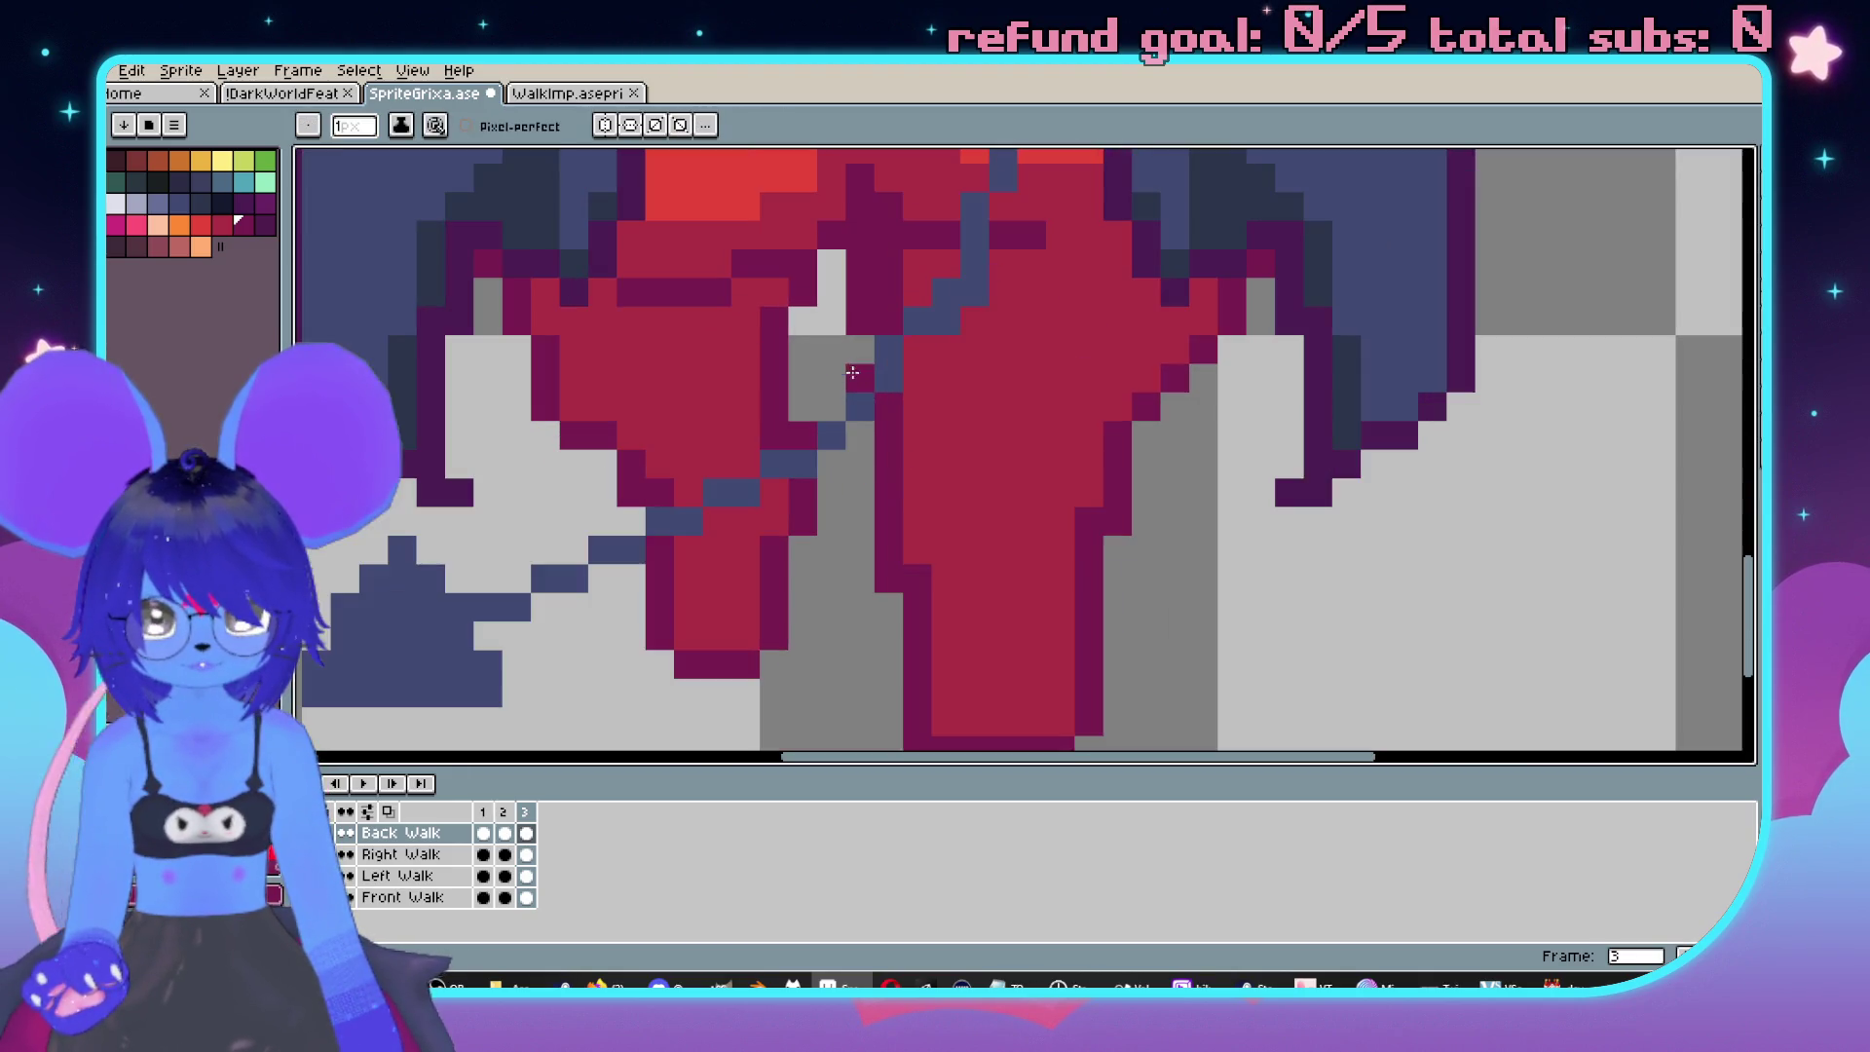
{"action": "left_click", "coordinate": [861, 377]}
{"action": "scroll", "coordinate": [866, 389], "scroll_direction": "down", "scroll_amount": 3}
{"action": "scroll", "coordinate": [875, 458], "scroll_direction": "up", "scroll_amount": 3}
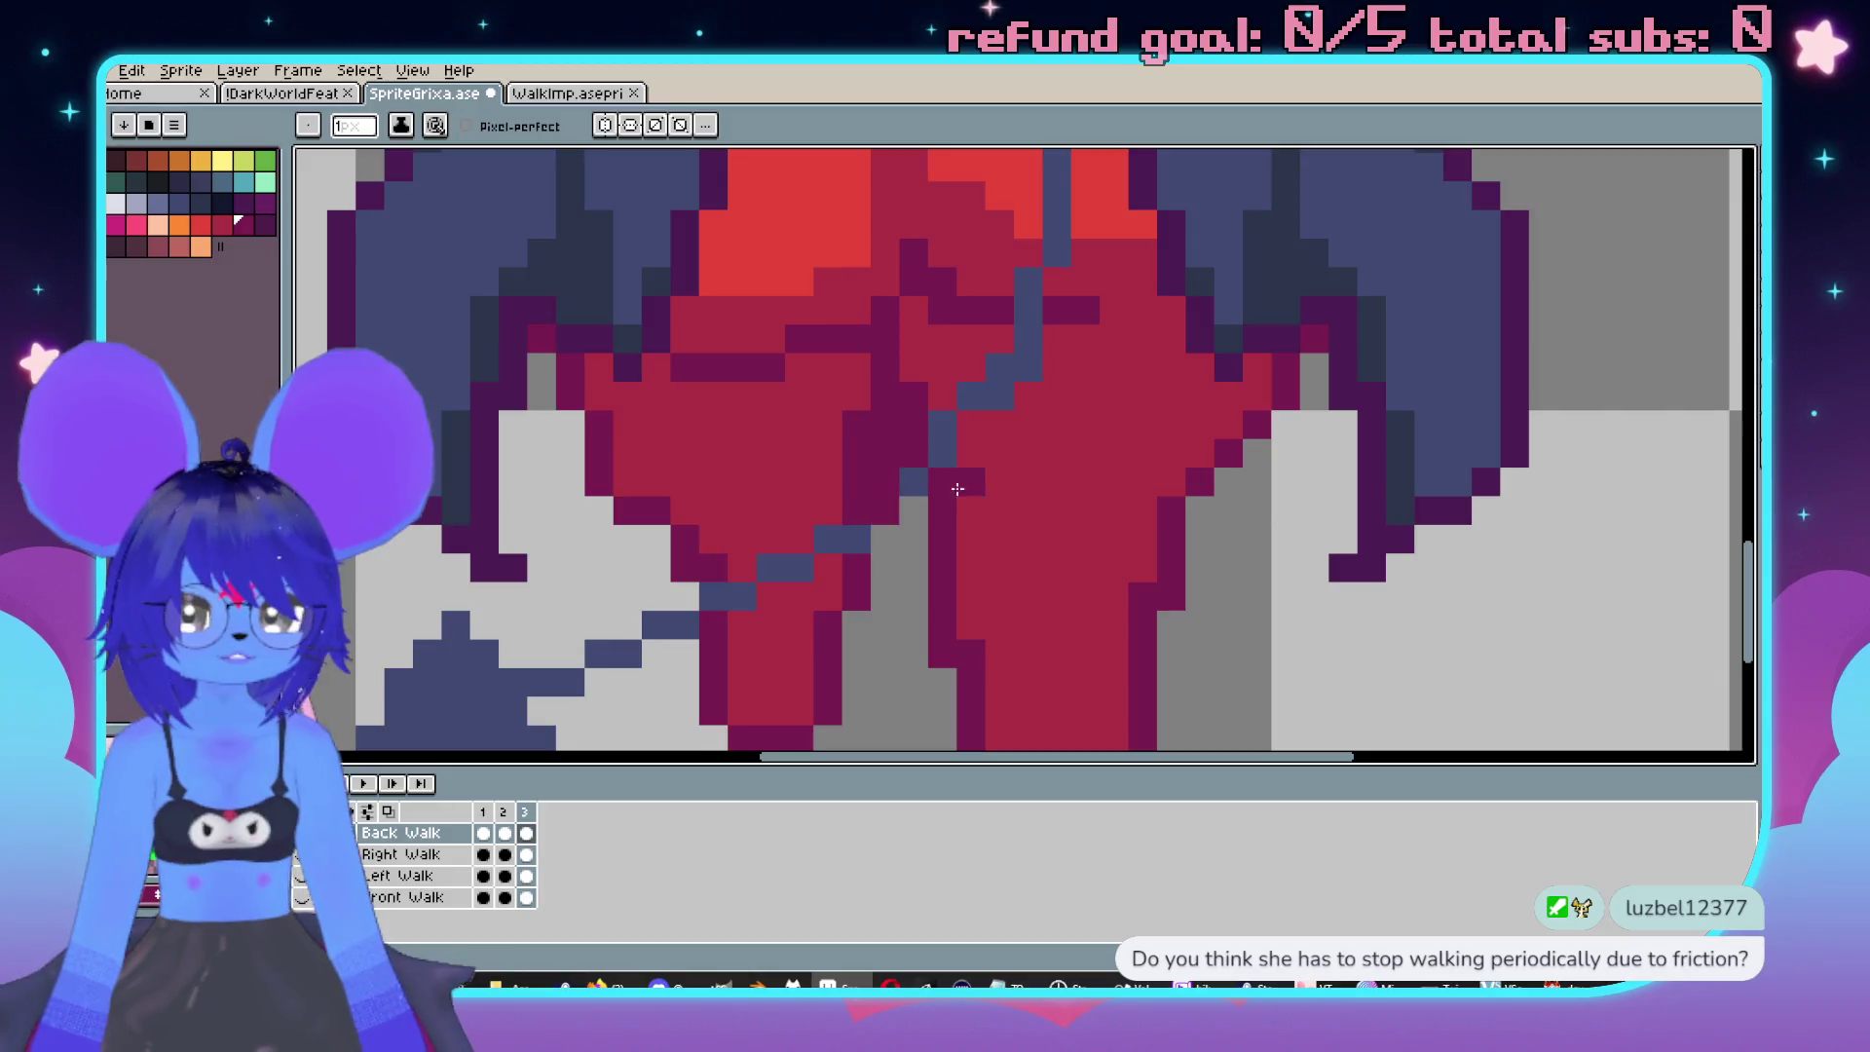
{"action": "mouse_move", "coordinate": [877, 473]}
{"action": "left_mouse_down"}
{"action": "mouse_move", "coordinate": [877, 419]}
{"action": "mouse_move", "coordinate": [854, 484]}
{"action": "left_mouse_up"}
{"action": "left_click", "coordinate": [855, 380], "text": "alt"}
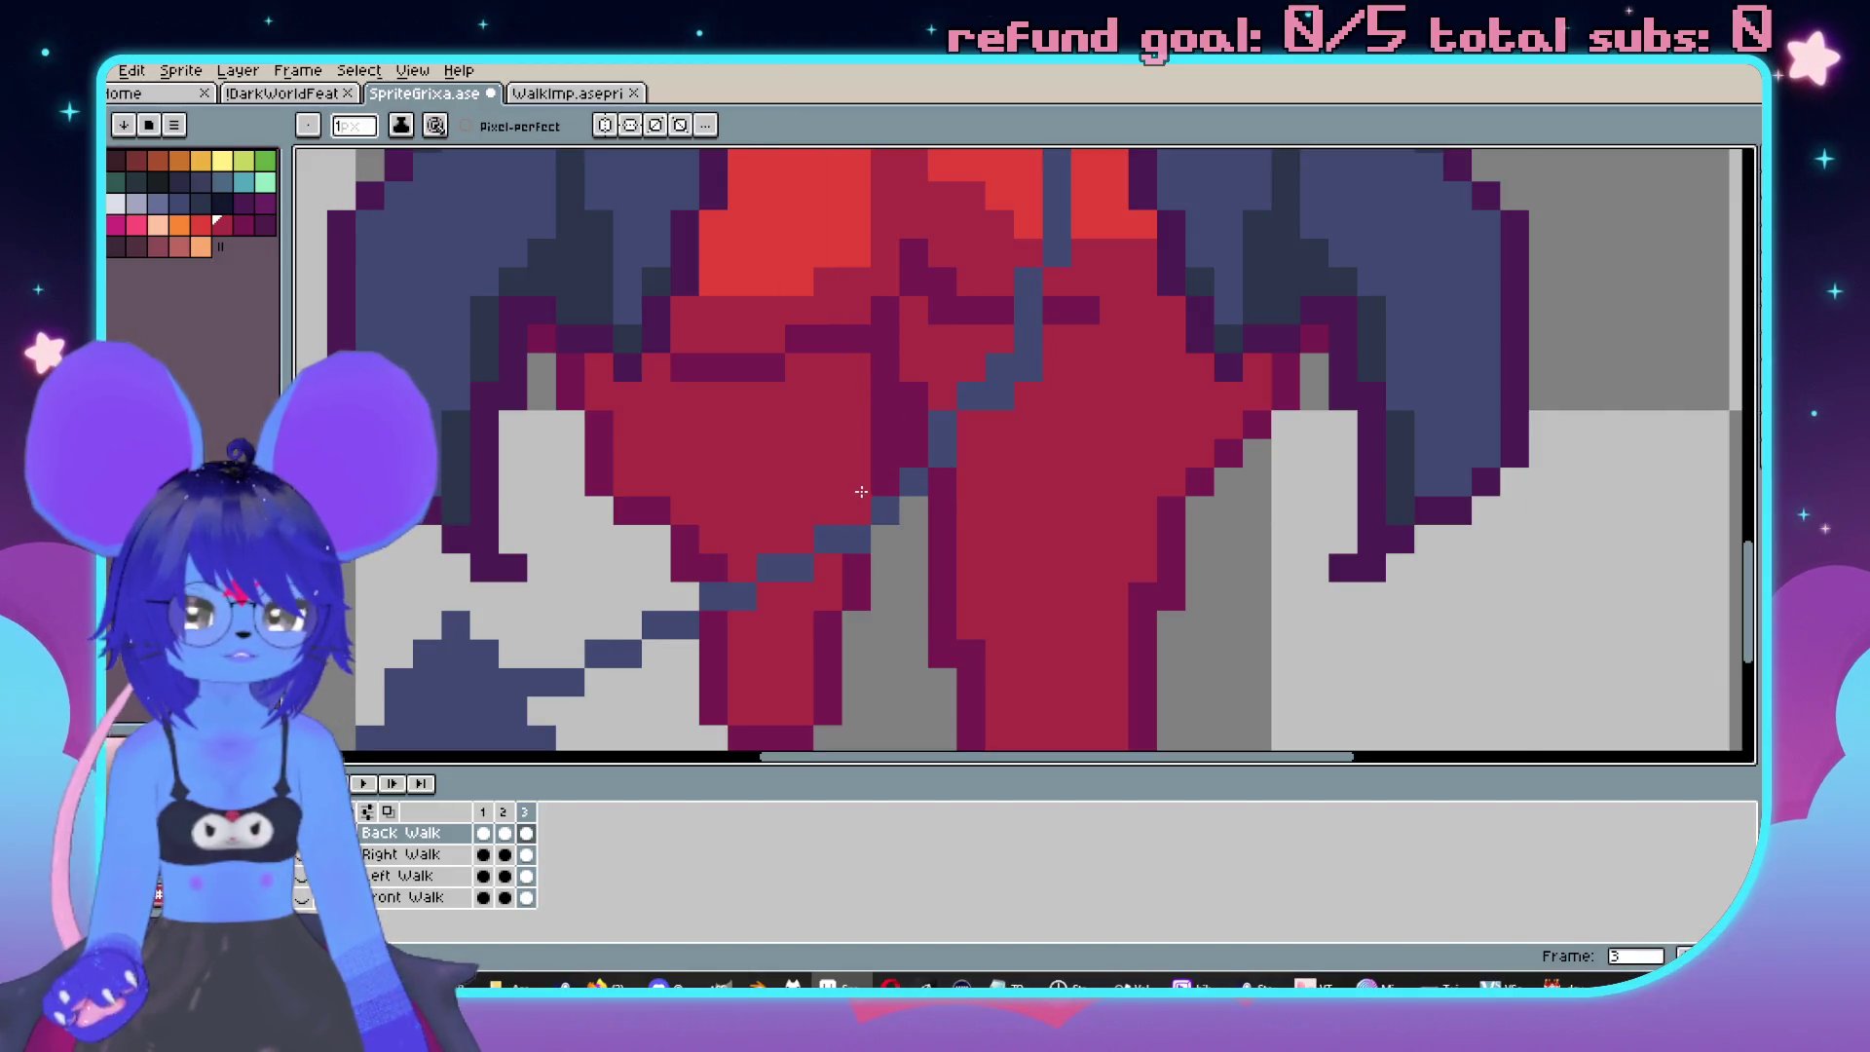
{"action": "scroll", "coordinate": [920, 482], "scroll_direction": "down", "scroll_amount": 3}
{"action": "scroll", "coordinate": [1051, 415], "scroll_direction": "up", "scroll_amount": 2}
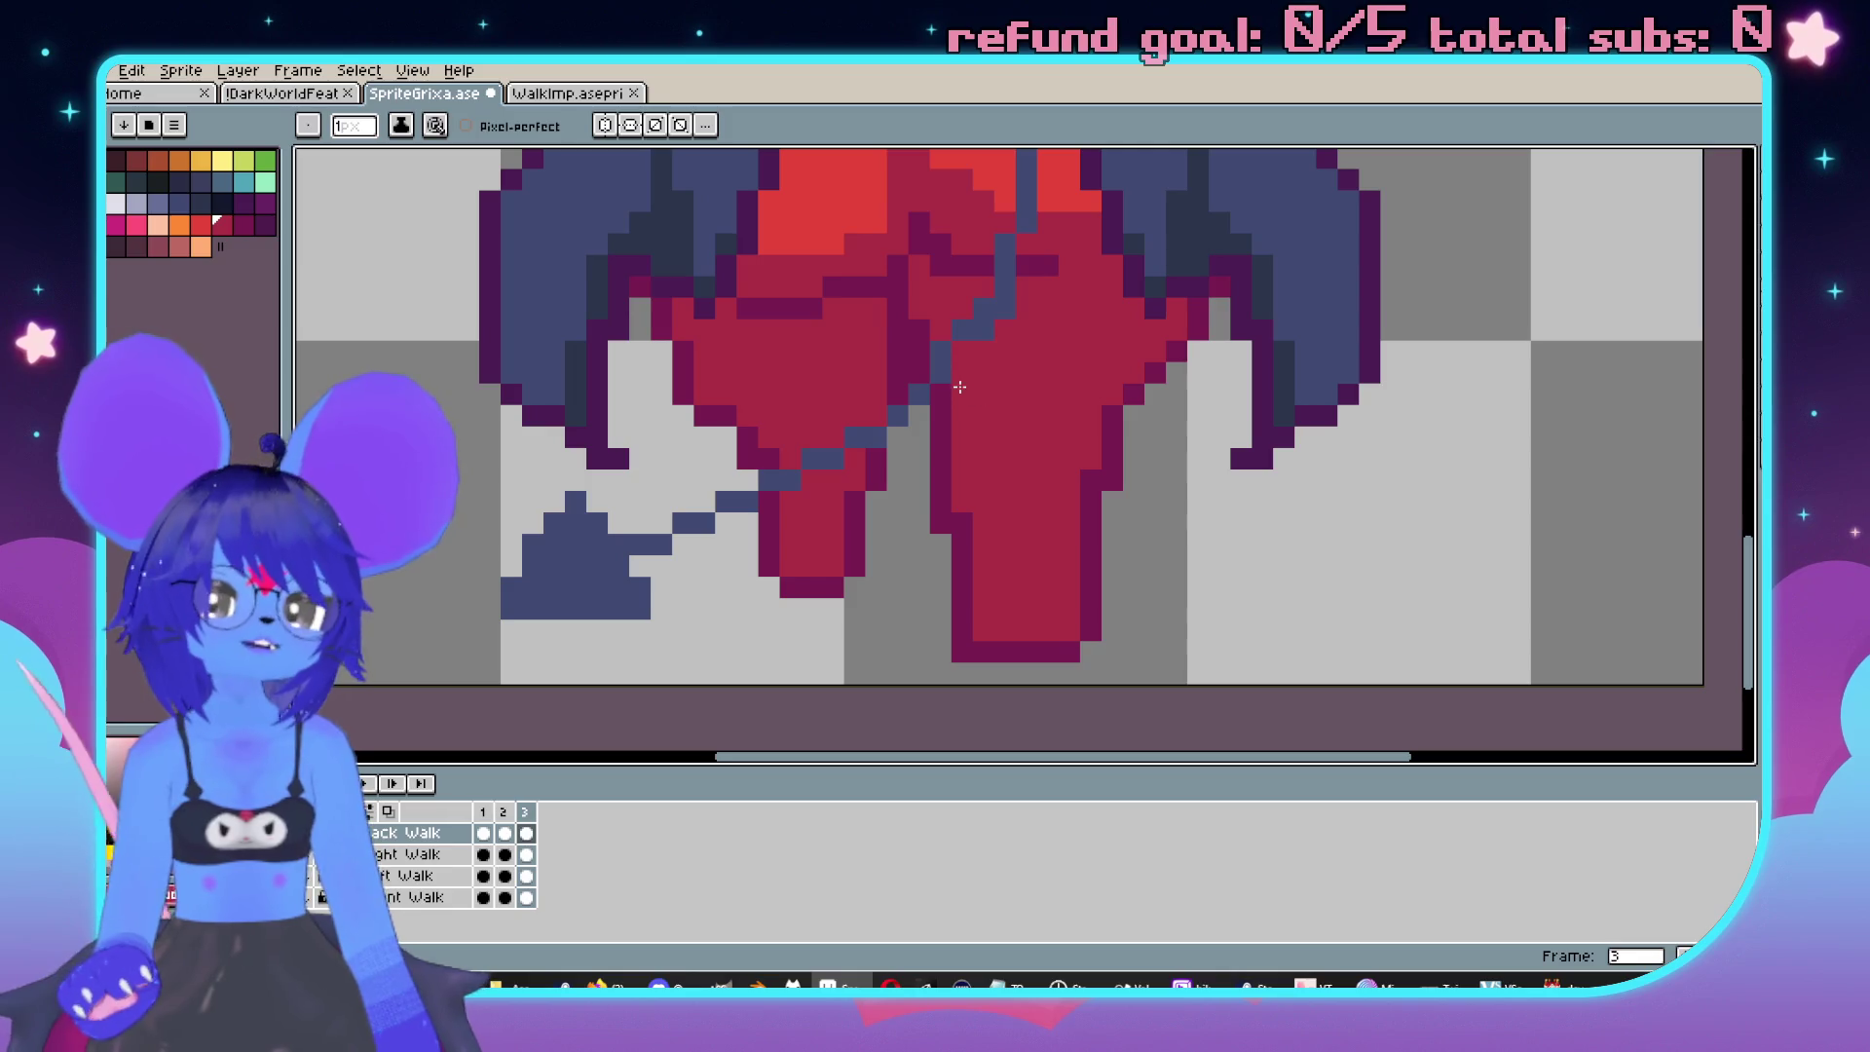
{"action": "scroll", "coordinate": [915, 507], "scroll_direction": "up", "scroll_amount": 1}
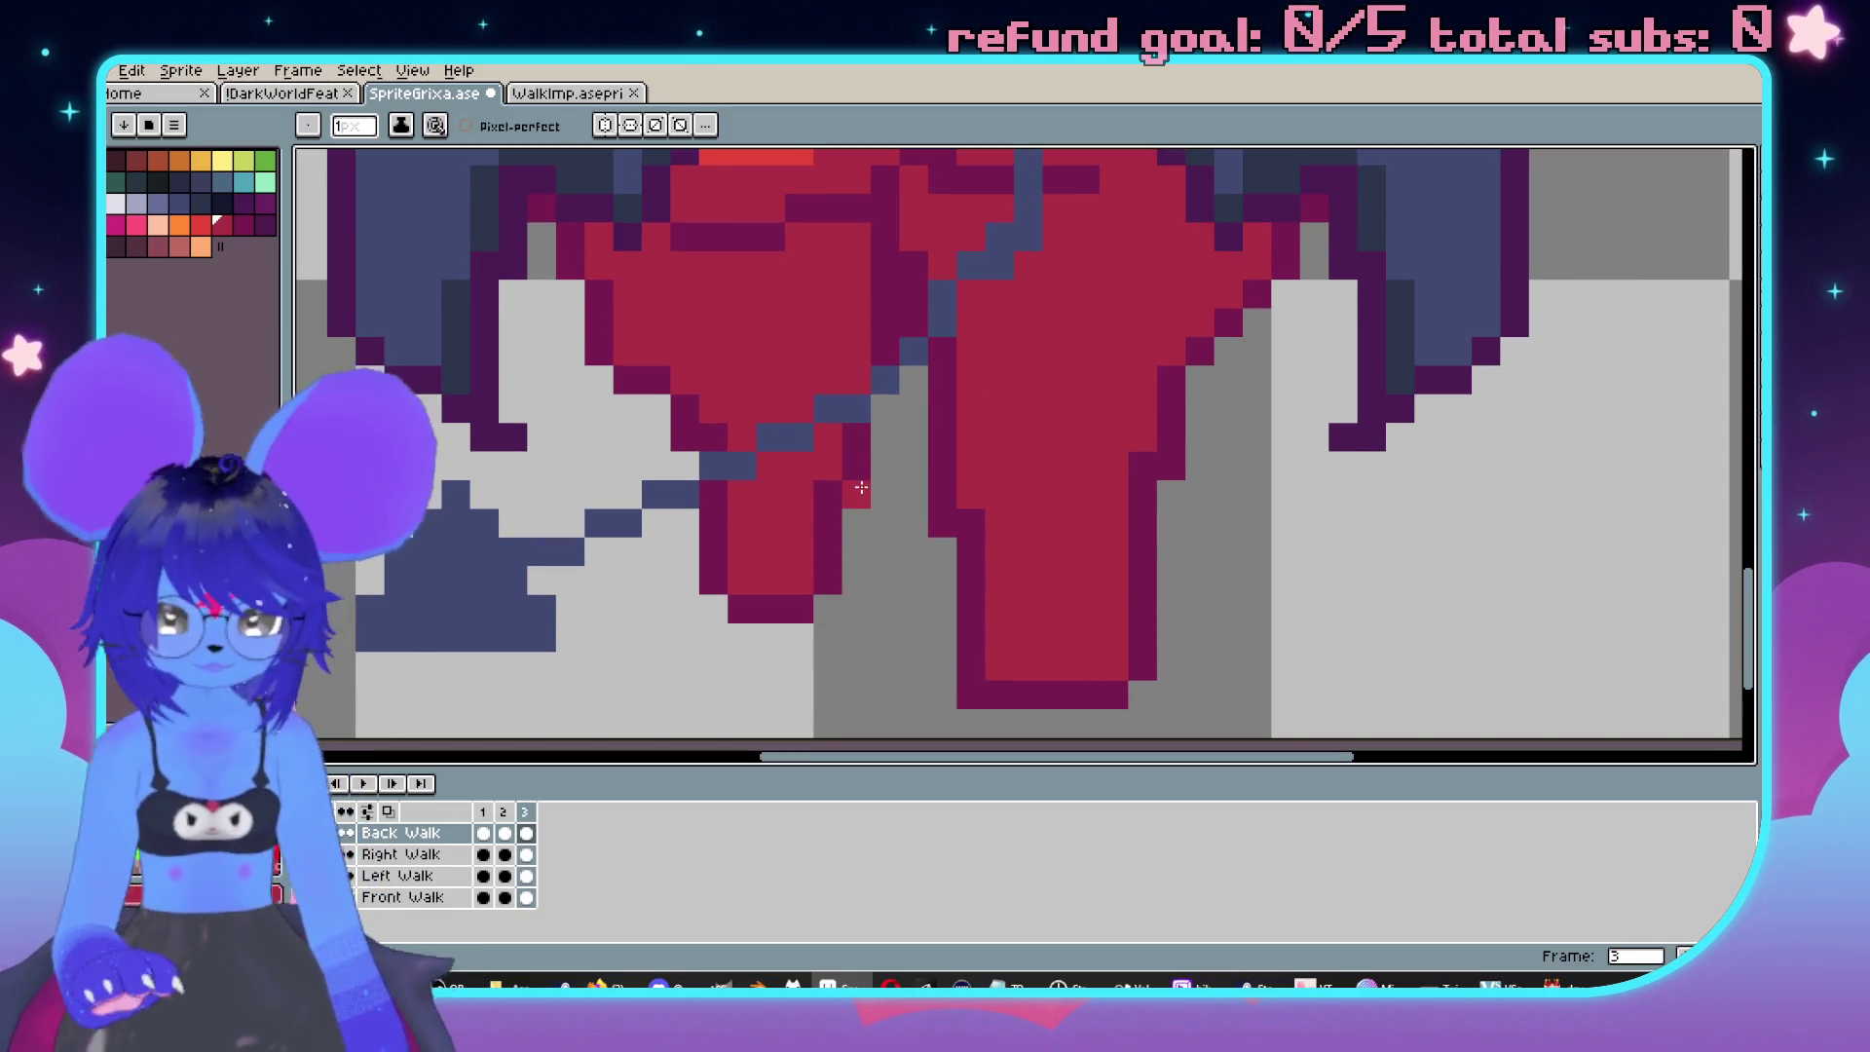
Shift a one-pixel column of the left leg right and add a dark outline pixel.
{"action": "key", "text": "m"}
{"action": "mouse_move", "coordinate": [855, 438]}
{"action": "left_mouse_down"}
{"action": "mouse_move", "coordinate": [857, 589]}
{"action": "mouse_move", "coordinate": [886, 584]}
{"action": "left_mouse_up"}
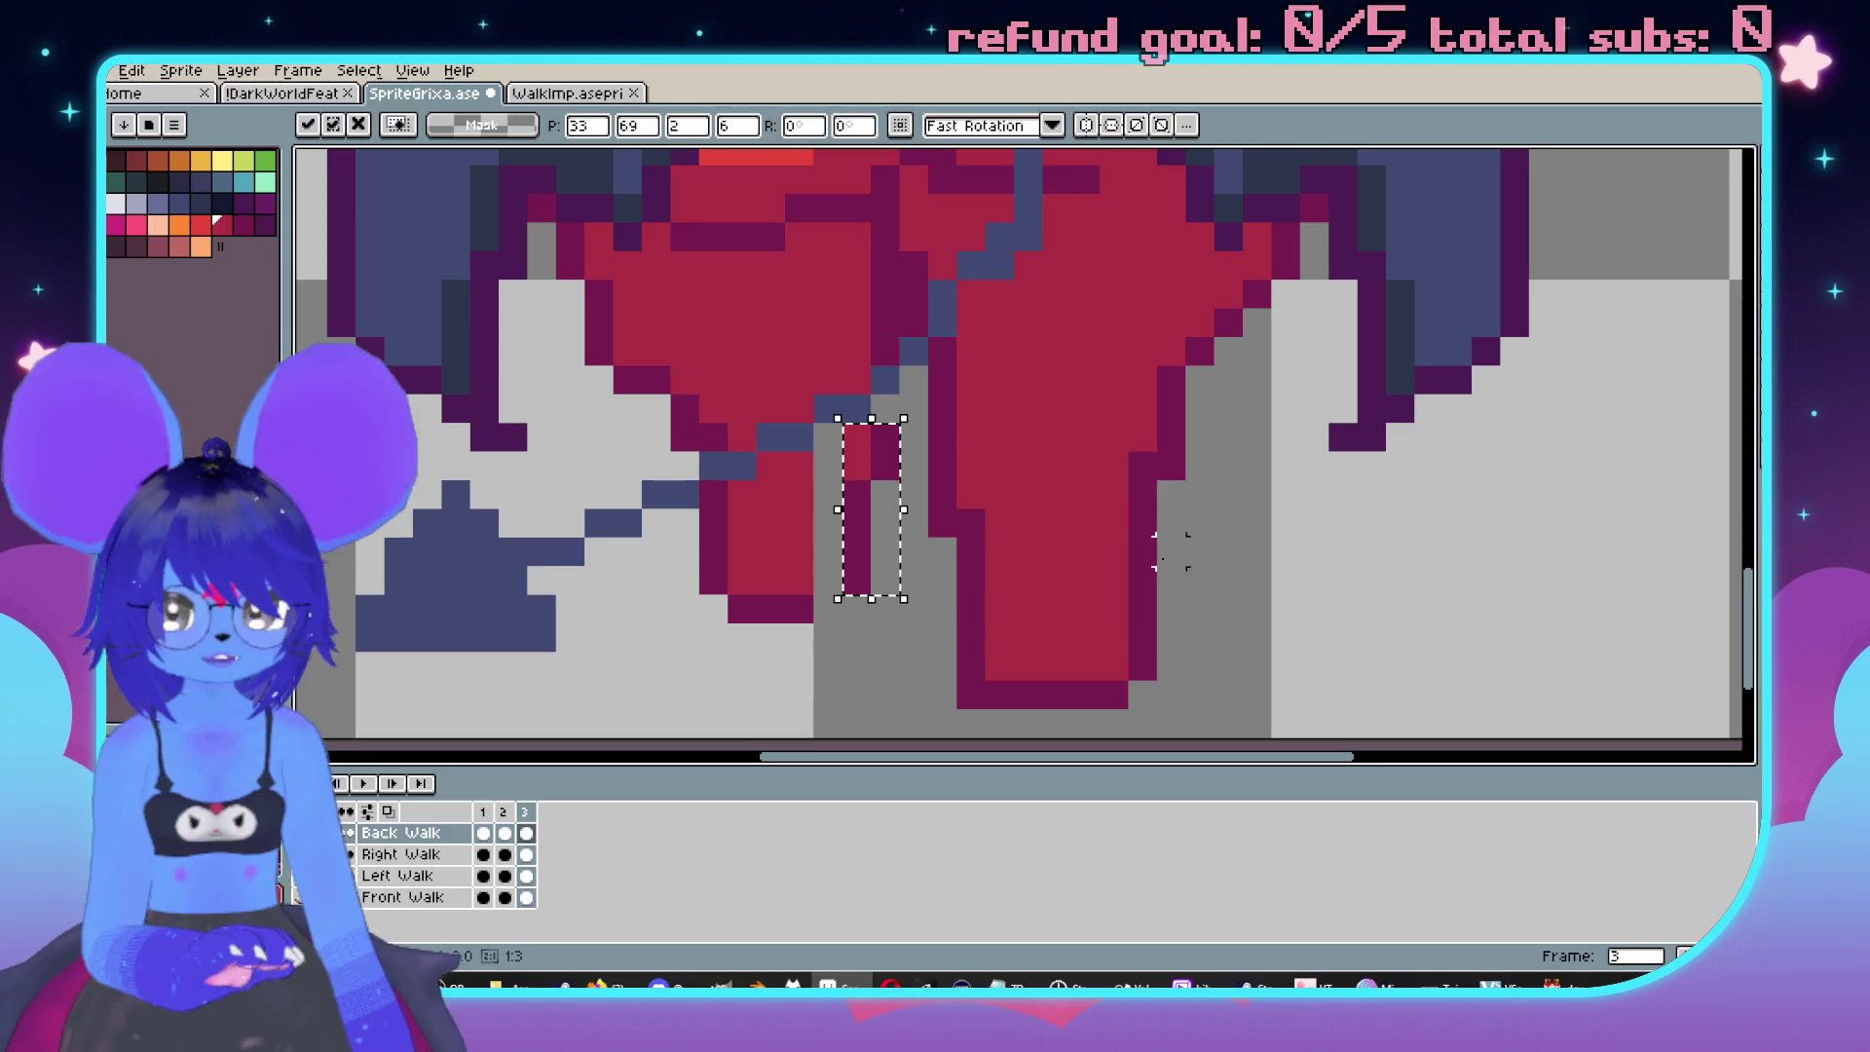
{"action": "key", "text": "ctrl+d"}
{"action": "key", "text": "b"}
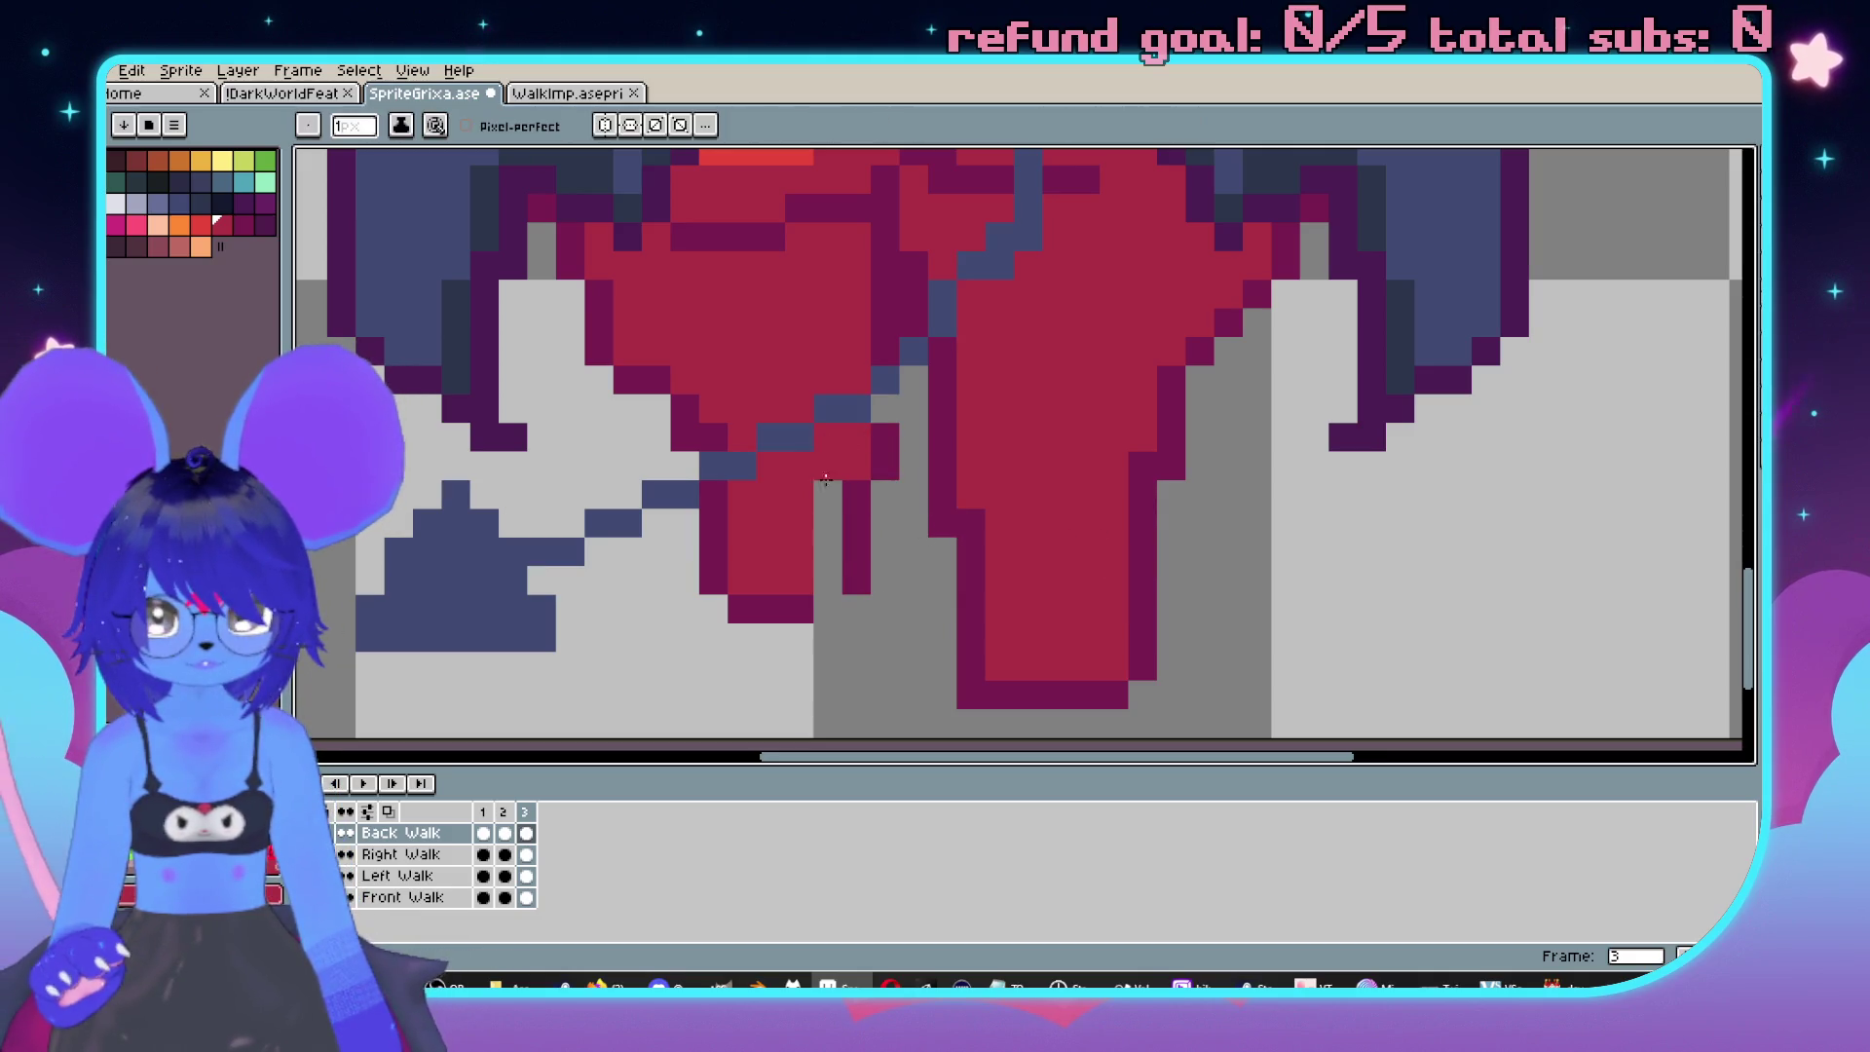
{"action": "left_click", "coordinate": [856, 572], "text": "alt"}
{"action": "left_click", "coordinate": [825, 610]}
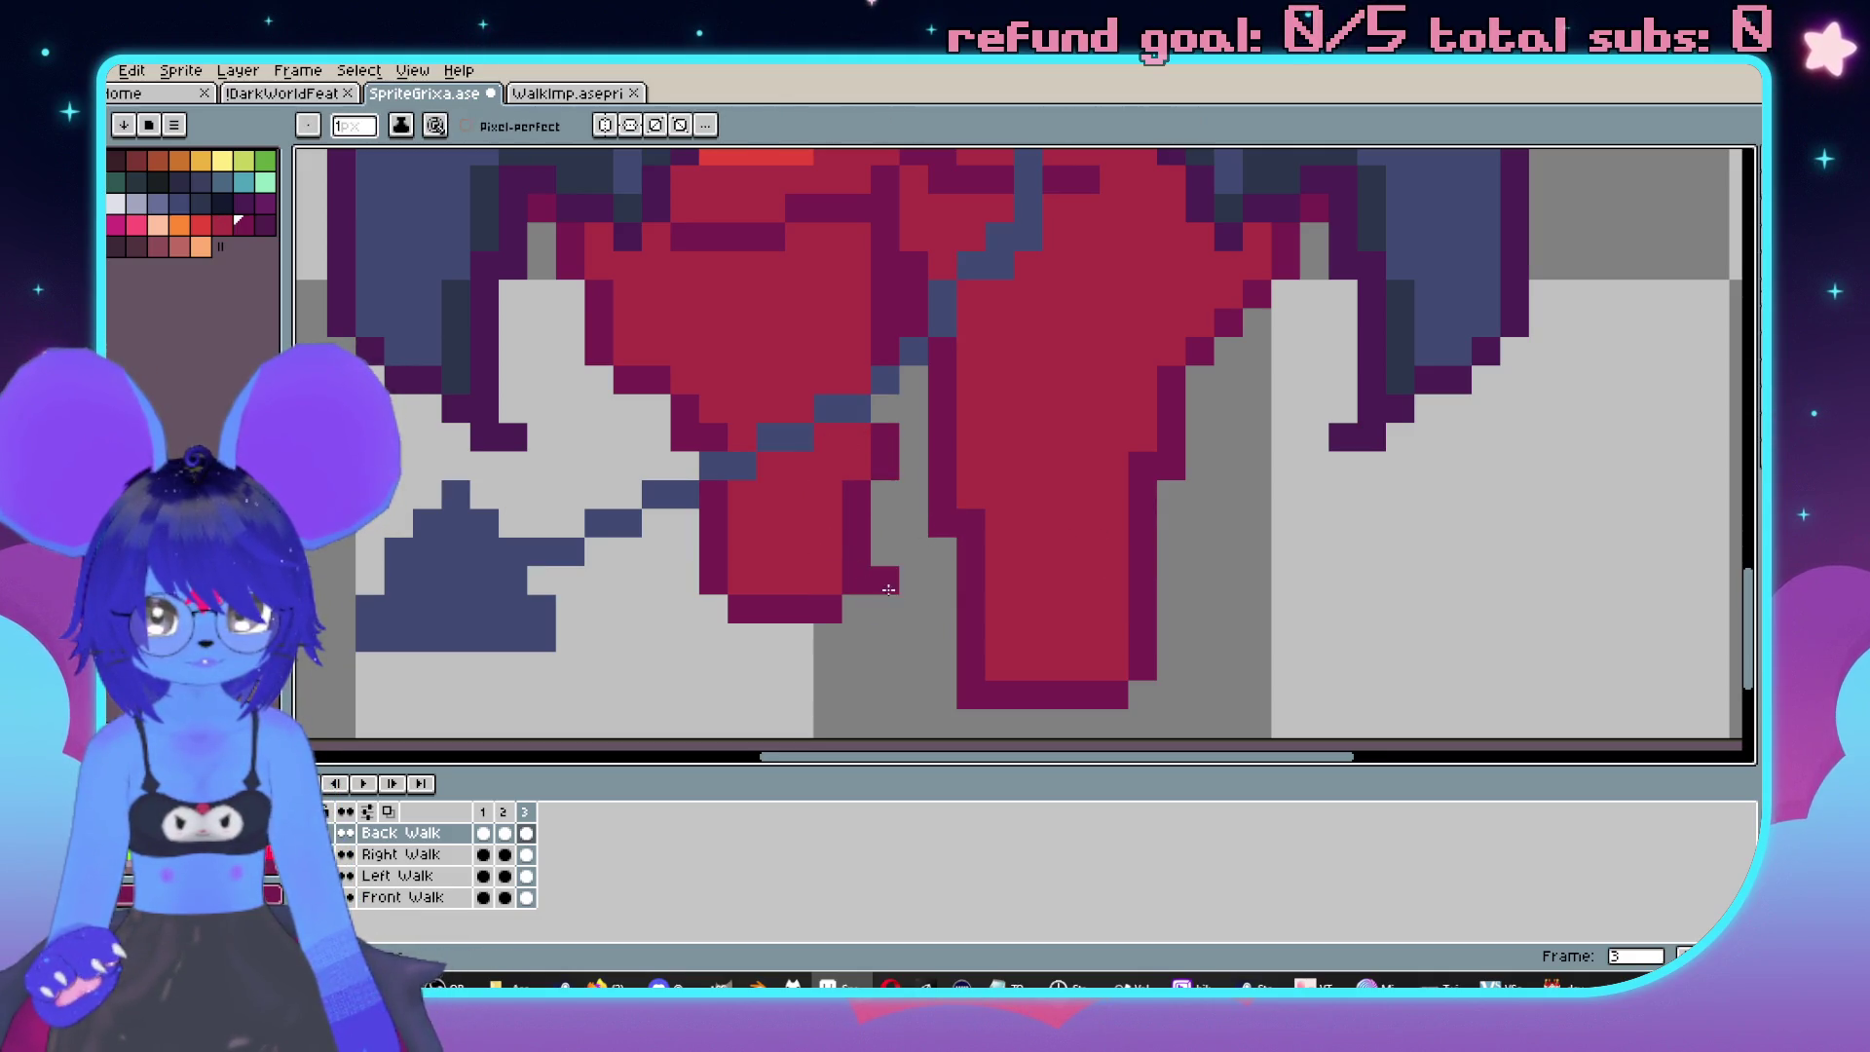
{"action": "scroll", "coordinate": [852, 599], "scroll_direction": "down", "scroll_amount": 2}
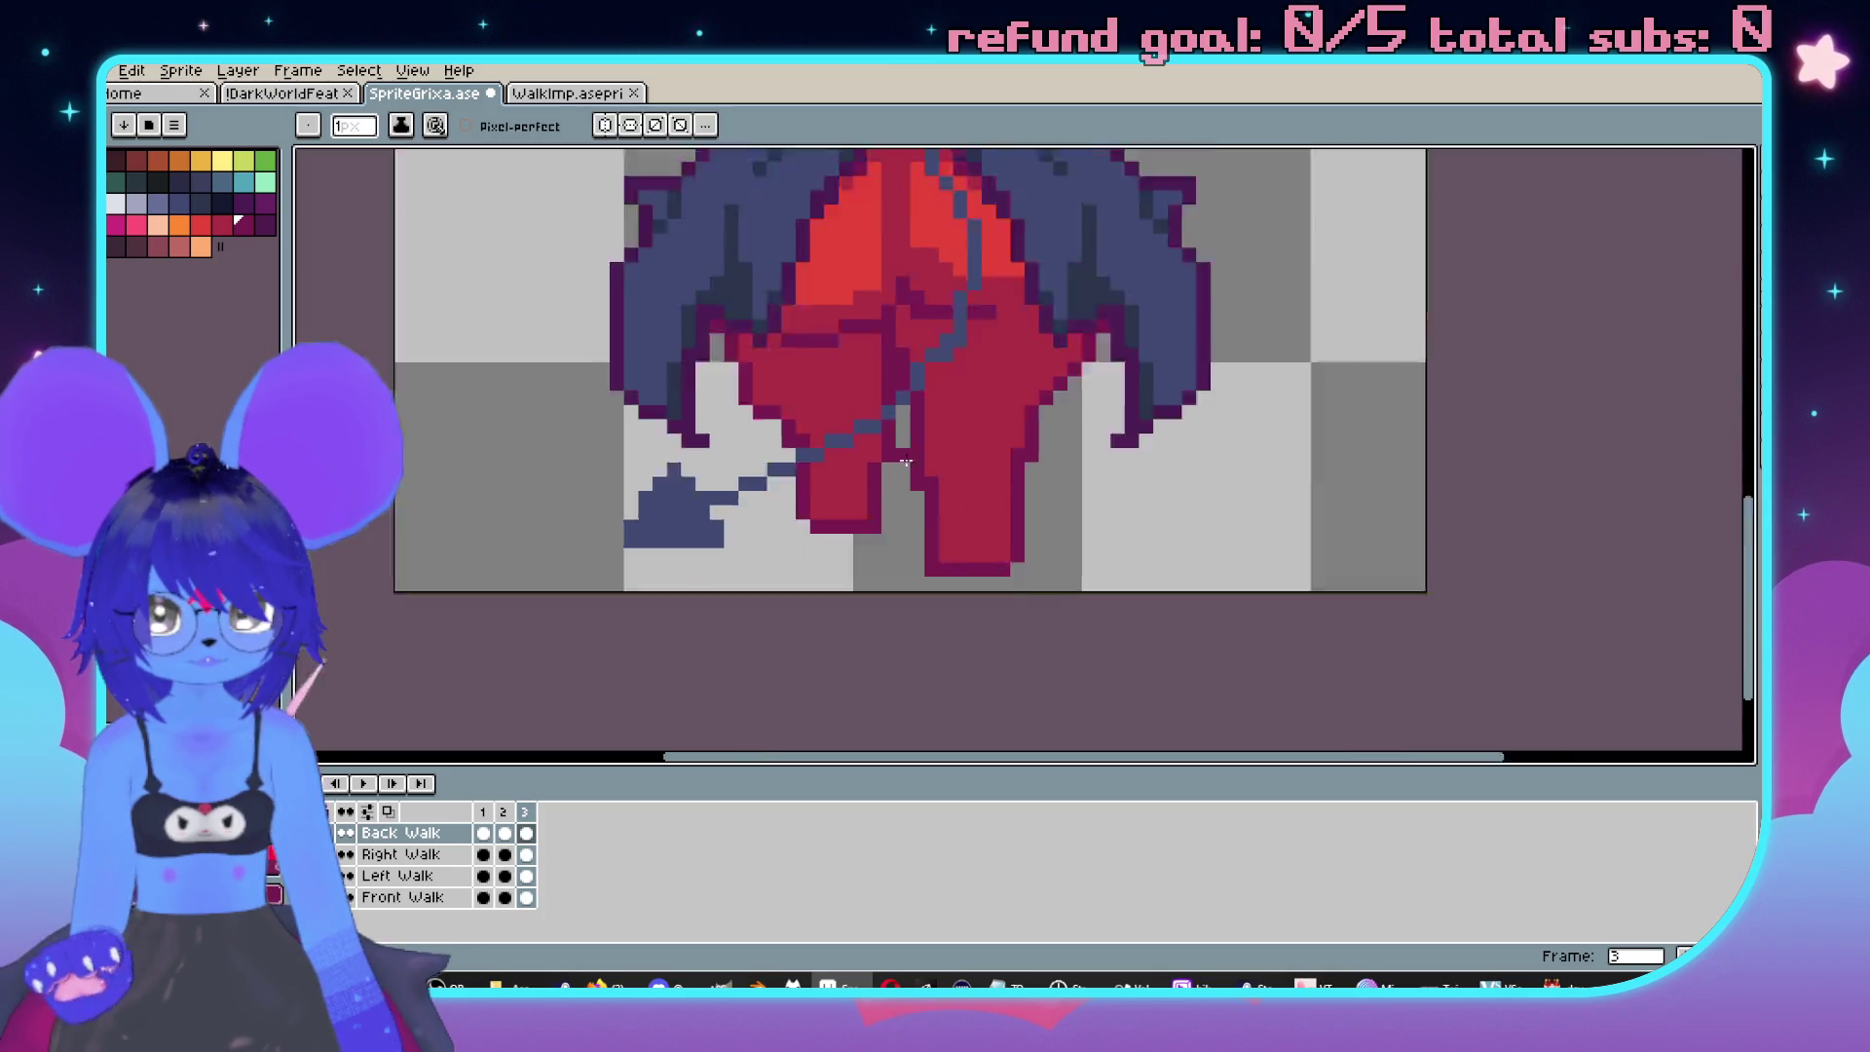
Flip between neighbouring walk frames to compare against frame 3.
{"action": "key", "text": "Left"}
{"action": "key", "text": "Right"}
{"action": "key", "text": "Left"}
{"action": "key", "text": "Right"}
{"action": "scroll", "coordinate": [1056, 559], "scroll_direction": "up", "scroll_amount": 1}
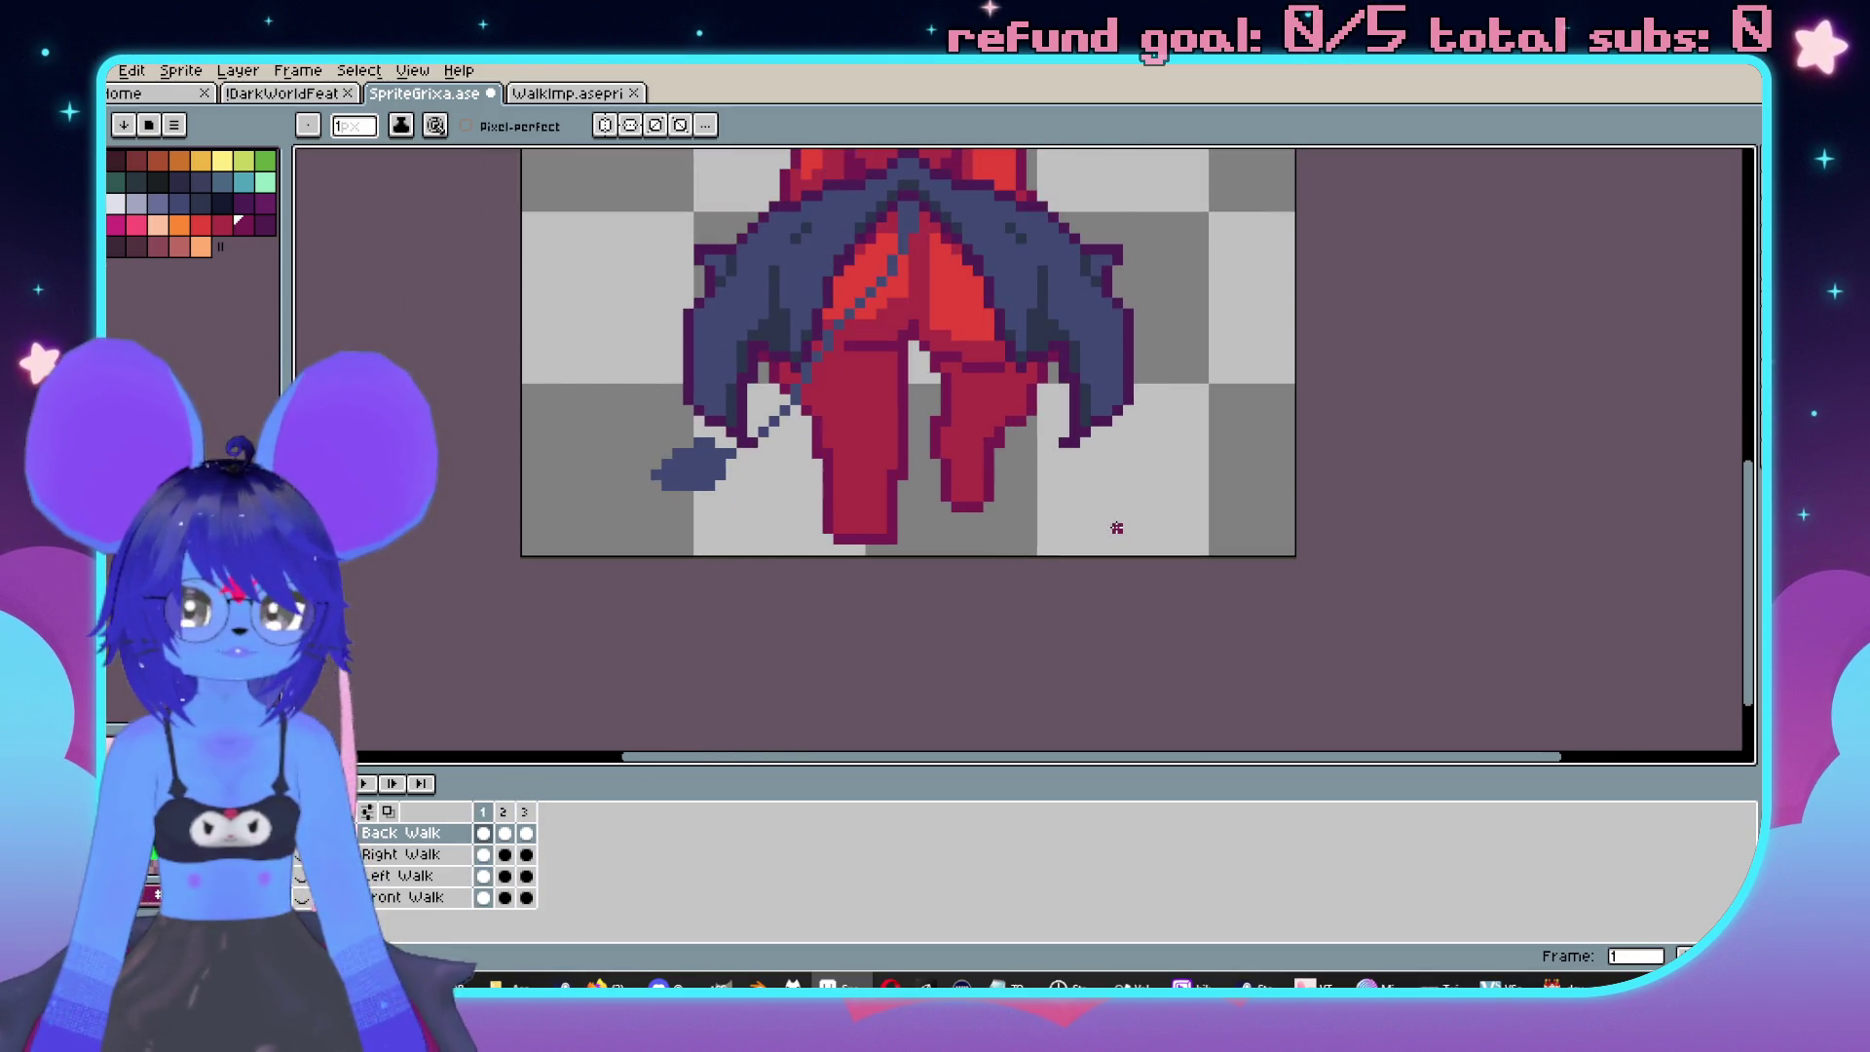
Select the strip between the legs, paste and move it onto frame 1, and apply it.
{"action": "scroll", "coordinate": [951, 405], "scroll_direction": "up", "scroll_amount": 2}
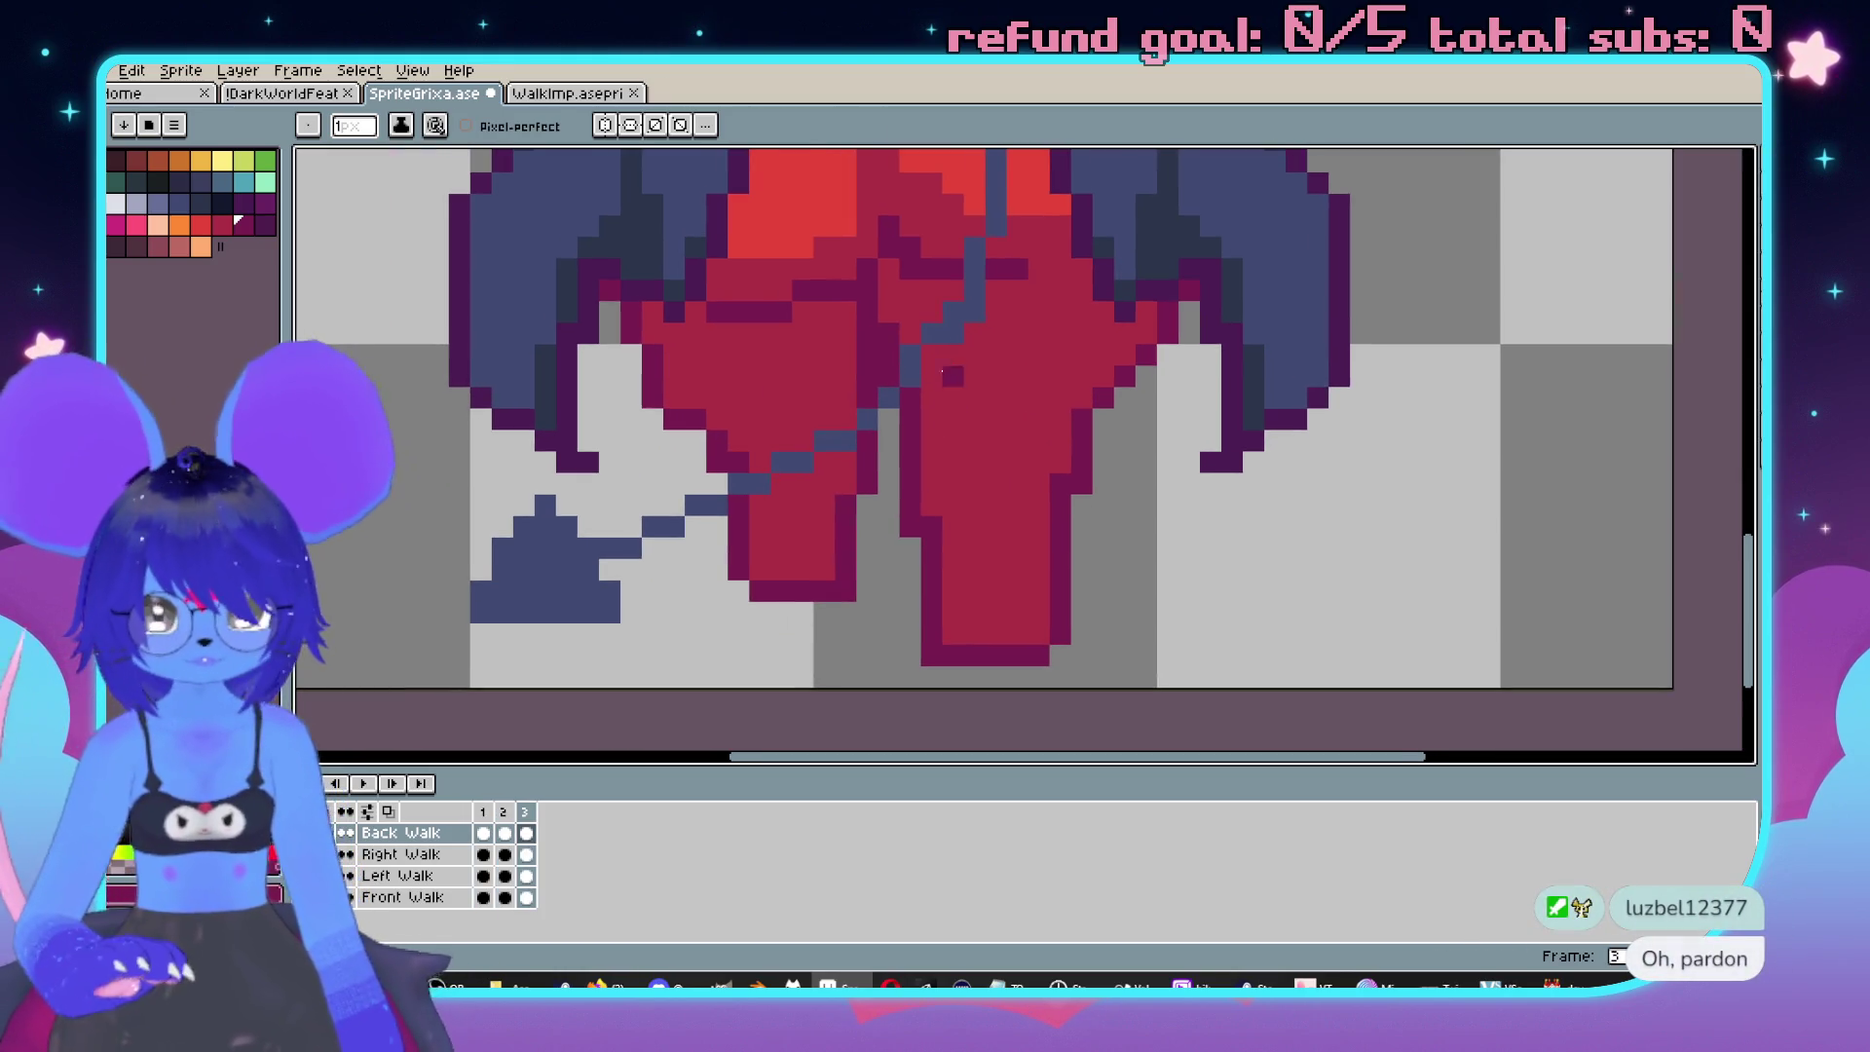
{"action": "key", "text": "m"}
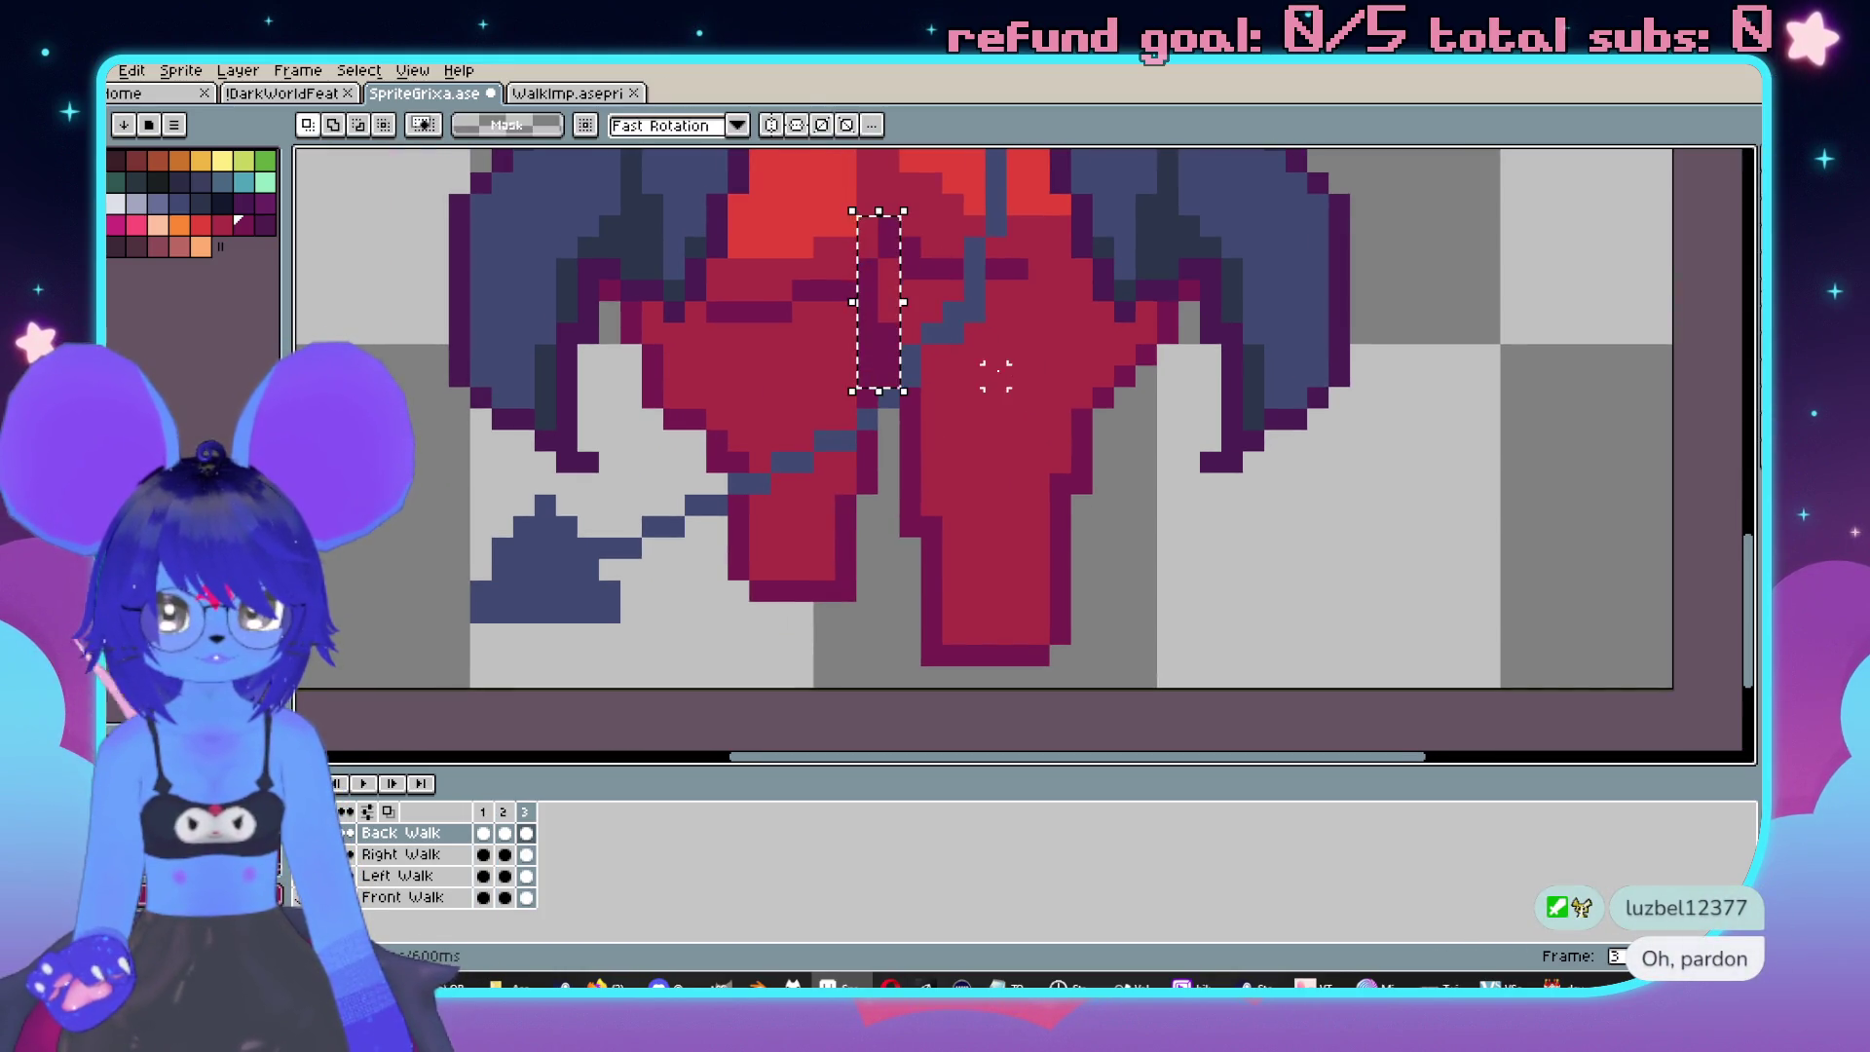
{"action": "scroll", "coordinate": [995, 376], "scroll_direction": "up", "scroll_amount": 1}
{"action": "scroll", "coordinate": [988, 476], "scroll_direction": "down", "scroll_amount": 1}
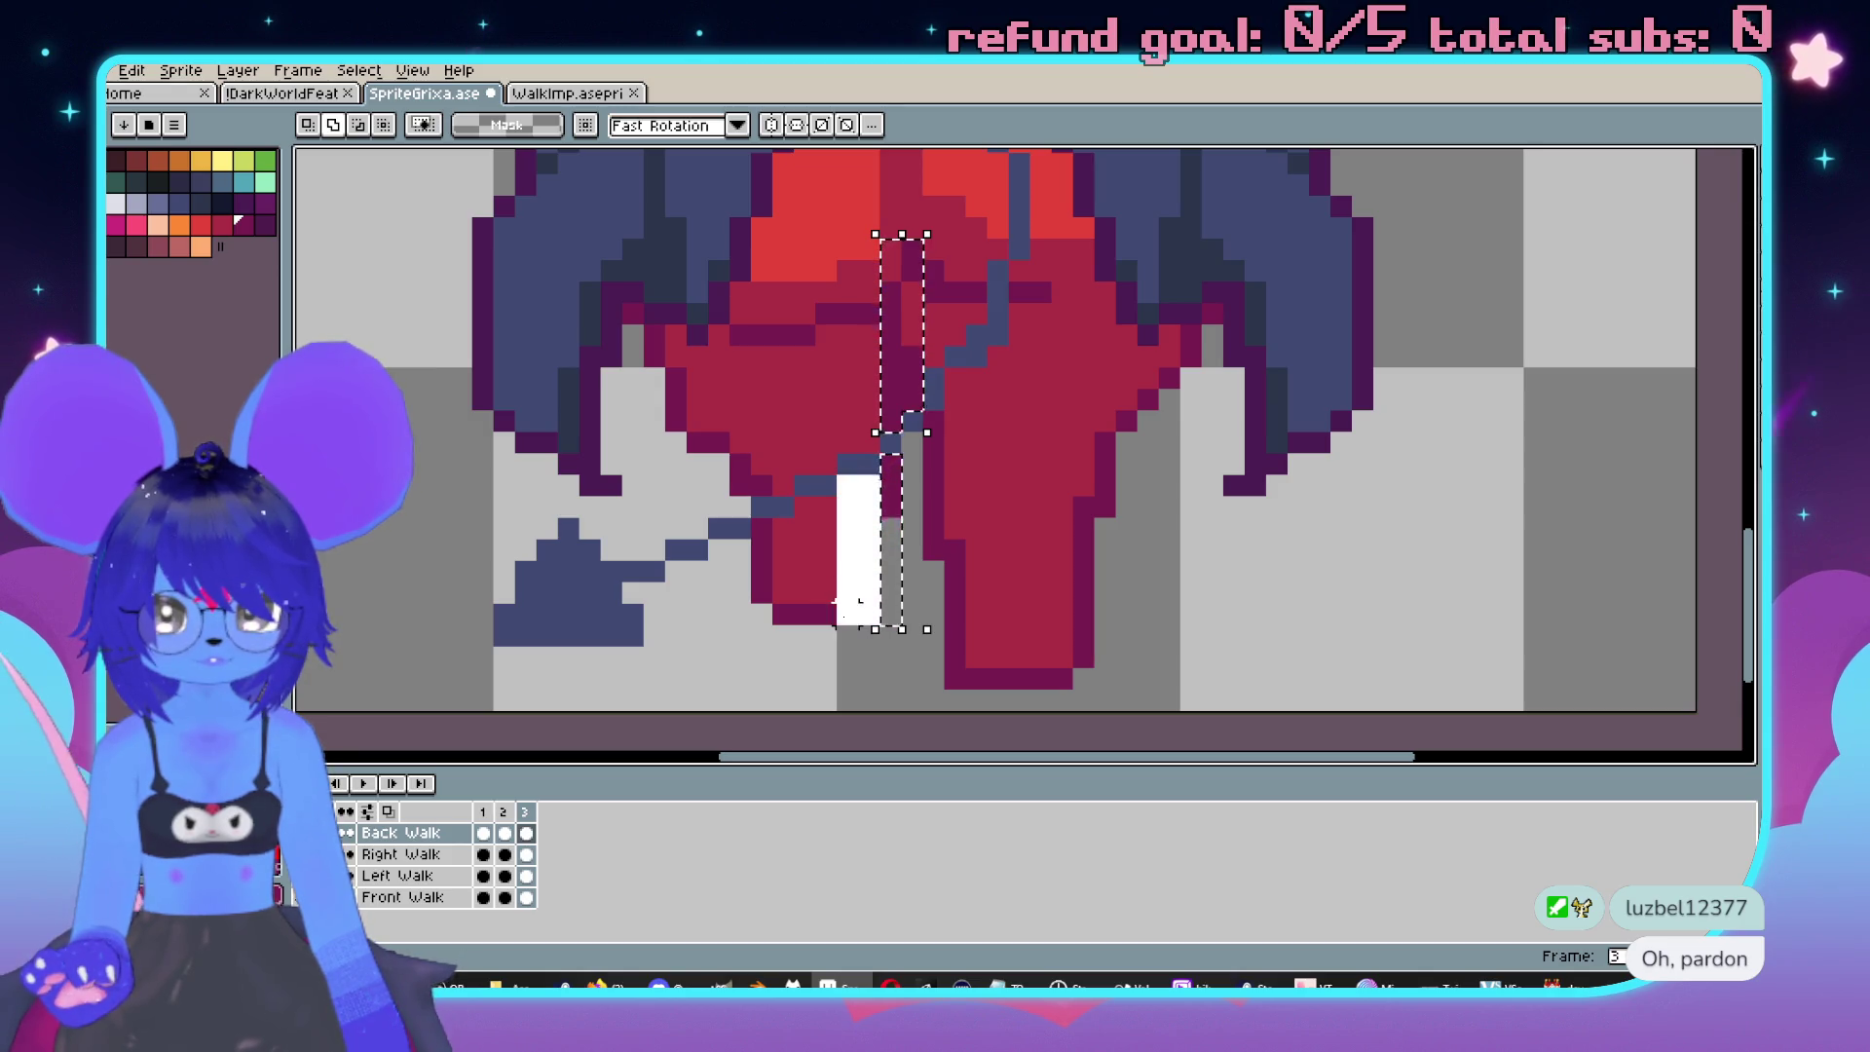
{"action": "scroll", "coordinate": [872, 456], "scroll_direction": "up", "scroll_amount": 2}
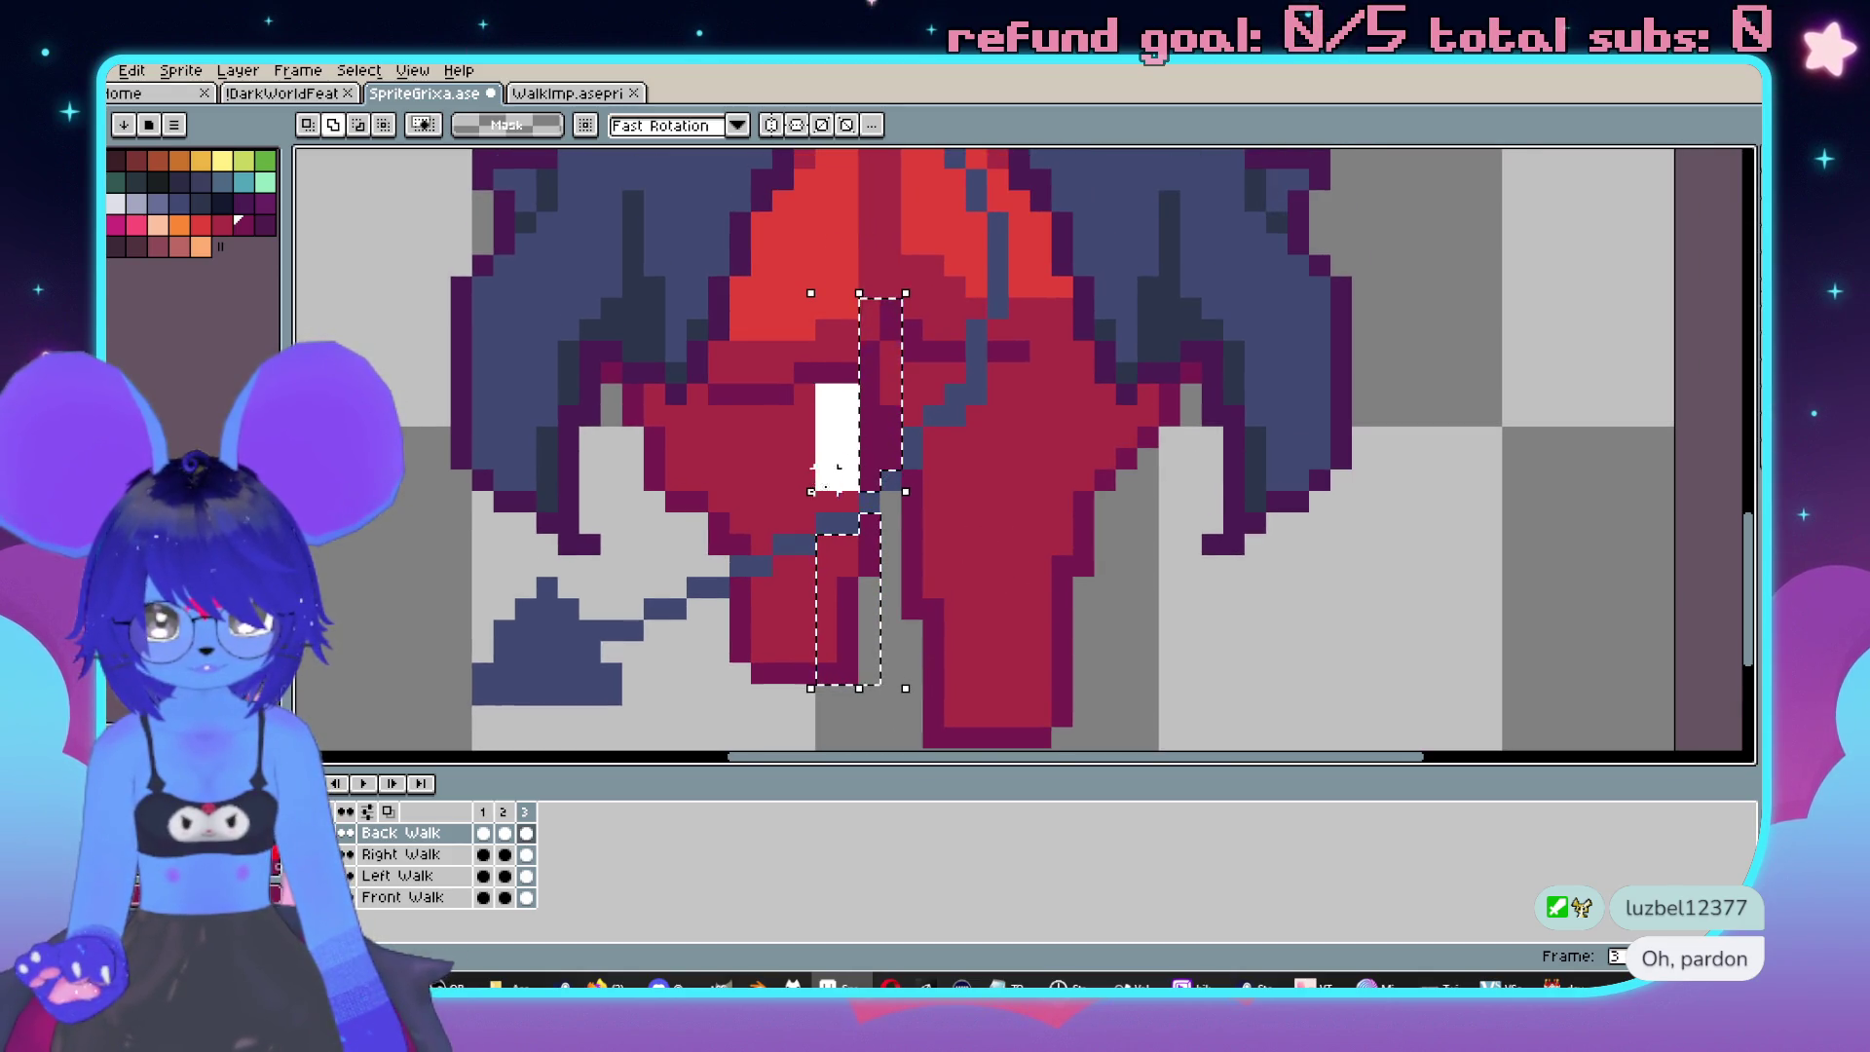
{"action": "left_click_drag", "start_coordinate": [837, 492], "coordinate": [837, 492]}
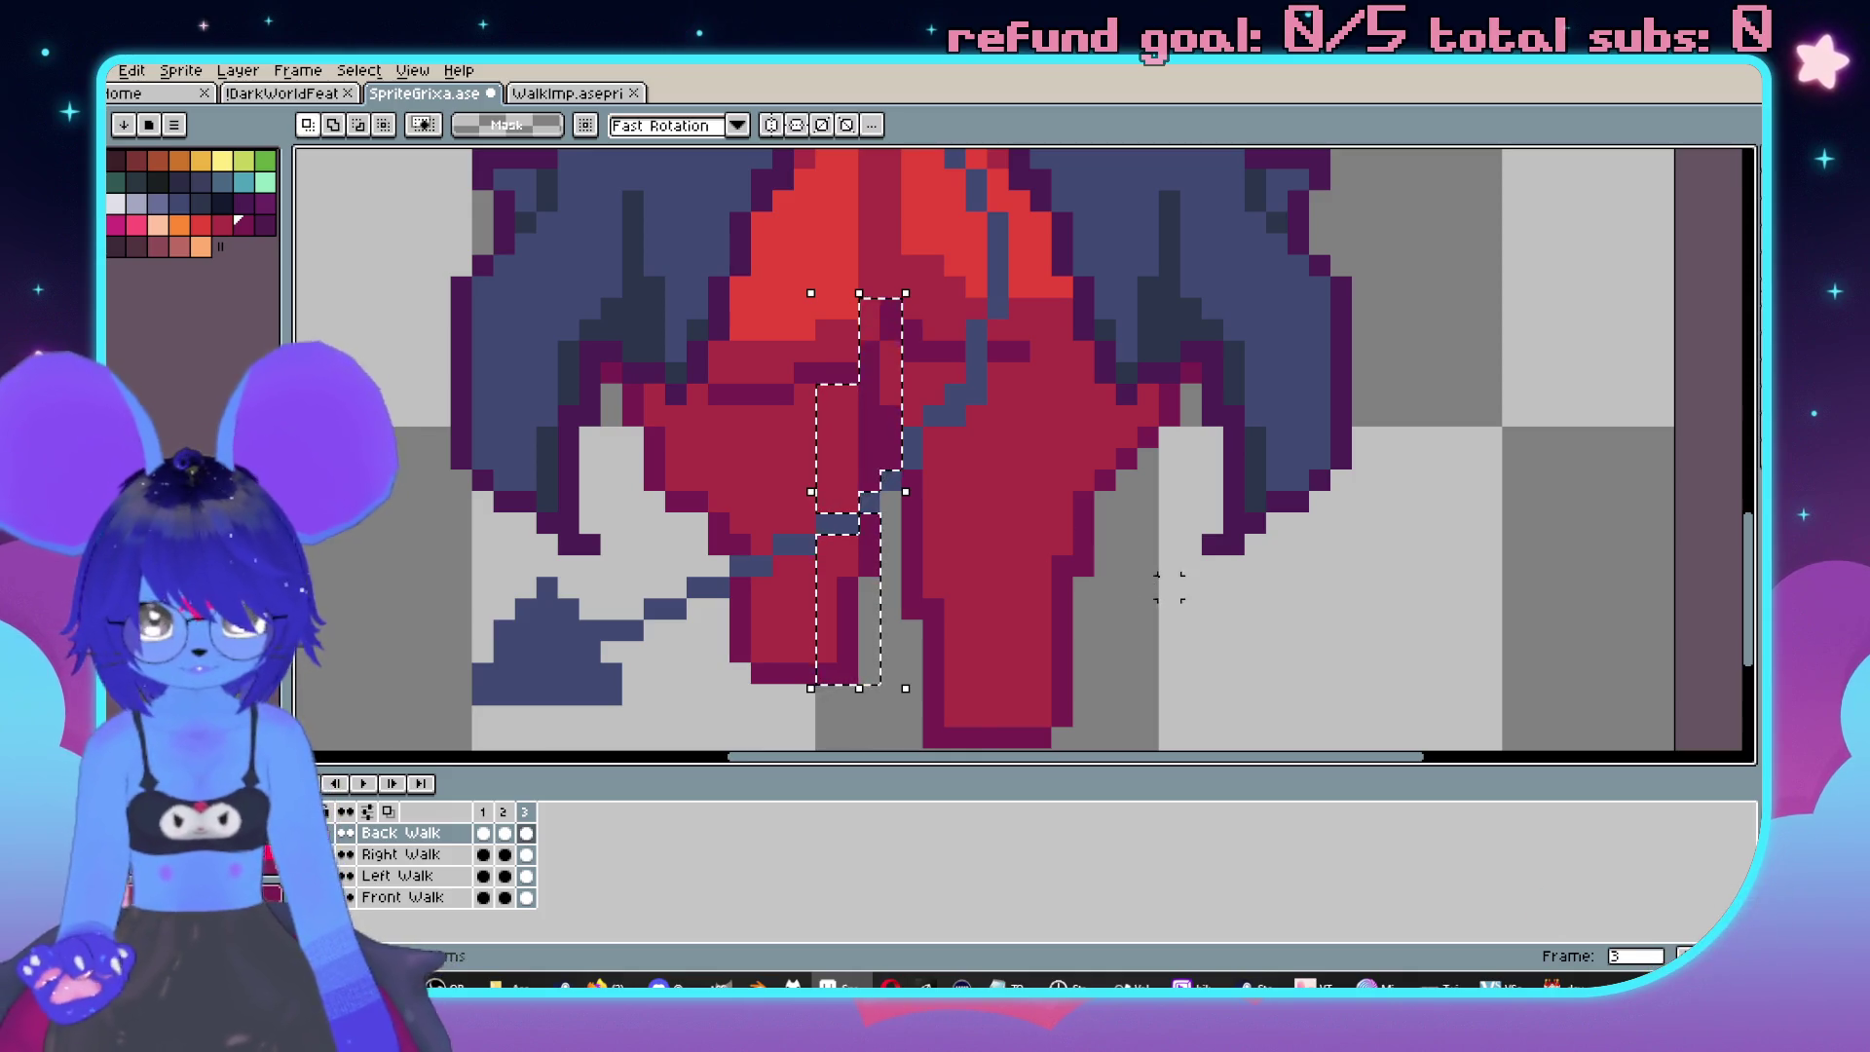
{"action": "key", "text": "Right"}
{"action": "key", "text": "Right"}
{"action": "key", "text": "Left"}
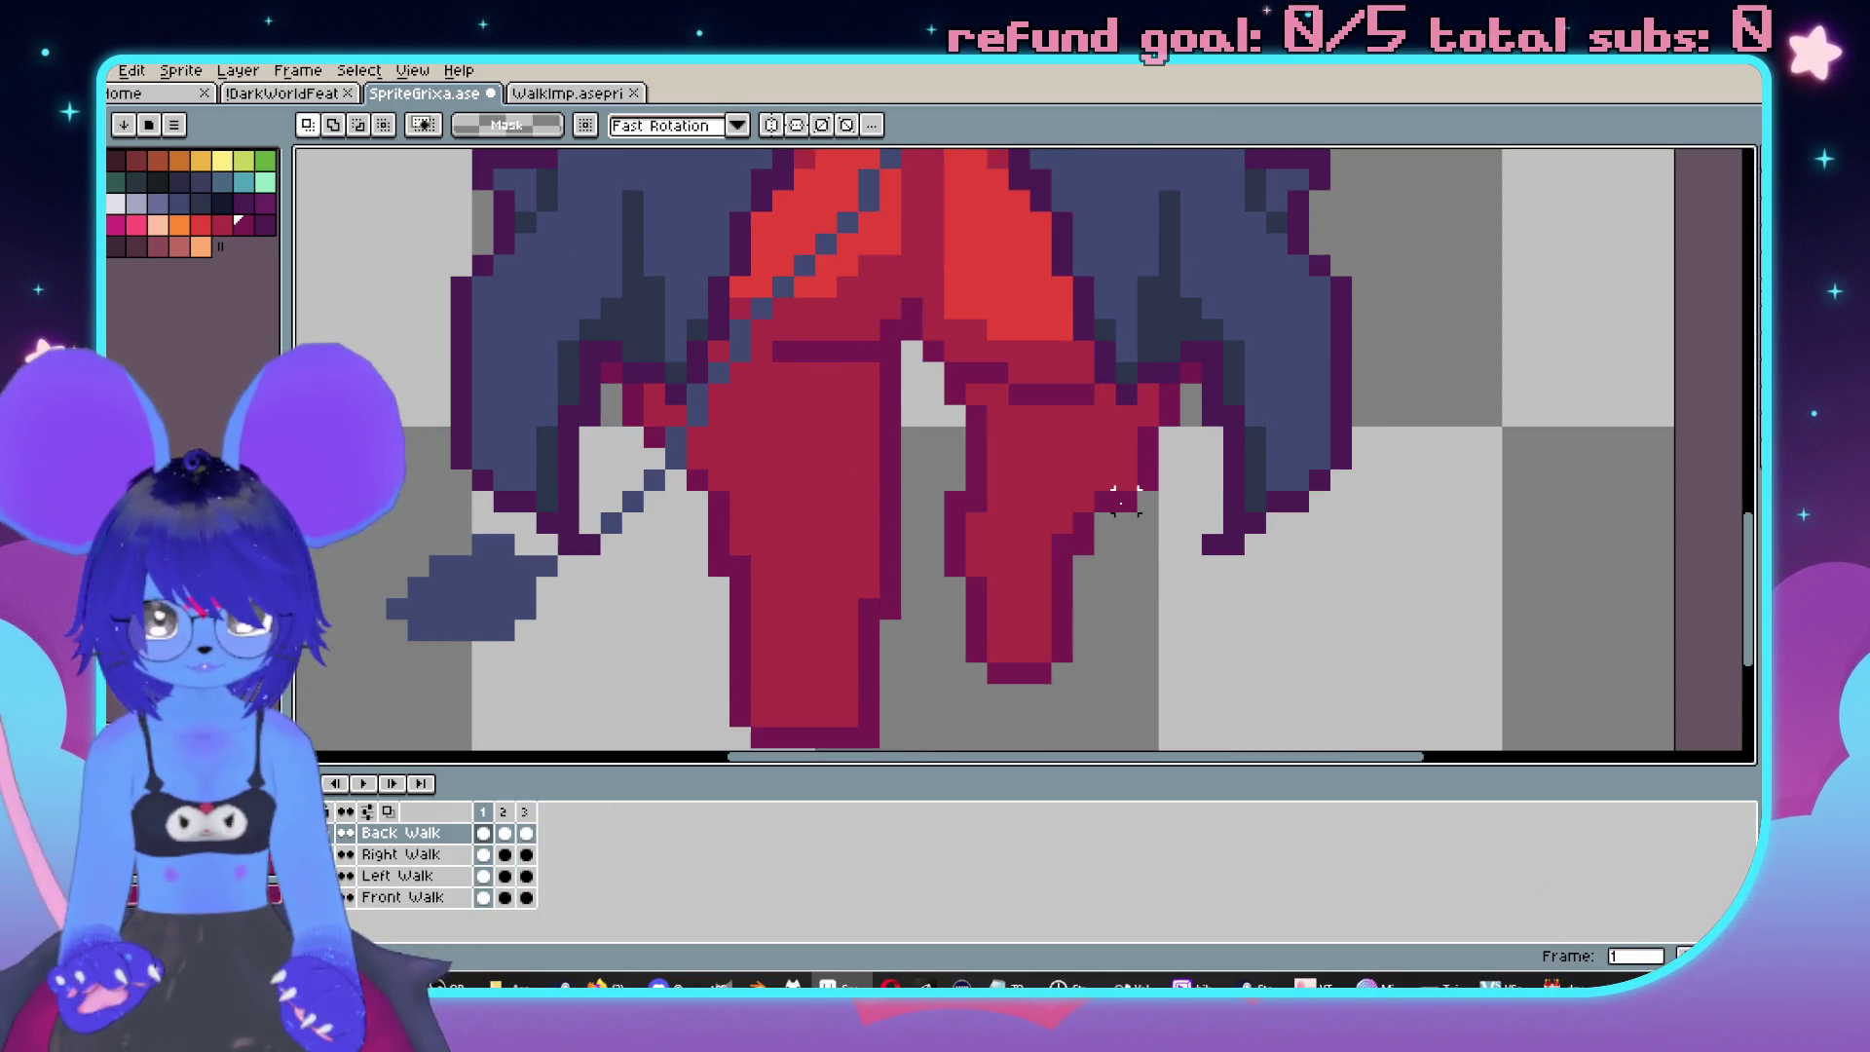
{"action": "key", "text": "ctrl+v"}
{"action": "key", "text": "Right"}
{"action": "key", "text": "Right"}
{"action": "key", "text": "Right"}
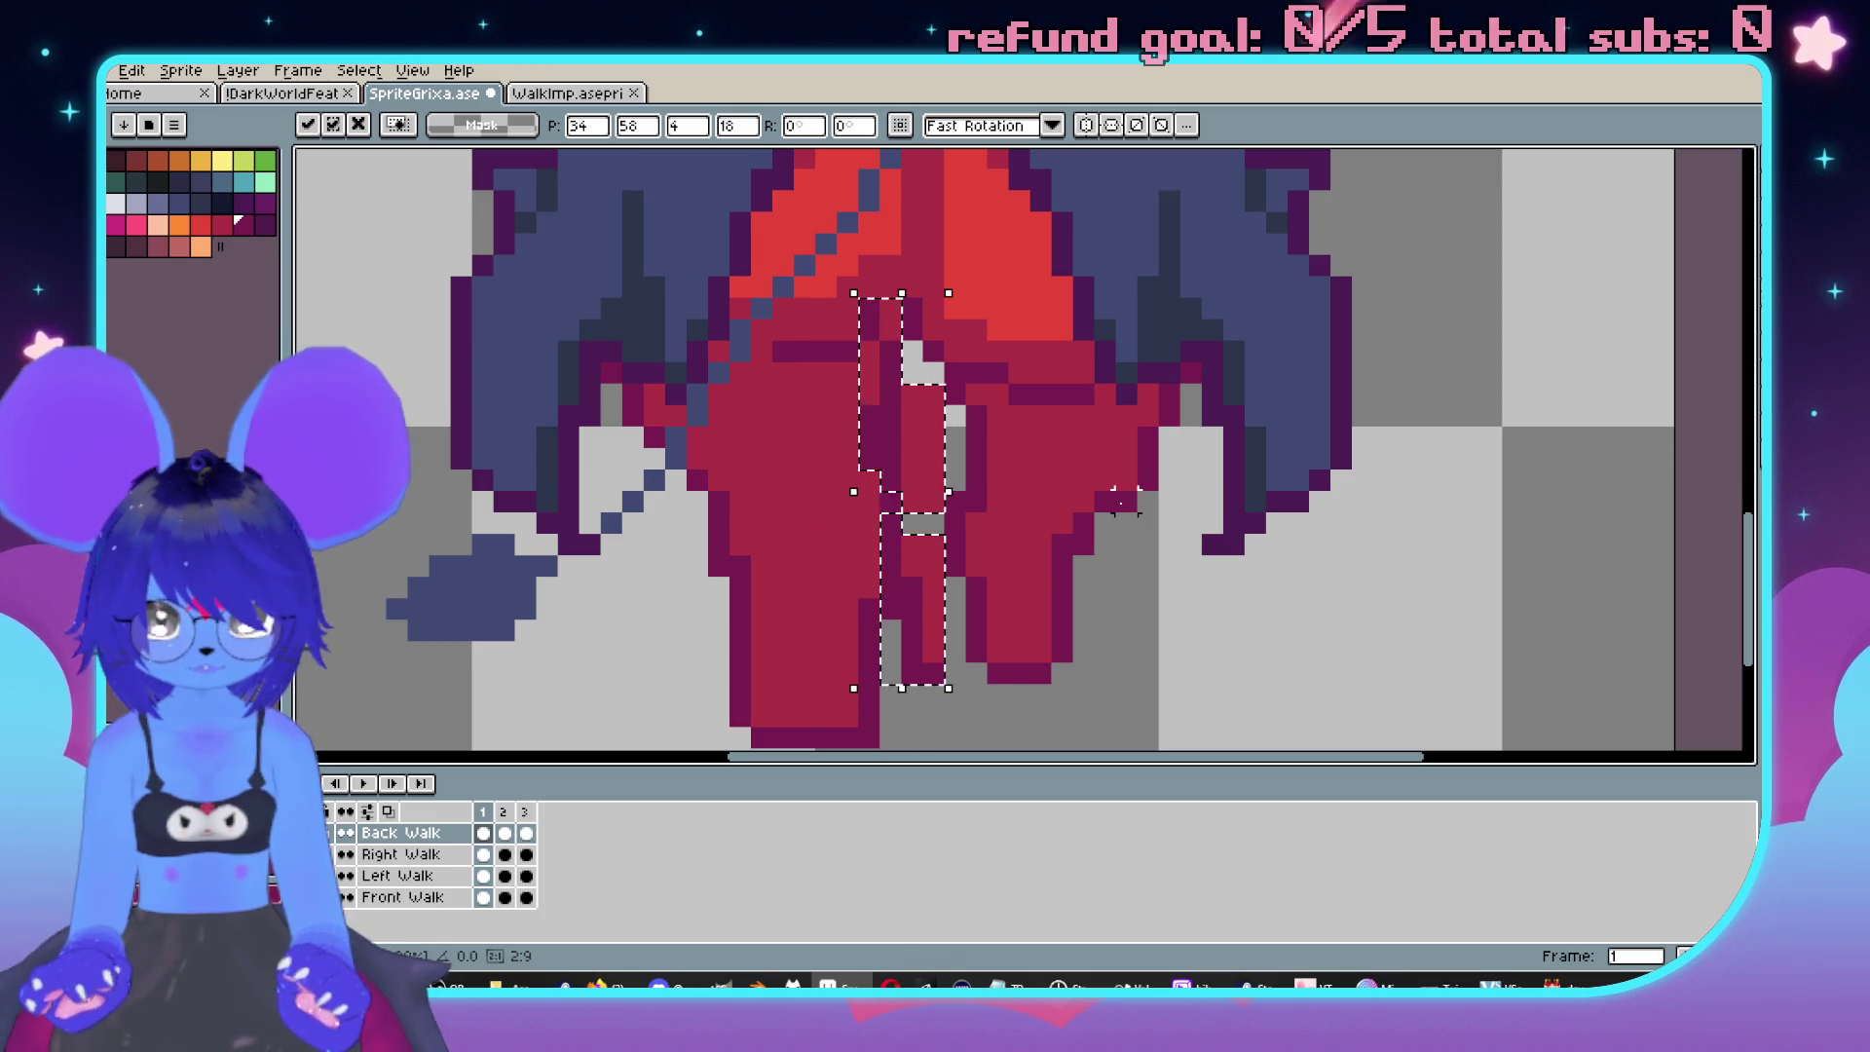
{"action": "key", "text": "Return"}
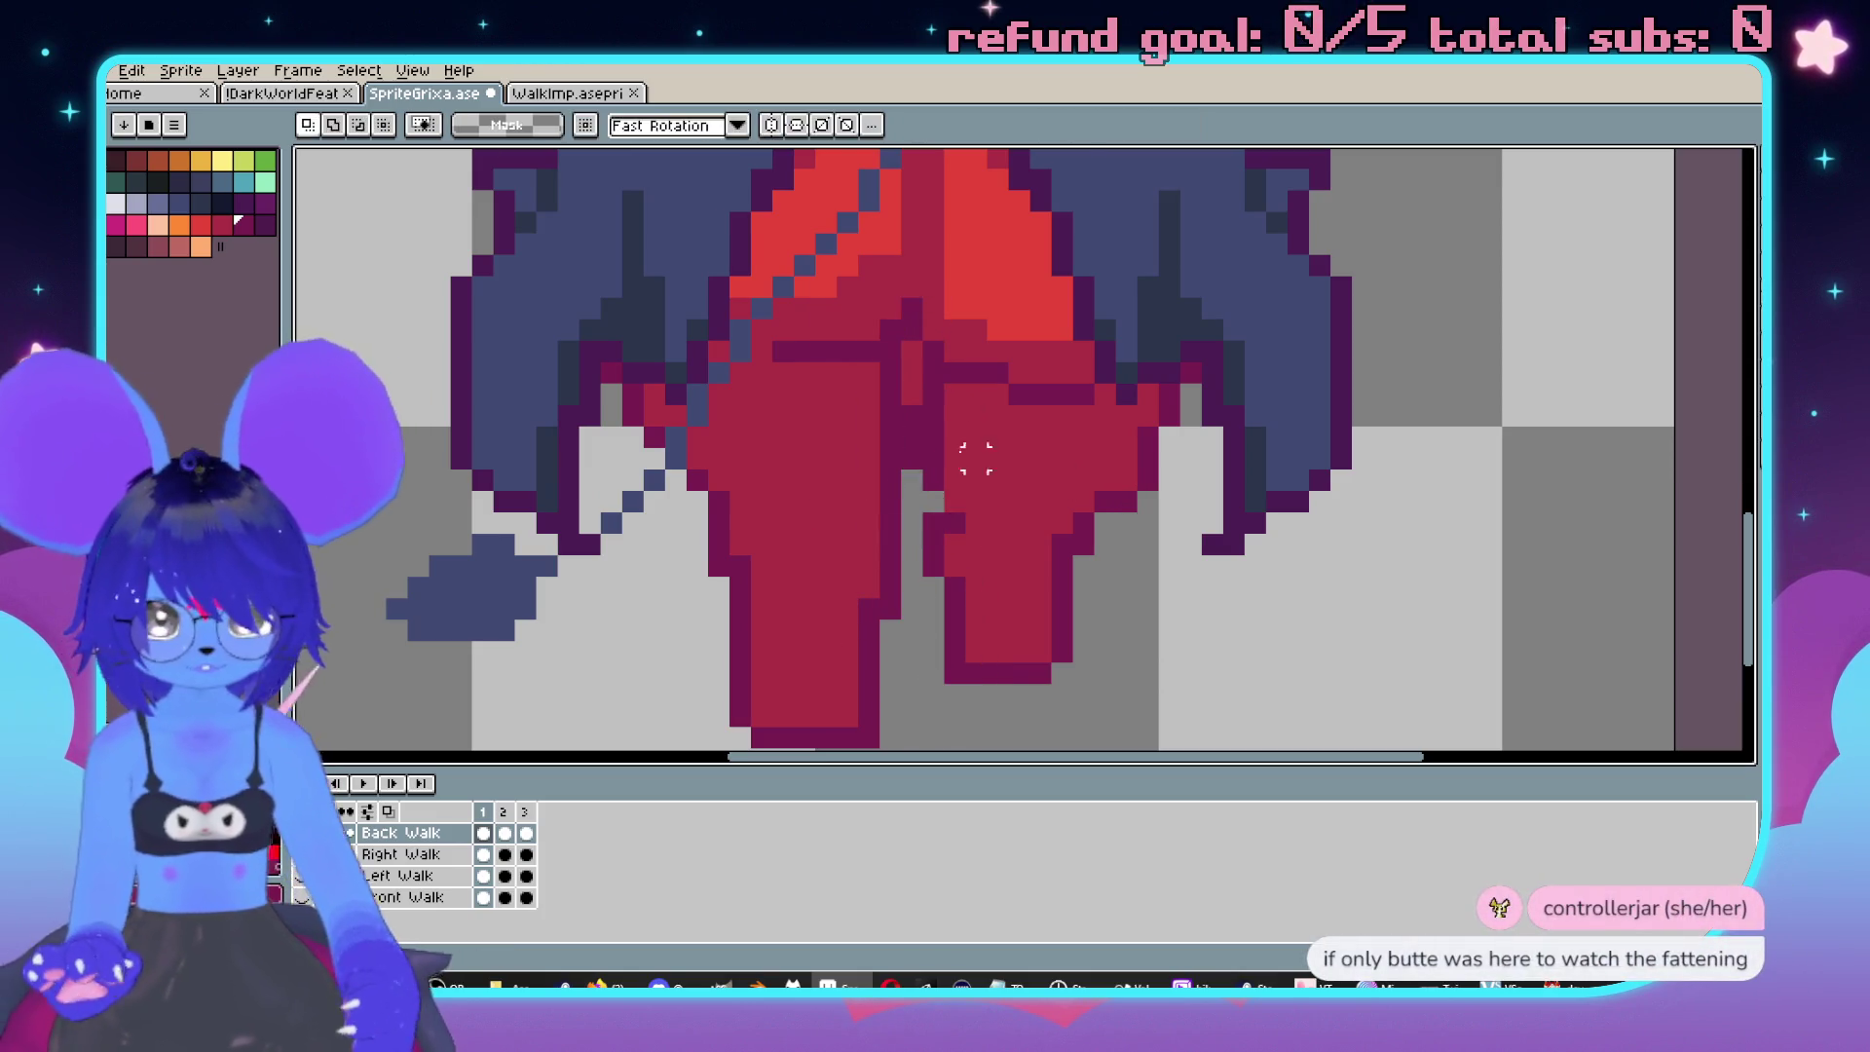
Erase a stray outline pixel, paint the leftover one red, and play the walk animation.
{"action": "scroll", "coordinate": [915, 497], "scroll_direction": "up", "scroll_amount": 1}
{"action": "right_click", "coordinate": [915, 468]}
{"action": "left_click", "coordinate": [1032, 597], "text": "alt"}
{"action": "left_click", "coordinate": [969, 526]}
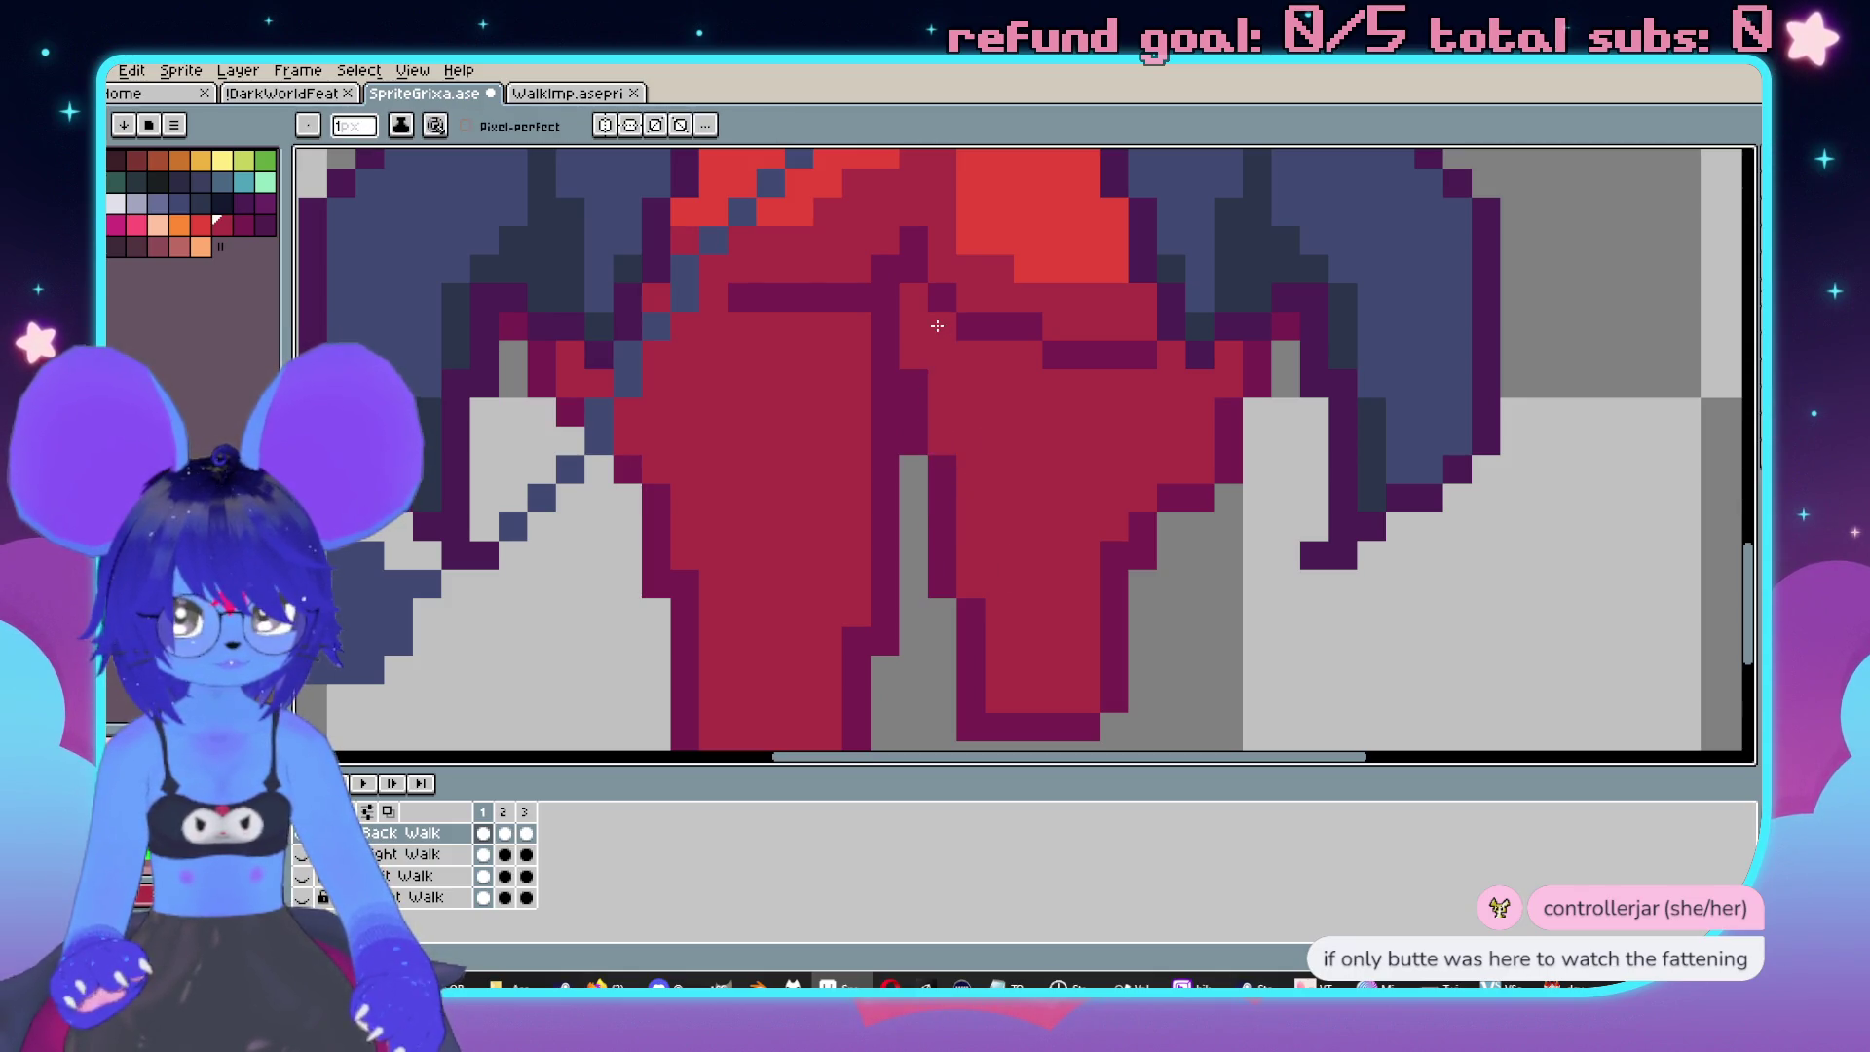
{"action": "scroll", "coordinate": [937, 326], "scroll_direction": "down", "scroll_amount": 3}
{"action": "key", "text": "Return"}
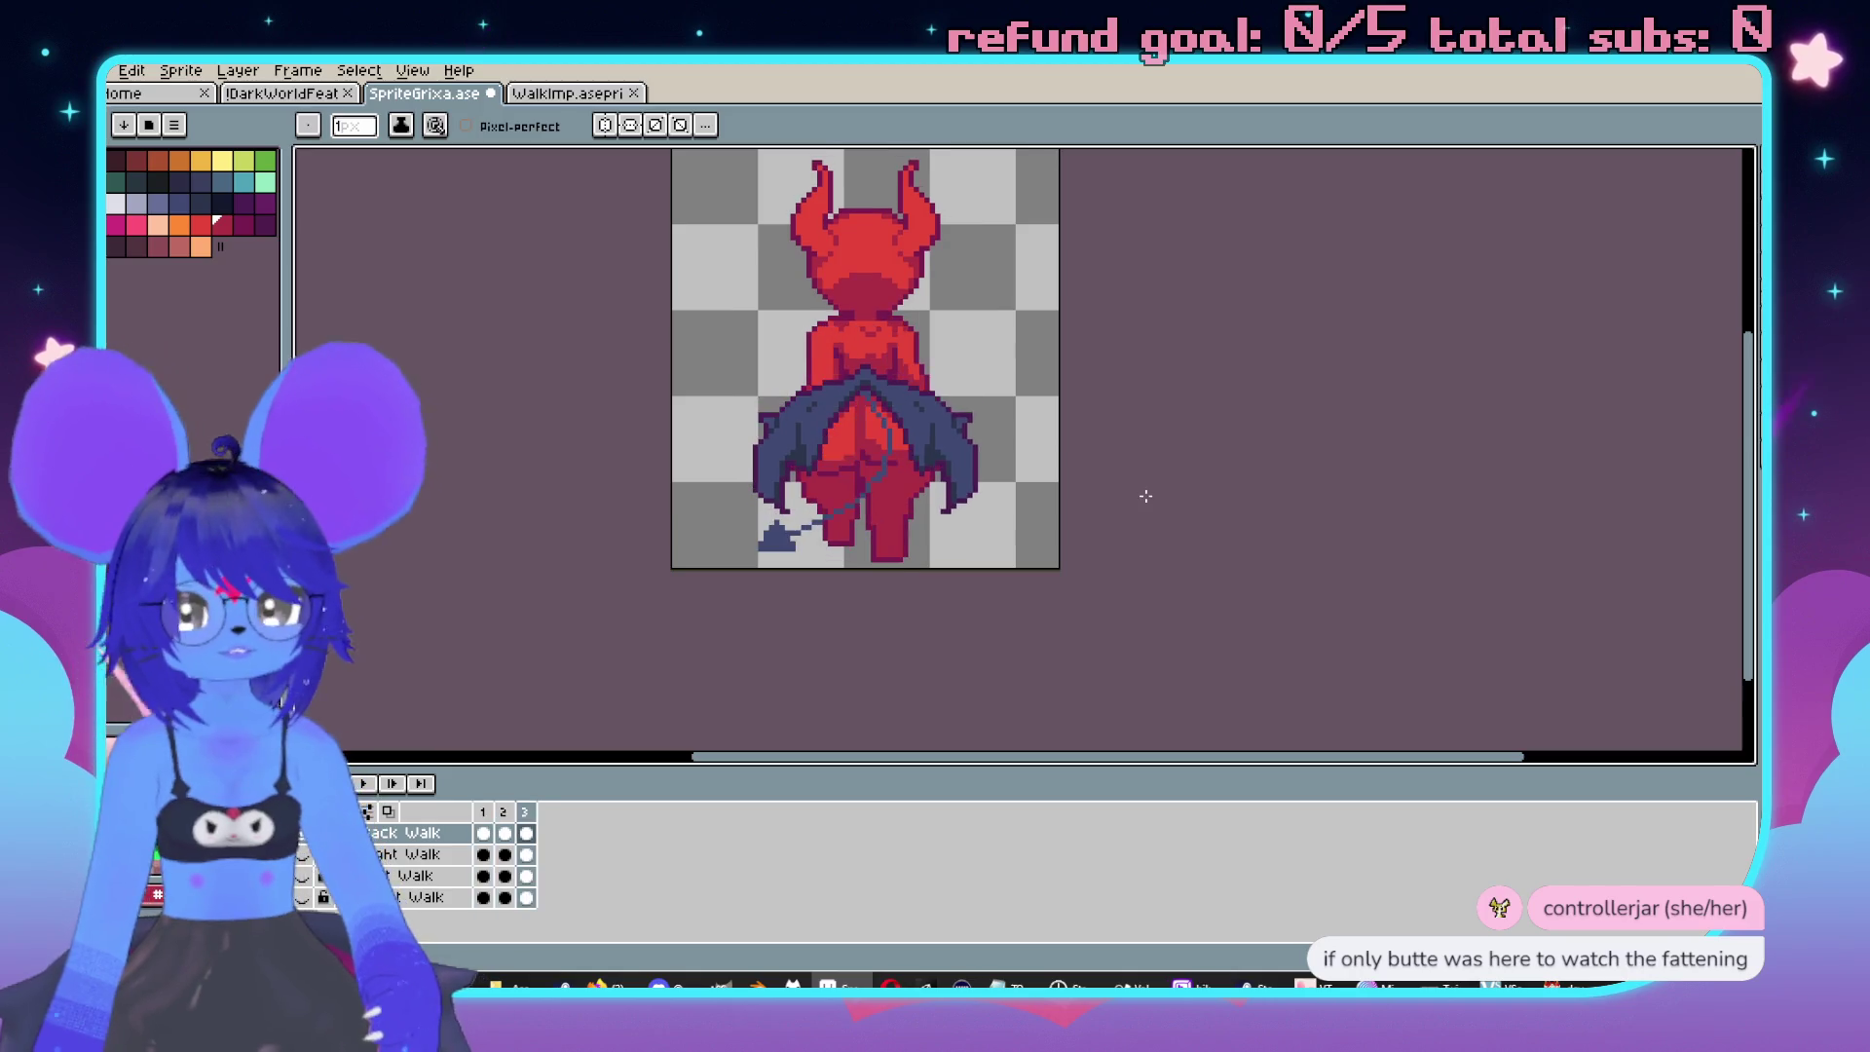
Stop playback on back-walk frame 2 and hide the onion-skin ghosts.
{"action": "key", "text": "Return"}
{"action": "scroll", "coordinate": [534, 568], "scroll_direction": "up", "scroll_amount": 2}
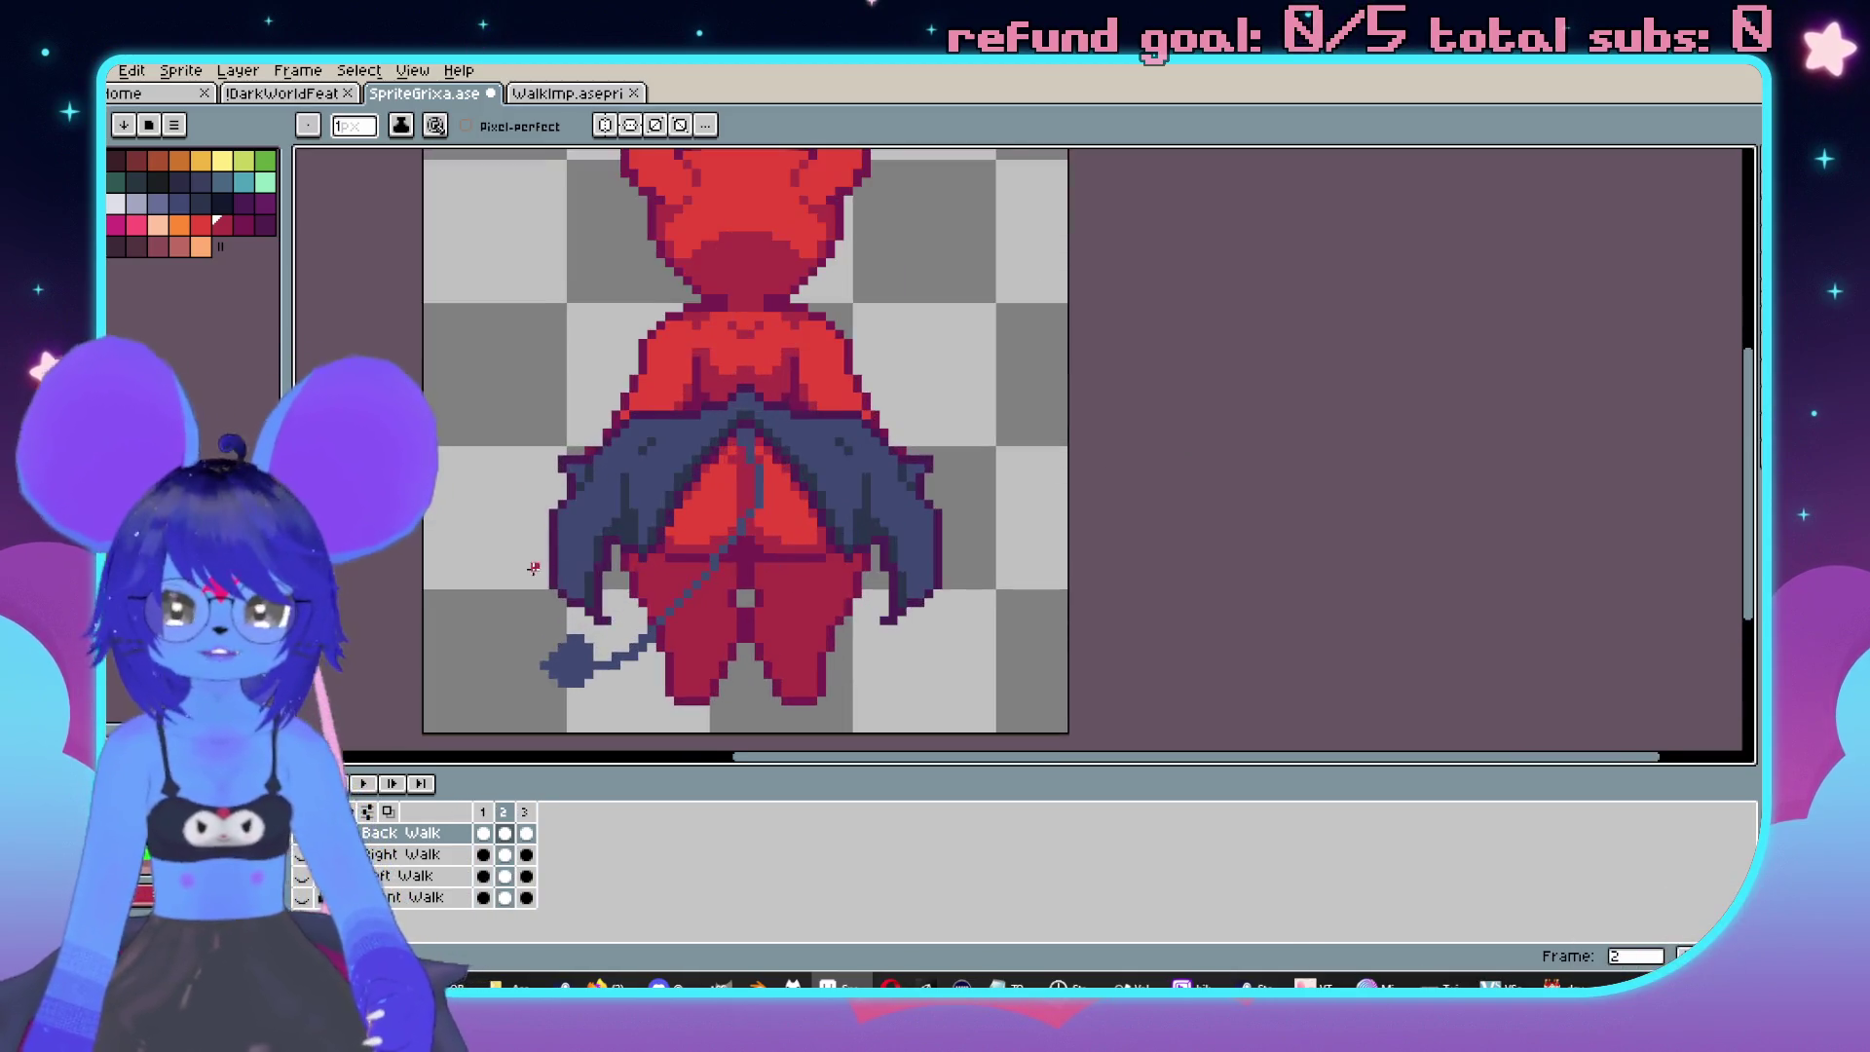
{"action": "left_click_drag", "start_coordinate": [533, 568], "coordinate": [584, 753]}
{"action": "scroll", "coordinate": [877, 422], "scroll_direction": "up", "scroll_amount": 3}
{"action": "key", "text": "alt"}
{"action": "left_click", "coordinate": [365, 816]}
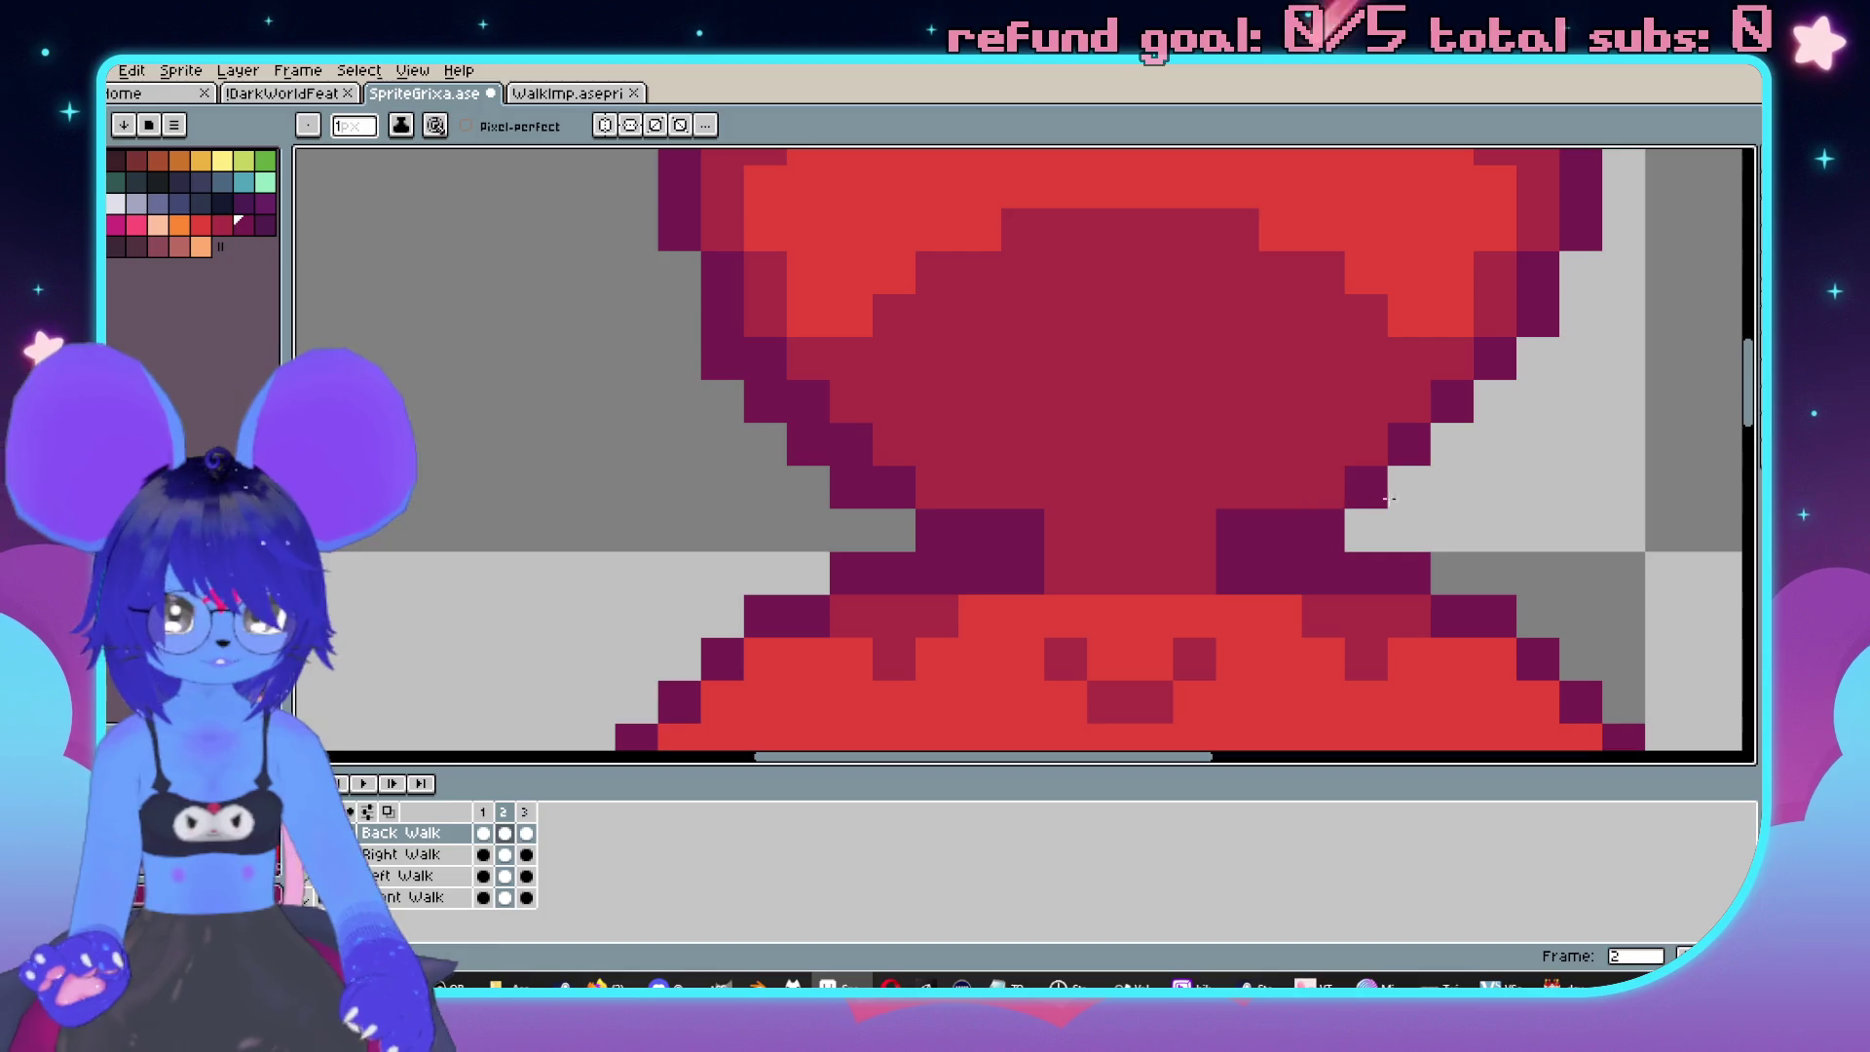
Switch the drawing colour to crimson and centre the imp's head in view.
{"action": "scroll", "coordinate": [830, 401], "scroll_direction": "up", "scroll_amount": 3}
{"action": "scroll", "coordinate": [830, 400], "scroll_direction": "right", "scroll_amount": 4}
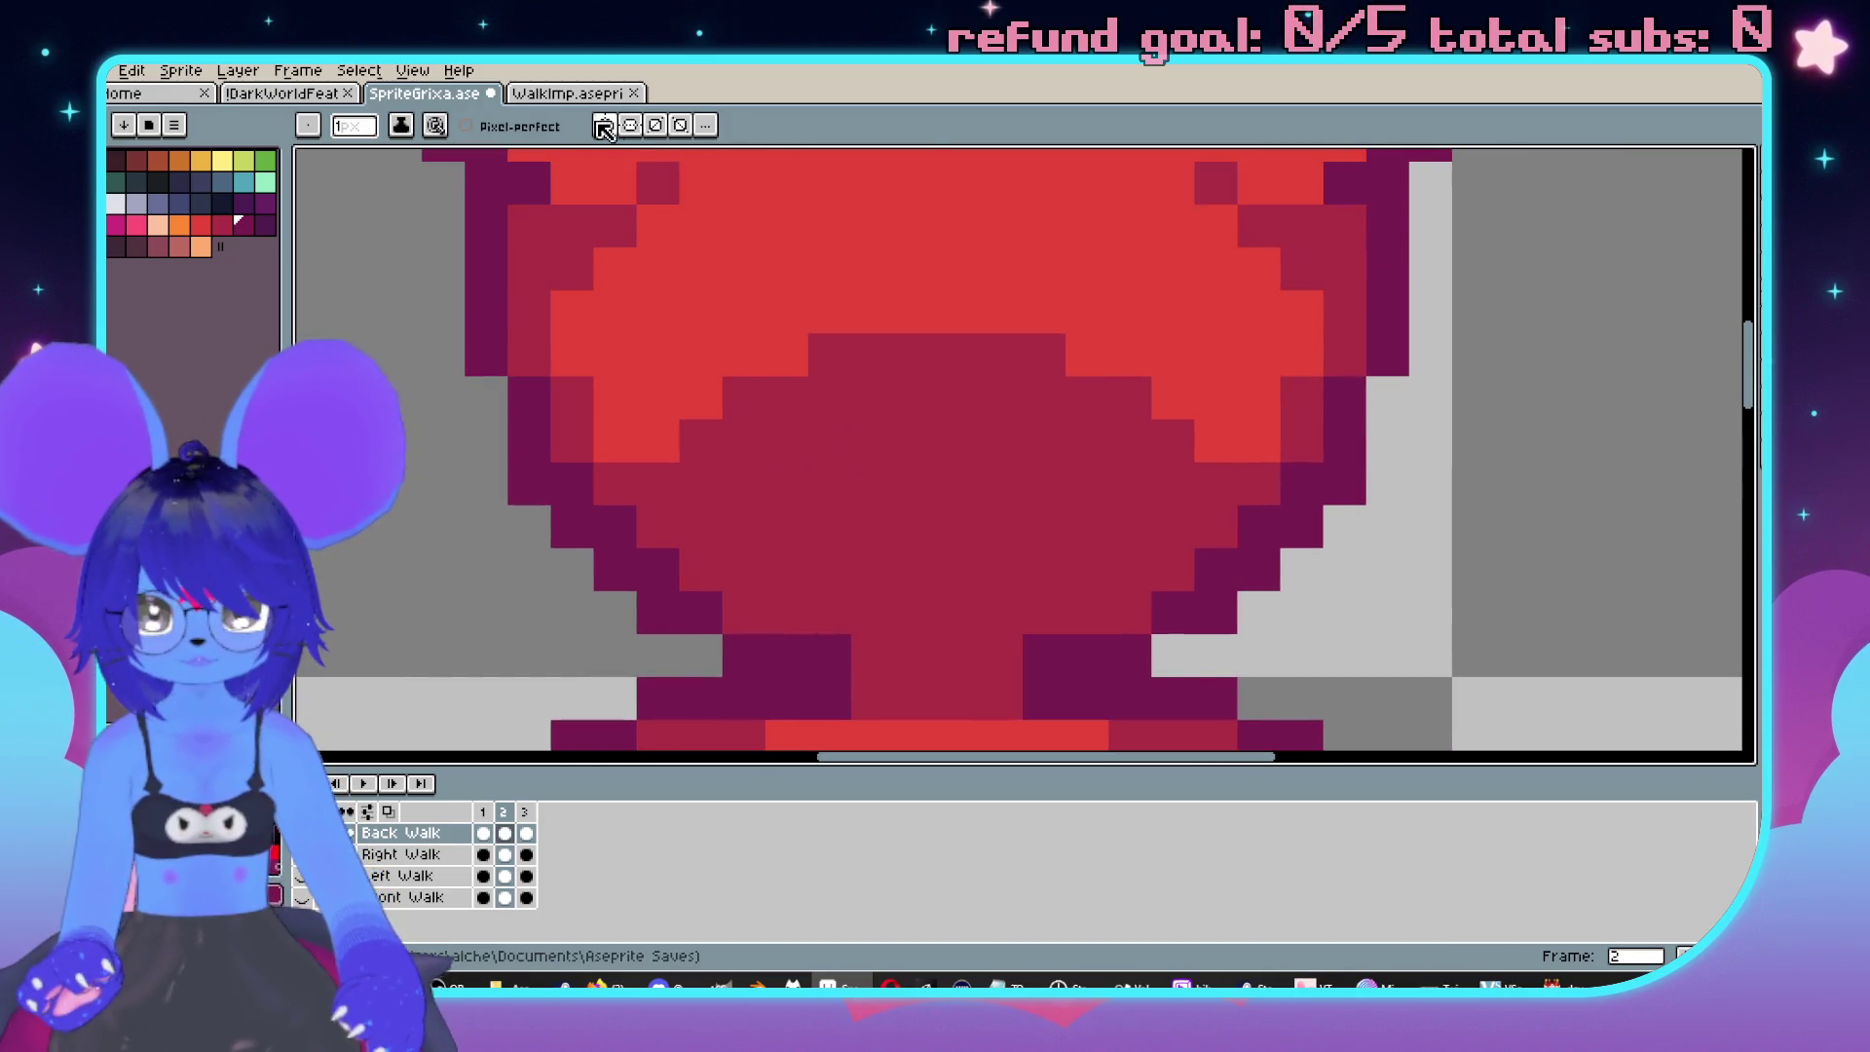
{"action": "key", "text": "["}
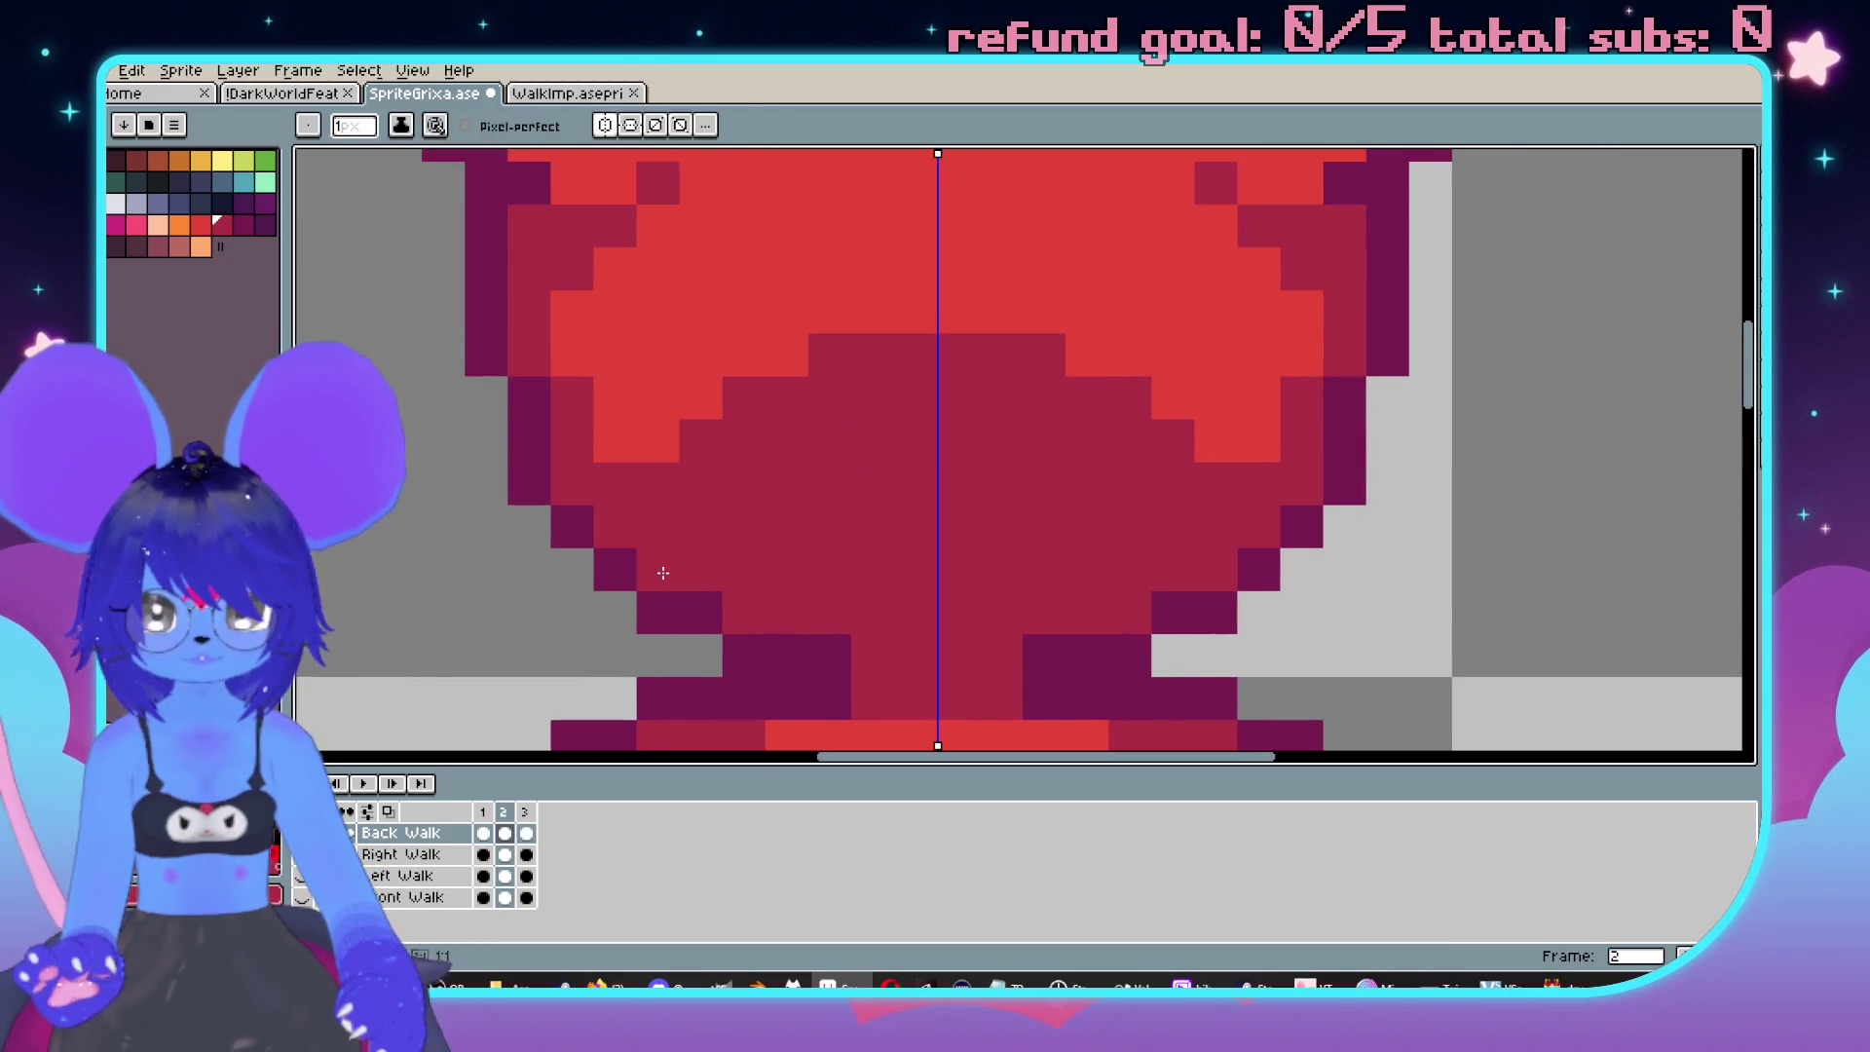
{"action": "scroll", "coordinate": [663, 572], "scroll_direction": "down", "scroll_amount": 3}
{"action": "scroll", "coordinate": [664, 572], "scroll_direction": "up", "scroll_amount": 1}
{"action": "mouse_move", "coordinate": [805, 498]}
{"action": "left_mouse_down"}
{"action": "mouse_move", "coordinate": [907, 498]}
{"action": "mouse_move", "coordinate": [900, 521]}
{"action": "left_mouse_up"}
Marquee the upper sprite area, select all, then drop the selection on walk frame 1.
{"action": "key", "text": "m"}
{"action": "left_click_drag", "start_coordinate": [376, 179], "coordinate": [1266, 578]}
{"action": "key", "text": "Left"}
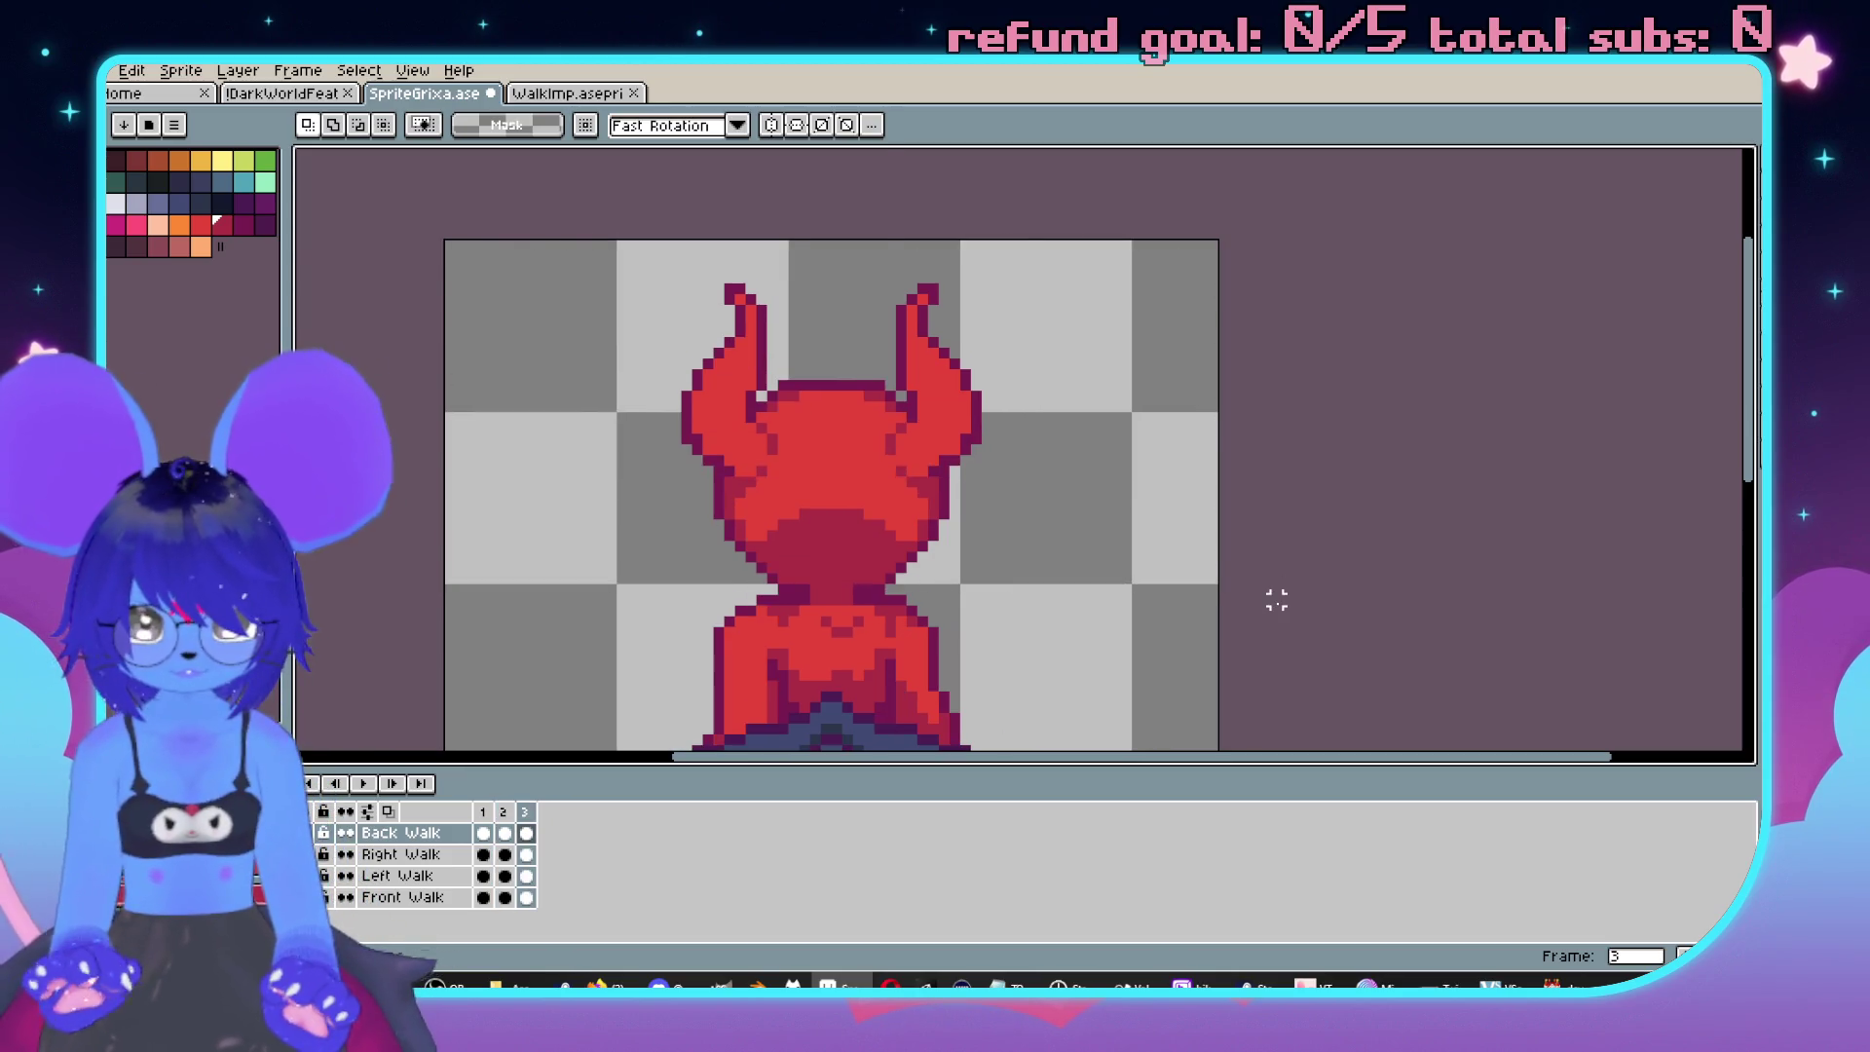
{"action": "key", "text": "ctrl+a"}
{"action": "key", "text": "ctrl+d"}
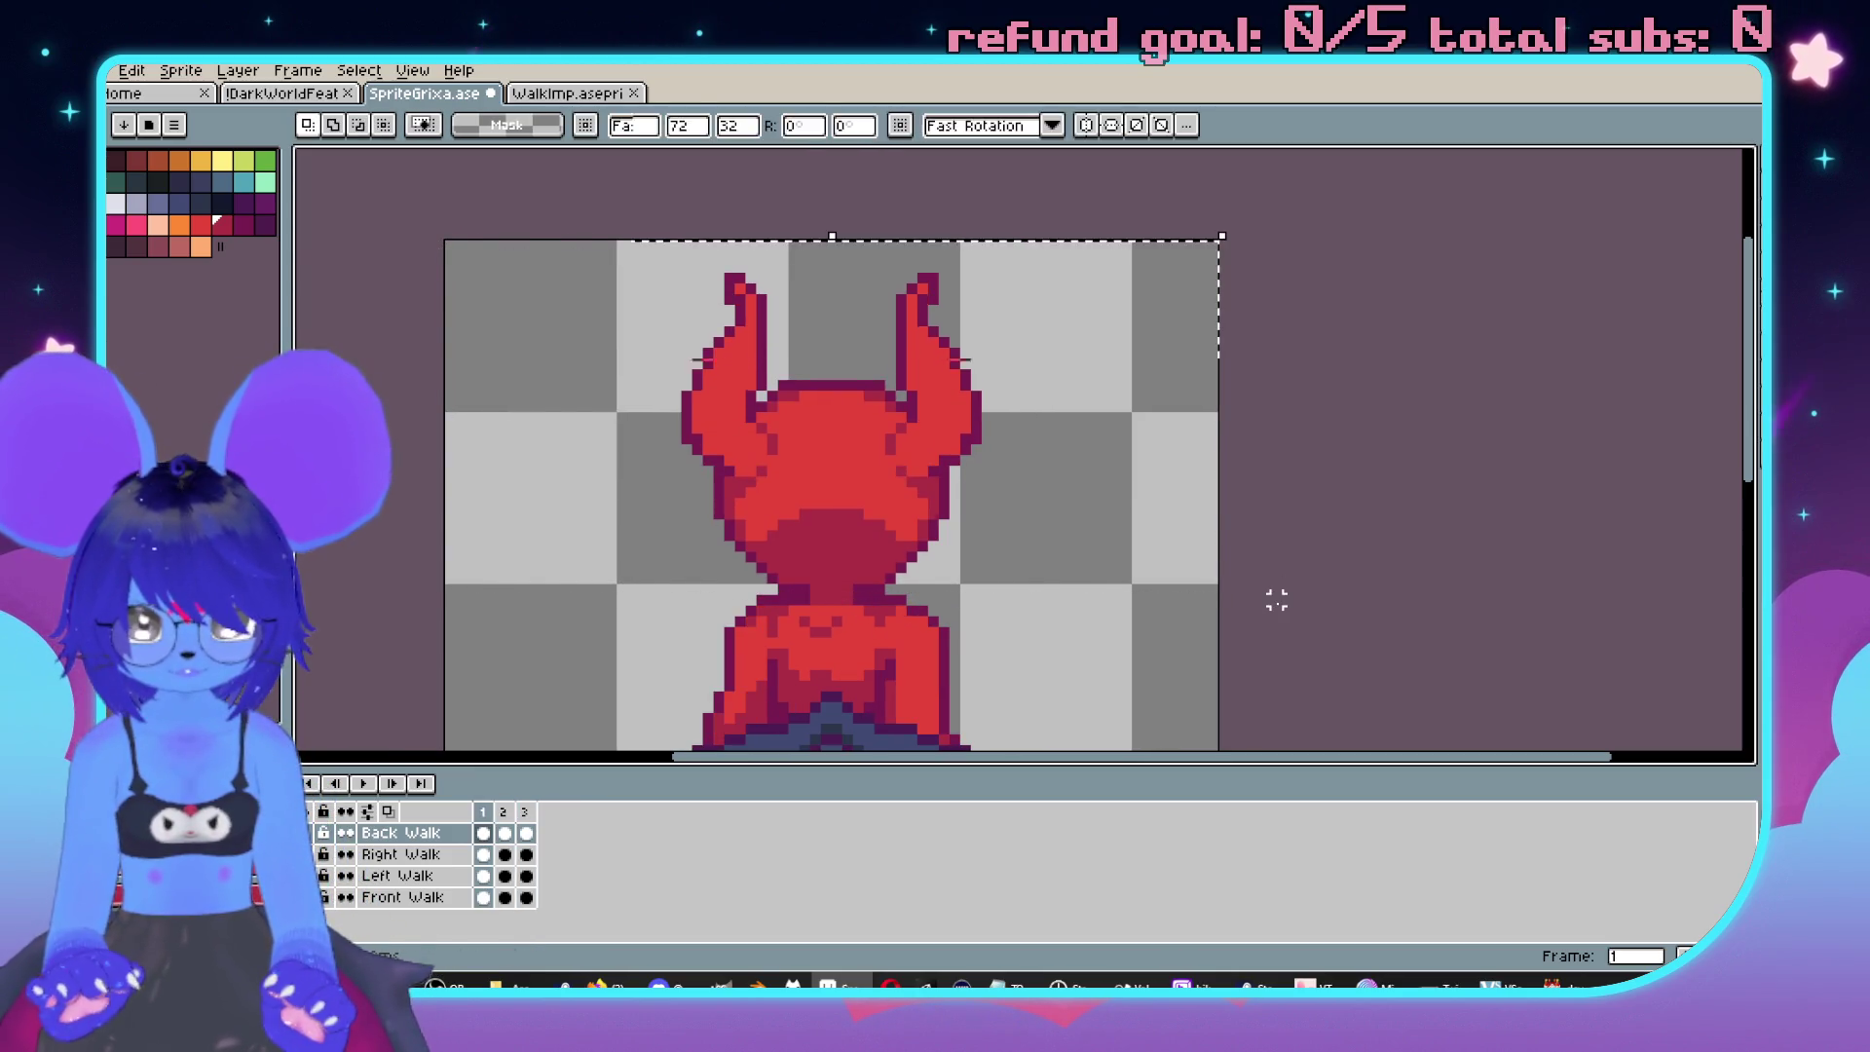
{"action": "key", "text": "ctrl+a"}
{"action": "key", "text": "ctrl+d"}
Delete and restore the sprite on frame 2, settling on the front walk frame 2.
{"action": "scroll", "coordinate": [1273, 597], "scroll_direction": "down", "scroll_amount": 1}
{"action": "mouse_move", "coordinate": [1105, 539]}
{"action": "left_mouse_down"}
{"action": "mouse_move", "coordinate": [1078, 409]}
{"action": "mouse_move", "coordinate": [1085, 267]}
{"action": "left_mouse_up"}
{"action": "key", "text": "Right"}
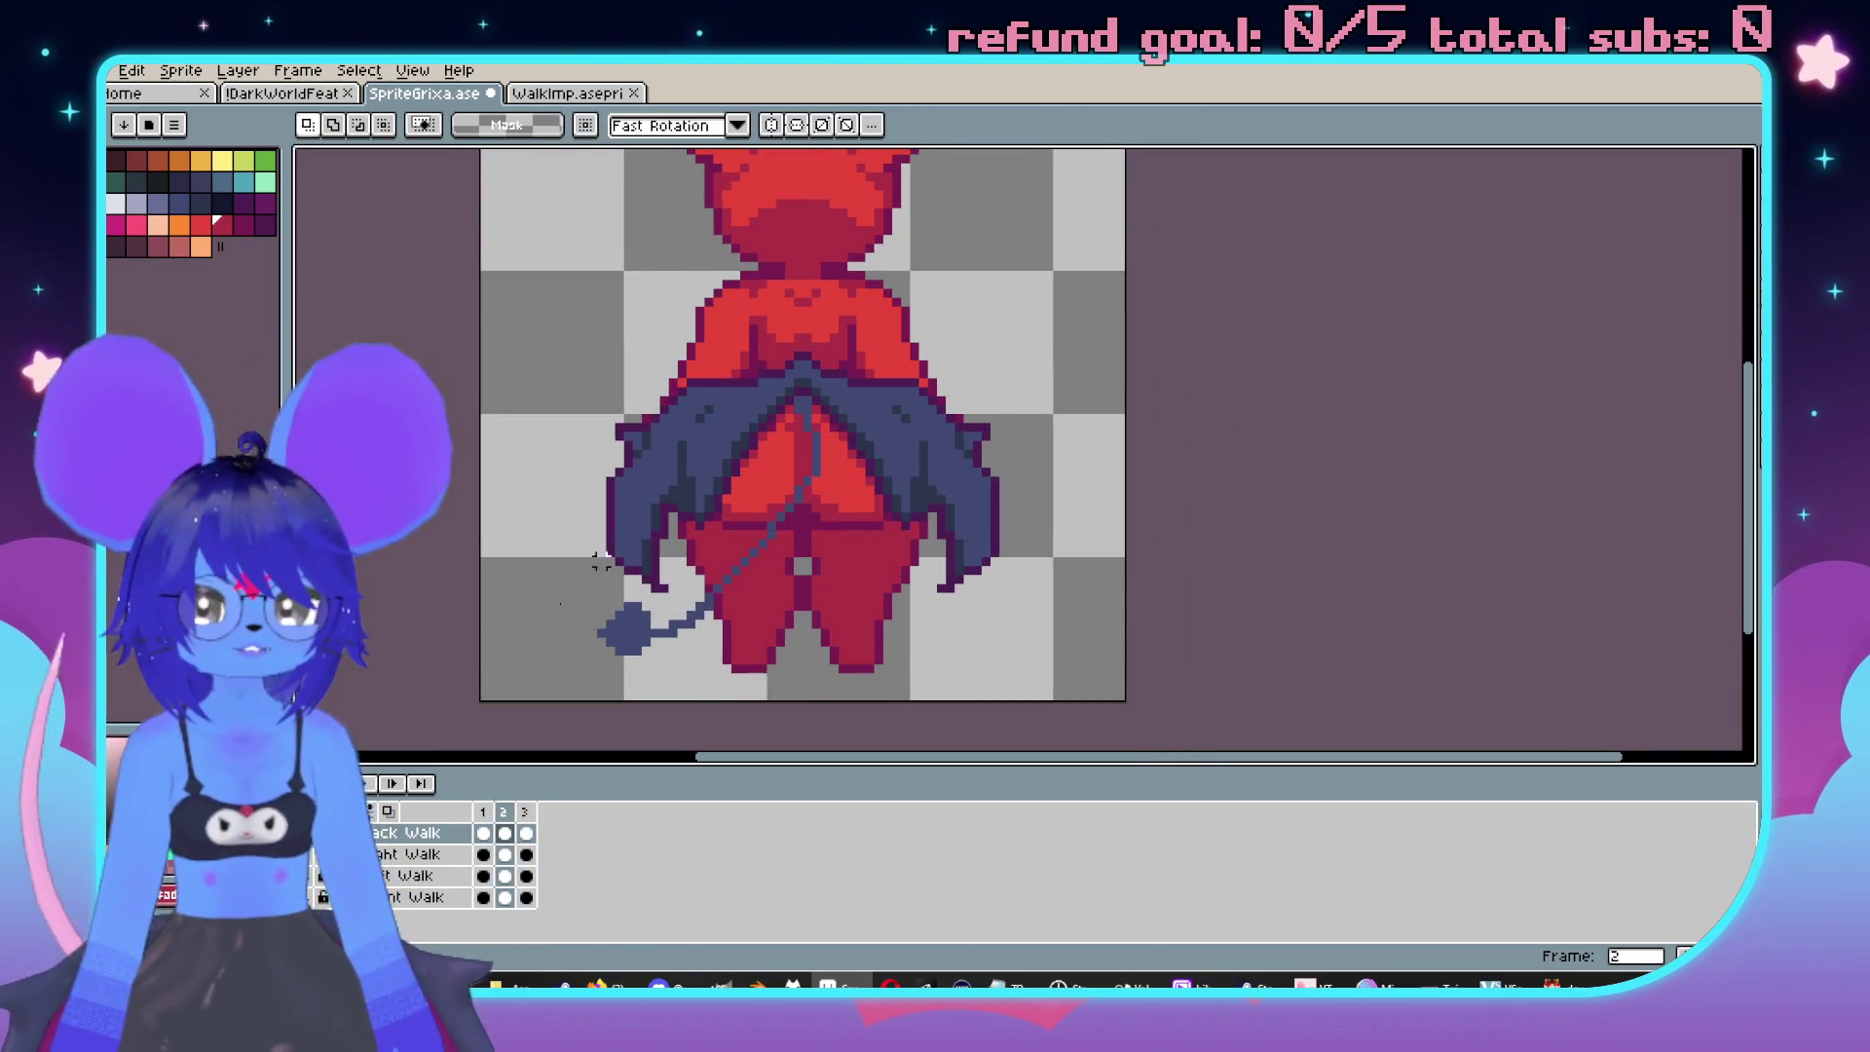
{"action": "key", "text": "Delete"}
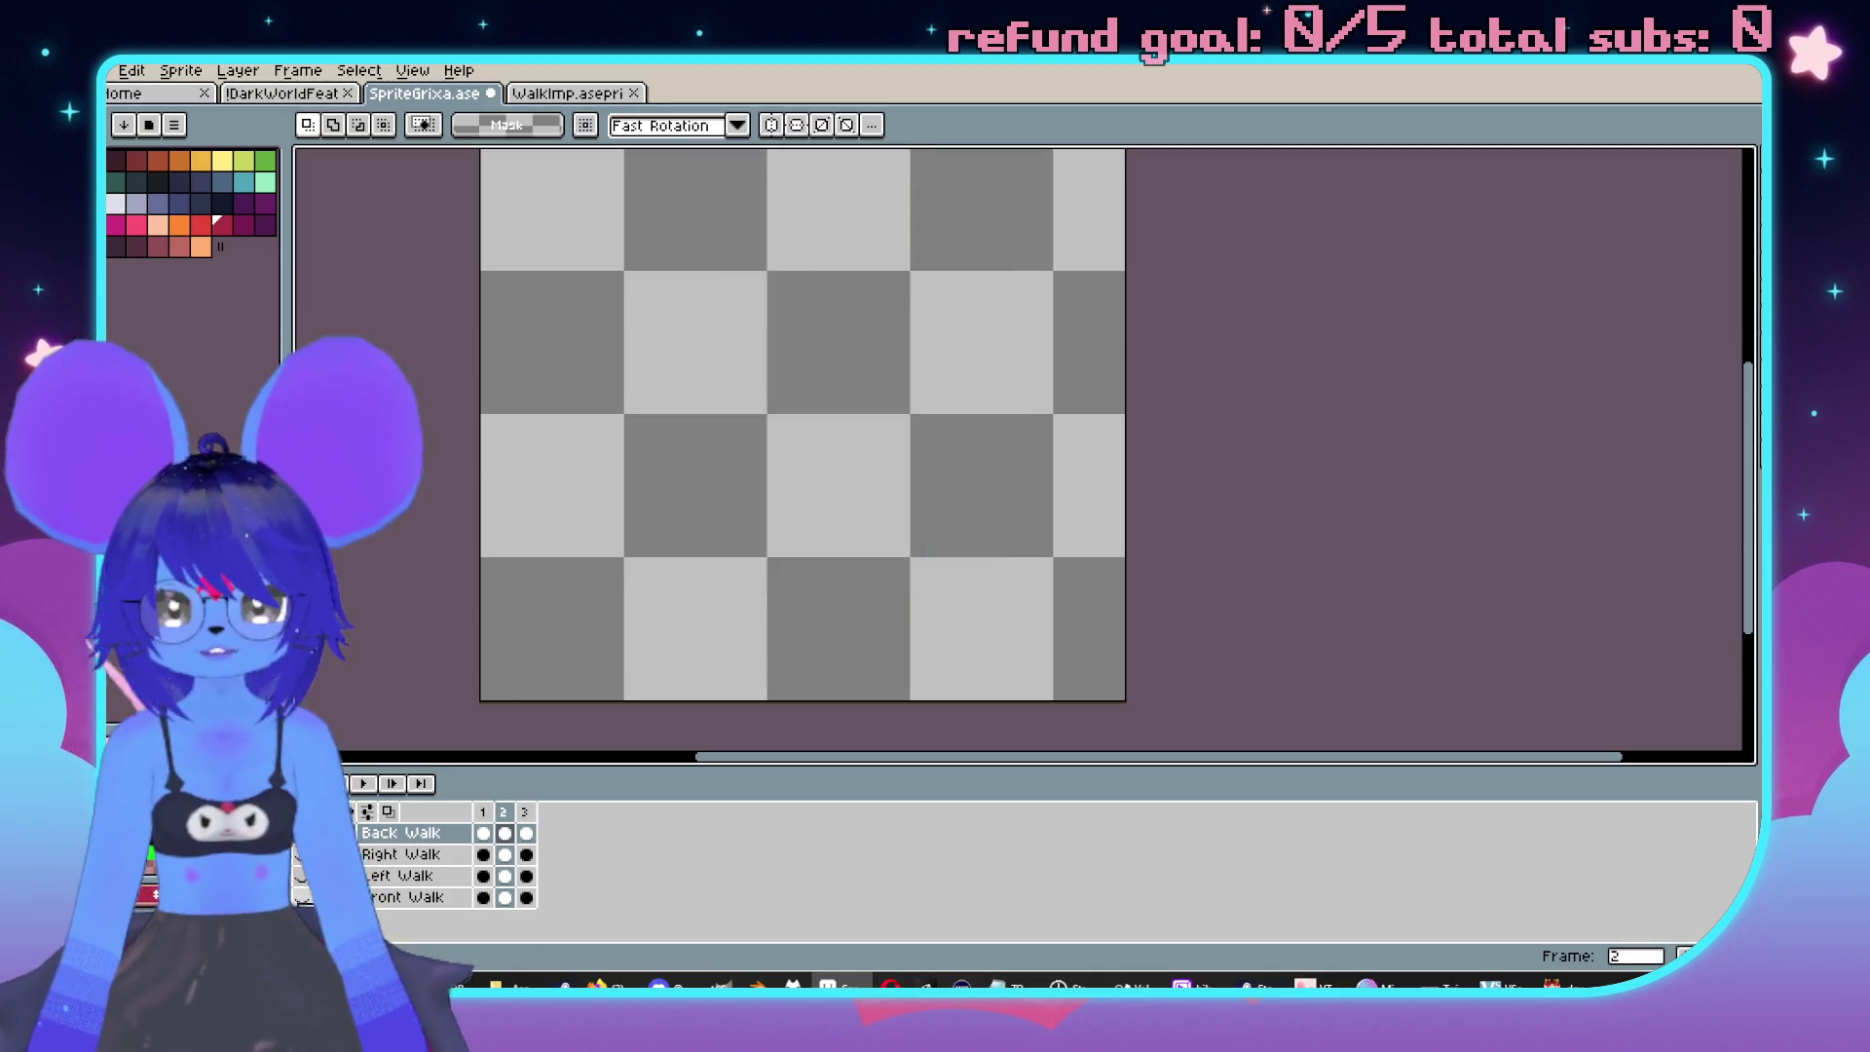
{"action": "key", "text": "ctrl+z"}
{"action": "scroll", "coordinate": [941, 480], "scroll_direction": "down", "scroll_amount": 1}
{"action": "key", "text": "Right"}
{"action": "key", "text": "Left"}
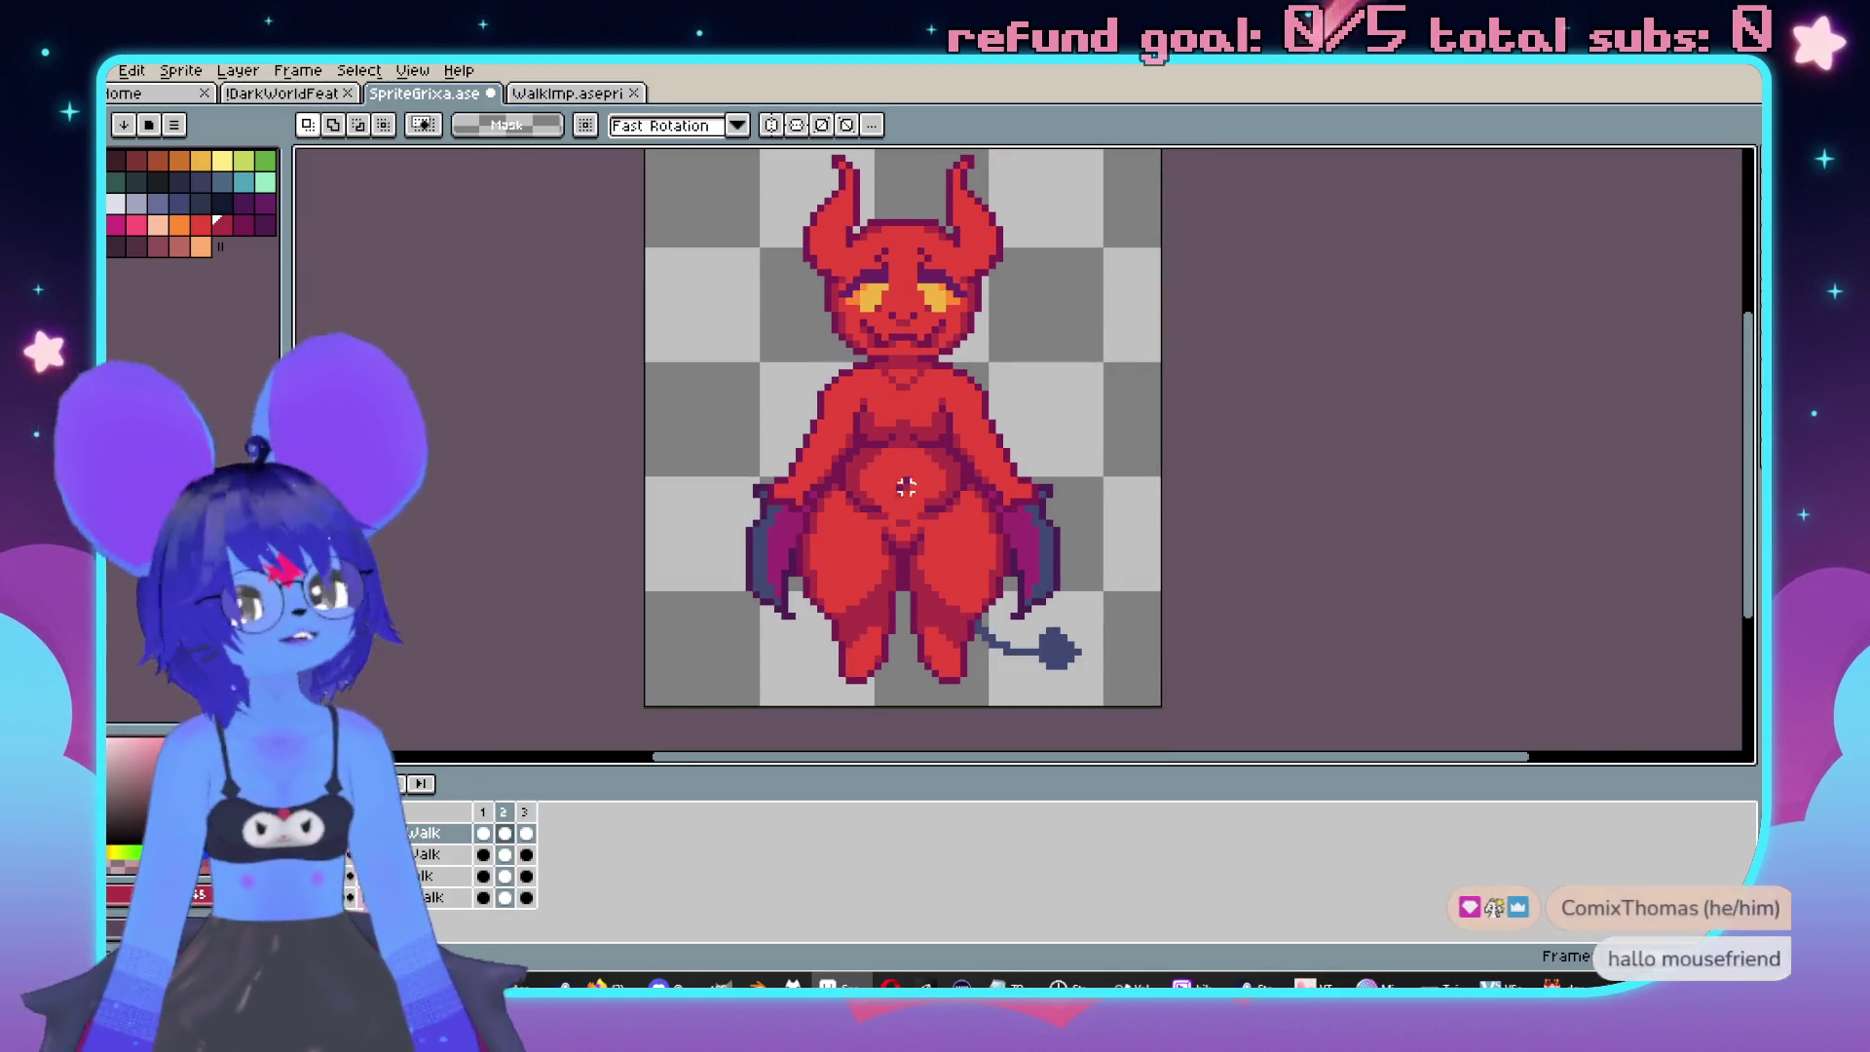
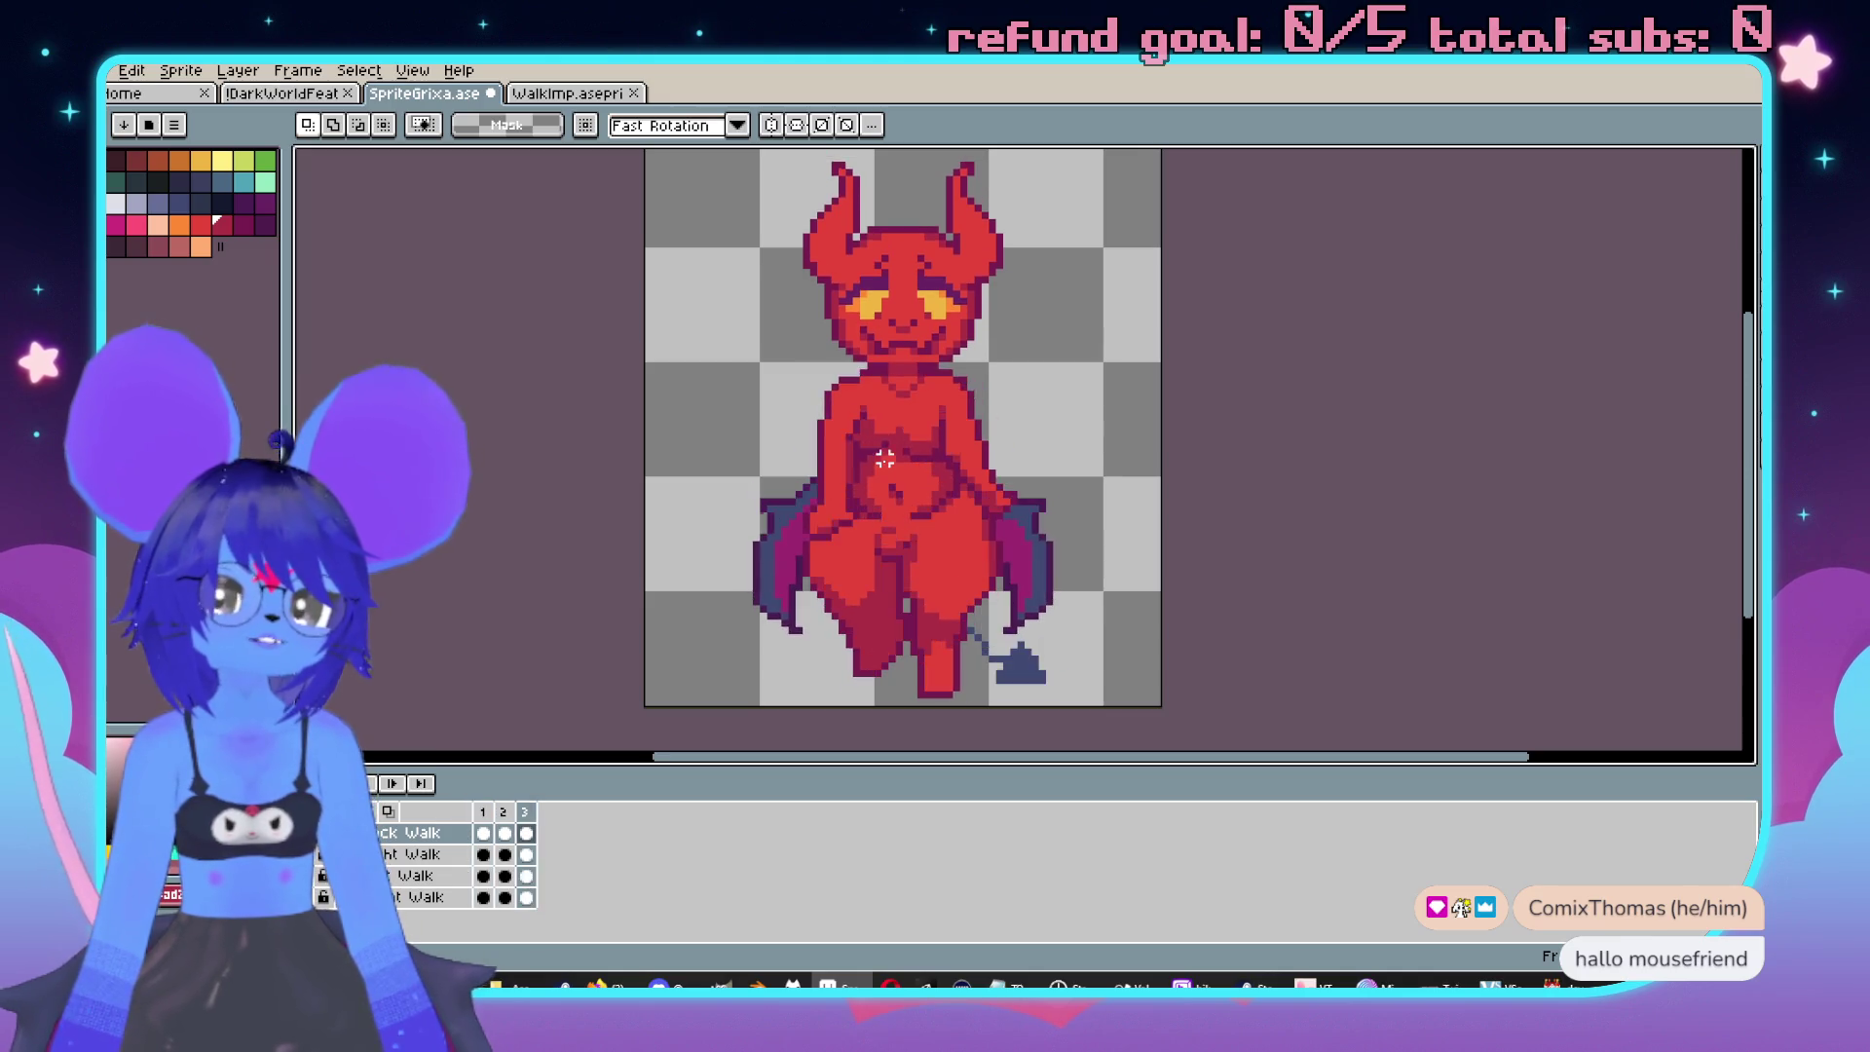
Zoom in on the imp while toggling between the Pencil and Move tools, then bring up WalkImp.
{"action": "scroll", "coordinate": [884, 458], "scroll_direction": "up", "scroll_amount": 4}
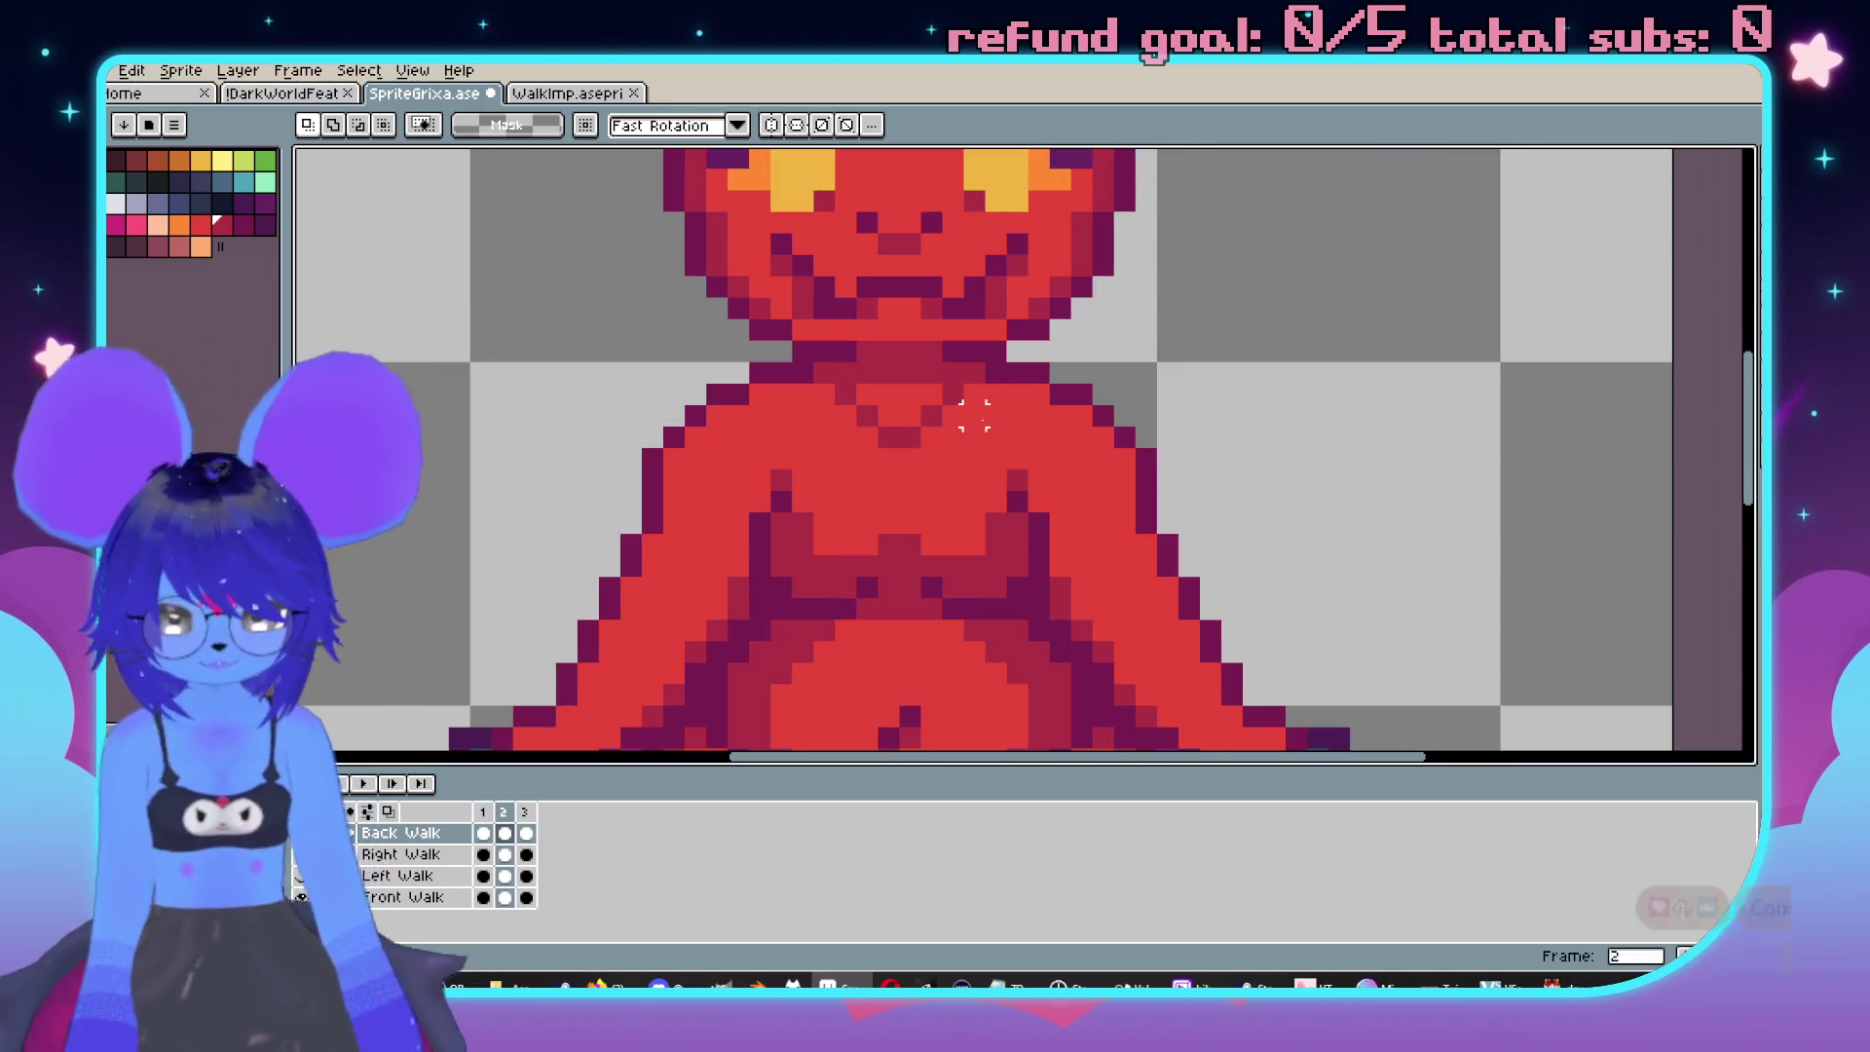
{"action": "key", "text": "b"}
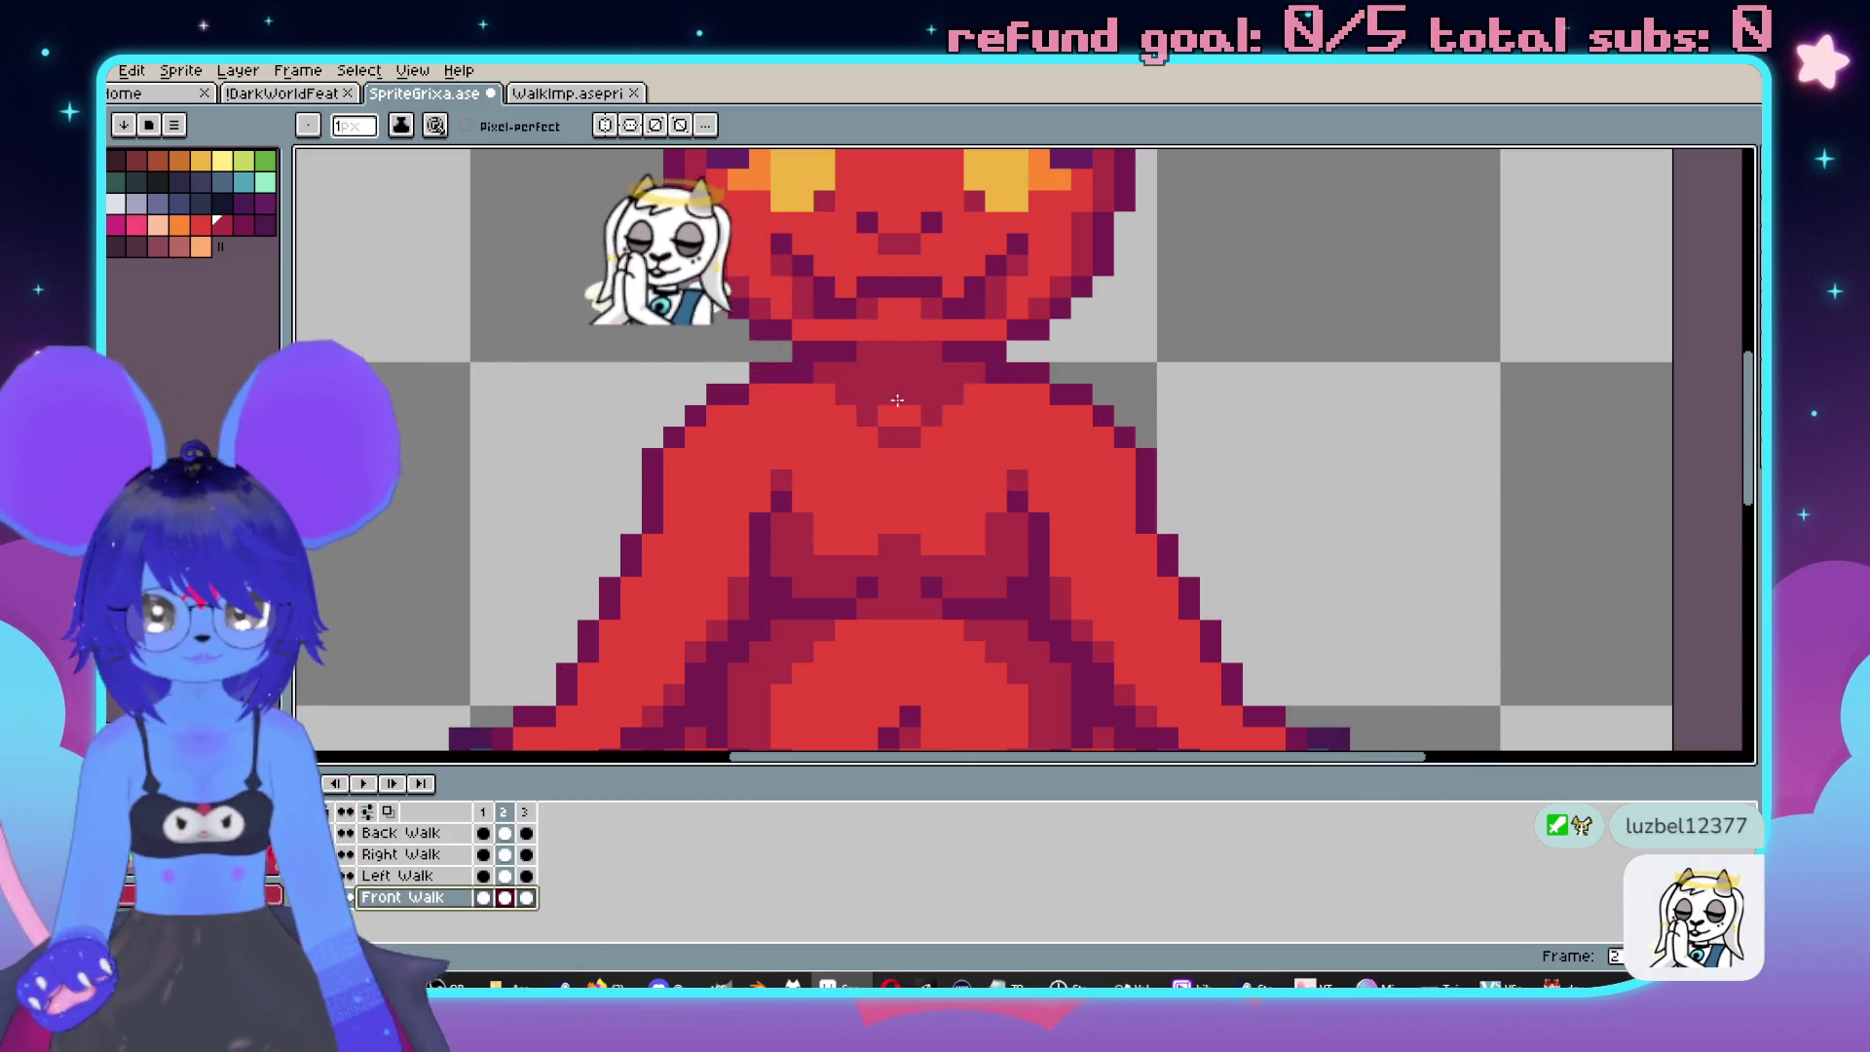
{"action": "scroll", "coordinate": [1125, 507], "scroll_direction": "down", "scroll_amount": 3}
{"action": "scroll", "coordinate": [1126, 506], "scroll_direction": "up", "scroll_amount": 2}
{"action": "key", "text": "v"}
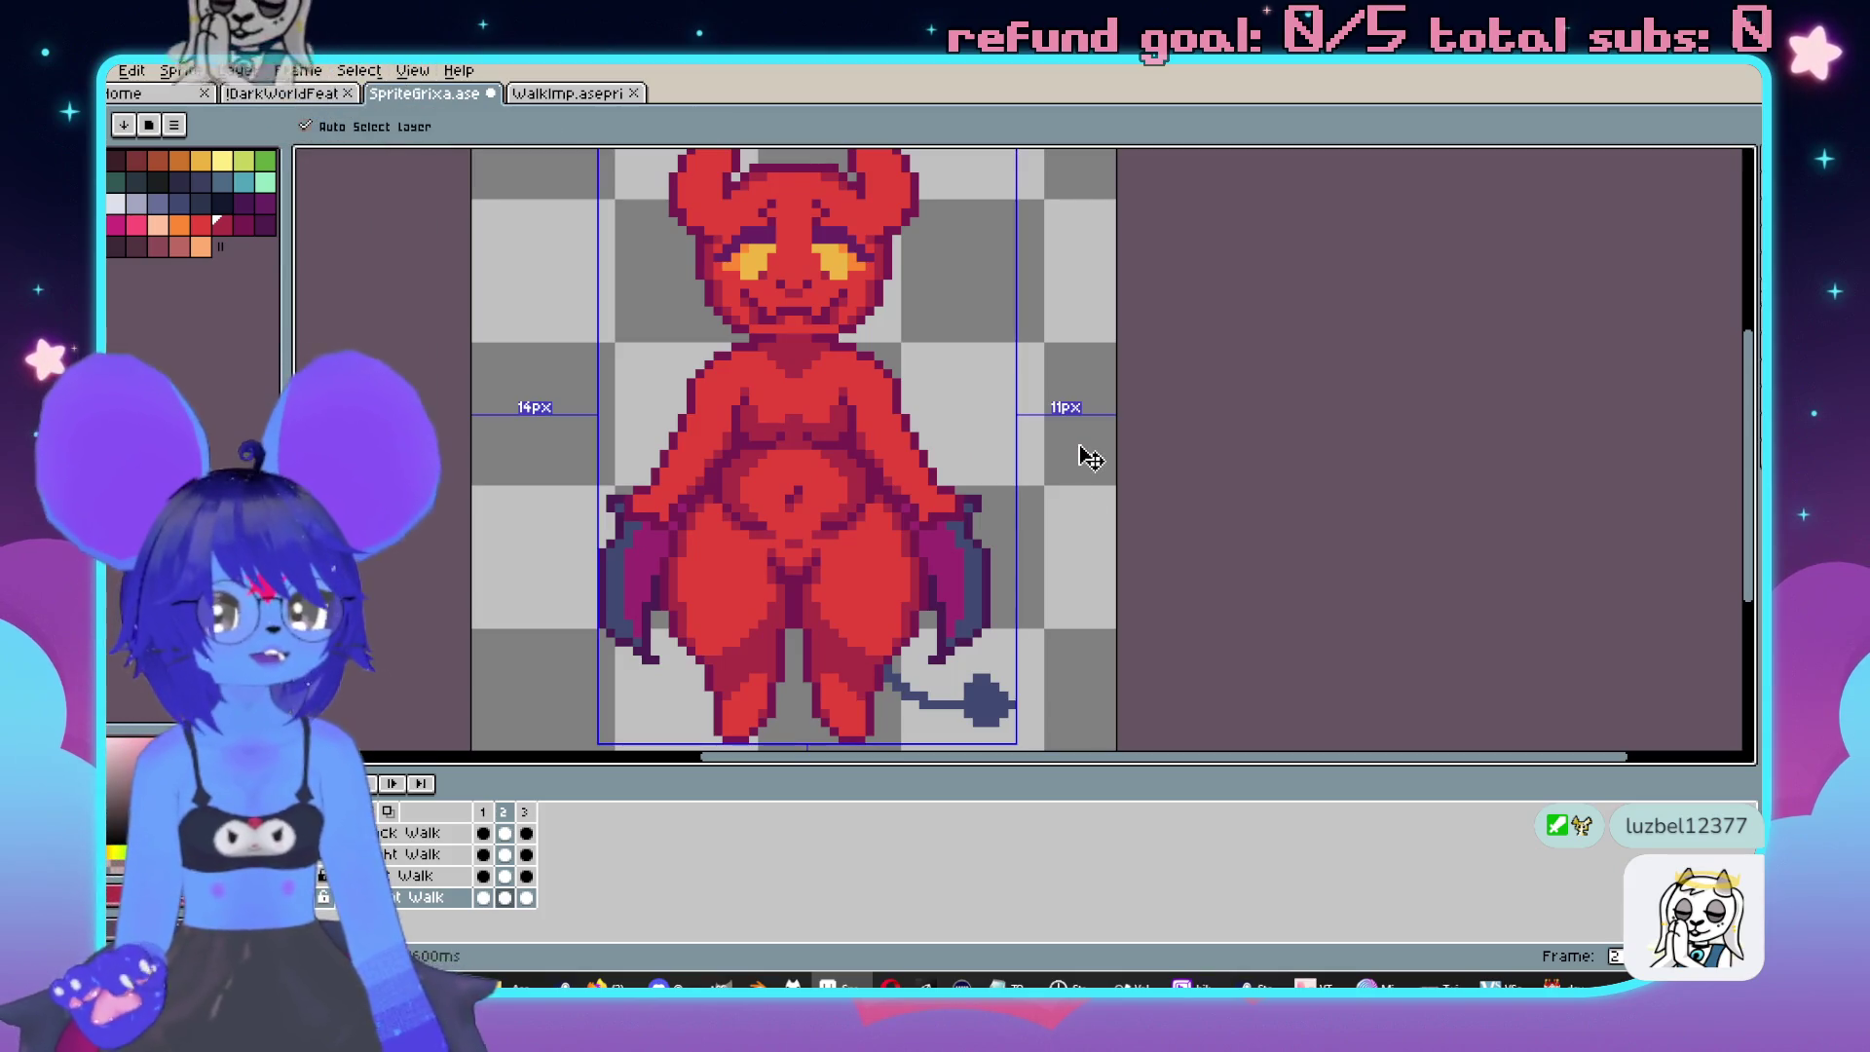
{"action": "scroll", "coordinate": [1102, 389], "scroll_direction": "down", "scroll_amount": 3}
{"action": "scroll", "coordinate": [1146, 423], "scroll_direction": "up", "scroll_amount": 2}
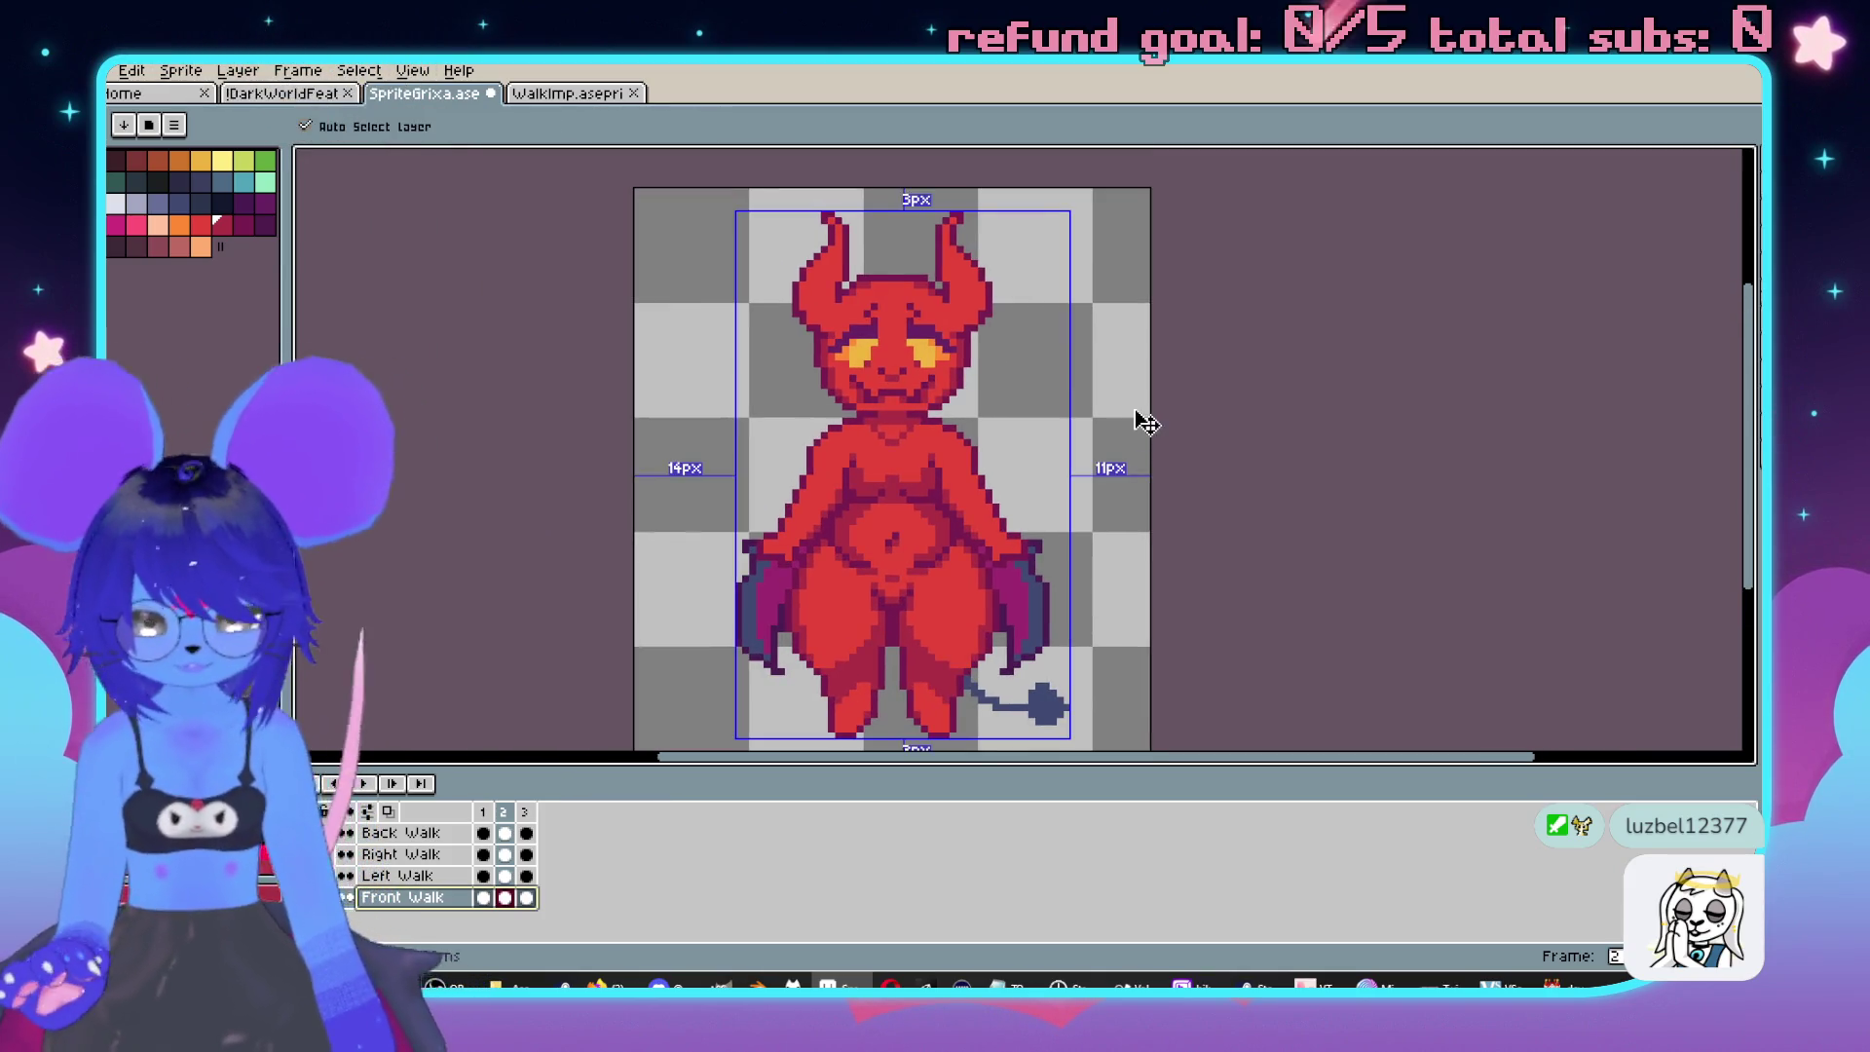
{"action": "key", "text": "b"}
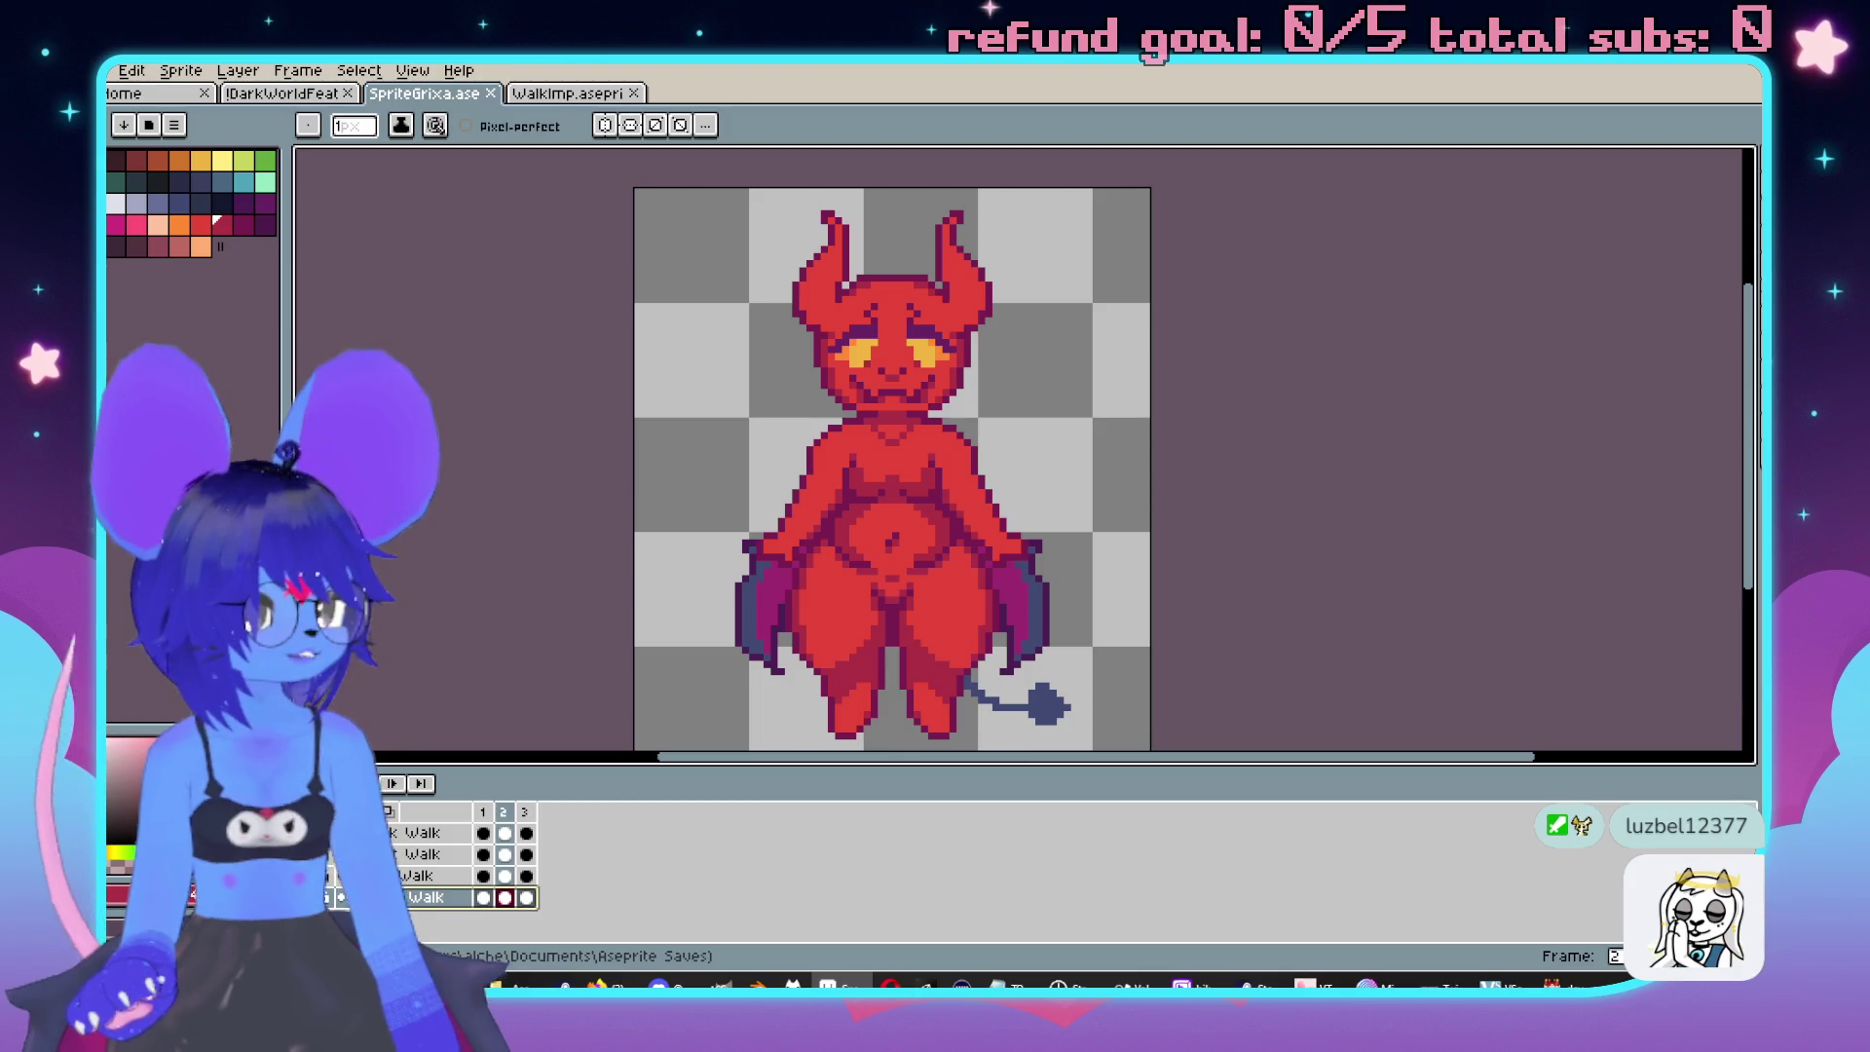
{"action": "scroll", "coordinate": [1127, 349], "scroll_direction": "down", "scroll_amount": 2}
{"action": "scroll", "coordinate": [1127, 348], "scroll_direction": "up", "scroll_amount": 2}
{"action": "left_click", "coordinate": [576, 95]}
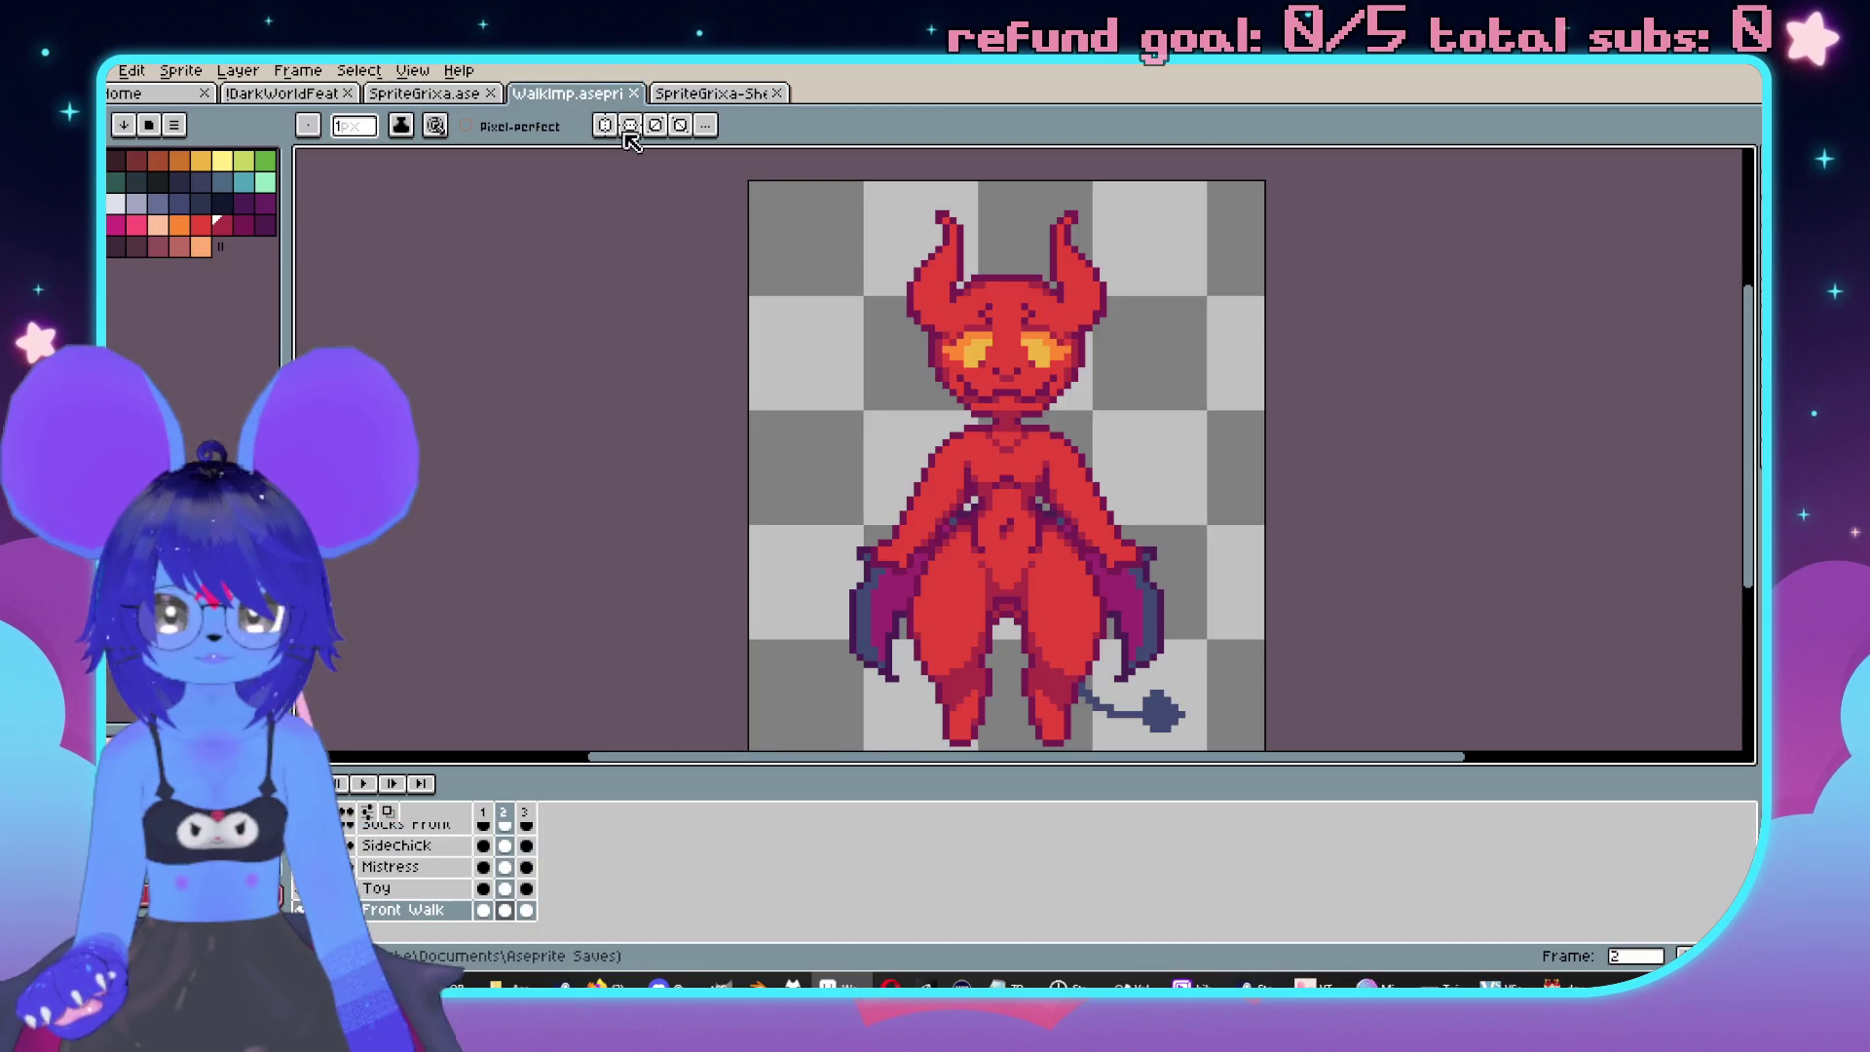
Close the imp's sprite sheet tab and return to the WalkImp file.
{"action": "left_click", "coordinate": [710, 94]}
{"action": "left_click", "coordinate": [777, 94]}
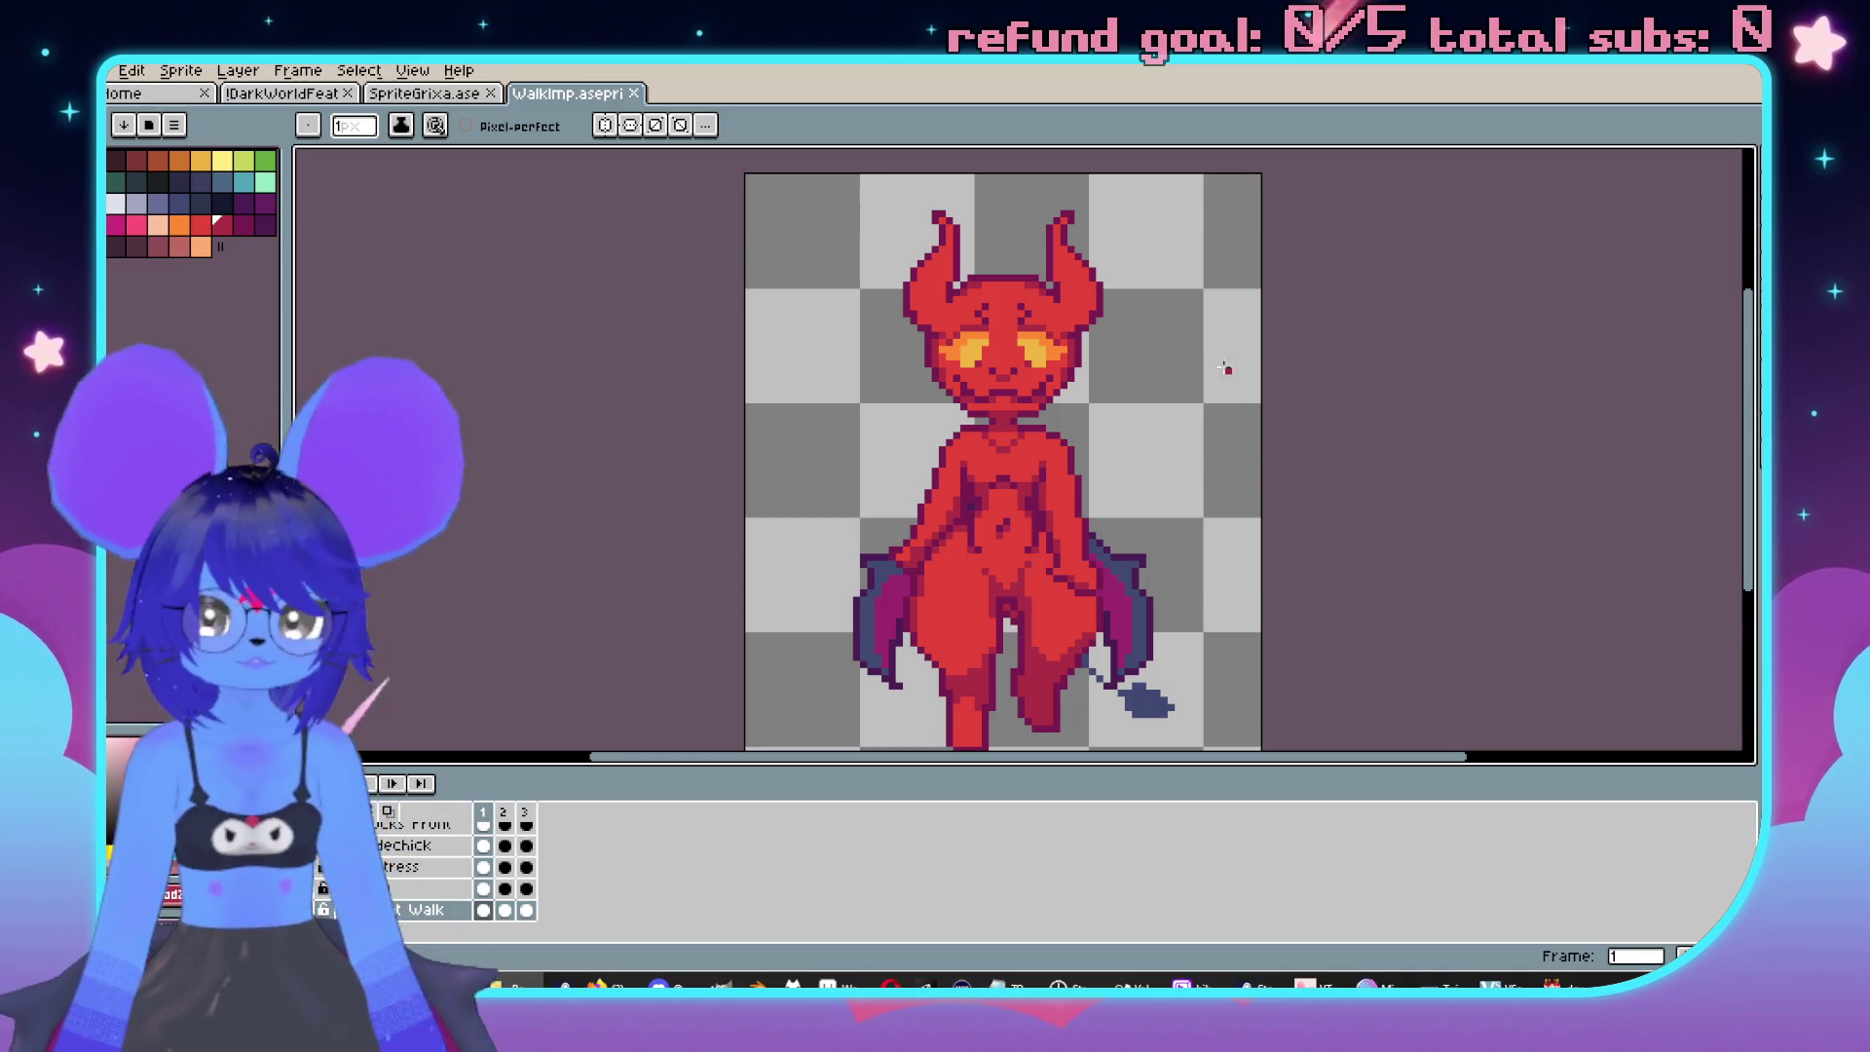
{"action": "scroll", "coordinate": [1231, 584], "scroll_direction": "up", "scroll_amount": 2}
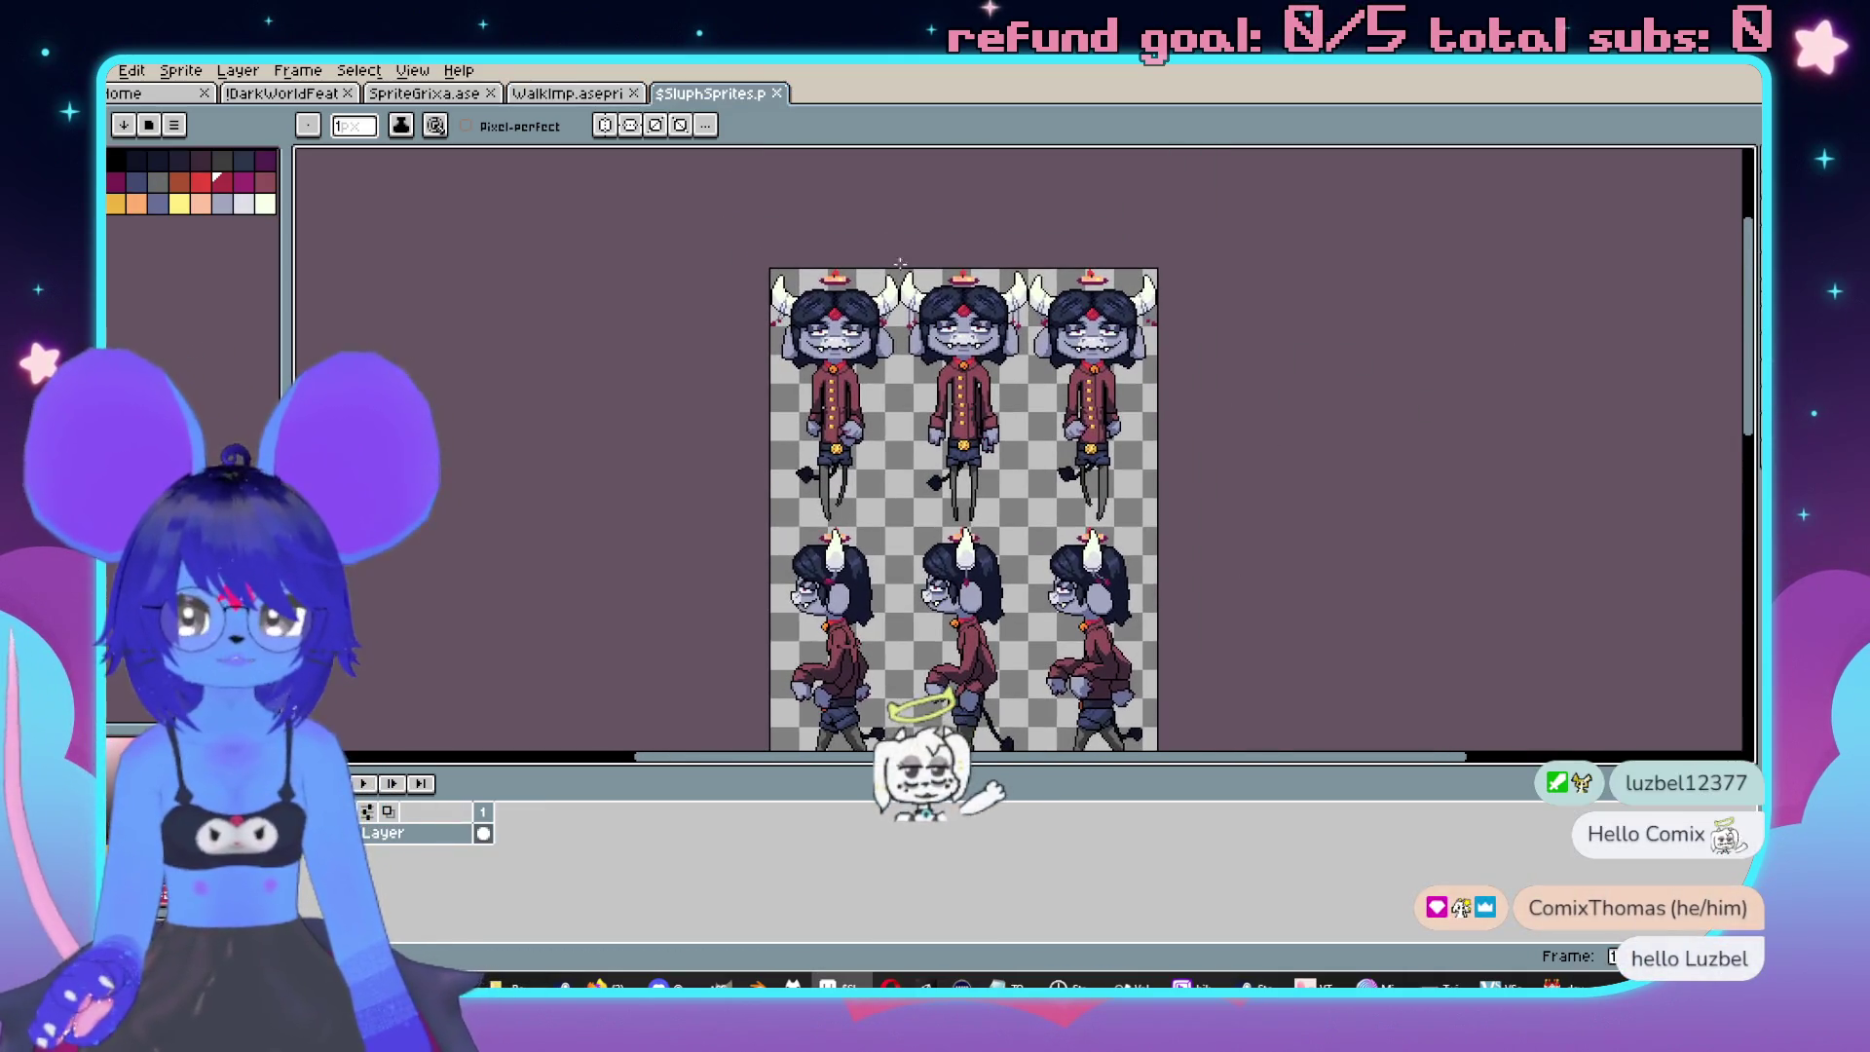
{"action": "left_click", "coordinate": [596, 95]}
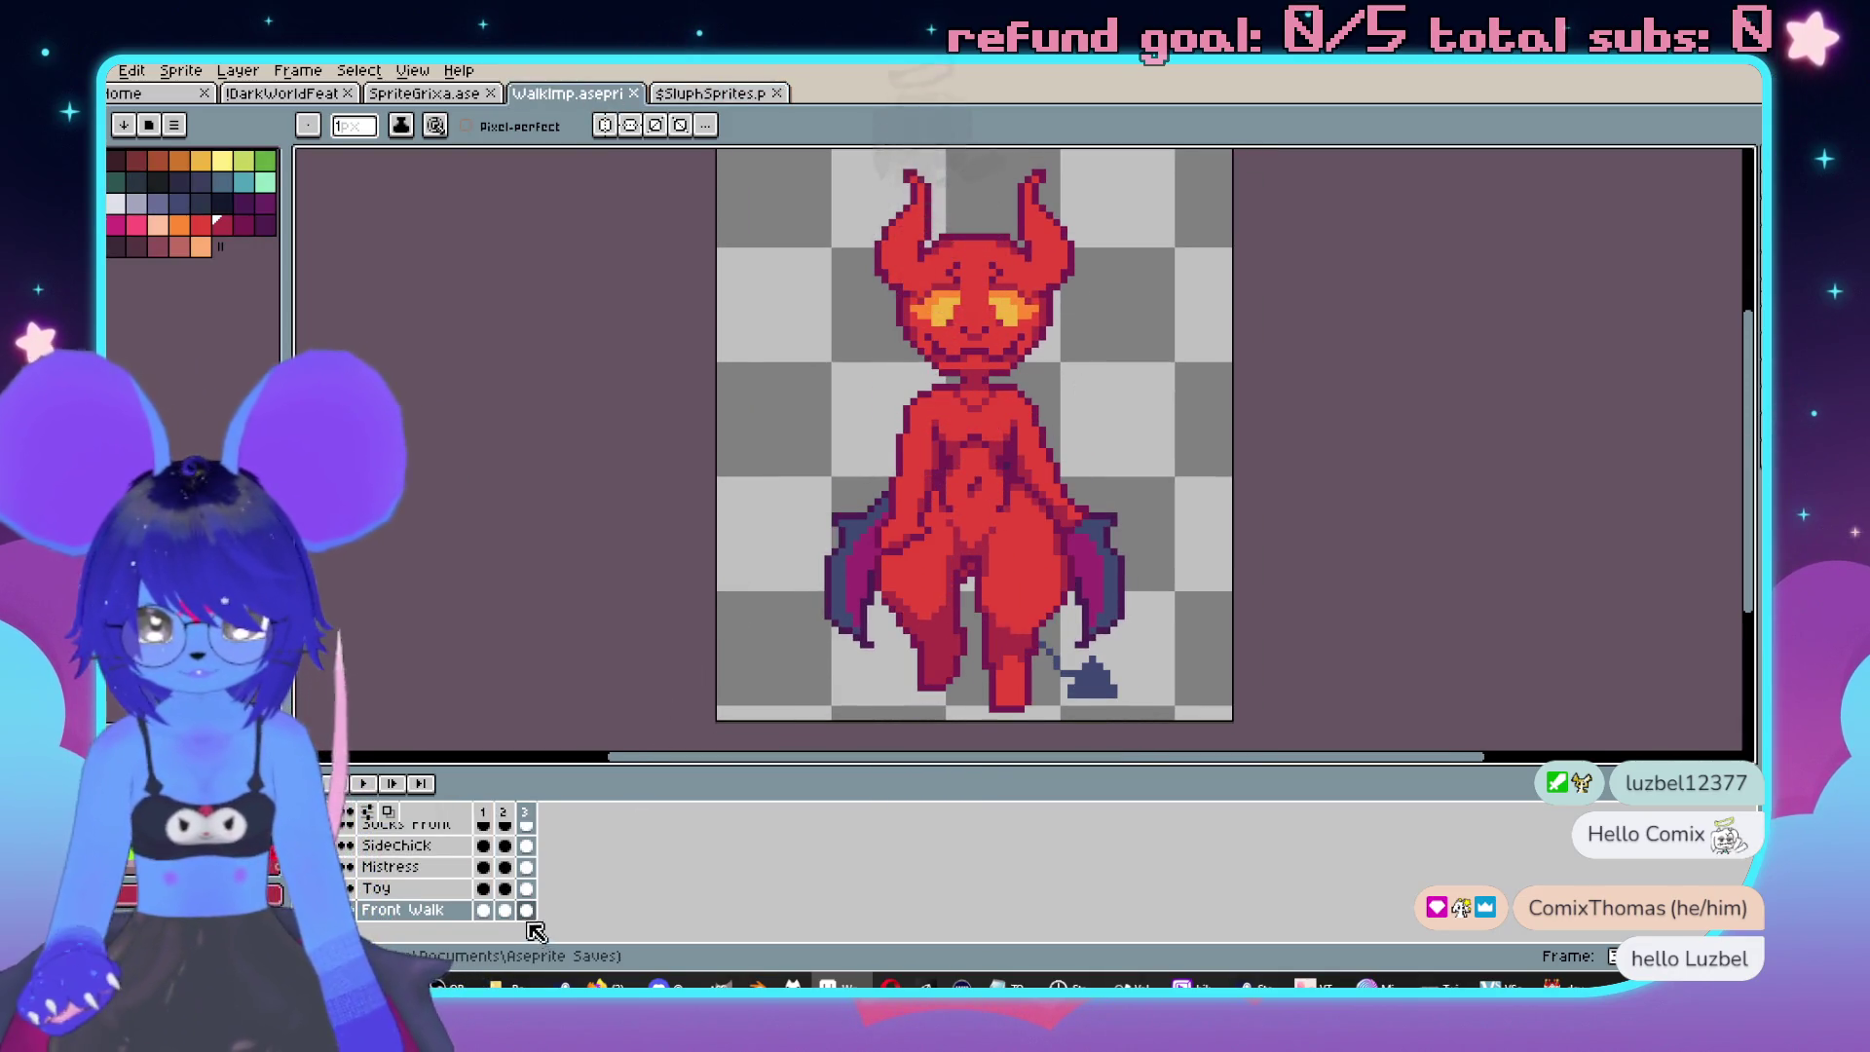
Extend WalkImp to 12 frames, clearing the imp out of frame 4.
{"action": "key", "text": "alt+n"}
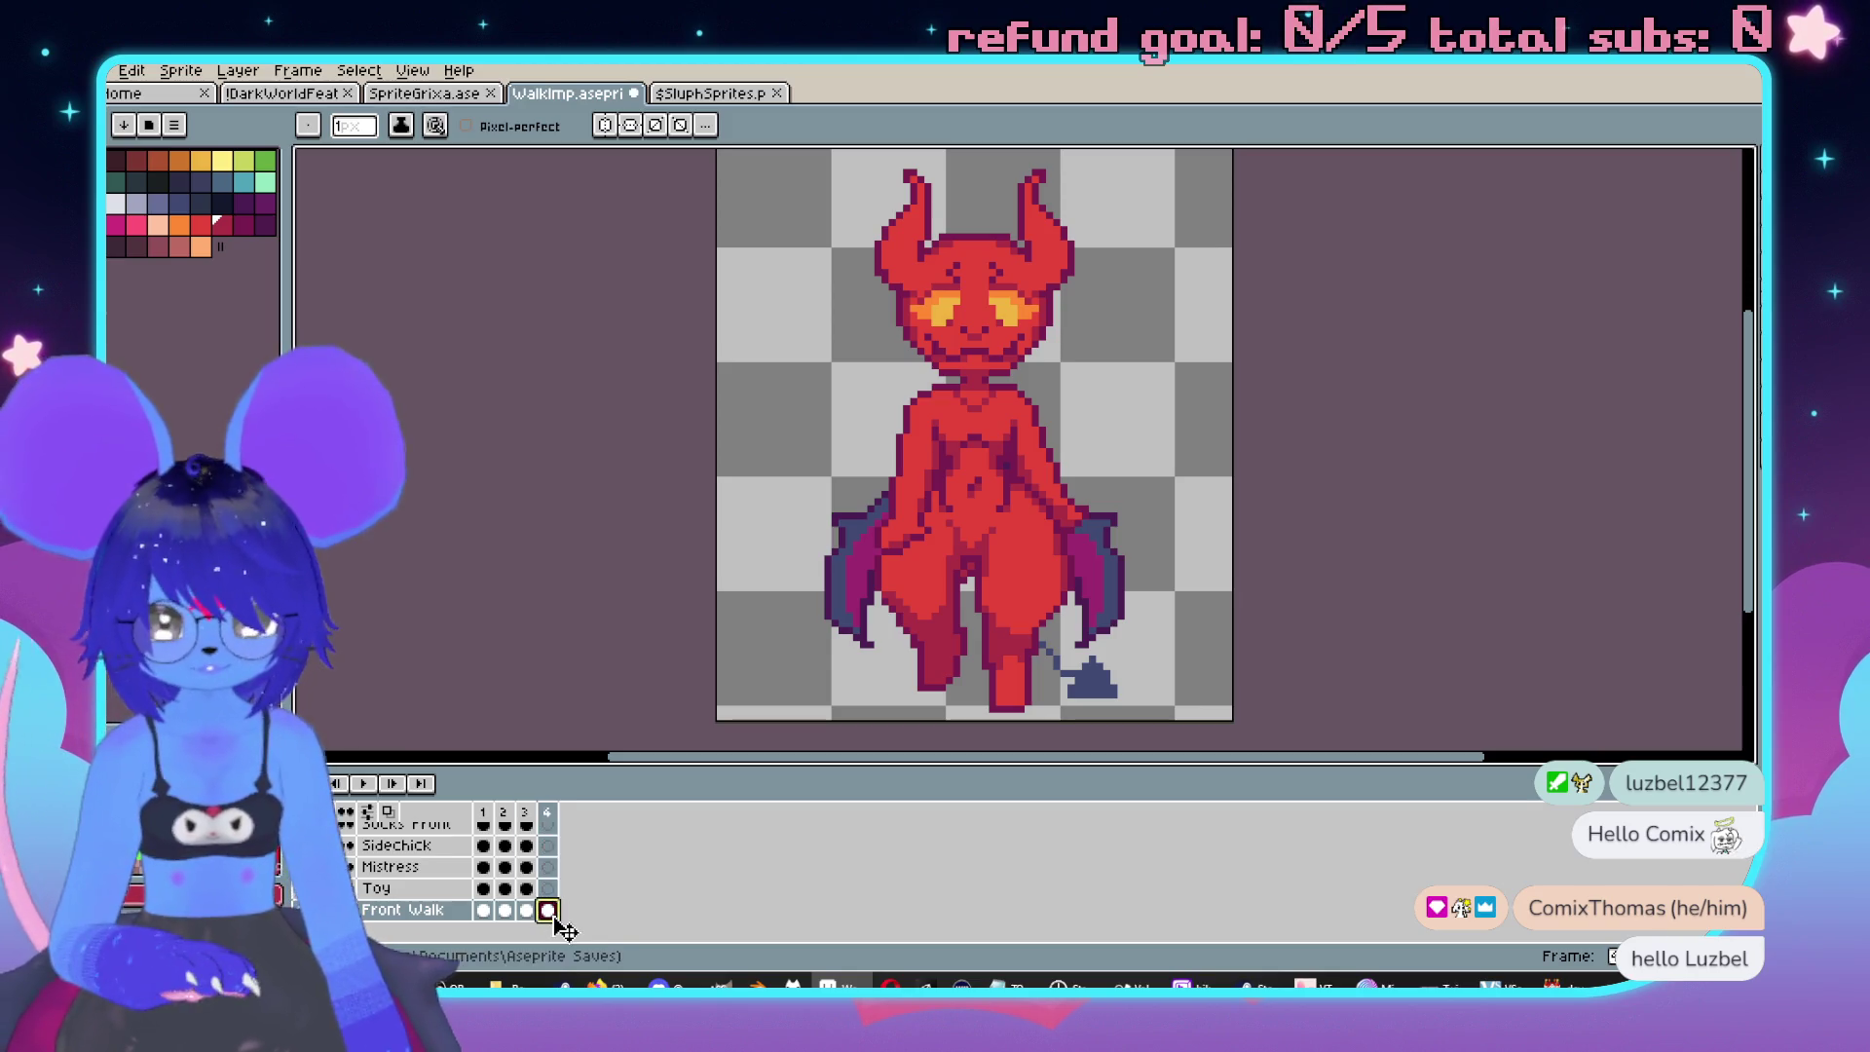
{"action": "key", "text": "Delete"}
{"action": "key", "text": "alt+n"}
{"action": "key", "text": "alt+n"}
{"action": "key", "text": "alt+n"}
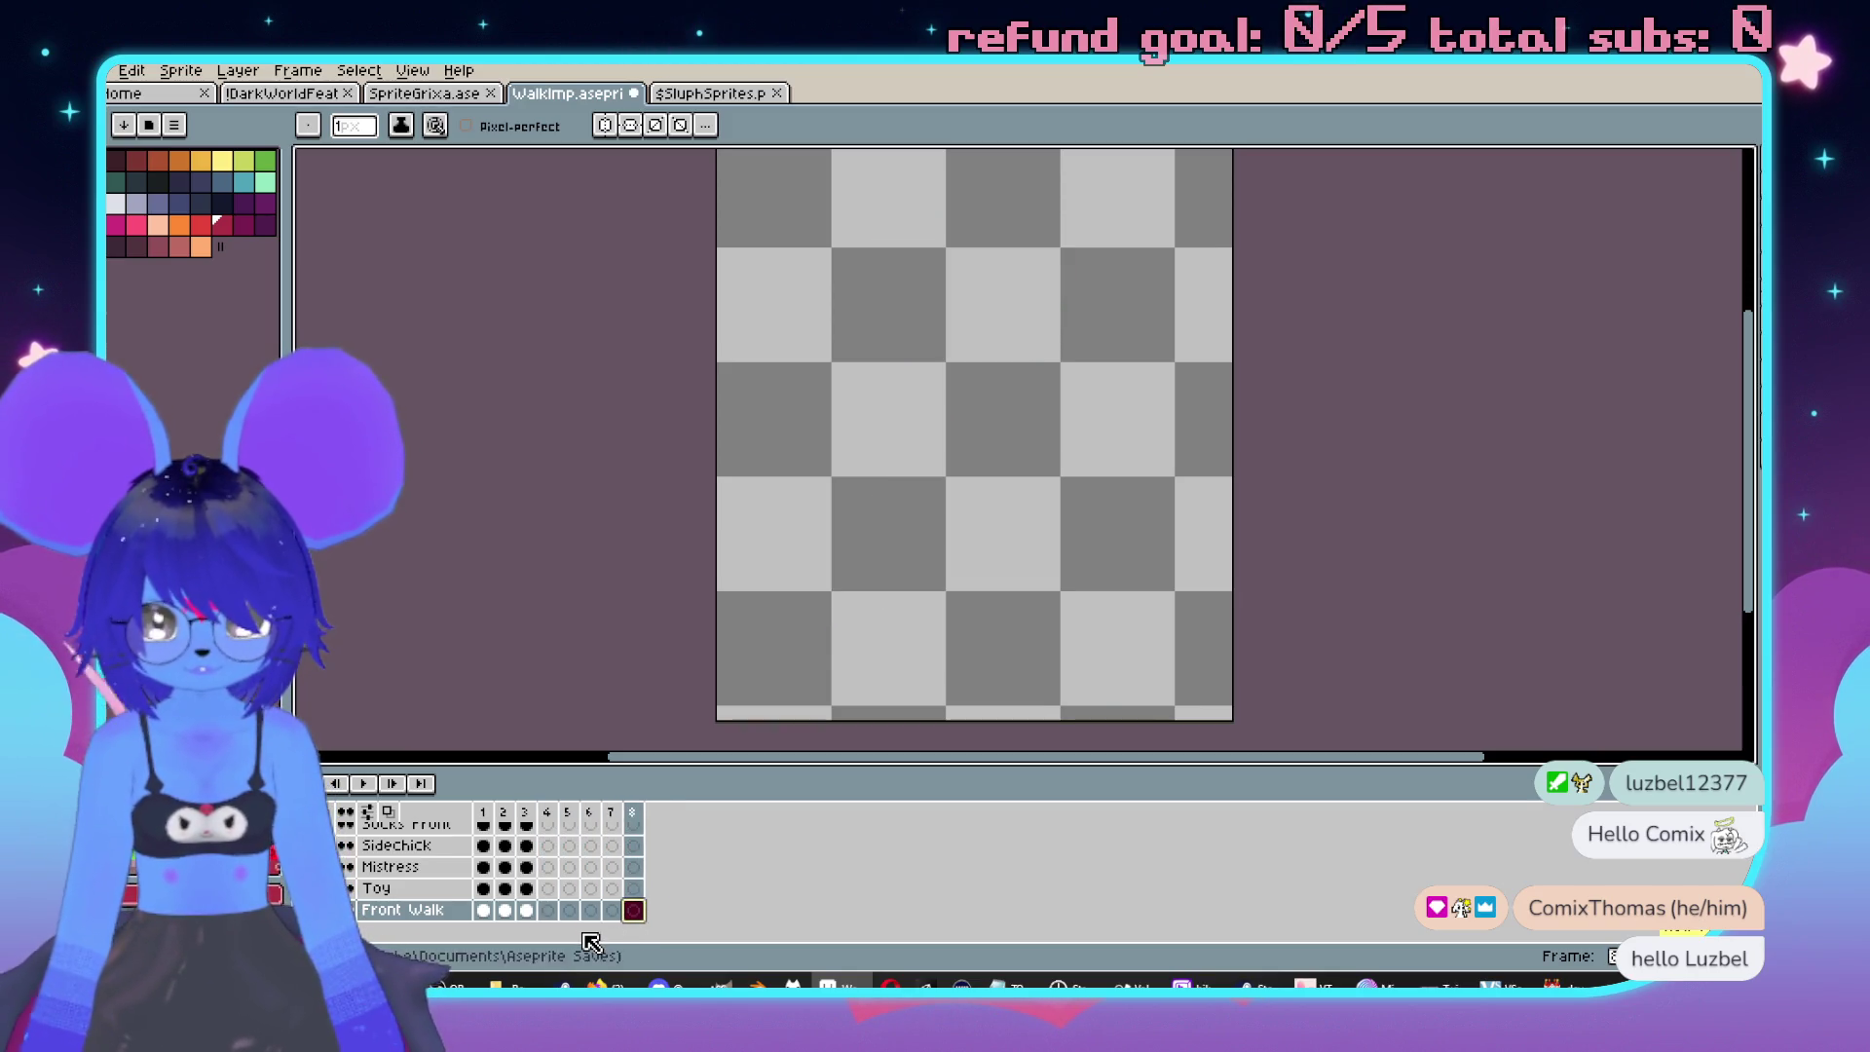
{"action": "left_click", "coordinate": [505, 911]}
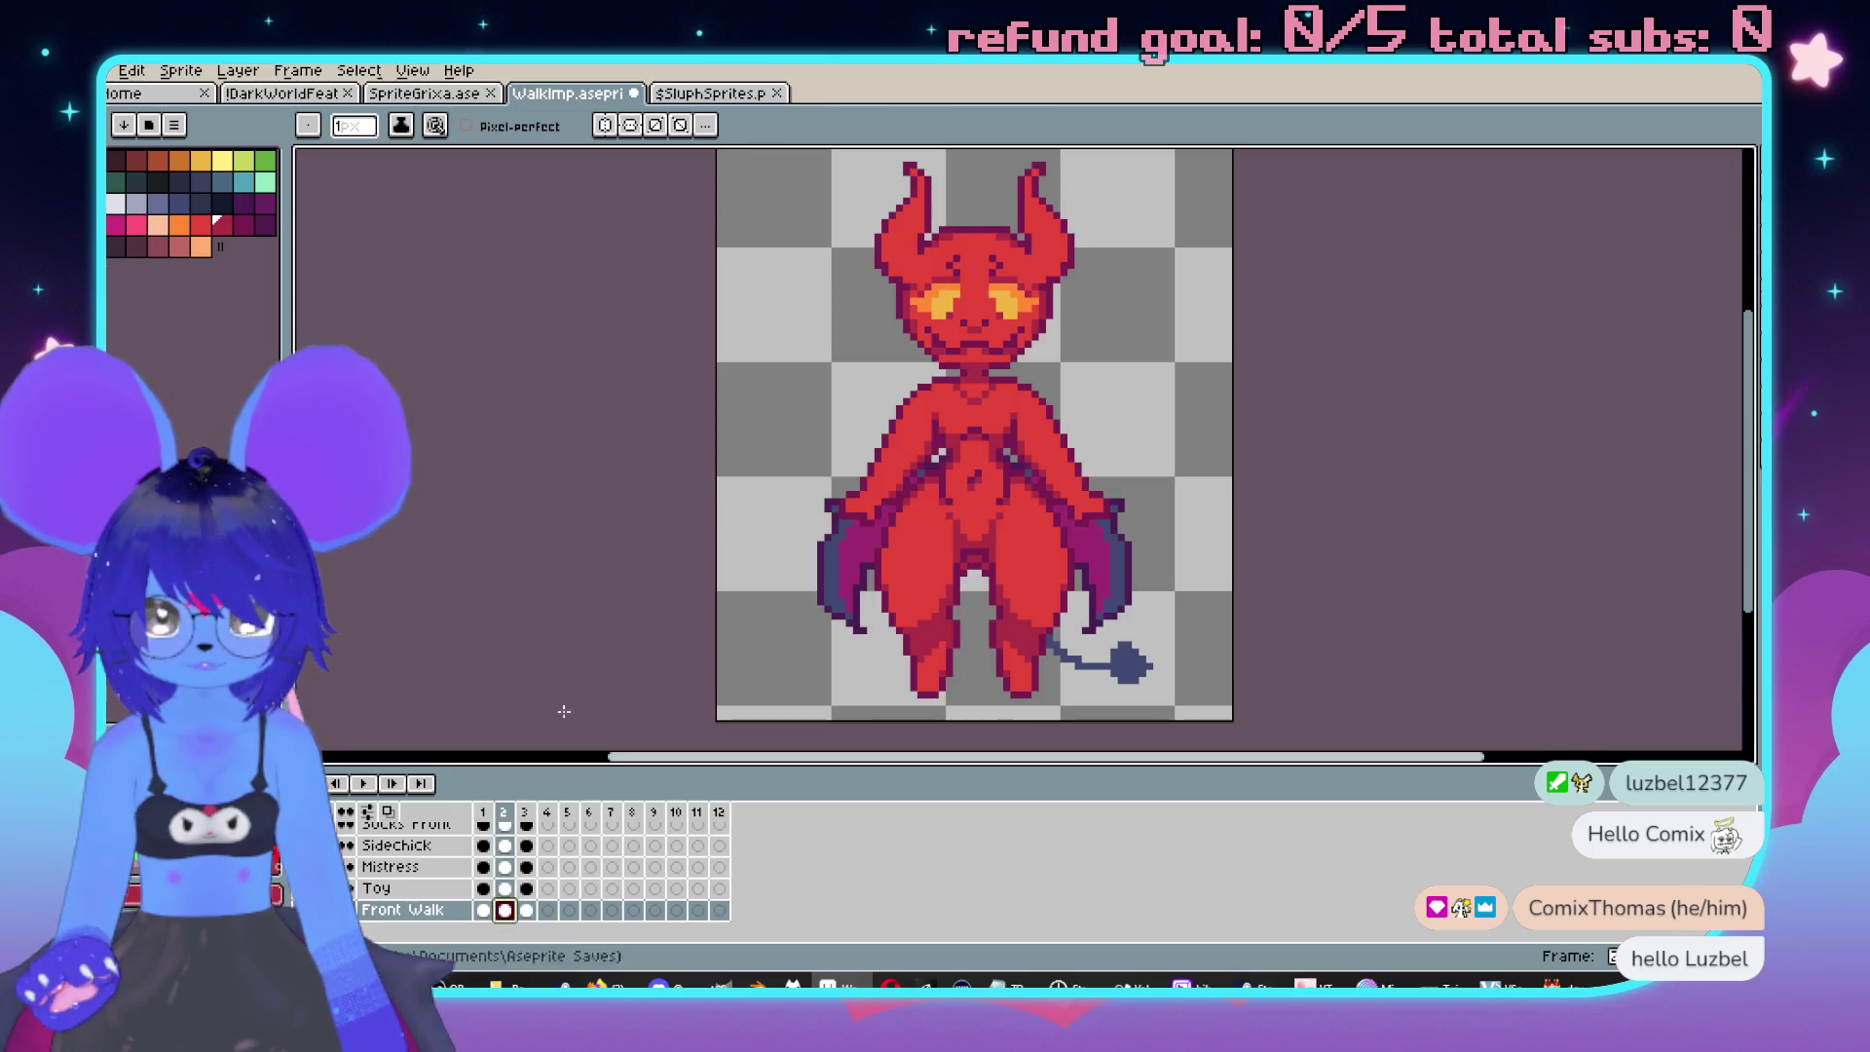
Check the SluphSprites sheet, then close WalkImp without saving its changes.
{"action": "key", "text": "ctrl+Tab"}
{"action": "scroll", "coordinate": [1022, 448], "scroll_direction": "down", "scroll_amount": 5}
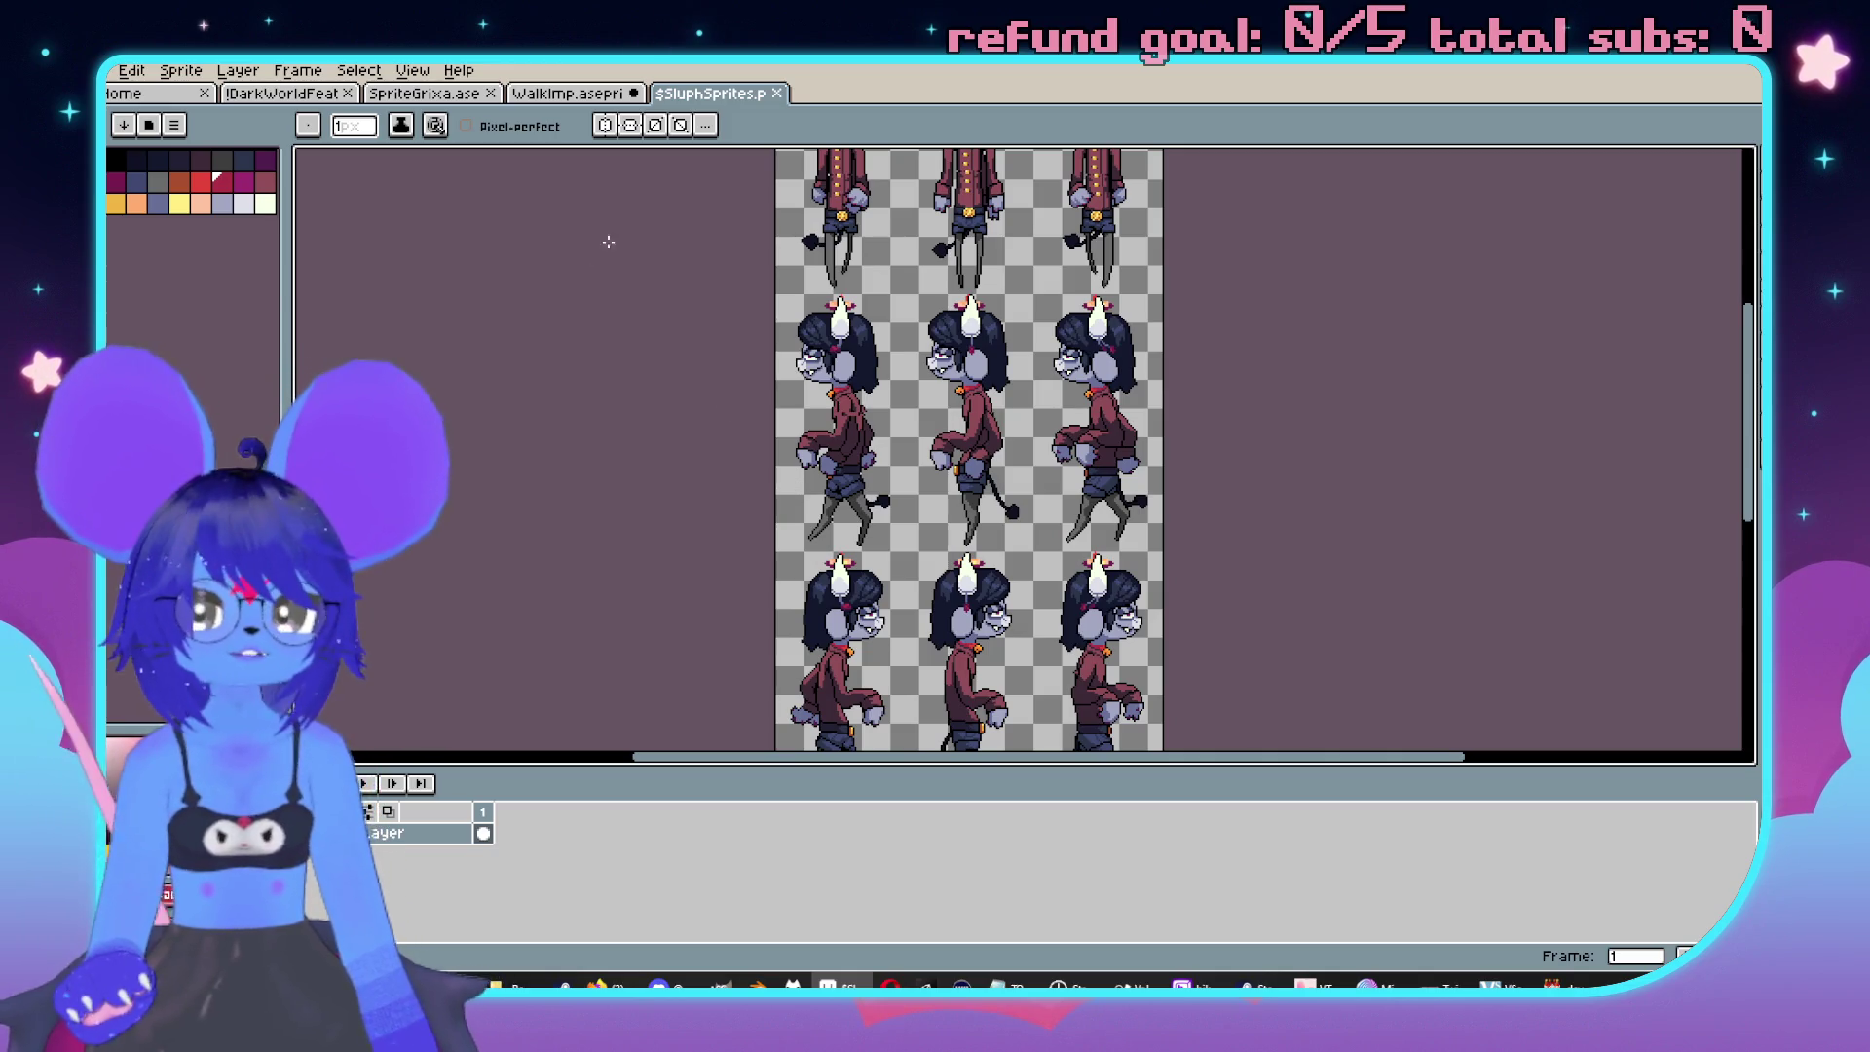
{"action": "left_click", "coordinate": [587, 101]}
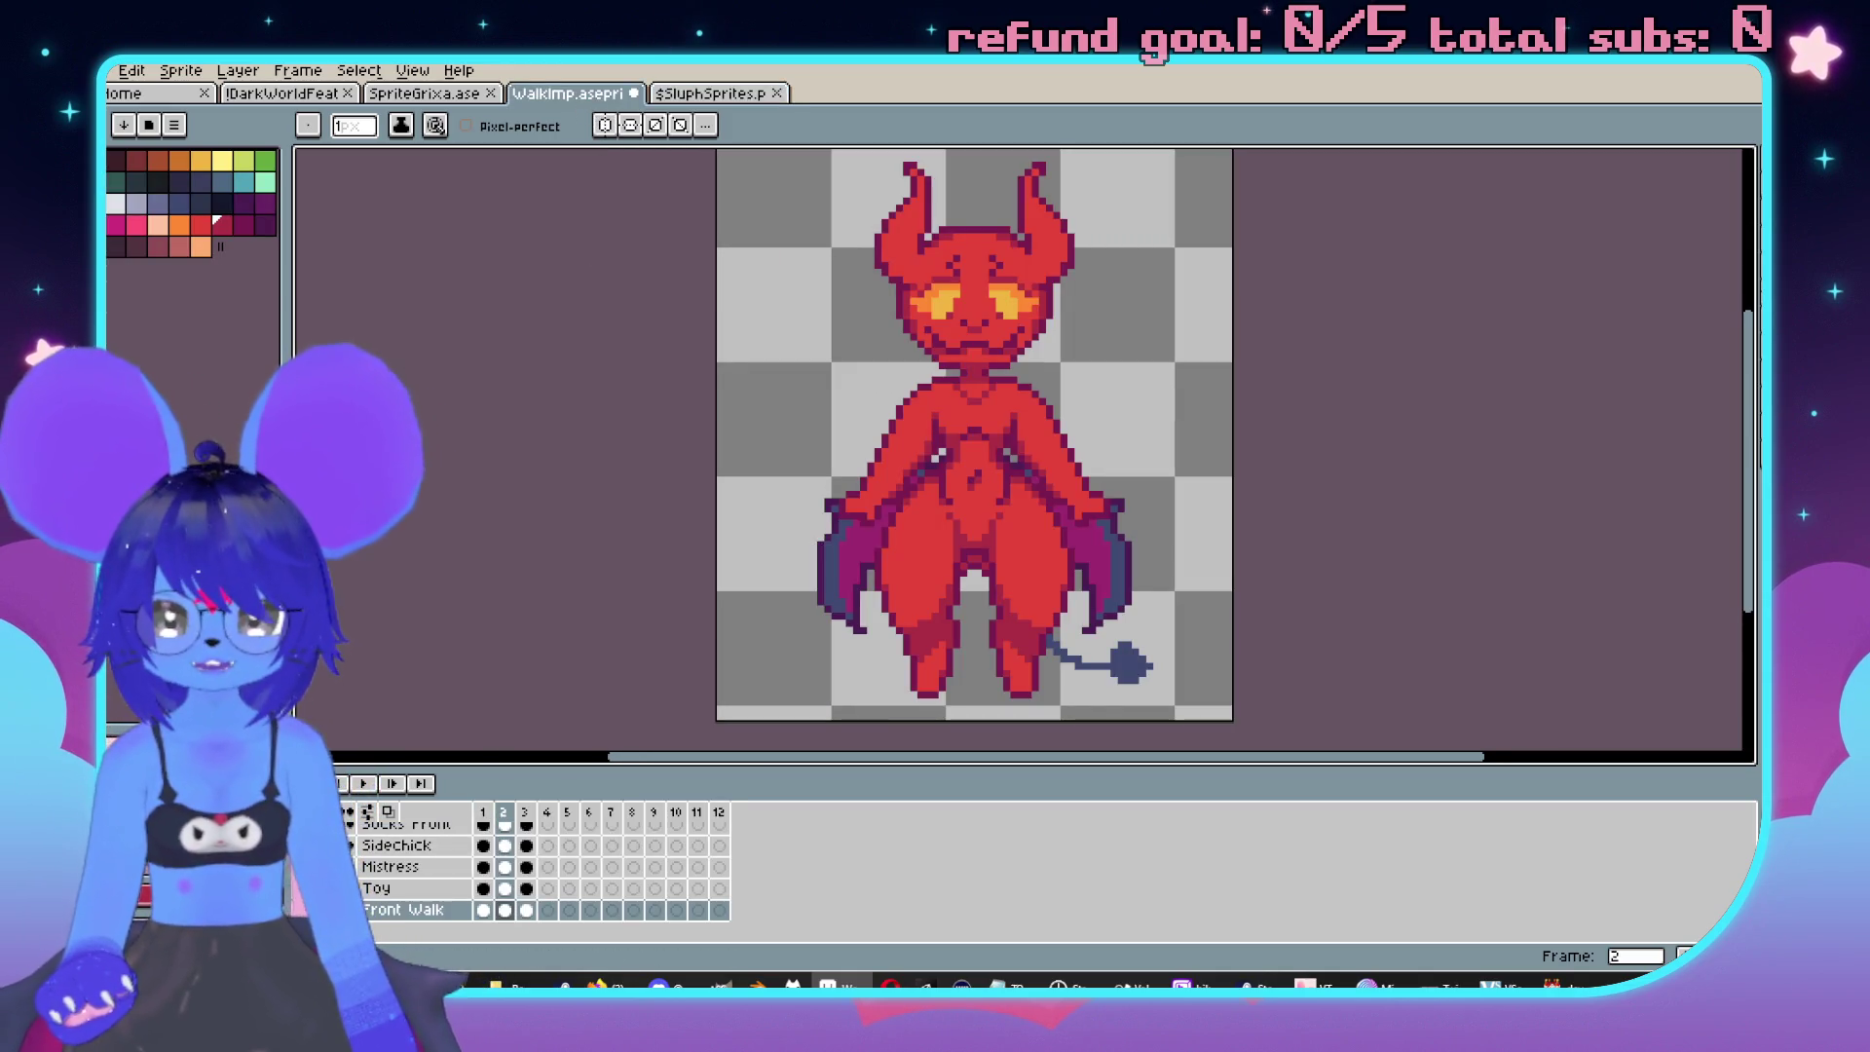
{"action": "scroll", "coordinate": [414, 904], "scroll_direction": "up", "scroll_amount": 3}
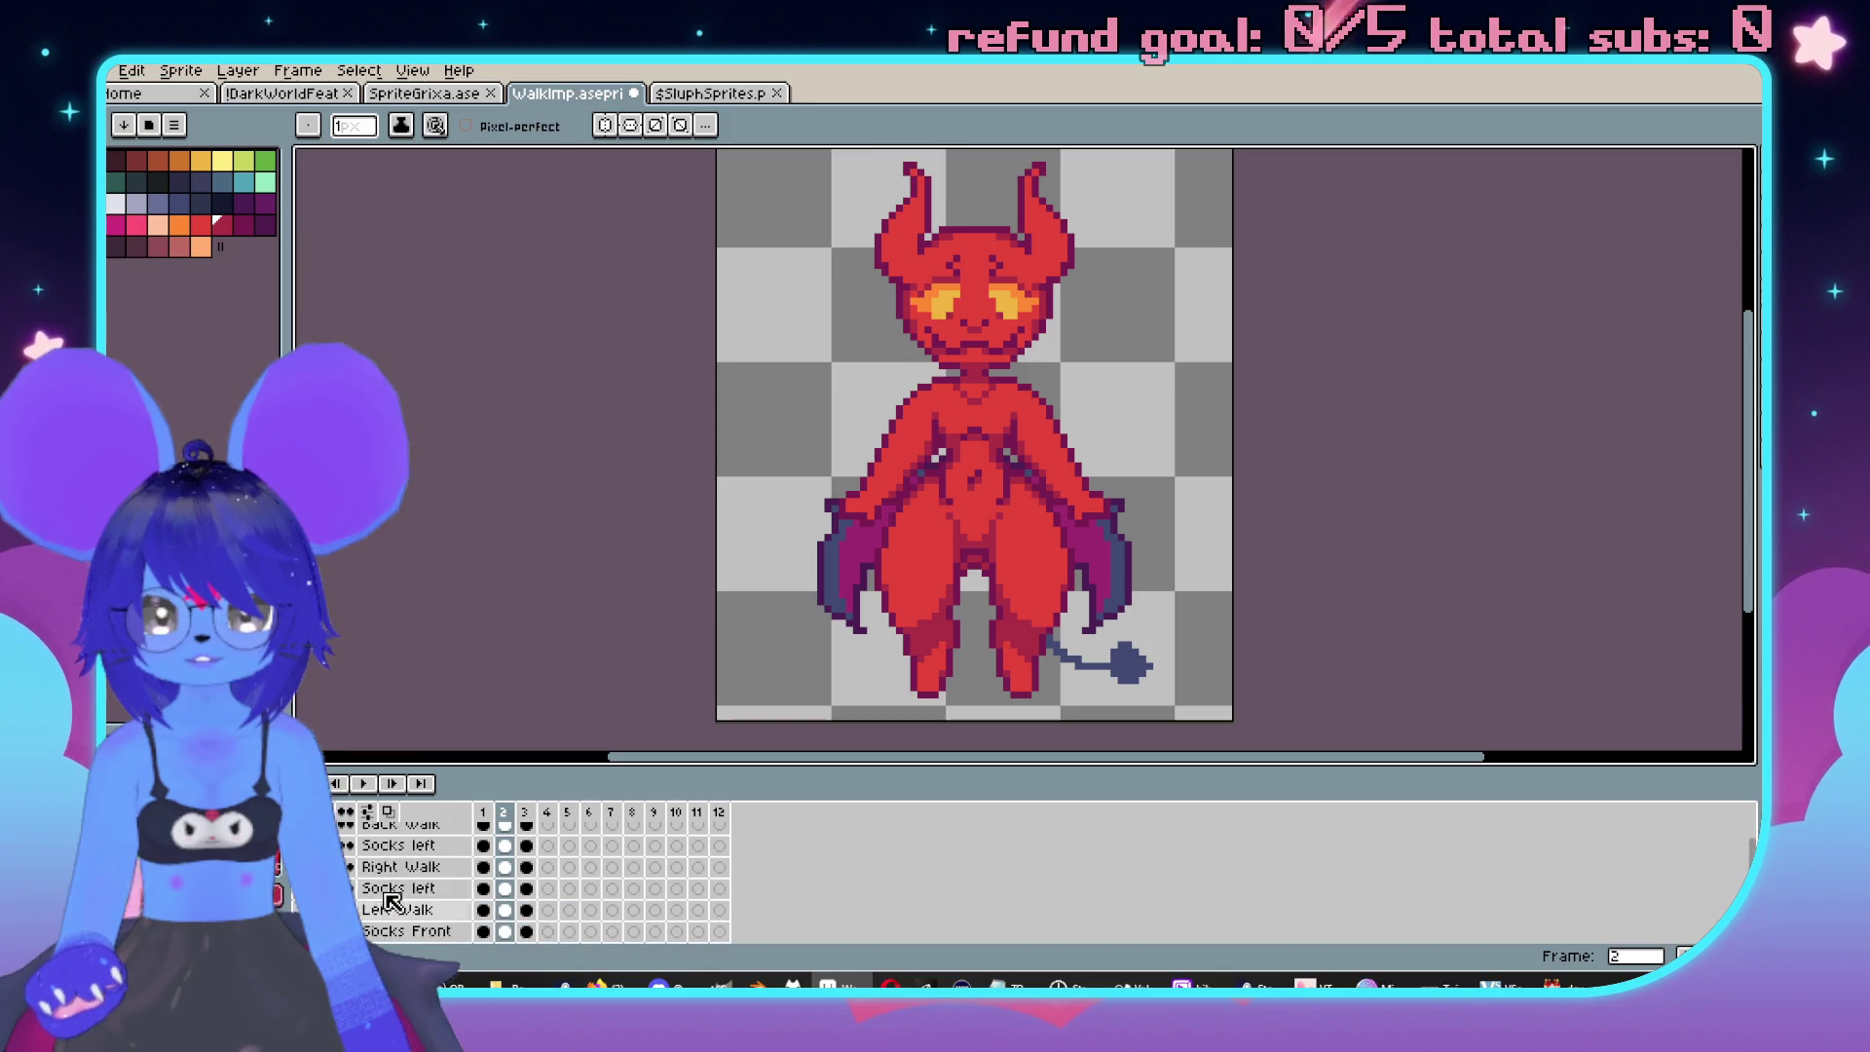
{"action": "scroll", "coordinate": [387, 888], "scroll_direction": "down", "scroll_amount": 3}
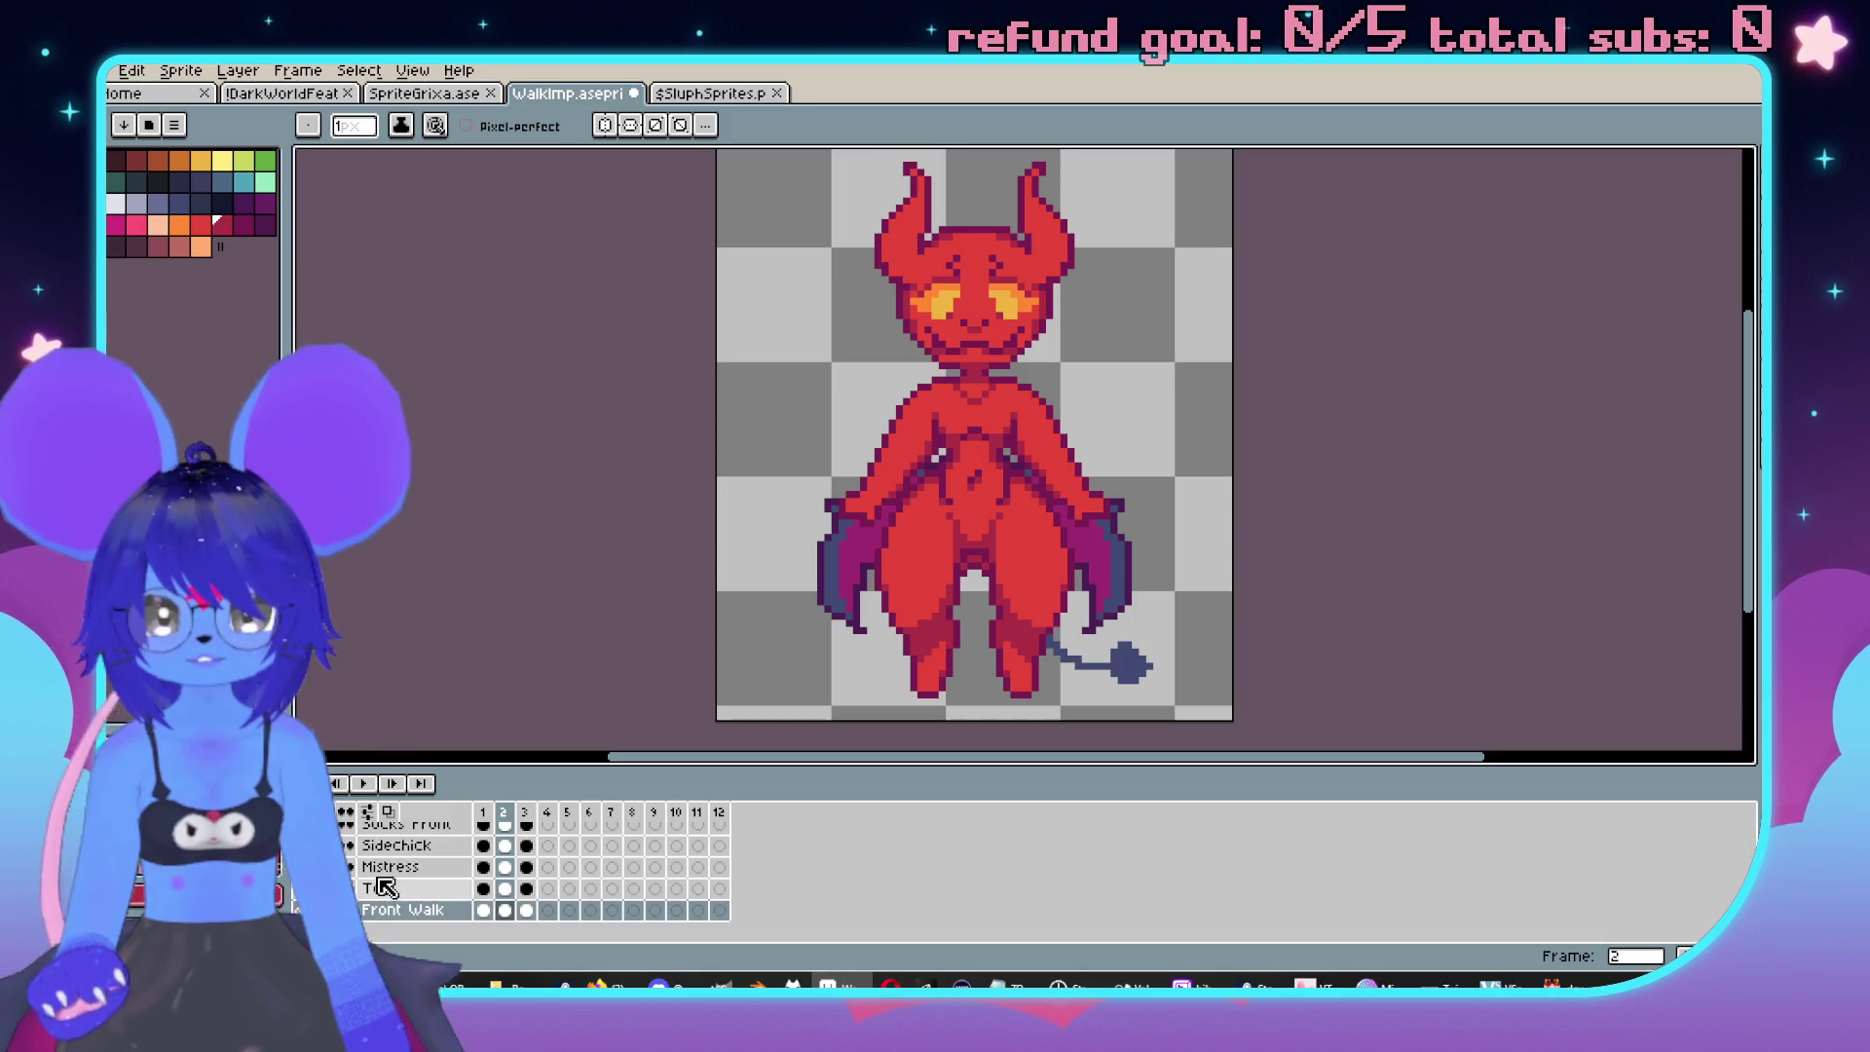
{"action": "left_click", "coordinate": [638, 94]}
{"action": "left_click", "coordinate": [937, 563]}
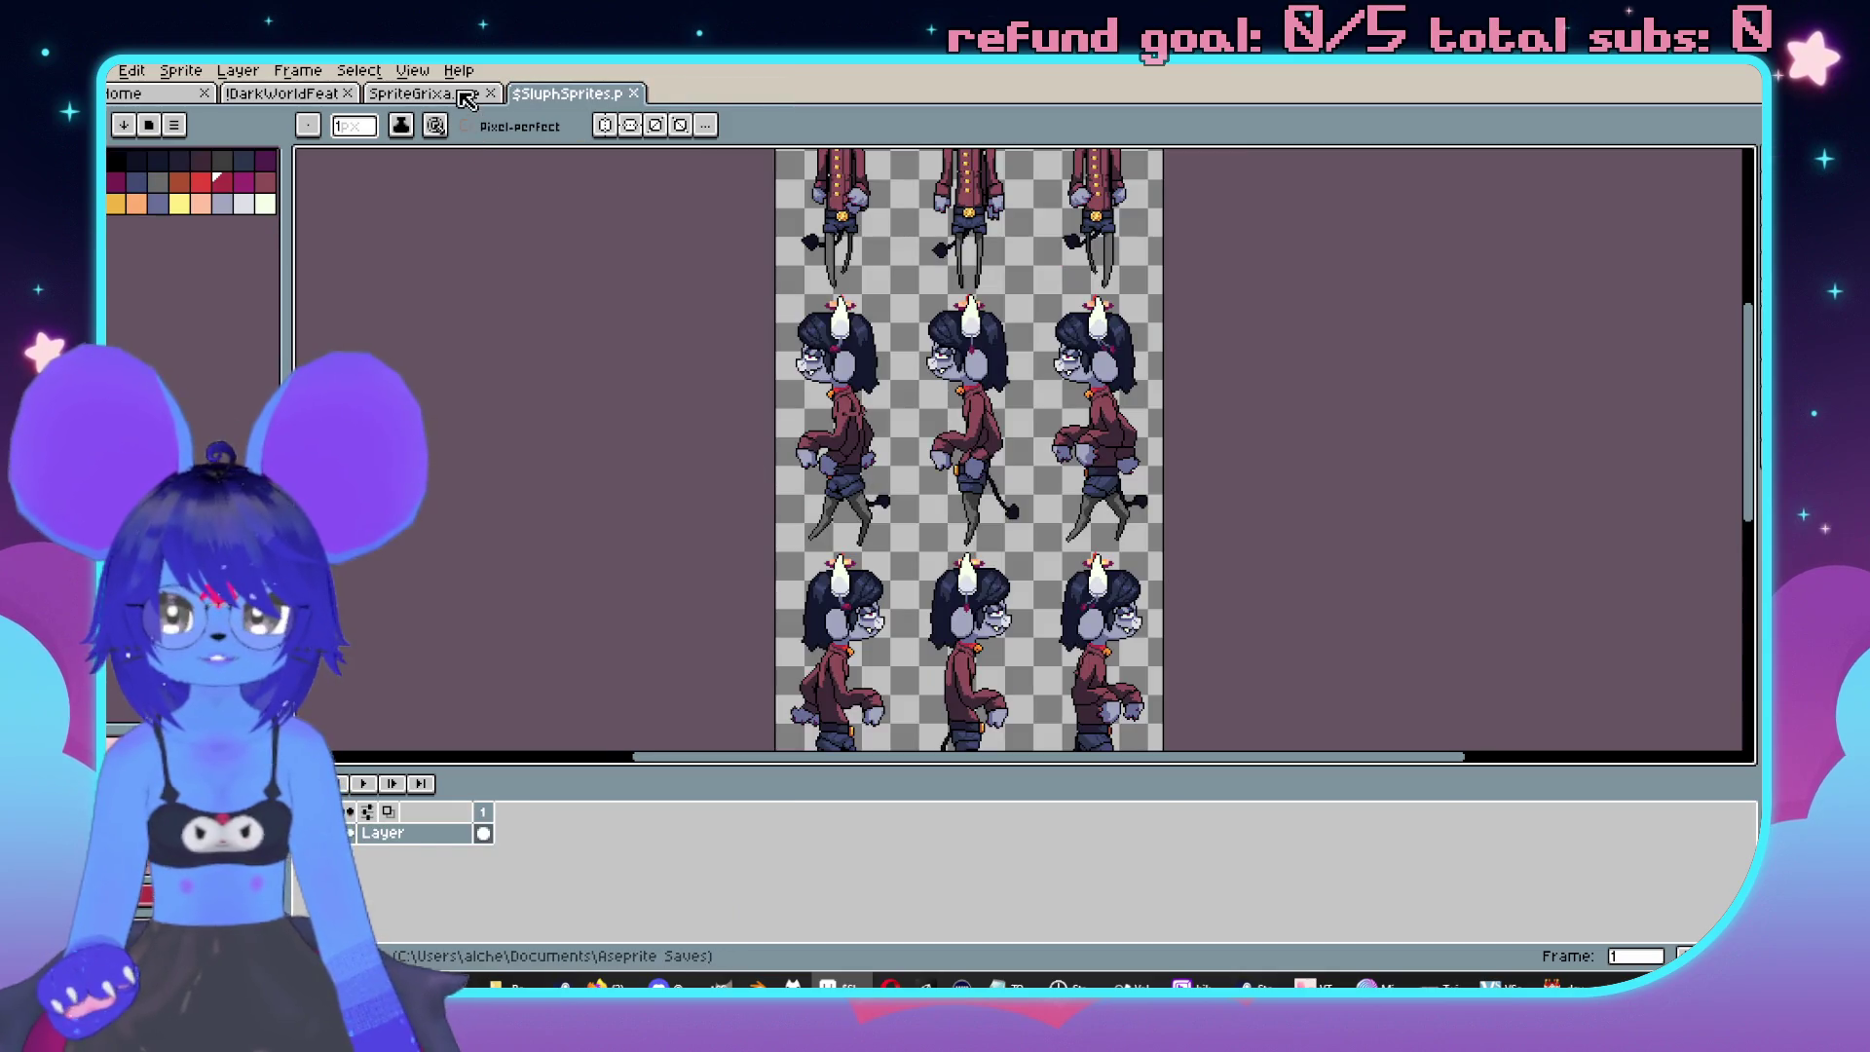
In SpriteGrixa.ase, add frames up to 12, clearing the copied imp from frame 4.
{"action": "left_click", "coordinate": [467, 93]}
{"action": "left_click", "coordinate": [527, 897]}
{"action": "key", "text": "alt+n"}
{"action": "left_click", "coordinate": [547, 897]}
{"action": "key", "text": "Delete"}
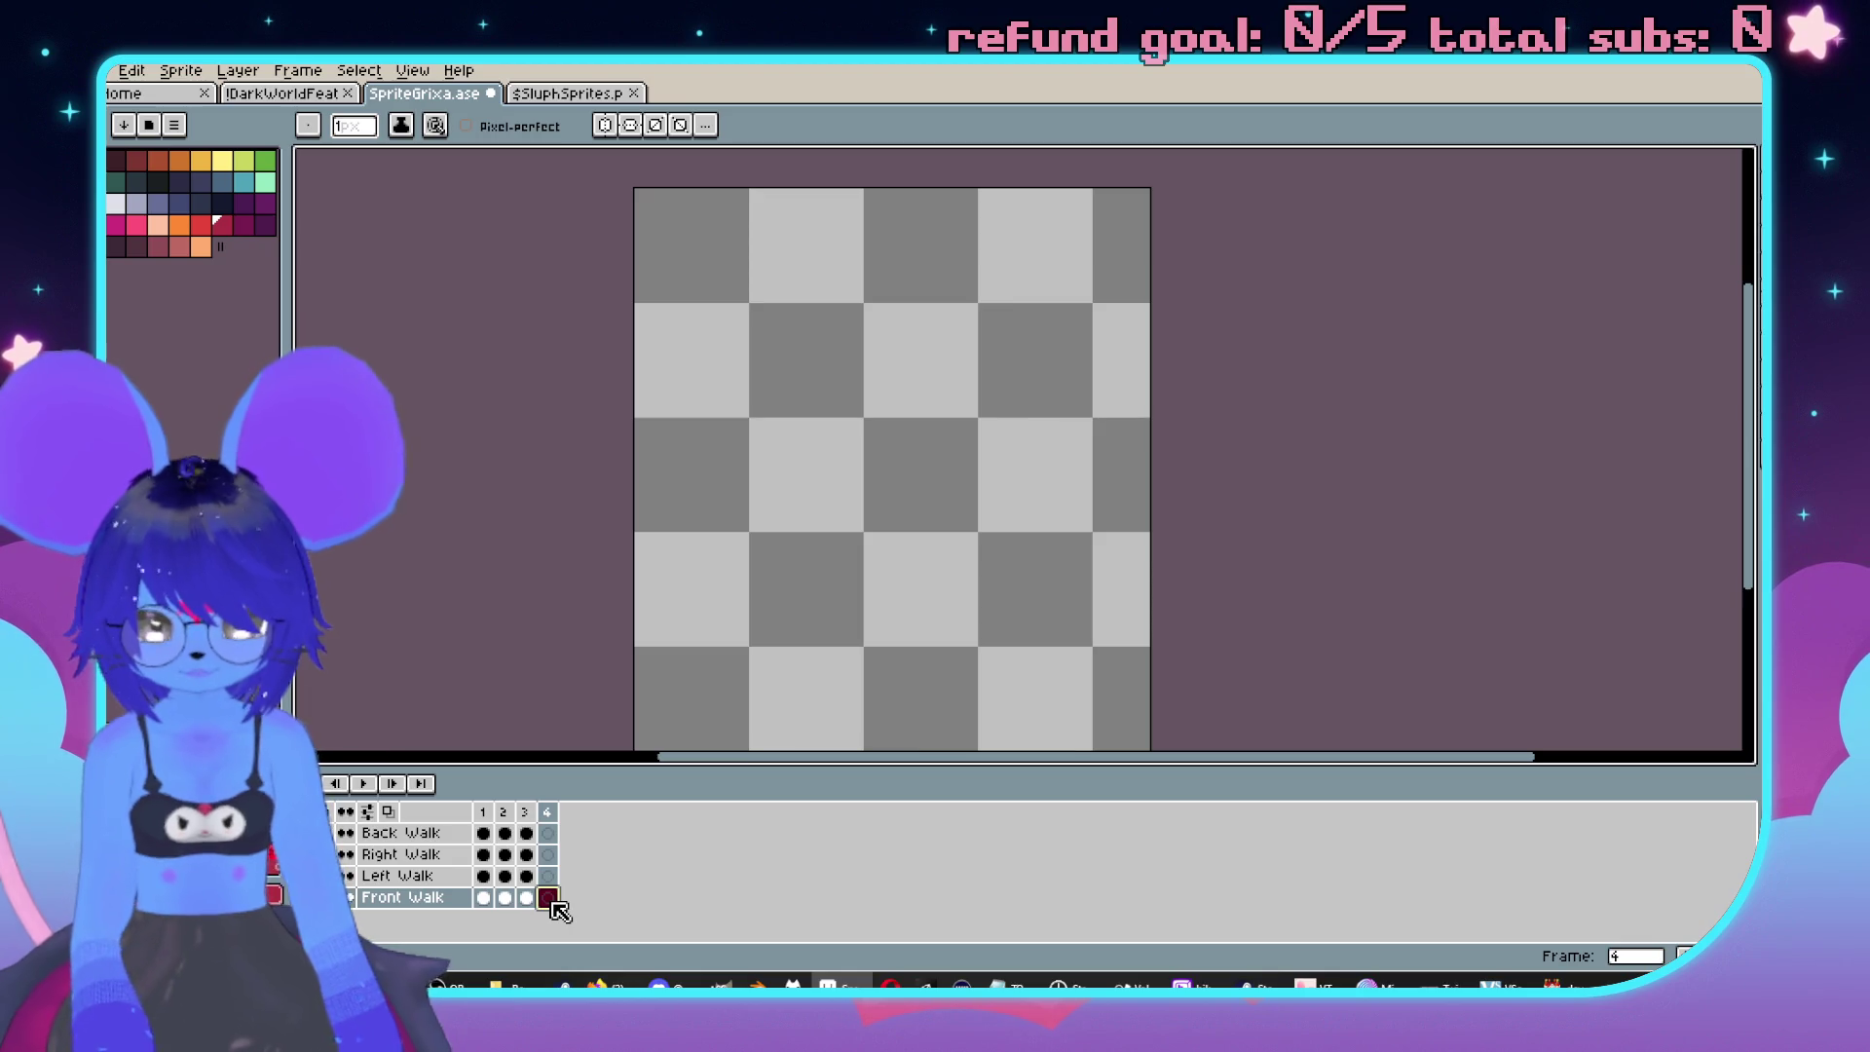
{"action": "key", "text": "alt+n"}
{"action": "key", "text": "alt+n"}
{"action": "key", "text": "alt+n"}
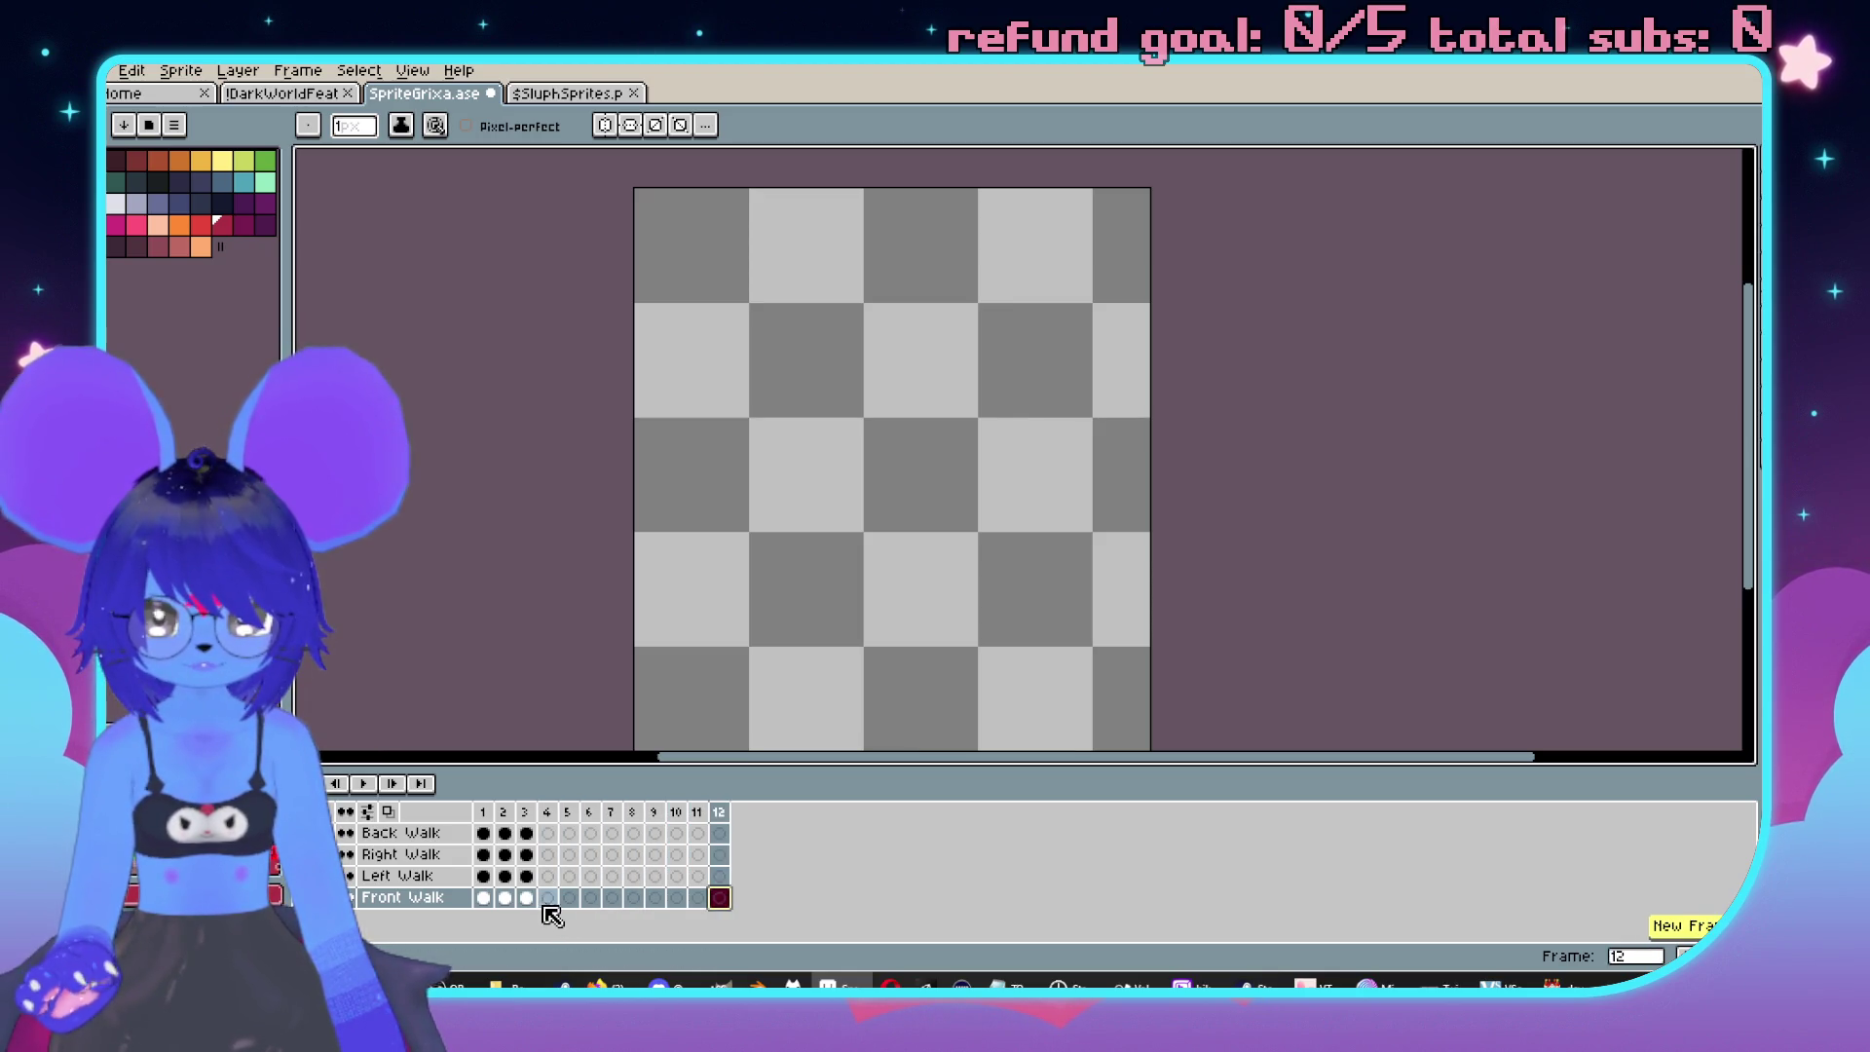
{"action": "left_click", "coordinate": [484, 897]}
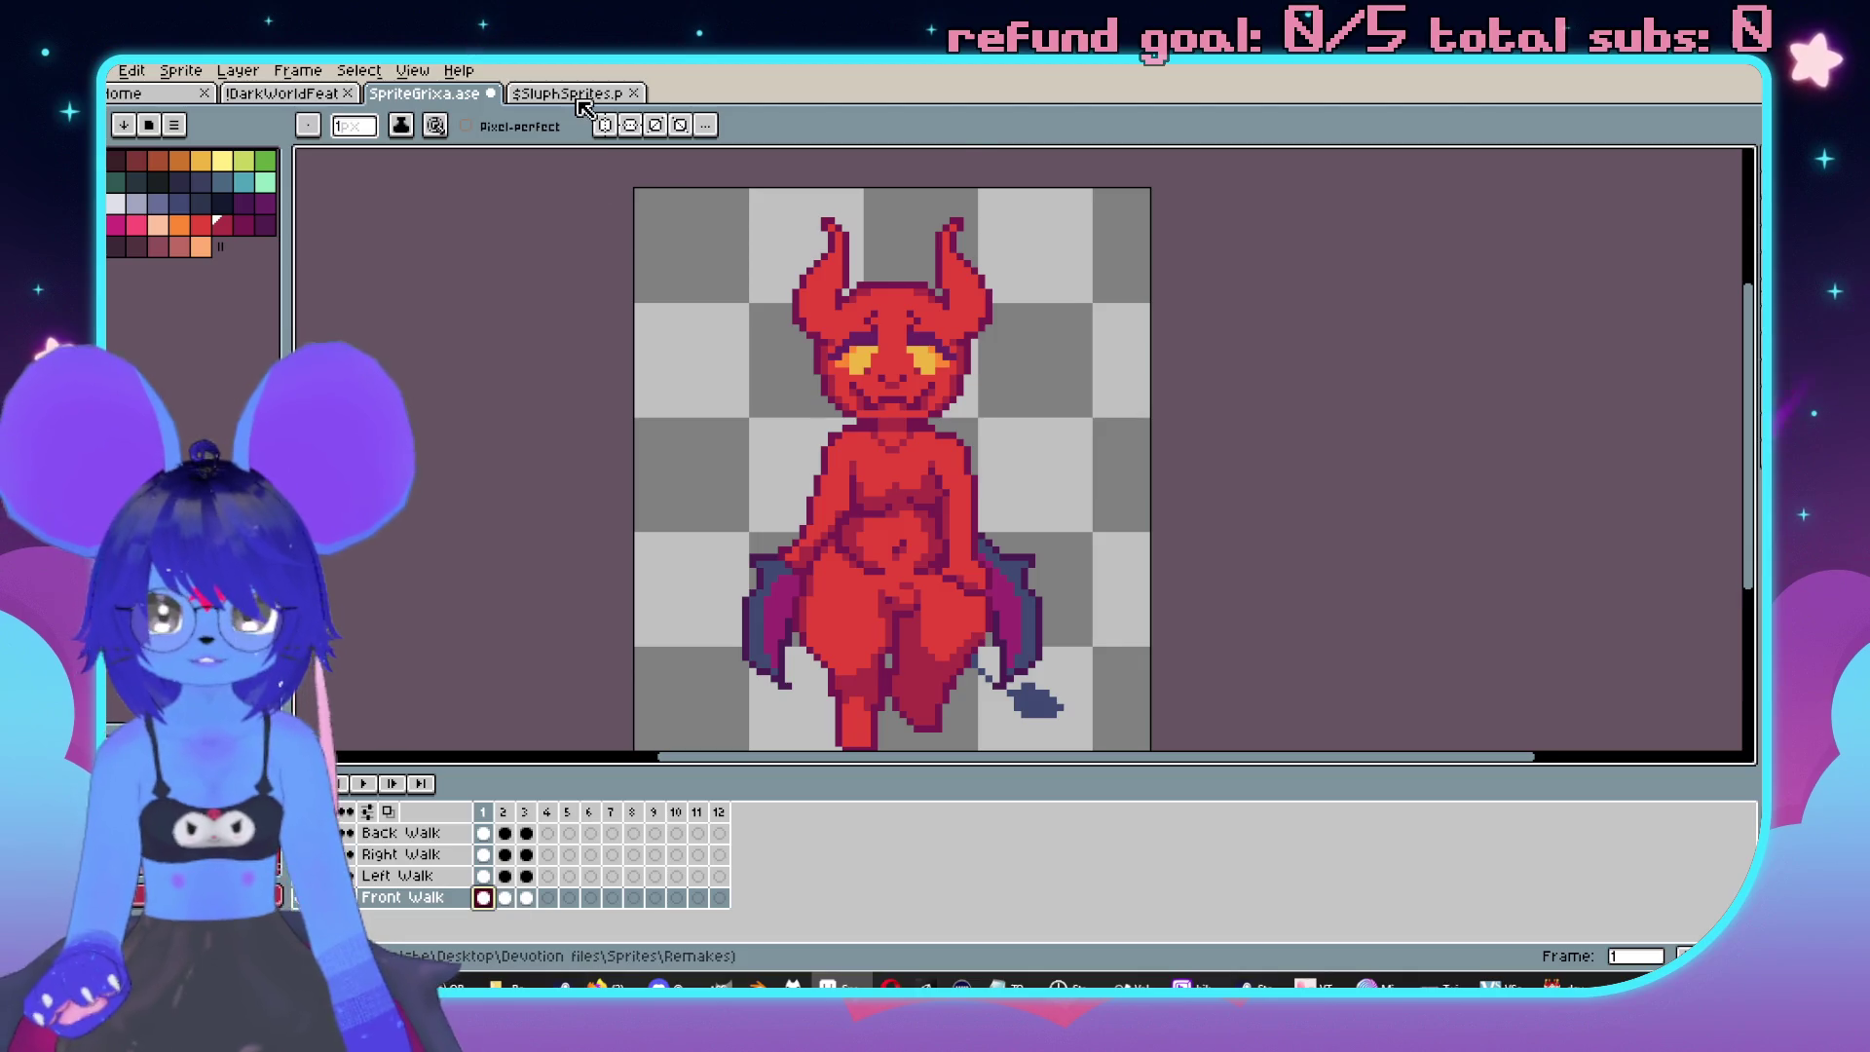
After checking SluphSprites, put side-walk poses into Front Walk frames 5 and 6.
{"action": "left_click", "coordinate": [584, 93]}
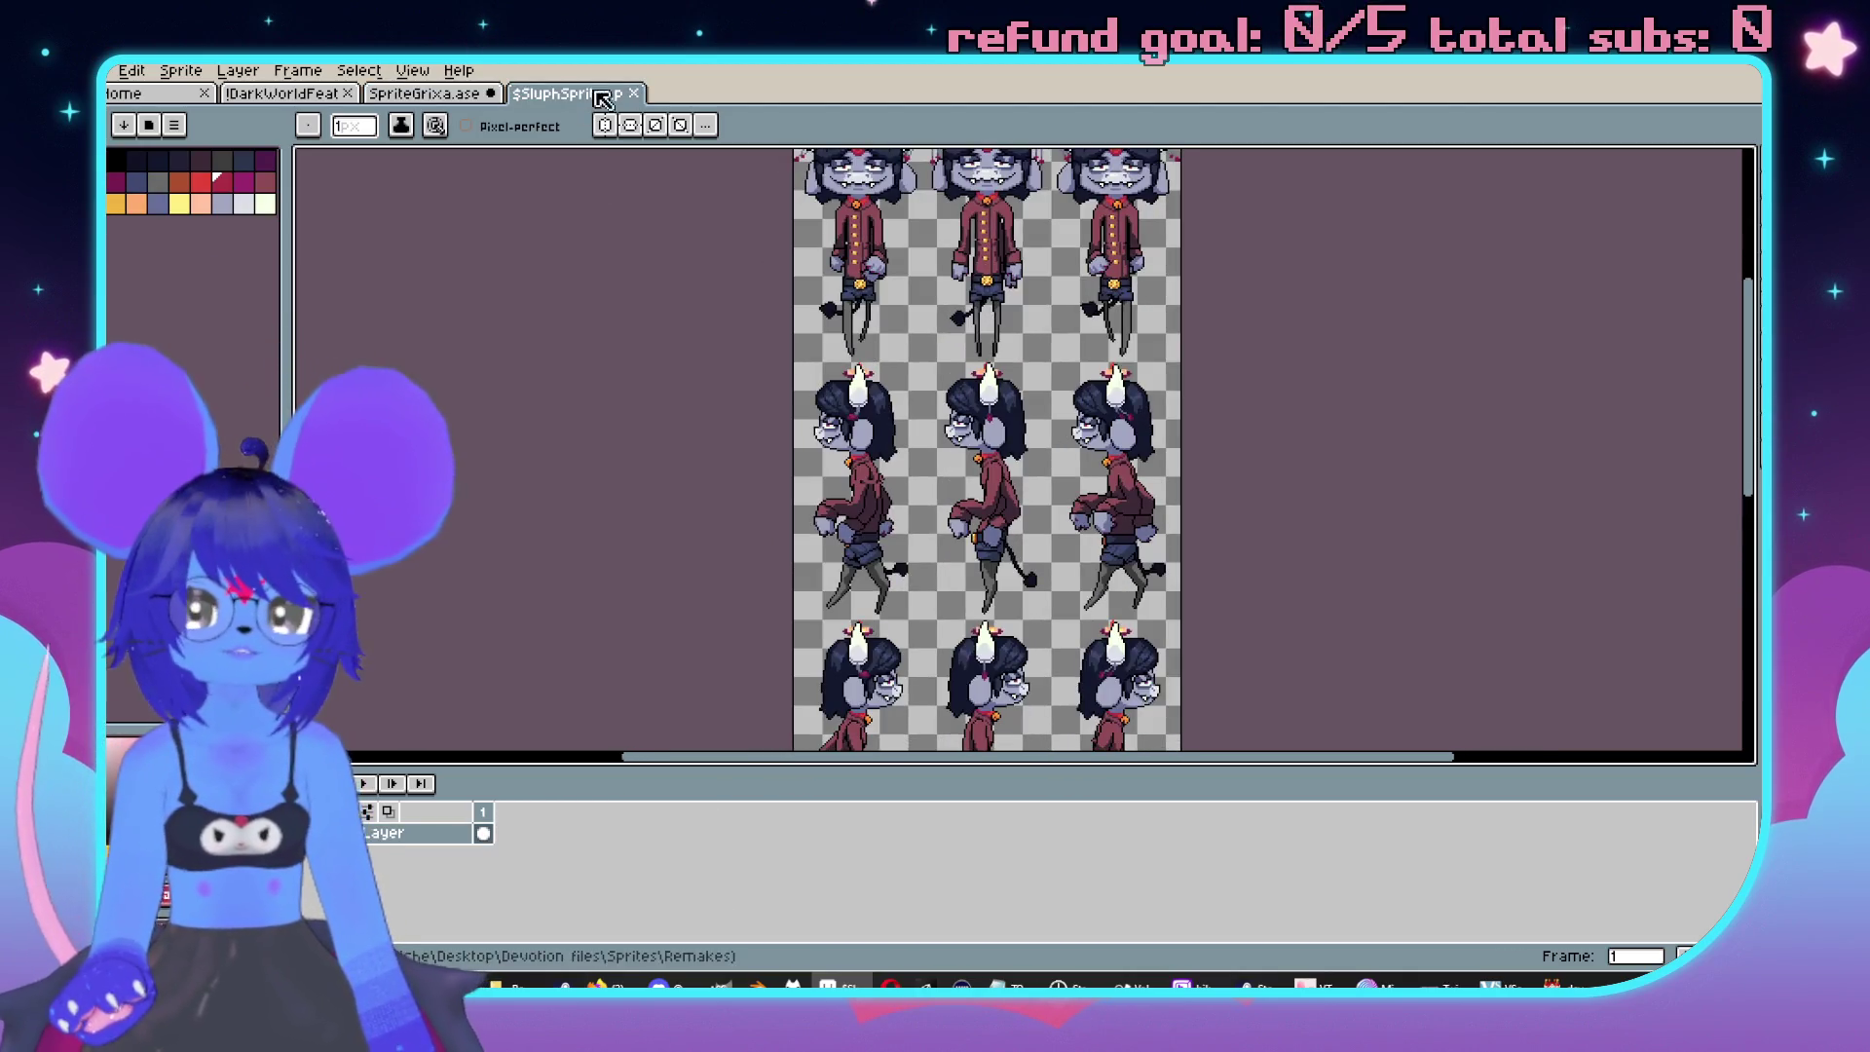
{"action": "left_click", "coordinate": [454, 98]}
{"action": "left_click", "coordinate": [485, 875]}
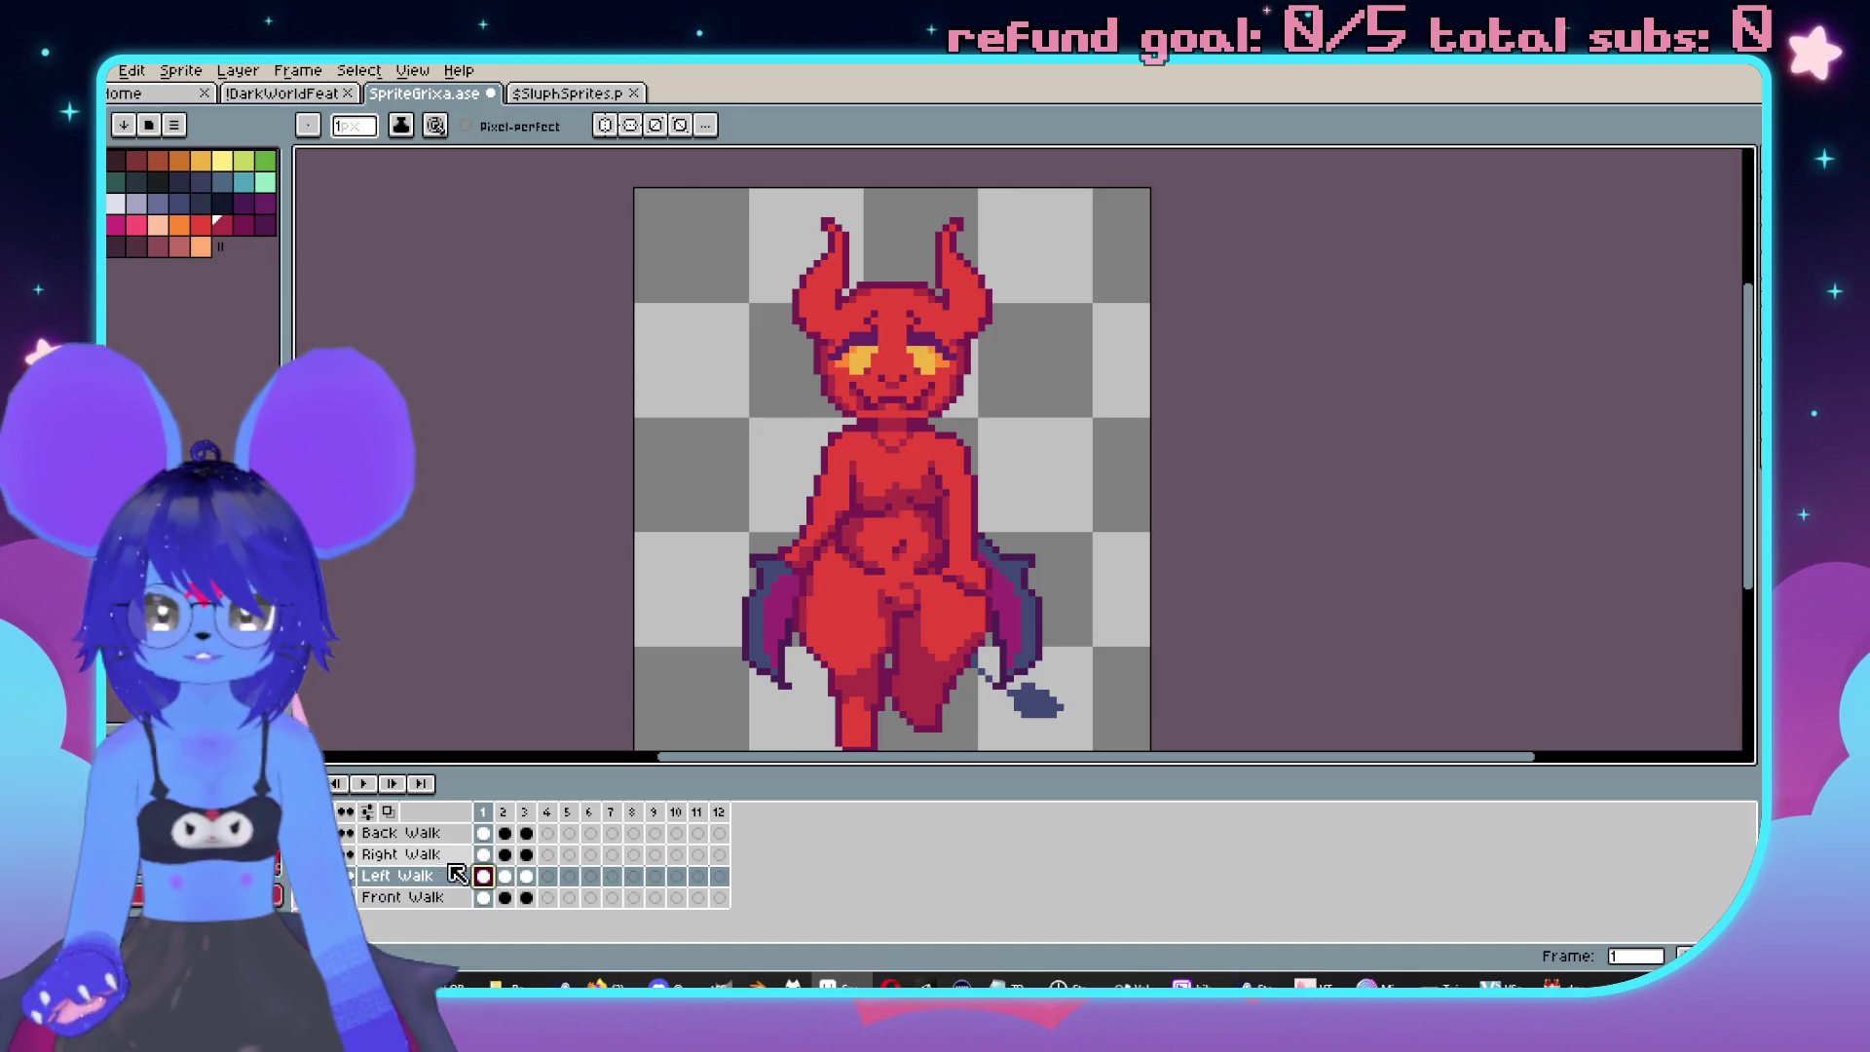
{"action": "left_click", "coordinate": [559, 898]}
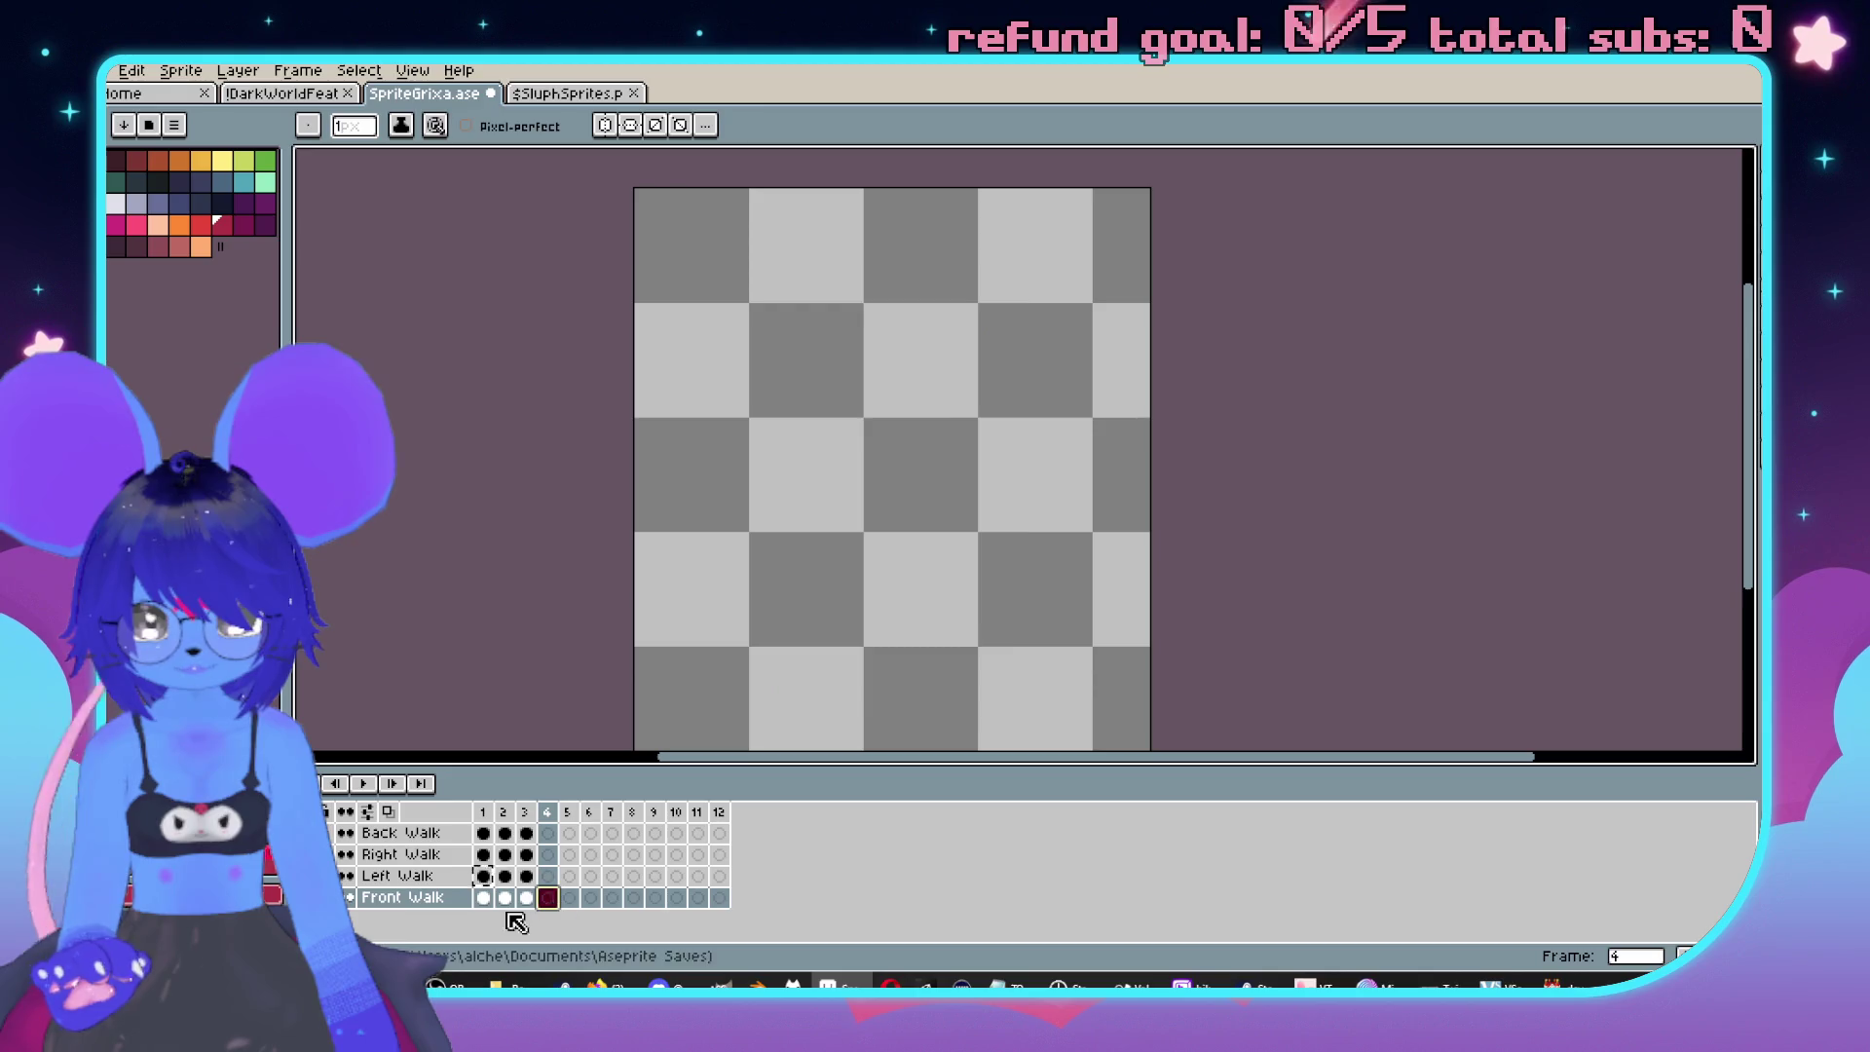
{"action": "left_click", "coordinate": [575, 898]}
{"action": "left_click", "coordinate": [504, 875]}
{"action": "key", "text": "ctrl+c"}
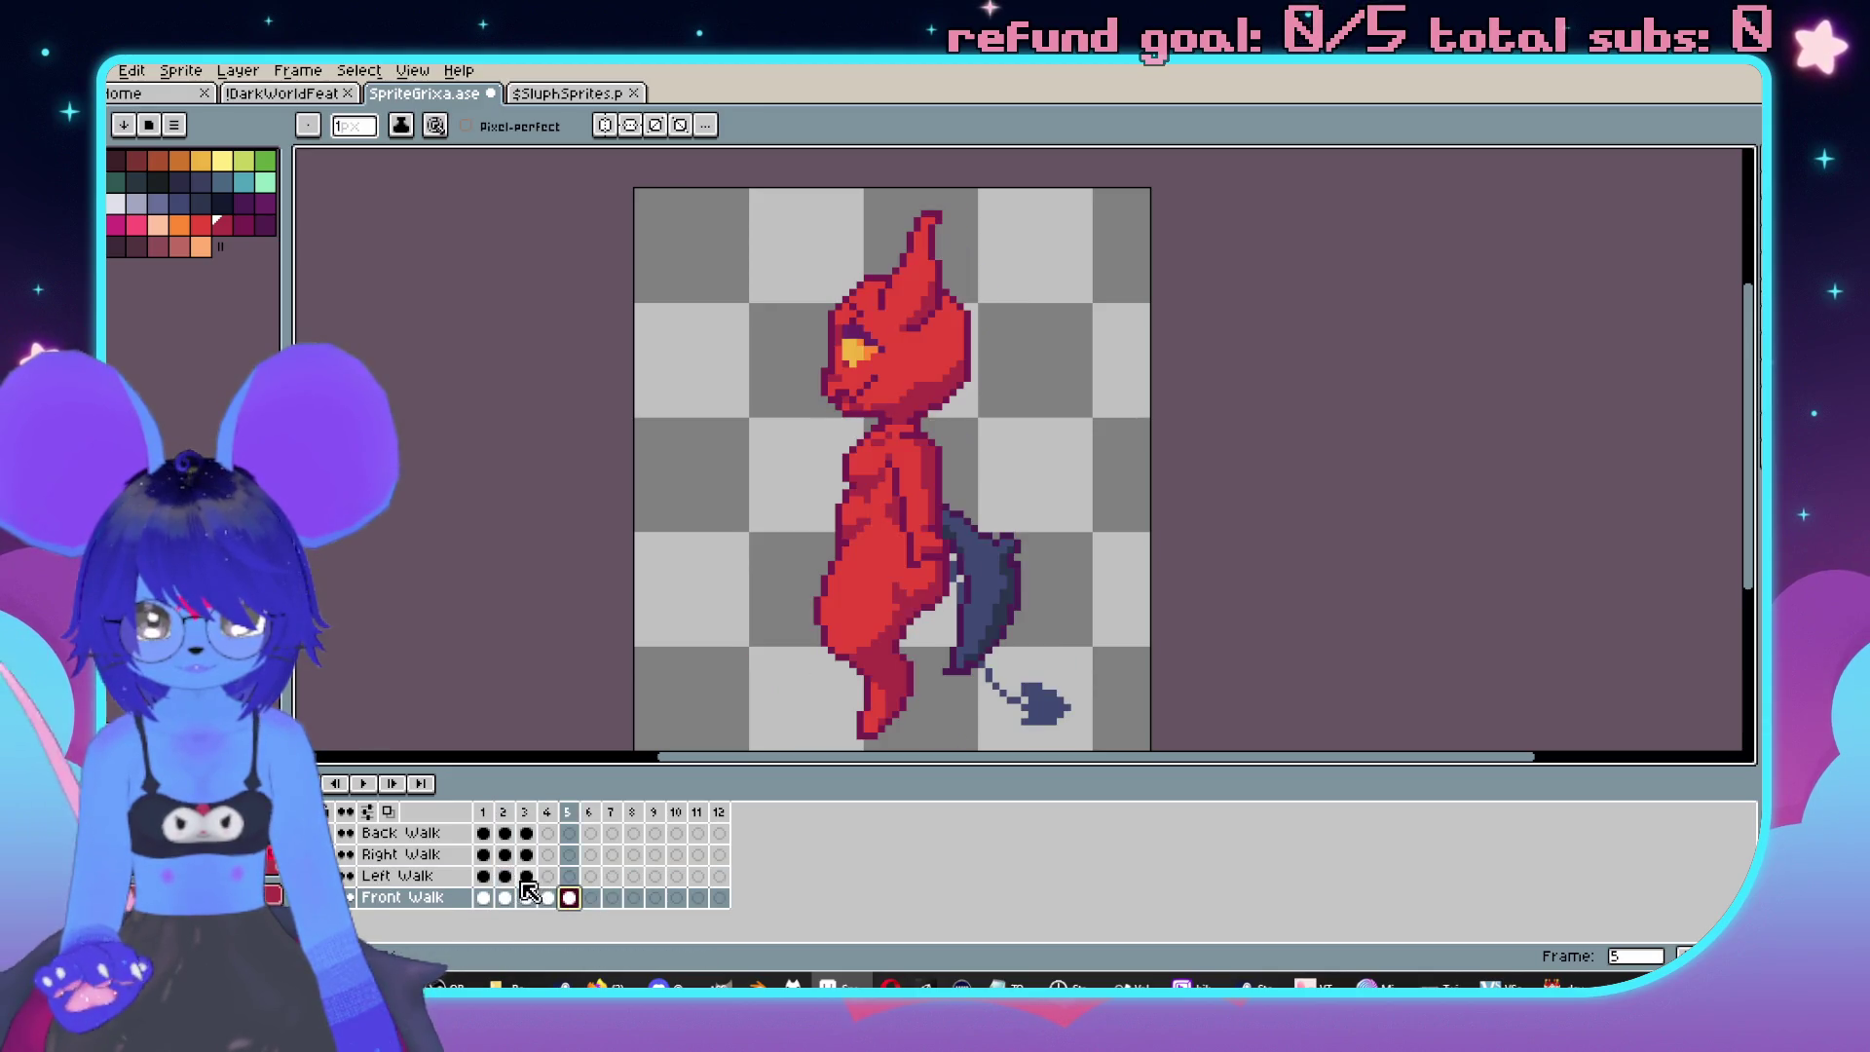
{"action": "left_click", "coordinate": [590, 898]}
{"action": "key", "text": "ctrl+v"}
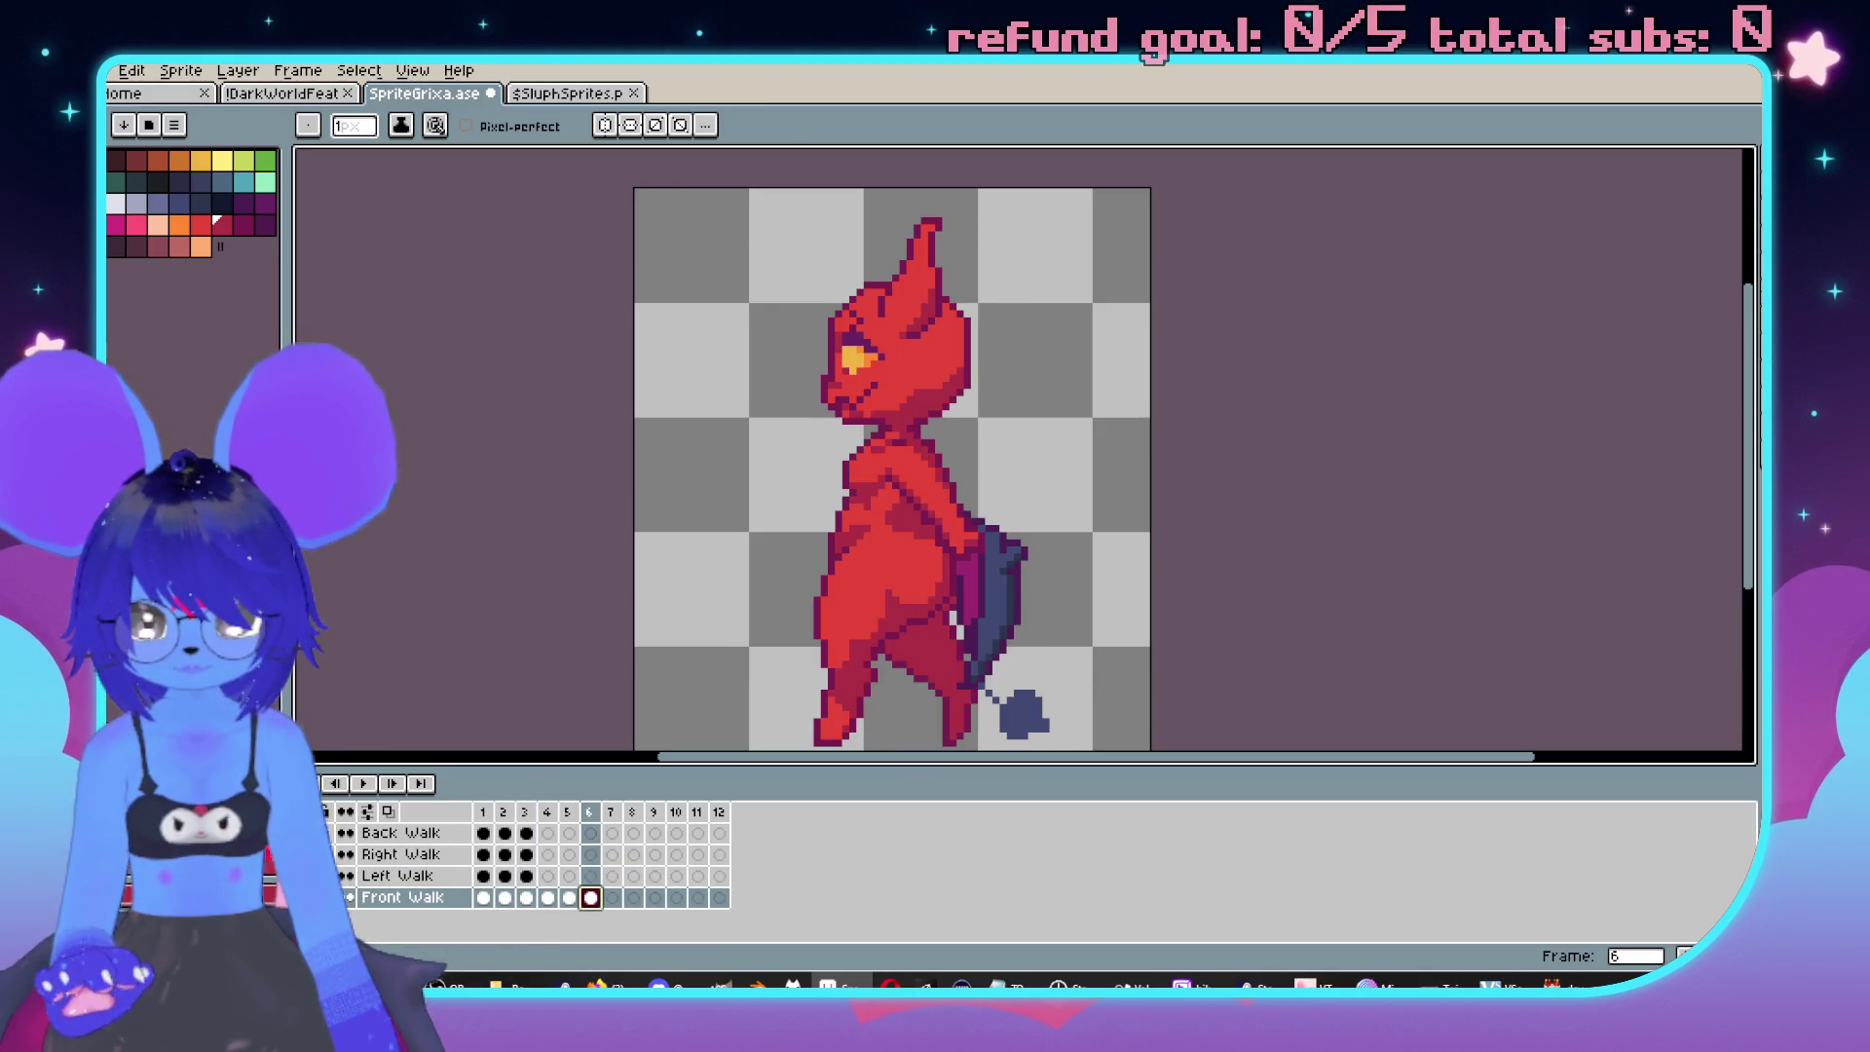
Review Right Walk frames 2 and 1, then bring up the SluphSprites sheet.
{"action": "left_click", "coordinate": [504, 854]}
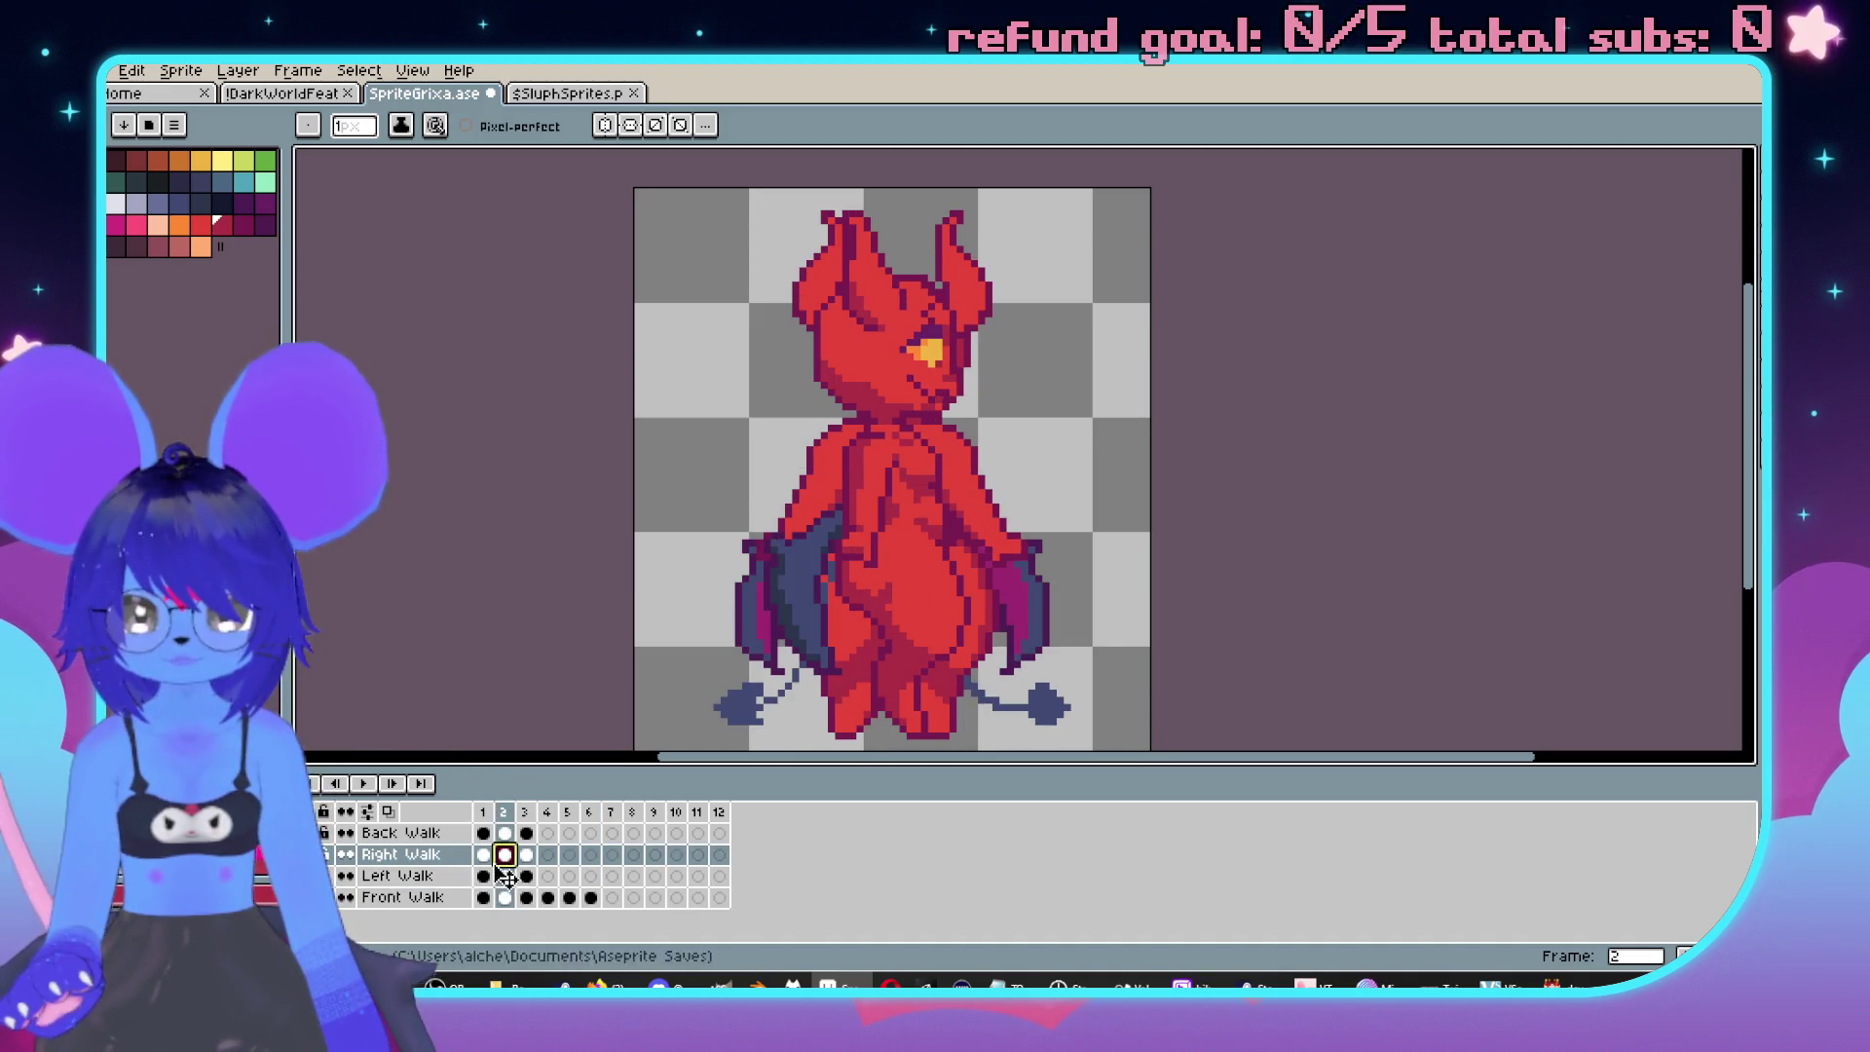
{"action": "key", "text": "Left"}
{"action": "left_click", "coordinate": [577, 95]}
{"action": "scroll", "coordinate": [995, 392], "scroll_direction": "down", "scroll_amount": 5}
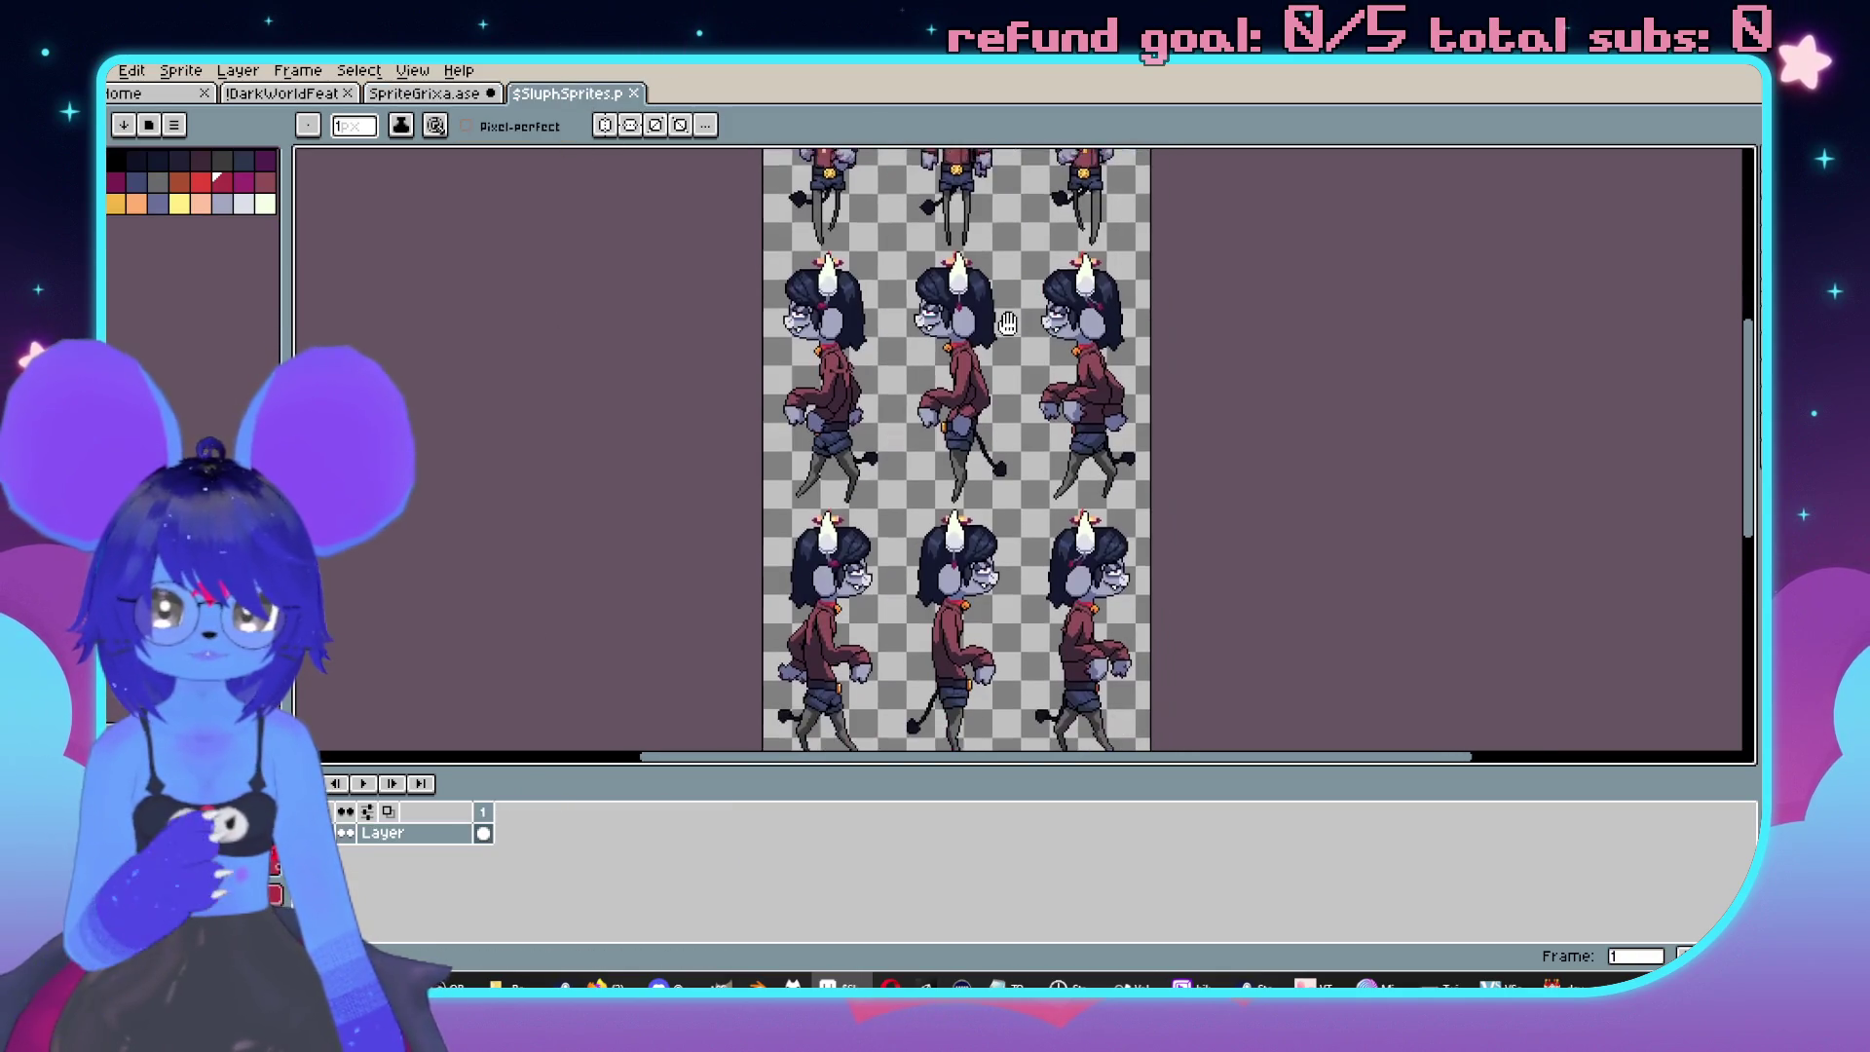
Back in SpriteGrixa, review the right-walk frames, front-walk frame 9 and the first back-walk frame.
{"action": "scroll", "coordinate": [995, 393], "scroll_direction": "down", "scroll_amount": 2}
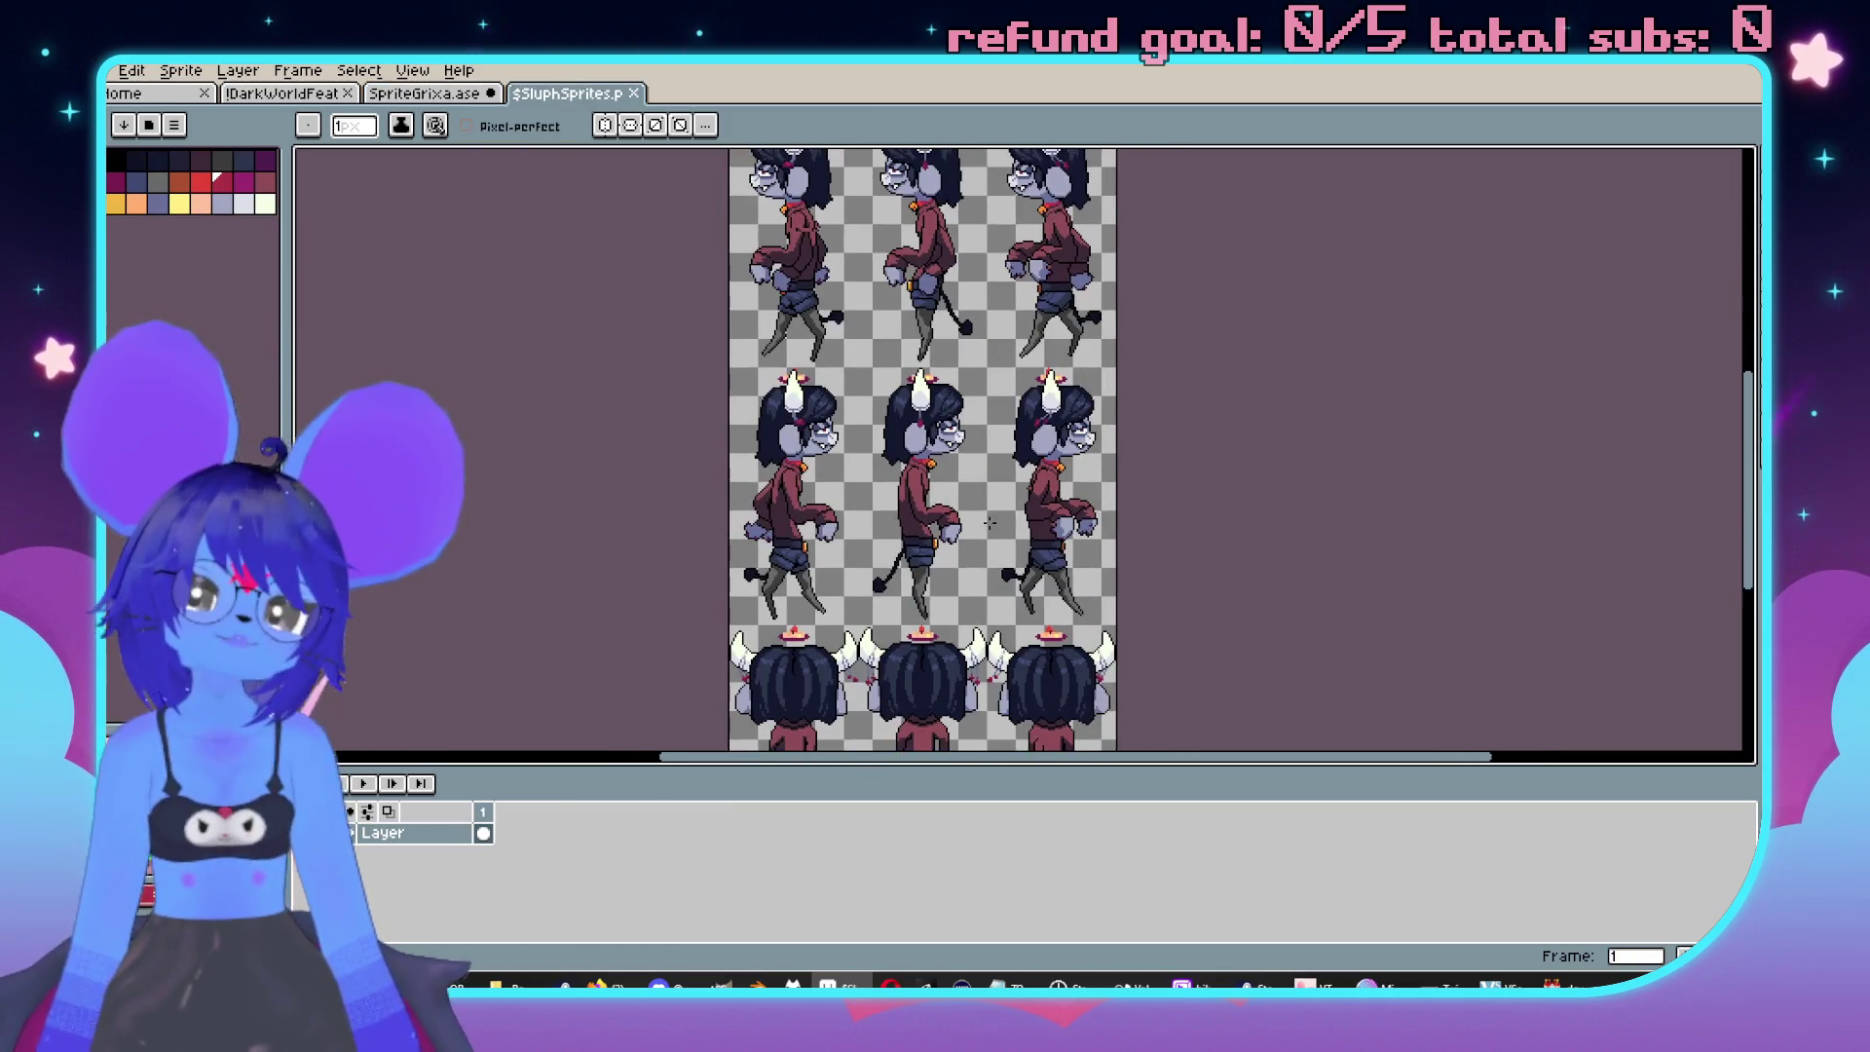
{"action": "left_click", "coordinate": [394, 97]}
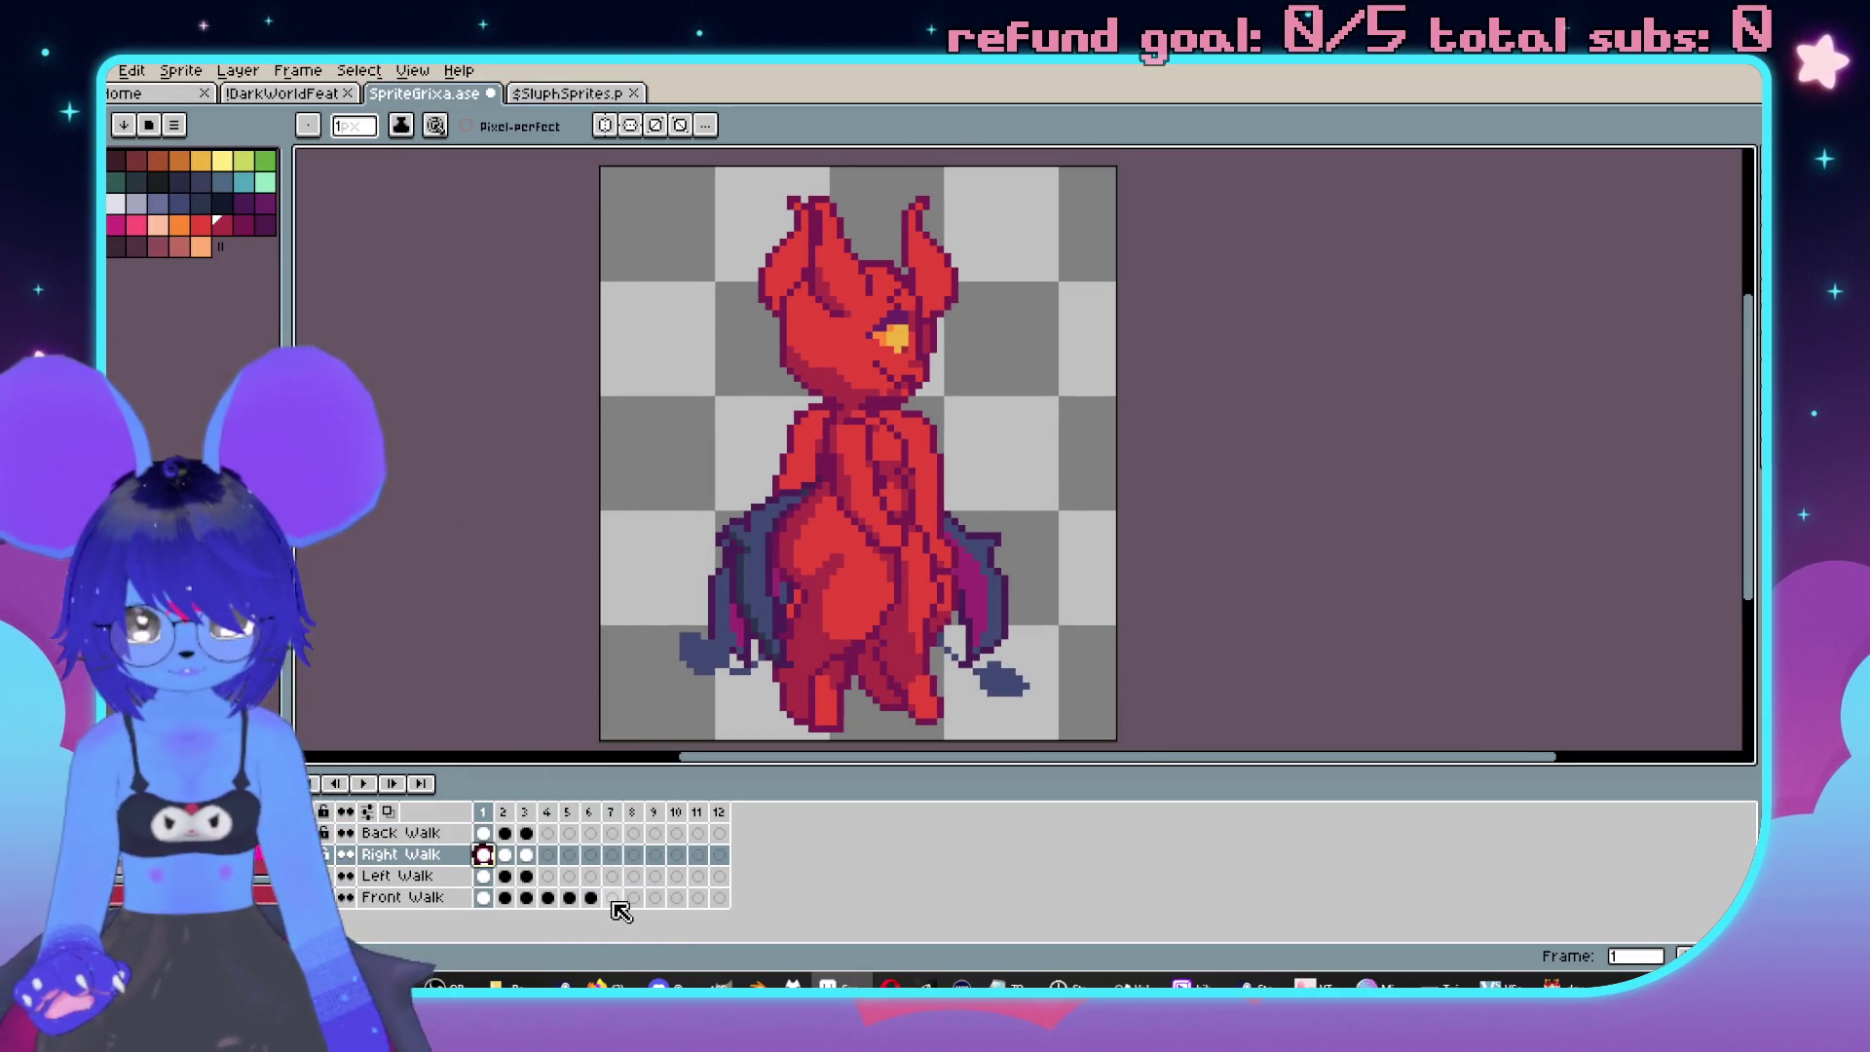
{"action": "left_click", "coordinate": [612, 897]}
{"action": "left_click", "coordinate": [505, 855]}
{"action": "left_click", "coordinate": [647, 900]}
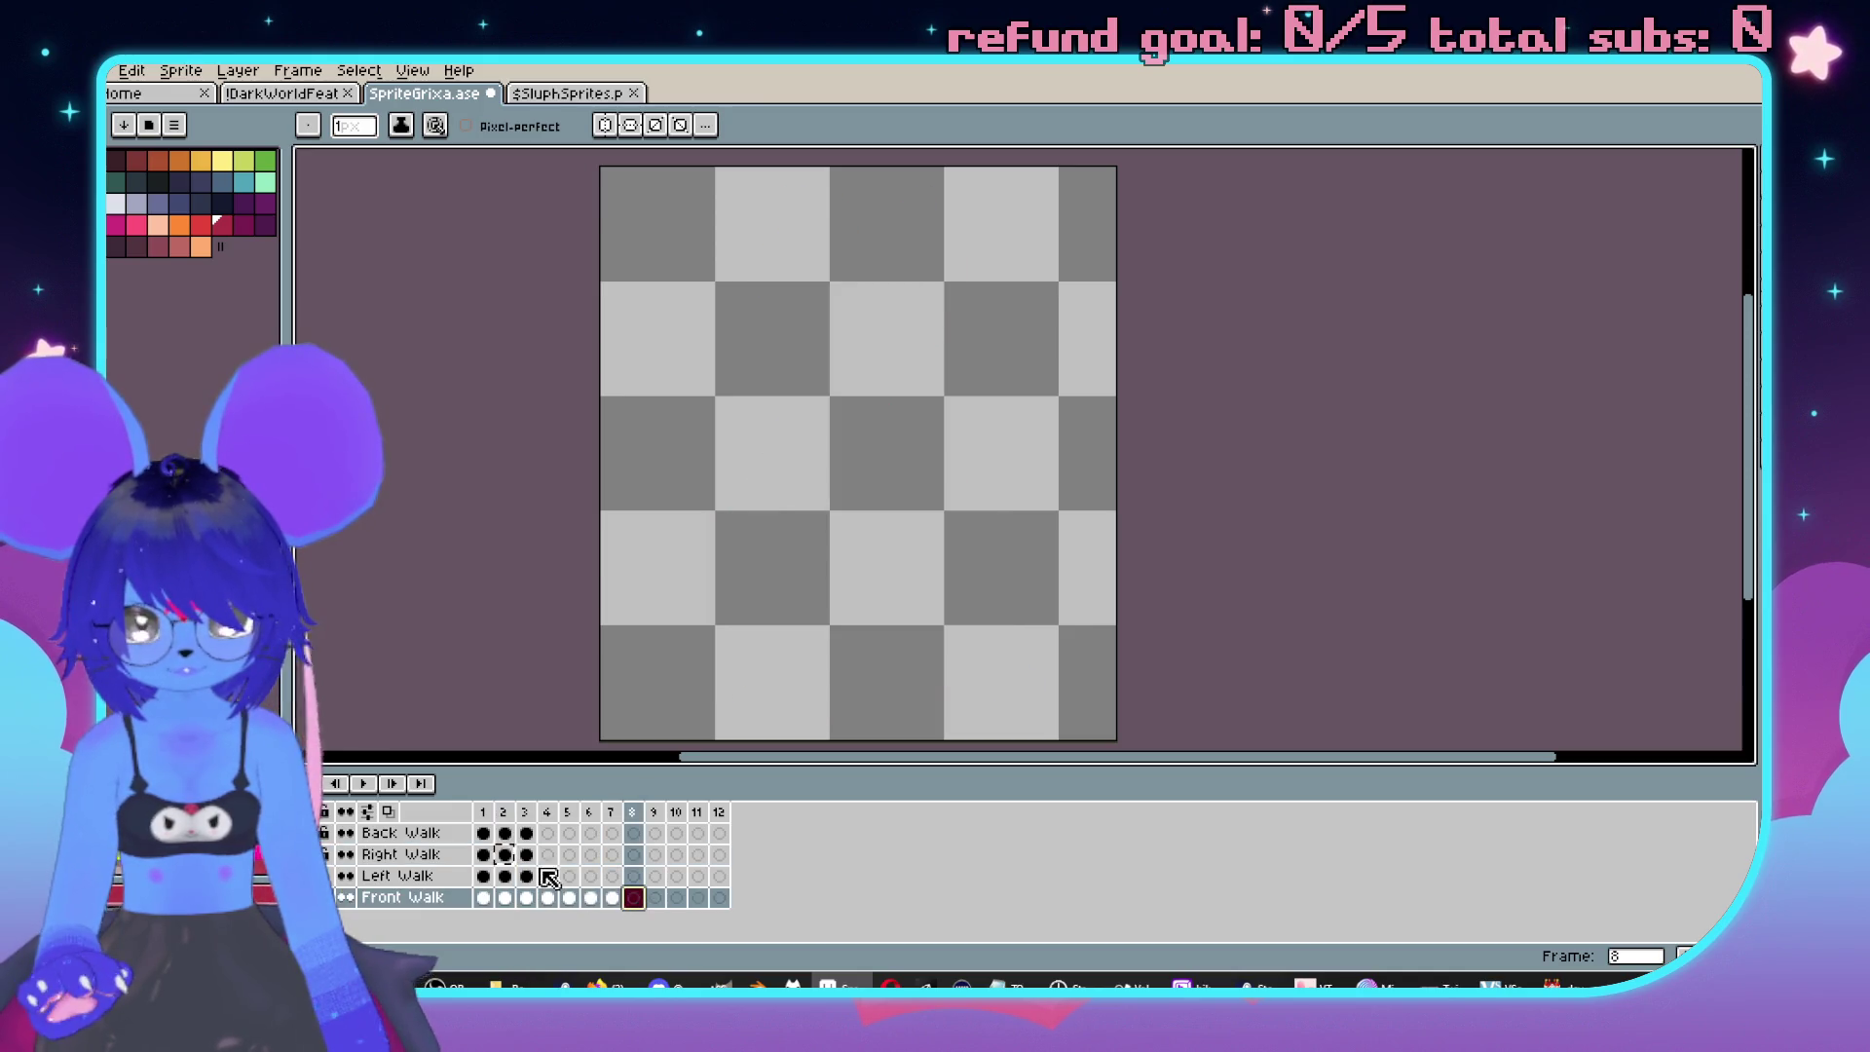
{"action": "left_click", "coordinate": [526, 855]}
{"action": "left_click", "coordinate": [656, 898]}
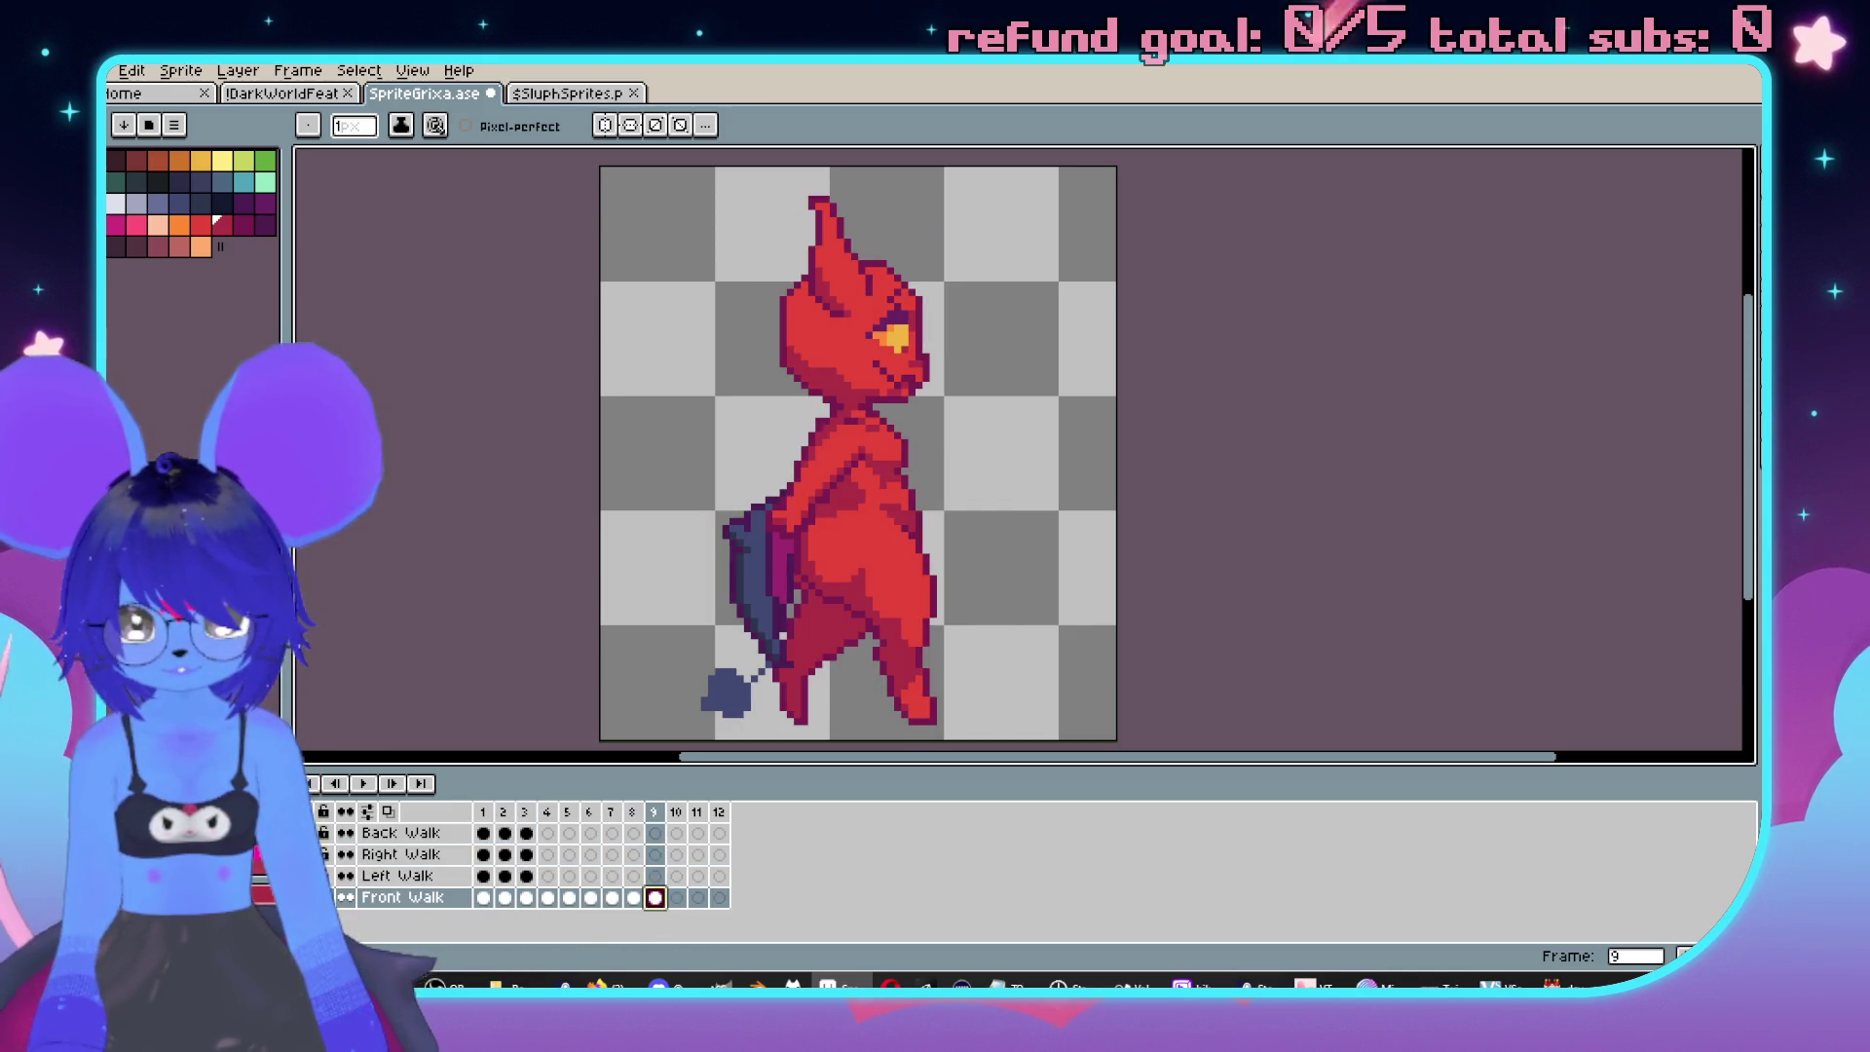
{"action": "left_click", "coordinate": [482, 833]}
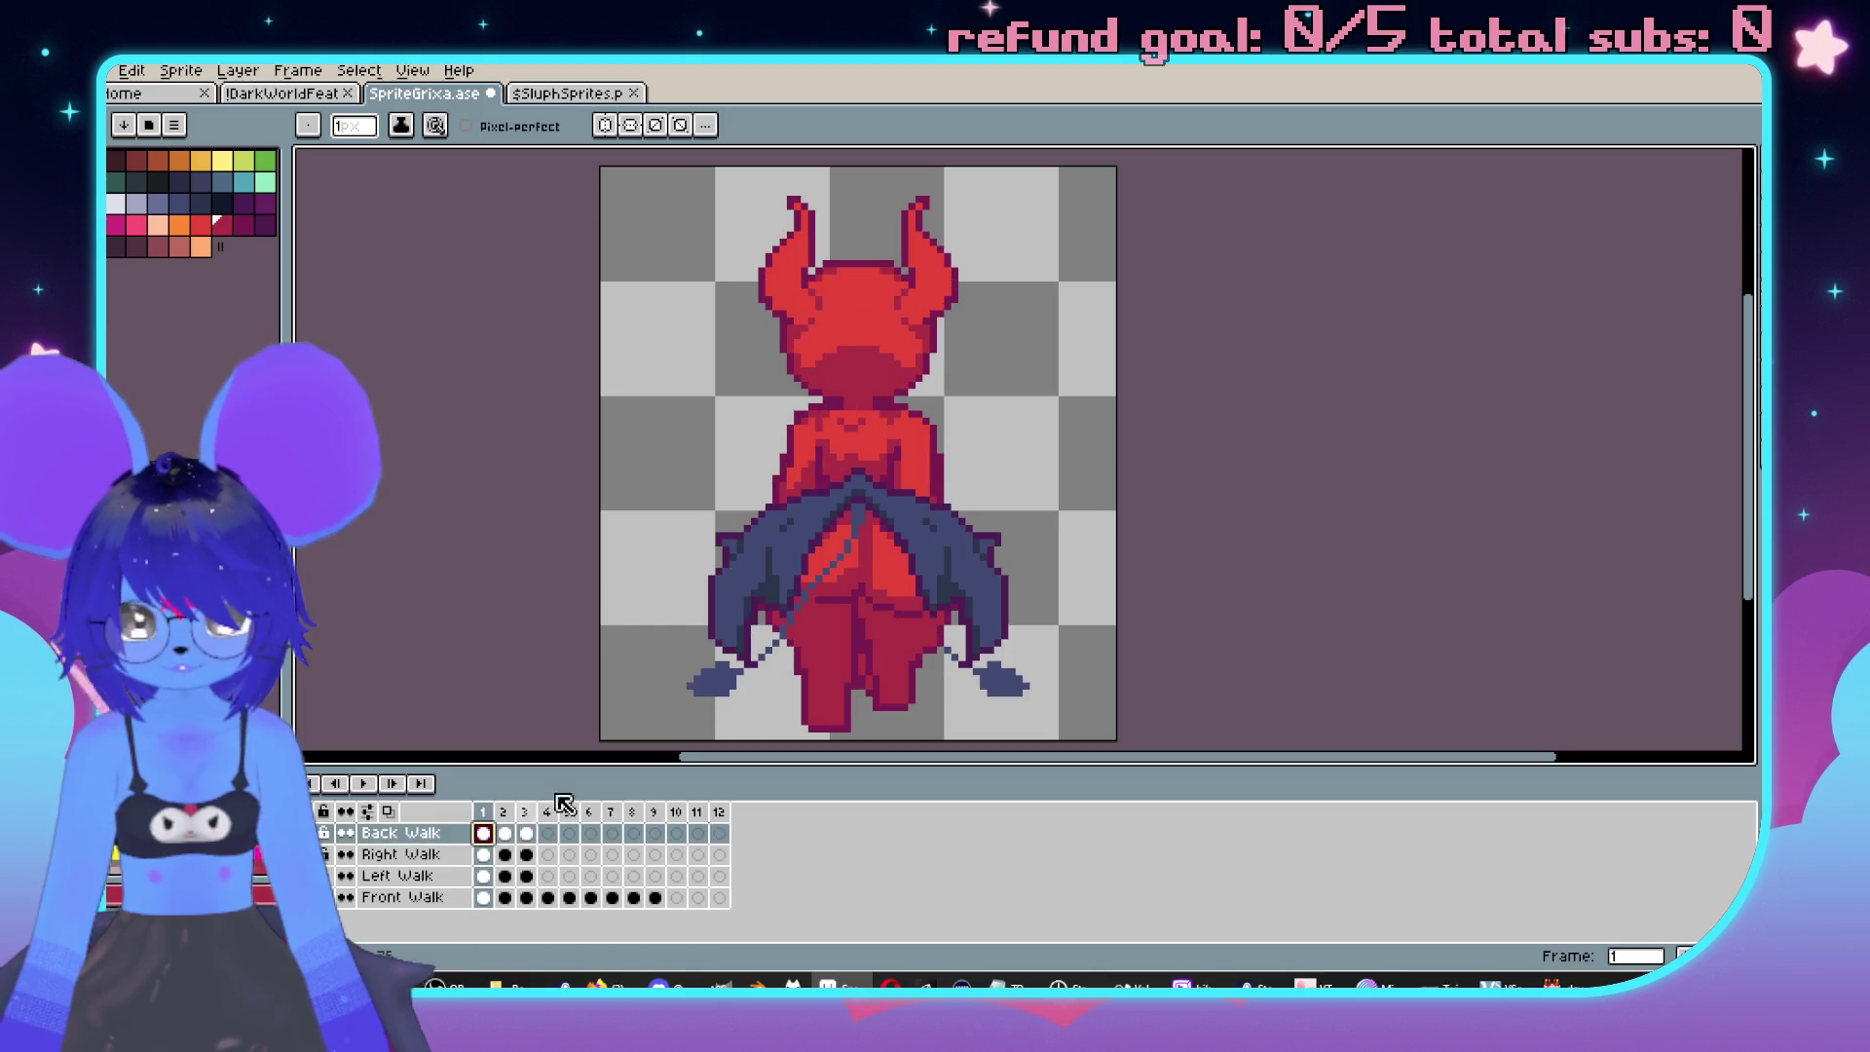
{"action": "scroll", "coordinate": [484, 193], "scroll_direction": "down", "scroll_amount": 2}
Glance at the SluphSprites sheet, then review front-walk frames 10 and 11.
{"action": "left_click", "coordinate": [559, 97]}
{"action": "scroll", "coordinate": [945, 457], "scroll_direction": "down", "scroll_amount": 3}
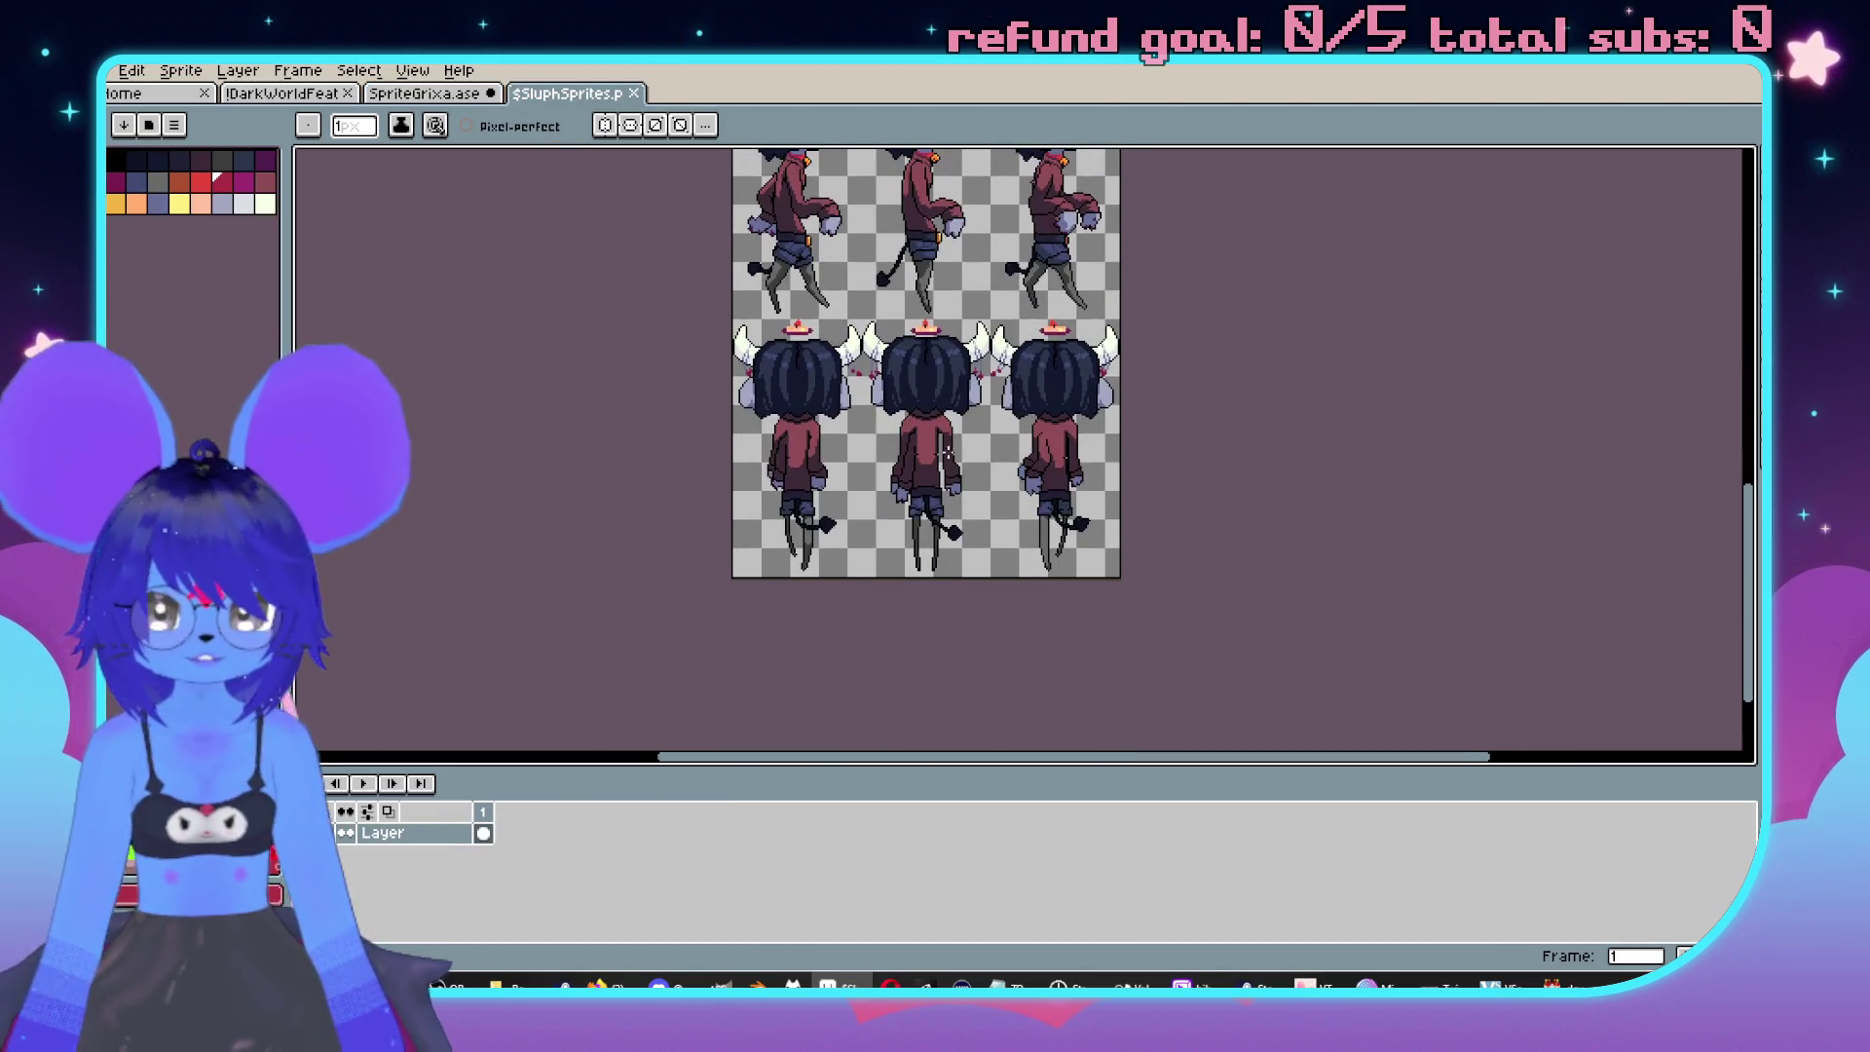
{"action": "left_click", "coordinate": [429, 98]}
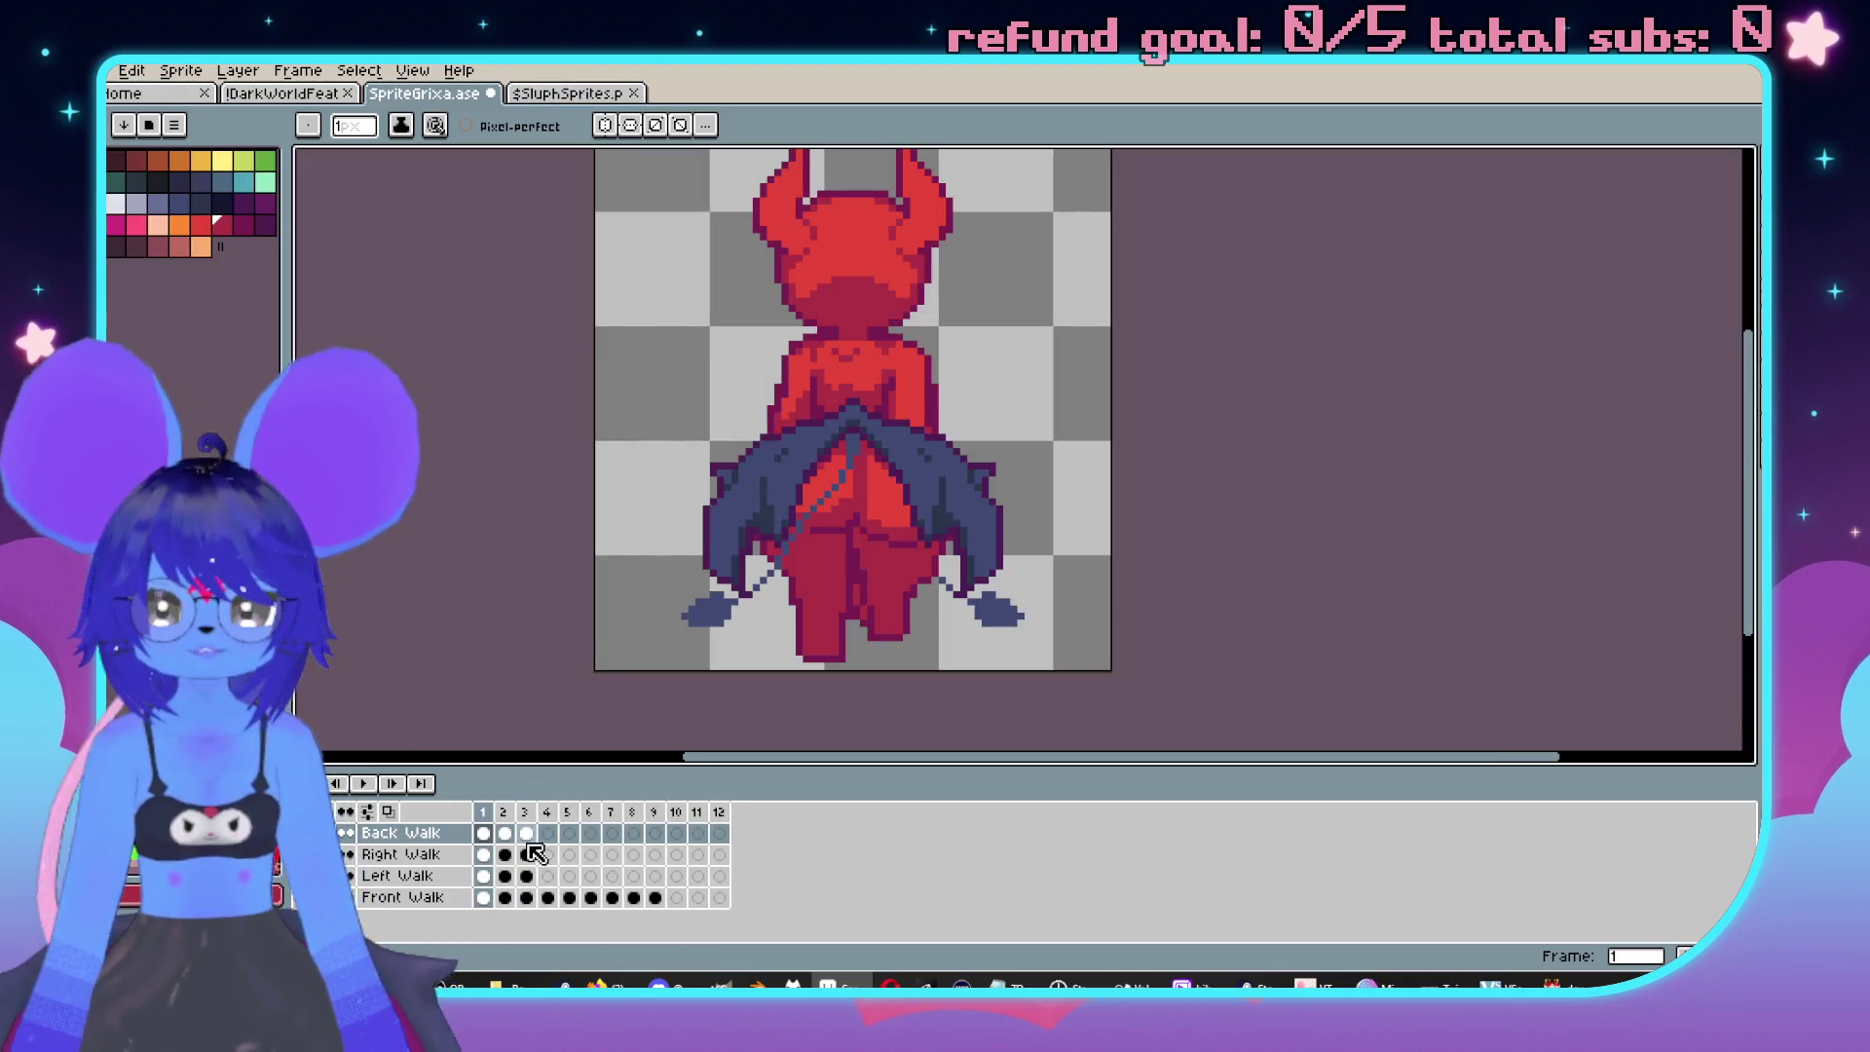
{"action": "left_click", "coordinate": [675, 897]}
{"action": "left_click", "coordinate": [697, 897]}
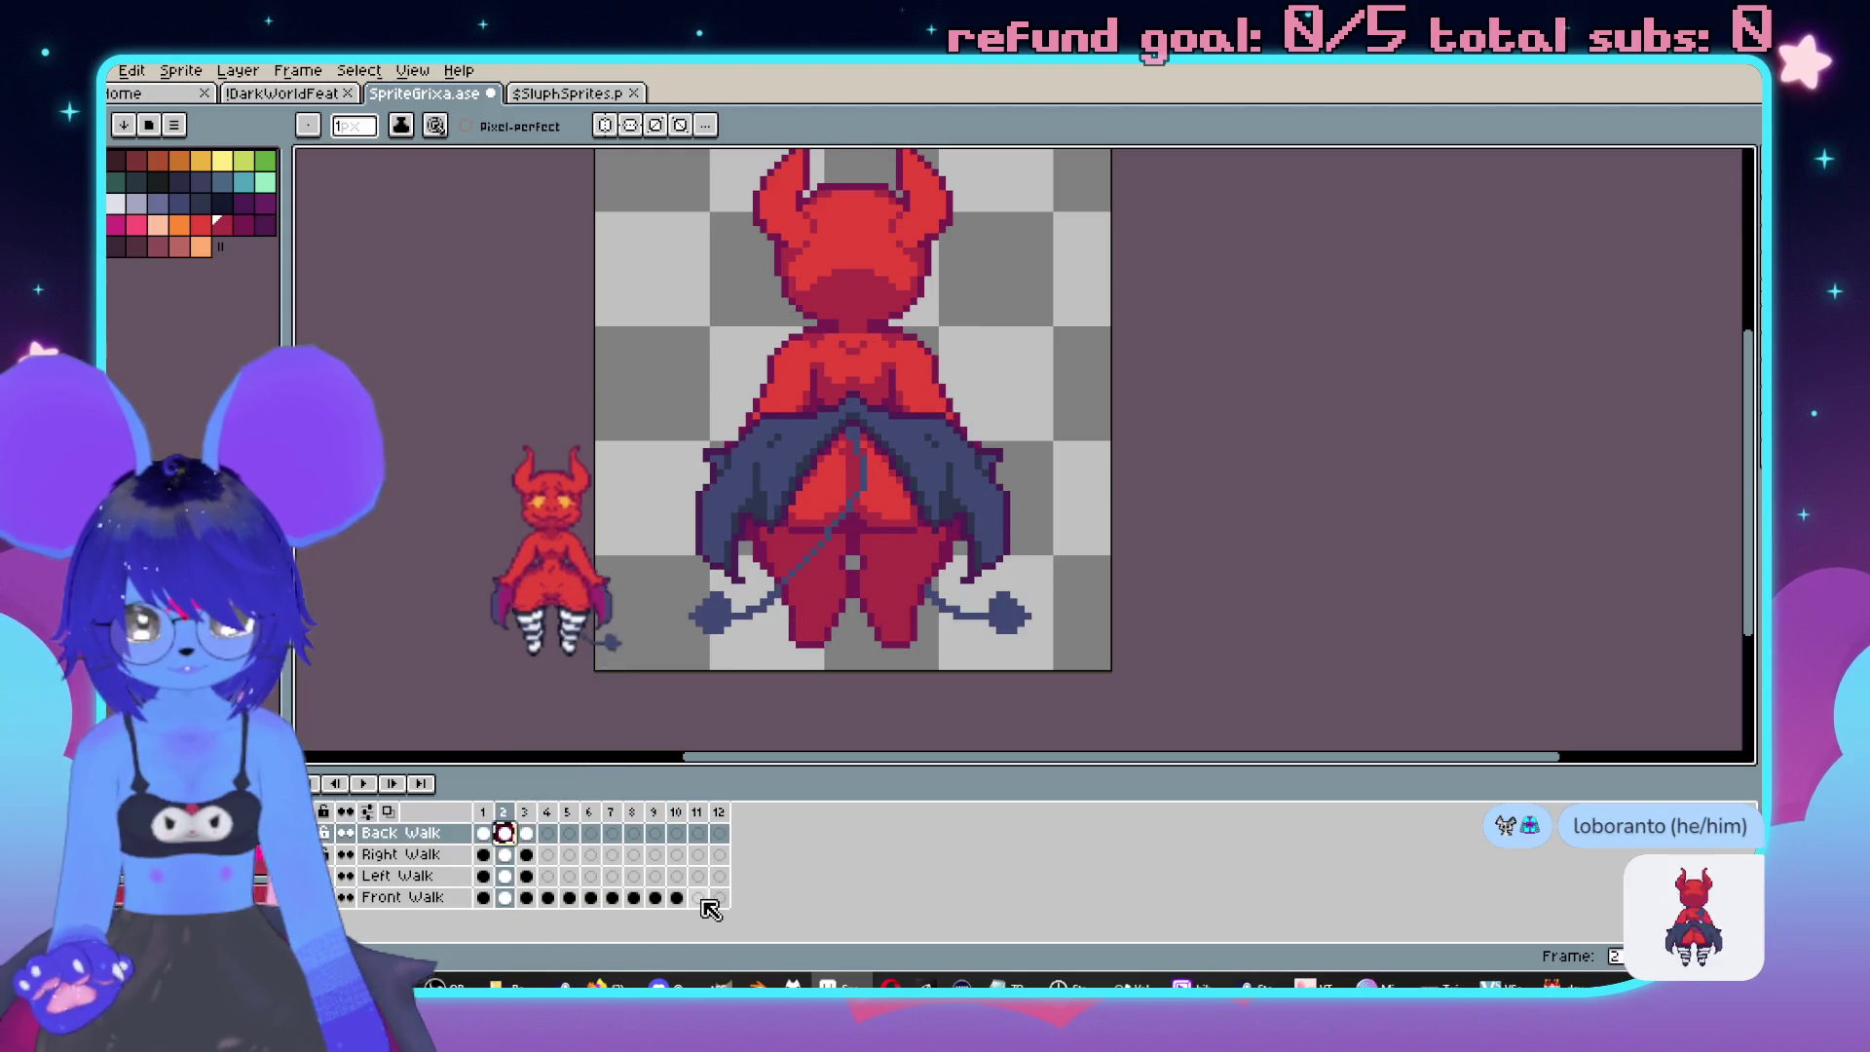
Copy the first back-walk pose into the empty frame 12.
{"action": "left_click", "coordinate": [483, 833]}
{"action": "key", "text": "ctrl+c"}
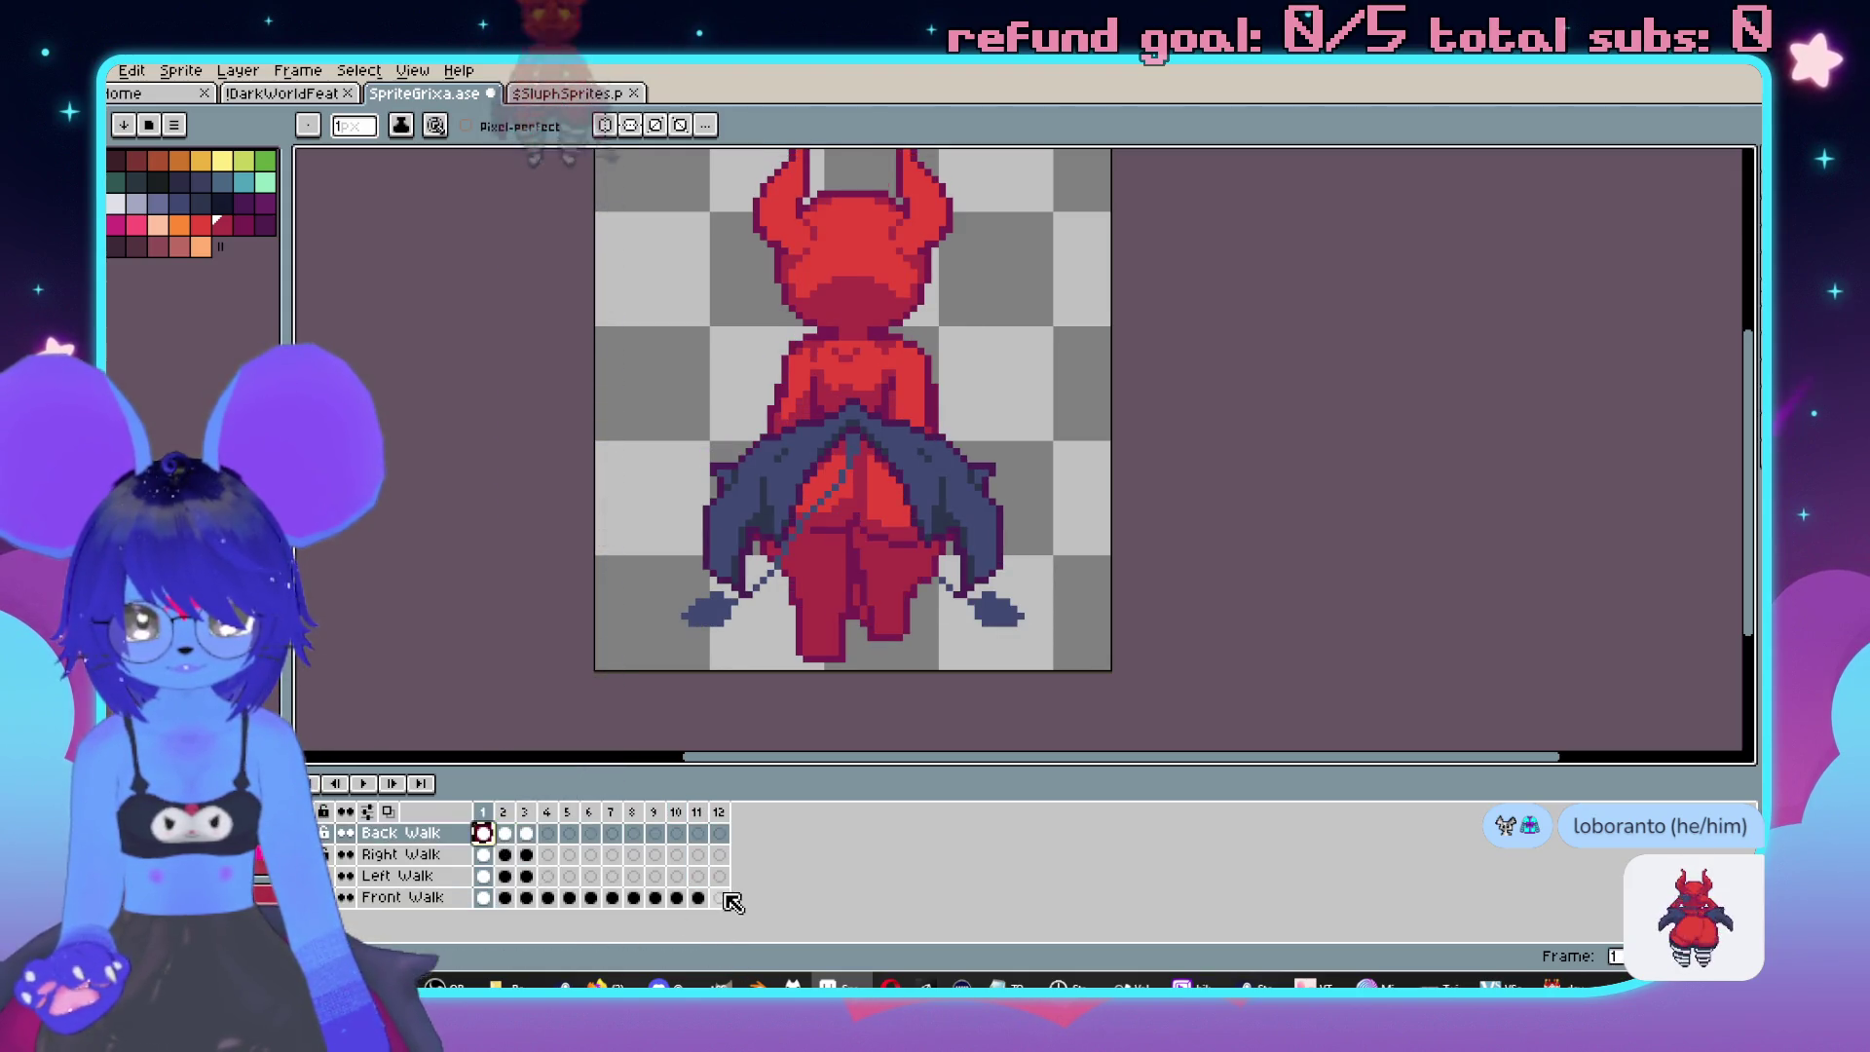
{"action": "left_click", "coordinate": [720, 897]}
{"action": "key", "text": "ctrl+v"}
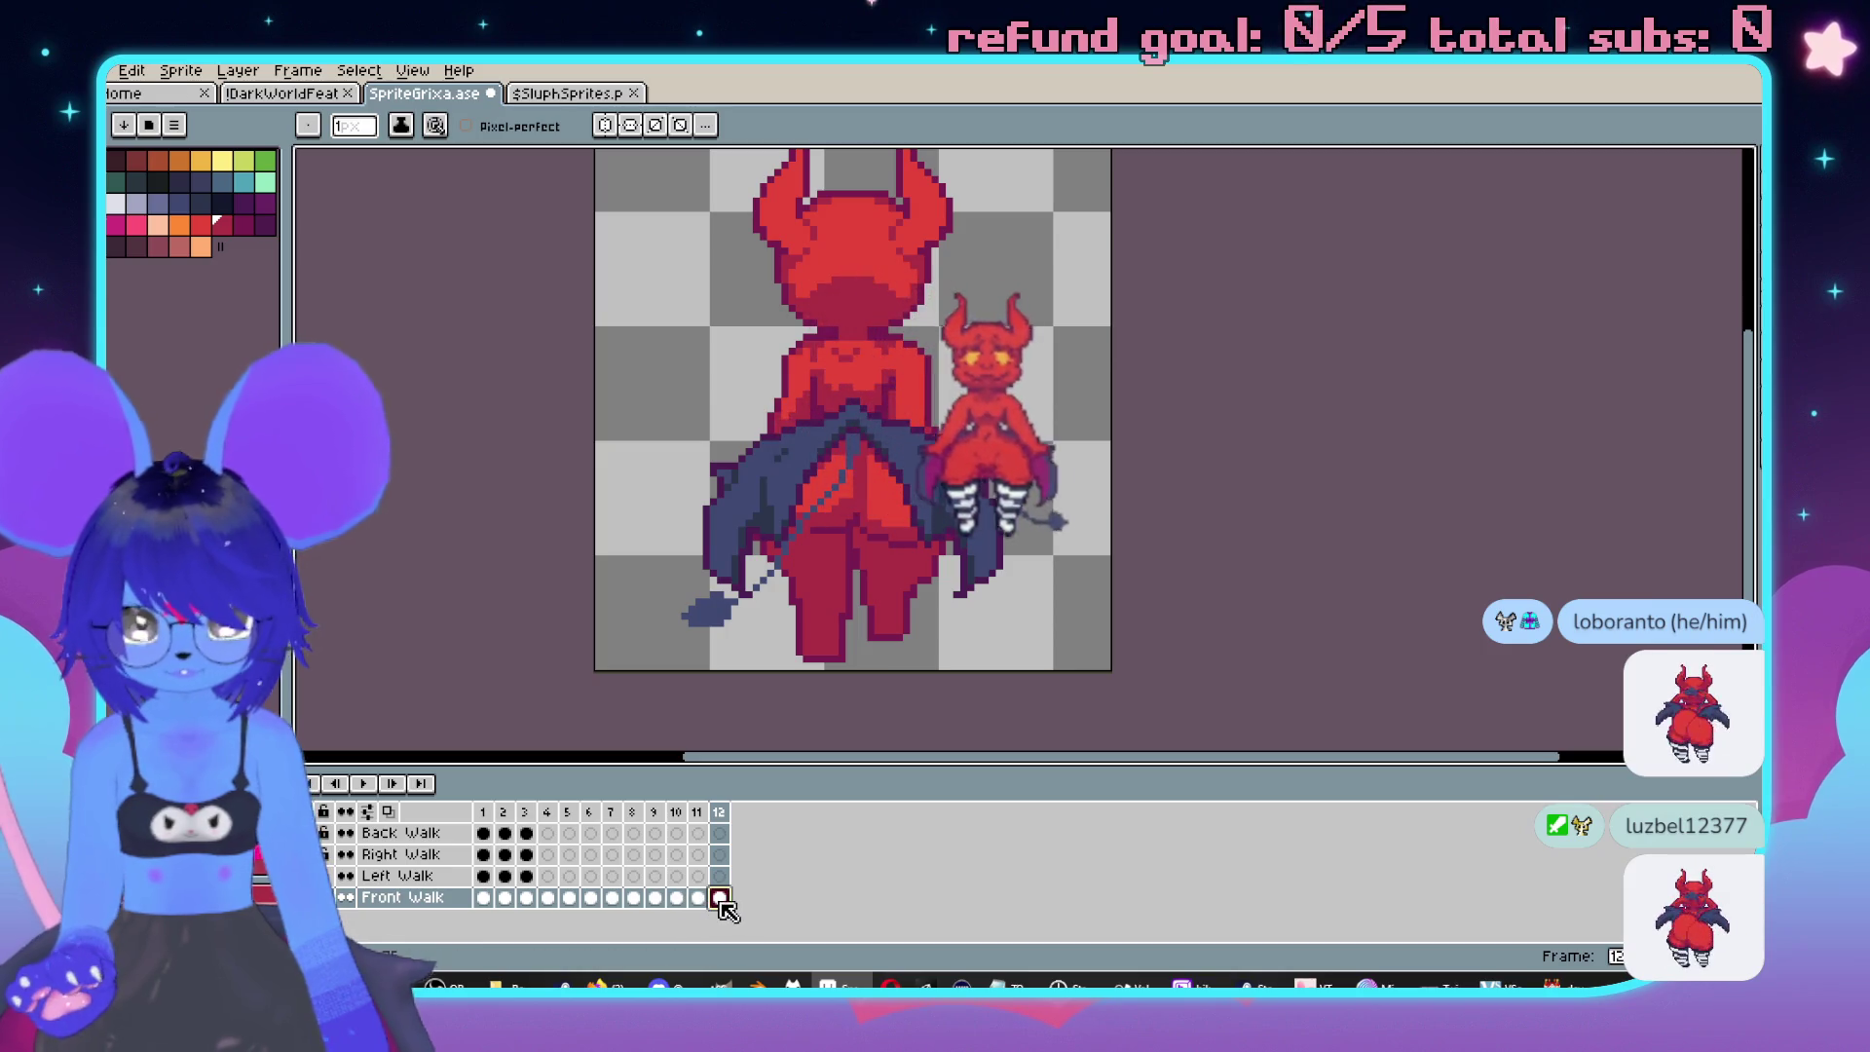
Recheck back-walk frame 3 and front-walk frame 10, ending on the first back-walk frame.
{"action": "left_click", "coordinate": [525, 833]}
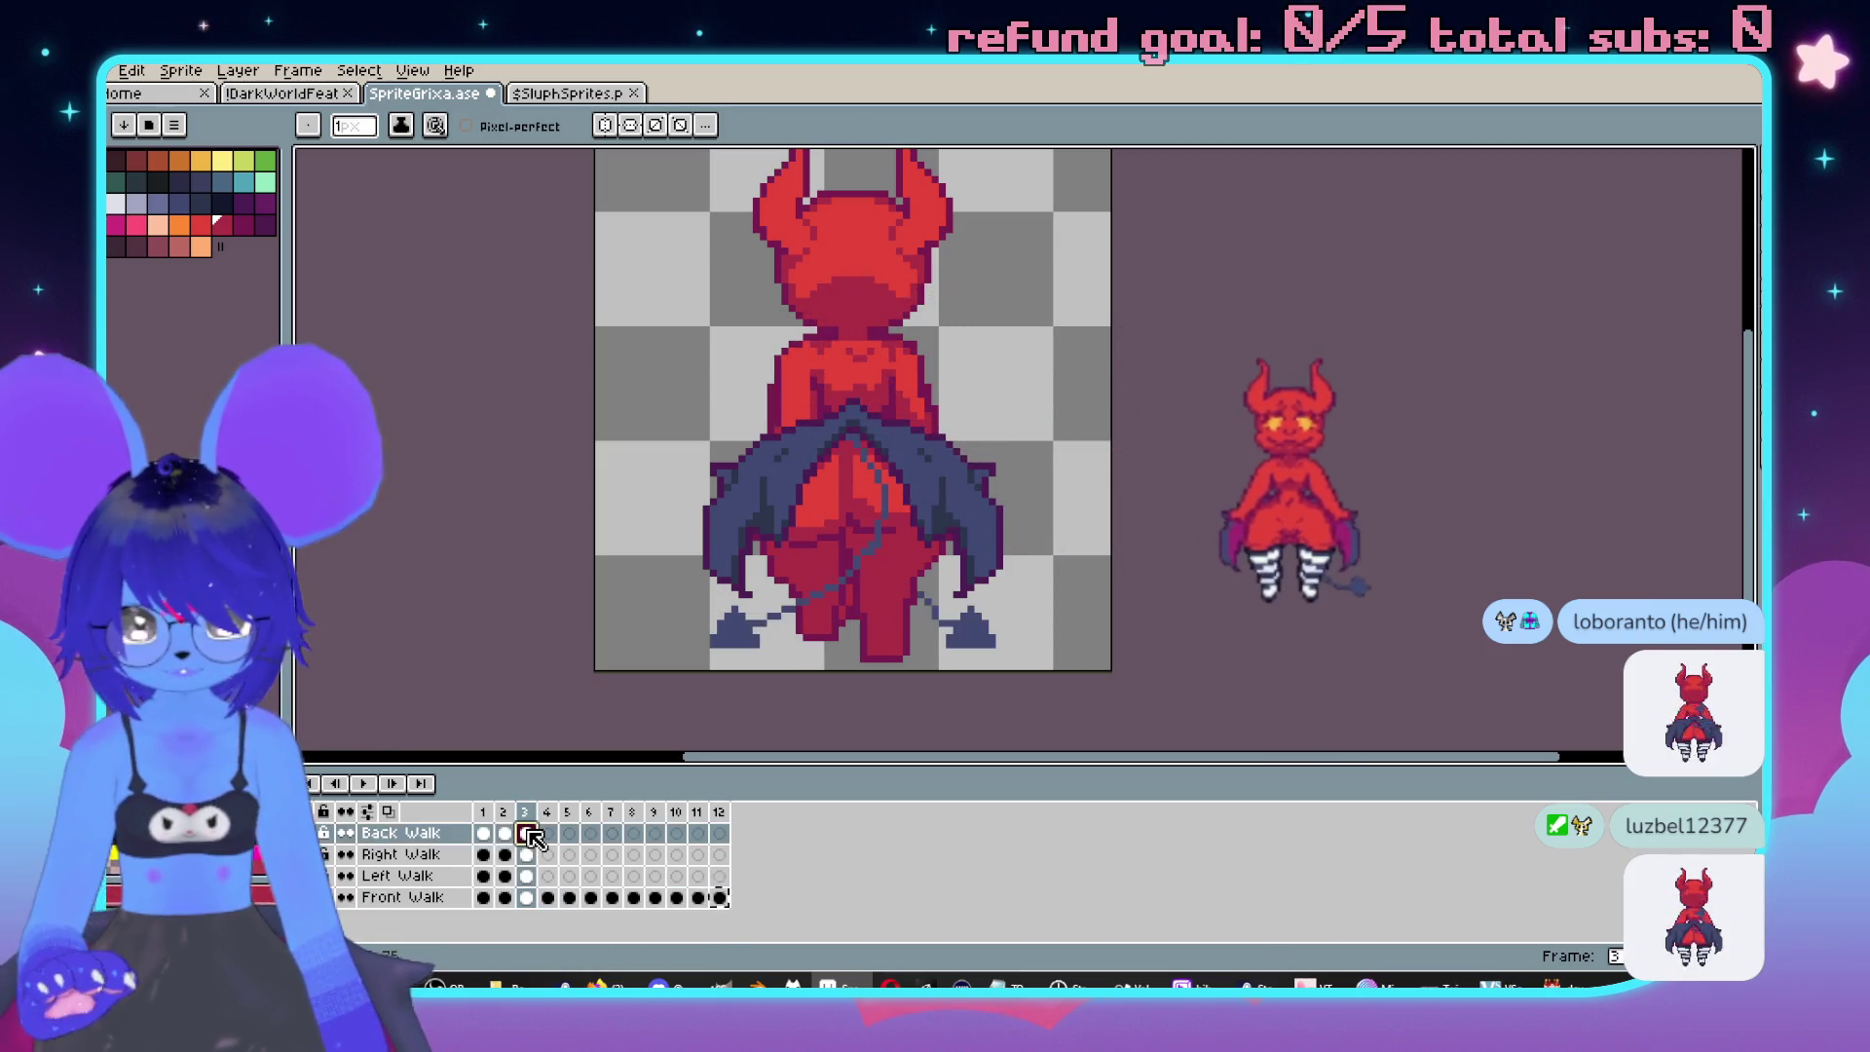
{"action": "left_click", "coordinate": [675, 897]}
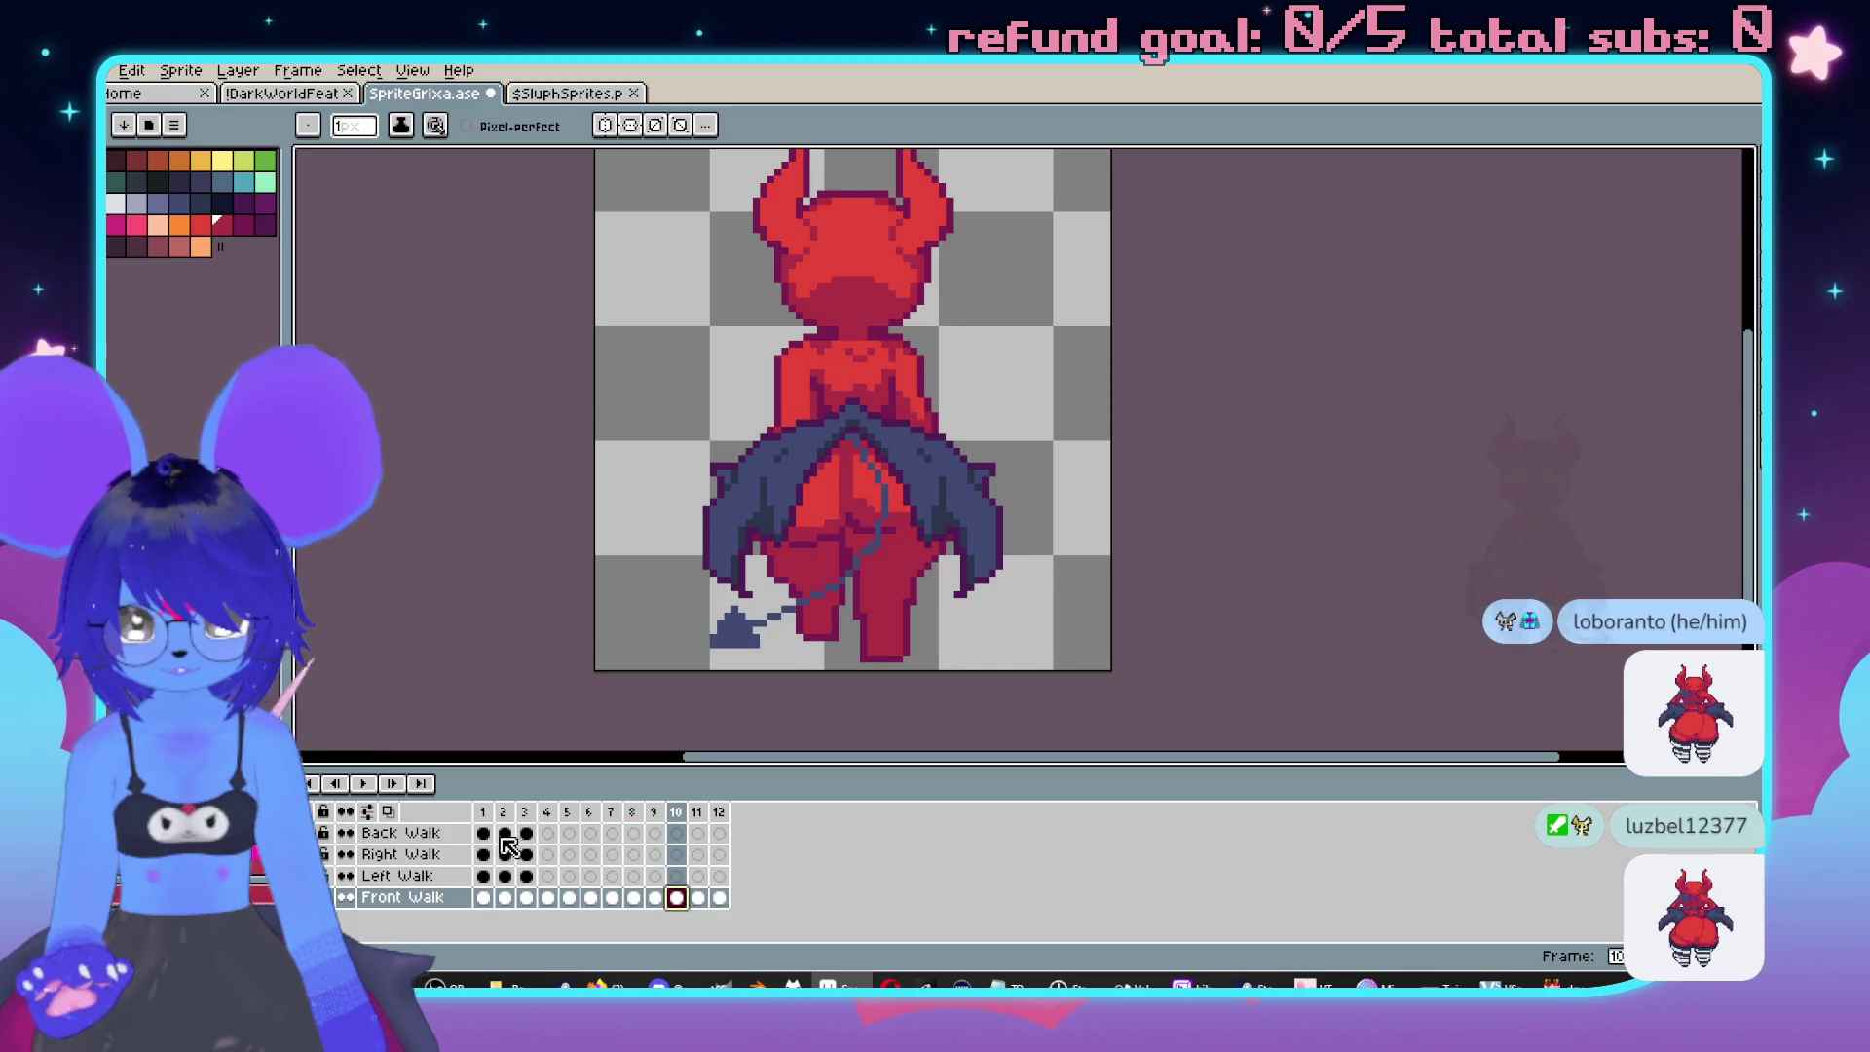
{"action": "left_click", "coordinate": [483, 833]}
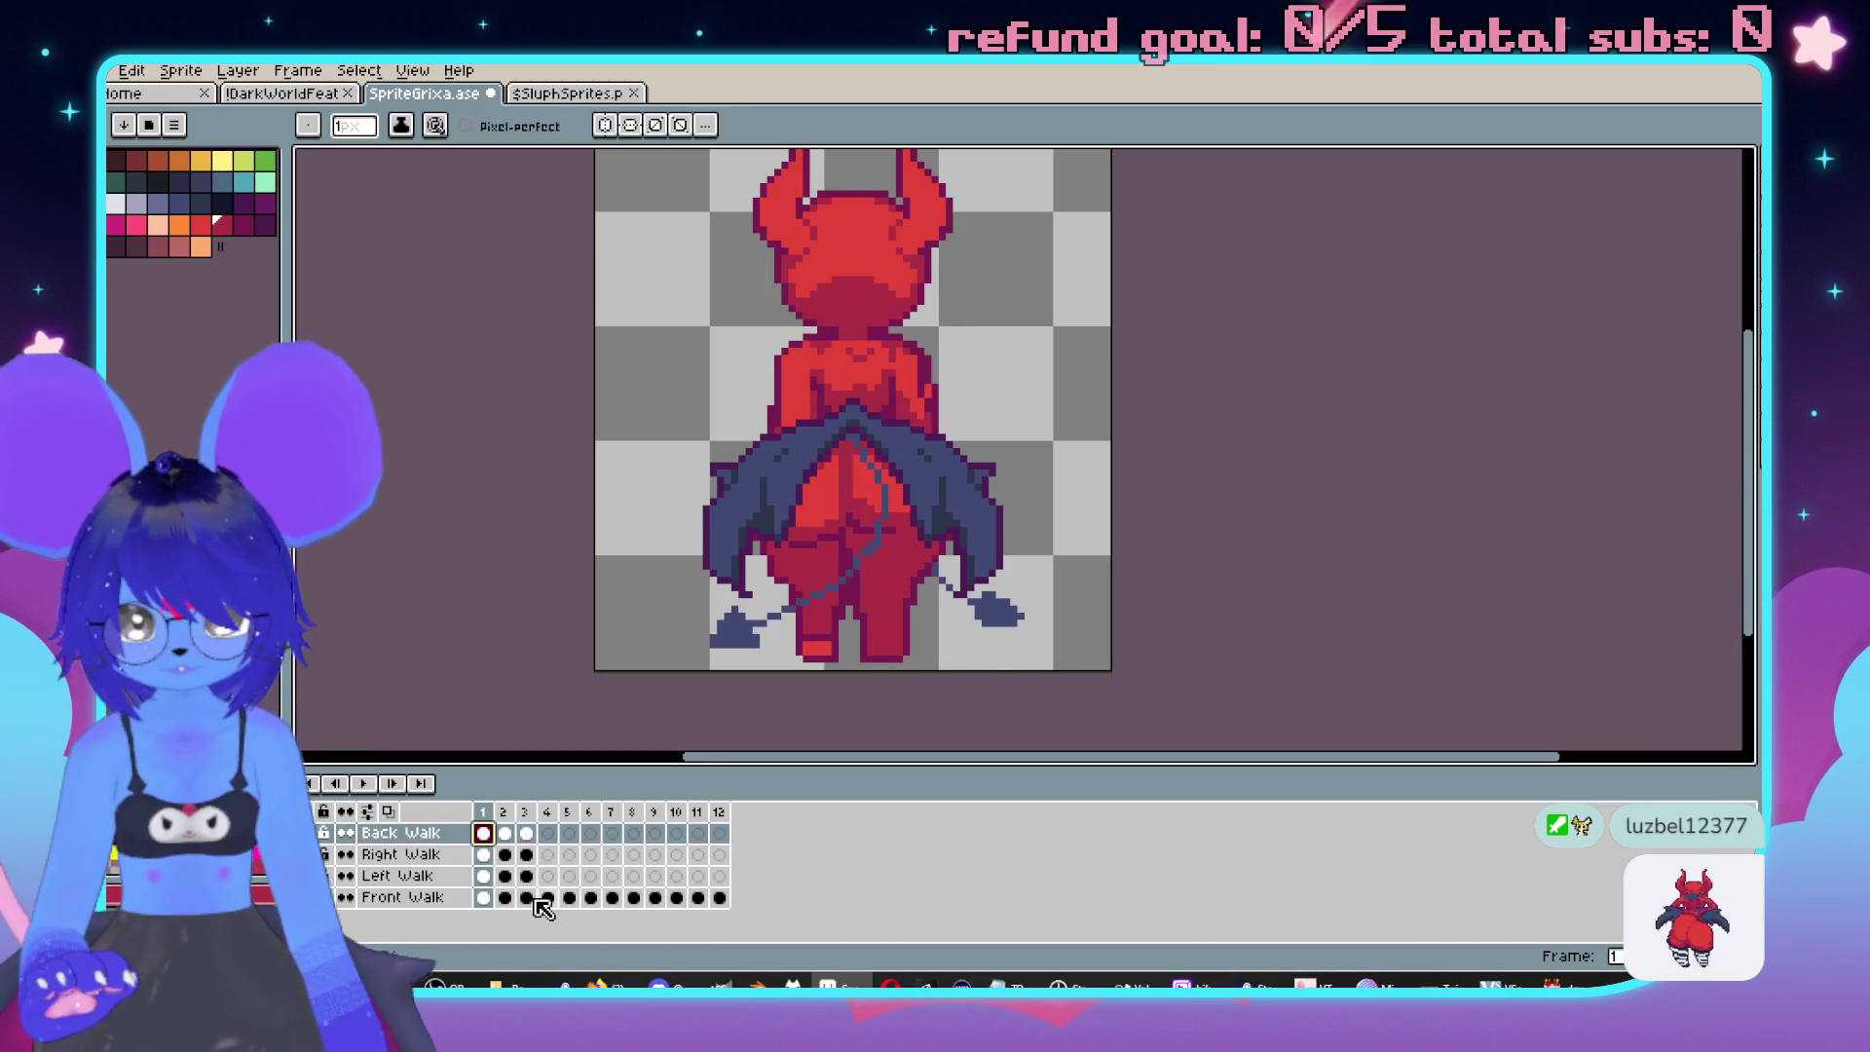
{"action": "key", "text": "alt+f"}
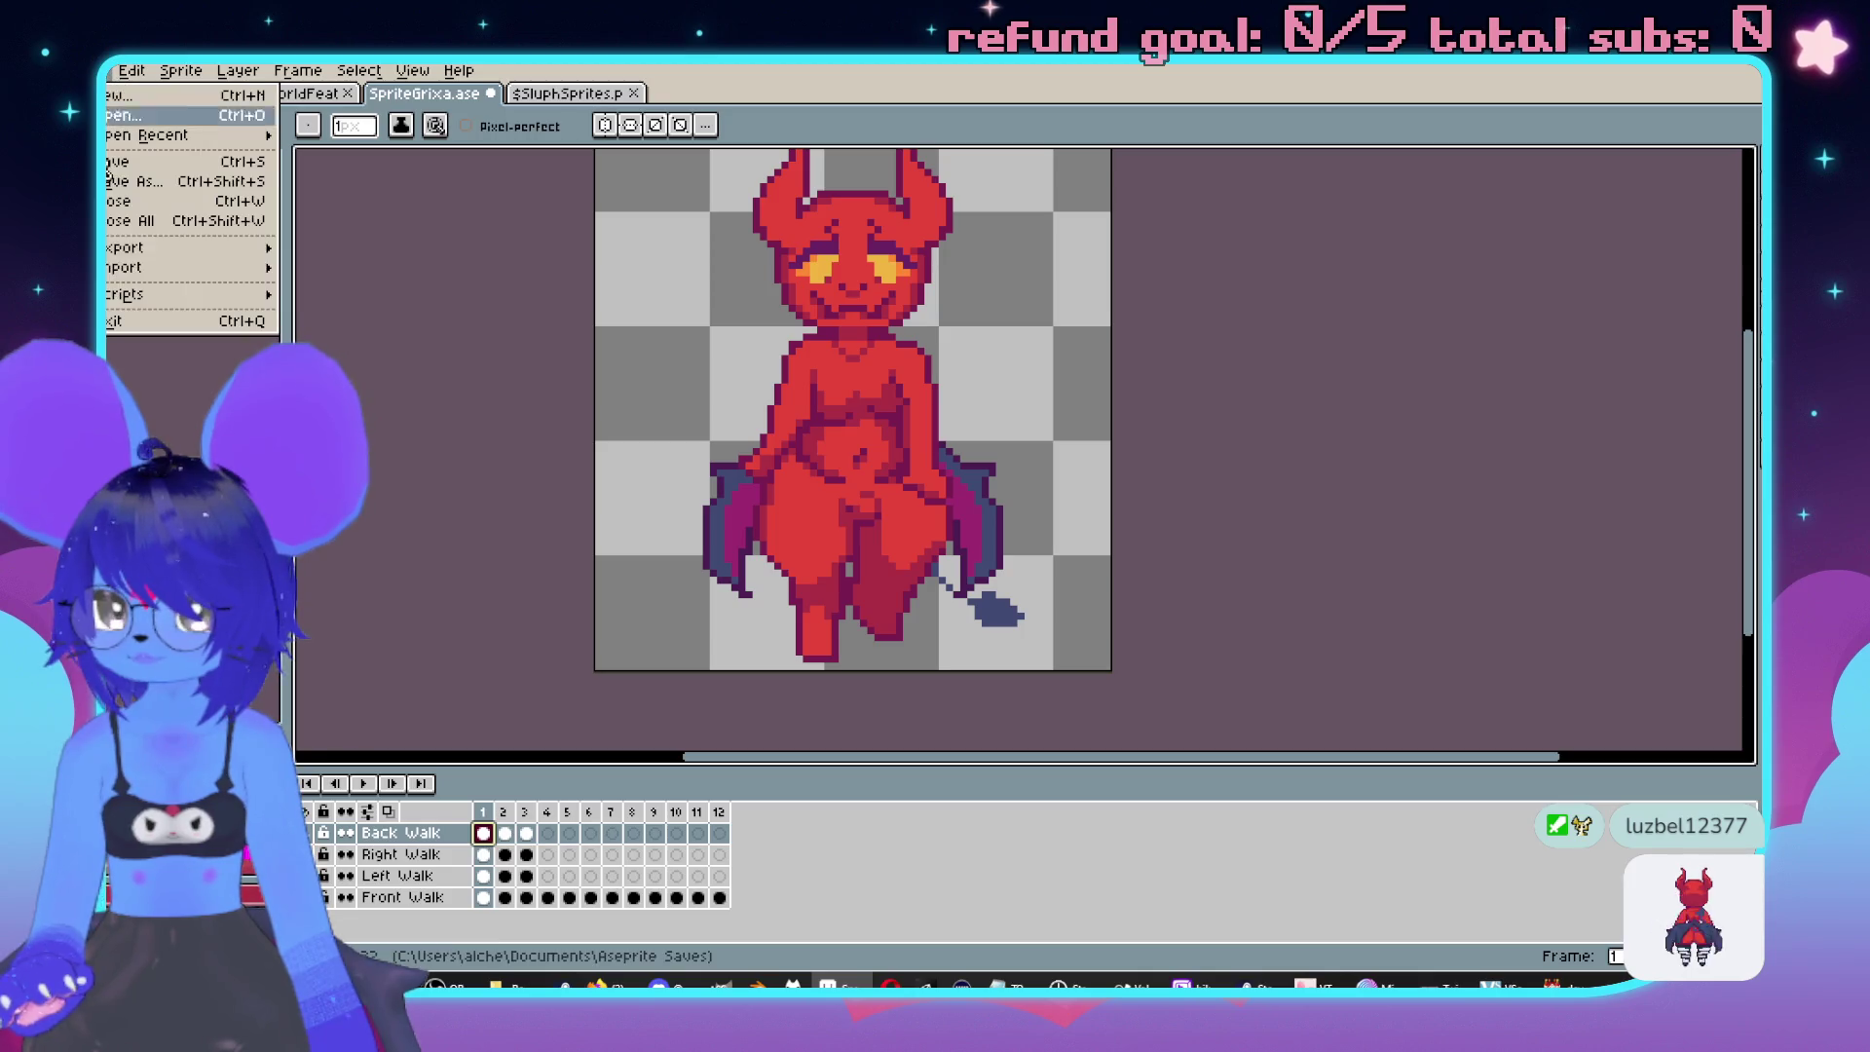
Lay the animation out as a sprite sheet with a fixed 3 columns.
{"action": "left_click", "coordinate": [739, 493]}
{"action": "scroll", "coordinate": [739, 493], "scroll_direction": "down", "scroll_amount": 2}
{"action": "scroll", "coordinate": [739, 493], "scroll_direction": "up", "scroll_amount": 1}
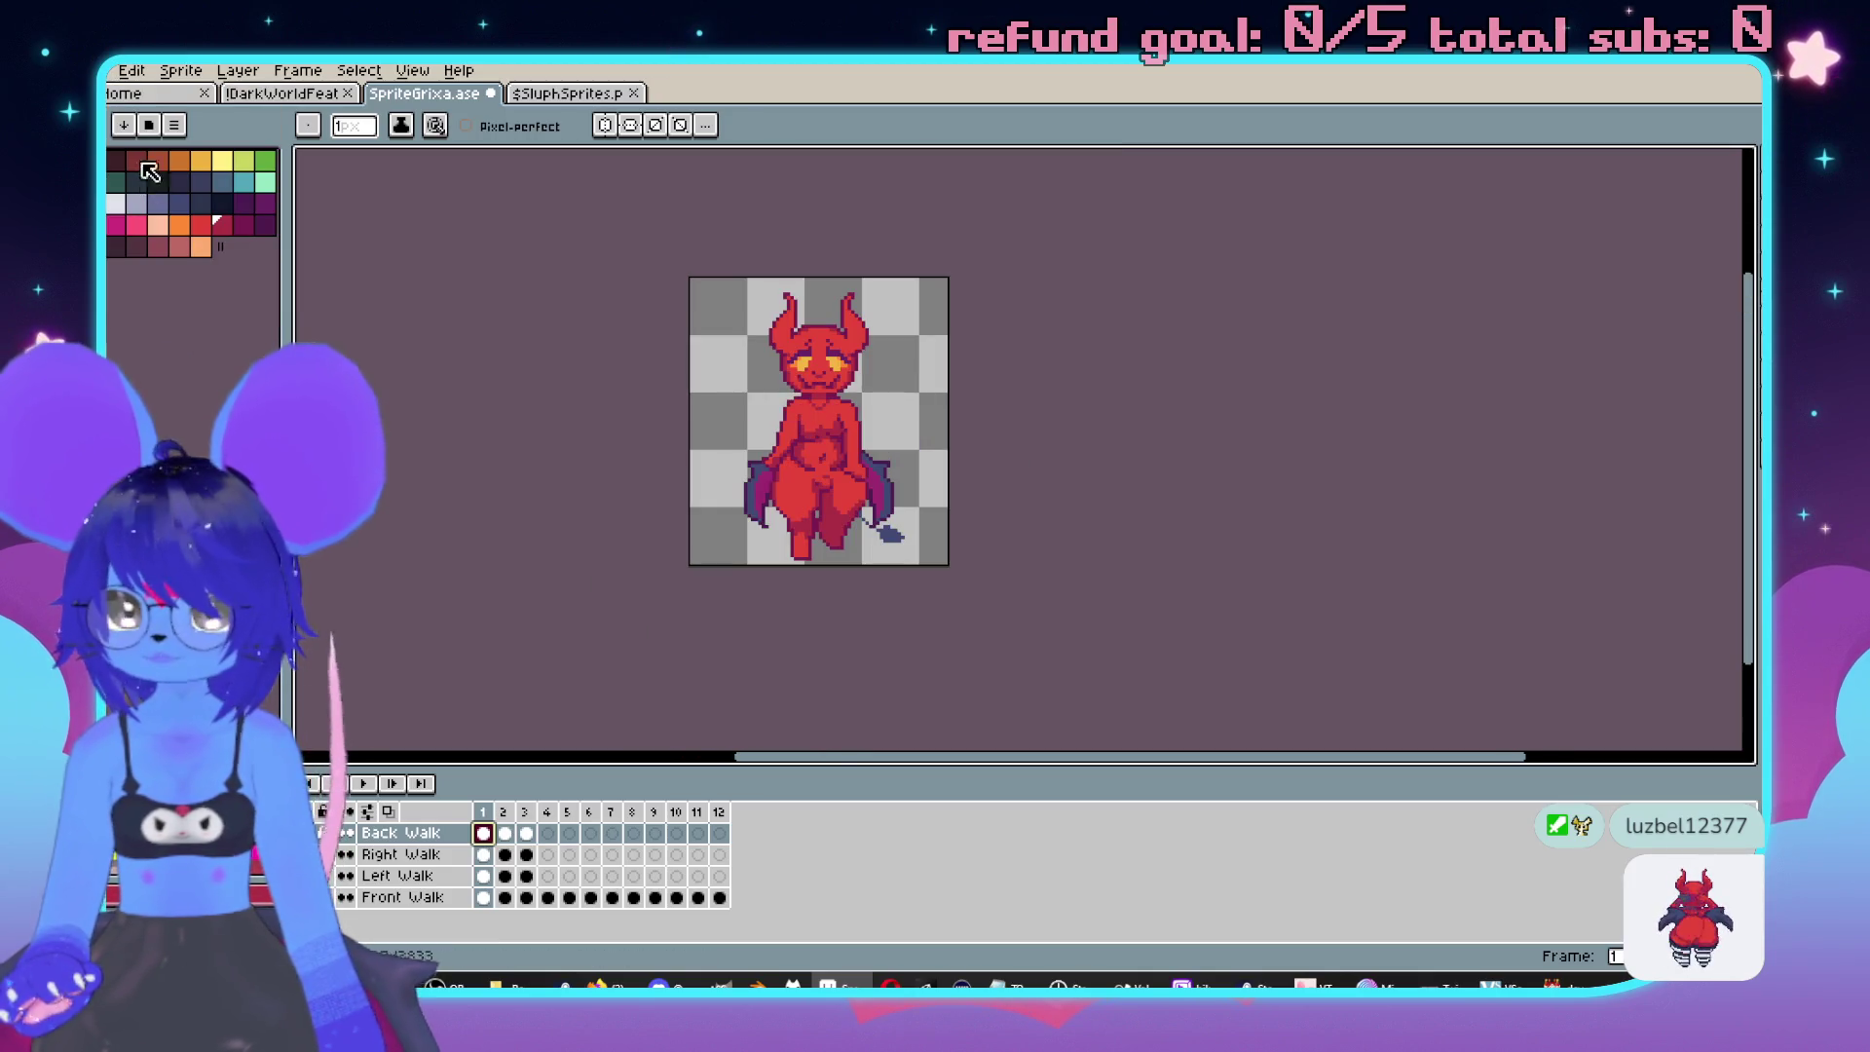
{"action": "key", "text": "alt+f"}
{"action": "mouse_move", "coordinate": [195, 247]}
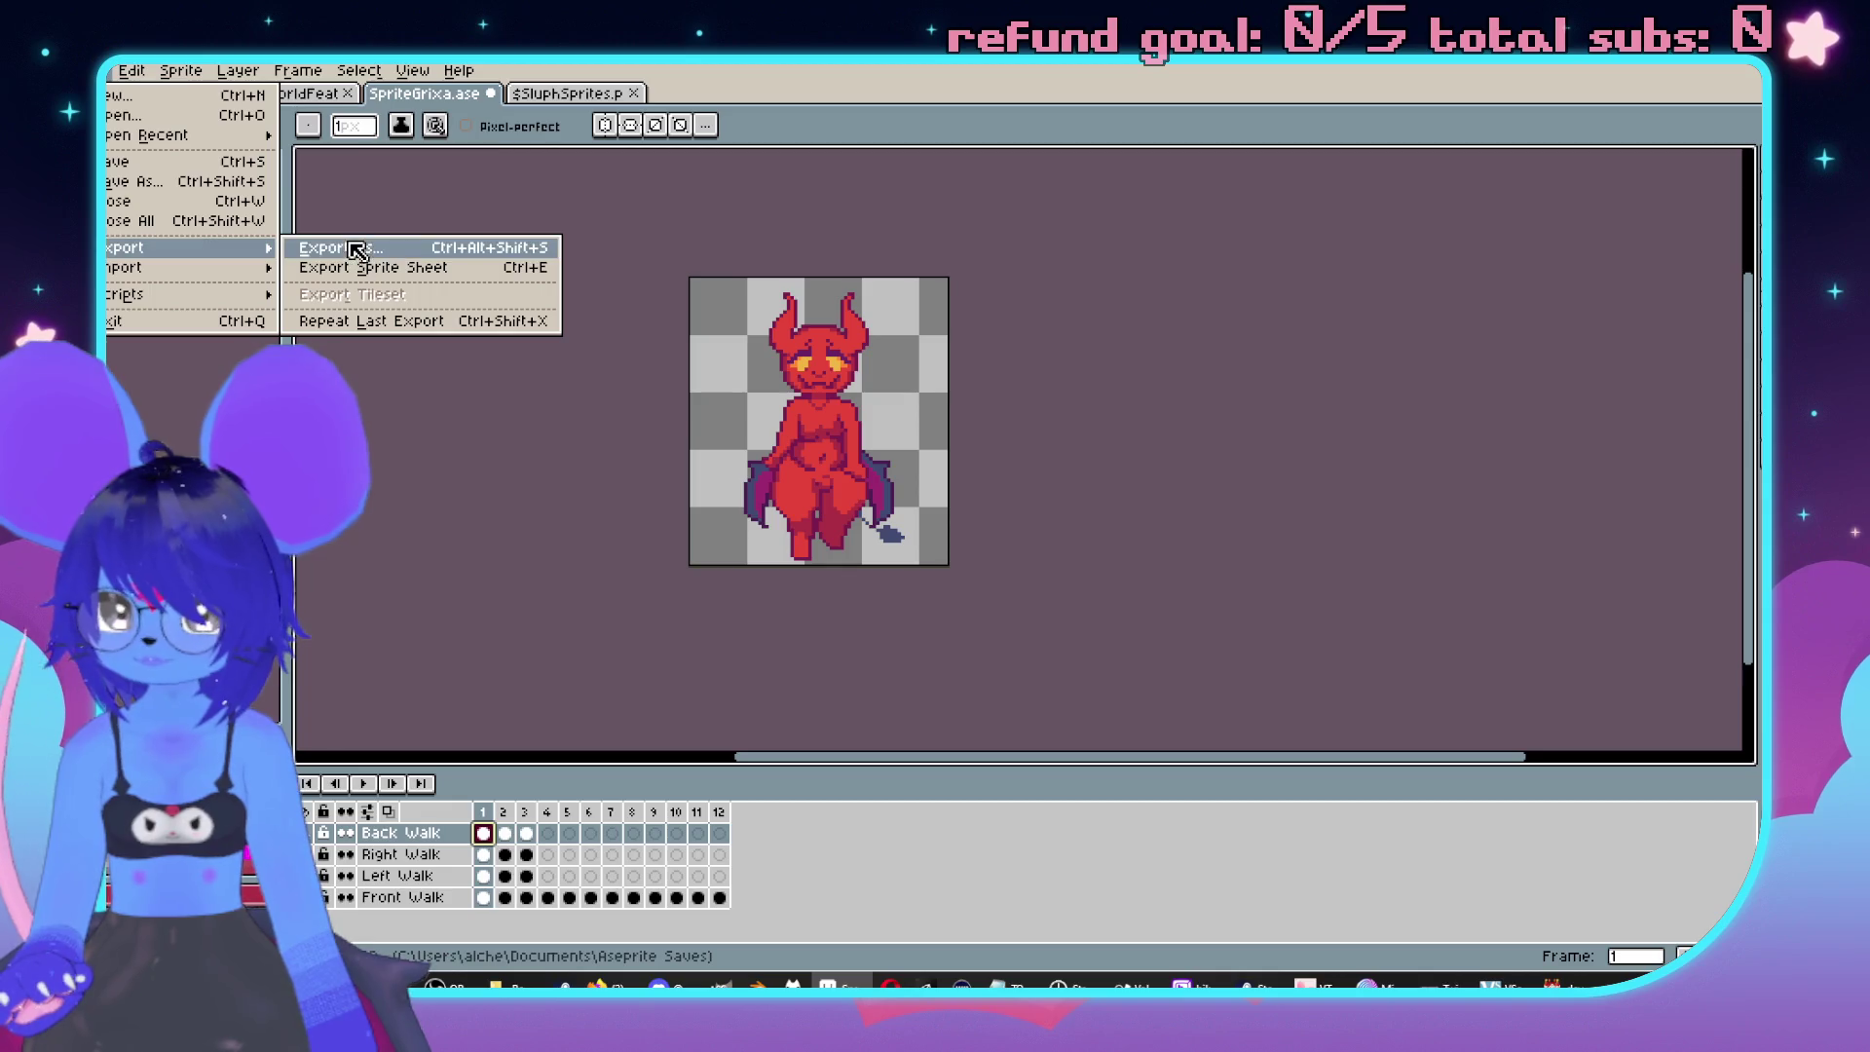
{"action": "left_click", "coordinate": [365, 281]}
{"action": "left_click", "coordinate": [1378, 251]}
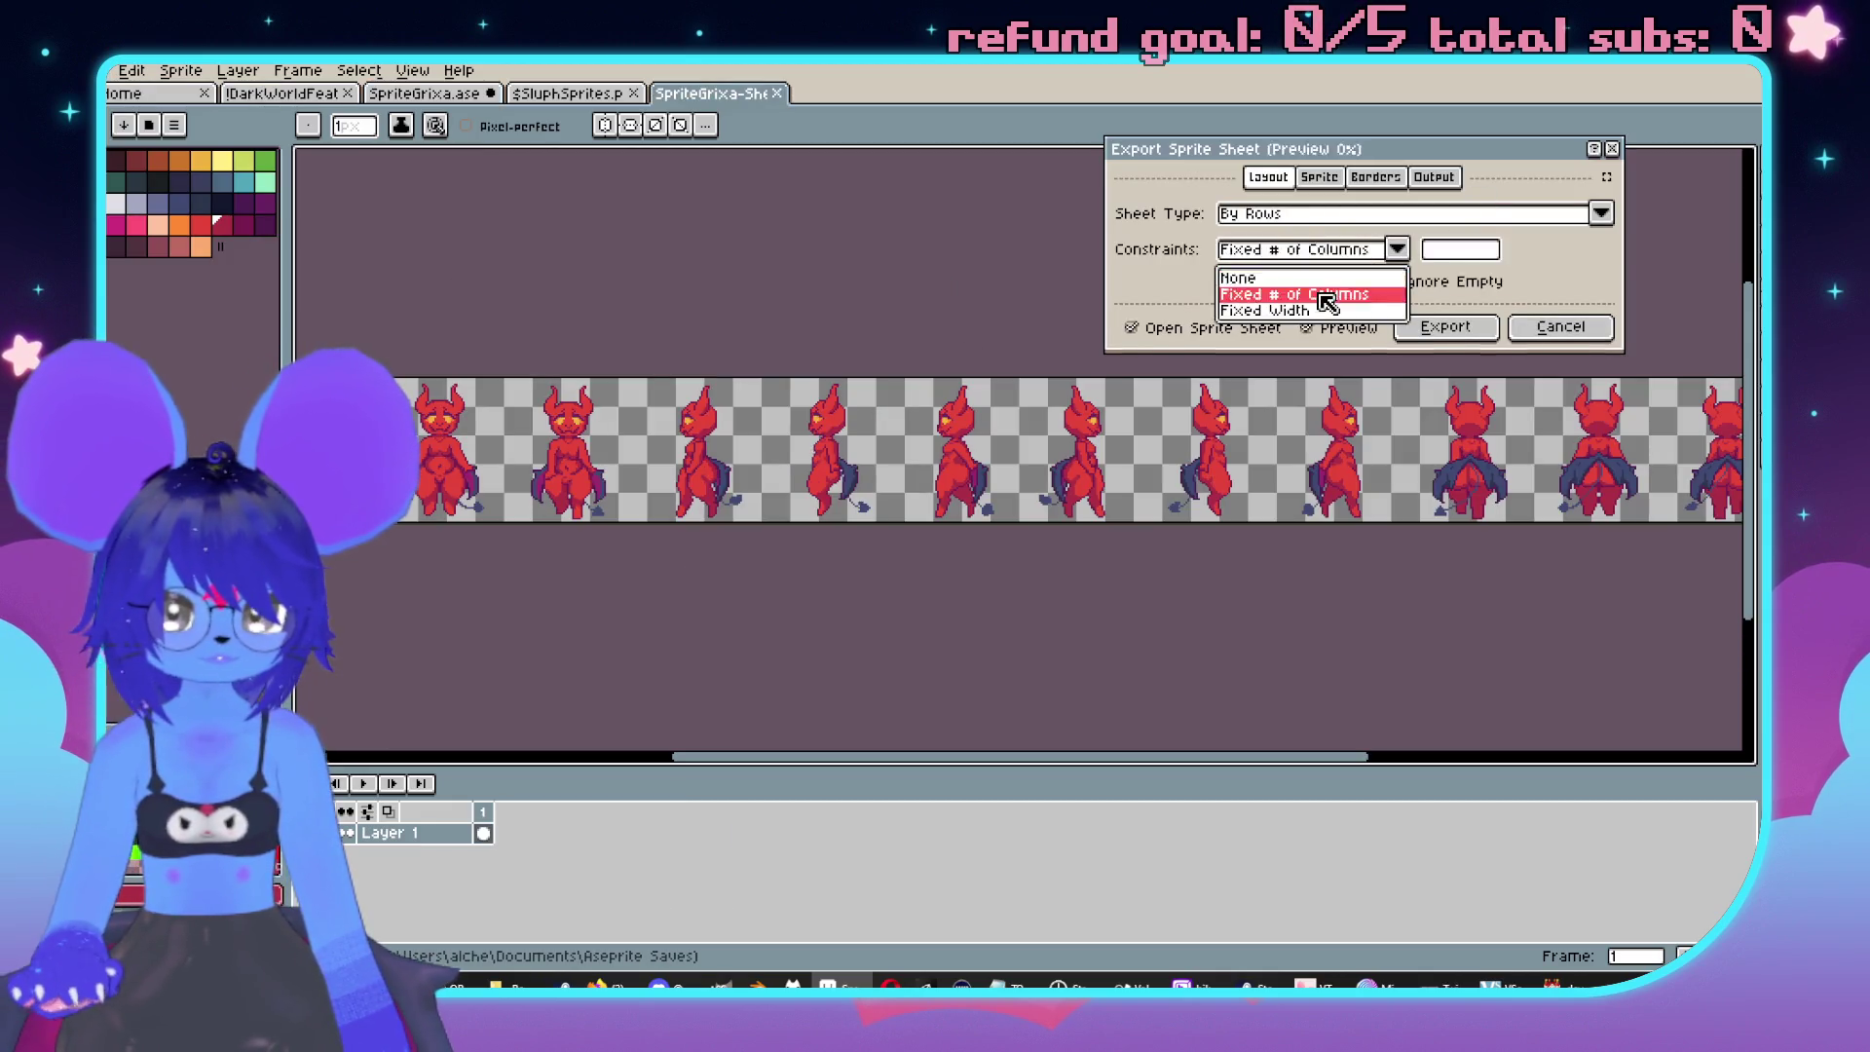
{"action": "left_click", "coordinate": [1330, 293]}
{"action": "left_click", "coordinate": [1460, 250]}
{"action": "type", "text": "3"}
{"action": "left_click", "coordinate": [1445, 326]}
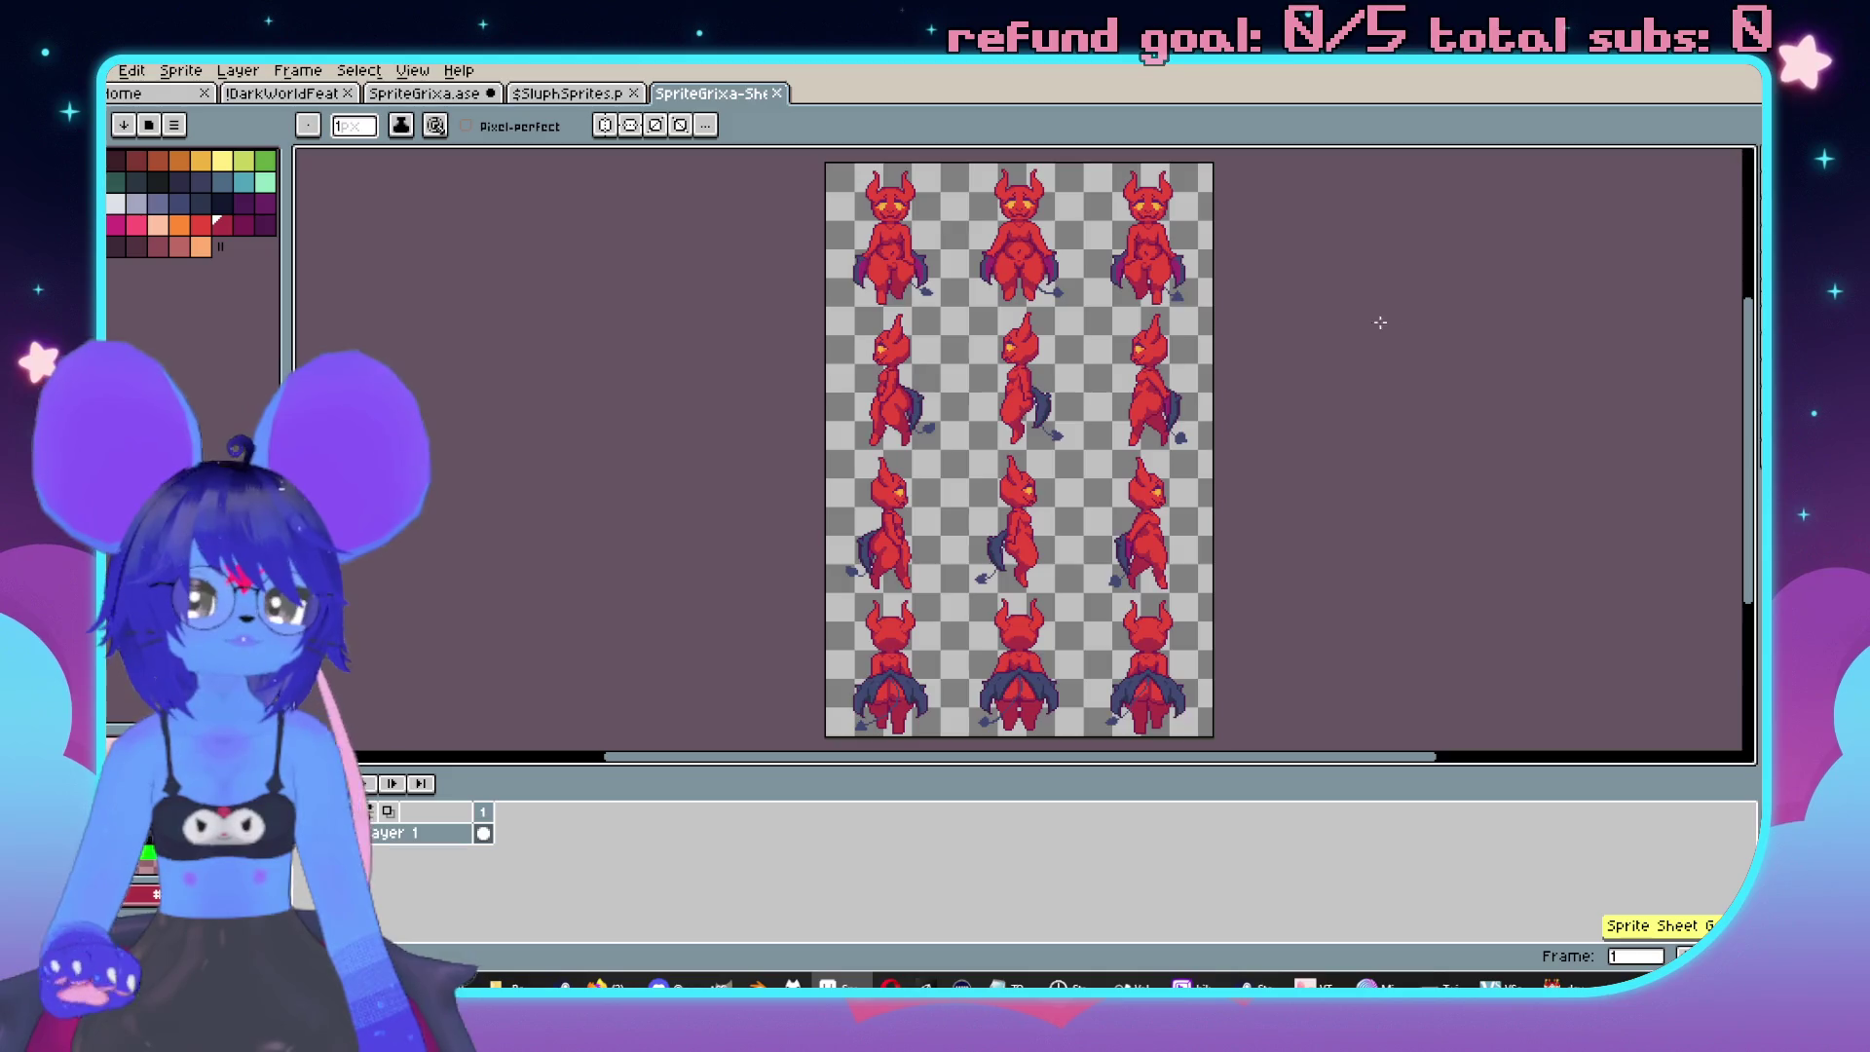
Export the sheet as an image, browsing to the devotion game's img/characters folder on the Desktop.
{"action": "scroll", "coordinate": [1253, 409], "scroll_direction": "down", "scroll_amount": 1}
{"action": "scroll", "coordinate": [1136, 413], "scroll_direction": "up", "scroll_amount": 1}
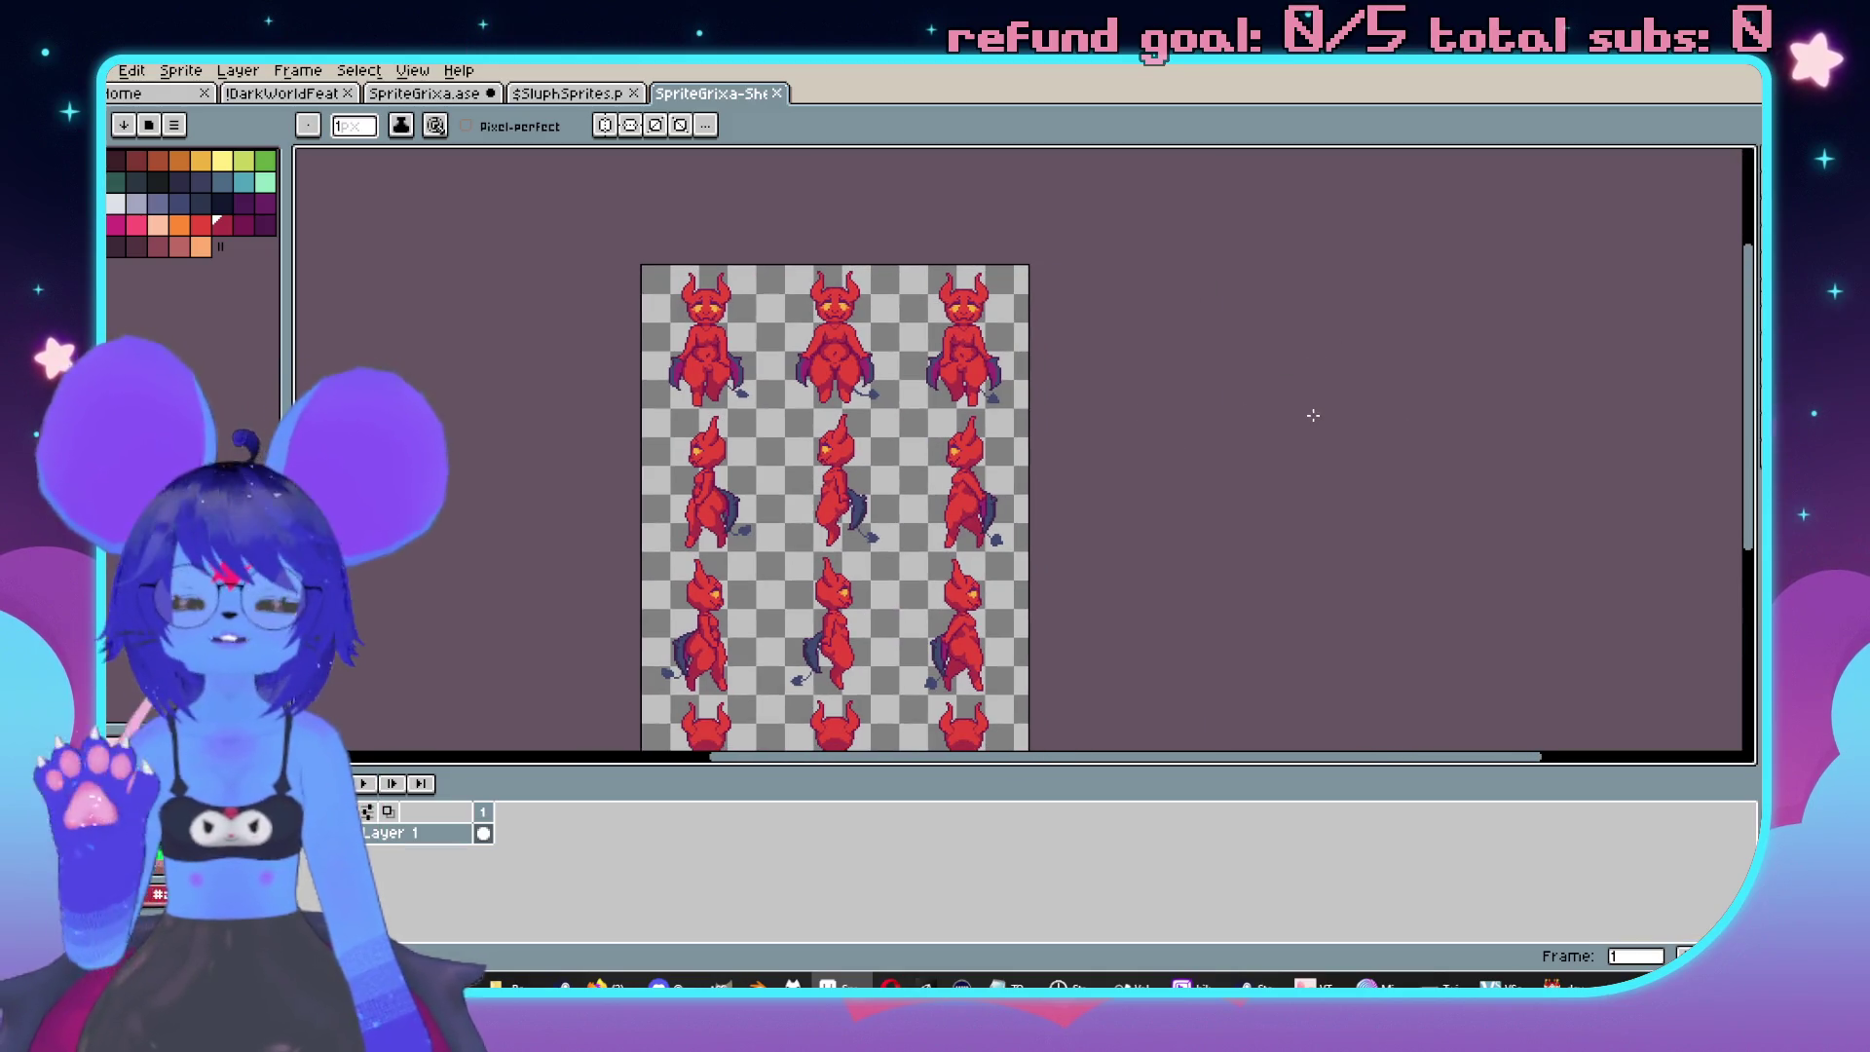
{"action": "left_click", "coordinate": [112, 76]}
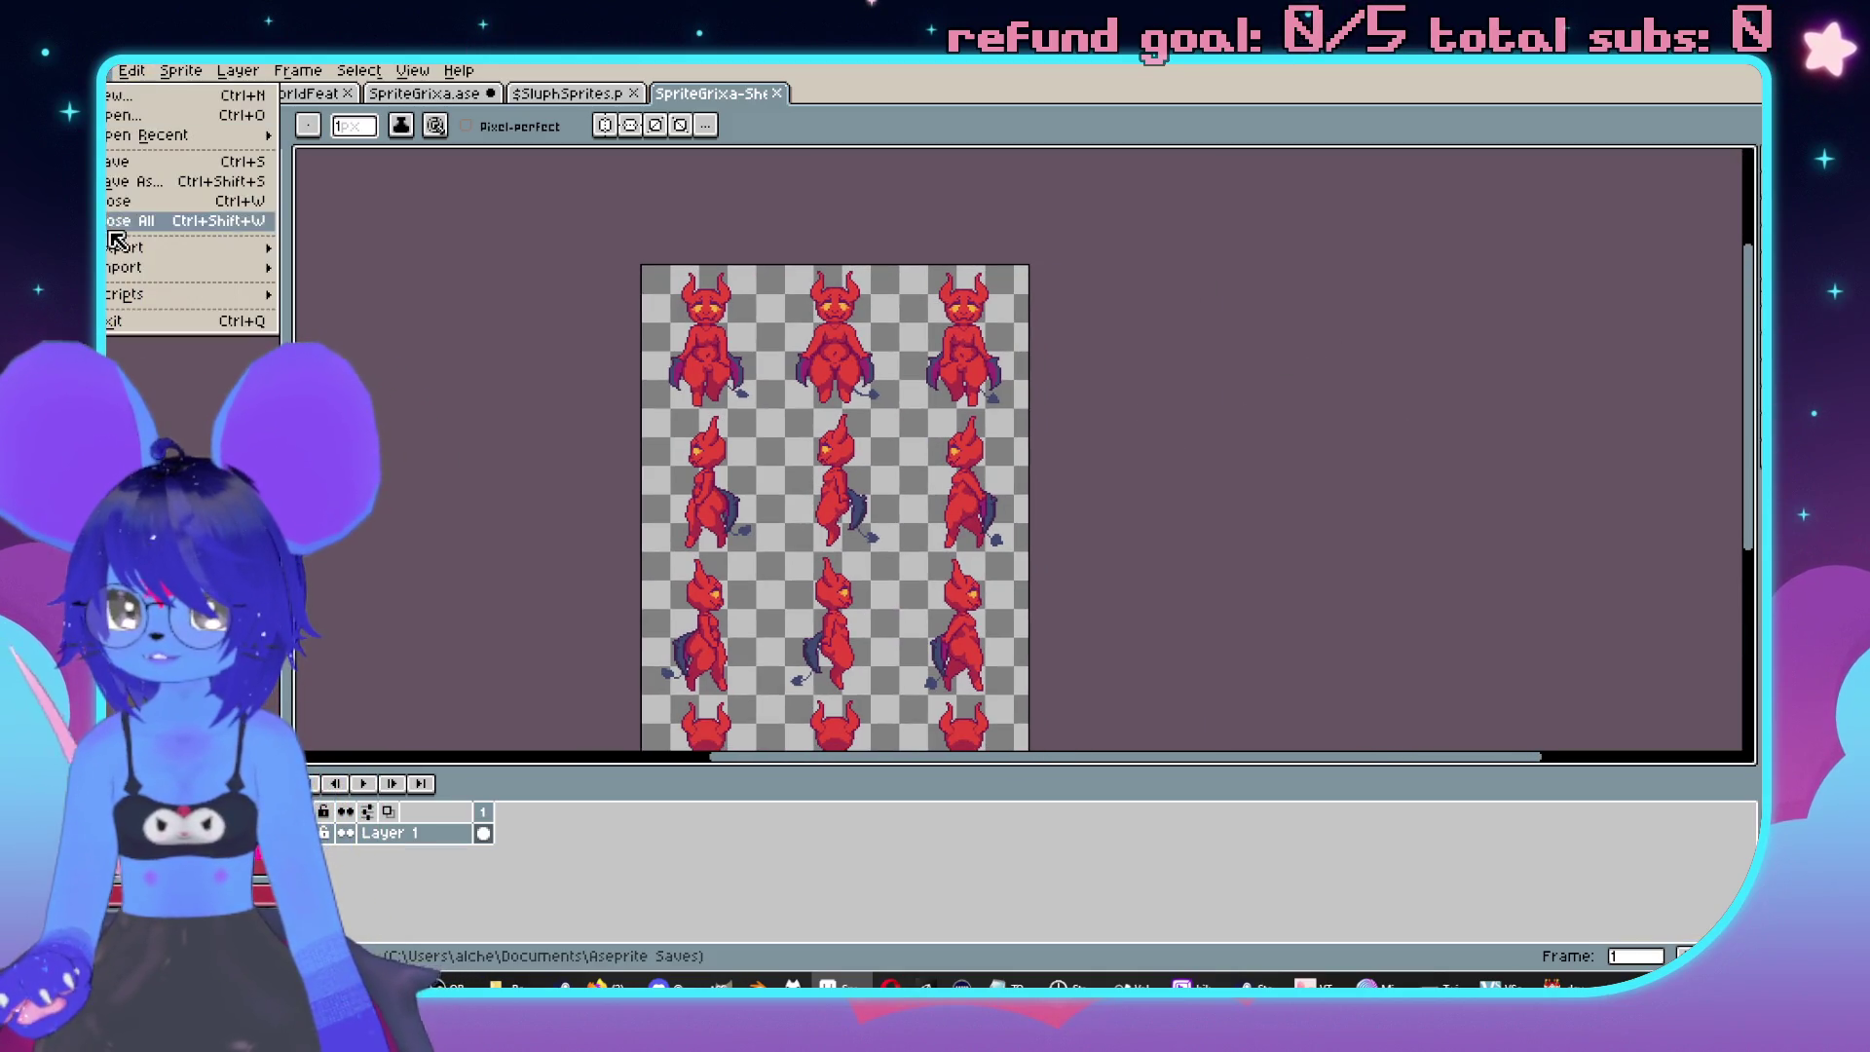
{"action": "mouse_move", "coordinate": [195, 247]}
{"action": "left_click", "coordinate": [367, 249]}
{"action": "left_click", "coordinate": [1641, 378]}
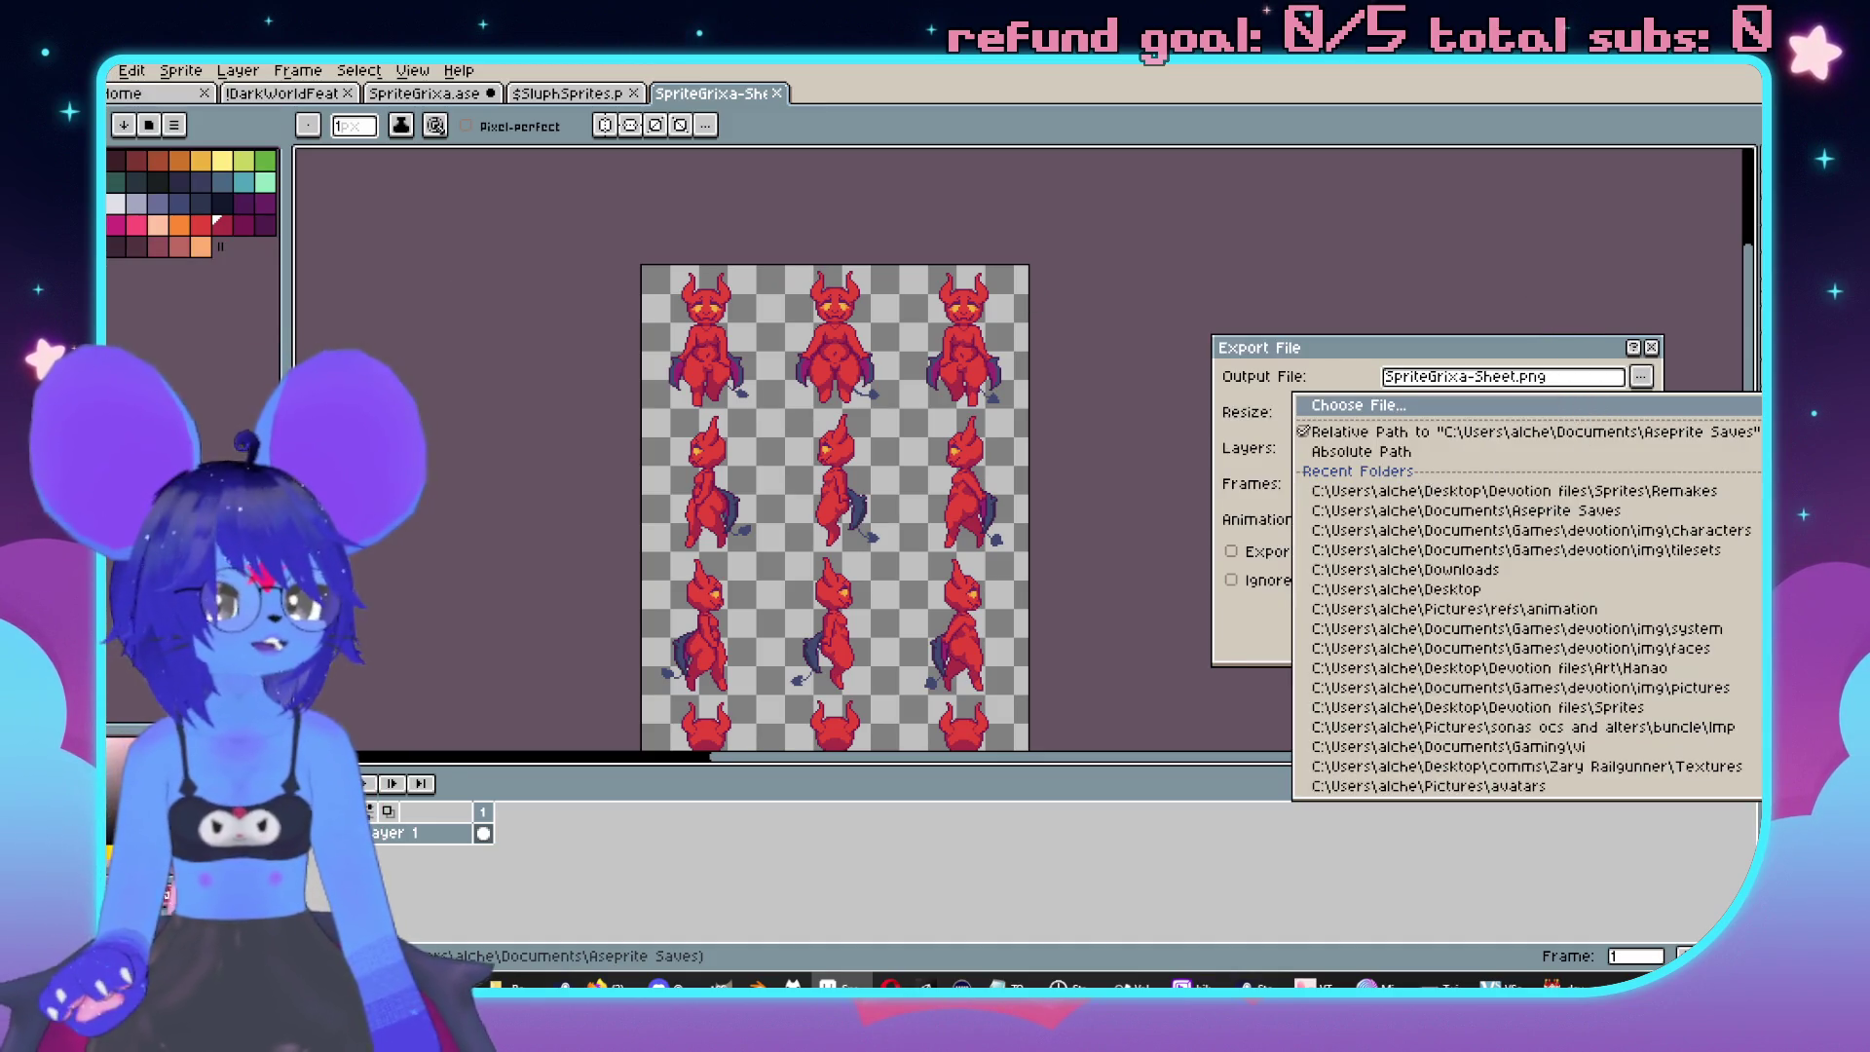
{"action": "left_click", "coordinate": [1359, 405]}
{"action": "left_click", "coordinate": [507, 630]}
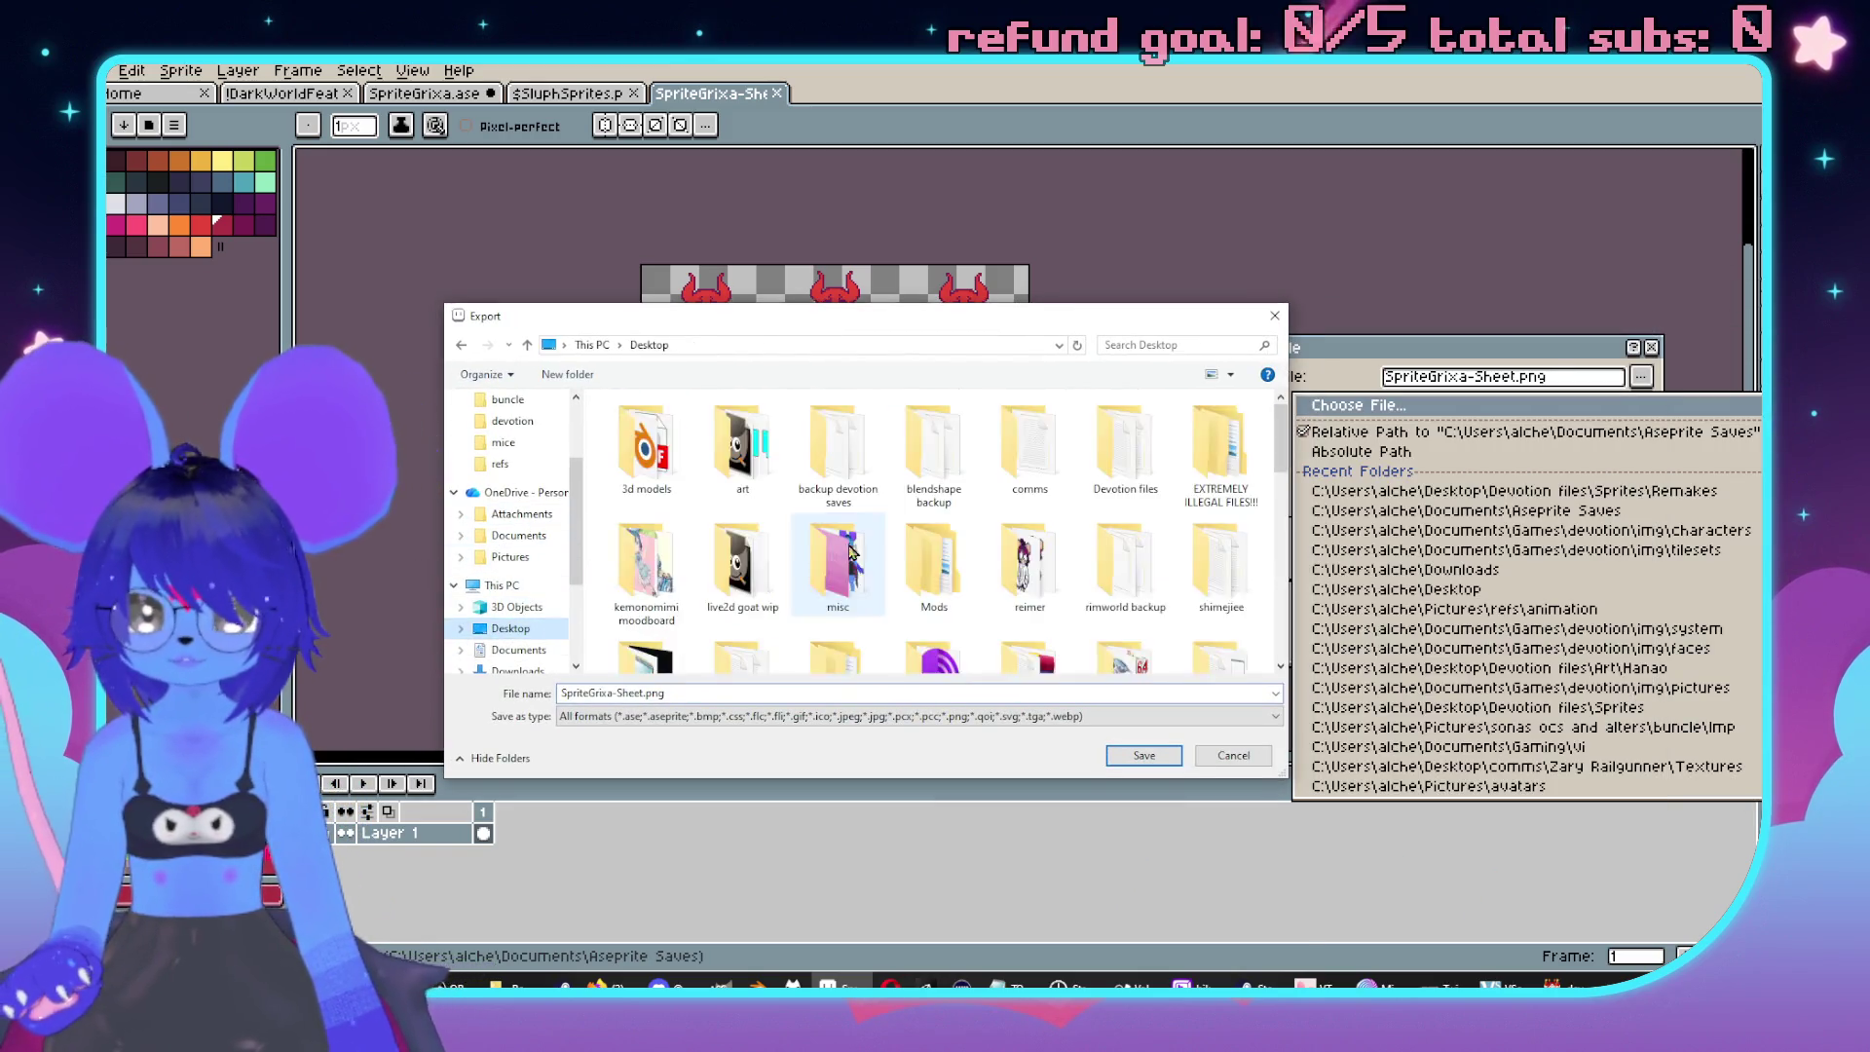
{"action": "left_click", "coordinate": [1010, 504]}
{"action": "double_click", "coordinate": [1010, 504]}
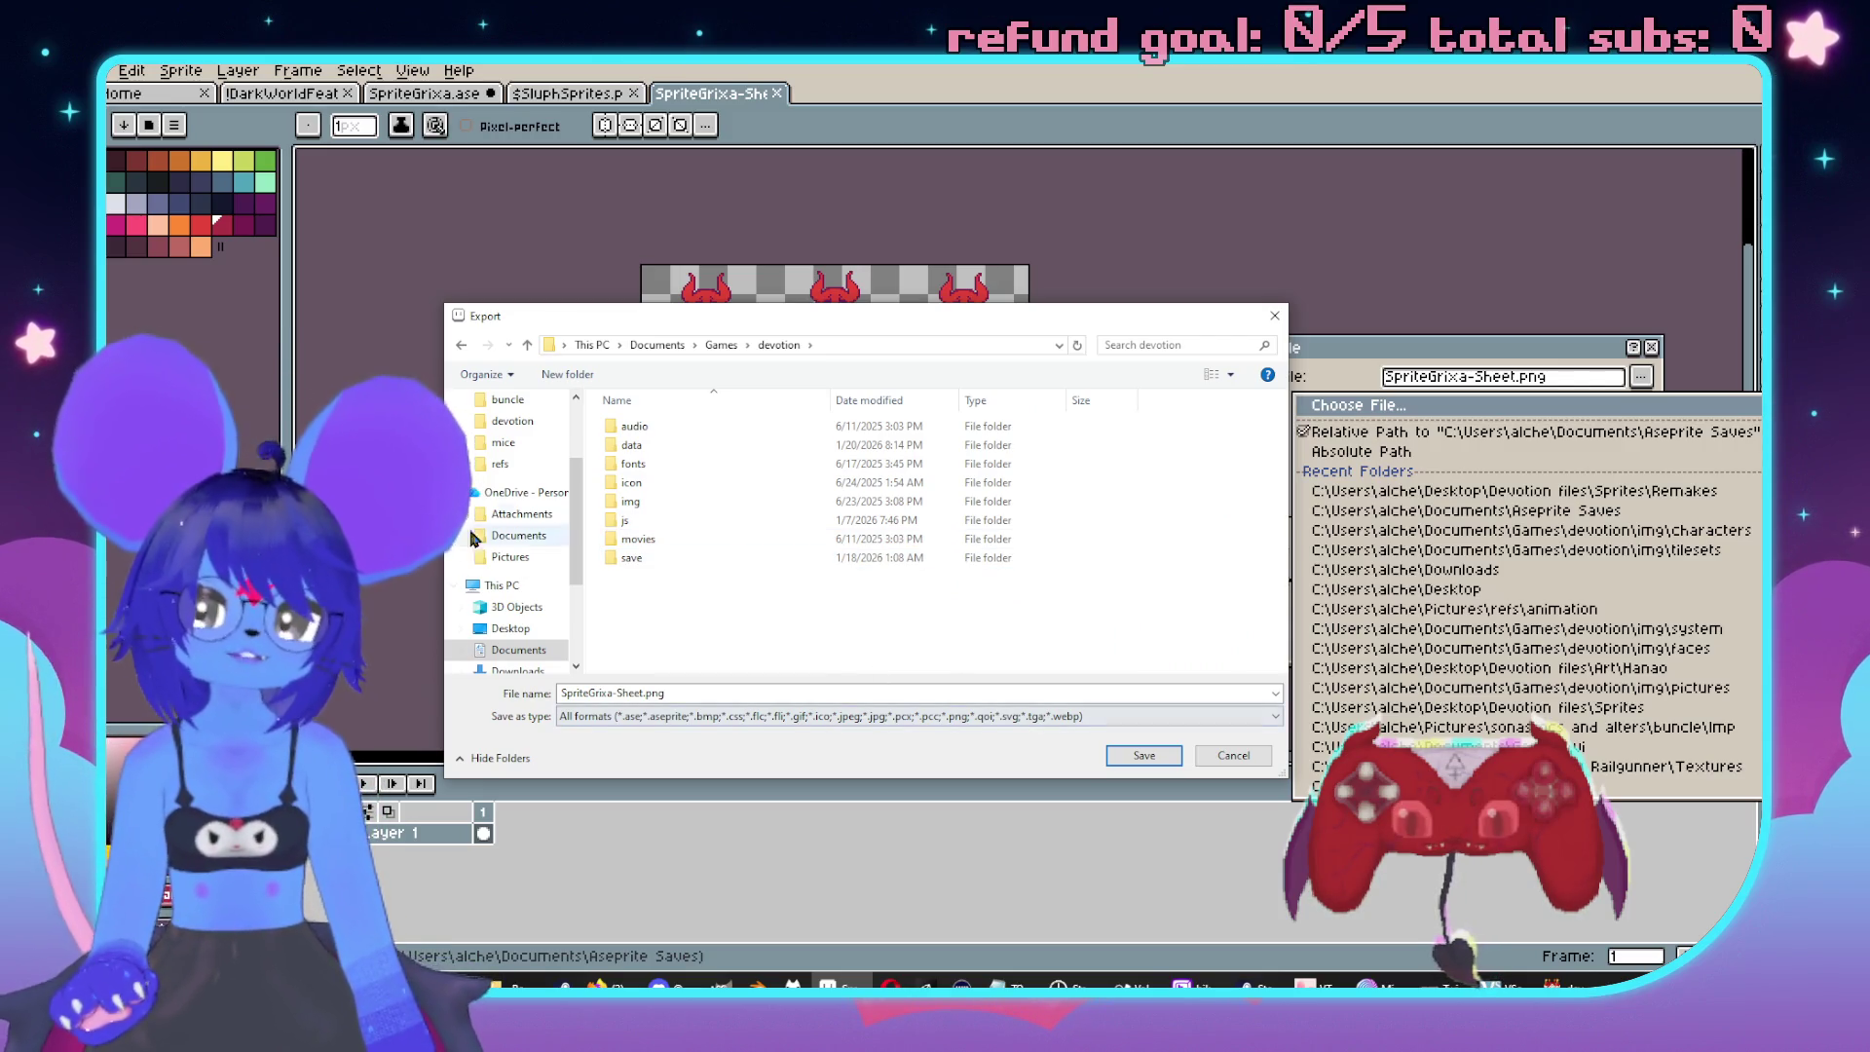
{"action": "double_click", "coordinate": [630, 502]}
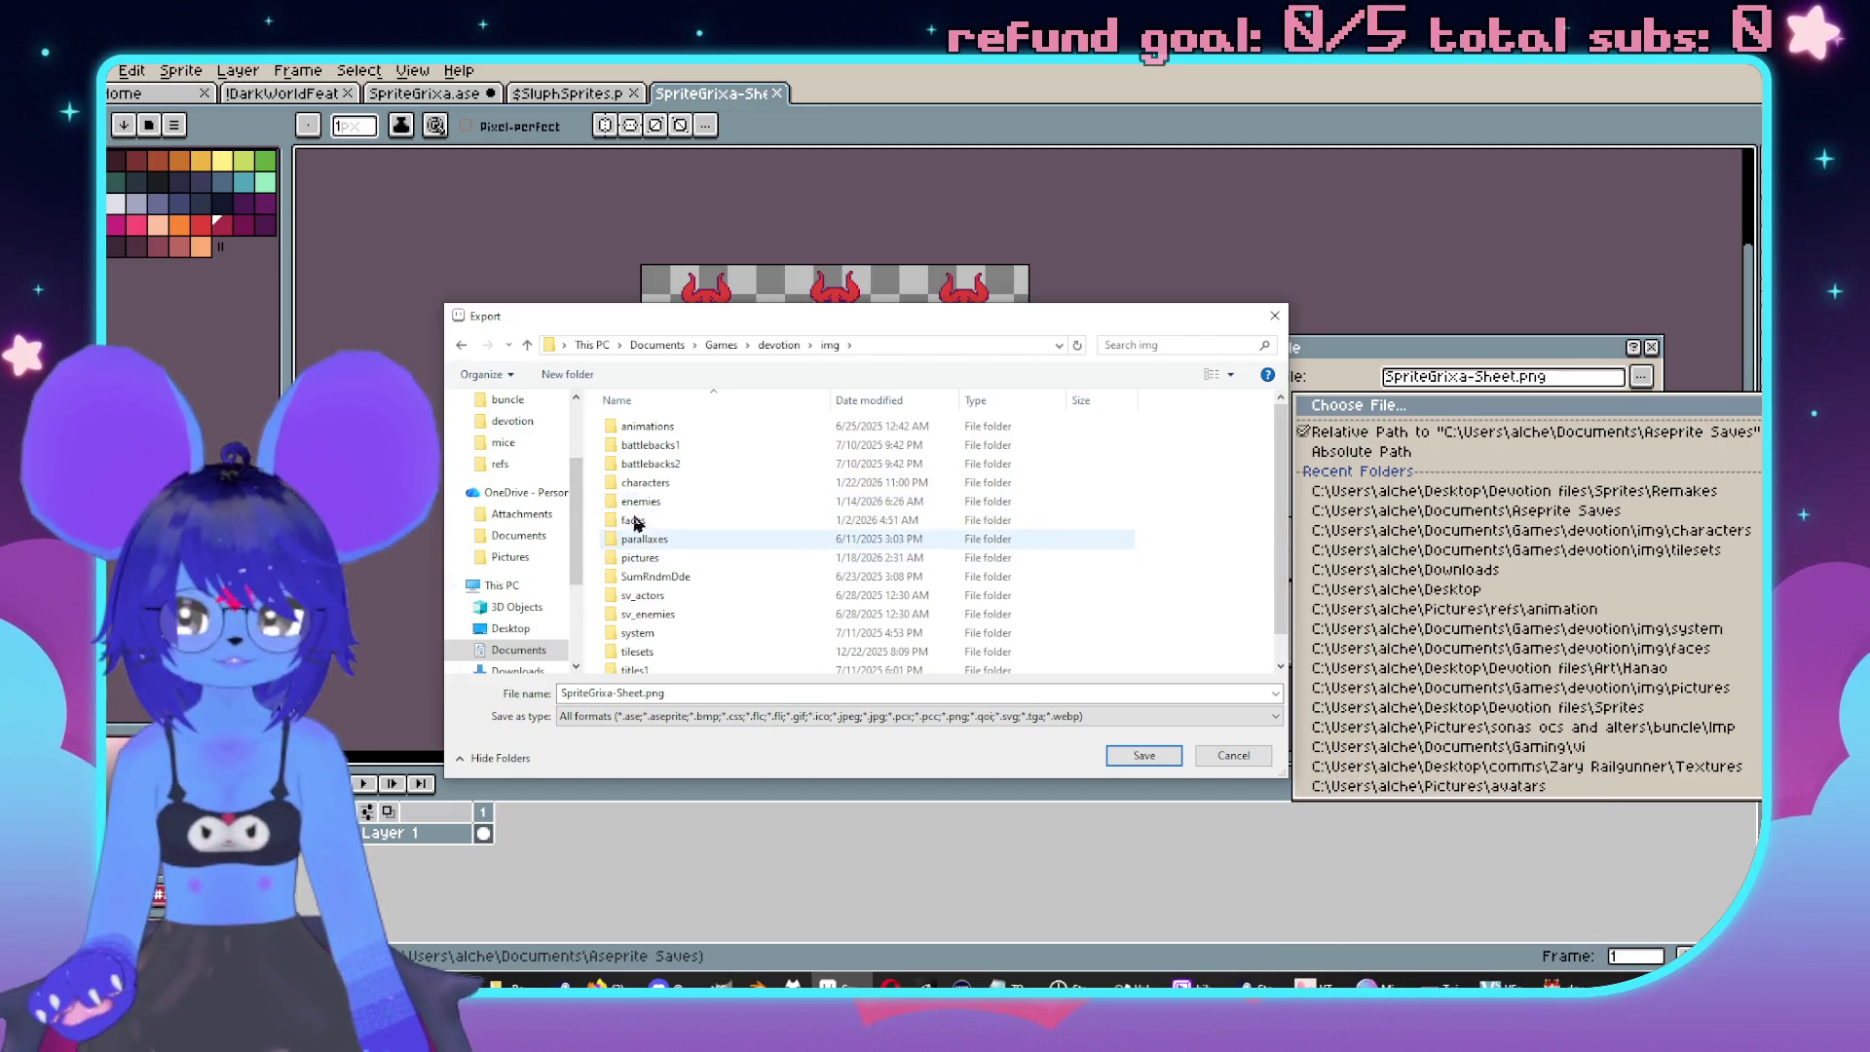
{"action": "double_click", "coordinate": [626, 486]}
Overwrite $GrixaSprites.png with the exported sheet, then close the Grixa sheet.
{"action": "scroll", "coordinate": [1030, 548], "scroll_direction": "down", "scroll_amount": 5}
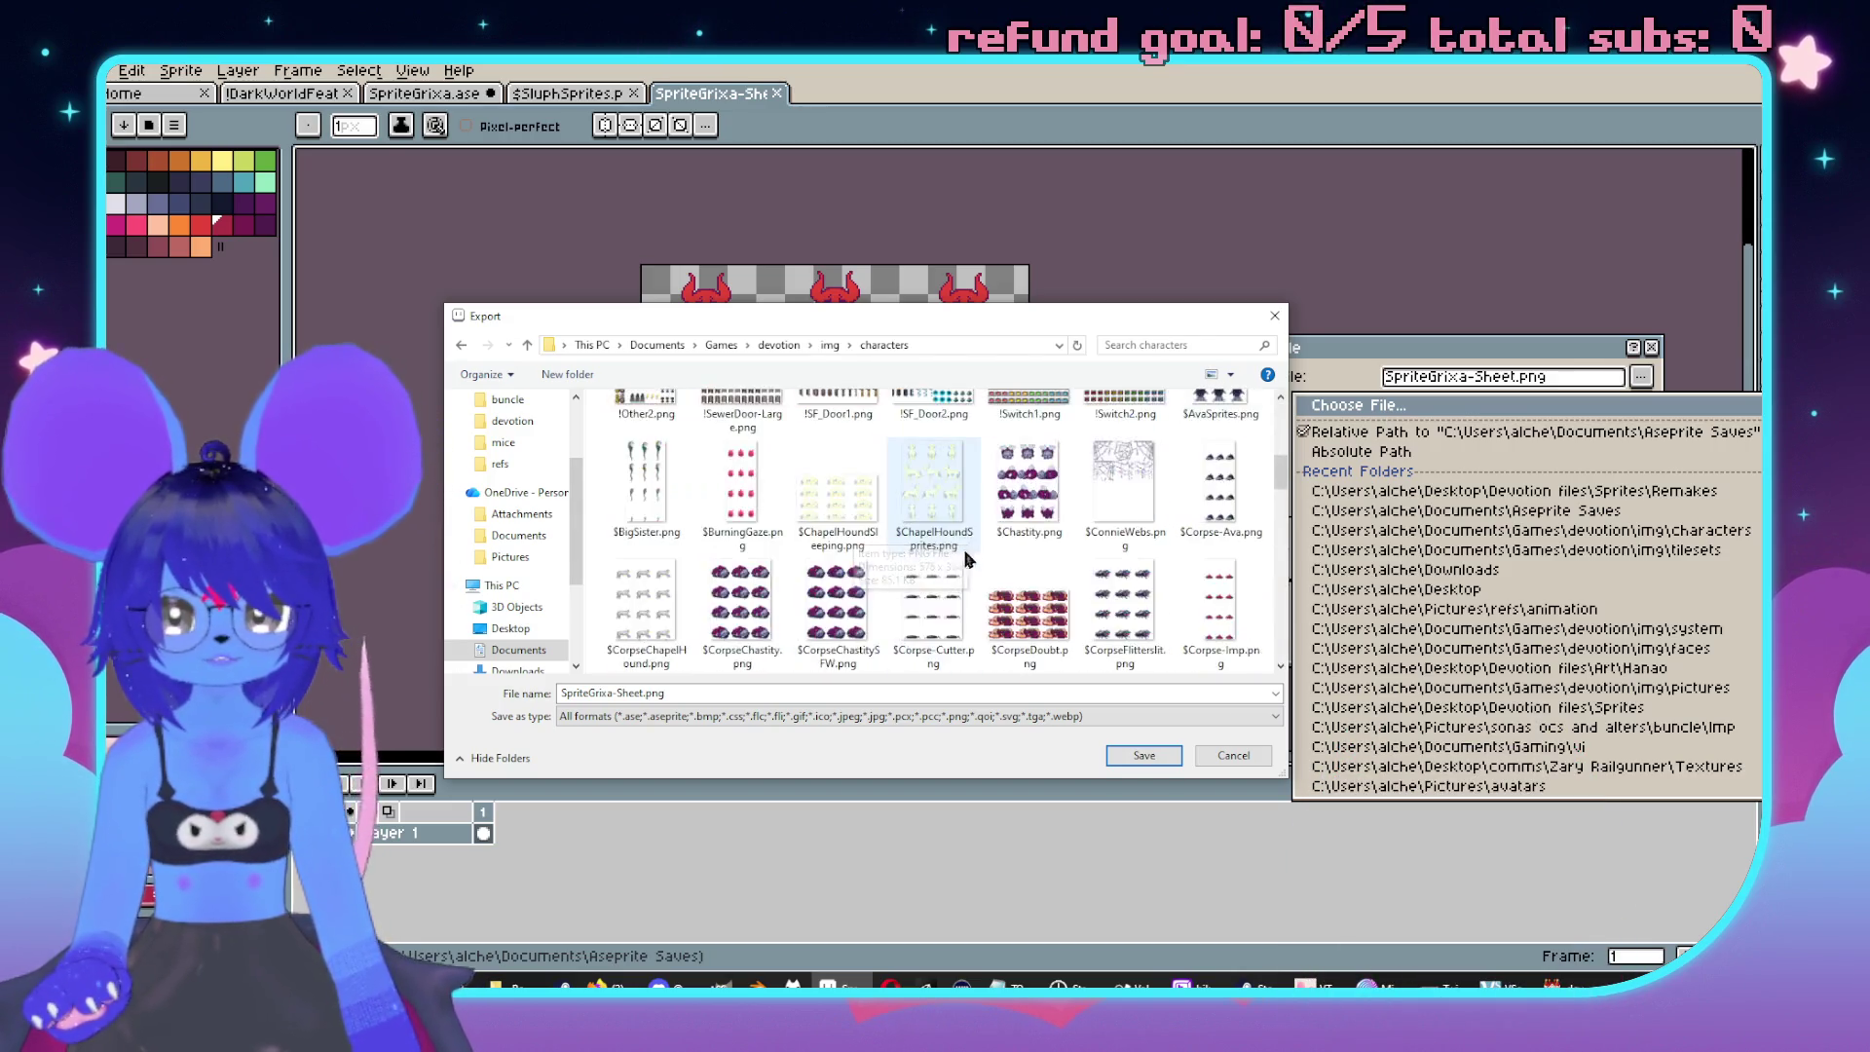
{"action": "scroll", "coordinate": [1030, 548], "scroll_direction": "down", "scroll_amount": 5}
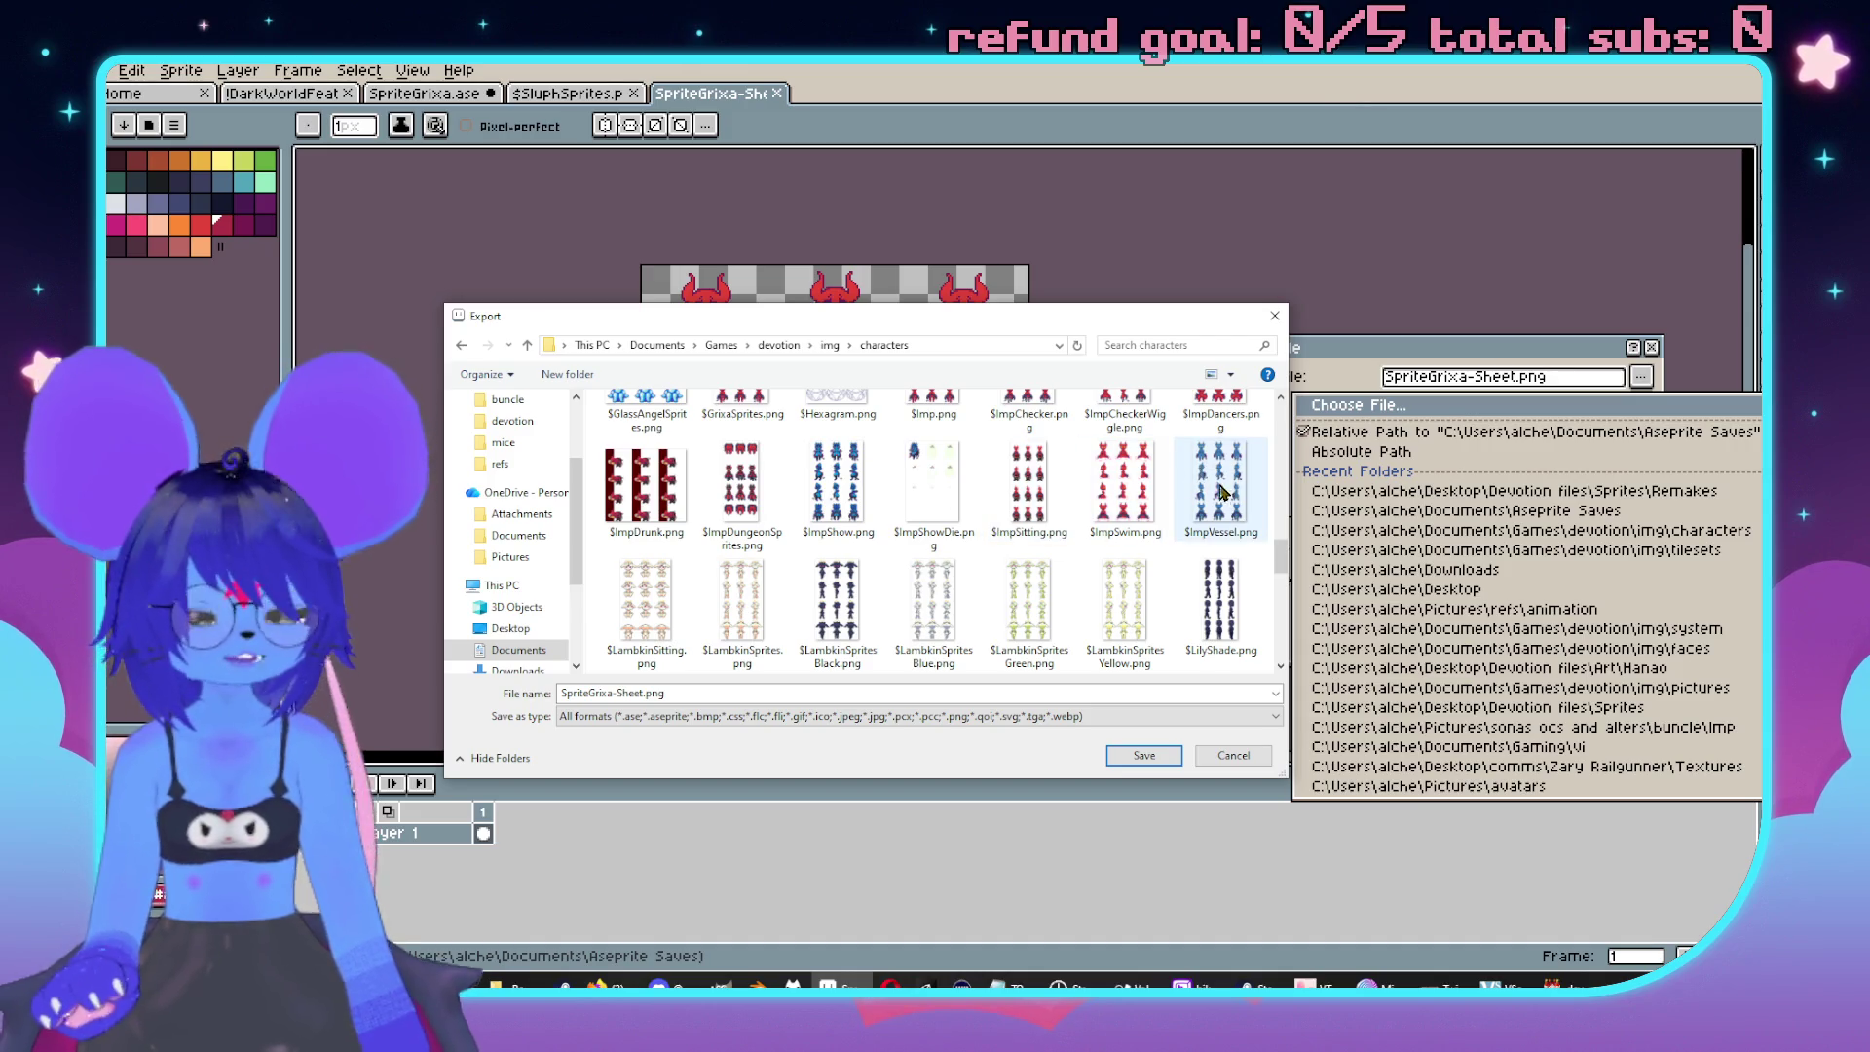
{"action": "scroll", "coordinate": [1076, 531], "scroll_direction": "up", "scroll_amount": 1}
{"action": "left_click", "coordinate": [755, 440]}
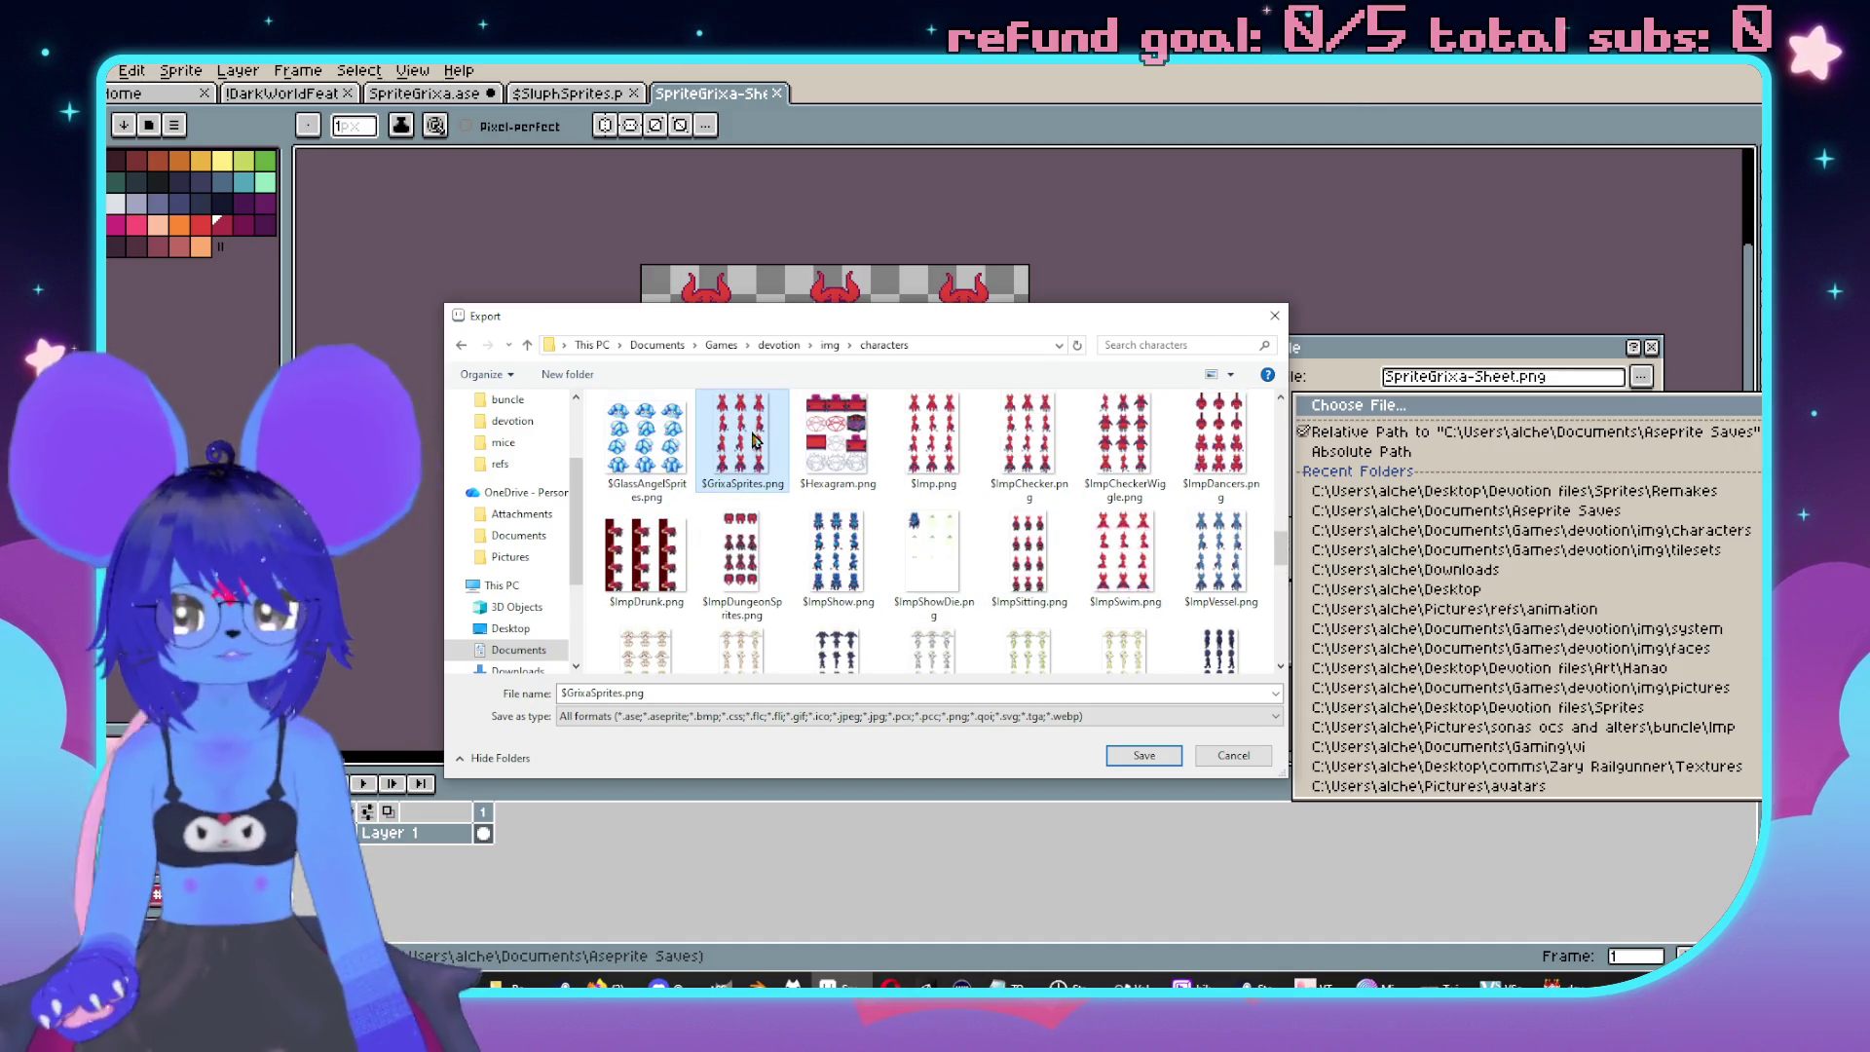
{"action": "left_click", "coordinate": [1144, 759]}
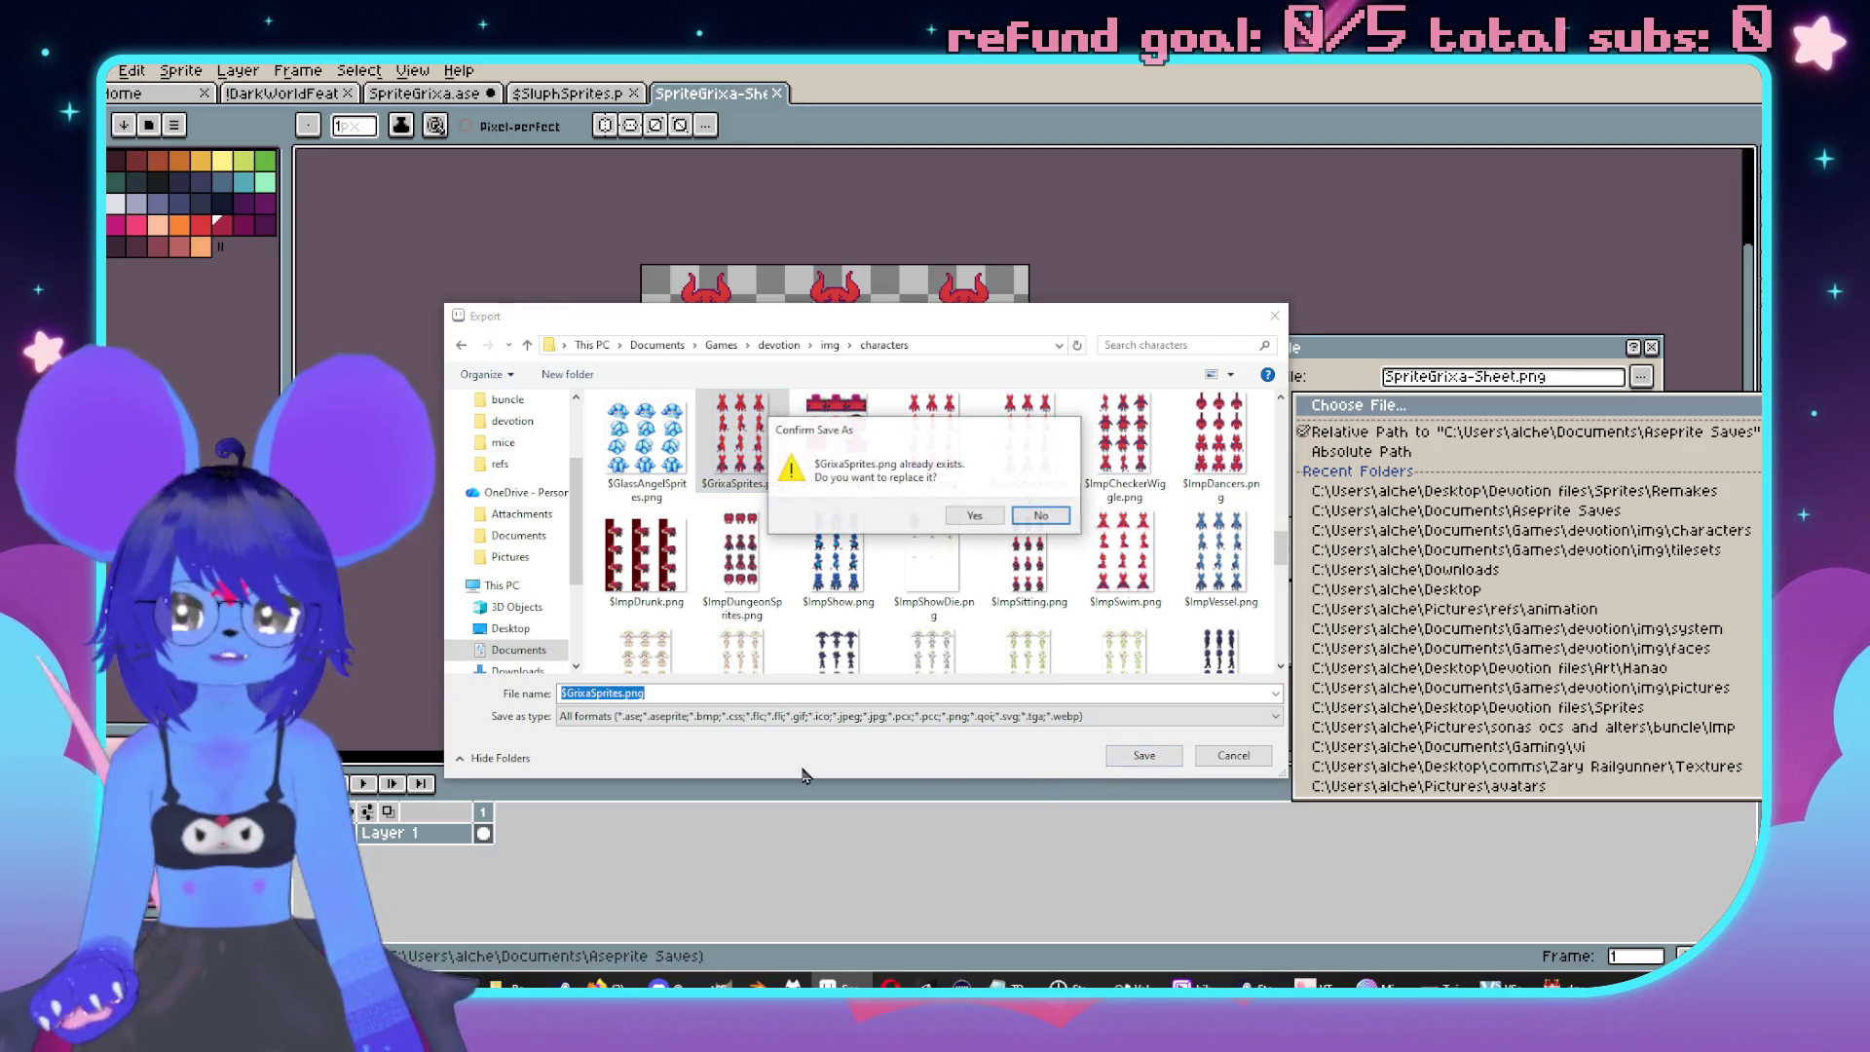
{"action": "left_click", "coordinate": [981, 524]}
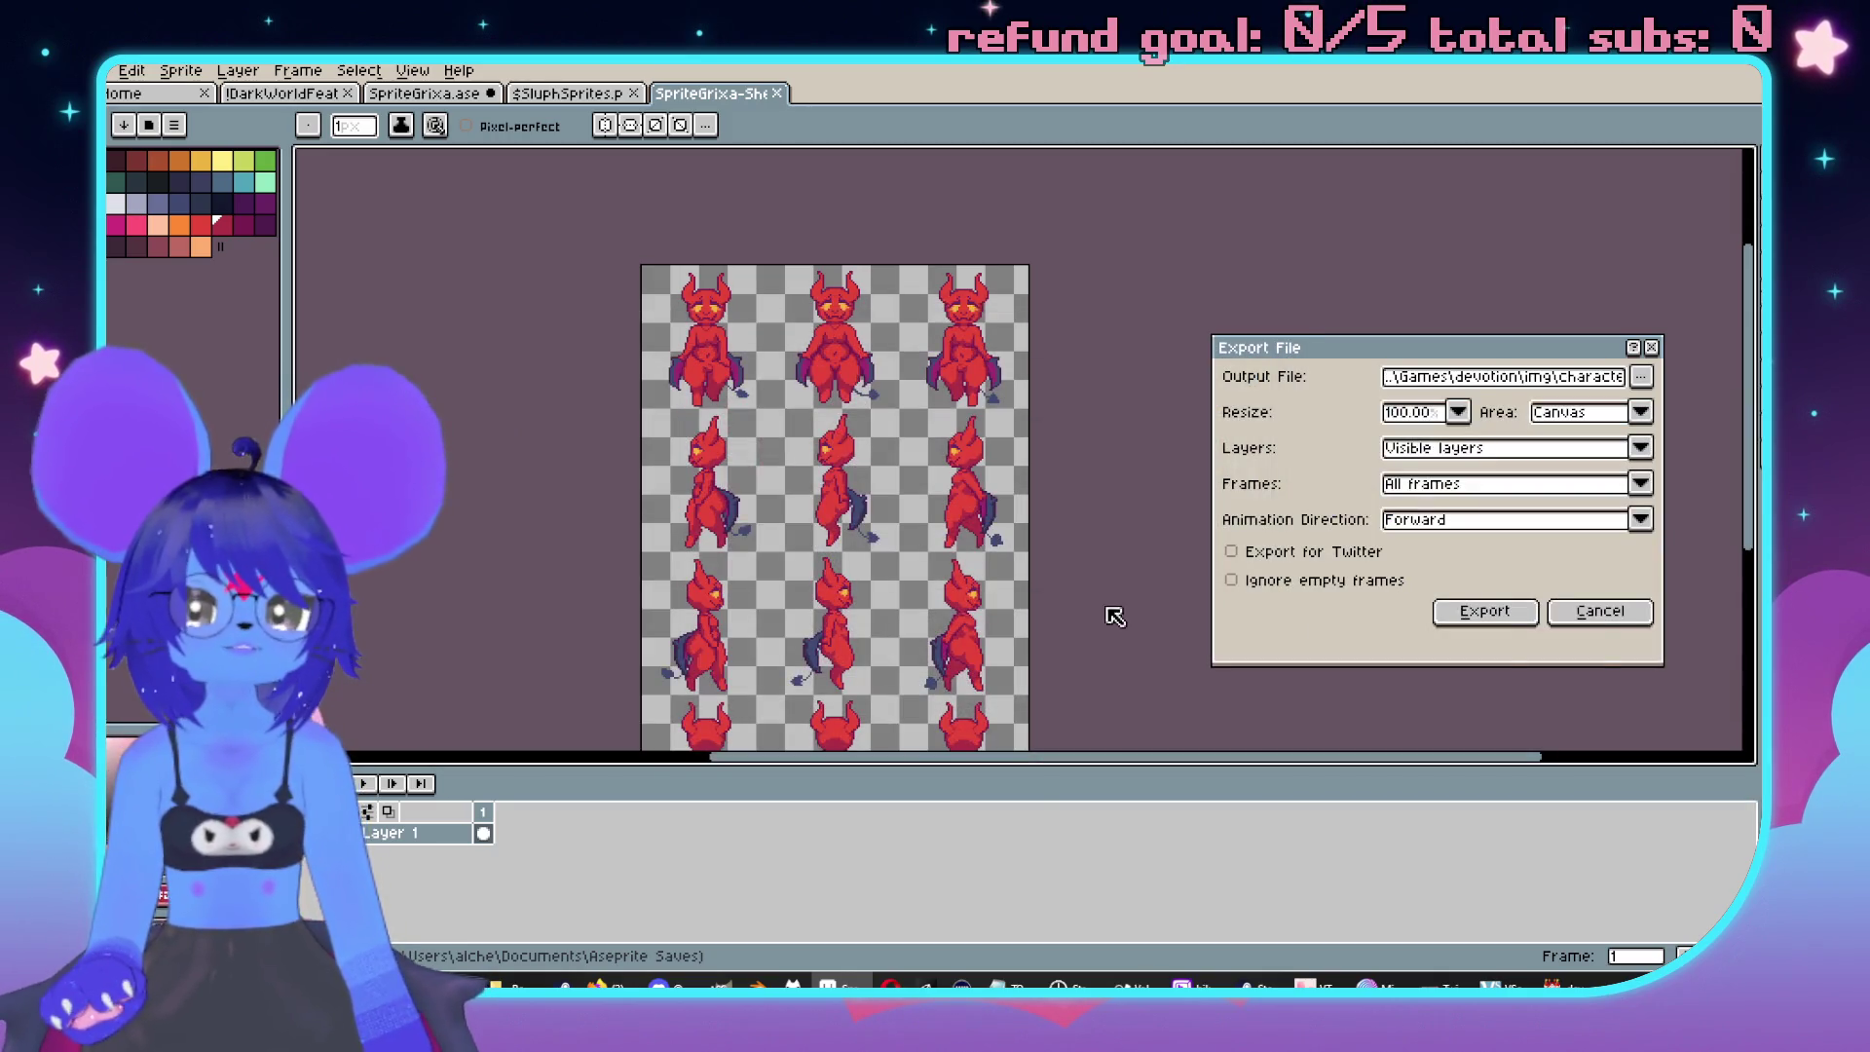
{"action": "left_click", "coordinate": [1487, 610]}
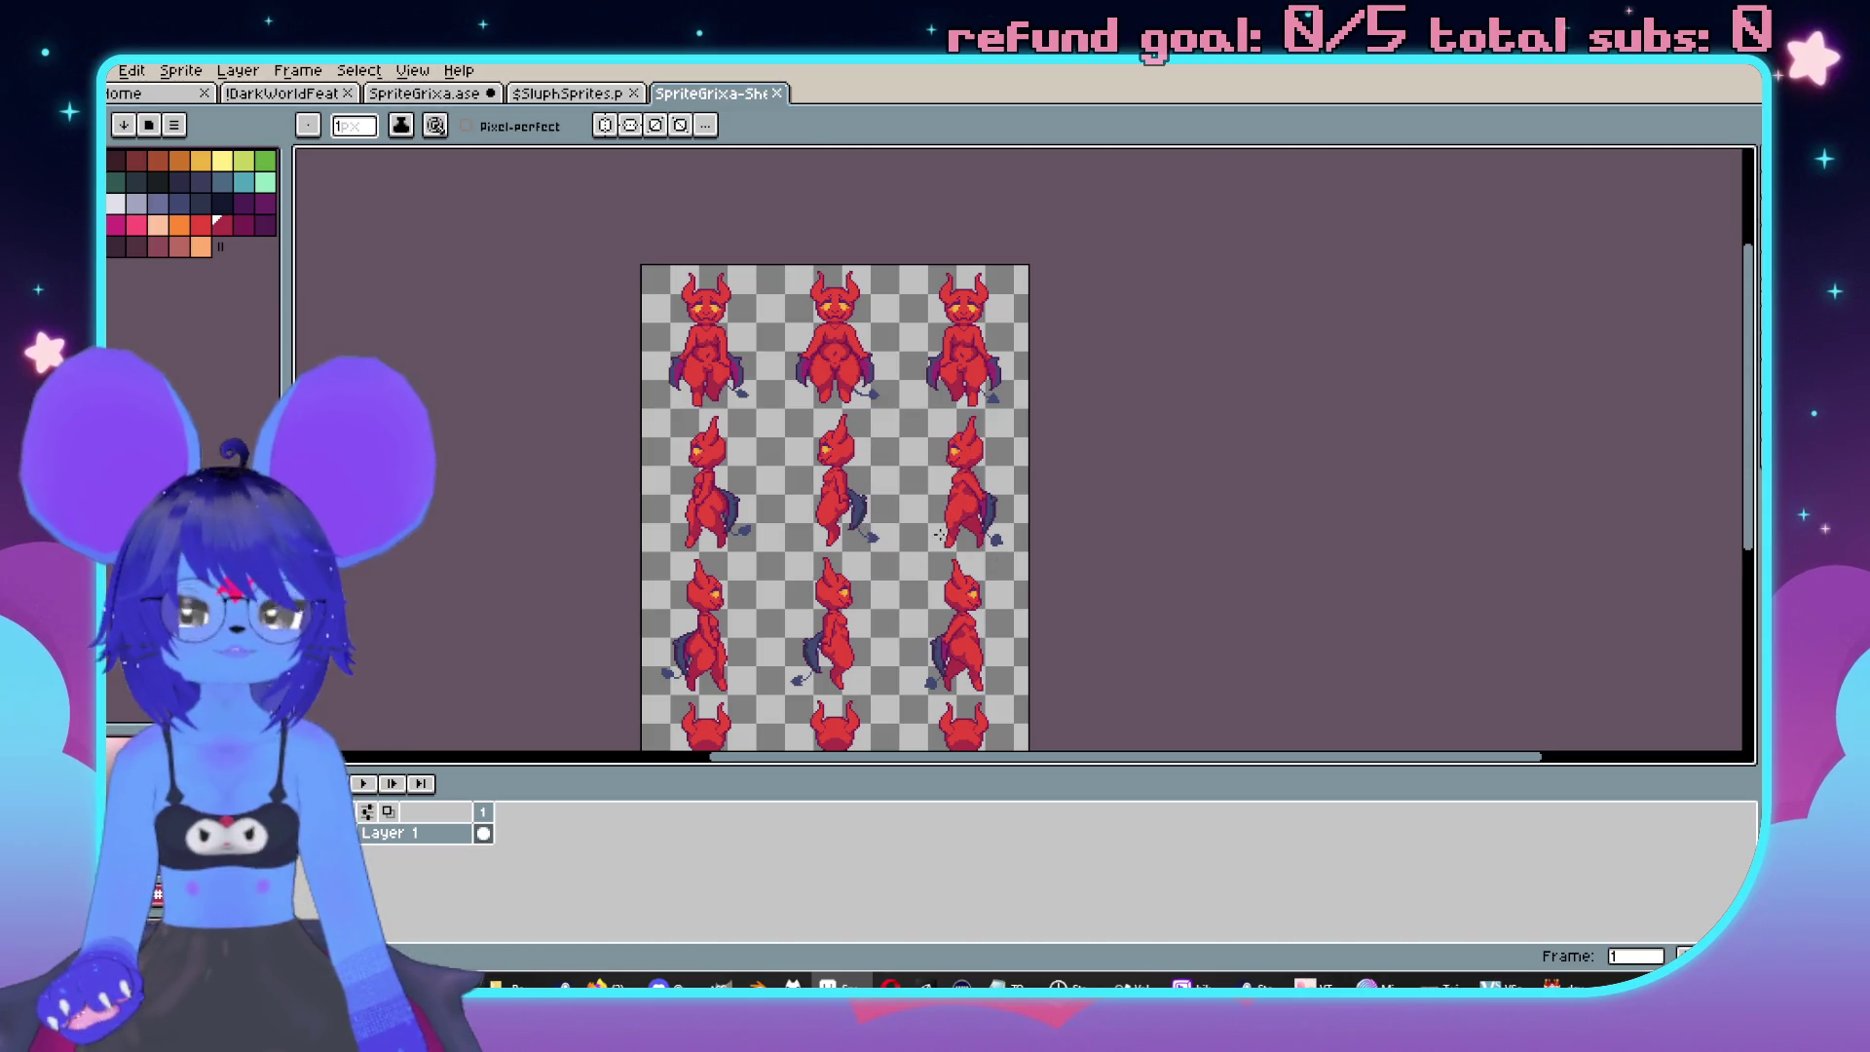
{"action": "left_click", "coordinate": [784, 102]}
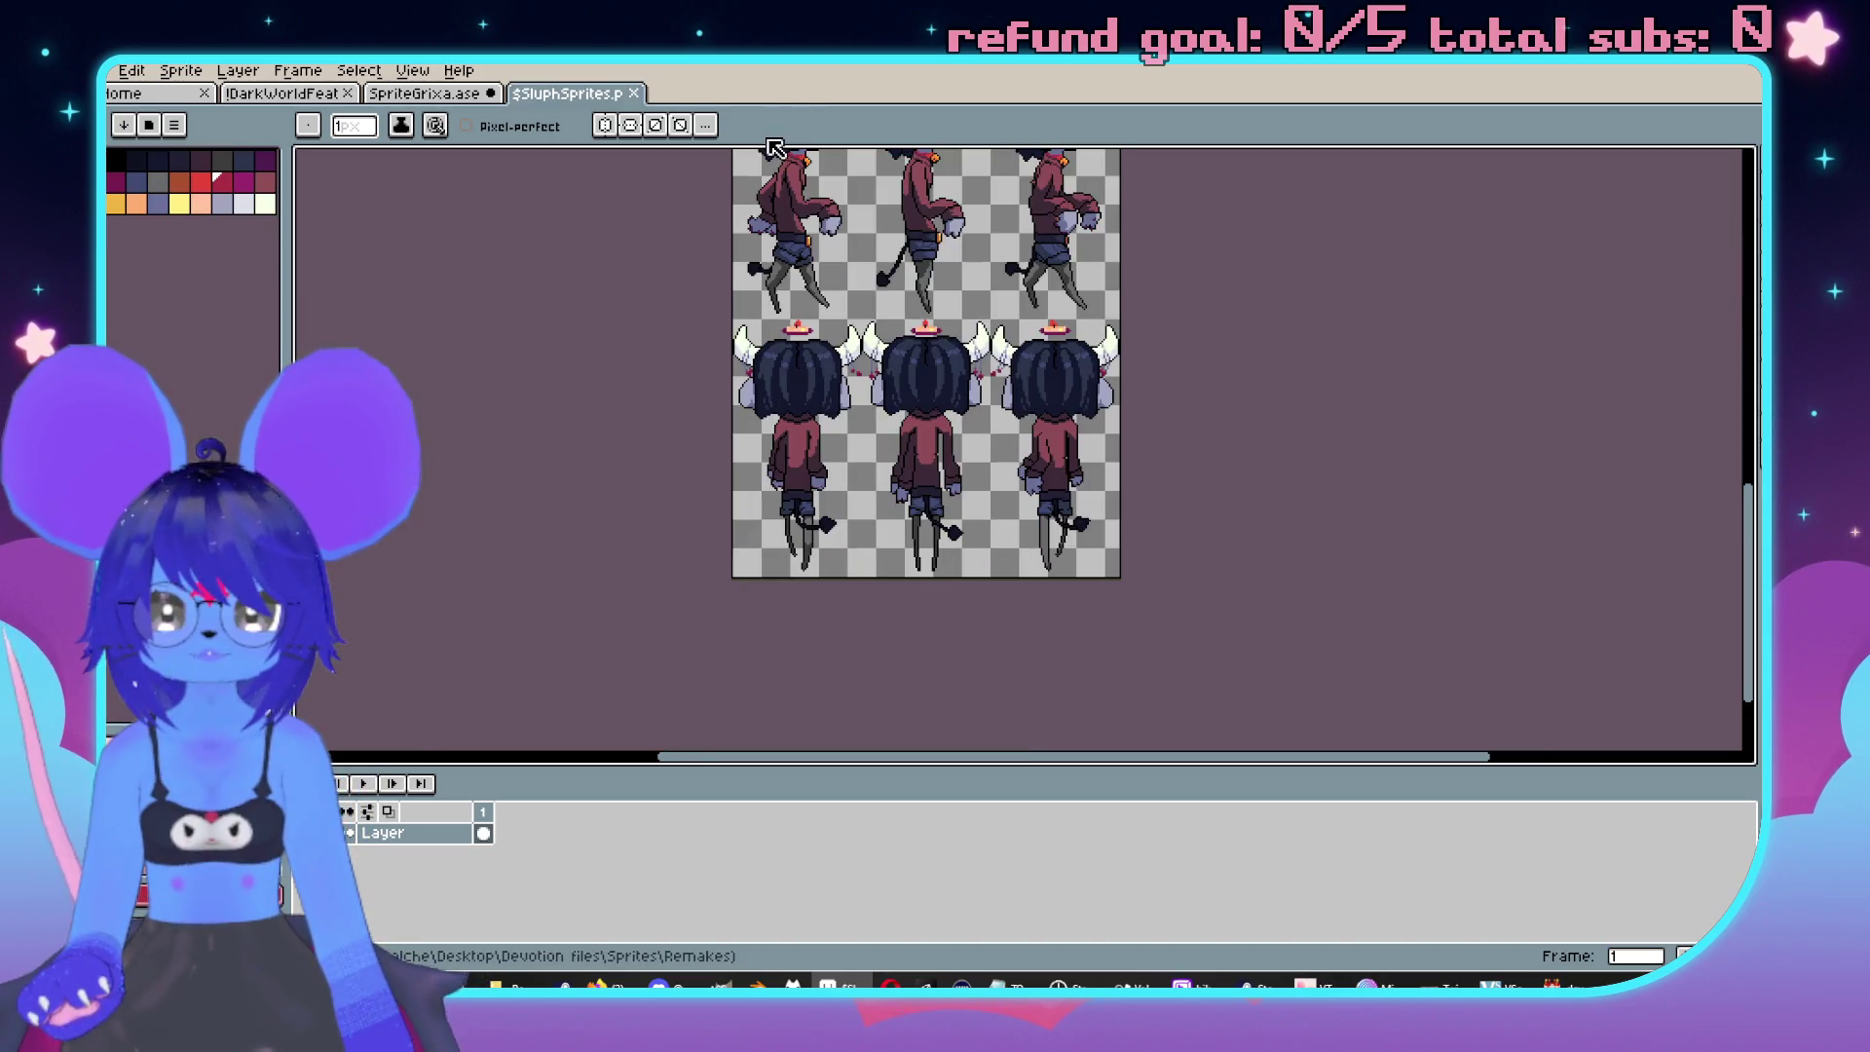
Close the SluphSprites tab and delete every SpriteGrixa frame after frame 3.
{"action": "left_click", "coordinate": [631, 96]}
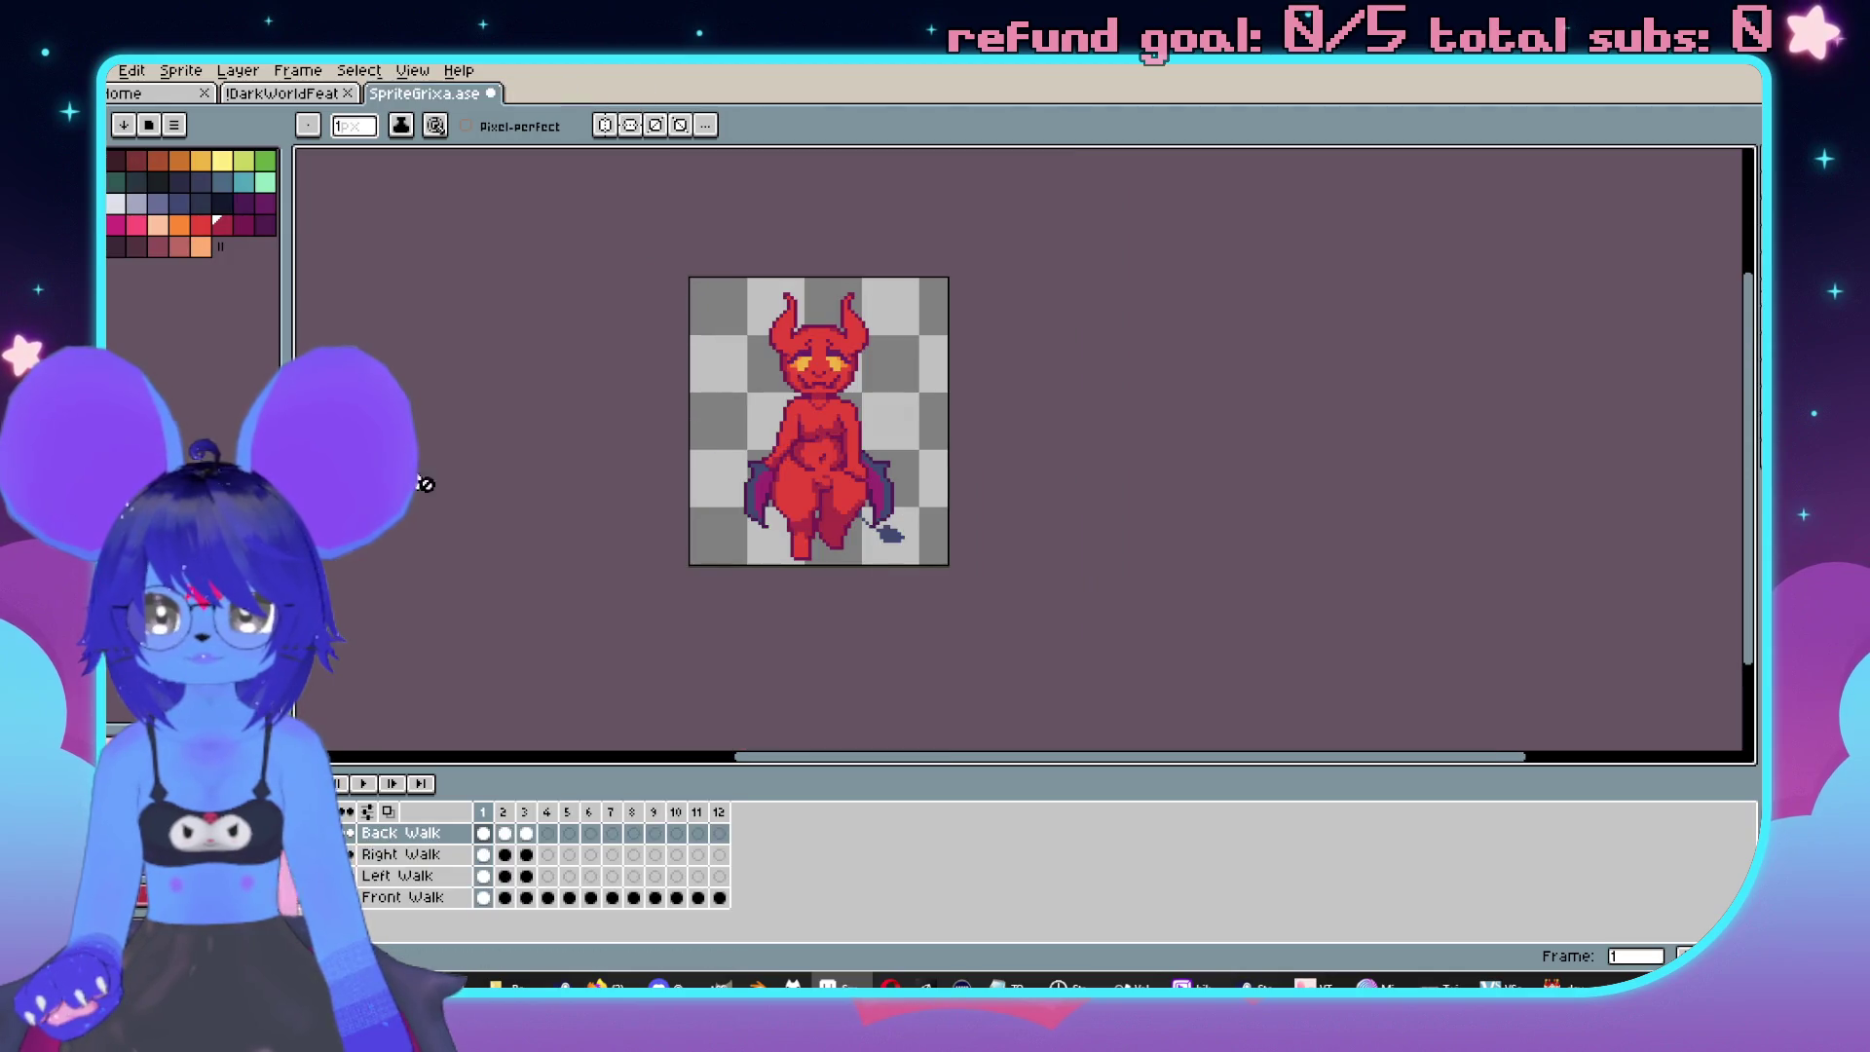
{"action": "scroll", "coordinate": [716, 604], "scroll_direction": "up", "scroll_amount": 2}
{"action": "left_click", "coordinate": [549, 834]}
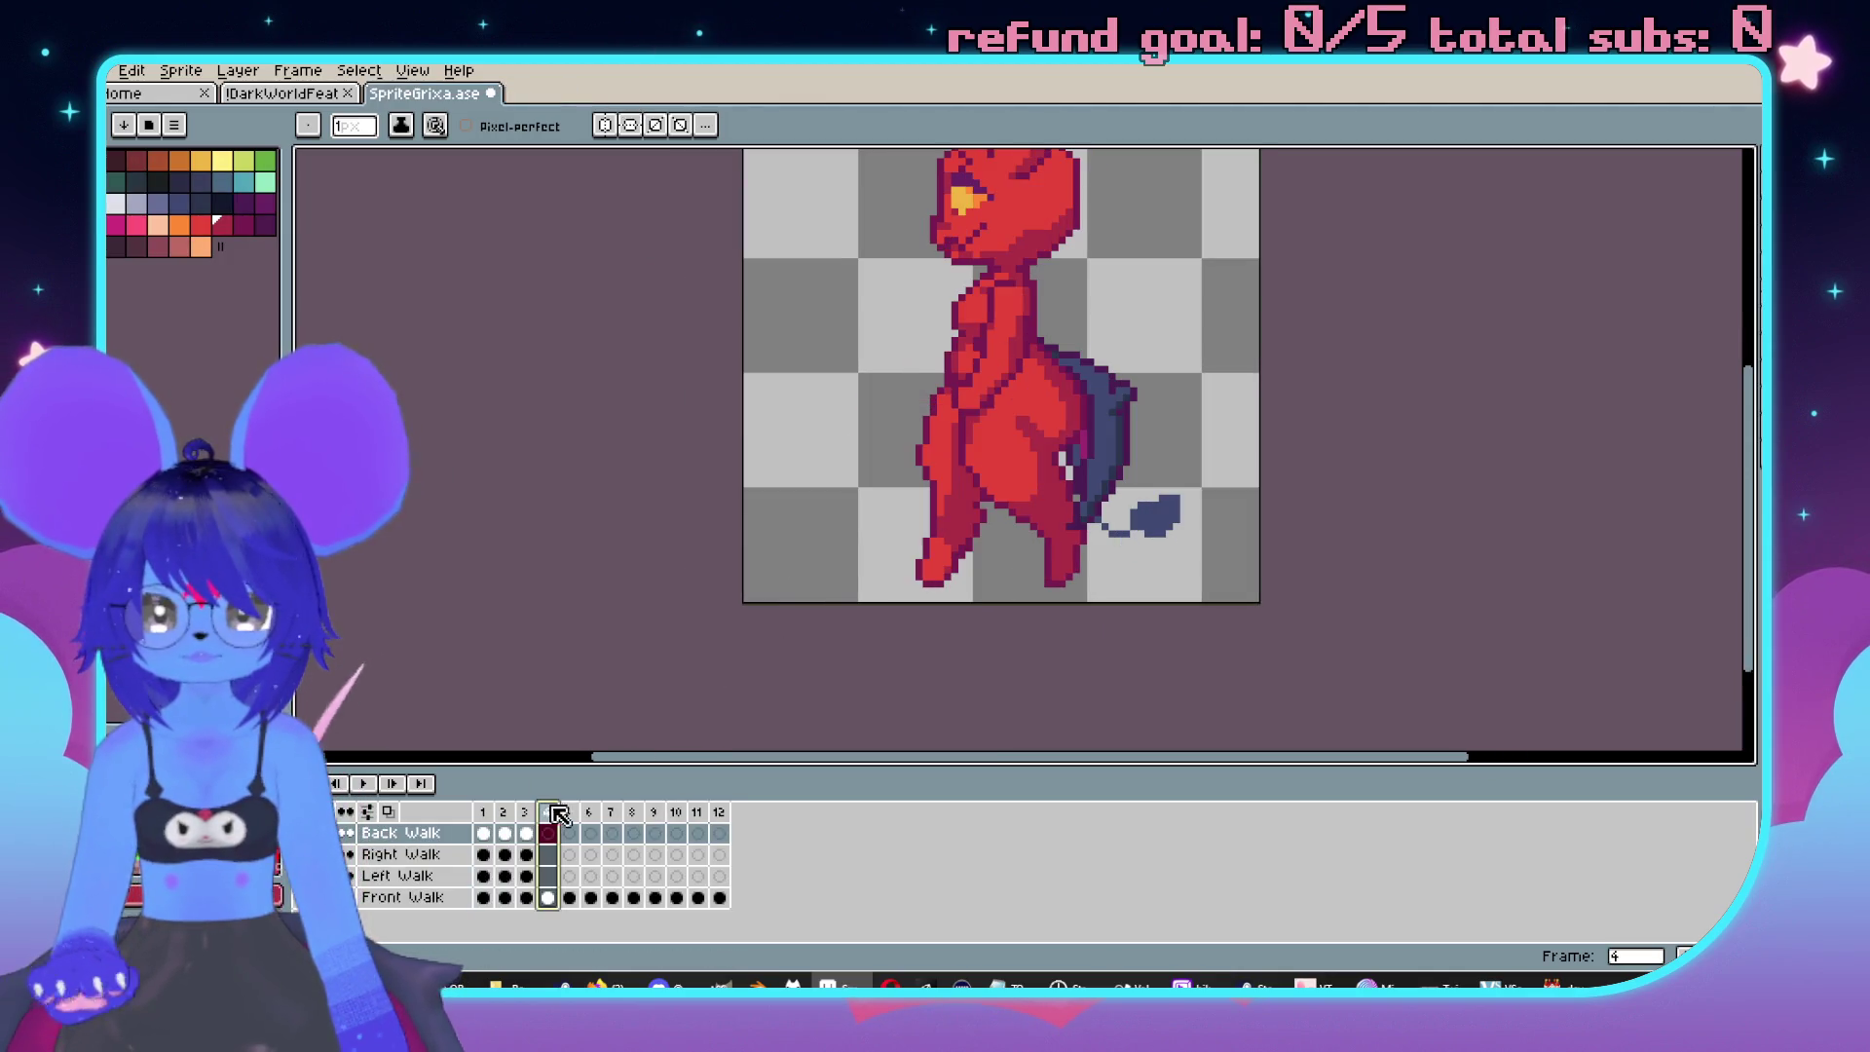
{"action": "key", "text": "alt+Delete"}
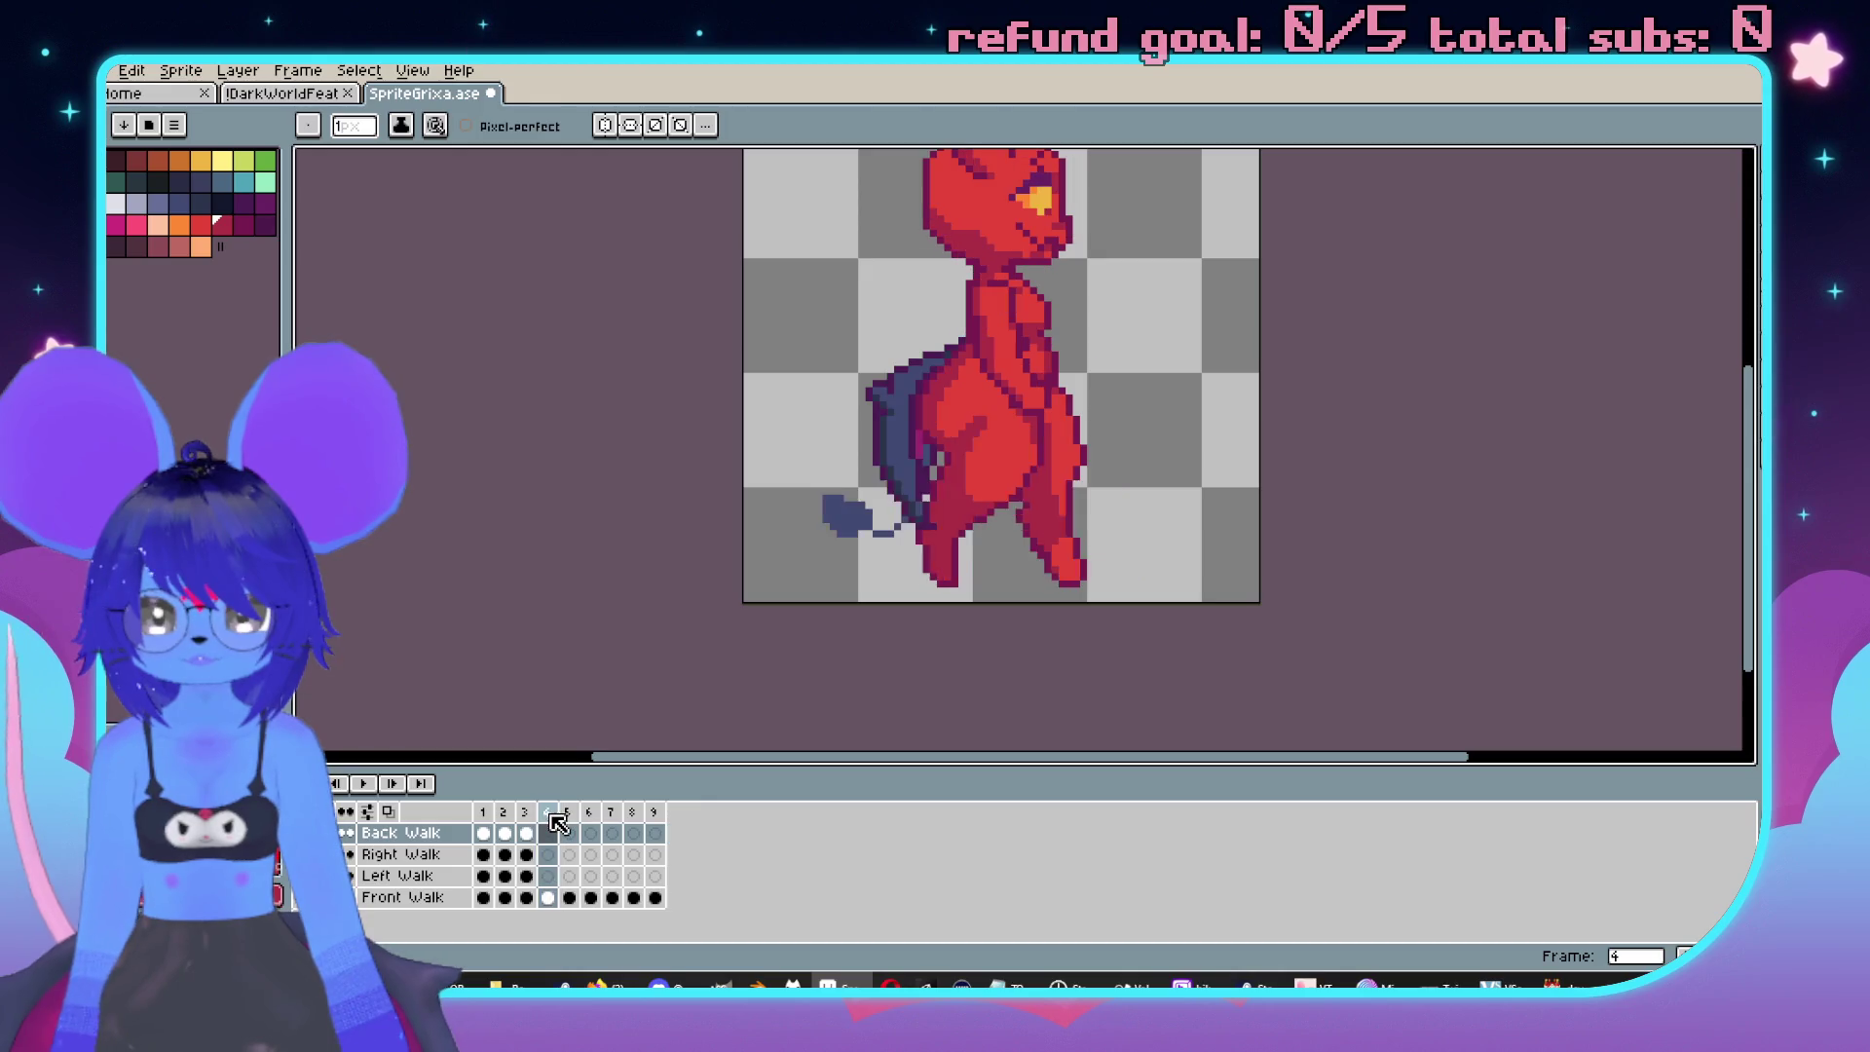
{"action": "double_click", "coordinate": [548, 812]}
{"action": "left_click", "coordinate": [1013, 556]}
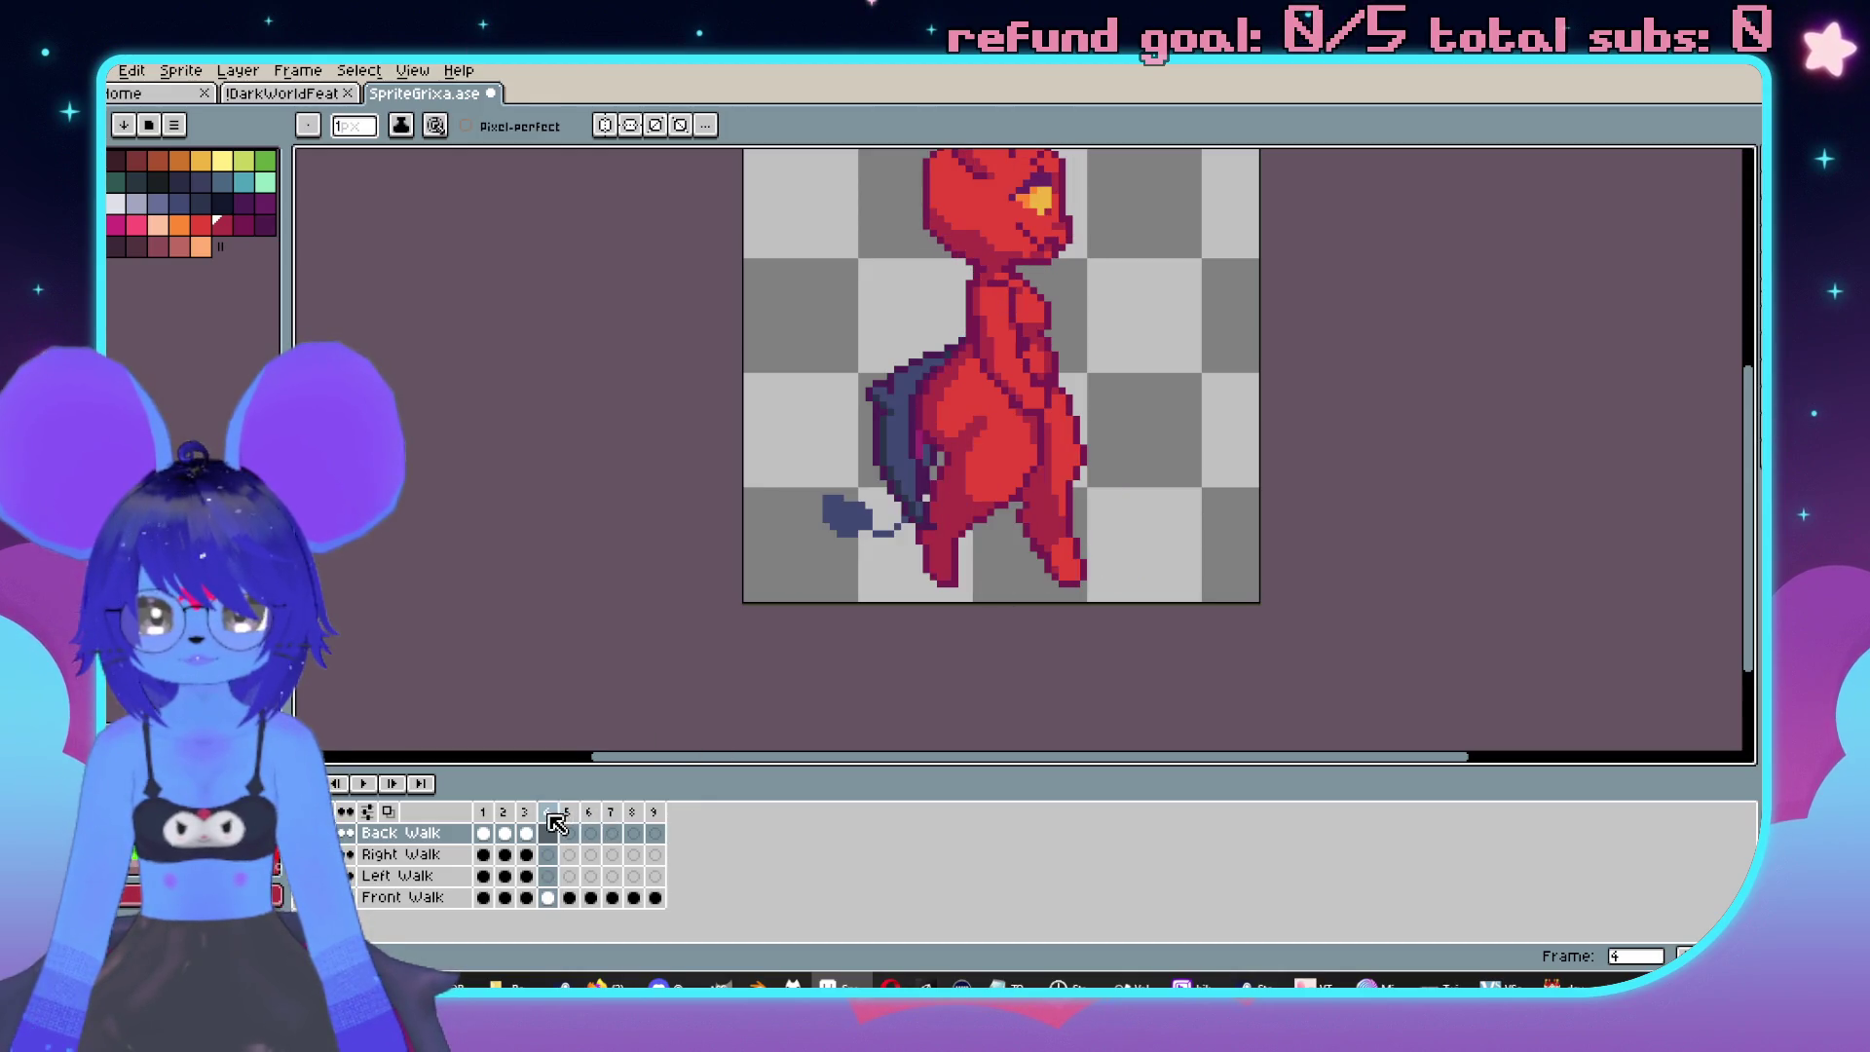
{"action": "left_click", "coordinate": [548, 813]}
{"action": "key", "text": "alt+Delete"}
{"action": "left_click", "coordinate": [550, 816]}
{"action": "key", "text": "alt+Delete"}
{"action": "left_click", "coordinate": [555, 818]}
{"action": "key", "text": "alt+Delete"}
{"action": "left_click", "coordinate": [550, 818]}
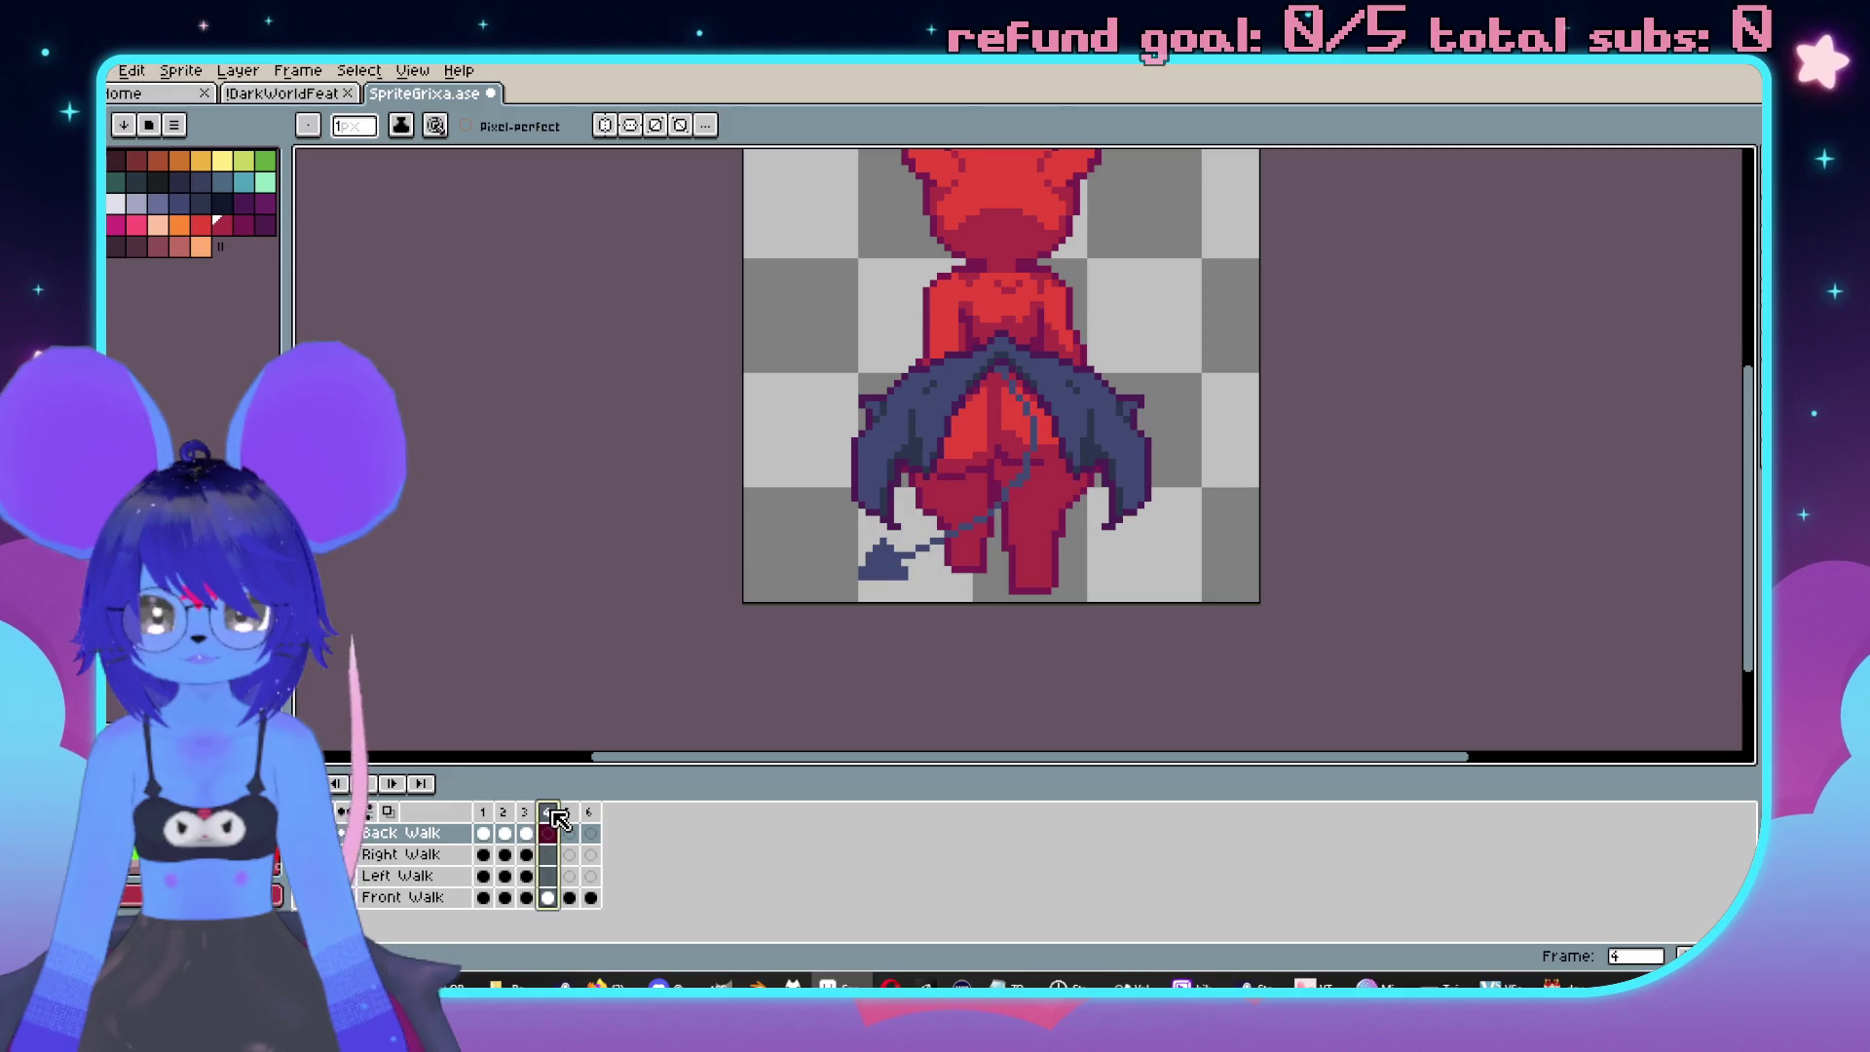
{"action": "key", "text": "alt+Delete"}
{"action": "left_click", "coordinate": [551, 818]}
{"action": "key", "text": "alt+Delete"}
{"action": "left_click", "coordinate": [550, 818]}
{"action": "key", "text": "alt+Delete"}
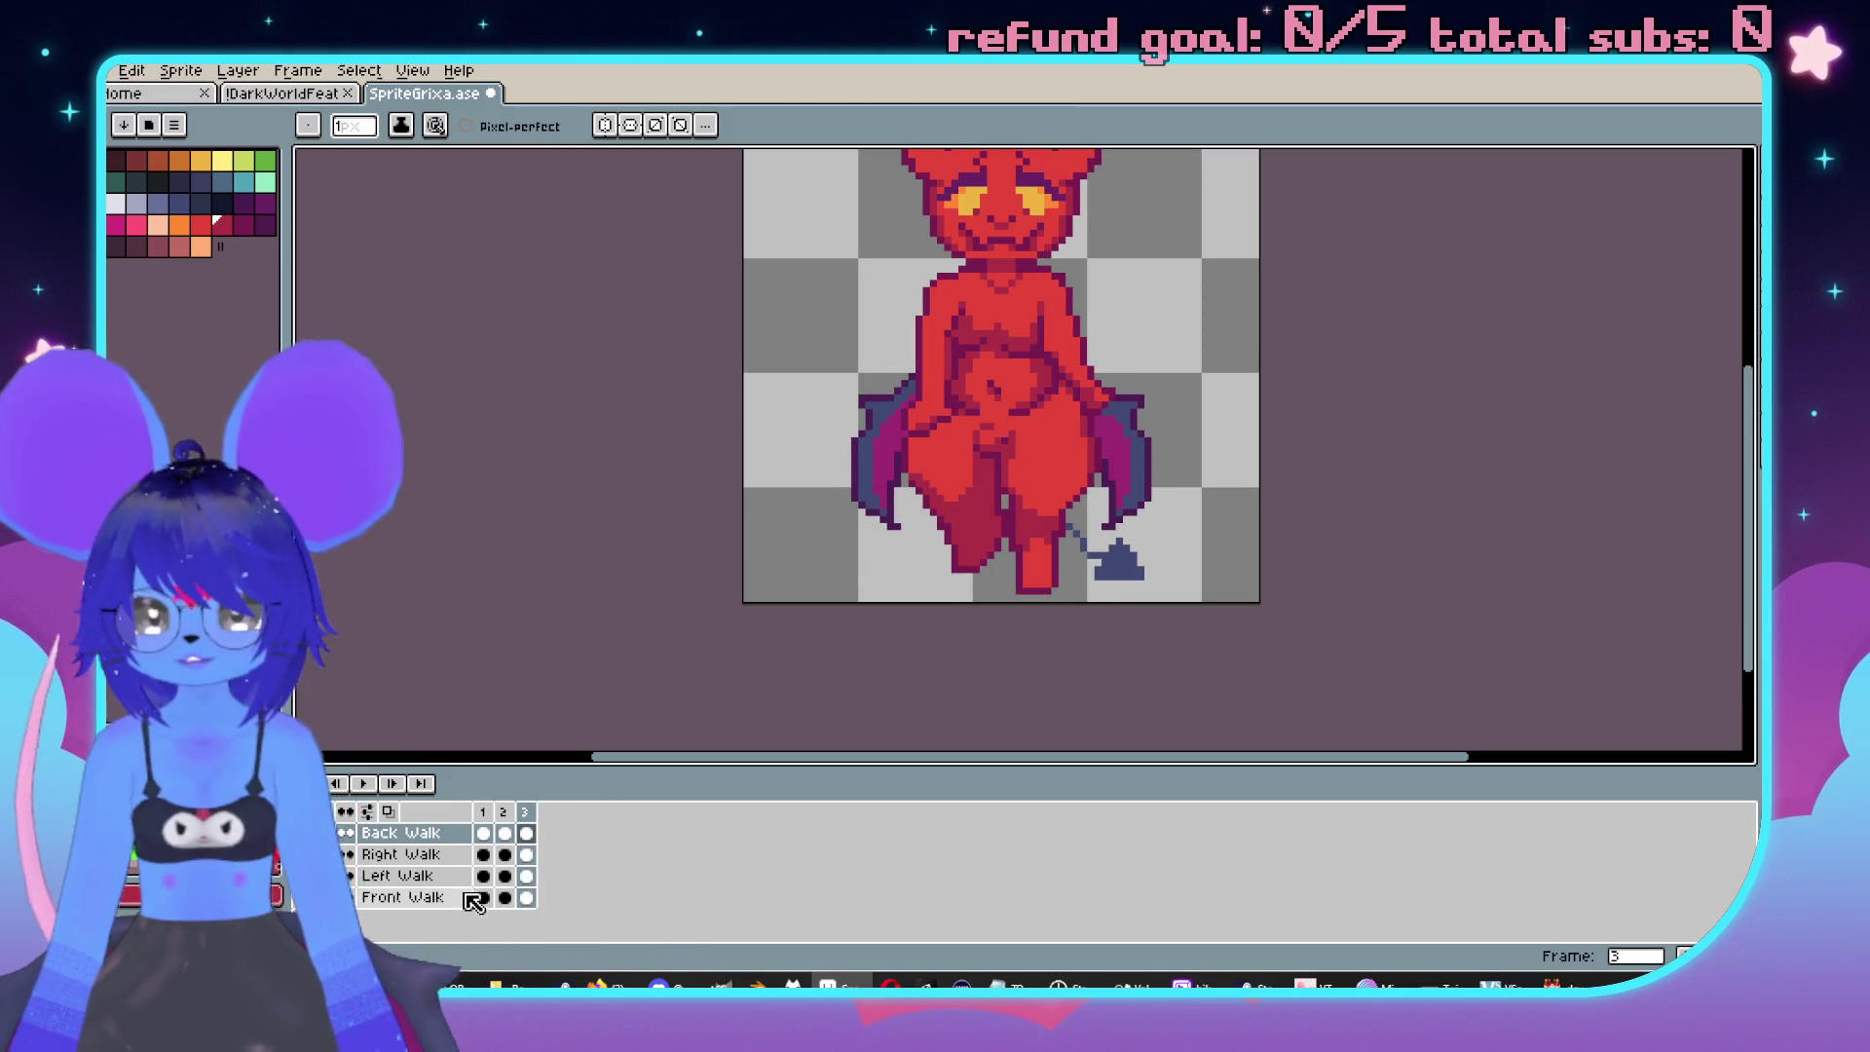
Save the trimmed three-frame SpriteGrixa file and close it.
{"action": "key", "text": "Left"}
{"action": "scroll", "coordinate": [953, 583], "scroll_direction": "up", "scroll_amount": 1}
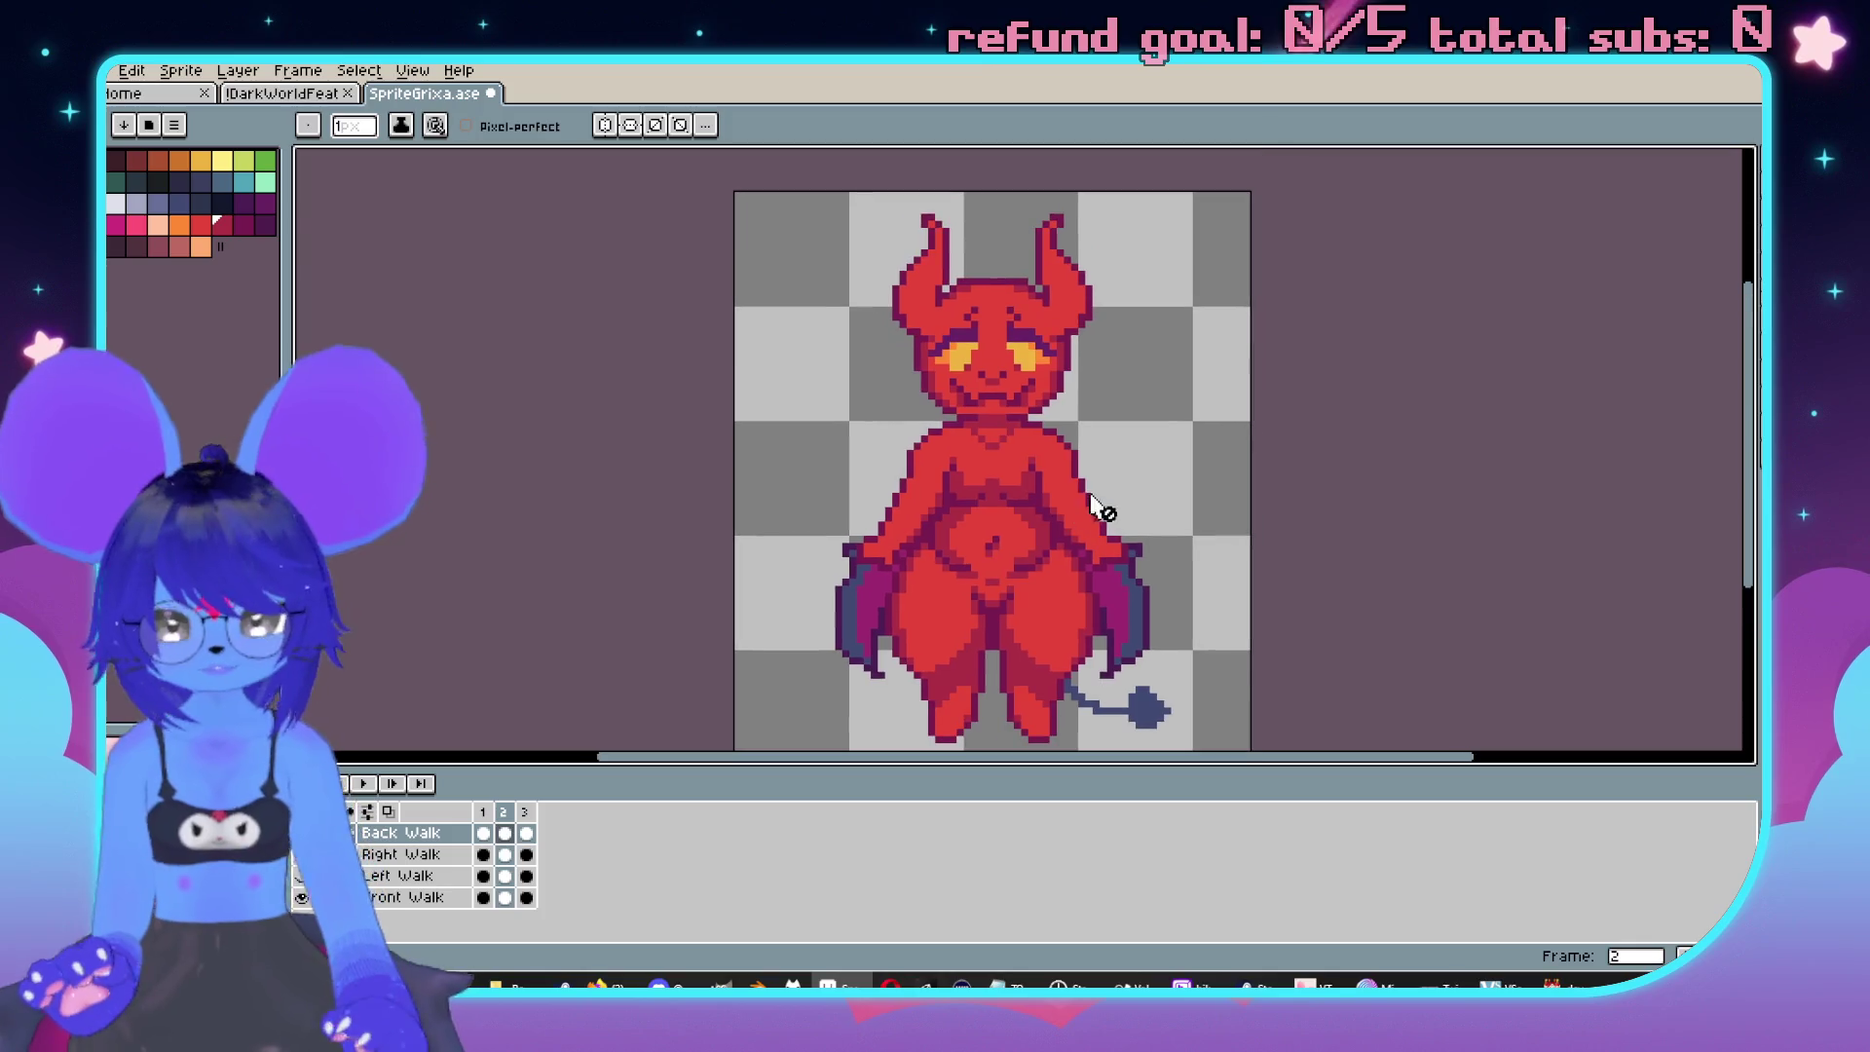
{"action": "key", "text": "ctrl+s"}
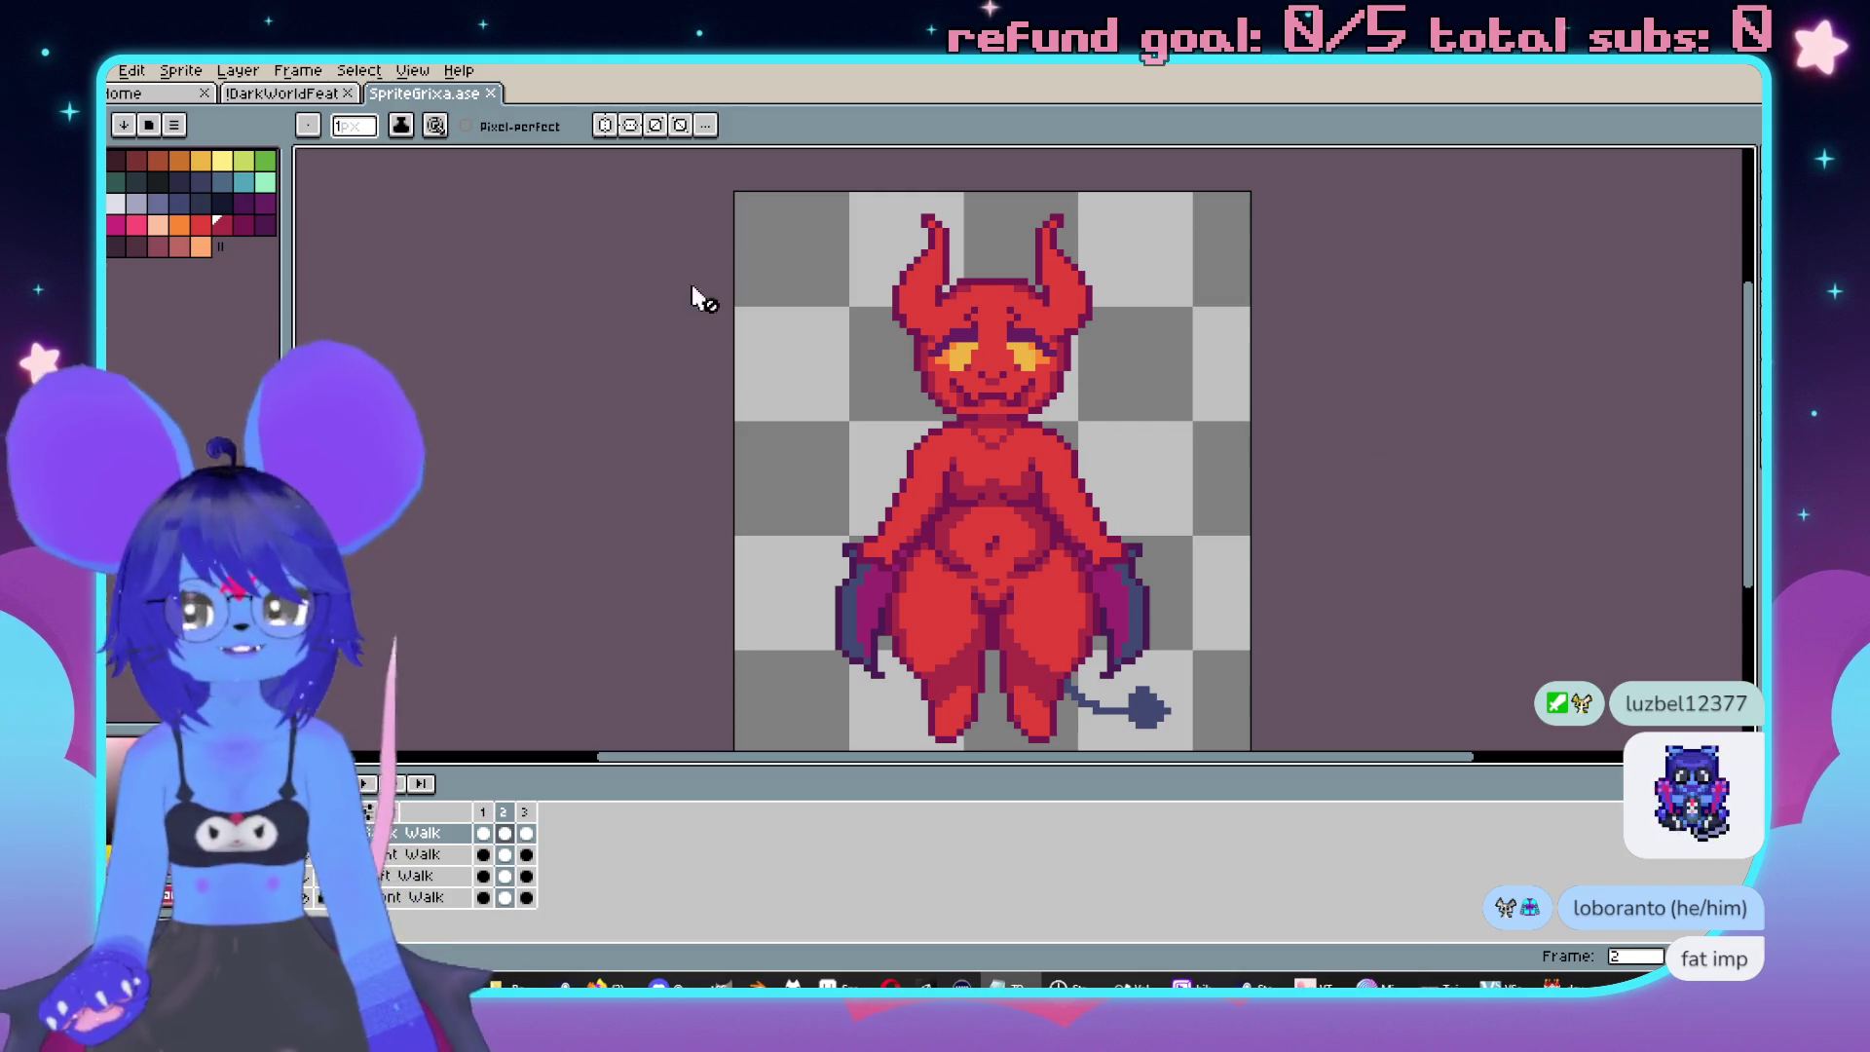
{"action": "left_click", "coordinate": [492, 93]}
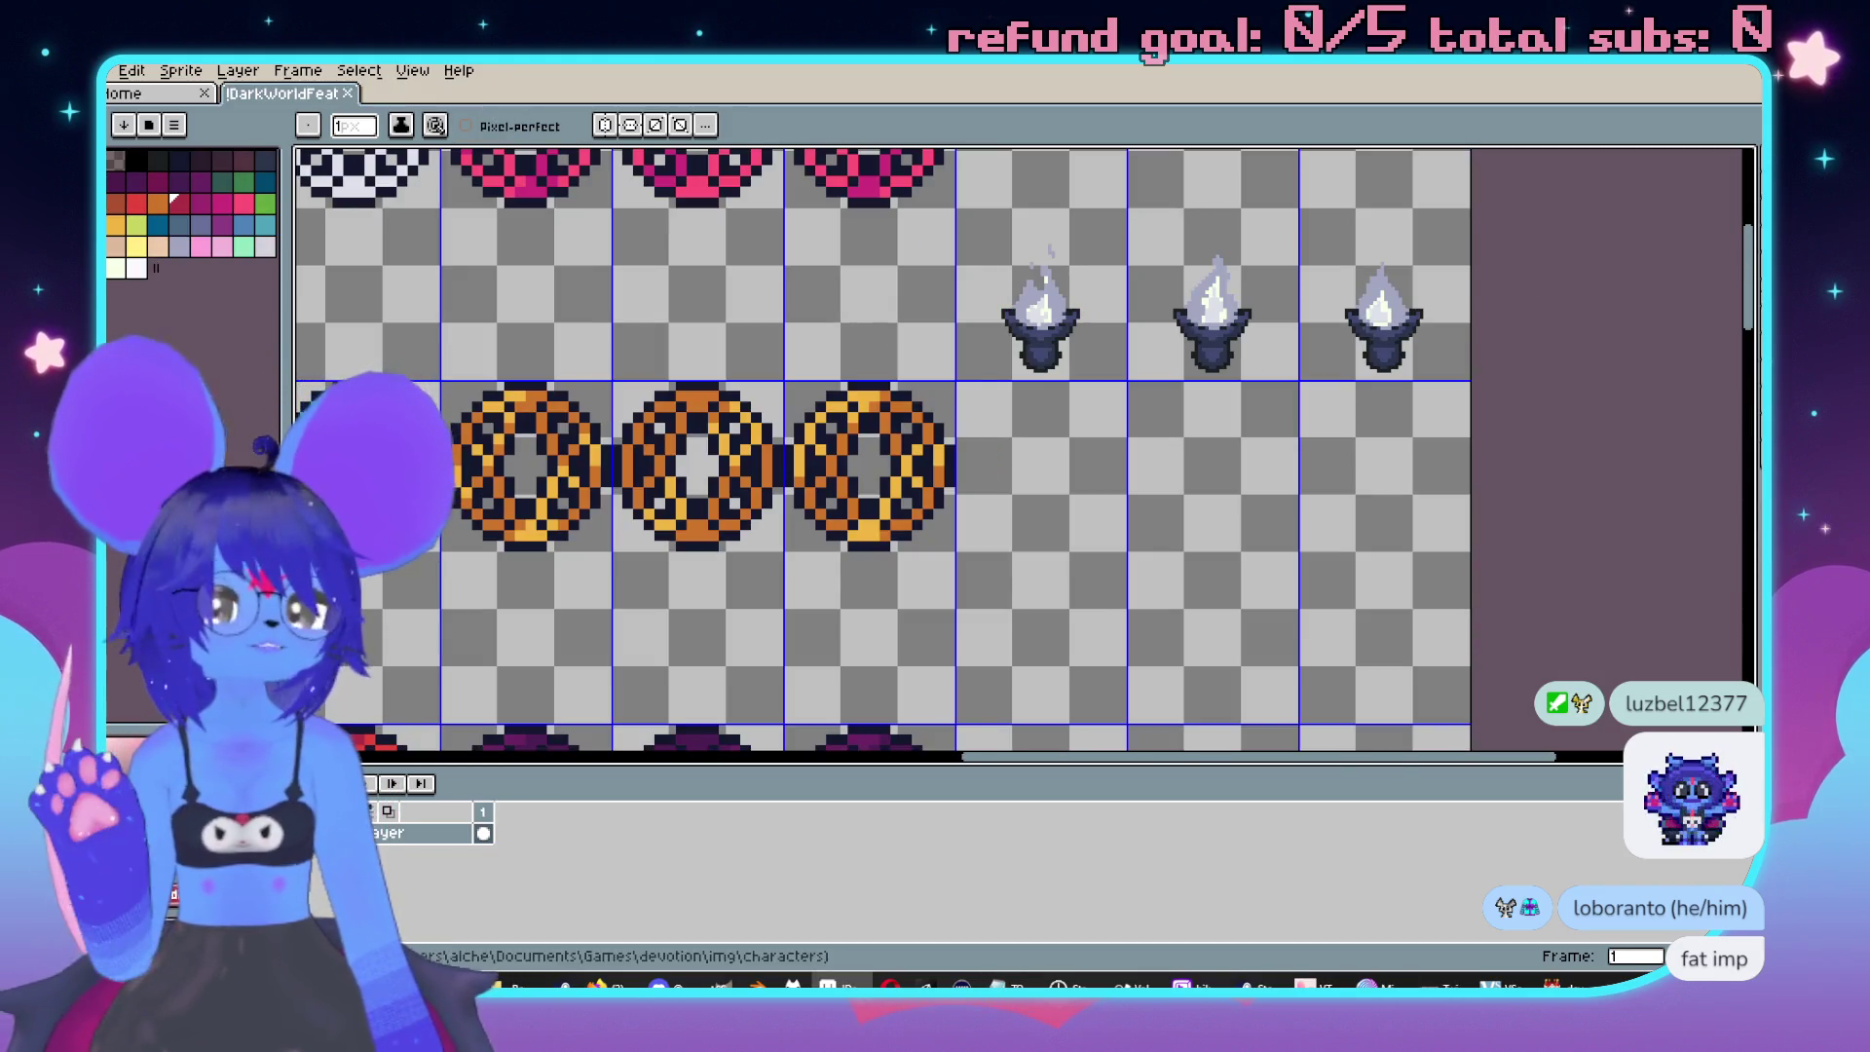
Return to RPG Maker's Imps Girl Rooms map and enlarge the Grixa.png viewer window.
{"action": "key", "text": "alt+Tab"}
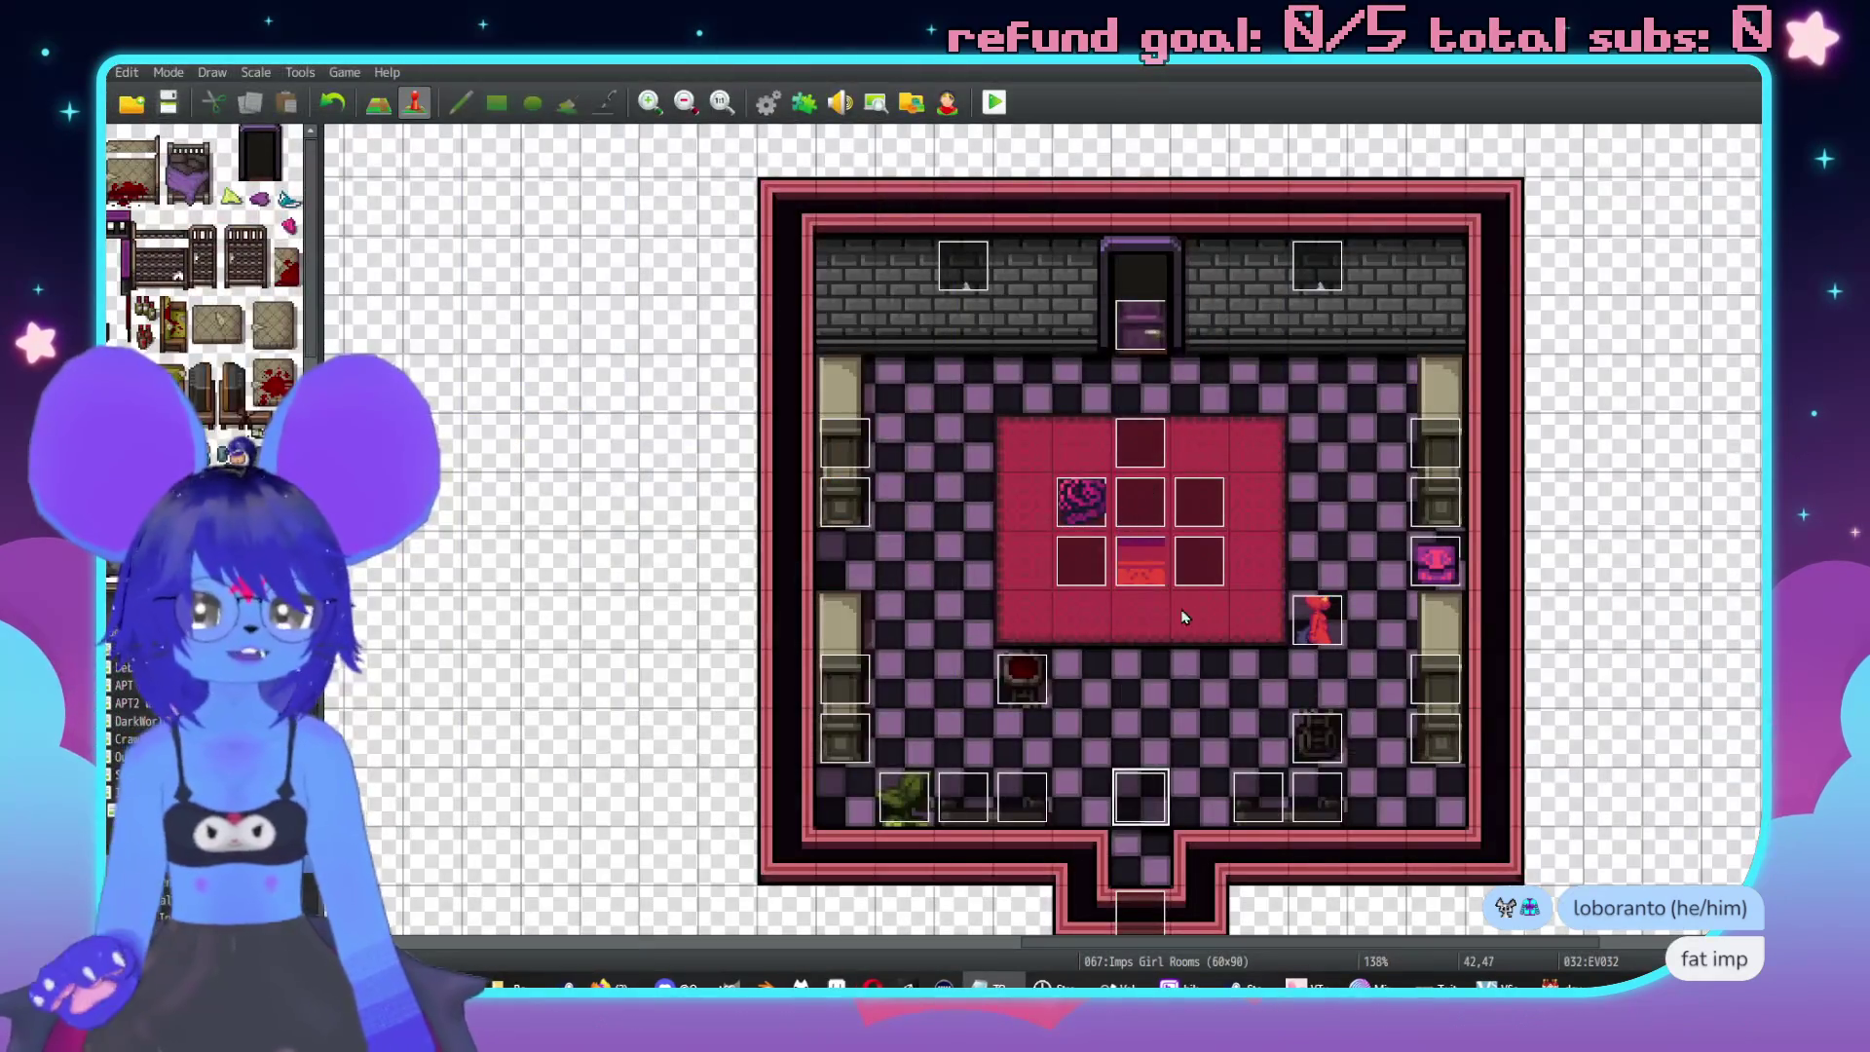
{"action": "scroll", "coordinate": [1282, 664], "scroll_direction": "down", "scroll_amount": 2}
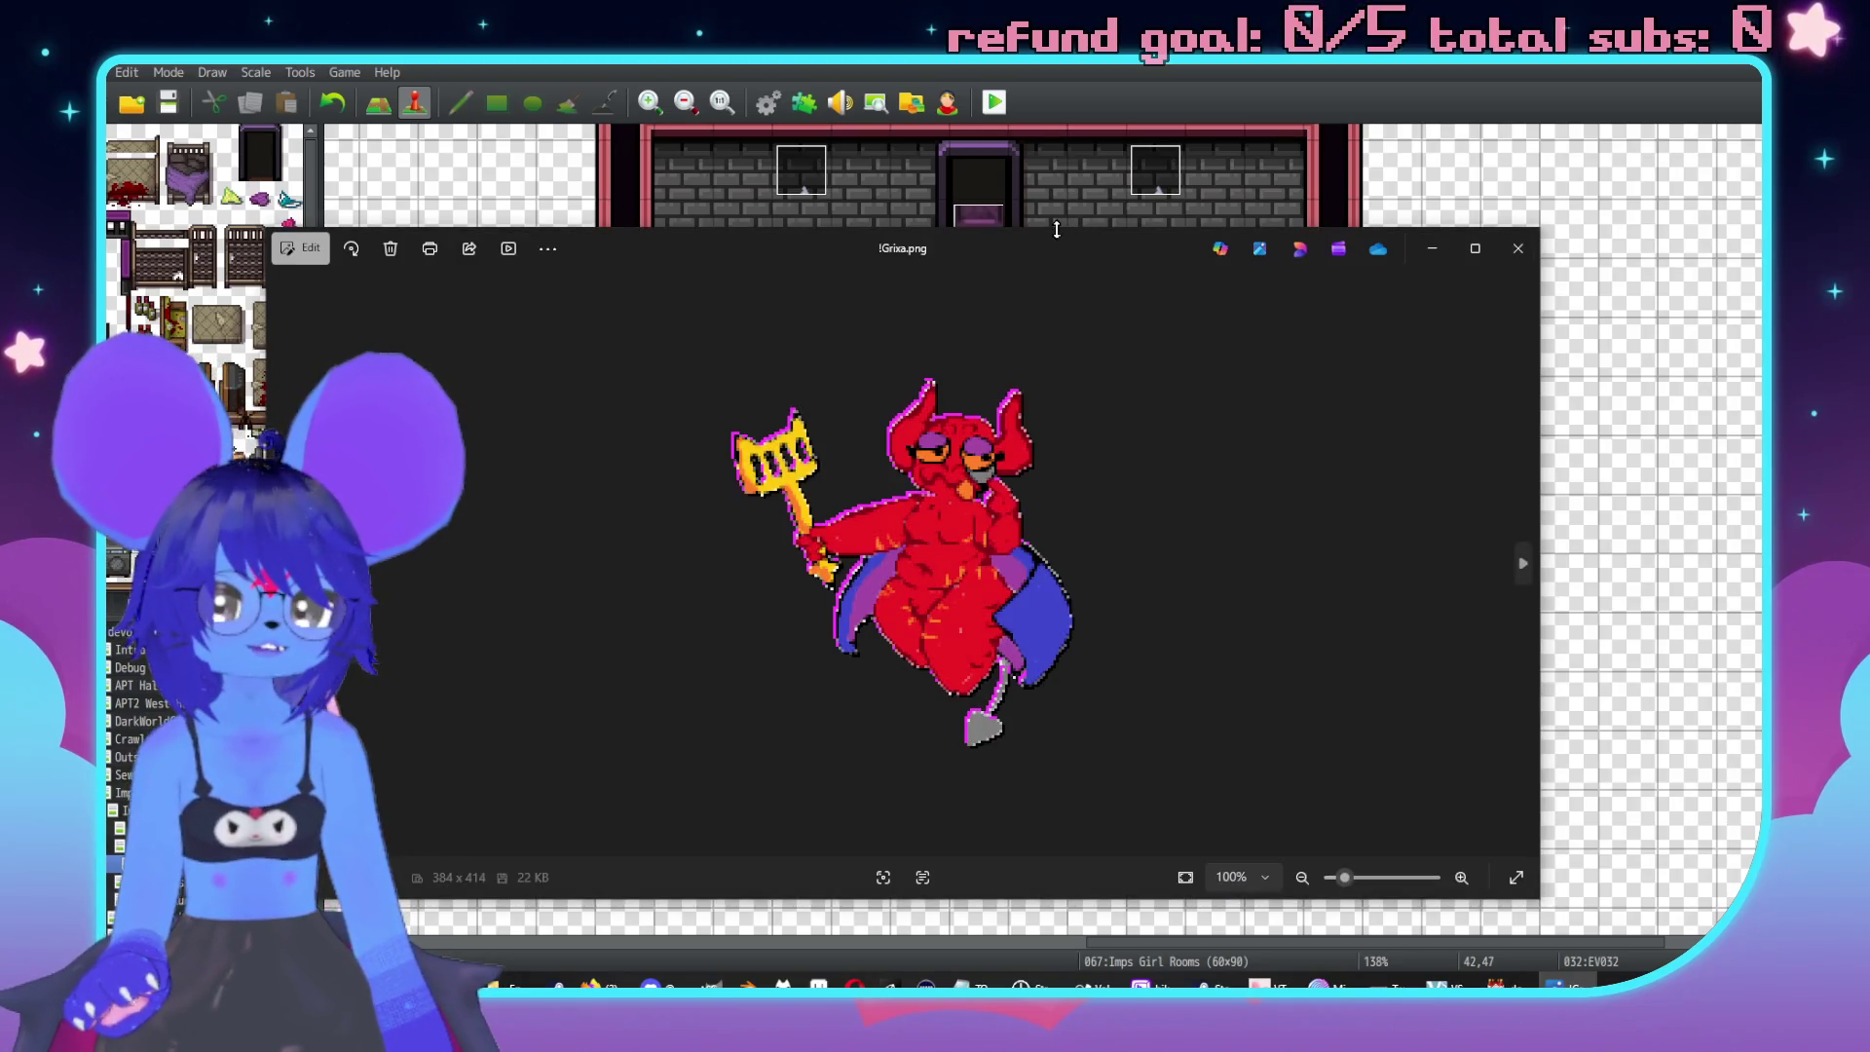
{"action": "left_click_drag", "start_coordinate": [1079, 231], "coordinate": [1066, 144]}
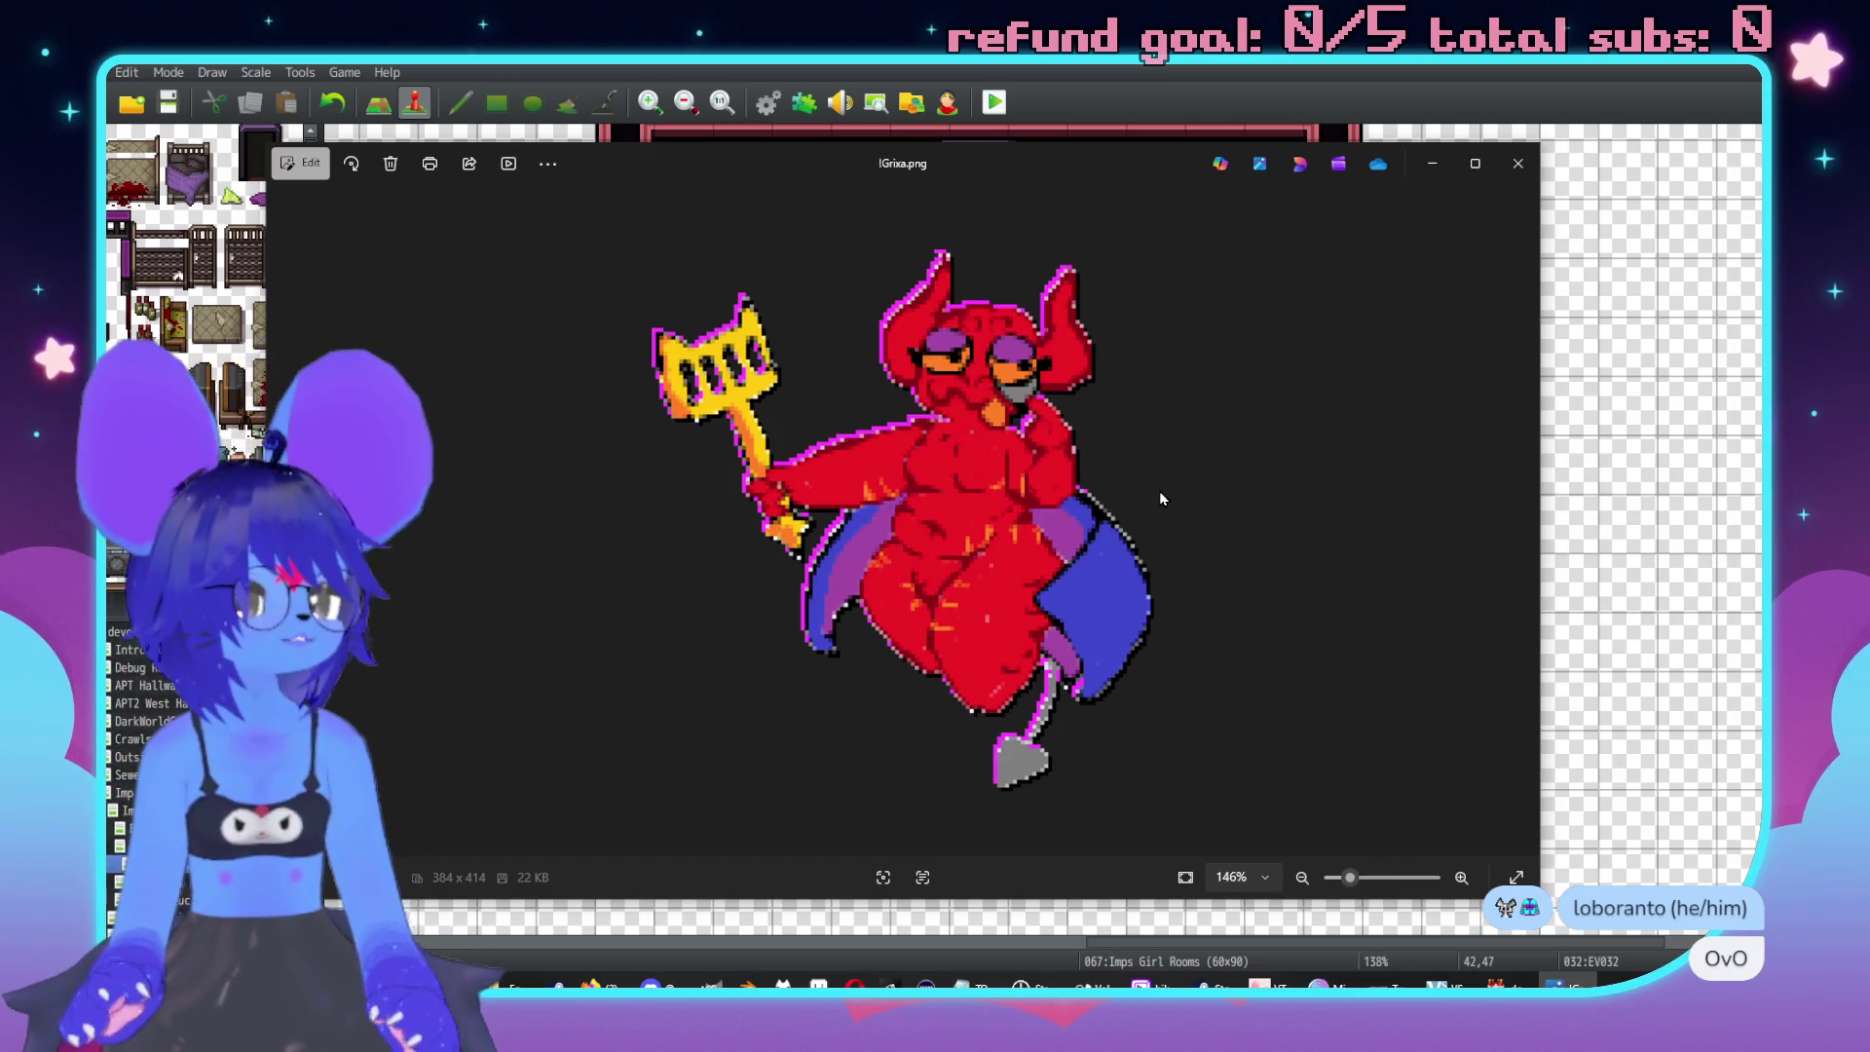
Step through the imp images in Photos, past impchecker.png to the next one.
{"action": "left_click", "coordinate": [1521, 491]}
{"action": "left_click", "coordinate": [1521, 491]}
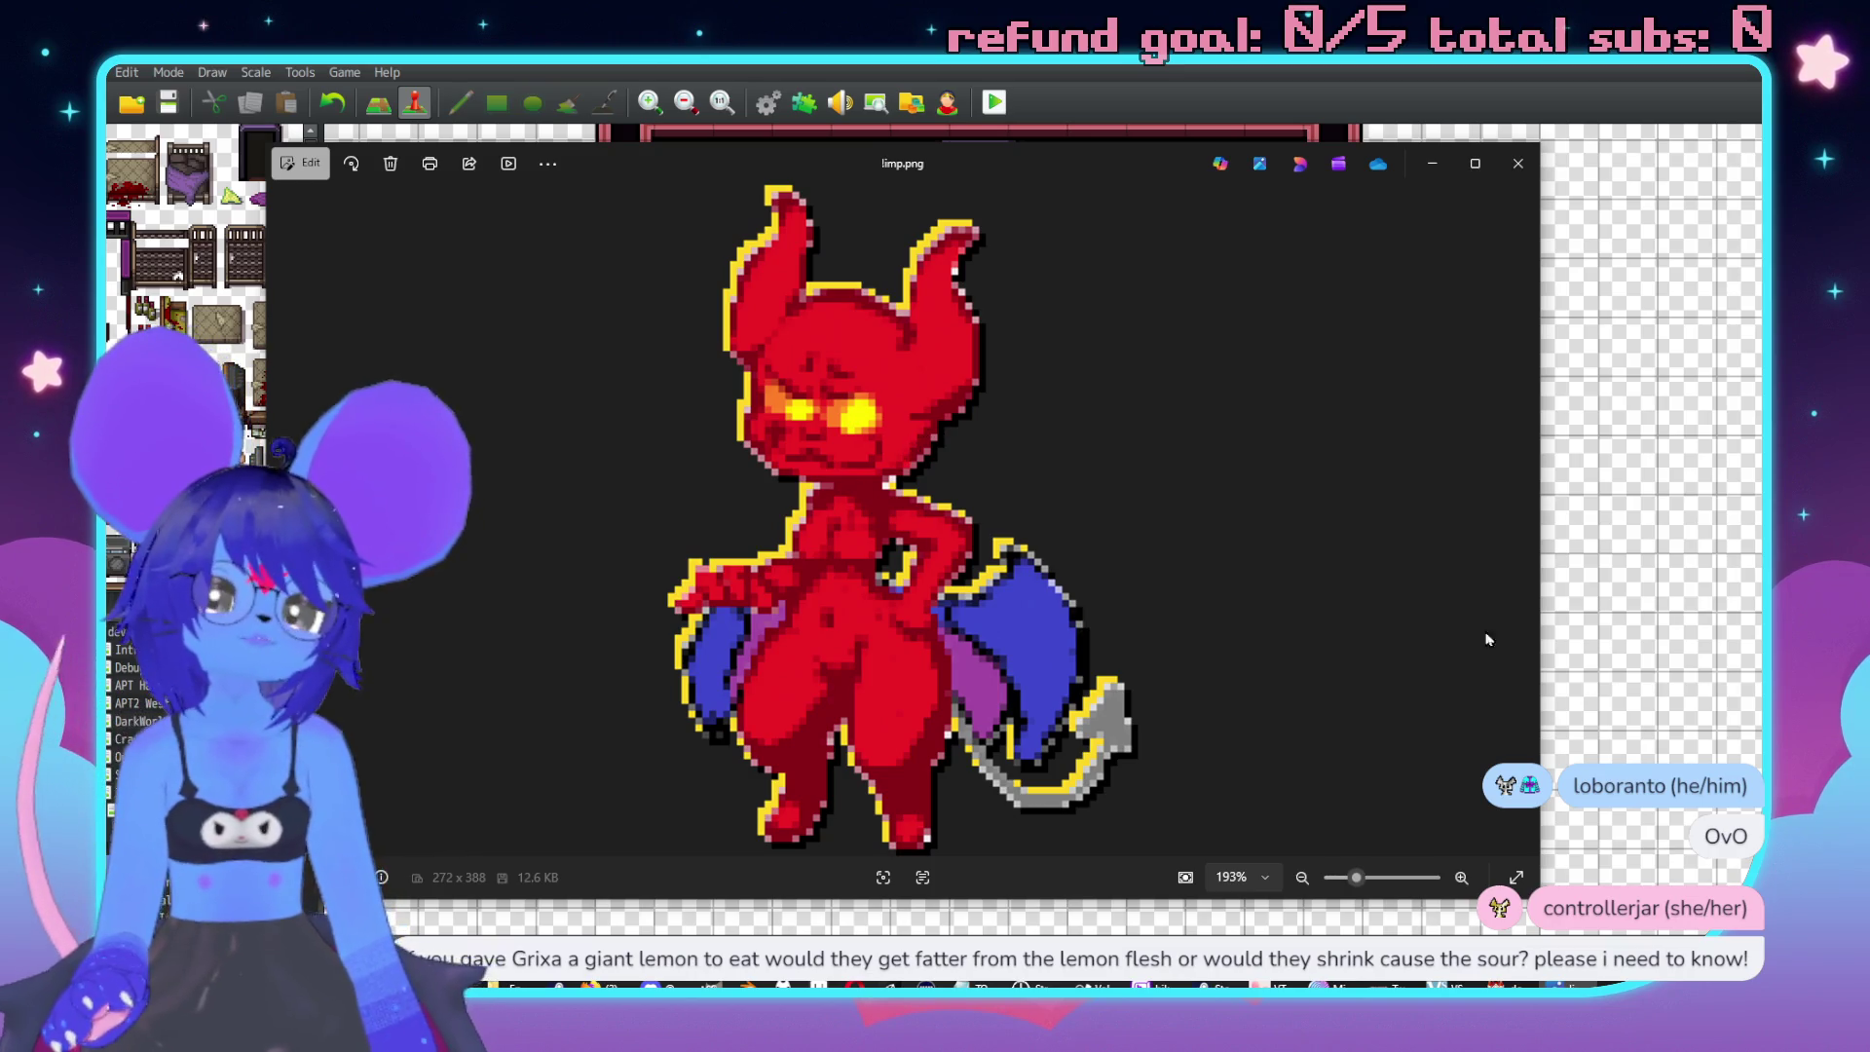
{"action": "left_click", "coordinate": [1521, 525]}
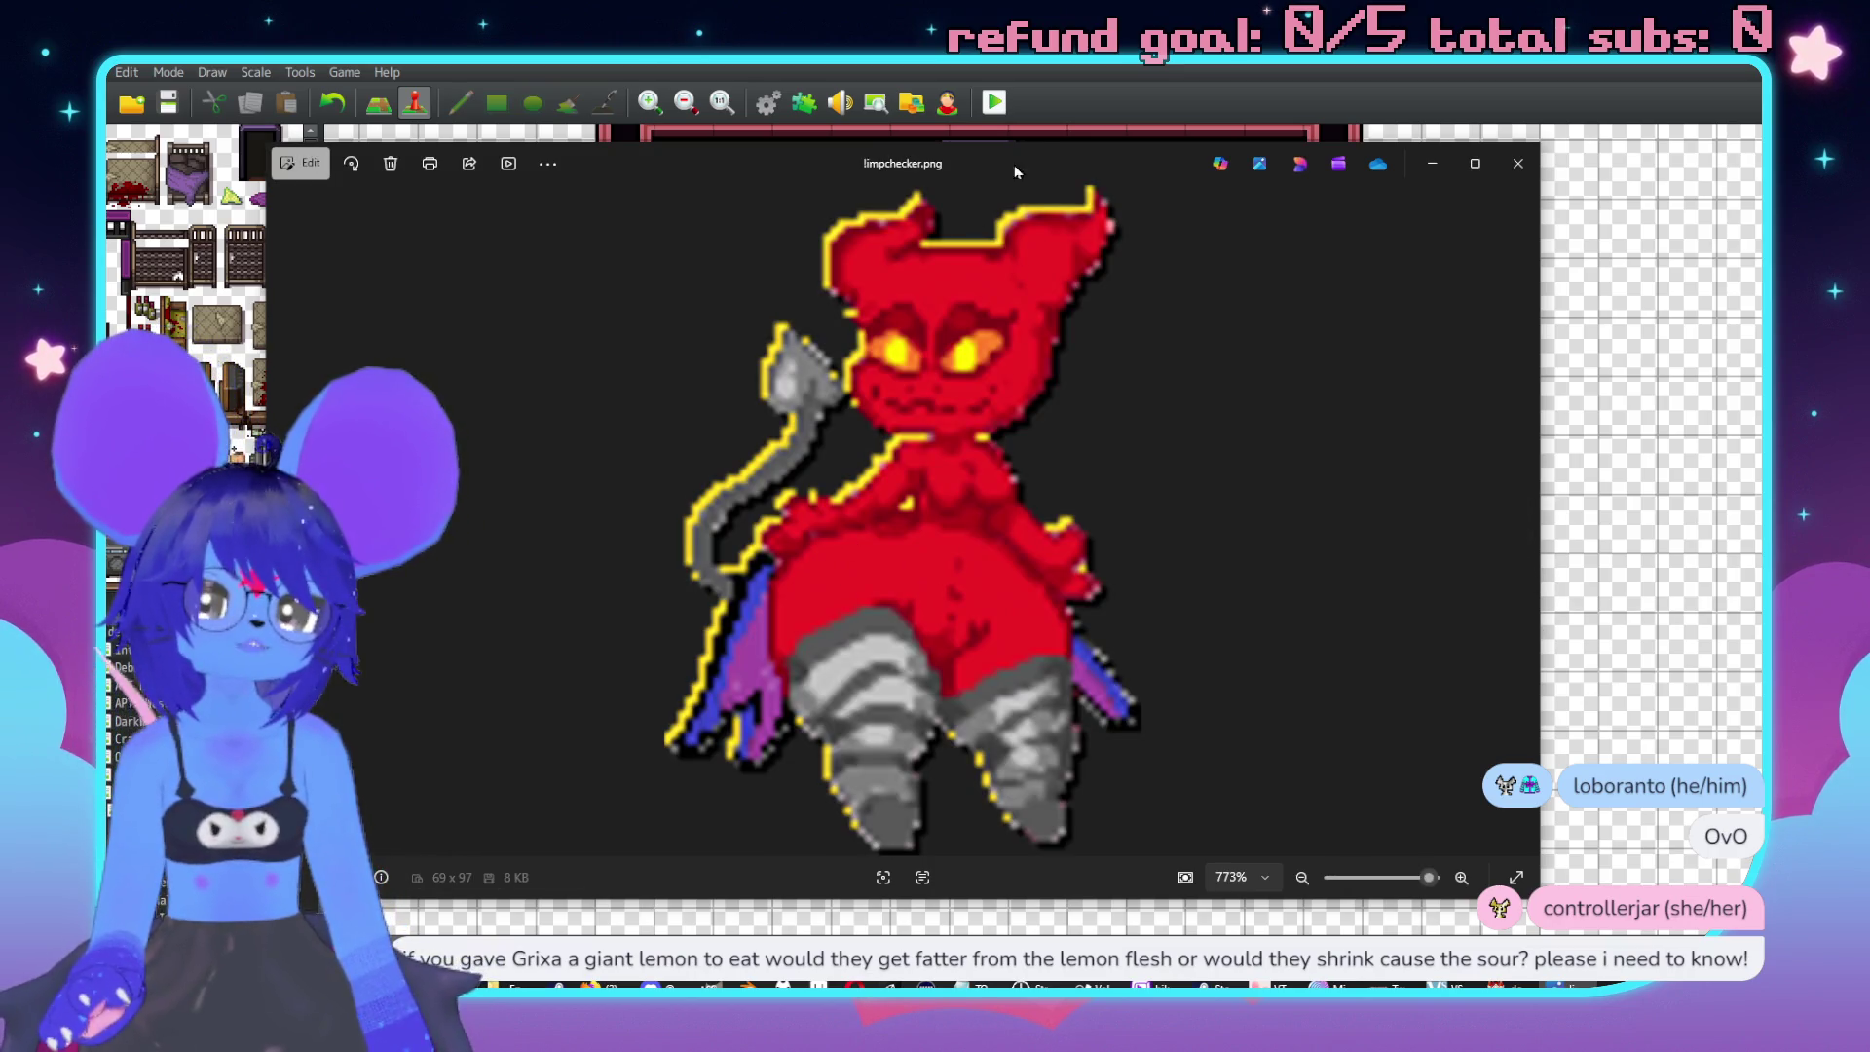
{"action": "scroll", "coordinate": [980, 397], "scroll_direction": "down", "scroll_amount": 5}
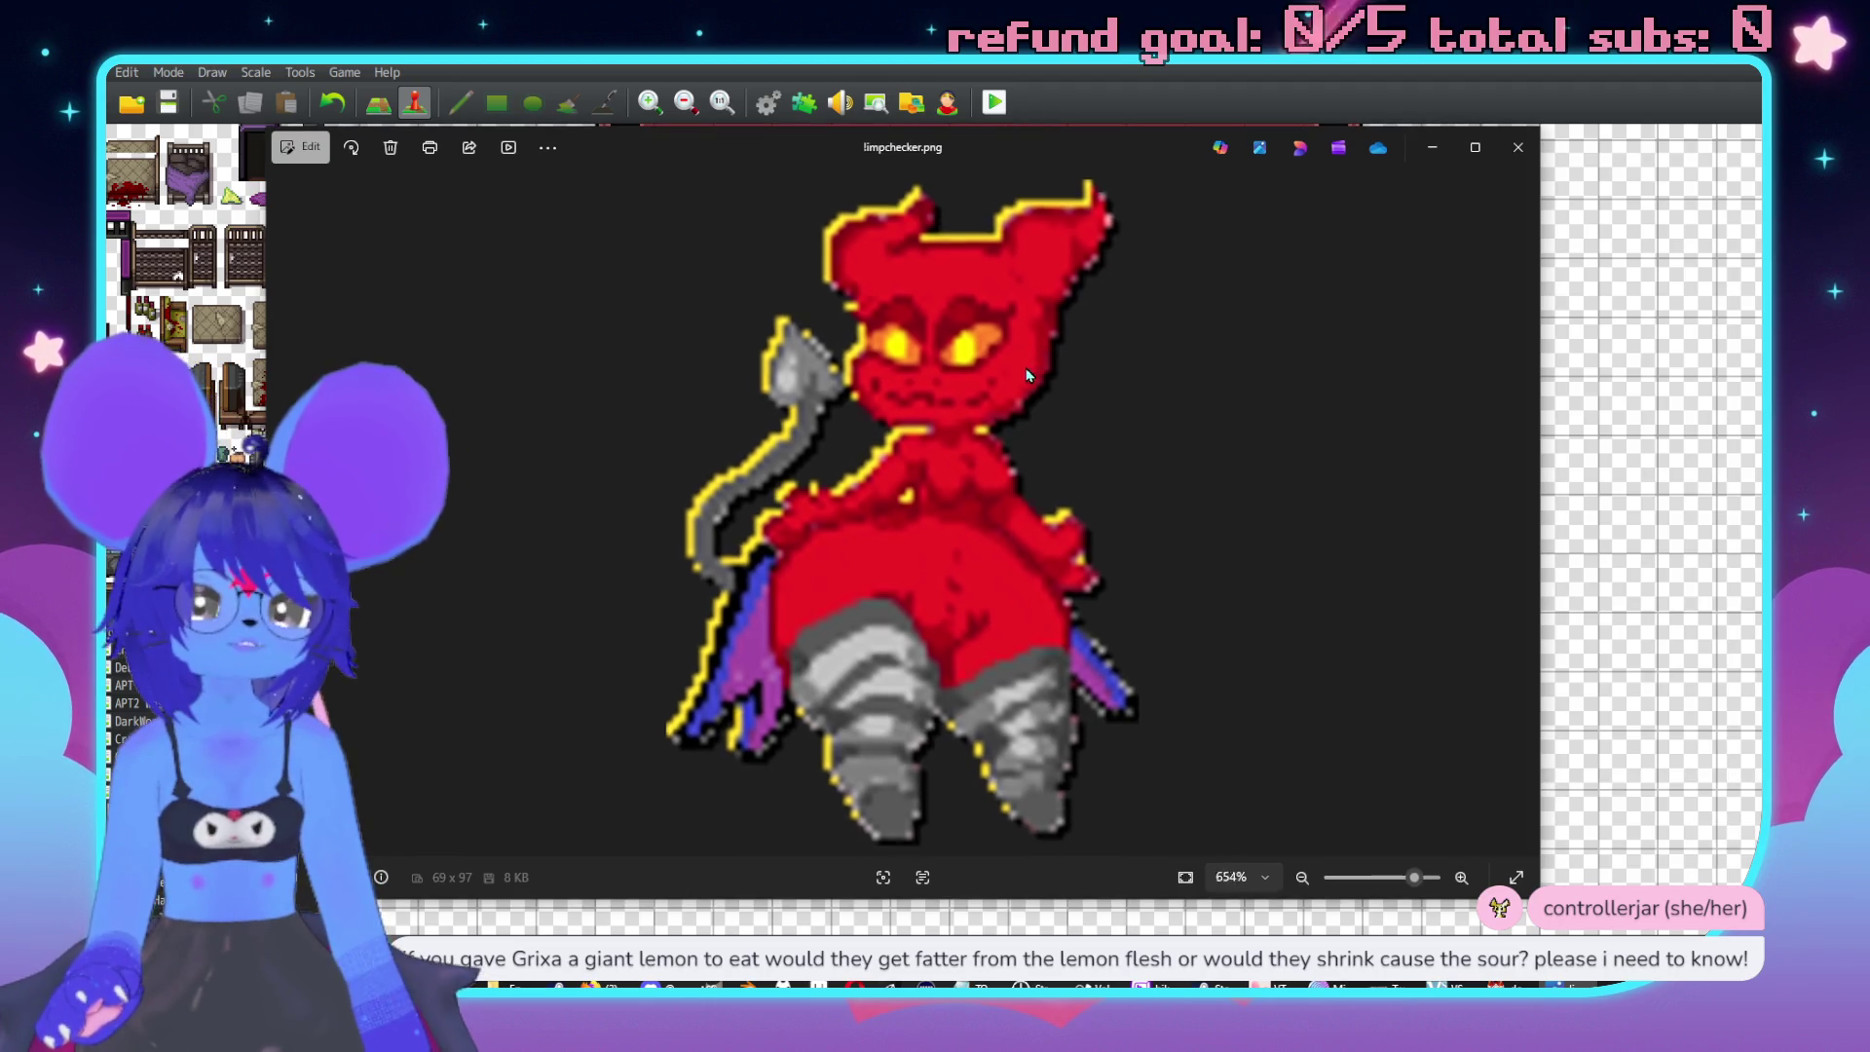
{"action": "scroll", "coordinate": [983, 399], "scroll_direction": "down", "scroll_amount": 4}
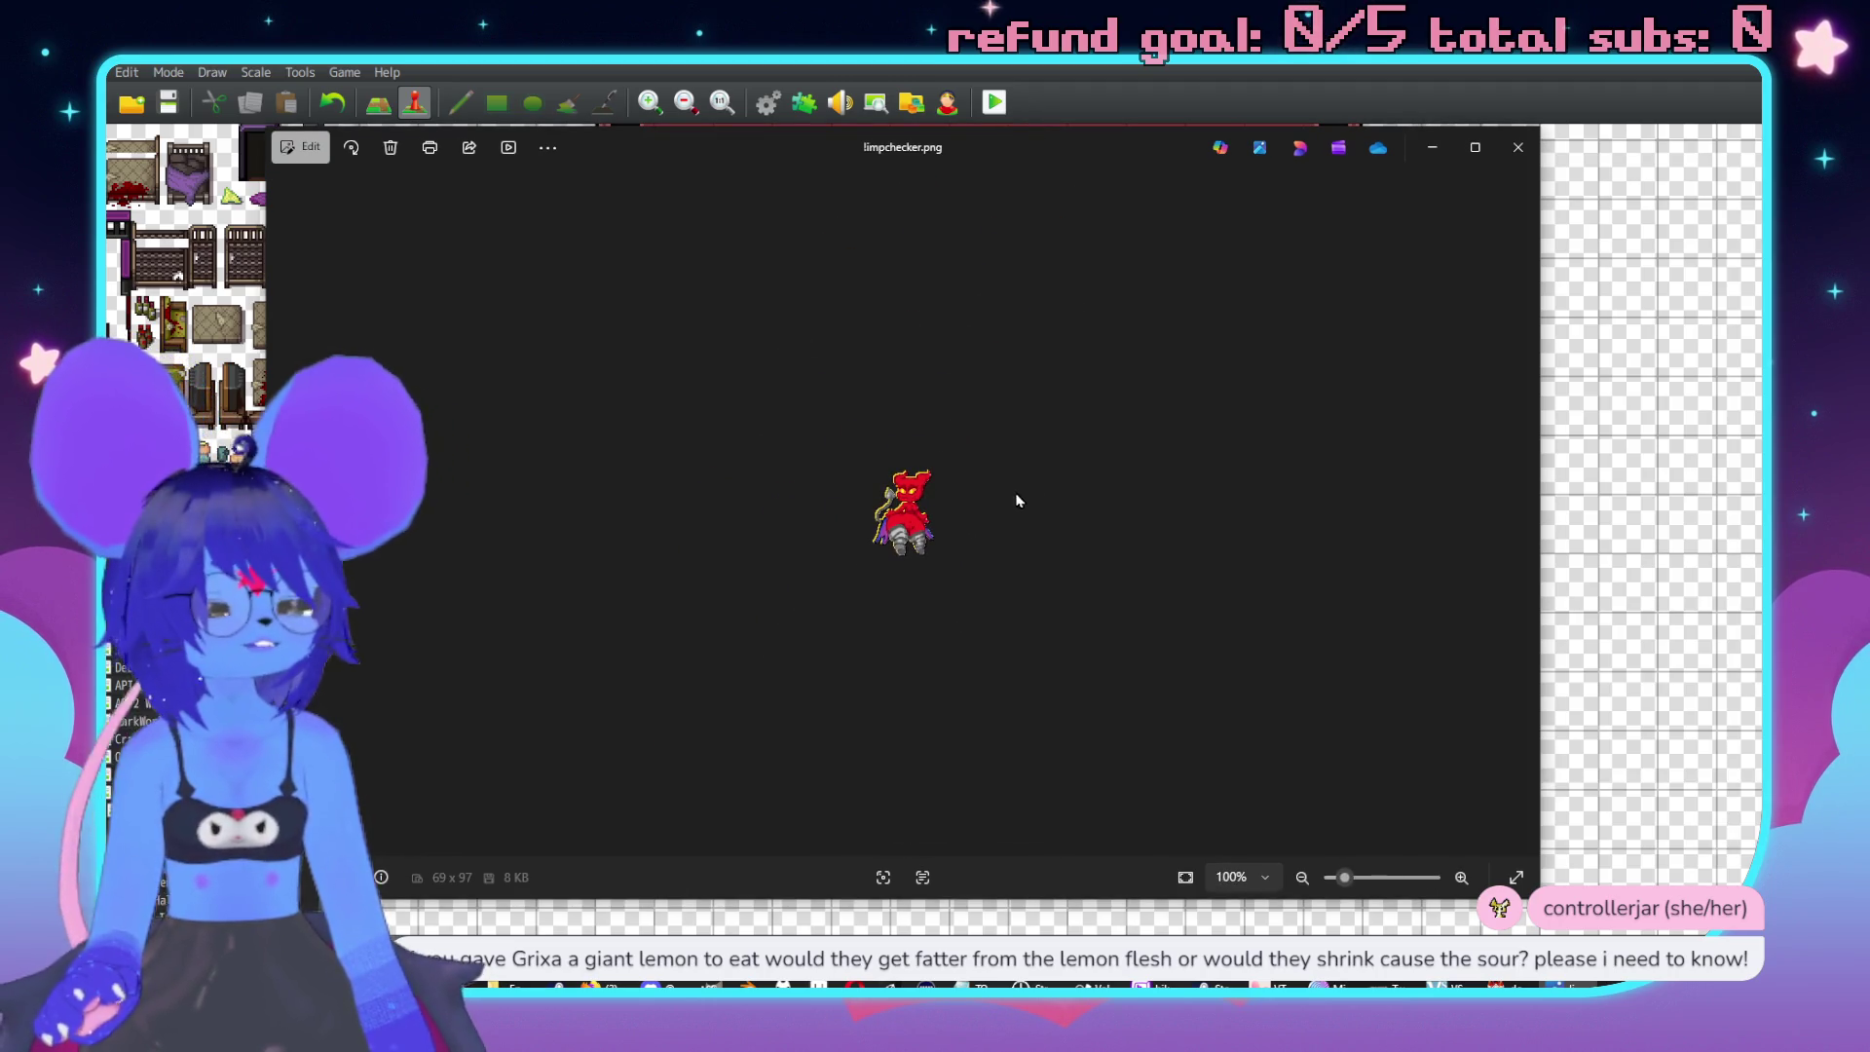
{"action": "scroll", "coordinate": [1054, 516], "scroll_direction": "up", "scroll_amount": 9}
{"action": "scroll", "coordinate": [1000, 494], "scroll_direction": "down", "scroll_amount": 9}
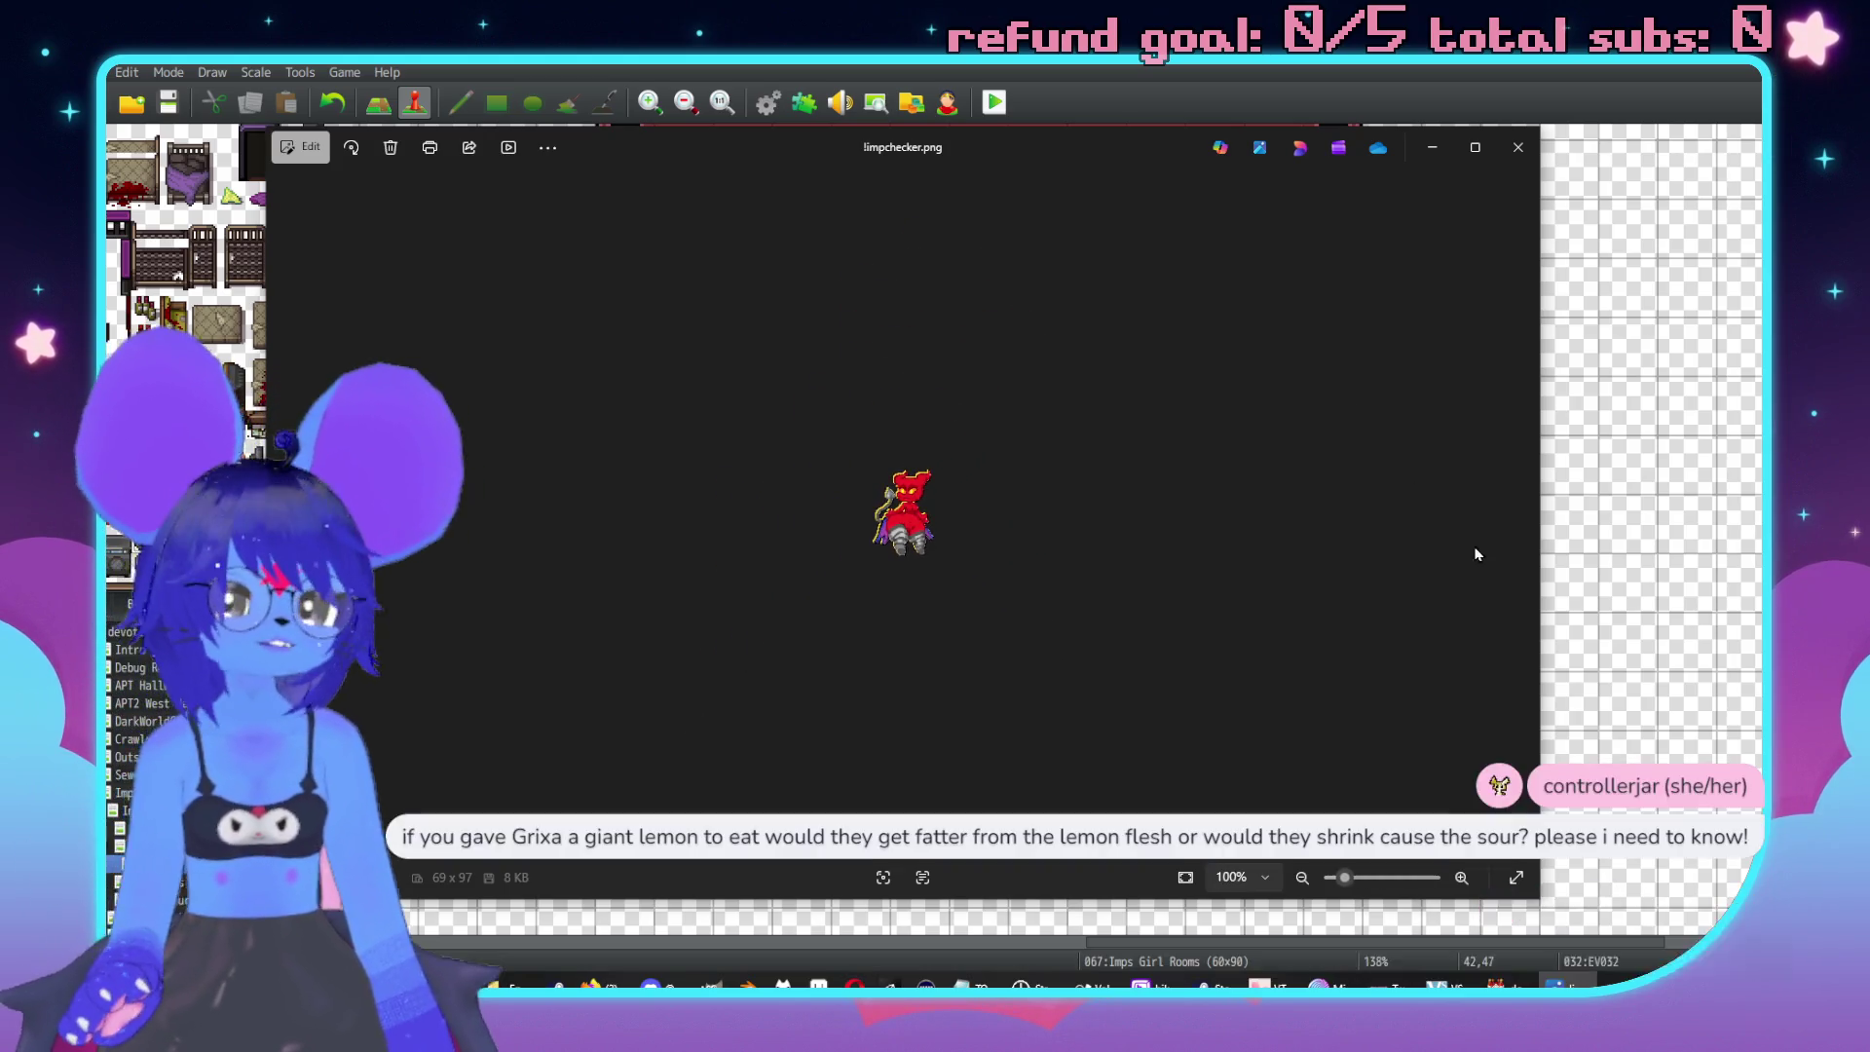
{"action": "left_click", "coordinate": [1519, 517]}
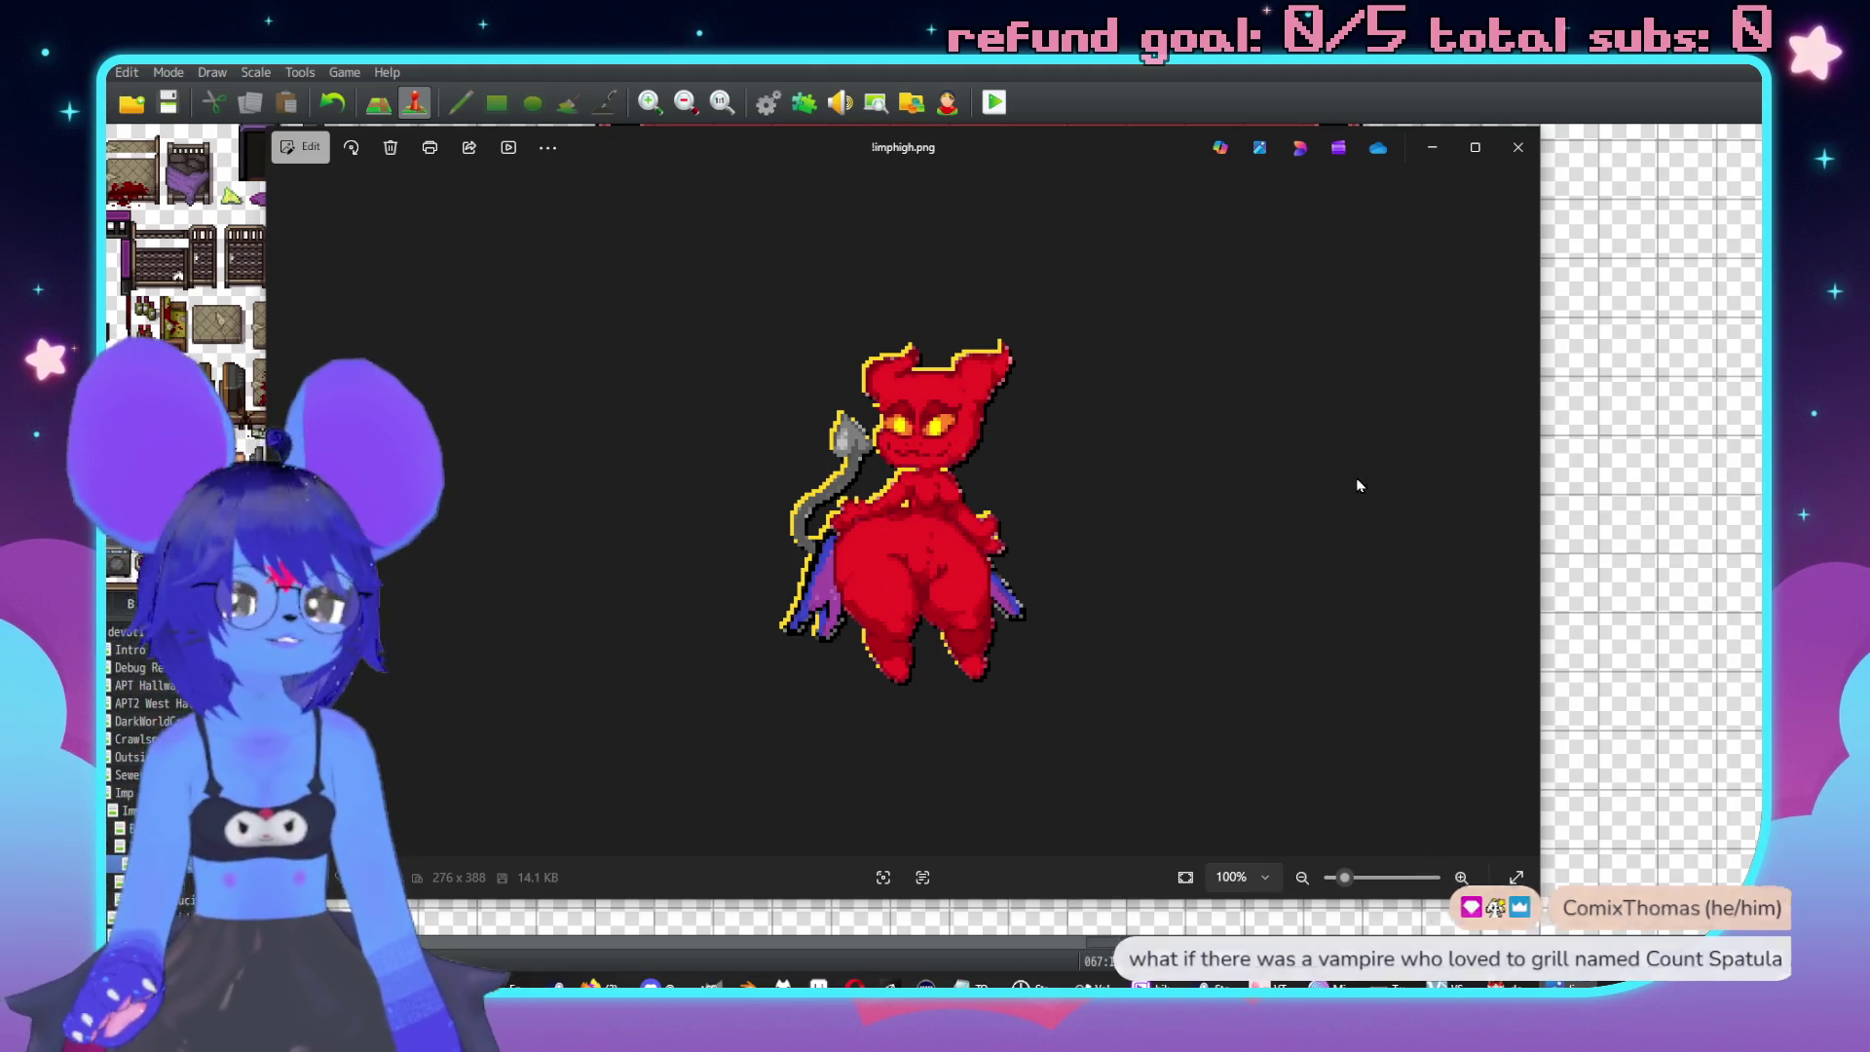
Skip ahead through ImpMistress, ImpSidechick and ImpToy, then close Photos.
{"action": "key", "text": "Right"}
{"action": "key", "text": "Right"}
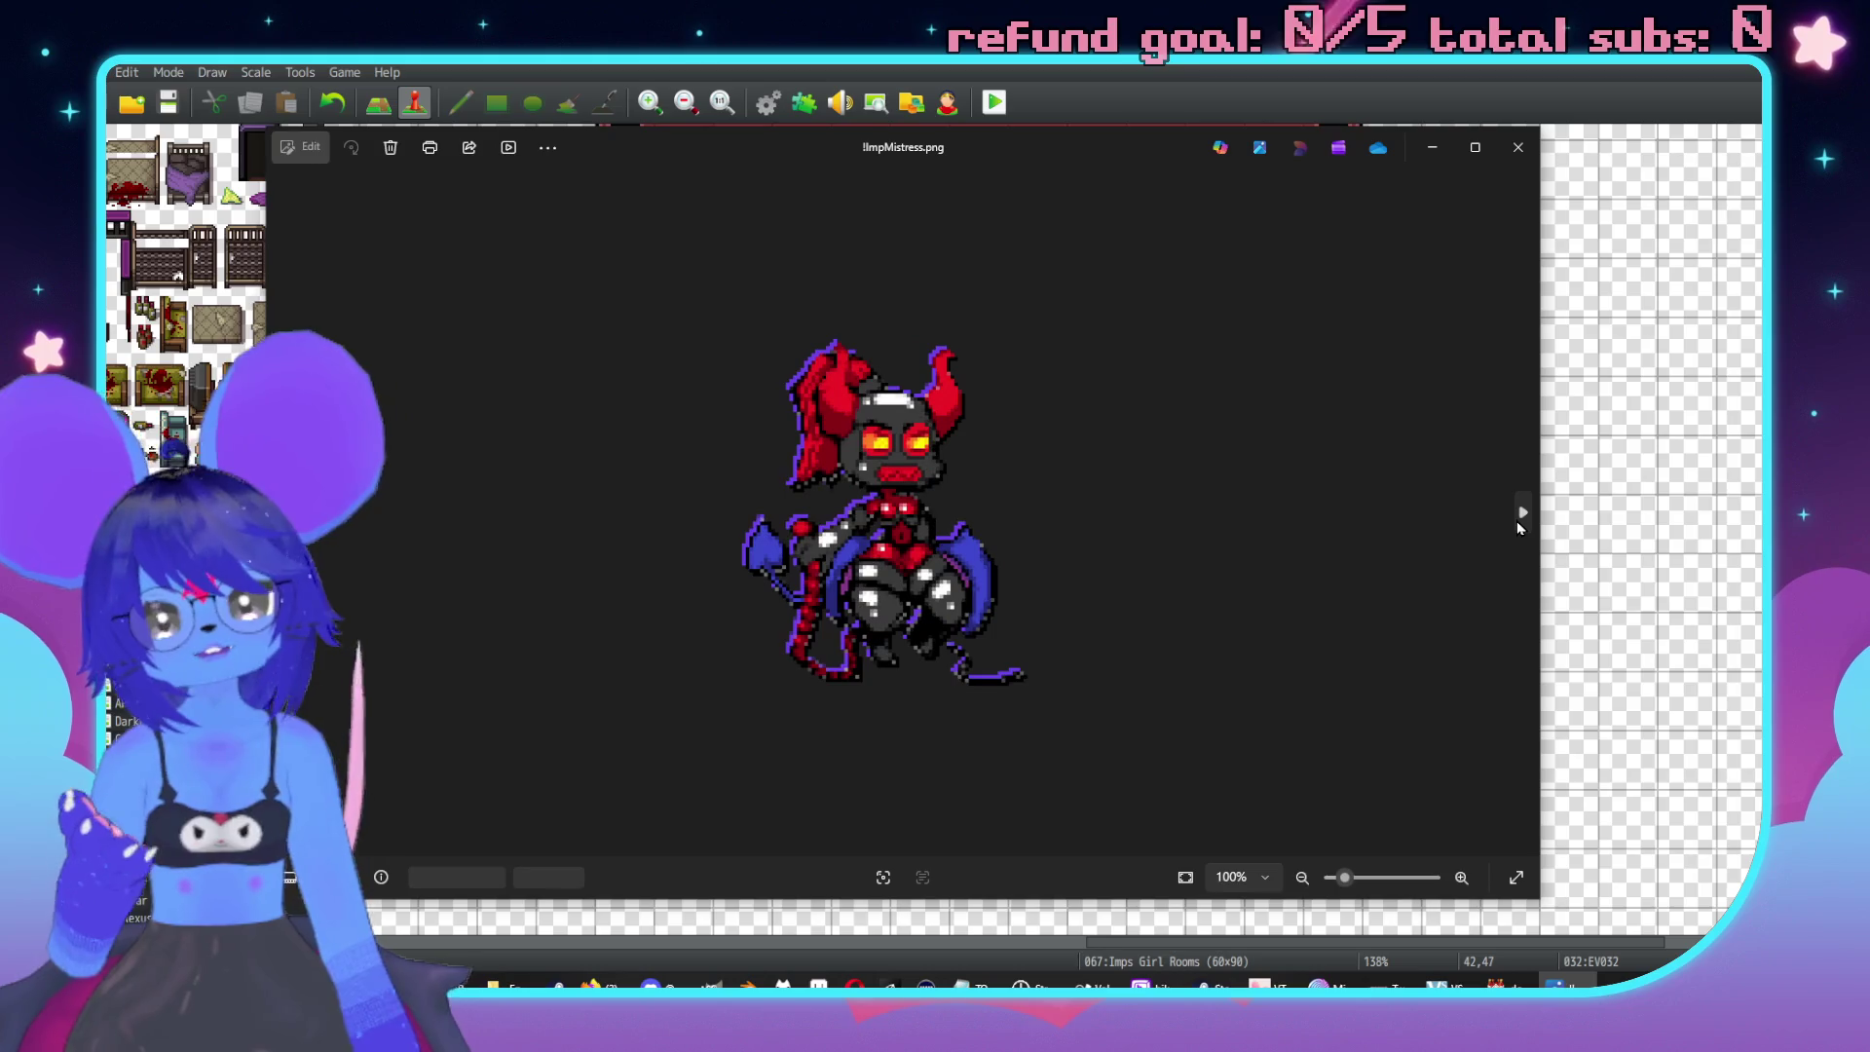
{"action": "key", "text": "Right"}
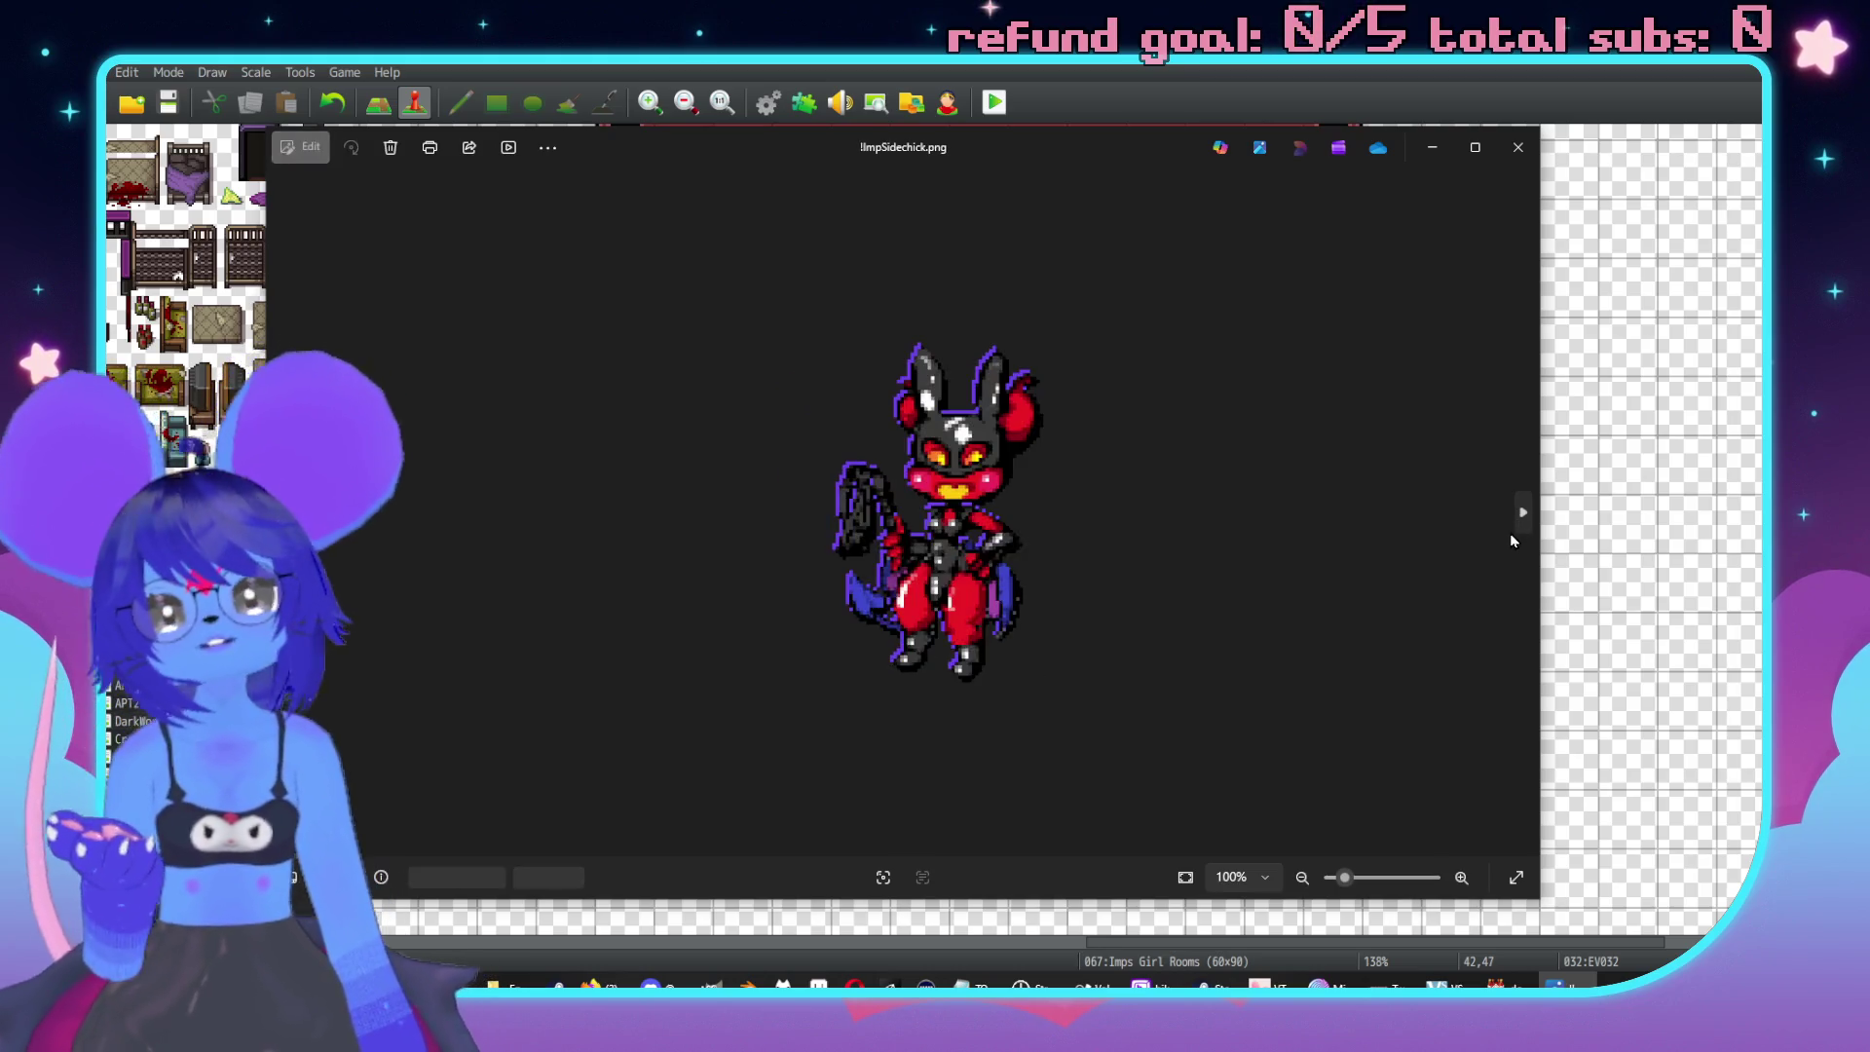
{"action": "key", "text": "Right"}
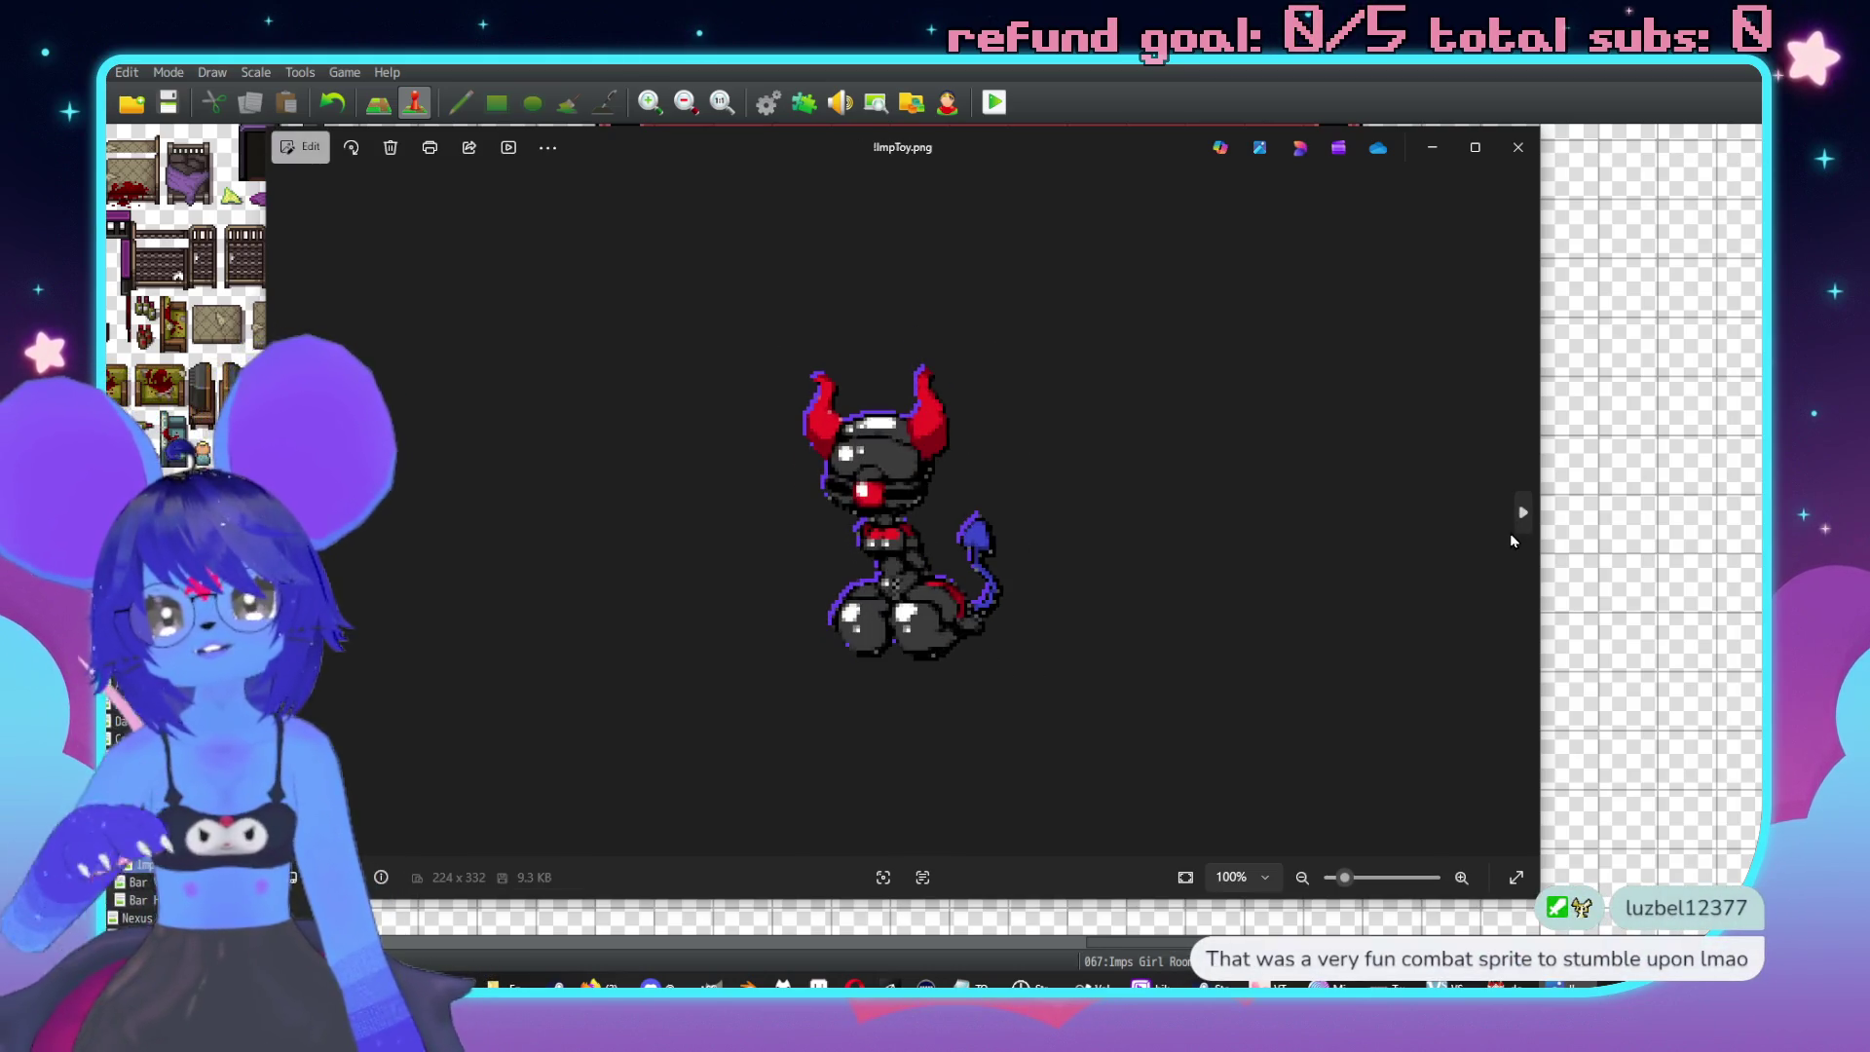
{"action": "left_click", "coordinate": [1581, 180]}
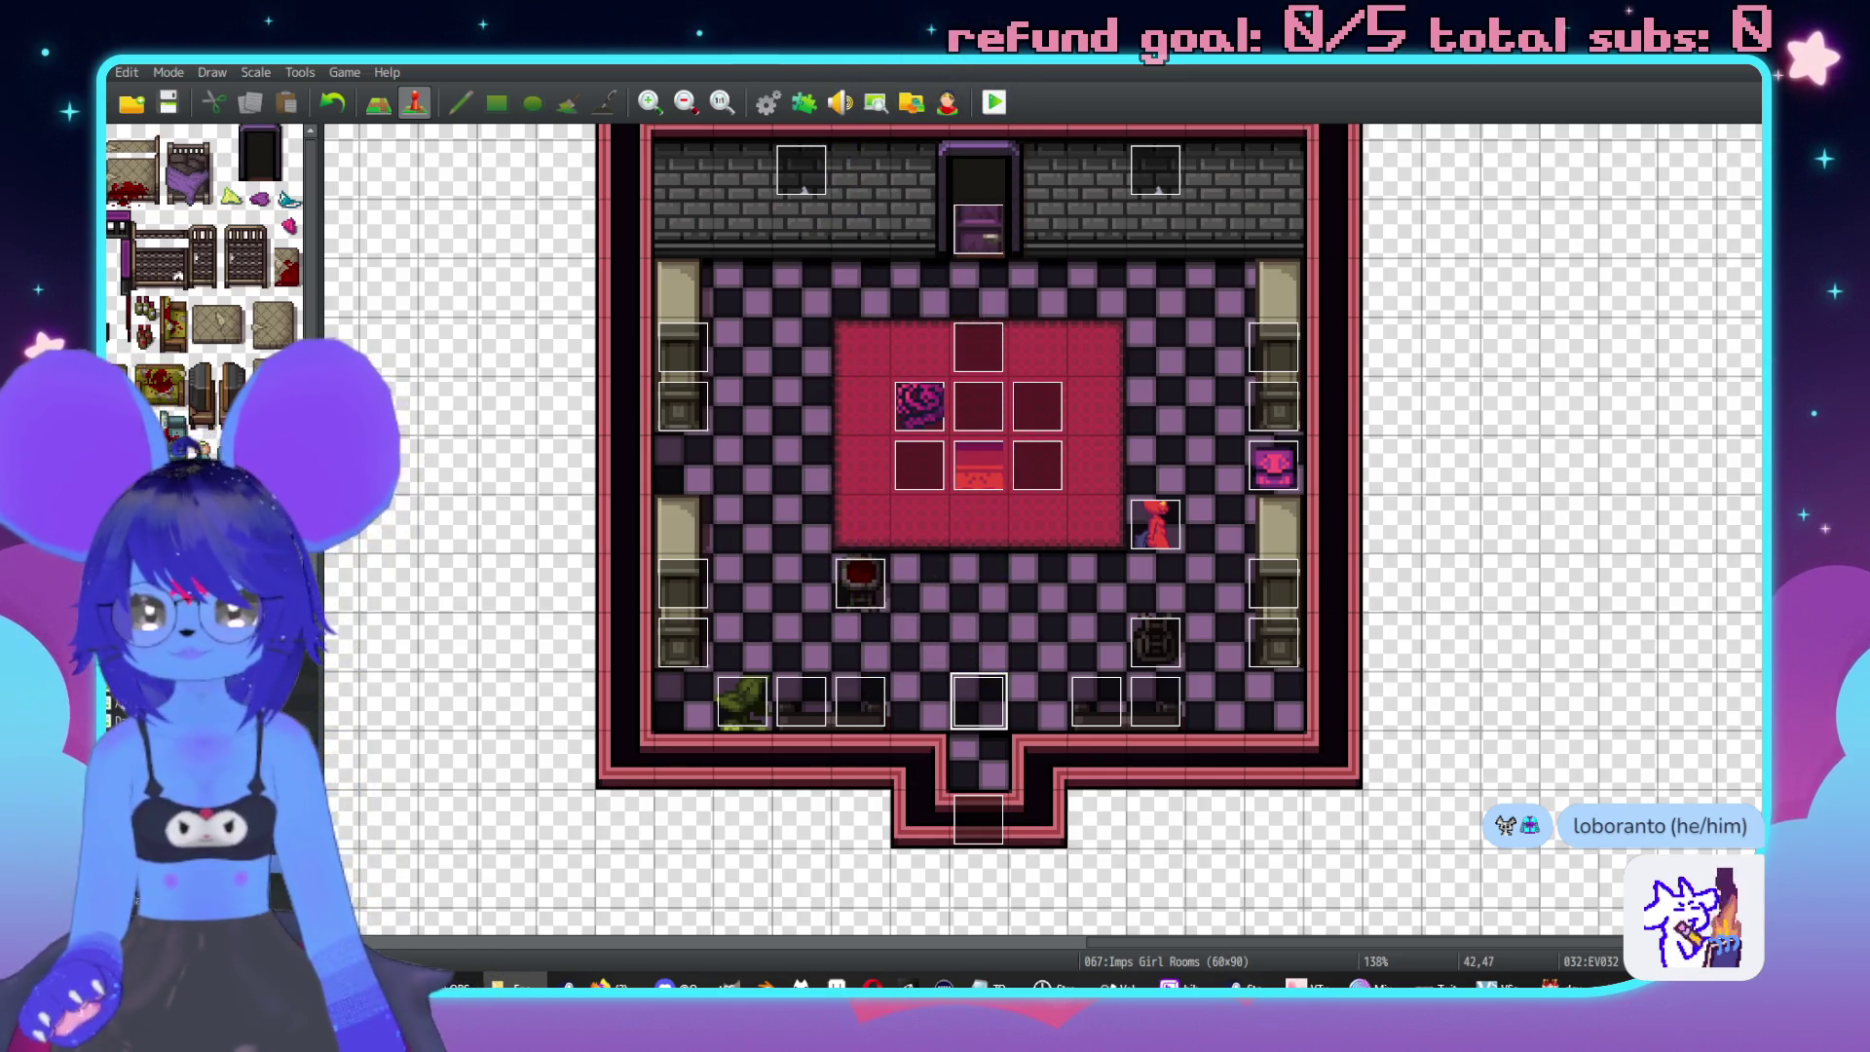
{"action": "key", "text": "super"}
Launch Paint and sketch the imp head outline with a downward left horn and upcurled right horn.
{"action": "left_click", "coordinate": [563, 672]}
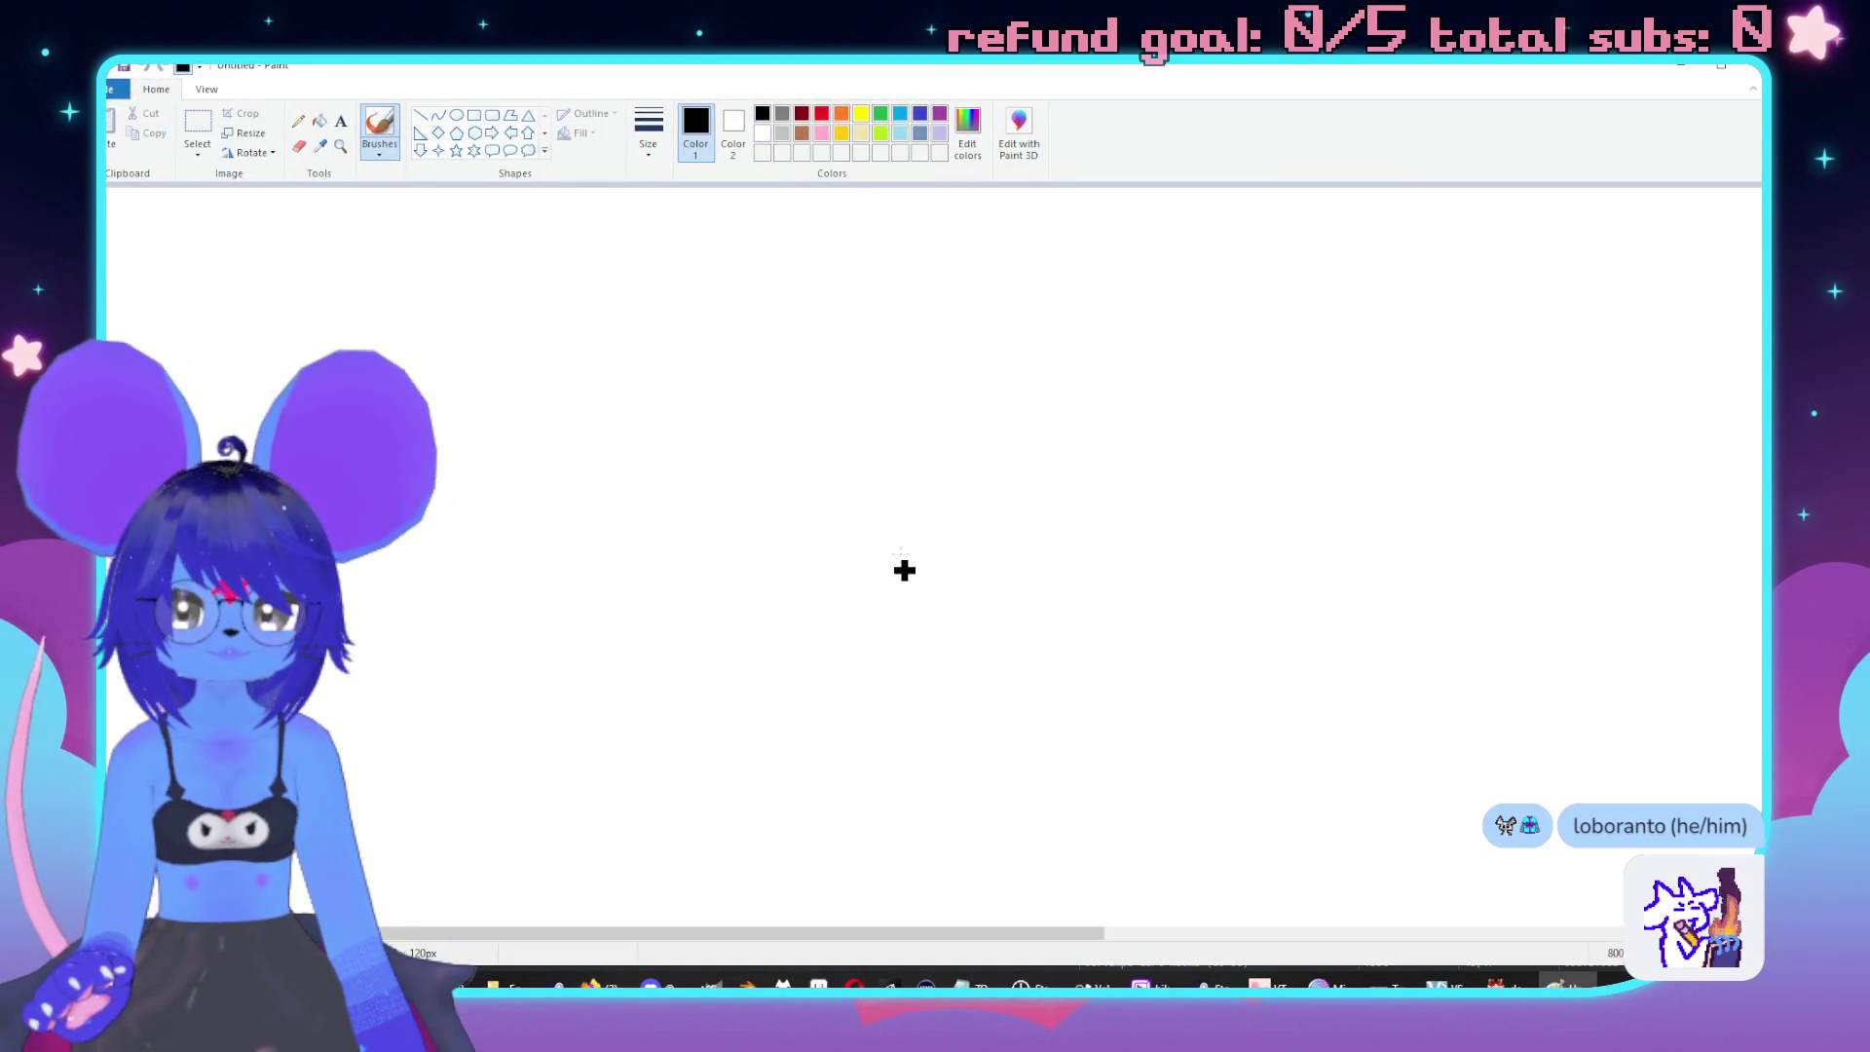
{"action": "mouse_move", "coordinate": [817, 527]}
{"action": "left_mouse_down"}
{"action": "mouse_move", "coordinate": [895, 596]}
{"action": "mouse_move", "coordinate": [1013, 594]}
{"action": "mouse_move", "coordinate": [1034, 521]}
{"action": "mouse_move", "coordinate": [1003, 404]}
{"action": "mouse_move", "coordinate": [822, 480]}
{"action": "mouse_move", "coordinate": [816, 550]}
{"action": "left_mouse_up"}
{"action": "key", "text": "ctrl+z"}
{"action": "mouse_move", "coordinate": [1037, 501]}
{"action": "left_mouse_down"}
{"action": "mouse_move", "coordinate": [974, 399]}
{"action": "mouse_move", "coordinate": [843, 448]}
{"action": "mouse_move", "coordinate": [843, 356]}
{"action": "mouse_move", "coordinate": [771, 334]}
{"action": "mouse_move", "coordinate": [881, 414]}
{"action": "left_mouse_up"}
{"action": "key", "text": "ctrl+z"}
{"action": "mouse_move", "coordinate": [816, 352]}
{"action": "left_mouse_down"}
{"action": "mouse_move", "coordinate": [760, 414]}
{"action": "mouse_move", "coordinate": [759, 466]}
{"action": "left_mouse_up"}
{"action": "key", "text": "ctrl+z"}
{"action": "mouse_move", "coordinate": [822, 331]}
{"action": "left_mouse_down"}
{"action": "mouse_move", "coordinate": [789, 475]}
{"action": "mouse_move", "coordinate": [828, 487]}
{"action": "left_mouse_up"}
{"action": "mouse_move", "coordinate": [1042, 502]}
{"action": "left_mouse_down"}
{"action": "mouse_move", "coordinate": [1098, 418]}
{"action": "mouse_move", "coordinate": [1044, 343]}
{"action": "mouse_move", "coordinate": [1083, 343]}
{"action": "mouse_move", "coordinate": [1018, 336]}
{"action": "mouse_move", "coordinate": [986, 389]}
{"action": "left_mouse_up"}
Fill both horns and the whole head with dark red.
{"action": "left_click", "coordinate": [820, 114]}
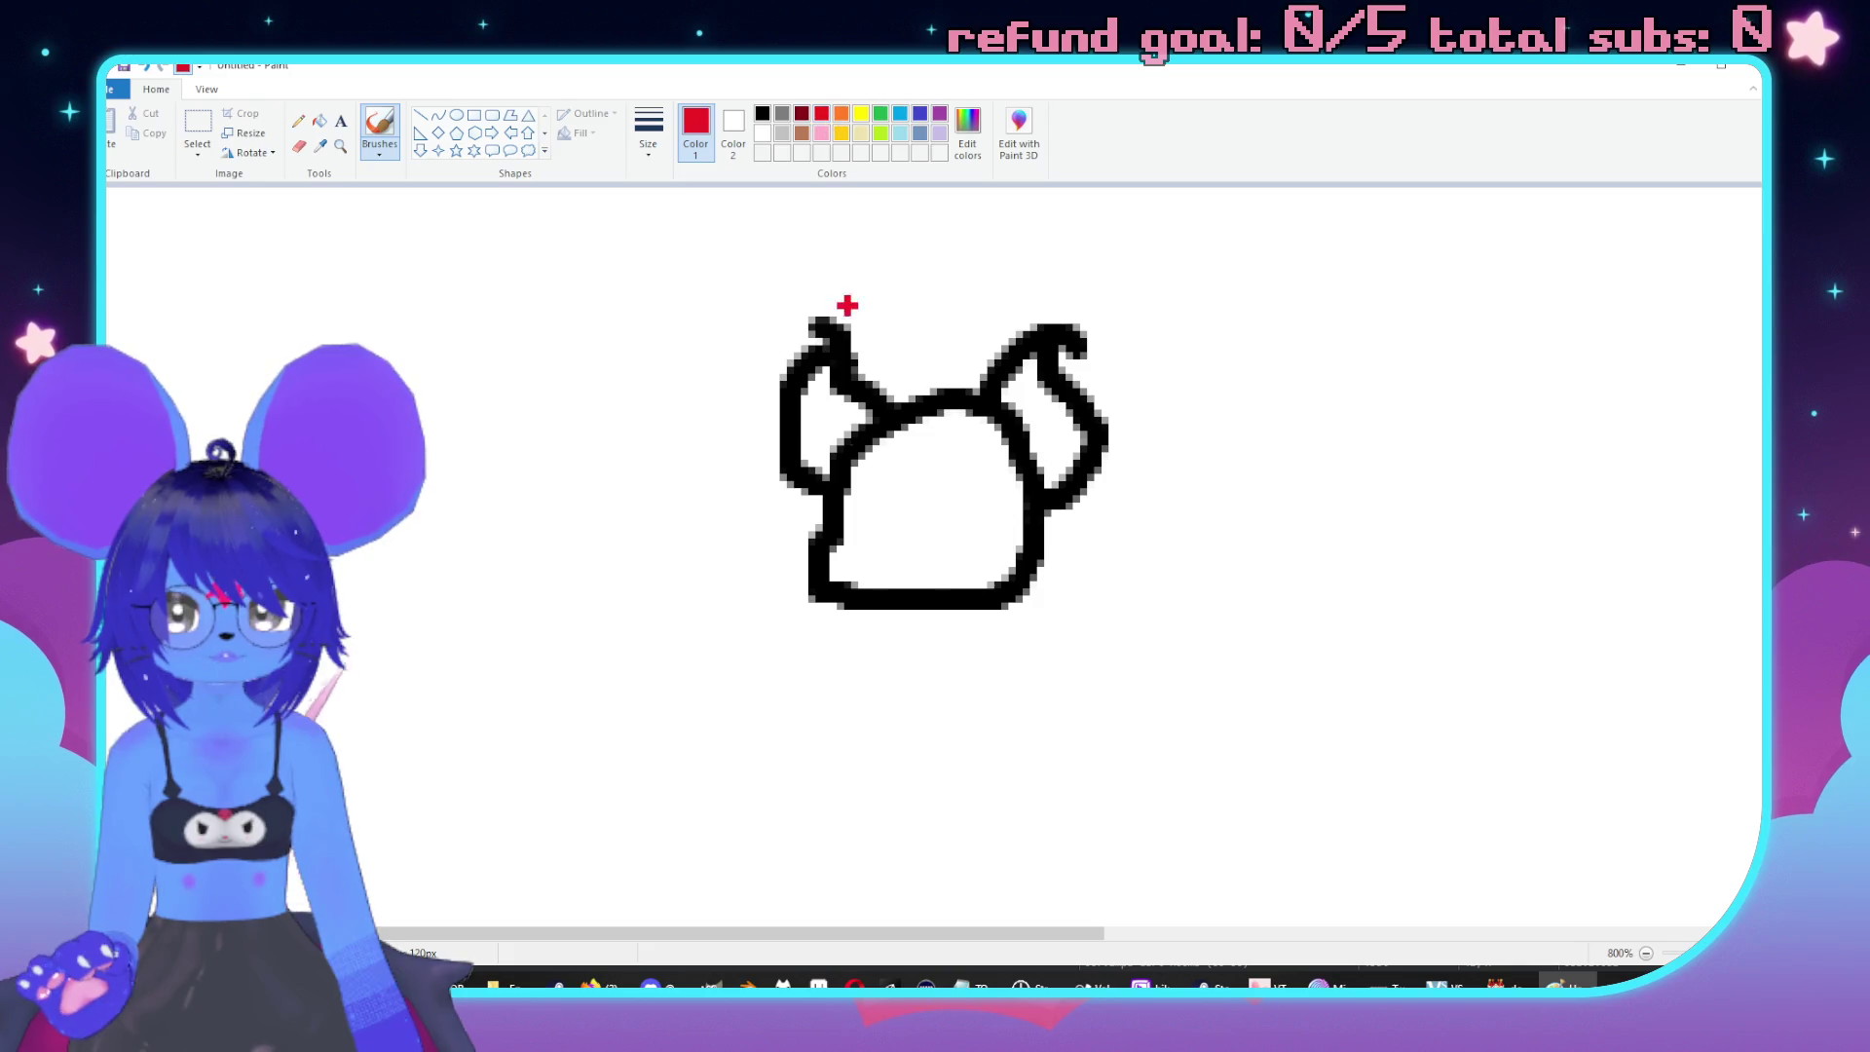
{"action": "left_click", "coordinate": [801, 114]}
{"action": "mouse_move", "coordinate": [881, 409]}
{"action": "left_mouse_down"}
{"action": "mouse_move", "coordinate": [821, 453]}
{"action": "mouse_move", "coordinate": [803, 434]}
{"action": "mouse_move", "coordinate": [809, 375]}
{"action": "mouse_move", "coordinate": [838, 346]}
{"action": "mouse_move", "coordinate": [813, 394]}
{"action": "mouse_move", "coordinate": [841, 413]}
{"action": "left_mouse_up"}
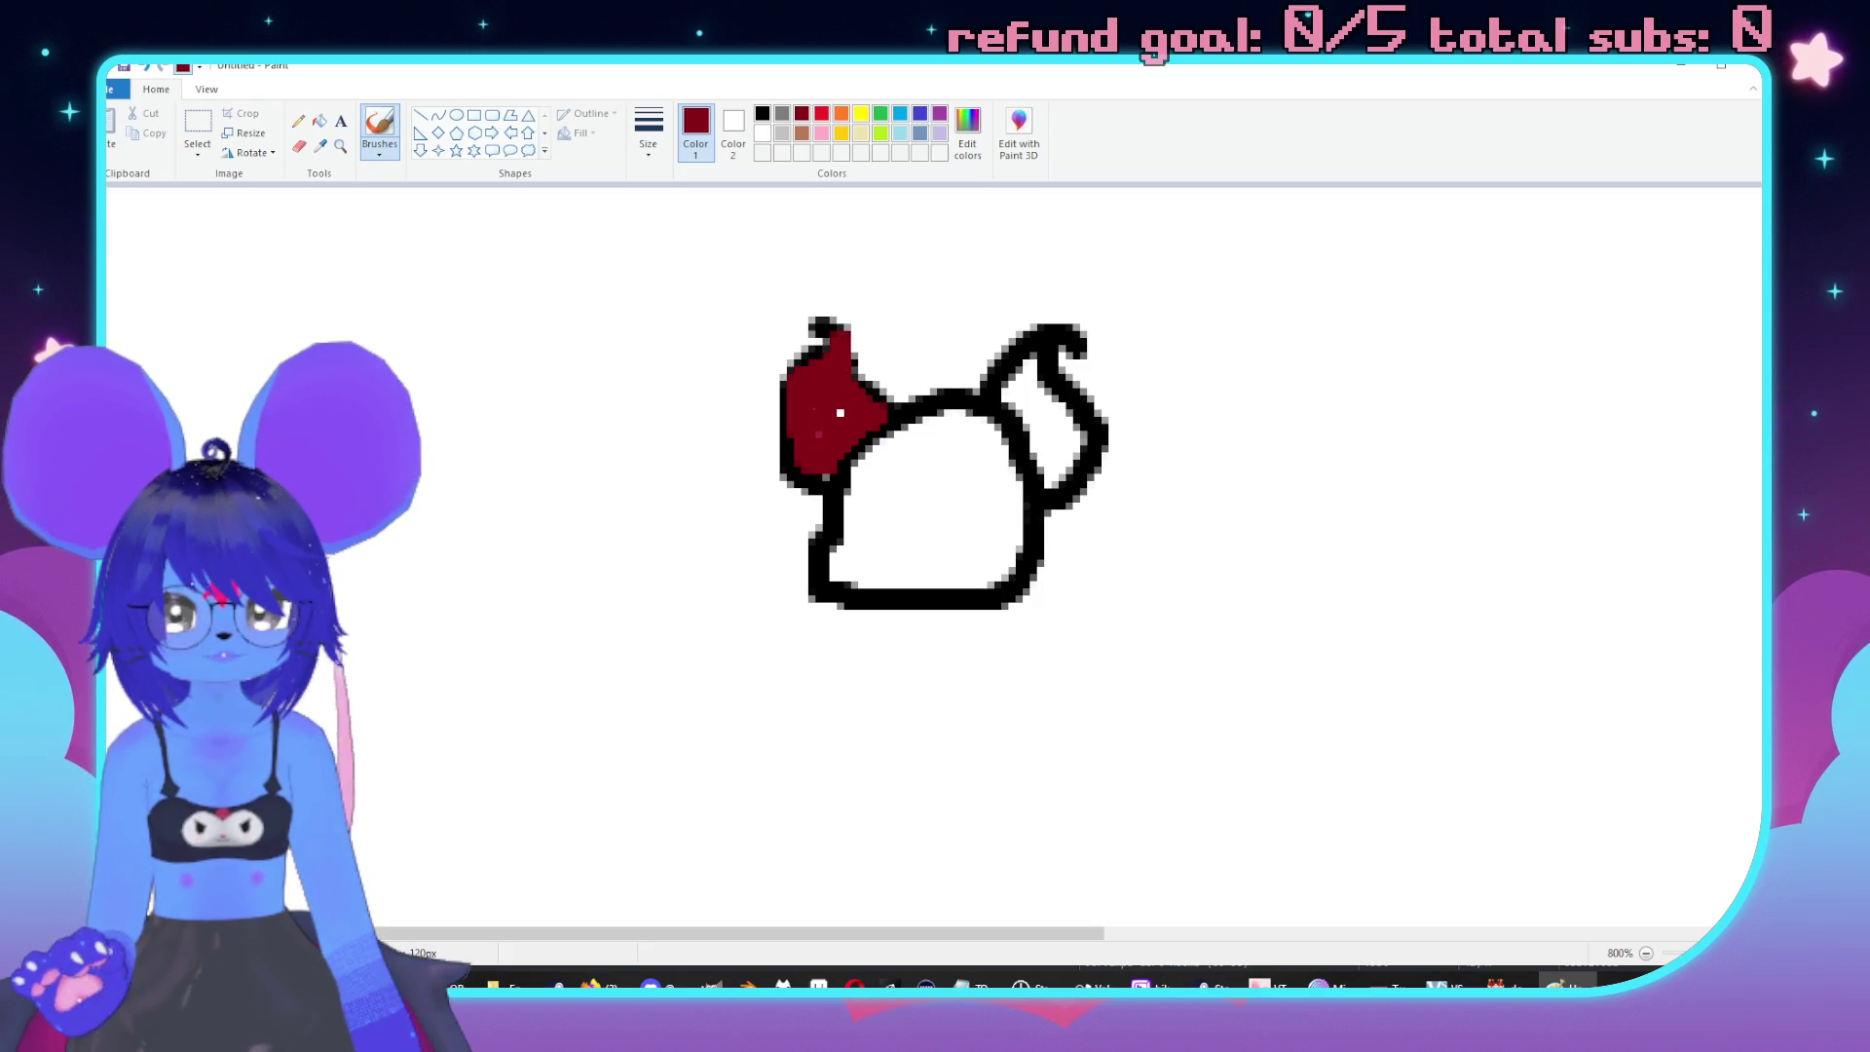
{"action": "left_click_drag", "start_coordinate": [1052, 497], "coordinate": [1008, 409]}
{"action": "mouse_move", "coordinate": [1076, 487]}
{"action": "left_mouse_down"}
{"action": "mouse_move", "coordinate": [1081, 433]}
{"action": "mouse_move", "coordinate": [1038, 351]}
{"action": "mouse_move", "coordinate": [1003, 390]}
{"action": "mouse_move", "coordinate": [1061, 385]}
{"action": "left_mouse_up"}
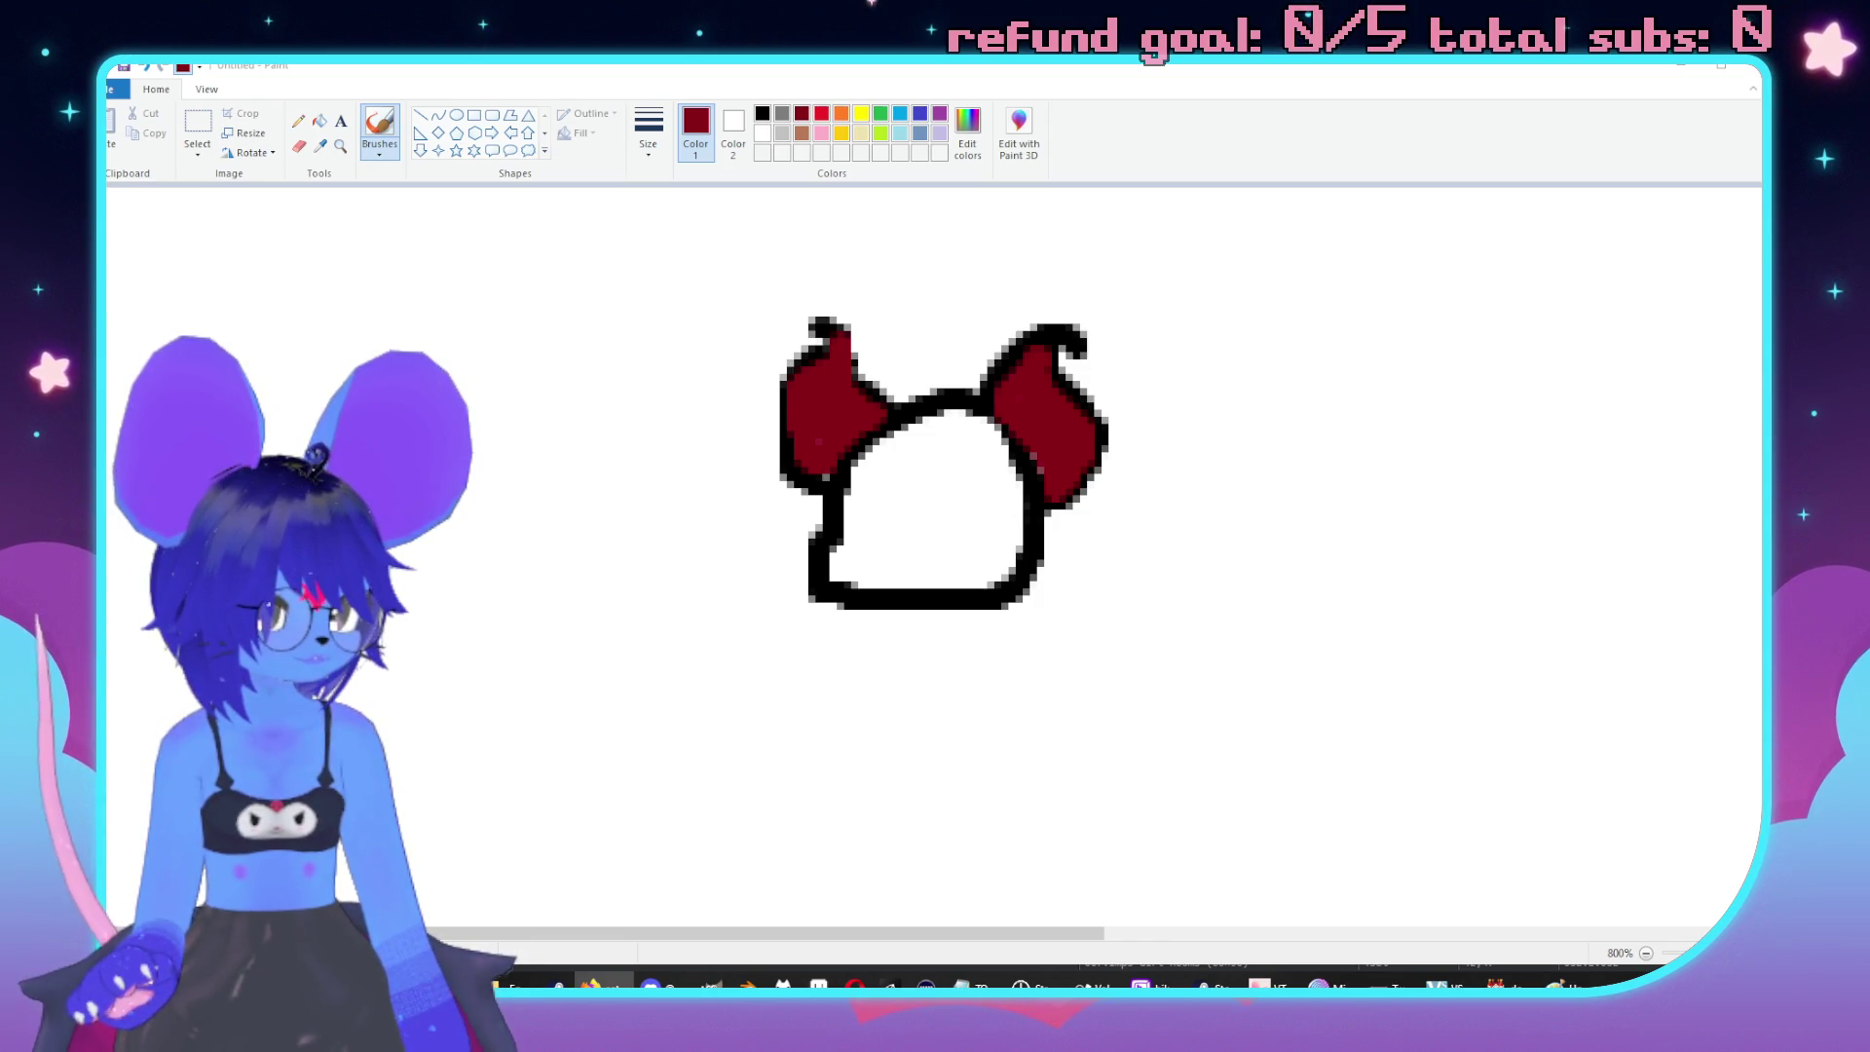
{"action": "left_click", "coordinate": [1110, 78]}
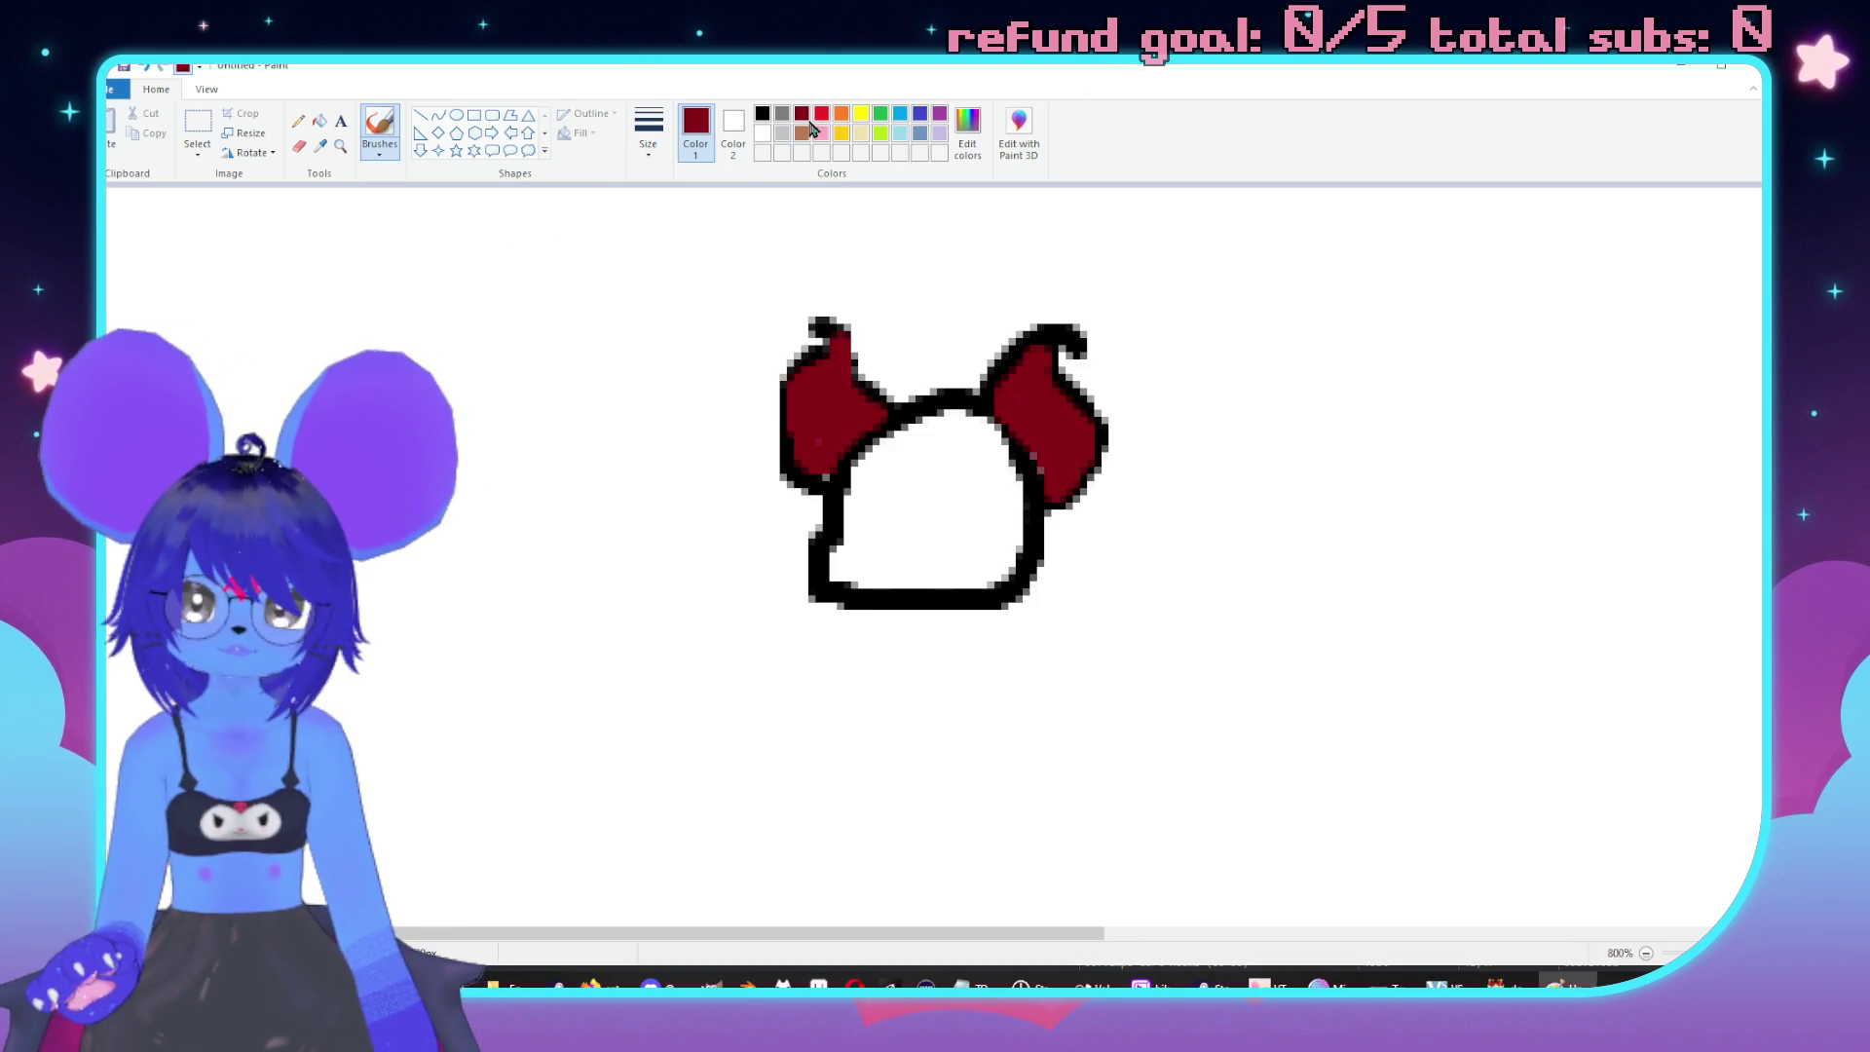
{"action": "mouse_move", "coordinate": [986, 591]}
{"action": "left_mouse_down"}
{"action": "mouse_move", "coordinate": [1018, 545]}
{"action": "mouse_move", "coordinate": [1001, 504]}
{"action": "left_mouse_up"}
{"action": "mouse_move", "coordinate": [993, 441]}
{"action": "left_mouse_down"}
{"action": "mouse_move", "coordinate": [891, 431]}
{"action": "mouse_move", "coordinate": [855, 477]}
{"action": "mouse_move", "coordinate": [836, 579]}
{"action": "mouse_move", "coordinate": [911, 599]}
{"action": "mouse_move", "coordinate": [983, 560]}
{"action": "mouse_move", "coordinate": [847, 570]}
{"action": "mouse_move", "coordinate": [964, 576]}
{"action": "mouse_move", "coordinate": [891, 560]}
{"action": "mouse_move", "coordinate": [988, 526]}
{"action": "mouse_move", "coordinate": [978, 444]}
{"action": "mouse_move", "coordinate": [959, 438]}
{"action": "mouse_move", "coordinate": [940, 545]}
{"action": "mouse_move", "coordinate": [911, 555]}
{"action": "left_mouse_up"}
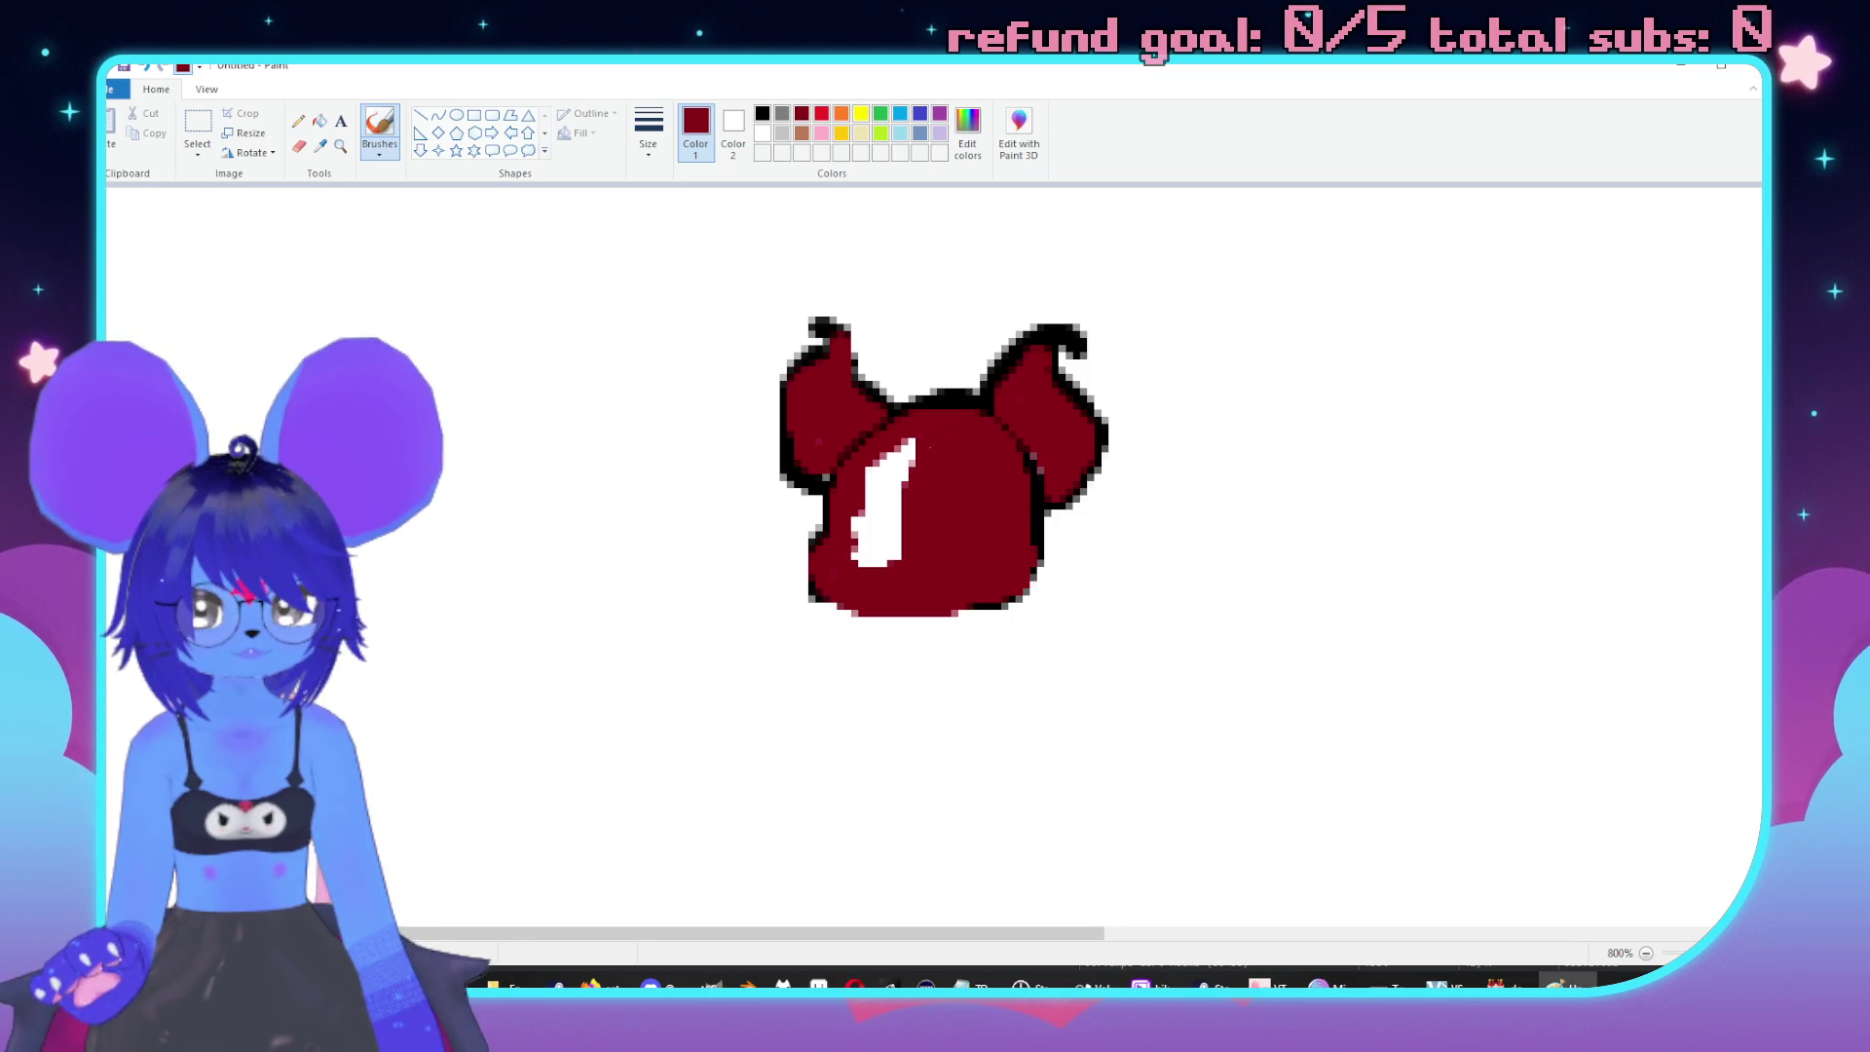
{"action": "mouse_move", "coordinate": [910, 443]}
{"action": "left_mouse_down"}
{"action": "mouse_move", "coordinate": [867, 560]}
{"action": "mouse_move", "coordinate": [894, 477]}
{"action": "left_mouse_up"}
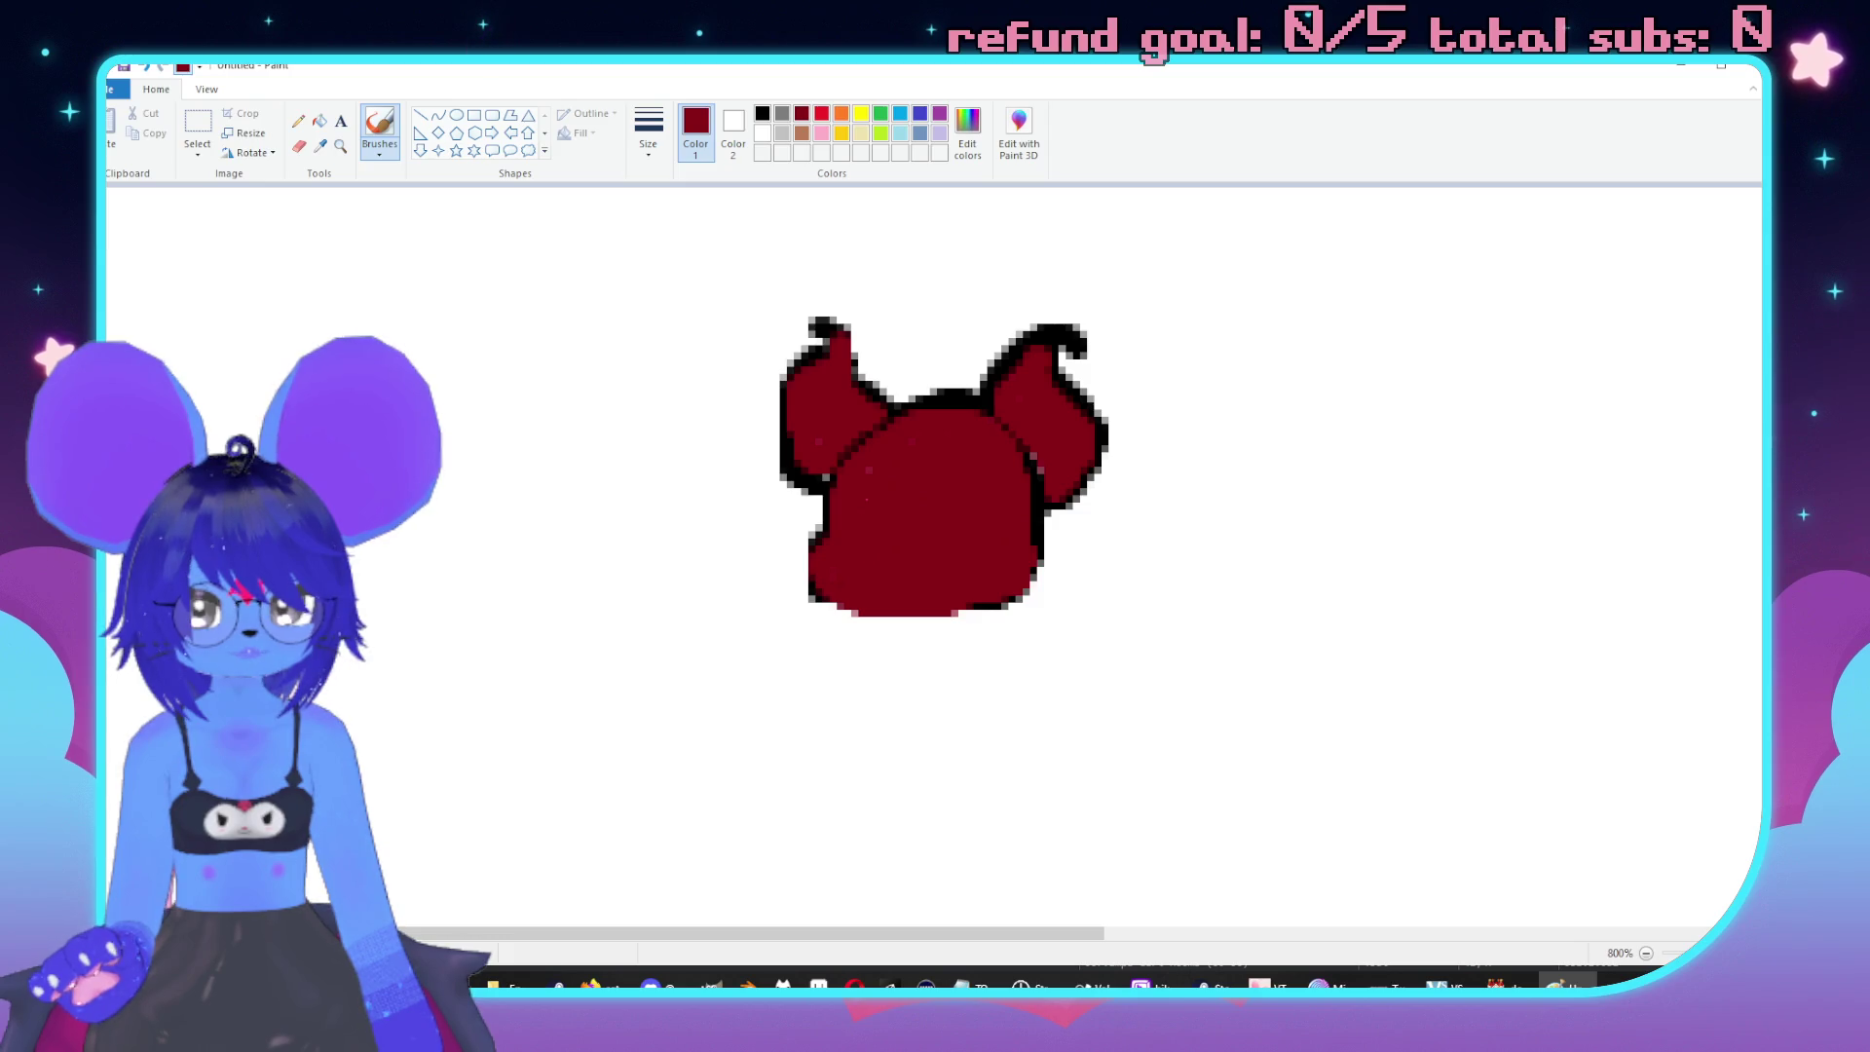
Draw black mouth and fold lines across the head, touching up stray strokes in dark red.
{"action": "left_click", "coordinate": [762, 113]}
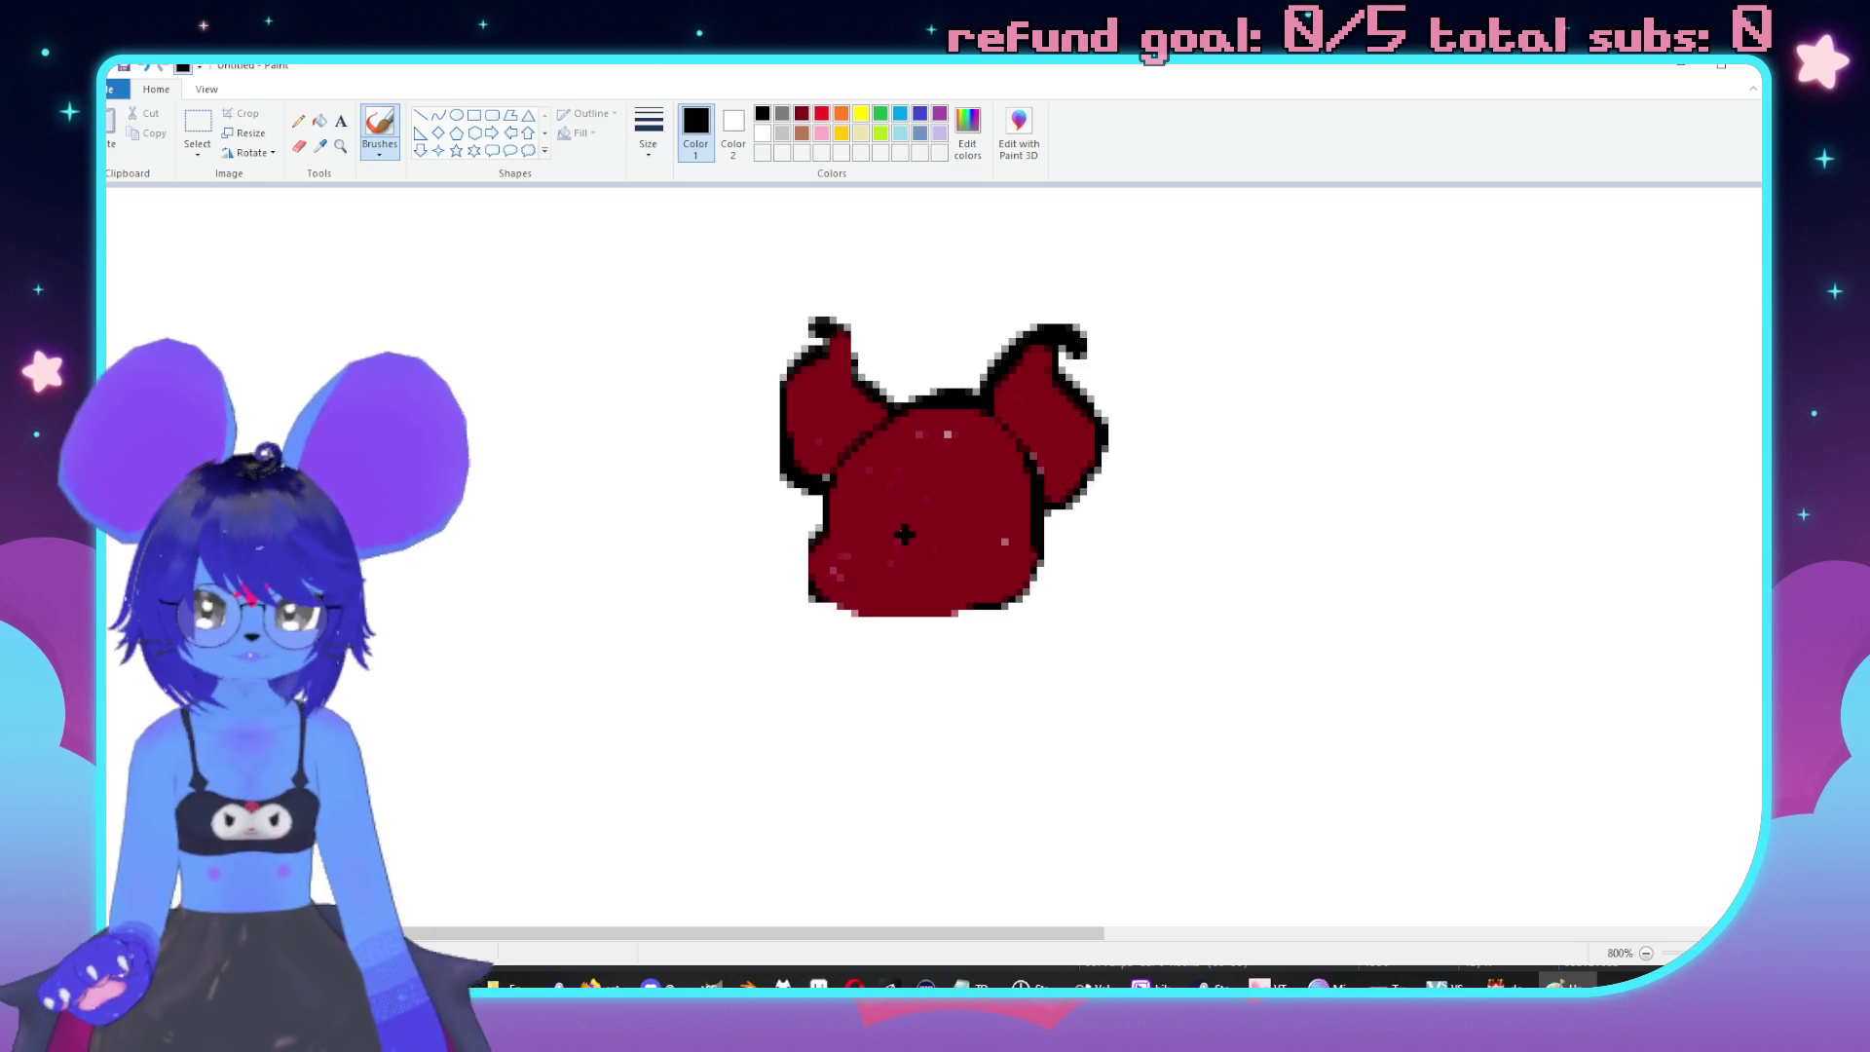
{"action": "left_click_drag", "start_coordinate": [846, 492], "coordinate": [920, 523]}
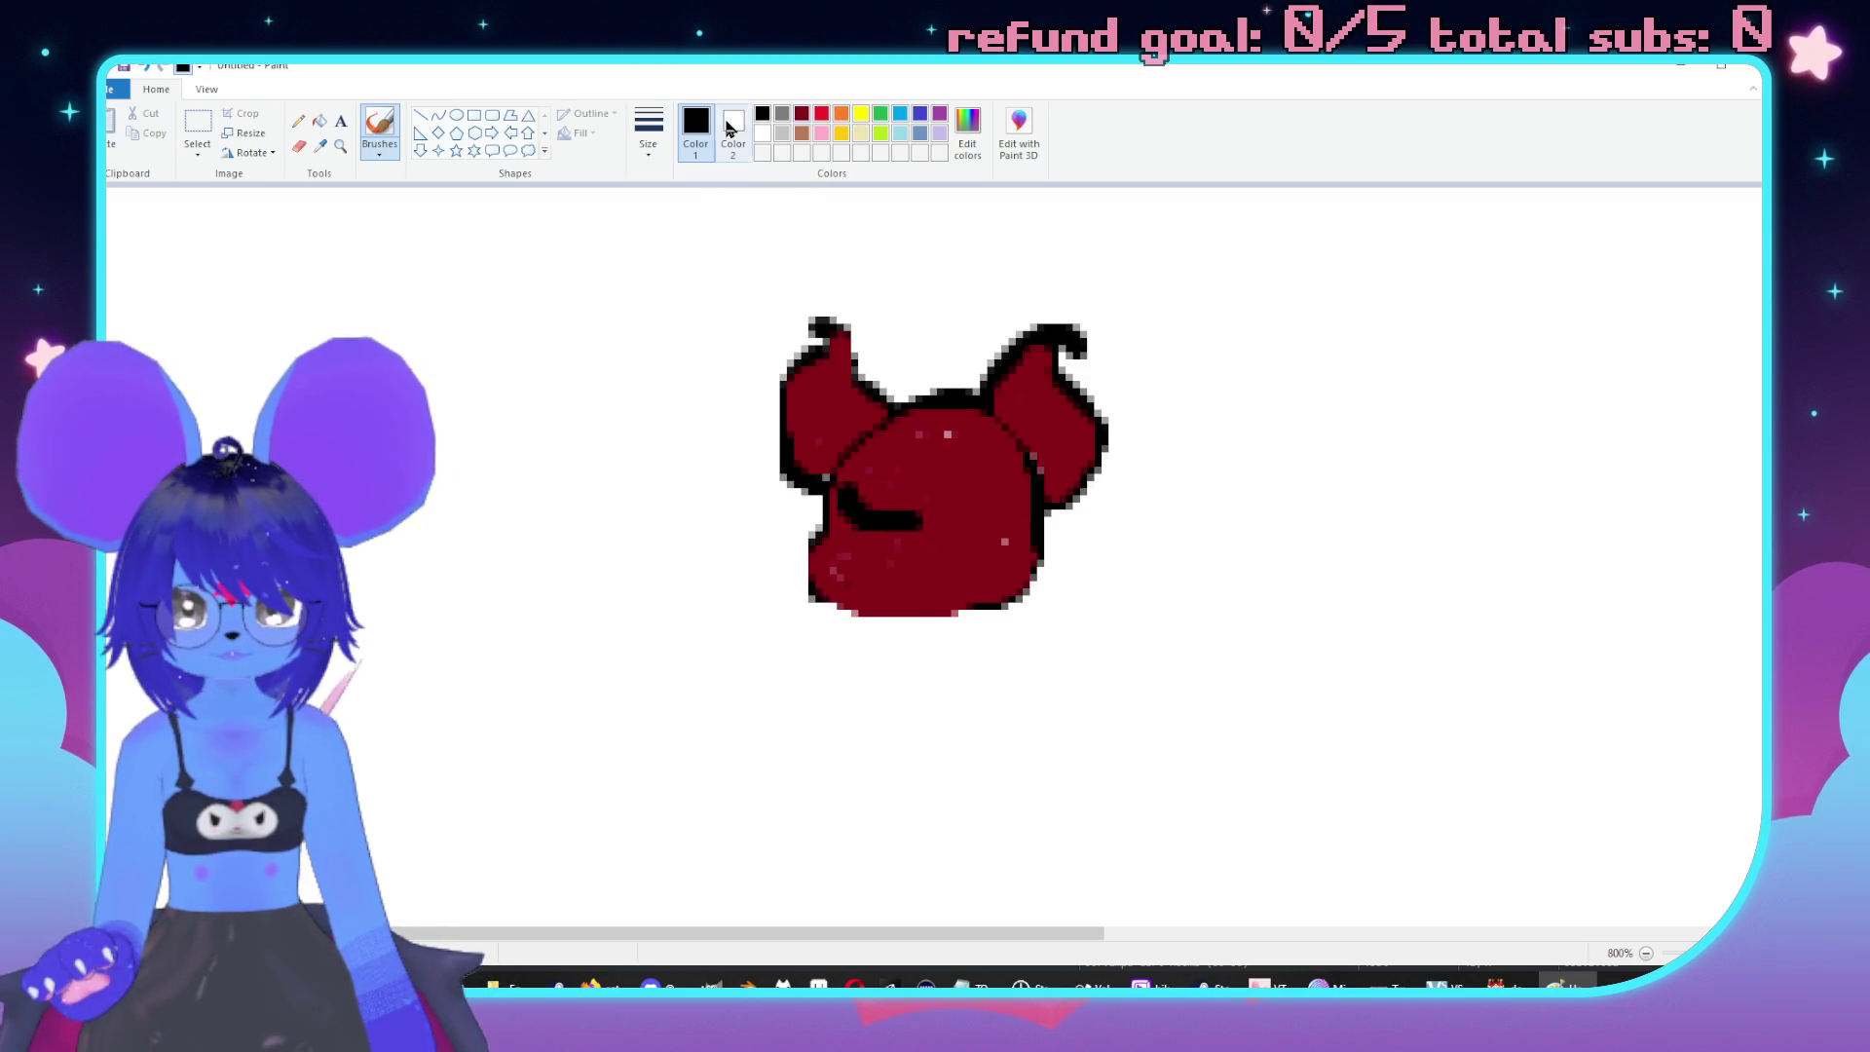
{"action": "left_click", "coordinate": [732, 131]}
{"action": "left_click", "coordinate": [802, 113]}
{"action": "left_click", "coordinate": [696, 127]}
{"action": "right_click", "coordinate": [918, 524]}
{"action": "mouse_move", "coordinate": [905, 526]}
{"action": "left_mouse_down"}
{"action": "mouse_move", "coordinate": [855, 489]}
{"action": "mouse_move", "coordinate": [915, 475]}
{"action": "left_mouse_up"}
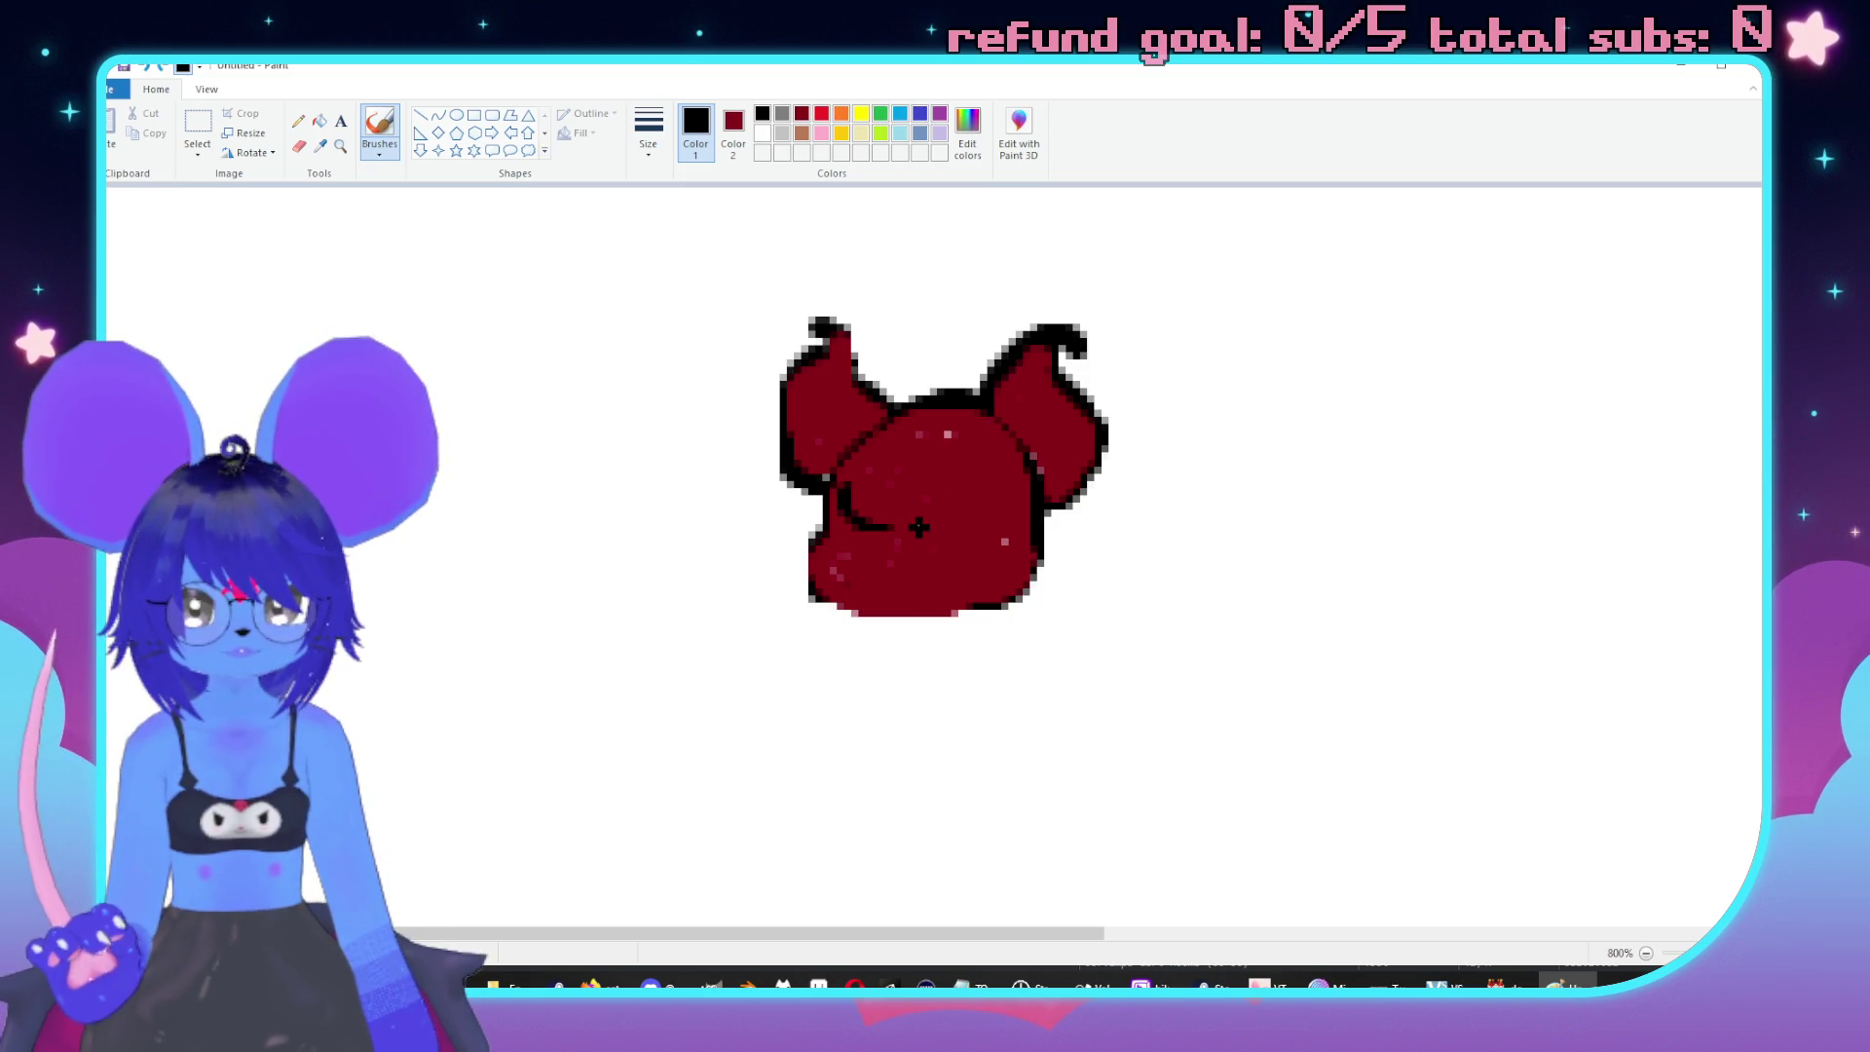
{"action": "left_click_drag", "start_coordinate": [917, 530], "coordinate": [988, 458]}
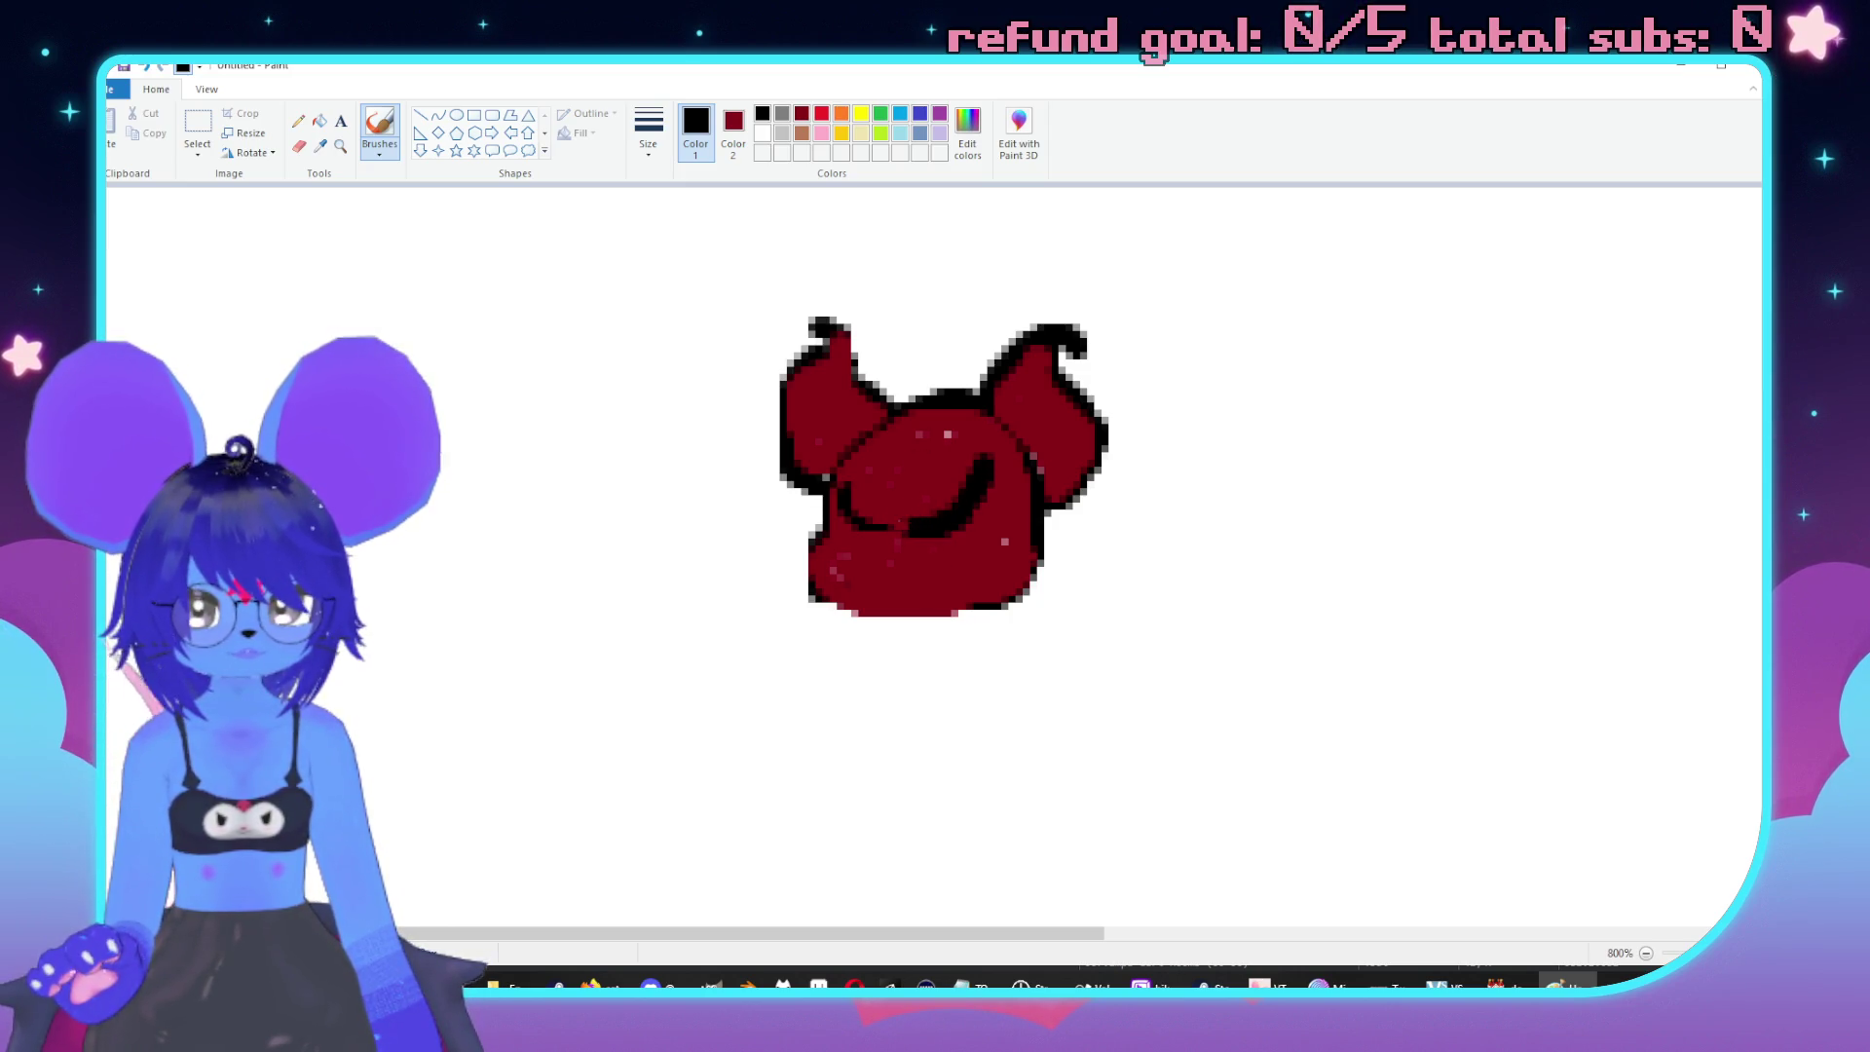
{"action": "mouse_move", "coordinate": [898, 553]}
{"action": "left_mouse_down"}
{"action": "mouse_move", "coordinate": [983, 590]}
{"action": "mouse_move", "coordinate": [889, 543]}
{"action": "mouse_move", "coordinate": [836, 579]}
{"action": "left_mouse_up"}
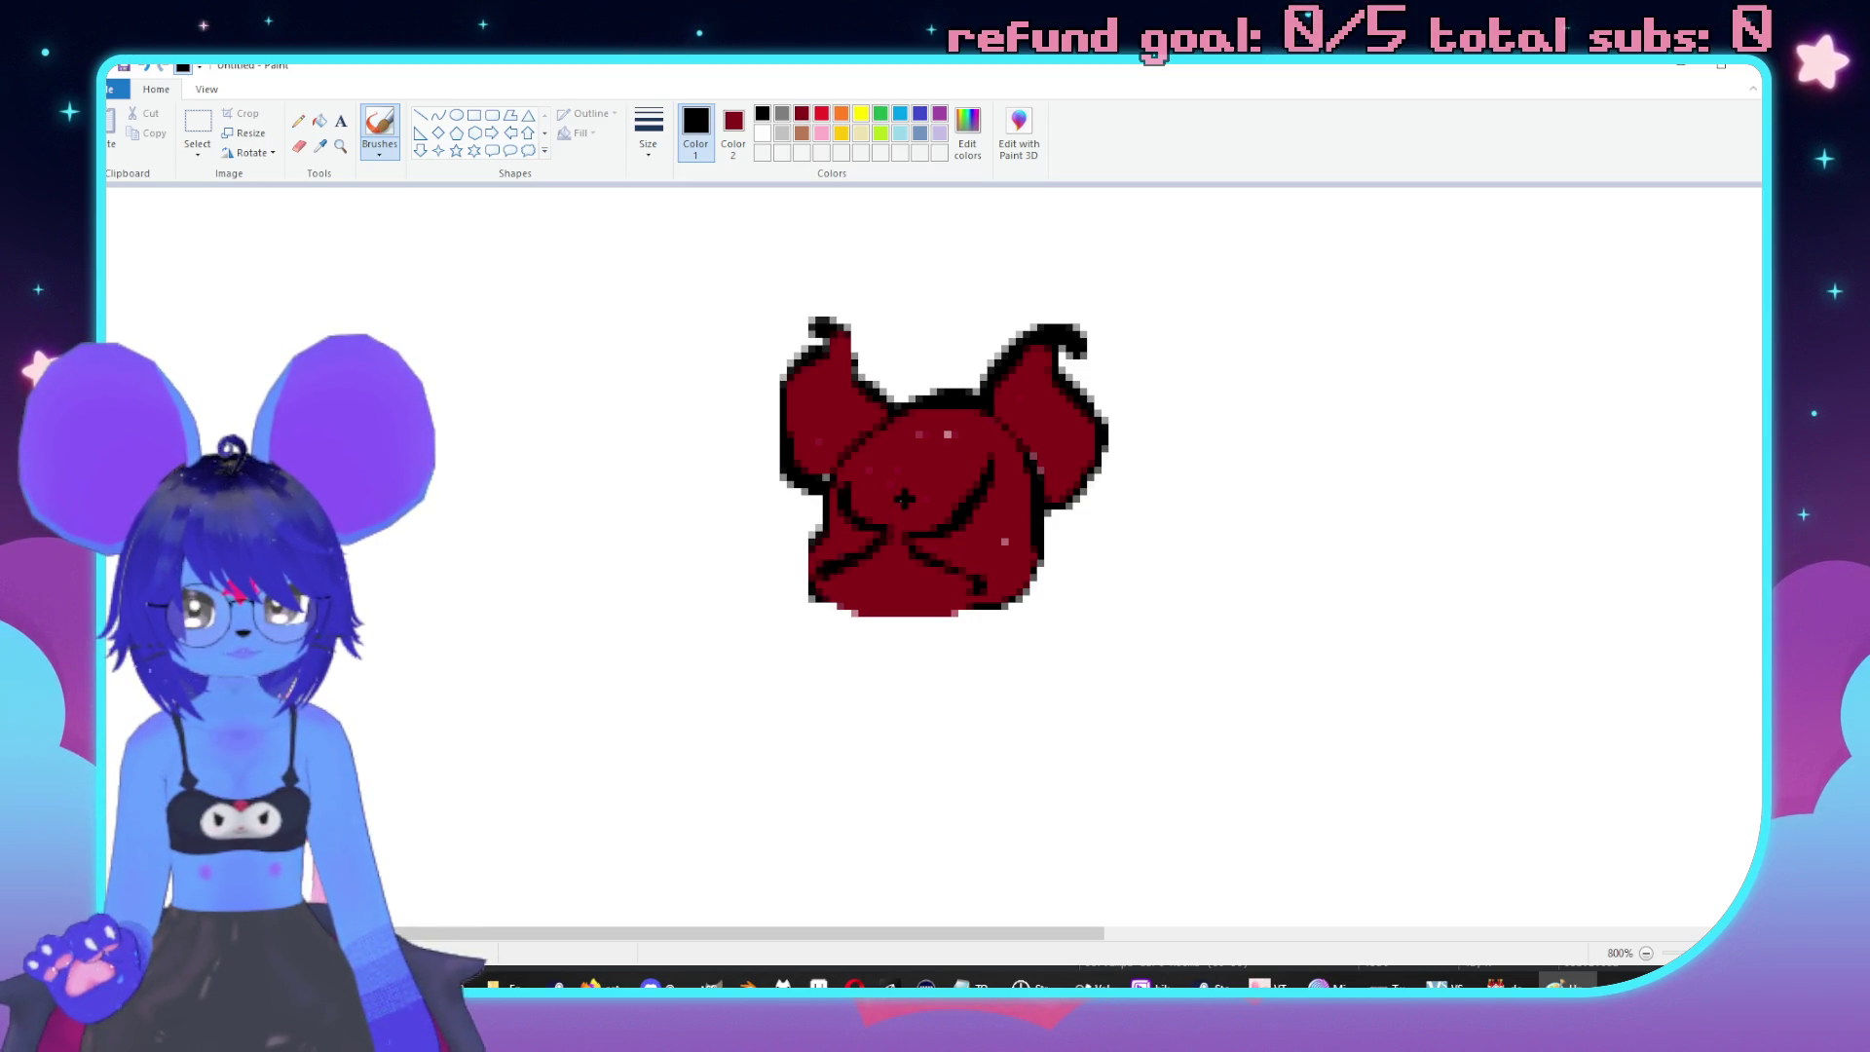
{"action": "mouse_move", "coordinate": [896, 513]}
{"action": "left_mouse_down"}
{"action": "mouse_move", "coordinate": [888, 448]}
{"action": "mouse_move", "coordinate": [923, 421]}
{"action": "mouse_move", "coordinate": [905, 463]}
{"action": "mouse_move", "coordinate": [918, 513]}
{"action": "mouse_move", "coordinate": [884, 585]}
{"action": "mouse_move", "coordinate": [915, 604]}
{"action": "mouse_move", "coordinate": [904, 551]}
{"action": "left_mouse_up"}
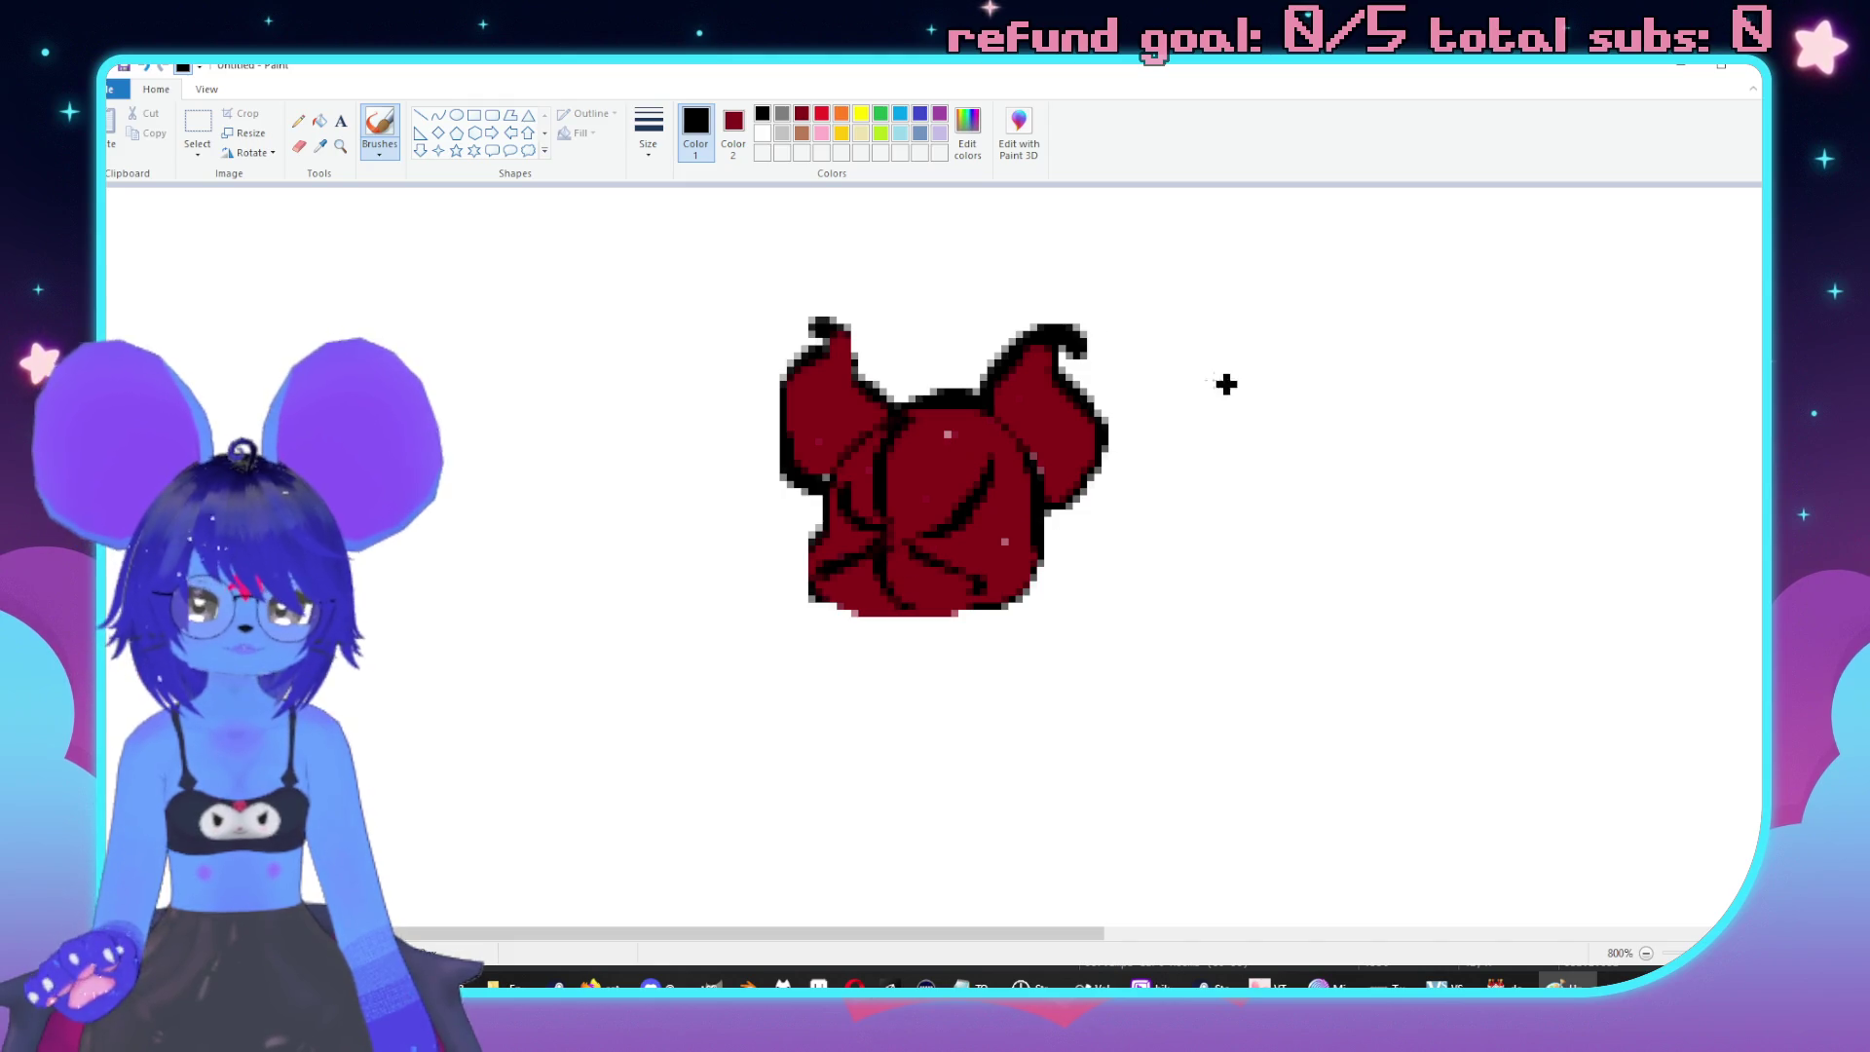
{"action": "left_click", "coordinate": [823, 114]}
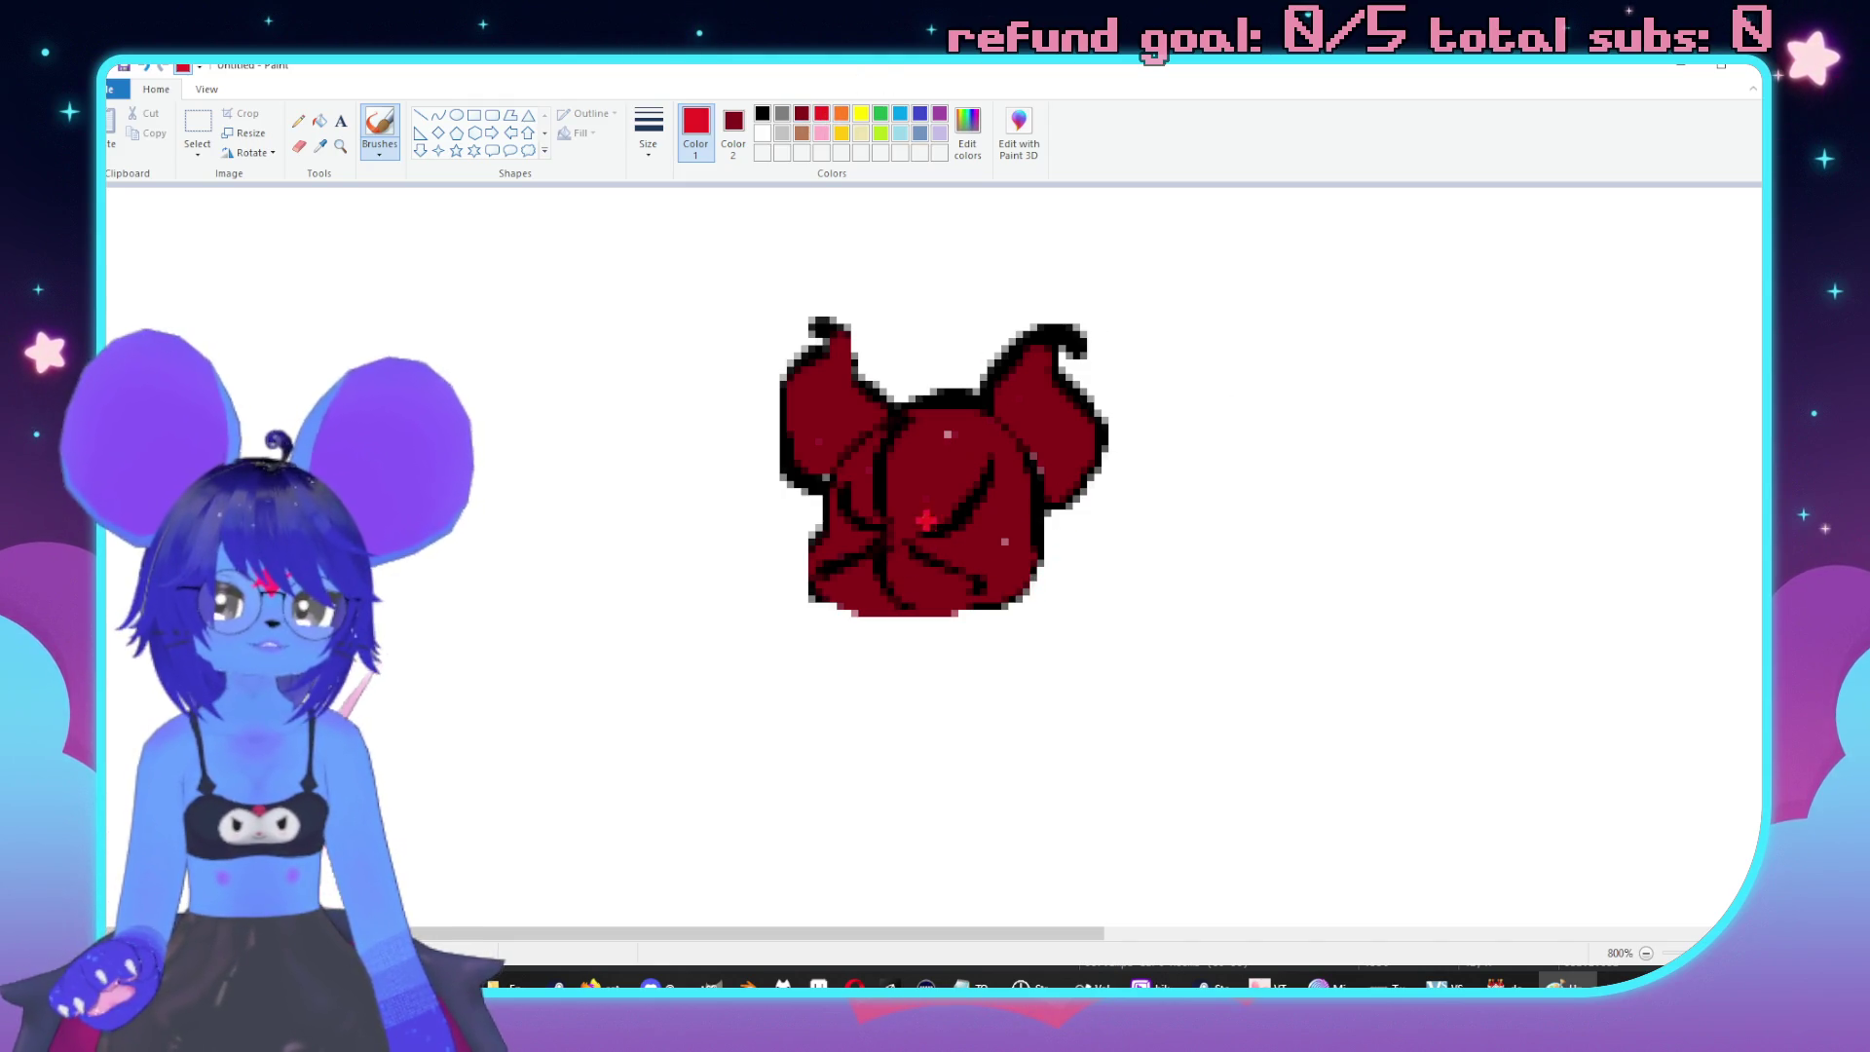
Brush bright red highlights over the head and both horns.
{"action": "mouse_move", "coordinate": [902, 521]}
{"action": "left_mouse_down"}
{"action": "mouse_move", "coordinate": [968, 450]}
{"action": "mouse_move", "coordinate": [920, 433]}
{"action": "mouse_move", "coordinate": [969, 419]}
{"action": "mouse_move", "coordinate": [993, 446]}
{"action": "left_mouse_up"}
{"action": "mouse_move", "coordinate": [939, 552]}
{"action": "left_mouse_down"}
{"action": "mouse_move", "coordinate": [1008, 514]}
{"action": "mouse_move", "coordinate": [1003, 565]}
{"action": "mouse_move", "coordinate": [912, 570]}
{"action": "mouse_move", "coordinate": [951, 592]}
{"action": "mouse_move", "coordinate": [849, 594]}
{"action": "left_mouse_up"}
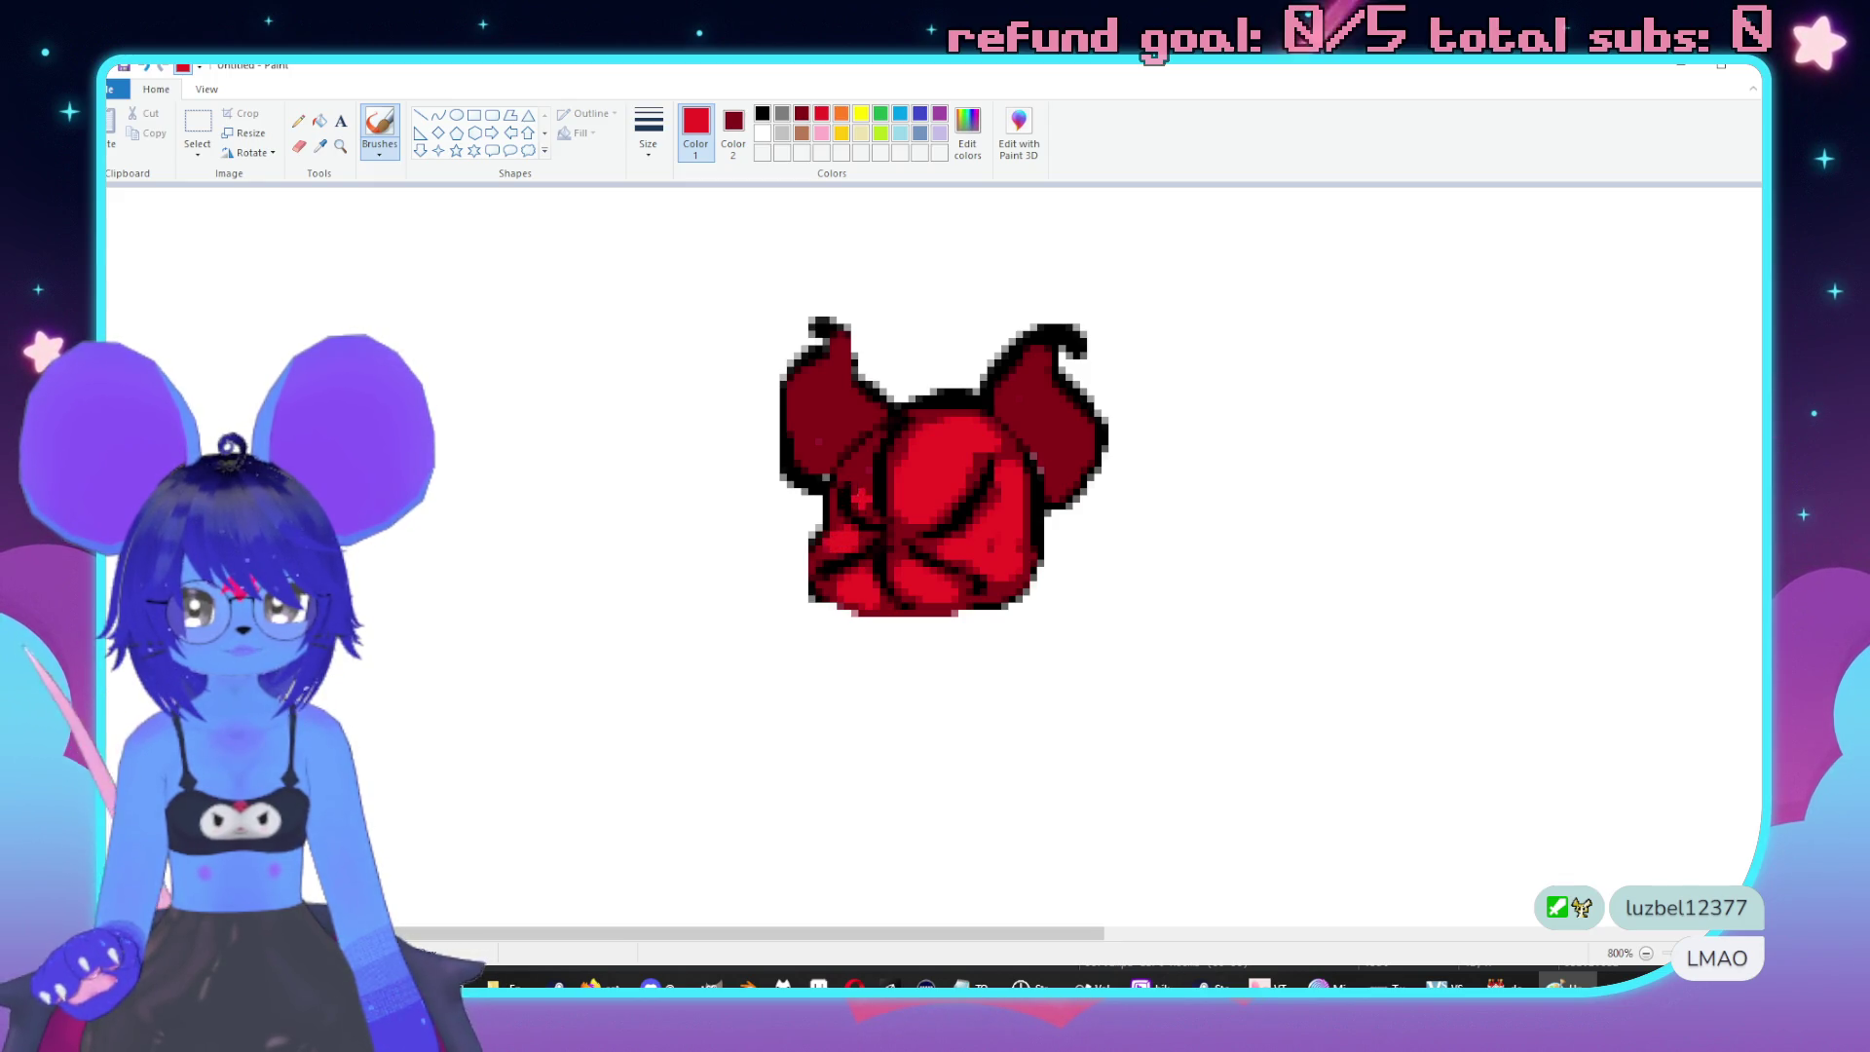
{"action": "mouse_move", "coordinate": [827, 375]}
{"action": "left_mouse_down"}
{"action": "mouse_move", "coordinate": [793, 395]}
{"action": "mouse_move", "coordinate": [818, 457]}
{"action": "mouse_move", "coordinate": [832, 350]}
{"action": "left_mouse_up"}
{"action": "mouse_move", "coordinate": [1042, 355]}
{"action": "left_mouse_down"}
{"action": "mouse_move", "coordinate": [1013, 390]}
{"action": "mouse_move", "coordinate": [1066, 458]}
{"action": "mouse_move", "coordinate": [1022, 433]}
{"action": "left_mouse_up"}
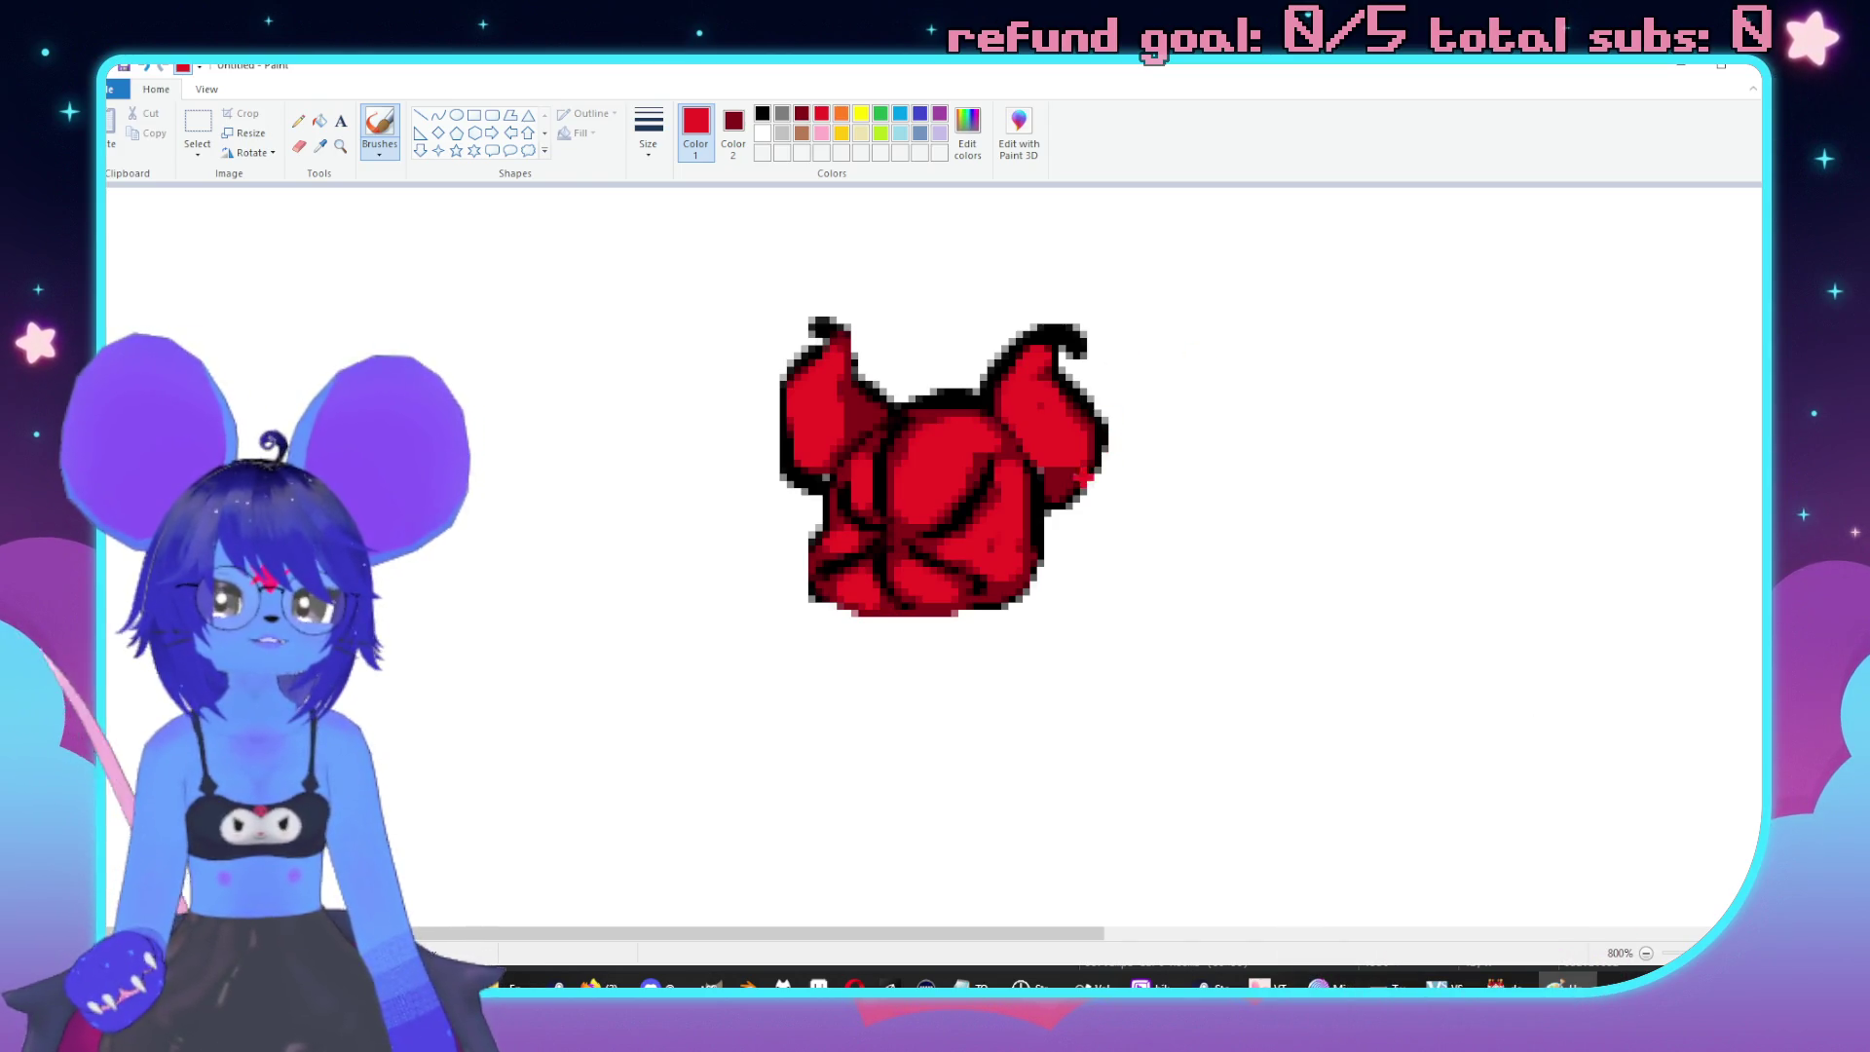
Sketch a black lemon outline to the left of the imp head.
{"action": "left_click", "coordinate": [762, 113]}
{"action": "left_click", "coordinate": [632, 470]}
{"action": "mouse_move", "coordinate": [633, 470]}
{"action": "left_mouse_down"}
{"action": "mouse_move", "coordinate": [643, 501]}
{"action": "mouse_move", "coordinate": [622, 457]}
{"action": "mouse_move", "coordinate": [546, 428]}
{"action": "mouse_move", "coordinate": [472, 472]}
{"action": "mouse_move", "coordinate": [468, 512]}
{"action": "mouse_move", "coordinate": [579, 550]}
{"action": "mouse_move", "coordinate": [644, 495]}
{"action": "left_mouse_up"}
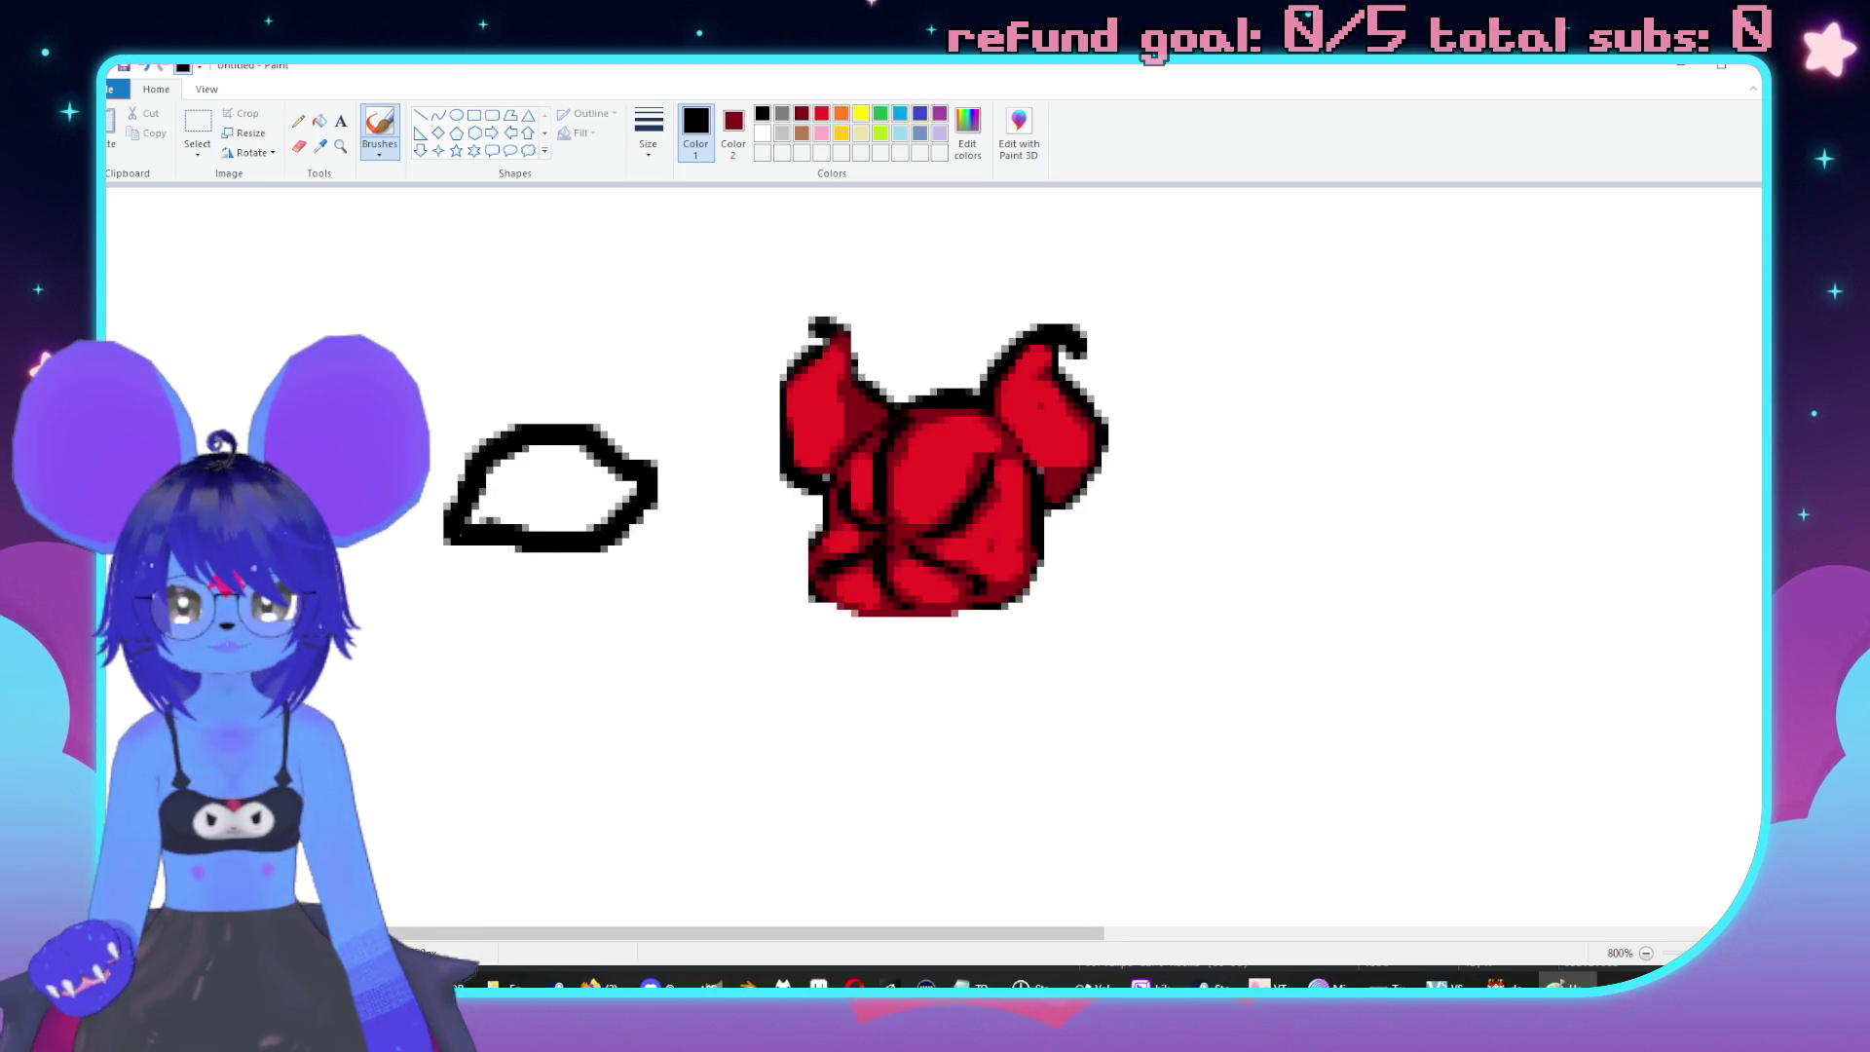
Close the lemon outline and fill its inside with gold.
{"action": "left_click_drag", "start_coordinate": [475, 555], "coordinate": [563, 557]}
{"action": "left_click", "coordinate": [841, 133]}
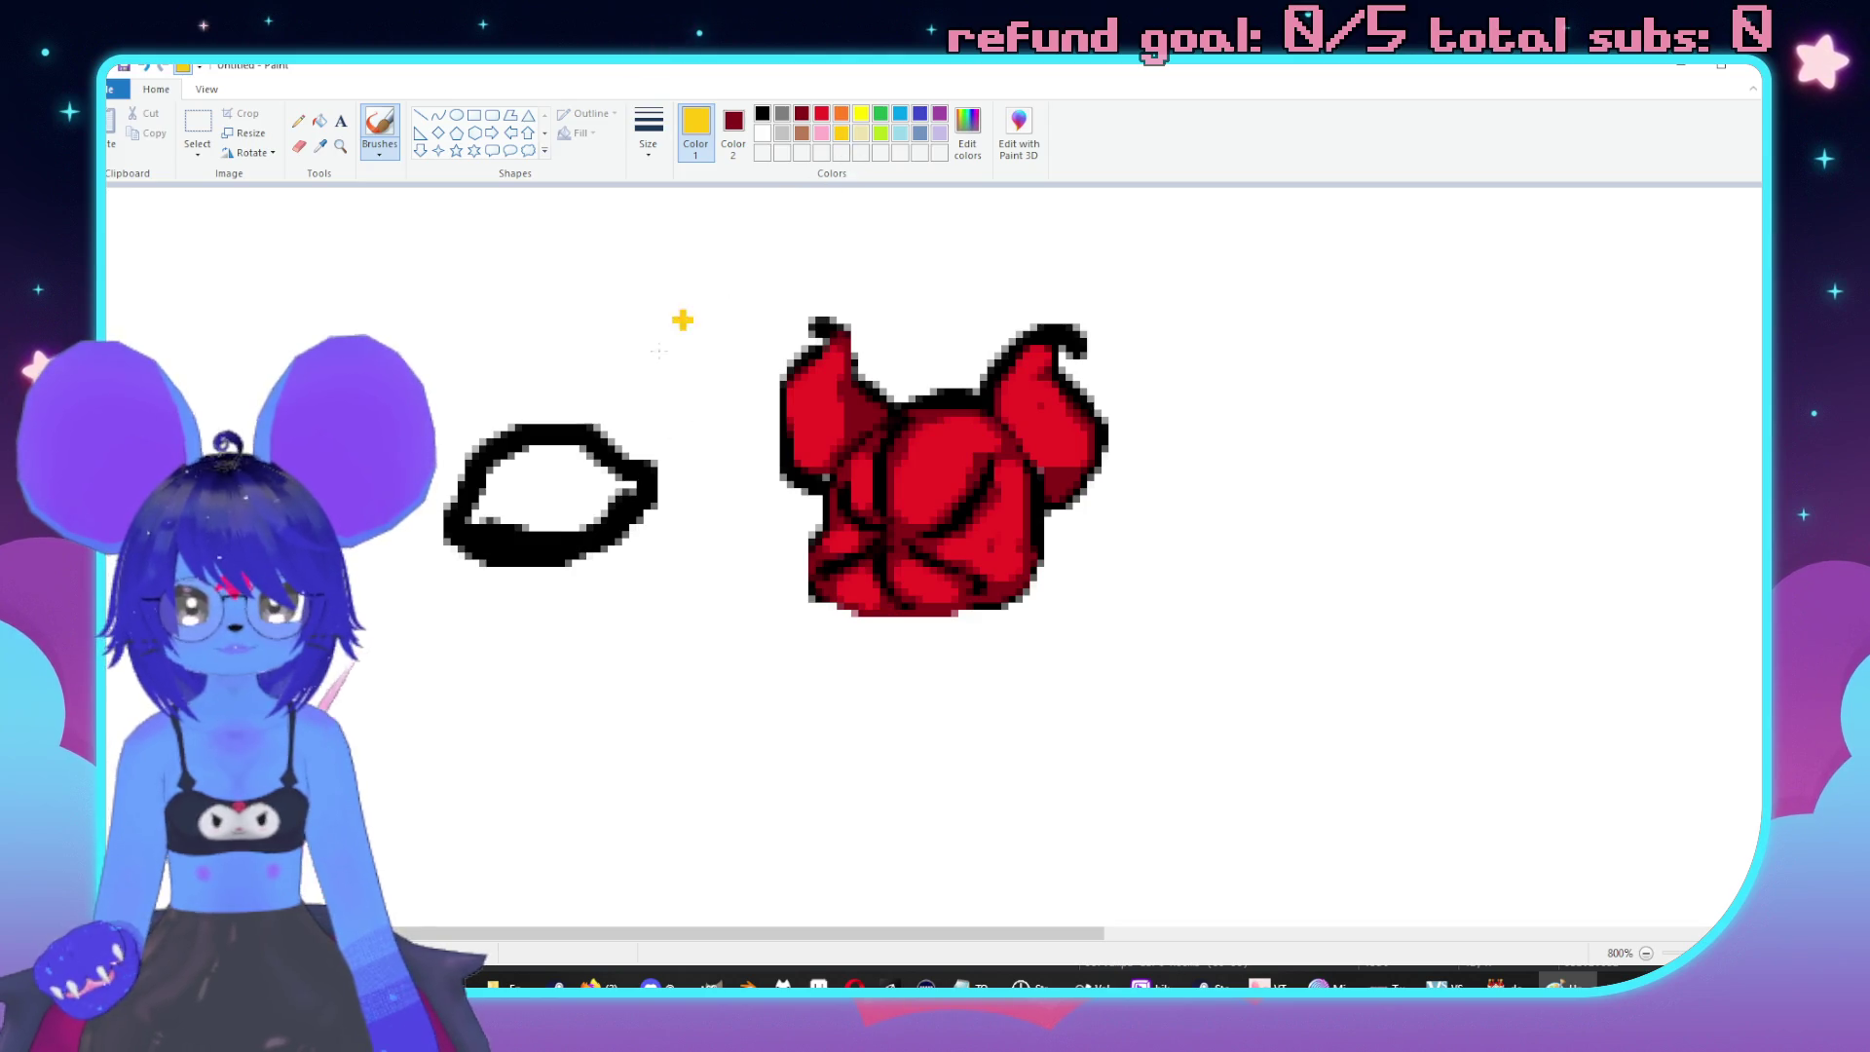
{"action": "mouse_move", "coordinate": [619, 499]}
{"action": "left_mouse_down"}
{"action": "mouse_move", "coordinate": [638, 484]}
{"action": "mouse_move", "coordinate": [569, 450]}
{"action": "mouse_move", "coordinate": [508, 459]}
{"action": "left_mouse_up"}
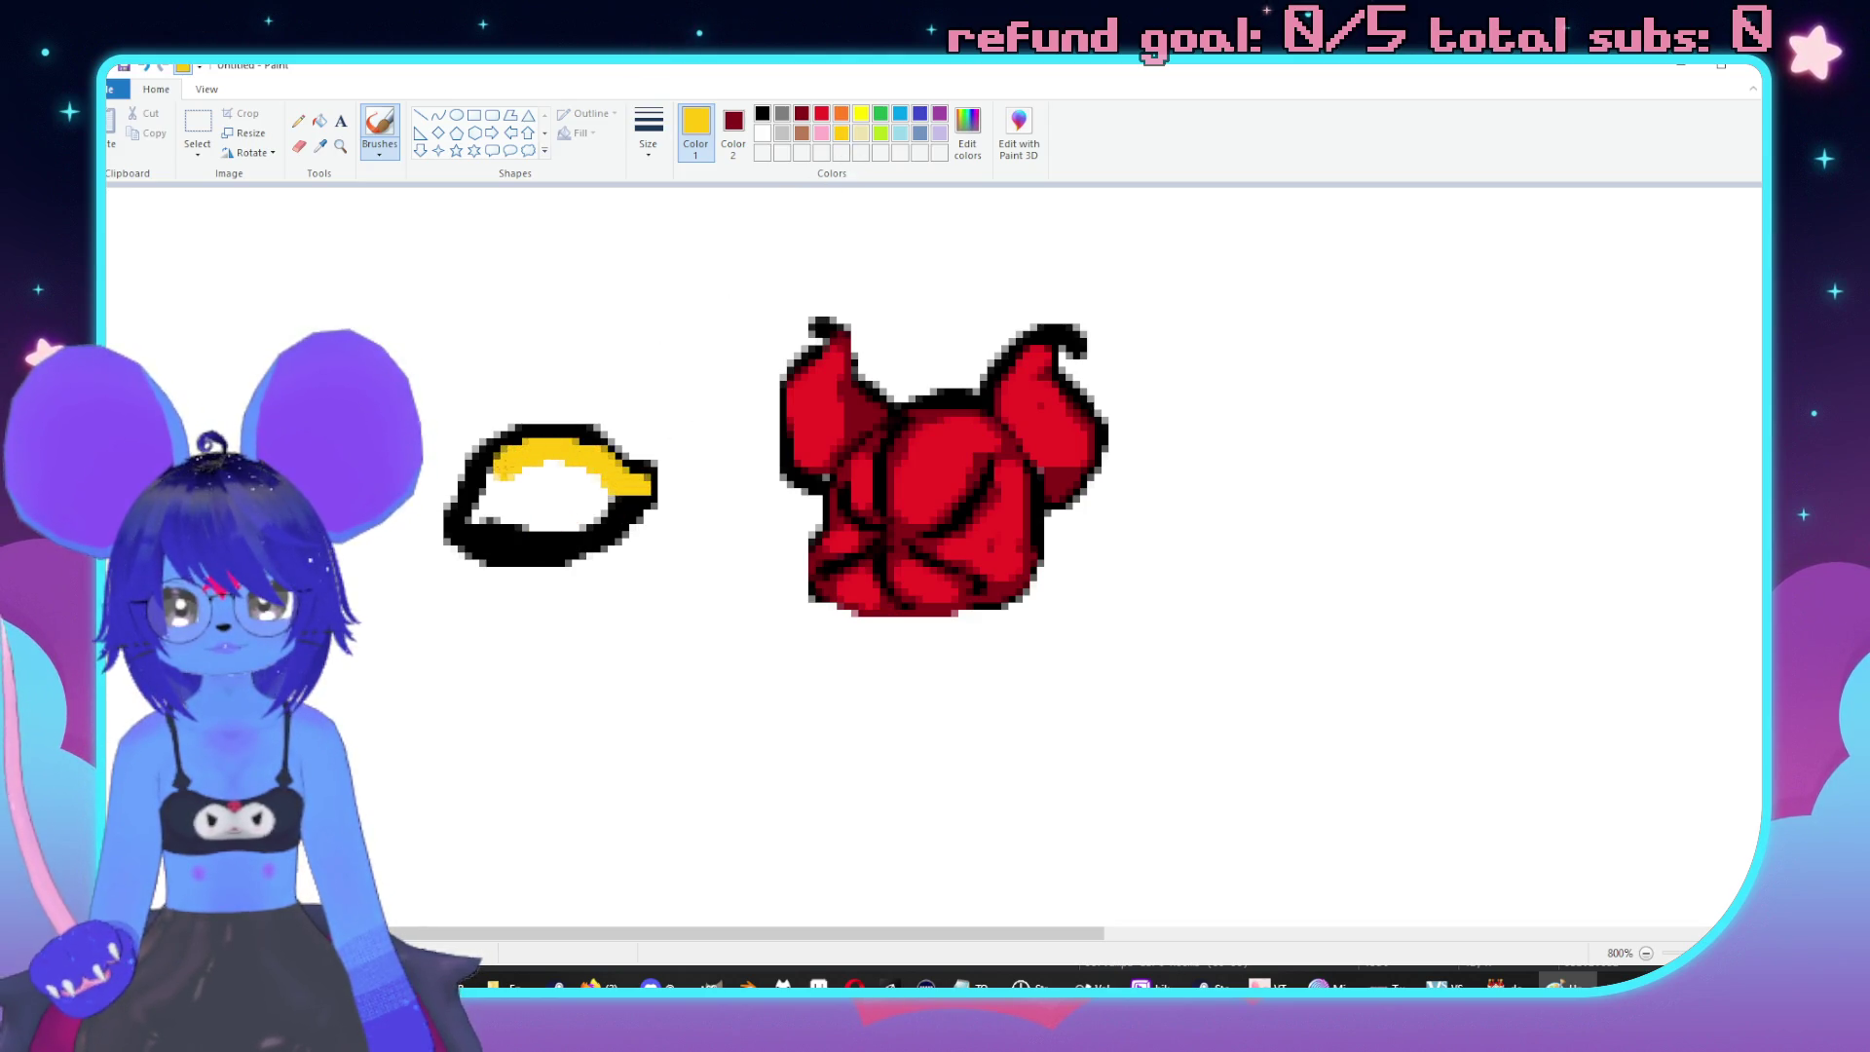
{"action": "mouse_move", "coordinate": [623, 458]}
{"action": "left_mouse_down"}
{"action": "mouse_move", "coordinate": [514, 530]}
{"action": "mouse_move", "coordinate": [572, 546]}
{"action": "mouse_move", "coordinate": [613, 487]}
{"action": "mouse_move", "coordinate": [531, 555]}
{"action": "mouse_move", "coordinate": [614, 516]}
{"action": "mouse_move", "coordinate": [585, 497]}
{"action": "mouse_move", "coordinate": [511, 518]}
{"action": "mouse_move", "coordinate": [518, 482]}
{"action": "left_mouse_up"}
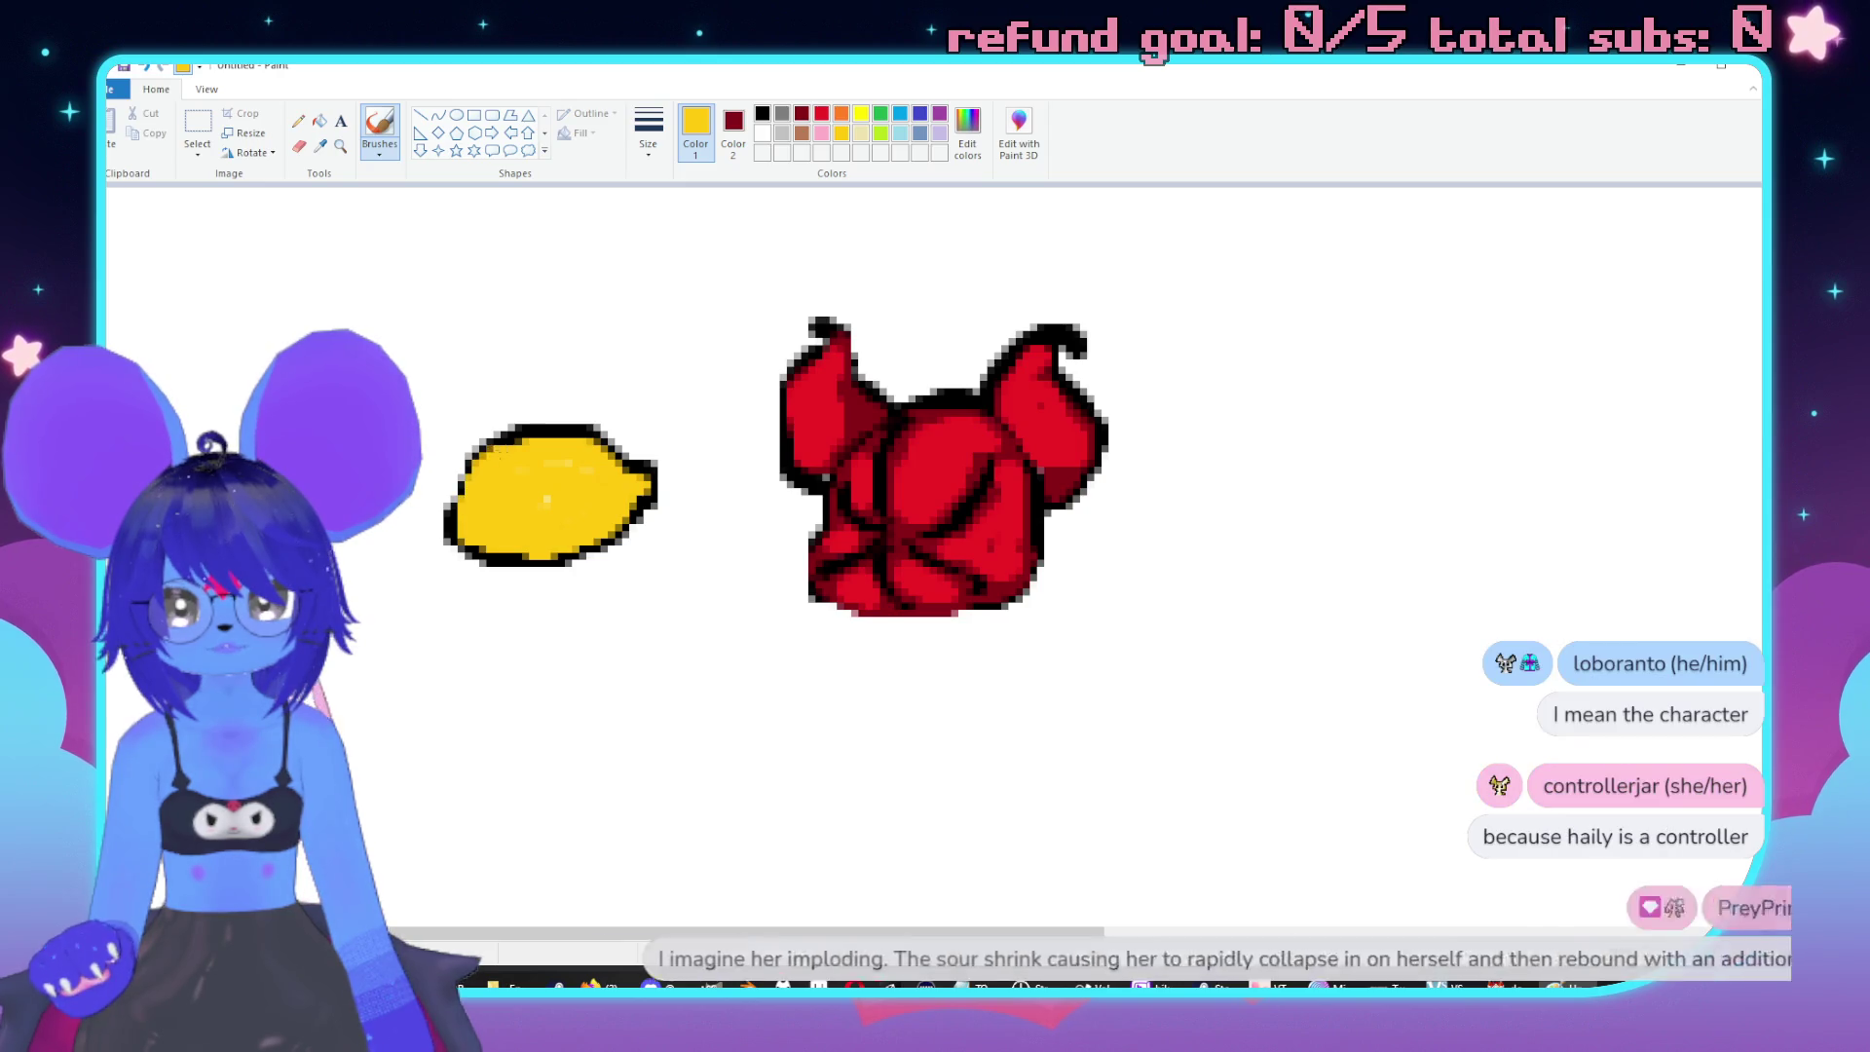
Dot black spots onto the lemon, covering the upper-right spot back with gold.
{"action": "left_click", "coordinate": [762, 113]}
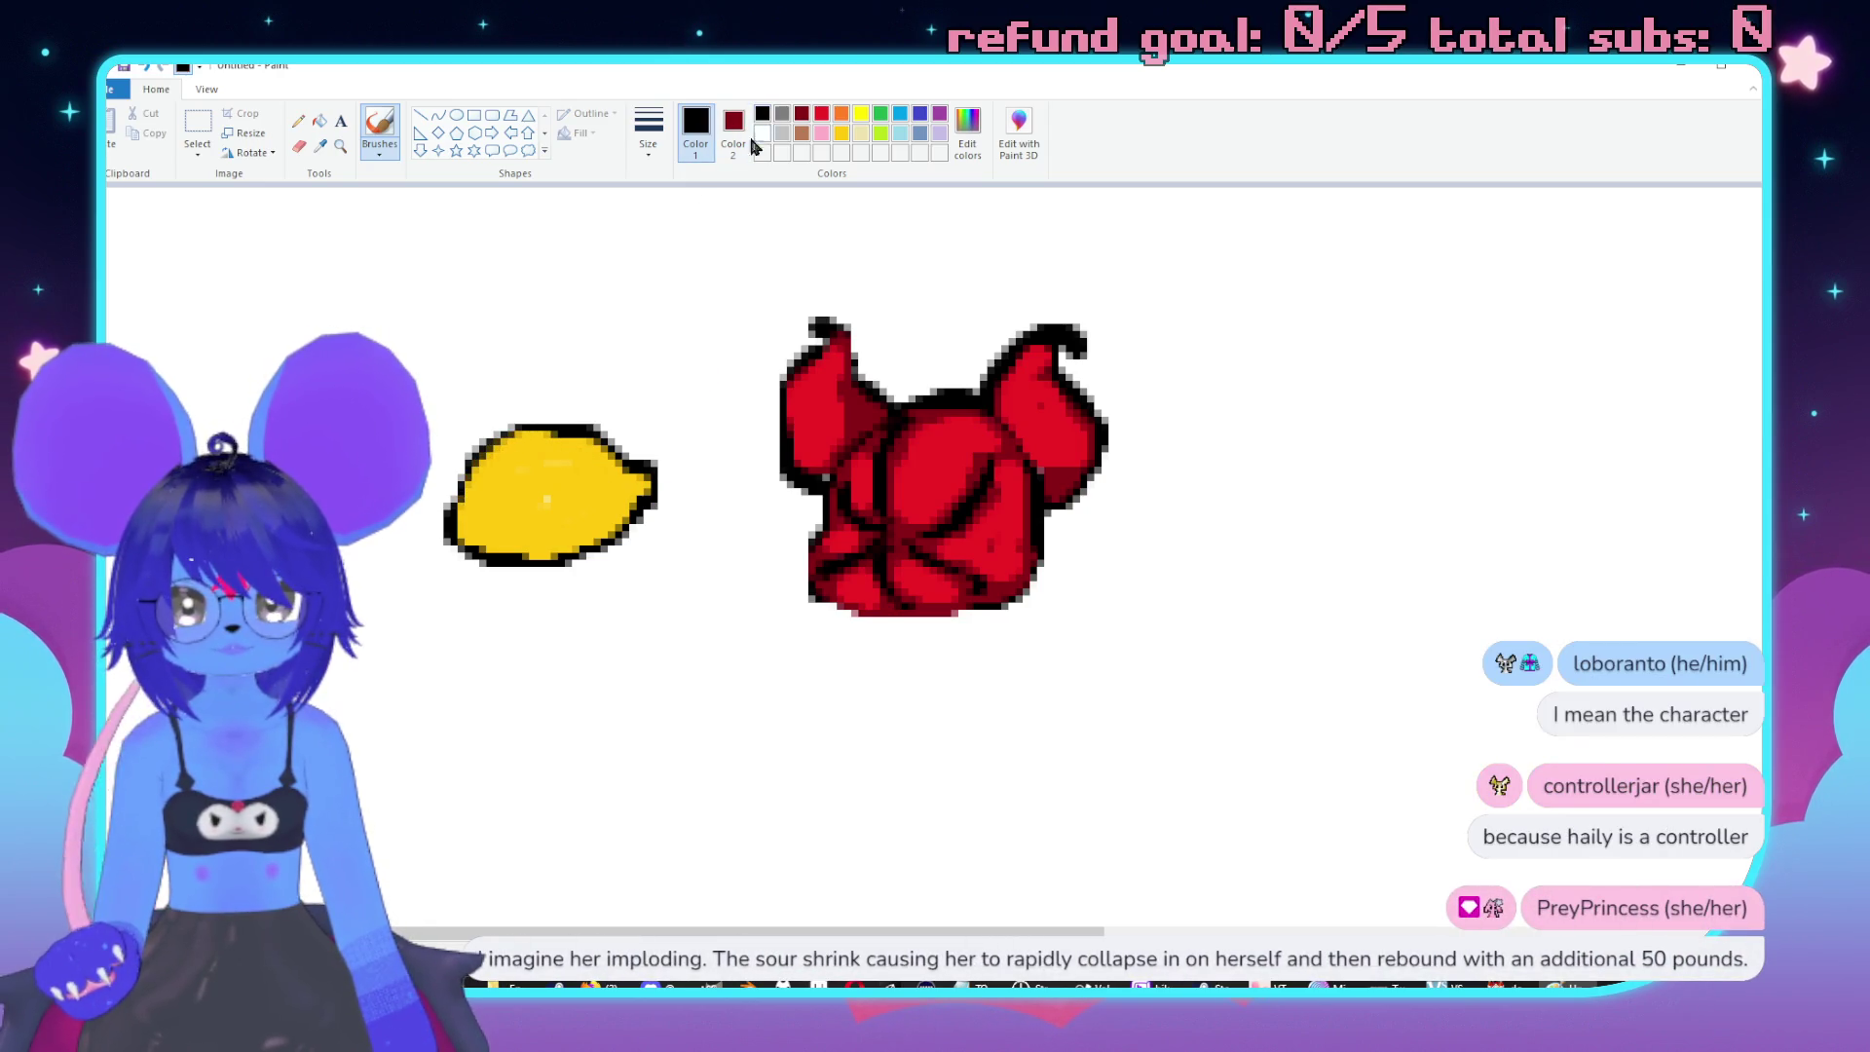
{"action": "left_click_drag", "start_coordinate": [512, 511], "coordinate": [511, 541]}
{"action": "left_click", "coordinate": [551, 468]}
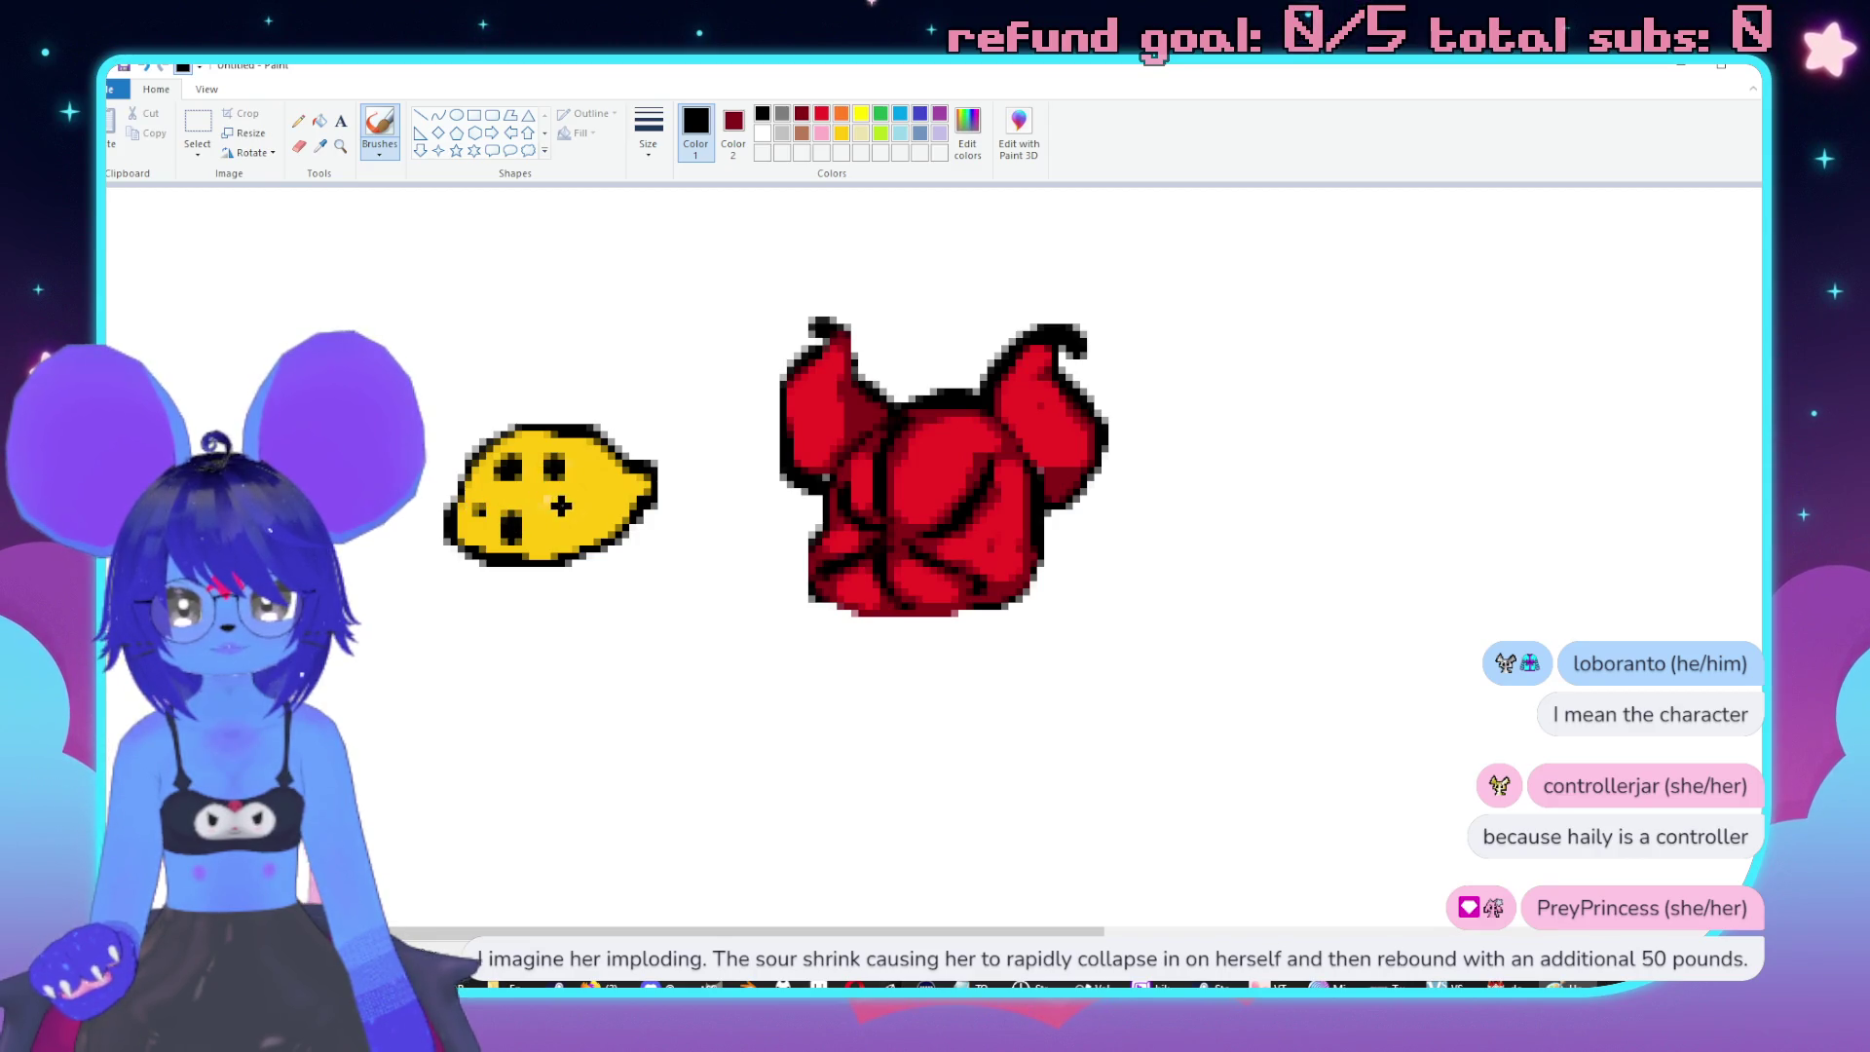
{"action": "left_click", "coordinate": [604, 481]}
{"action": "left_click_drag", "start_coordinate": [596, 521], "coordinate": [617, 499]}
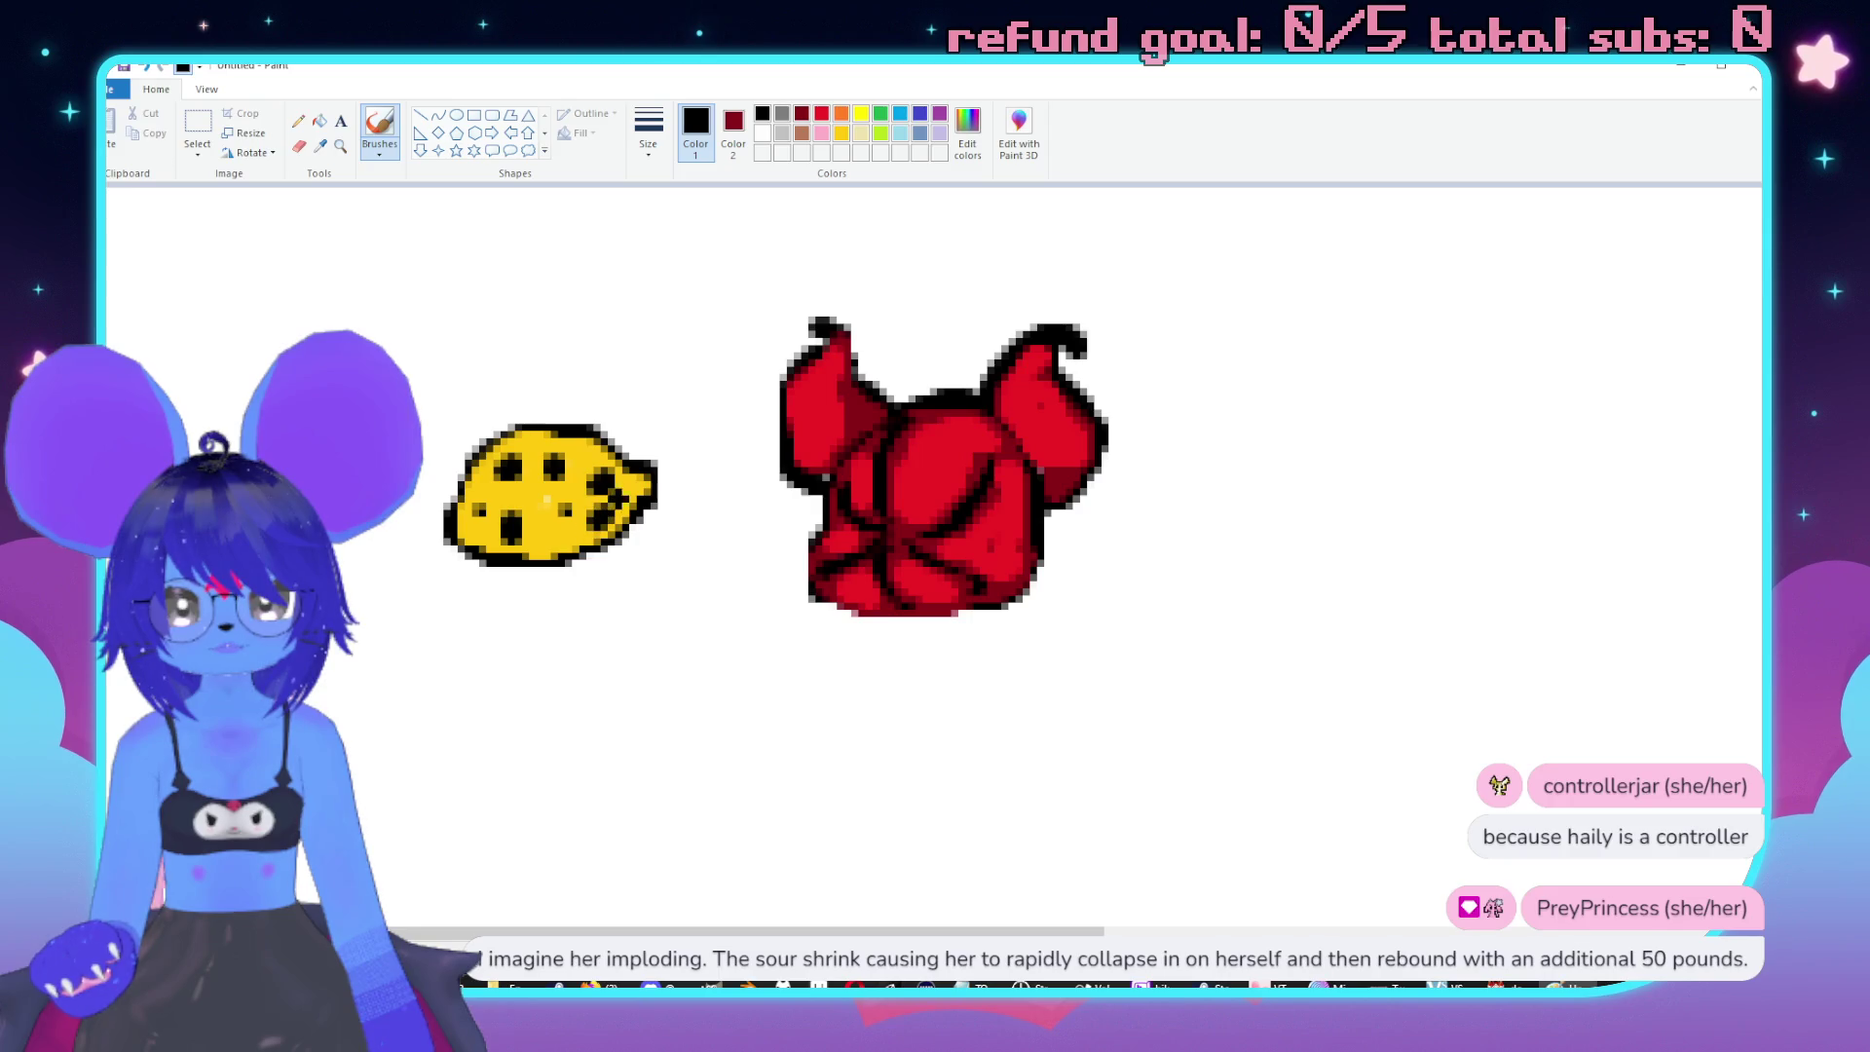
{"action": "left_click", "coordinate": [843, 134]}
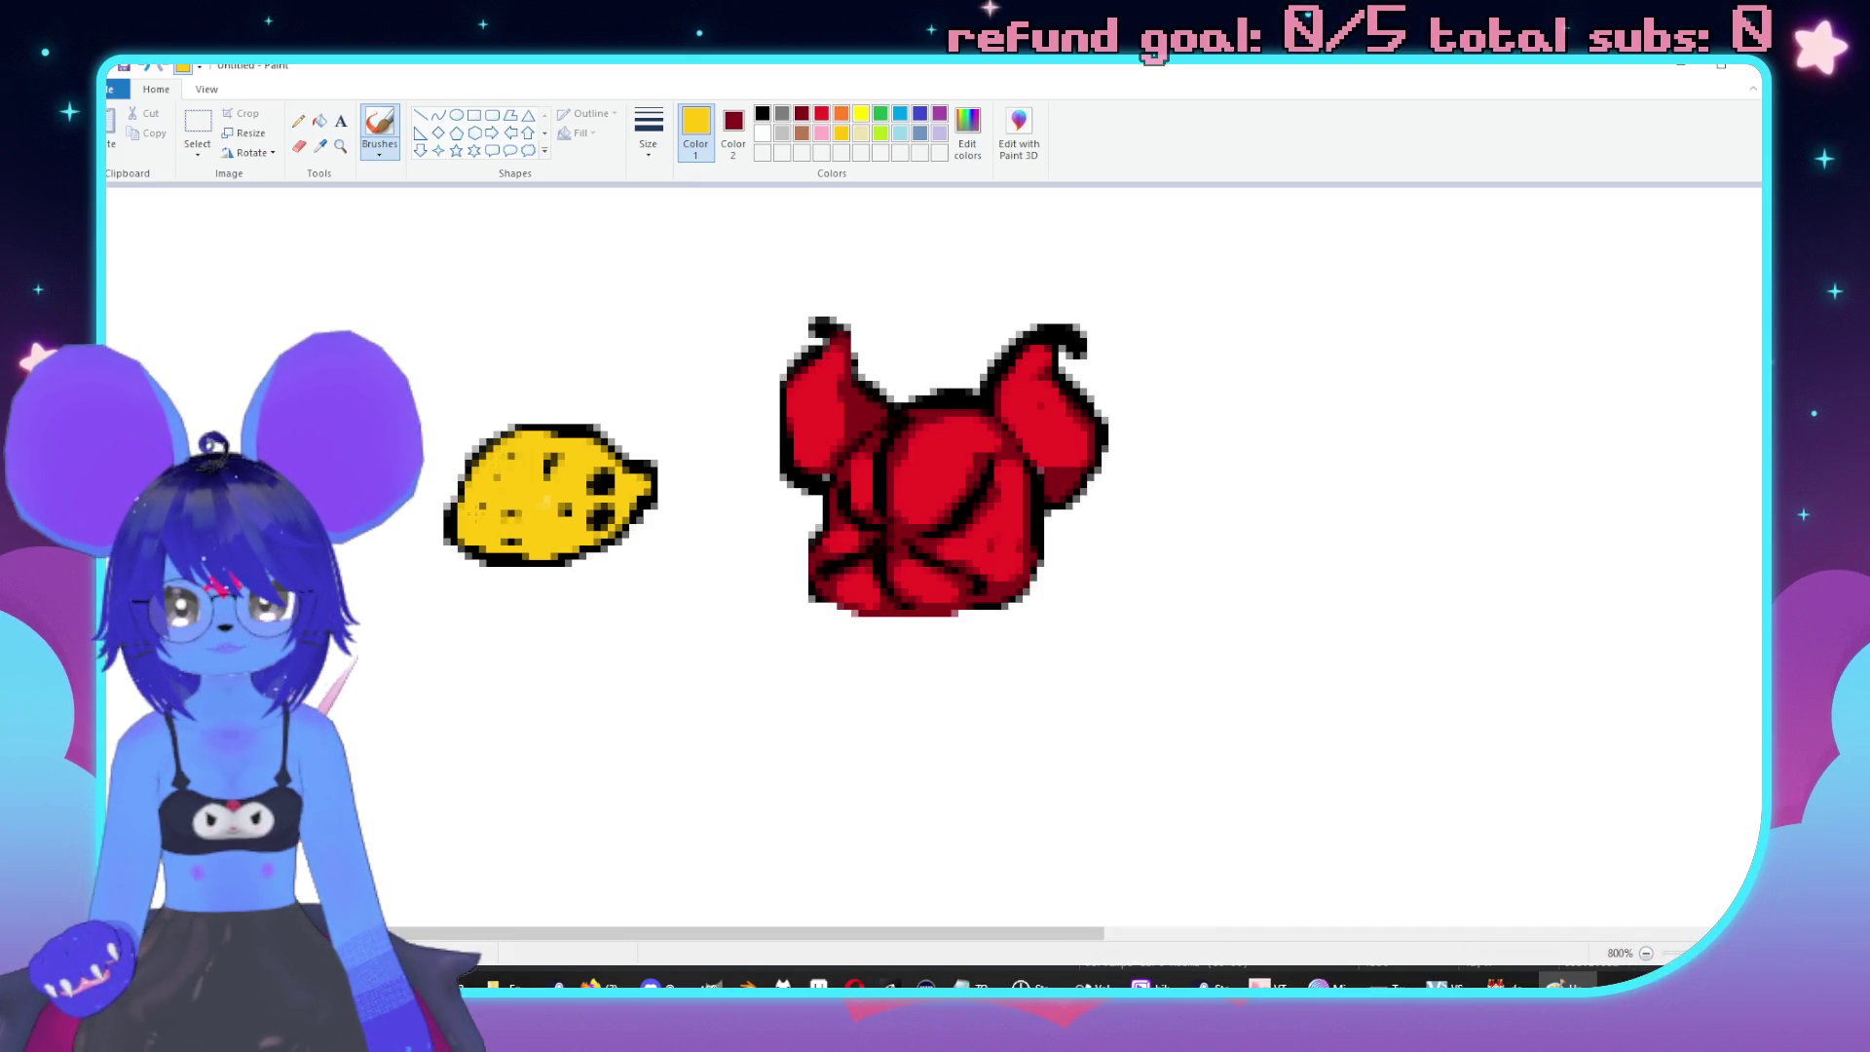
{"action": "left_click_drag", "start_coordinate": [605, 478], "coordinate": [602, 526]}
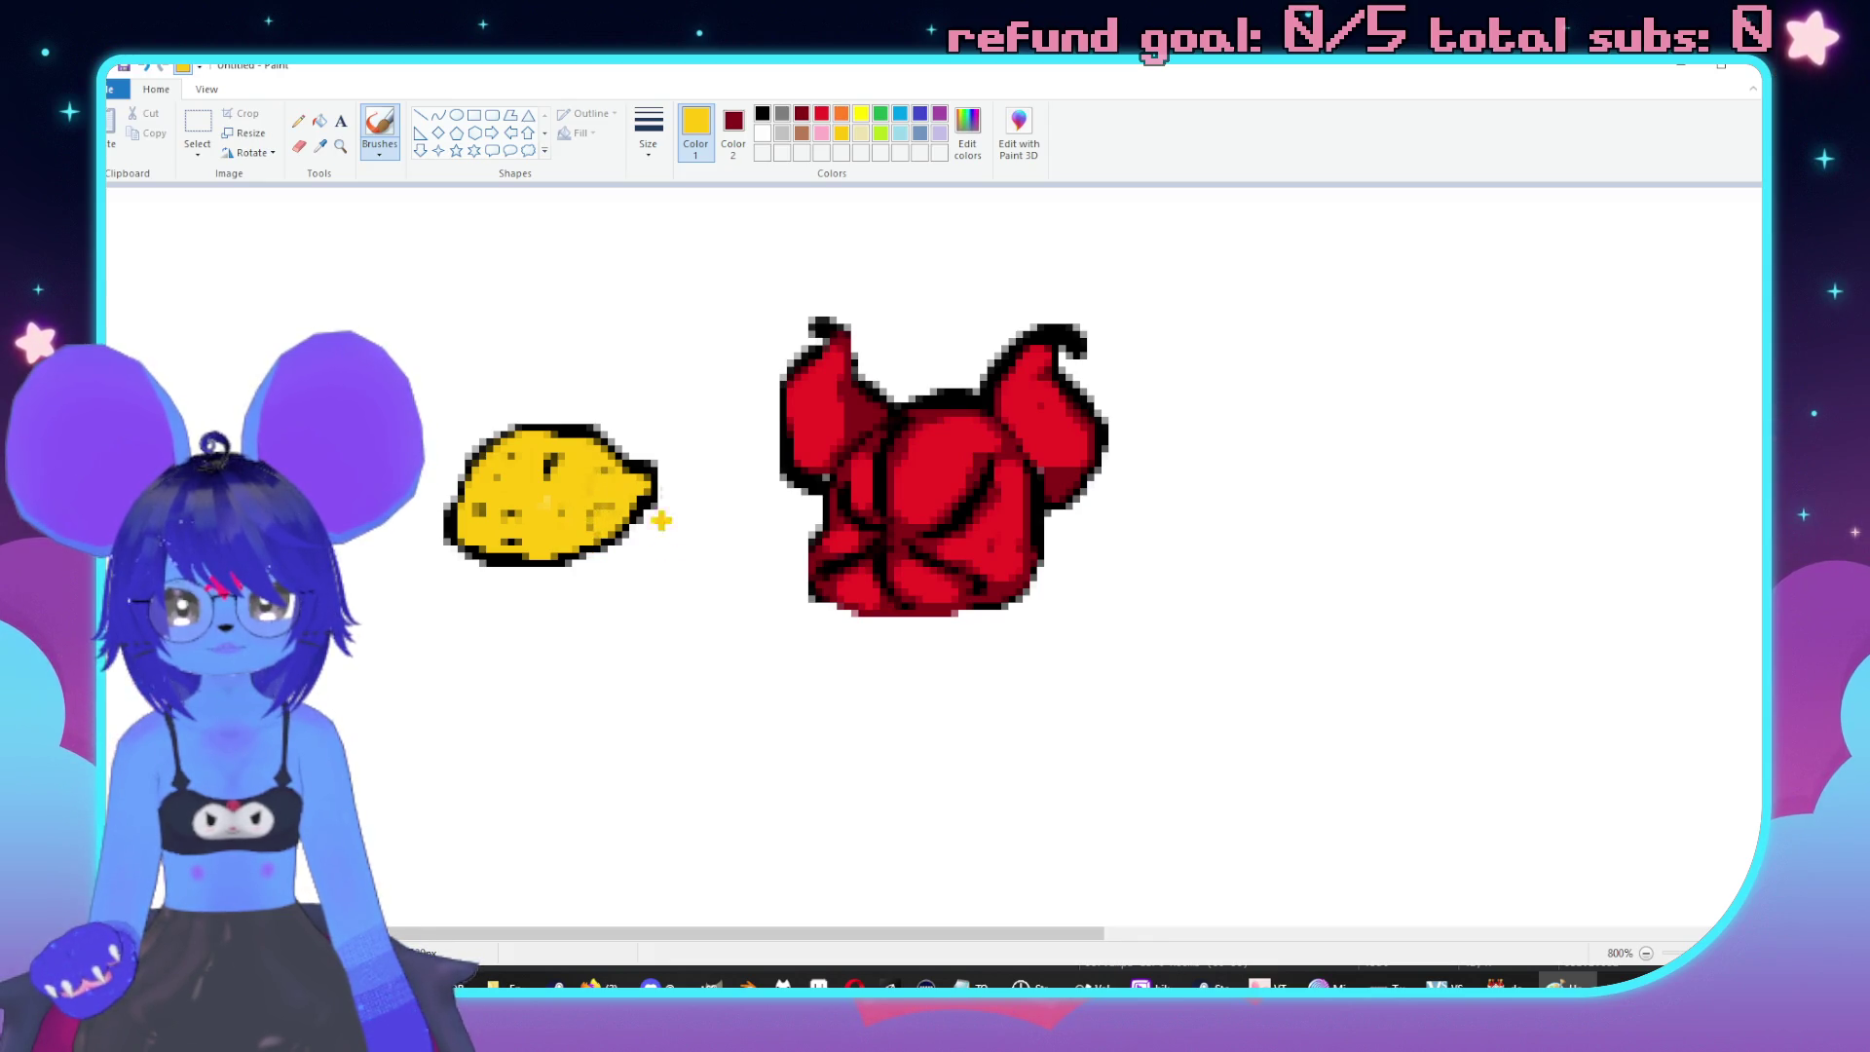
Add bright yellow highlights to the lemon and box-select it.
{"action": "left_click", "coordinate": [862, 114]}
{"action": "left_click_drag", "start_coordinate": [526, 456], "coordinate": [543, 440]}
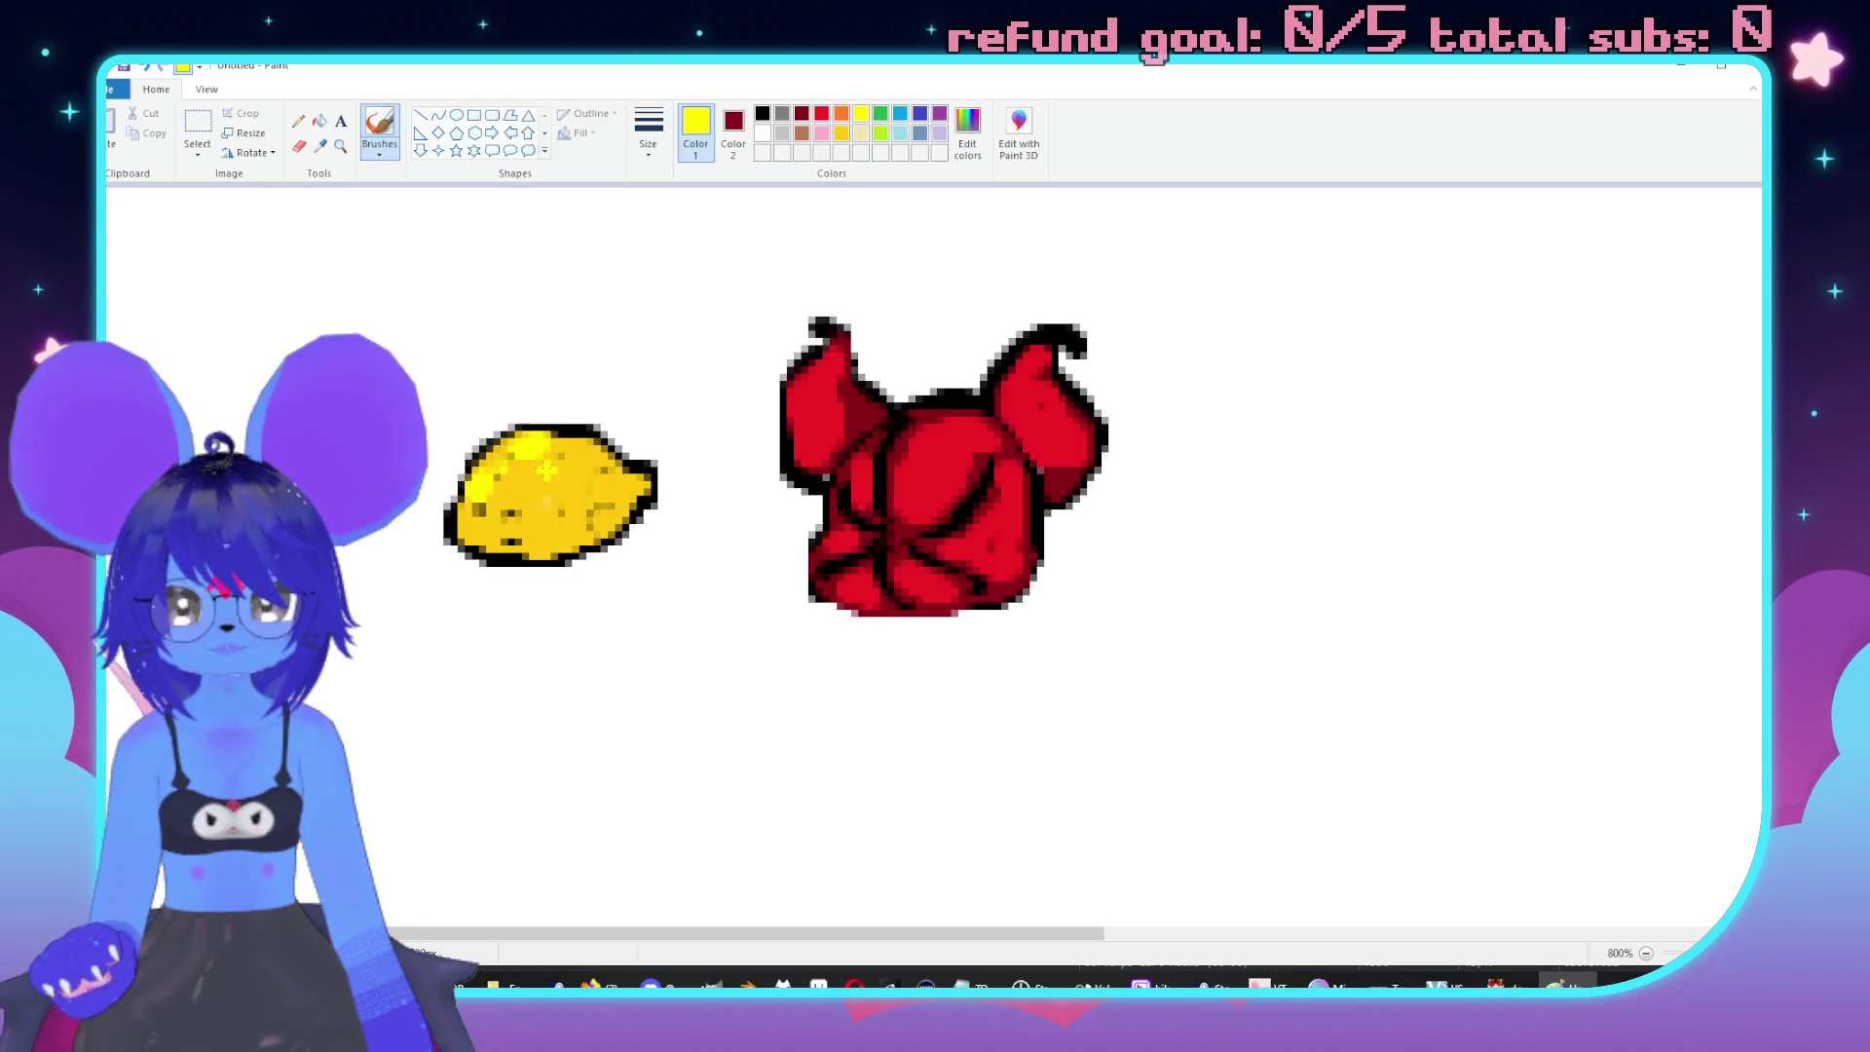
{"action": "left_click_drag", "start_coordinate": [555, 498], "coordinate": [565, 483]}
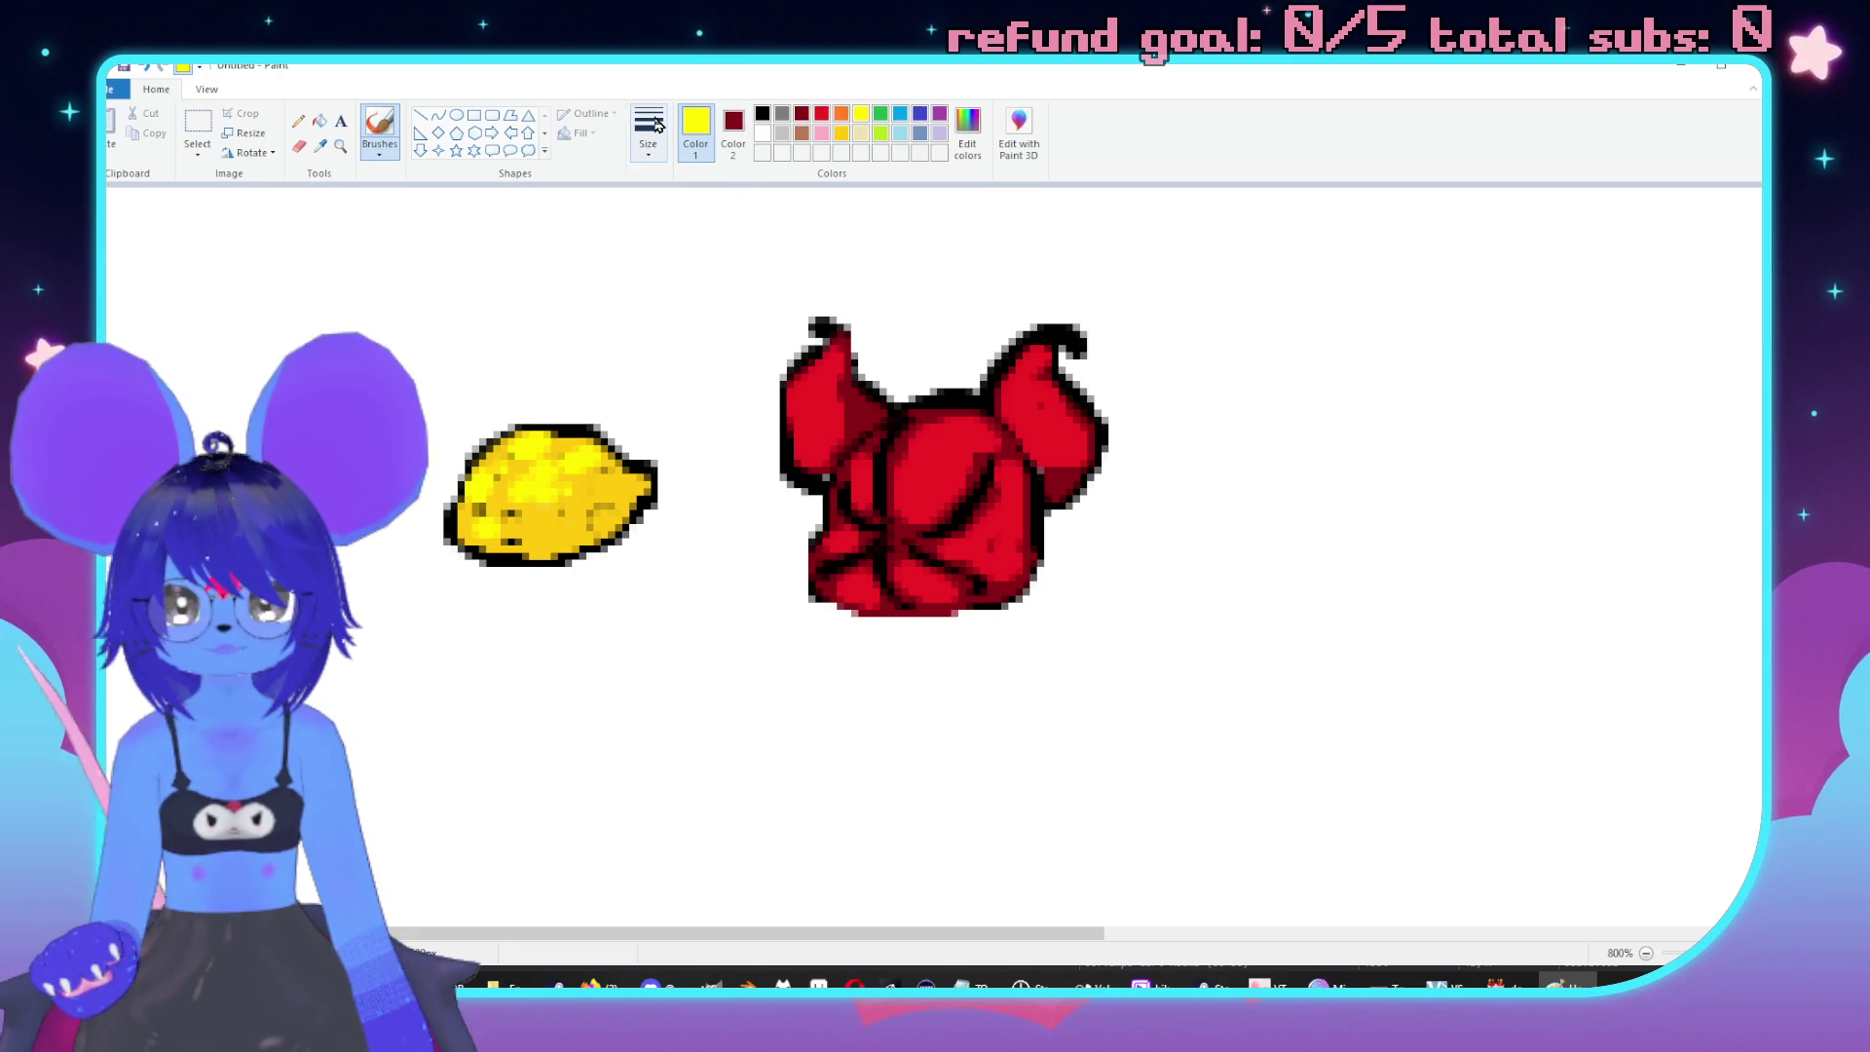
{"action": "left_click", "coordinate": [198, 121]}
{"action": "left_click_drag", "start_coordinate": [372, 374], "coordinate": [693, 623]}
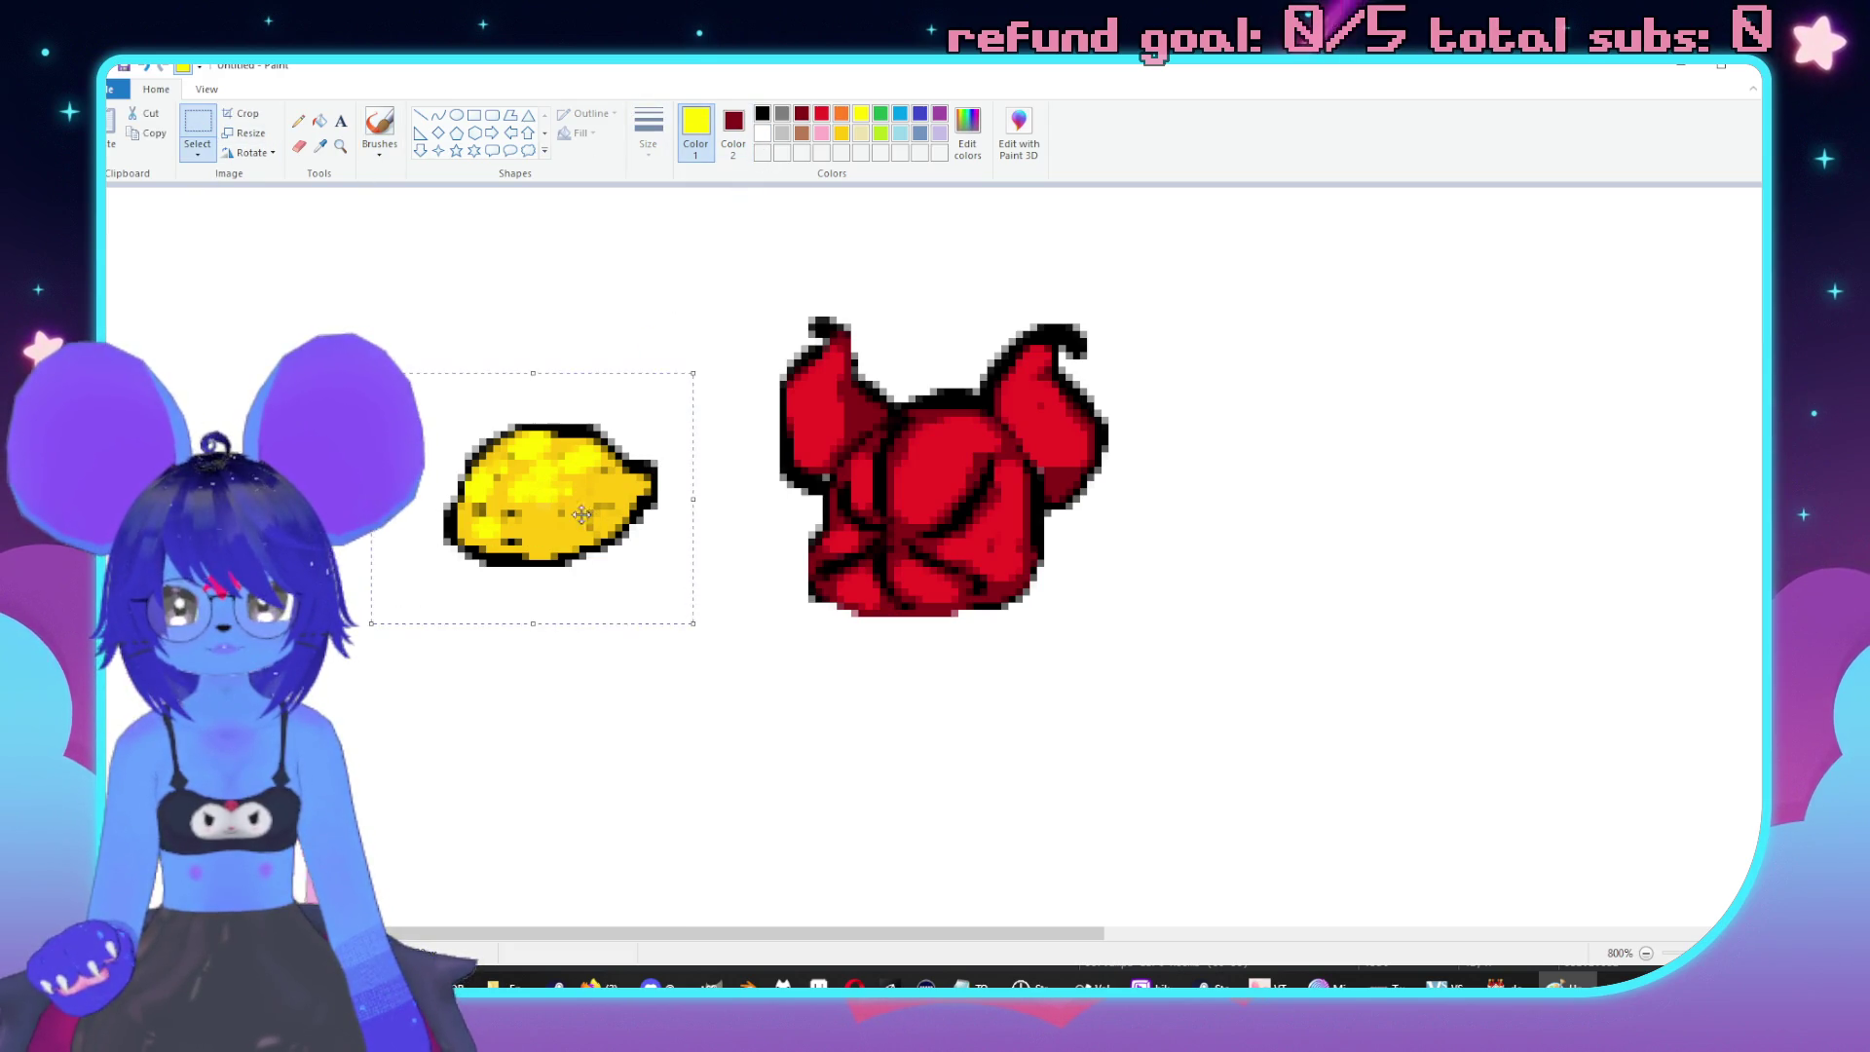
Move the lemon about 95 px left, using white as Color 2 to avoid a dark patch.
{"action": "left_click_drag", "start_coordinate": [581, 515], "coordinate": [481, 529]}
{"action": "key", "text": "ctrl+z"}
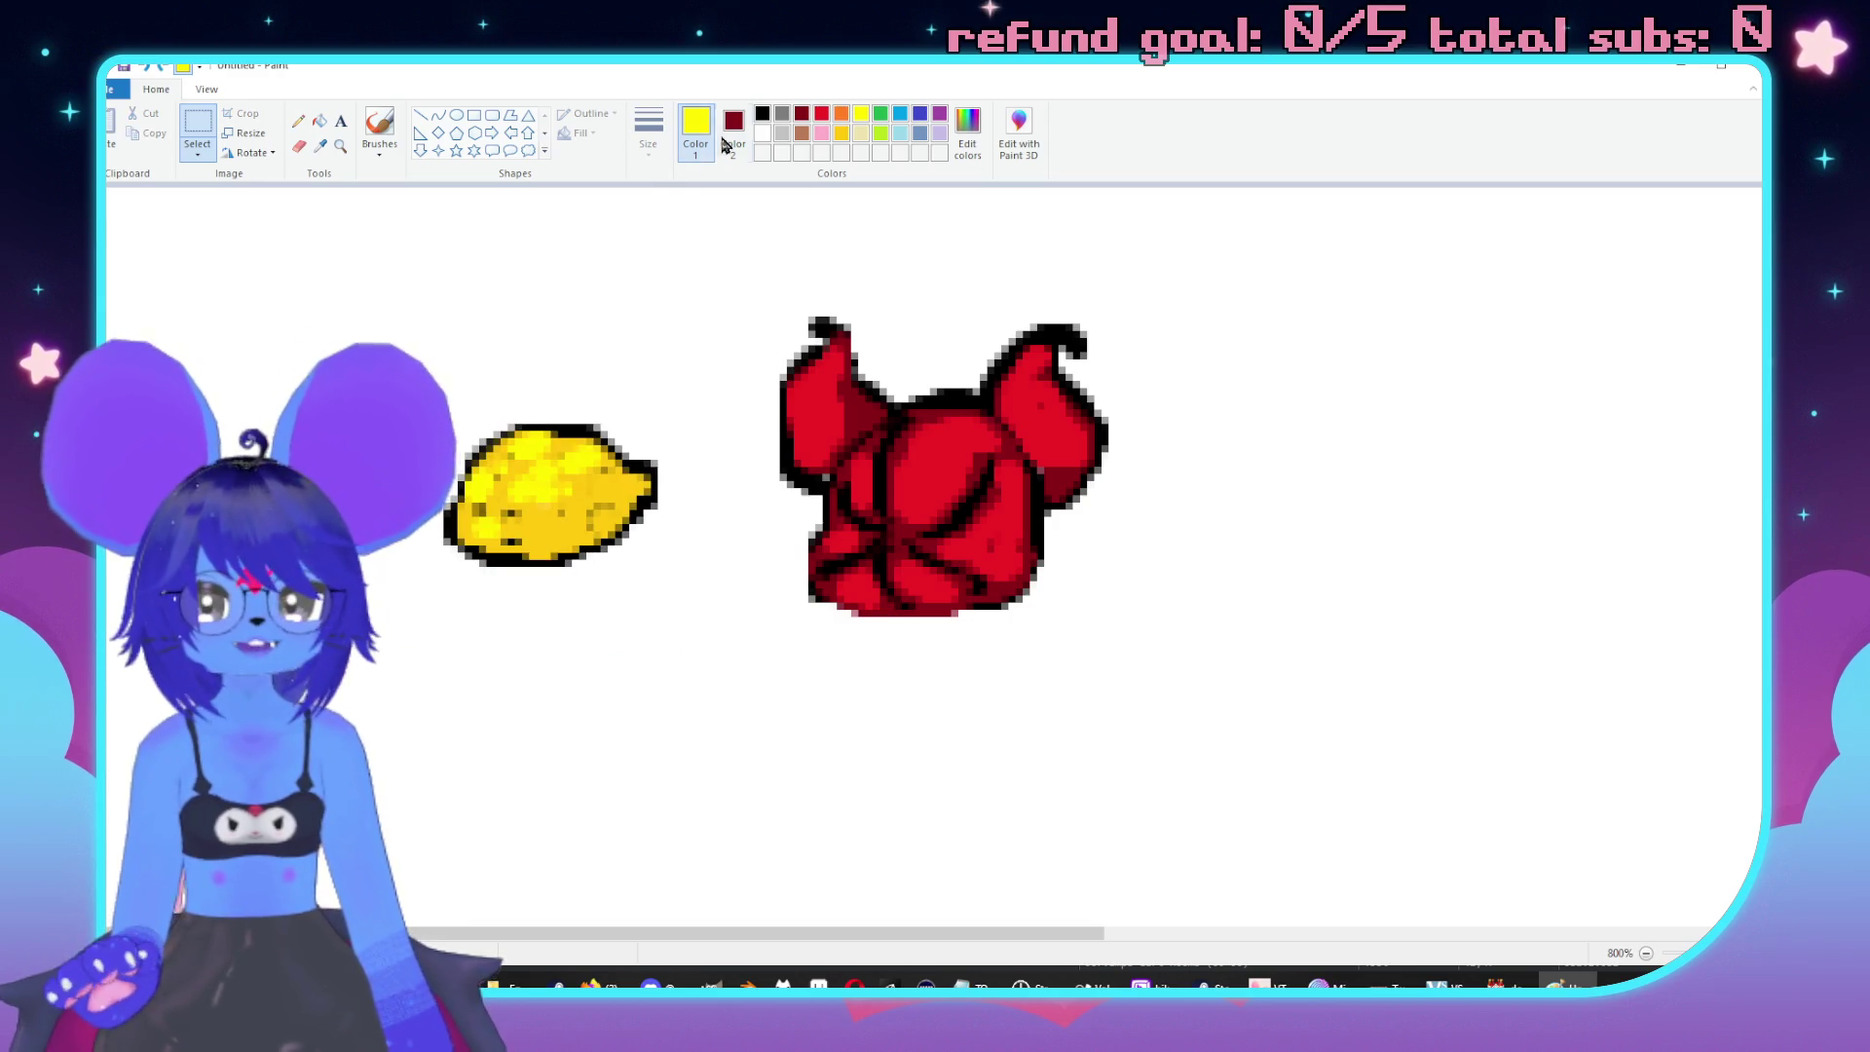
{"action": "left_click", "coordinate": [738, 138]}
{"action": "left_click", "coordinate": [763, 132]}
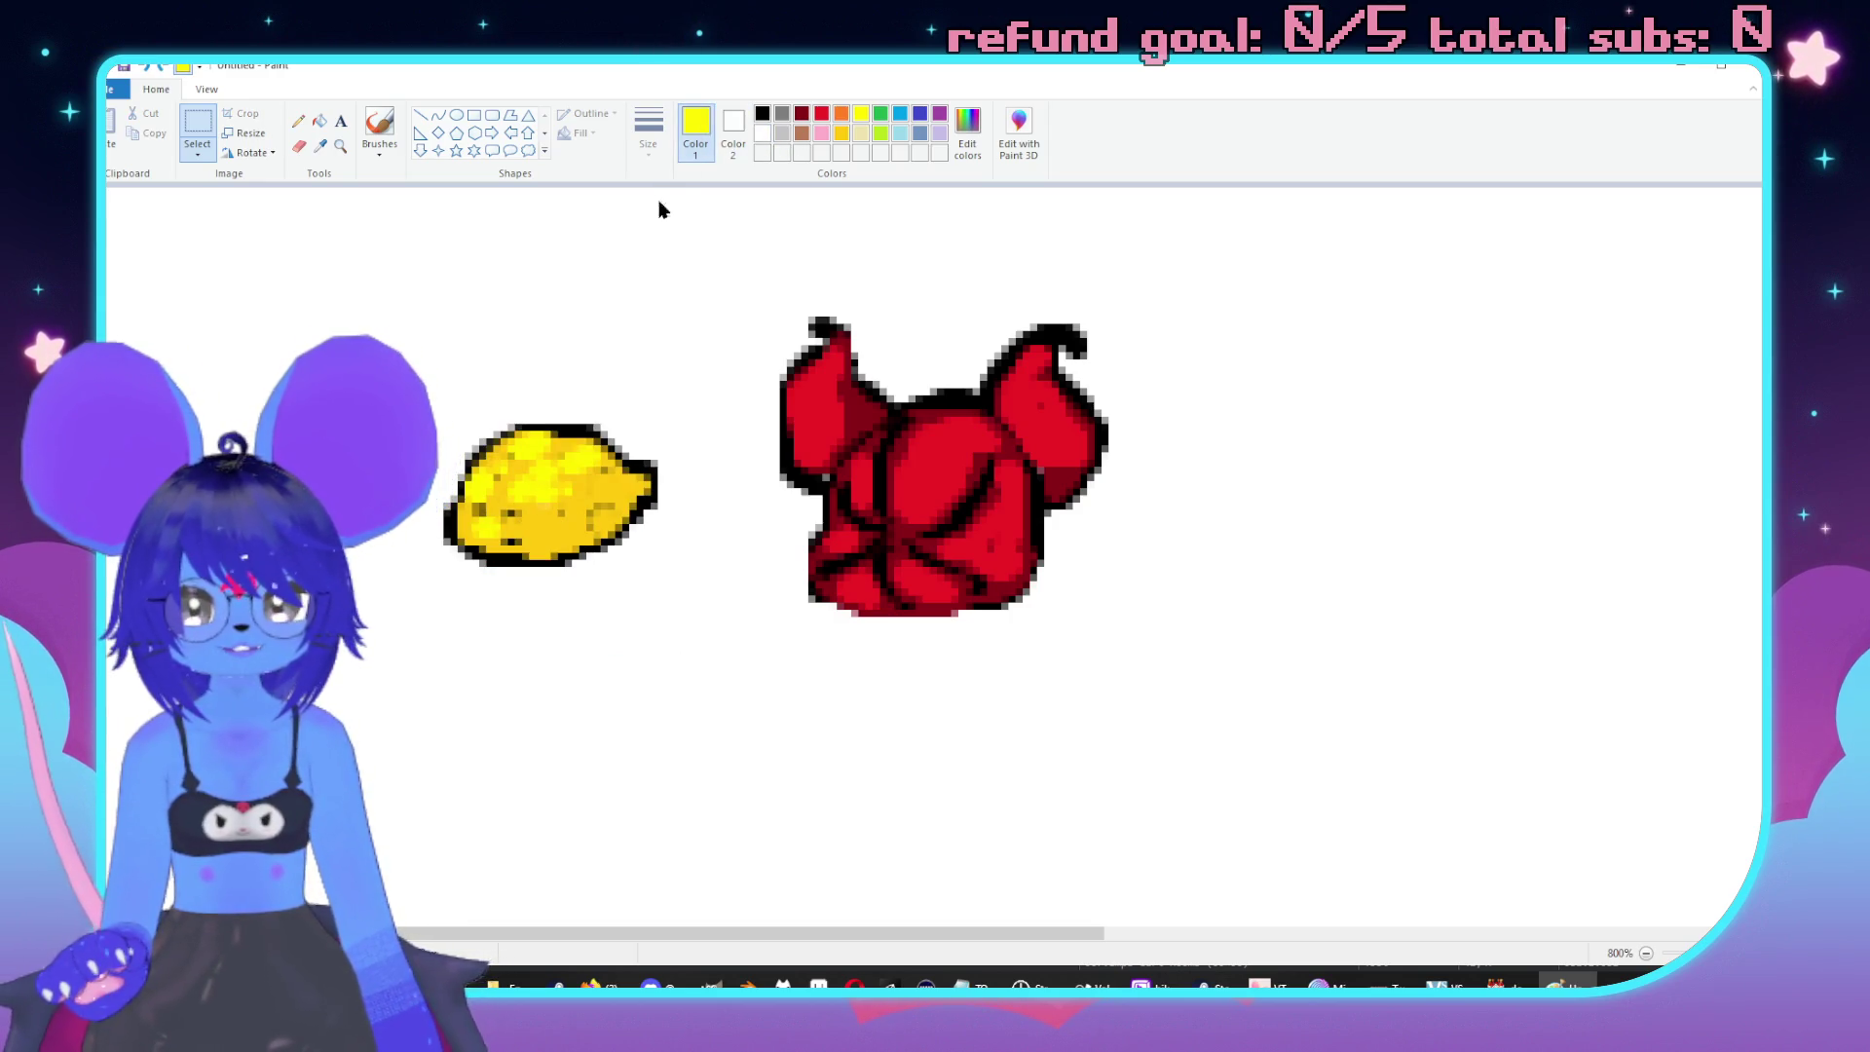
{"action": "left_click_drag", "start_coordinate": [388, 367], "coordinate": [673, 635]}
{"action": "left_click_drag", "start_coordinate": [565, 496], "coordinate": [472, 511]}
{"action": "left_click", "coordinate": [798, 639]}
Brush a black arrow from the lemon to the imp, then return to the RPG Maker editor.
{"action": "left_click", "coordinate": [380, 127]}
{"action": "left_click", "coordinate": [762, 114]}
{"action": "mouse_move", "coordinate": [603, 498]}
{"action": "left_mouse_down"}
{"action": "mouse_move", "coordinate": [730, 497]}
{"action": "mouse_move", "coordinate": [687, 440]}
{"action": "mouse_move", "coordinate": [726, 521]}
{"action": "mouse_move", "coordinate": [668, 570]}
{"action": "left_mouse_up"}
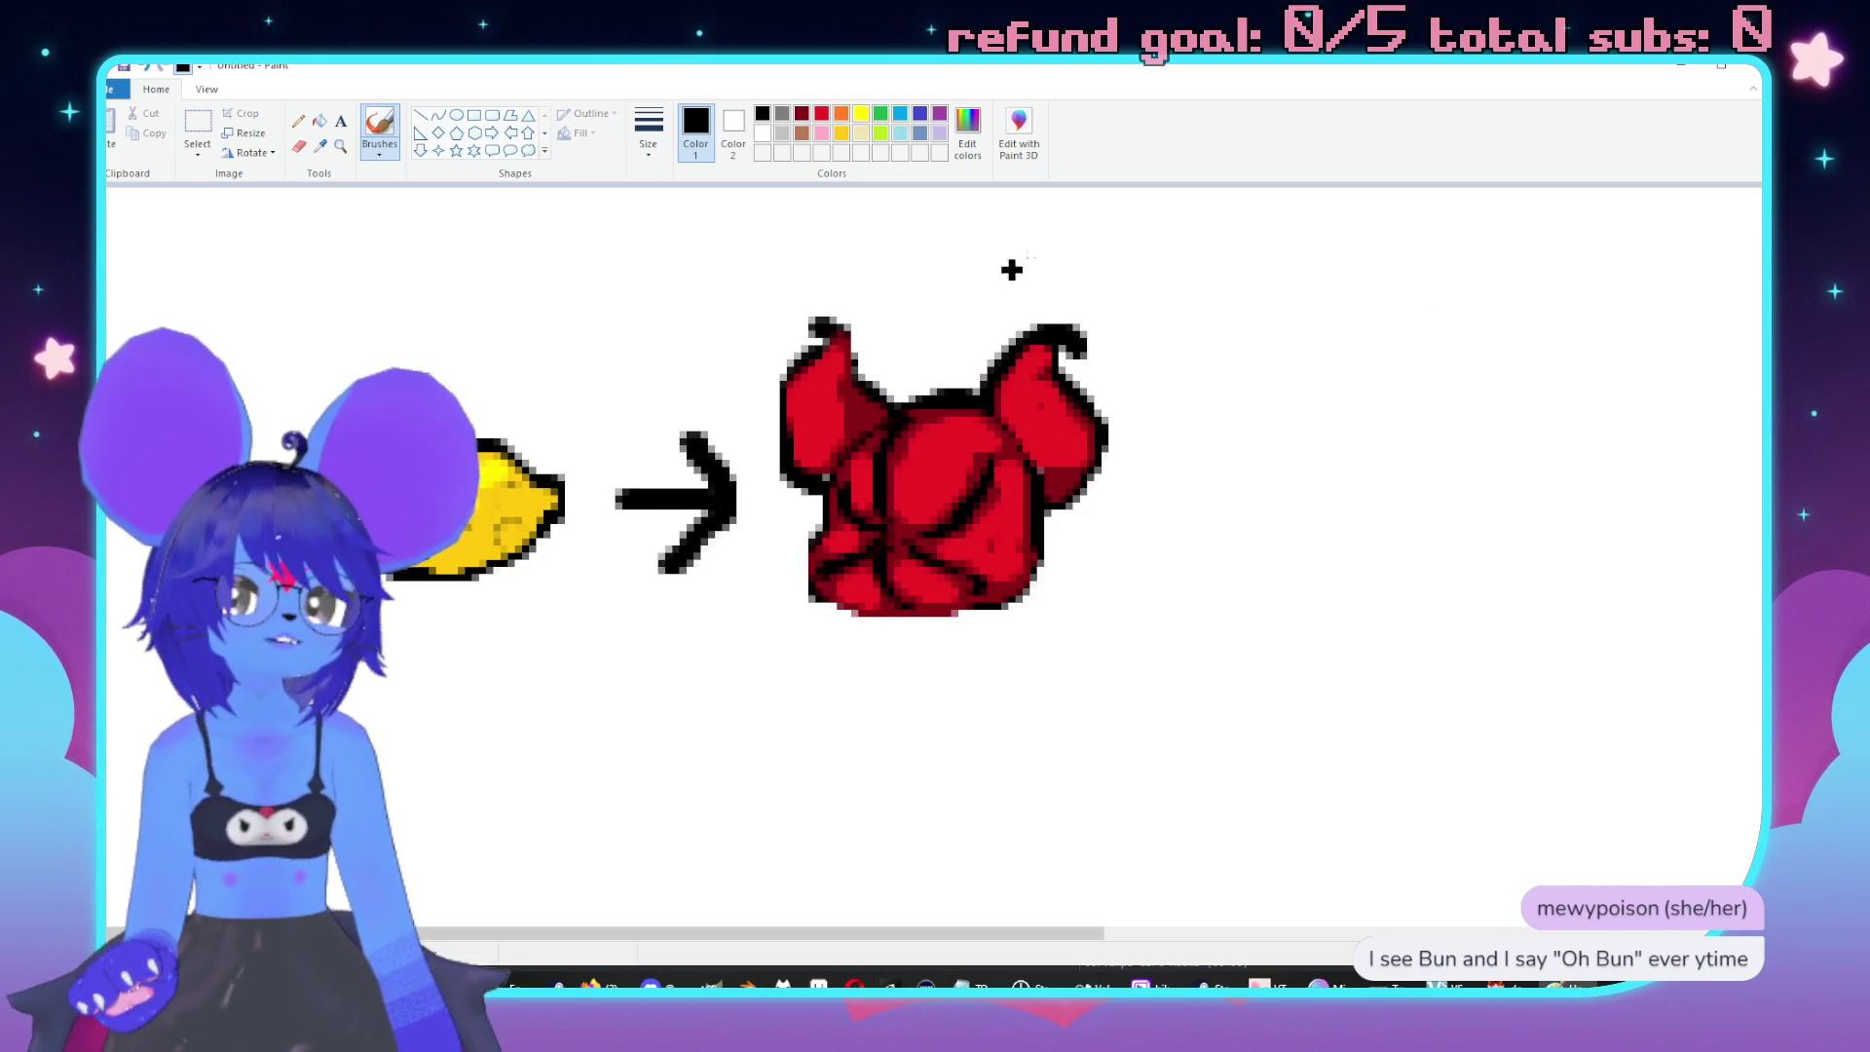
{"action": "left_click_drag", "start_coordinate": [1468, 75], "coordinate": [1669, 75]}
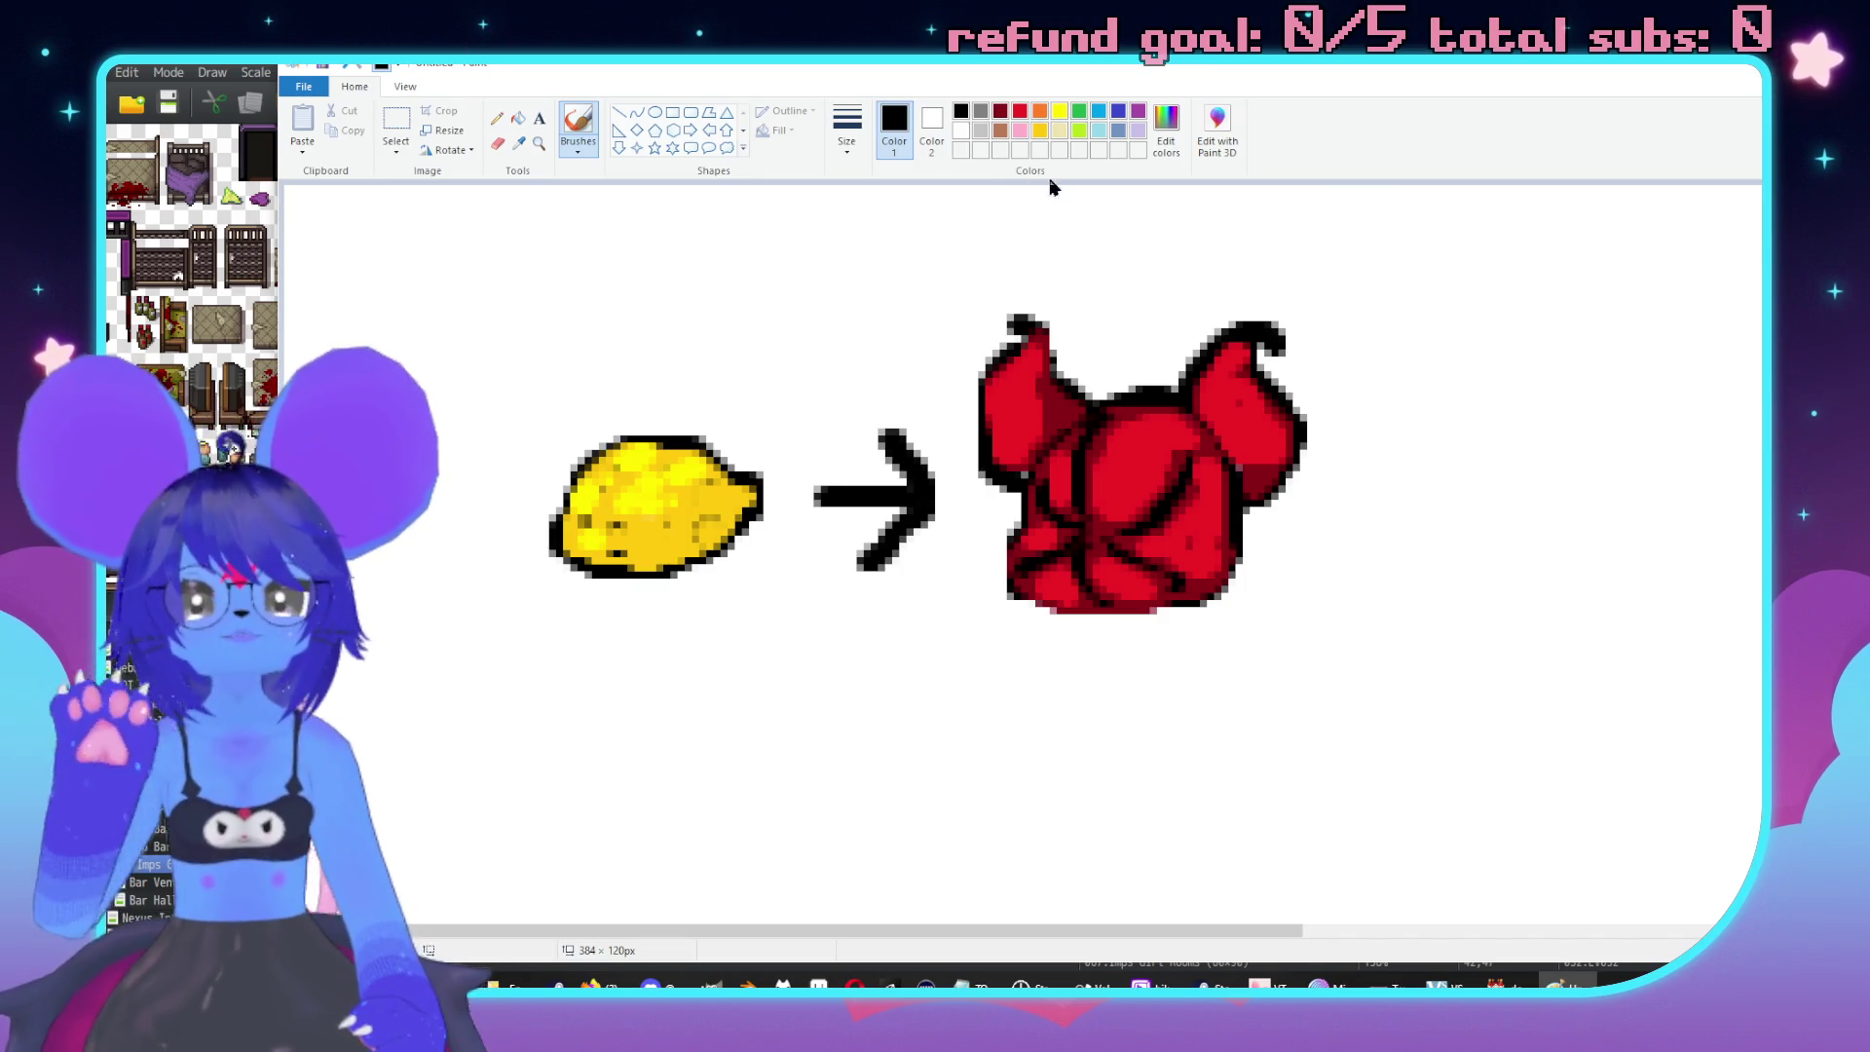
{"action": "key", "text": "alt+Tab"}
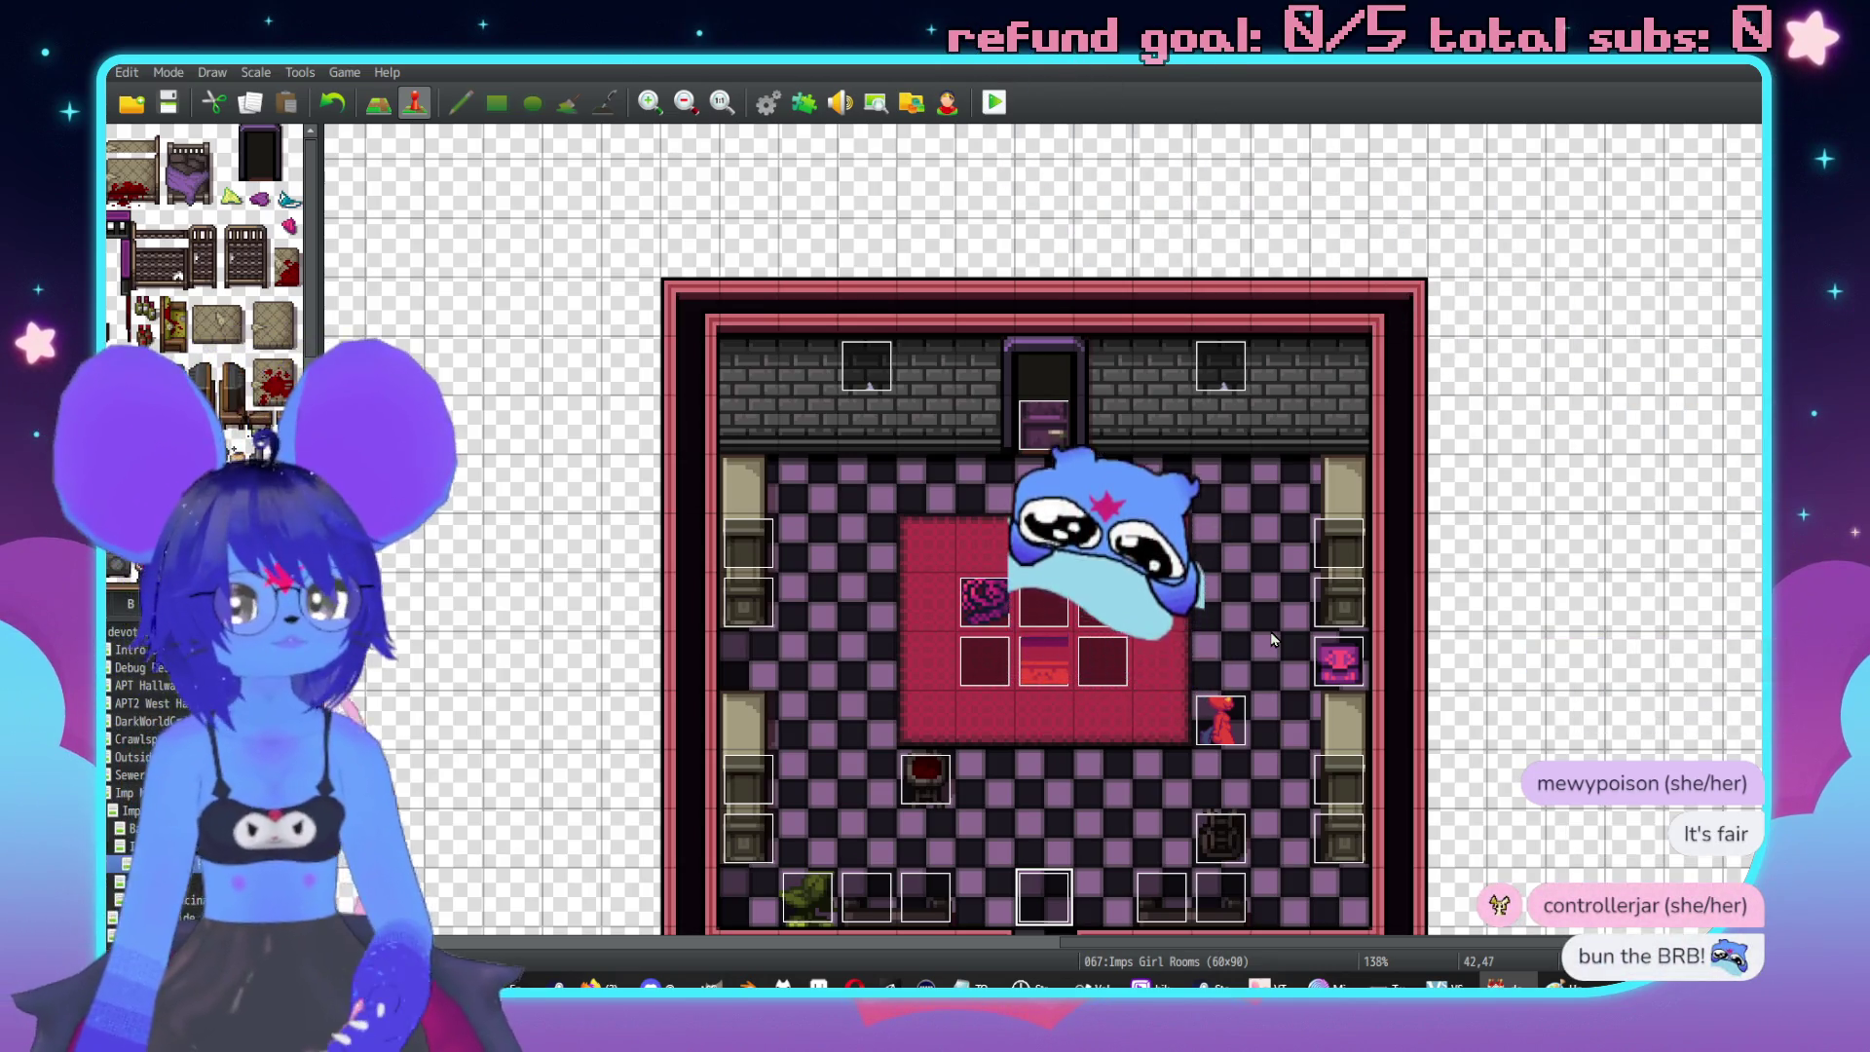
Drag the pink event off the right wall to outside the room.
{"action": "mouse_move", "coordinate": [1349, 662]}
{"action": "left_mouse_down"}
{"action": "mouse_move", "coordinate": [1532, 621]}
{"action": "mouse_move", "coordinate": [1527, 601]}
{"action": "left_mouse_up"}
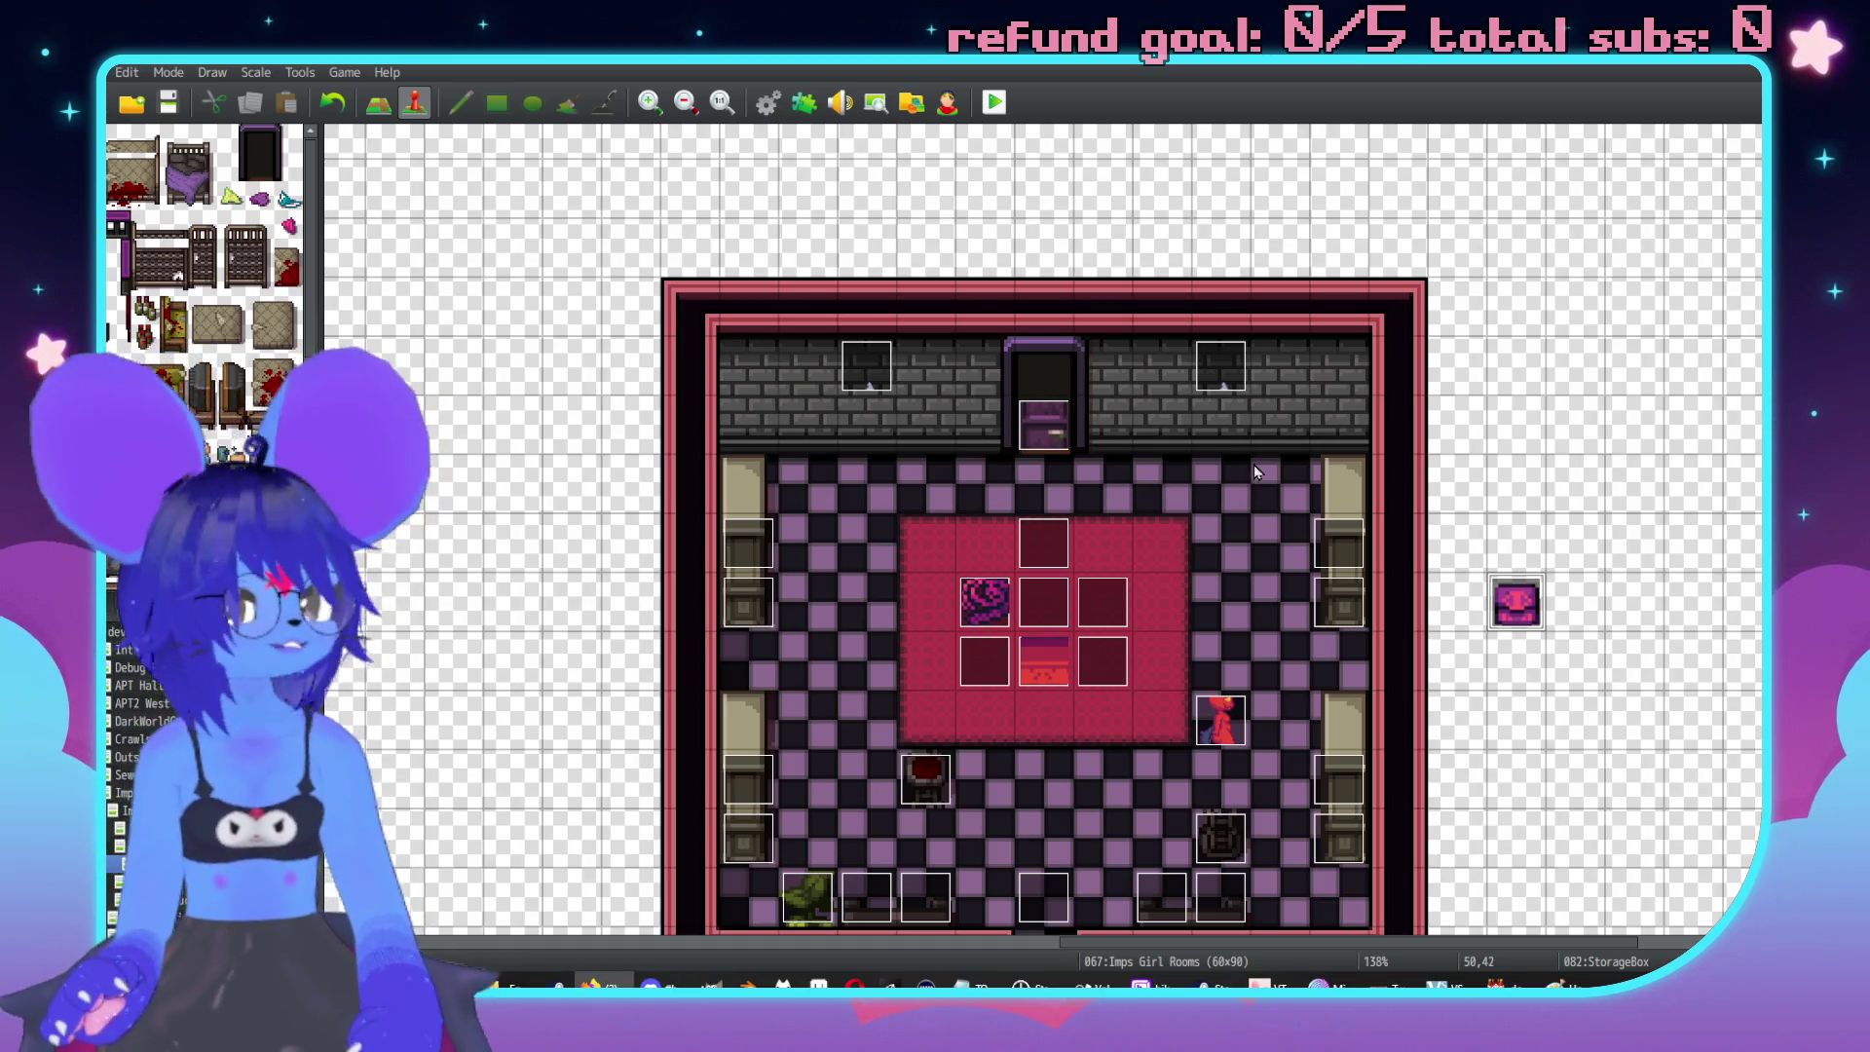
{"action": "scroll", "coordinate": [1480, 634], "scroll_direction": "down", "scroll_amount": 1}
{"action": "scroll", "coordinate": [1520, 672], "scroll_direction": "right", "scroll_amount": 3}
Move the StorageBox event to the storage room's right end.
{"action": "scroll", "coordinate": [1481, 614], "scroll_direction": "down", "scroll_amount": 4, "text": "ctrl"}
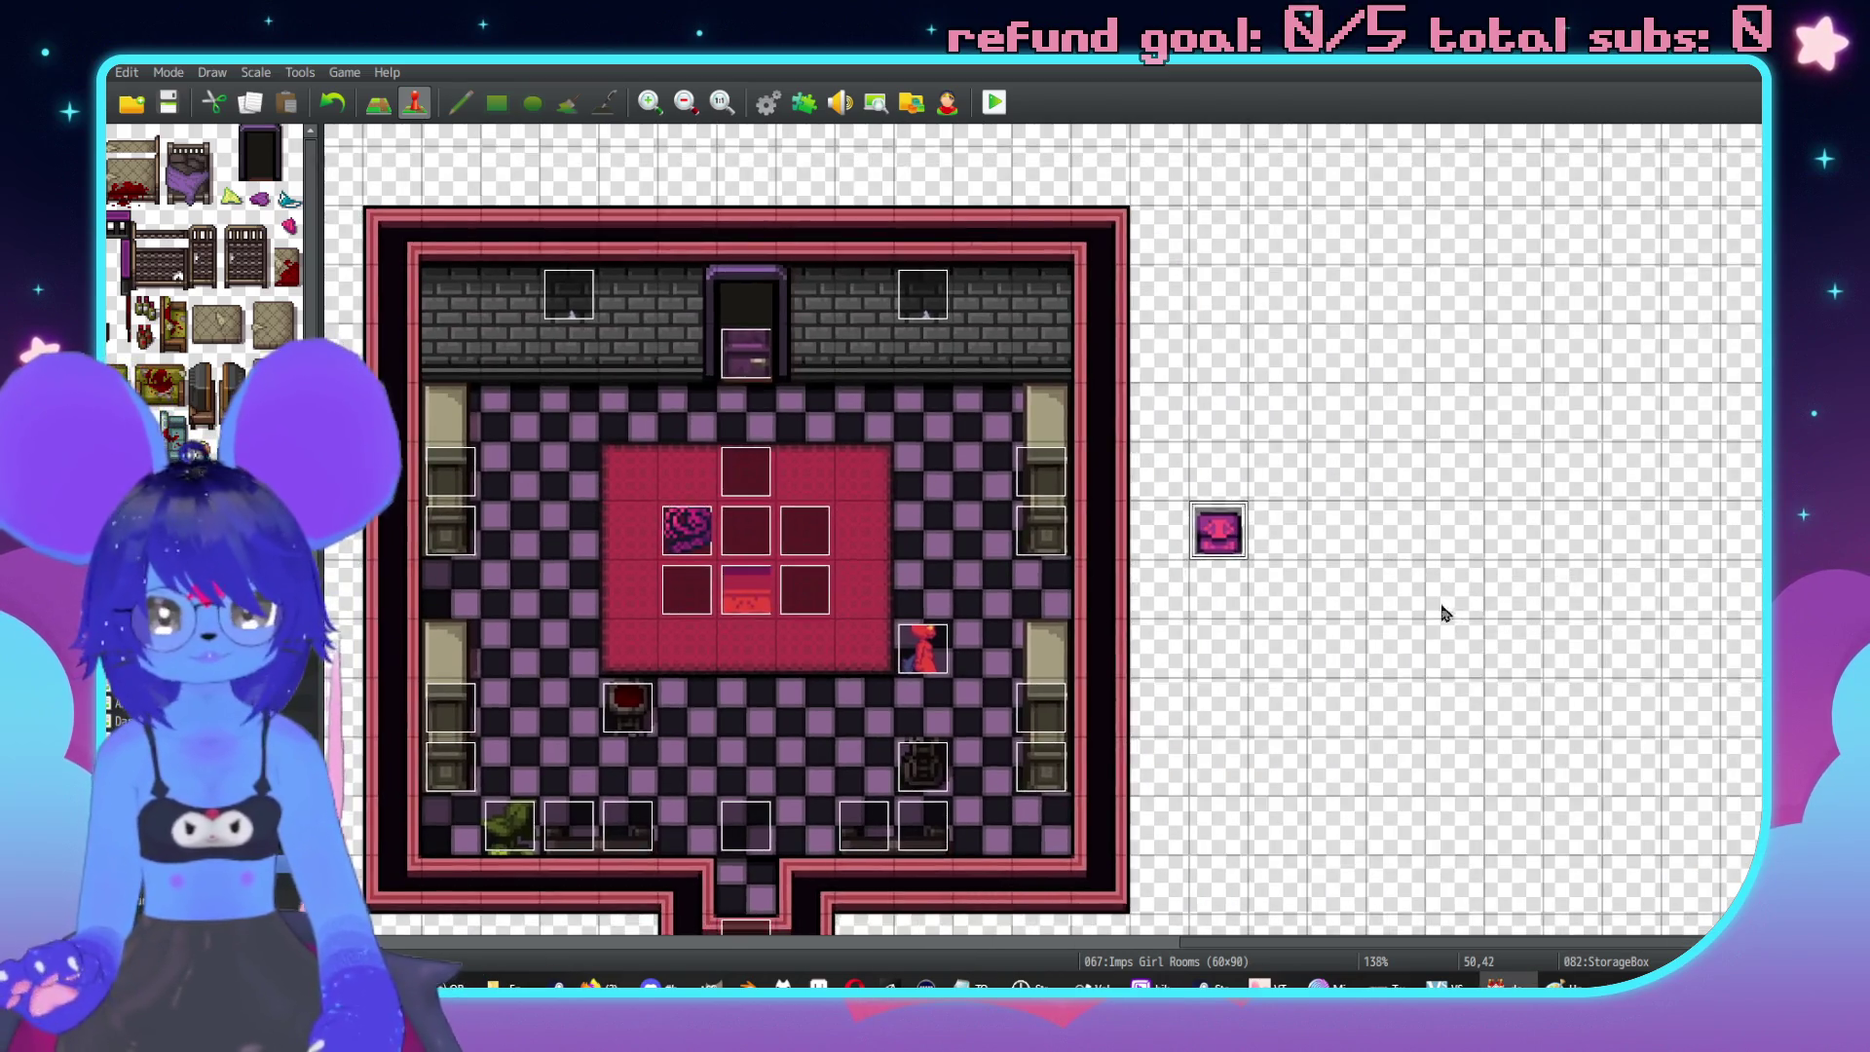
{"action": "scroll", "coordinate": [1344, 468], "scroll_direction": "down", "scroll_amount": 3}
{"action": "left_click_drag", "start_coordinate": [1435, 259], "coordinate": [1398, 758]}
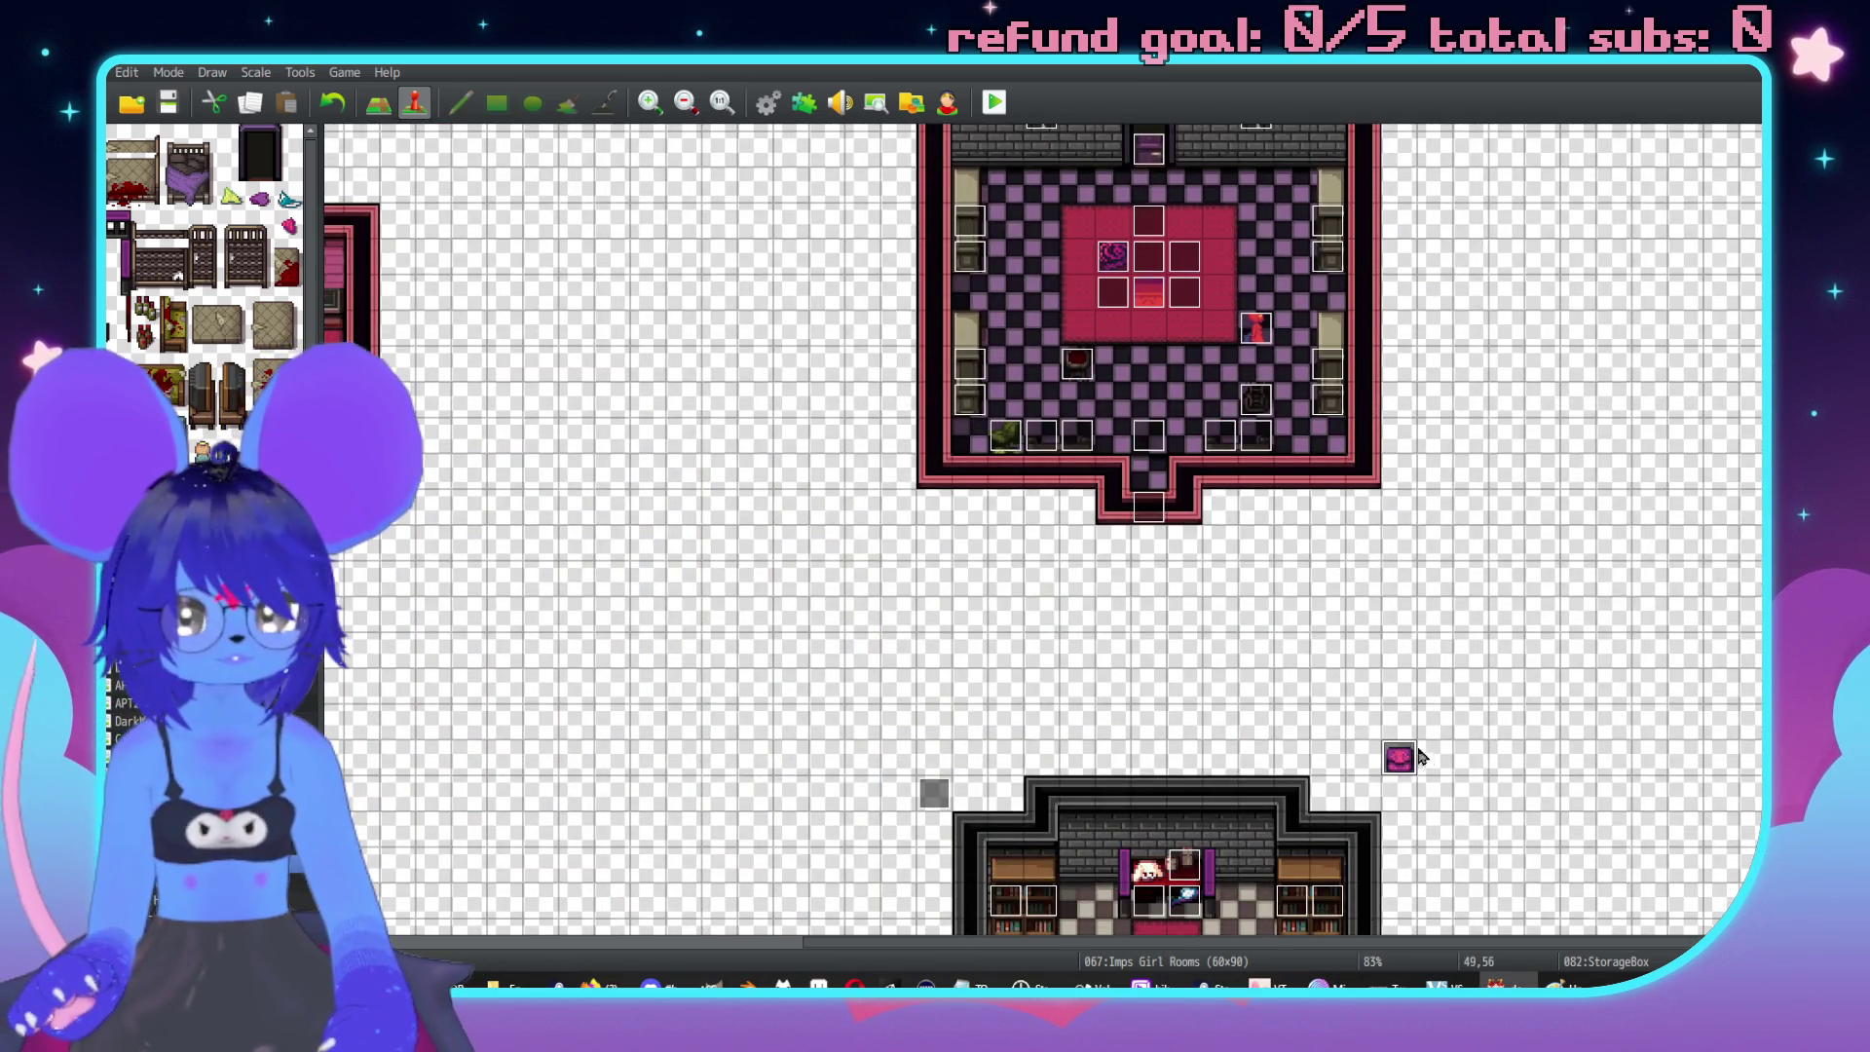
{"action": "scroll", "coordinate": [1415, 526], "scroll_direction": "down", "scroll_amount": 6}
{"action": "scroll", "coordinate": [1445, 446], "scroll_direction": "up", "scroll_amount": 2}
{"action": "scroll", "coordinate": [1531, 474], "scroll_direction": "up", "scroll_amount": 2, "text": "ctrl"}
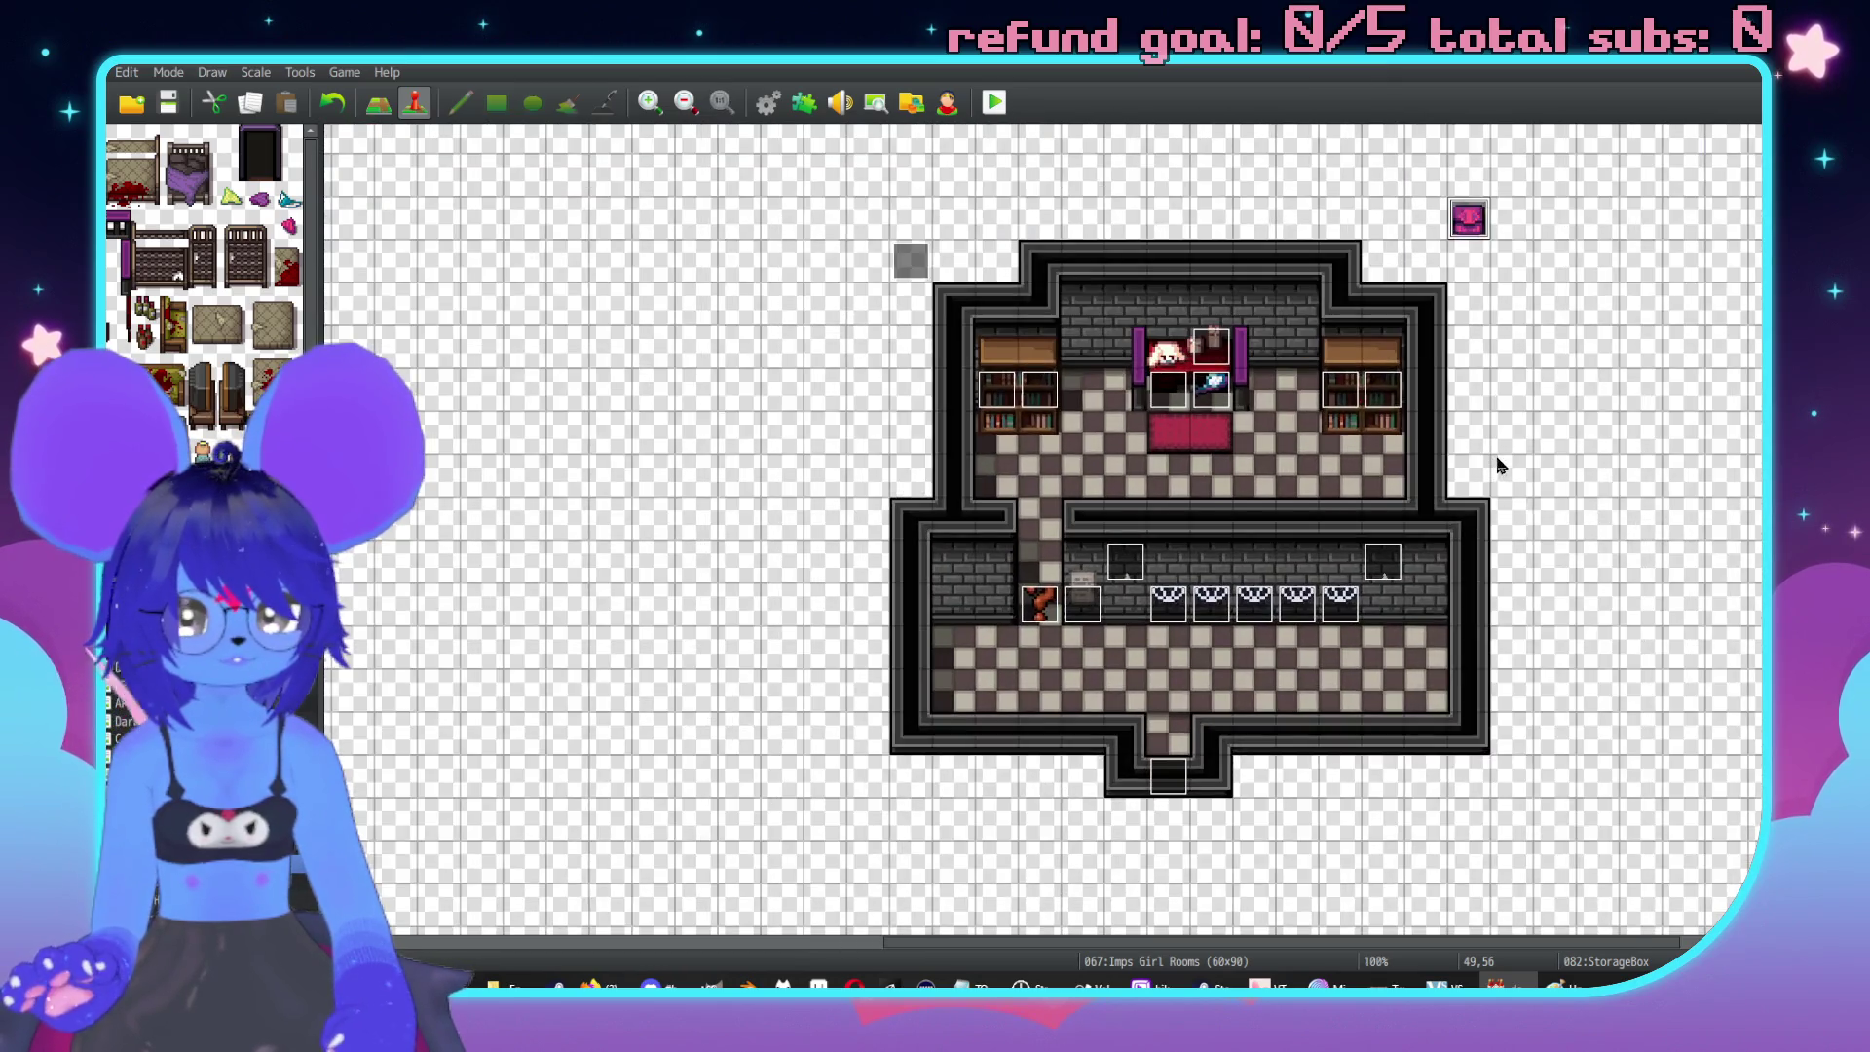
{"action": "left_click", "coordinate": [1478, 660]}
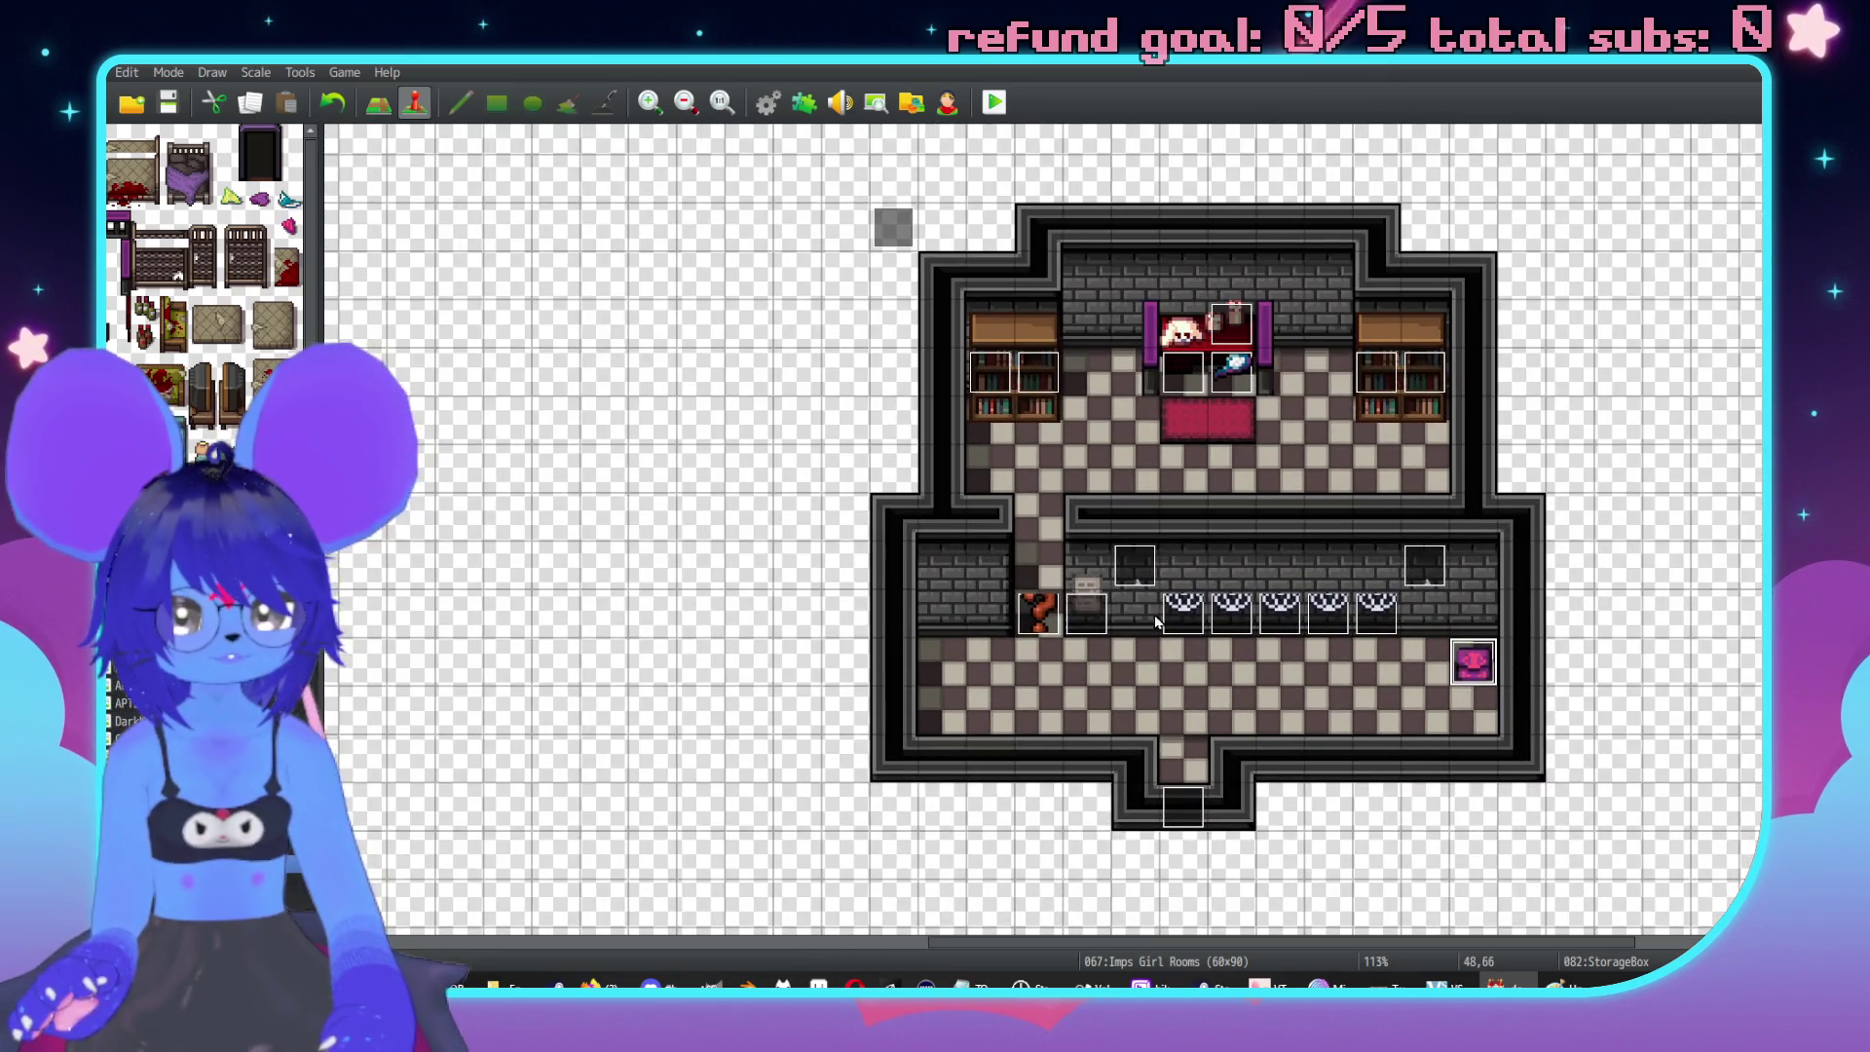
{"action": "scroll", "coordinate": [1441, 604], "scroll_direction": "down", "scroll_amount": 3}
{"action": "scroll", "coordinate": [1442, 604], "scroll_direction": "right", "scroll_amount": 5}
{"action": "scroll", "coordinate": [1484, 526], "scroll_direction": "down", "scroll_amount": 4, "text": "ctrl"}
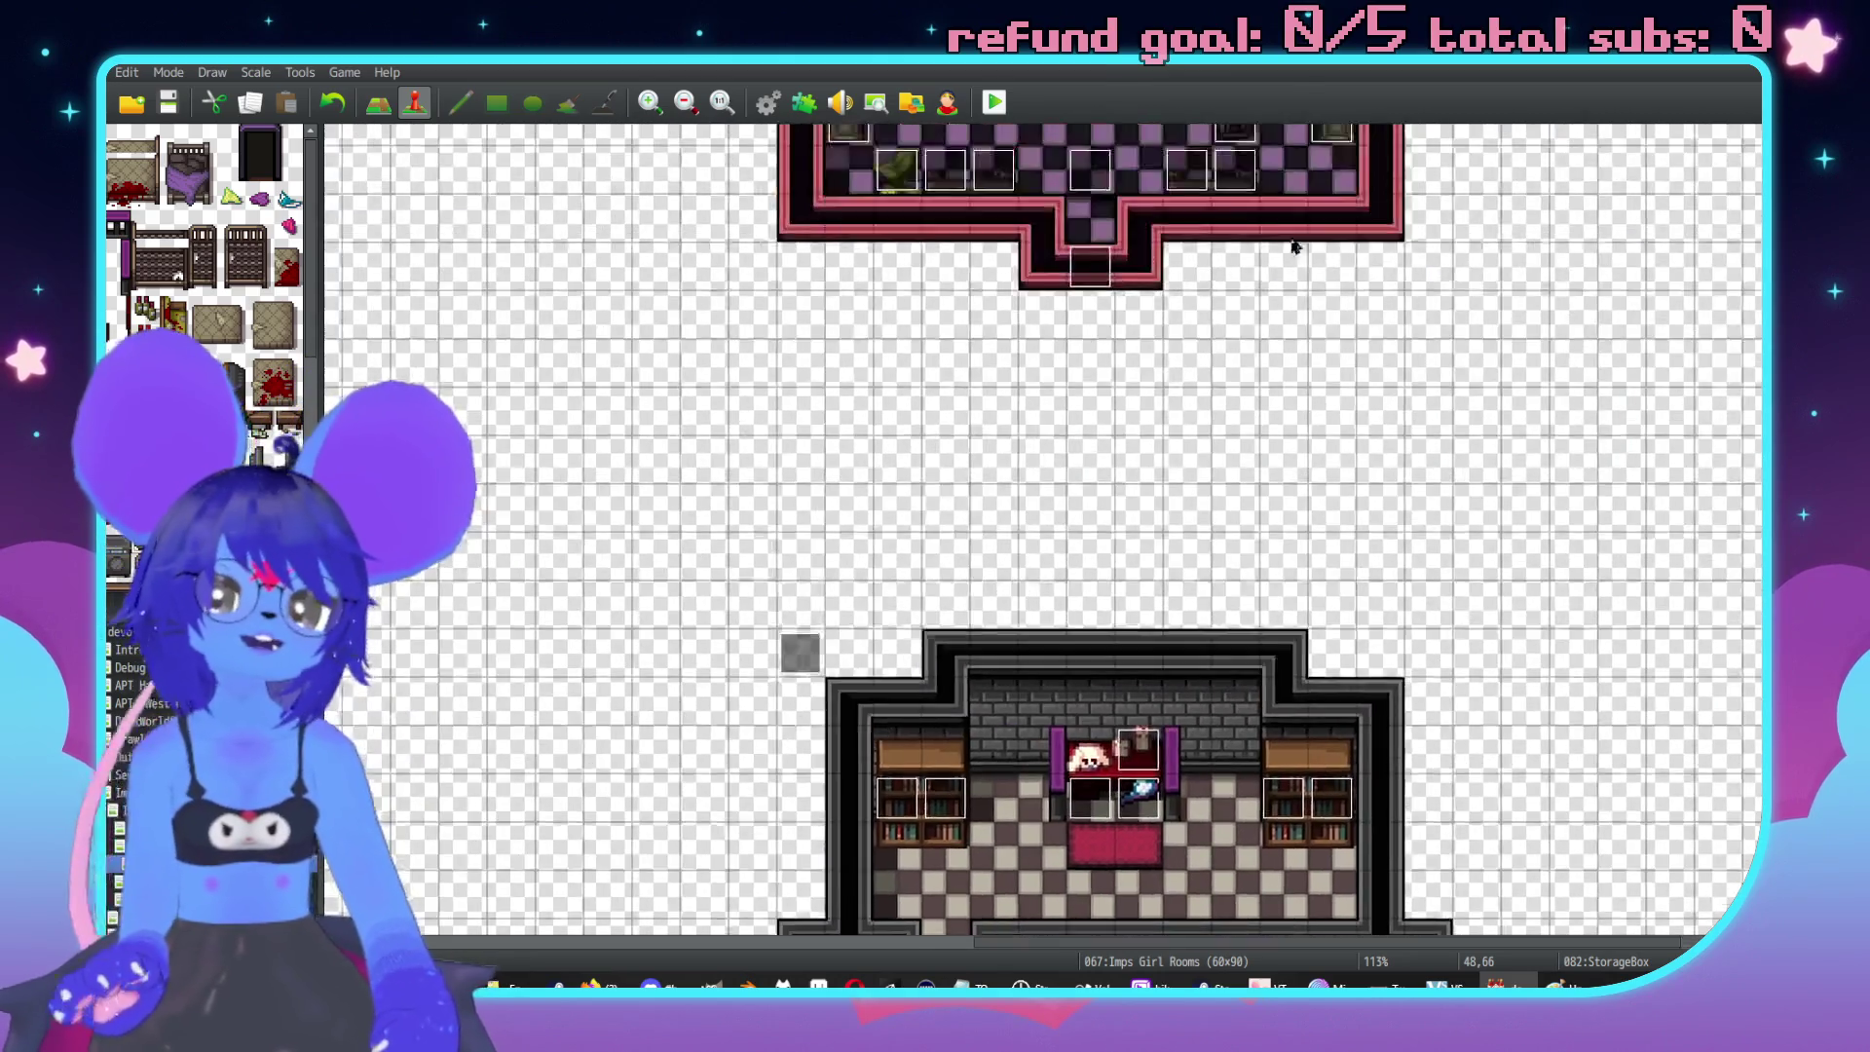
{"action": "scroll", "coordinate": [1390, 542], "scroll_direction": "up", "scroll_amount": 1, "text": "ctrl"}
{"action": "scroll", "coordinate": [1401, 626], "scroll_direction": "up", "scroll_amount": 10}
{"action": "scroll", "coordinate": [1266, 487], "scroll_direction": "left", "scroll_amount": 5}
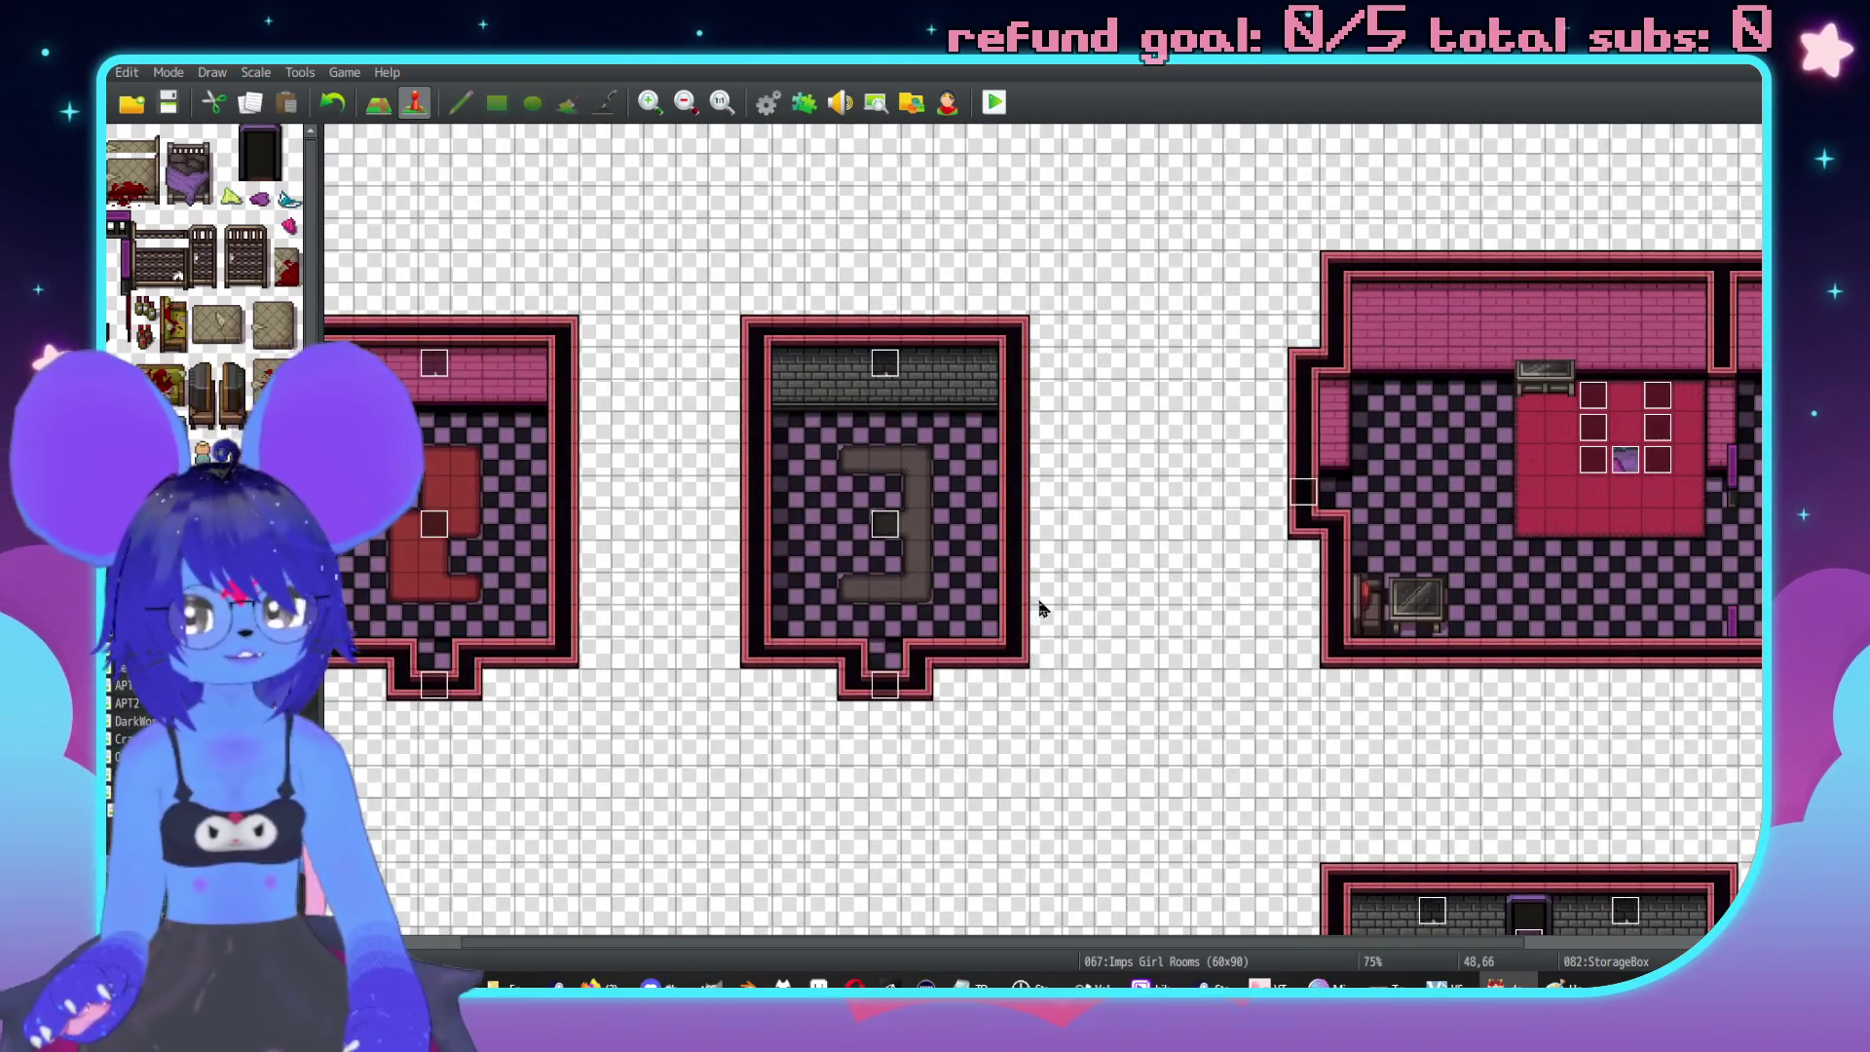
{"action": "scroll", "coordinate": [557, 484], "scroll_direction": "up", "scroll_amount": 2, "text": "ctrl"}
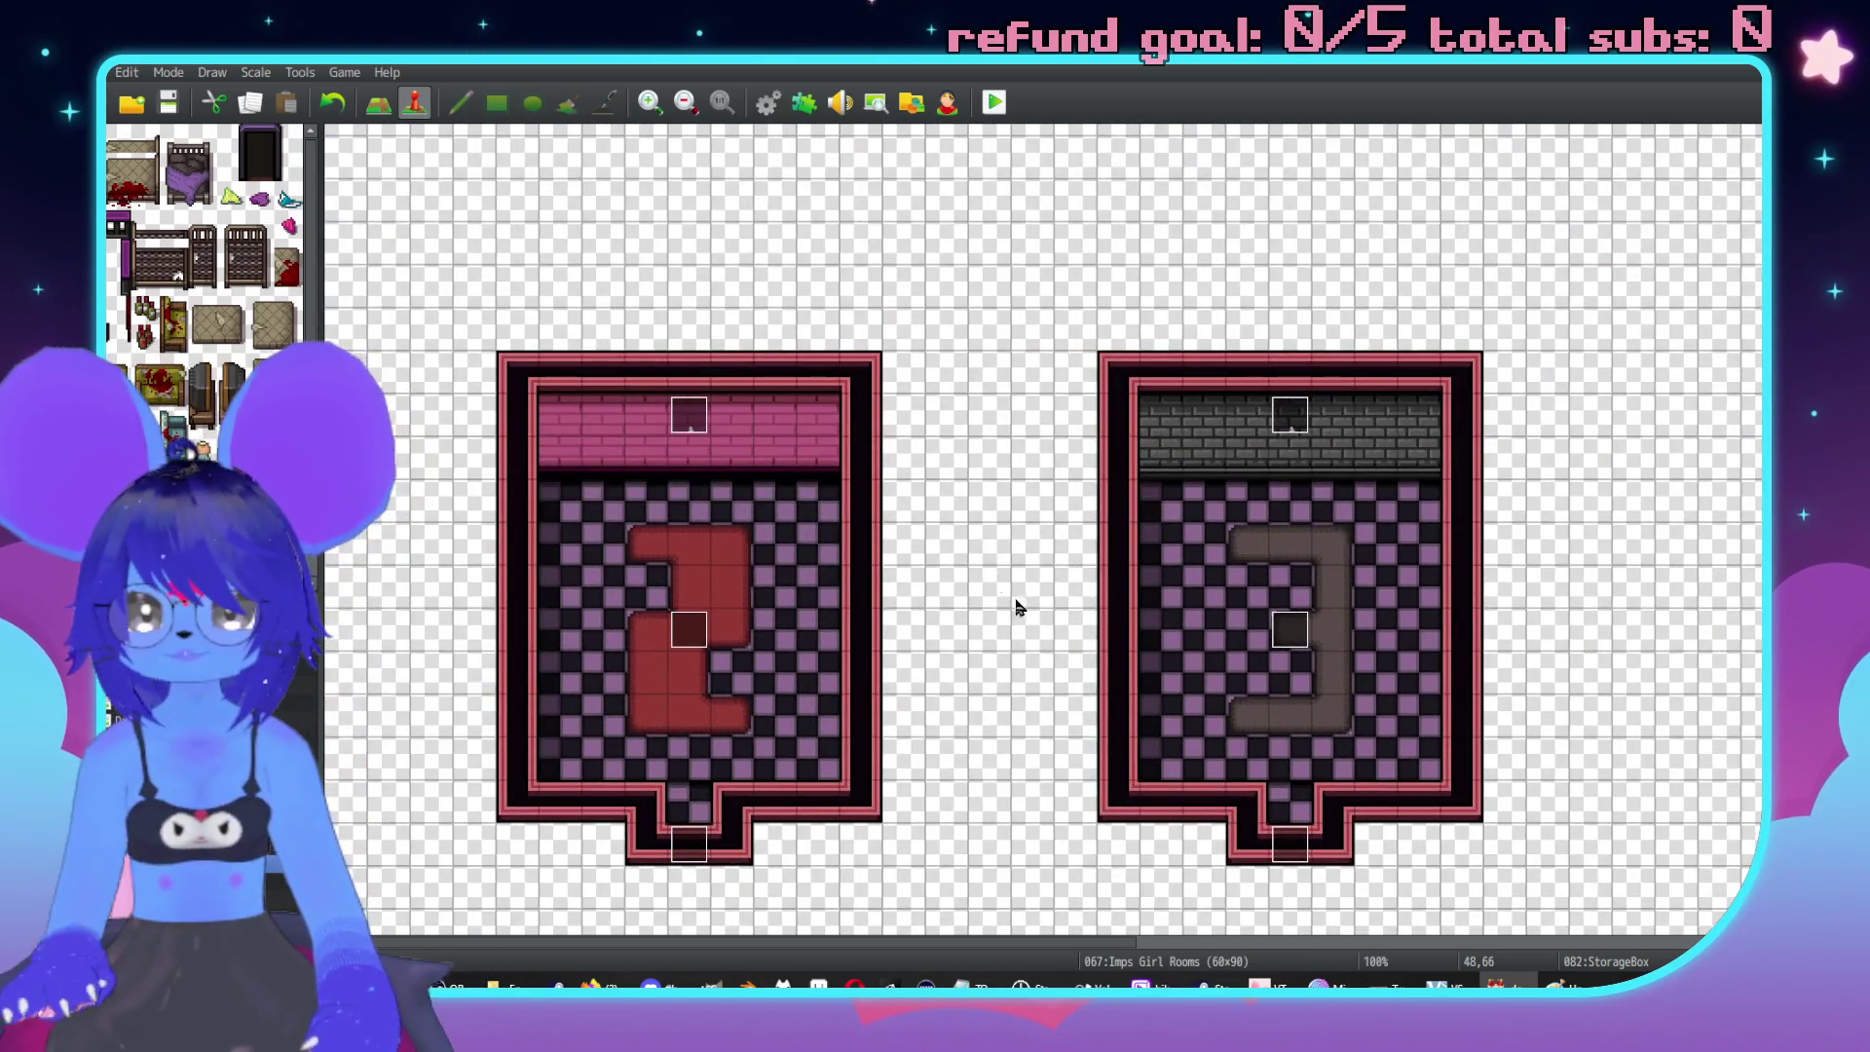
On the map layer, place a teal clutter item on the left room's floor.
{"action": "key", "text": "F5"}
{"action": "scroll", "coordinate": [668, 456], "scroll_direction": "down", "scroll_amount": 1}
{"action": "scroll", "coordinate": [597, 451], "scroll_direction": "down", "scroll_amount": 4}
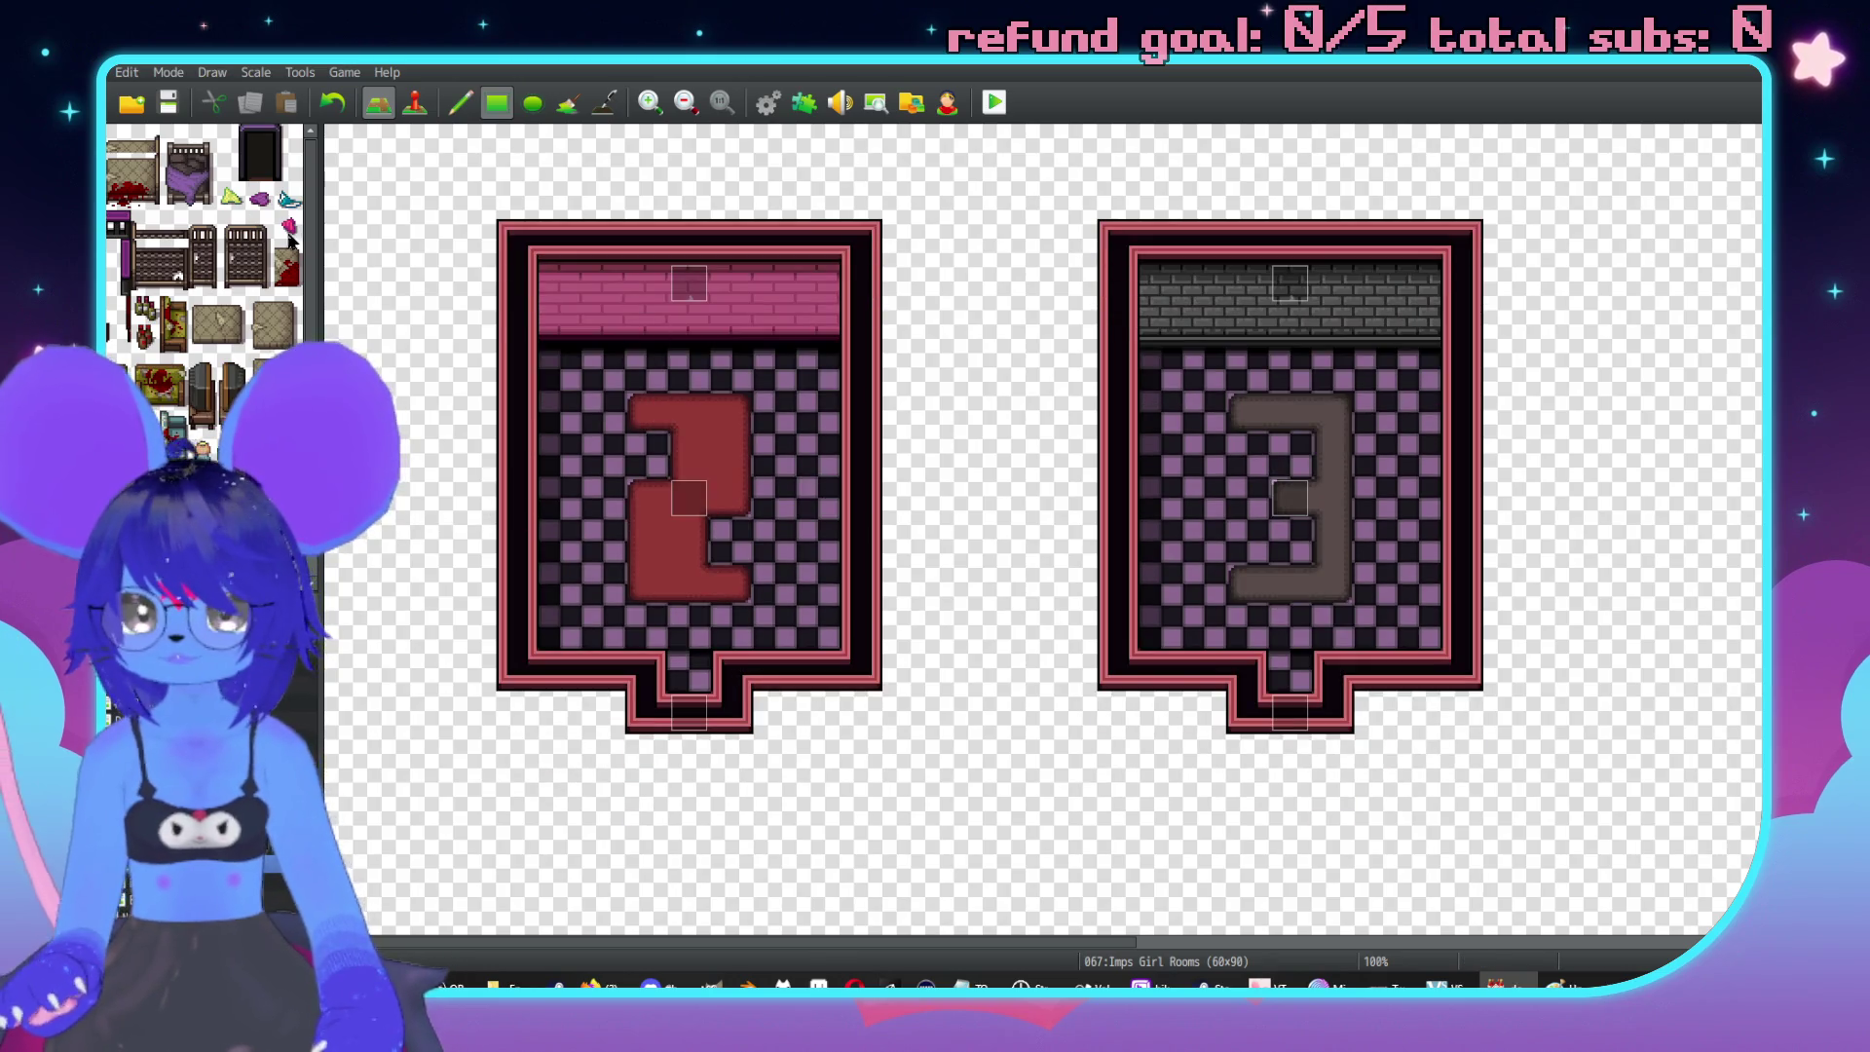
{"action": "scroll", "coordinate": [668, 403], "scroll_direction": "up", "scroll_amount": 2, "text": "ctrl"}
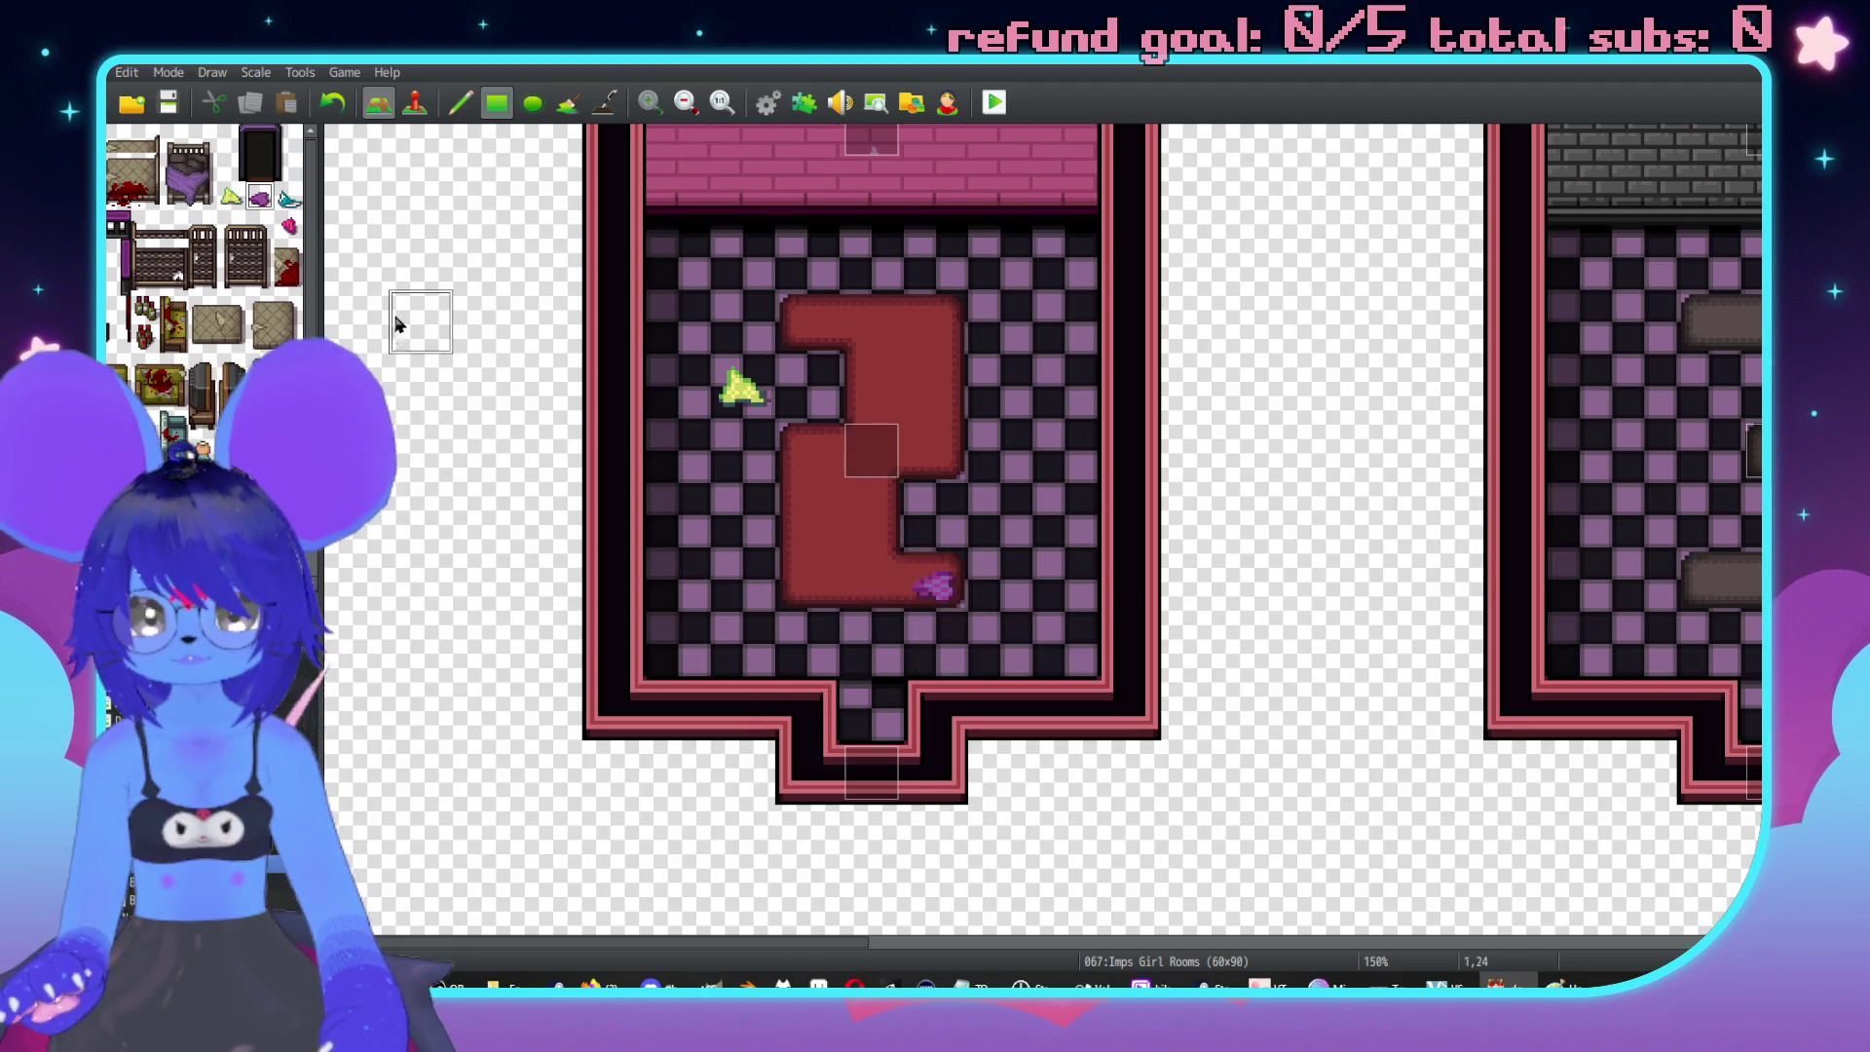
{"action": "left_click", "coordinate": [943, 593]}
{"action": "scroll", "coordinate": [966, 406], "scroll_direction": "up", "scroll_amount": 1}
{"action": "scroll", "coordinate": [966, 406], "scroll_direction": "right", "scroll_amount": 1}
{"action": "scroll", "coordinate": [1020, 541], "scroll_direction": "up", "scroll_amount": 3}
{"action": "scroll", "coordinate": [1019, 541], "scroll_direction": "right", "scroll_amount": 4}
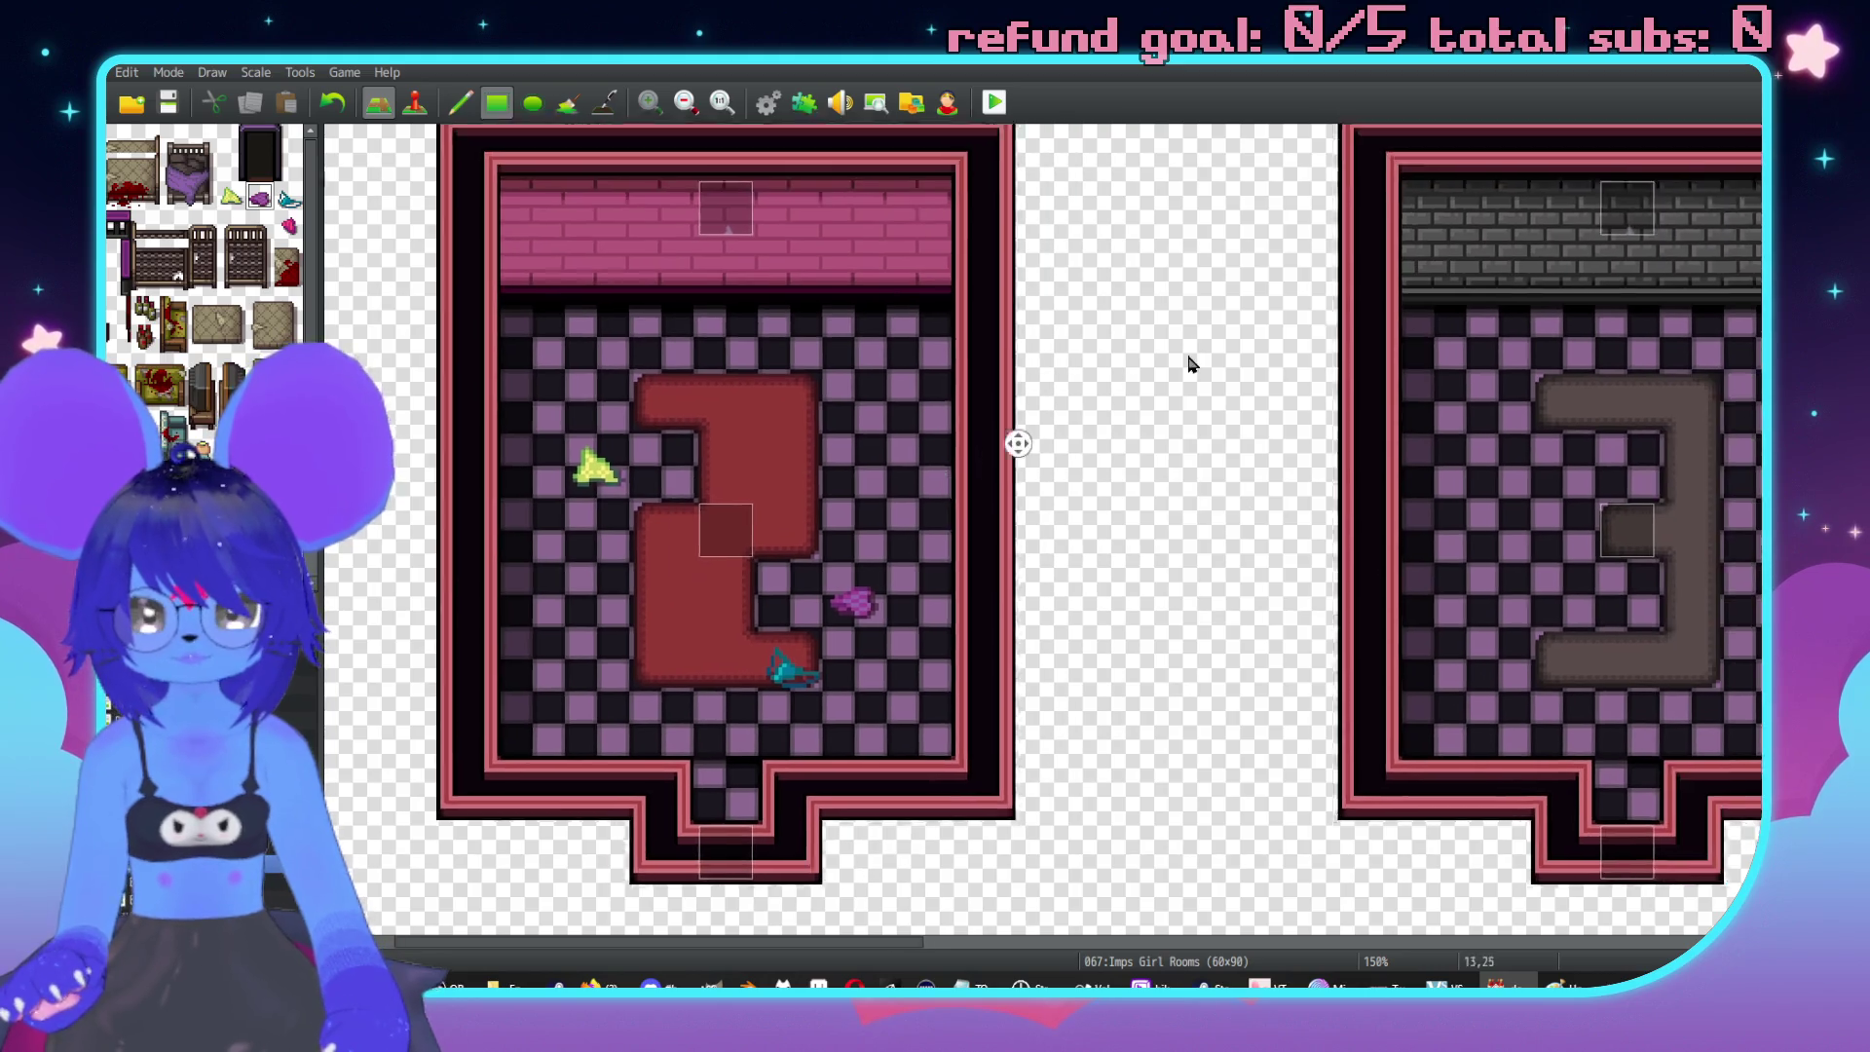
{"action": "left_click", "coordinate": [288, 199]}
{"action": "left_click", "coordinate": [531, 631]}
Scatter two yellow items and a pink item across the "3" room.
{"action": "scroll", "coordinate": [864, 482], "scroll_direction": "down", "scroll_amount": 1}
{"action": "scroll", "coordinate": [864, 482], "scroll_direction": "right", "scroll_amount": 3}
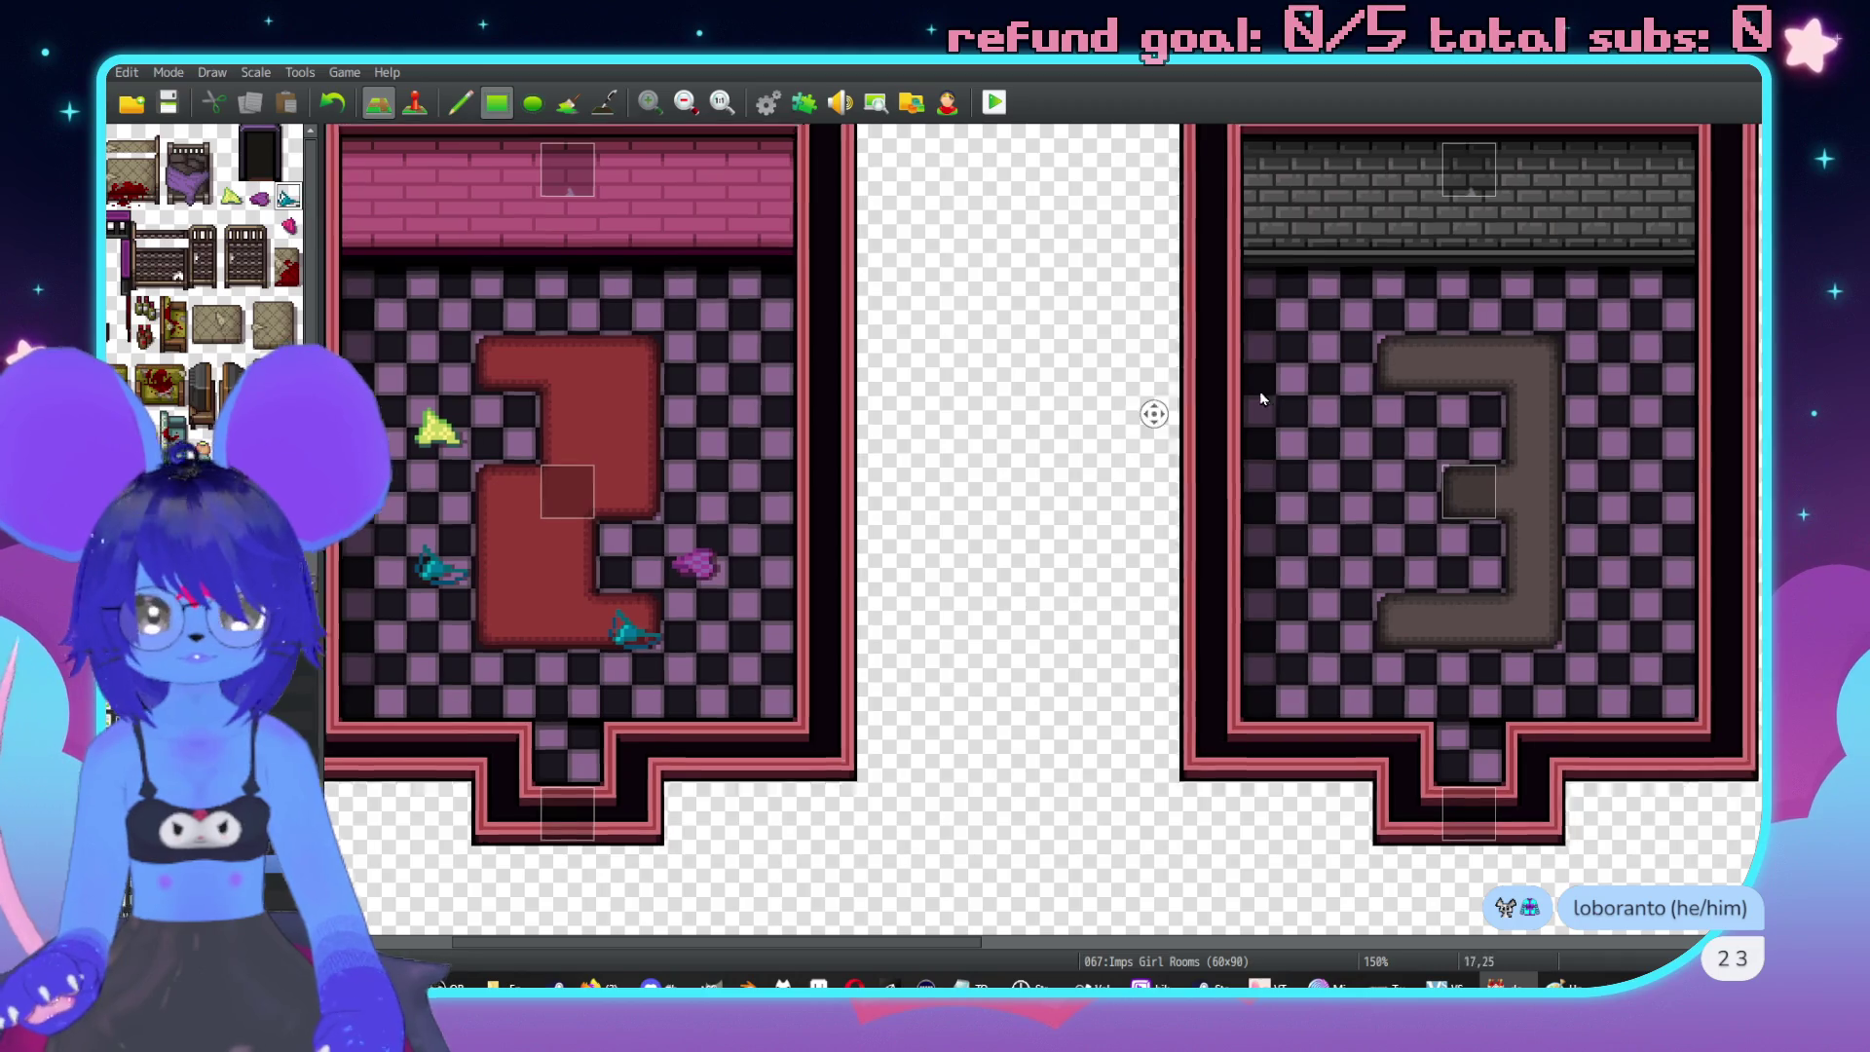
{"action": "scroll", "coordinate": [1156, 409], "scroll_direction": "right", "scroll_amount": 3}
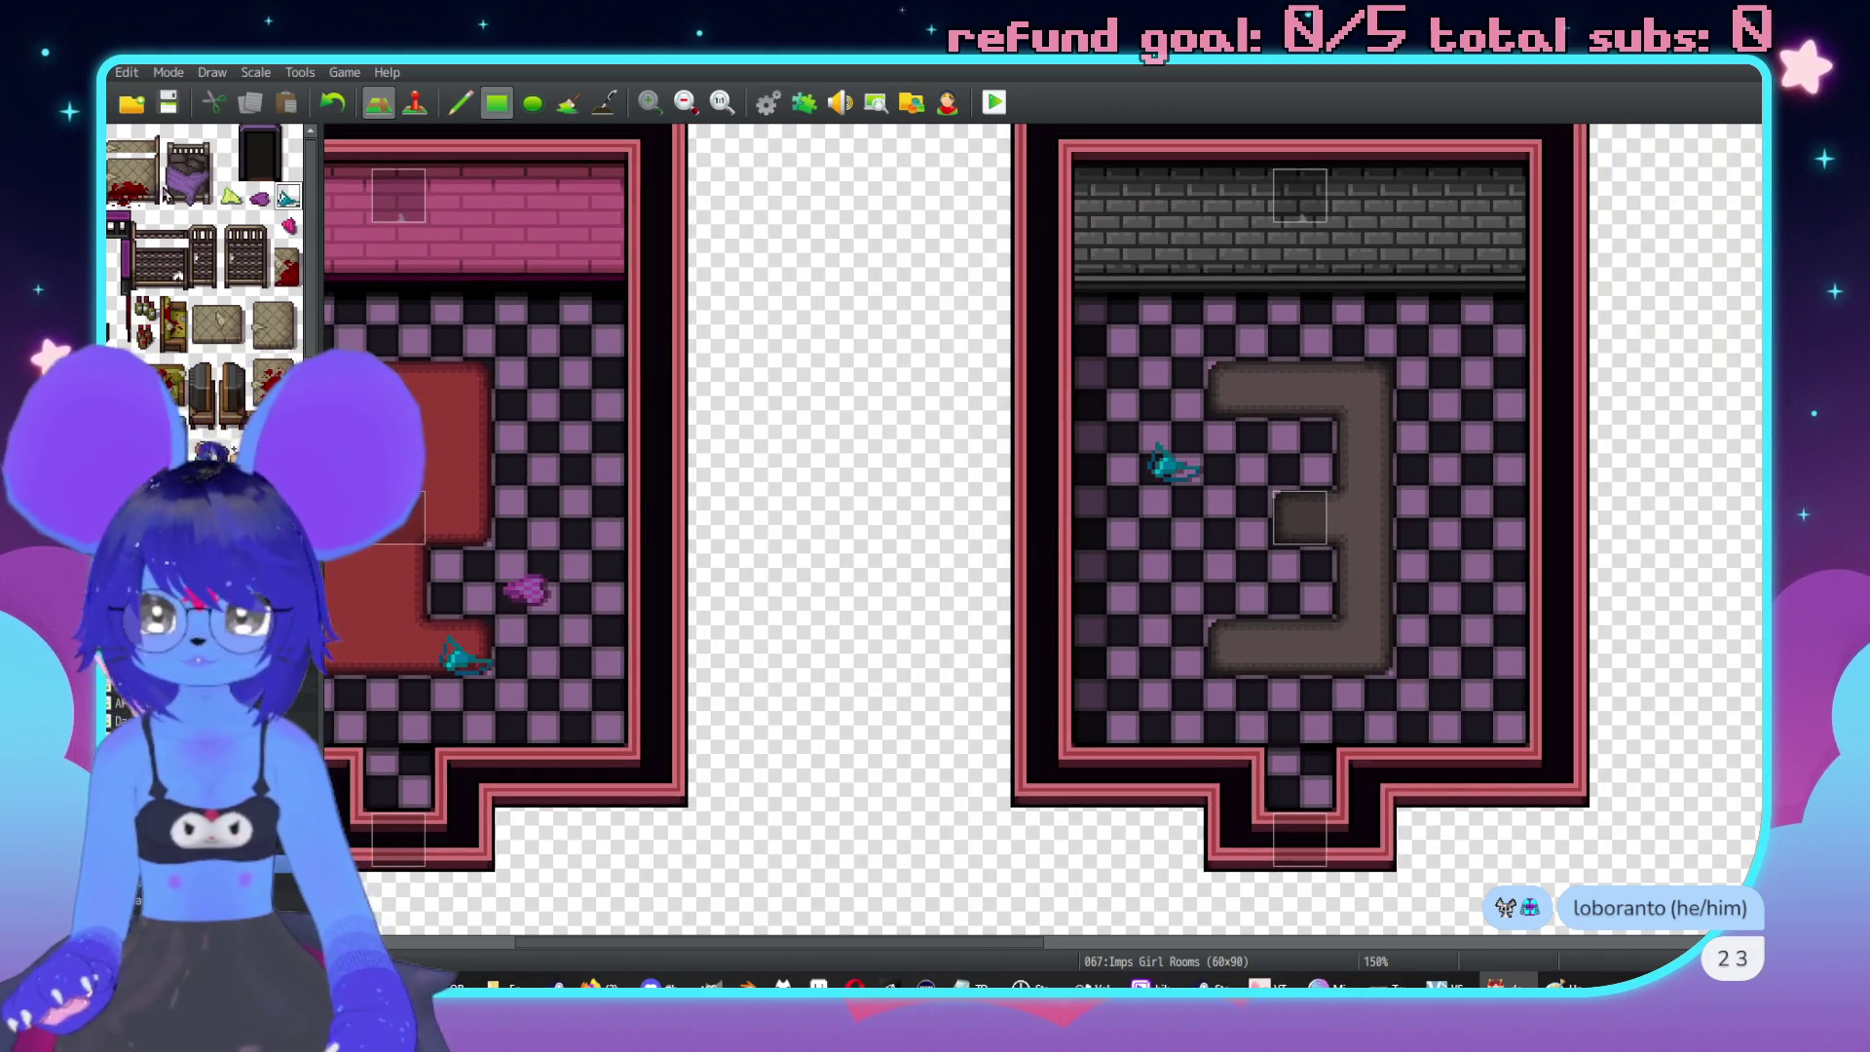
{"action": "left_click", "coordinate": [231, 197]}
{"action": "left_click", "coordinate": [1353, 557]}
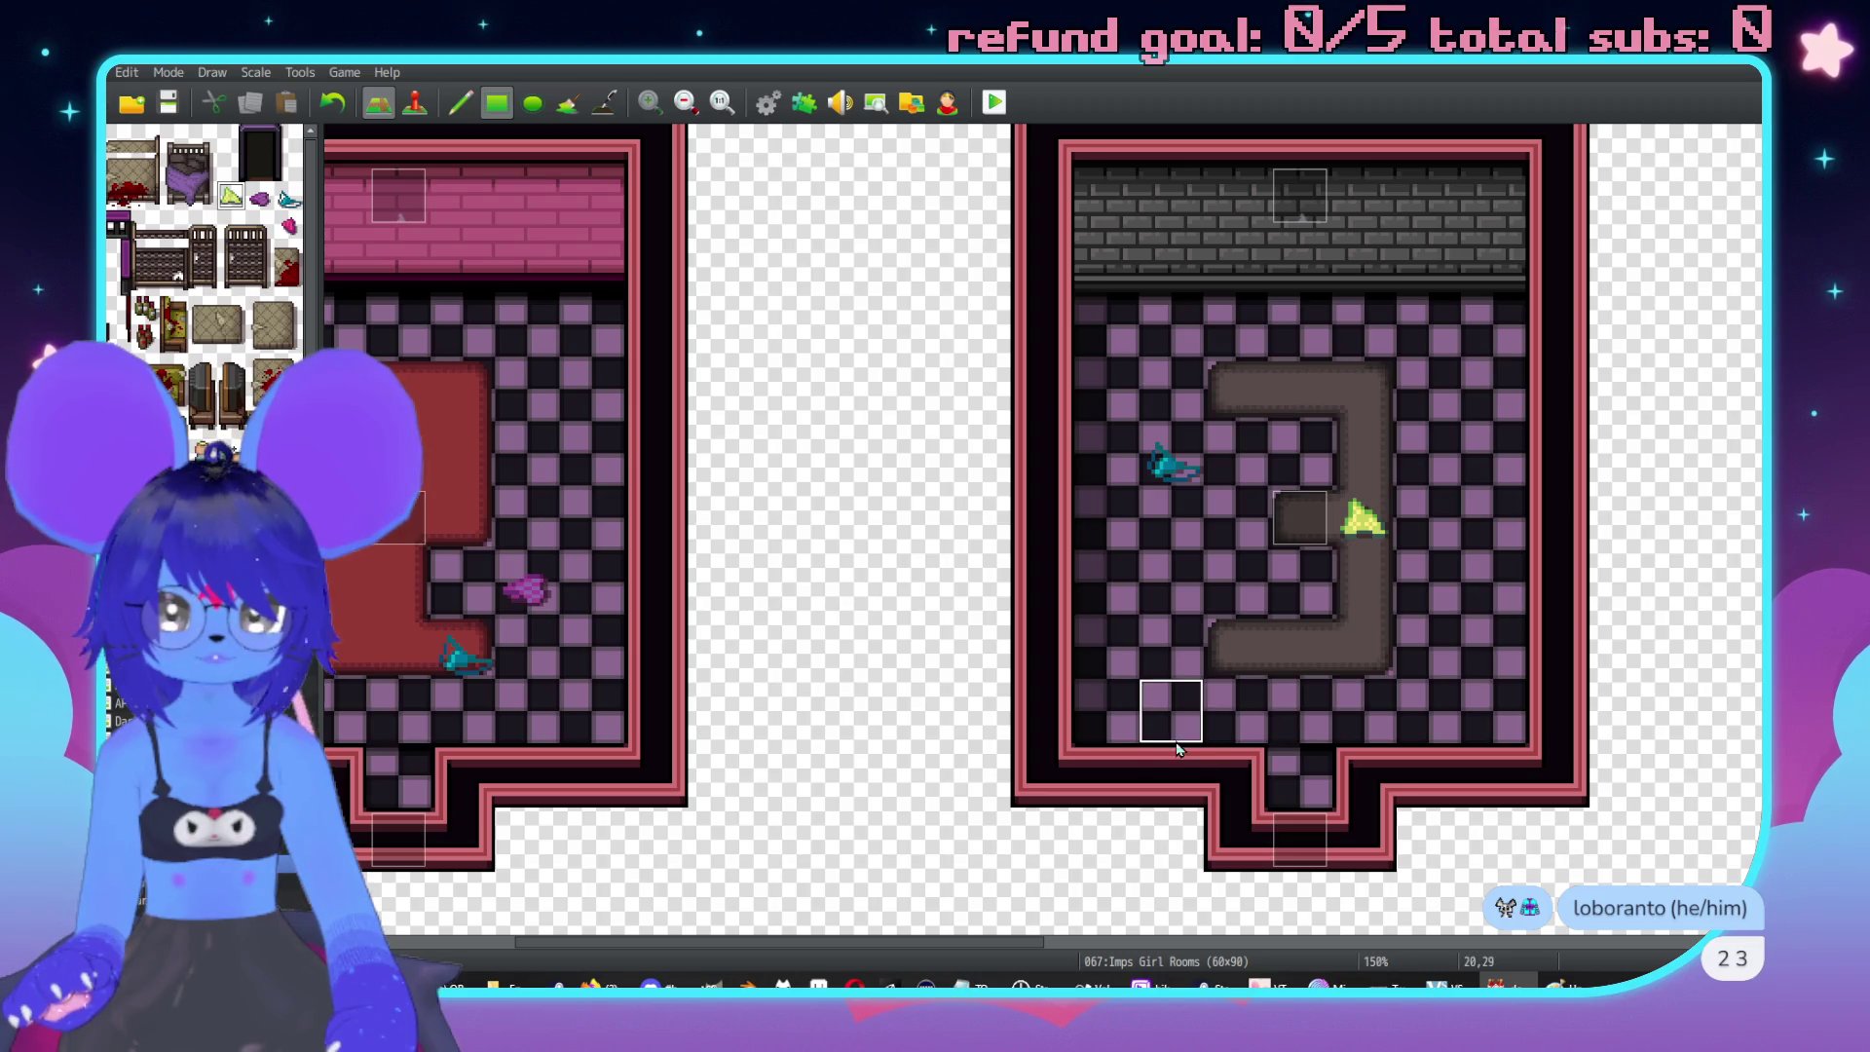
{"action": "left_click", "coordinate": [1176, 679]}
{"action": "left_click", "coordinate": [289, 226]}
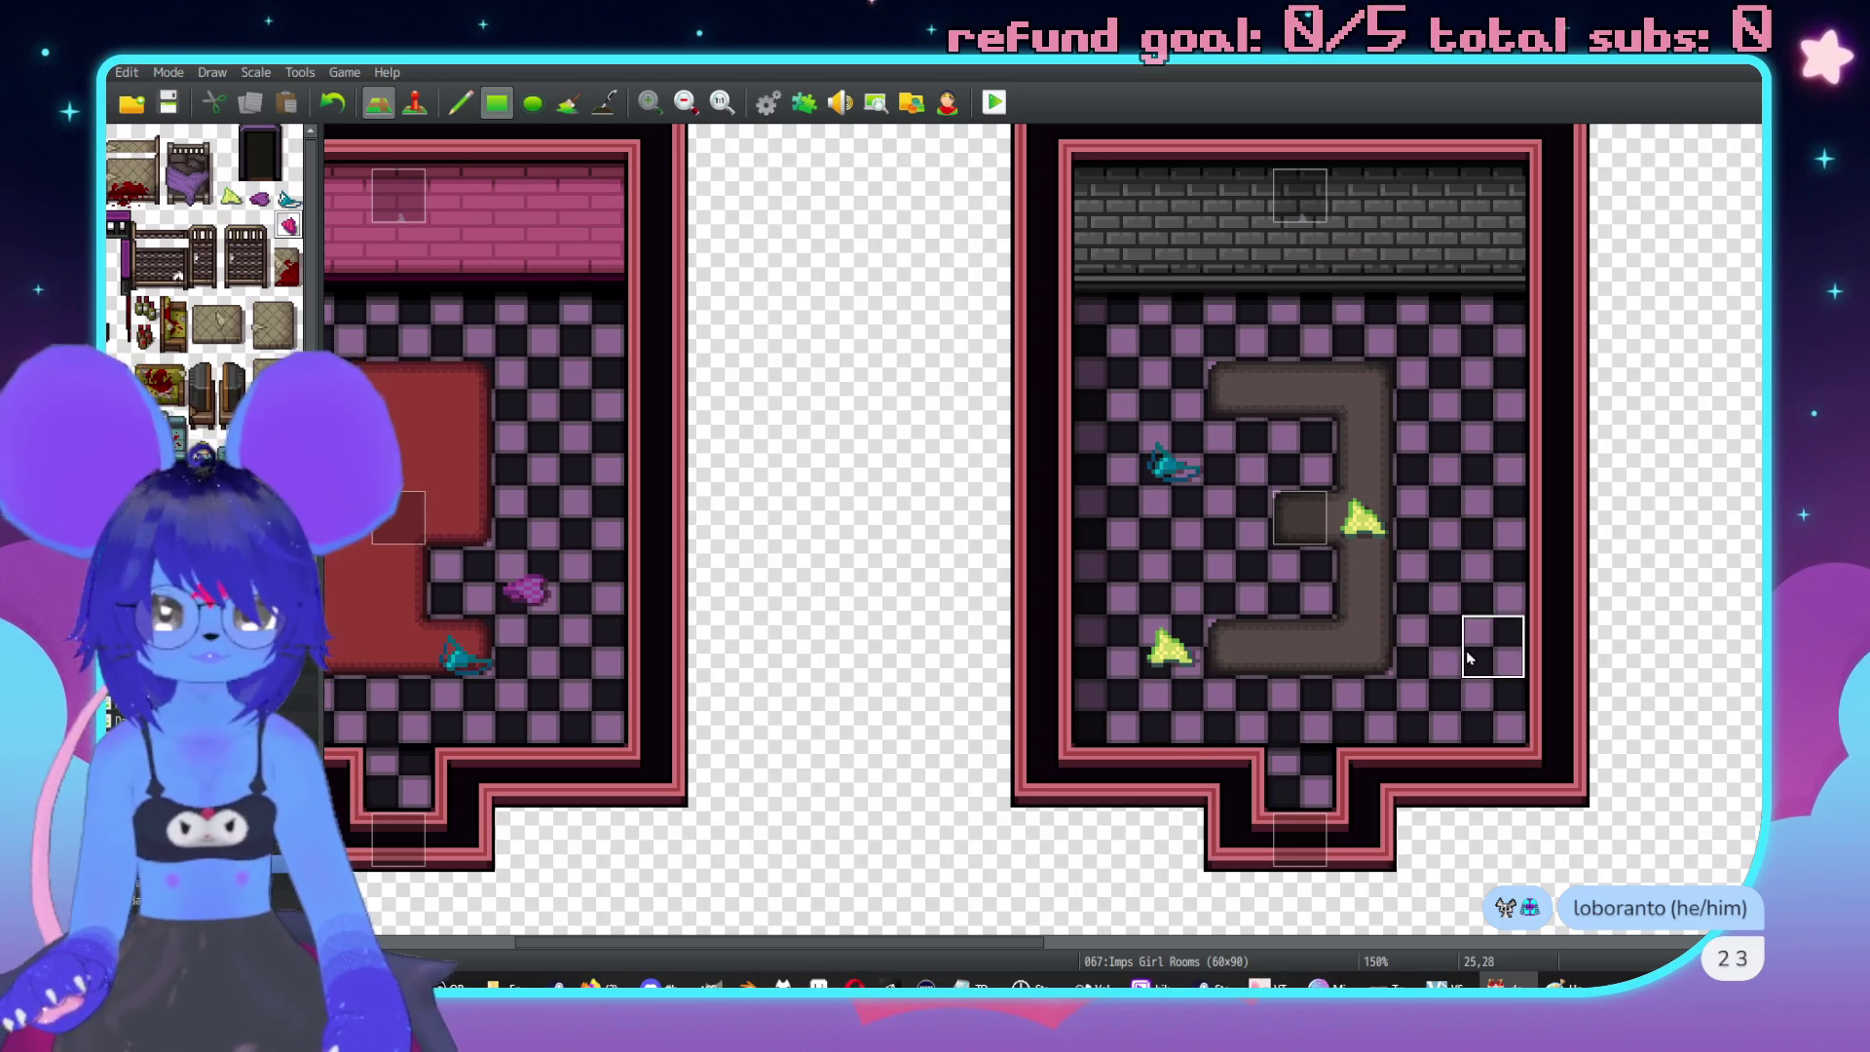
{"action": "left_click", "coordinate": [1437, 643]}
{"action": "middle_click", "coordinate": [1237, 555]}
{"action": "scroll", "coordinate": [1120, 513], "scroll_direction": "down", "scroll_amount": 1}
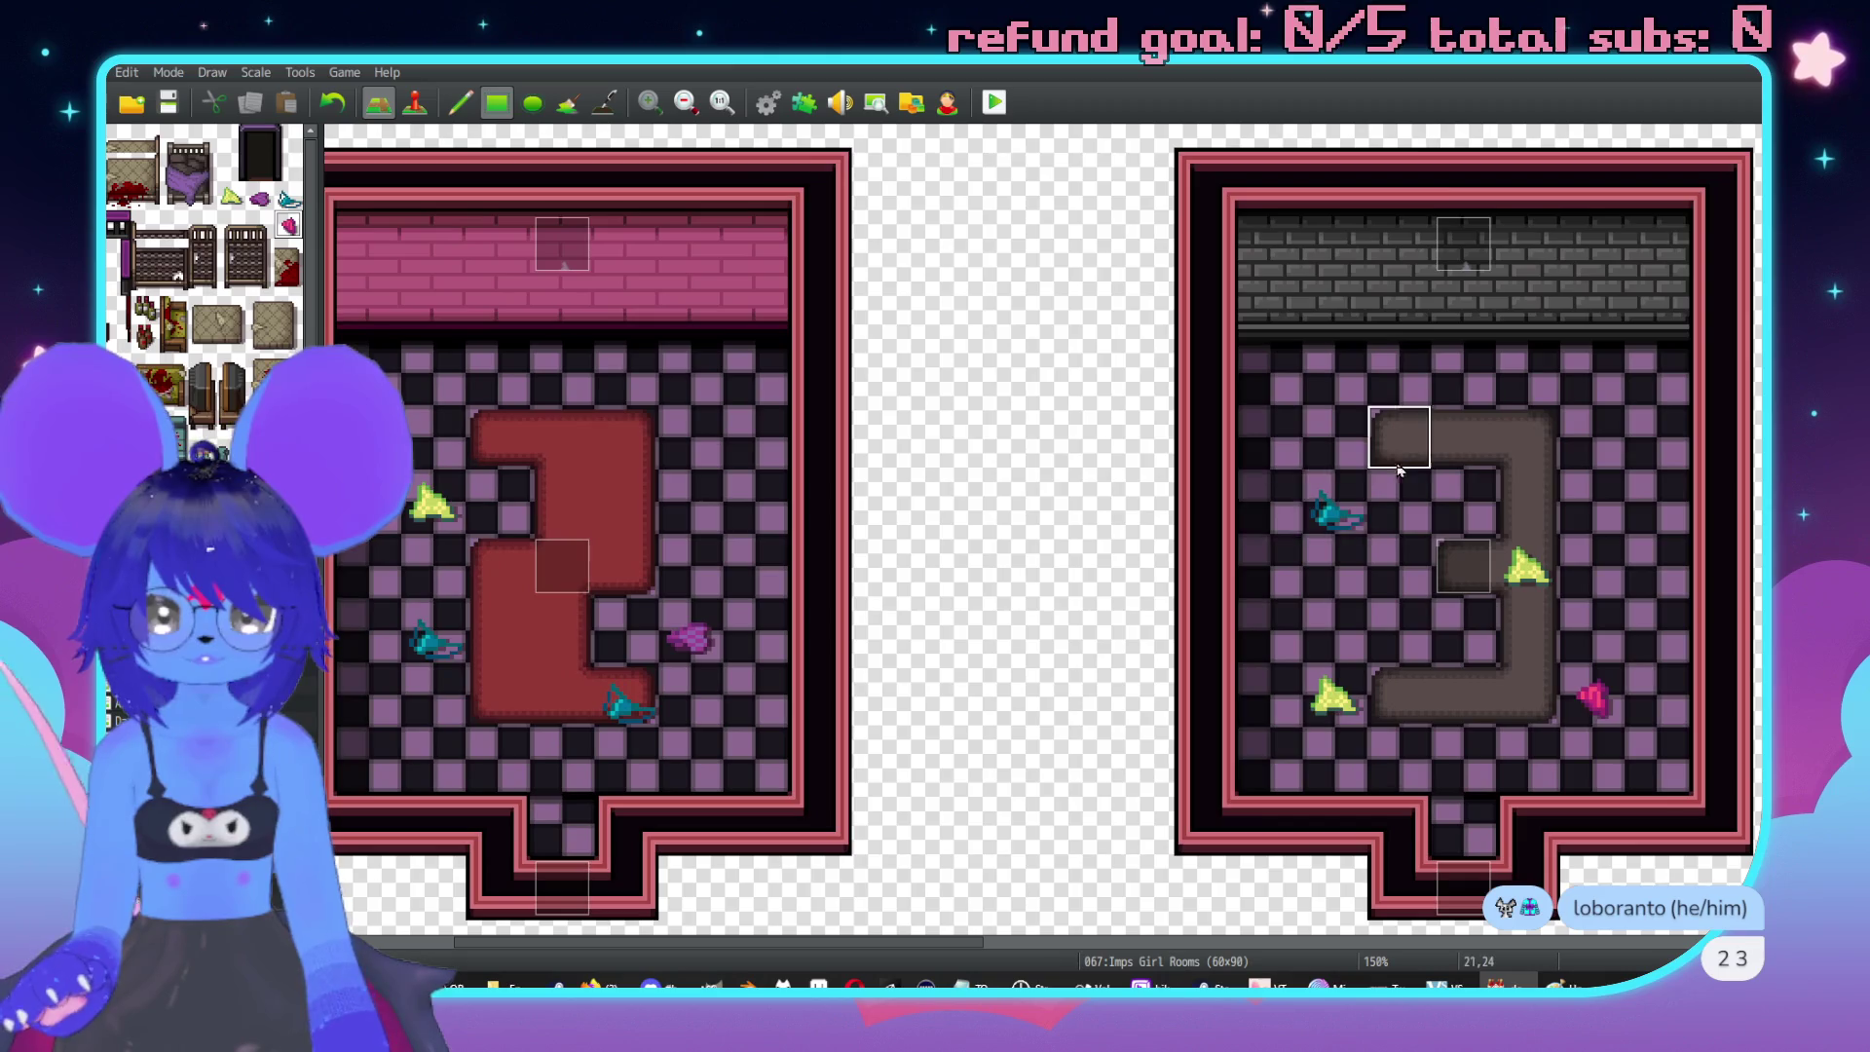
{"action": "scroll", "coordinate": [1120, 513], "scroll_direction": "down", "scroll_amount": 1}
{"action": "middle_click", "coordinate": [1122, 509]}
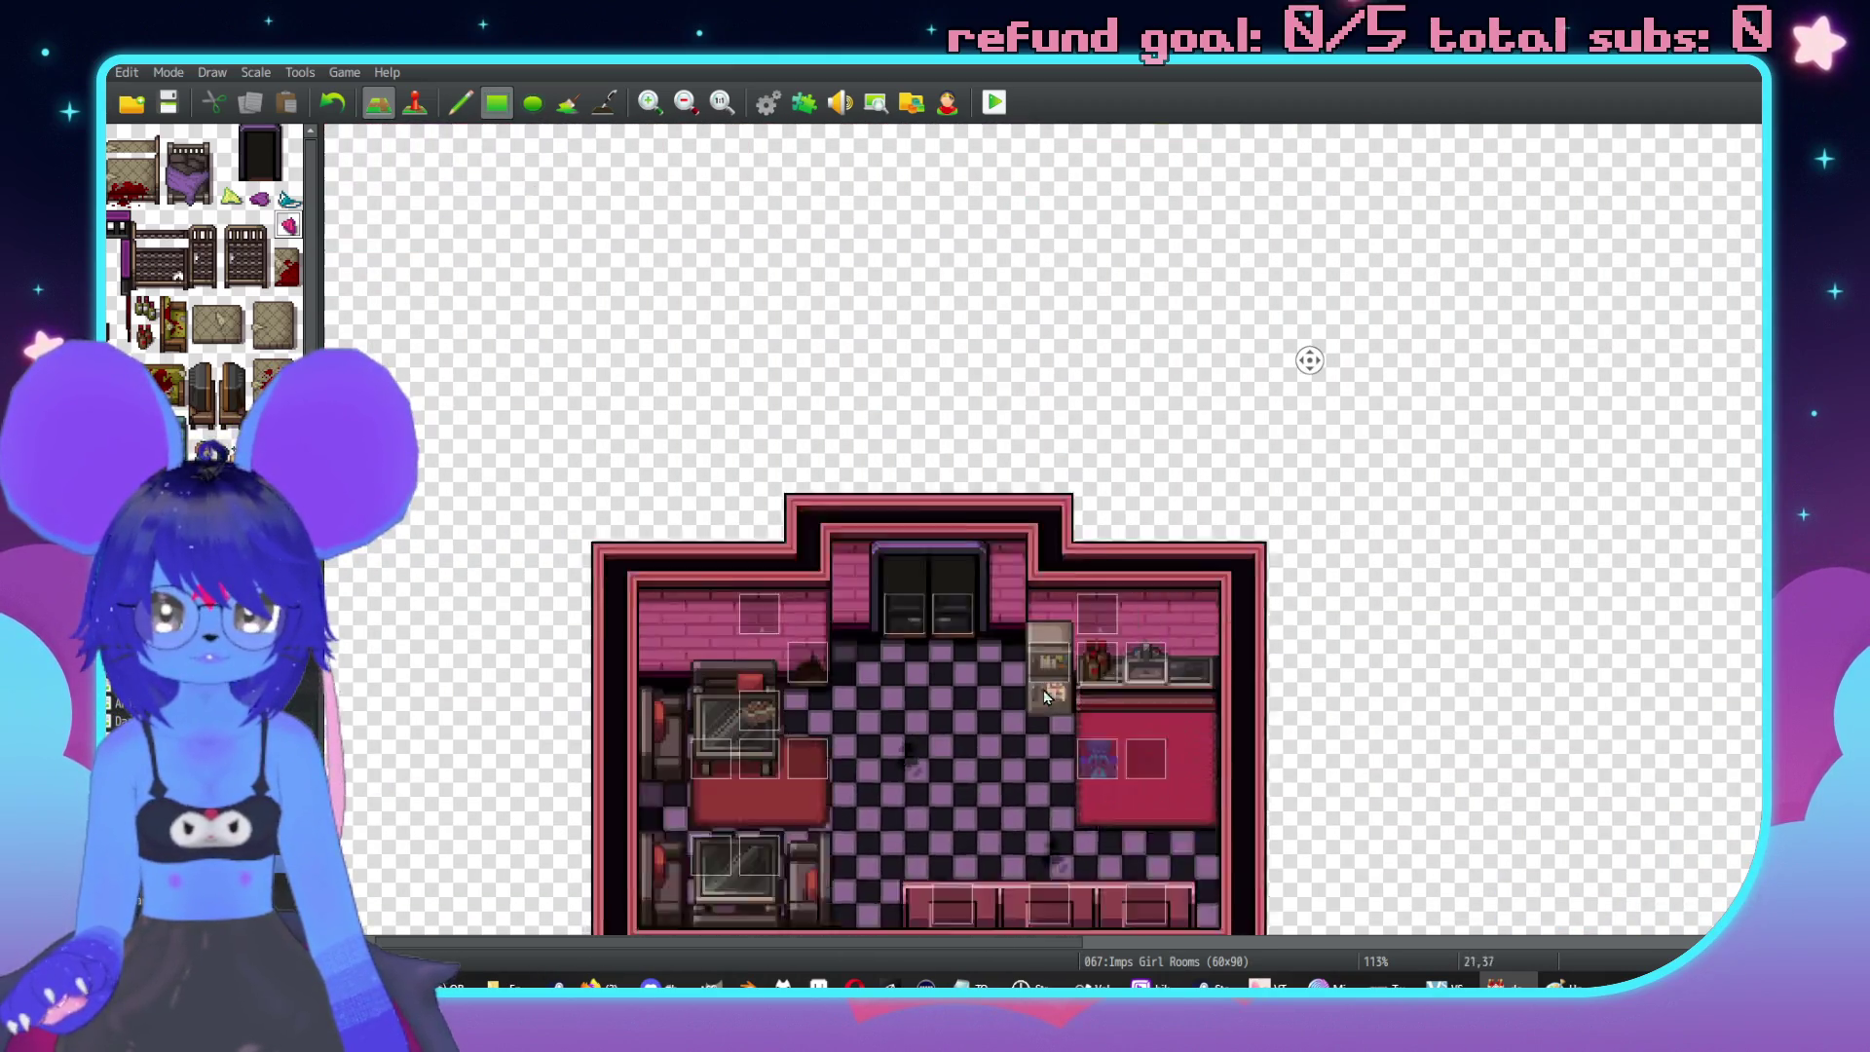
{"action": "middle_click", "coordinate": [1154, 610]}
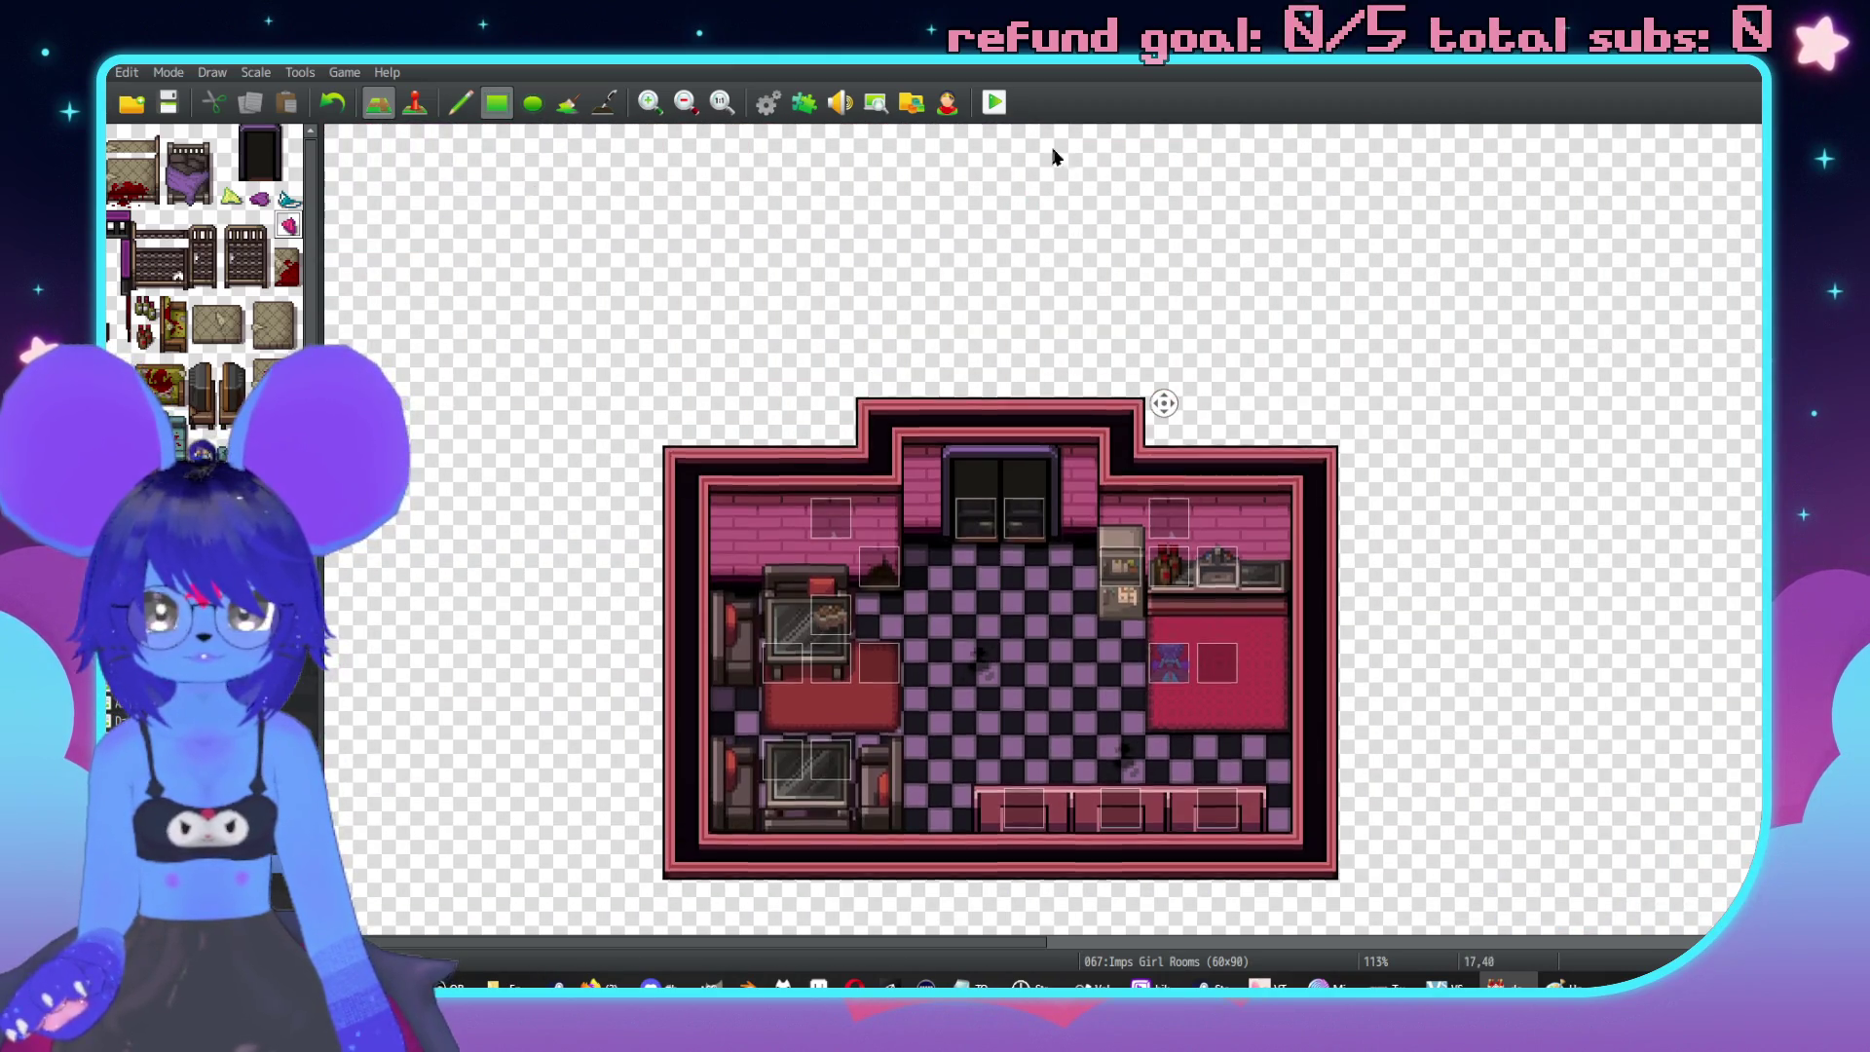
{"action": "scroll", "coordinate": [1000, 539], "scroll_direction": "up", "scroll_amount": 2}
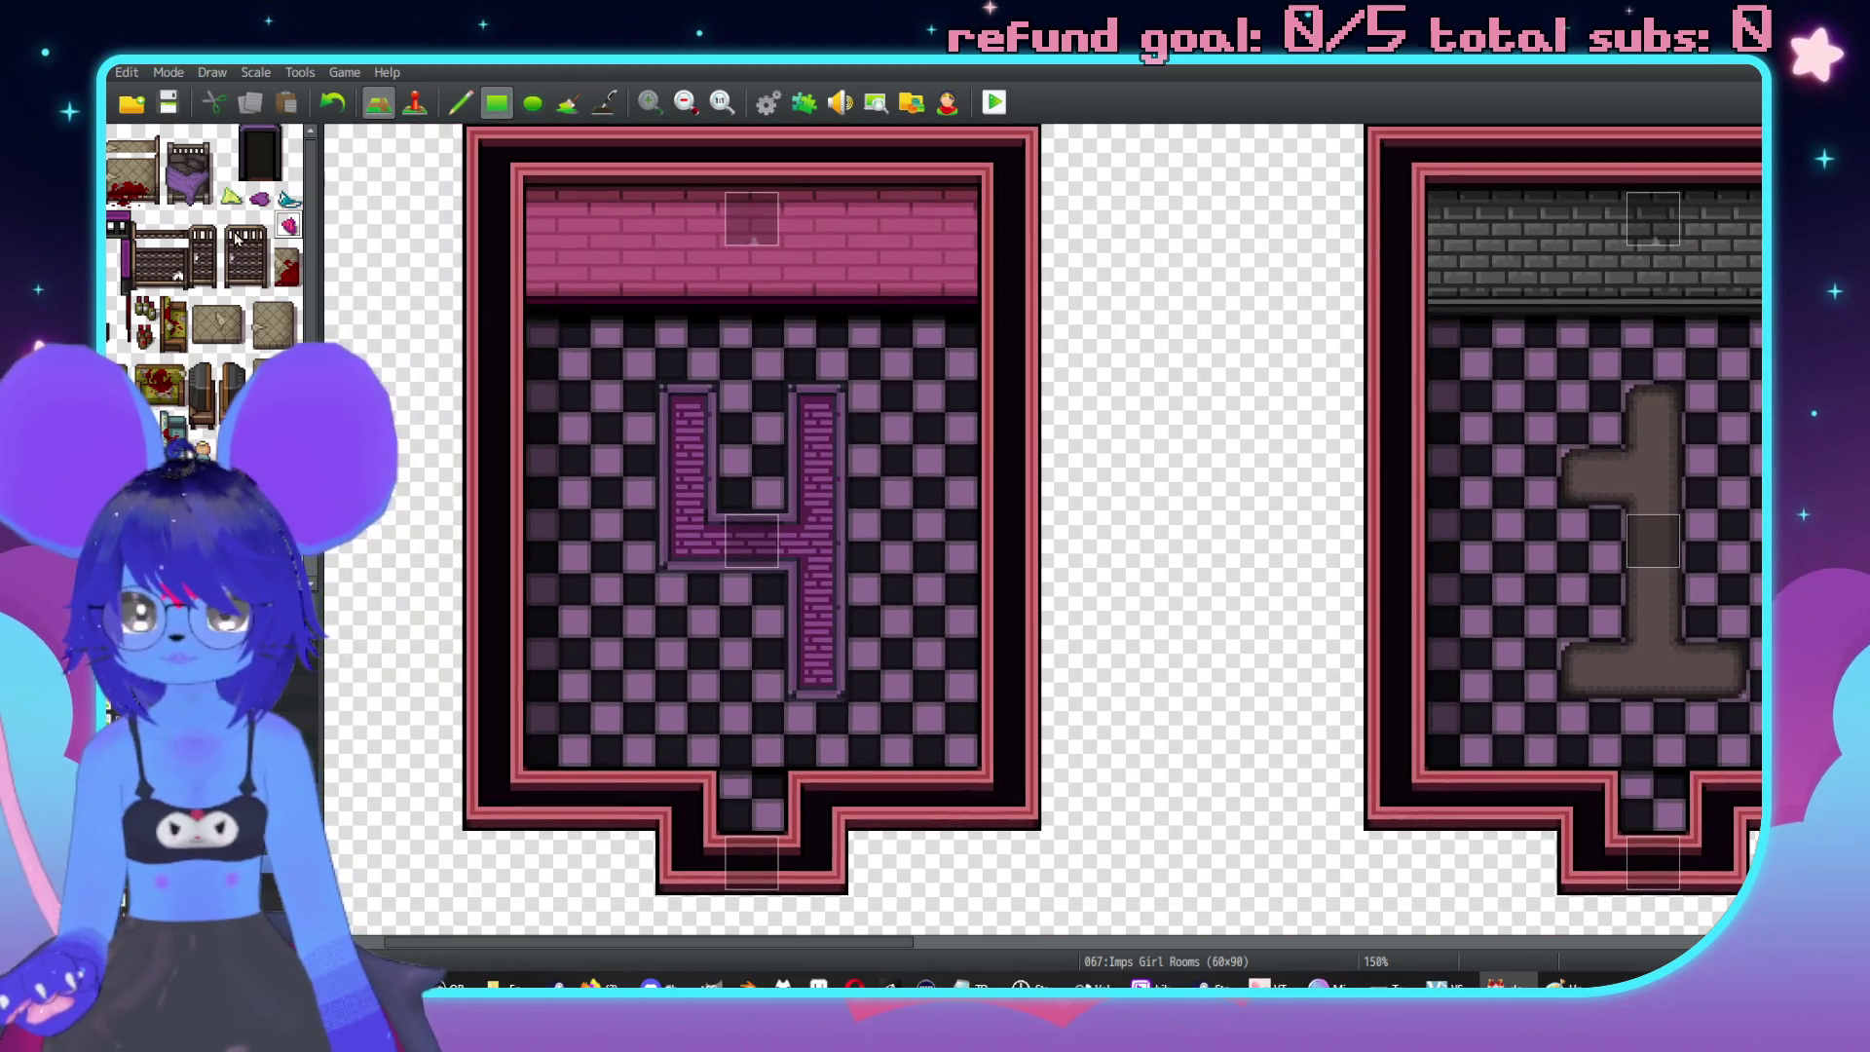
Place a pink gem in the "4" room and a purple bed in the left room.
{"action": "left_click", "coordinate": [292, 201]}
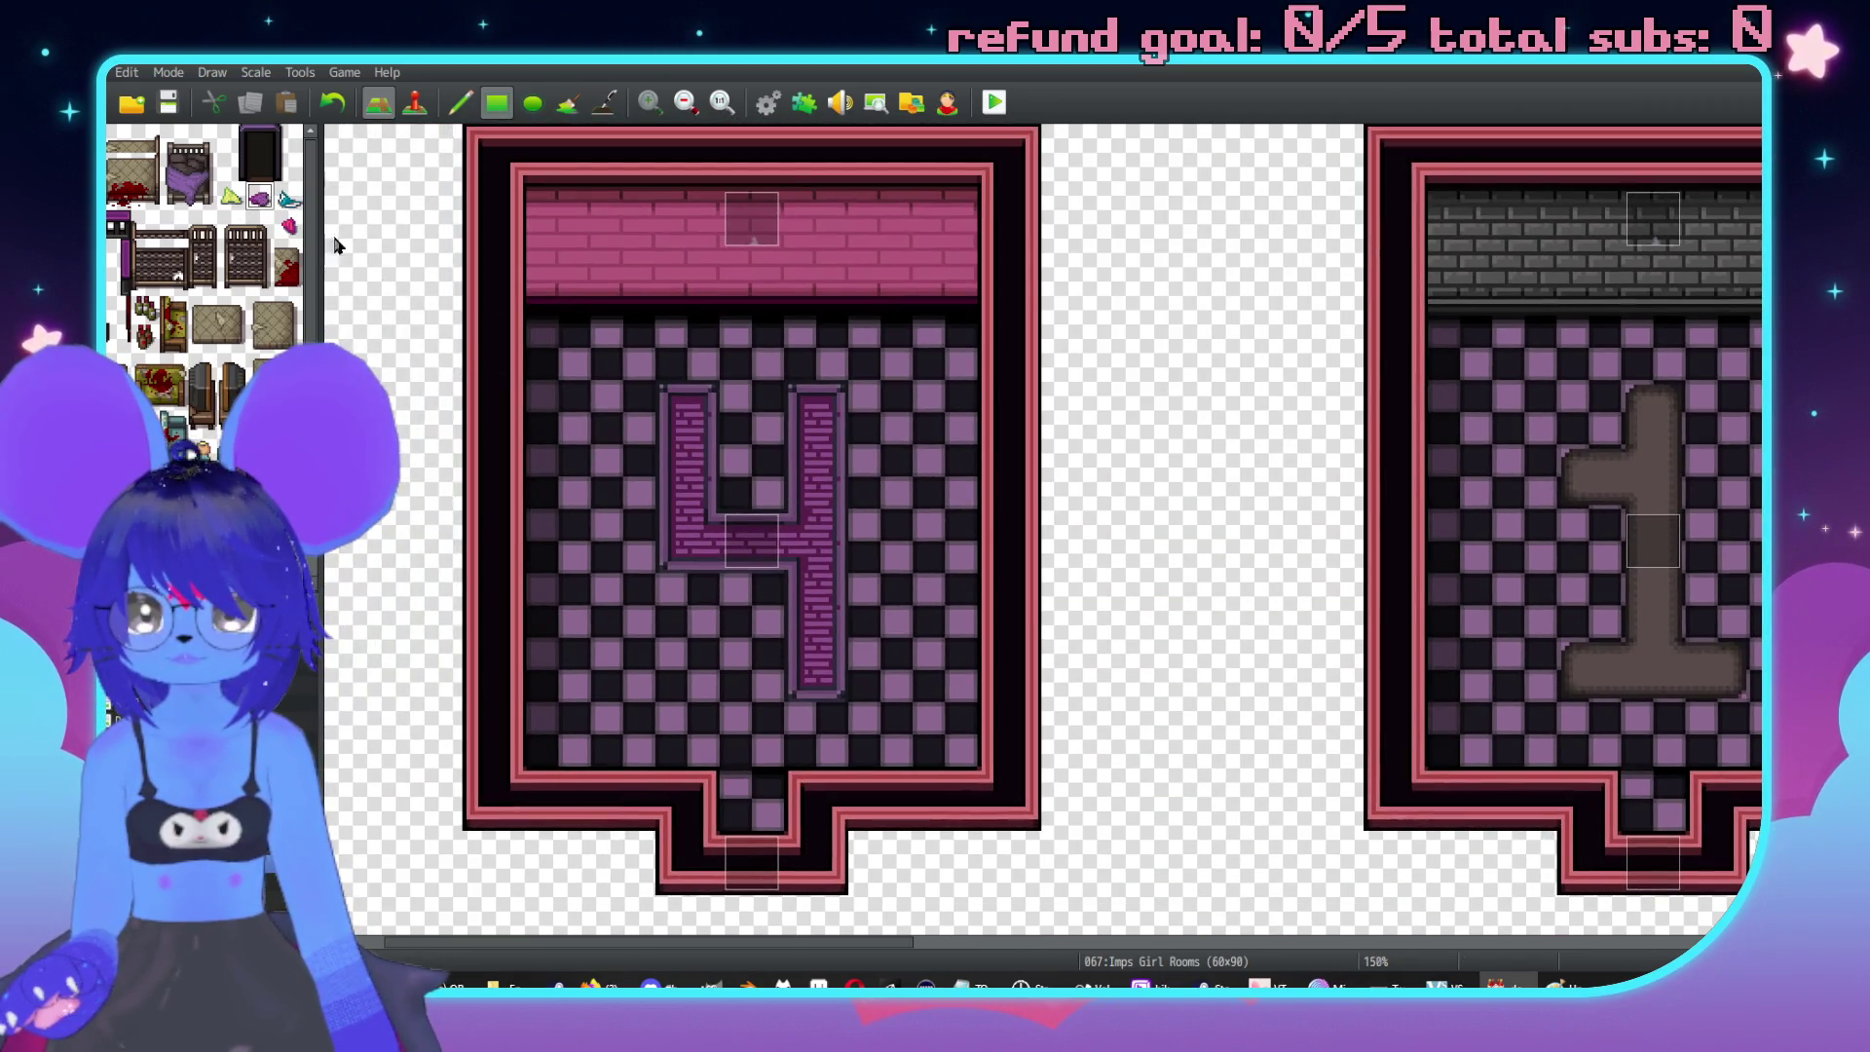
{"action": "left_click", "coordinate": [288, 225]}
{"action": "left_click", "coordinate": [624, 609]}
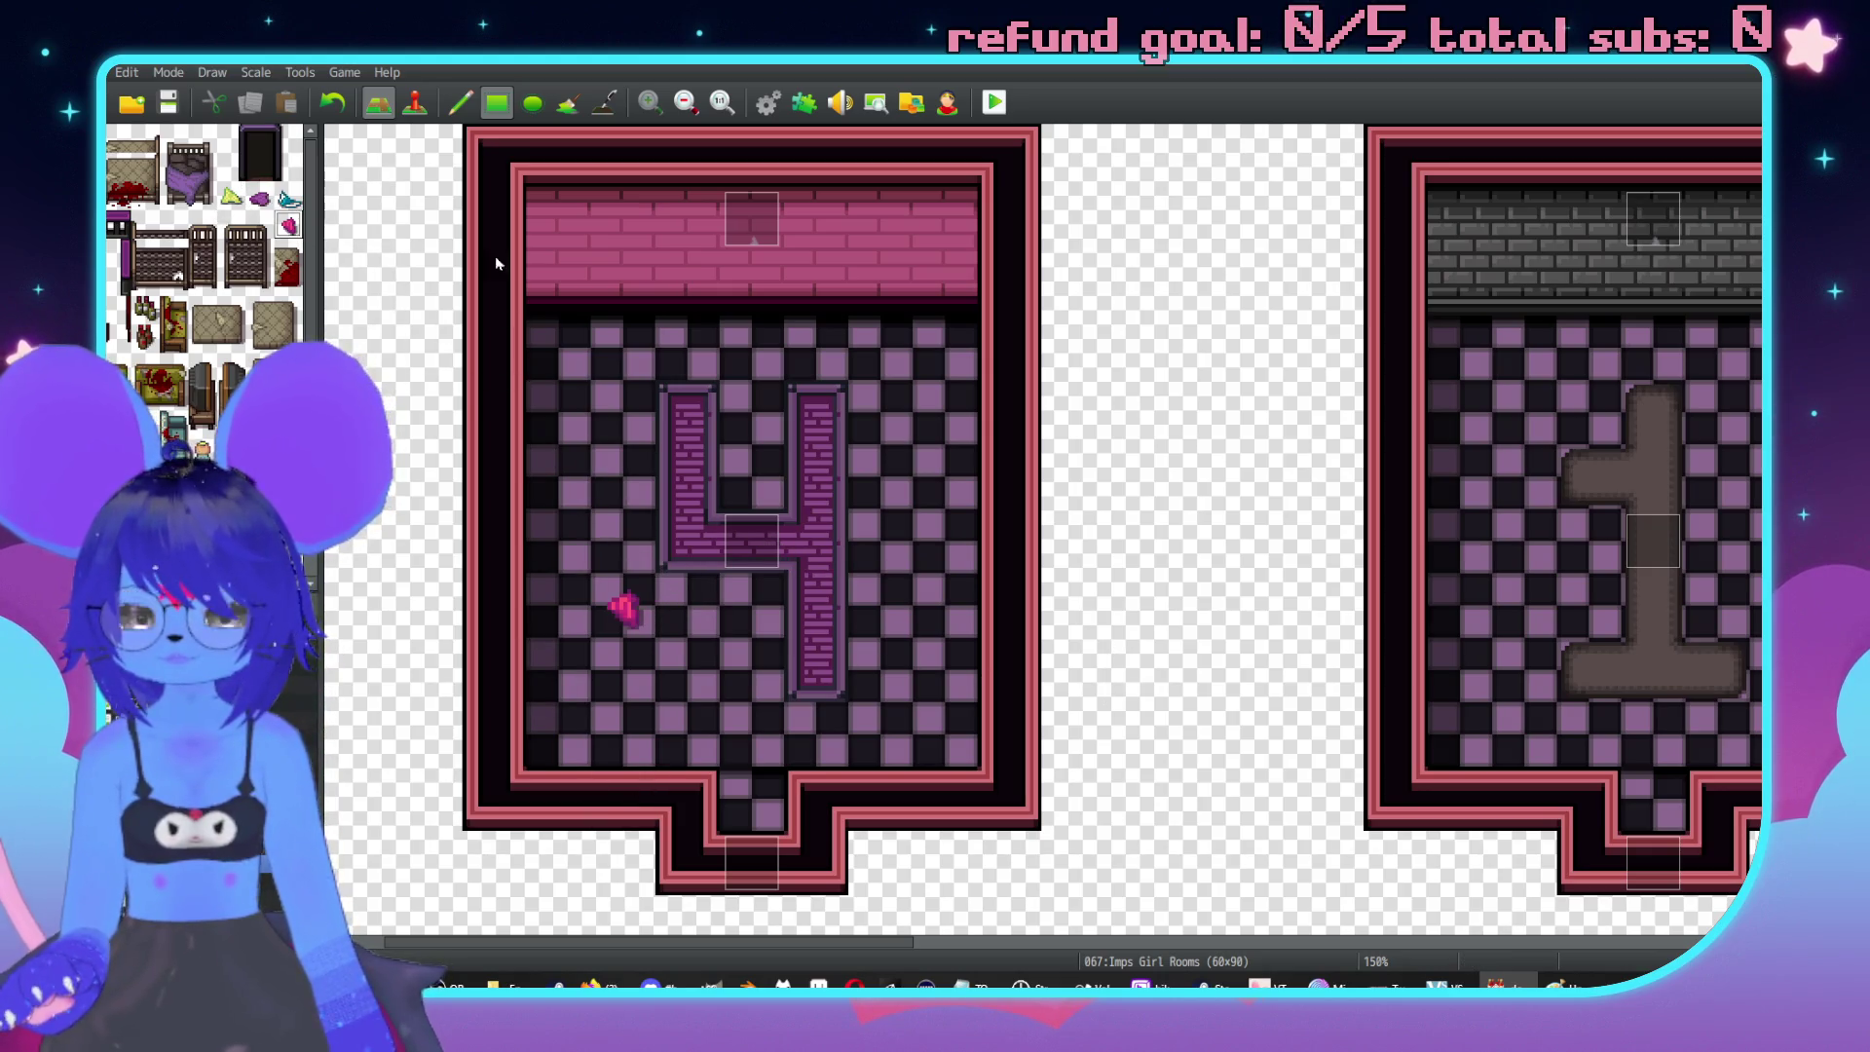
{"action": "scroll", "coordinate": [1252, 458], "scroll_direction": "down", "scroll_amount": 3}
{"action": "scroll", "coordinate": [939, 334], "scroll_direction": "down", "scroll_amount": 5}
{"action": "middle_click", "coordinate": [1024, 434]}
{"action": "middle_click", "coordinate": [1002, 710]}
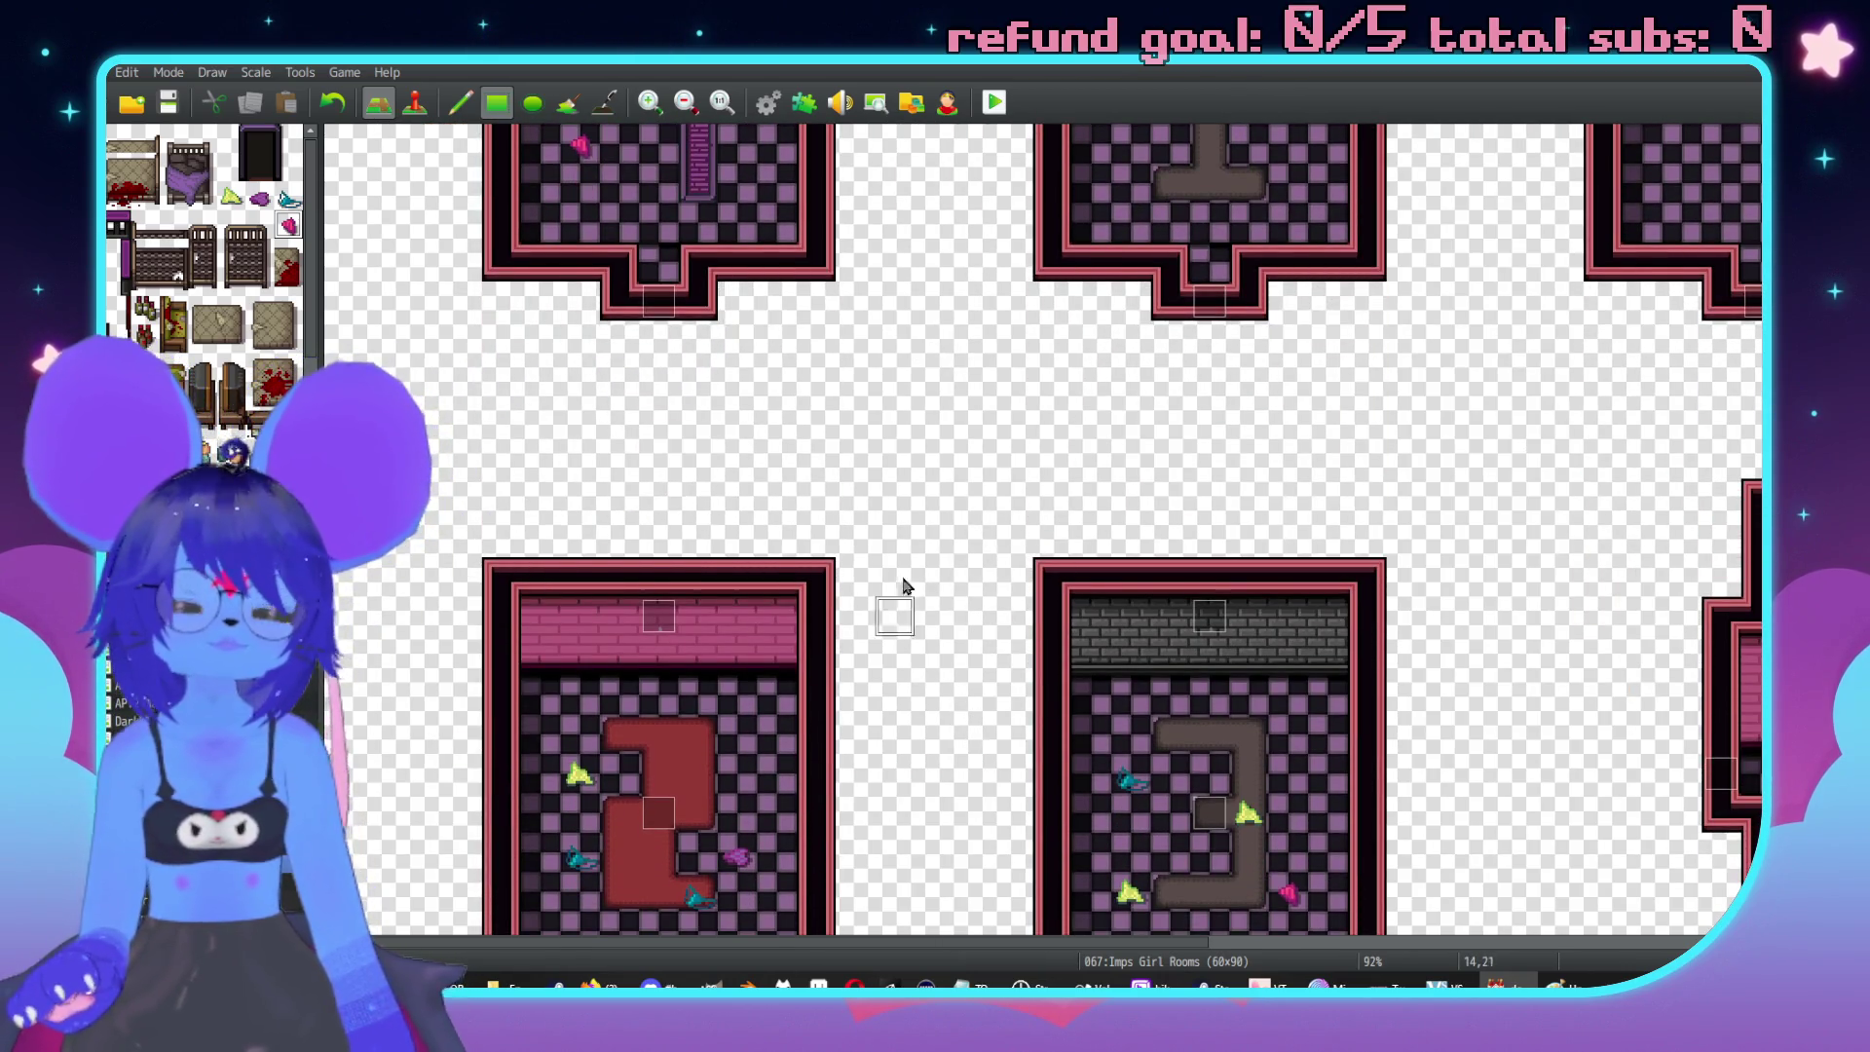
{"action": "scroll", "coordinate": [969, 580], "scroll_direction": "up", "scroll_amount": 5}
{"action": "middle_click", "coordinate": [1287, 538]}
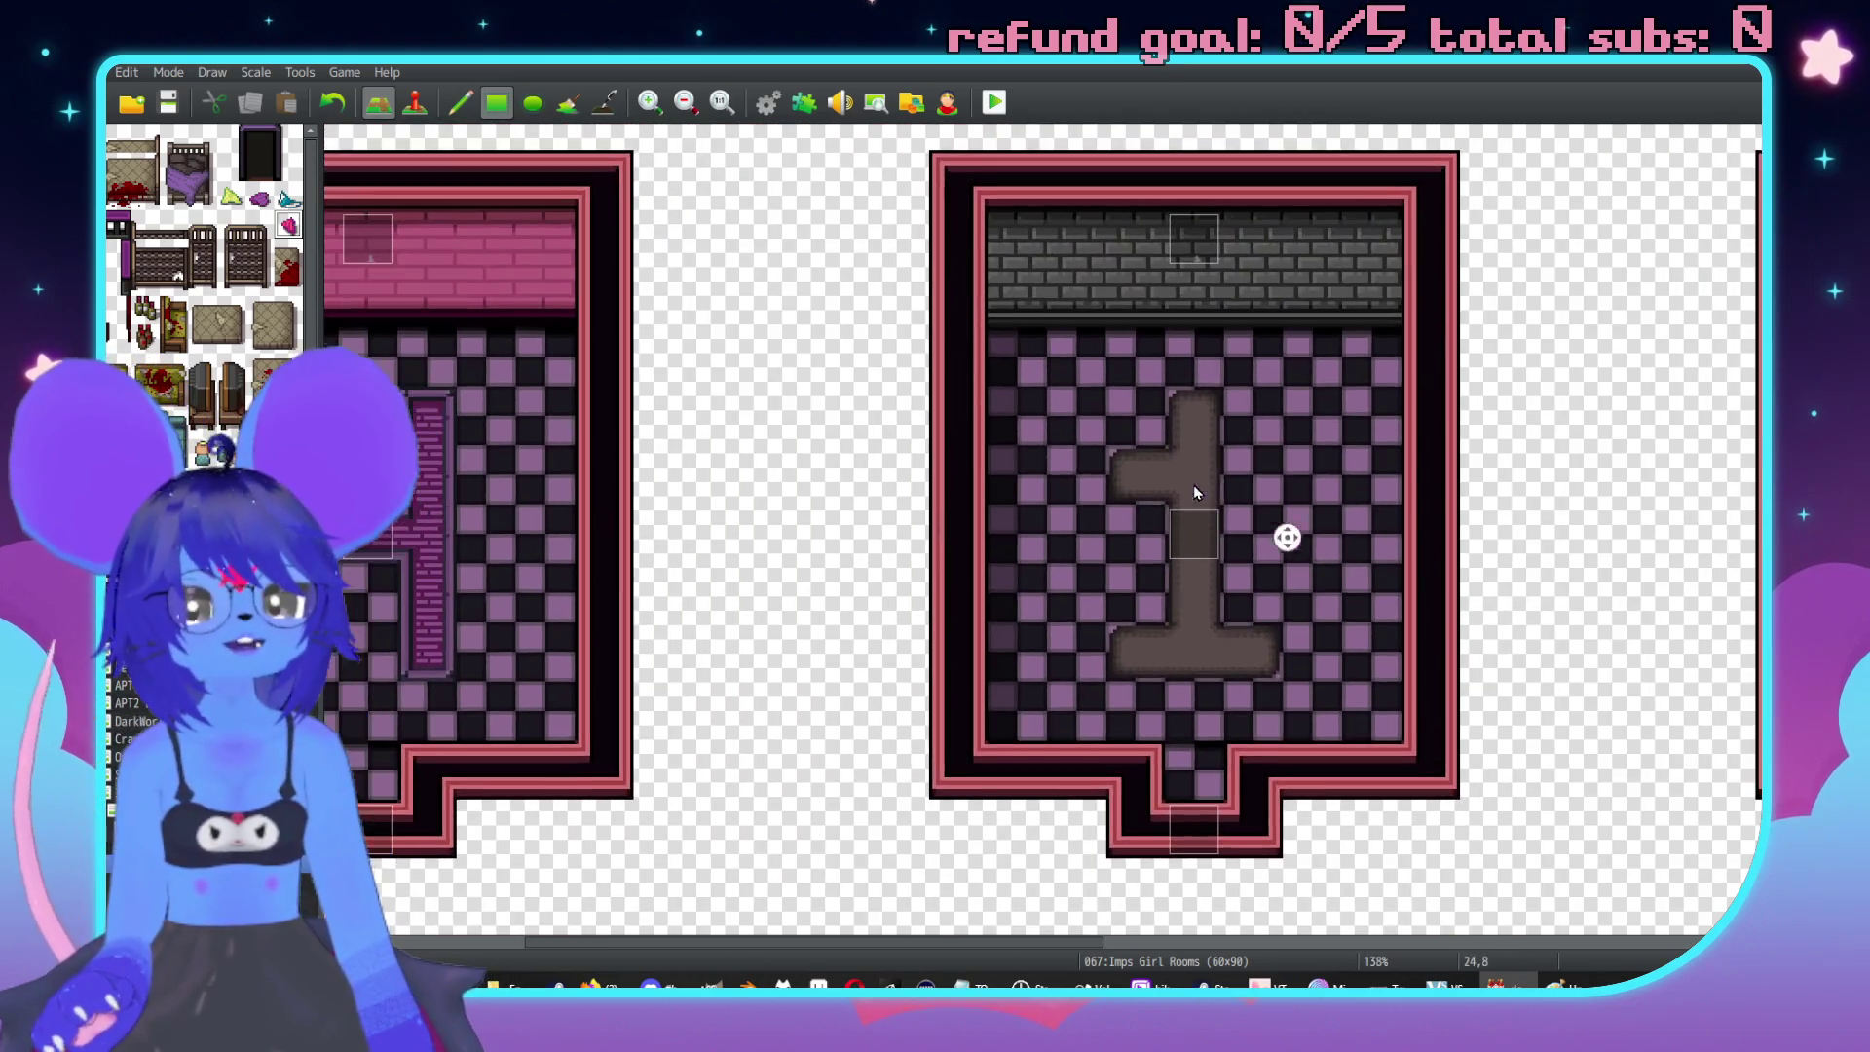
{"action": "middle_click", "coordinate": [857, 493]}
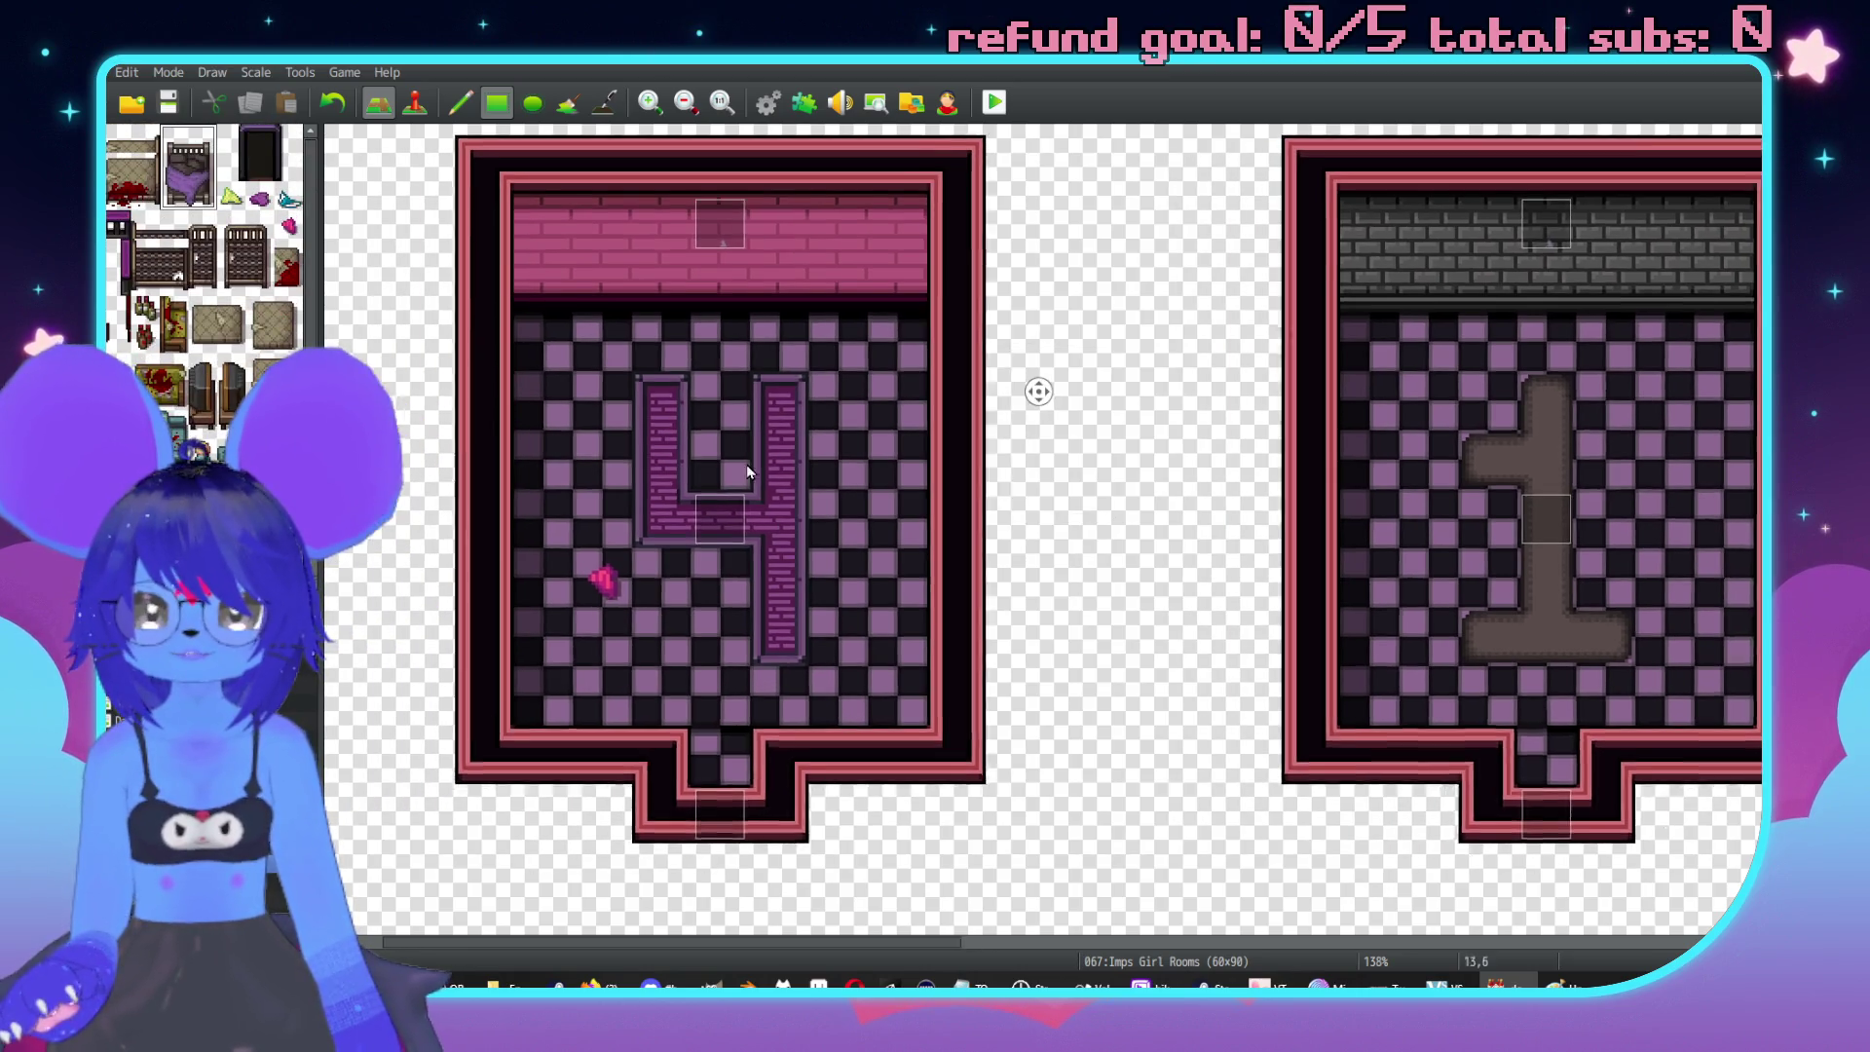
{"action": "scroll", "coordinate": [1035, 387], "scroll_direction": "left", "scroll_amount": 3}
{"action": "left_click", "coordinate": [816, 358]}
{"action": "middle_click", "coordinate": [857, 184]}
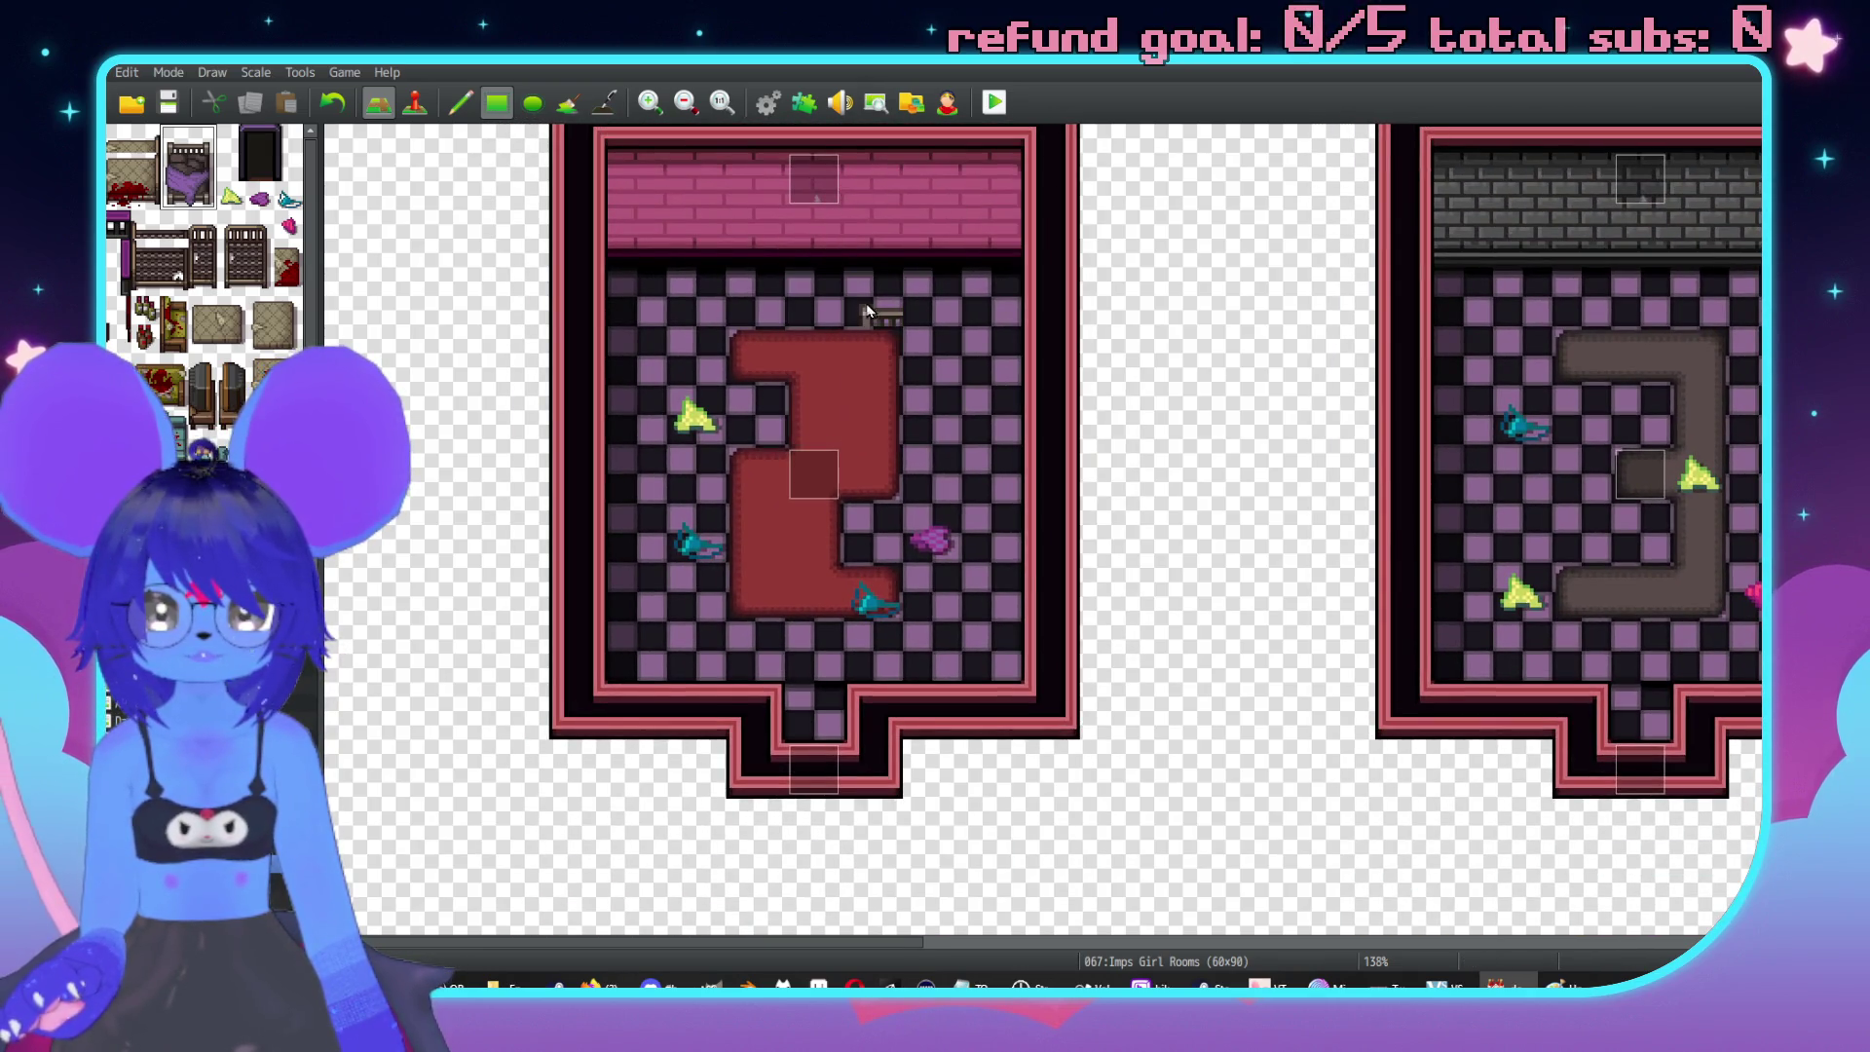
Place purple beds in the "2" room's top right, the "3" room's right side, and the "1" room.
{"action": "left_click", "coordinate": [871, 319]}
{"action": "middle_click", "coordinate": [1129, 499]}
{"action": "middle_click", "coordinate": [1208, 507]}
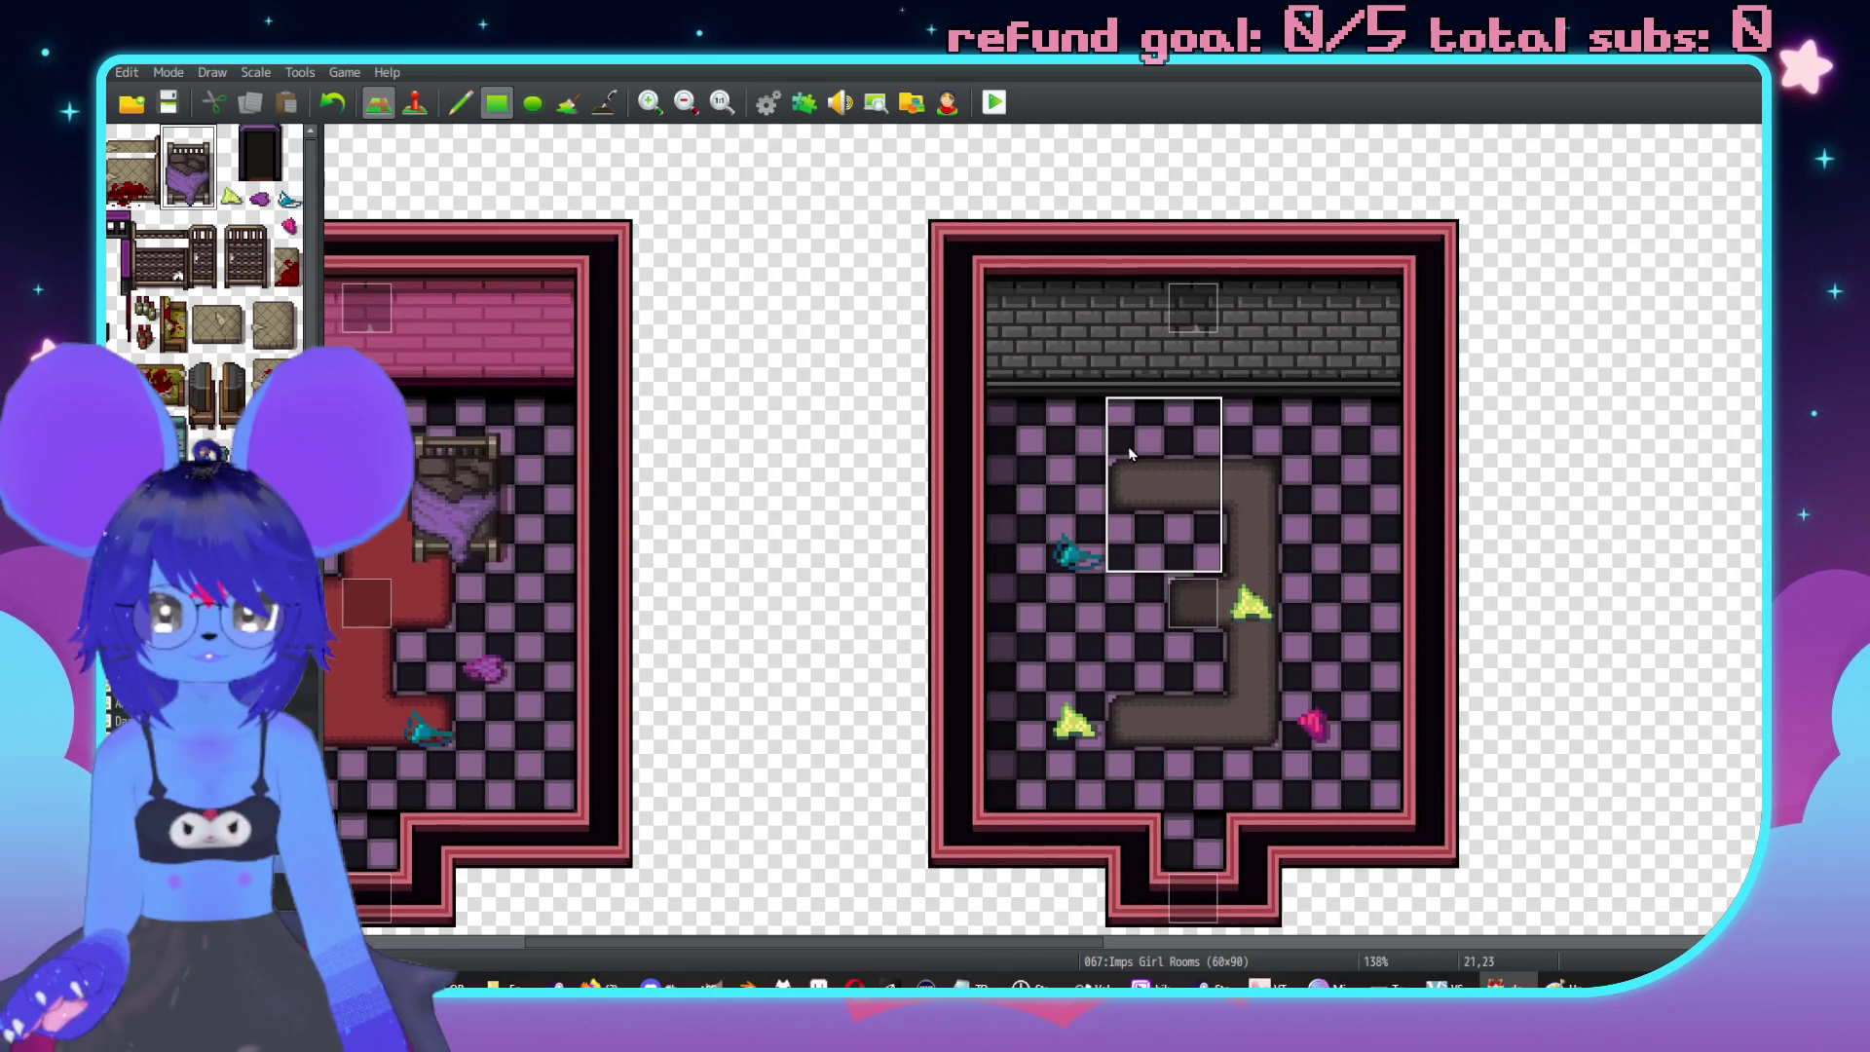
{"action": "left_click", "coordinate": [1063, 600]}
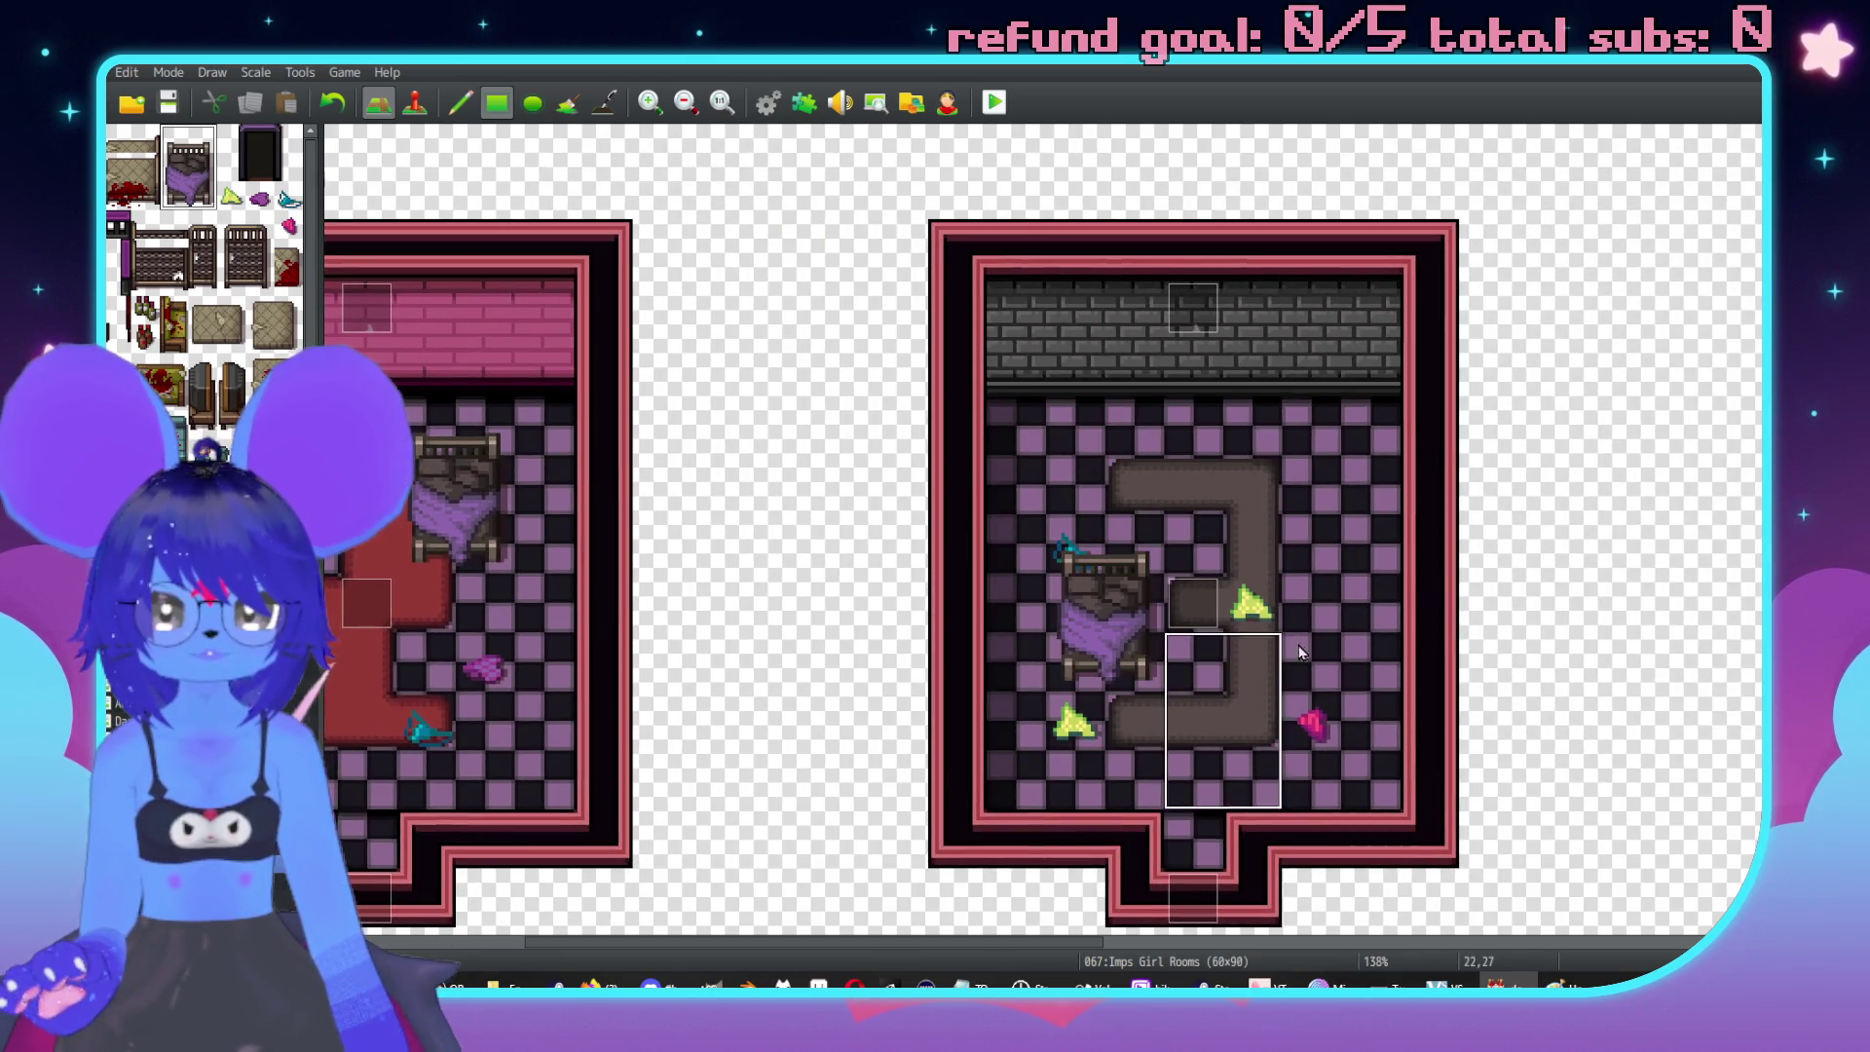
{"action": "middle_click", "coordinate": [1179, 686]}
{"action": "middle_click", "coordinate": [1363, 546]}
{"action": "key", "text": "ctrl+z"}
{"action": "left_click", "coordinate": [1403, 545]}
{"action": "middle_click", "coordinate": [1293, 600]}
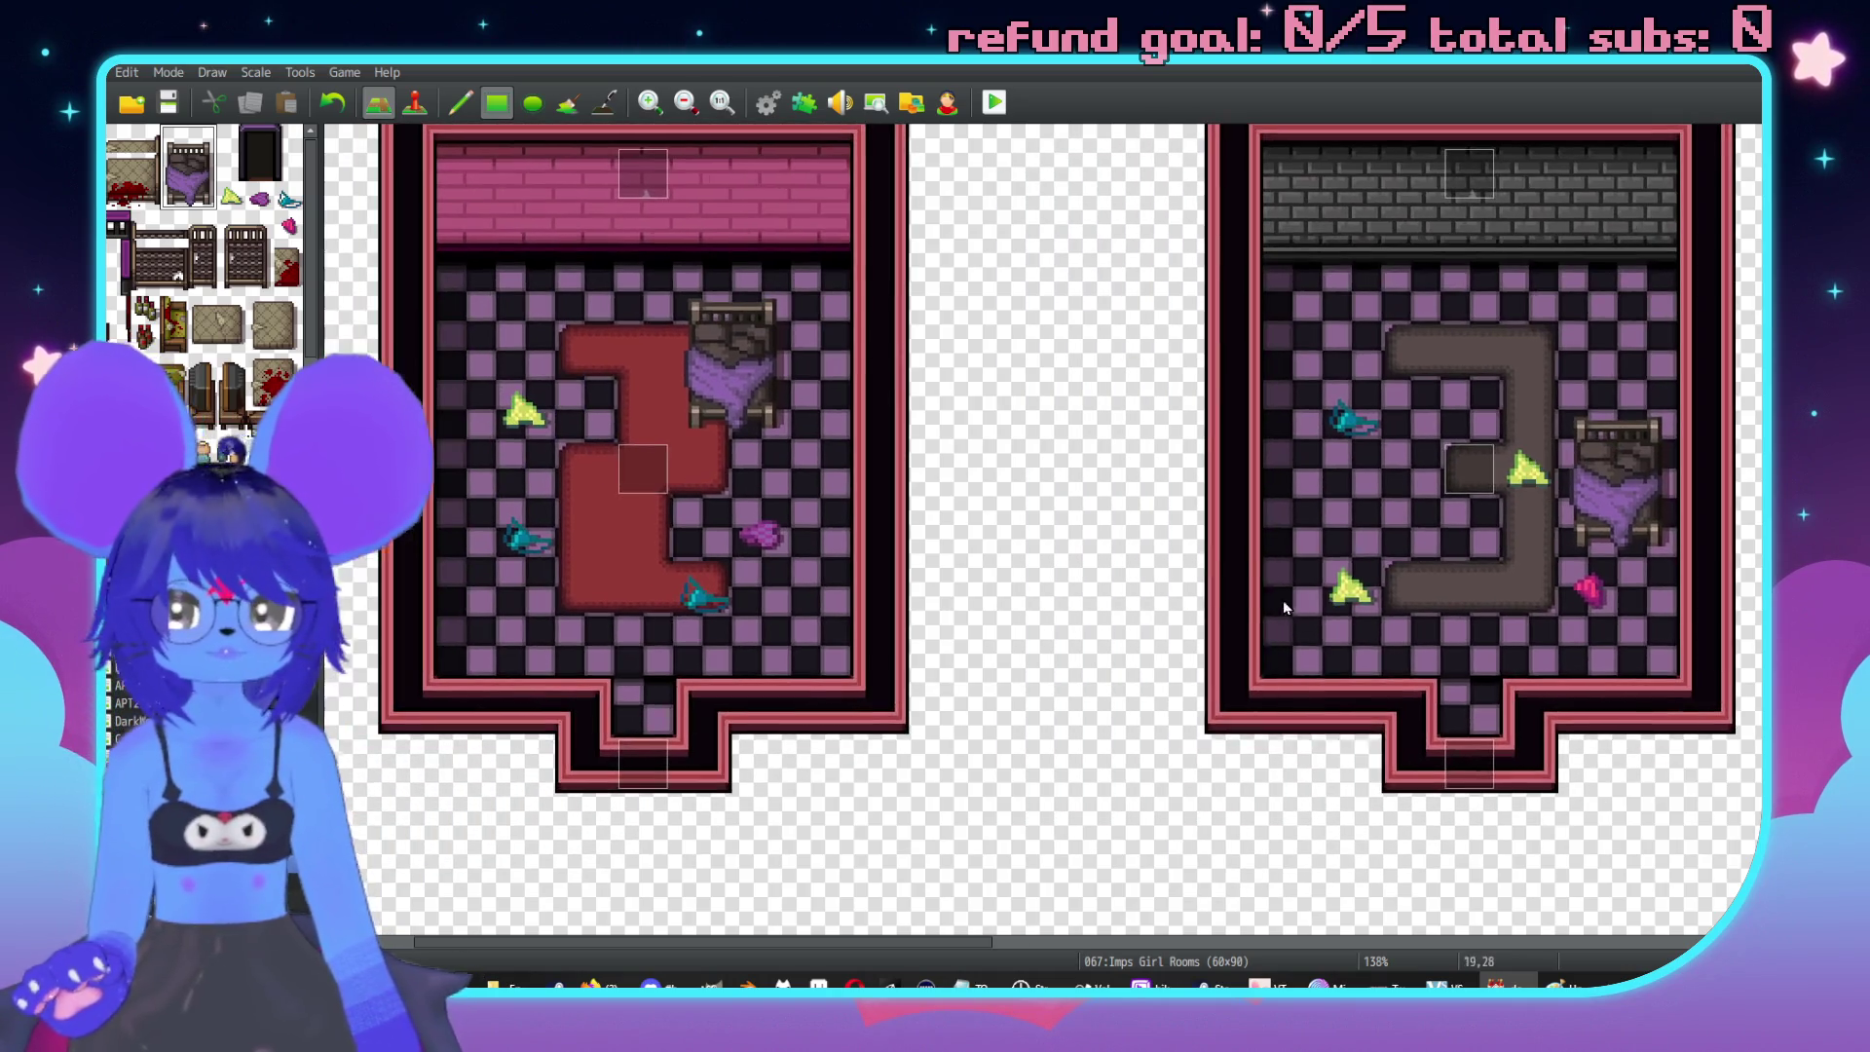
{"action": "middle_click", "coordinate": [1148, 621]}
{"action": "middle_click", "coordinate": [855, 459]}
{"action": "left_click", "coordinate": [743, 405]}
Pan the map until the red-rug and grey-rug bedrooms are both in view.
{"action": "scroll", "coordinate": [620, 541], "scroll_direction": "left", "scroll_amount": 5}
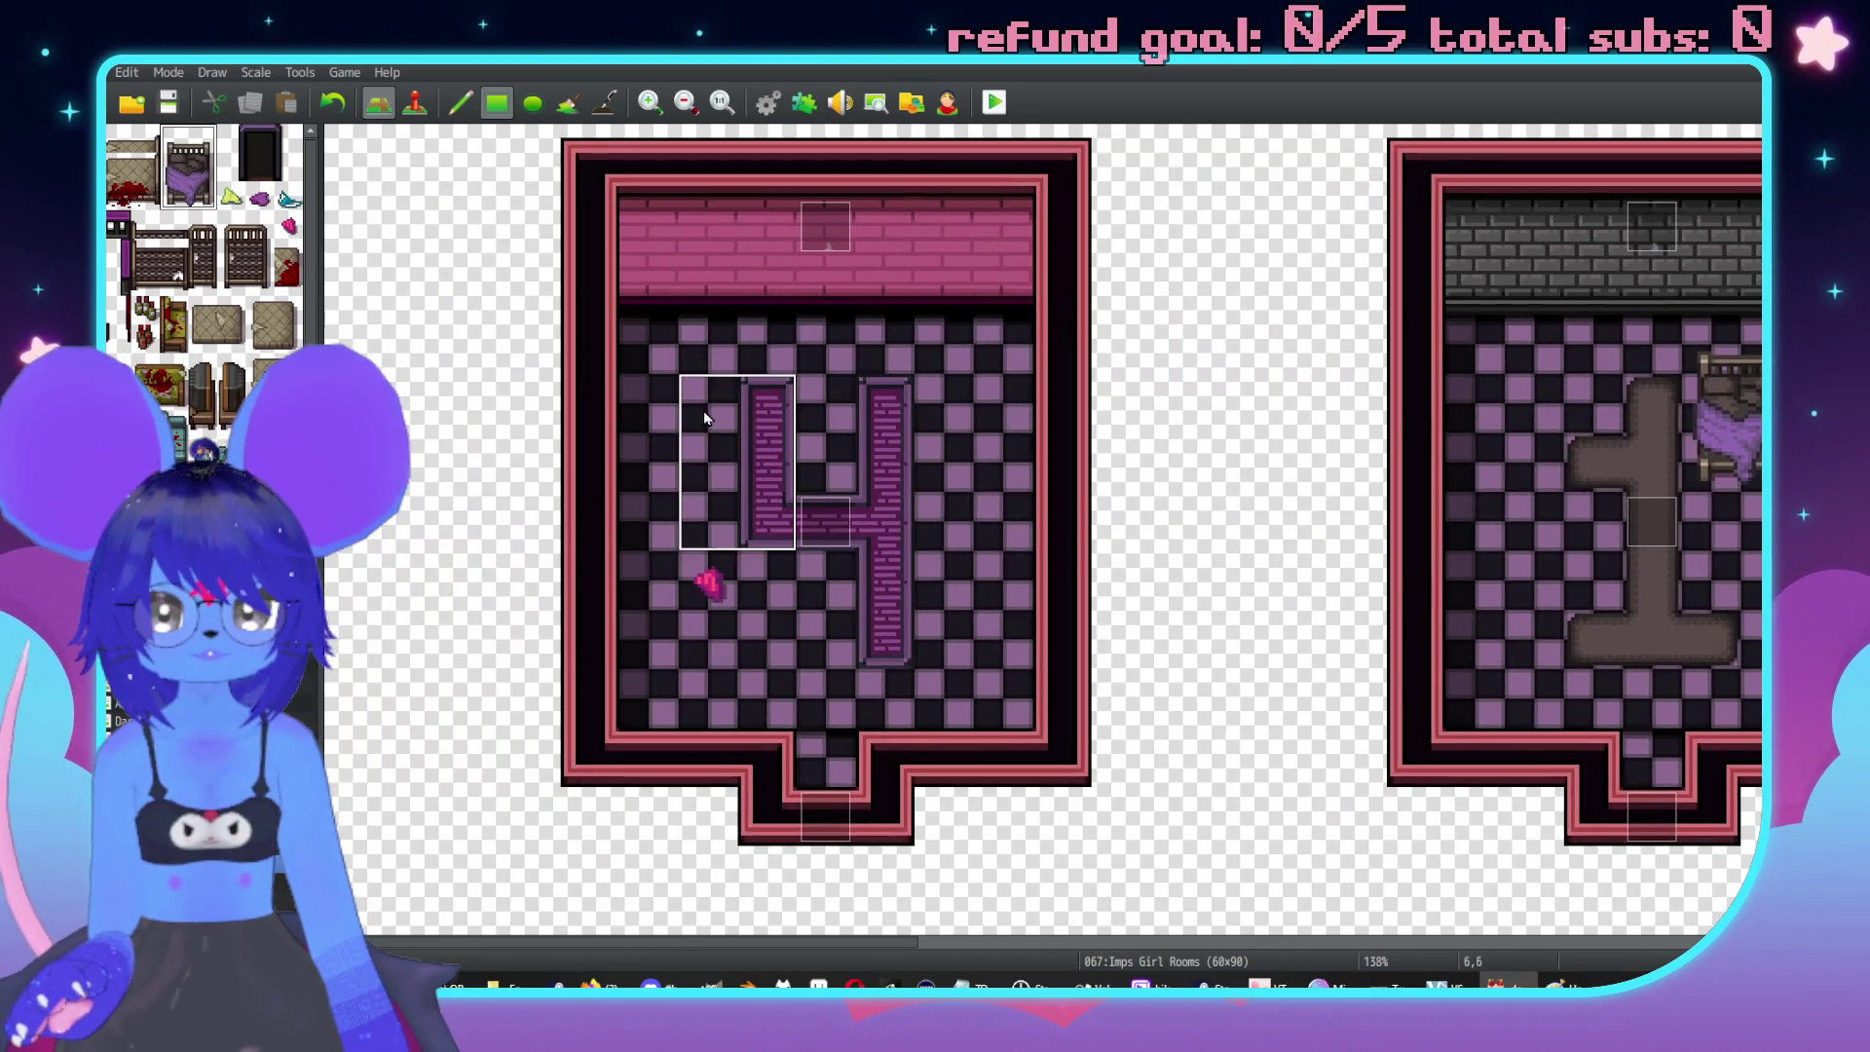
{"action": "scroll", "coordinate": [1106, 551], "scroll_direction": "up", "scroll_amount": 1}
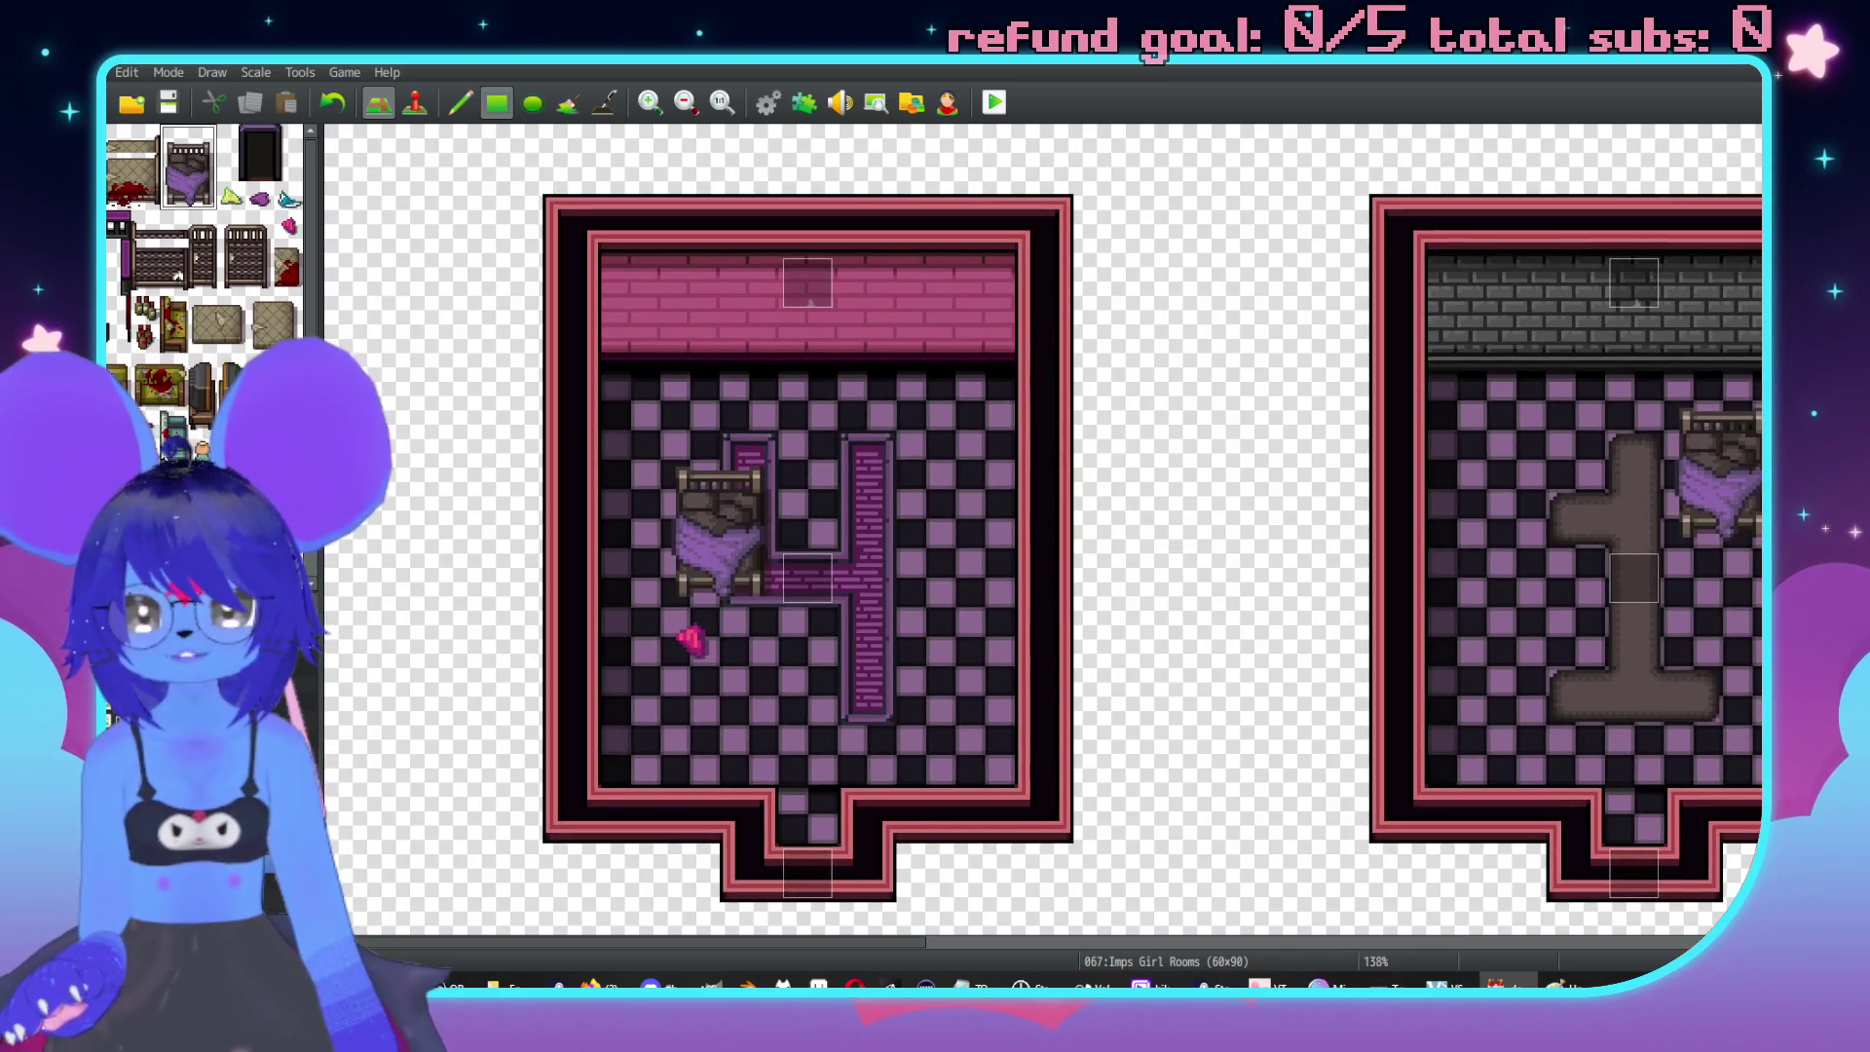
{"action": "scroll", "coordinate": [178, 421], "scroll_direction": "down", "scroll_amount": 6}
{"action": "scroll", "coordinate": [179, 421], "scroll_direction": "up", "scroll_amount": 5}
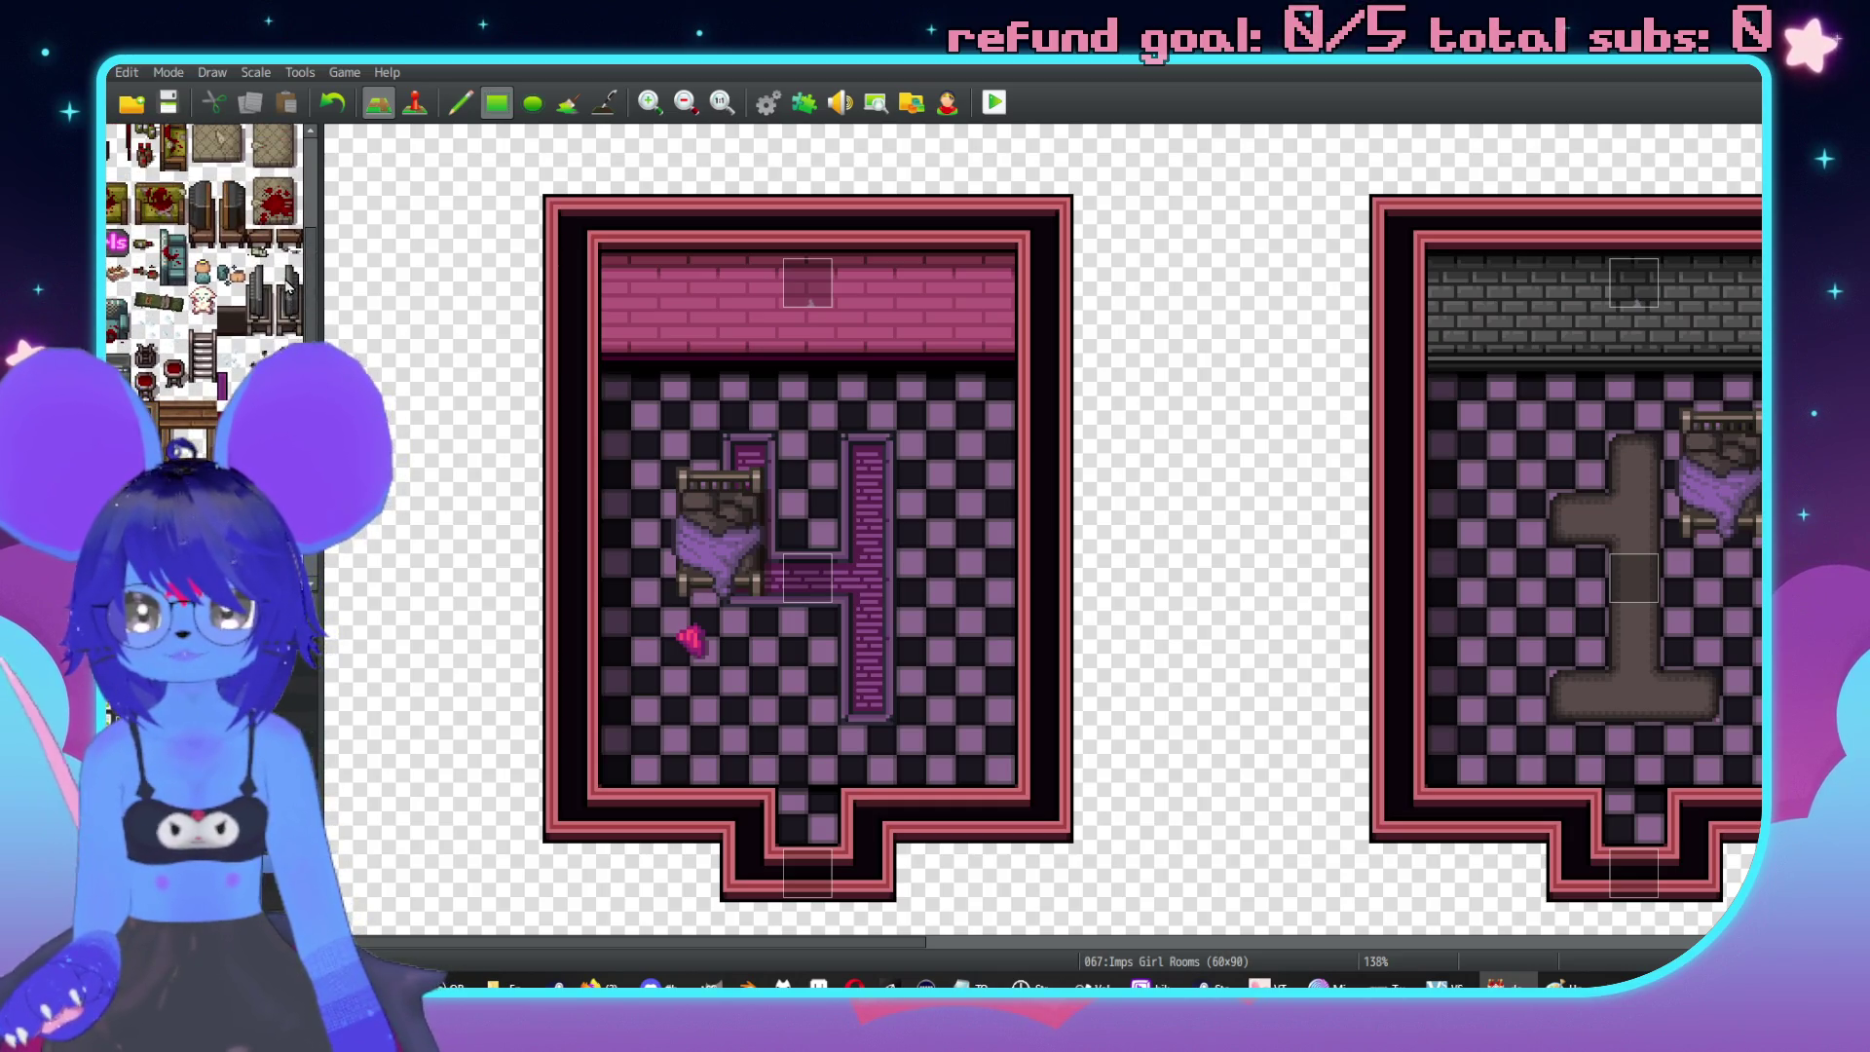
{"action": "middle_click", "coordinate": [1169, 619]}
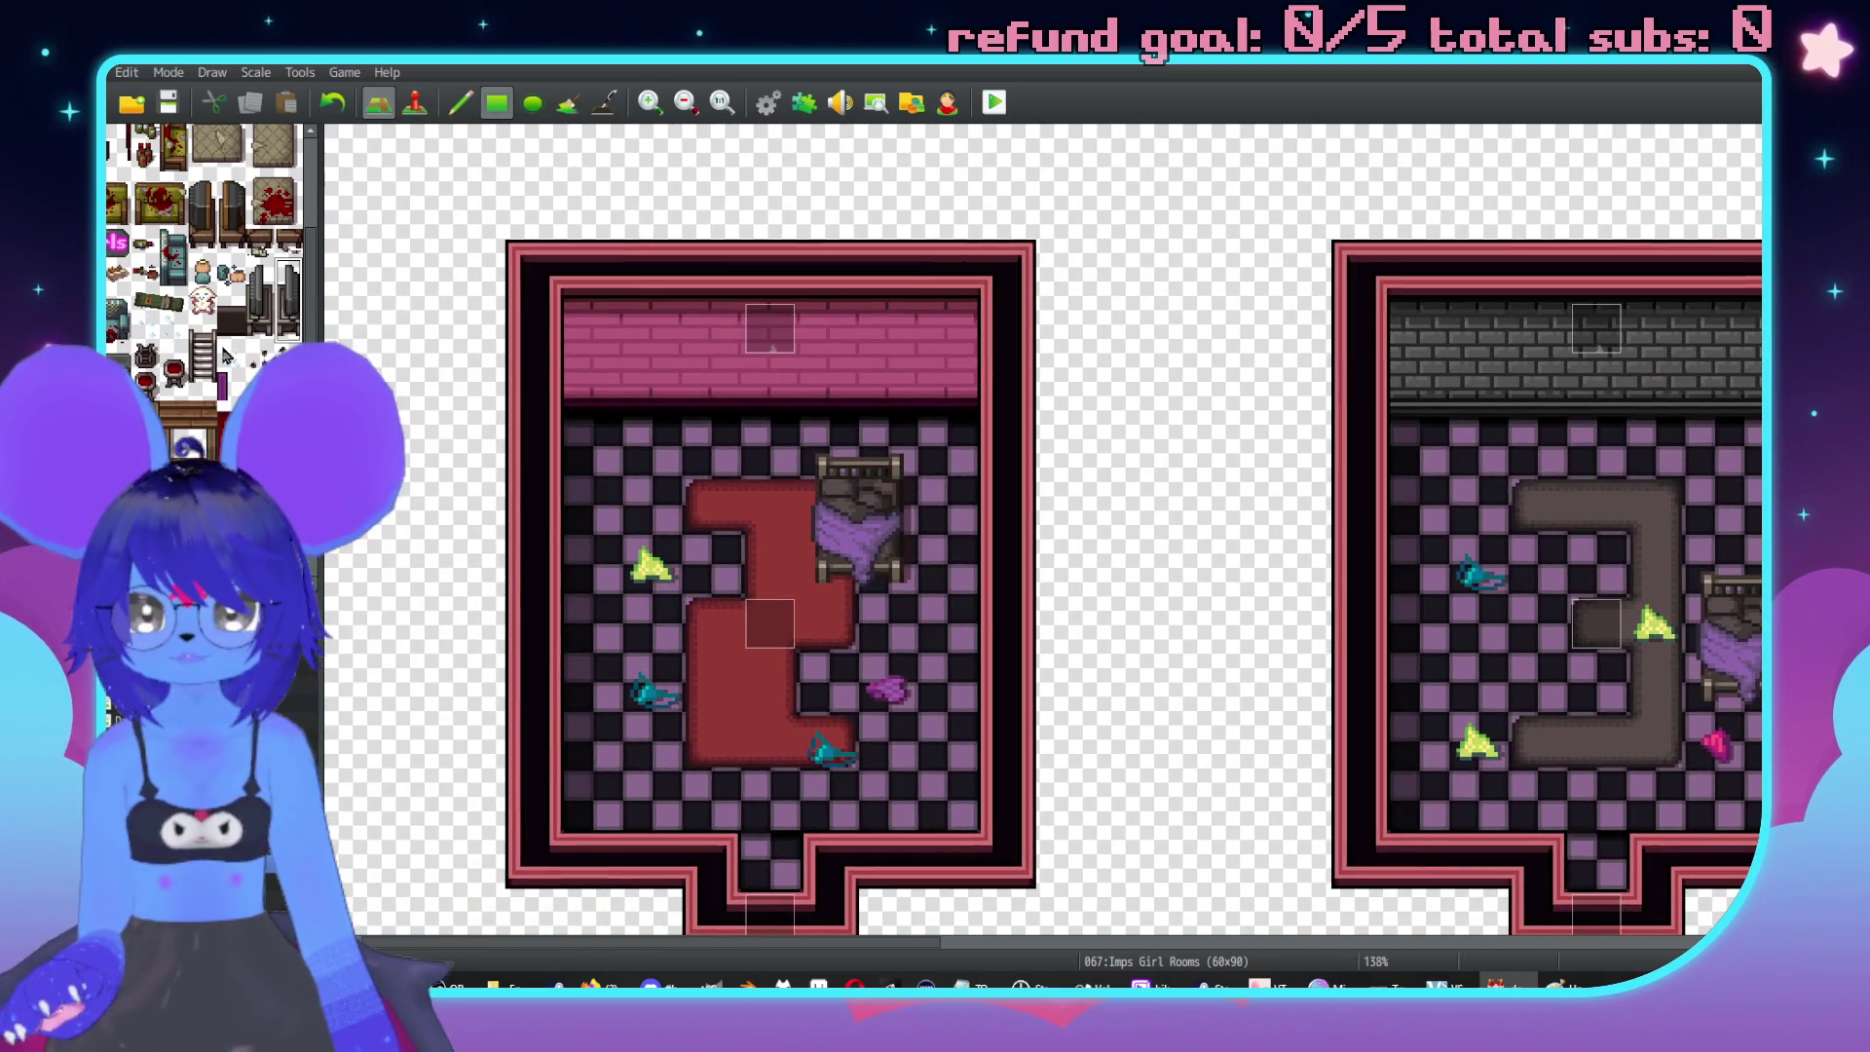
{"action": "left_click", "coordinate": [259, 277]}
{"action": "scroll", "coordinate": [925, 517], "scroll_direction": "right", "scroll_amount": 5}
Place a tall dresser against a room wall.
{"action": "left_click", "coordinate": [1076, 623]}
{"action": "scroll", "coordinate": [836, 305], "scroll_direction": "up", "scroll_amount": 3}
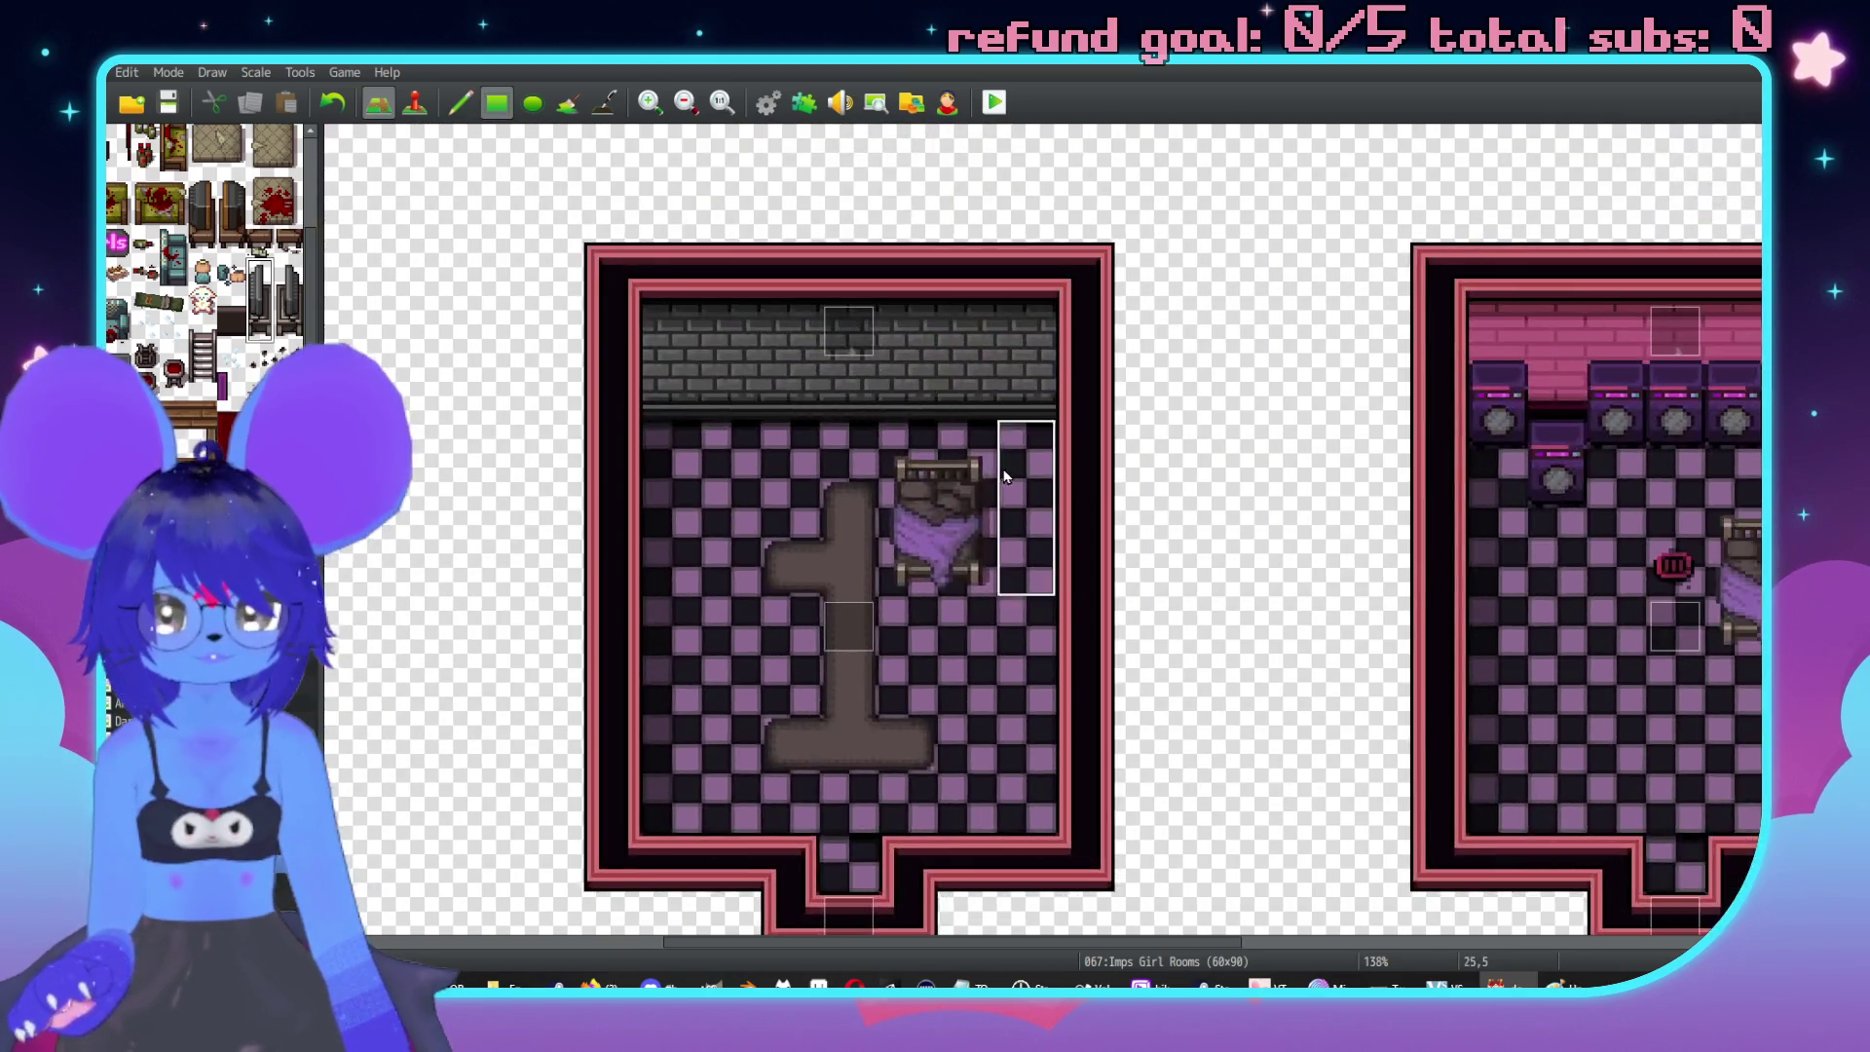
{"action": "scroll", "coordinate": [751, 589], "scroll_direction": "left", "scroll_amount": 3}
{"action": "scroll", "coordinate": [164, 331], "scroll_direction": "up", "scroll_amount": 2}
{"action": "scroll", "coordinate": [163, 327], "scroll_direction": "up", "scroll_amount": 2}
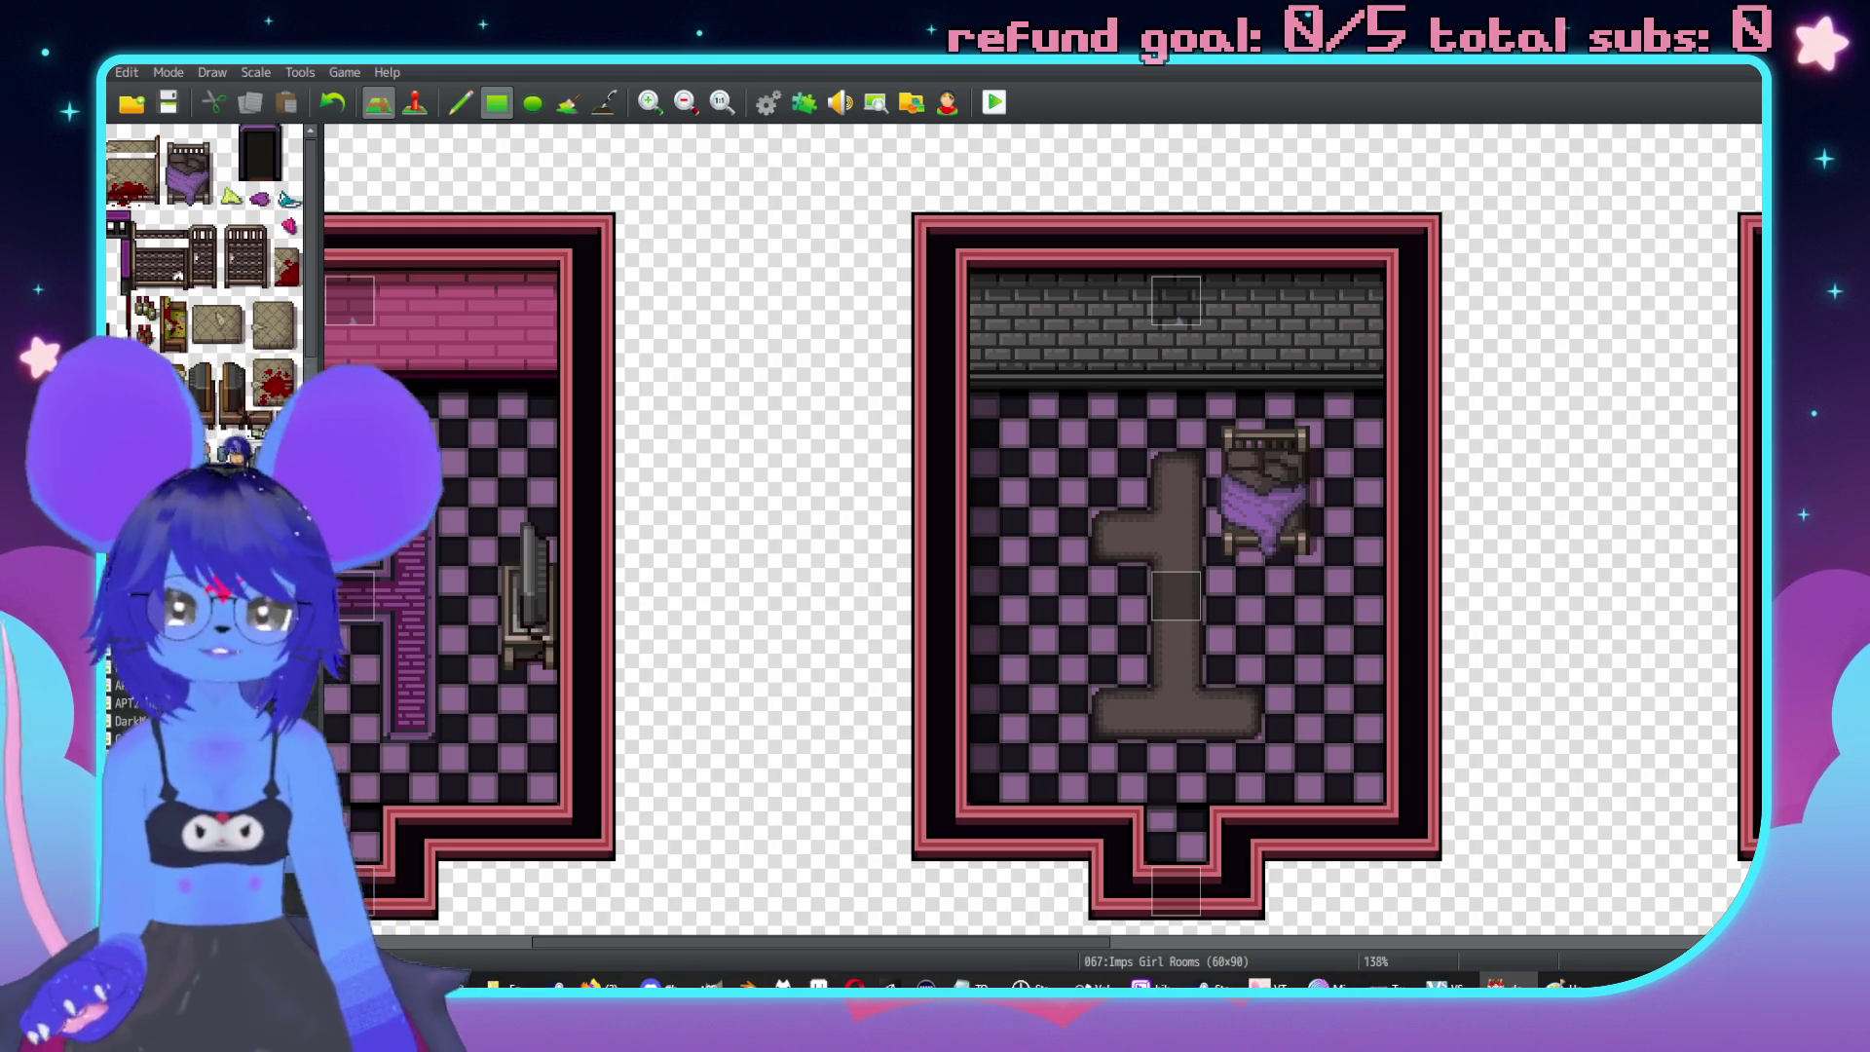
{"action": "scroll", "coordinate": [205, 292], "scroll_direction": "down", "scroll_amount": 10}
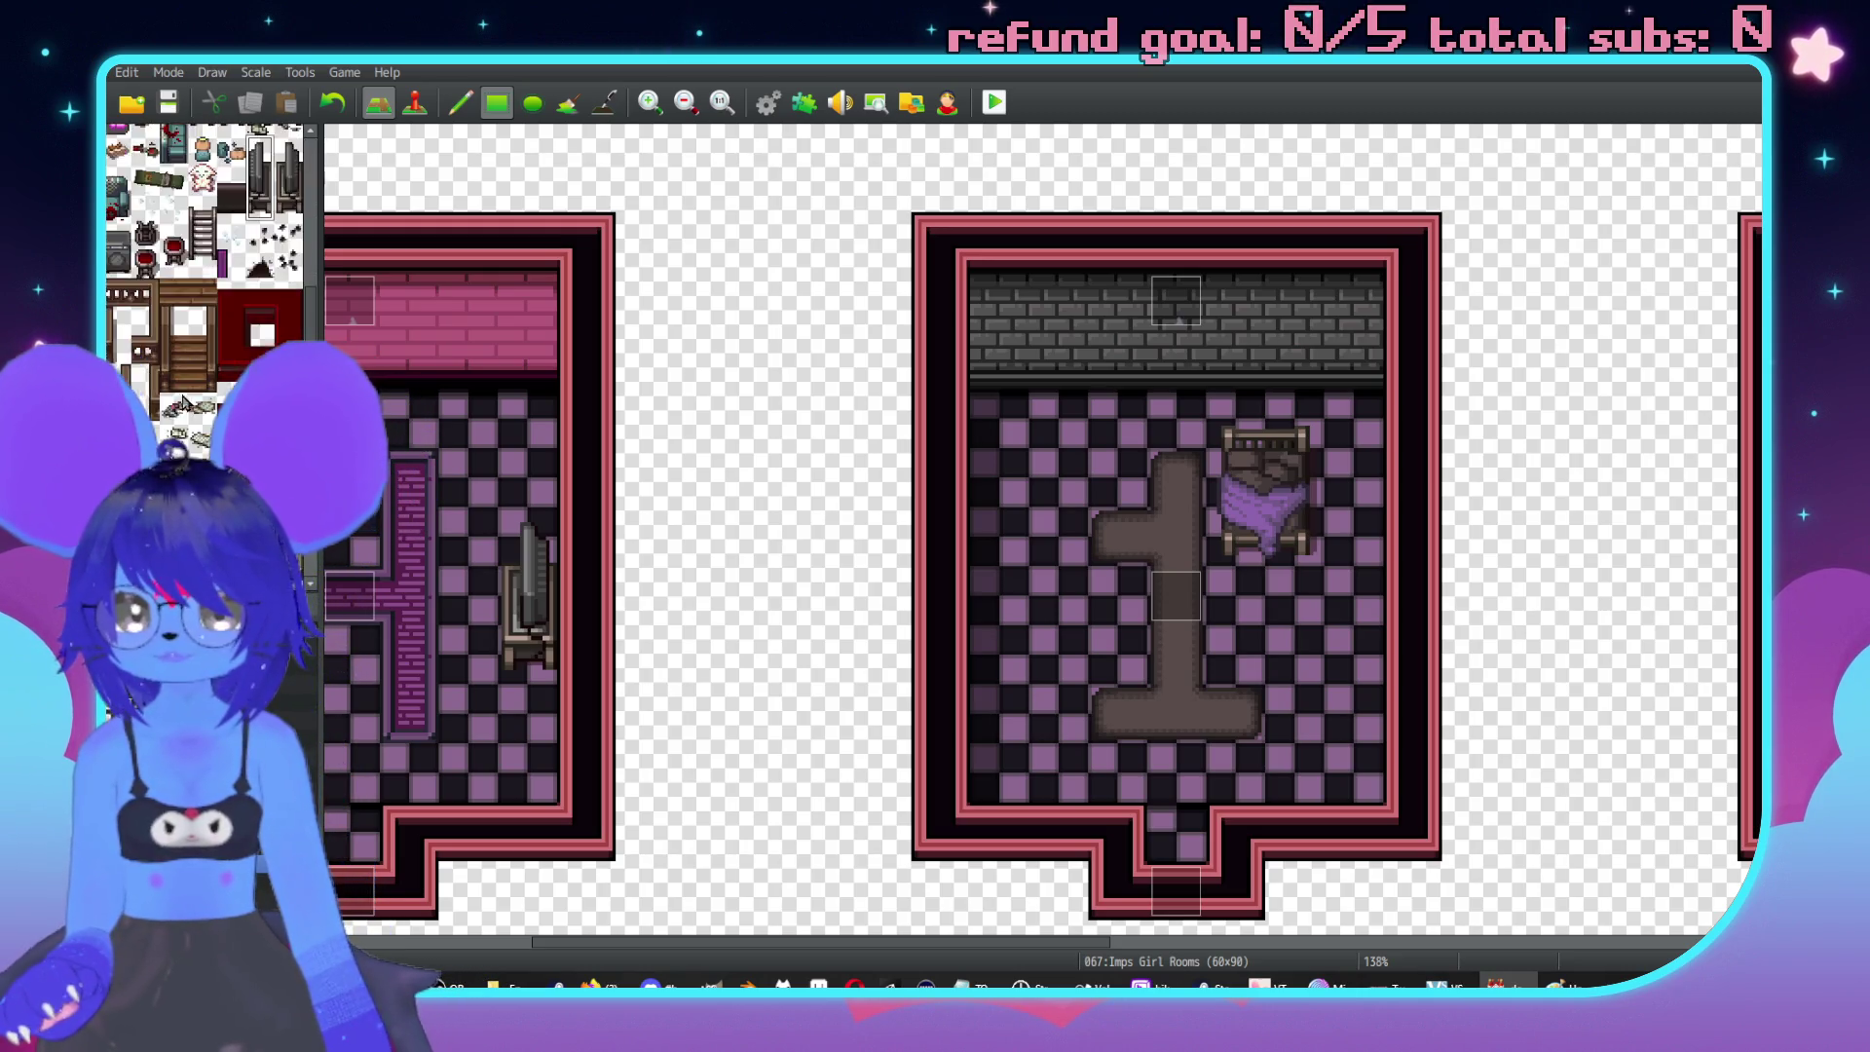
{"action": "scroll", "coordinate": [210, 312], "scroll_direction": "down", "scroll_amount": 3}
{"action": "scroll", "coordinate": [209, 312], "scroll_direction": "up", "scroll_amount": 4}
Stamp tall red cabinets by the grey room's right wall and the red-rug room's left wall.
{"action": "left_click", "coordinate": [192, 253]}
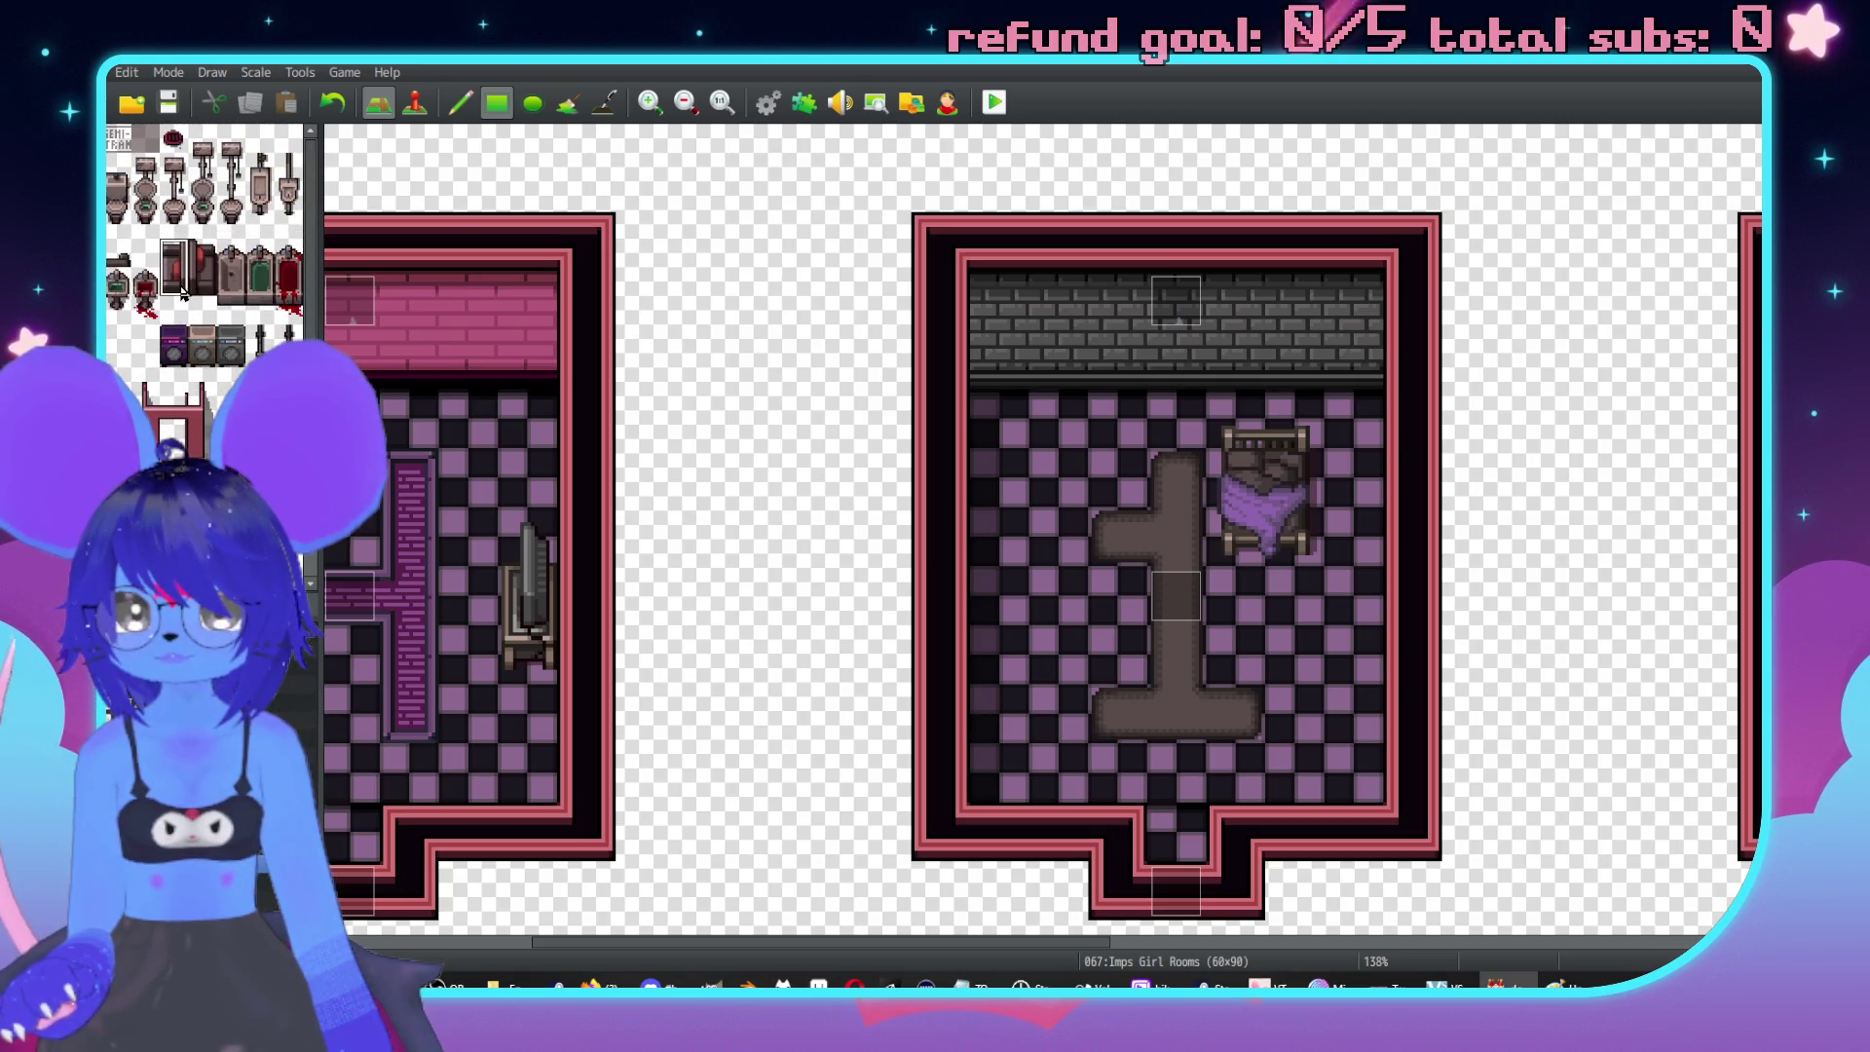
{"action": "scroll", "coordinate": [1059, 633], "scroll_direction": "left", "scroll_amount": 5}
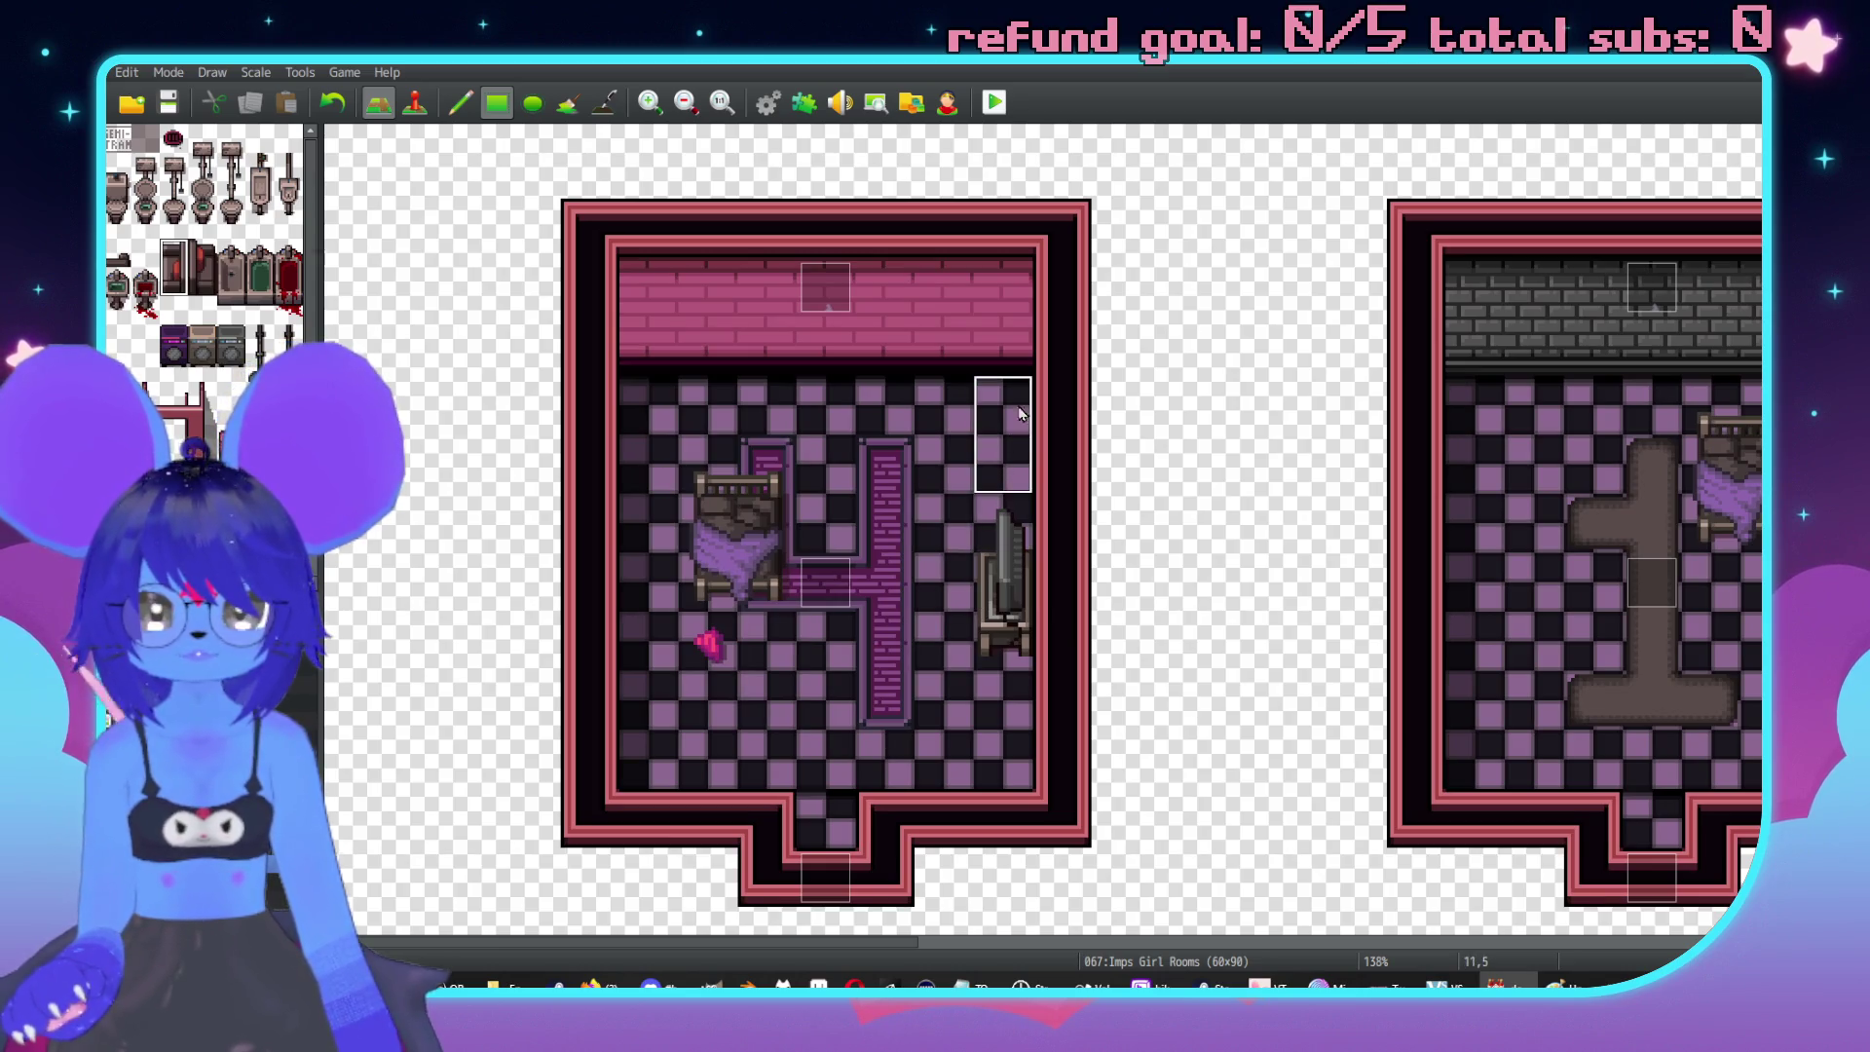
{"action": "scroll", "coordinate": [1071, 545], "scroll_direction": "right", "scroll_amount": 8}
{"action": "scroll", "coordinate": [1084, 553], "scroll_direction": "down", "scroll_amount": 1}
{"action": "left_click", "coordinate": [1035, 552]}
{"action": "scroll", "coordinate": [974, 681], "scroll_direction": "up", "scroll_amount": 5}
{"action": "scroll", "coordinate": [859, 811], "scroll_direction": "left", "scroll_amount": 3}
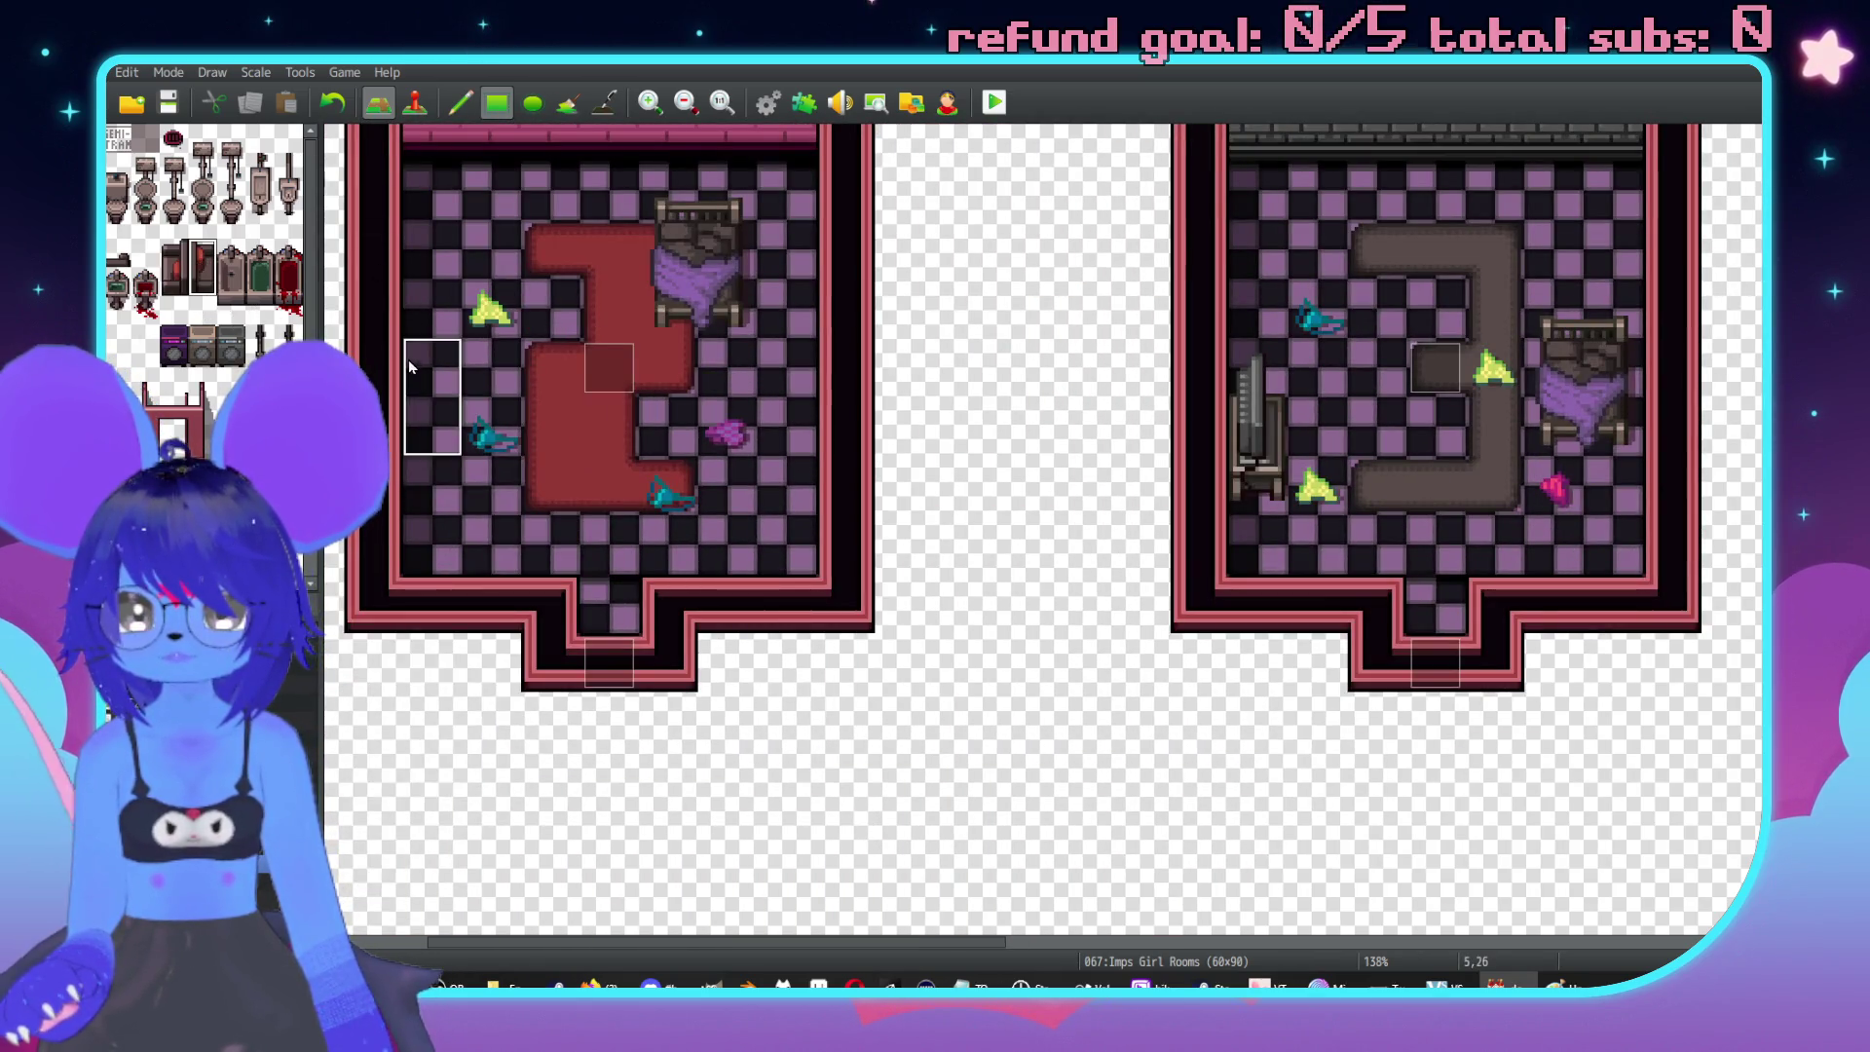
{"action": "left_click", "coordinate": [420, 255]}
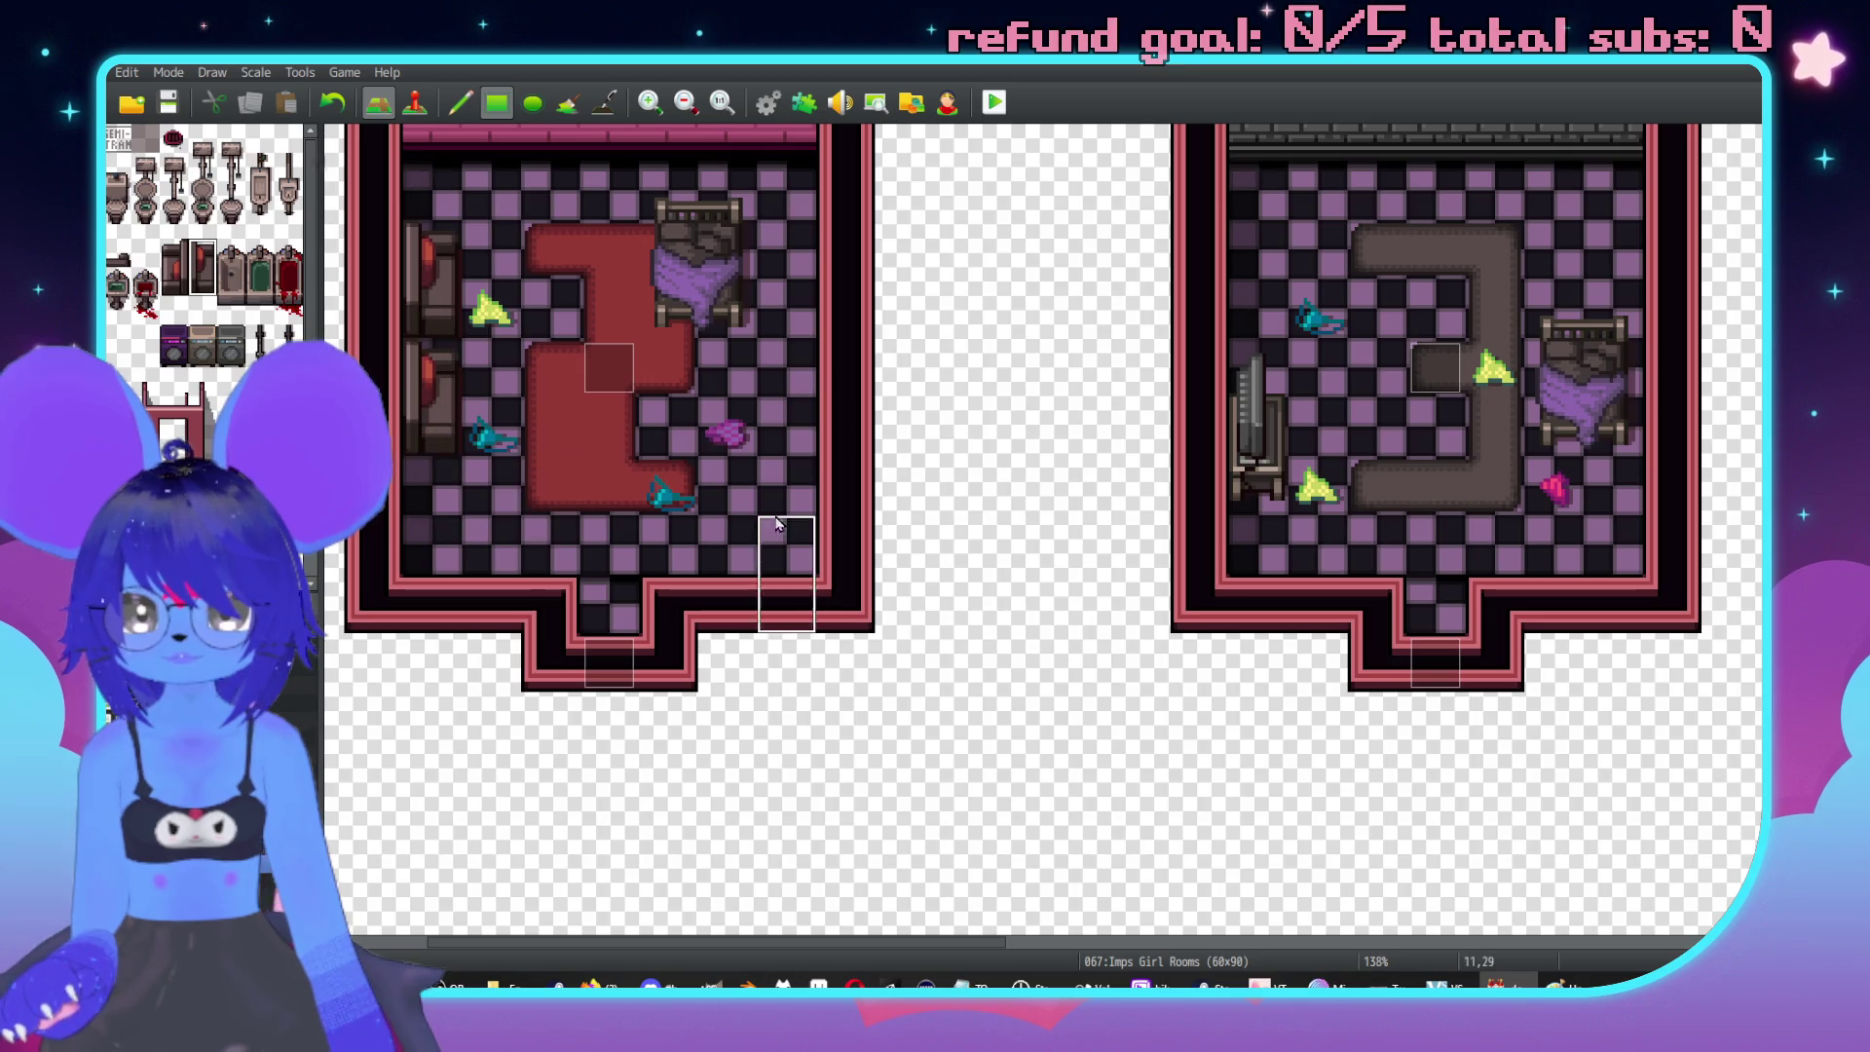
Tuck a red cabinet into the lower-right of the grey rug's curve, undoing misplaced tries.
{"action": "scroll", "coordinate": [777, 527], "scroll_direction": "up", "scroll_amount": 1}
{"action": "scroll", "coordinate": [777, 527], "scroll_direction": "right", "scroll_amount": 1}
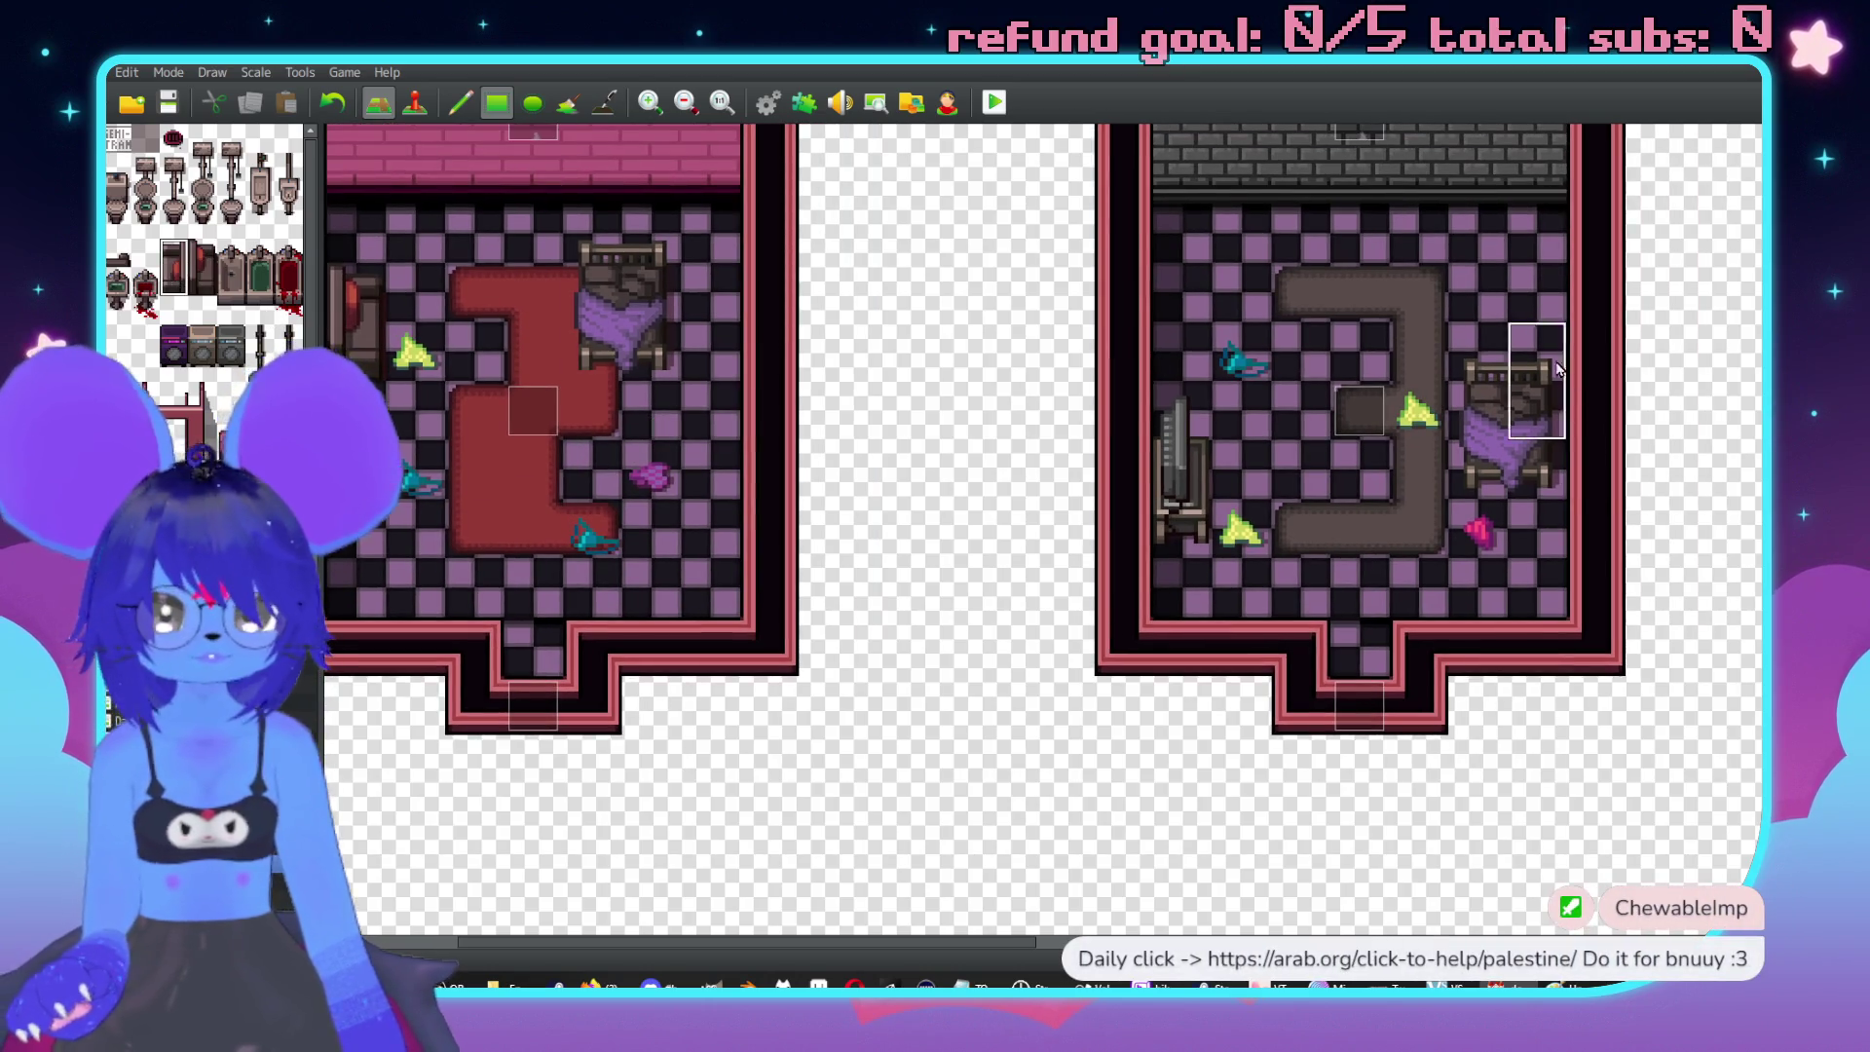
{"action": "left_click", "coordinate": [1537, 265]}
{"action": "scroll", "coordinate": [1461, 396], "scroll_direction": "up", "scroll_amount": 2}
{"action": "scroll", "coordinate": [1461, 396], "scroll_direction": "right", "scroll_amount": 1}
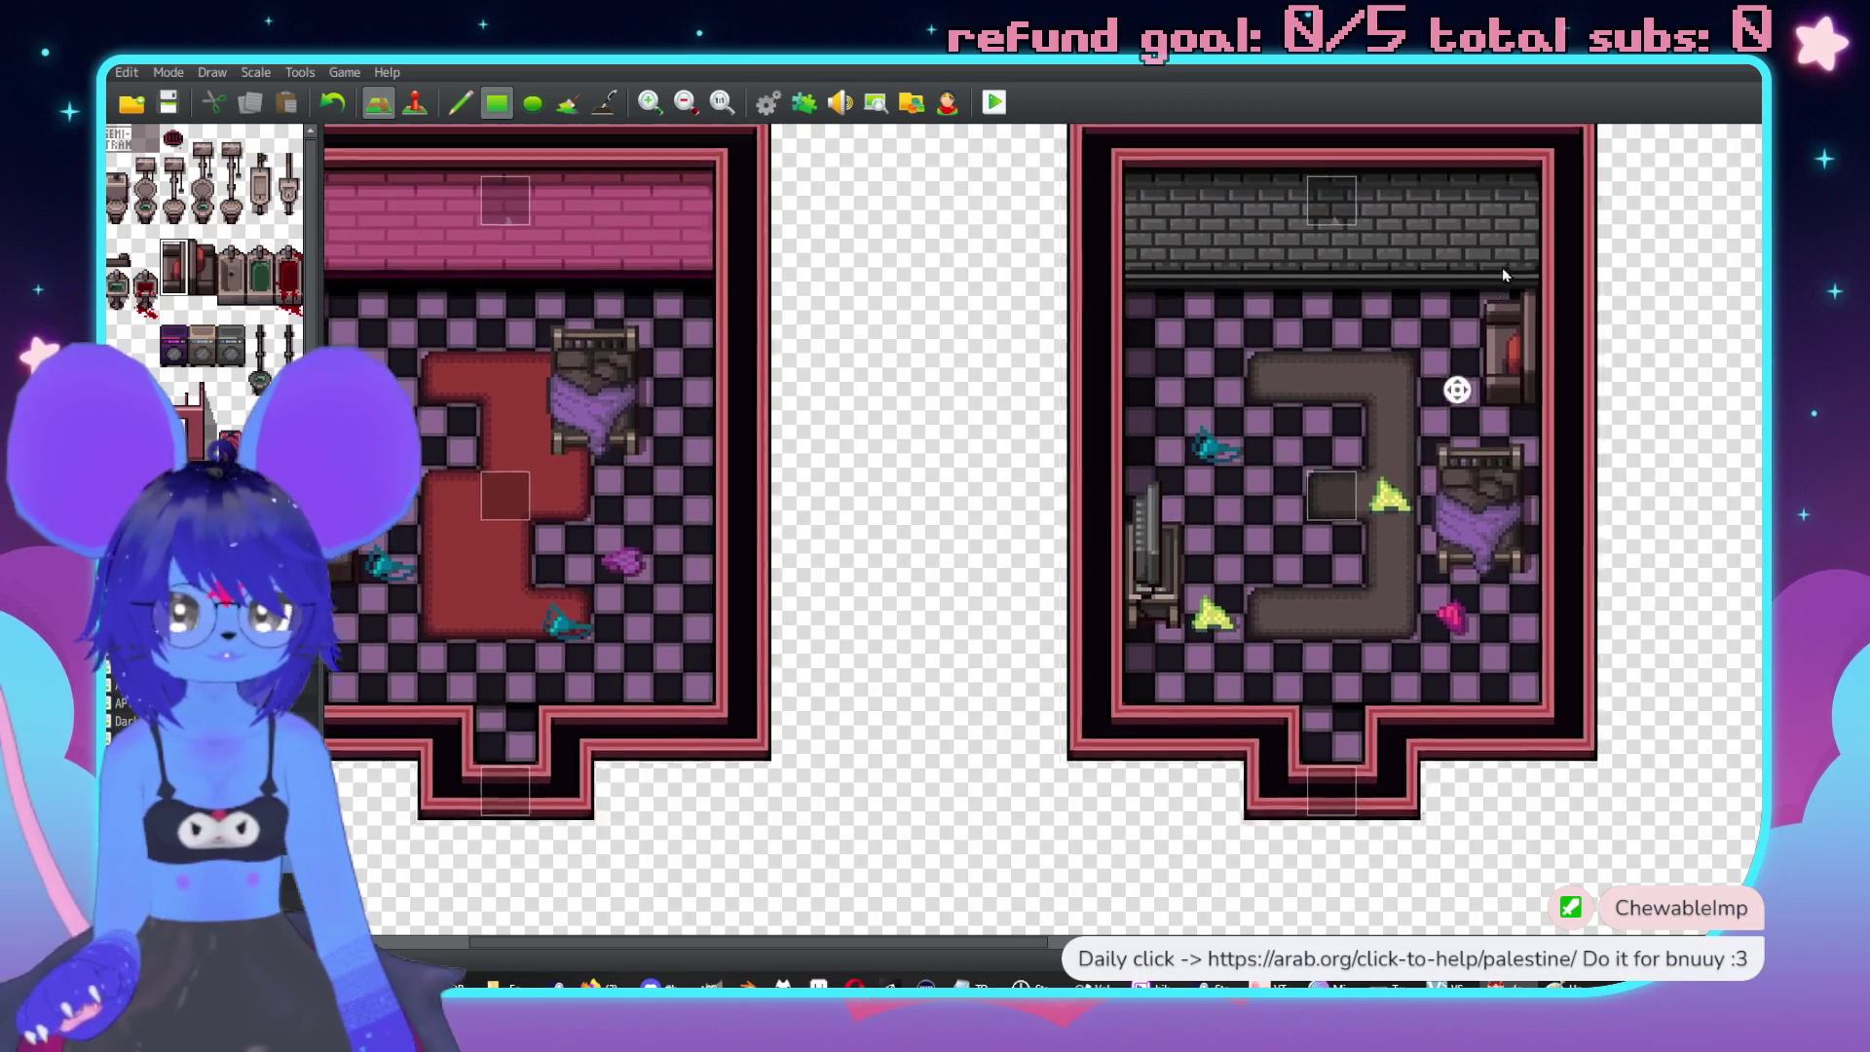
{"action": "key", "text": "ctrl+z"}
{"action": "left_click", "coordinate": [1328, 450]}
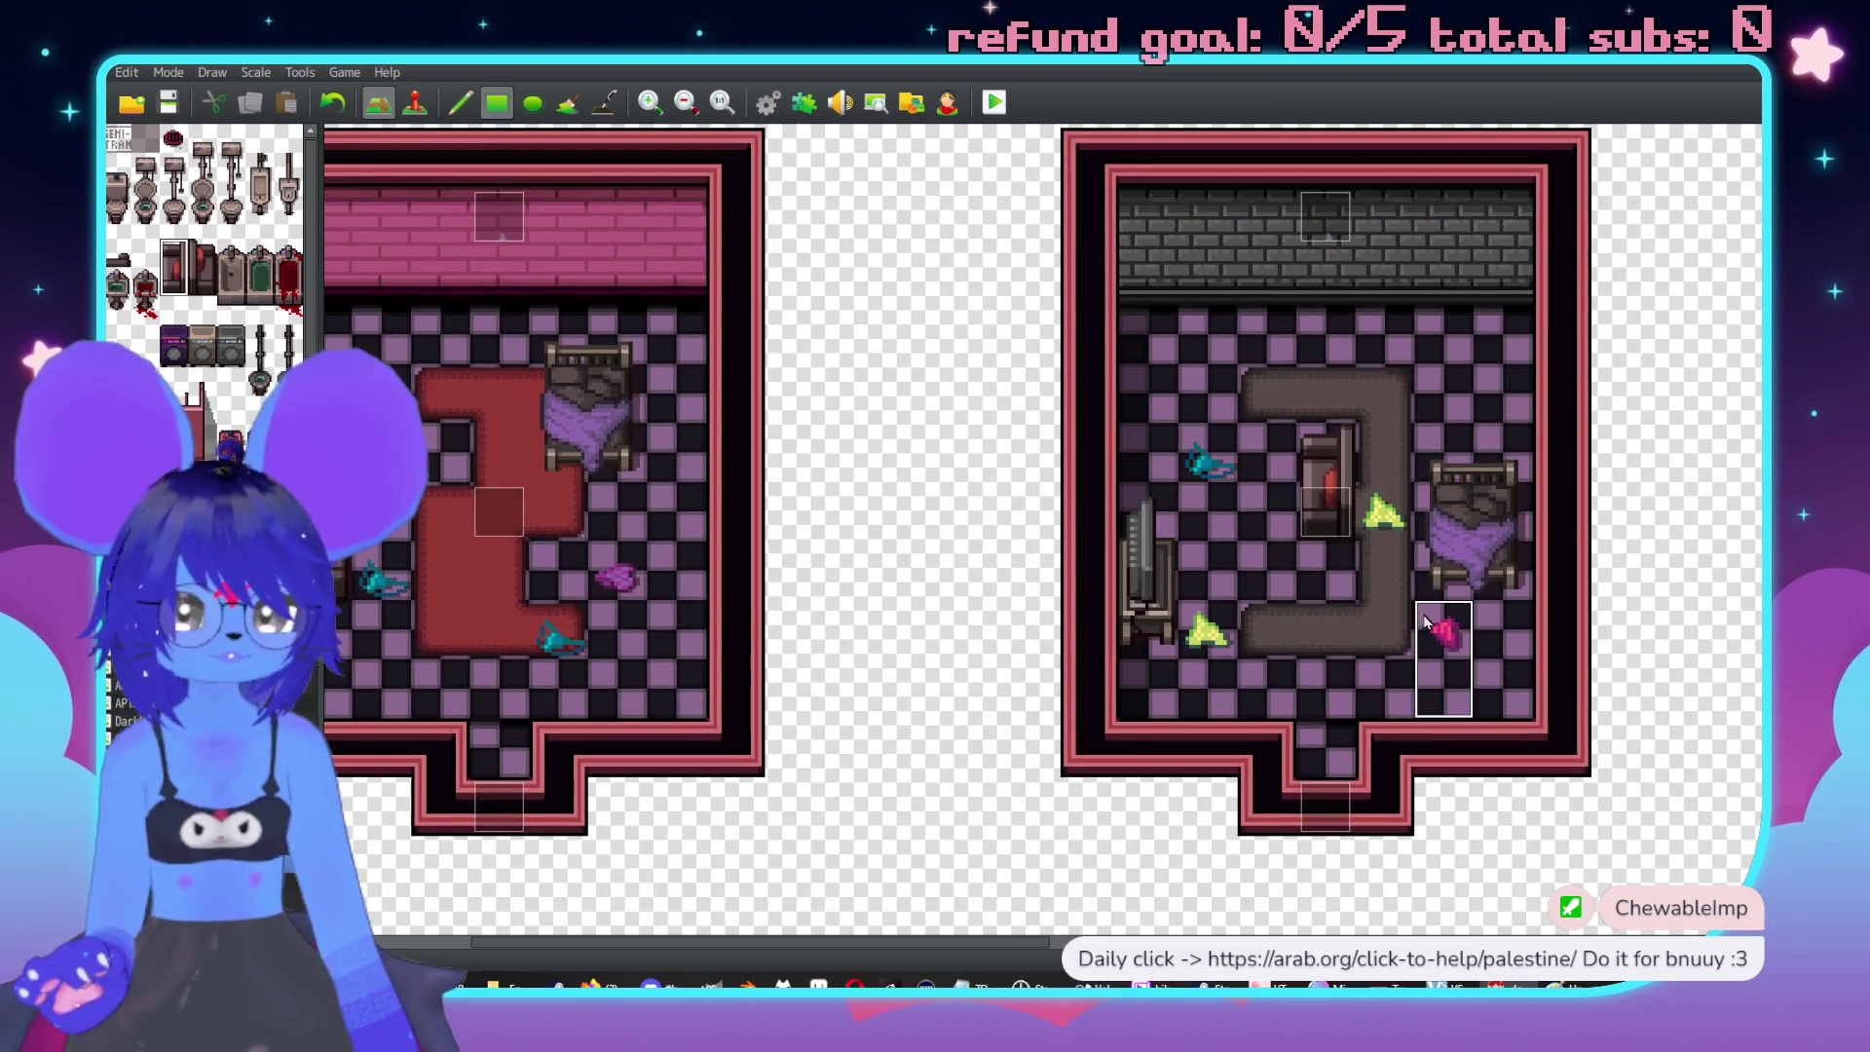
{"action": "mouse_move", "coordinate": [1328, 477]}
{"action": "left_mouse_down"}
{"action": "mouse_move", "coordinate": [1326, 402]}
{"action": "mouse_move", "coordinate": [1374, 410]}
{"action": "left_mouse_up"}
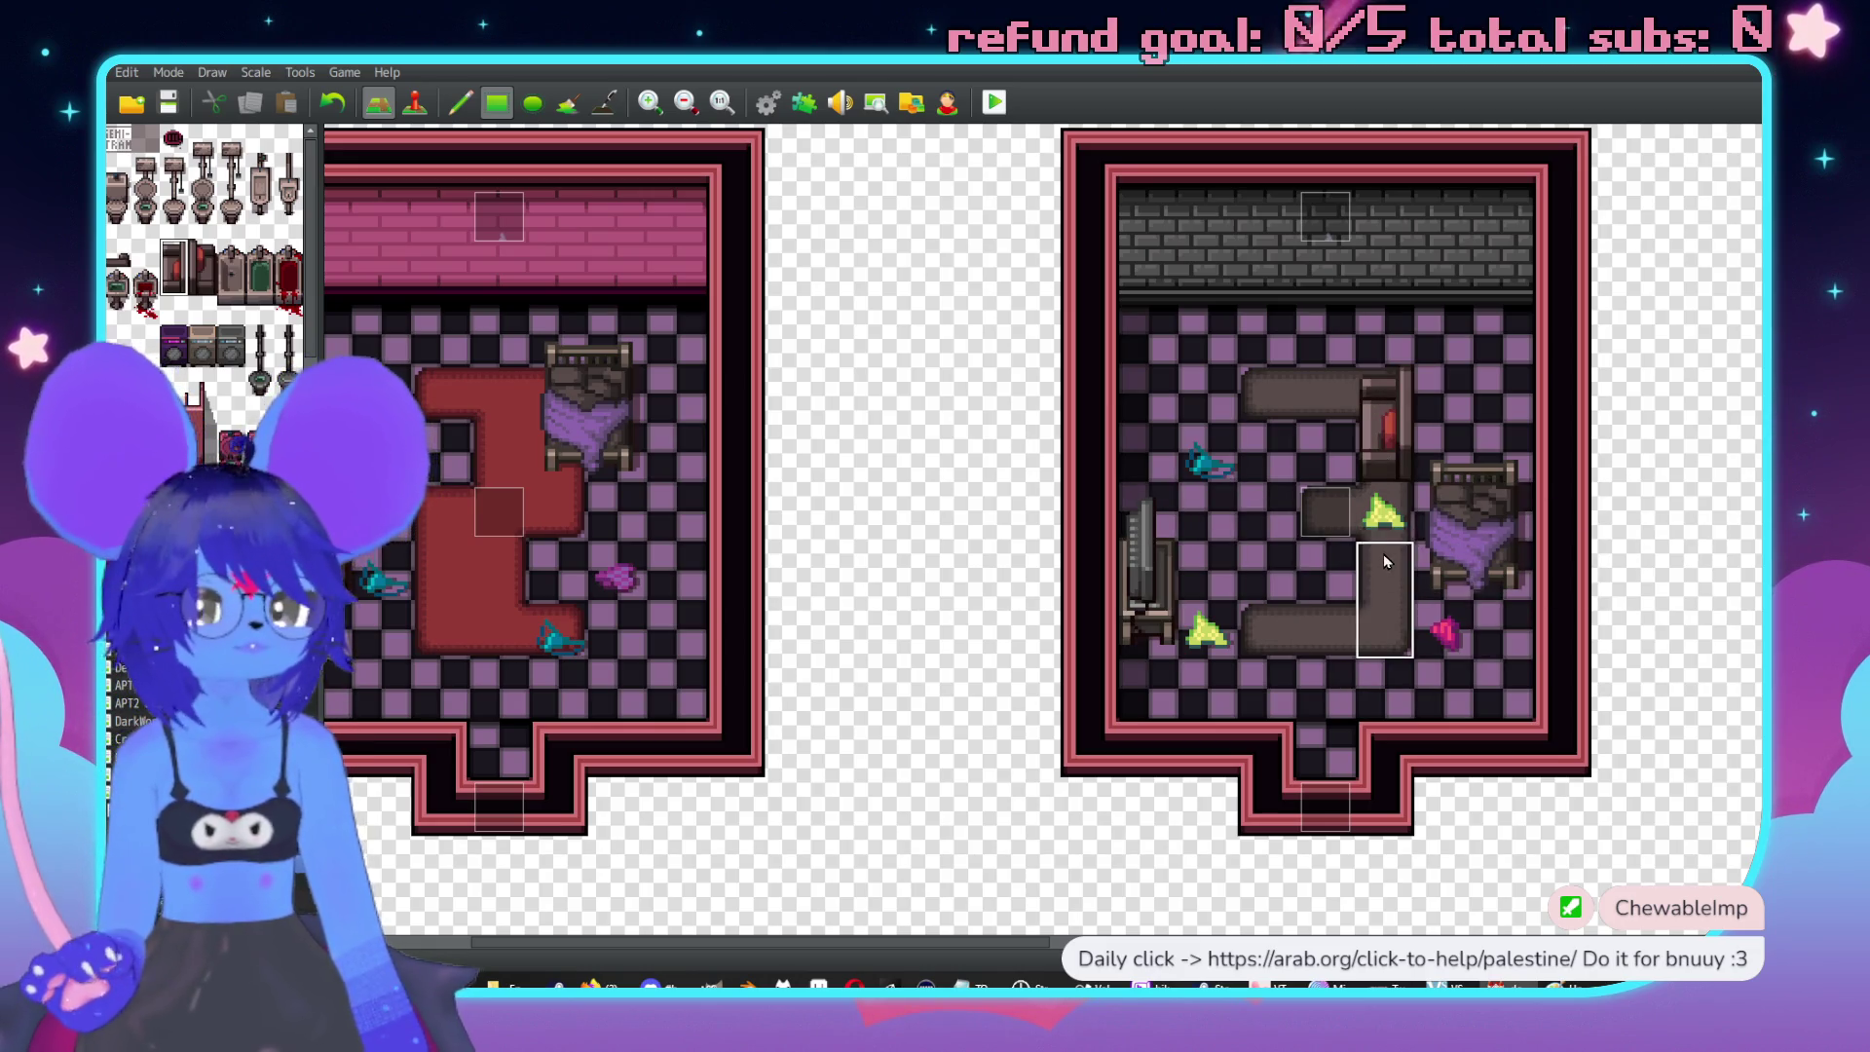
{"action": "key", "text": "ctrl+z"}
{"action": "left_click", "coordinate": [1383, 598]}
{"action": "scroll", "coordinate": [1471, 531], "scroll_direction": "up", "scroll_amount": 1}
{"action": "scroll", "coordinate": [1471, 531], "scroll_direction": "right", "scroll_amount": 1}
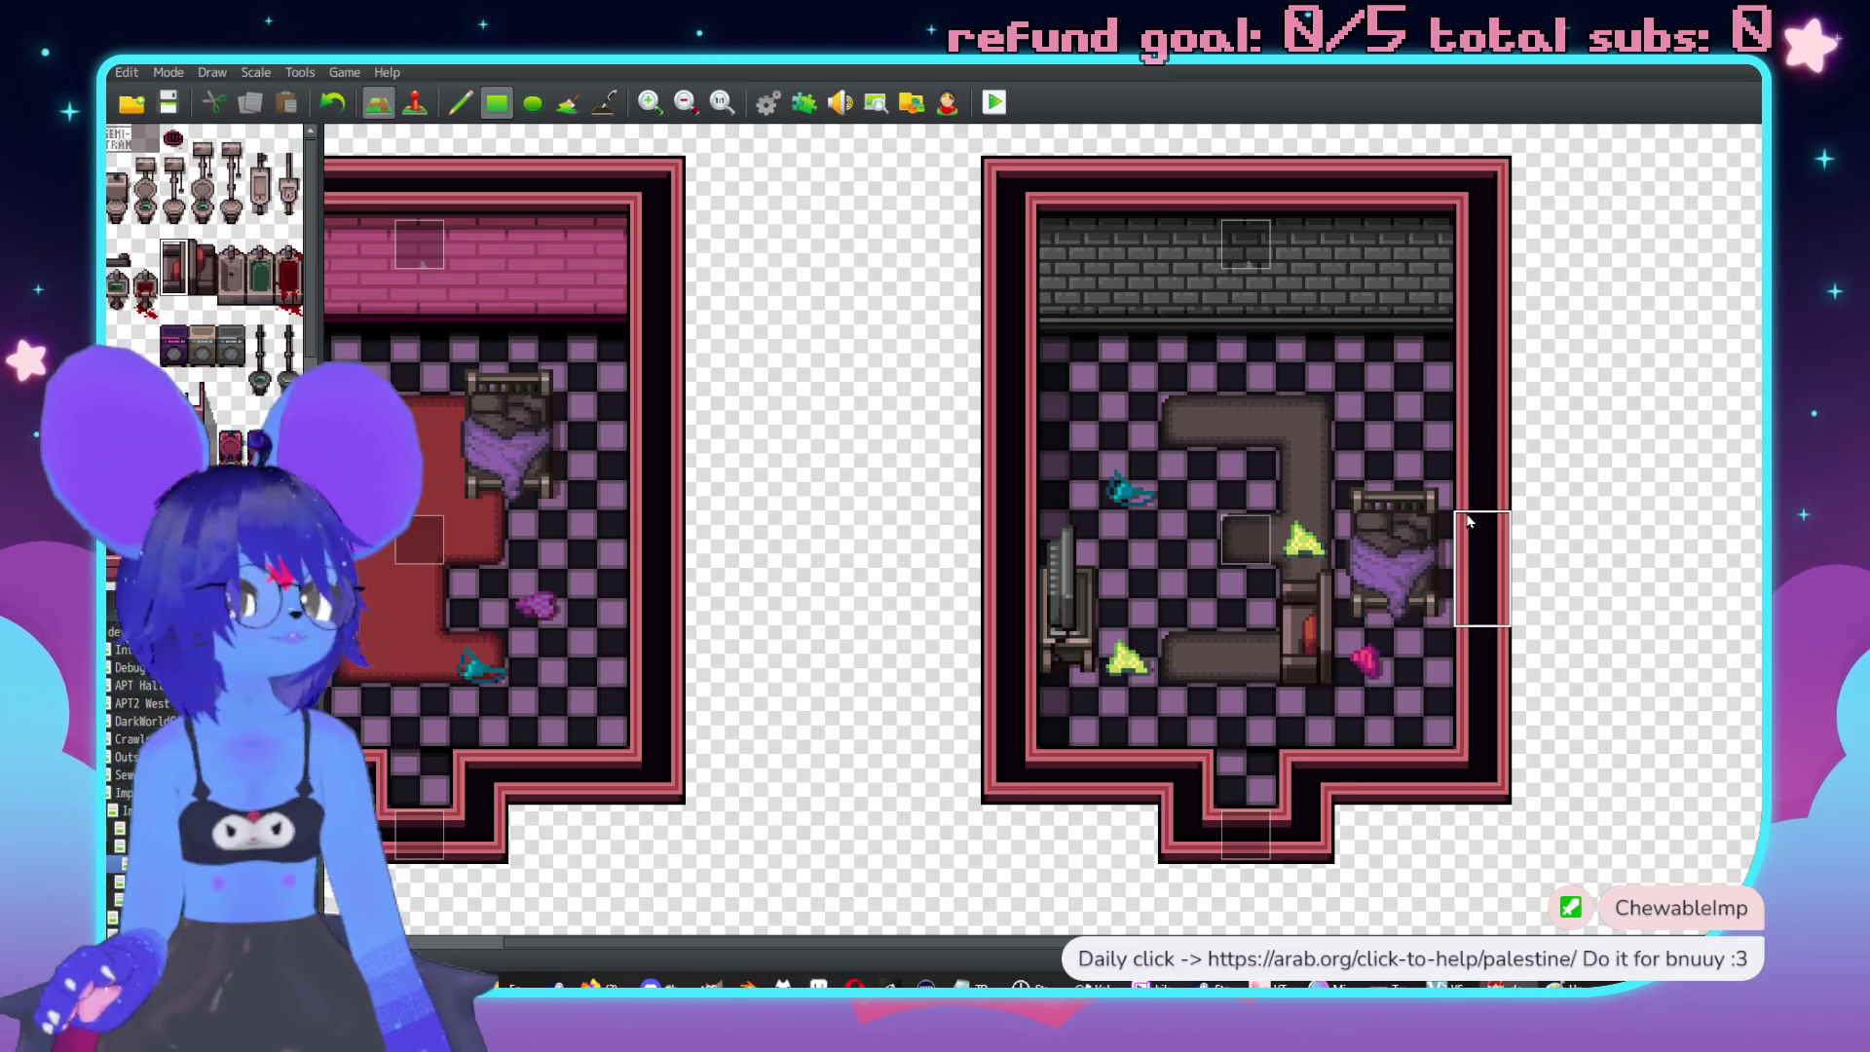
{"action": "scroll", "coordinate": [204, 243], "scroll_direction": "down", "scroll_amount": 1}
{"action": "scroll", "coordinate": [214, 400], "scroll_direction": "down", "scroll_amount": 2}
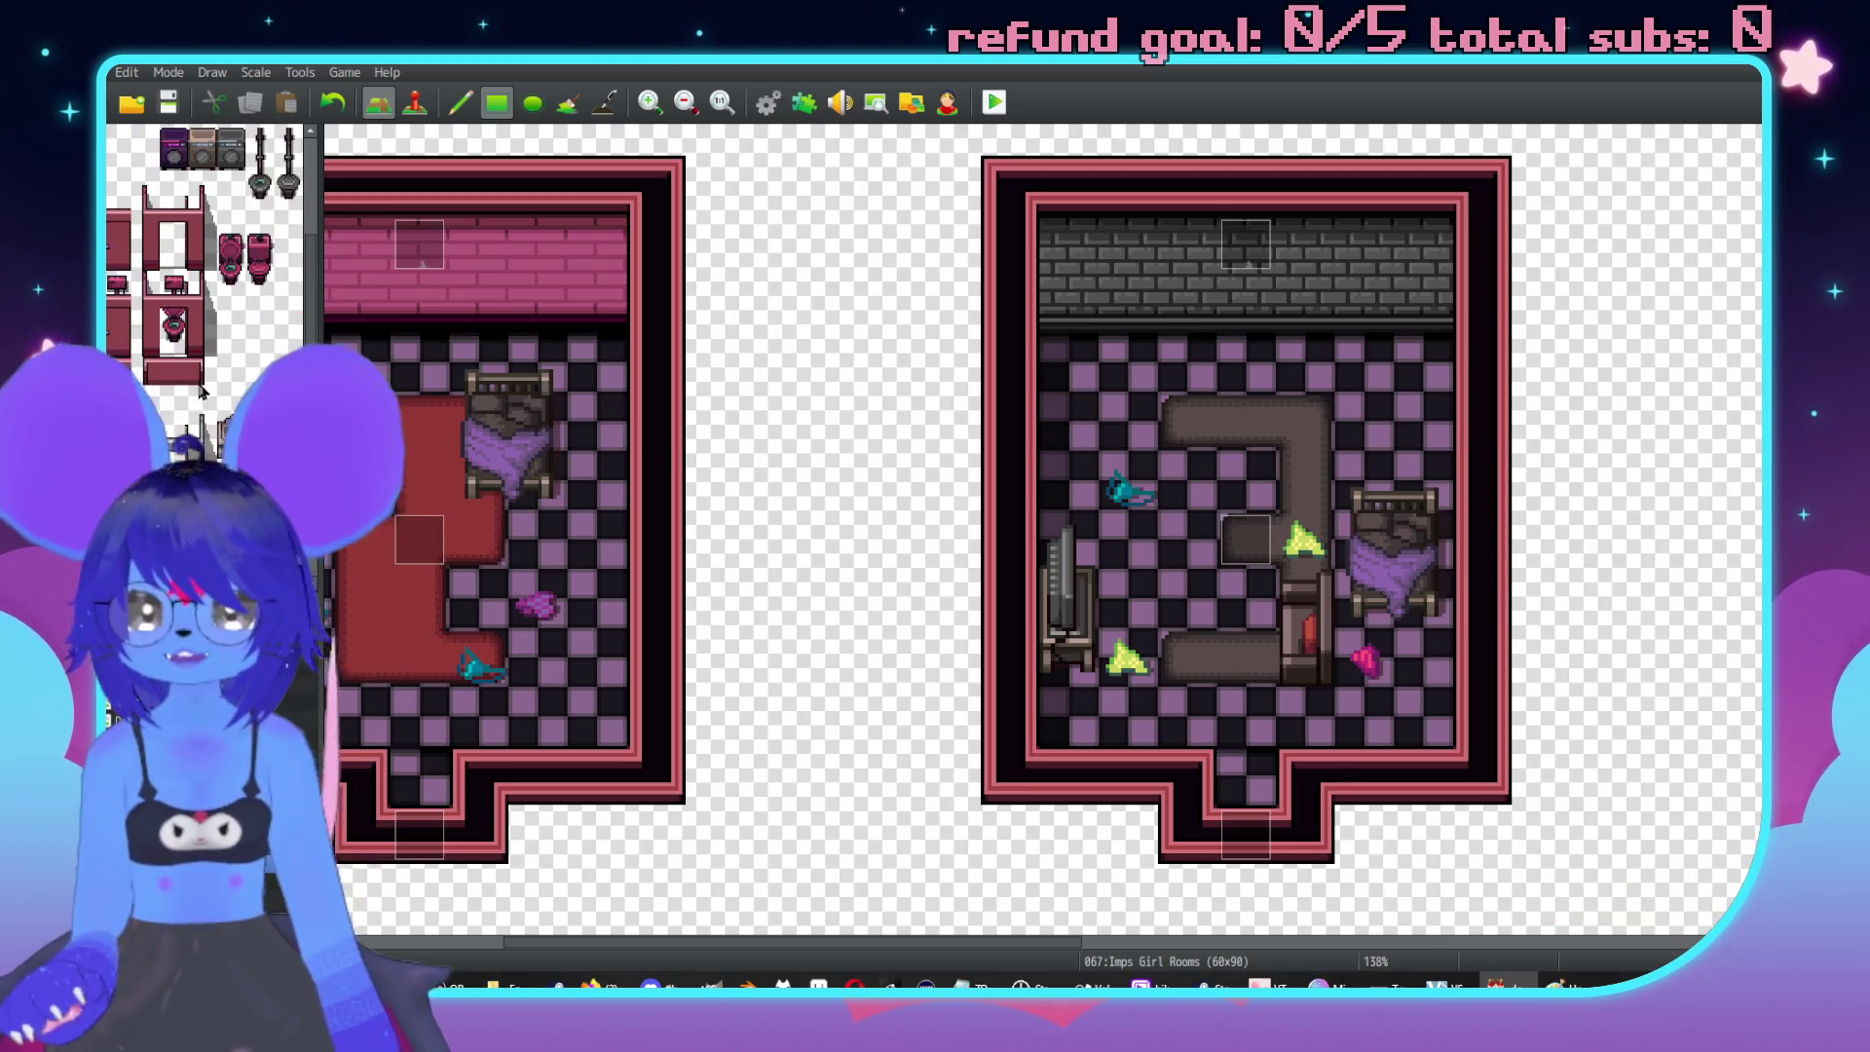
{"action": "scroll", "coordinate": [214, 400], "scroll_direction": "up", "scroll_amount": 2}
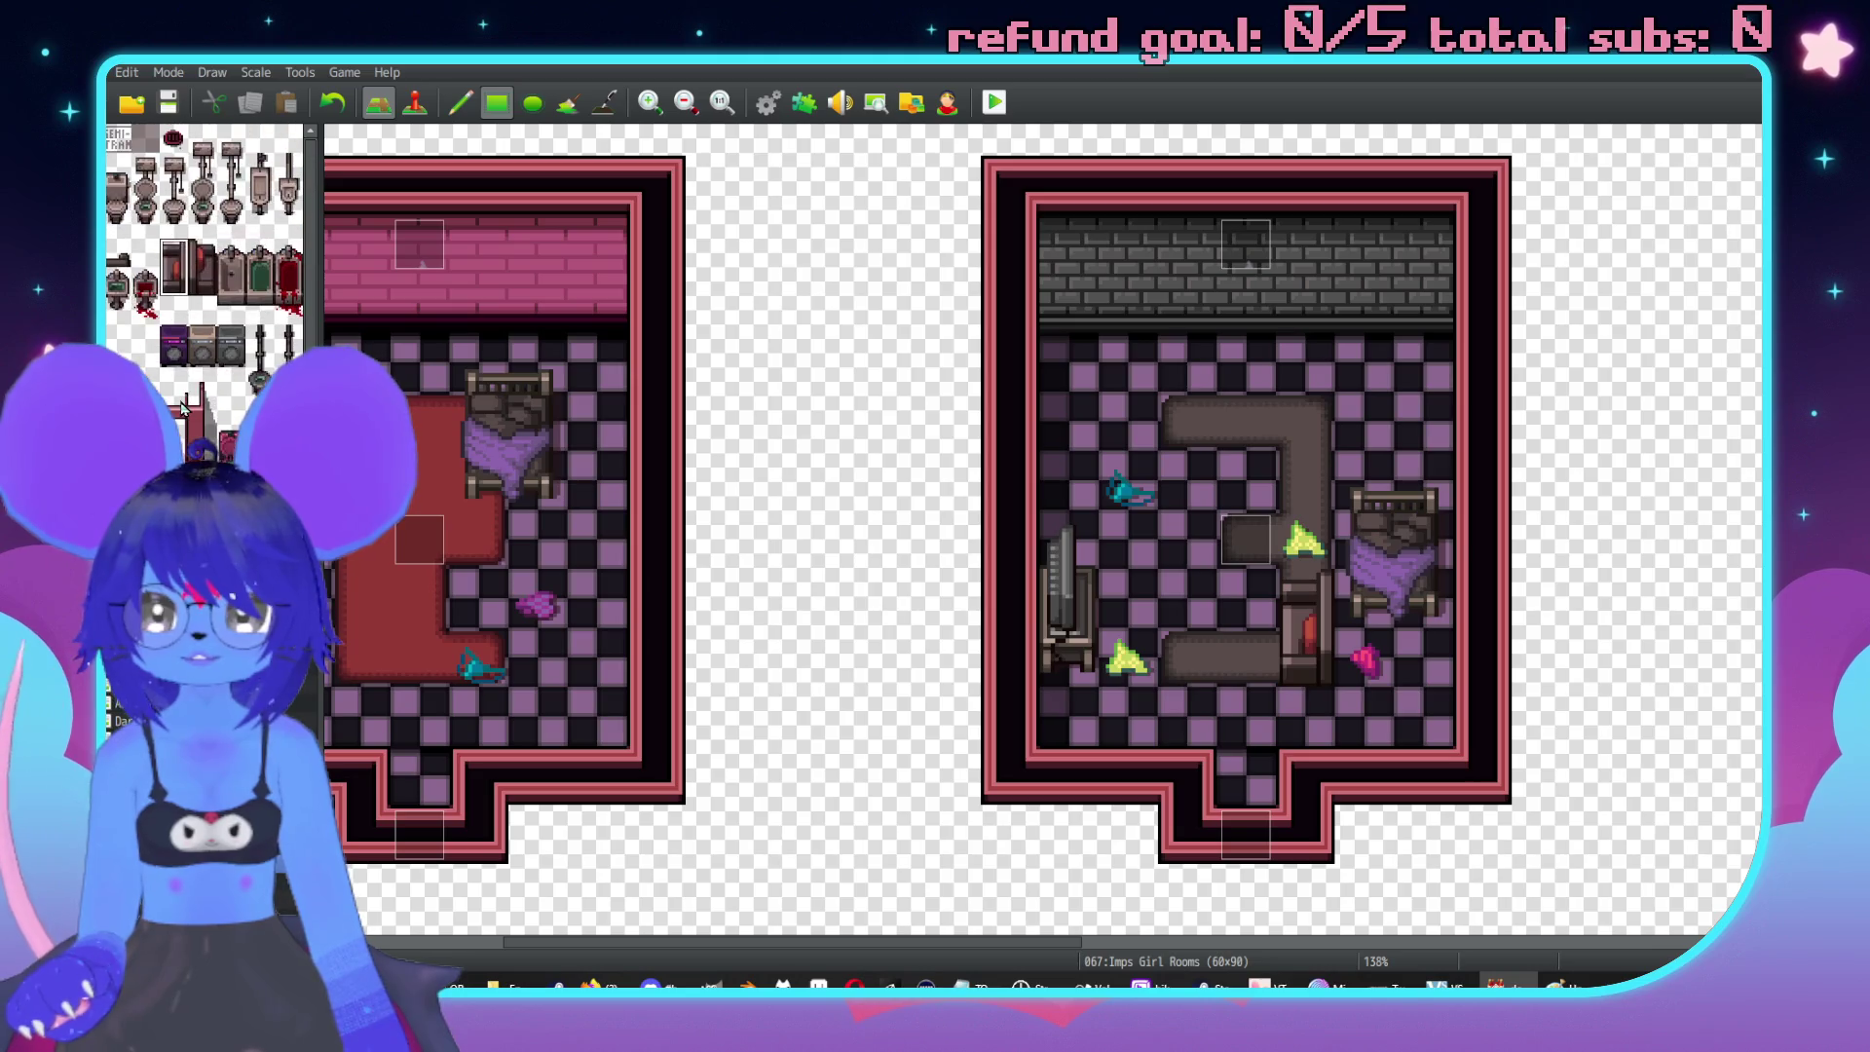
{"action": "scroll", "coordinate": [1244, 130], "scroll_direction": "right", "scroll_amount": 5}
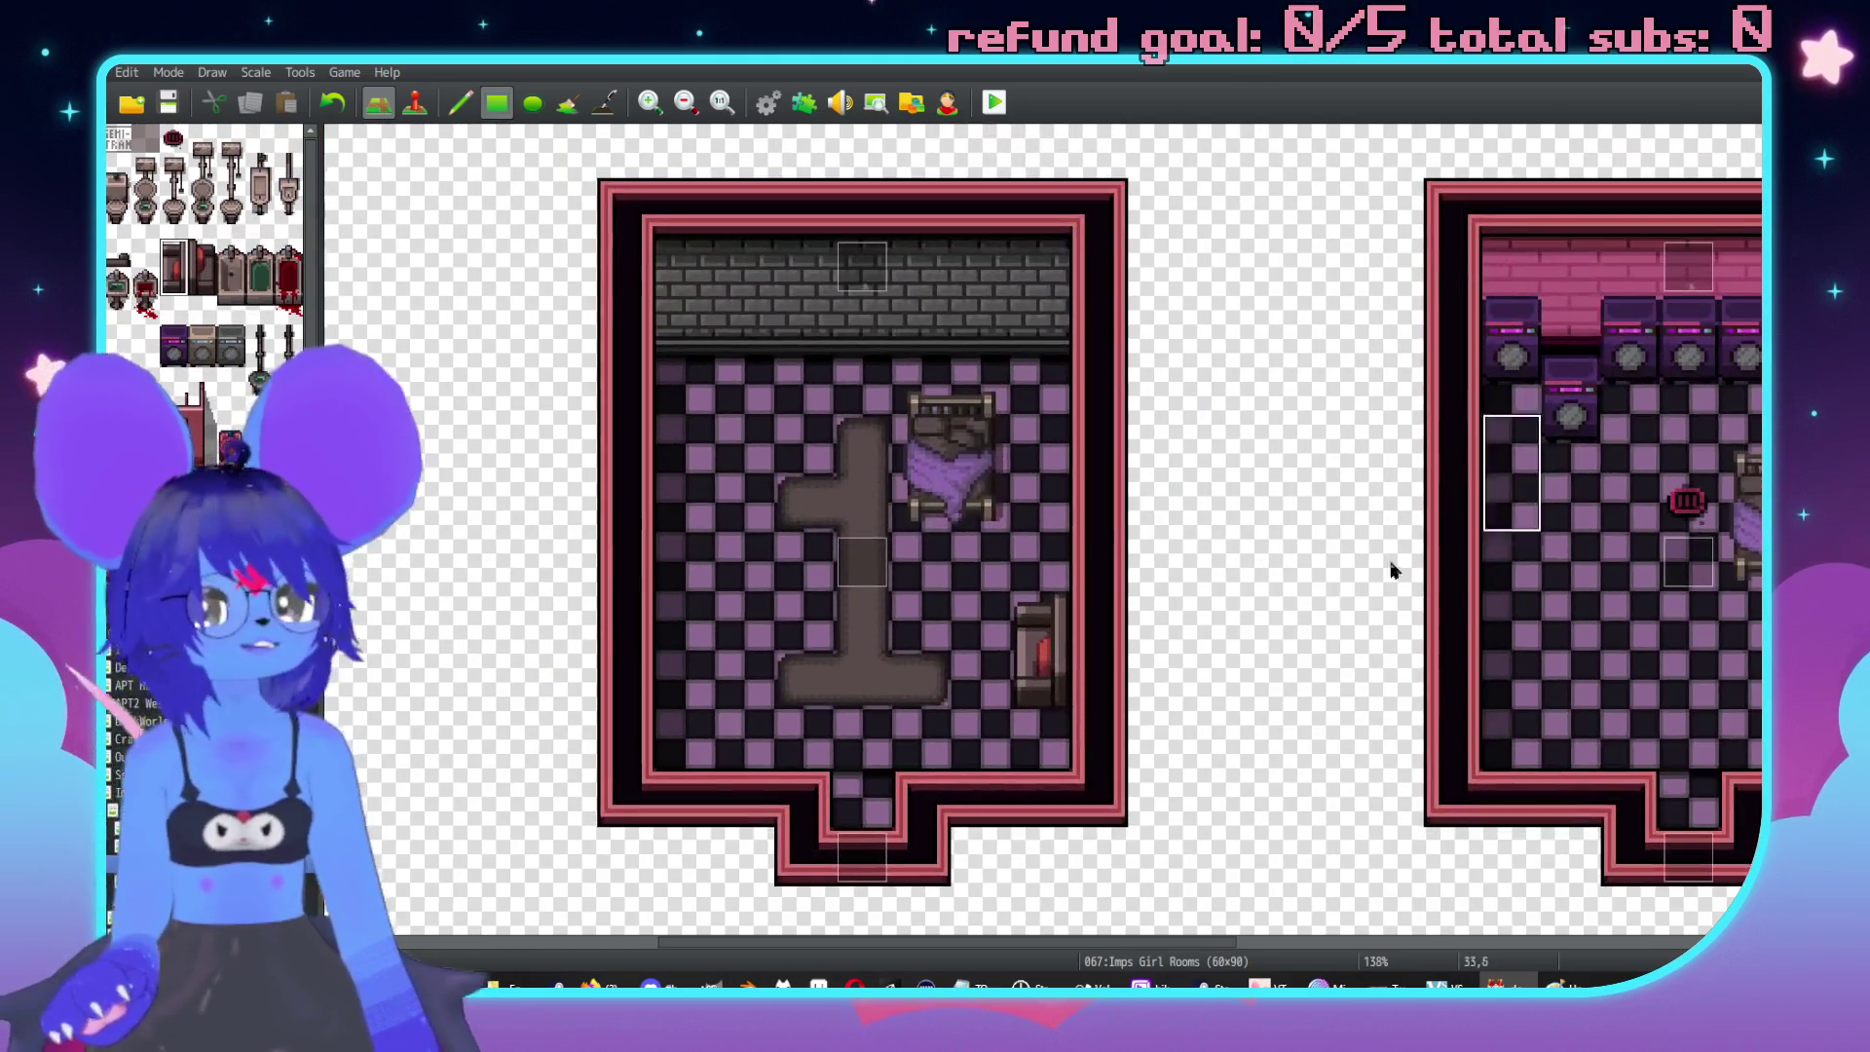
{"action": "scroll", "coordinate": [429, 450], "scroll_direction": "right", "scroll_amount": 1}
{"action": "scroll", "coordinate": [429, 450], "scroll_direction": "down", "scroll_amount": 1}
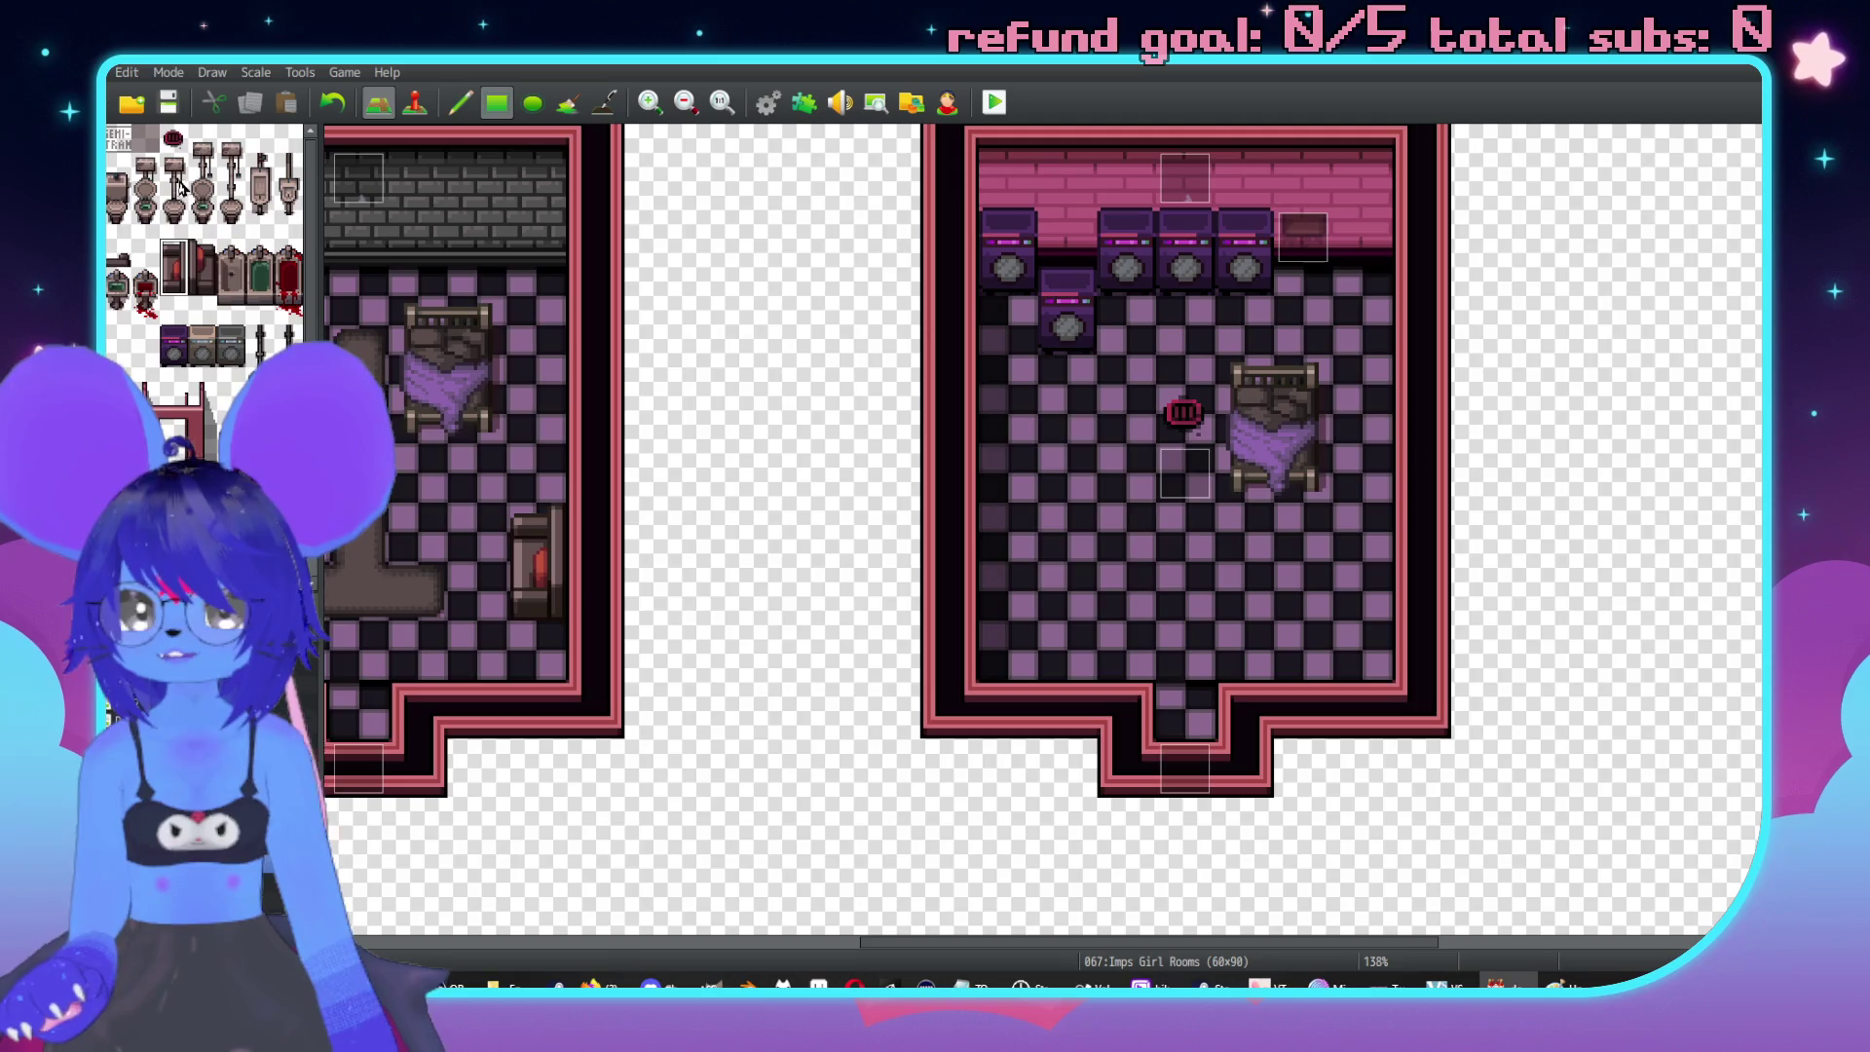
{"action": "scroll", "coordinate": [1315, 480], "scroll_direction": "left", "scroll_amount": 4}
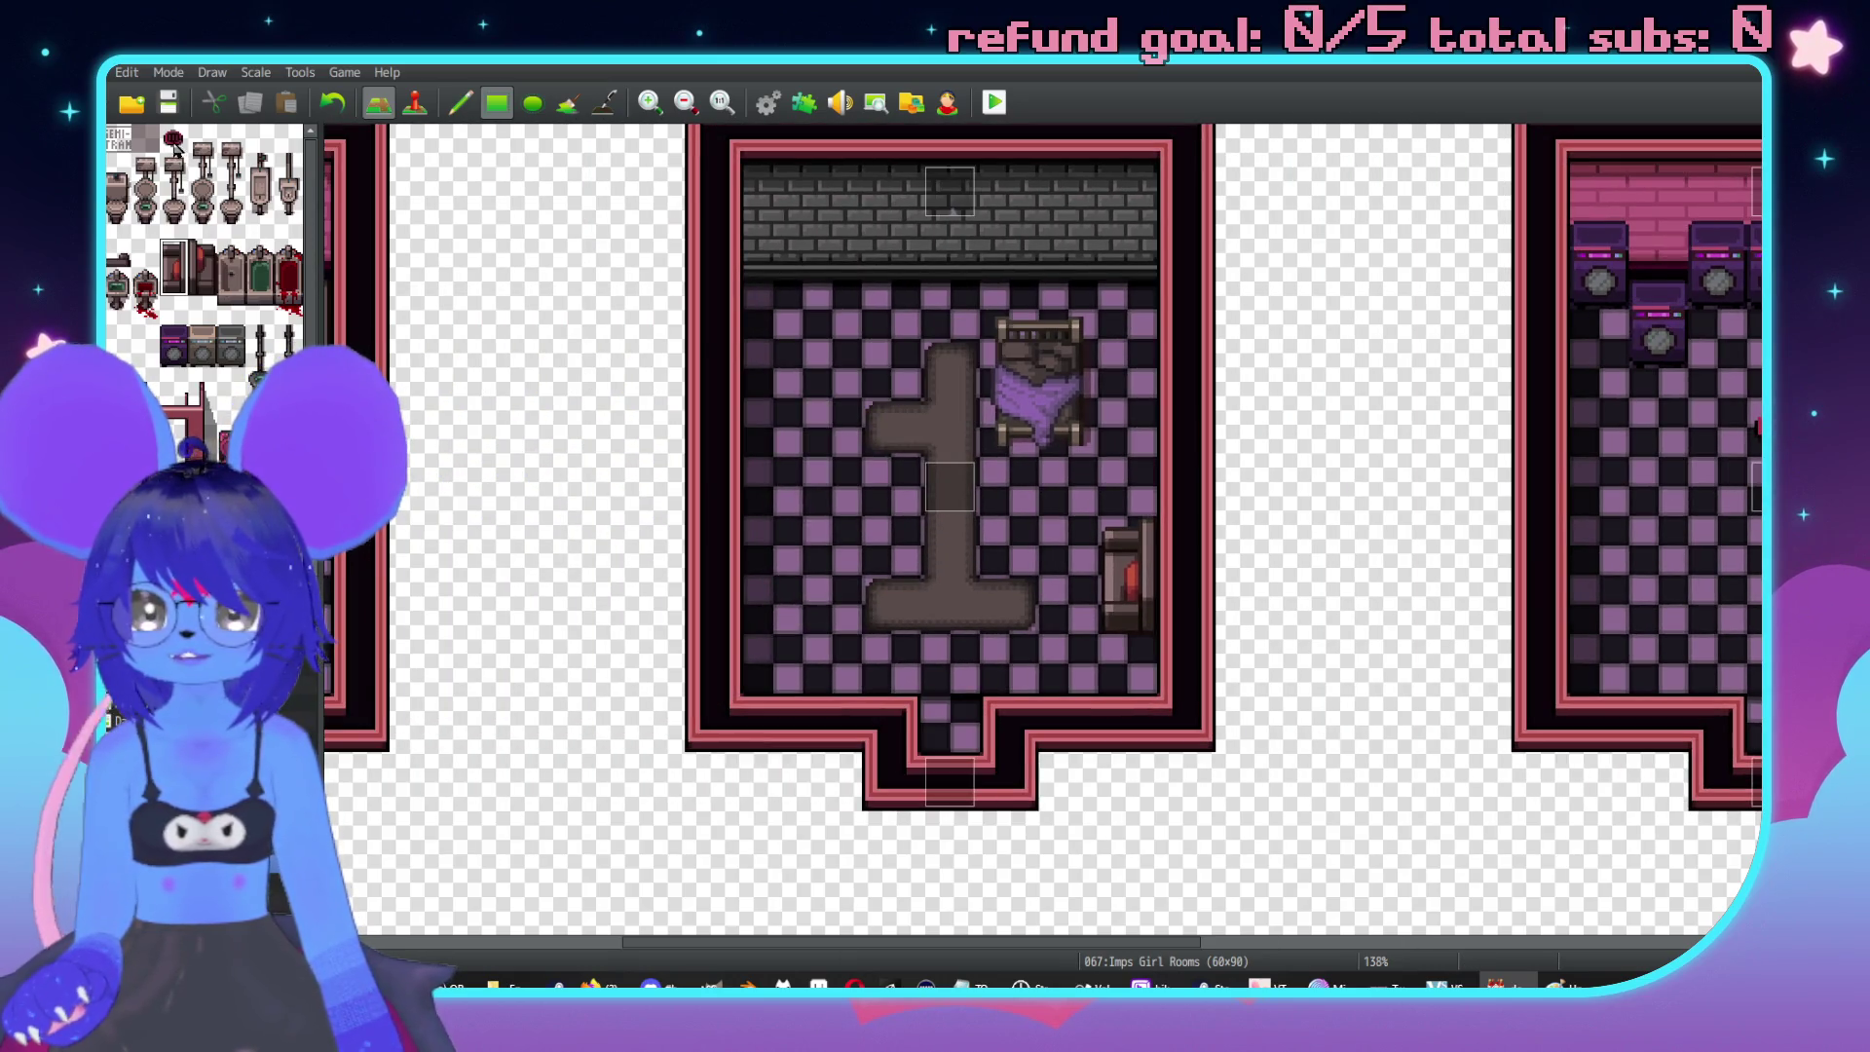
{"action": "scroll", "coordinate": [1081, 550], "scroll_direction": "left", "scroll_amount": 5}
{"action": "scroll", "coordinate": [415, 516], "scroll_direction": "up", "scroll_amount": 1}
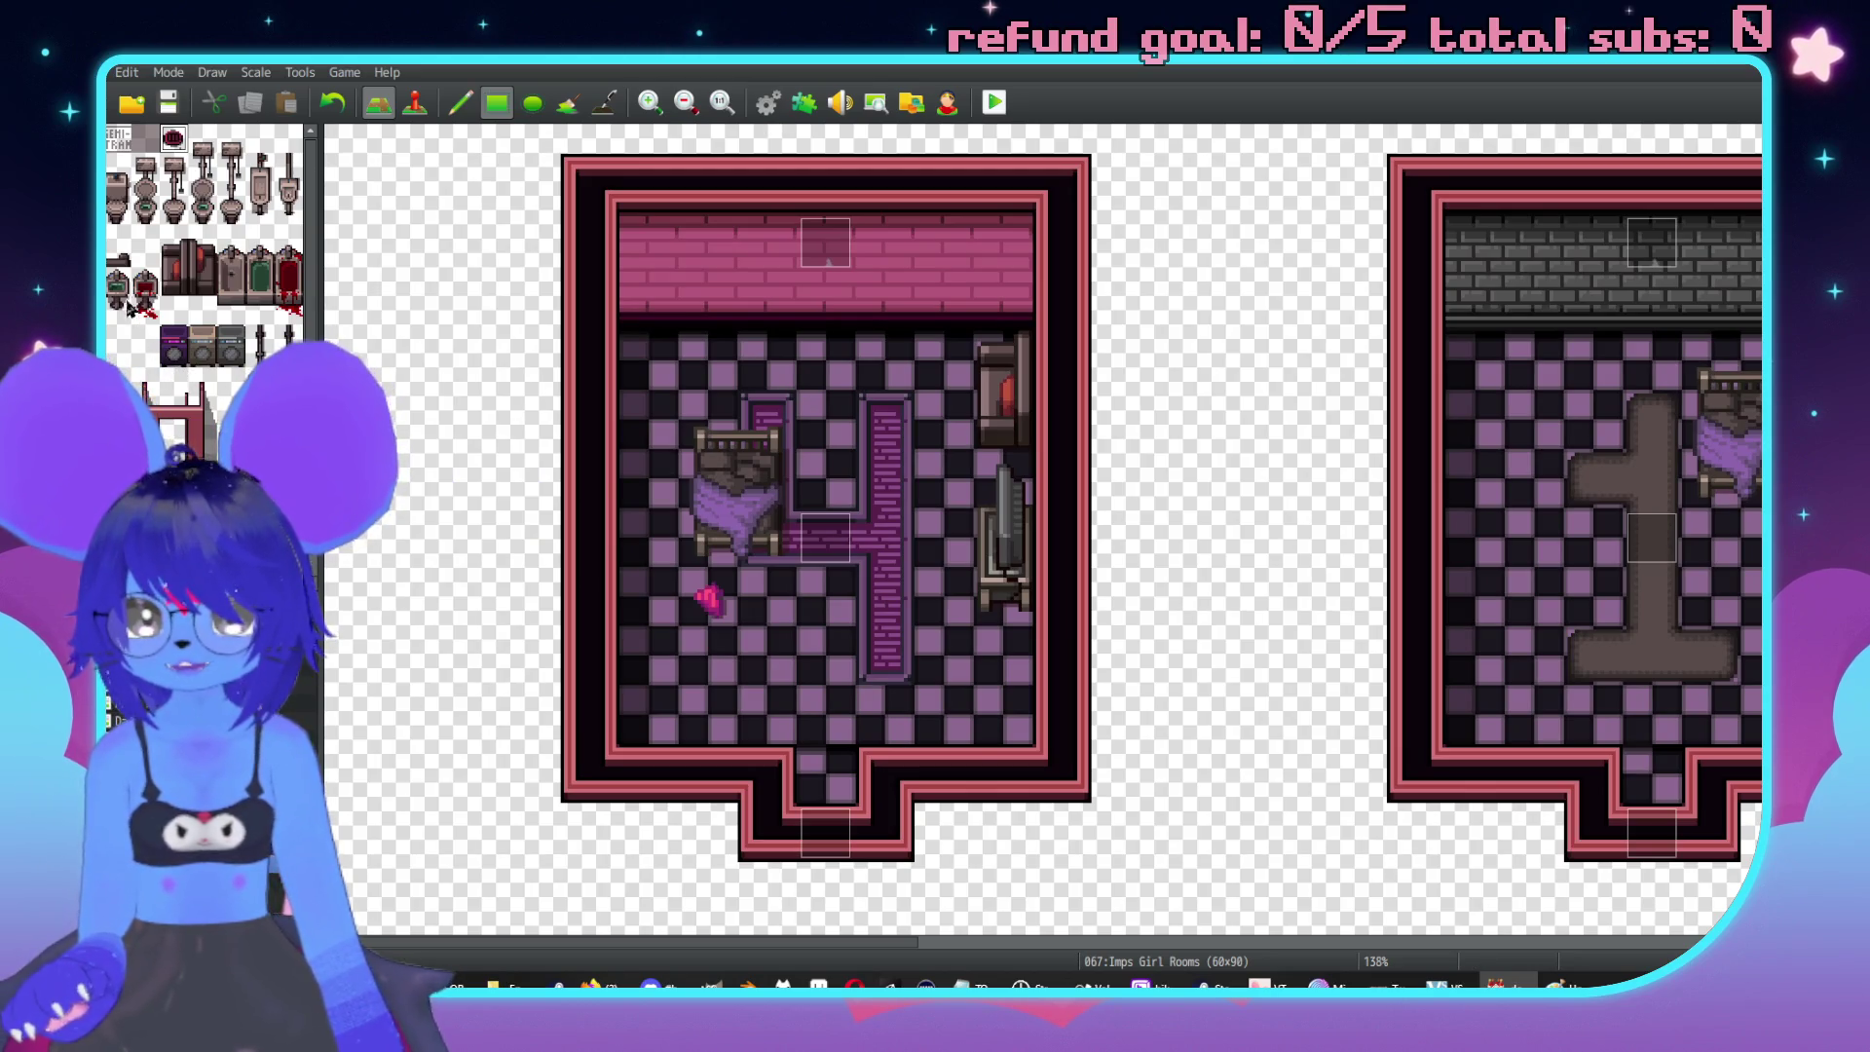
{"action": "scroll", "coordinate": [204, 292], "scroll_direction": "down", "scroll_amount": 5}
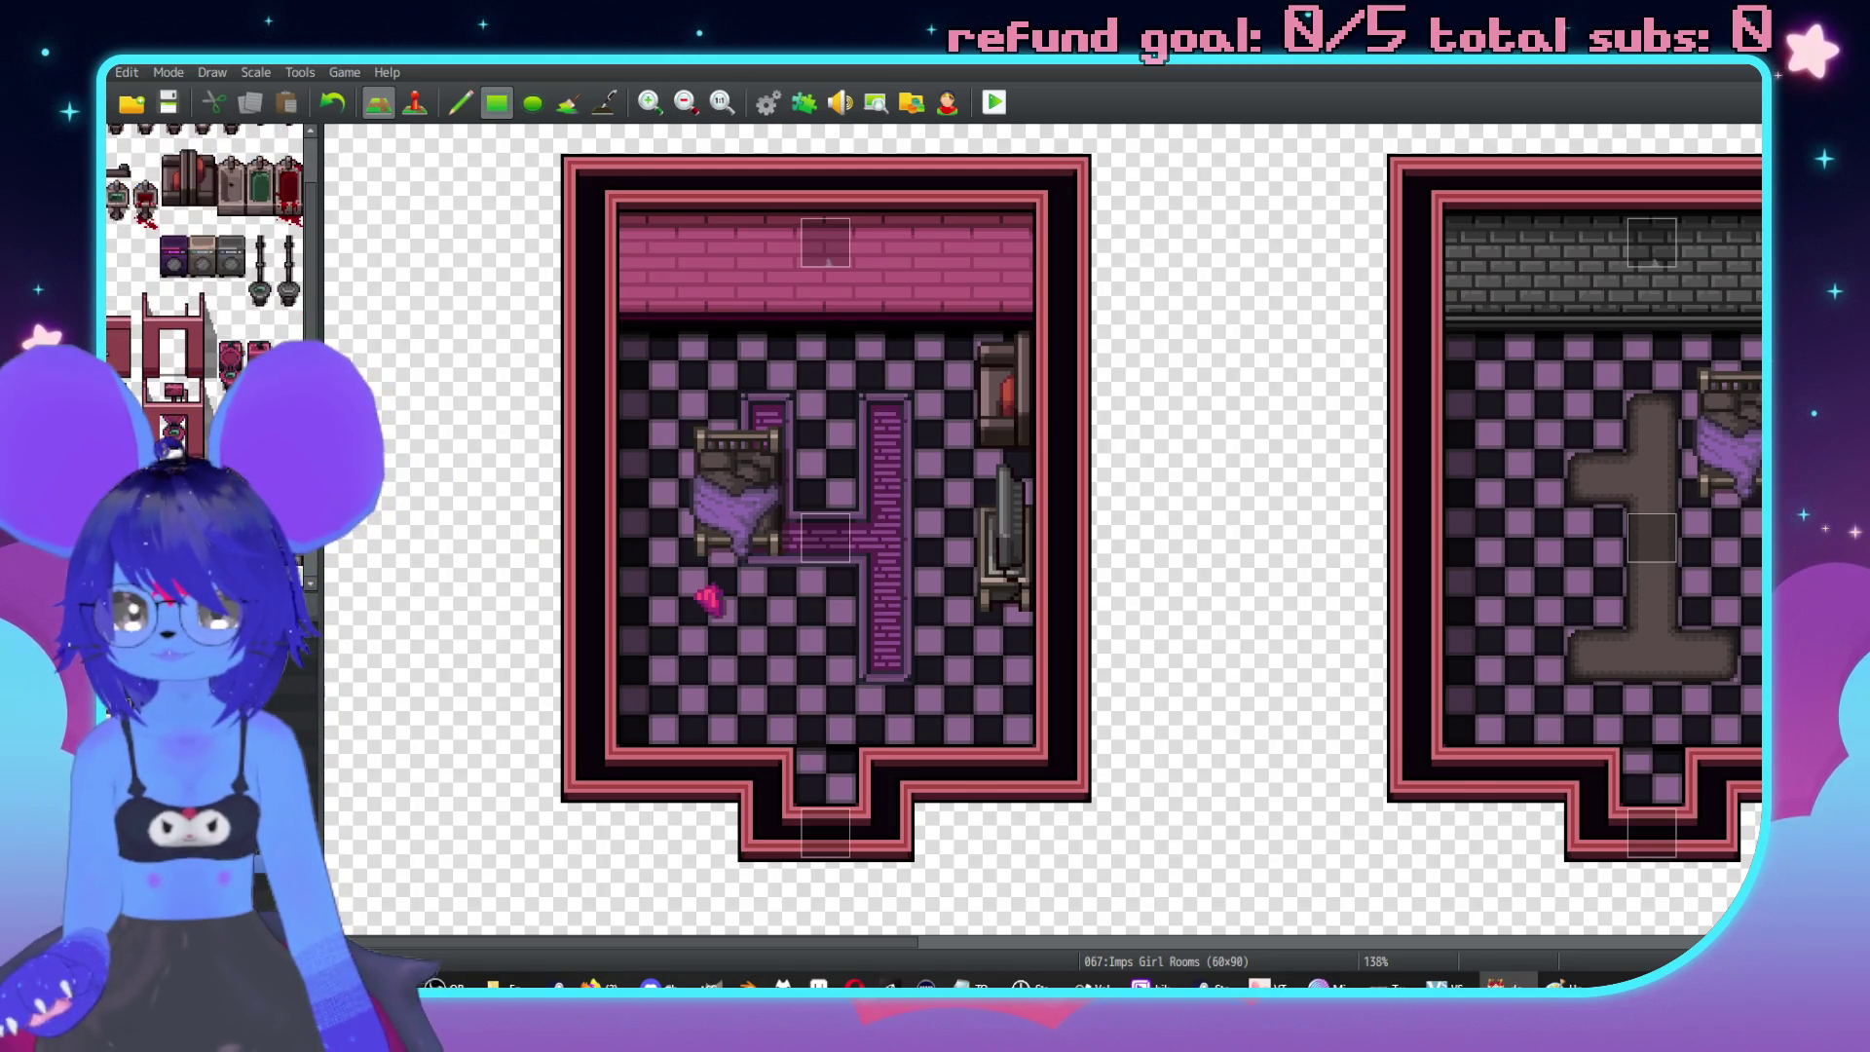
{"action": "scroll", "coordinate": [198, 426], "scroll_direction": "down", "scroll_amount": 6}
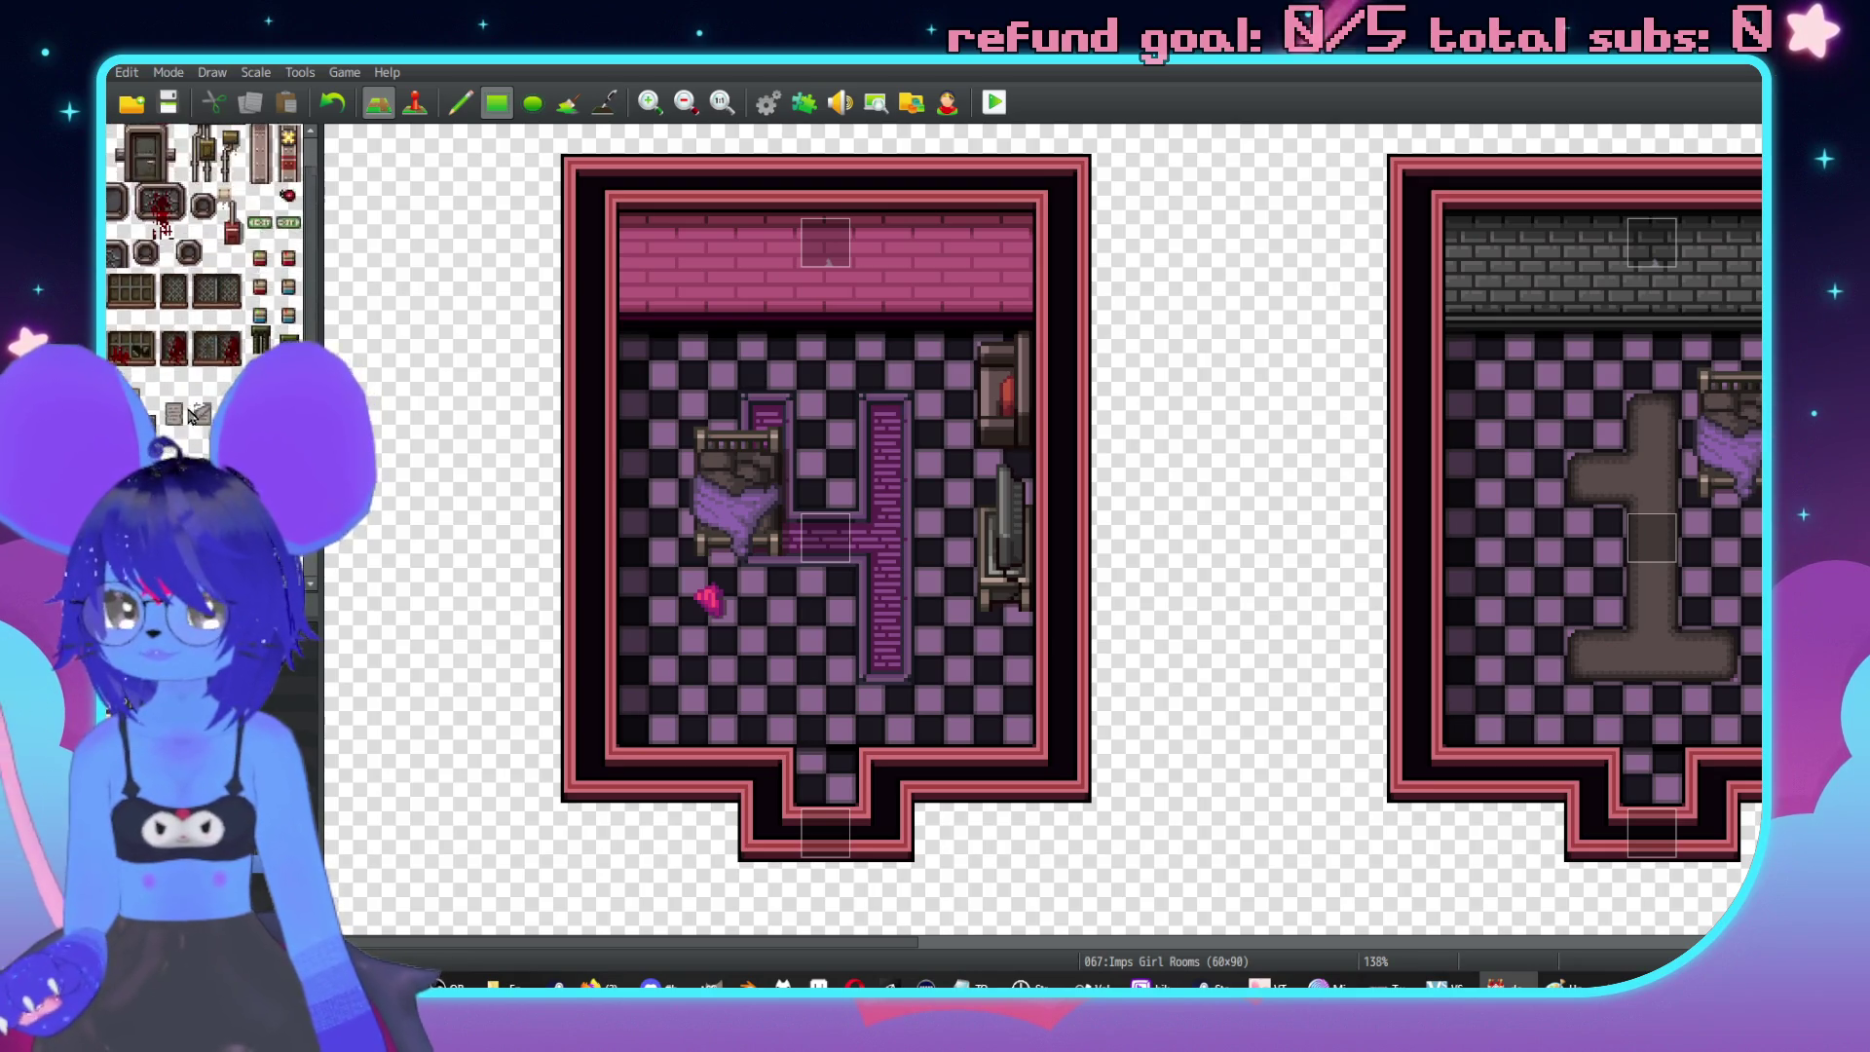
Place a tall bench on the pink room's right wall and glass tables by the rugs.
{"action": "scroll", "coordinate": [214, 417], "scroll_direction": "up", "scroll_amount": 6}
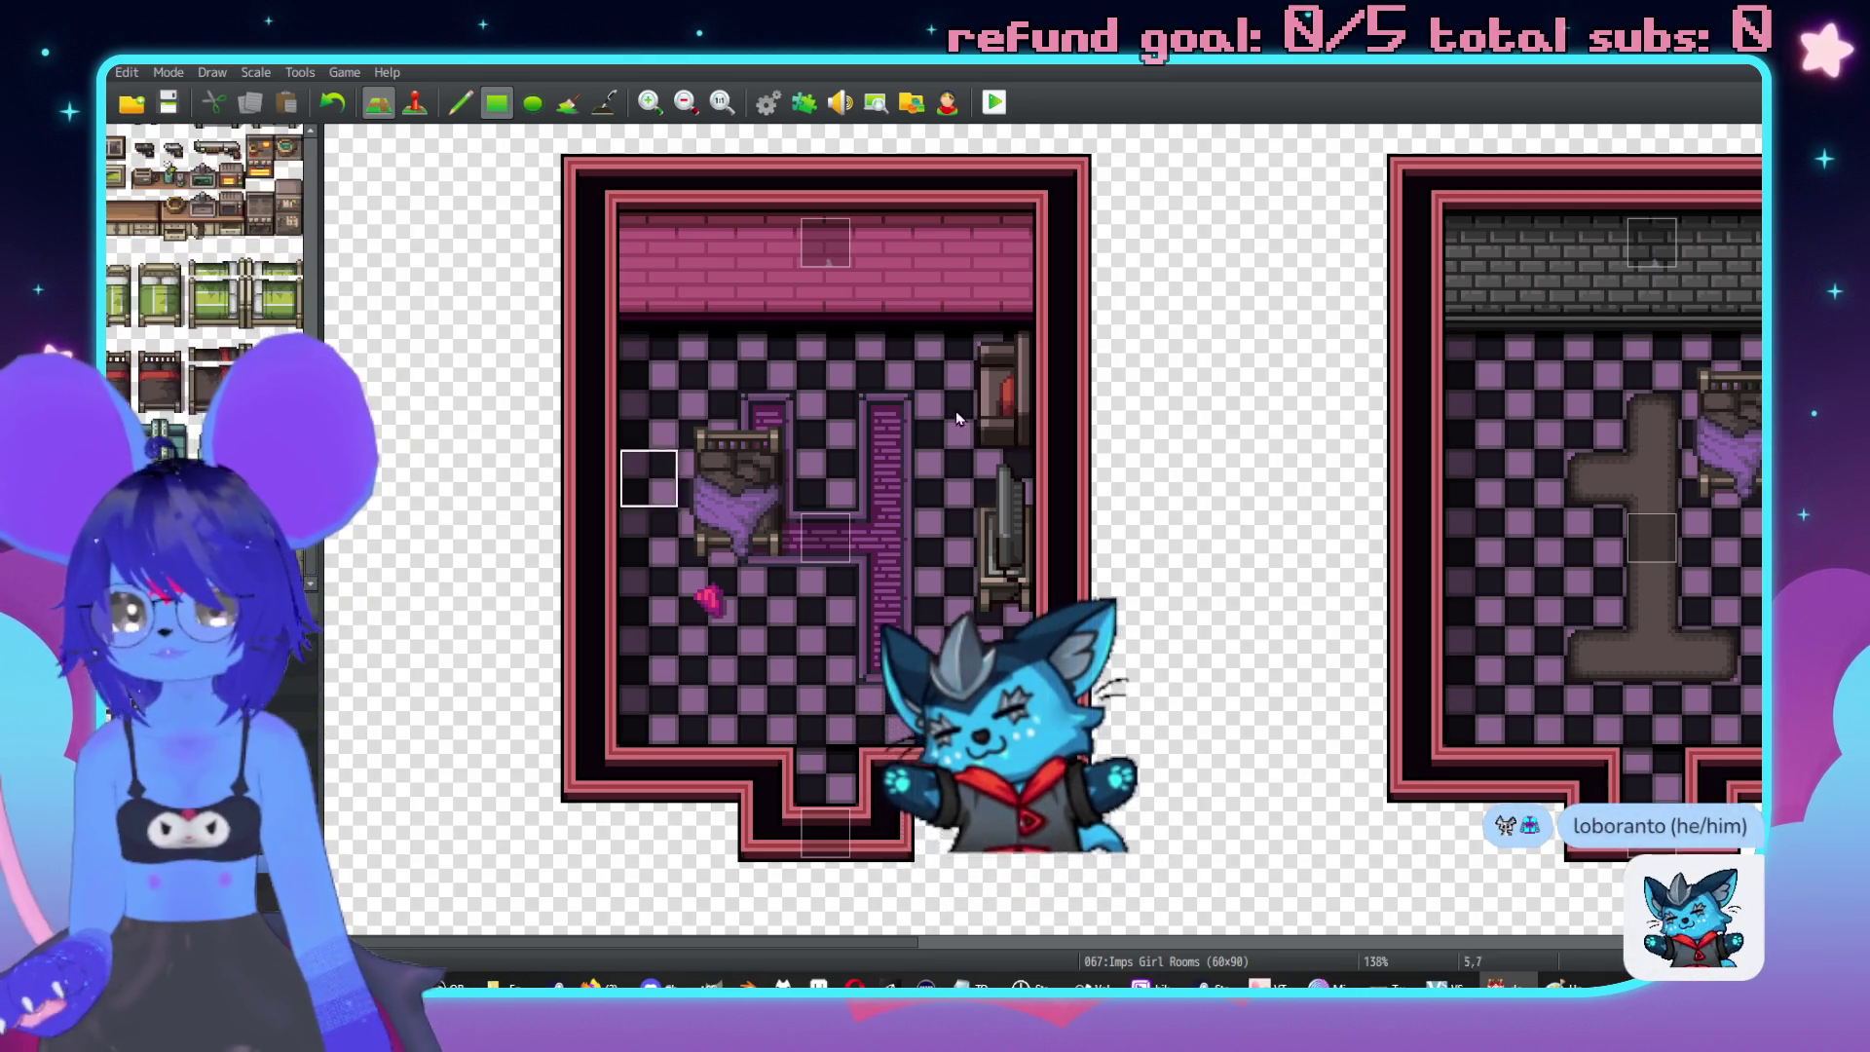
{"action": "scroll", "coordinate": [471, 471], "scroll_direction": "down", "scroll_amount": 2}
{"action": "scroll", "coordinate": [195, 435], "scroll_direction": "down", "scroll_amount": 5}
{"action": "scroll", "coordinate": [198, 435], "scroll_direction": "up", "scroll_amount": 3}
{"action": "left_click", "coordinate": [989, 428]}
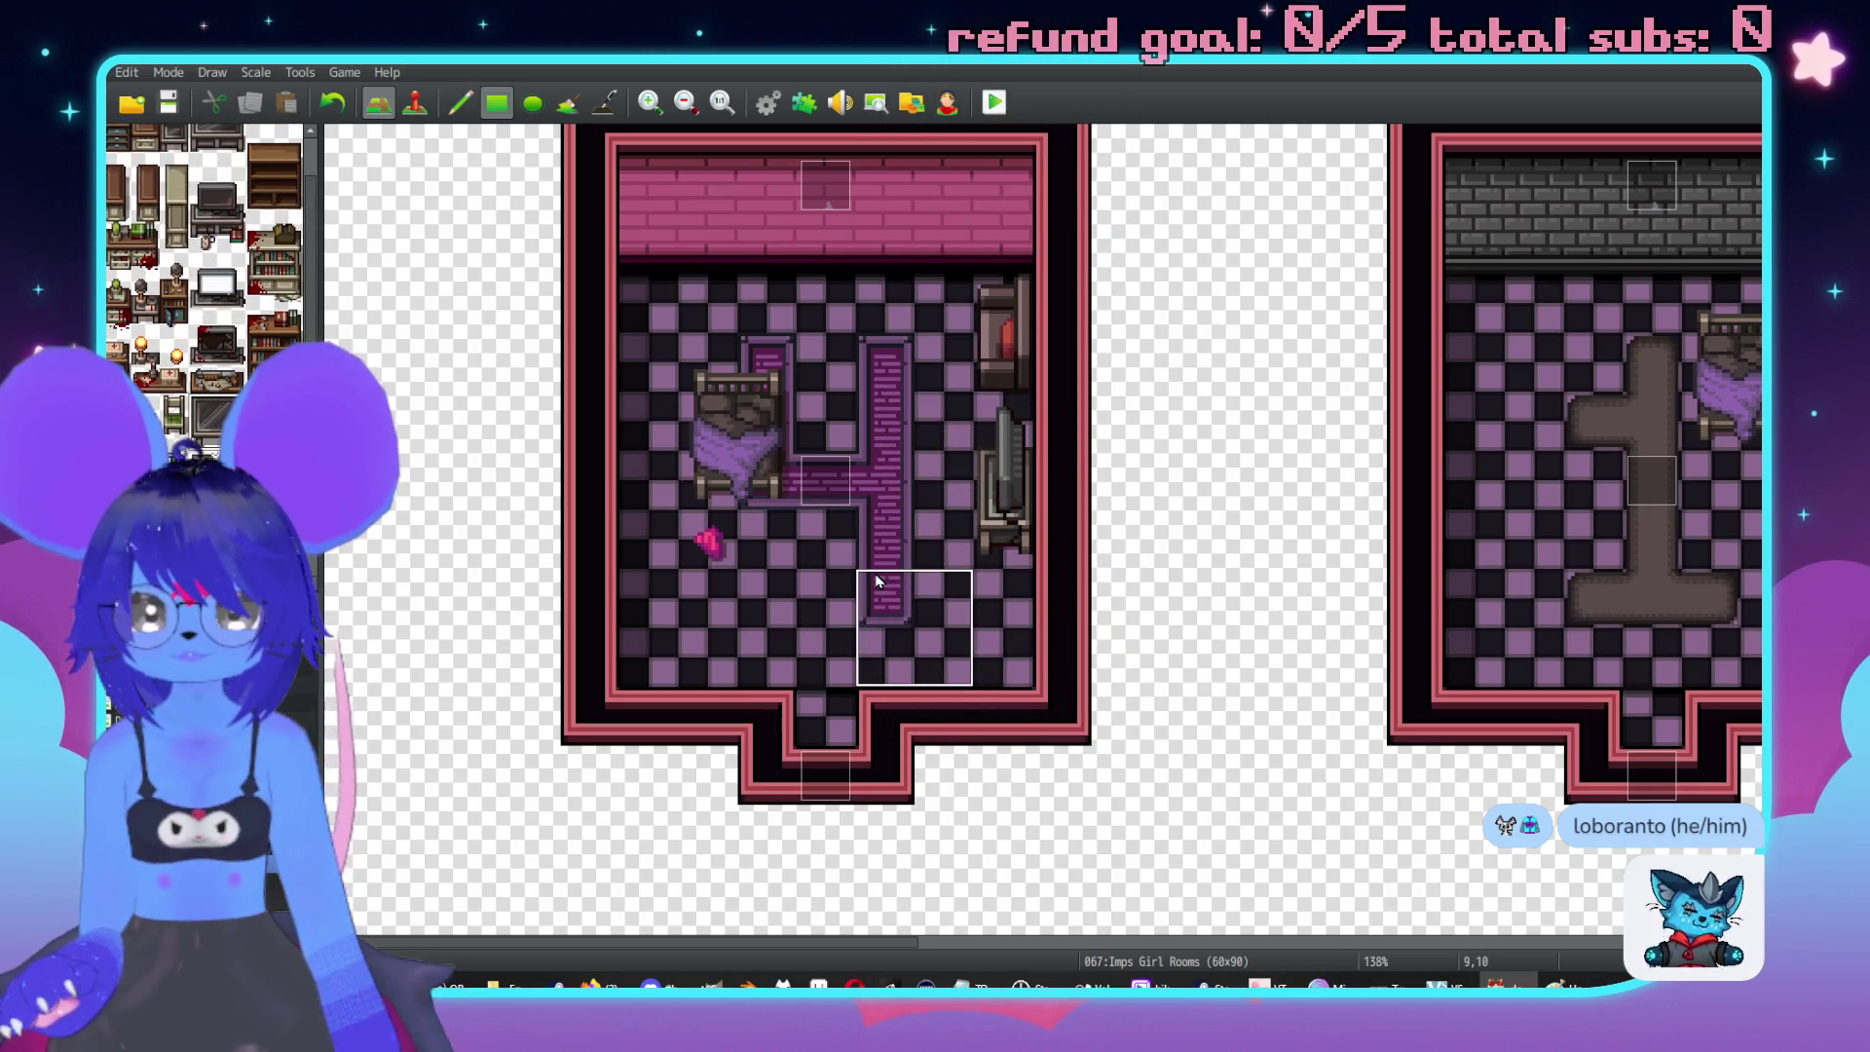
{"action": "left_click", "coordinate": [898, 560]}
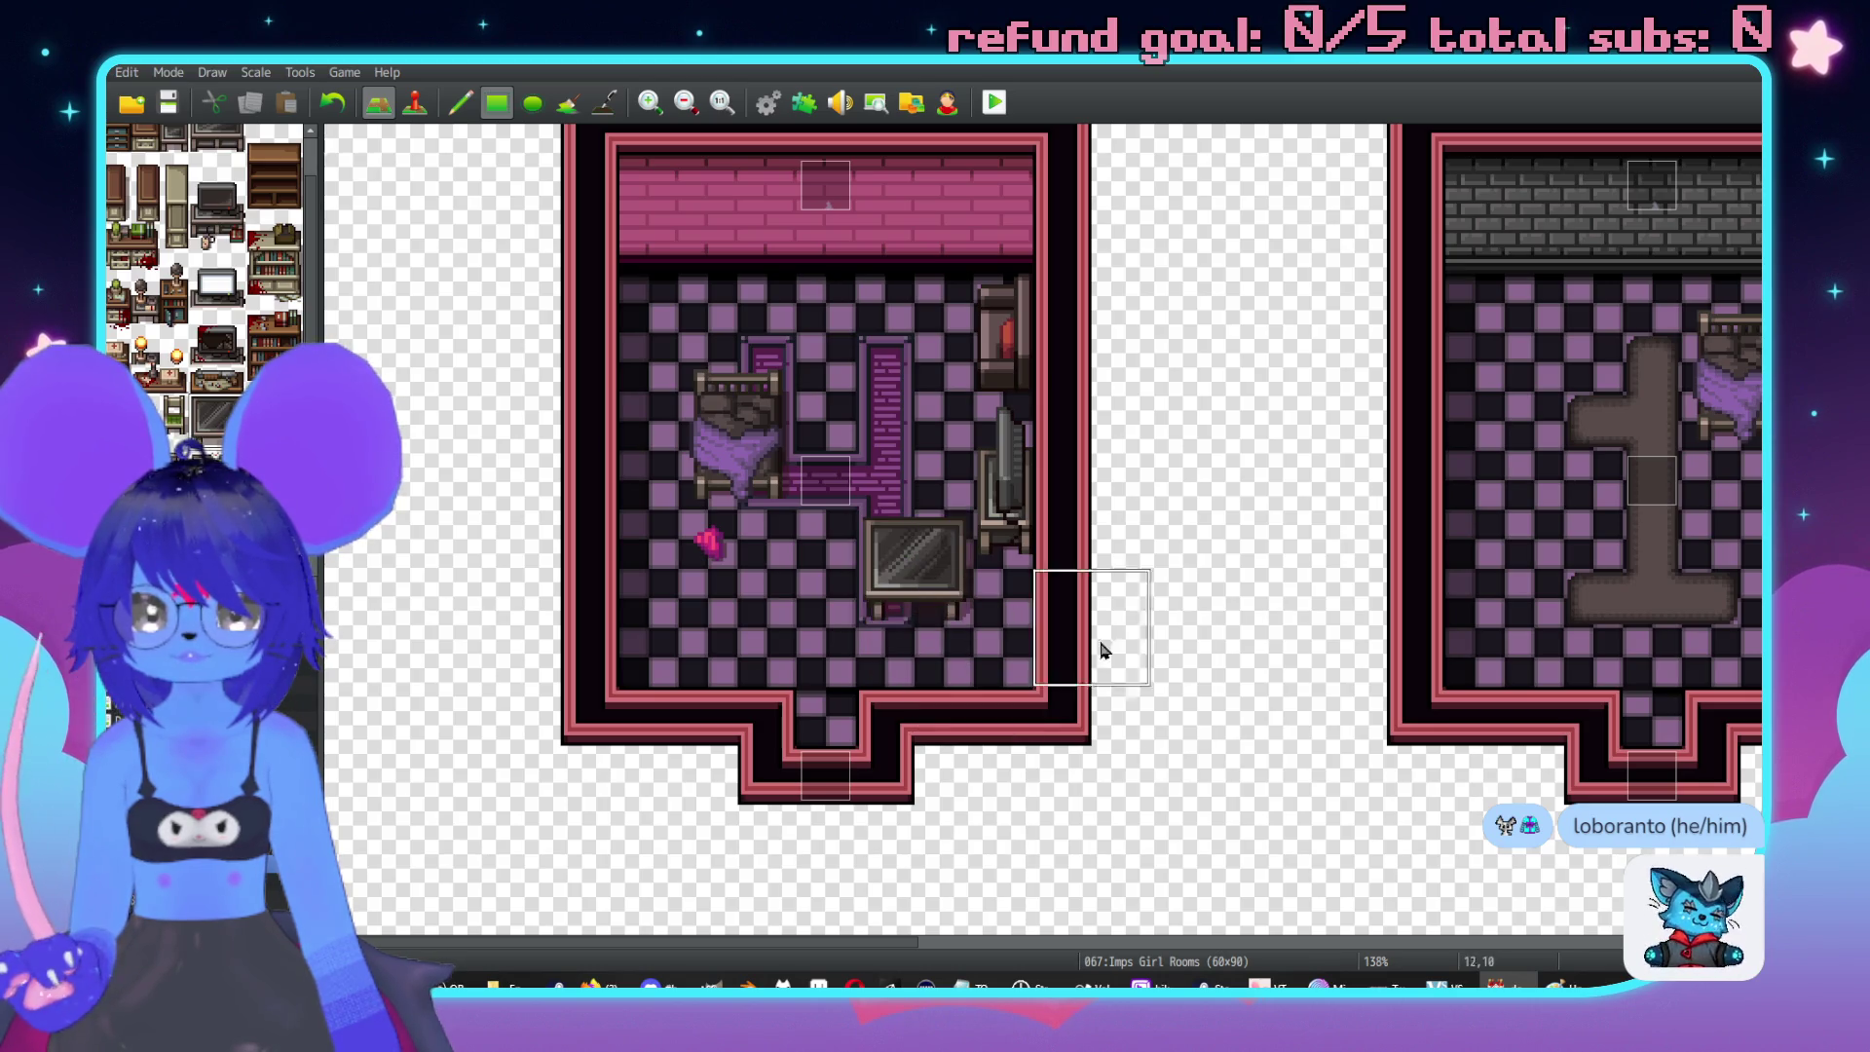
{"action": "scroll", "coordinate": [1272, 484], "scroll_direction": "right", "scroll_amount": 10}
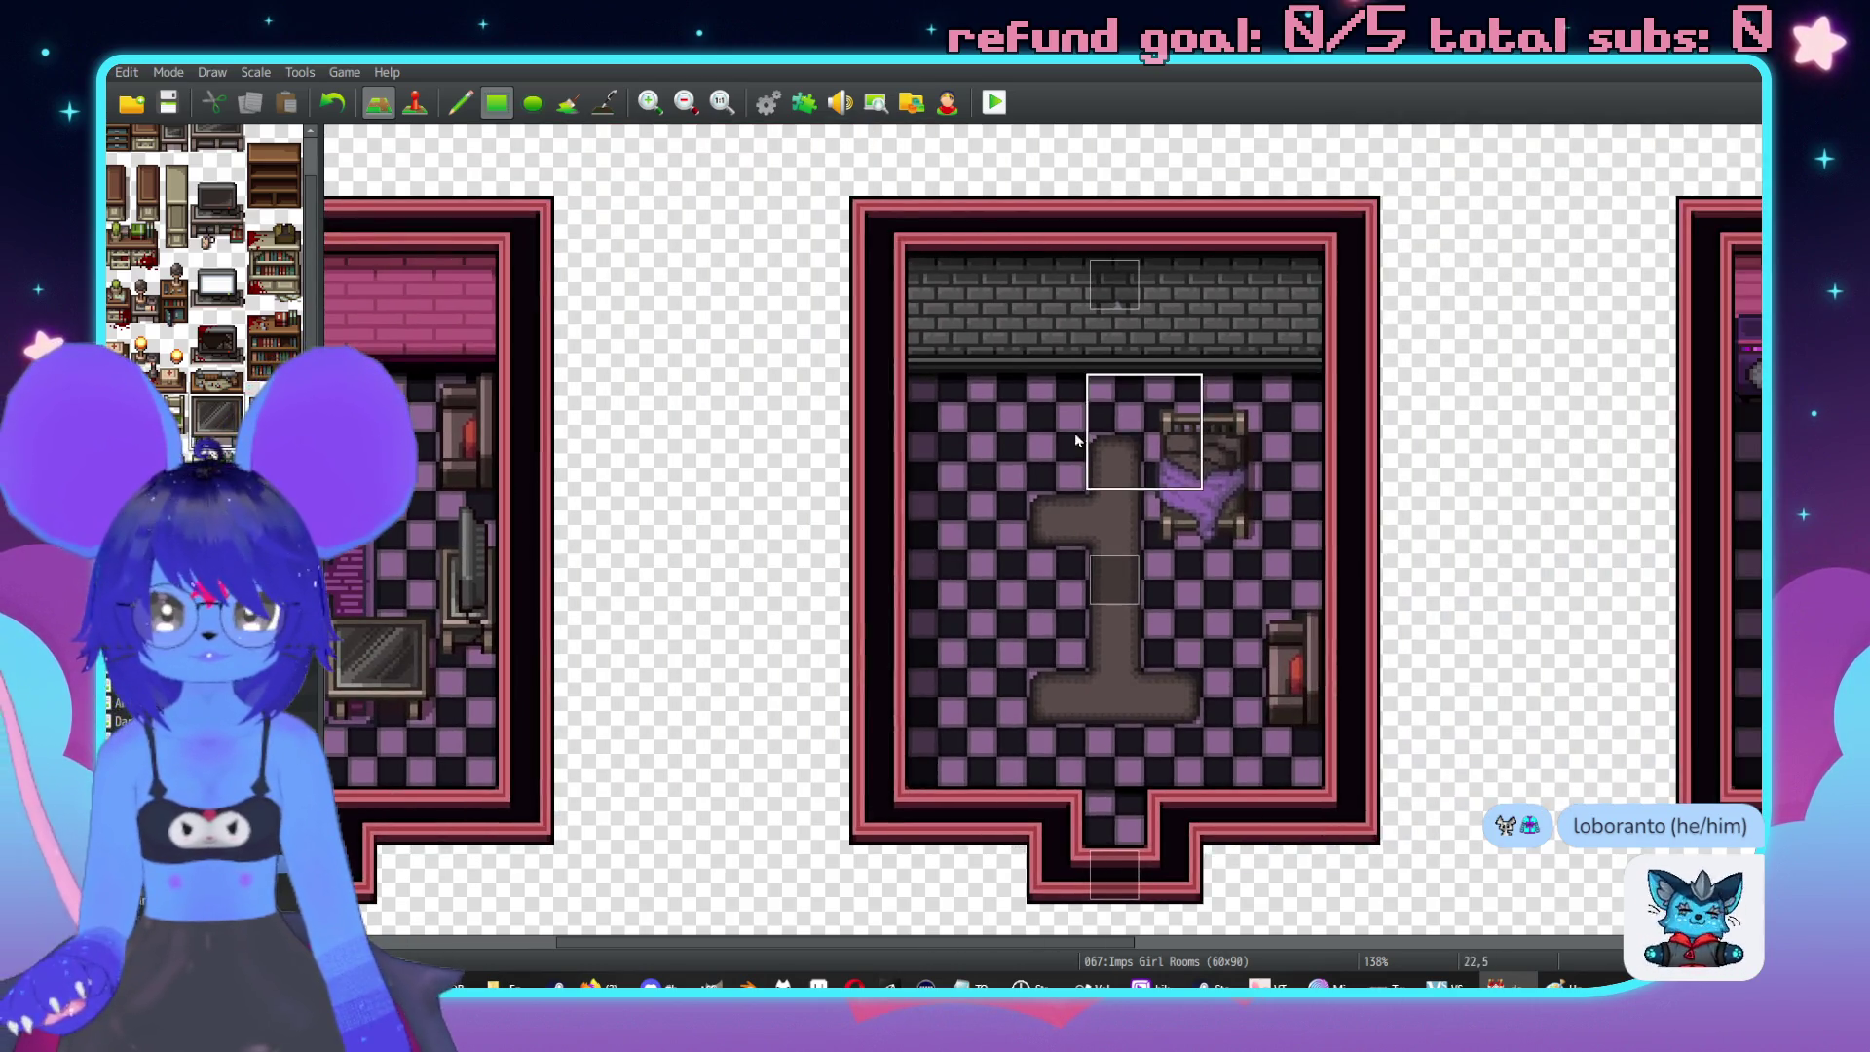
{"action": "left_click", "coordinate": [1012, 458]}
Remove the glass table from the grey room.
{"action": "scroll", "coordinate": [1042, 633], "scroll_direction": "left", "scroll_amount": 5}
{"action": "scroll", "coordinate": [1042, 633], "scroll_direction": "down", "scroll_amount": 2}
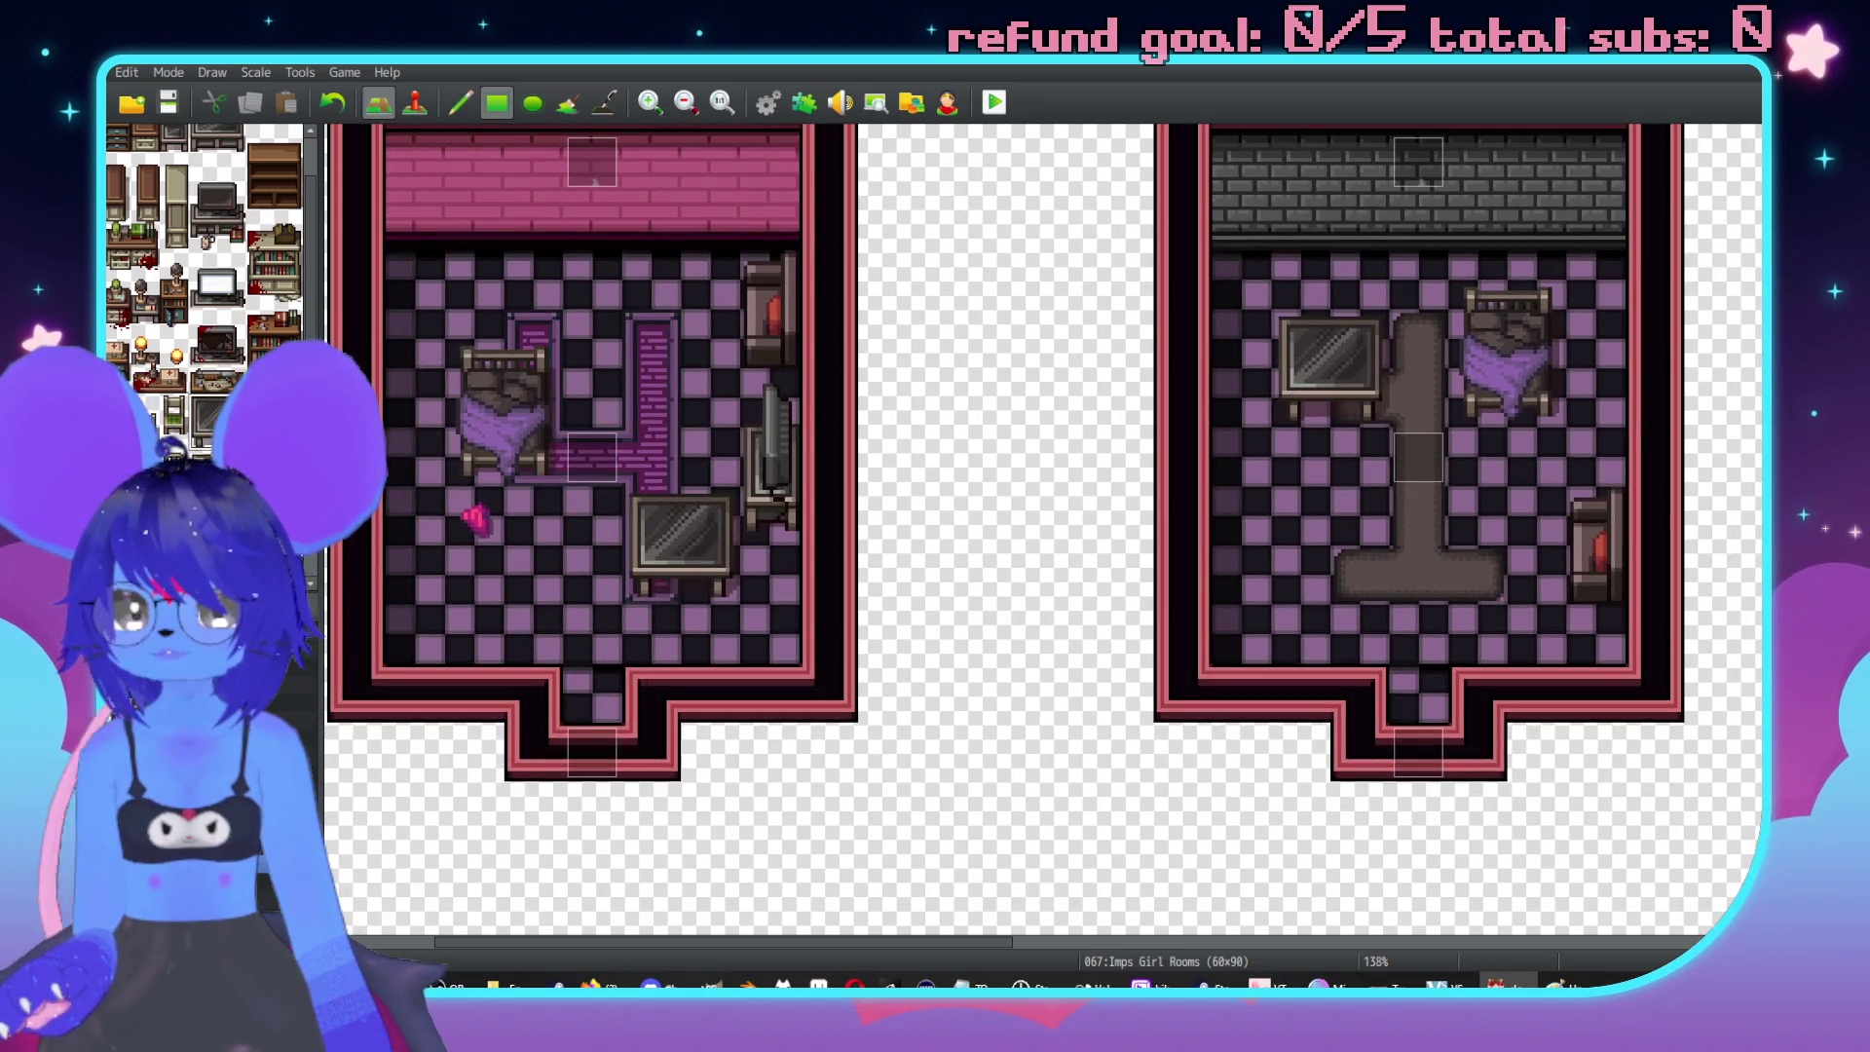
{"action": "scroll", "coordinate": [205, 244], "scroll_direction": "down", "scroll_amount": 10}
{"action": "scroll", "coordinate": [216, 361], "scroll_direction": "down", "scroll_amount": 10}
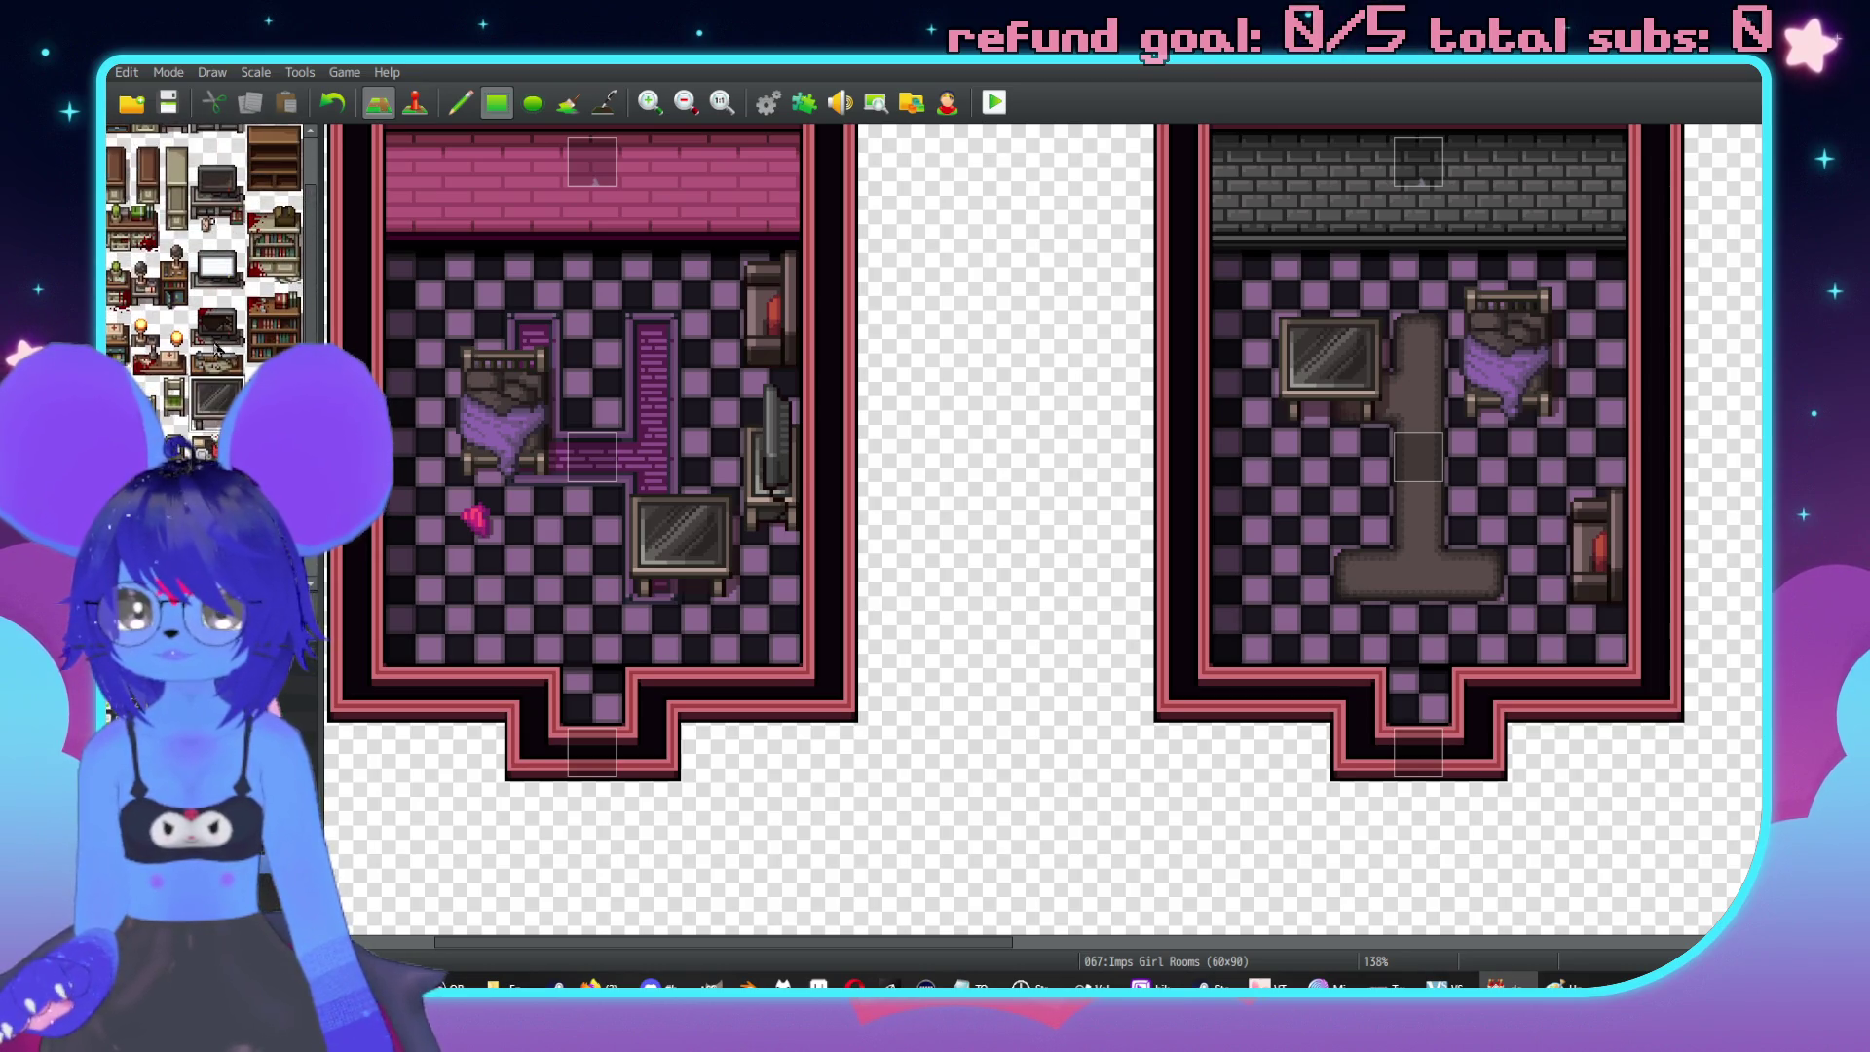
{"action": "middle_click", "coordinate": [1027, 530]}
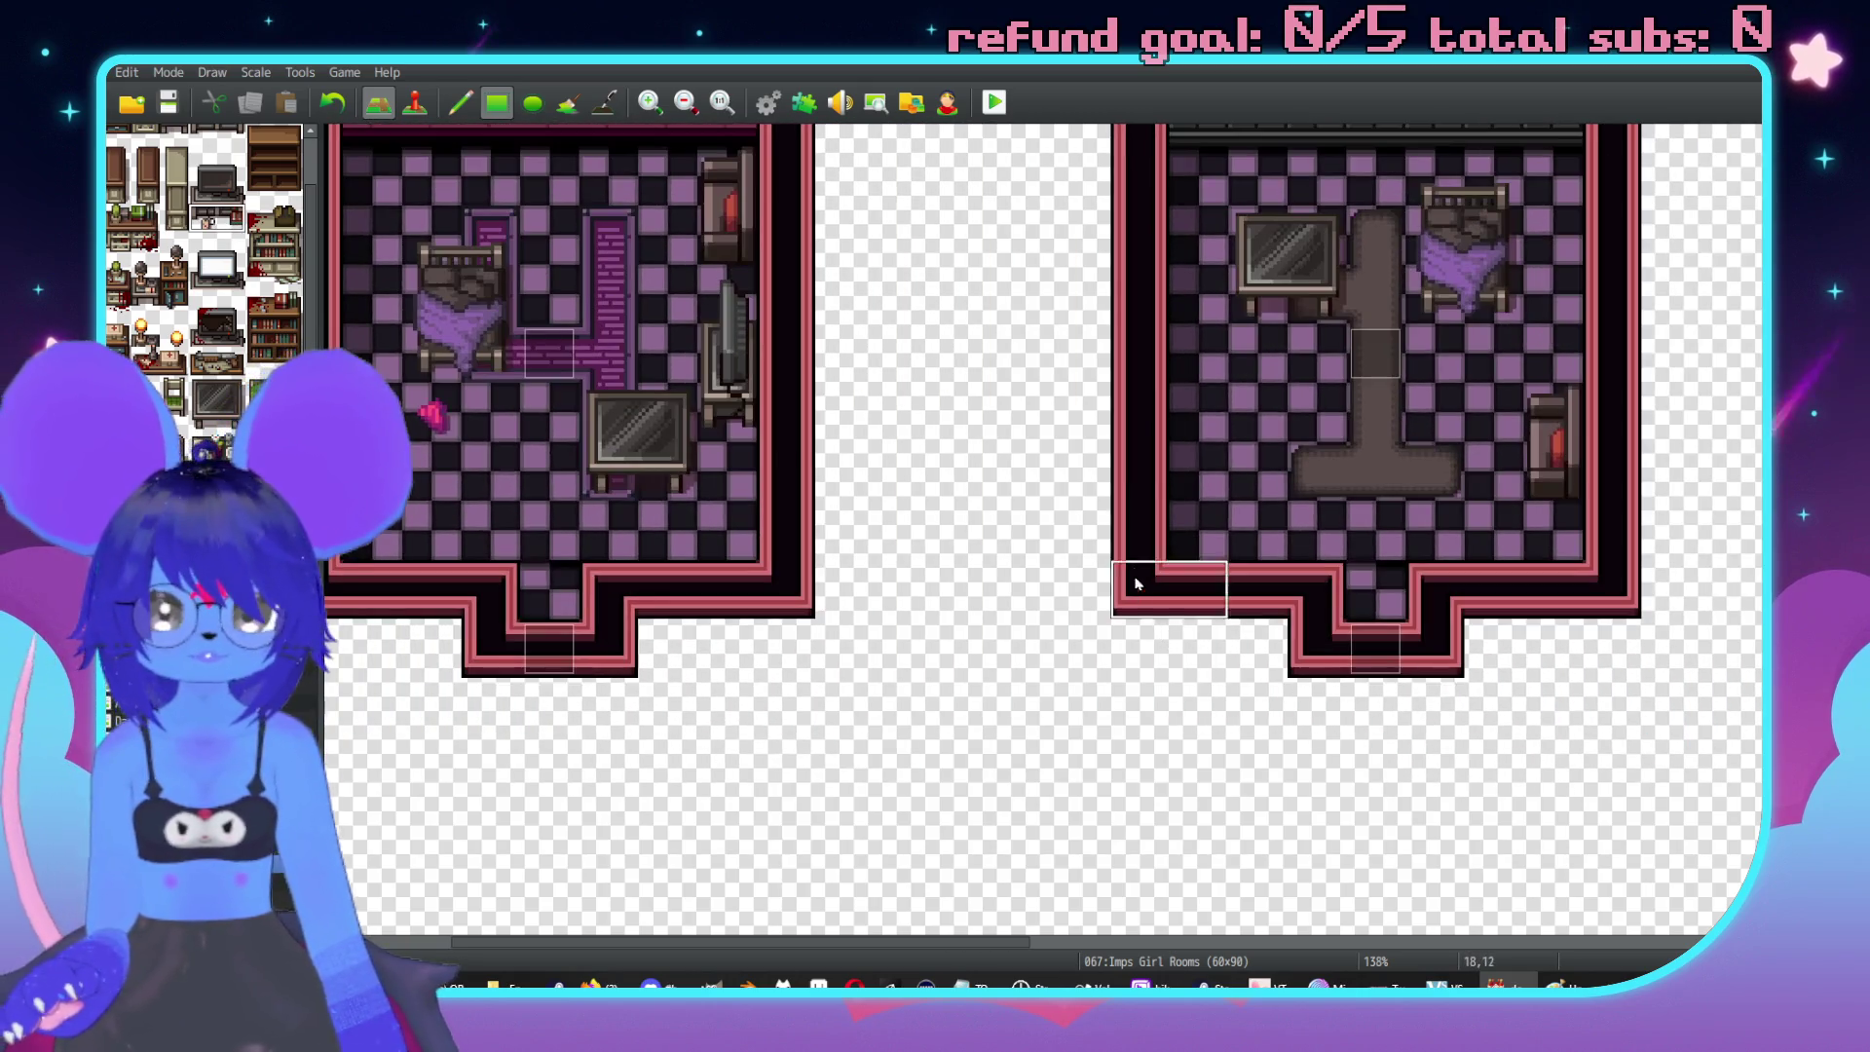
{"action": "middle_click", "coordinate": [1147, 407]}
{"action": "middle_click", "coordinate": [1217, 292]}
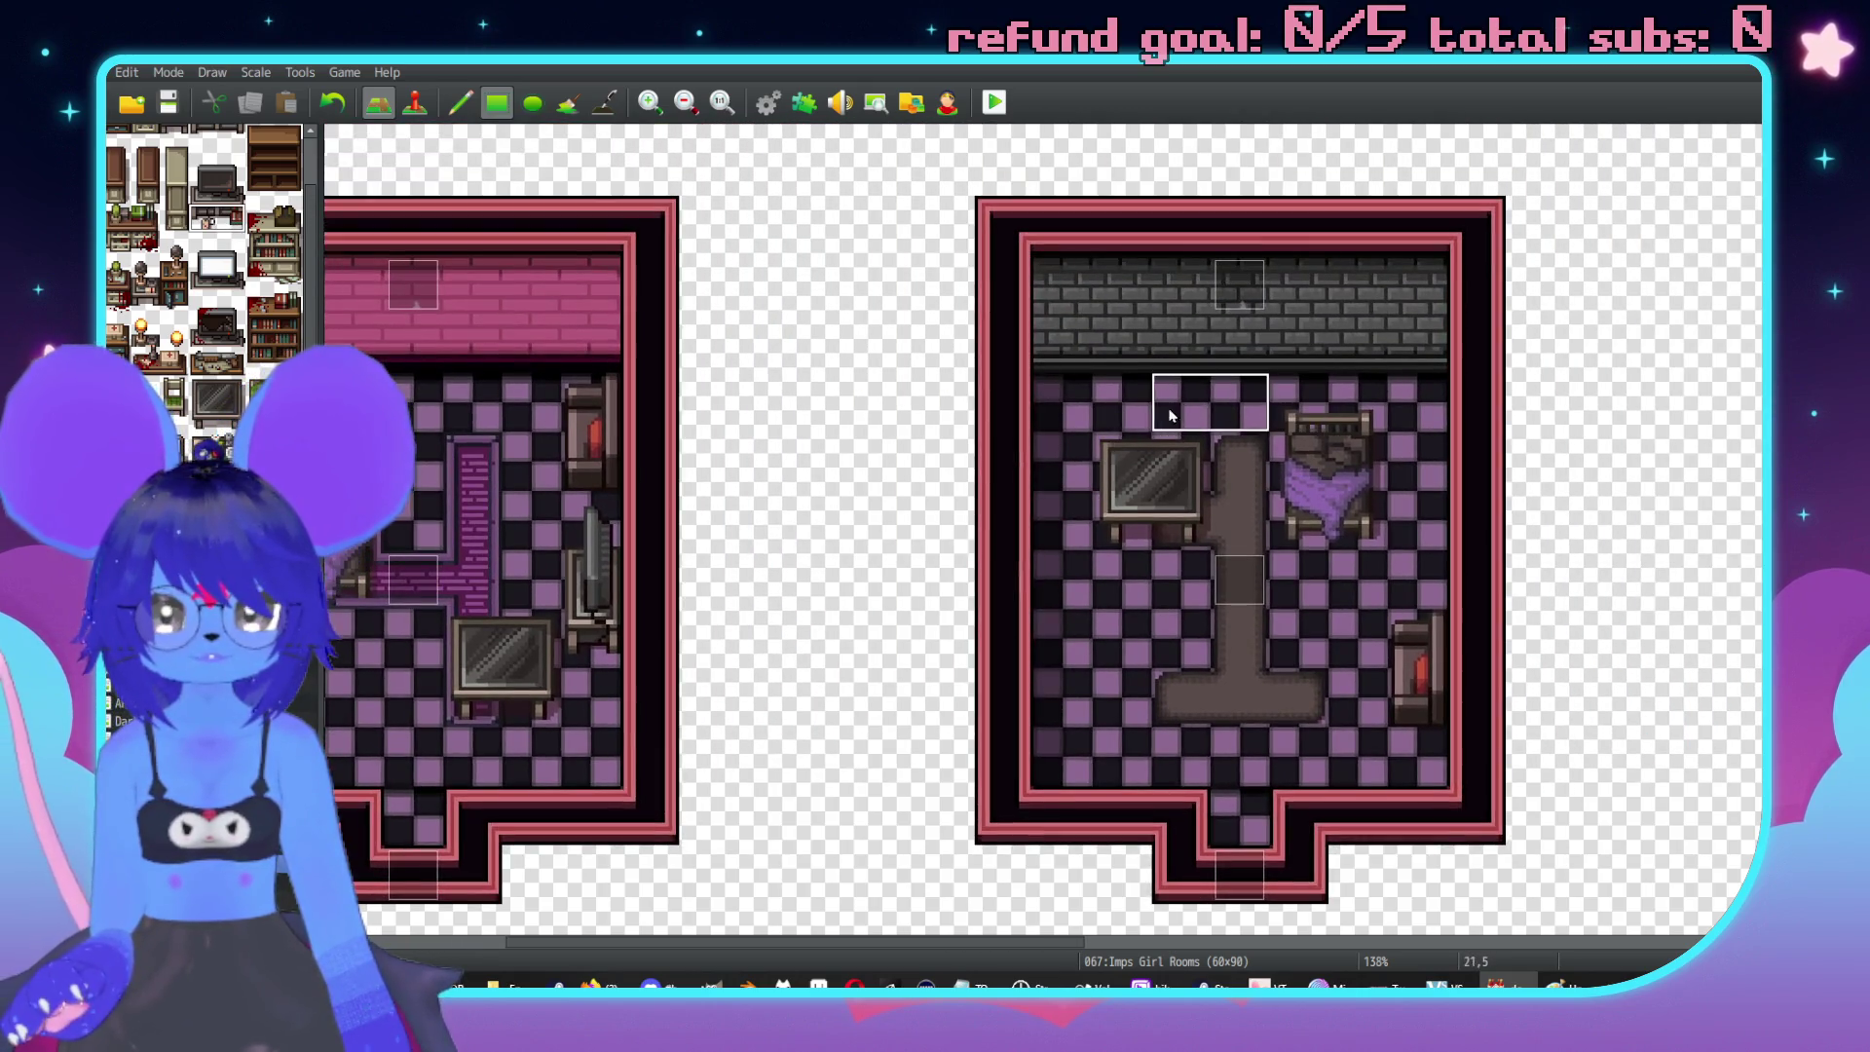
{"action": "key", "text": "ctrl+z"}
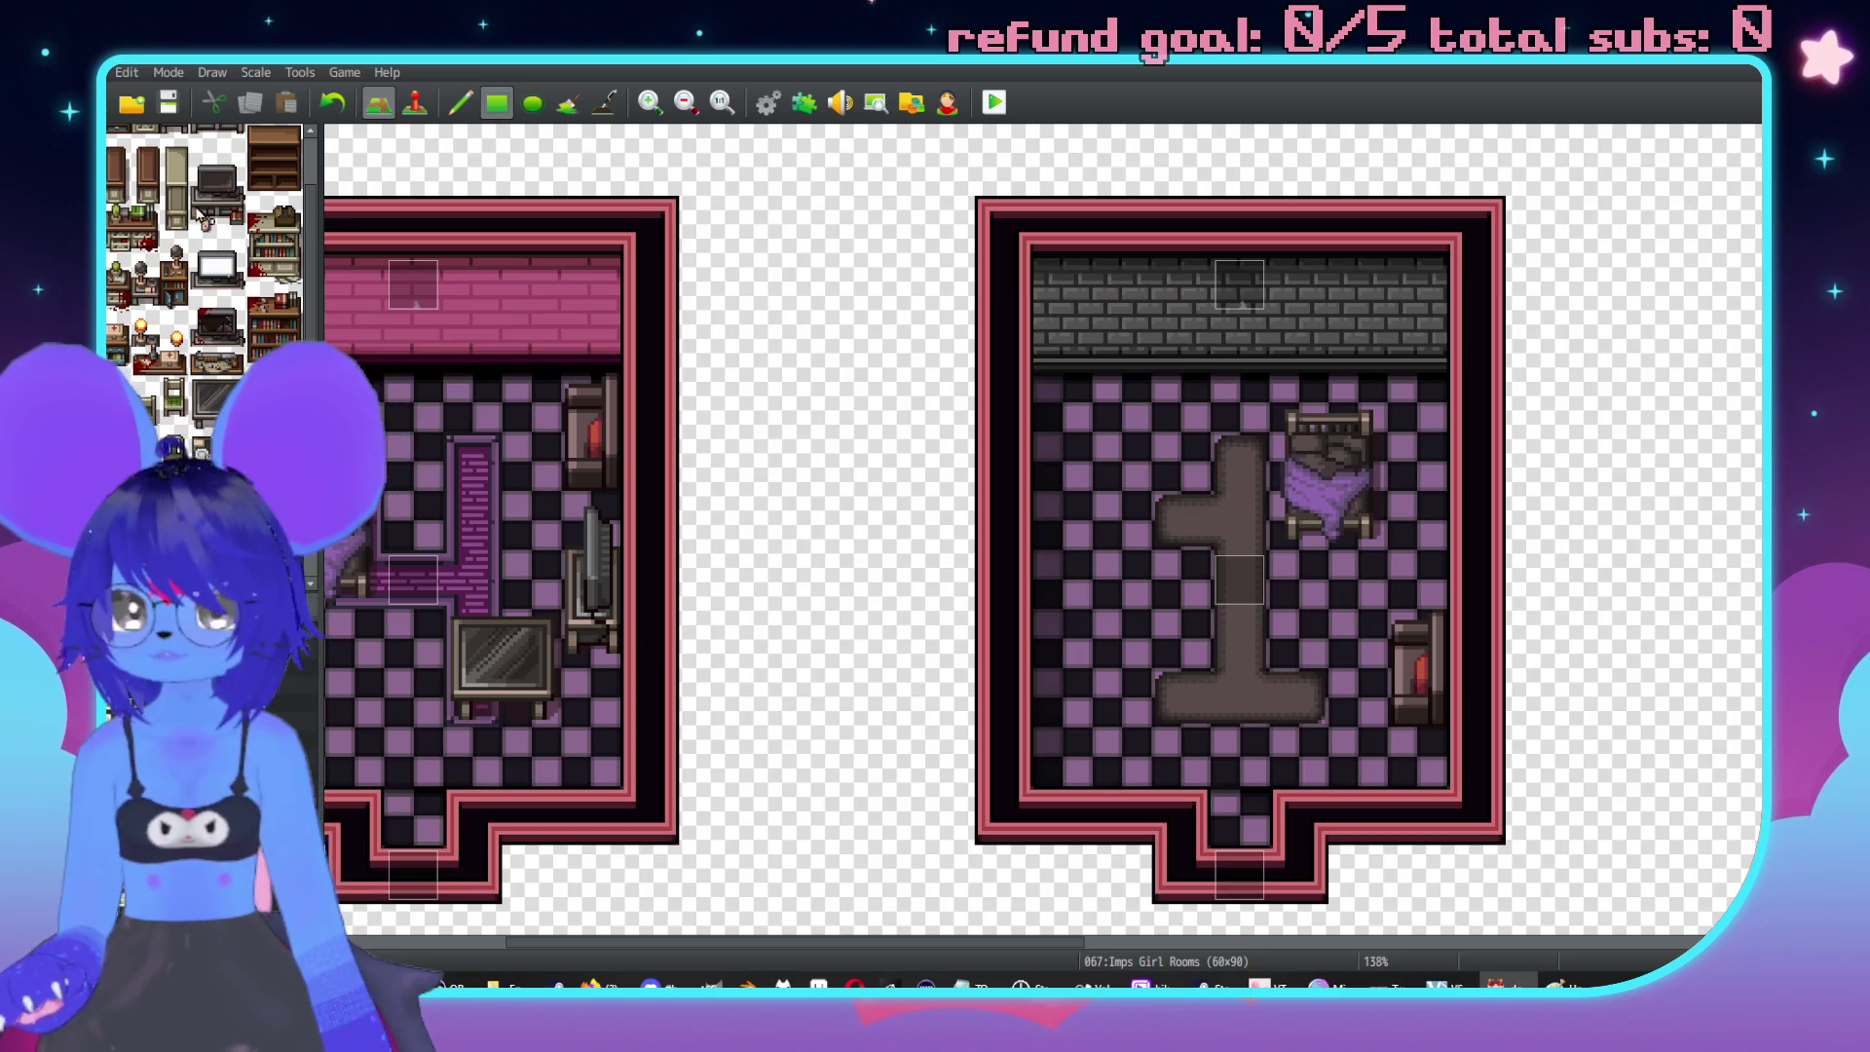
Place a desk with items and a monitor on top above the grey rug.
{"action": "left_click", "coordinate": [1124, 485]}
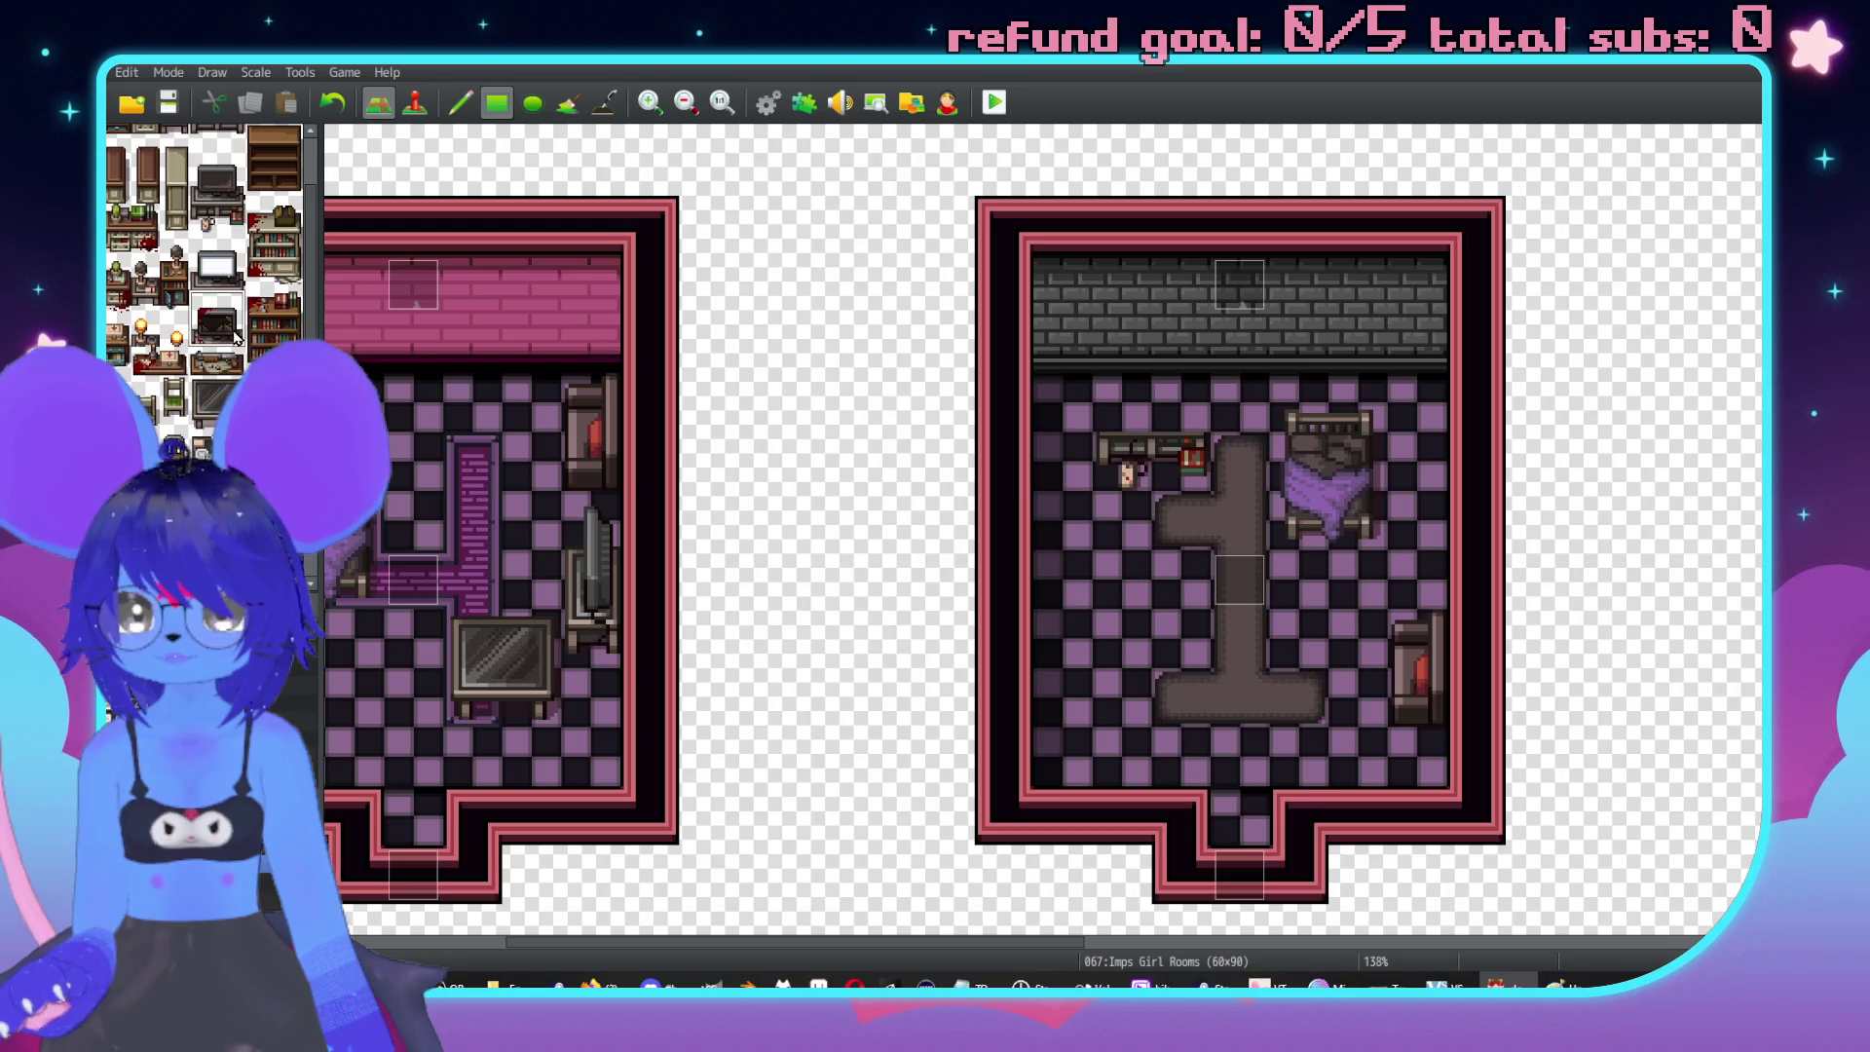
{"action": "left_click", "coordinate": [1099, 355]}
{"action": "scroll", "coordinate": [1412, 516], "scroll_direction": "up", "scroll_amount": 1}
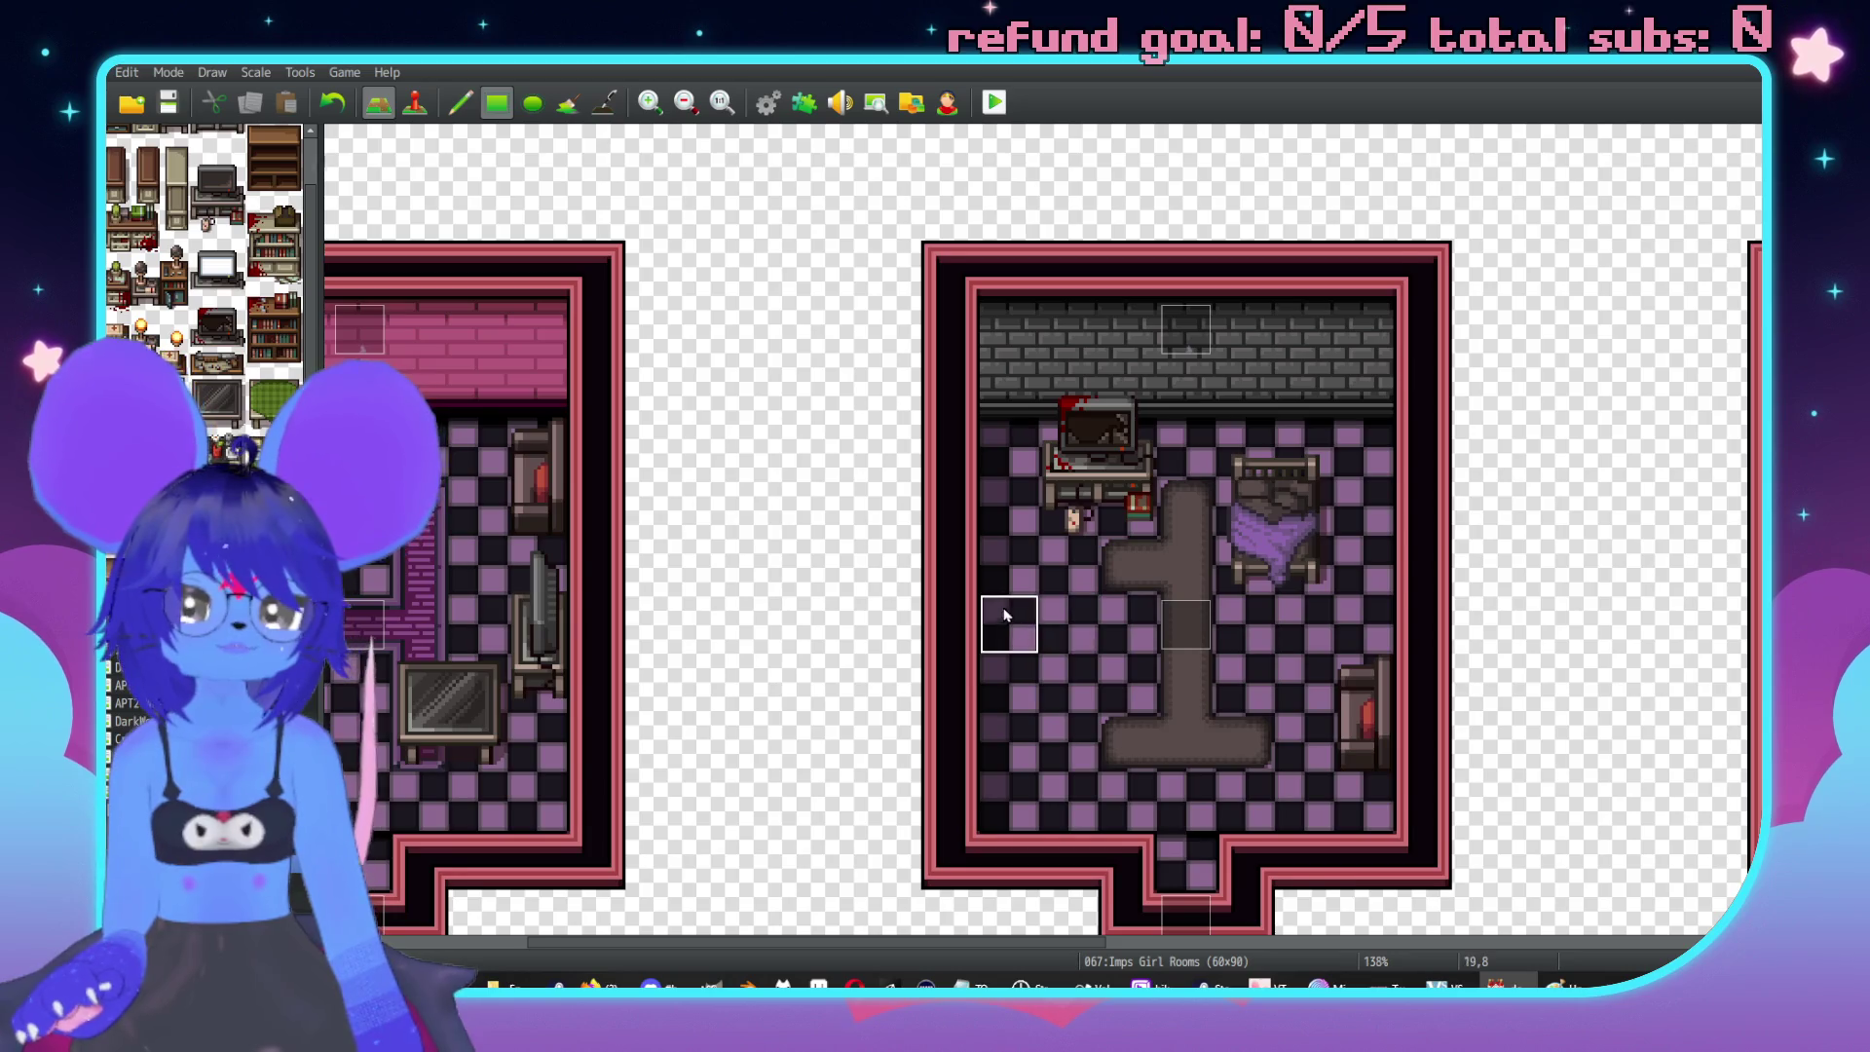
{"action": "scroll", "coordinate": [1298, 472], "scroll_direction": "right", "scroll_amount": 1}
{"action": "scroll", "coordinate": [1298, 471], "scroll_direction": "left", "scroll_amount": 2}
{"action": "key", "text": "ctrl+z"}
{"action": "key", "text": "ctrl+z"}
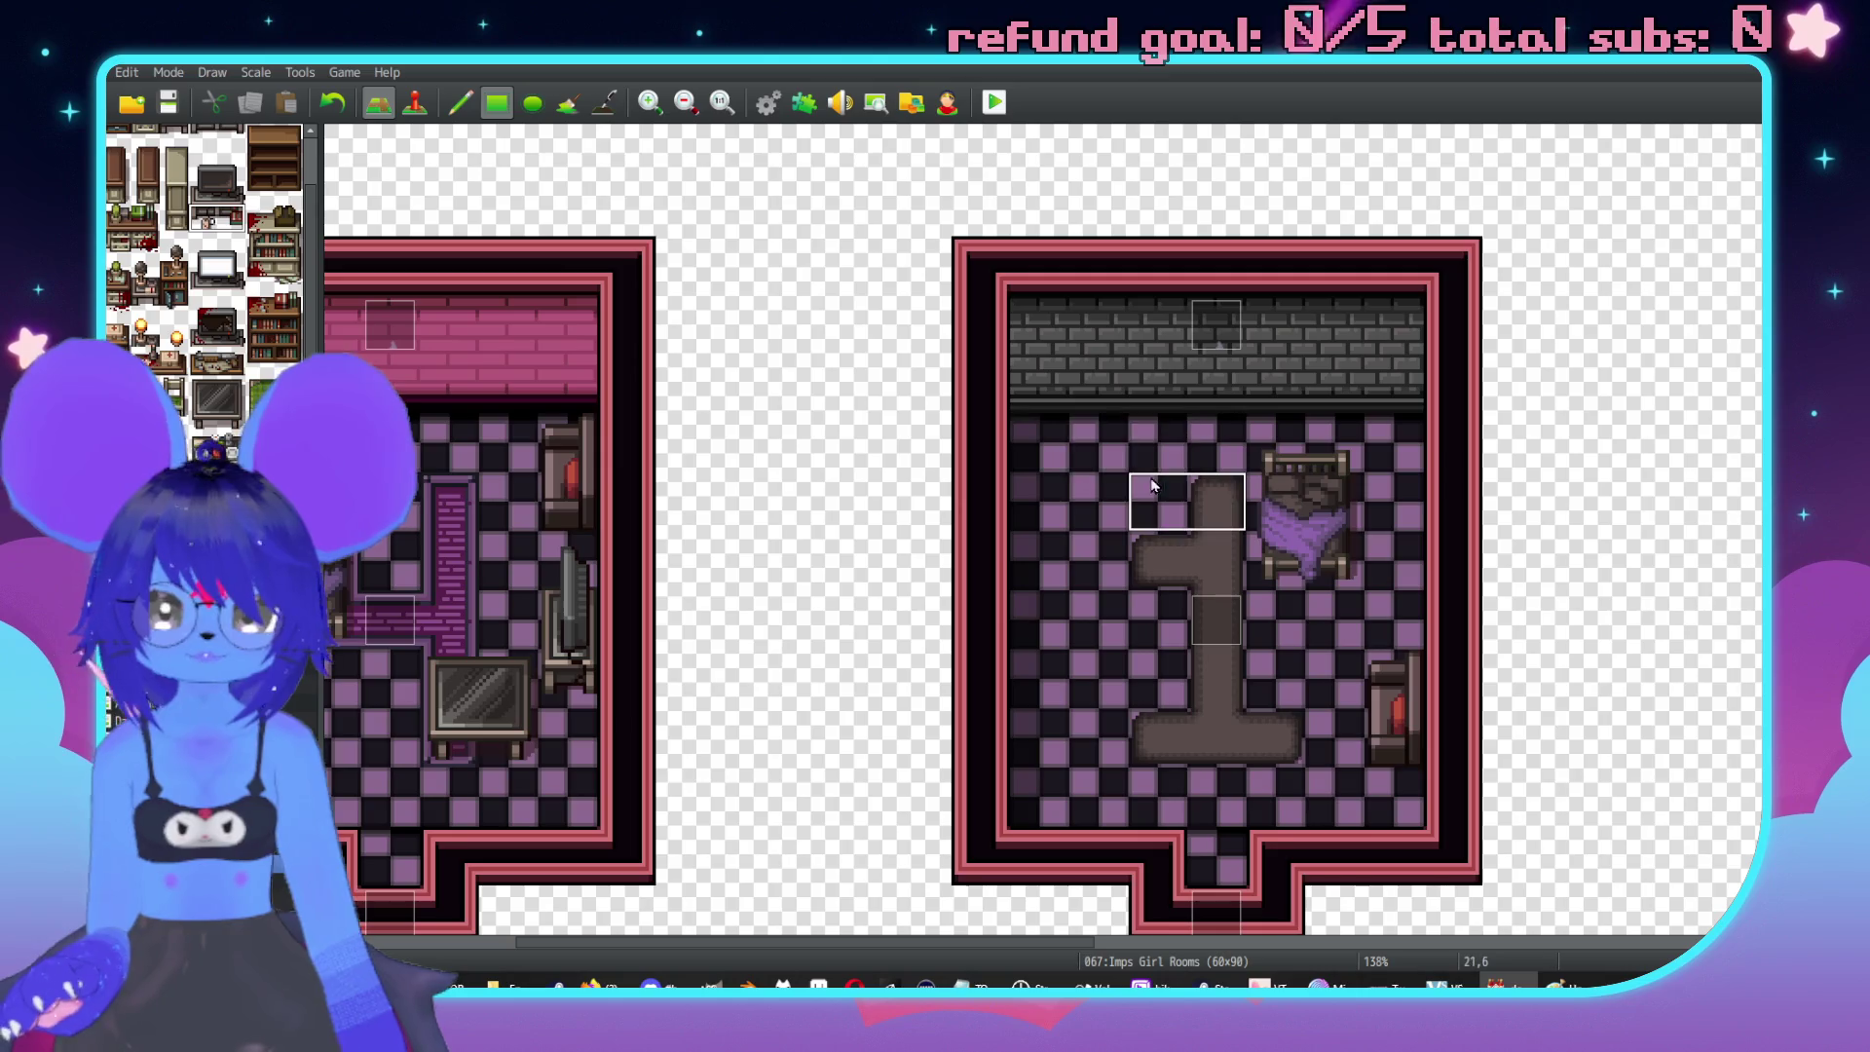
{"action": "left_click", "coordinate": [1162, 499]}
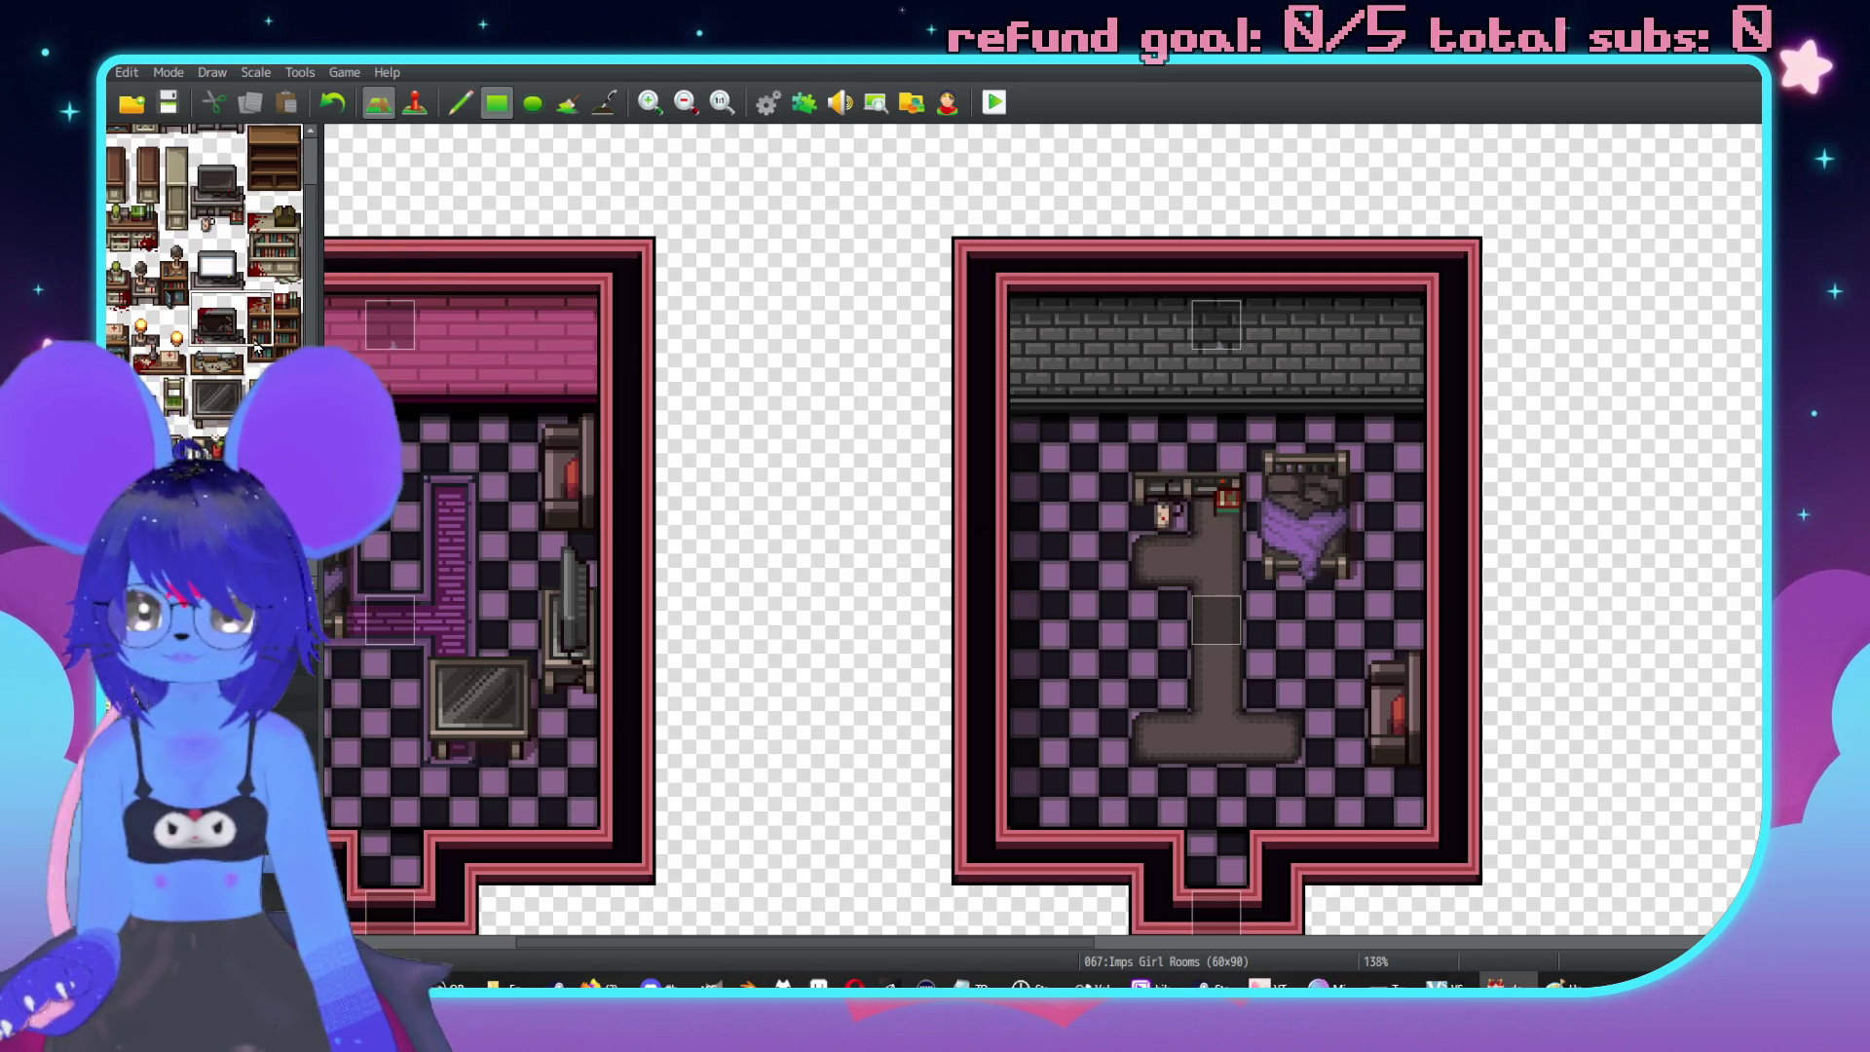
{"action": "left_click", "coordinate": [1149, 409]}
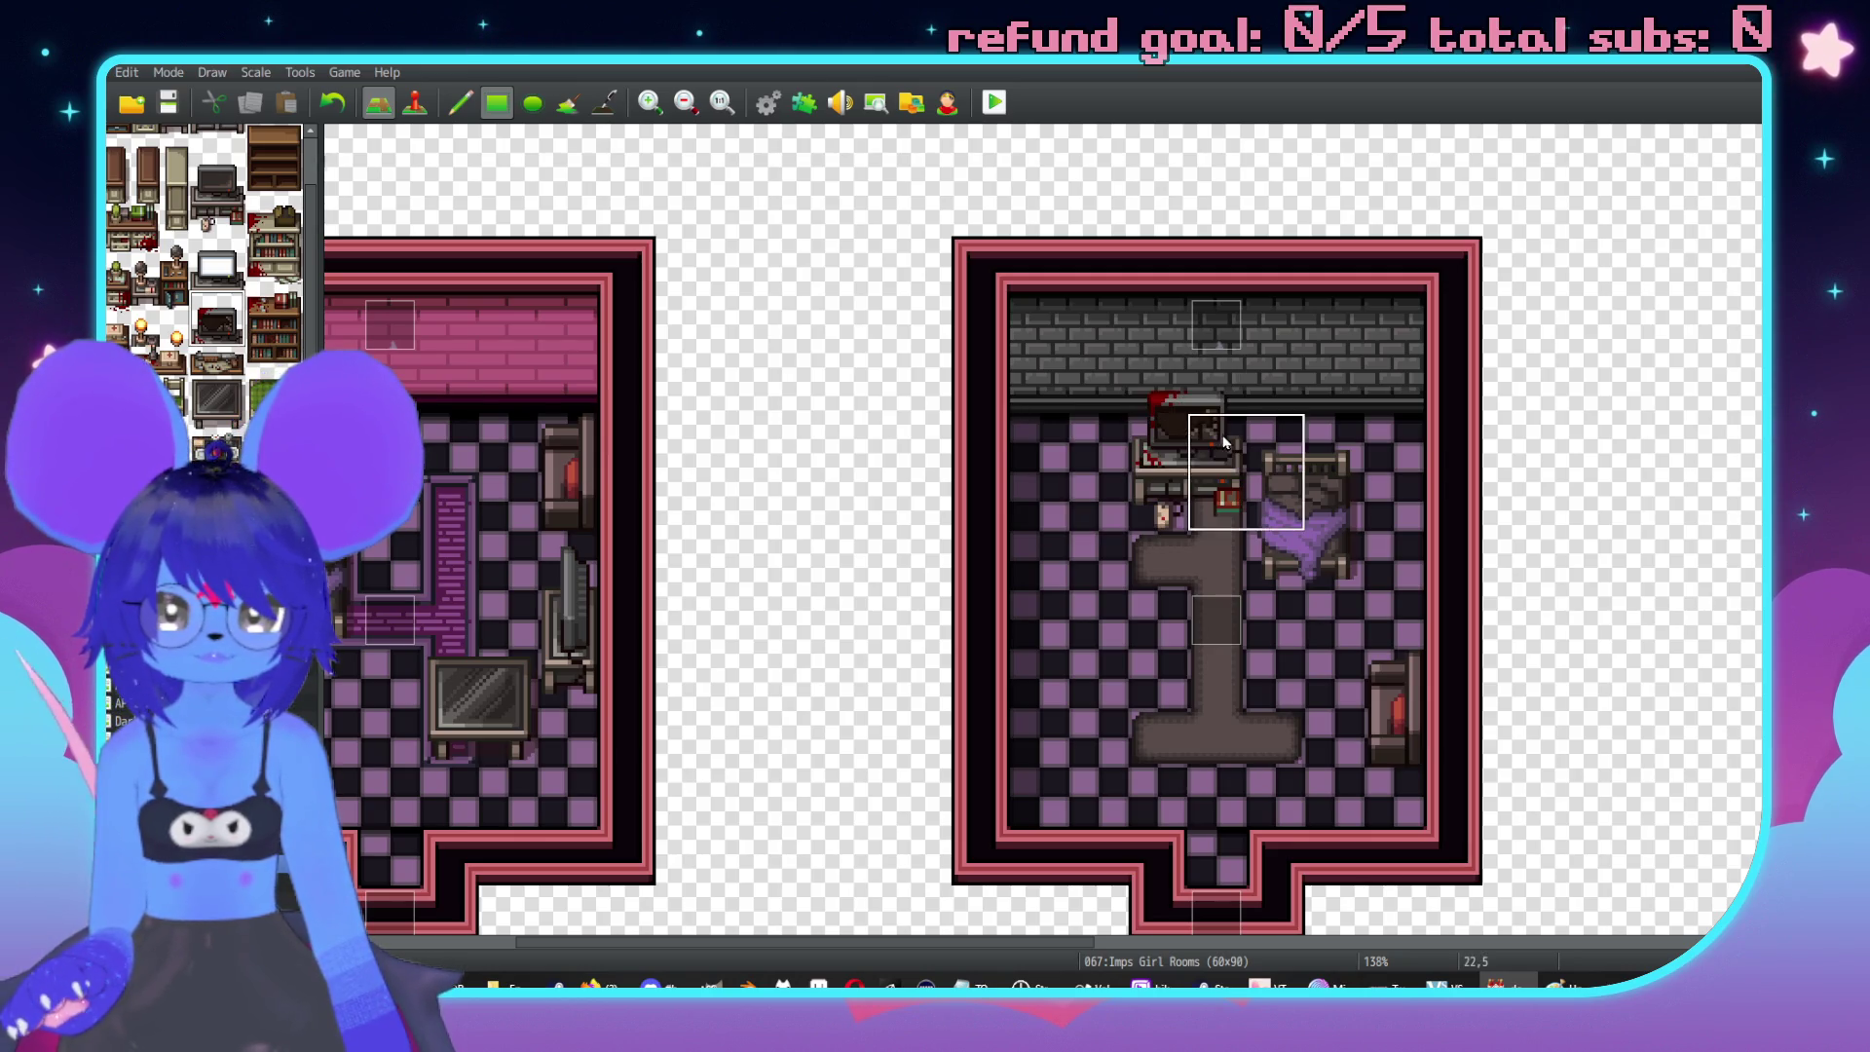
{"action": "scroll", "coordinate": [220, 434], "scroll_direction": "down", "scroll_amount": 10}
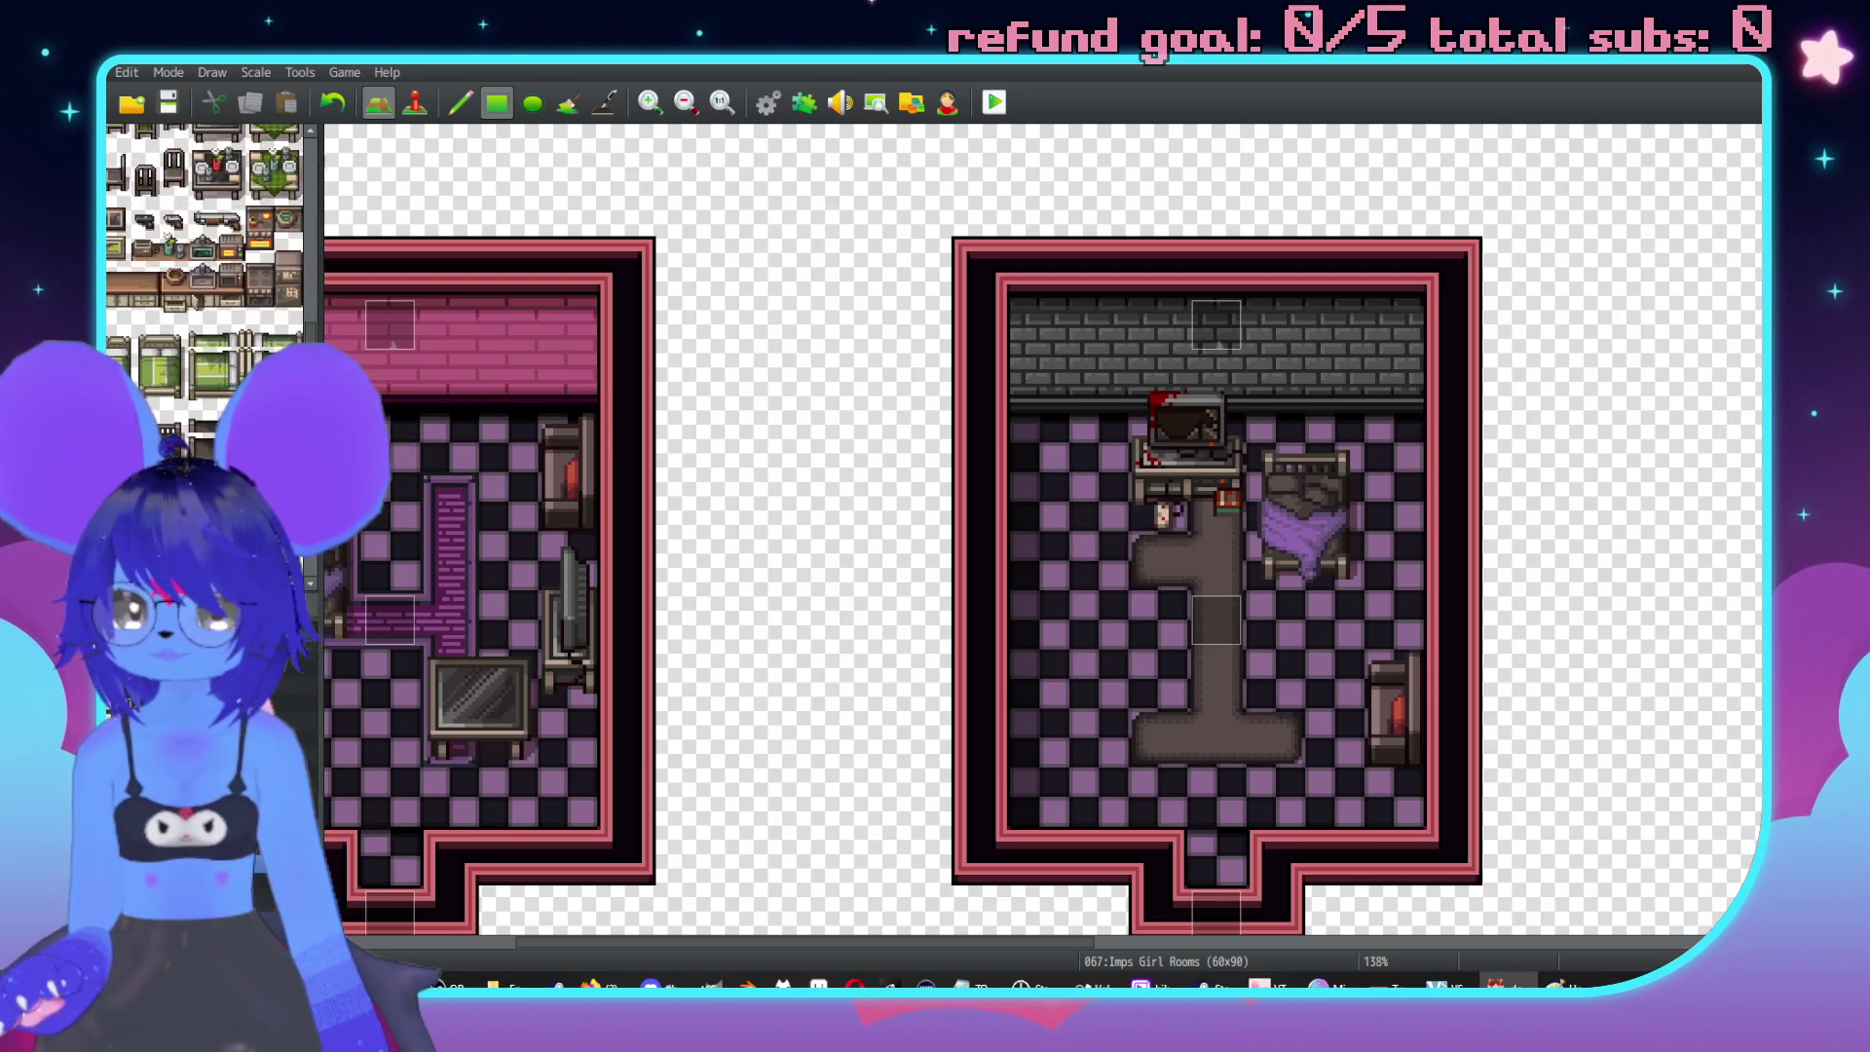
{"action": "scroll", "coordinate": [220, 434], "scroll_direction": "down", "scroll_amount": 5}
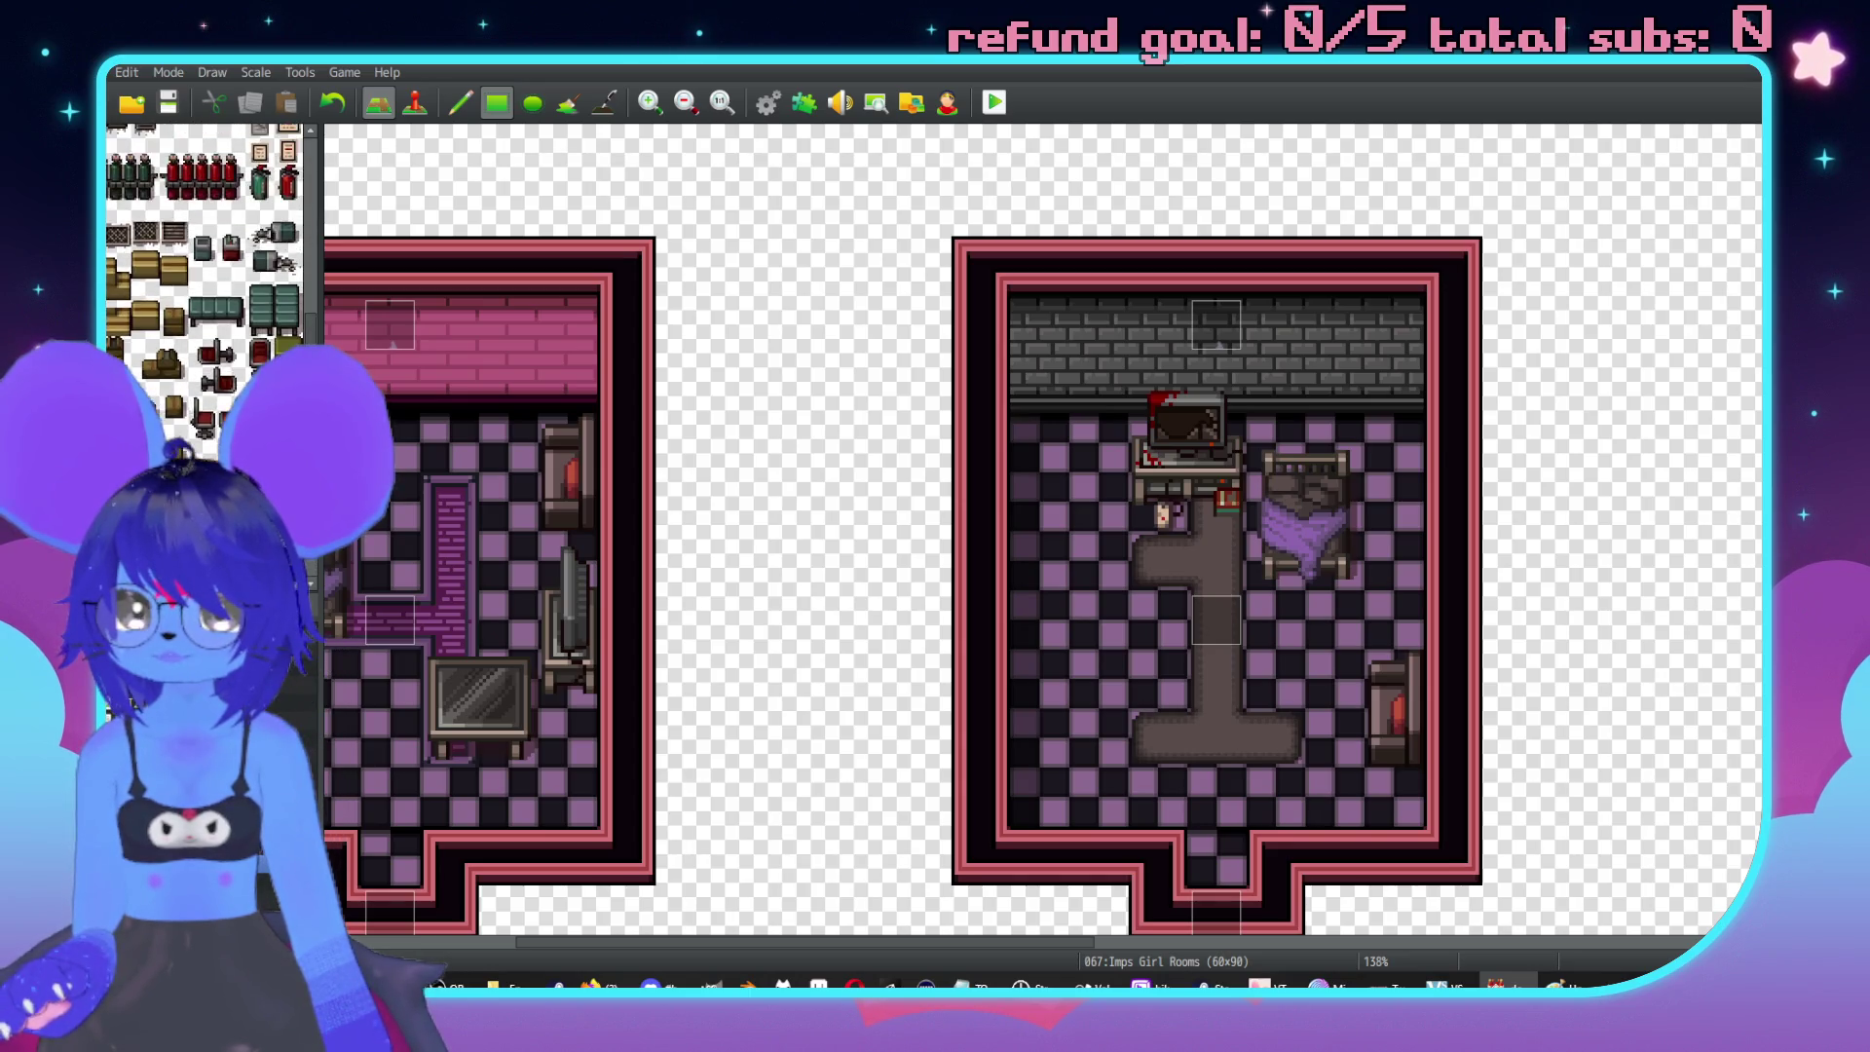
Add a red stool beside the grey rug's stem, undoing an accidental floor paint.
{"action": "key", "text": "F7"}
{"action": "key", "text": "F5"}
{"action": "scroll", "coordinate": [204, 383], "scroll_direction": "down", "scroll_amount": 5}
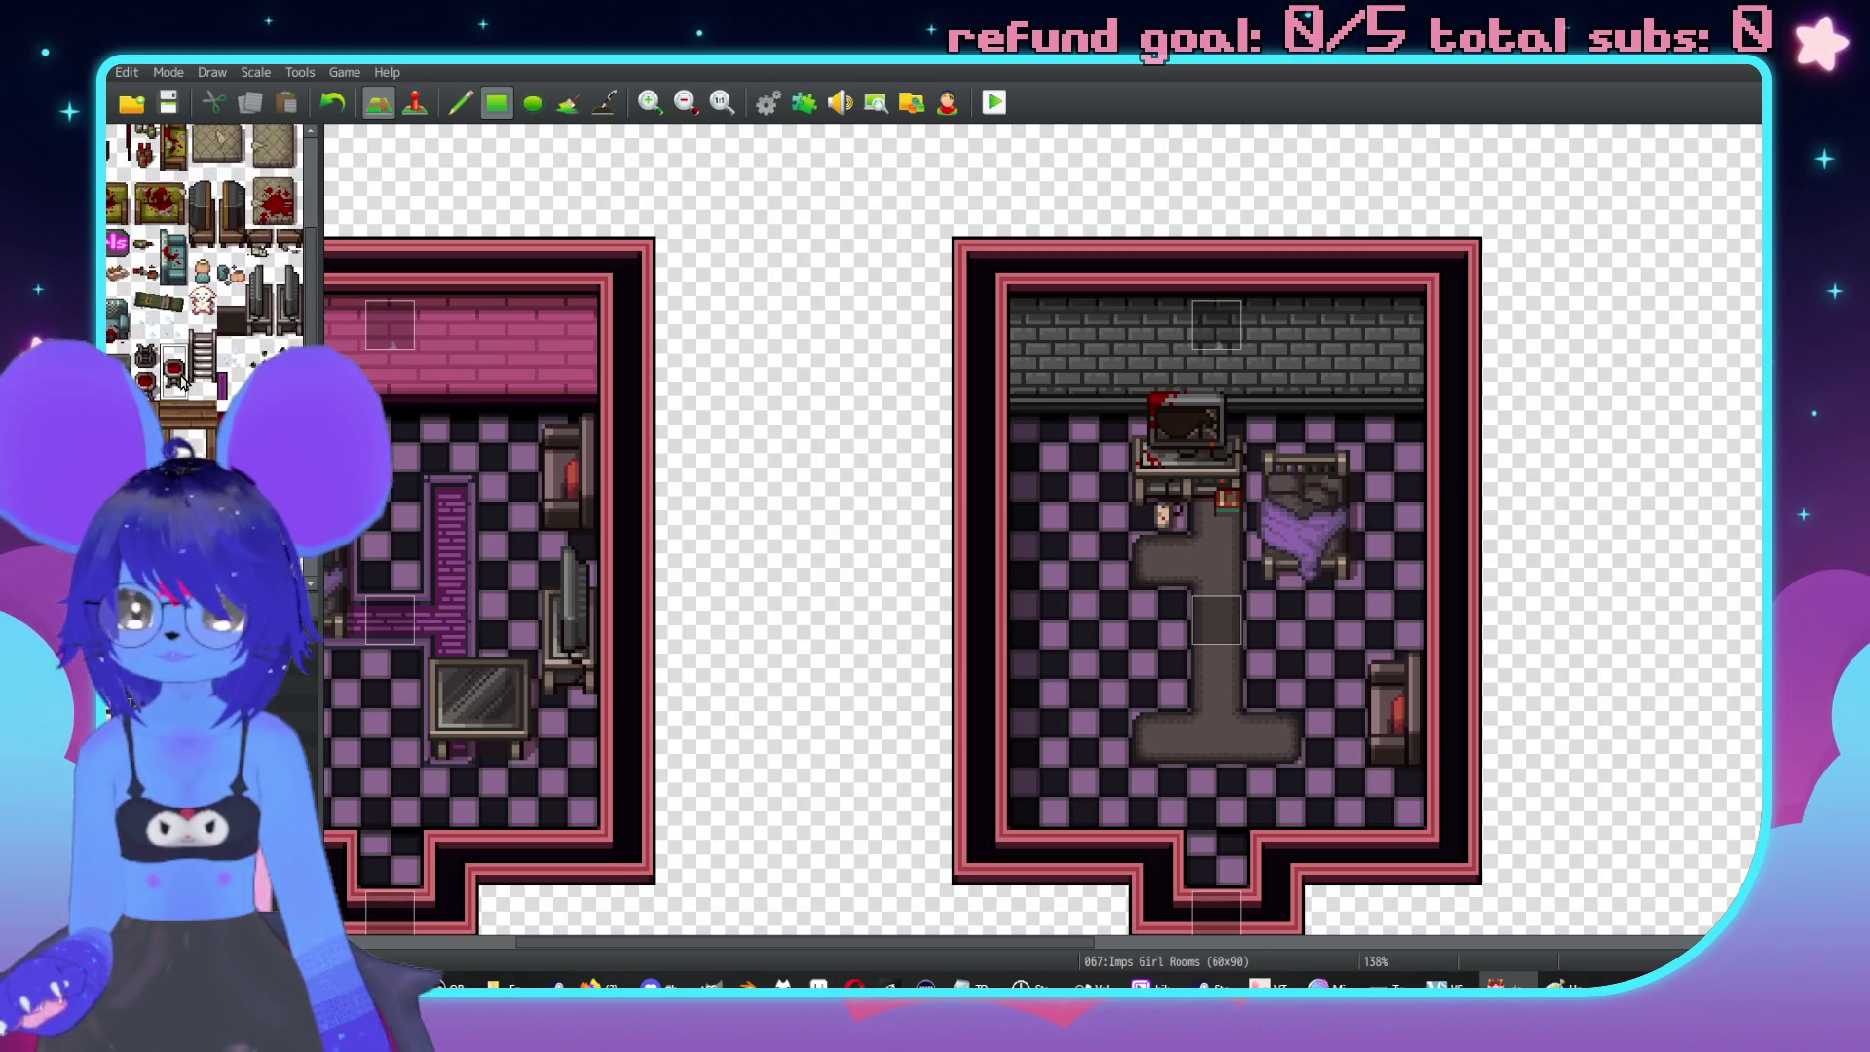
{"action": "left_click", "coordinate": [1185, 553]}
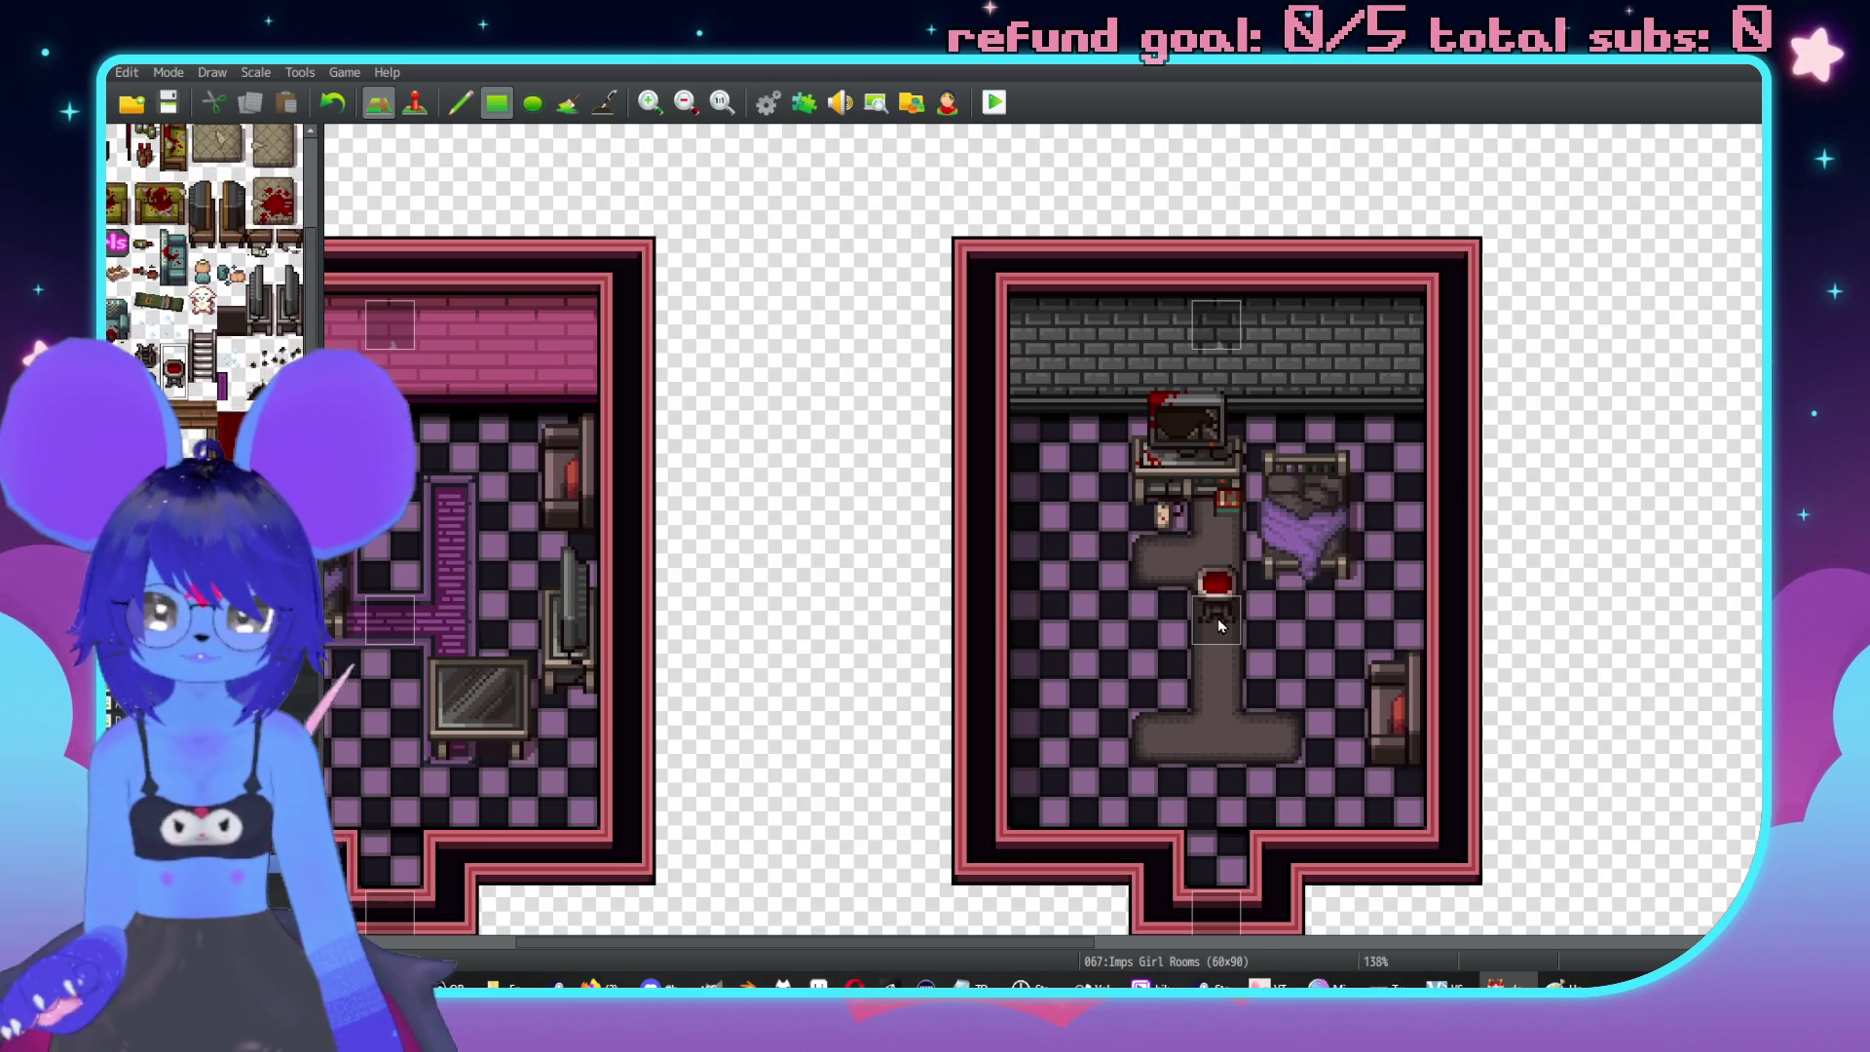
{"action": "key", "text": "ctrl+z"}
{"action": "left_click", "coordinate": [1182, 651]}
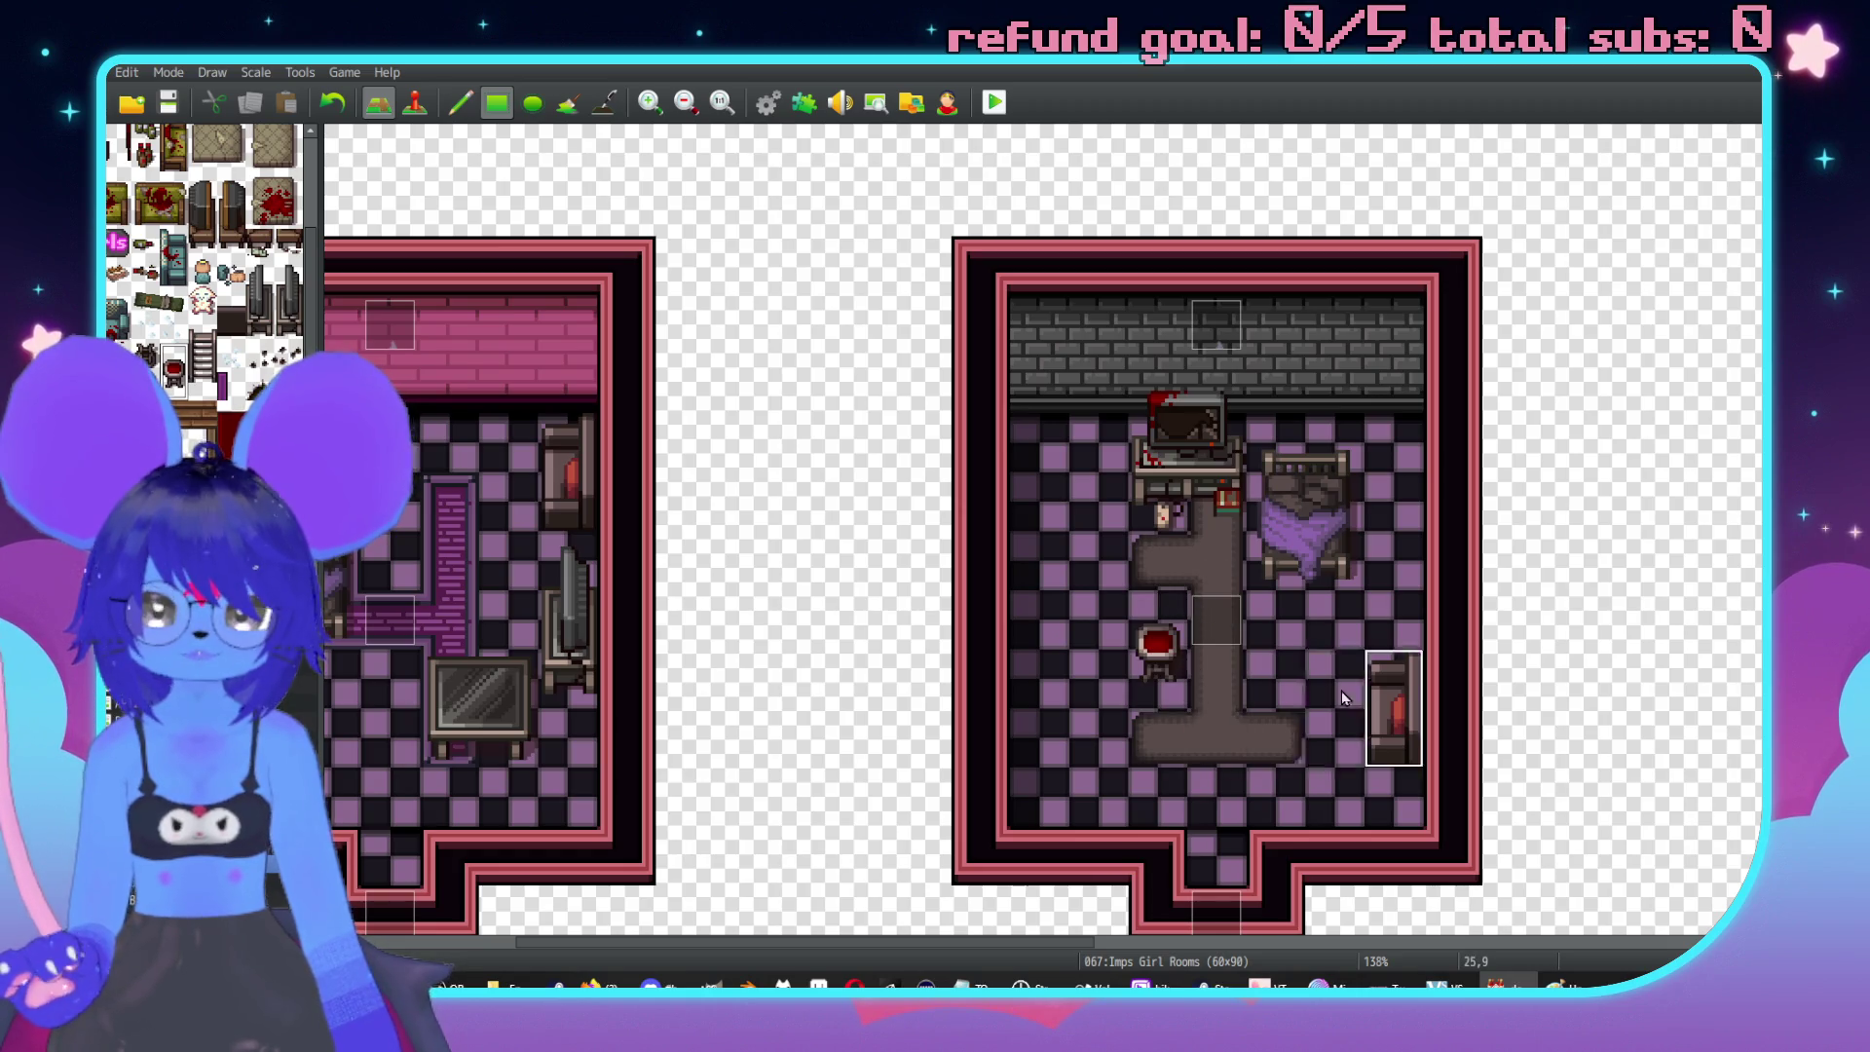
{"action": "scroll", "coordinate": [1227, 565], "scroll_direction": "left", "scroll_amount": 5}
{"action": "scroll", "coordinate": [1215, 524], "scroll_direction": "down", "scroll_amount": 2}
{"action": "scroll", "coordinate": [1215, 524], "scroll_direction": "left", "scroll_amount": 1}
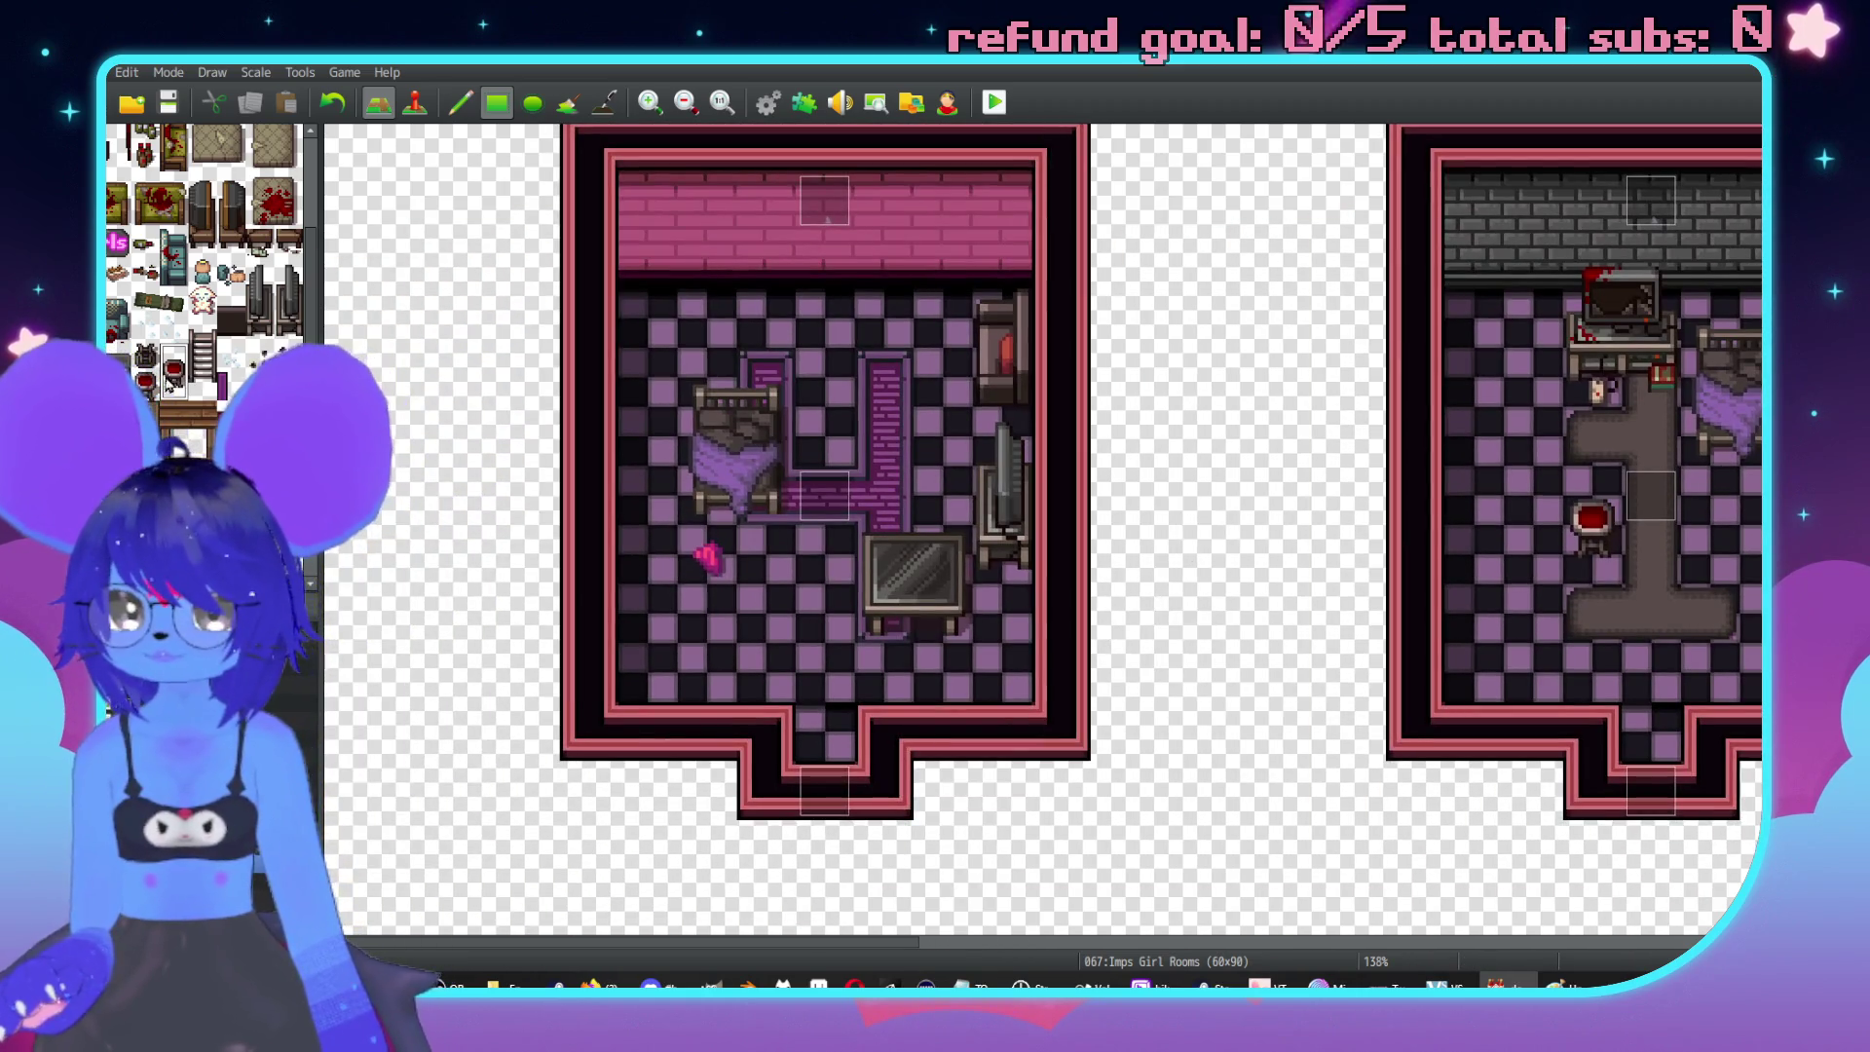
Place small dark stools in the pink room and at the cushion corner.
{"action": "left_click", "coordinate": [152, 362]}
{"action": "left_click", "coordinate": [940, 316]}
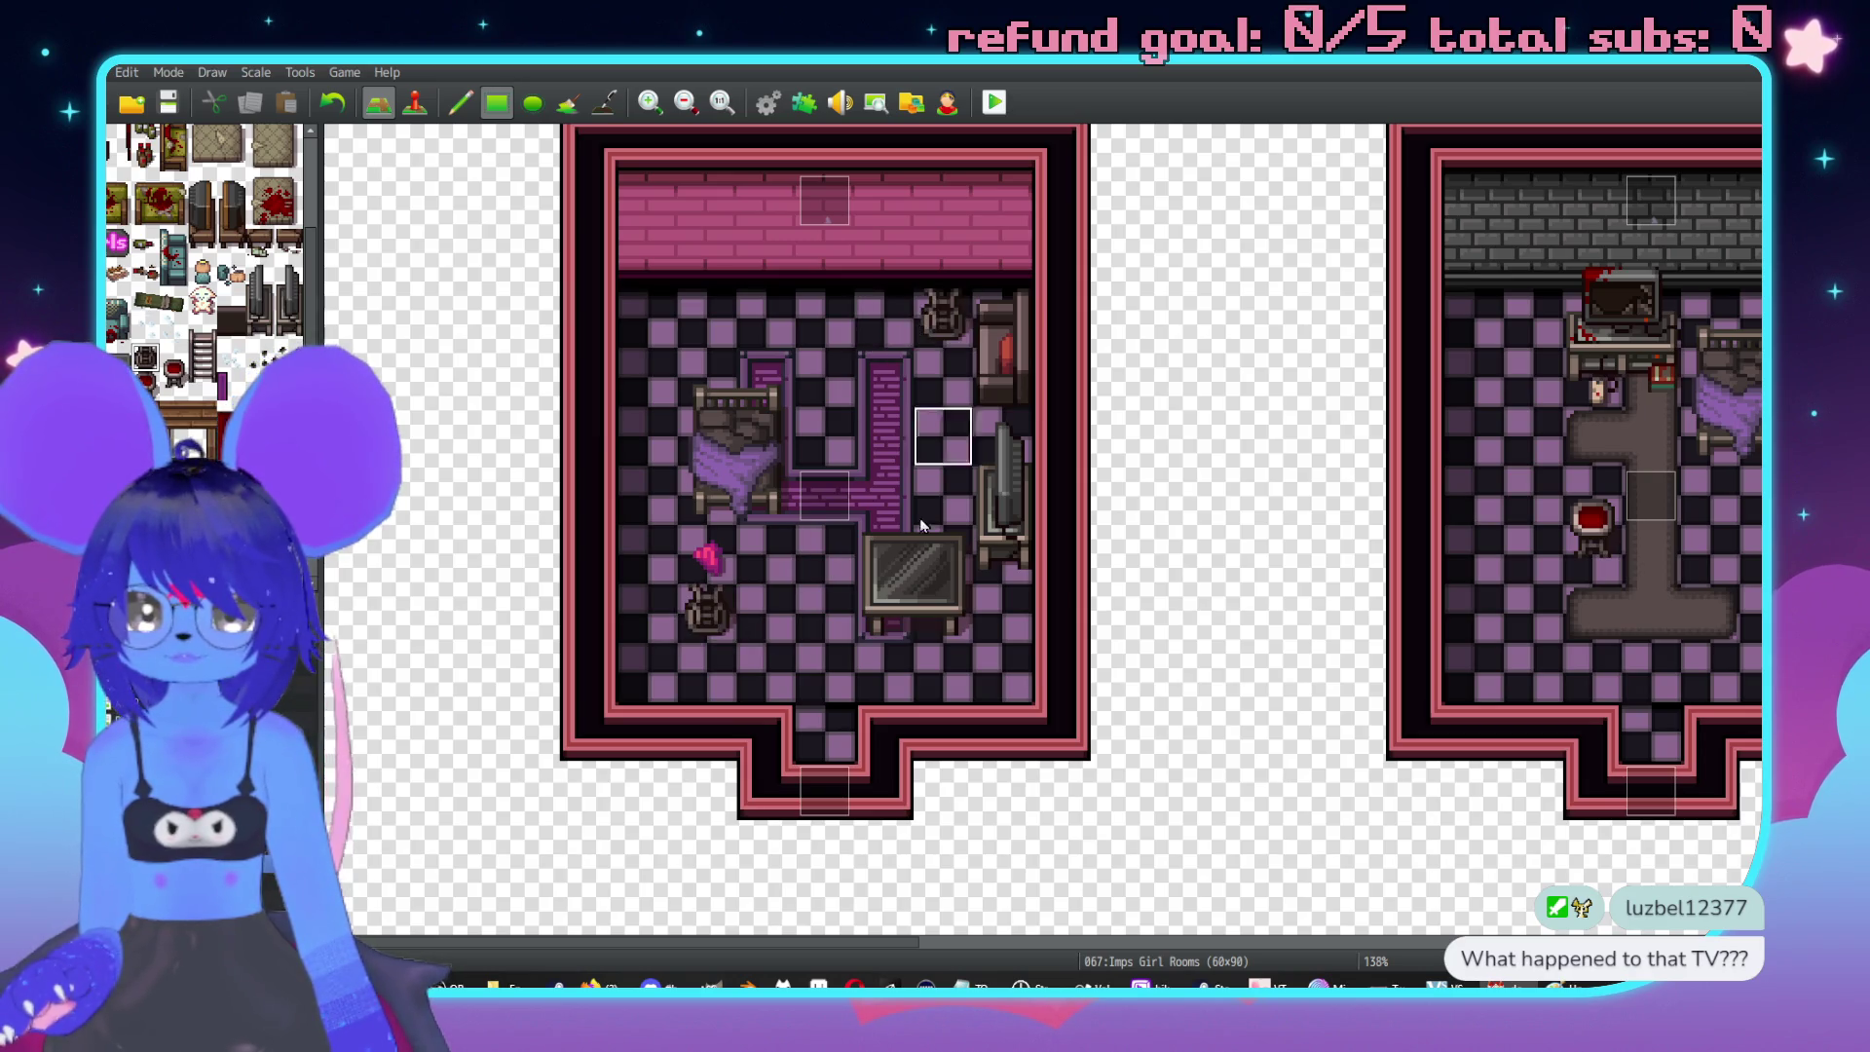
{"action": "scroll", "coordinate": [1325, 613], "scroll_direction": "down", "scroll_amount": 3}
{"action": "scroll", "coordinate": [1324, 613], "scroll_direction": "right", "scroll_amount": 5}
{"action": "scroll", "coordinate": [925, 451], "scroll_direction": "down", "scroll_amount": 3}
{"action": "scroll", "coordinate": [925, 451], "scroll_direction": "right", "scroll_amount": 3}
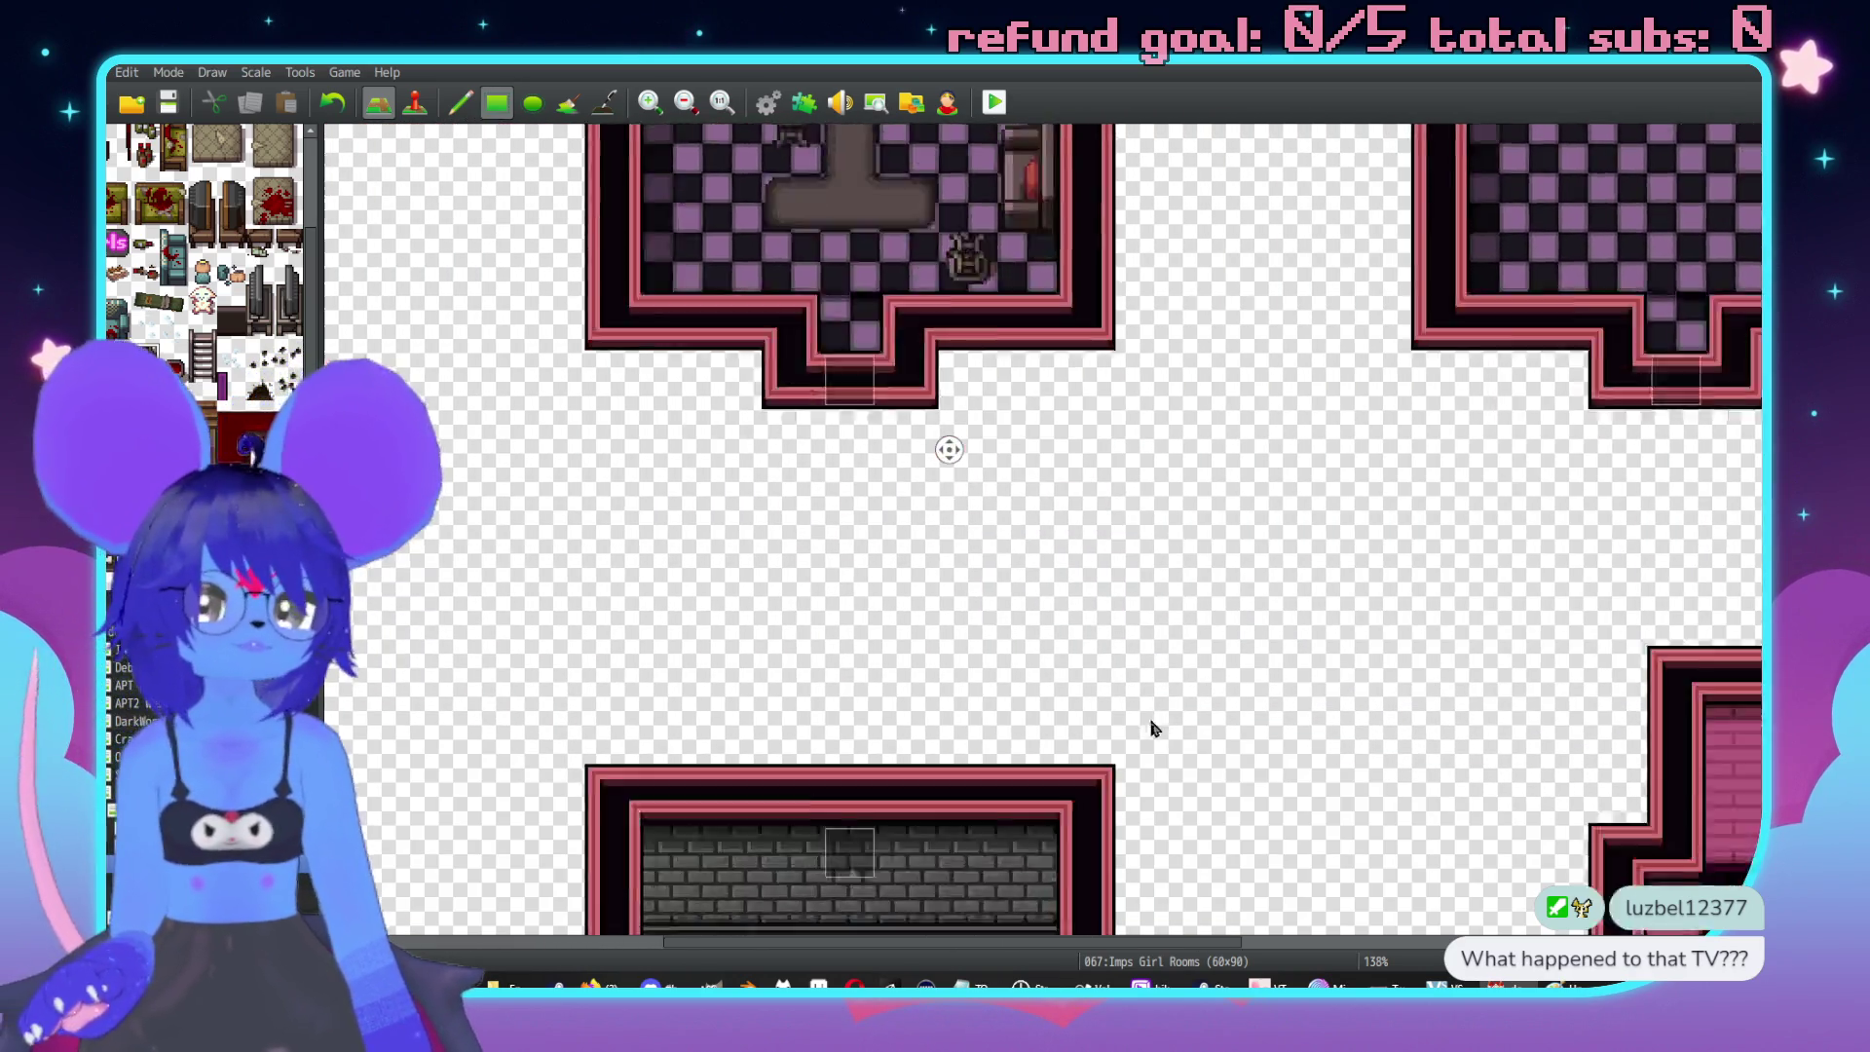
{"action": "scroll", "coordinate": [1120, 389], "scroll_direction": "down", "scroll_amount": 4}
{"action": "scroll", "coordinate": [1120, 389], "scroll_direction": "right", "scroll_amount": 2}
{"action": "scroll", "coordinate": [964, 467], "scroll_direction": "down", "scroll_amount": 1}
{"action": "scroll", "coordinate": [964, 468], "scroll_direction": "left", "scroll_amount": 3}
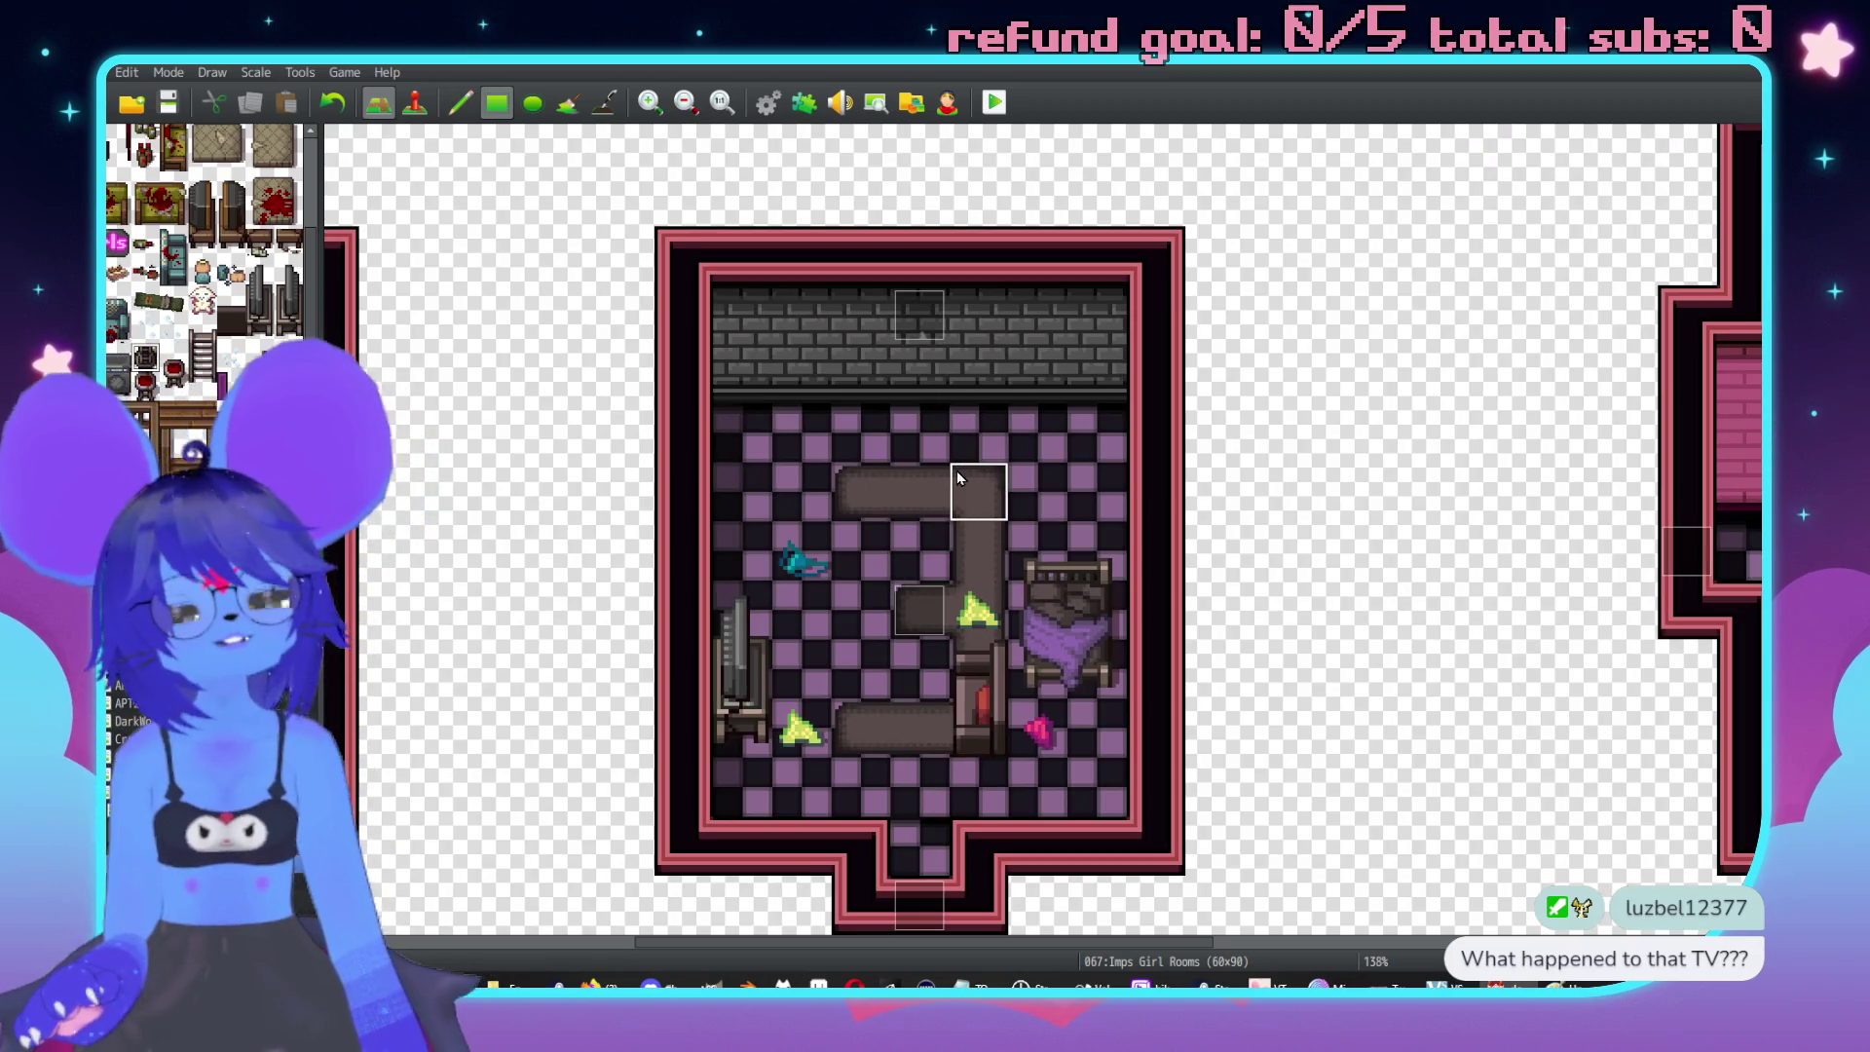
{"action": "left_click", "coordinate": [974, 487]}
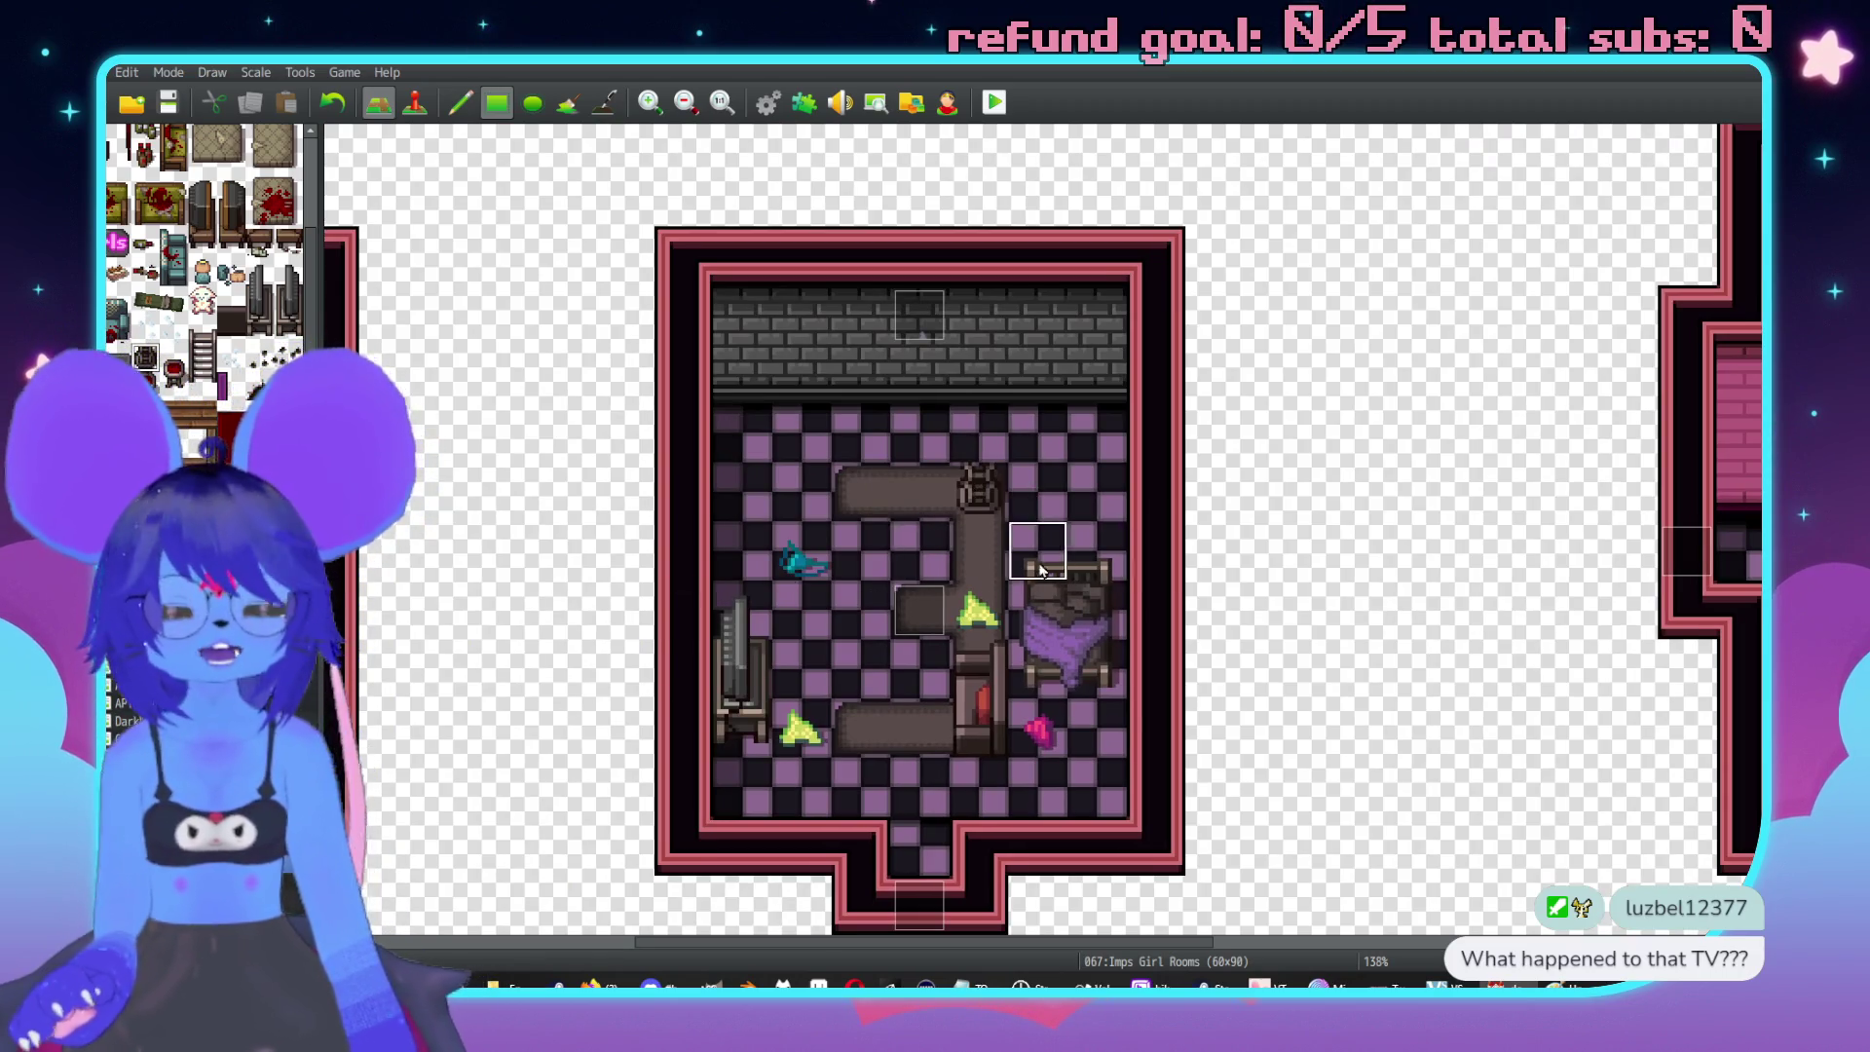
Erase the grey room's bed and put a blood-stained mat in its place.
{"action": "scroll", "coordinate": [1055, 573], "scroll_direction": "up", "scroll_amount": 2}
{"action": "scroll", "coordinate": [1054, 573], "scroll_direction": "left", "scroll_amount": 3}
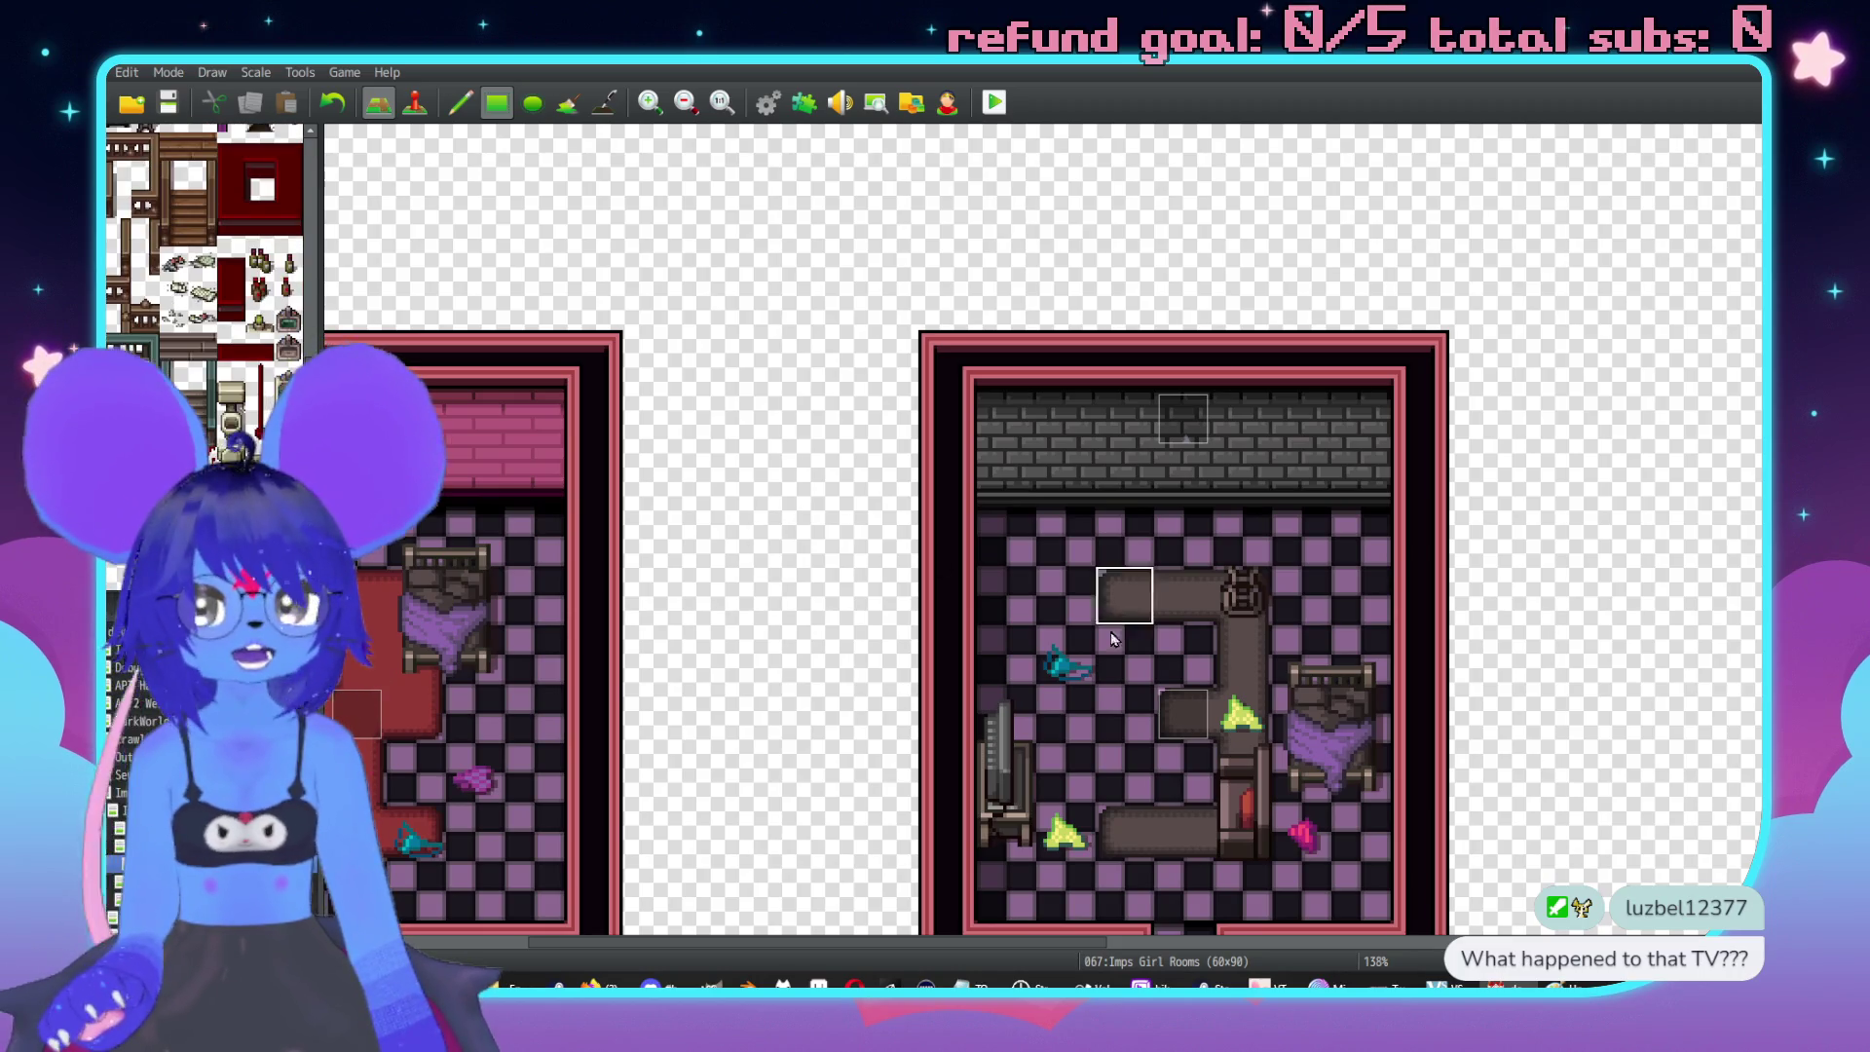
{"action": "scroll", "coordinate": [1107, 629], "scroll_direction": "down", "scroll_amount": 5}
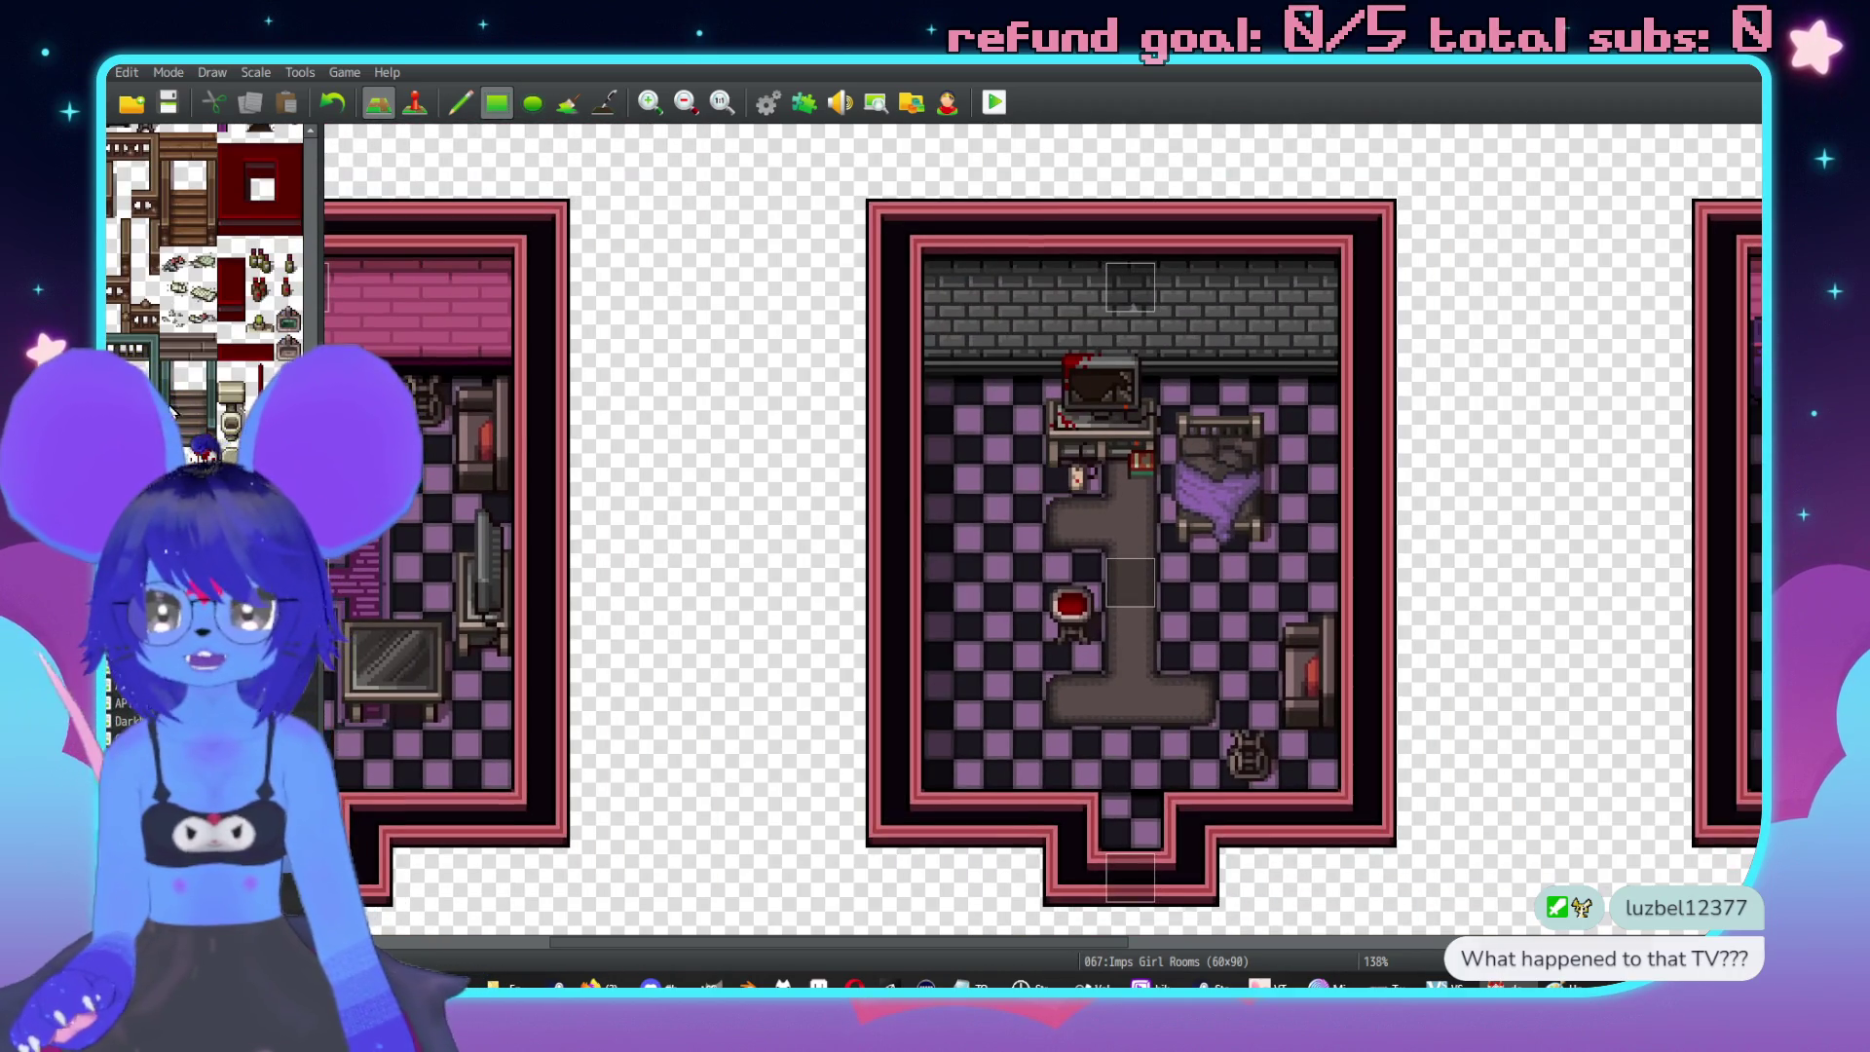
{"action": "scroll", "coordinate": [210, 404], "scroll_direction": "up", "scroll_amount": 1}
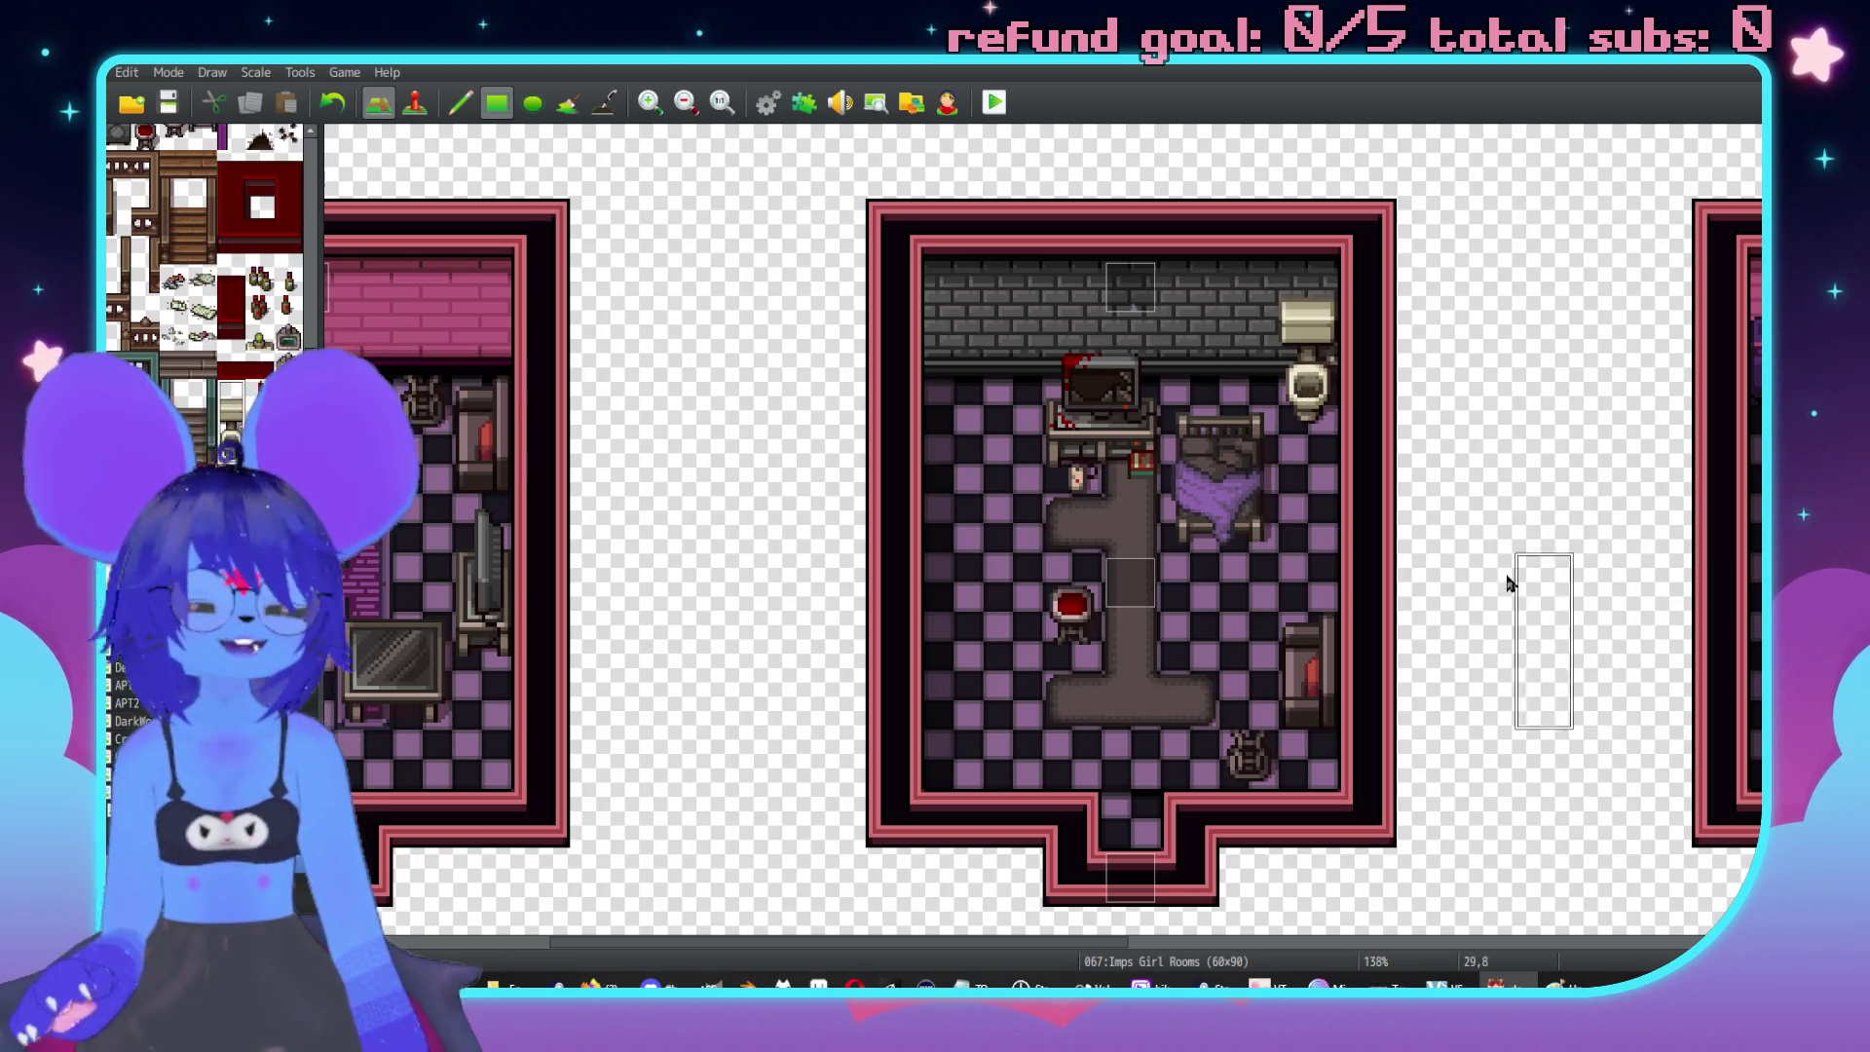
{"action": "scroll", "coordinate": [1468, 571], "scroll_direction": "right", "scroll_amount": 4}
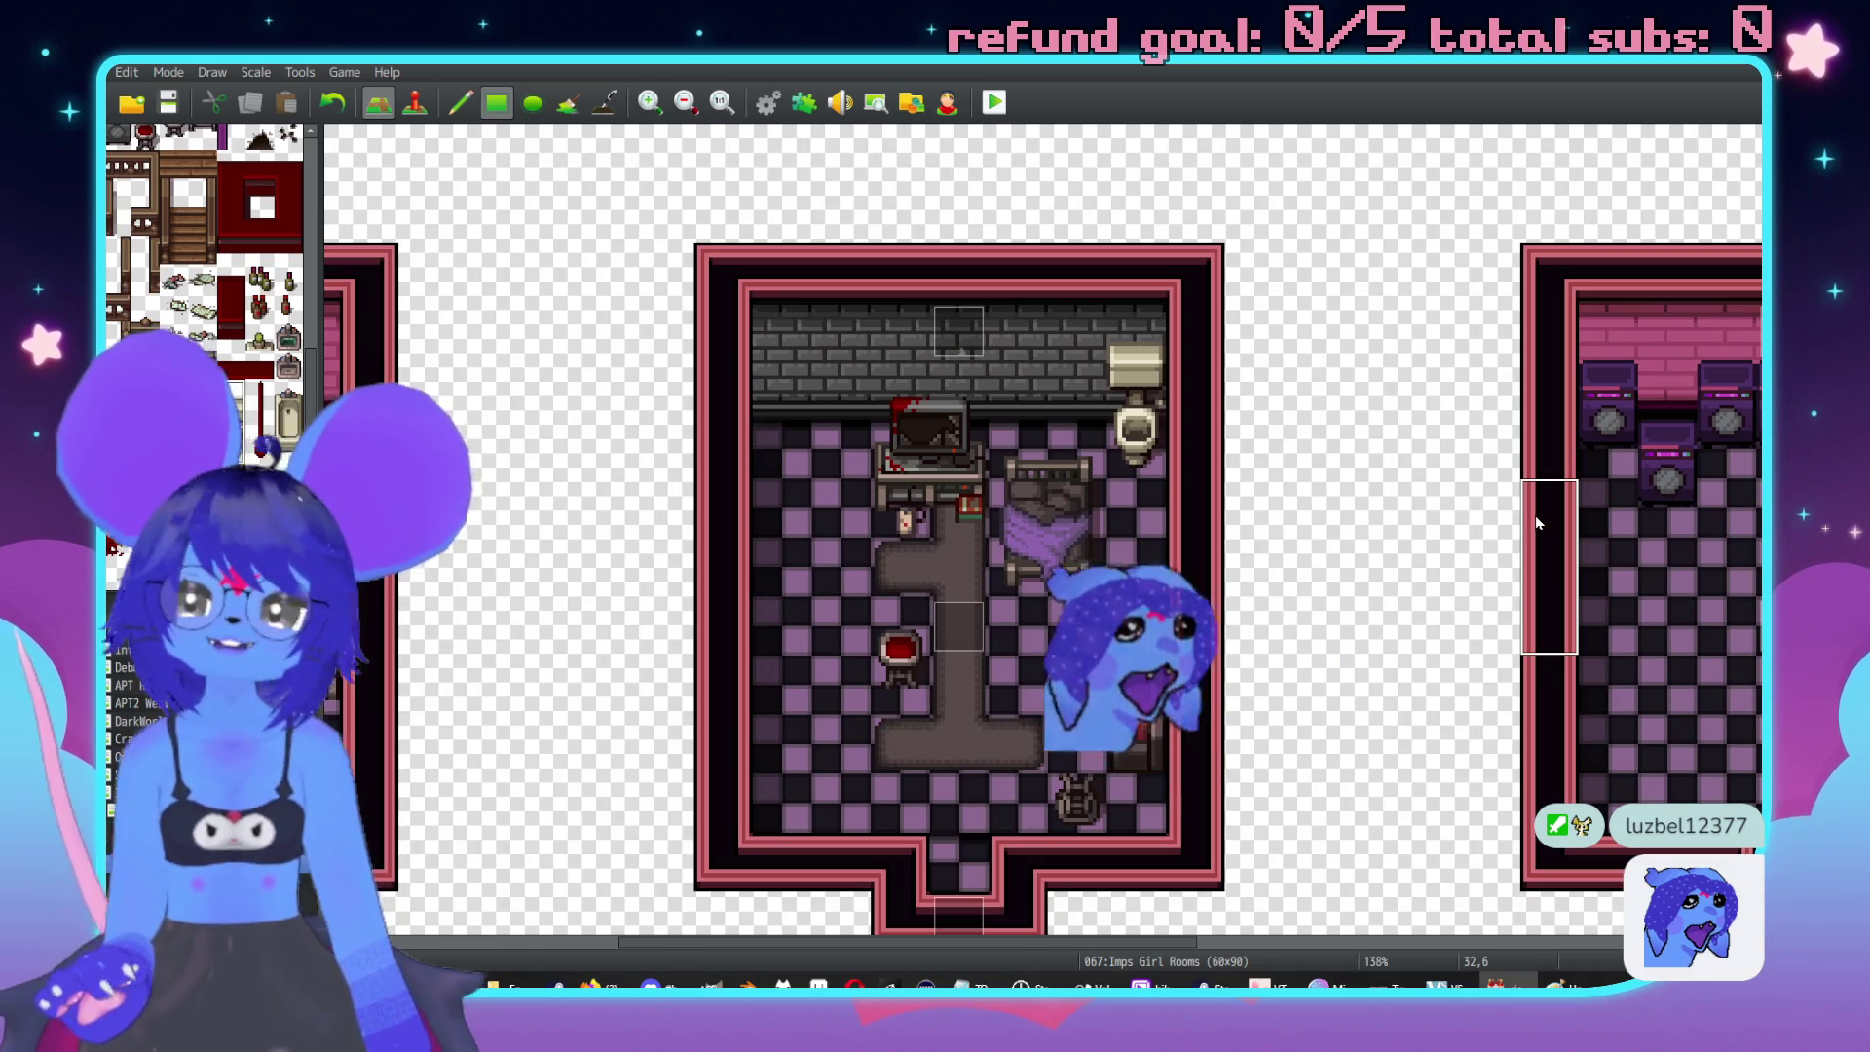
{"action": "scroll", "coordinate": [210, 390], "scroll_direction": "down", "scroll_amount": 1}
{"action": "scroll", "coordinate": [1342, 497], "scroll_direction": "left", "scroll_amount": 6}
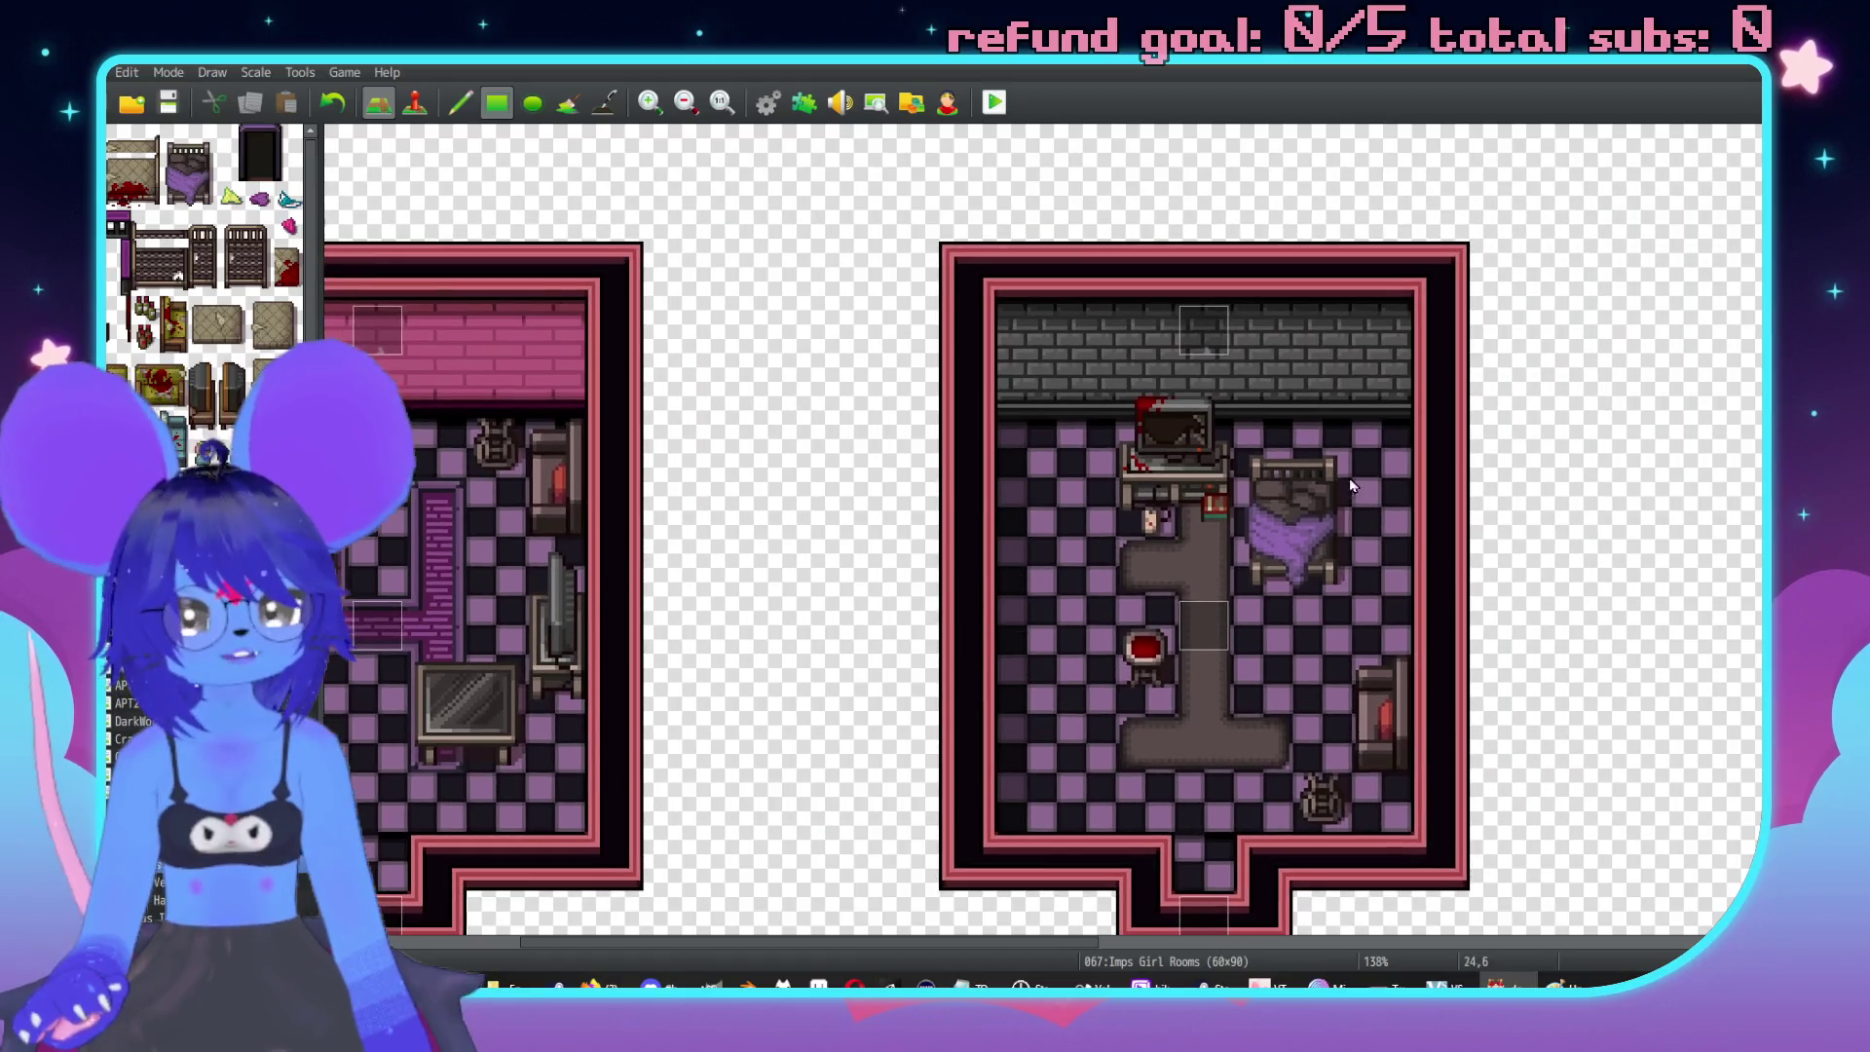
{"action": "left_click", "coordinate": [1305, 419]}
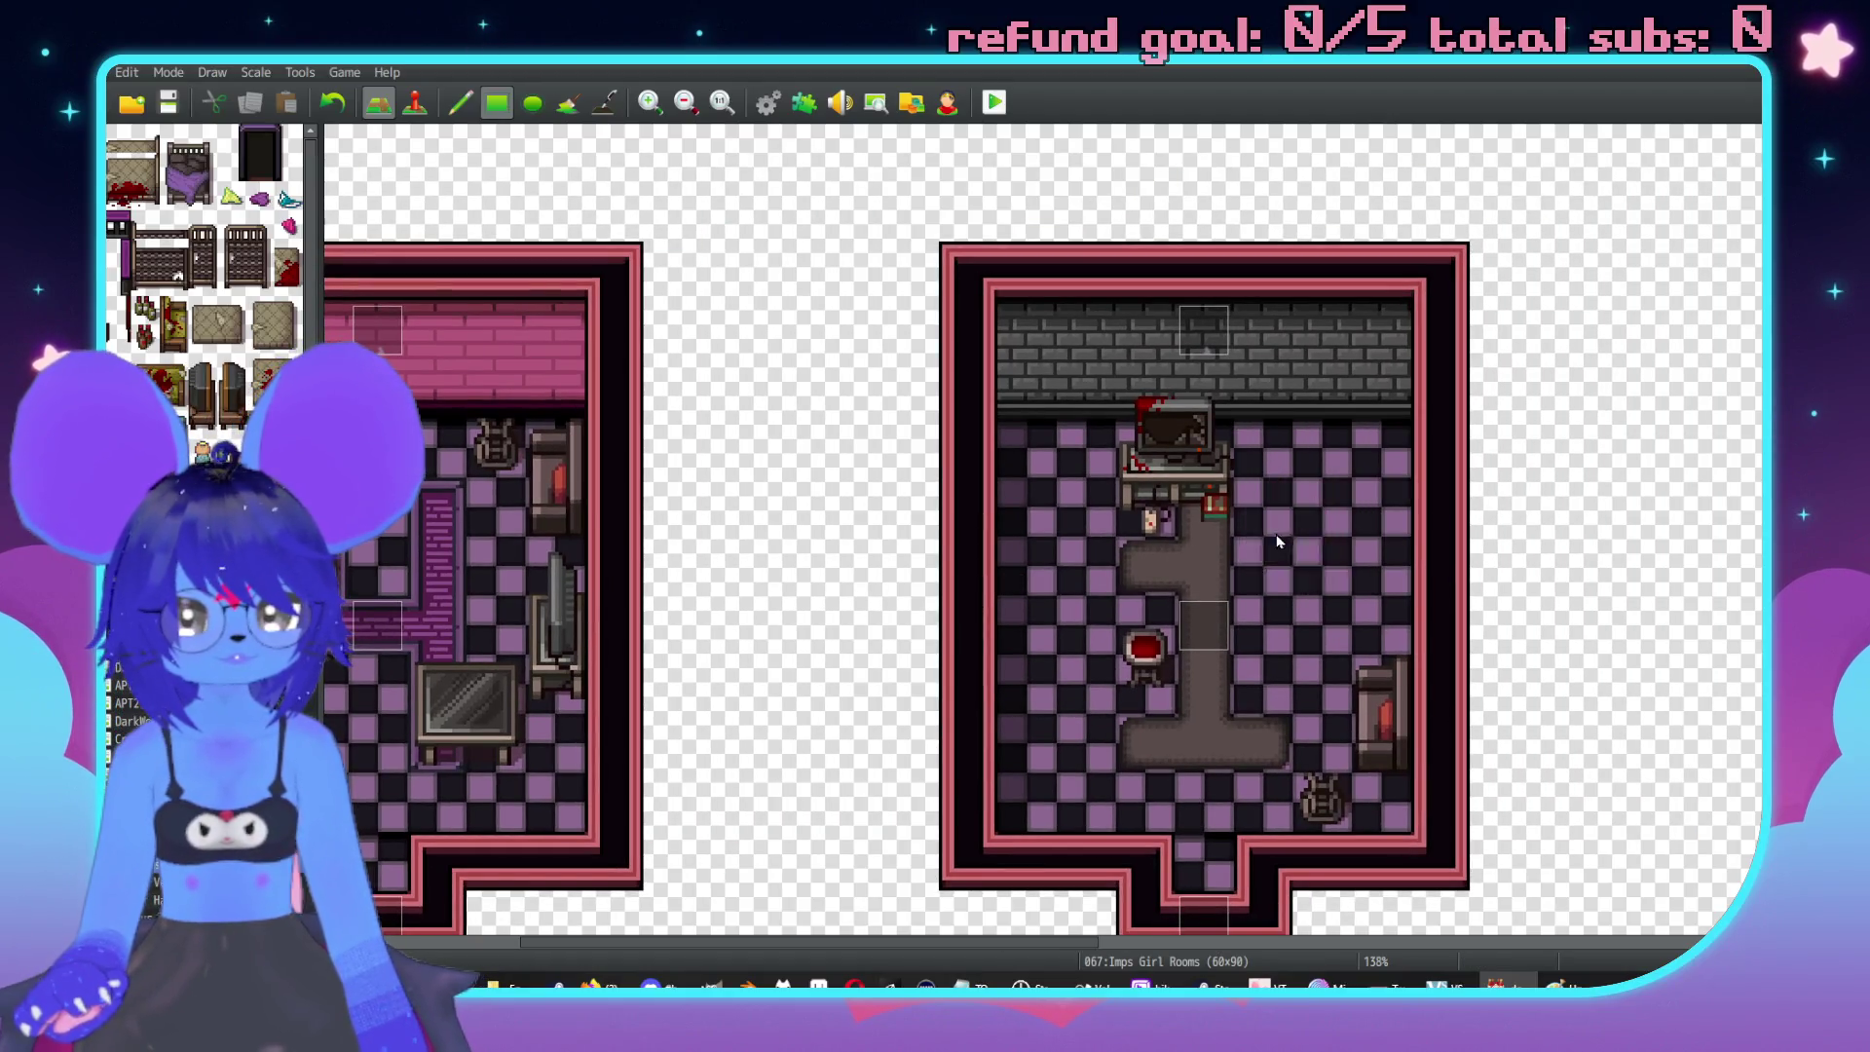
{"action": "scroll", "coordinate": [1281, 660], "scroll_direction": "down", "scroll_amount": 3}
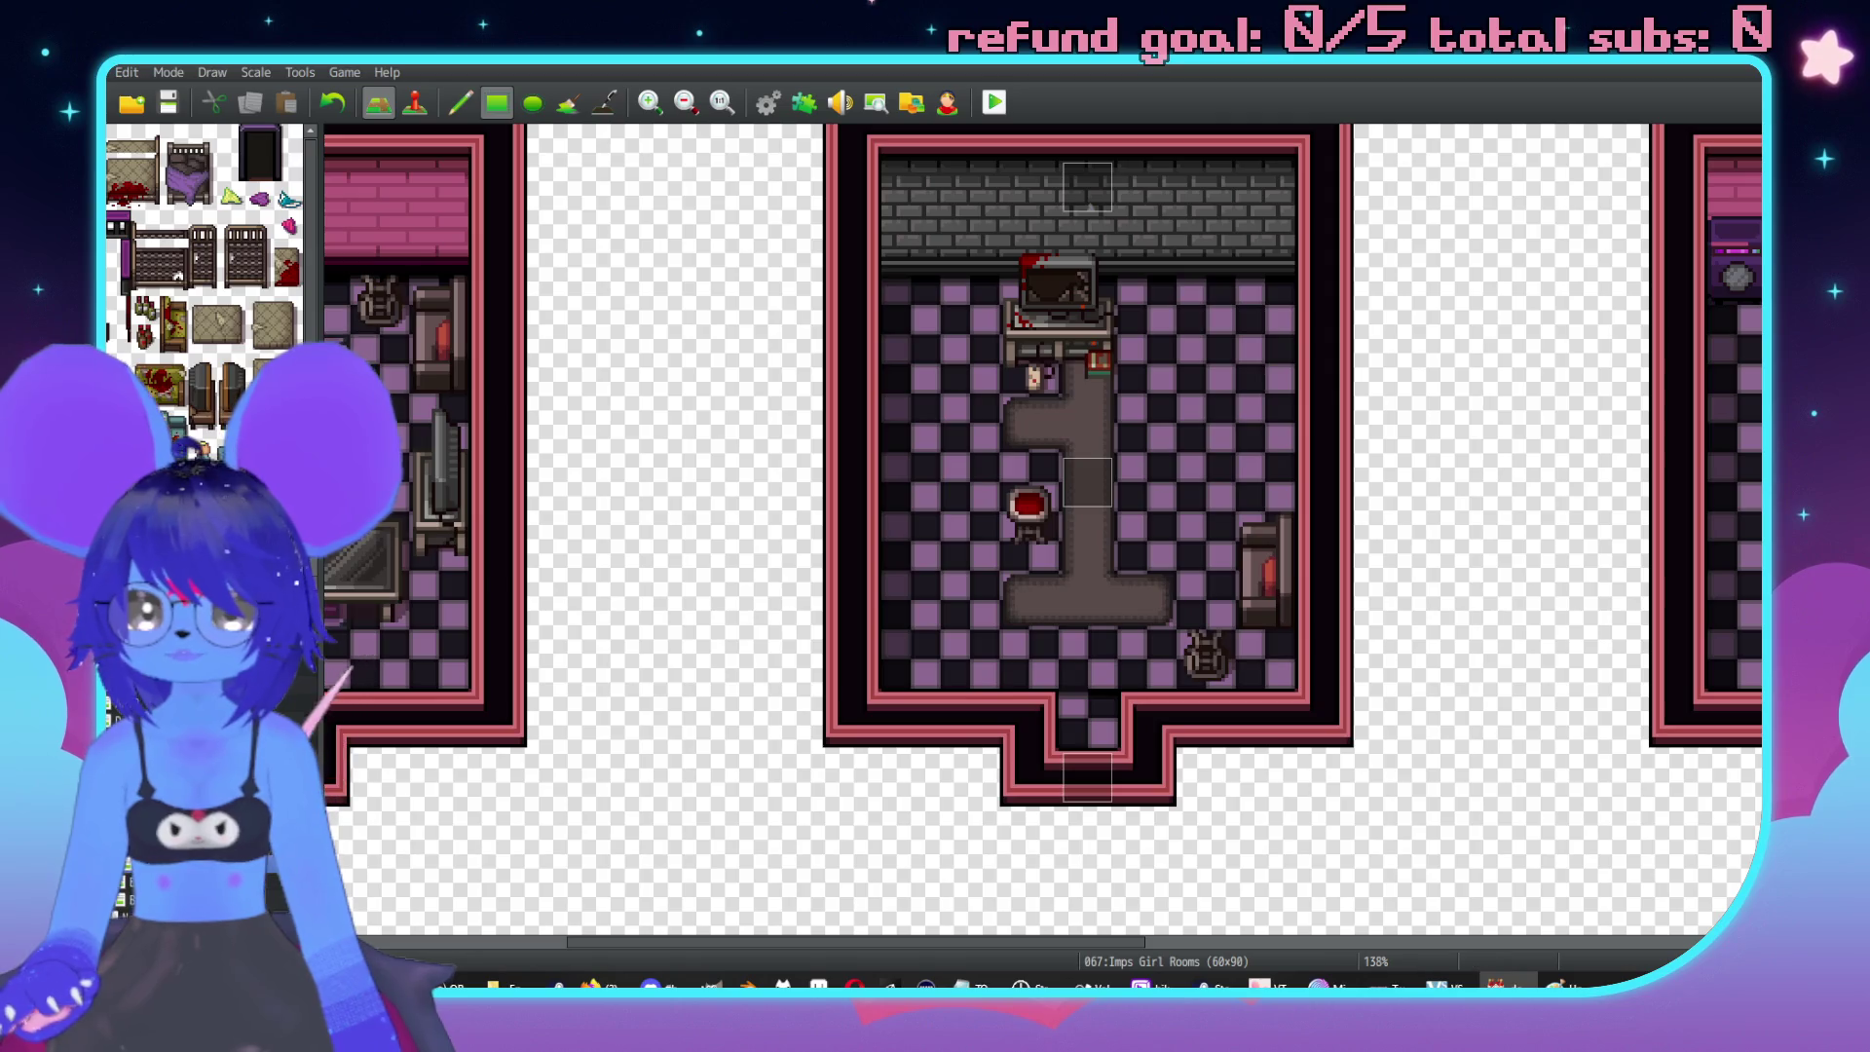
{"action": "left_click", "coordinate": [1221, 380]}
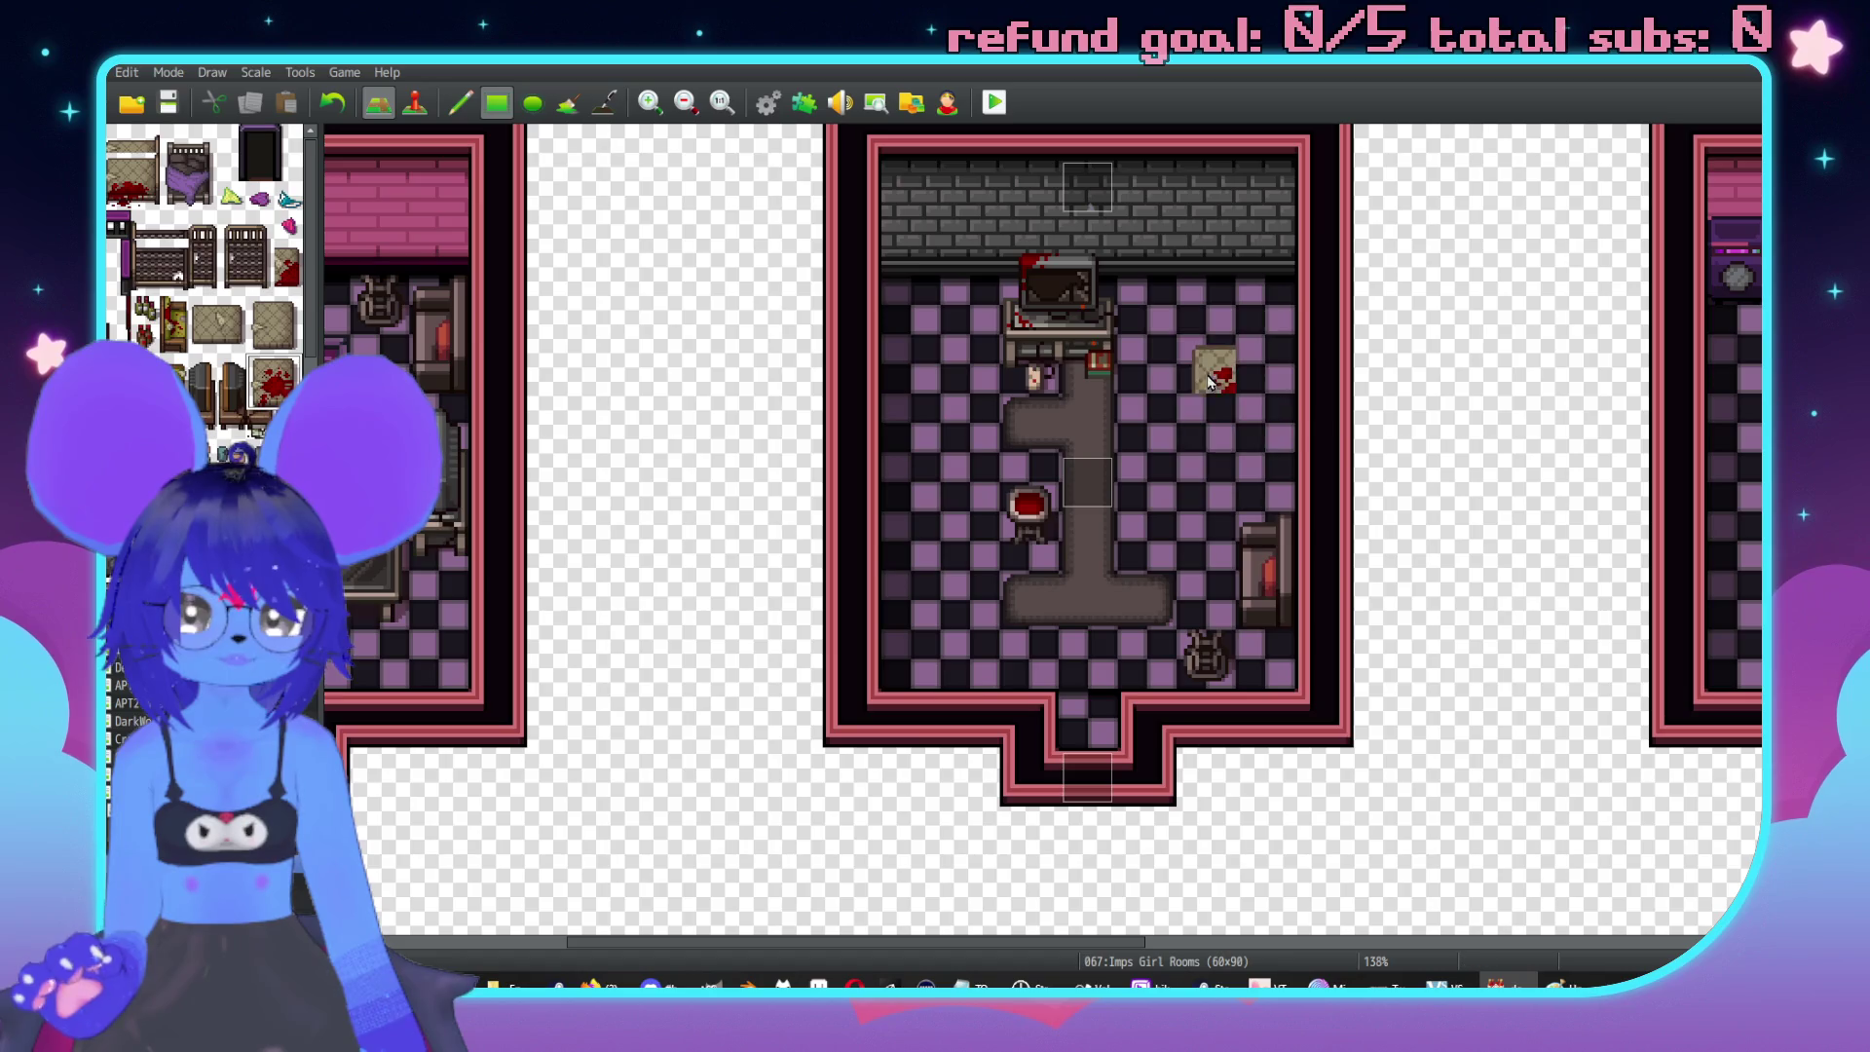
{"action": "scroll", "coordinate": [1740, 516], "scroll_direction": "right", "scroll_amount": 5}
{"action": "scroll", "coordinate": [1106, 438], "scroll_direction": "left", "scroll_amount": 4}
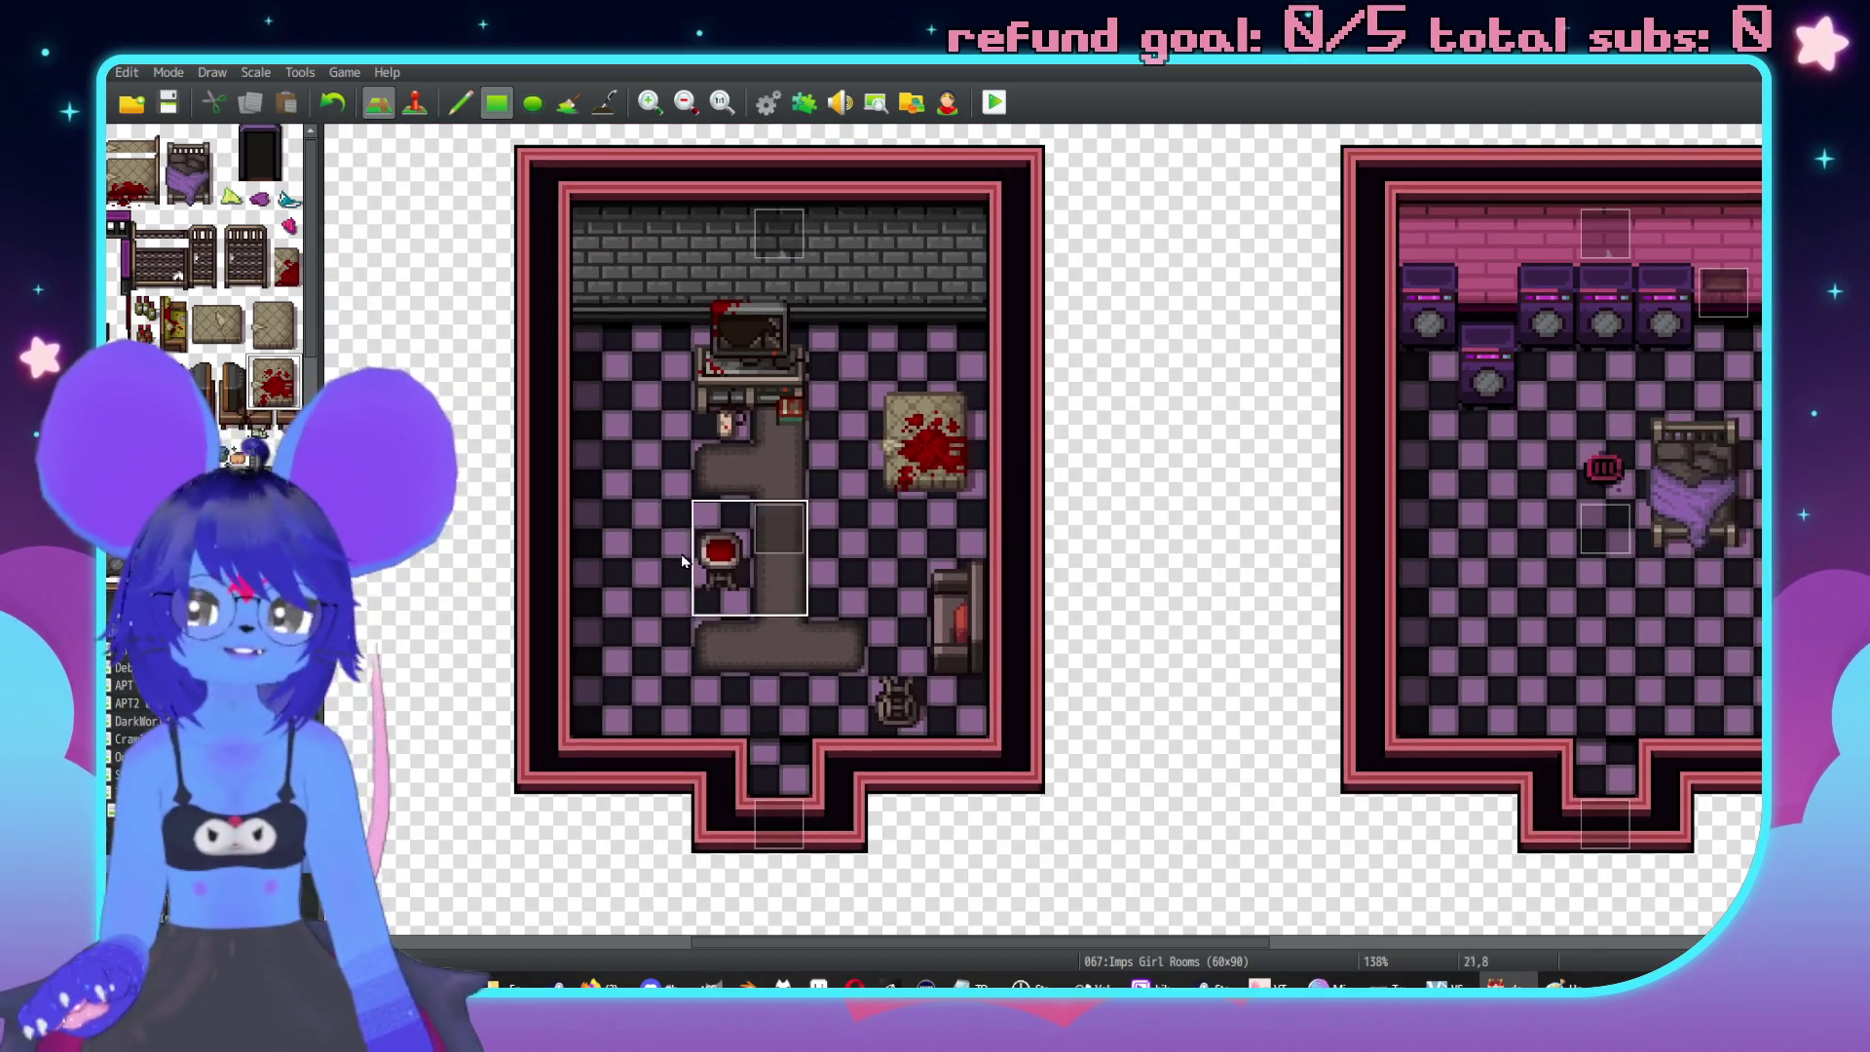
{"action": "scroll", "coordinate": [380, 519], "scroll_direction": "right", "scroll_amount": 2}
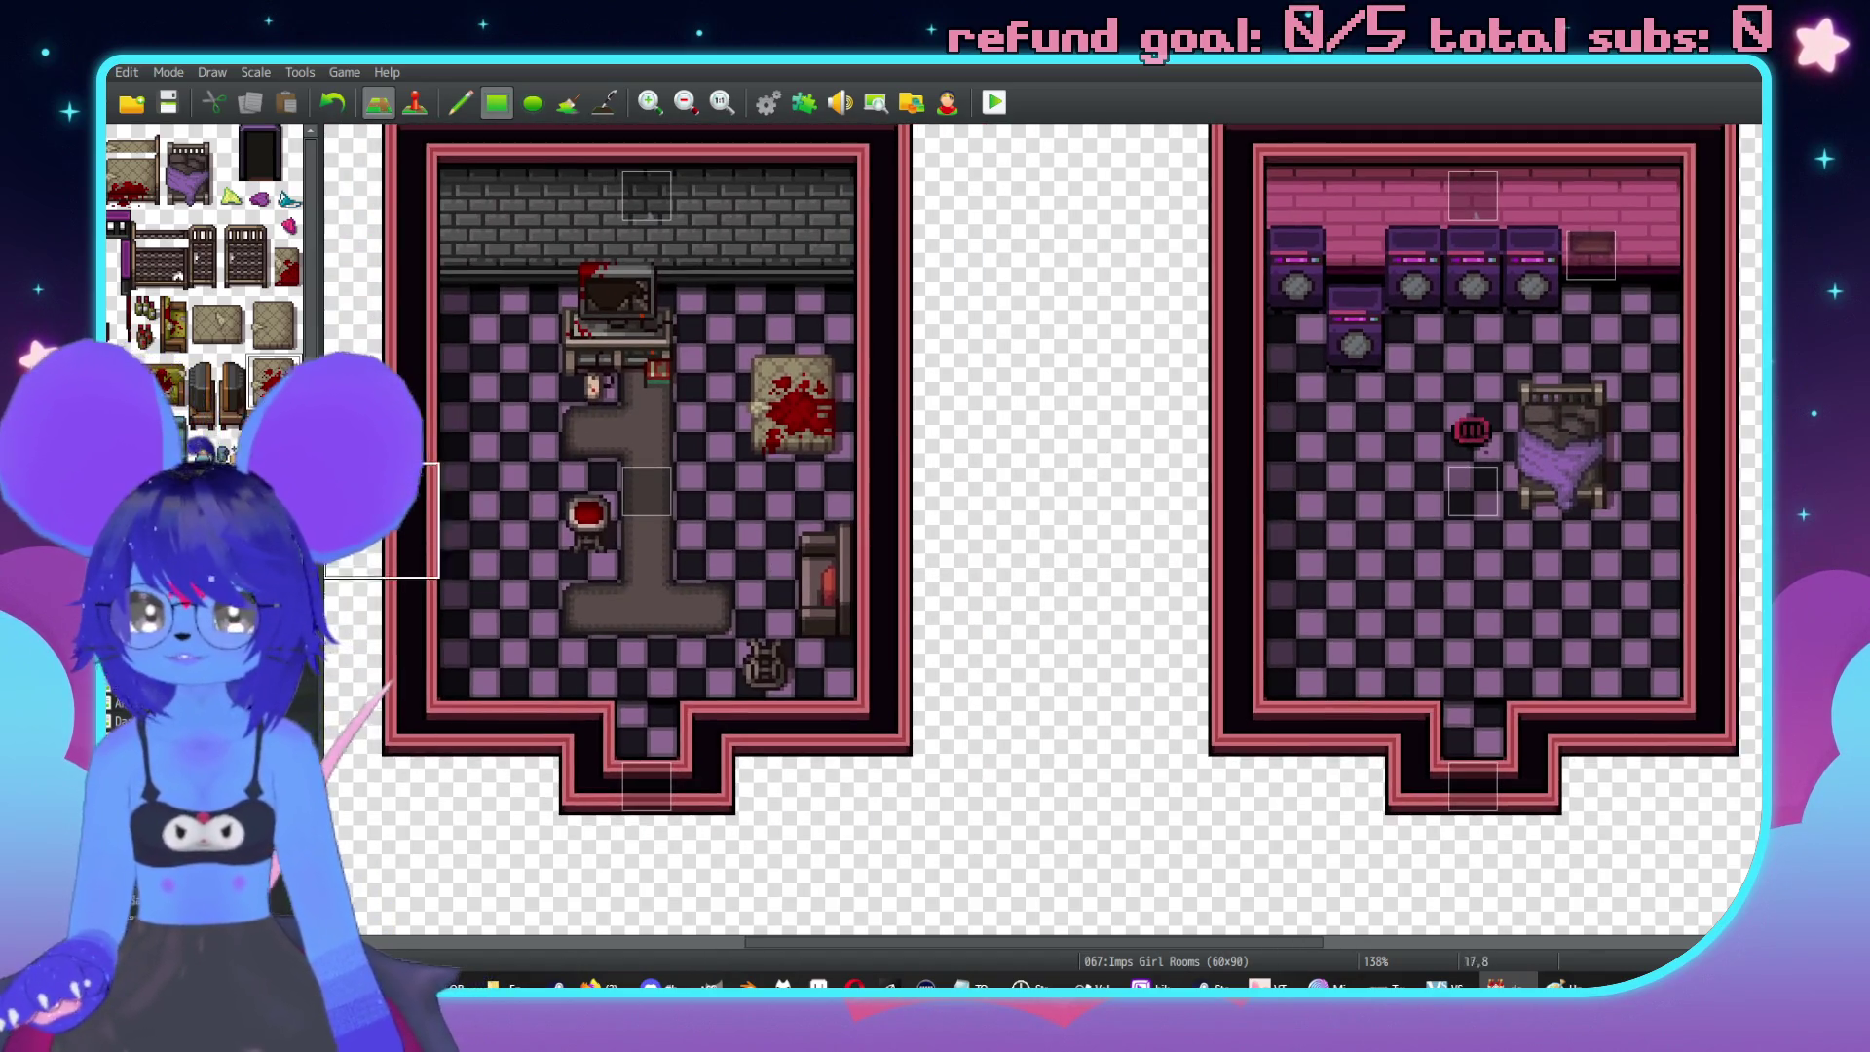
Place a tall wardrobe mirror in the pink room, then scroll to the lower rooms.
{"action": "left_click", "coordinate": [1362, 495]}
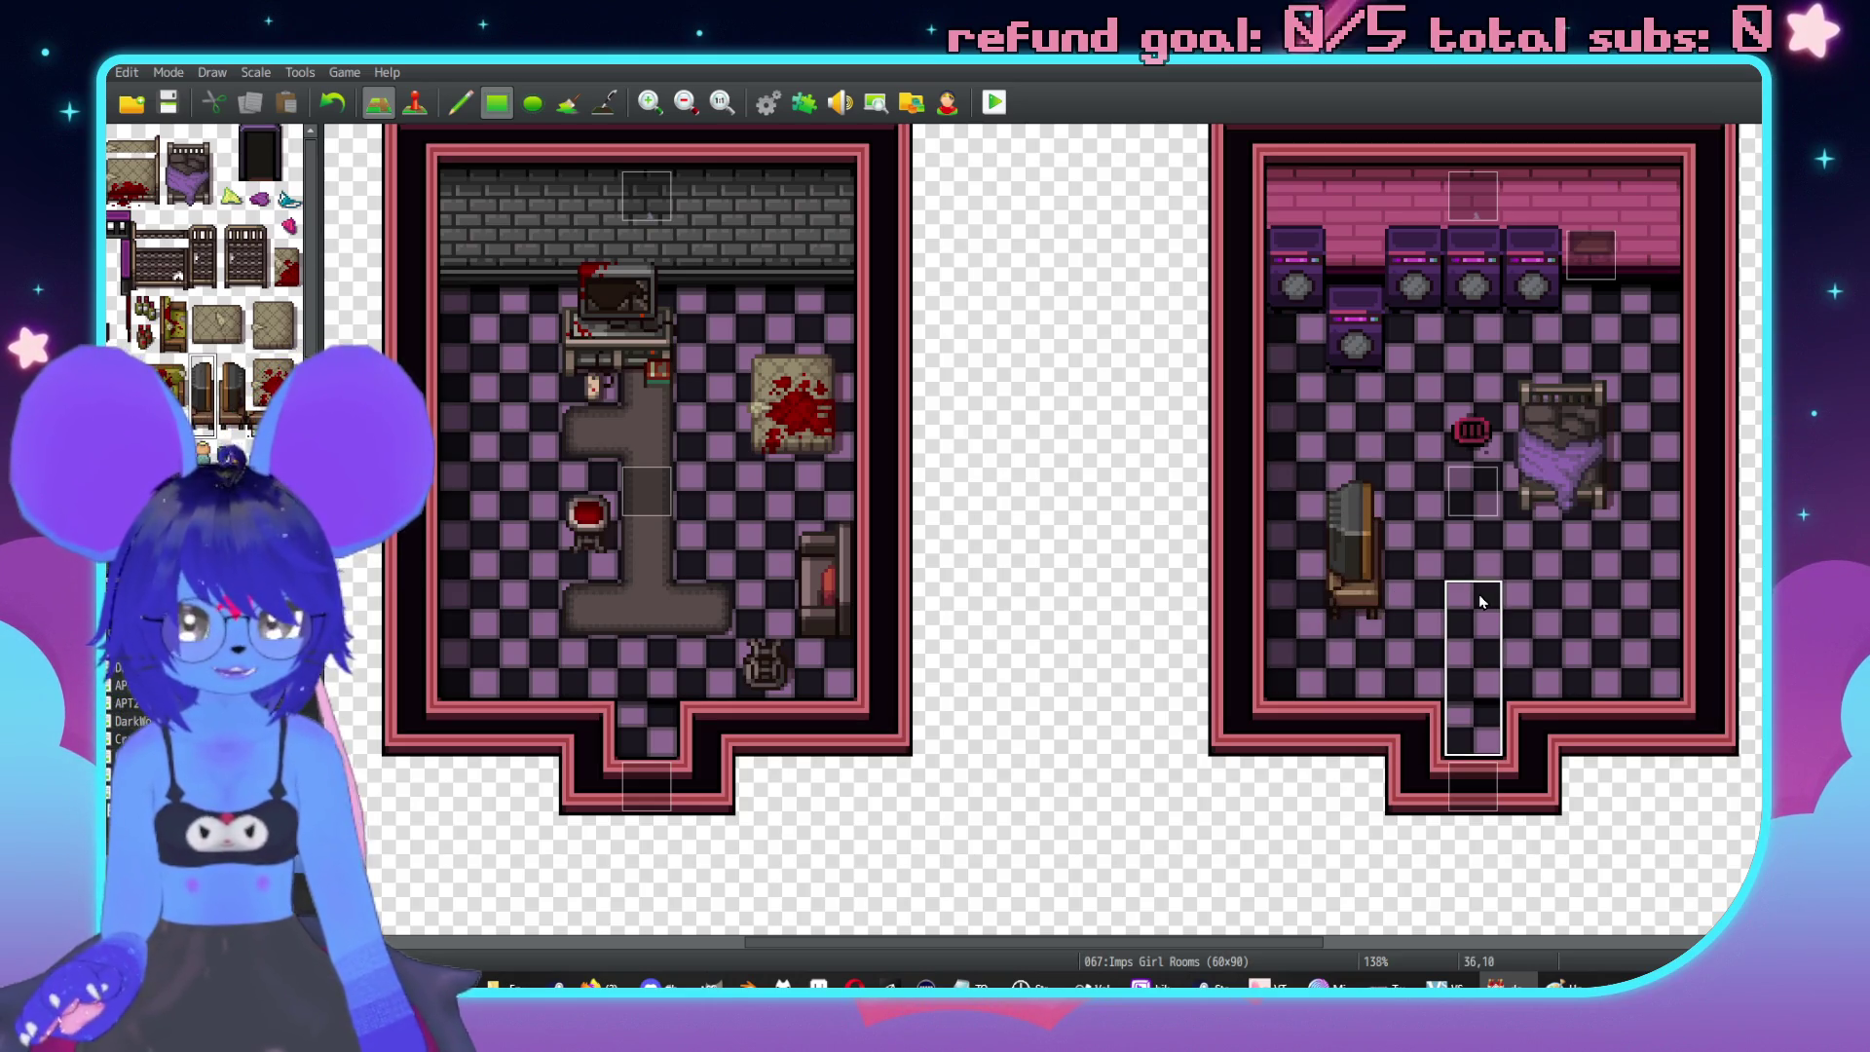
{"action": "scroll", "coordinate": [185, 393], "scroll_direction": "down", "scroll_amount": 5}
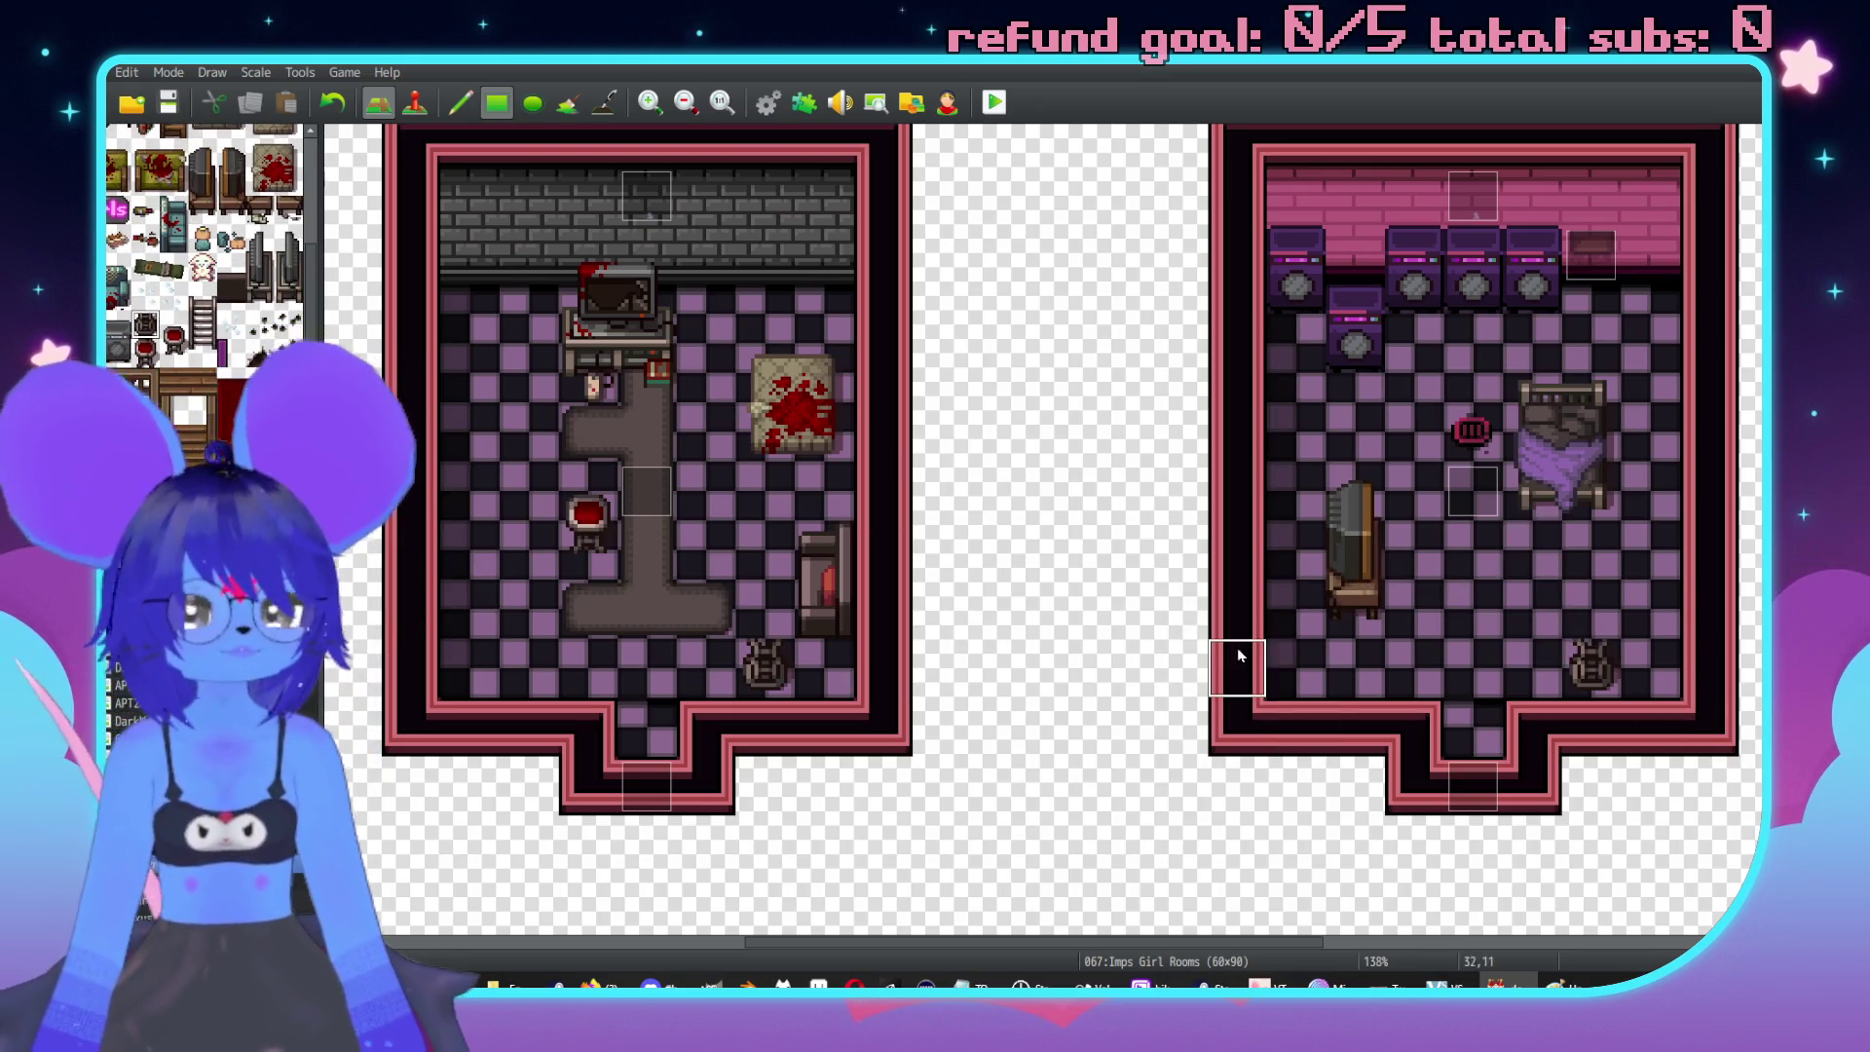
{"action": "scroll", "coordinate": [1238, 659], "scroll_direction": "right", "scroll_amount": 5}
{"action": "scroll", "coordinate": [1450, 584], "scroll_direction": "left", "scroll_amount": 5}
{"action": "scroll", "coordinate": [1032, 614], "scroll_direction": "up", "scroll_amount": 1}
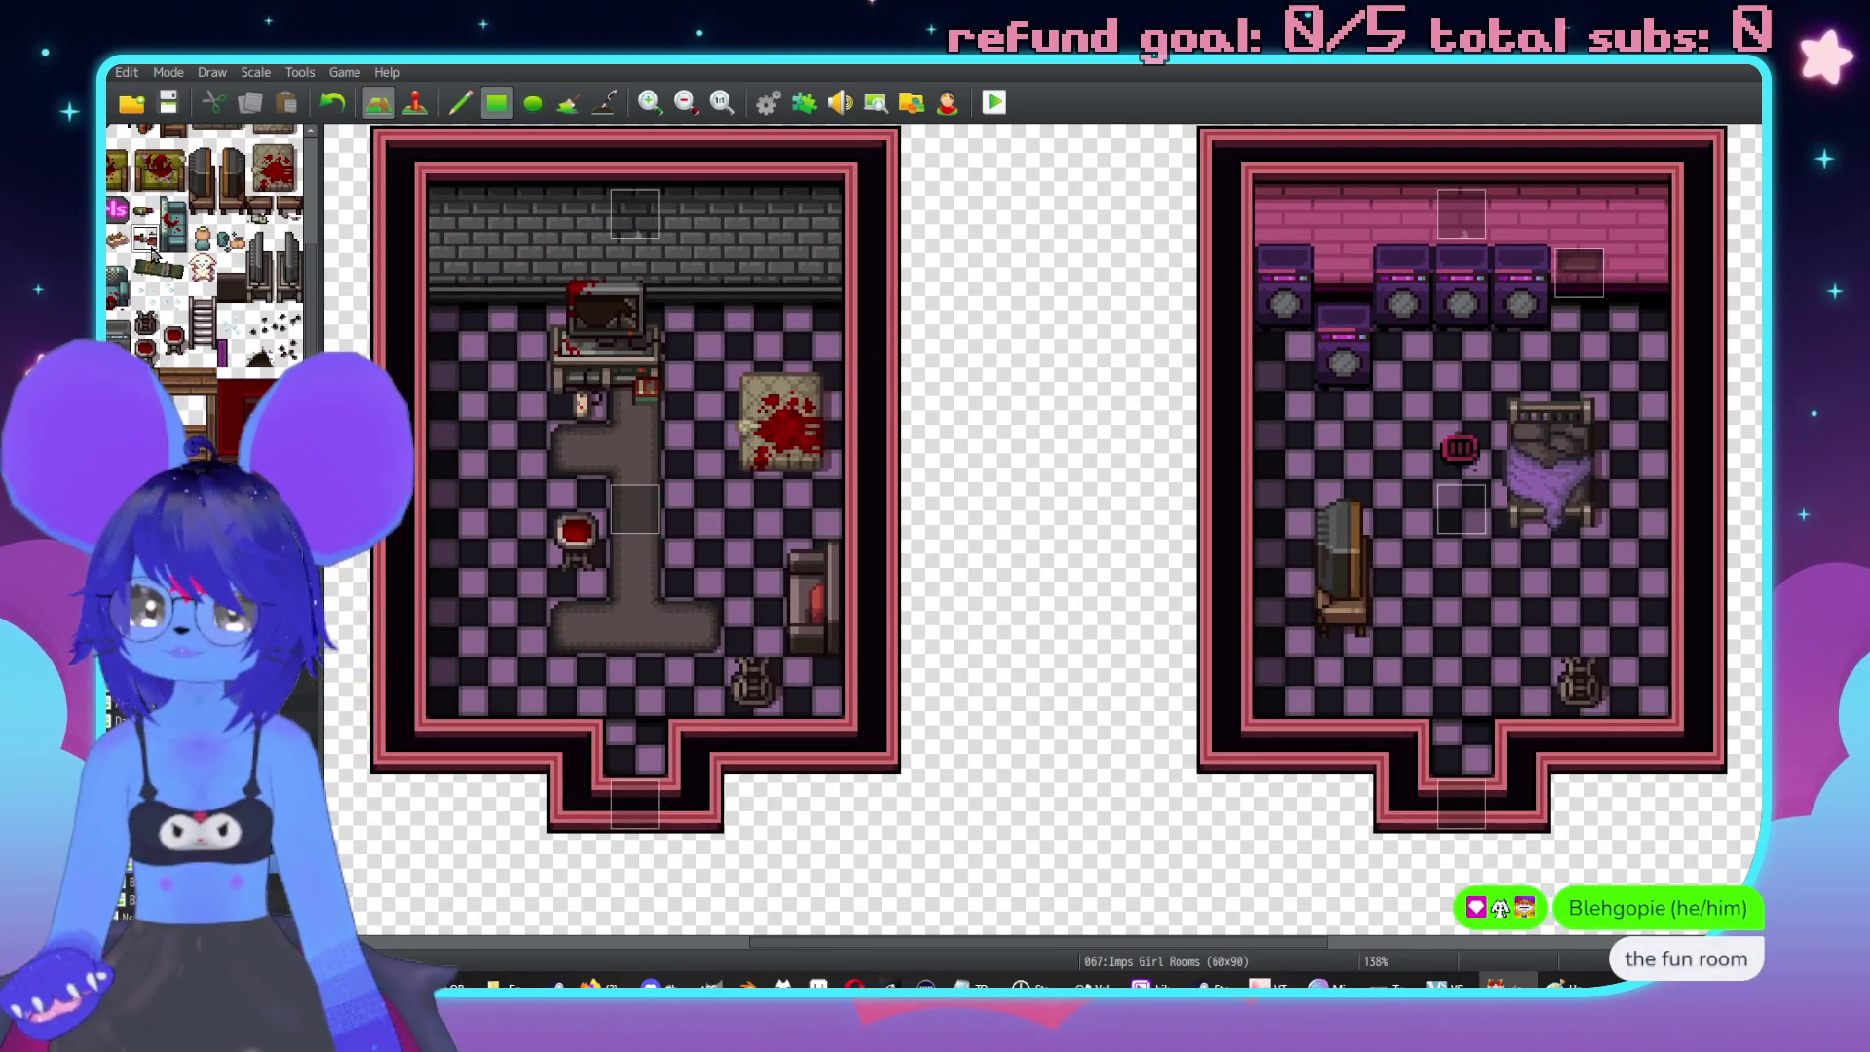
{"action": "scroll", "coordinate": [827, 617], "scroll_direction": "left", "scroll_amount": 6}
{"action": "scroll", "coordinate": [800, 660], "scroll_direction": "left", "scroll_amount": 3}
{"action": "scroll", "coordinate": [801, 660], "scroll_direction": "down", "scroll_amount": 1}
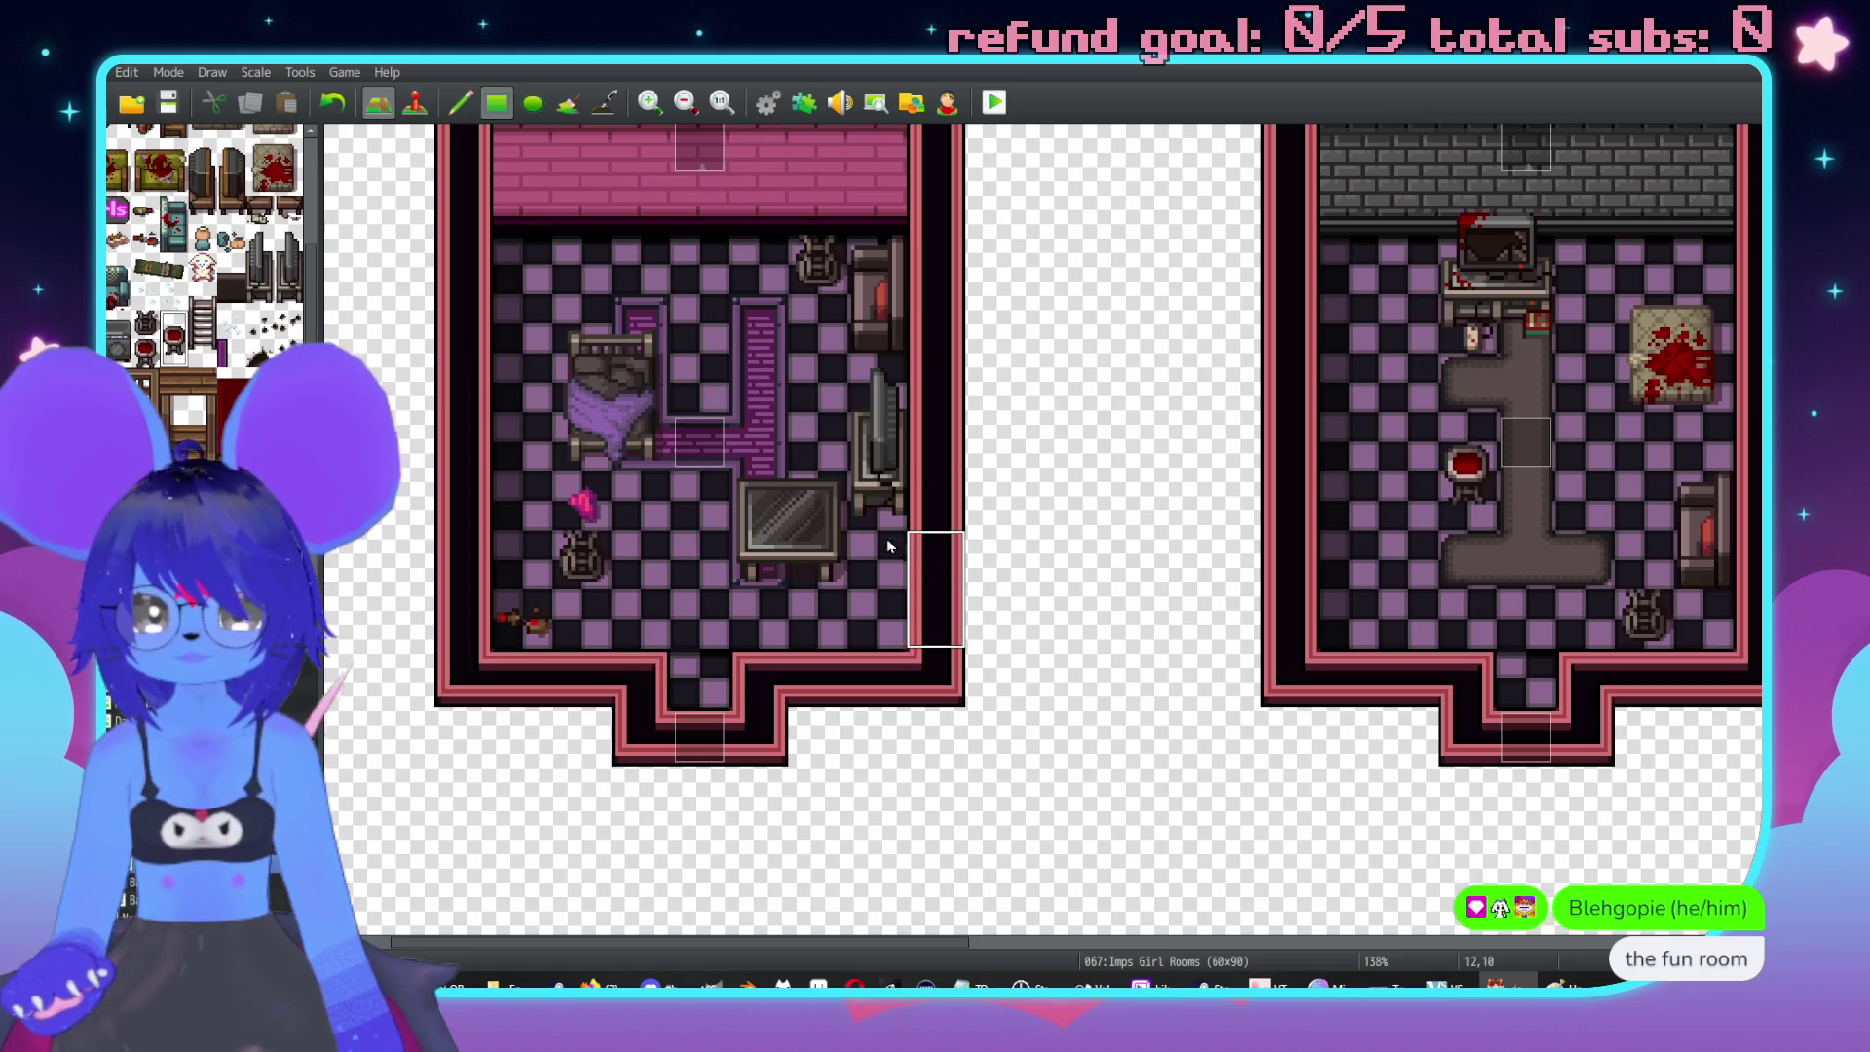
{"action": "scroll", "coordinate": [693, 581], "scroll_direction": "right", "scroll_amount": 2}
{"action": "scroll", "coordinate": [693, 580], "scroll_direction": "down", "scroll_amount": 1}
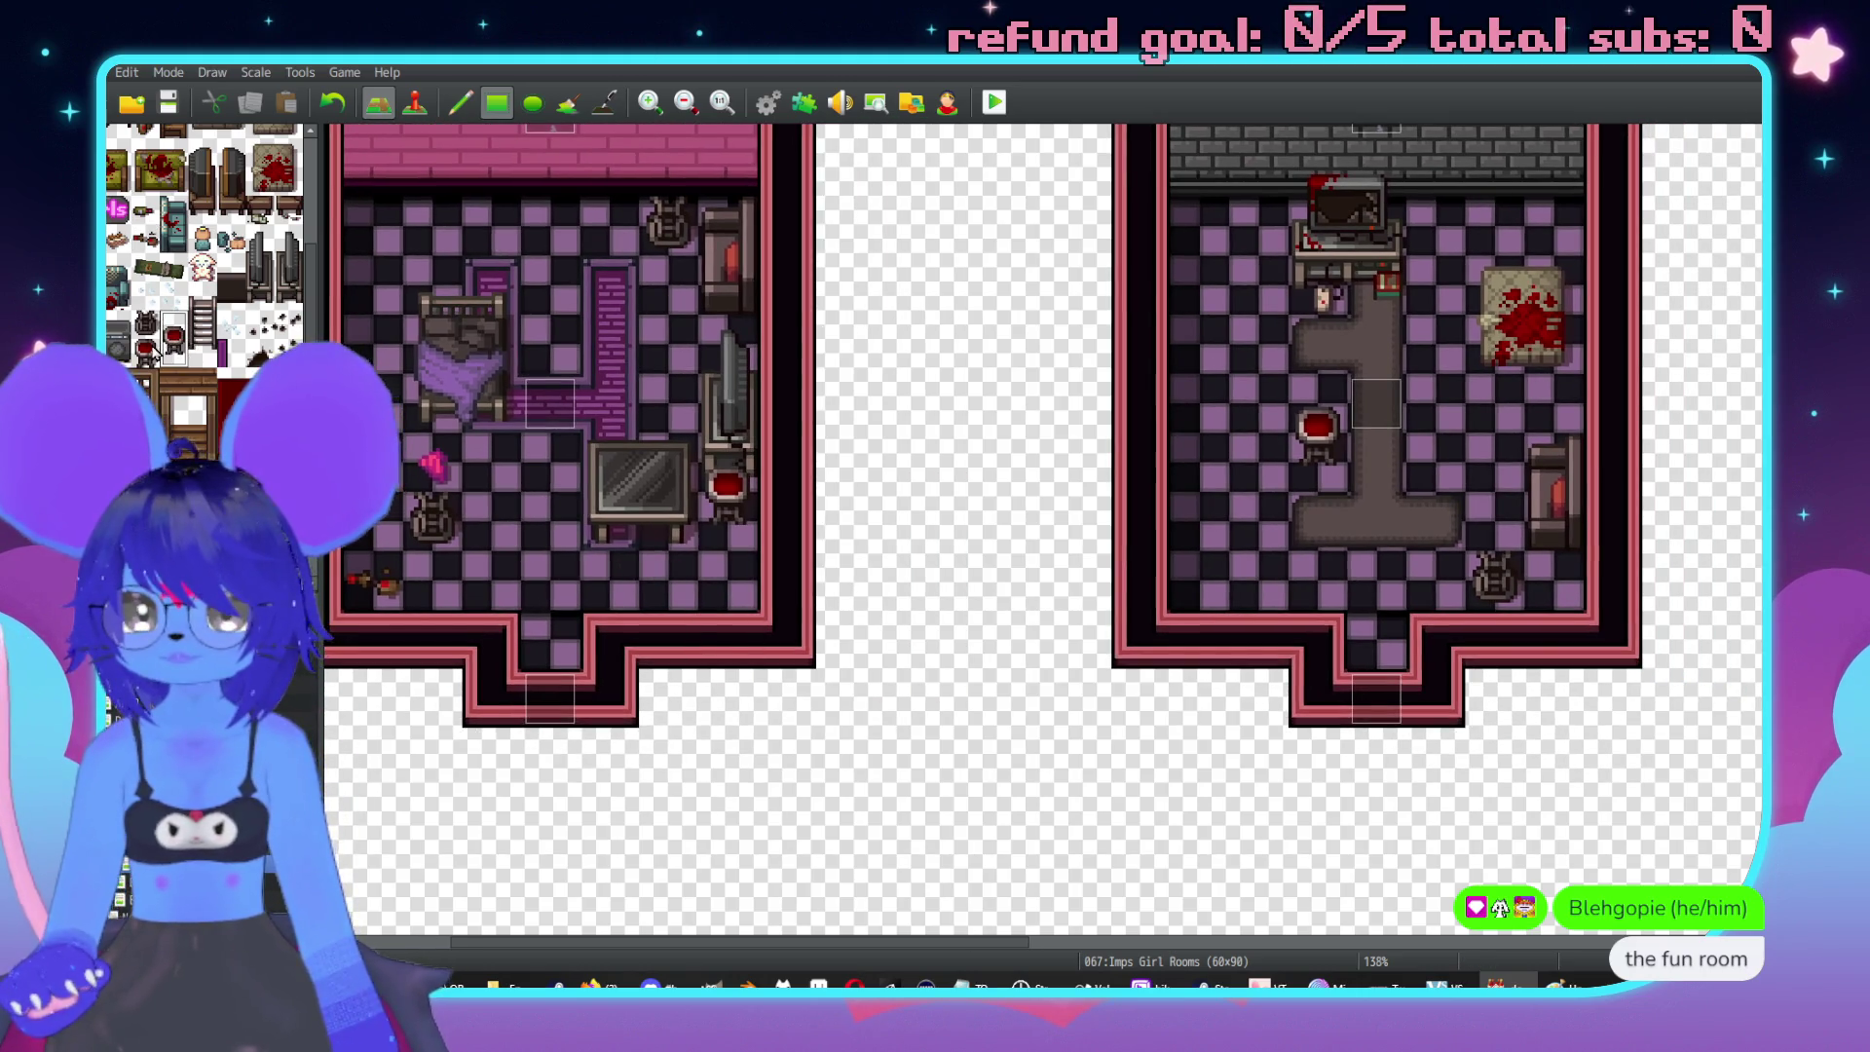
{"action": "scroll", "coordinate": [877, 560], "scroll_direction": "up", "scroll_amount": 2}
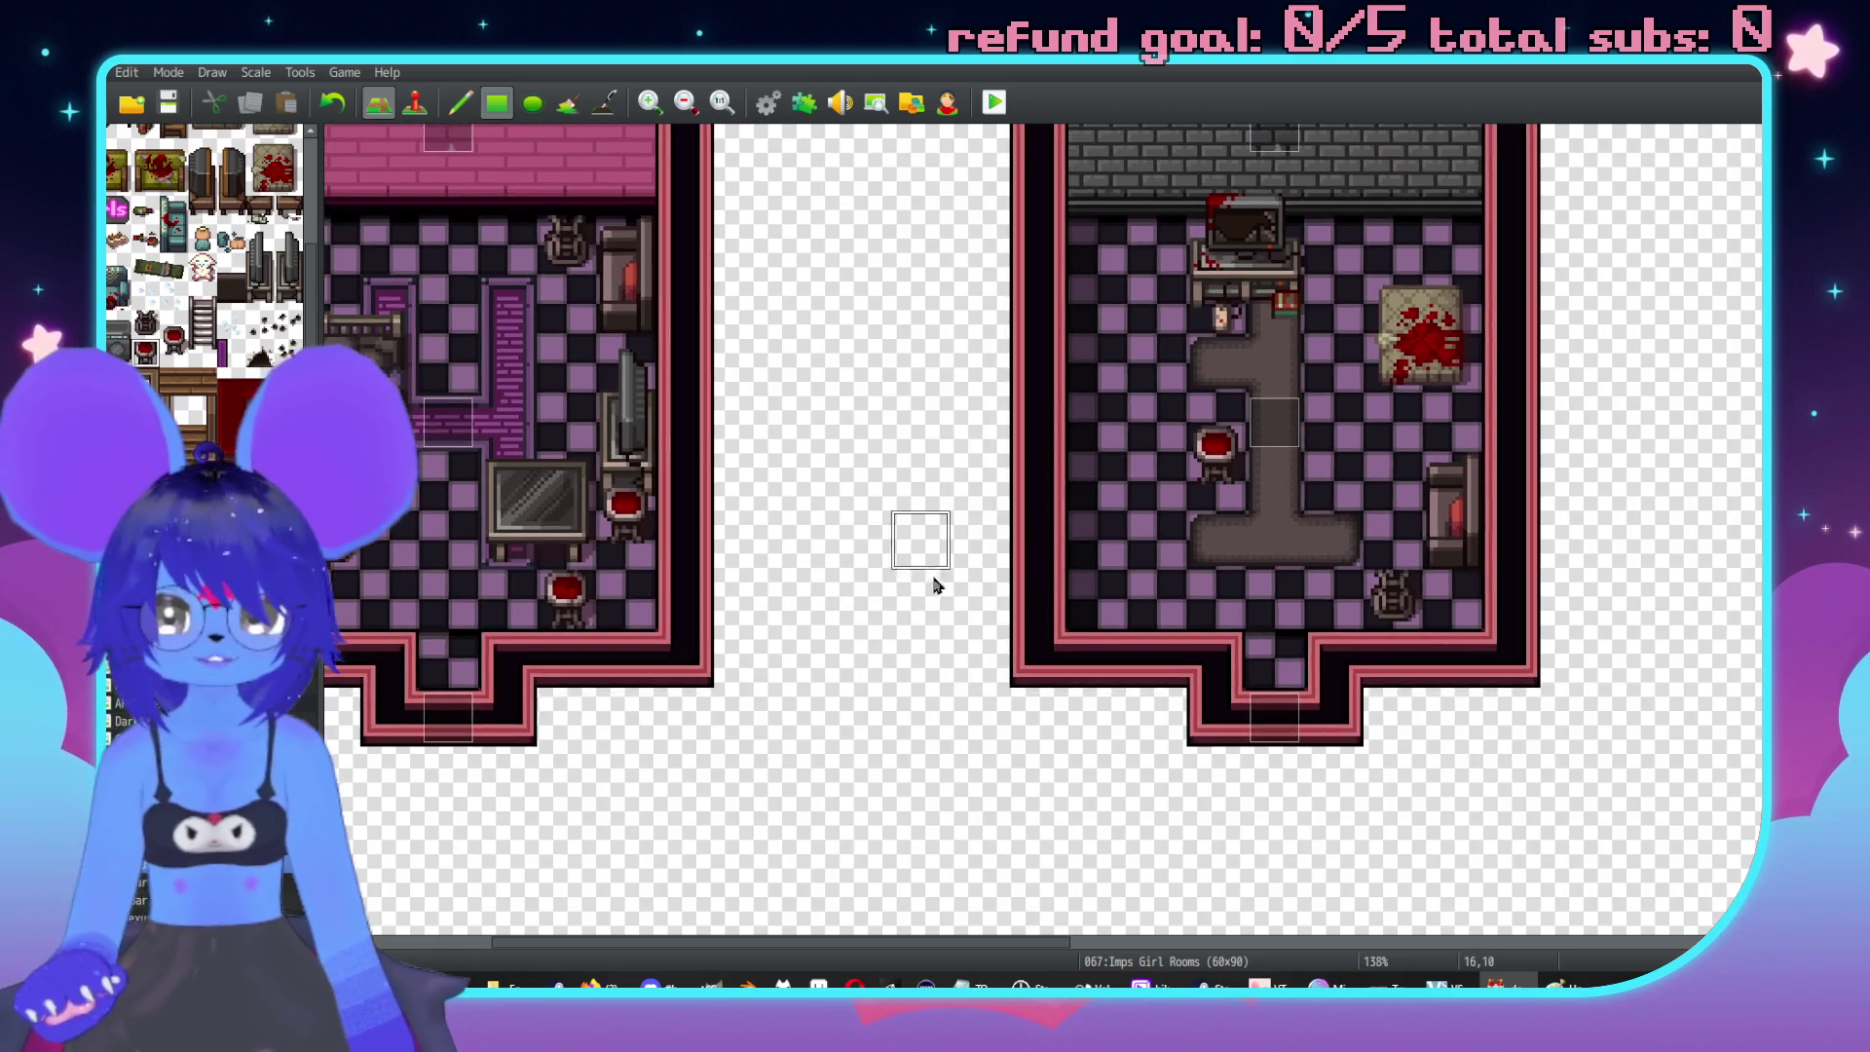
{"action": "scroll", "coordinate": [276, 339], "scroll_direction": "up", "scroll_amount": 2}
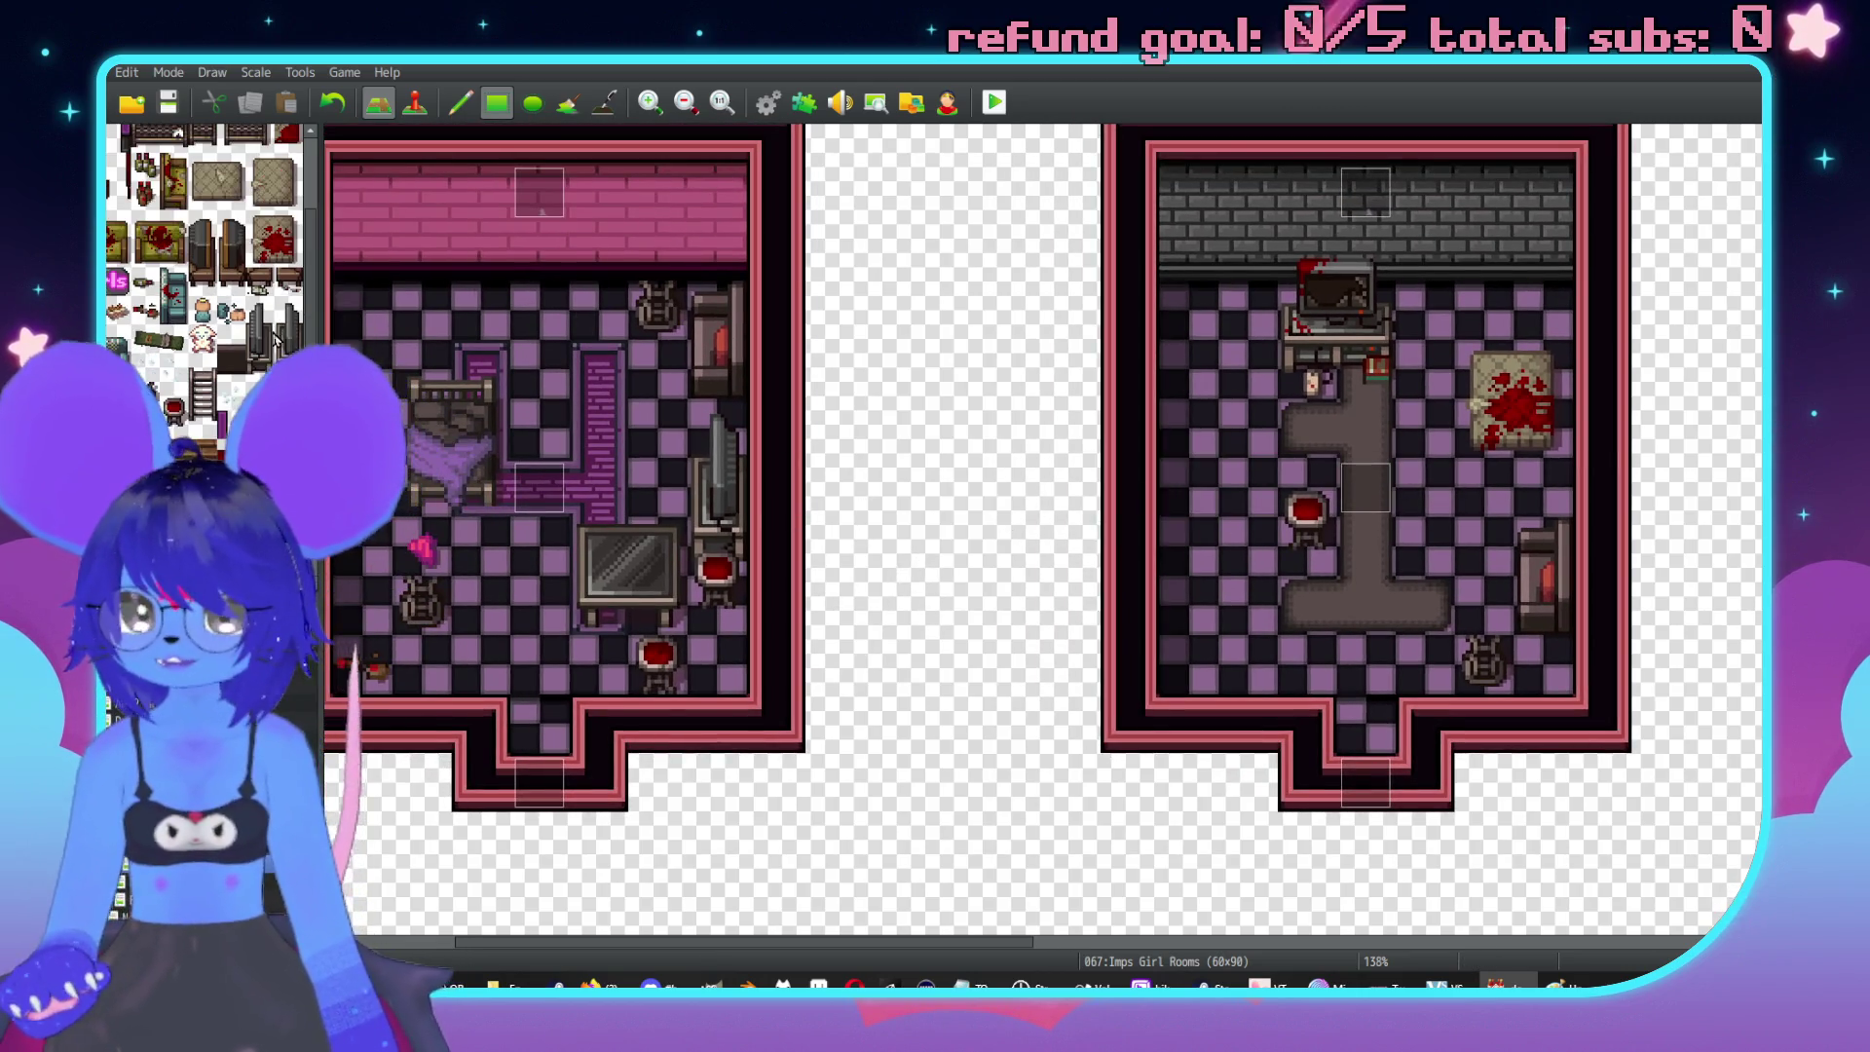
{"action": "scroll", "coordinate": [880, 417], "scroll_direction": "down", "scroll_amount": 10}
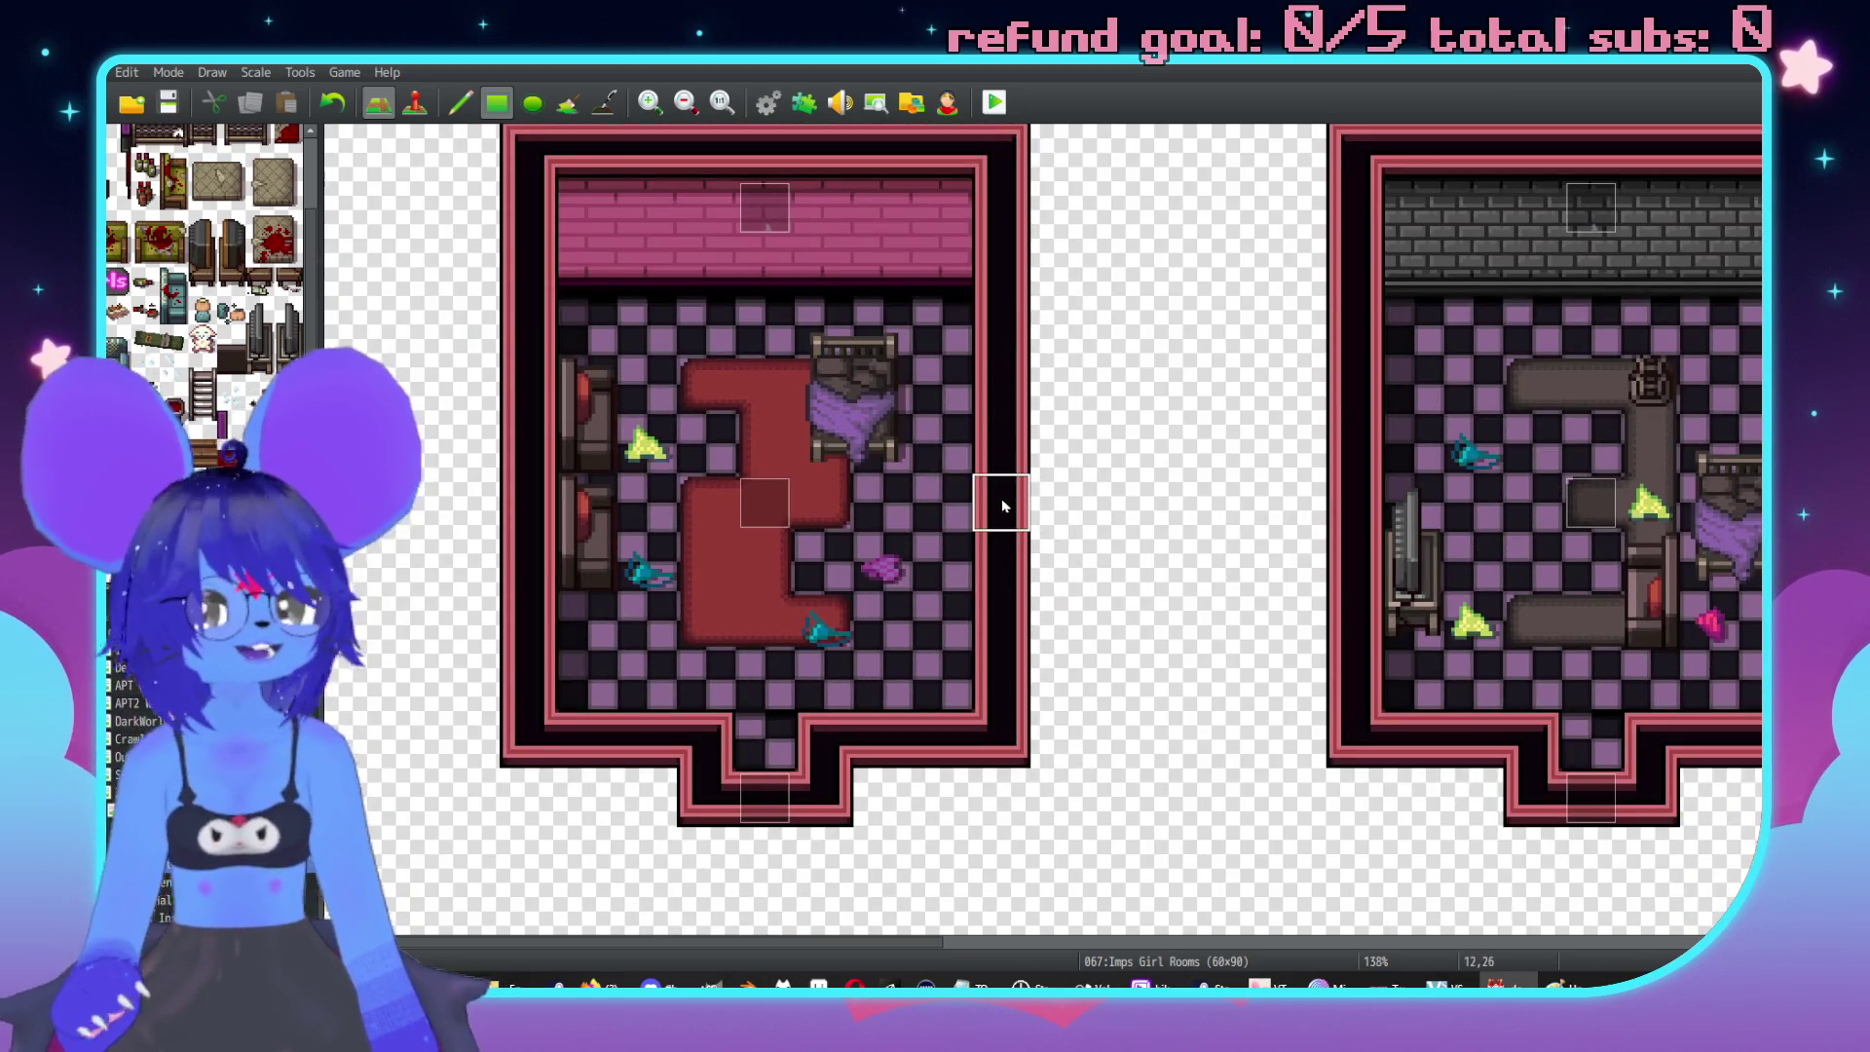
Lay a green-and-white item on the bed in the laundry-machine room.
{"action": "scroll", "coordinate": [201, 414], "scroll_direction": "up", "scroll_amount": 4}
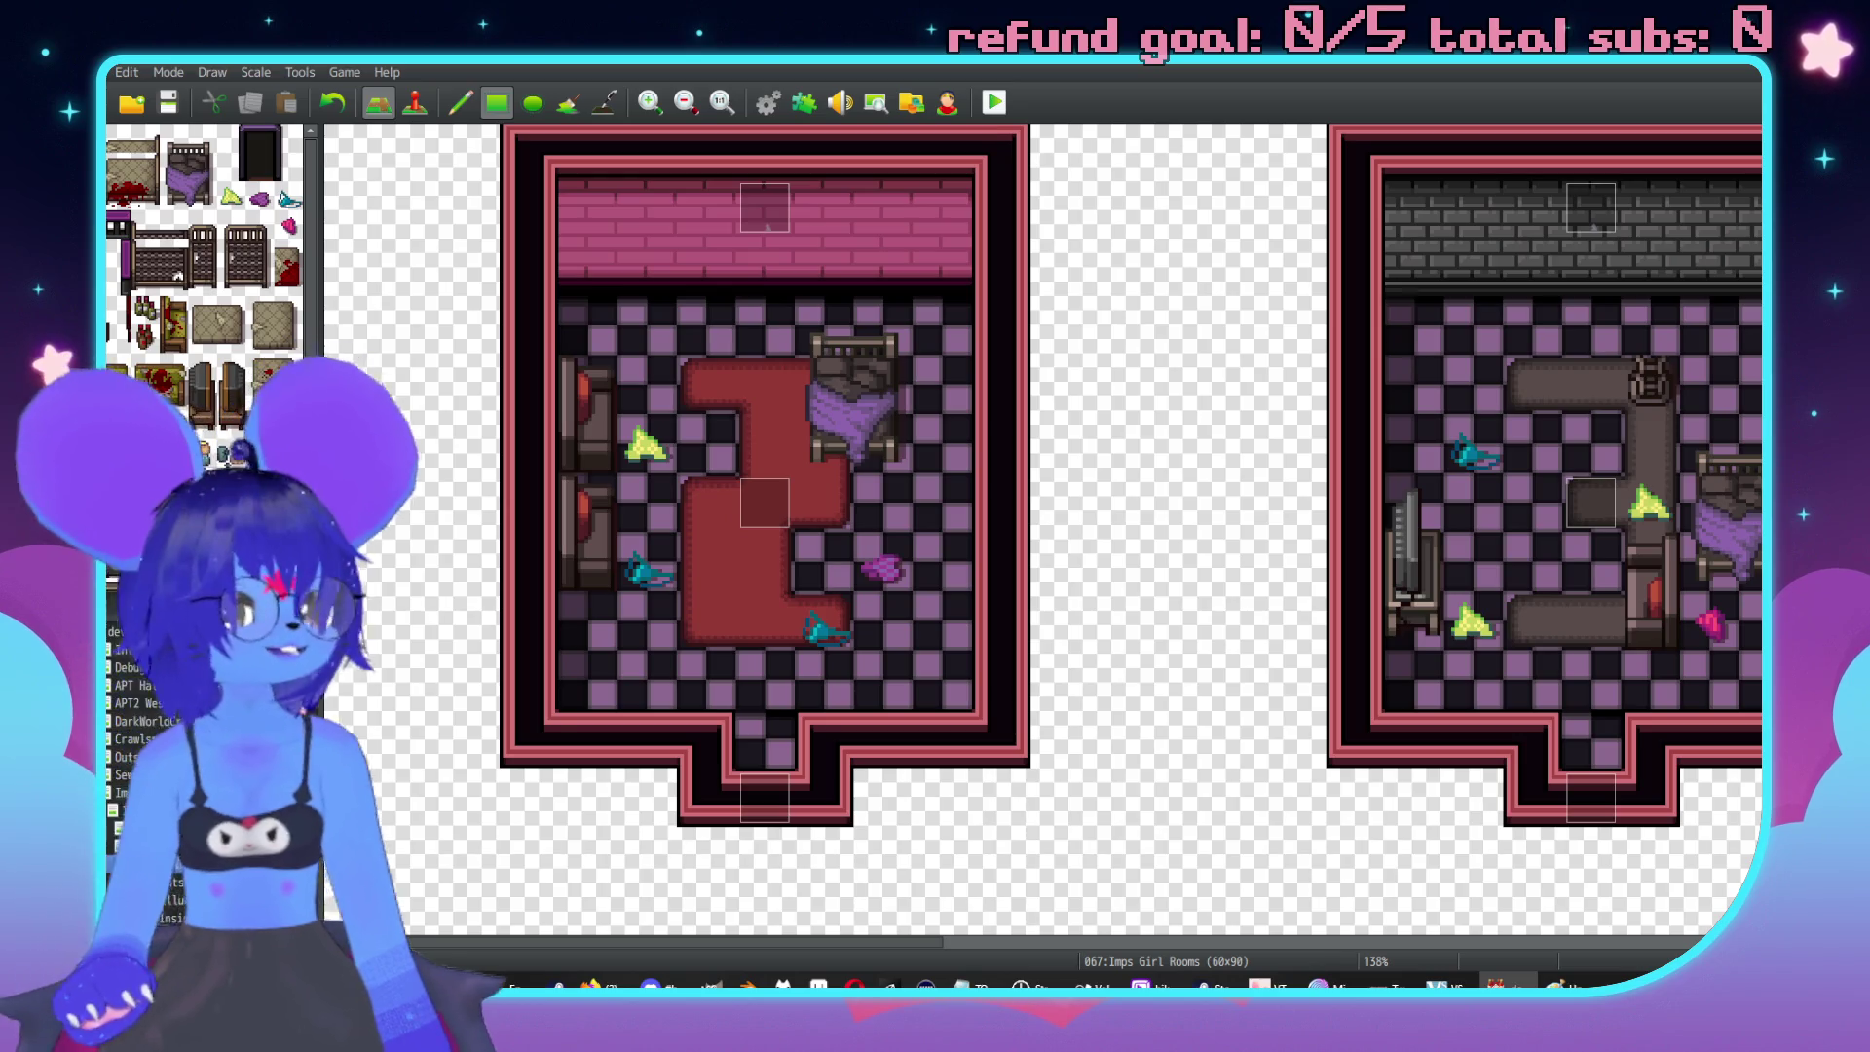
{"action": "scroll", "coordinate": [574, 494], "scroll_direction": "up", "scroll_amount": 10}
{"action": "scroll", "coordinate": [1177, 514], "scroll_direction": "right", "scroll_amount": 10}
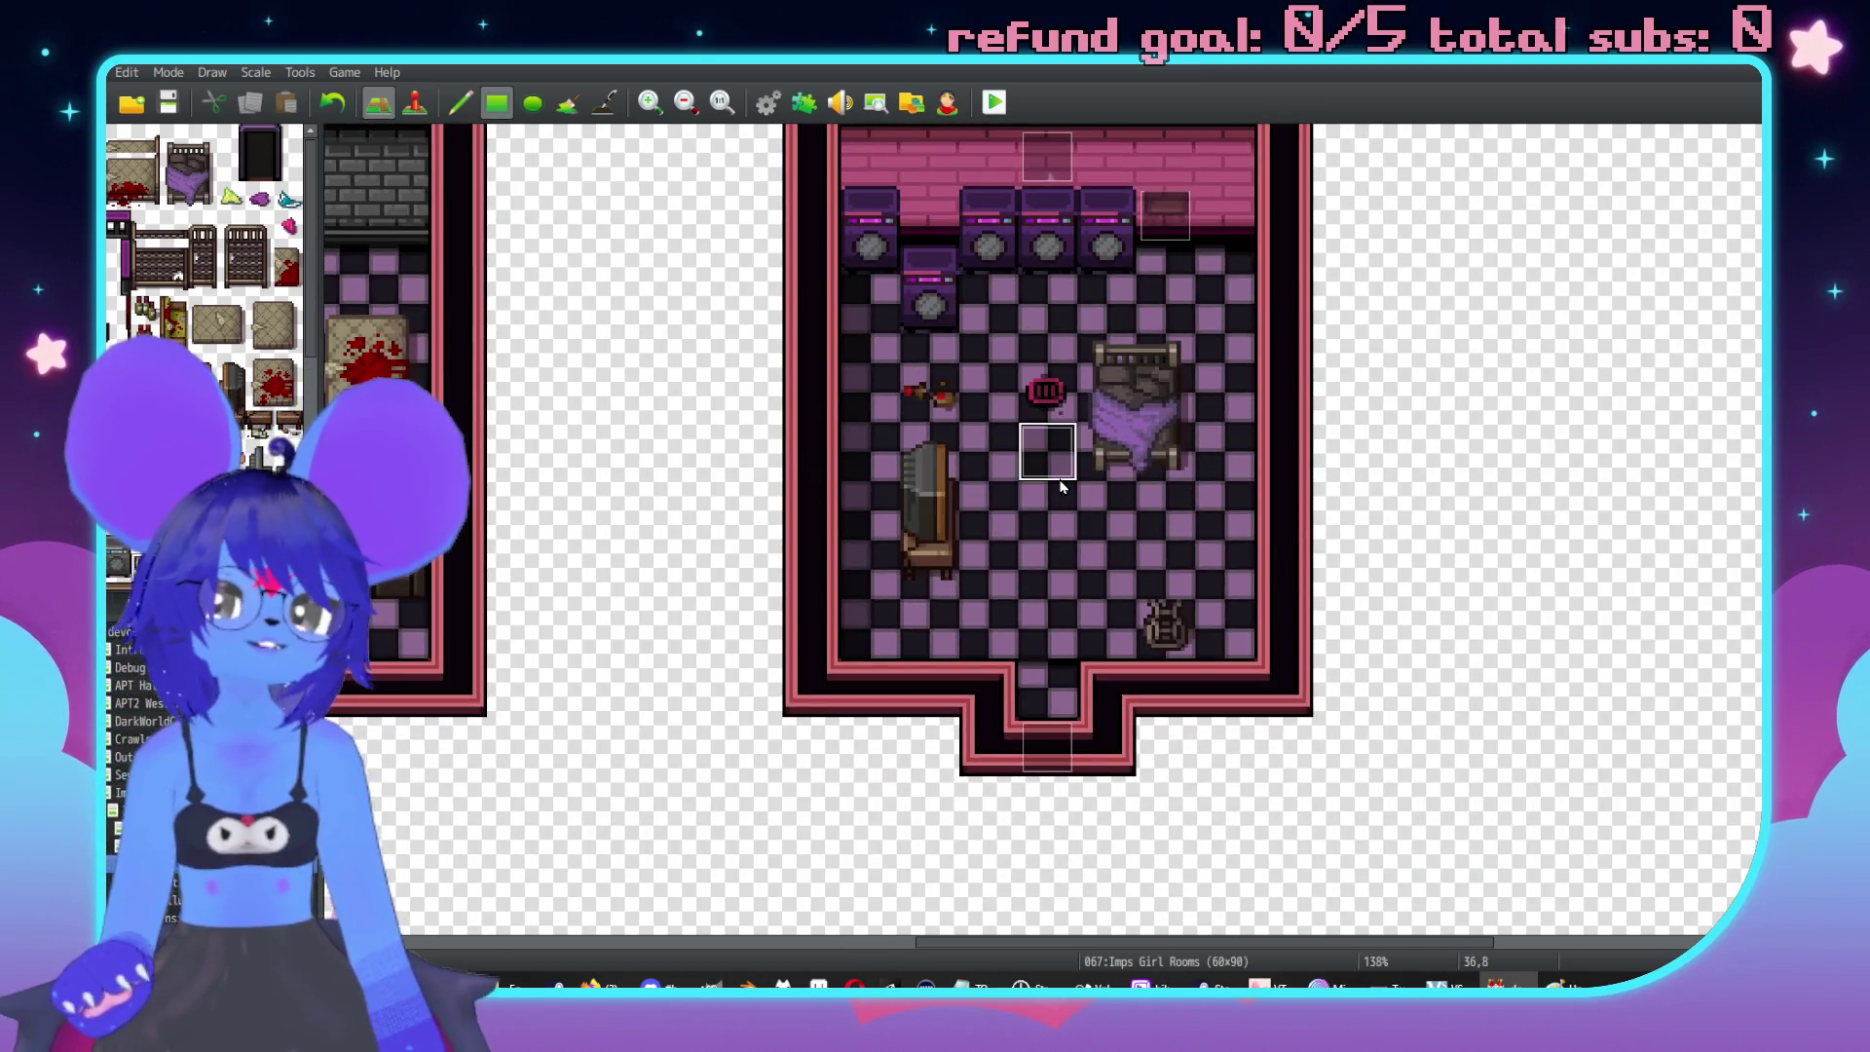
{"action": "scroll", "coordinate": [205, 243], "scroll_direction": "down", "scroll_amount": 5}
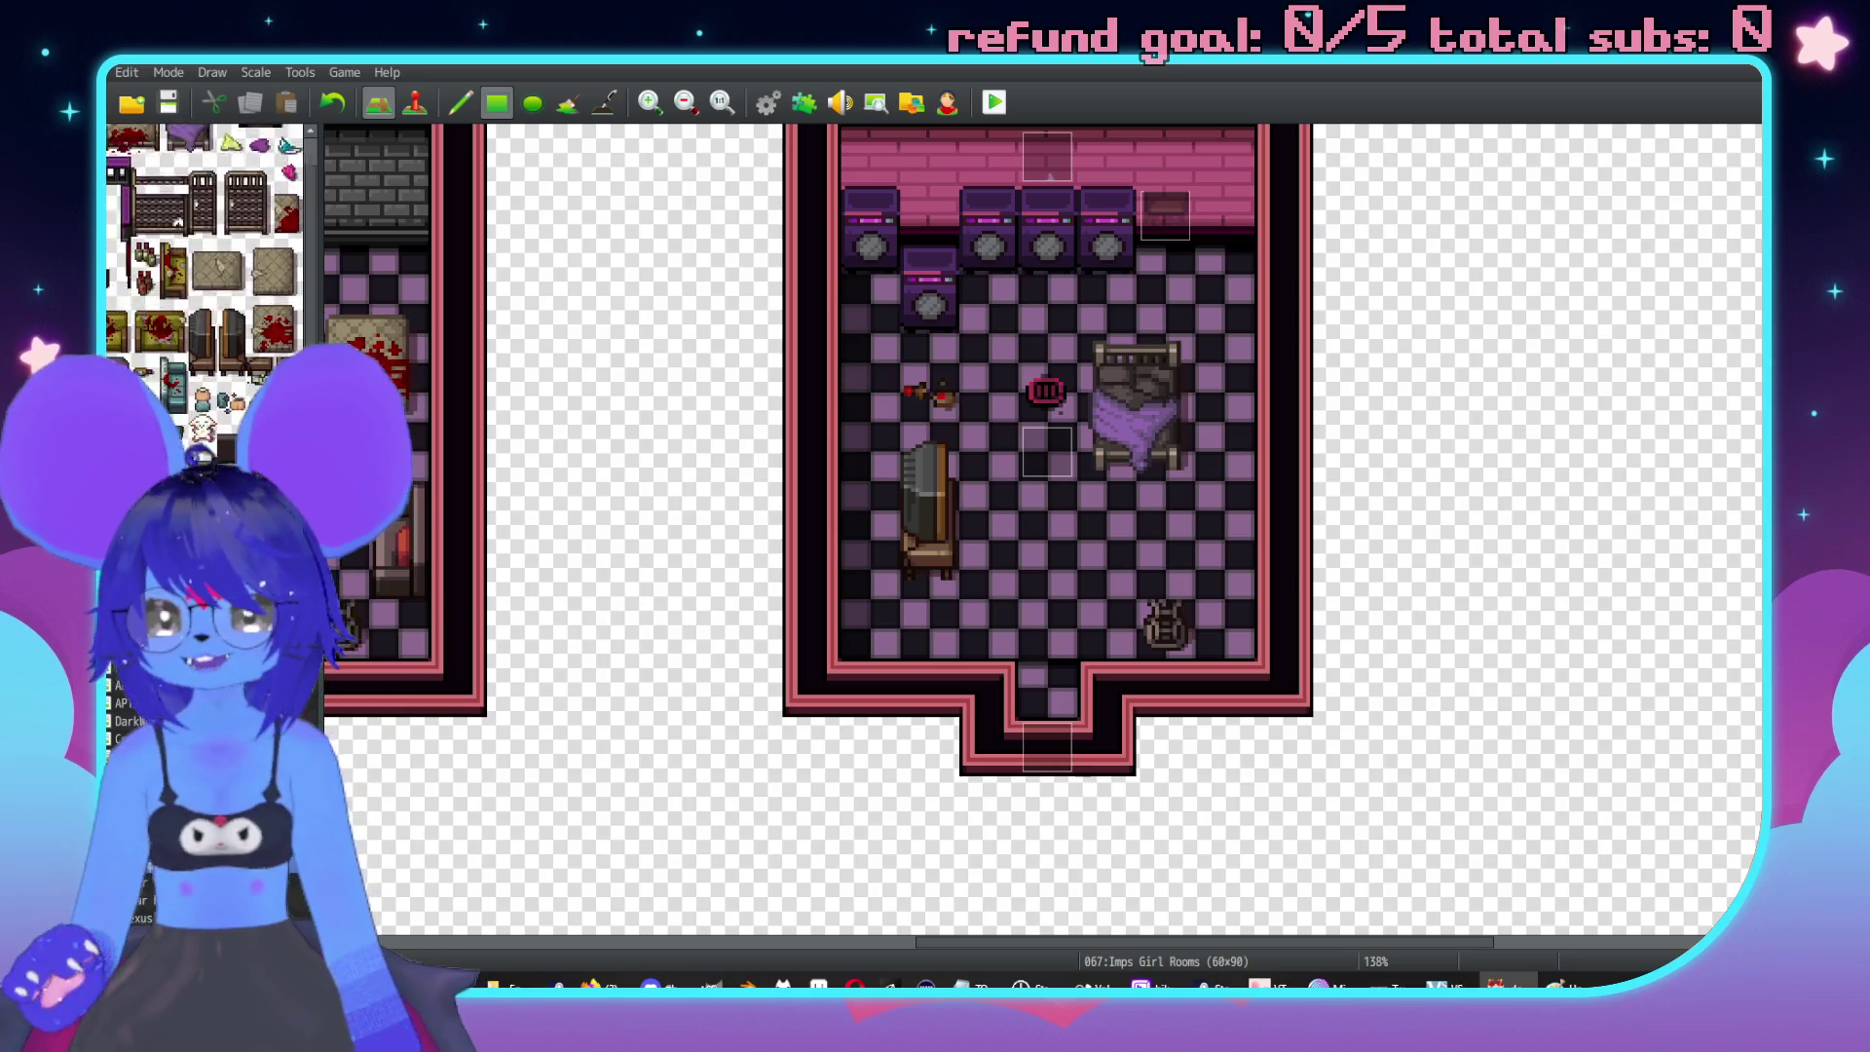
{"action": "scroll", "coordinate": [204, 243], "scroll_direction": "down", "scroll_amount": 5}
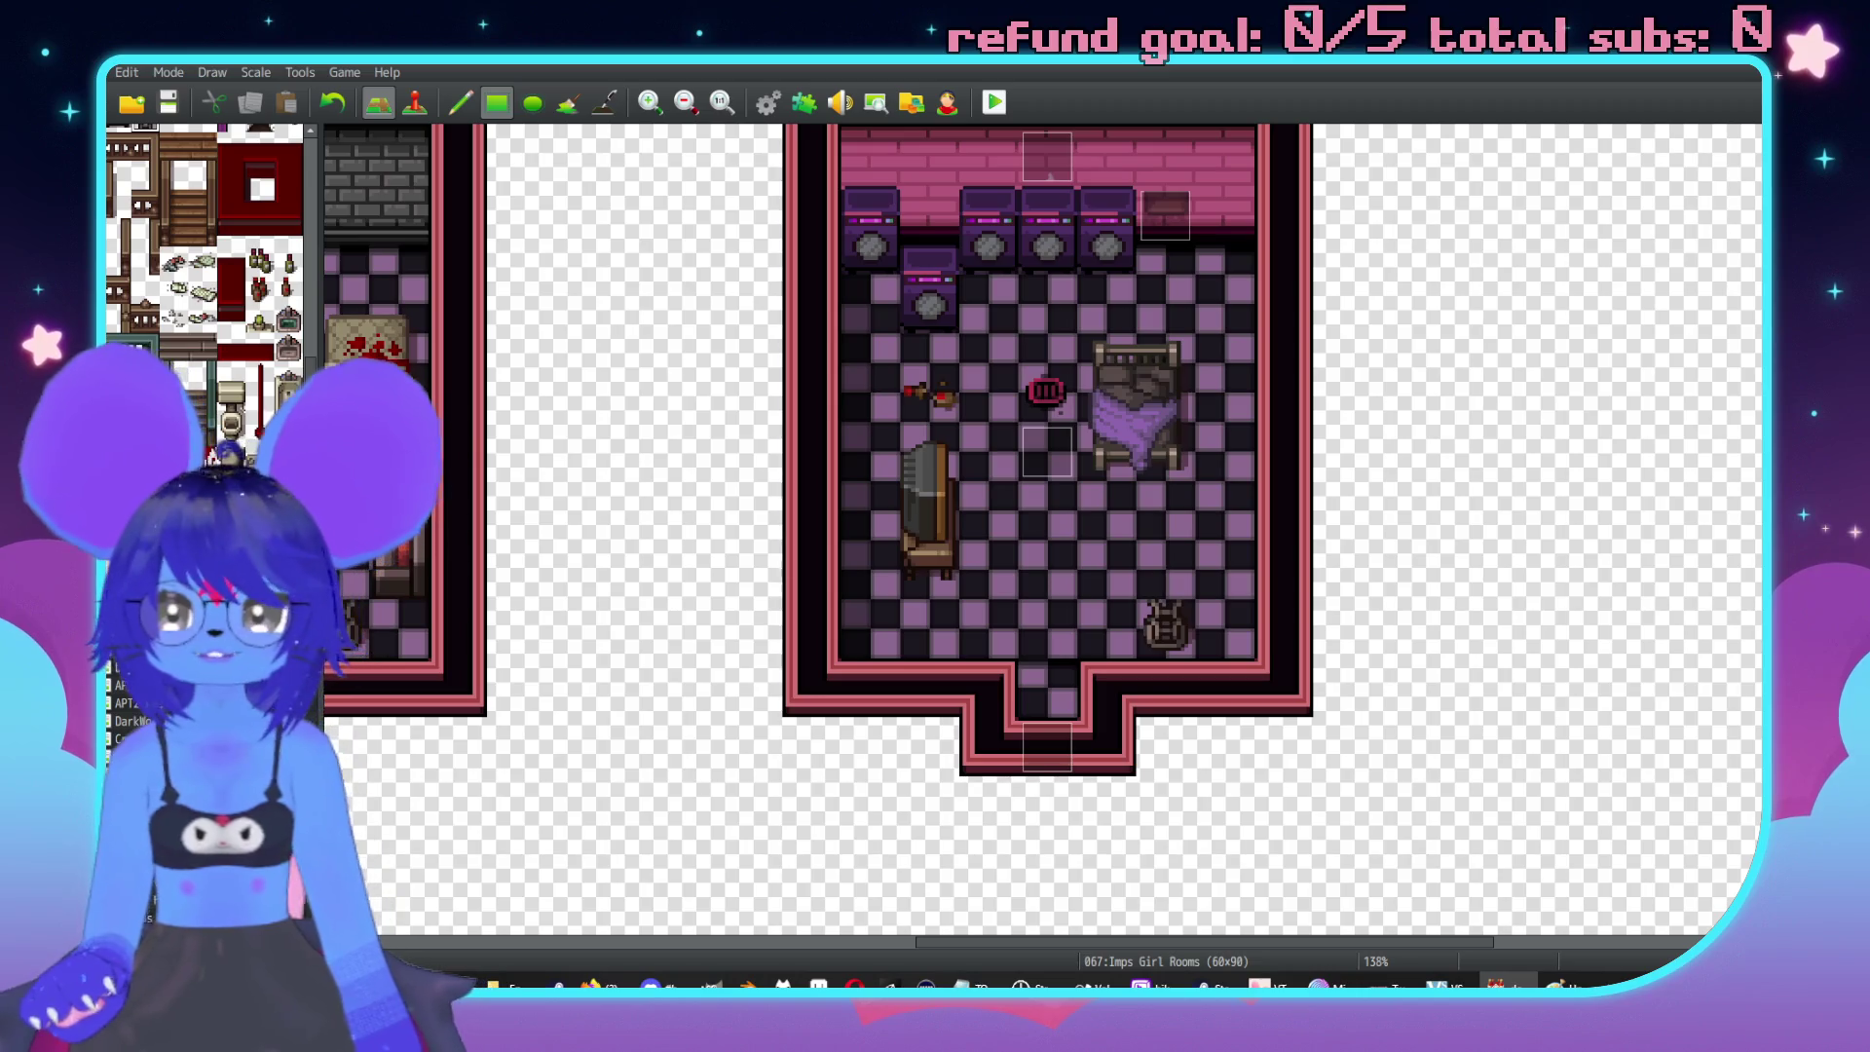
{"action": "left_click", "coordinate": [201, 290]}
{"action": "left_click", "coordinate": [1169, 399]}
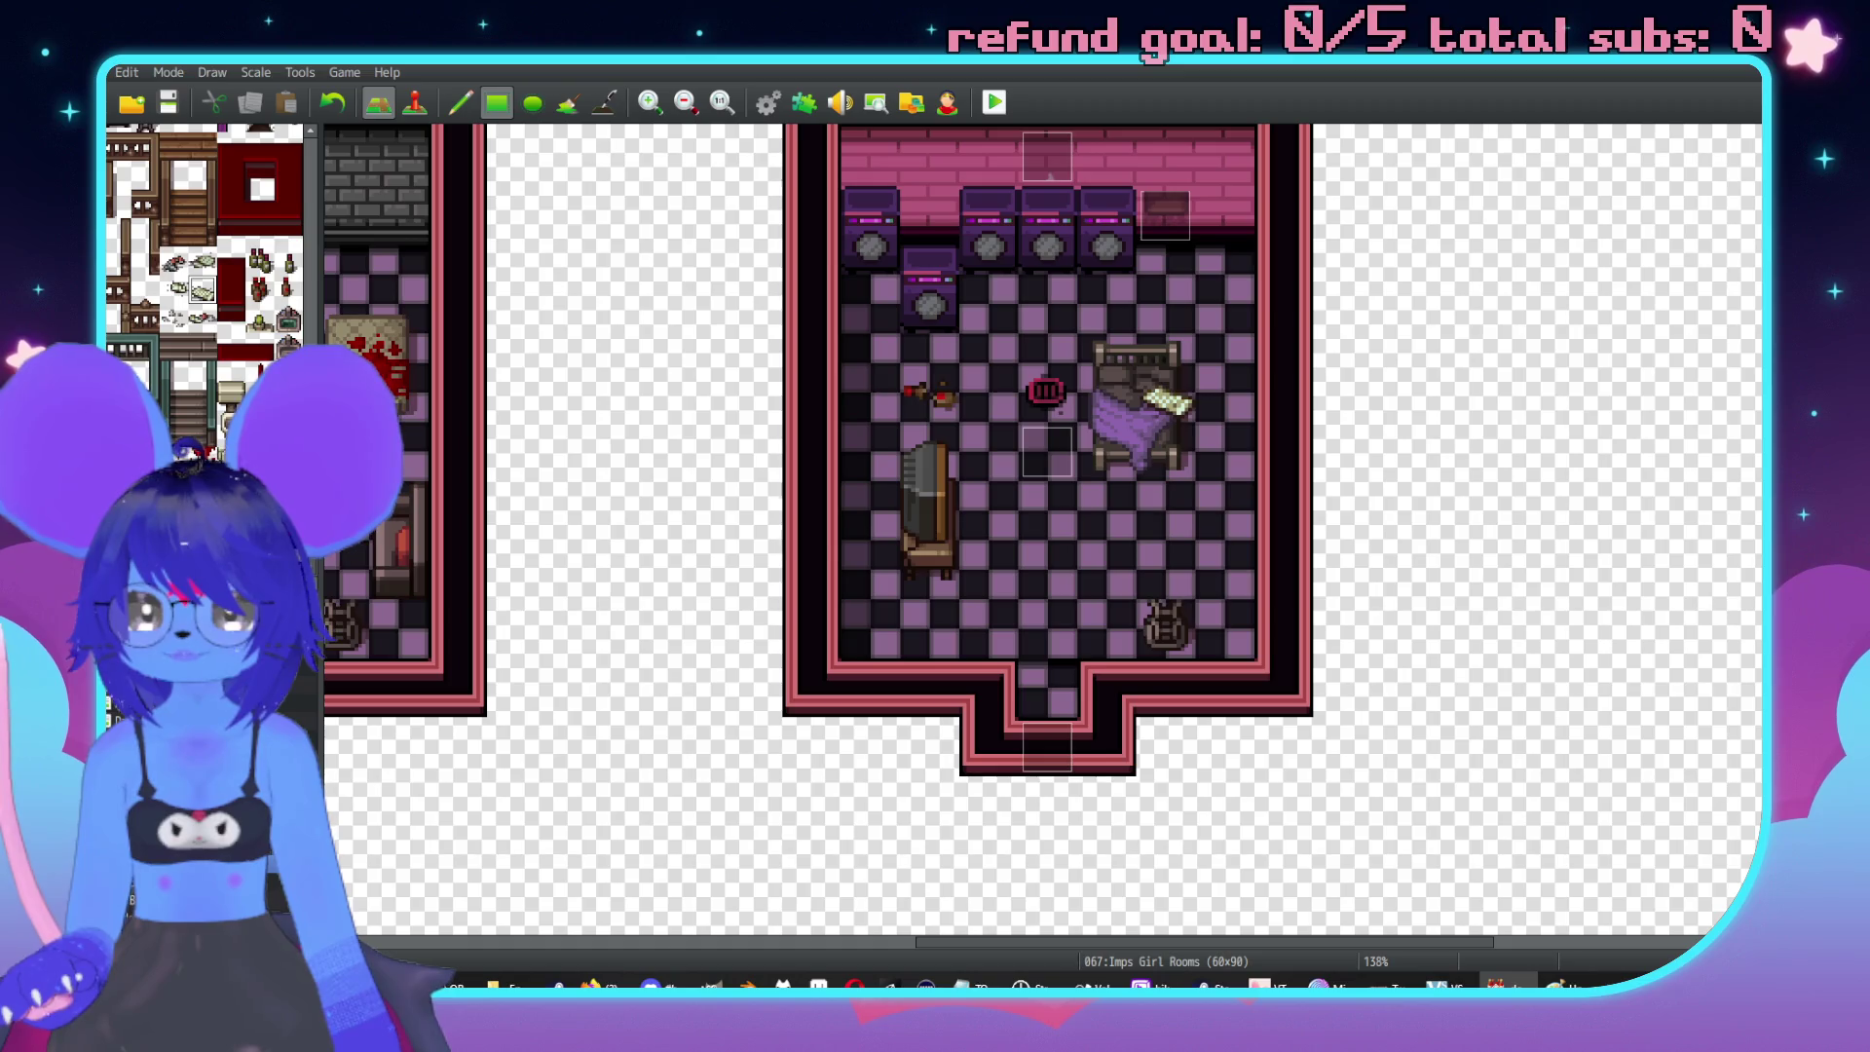
Pan the map down to the bottom of the lower rooms.
{"action": "scroll", "coordinate": [1181, 575], "scroll_direction": "up", "scroll_amount": 1}
{"action": "scroll", "coordinate": [204, 243], "scroll_direction": "down", "scroll_amount": 5}
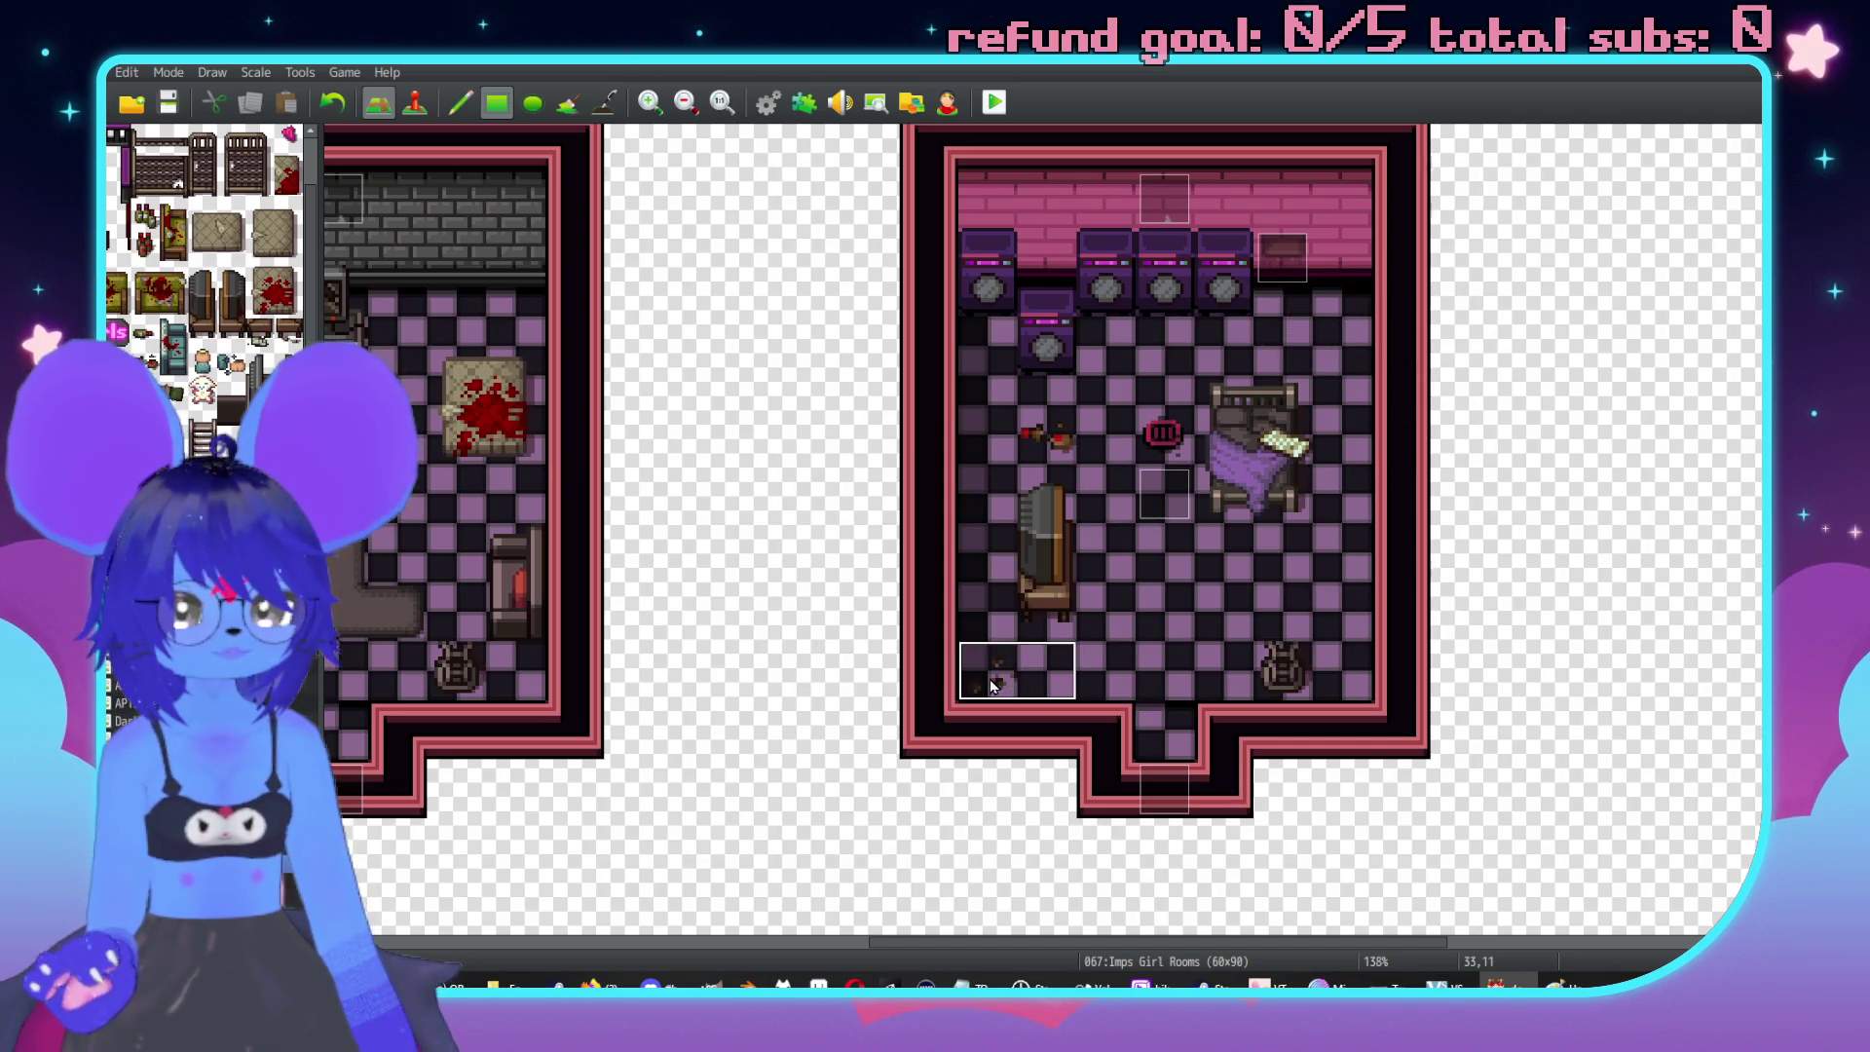
{"action": "scroll", "coordinate": [734, 484], "scroll_direction": "left", "scroll_amount": 5}
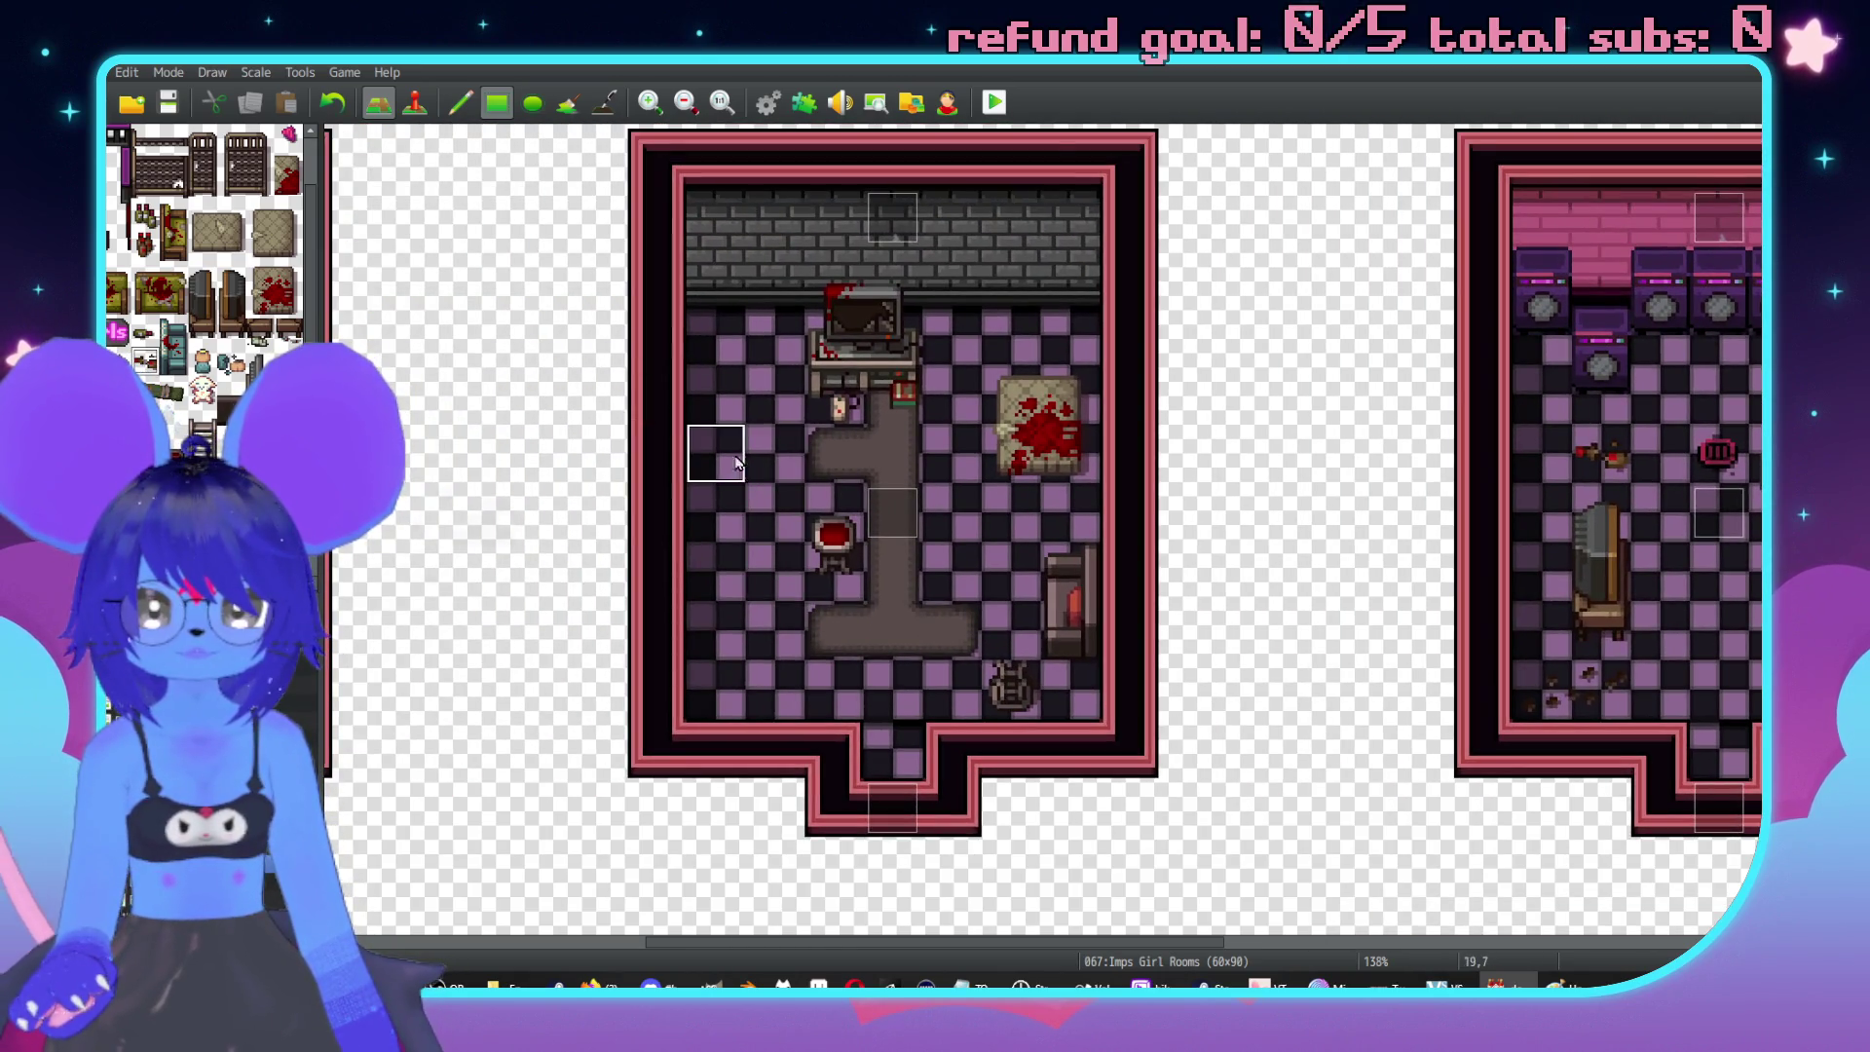
{"action": "scroll", "coordinate": [798, 467], "scroll_direction": "down", "scroll_amount": 3}
{"action": "scroll", "coordinate": [798, 467], "scroll_direction": "right", "scroll_amount": 3}
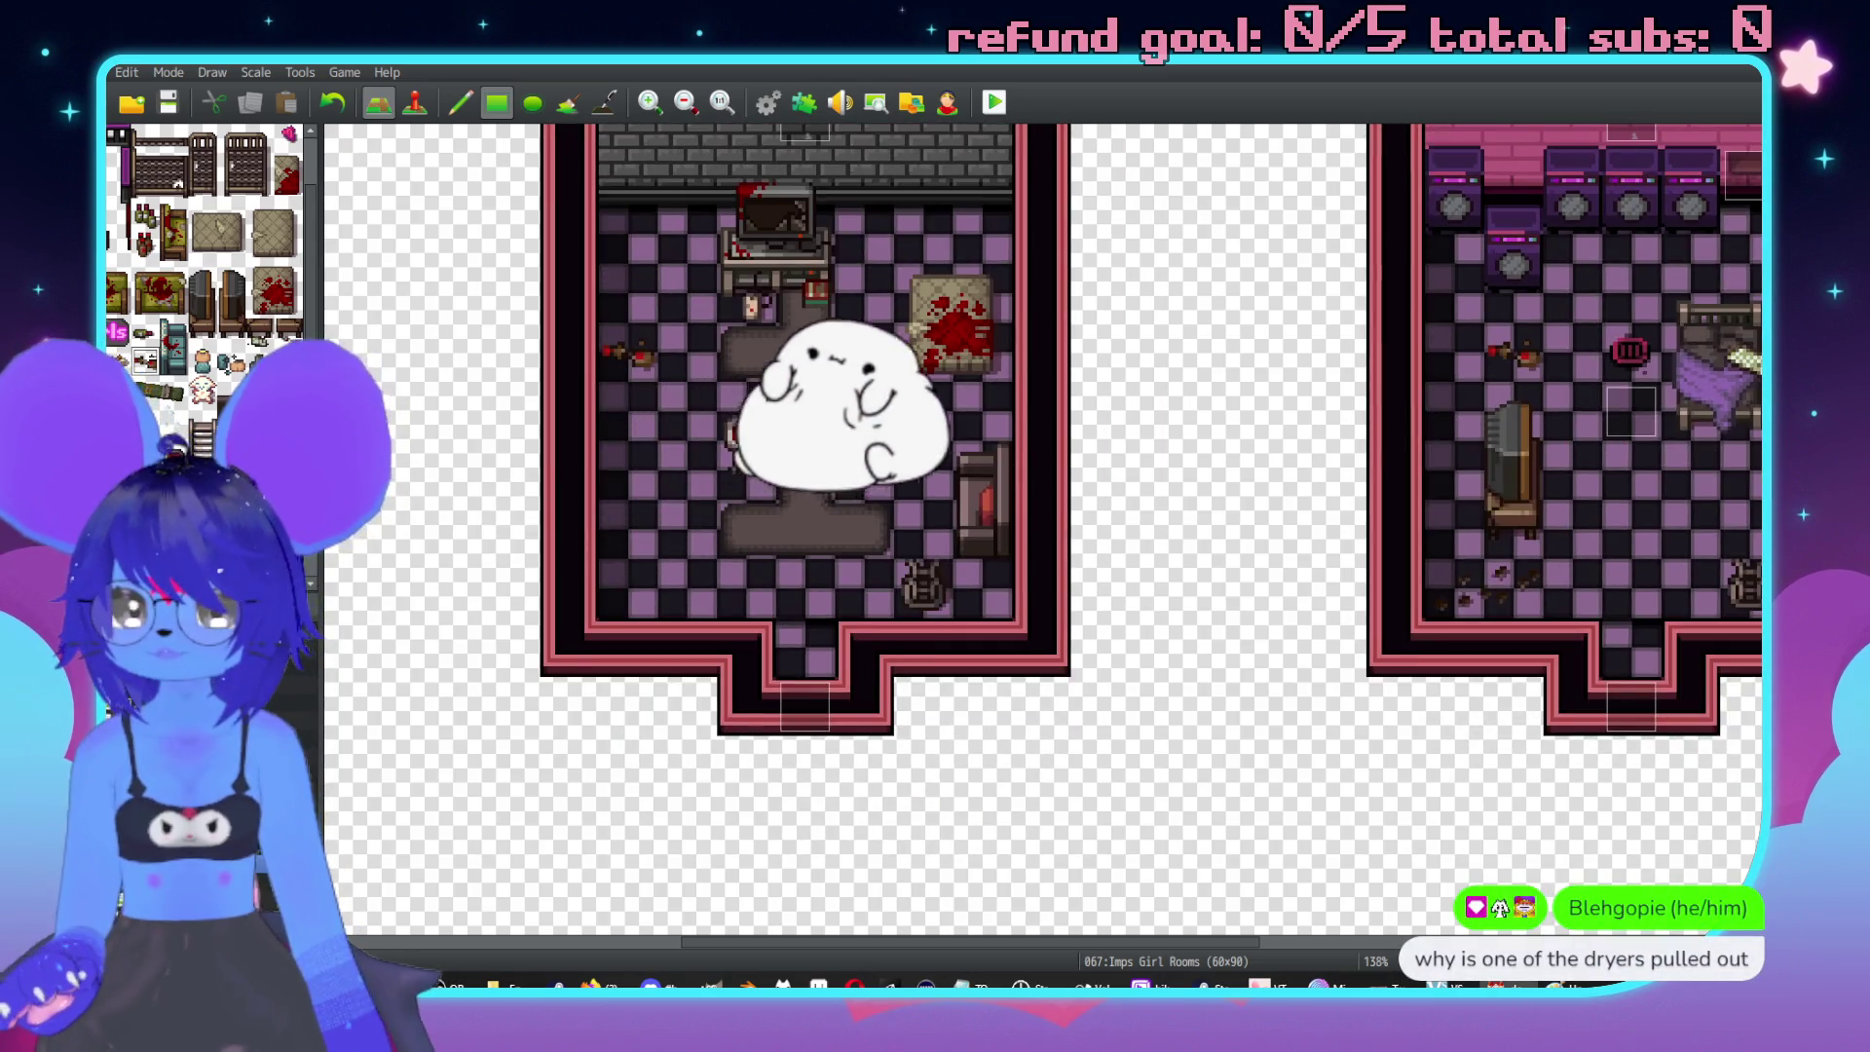
{"action": "middle_click", "coordinate": [915, 469]}
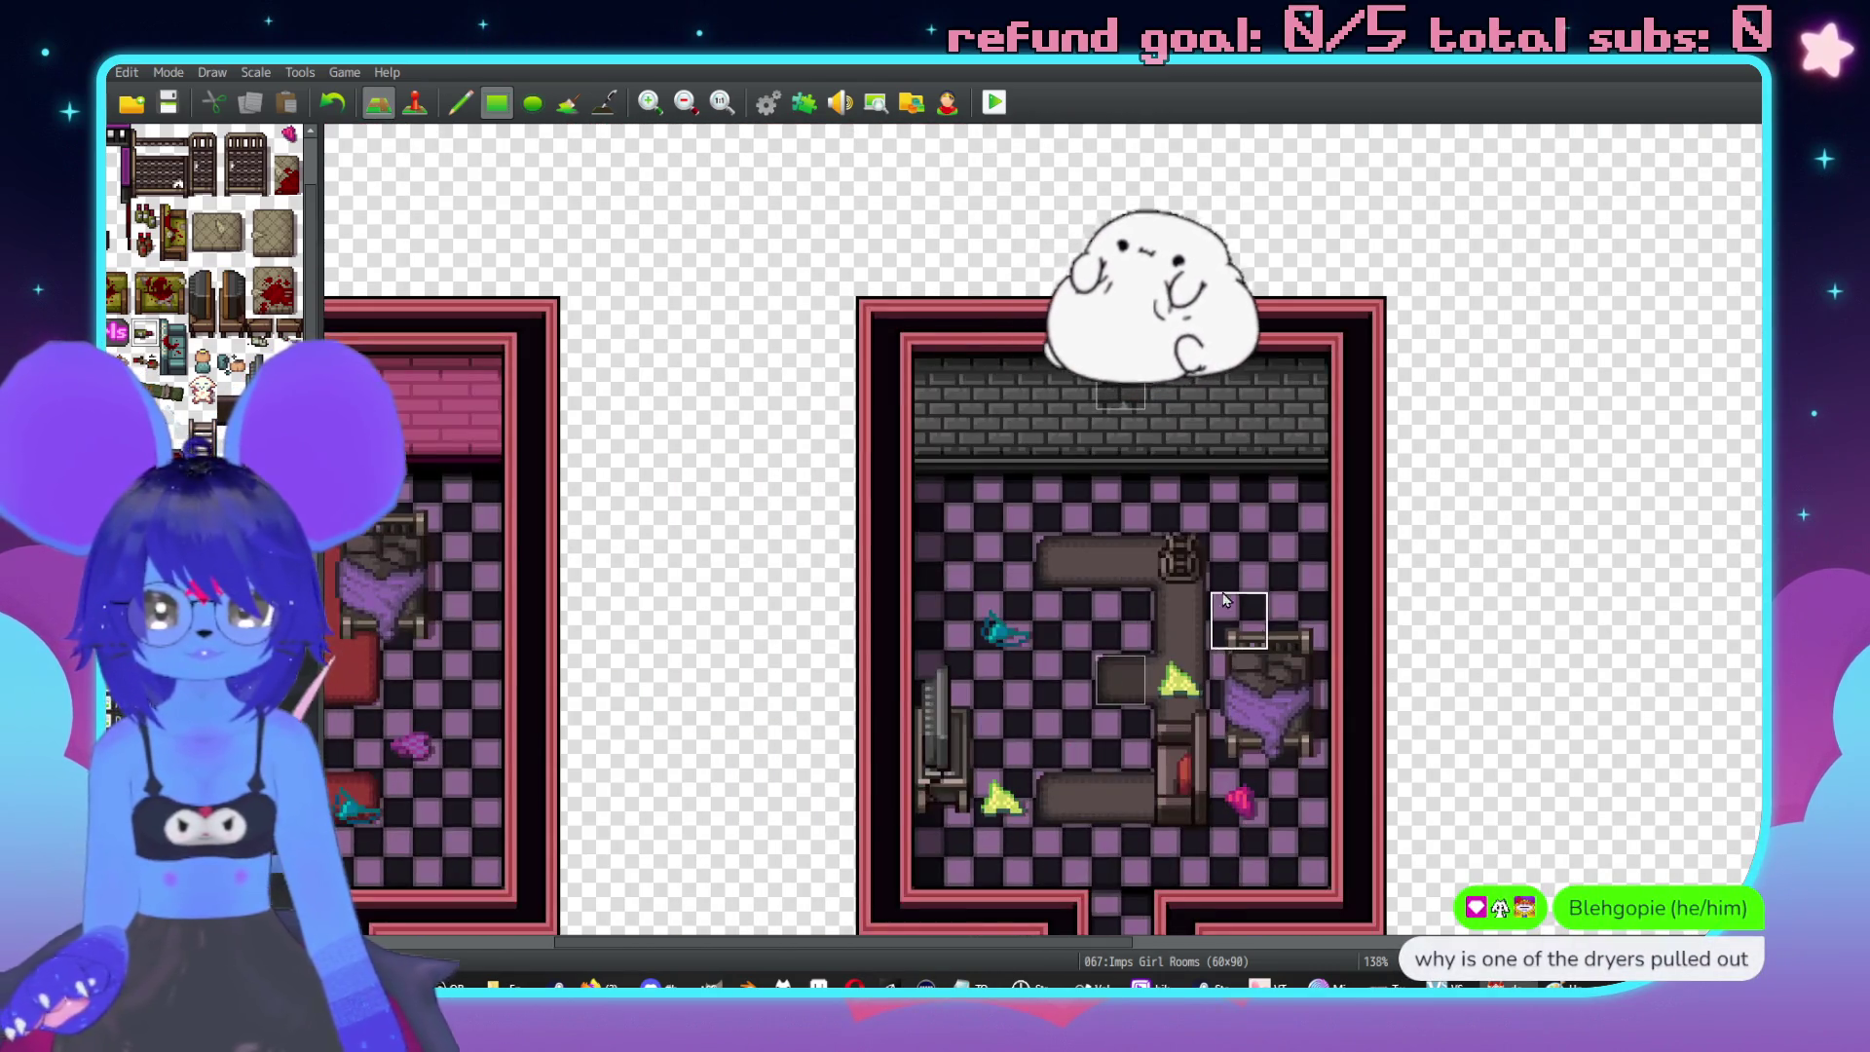
{"action": "middle_click", "coordinate": [660, 617]}
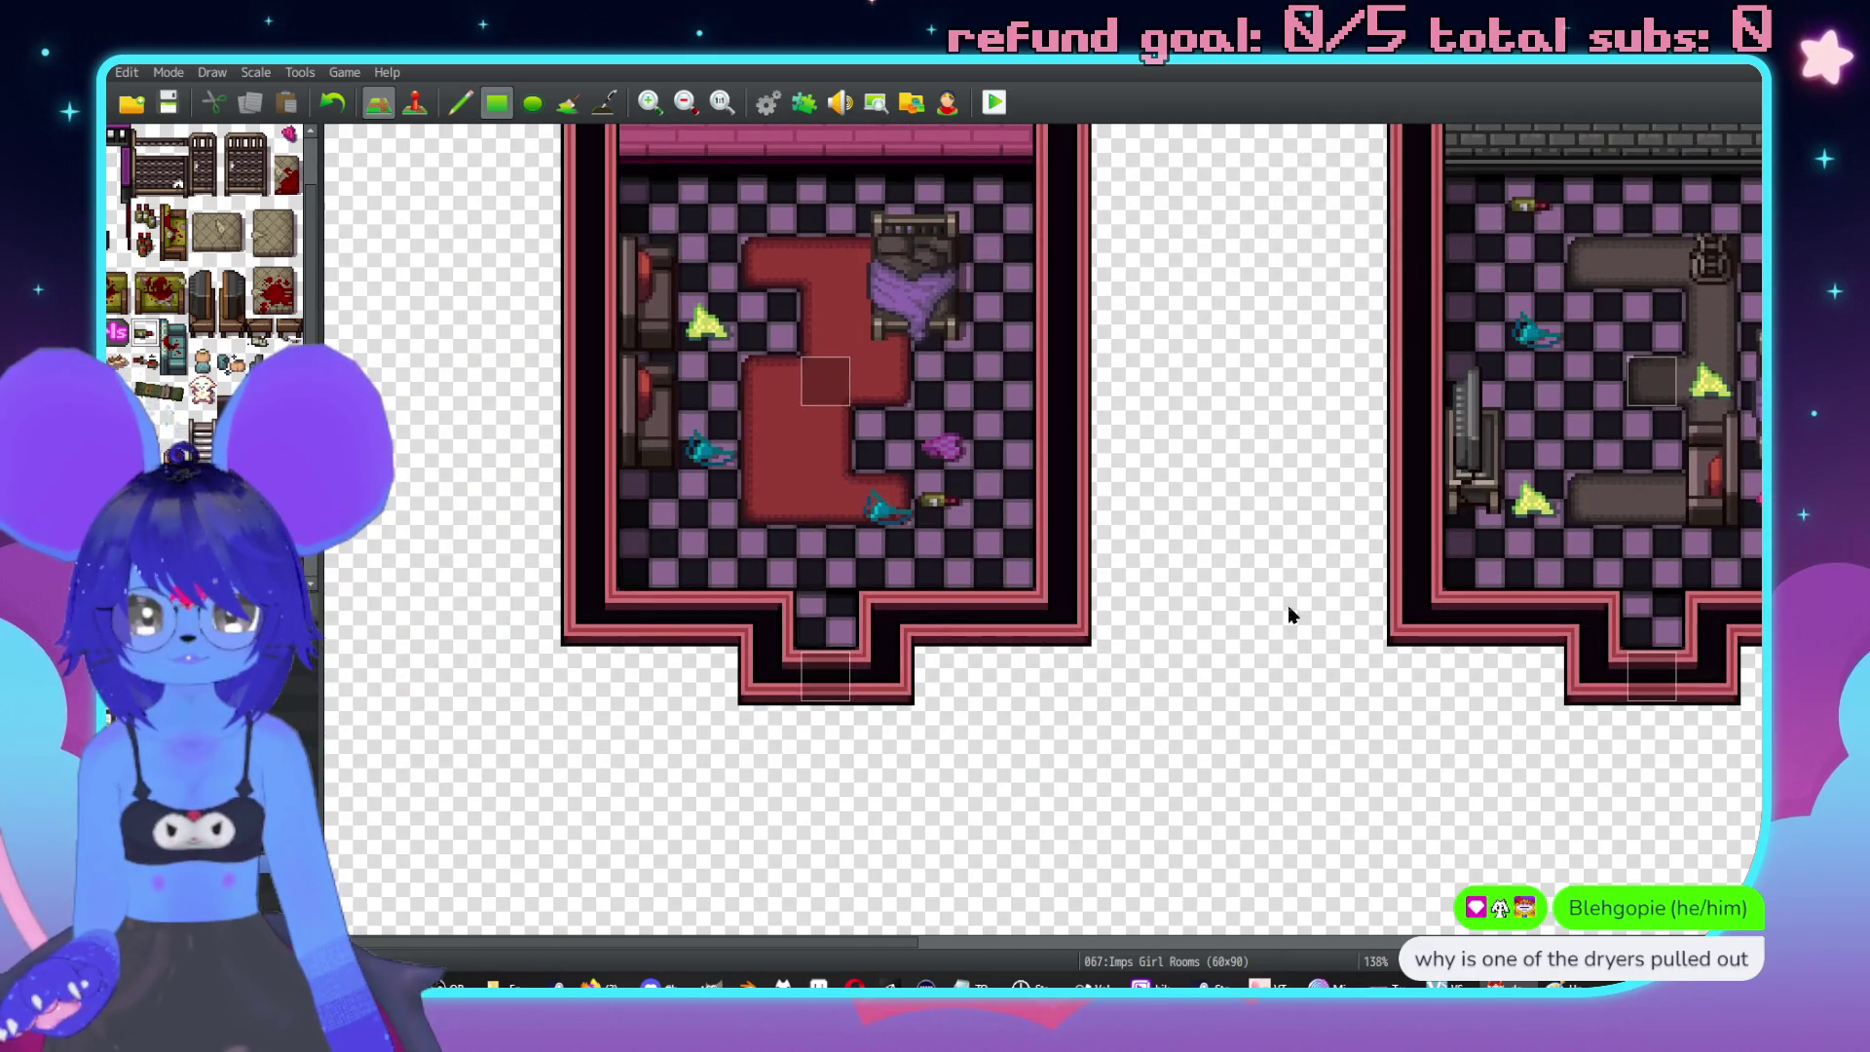
{"action": "scroll", "coordinate": [1240, 613], "scroll_direction": "down", "scroll_amount": 10}
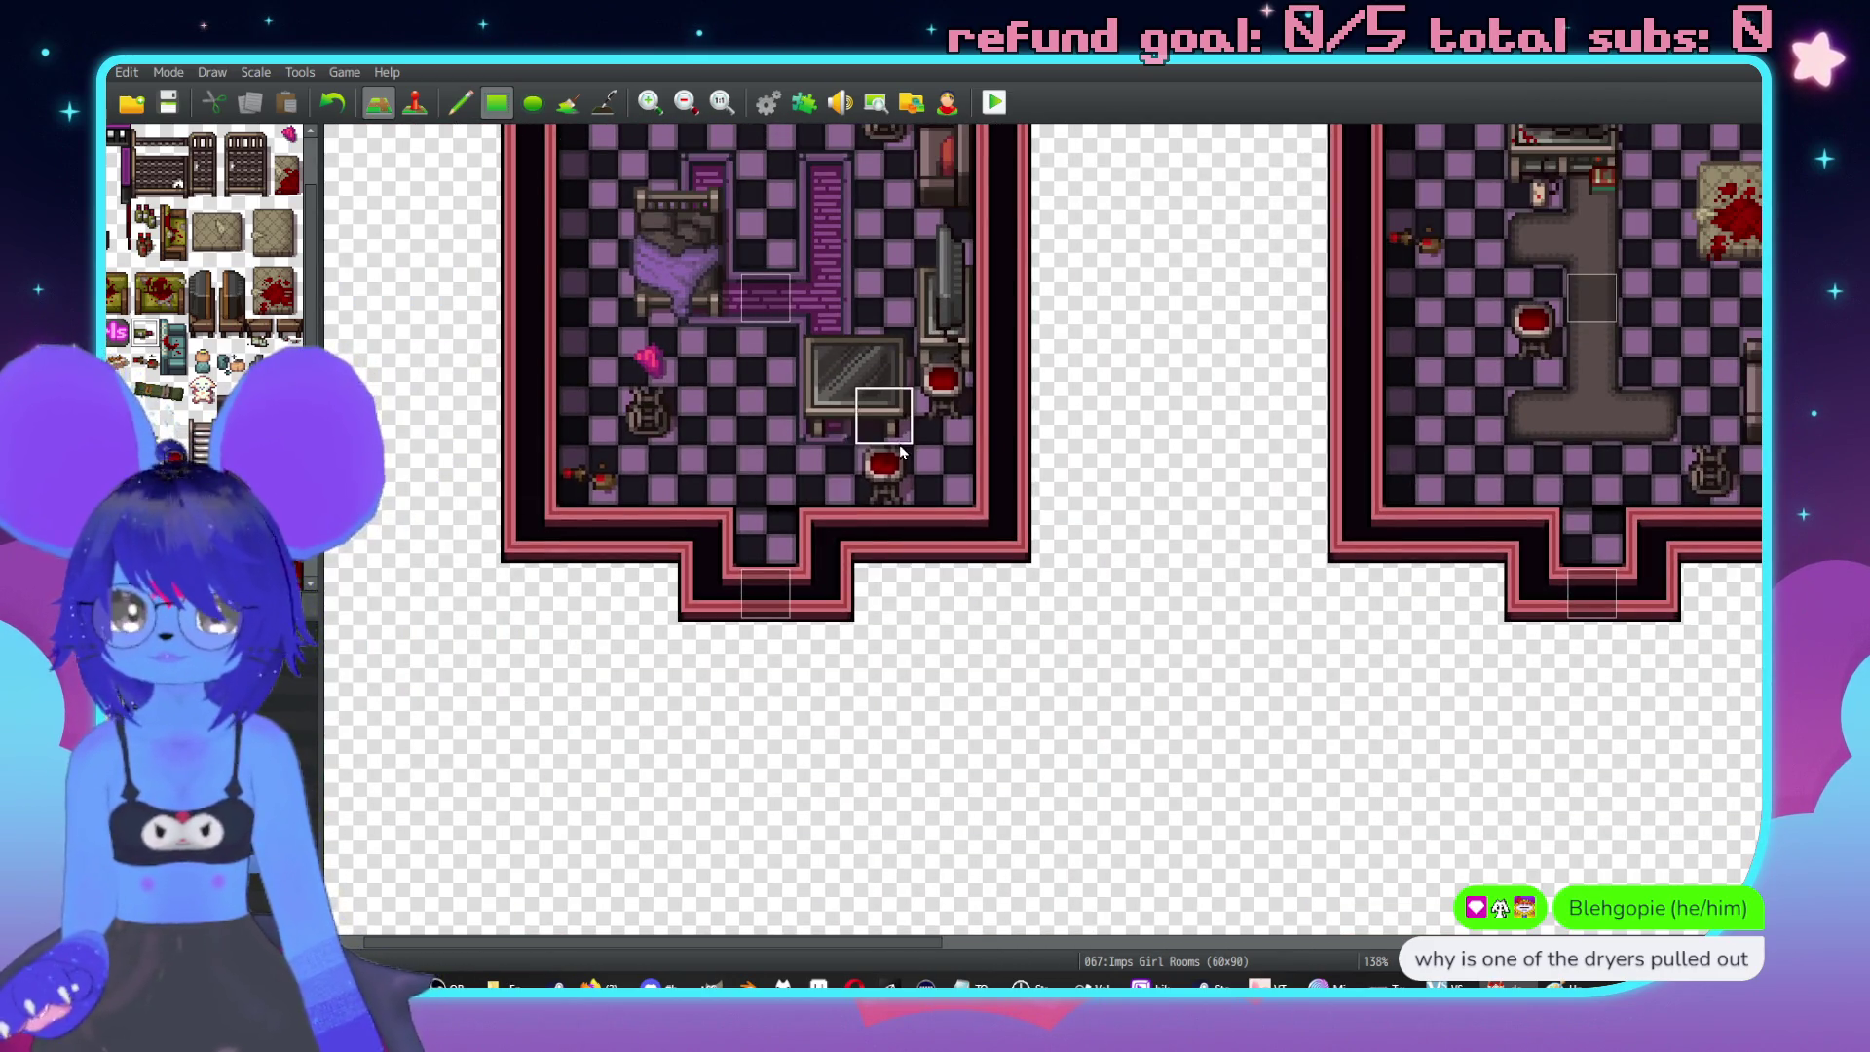
{"action": "scroll", "coordinate": [998, 399], "scroll_direction": "up", "scroll_amount": 5}
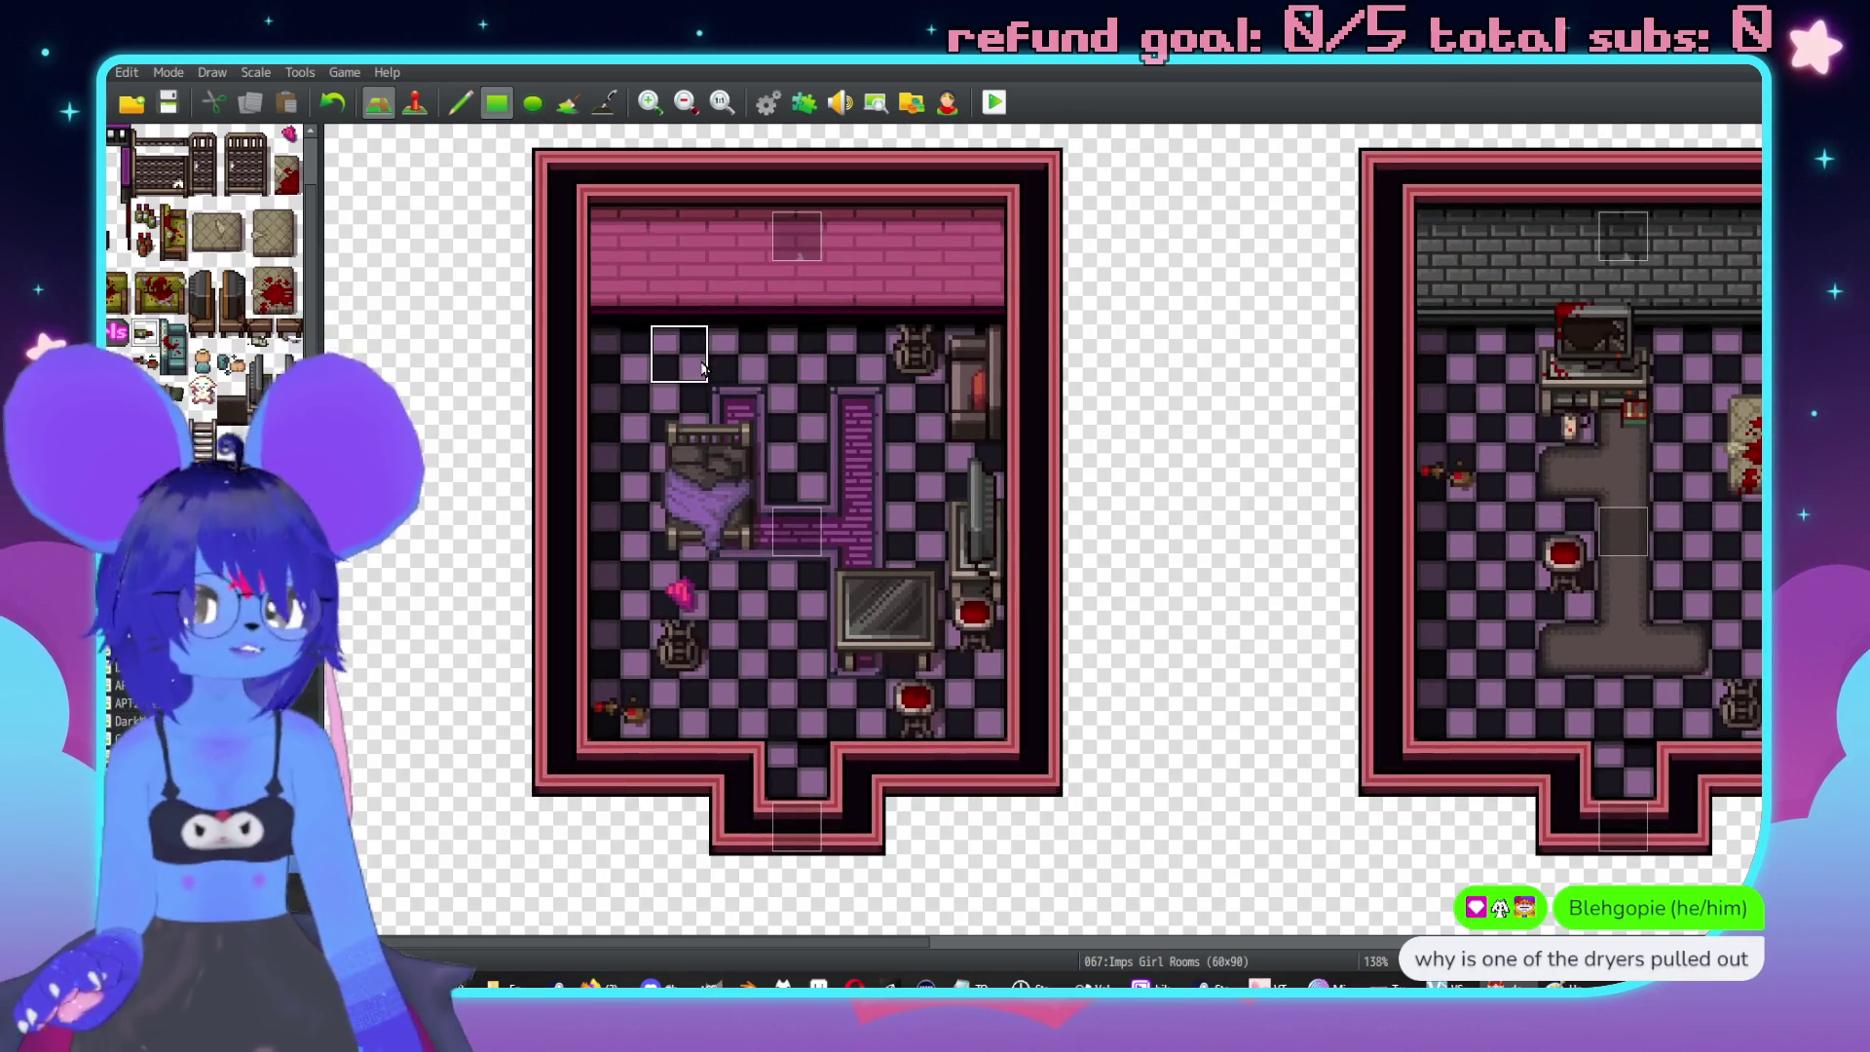
{"action": "middle_click", "coordinate": [973, 347]}
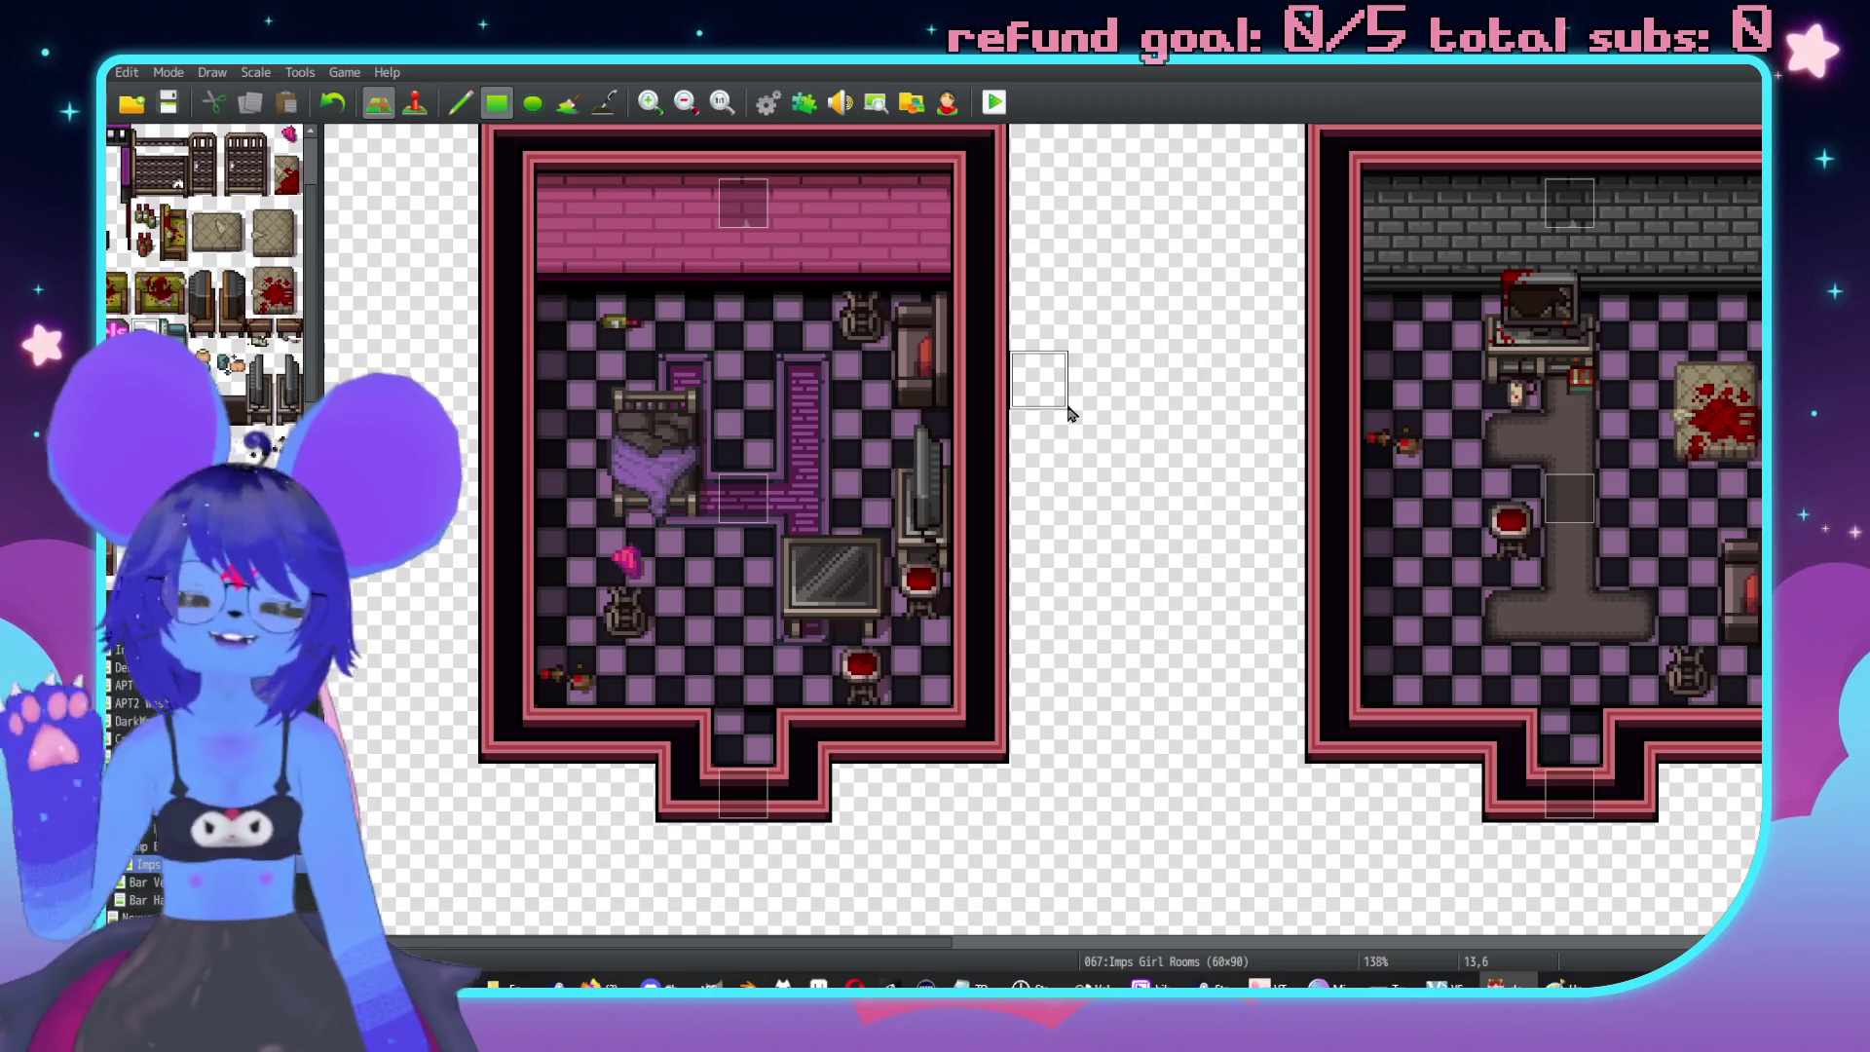
Place a sink on the pink back wall beside the laundry machines.
{"action": "scroll", "coordinate": [1148, 388], "scroll_direction": "right", "scroll_amount": 5}
{"action": "scroll", "coordinate": [1148, 389], "scroll_direction": "up", "scroll_amount": 1}
{"action": "scroll", "coordinate": [1394, 731], "scroll_direction": "left", "scroll_amount": 2}
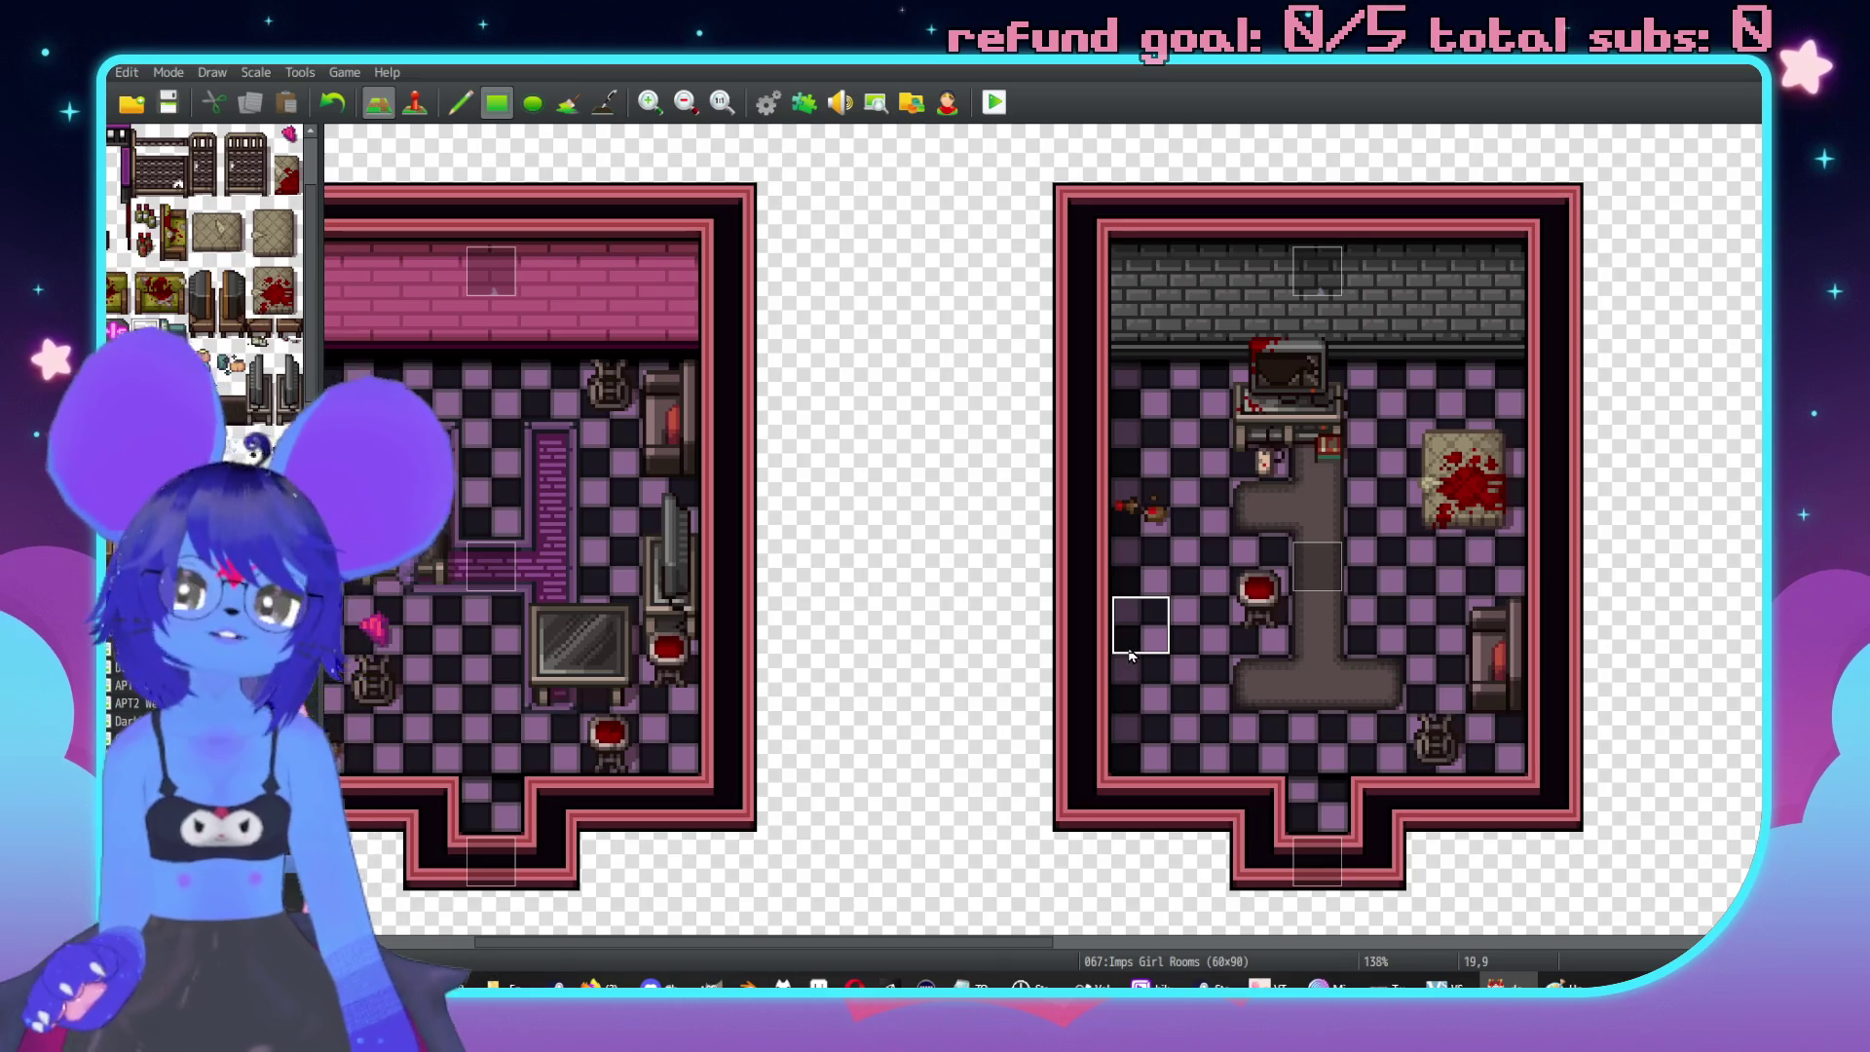
{"action": "scroll", "coordinate": [1134, 584], "scroll_direction": "right", "scroll_amount": 5}
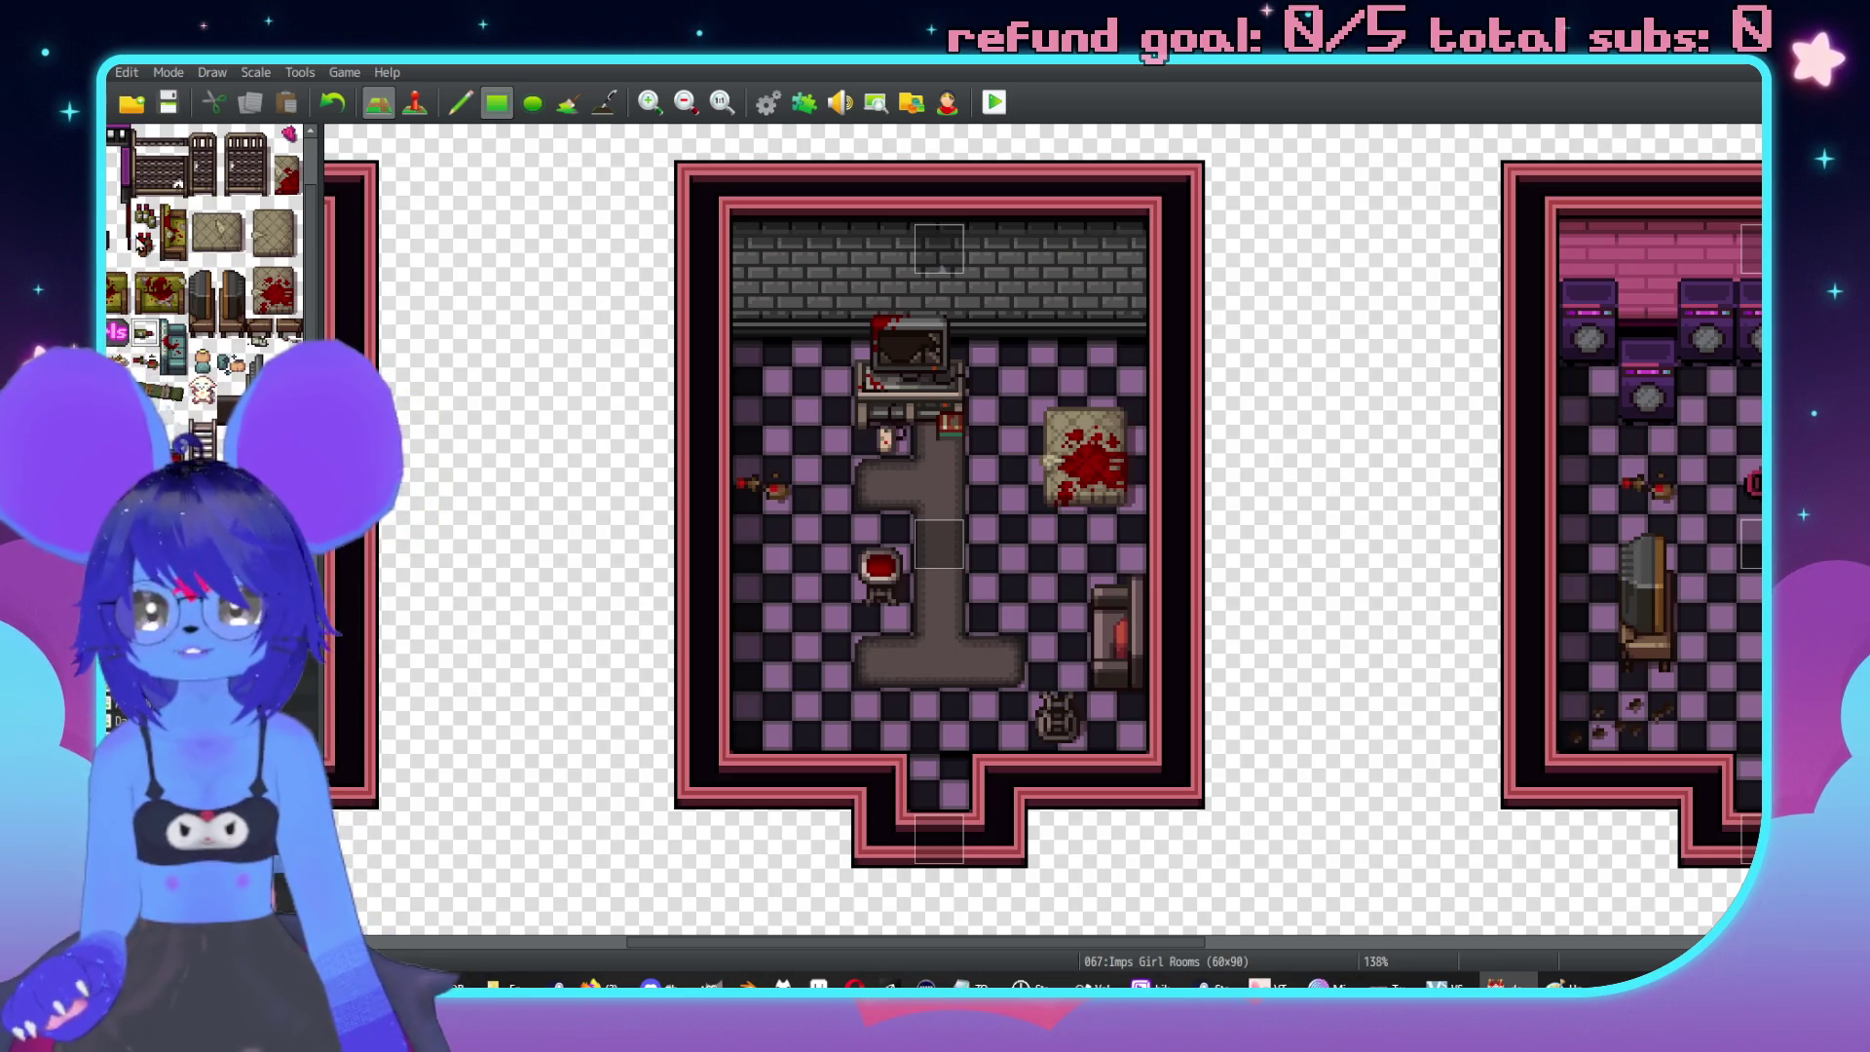
{"action": "scroll", "coordinate": [185, 392], "scroll_direction": "up", "scroll_amount": 2}
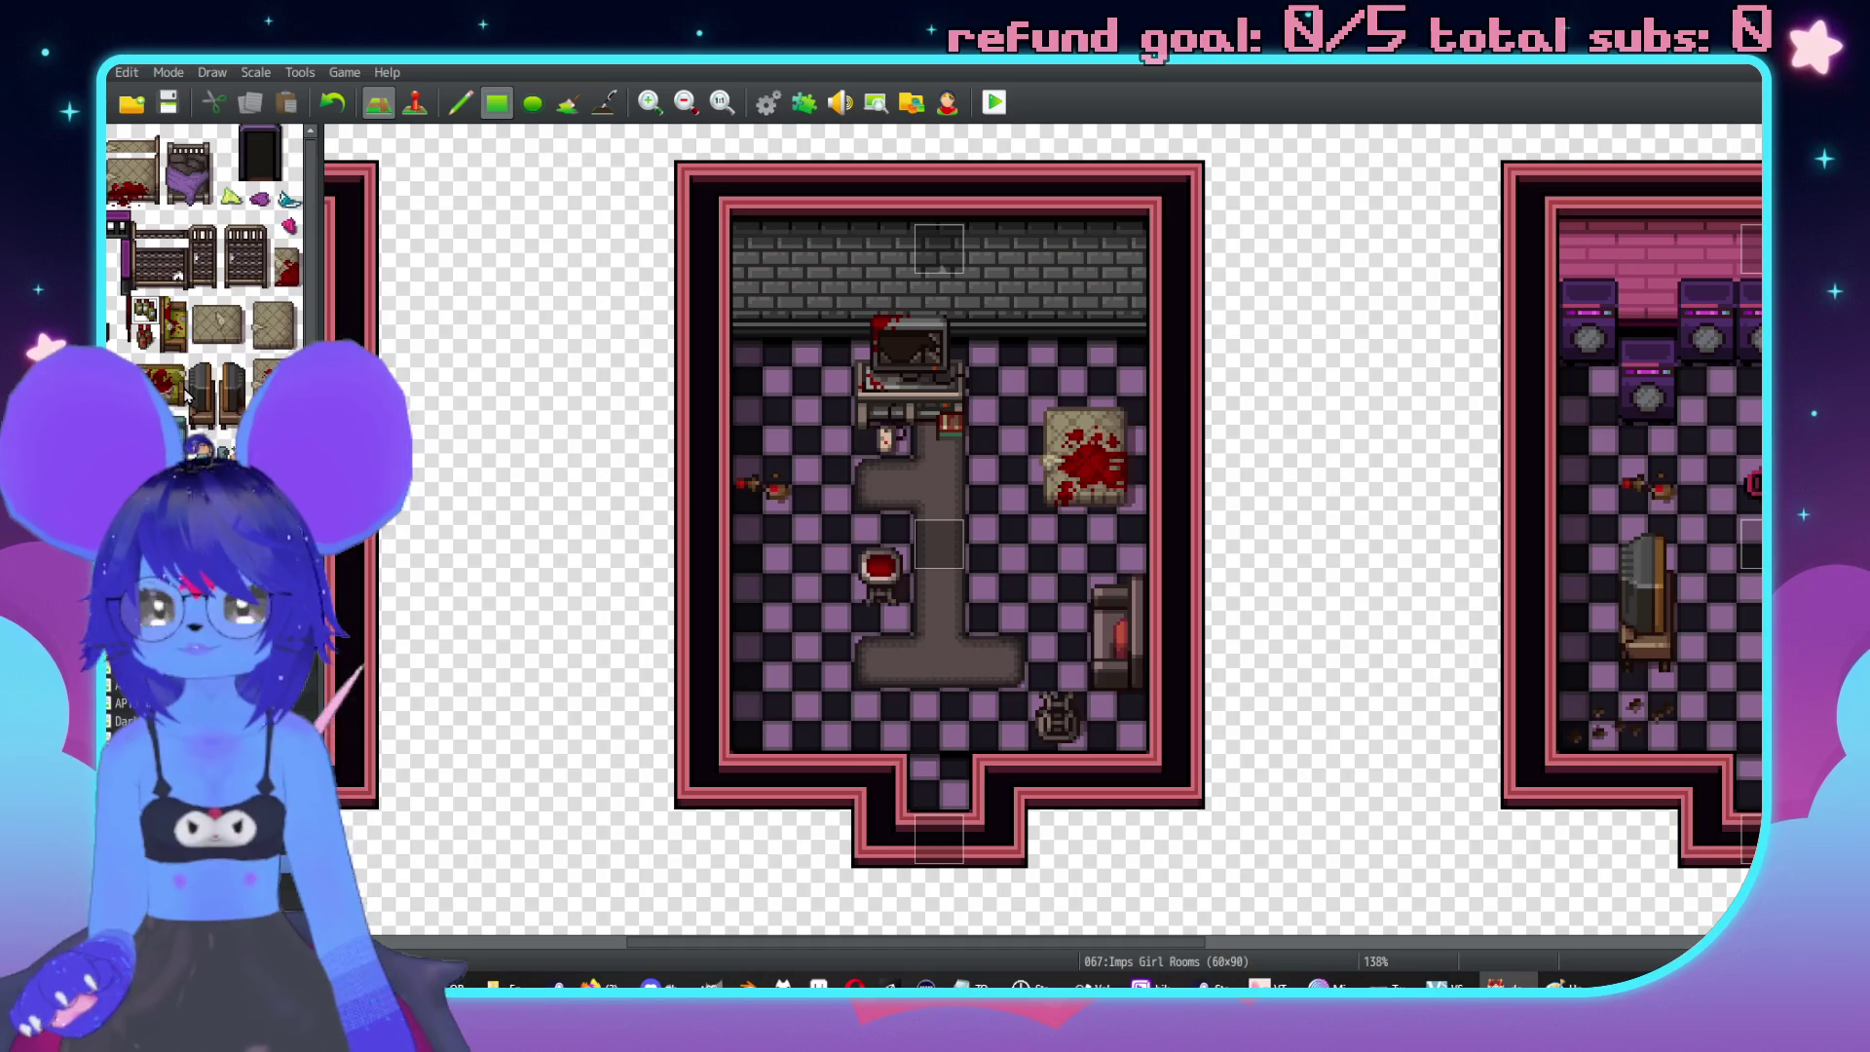
{"action": "scroll", "coordinate": [185, 404], "scroll_direction": "down", "scroll_amount": 10}
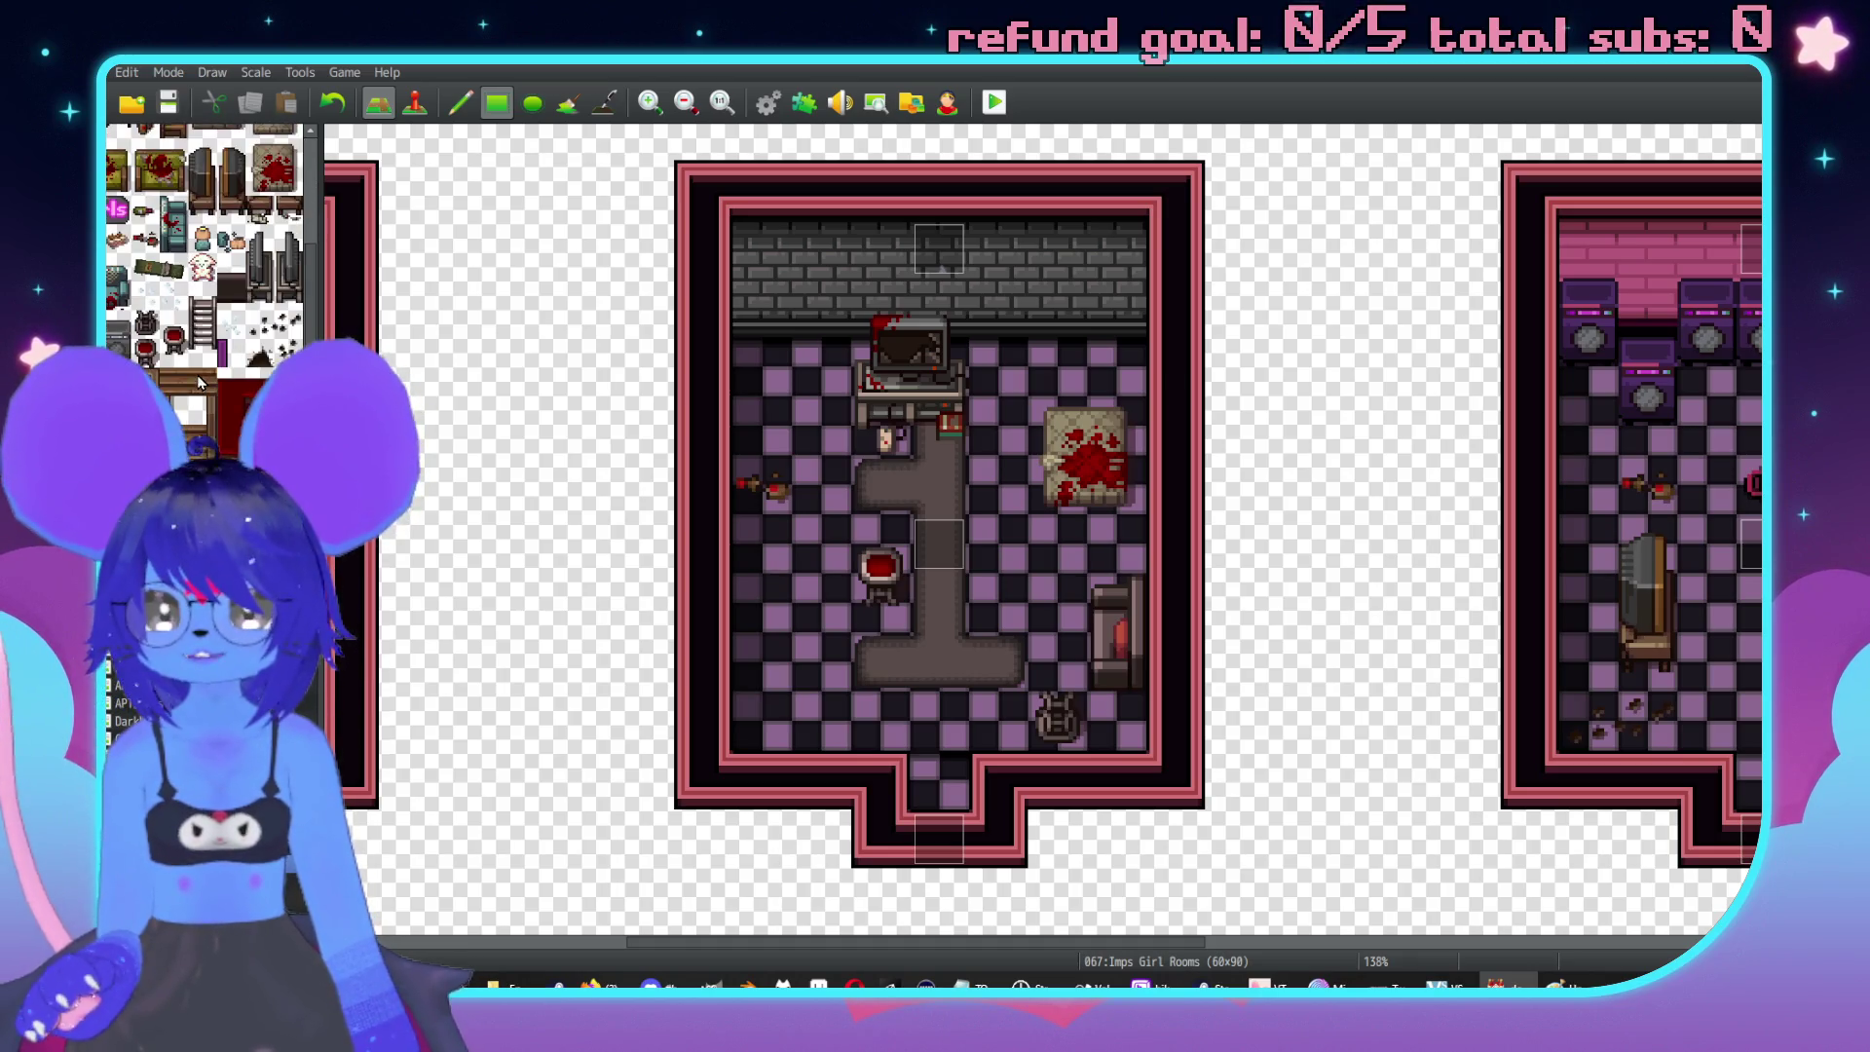
{"action": "scroll", "coordinate": [175, 394], "scroll_direction": "down", "scroll_amount": 1}
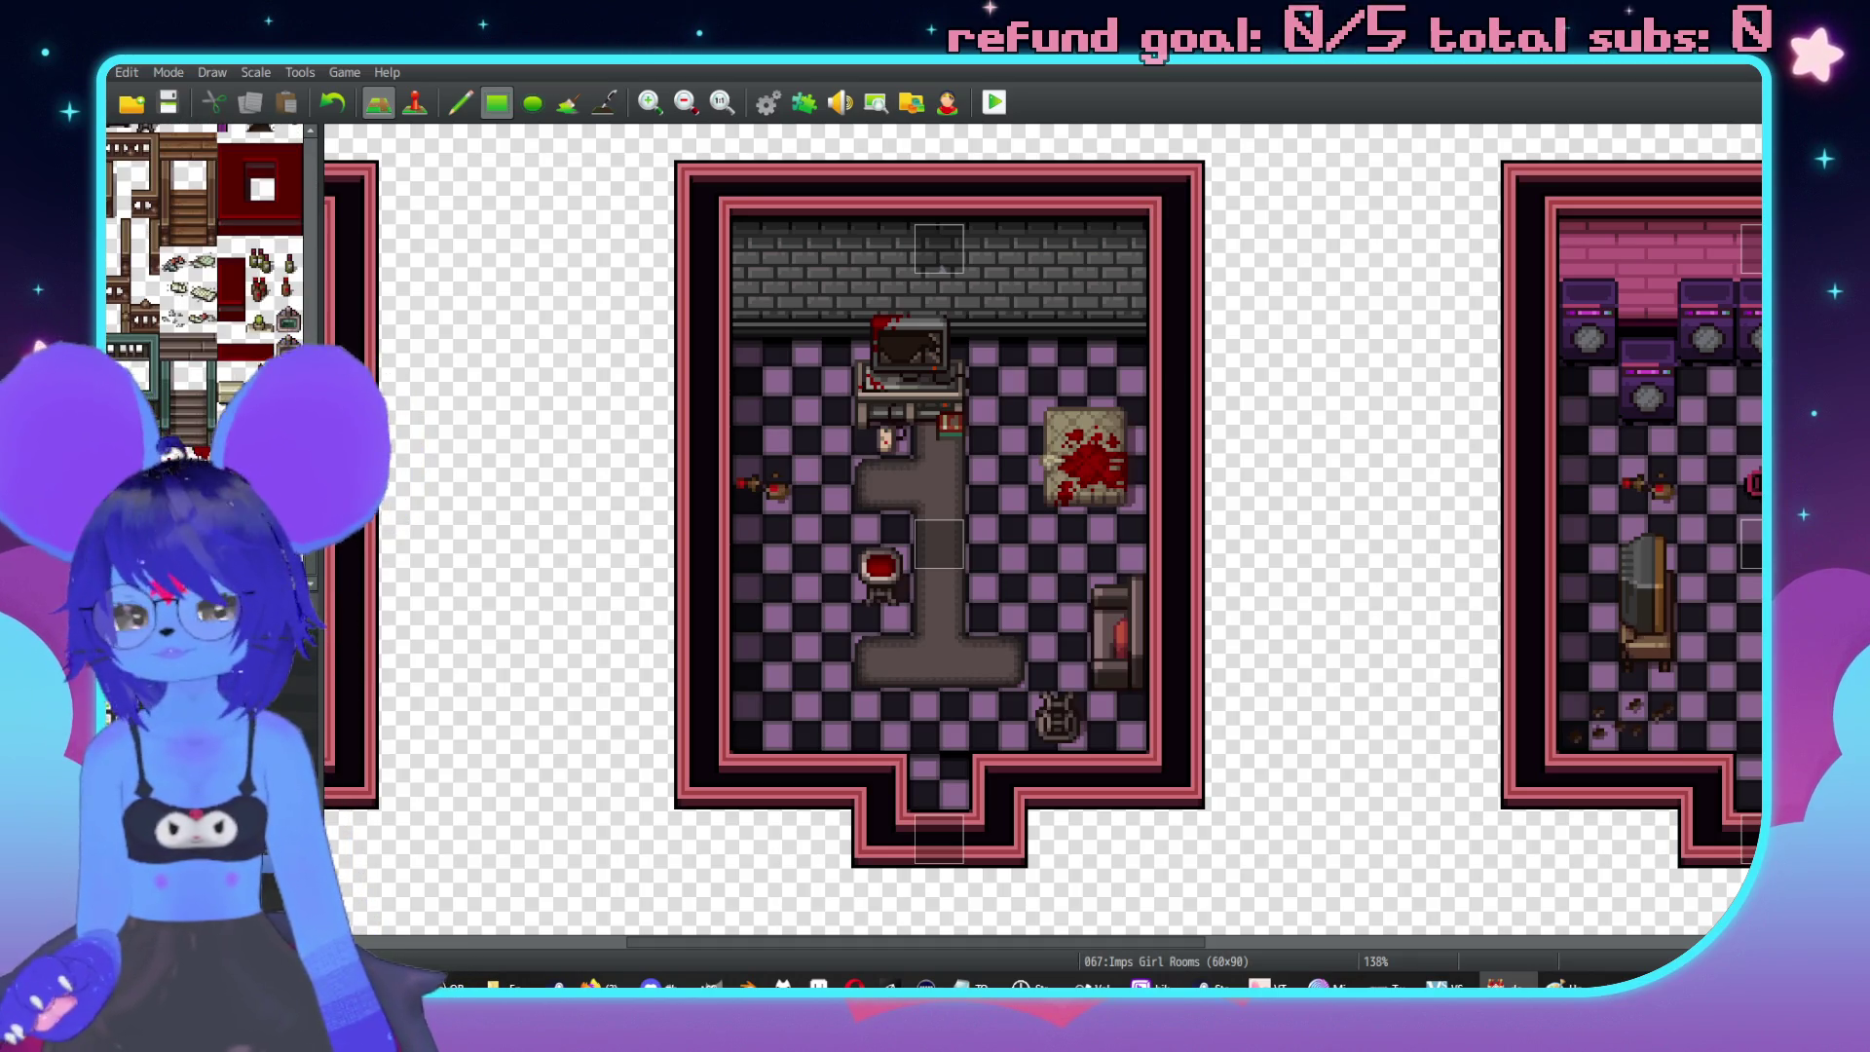
{"action": "scroll", "coordinate": [1077, 505], "scroll_direction": "right", "scroll_amount": 5}
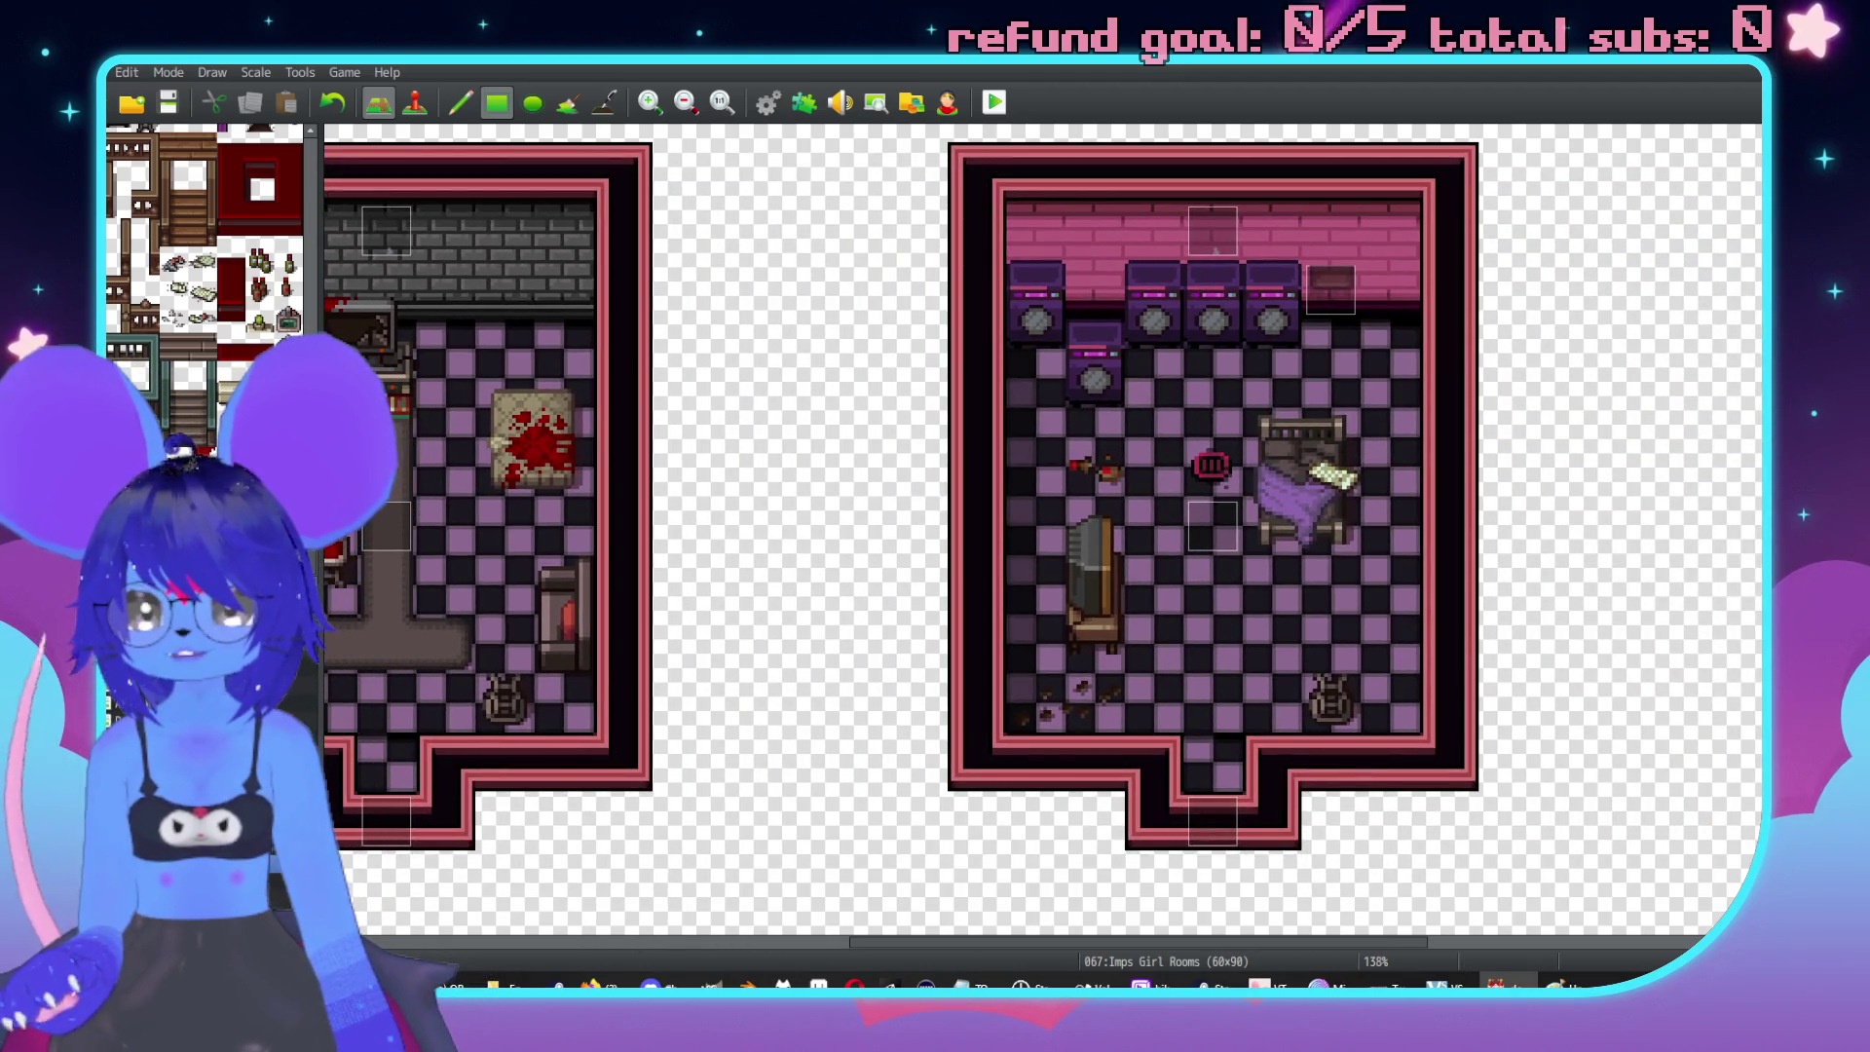
{"action": "left_click", "coordinate": [1401, 324]}
Pan the map over to another row of rooms.
{"action": "scroll", "coordinate": [1390, 556], "scroll_direction": "right", "scroll_amount": 2}
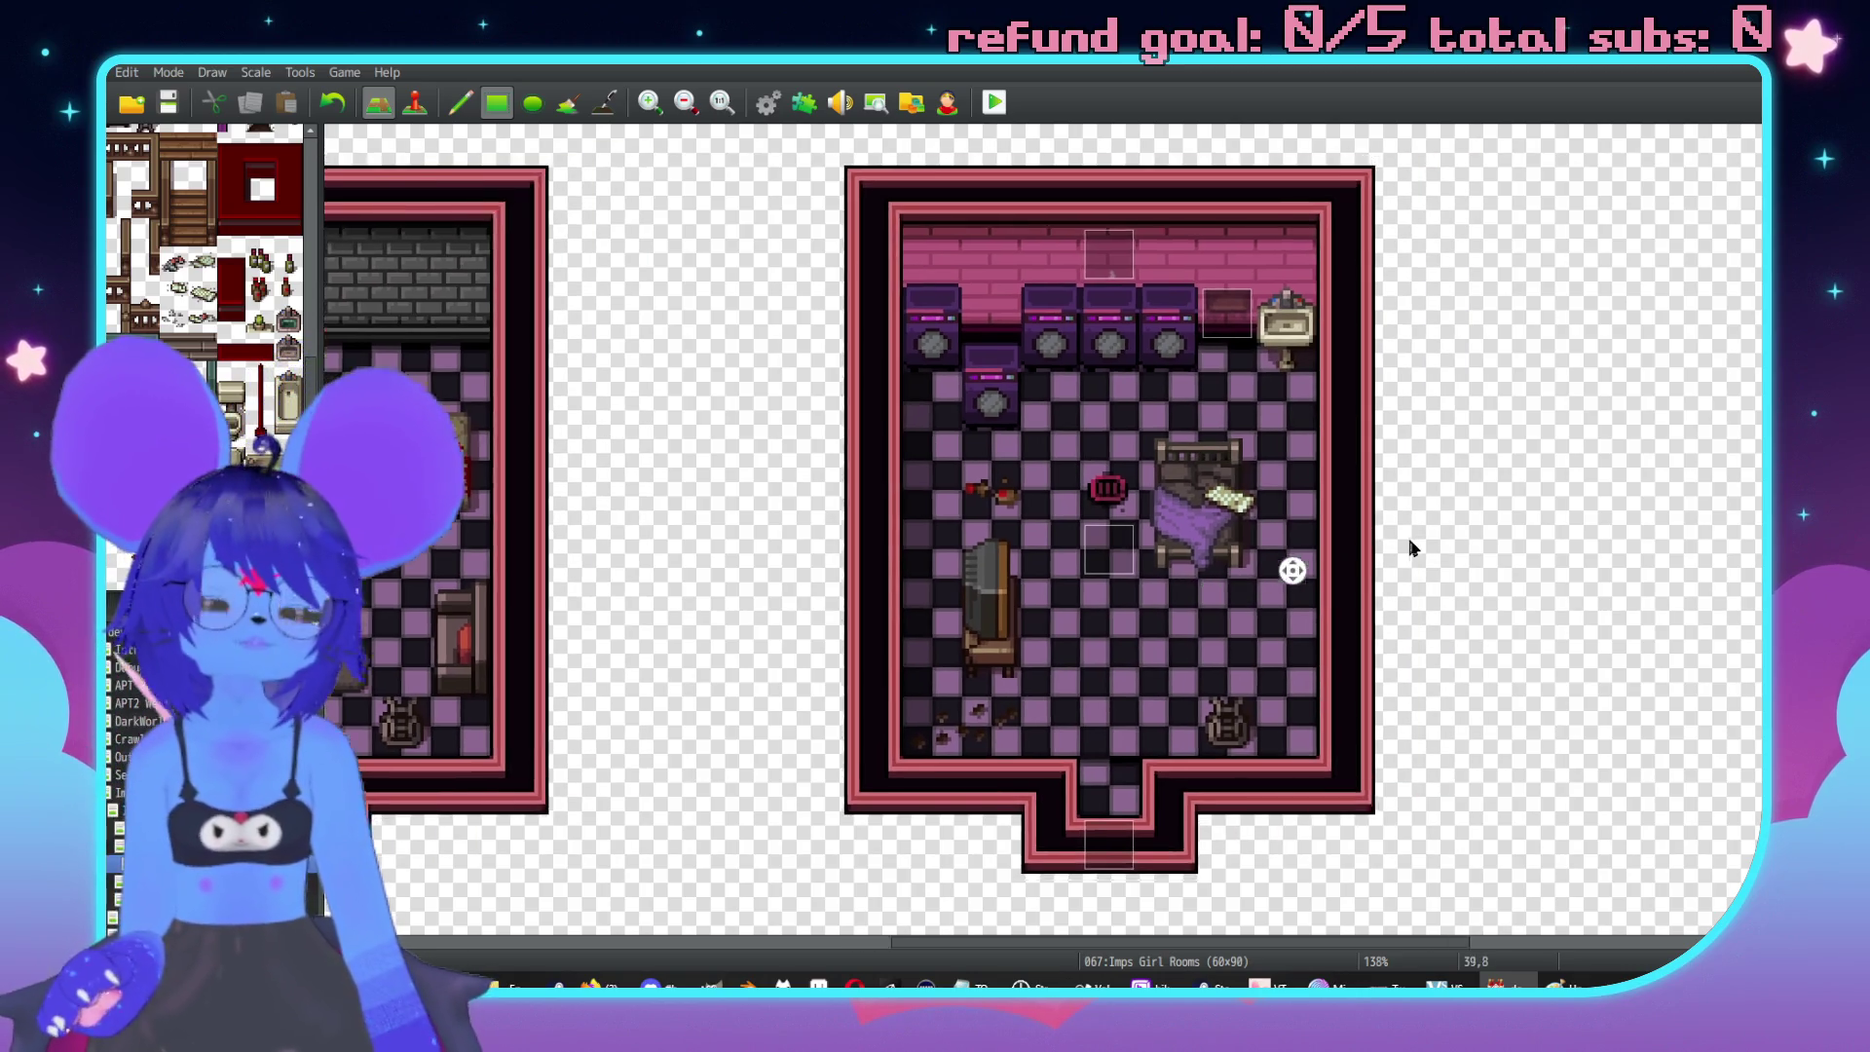
{"action": "scroll", "coordinate": [1189, 572], "scroll_direction": "left", "scroll_amount": 1}
{"action": "scroll", "coordinate": [1179, 546], "scroll_direction": "up", "scroll_amount": 2}
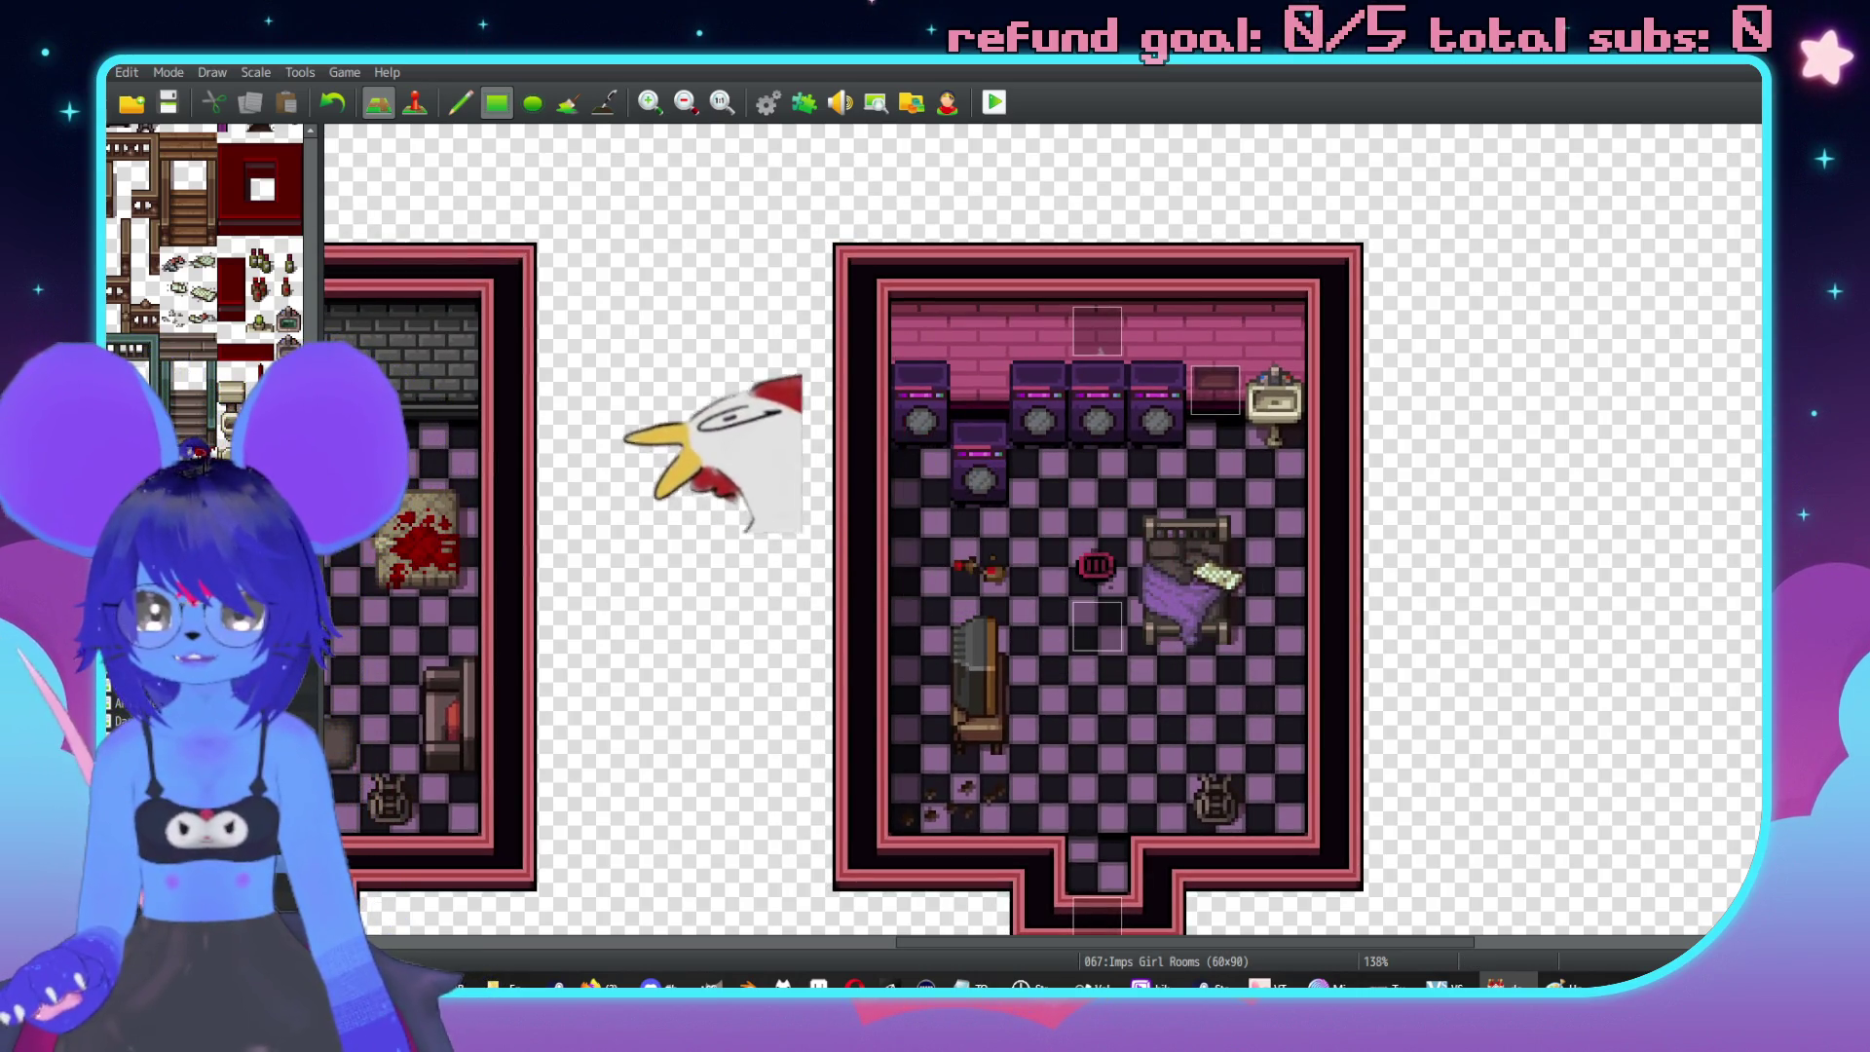
{"action": "scroll", "coordinate": [1301, 449], "scroll_direction": "left", "scroll_amount": 3}
{"action": "scroll", "coordinate": [1300, 449], "scroll_direction": "down", "scroll_amount": 1}
{"action": "scroll", "coordinate": [1300, 449], "scroll_direction": "left", "scroll_amount": 10}
{"action": "scroll", "coordinate": [1300, 449], "scroll_direction": "down", "scroll_amount": 2}
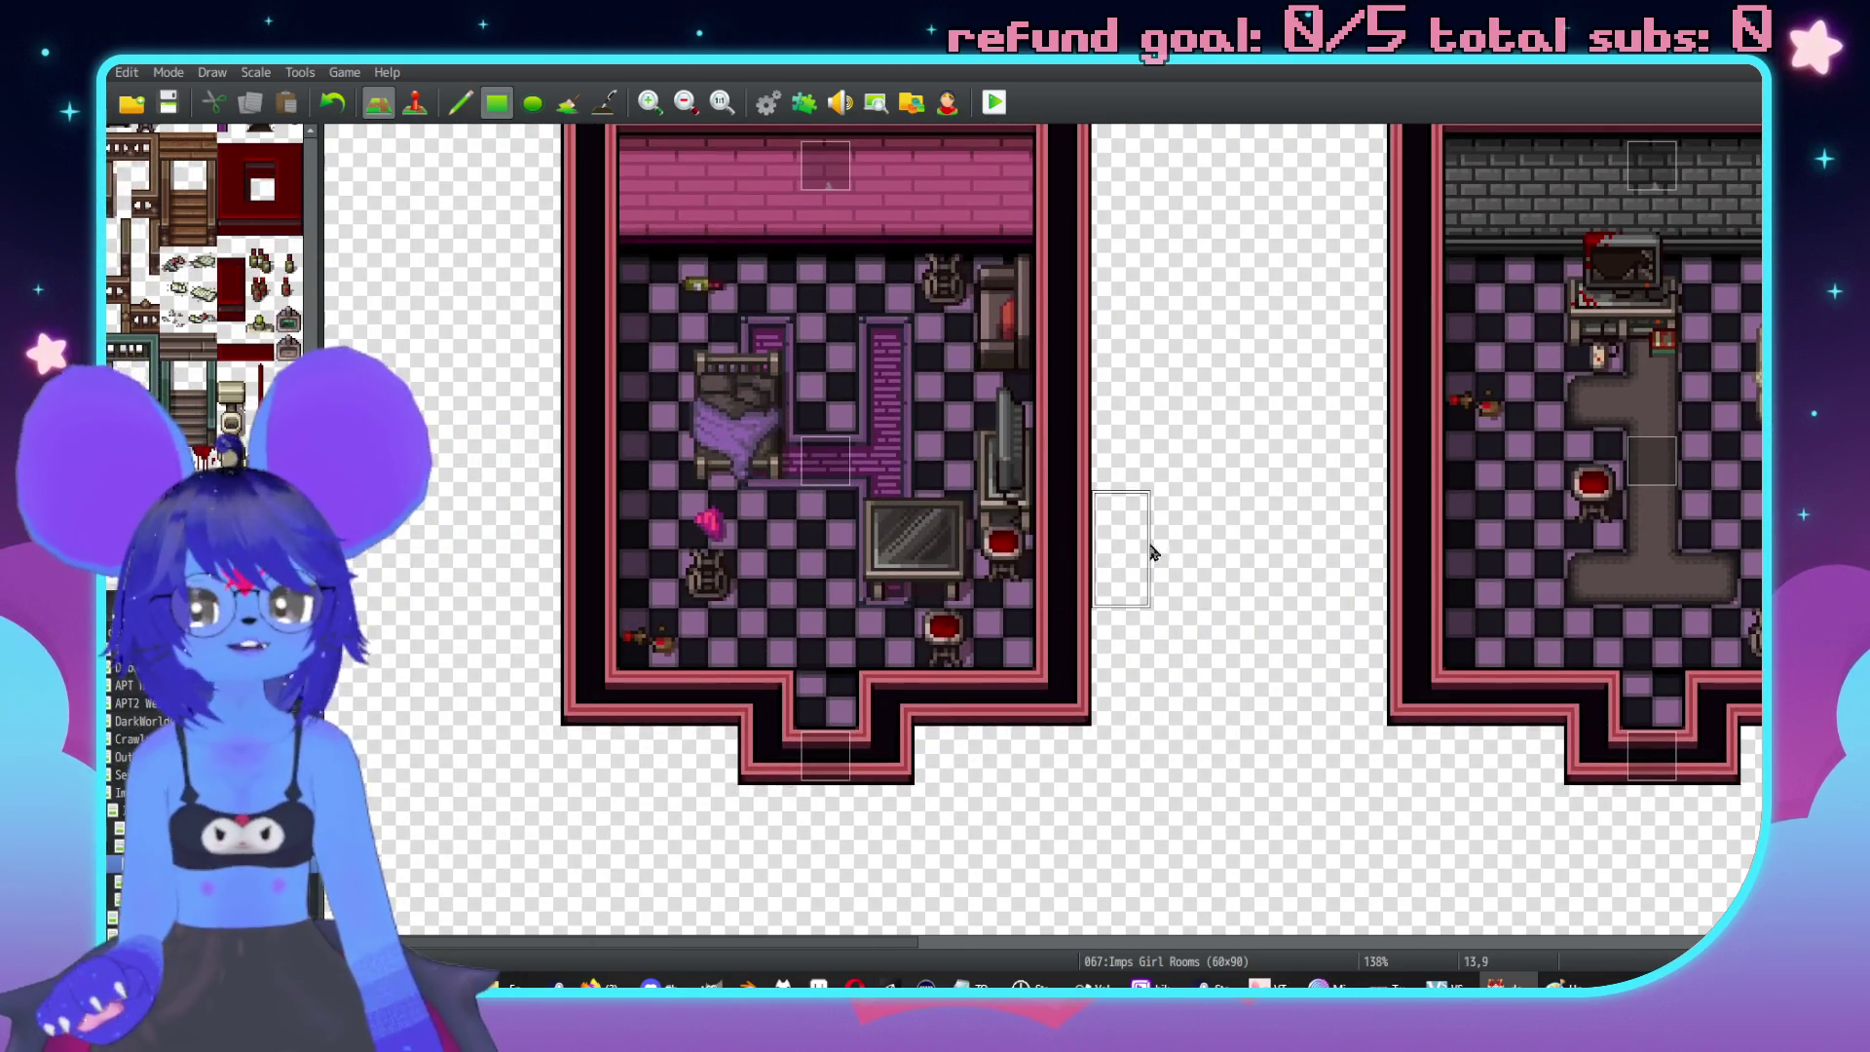
{"action": "middle_click", "coordinate": [1155, 566]}
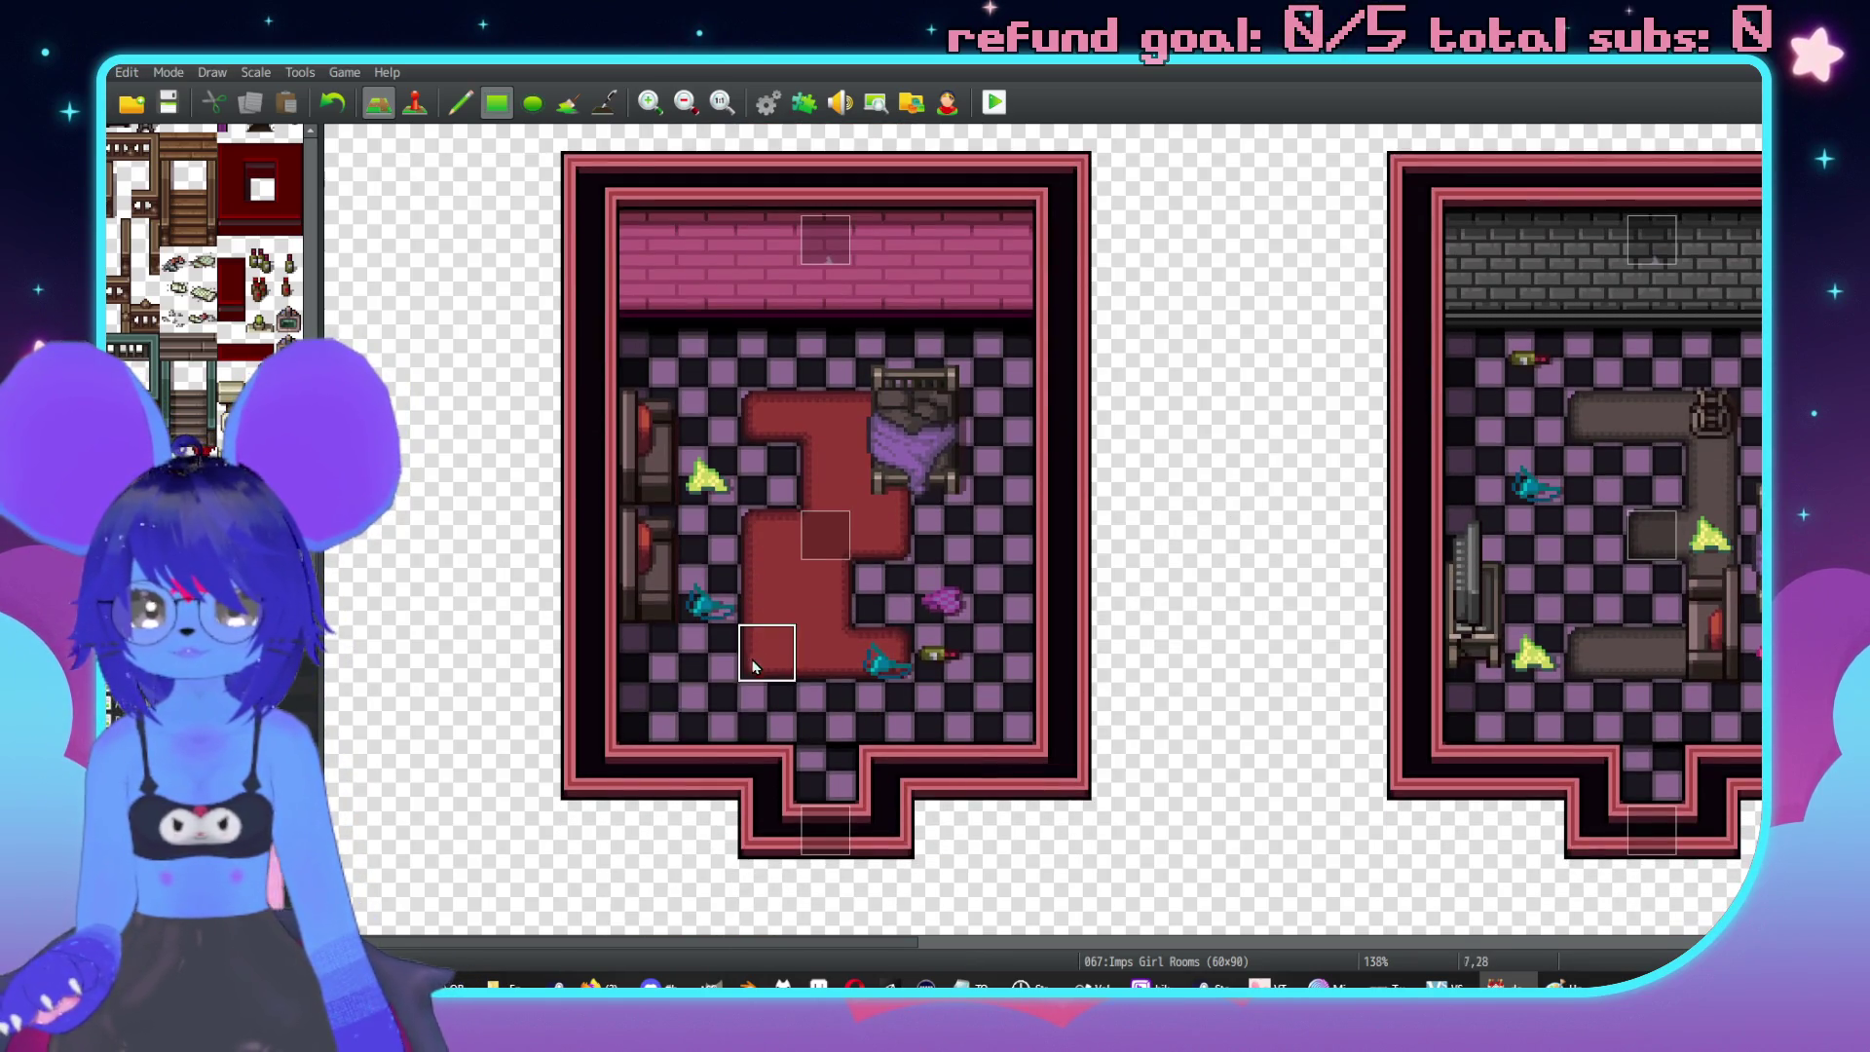
Try teal clothes on the bed, shift them one tile right, then remove them.
{"action": "left_click", "coordinate": [881, 419]}
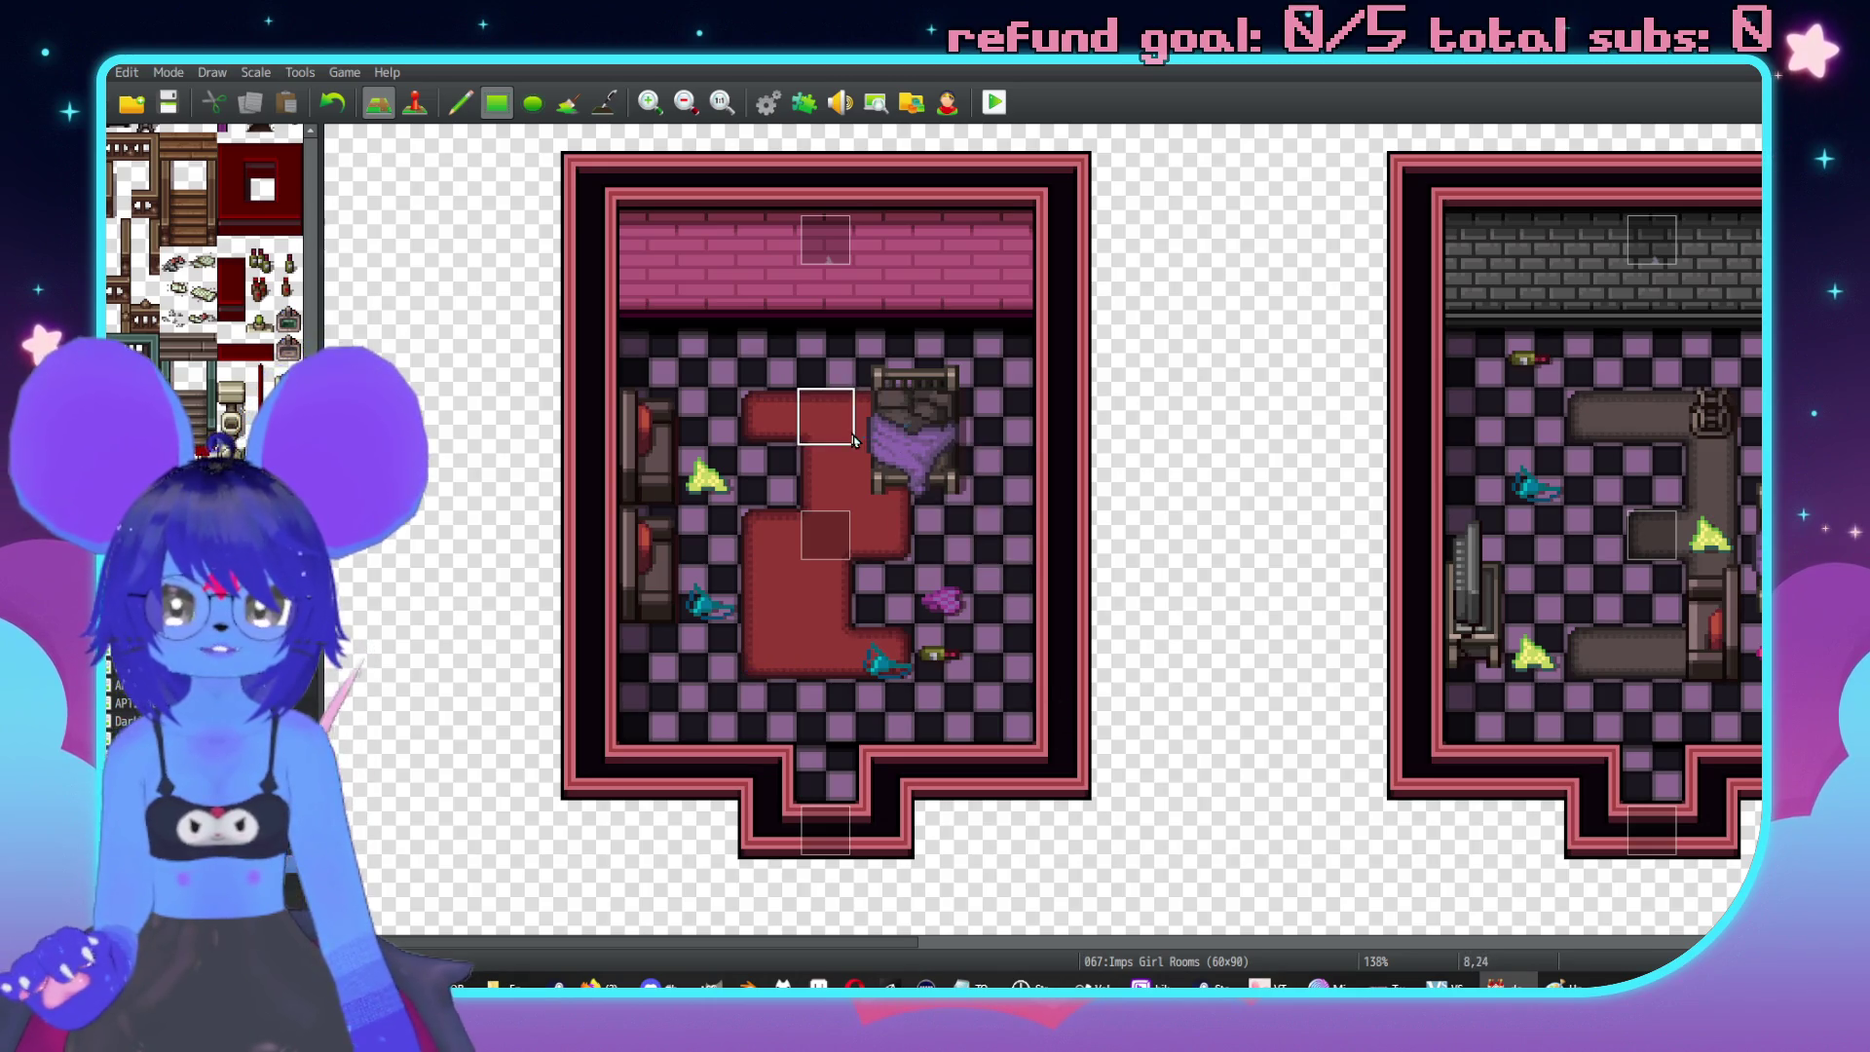
{"action": "left_click_drag", "start_coordinate": [882, 418], "coordinate": [943, 416]}
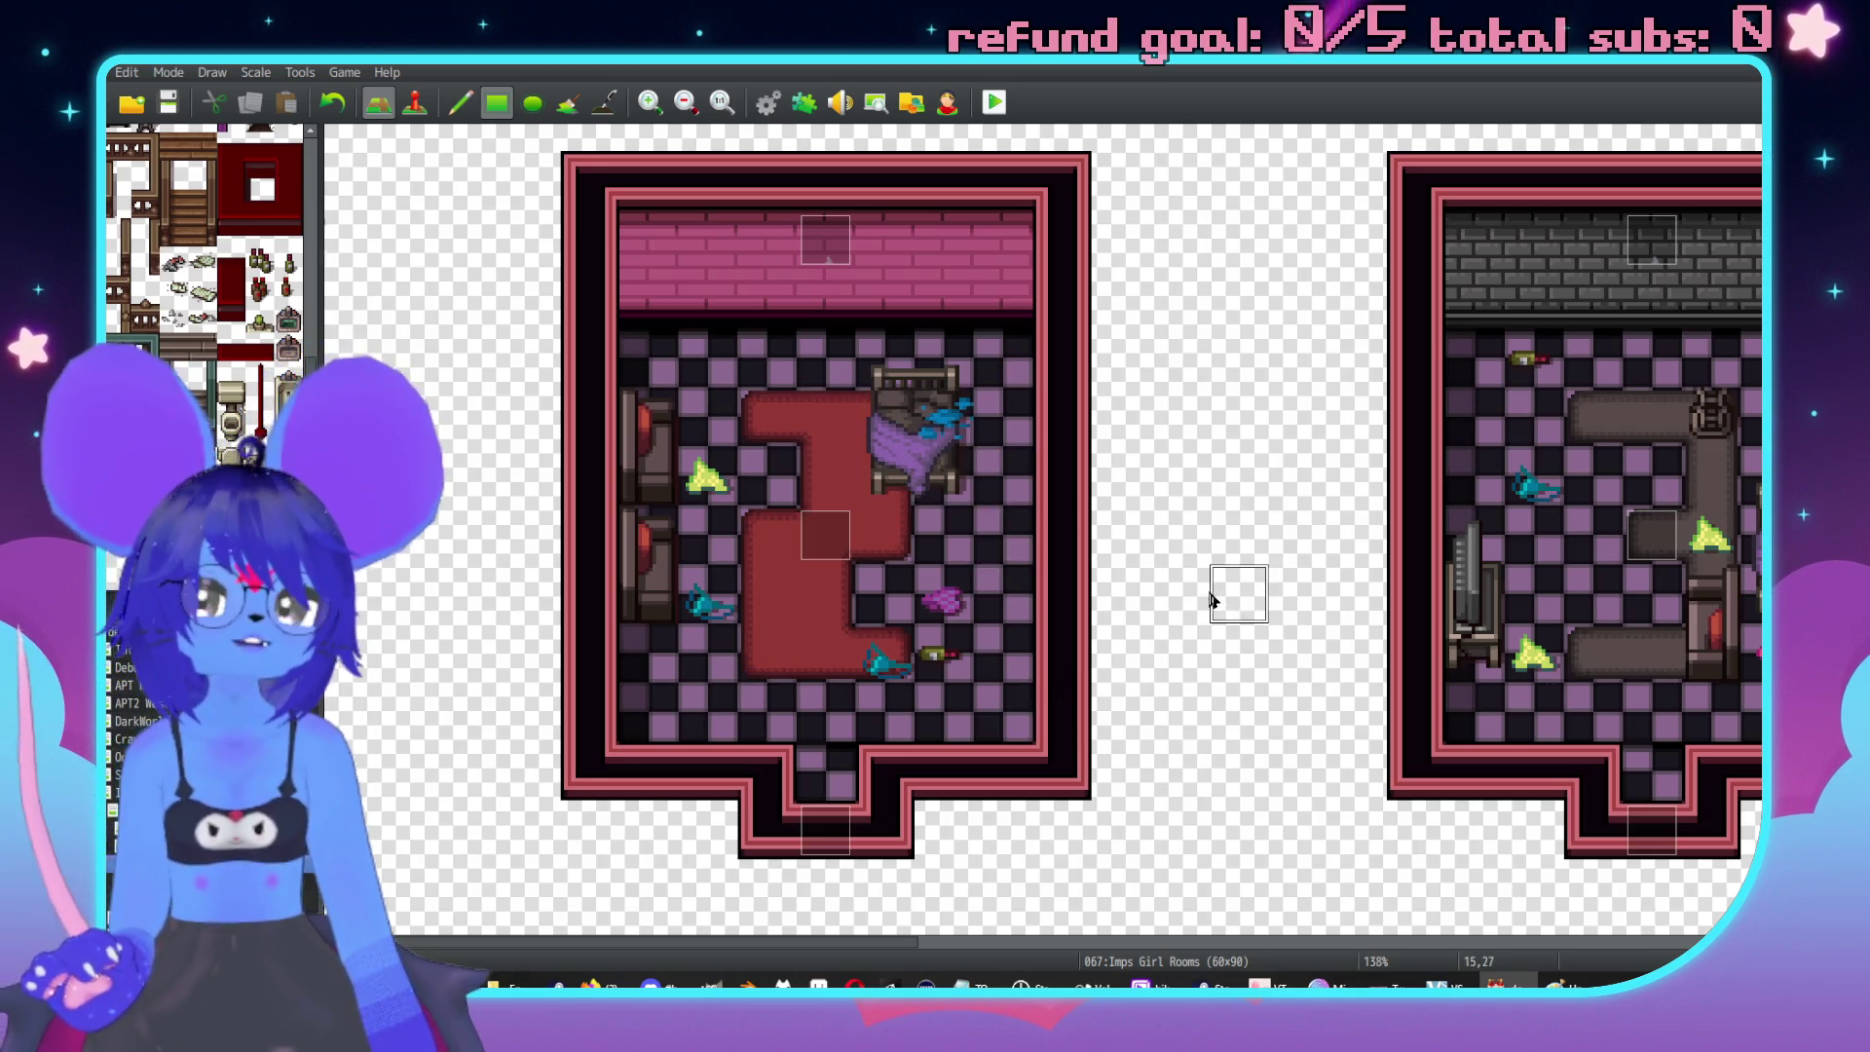
{"action": "key", "text": "ctrl+z"}
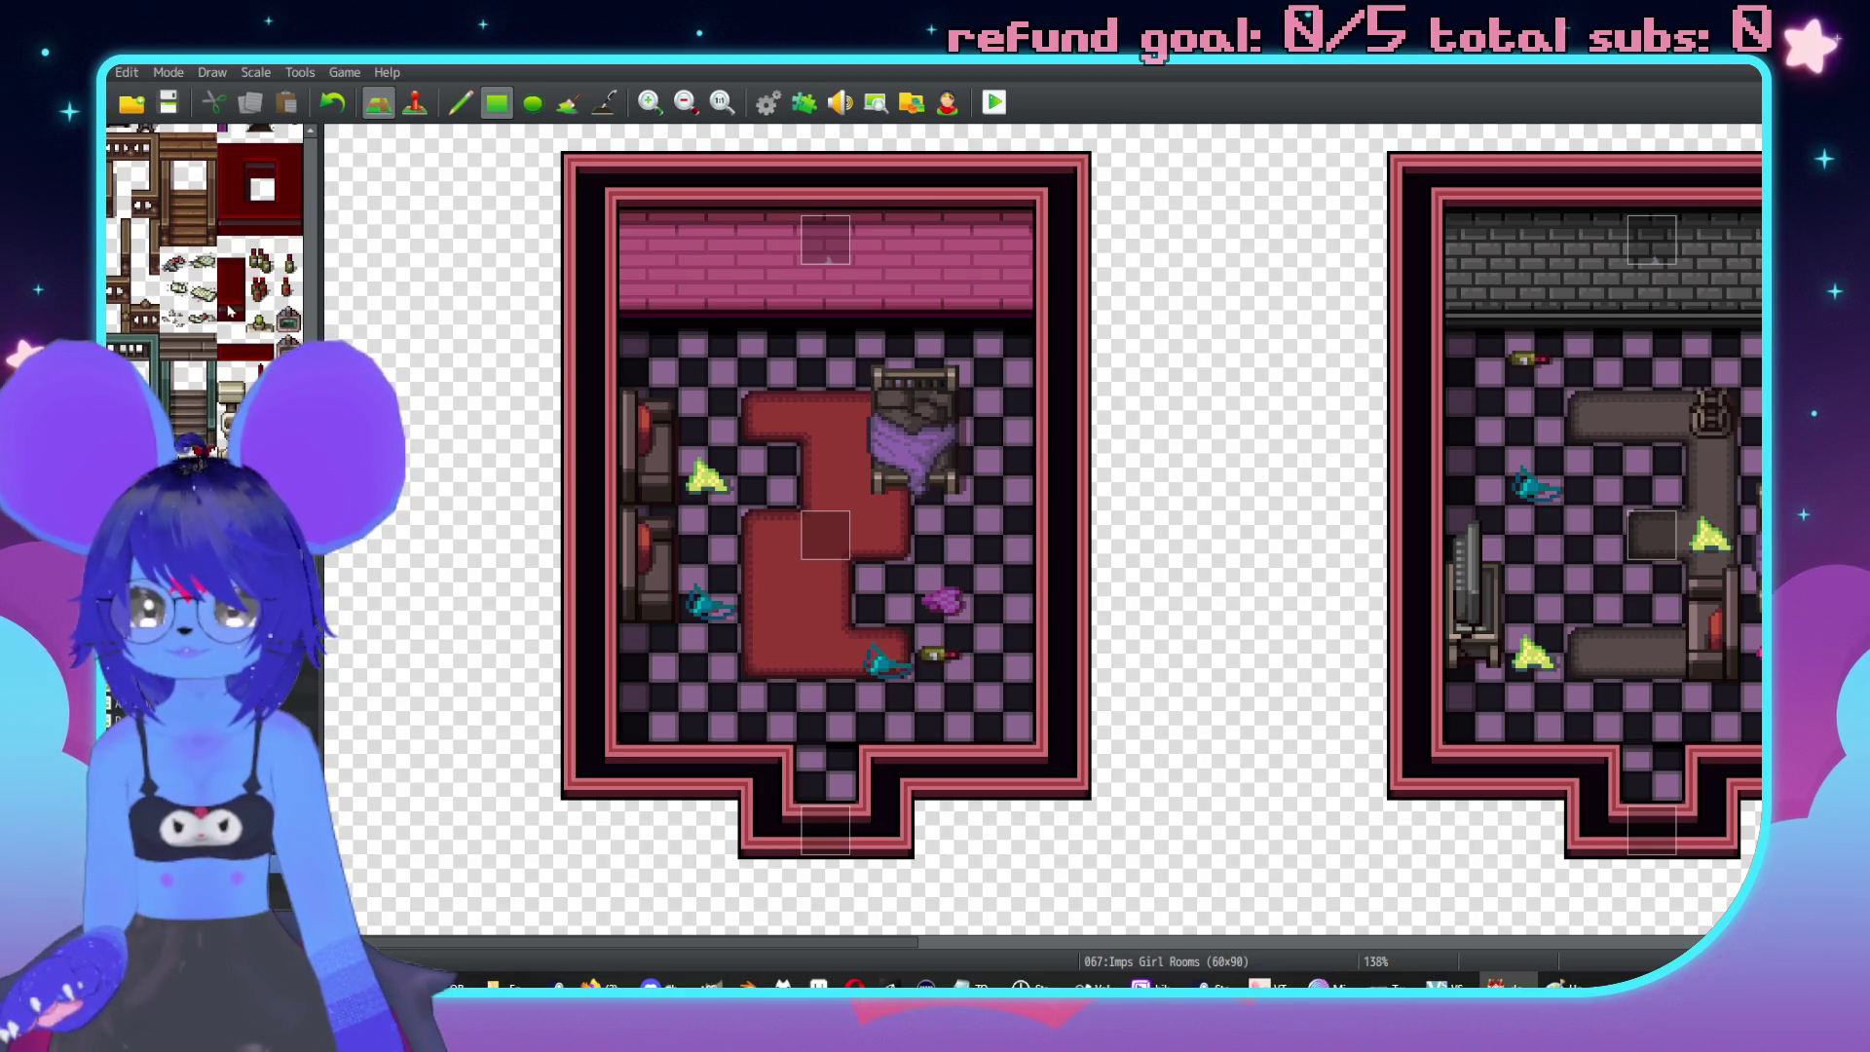
Add a low bench by the pink room's bottom entrance.
{"action": "scroll", "coordinate": [448, 445], "scroll_direction": "up", "scroll_amount": 1}
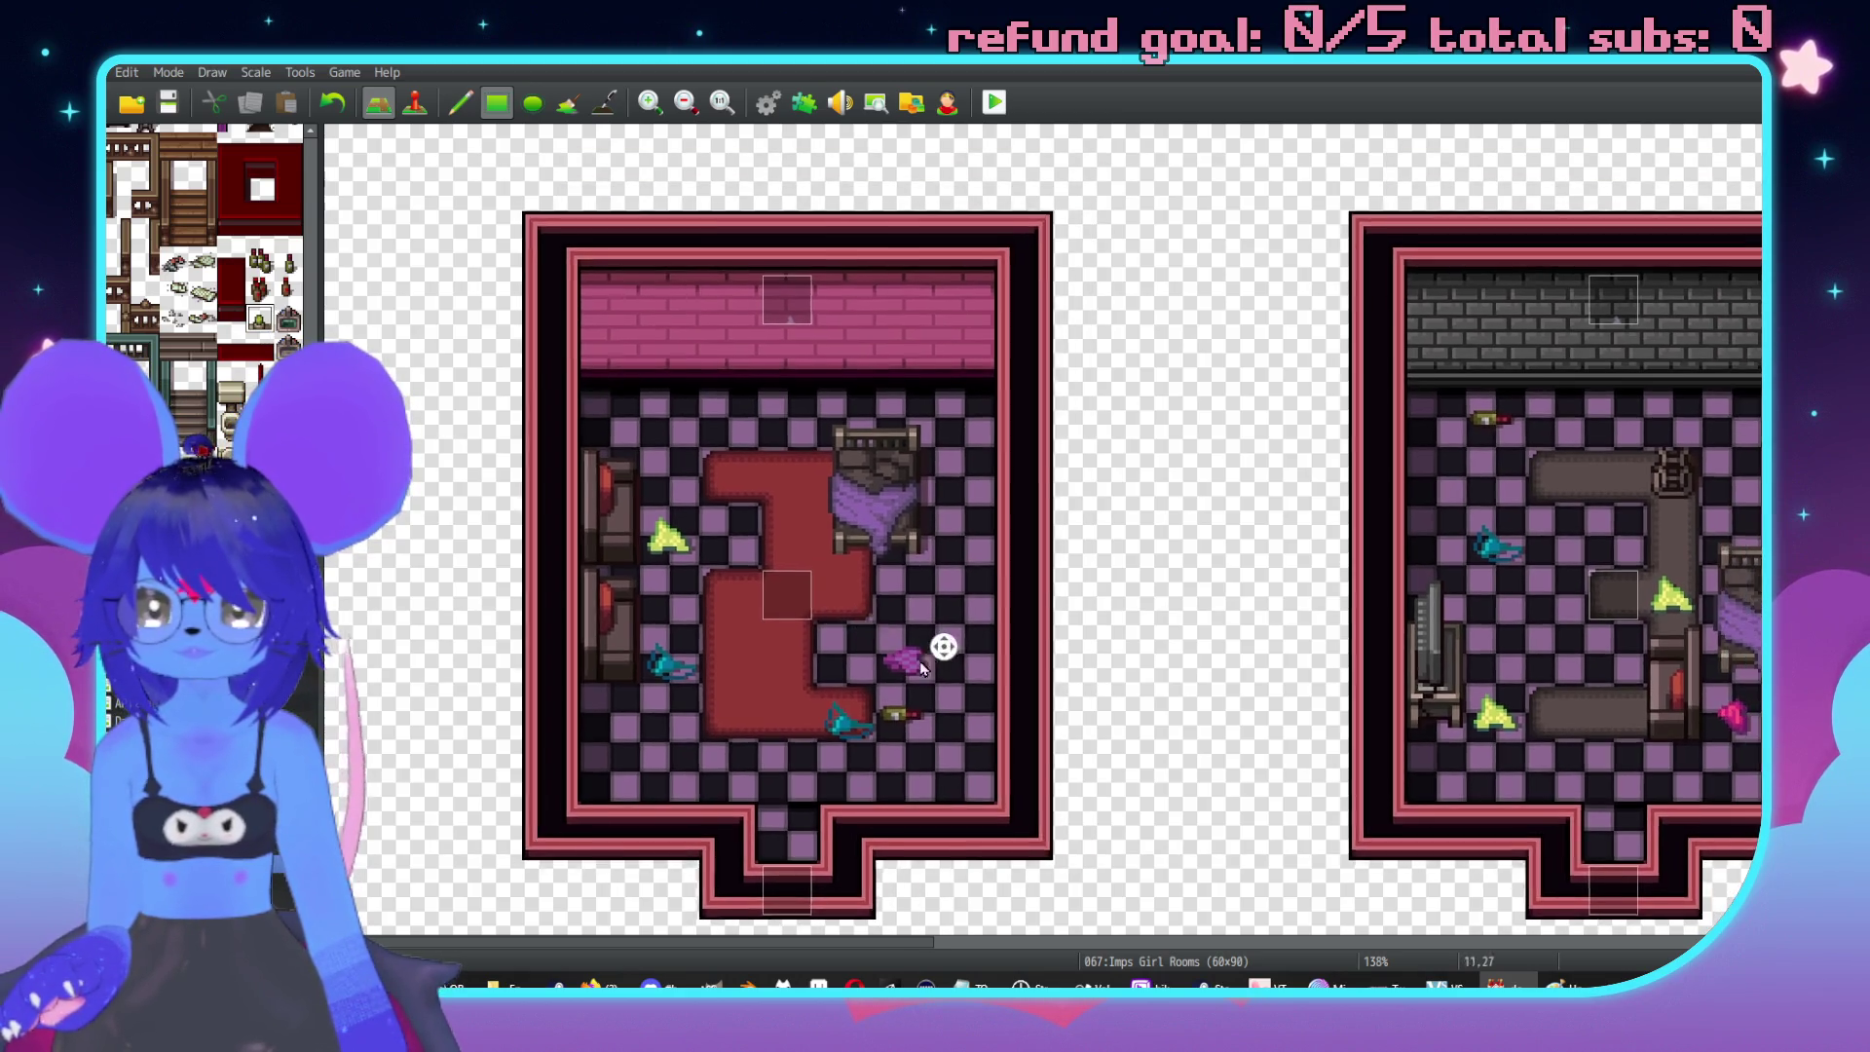
{"action": "scroll", "coordinate": [204, 244], "scroll_direction": "down", "scroll_amount": 10}
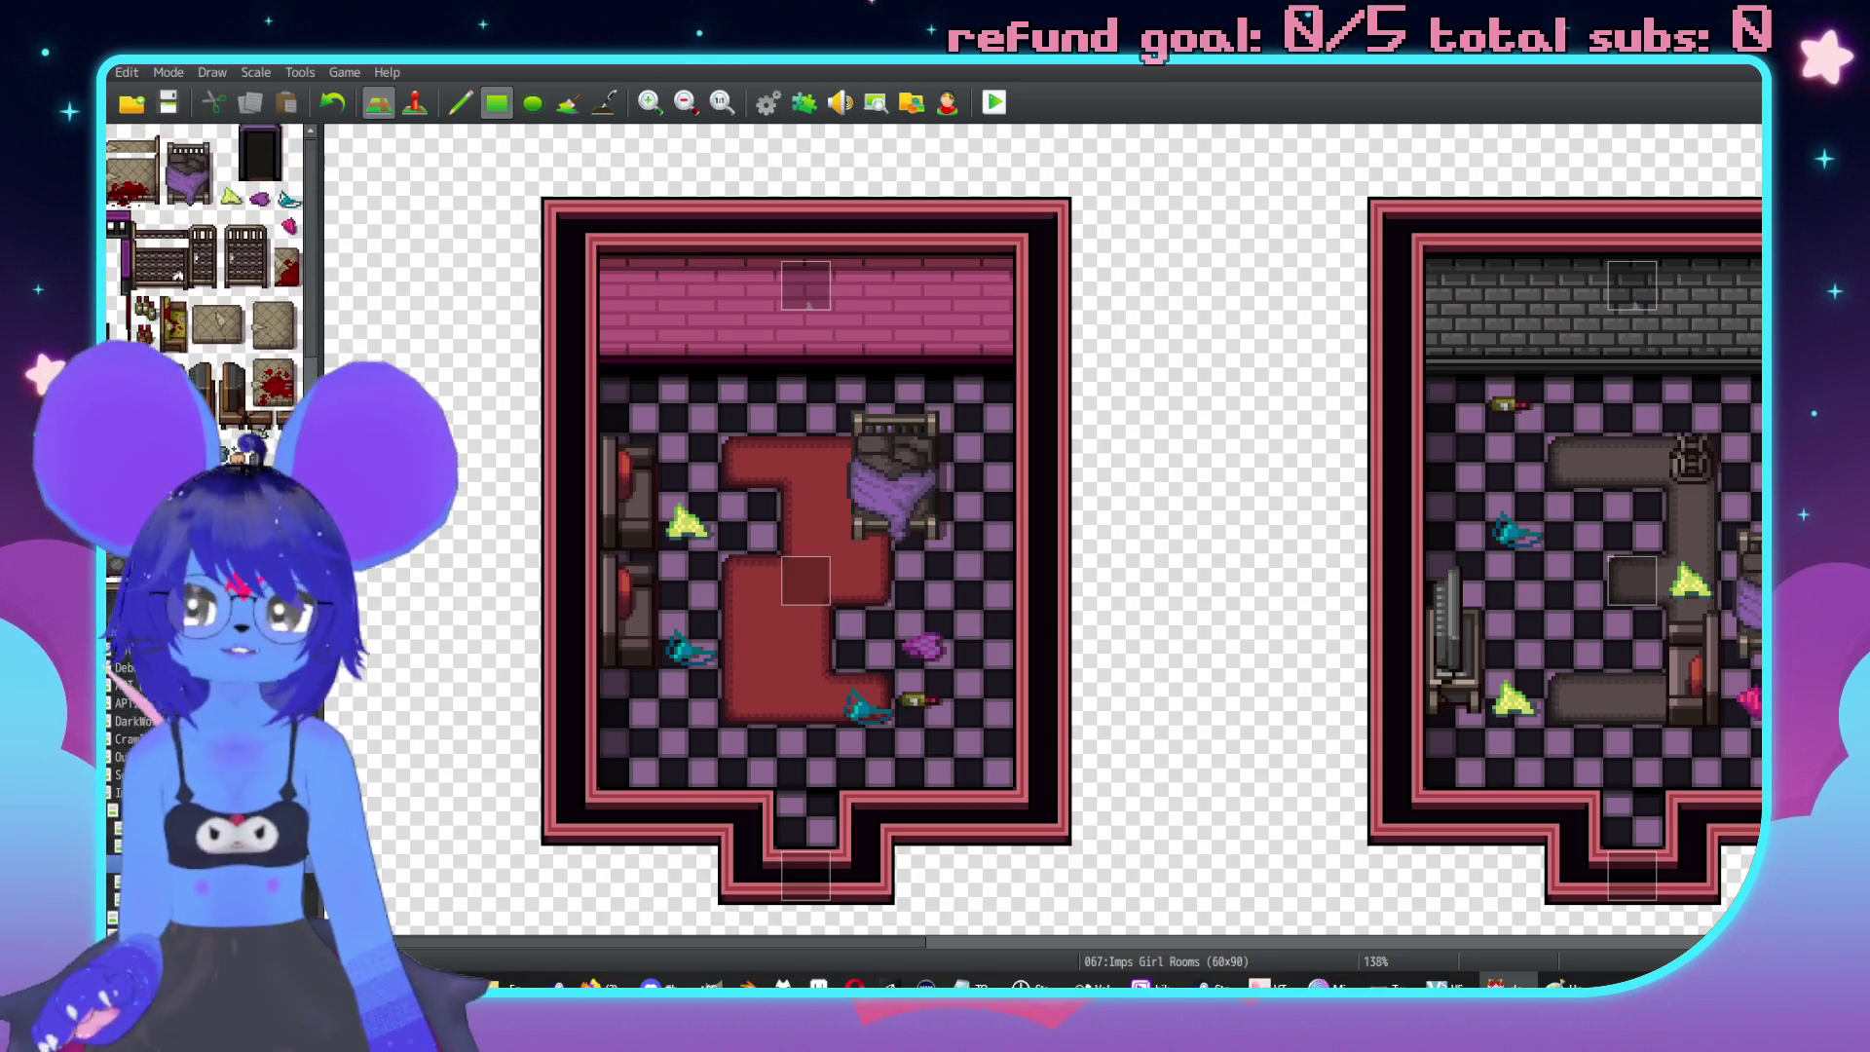
{"action": "scroll", "coordinate": [1248, 487], "scroll_direction": "right", "scroll_amount": 10}
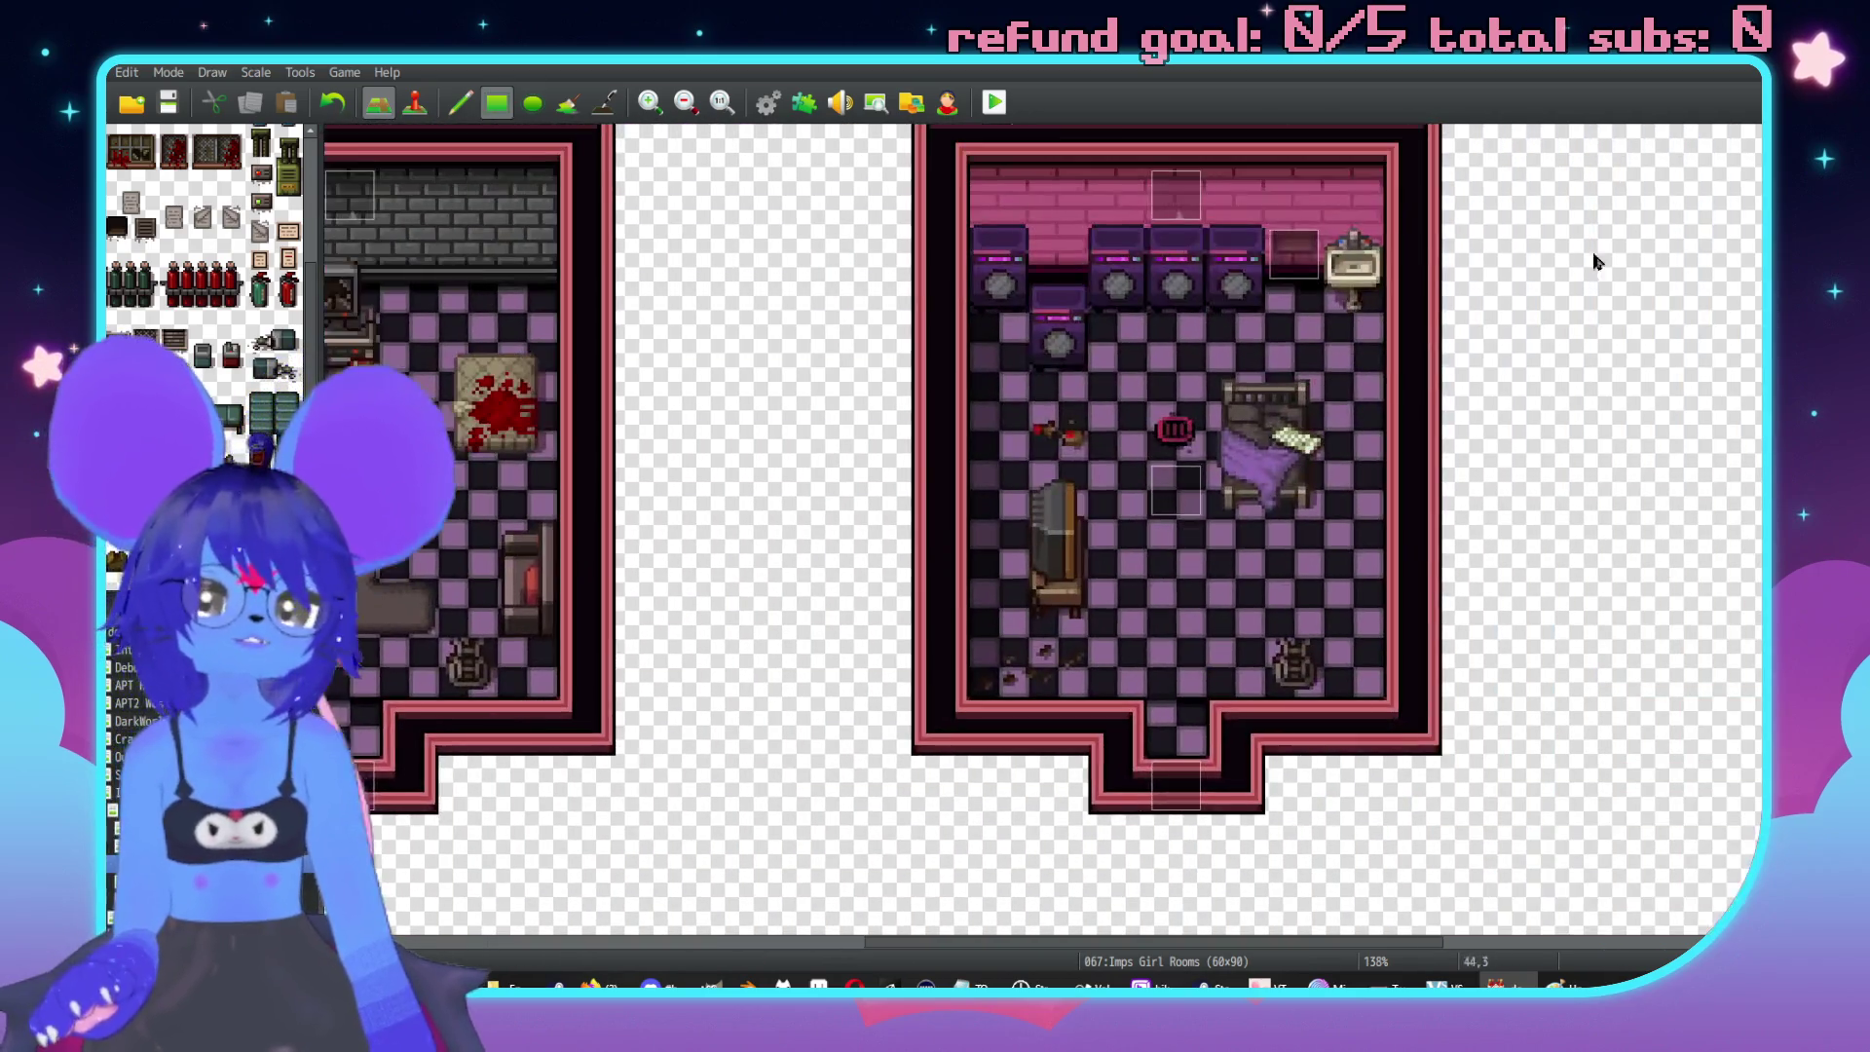
{"action": "scroll", "coordinate": [1052, 424], "scroll_direction": "down", "scroll_amount": 10}
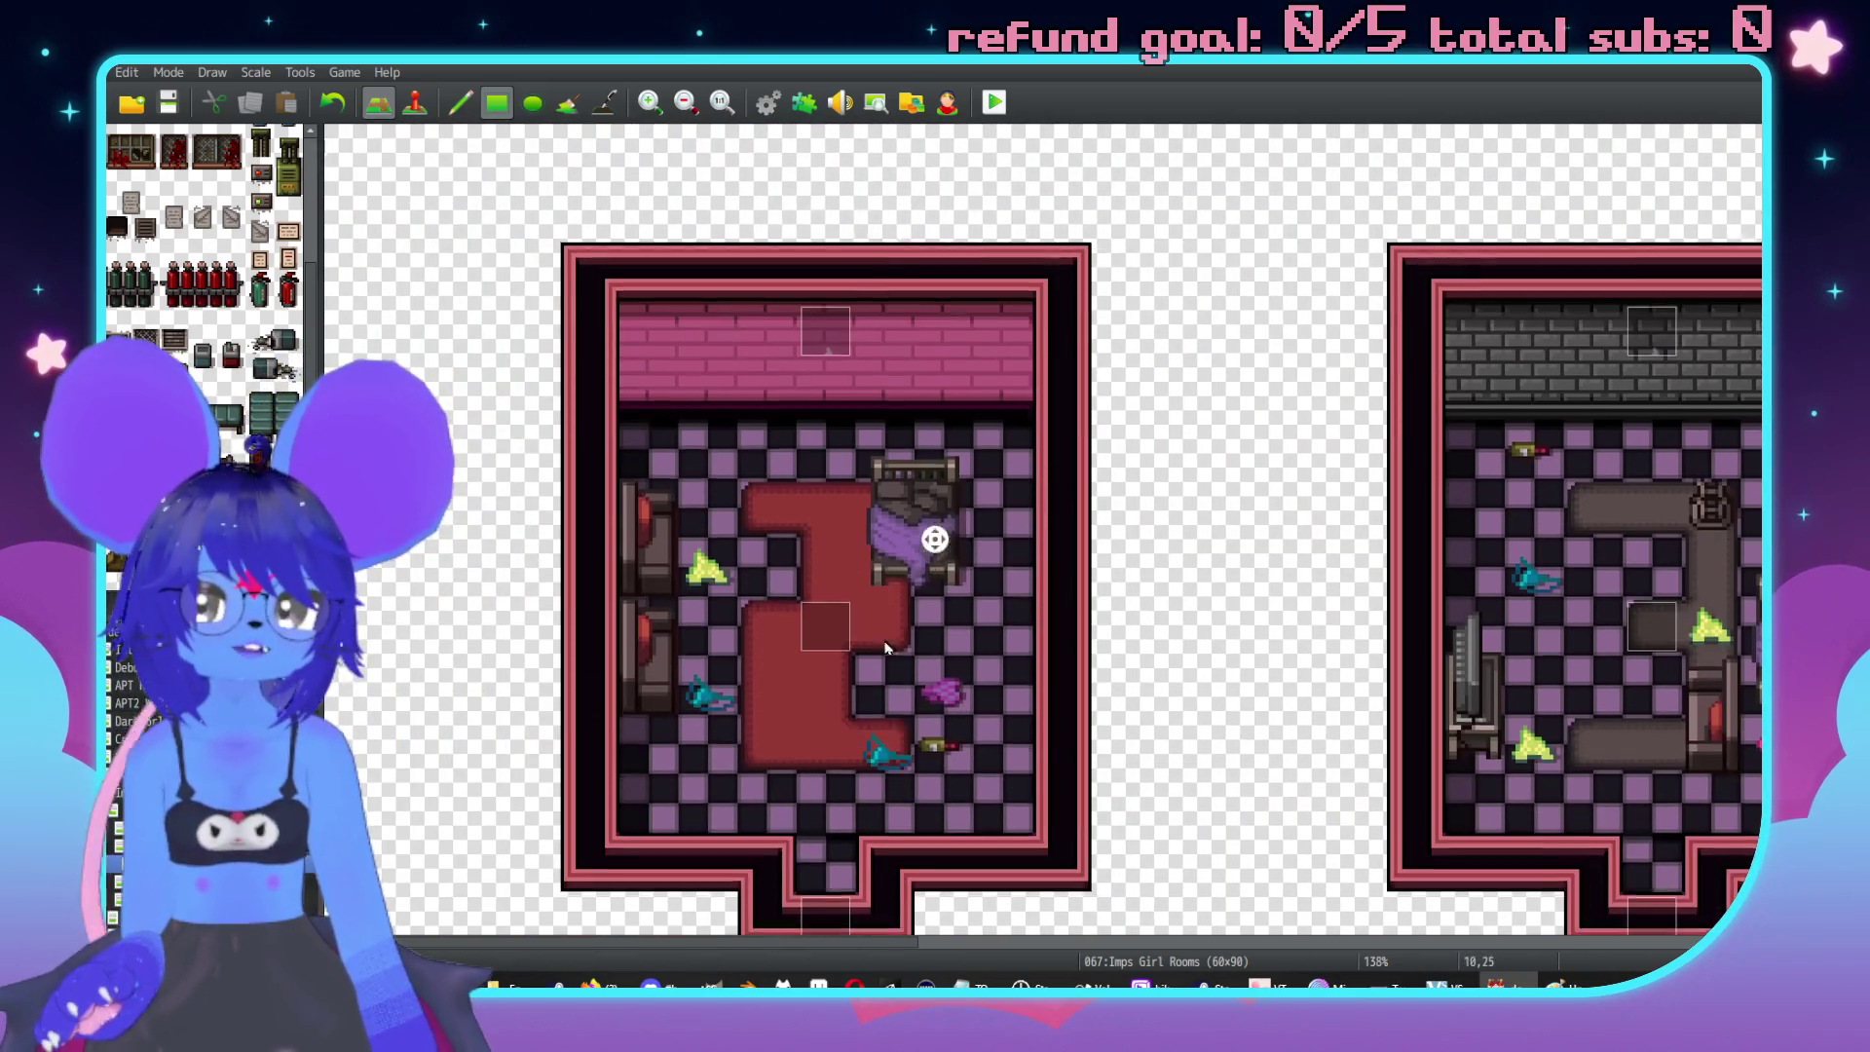
{"action": "scroll", "coordinate": [205, 204], "scroll_direction": "up", "scroll_amount": 5}
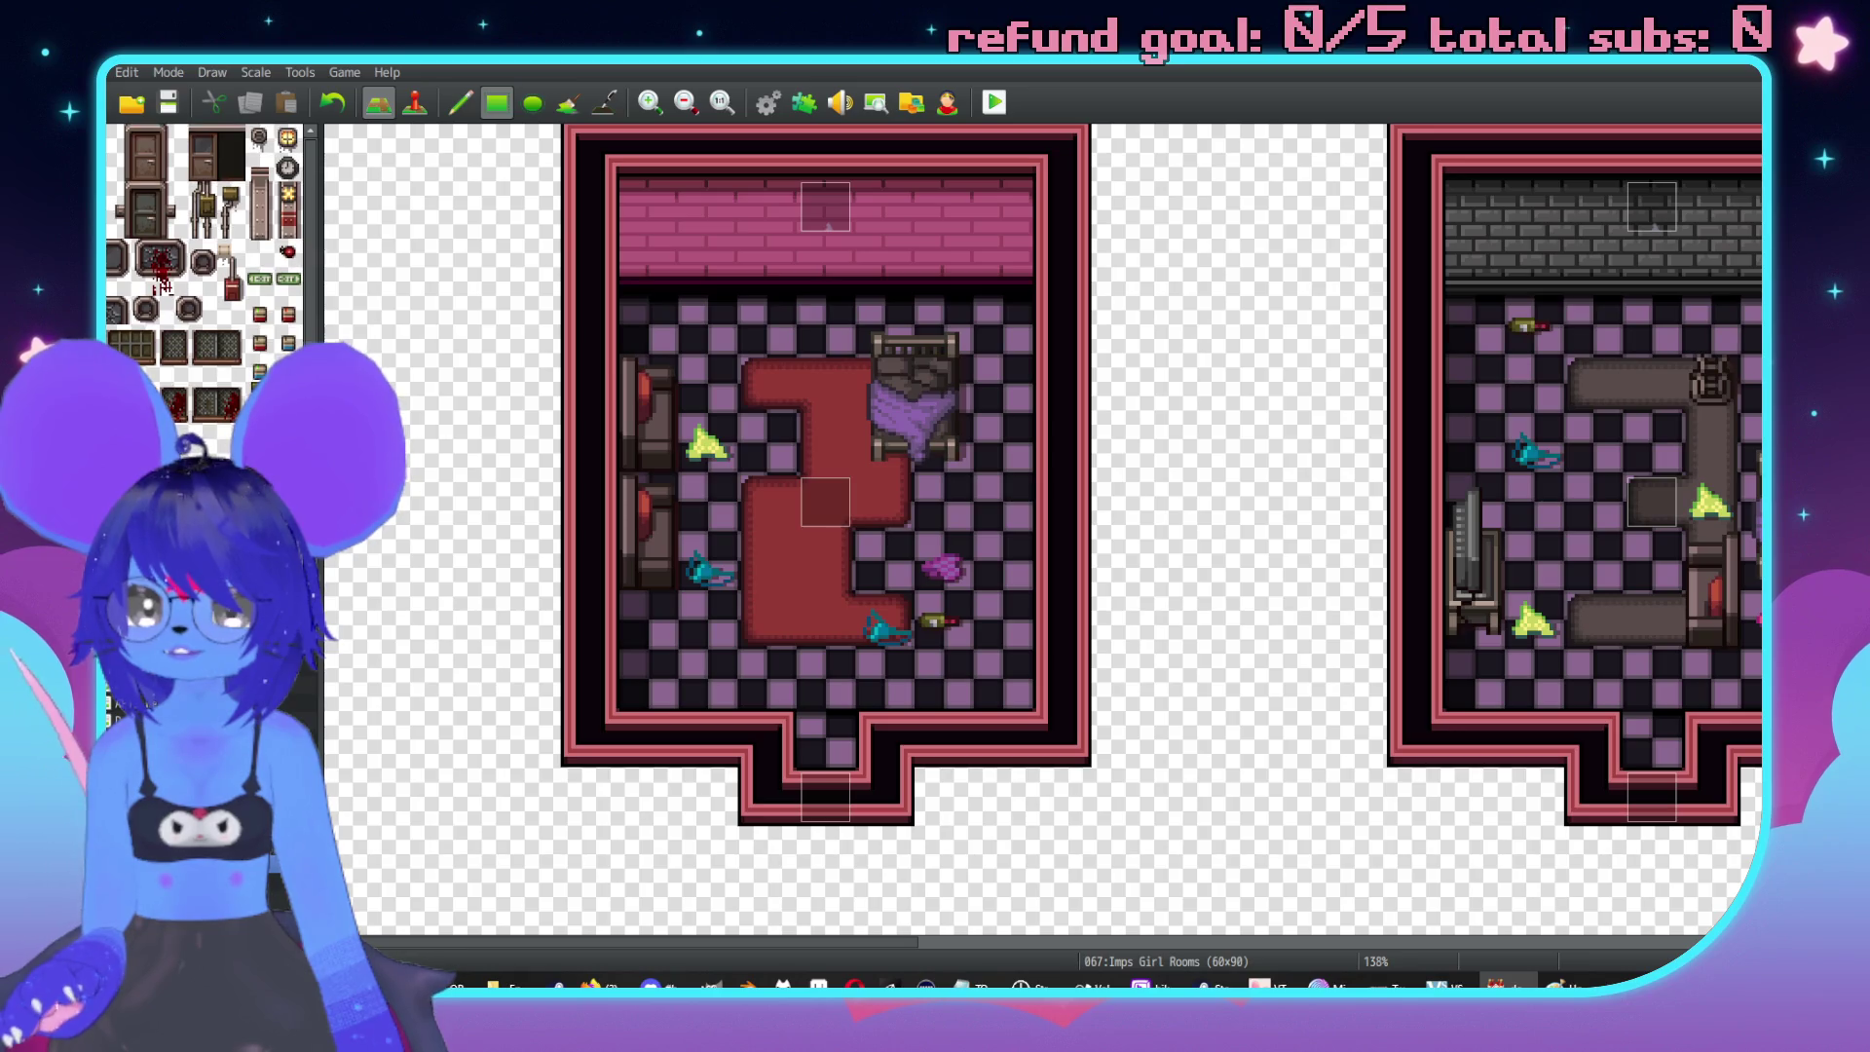
{"action": "scroll", "coordinate": [205, 205], "scroll_direction": "up", "scroll_amount": 10}
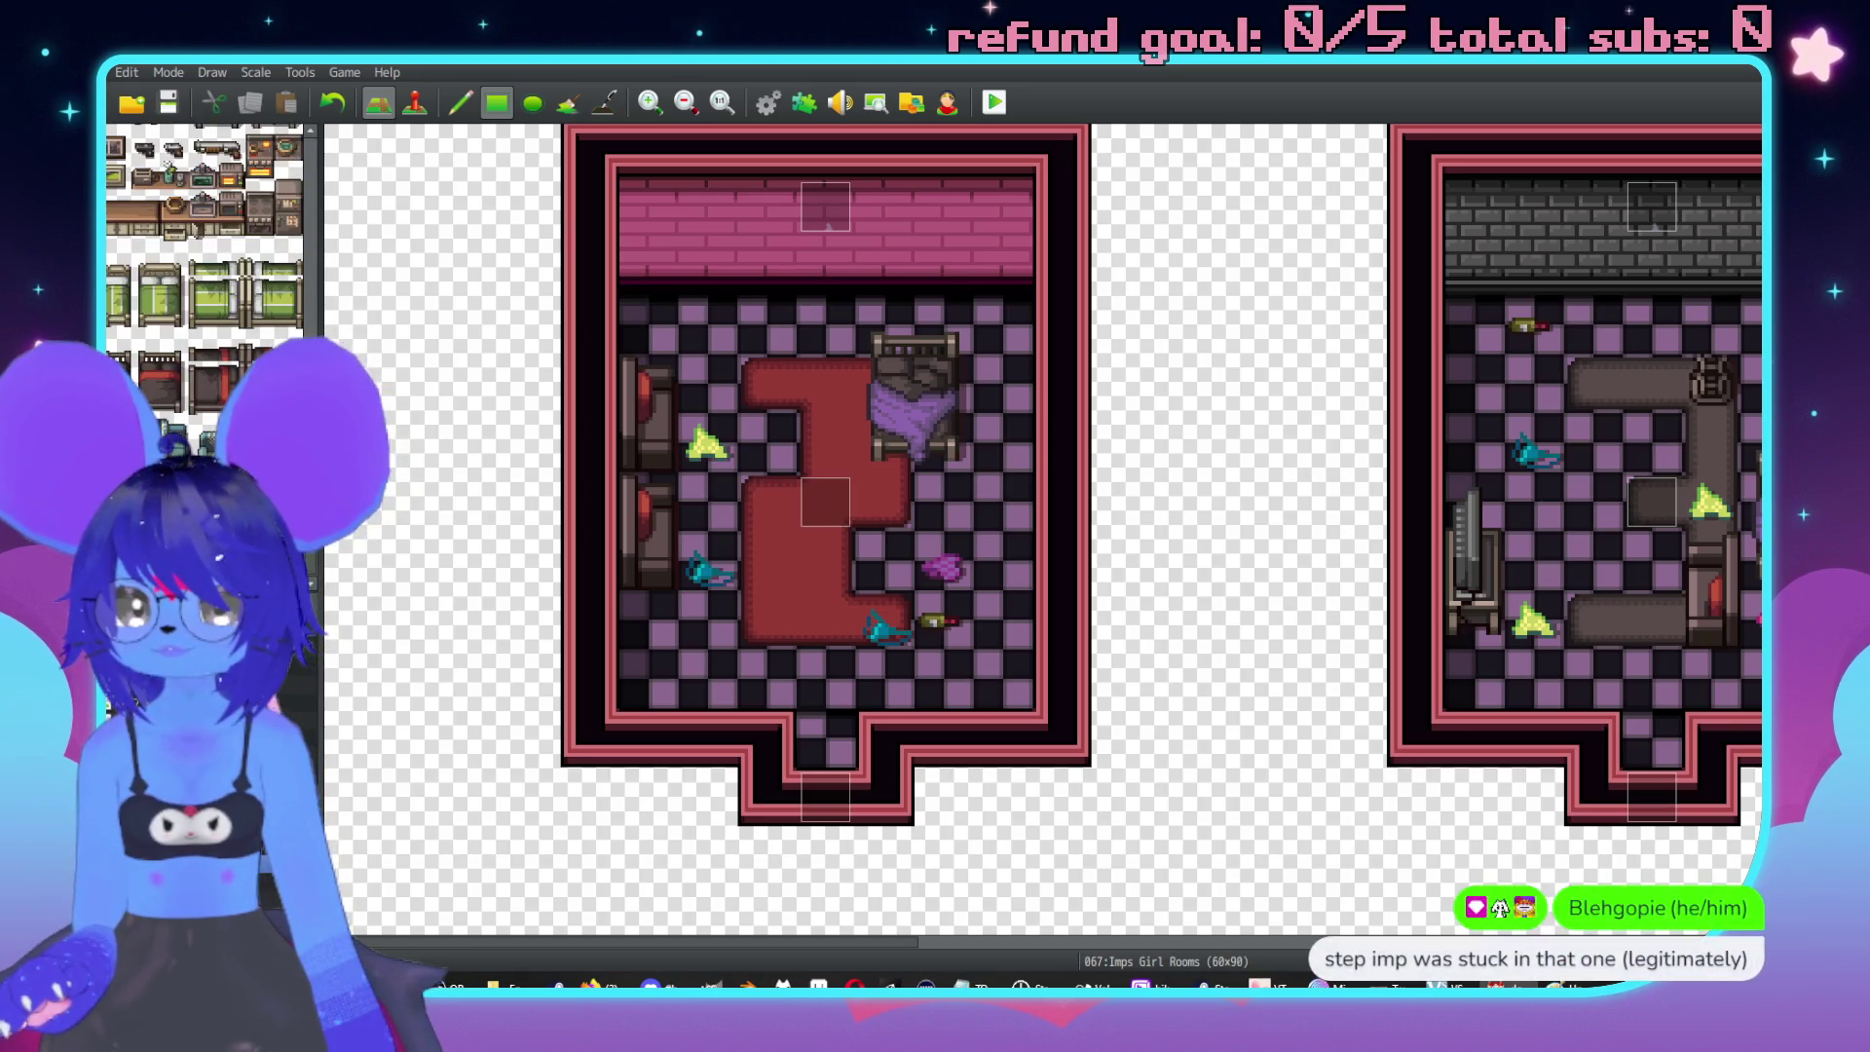
{"action": "left_click", "coordinate": [934, 687]}
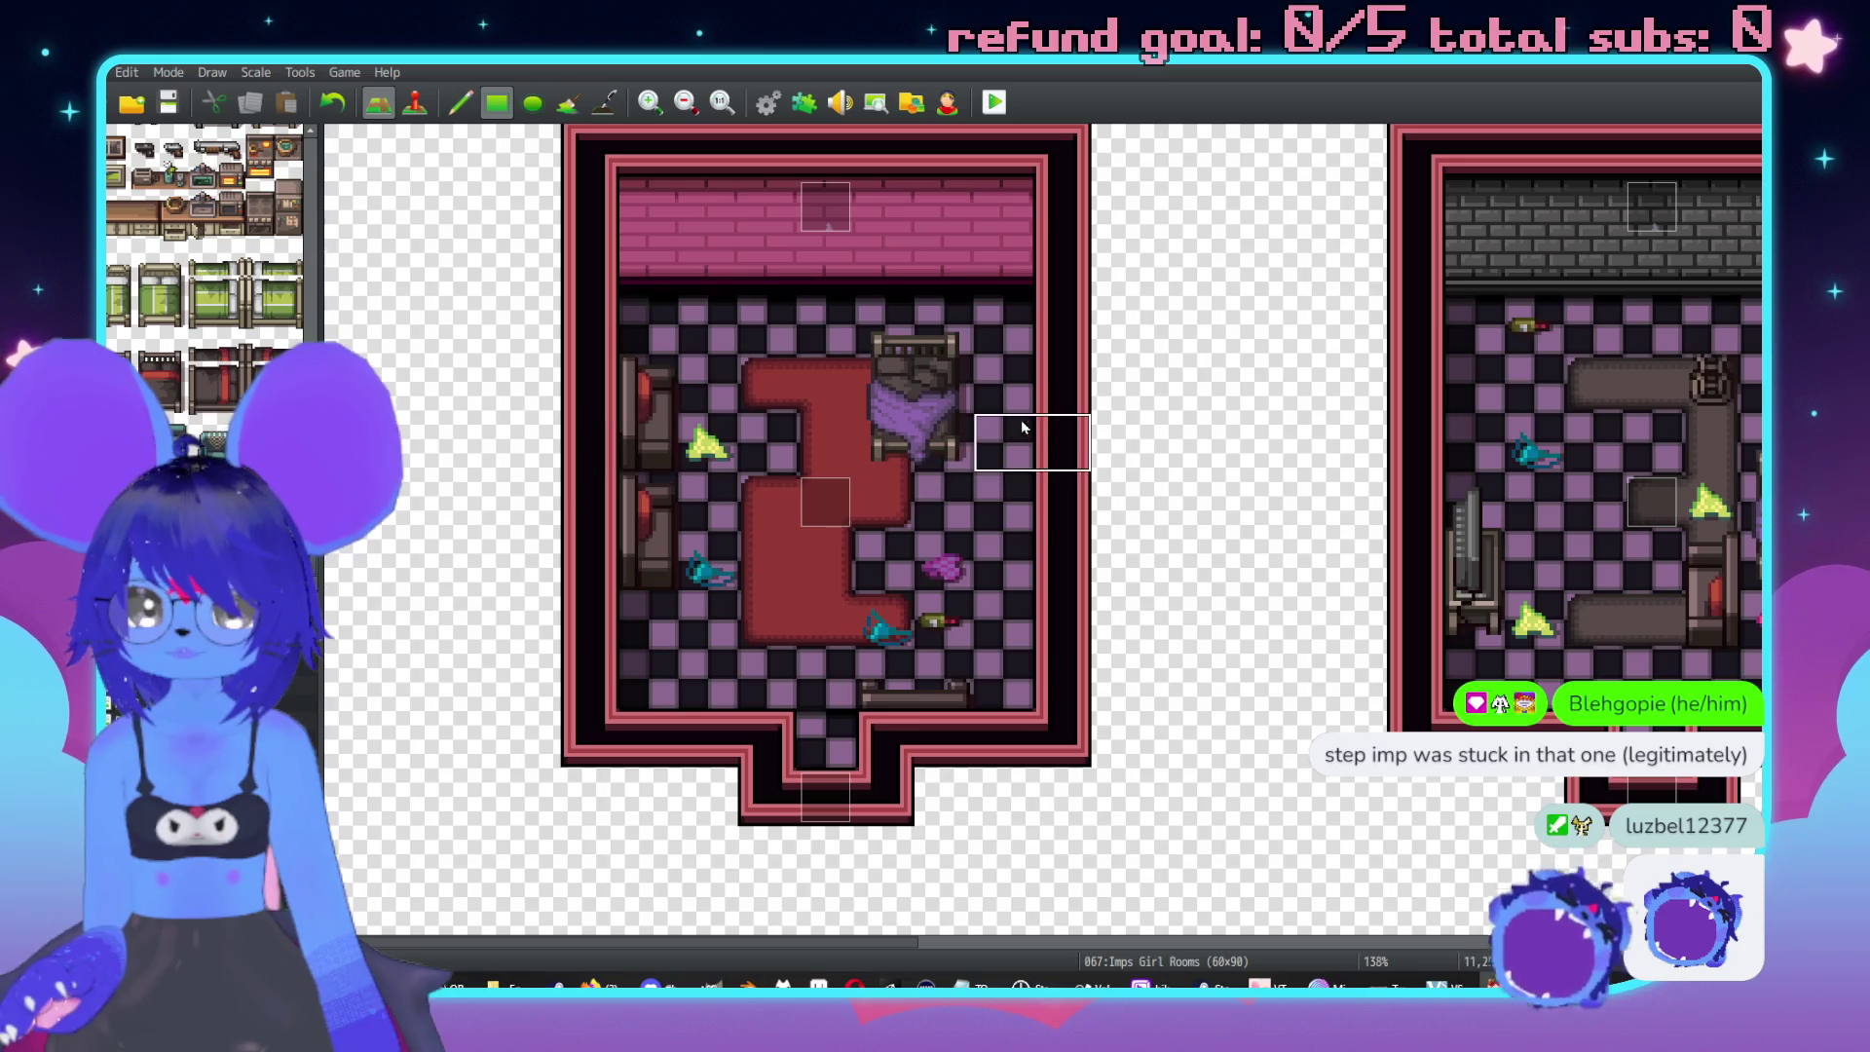
Paint red carpet and checkered floor over the bed to clear it away.
{"action": "left_click_drag", "start_coordinate": [884, 384], "coordinate": [877, 438]}
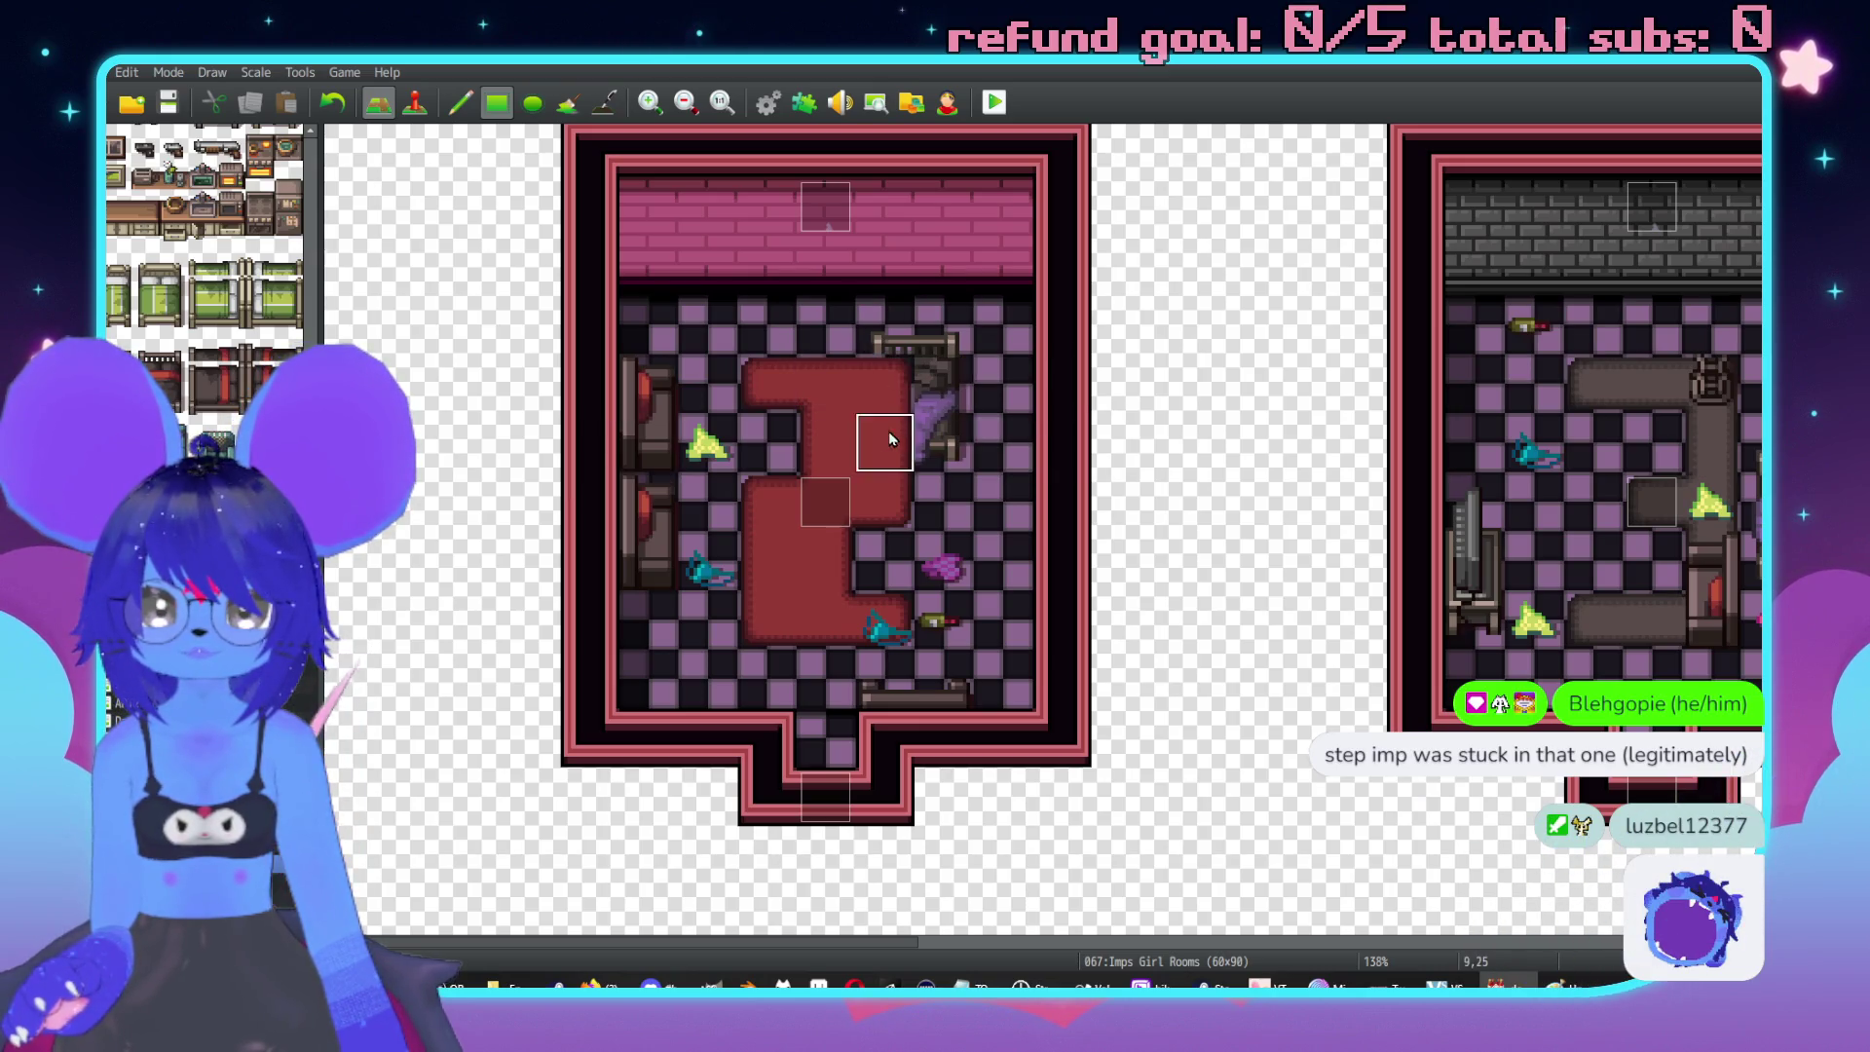
{"action": "mouse_move", "coordinate": [927, 310]}
{"action": "left_mouse_down"}
{"action": "mouse_move", "coordinate": [995, 388]}
{"action": "mouse_move", "coordinate": [938, 440]}
{"action": "left_mouse_up"}
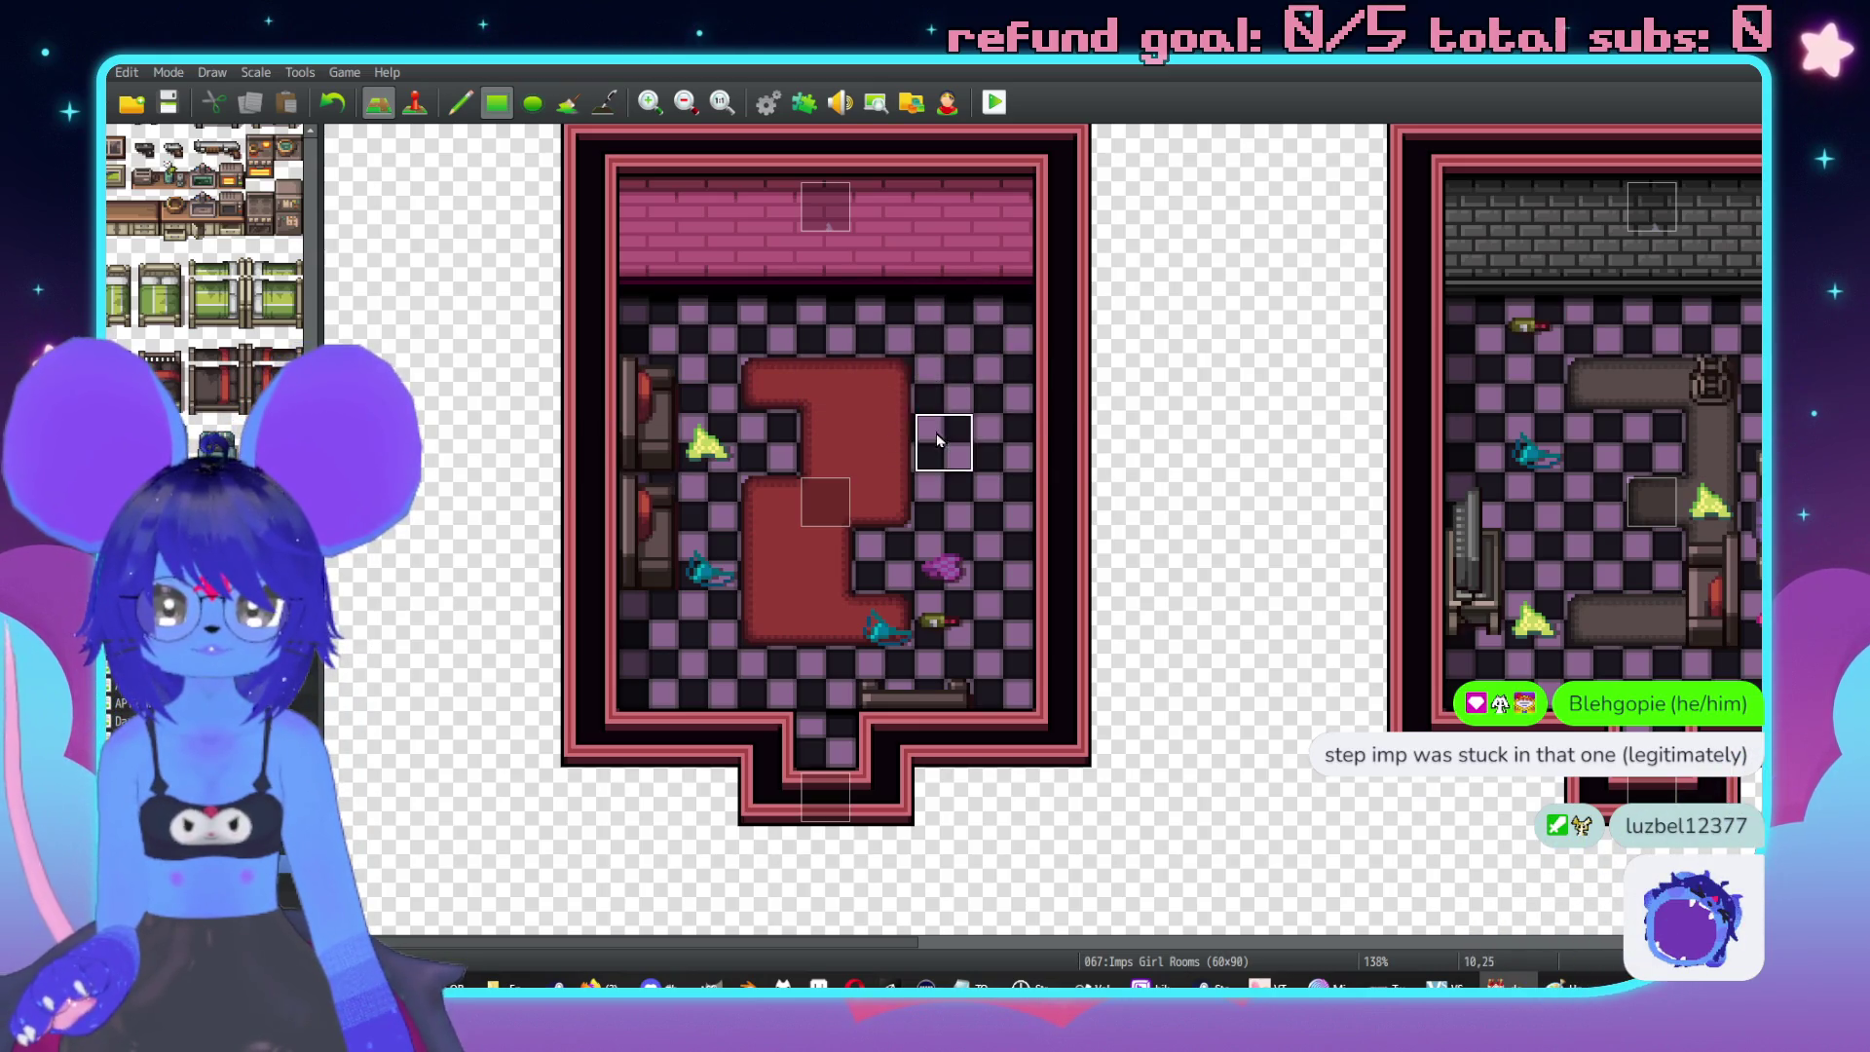
{"action": "scroll", "coordinate": [204, 243], "scroll_direction": "down", "scroll_amount": 5}
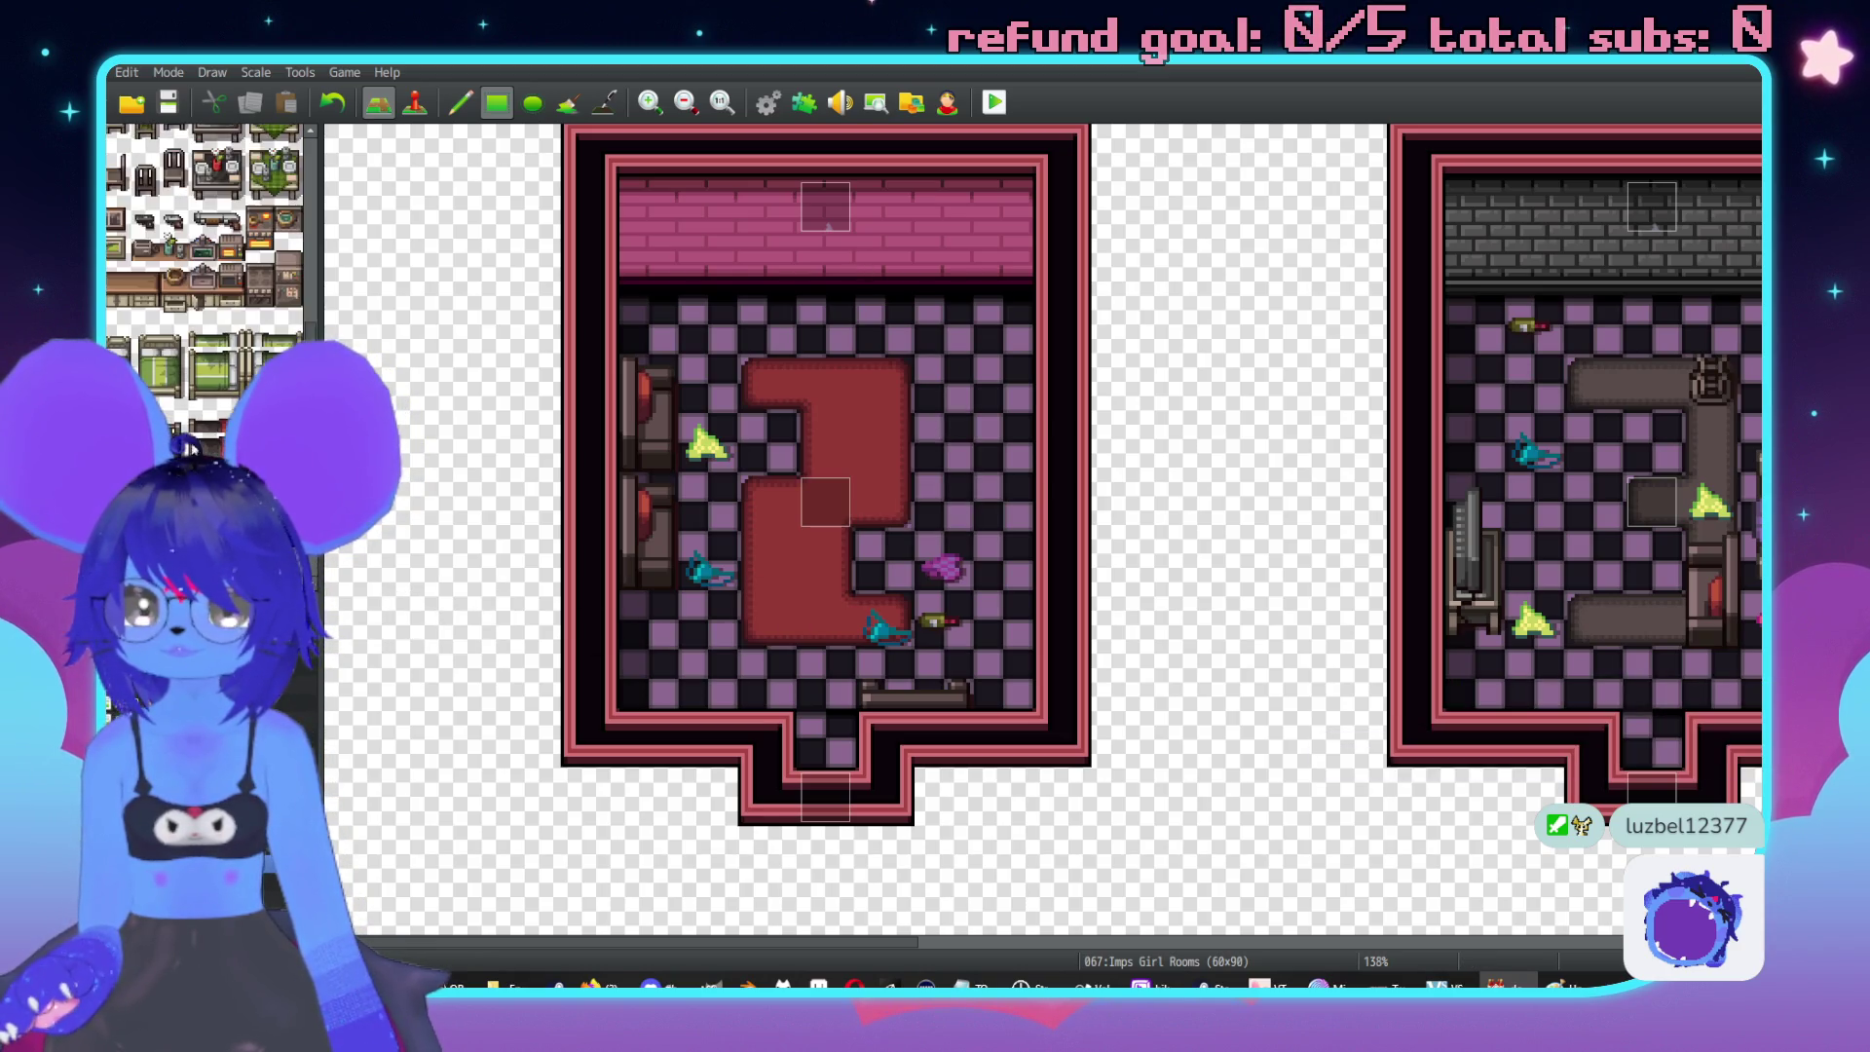
{"action": "scroll", "coordinate": [205, 243], "scroll_direction": "down", "scroll_amount": 5}
{"action": "scroll", "coordinate": [168, 355], "scroll_direction": "up", "scroll_amount": 10}
{"action": "scroll", "coordinate": [167, 355], "scroll_direction": "down", "scroll_amount": 5}
{"action": "scroll", "coordinate": [204, 243], "scroll_direction": "down", "scroll_amount": 10}
{"action": "scroll", "coordinate": [186, 360], "scroll_direction": "up", "scroll_amount": 10}
Stamp the purple bed onto the middle of the rug, undoing a stray left-wall tile.
{"action": "left_click_drag", "start_coordinate": [178, 153], "coordinate": [202, 195]}
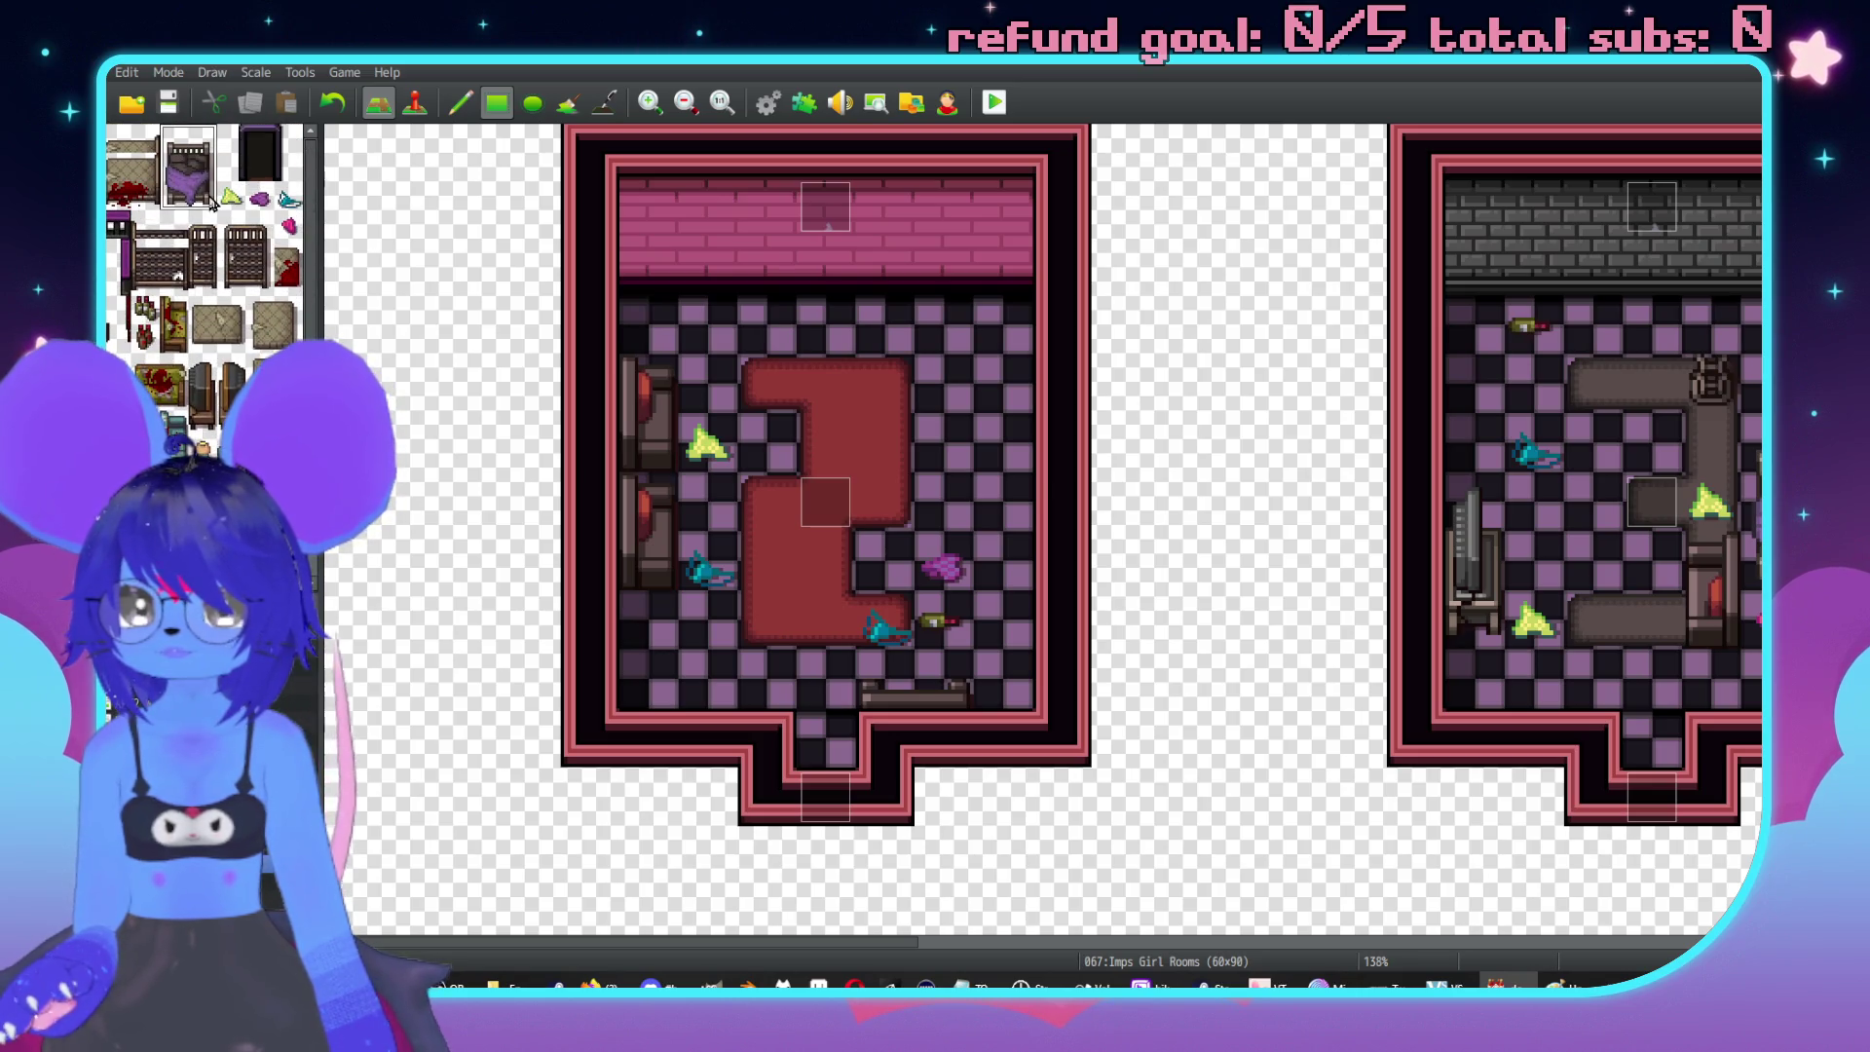
{"action": "left_click", "coordinate": [830, 428]}
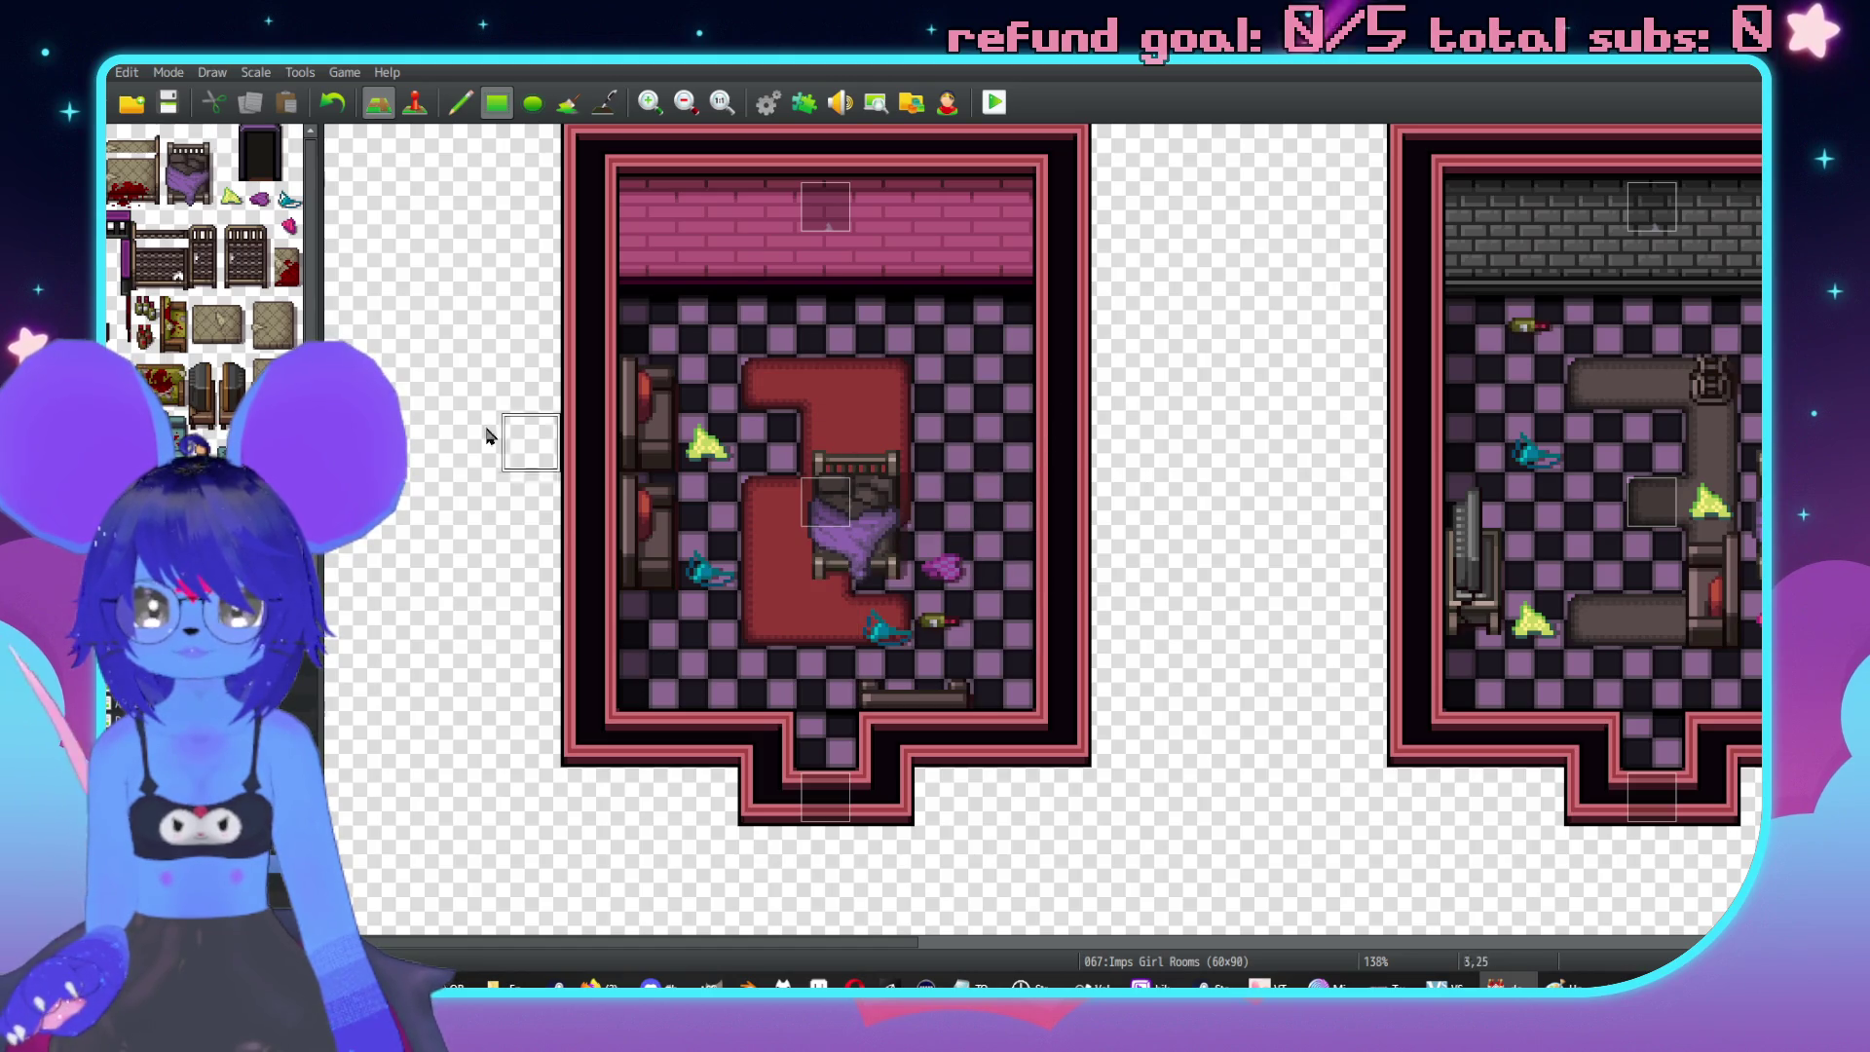
{"action": "left_click", "coordinate": [605, 504]}
{"action": "key", "text": "ctrl+z"}
Add a second dresser on the left wall with a red stool between them.
{"action": "left_click", "coordinate": [648, 560]}
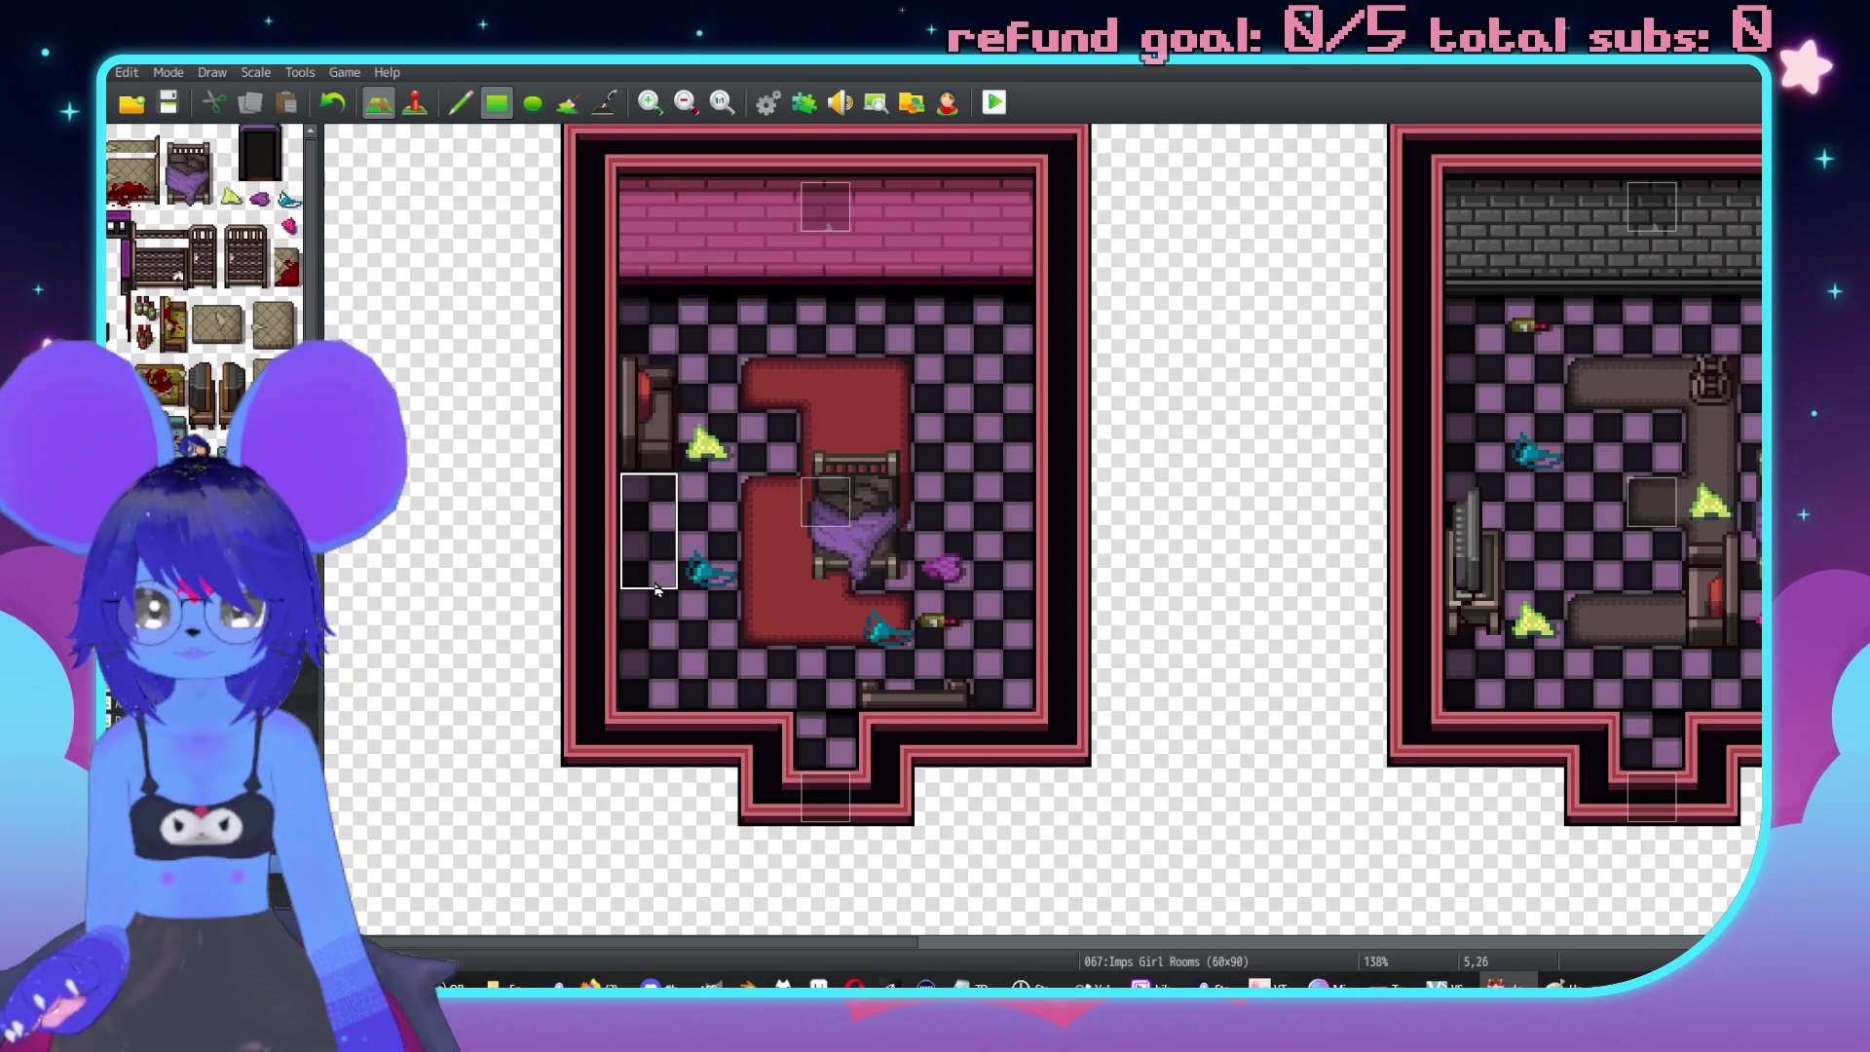
{"action": "left_click", "coordinate": [651, 628]}
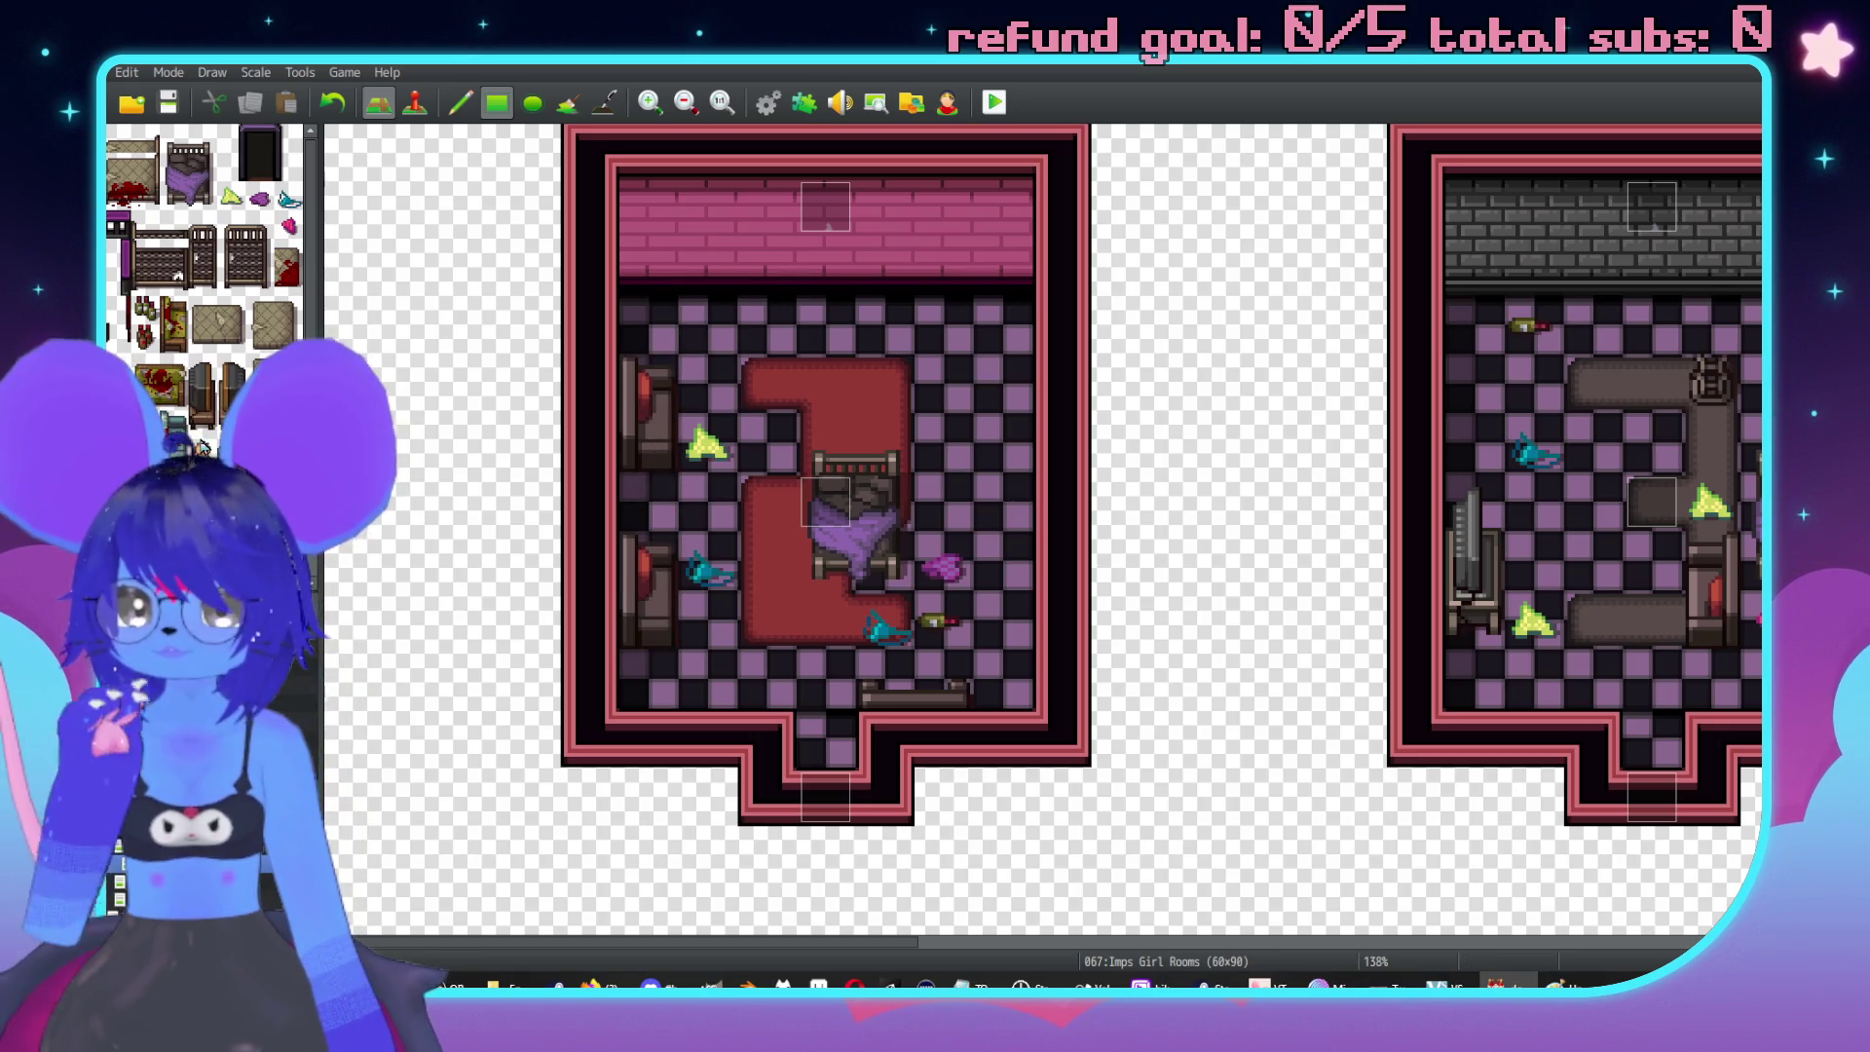
{"action": "left_click", "coordinate": [647, 494]}
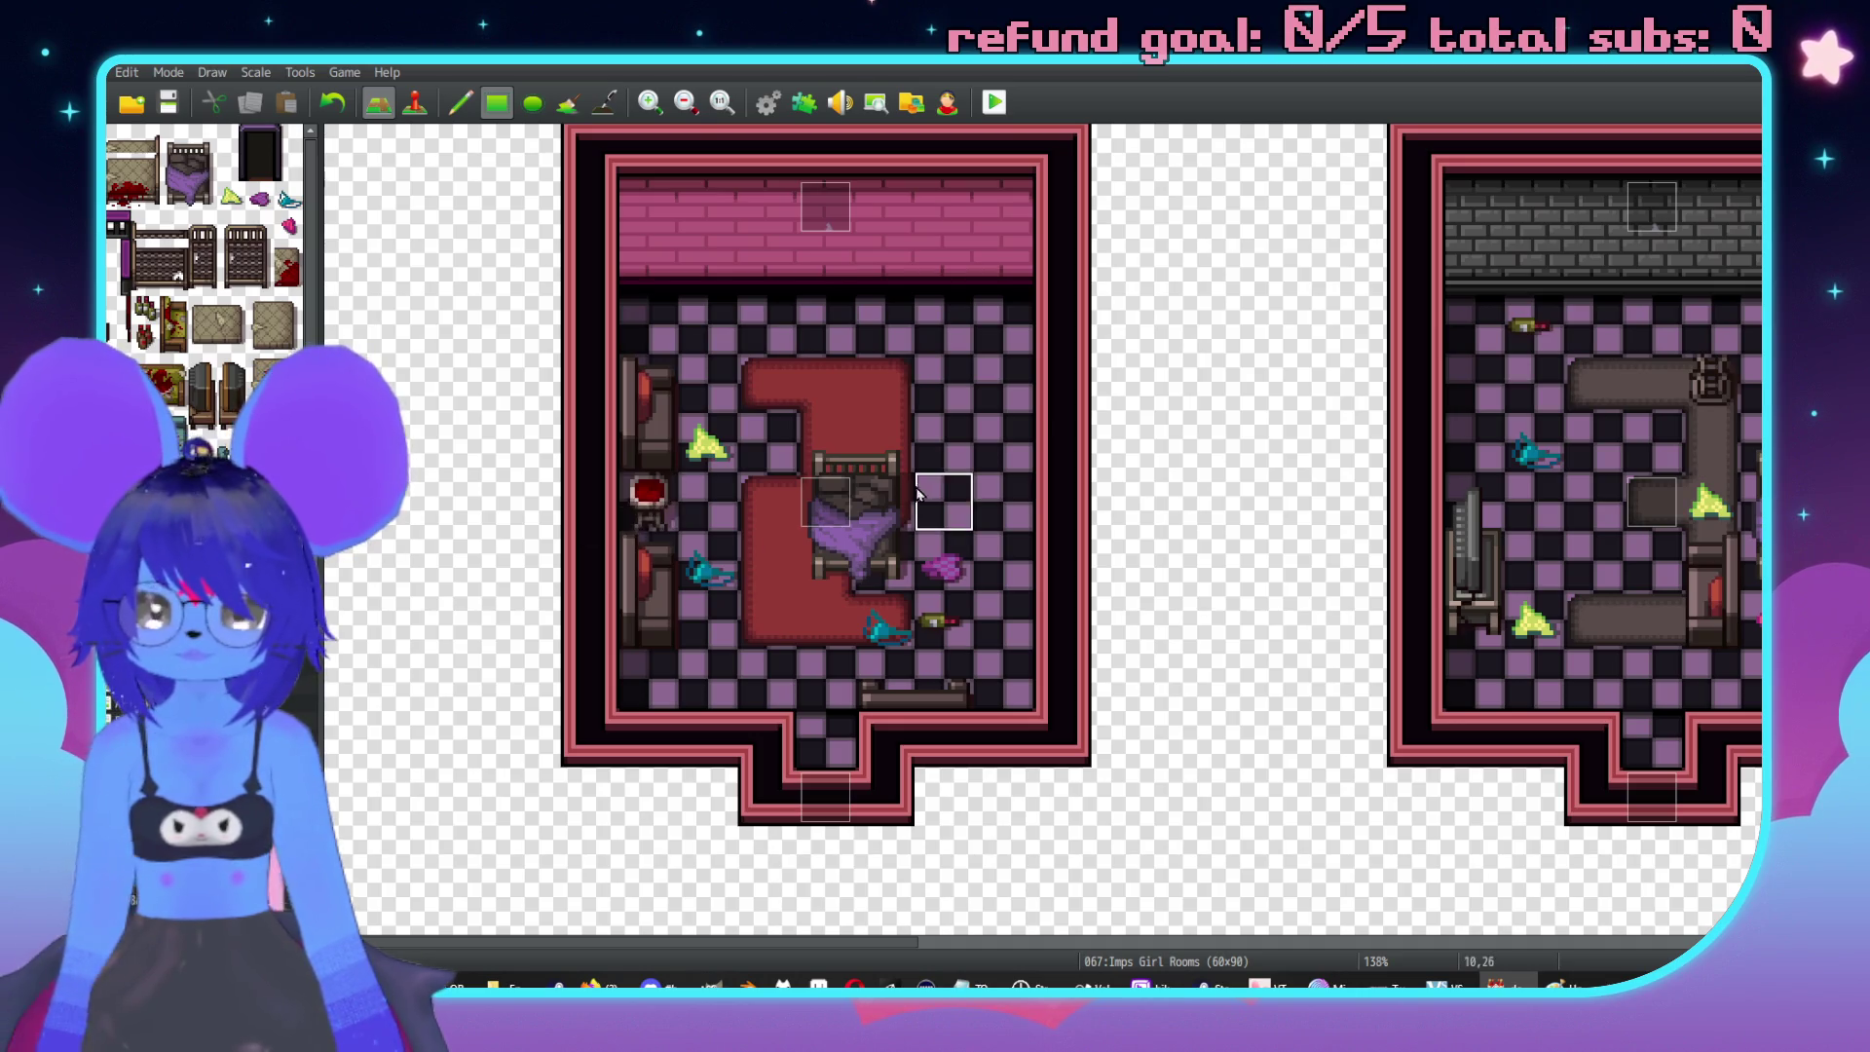
Place two dark desks side by side against the top wall.
{"action": "scroll", "coordinate": [205, 243], "scroll_direction": "down", "scroll_amount": 2}
{"action": "scroll", "coordinate": [205, 244], "scroll_direction": "down", "scroll_amount": 5}
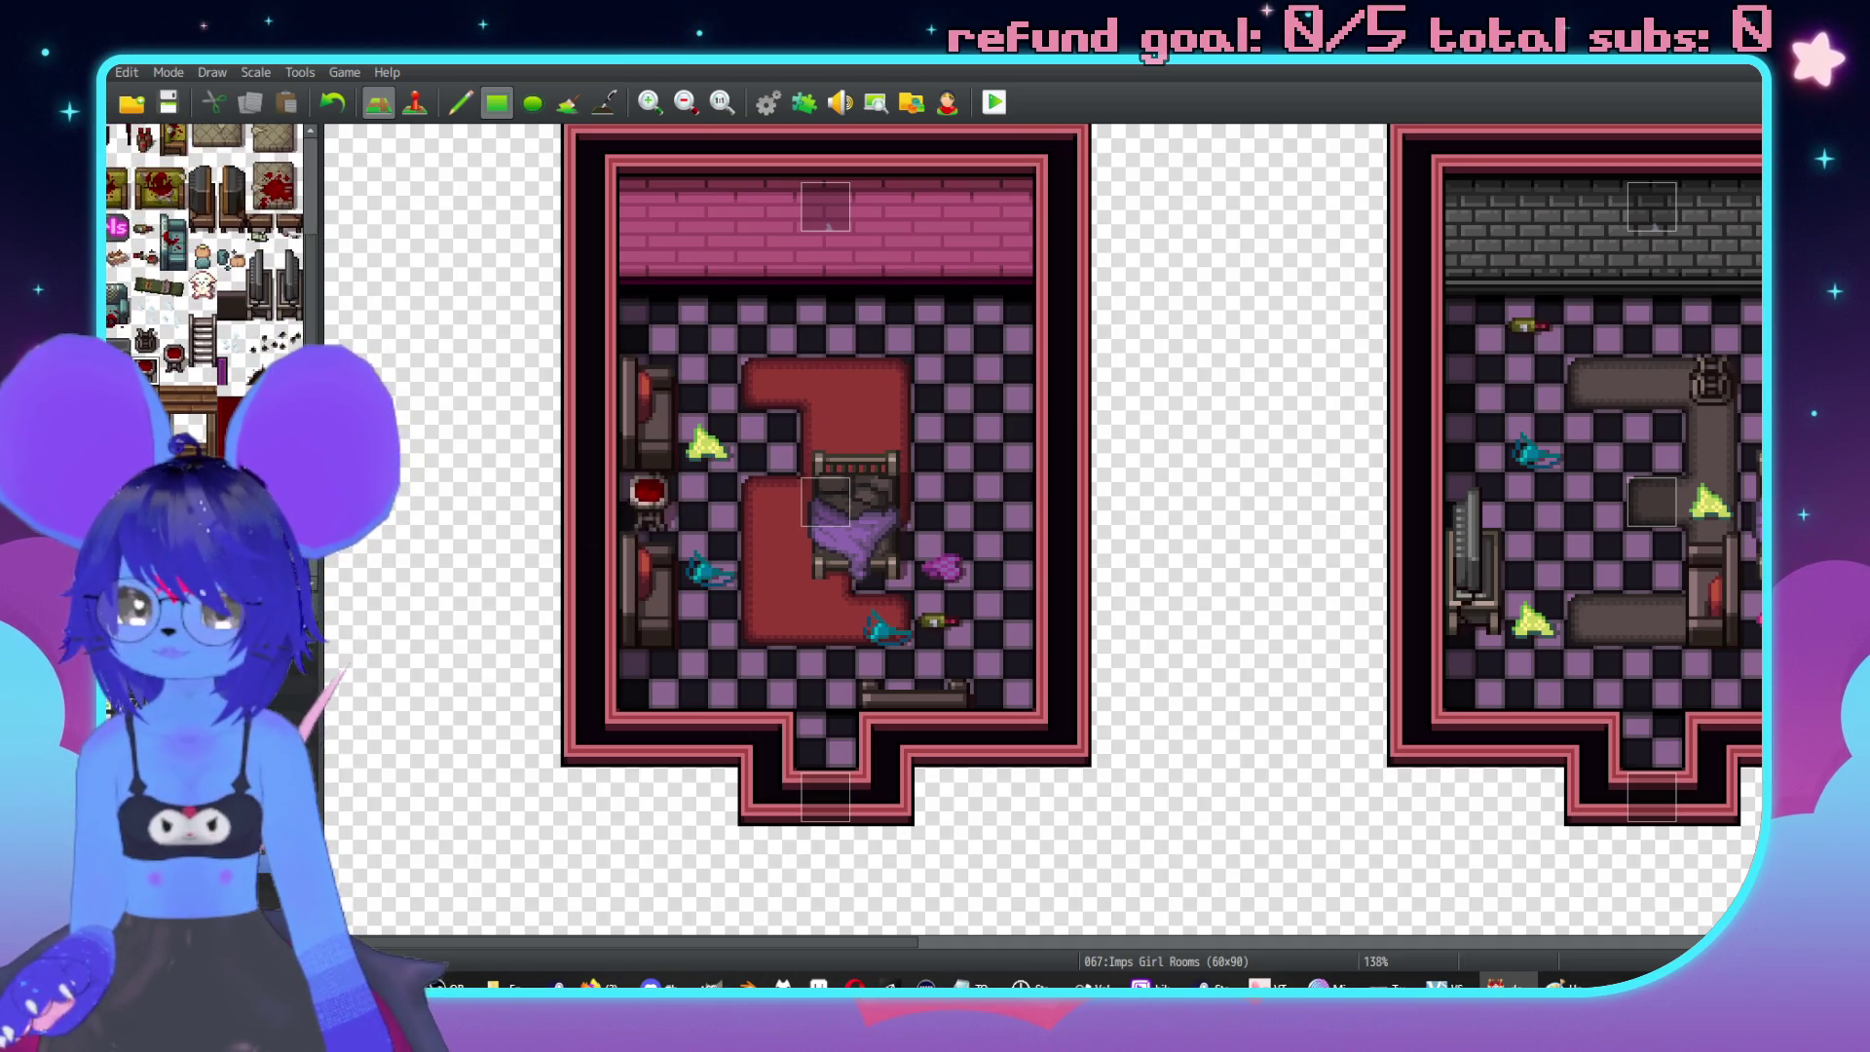
{"action": "scroll", "coordinate": [205, 244], "scroll_direction": "down", "scroll_amount": 5}
{"action": "scroll", "coordinate": [204, 243], "scroll_direction": "down", "scroll_amount": 3}
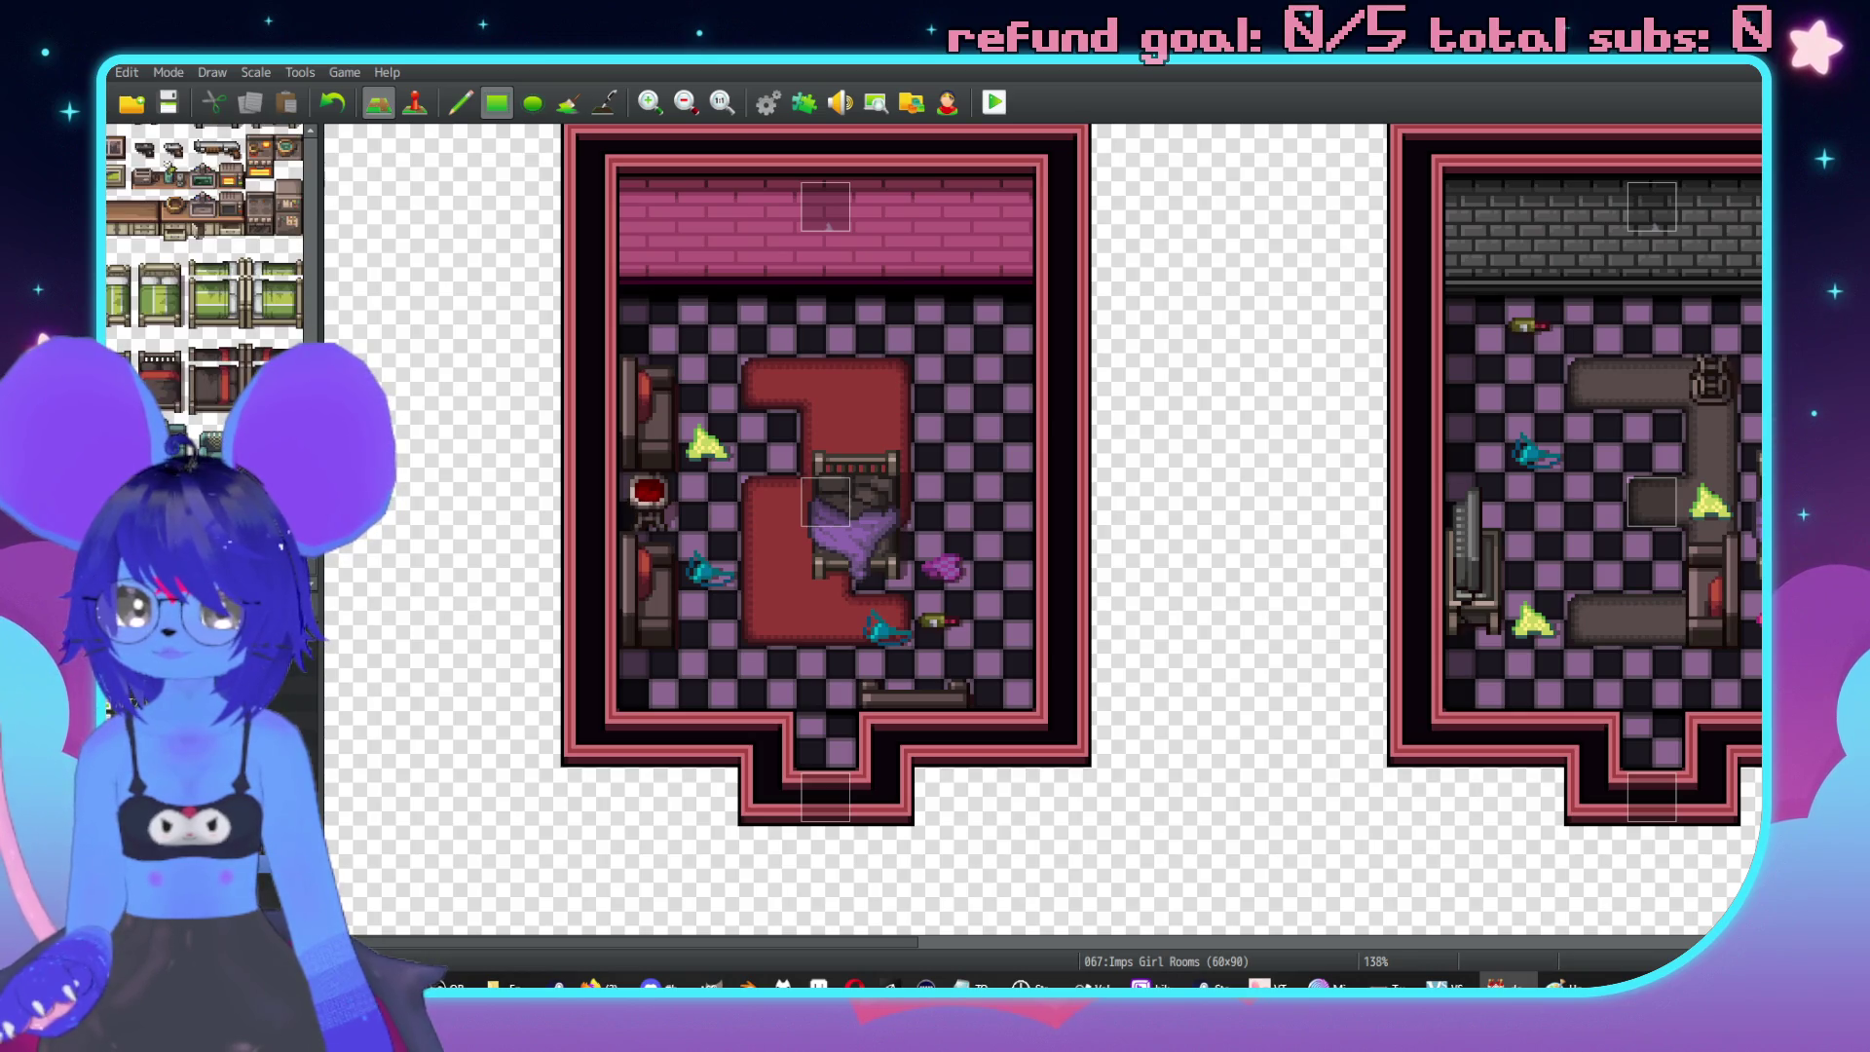
{"action": "left_click", "coordinate": [779, 275]}
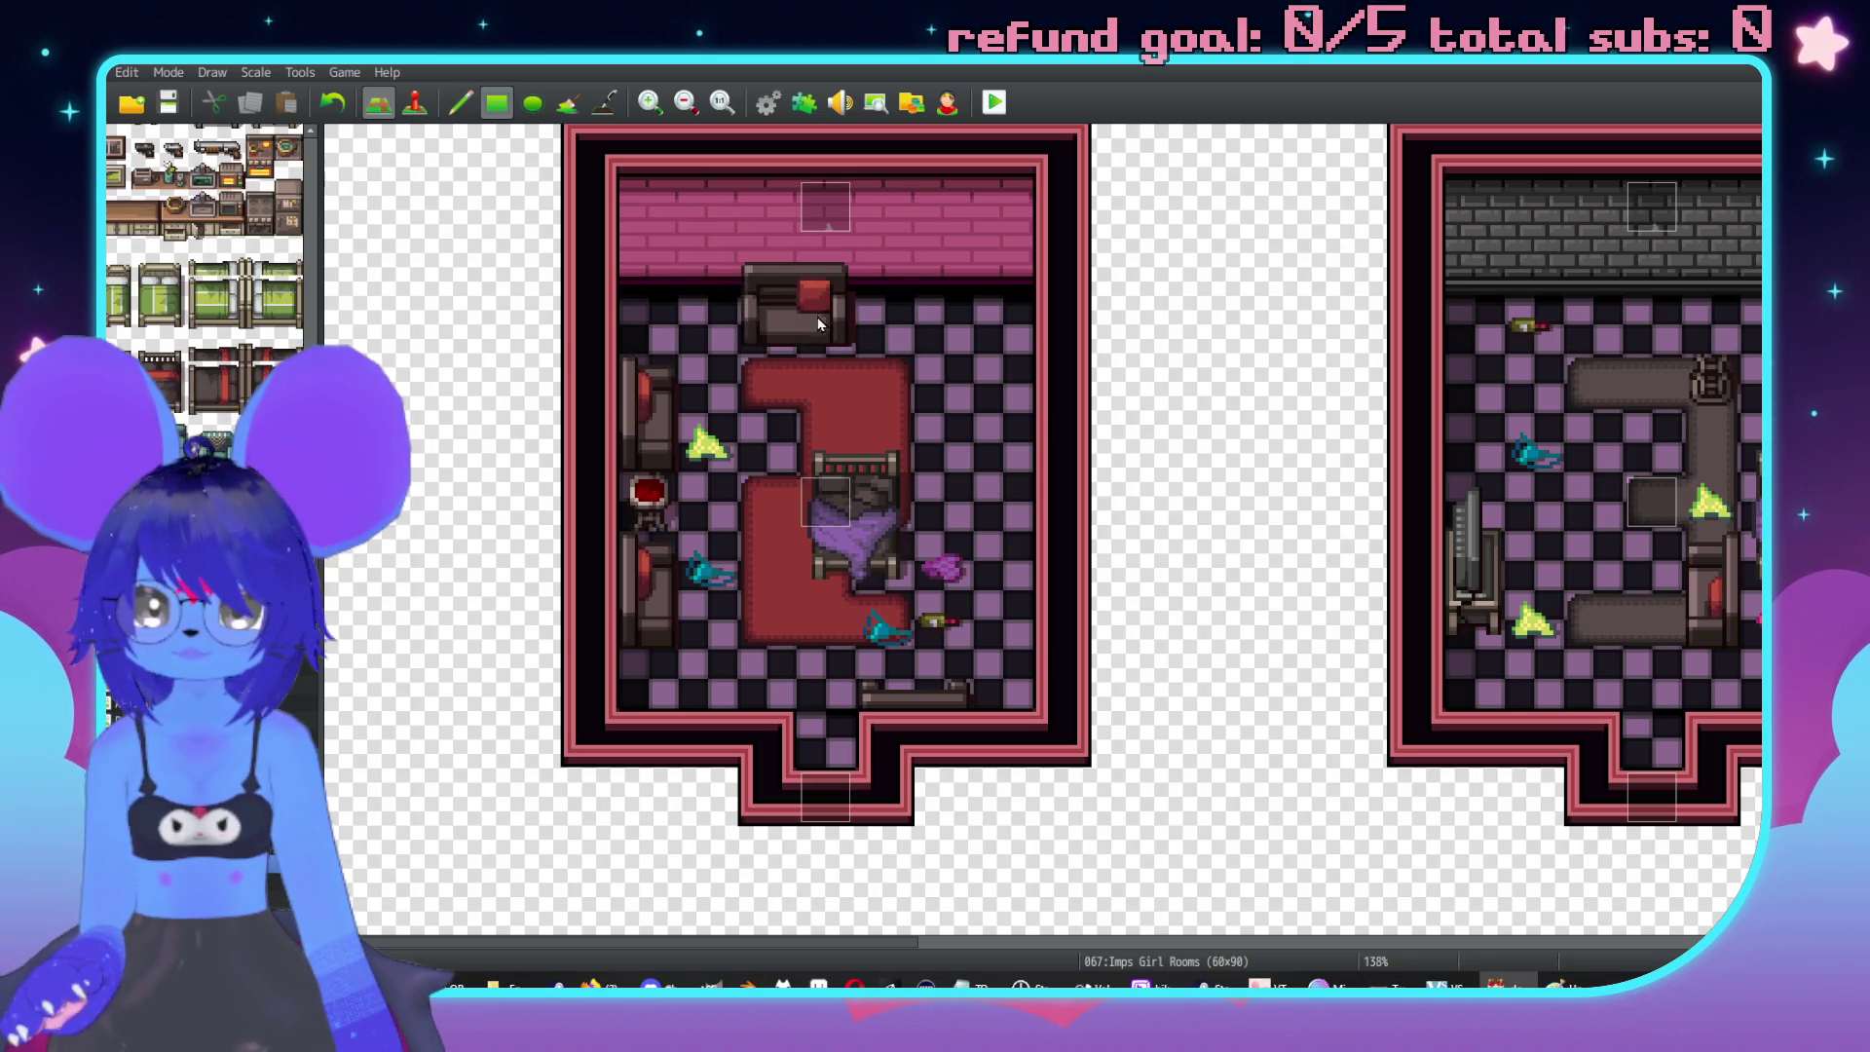
{"action": "left_click", "coordinate": [897, 278]}
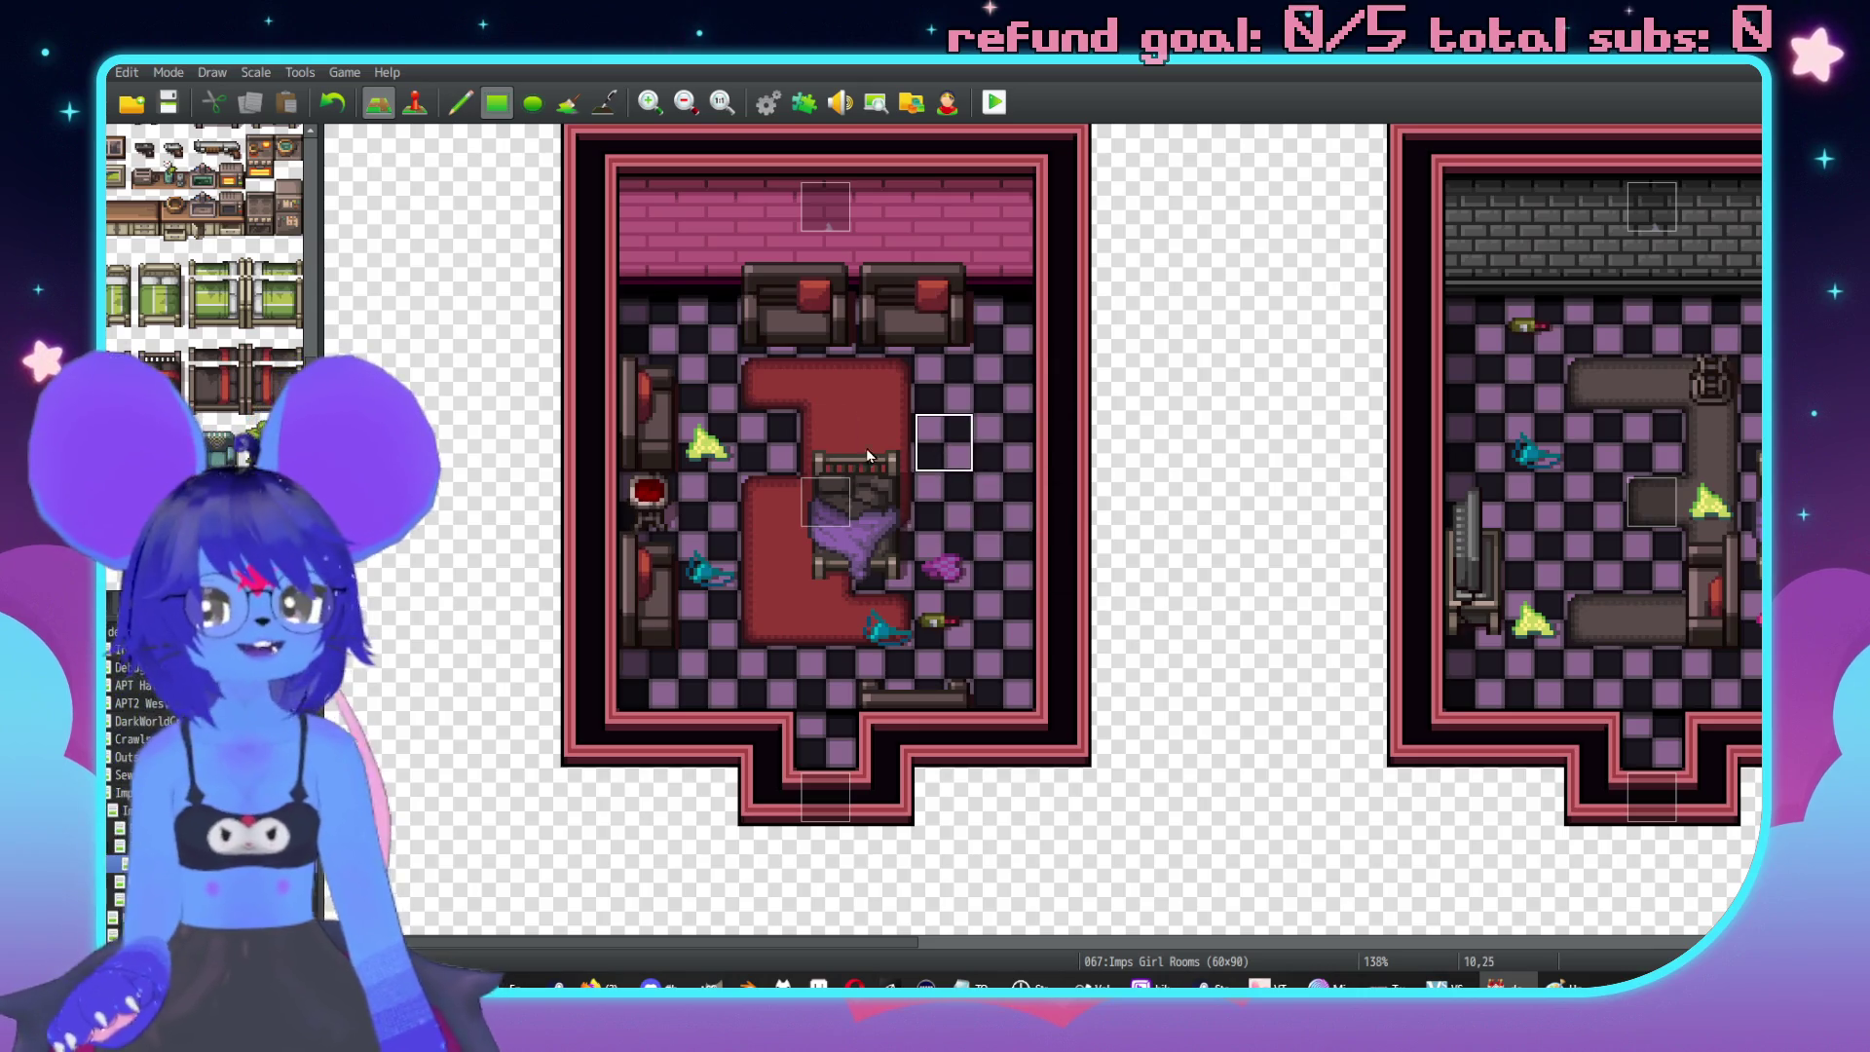
Place two-tile chairs at the desks, by the left wall and dresser, and along the right wall.
{"action": "scroll", "coordinate": [185, 448], "scroll_direction": "down", "scroll_amount": 10}
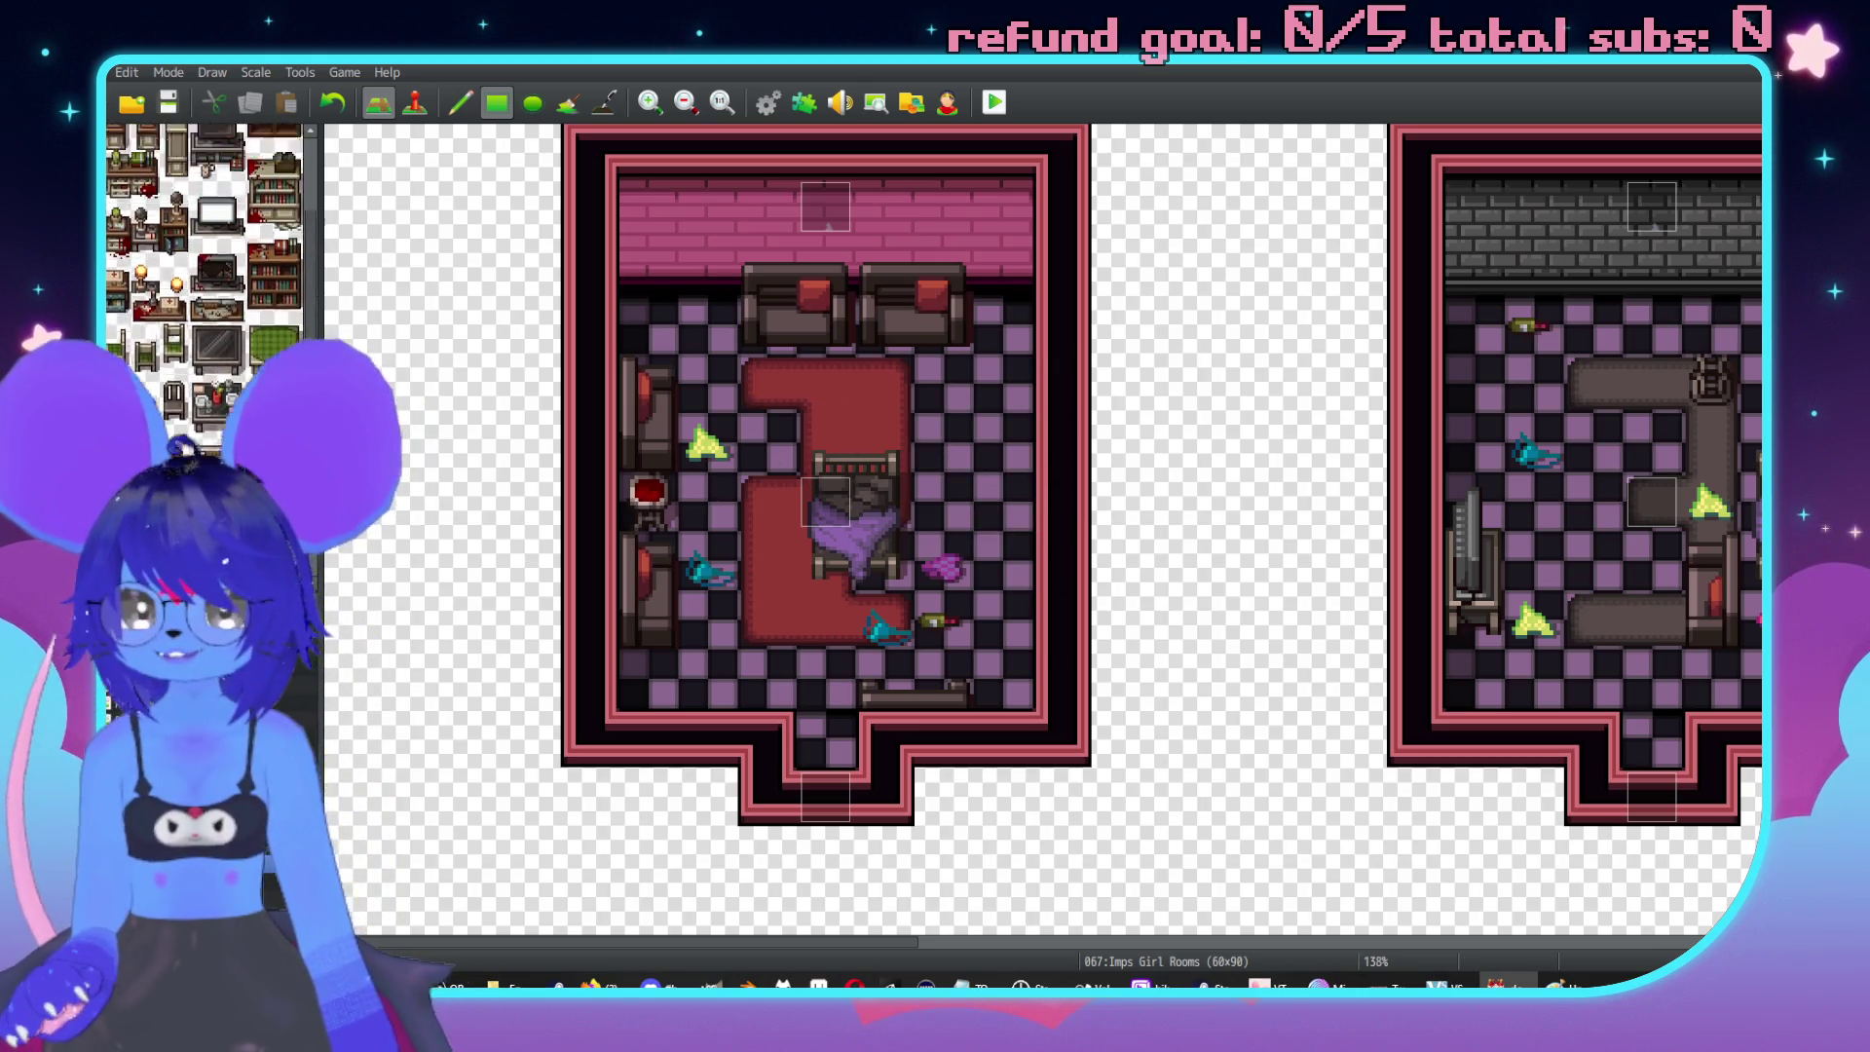
{"action": "scroll", "coordinate": [185, 448], "scroll_direction": "down", "scroll_amount": 3}
{"action": "left_click_drag", "start_coordinate": [174, 324], "coordinate": [174, 350]}
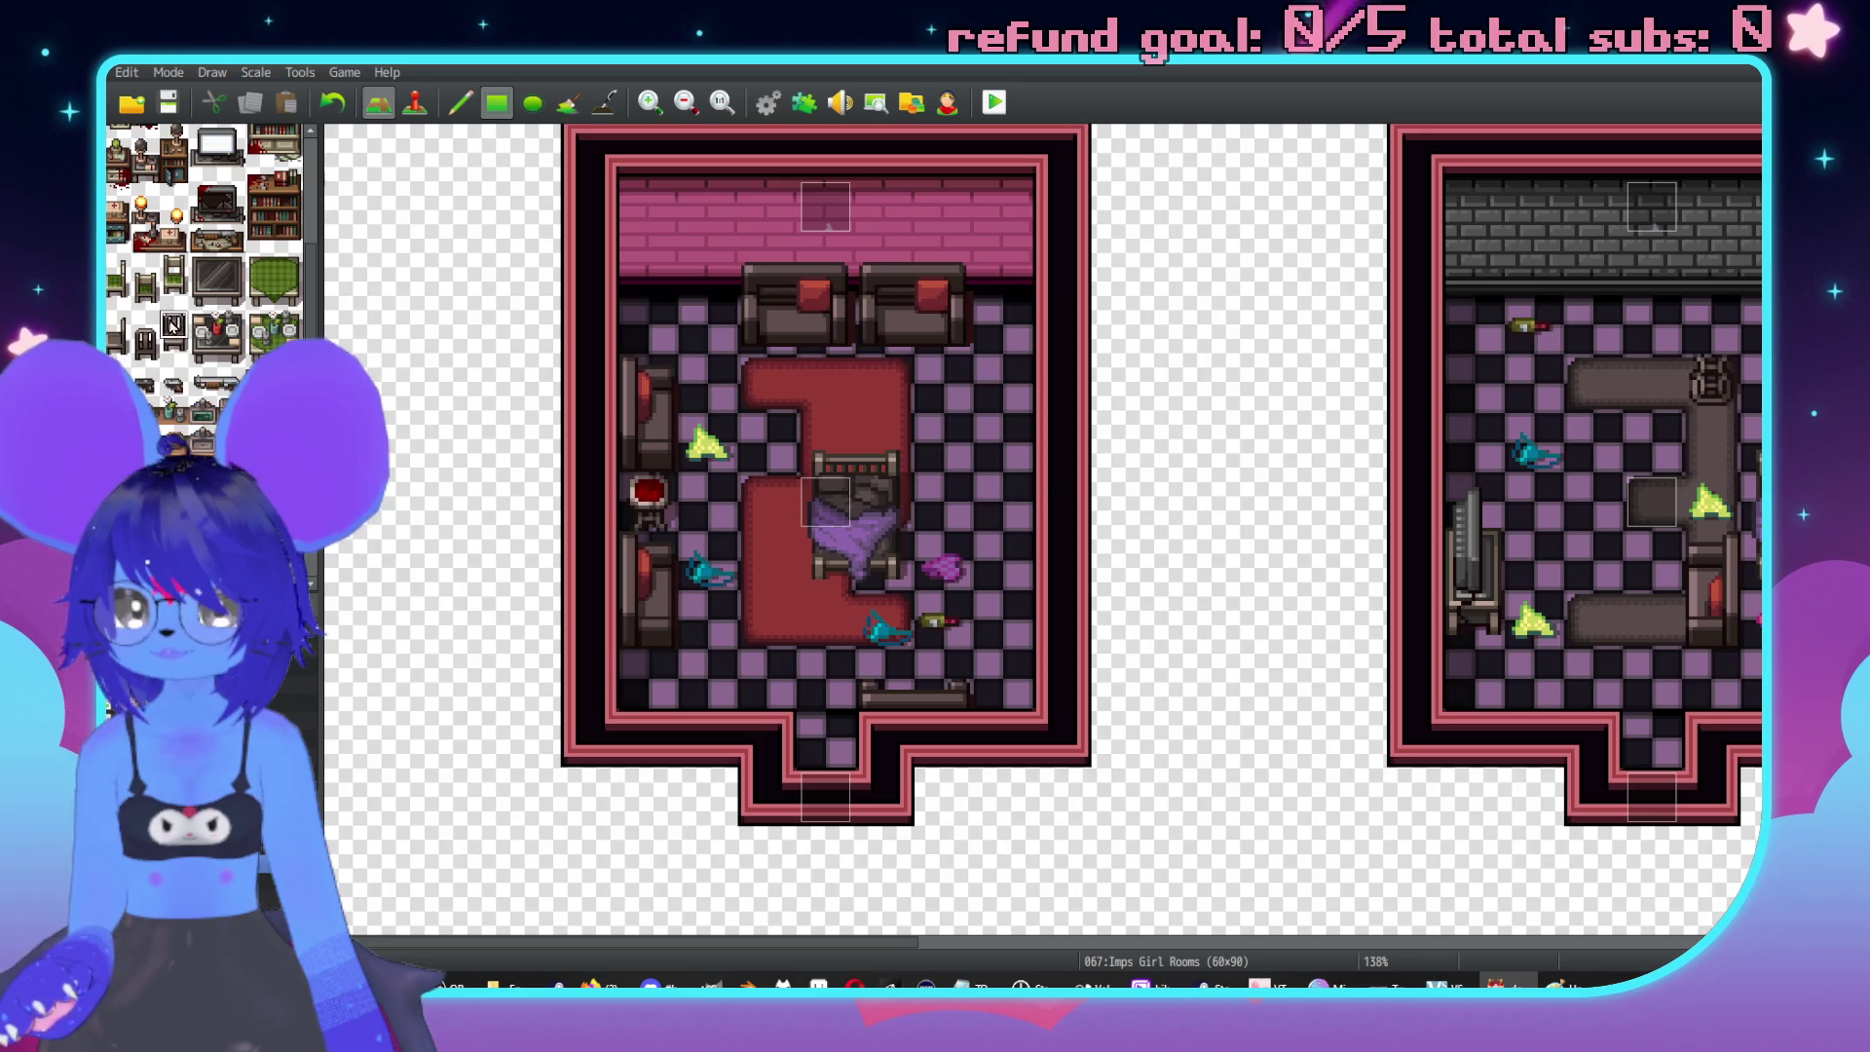
{"action": "left_click", "coordinate": [888, 365]}
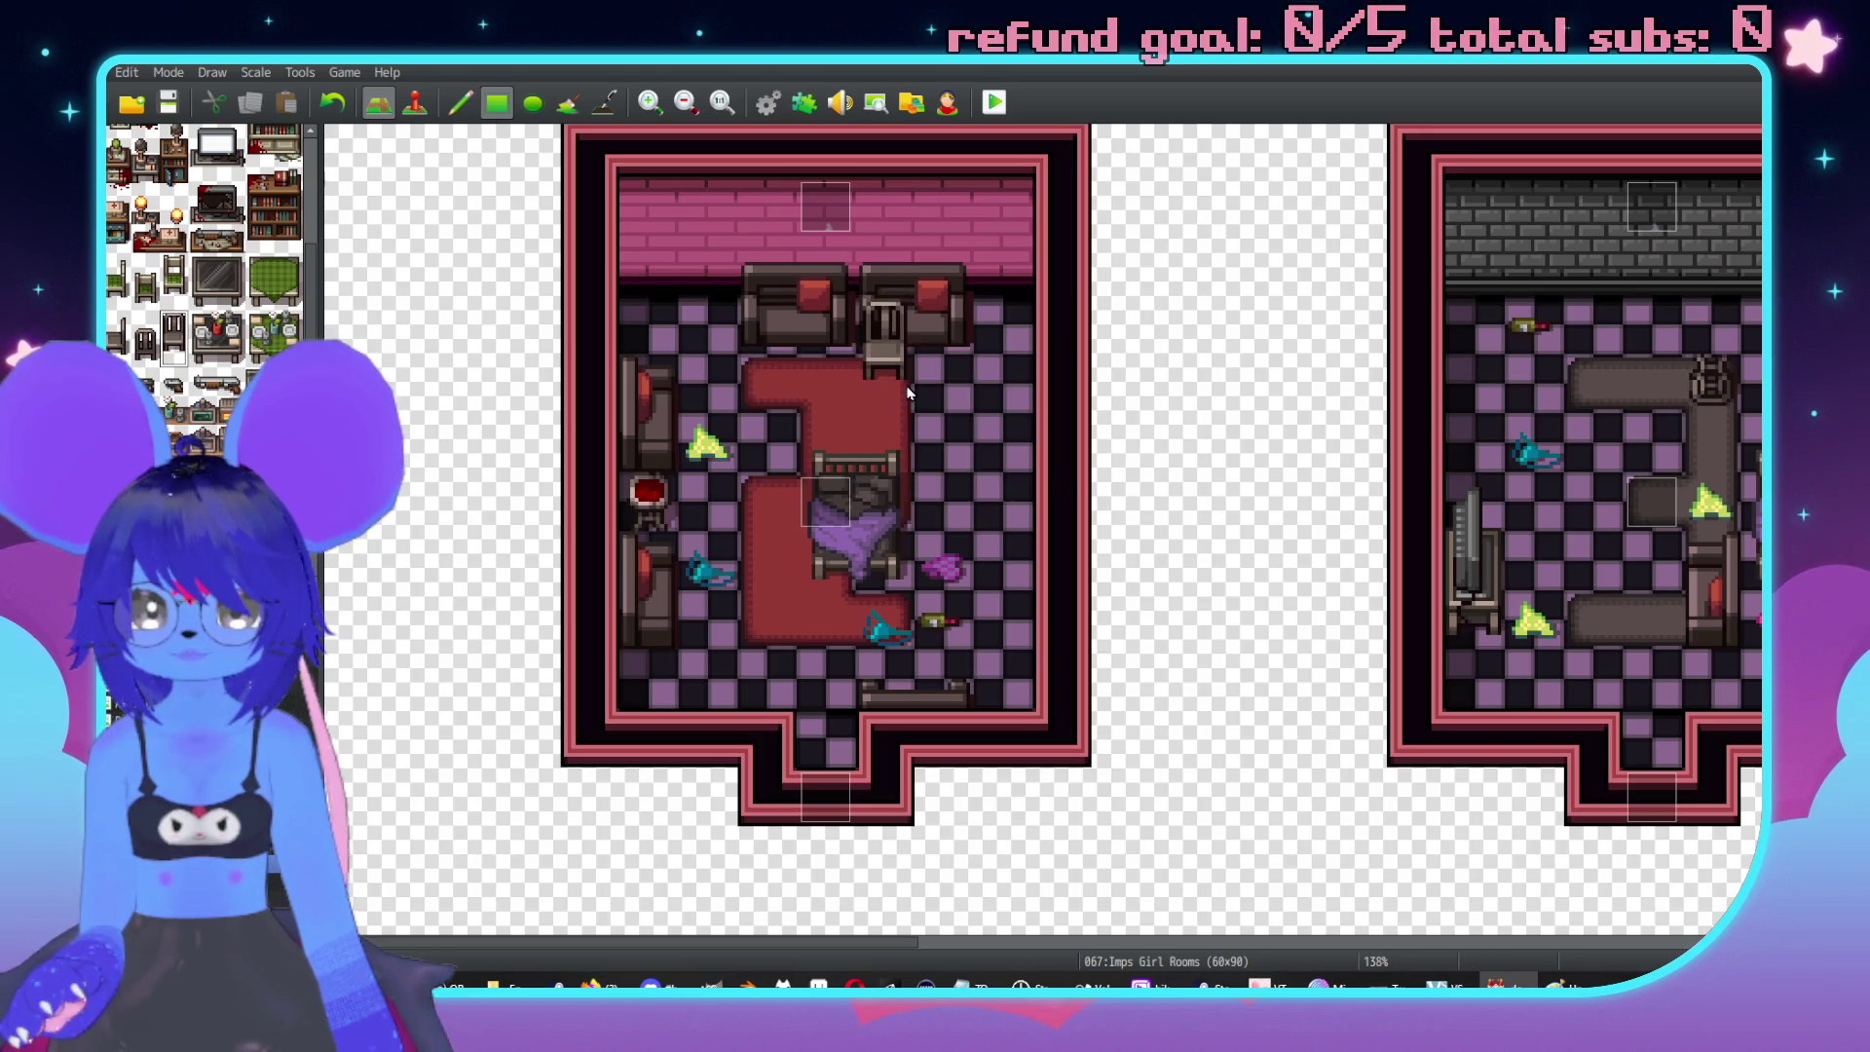
{"action": "left_click", "coordinate": [643, 570]}
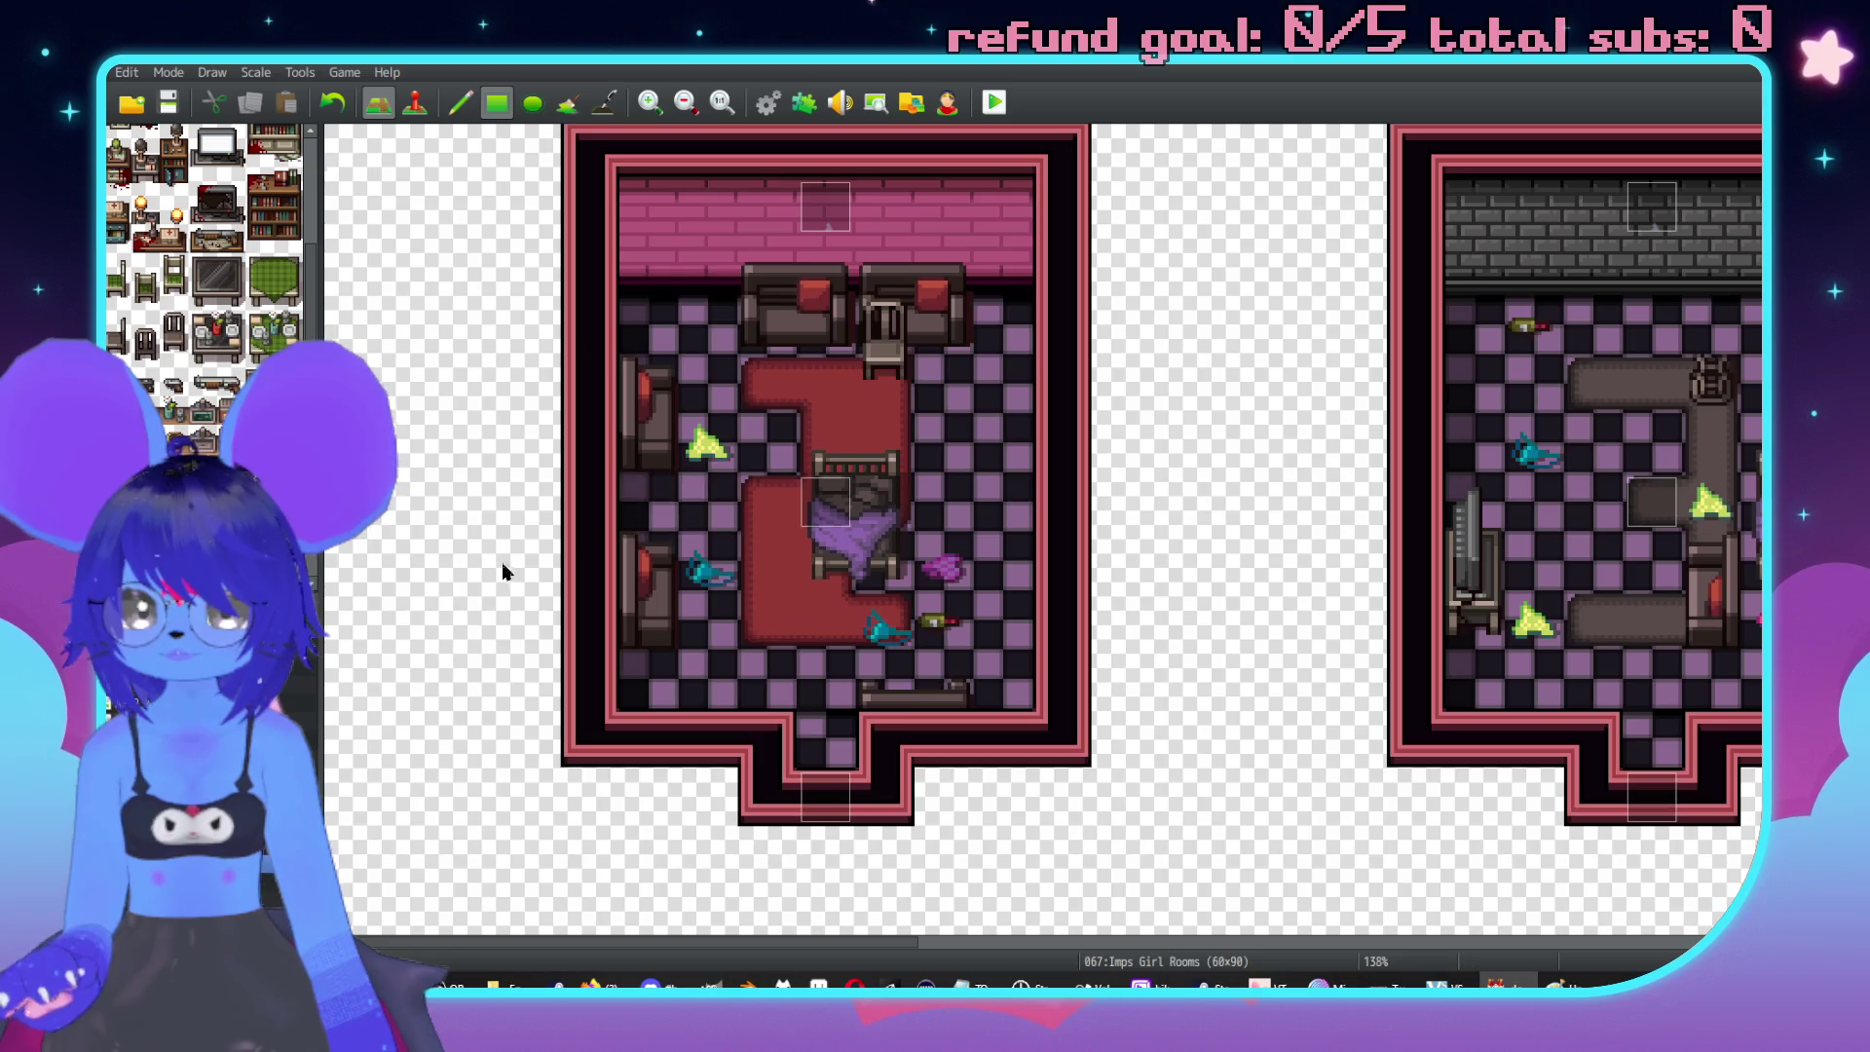
{"action": "left_click", "coordinate": [643, 480]}
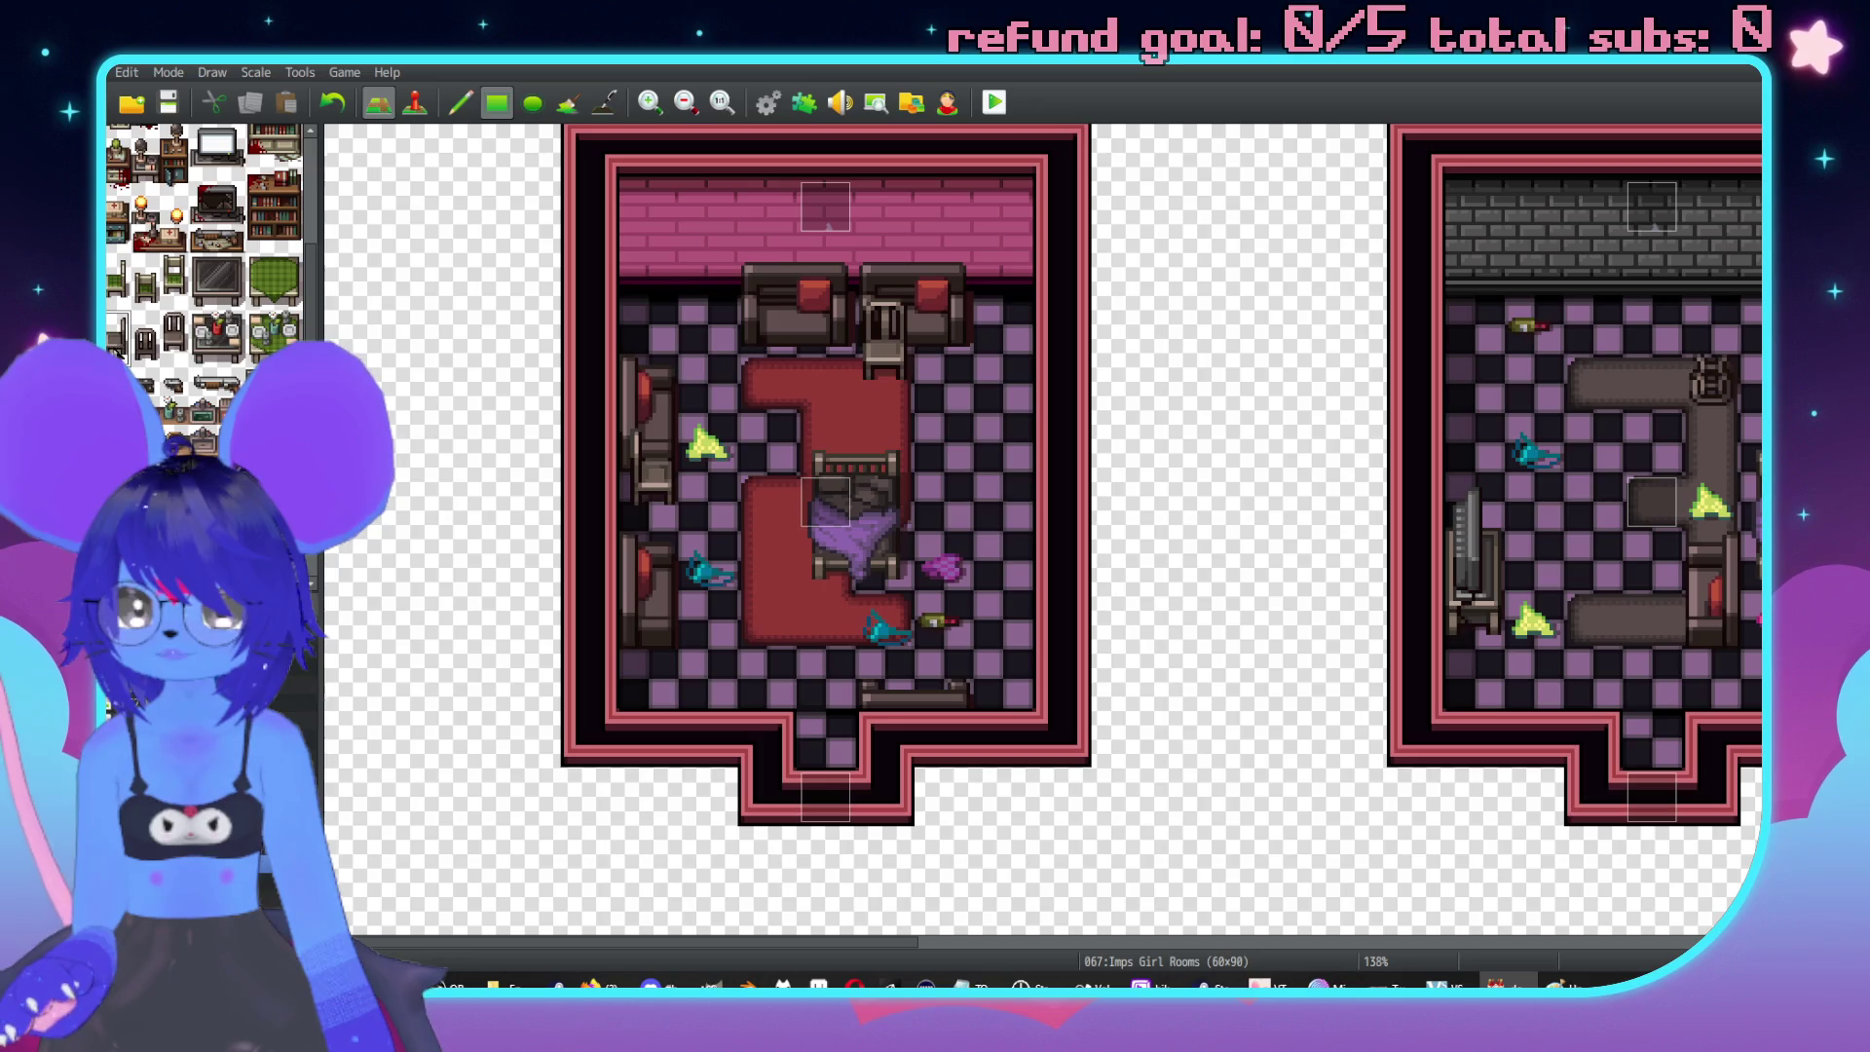
{"action": "left_click", "coordinate": [996, 440]}
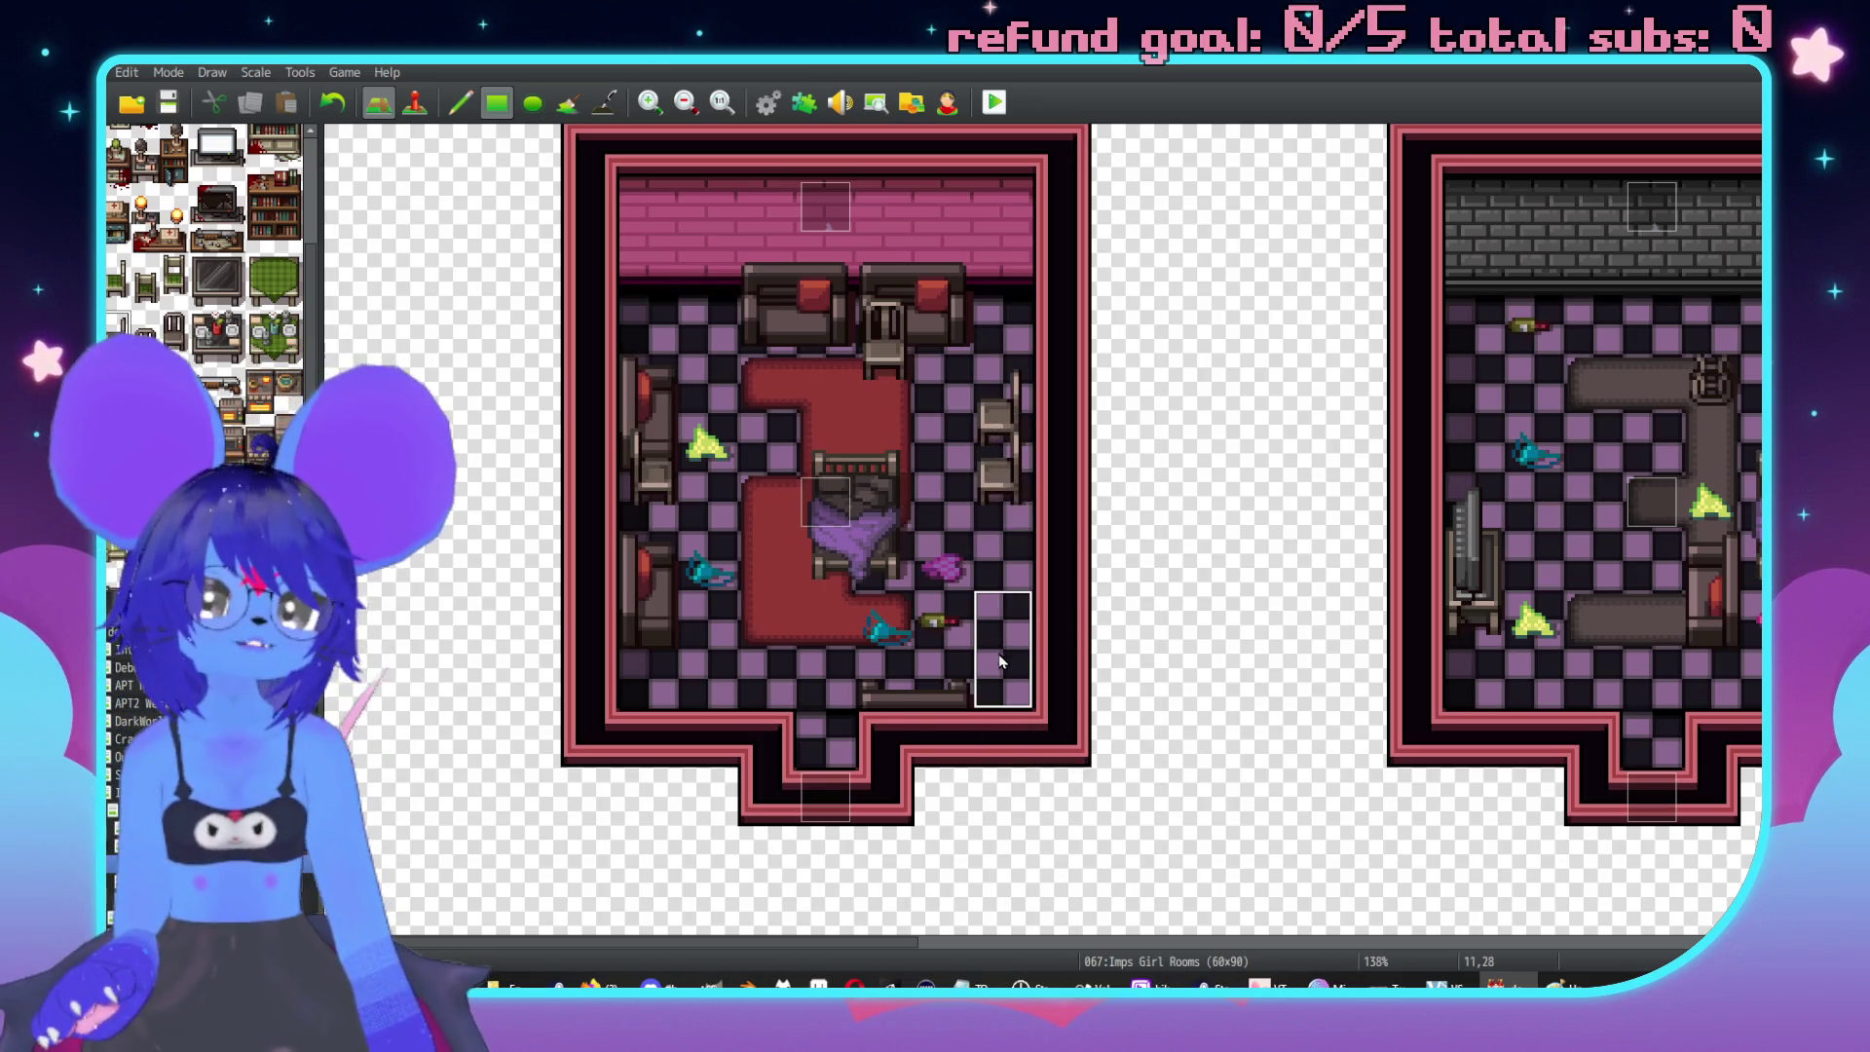
{"action": "scroll", "coordinate": [914, 418], "scroll_direction": "up", "scroll_amount": 3}
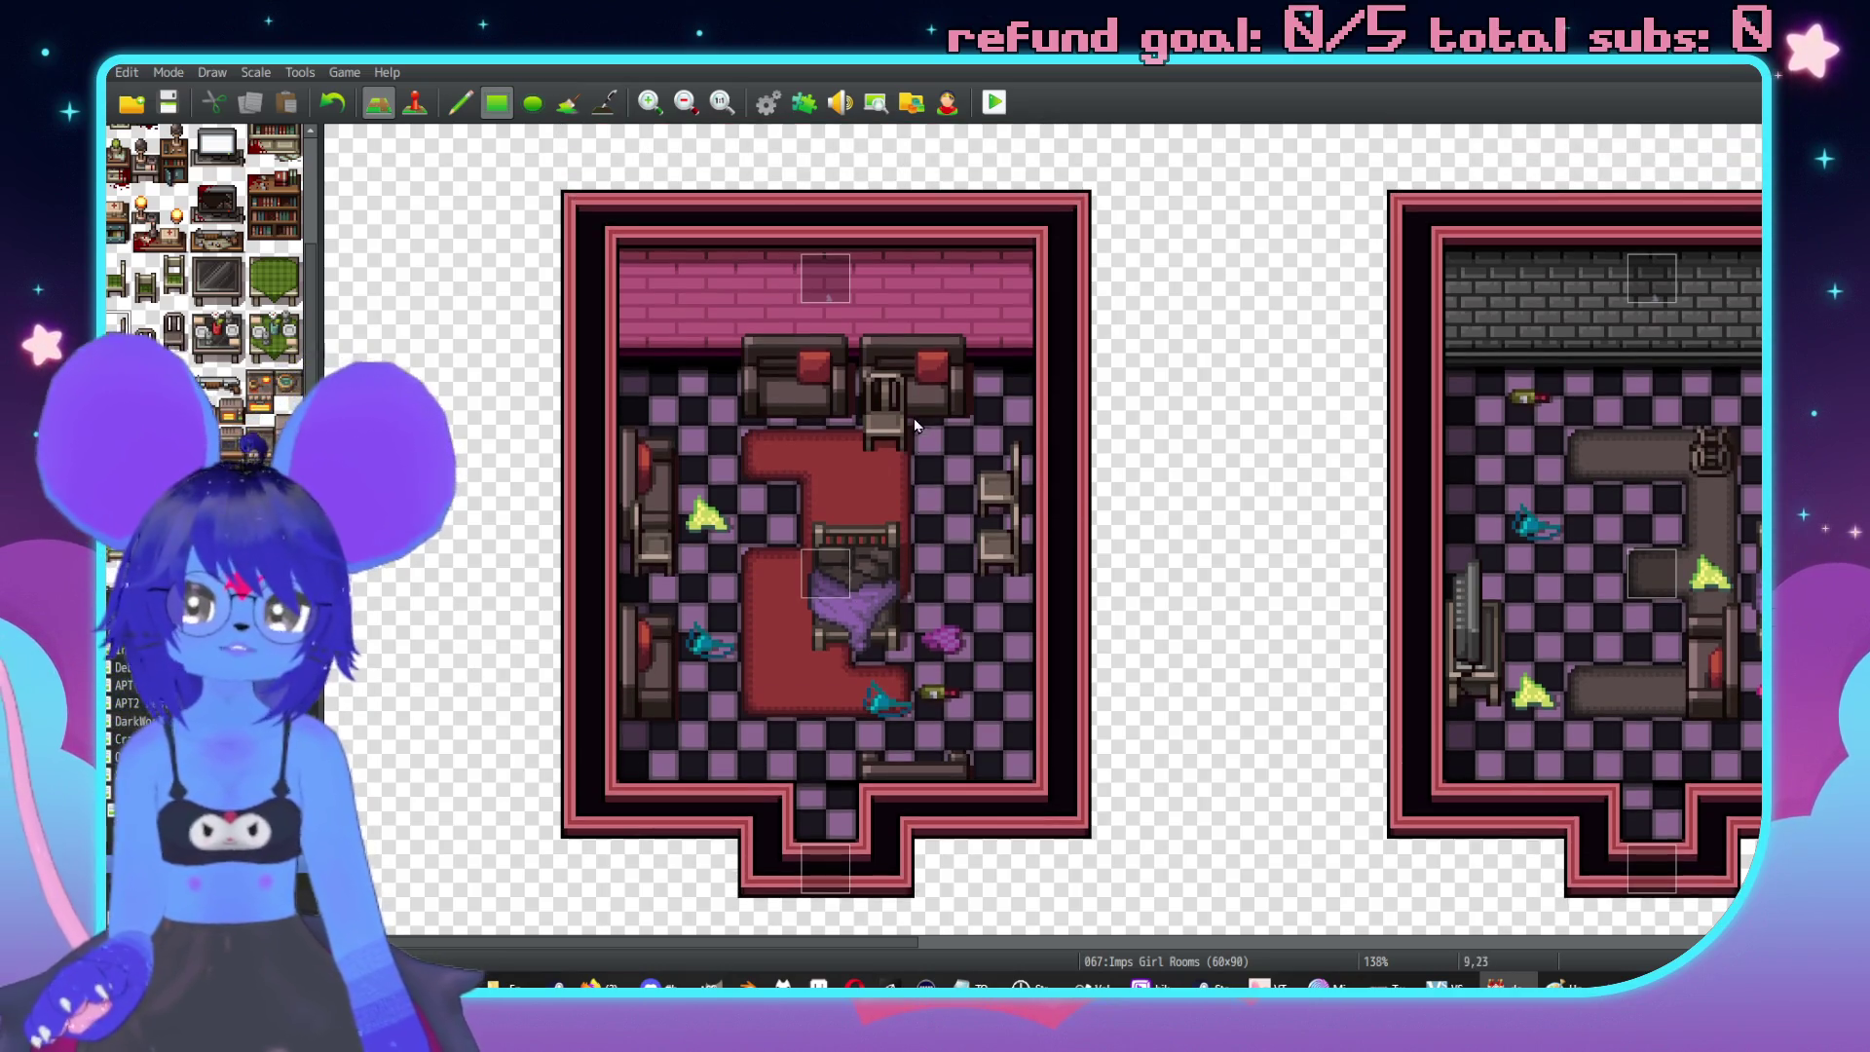
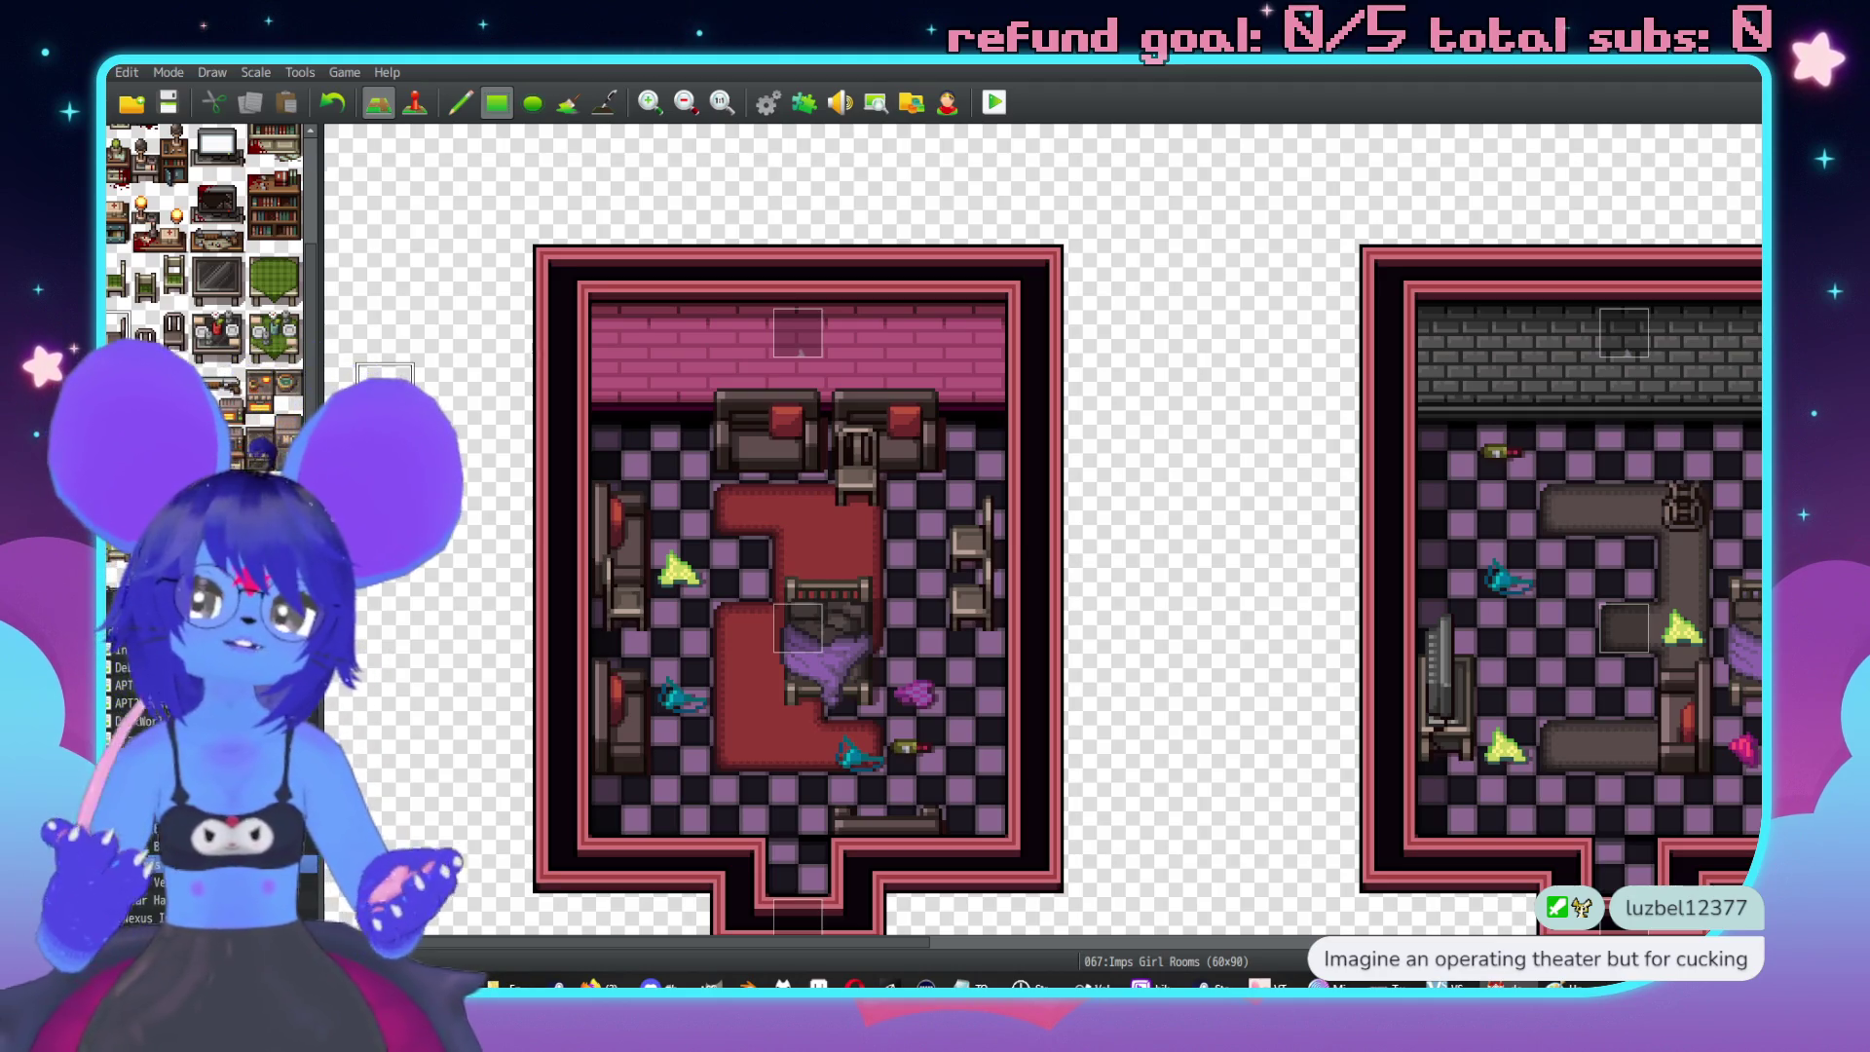
Place a wall clock tile on the left bedroom's pink wall.
{"action": "scroll", "coordinate": [977, 480], "scroll_direction": "up", "scroll_amount": 2}
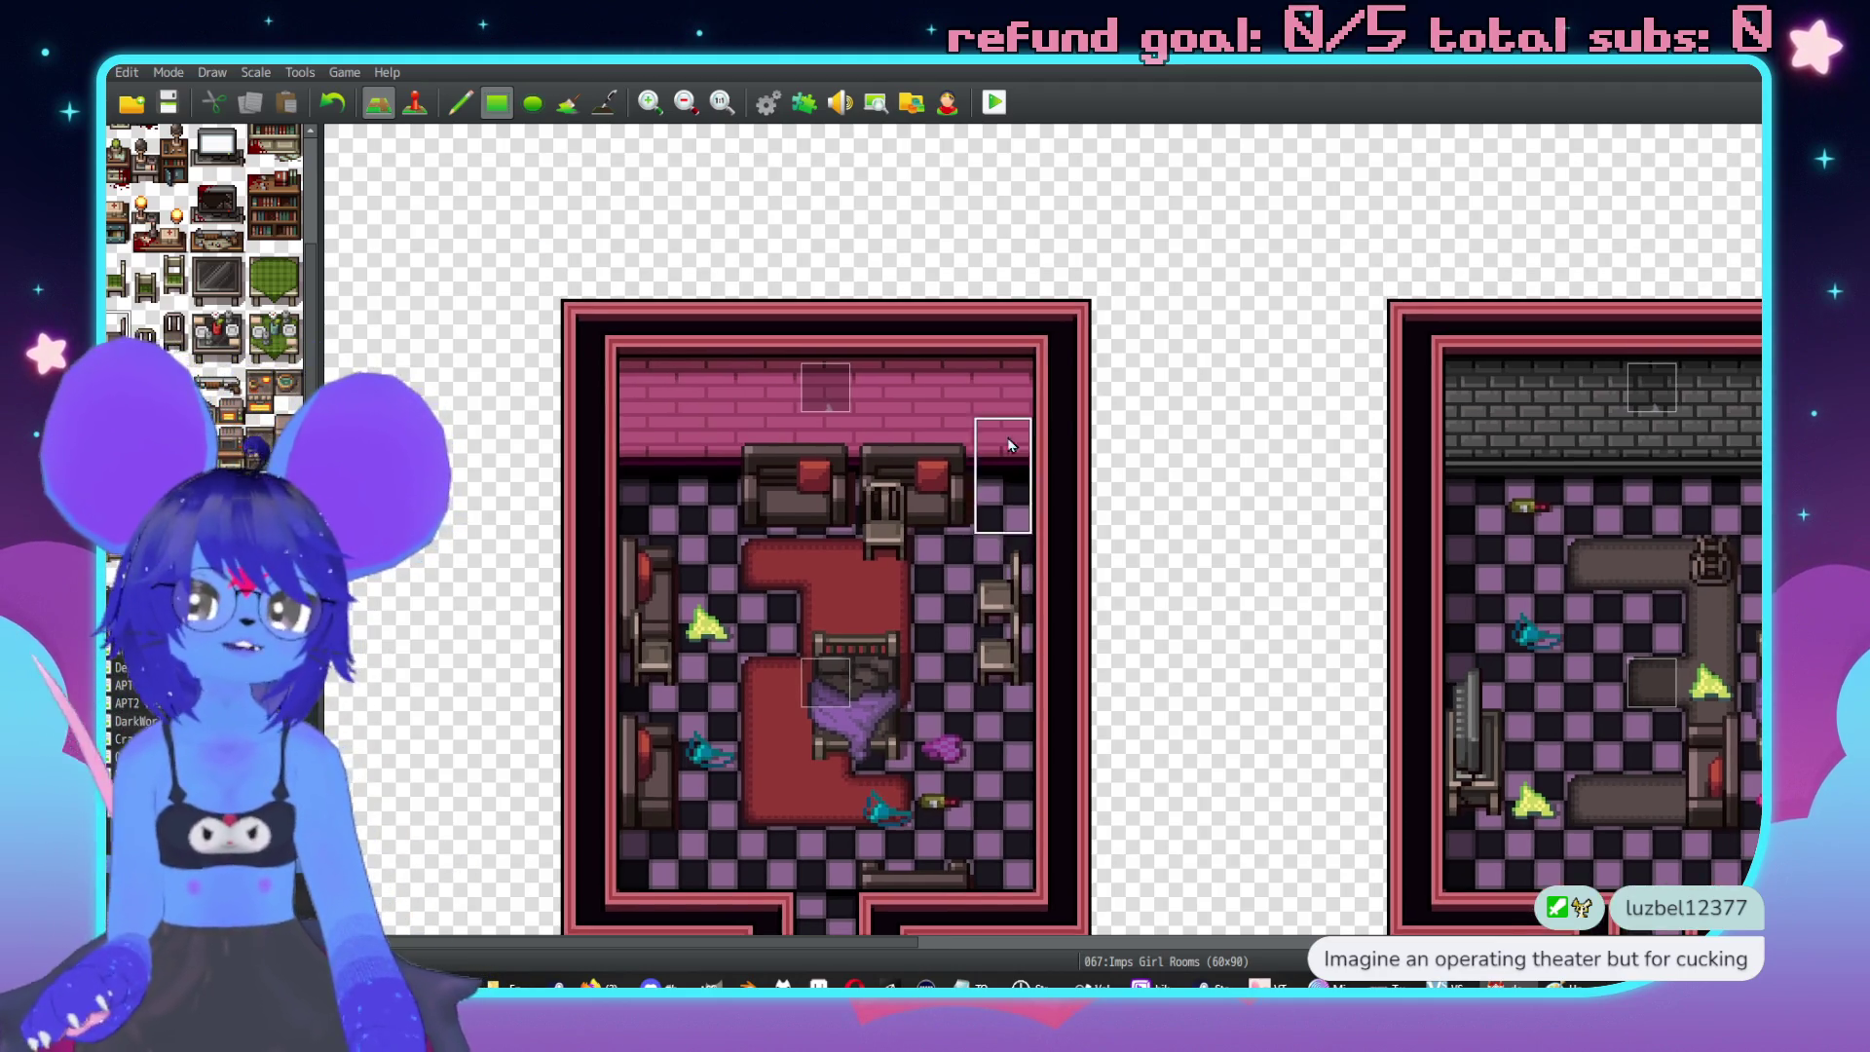
{"action": "scroll", "coordinate": [960, 429], "scroll_direction": "down", "scroll_amount": 3}
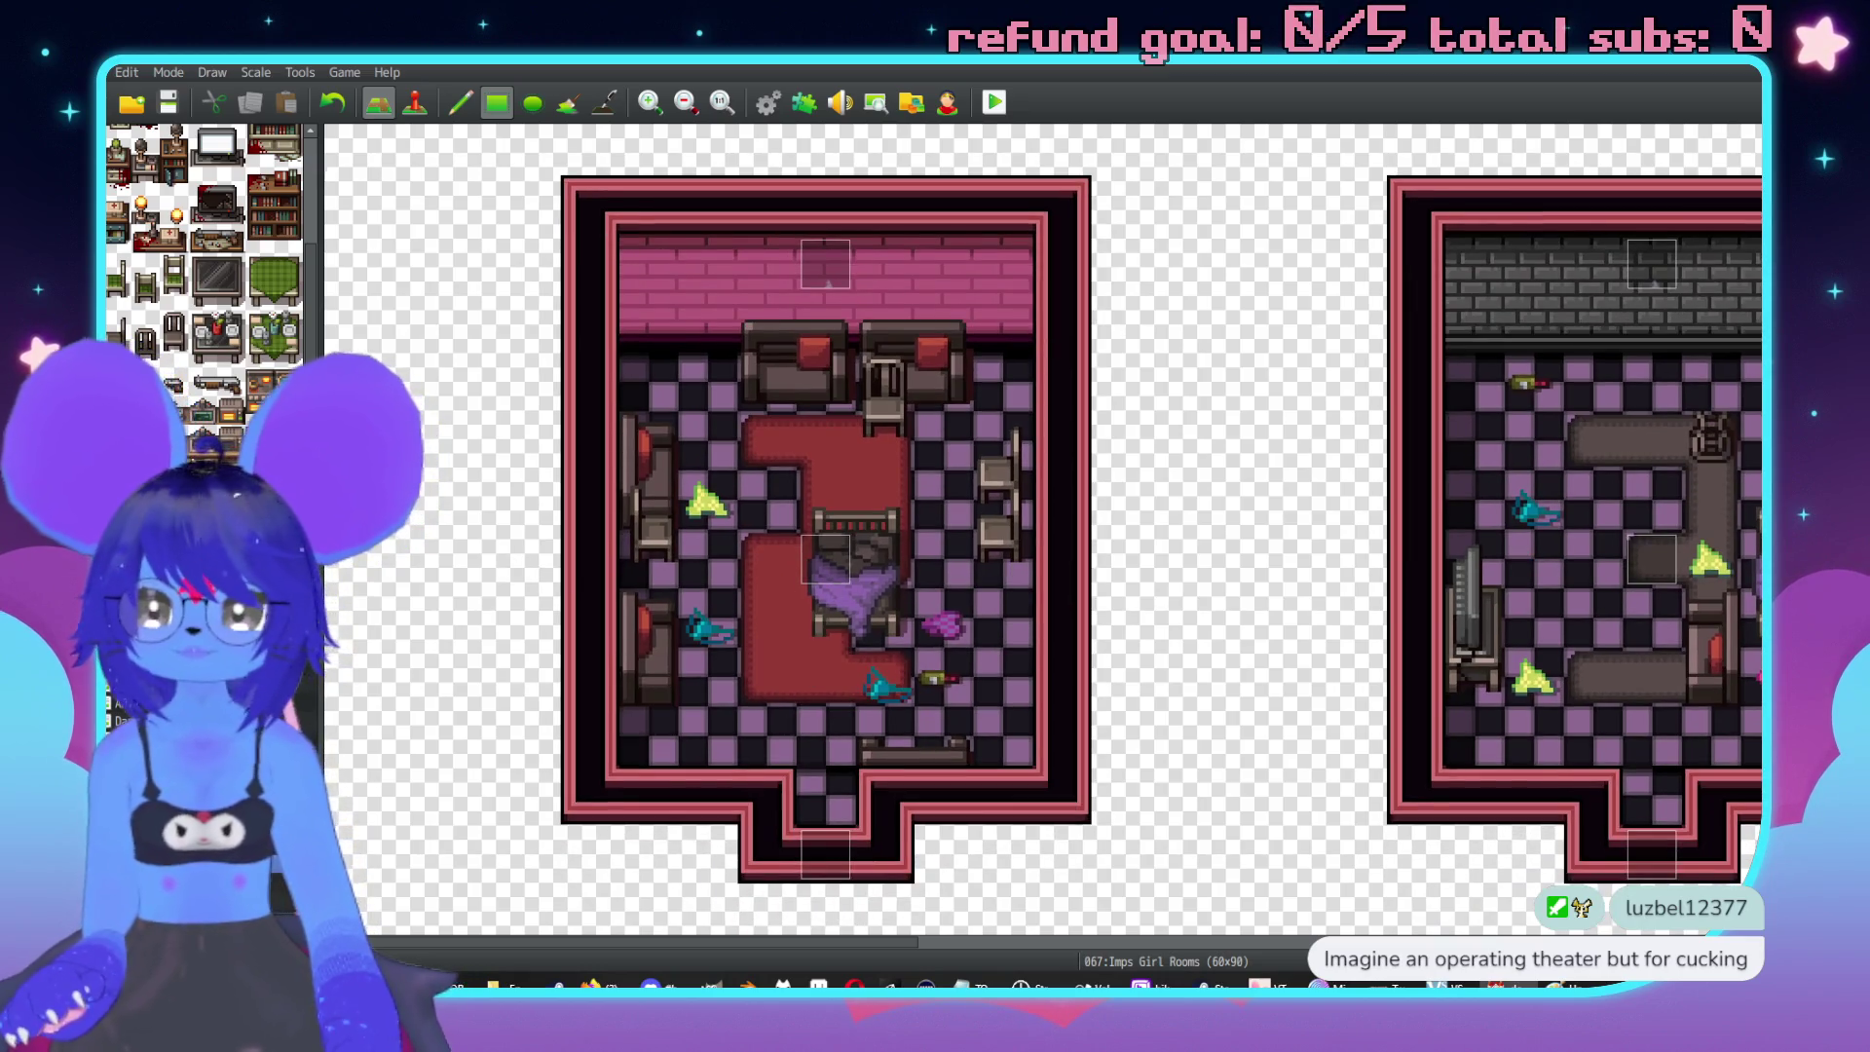
{"action": "scroll", "coordinate": [204, 204], "scroll_direction": "down", "scroll_amount": 5}
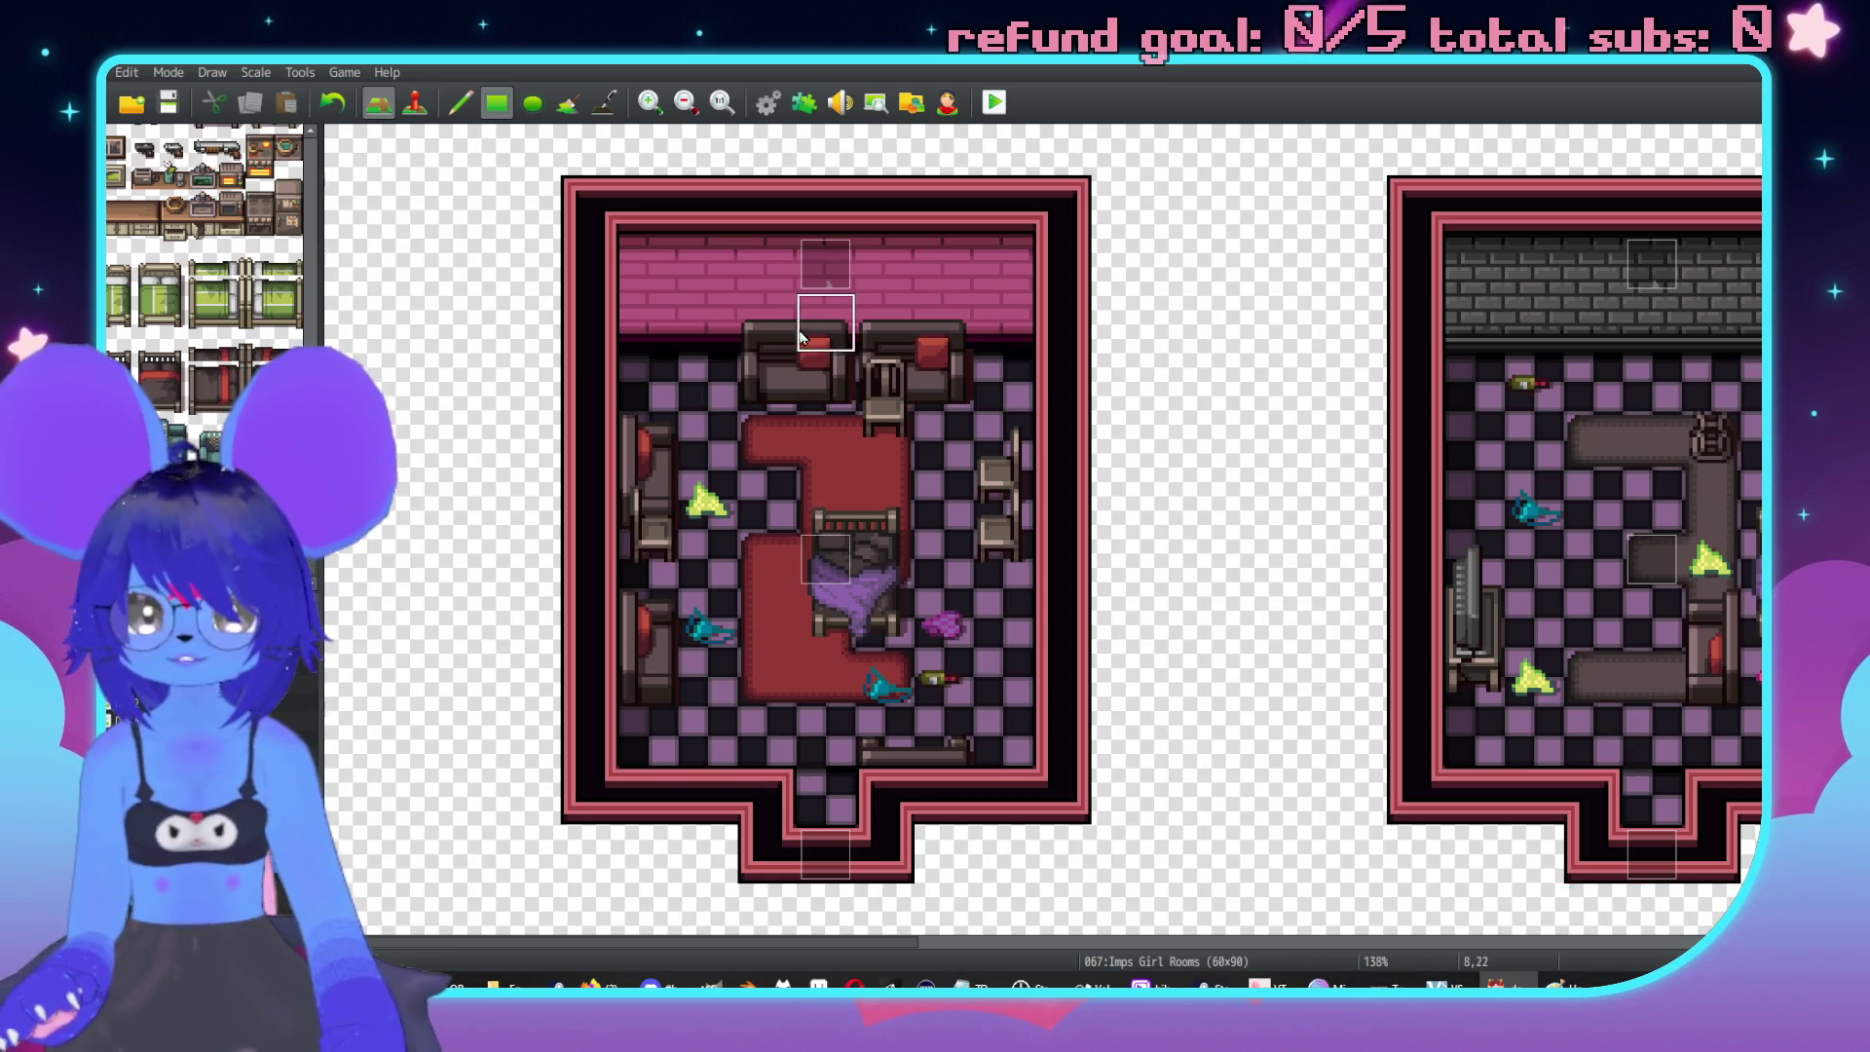
{"action": "left_click", "coordinate": [708, 265]}
Place a green chair on the left room's floor, then centre the grey-walled room.
{"action": "scroll", "coordinate": [804, 444], "scroll_direction": "up", "scroll_amount": 1}
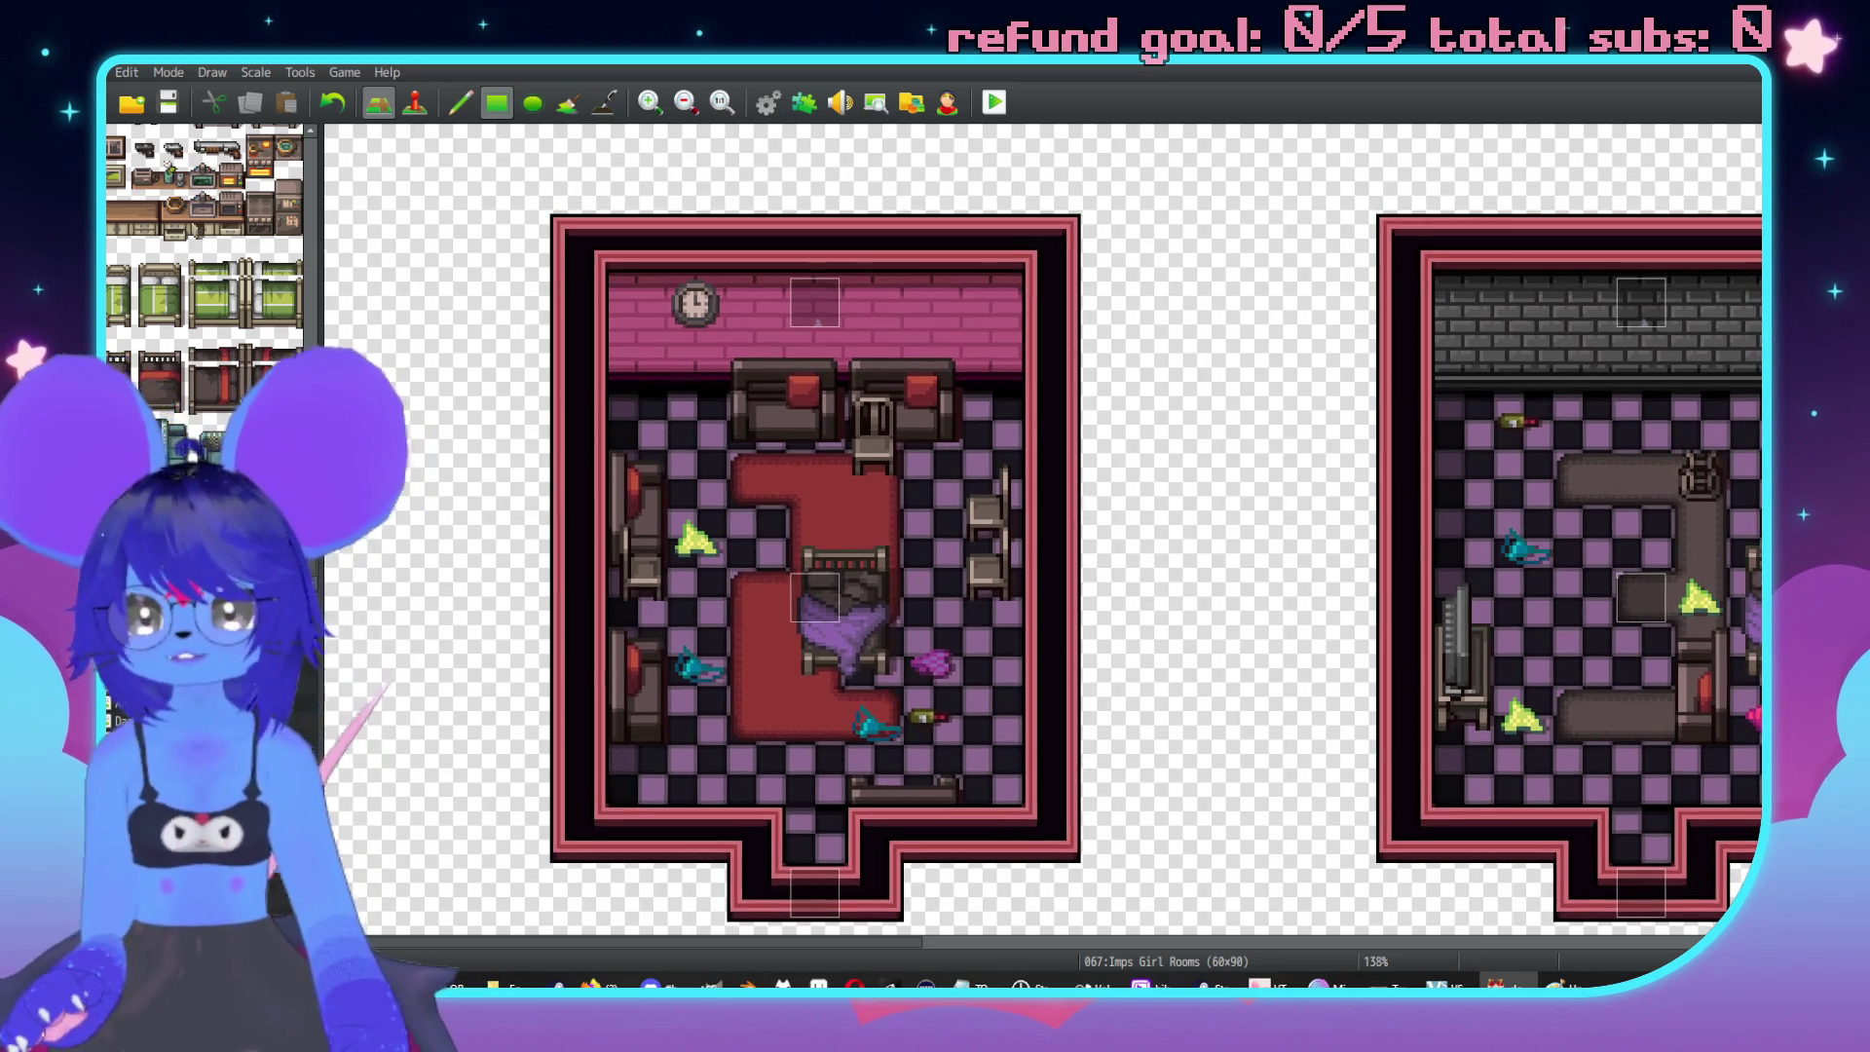
{"action": "scroll", "coordinate": [204, 253], "scroll_direction": "down", "scroll_amount": 5}
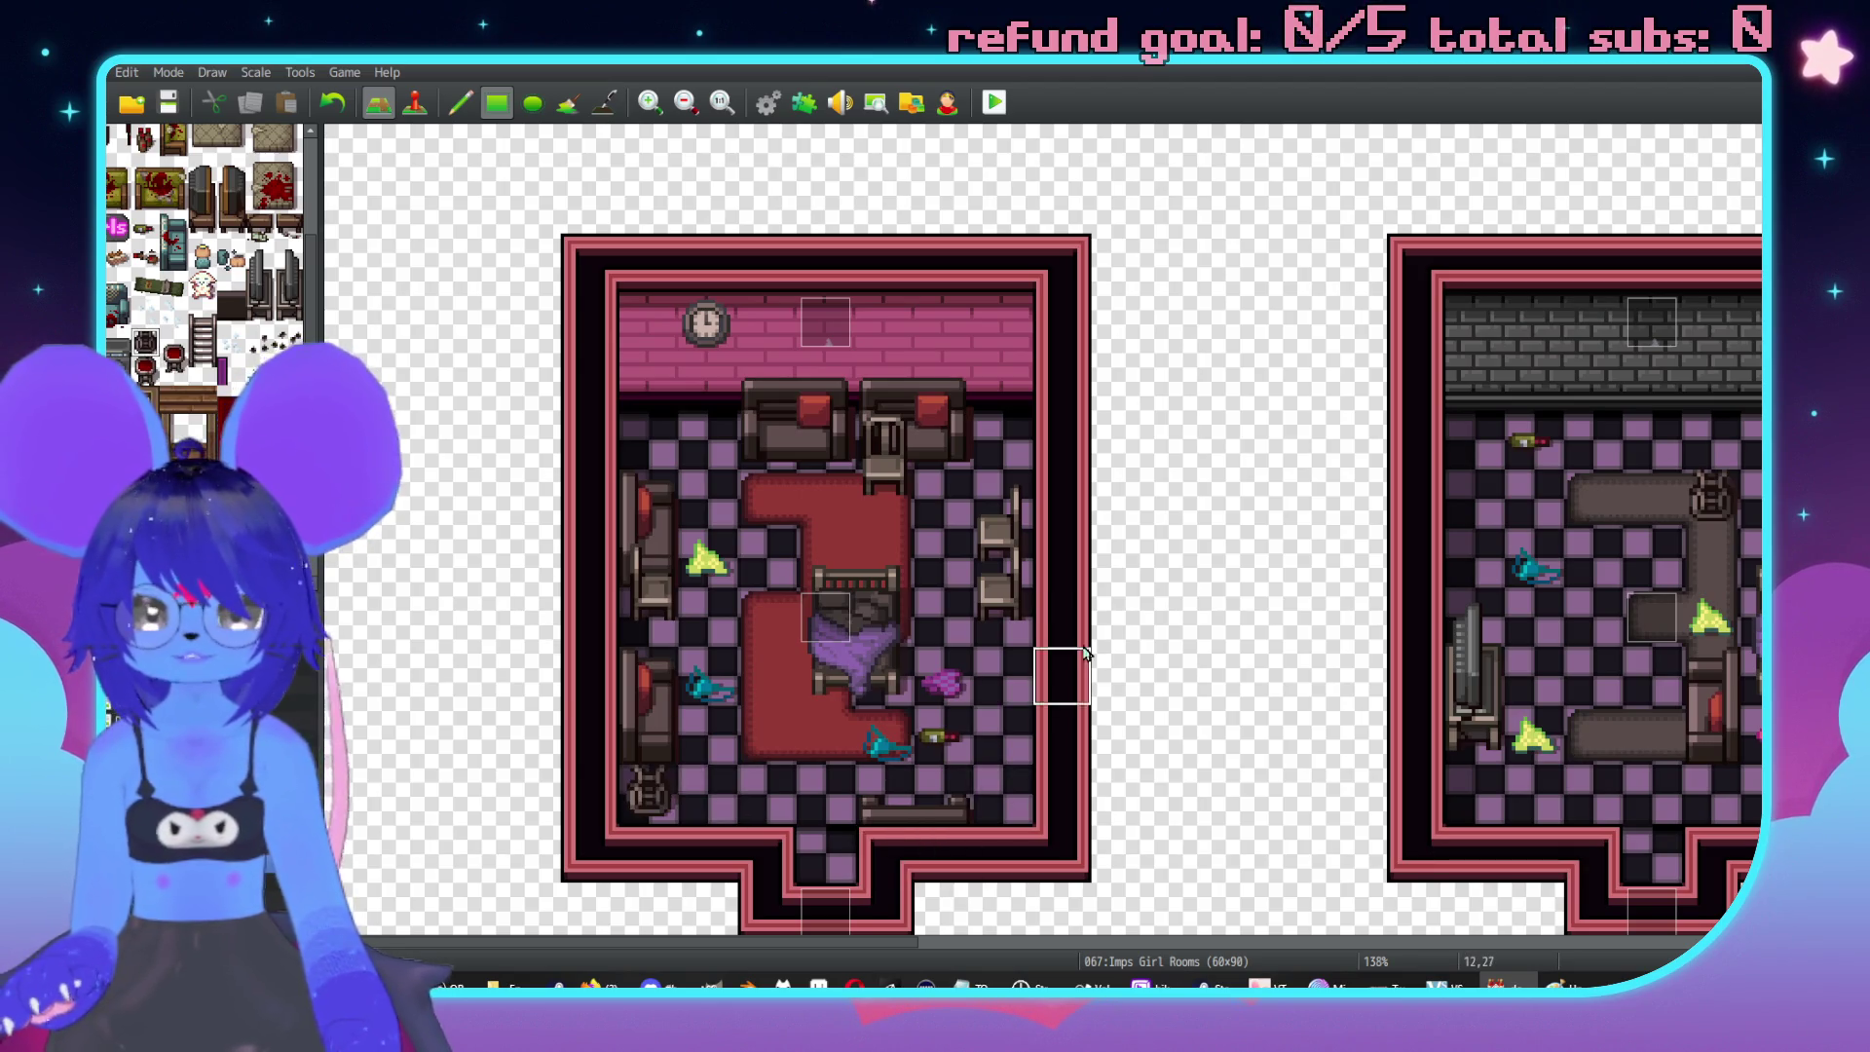
{"action": "scroll", "coordinate": [205, 244], "scroll_direction": "down", "scroll_amount": 10}
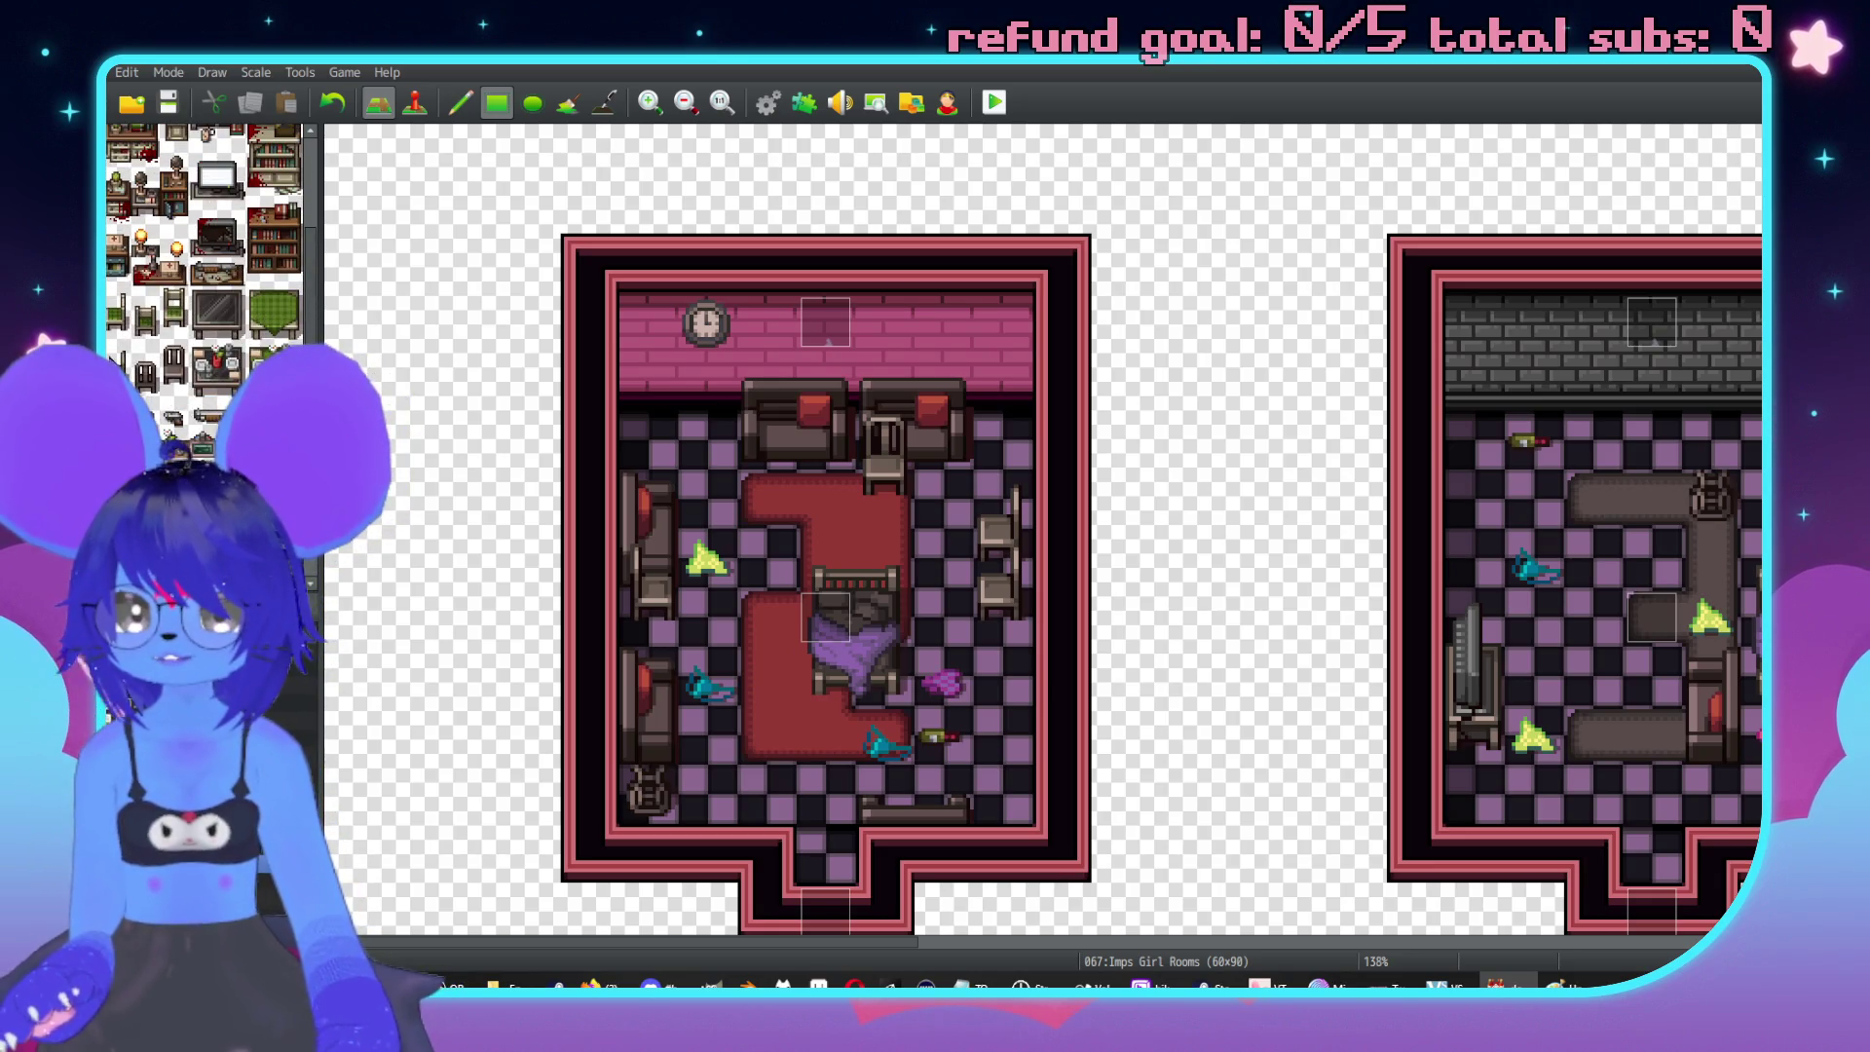
{"action": "left_click", "coordinate": [995, 701]}
{"action": "middle_click", "coordinate": [1205, 611]}
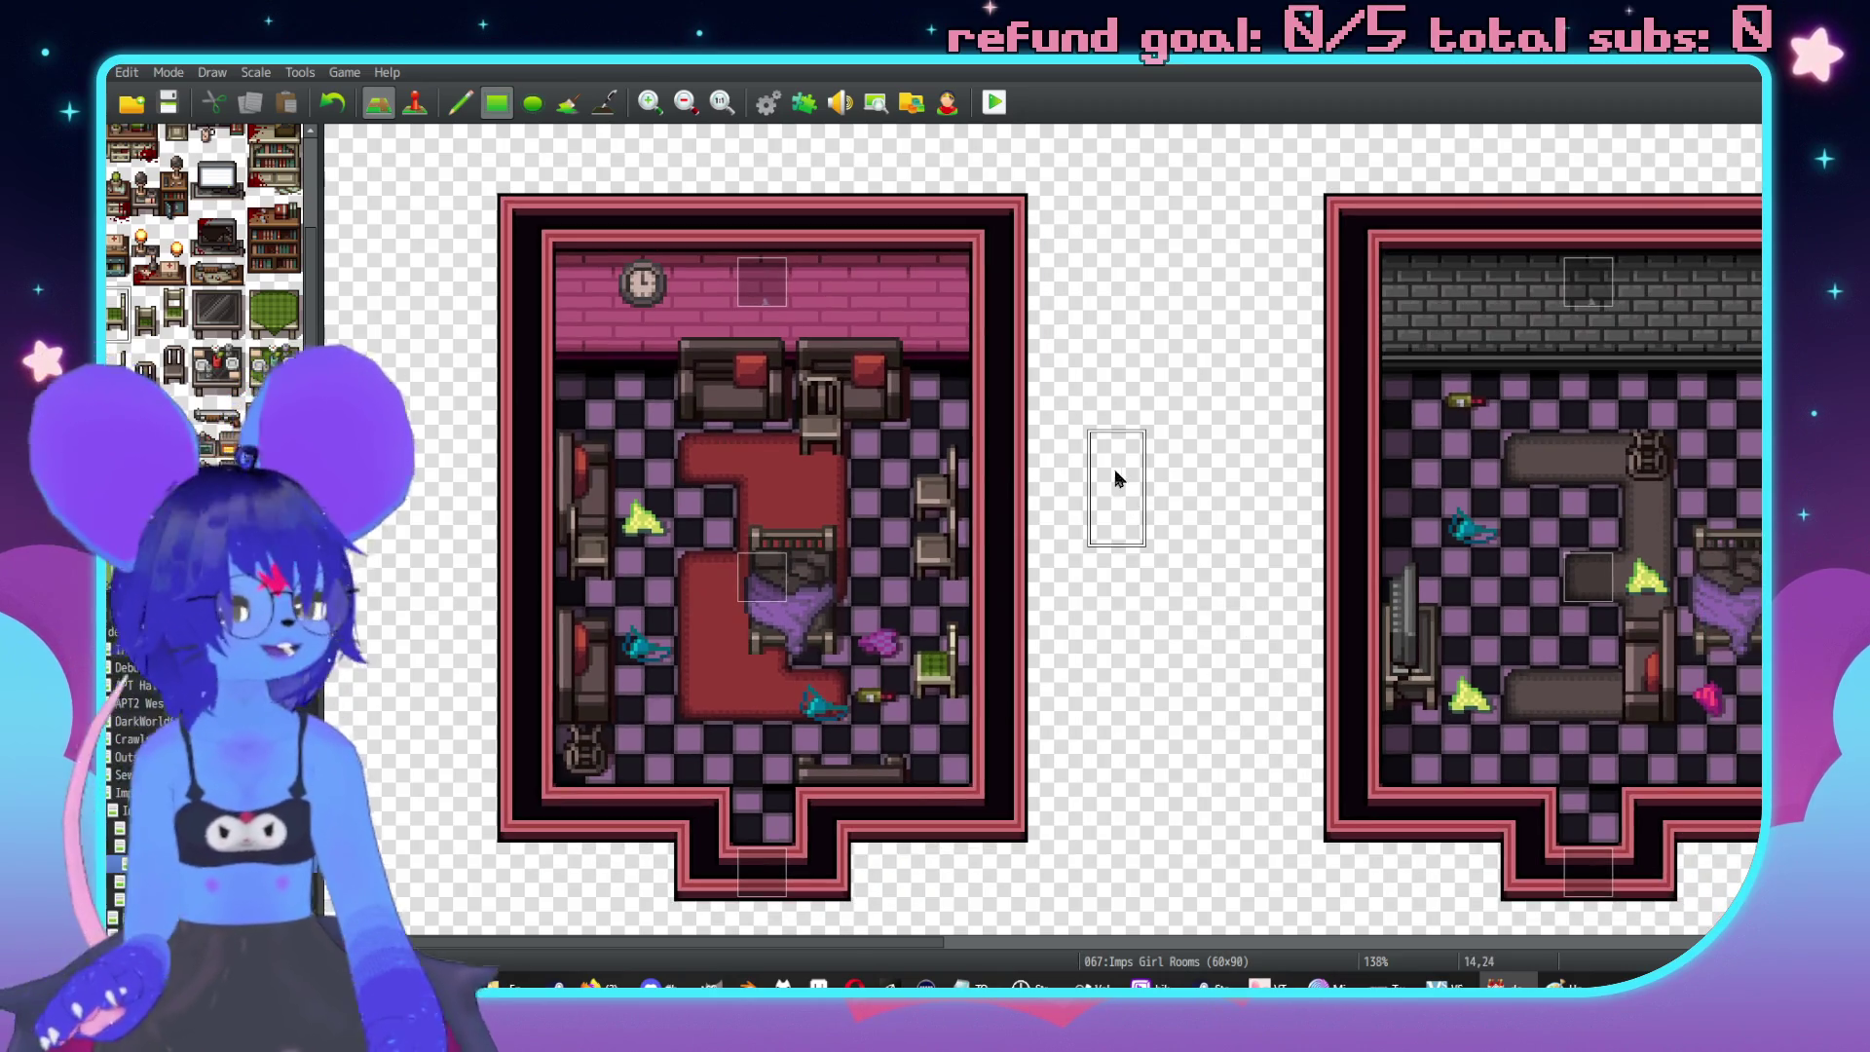
{"action": "middle_click", "coordinate": [921, 564]}
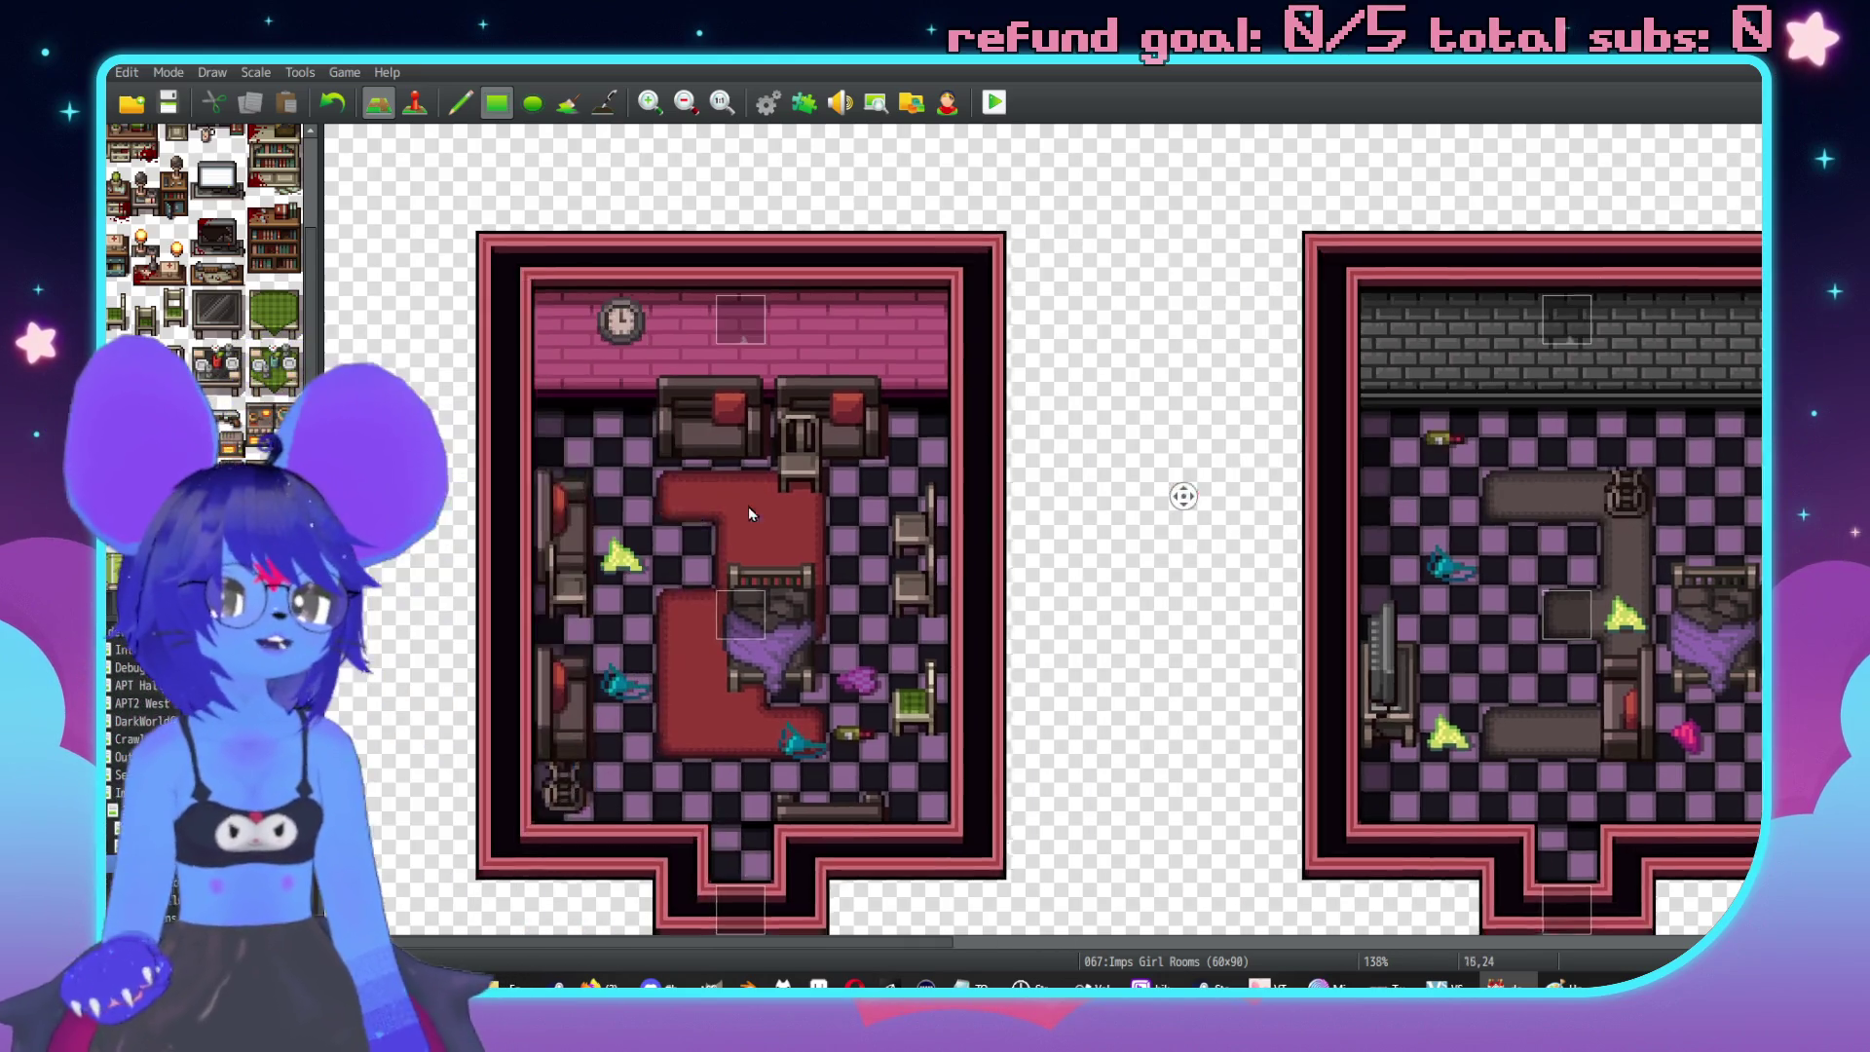
{"action": "middle_click", "coordinate": [873, 564]}
{"action": "middle_click", "coordinate": [1047, 605]}
{"action": "middle_click", "coordinate": [1046, 606]}
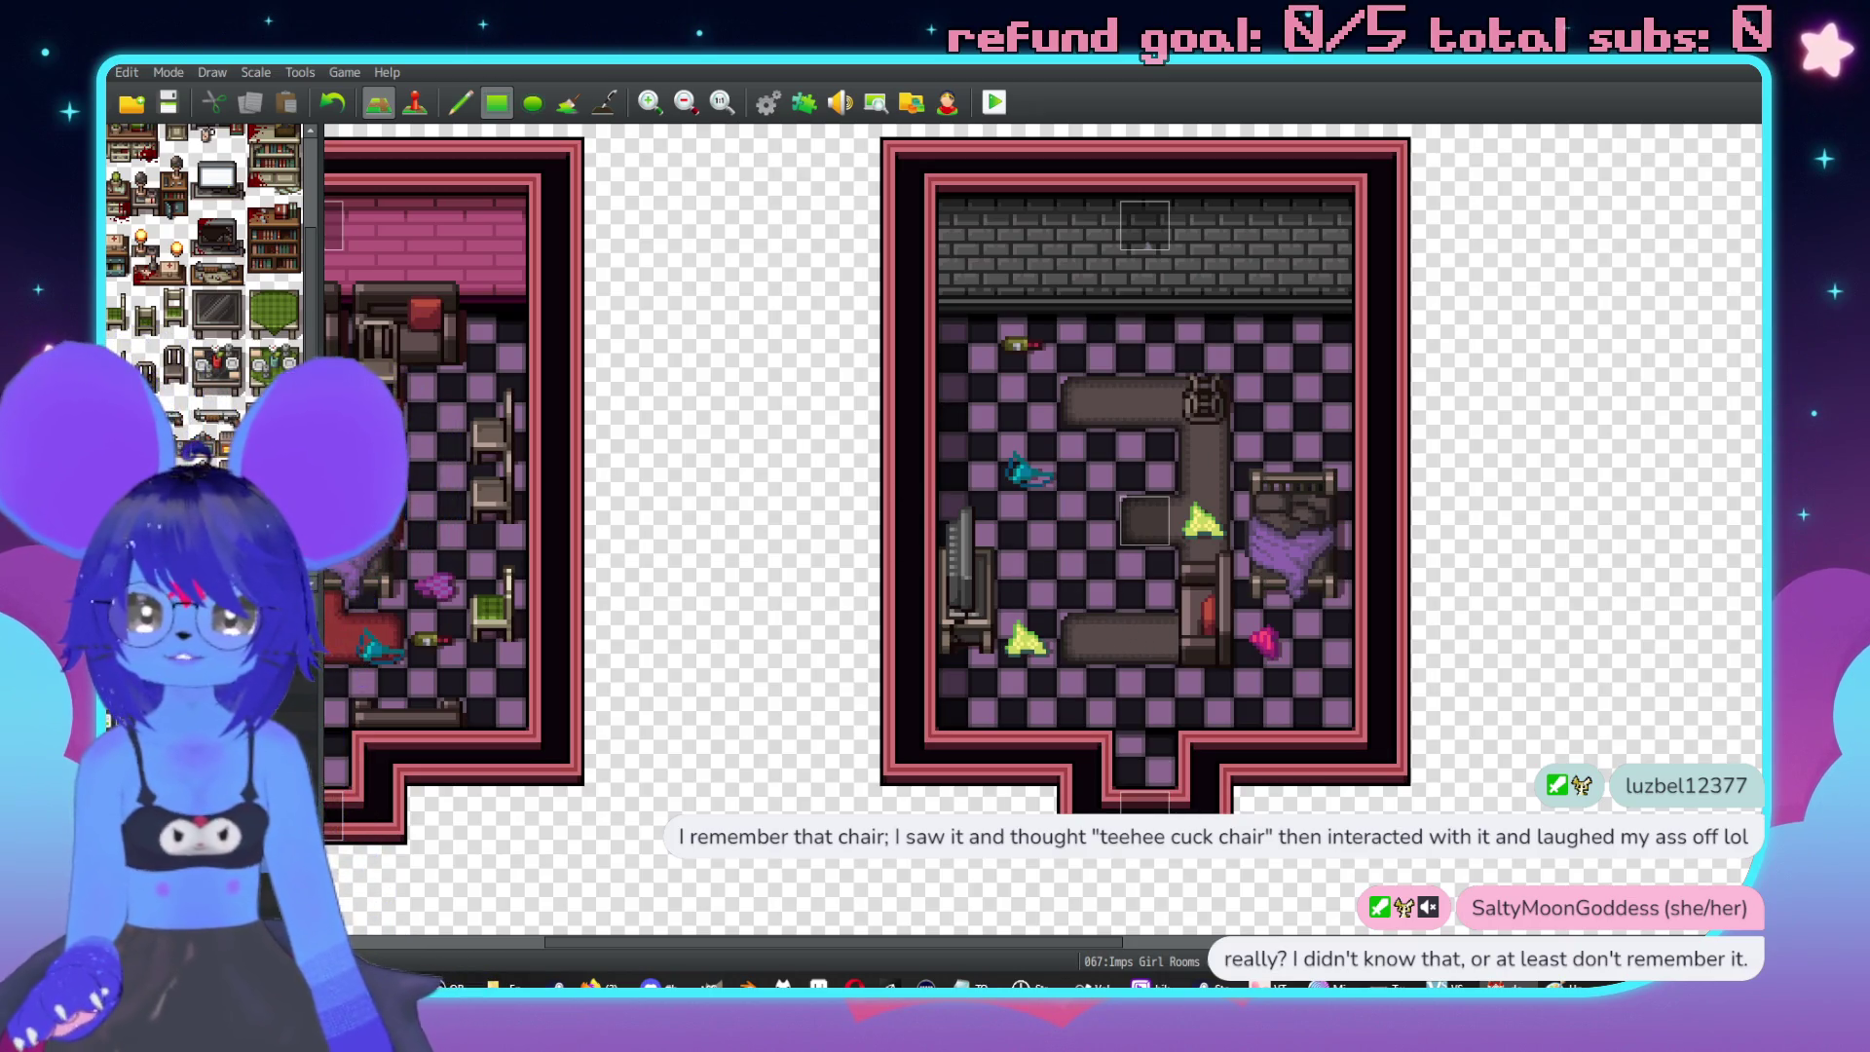
Open the APT Laundry map and inspect the Cuck Chair event without changes.
{"action": "left_click", "coordinate": [195, 779]}
{"action": "key", "text": "Down"}
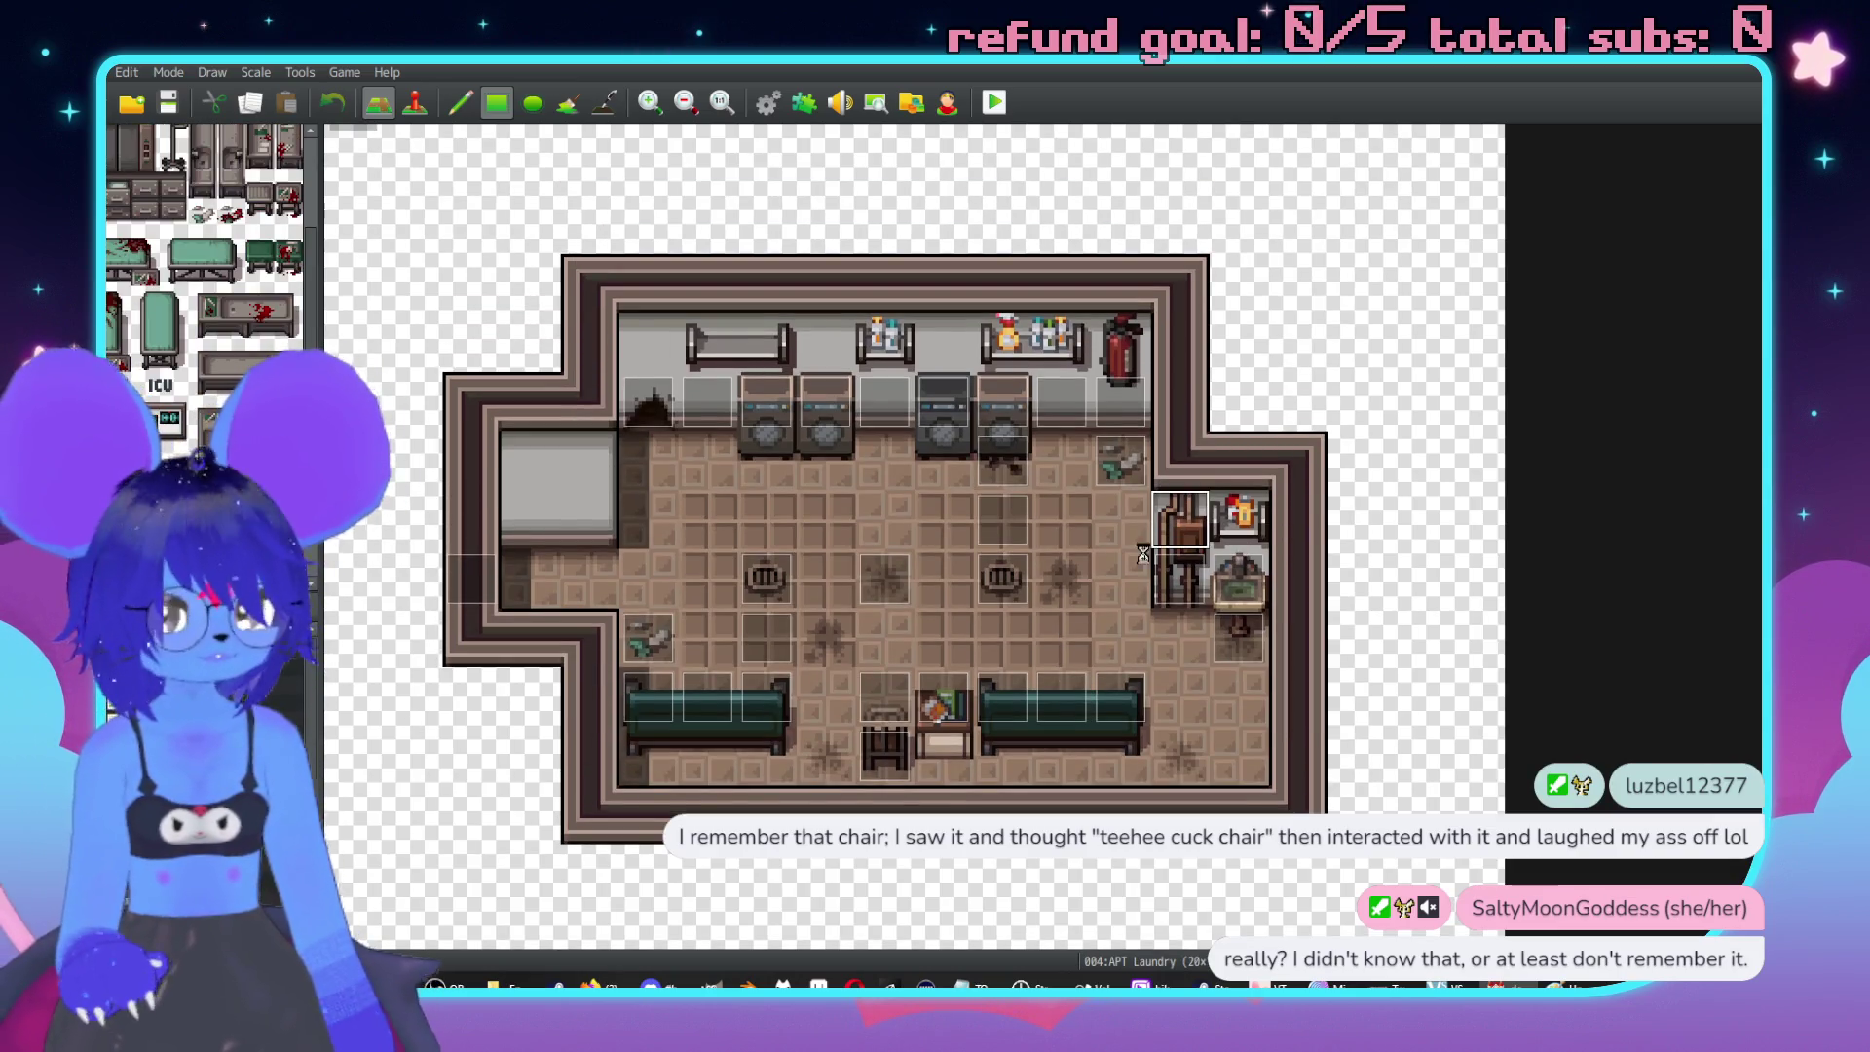
{"action": "key", "text": "F6"}
{"action": "double_click", "coordinate": [888, 689]}
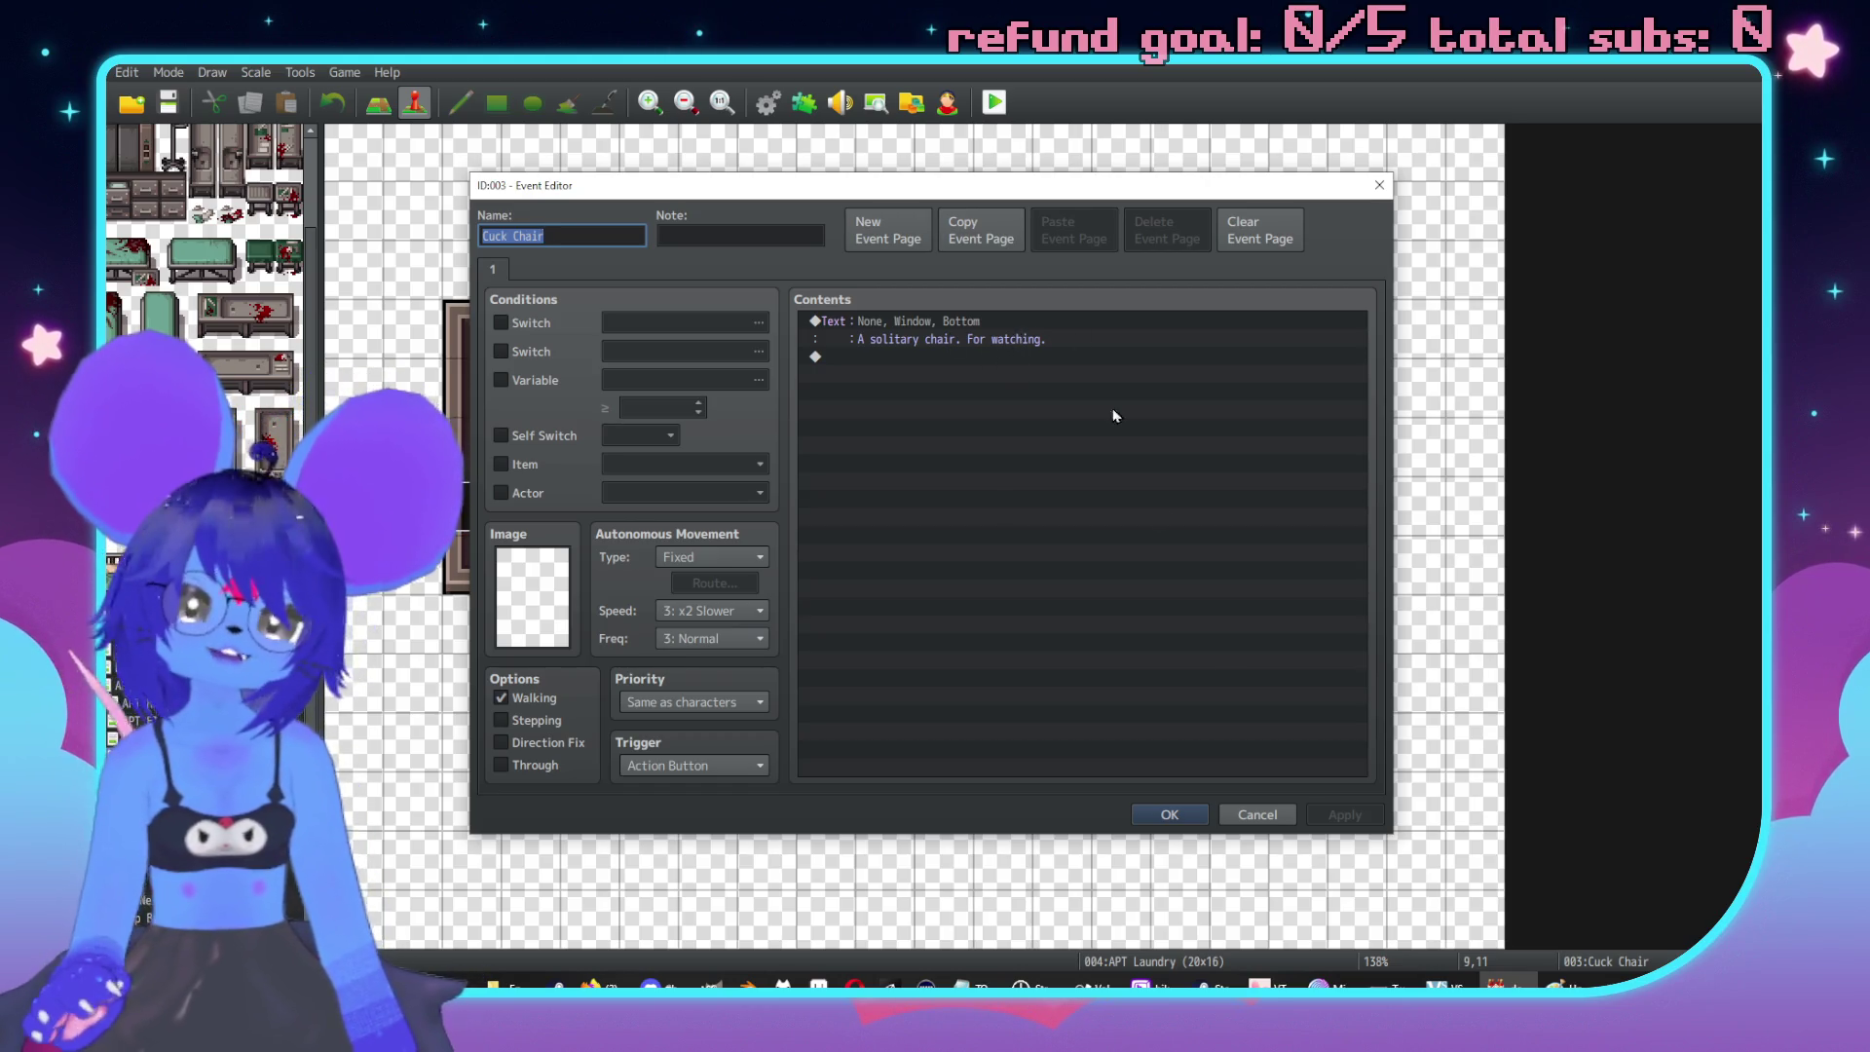
{"action": "left_click", "coordinate": [1257, 815]}
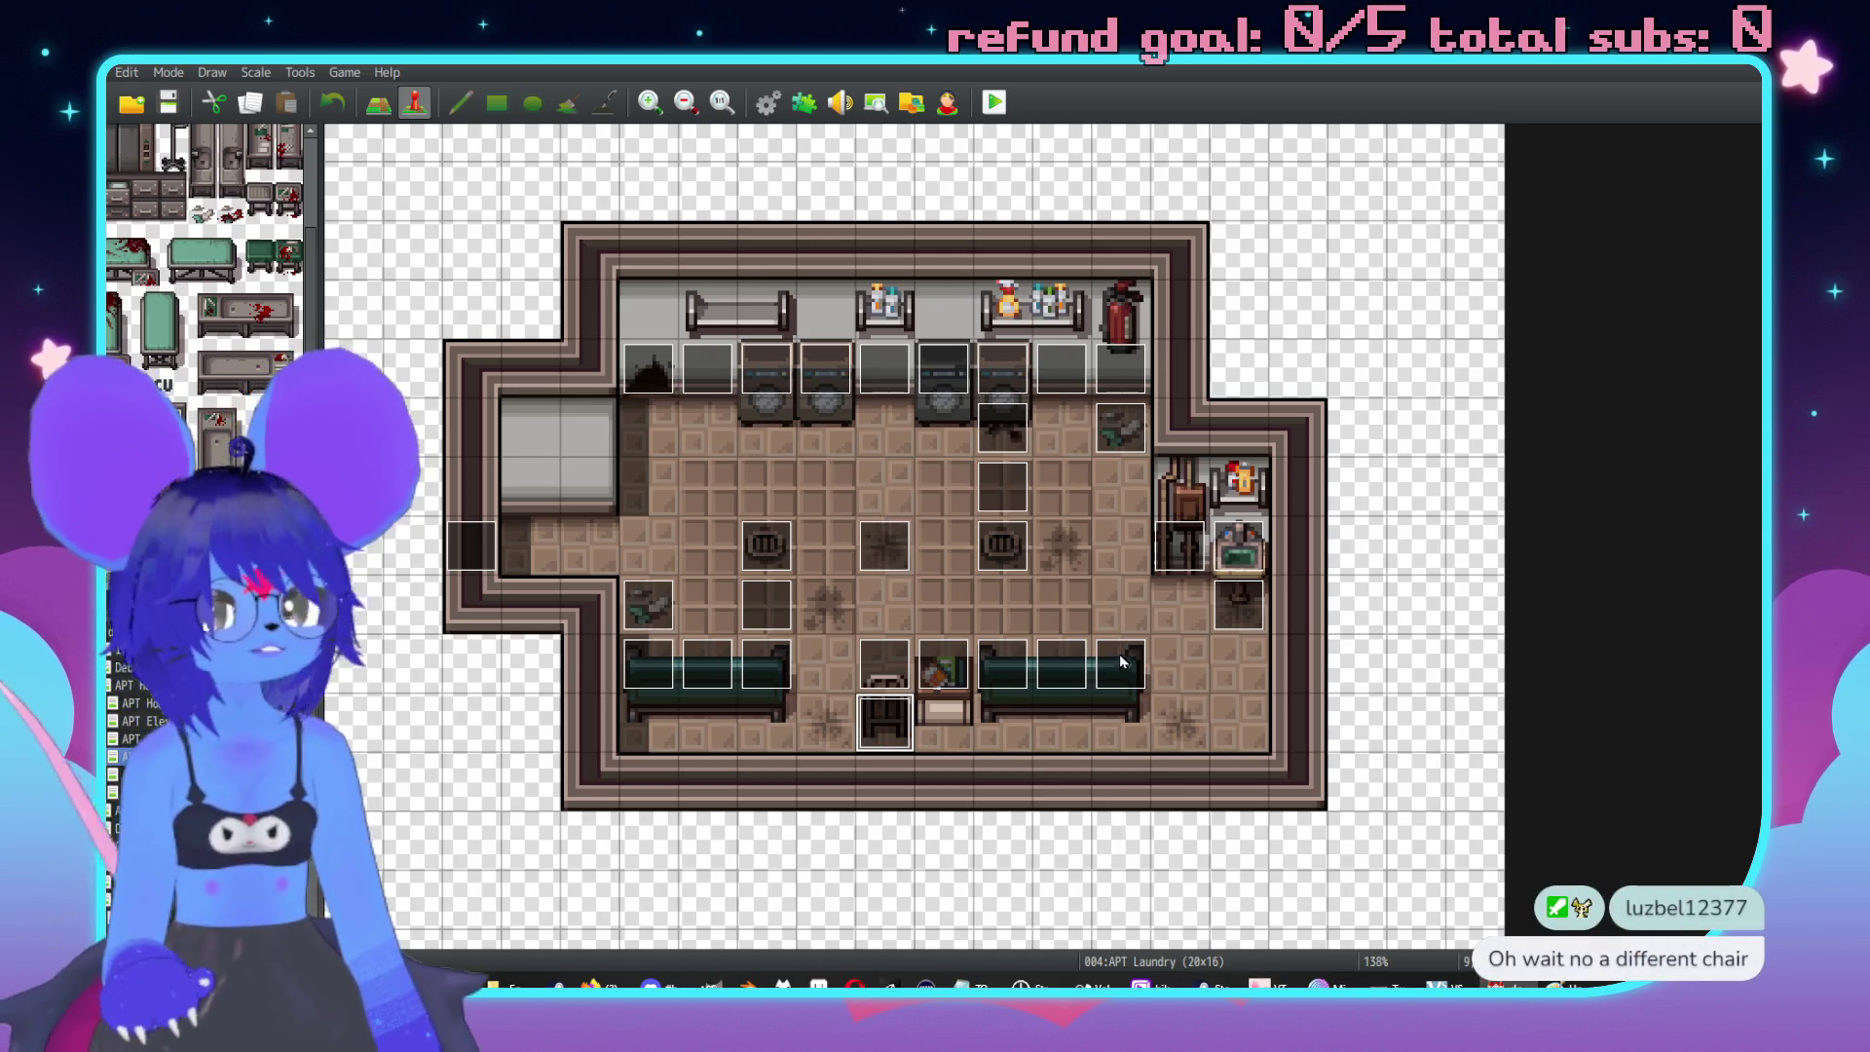
Erase the laundry's bottom floor row and the map's bottom wall row, then check event EV025.
{"action": "key", "text": "F5"}
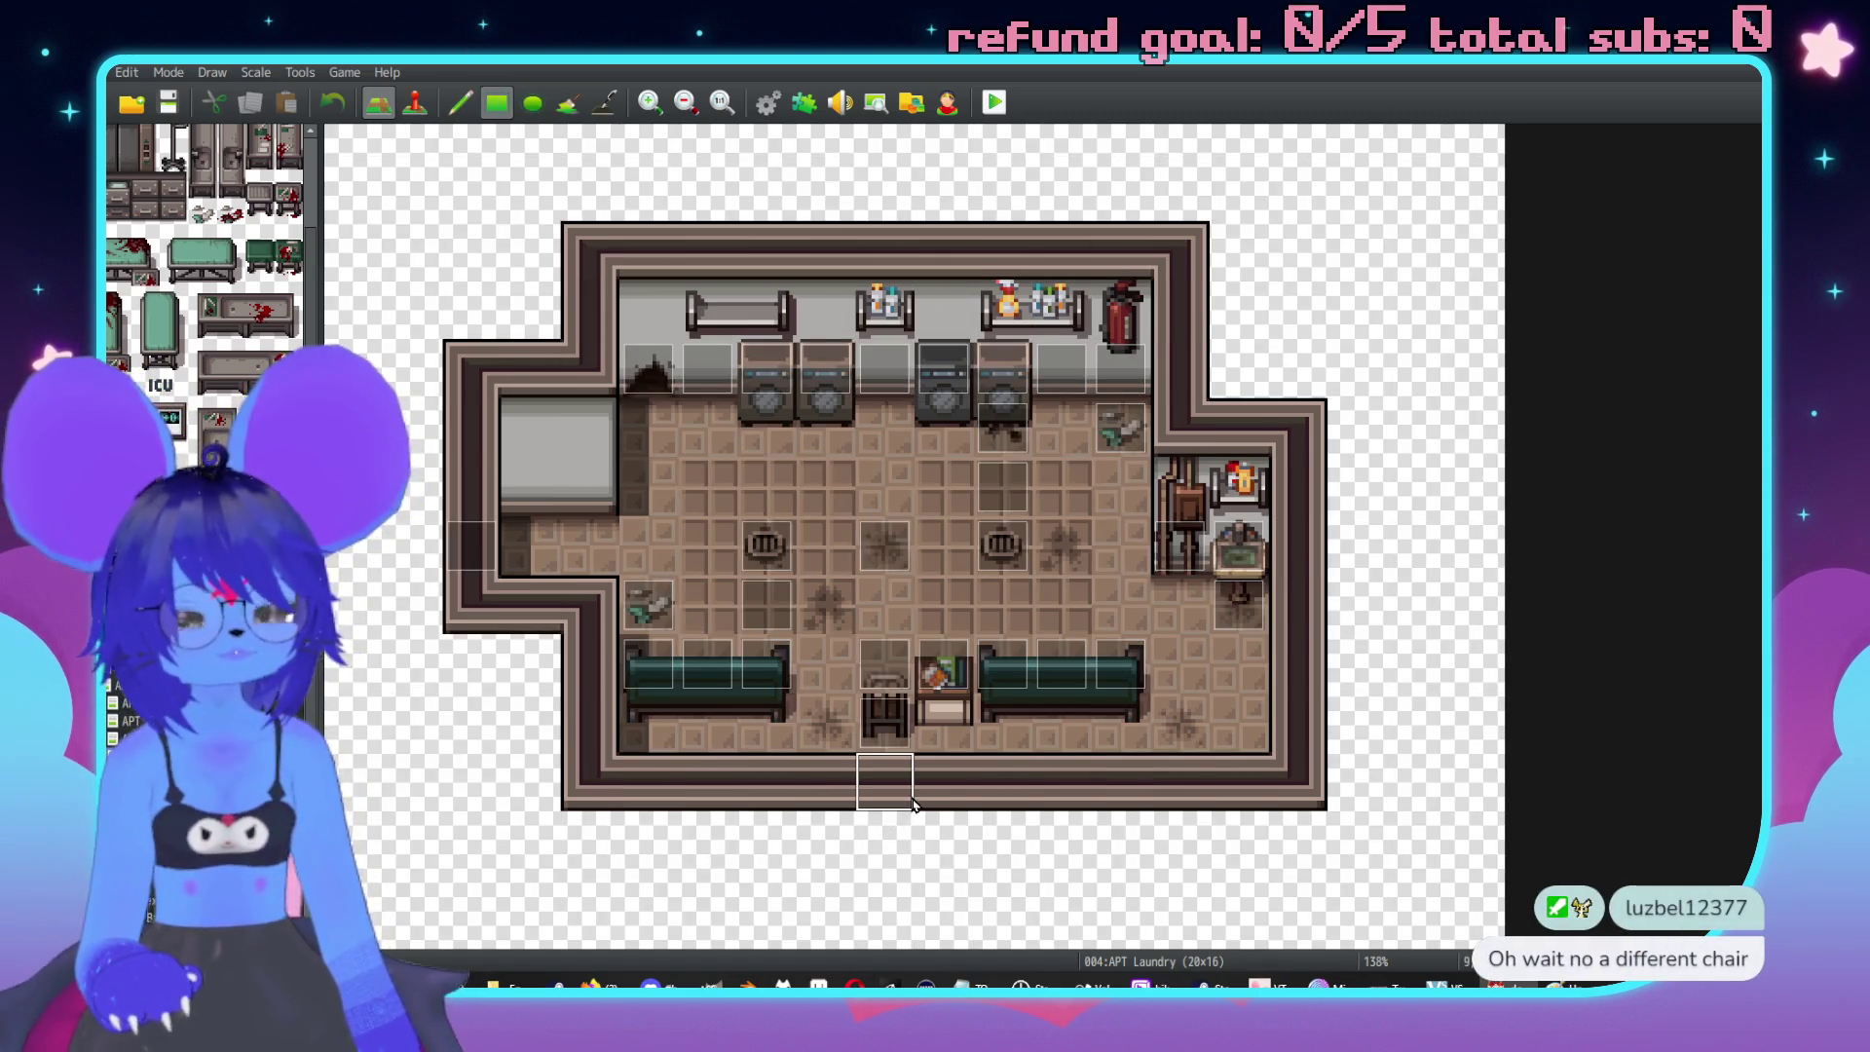
{"action": "mouse_move", "coordinate": [588, 723]}
{"action": "left_mouse_down"}
{"action": "mouse_move", "coordinate": [1293, 735]}
{"action": "mouse_move", "coordinate": [663, 722]}
{"action": "left_mouse_up"}
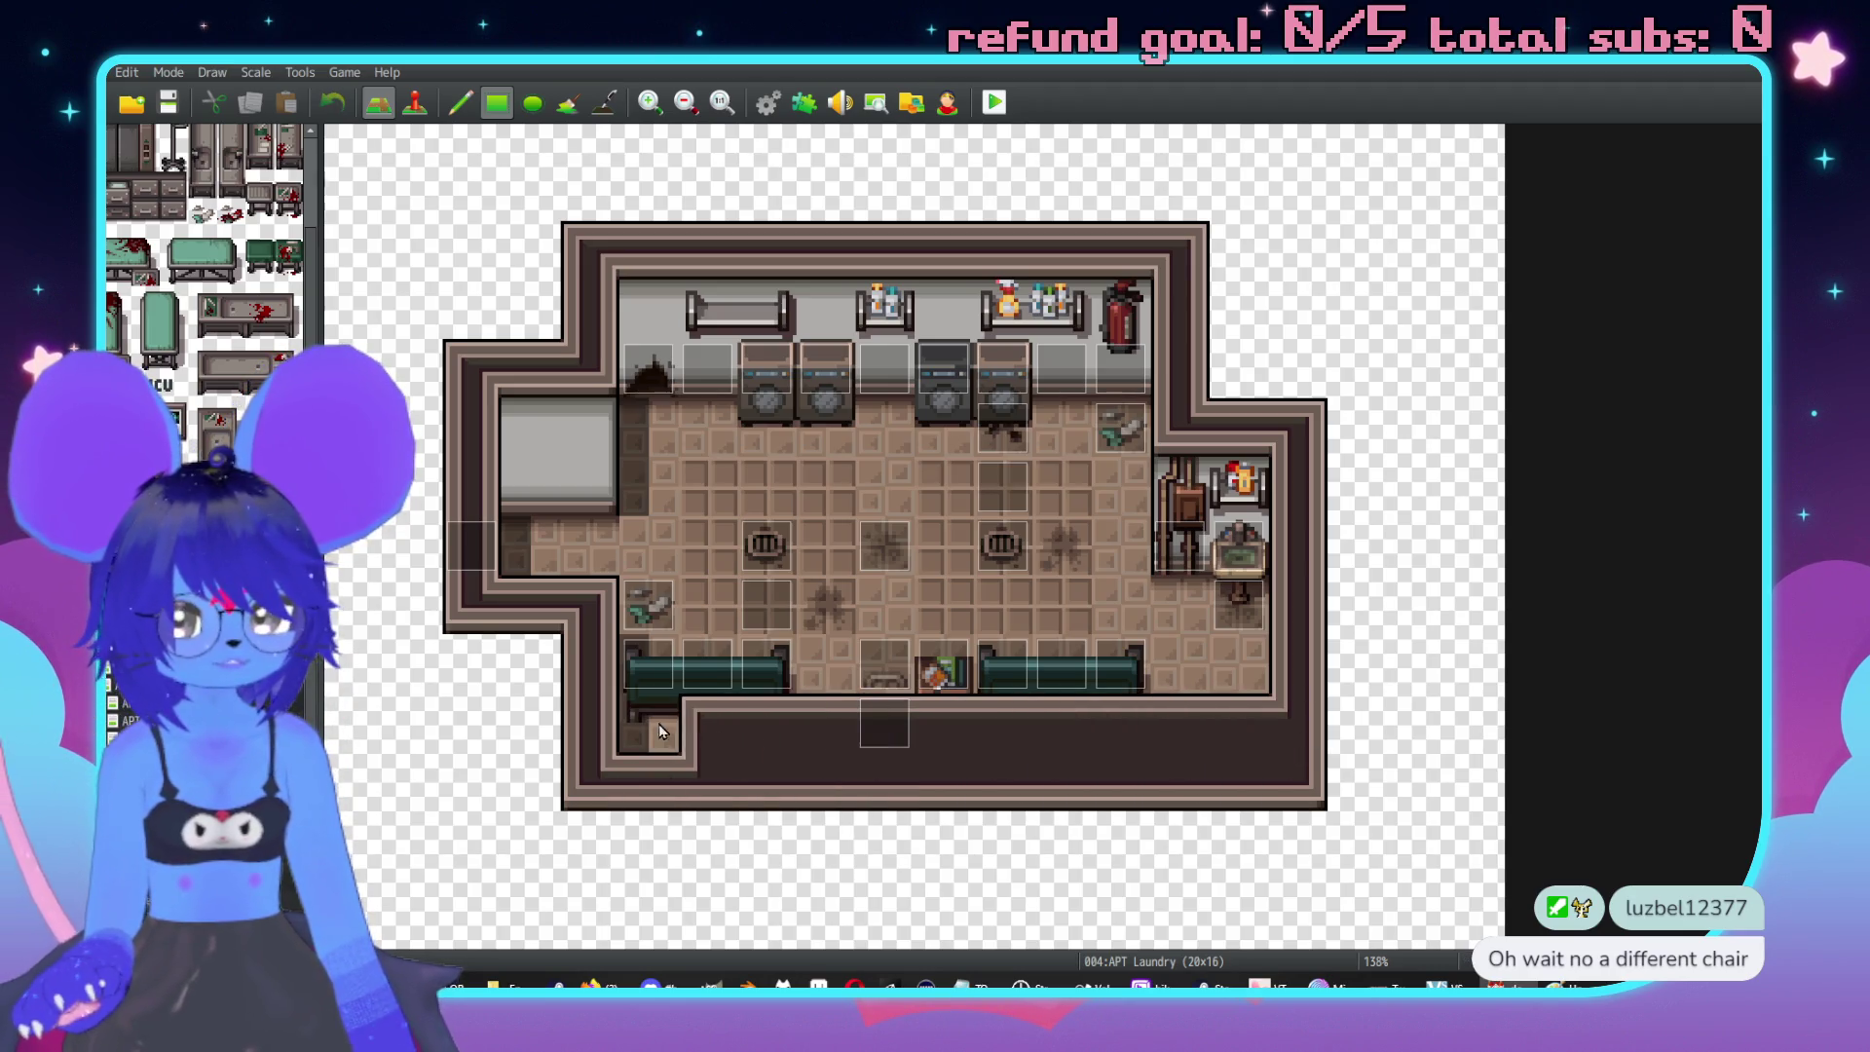
{"action": "left_click_drag", "start_coordinate": [522, 780], "coordinate": [1370, 785]}
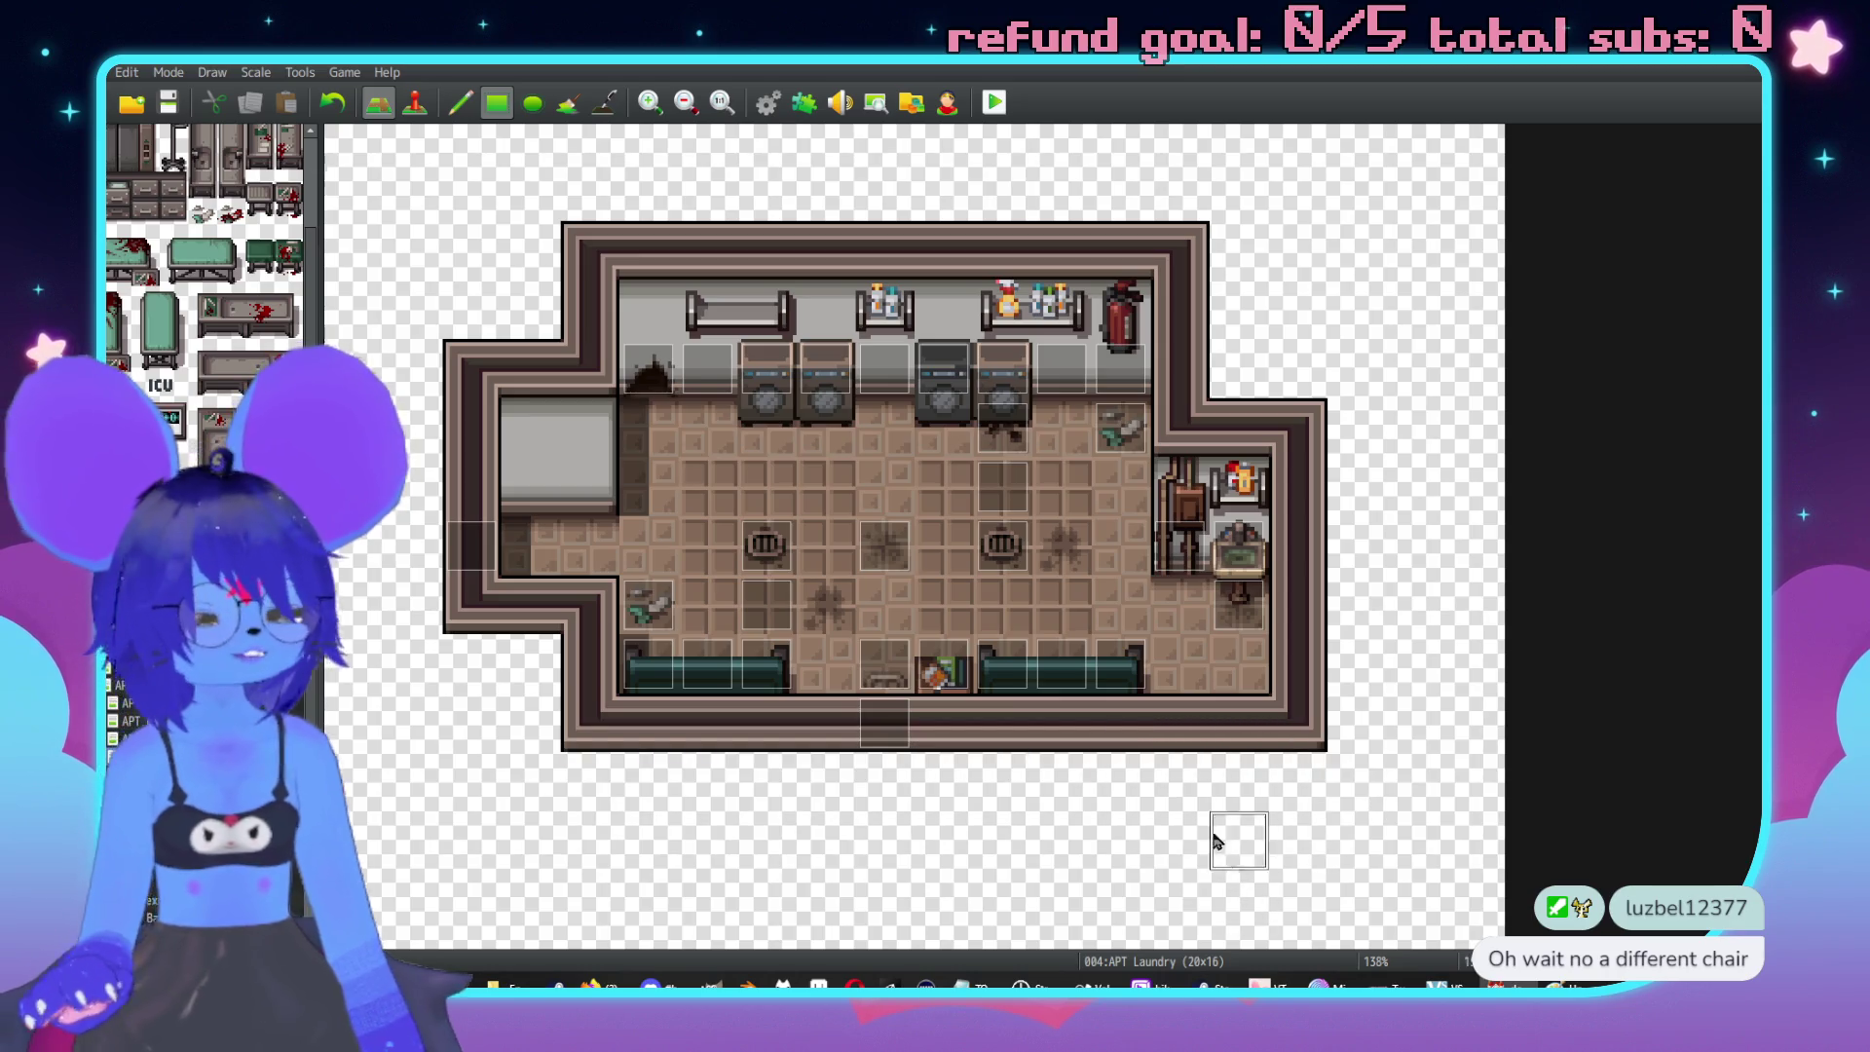
{"action": "key", "text": "F6"}
{"action": "double_click", "coordinate": [867, 660]}
{"action": "key", "text": "Escape"}
Go back to the Imps Girl Rooms map.
{"action": "scroll", "coordinate": [1264, 734], "scroll_direction": "down", "scroll_amount": 2}
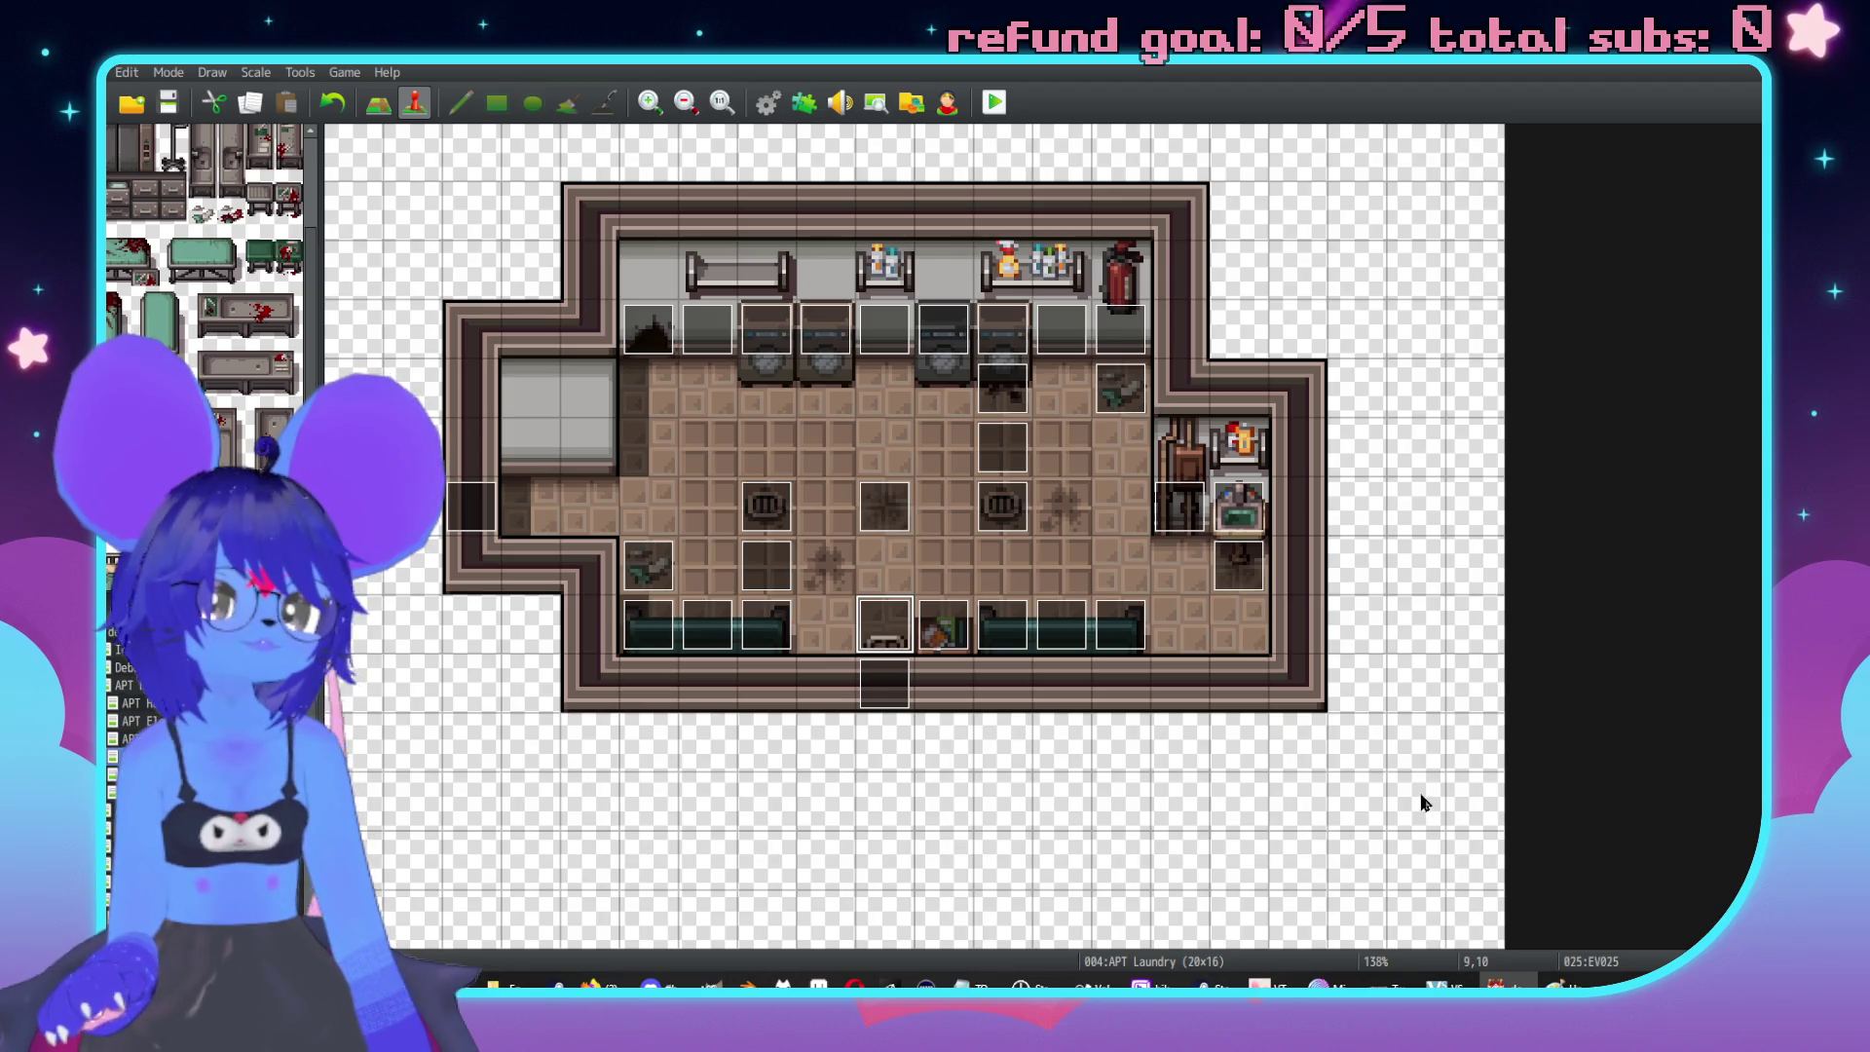
{"action": "scroll", "coordinate": [1399, 804], "scroll_direction": "up", "scroll_amount": 3}
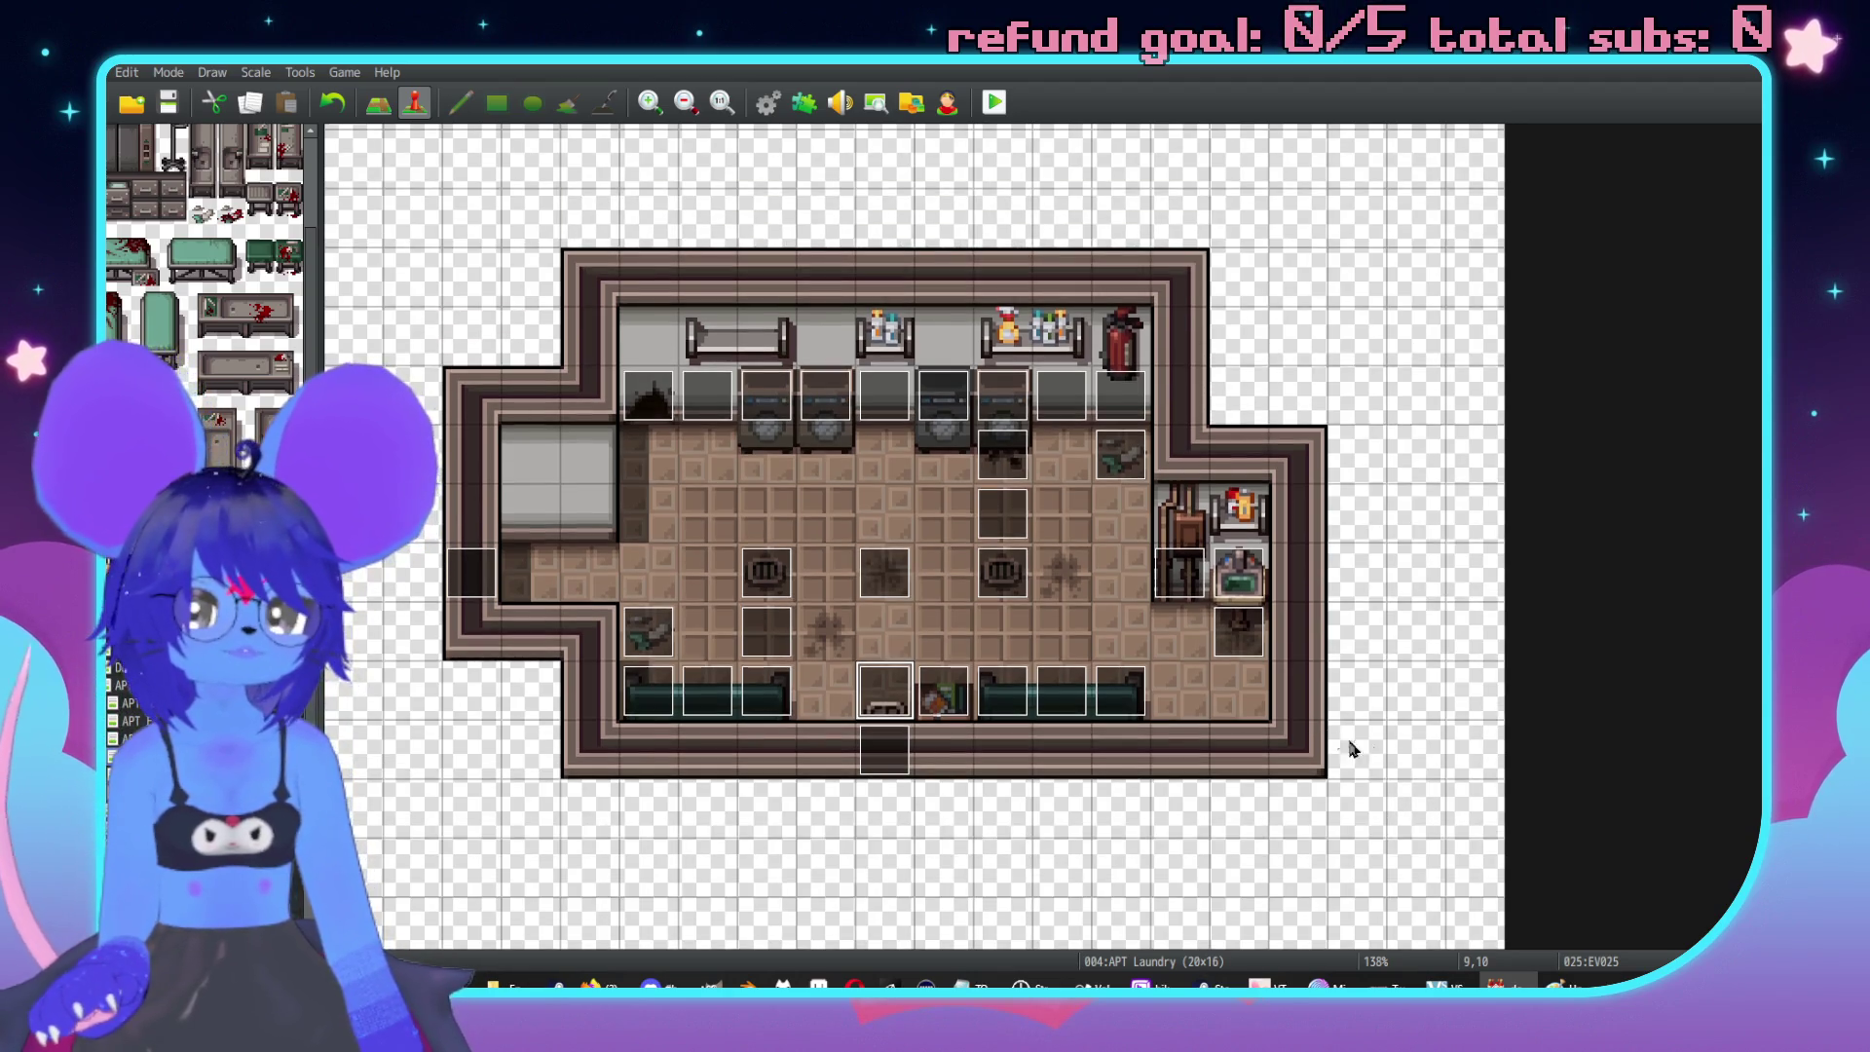
{"action": "scroll", "coordinate": [1450, 779], "scroll_direction": "down", "scroll_amount": 1}
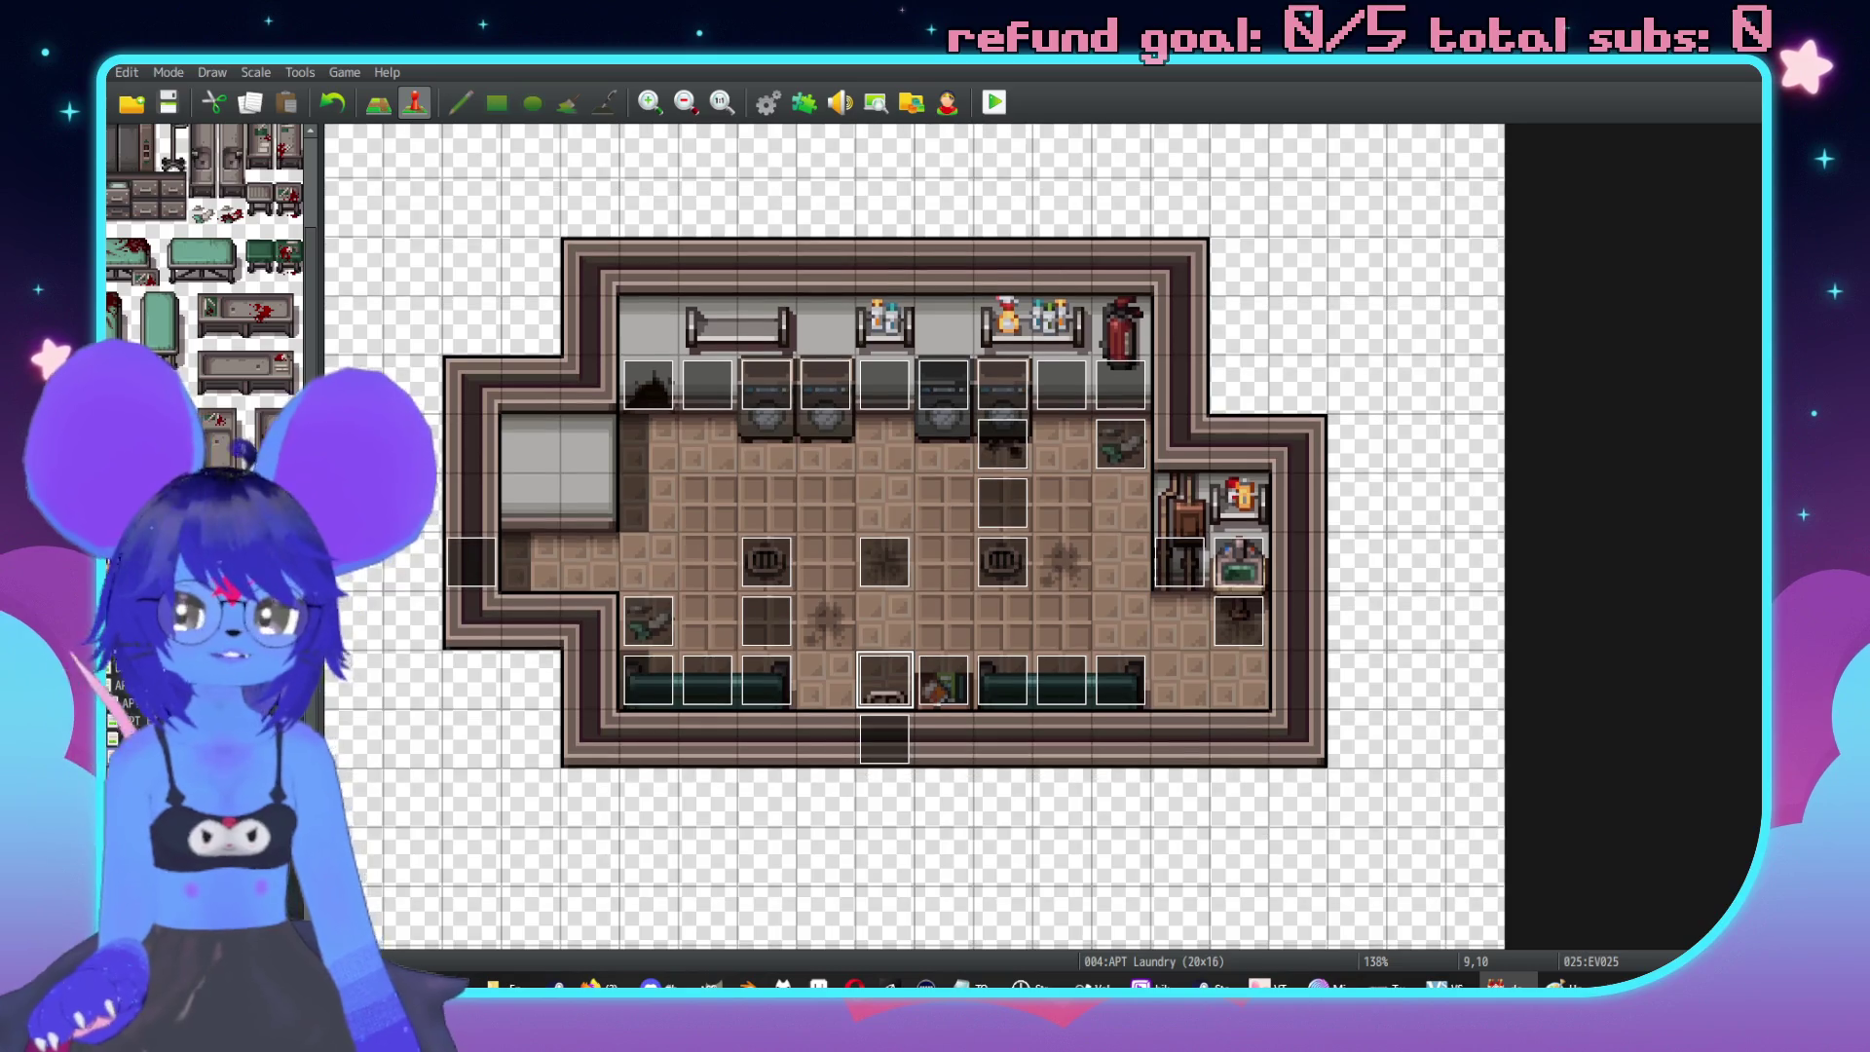
{"action": "left_click", "coordinate": [194, 779]}
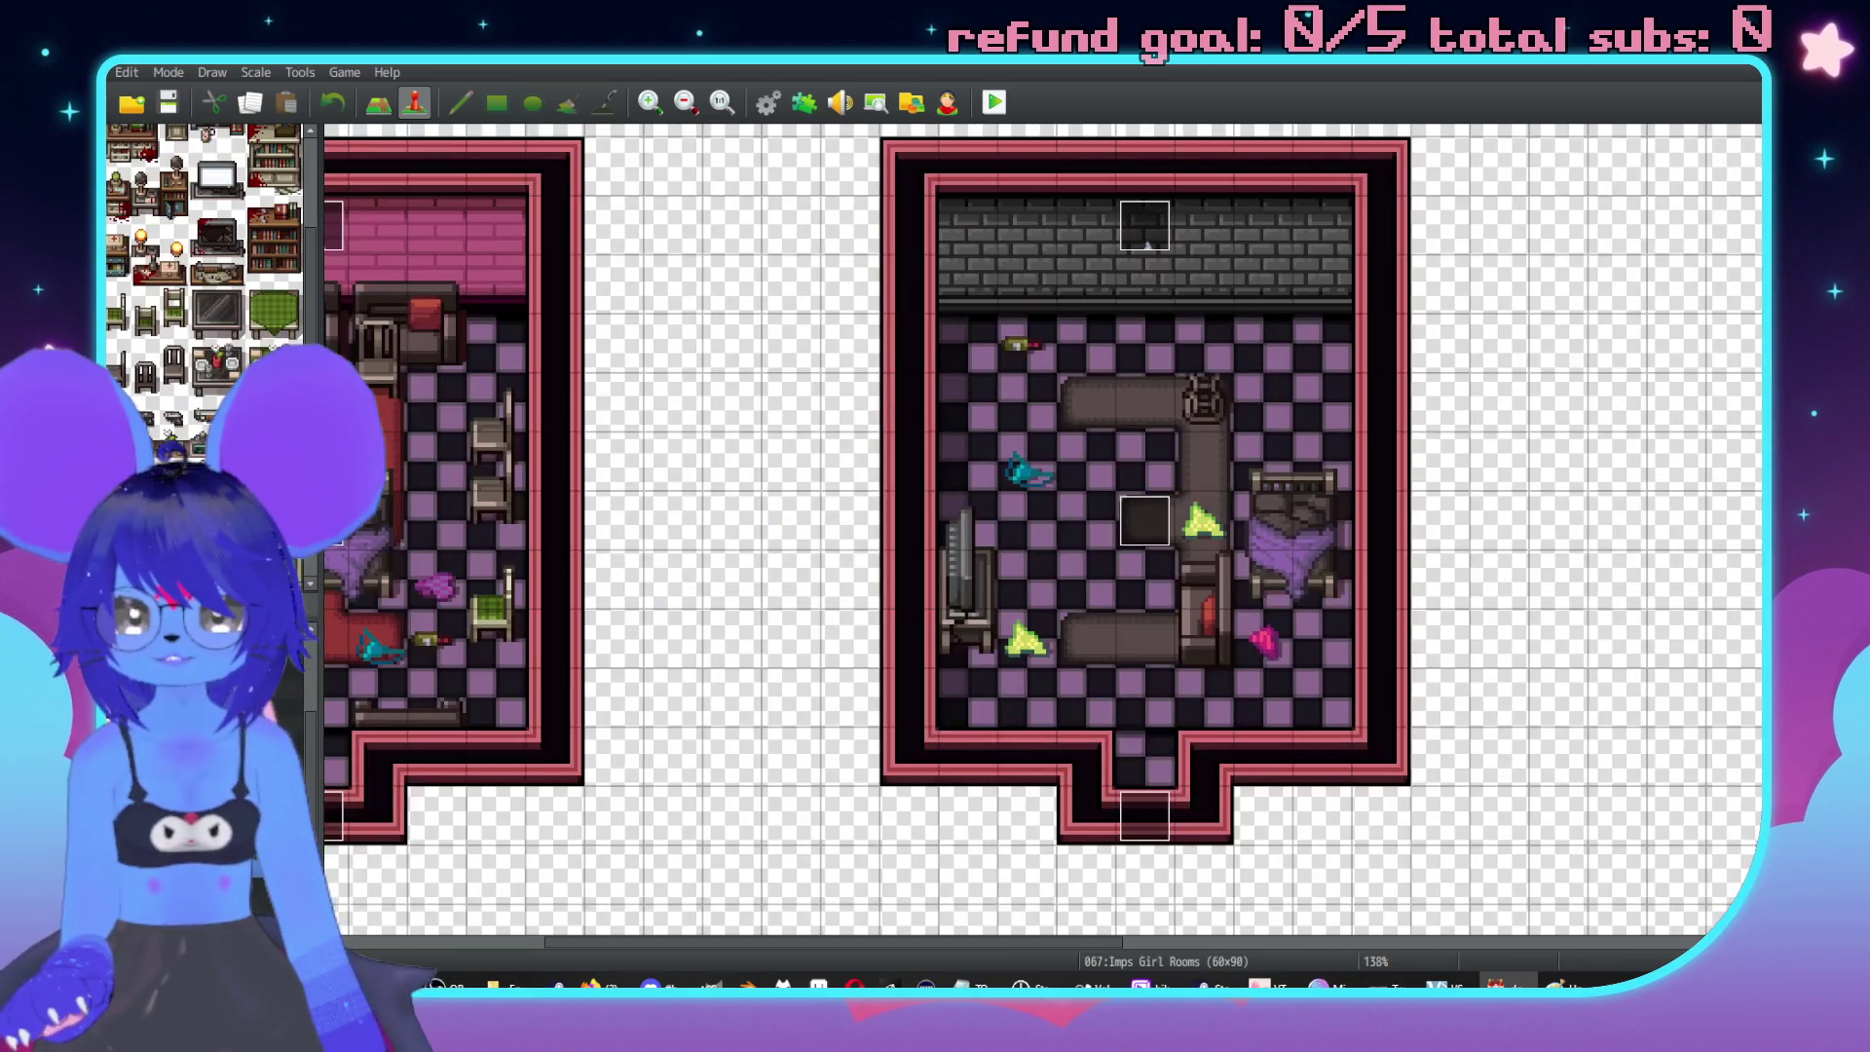
{"action": "scroll", "coordinate": [1319, 668], "scroll_direction": "left", "scroll_amount": 10}
{"action": "scroll", "coordinate": [1318, 668], "scroll_direction": "up", "scroll_amount": 8}
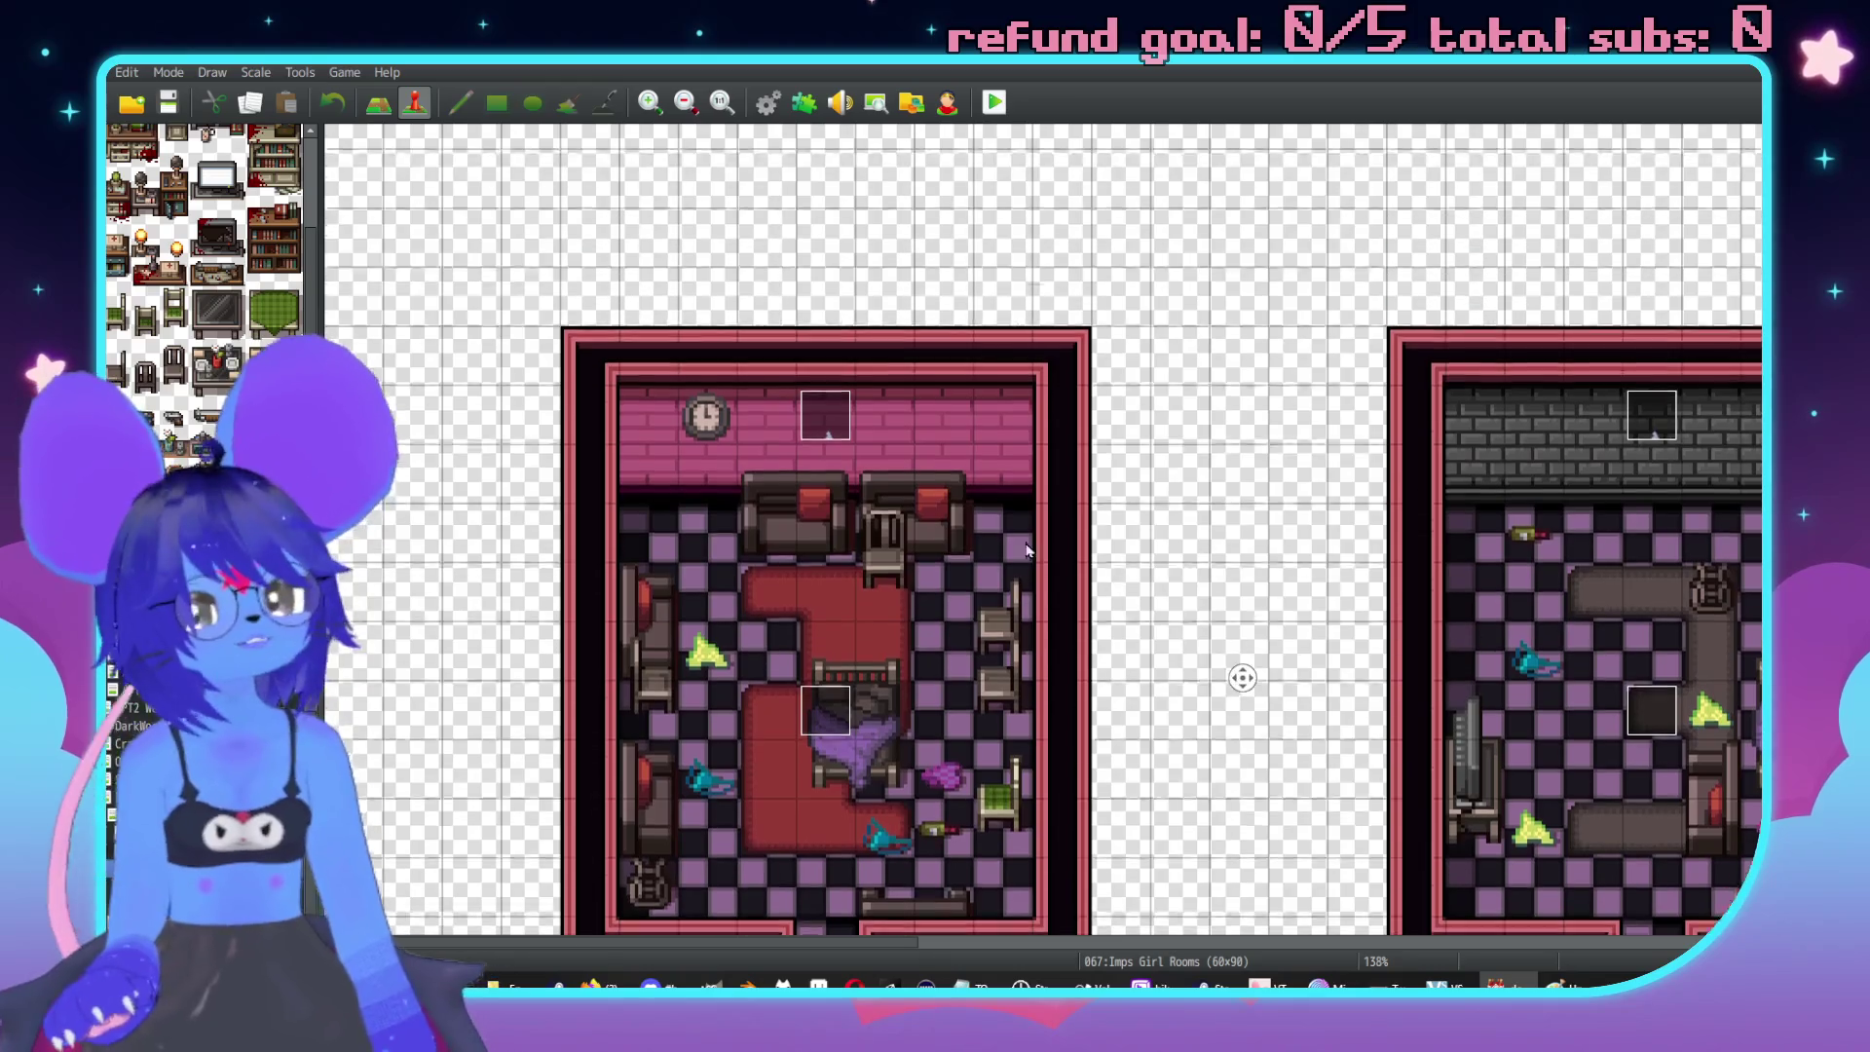
{"action": "scroll", "coordinate": [831, 611], "scroll_direction": "down", "scroll_amount": 8}
{"action": "scroll", "coordinate": [1305, 668], "scroll_direction": "up", "scroll_amount": 6}
{"action": "scroll", "coordinate": [1306, 668], "scroll_direction": "right", "scroll_amount": 8}
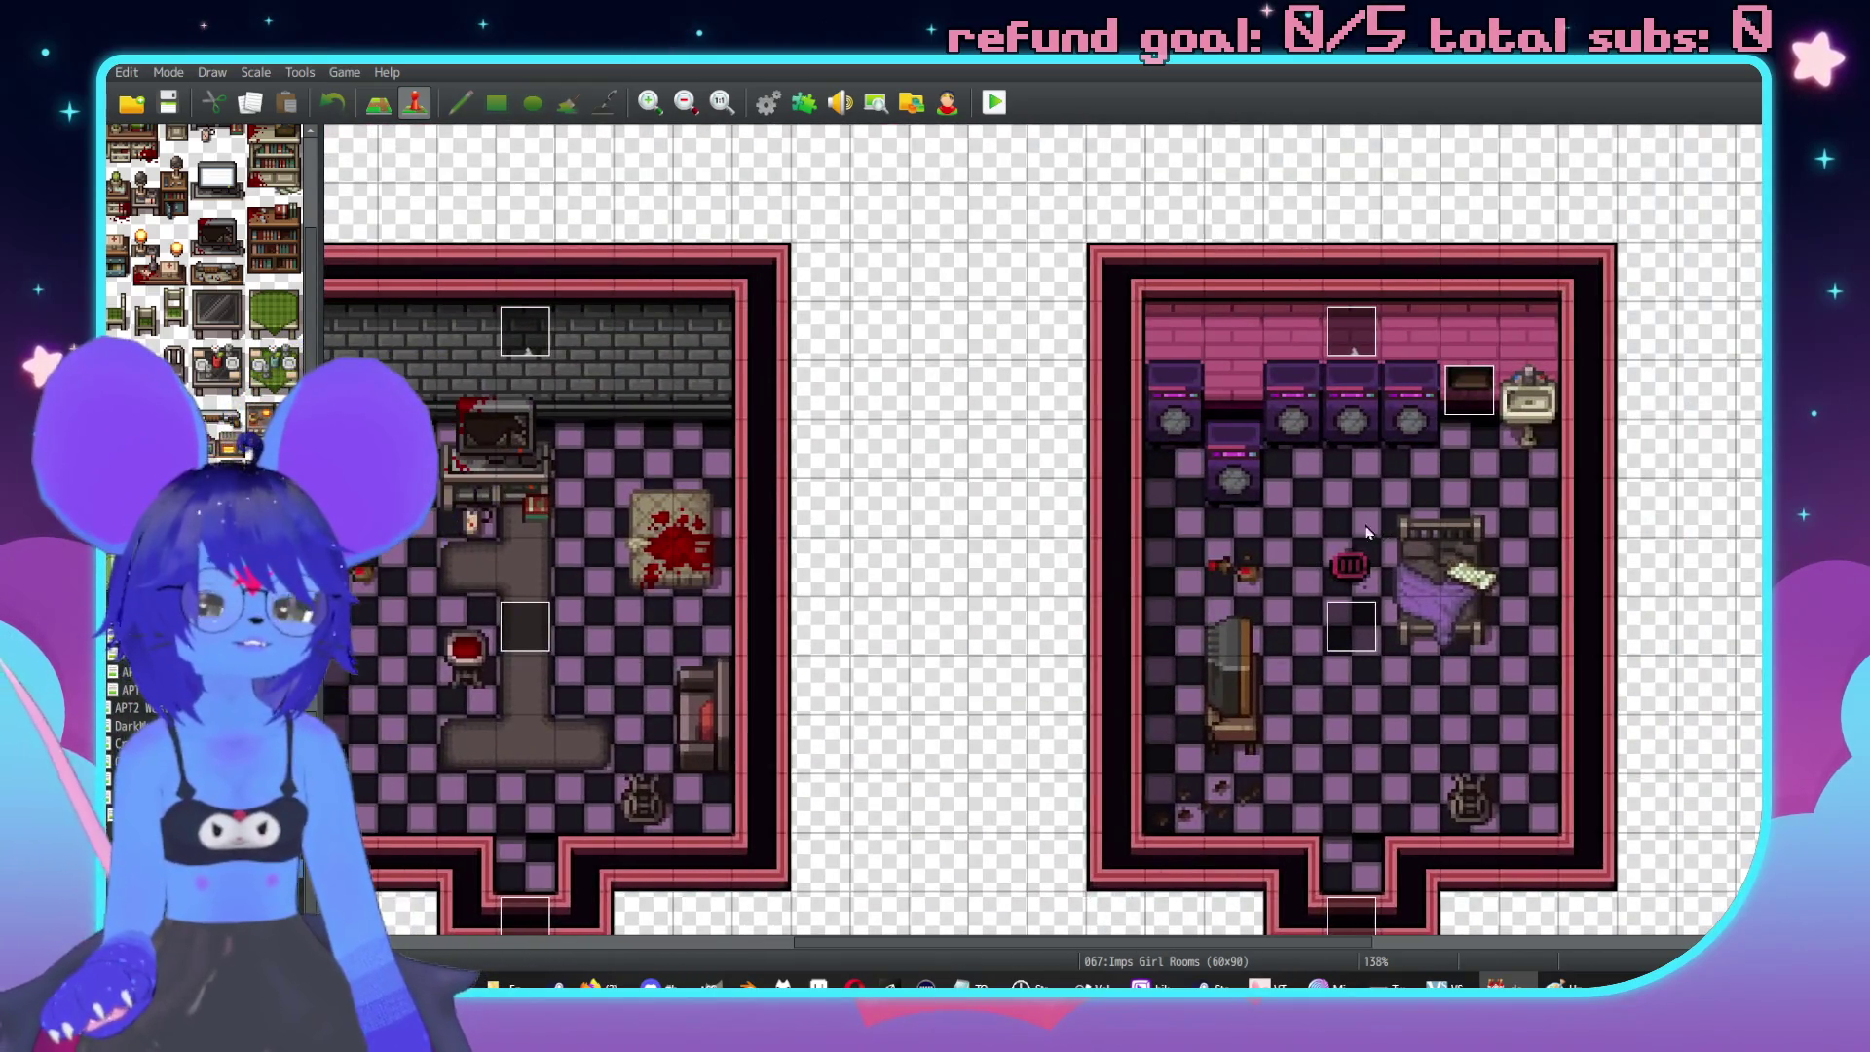
{"action": "scroll", "coordinate": [1230, 659], "scroll_direction": "left", "scroll_amount": 2}
{"action": "scroll", "coordinate": [1012, 594], "scroll_direction": "left", "scroll_amount": 3}
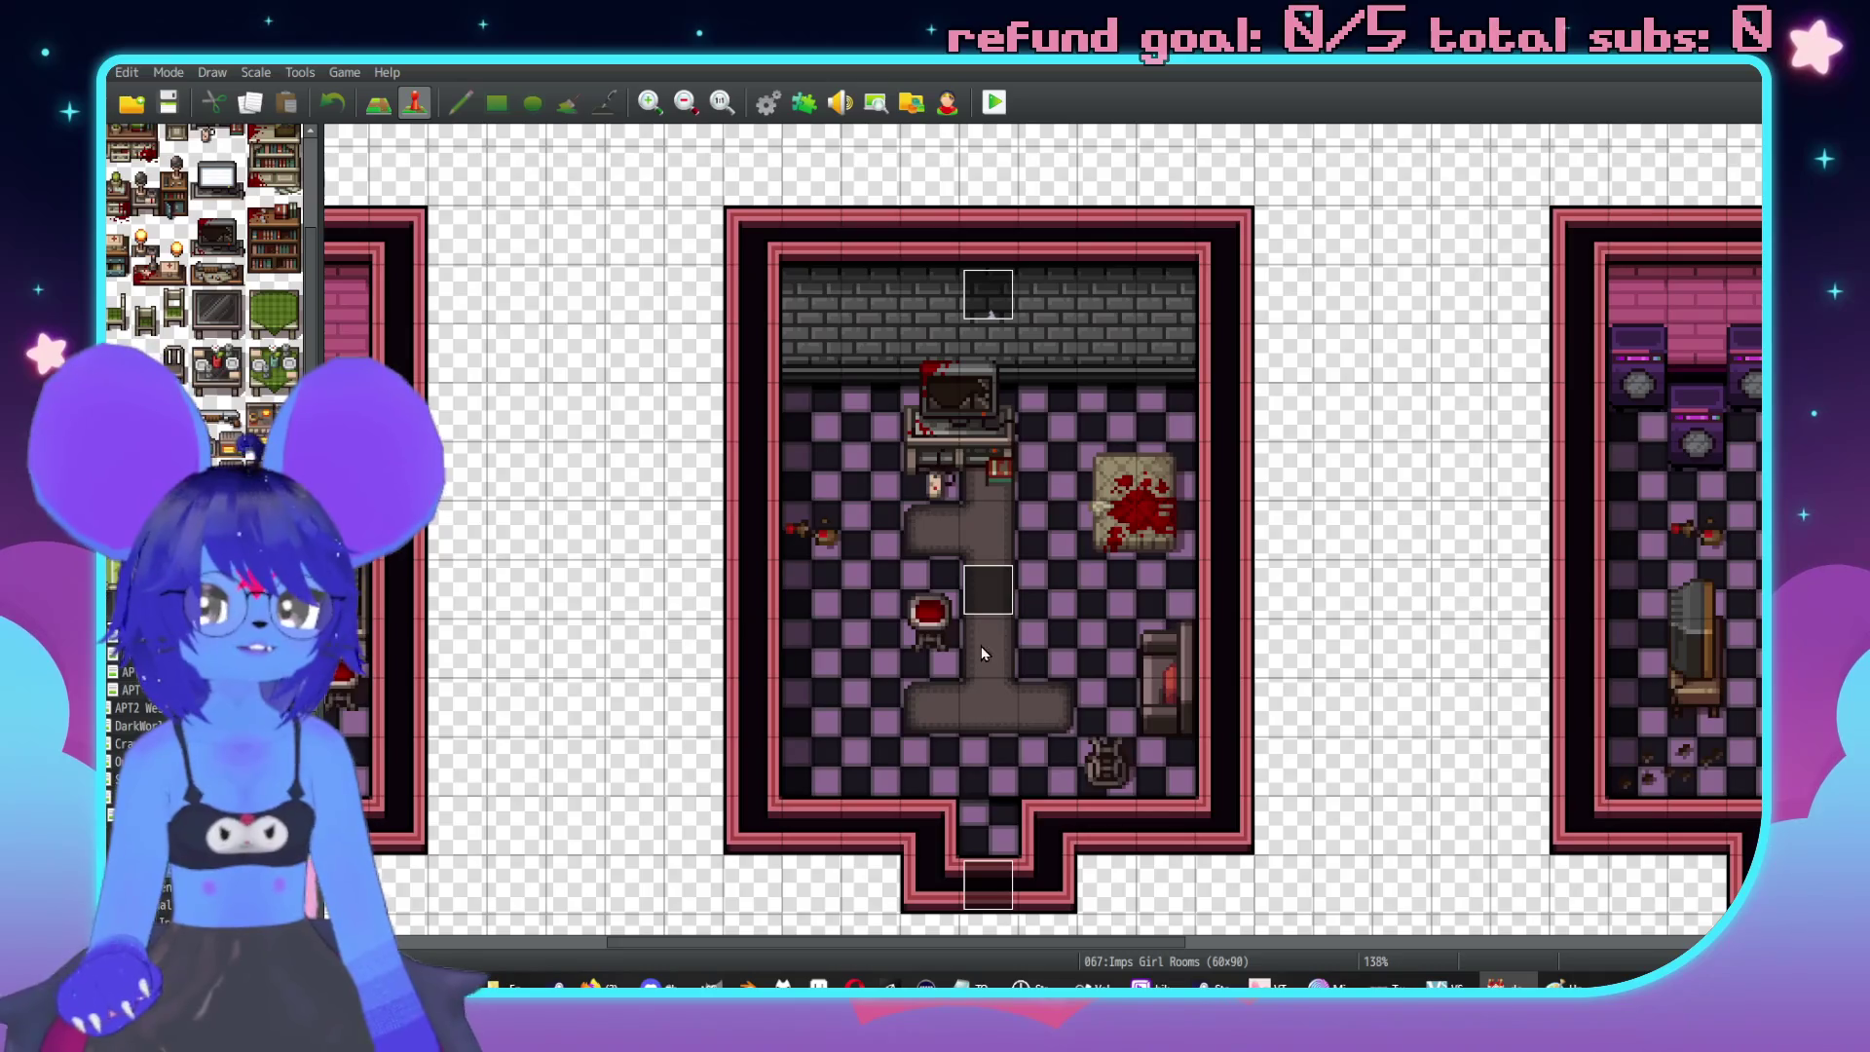
{"action": "scroll", "coordinate": [1026, 615], "scroll_direction": "left", "scroll_amount": 6}
{"action": "scroll", "coordinate": [1025, 615], "scroll_direction": "down", "scroll_amount": 1}
{"action": "scroll", "coordinate": [936, 623], "scroll_direction": "right", "scroll_amount": 3}
{"action": "scroll", "coordinate": [936, 622], "scroll_direction": "up", "scroll_amount": 1}
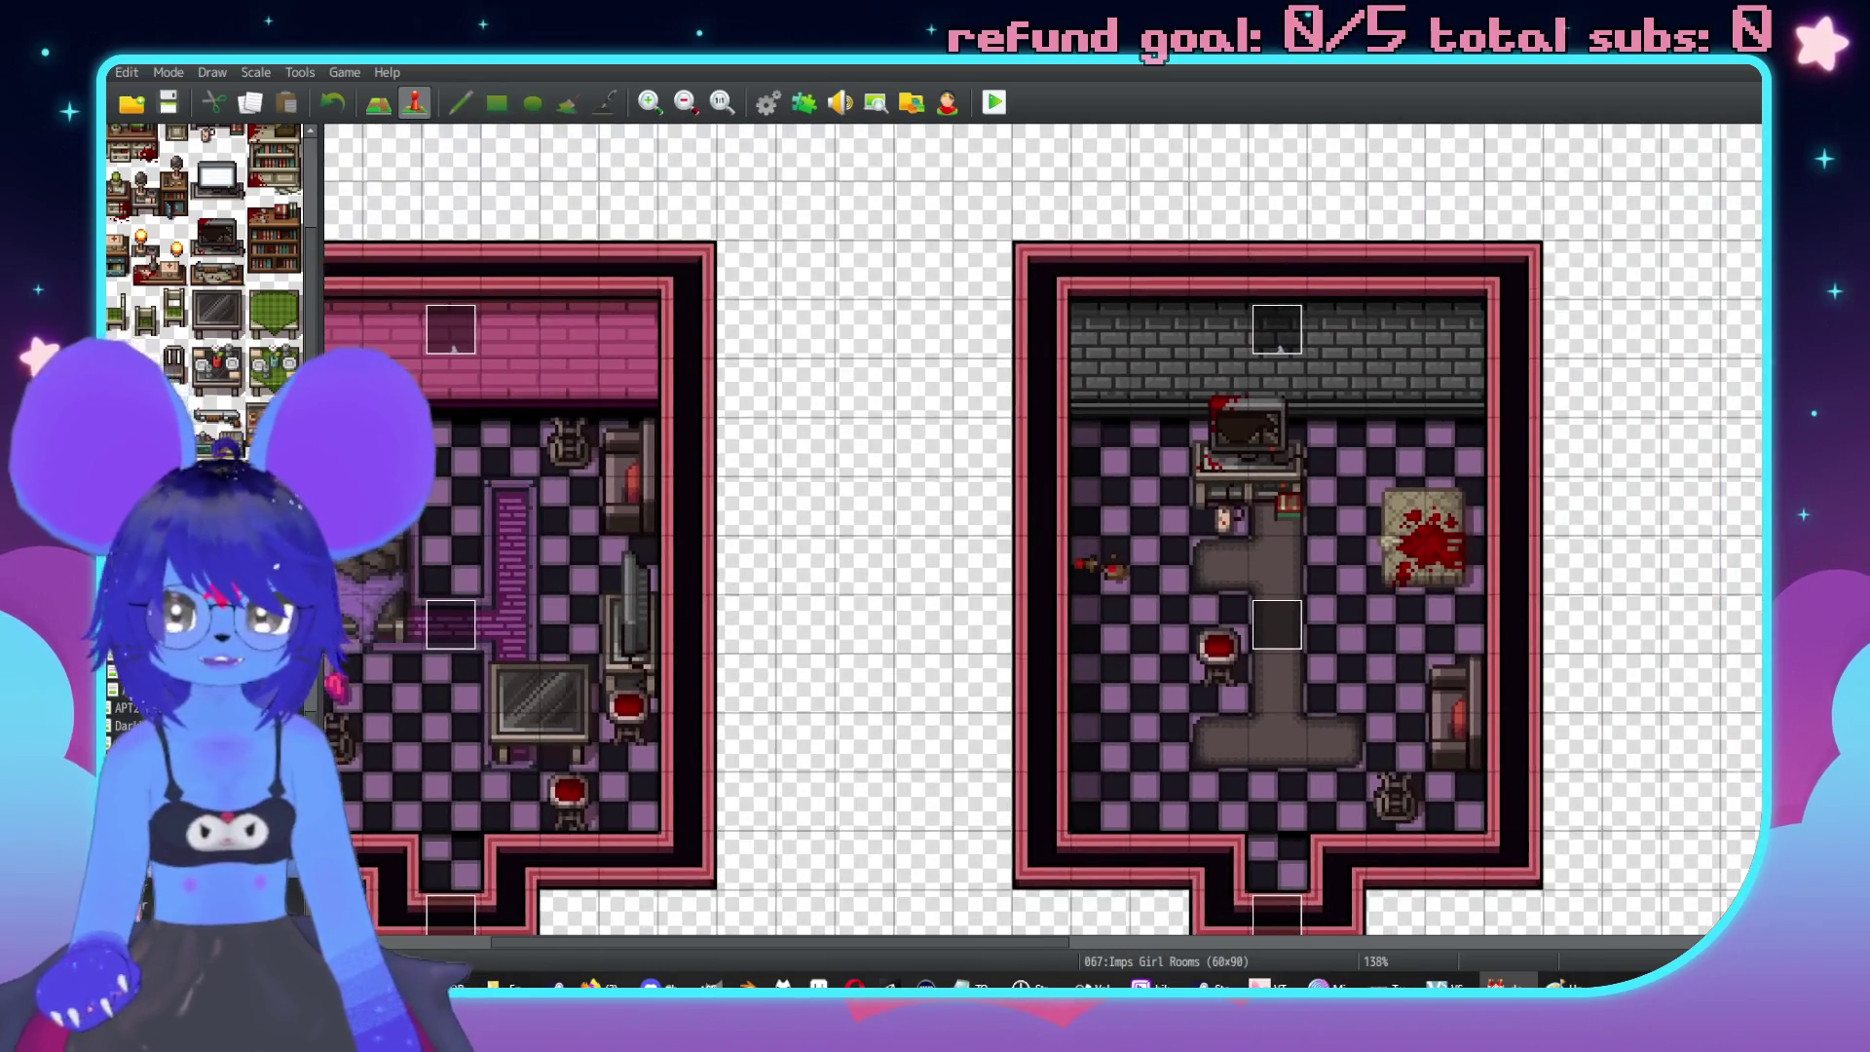
{"action": "scroll", "coordinate": [204, 195], "scroll_direction": "down", "scroll_amount": 4}
{"action": "scroll", "coordinate": [205, 195], "scroll_direction": "down", "scroll_amount": 5}
{"action": "scroll", "coordinate": [847, 405], "scroll_direction": "right", "scroll_amount": 2}
{"action": "scroll", "coordinate": [847, 405], "scroll_direction": "down", "scroll_amount": 1}
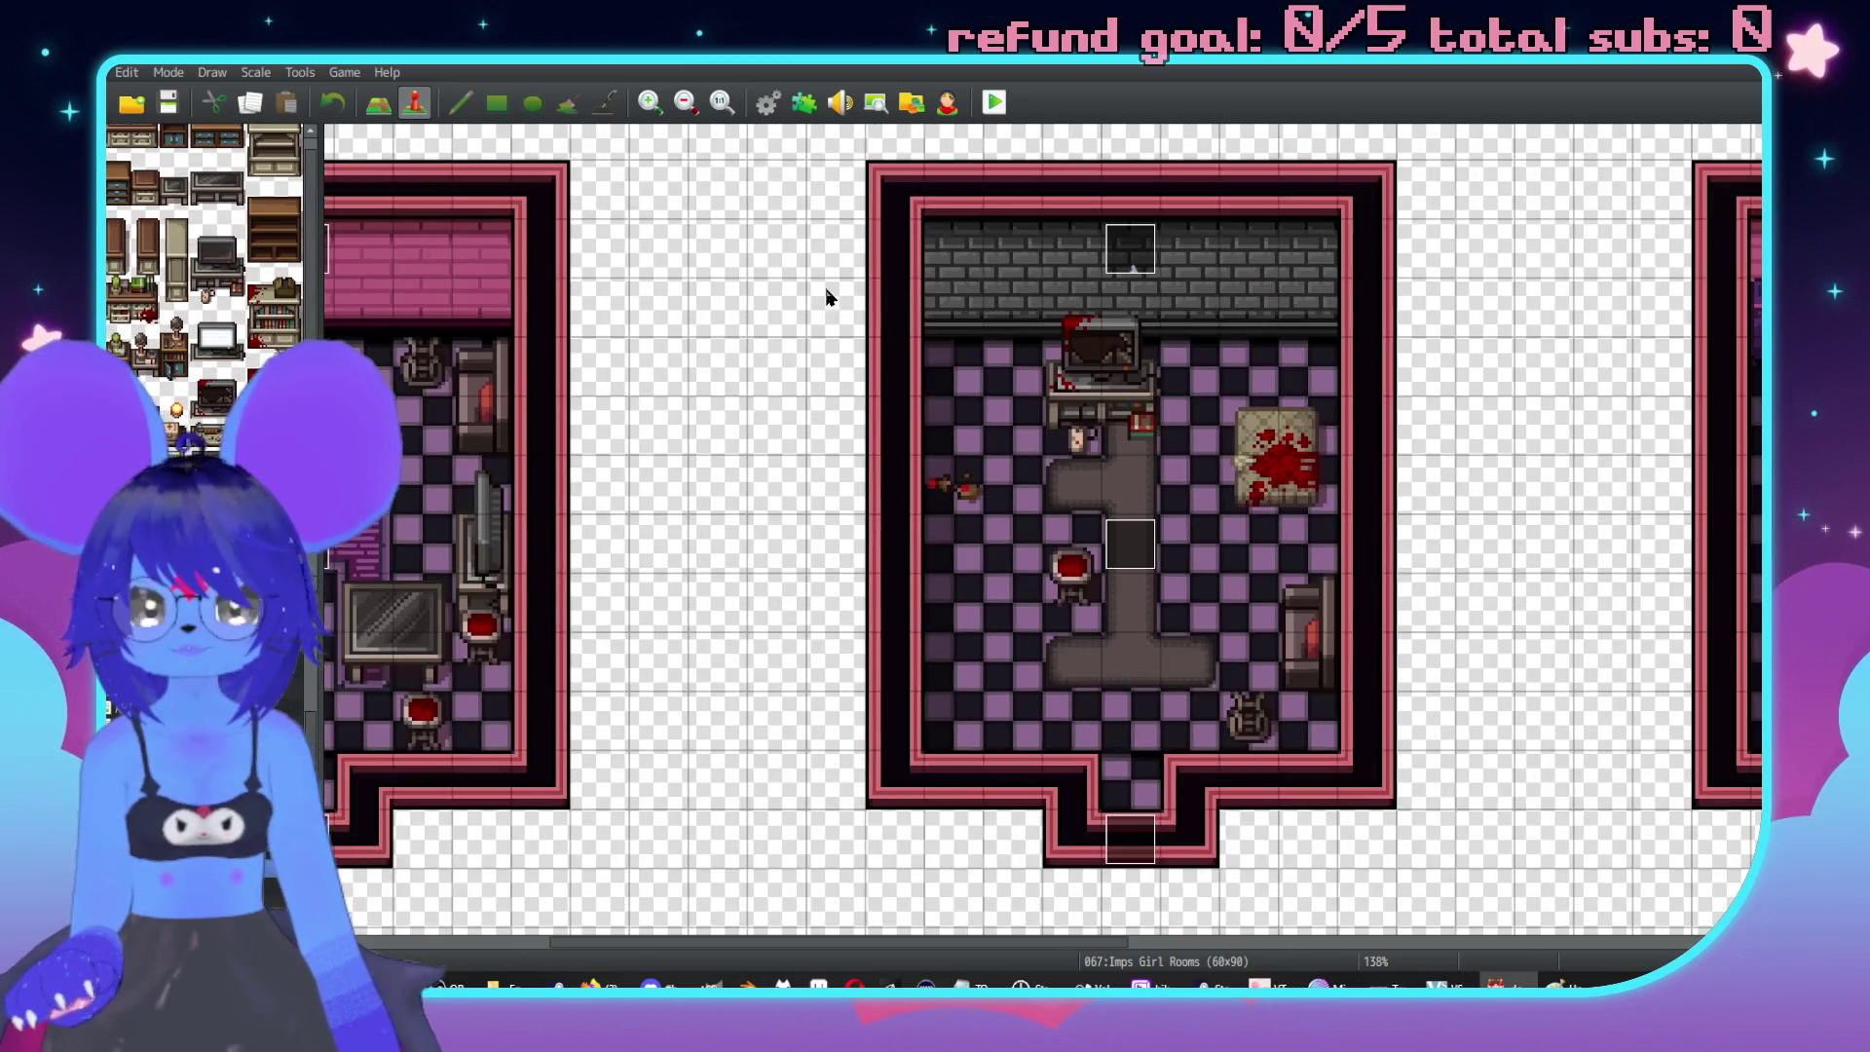
{"action": "scroll", "coordinate": [825, 299], "scroll_direction": "right", "scroll_amount": 7}
{"action": "scroll", "coordinate": [826, 298], "scroll_direction": "up", "scroll_amount": 2}
{"action": "scroll", "coordinate": [1240, 655], "scroll_direction": "down", "scroll_amount": 8}
{"action": "scroll", "coordinate": [1240, 655], "scroll_direction": "right", "scroll_amount": 10}
{"action": "scroll", "coordinate": [1389, 661], "scroll_direction": "down", "scroll_amount": 6}
{"action": "scroll", "coordinate": [1256, 780], "scroll_direction": "down", "scroll_amount": 9}
{"action": "scroll", "coordinate": [1218, 392], "scroll_direction": "left", "scroll_amount": 15}
{"action": "scroll", "coordinate": [856, 371], "scroll_direction": "up", "scroll_amount": 5}
{"action": "scroll", "coordinate": [1322, 489], "scroll_direction": "right", "scroll_amount": 6}
{"action": "scroll", "coordinate": [1322, 489], "scroll_direction": "down", "scroll_amount": 4}
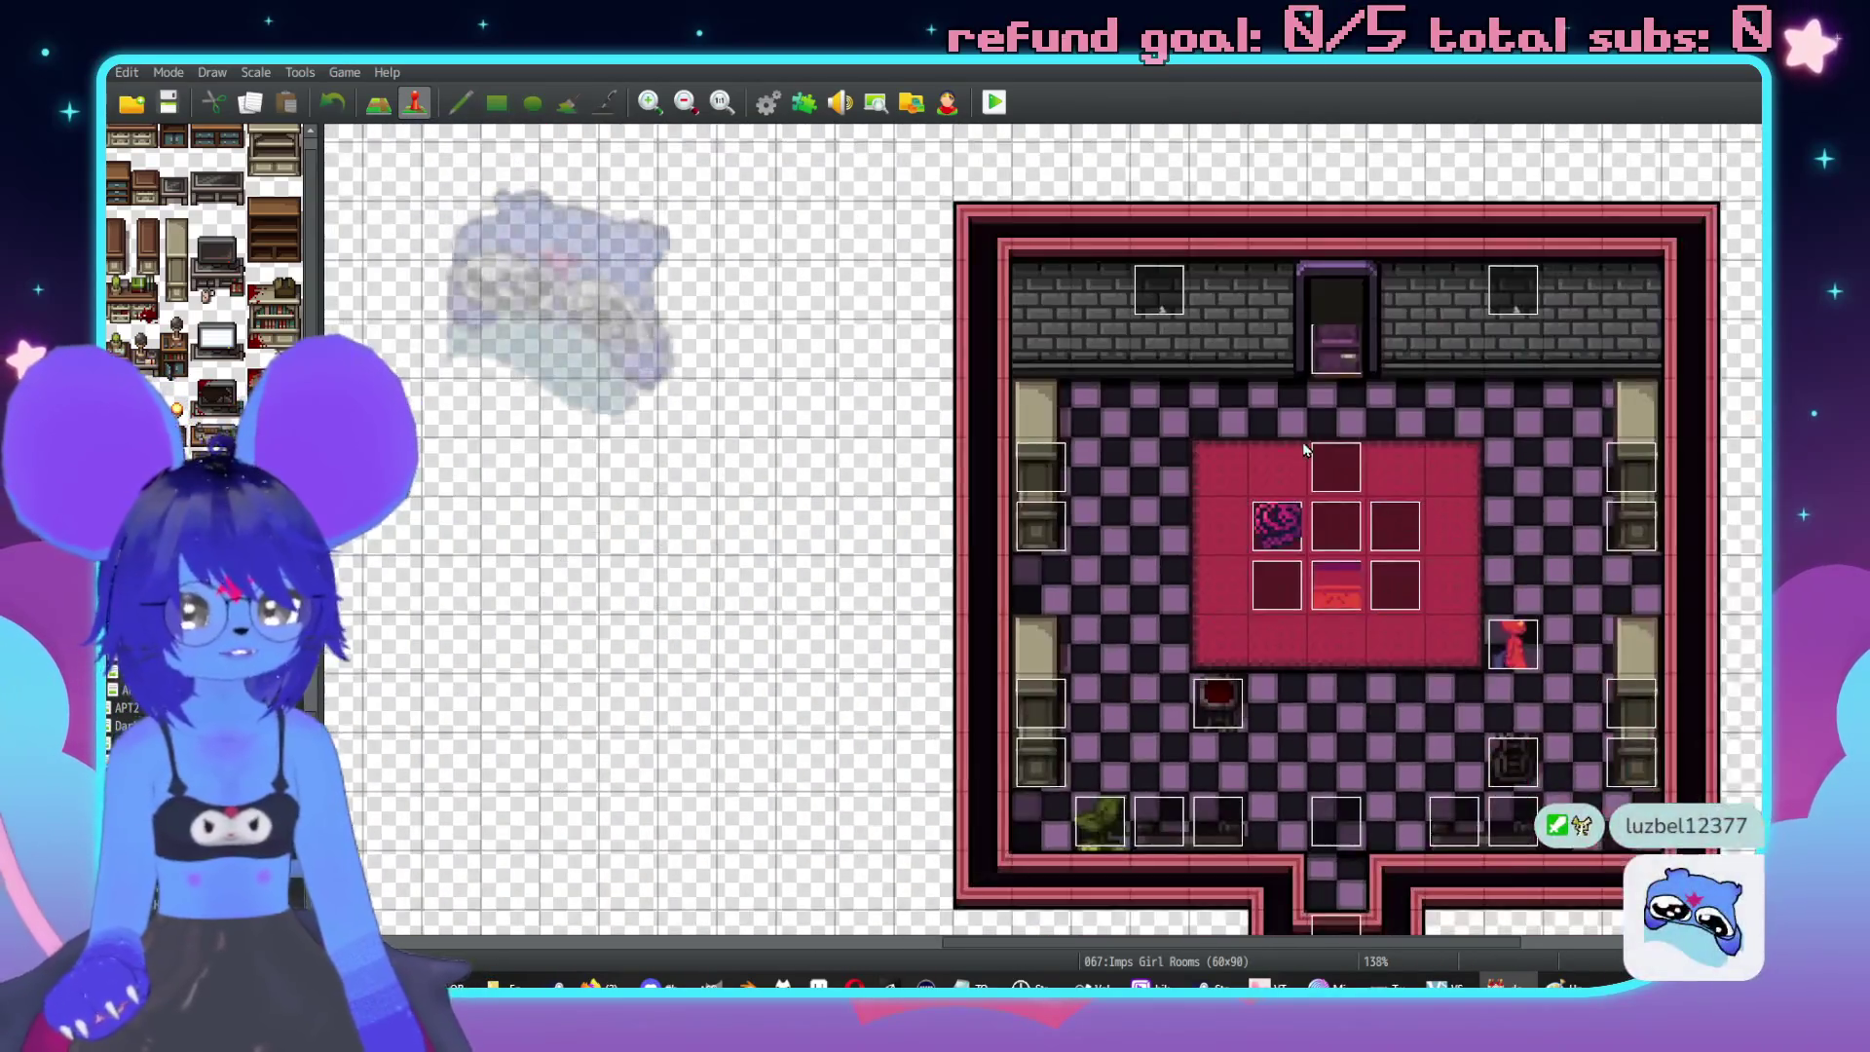
{"action": "scroll", "coordinate": [1323, 489], "scroll_direction": "down", "scroll_amount": 8}
{"action": "scroll", "coordinate": [1322, 489], "scroll_direction": "right", "scroll_amount": 3}
{"action": "scroll", "coordinate": [1323, 489], "scroll_direction": "down", "scroll_amount": 3}
{"action": "scroll", "coordinate": [1322, 489], "scroll_direction": "right", "scroll_amount": 3}
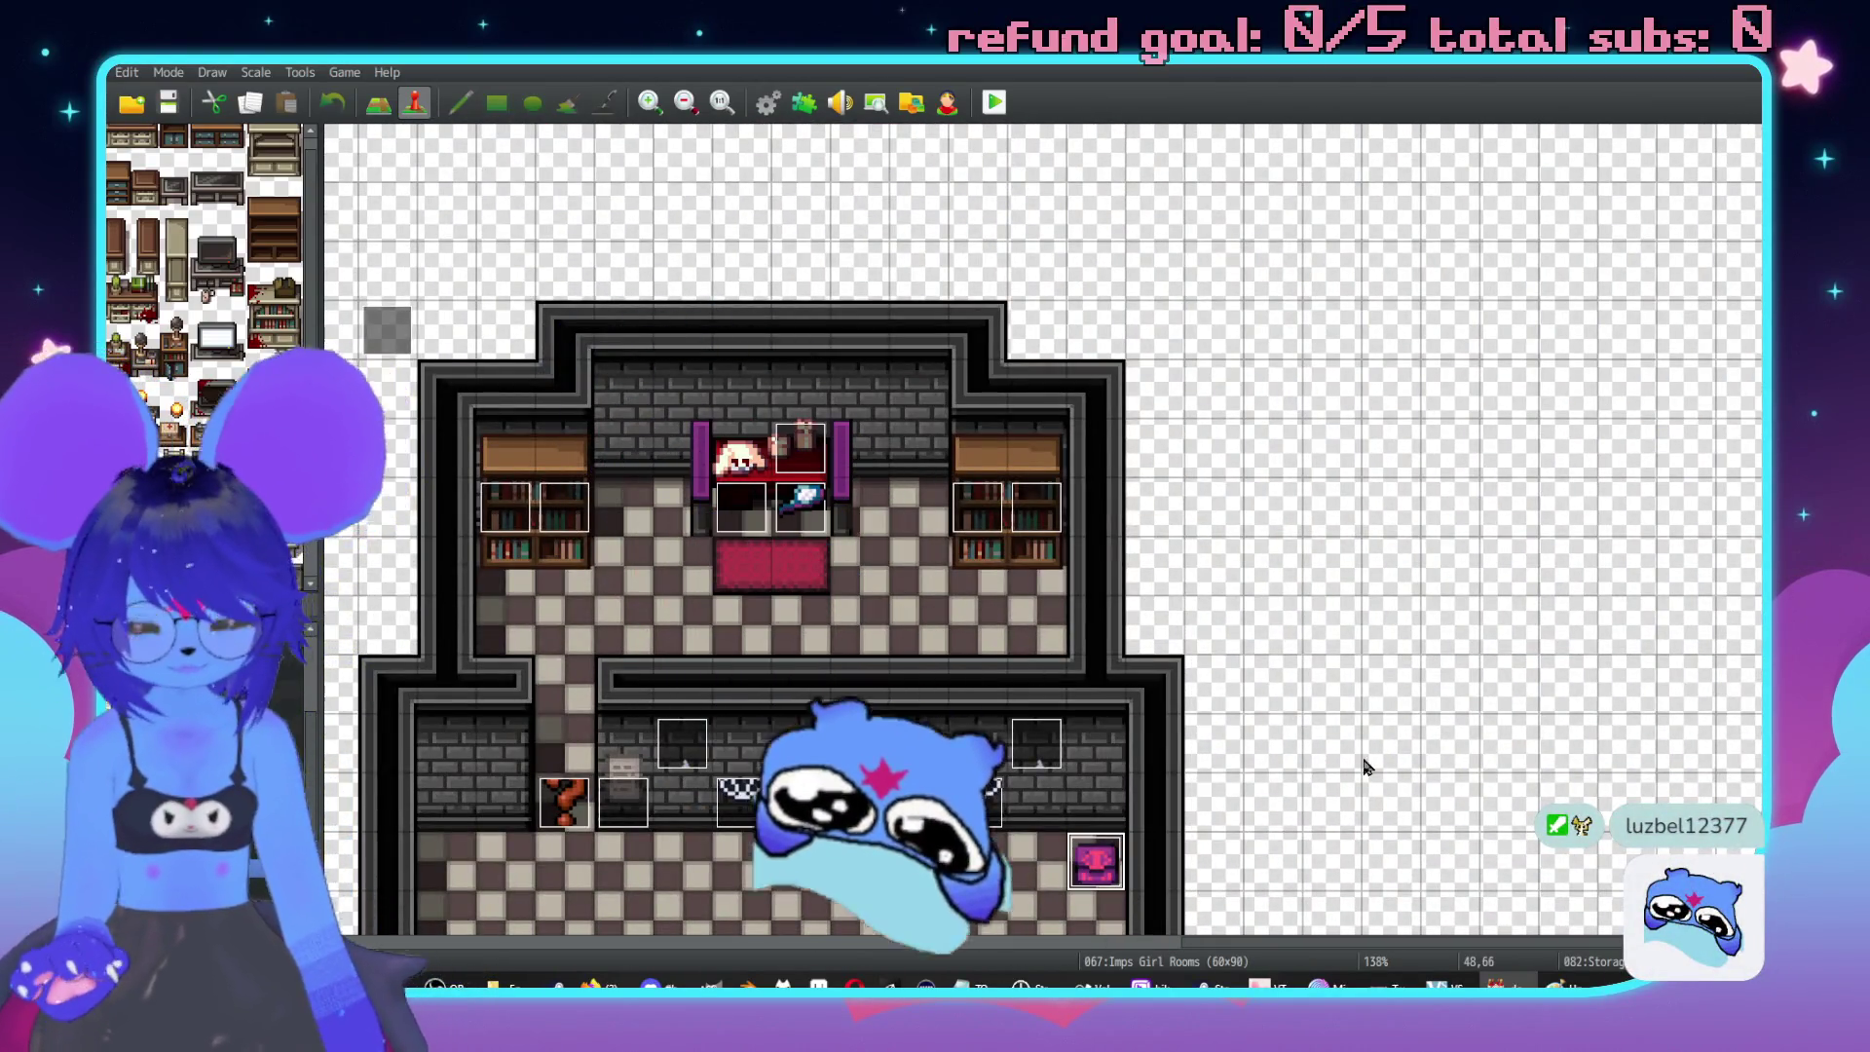
{"action": "scroll", "coordinate": [1363, 766], "scroll_direction": "down", "scroll_amount": 15}
{"action": "scroll", "coordinate": [1398, 743], "scroll_direction": "left", "scroll_amount": 5}
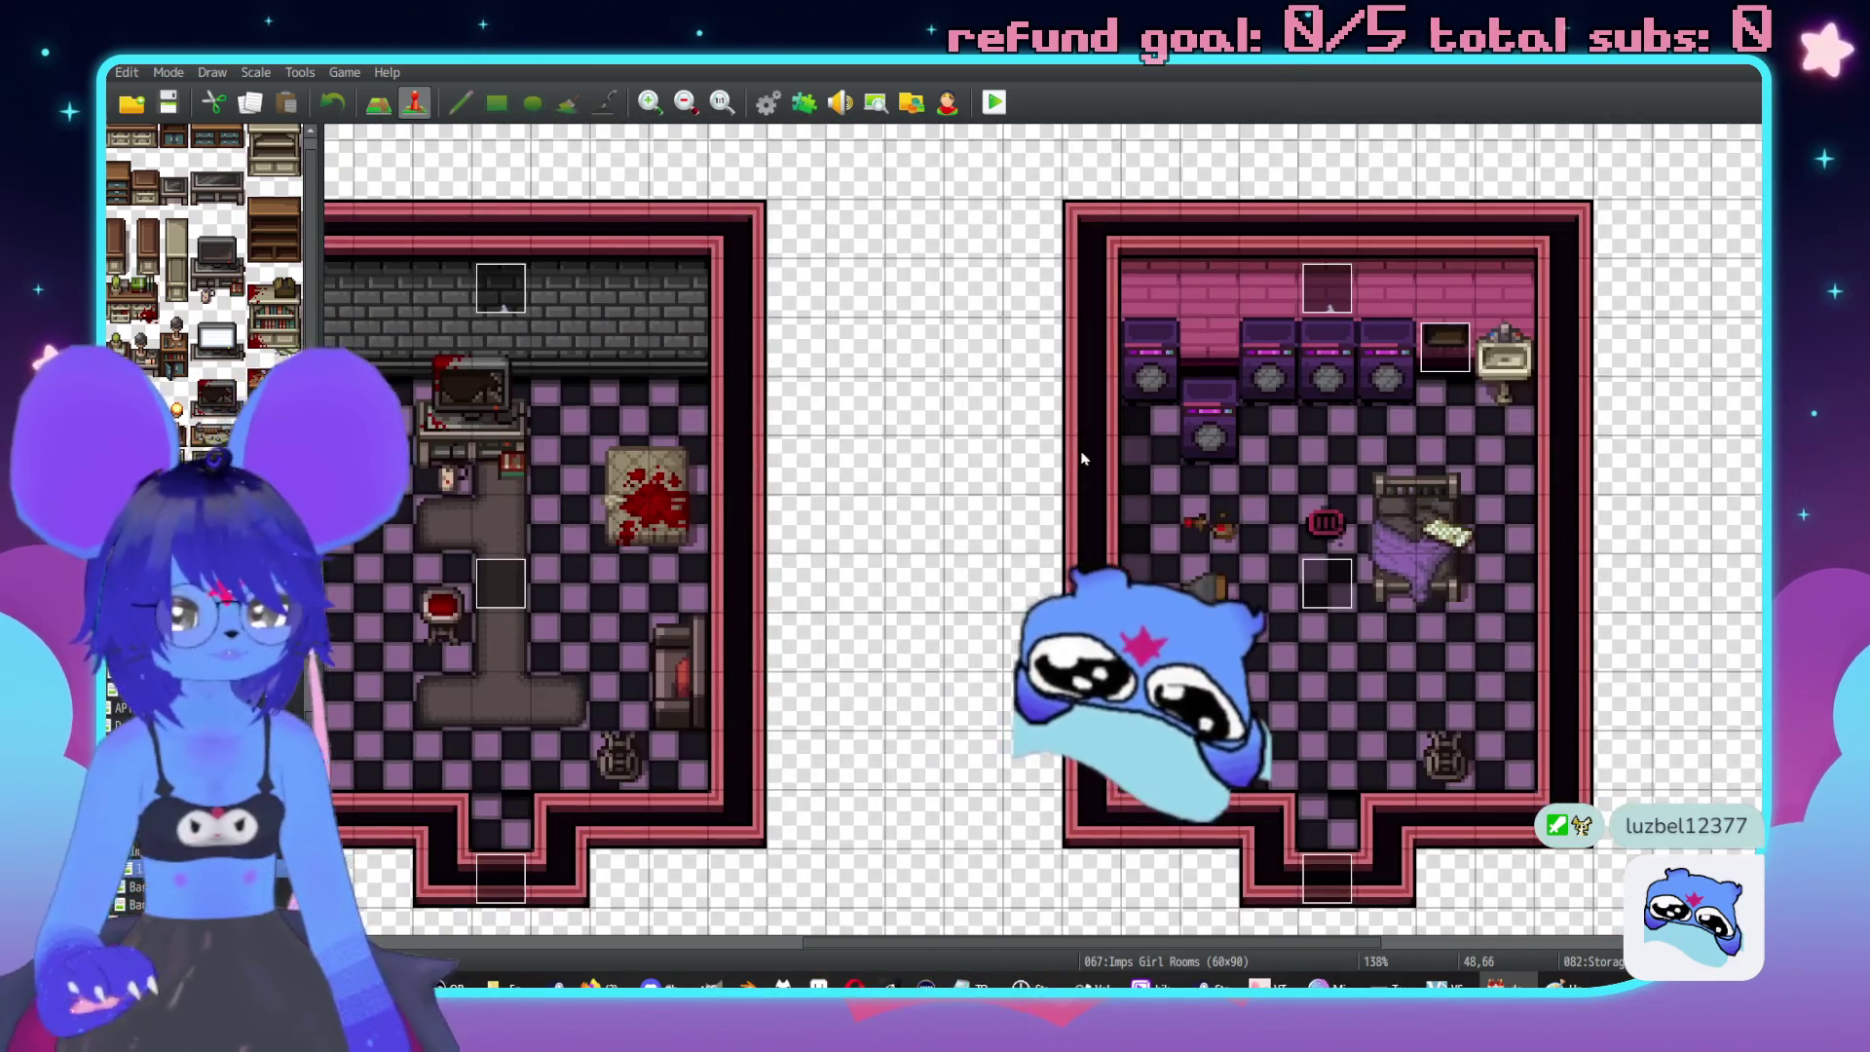
{"action": "scroll", "coordinate": [1229, 592], "scroll_direction": "down", "scroll_amount": 1}
{"action": "scroll", "coordinate": [950, 555], "scroll_direction": "left", "scroll_amount": 6}
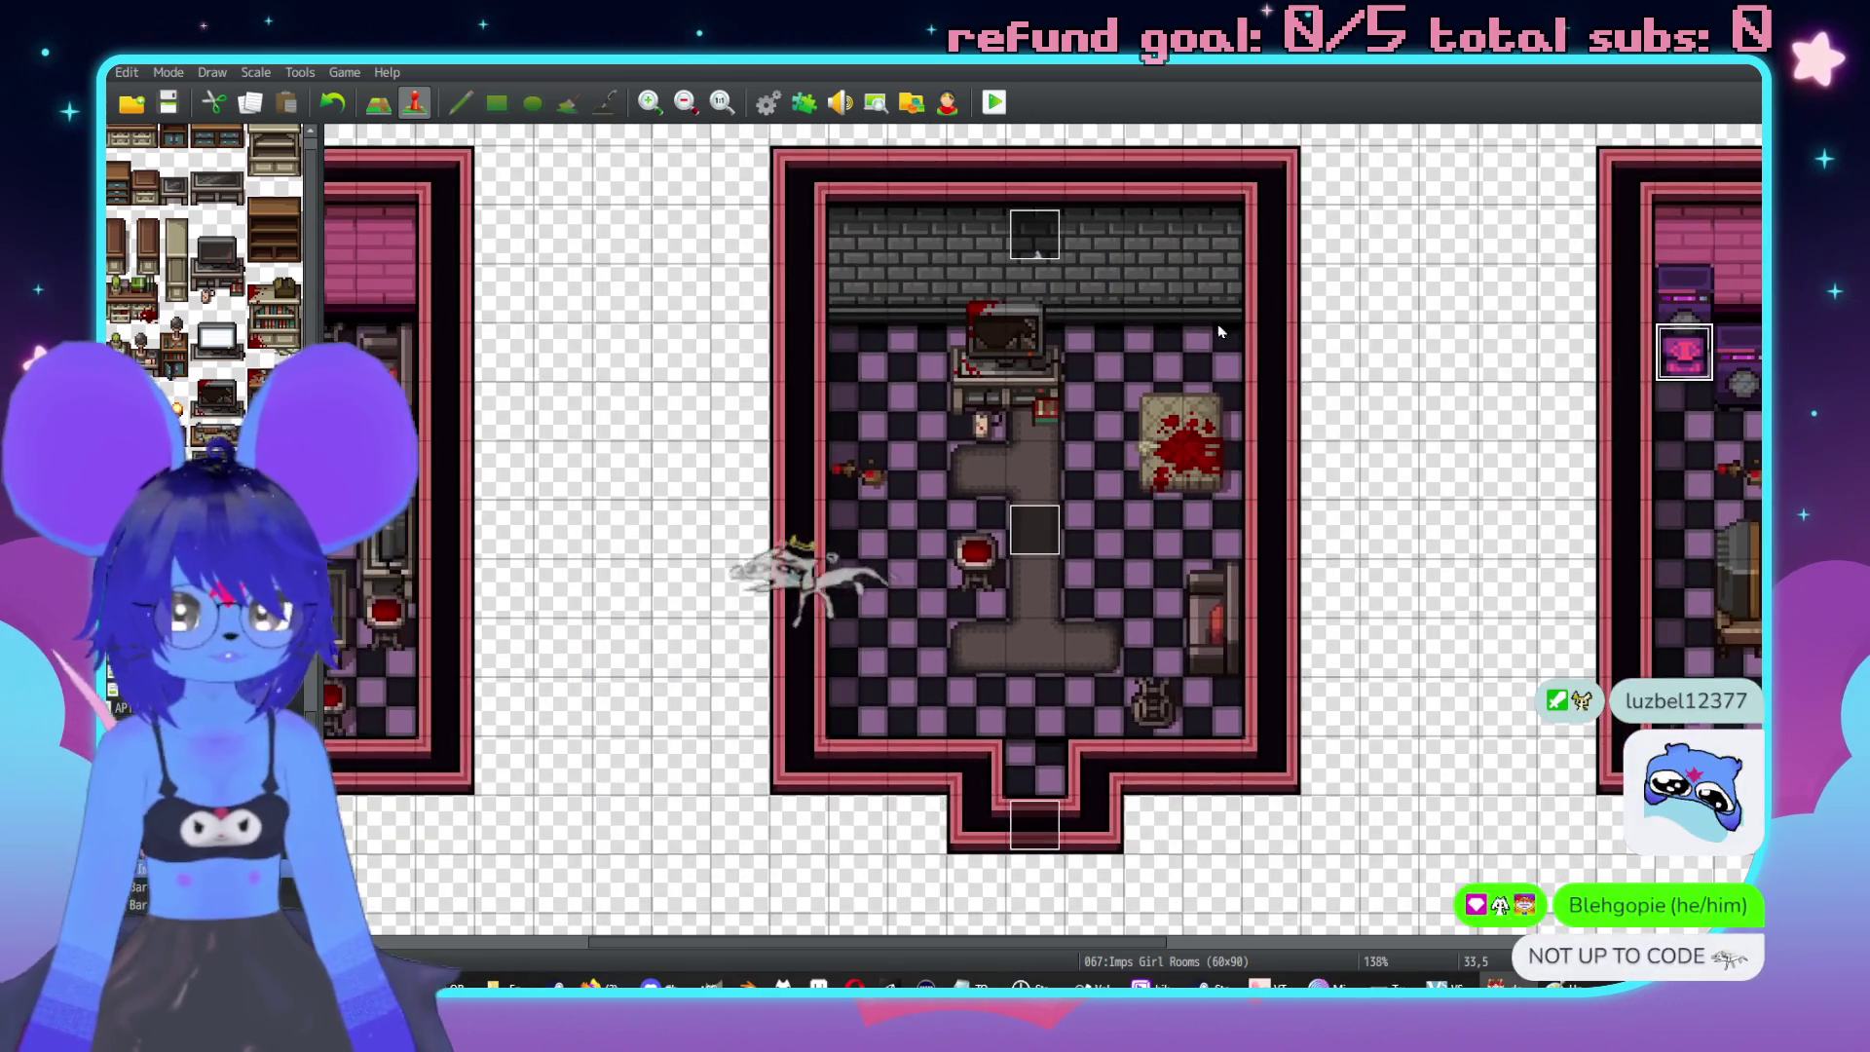
{"action": "scroll", "coordinate": [1218, 383], "scroll_direction": "up", "scroll_amount": 1}
{"action": "scroll", "coordinate": [1218, 384], "scroll_direction": "right", "scroll_amount": 5}
{"action": "scroll", "coordinate": [1264, 468], "scroll_direction": "right", "scroll_amount": 1}
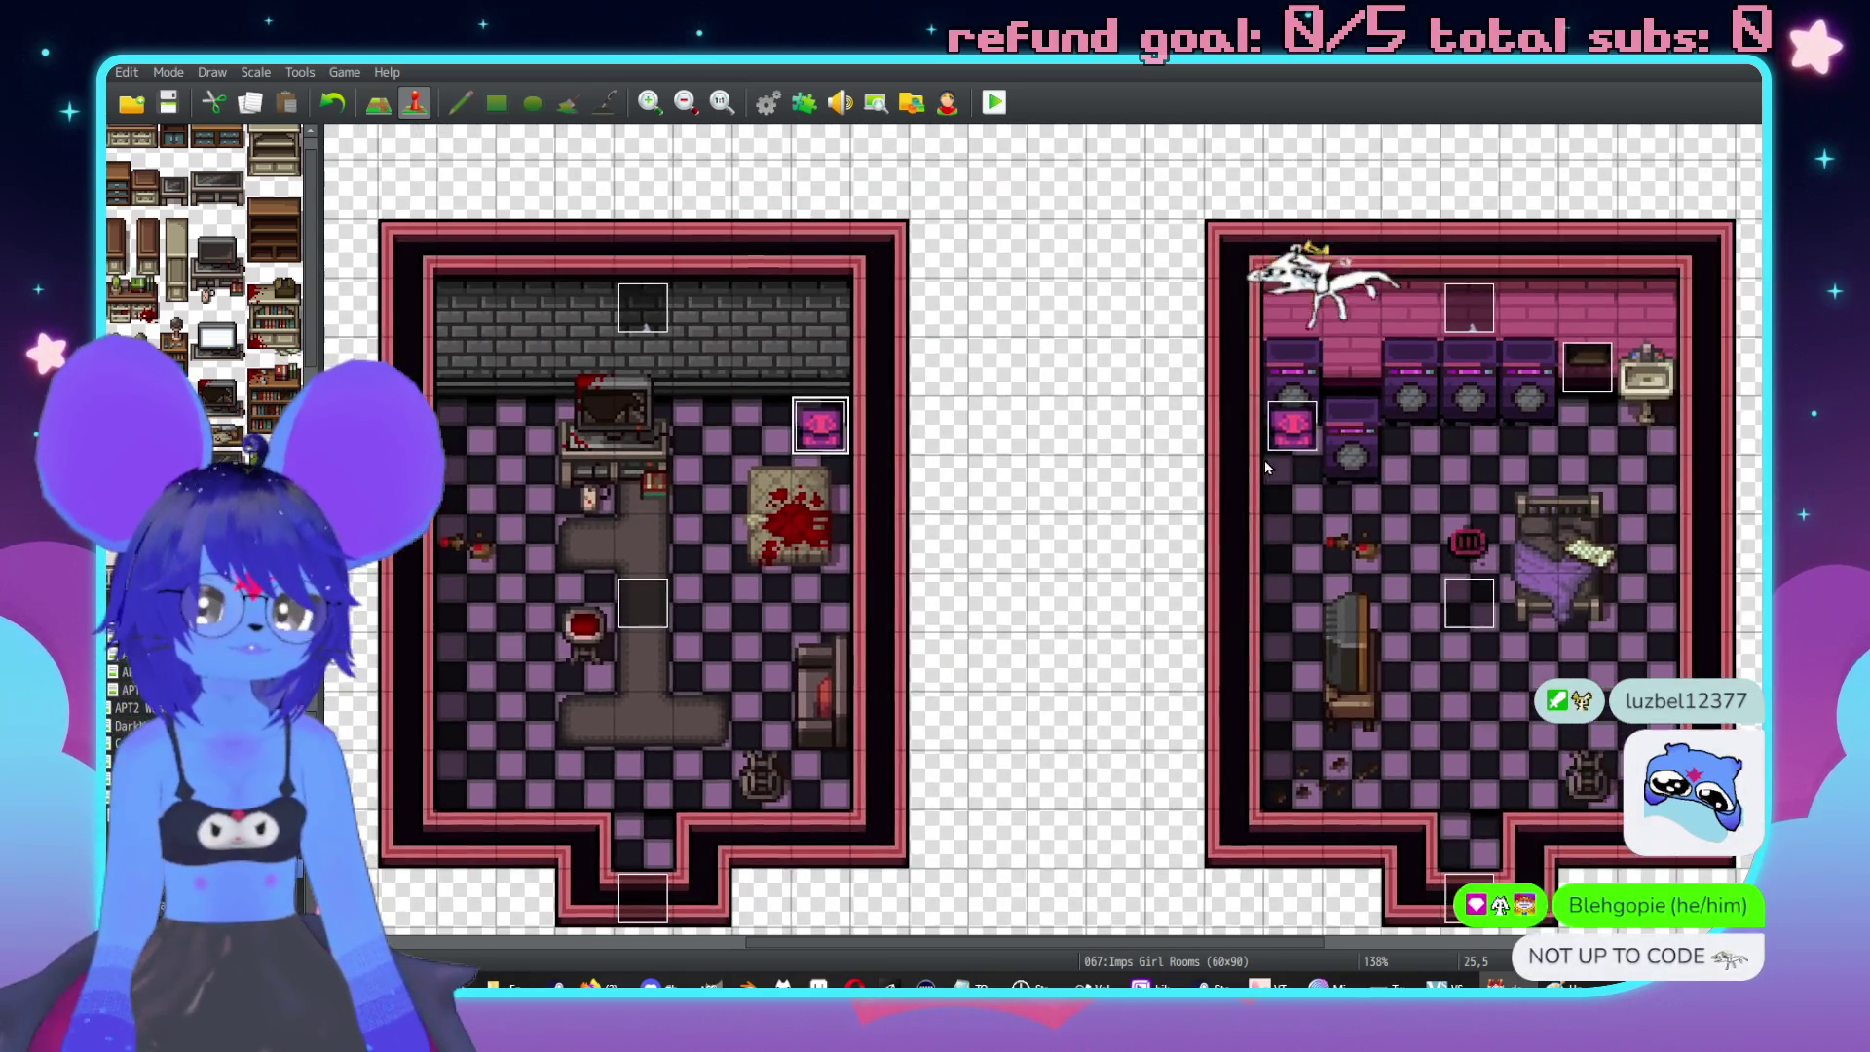
{"action": "double_click", "coordinate": [1291, 426]}
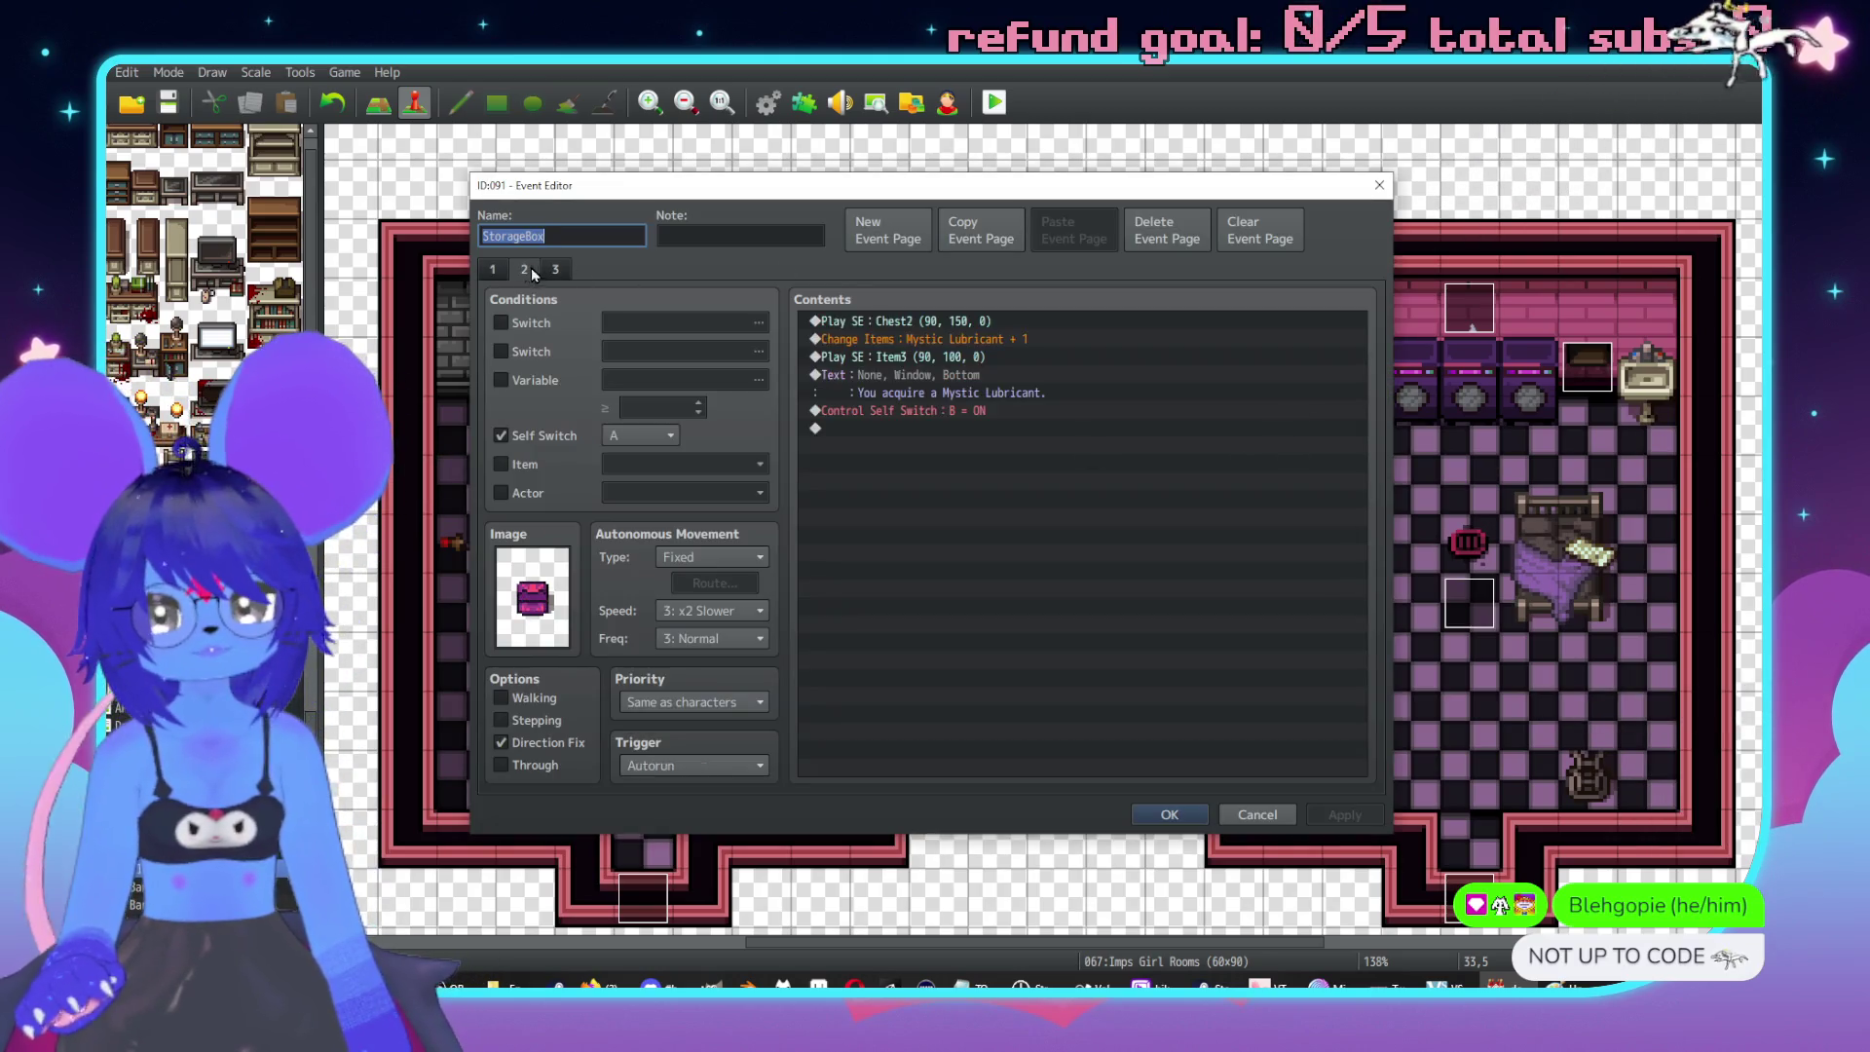
Add a Change Items command giving one Bottle Grenade.
{"action": "left_click", "coordinate": [943, 343]}
{"action": "key", "text": "Insert"}
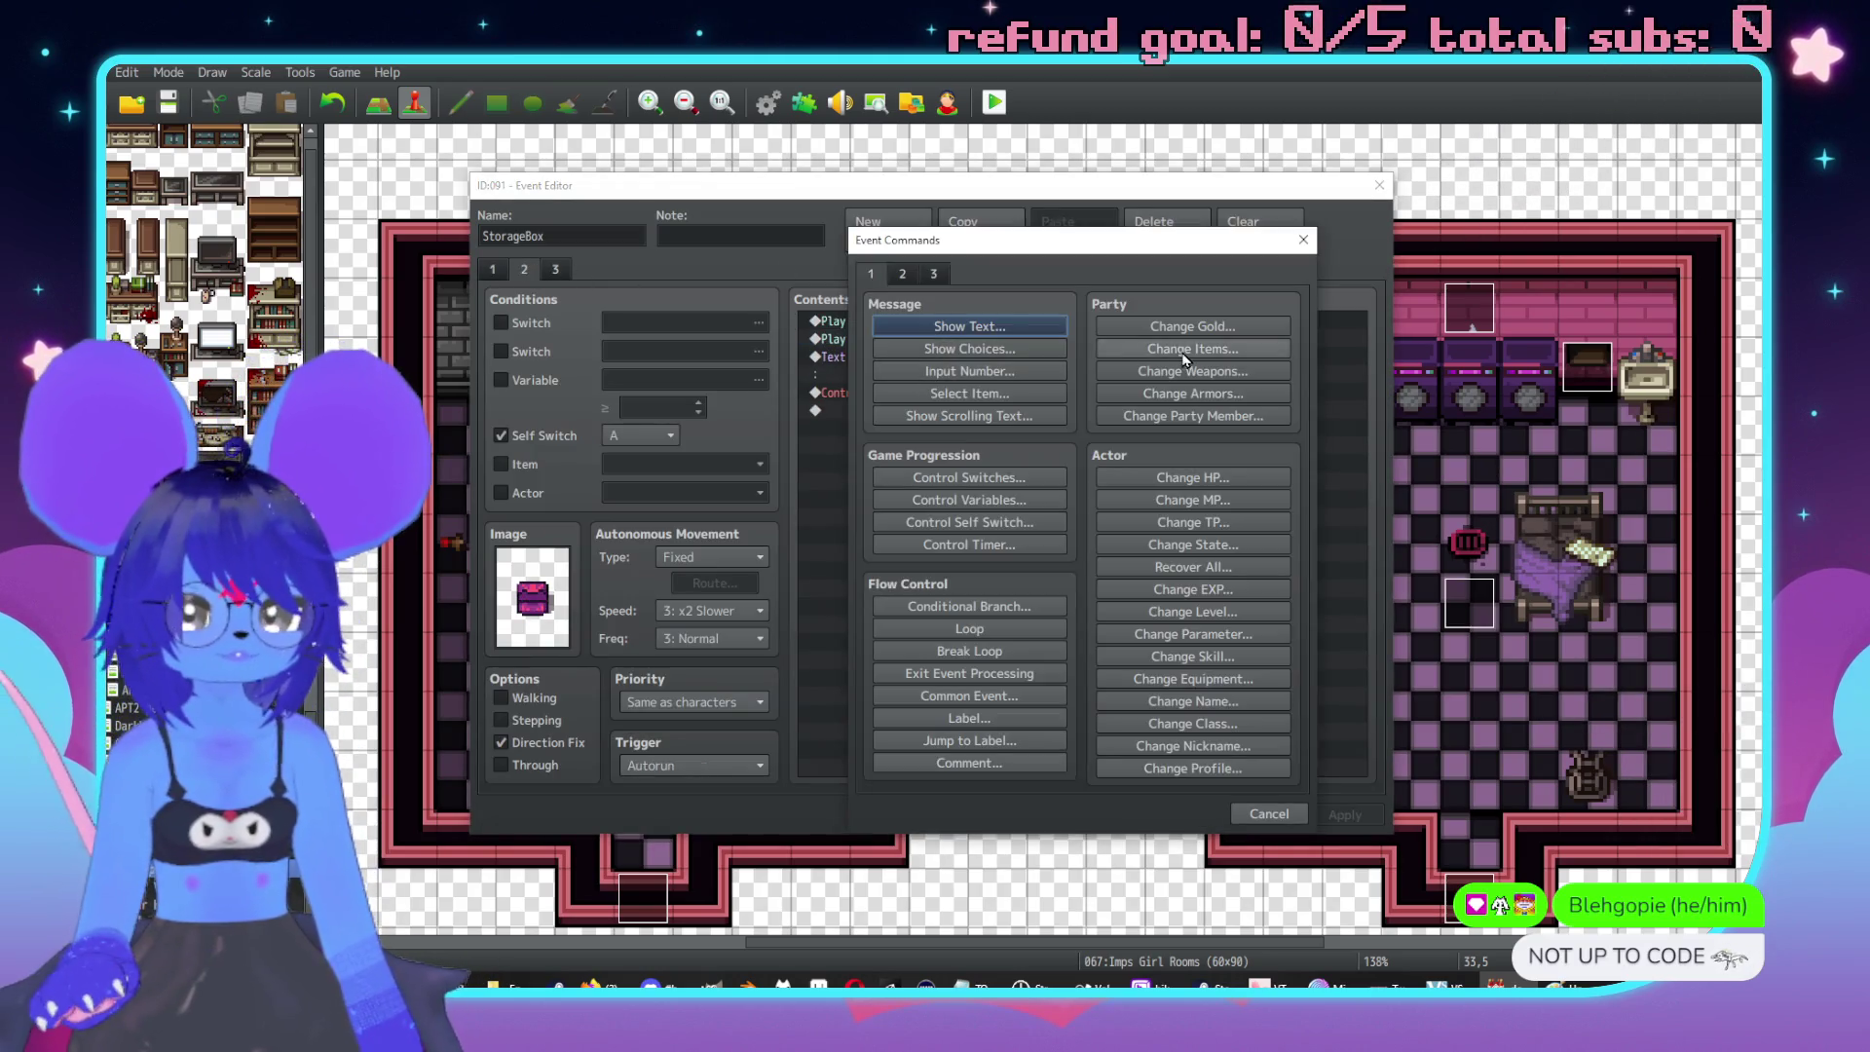
{"action": "left_click", "coordinate": [1180, 349]}
{"action": "left_click", "coordinate": [1018, 461]}
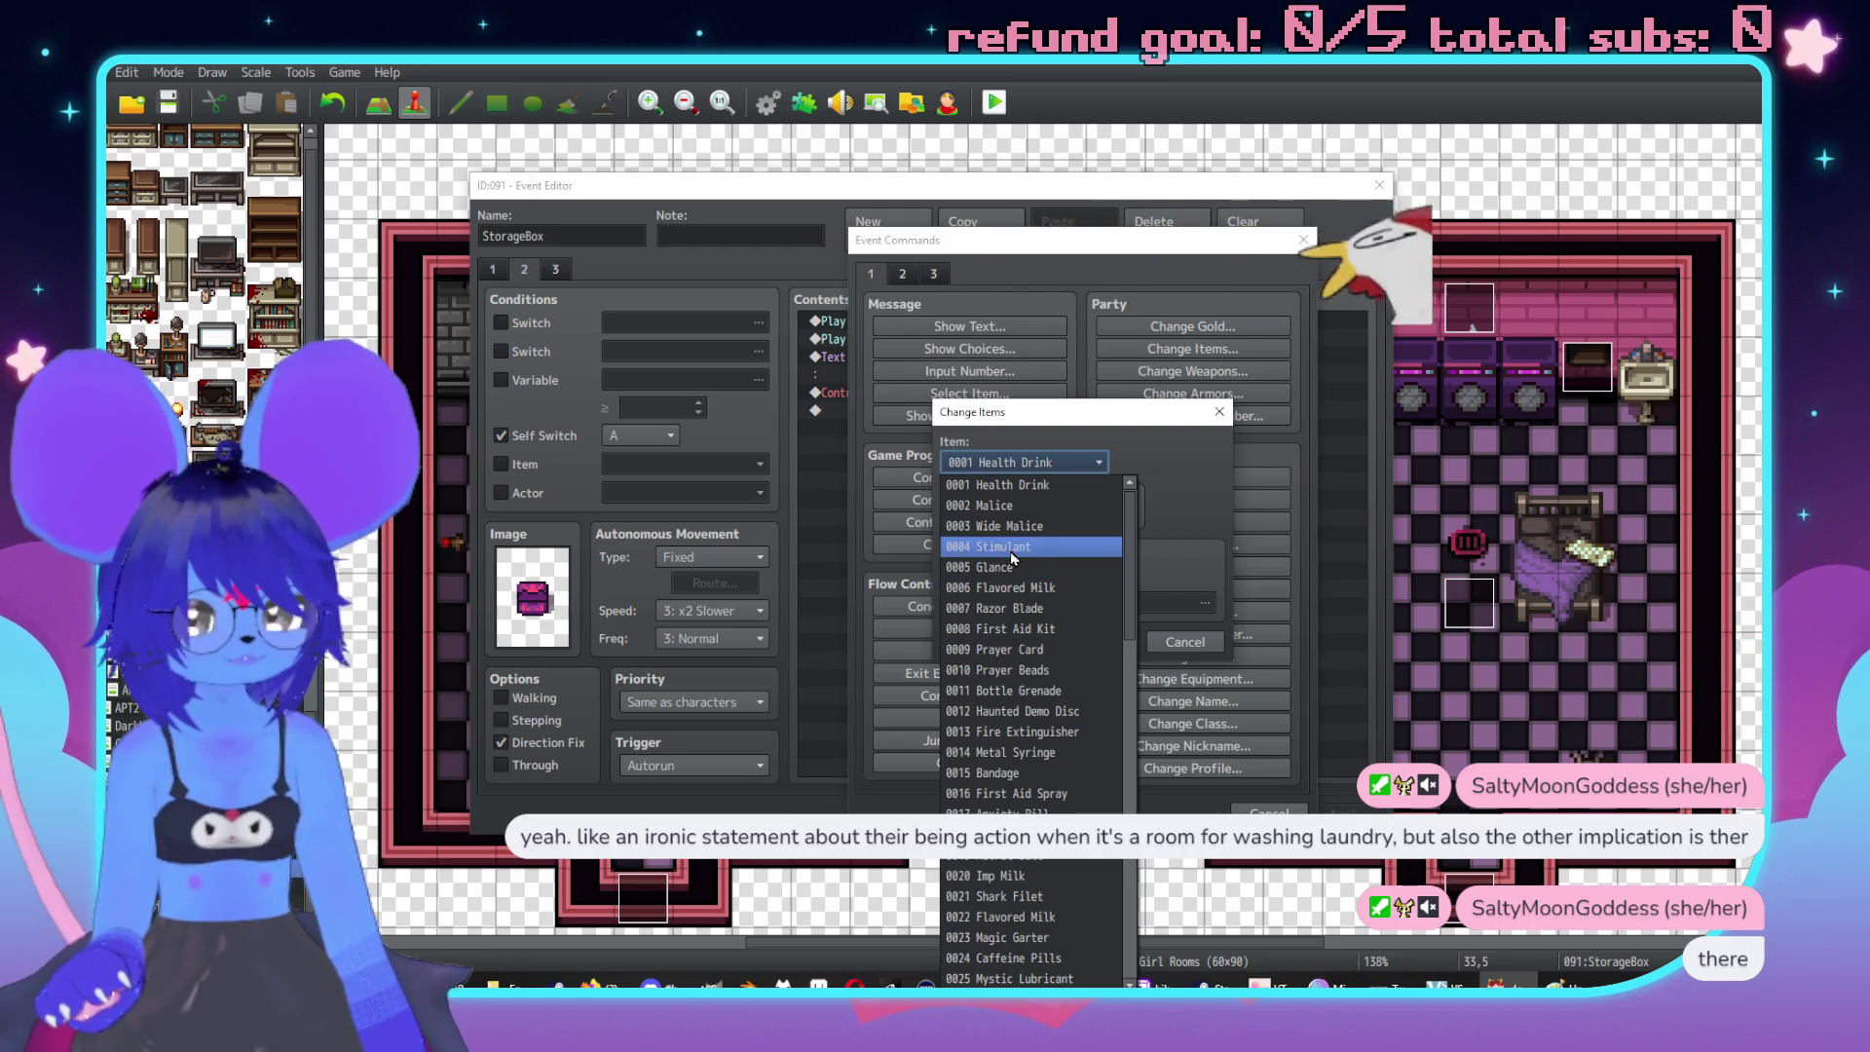
{"action": "left_click", "coordinate": [1037, 691]}
{"action": "left_click", "coordinate": [1095, 642]}
Change the pickup message to 'You acquire a Bottle Grenade.'.
{"action": "left_click", "coordinate": [1001, 393]}
{"action": "double_click", "coordinate": [1001, 392]}
{"action": "left_click_drag", "start_coordinate": [1133, 479], "coordinate": [1045, 479]}
{"action": "type", "text": "Bo"}
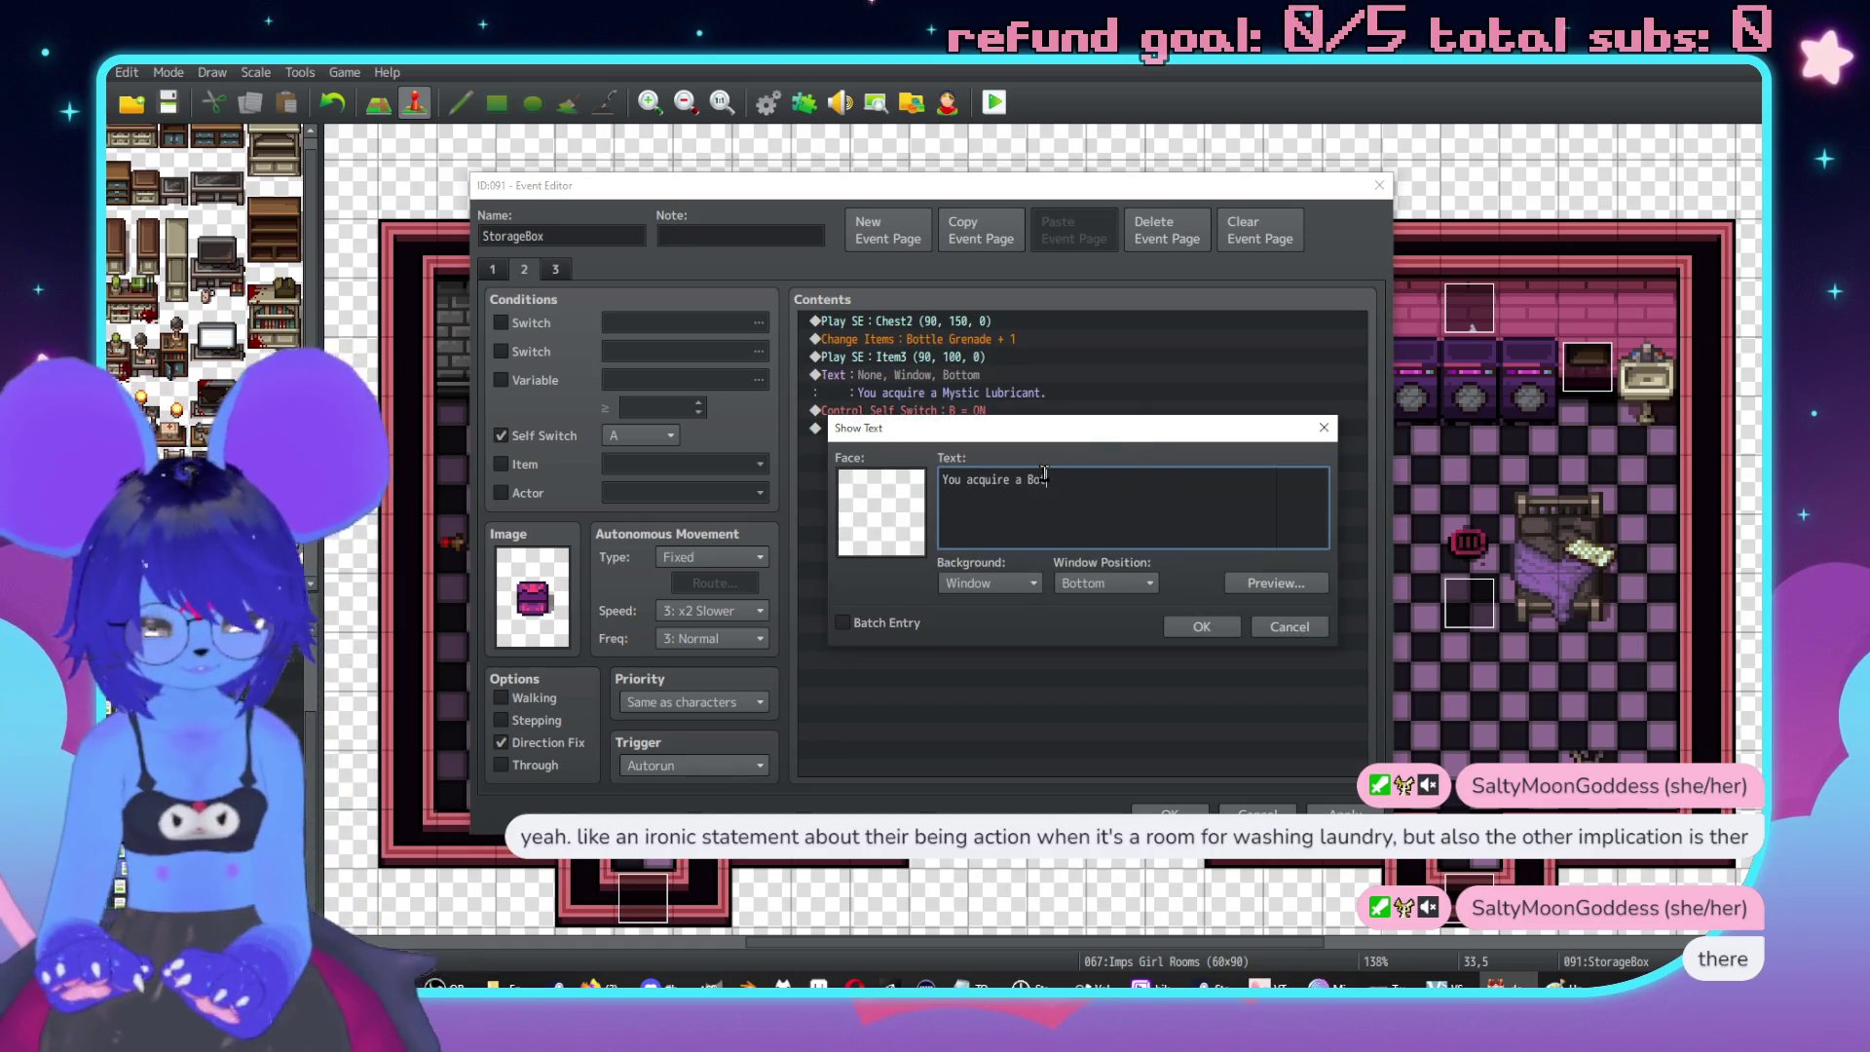
{"action": "type", "text": " Fr"}
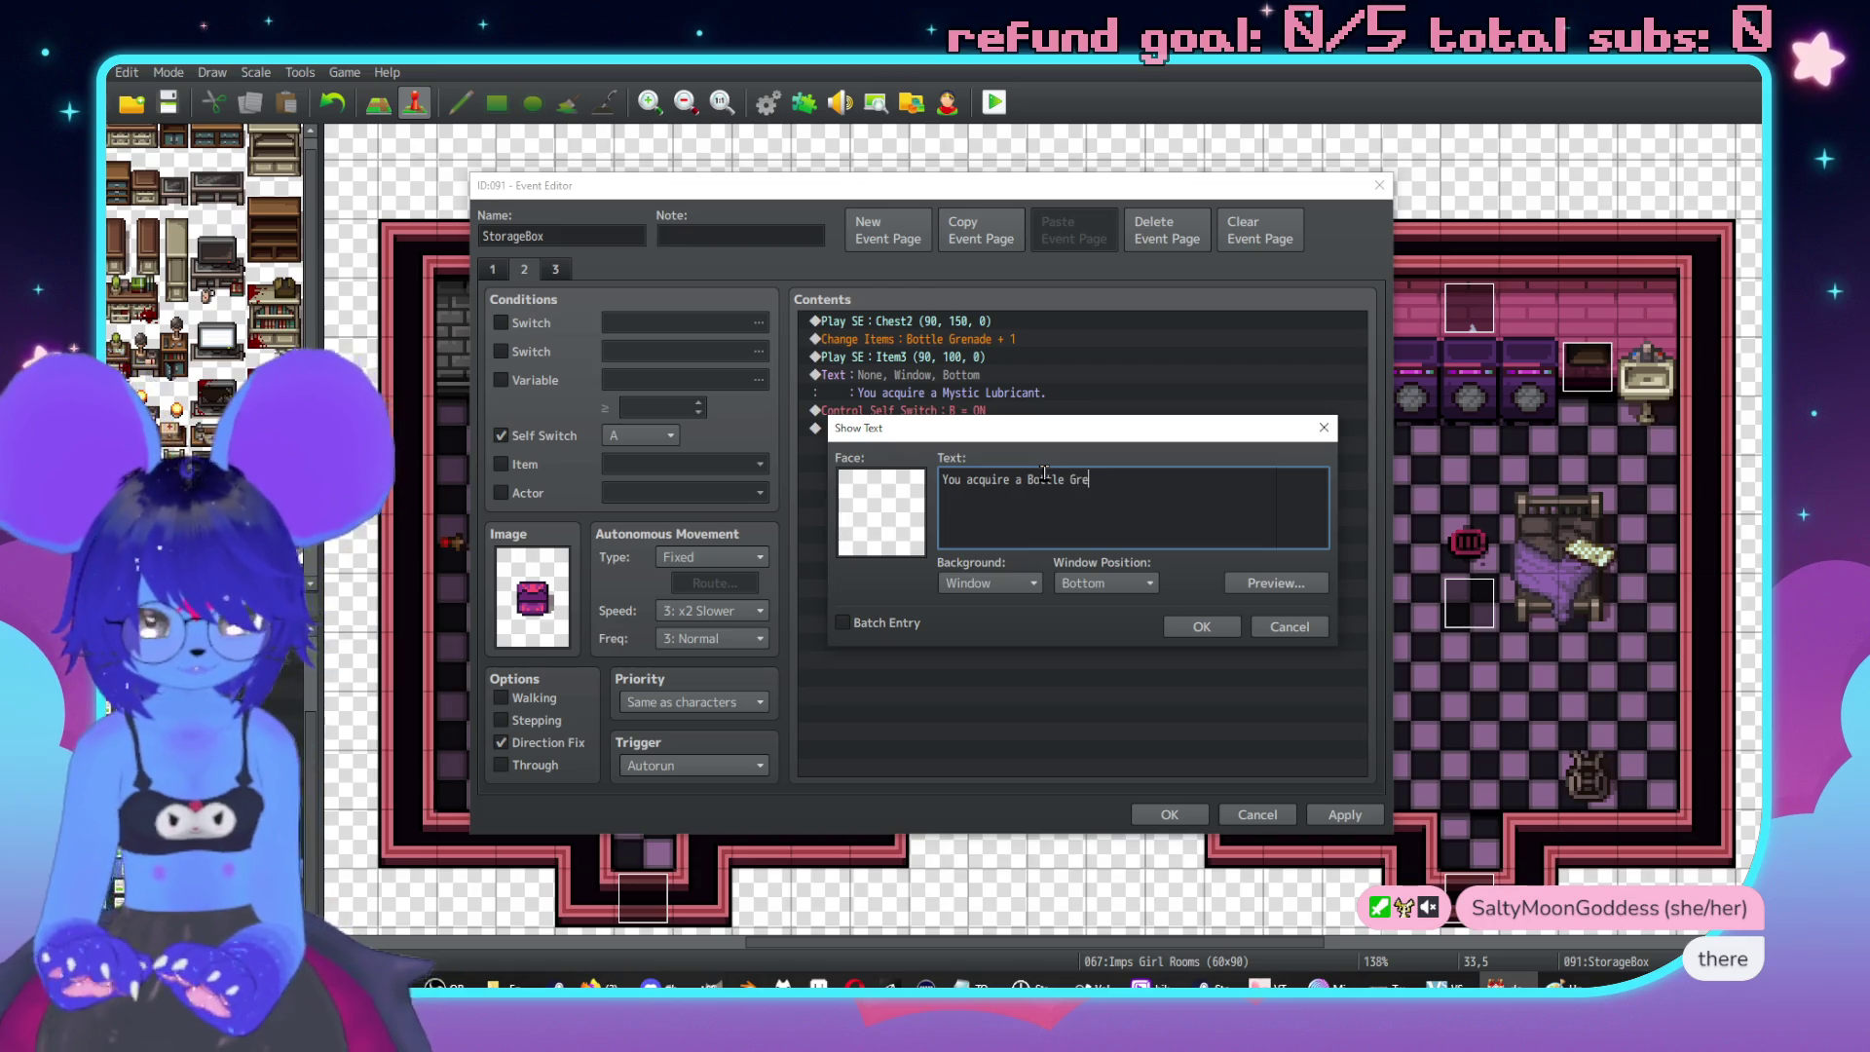
{"action": "type", "text": "de."}
{"action": "left_click", "coordinate": [1212, 628]}
Save the first storage box event and open the next storage box event, 092.
{"action": "left_click", "coordinate": [1344, 816]}
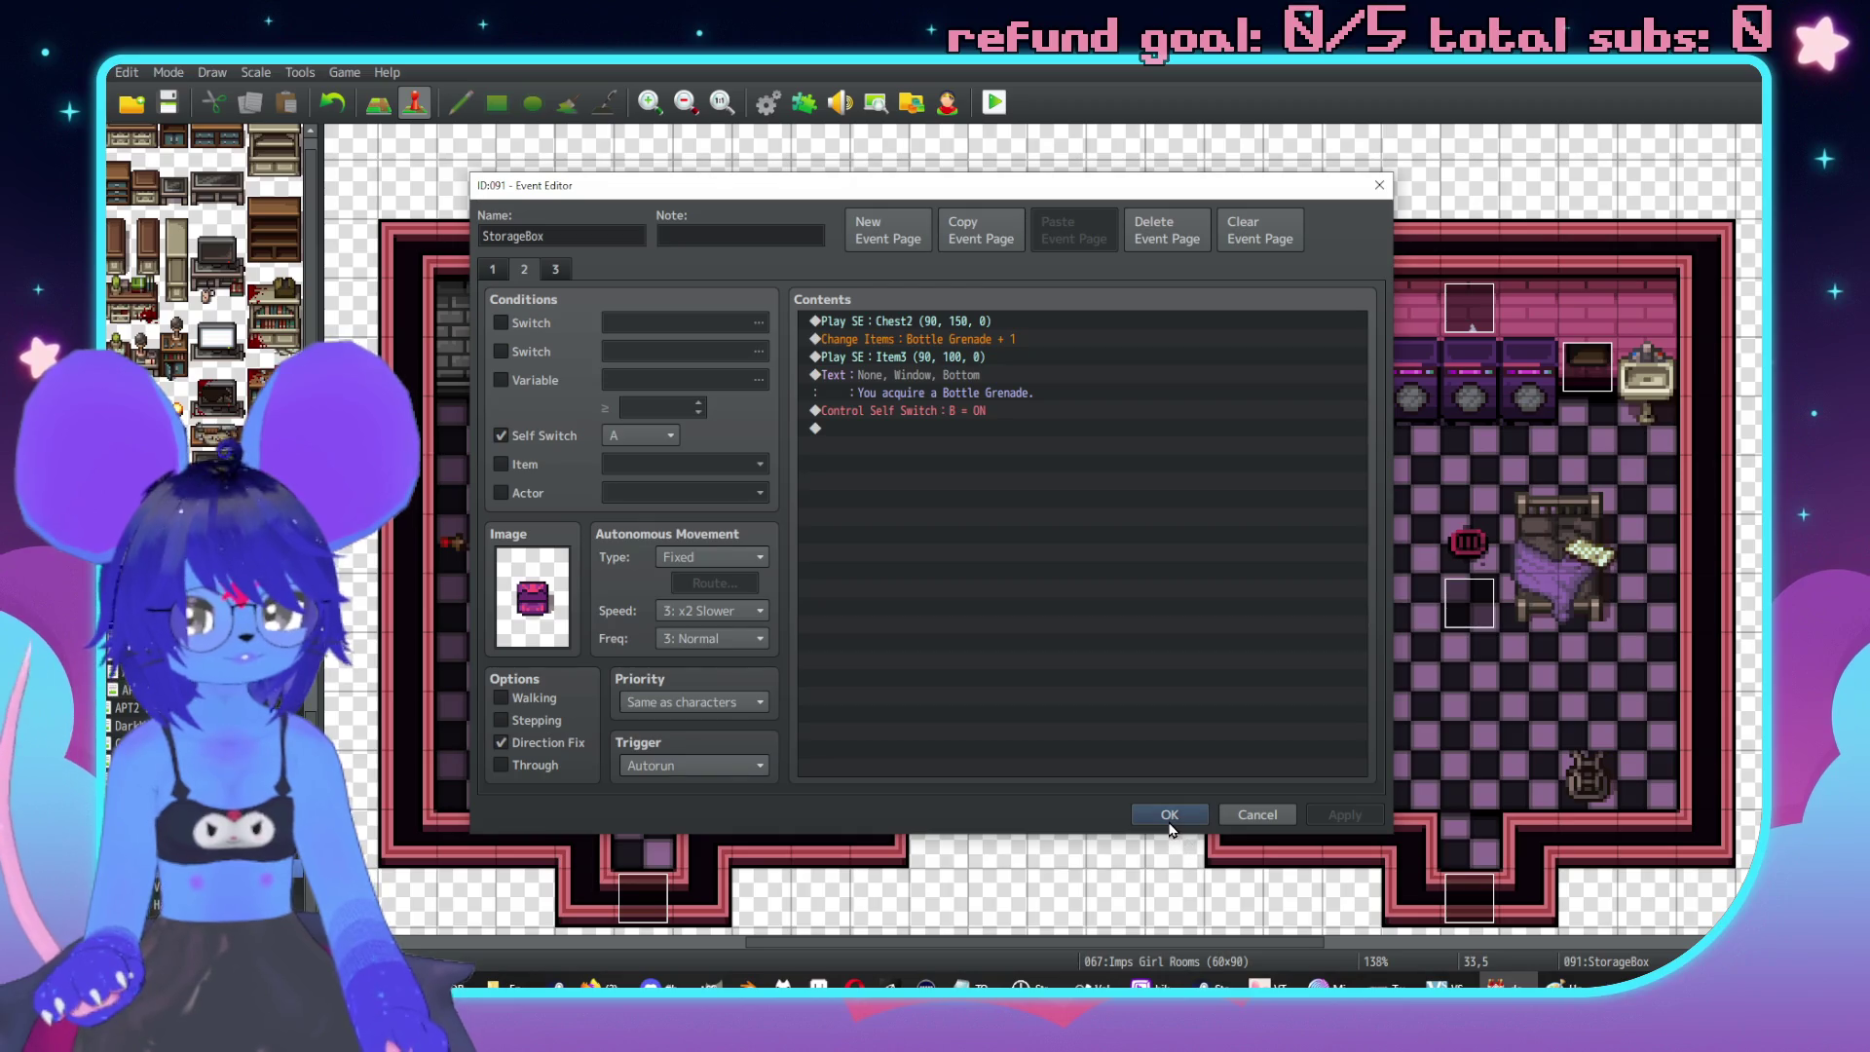
{"action": "left_click", "coordinate": [1169, 814]}
{"action": "scroll", "coordinate": [1271, 502], "scroll_direction": "left", "scroll_amount": 2}
{"action": "double_click", "coordinate": [915, 434]}
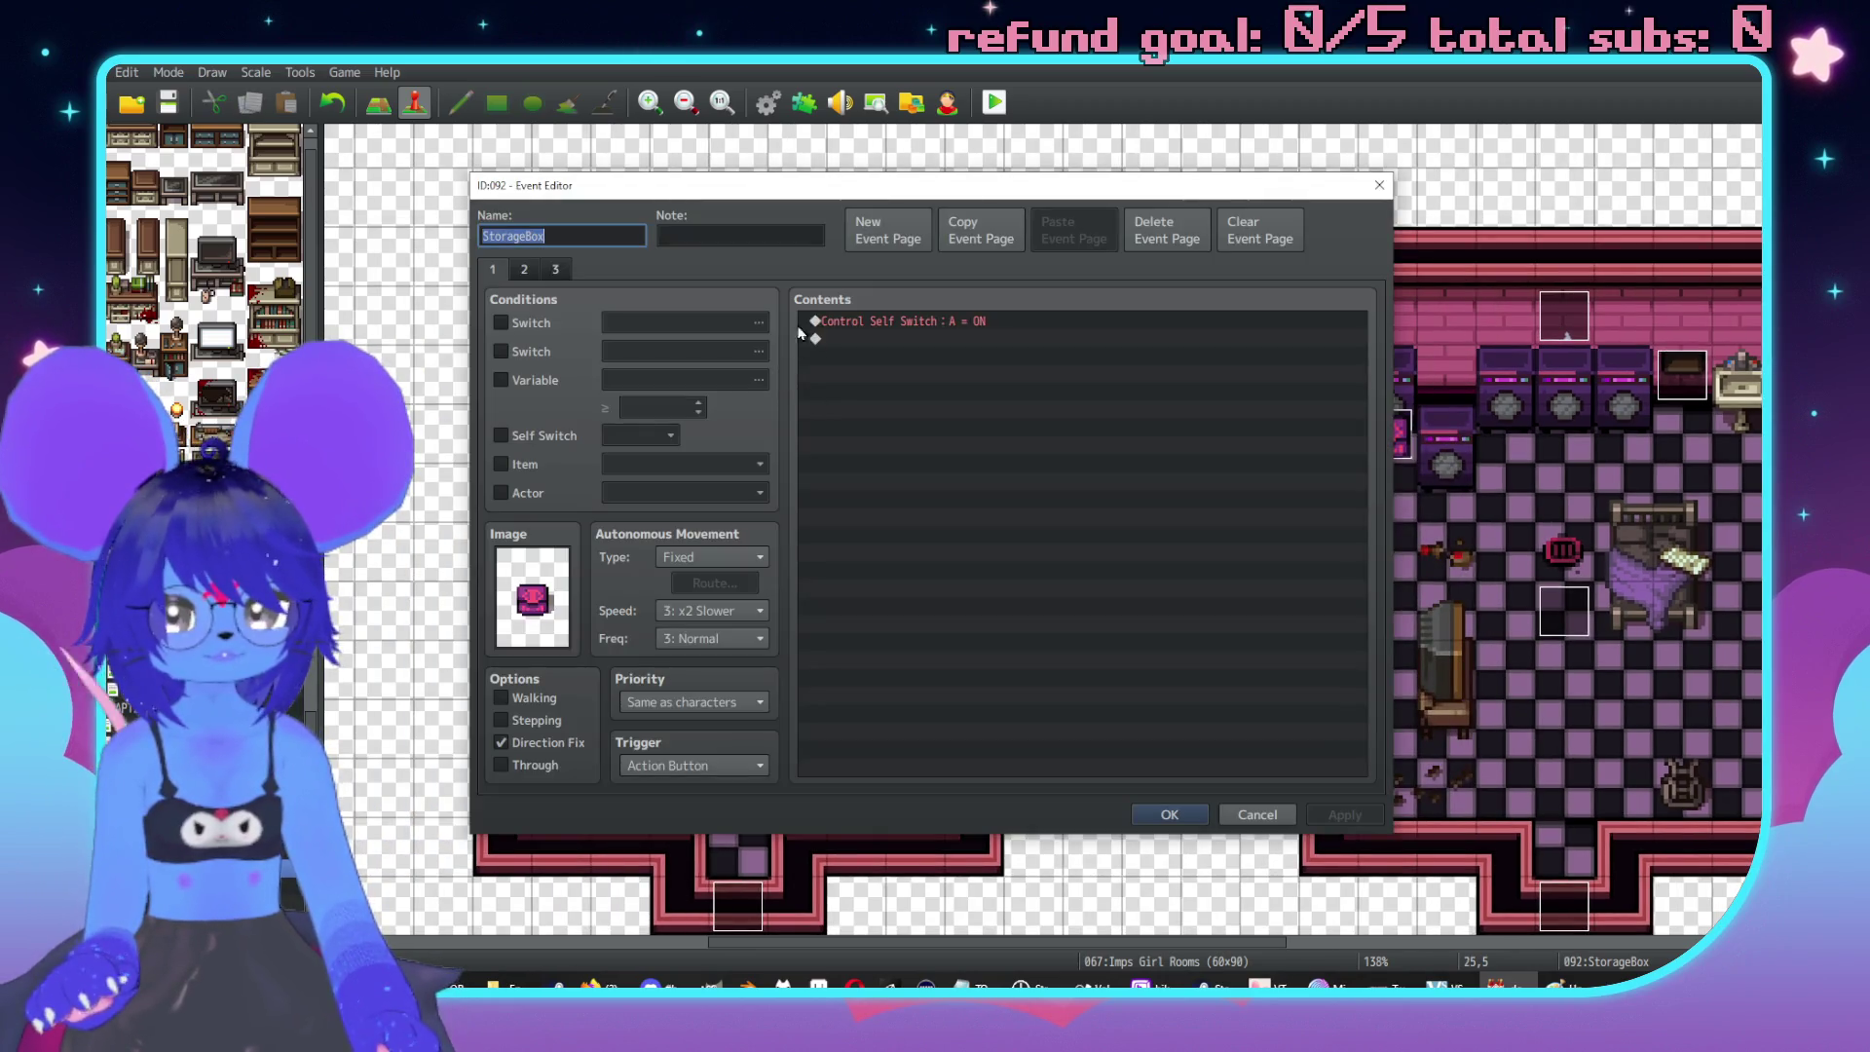
On page 2, add a Change Weapons command giving one Scalpel.
{"action": "left_click", "coordinate": [523, 270]}
{"action": "left_click", "coordinate": [933, 339]}
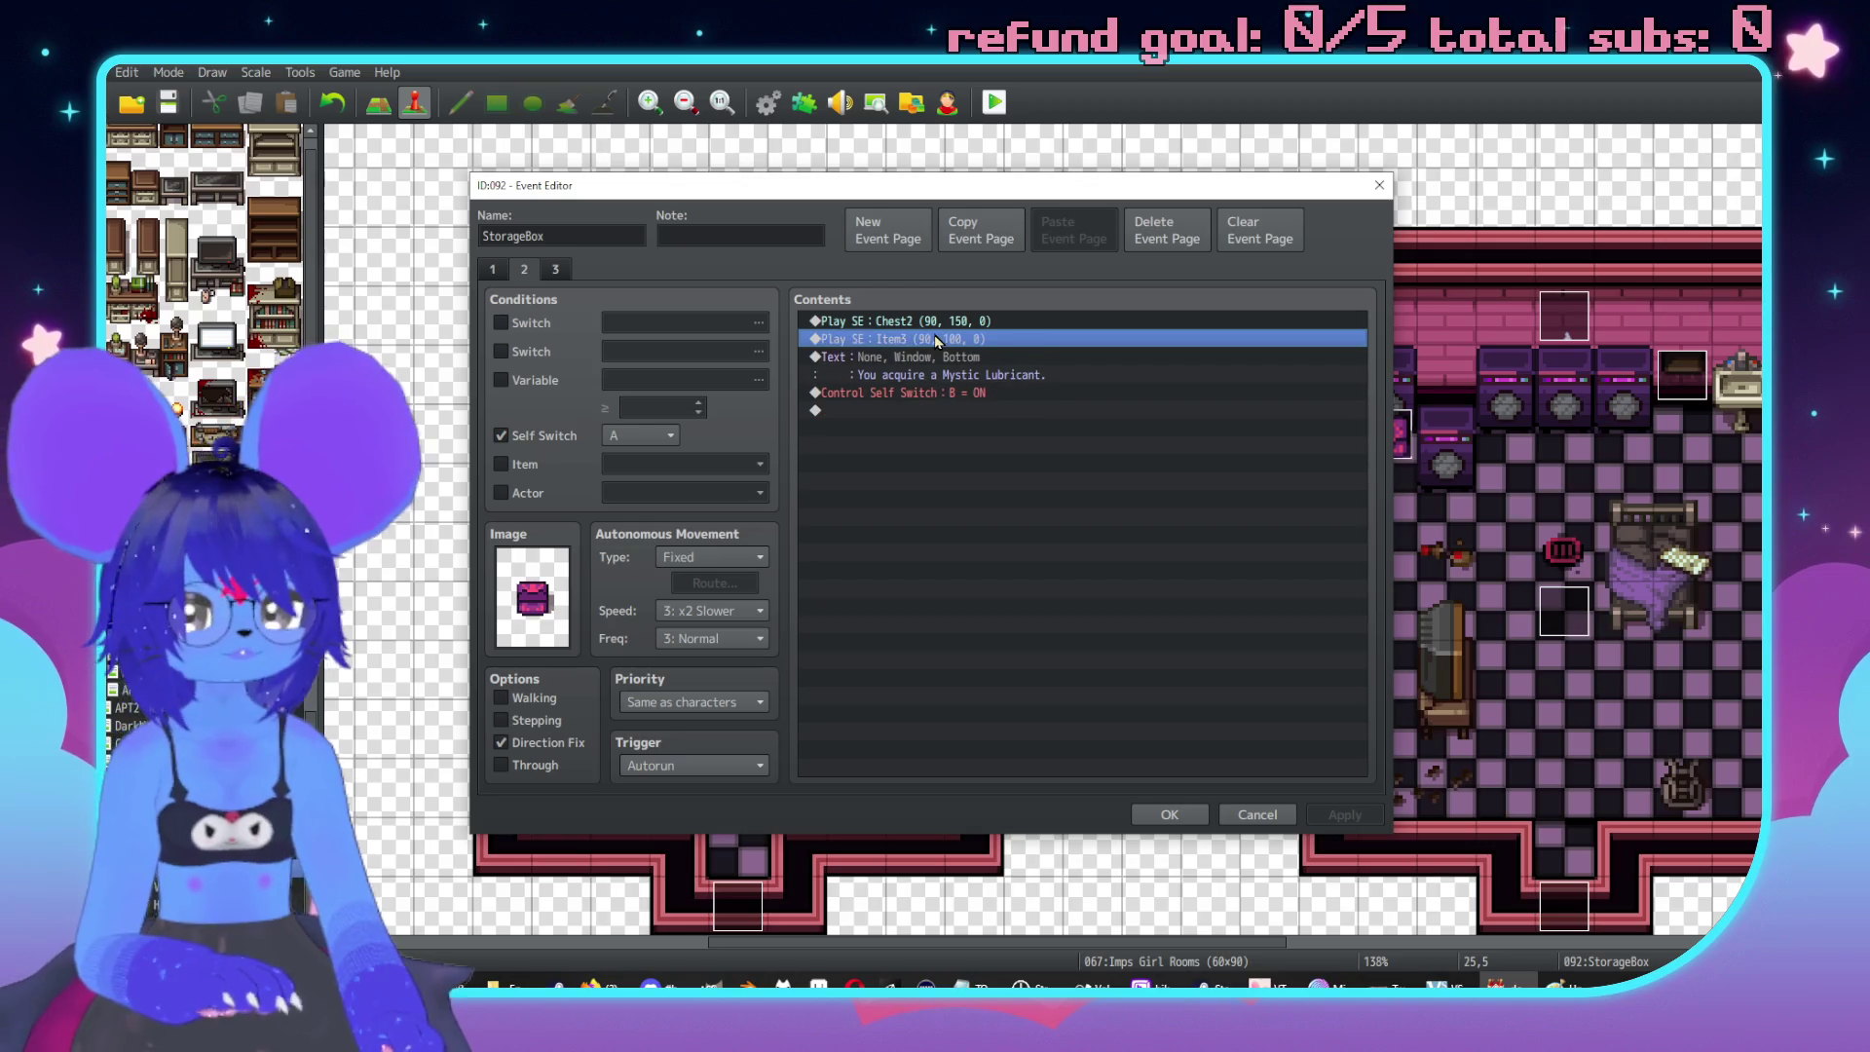
{"action": "key", "text": "Insert"}
{"action": "left_click", "coordinate": [1205, 369]}
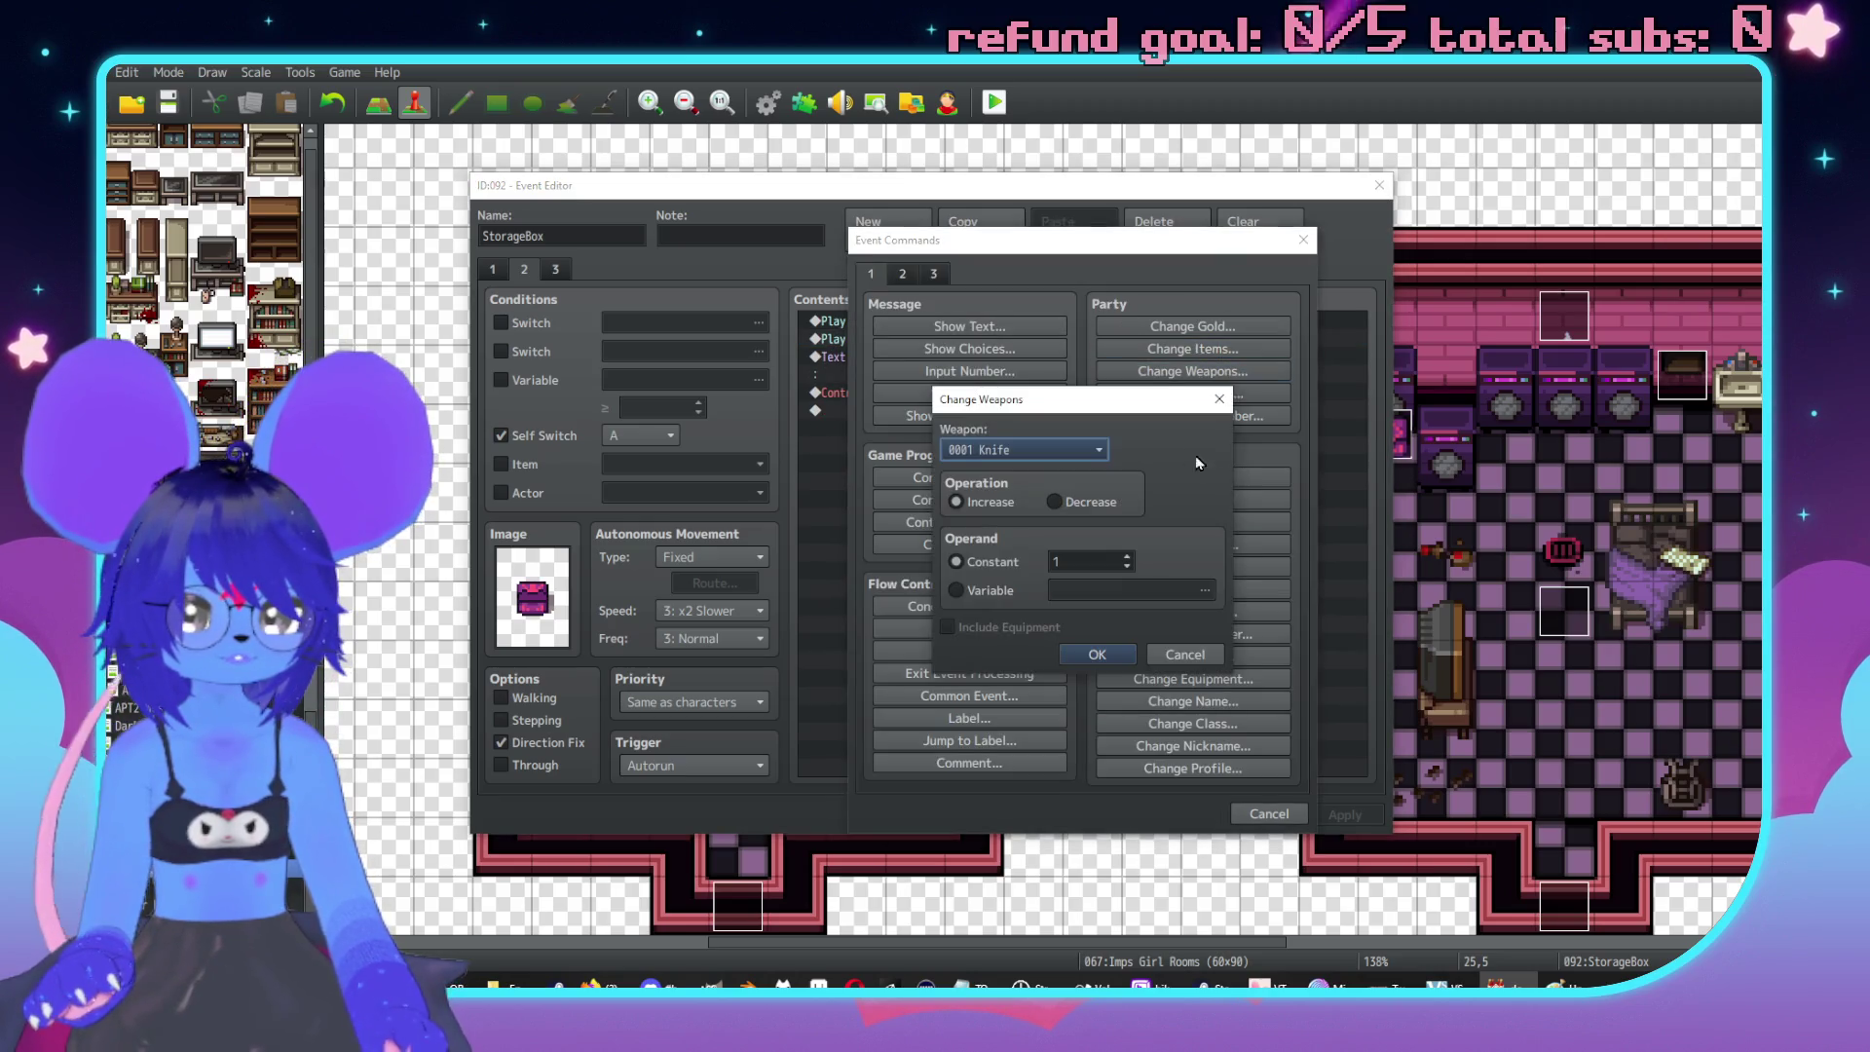
{"action": "left_click", "coordinate": [1044, 449]}
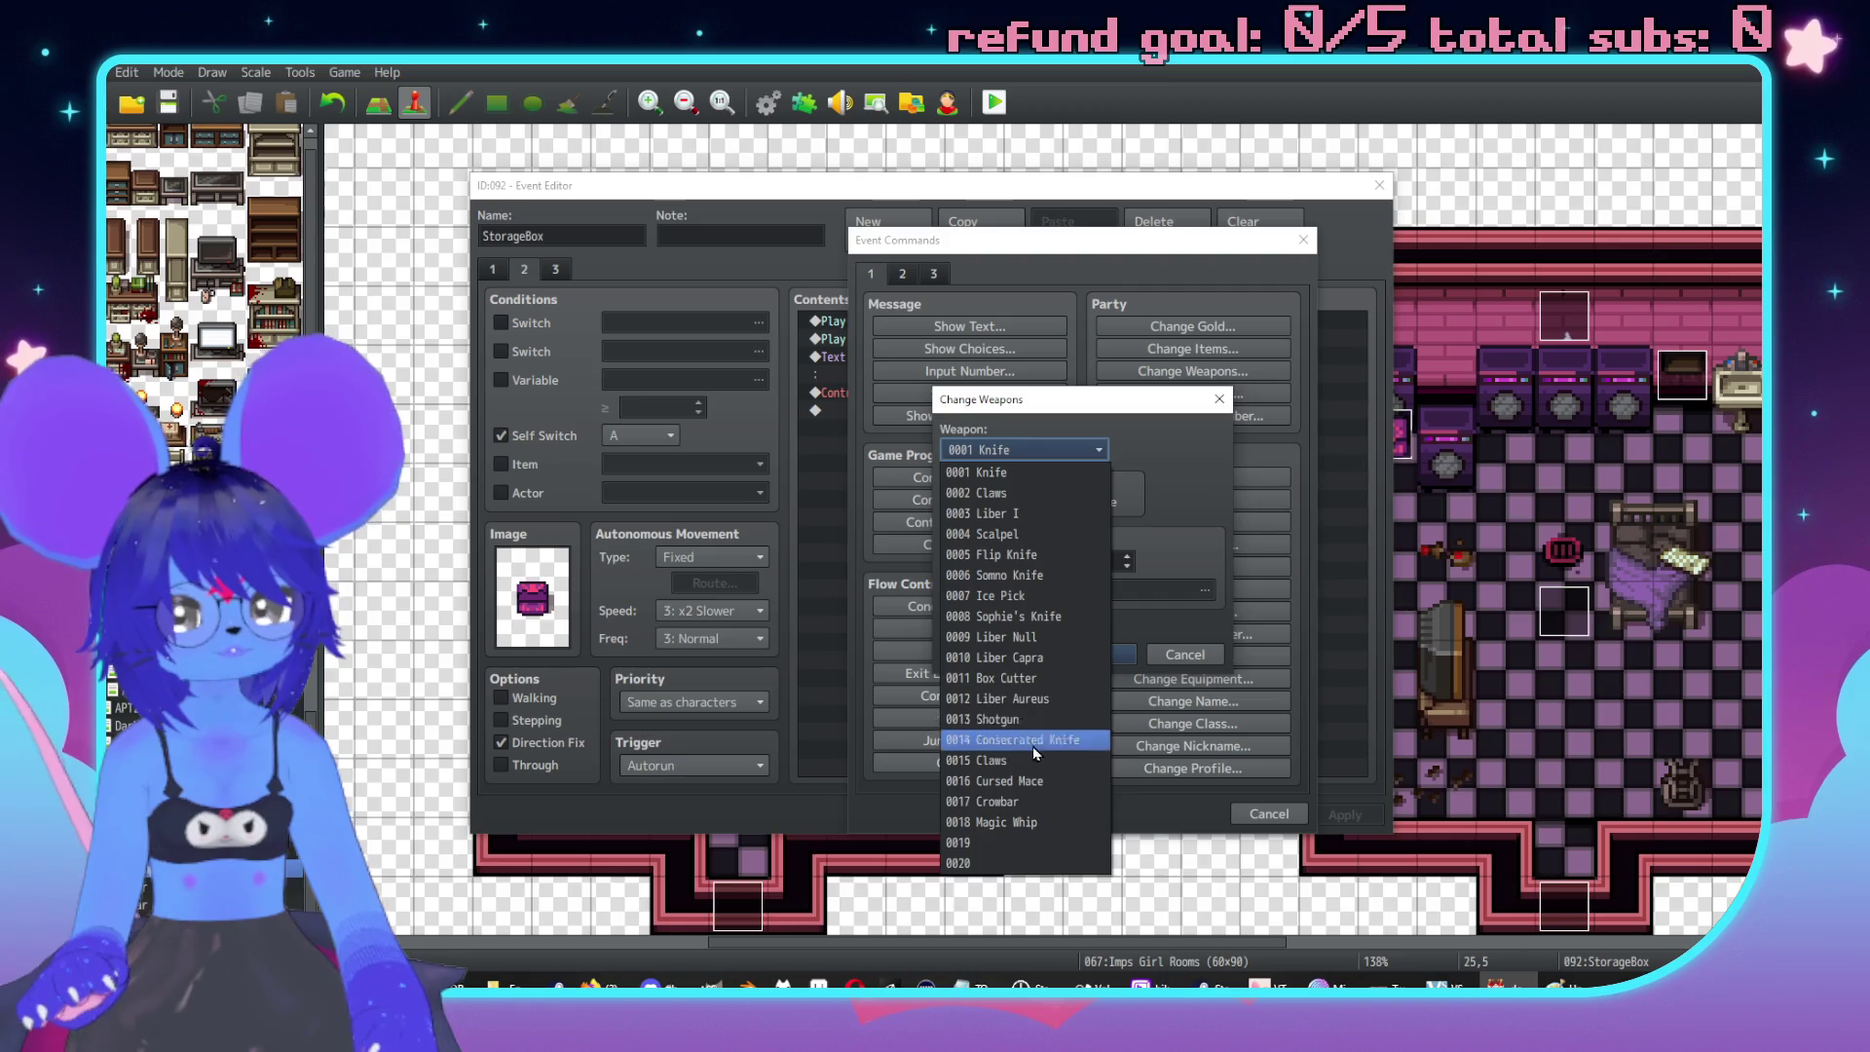
{"action": "left_click", "coordinate": [986, 541]}
{"action": "left_click", "coordinate": [1120, 655]}
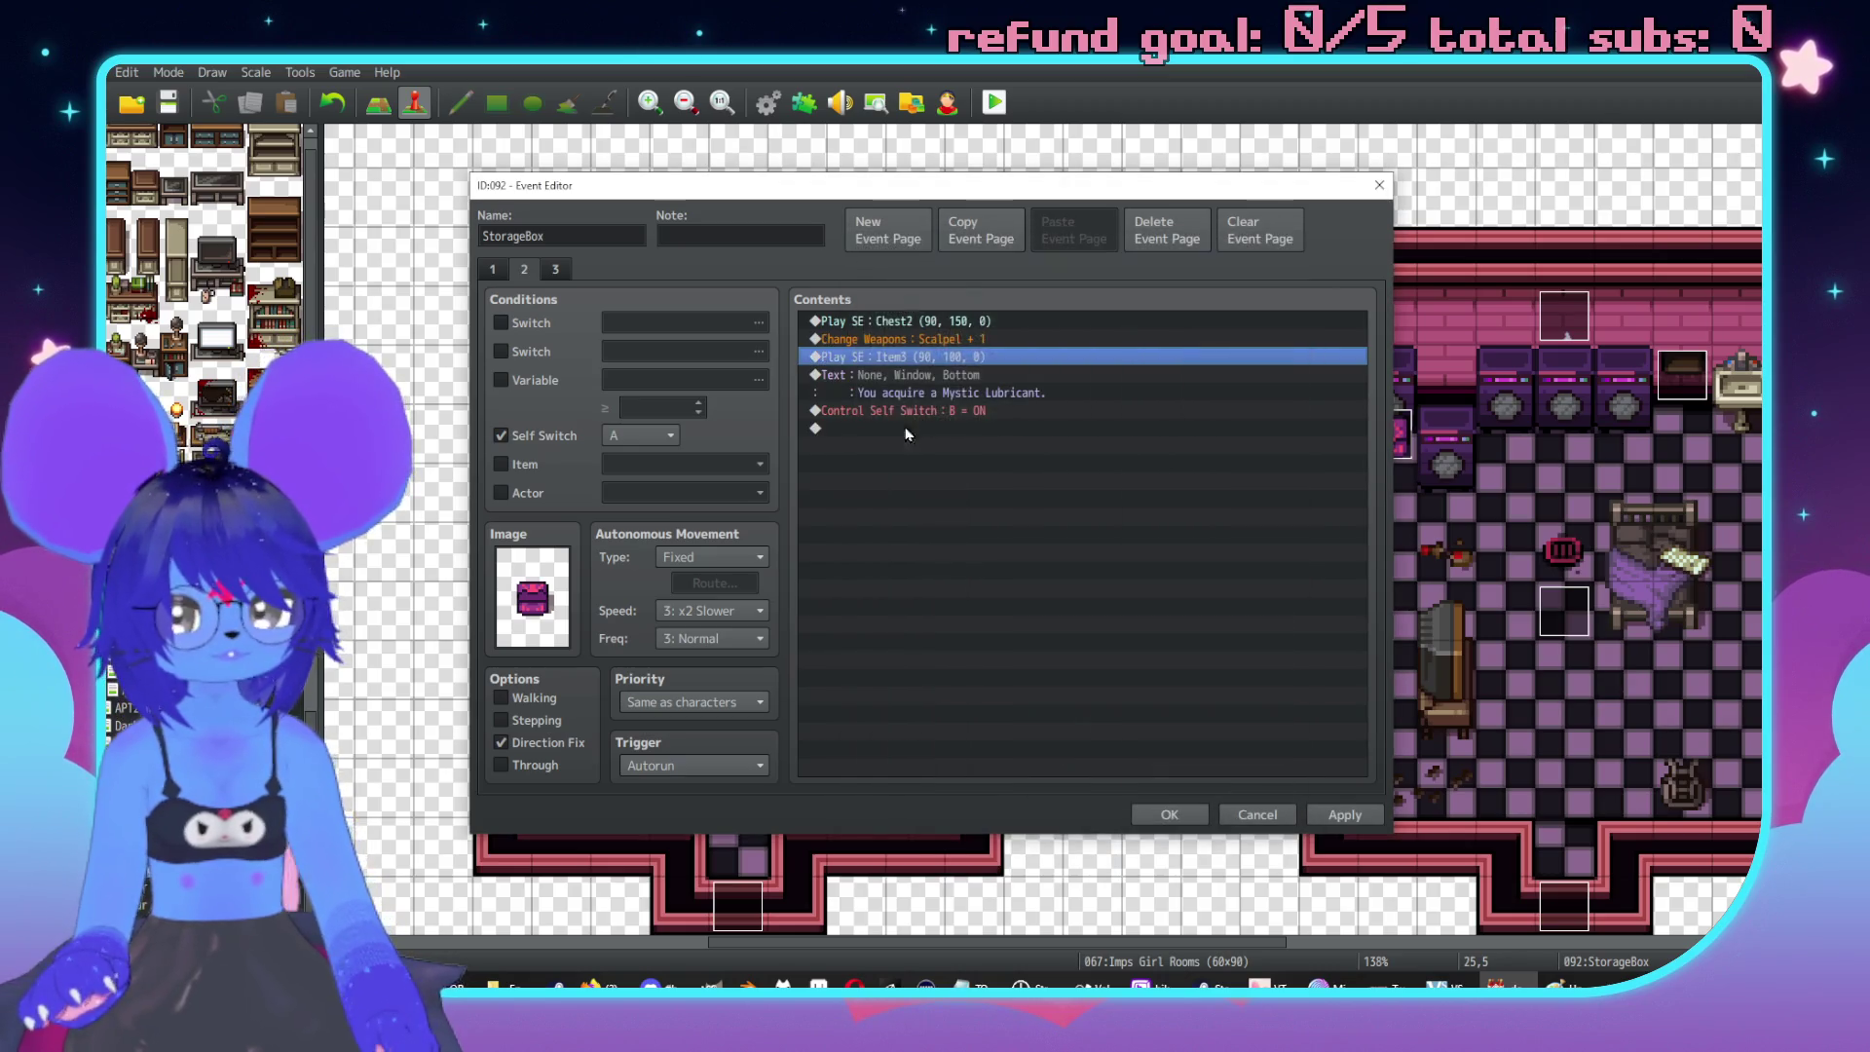
Add a Change Items command giving 3 Bandages.
{"action": "double_click", "coordinate": [943, 358]}
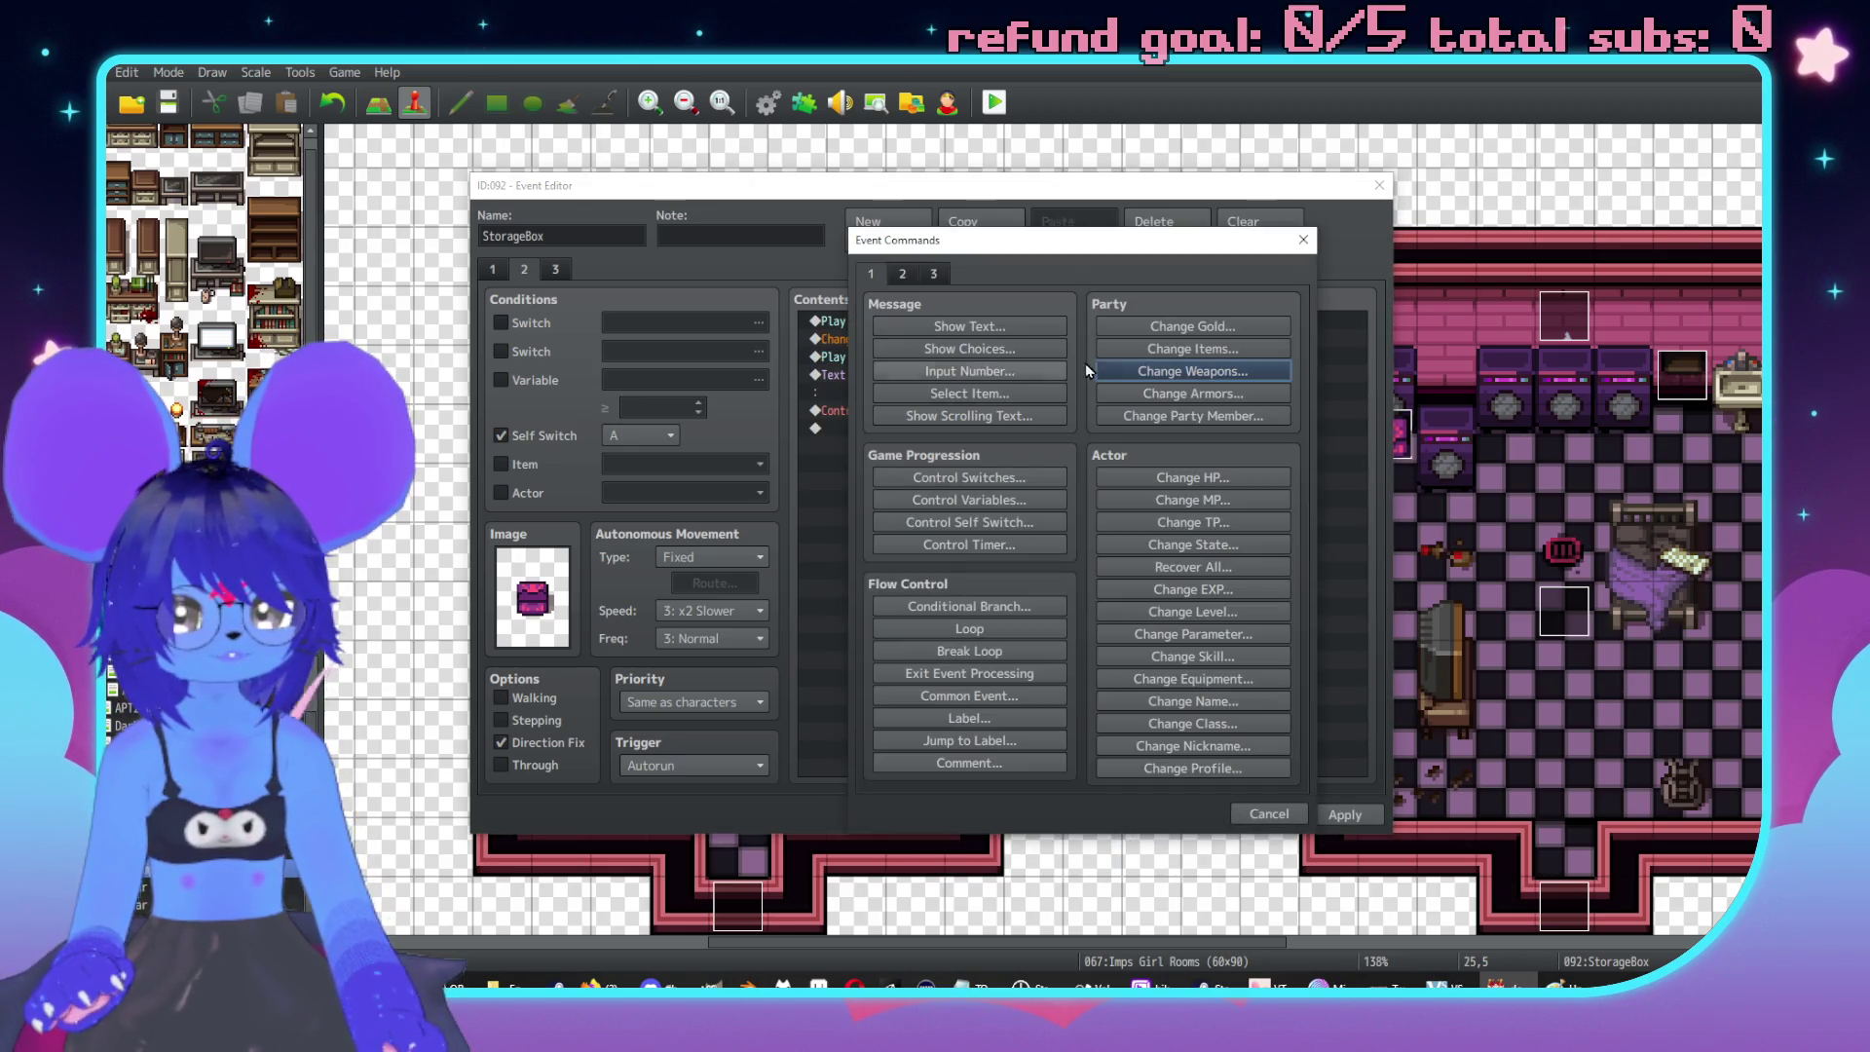
{"action": "left_click", "coordinate": [1190, 348]}
{"action": "left_click", "coordinate": [984, 464]}
{"action": "scroll", "coordinate": [1013, 623], "scroll_direction": "down", "scroll_amount": 2}
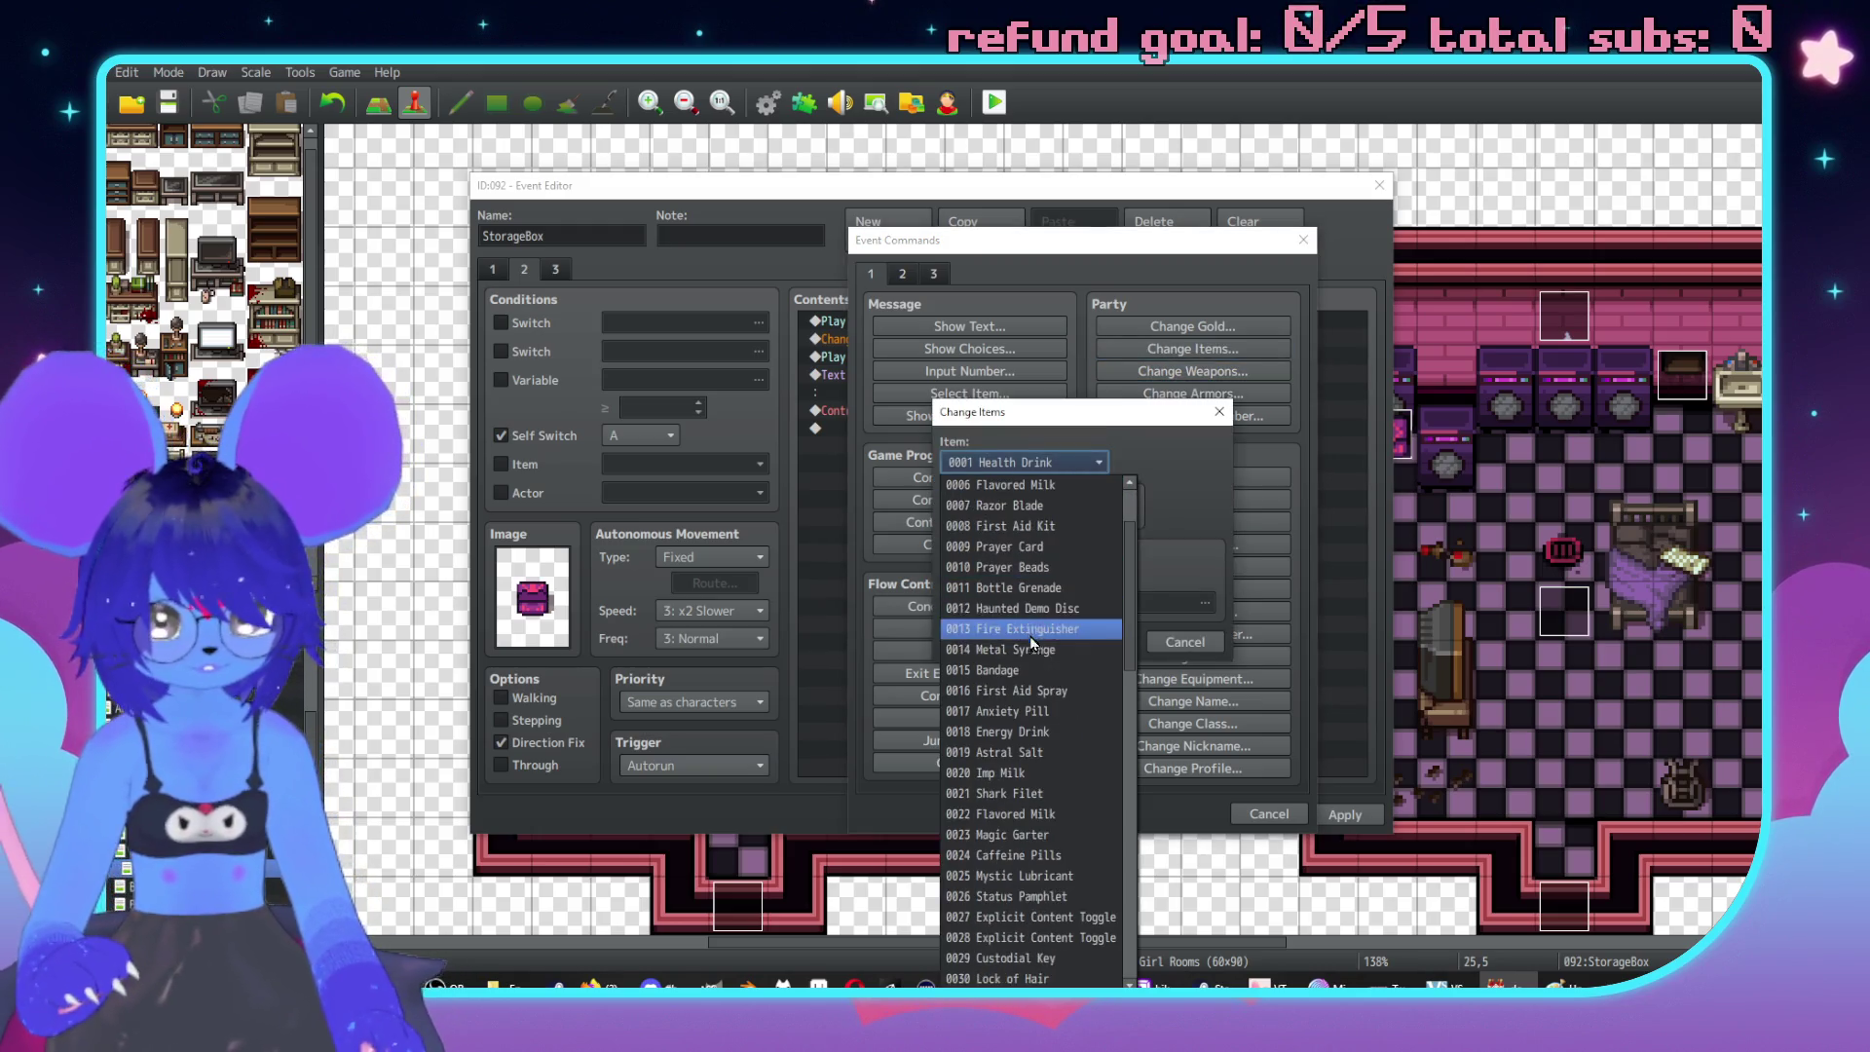
{"action": "left_click", "coordinate": [1013, 668]}
{"action": "double_click", "coordinate": [1071, 573]}
{"action": "type", "text": "3"}
{"action": "key", "text": "Return"}
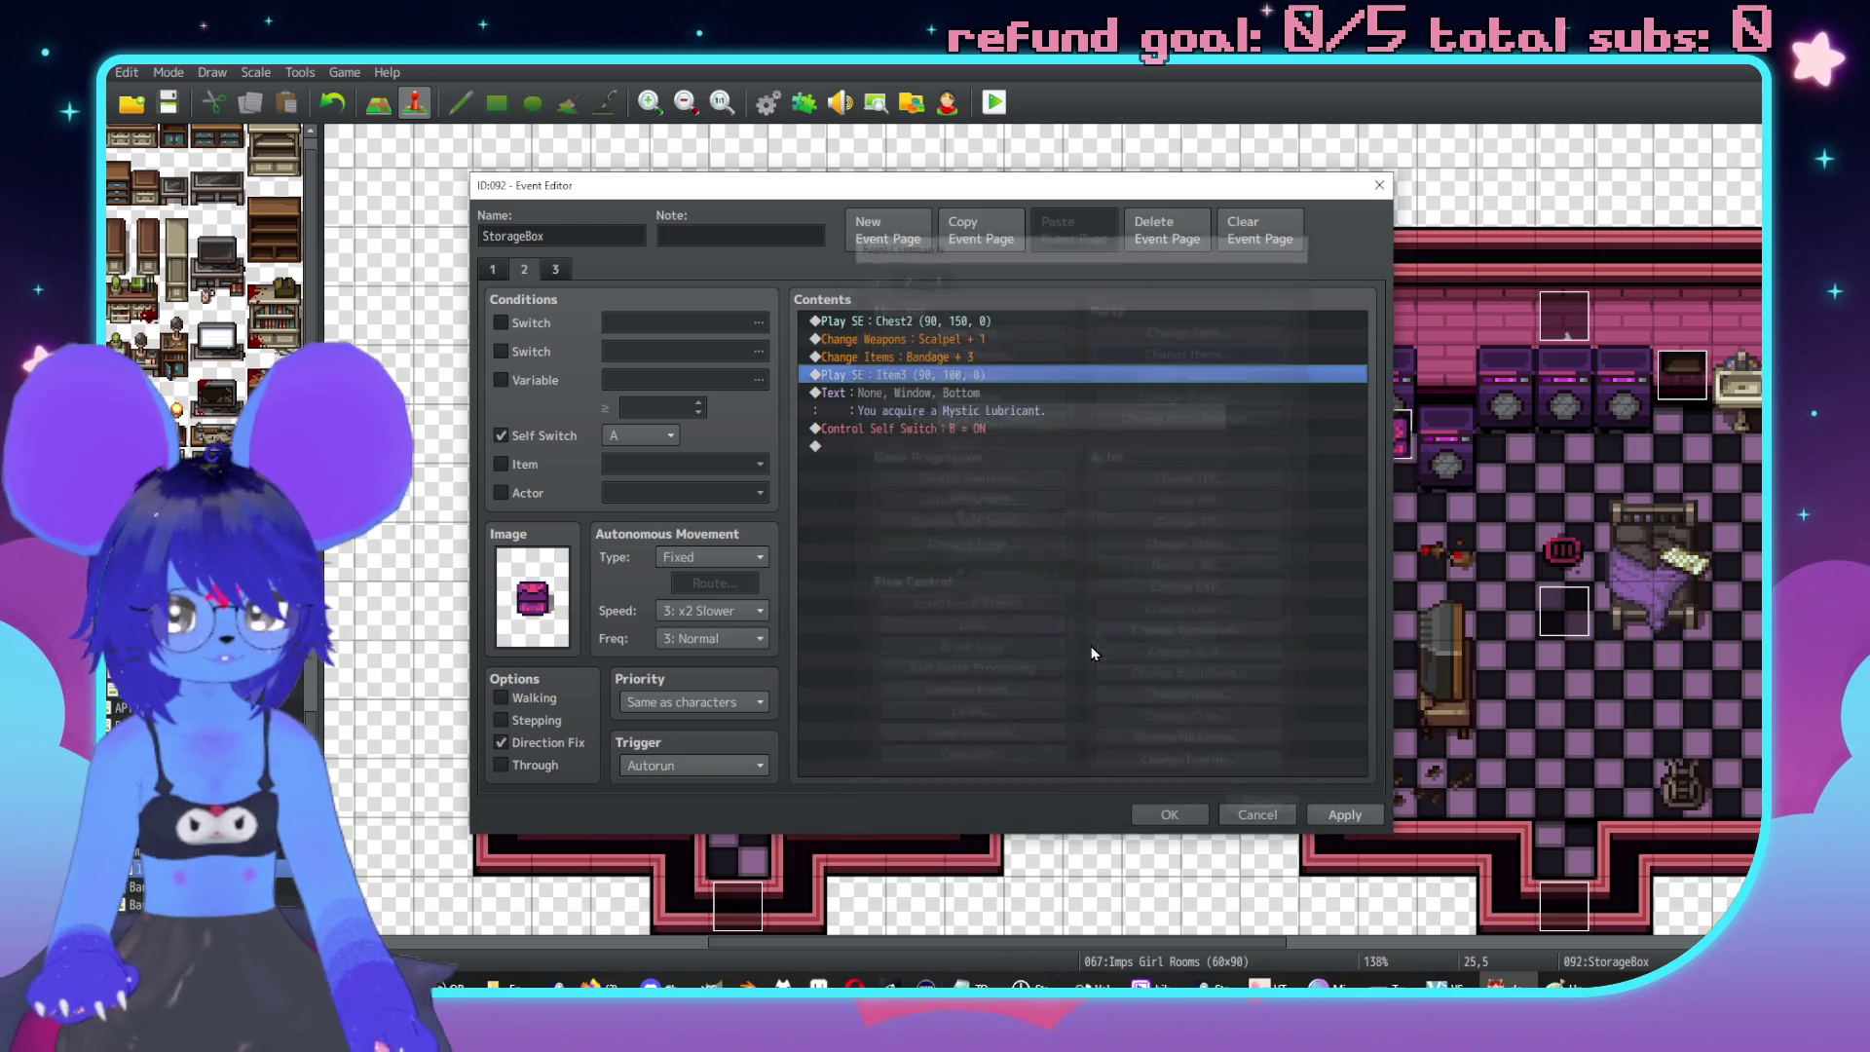
Add a Change Items command giving 2 Razor Blades.
{"action": "double_click", "coordinate": [932, 379]}
{"action": "left_click", "coordinate": [1190, 348]}
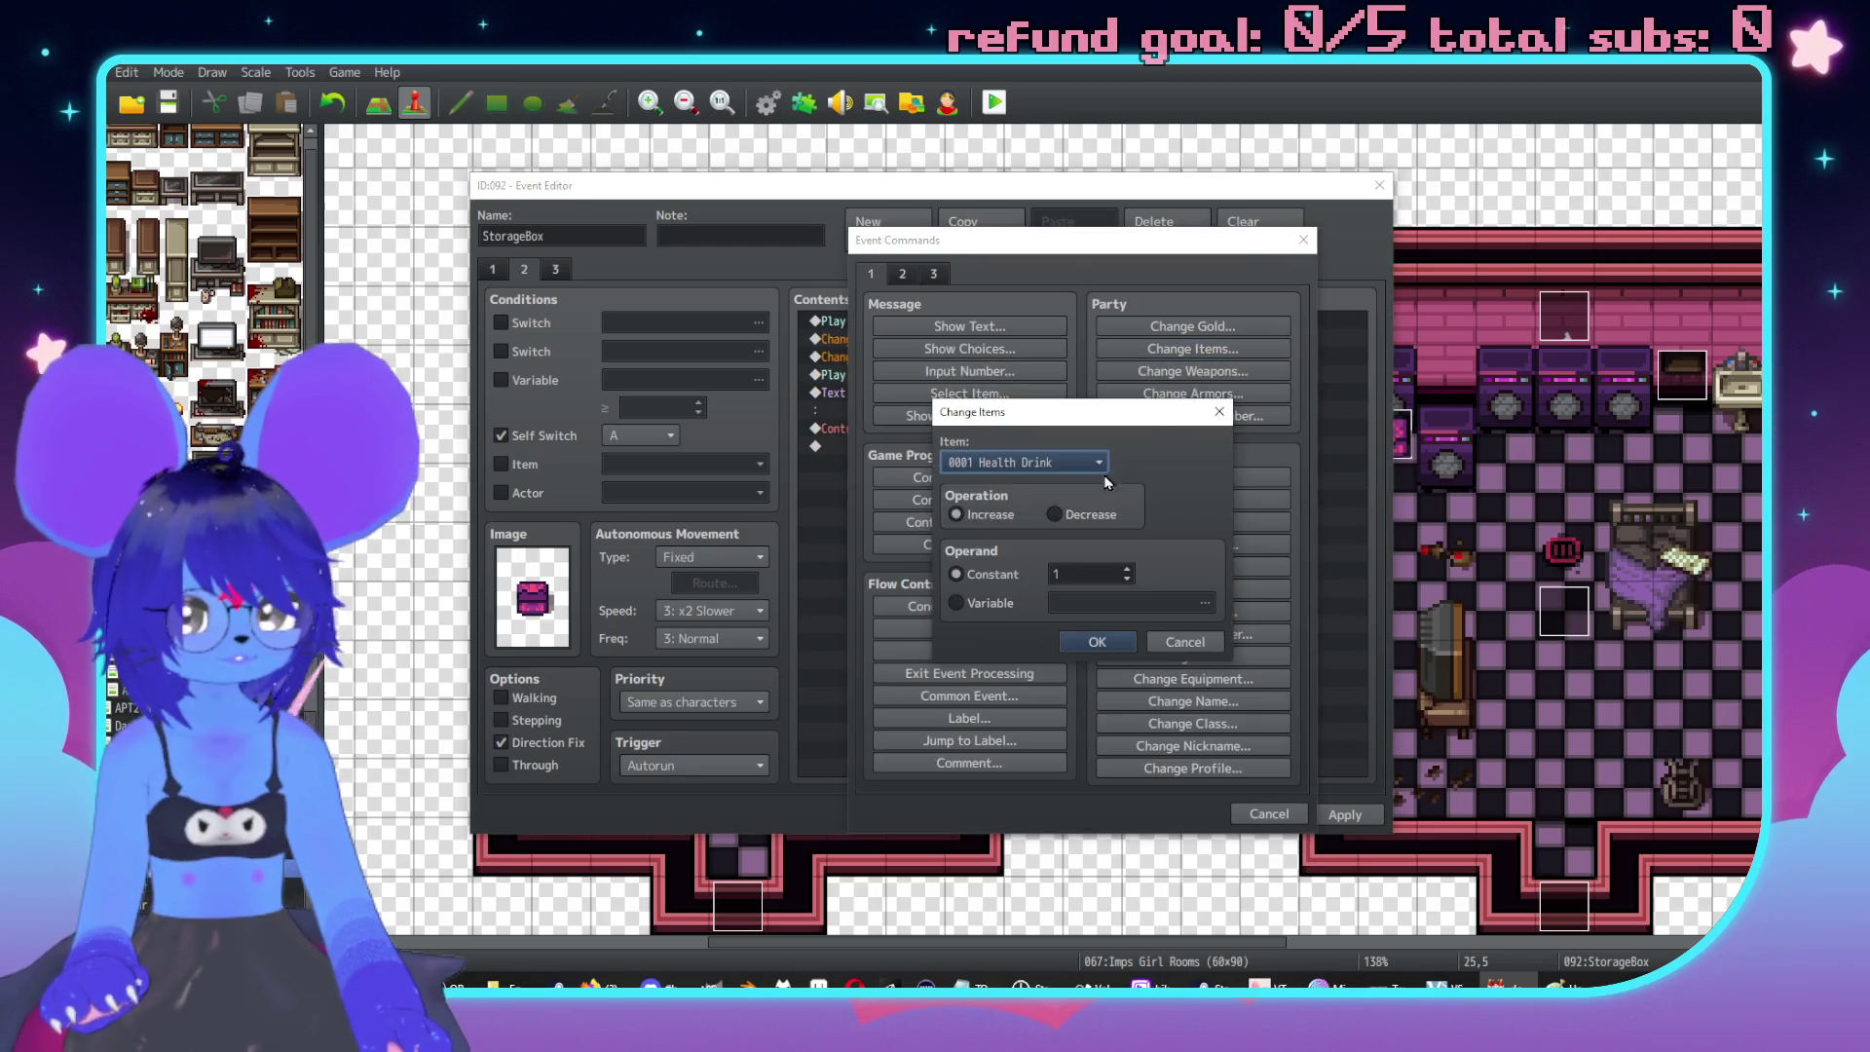
{"action": "left_click", "coordinate": [1026, 463]}
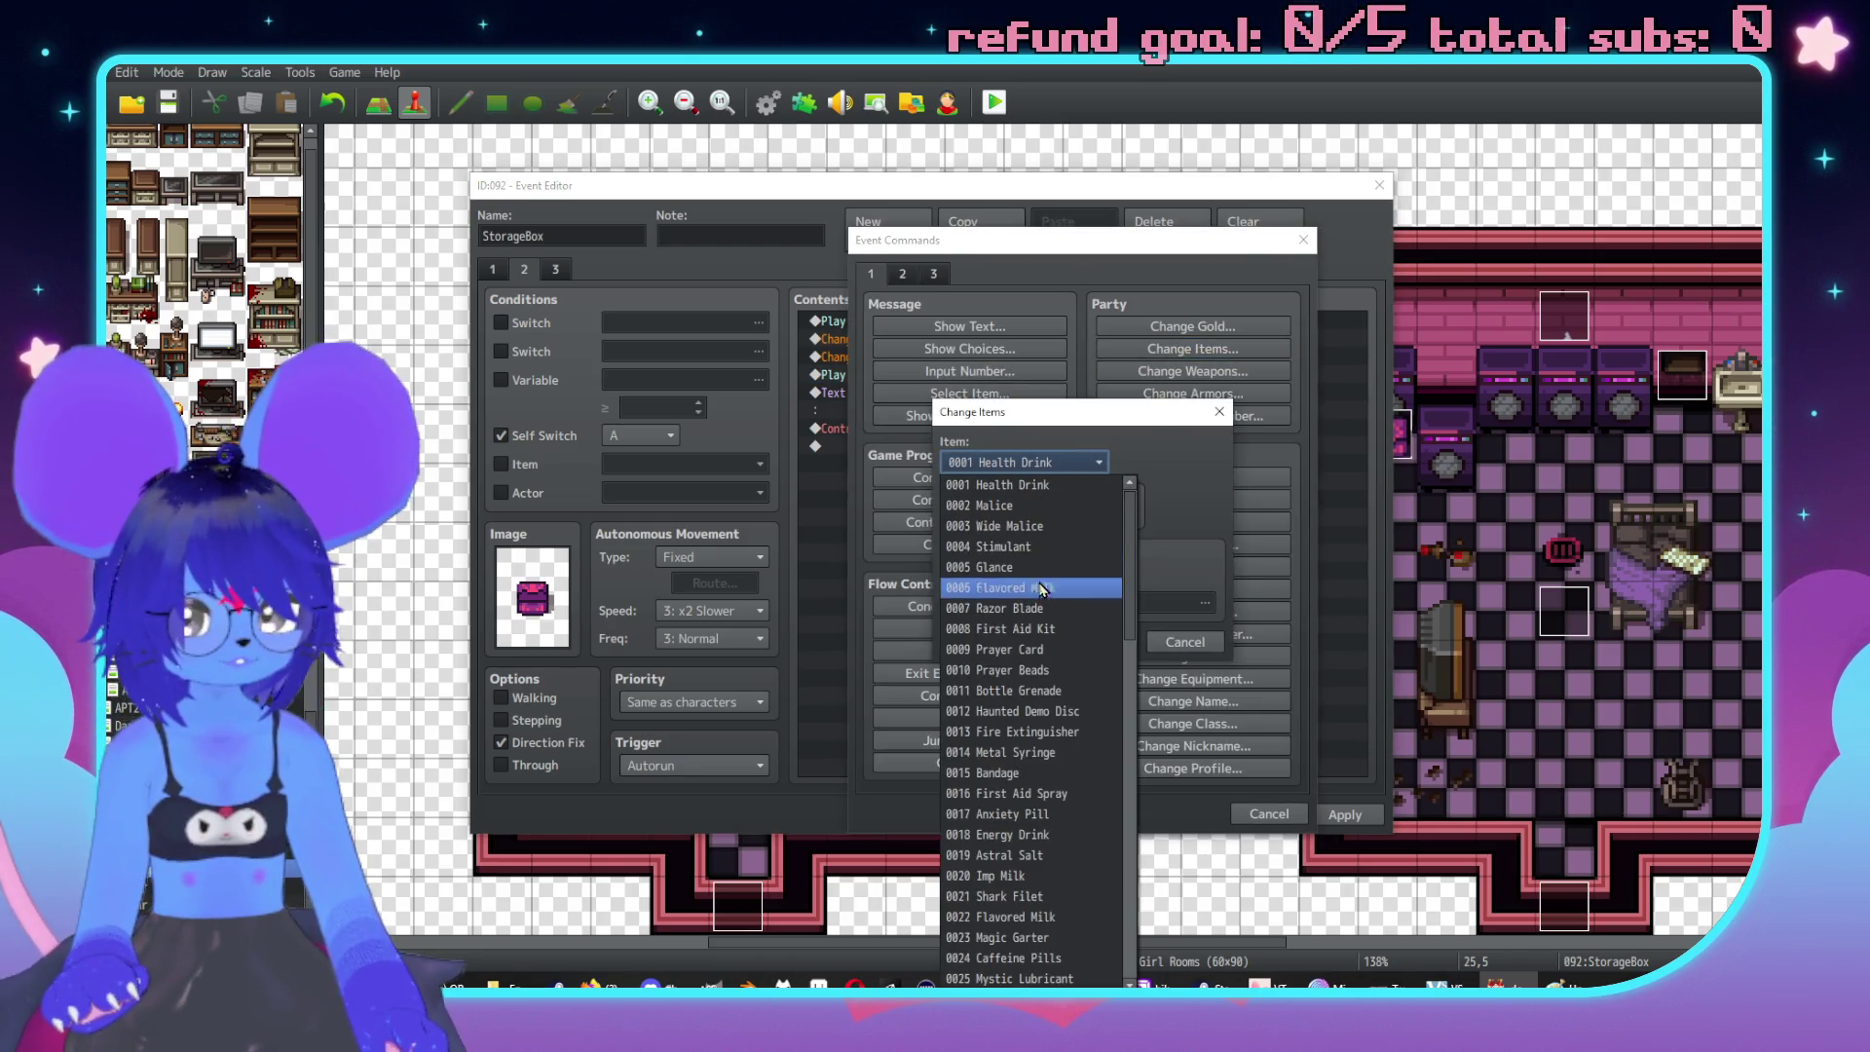
{"action": "left_click", "coordinate": [1040, 608]}
{"action": "double_click", "coordinate": [1071, 574]}
{"action": "type", "text": "2"}
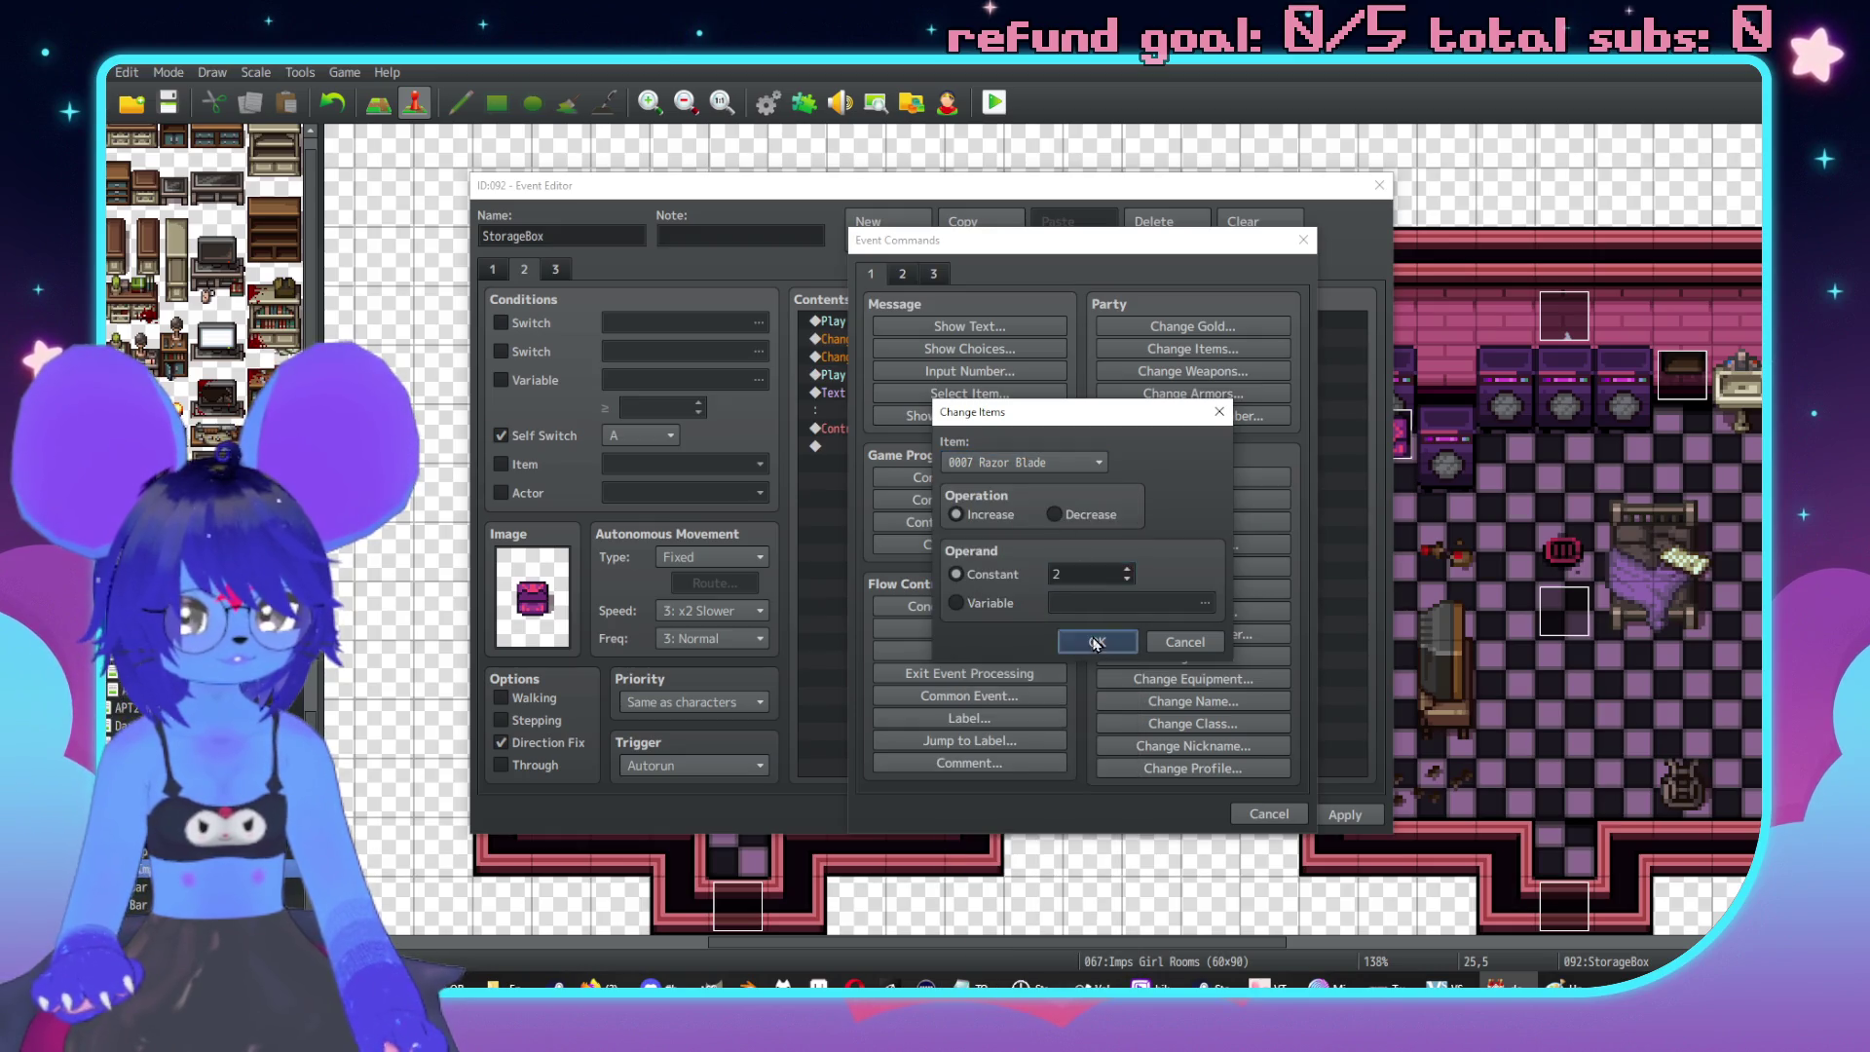
{"action": "key", "text": "Return"}
Edit the pickup message so it names the Scalpel.
{"action": "double_click", "coordinate": [954, 425]}
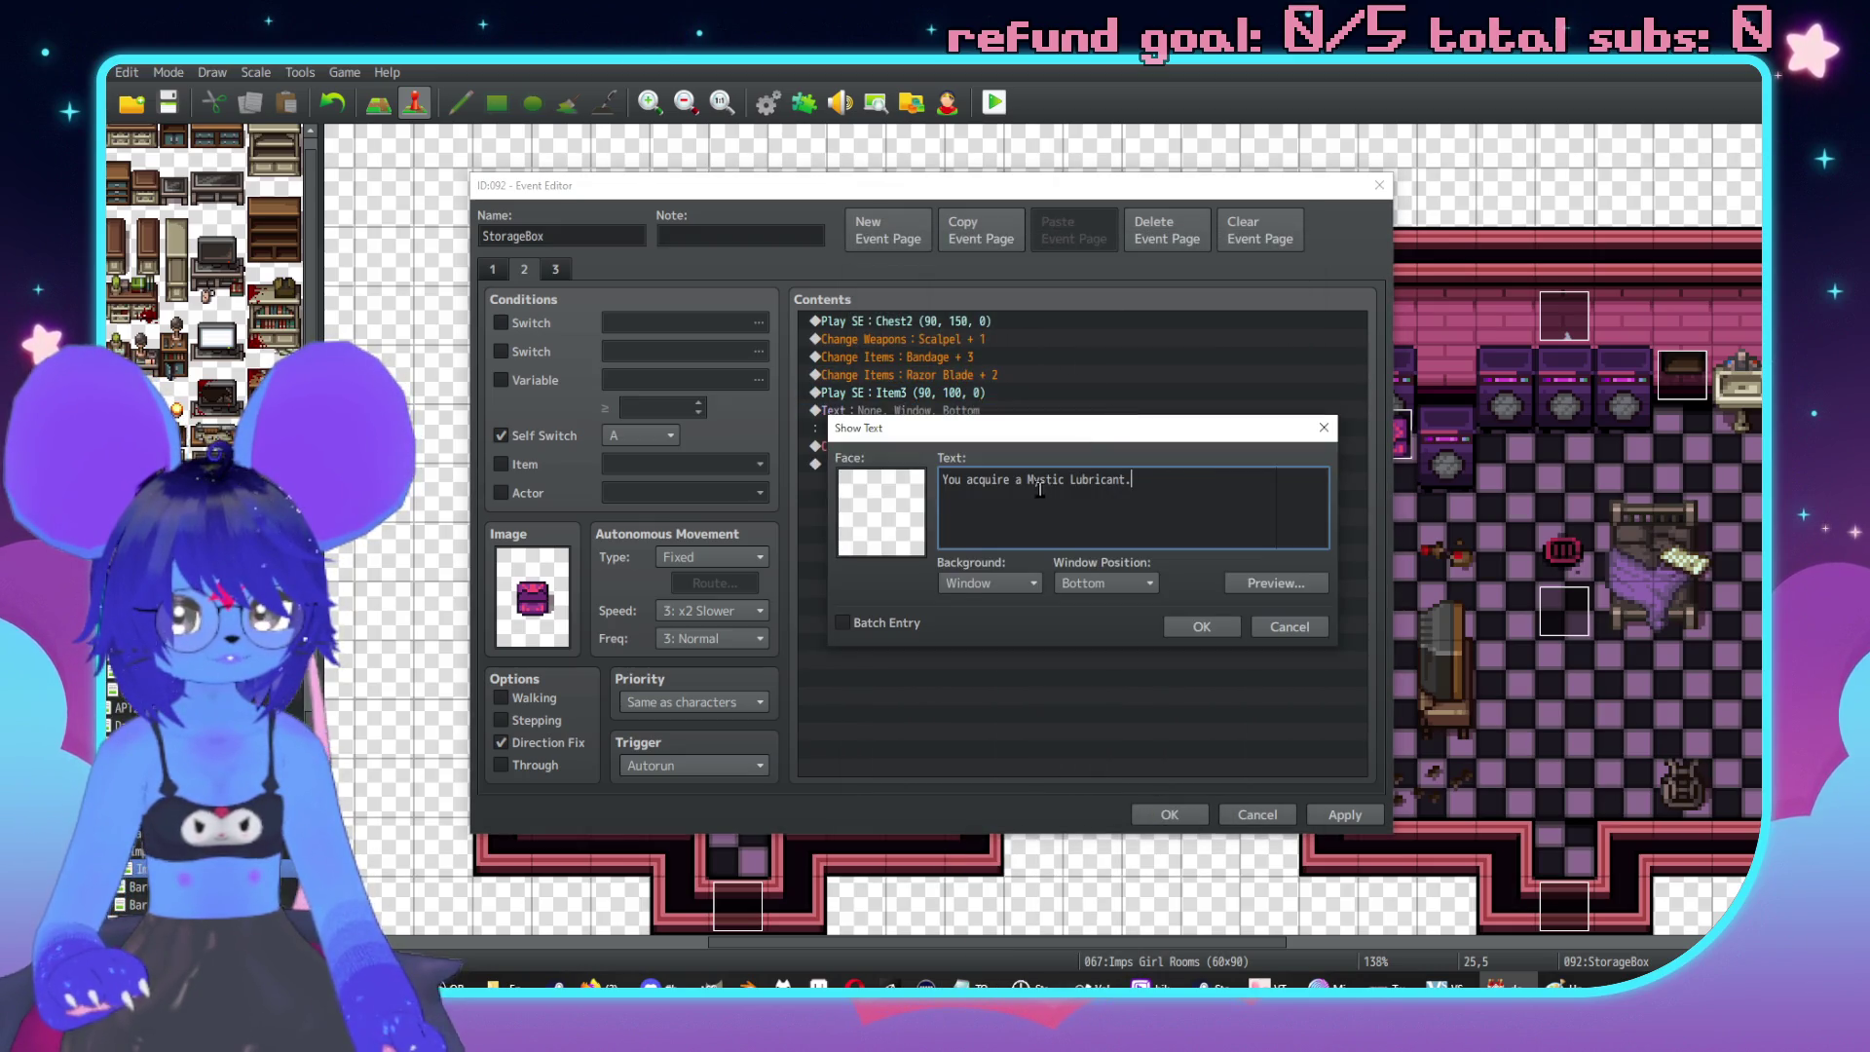
{"action": "left_click", "coordinate": [1027, 480], "text": "shift"}
{"action": "type", "text": "Scal"}
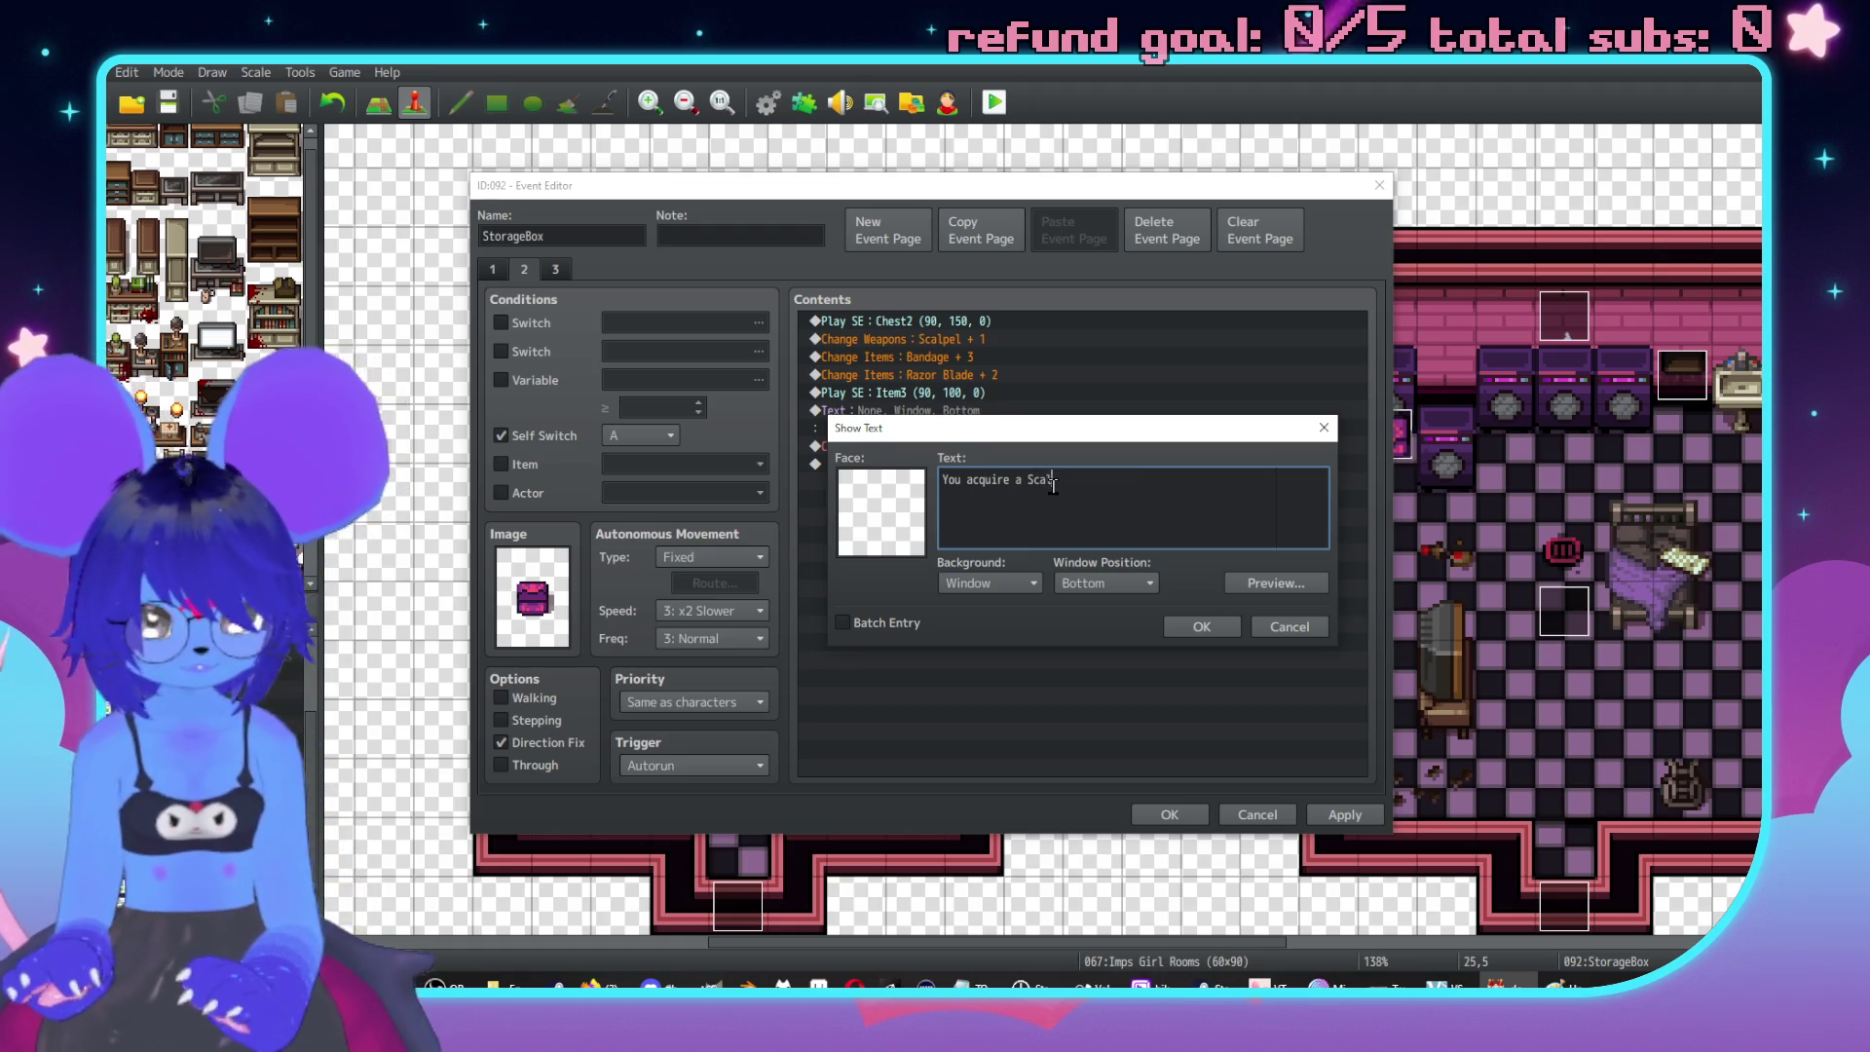
{"action": "type", "text": "pel."}
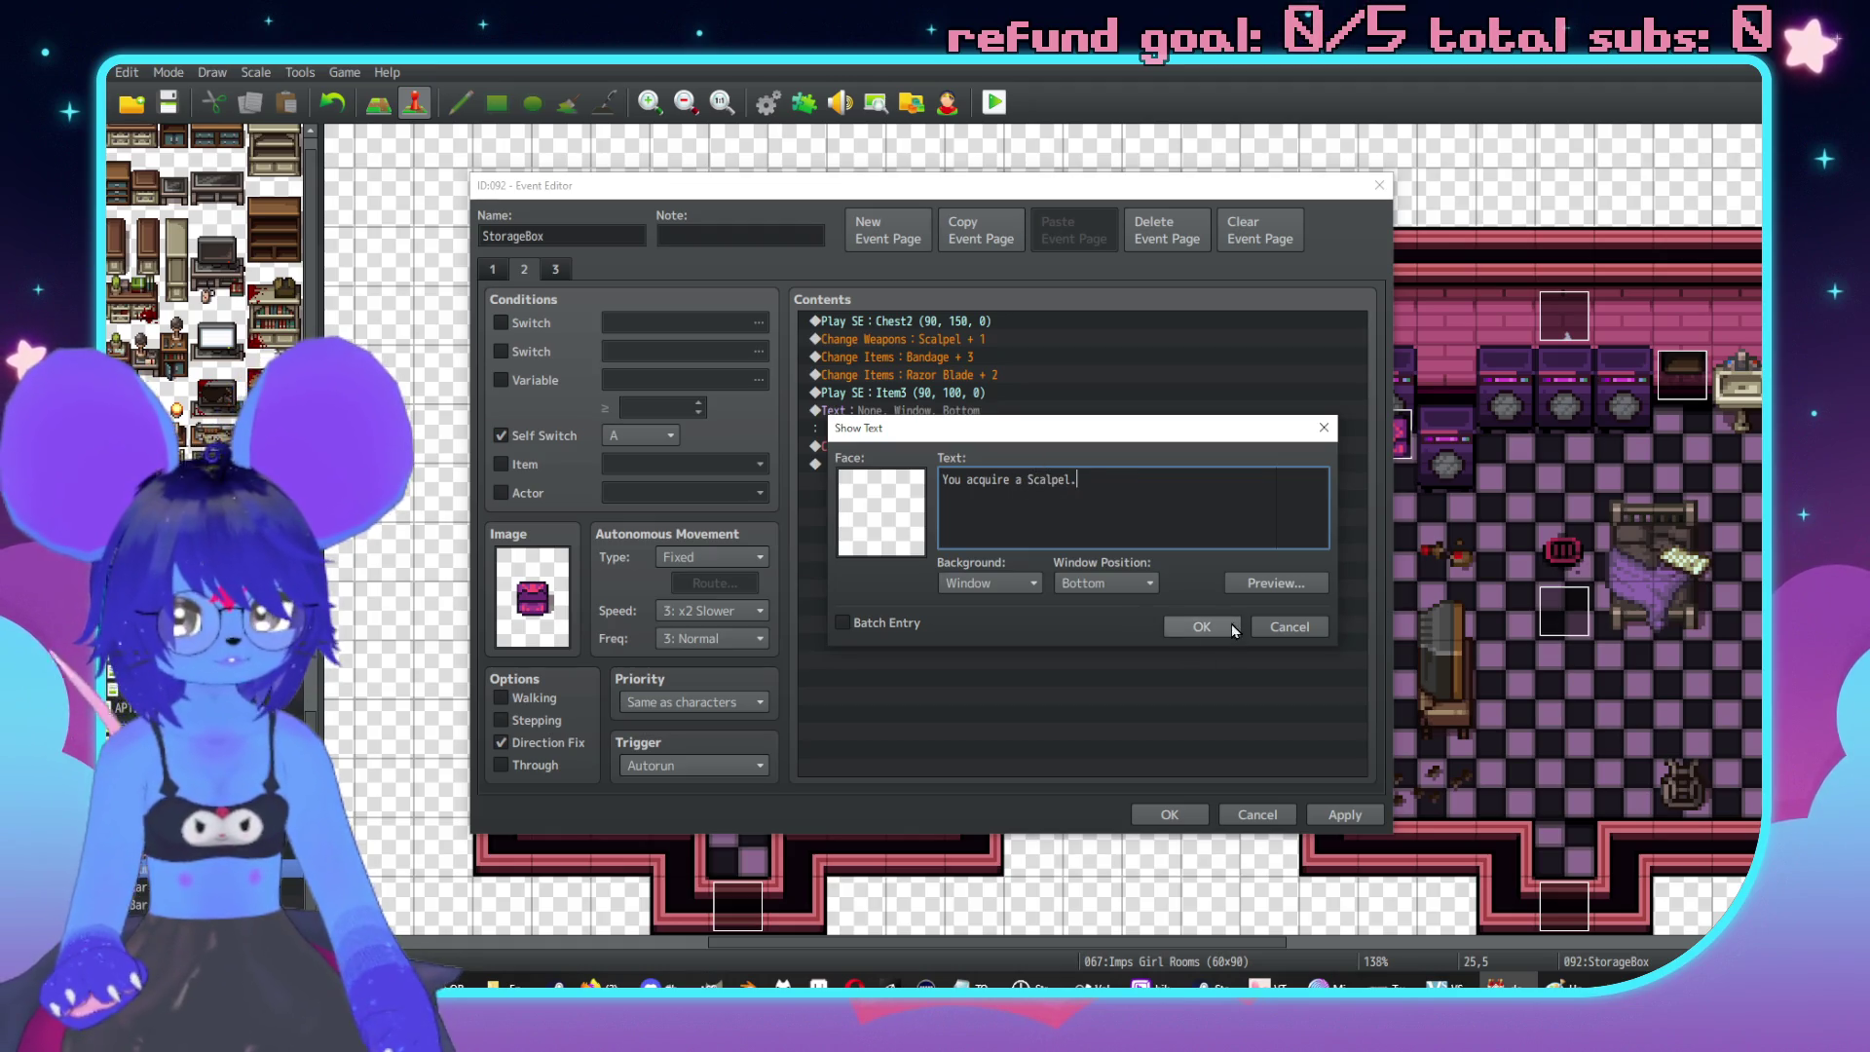
{"action": "left_click", "coordinate": [1201, 626]}
Duplicate the pickup message and edit one copy to announce 3x Bandage.
{"action": "key", "text": "ctrl+c"}
{"action": "key", "text": "ctrl+v"}
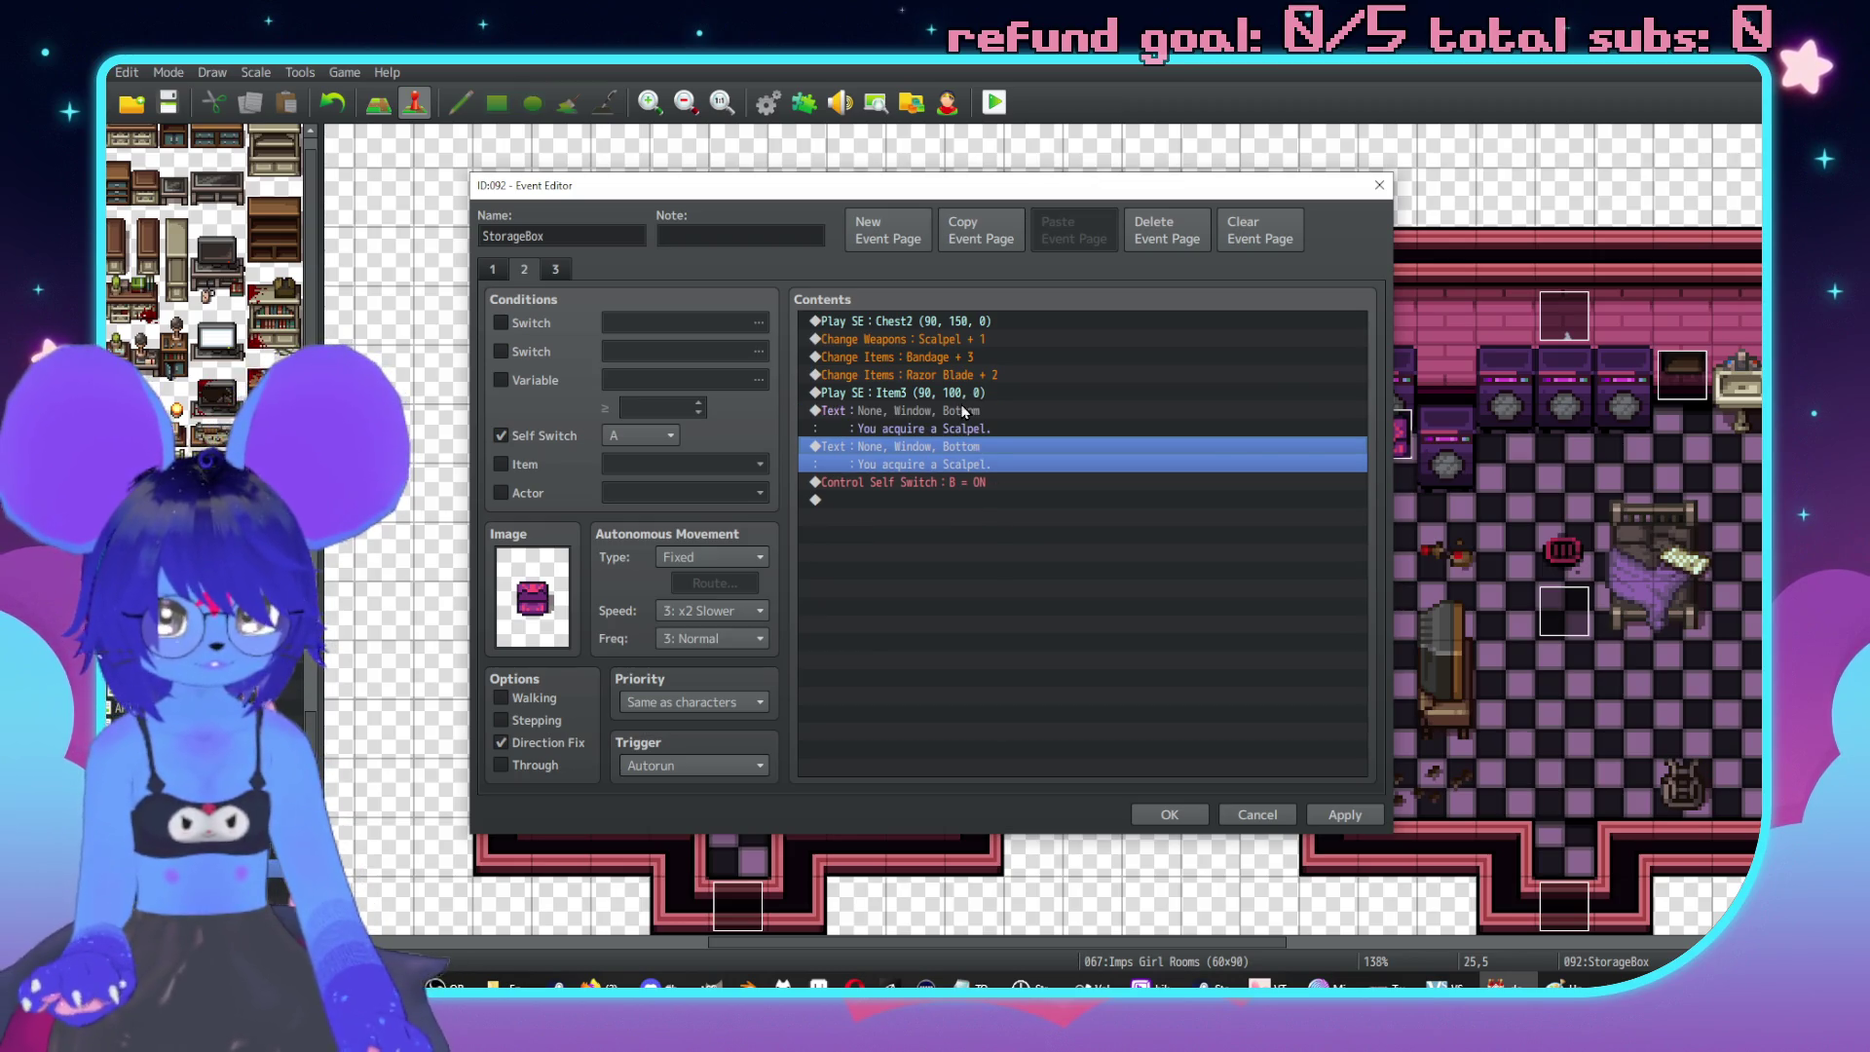
{"action": "left_click", "coordinate": [964, 411]}
{"action": "left_click", "coordinate": [957, 393]}
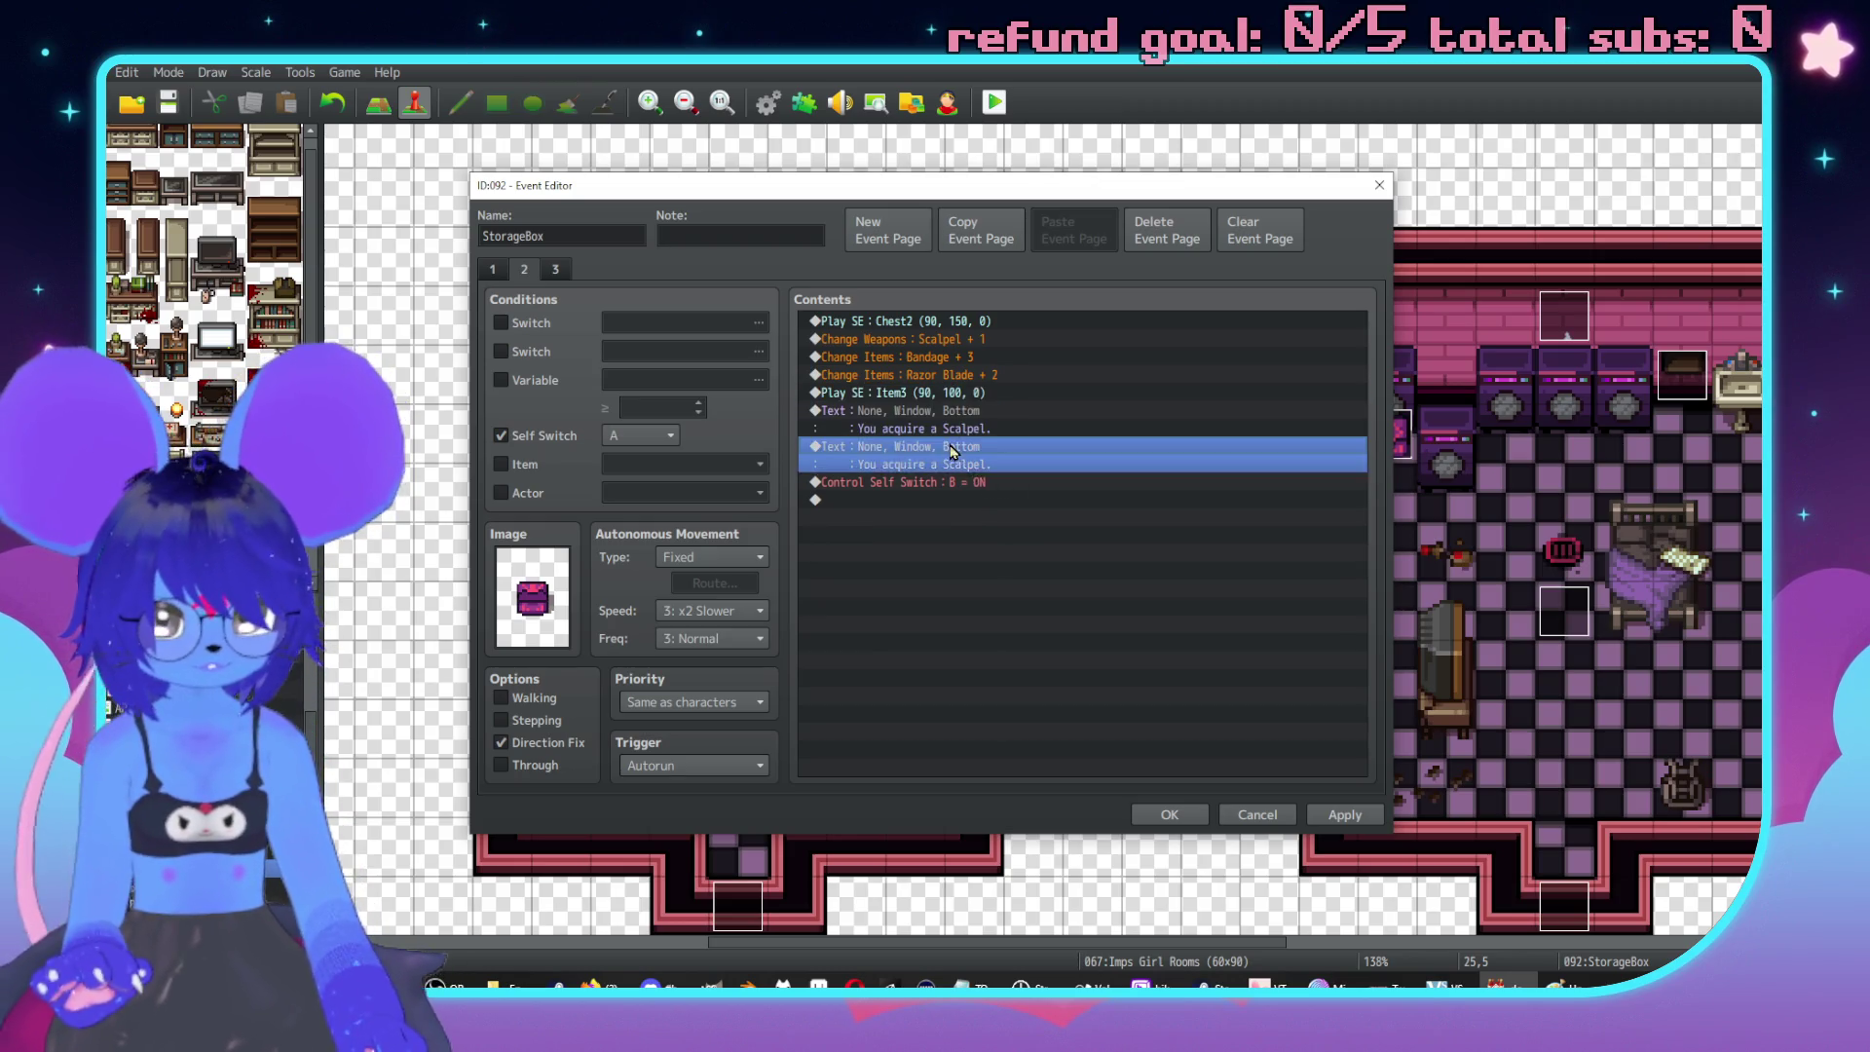
{"action": "left_click", "coordinate": [952, 451]}
{"action": "left_click", "coordinate": [976, 394]}
{"action": "double_click", "coordinate": [976, 410]}
{"action": "left_click_drag", "start_coordinate": [1097, 474], "coordinate": [1018, 473]}
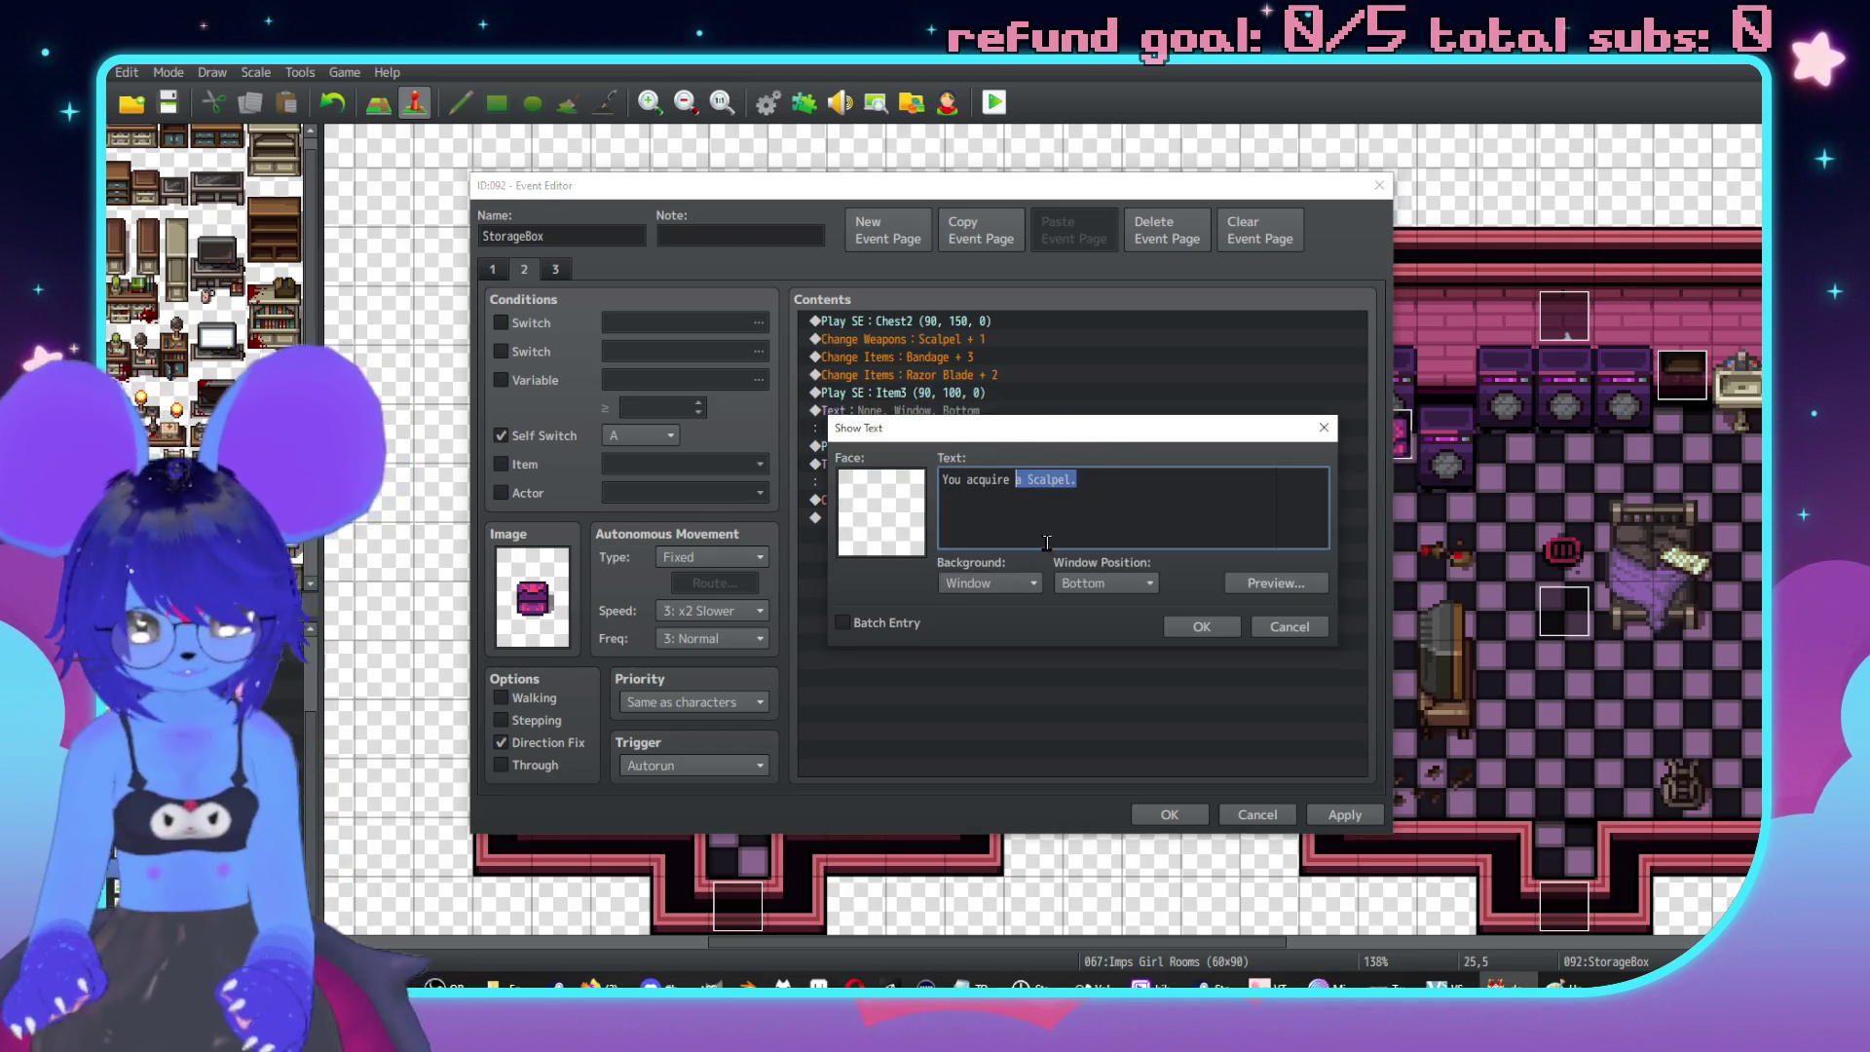
{"action": "type", "text": "andage."}
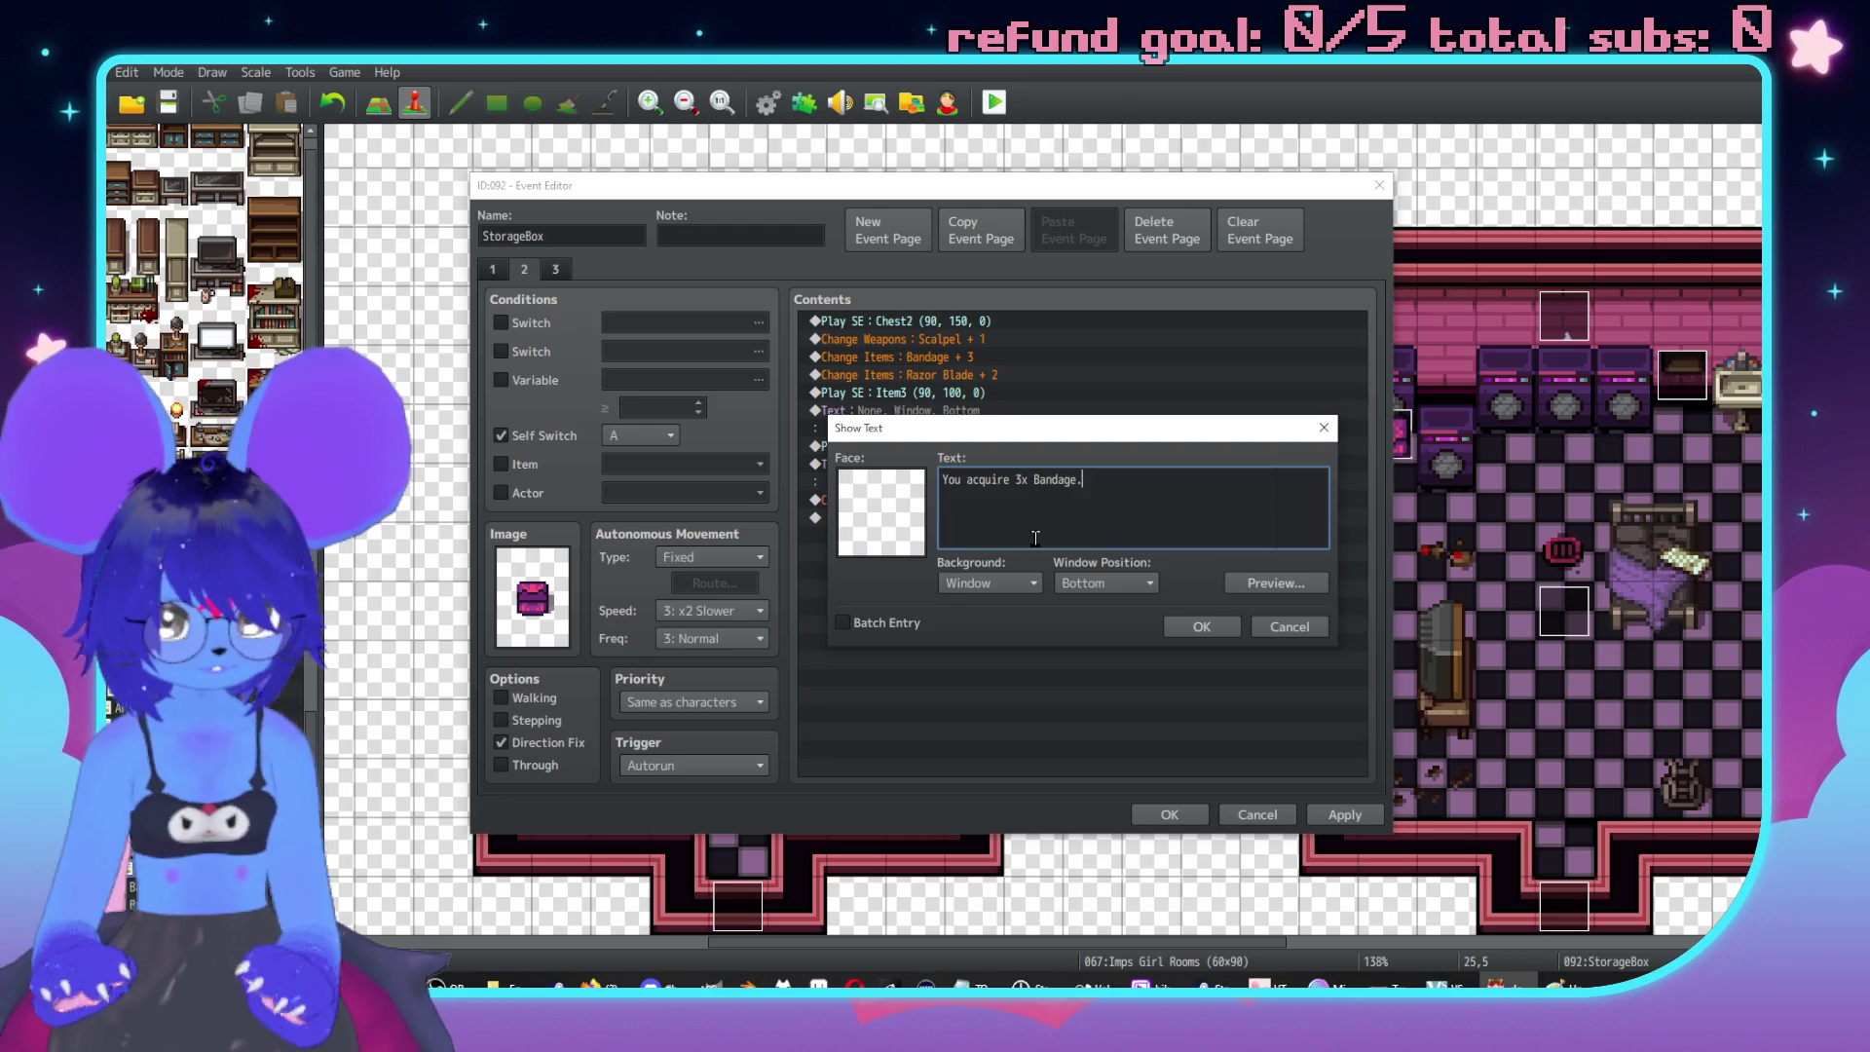
{"action": "left_click", "coordinate": [1201, 627]}
Edit the other copy to announce 2x Razor Blade, then apply and close the event.
{"action": "left_click", "coordinate": [915, 394], "text": "shift"}
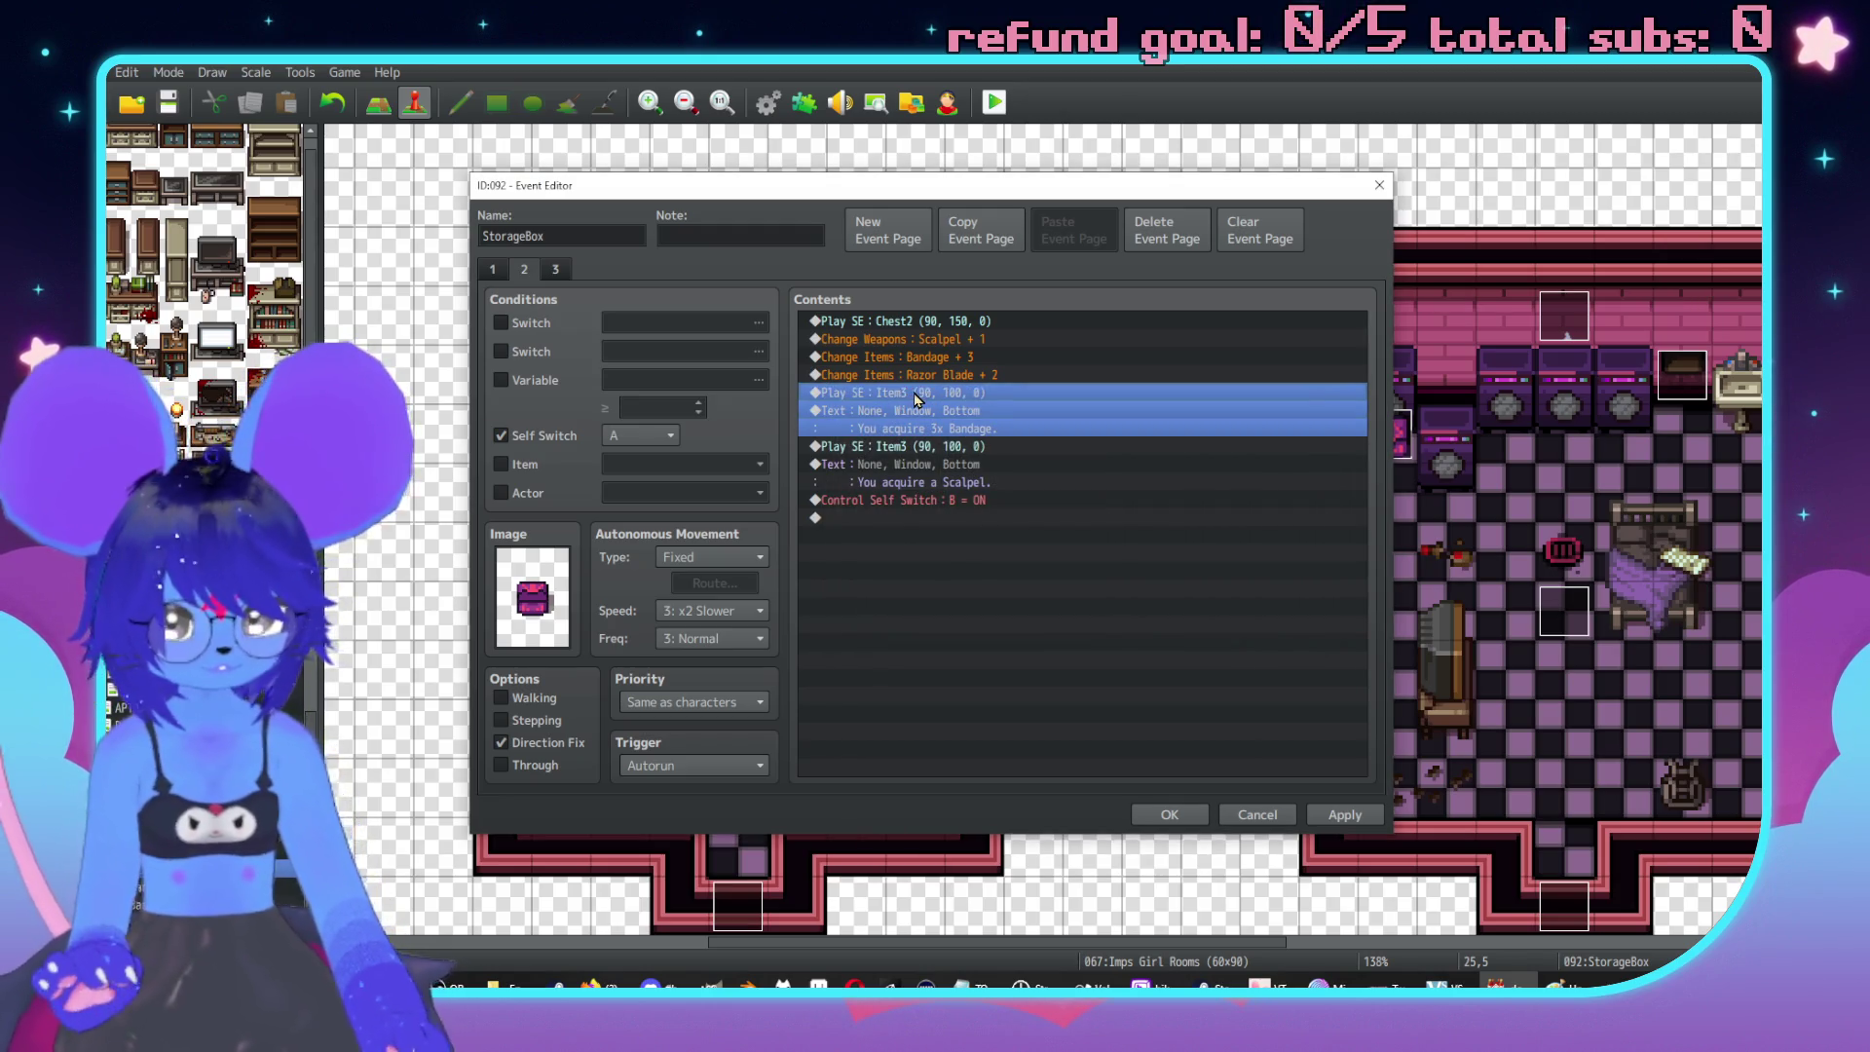
{"action": "double_click", "coordinate": [920, 411]}
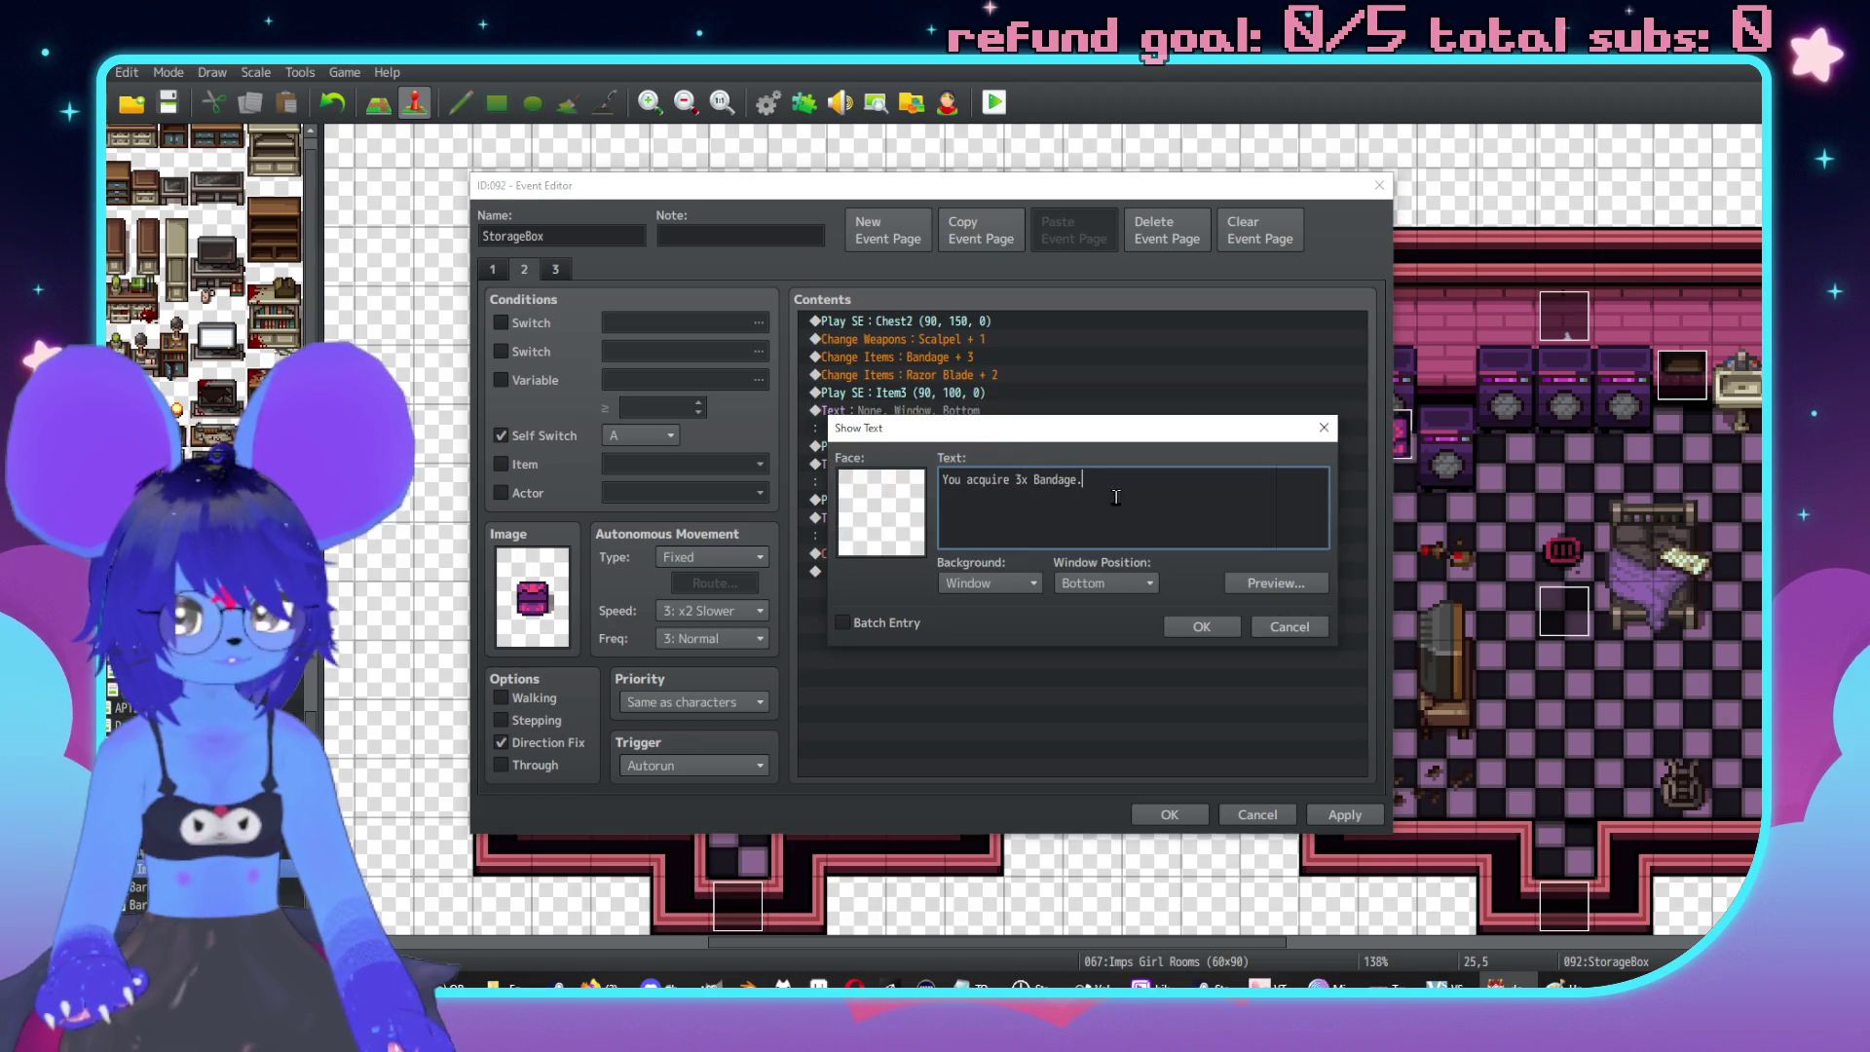
{"action": "left_click_drag", "start_coordinate": [1083, 478], "coordinate": [1011, 478]}
{"action": "type", "text": "2x Raz"}
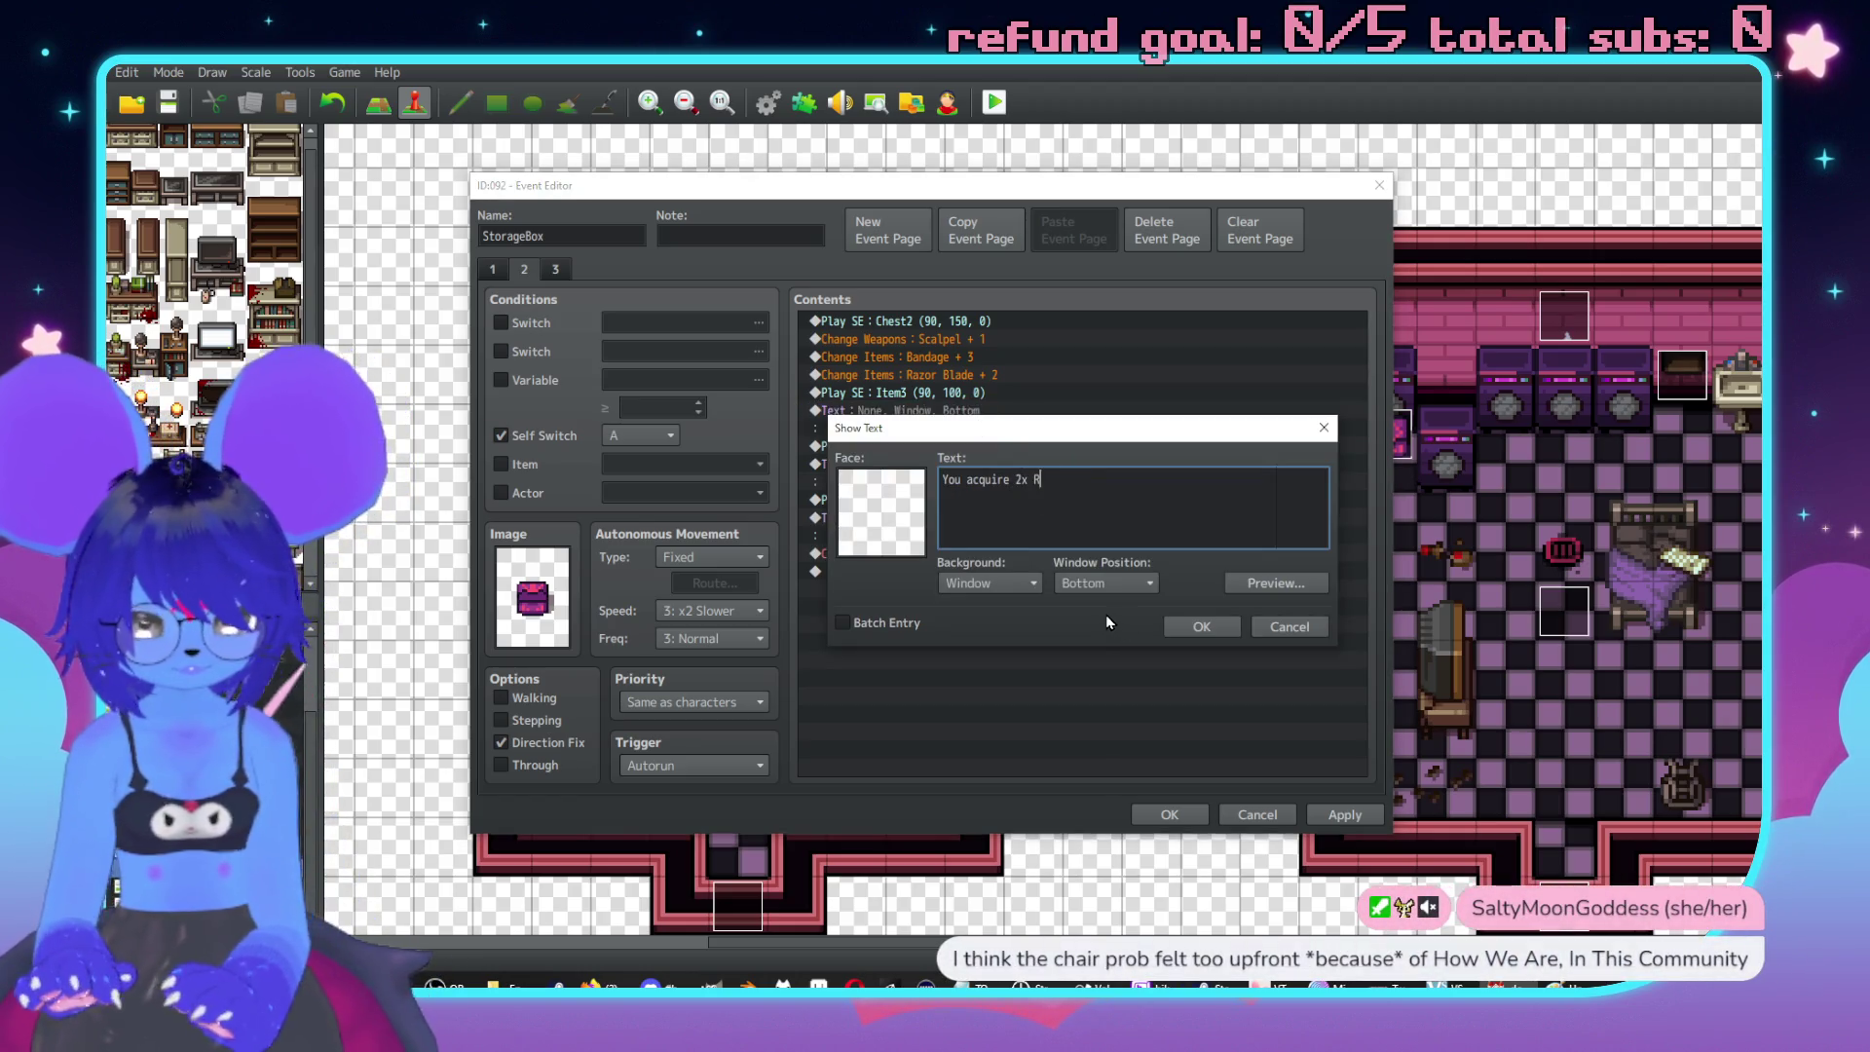
{"action": "key", "text": "BackSpace"}
{"action": "key", "text": "BackSpace"}
{"action": "type", "text": "Blade."}
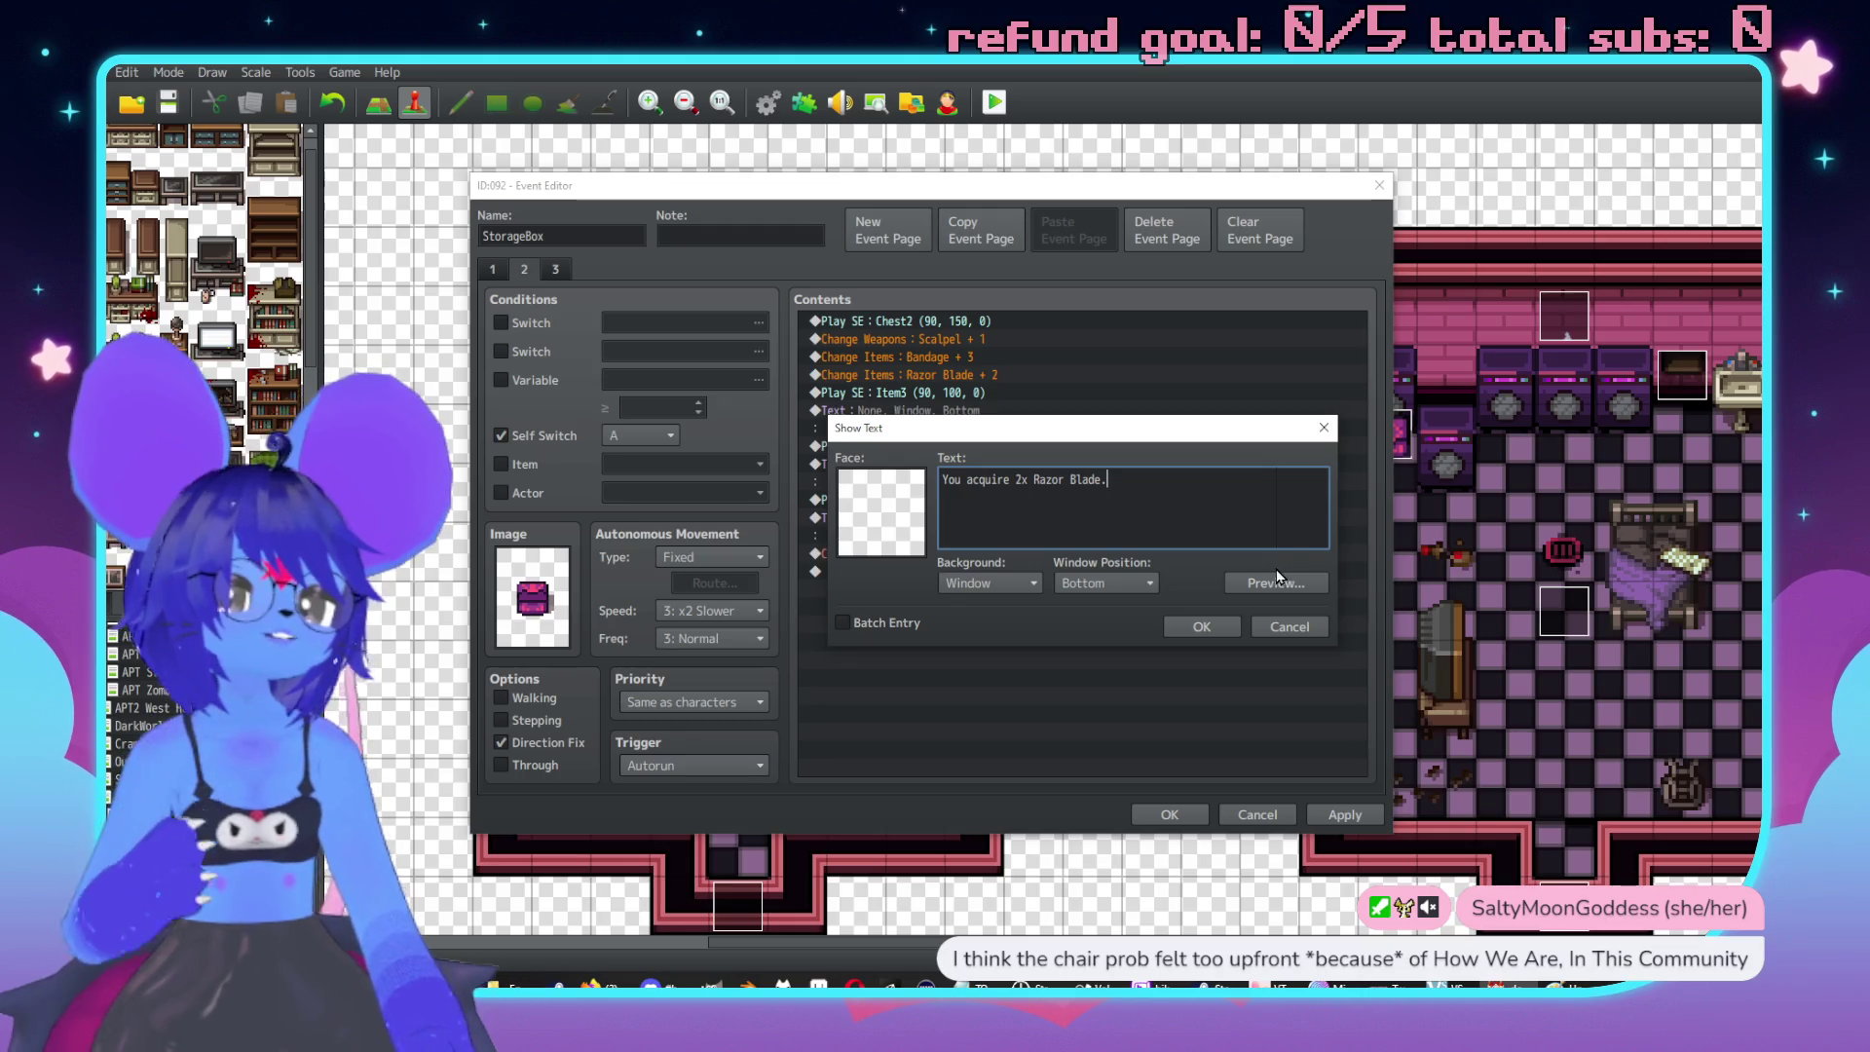
{"action": "left_click", "coordinate": [1198, 626]}
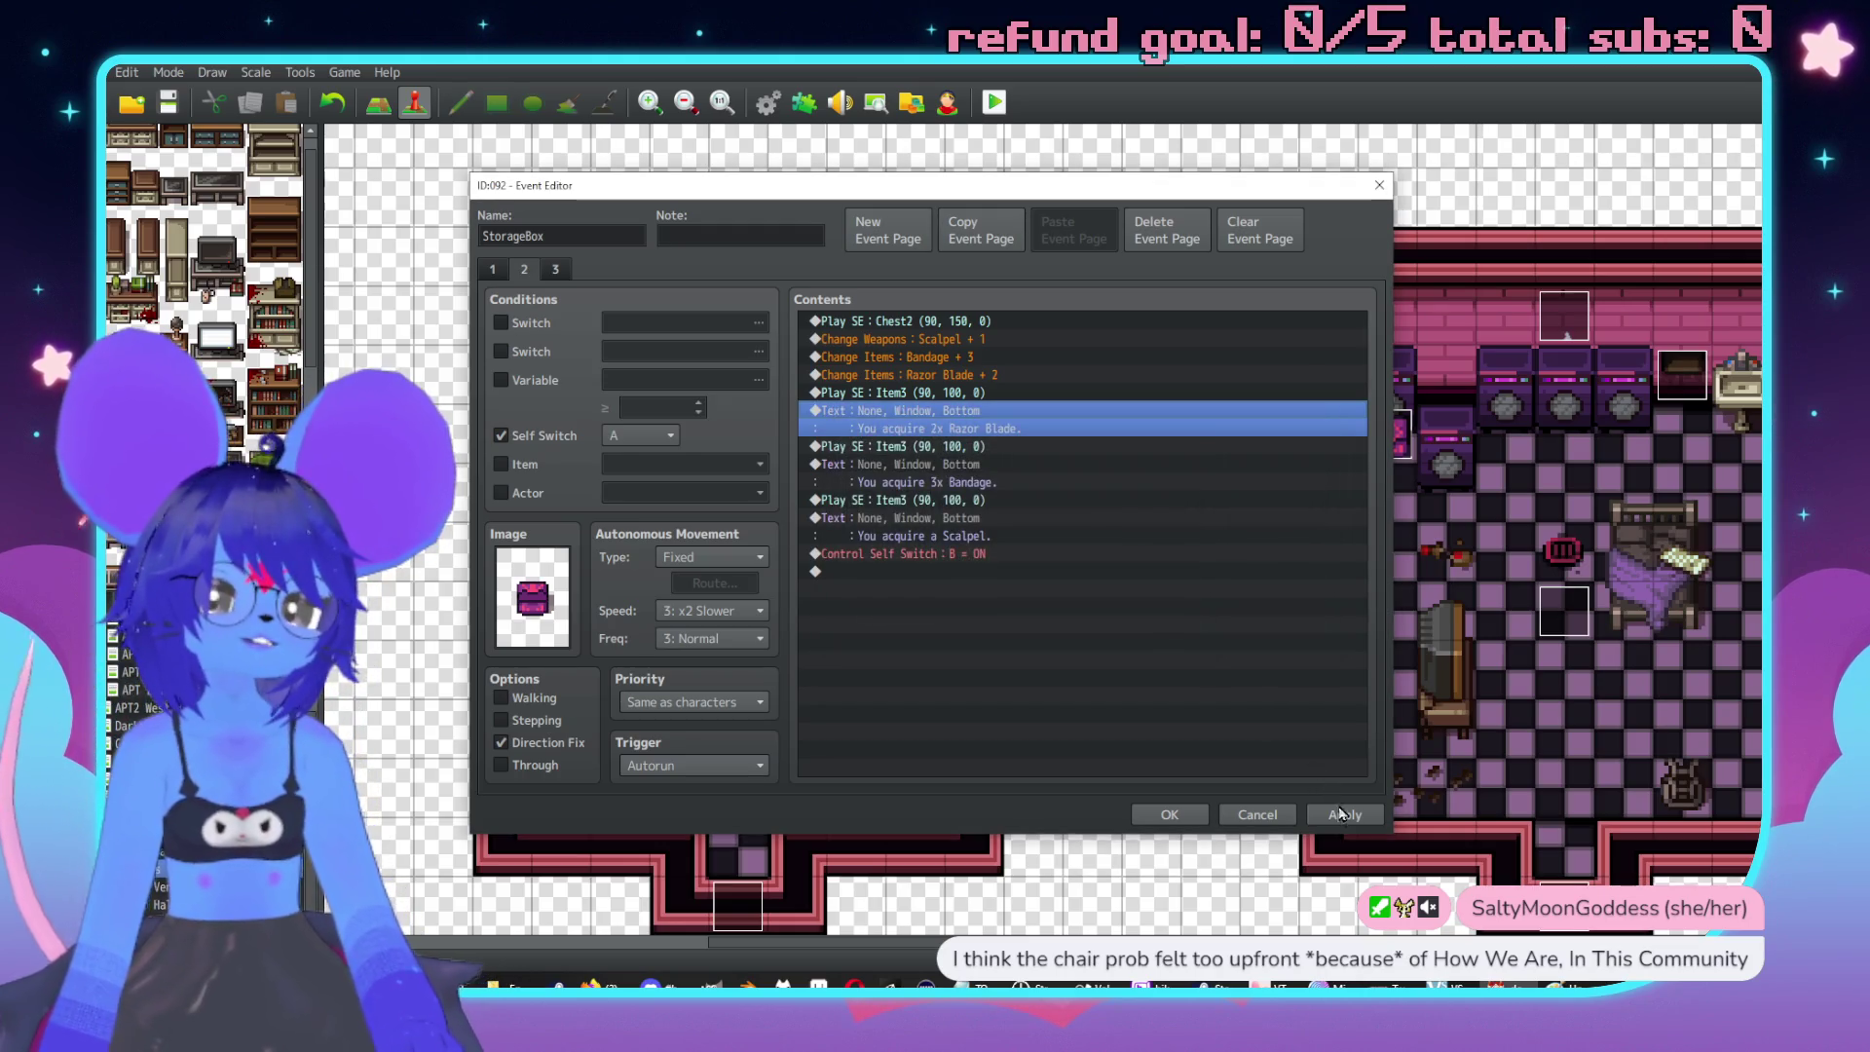
{"action": "left_click", "coordinate": [1338, 812]}
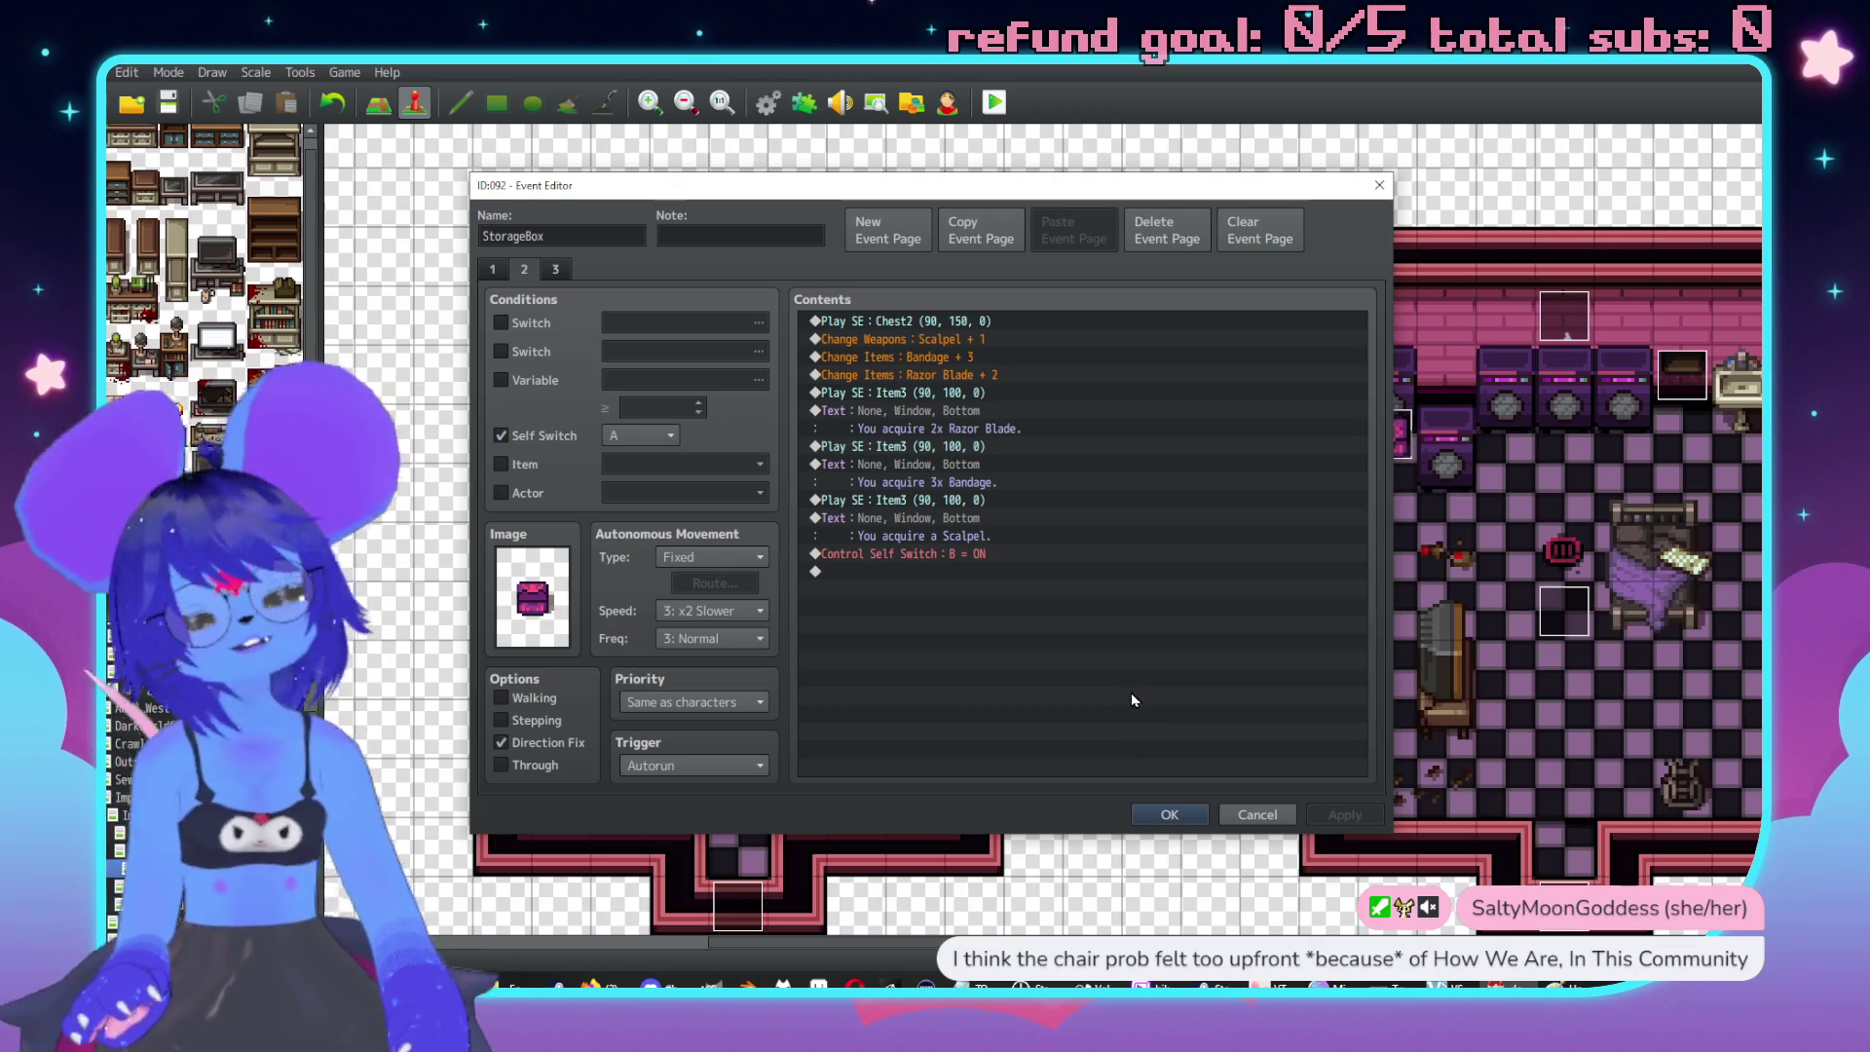
{"action": "left_click", "coordinate": [1168, 814]}
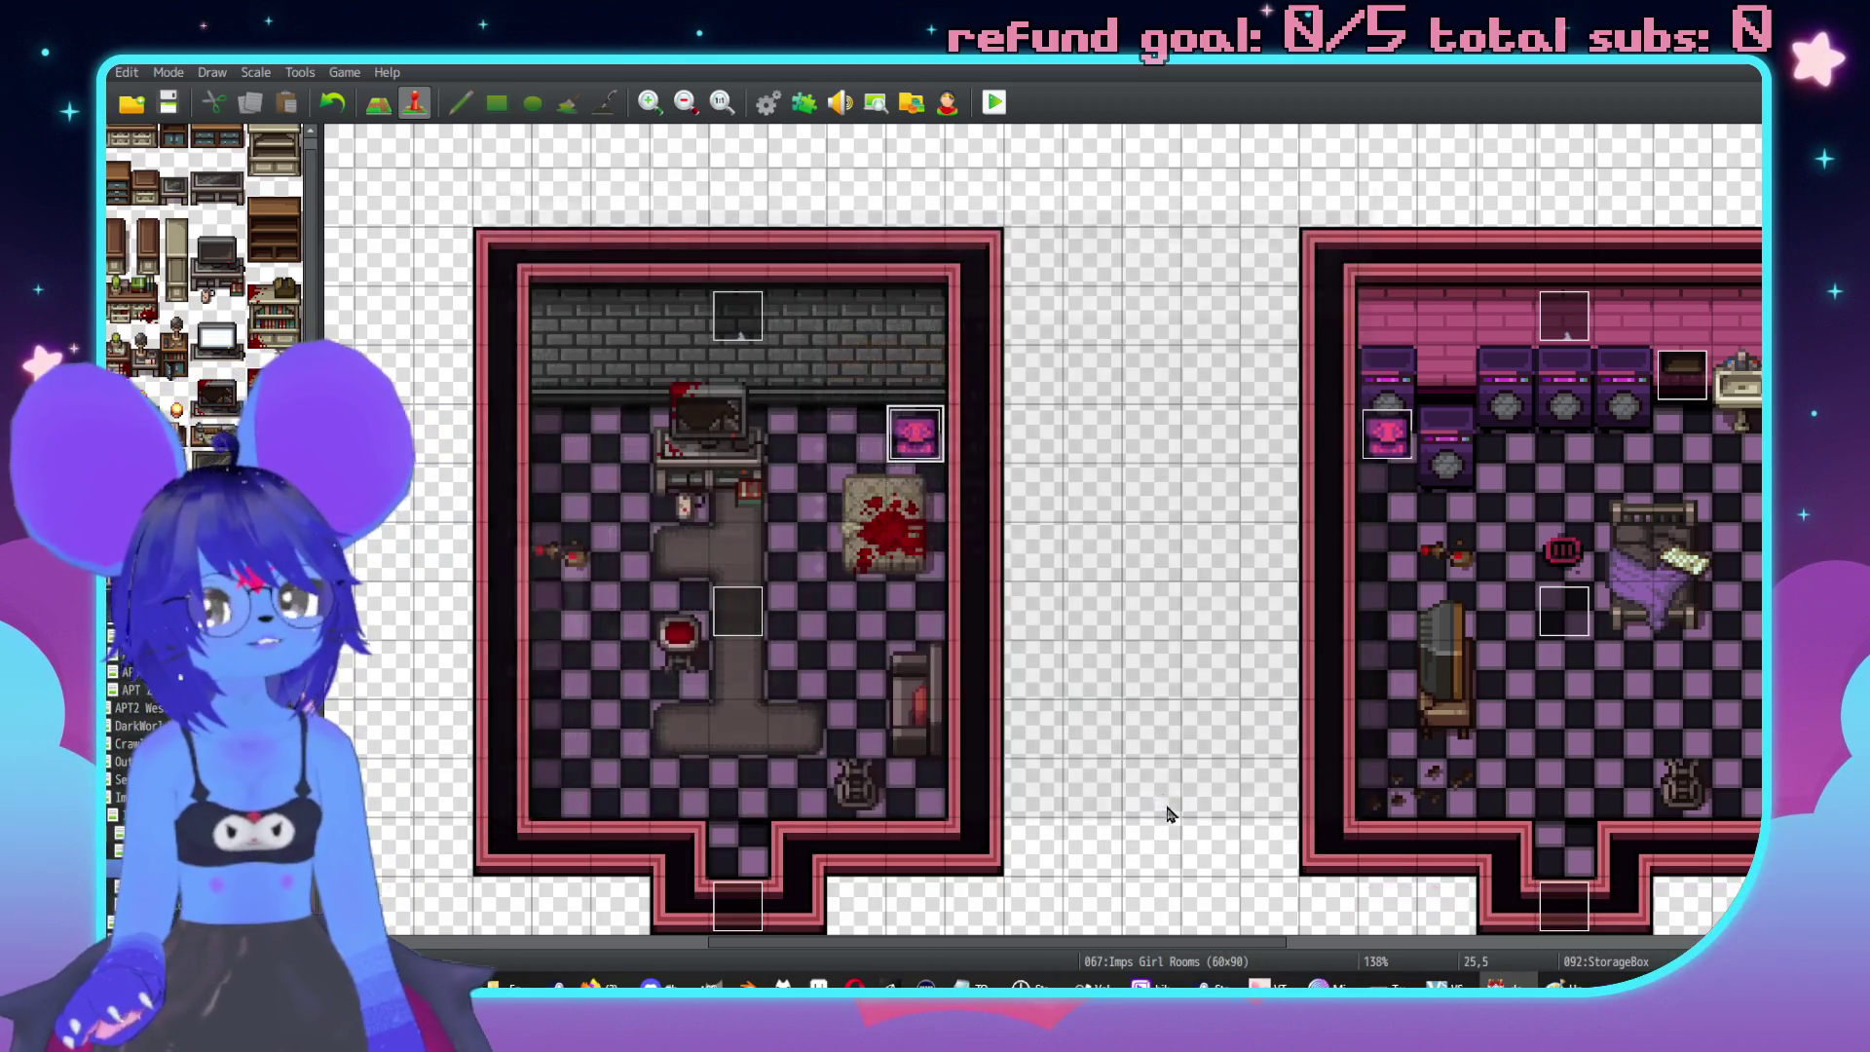
{"action": "scroll", "coordinate": [1198, 634], "scroll_direction": "left", "scroll_amount": 3}
{"action": "scroll", "coordinate": [1214, 547], "scroll_direction": "right", "scroll_amount": 10}
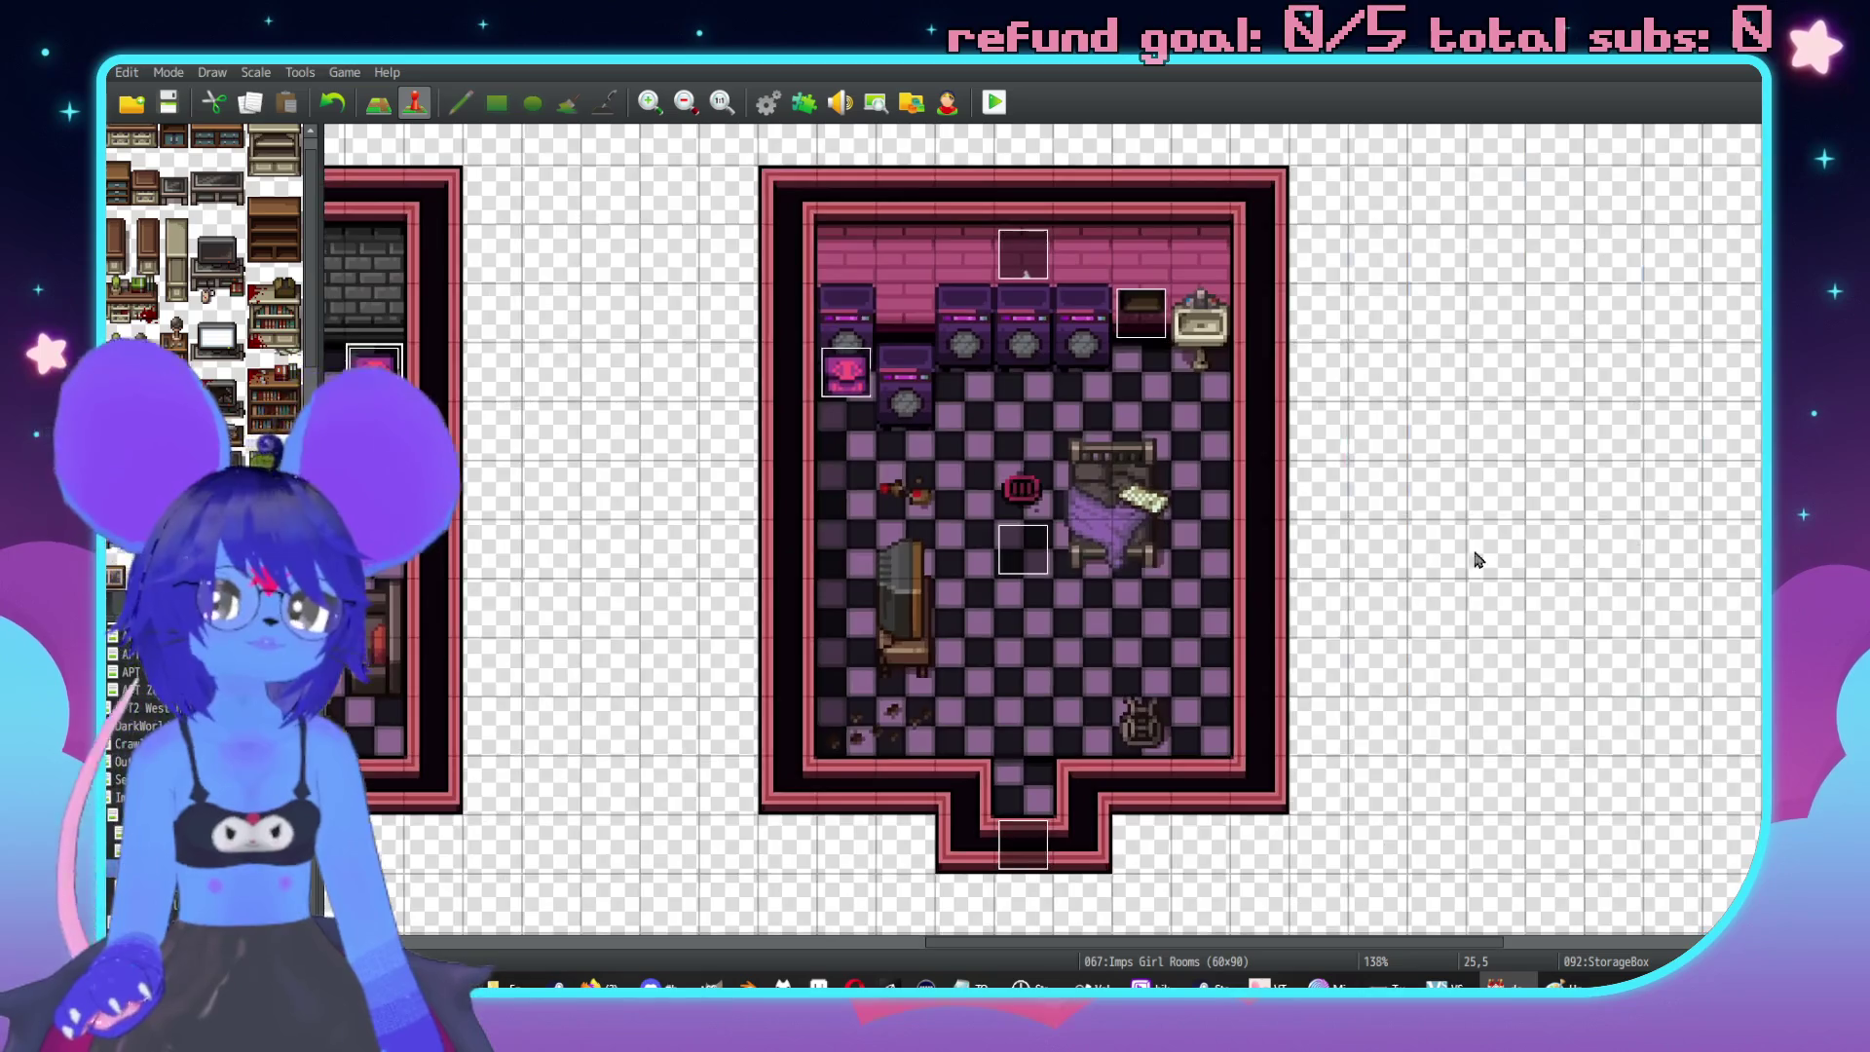
{"action": "scroll", "coordinate": [1460, 563], "scroll_direction": "left", "scroll_amount": 10}
{"action": "scroll", "coordinate": [1031, 610], "scroll_direction": "down", "scroll_amount": 2}
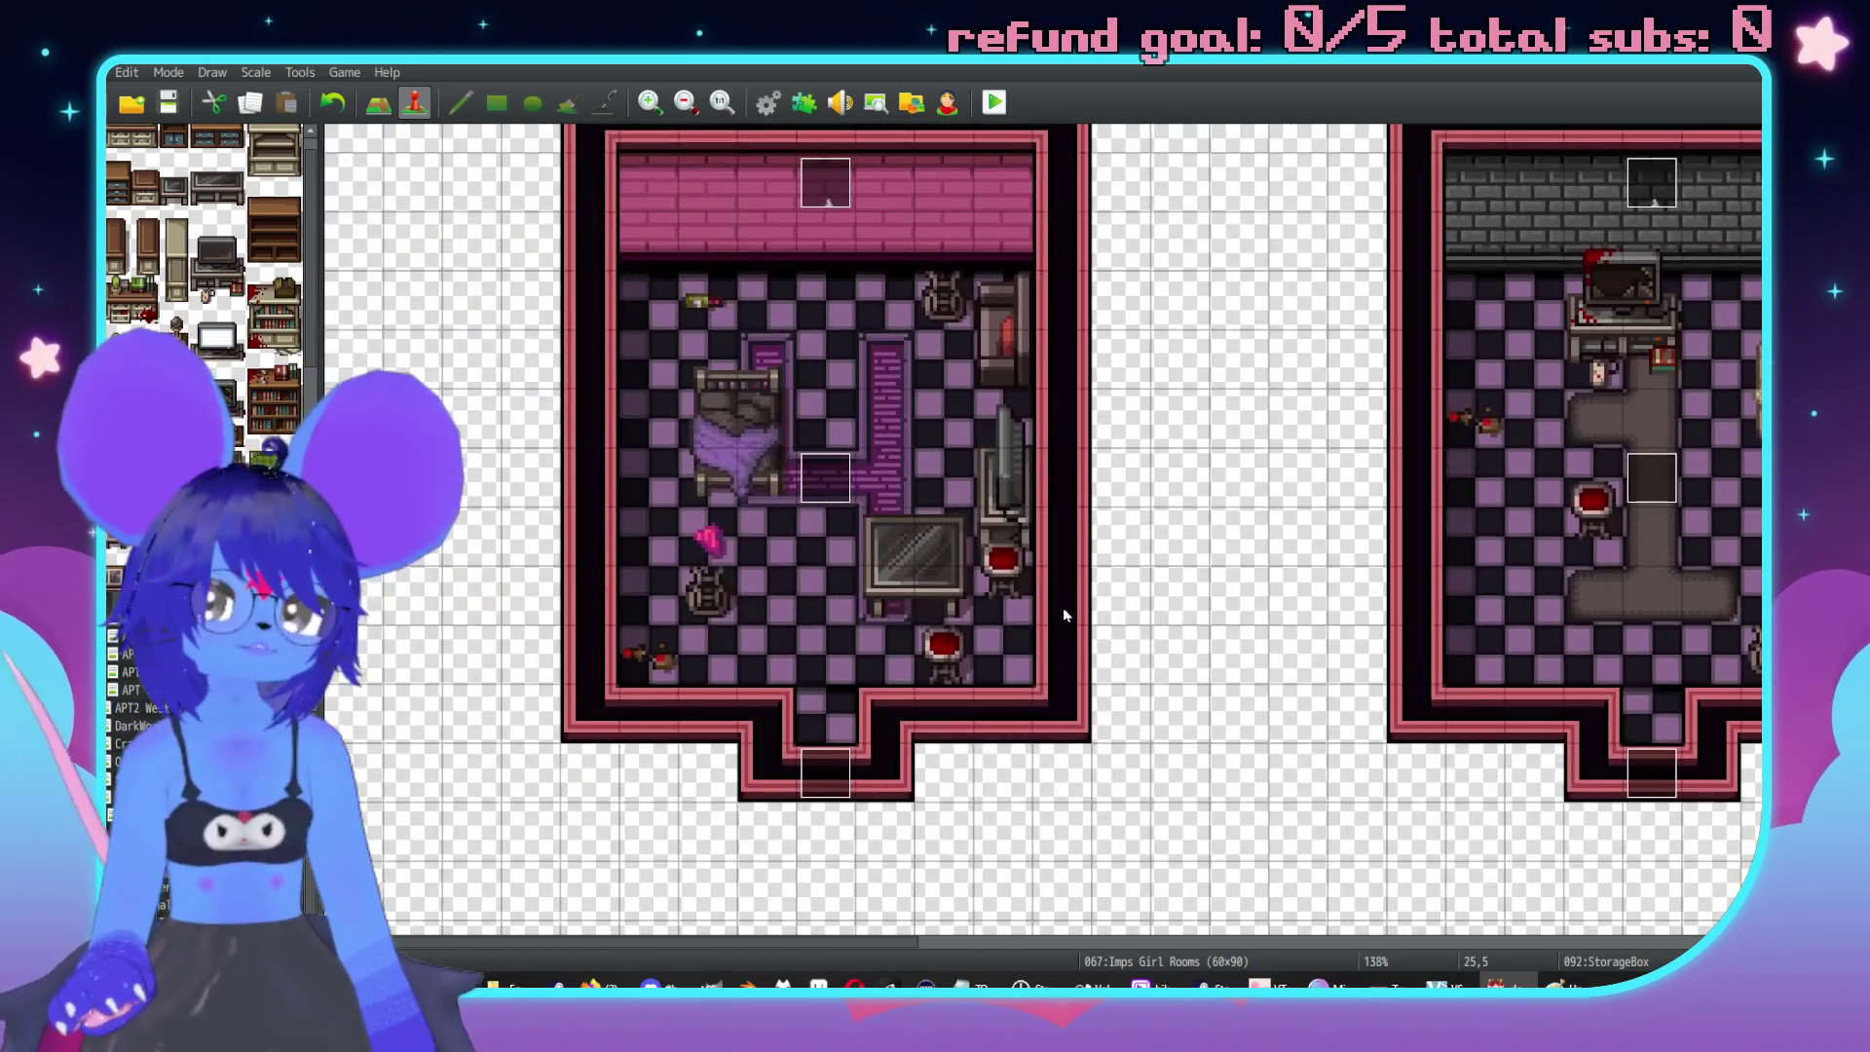
{"action": "scroll", "coordinate": [1031, 610], "scroll_direction": "up", "scroll_amount": 1}
{"action": "scroll", "coordinate": [1410, 591], "scroll_direction": "right", "scroll_amount": 10}
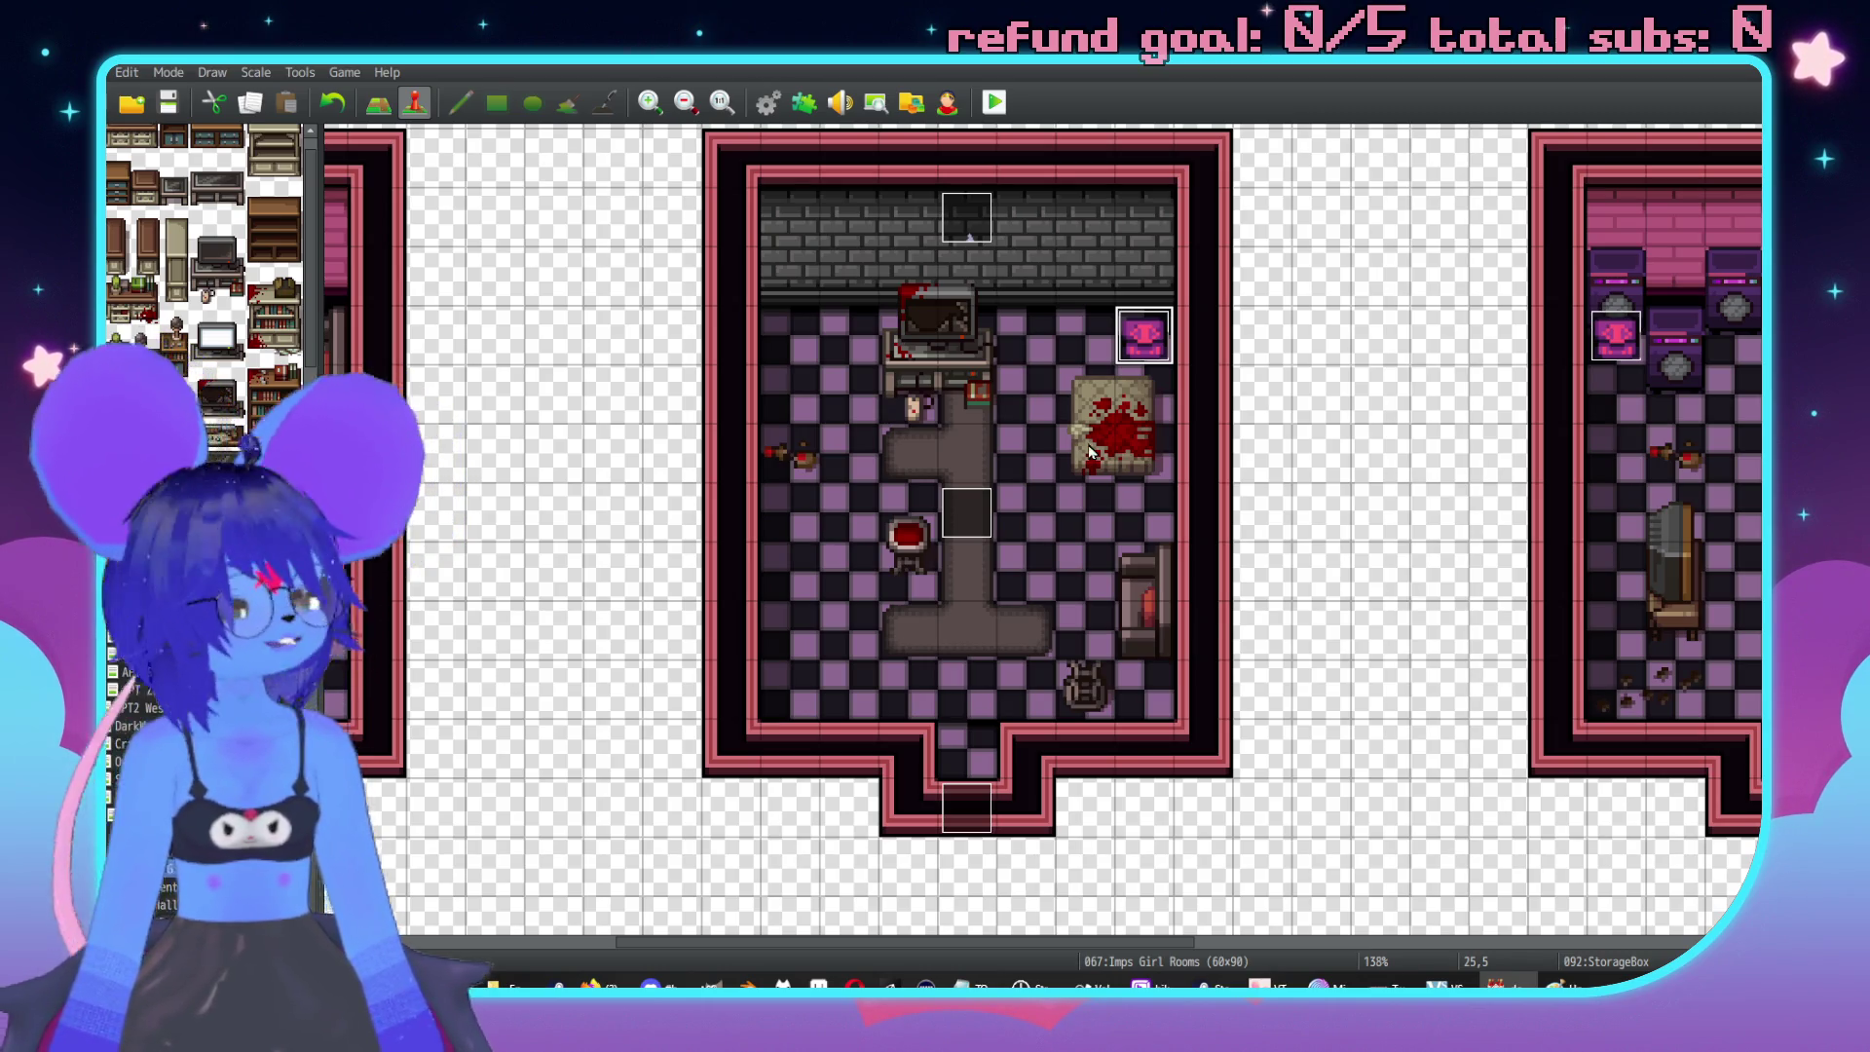
{"action": "scroll", "coordinate": [995, 500], "scroll_direction": "right", "scroll_amount": 5}
{"action": "scroll", "coordinate": [995, 500], "scroll_direction": "up", "scroll_amount": 1}
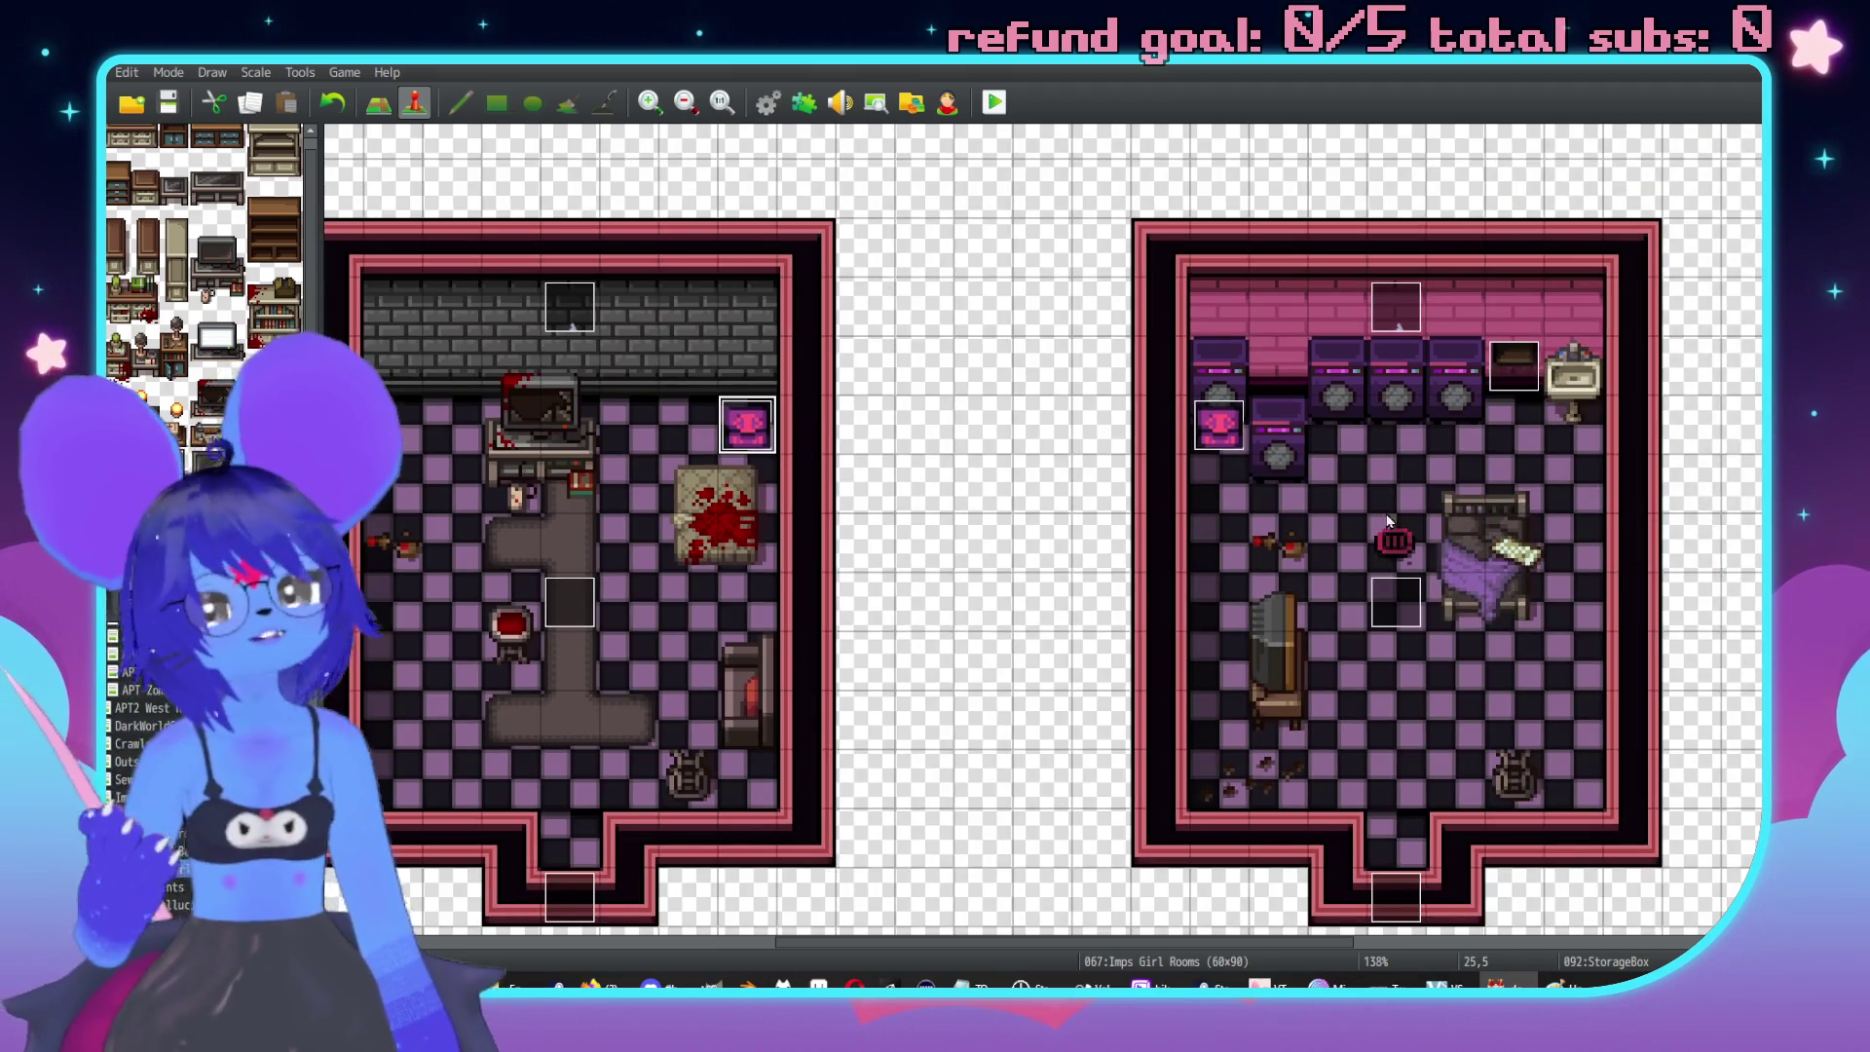
{"action": "scroll", "coordinate": [1390, 529], "scroll_direction": "left", "scroll_amount": 6}
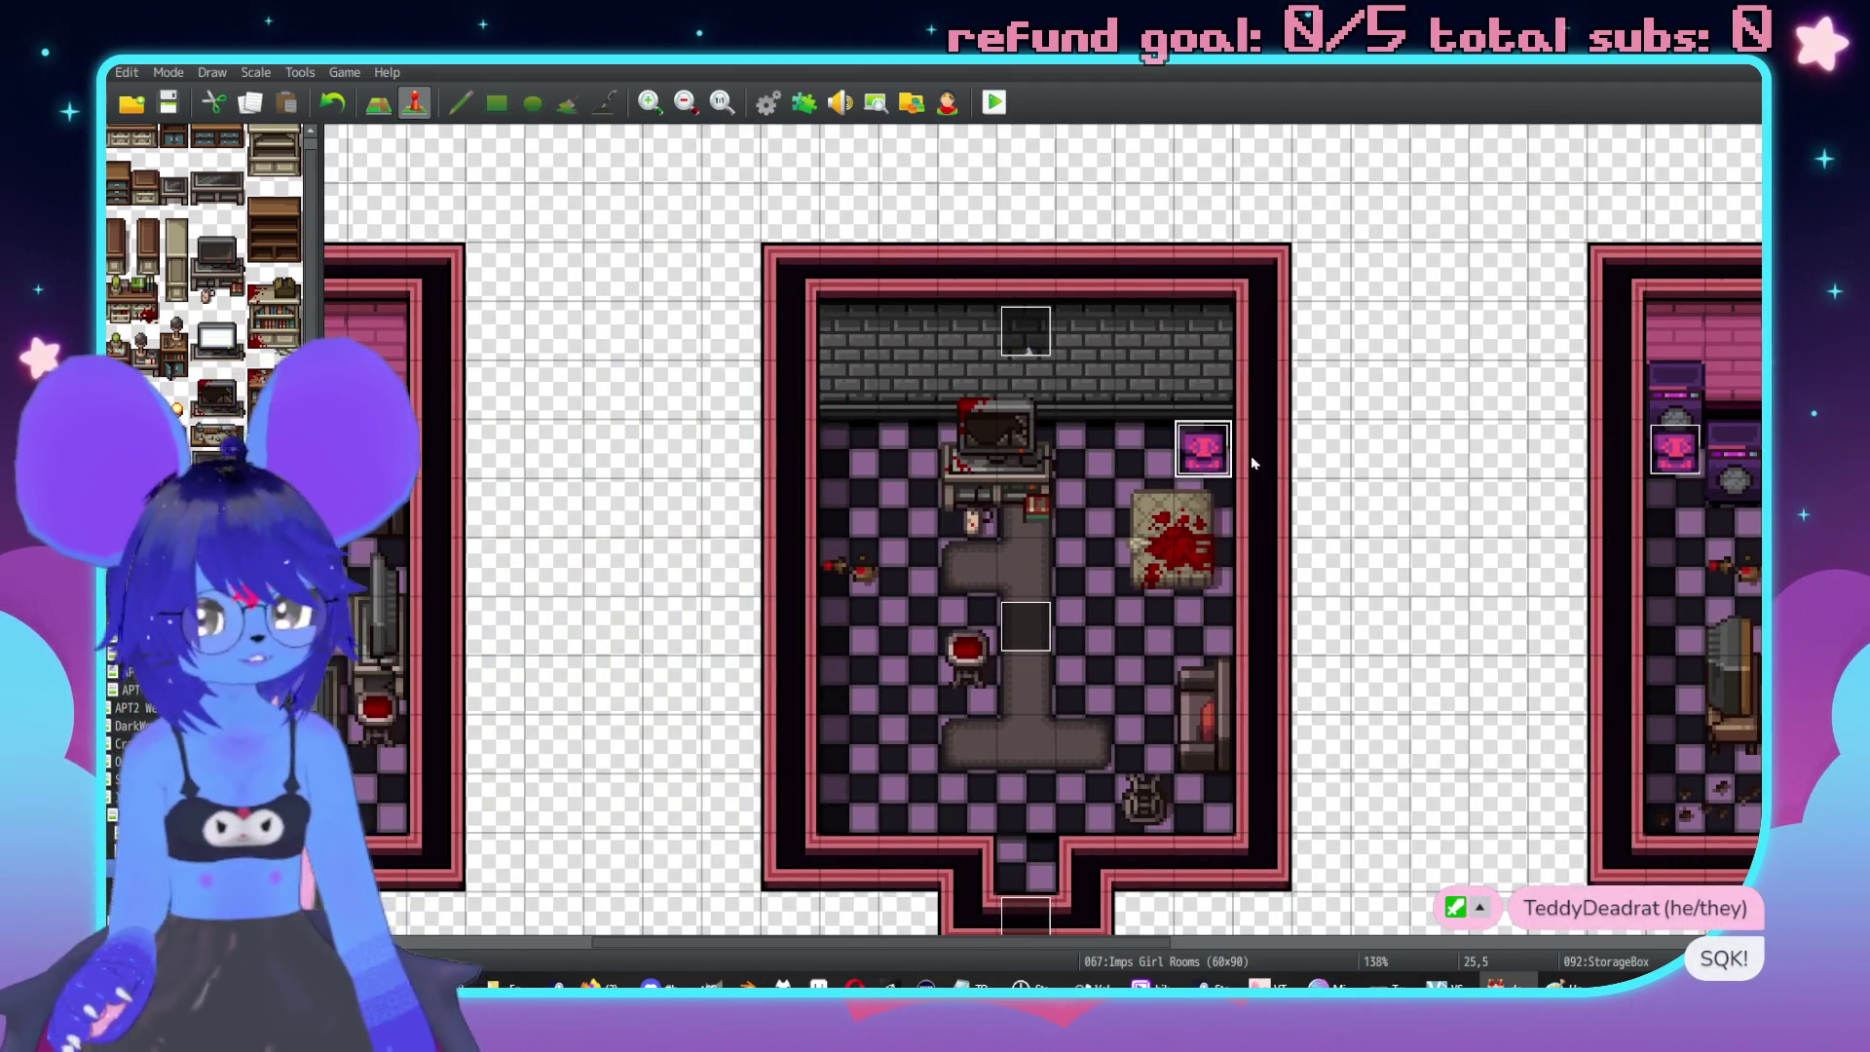
{"action": "scroll", "coordinate": [1141, 444], "scroll_direction": "left", "scroll_amount": 5}
{"action": "scroll", "coordinate": [901, 575], "scroll_direction": "down", "scroll_amount": 2}
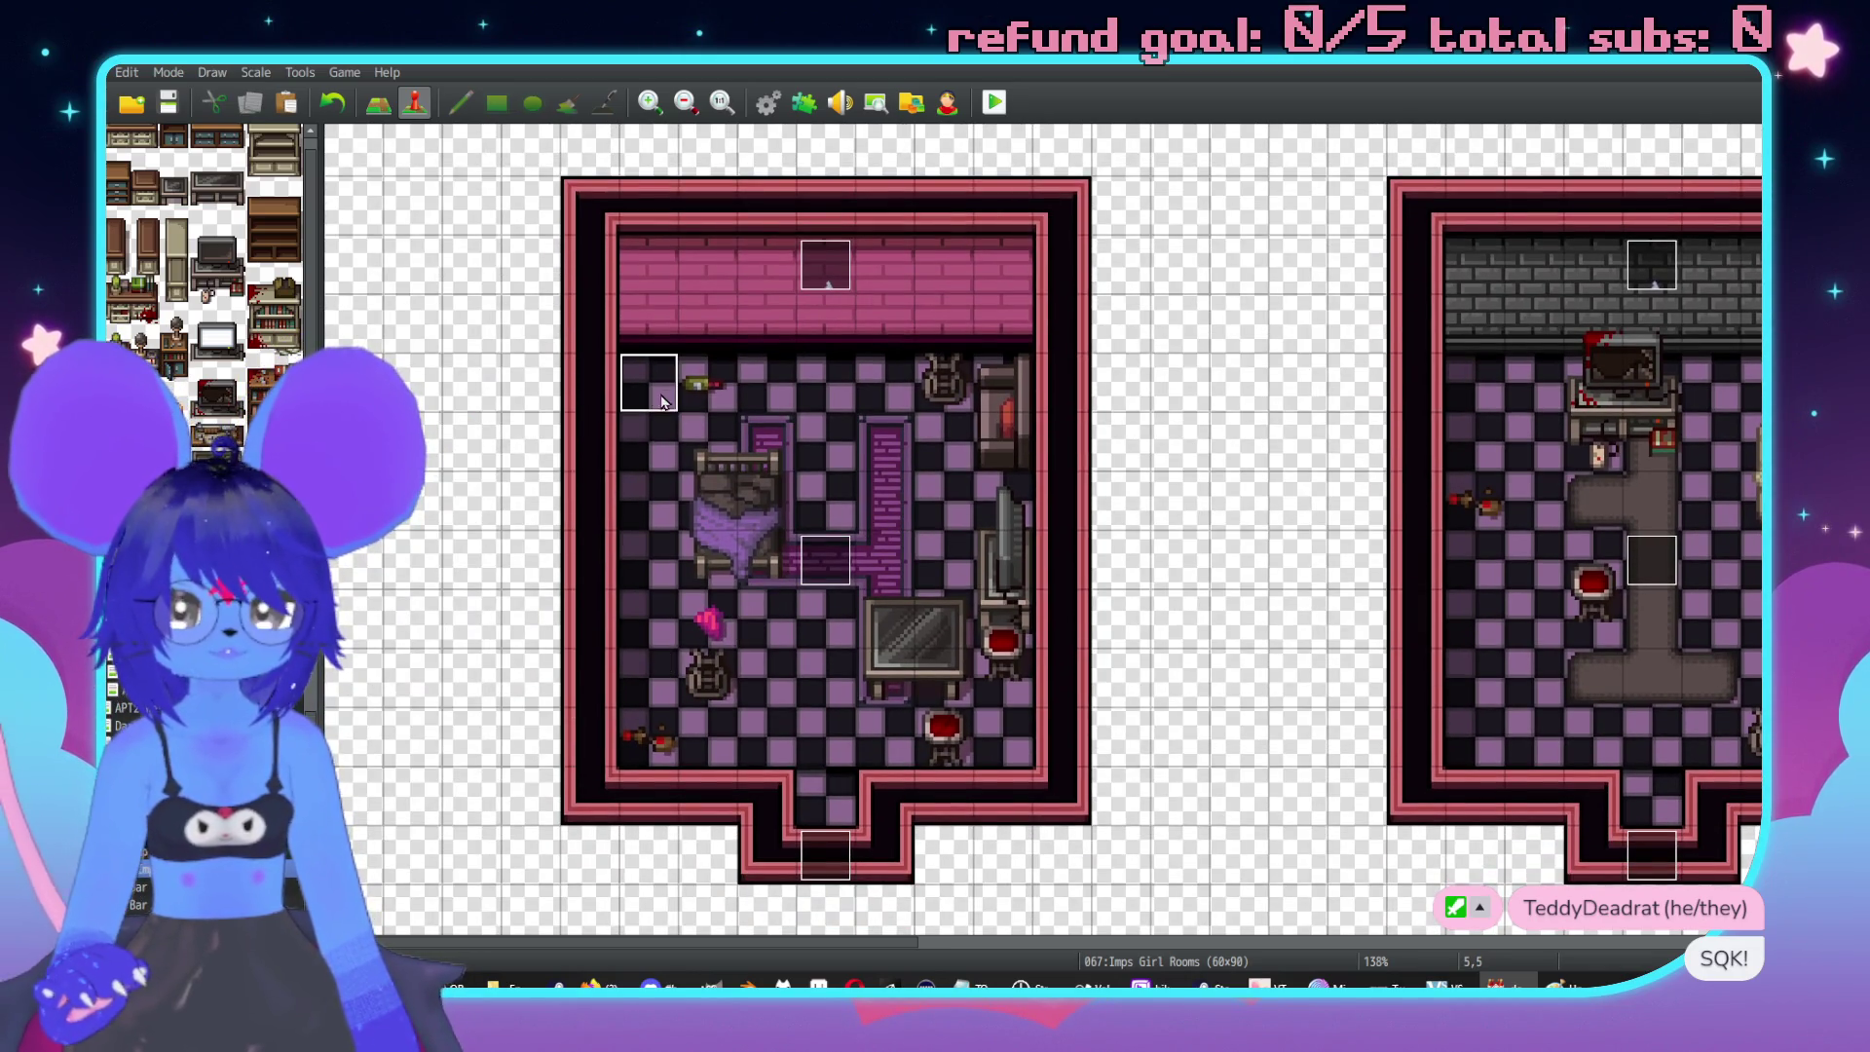
Paste a storage box event on the pink room's top-left floor and delete its reward commands.
{"action": "left_click", "coordinate": [652, 384]}
{"action": "key", "text": "ctrl+v"}
{"action": "double_click", "coordinate": [658, 383]}
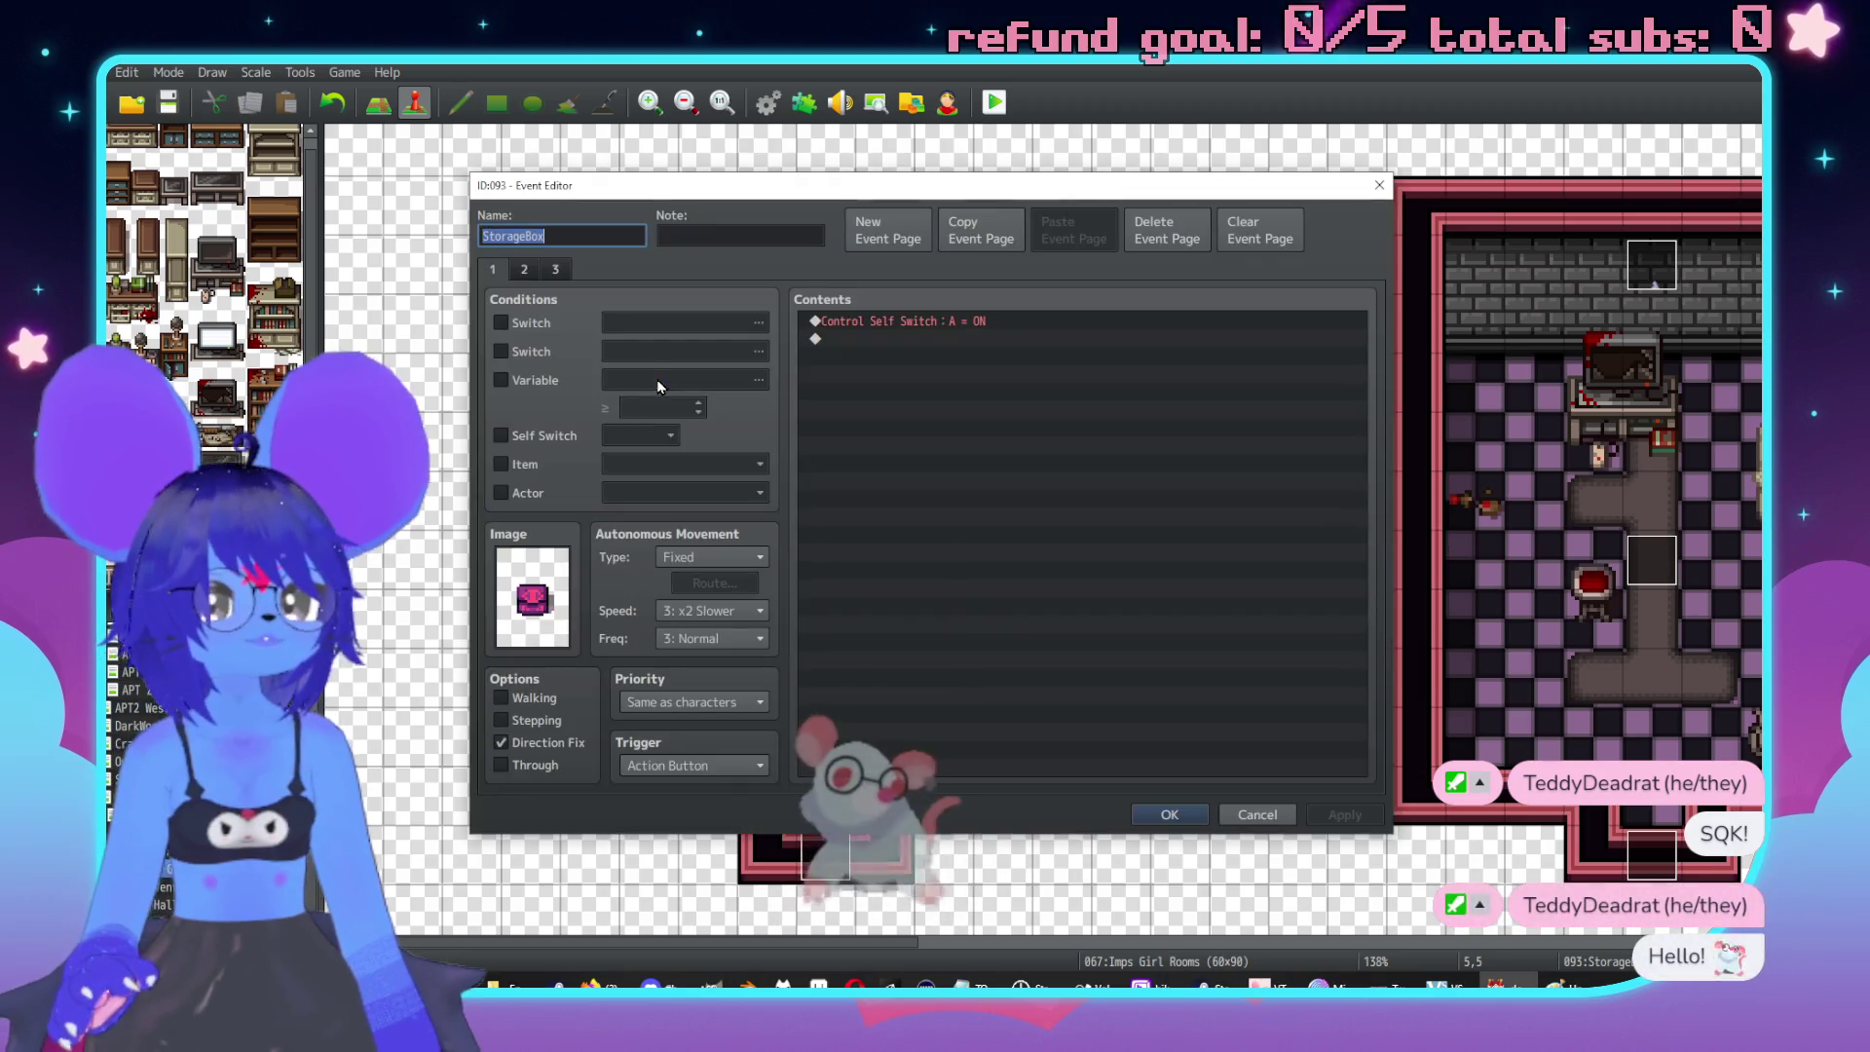
{"action": "left_click", "coordinate": [923, 336]}
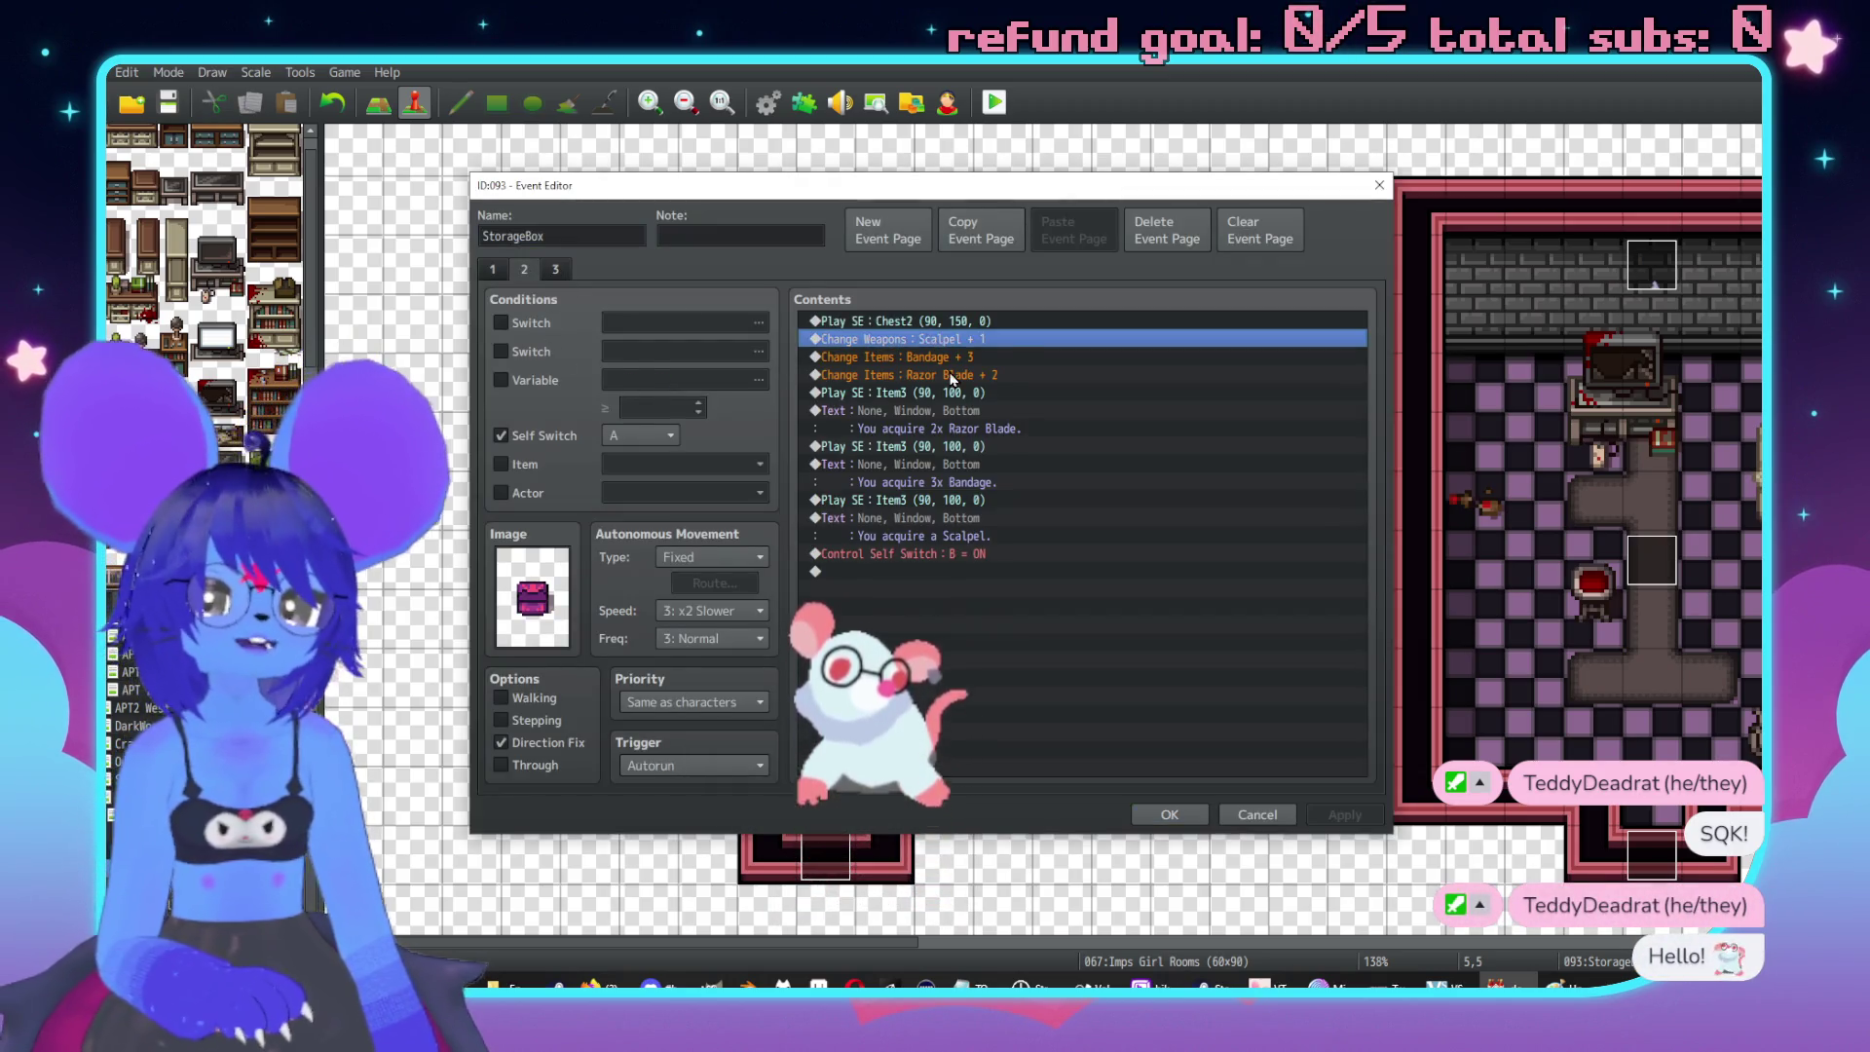
{"action": "key", "text": "Delete"}
{"action": "key", "text": "Delete"}
{"action": "key", "text": "Delete"}
{"action": "left_click", "coordinate": [942, 393]}
{"action": "key", "text": "Delete"}
{"action": "key", "text": "Delete"}
{"action": "key", "text": "Delete"}
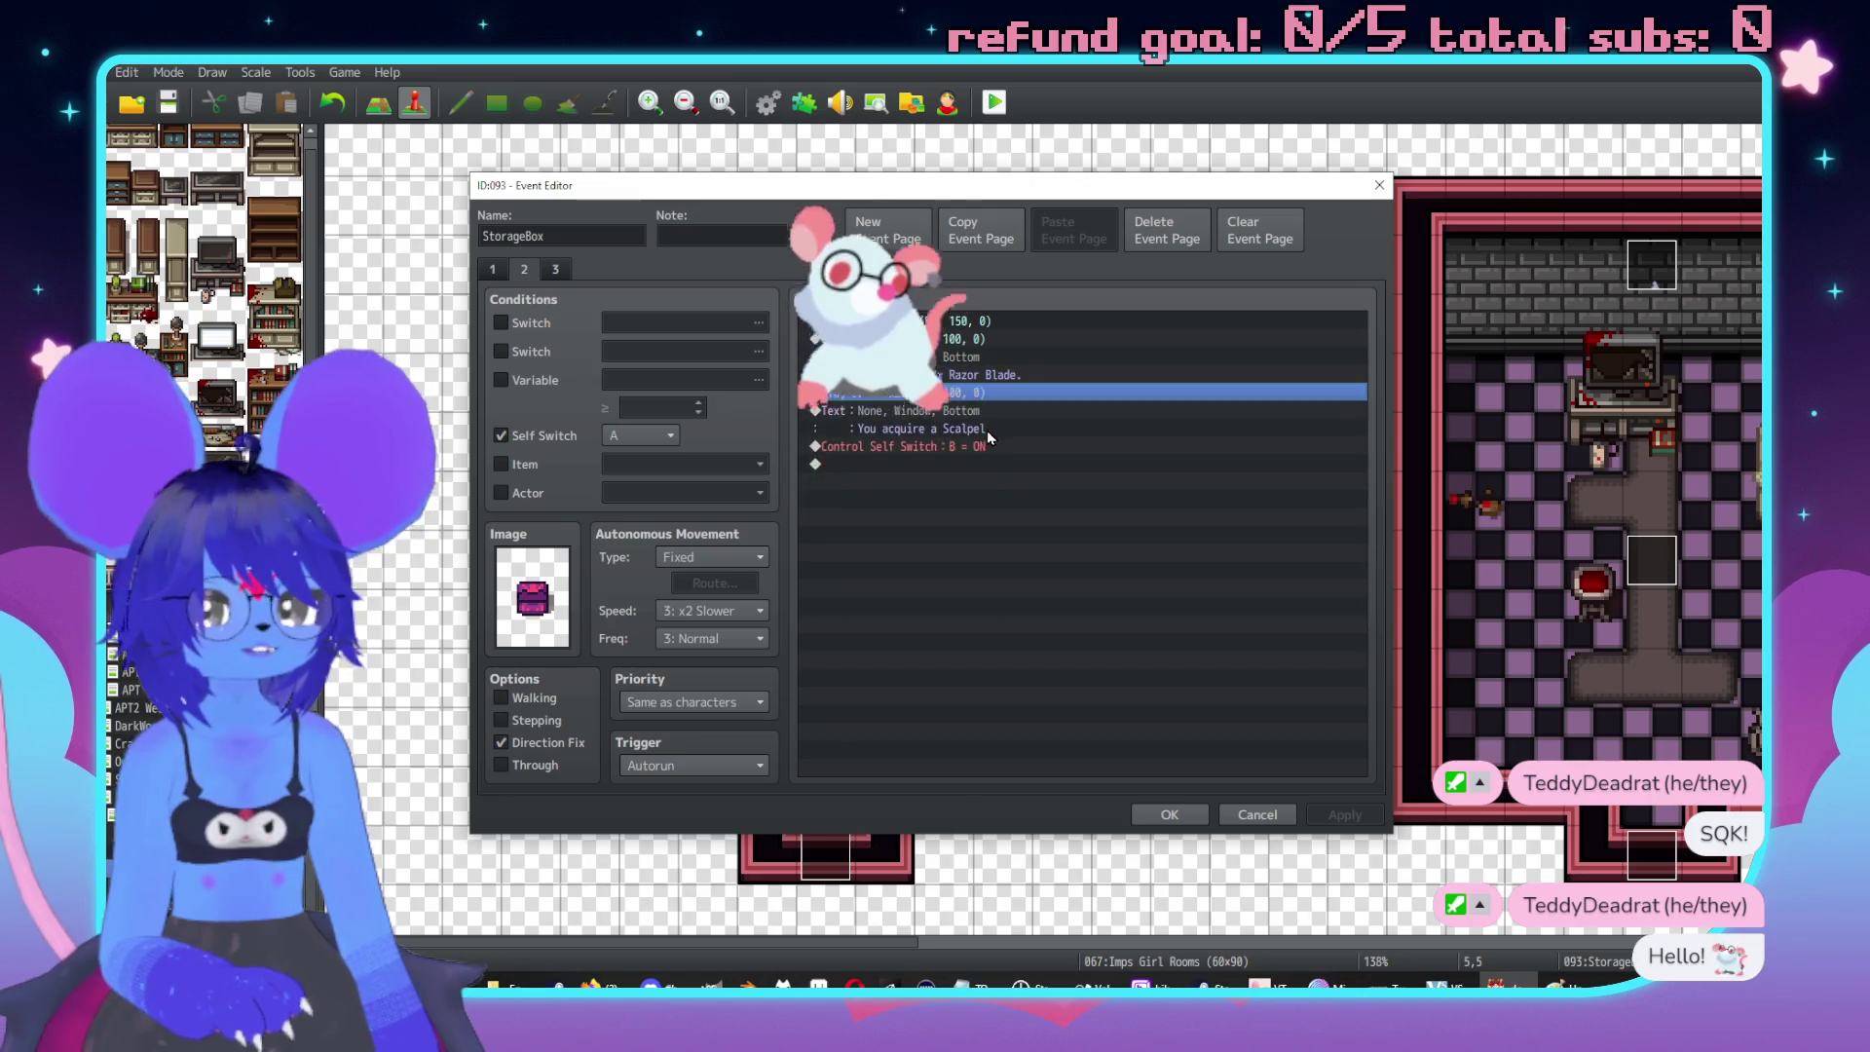
Insert a Change Items command giving 2 Caffeine Pills.
{"action": "left_click", "coordinate": [940, 338]}
{"action": "key", "text": "Insert"}
{"action": "left_click", "coordinate": [1185, 353]}
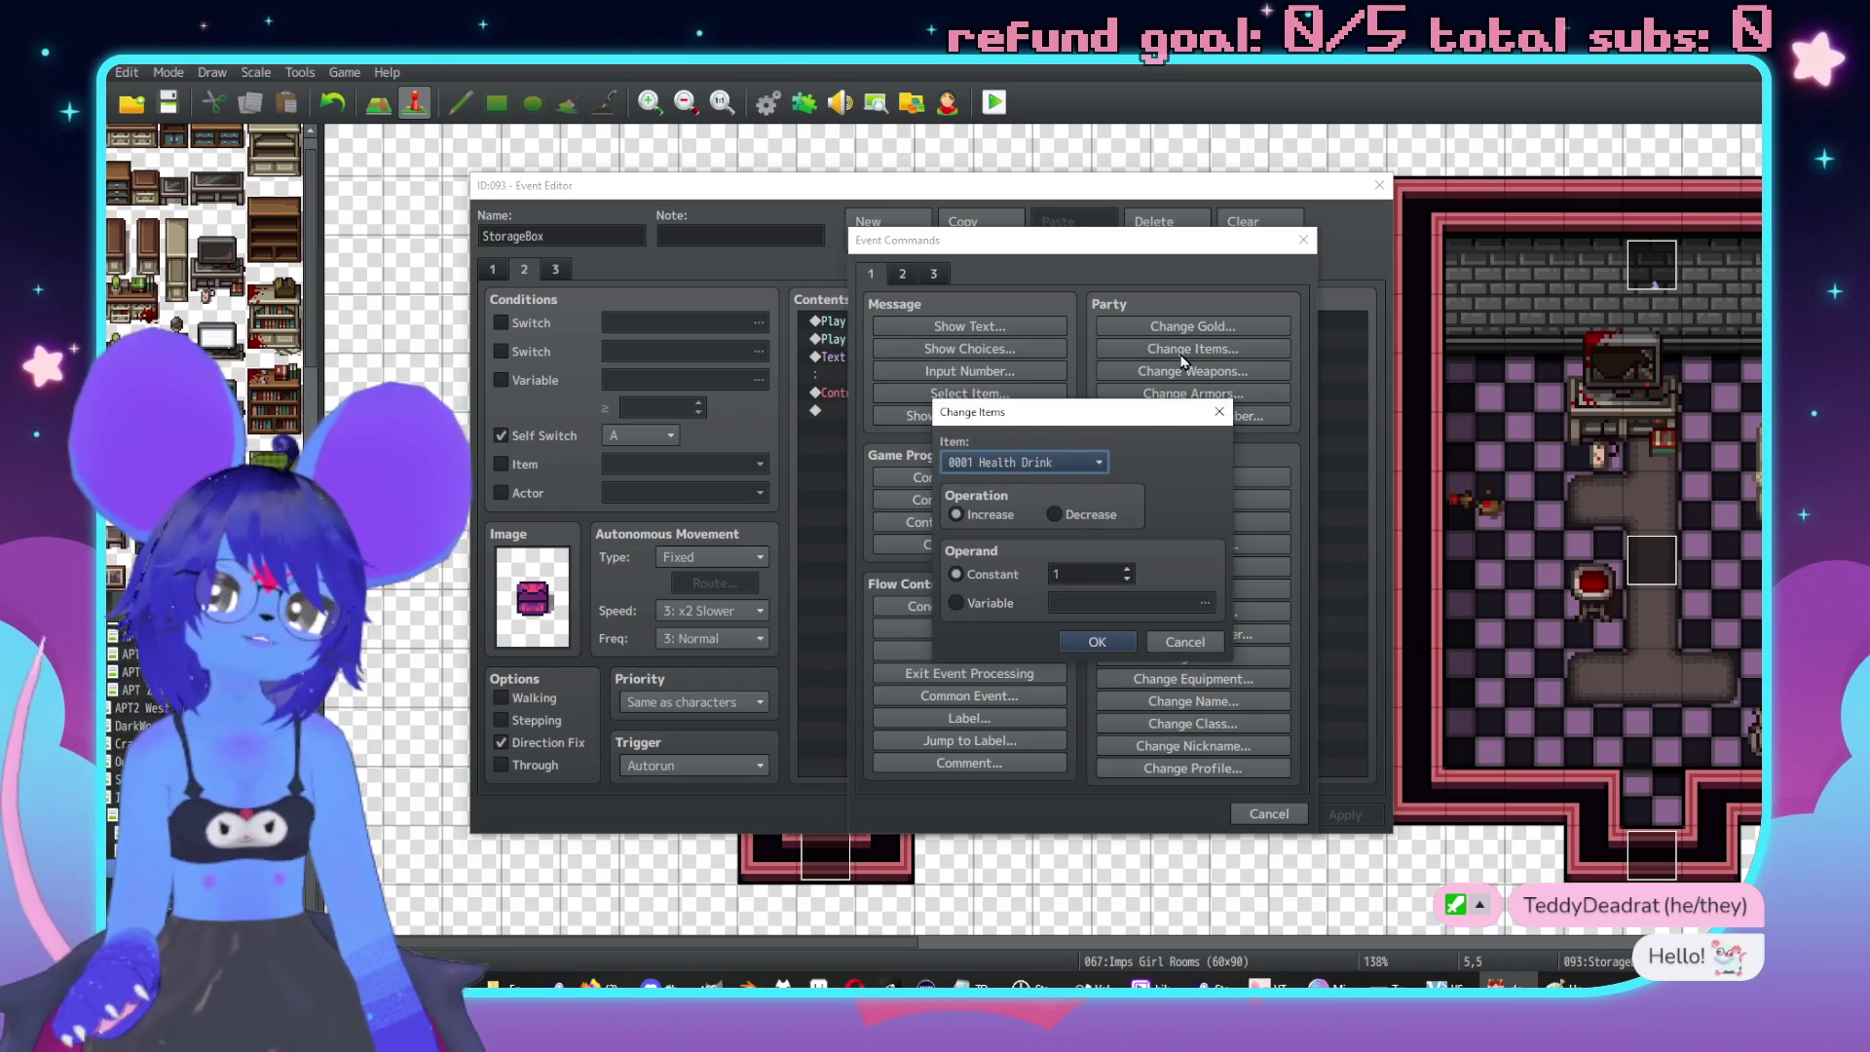
{"action": "left_click", "coordinate": [1013, 462]}
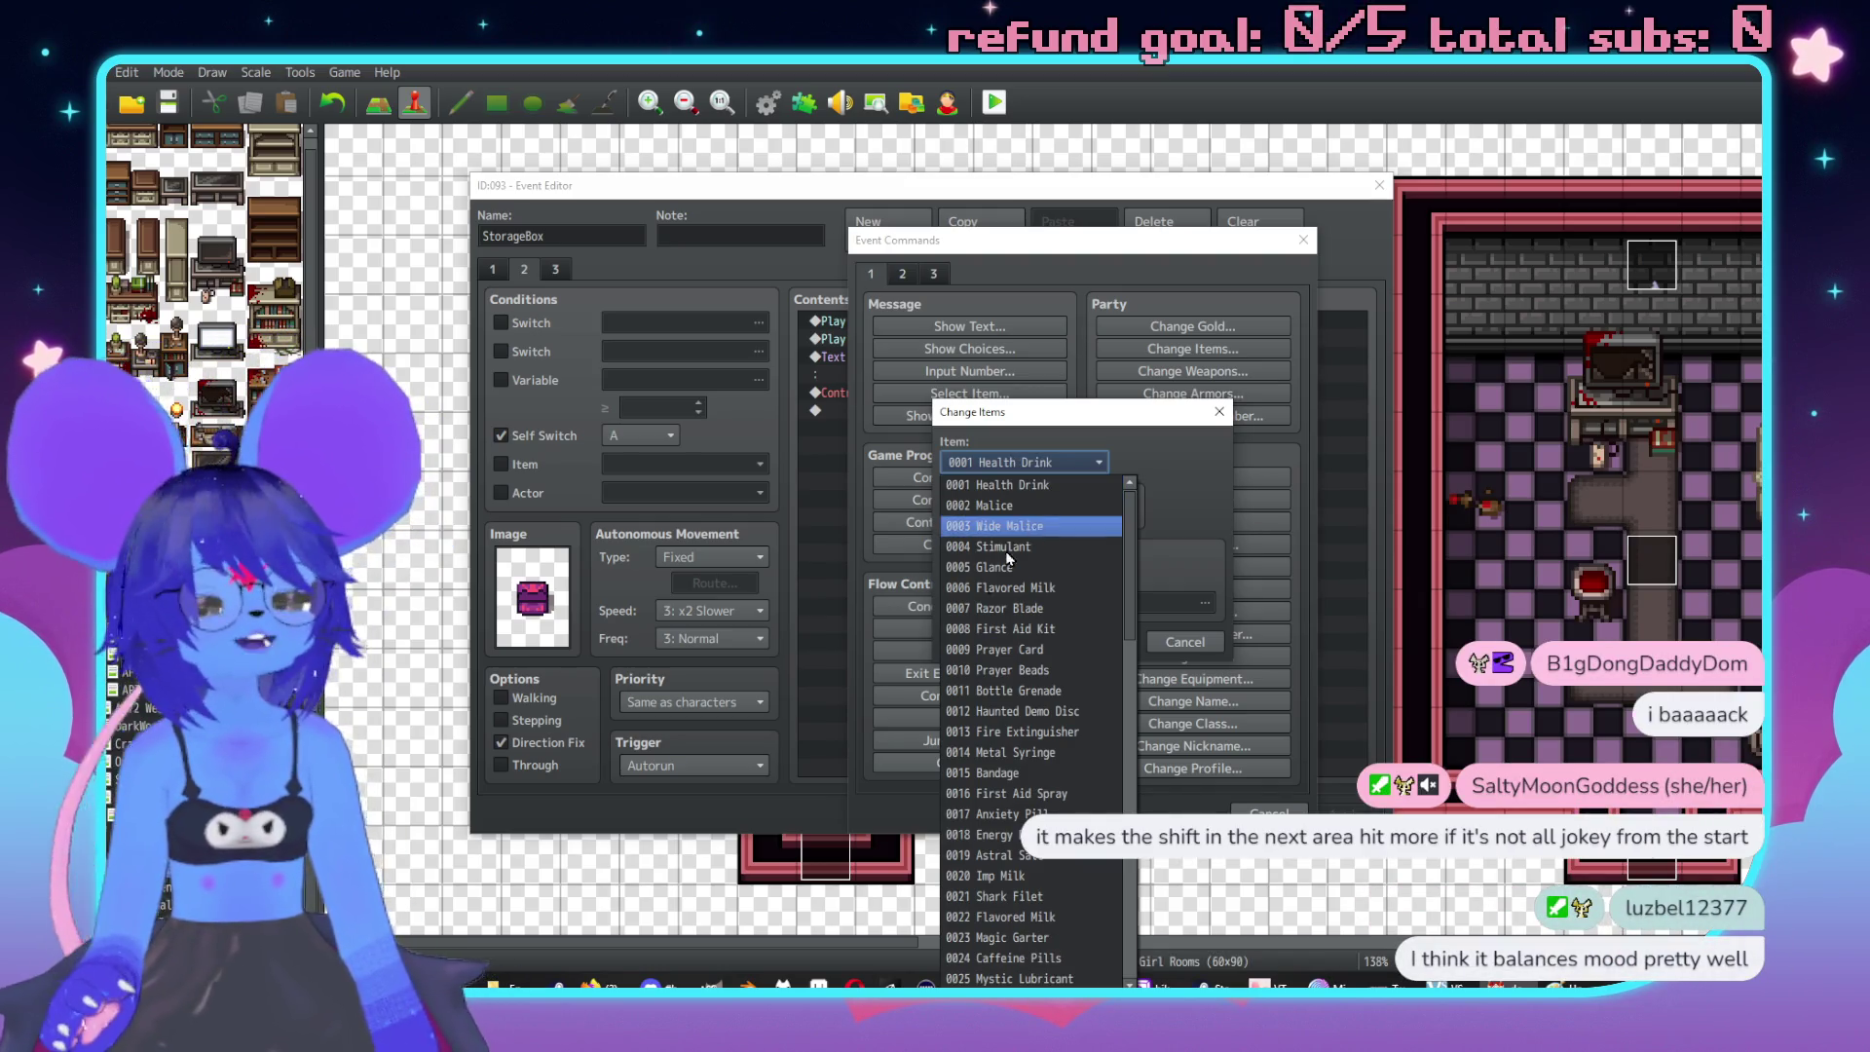
{"action": "scroll", "coordinate": [1061, 696], "scroll_direction": "down", "scroll_amount": 3}
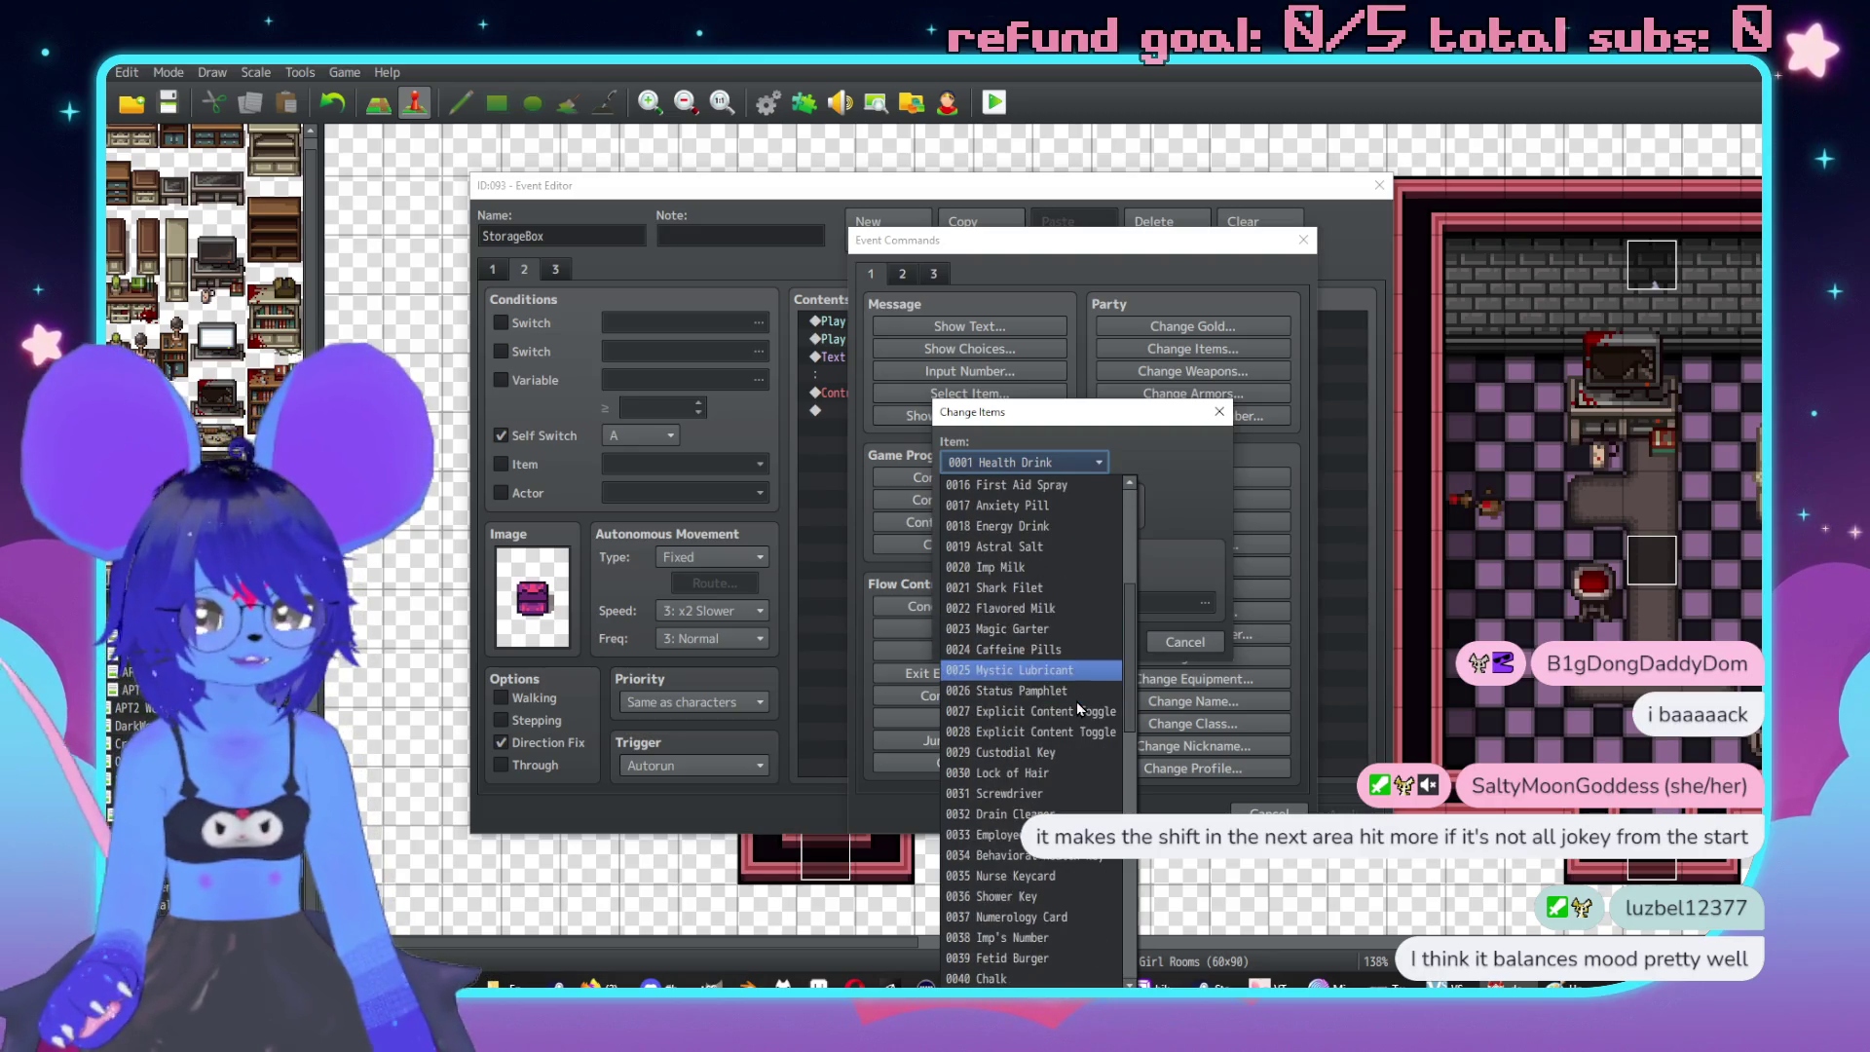
{"action": "scroll", "coordinate": [1077, 701], "scroll_direction": "down", "scroll_amount": 3}
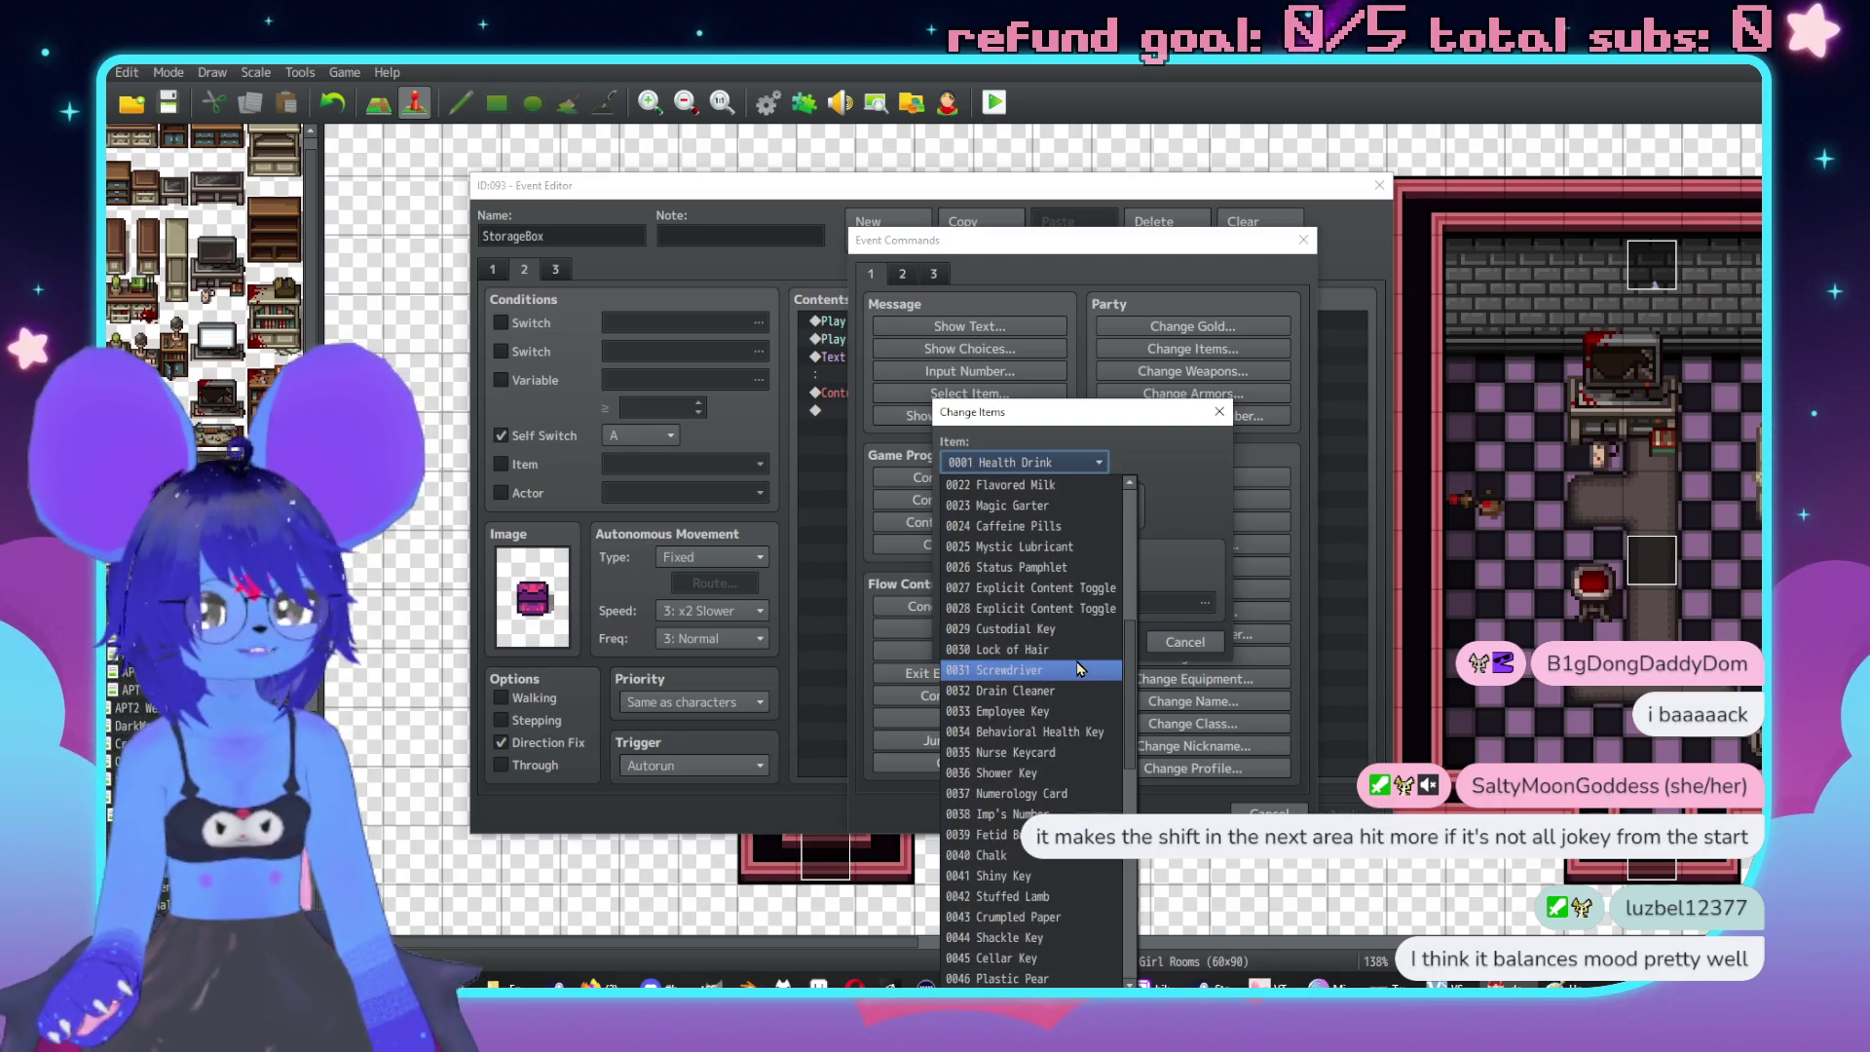
{"action": "left_click", "coordinate": [1075, 534]}
{"action": "left_click", "coordinate": [1081, 574]}
{"action": "type", "text": "2"}
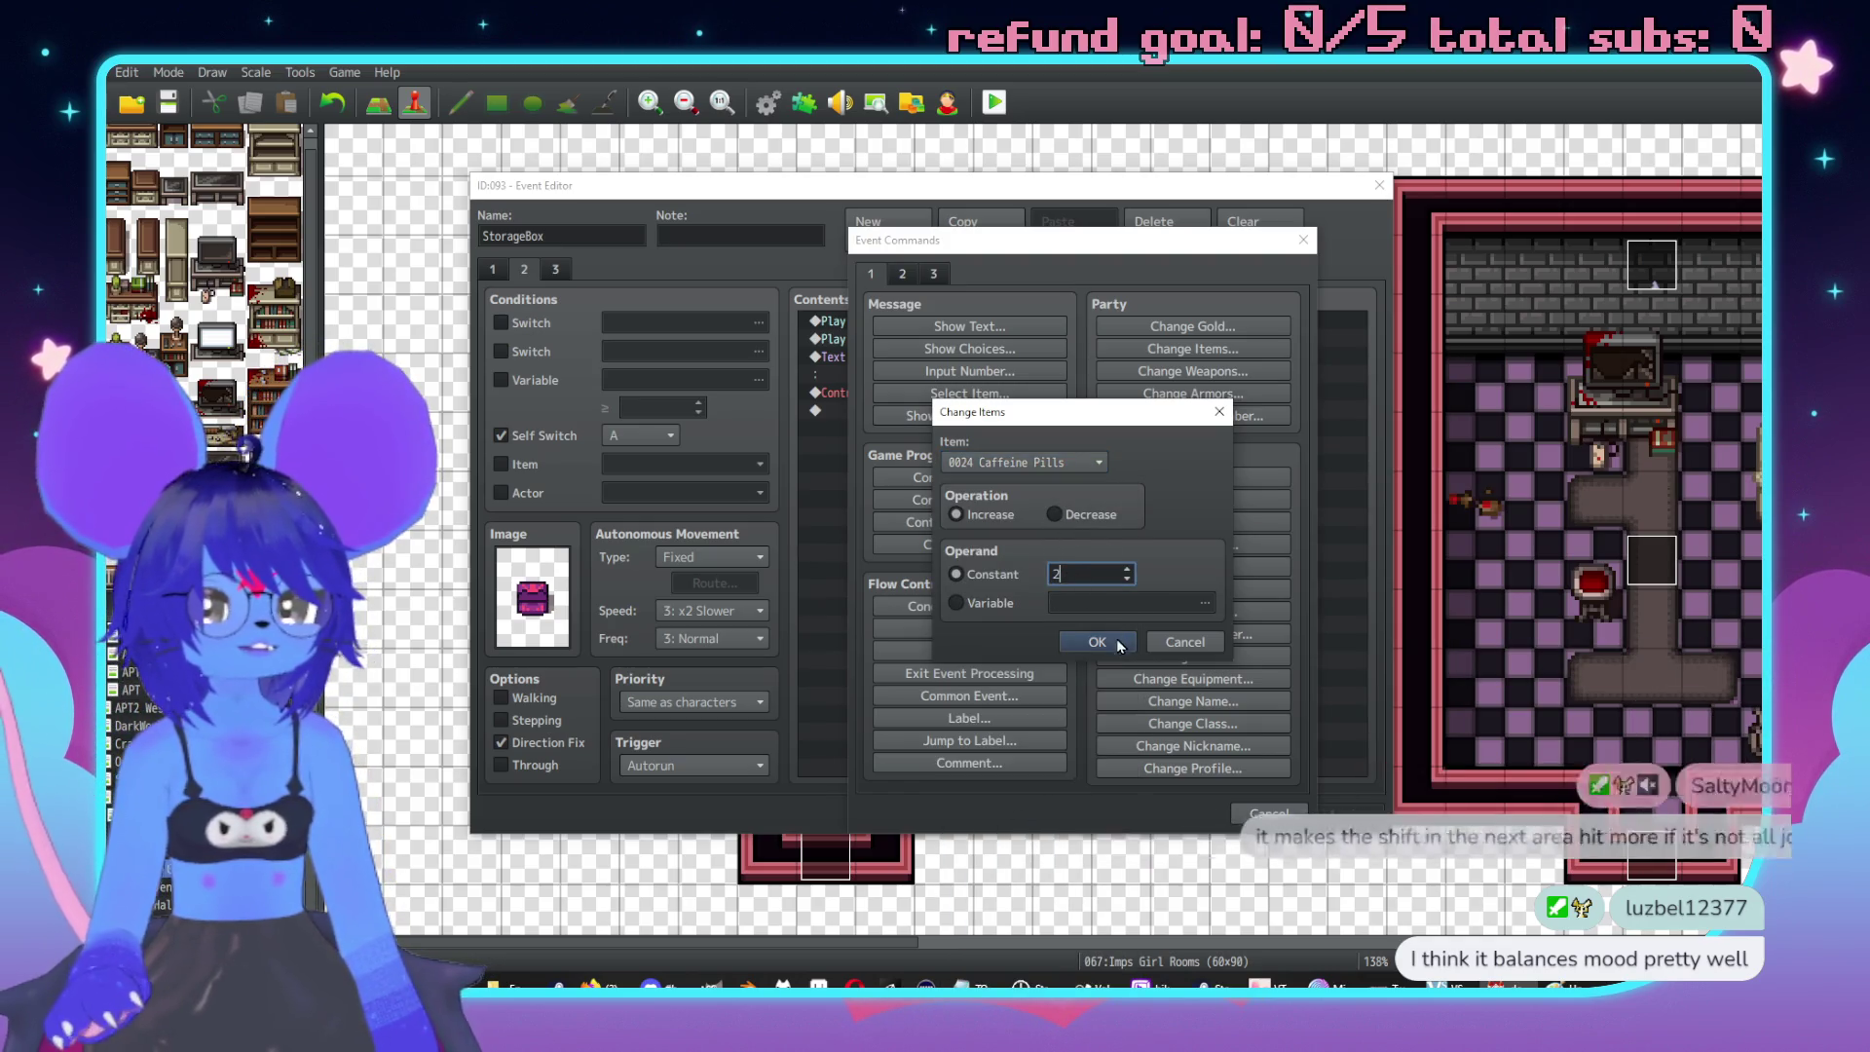
{"action": "left_click", "coordinate": [1098, 641]}
{"action": "double_click", "coordinate": [978, 378]}
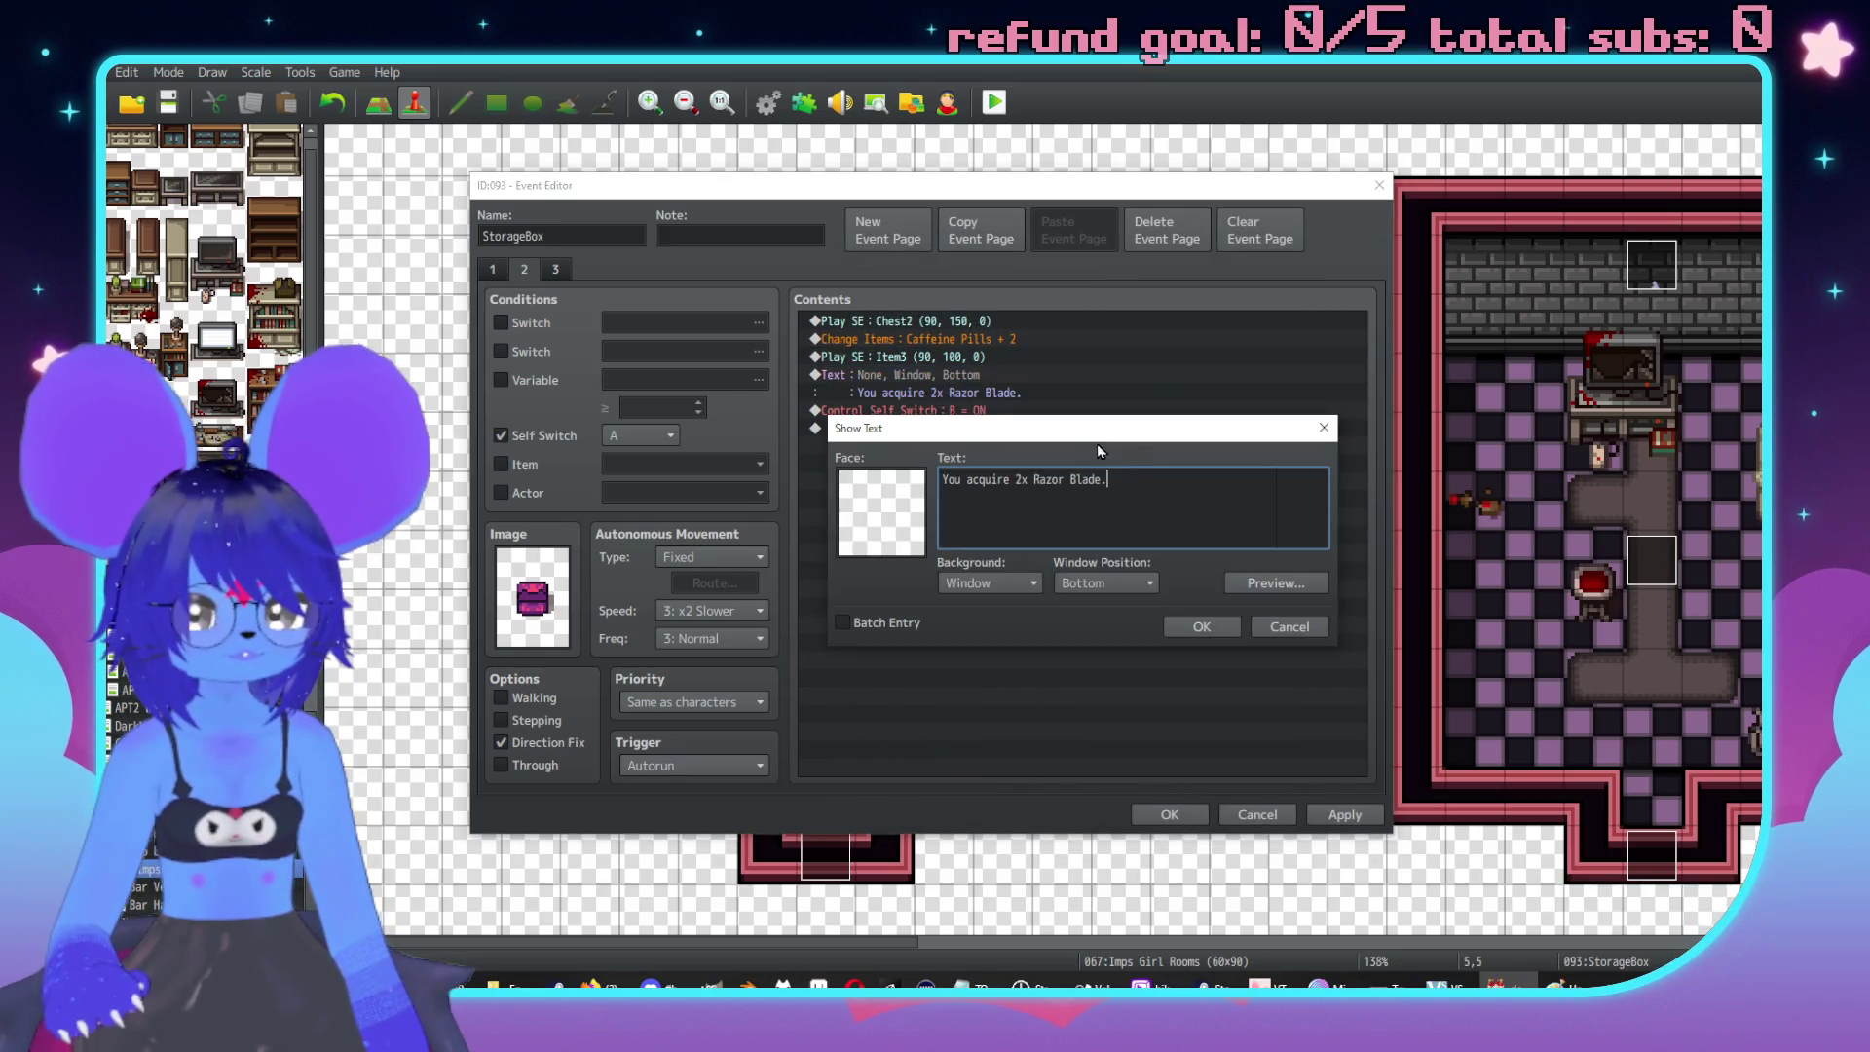
Replace 'Razor Blade.' with 'Caffeine Pills.' in the pickup message, then apply and close.
{"action": "left_click_drag", "start_coordinate": [1142, 481], "coordinate": [1034, 479]}
{"action": "type", "text": "Caffeine Pills"}
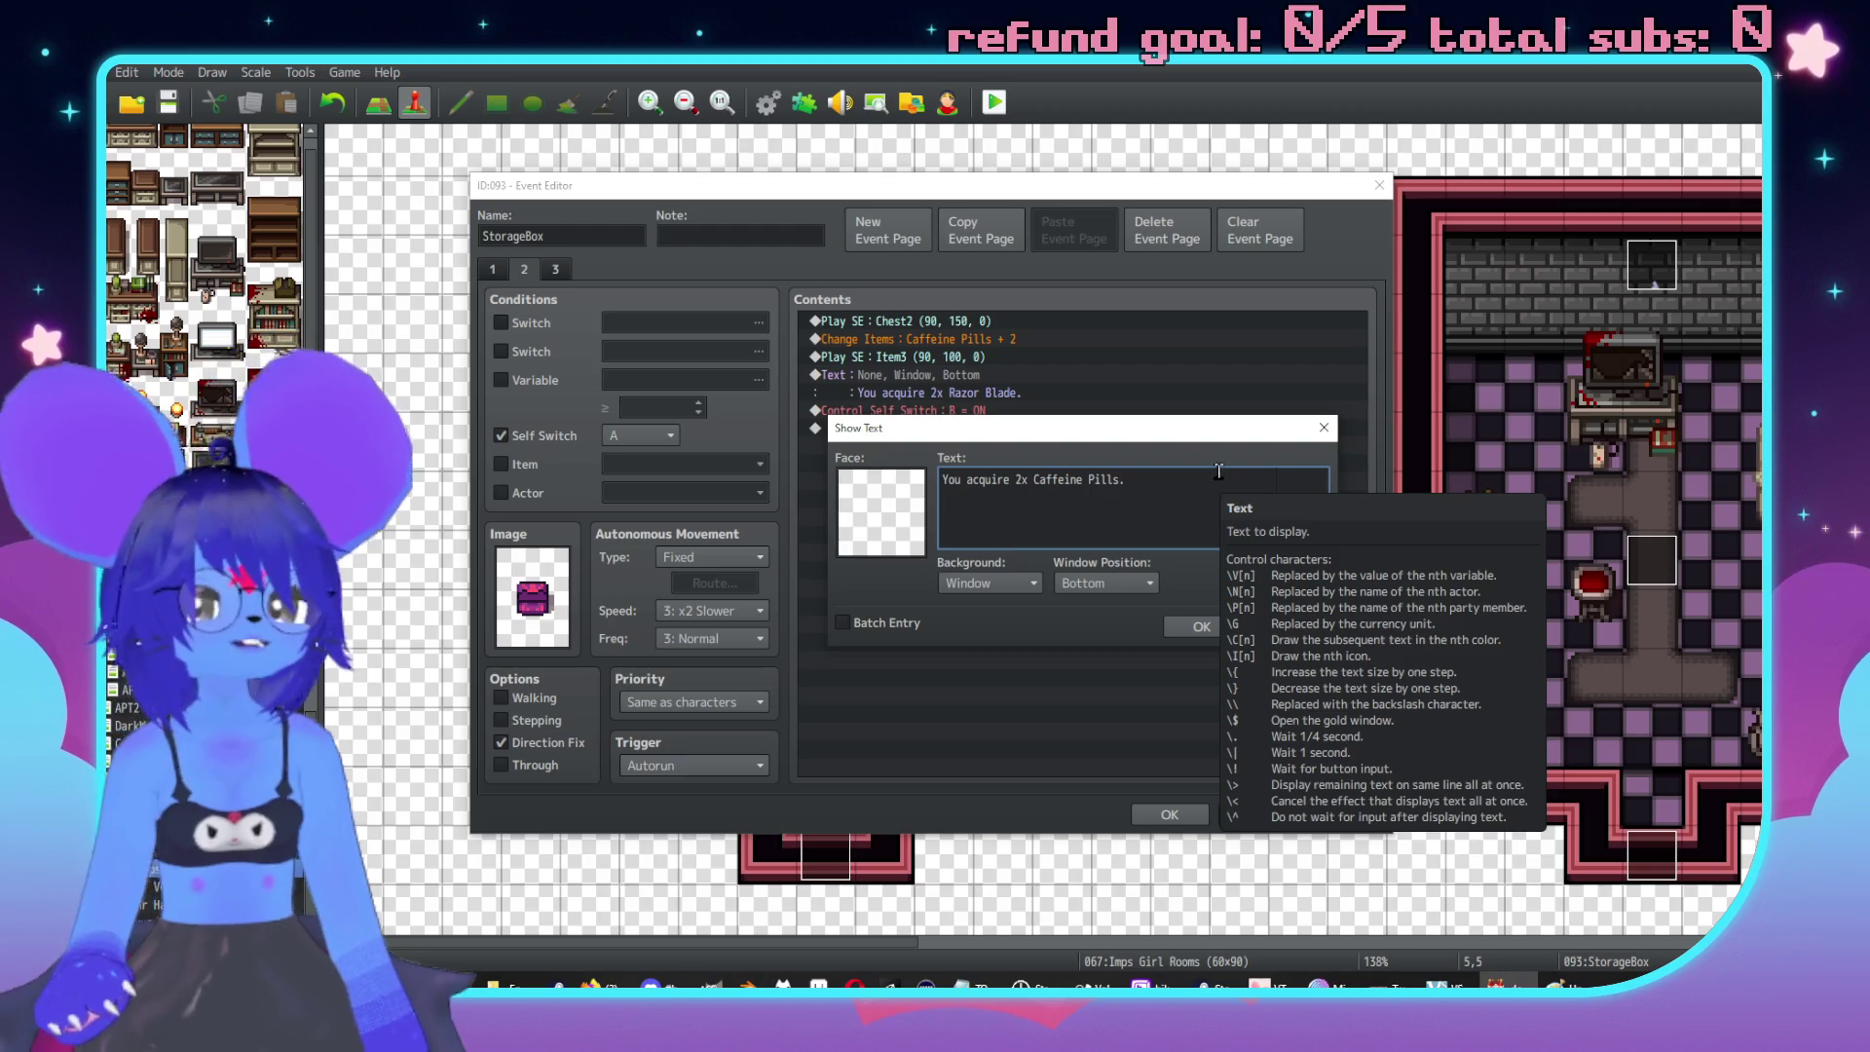
{"action": "left_click", "coordinate": [1201, 627]}
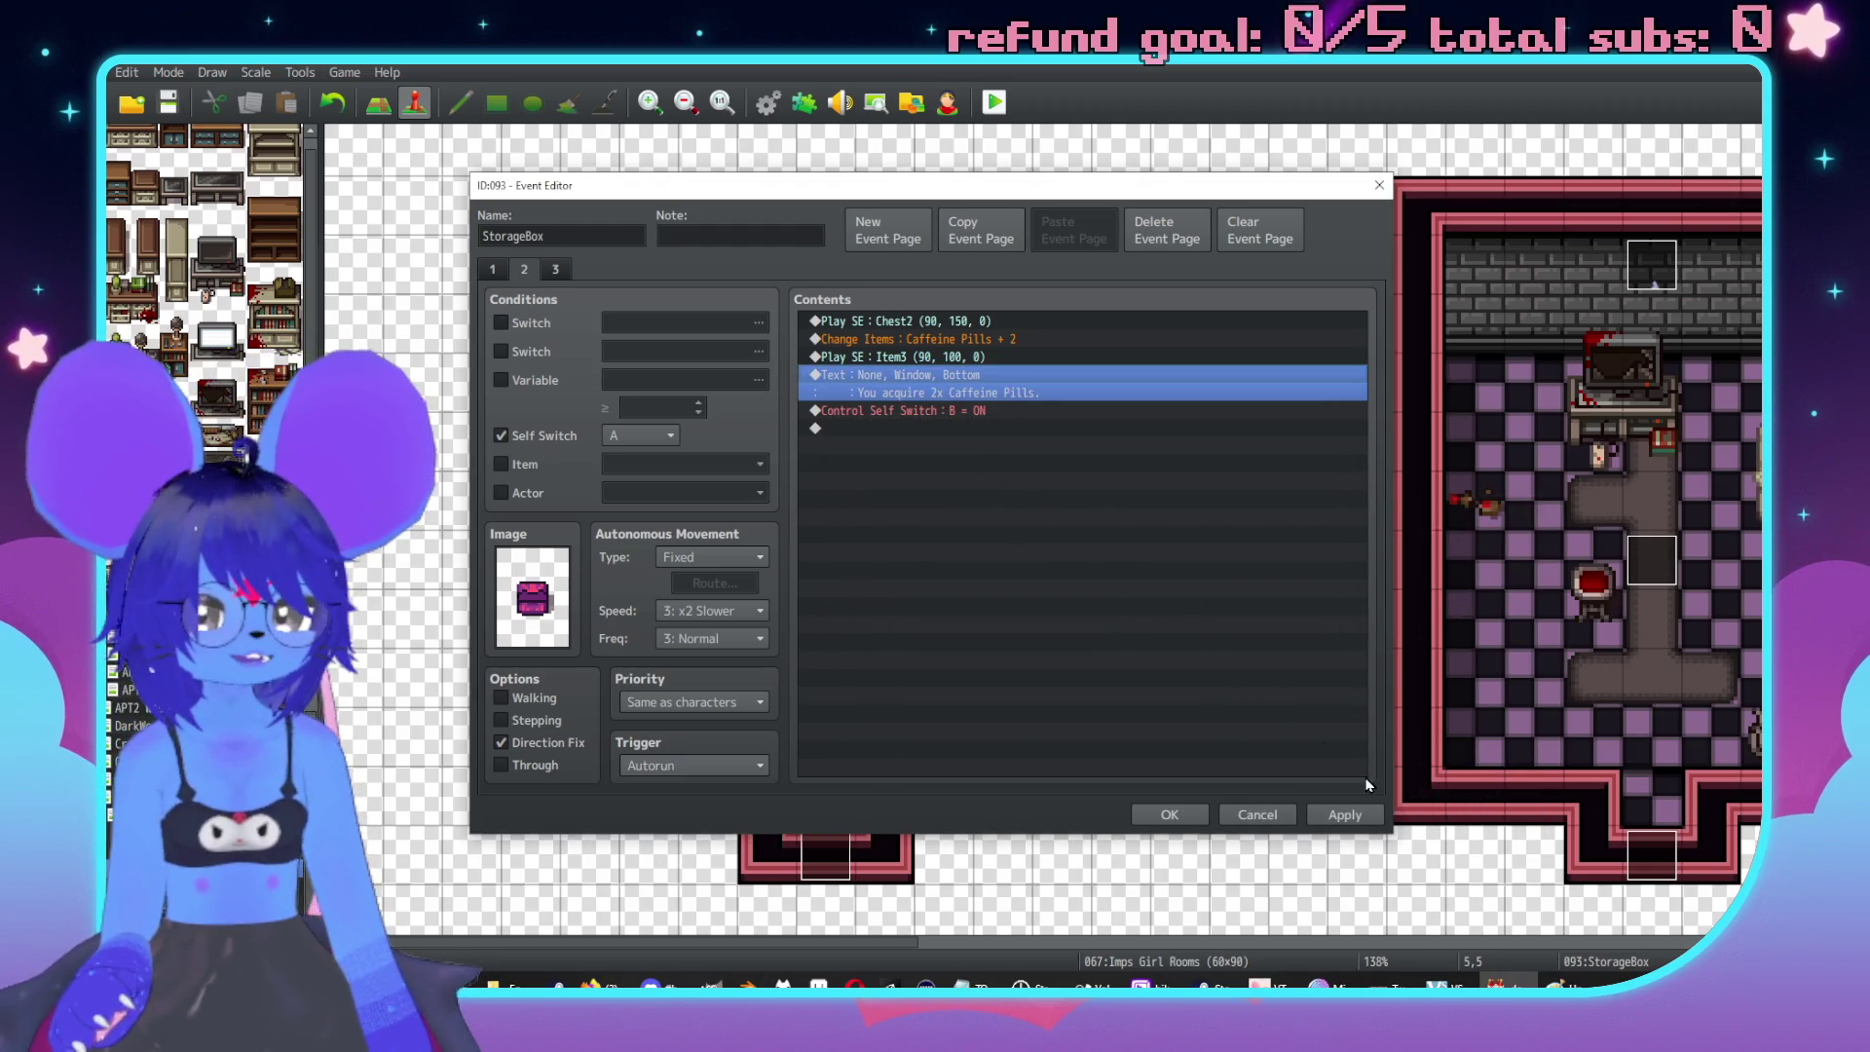
{"action": "left_click", "coordinate": [1343, 814]}
{"action": "left_click", "coordinate": [1169, 814]}
{"action": "scroll", "coordinate": [840, 531], "scroll_direction": "up", "scroll_amount": 1}
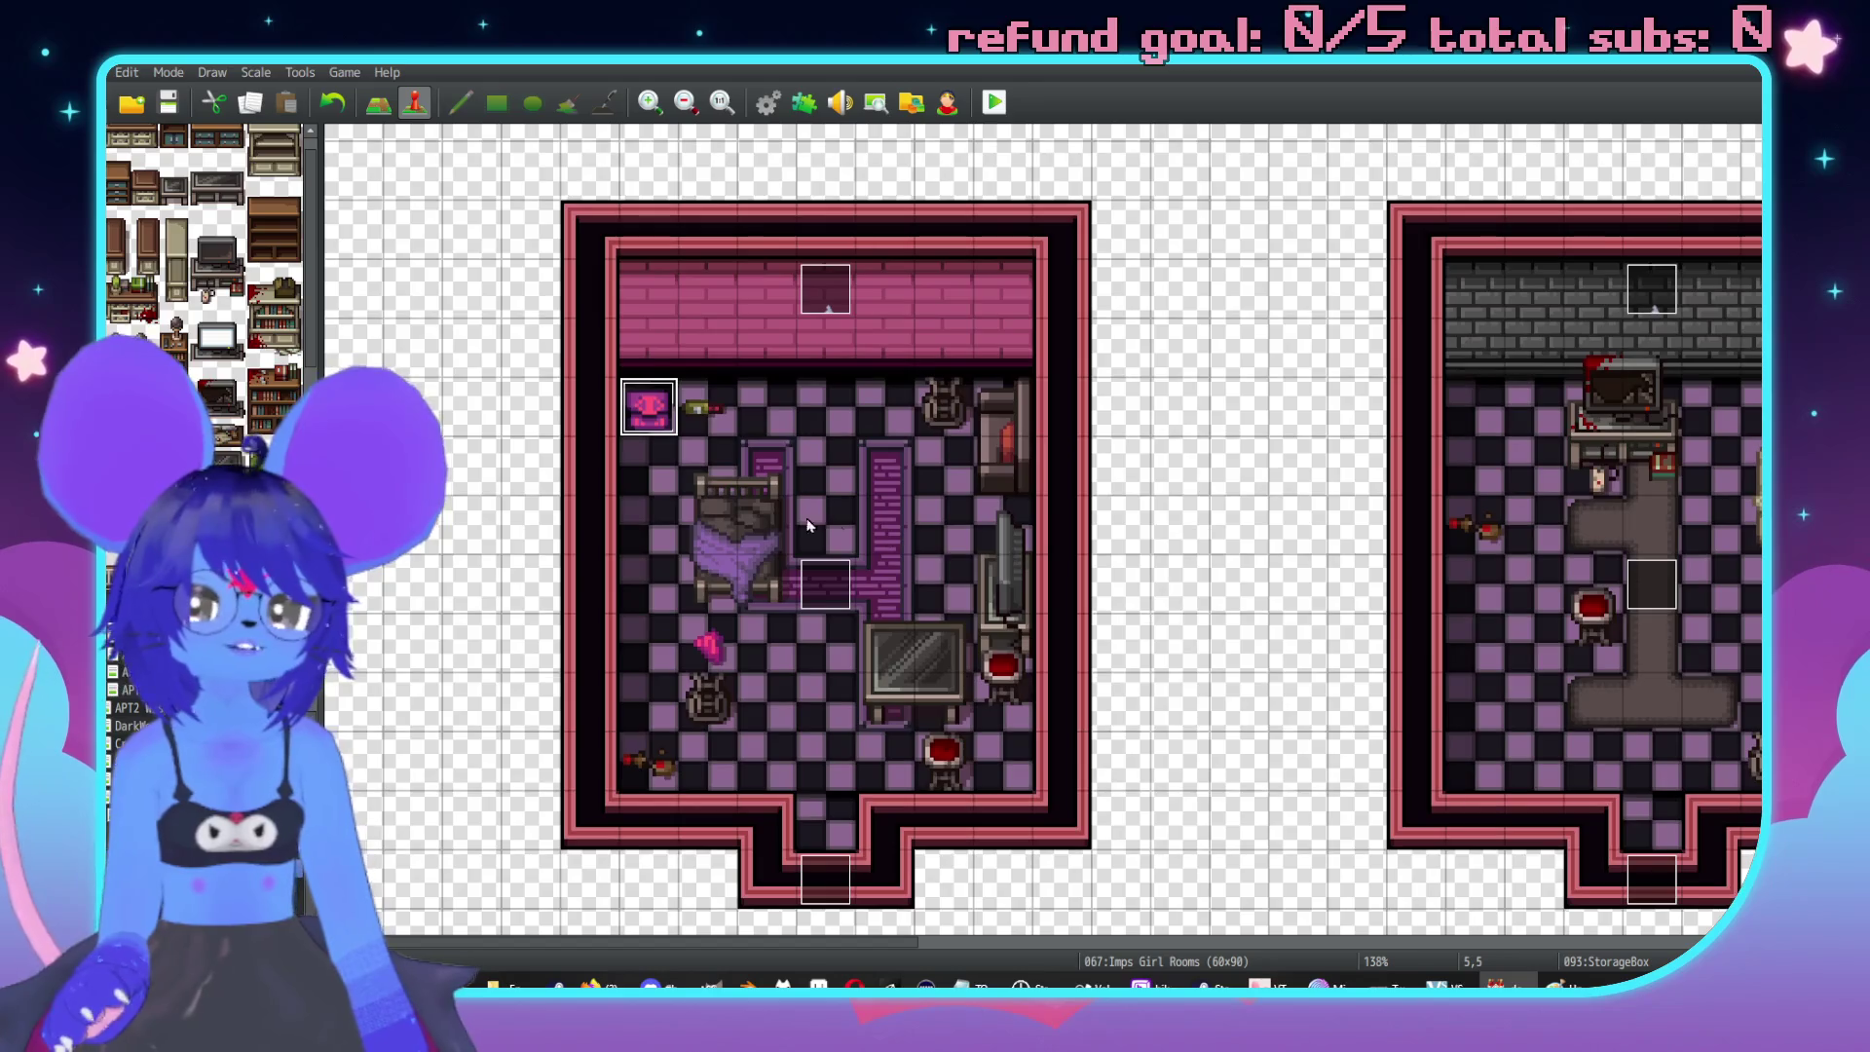
{"action": "middle_click", "coordinate": [976, 536]}
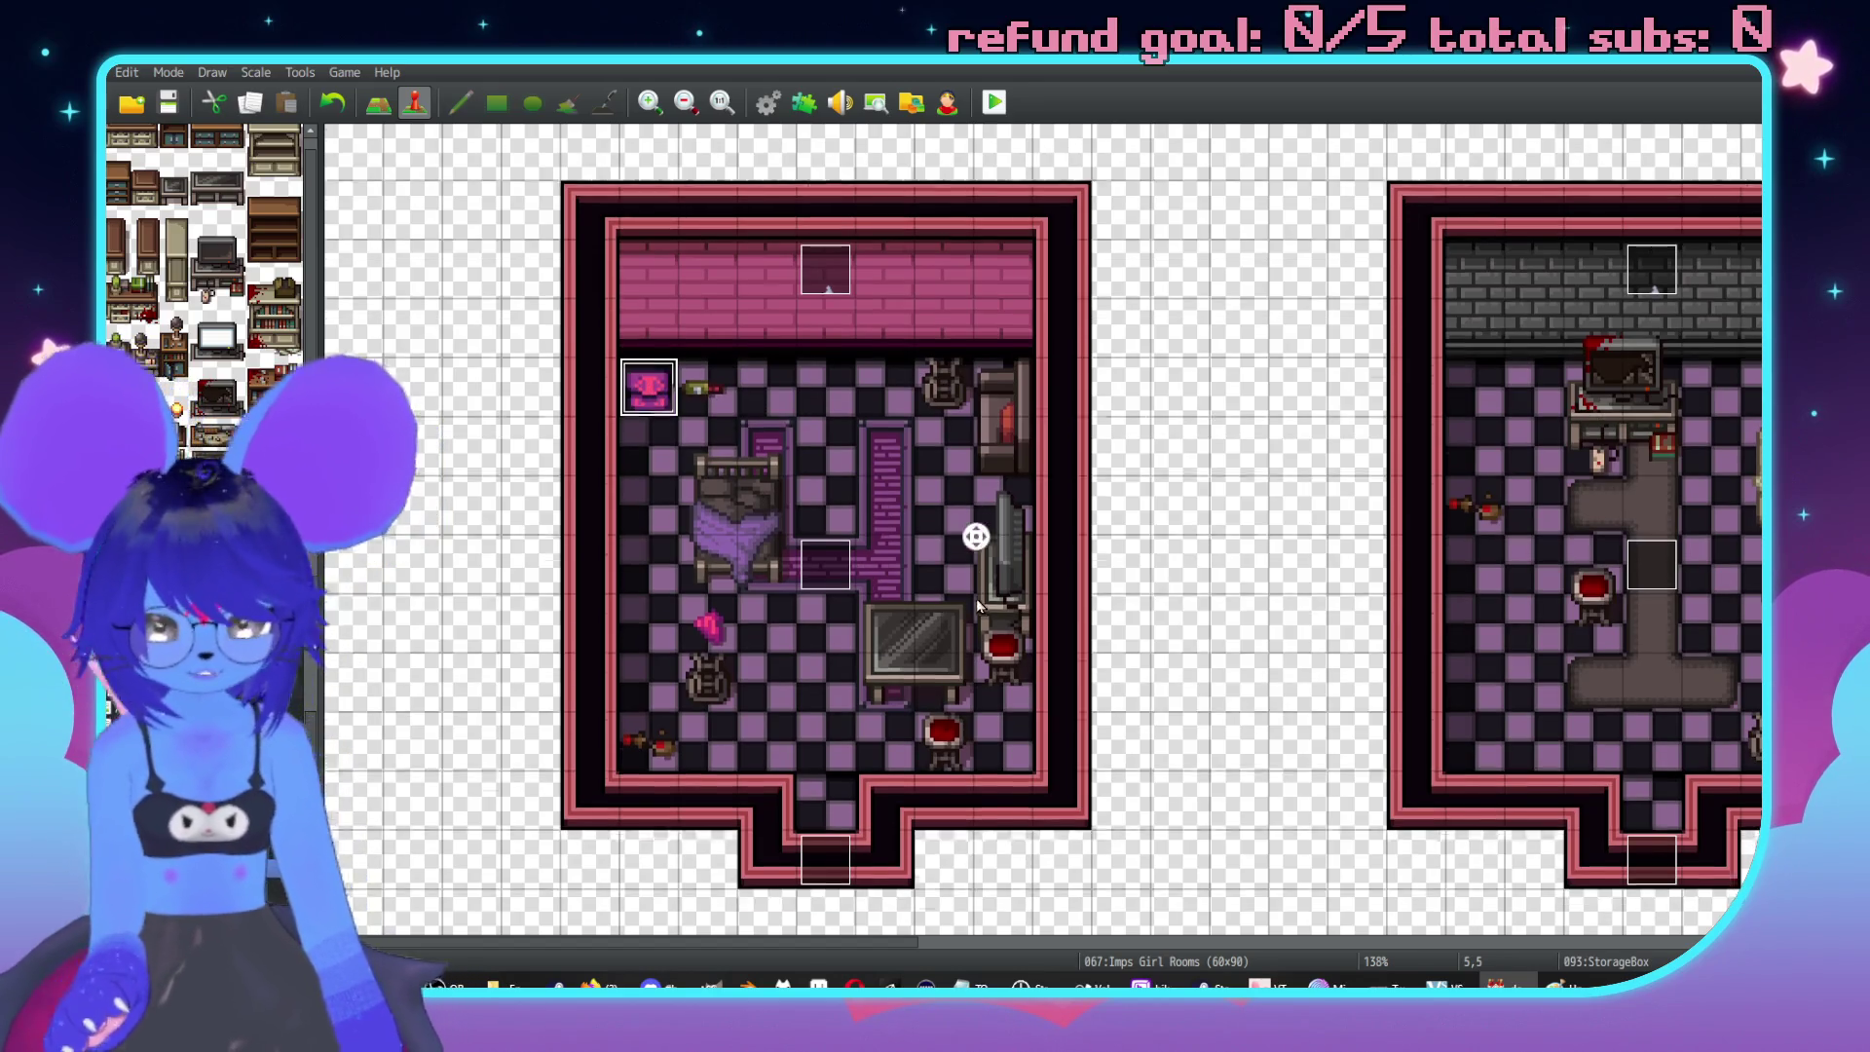
{"action": "scroll", "coordinate": [976, 536], "scroll_direction": "down", "scroll_amount": 10}
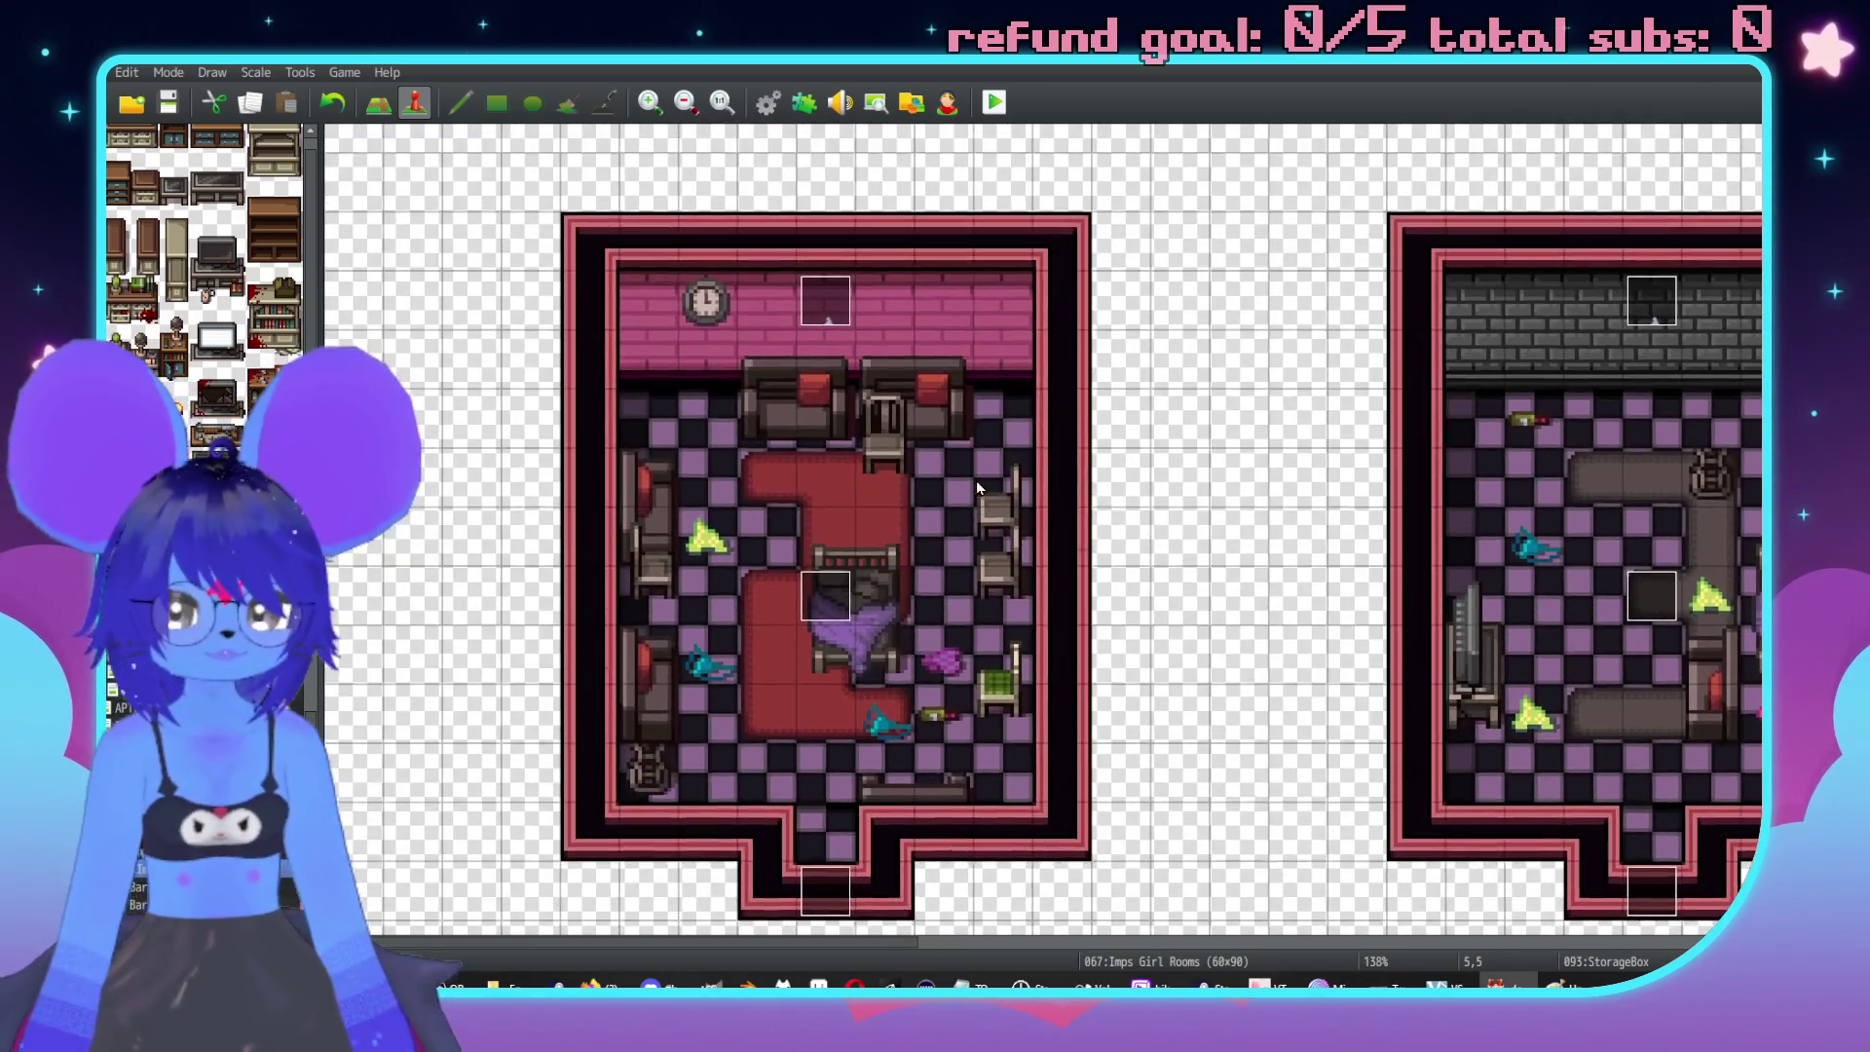
{"action": "scroll", "coordinate": [1071, 497], "scroll_direction": "right", "scroll_amount": 3}
{"action": "scroll", "coordinate": [1110, 503], "scroll_direction": "up", "scroll_amount": 1}
{"action": "scroll", "coordinate": [1305, 454], "scroll_direction": "right", "scroll_amount": 5}
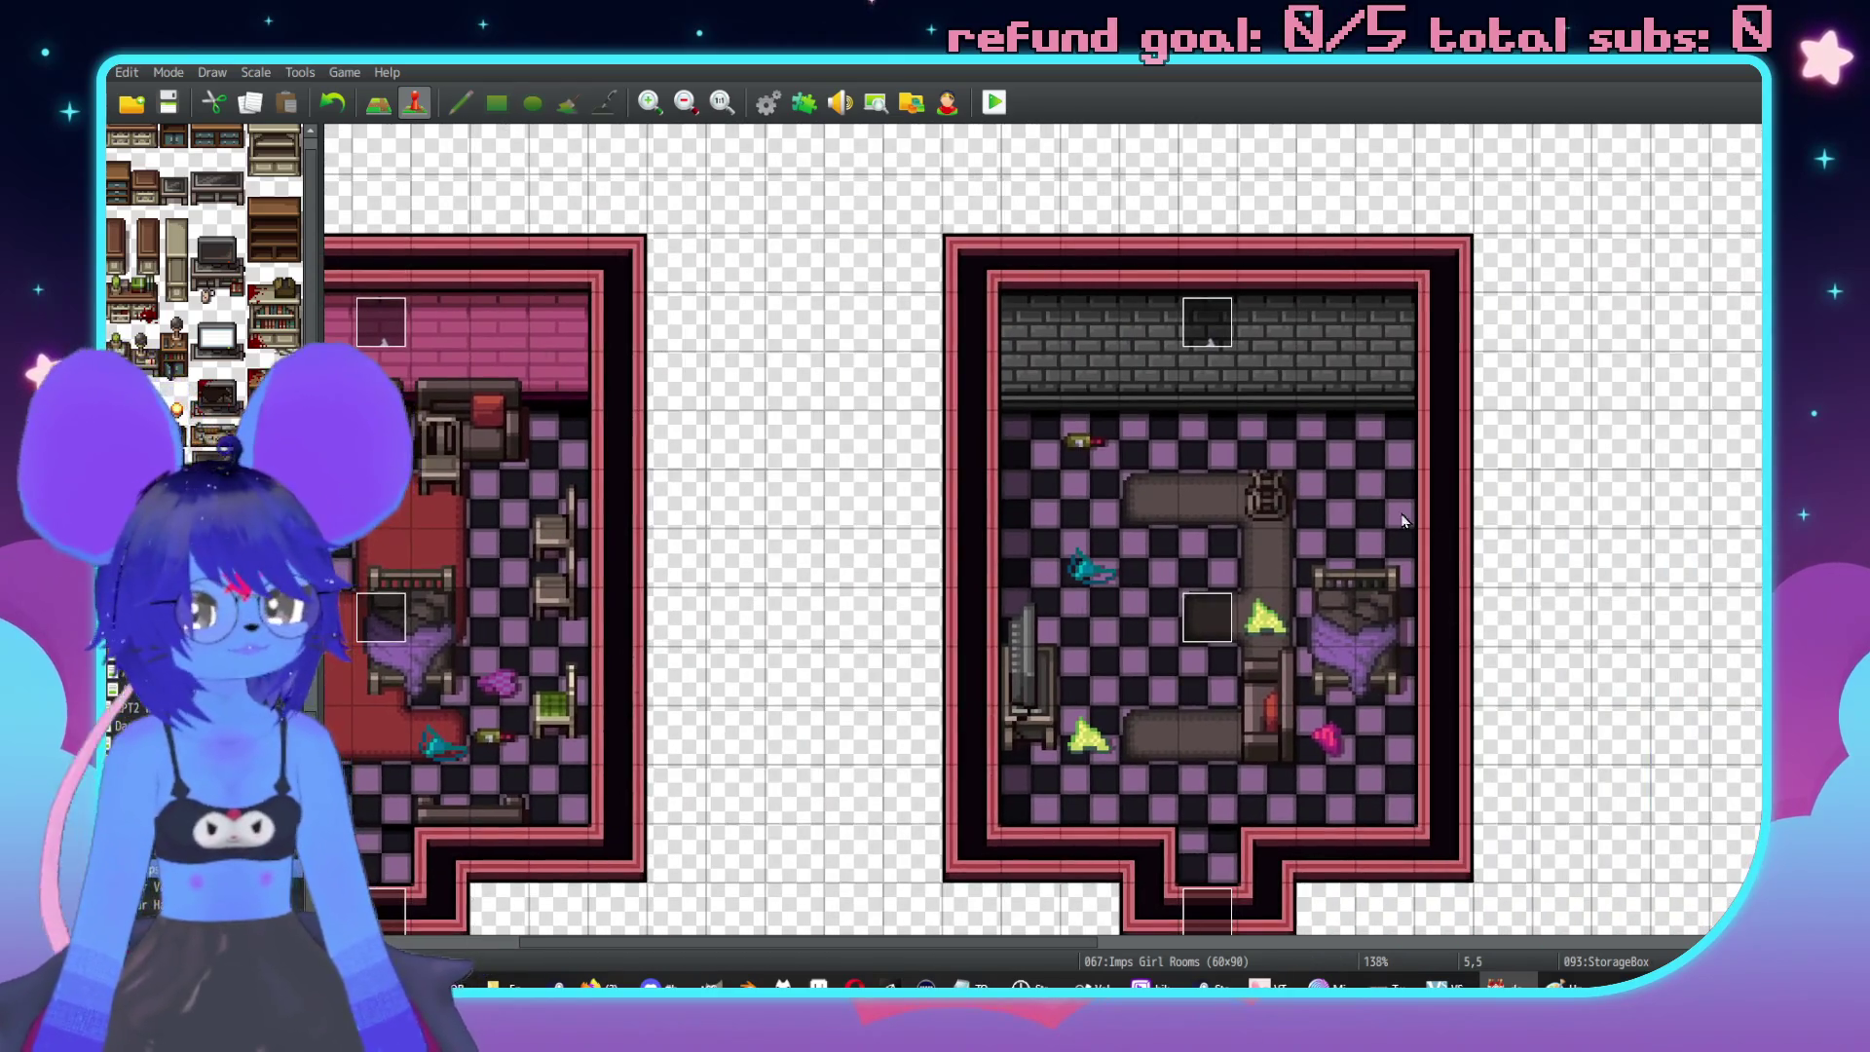
{"action": "scroll", "coordinate": [1031, 676], "scroll_direction": "left", "scroll_amount": 7}
{"action": "scroll", "coordinate": [1031, 676], "scroll_direction": "down", "scroll_amount": 3}
{"action": "scroll", "coordinate": [1029, 703], "scroll_direction": "down", "scroll_amount": 10}
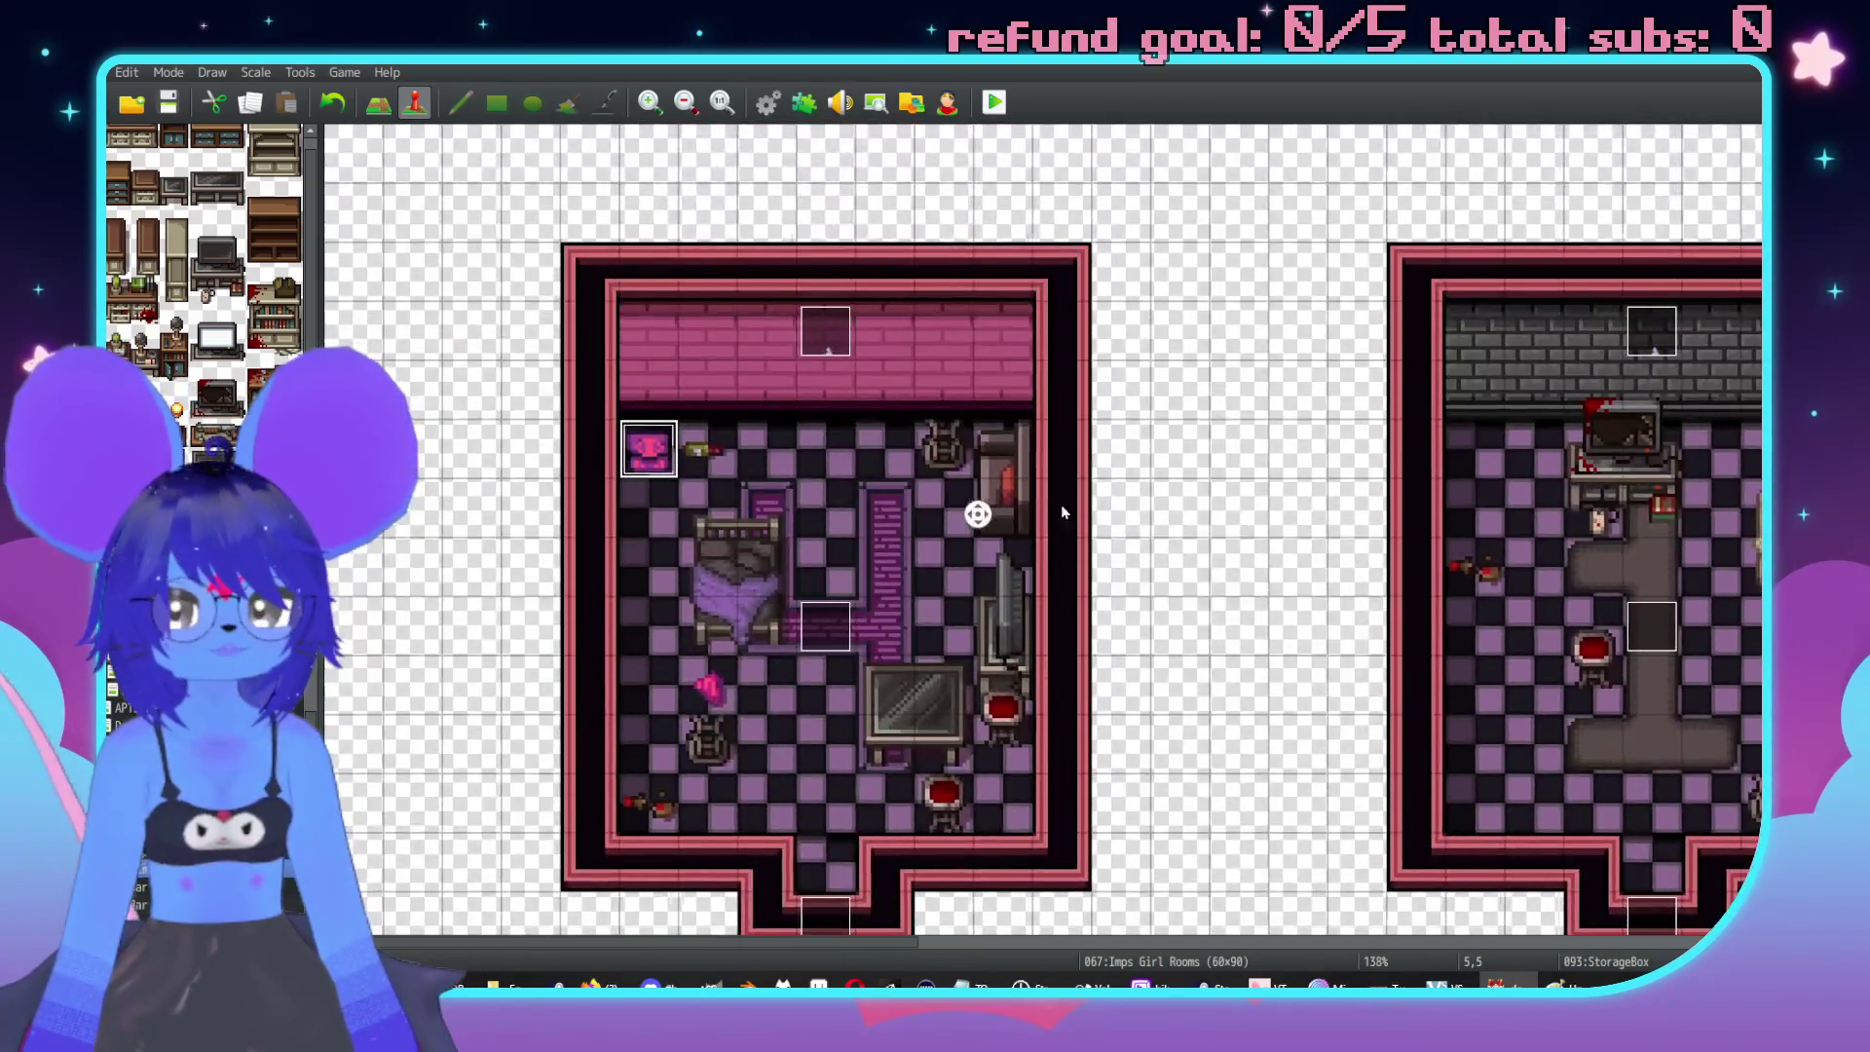
{"action": "scroll", "coordinate": [1065, 460], "scroll_direction": "right", "scroll_amount": 10}
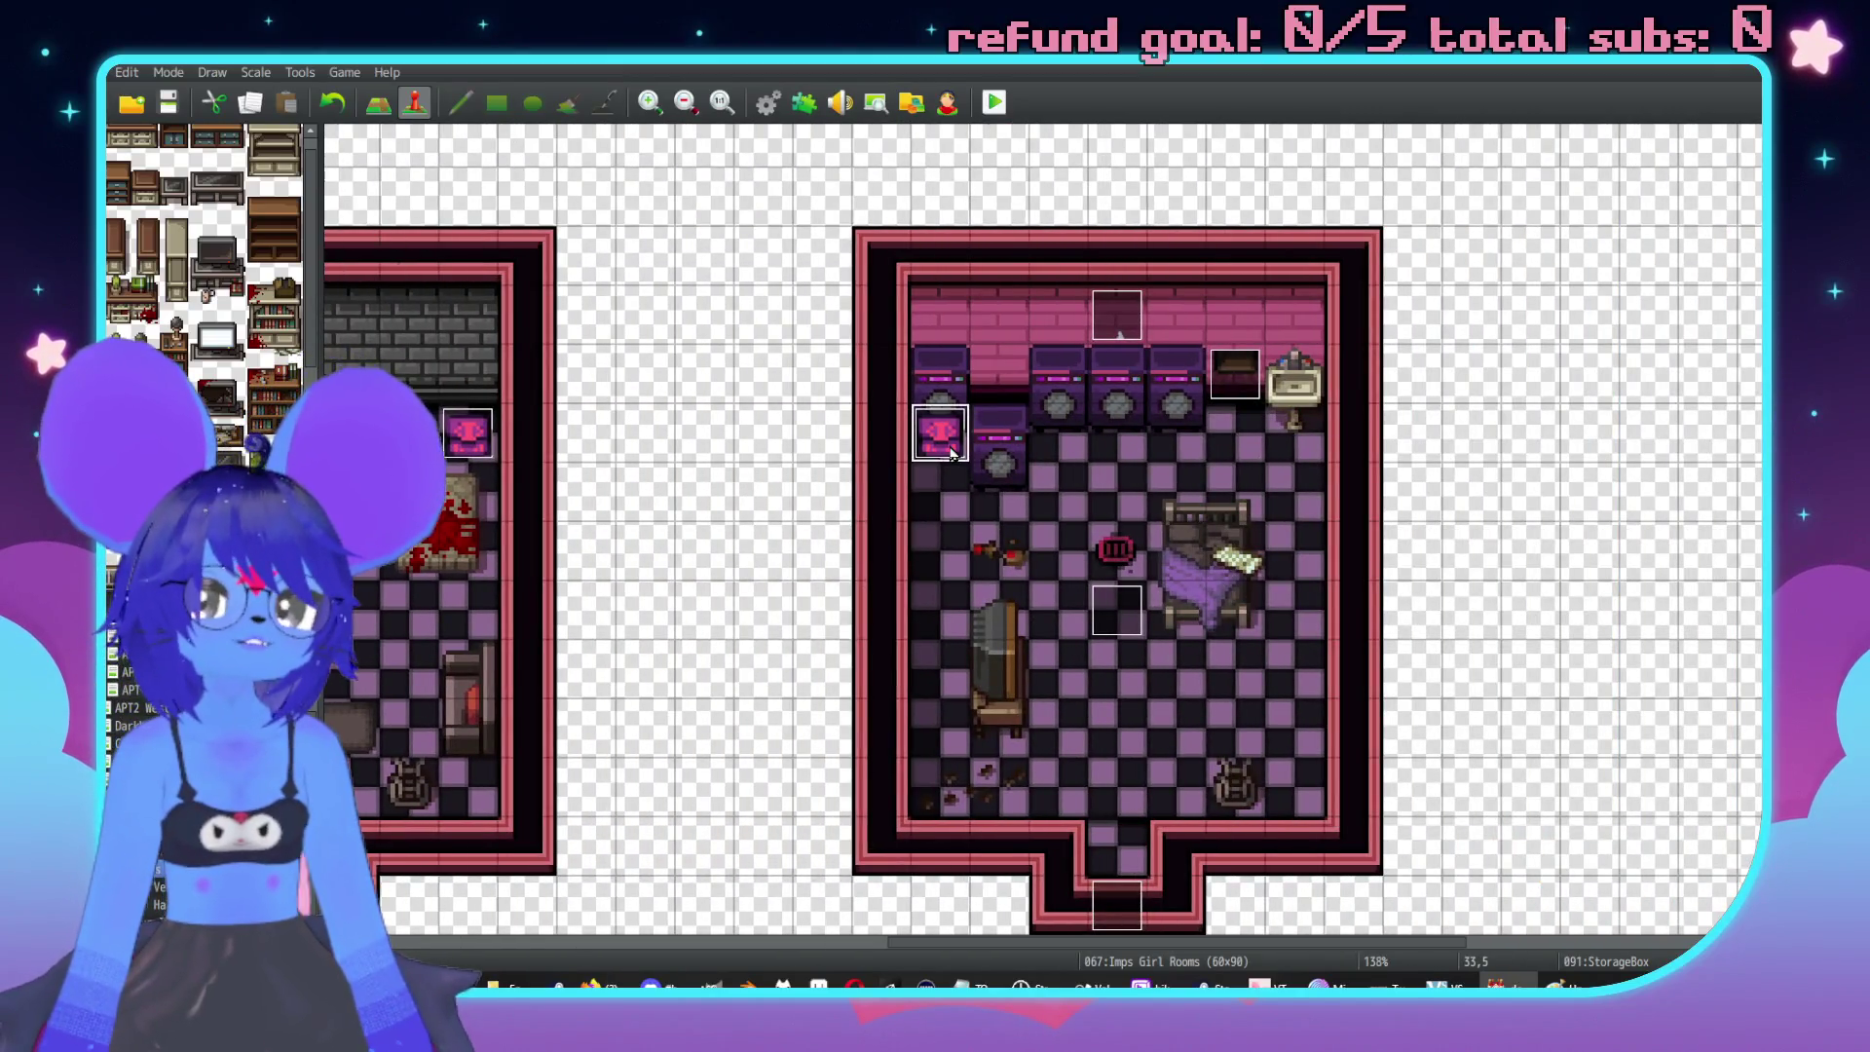
{"action": "double_click", "coordinate": [941, 434]}
{"action": "left_click", "coordinate": [1256, 816]}
{"action": "scroll", "coordinate": [1173, 568], "scroll_direction": "left", "scroll_amount": 10}
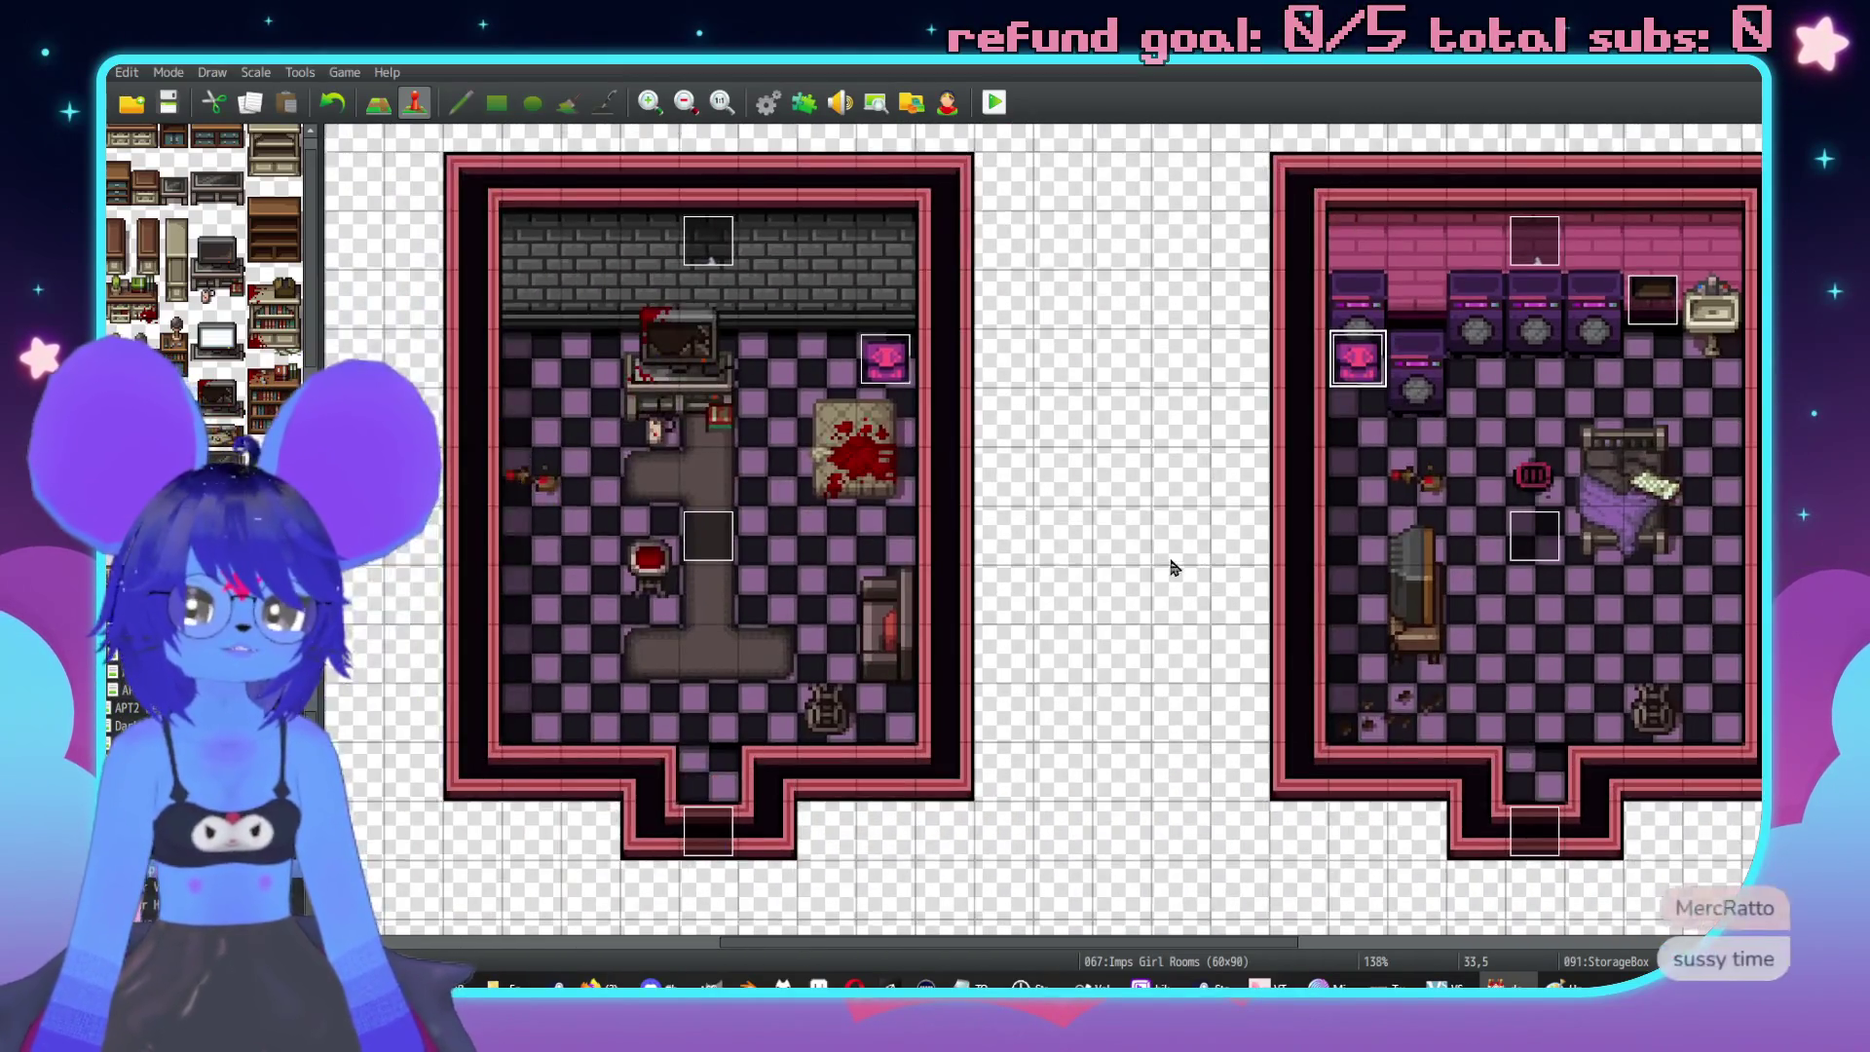
{"action": "scroll", "coordinate": [1268, 468], "scroll_direction": "right", "scroll_amount": 2}
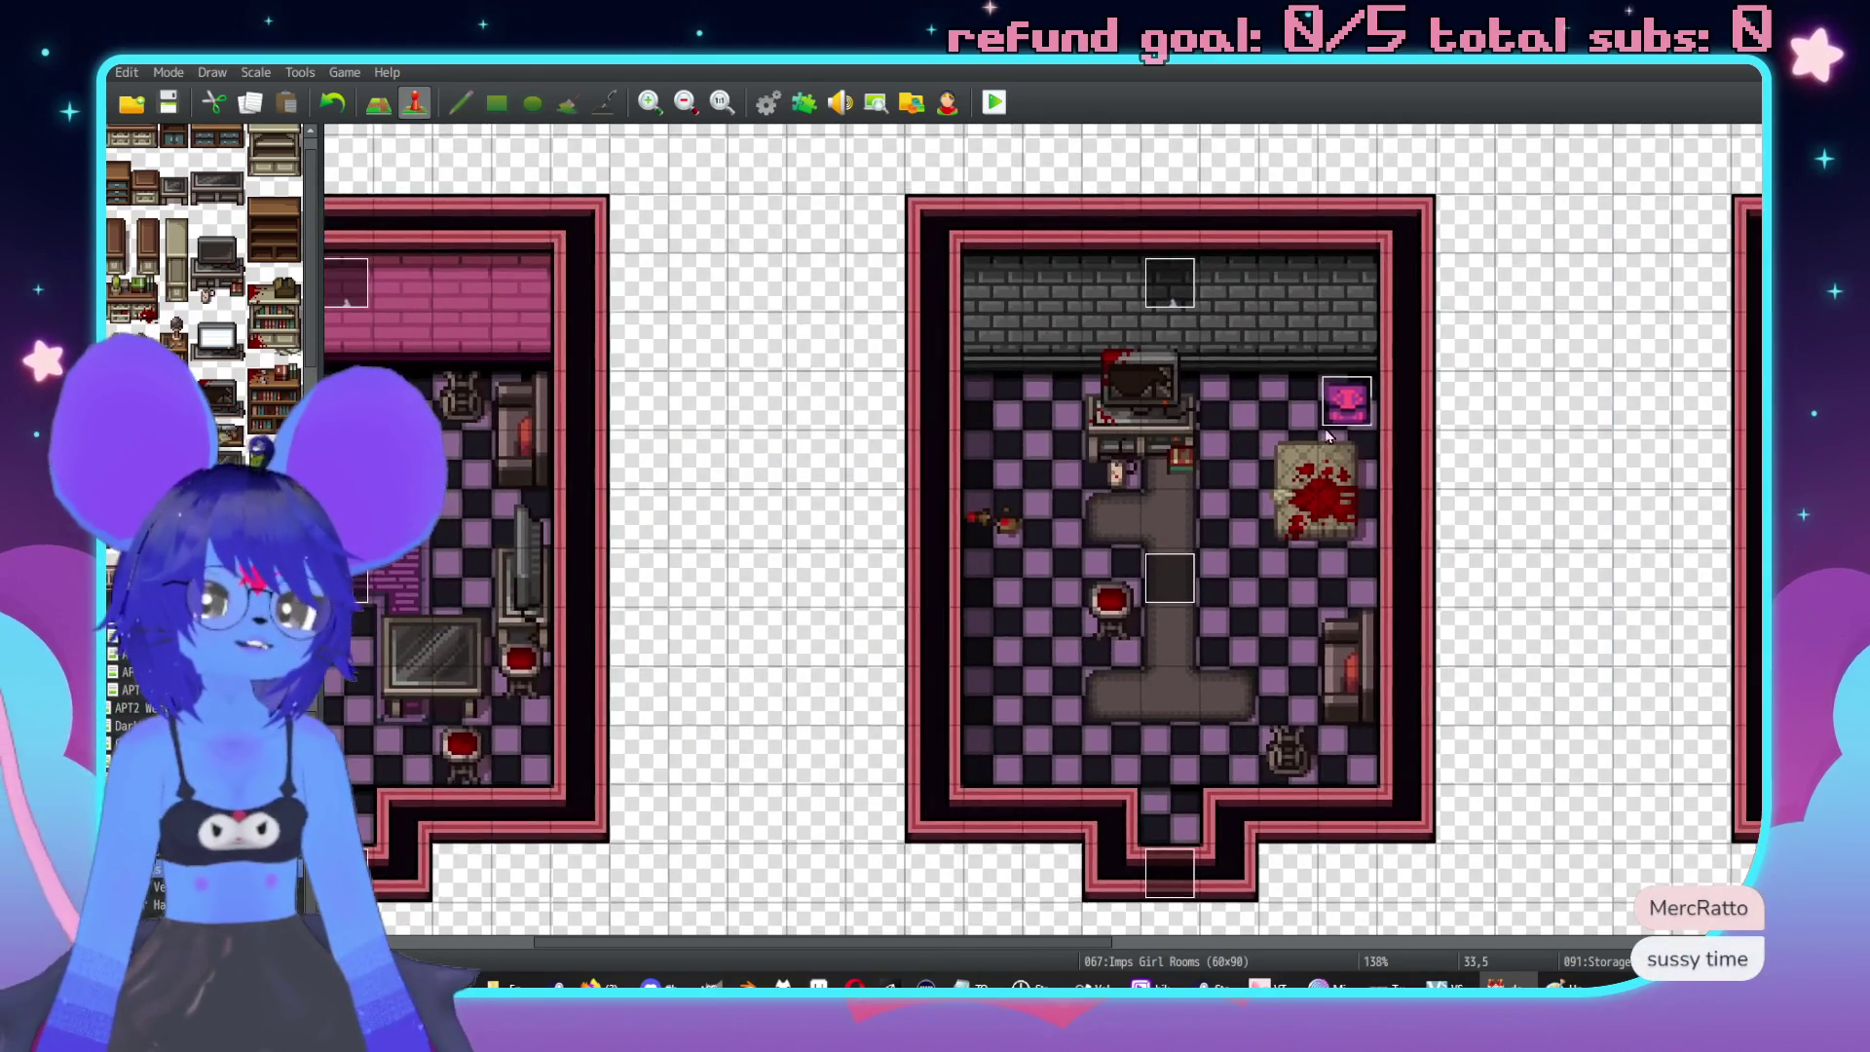
{"action": "scroll", "coordinate": [1081, 453], "scroll_direction": "left", "scroll_amount": 2}
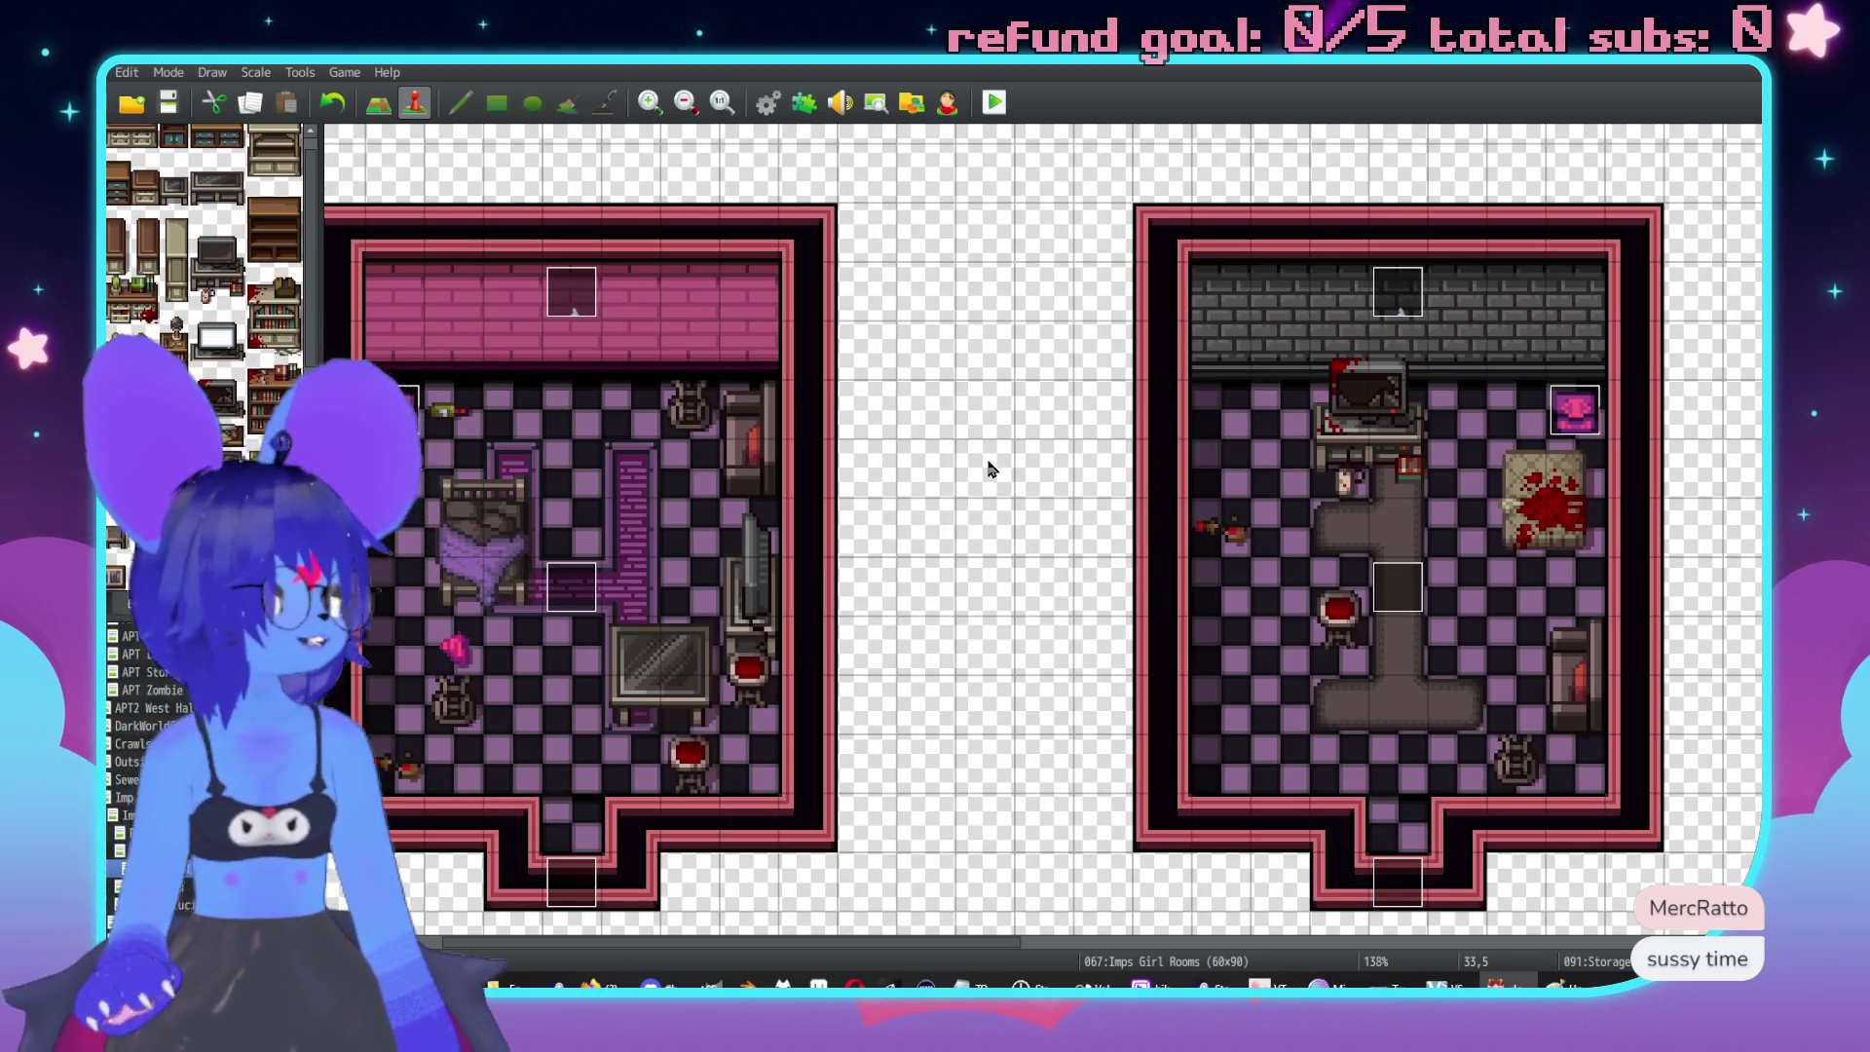
{"action": "scroll", "coordinate": [1003, 429], "scroll_direction": "left", "scroll_amount": 2}
{"action": "scroll", "coordinate": [1042, 504], "scroll_direction": "up", "scroll_amount": 3}
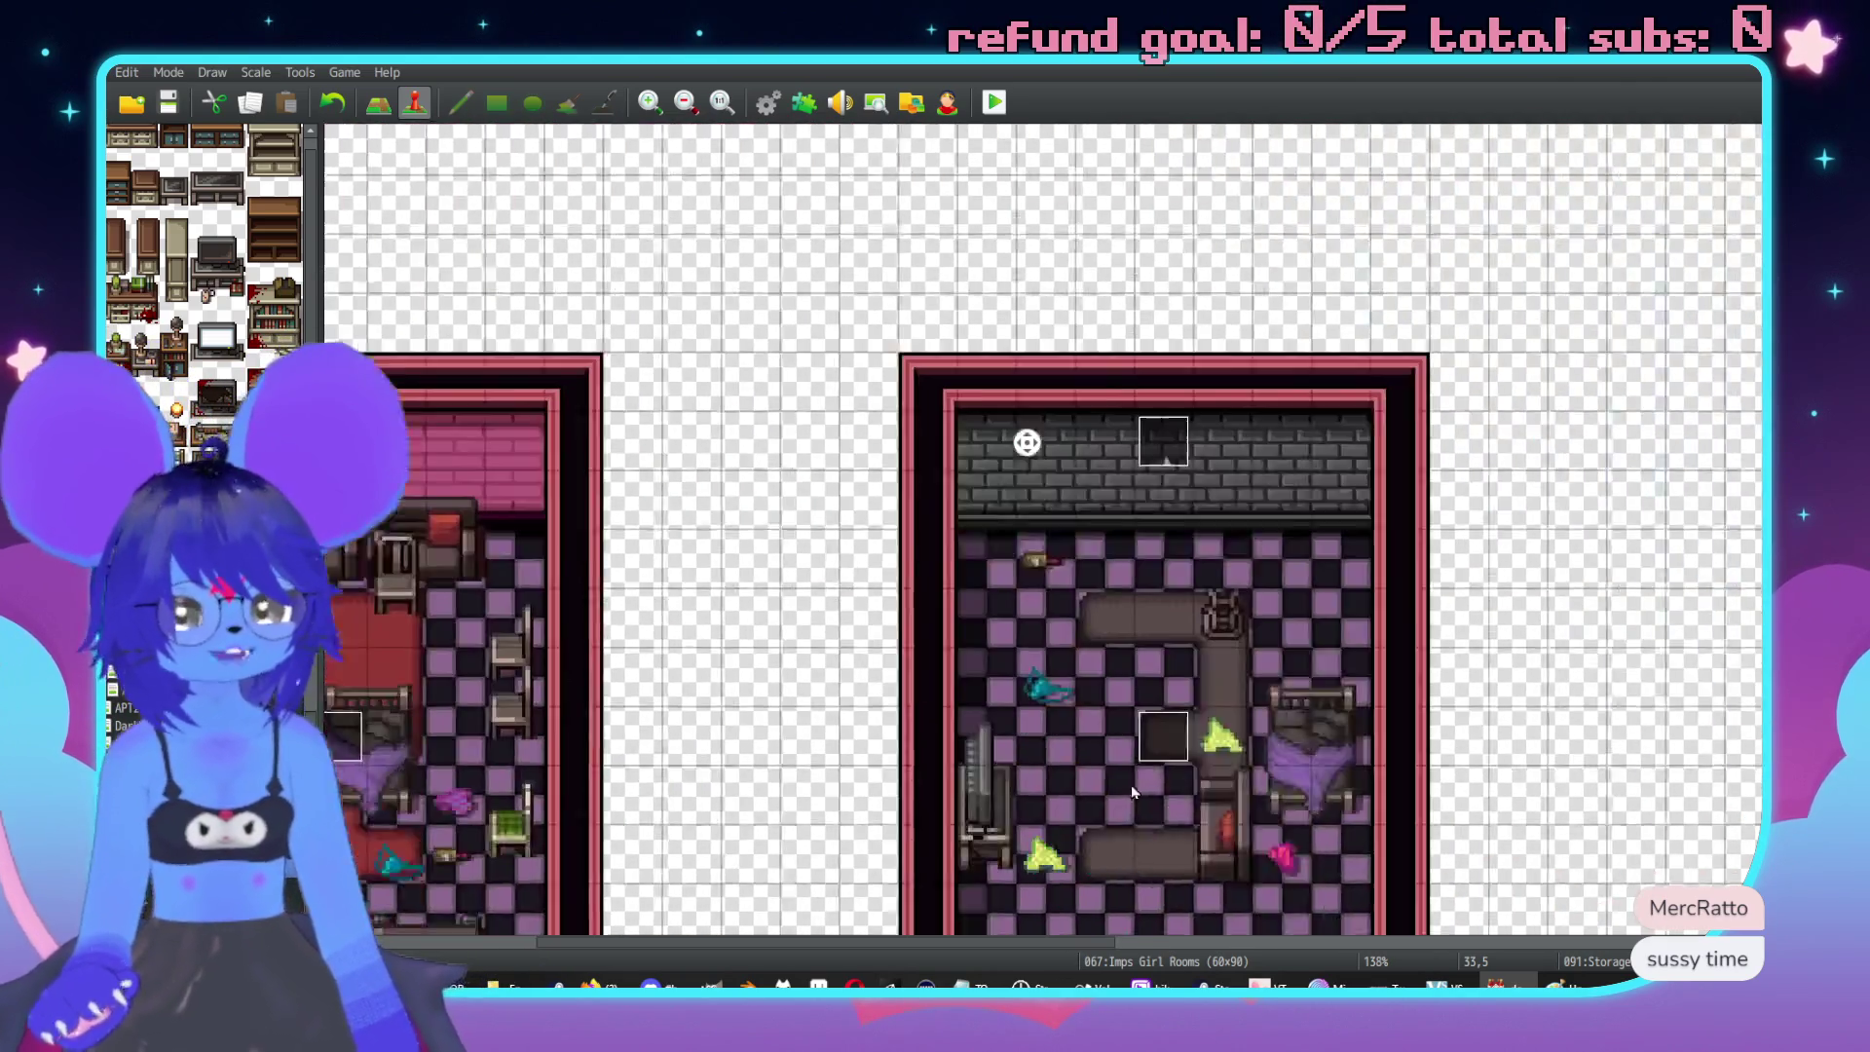
{"action": "scroll", "coordinate": [1042, 467], "scroll_direction": "down", "scroll_amount": 5}
{"action": "scroll", "coordinate": [1170, 516], "scroll_direction": "right", "scroll_amount": 3}
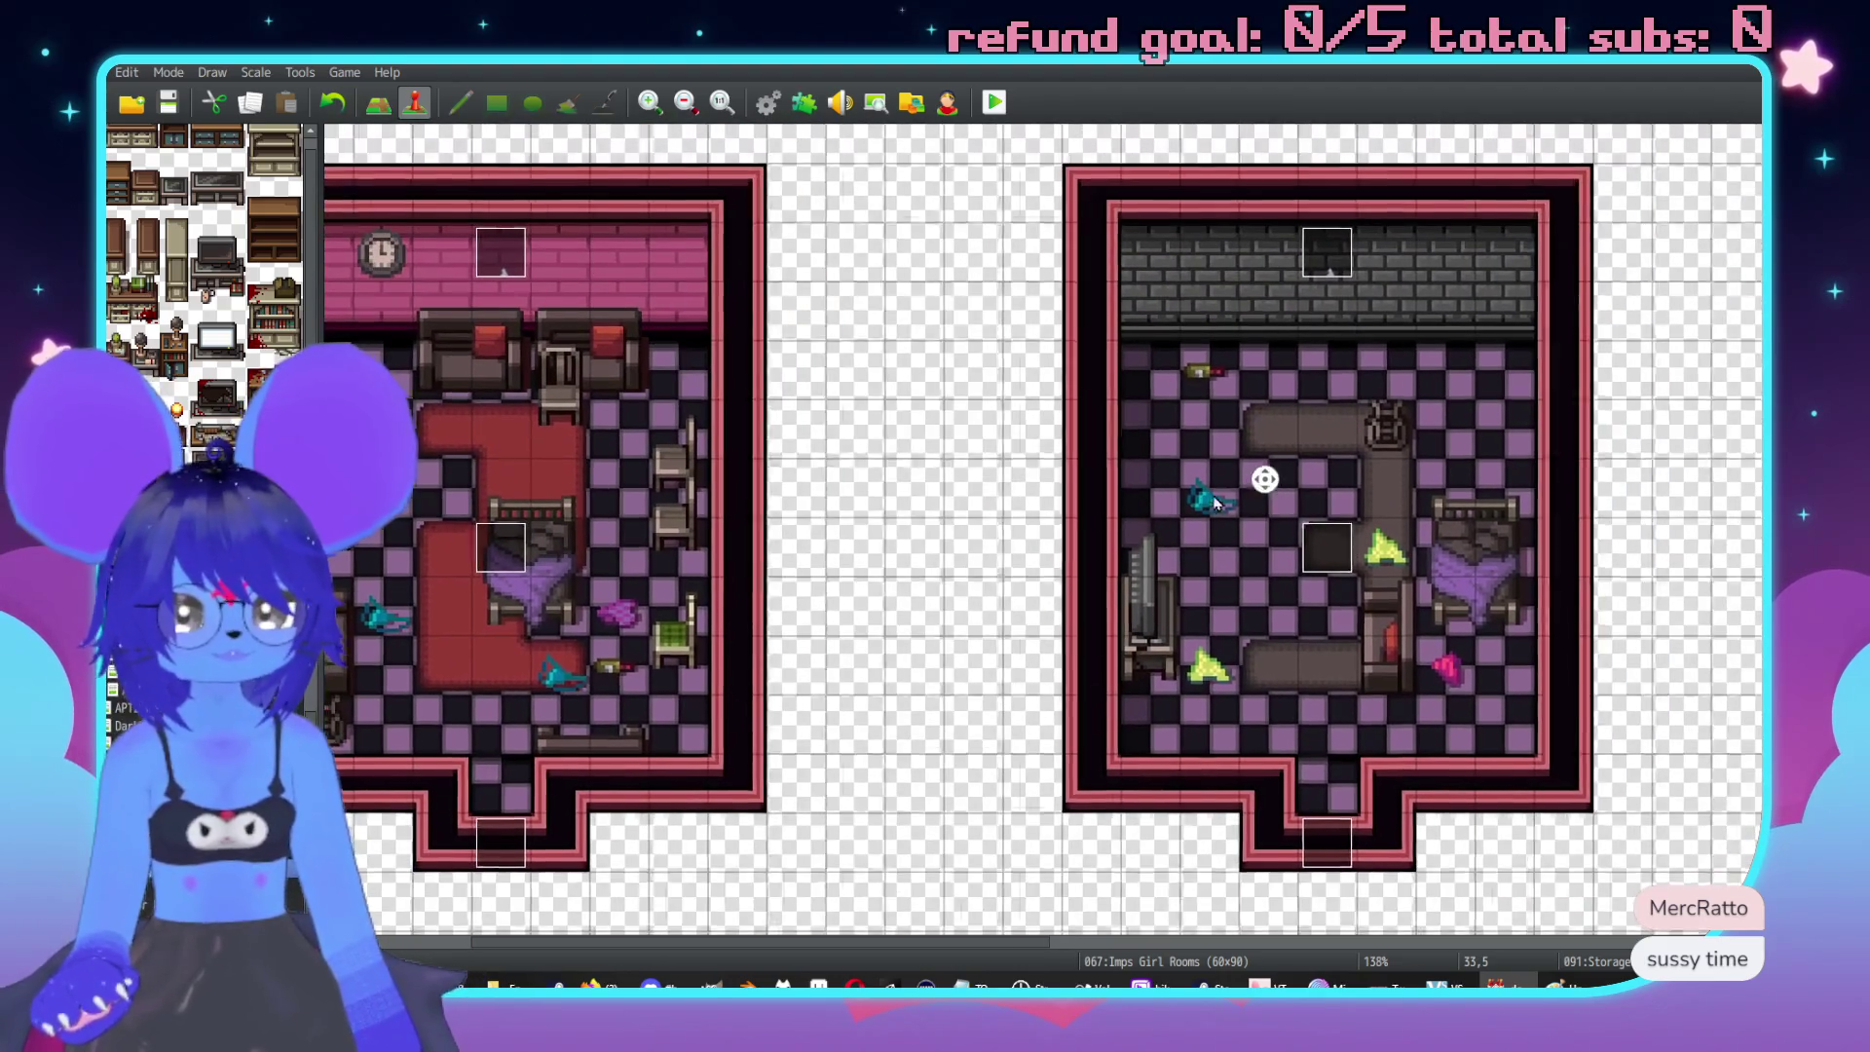
{"action": "key", "text": "F5"}
Place a red-cushioned armchair in the grey-brick bedroom's top-right corner.
{"action": "scroll", "coordinate": [205, 244], "scroll_direction": "down", "scroll_amount": 5}
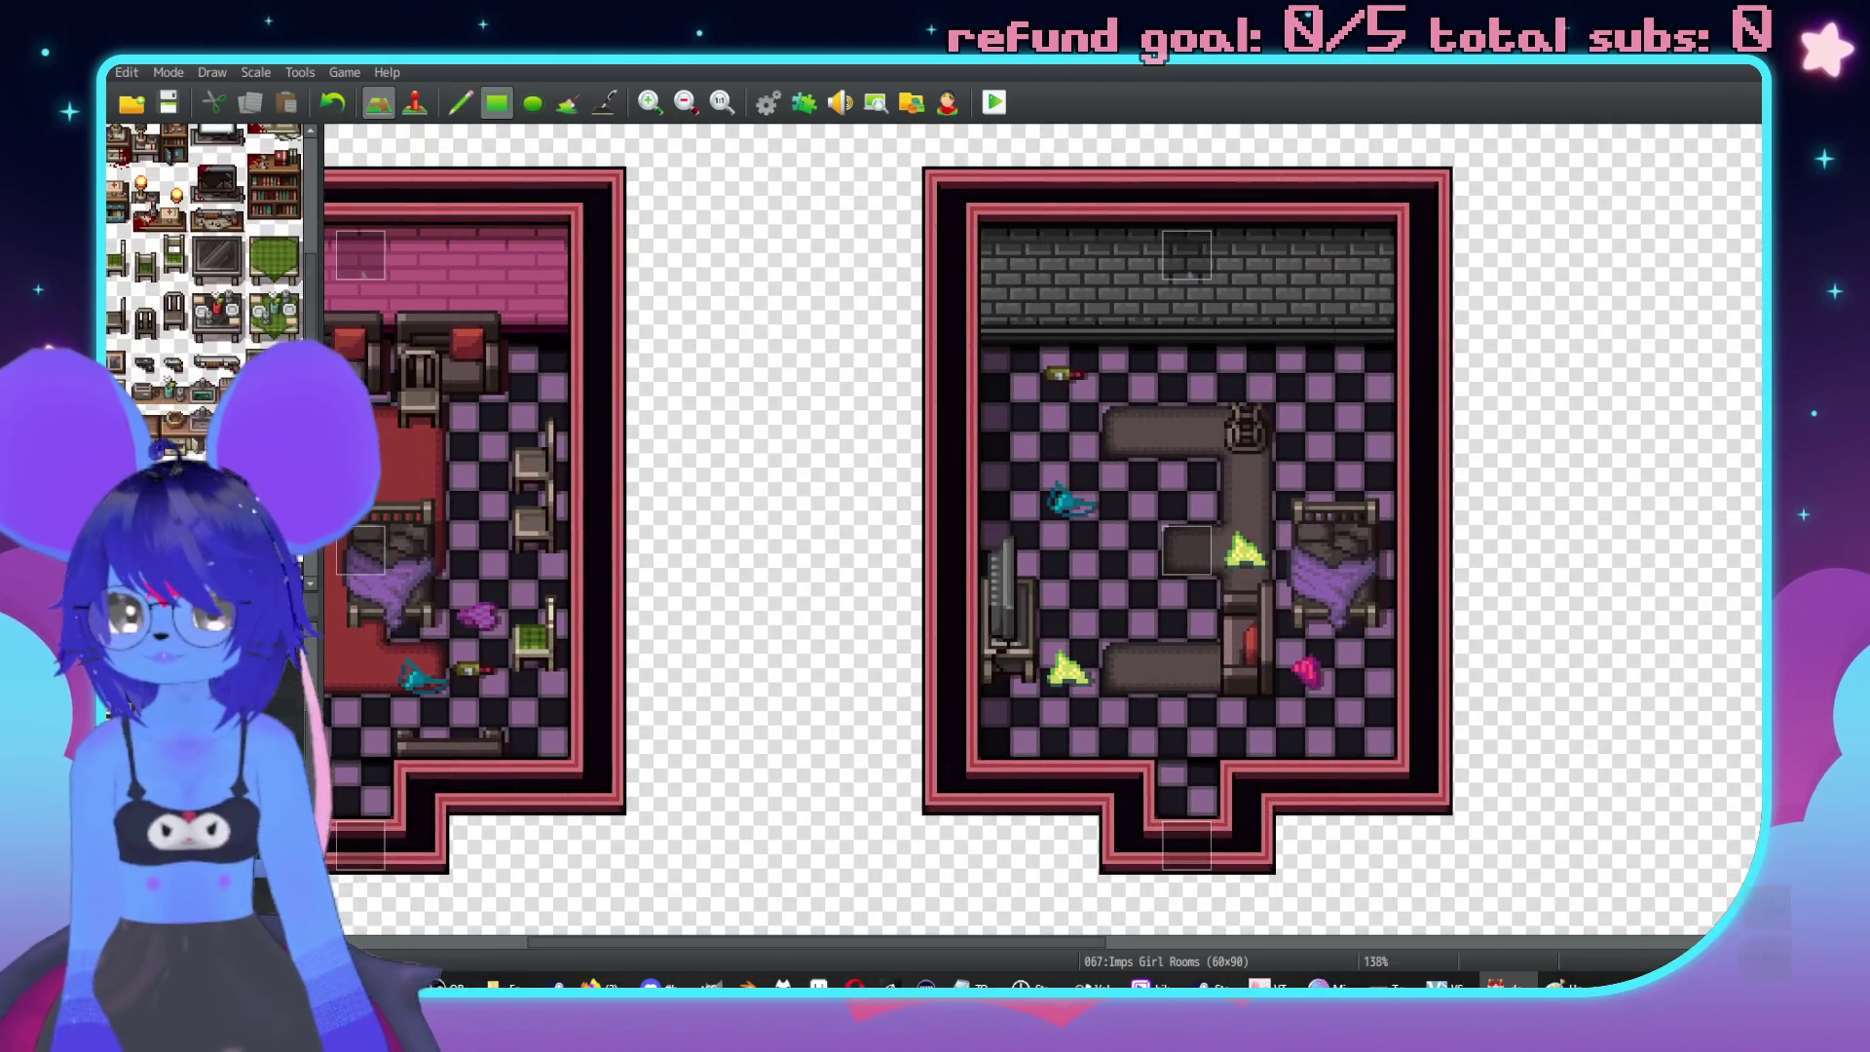
{"action": "scroll", "coordinate": [176, 429], "scroll_direction": "down", "scroll_amount": 8}
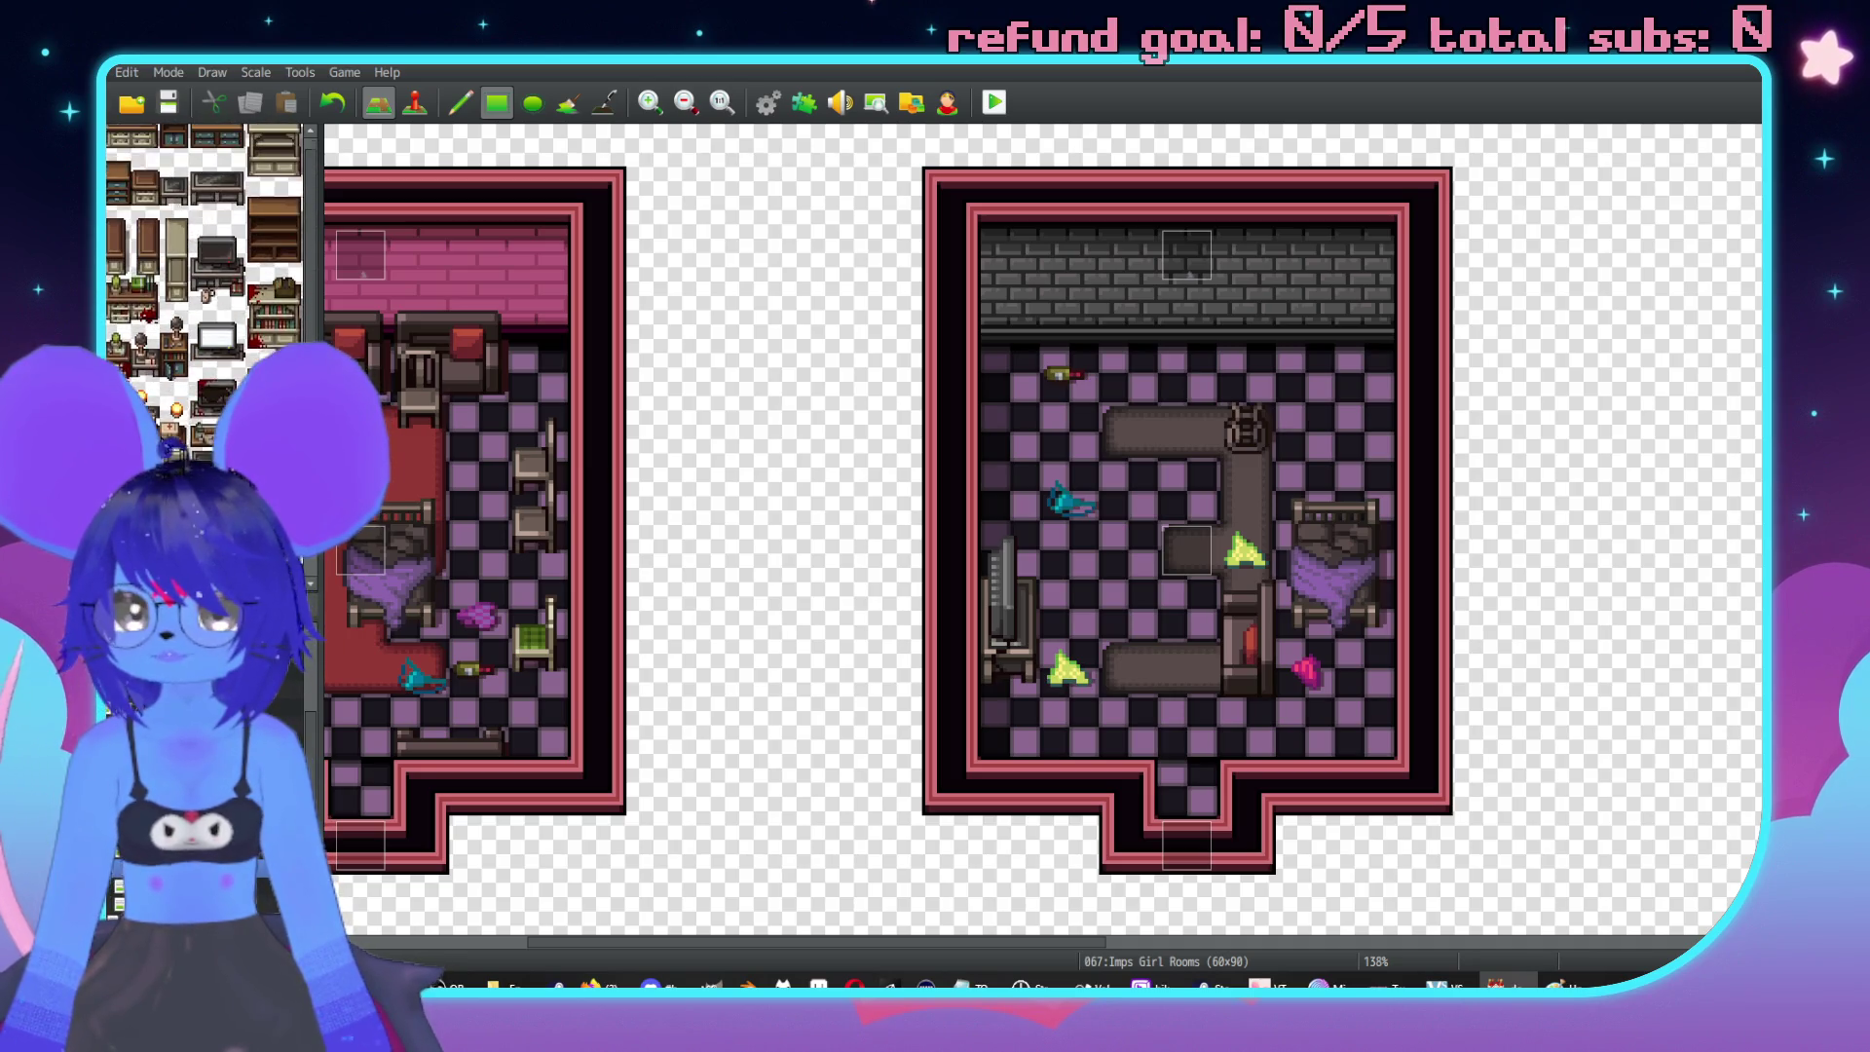
{"action": "scroll", "coordinate": [175, 427], "scroll_direction": "down", "scroll_amount": 10}
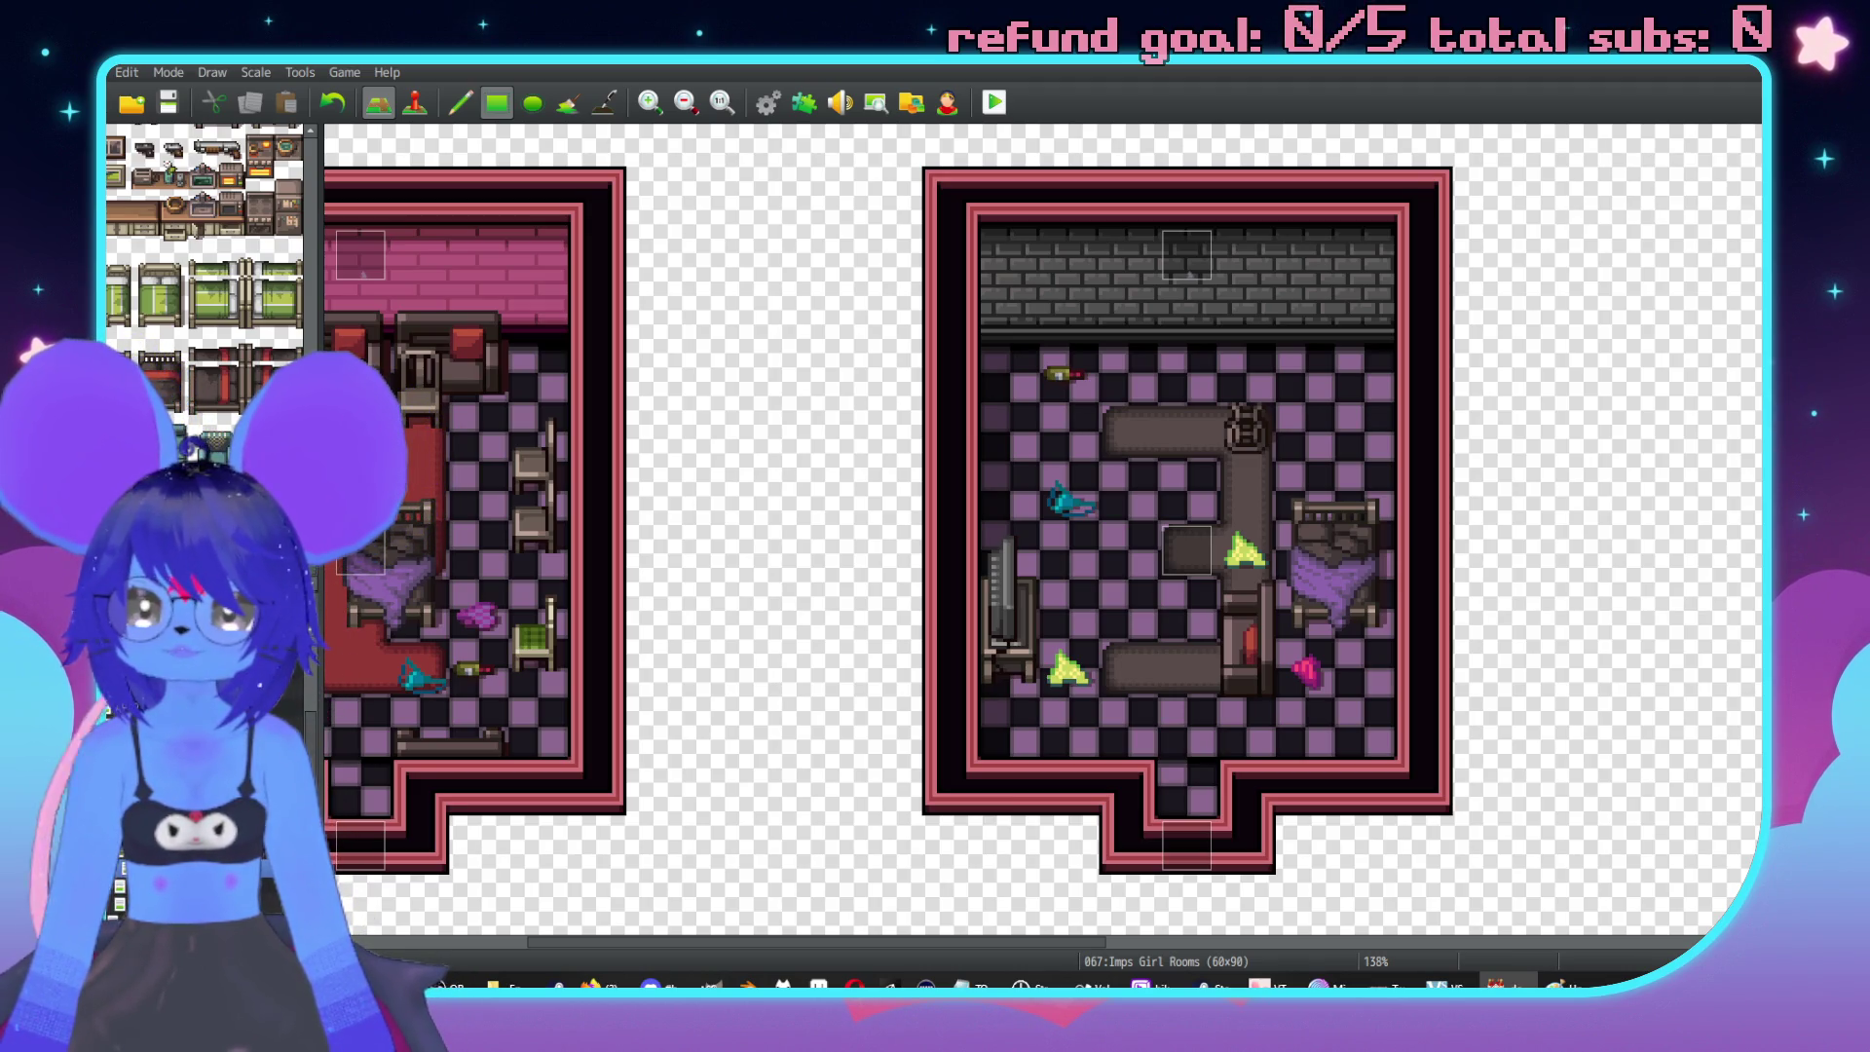
{"action": "left_click", "coordinate": [1335, 346]}
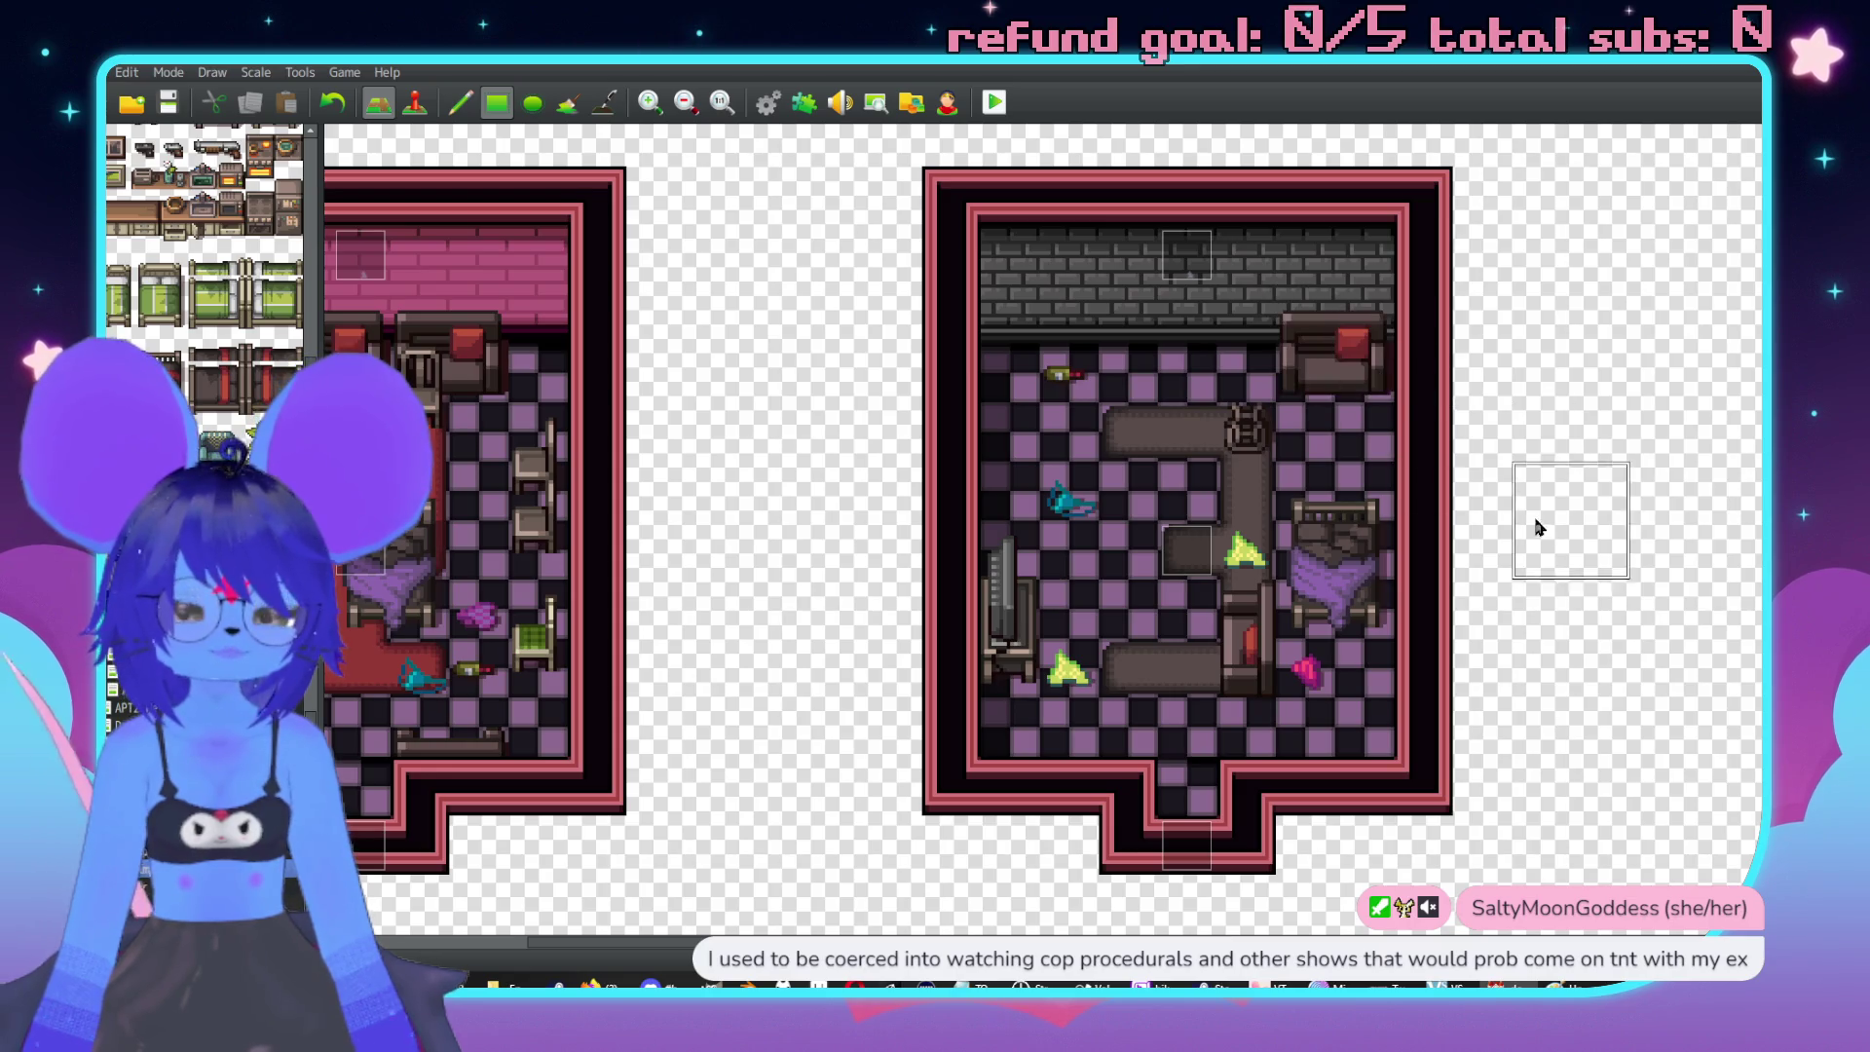
Return to event mode and step through the brown-tiled map back to Imps Girl Rooms.
{"action": "key", "text": "F7"}
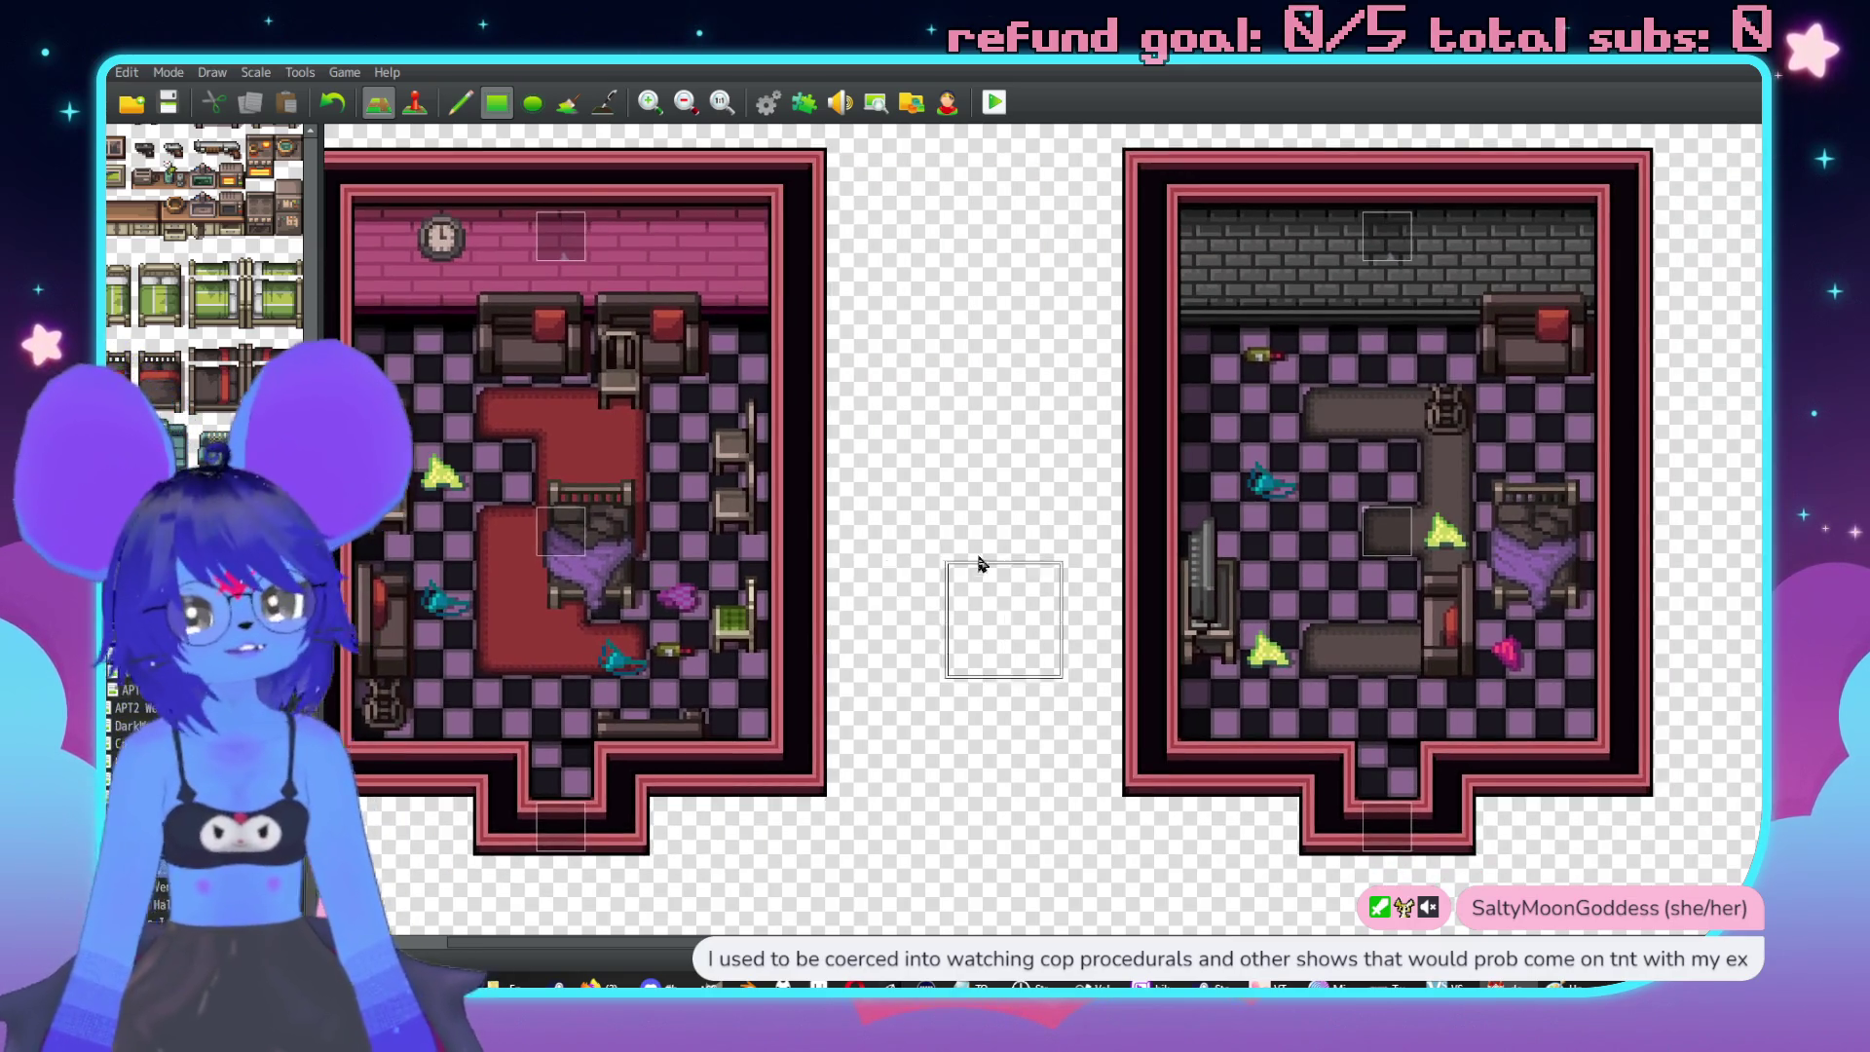
{"action": "scroll", "coordinate": [1081, 574], "scroll_direction": "left", "scroll_amount": 5}
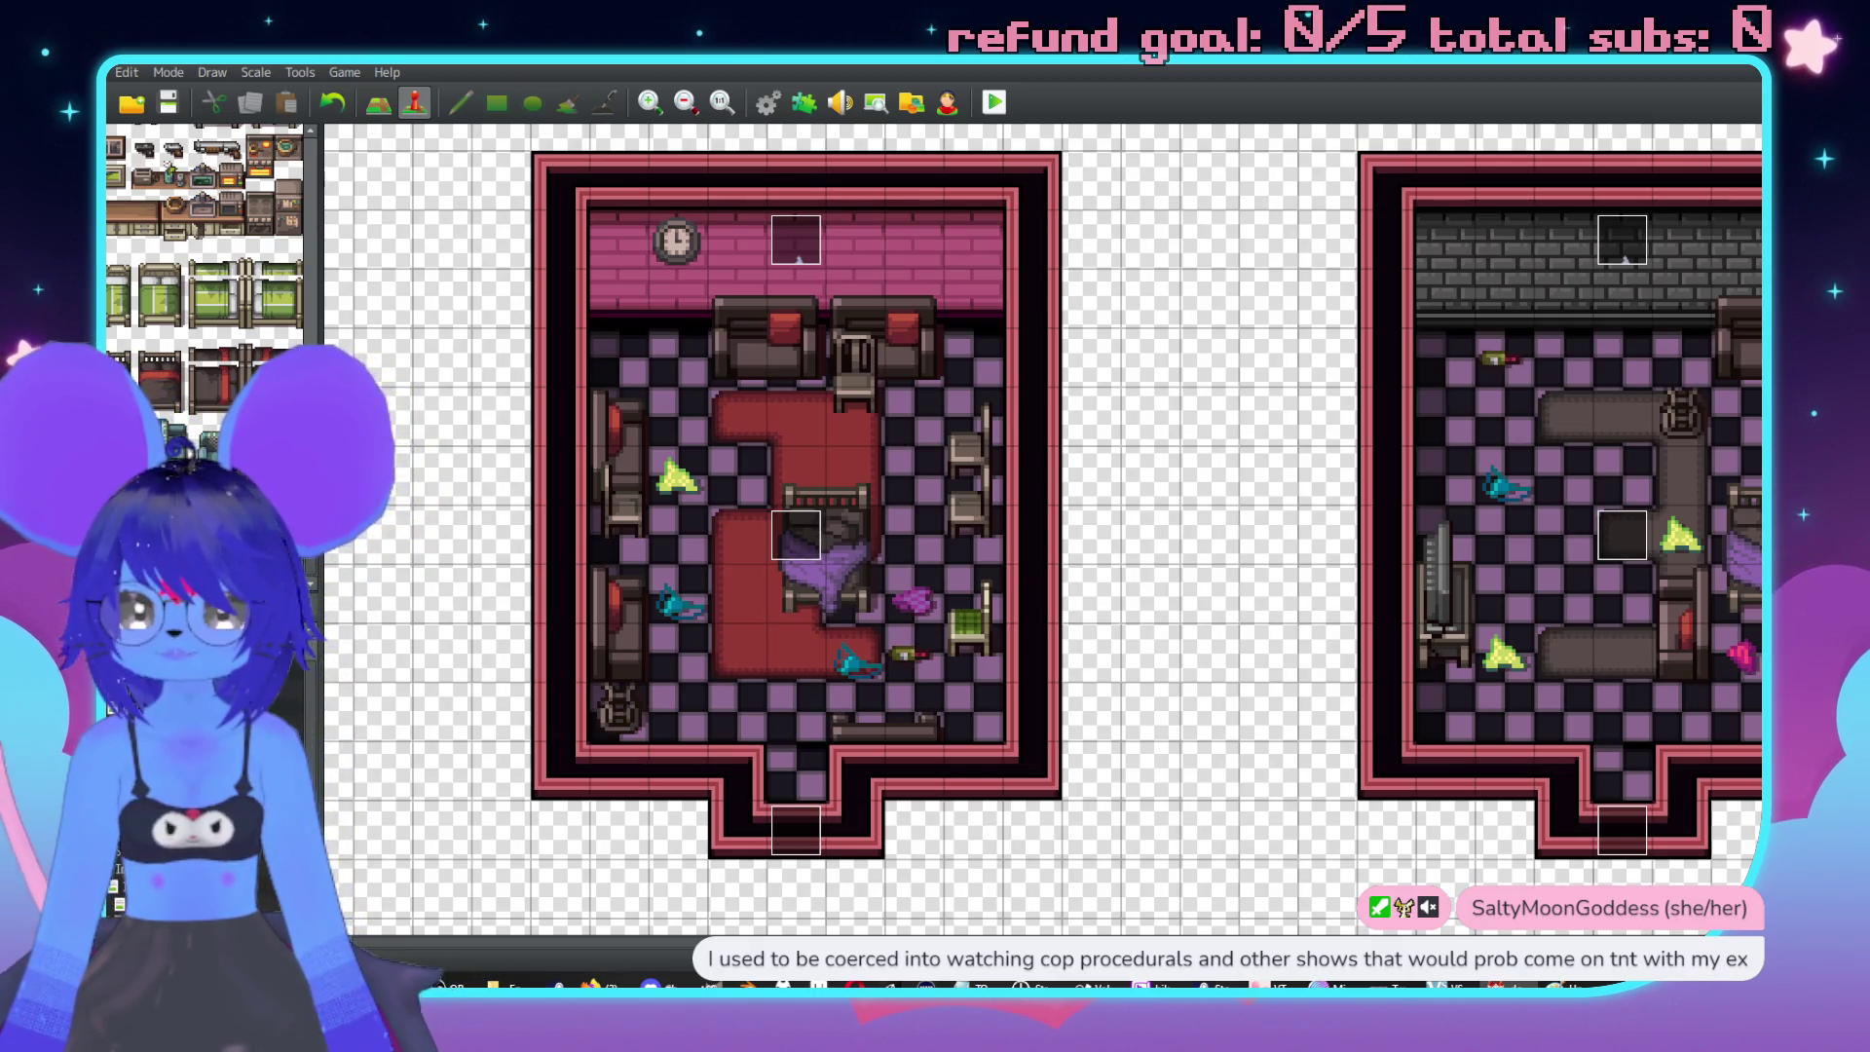
{"action": "key", "text": "Down"}
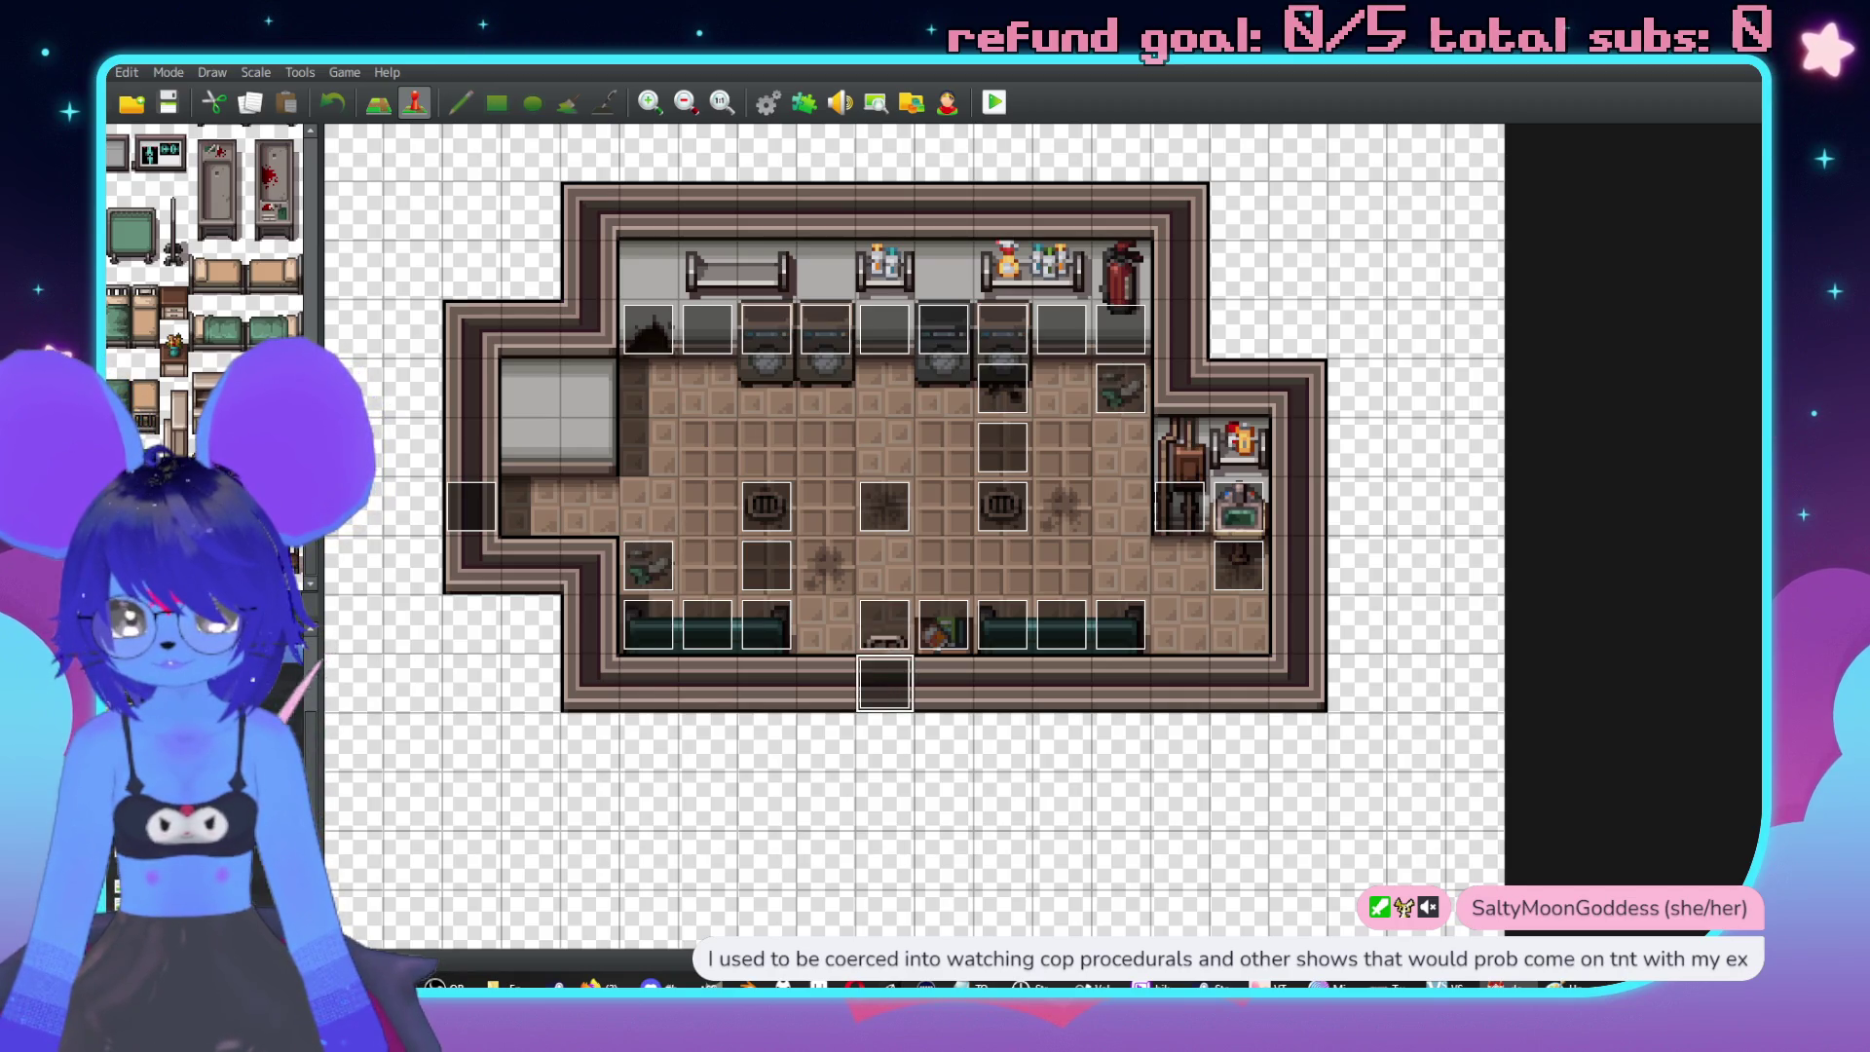
{"action": "key", "text": "Down"}
{"action": "scroll", "coordinate": [1027, 672], "scroll_direction": "right", "scroll_amount": 5}
{"action": "scroll", "coordinate": [1205, 679], "scroll_direction": "left", "scroll_amount": 1}
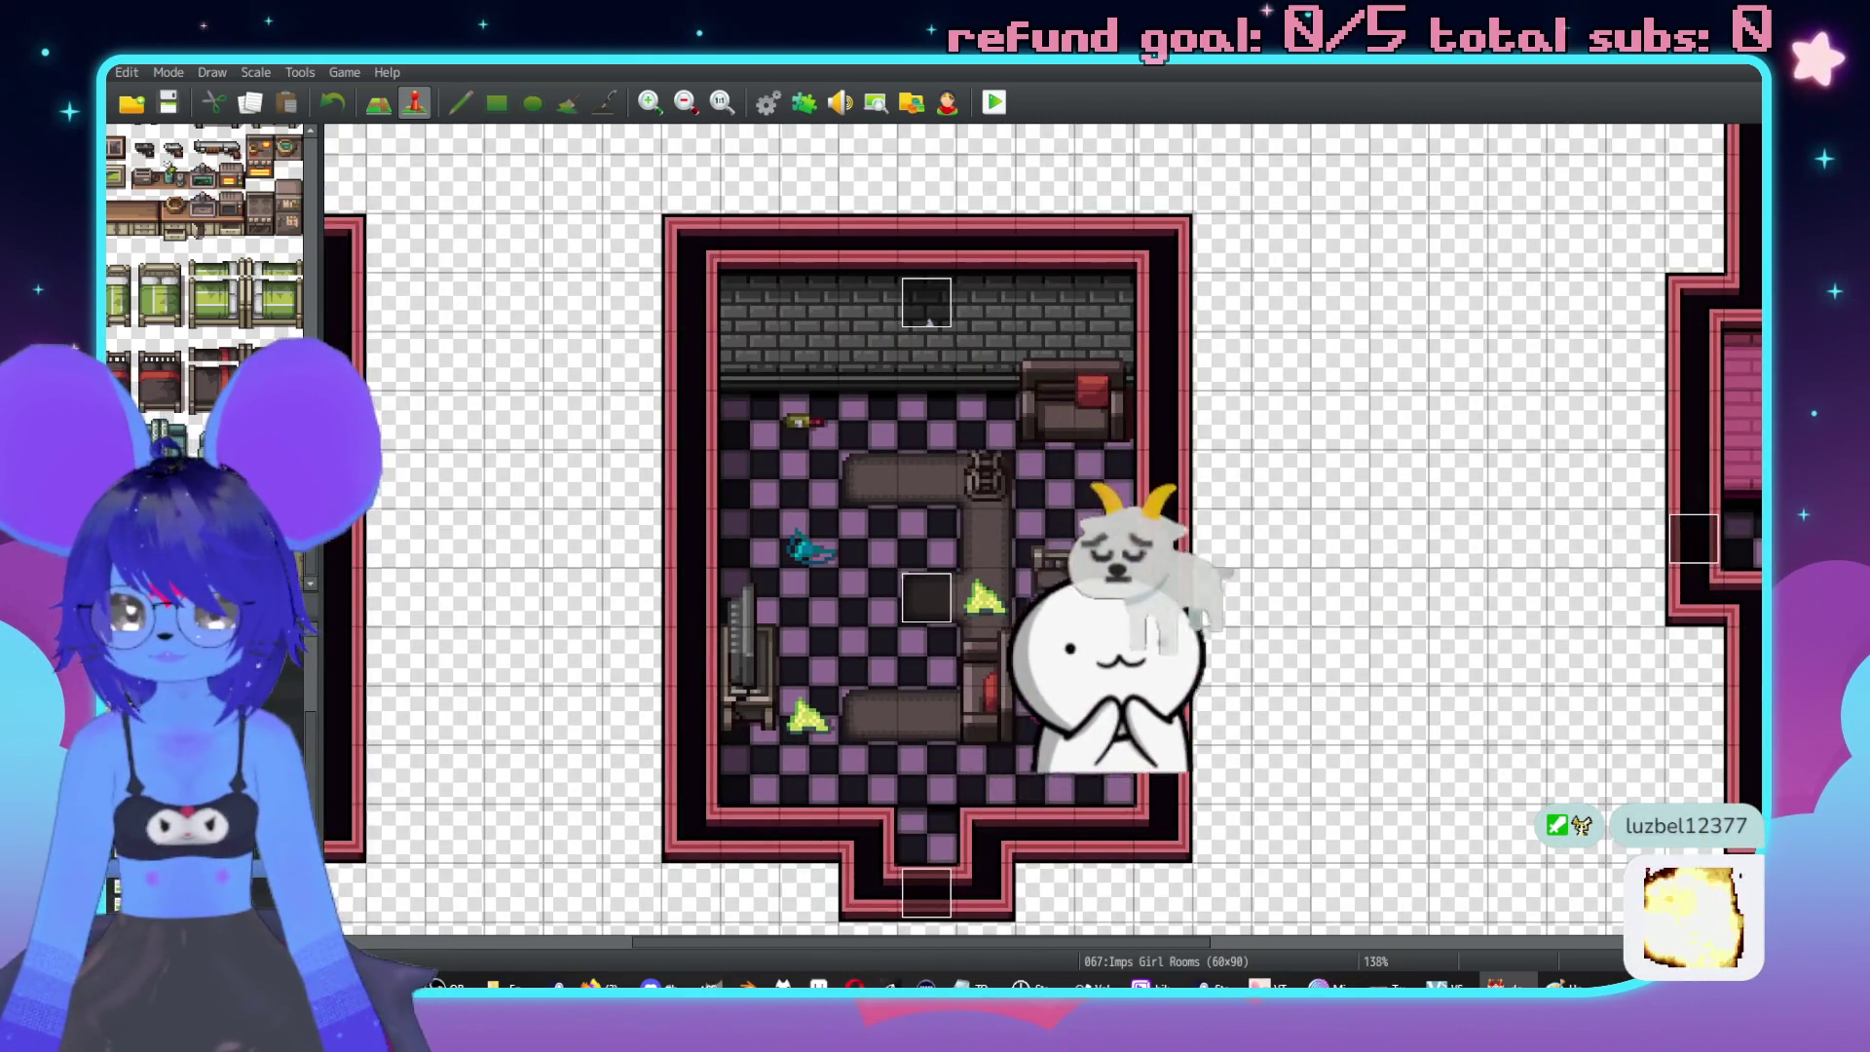
{"action": "key", "text": "Down"}
{"action": "double_click", "coordinate": [1347, 448]}
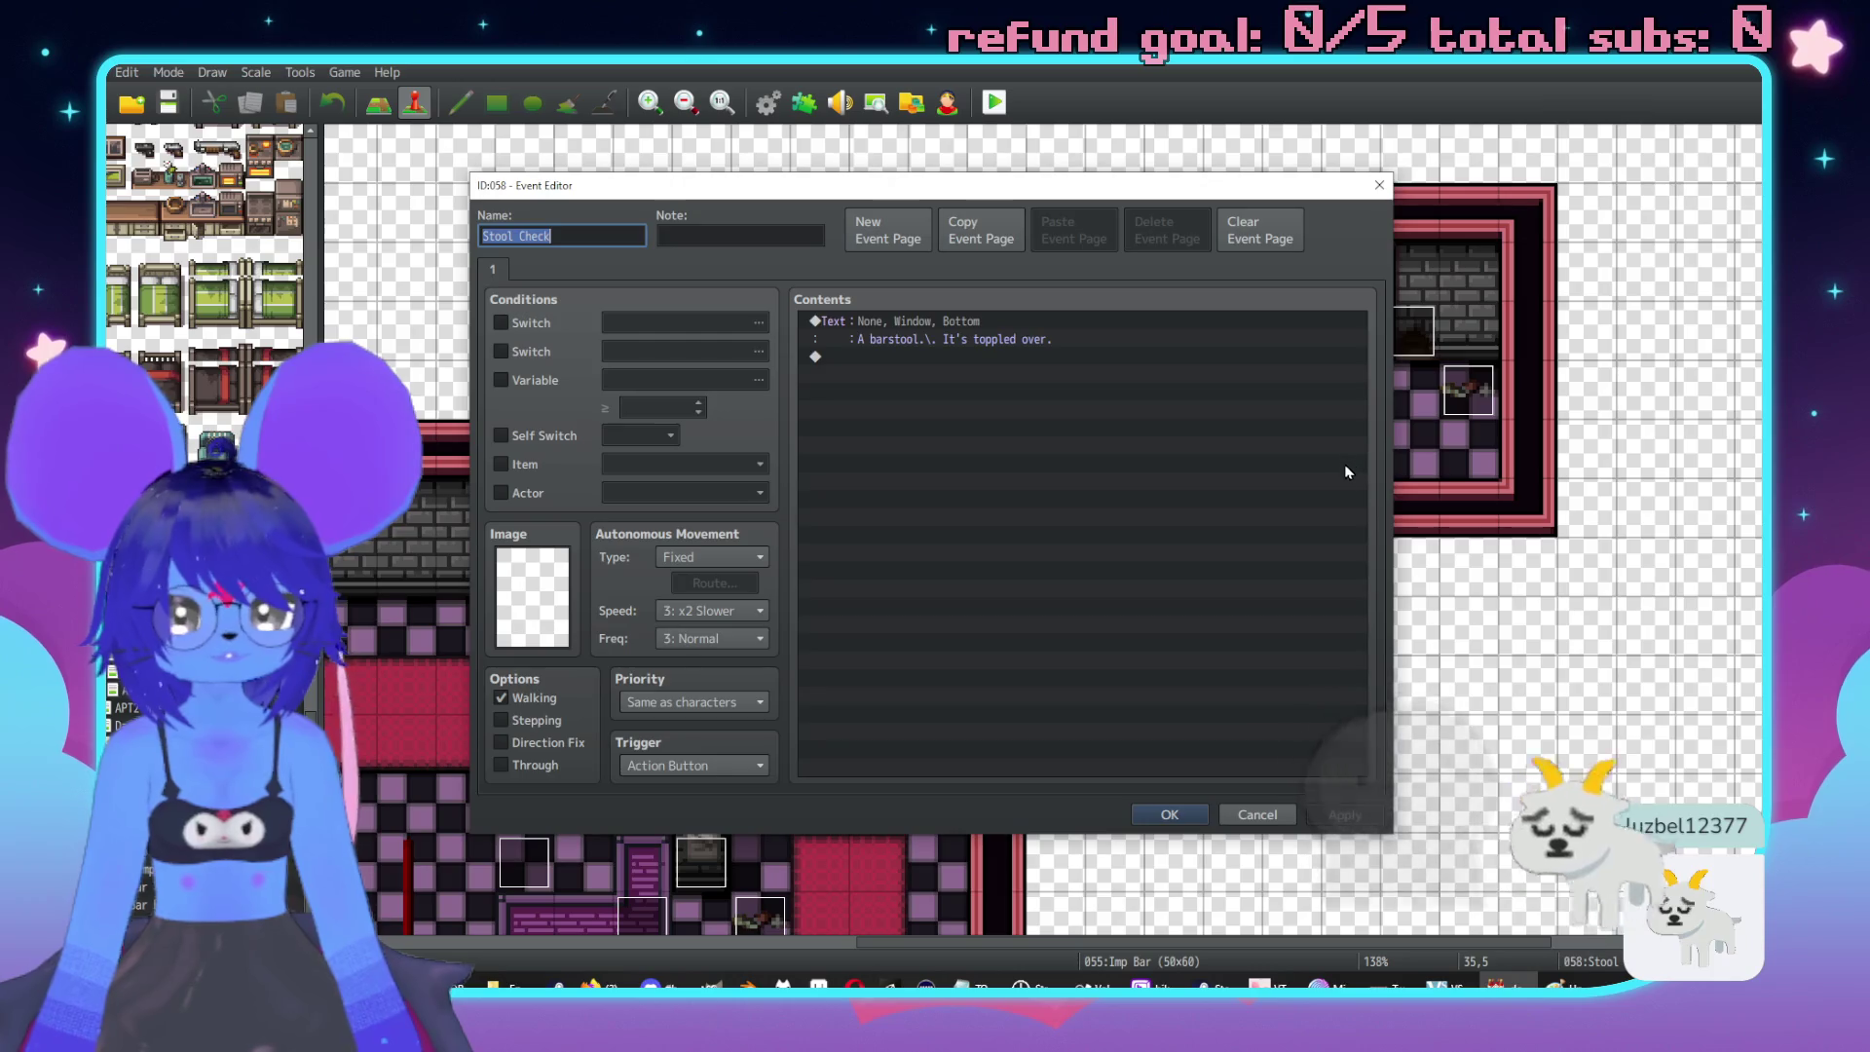
{"action": "left_click", "coordinate": [1173, 814]}
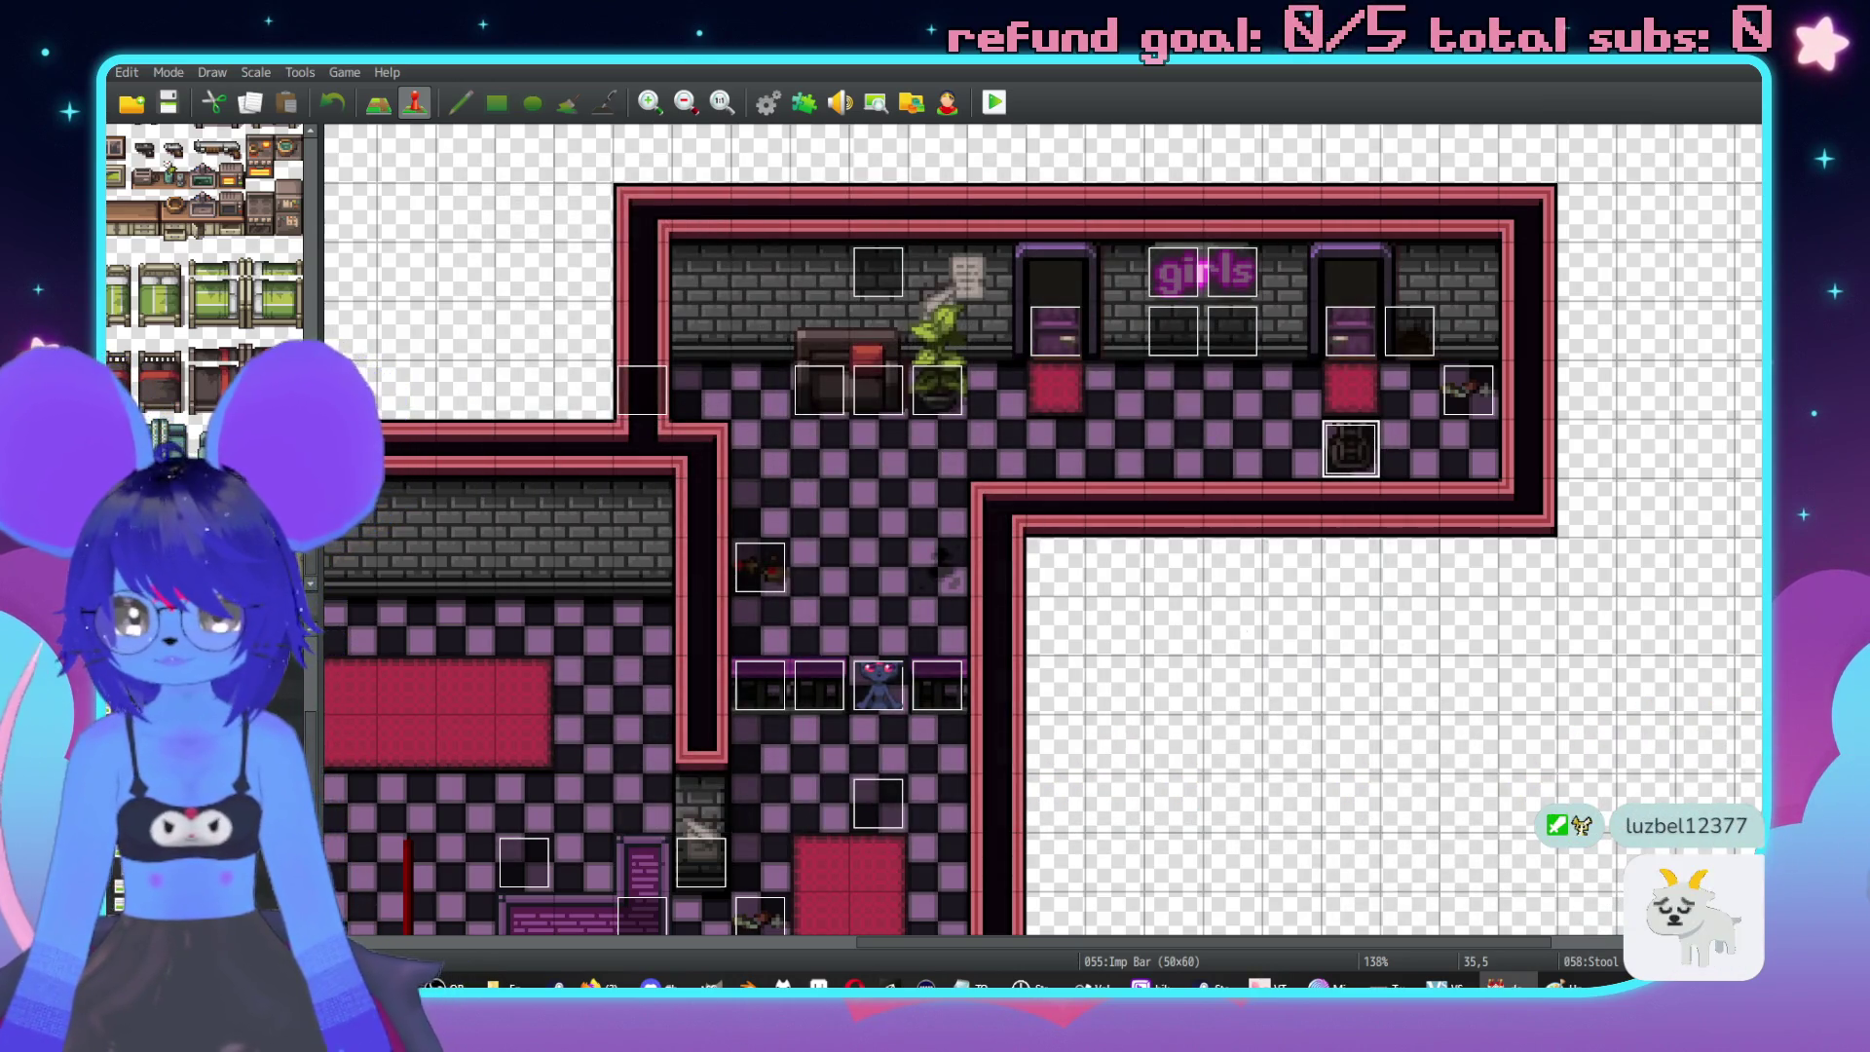
{"action": "key", "text": "Down"}
{"action": "key", "text": "Down"}
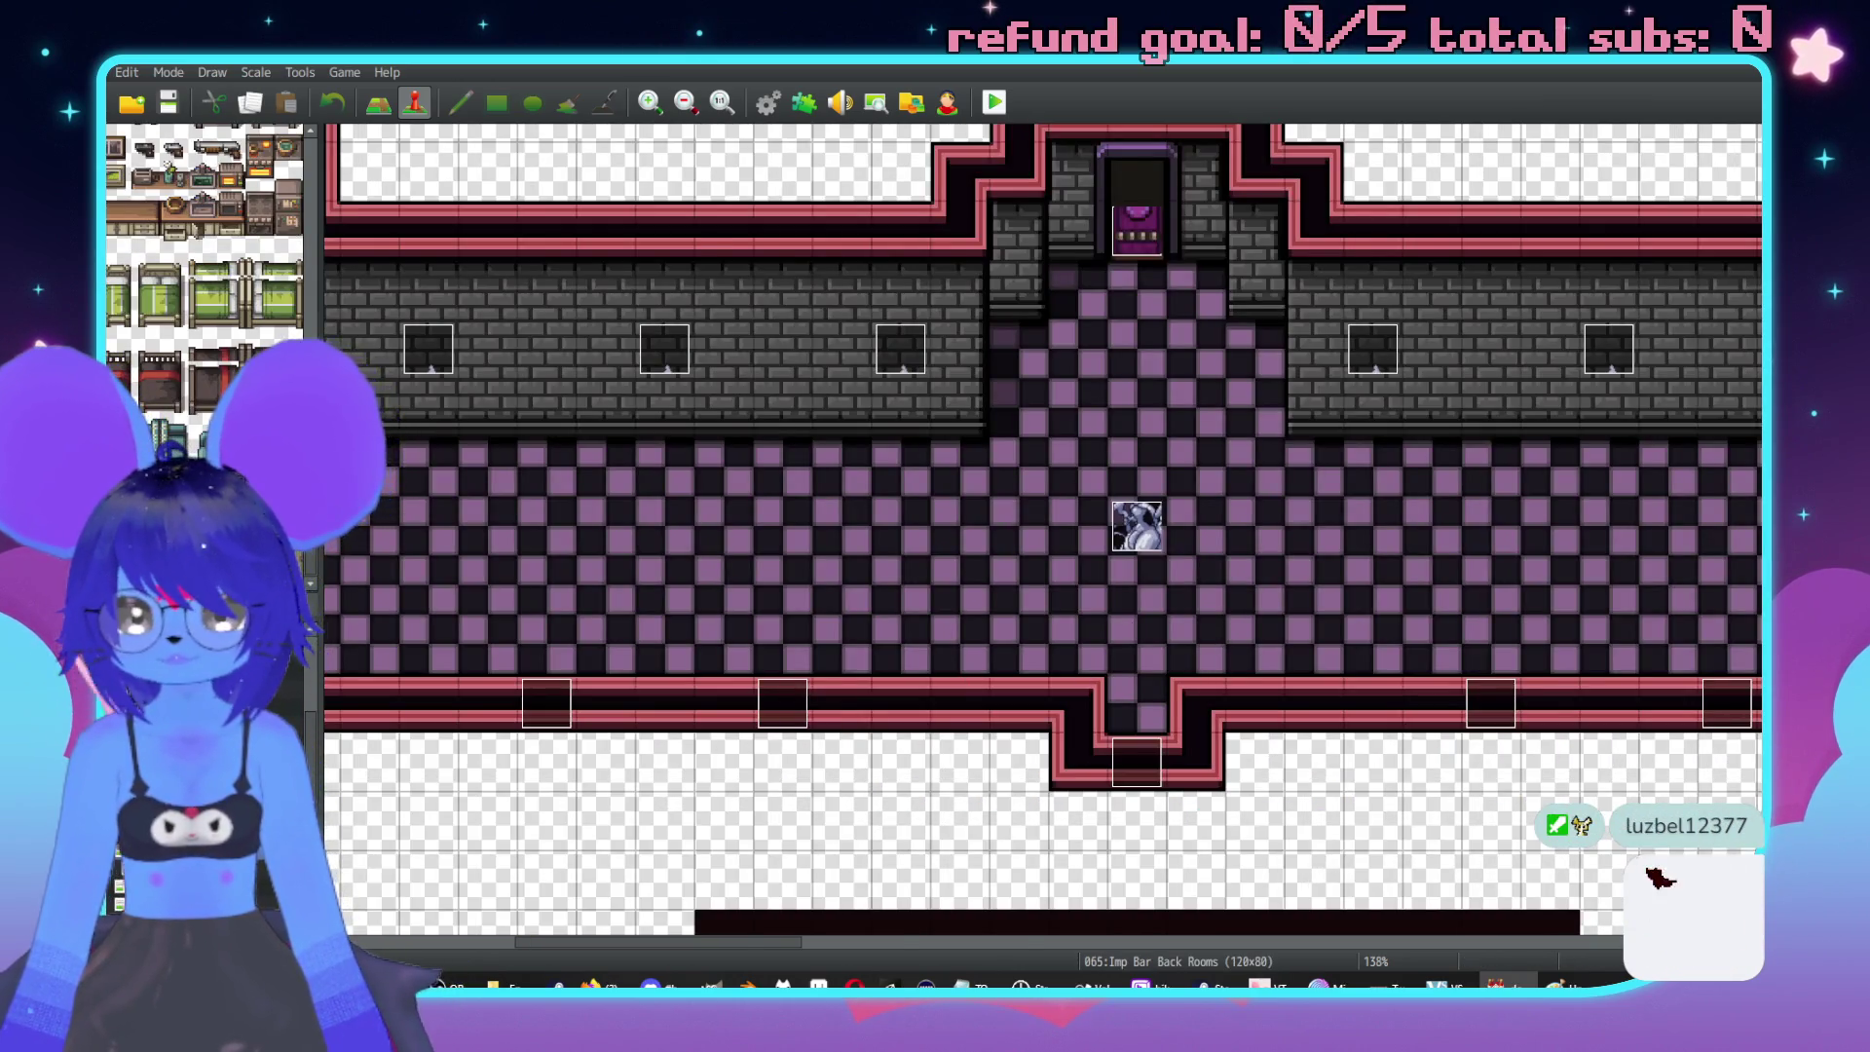
{"action": "key", "text": "Down"}
{"action": "scroll", "coordinate": [1126, 588], "scroll_direction": "left", "scroll_amount": 5}
{"action": "key", "text": "Down"}
{"action": "key", "text": "Down"}
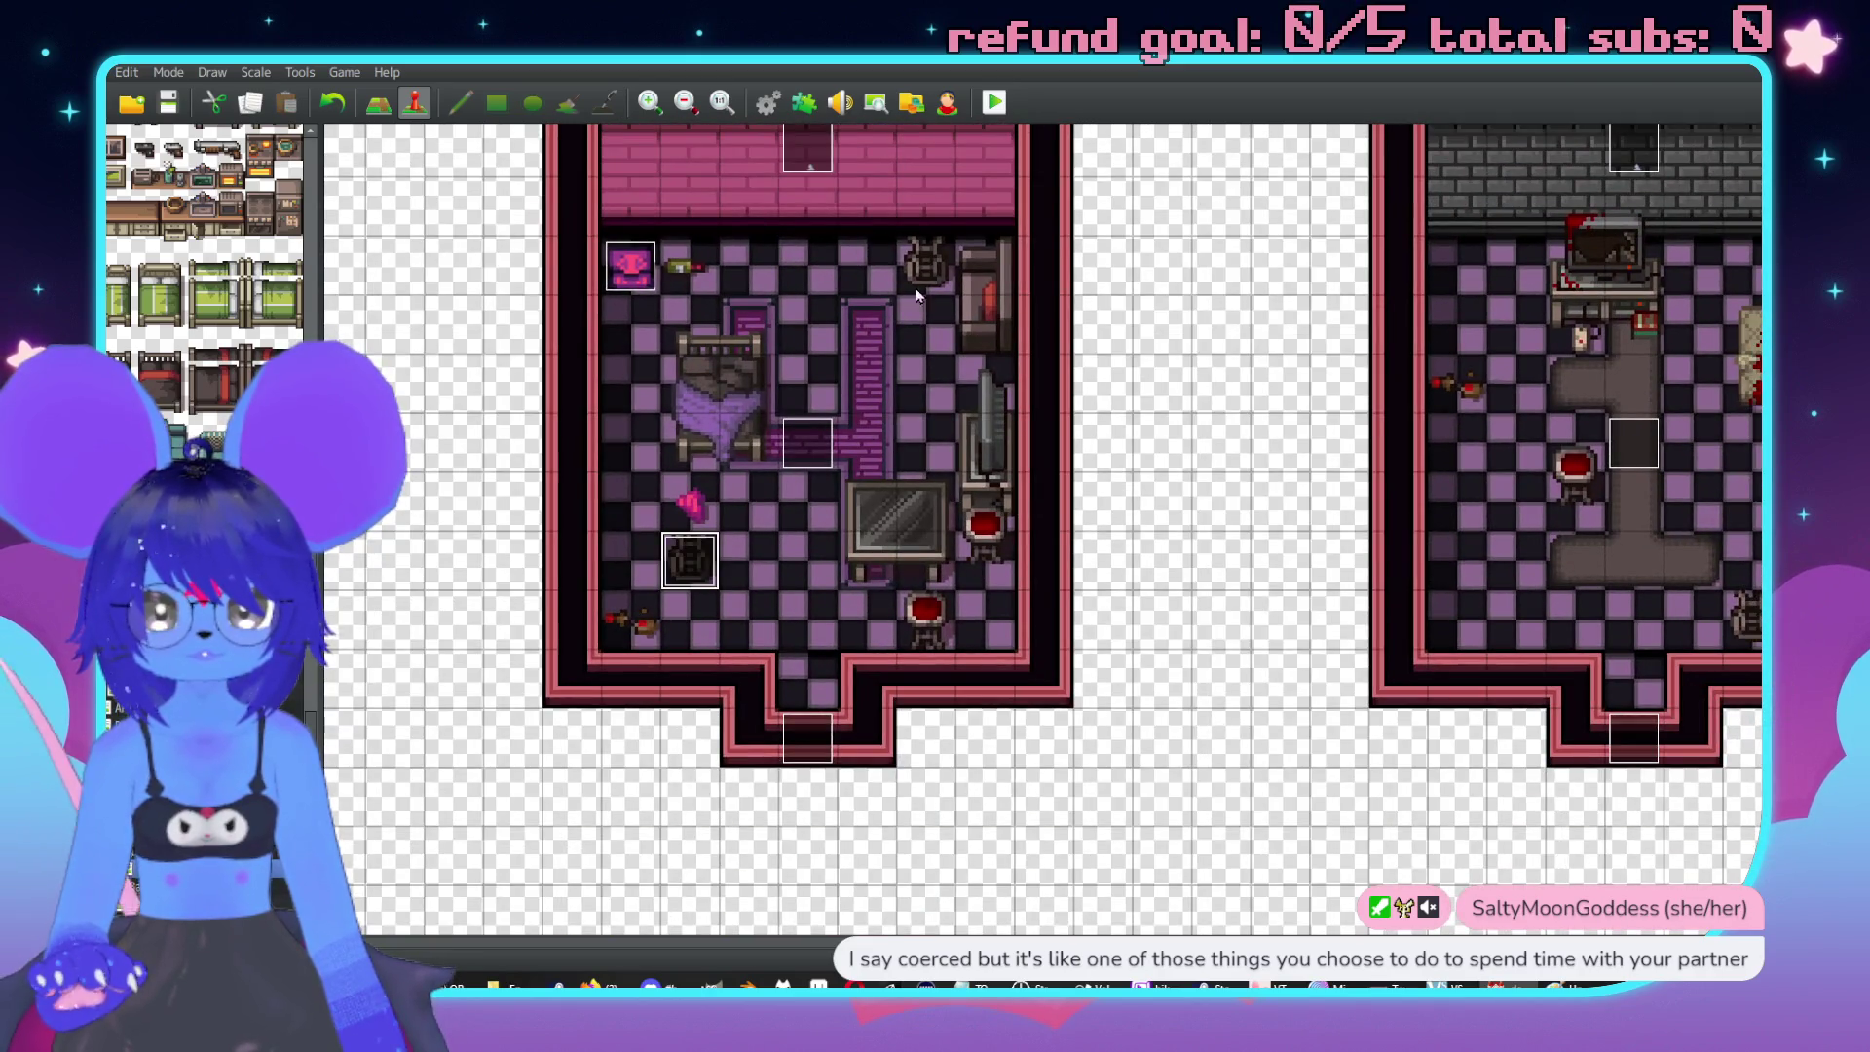
{"action": "key", "text": "Down"}
{"action": "scroll", "coordinate": [1400, 491], "scroll_direction": "down", "scroll_amount": 1}
{"action": "left_click", "coordinate": [1373, 682]}
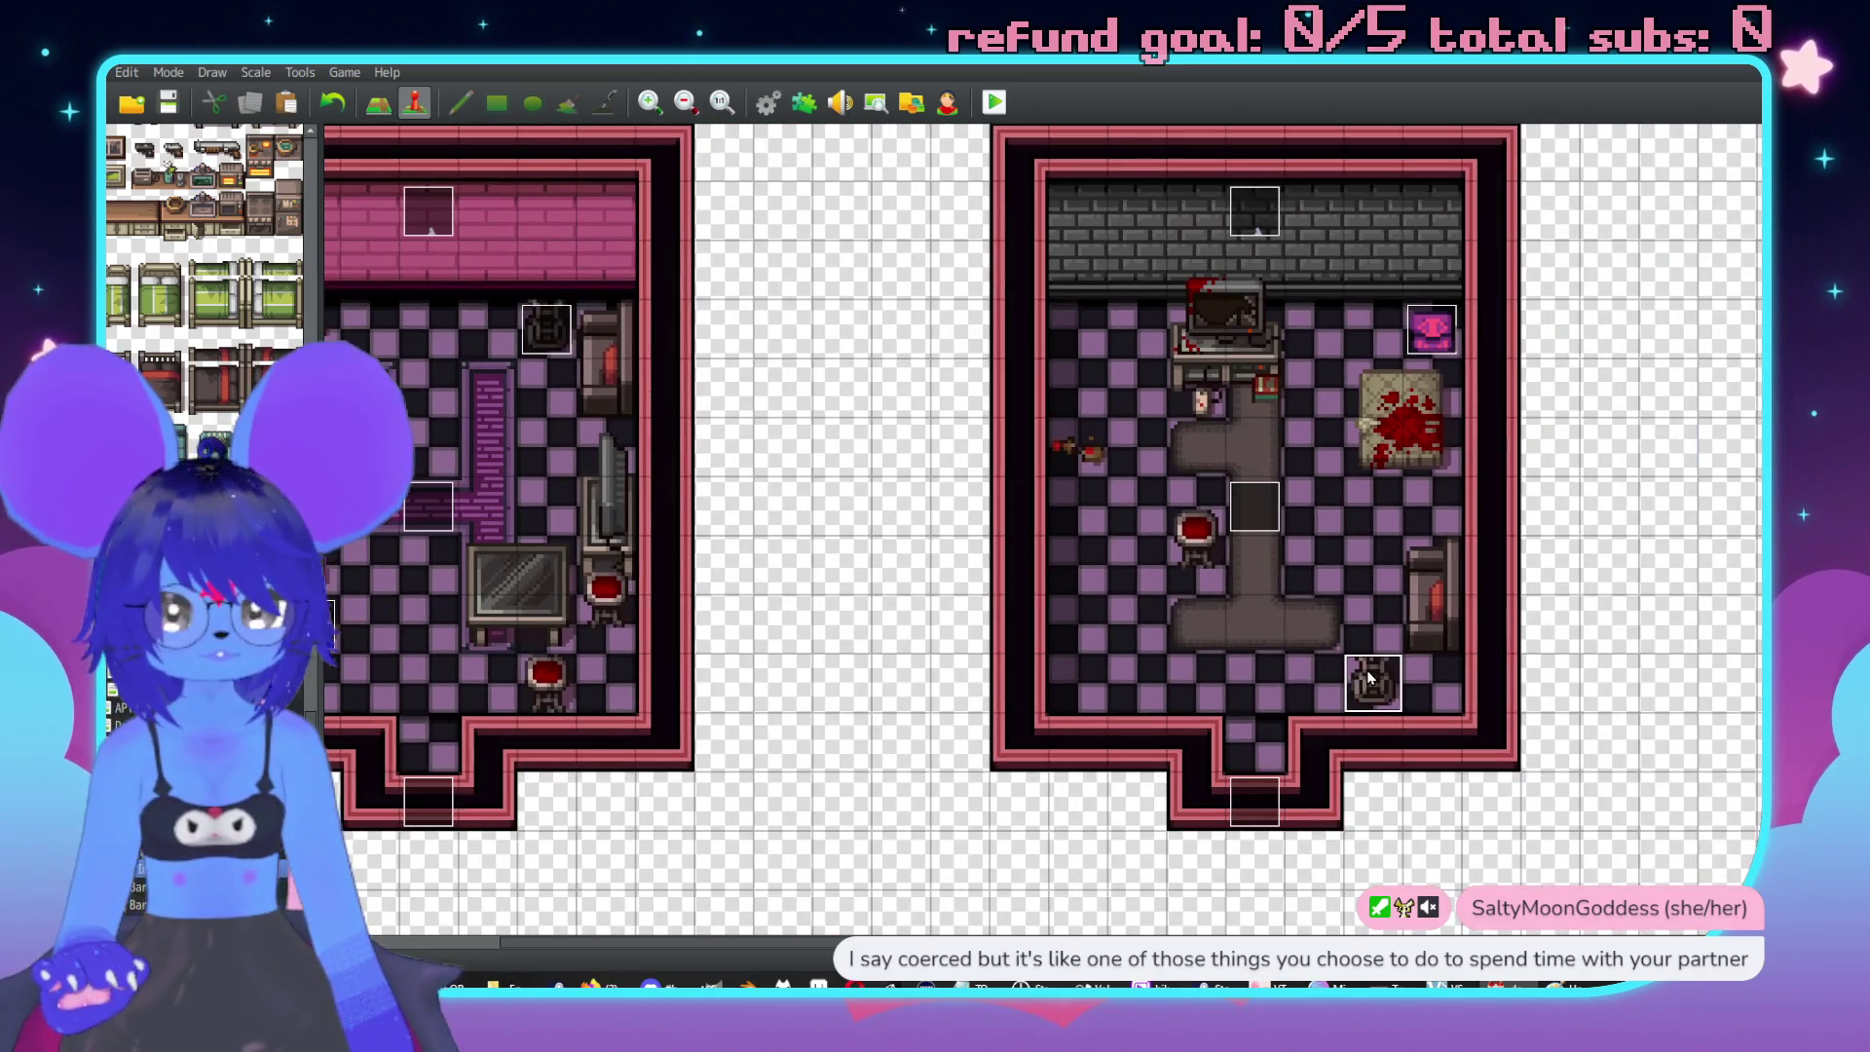
{"action": "key", "text": "Down"}
{"action": "key", "text": "Down"}
{"action": "key", "text": "Down"}
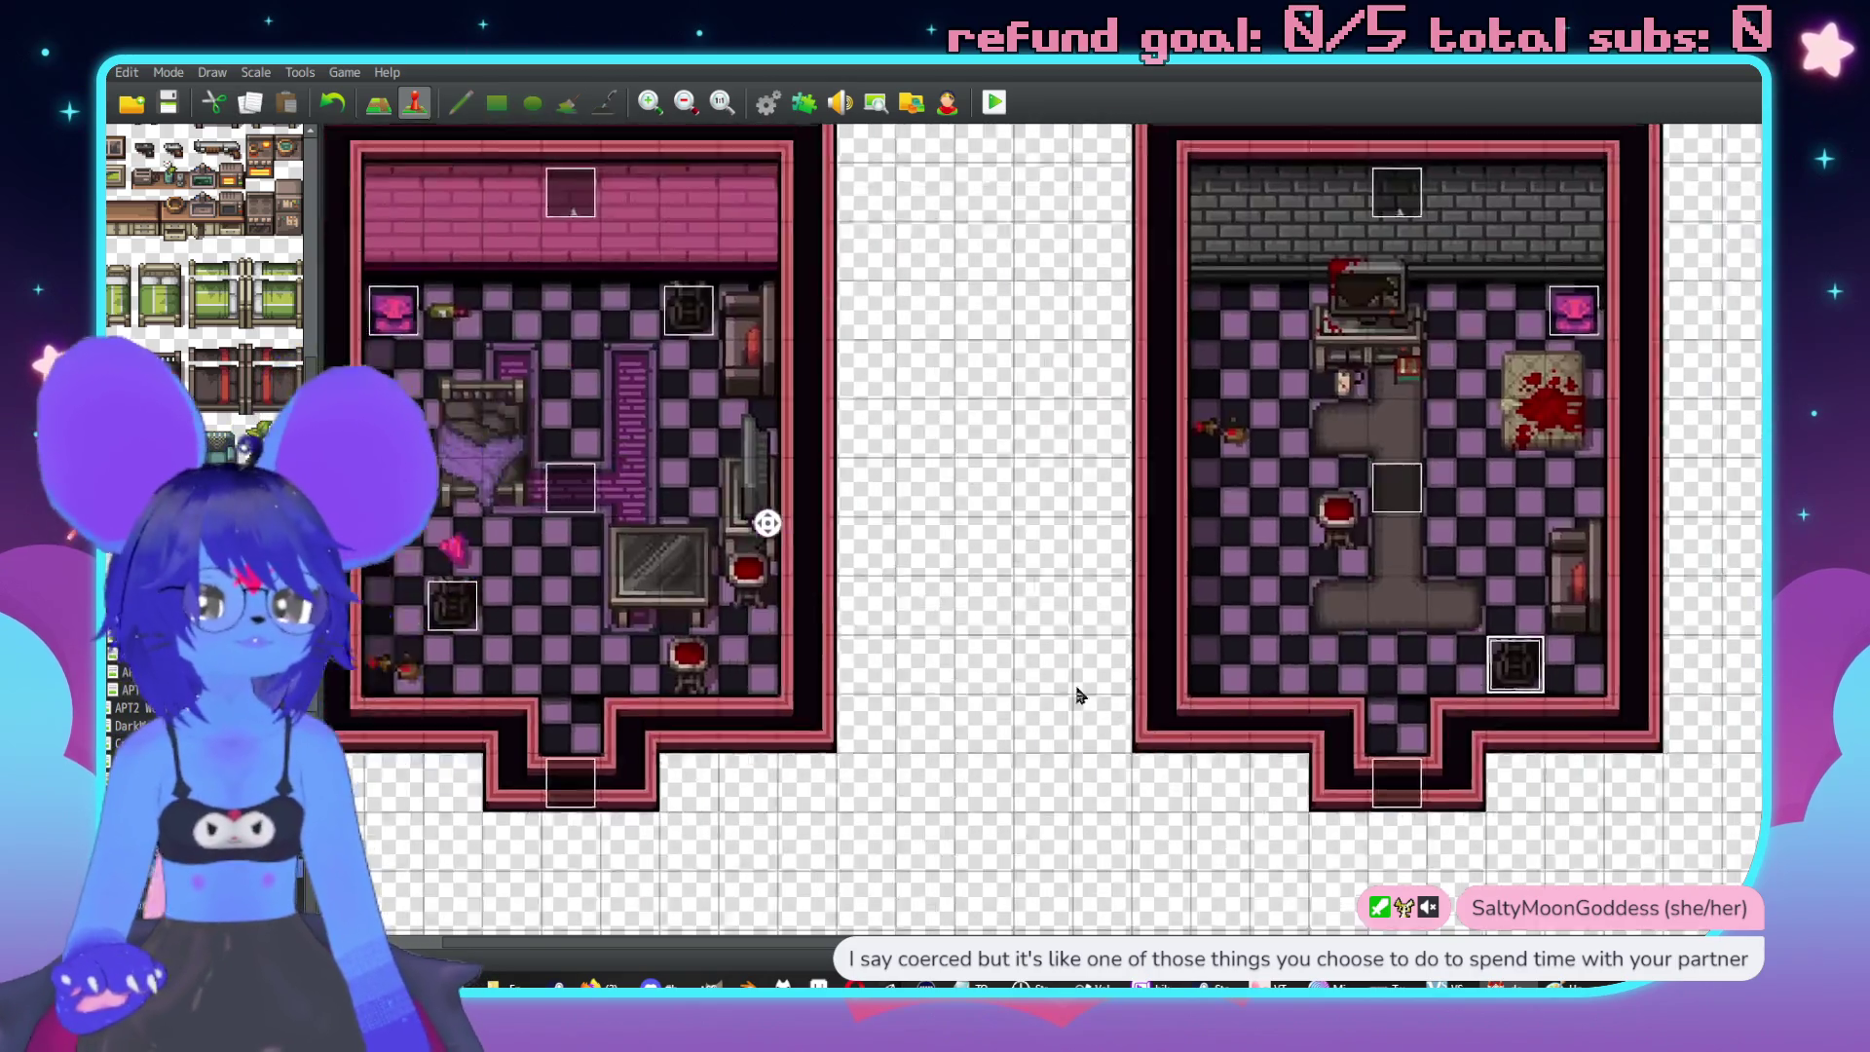
{"action": "key", "text": "Down"}
{"action": "key", "text": "Down"}
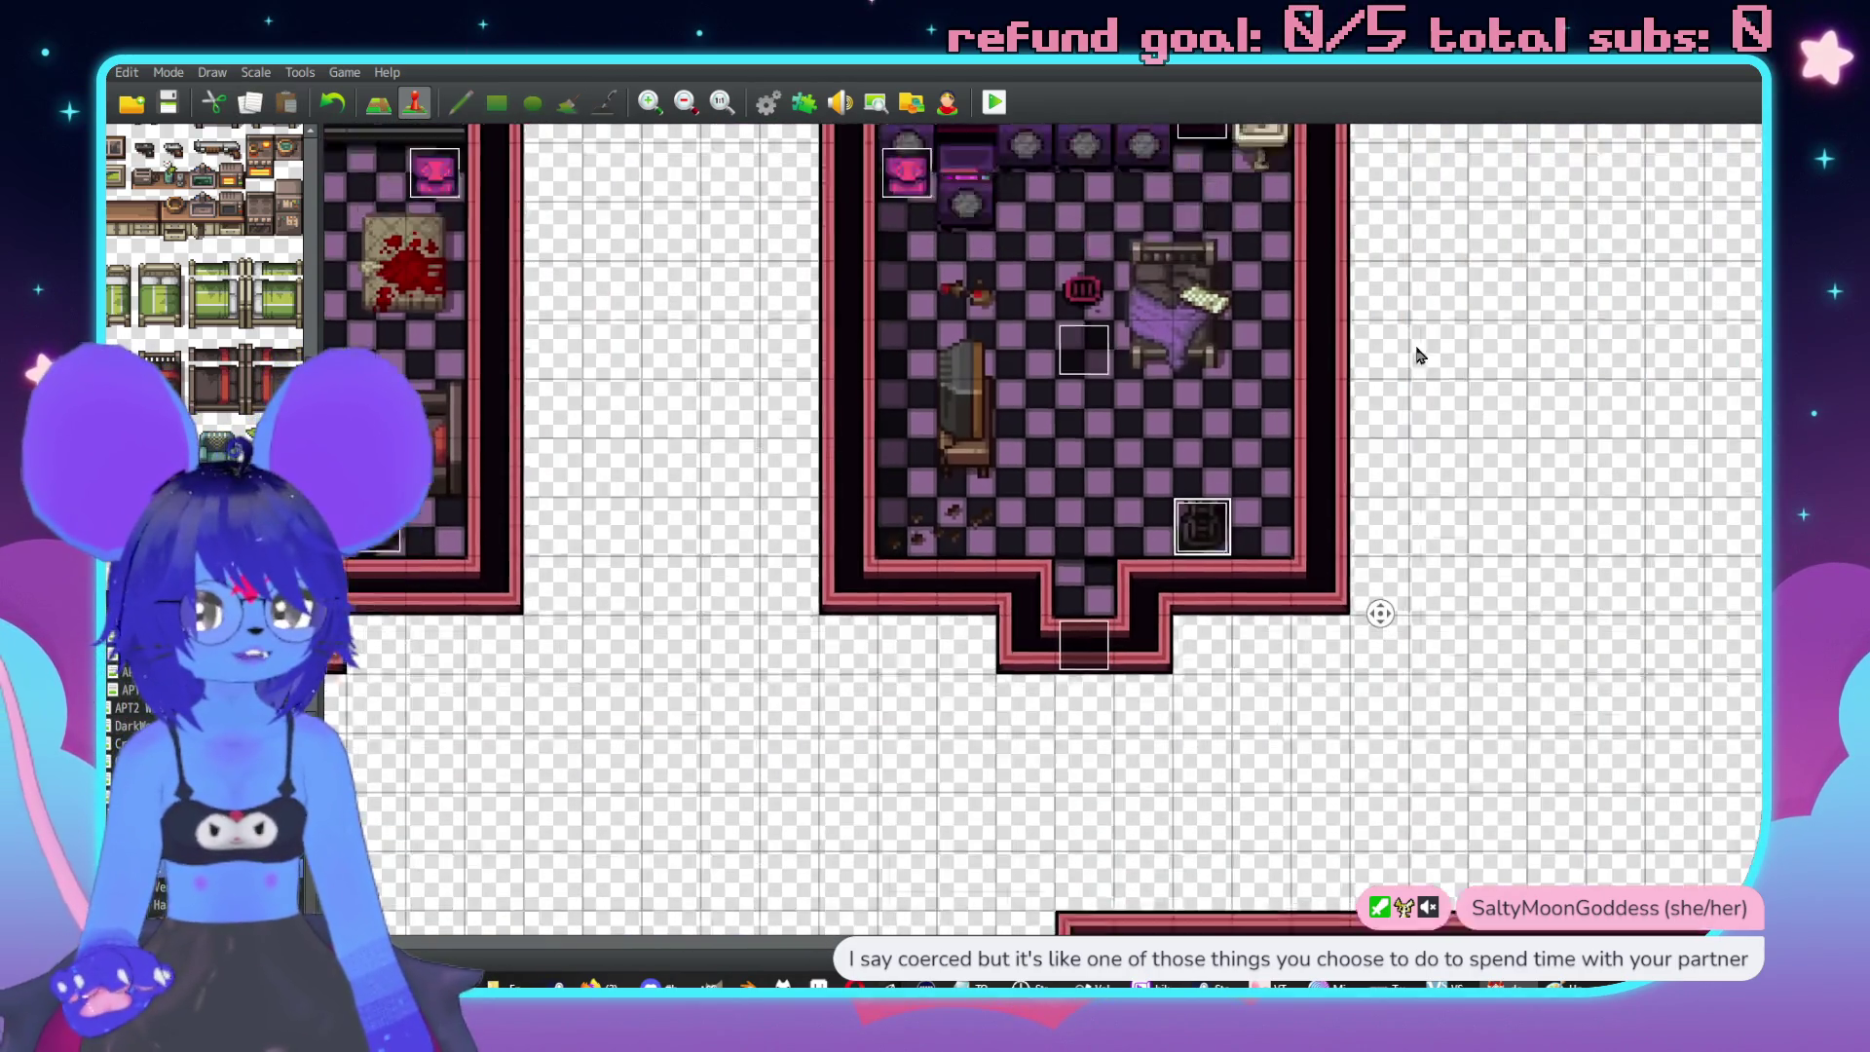
{"action": "scroll", "coordinate": [1196, 440], "scroll_direction": "down", "scroll_amount": 10}
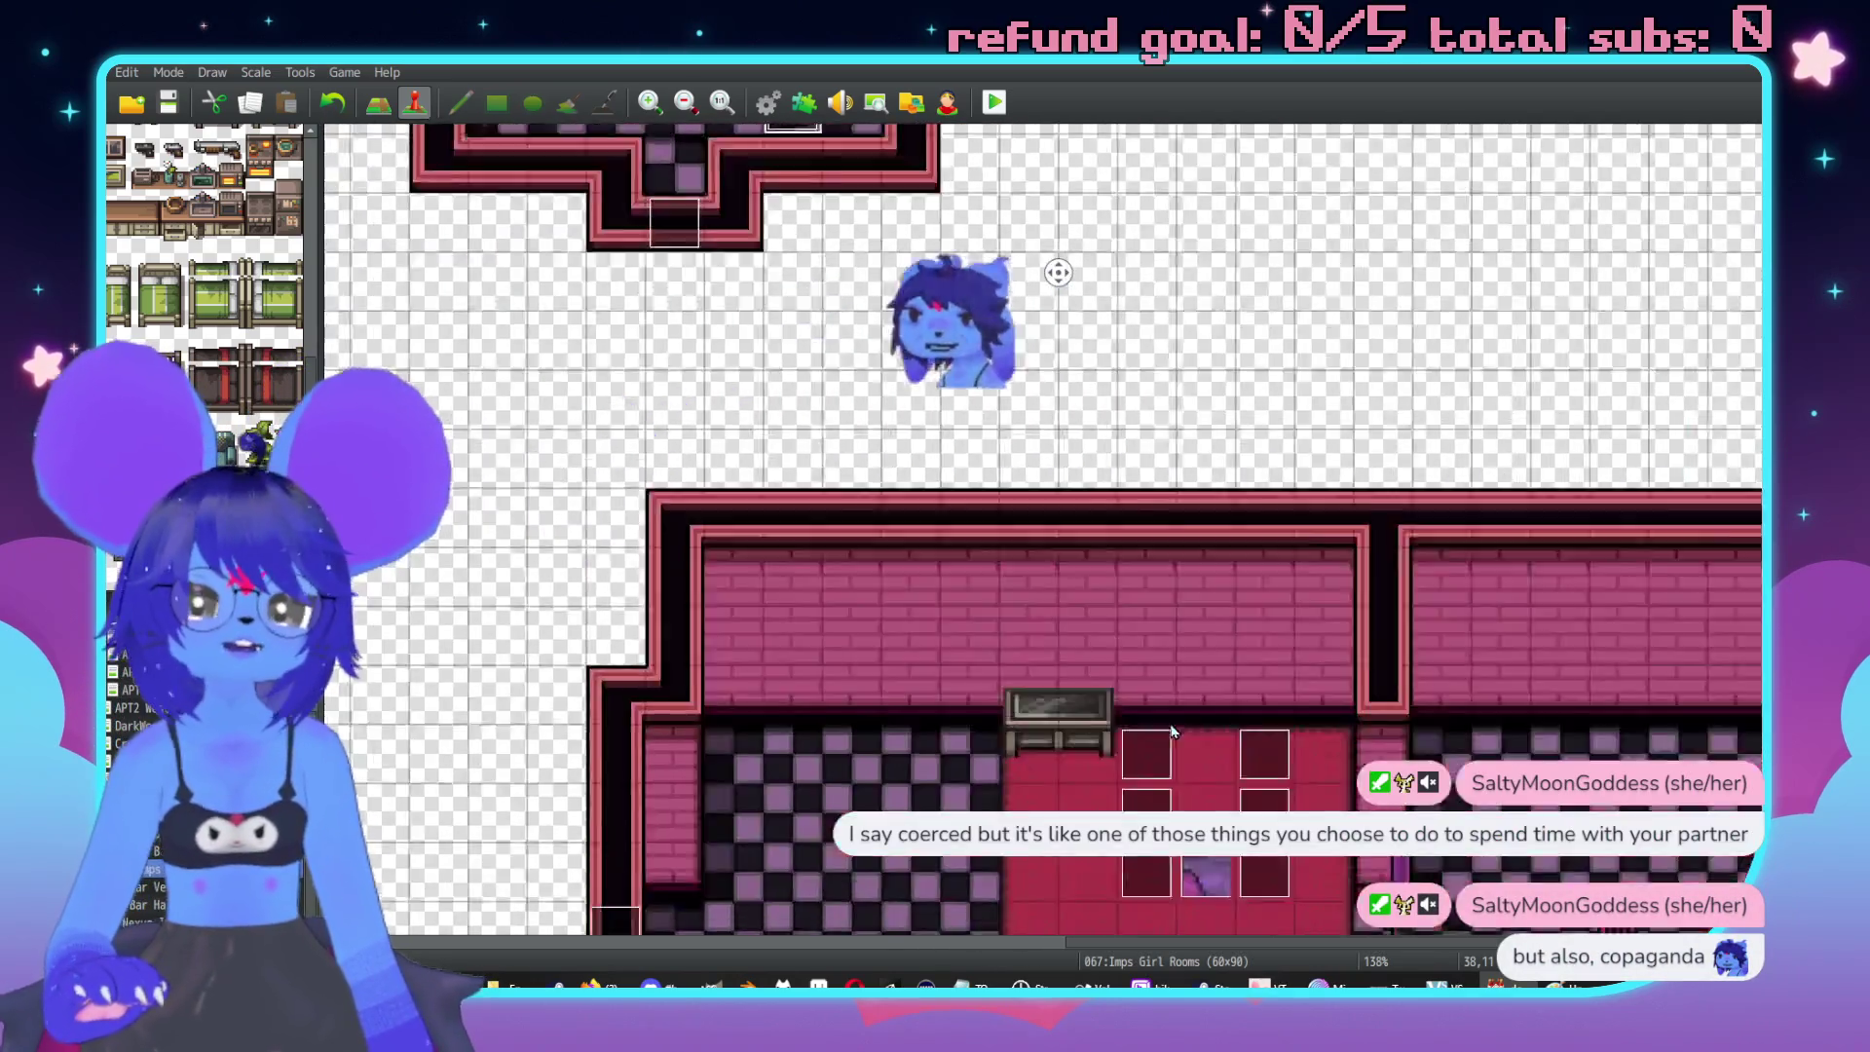
{"action": "scroll", "coordinate": [1303, 516], "scroll_direction": "up", "scroll_amount": 10}
{"action": "scroll", "coordinate": [1303, 516], "scroll_direction": "left", "scroll_amount": 5}
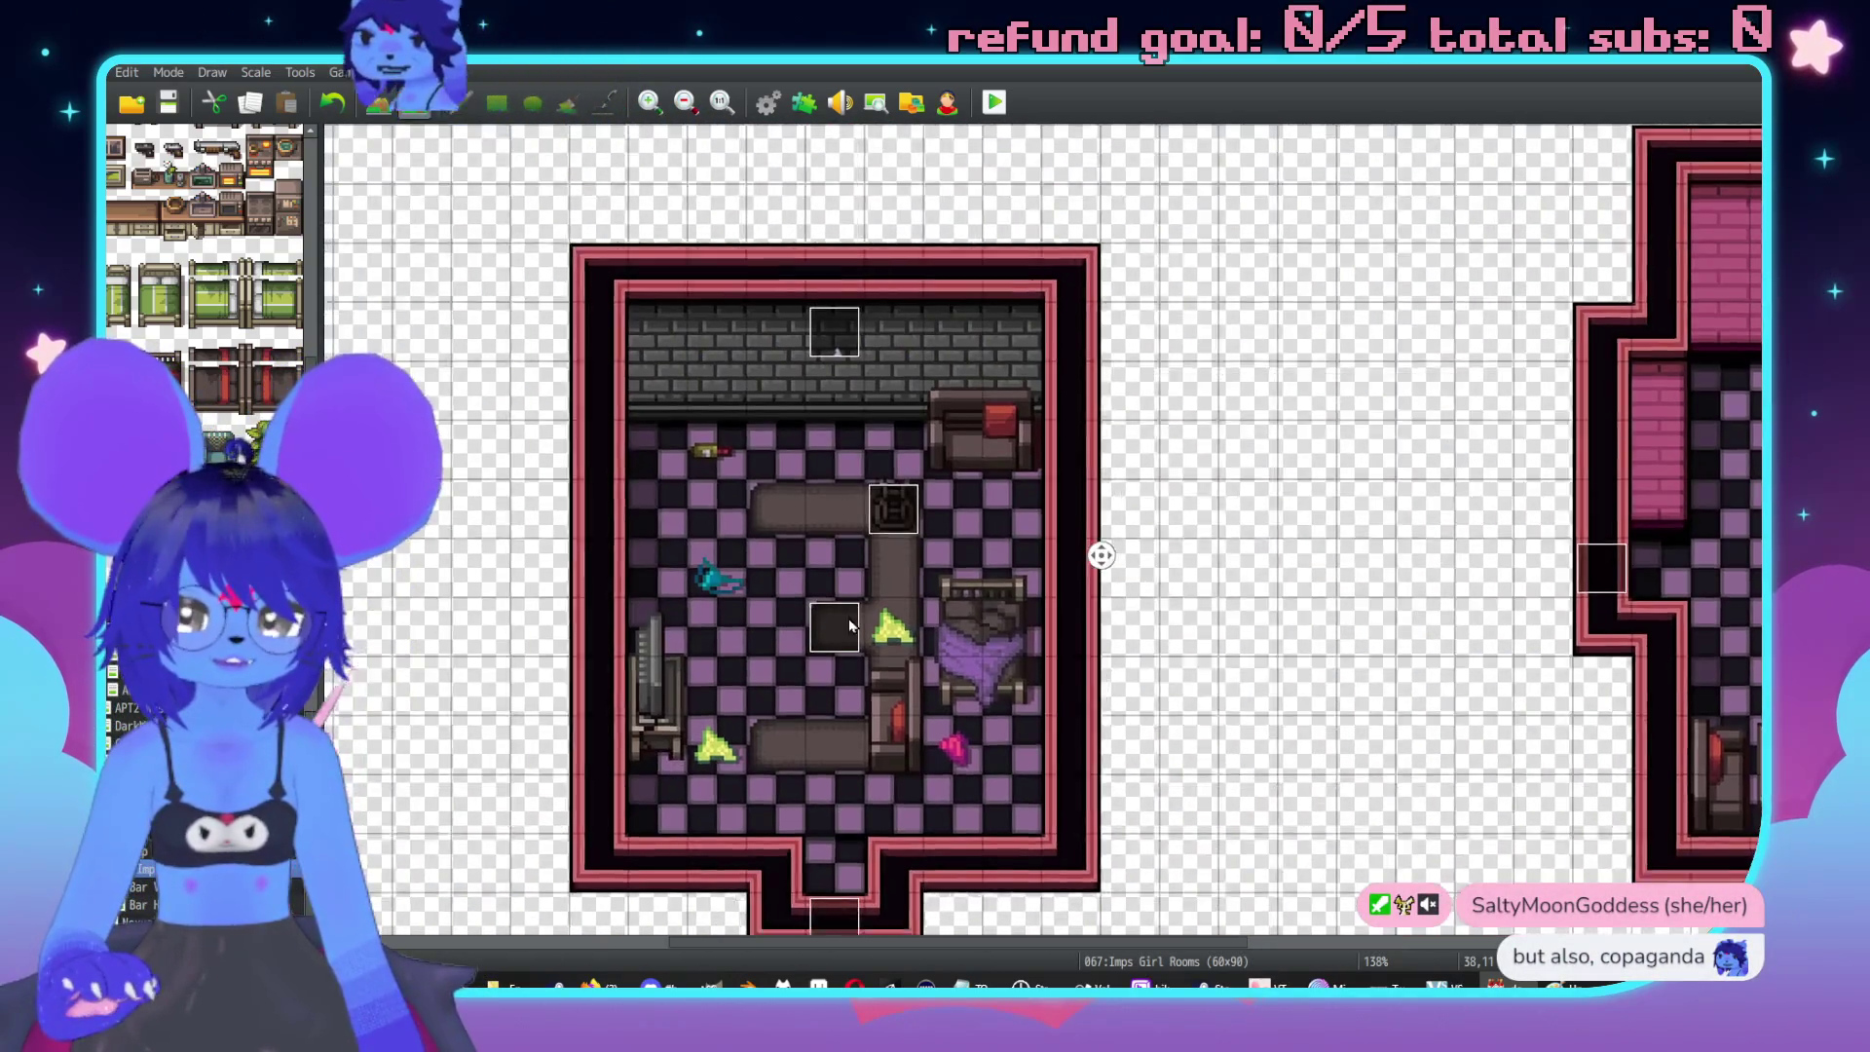
{"action": "scroll", "coordinate": [947, 689], "scroll_direction": "down", "scroll_amount": 3}
{"action": "scroll", "coordinate": [1119, 334], "scroll_direction": "up", "scroll_amount": 3}
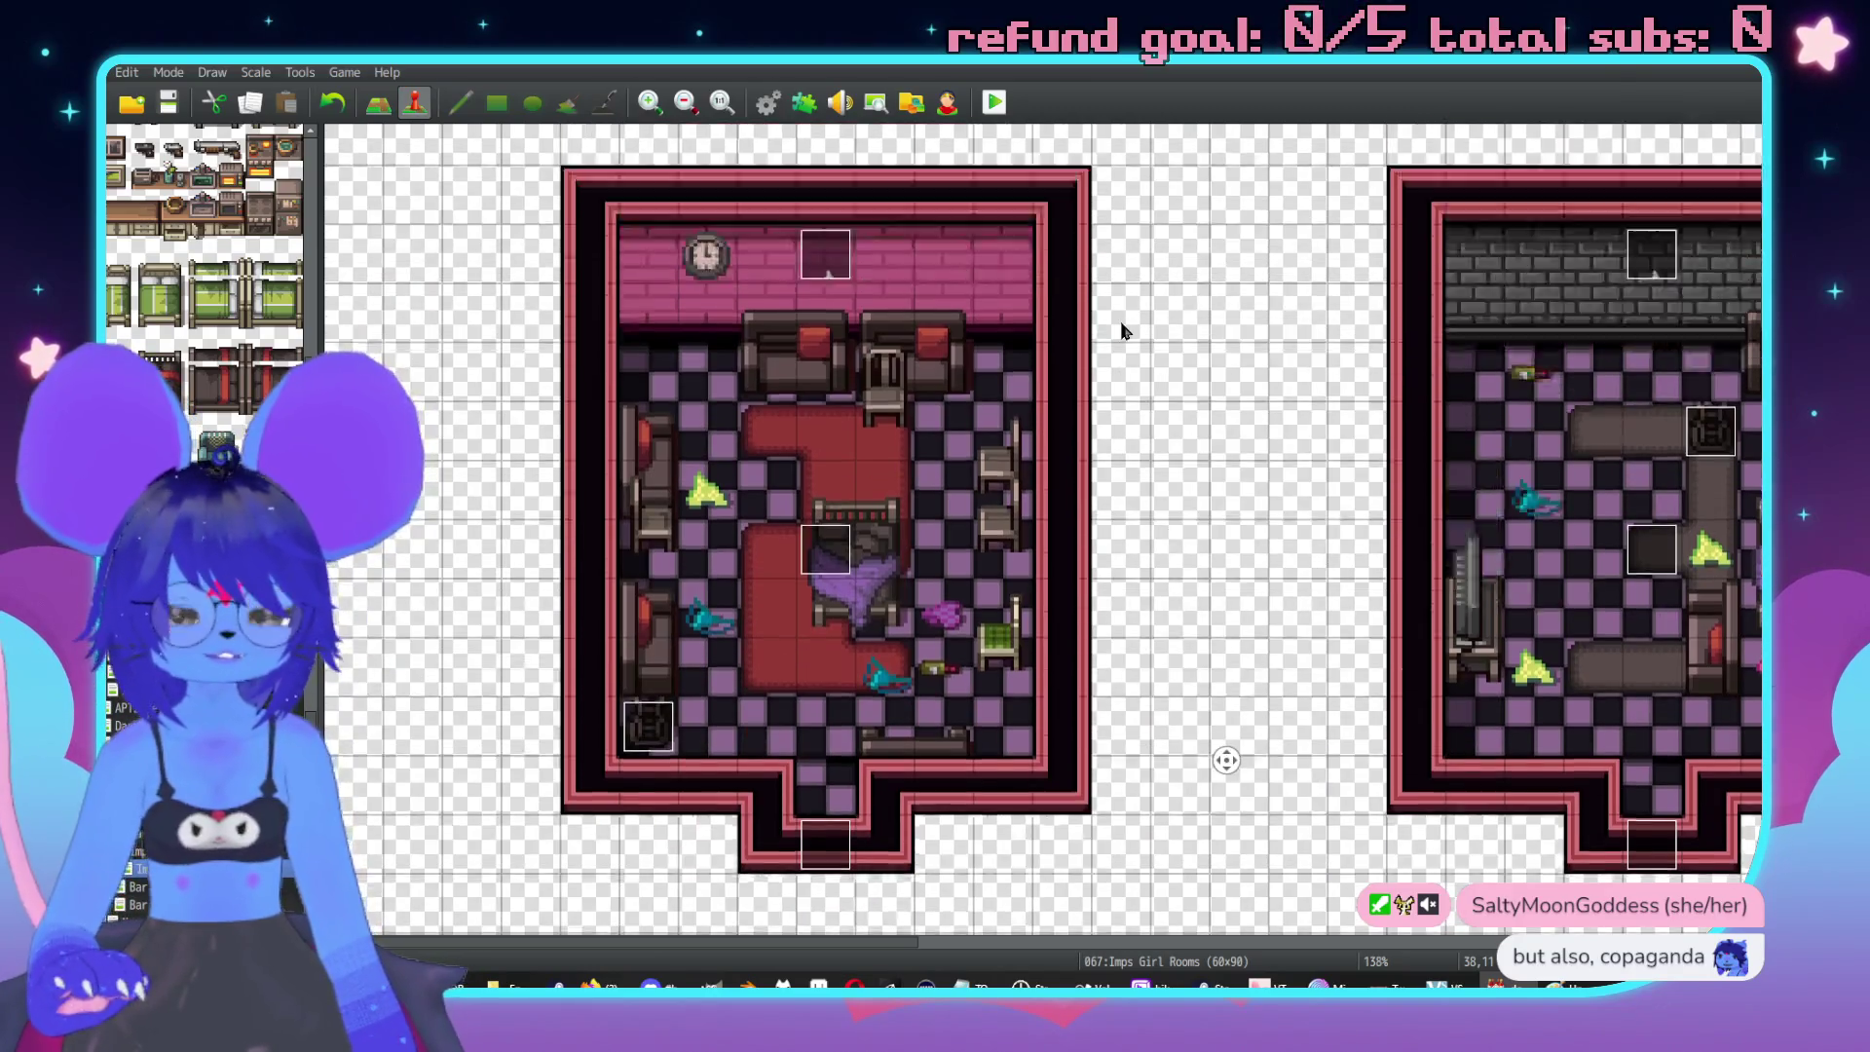
{"action": "scroll", "coordinate": [1231, 760], "scroll_direction": "down", "scroll_amount": 10}
{"action": "scroll", "coordinate": [1128, 468], "scroll_direction": "up", "scroll_amount": 4}
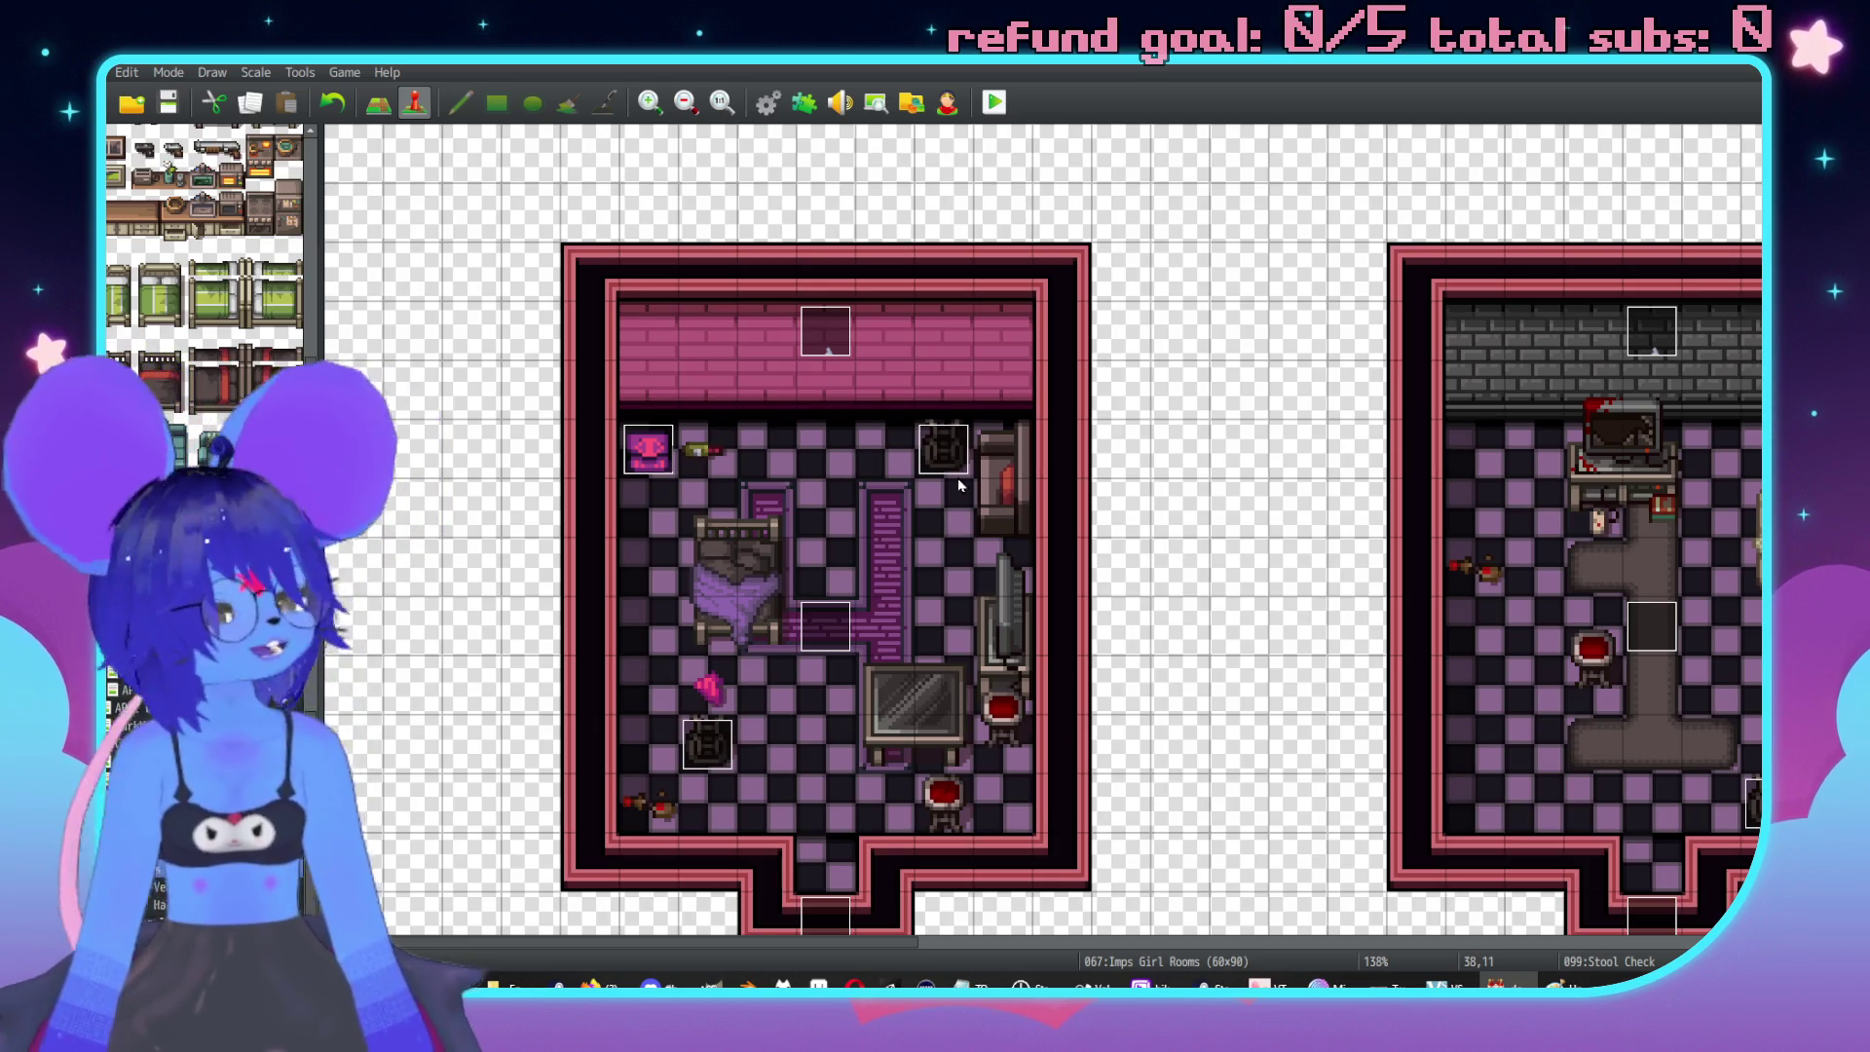
Paste a copy of the Stool Check event onto a stool in a neighbouring room.
{"action": "scroll", "coordinate": [1497, 655], "scroll_direction": "right", "scroll_amount": 10}
{"action": "scroll", "coordinate": [1534, 582], "scroll_direction": "right", "scroll_amount": 2}
{"action": "scroll", "coordinate": [1156, 545], "scroll_direction": "right", "scroll_amount": 10}
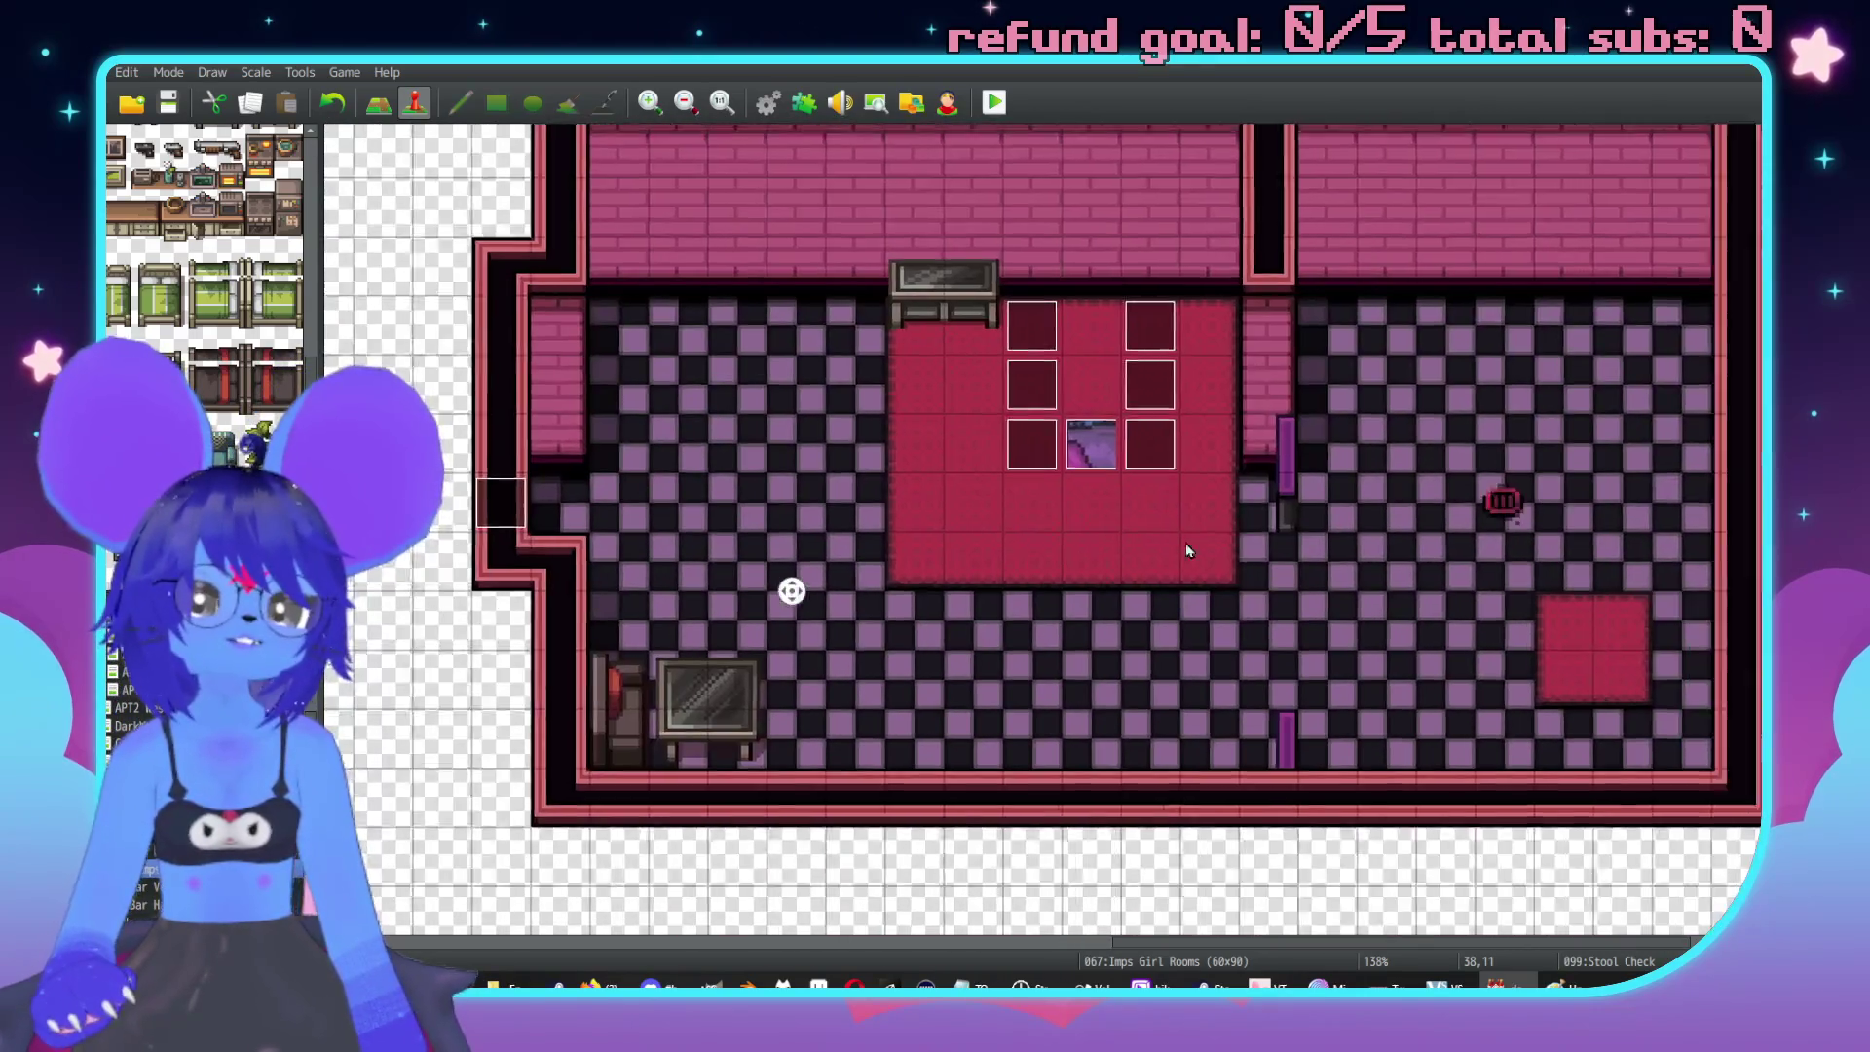
{"action": "scroll", "coordinate": [1244, 552], "scroll_direction": "left", "scroll_amount": 3}
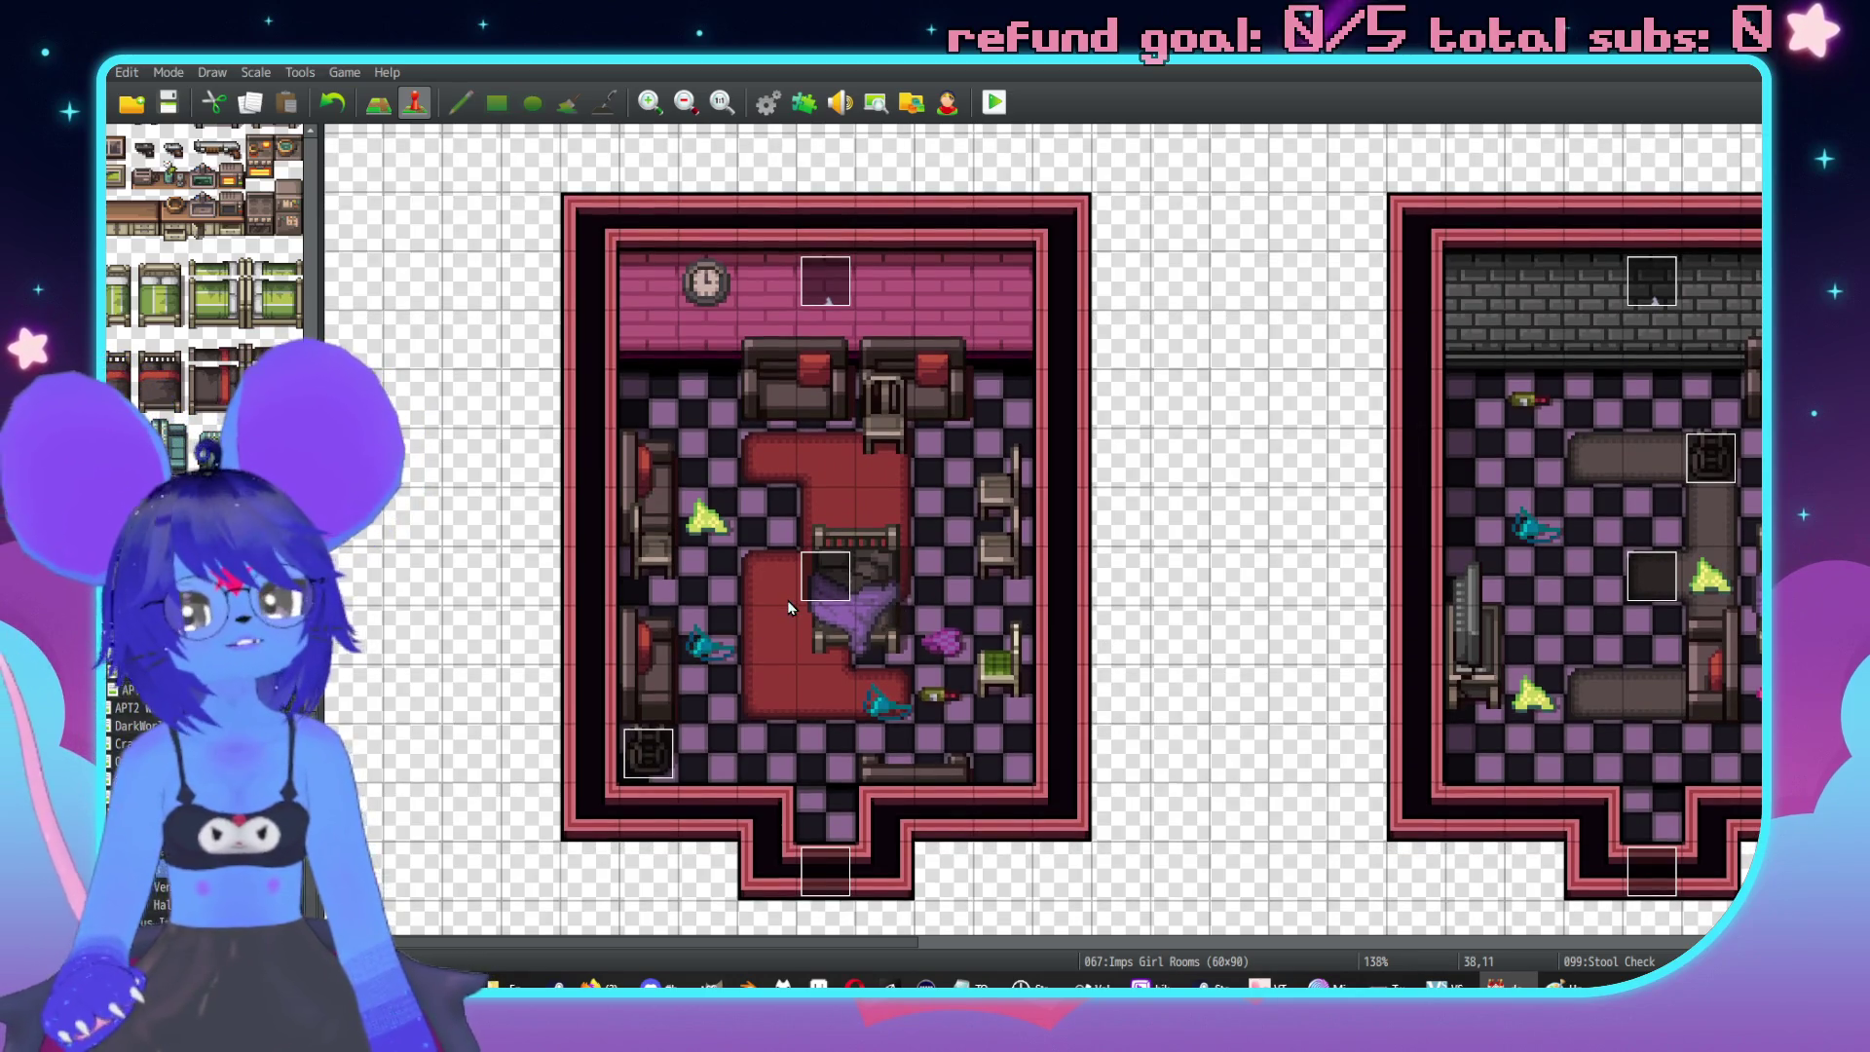
{"action": "scroll", "coordinate": [1102, 301], "scroll_direction": "up", "scroll_amount": 3}
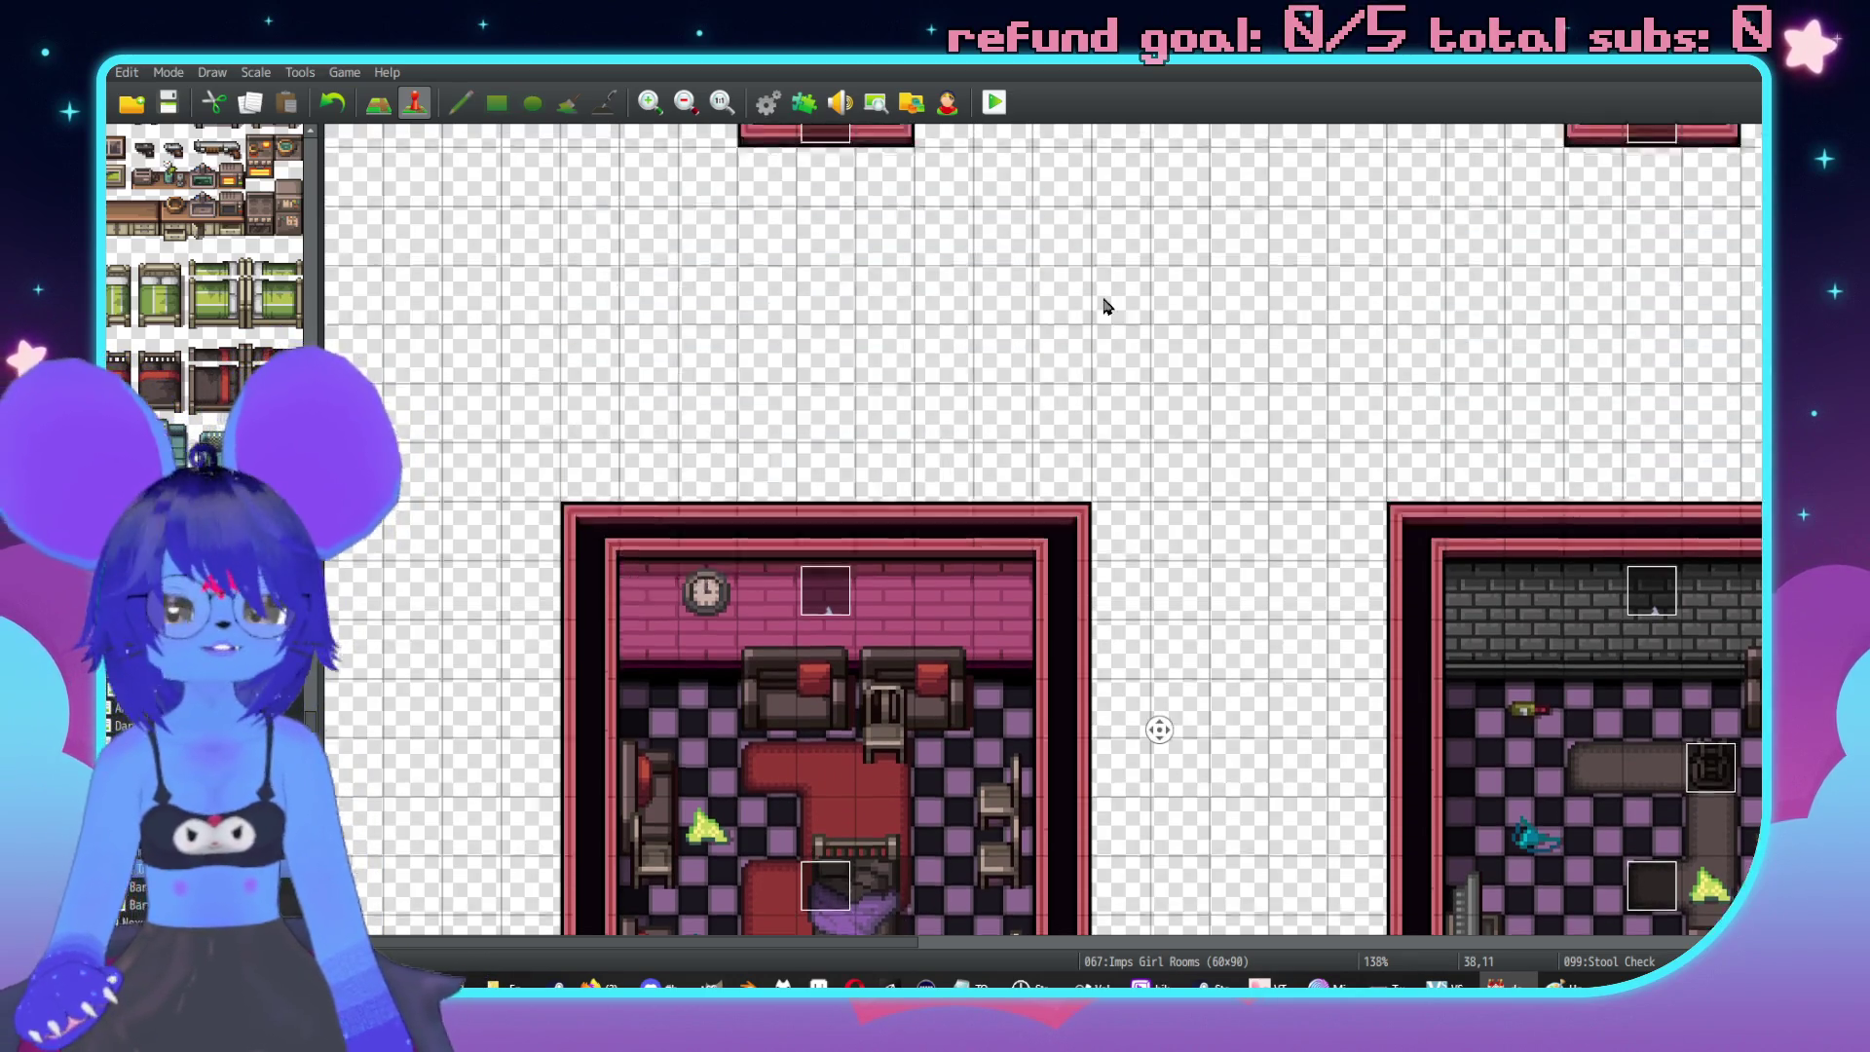
{"action": "scroll", "coordinate": [1101, 351], "scroll_direction": "down", "scroll_amount": 10}
{"action": "scroll", "coordinate": [1002, 530], "scroll_direction": "down", "scroll_amount": 2}
{"action": "scroll", "coordinate": [952, 617], "scroll_direction": "up", "scroll_amount": 4}
{"action": "scroll", "coordinate": [951, 617], "scroll_direction": "right", "scroll_amount": 3}
{"action": "scroll", "coordinate": [1435, 660], "scroll_direction": "right", "scroll_amount": 2}
{"action": "scroll", "coordinate": [881, 631], "scroll_direction": "right", "scroll_amount": 5}
{"action": "scroll", "coordinate": [881, 631], "scroll_direction": "up", "scroll_amount": 5}
{"action": "scroll", "coordinate": [882, 631], "scroll_direction": "right", "scroll_amount": 2}
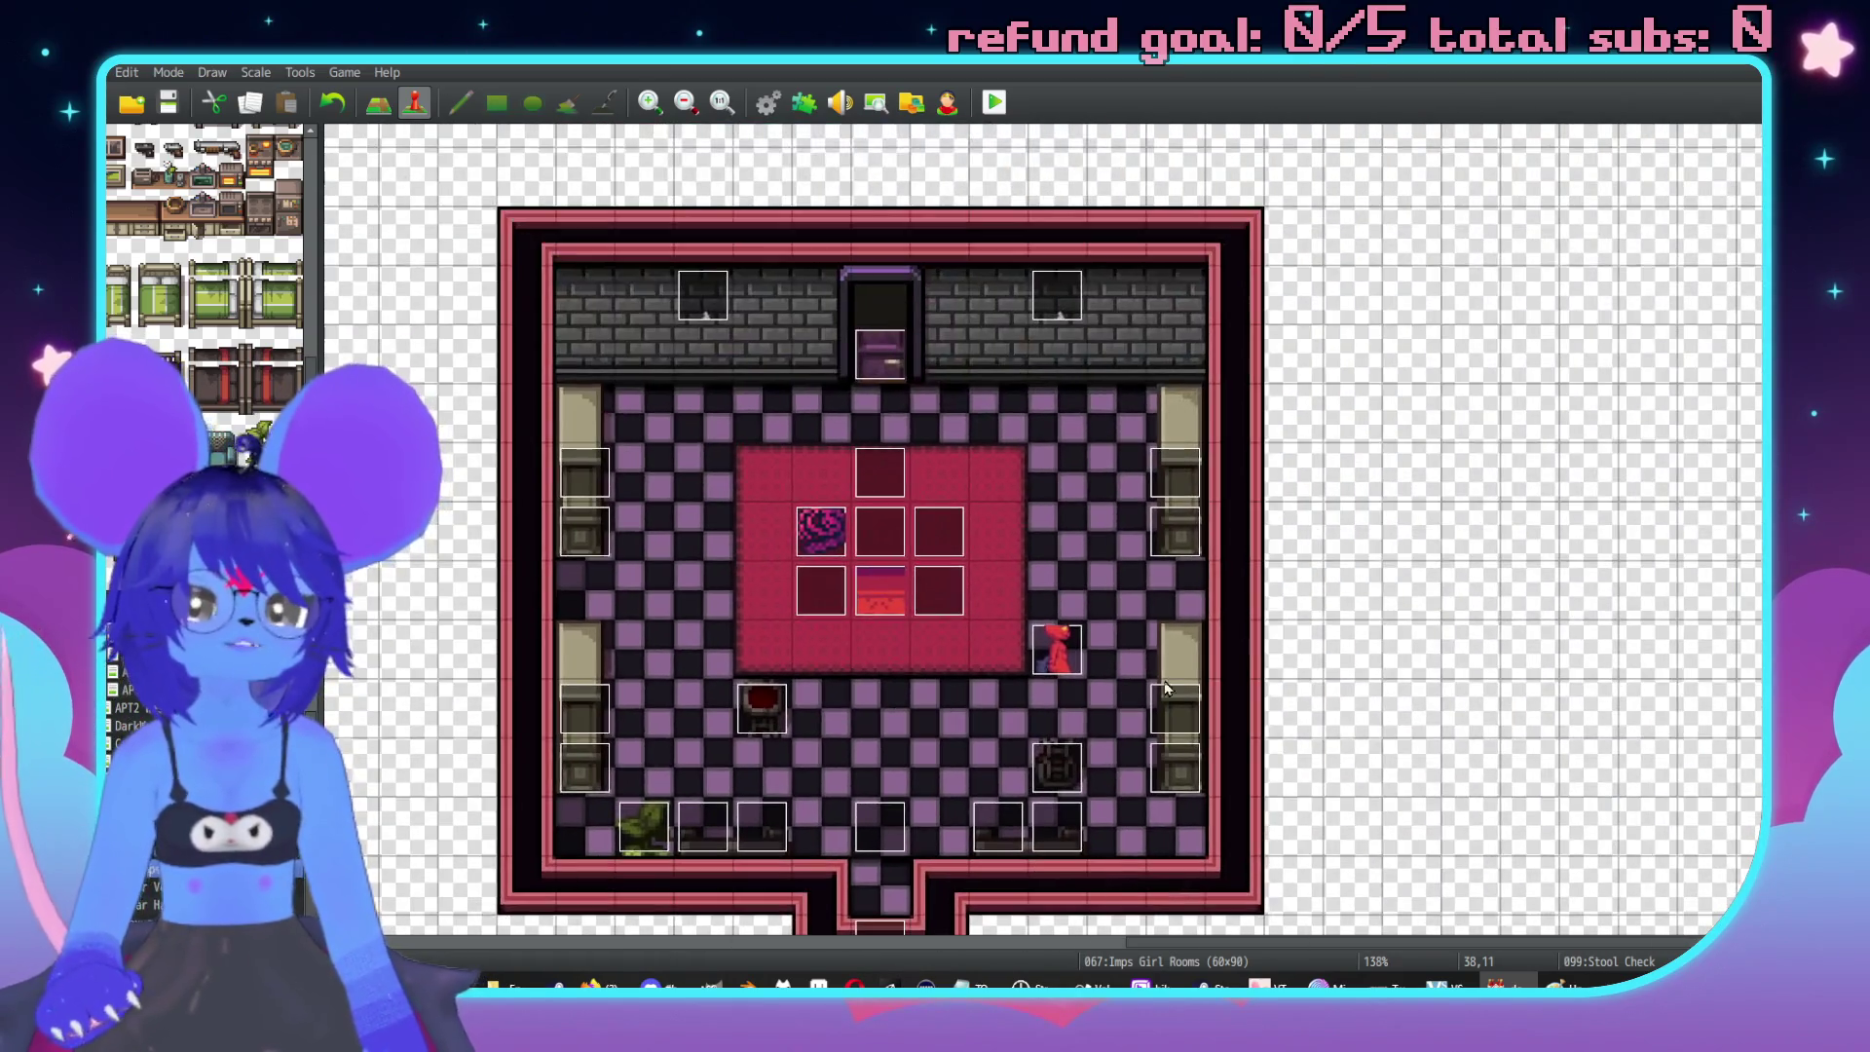
{"action": "middle_click", "coordinate": [1335, 647]}
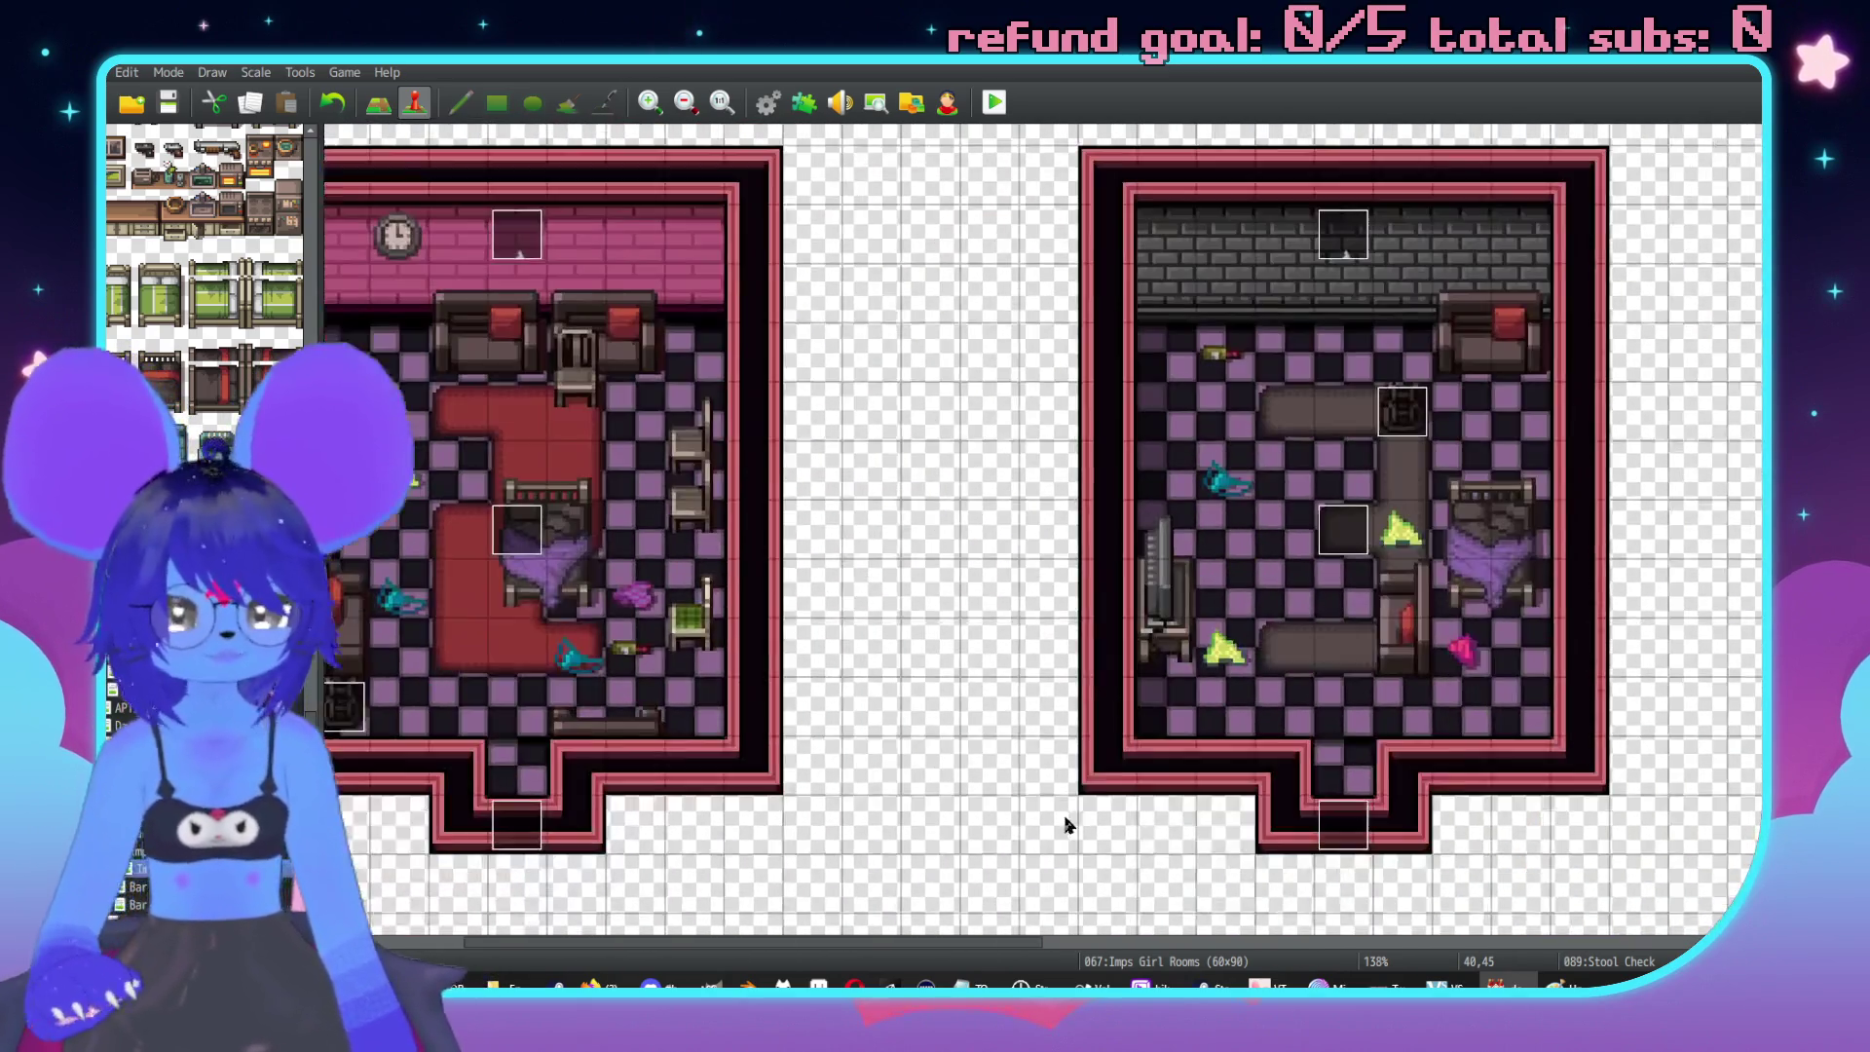
{"action": "middle_click", "coordinate": [1166, 769]}
{"action": "scroll", "coordinate": [753, 743], "scroll_direction": "down", "scroll_amount": 5}
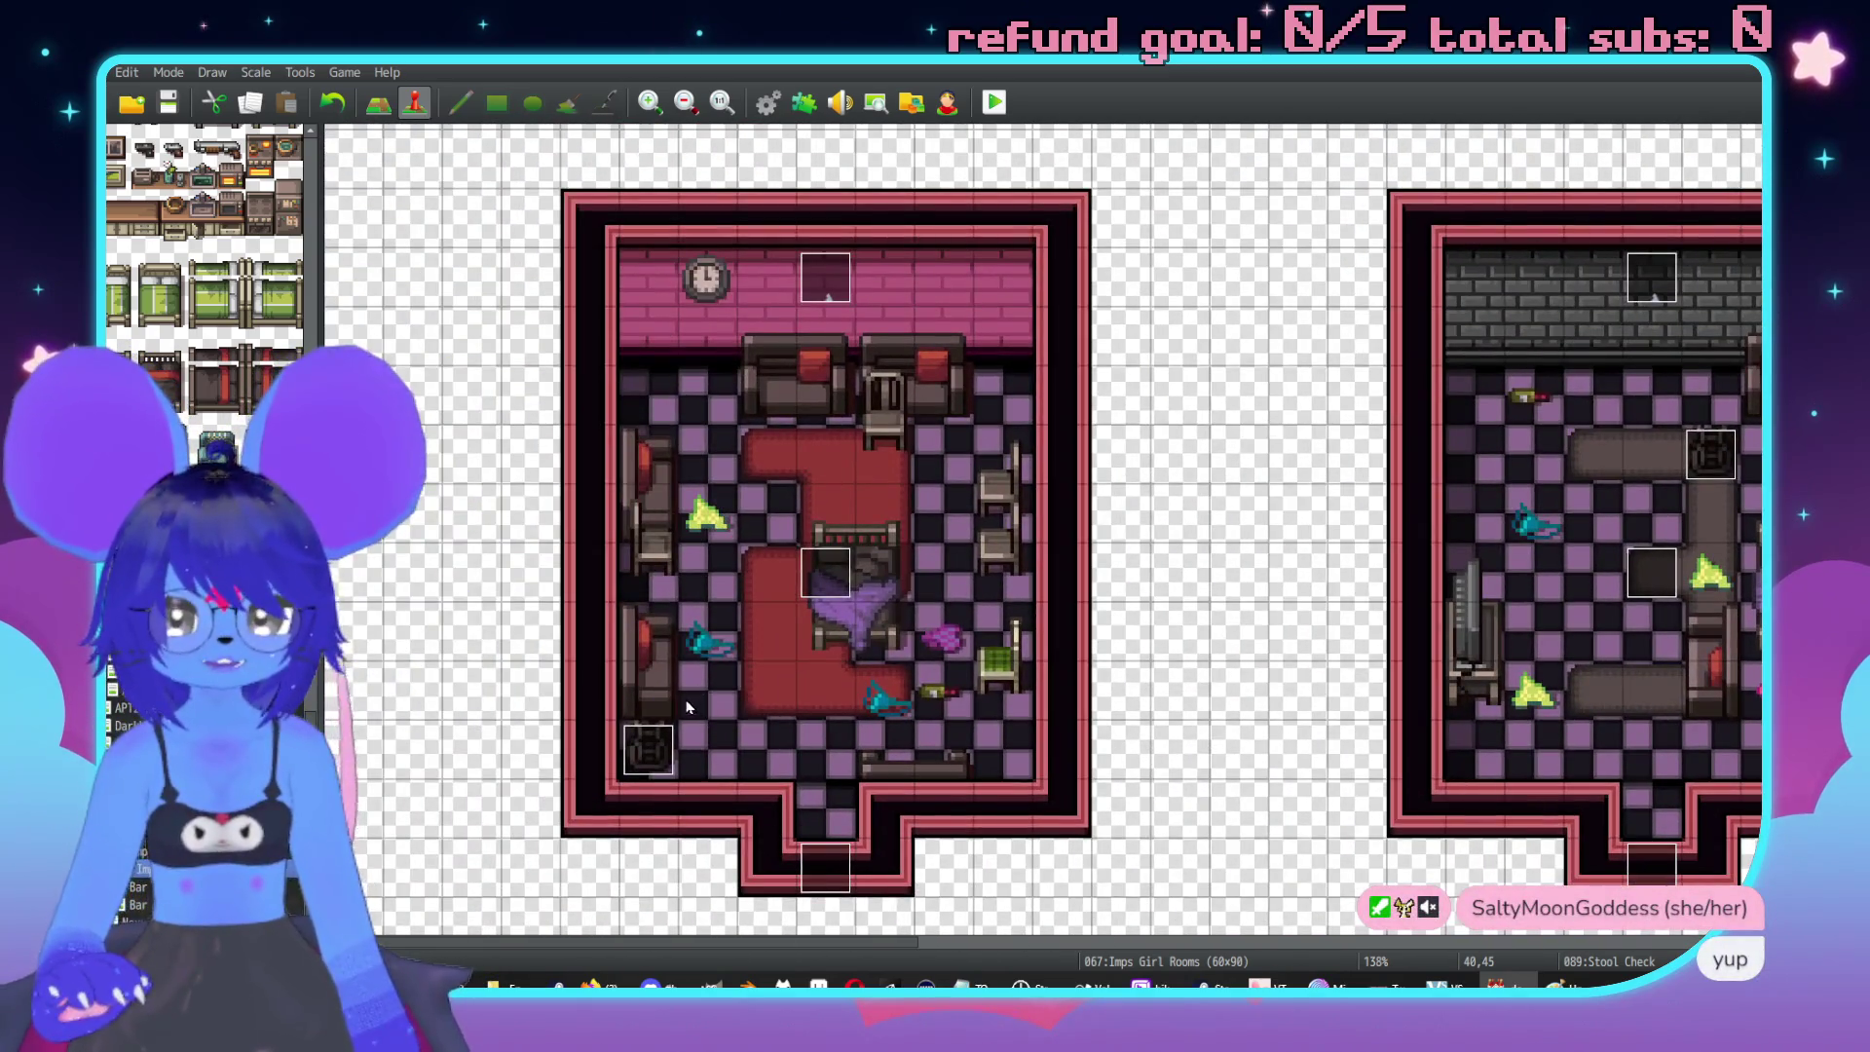
{"action": "key", "text": "ctrl+v"}
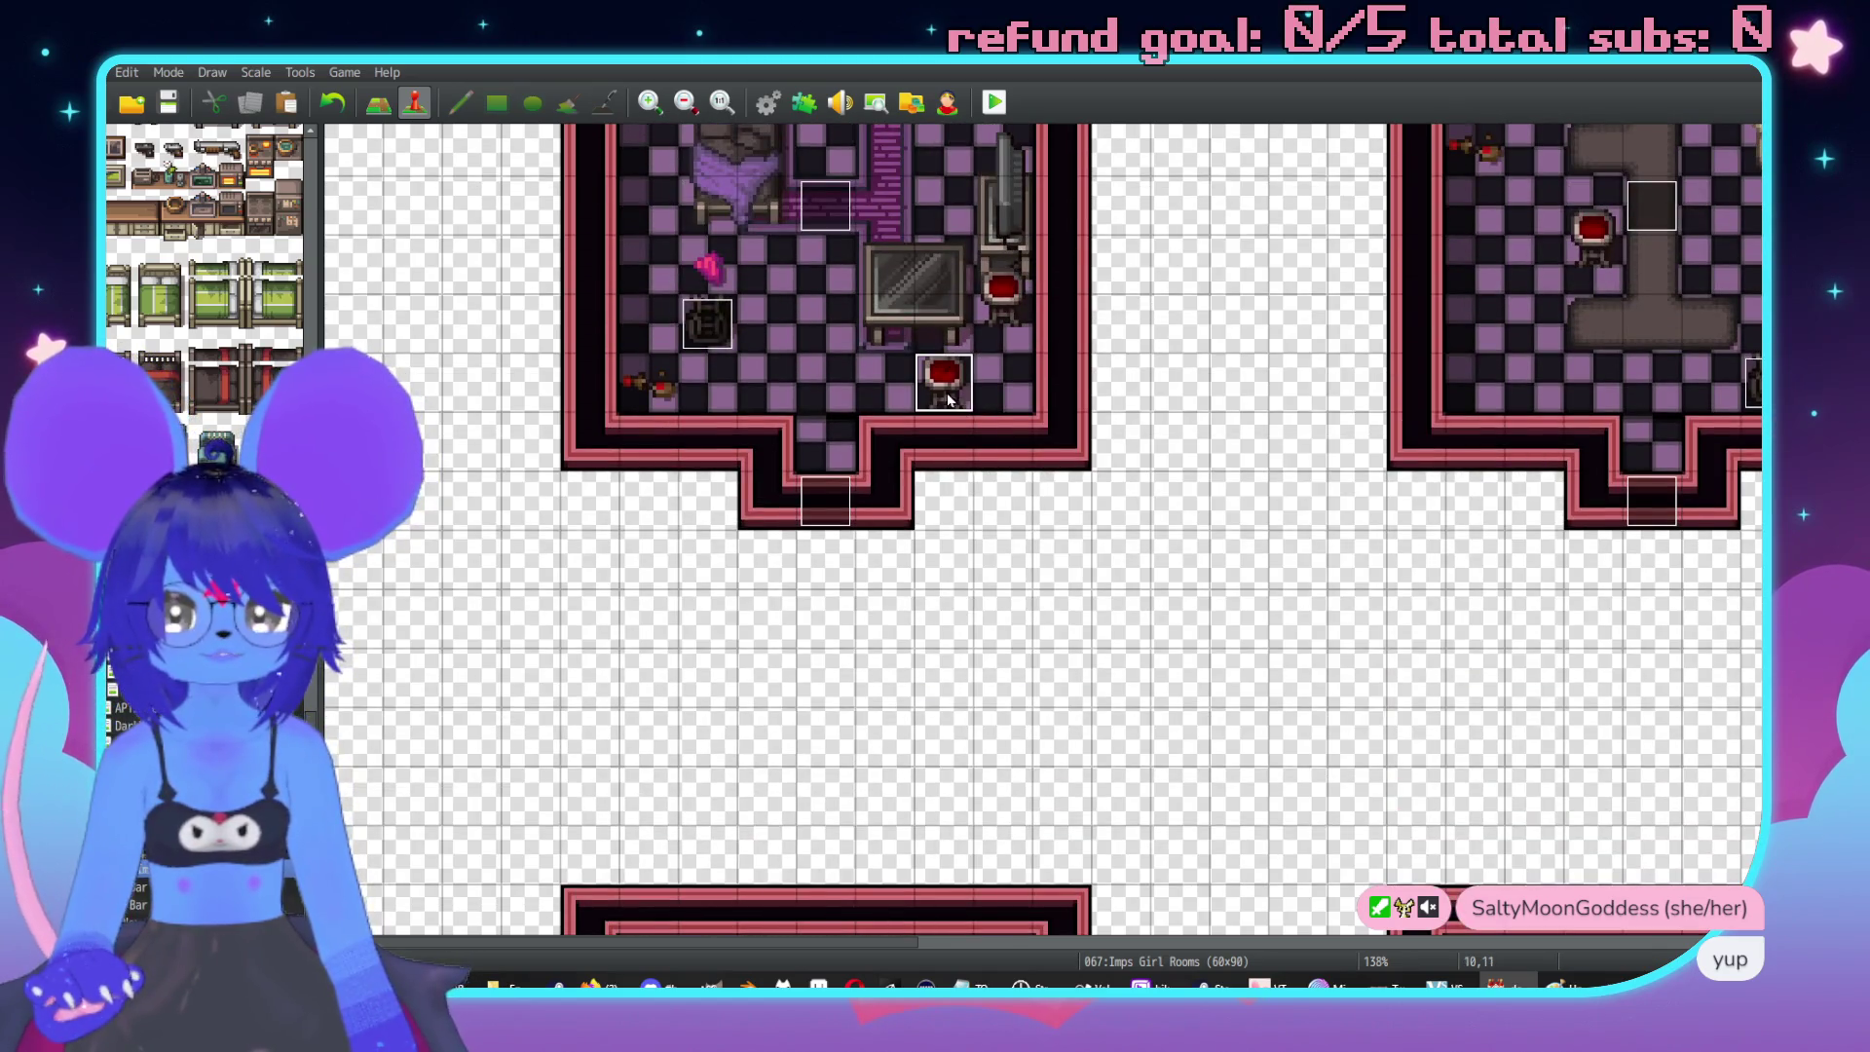
Select the stool cell in the broken-TV room.
{"action": "scroll", "coordinate": [1064, 588], "scroll_direction": "up", "scroll_amount": 3}
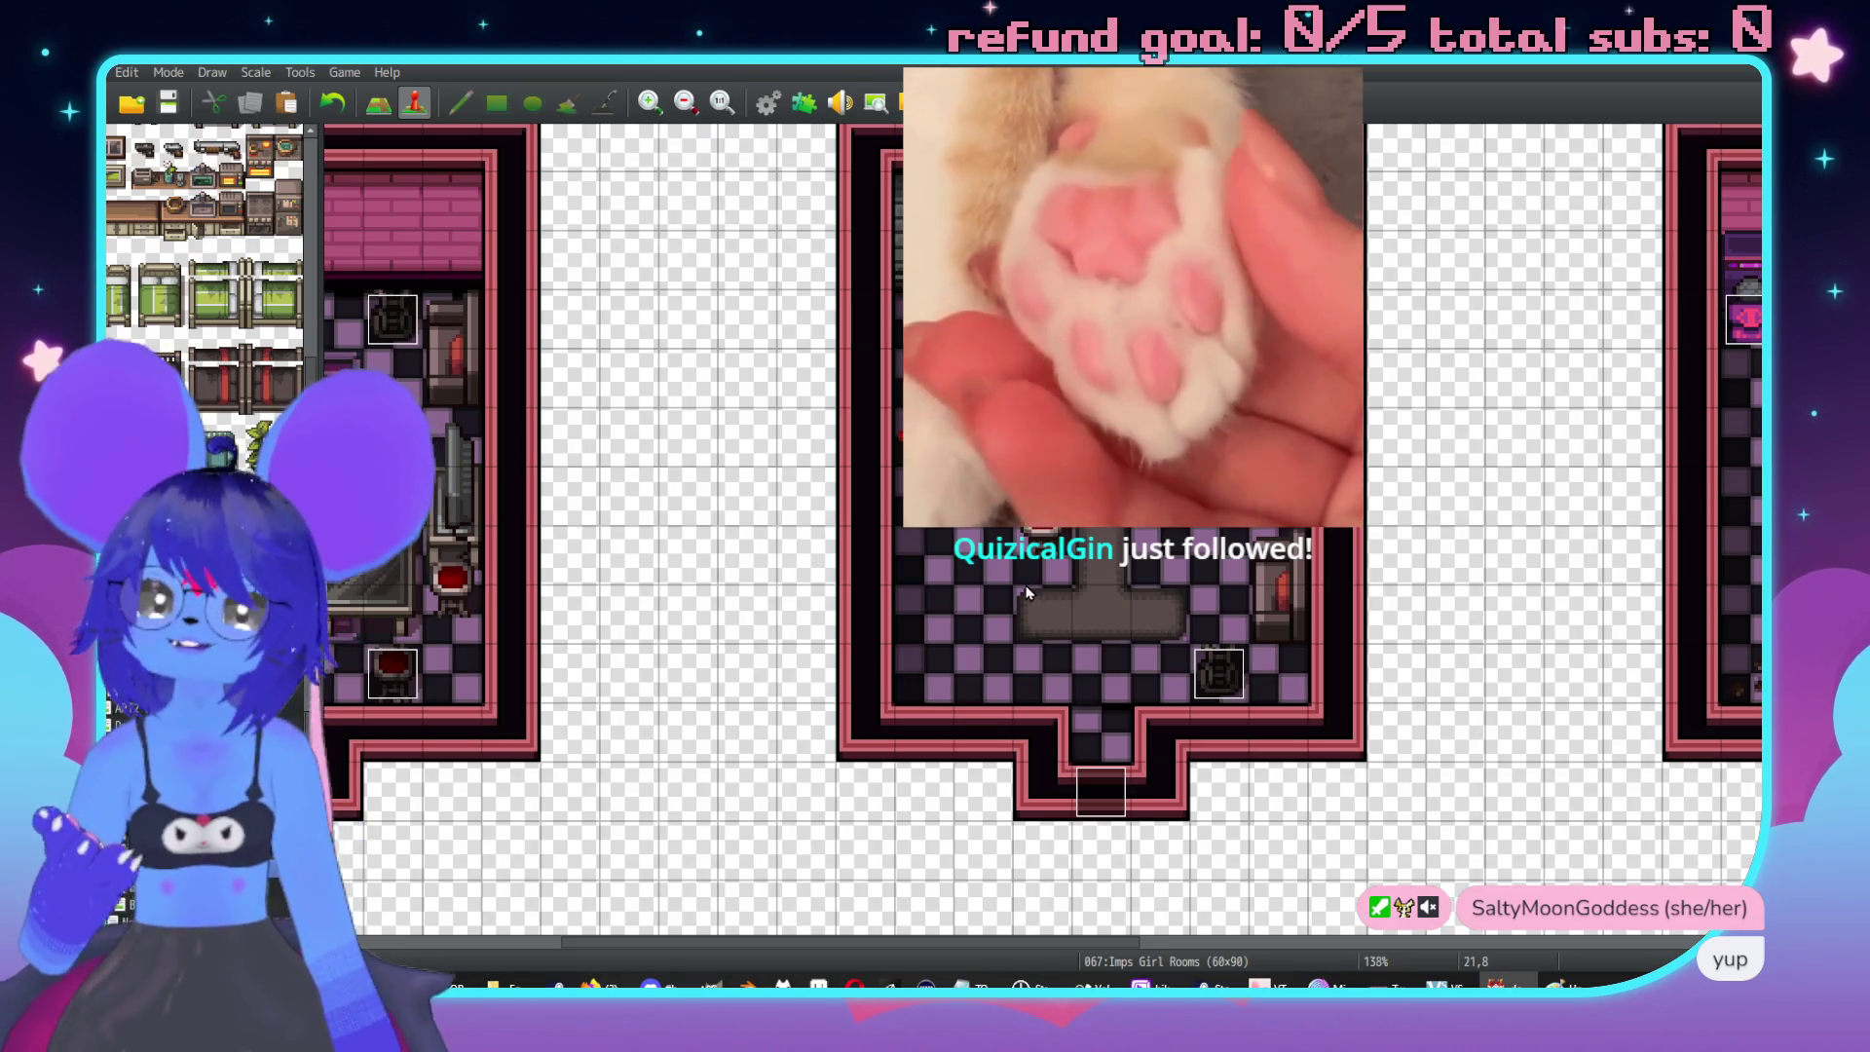
{"action": "scroll", "coordinate": [1319, 615], "scroll_direction": "right", "scroll_amount": 10}
{"action": "scroll", "coordinate": [1320, 615], "scroll_direction": "up", "scroll_amount": 2}
{"action": "scroll", "coordinate": [978, 619], "scroll_direction": "right", "scroll_amount": 10}
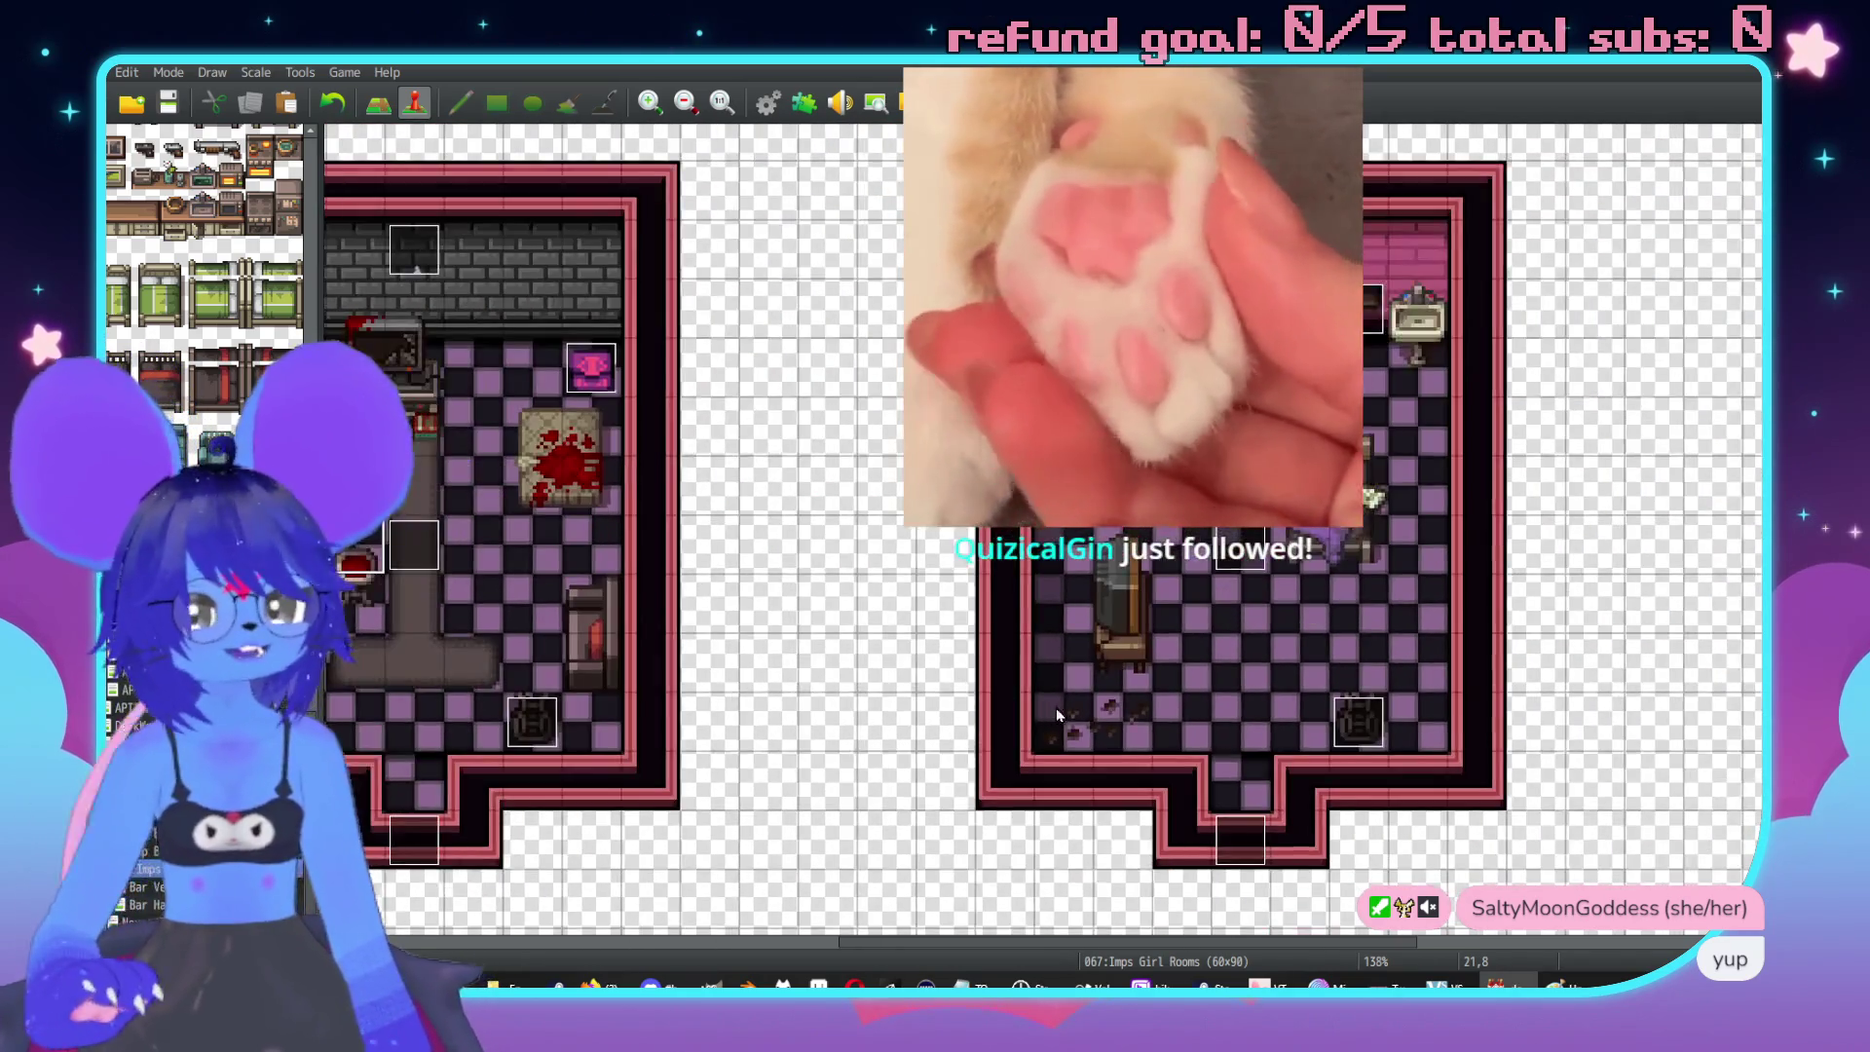
{"action": "scroll", "coordinate": [979, 619], "scroll_direction": "right", "scroll_amount": 1}
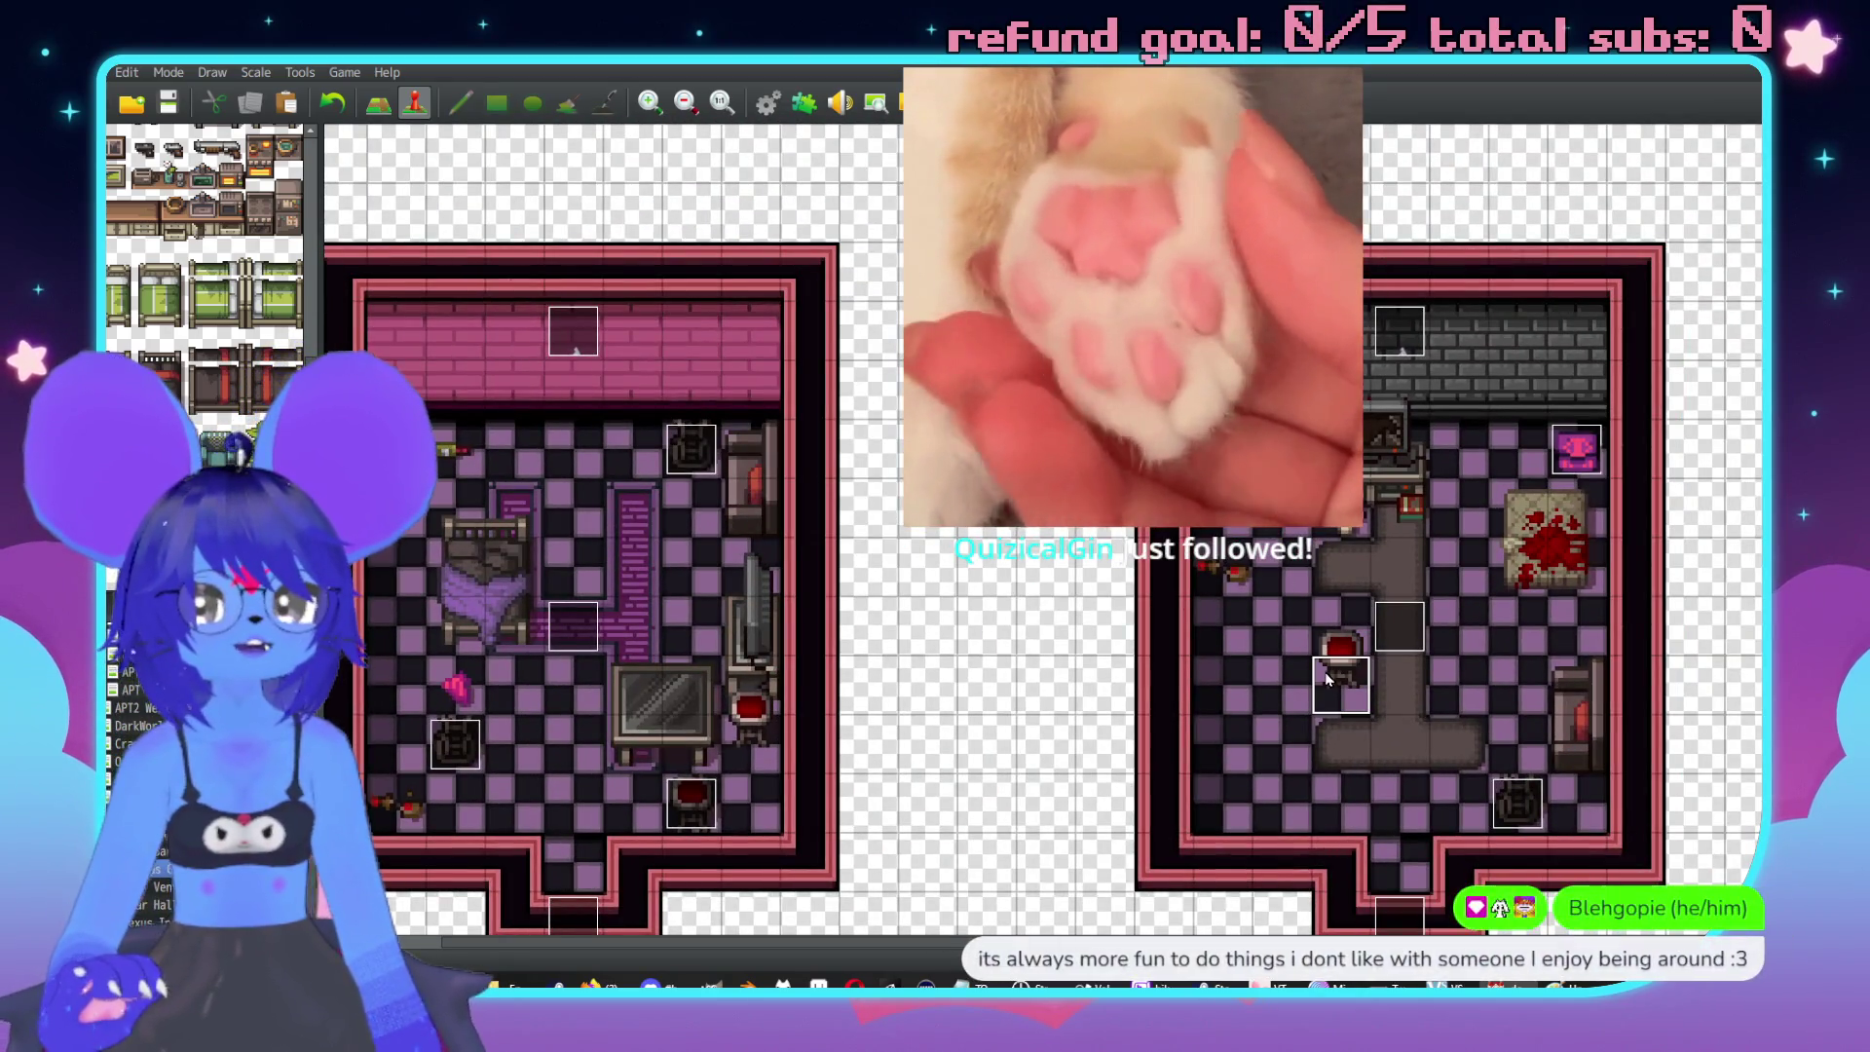
{"action": "left_click", "coordinate": [1341, 625]}
{"action": "scroll", "coordinate": [1415, 816], "scroll_direction": "left", "scroll_amount": 6}
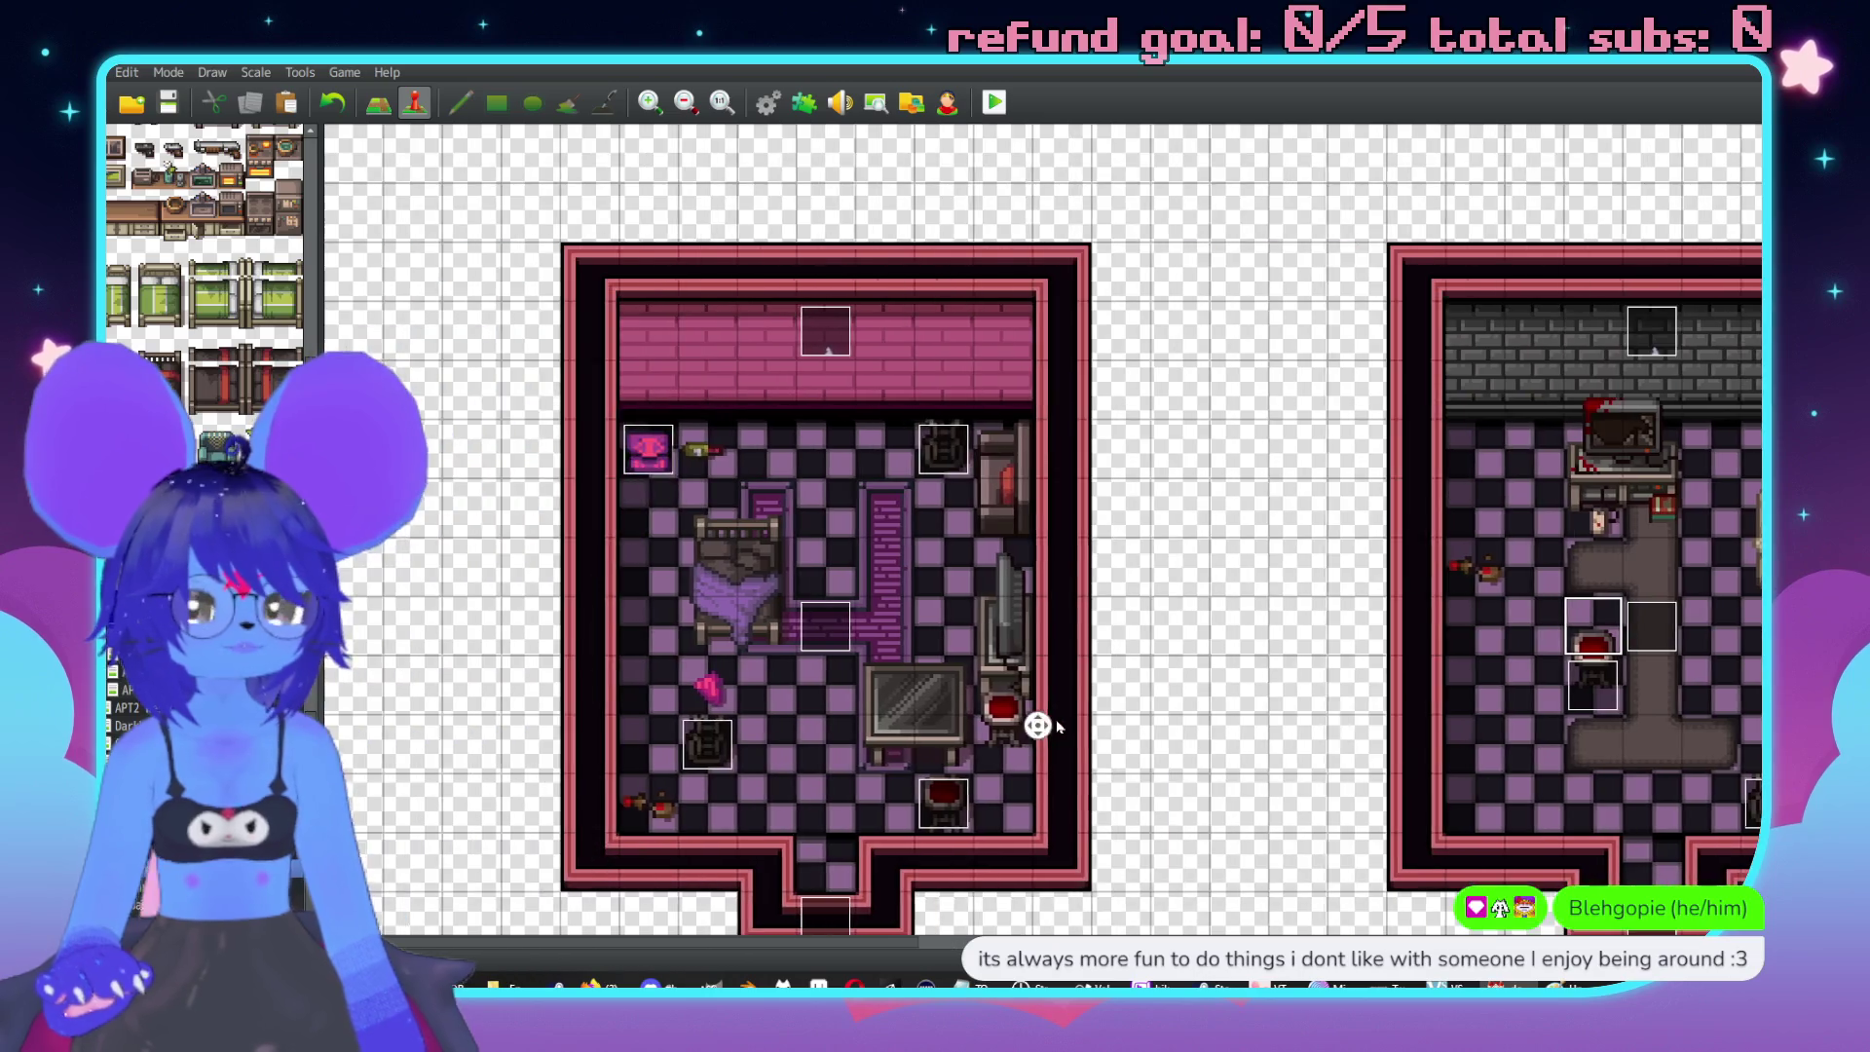
{"action": "scroll", "coordinate": [1336, 674], "scroll_direction": "right", "scroll_amount": 7}
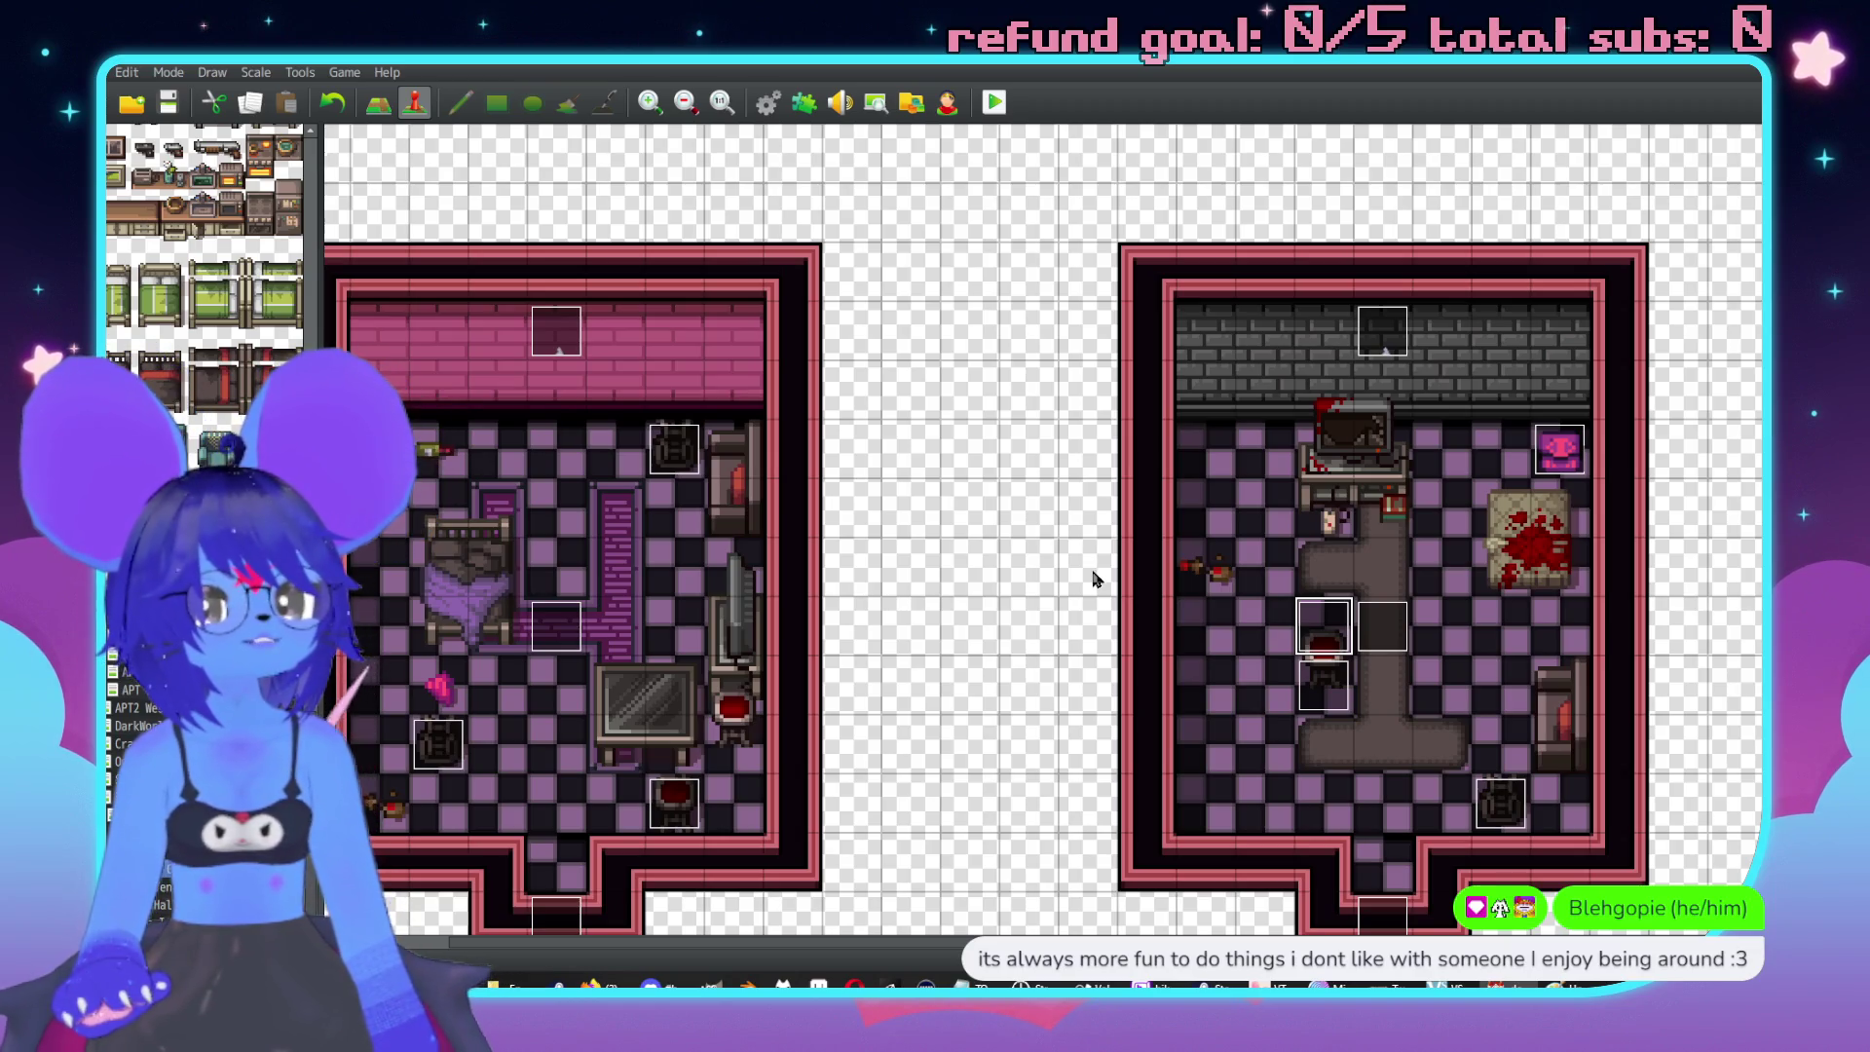
Move the red stool up one tile onto its Stool Check event and verify the event unchanged.
{"action": "key", "text": "F5"}
{"action": "scroll", "coordinate": [1213, 636], "scroll_direction": "left", "scroll_amount": 2}
{"action": "left_click", "coordinate": [1389, 681]}
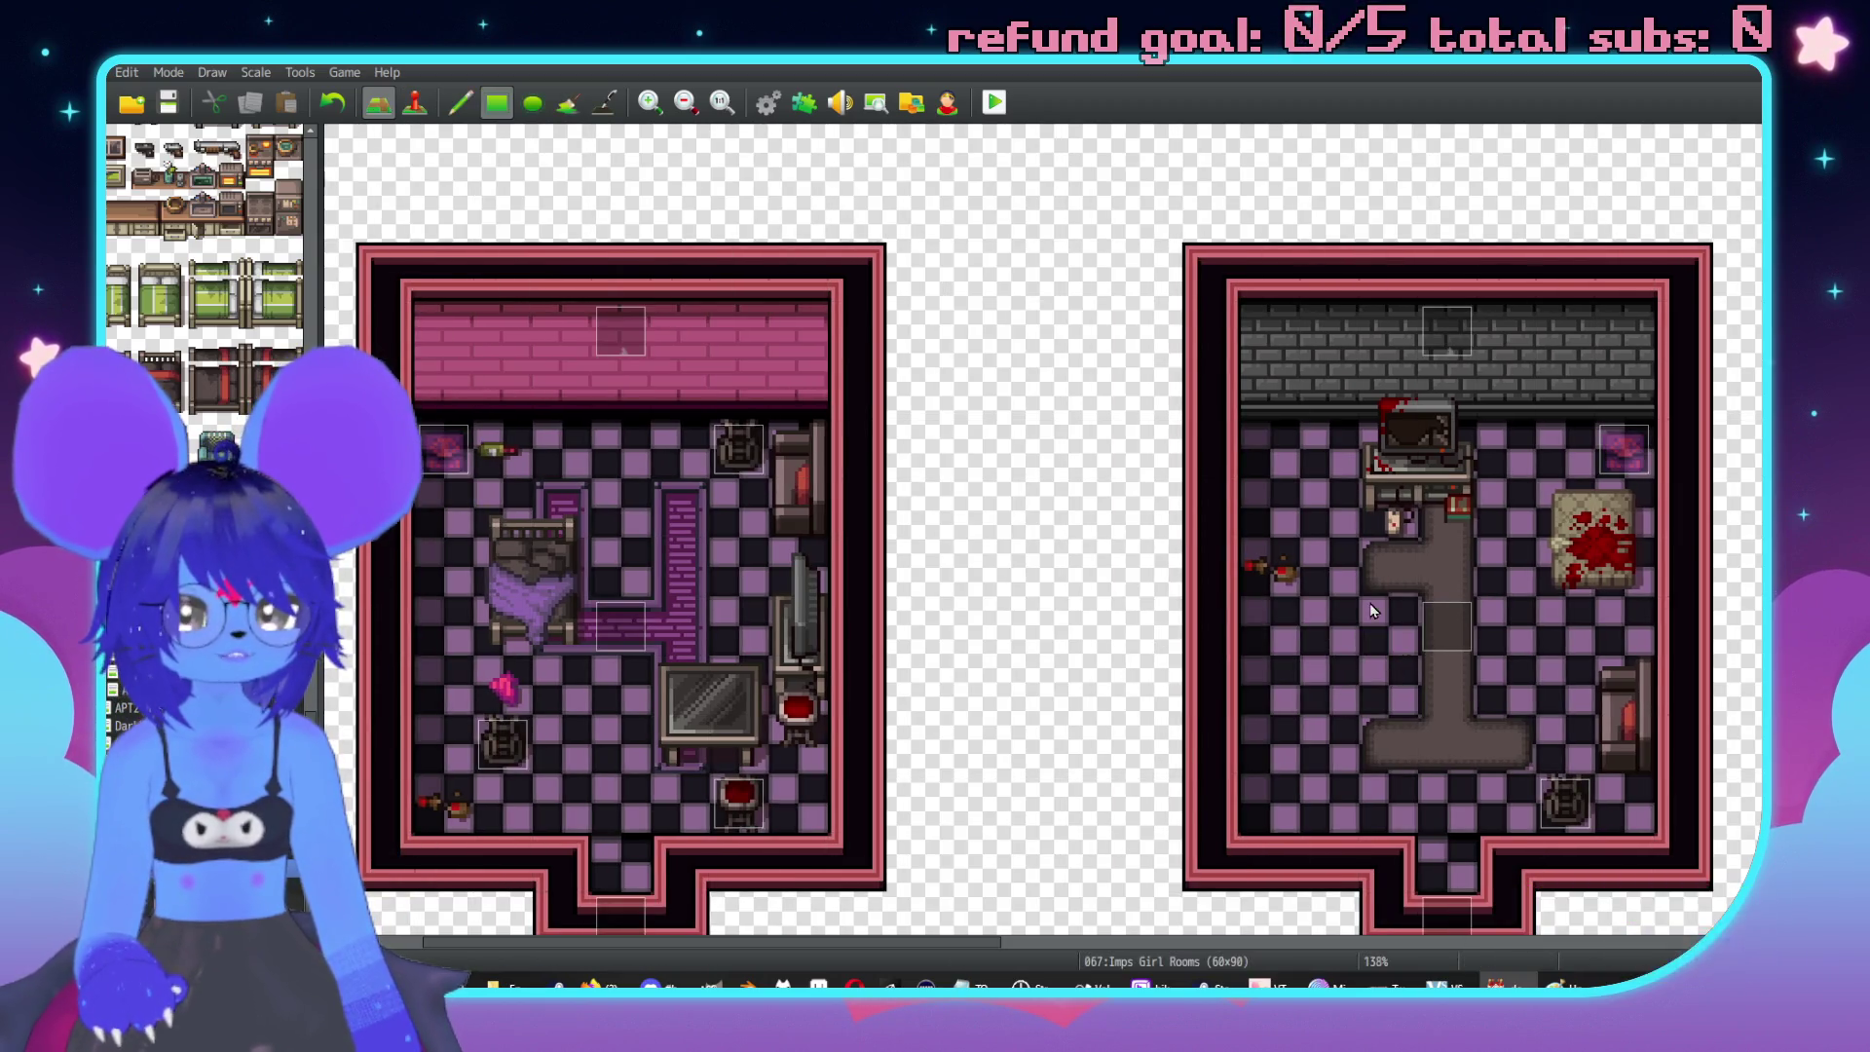
{"action": "key", "text": "ctrl+z"}
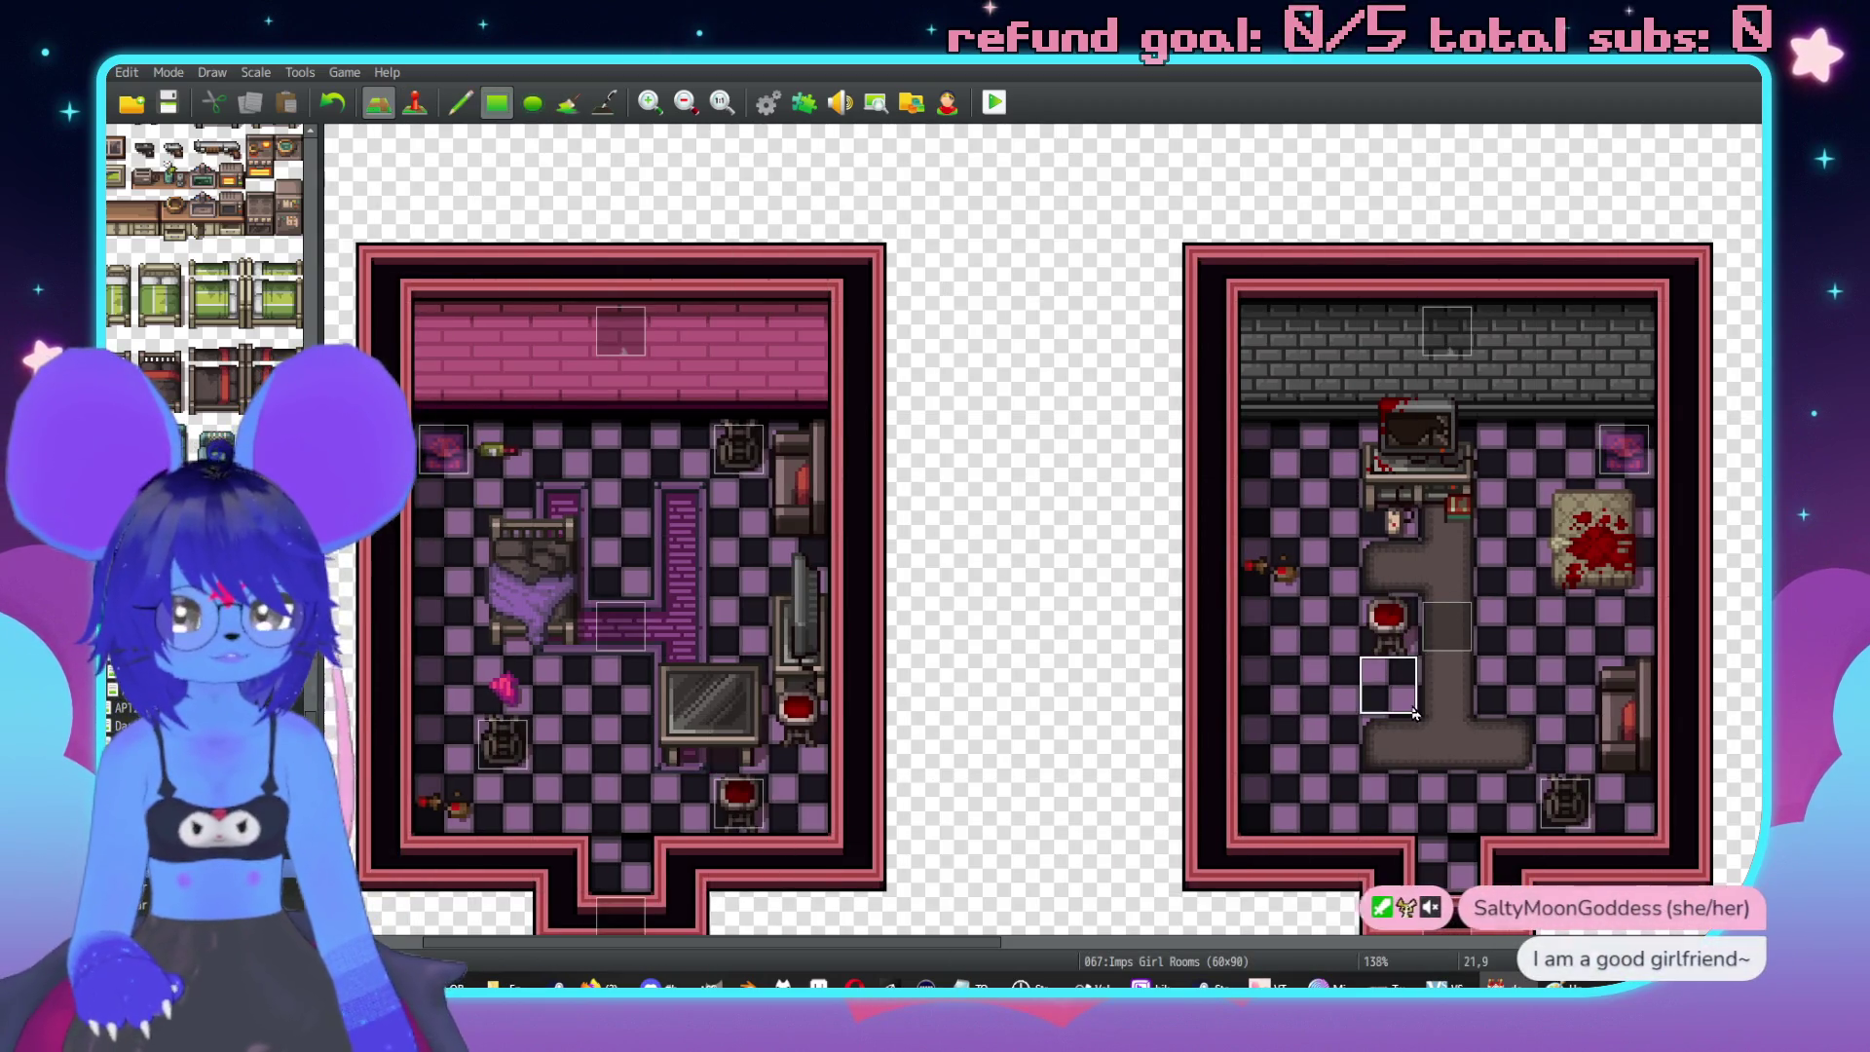
{"action": "key", "text": "F6"}
{"action": "double_click", "coordinate": [1386, 625]}
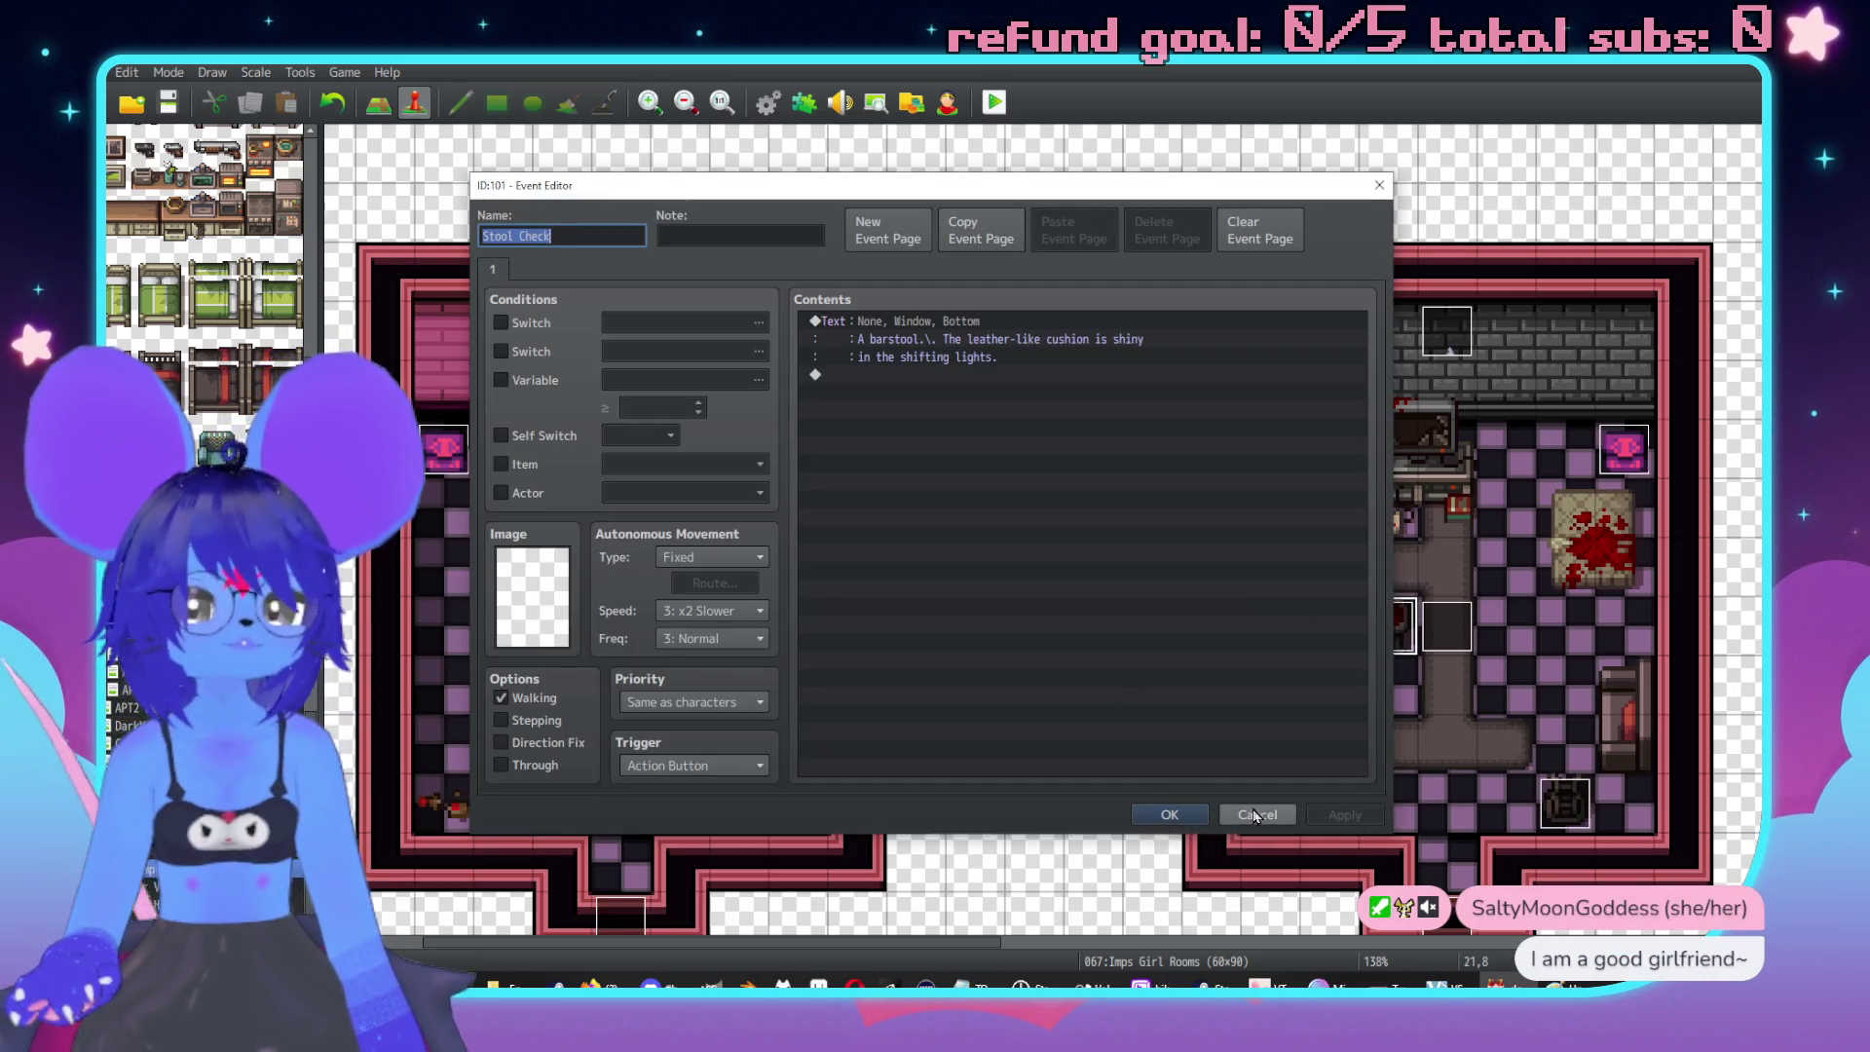
{"action": "left_click", "coordinate": [1254, 813]}
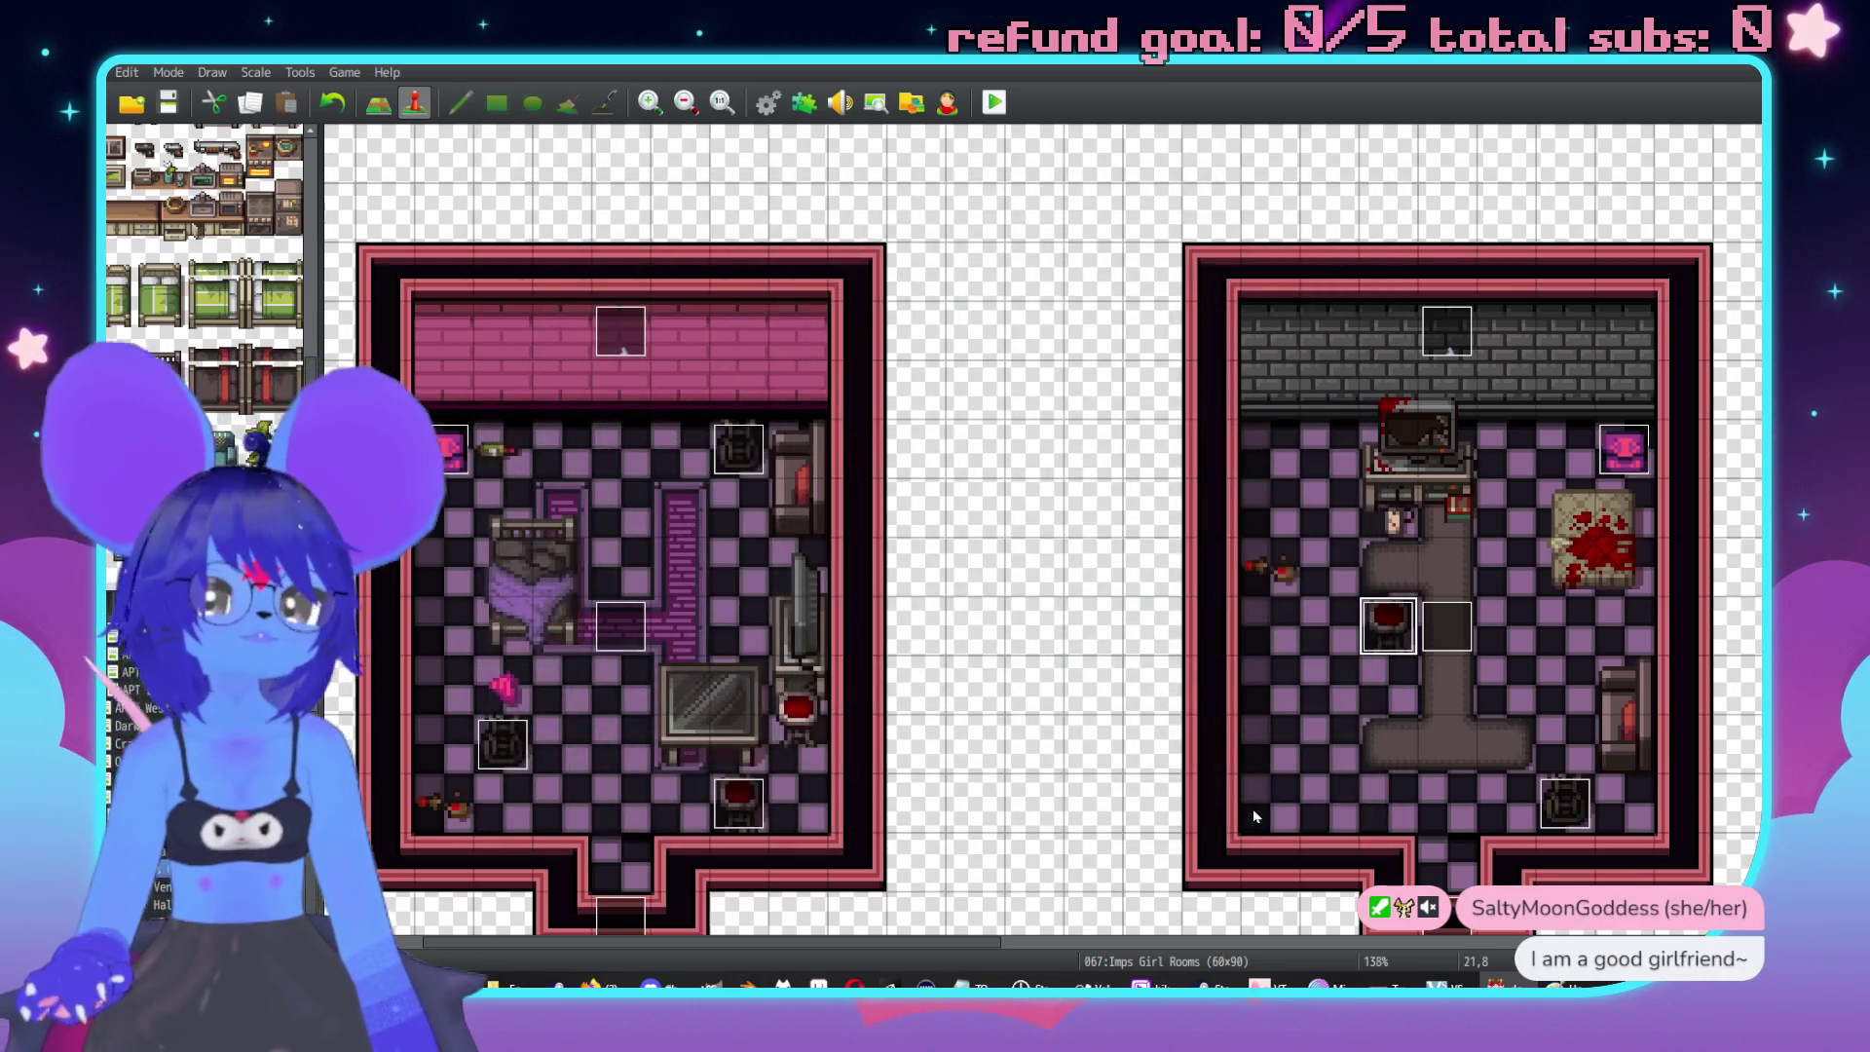
Create a new event on the bloody mattress.
{"action": "scroll", "coordinate": [1363, 711], "scroll_direction": "right", "scroll_amount": 5}
{"action": "scroll", "coordinate": [1363, 711], "scroll_direction": "down", "scroll_amount": 2}
{"action": "scroll", "coordinate": [914, 539], "scroll_direction": "right", "scroll_amount": 3}
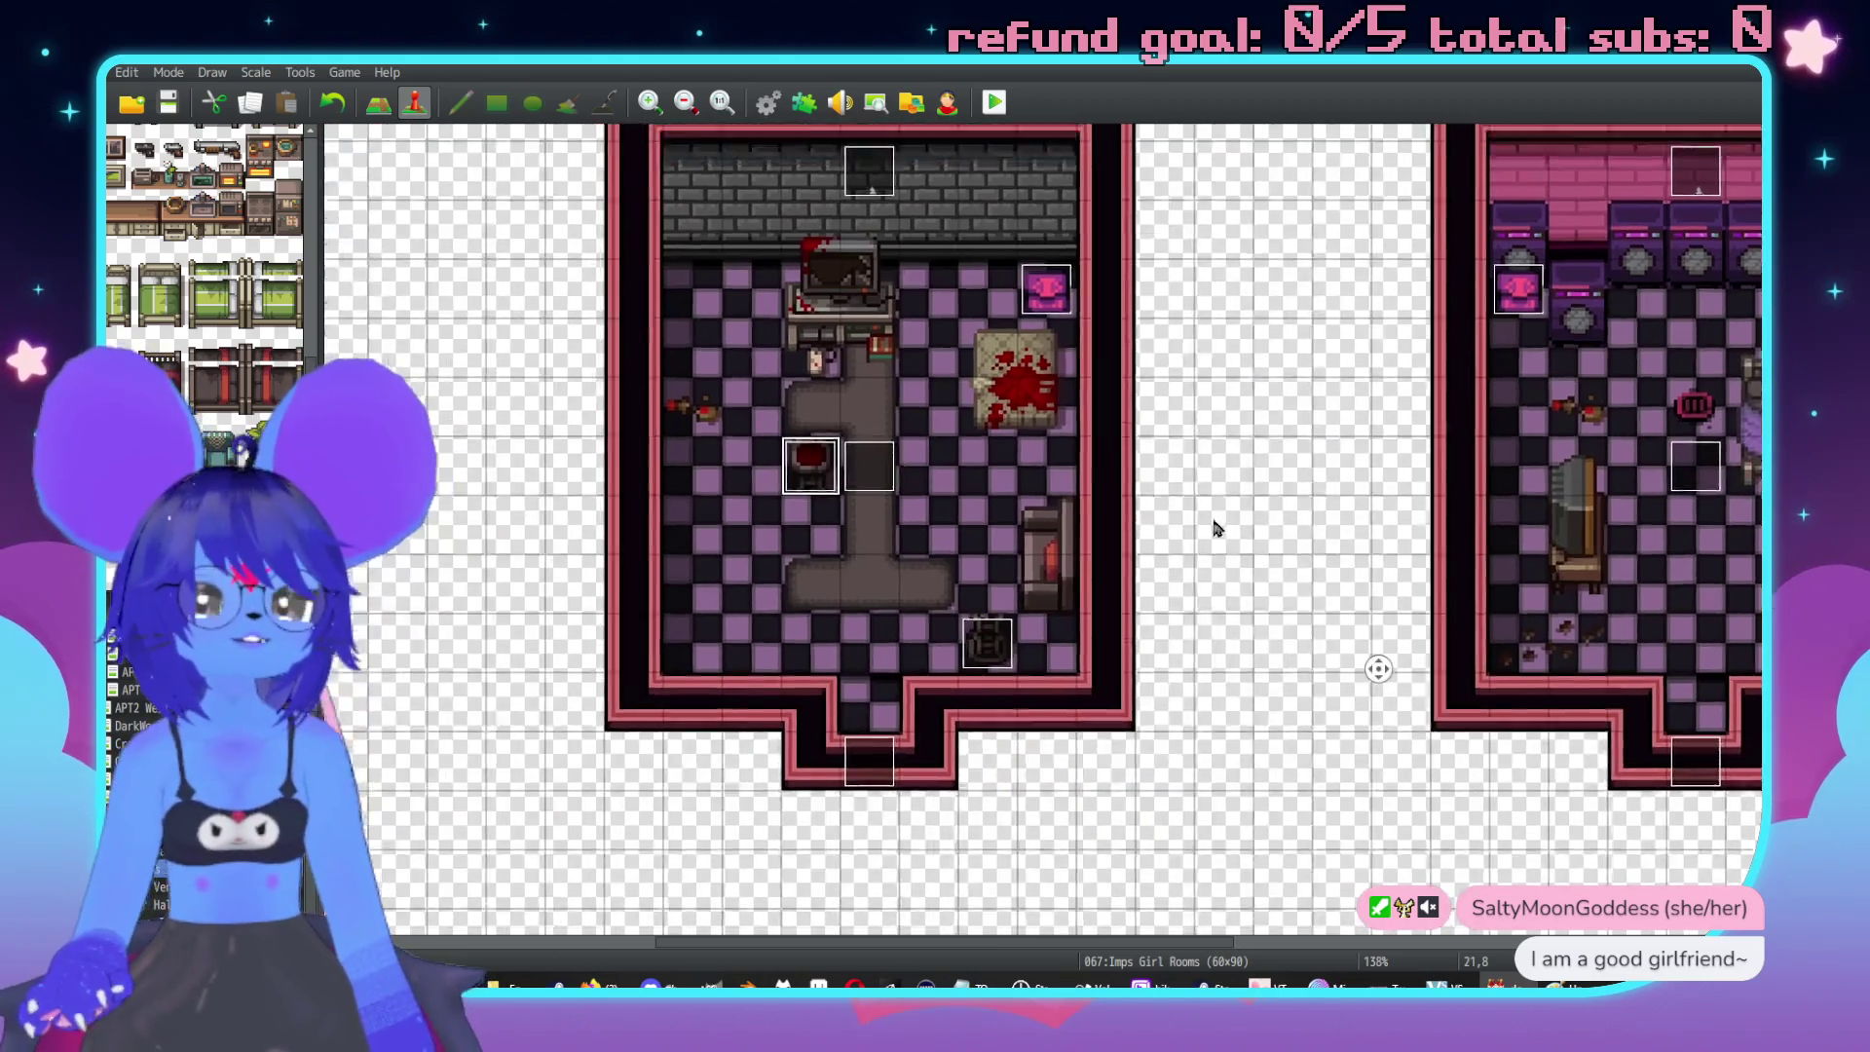
{"action": "scroll", "coordinate": [1145, 539], "scroll_direction": "left", "scroll_amount": 3}
{"action": "scroll", "coordinate": [1145, 538], "scroll_direction": "up", "scroll_amount": 3}
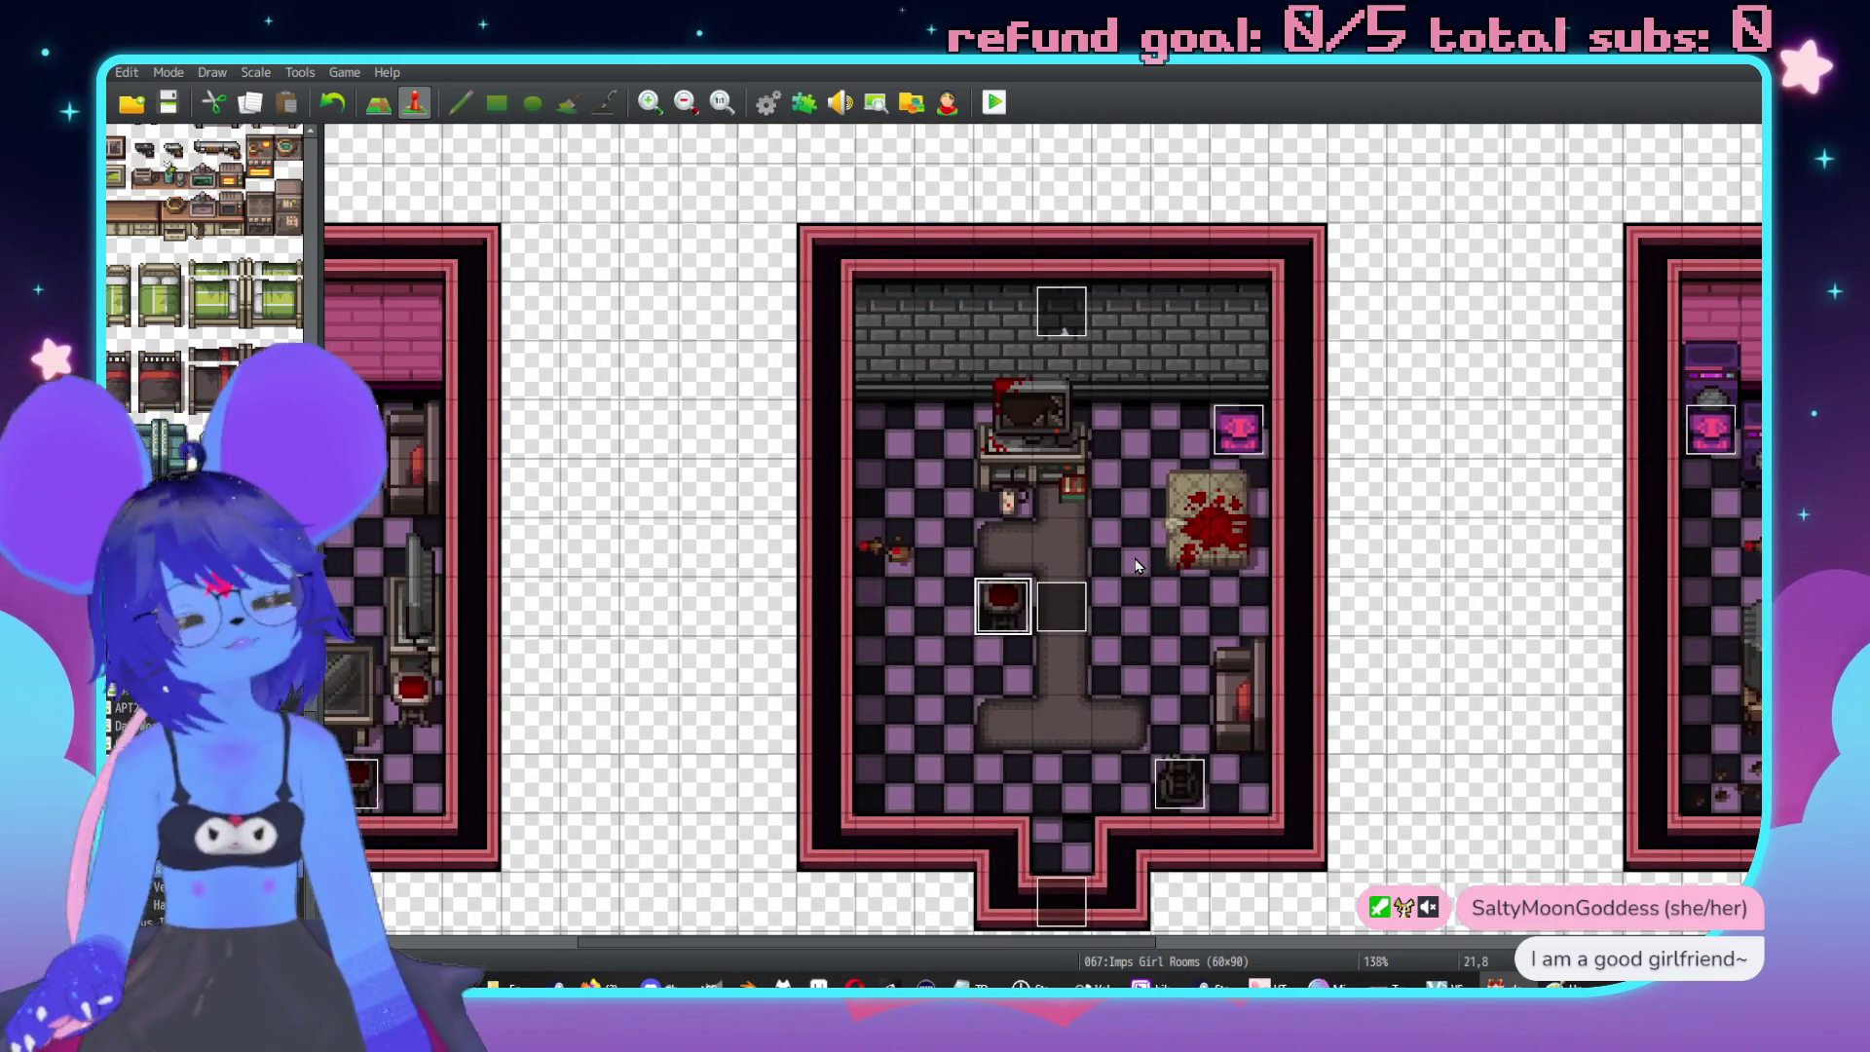
{"action": "scroll", "coordinate": [1137, 565], "scroll_direction": "right", "scroll_amount": 5}
{"action": "scroll", "coordinate": [1227, 617], "scroll_direction": "left", "scroll_amount": 2}
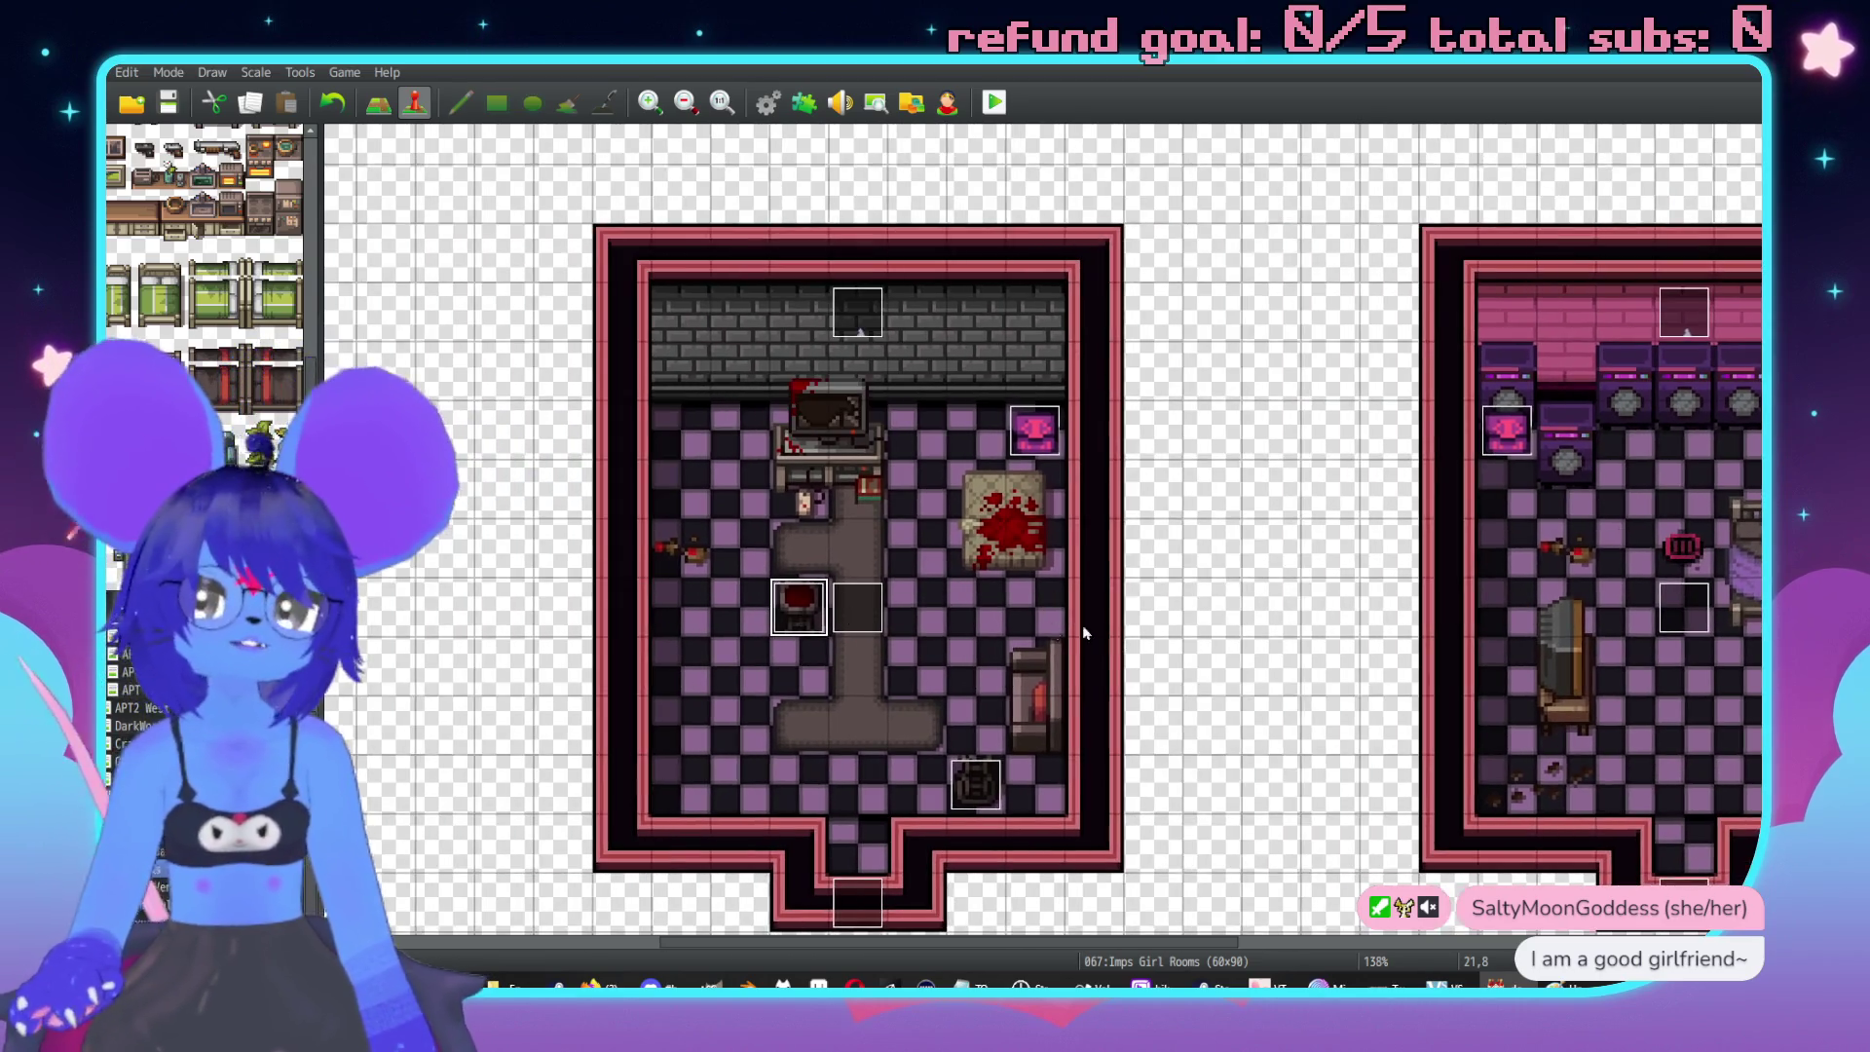
{"action": "double_click", "coordinate": [985, 555]}
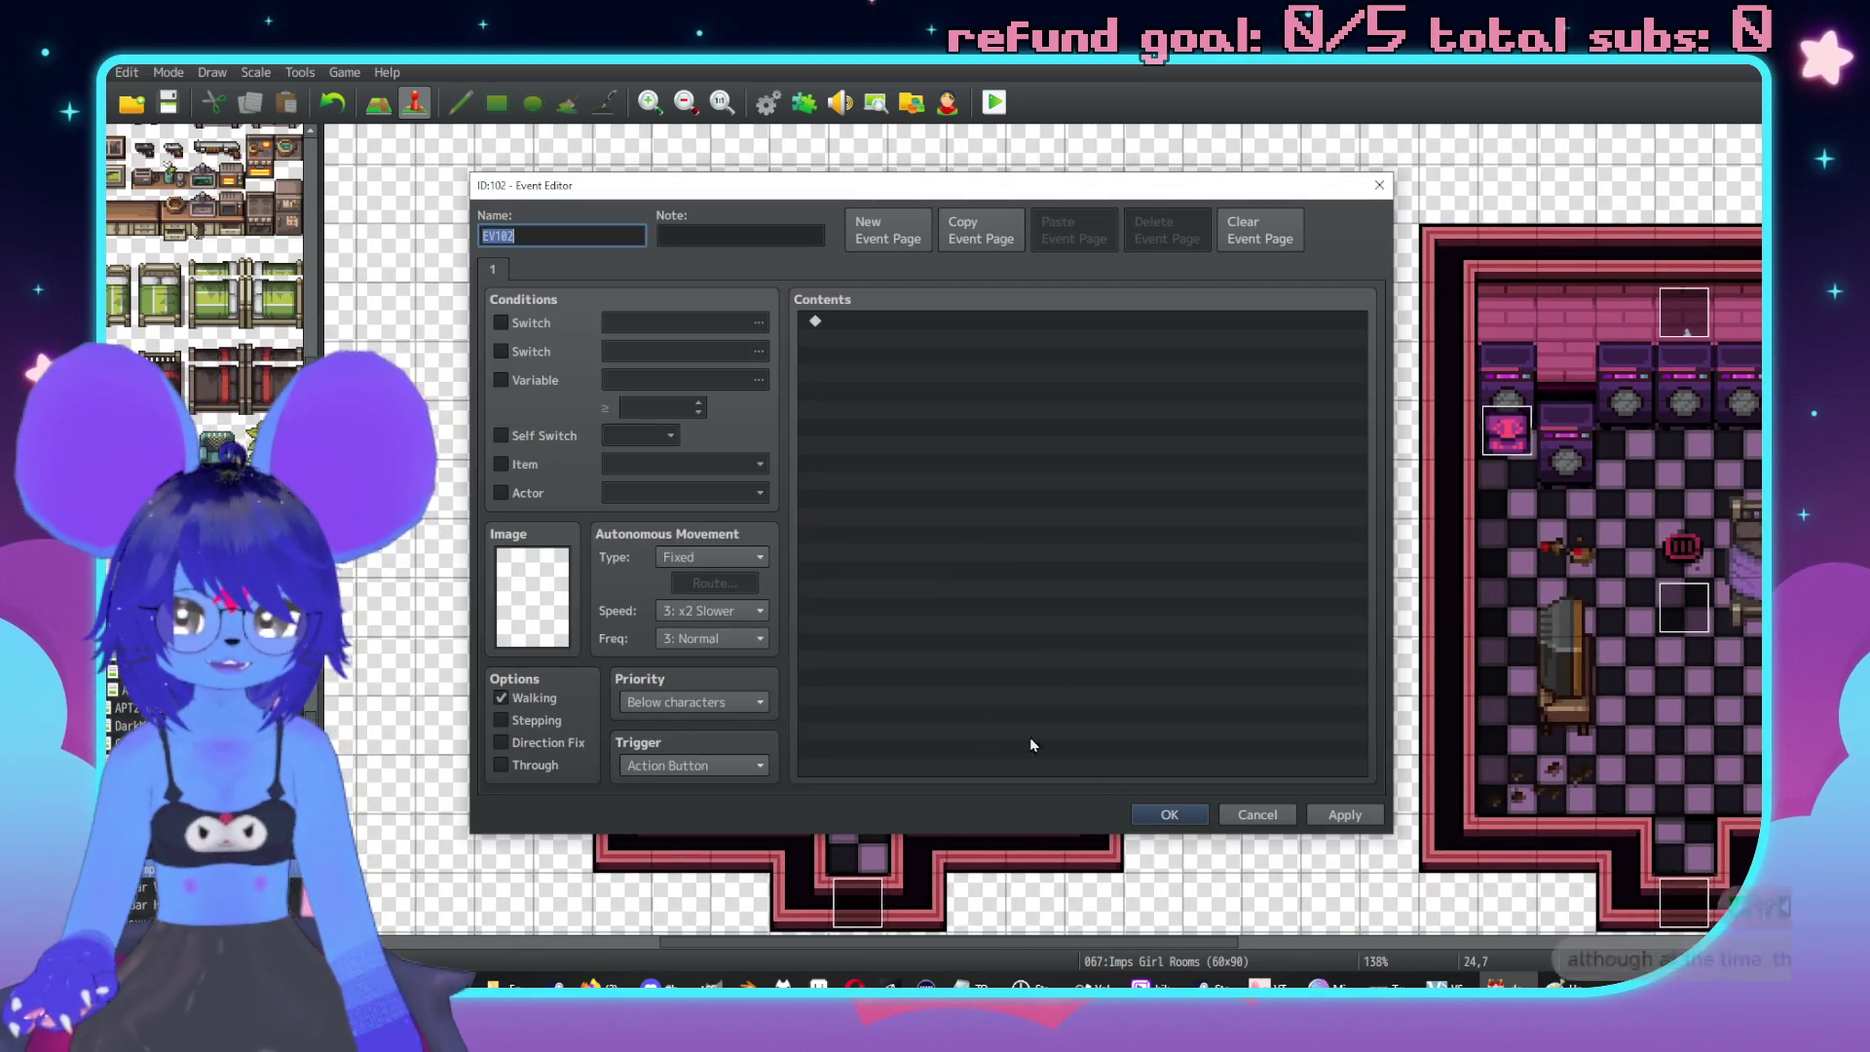
Give the mattress event a message about mixed fresh and old blood, with Same as characters priority.
{"action": "double_click", "coordinate": [861, 320]}
{"action": "left_click", "coordinate": [926, 331]}
{"action": "type", "text": "A bloods"}
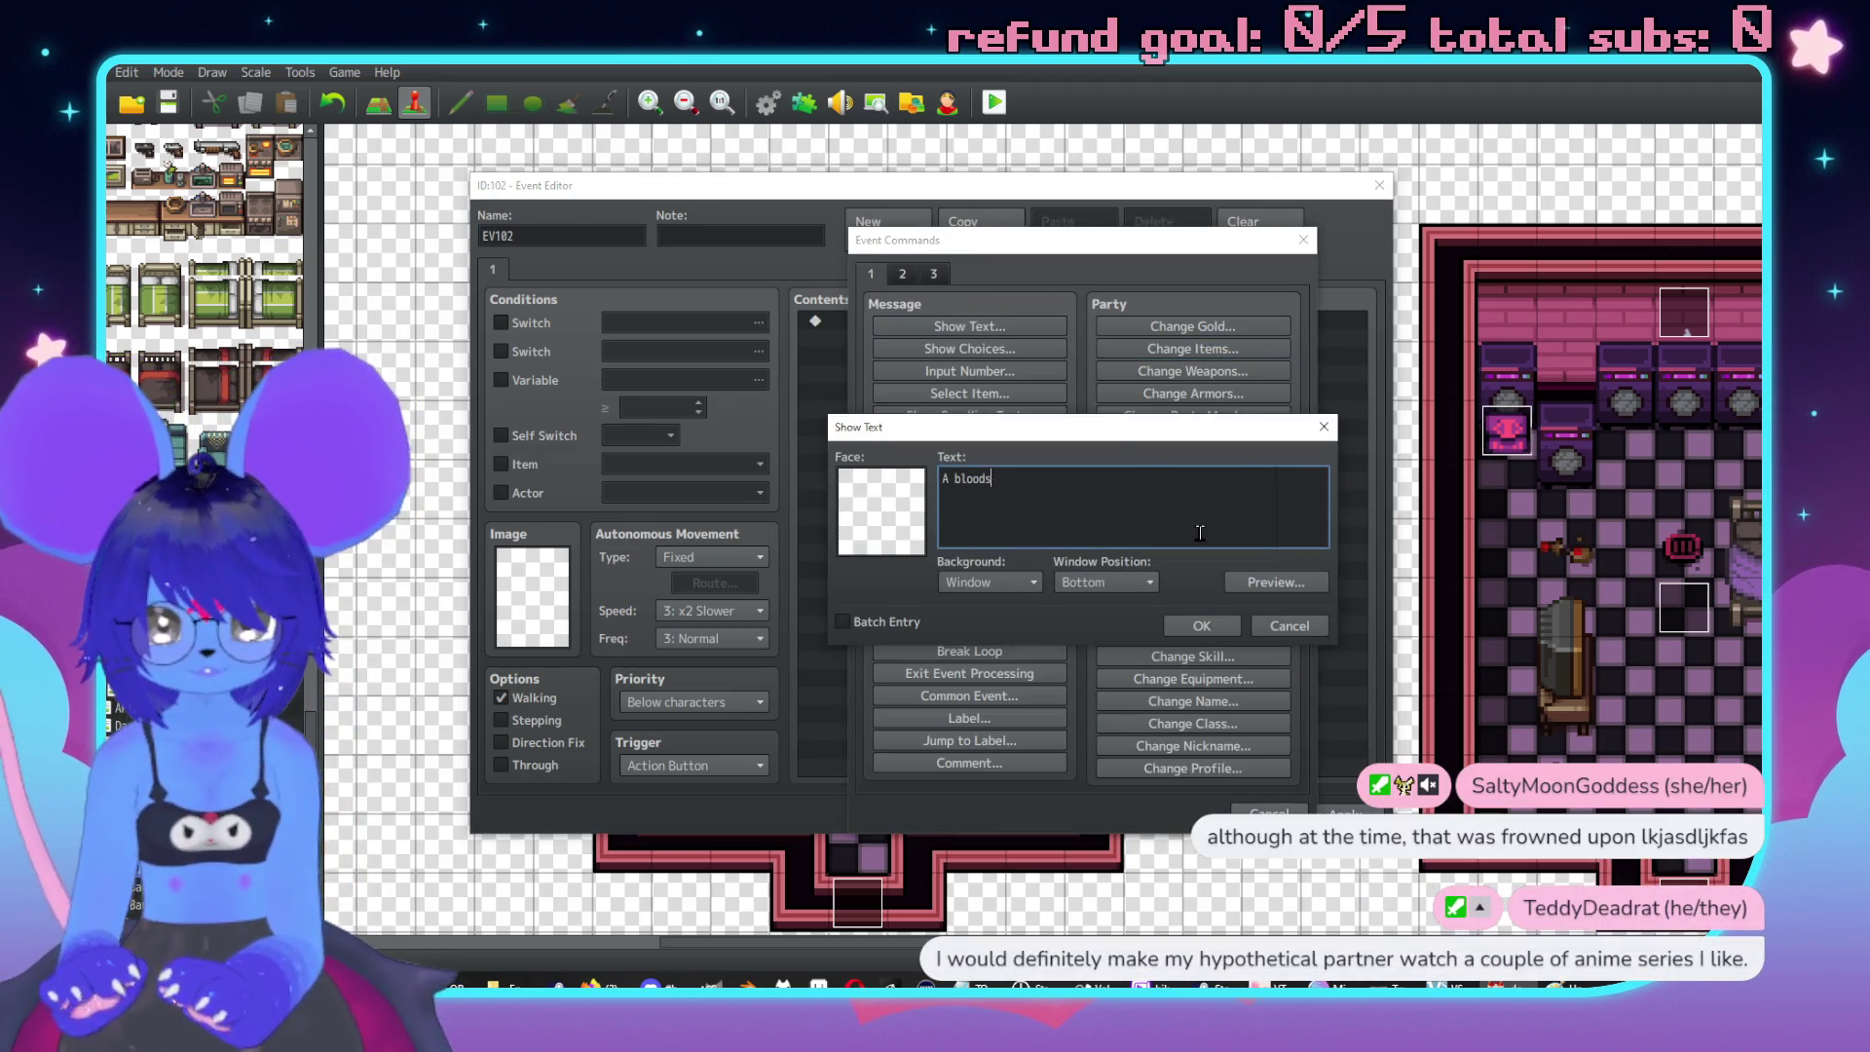
{"action": "type", "text": "tained mattress.\\."}
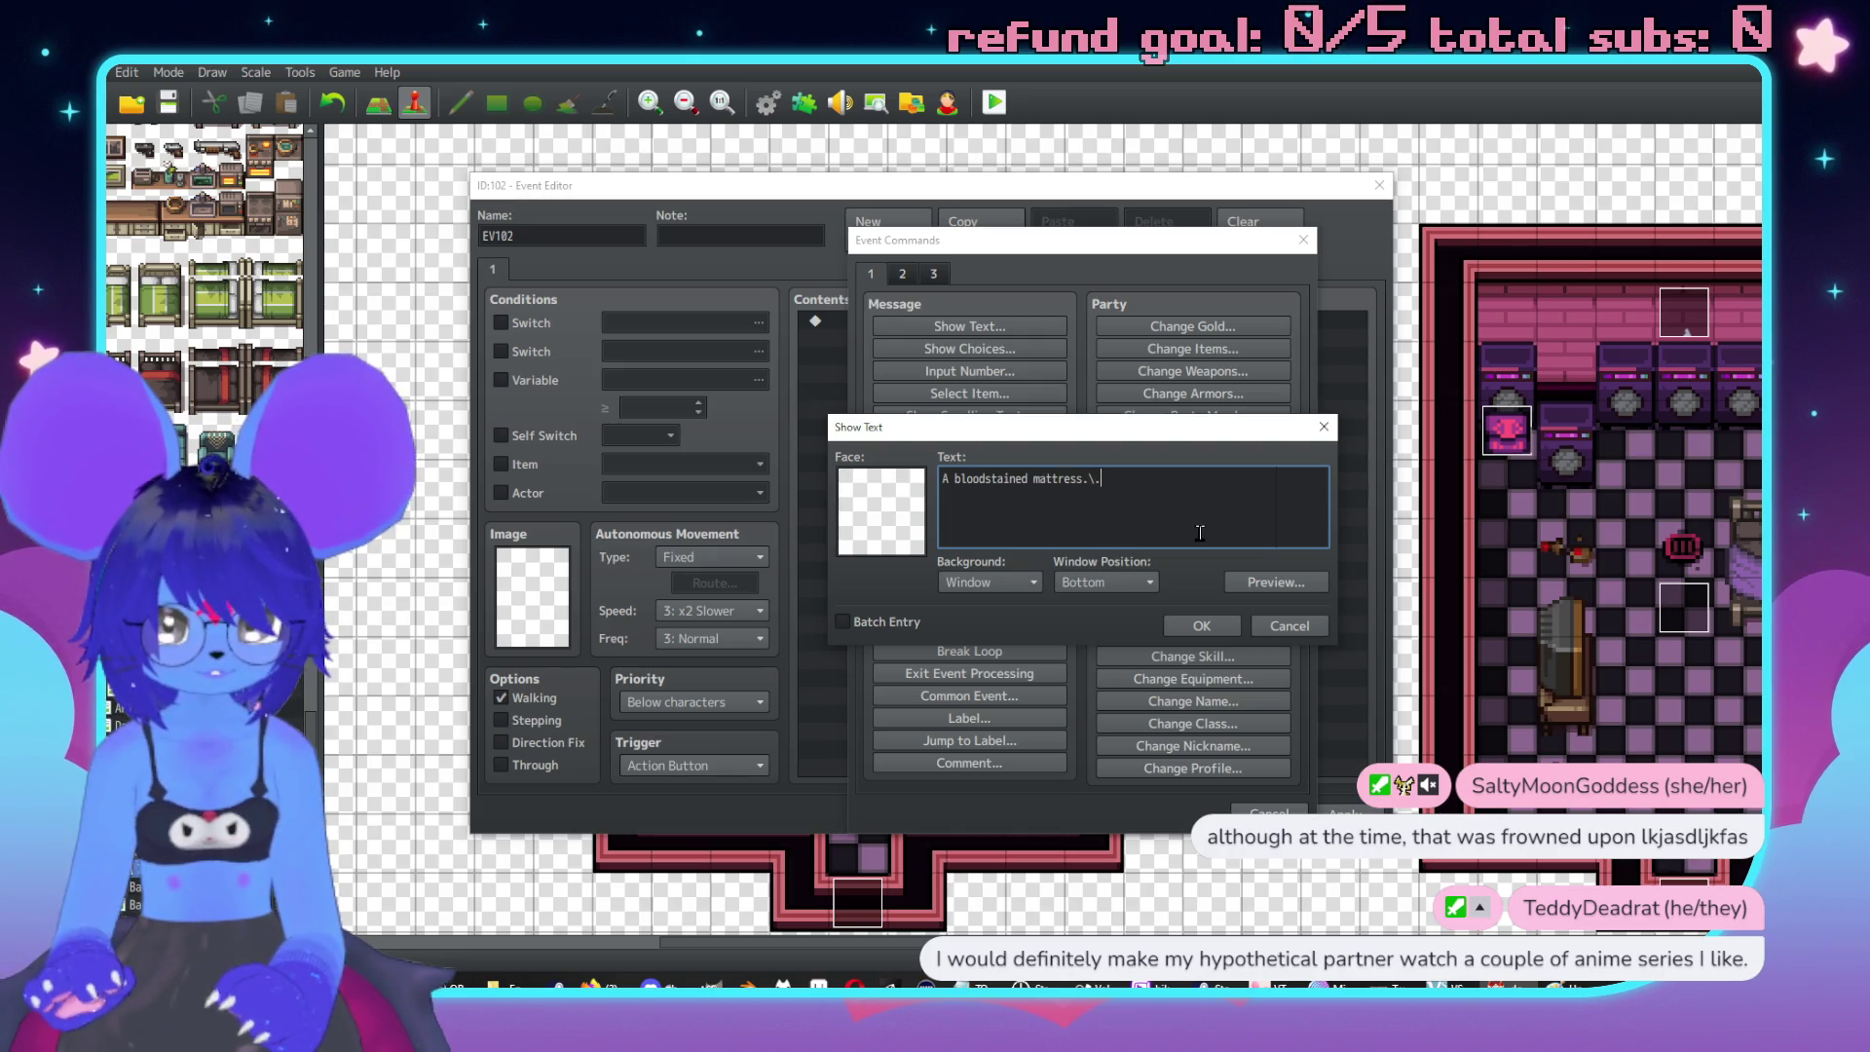
{"action": "key", "text": "Return"}
{"action": "type", "text": "The blo"}
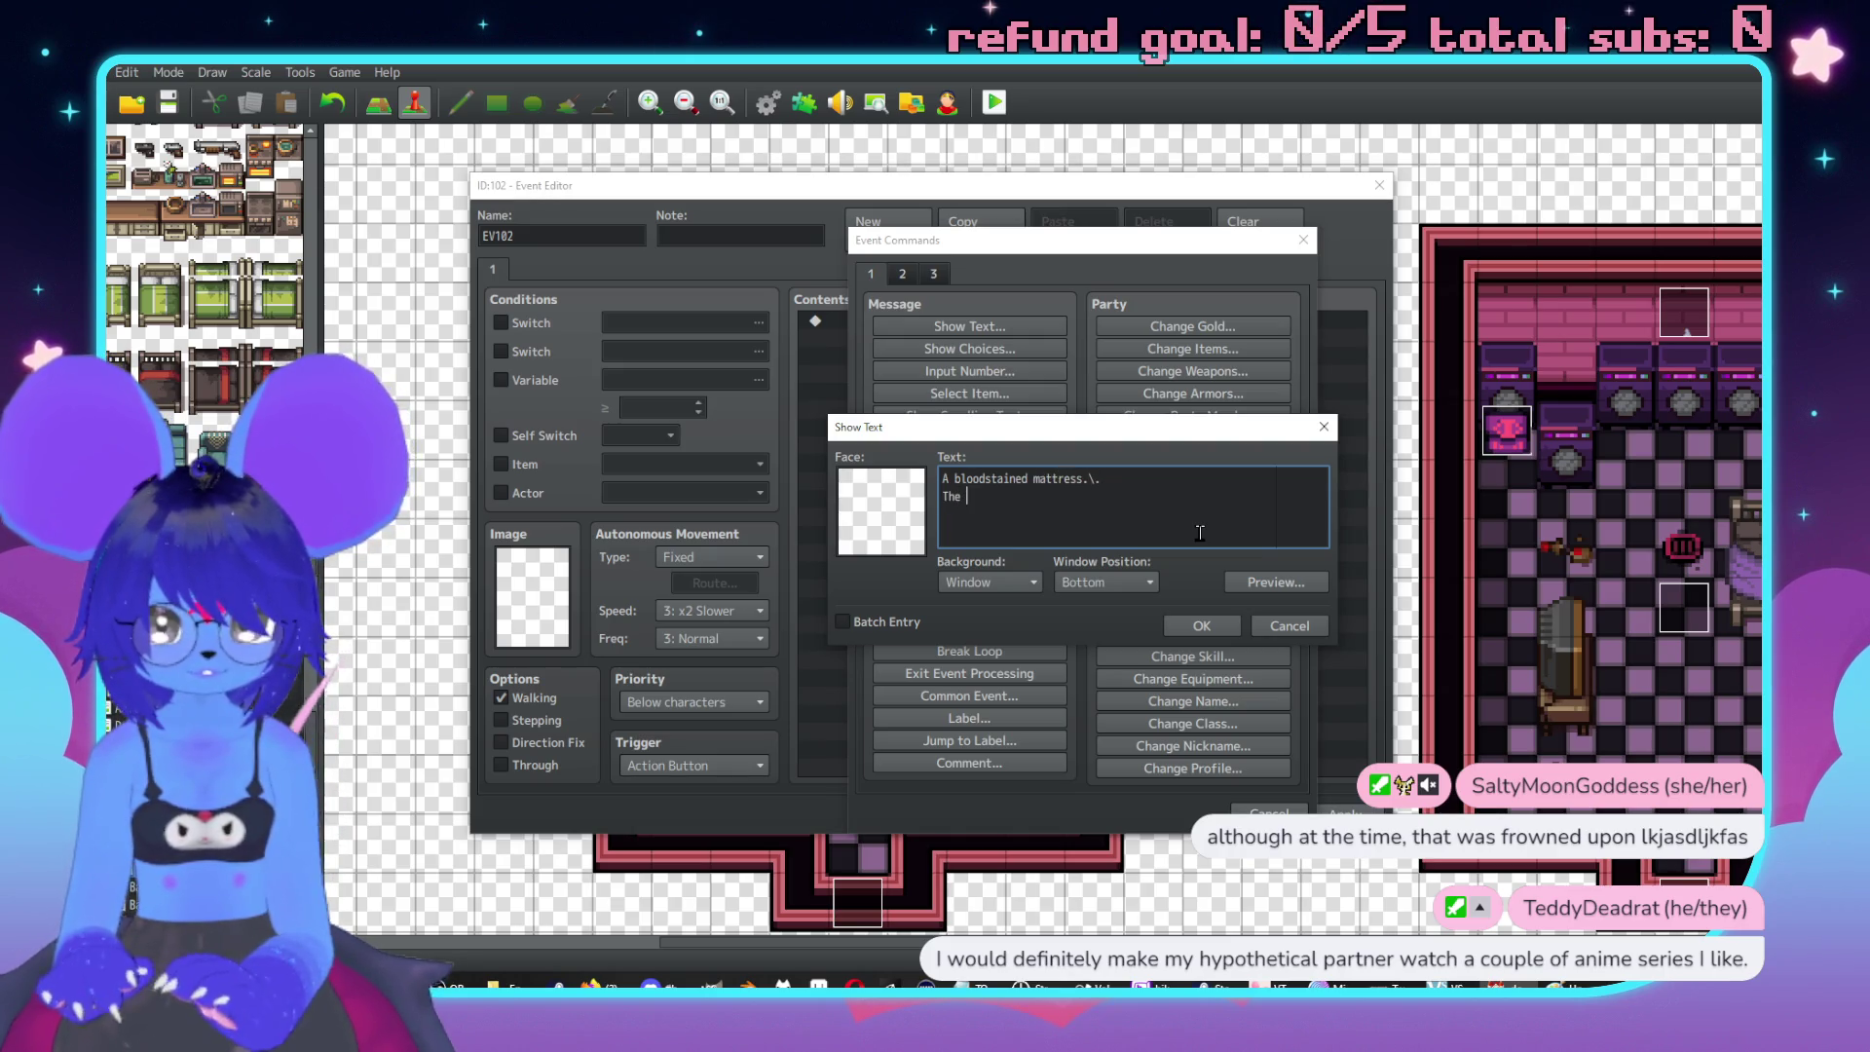
{"action": "type", "text": "od looks like a mix between fresh and old."}
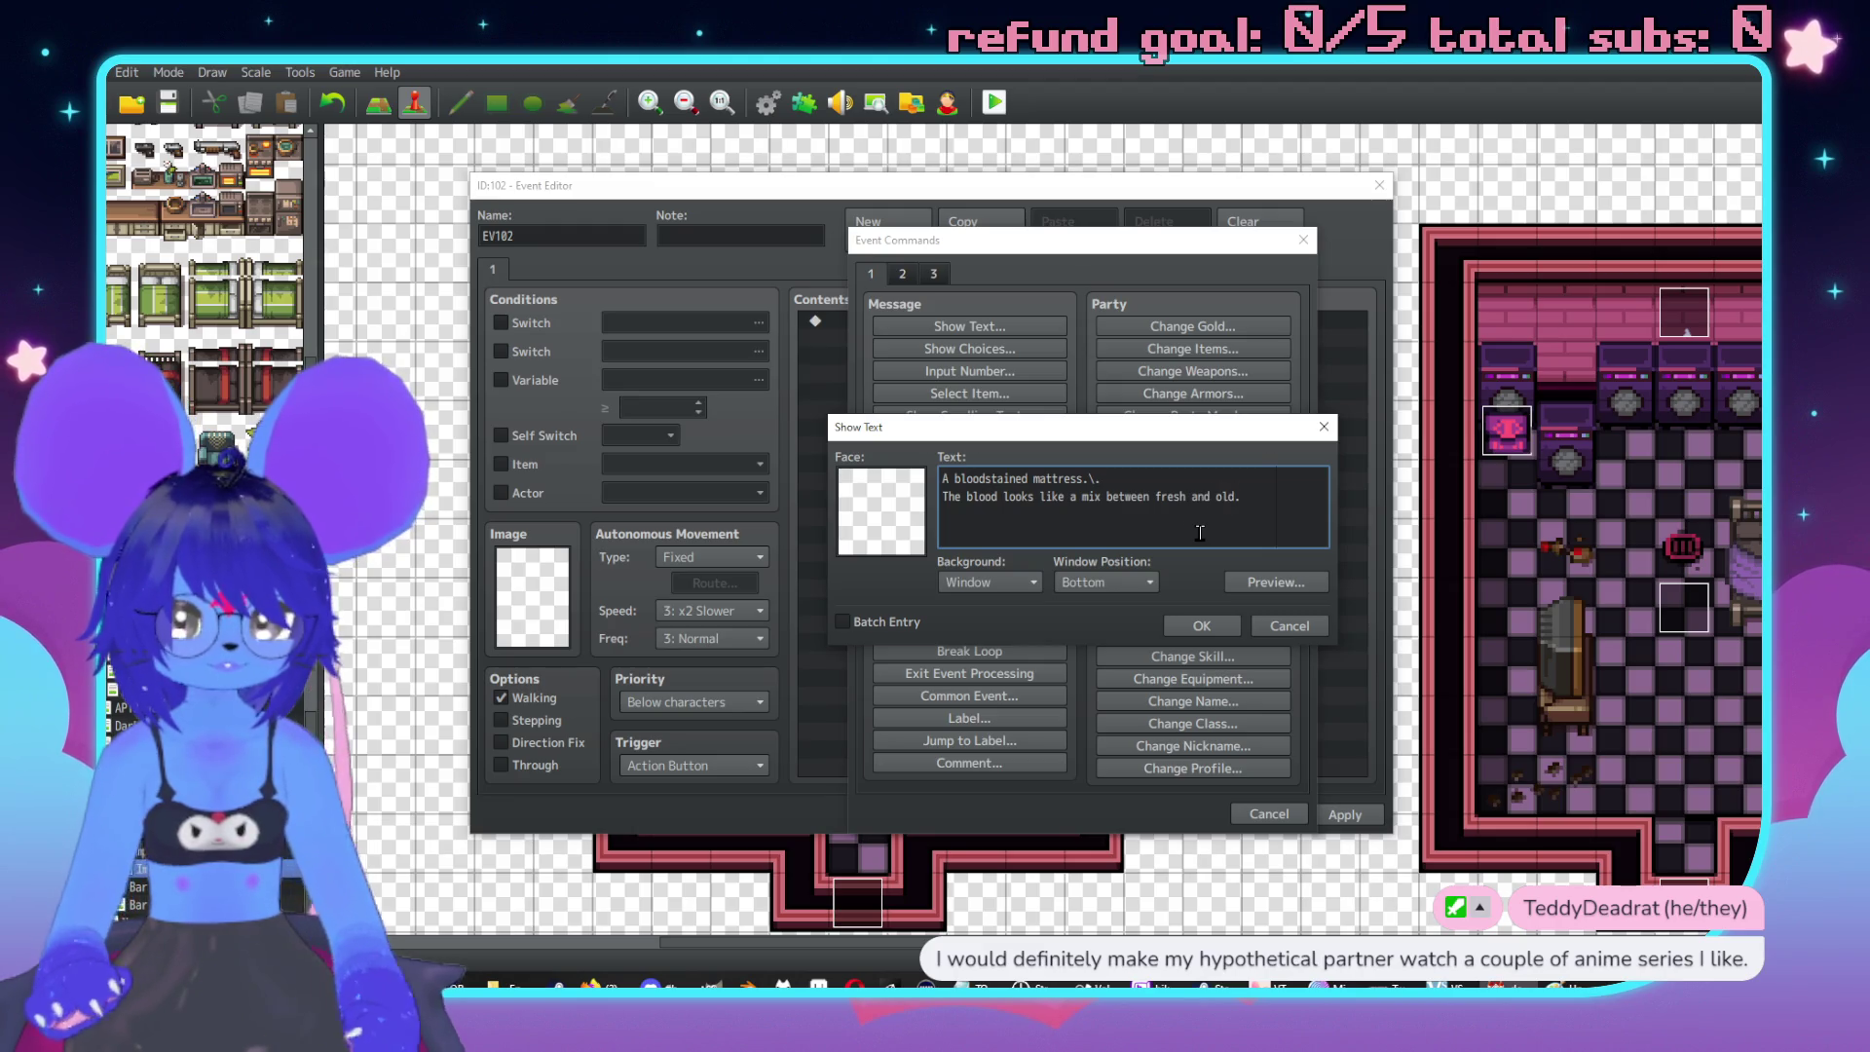
{"action": "left_click", "coordinate": [1205, 628]}
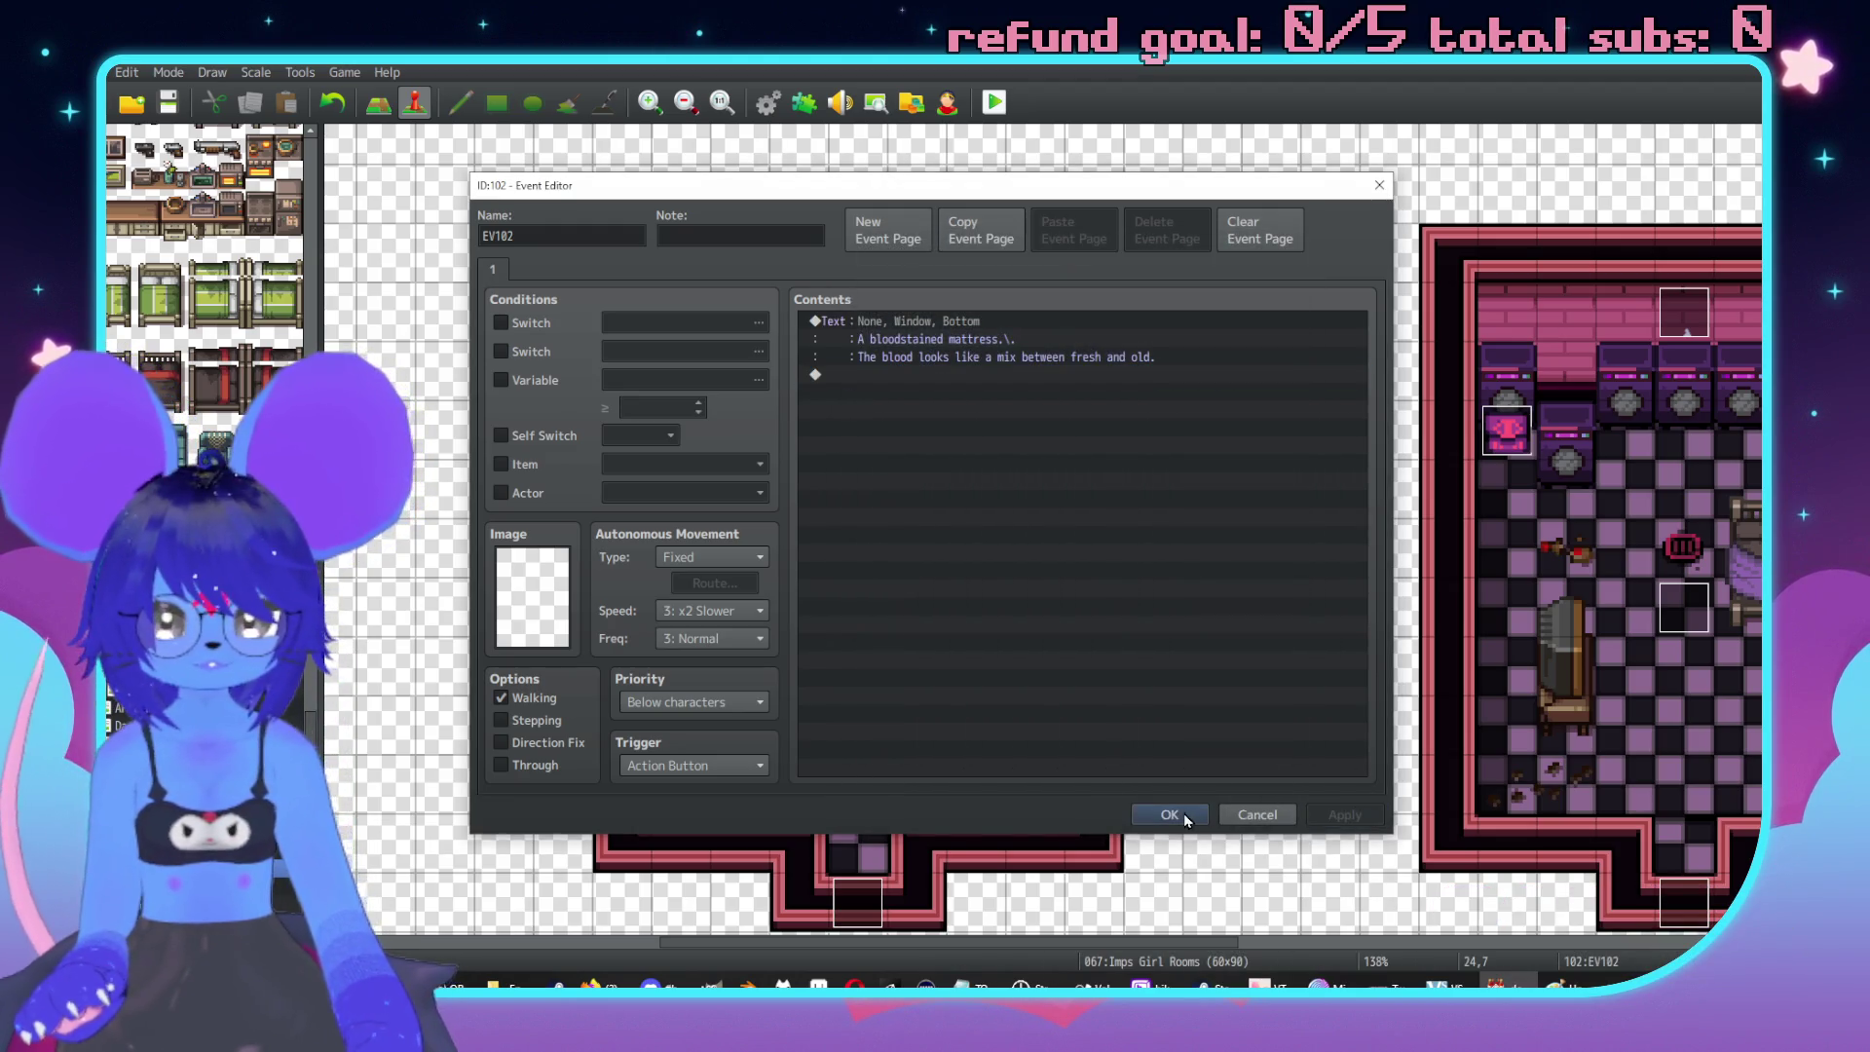
{"action": "left_click", "coordinate": [693, 701]}
{"action": "left_click", "coordinate": [681, 738]}
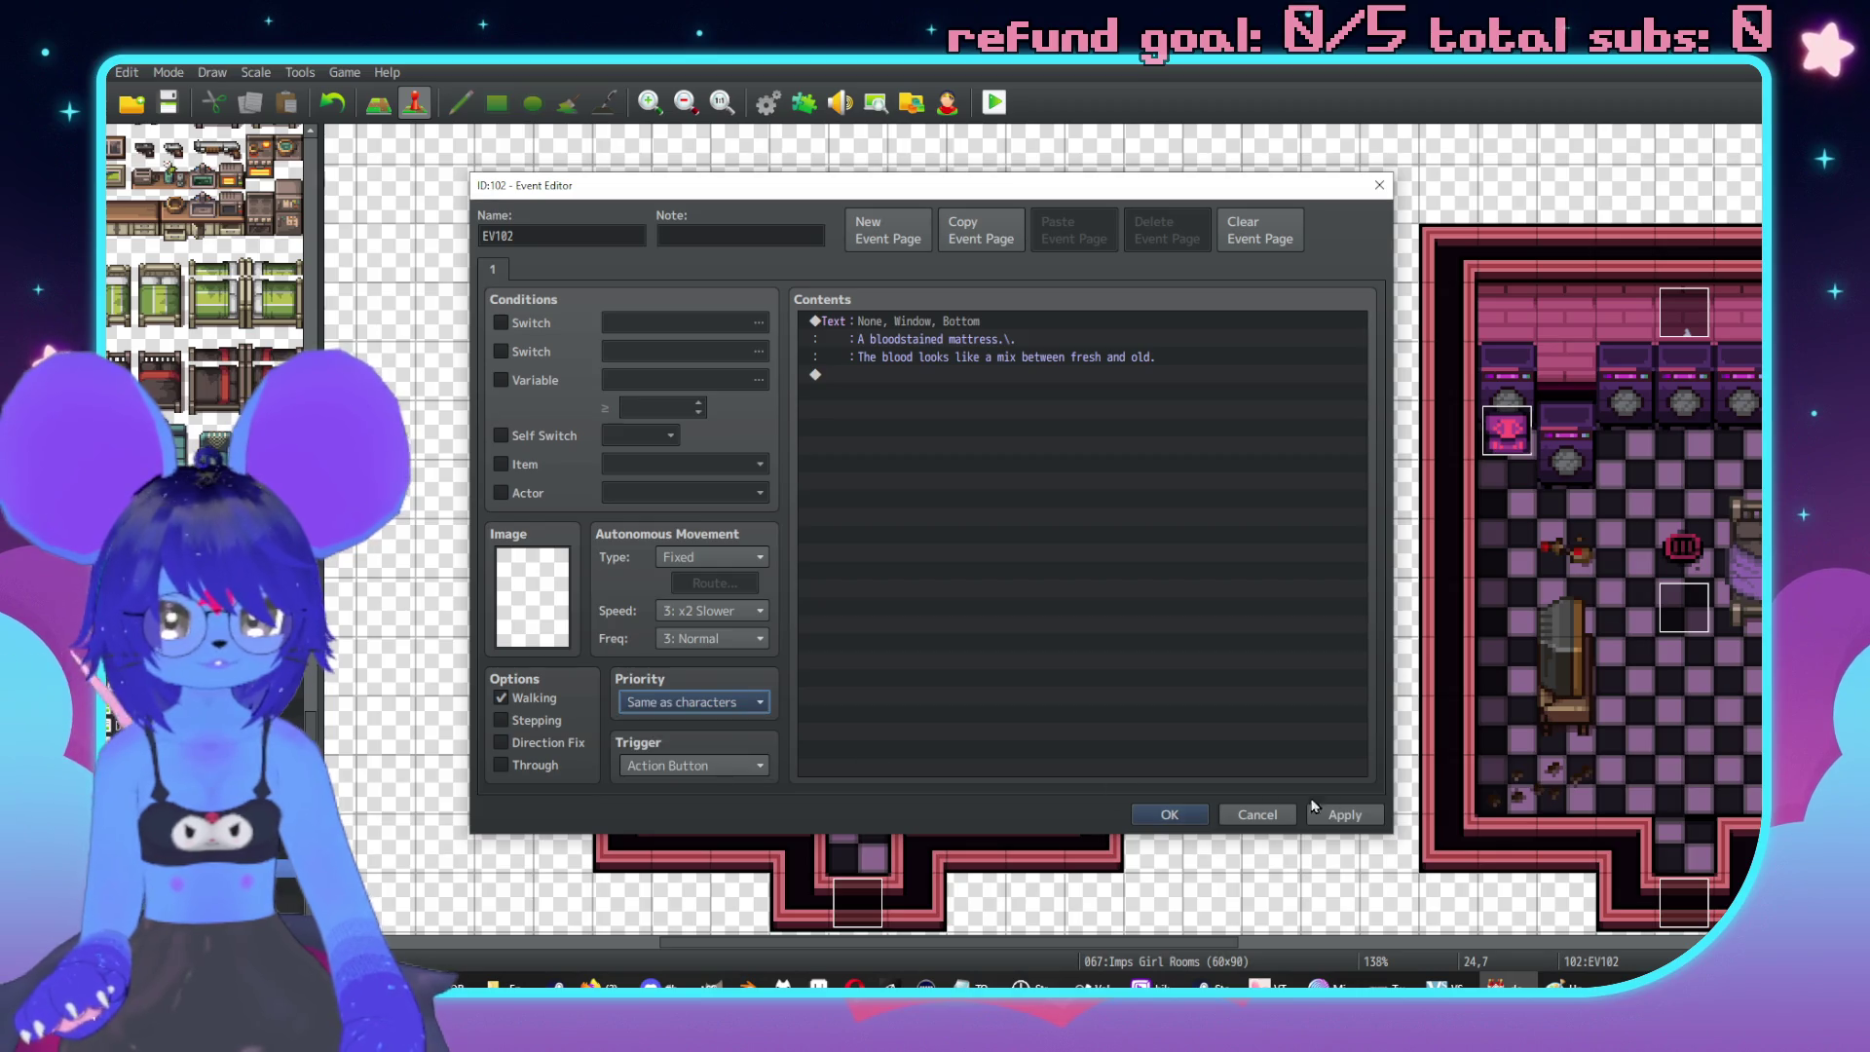
{"action": "left_click", "coordinate": [1169, 810]}
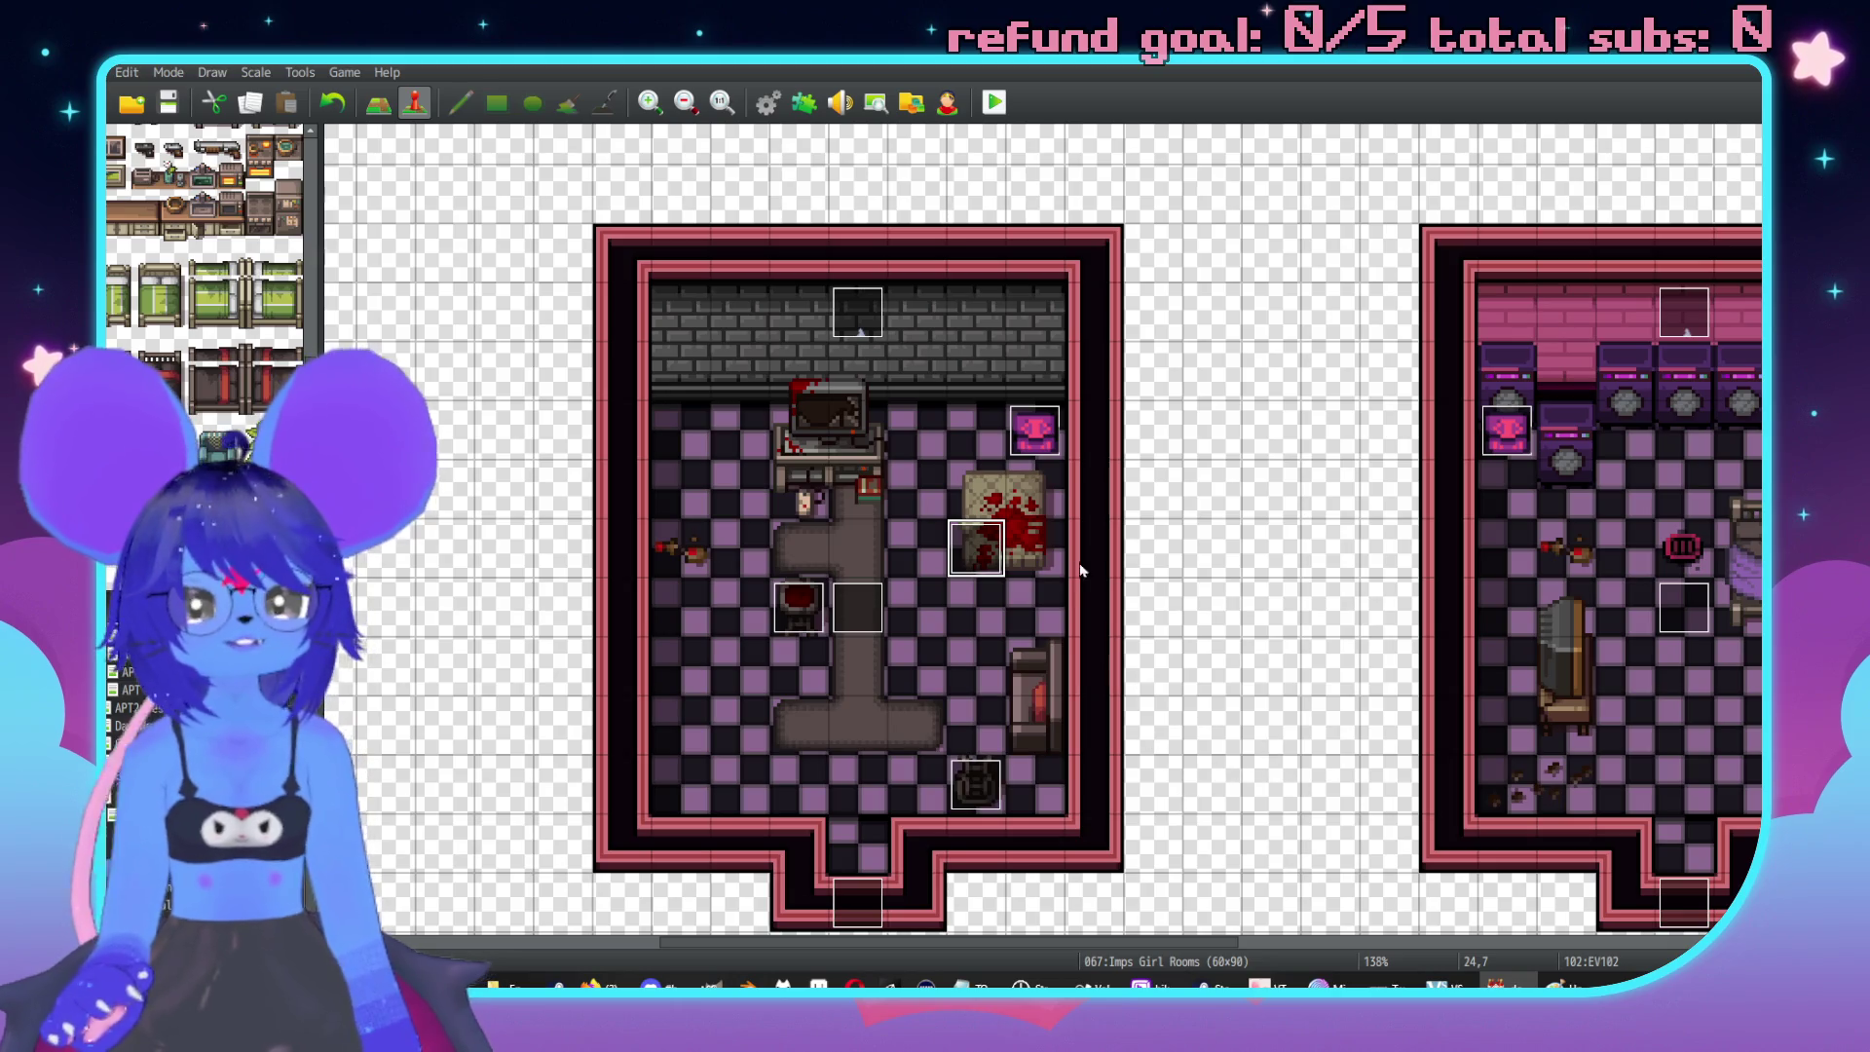
Paste copies onto tiles 25,7 and 24,6 and onto the broken TV tile at 21,5.
{"action": "key", "text": "Right"}
{"action": "key", "text": "ctrl+v"}
{"action": "key", "text": "Left"}
{"action": "key", "text": "Up"}
{"action": "key", "text": "ctrl+v"}
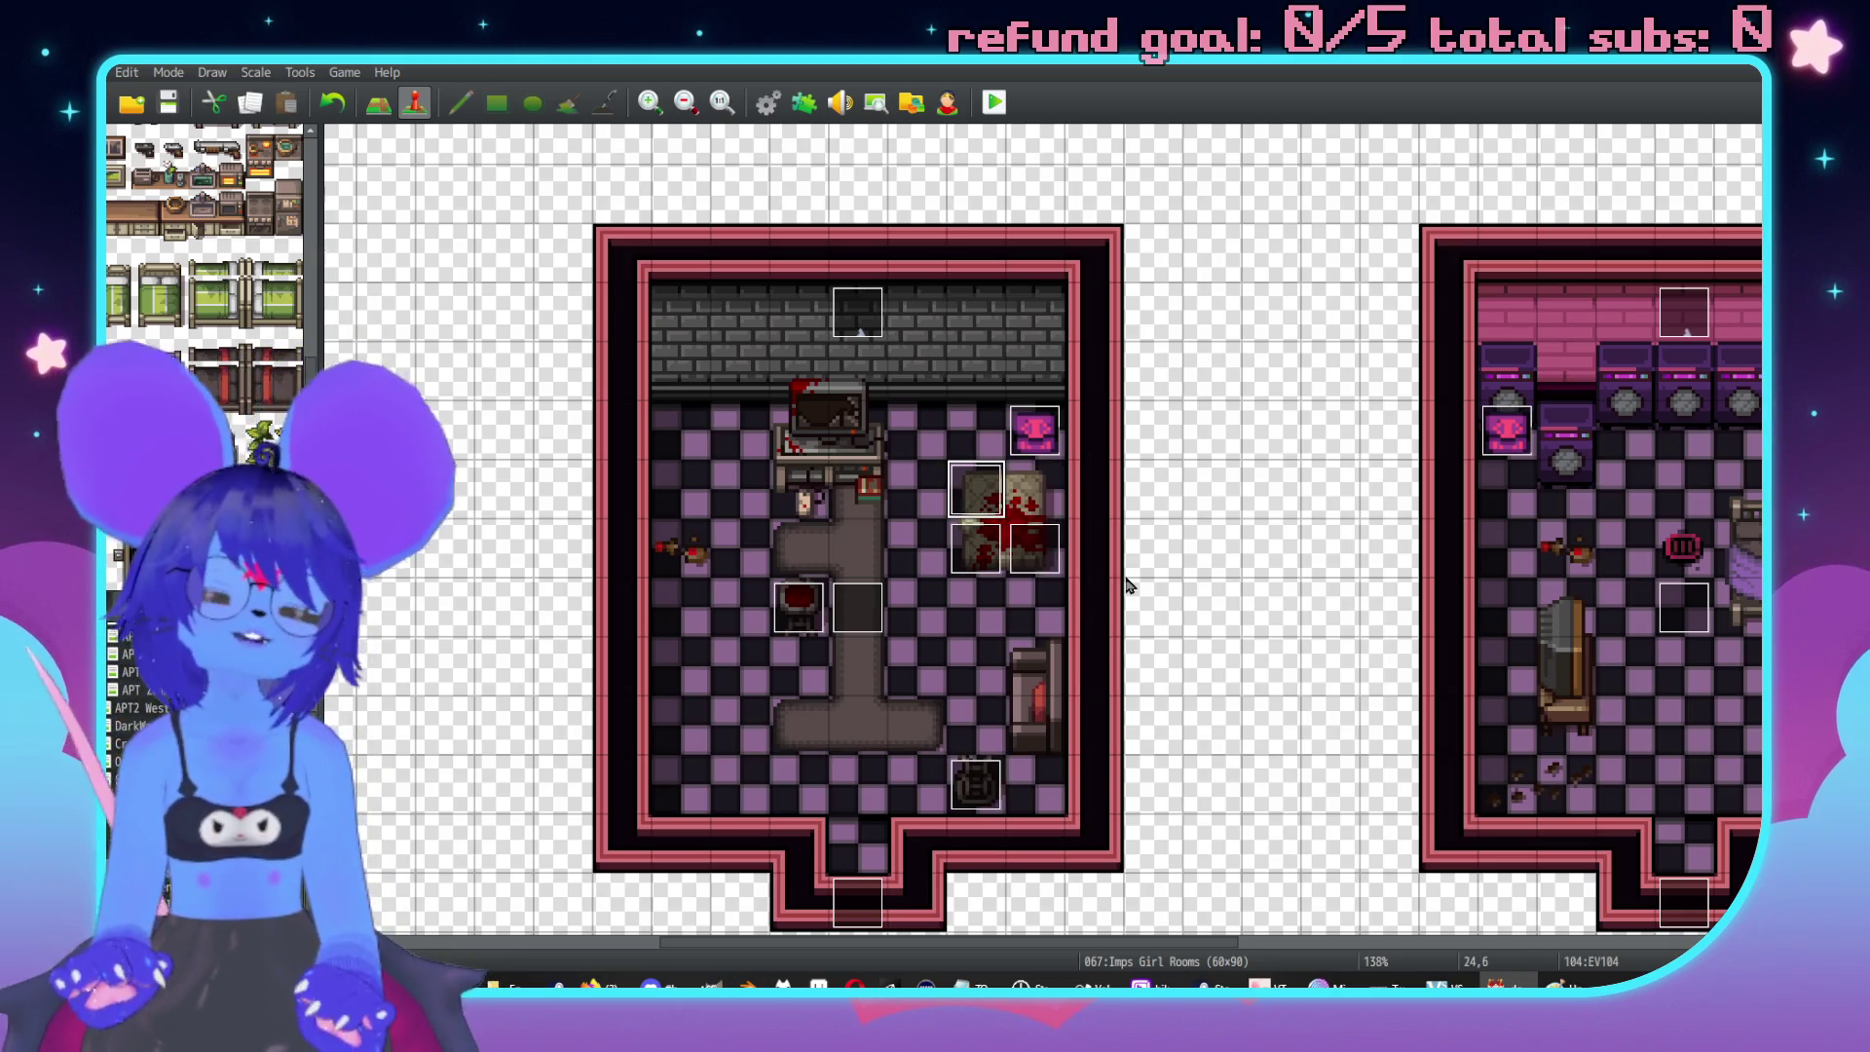
{"action": "scroll", "coordinate": [832, 547], "scroll_direction": "left", "scroll_amount": 1}
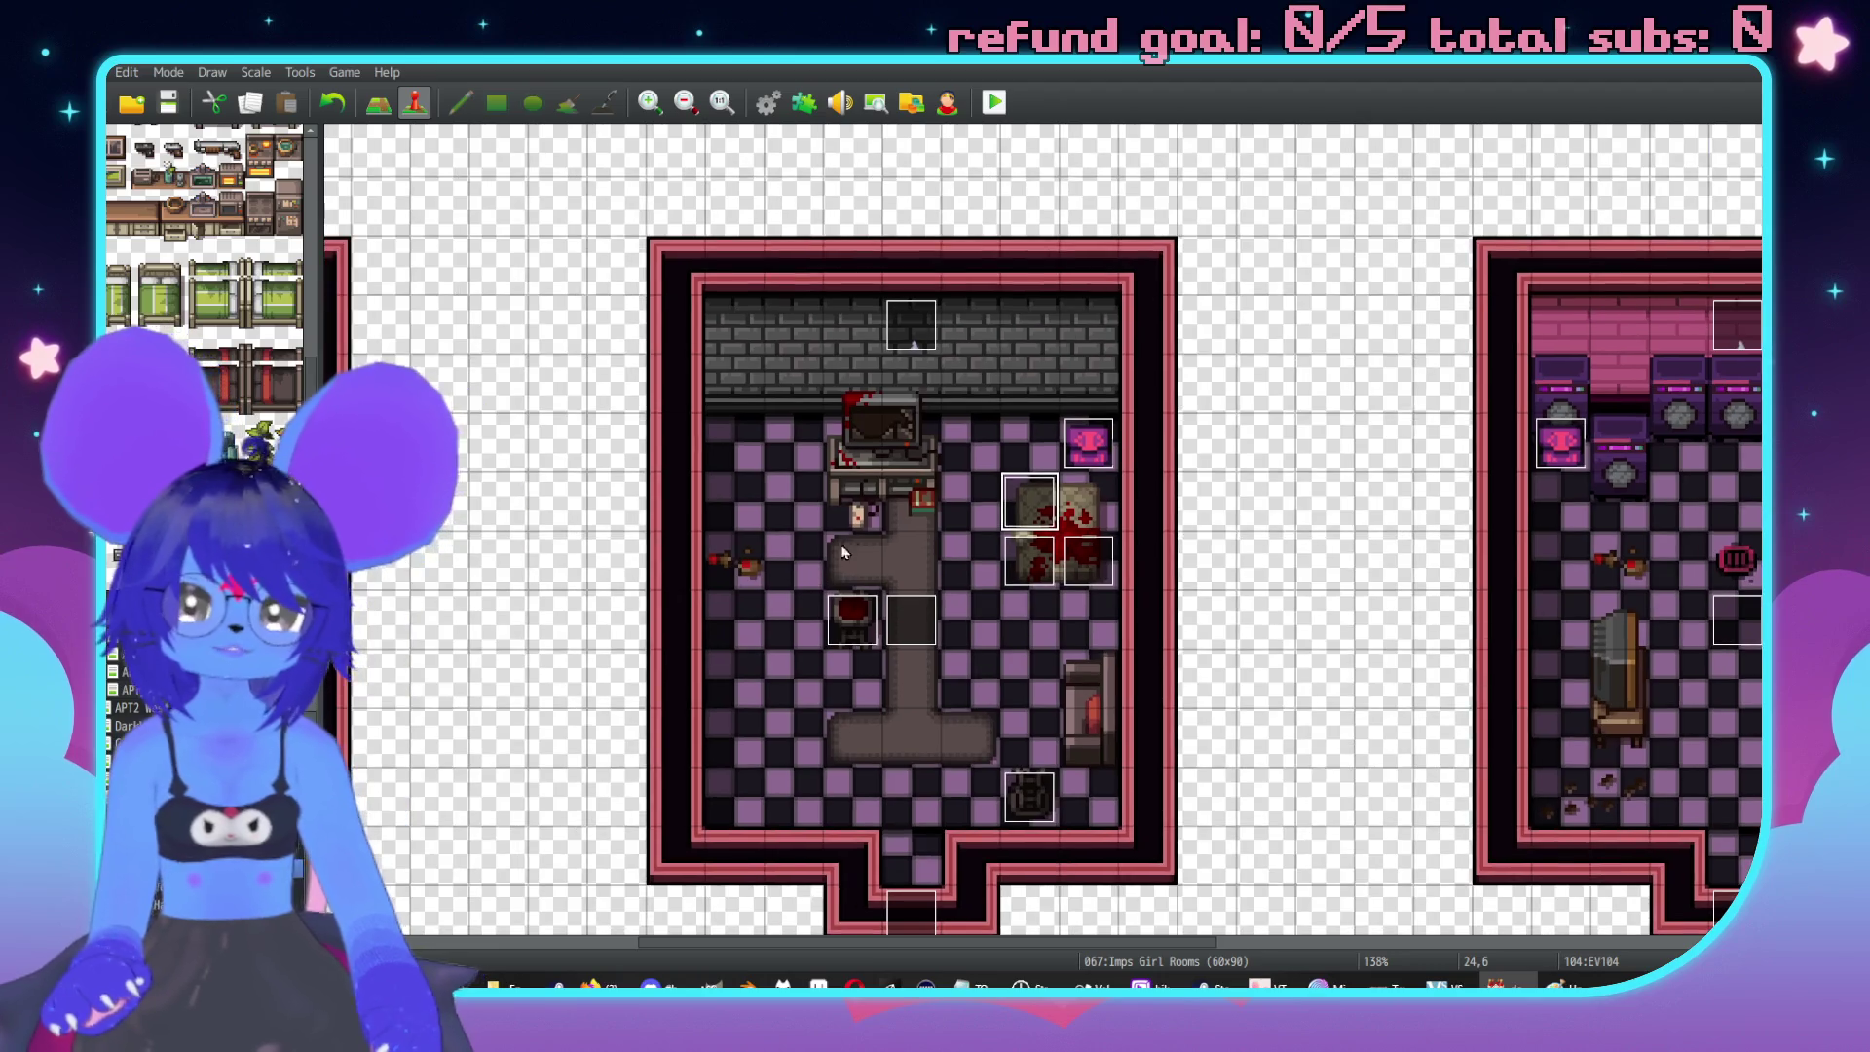
{"action": "left_click", "coordinate": [855, 472]}
{"action": "key", "text": "ctrl+v"}
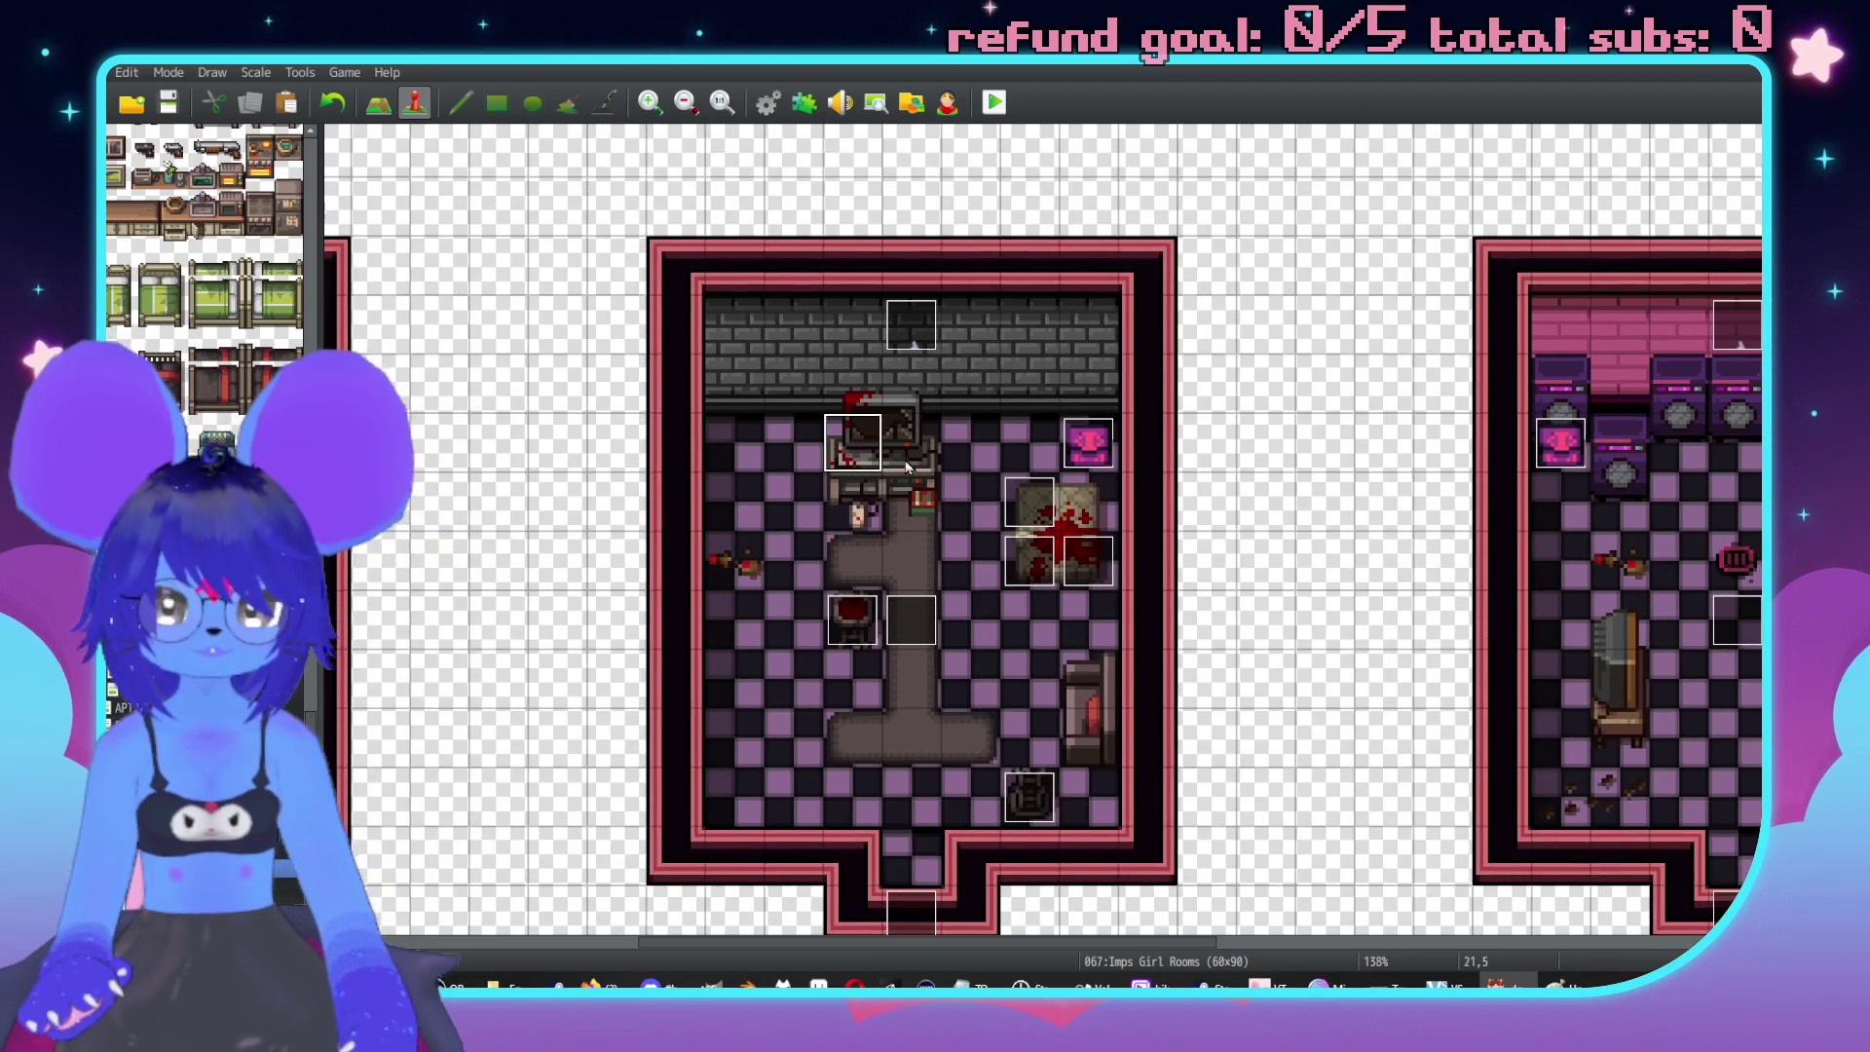
{"action": "key", "text": "Return"}
Write the TV message 'A shattered TV.' with a second line about a spilled can of girl blood.
{"action": "double_click", "coordinate": [932, 320]}
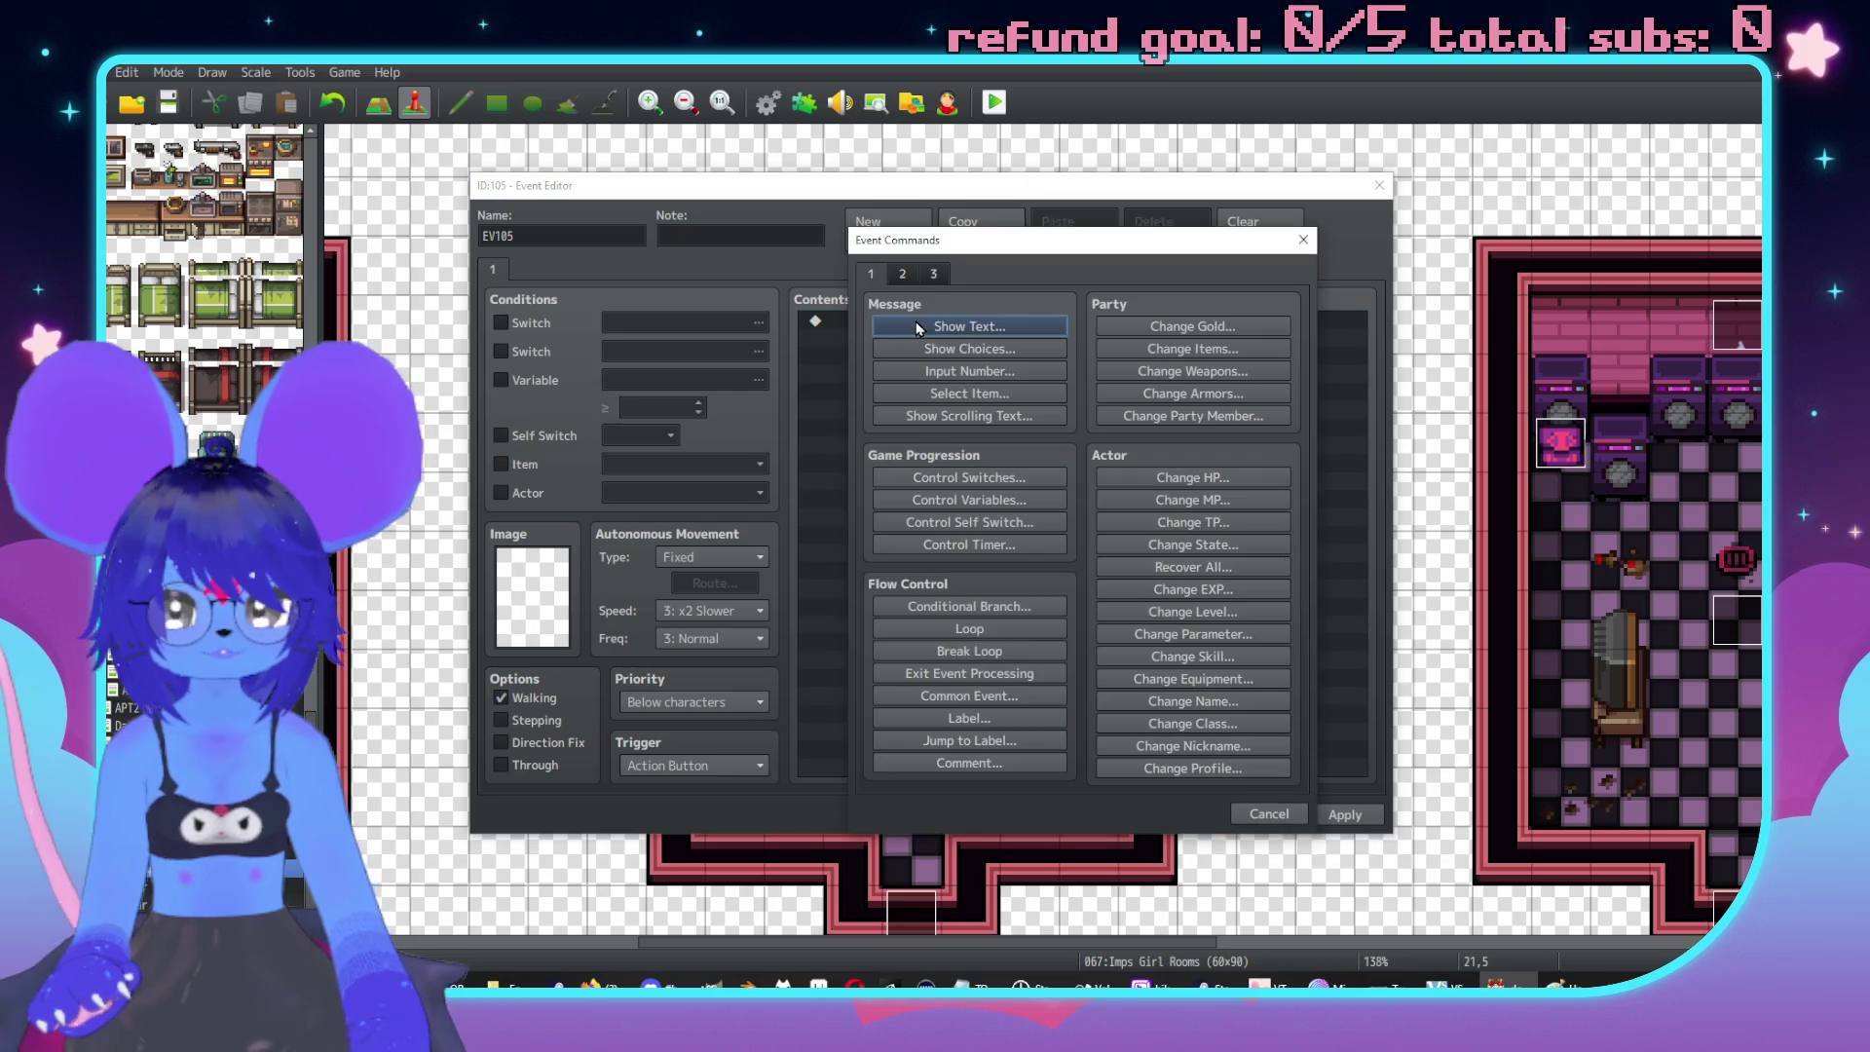
{"action": "left_click", "coordinate": [921, 326]}
{"action": "type", "text": "The T"}
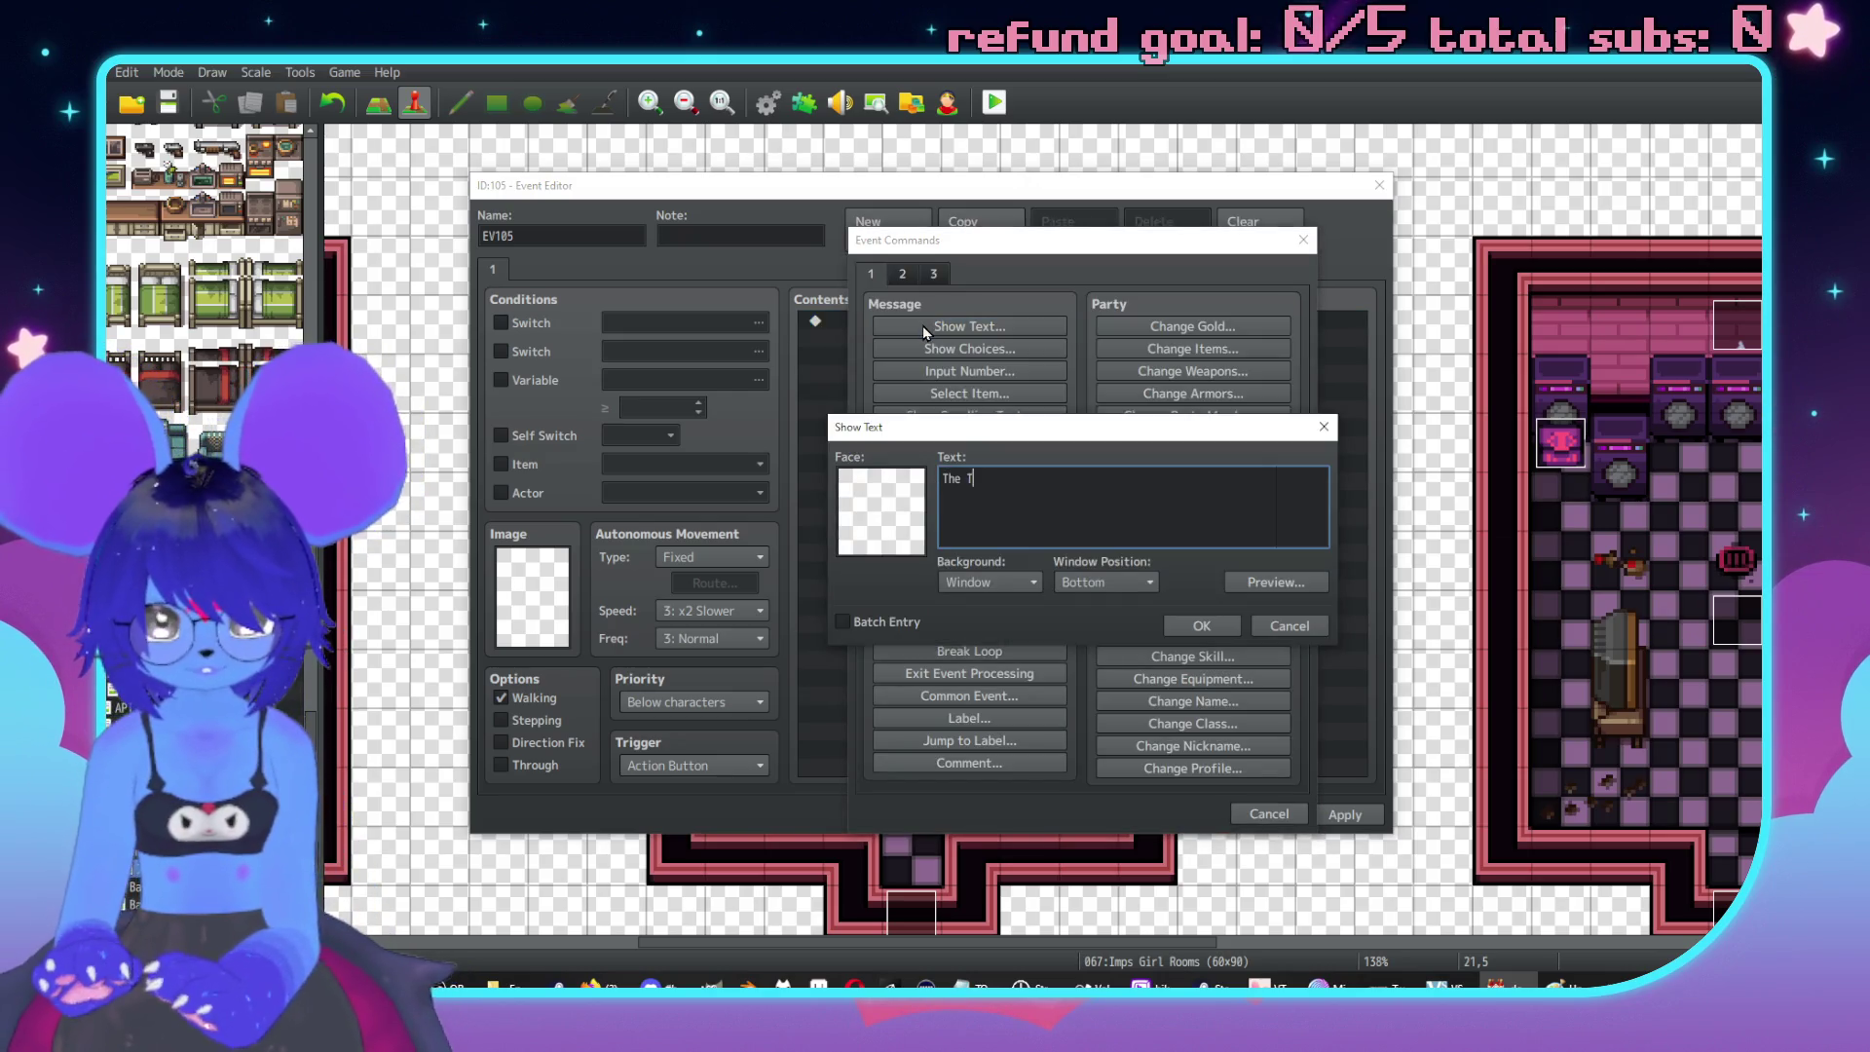
{"action": "type", "text": "V is shatter"}
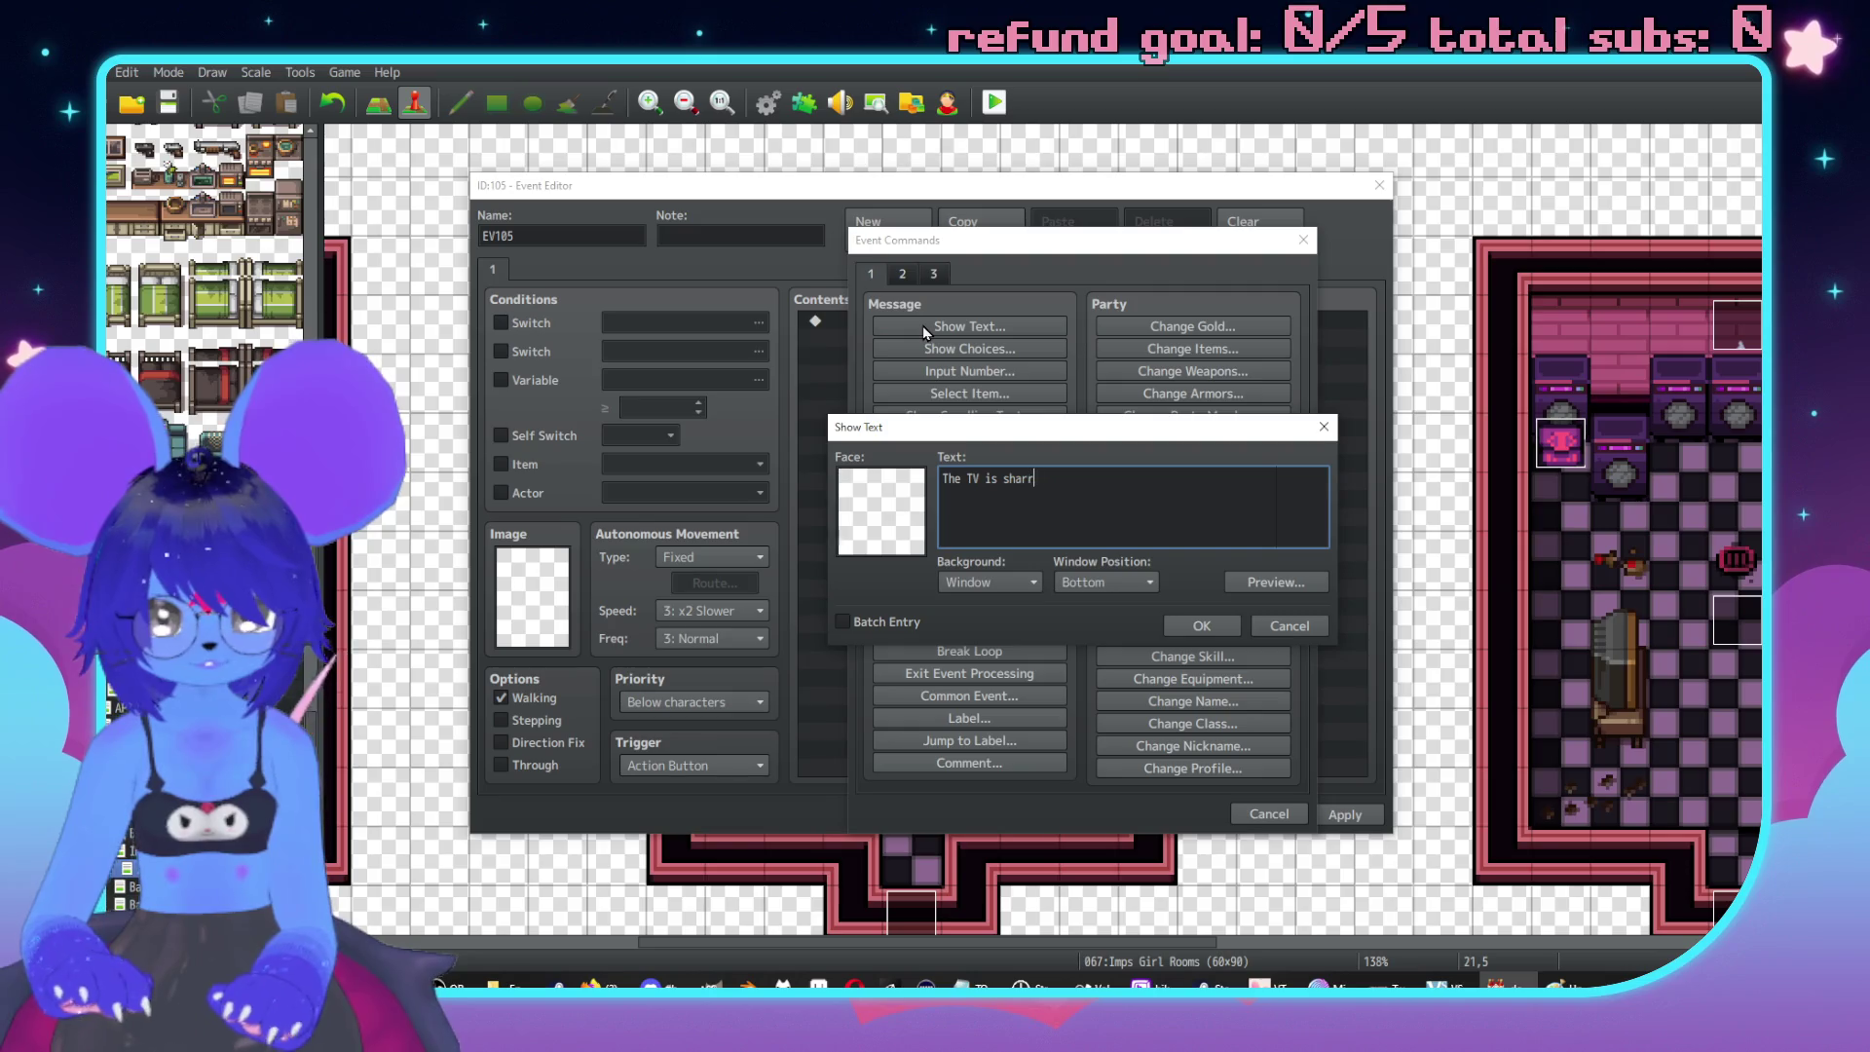
{"action": "type", "text": "ed.\\."}
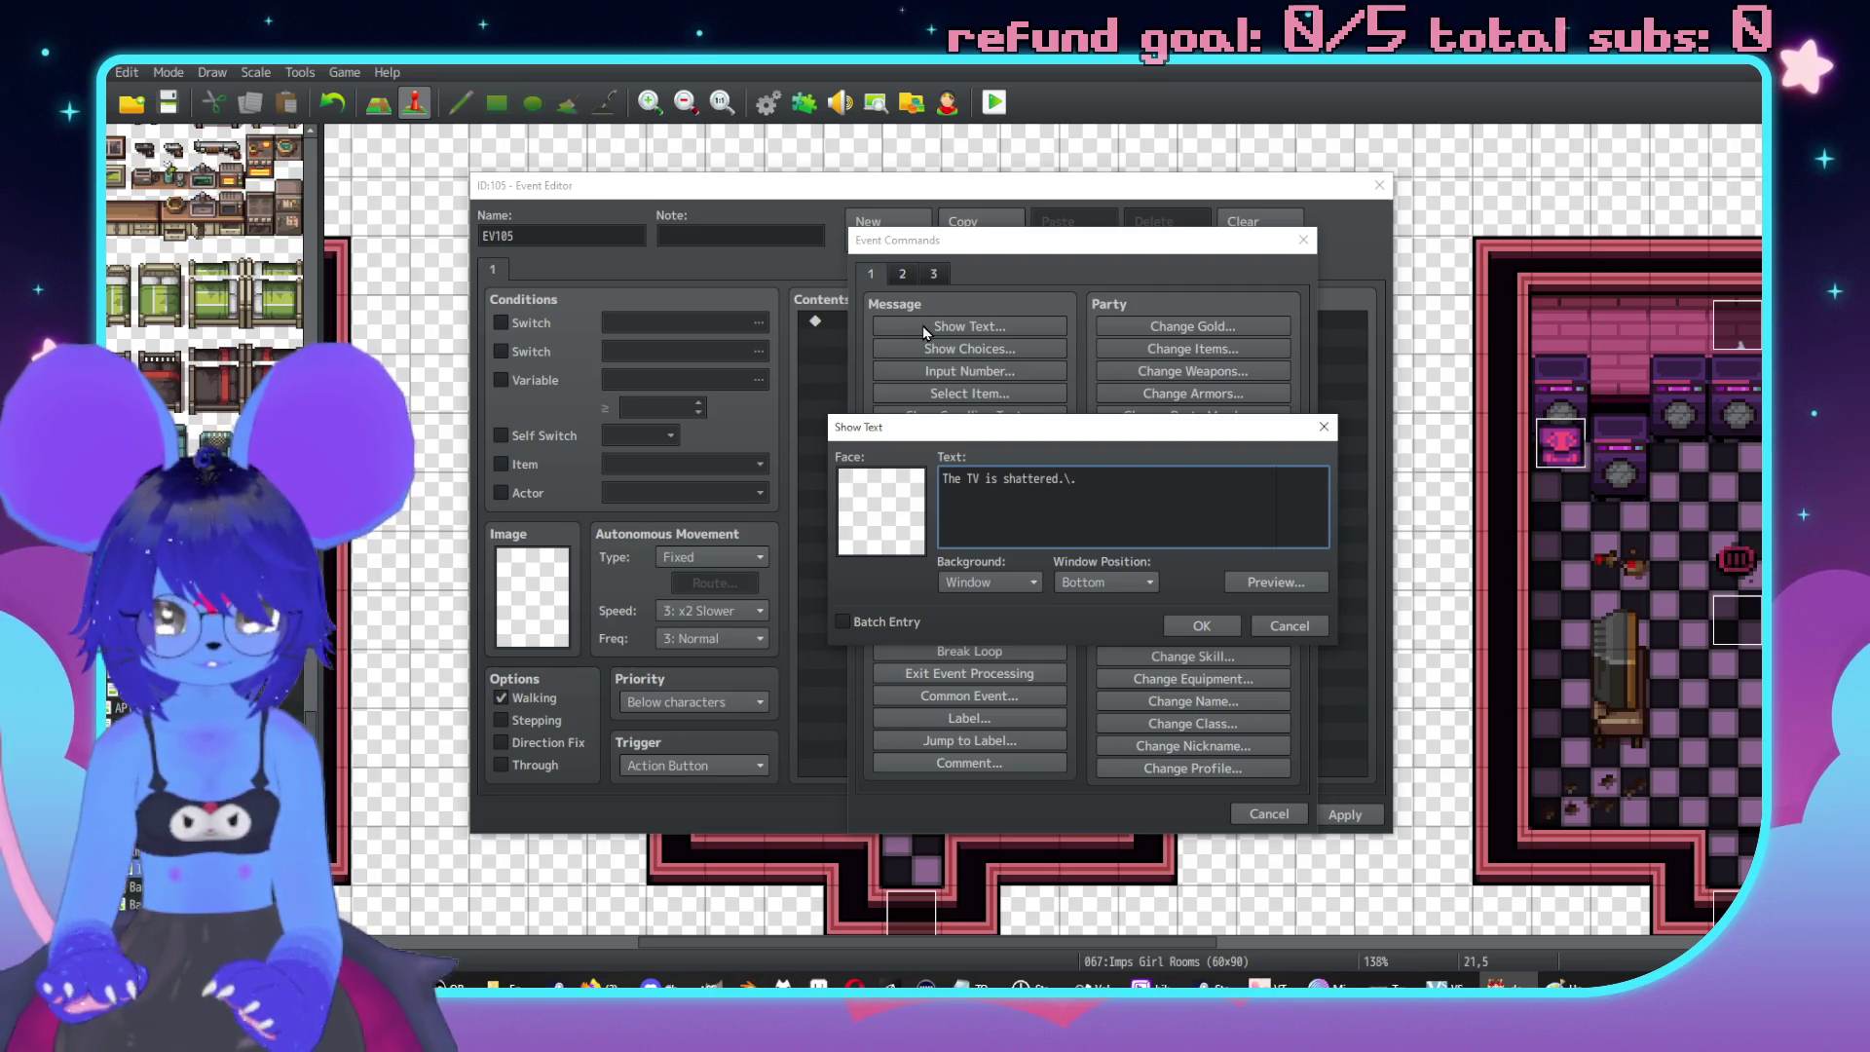
{"action": "key", "text": "BackSpace"}
{"action": "key", "text": "BackSpace"}
{"action": "key", "text": "BackSpace"}
{"action": "type", "text": "A sh"}
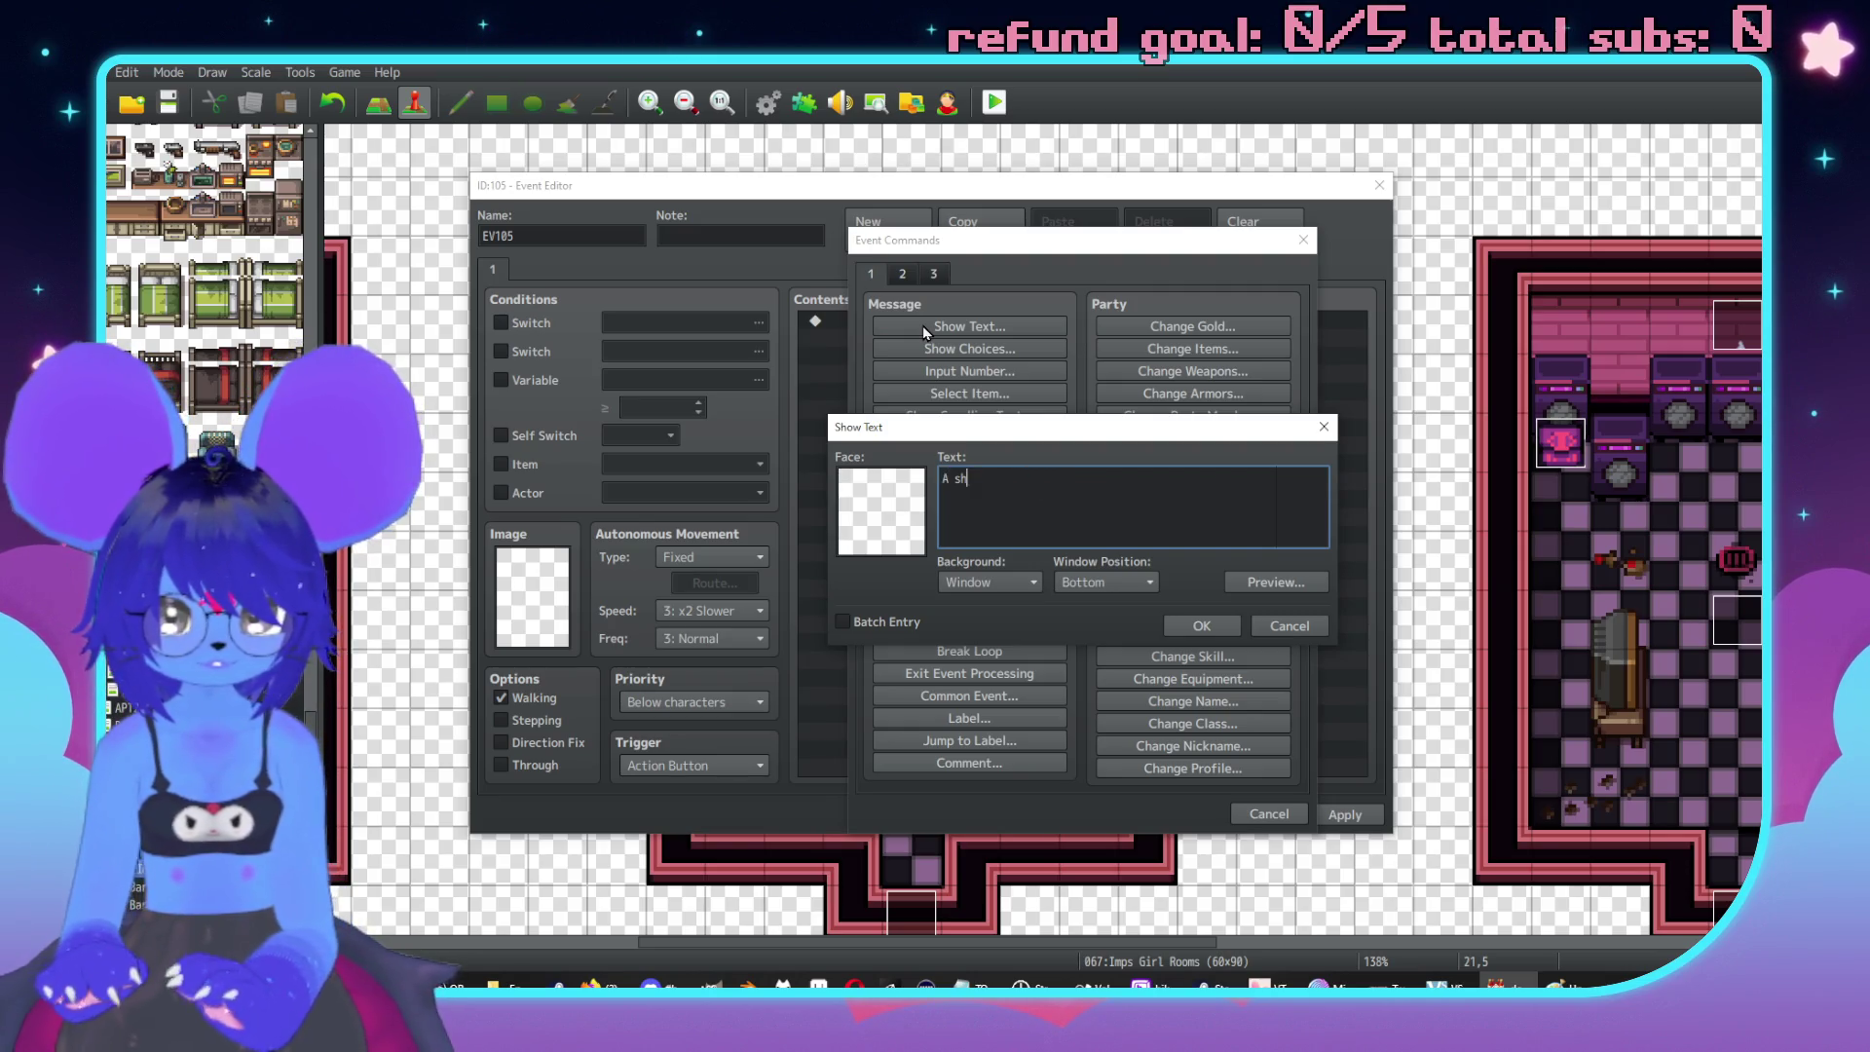
{"action": "type", "text": "attered "}
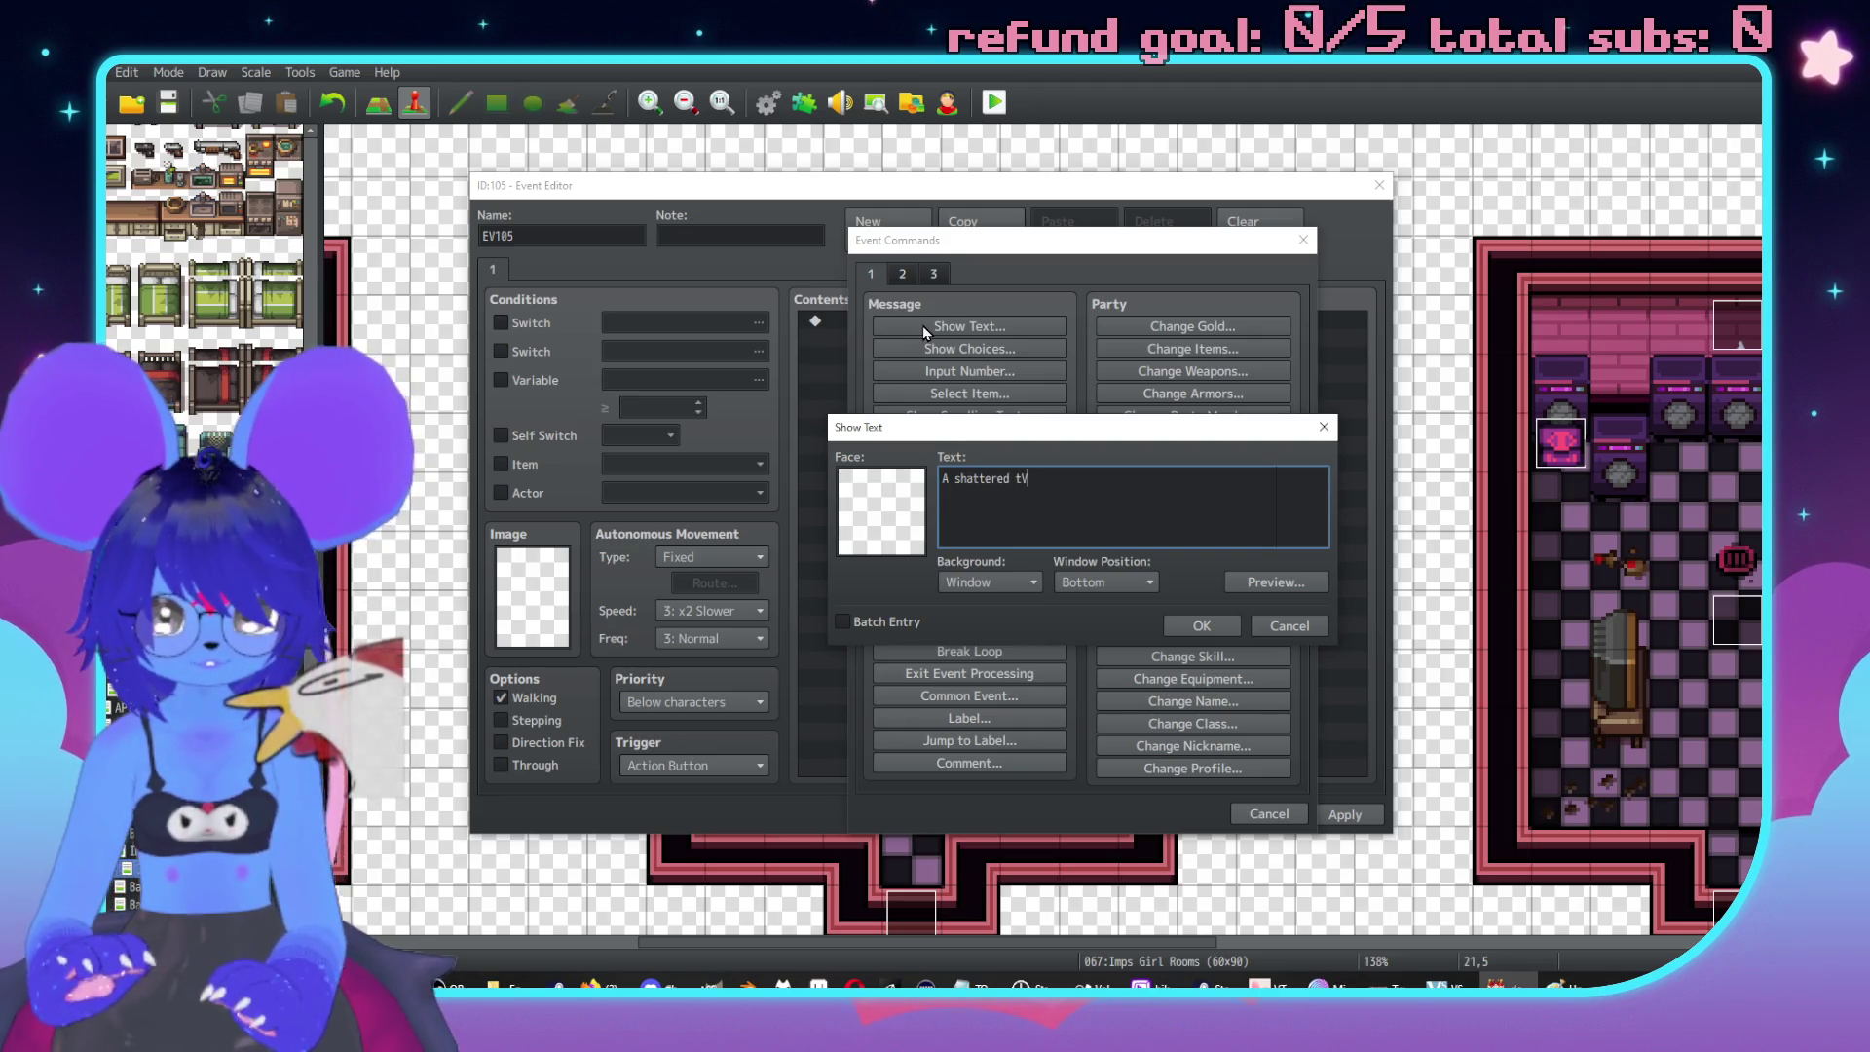
{"action": "type", "text": "TV.\\."}
{"action": "key", "text": "Return"}
{"action": "type", "text": "Thje"}
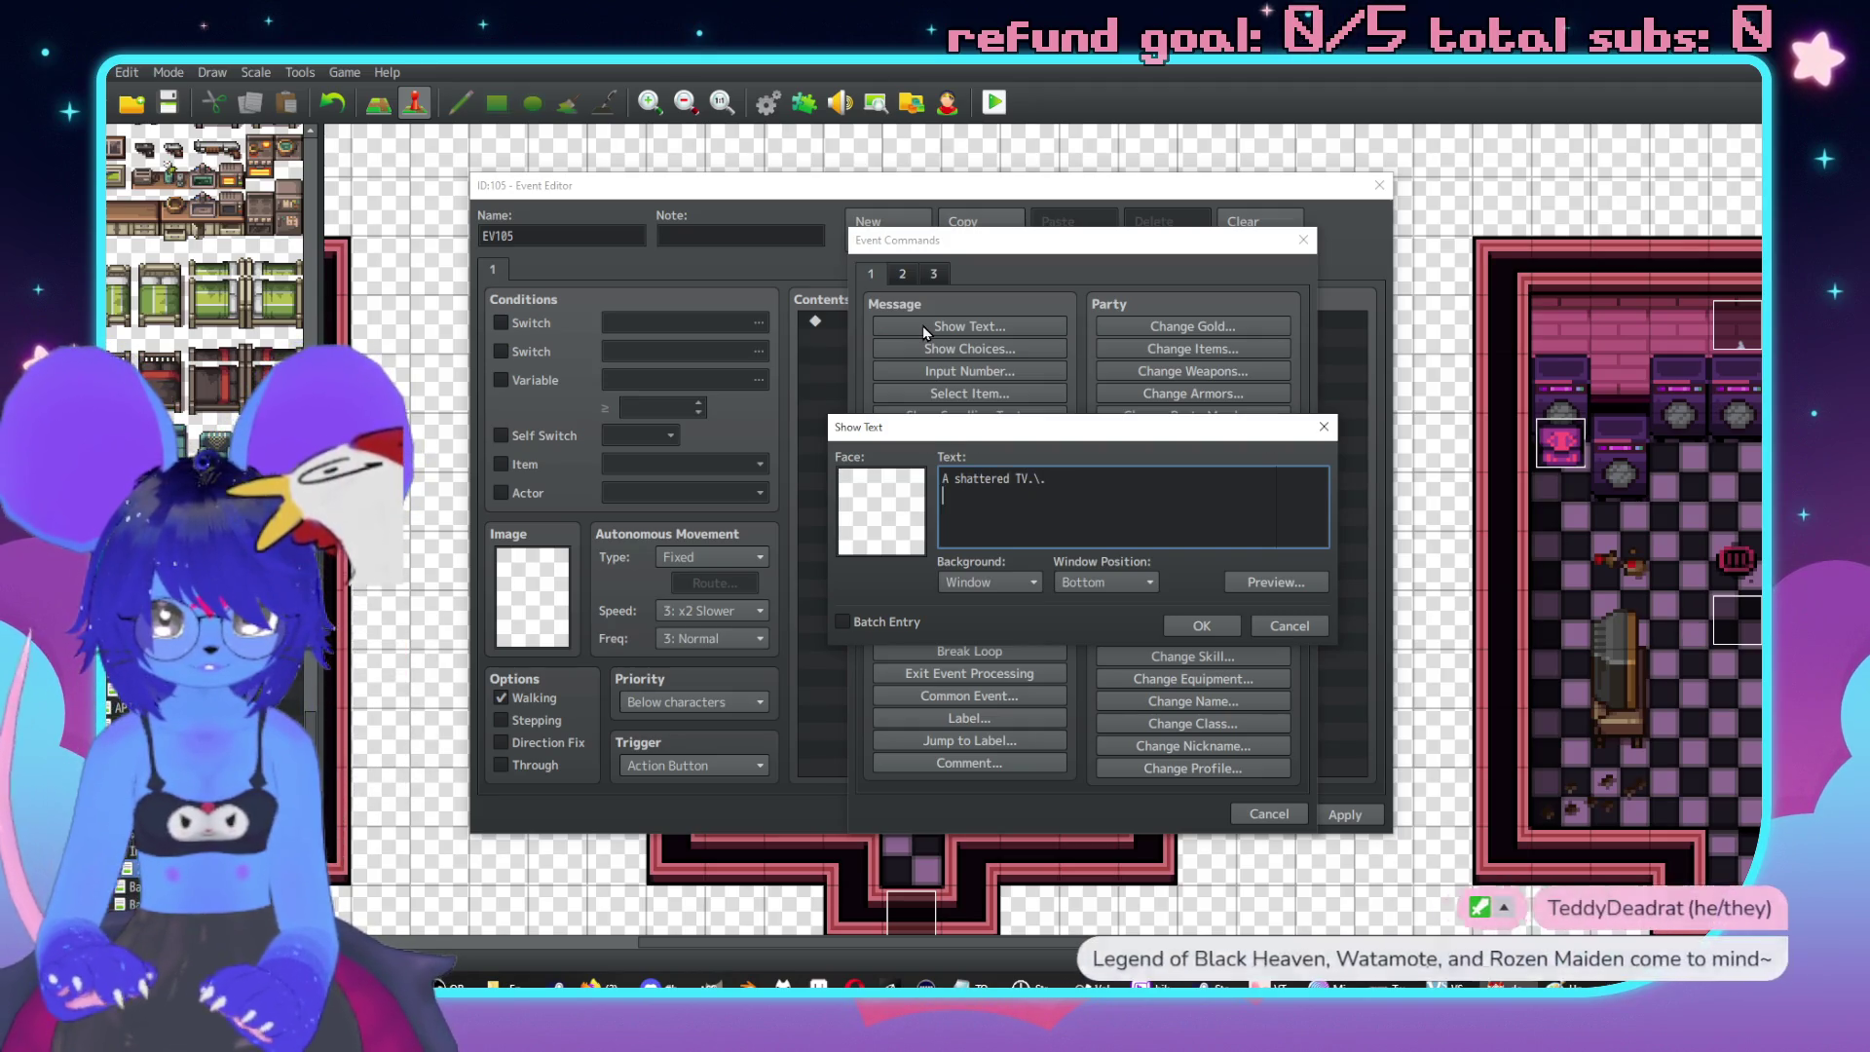
{"action": "key", "text": "BackSpace"}
{"action": "key", "text": "BackSpace"}
{"action": "type", "text": "ere's a "}
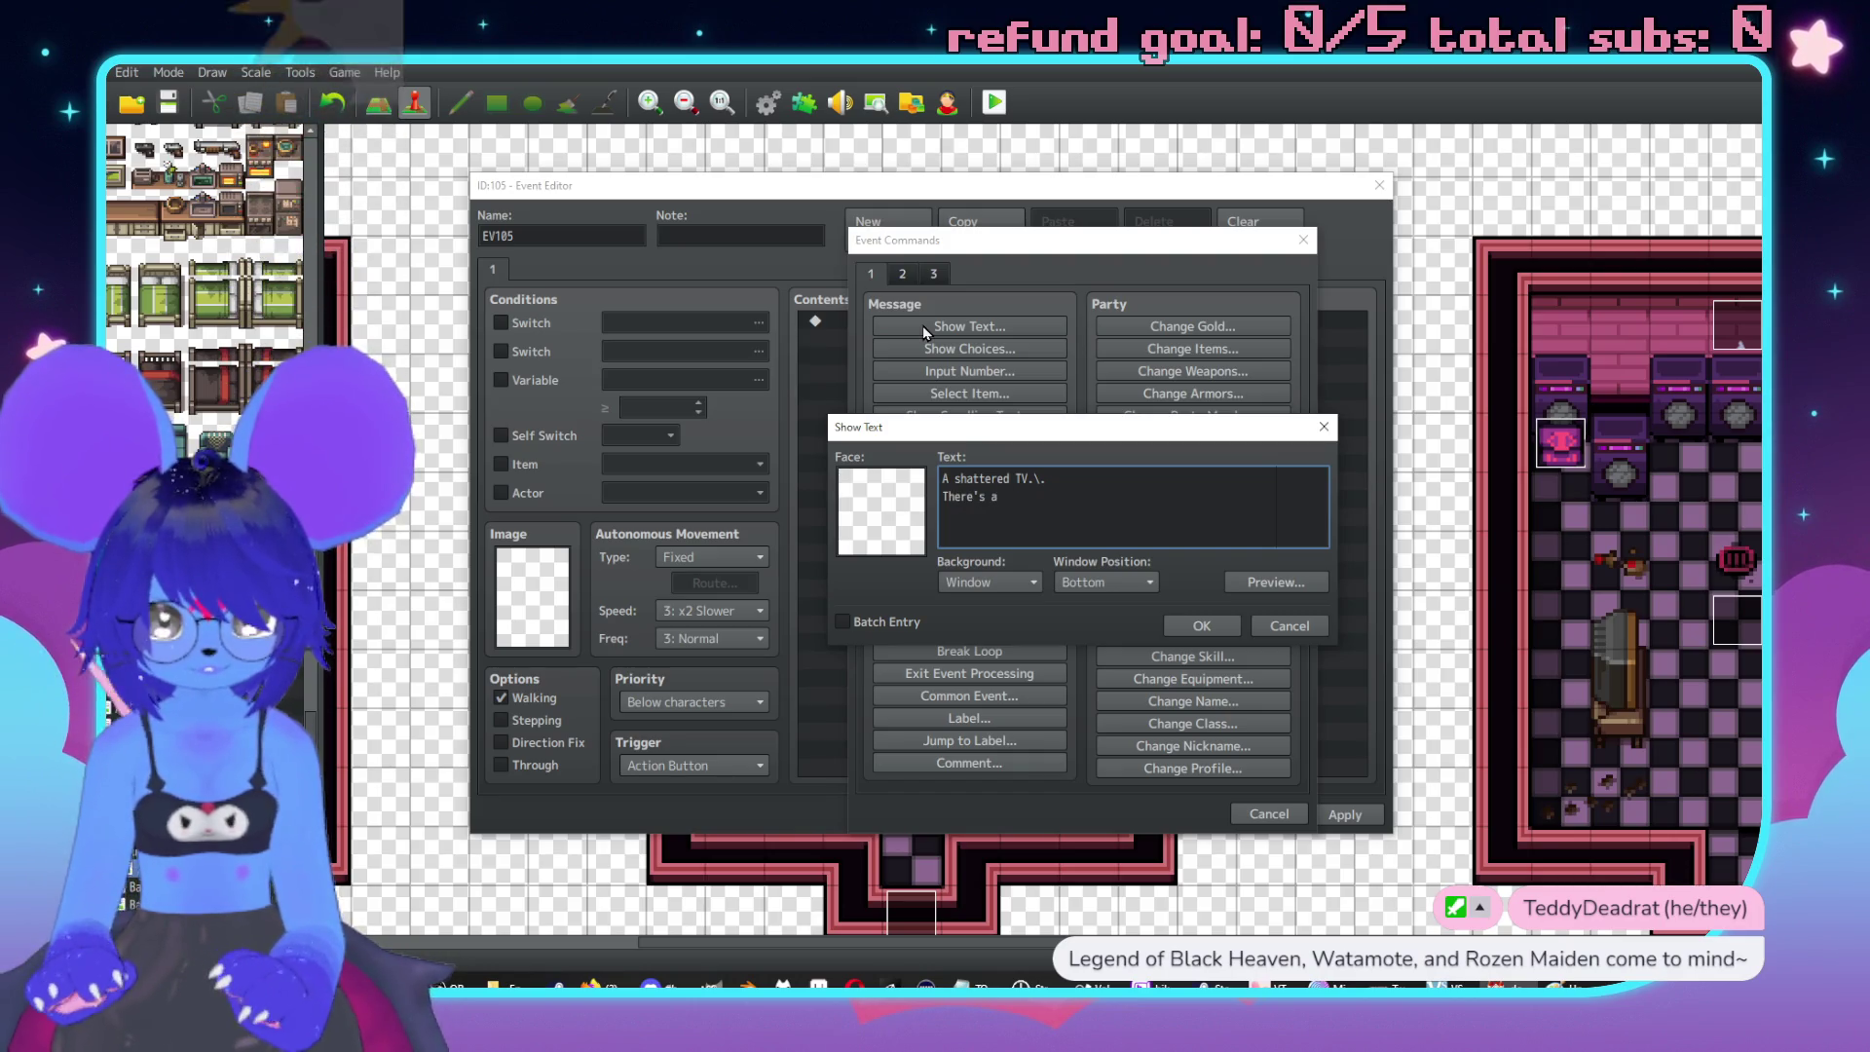
{"action": "type", "text": "can of"}
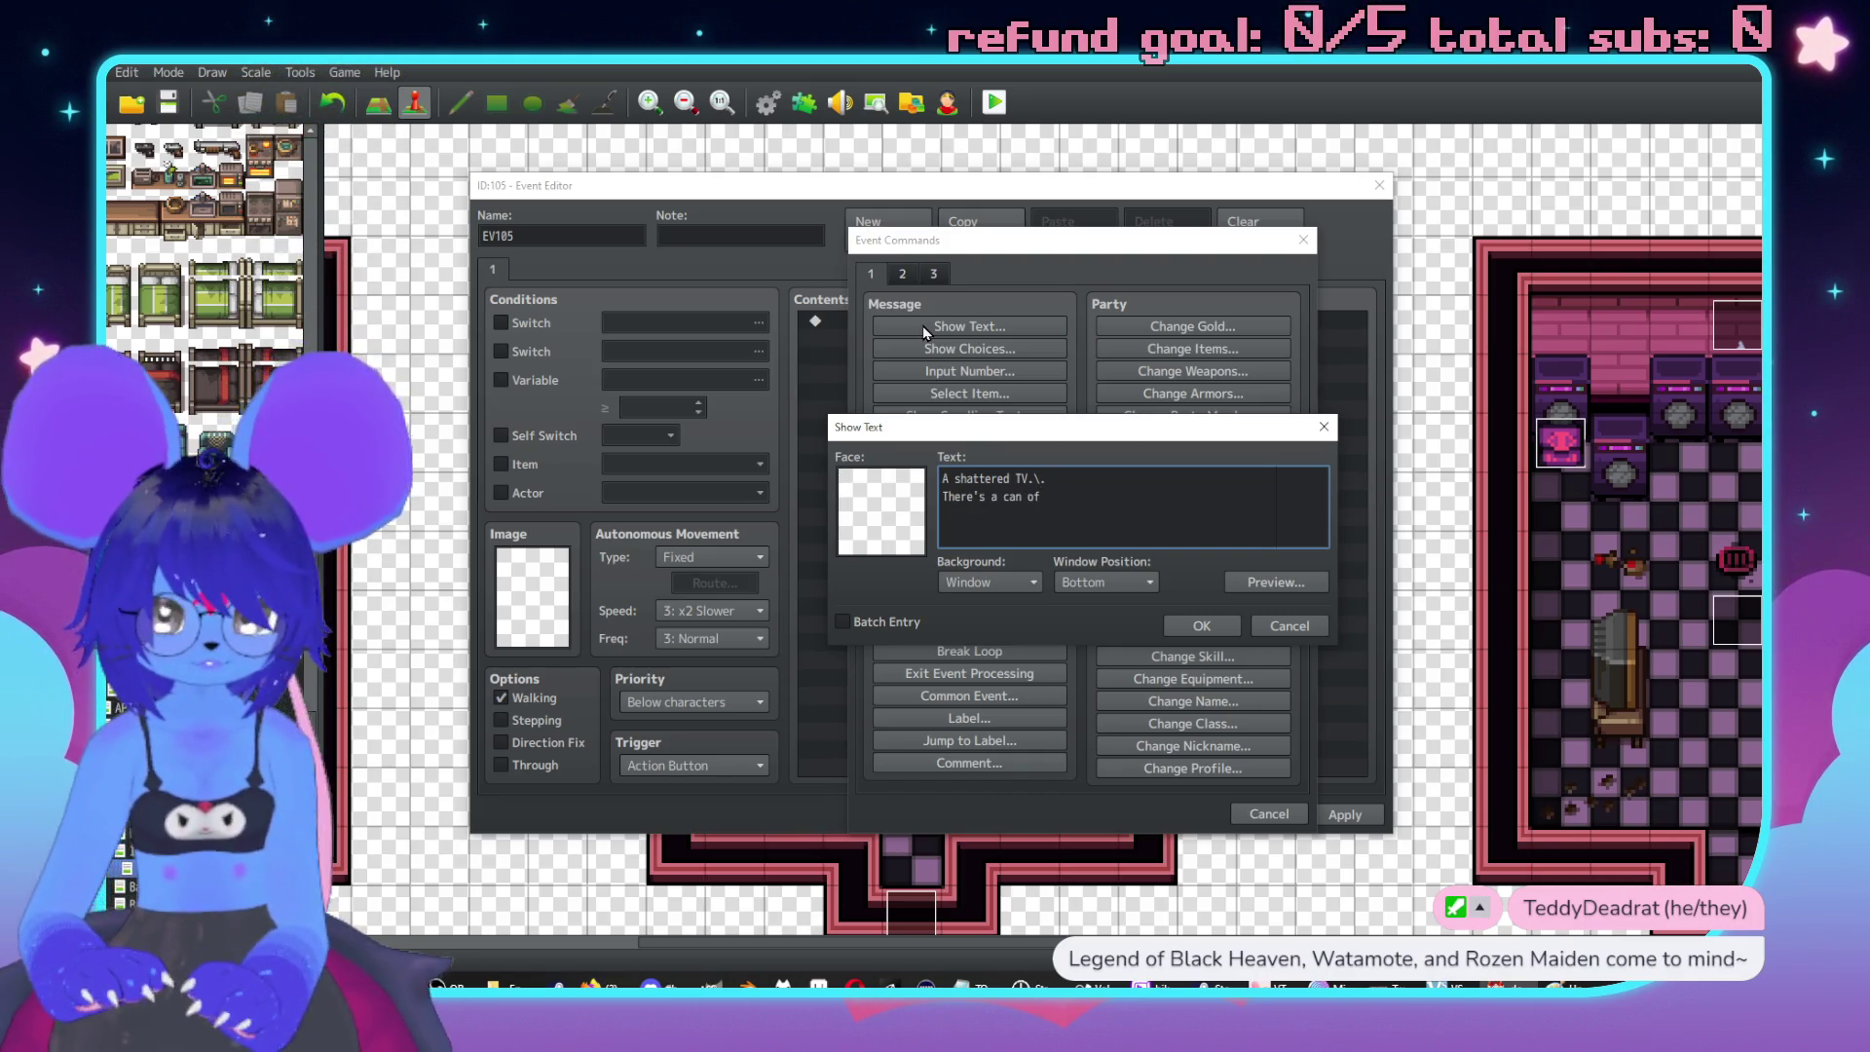
{"action": "key", "text": "BackSpace"}
{"action": "key", "text": "BackSpace"}
{"action": "key", "text": "BackSpace"}
{"action": "key", "text": "BackSpace"}
{"action": "key", "text": "BackSpace"}
{"action": "key", "text": "BackSpace"}
{"action": "key", "text": "BackSpace"}
{"action": "key", "text": "BackSpace"}
{"action": "type", "text": "spi"}
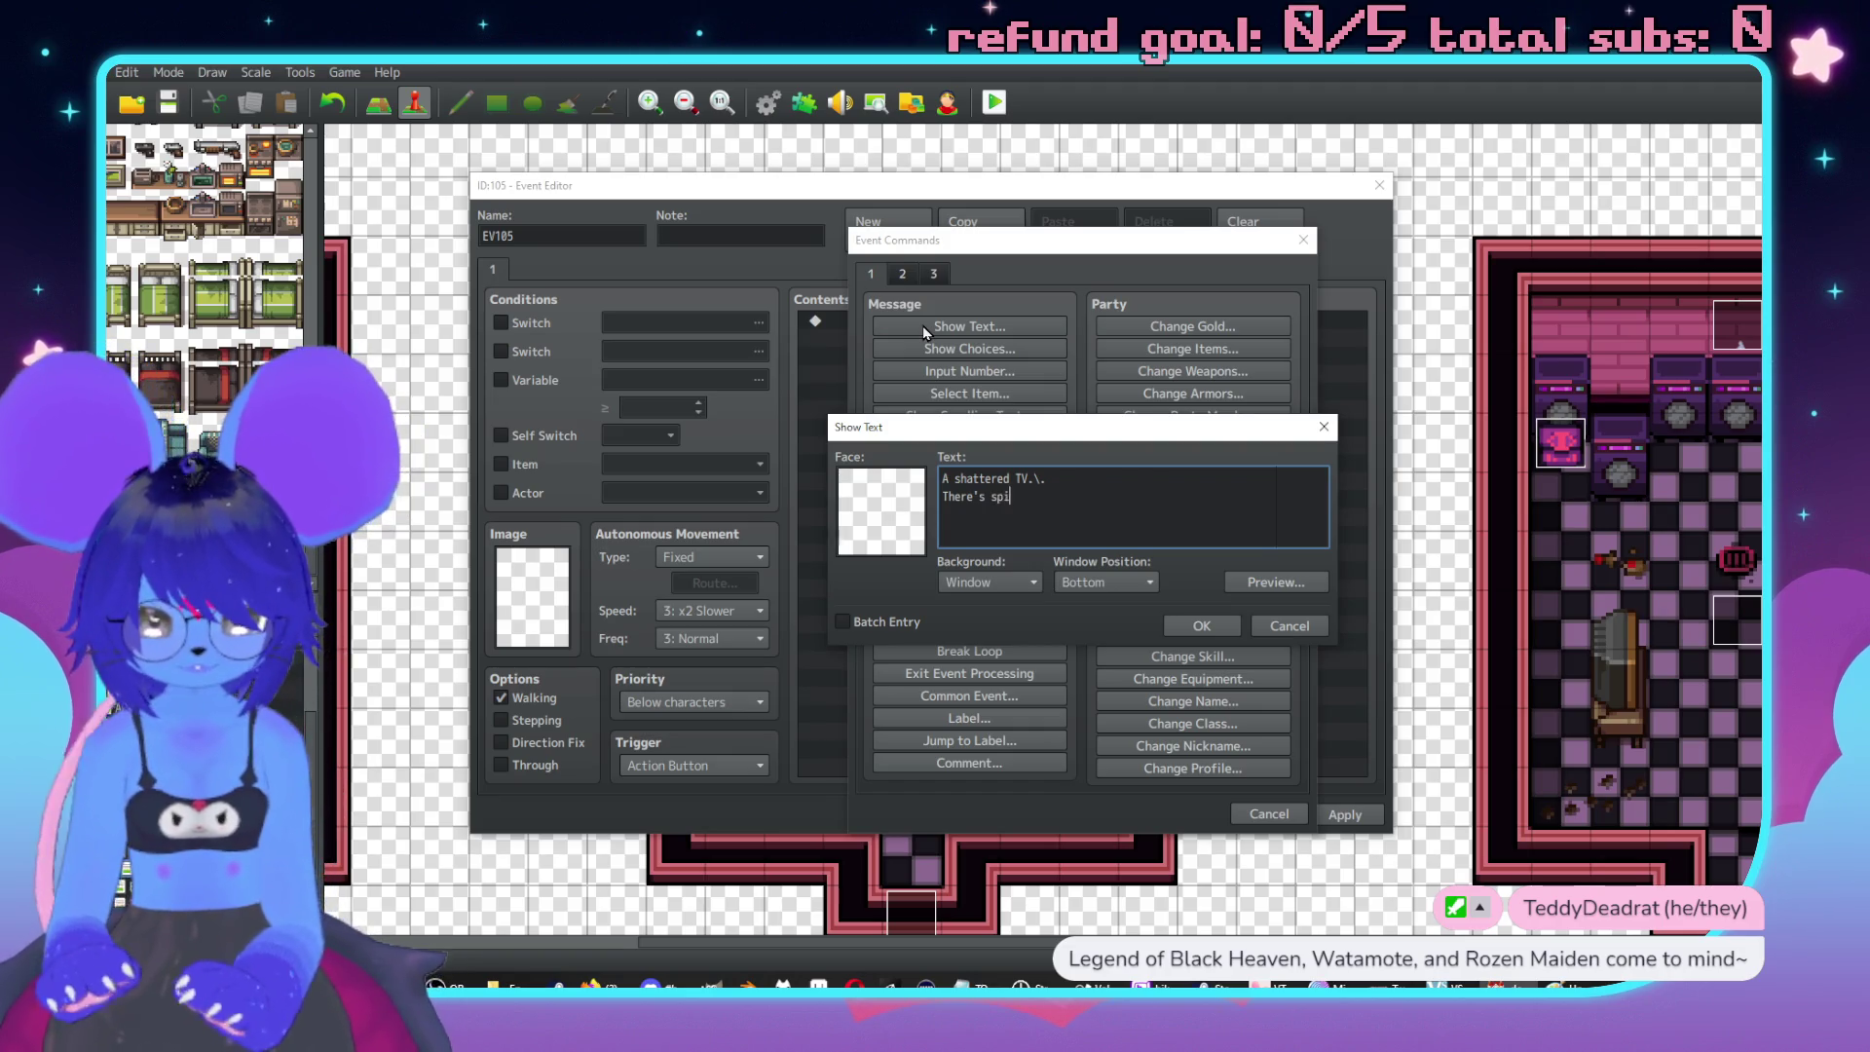
{"action": "type", "text": "lled can of h"}
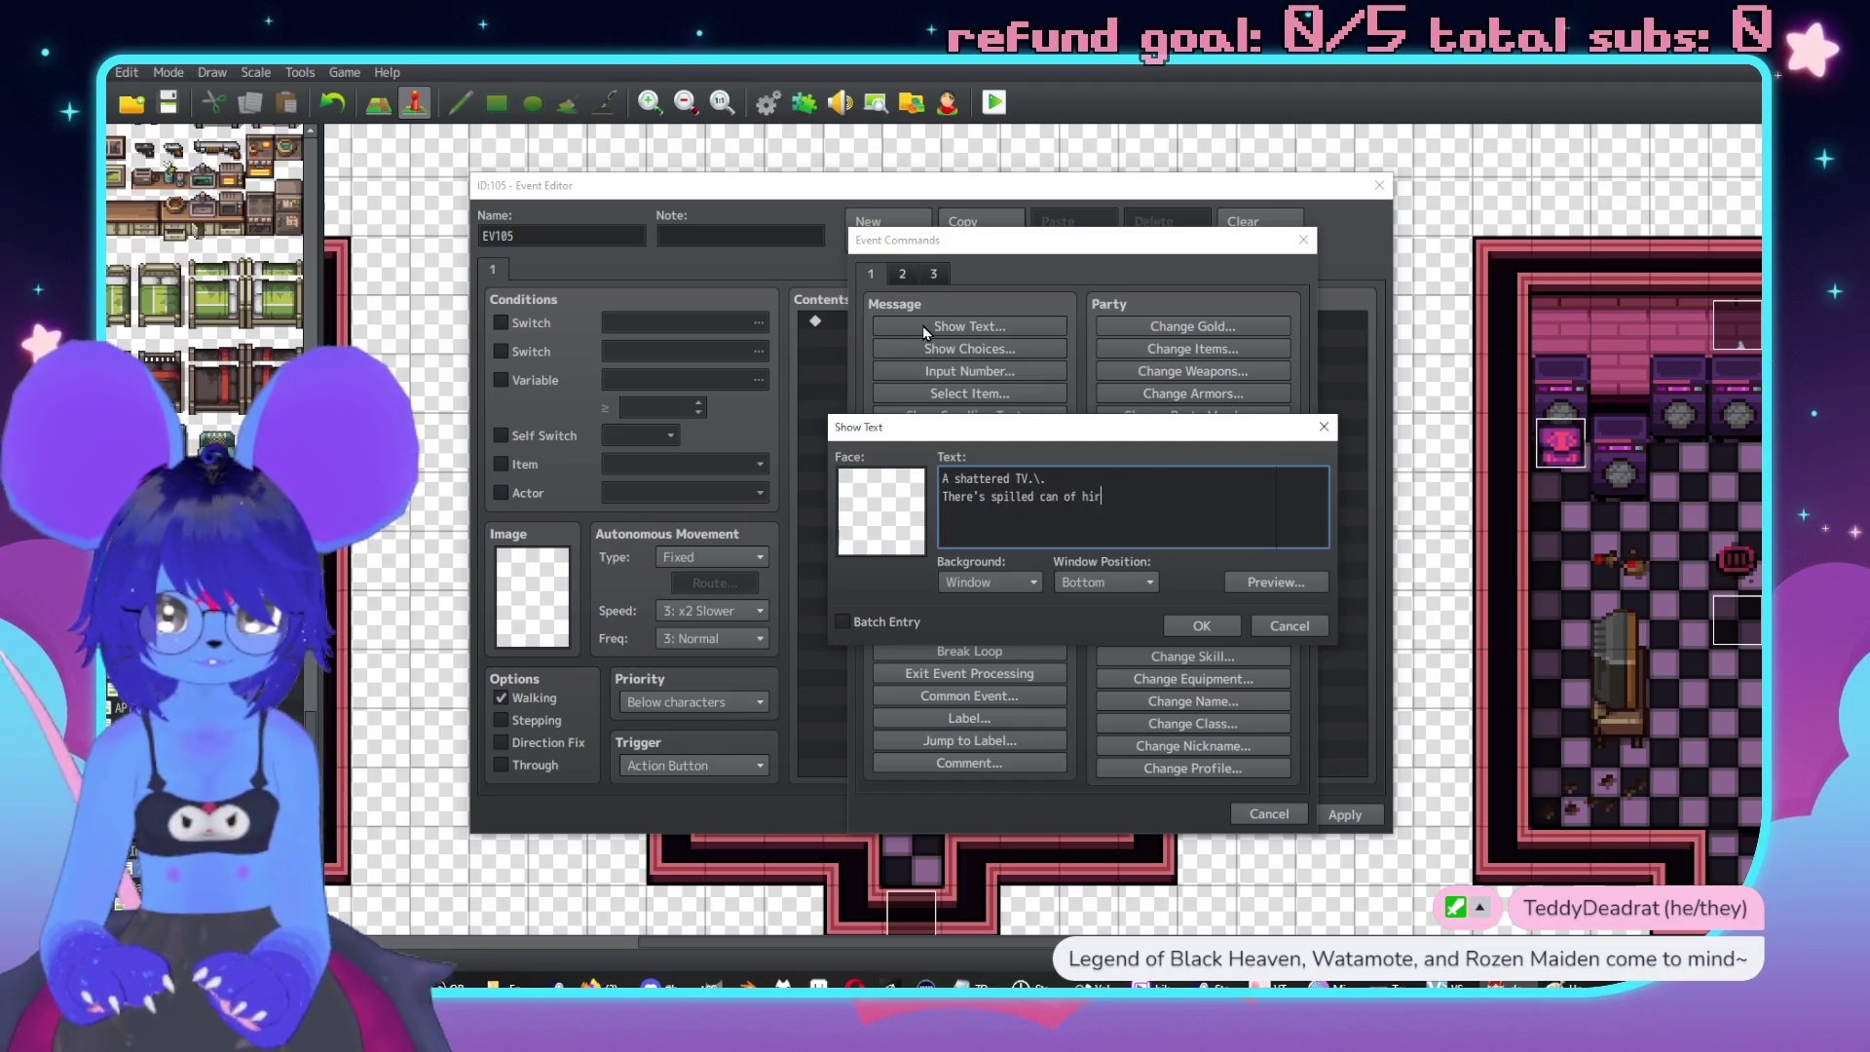
{"action": "key", "text": "BackSpace"}
{"action": "type", "text": "girl blood int"}
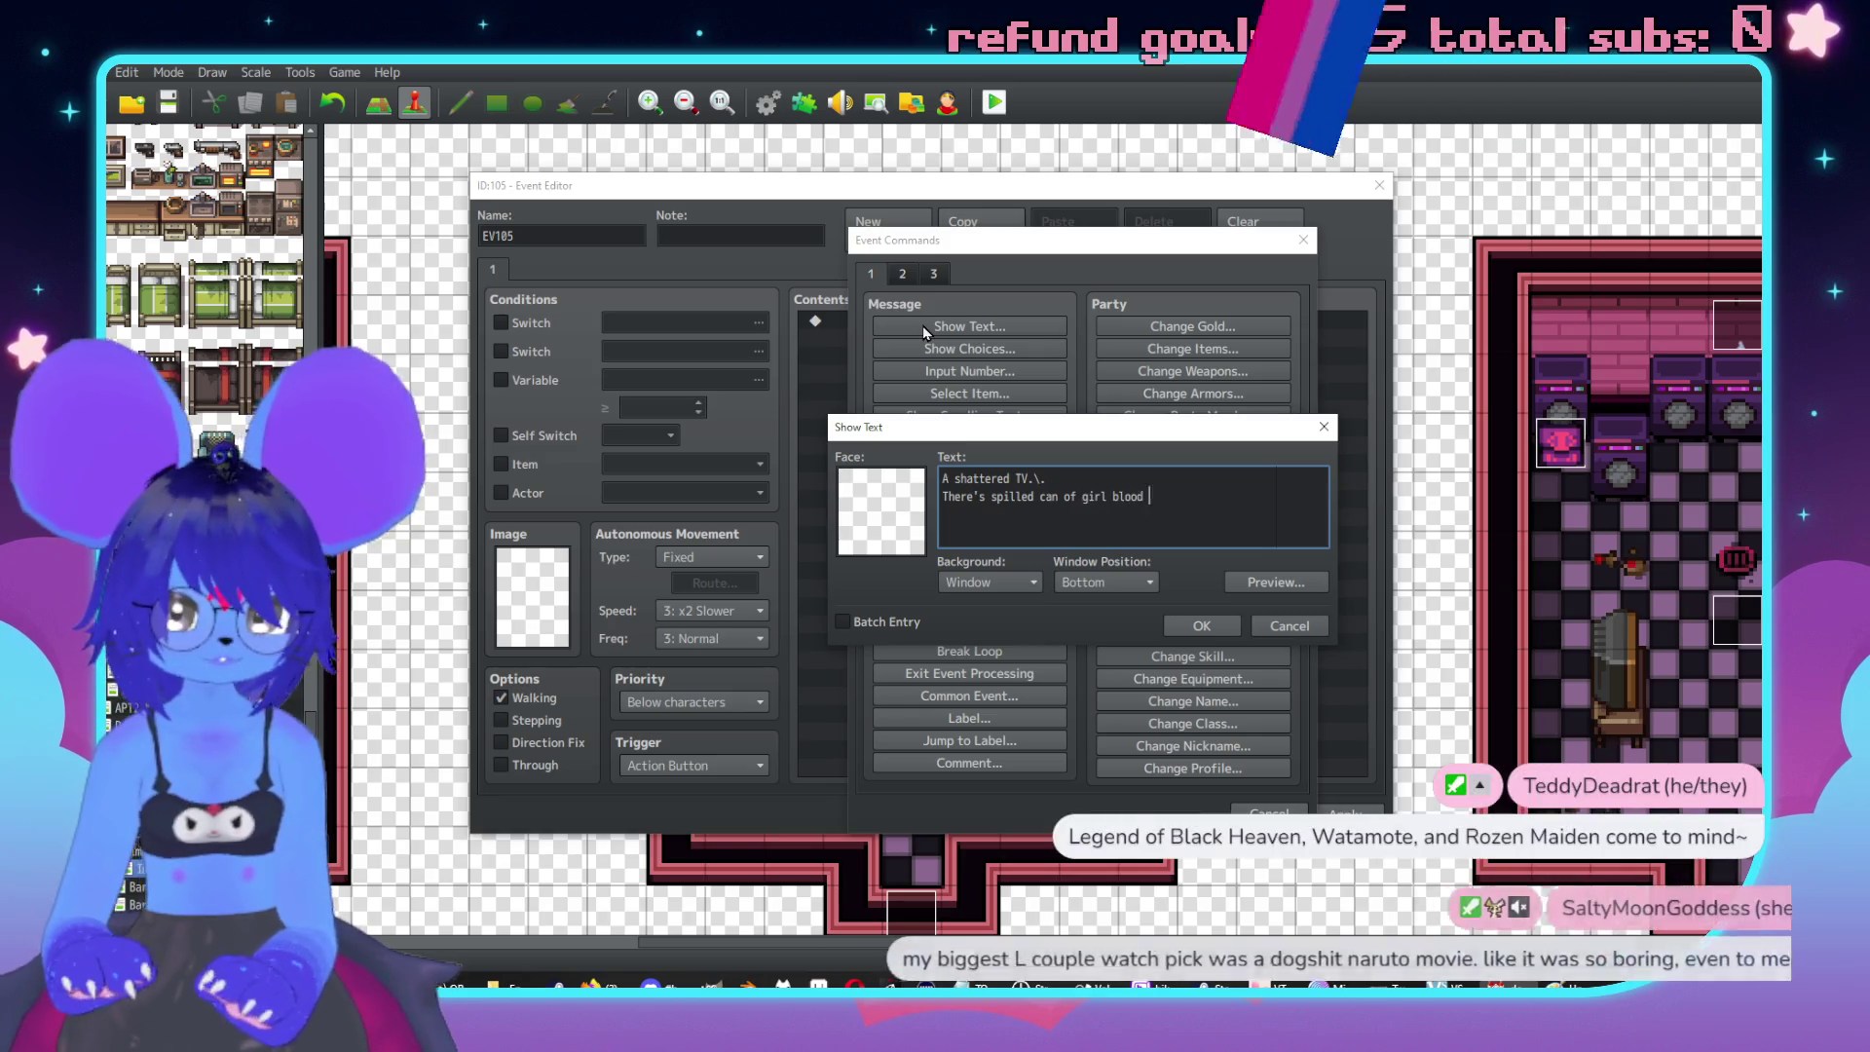
{"action": "key", "text": "BackSpace"}
{"action": "type", "text": "side the"}
End the line with 'inside the monitor.', confirm, and set priority to Same as characters.
{"action": "key", "text": "Return"}
{"action": "type", "text": "broken p"}
{"action": "type", "text": "ipe"}
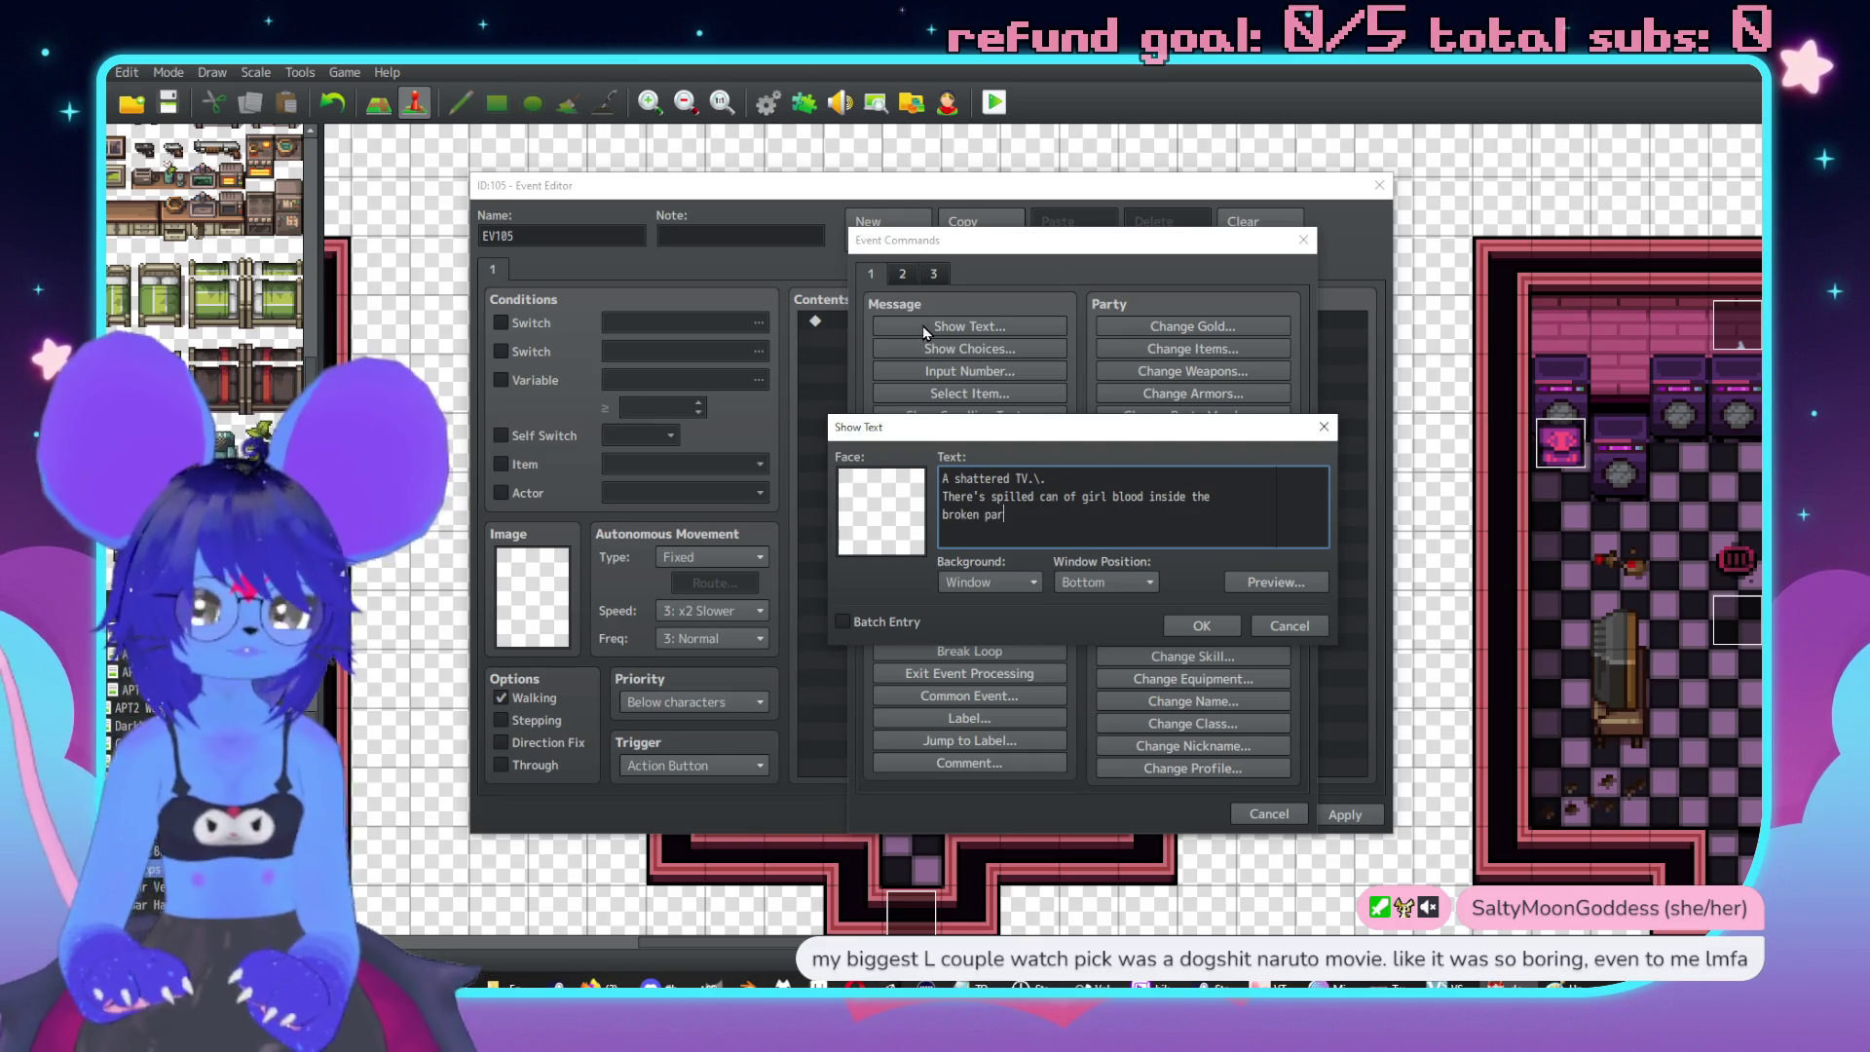
{"action": "key", "text": "BackSpace"}
{"action": "key", "text": "BackSpace"}
{"action": "key", "text": "BackSpace"}
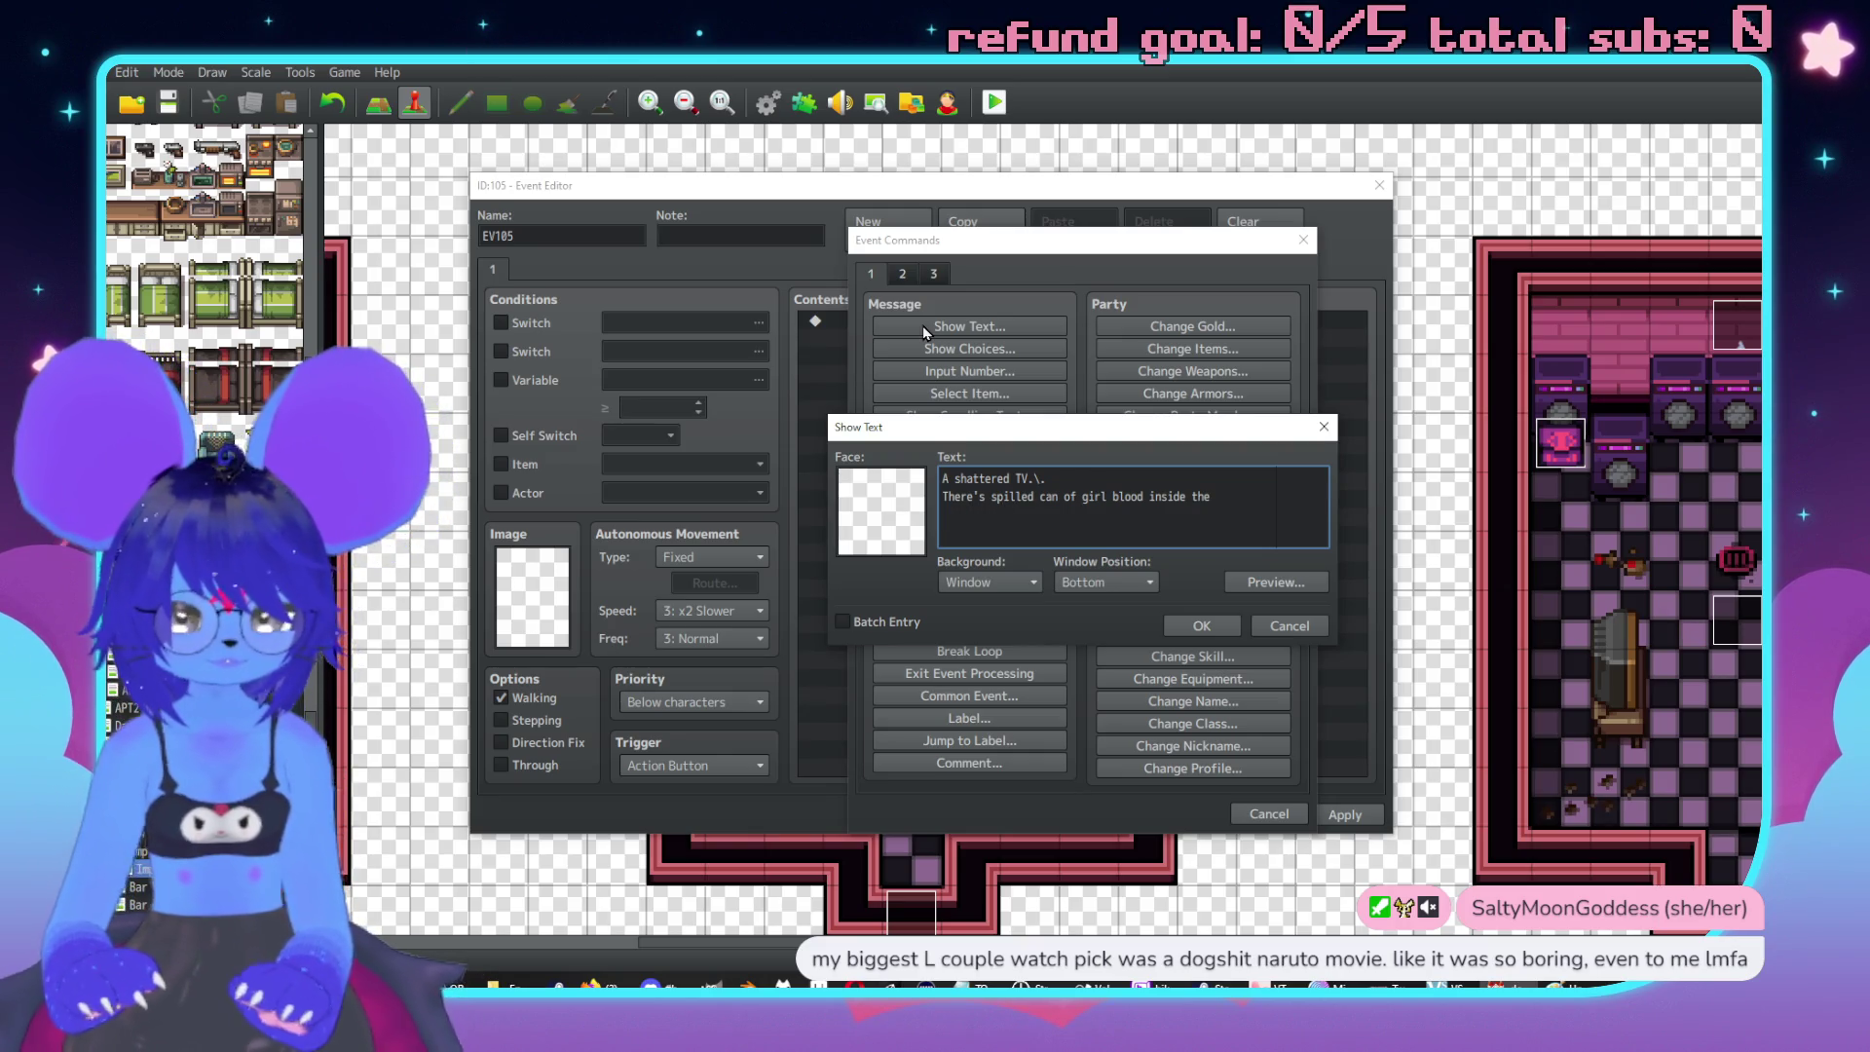
{"action": "key", "text": "BackSpace"}
{"action": "key", "text": "BackSpace"}
{"action": "key", "text": "BackSpace"}
{"action": "type", "text": "e monitor."}
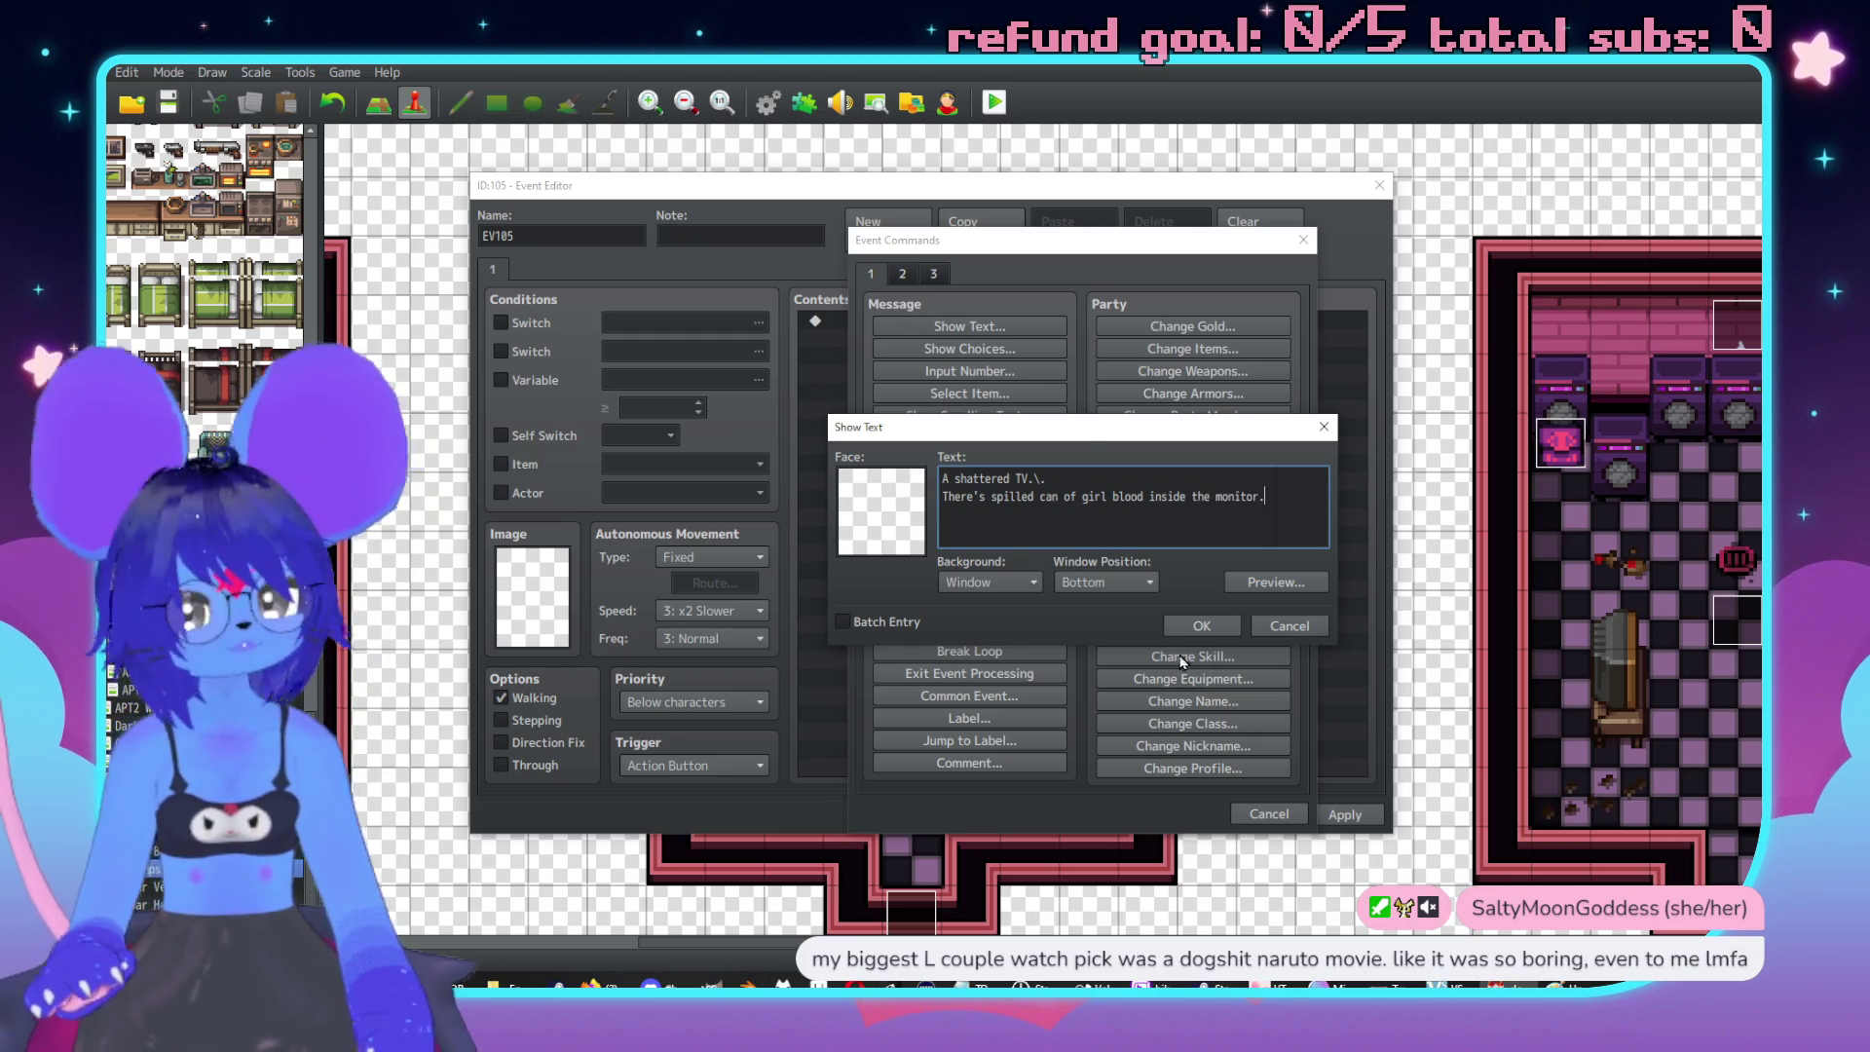
{"action": "left_click", "coordinate": [1201, 626]}
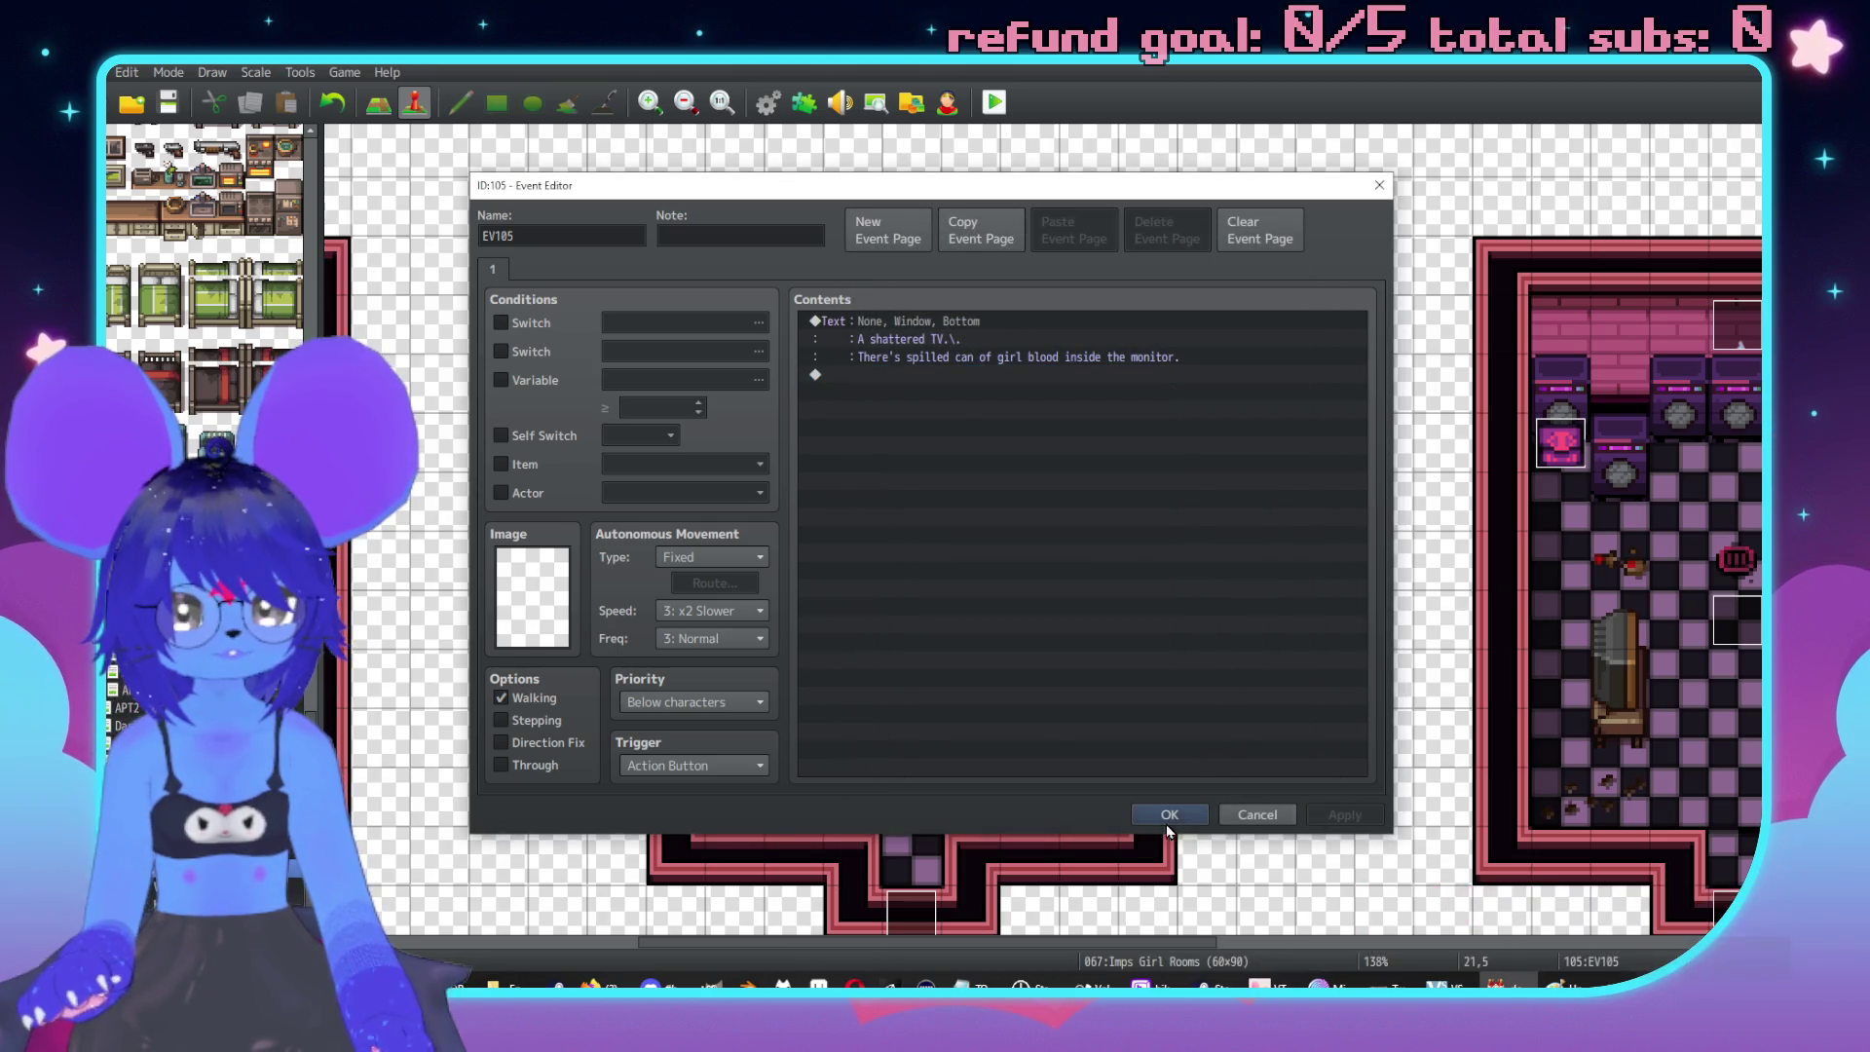
{"action": "left_click", "coordinate": [691, 702]}
{"action": "left_click", "coordinate": [682, 734]}
Save the TV event and create a shelf event message ending 'for this now, the TV is broke'.
{"action": "left_click", "coordinate": [1369, 814]}
{"action": "key", "text": "Return"}
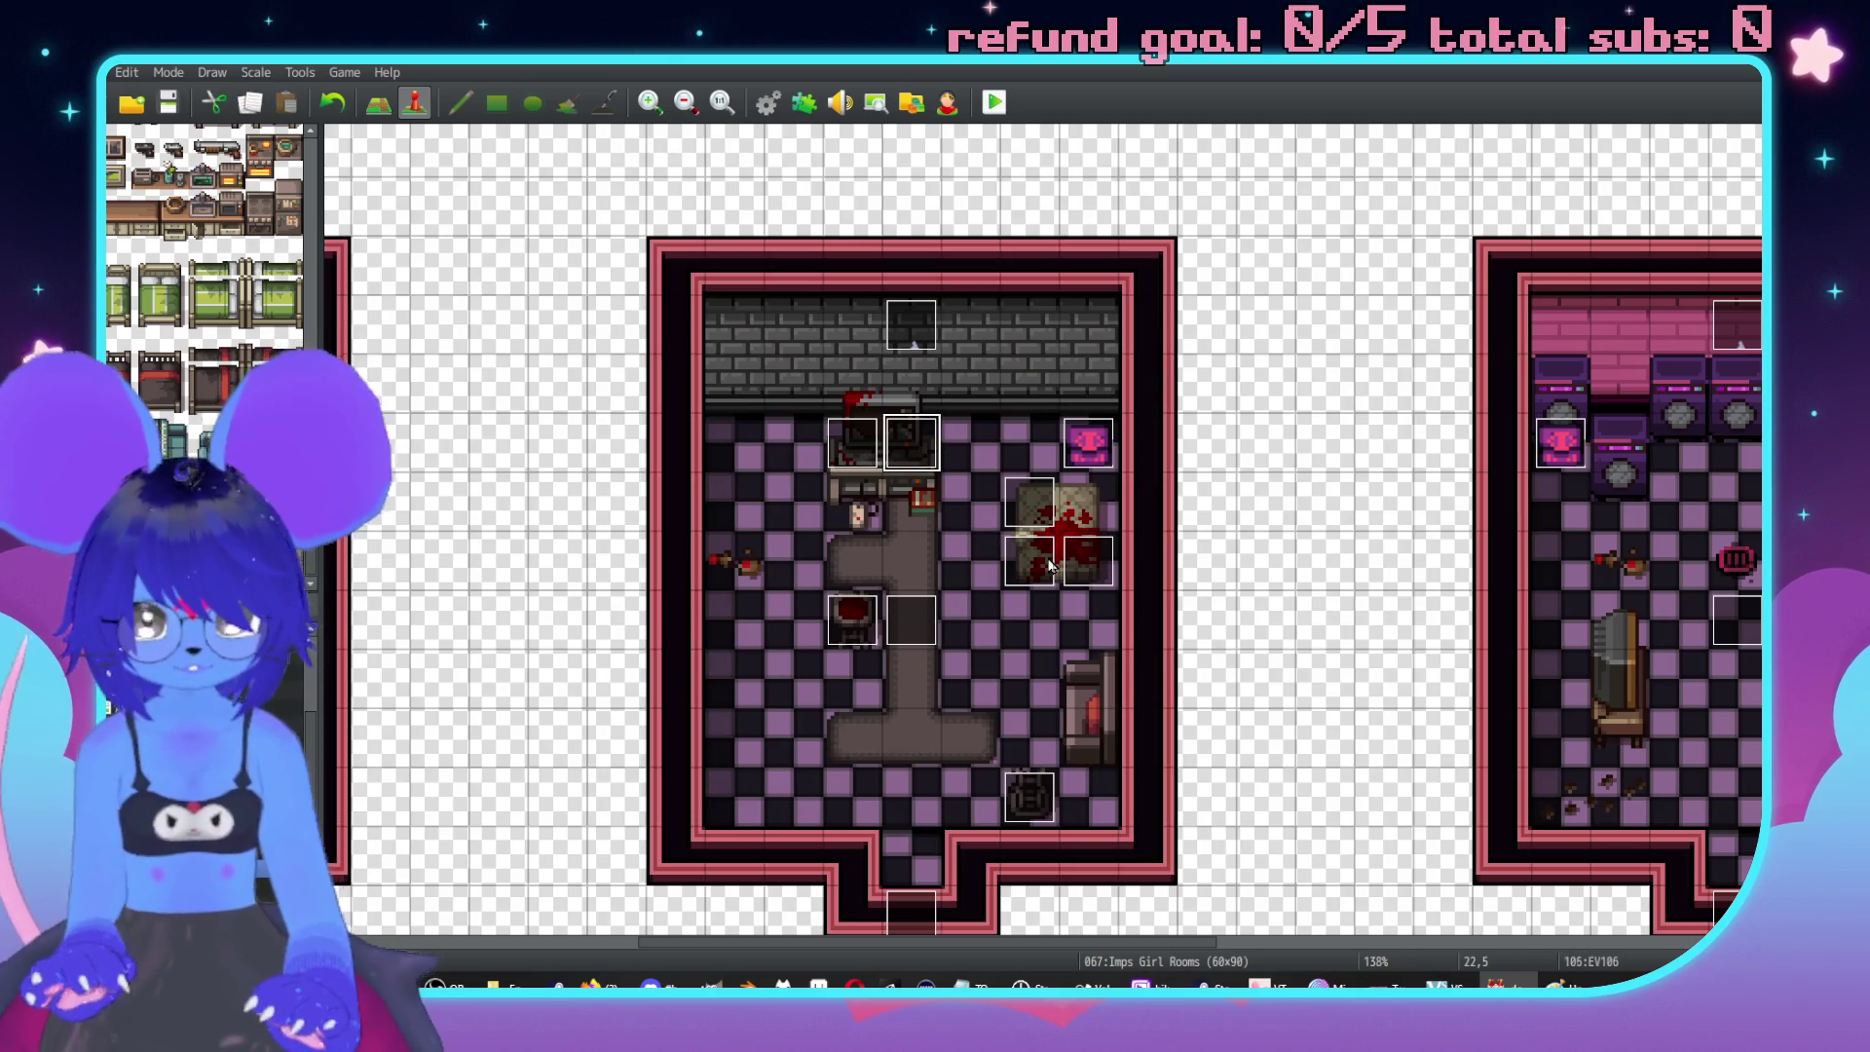
{"action": "double_click", "coordinate": [850, 508]}
{"action": "double_click", "coordinate": [821, 323]}
{"action": "left_click", "coordinate": [941, 329]}
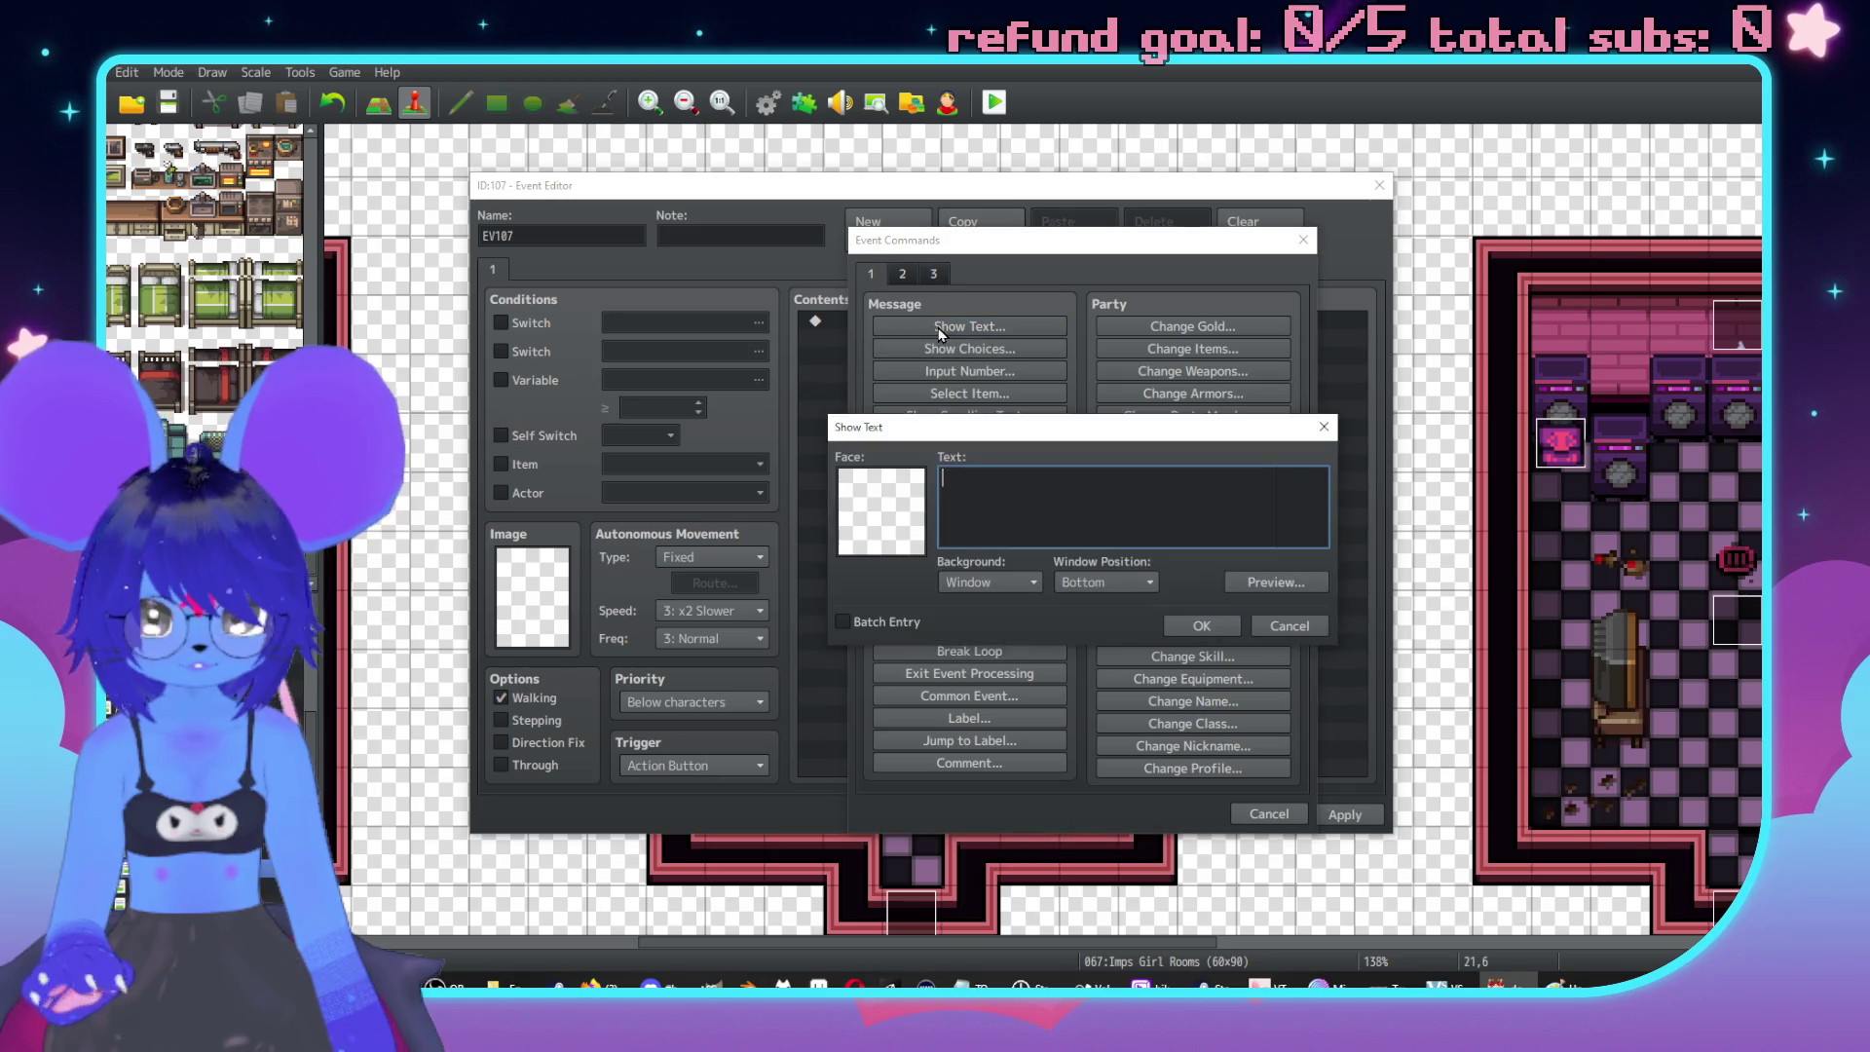
{"action": "type", "text": "V"}
{"action": "type", "text": "\\."}
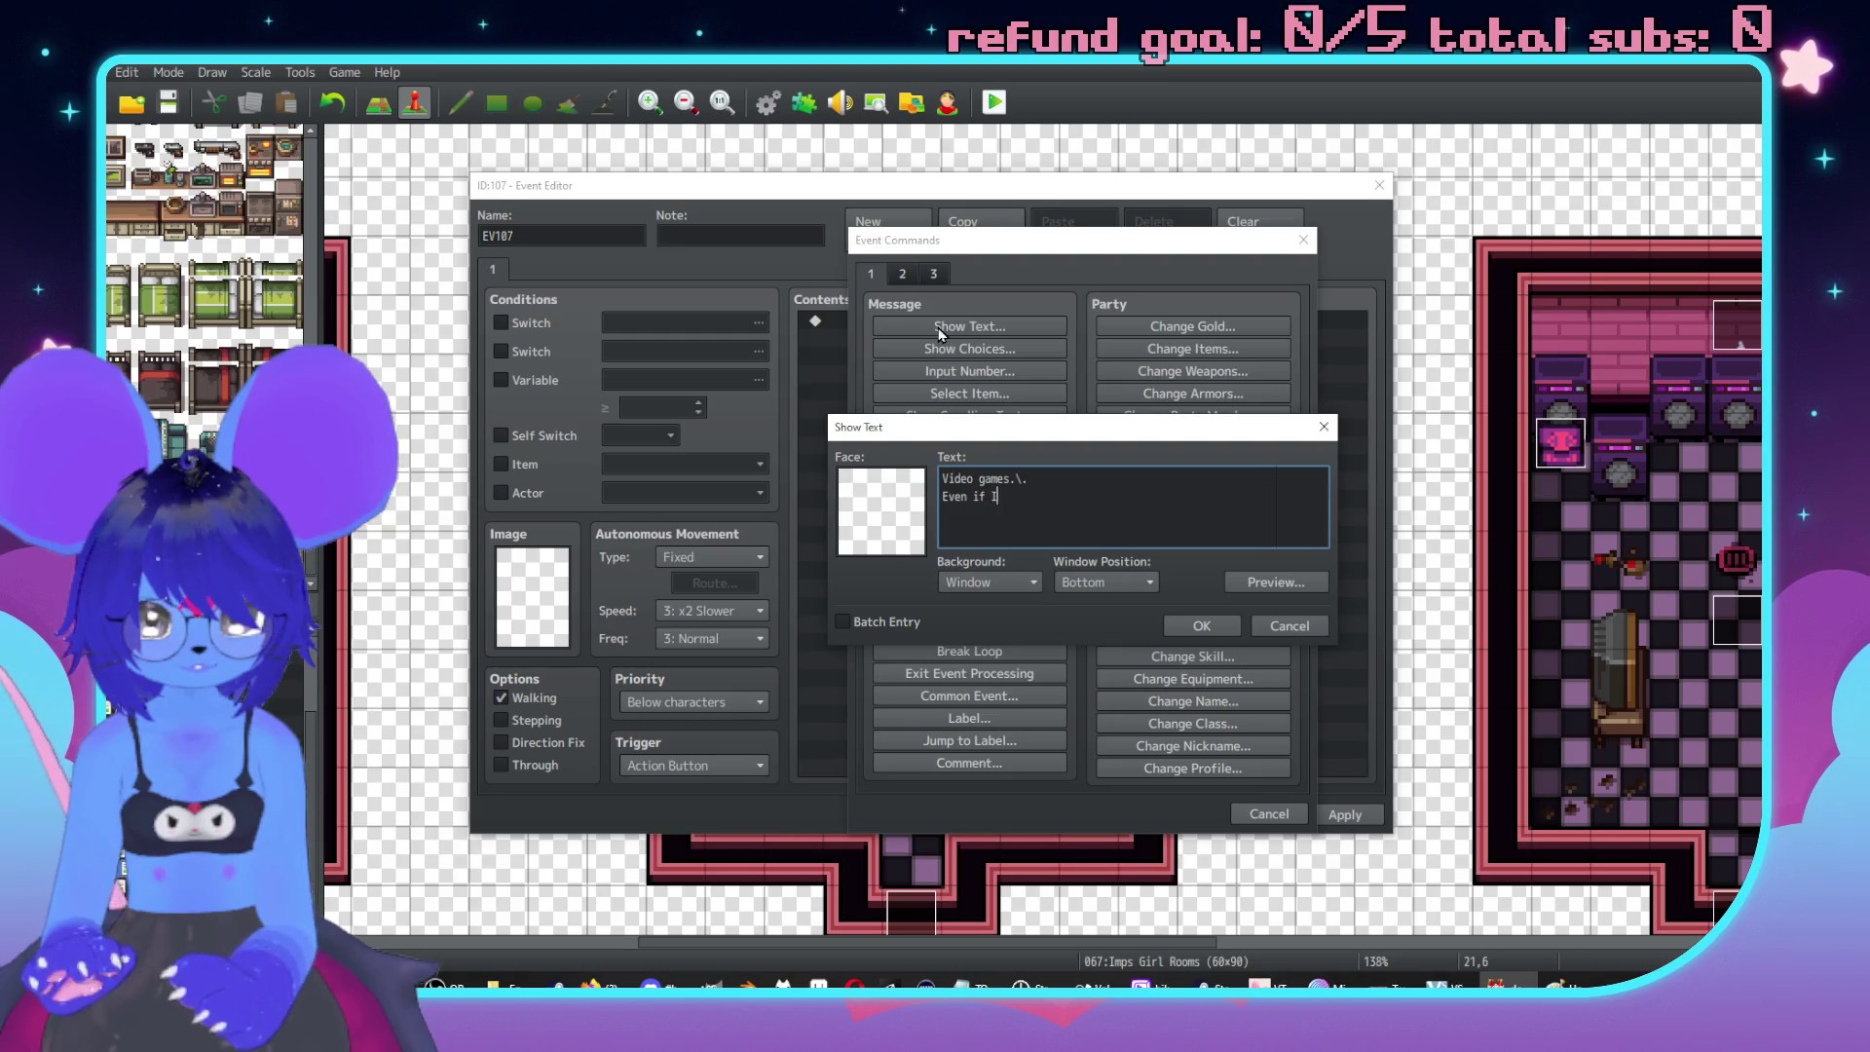
{"action": "key", "text": "BackSpace"}
{"action": "key", "text": "BackSpace"}
{"action": "type", "text": "for this now,\\. the TV is broken."}
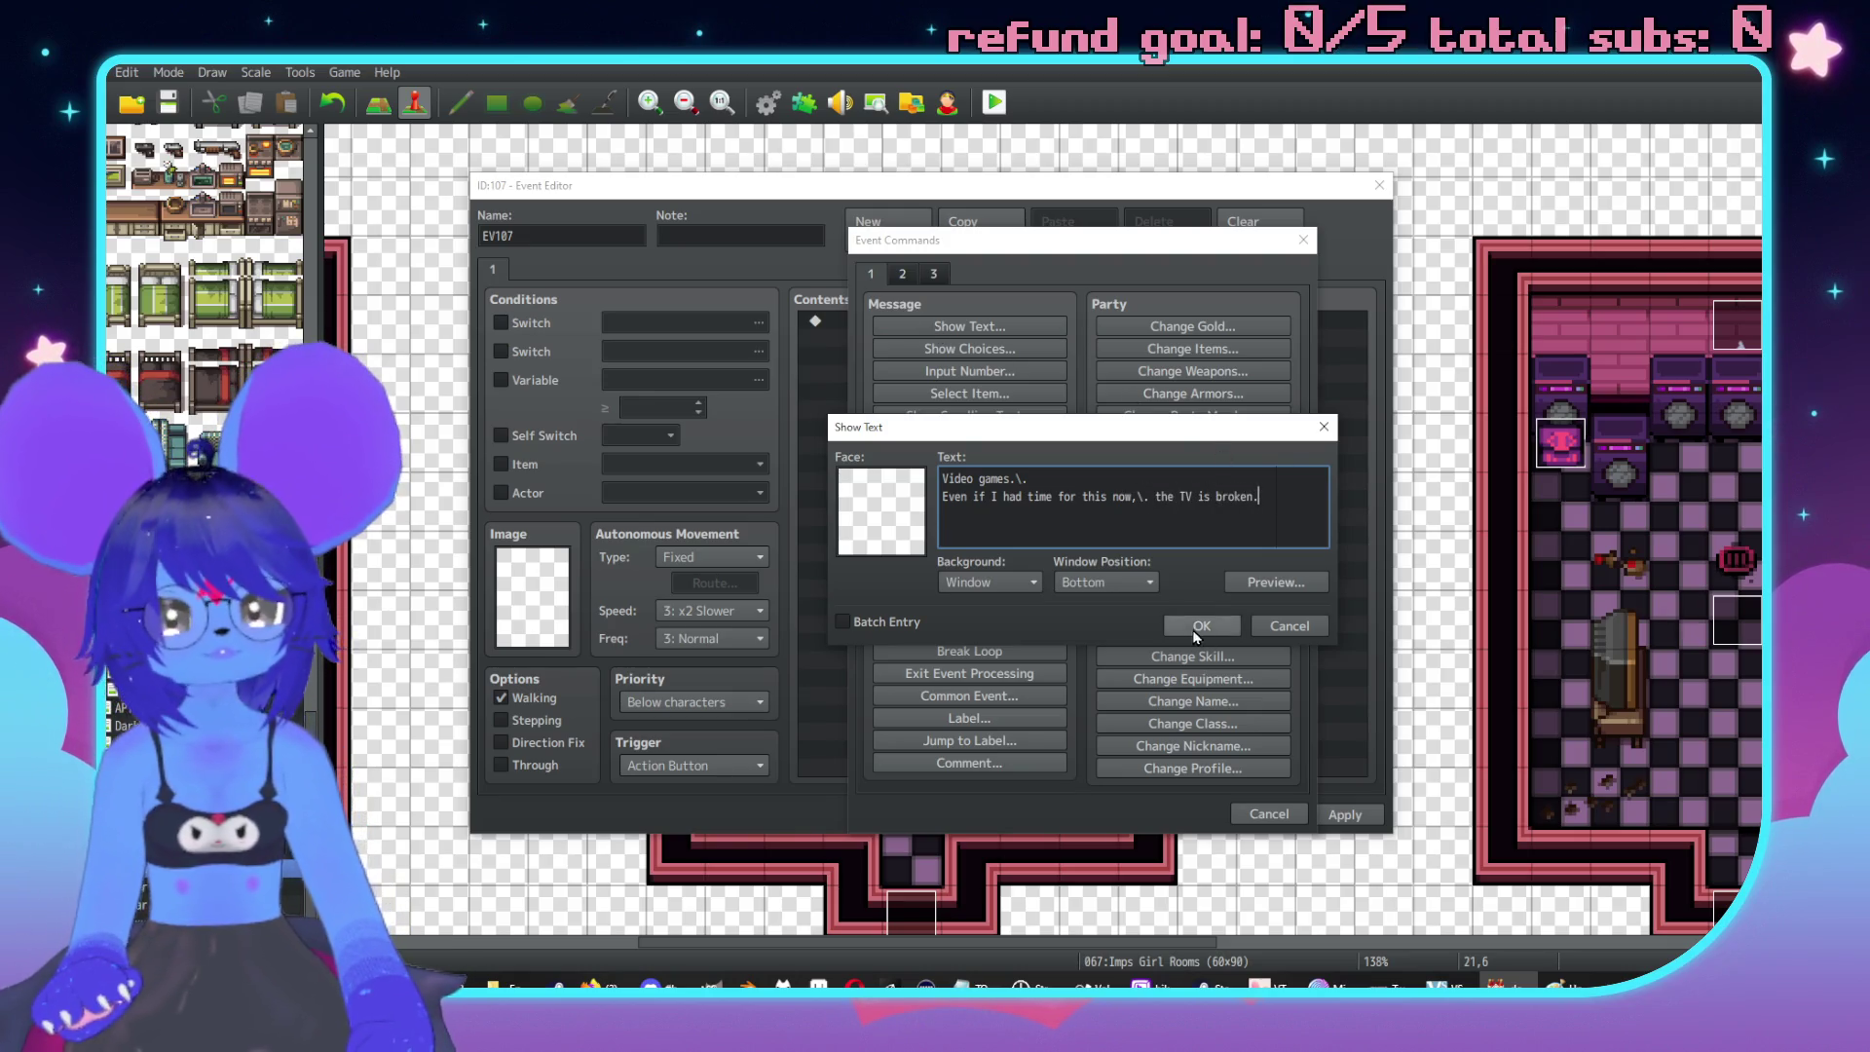
Give the video-games shelf event Same as characters priority and save it.
{"action": "left_click", "coordinate": [1199, 626]}
{"action": "left_click", "coordinate": [706, 702]}
{"action": "left_click", "coordinate": [679, 745]}
{"action": "left_click", "coordinate": [1344, 815]}
{"action": "left_click", "coordinate": [1168, 816]}
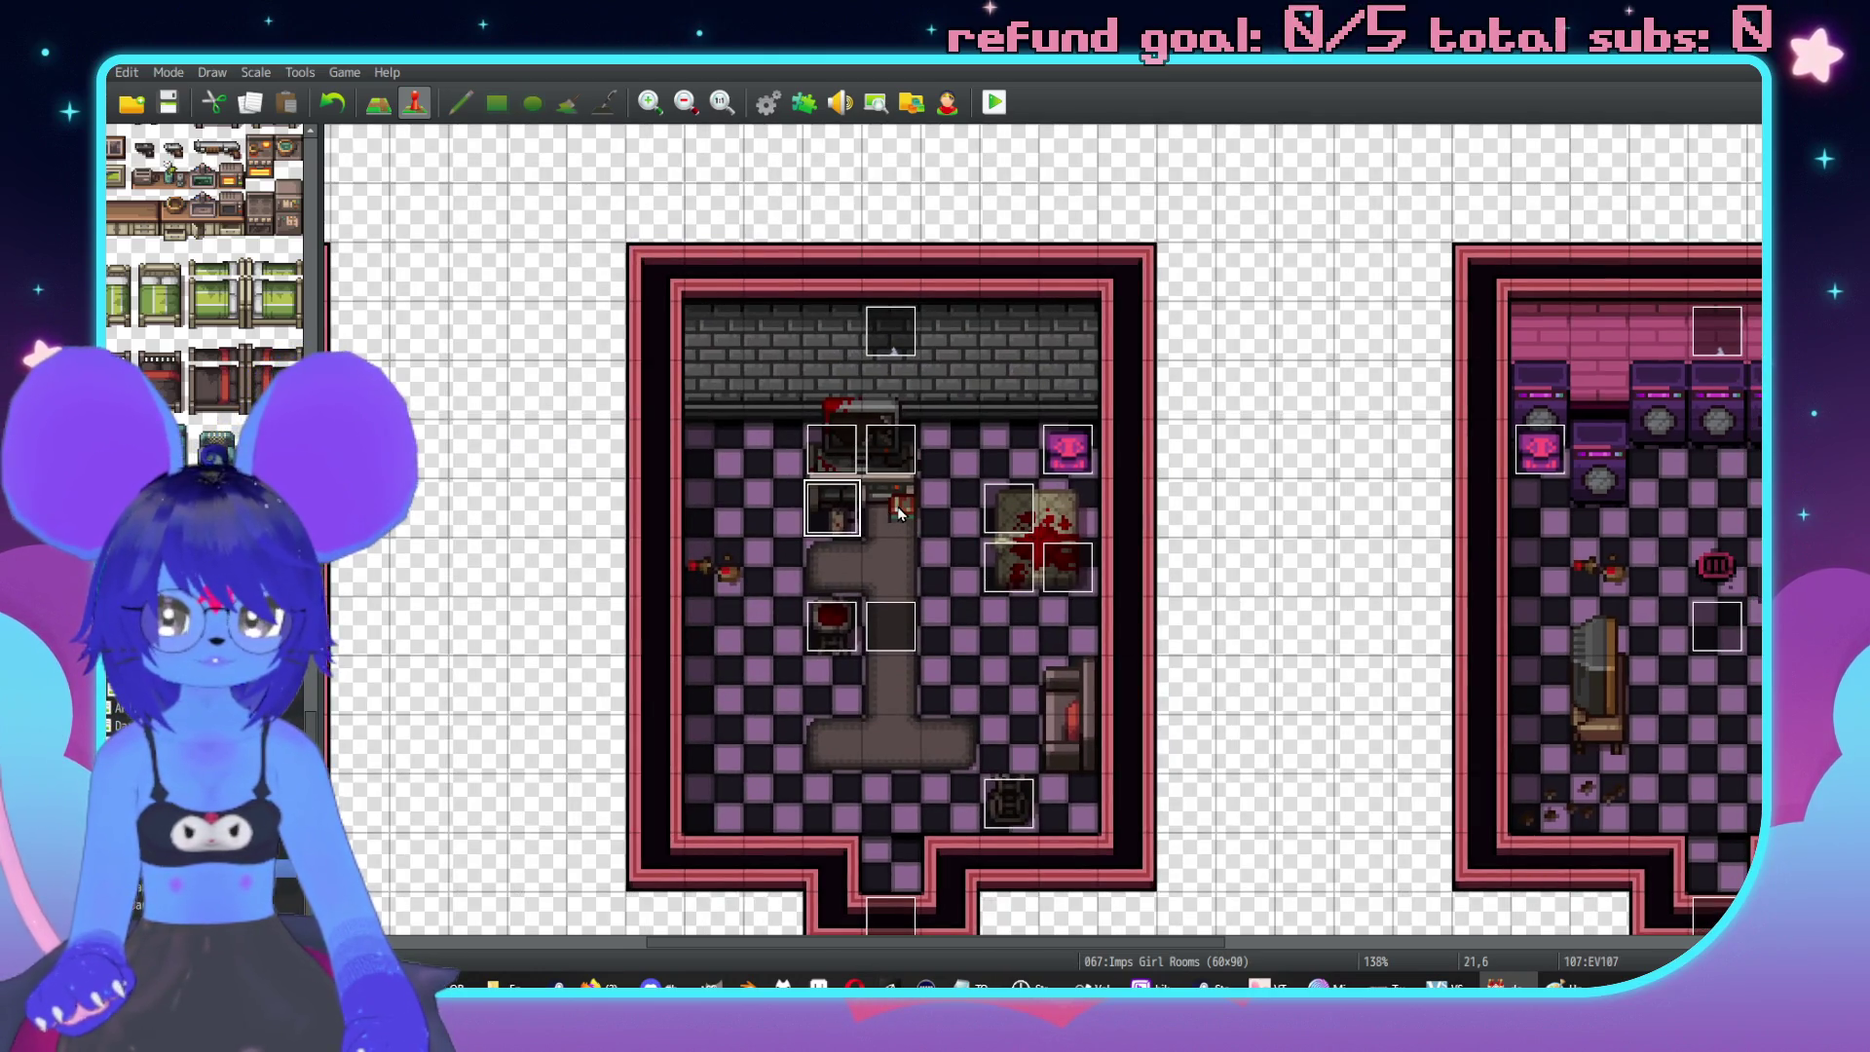
Discard the empty new event at 22,6 and reopen the video-games event EV107.
{"action": "double_click", "coordinate": [899, 510]}
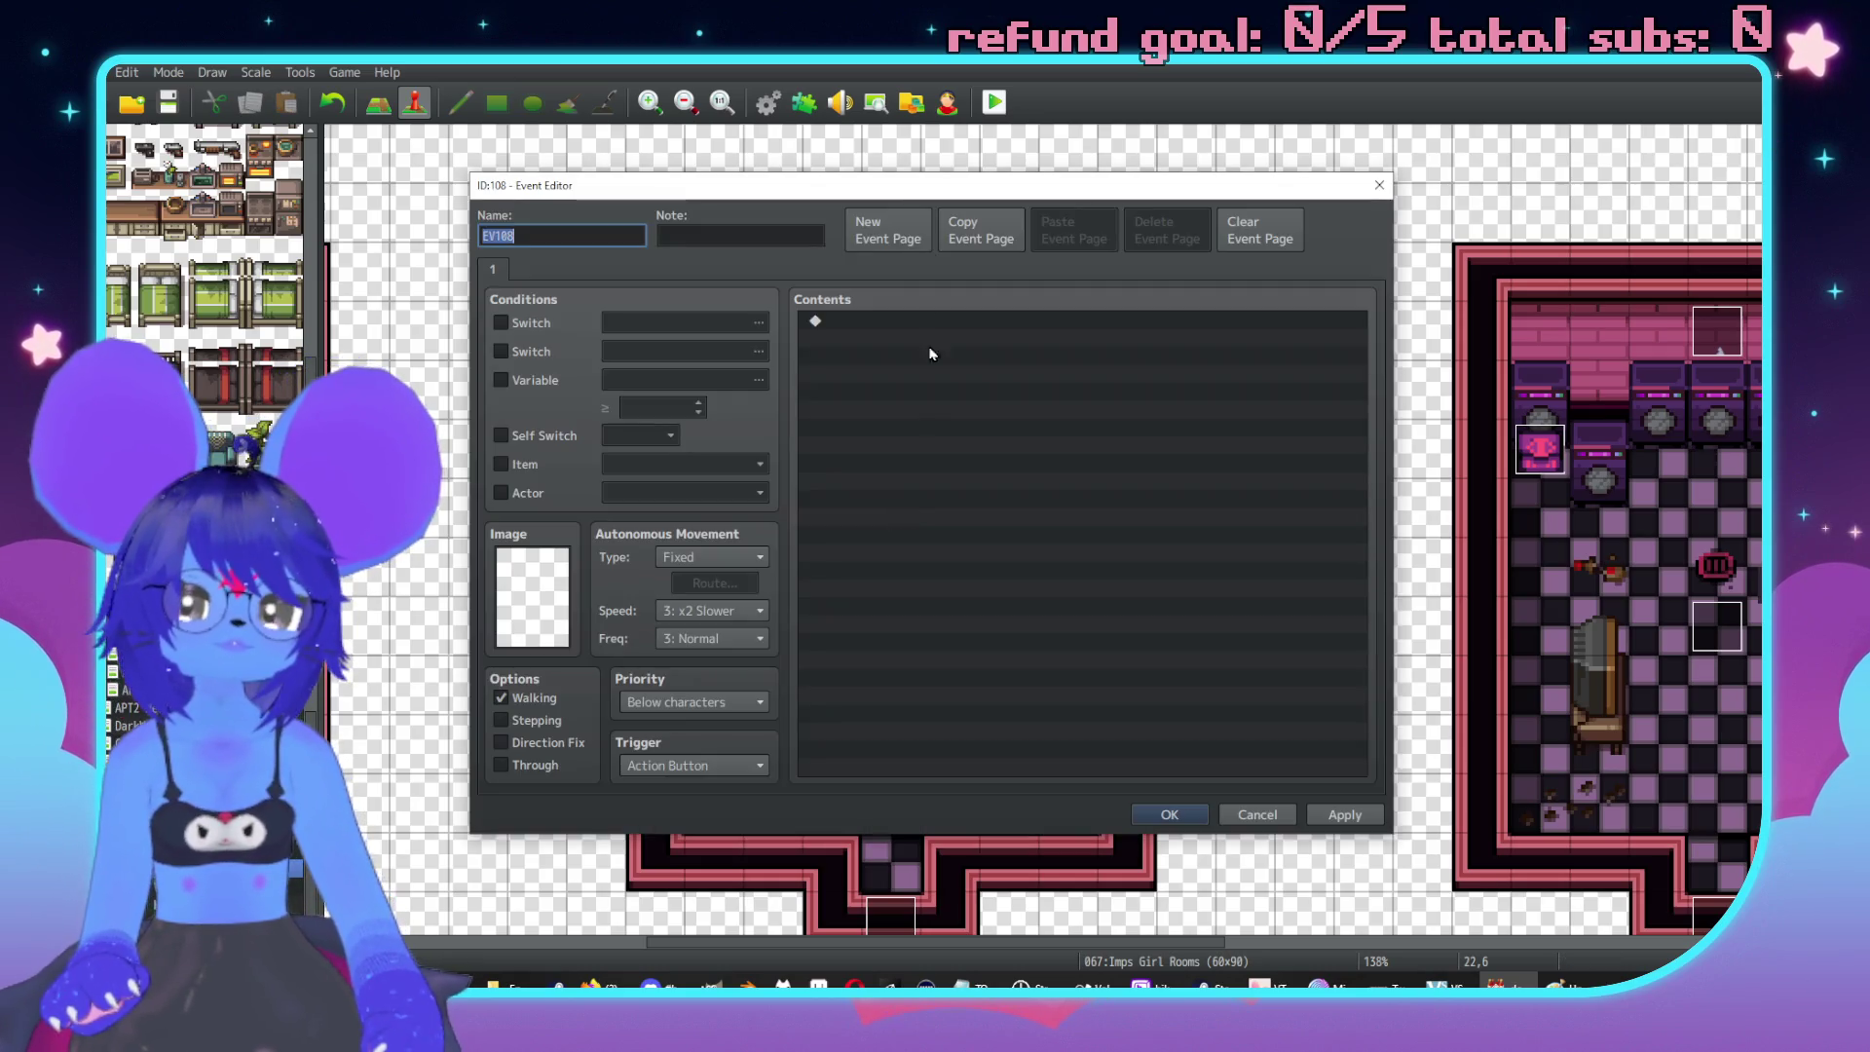
{"action": "left_click_drag", "start_coordinate": [869, 186], "coordinate": [1110, 168]}
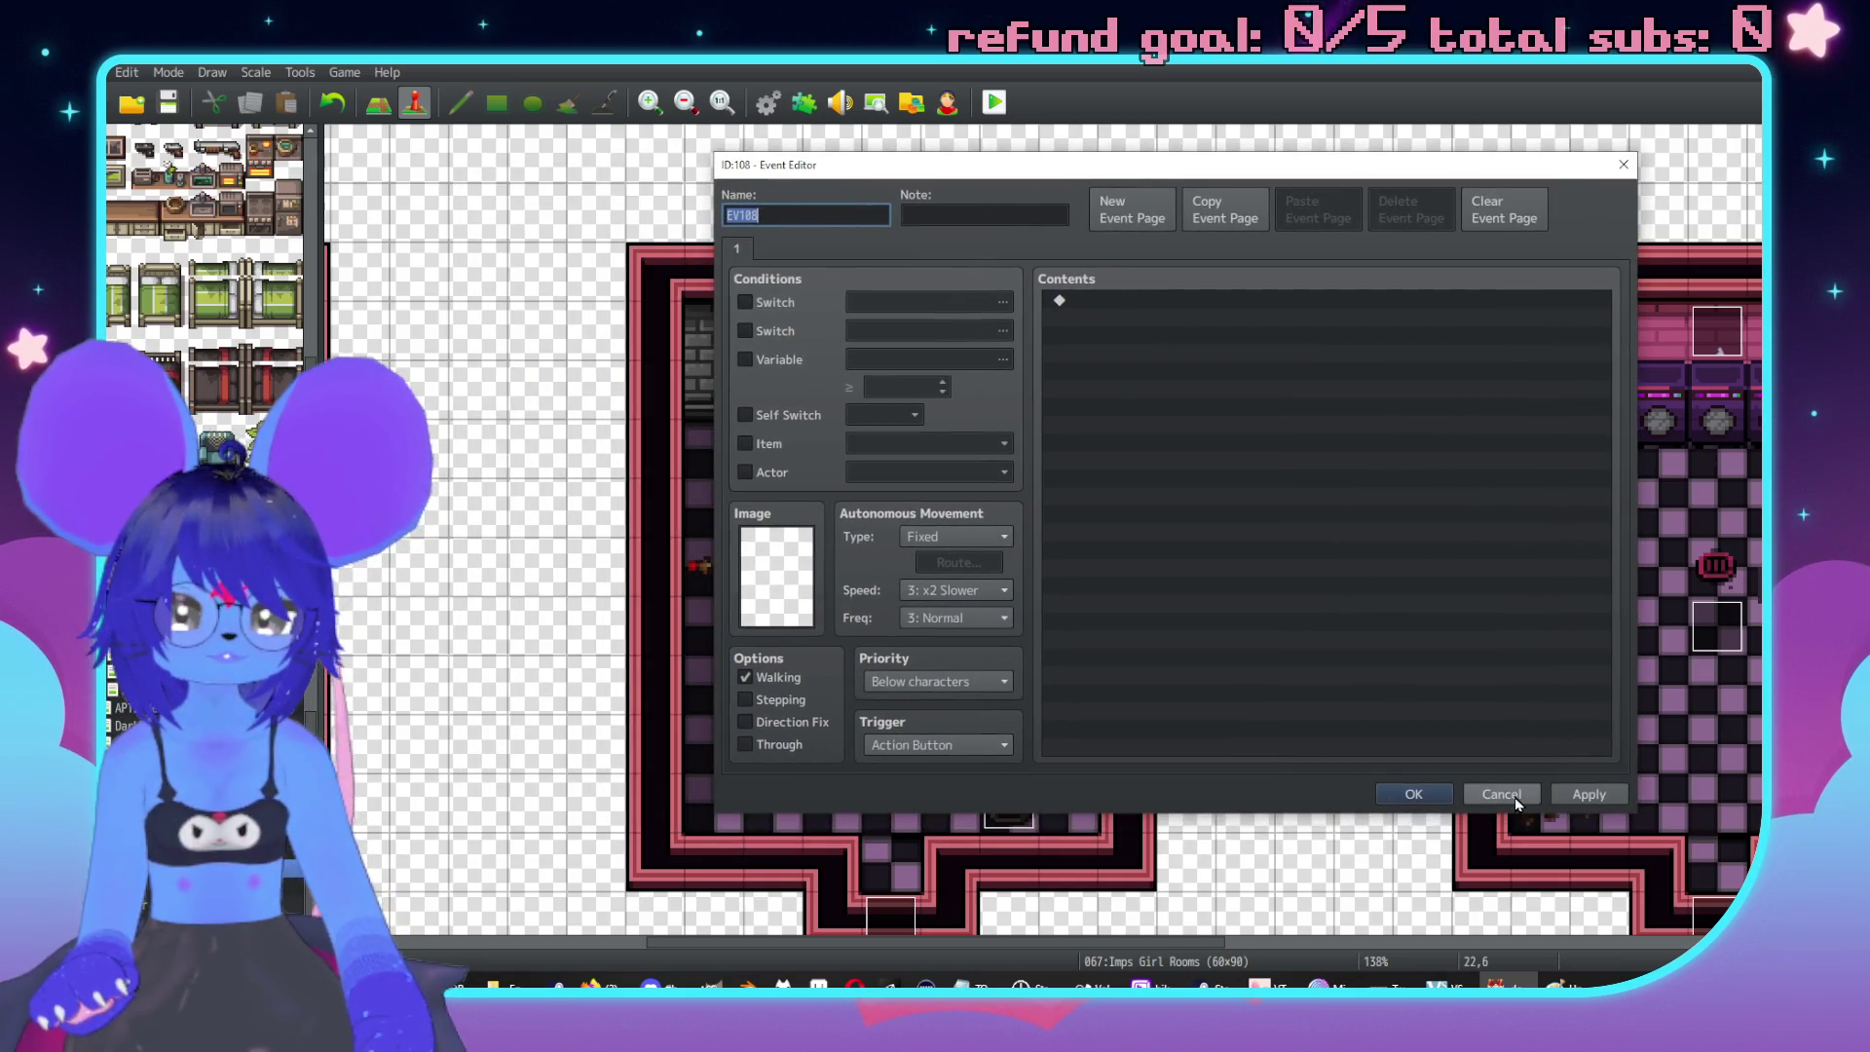
{"action": "left_click", "coordinate": [1515, 796]}
{"action": "double_click", "coordinate": [830, 529]}
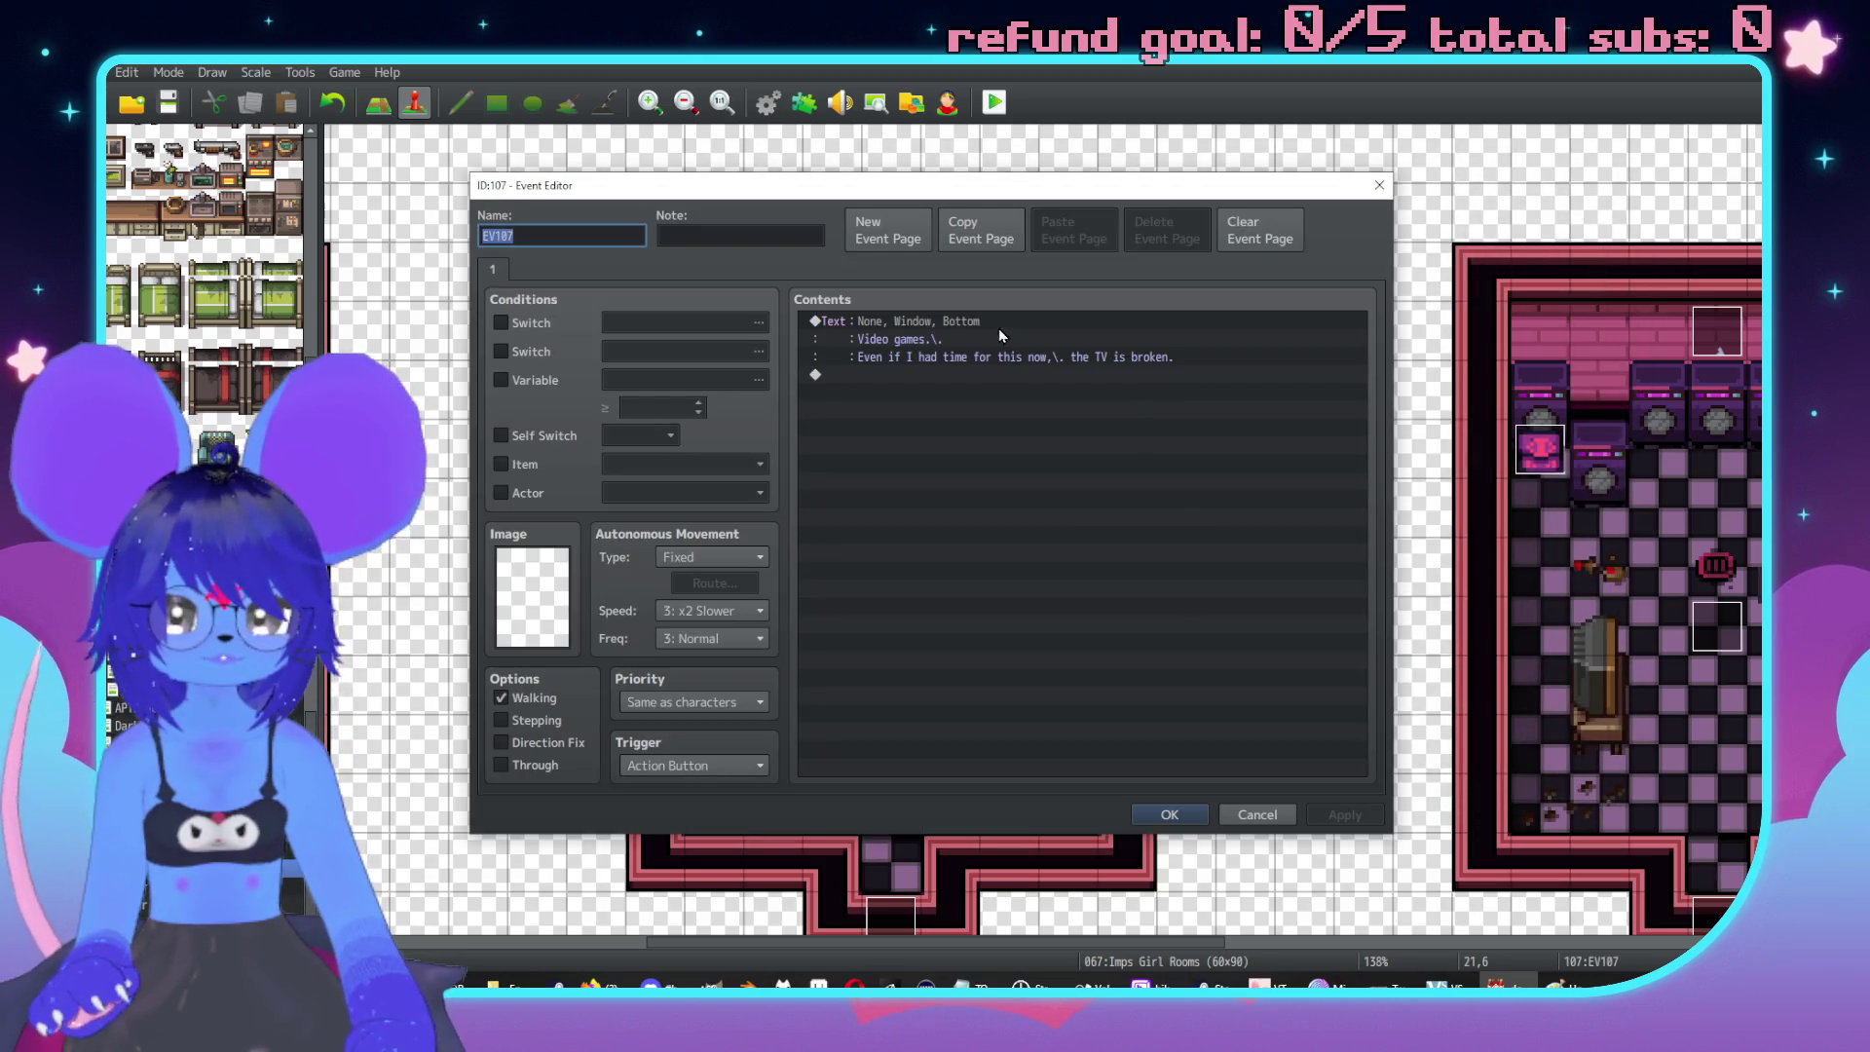
{"action": "double_click", "coordinate": [1203, 372]}
Type an EV107 message listing "Barbie's Haunted Mansion", "Silent Bill 2", Signautica, "Half life 3" and "Goat Rancher".
{"action": "left_click", "coordinate": [1015, 333]}
{"action": "type", "text": "*Ba"}
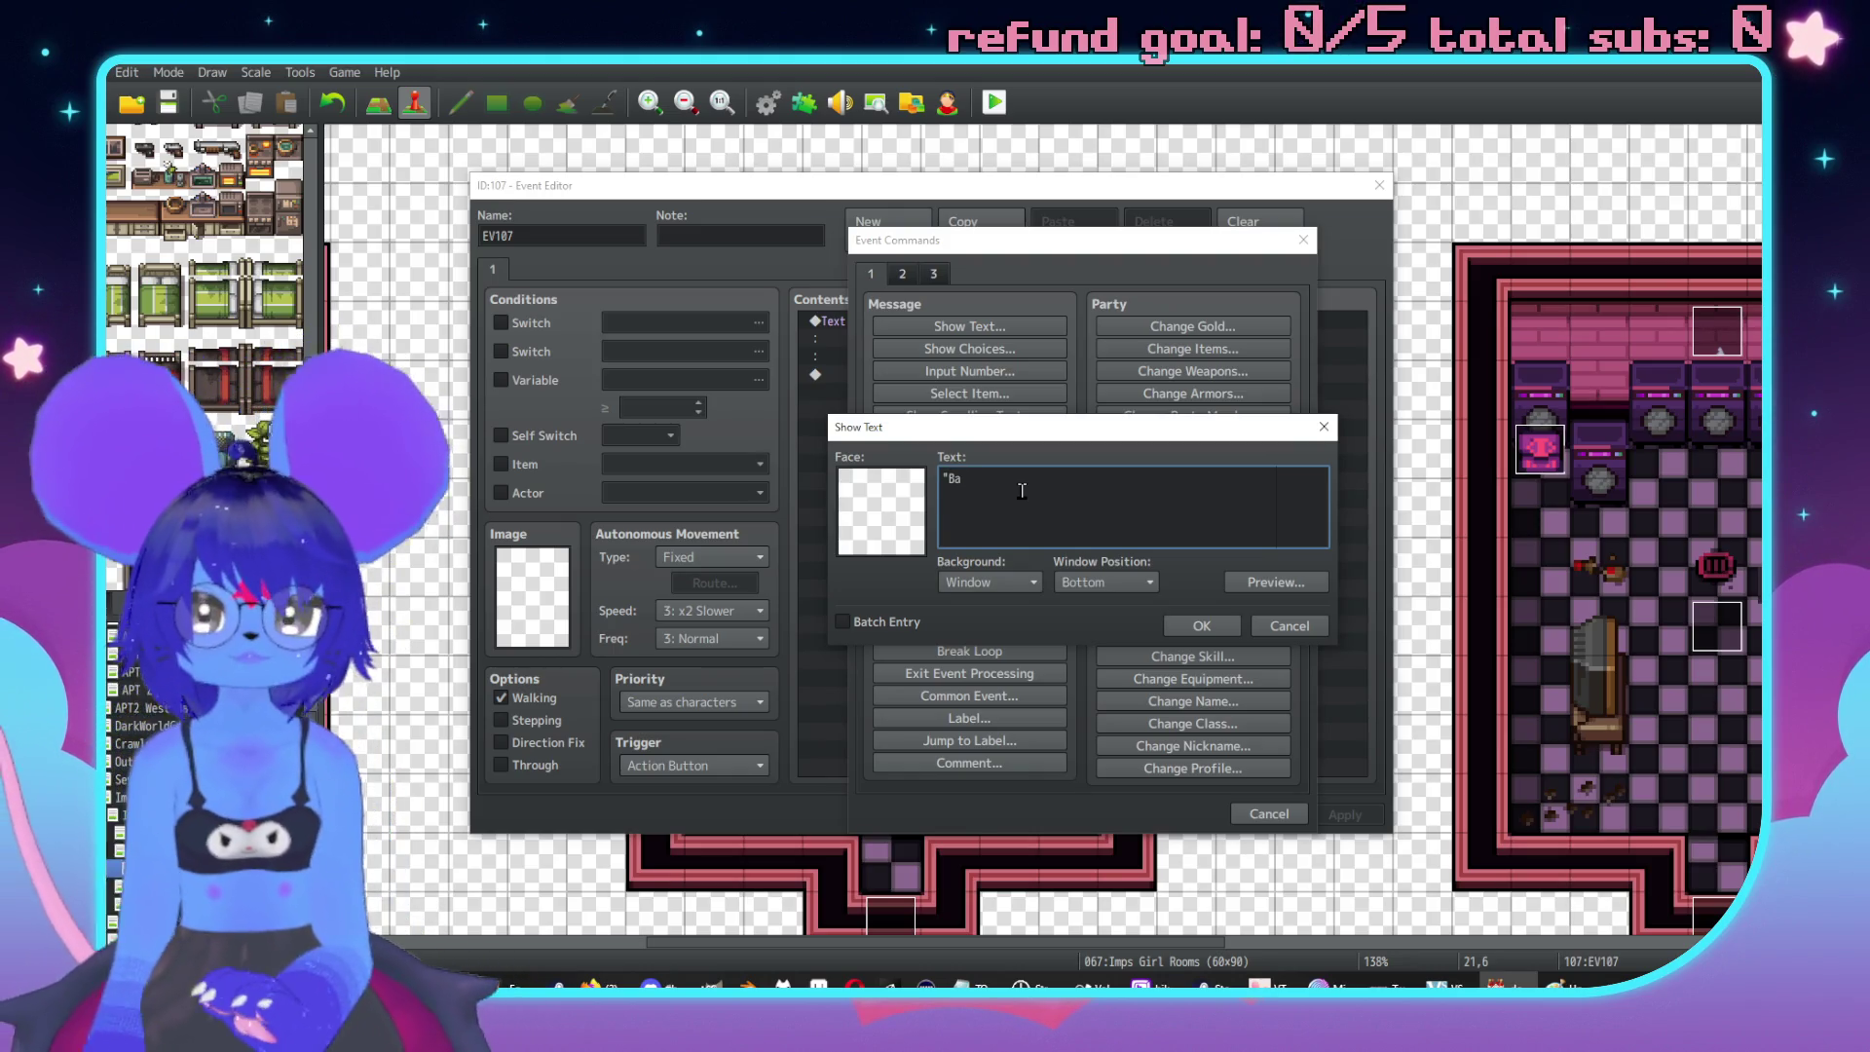
{"action": "type", "text": "rbie's H"}
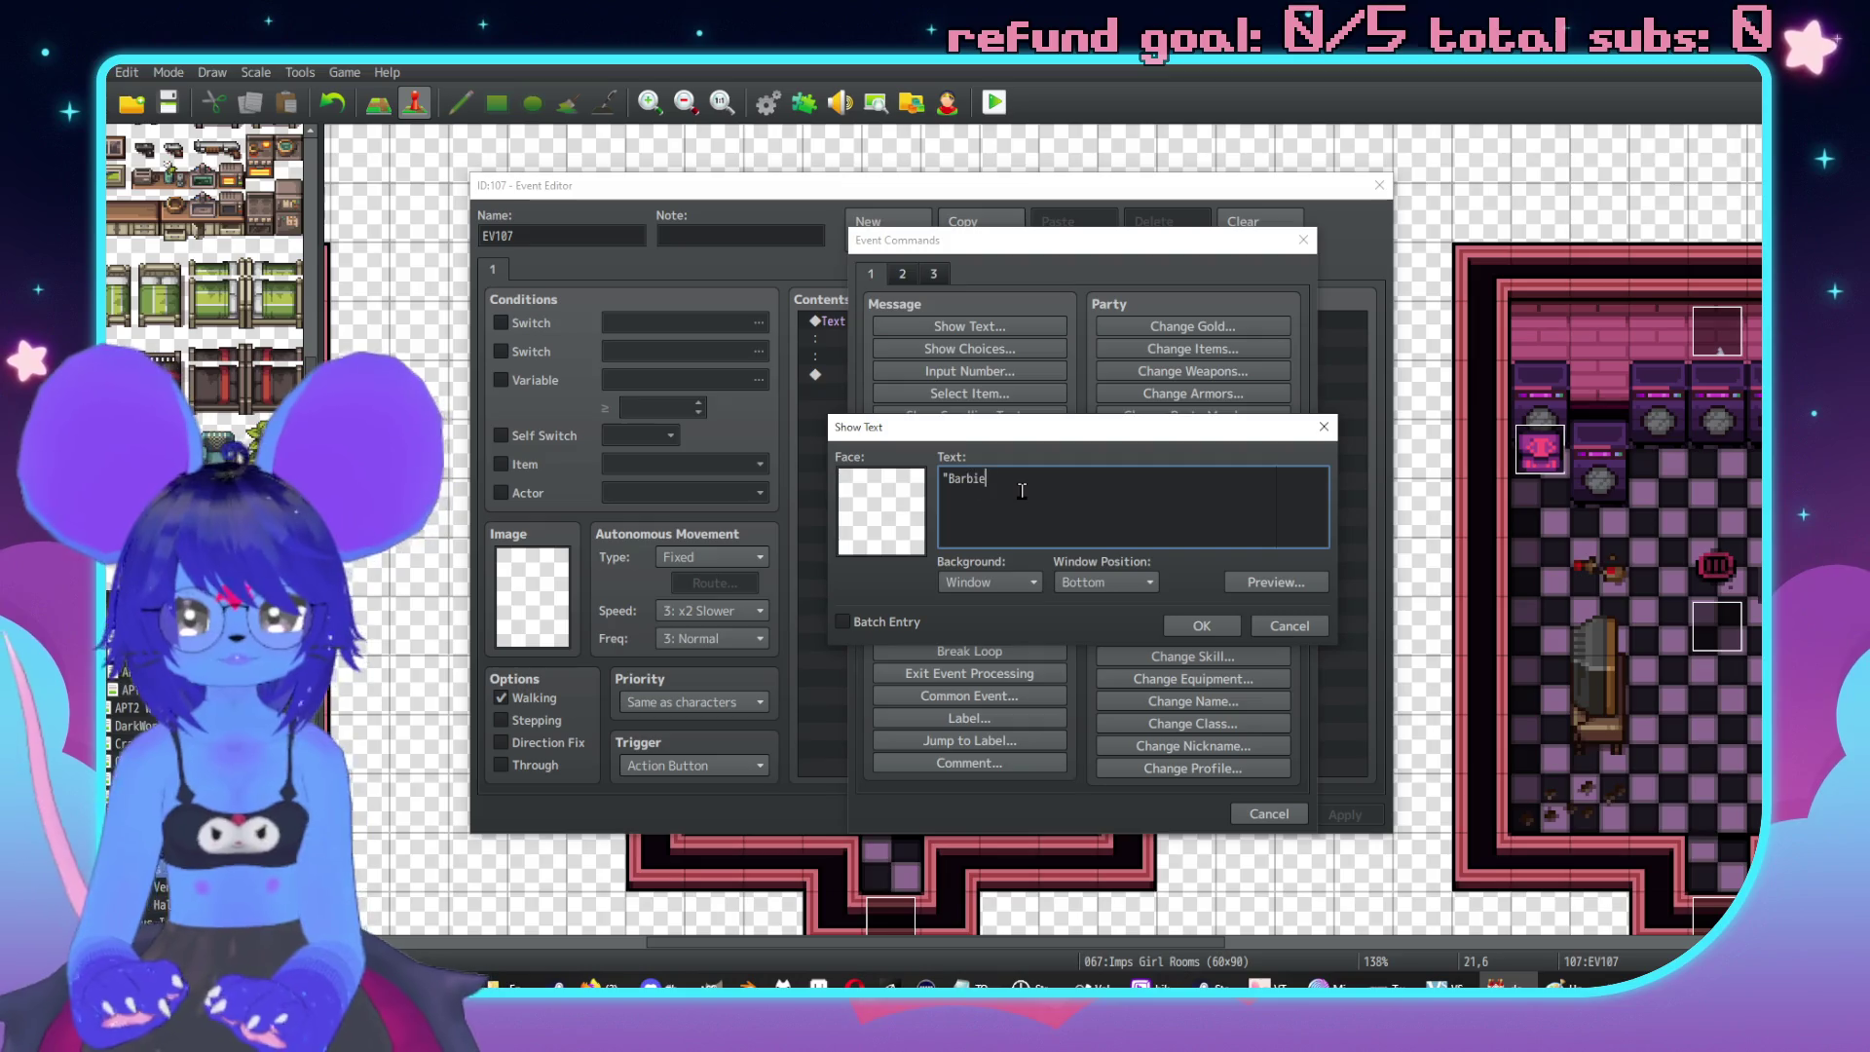
{"action": "type", "text": "aunt"}
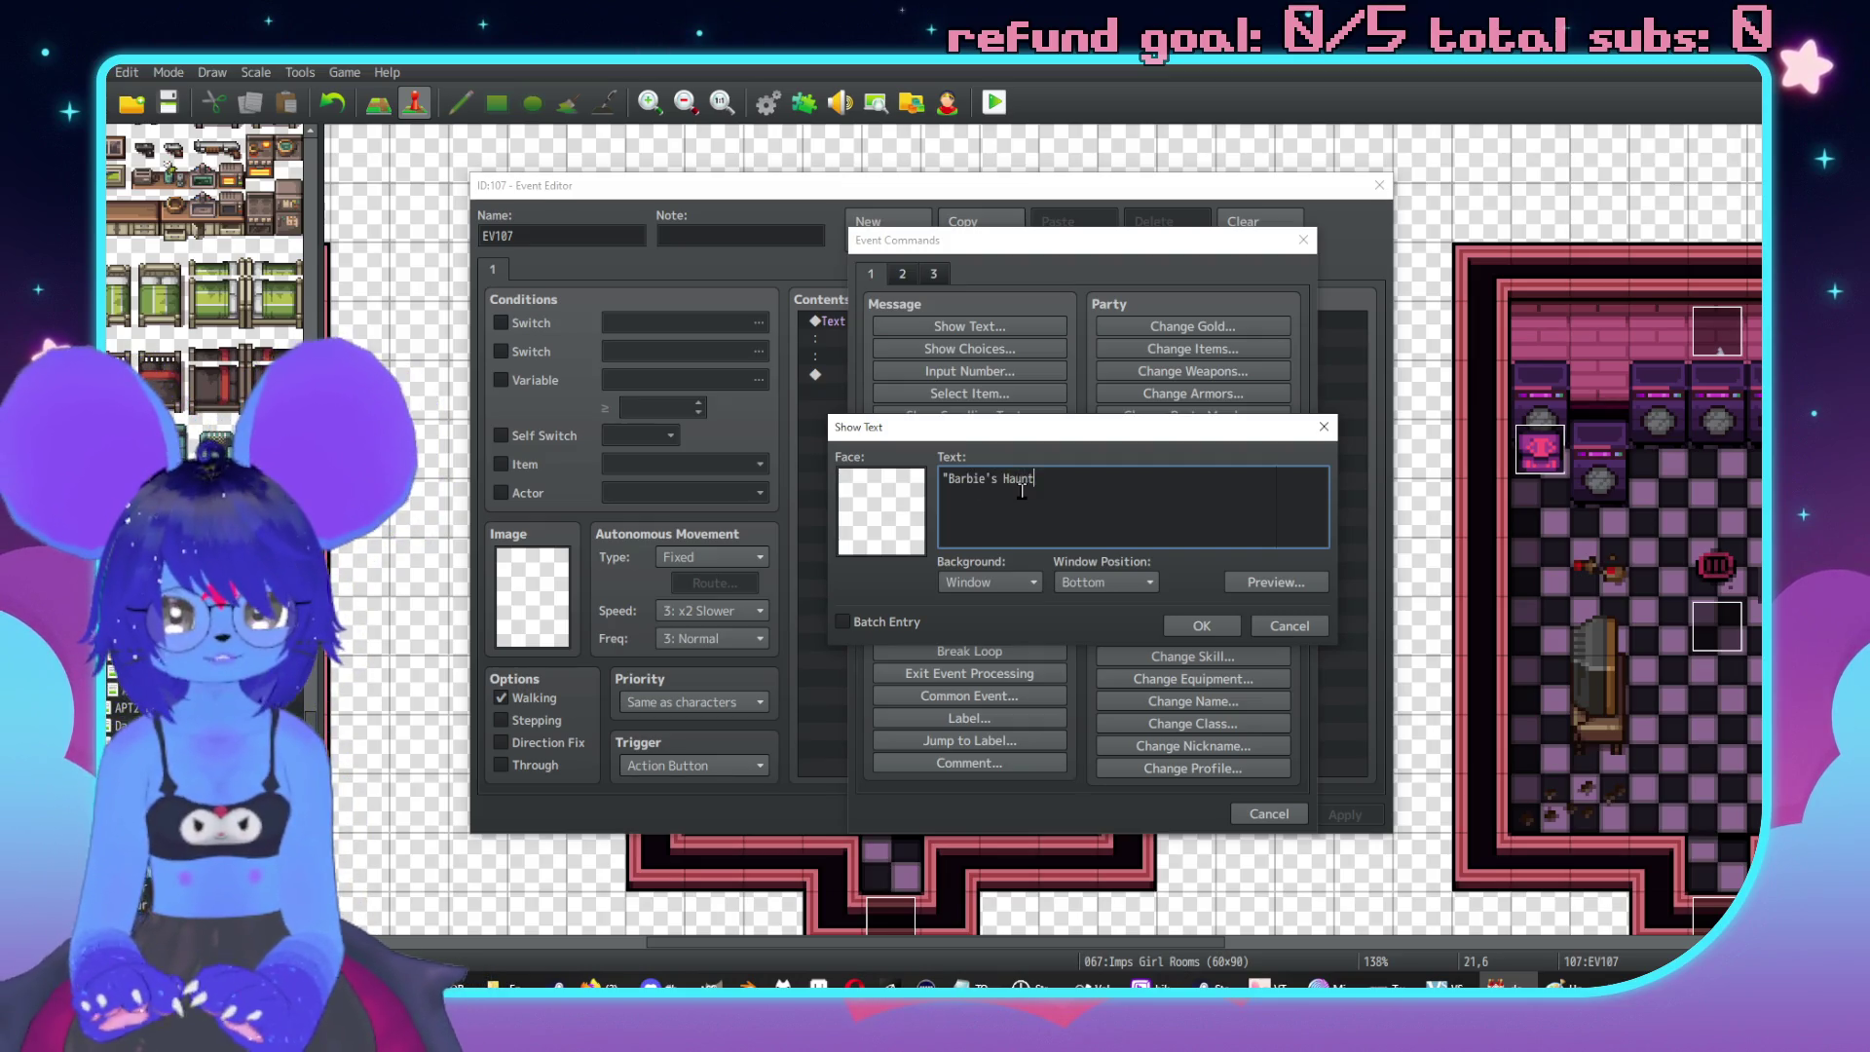
{"action": "type", "text": "ed Mansion\""}
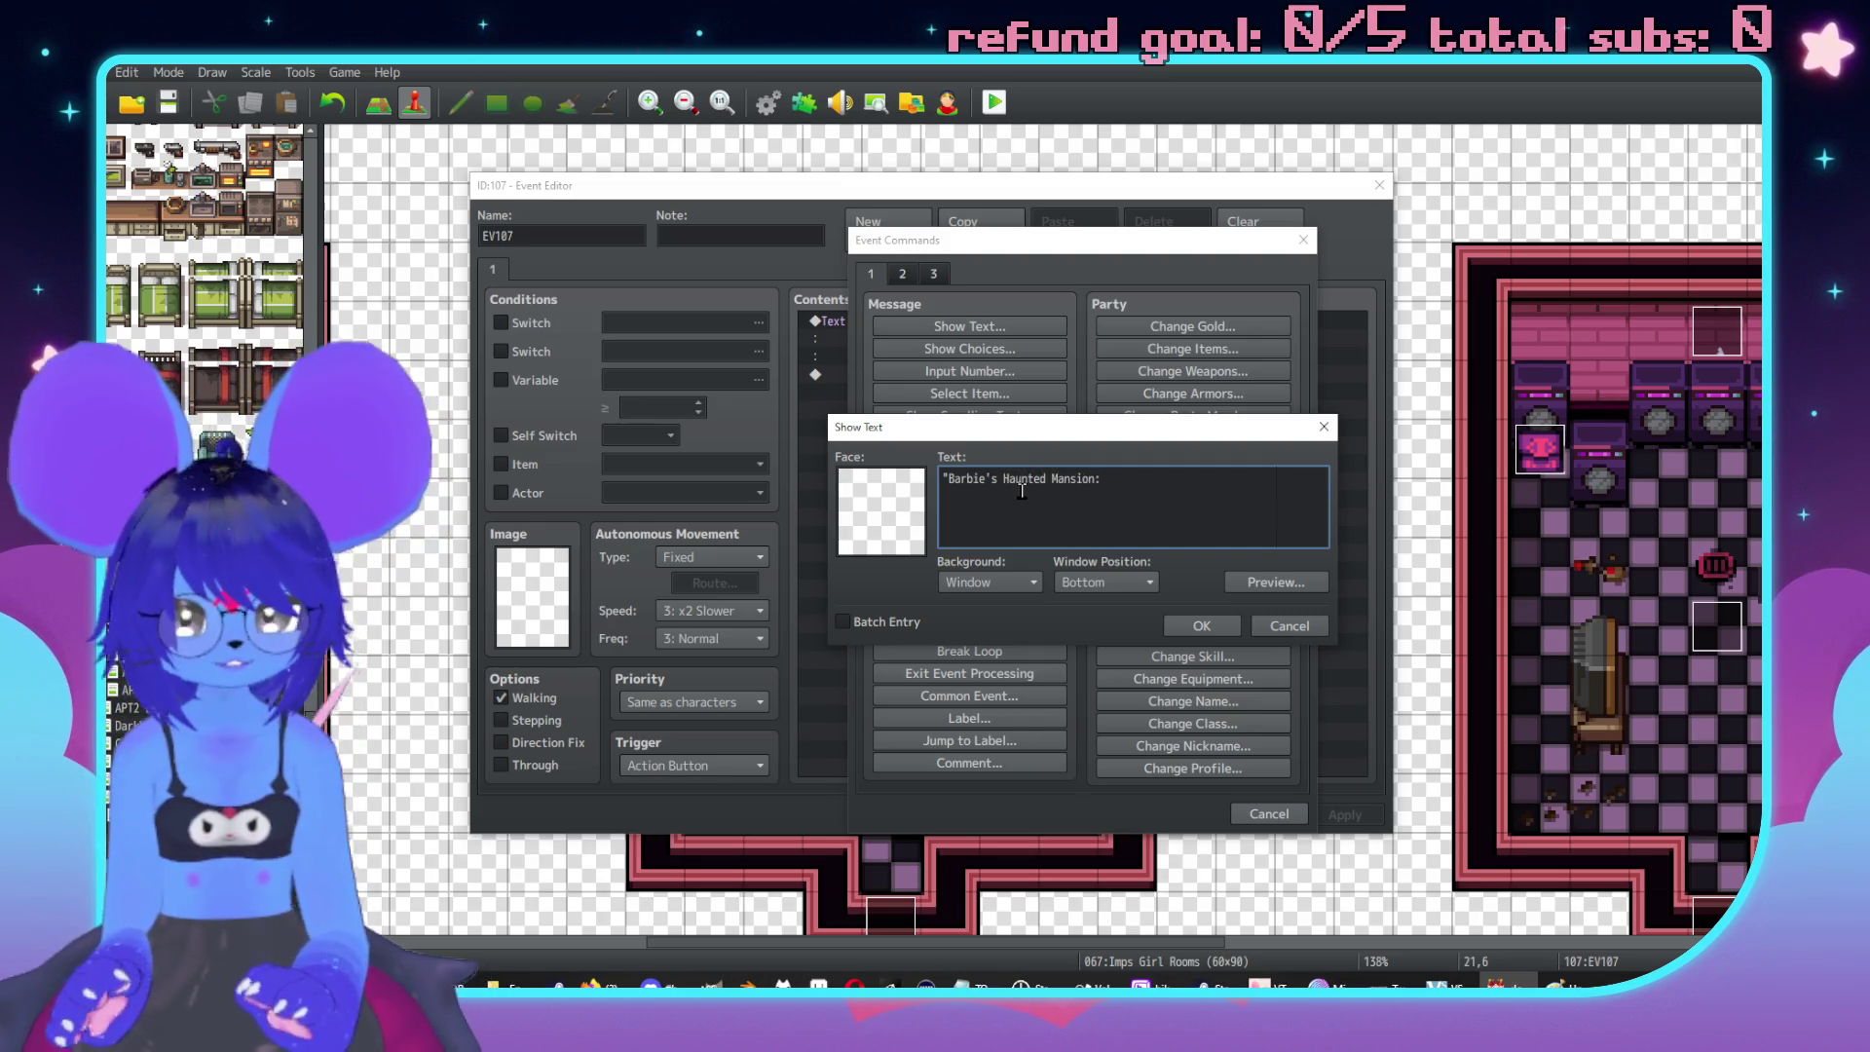
{"action": "type", "text": ",\\."}
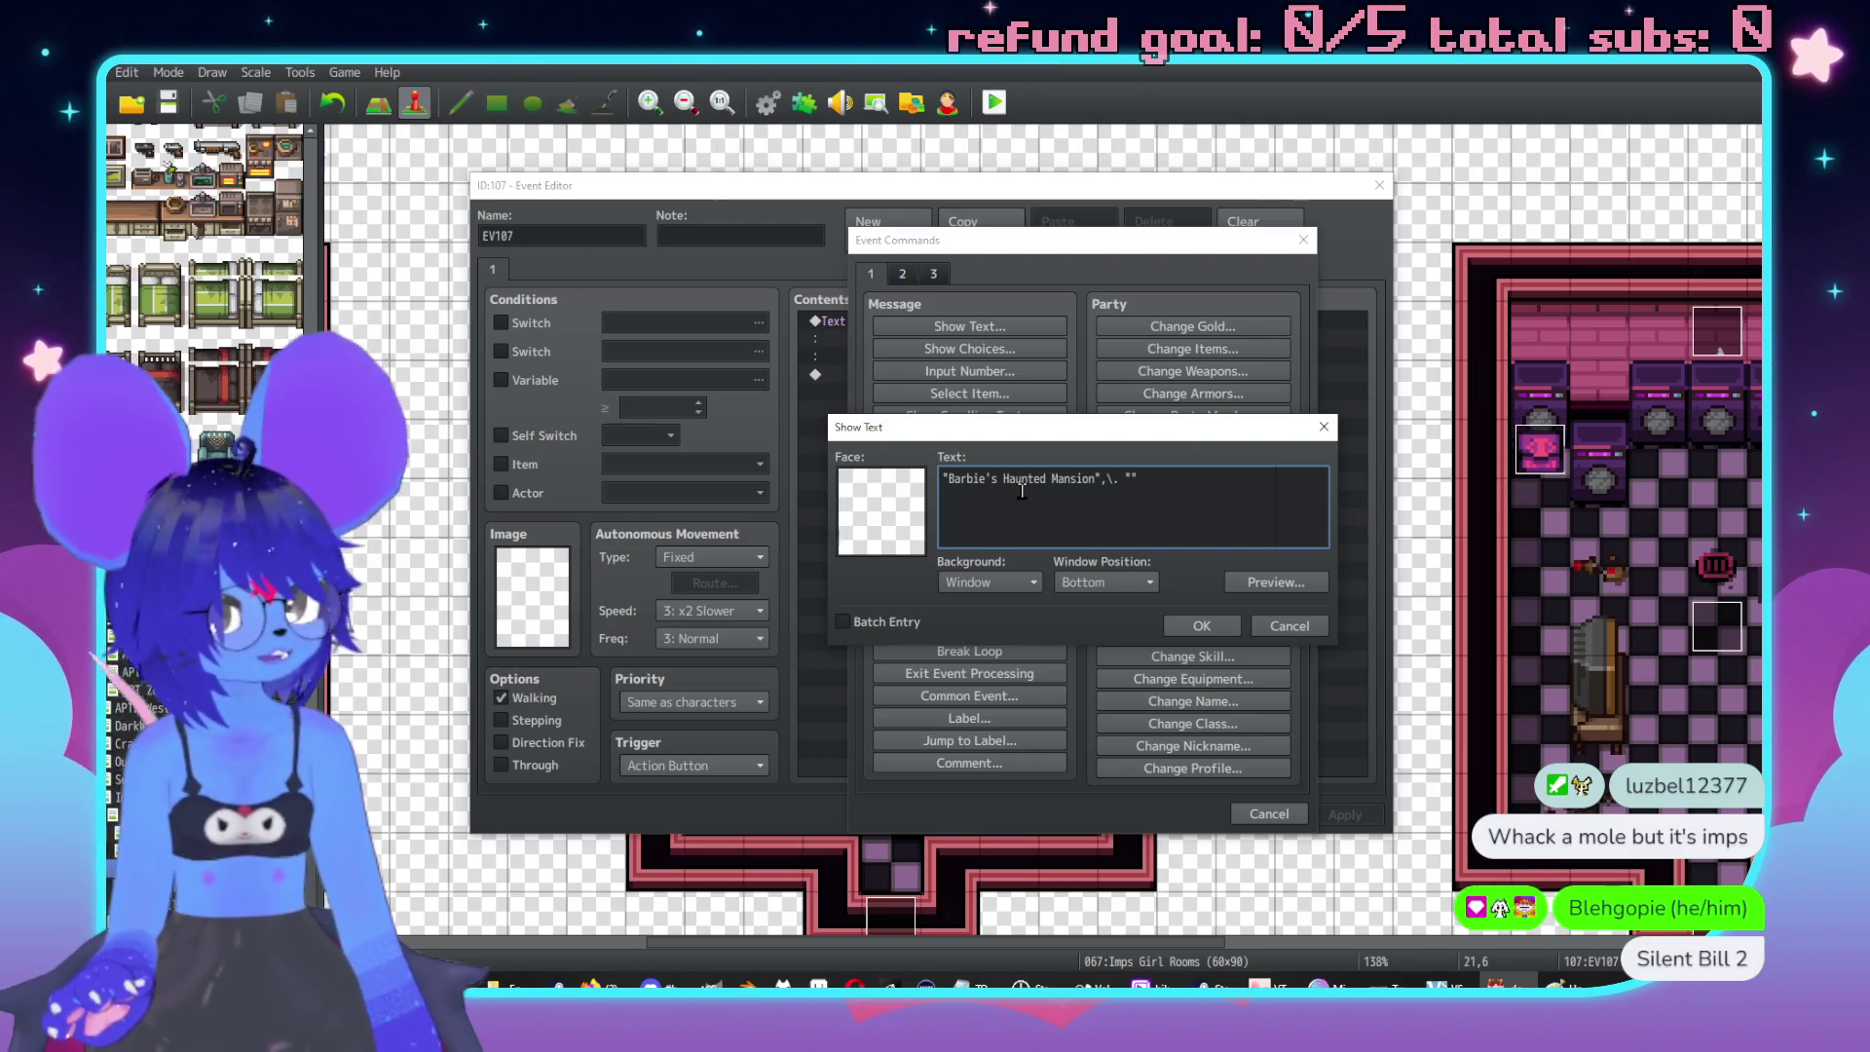
{"action": "type", "text": "Silent Hil"}
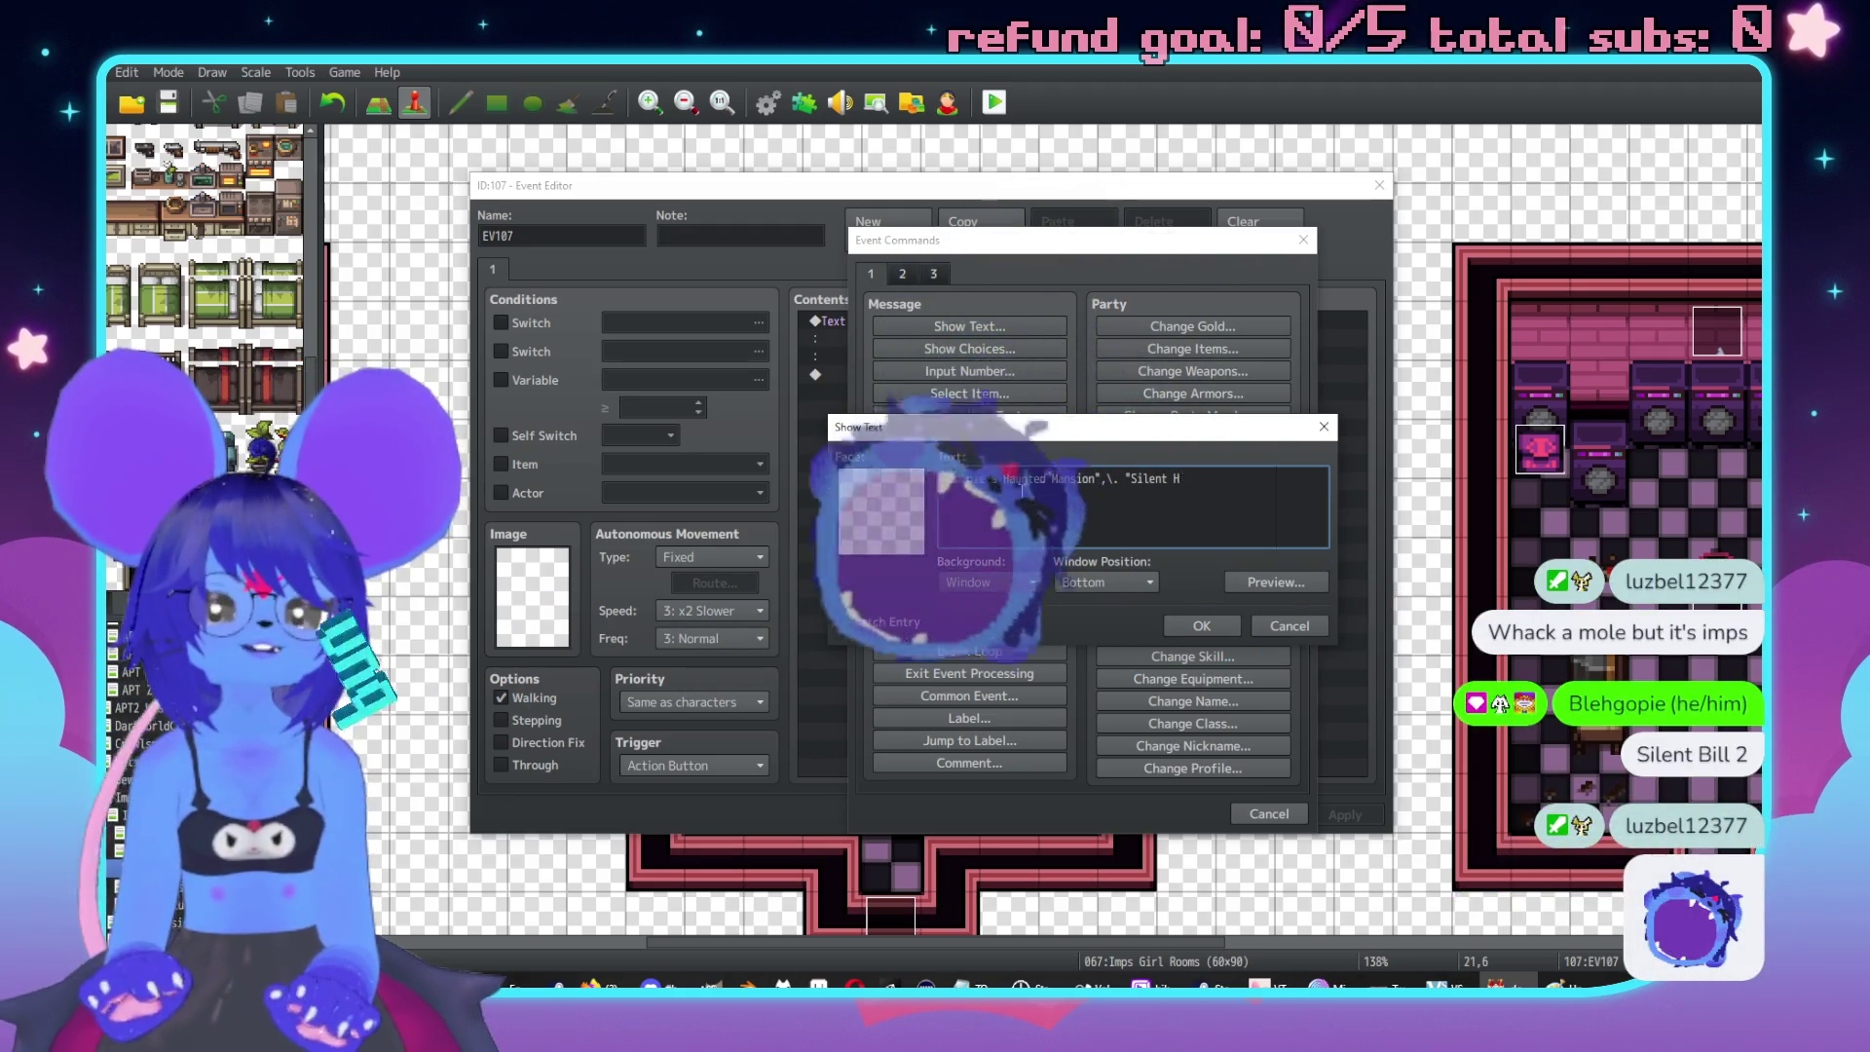
{"action": "key", "text": "BackSpace"}
{"action": "key", "text": "BackSpace"}
{"action": "key", "text": "BackSpace"}
{"action": "type", "text": "Bill 2\""}
{"action": "type", "text": ",\\."}
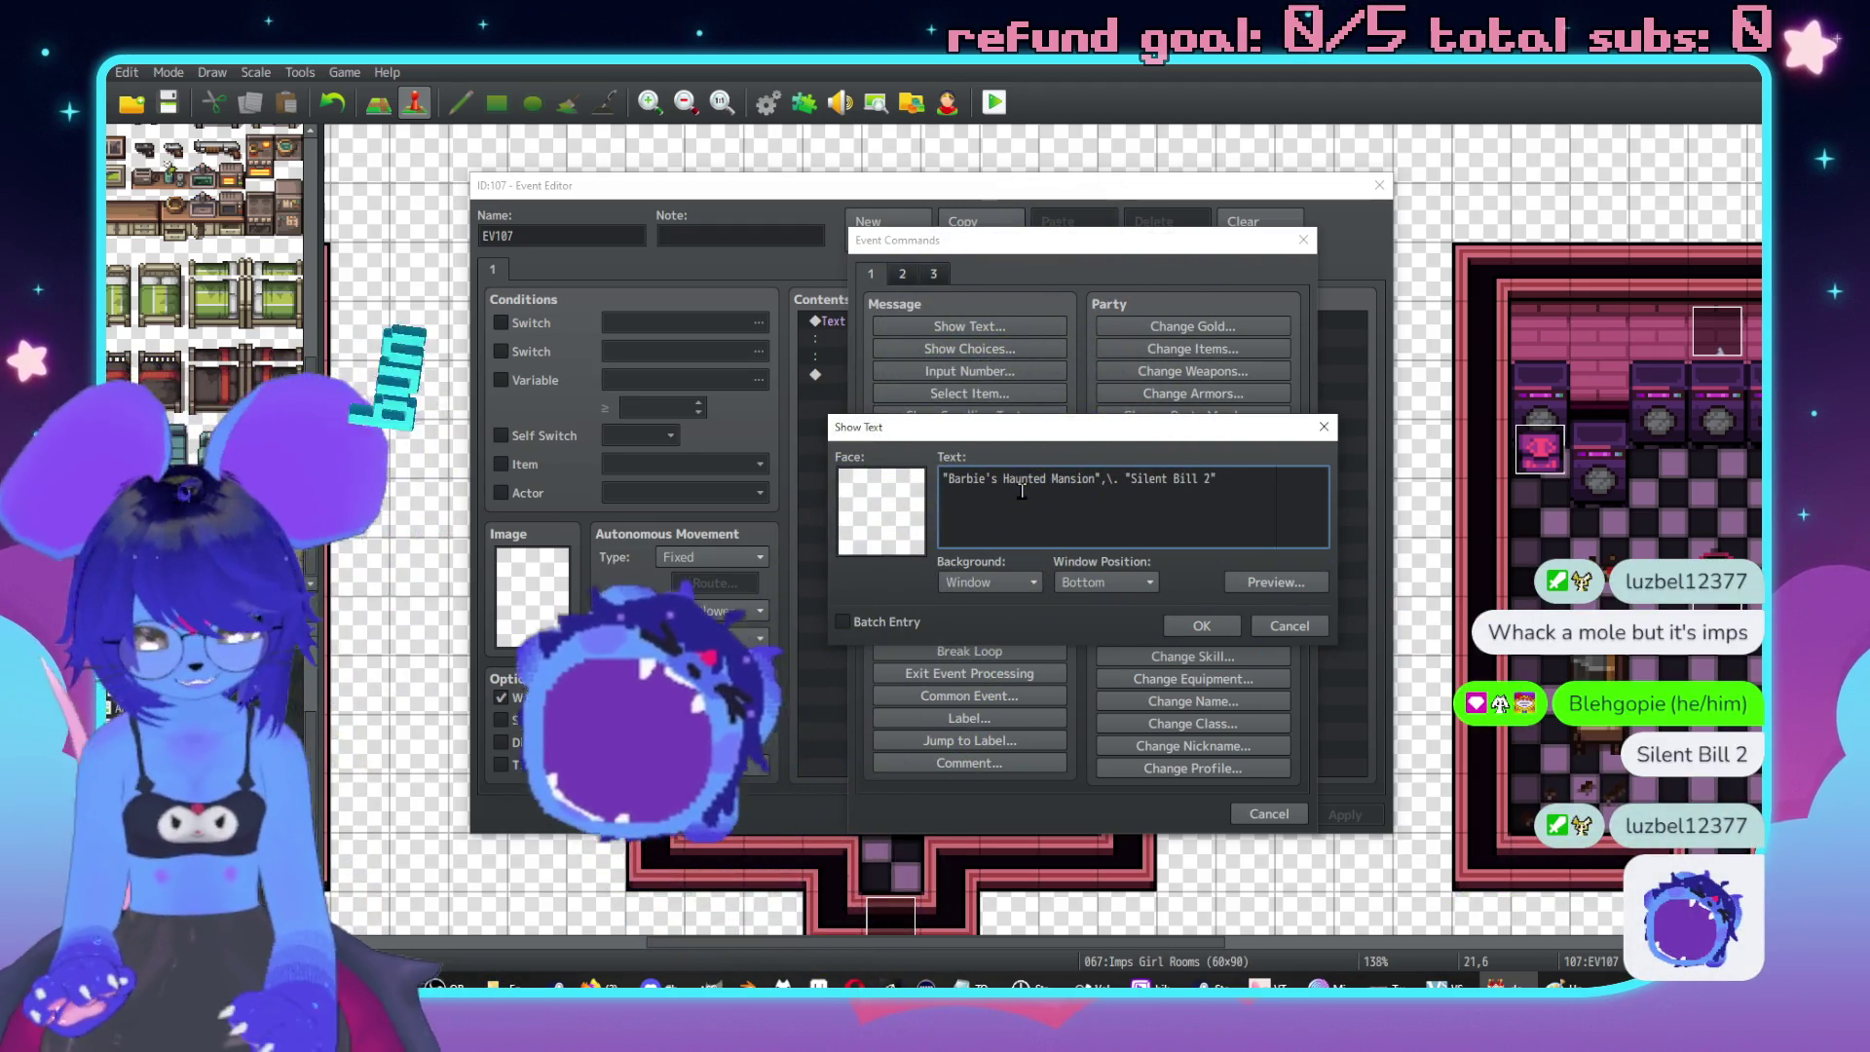
{"action": "key", "text": "Return"}
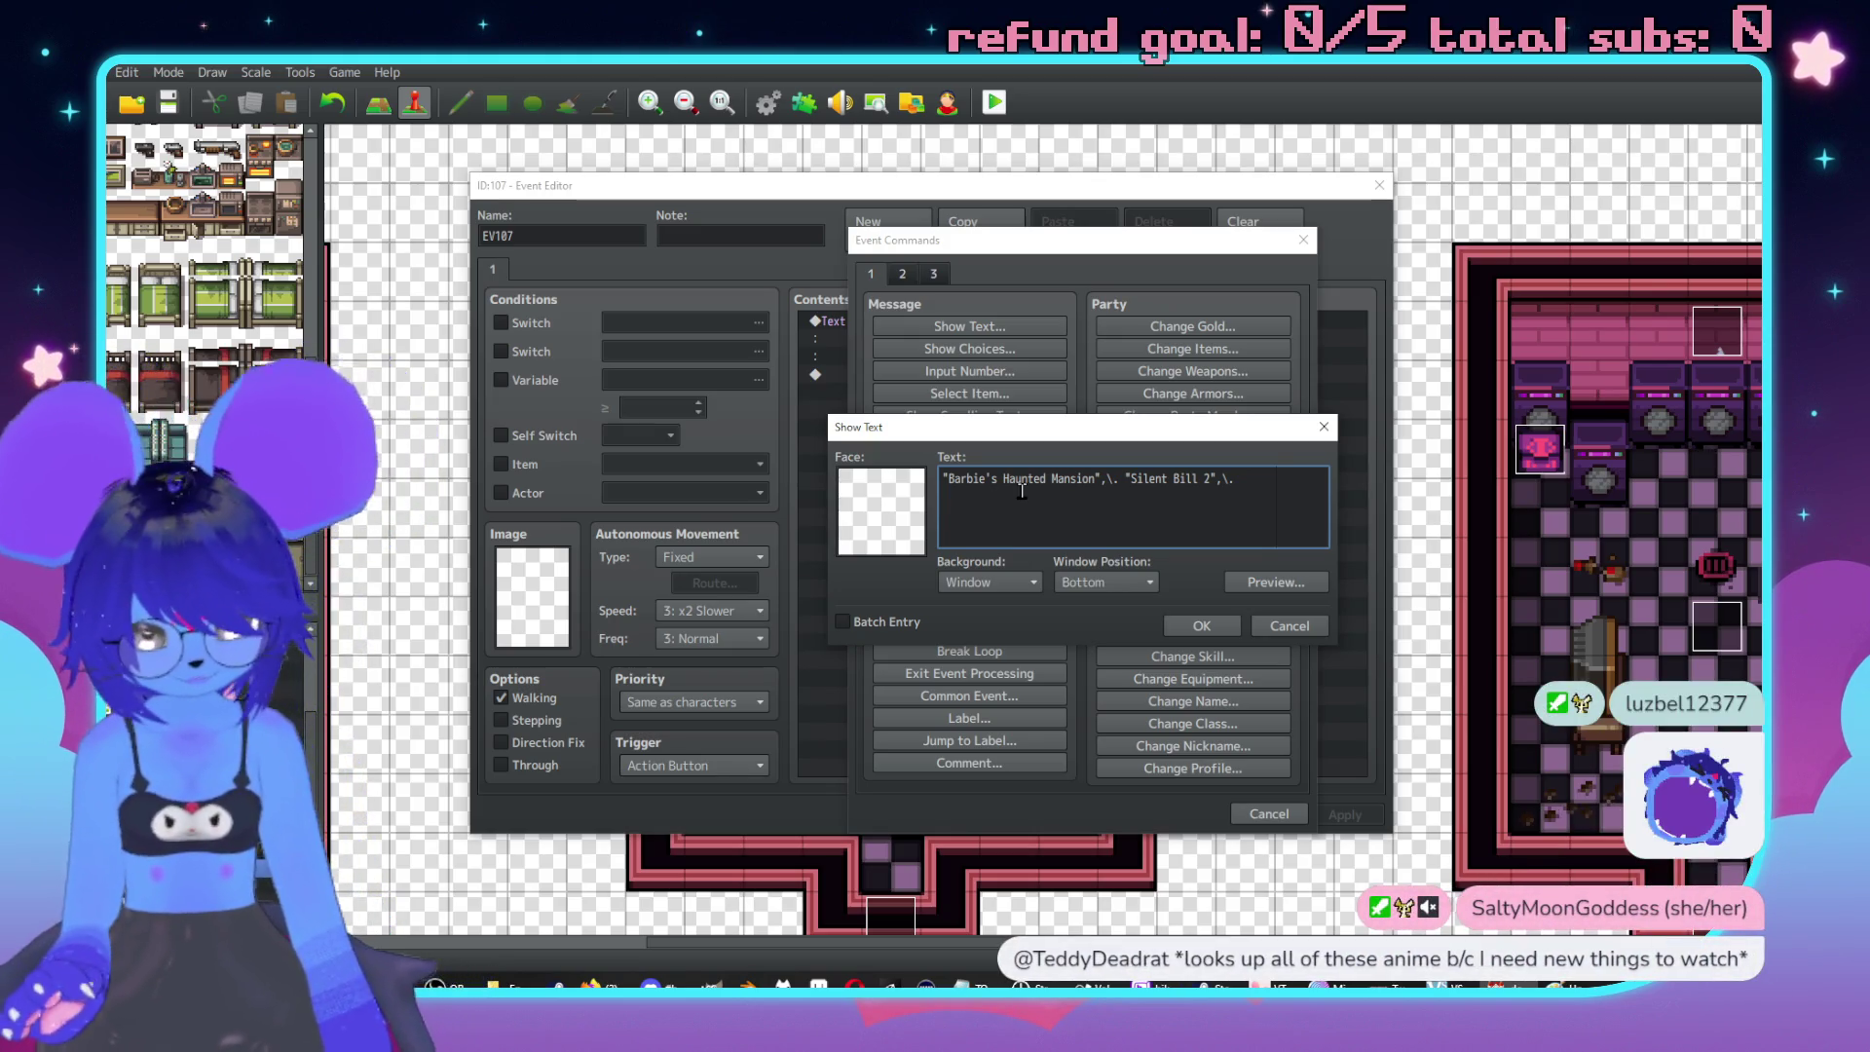
{"action": "type", "text": "\"Signautica\",\\."}
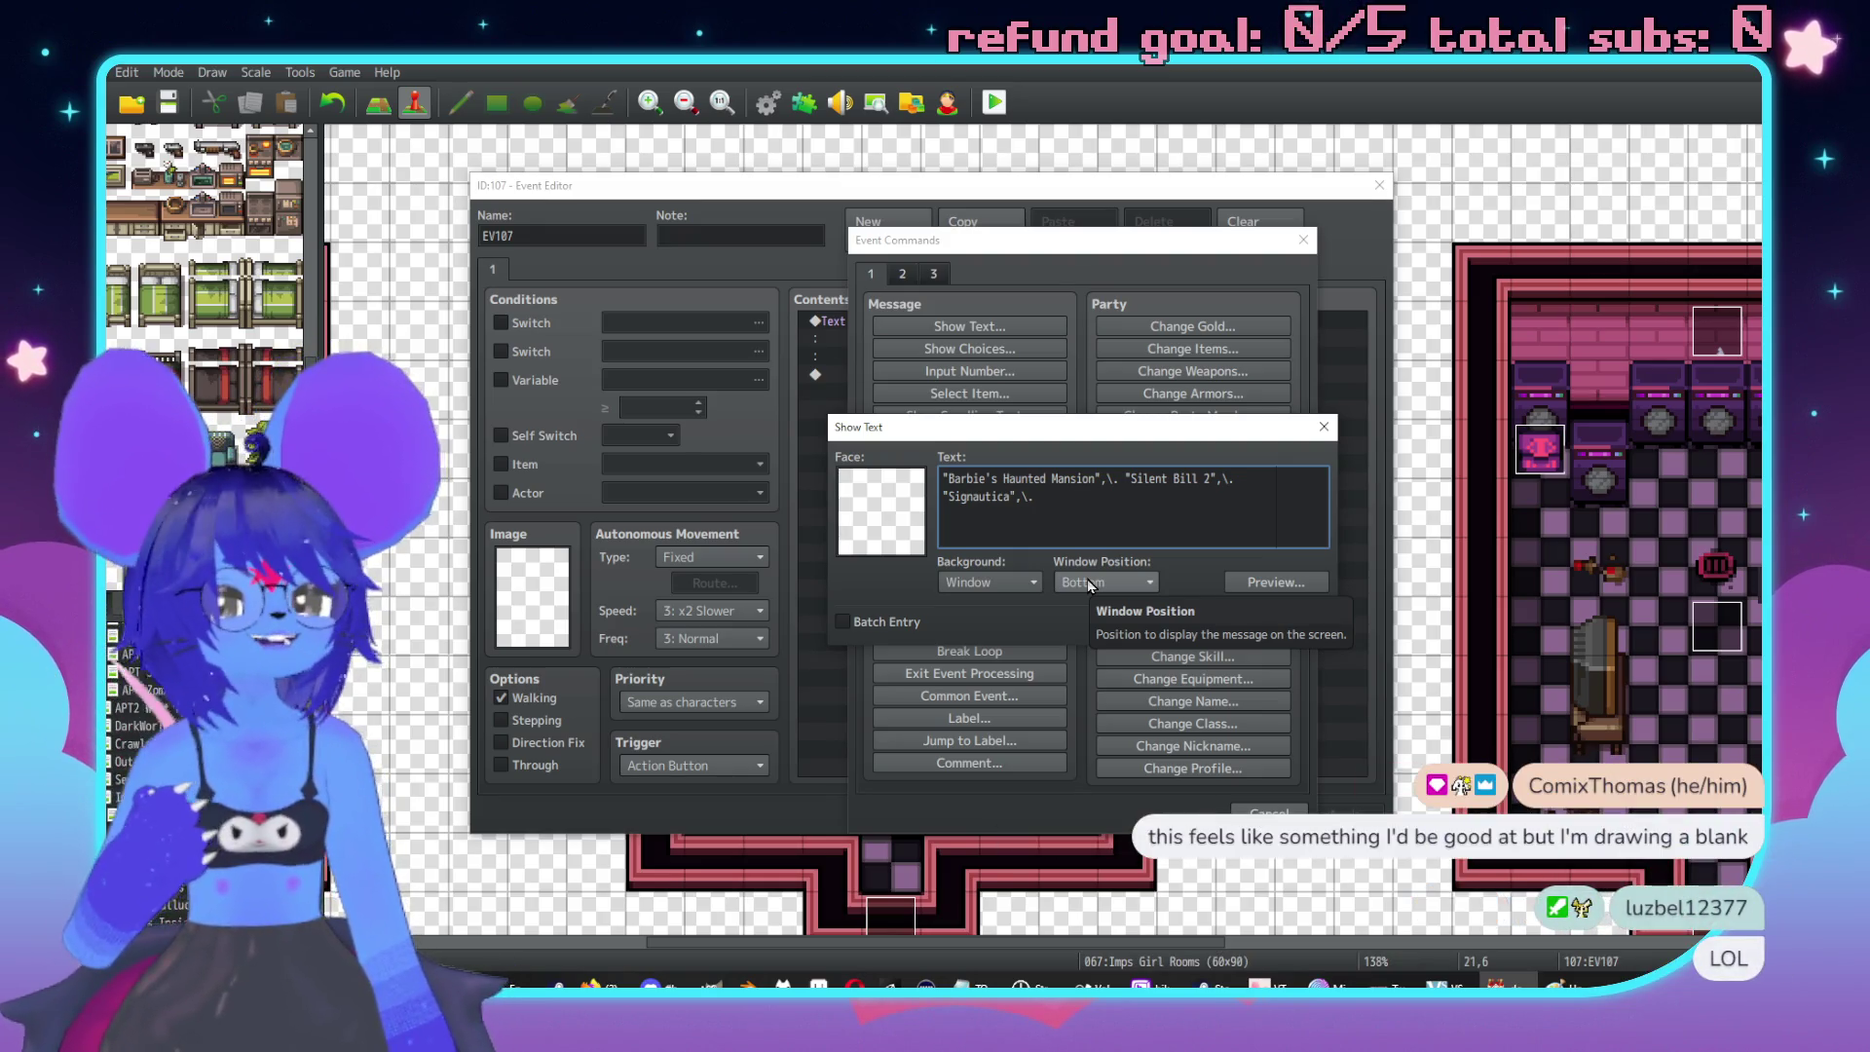
{"action": "type", "text": " Half-life 3"}
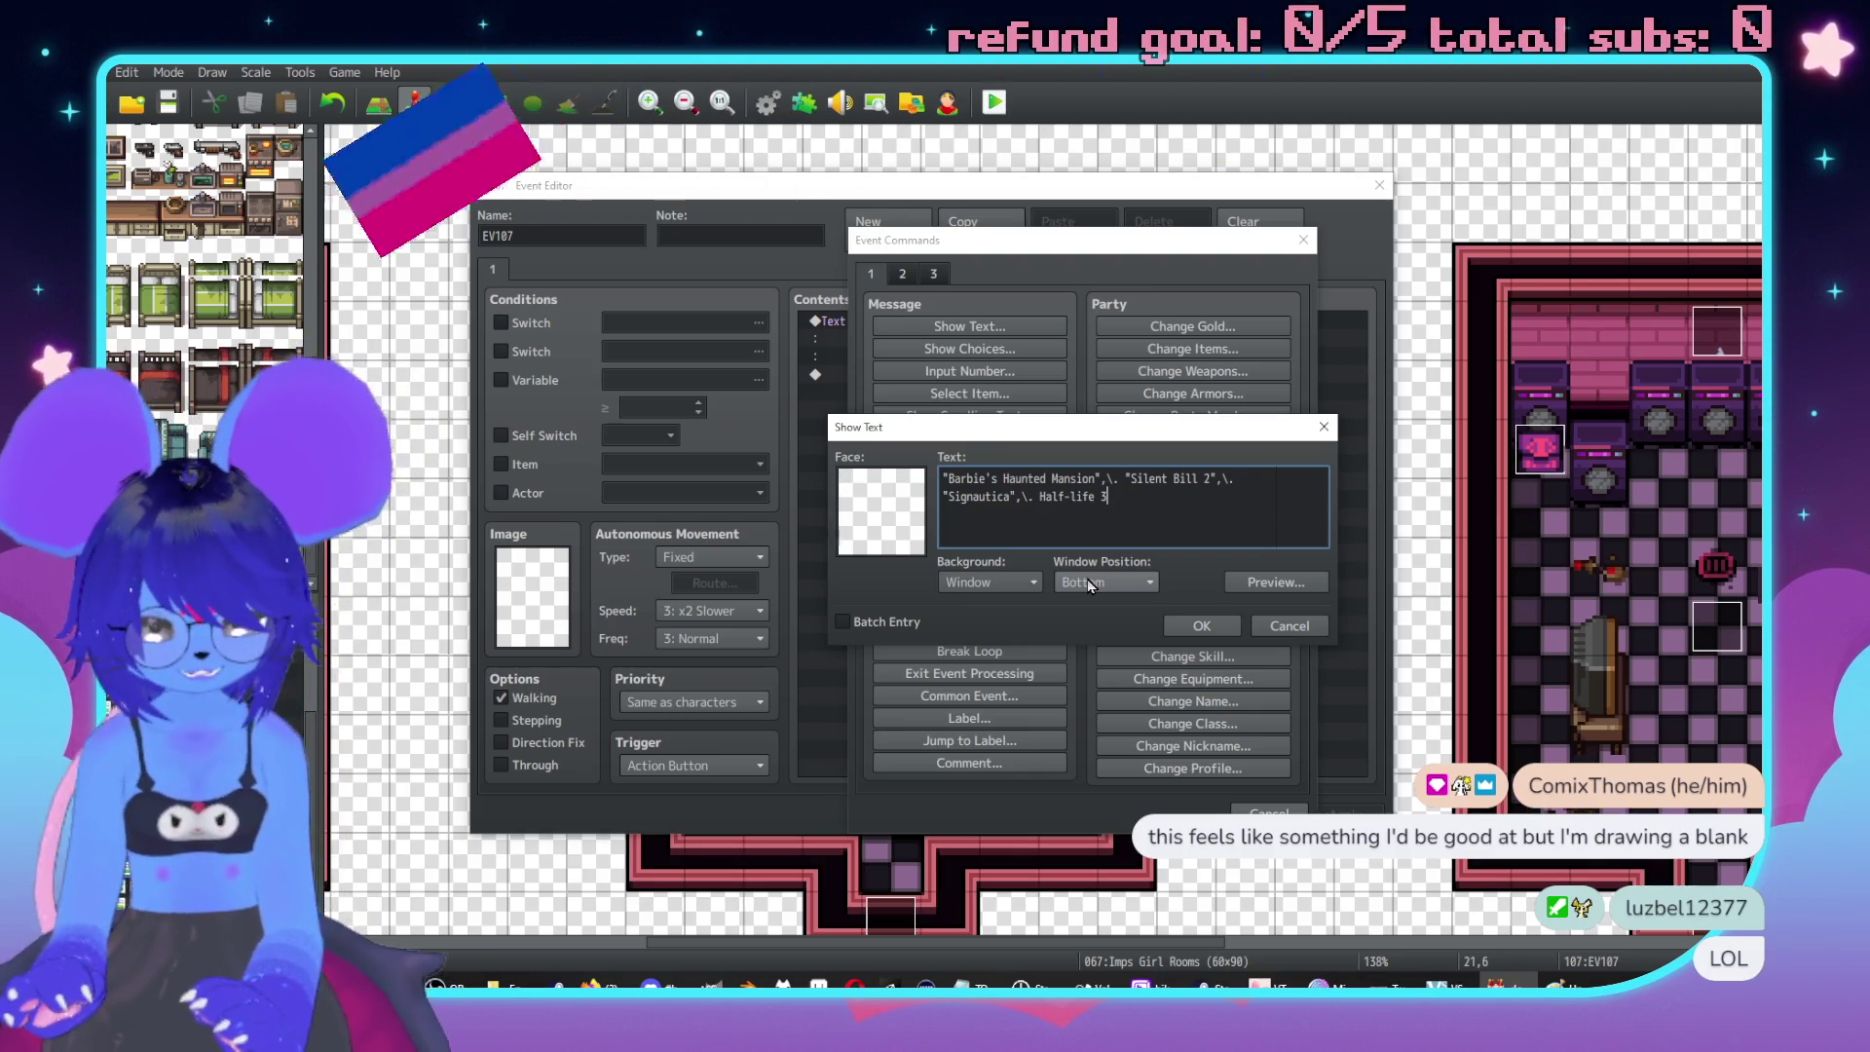
{"action": "key", "text": "BackSpace"}
{"action": "key", "text": "BackSpace"}
{"action": "key", "text": "BackSpace"}
{"action": "key", "text": "BackSpace"}
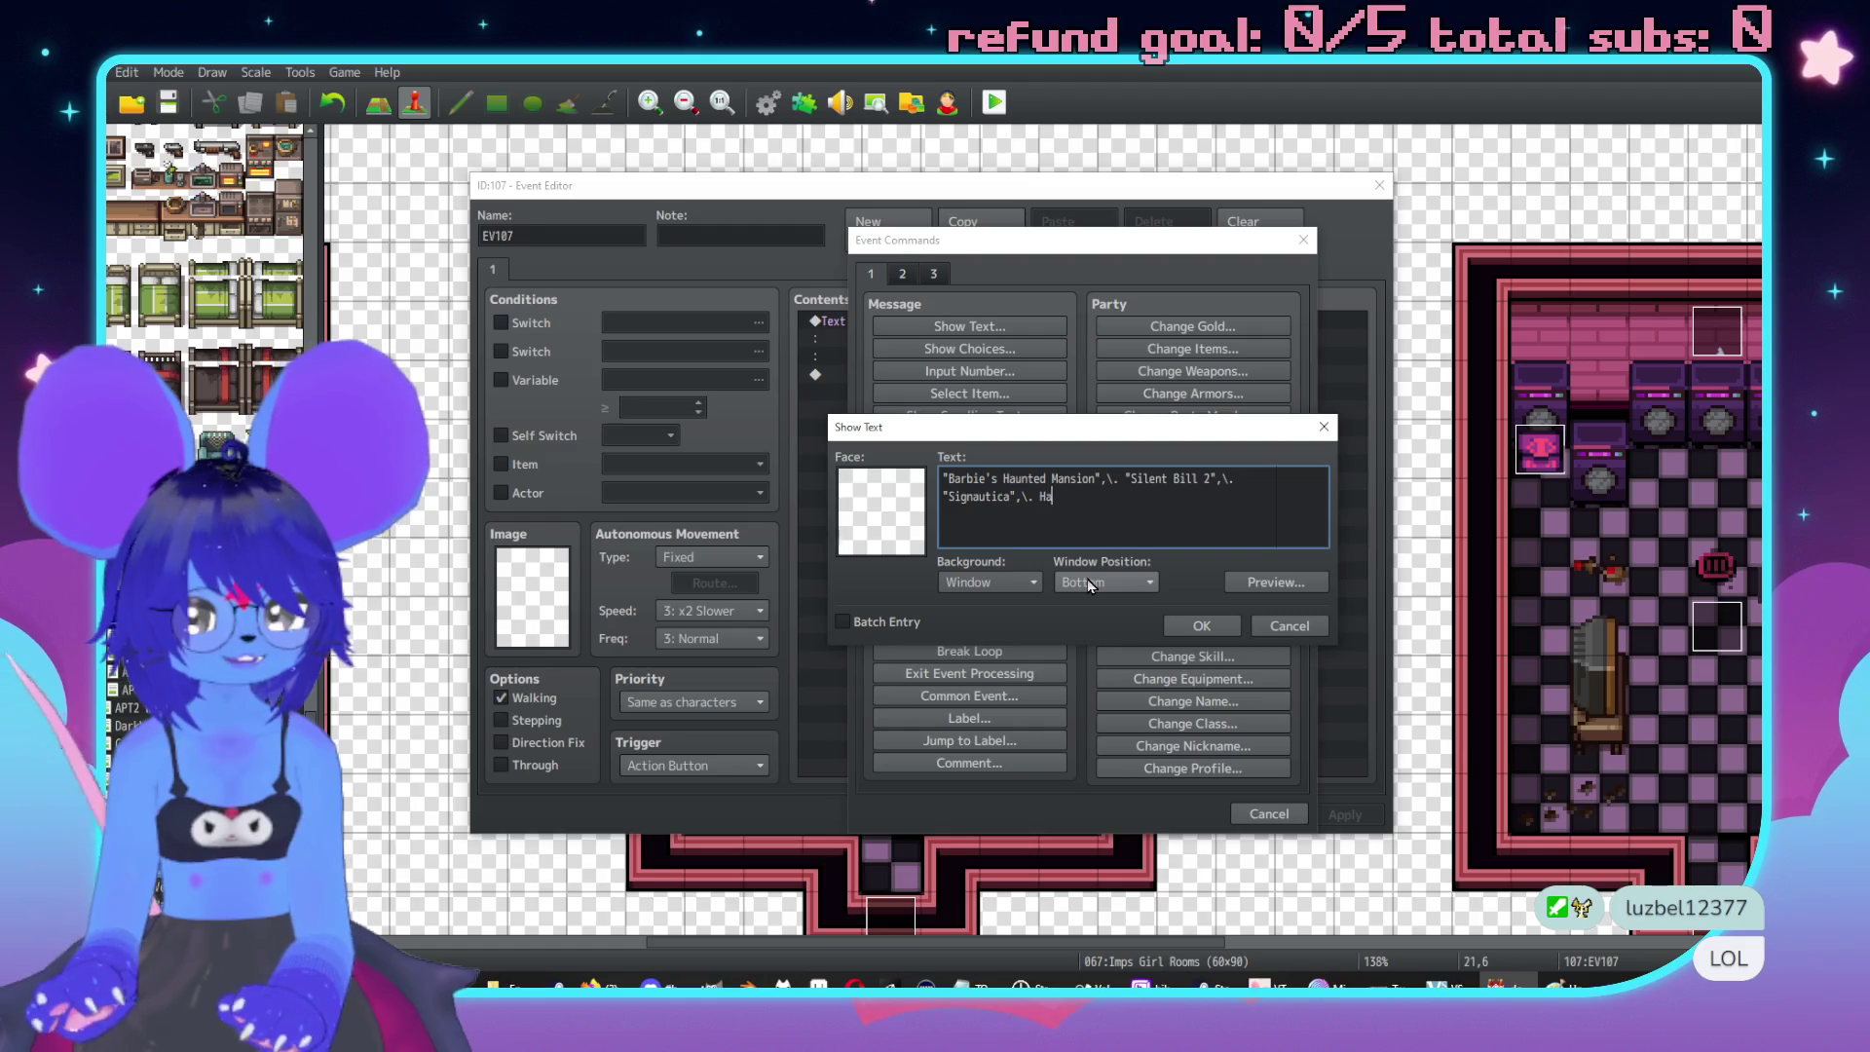
{"action": "type", "text": "\"Half"}
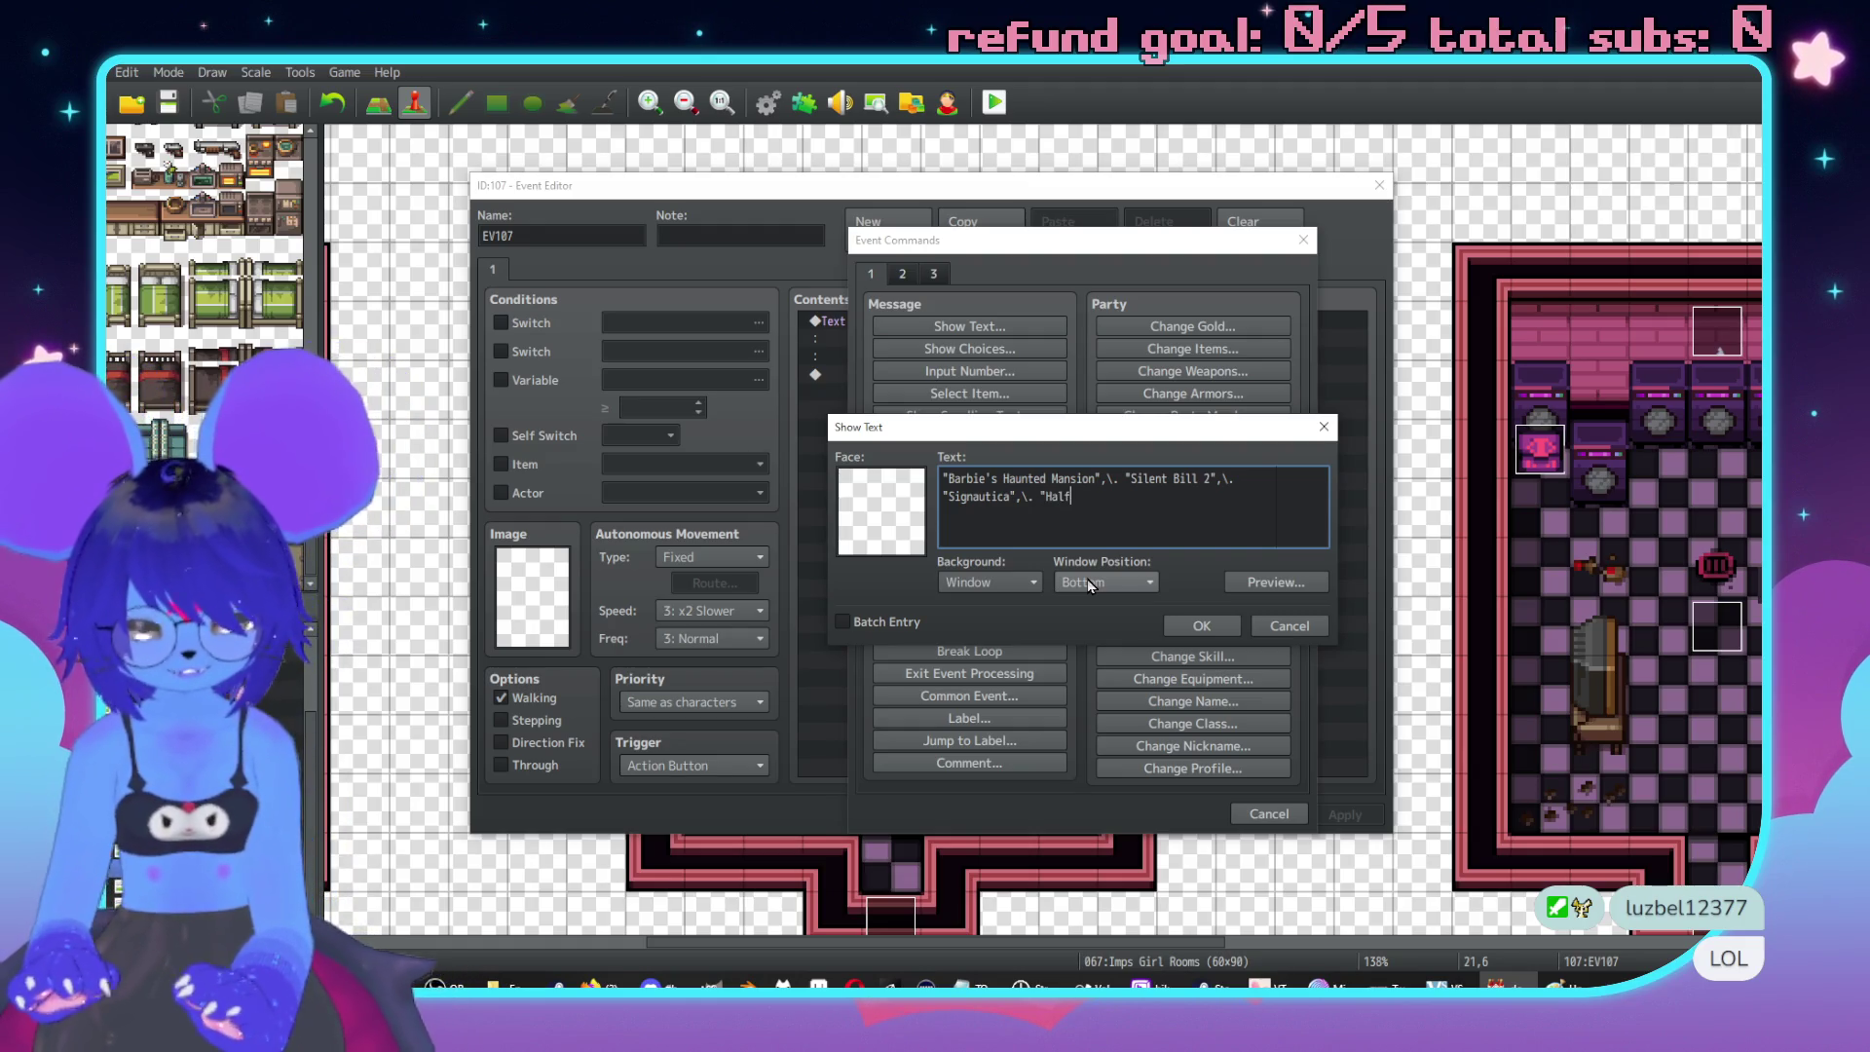
{"action": "type", "text": " life 3\",\\."}
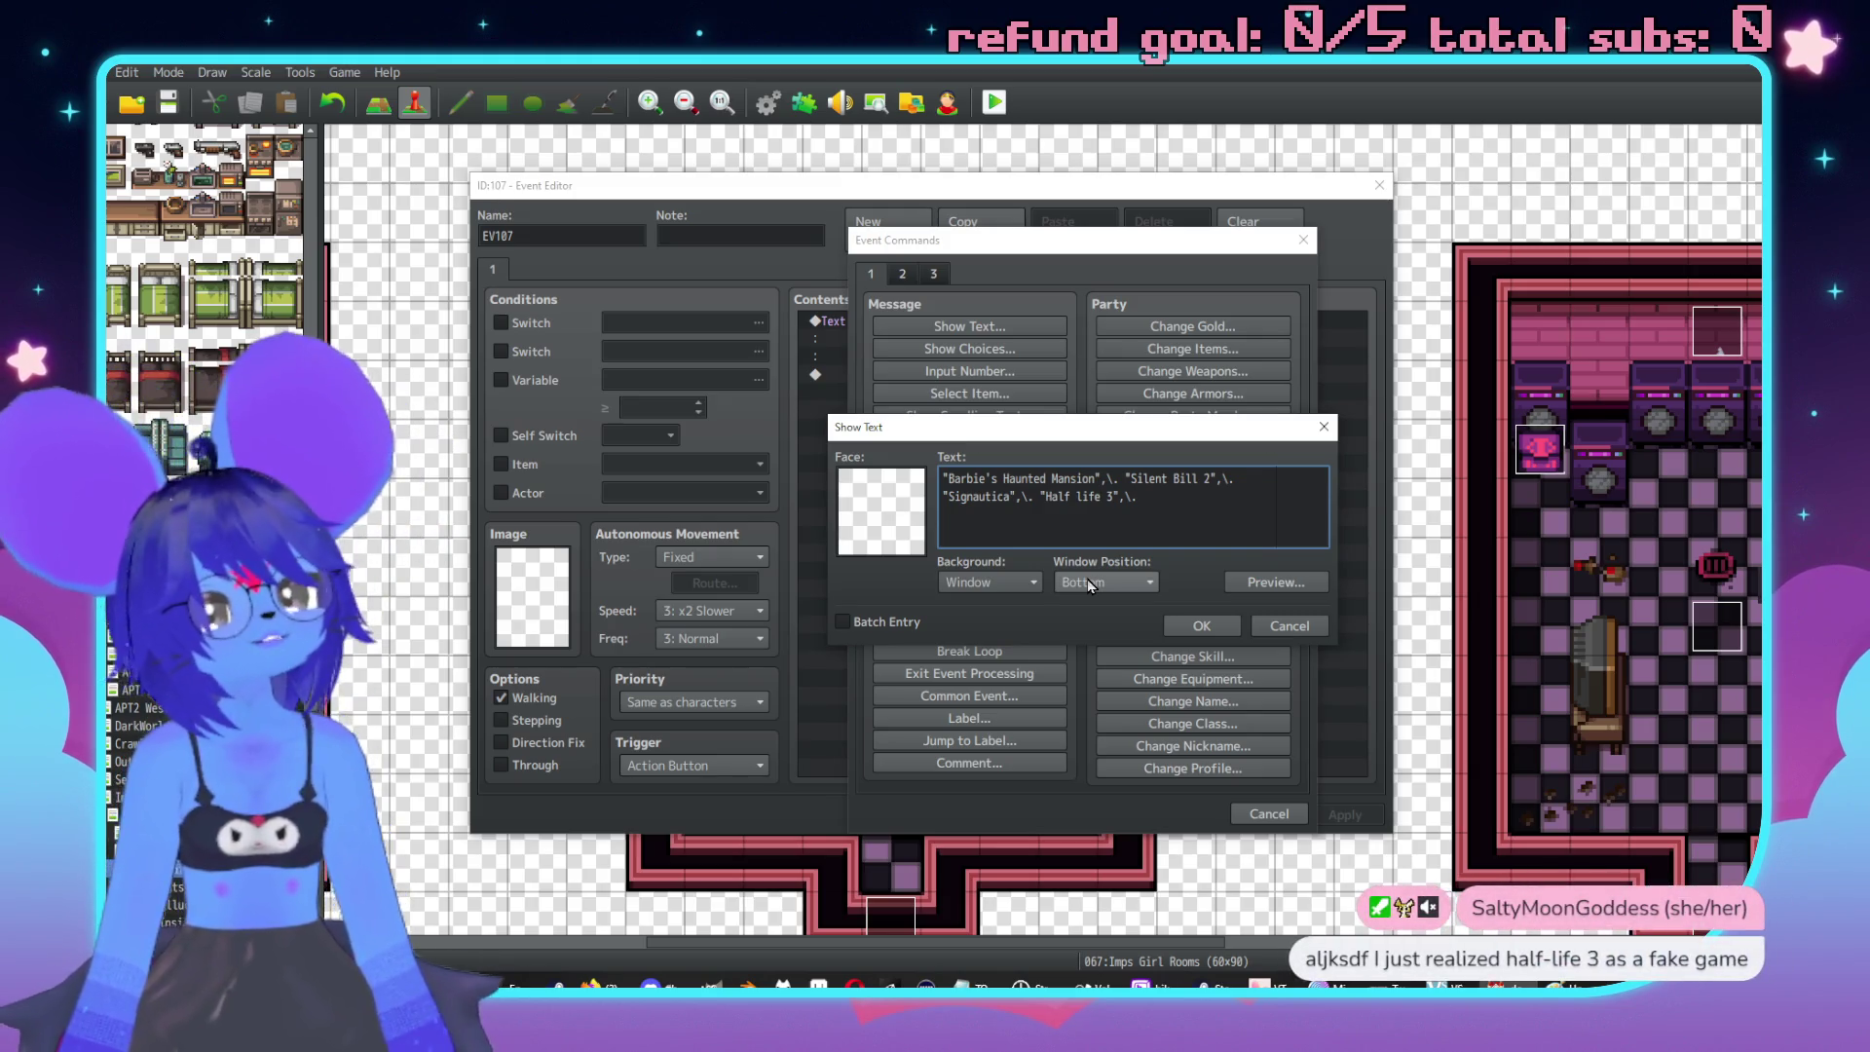
{"action": "type", "text": "\"Goat Rancher\"."}
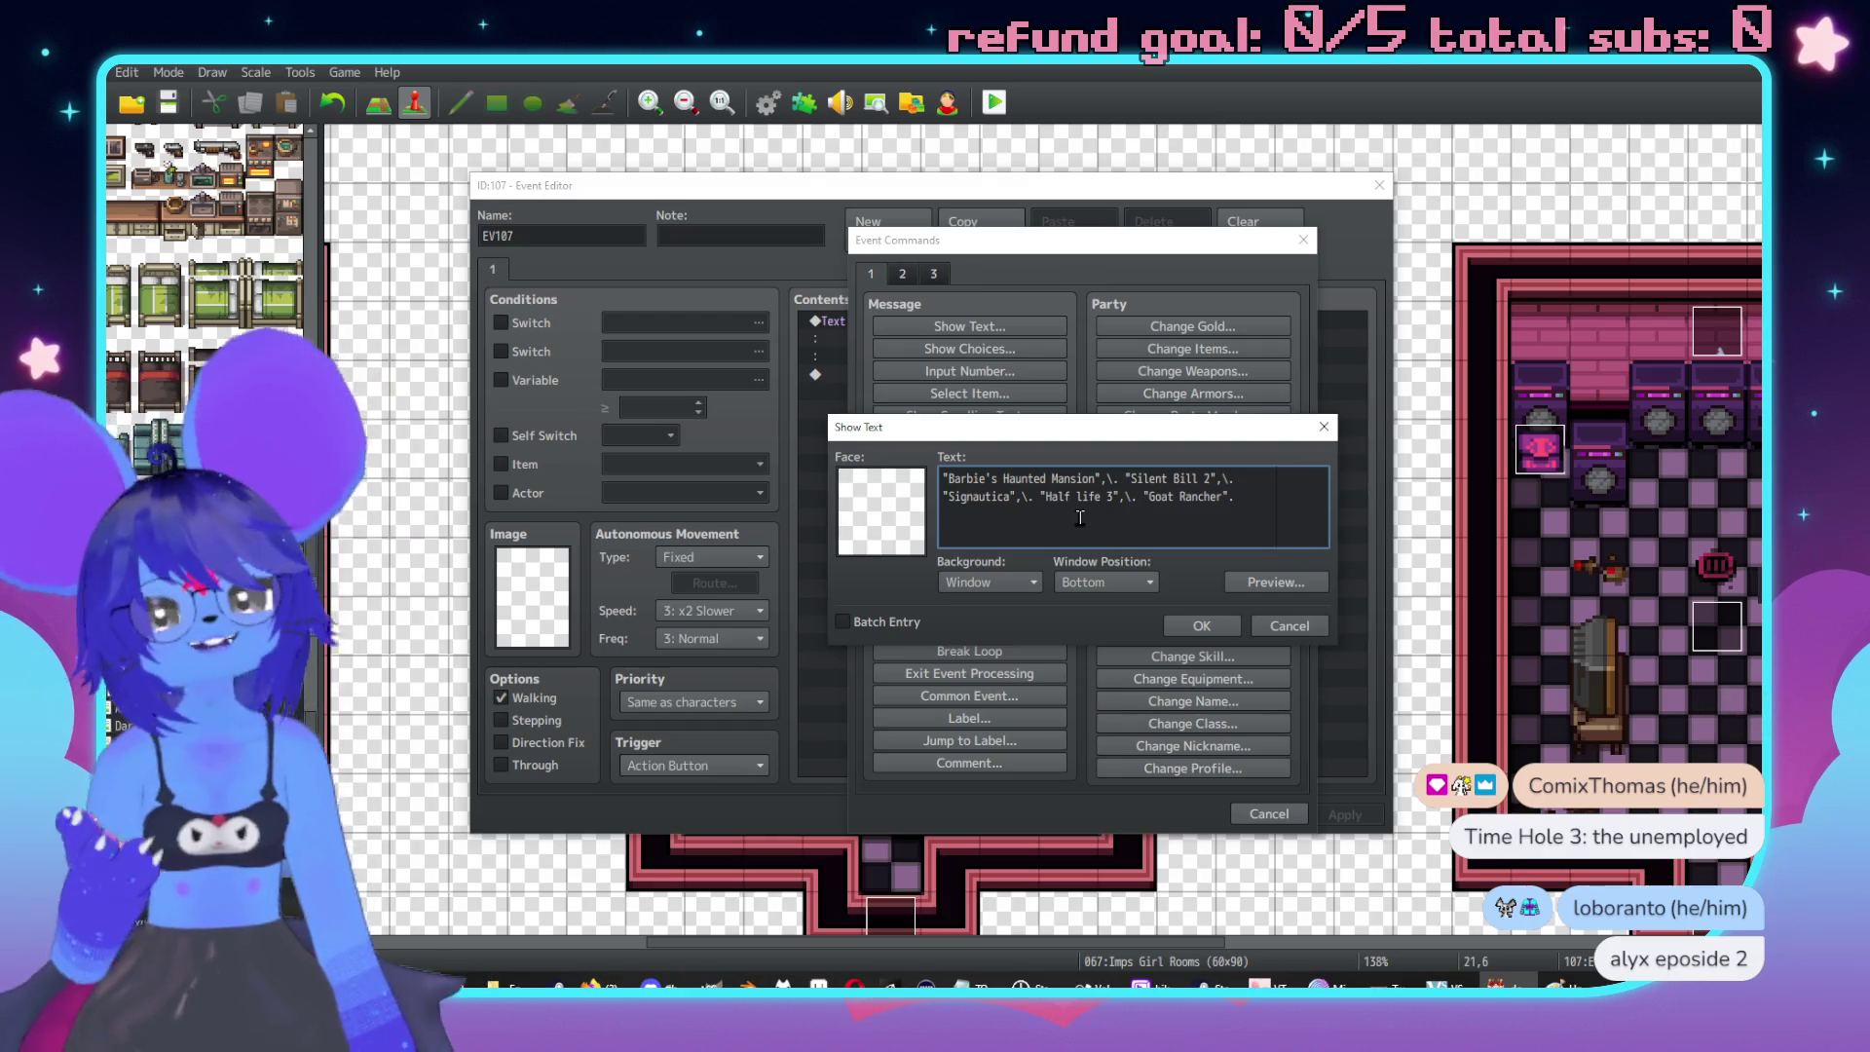
{"action": "mouse_move", "coordinate": [1080, 519]}
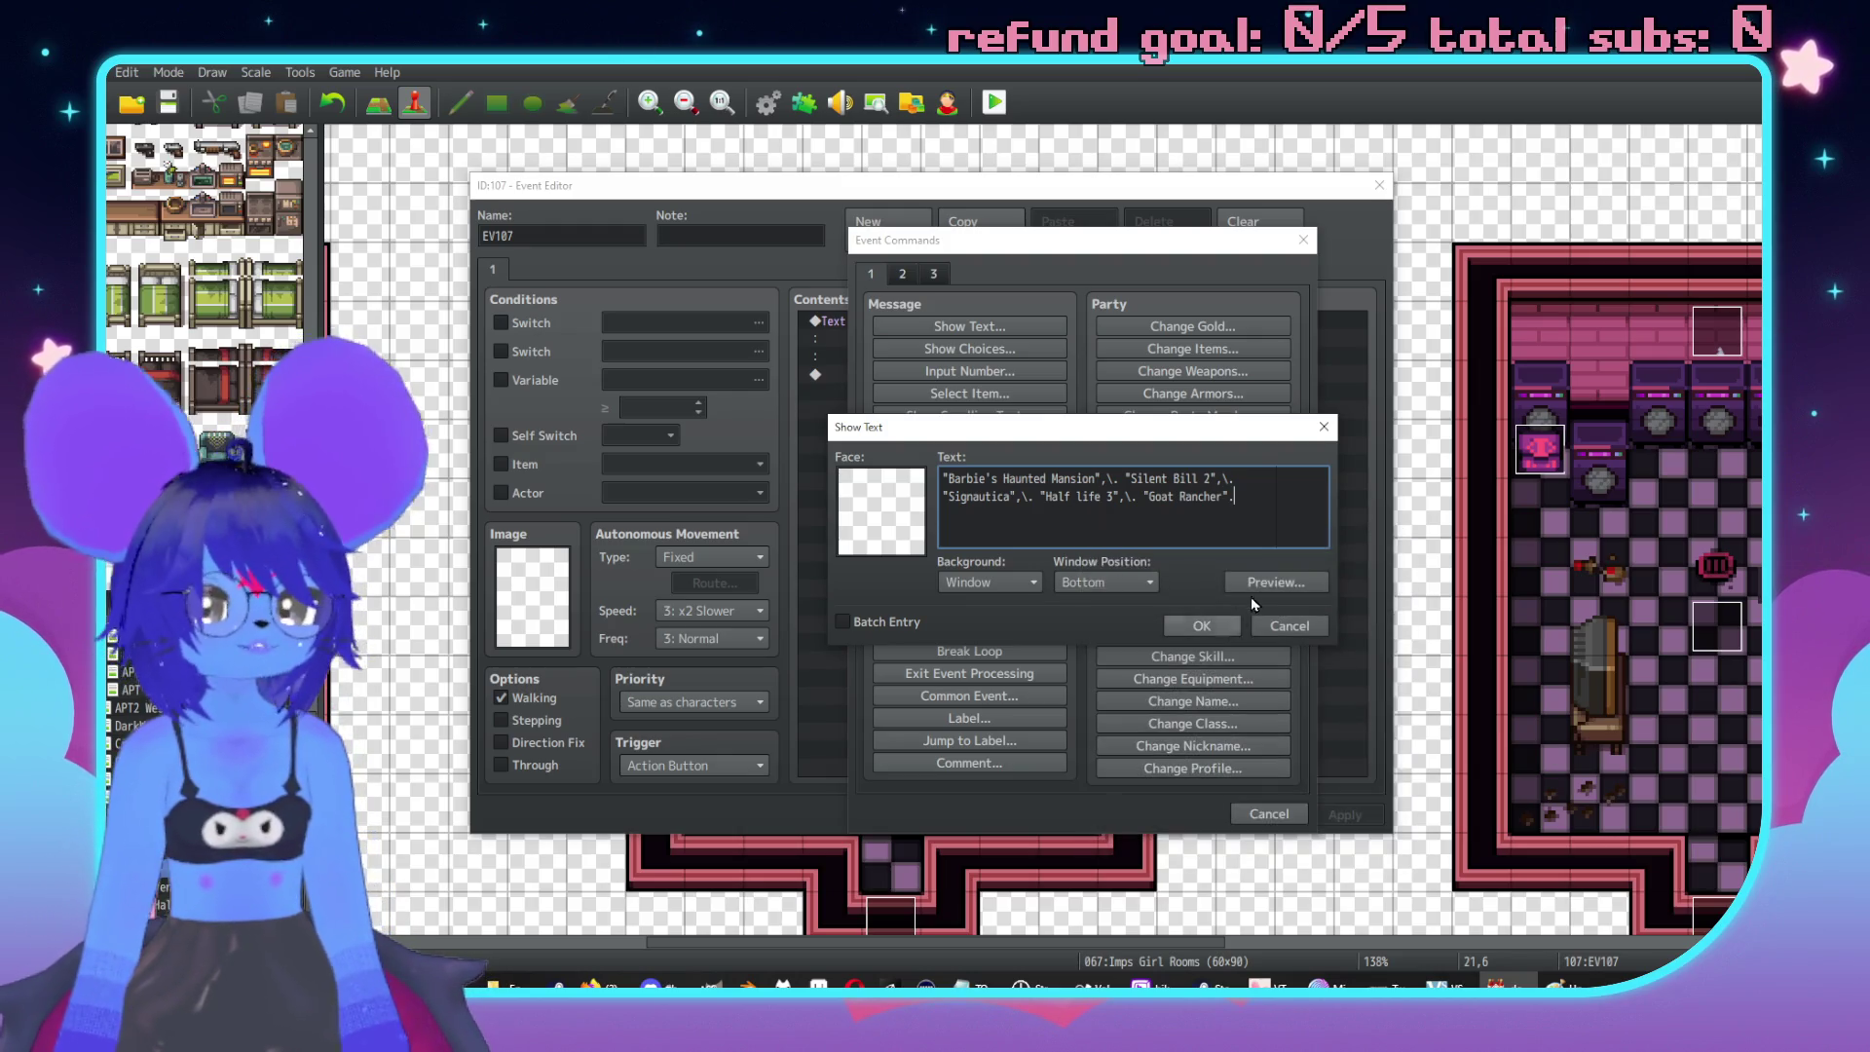
{"action": "left_click", "coordinate": [1200, 624]}
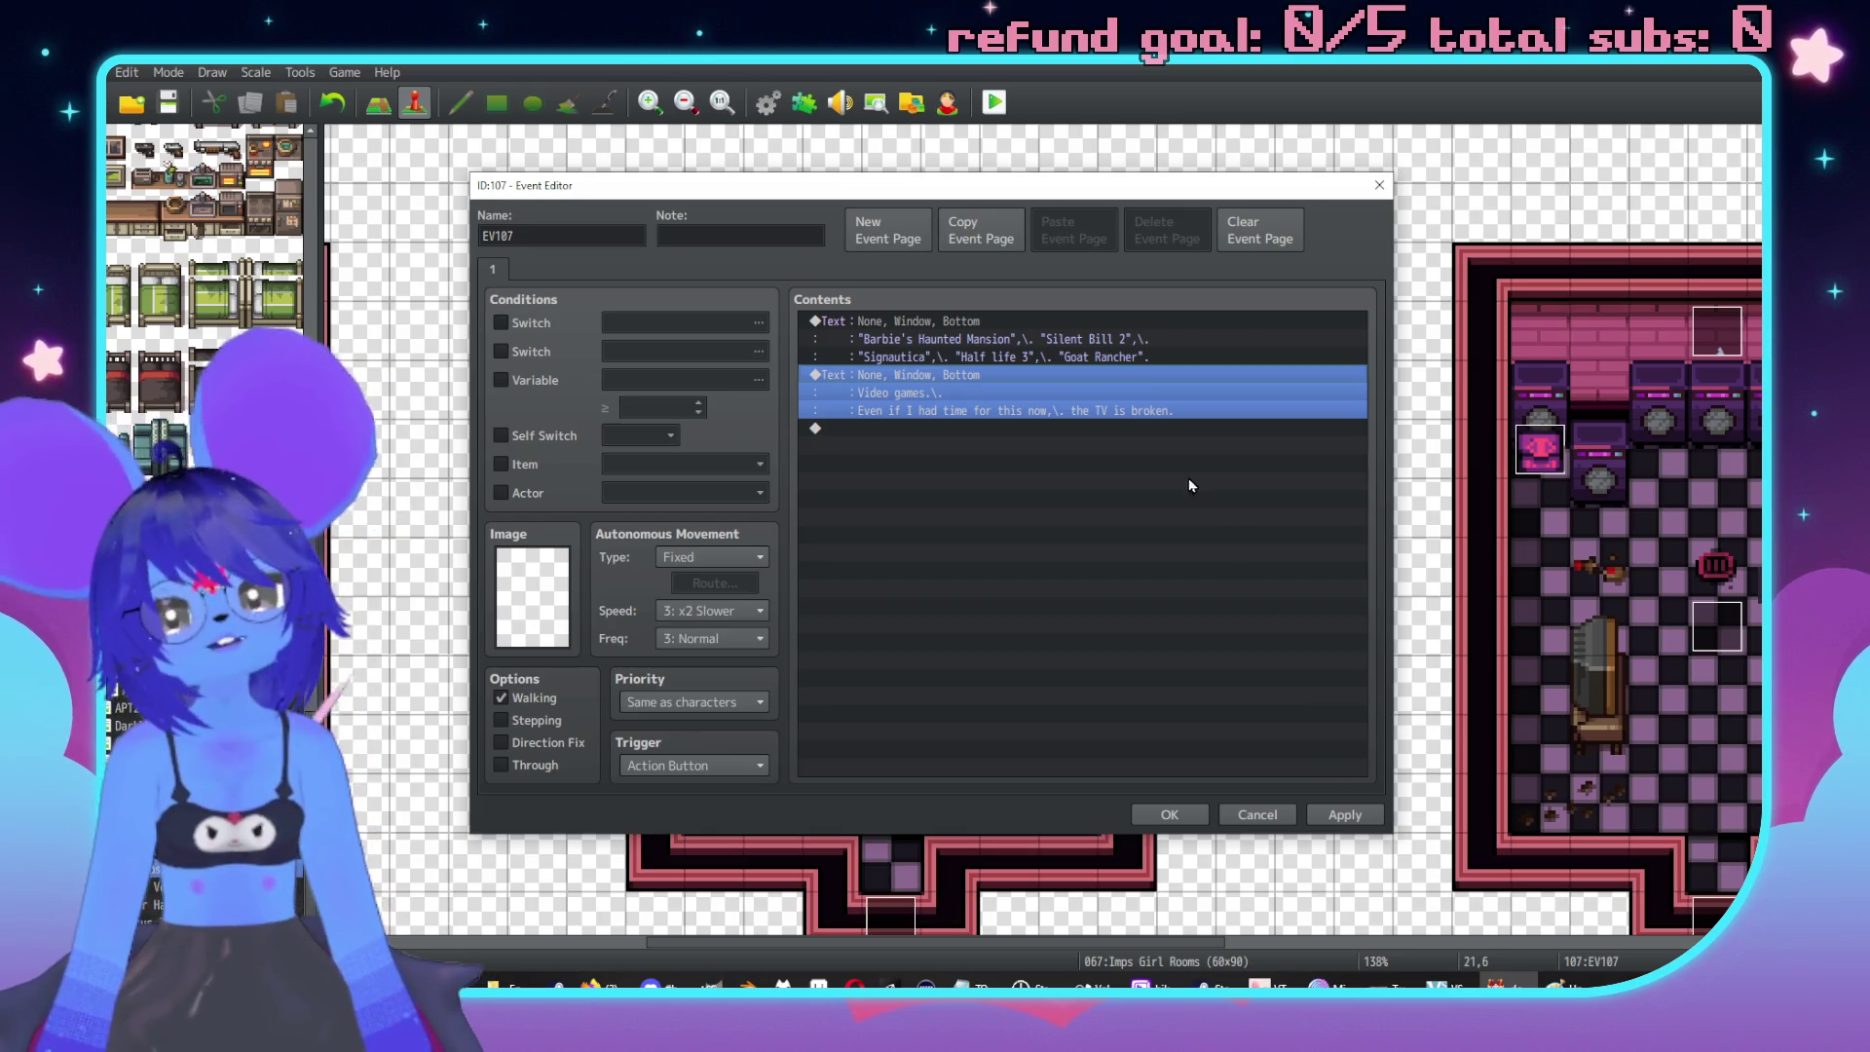
Replace "Half life 3" with "Lesbian Bug Platformer" in EV107's game-list message.
{"action": "left_click", "coordinate": [1017, 331]}
{"action": "double_click", "coordinate": [1019, 331]}
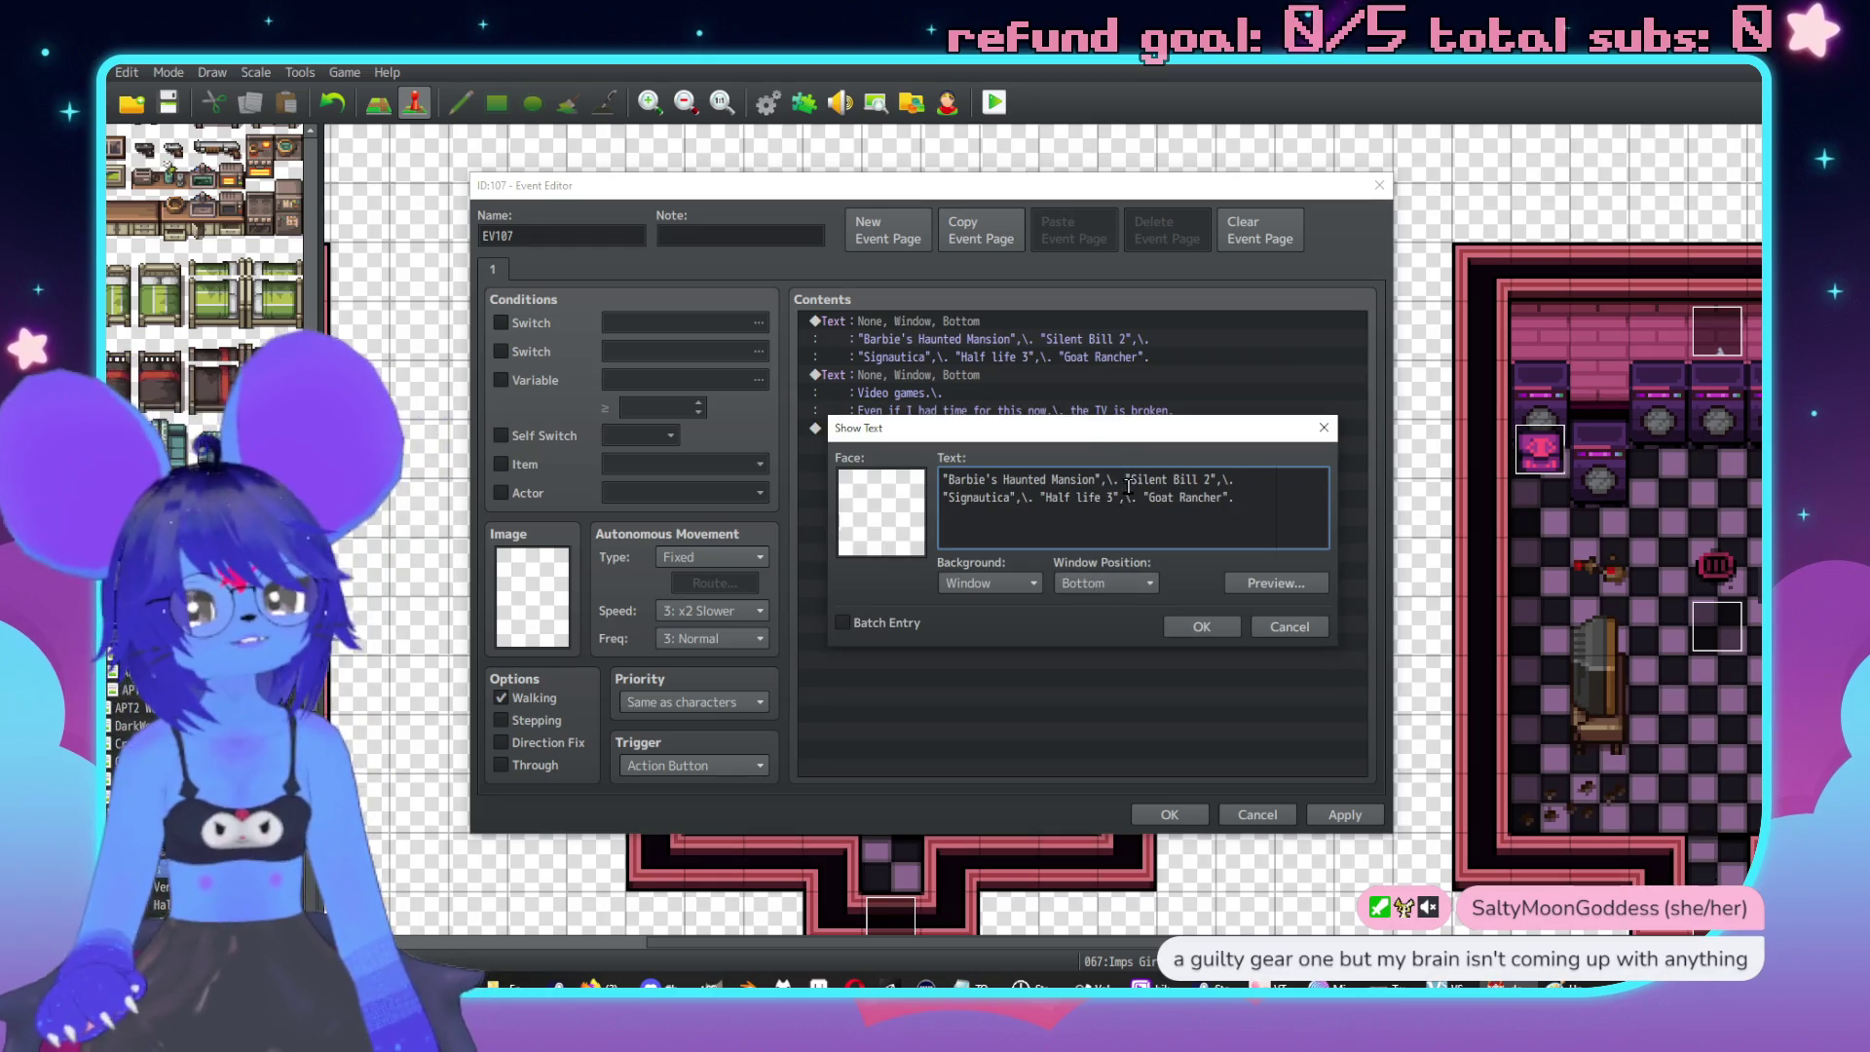
{"action": "left_click_drag", "start_coordinate": [1113, 496], "coordinate": [1054, 497]}
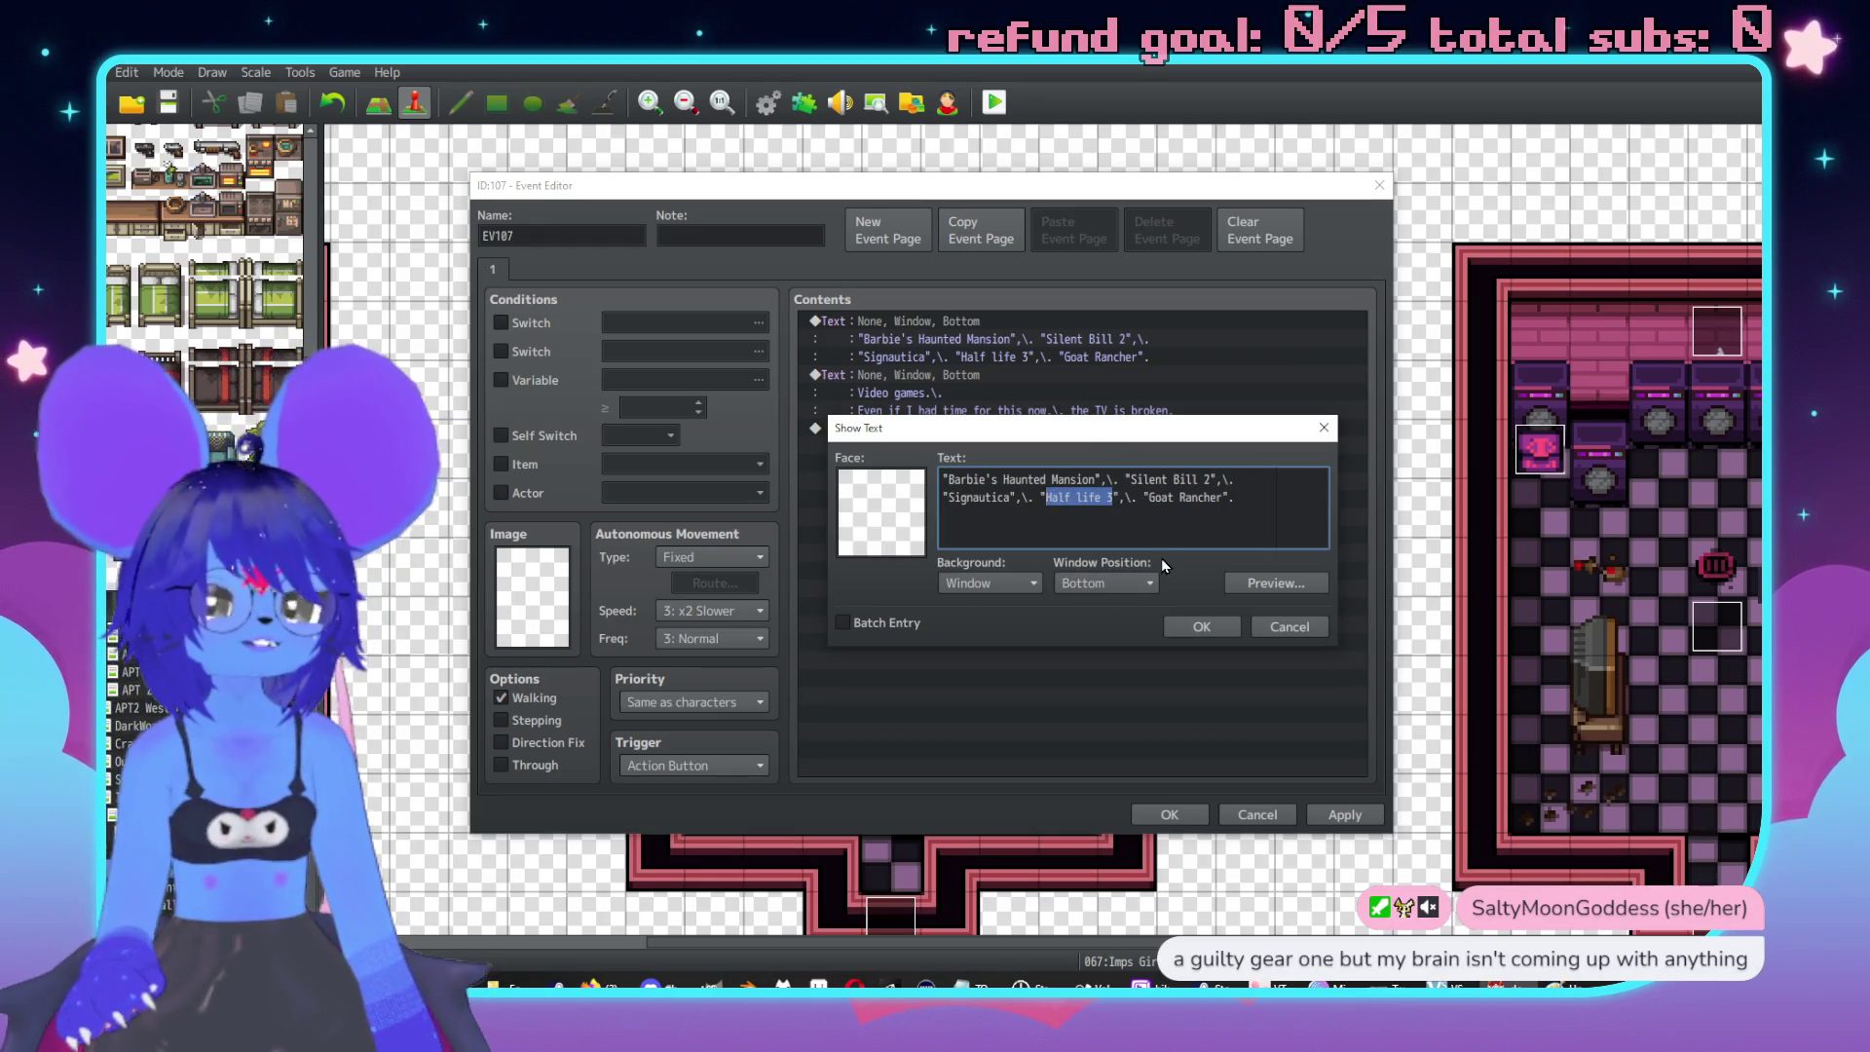
{"action": "key", "text": "BackSpace"}
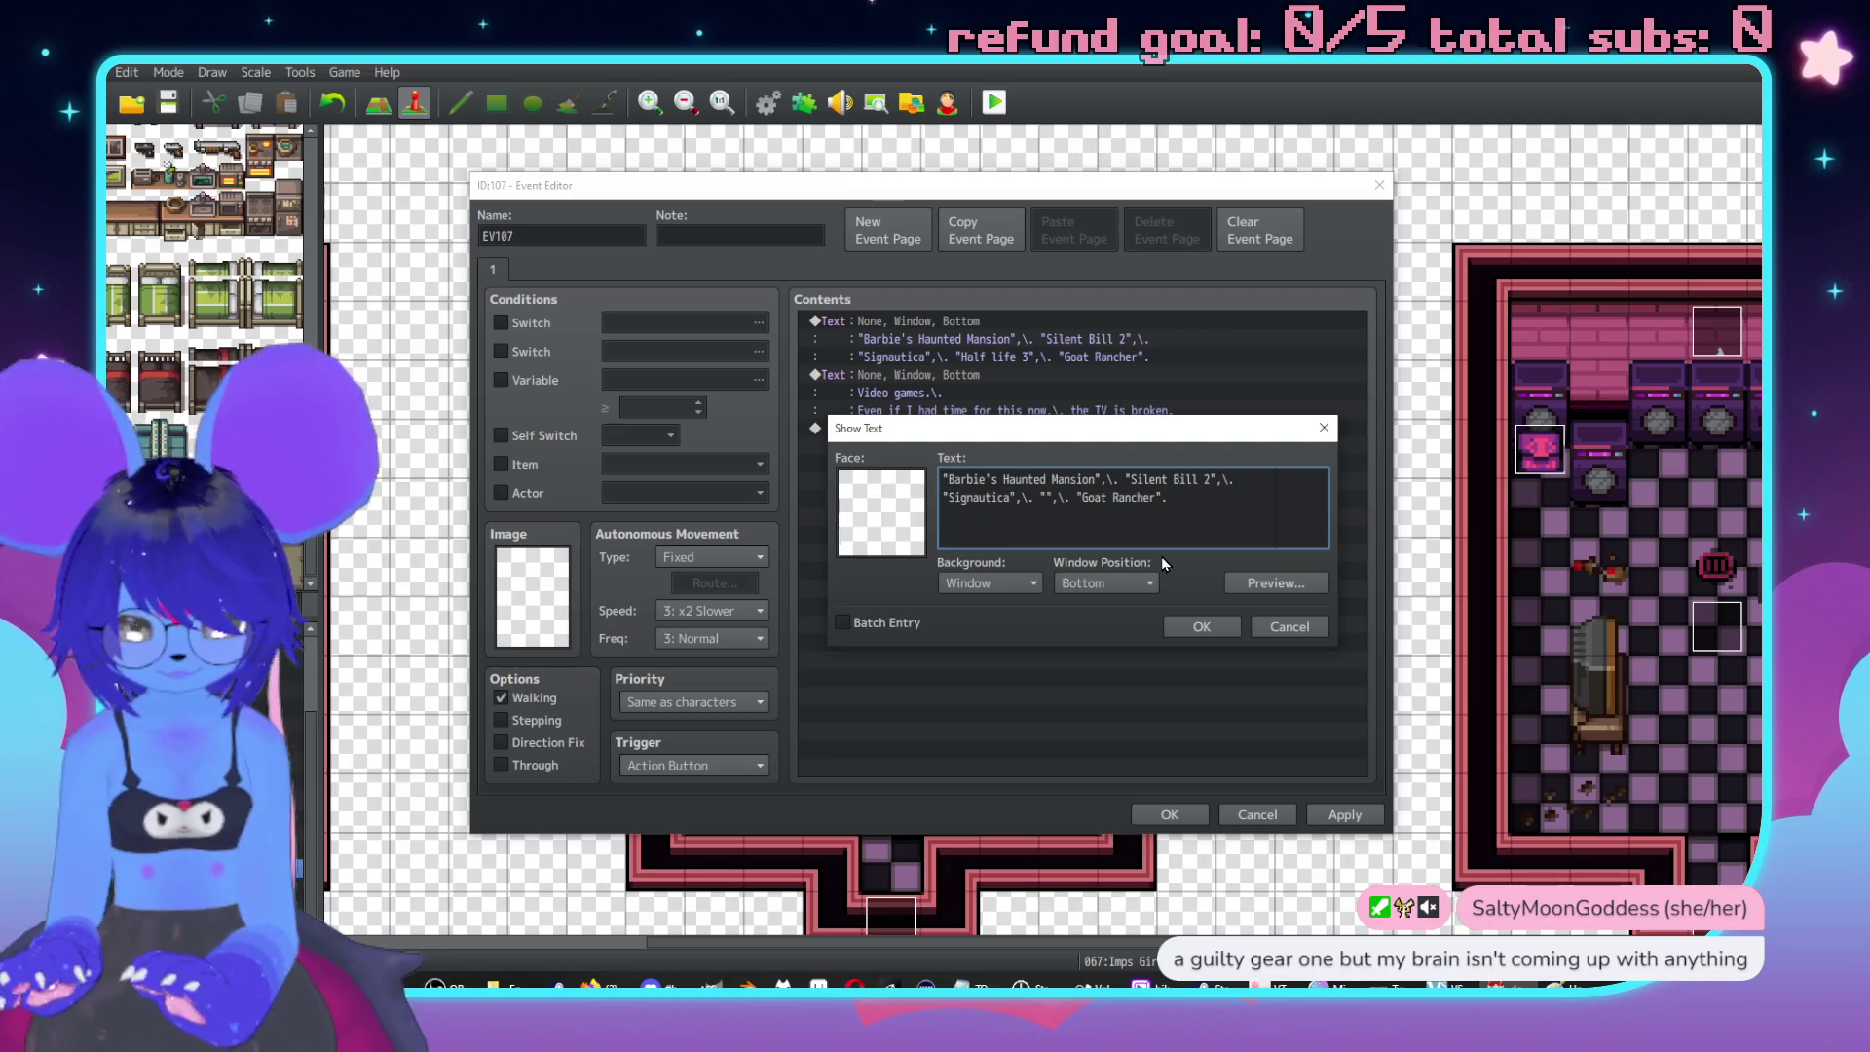
{"action": "type", "text": "Lesbian Bu"}
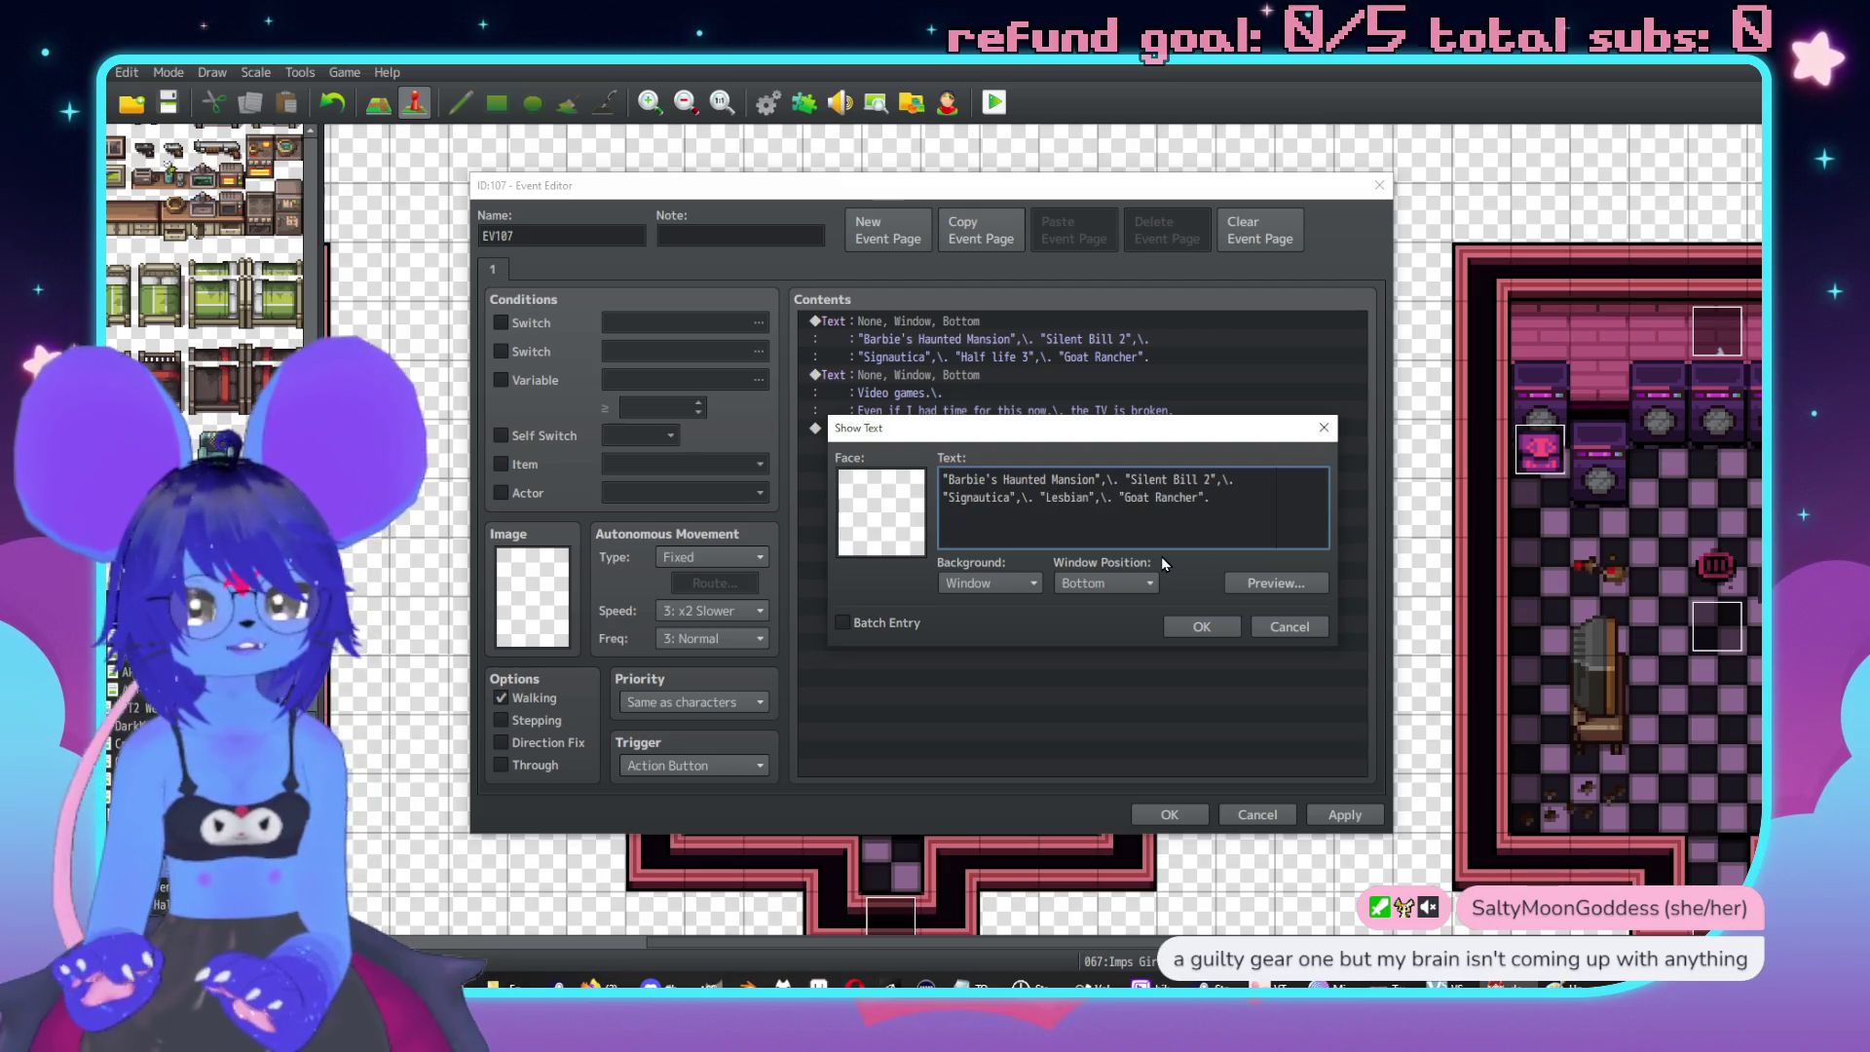
{"action": "type", "text": "g Platf"}
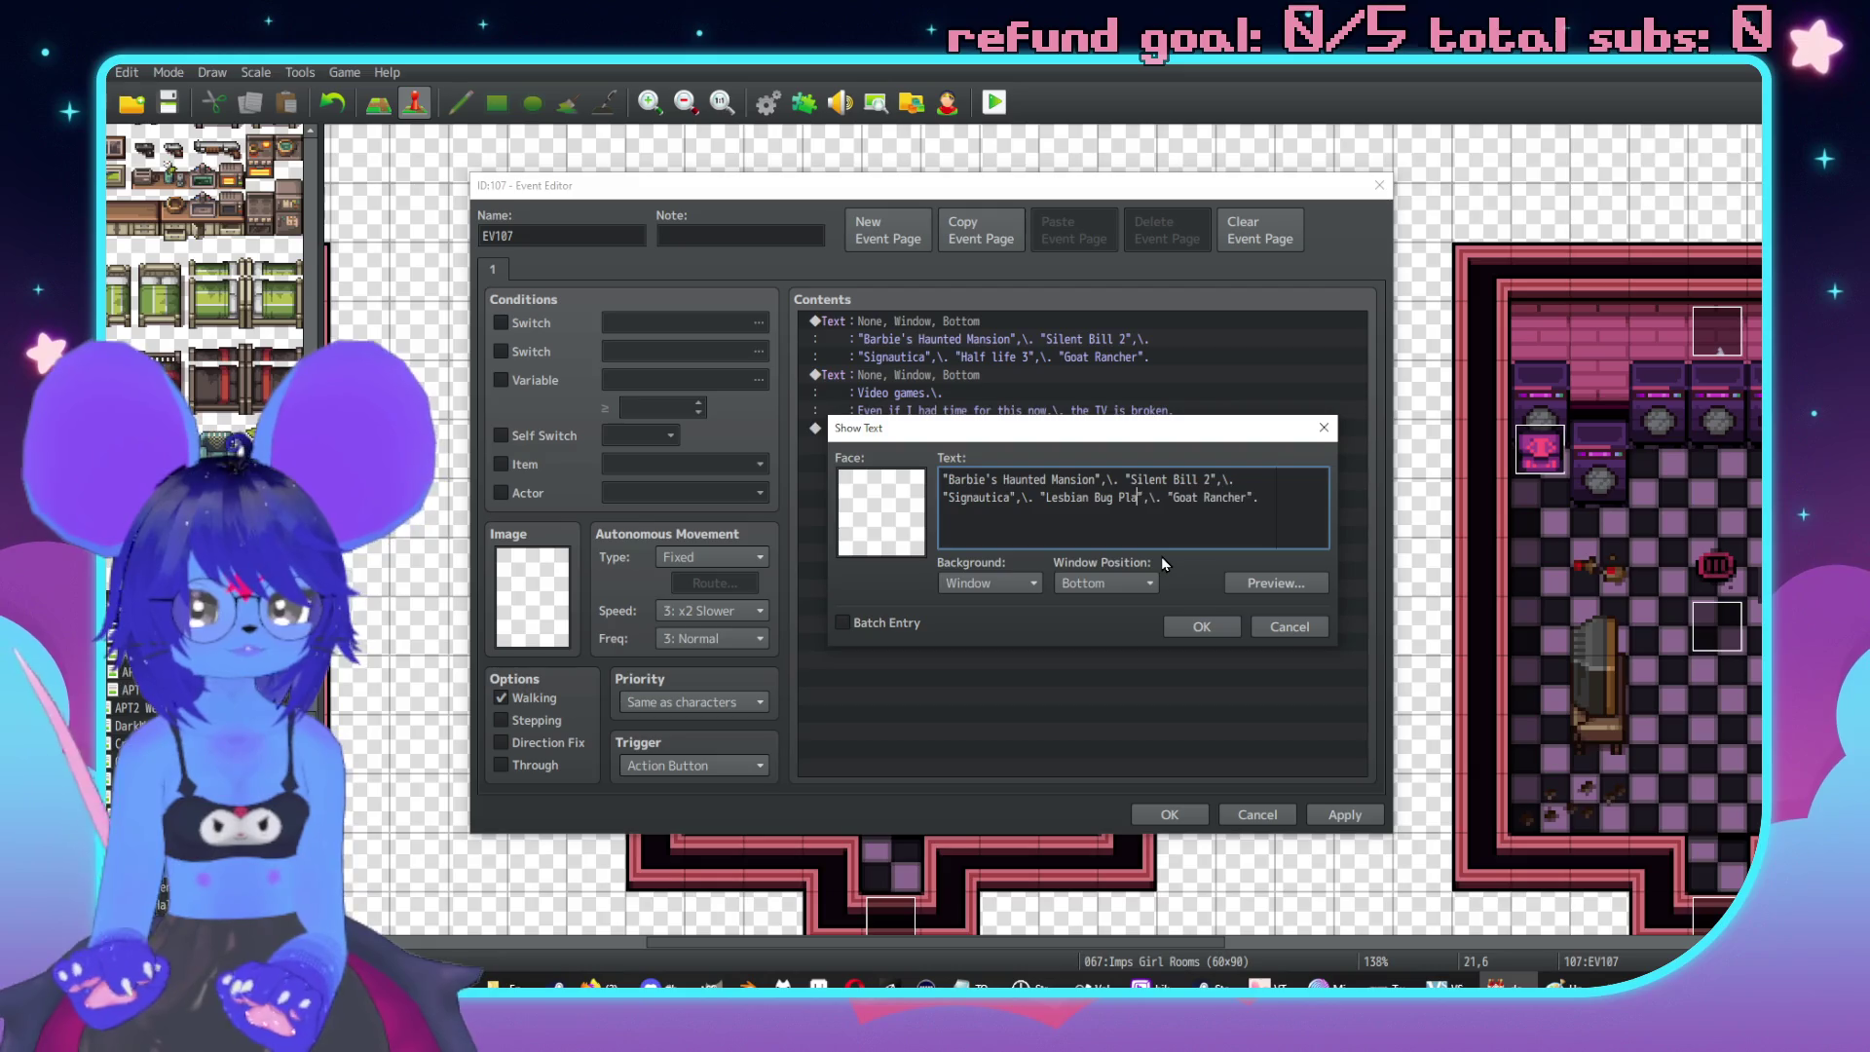
{"action": "type", "text": "ormer"}
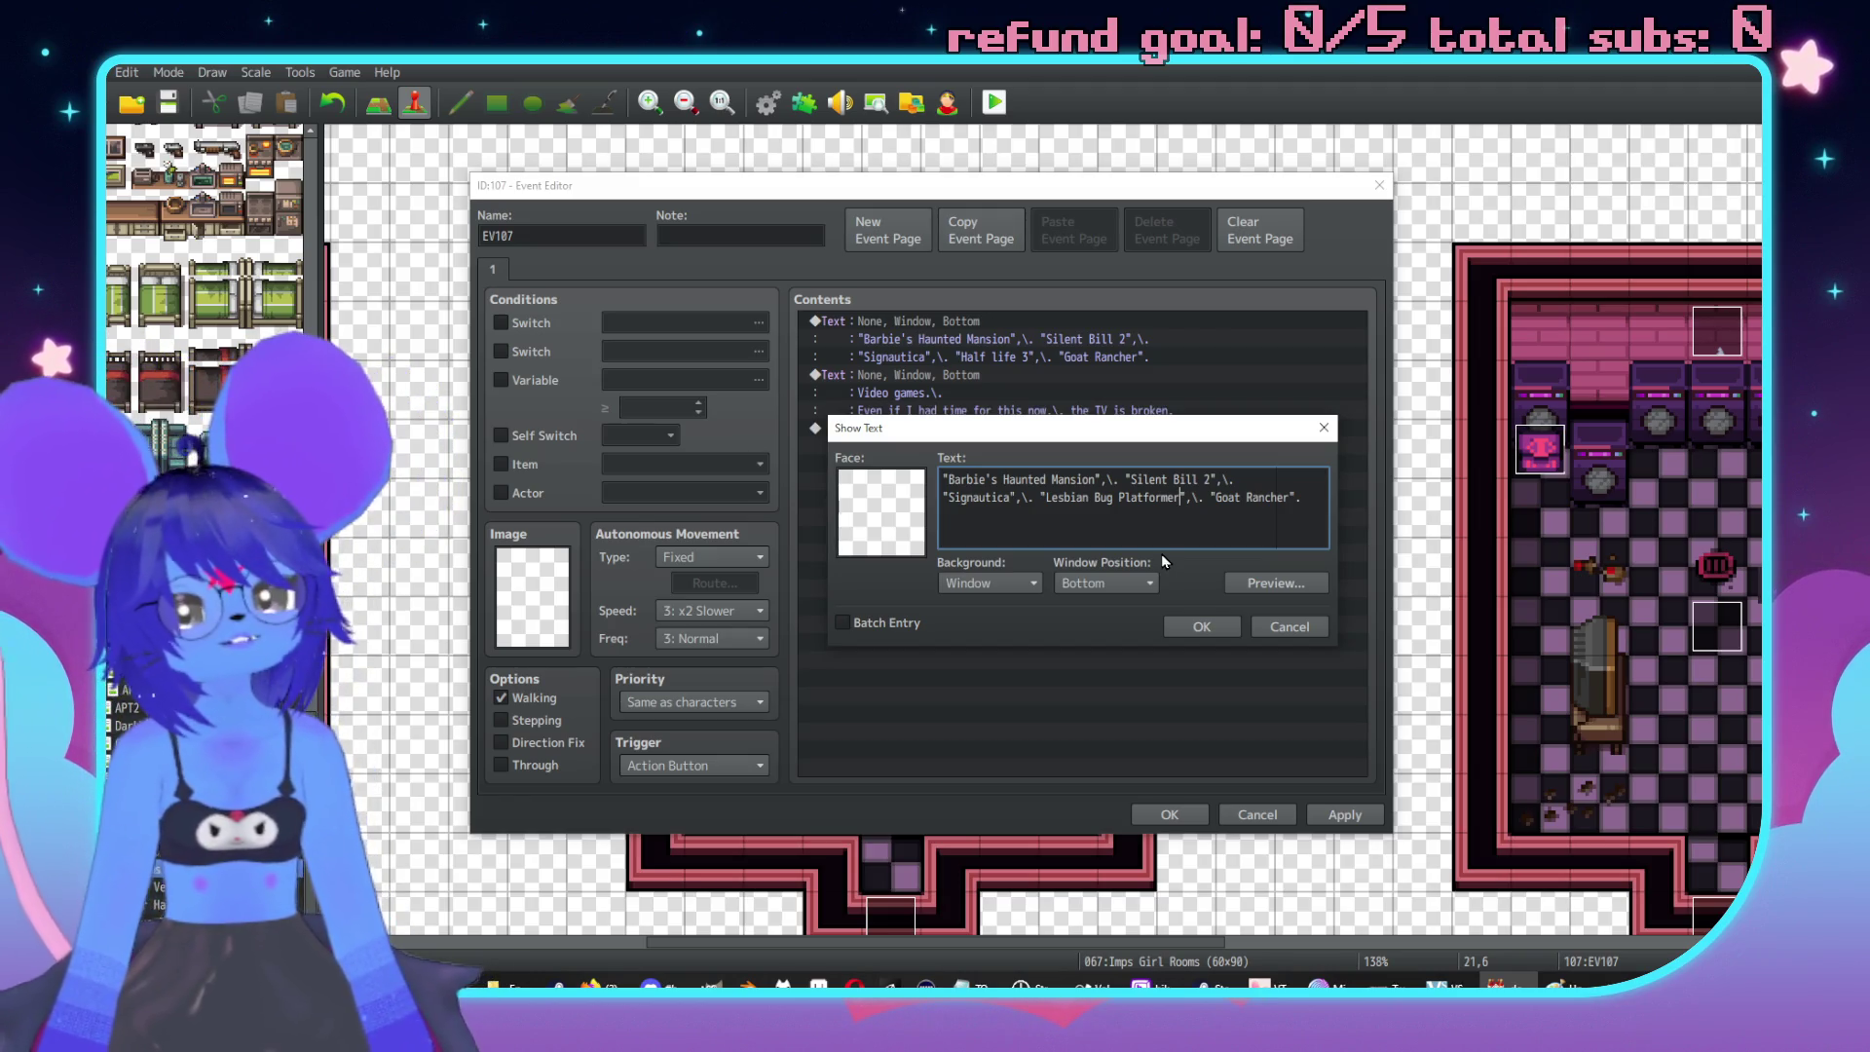
{"action": "left_click", "coordinate": [1200, 626]}
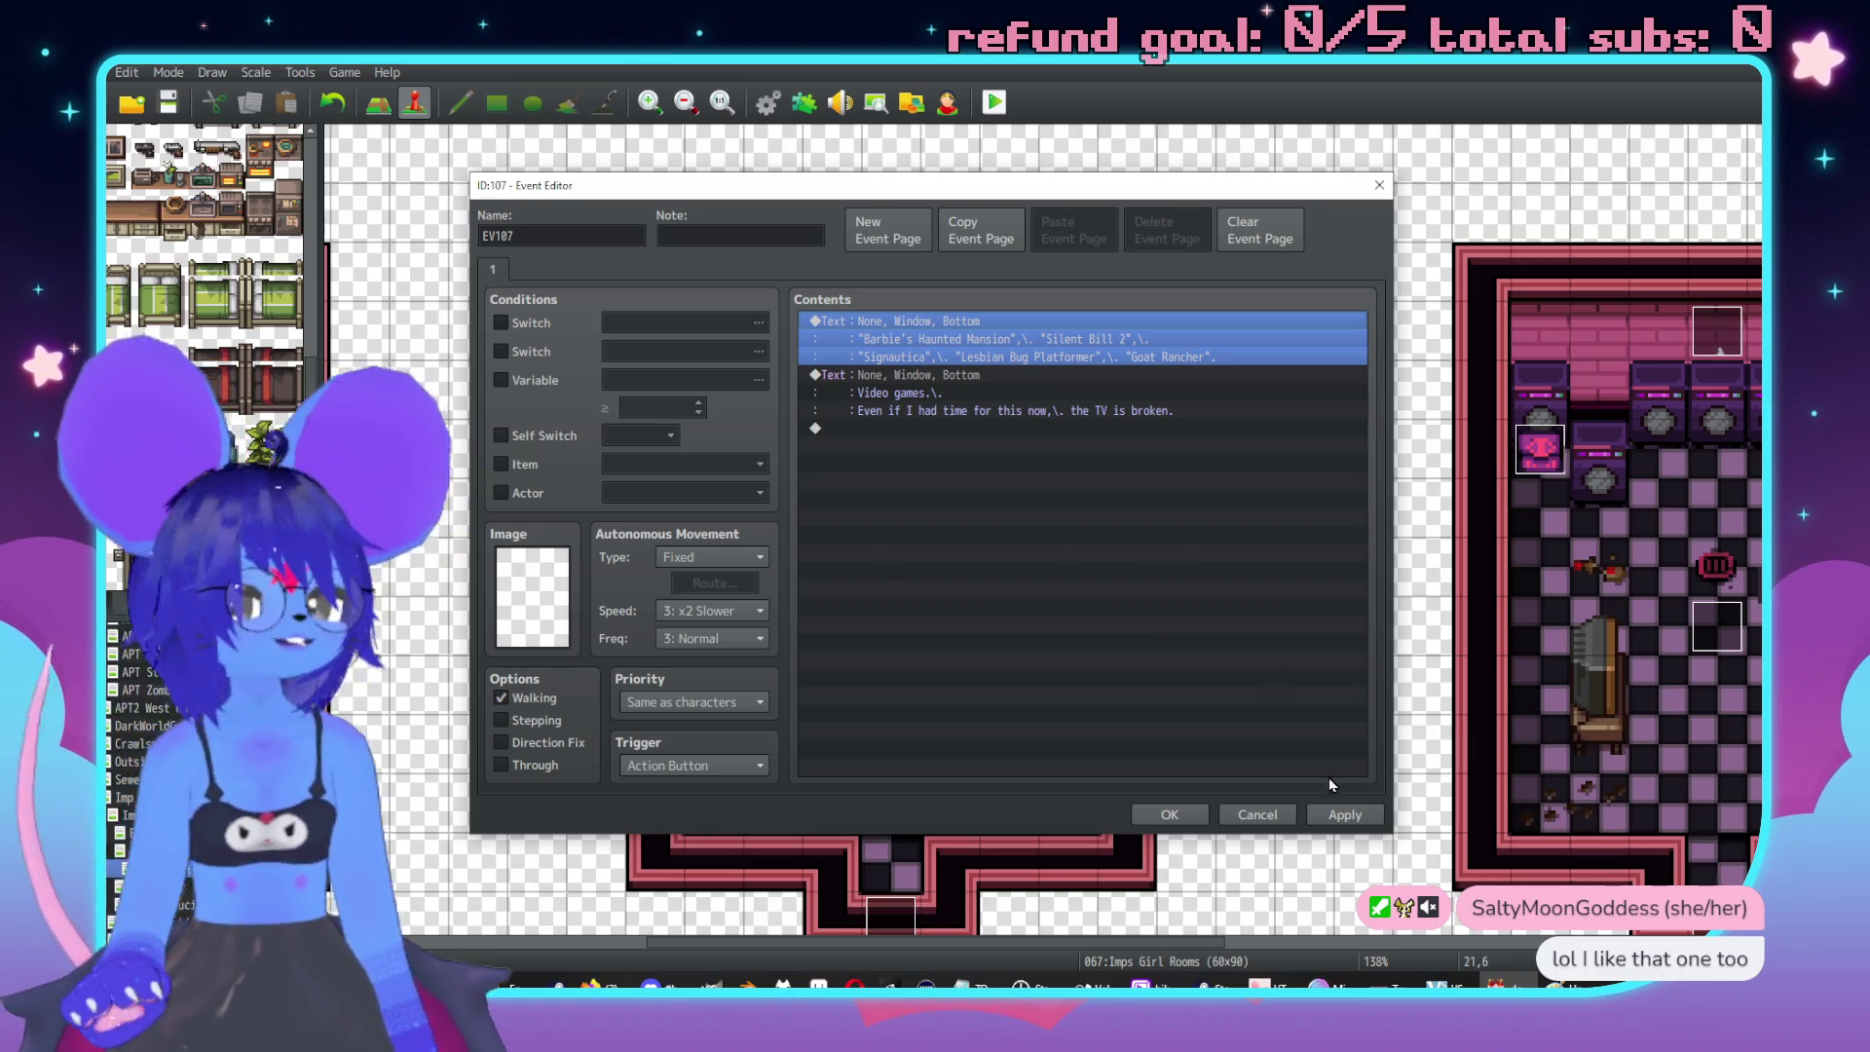
Apply and close EV107, then return to Map mode on the Imps Girl Rooms map.
{"action": "left_click", "coordinate": [1329, 820]}
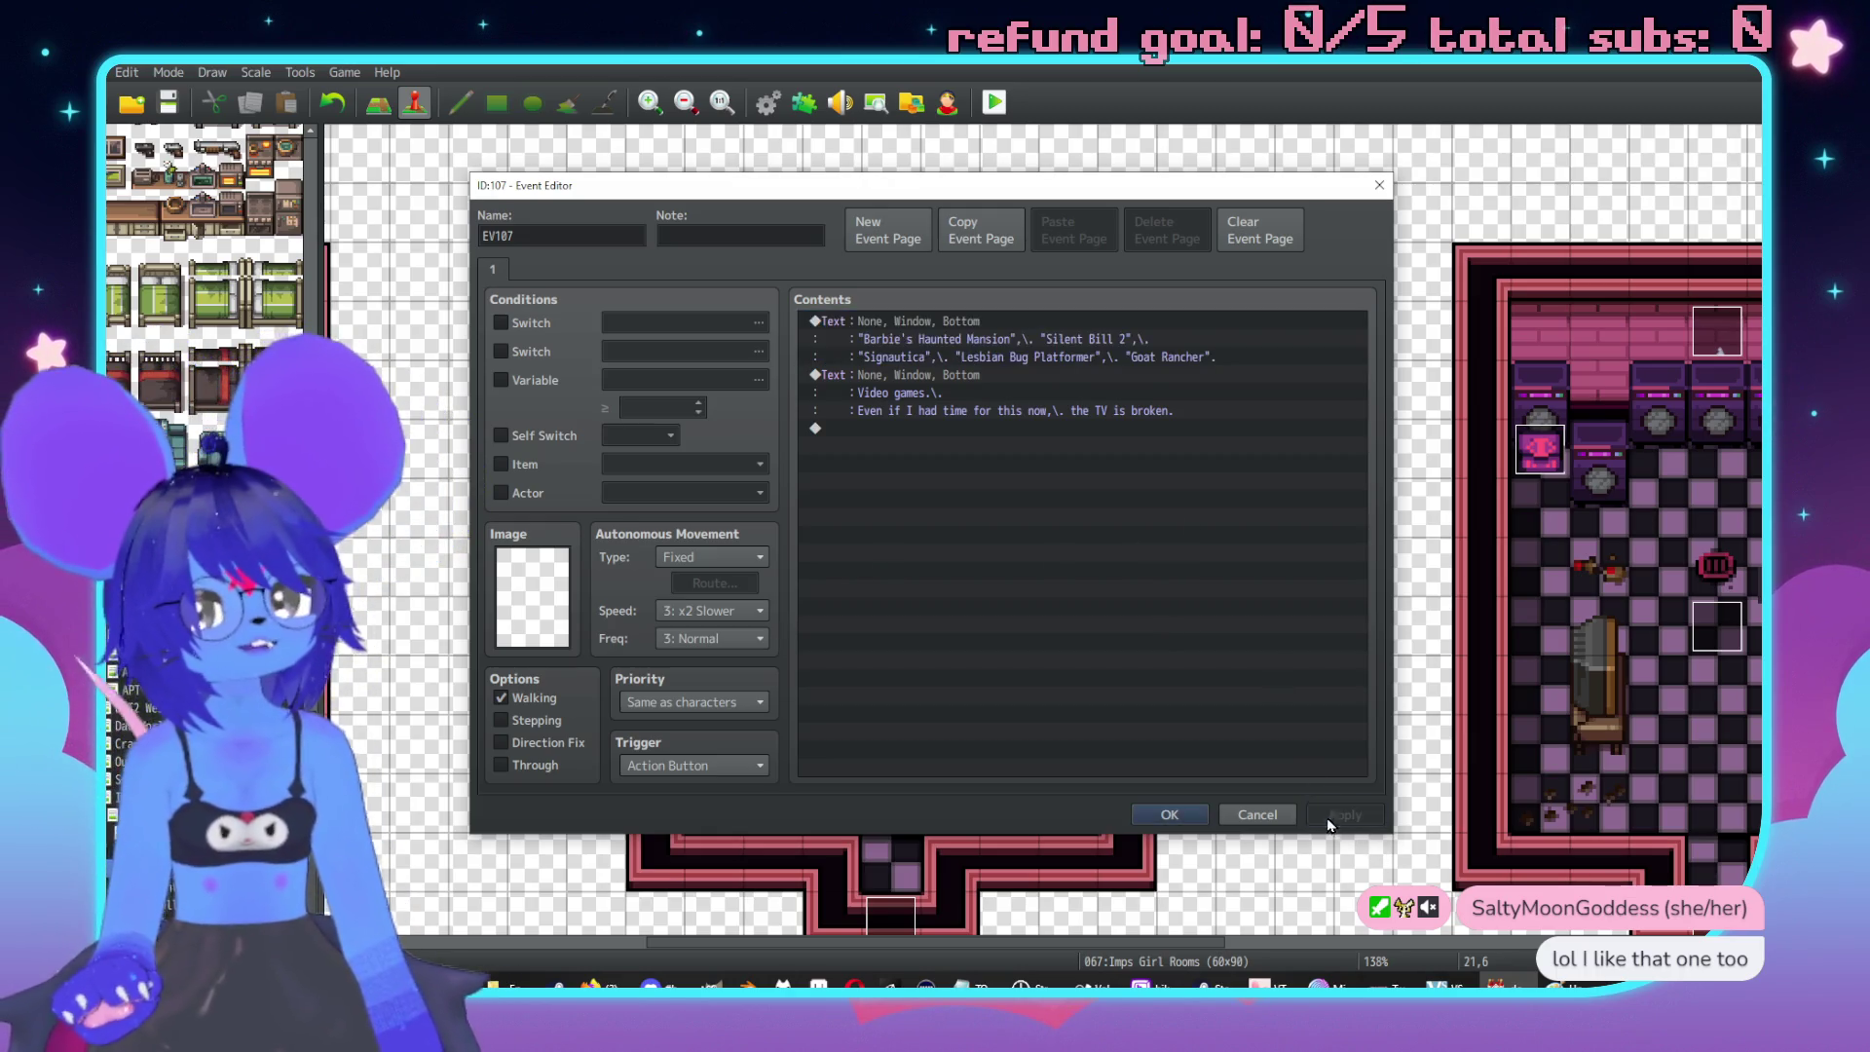
{"action": "left_click", "coordinate": [1183, 818]}
{"action": "scroll", "coordinate": [986, 565], "scroll_direction": "left", "scroll_amount": 2}
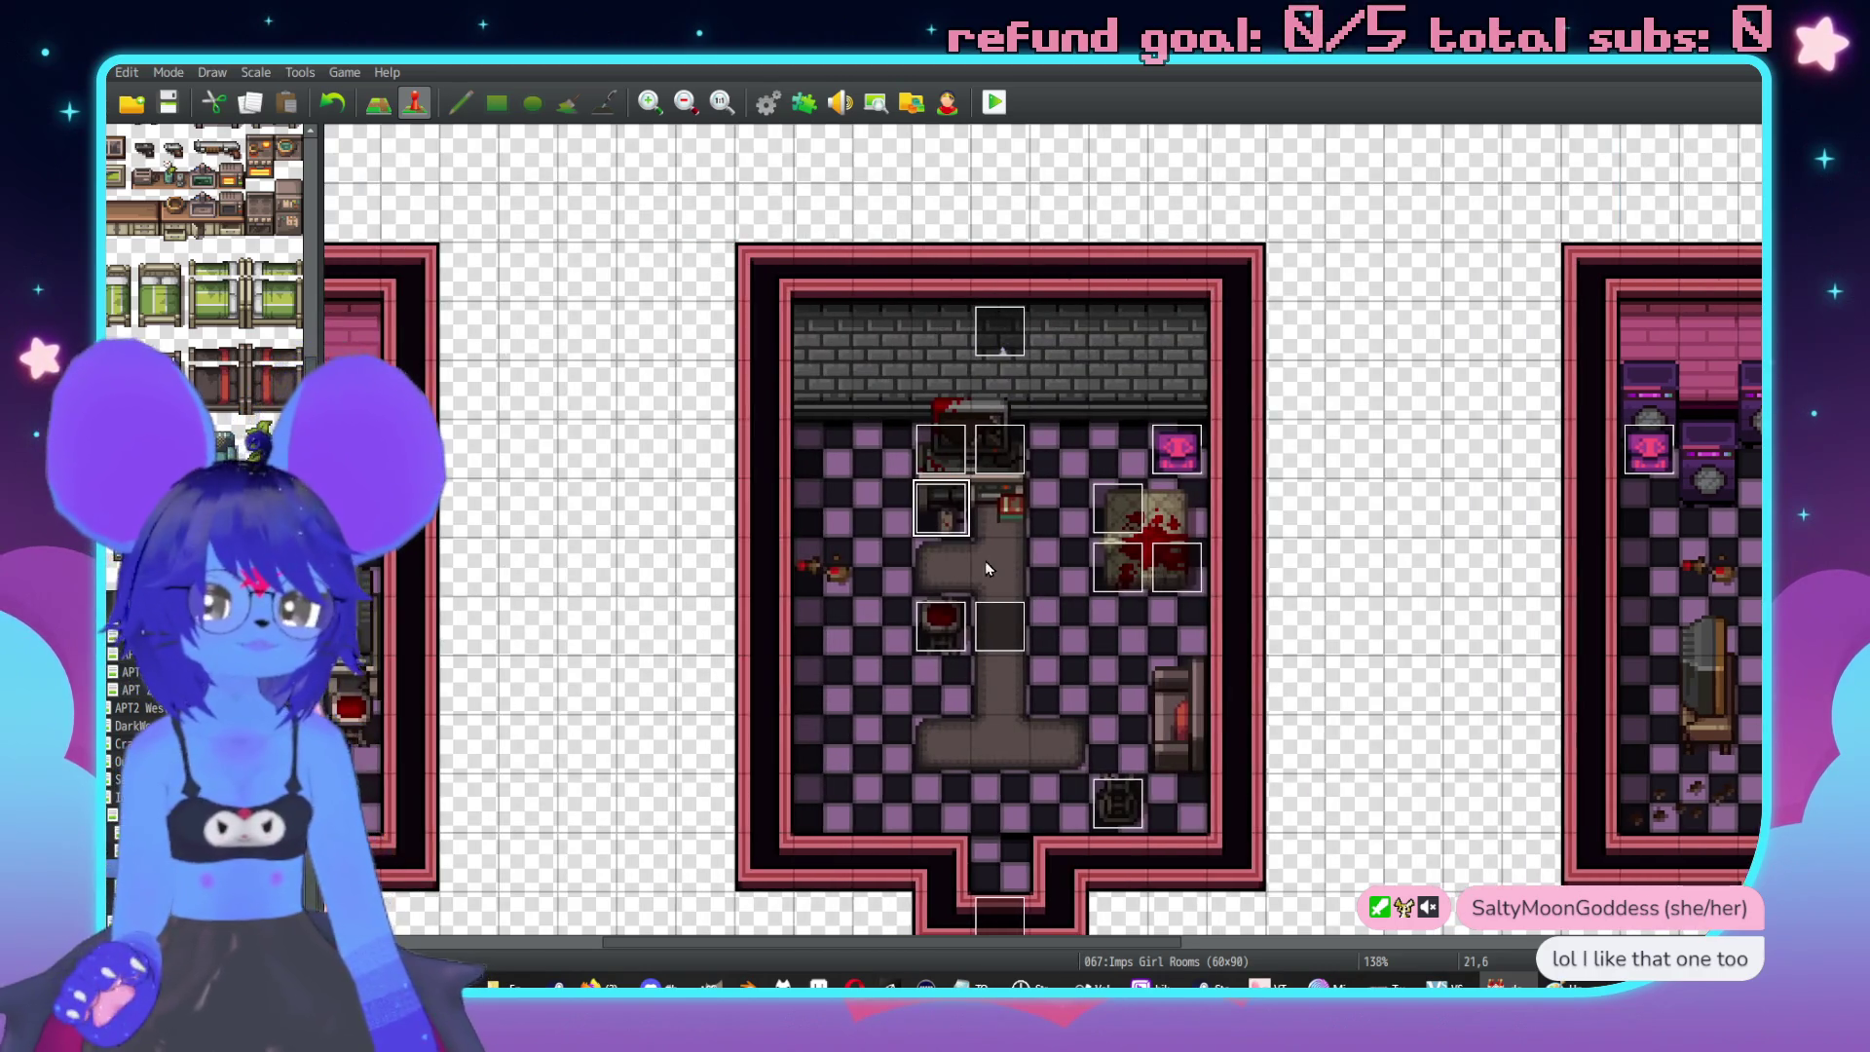
{"action": "scroll", "coordinate": [984, 569], "scroll_direction": "down", "scroll_amount": 2}
{"action": "key", "text": "F5"}
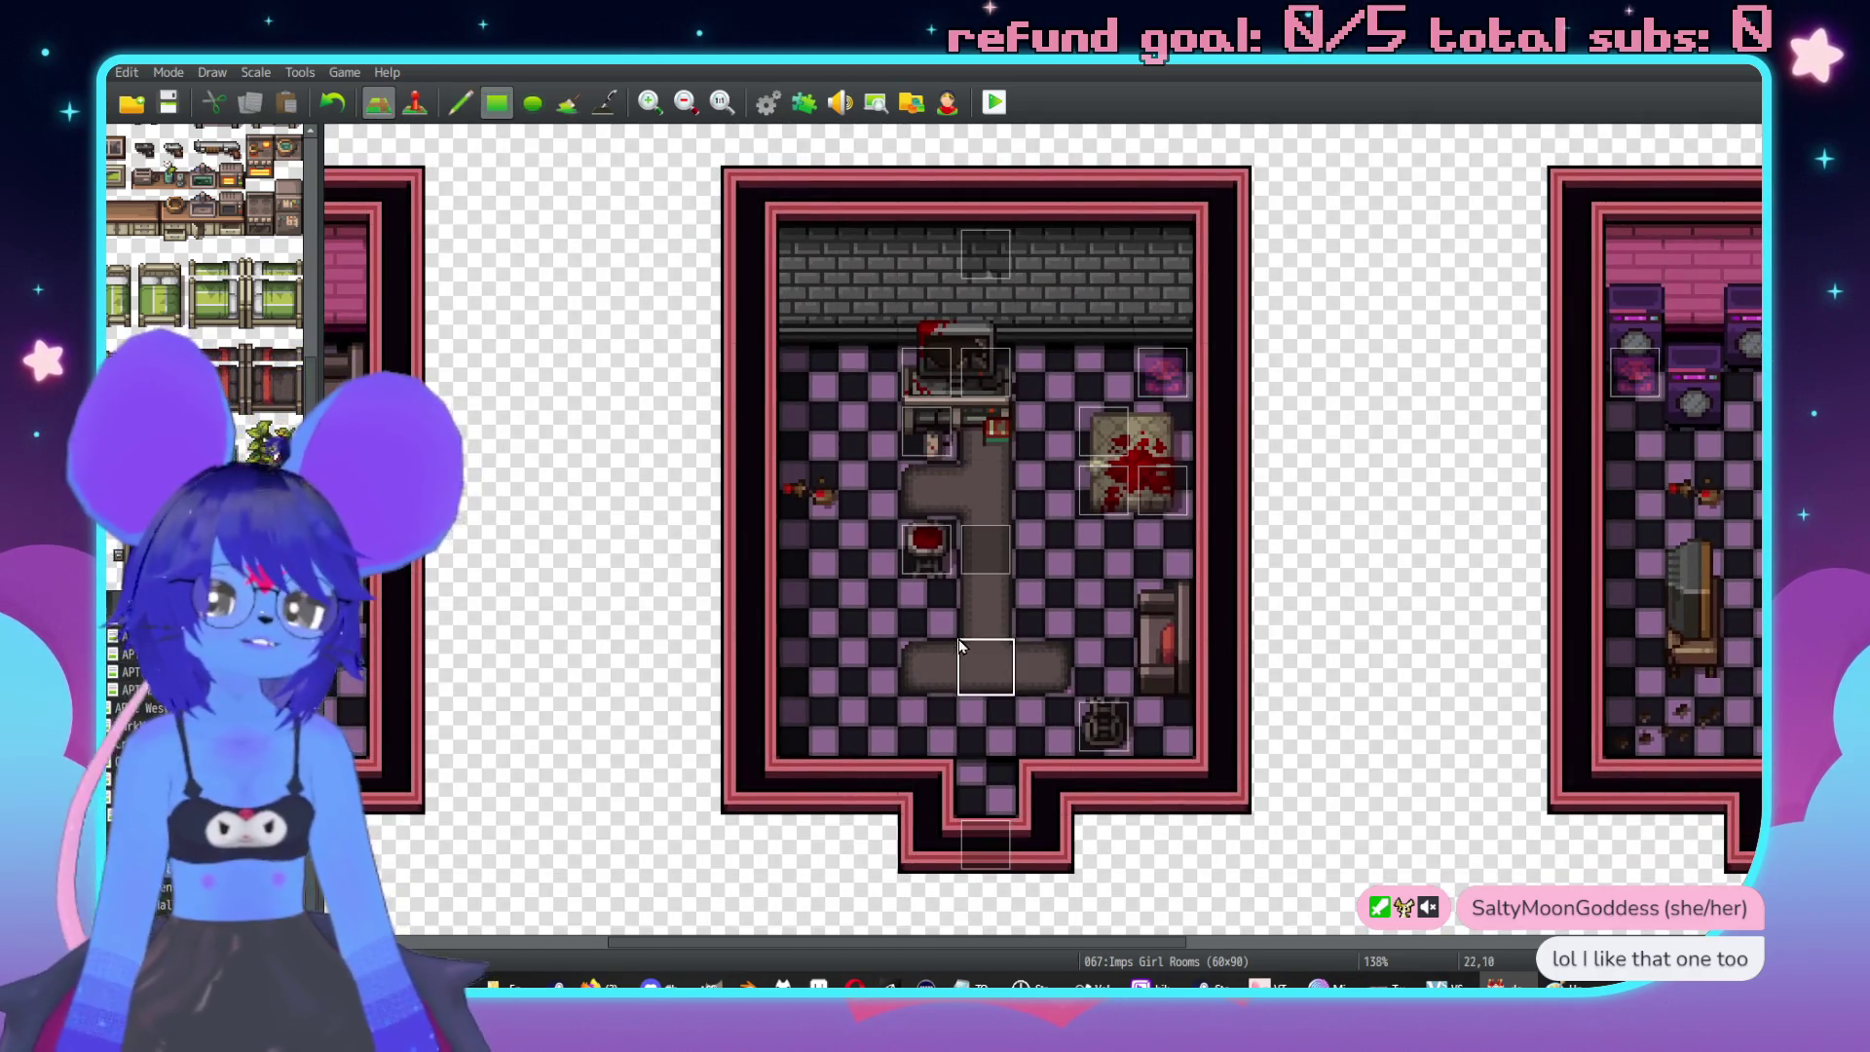
{"action": "scroll", "coordinate": [224, 378], "scroll_direction": "down", "scroll_amount": 10}
{"action": "scroll", "coordinate": [223, 375], "scroll_direction": "down", "scroll_amount": 10}
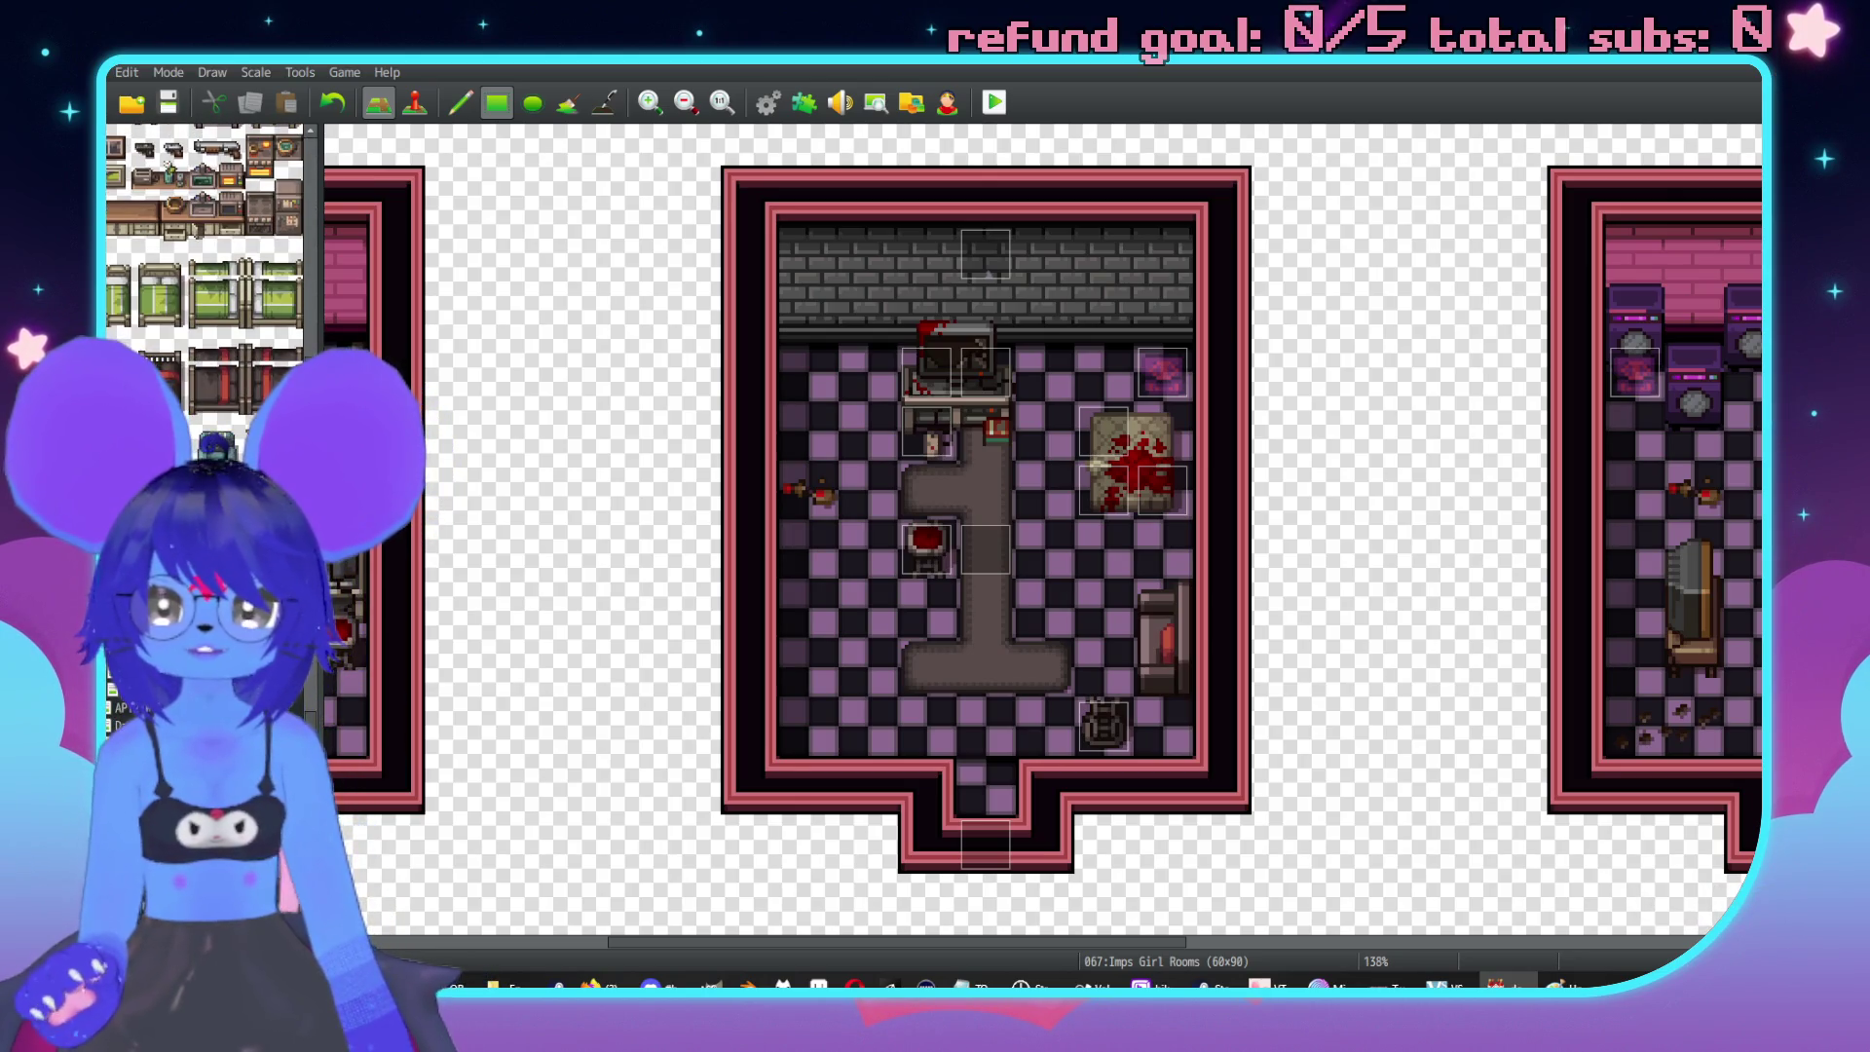